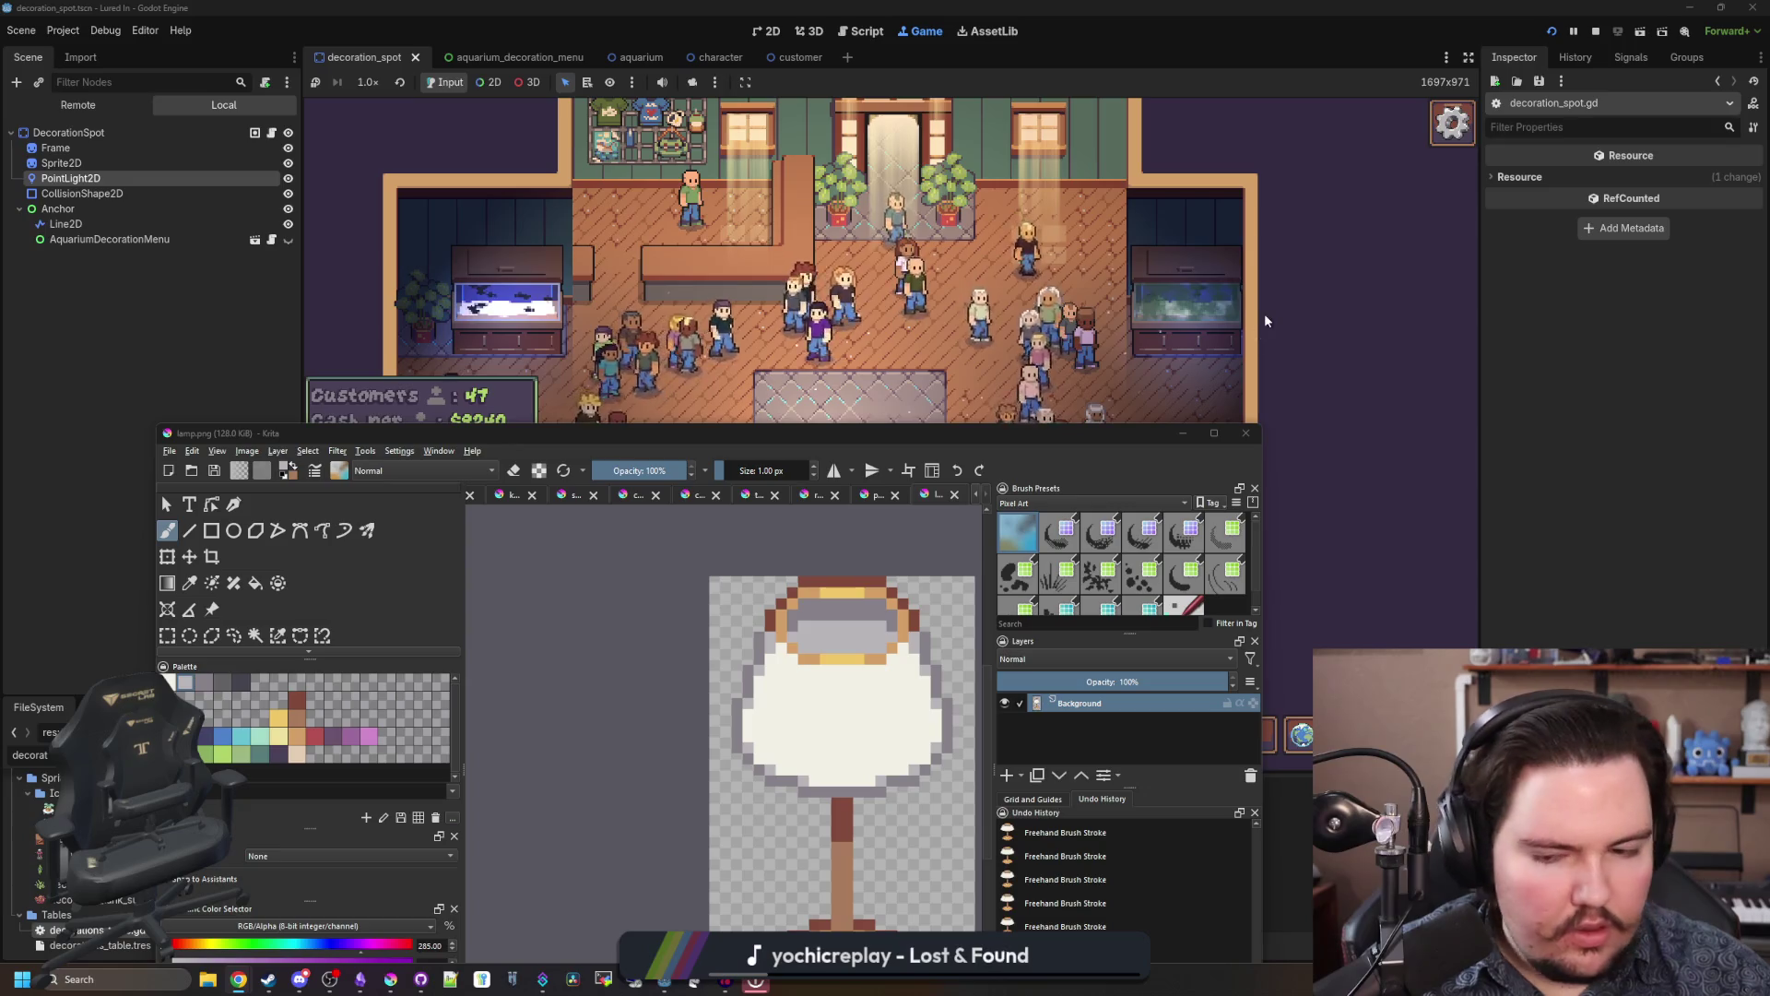
Step: Drag the Krita window down off Godot and maximize it to fill the screen
left_click_drag(728, 433, 927, 803)
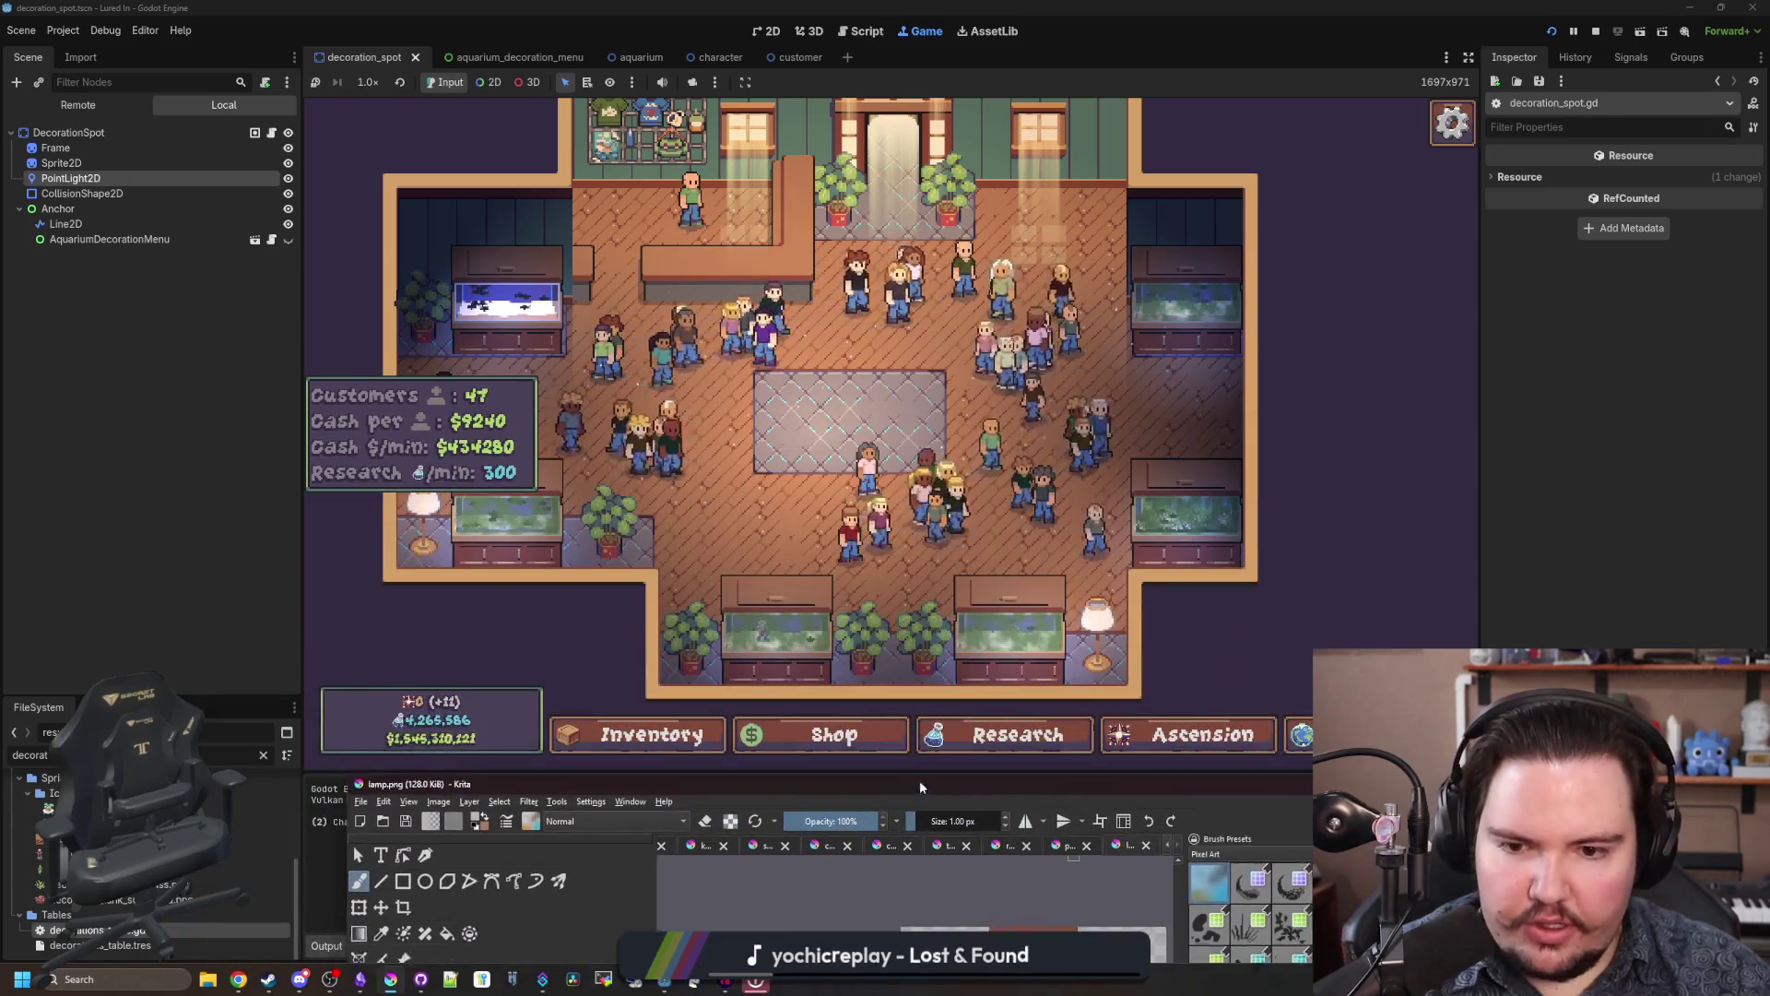
double_click(923, 803)
Step: In plant_monstera.png, add a new paint layer and briefly hide the leaves to inspect the pot
left_click(1380, 65)
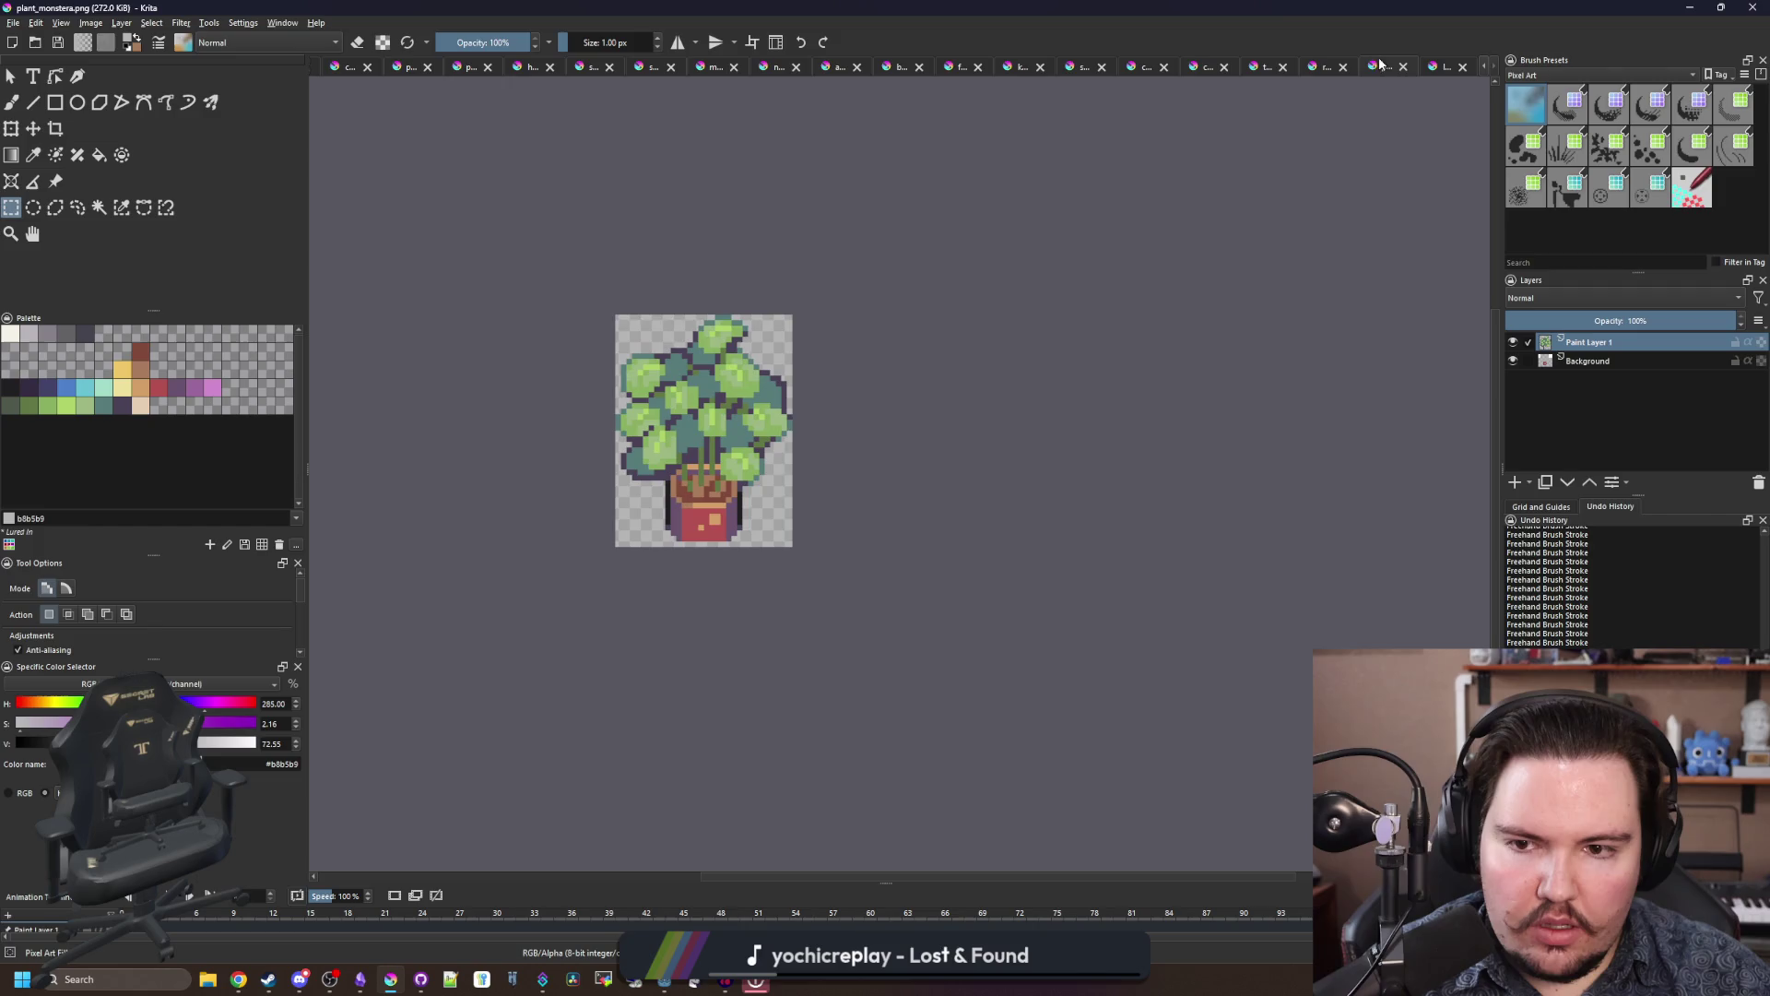
left_click(1516, 481)
scroll(911, 776, "up", 1)
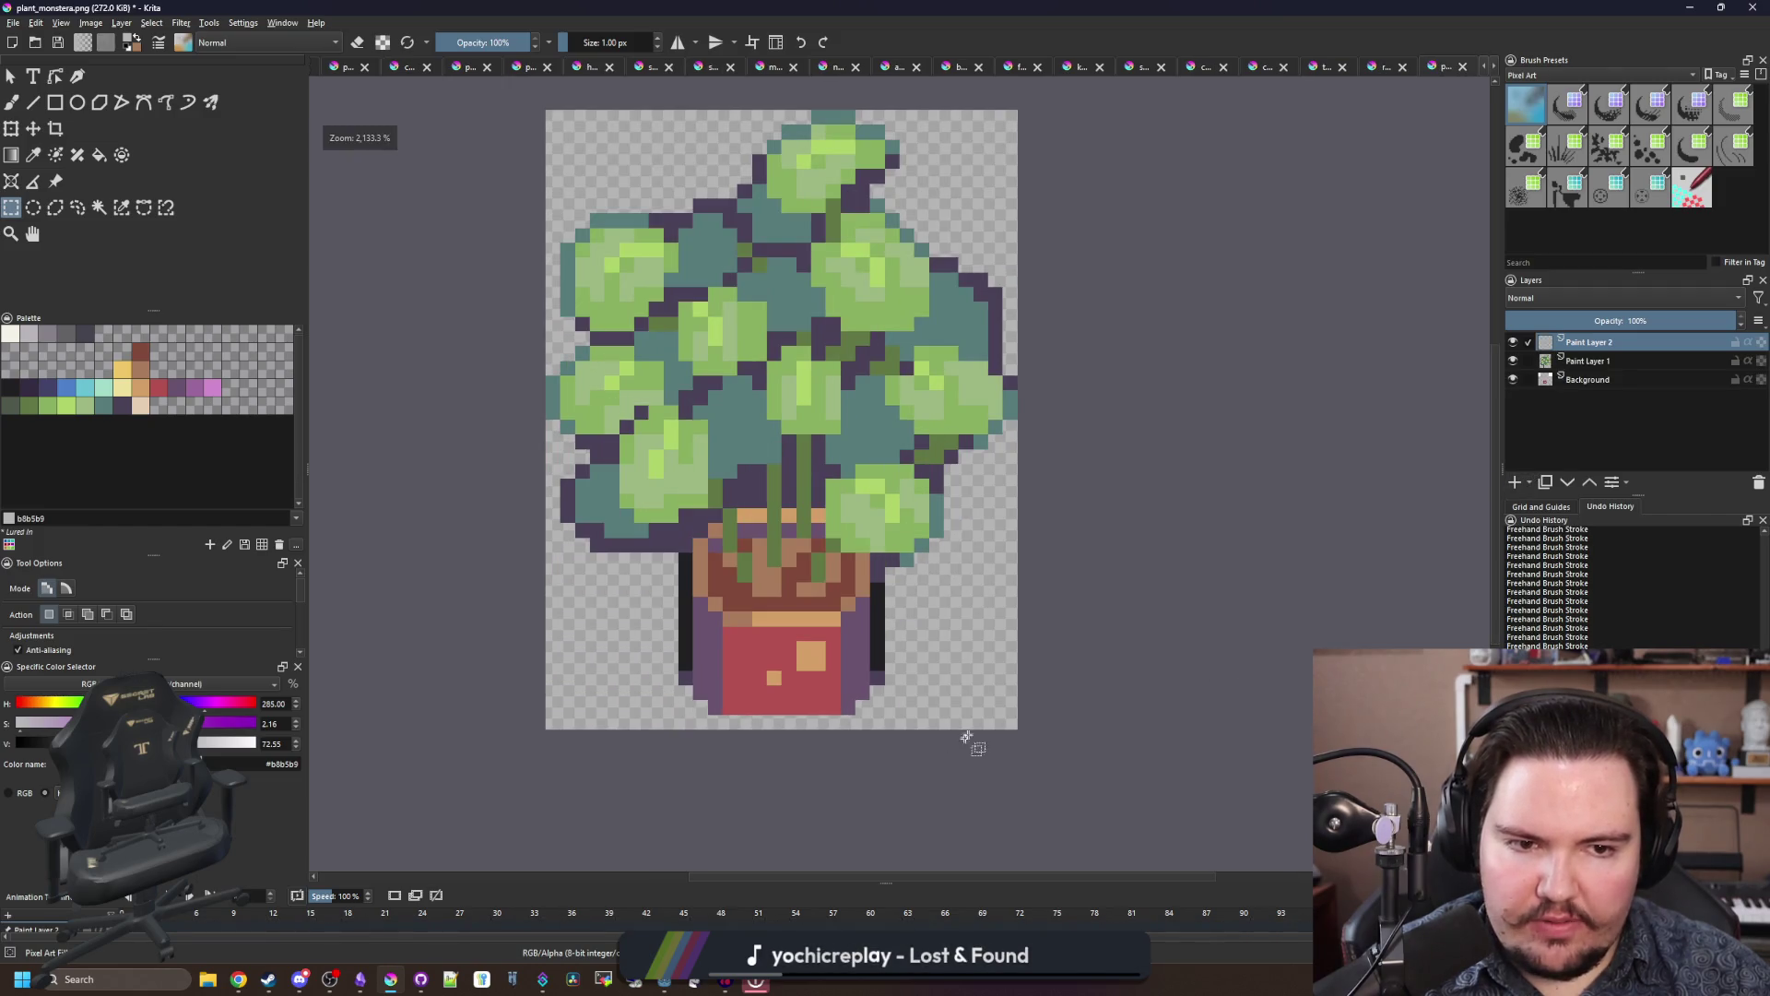
left_click(1512, 360)
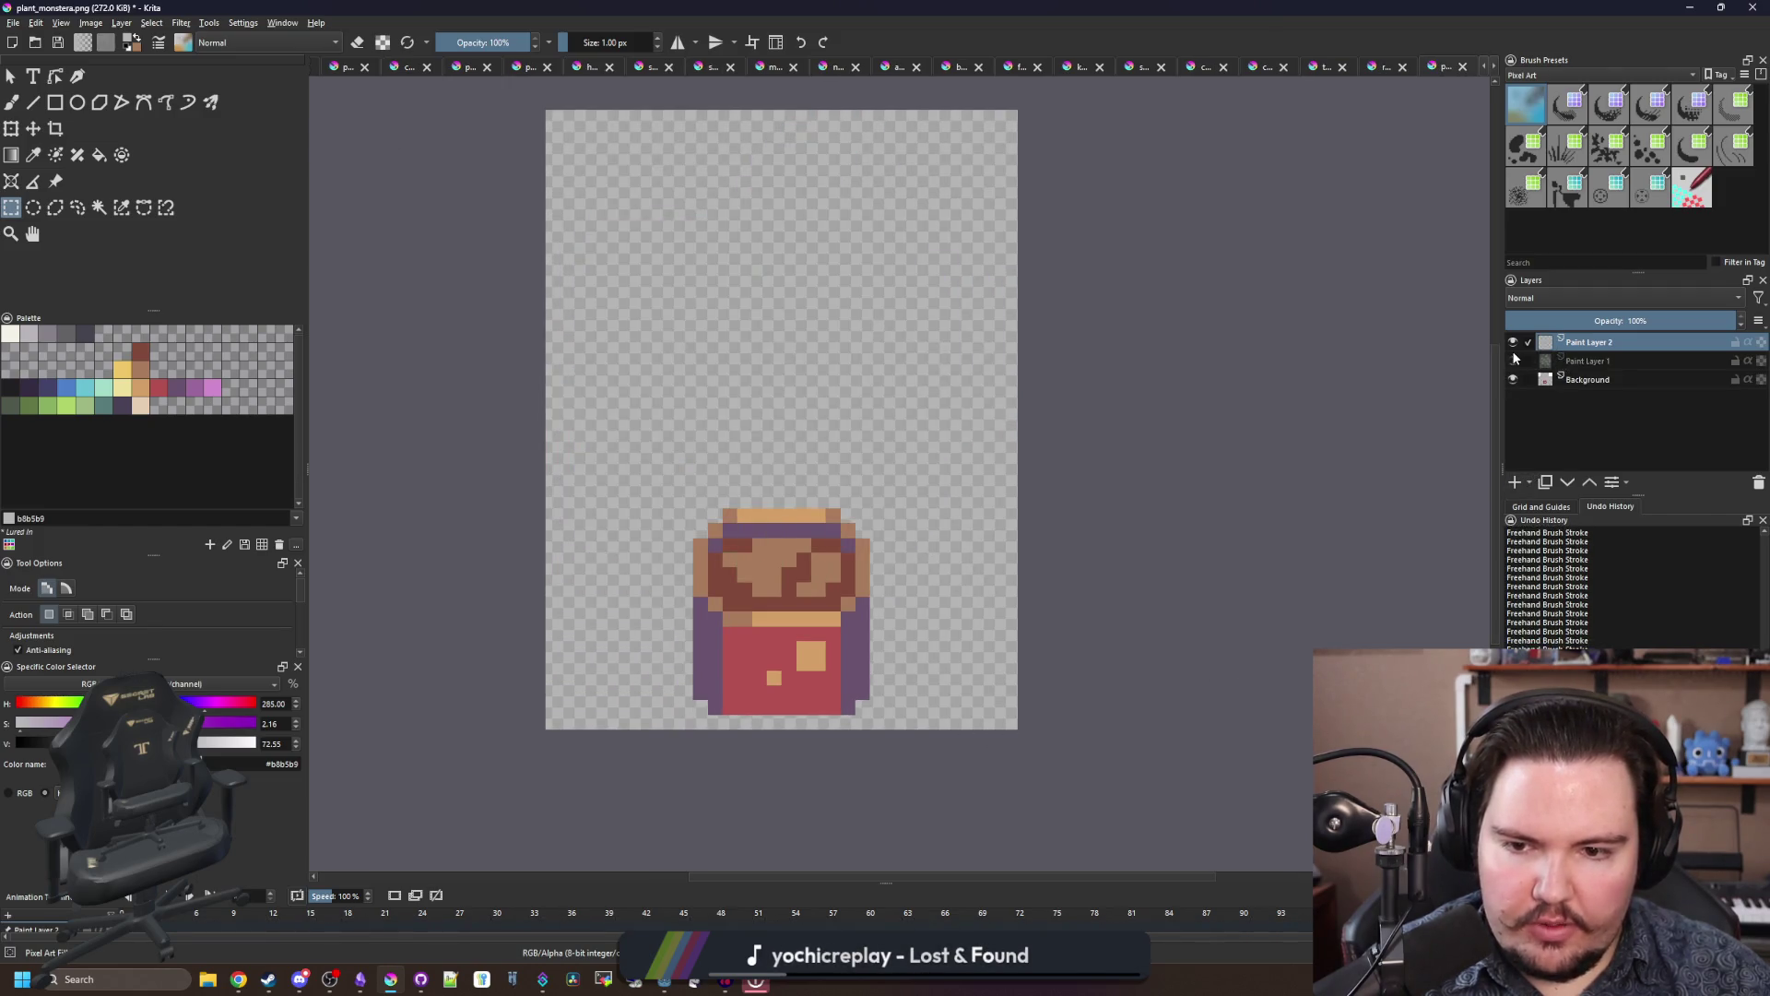
left_click(1513, 359)
scroll(802, 595, "up", 1)
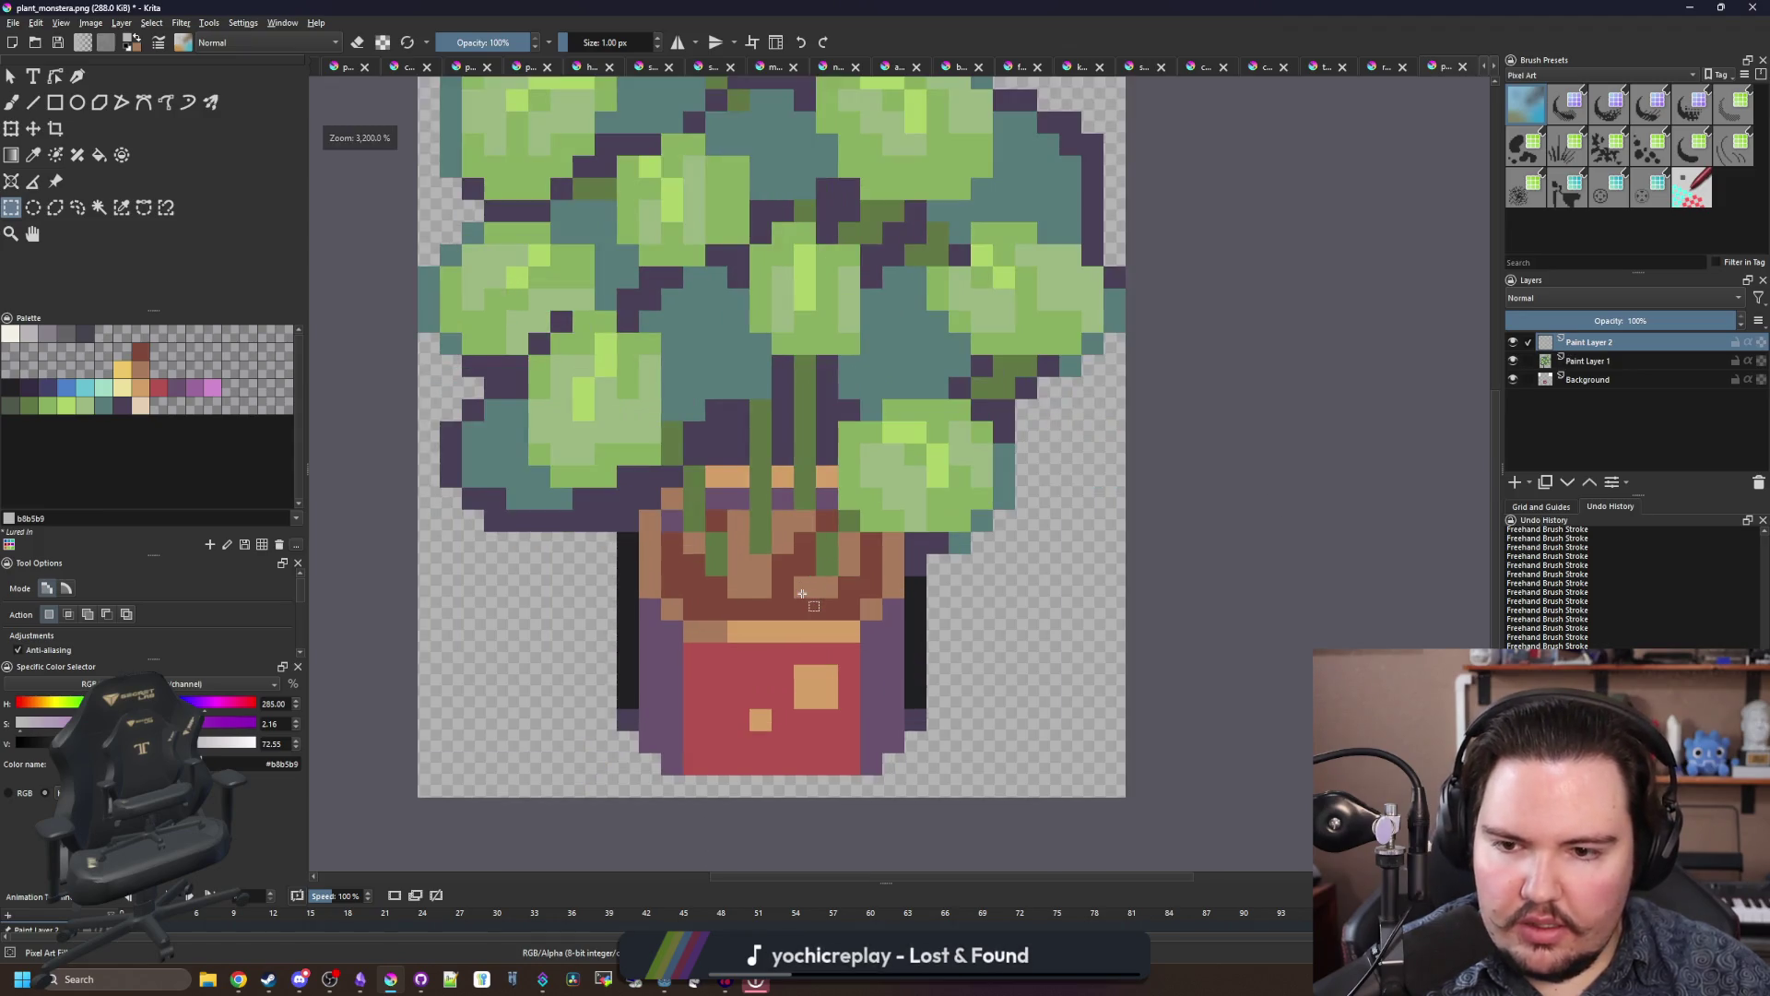
Step: Select the dark one-pixel columns on both pot sides and clear them from the Background layer
left_click_drag(625, 551, 627, 599)
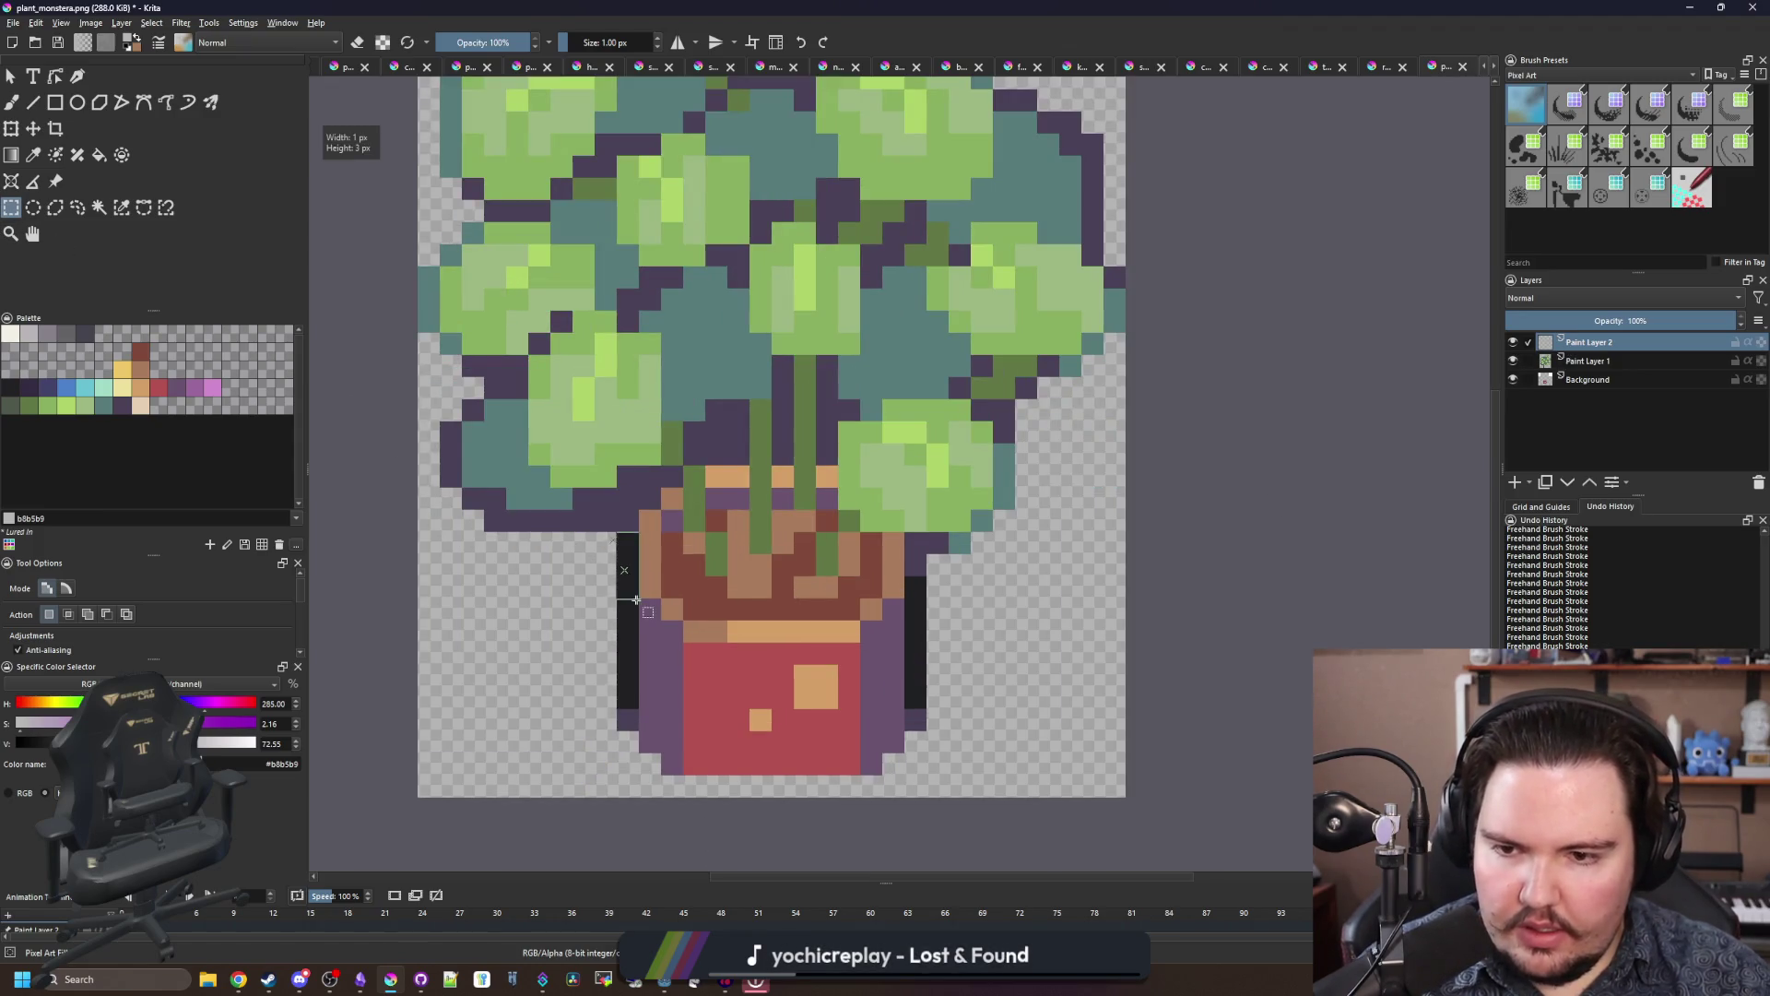
left_click_drag(620, 514, 643, 696)
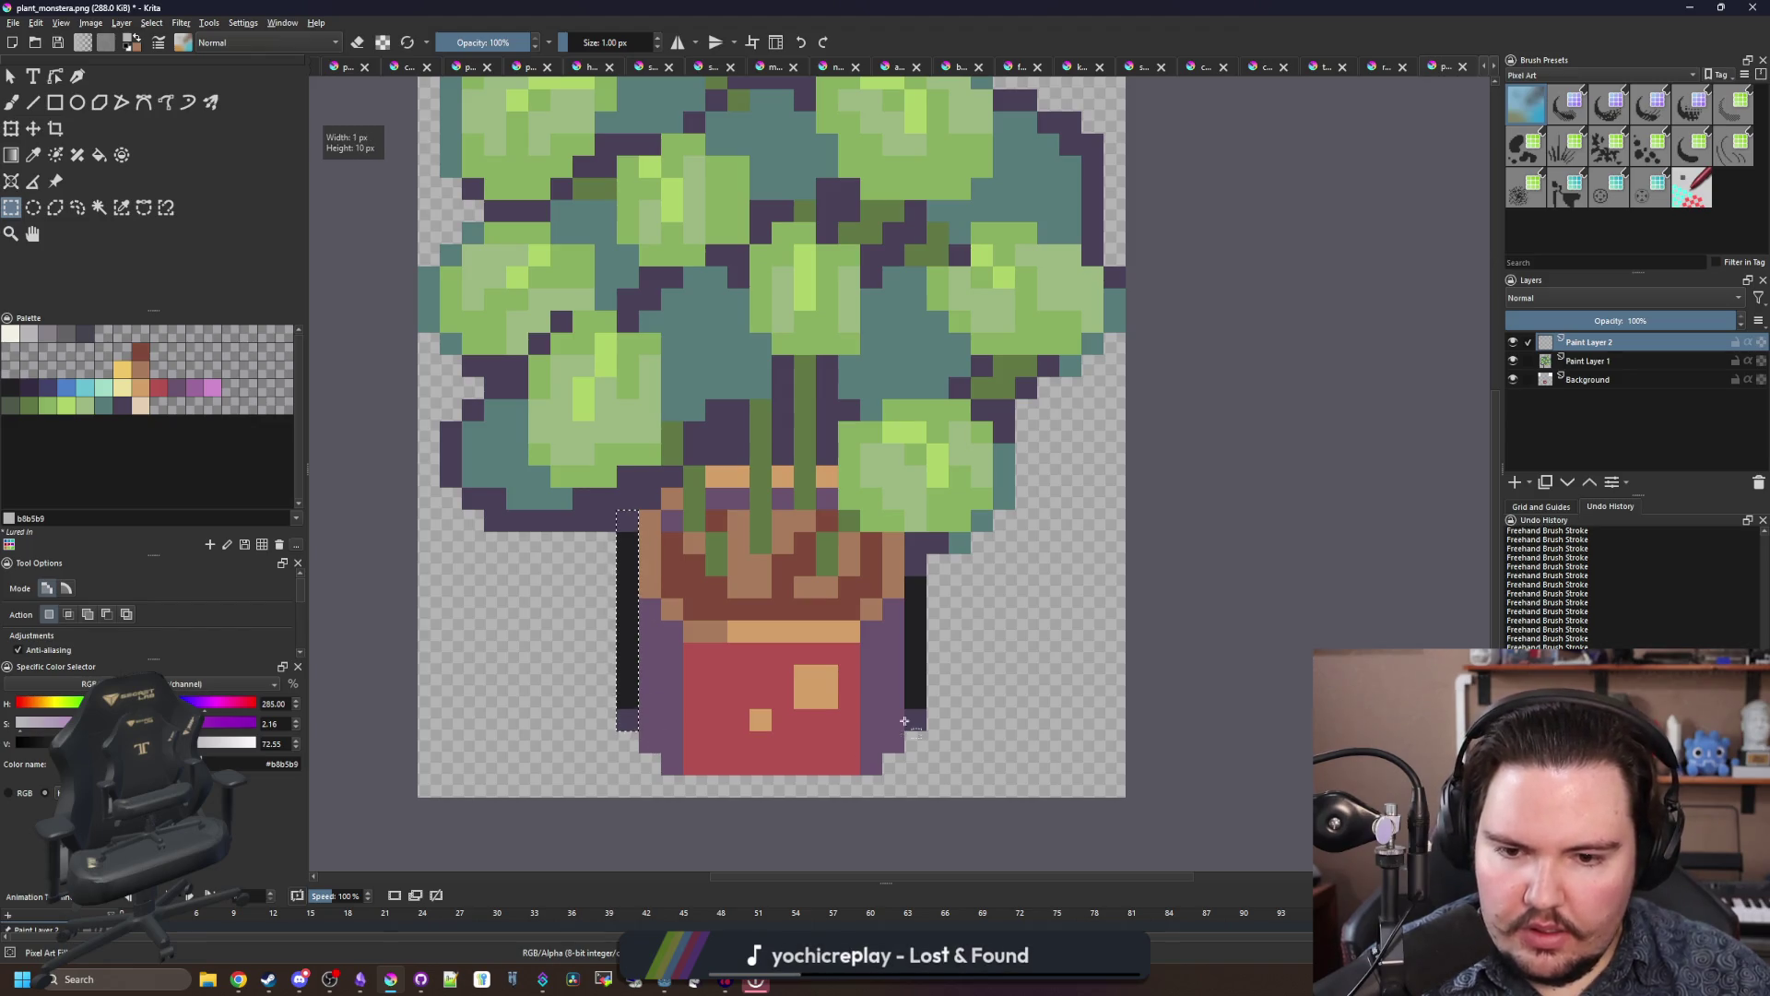
left_click_drag(922, 730, 907, 555)
key("BackSpace")
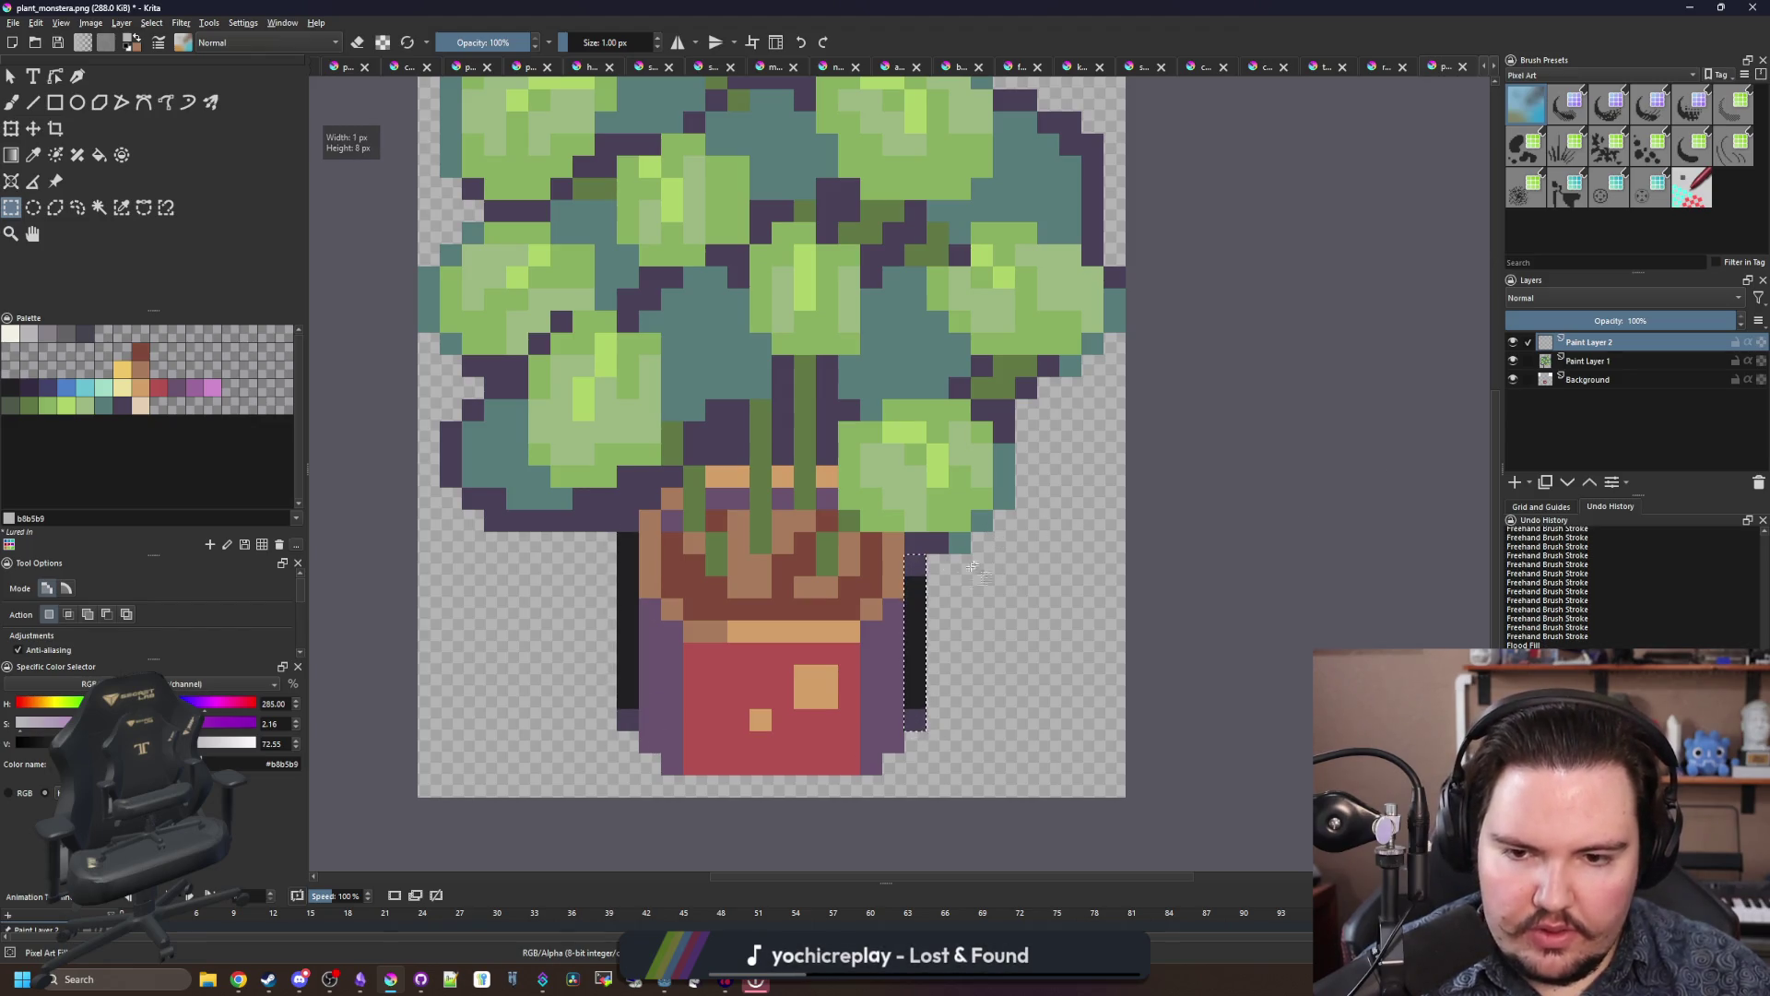
left_click_drag(627, 535, 627, 728)
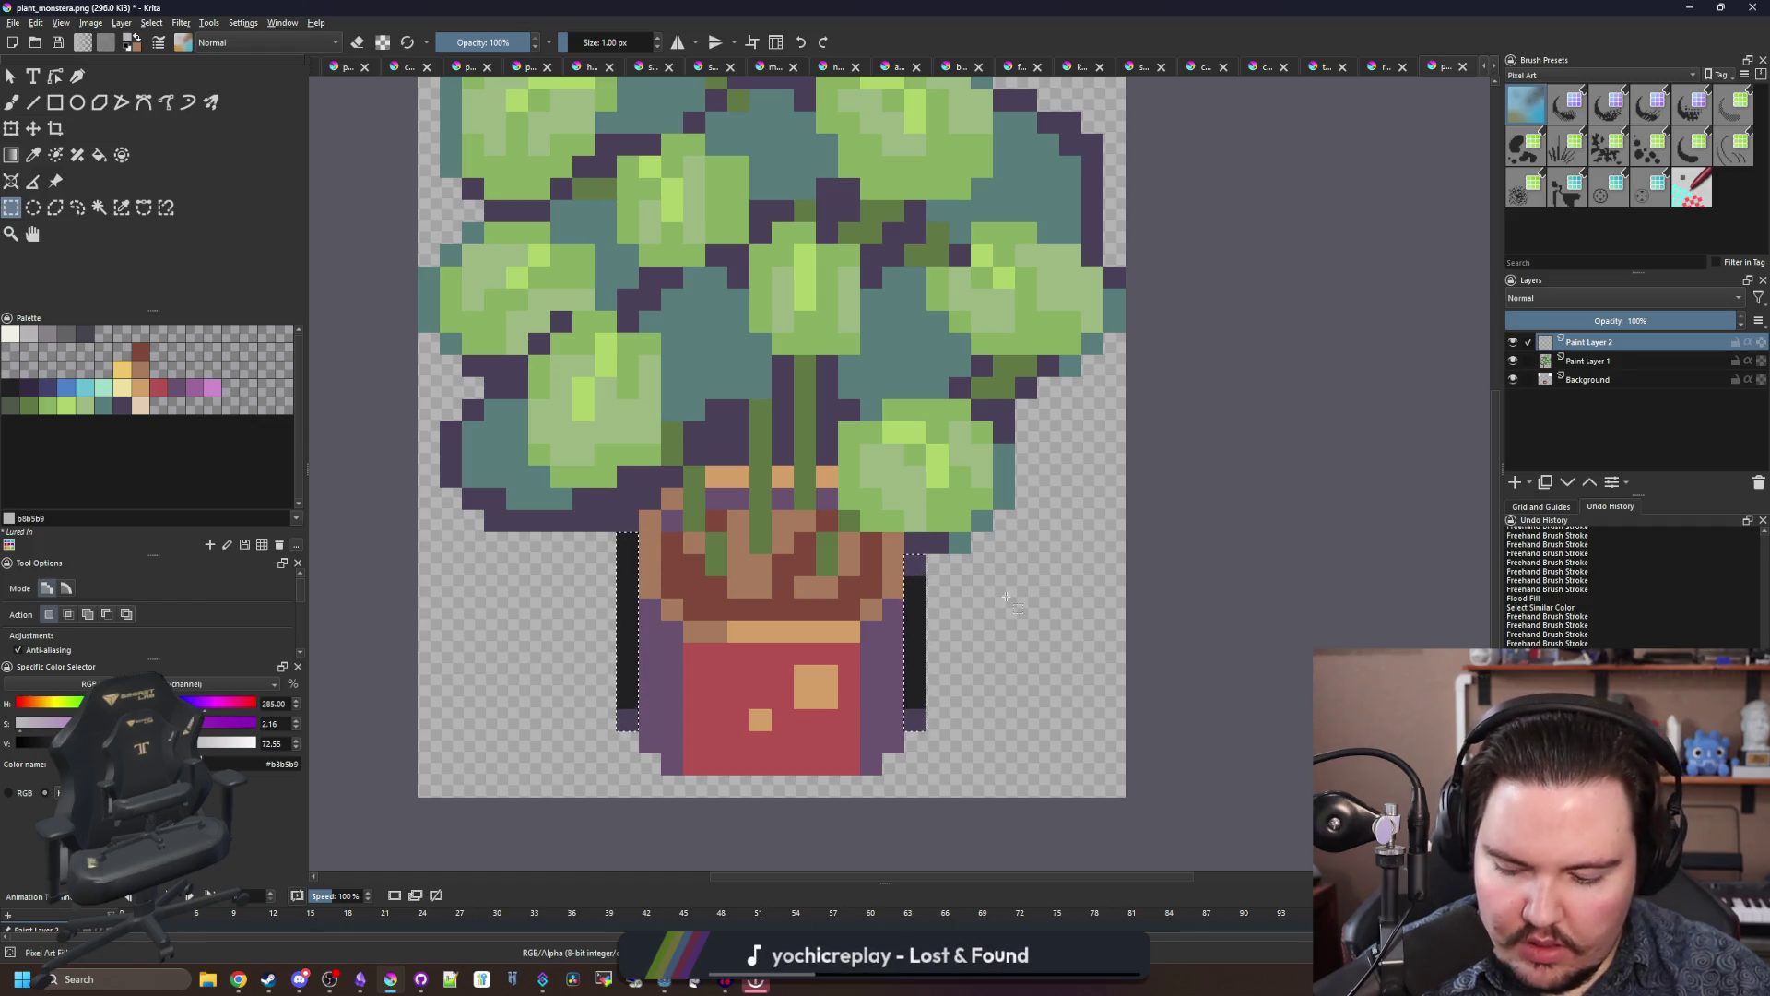
left_click(1587, 380)
key("ctrl+shift+a")
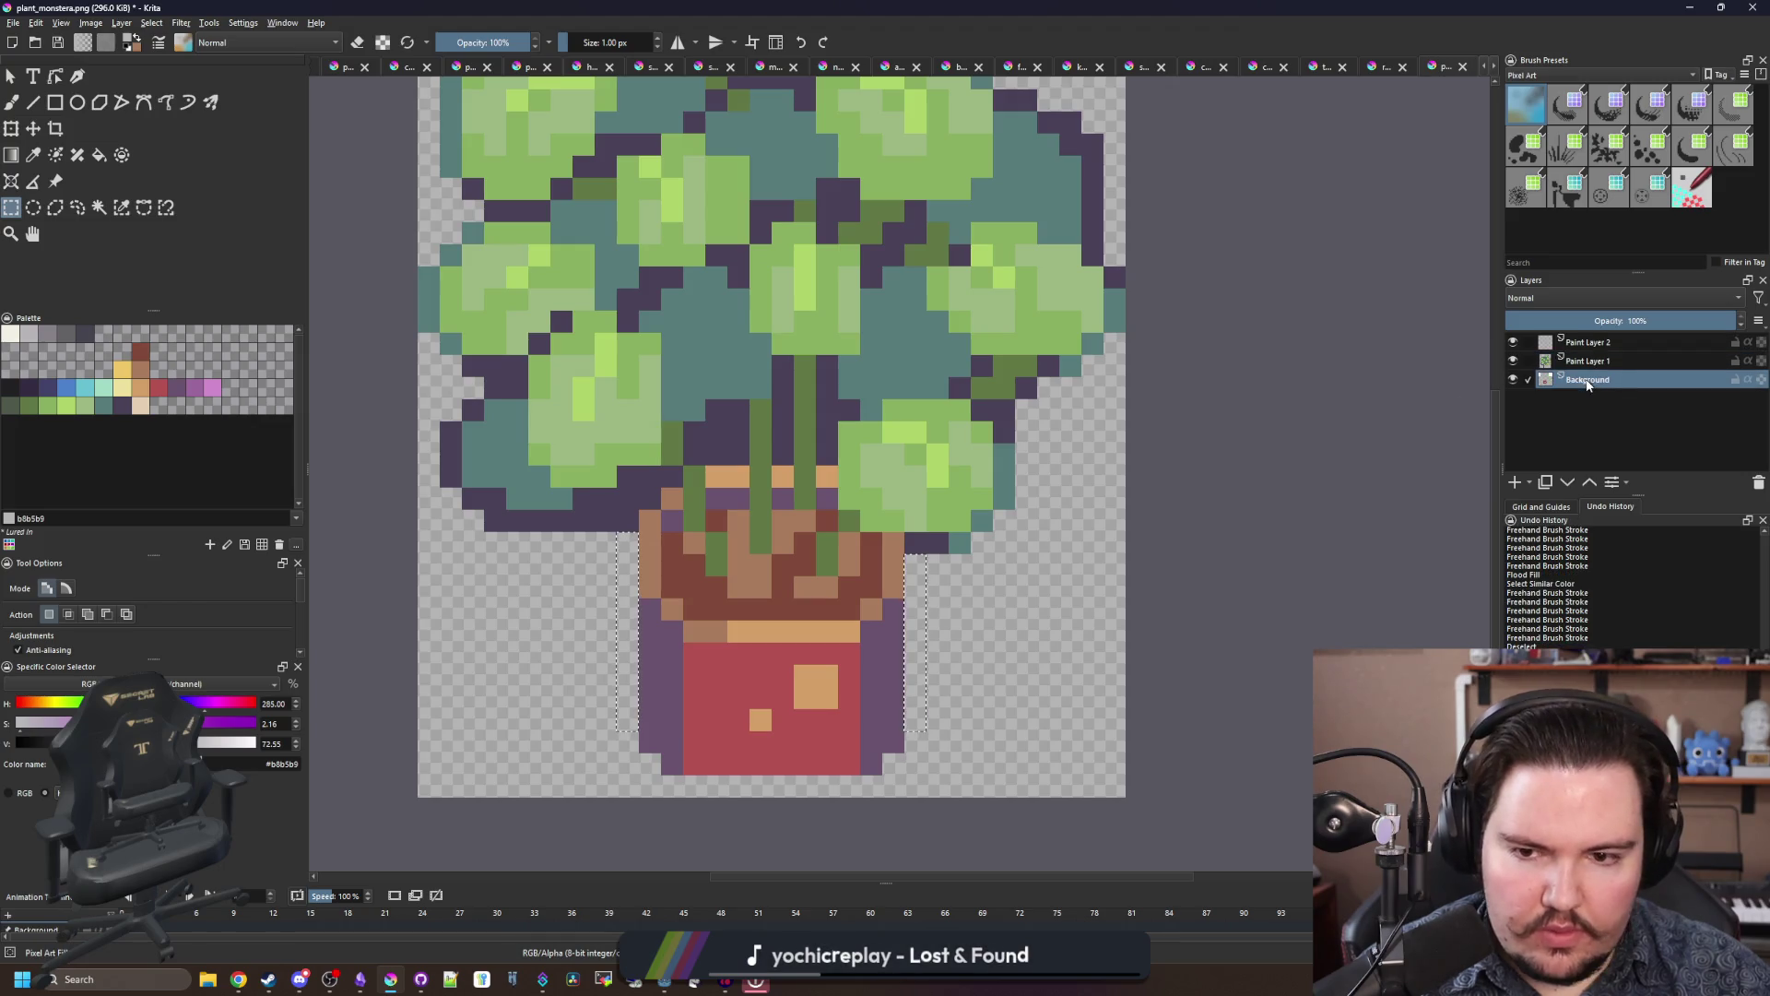
Step: Hide both leaf layers and sample the dark #212123 outline colour from the pot edge
key("ctrl+t")
left_click(1512, 344)
left_click(1513, 361)
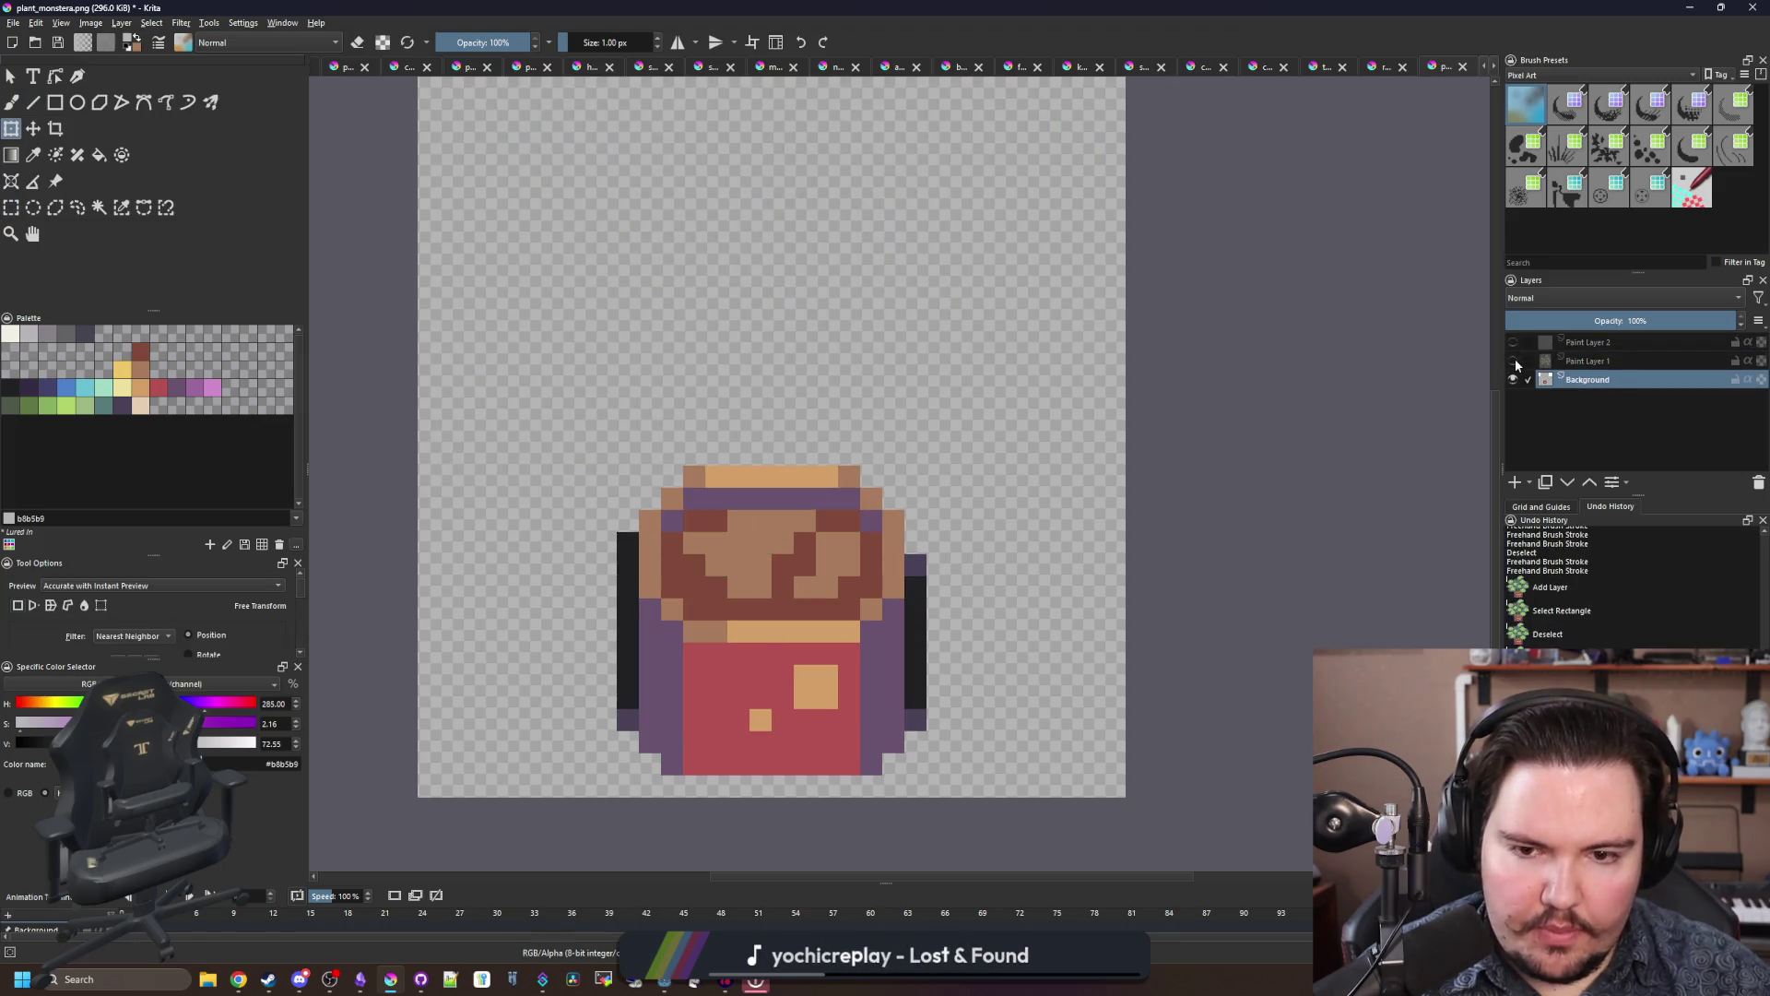
key("p")
scroll(915, 577, "up", 1)
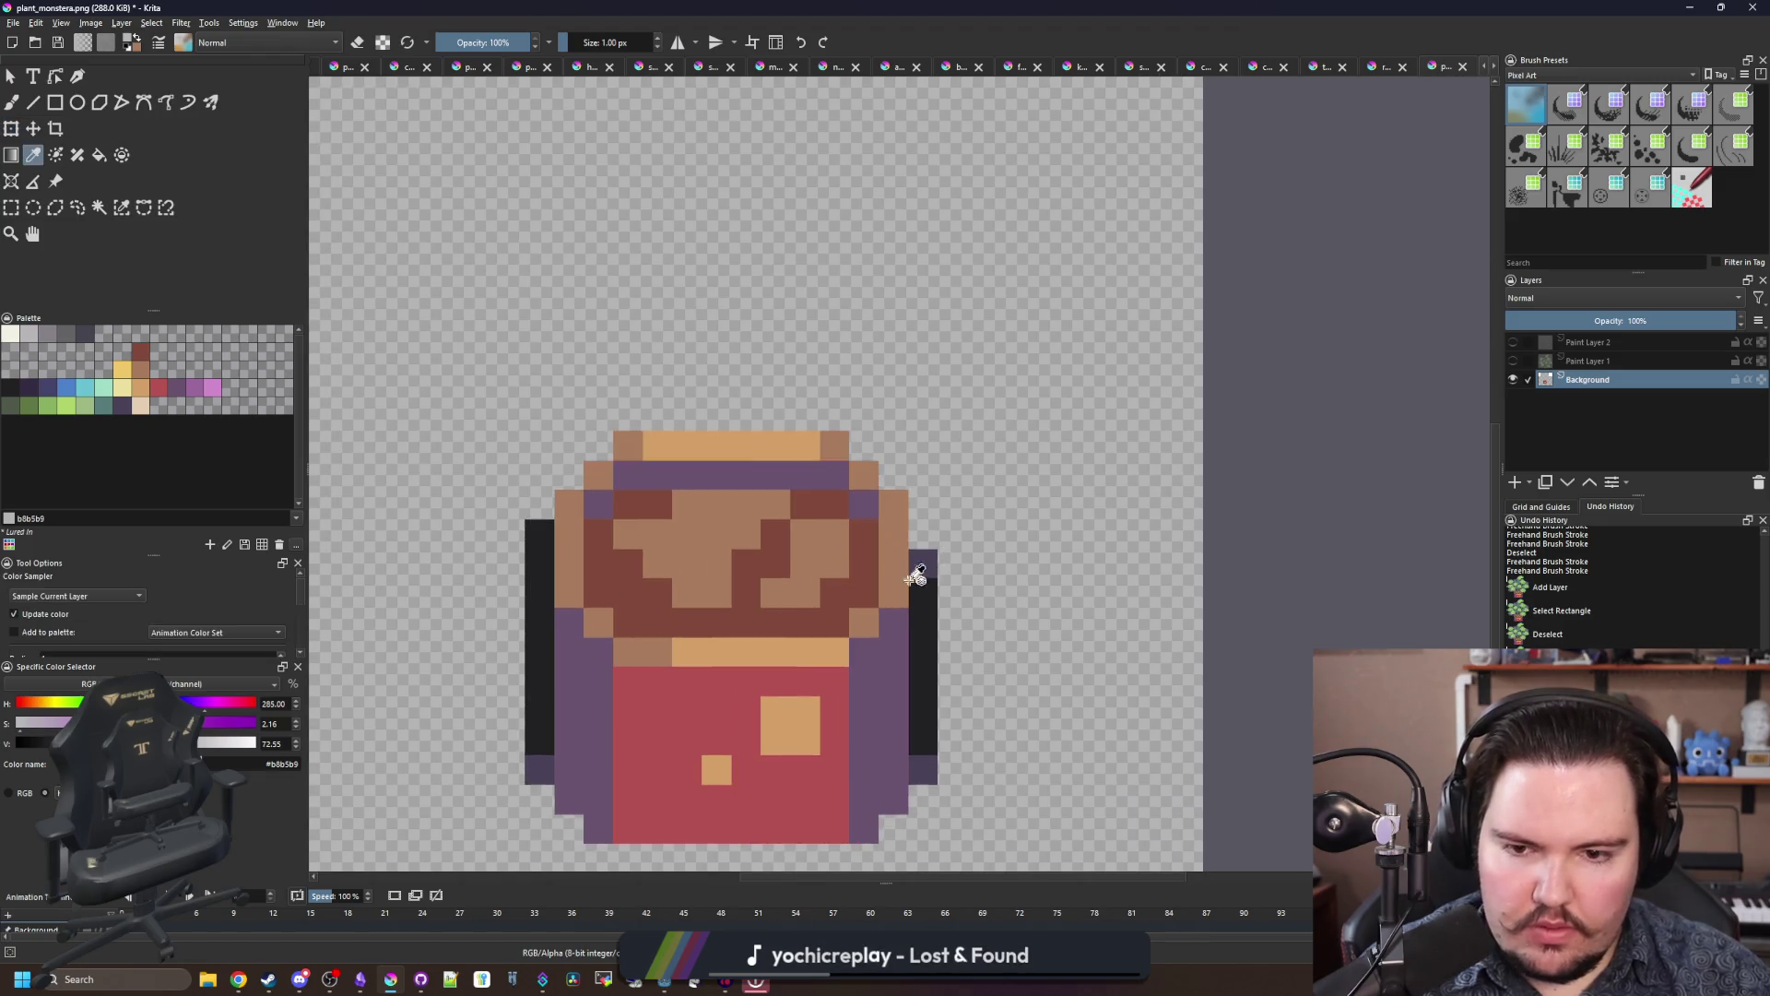
left_click(927, 581)
scroll(930, 586, "up", 1)
key("b")
Step: Paint the dark outline up the pot's right edge, across the top and upper-left corner
left_click_drag(926, 590, 932, 501)
scroll(932, 501, "down", 1)
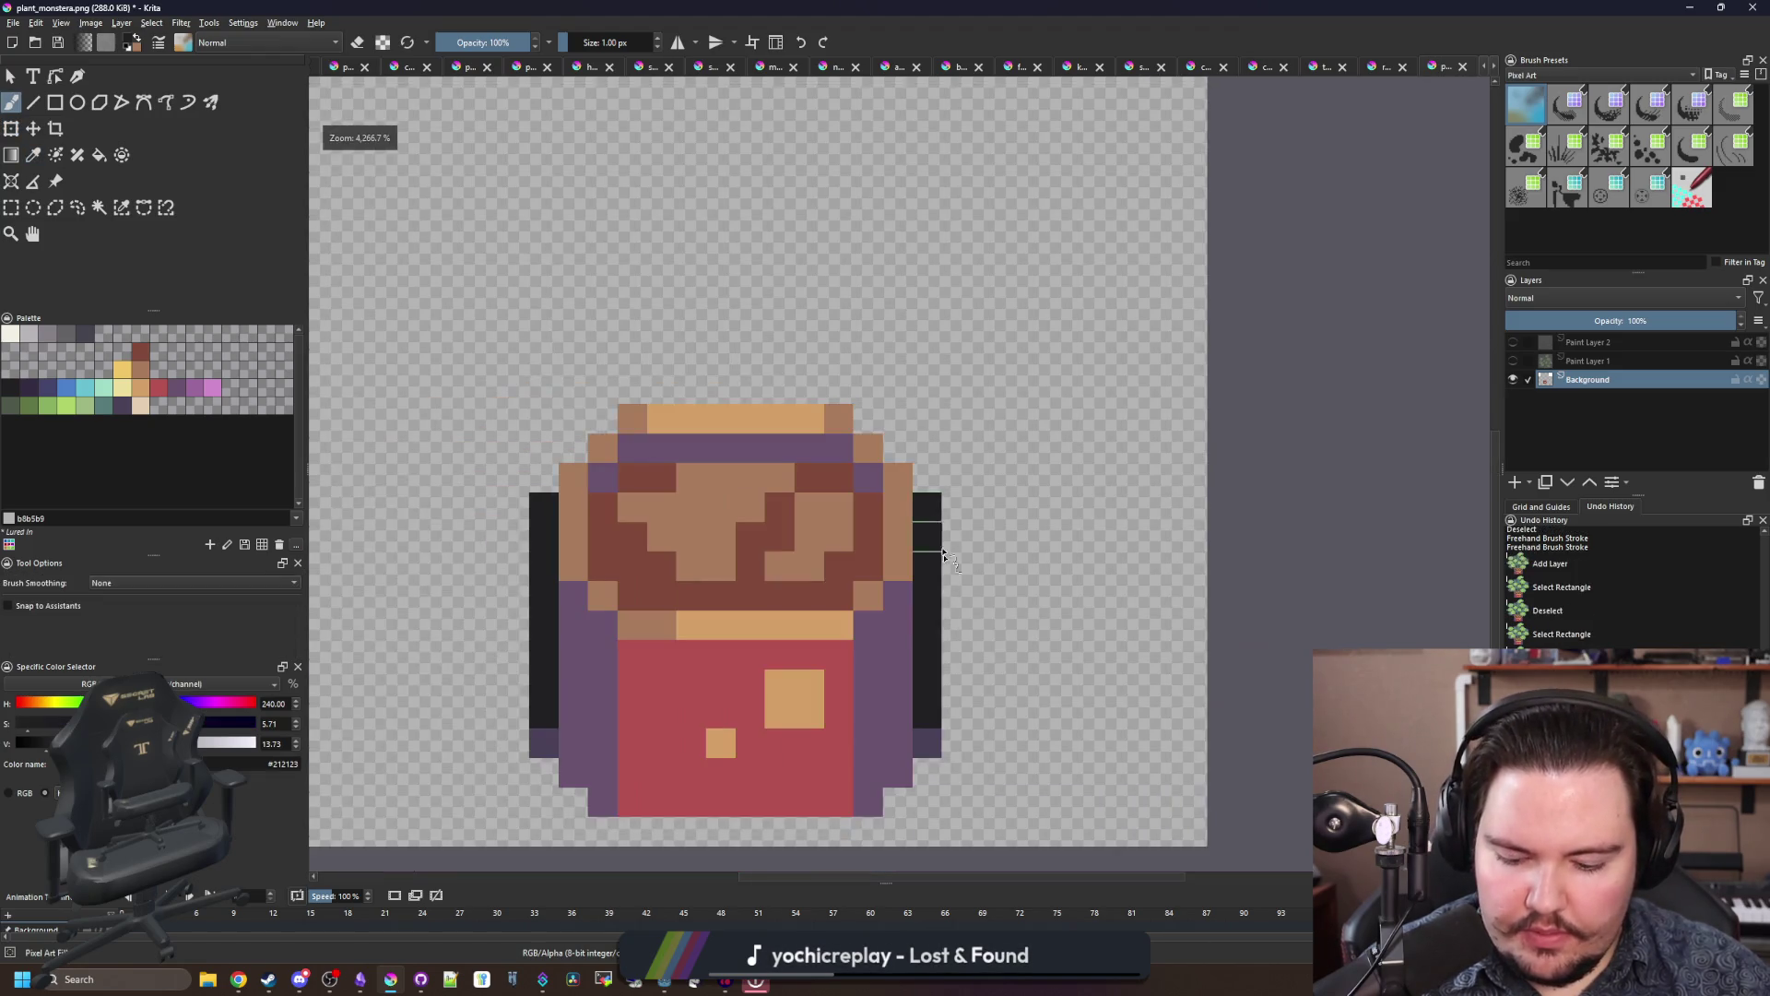
left_click(924, 742, "ctrl")
left_click(929, 518, "ctrl")
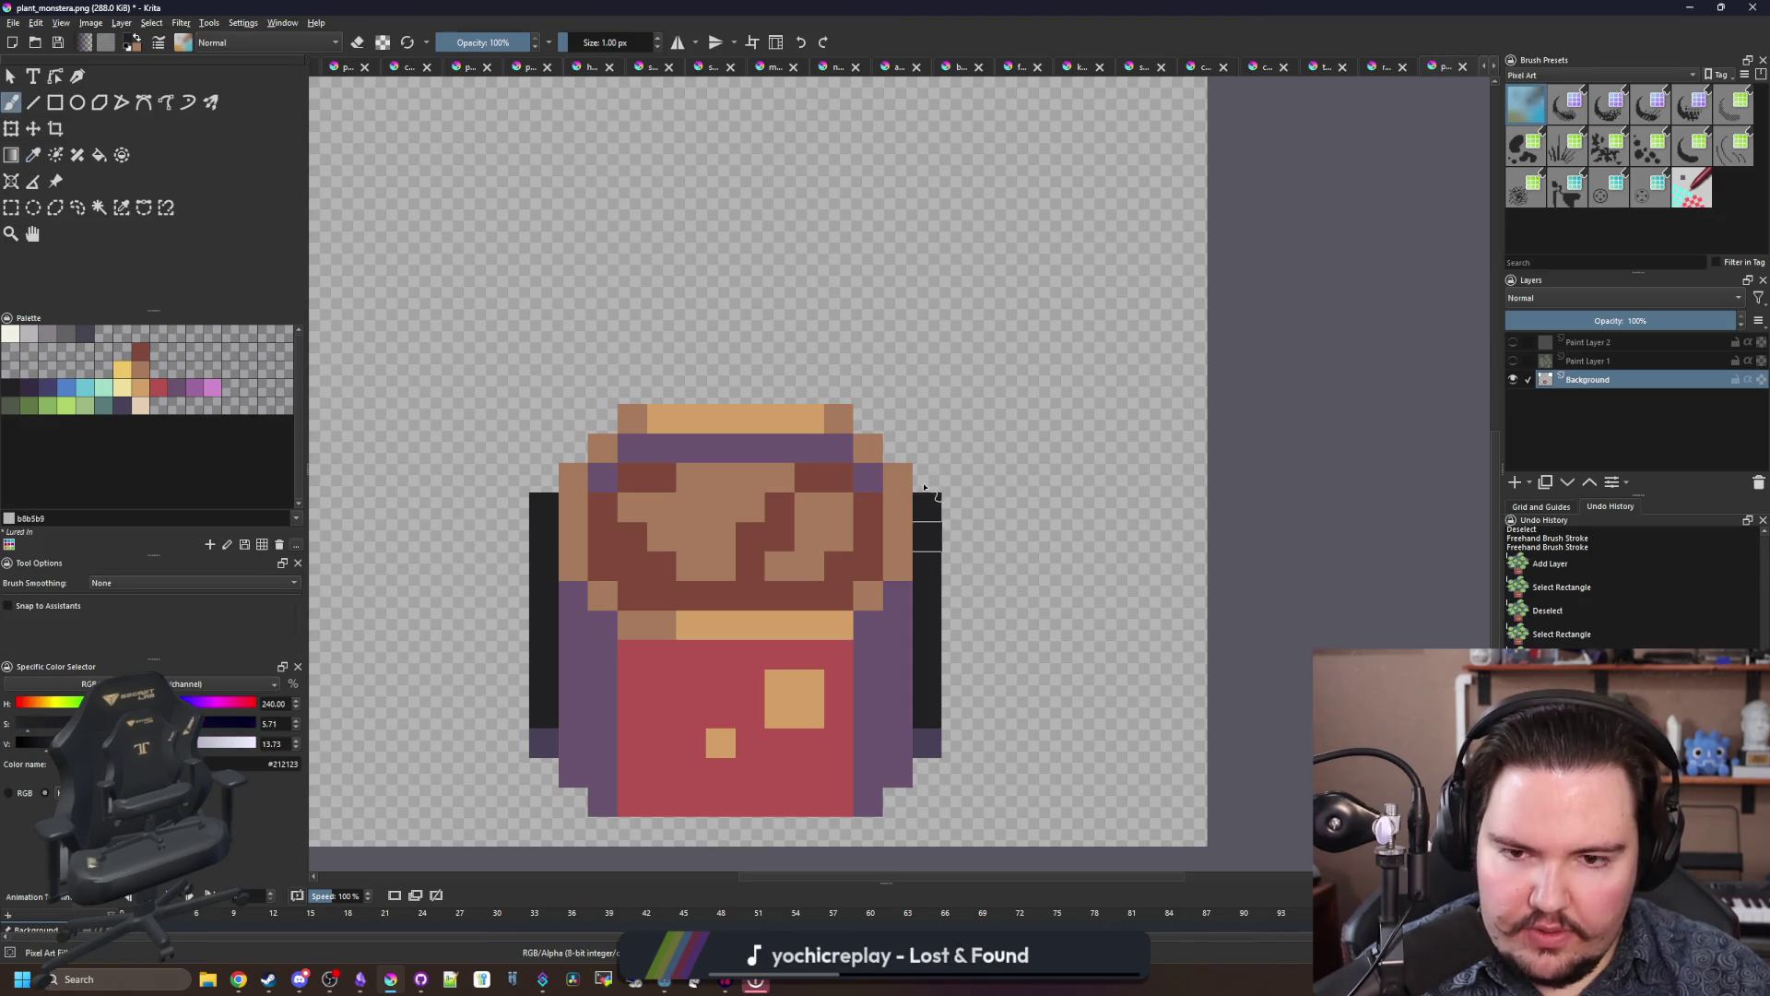
mouse_move(927, 493)
left_mouse_down()
mouse_move(830, 387)
mouse_move(632, 387)
mouse_move(839, 387)
left_mouse_up()
key("ctrl+z")
left_click(602, 417)
left_click_drag(564, 454, 544, 477)
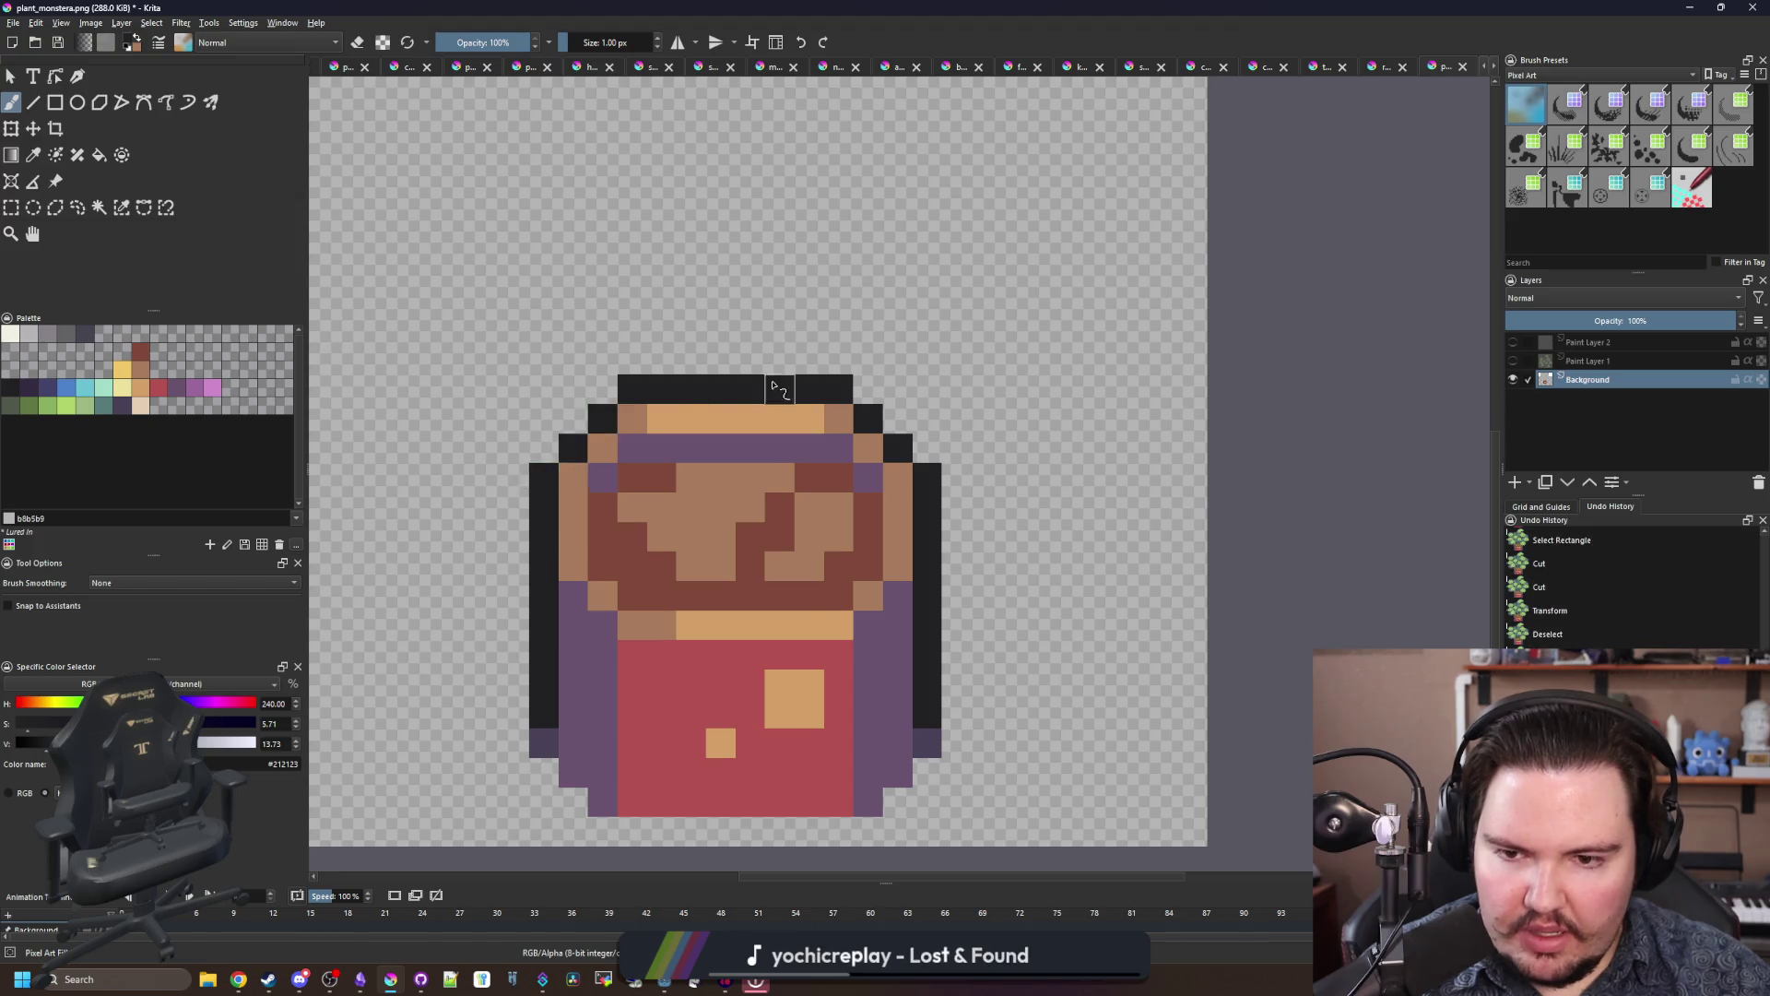
Step: Add a fresh empty Paint Layer 3 above the pot
scroll(779, 388, "down", 5)
scroll(774, 385, "up", 4)
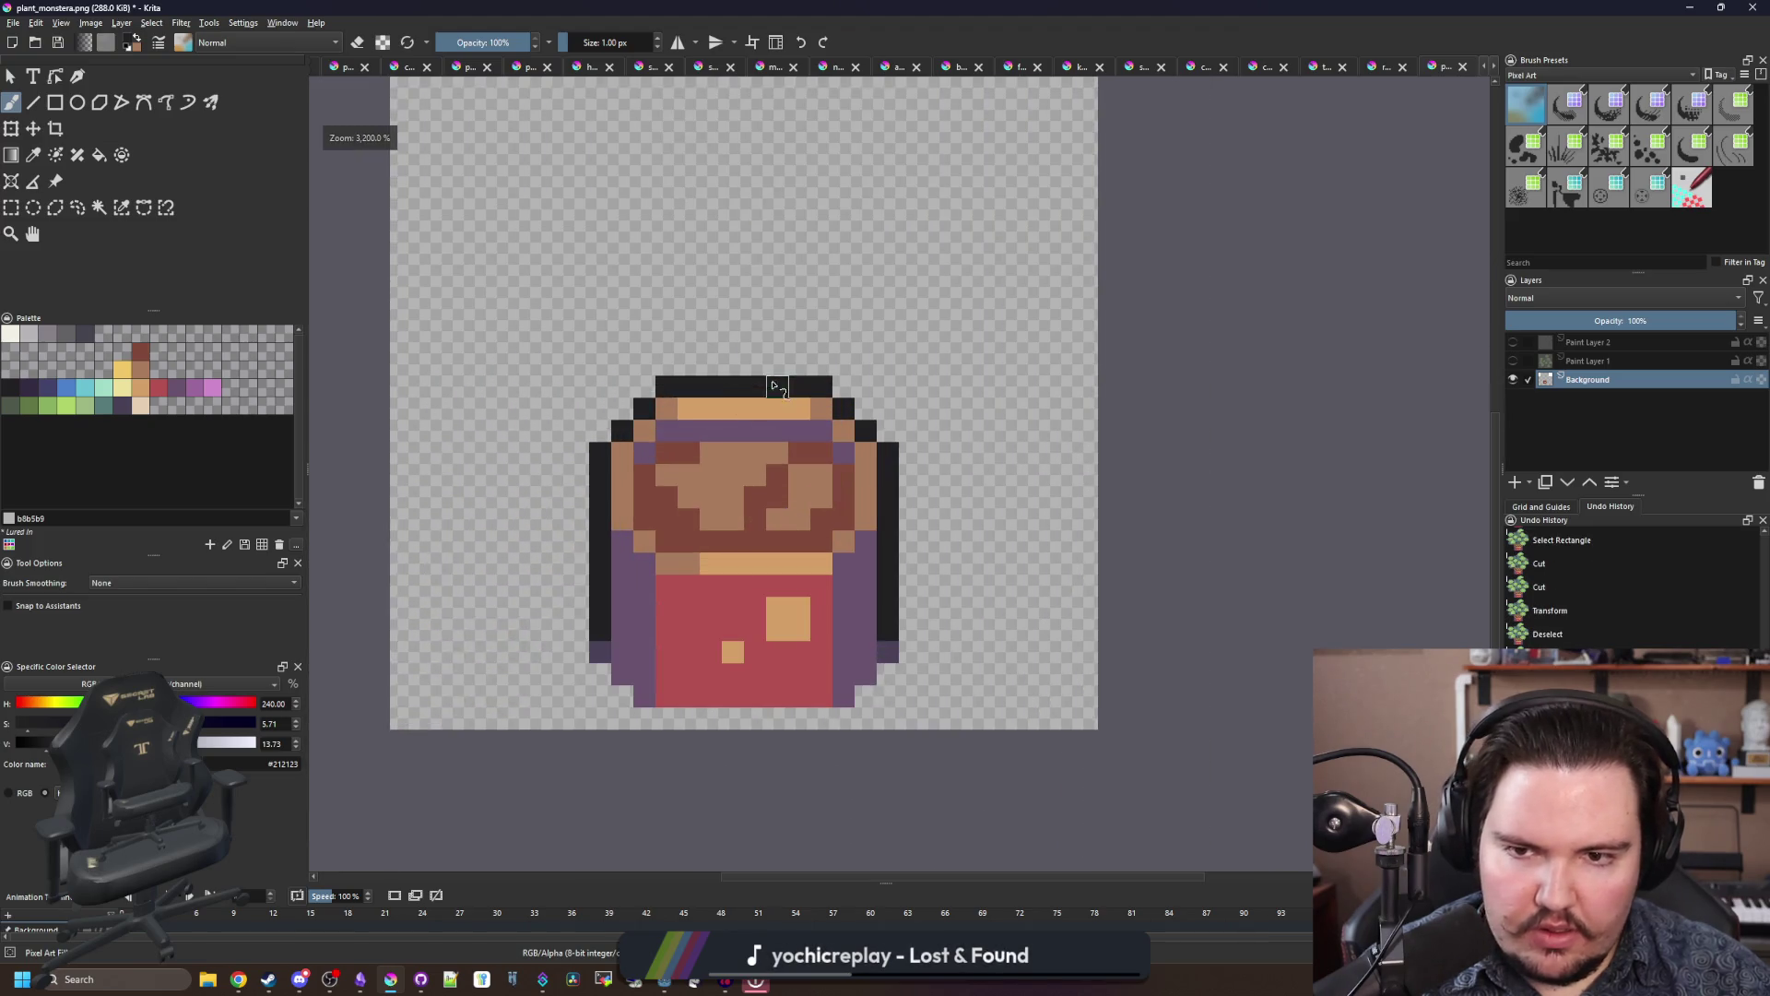
left_click(1515, 481)
scroll(716, 512, "up", 2)
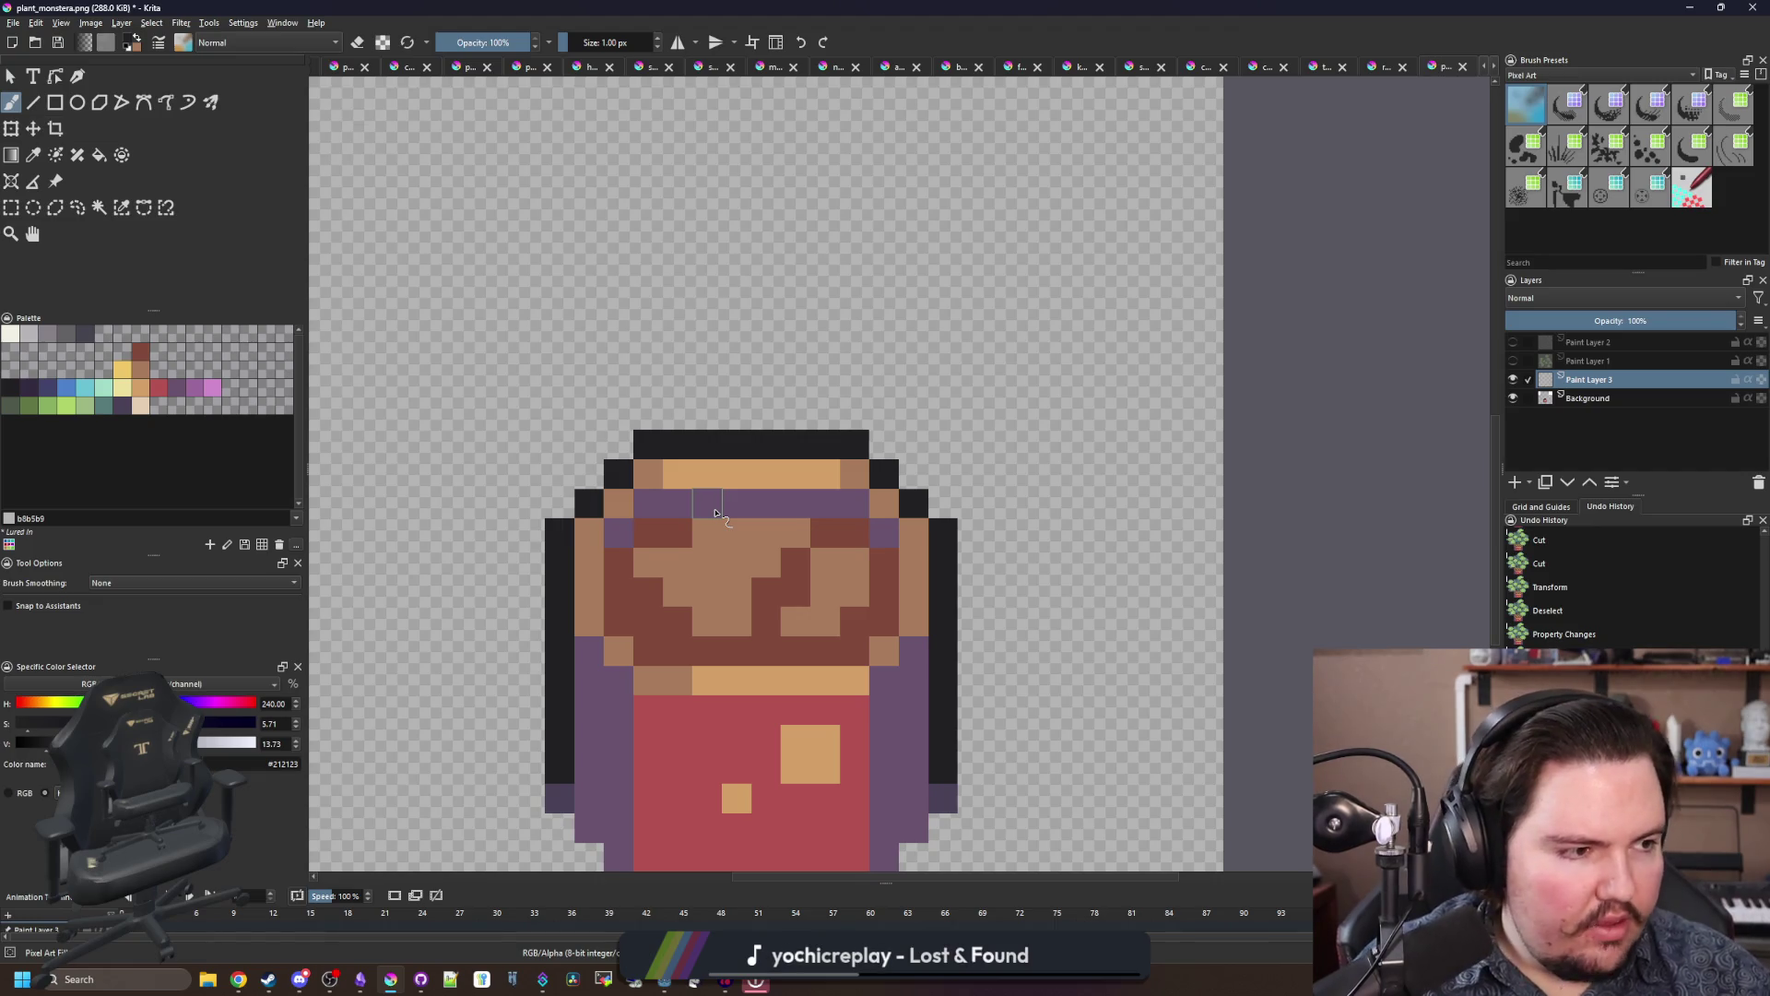
key("alt+Tab")
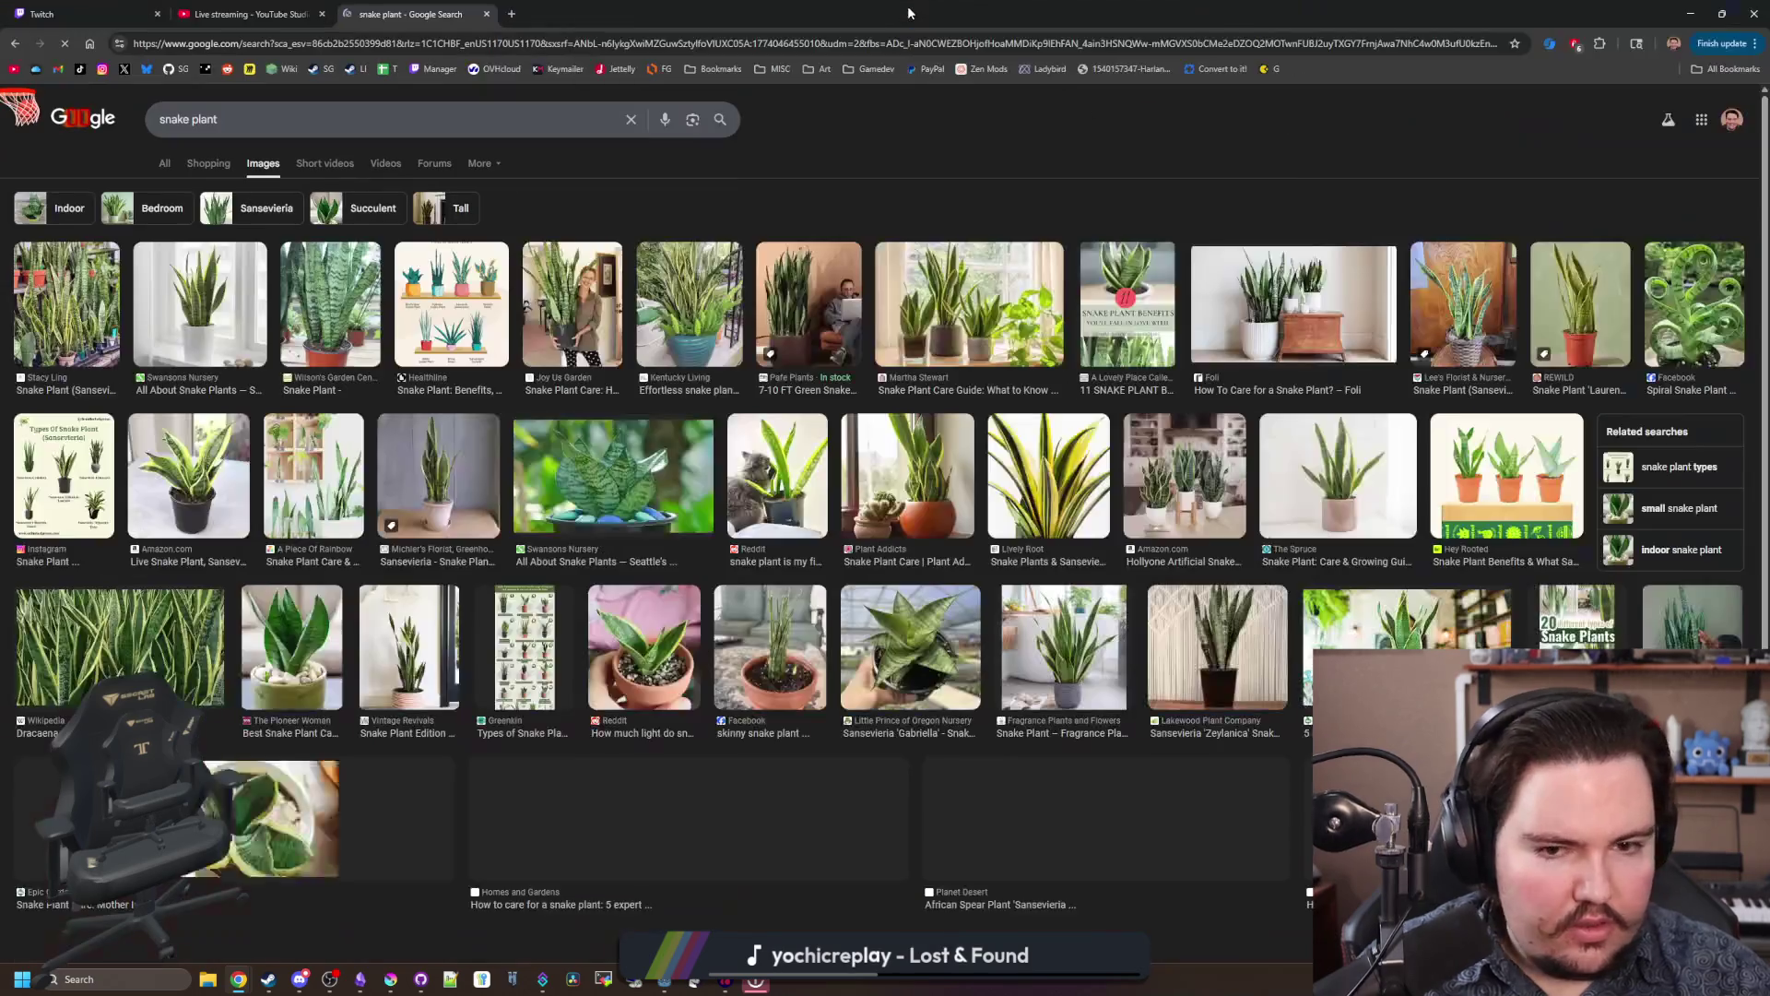
Step: Preview snake plant photos: cat, tall outdoor, dark striped, white pot, pale pot, leaf close-up
left_click(788, 482)
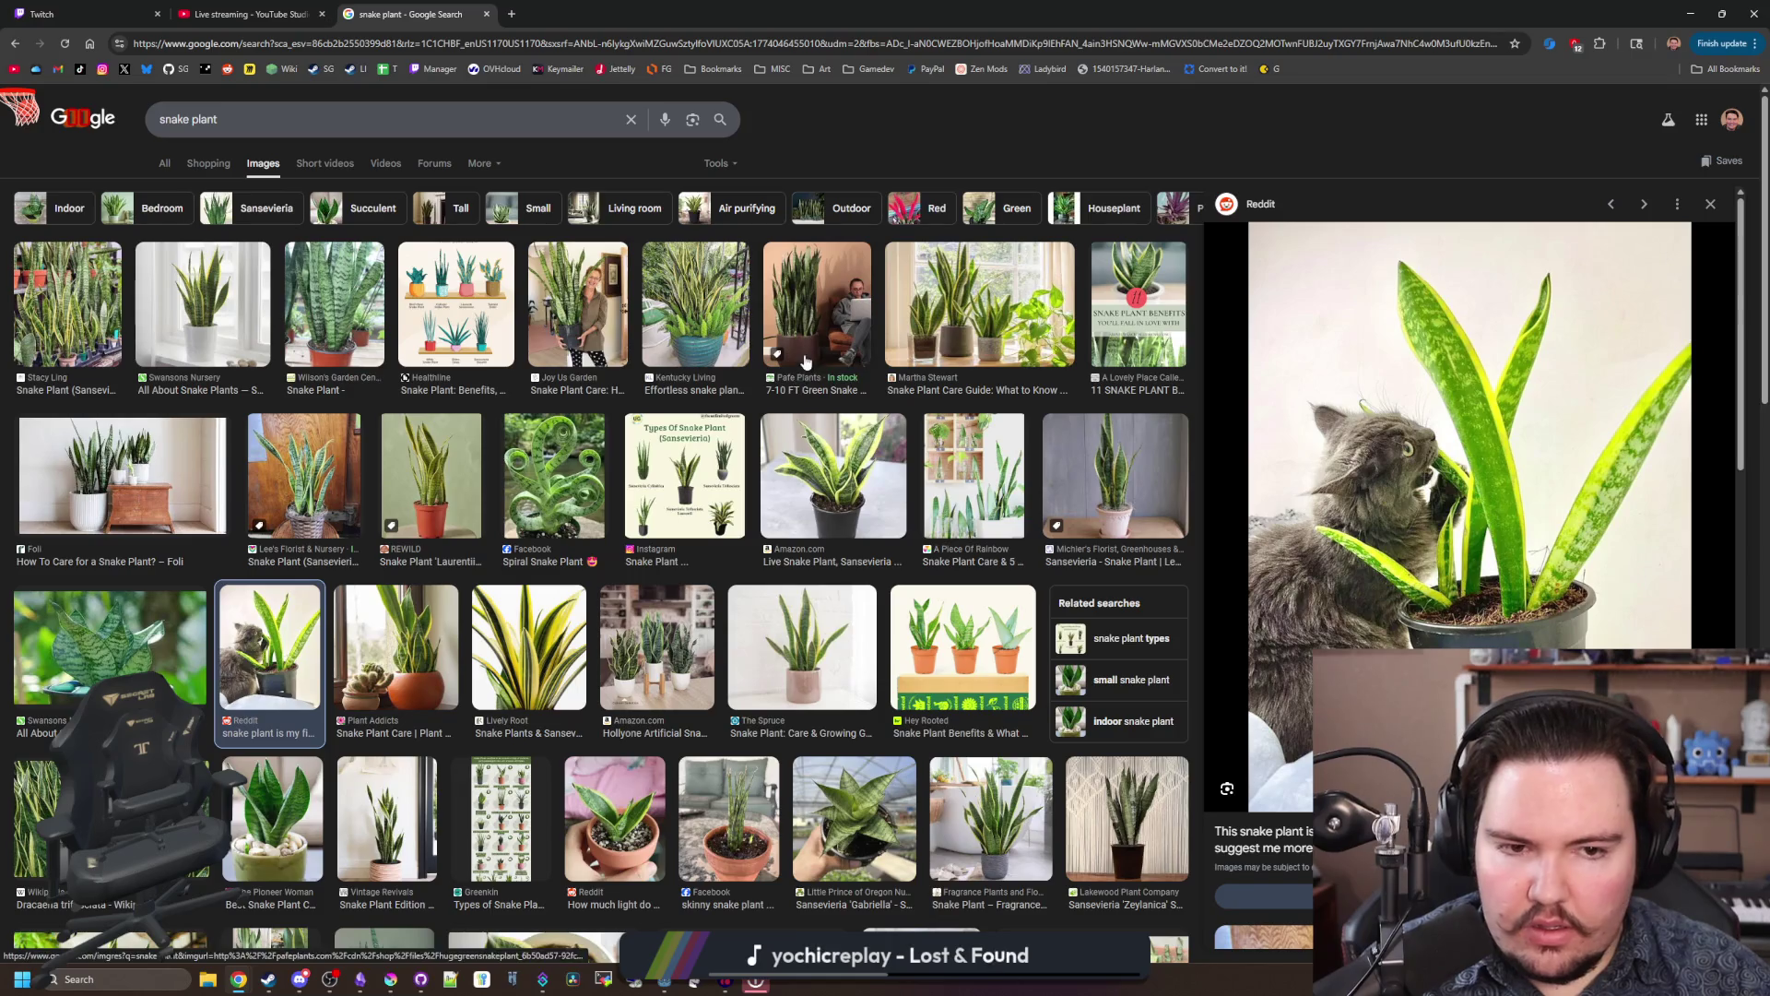
left_click(733, 360)
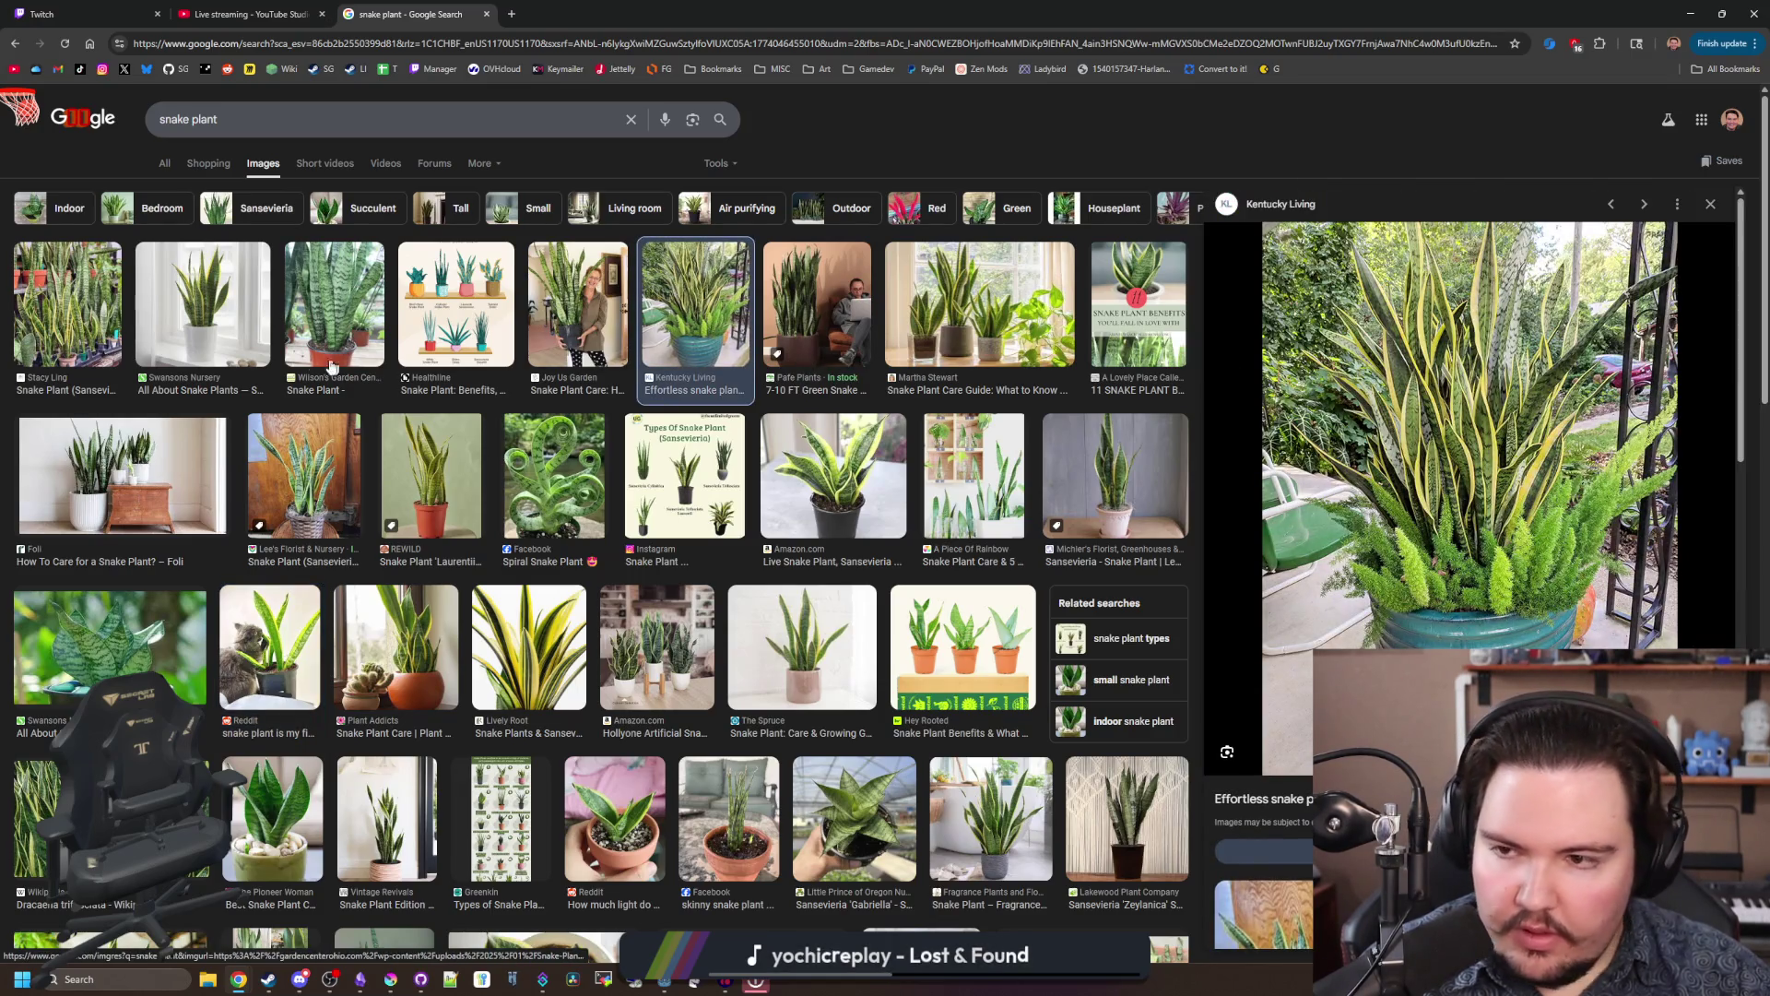
left_click(223, 306)
left_click(296, 311)
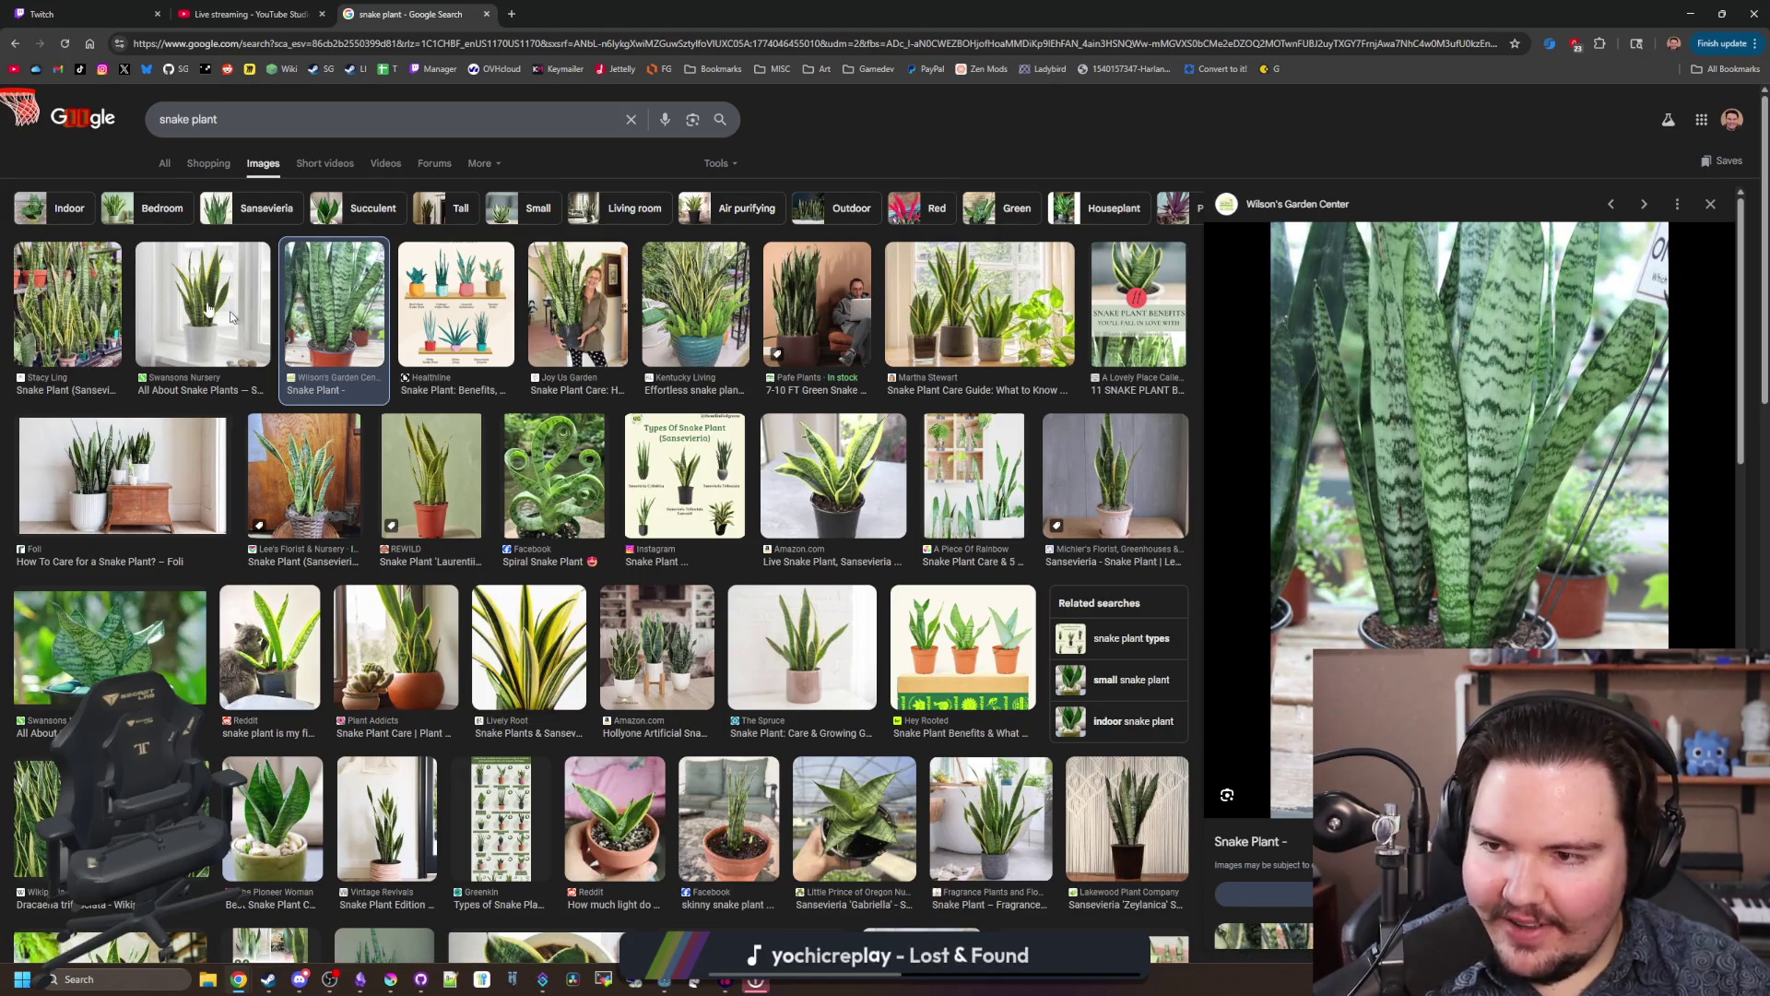
left_click(66, 304)
left_click(202, 304)
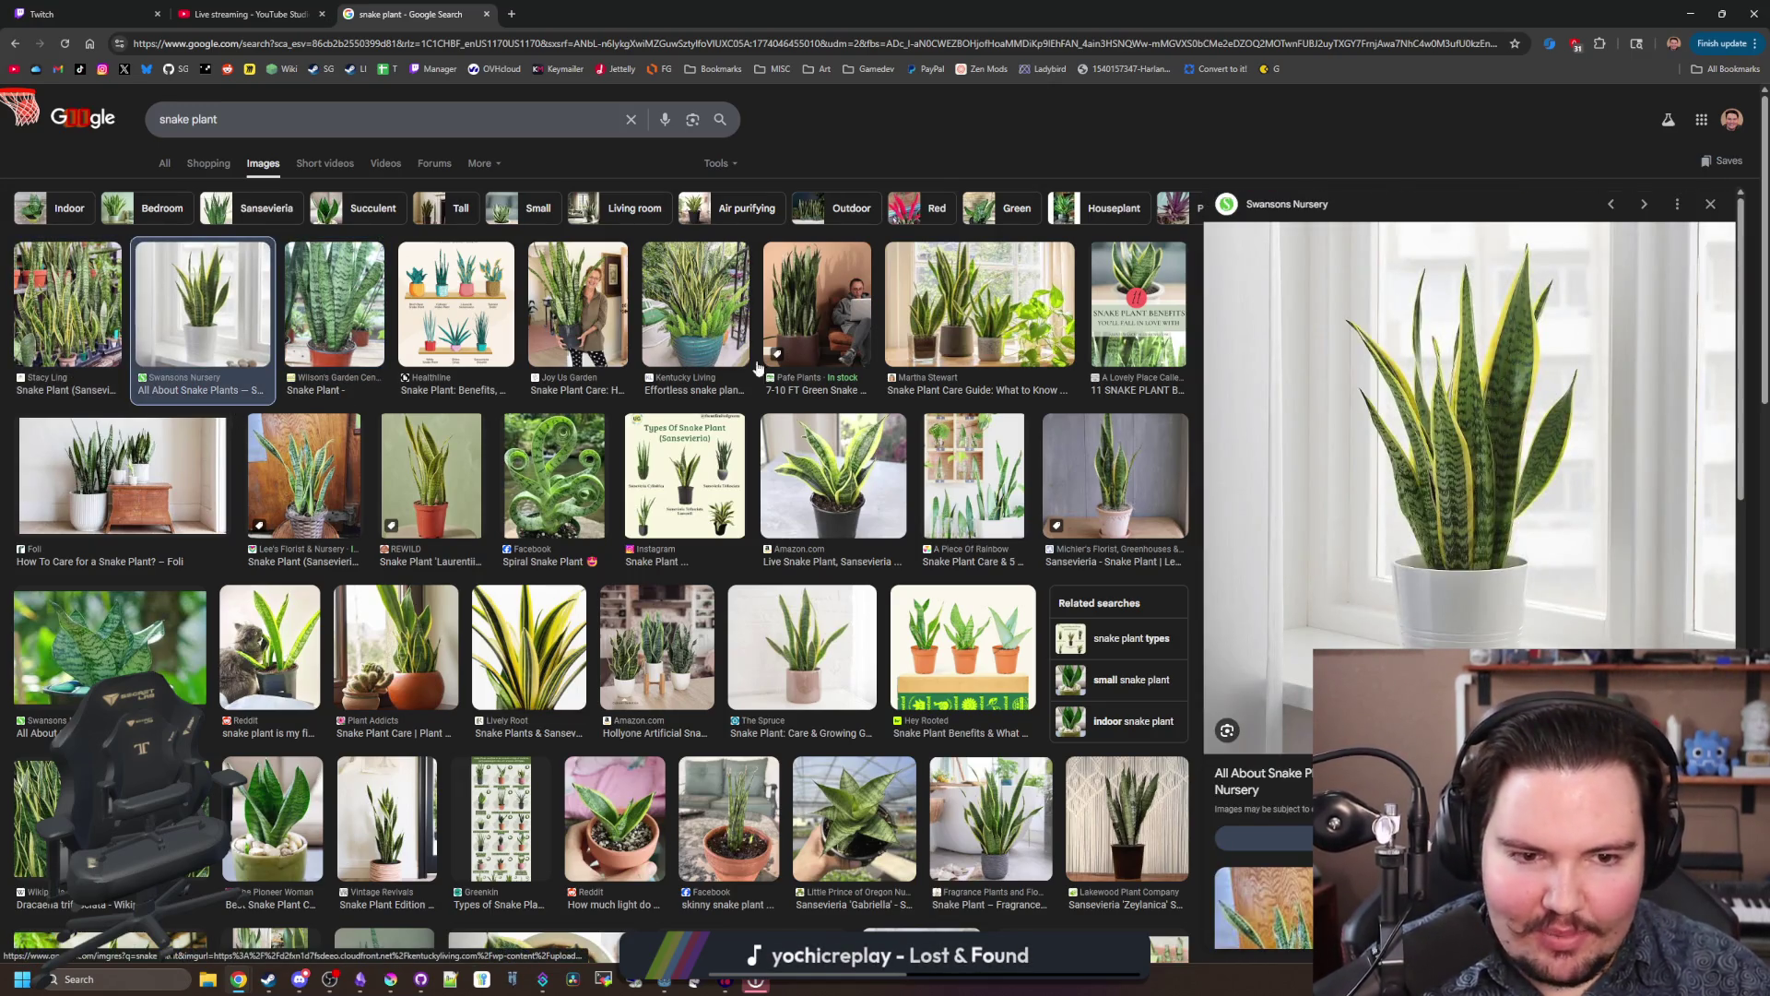
left_click(845, 462)
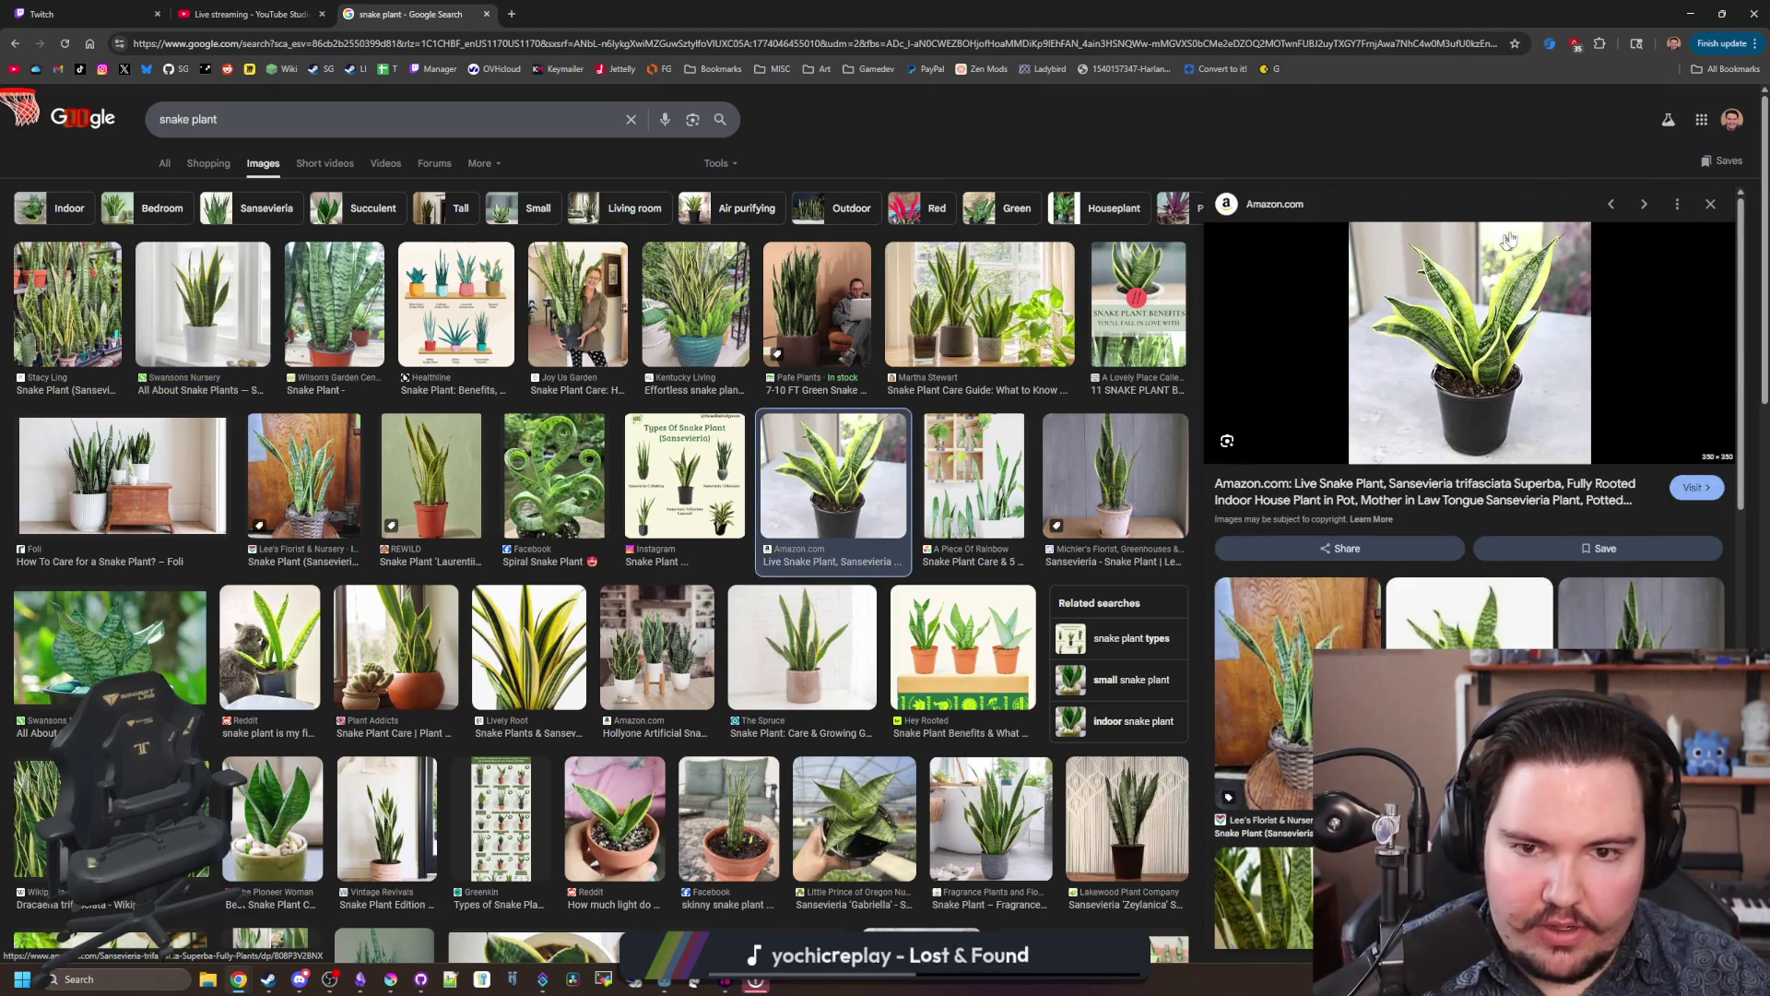
left_click(1142, 457)
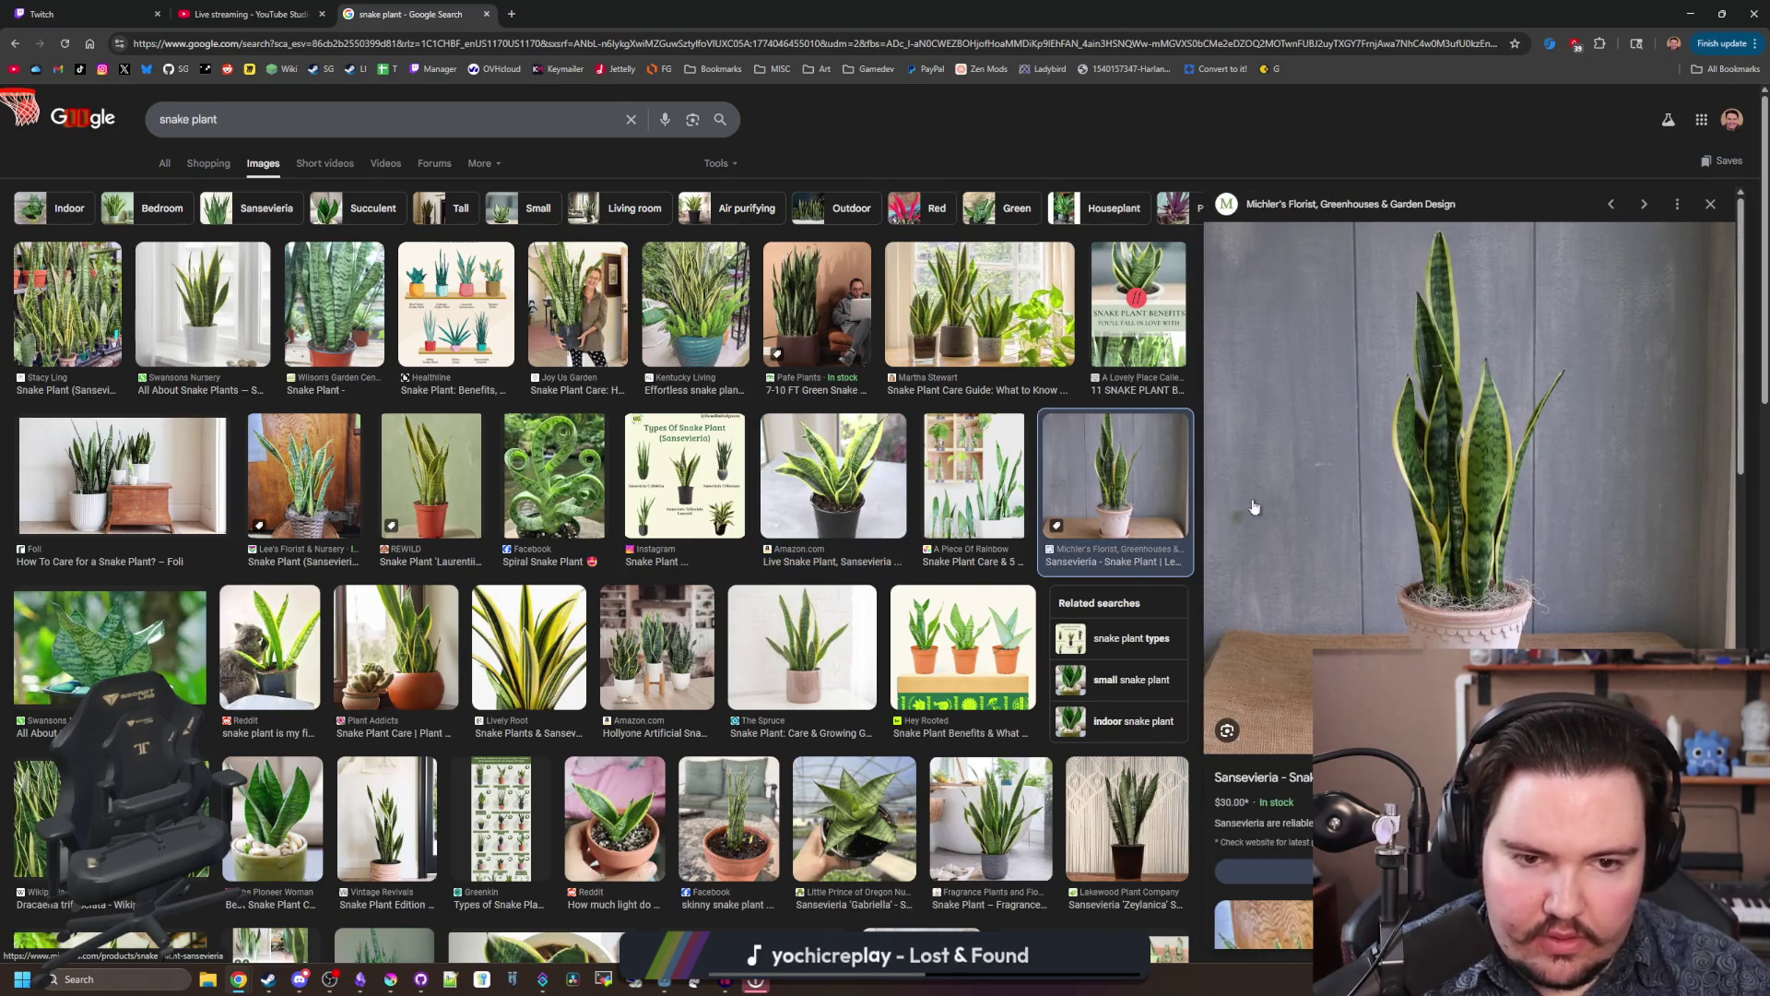
left_click(447, 464)
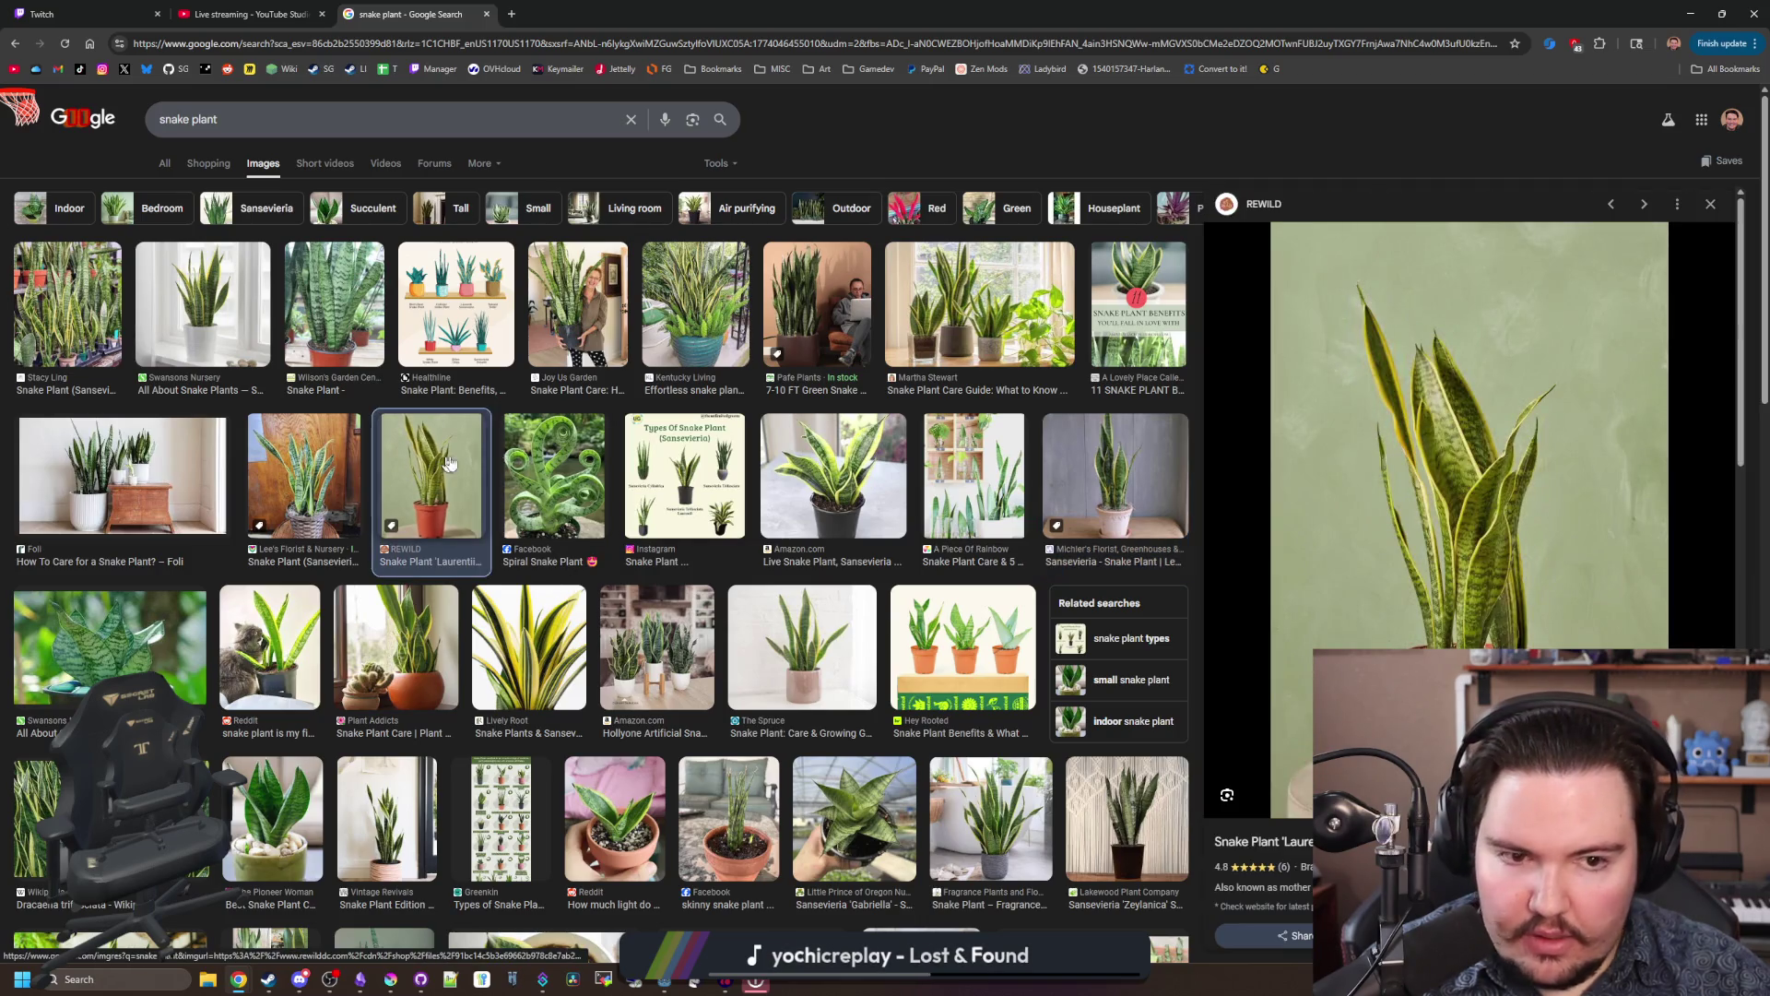
key("alt+Tab")
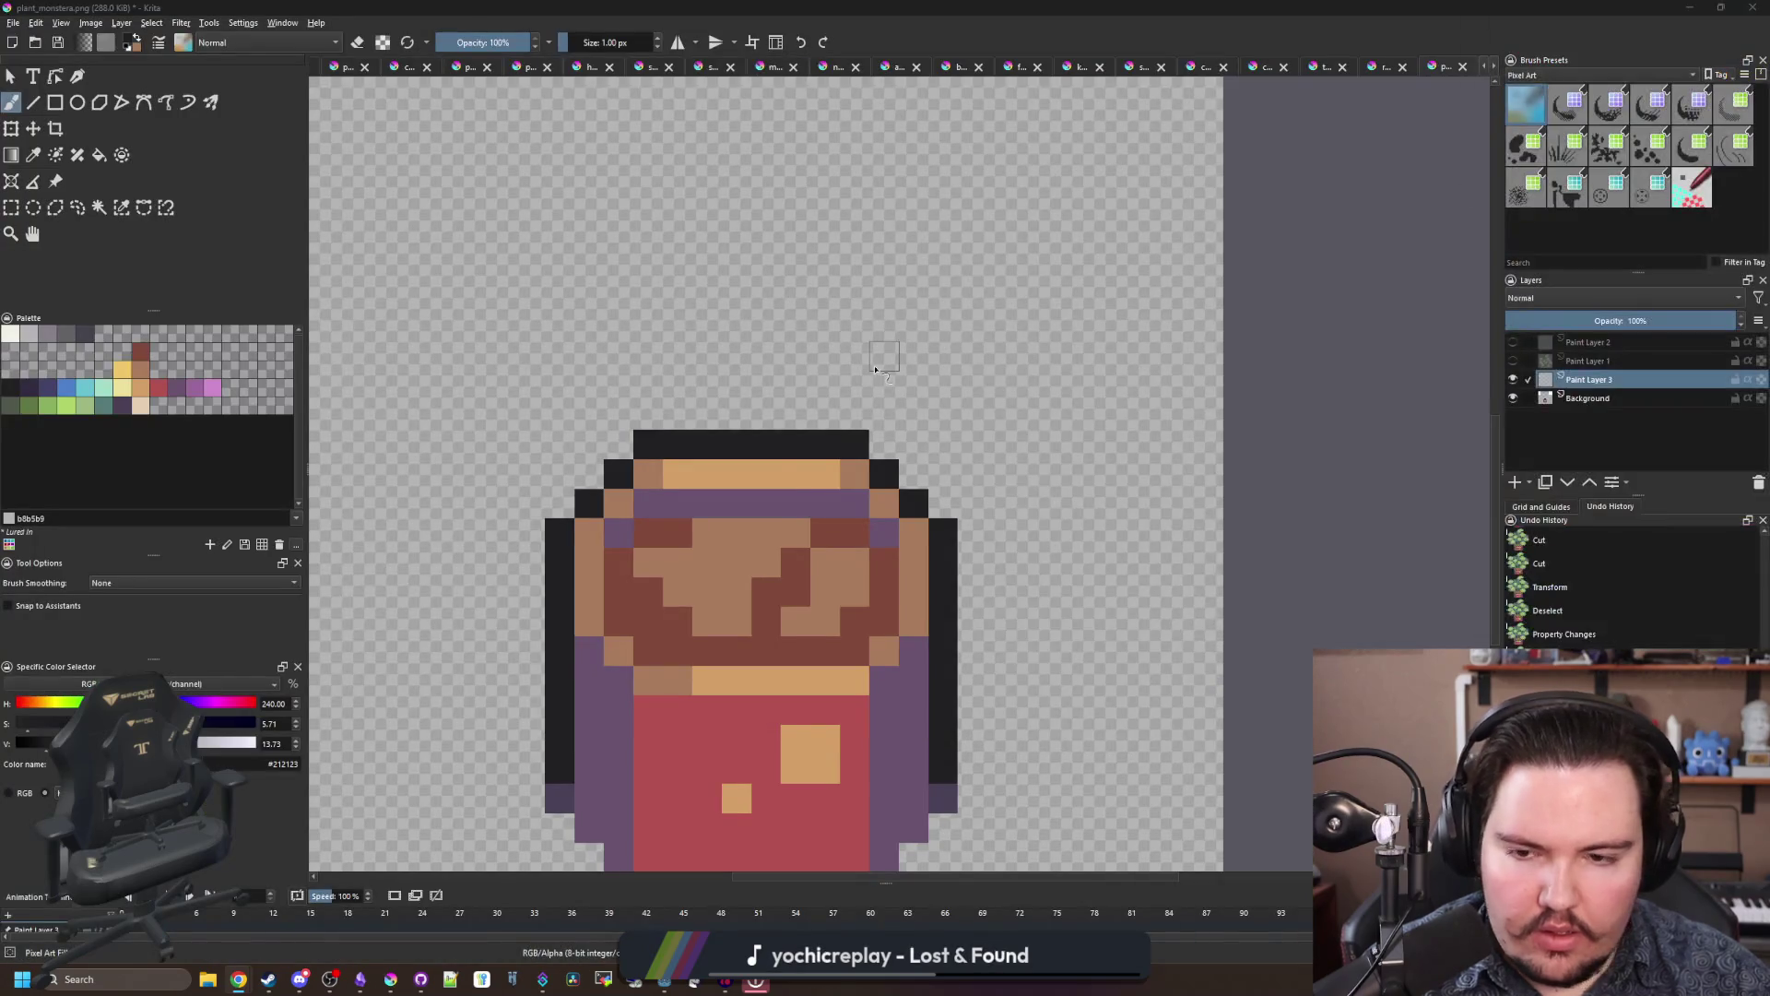
Step: With a 2 px pink brush, paint two leaf stalks rising from the pot
scroll(786, 387, "down", 3)
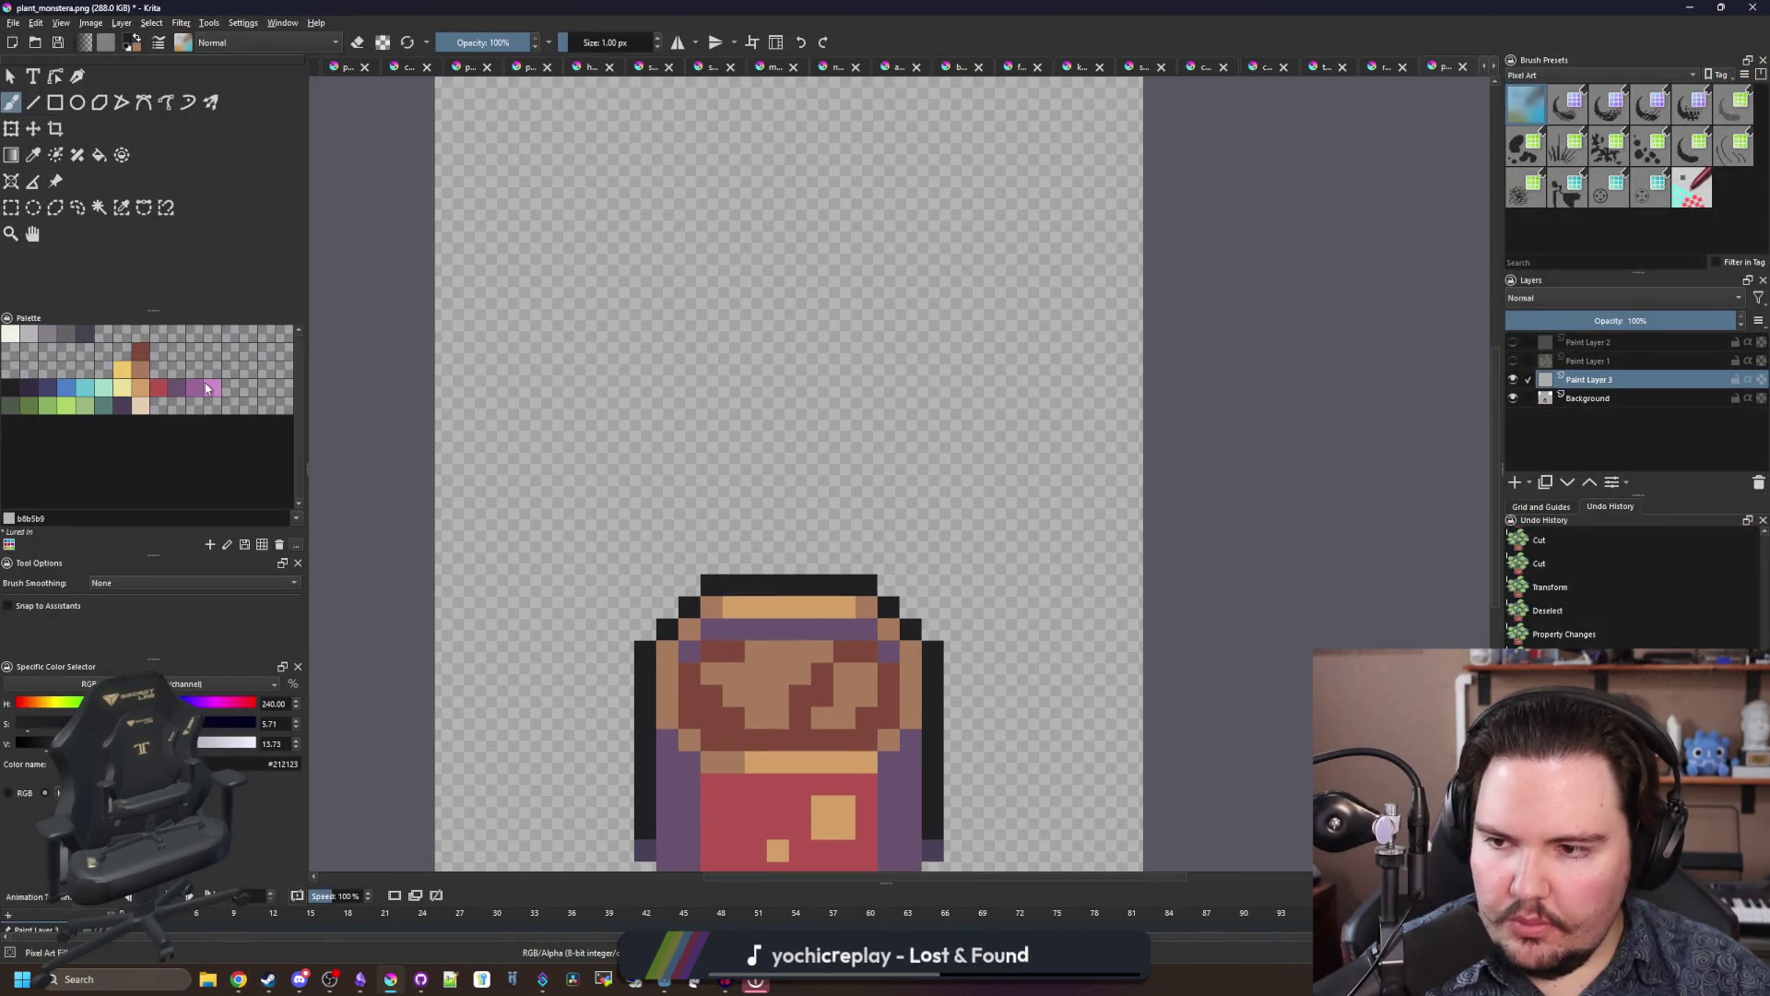
left_click(207, 388)
scroll(684, 599, "down", 1)
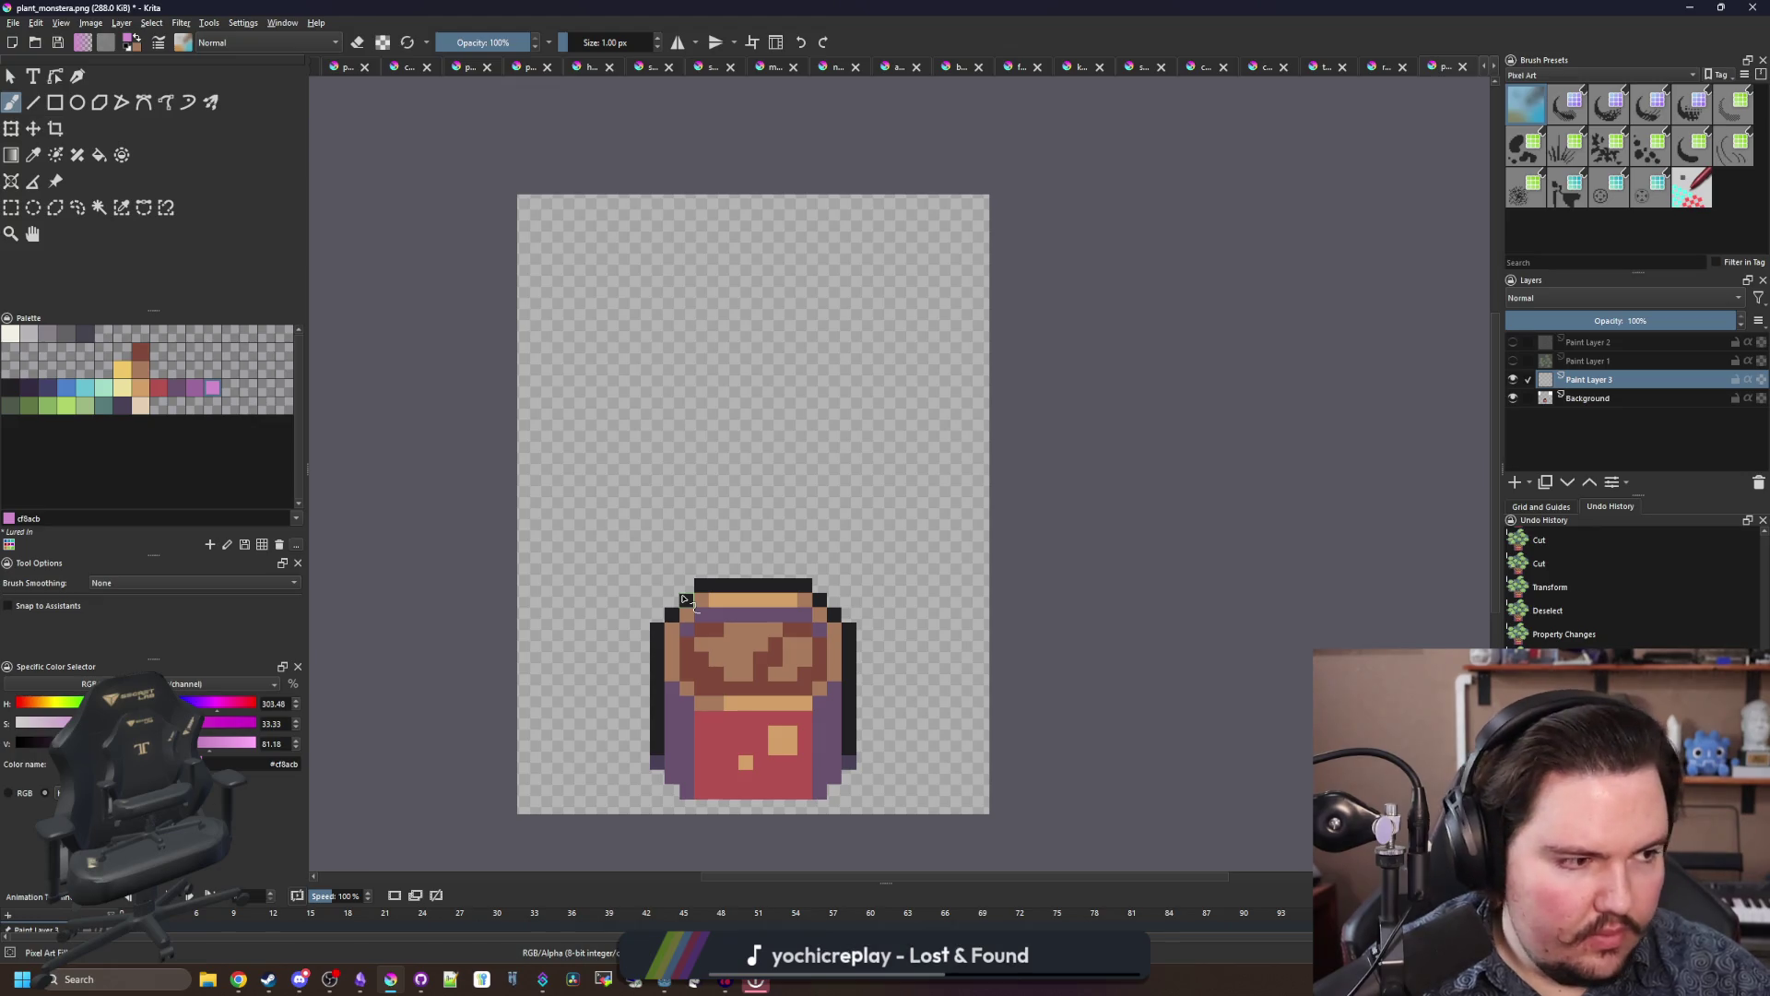
key("bracketright")
mouse_move(710, 652)
left_mouse_down()
mouse_move(645, 454)
mouse_move(657, 389)
left_mouse_up()
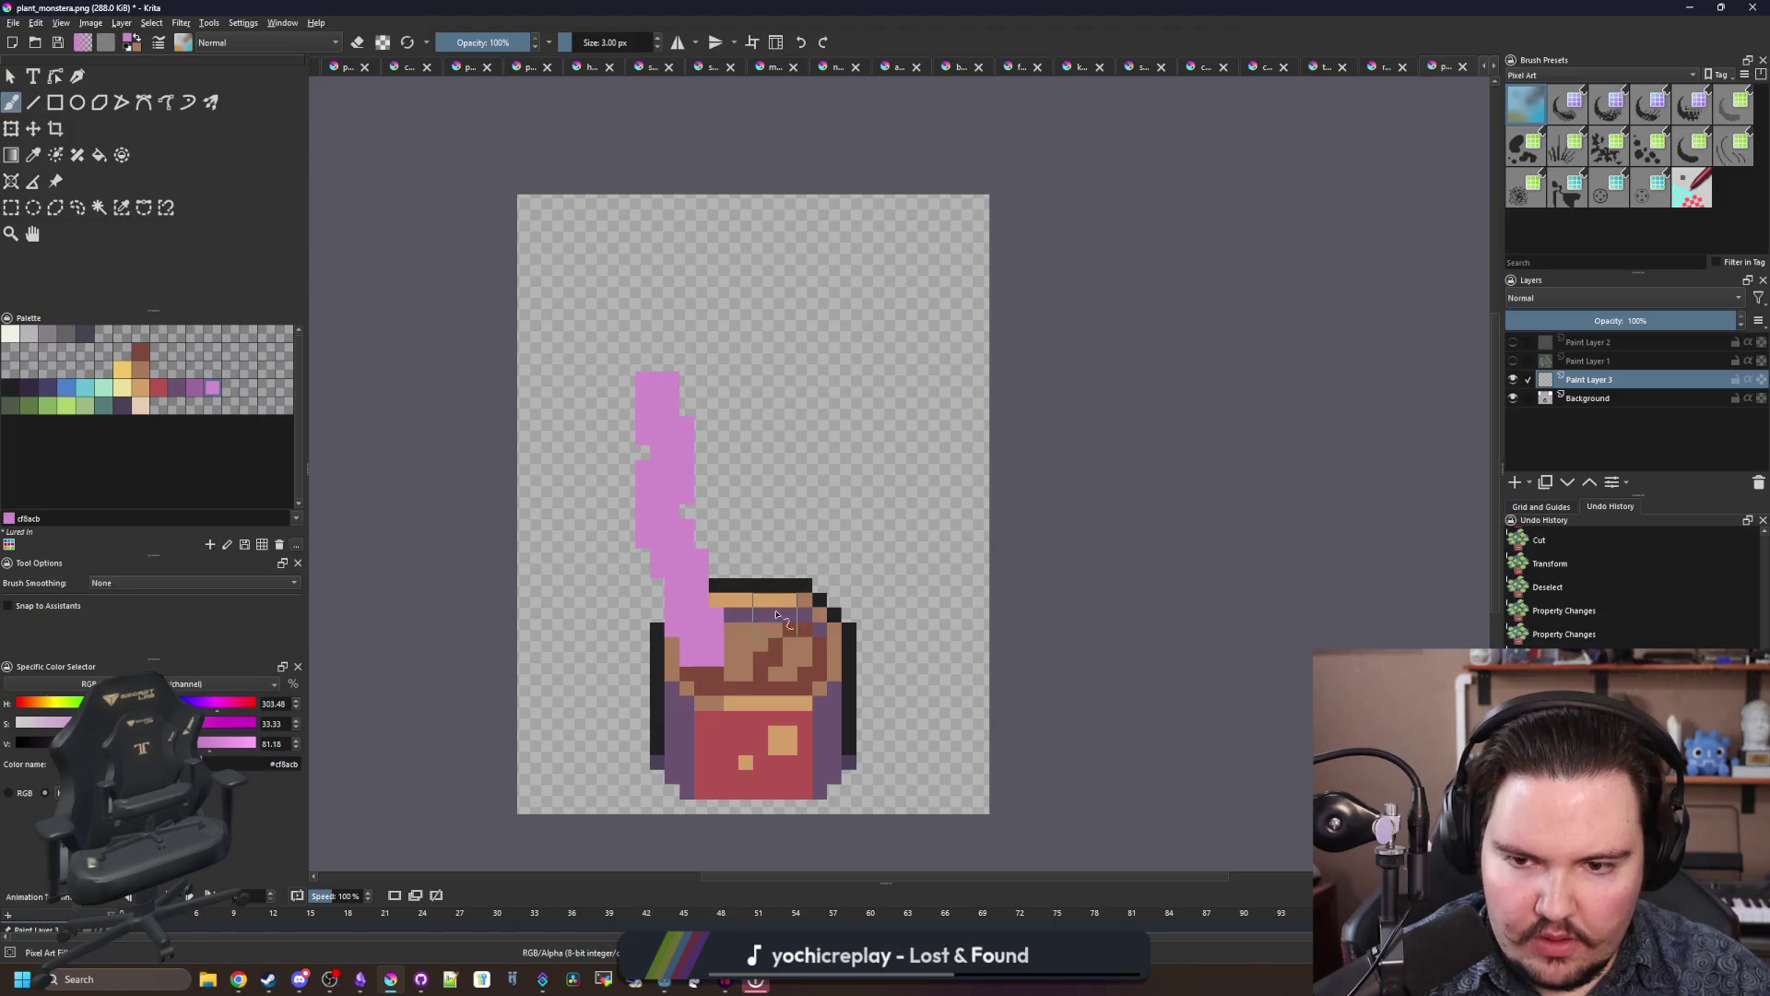
mouse_move(767, 645)
left_mouse_down()
mouse_move(732, 502)
mouse_move(745, 300)
mouse_move(800, 539)
mouse_move(849, 373)
left_mouse_up()
Step: Shade the plant's right side and centre in darker purple
left_click(193, 388)
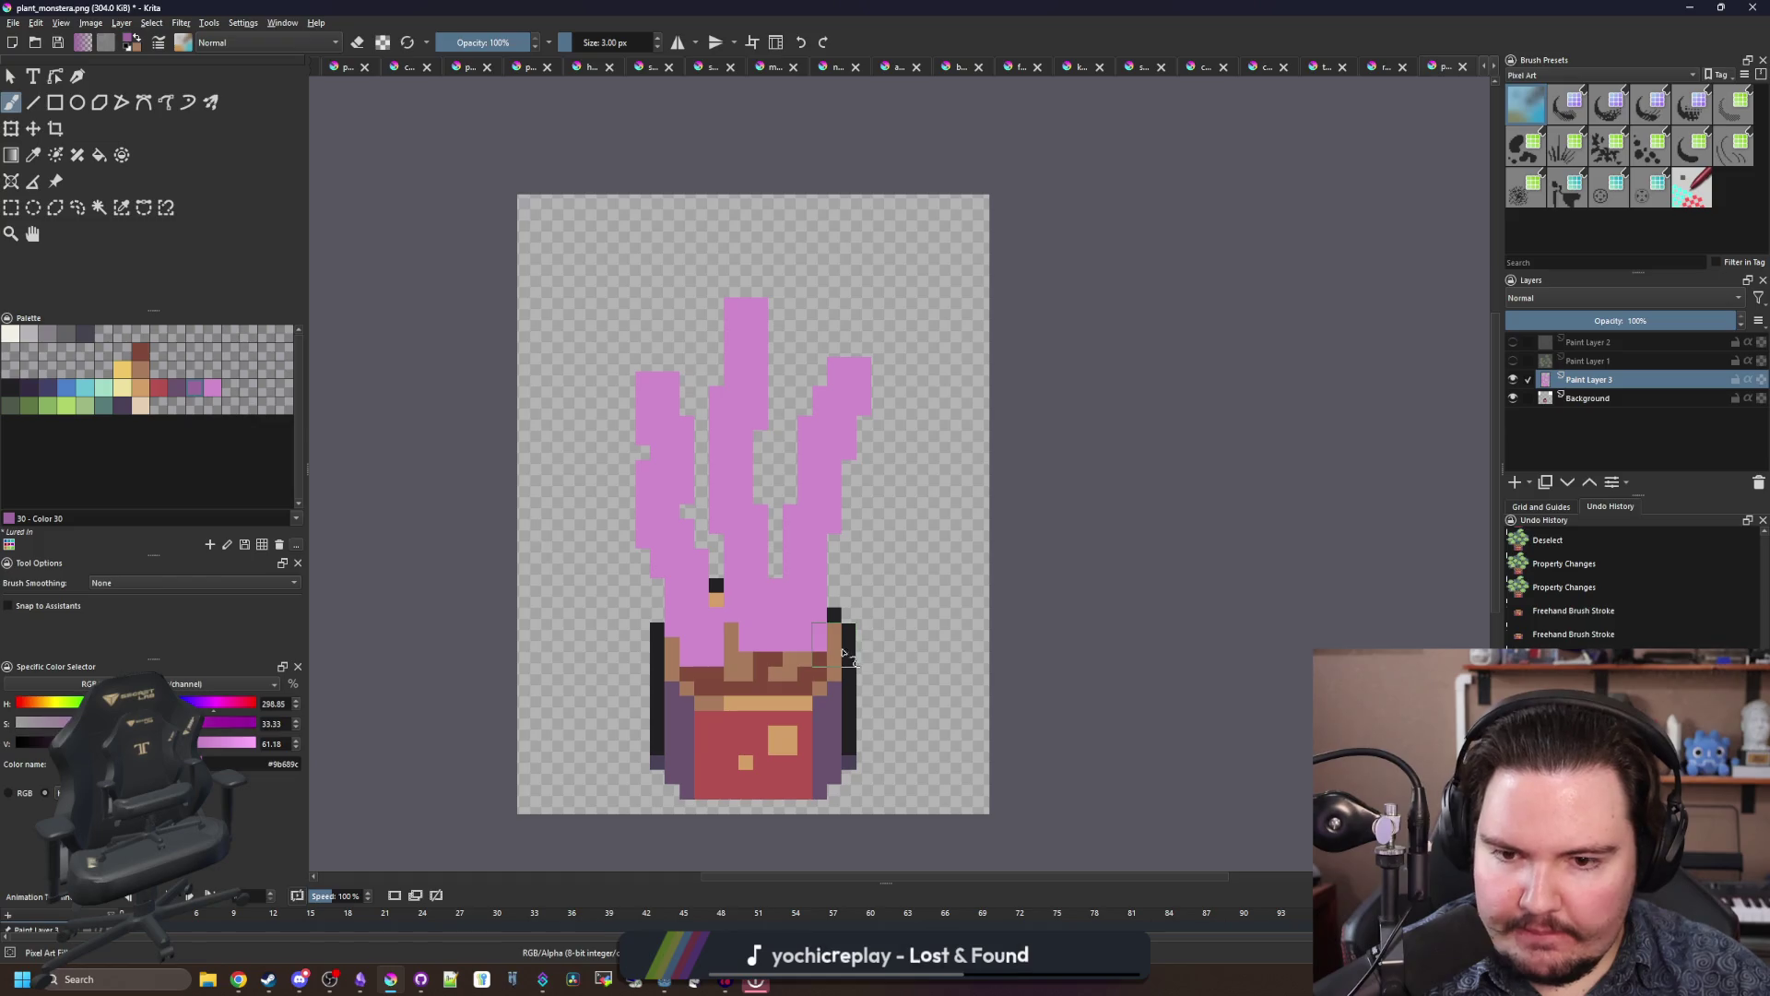
left_click_drag(811, 646, 834, 479)
mouse_move(777, 662)
left_mouse_down()
mouse_move(775, 497)
mouse_move(749, 482)
mouse_move(728, 613)
mouse_move(727, 495)
mouse_move(714, 650)
mouse_move(779, 565)
mouse_move(763, 481)
left_mouse_up()
key("e")
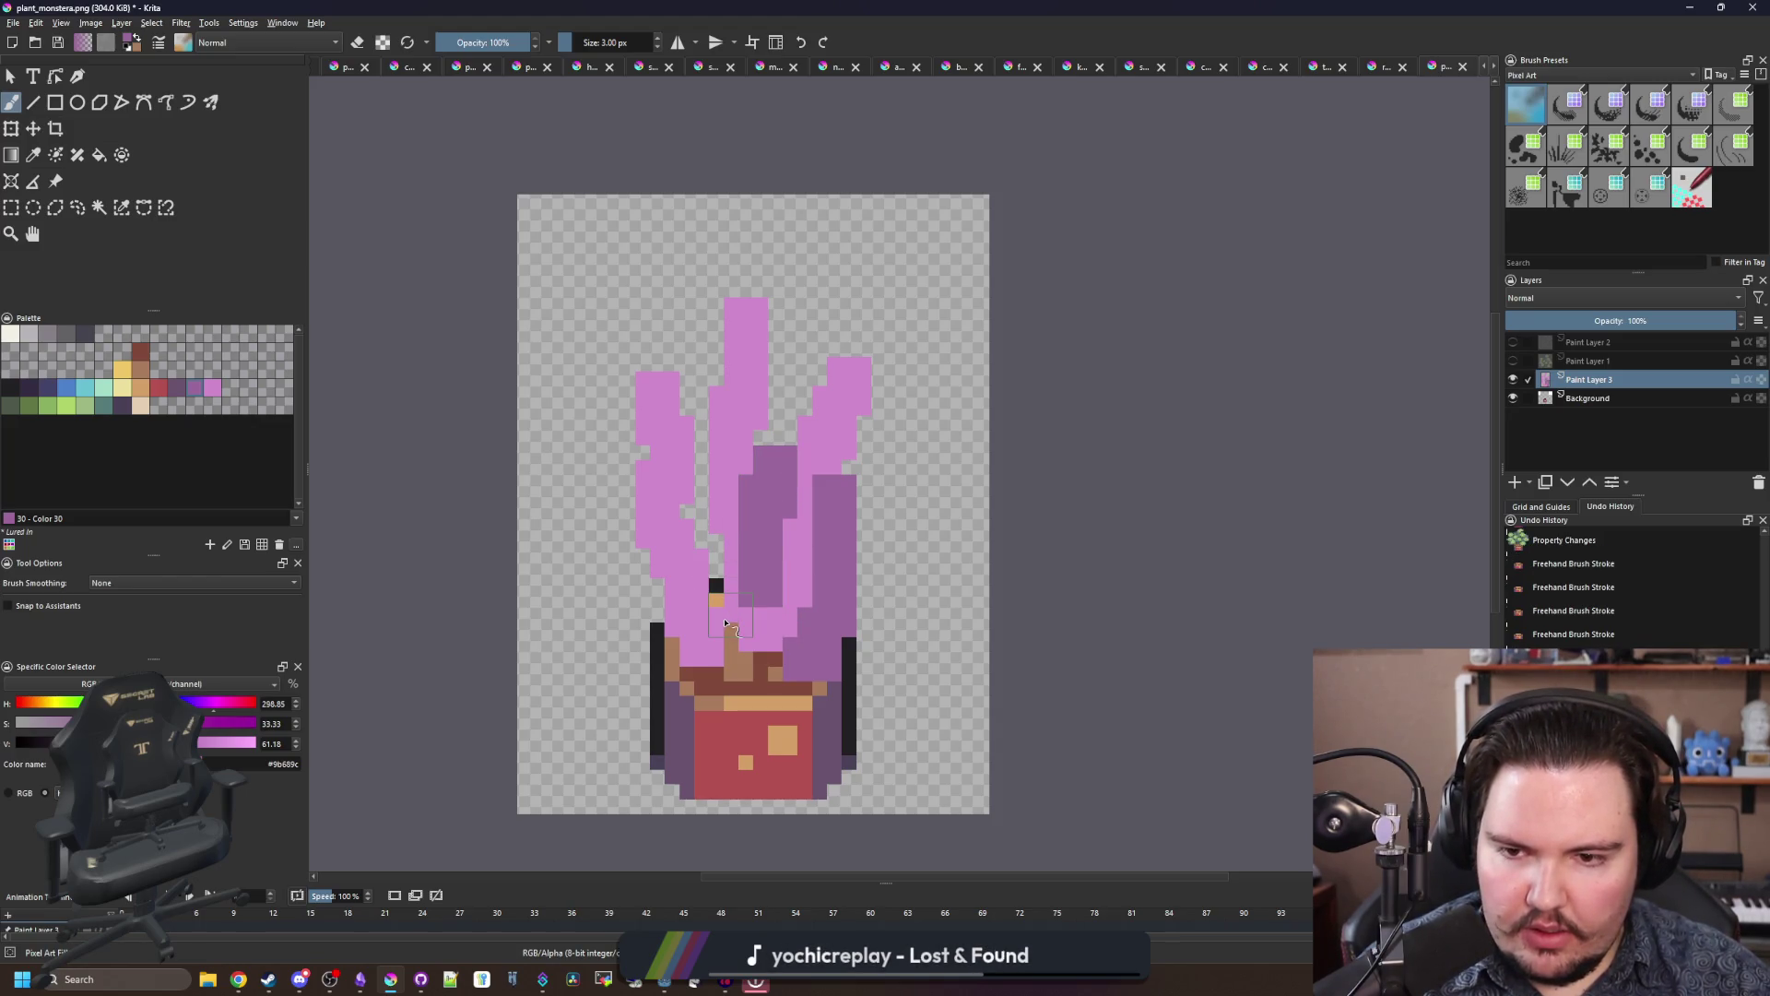
Step: Paint yellow leaves up the left-centre and right-centre, extending the right one upward
left_click(128, 369)
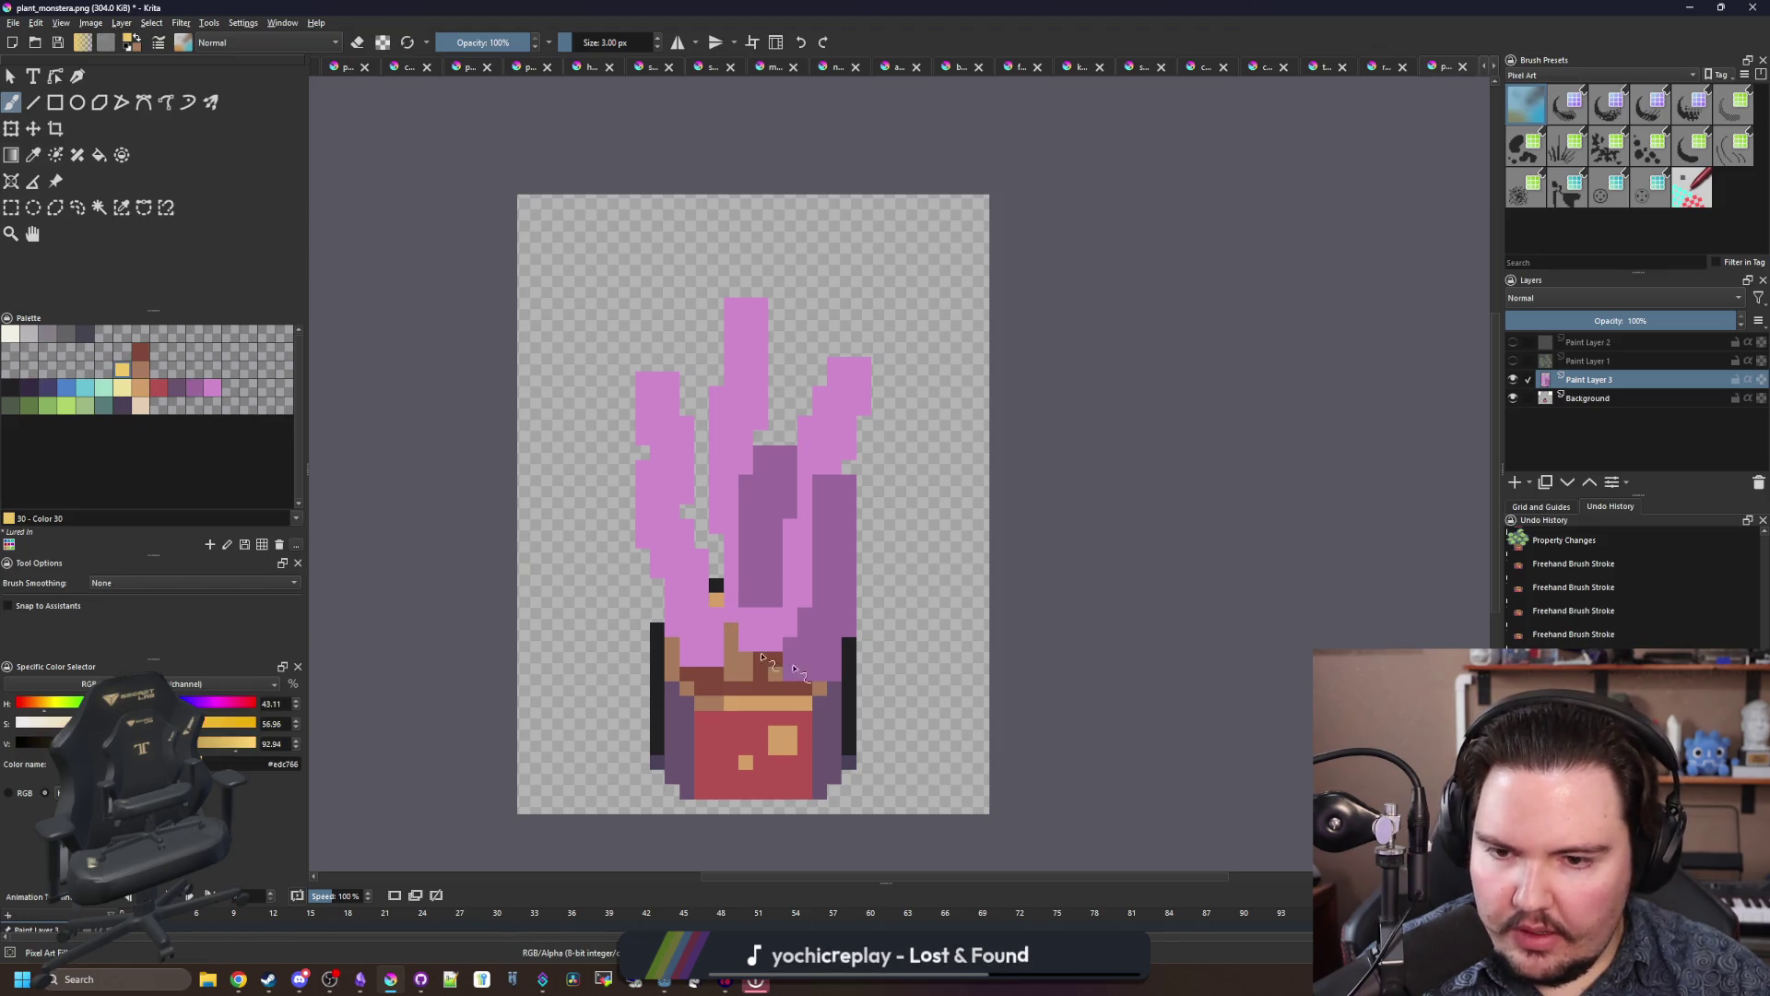
left_click_drag(736, 676, 699, 497)
left_click_drag(795, 664, 784, 519)
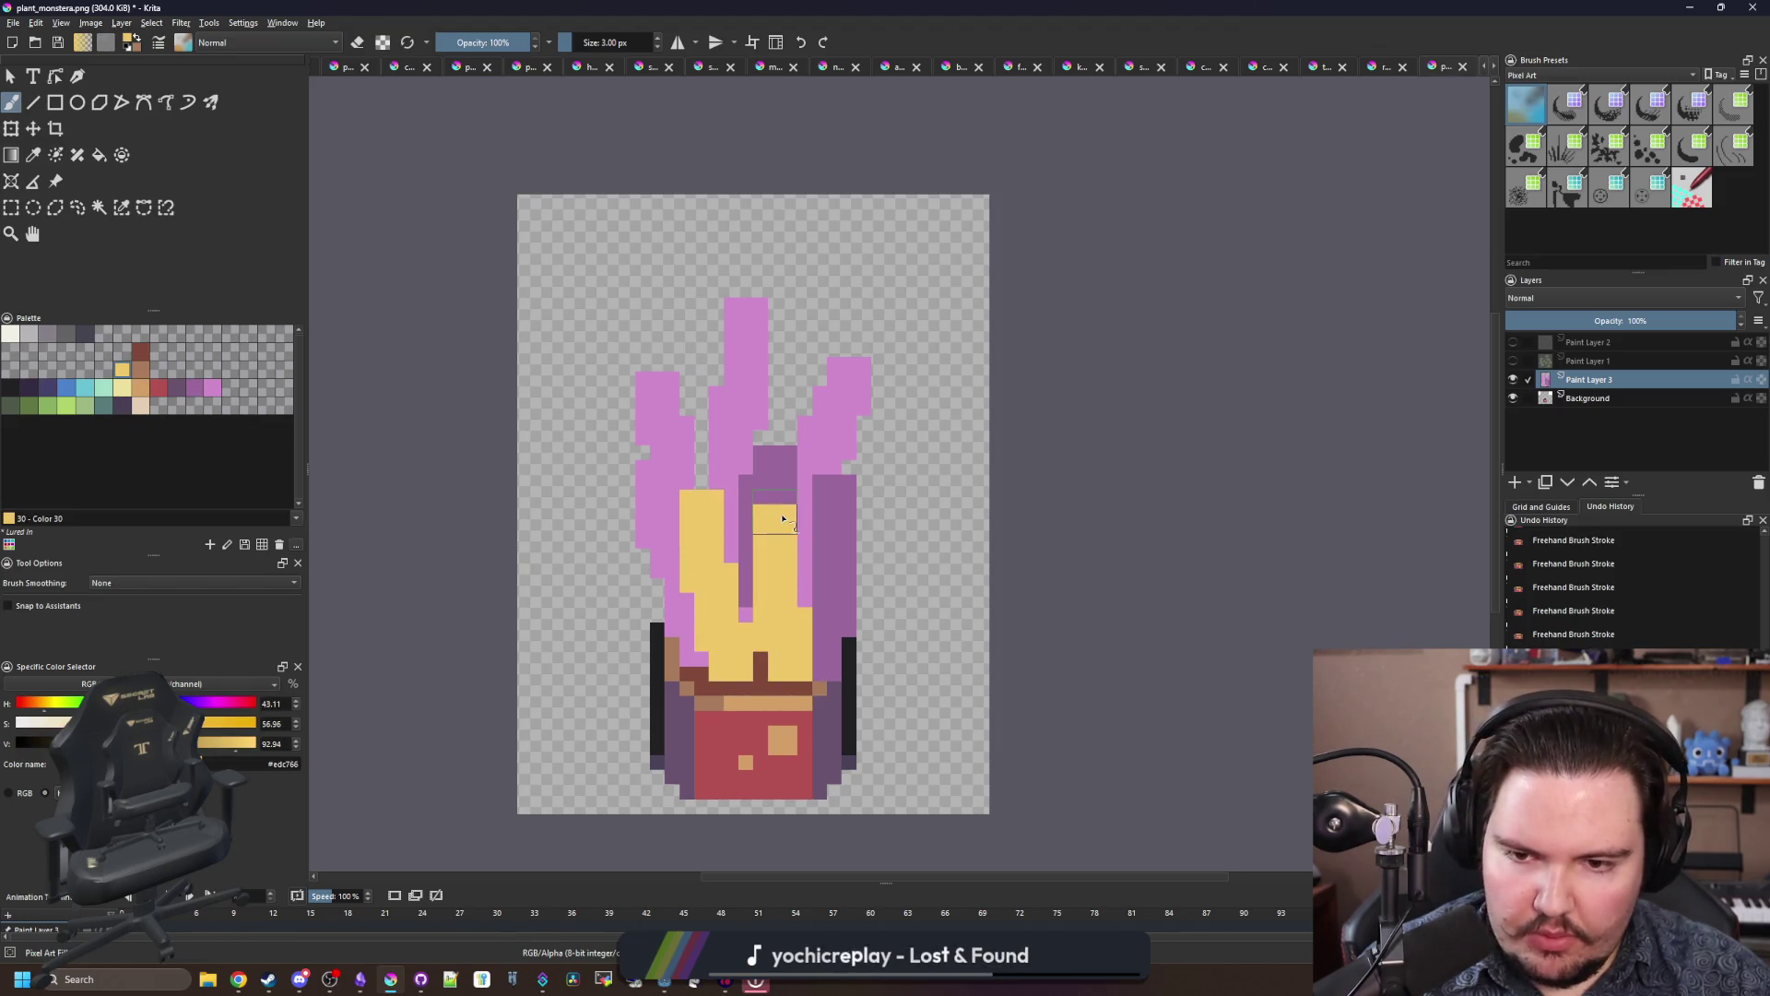
left_click_drag(803, 448, 809, 396)
Step: Shrink the brush to 1 px, sample the leaf yellow and repaint two stray pixels yellow
scroll(641, 461, "down", 5)
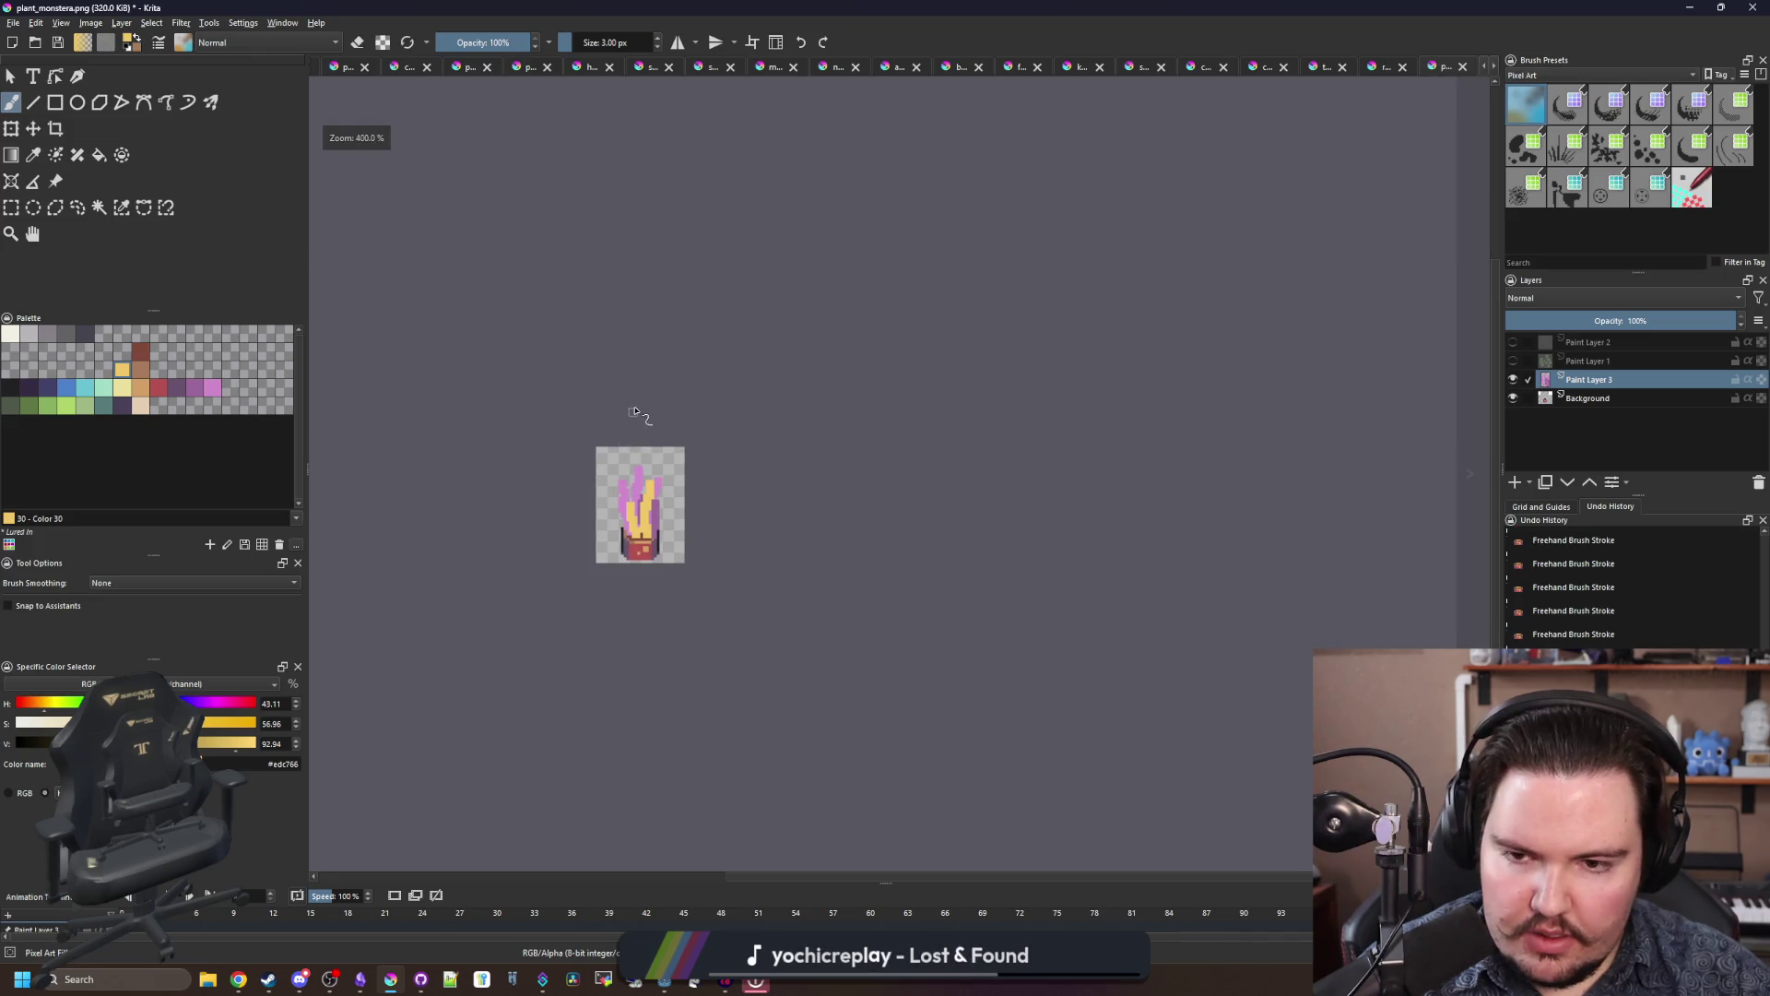
scroll(608, 460, "up", 8)
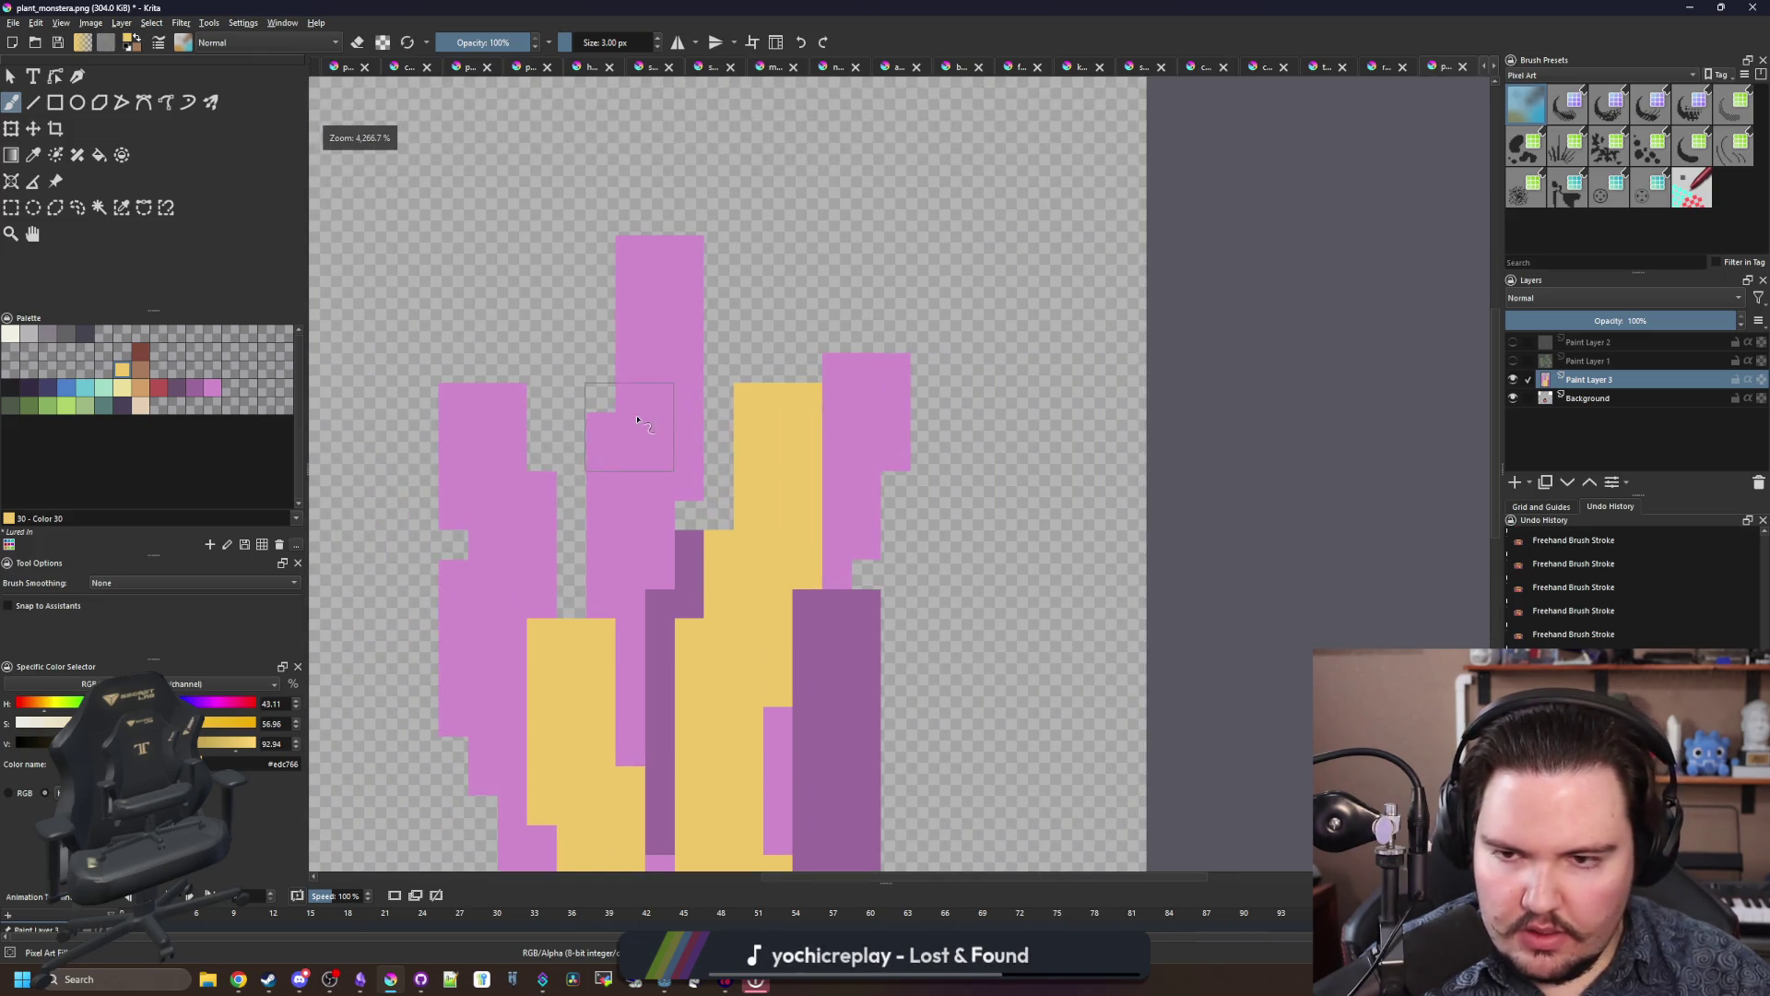
key("bracketleft")
key("bracketleft")
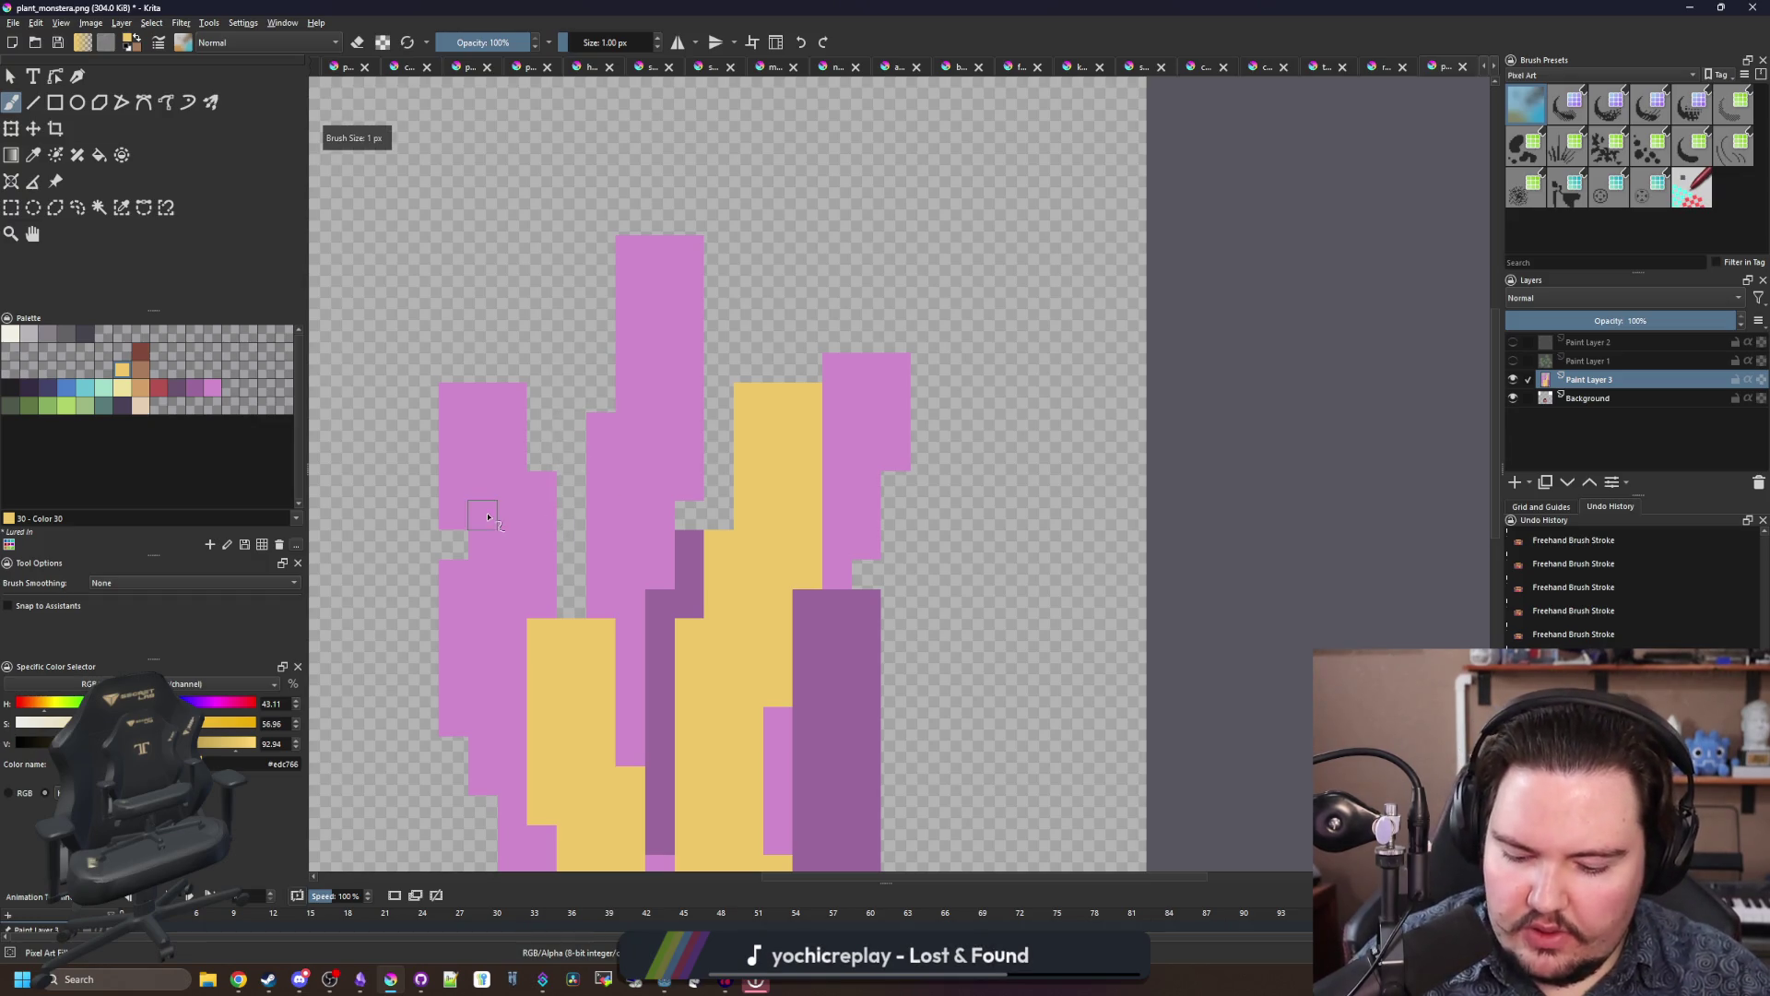
key("p")
left_click(470, 548)
key("b")
scroll(471, 548, "down", 5)
scroll(604, 719, "up", 5)
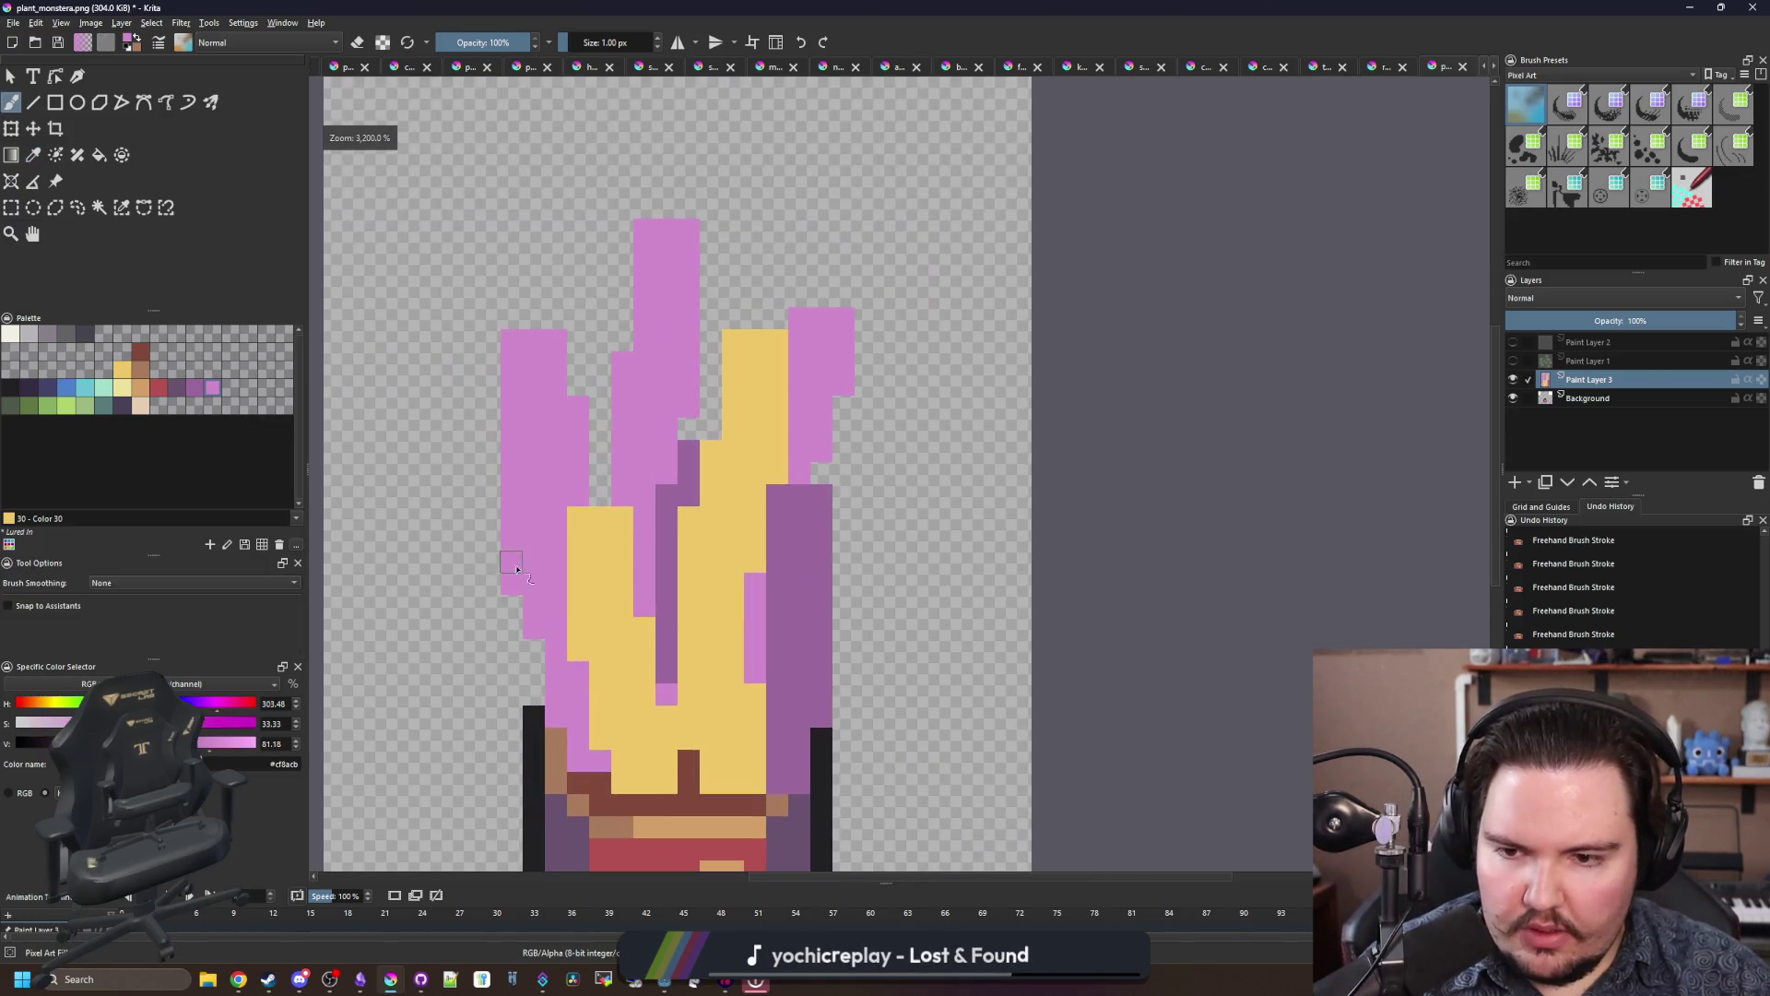
left_click(648, 680, "ctrl")
mouse_move(595, 761)
left_mouse_down()
mouse_move(594, 791)
mouse_move(687, 816)
mouse_move(718, 758)
left_mouse_up()
Step: Fill the stem gaps with yellow and widen both yellow leaves over the pink pixels
left_click_drag(802, 650, 803, 517)
left_click_drag(832, 438, 813, 380)
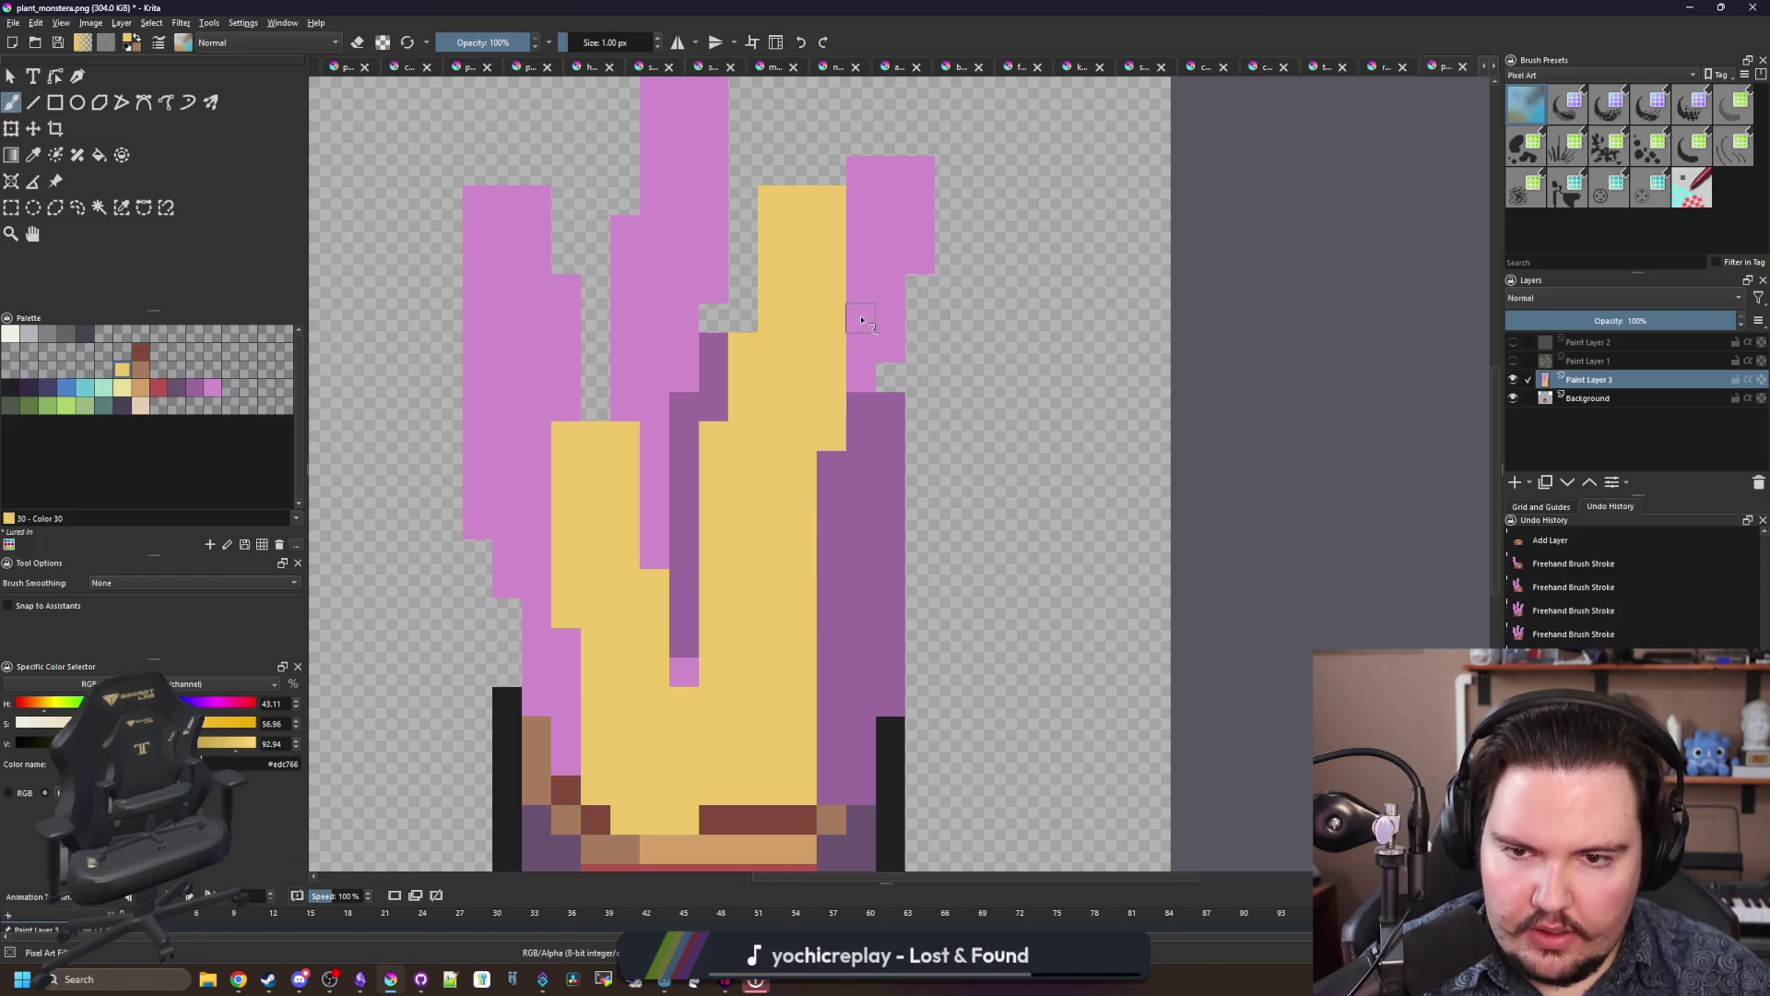
mouse_move(861, 320)
left_mouse_down()
mouse_move(861, 198)
mouse_move(817, 173)
left_mouse_up()
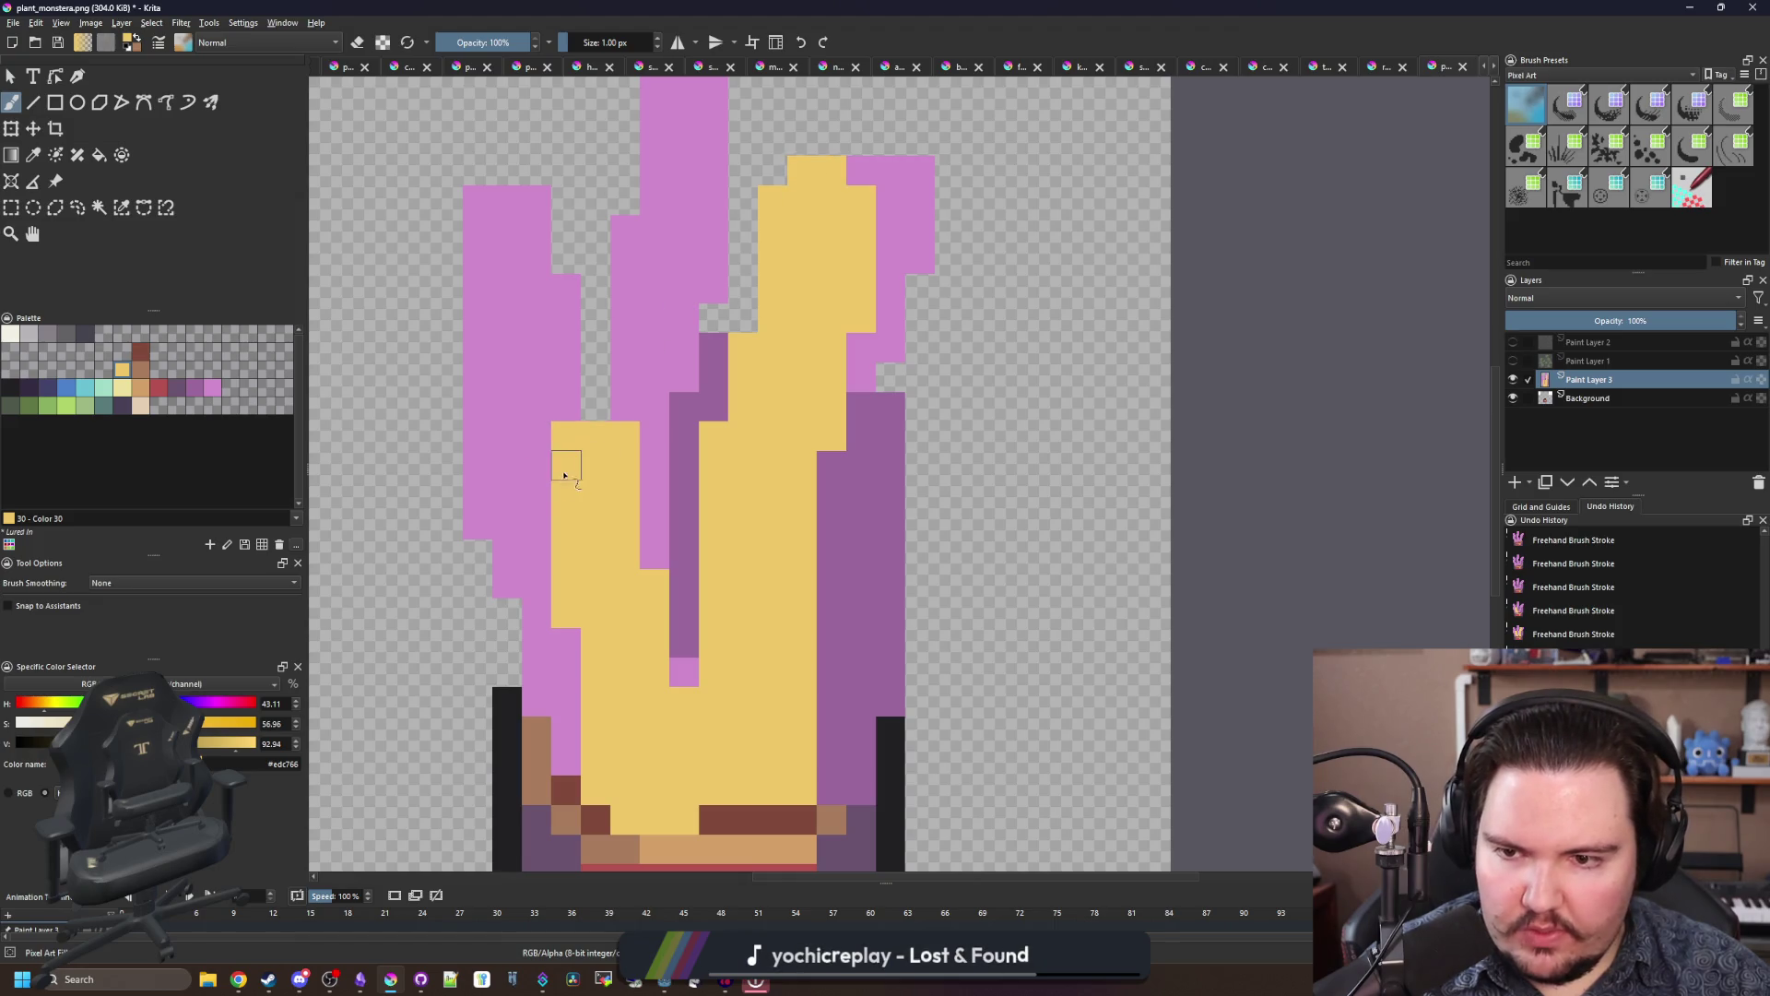
mouse_move(564, 475)
left_mouse_down()
mouse_move(538, 539)
mouse_move(571, 766)
left_mouse_up()
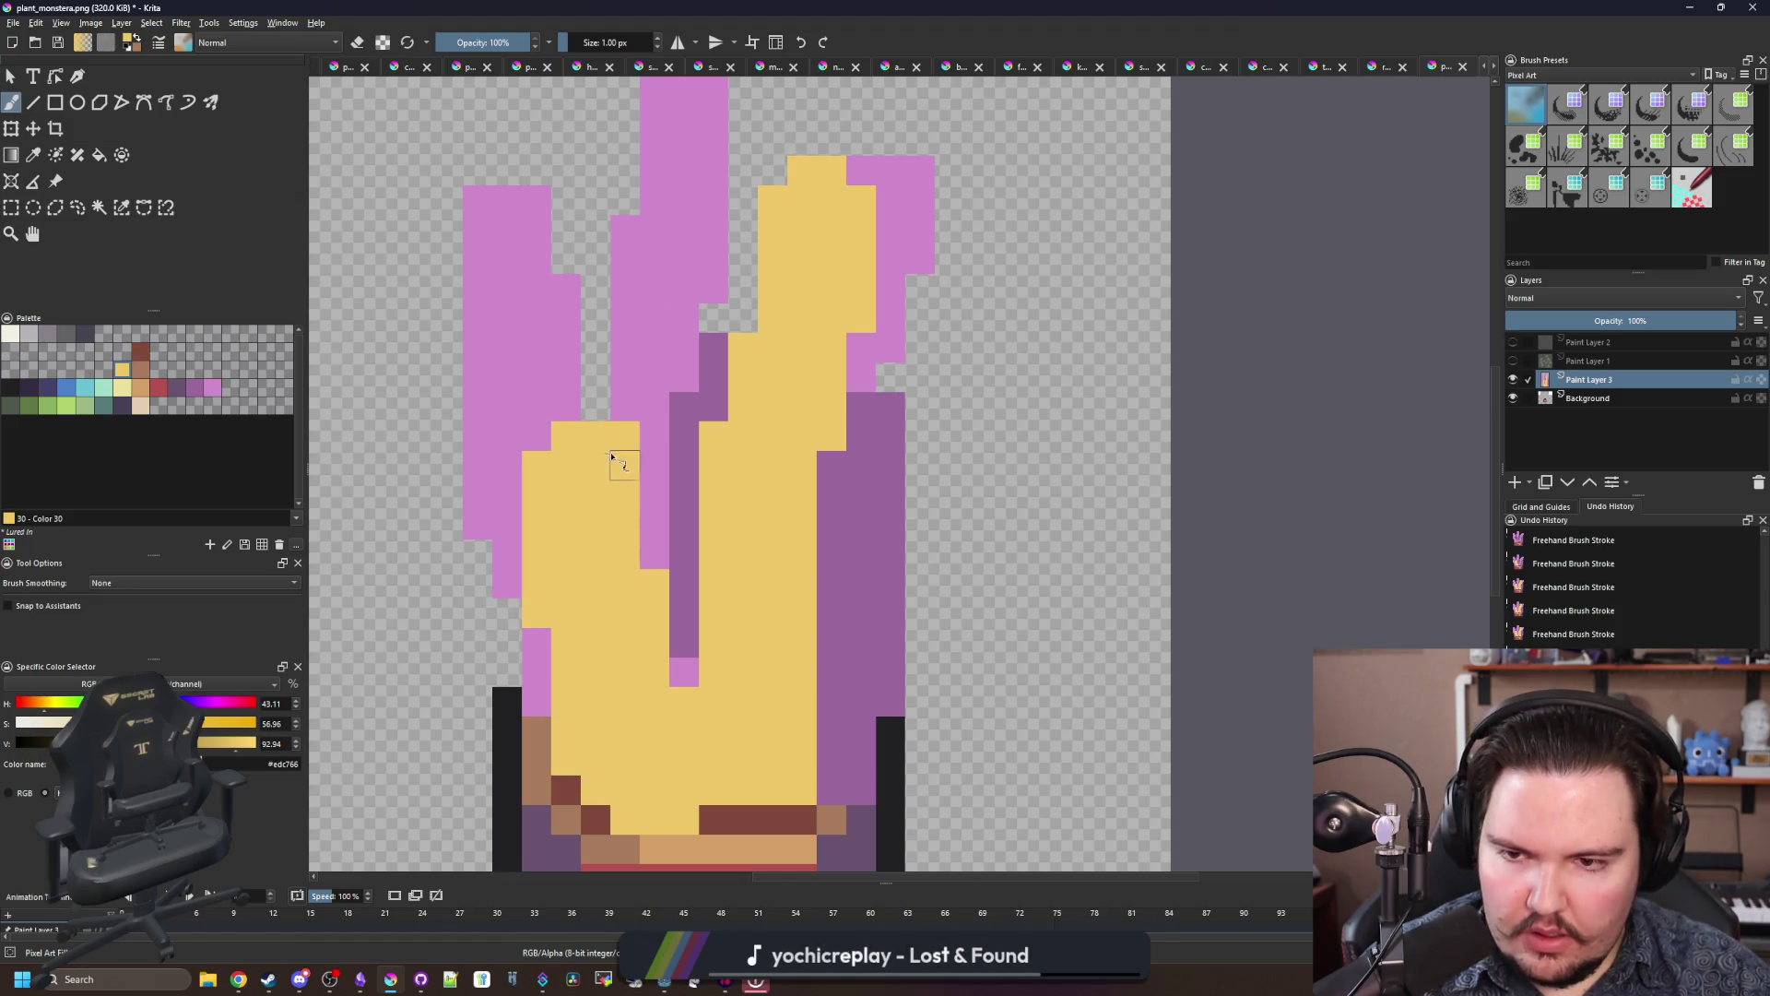
Step: Paint a pink leaf to the right of the stem
left_click(640, 415, "ctrl")
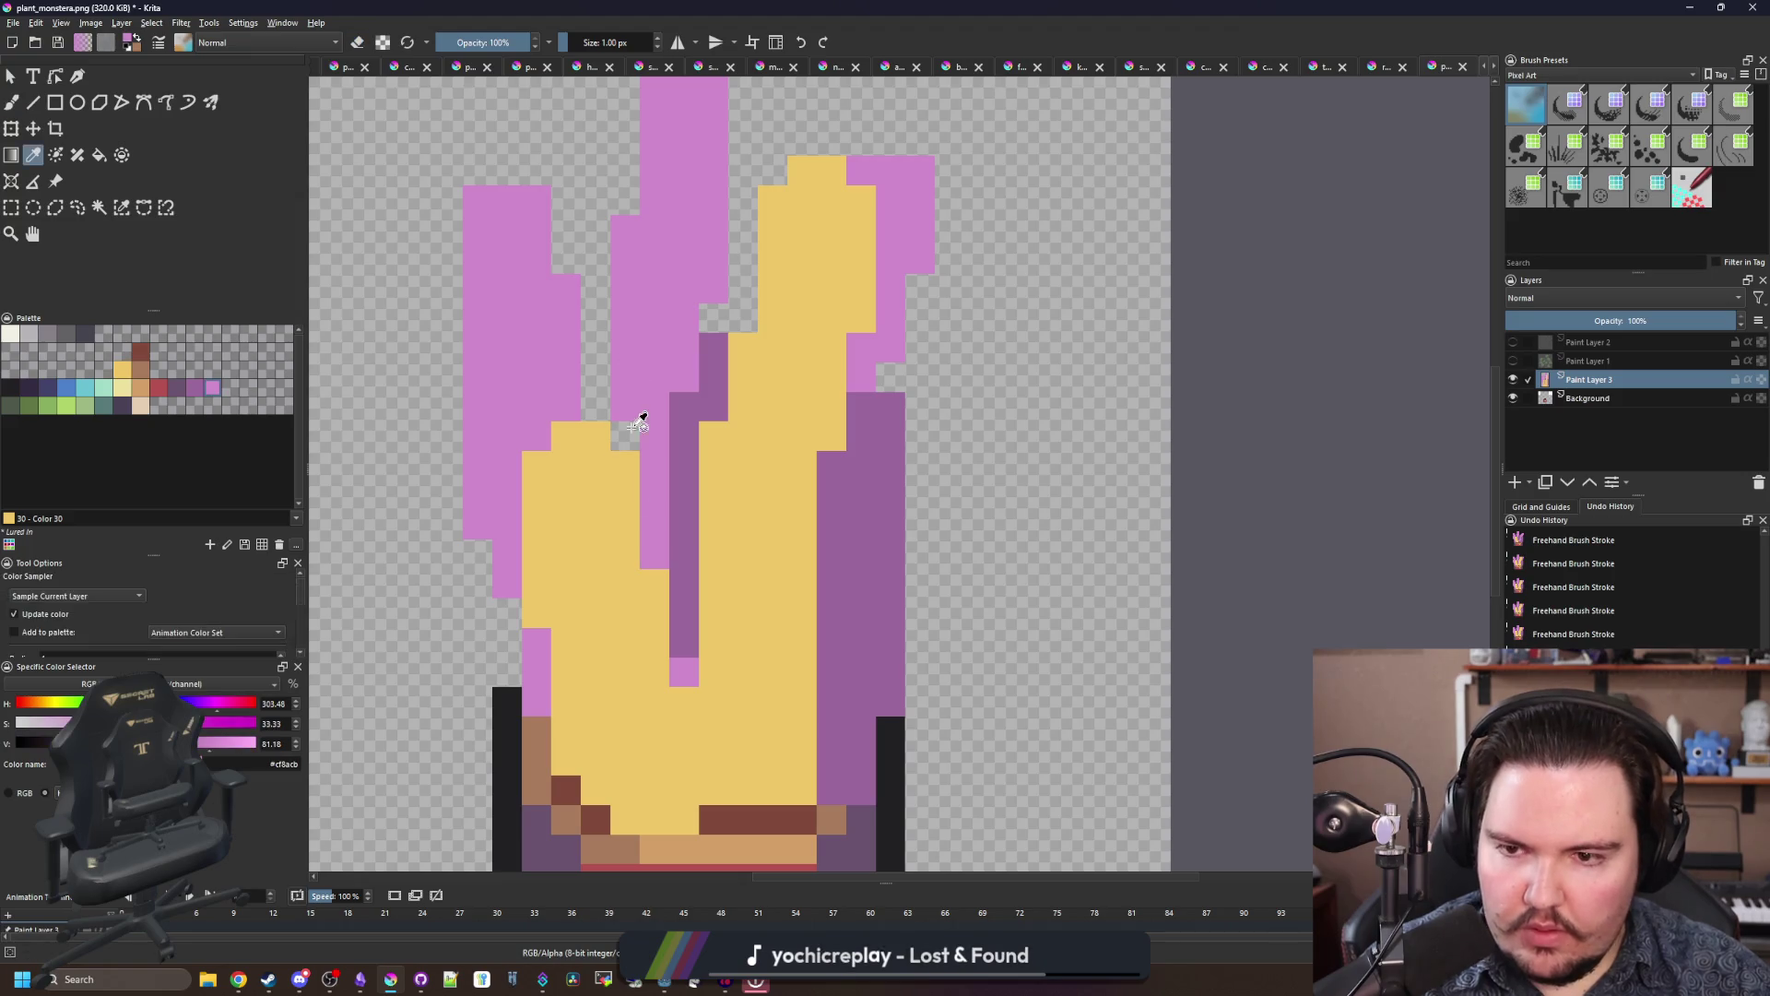
left_click_drag(637, 419, 691, 507)
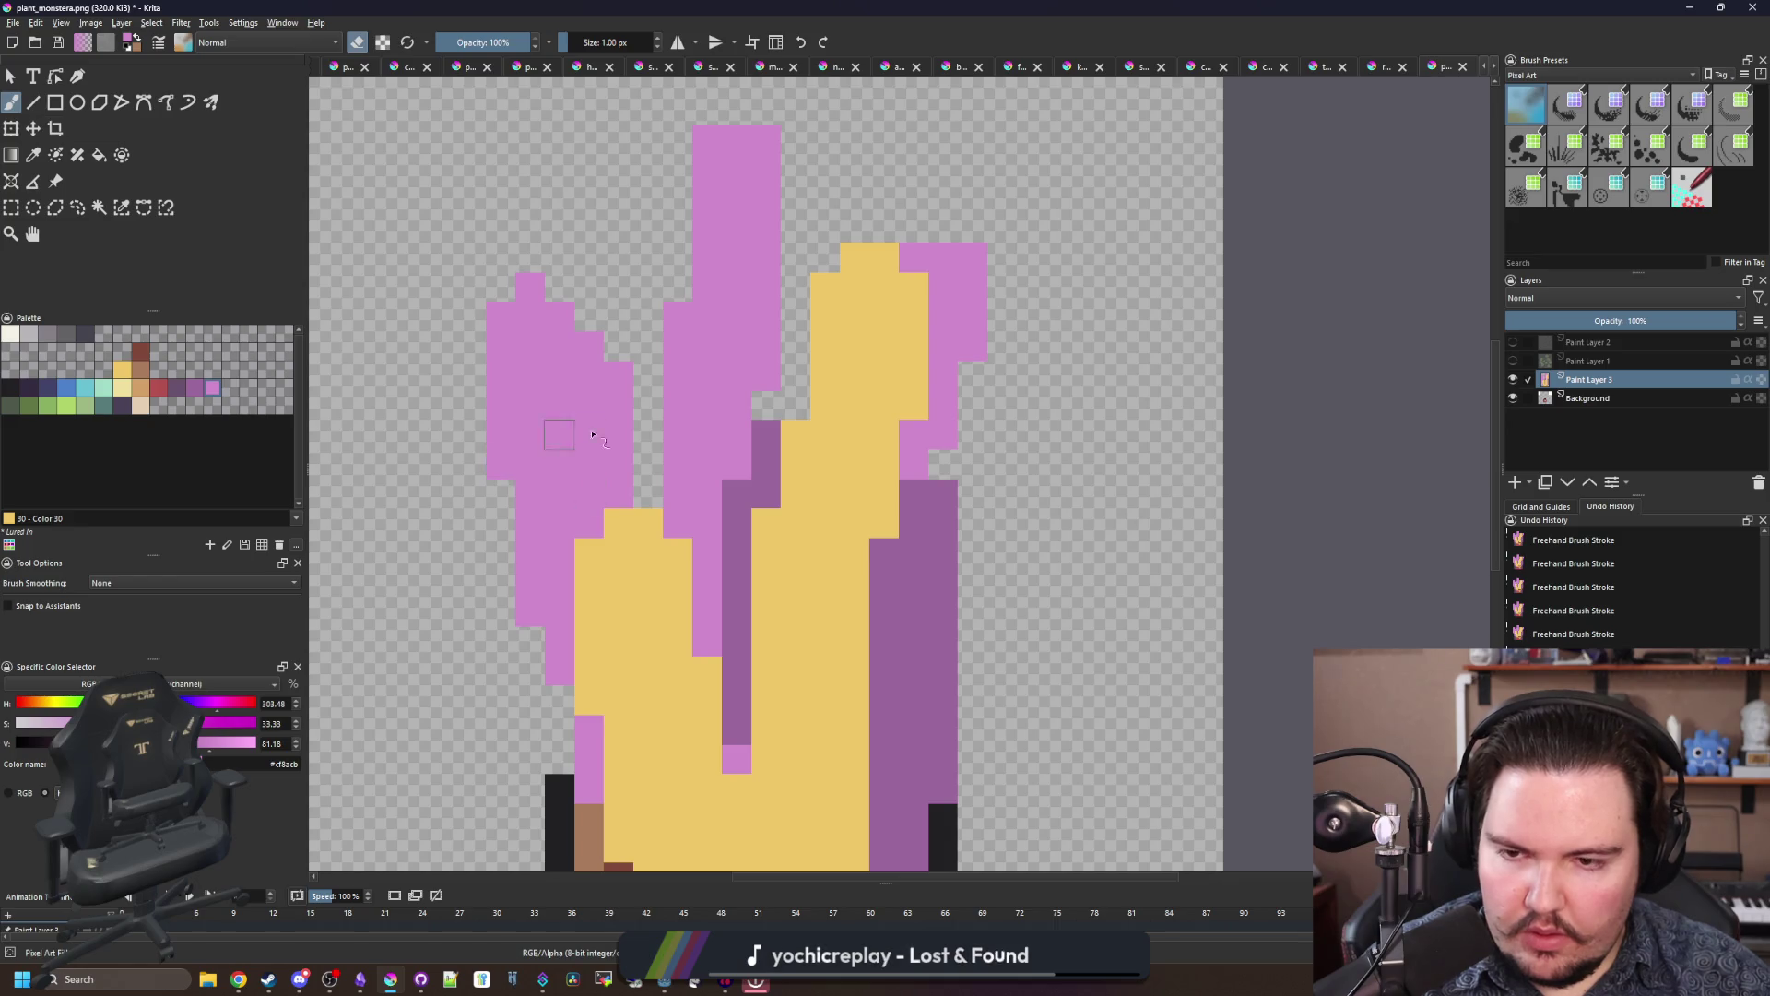
left_click_drag(615, 378, 660, 527)
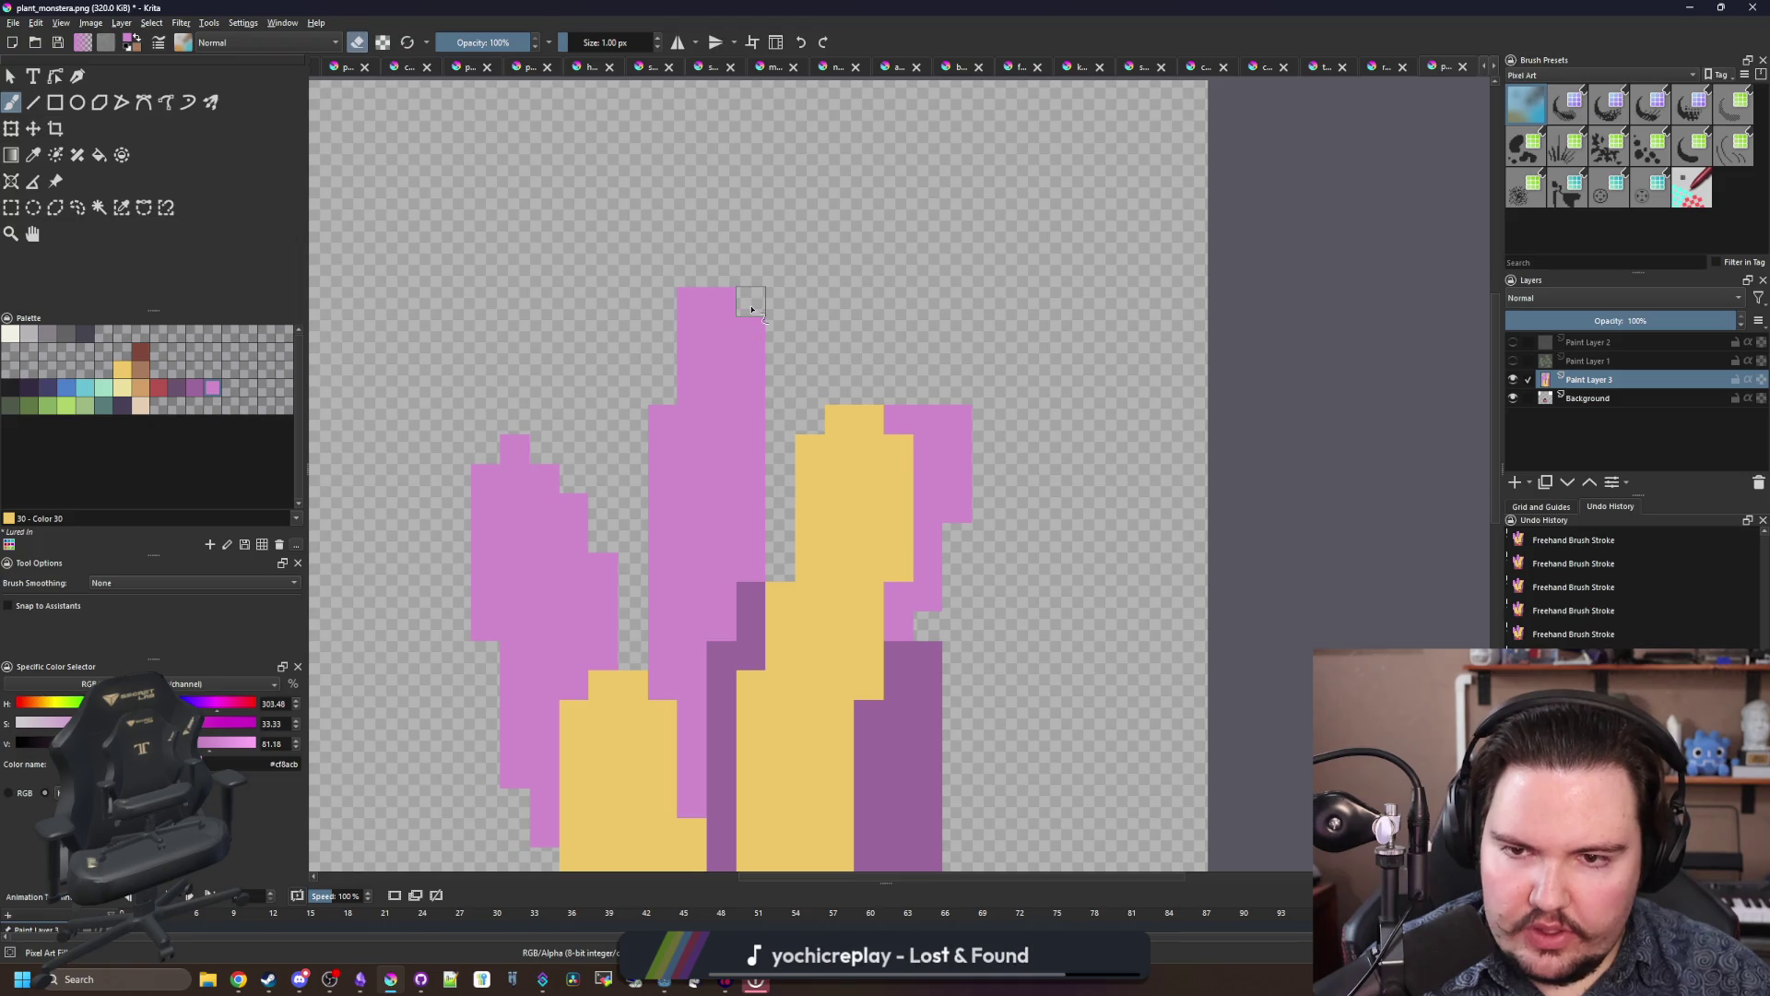
left_click_drag(685, 559, 656, 415)
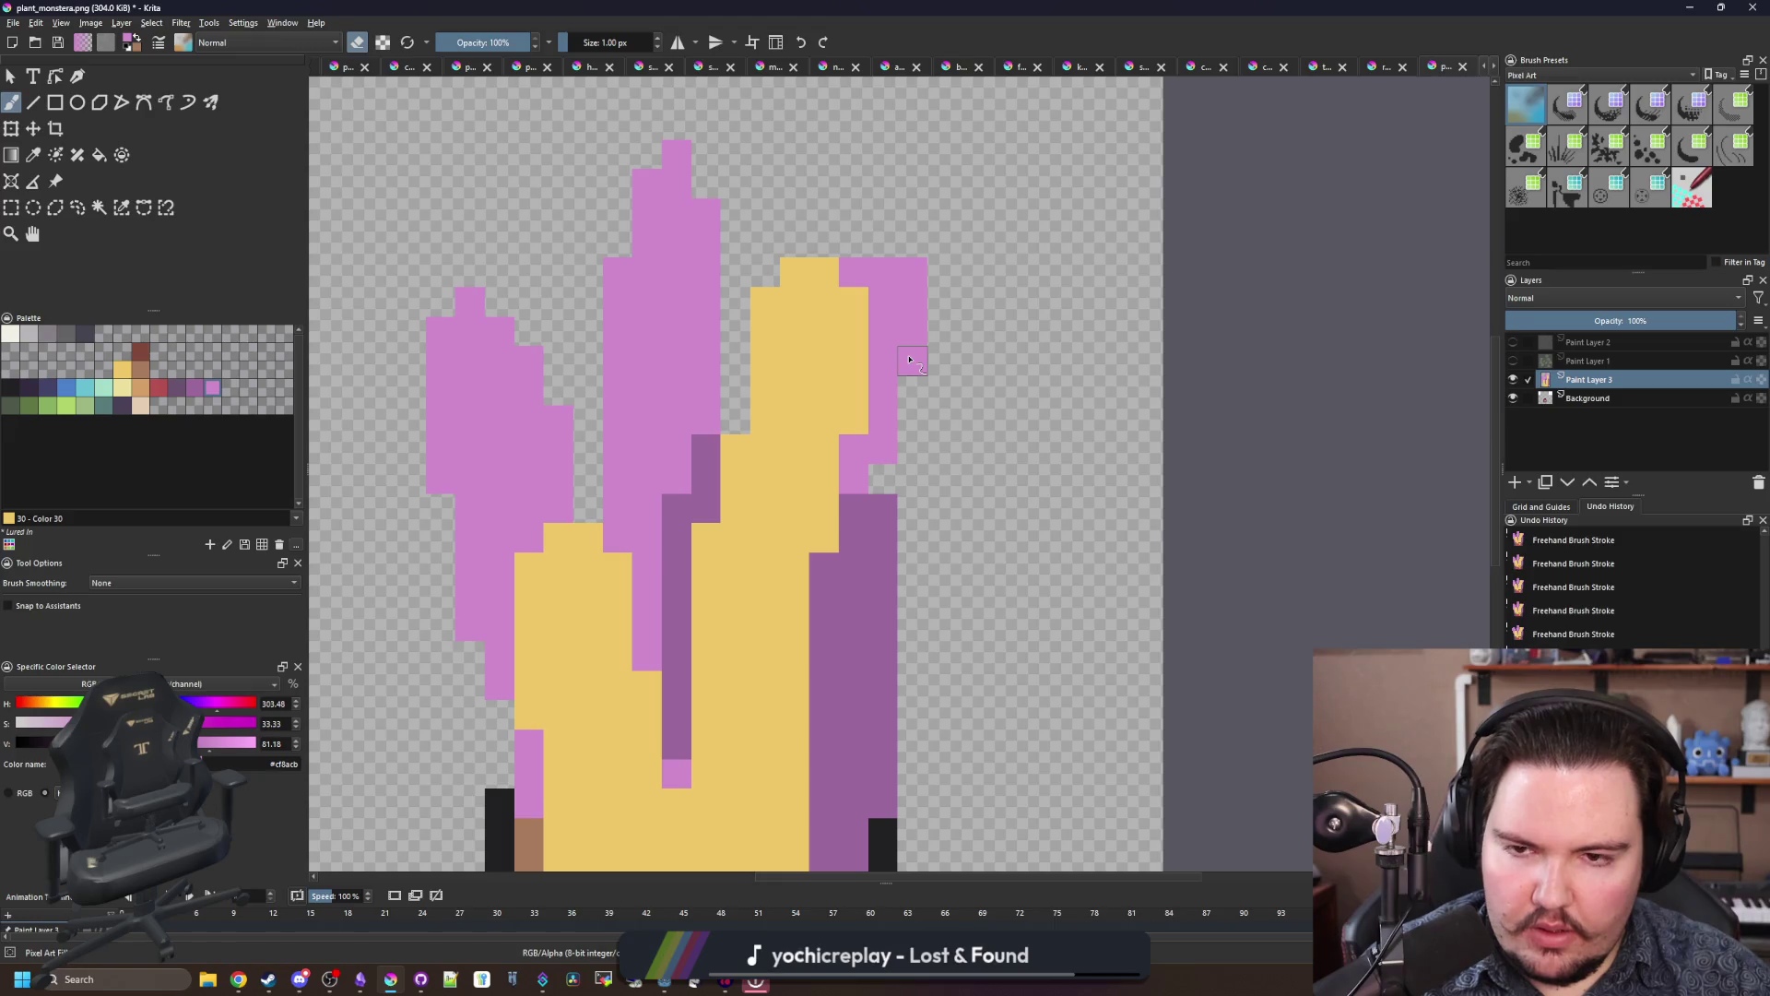
scroll(908, 367, "down", 3)
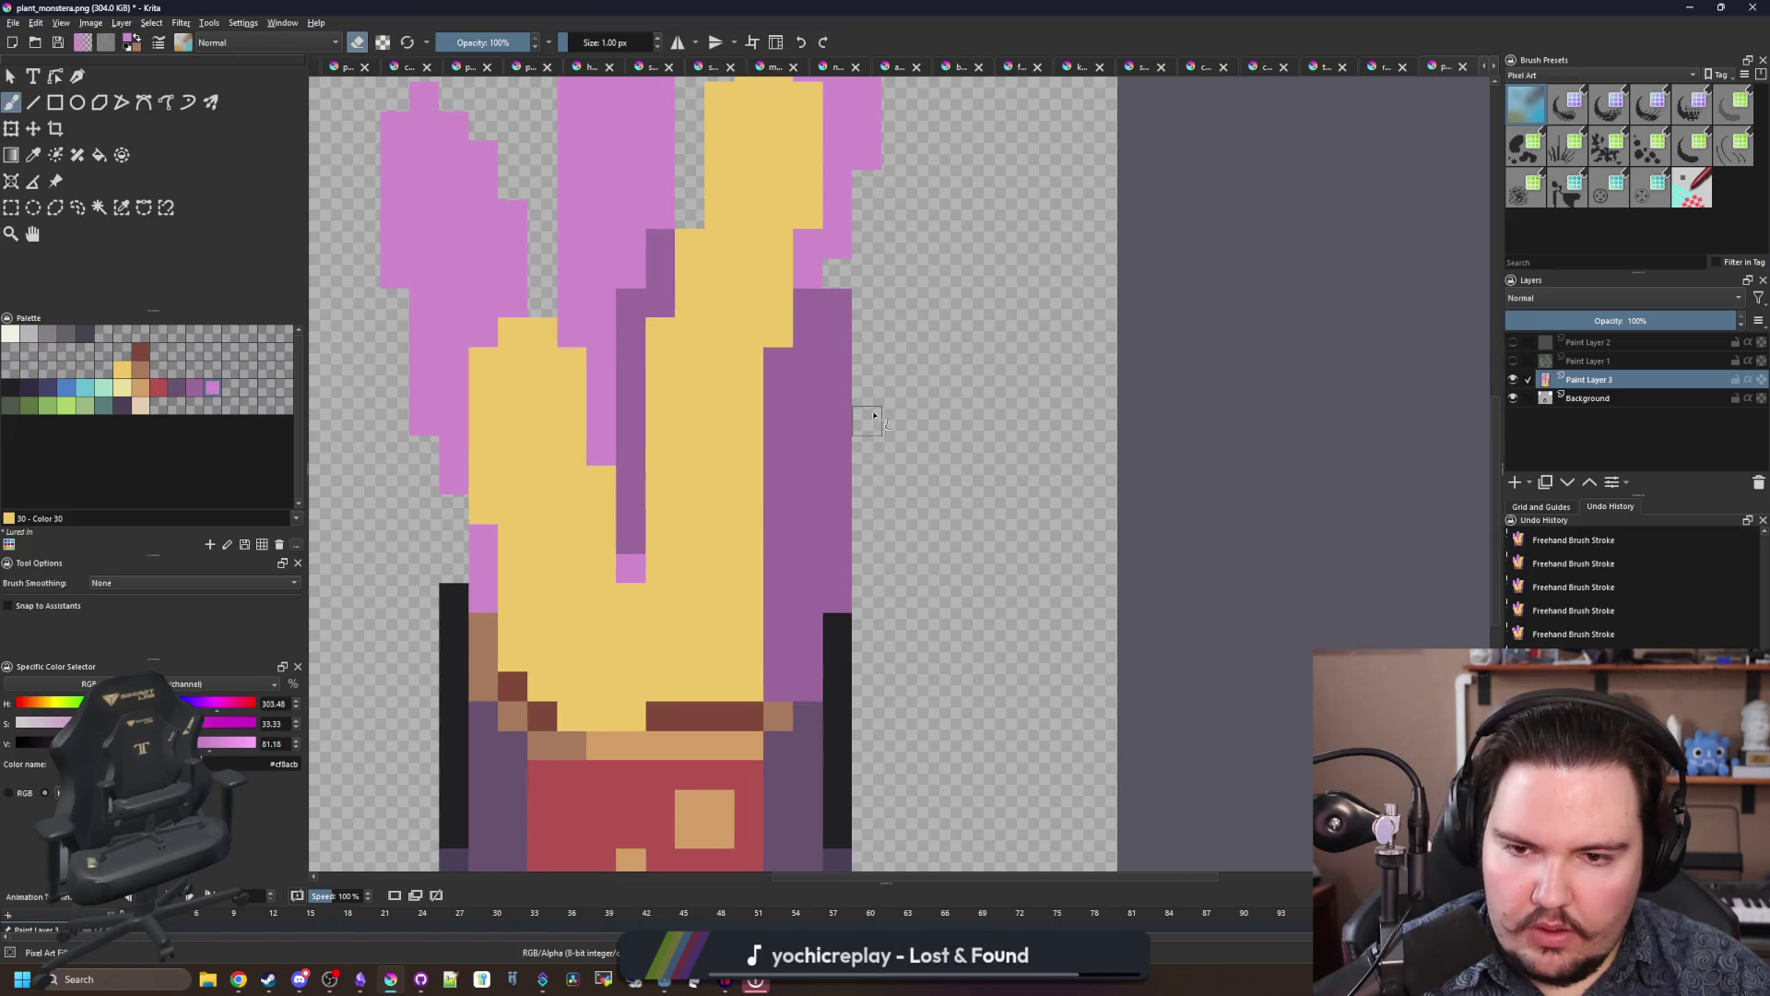
key("e")
mouse_move(871, 420)
left_mouse_down()
mouse_move(867, 488)
mouse_move(901, 396)
left_mouse_up()
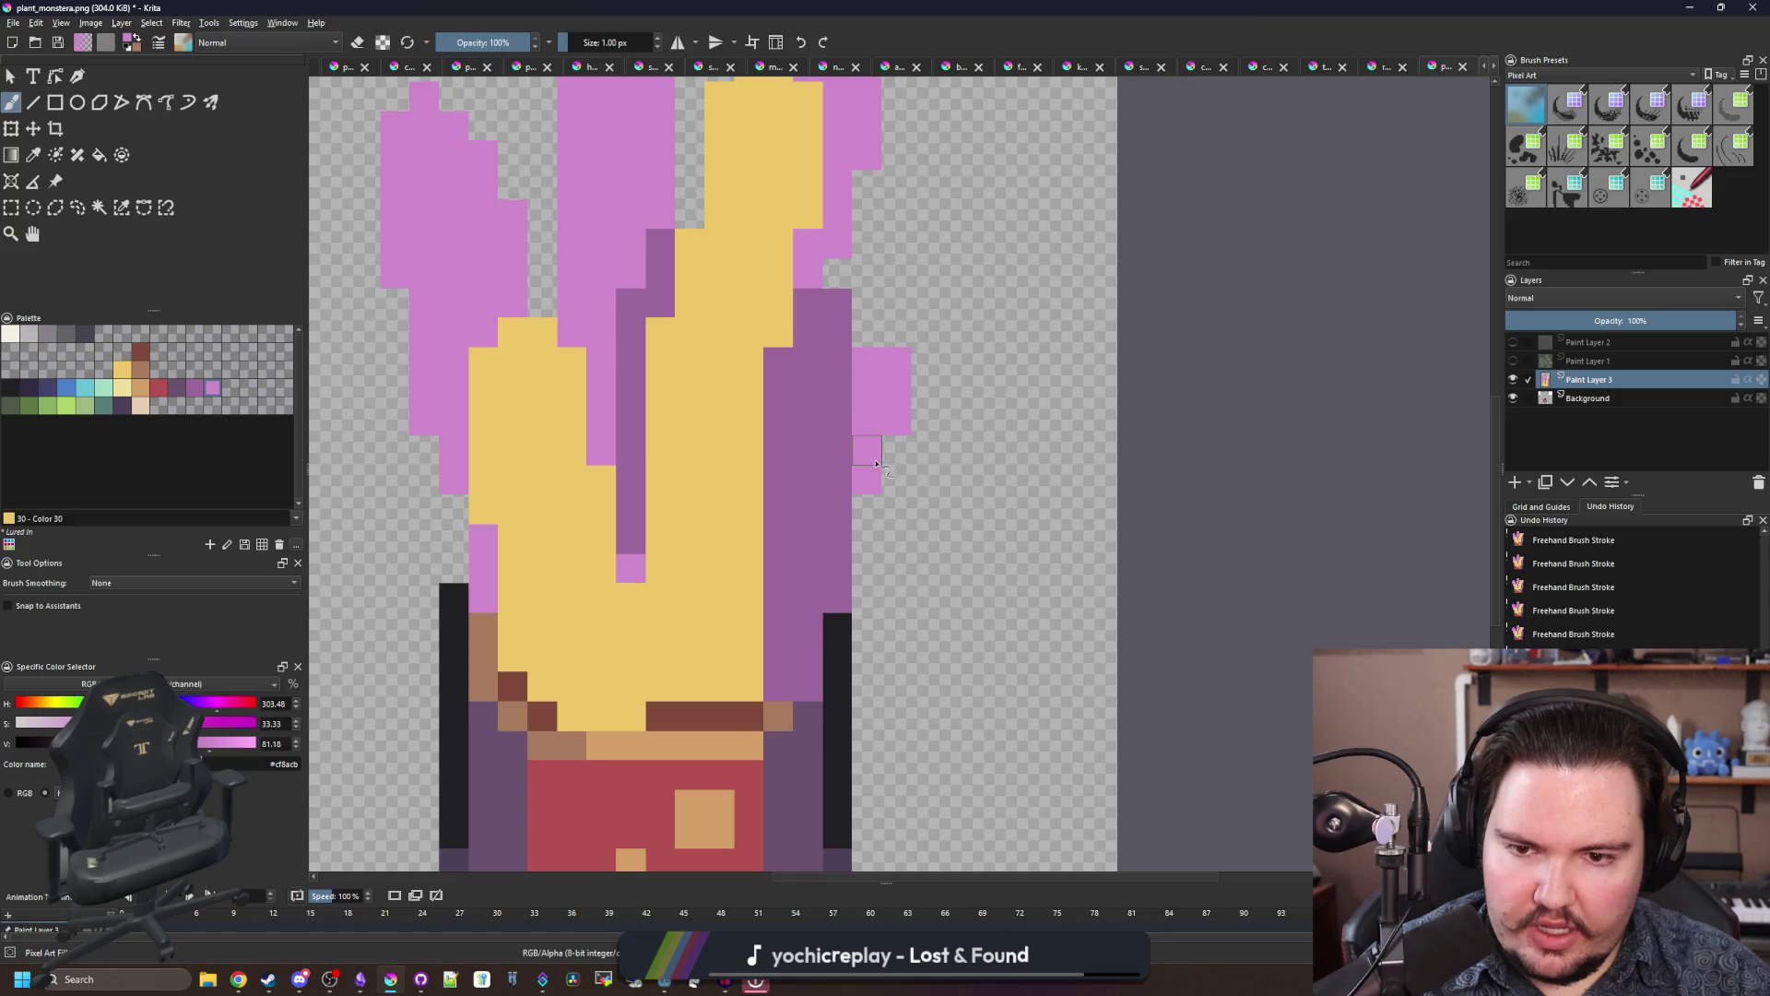
scroll(893, 466, "up", 3)
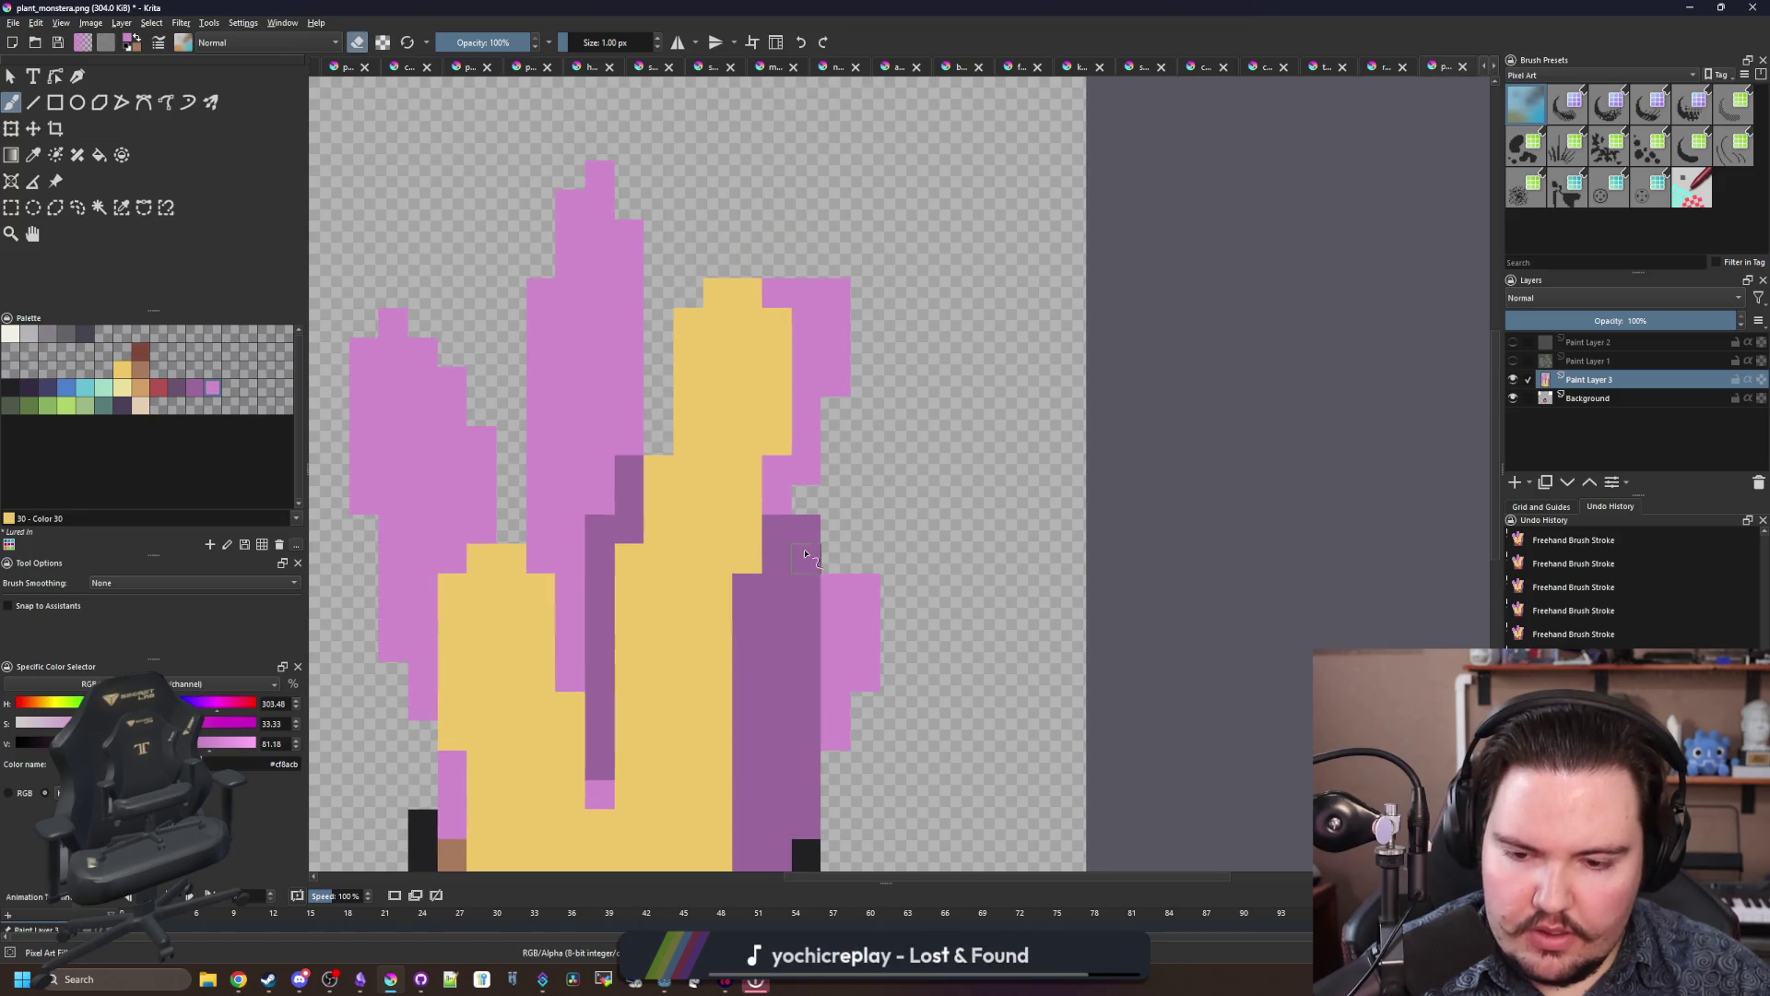
left_click_drag(805, 553, 830, 461)
Step: Sample the leaf colours and repaint a yellow pixel pink among the leaves
left_click(830, 461, "ctrl")
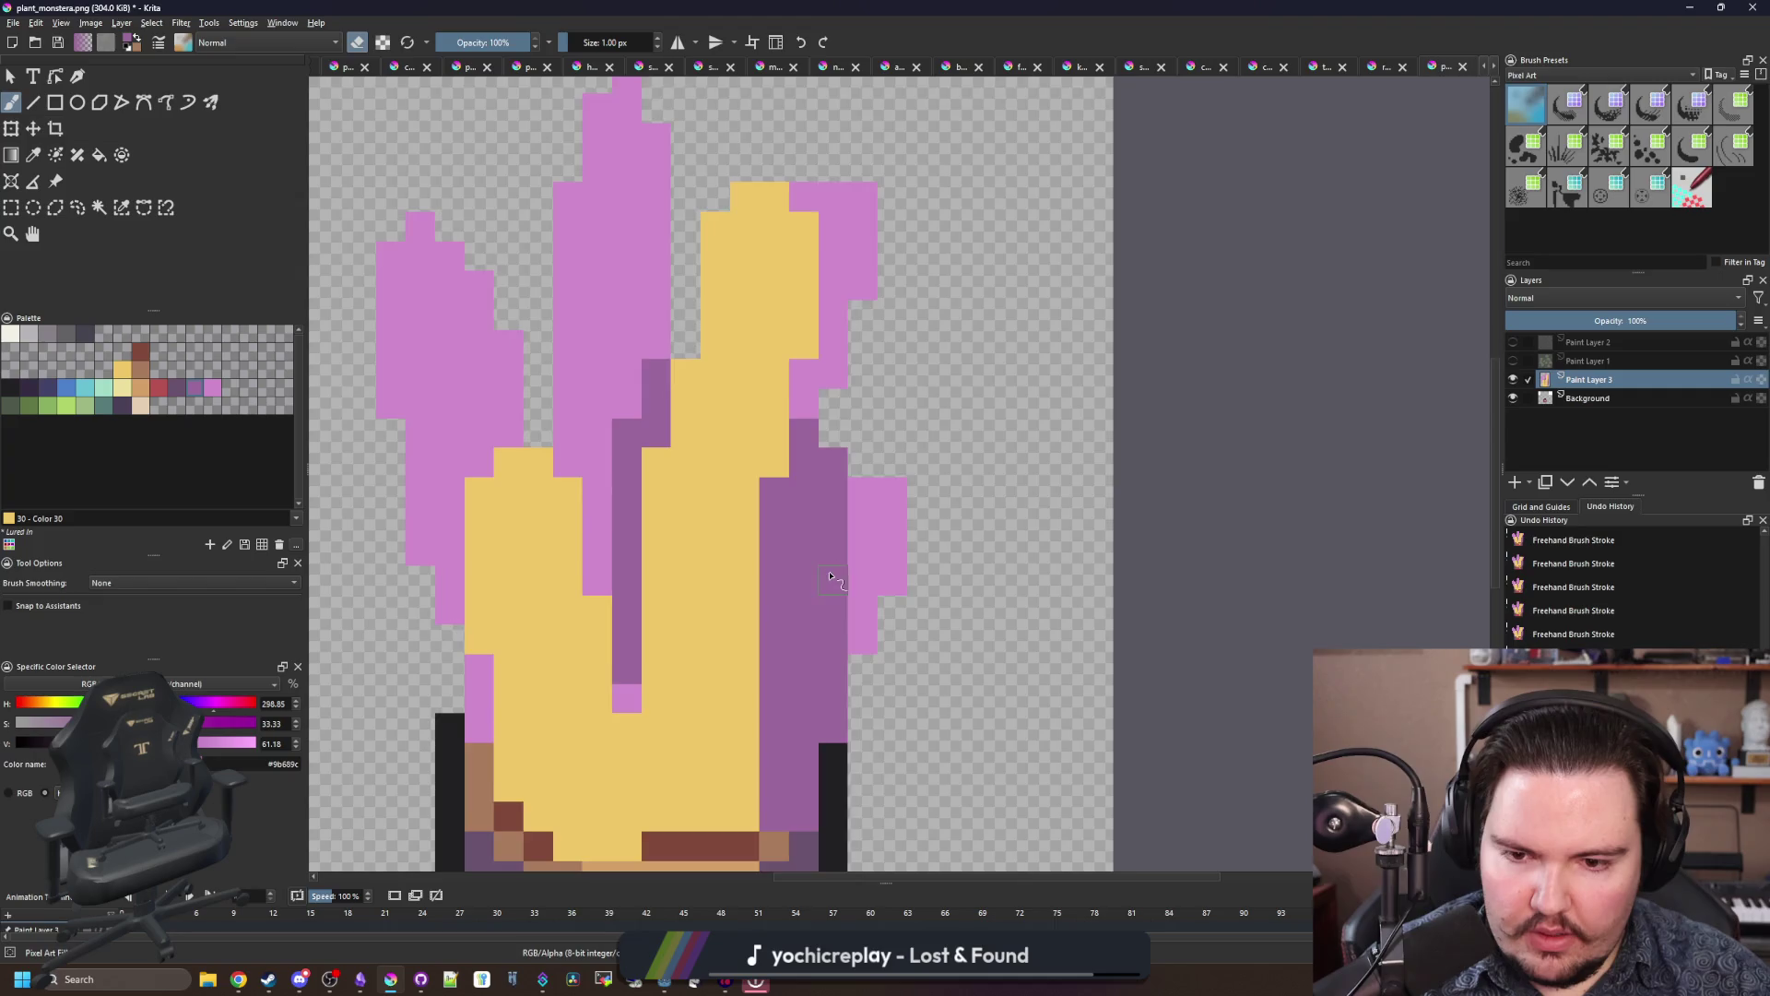
scroll(833, 451, "down", 2)
scroll(745, 641, "down", 5)
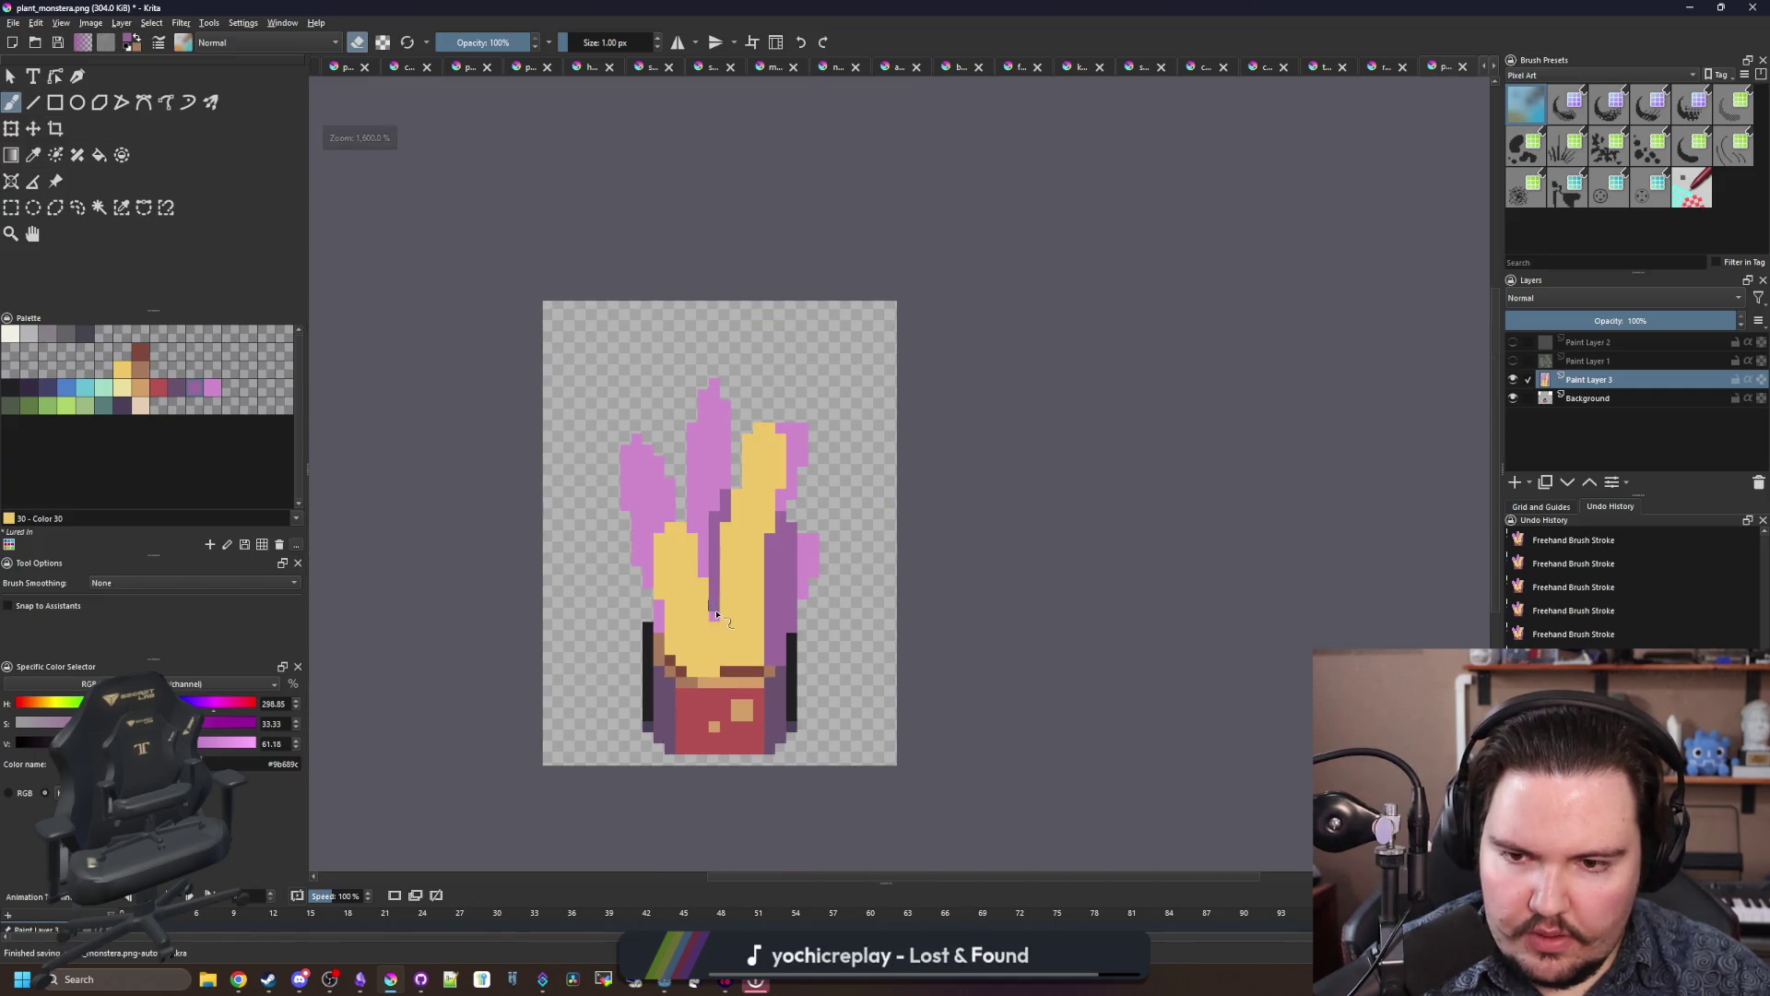
scroll(811, 617, "up", 4)
scroll(813, 616, "up", 1)
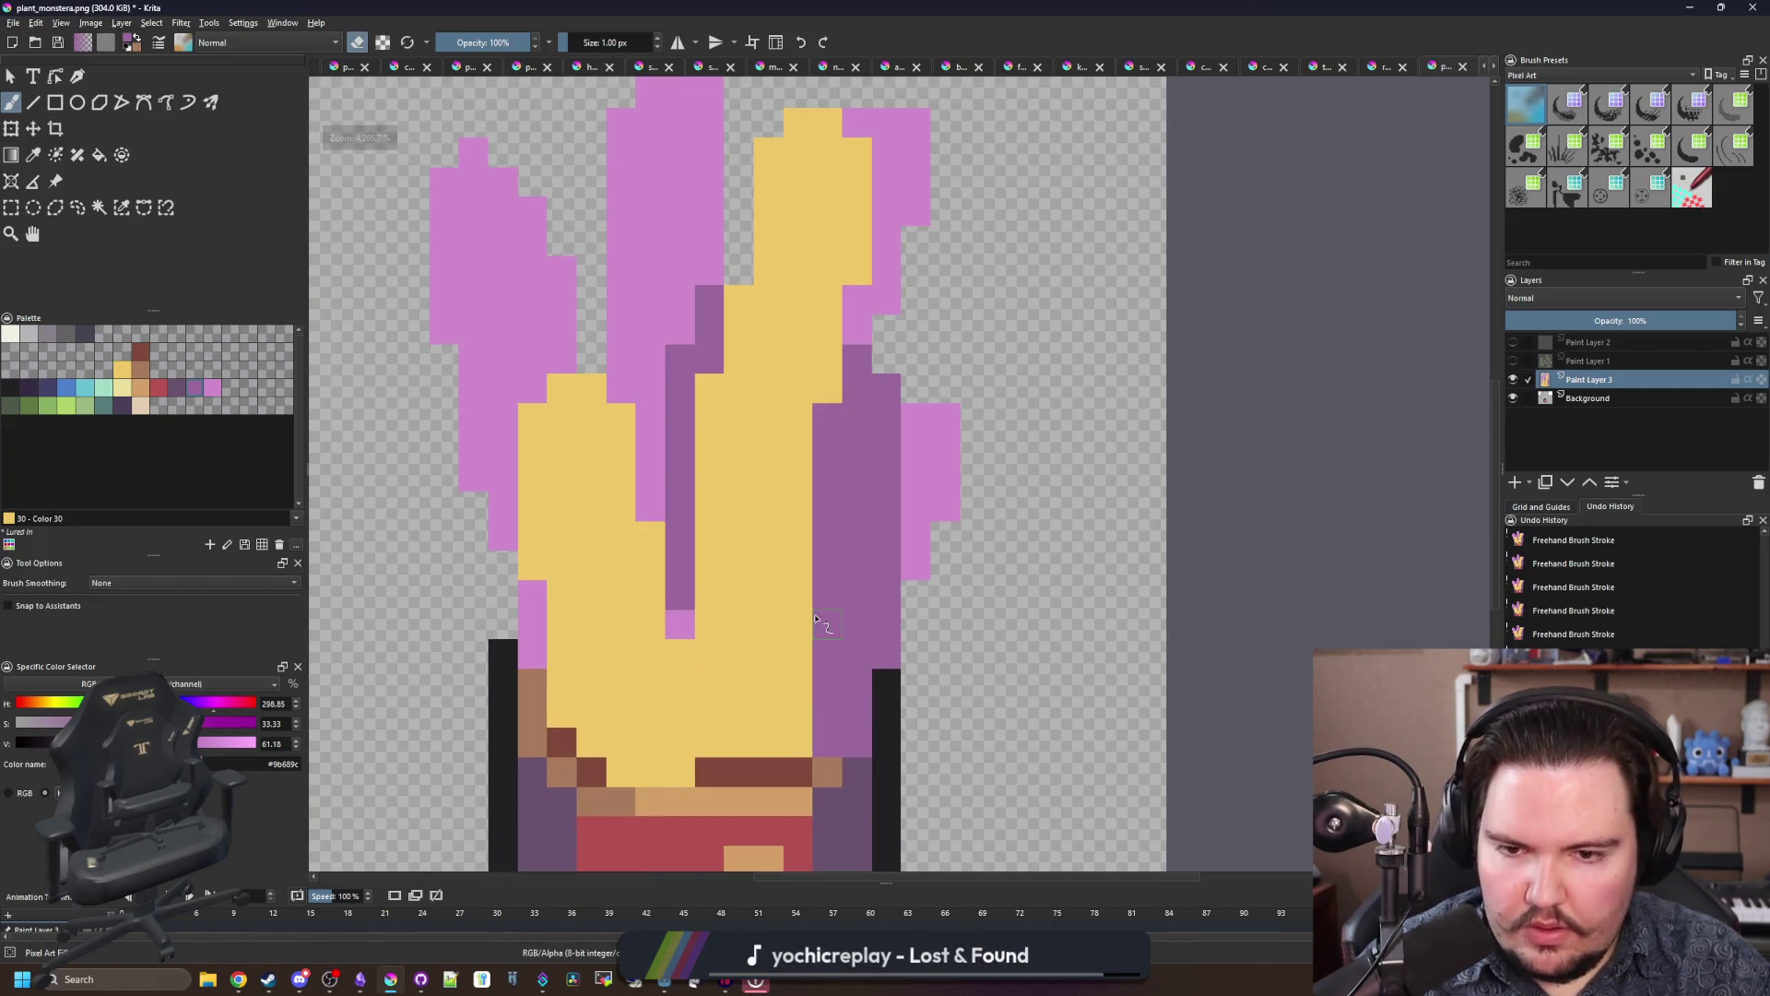
scroll(815, 618, "down", 3)
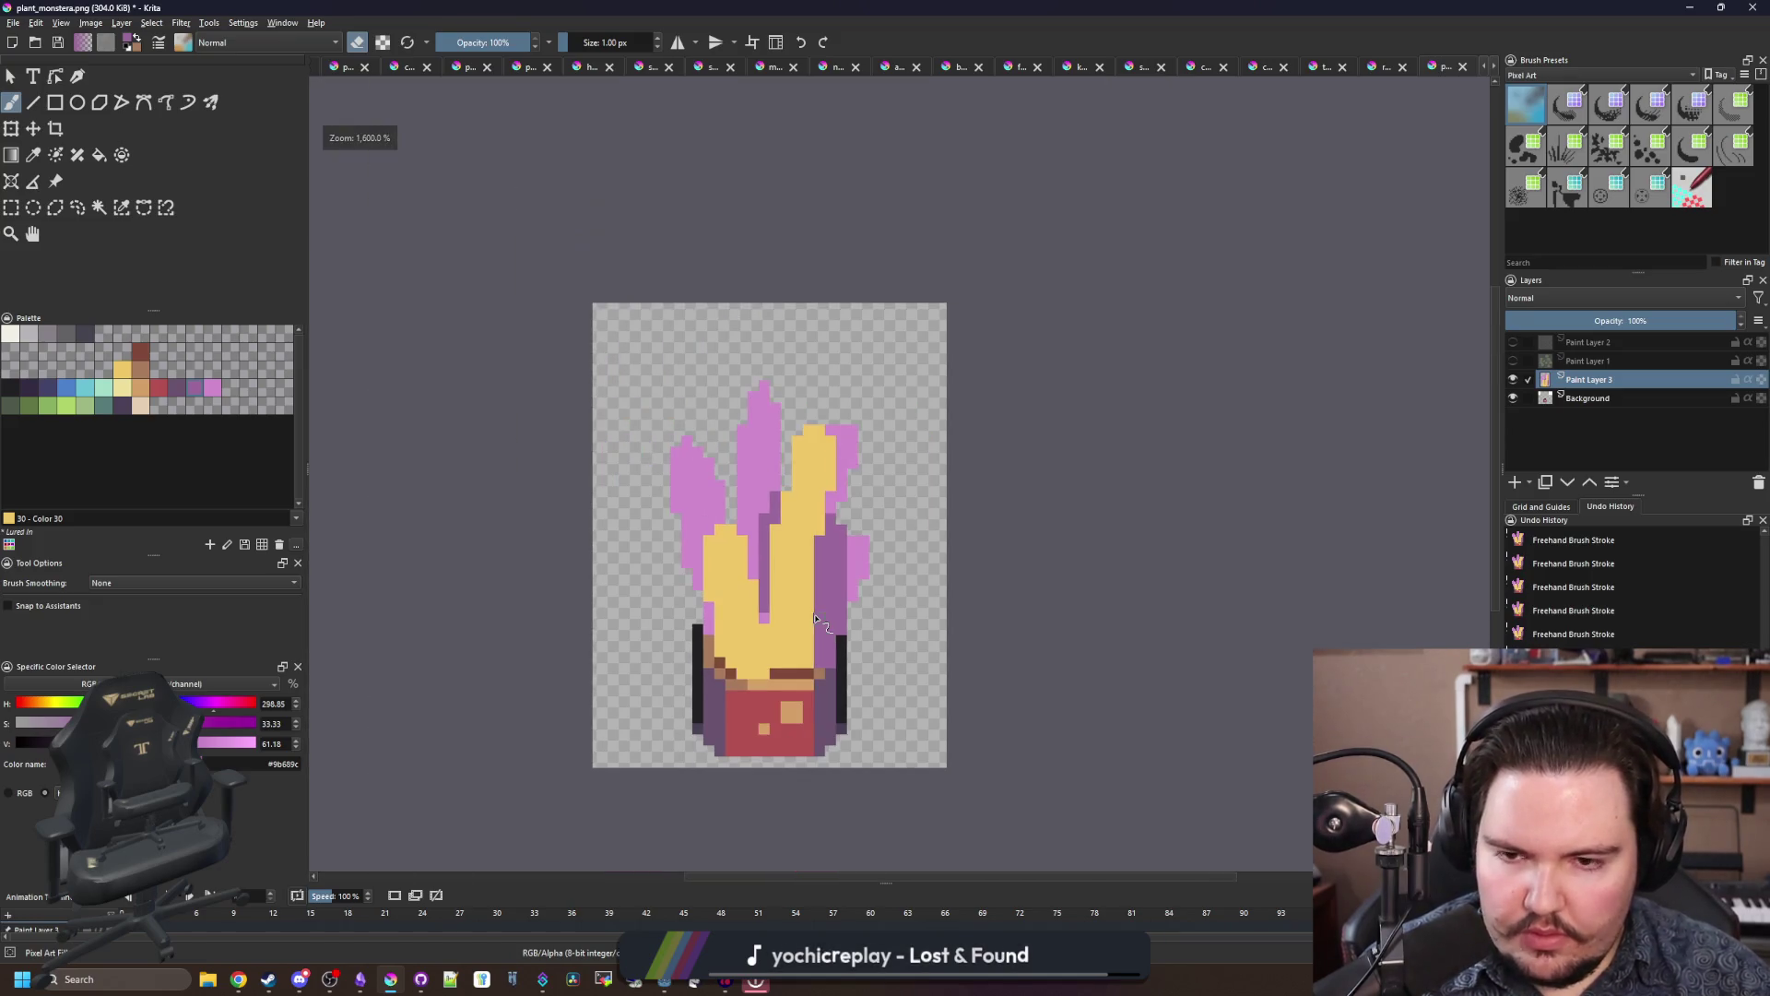
scroll(730, 633, "down", 3)
scroll(764, 632, "up", 5)
key("p")
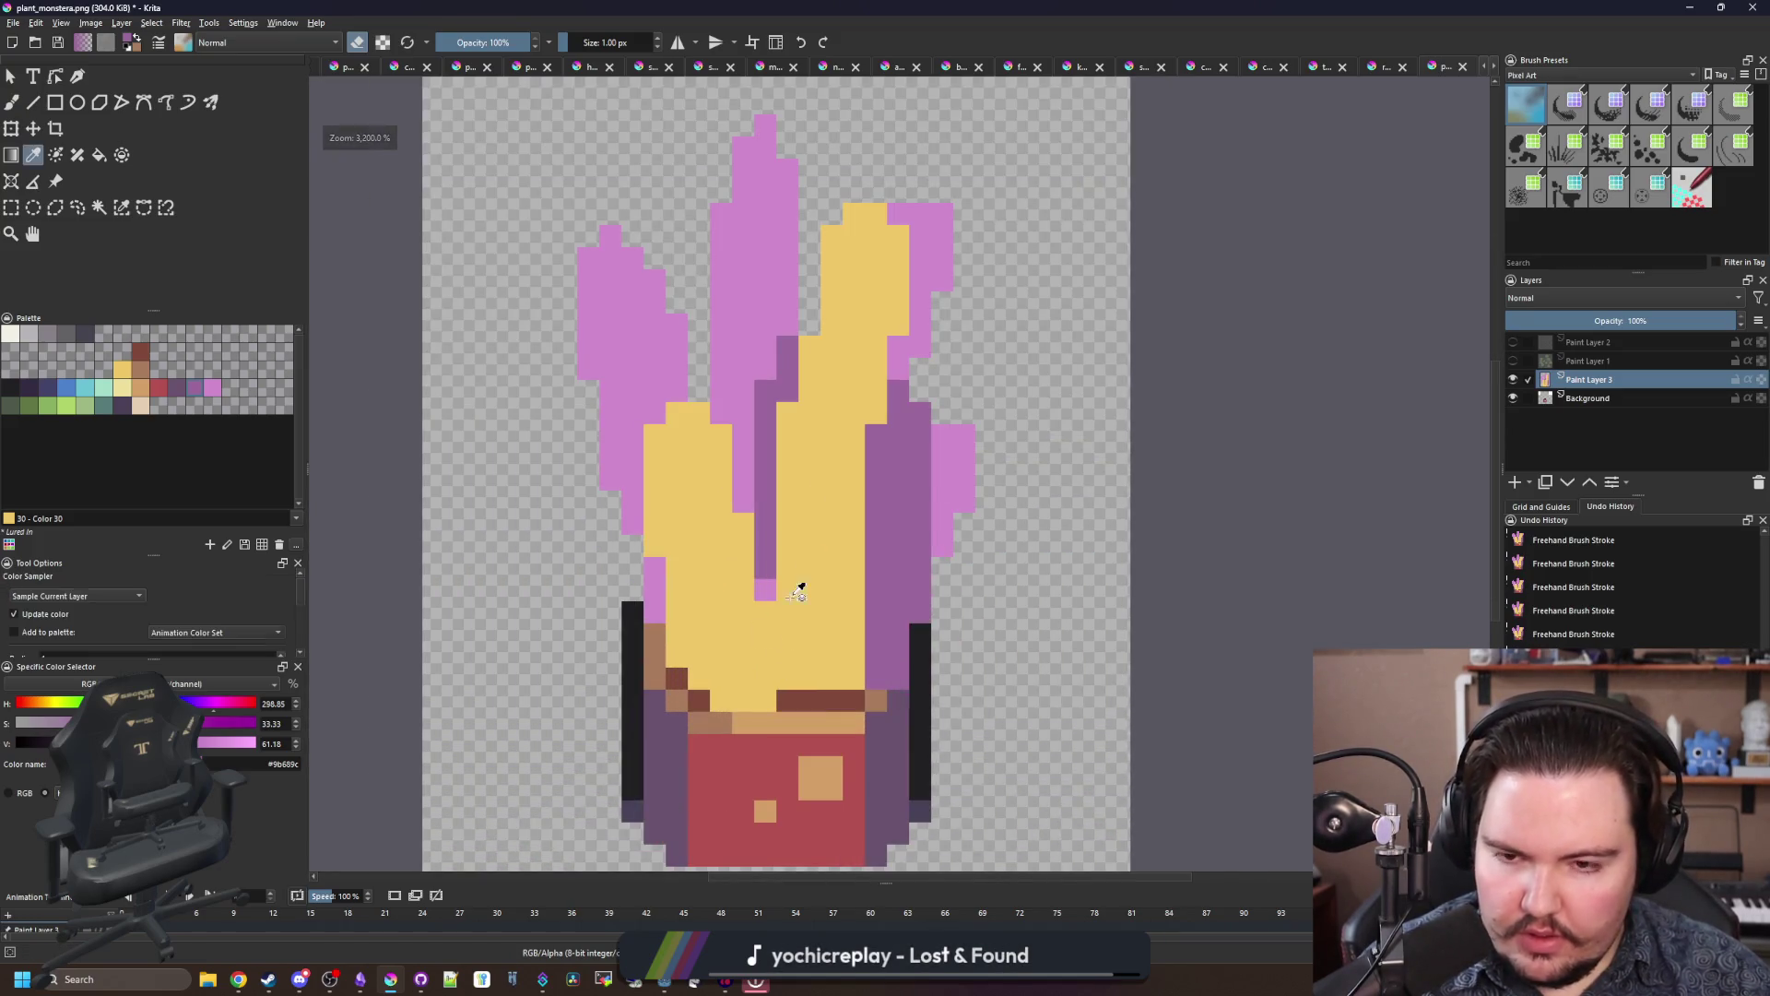
scroll(803, 585, "up", 1)
scroll(786, 523, "up", 1)
left_click(675, 495)
key("b")
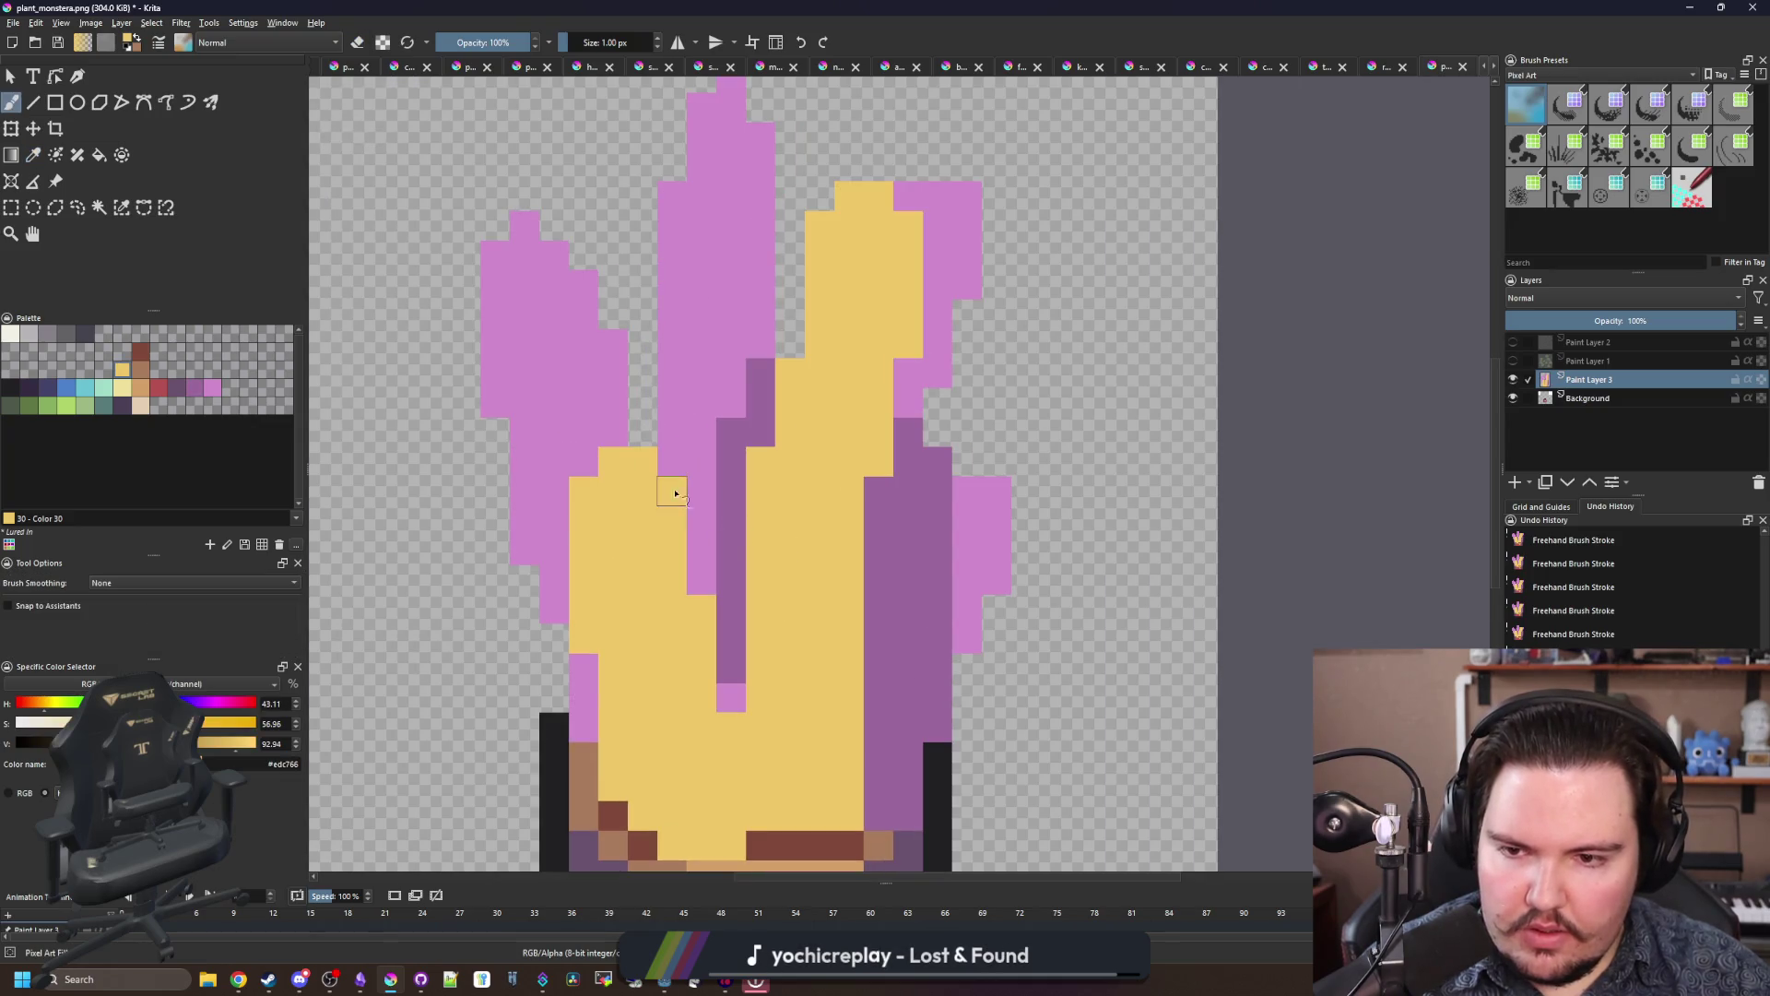
left_click(685, 471, "ctrl")
left_click(643, 463)
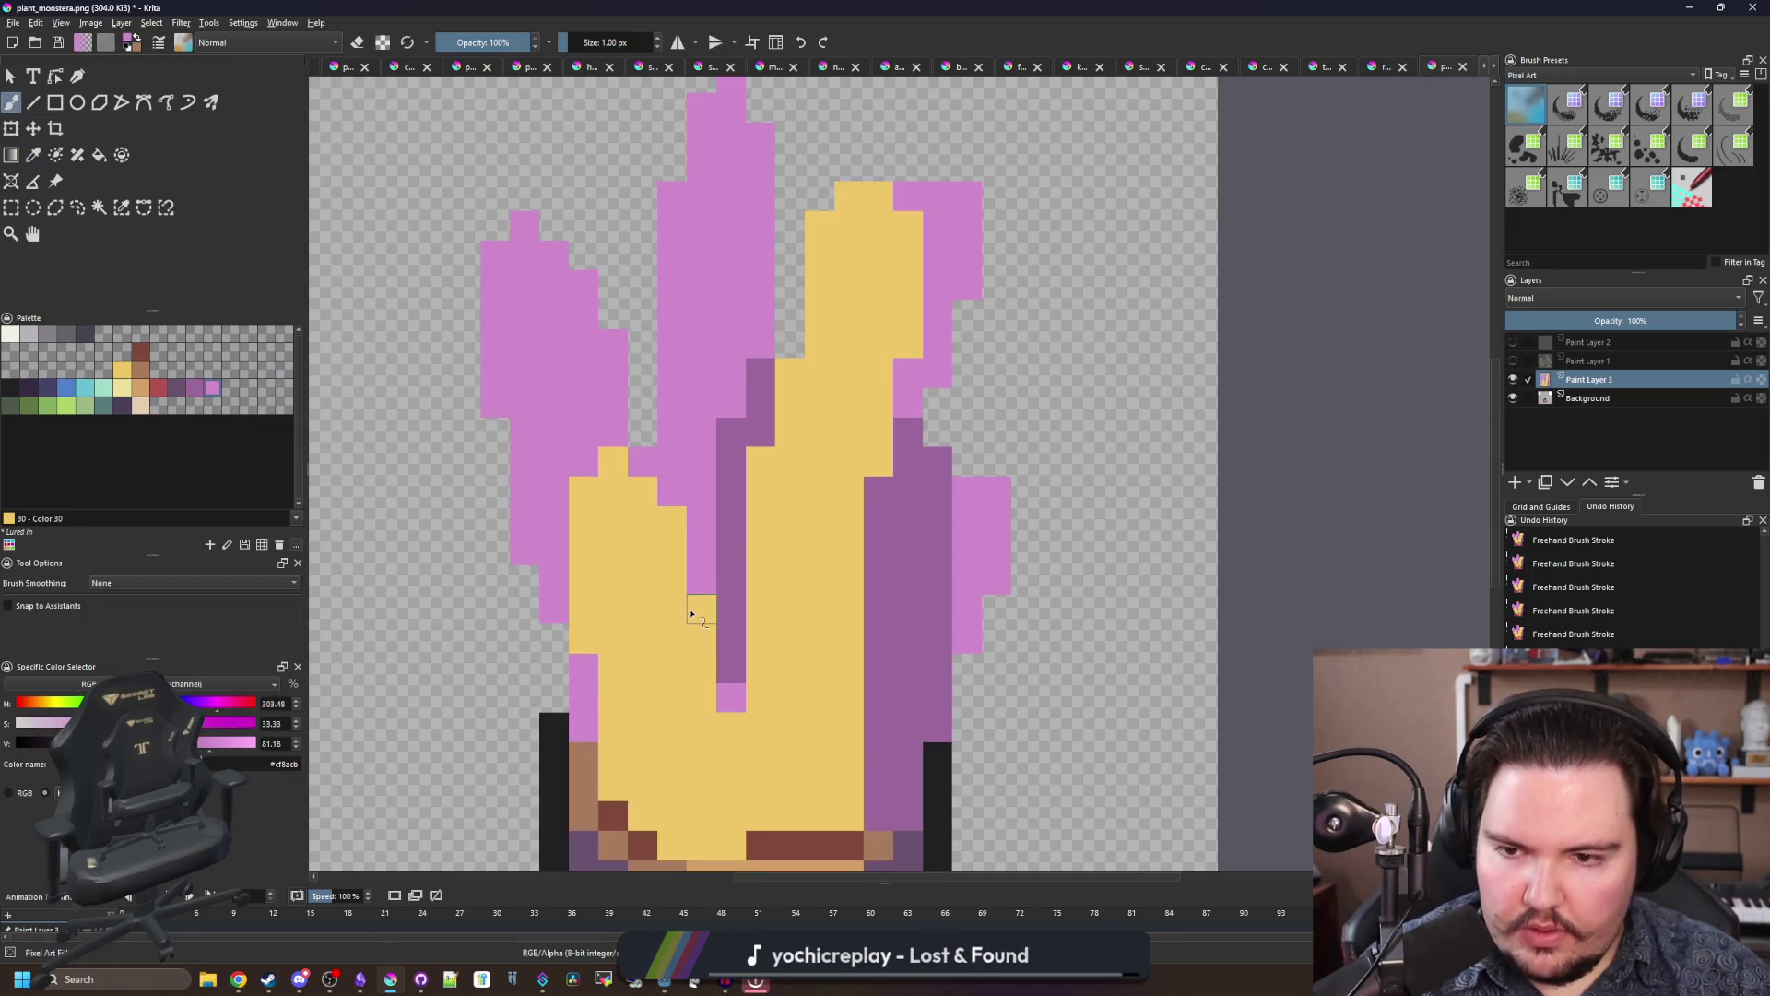
Step: Taper the right leaf tip by erasing yellow and pink pixels, leaving a slim pink edge
scroll(864, 139, "up", 1)
key("e")
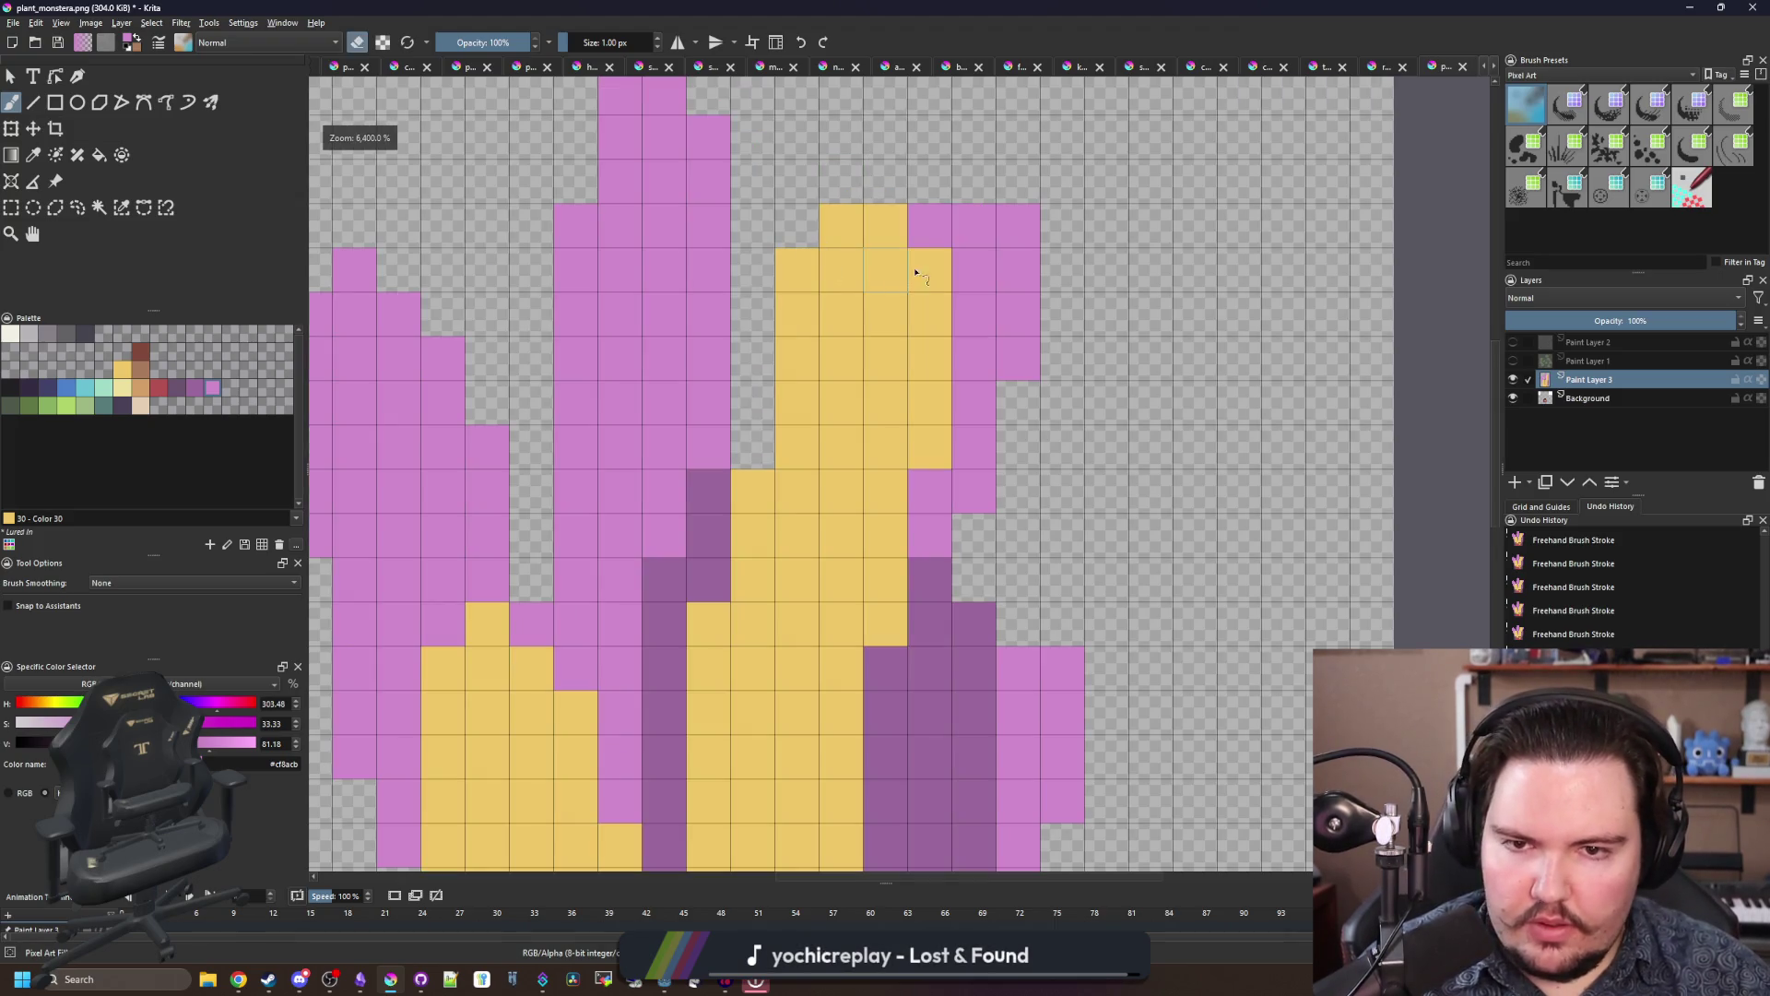
left_click(929, 271)
left_click(885, 226)
key("e")
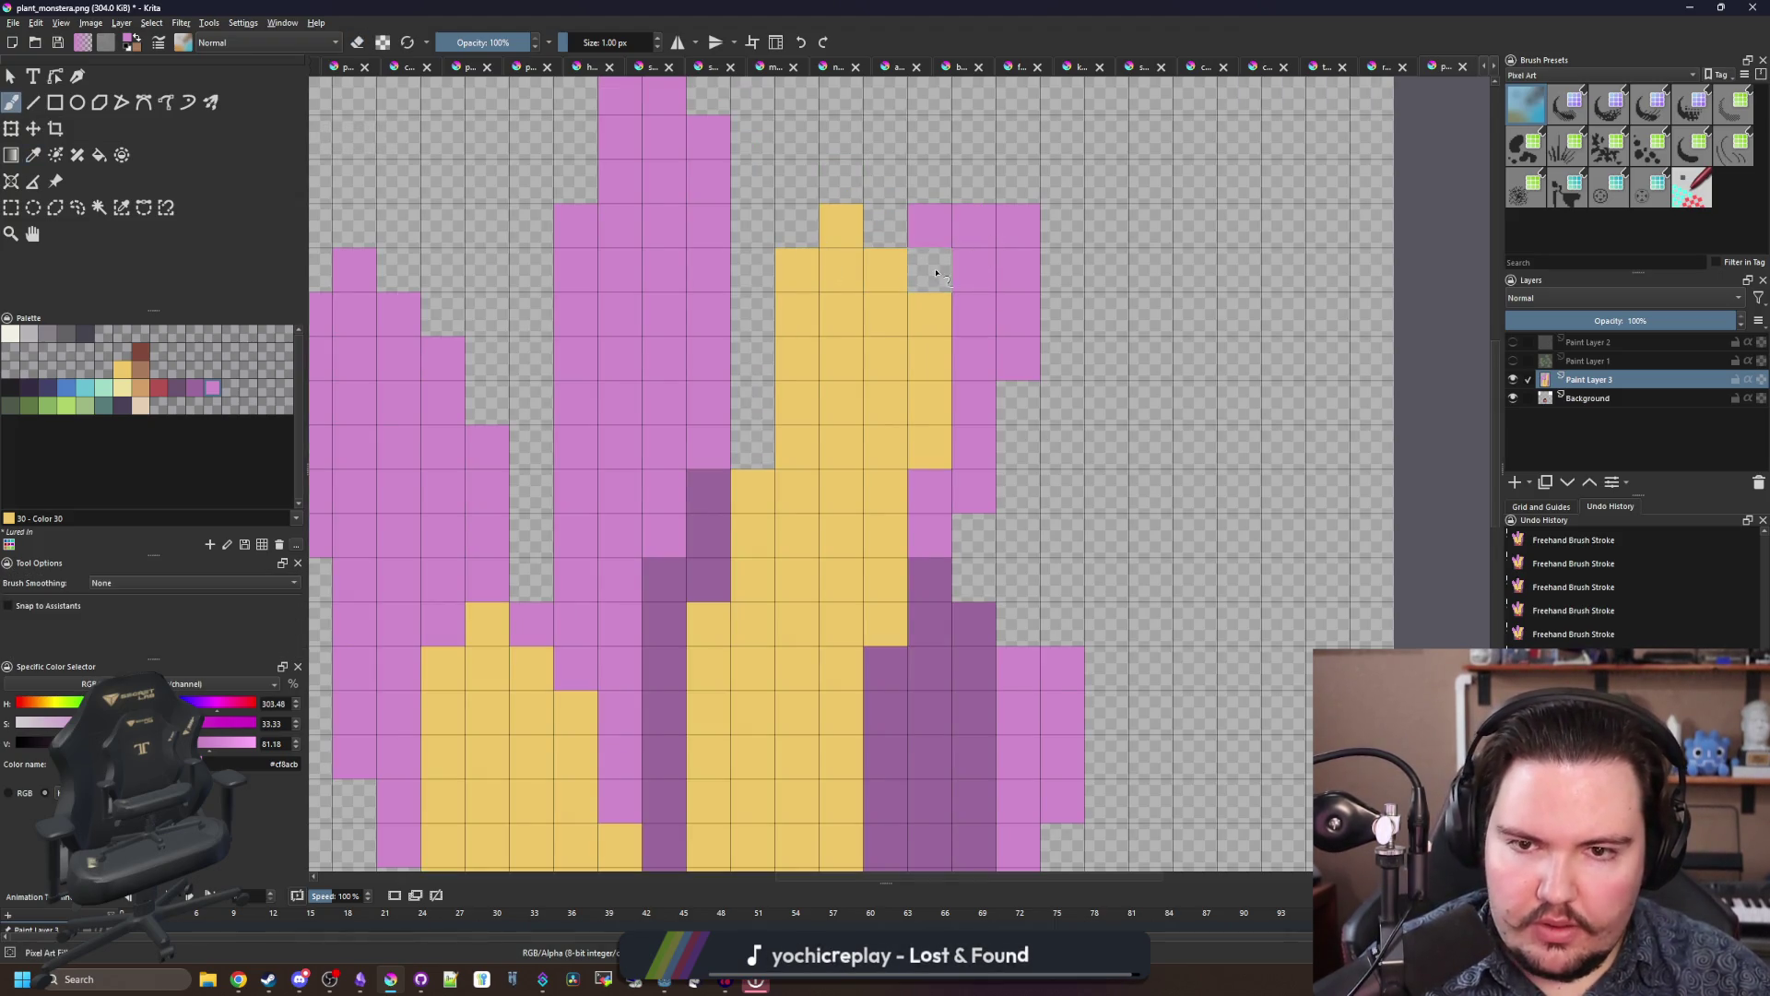
left_click(936, 273)
key("e")
left_click(919, 229)
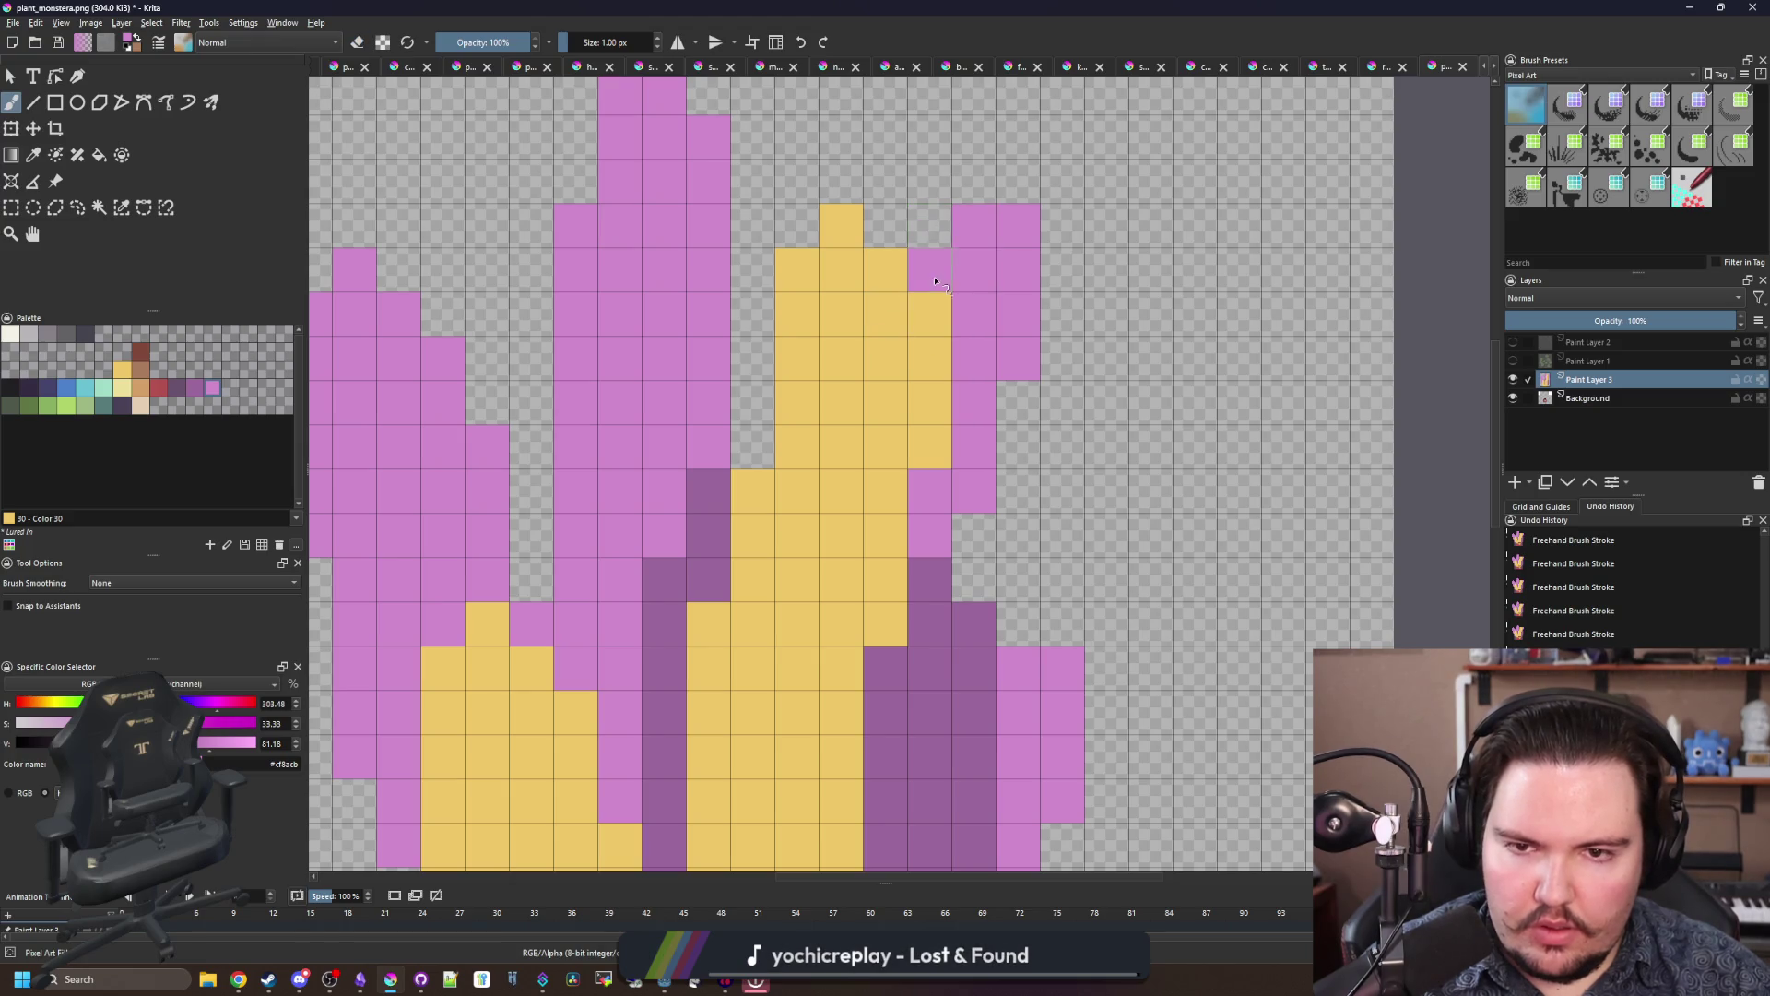
key("e")
mouse_move(998, 241)
left_mouse_down()
mouse_move(929, 271)
mouse_move(1018, 314)
mouse_move(1018, 502)
mouse_move(937, 581)
left_mouse_up()
key("e")
key("minus")
key("minus")
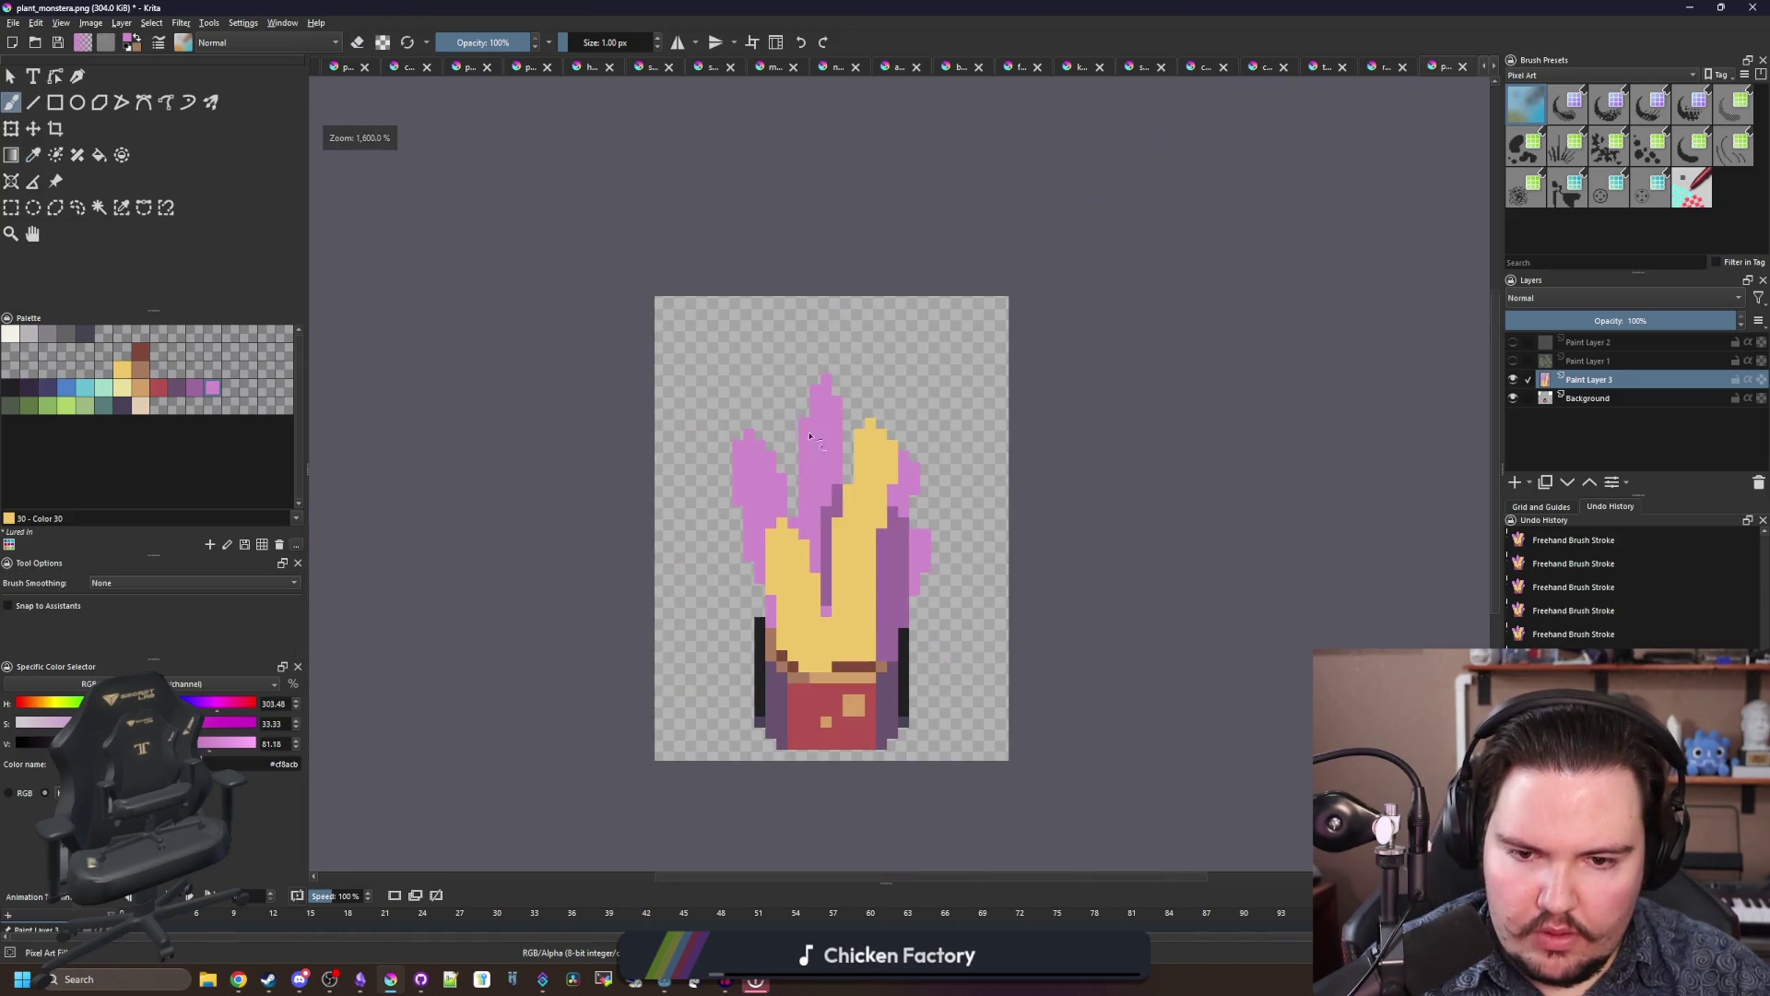
key("plus")
key("plus")
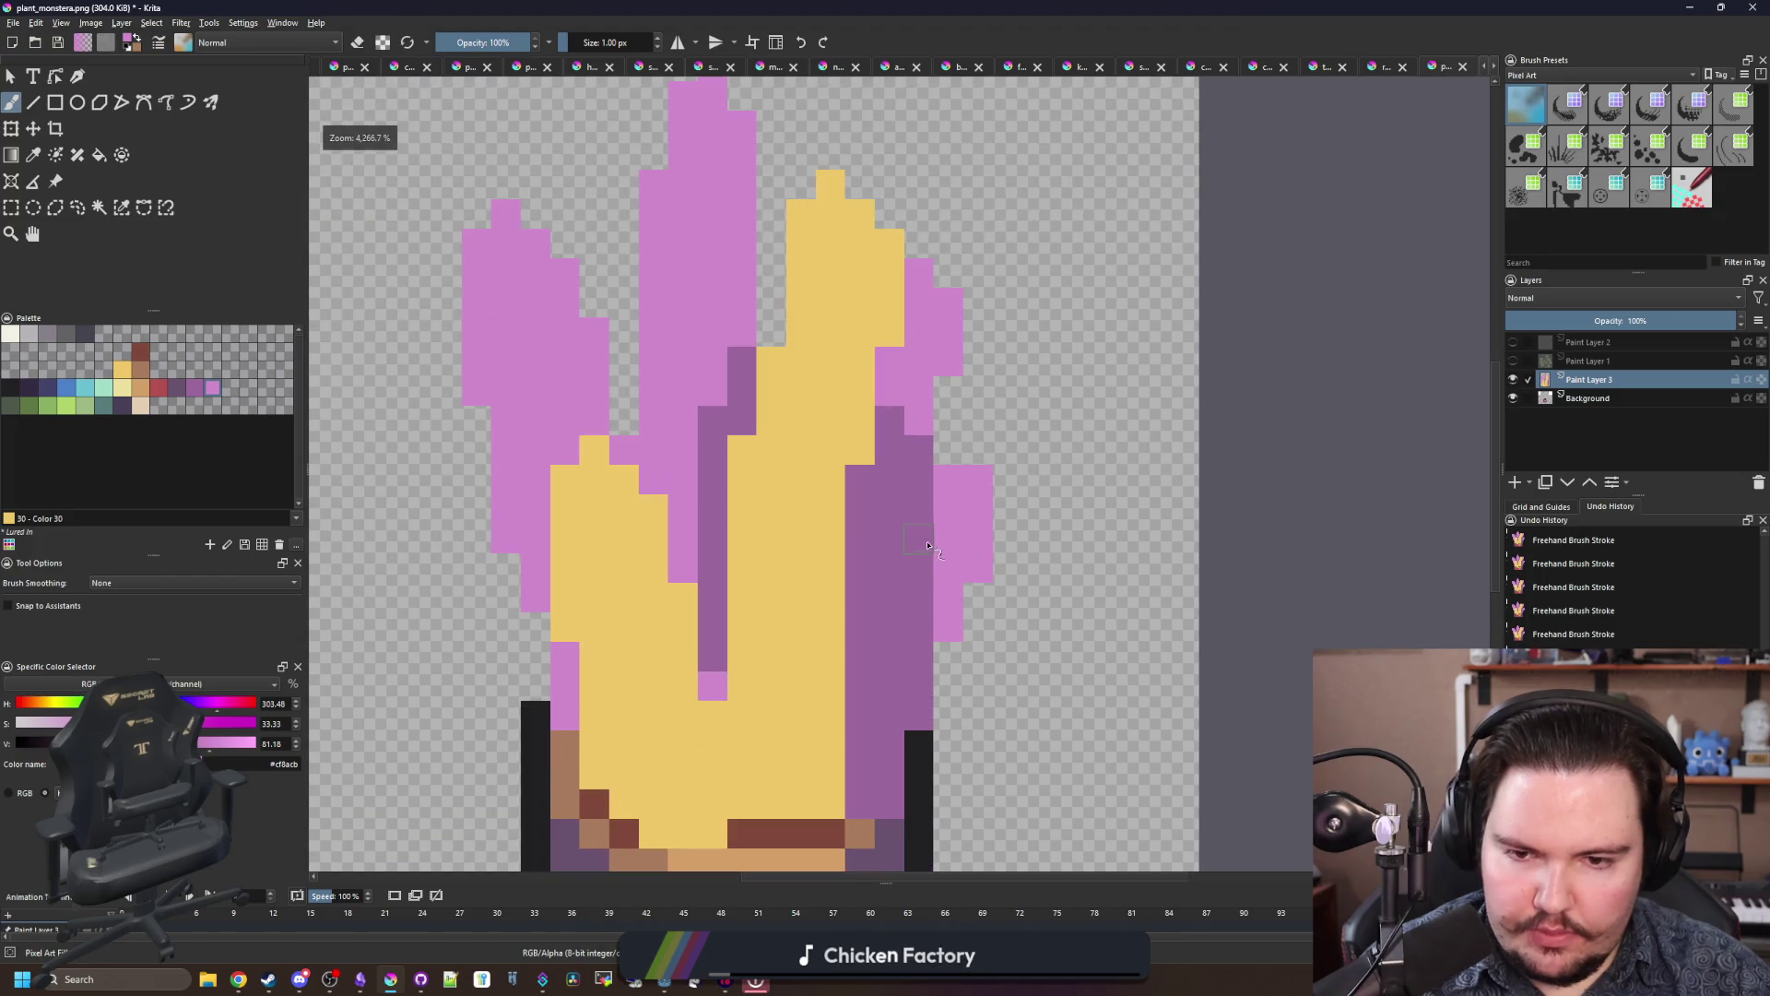
Step: Paint dark purple pixels on the right leaf and repaint stray purple cells light pink
scroll(929, 530, "up", 1)
left_click(925, 498, "ctrl")
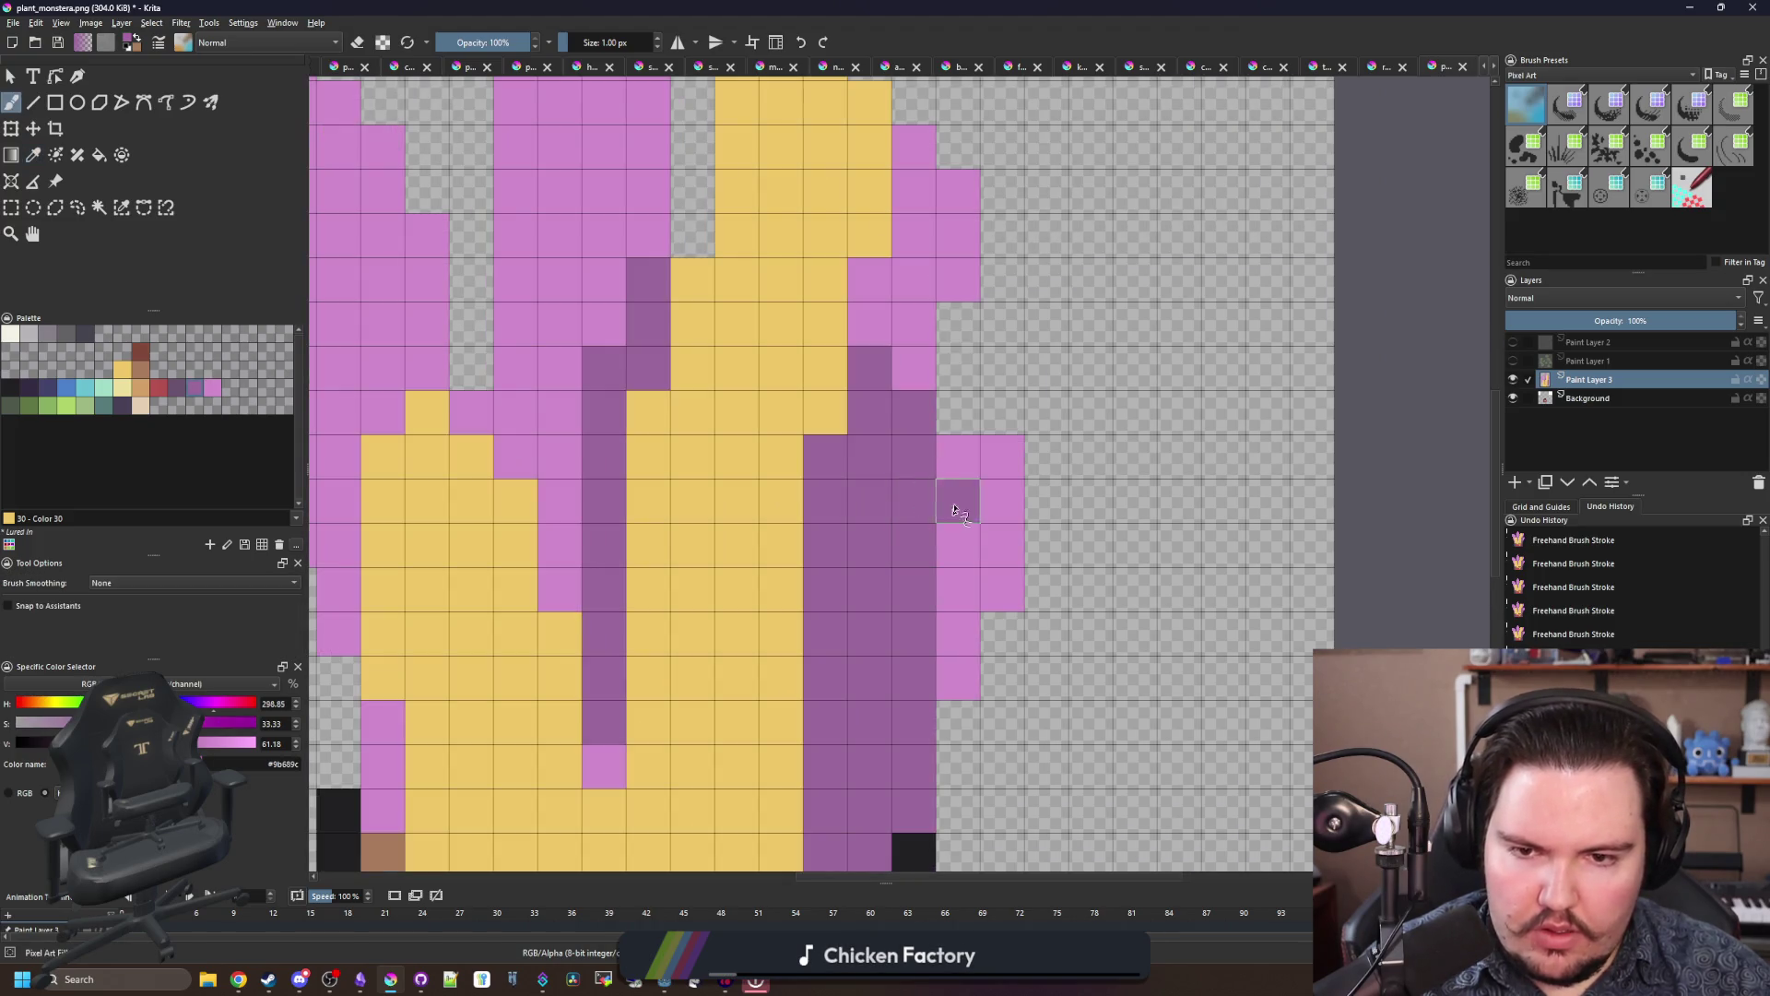
mouse_move(953, 497)
left_mouse_down()
mouse_move(913, 397)
mouse_move(961, 378)
left_mouse_up()
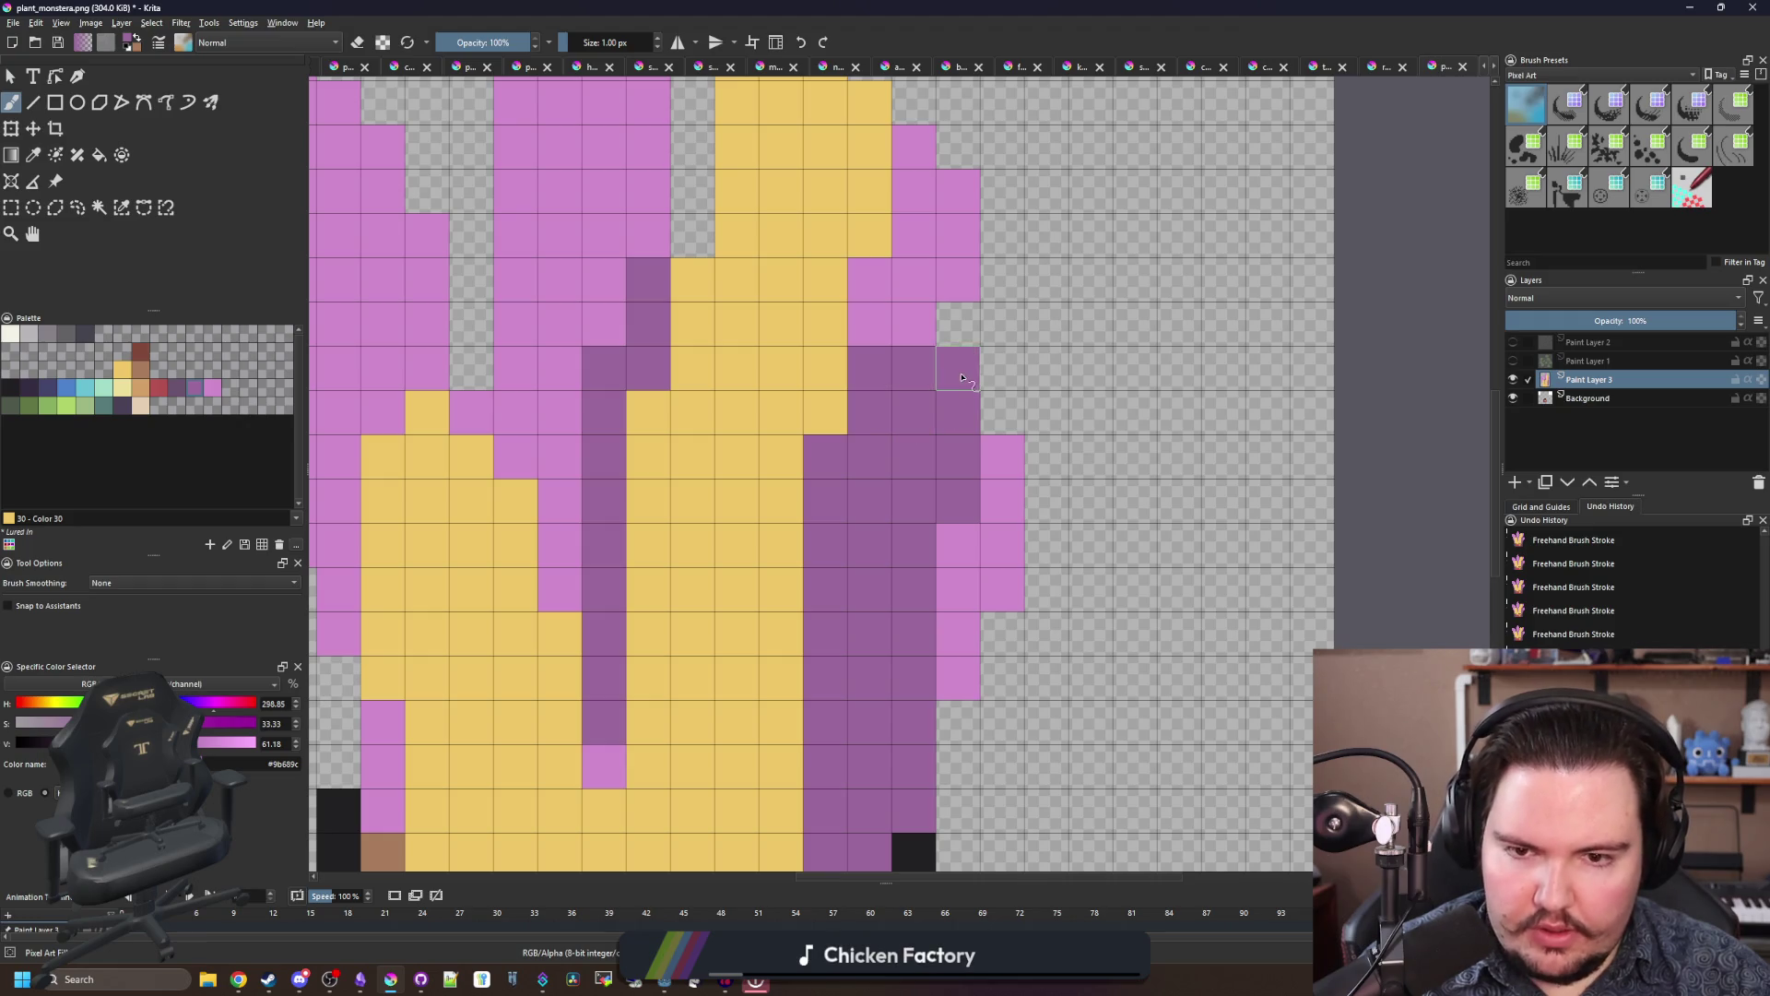
left_click(921, 304, "ctrl")
left_click(867, 410)
left_click(828, 456)
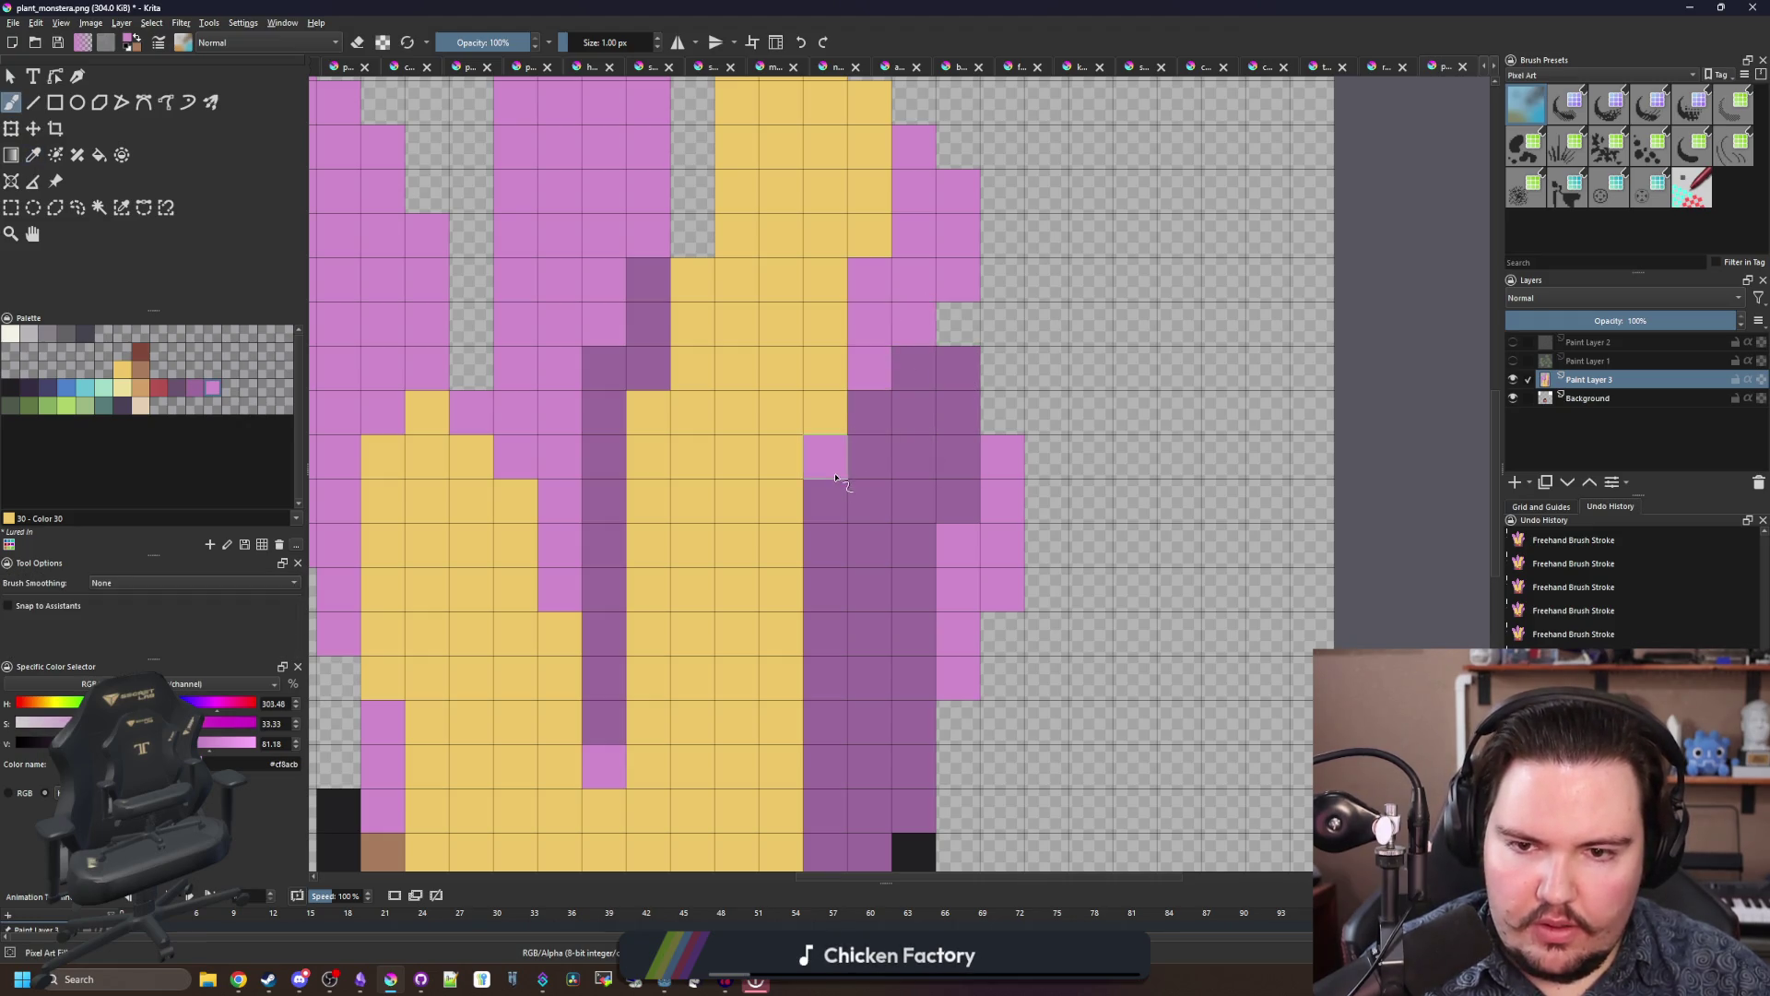
Step: Check the browser reference and zoom around the leaves to review the shading
scroll(841, 526, "down", 3)
scroll(781, 553, "down", 2)
scroll(760, 513, "up", 2)
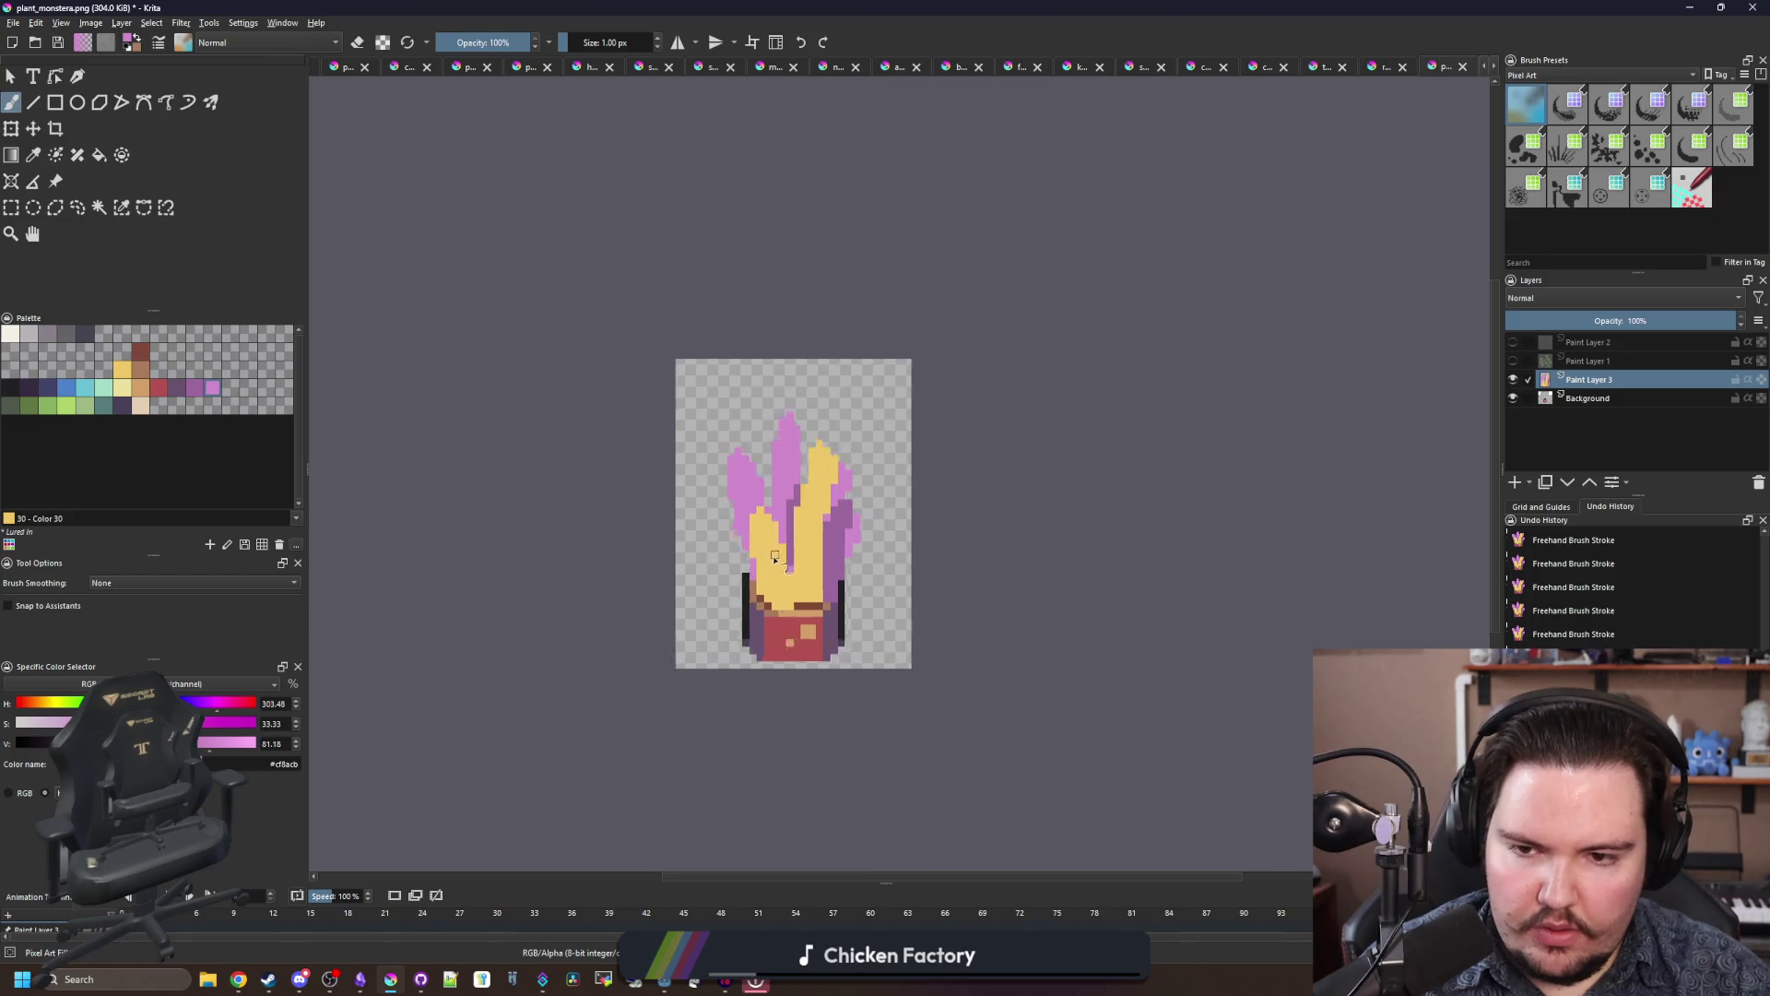
scroll(795, 630, "up", 3)
scroll(796, 629, "up", 1)
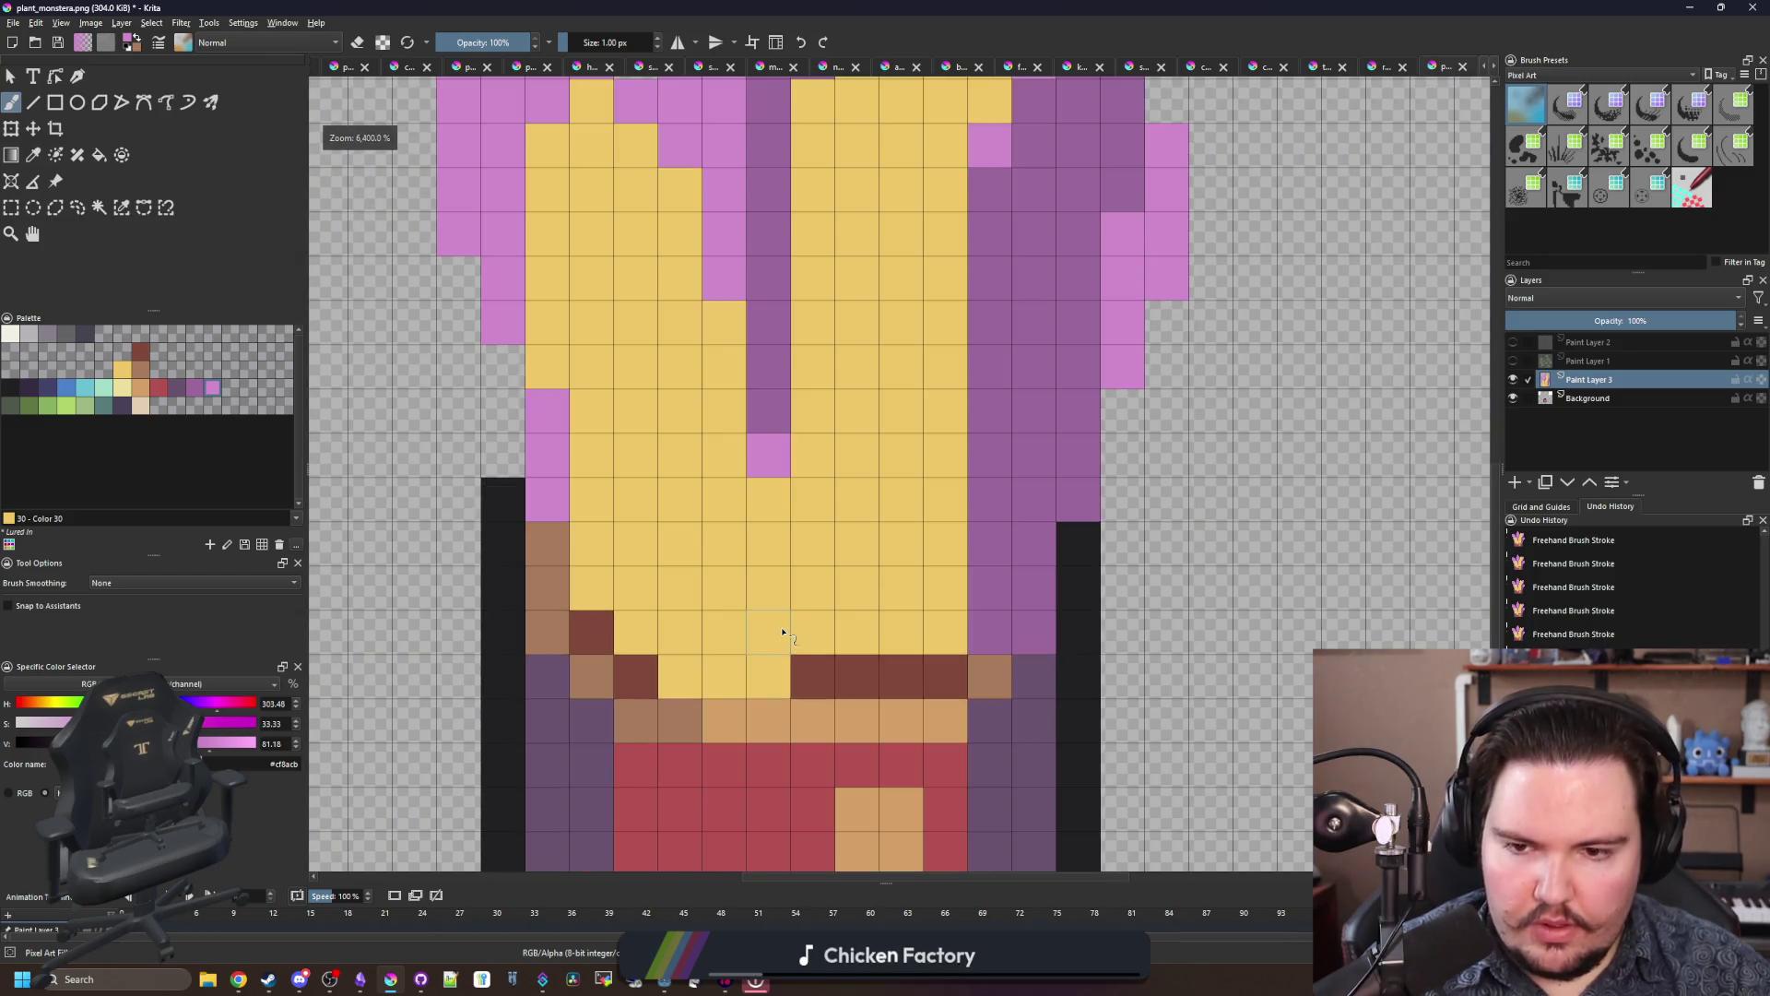
scroll(783, 633, "down", 4)
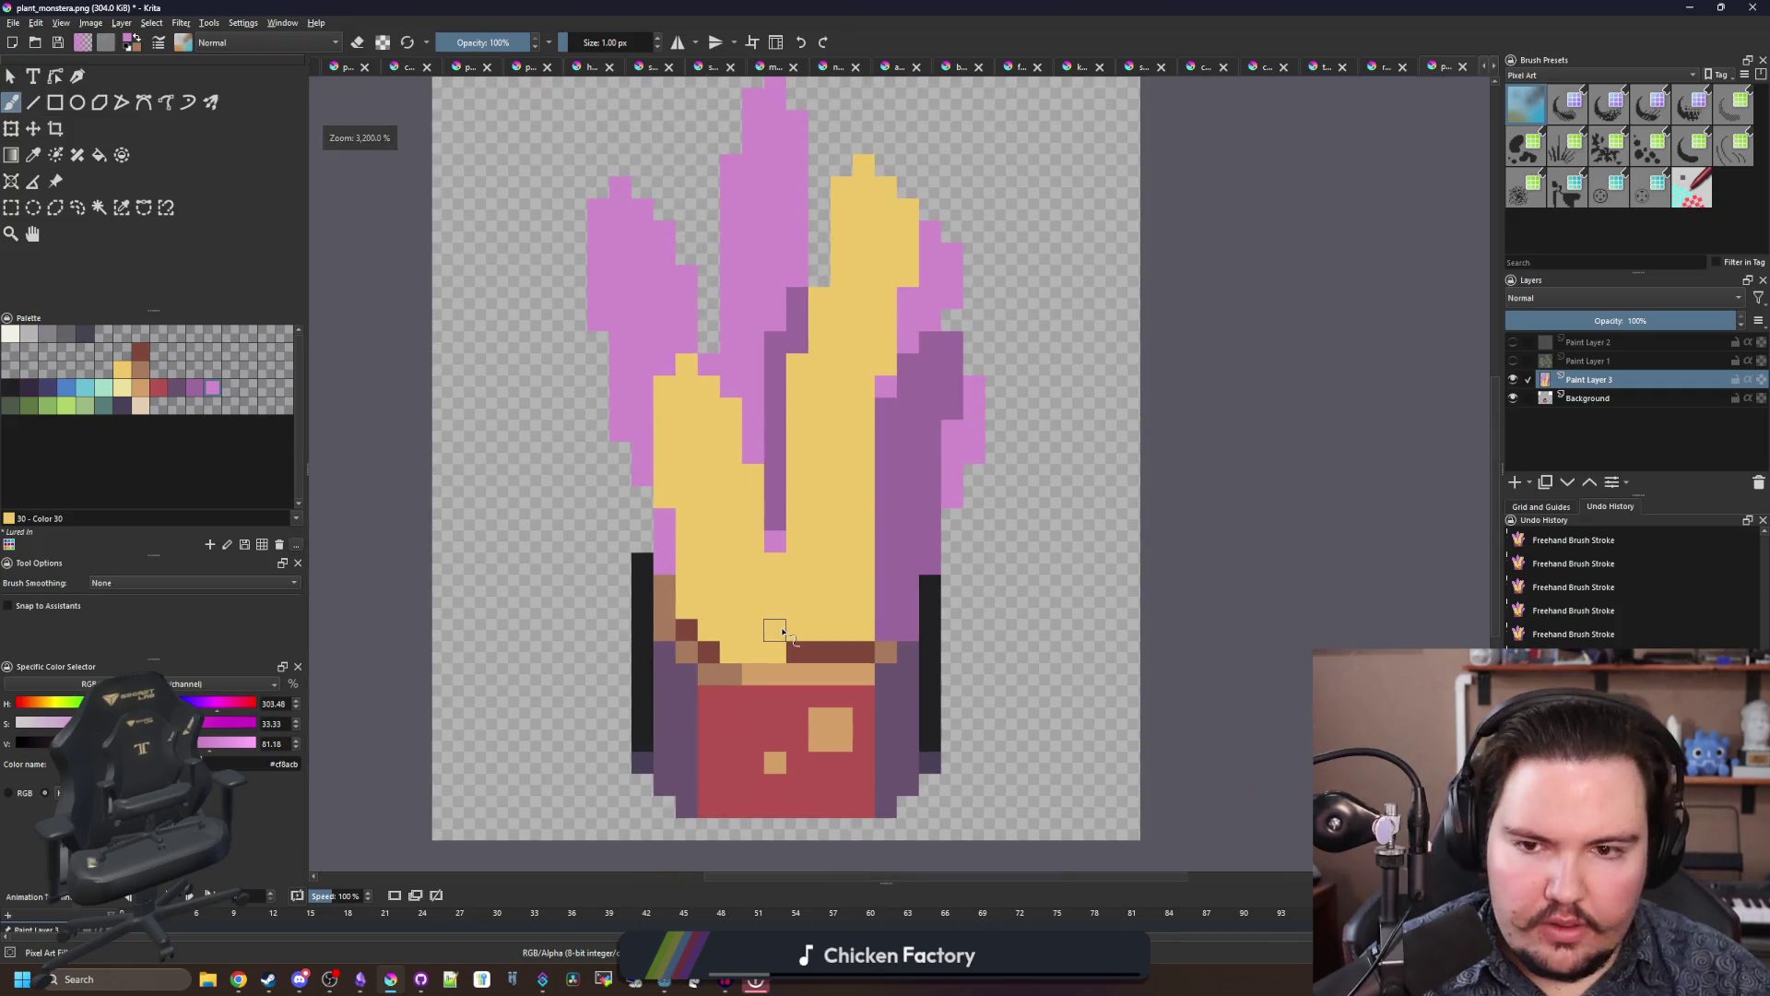
scroll(774, 632, "up", 3)
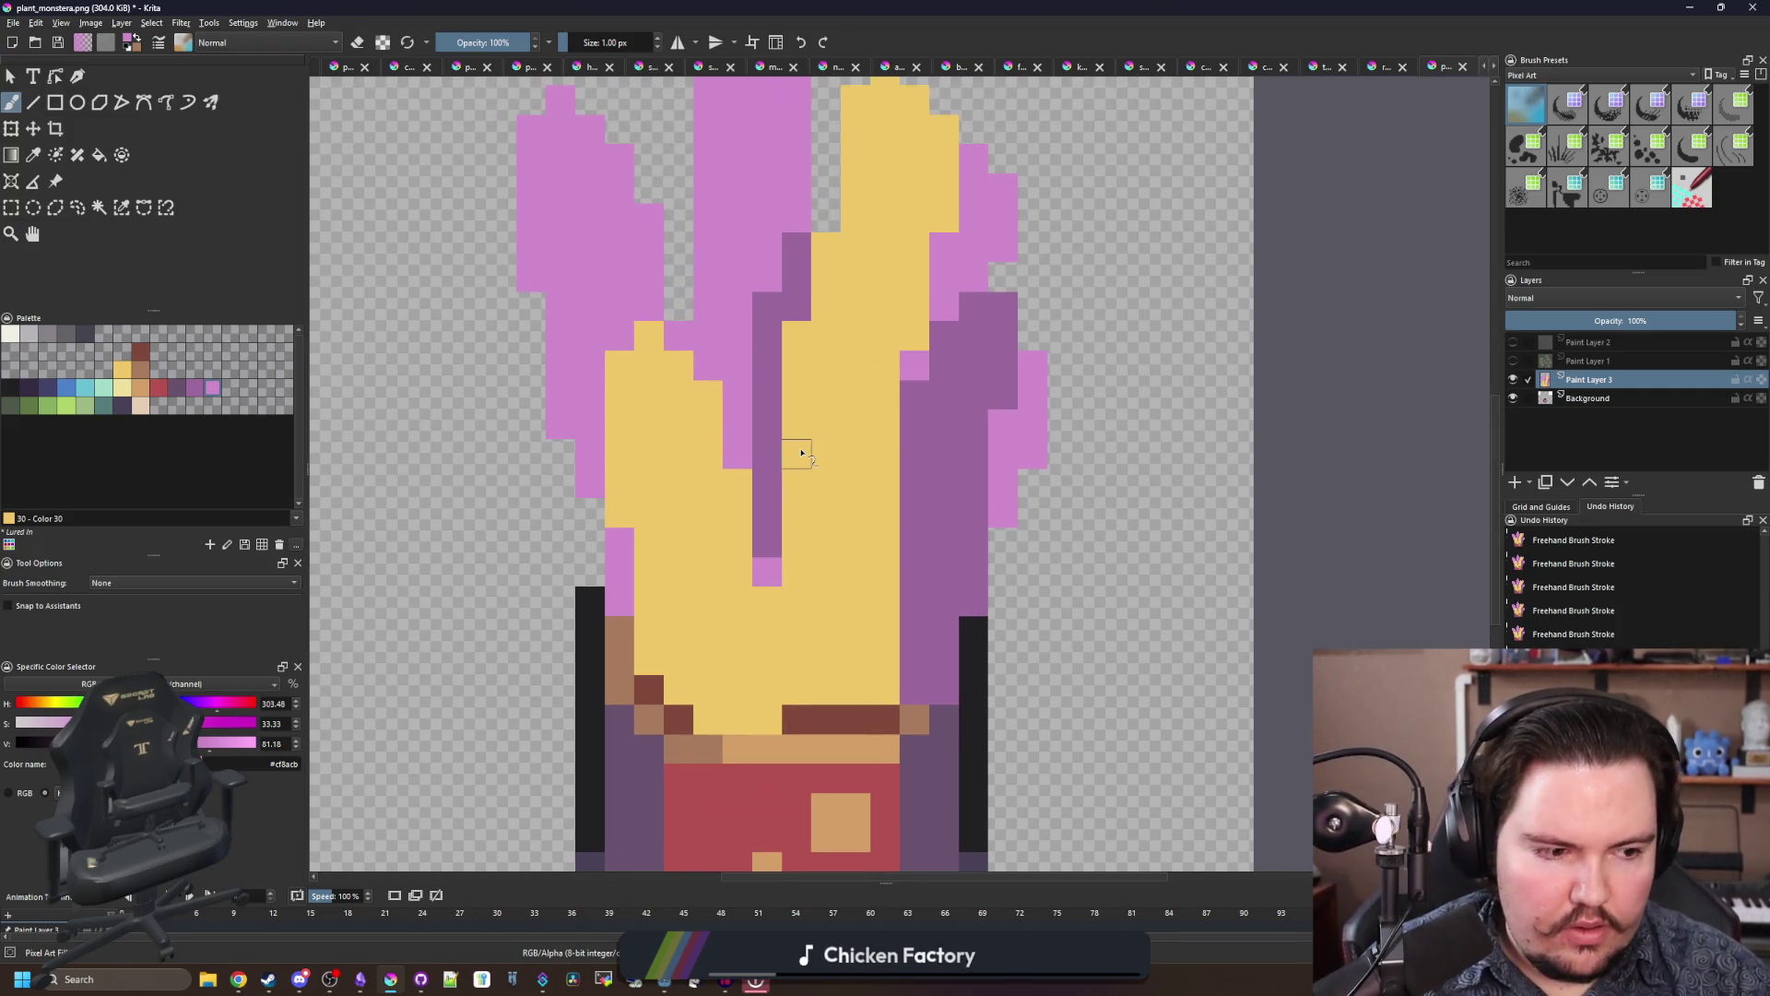
key("alt+Tab")
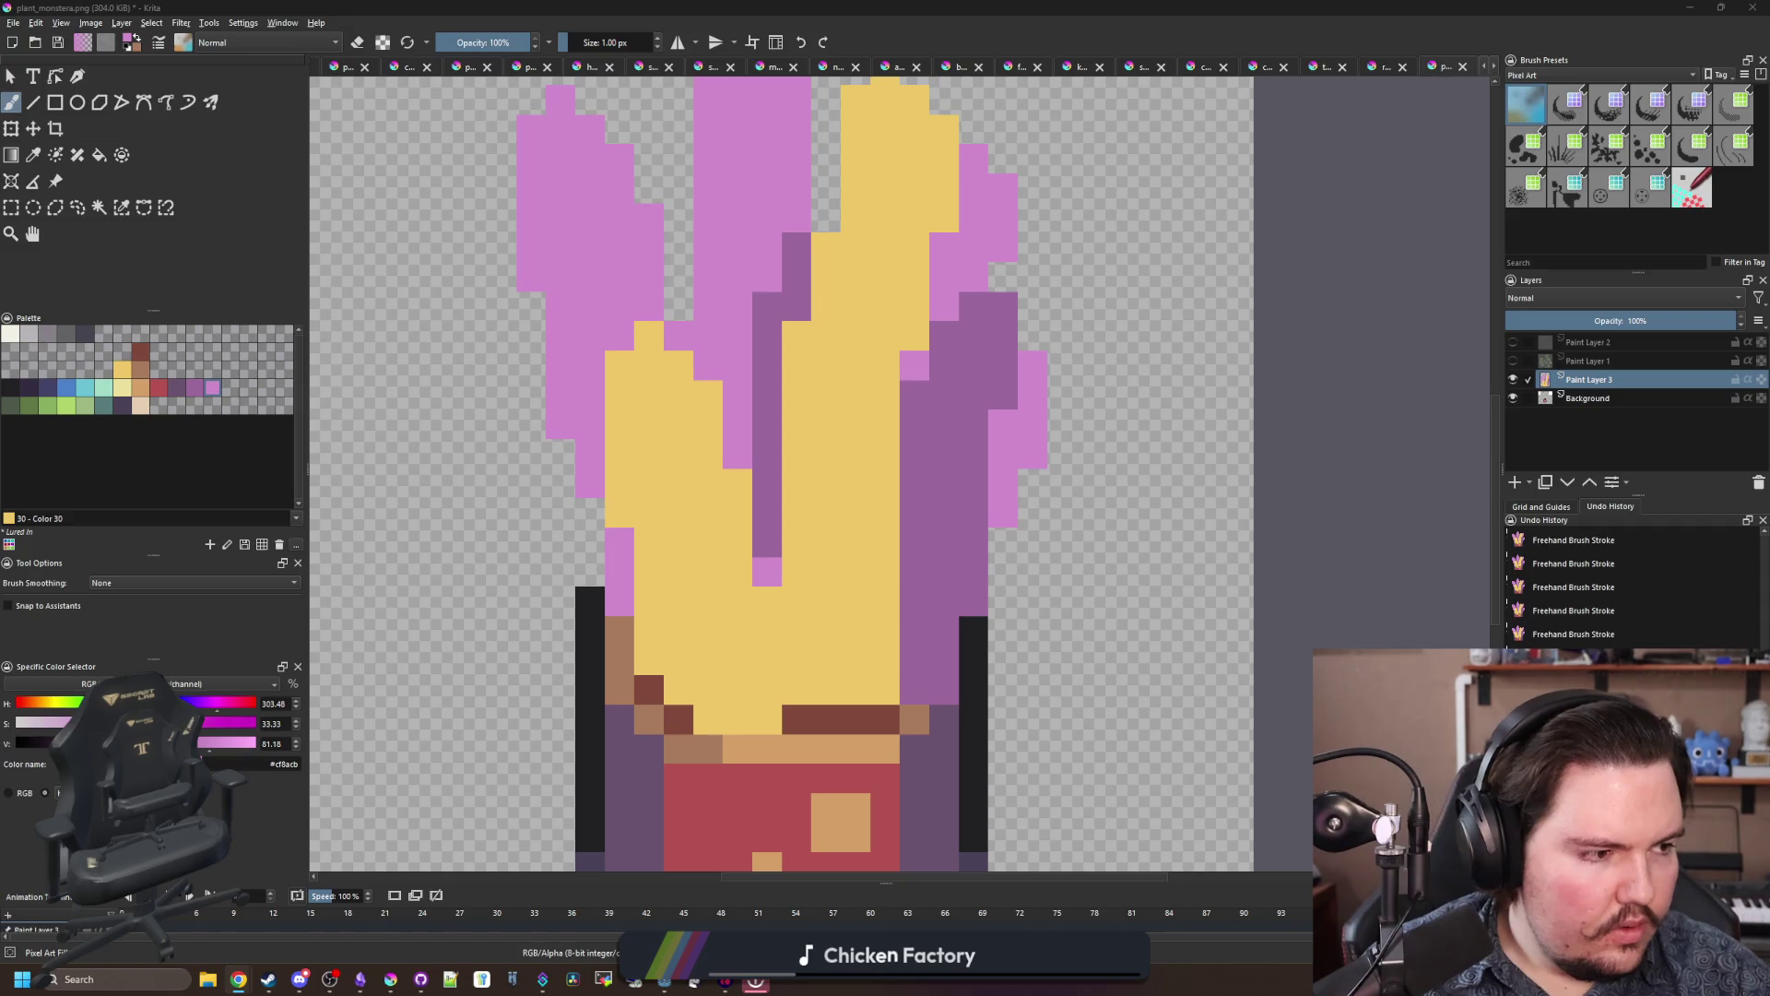
key("alt+Tab")
scroll(731, 660, "down", 1)
scroll(735, 670, "up", 1)
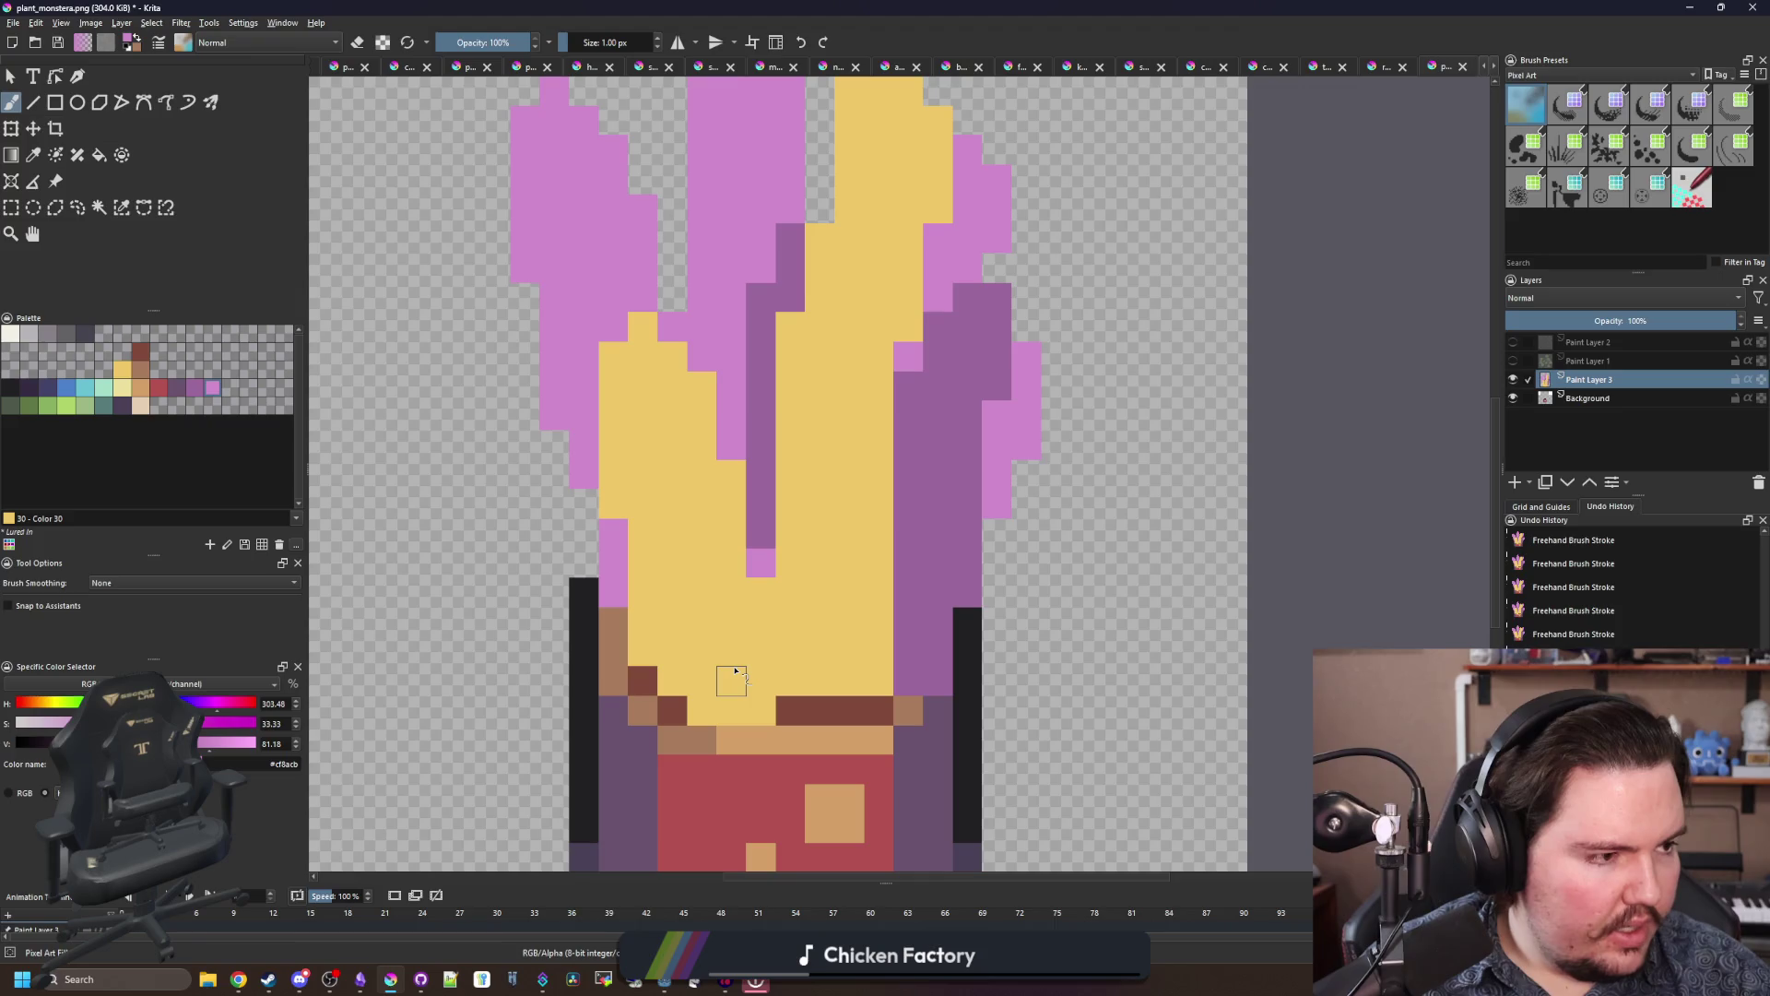
scroll(821, 567, "down", 3)
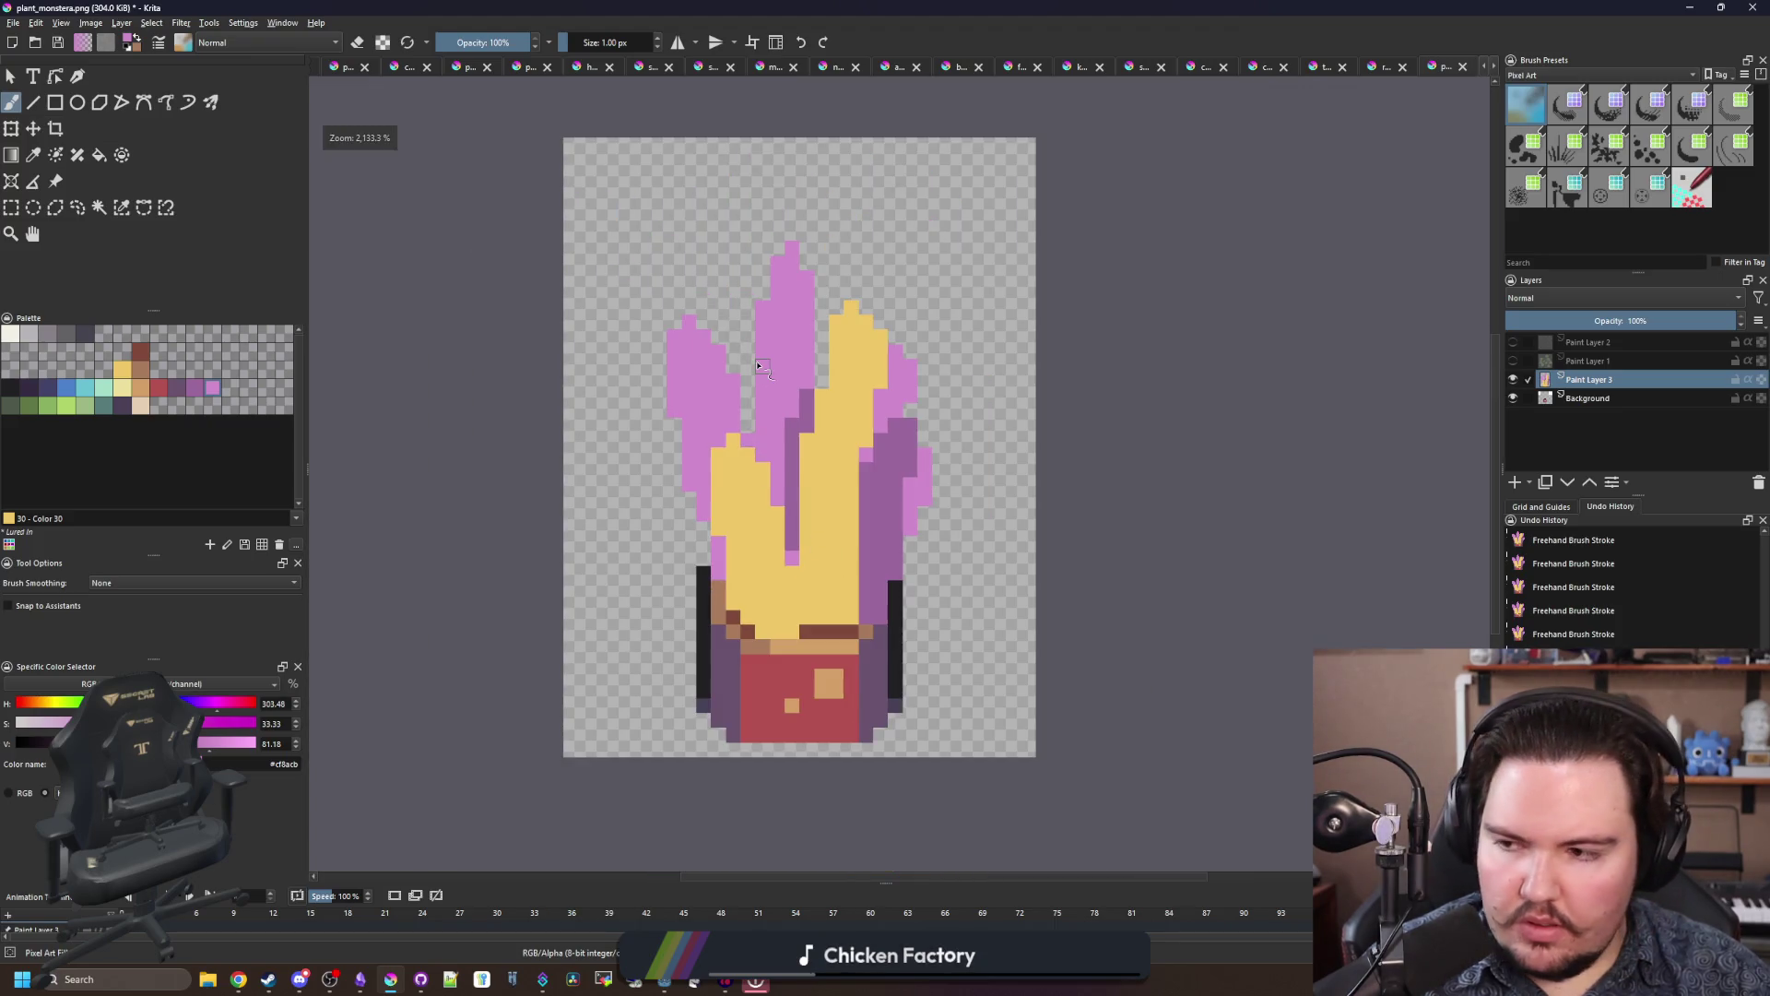
scroll(769, 371, "up", 3)
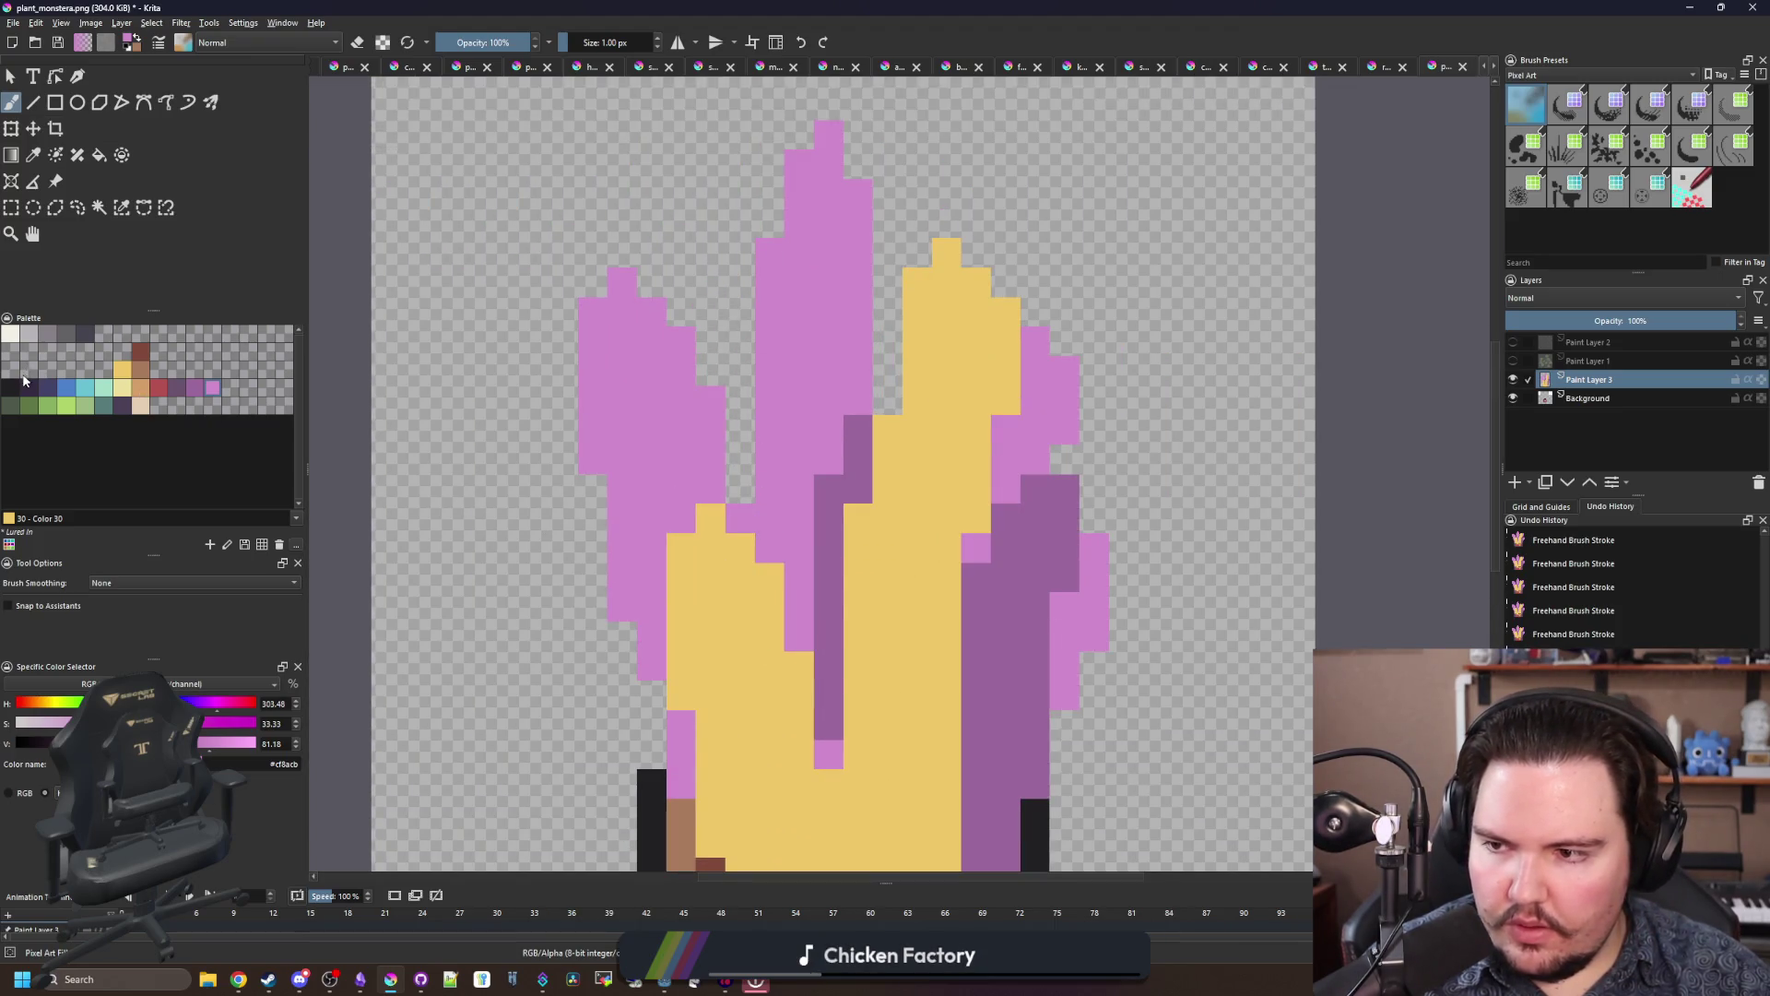
Step: Flood-fill the pink leaves with light green from the palette
left_click(81, 412)
key("f")
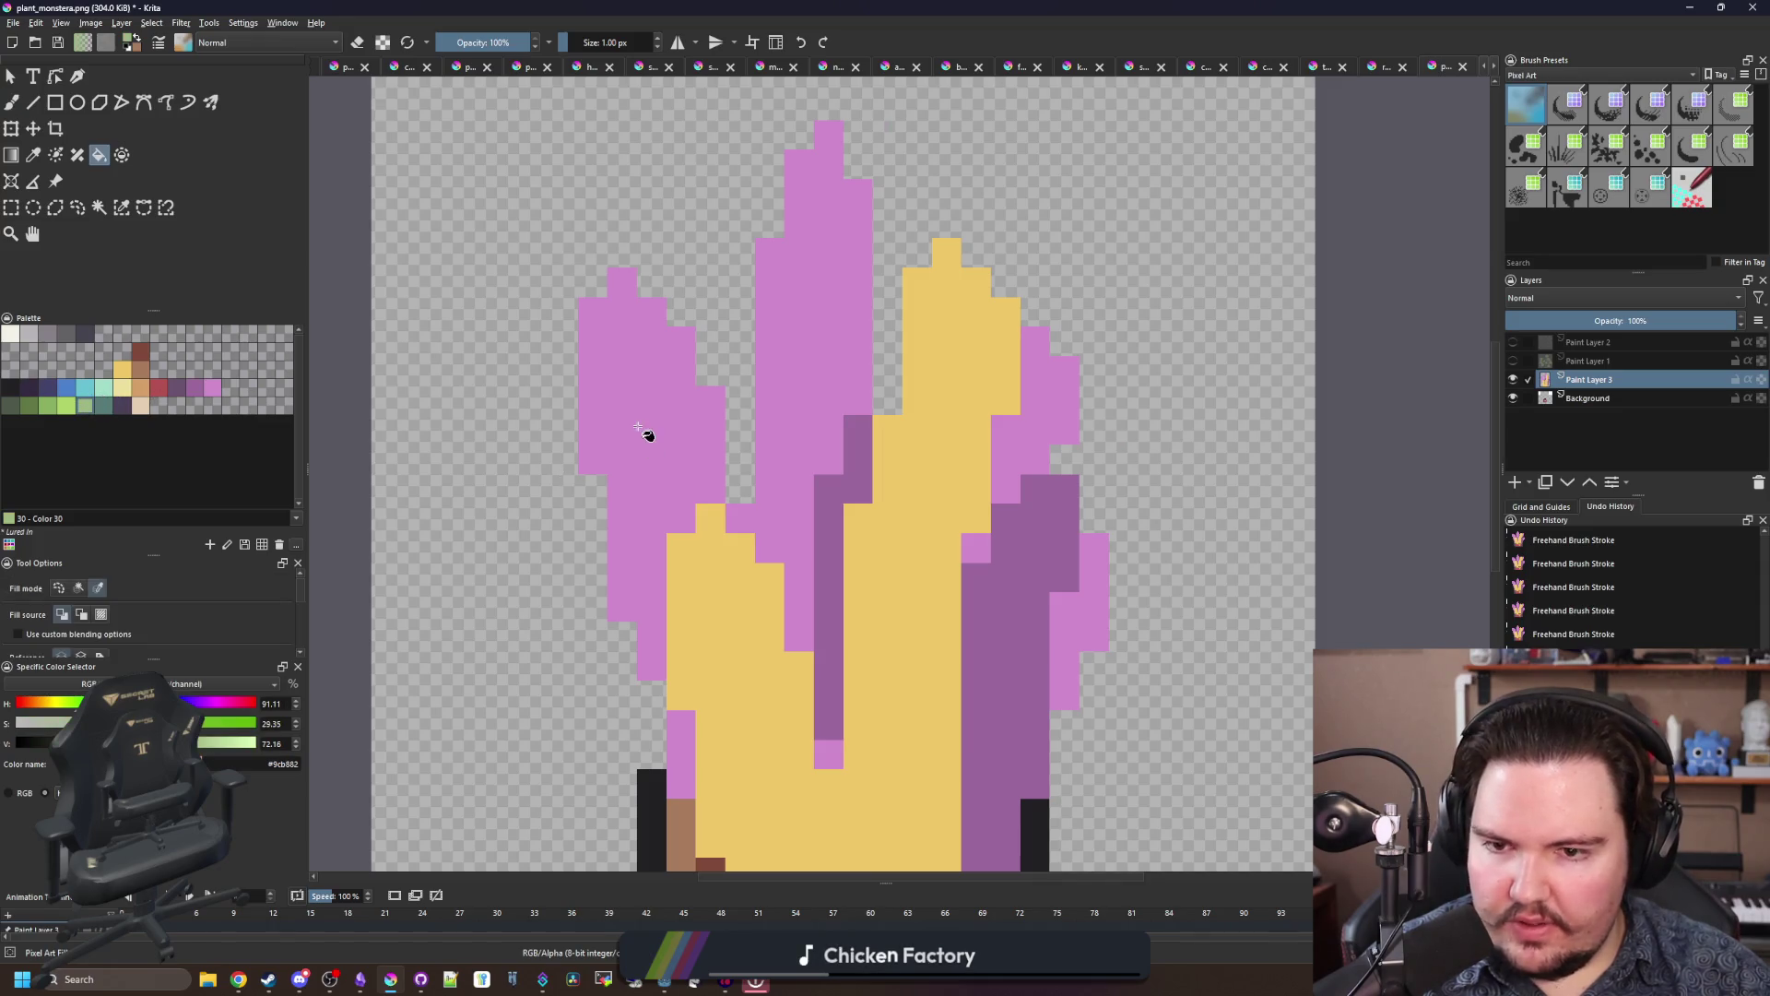
left_click(644, 435)
left_click_drag(896, 650, 818, 476)
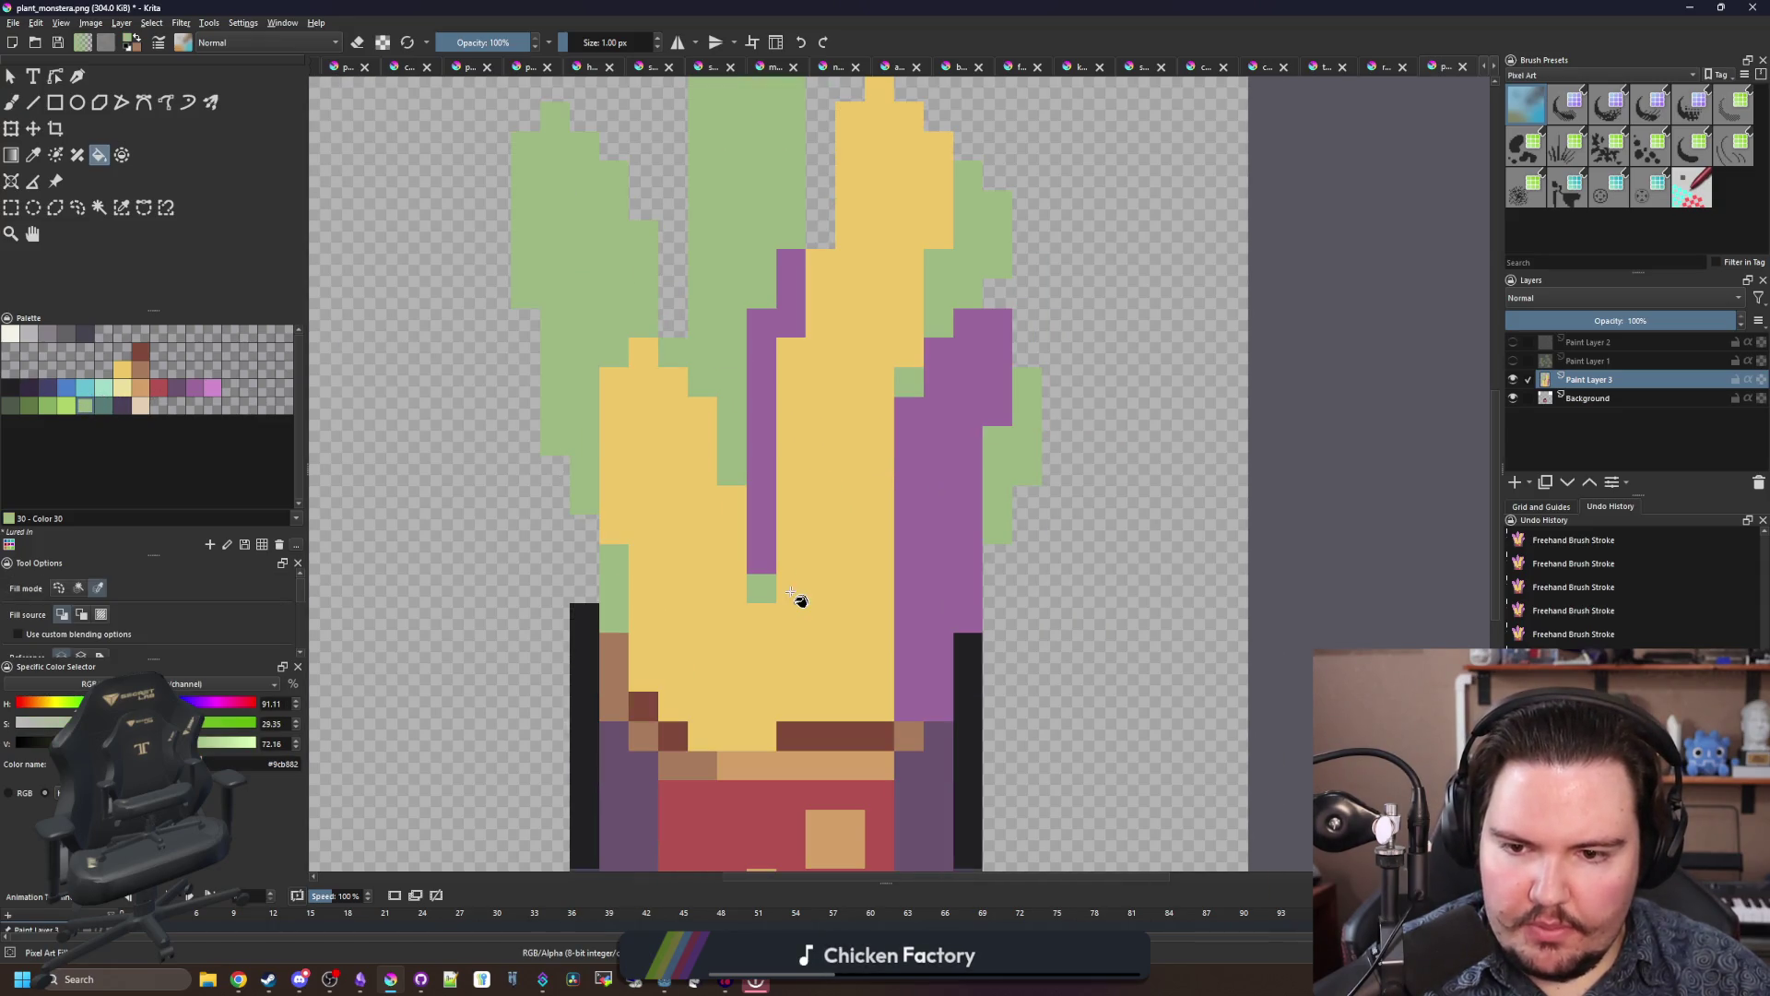
Step: Pick teal and paint a few teal pixels, undoing a stray teal fill on the yellow leaf
left_click(105, 407)
left_click(814, 699)
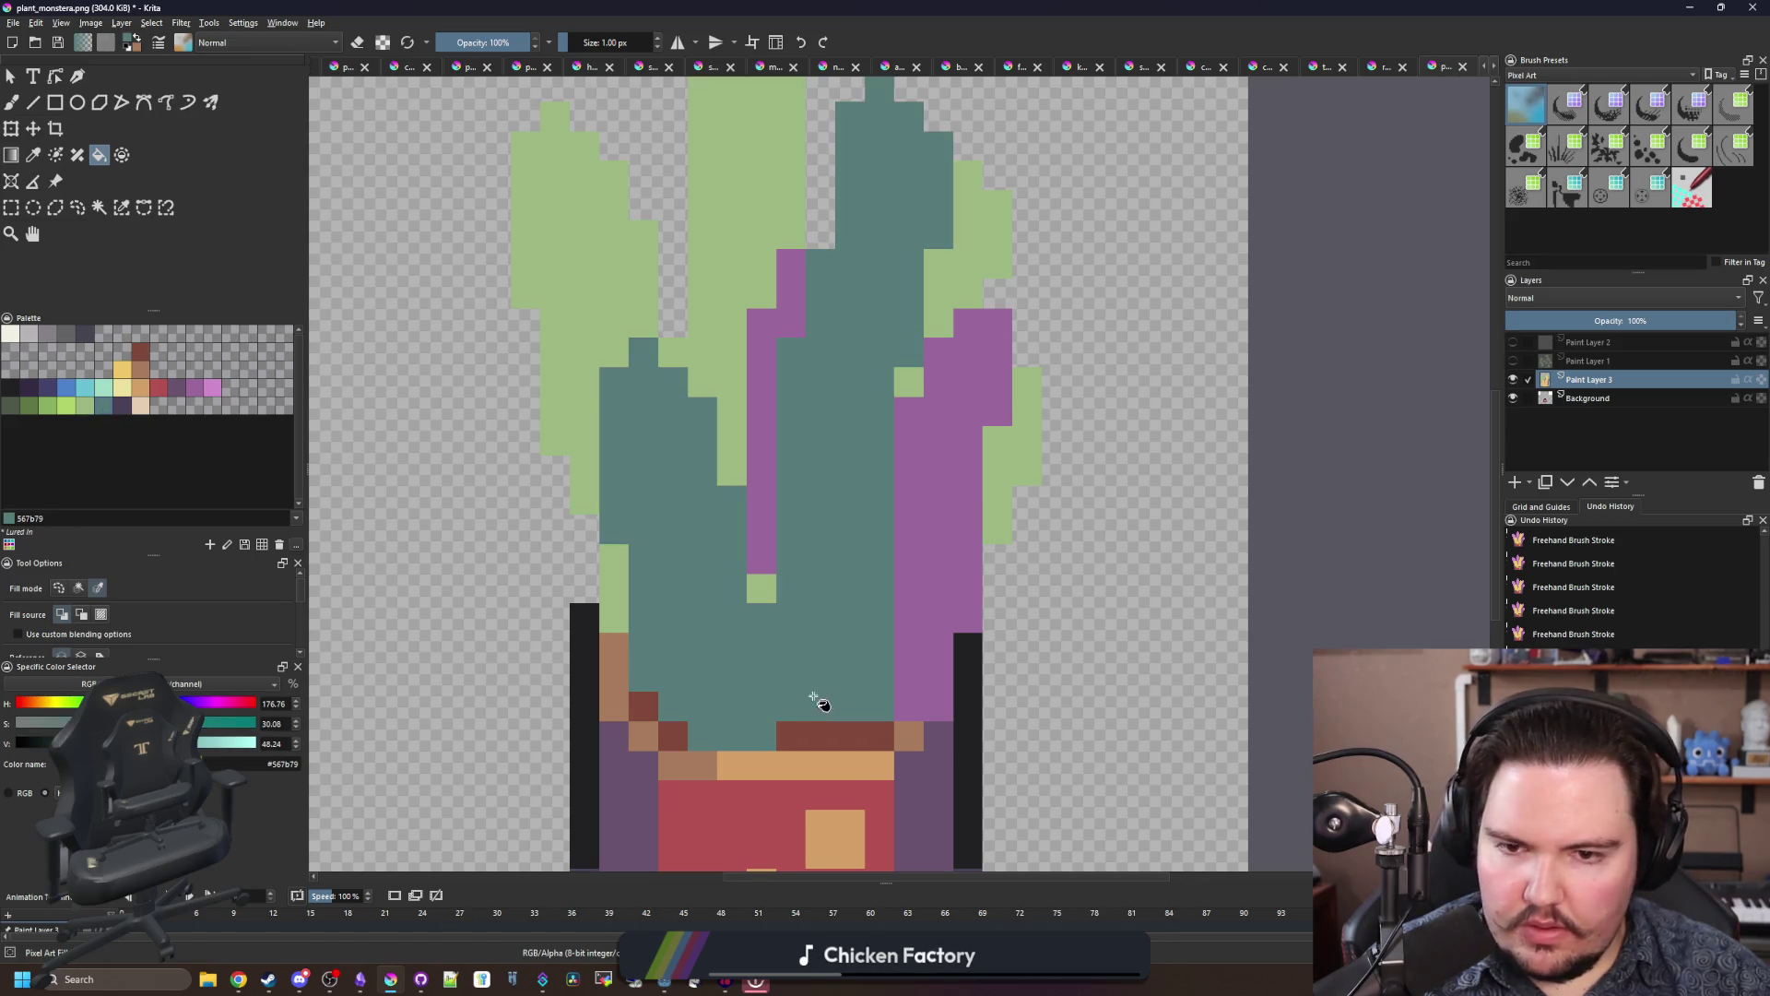
key("ctrl+z")
scroll(848, 595, "down", 3)
scroll(743, 375, "up", 6)
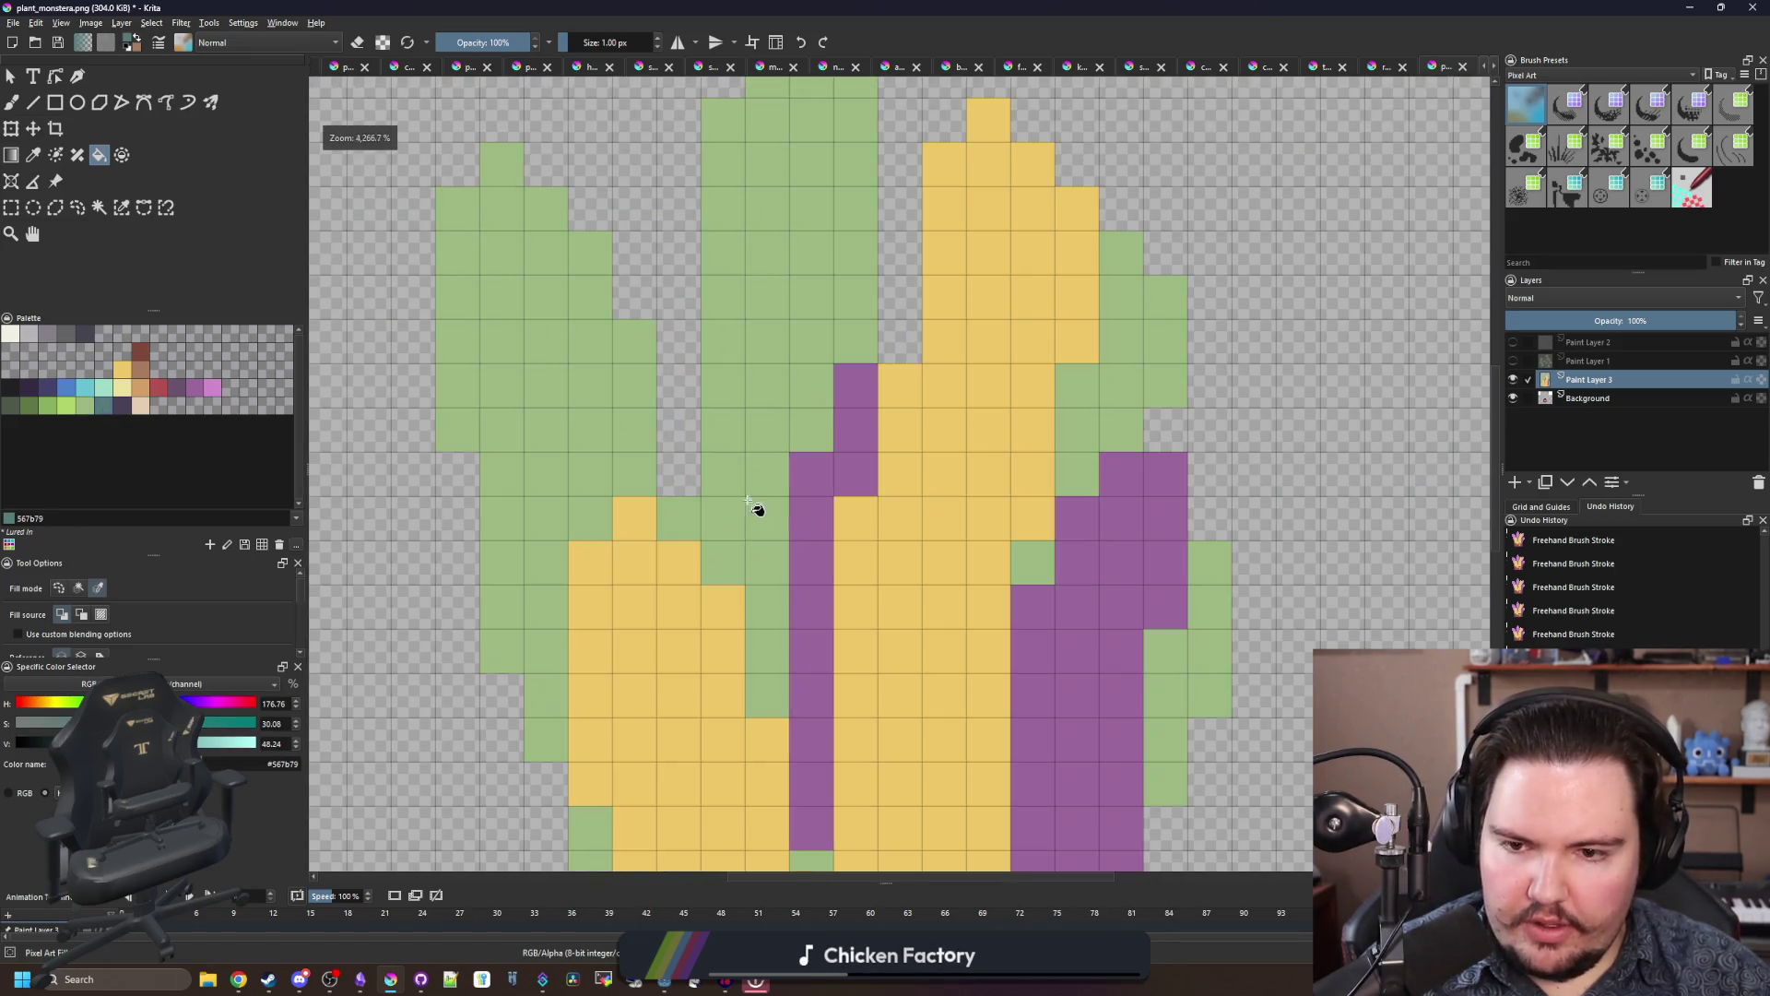
key("b")
left_click_drag(723, 563, 729, 467)
scroll(728, 467, "down", 3)
Step: Fill only the tall centre leaf with teal, cancelling the PNG save prompt
key("f")
left_click(704, 446)
key("ctrl+s")
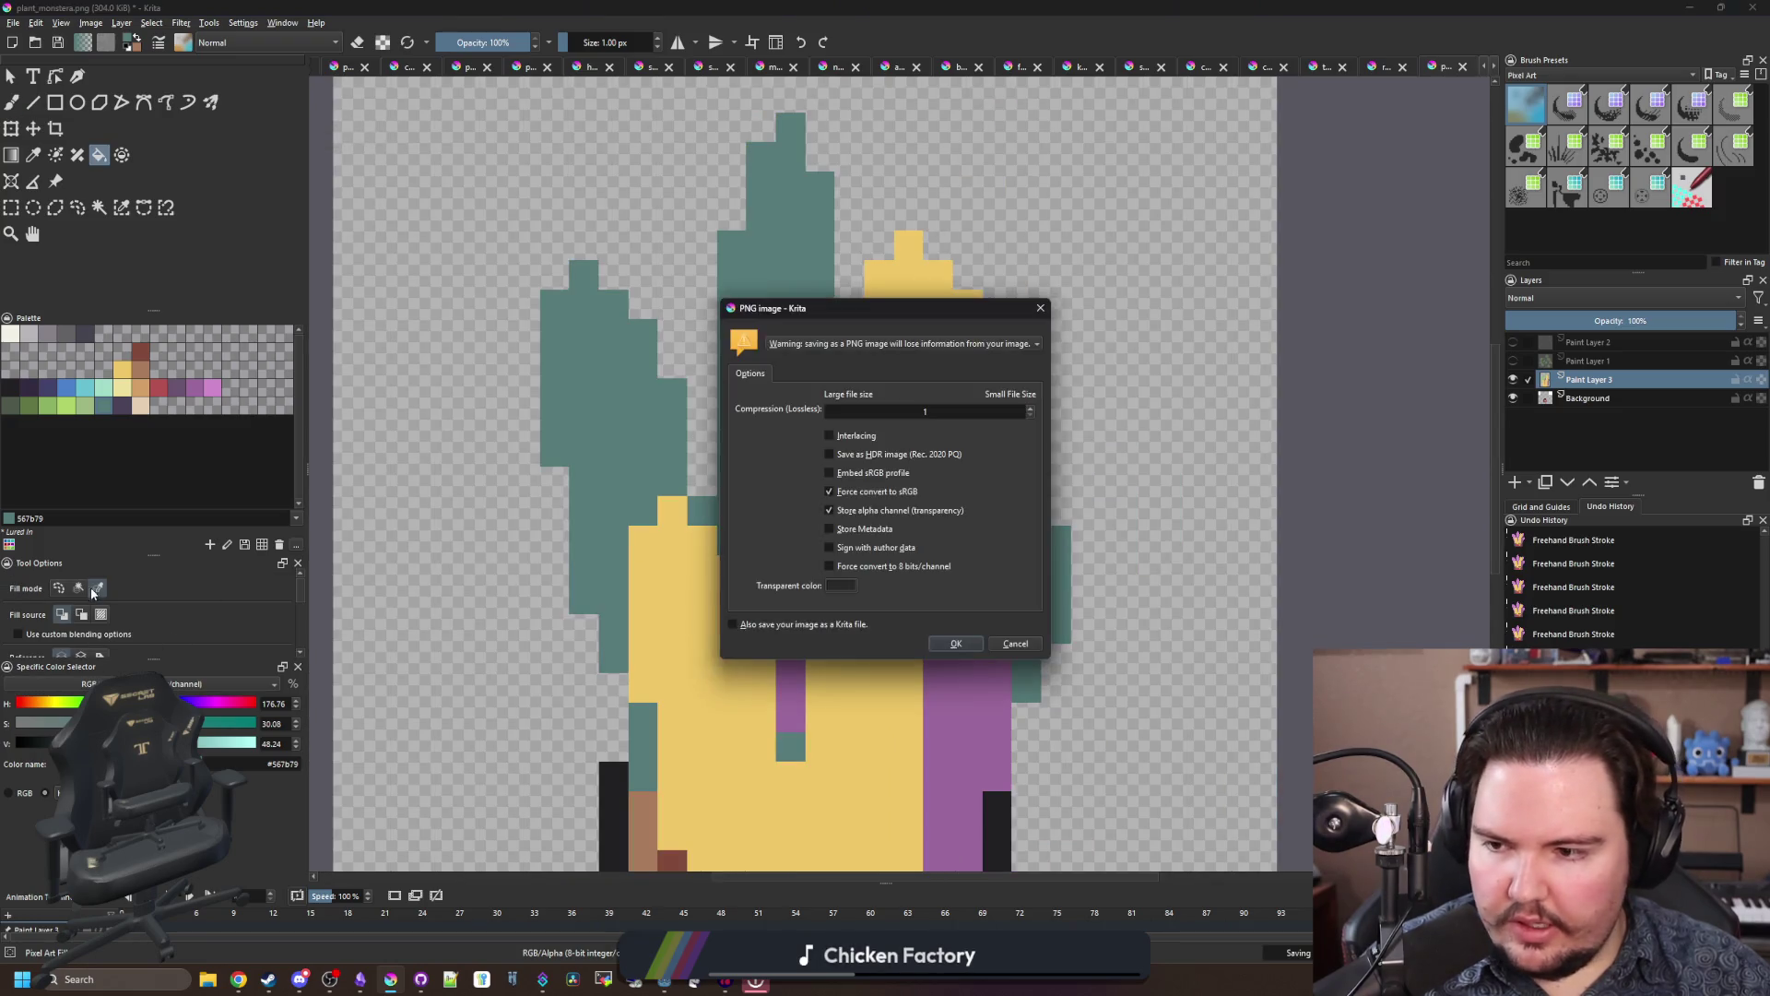
left_click(1030, 647)
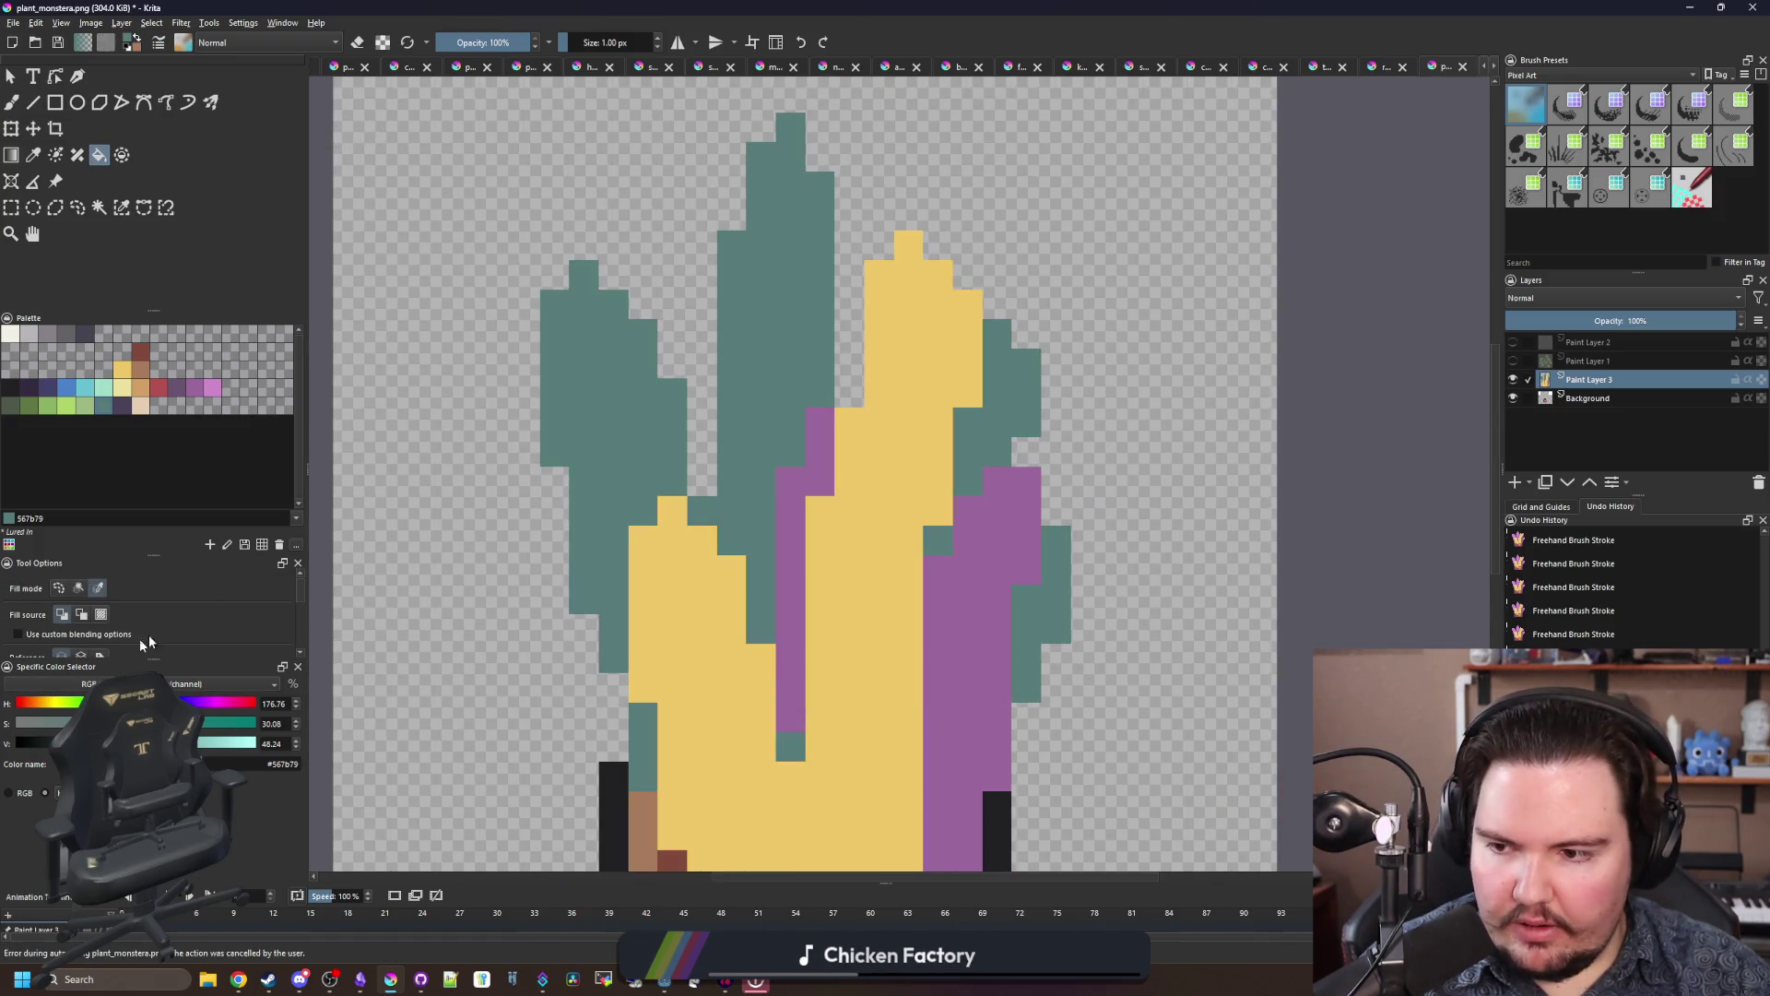
key("ctrl+z")
left_click(776, 402)
Step: Brush the far-right light-green leaf teal
key("b")
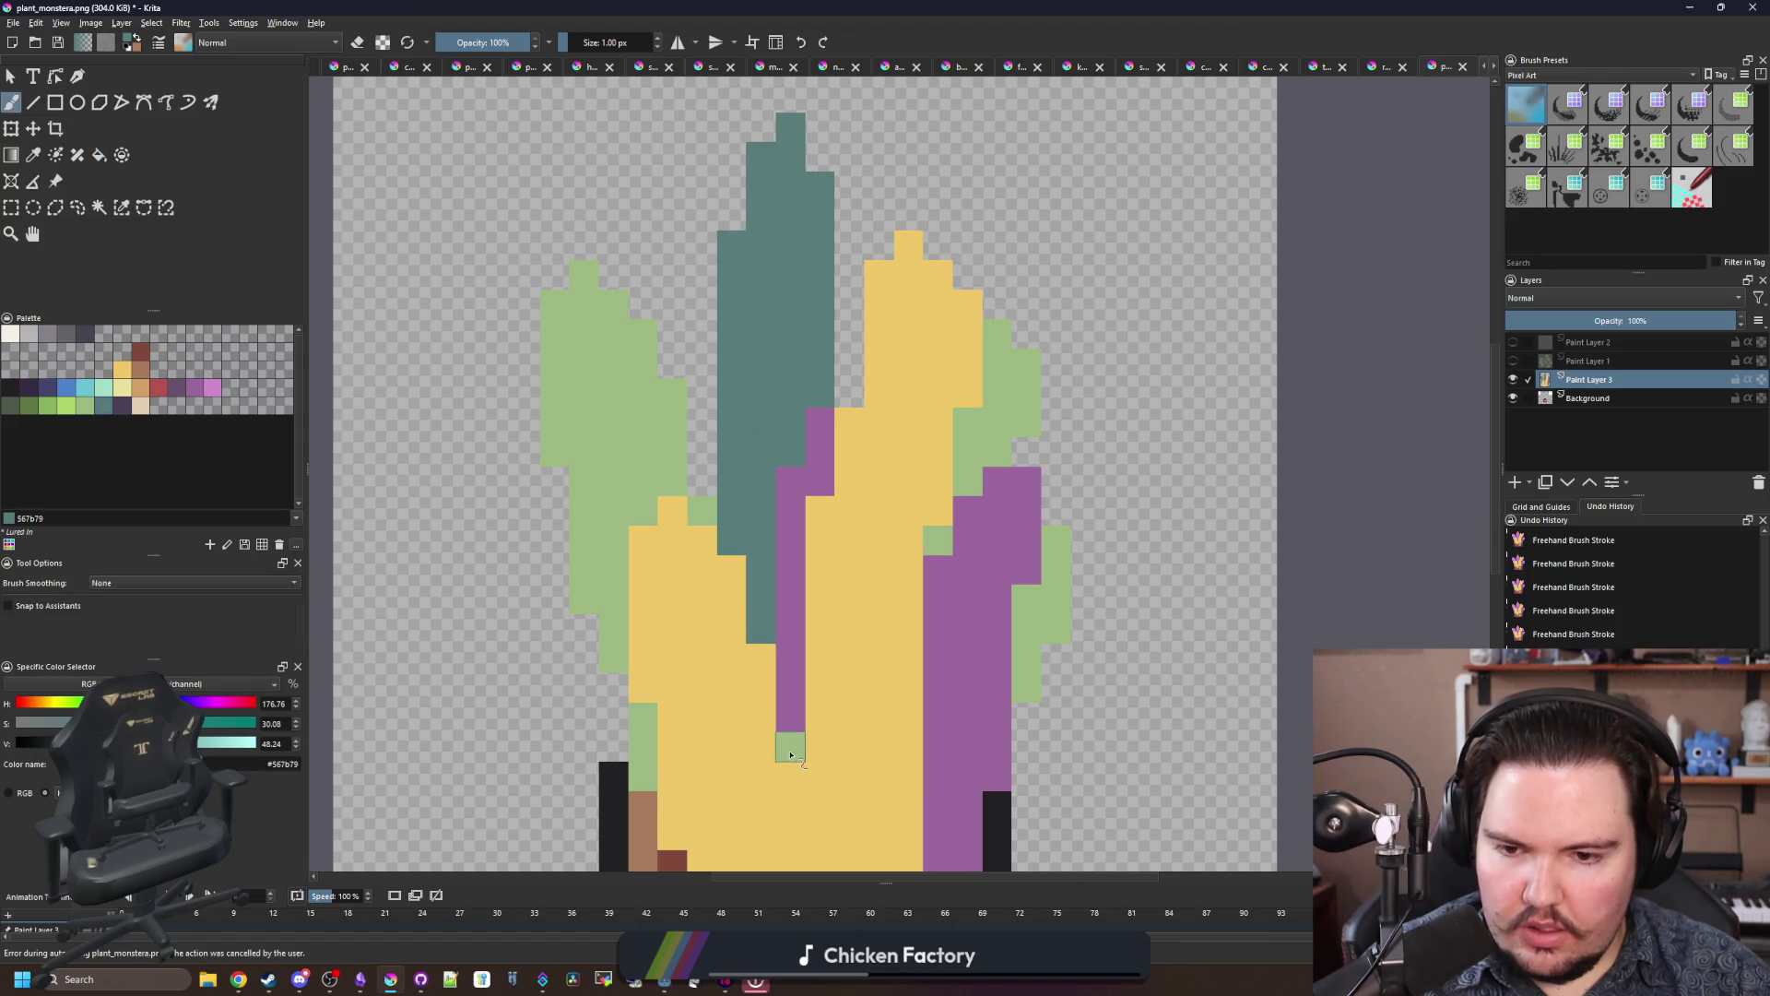
left_click_drag(821, 623, 774, 515)
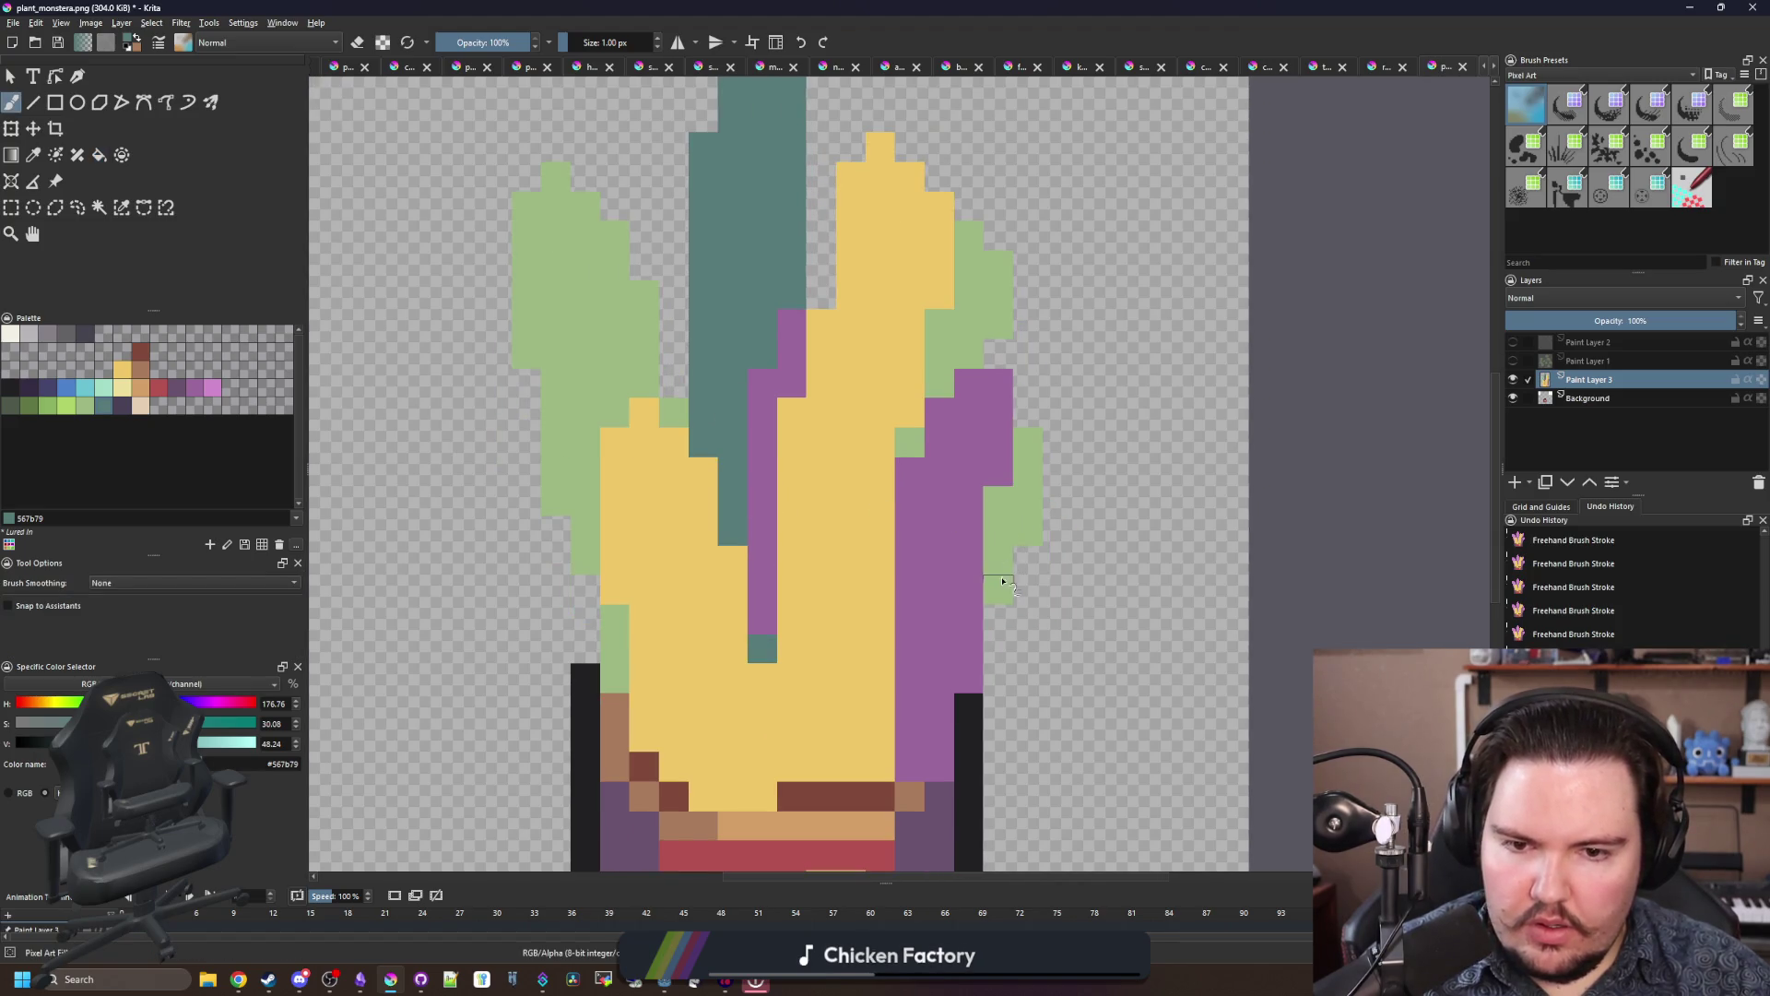
left_click_drag(998, 593, 1034, 463)
scroll(781, 481, "up", 3)
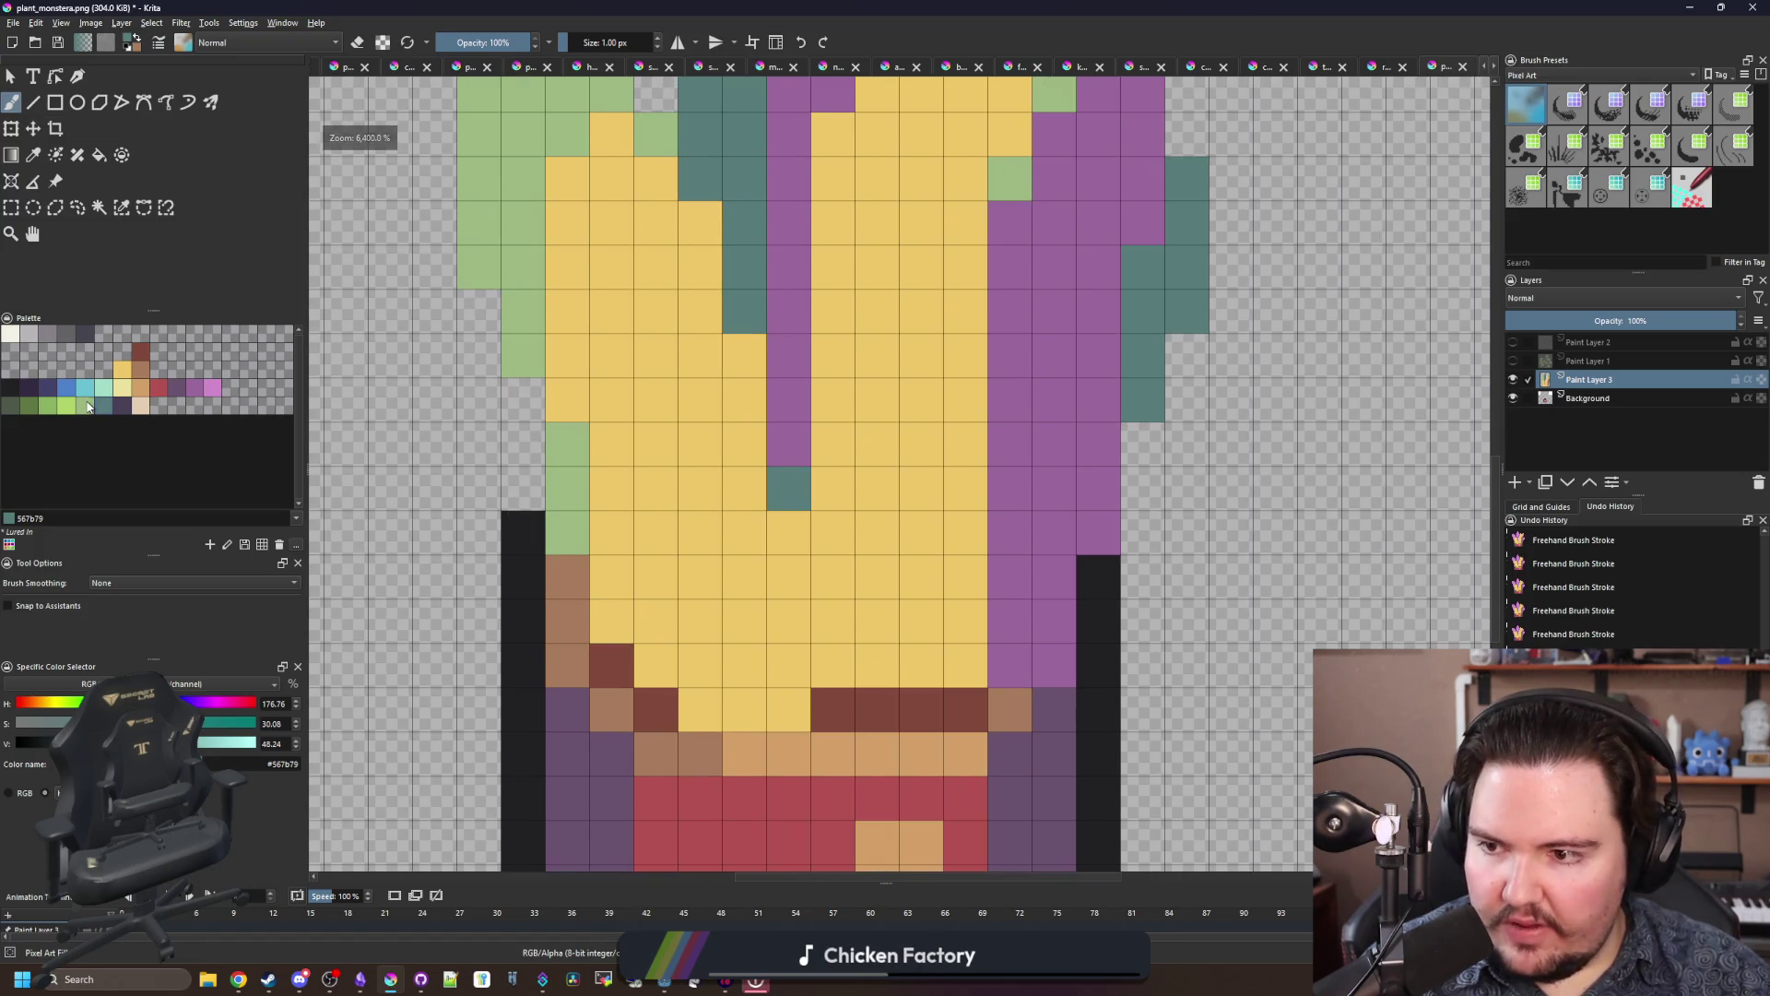
Step: Paint a bright lime column down the centre and fill the left yellow leaf lime
left_click(85, 406)
left_click_drag(789, 531, 790, 696)
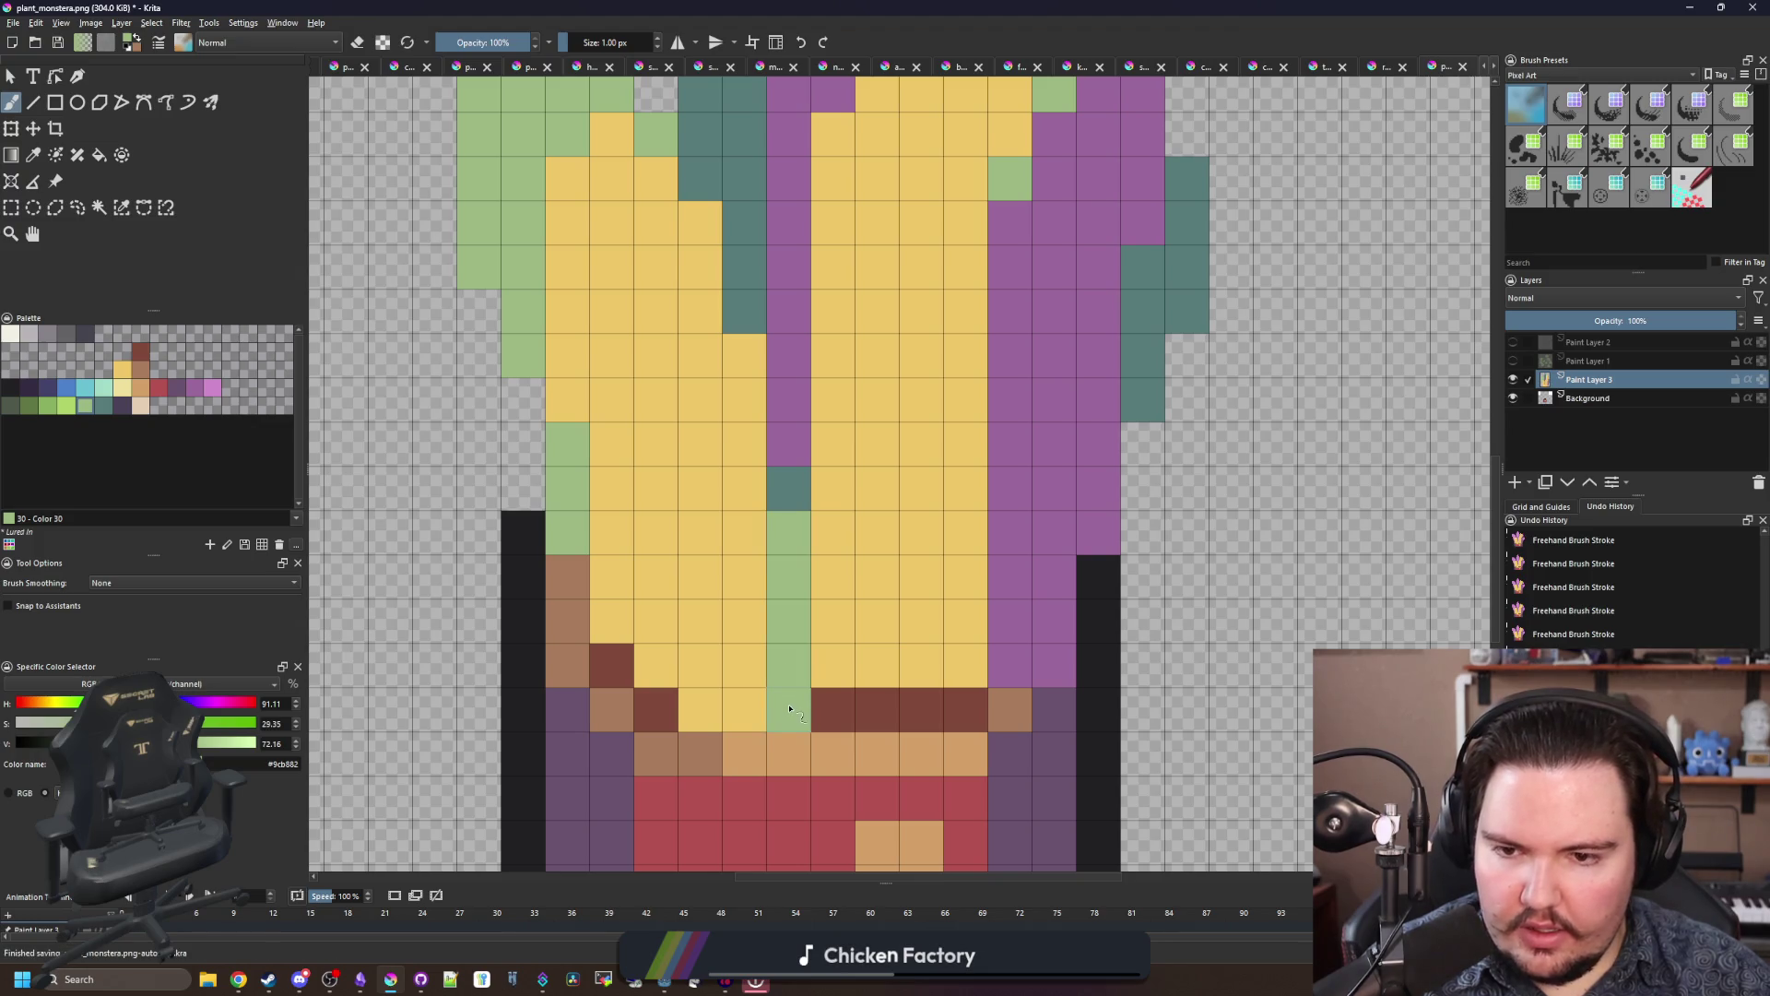
left_click_drag(797, 533, 793, 714)
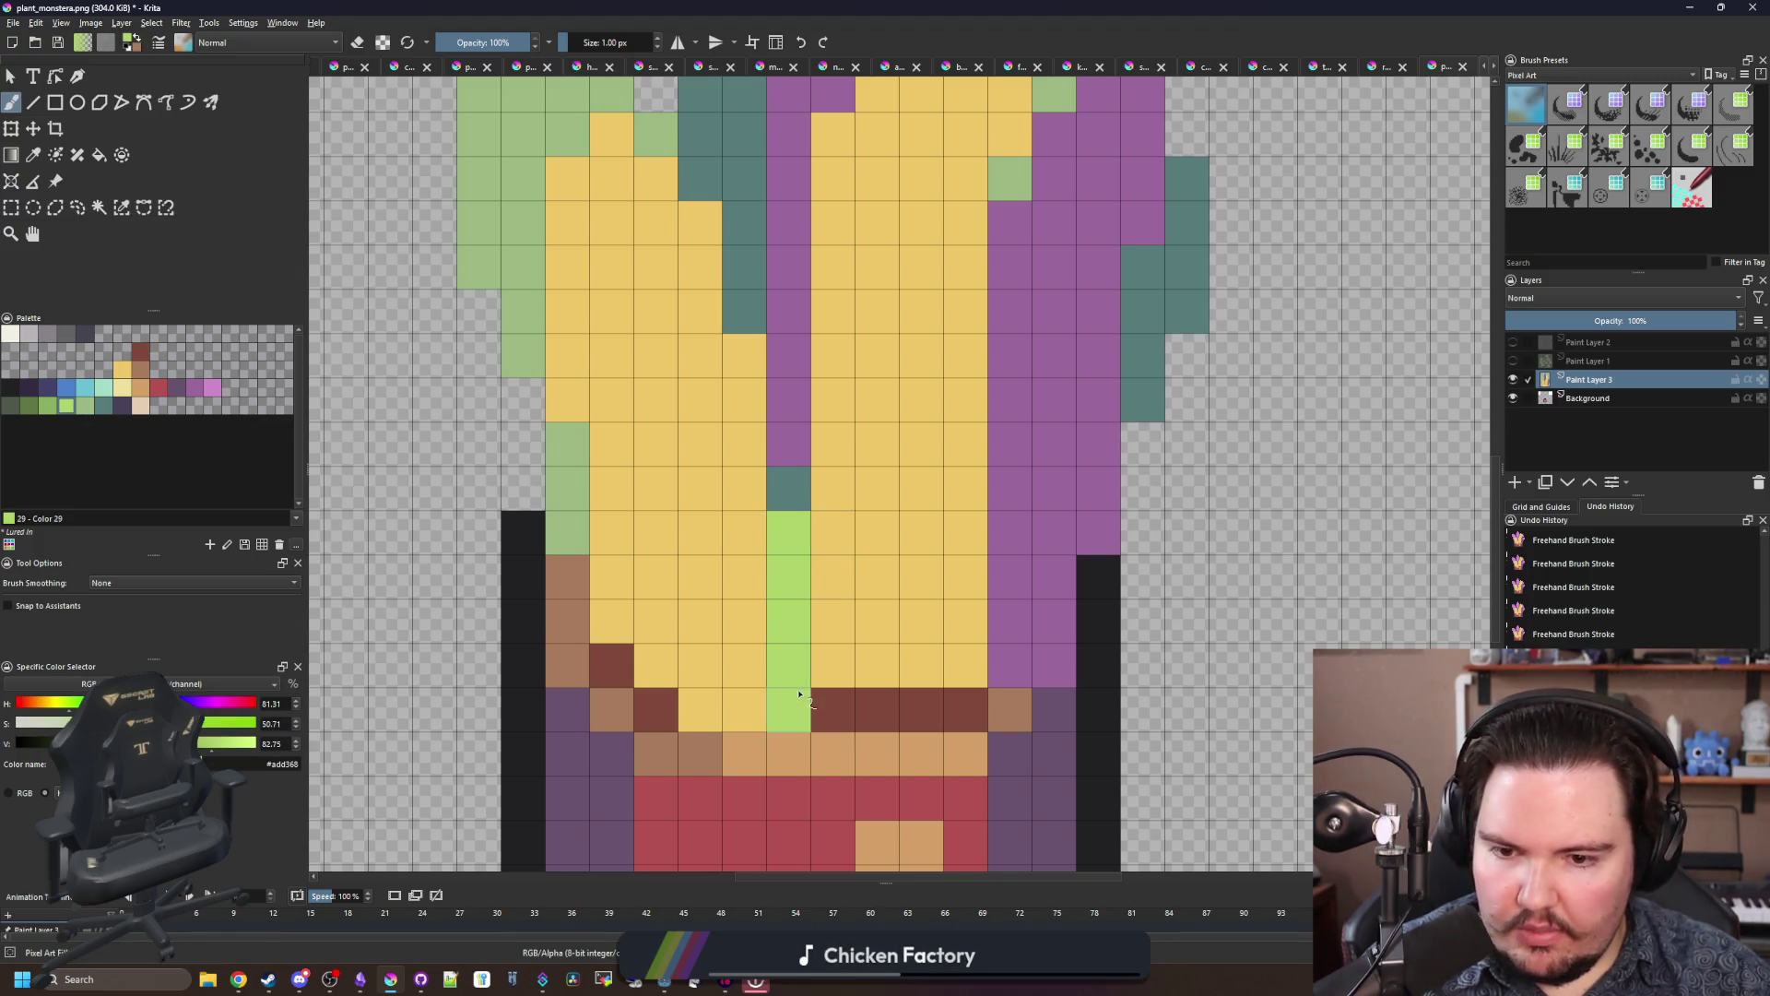
key("f")
left_click(652, 584)
Step: Paint sage-green columns up and down the purple leaf, erasing one stray sage pixel
scroll(652, 585, "down", 3)
scroll(661, 396, "up", 1)
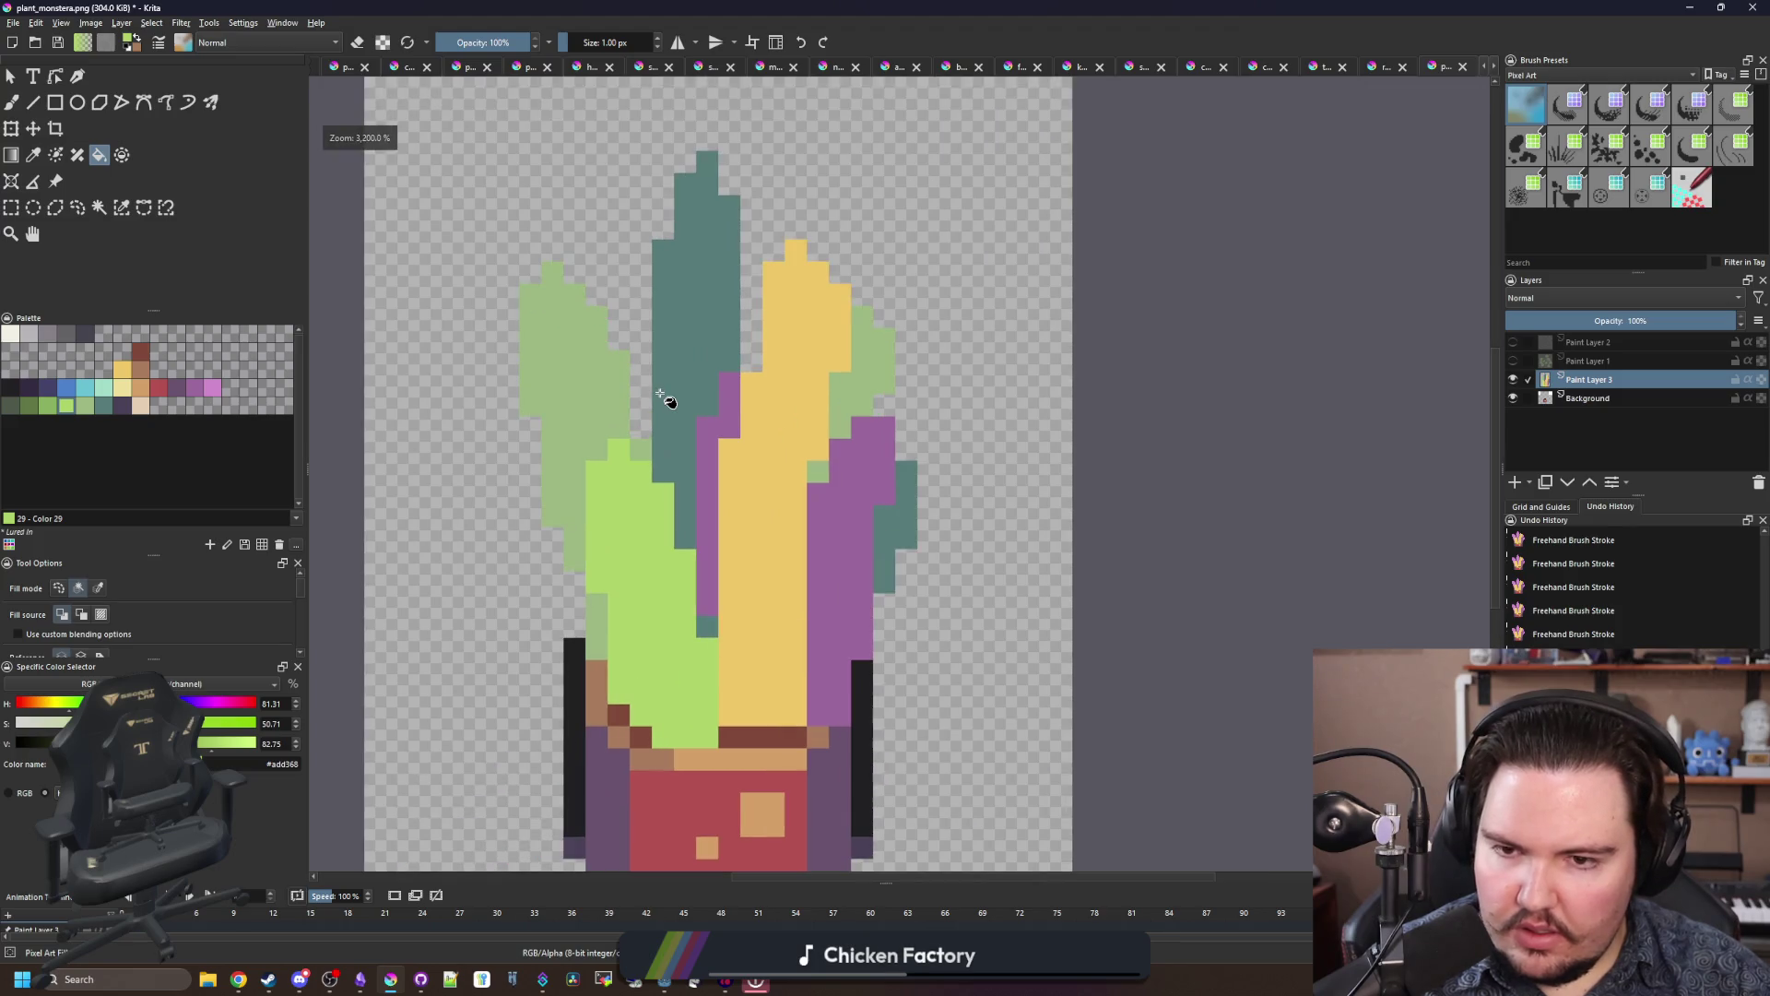
scroll(687, 419, "up", 1)
scroll(687, 419, "up", 1)
left_click(580, 422, "ctrl")
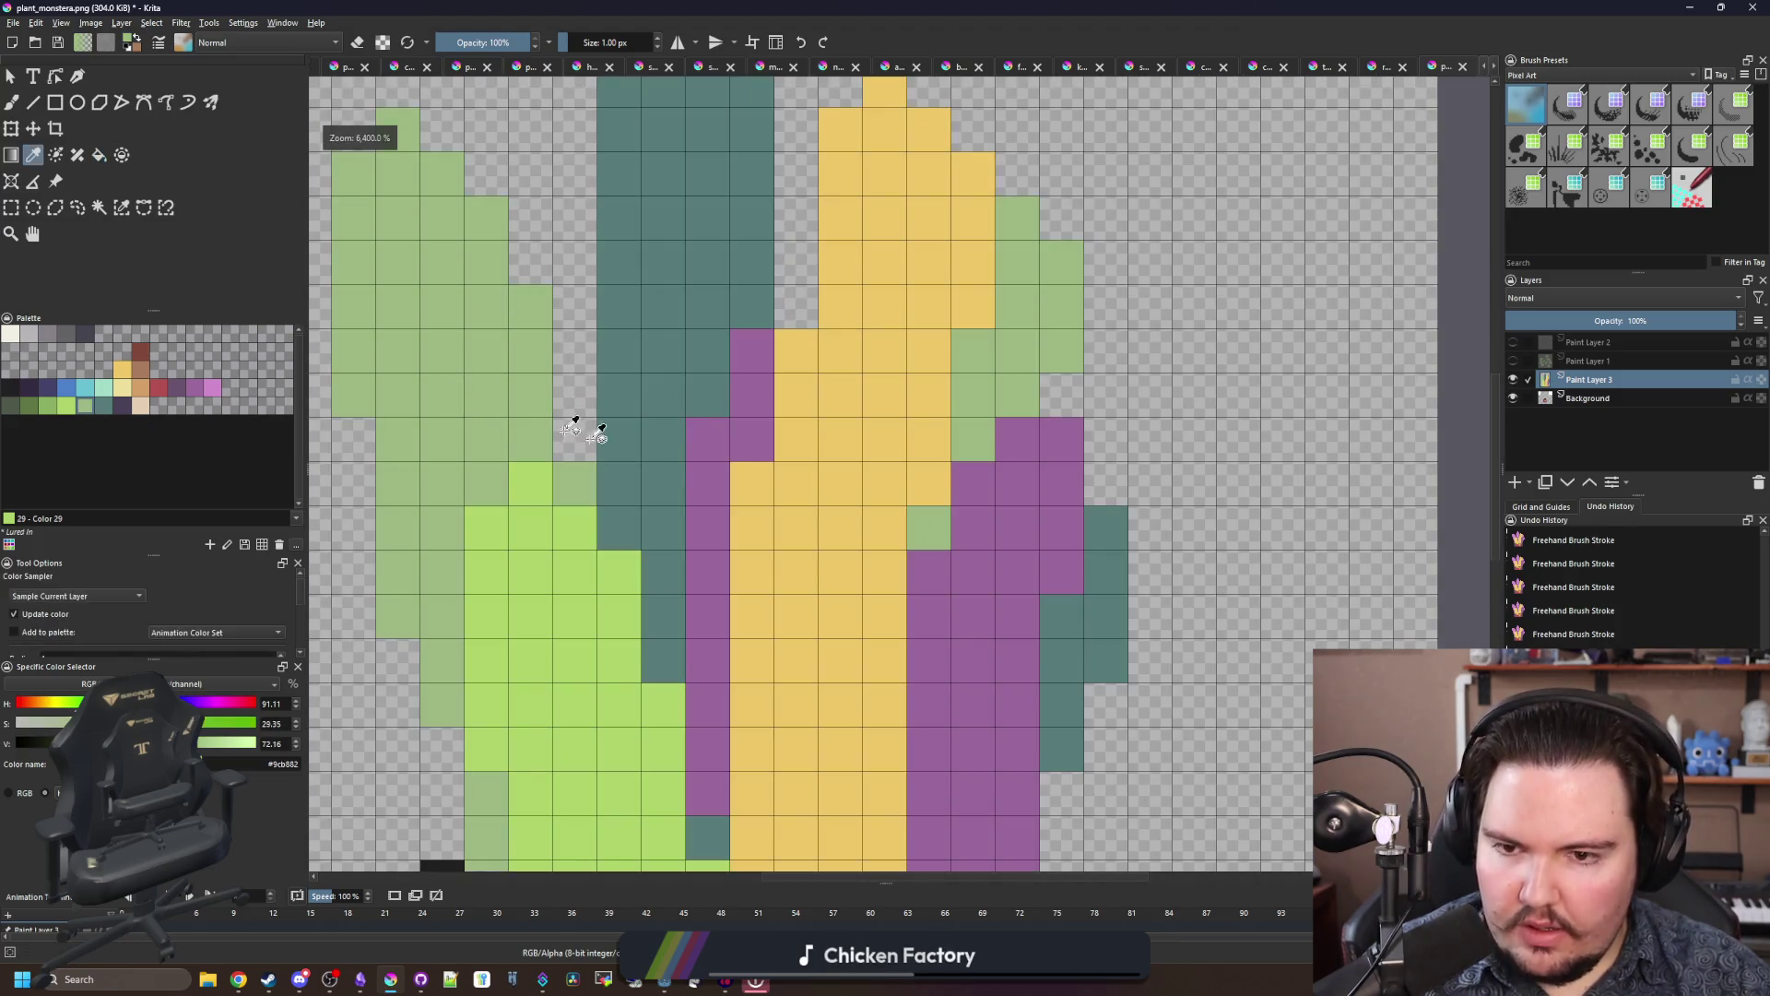
key("b")
mouse_move(708, 544)
left_mouse_down()
mouse_move(708, 387)
mouse_move(667, 356)
mouse_move(702, 315)
mouse_move(708, 266)
mouse_move(761, 321)
mouse_move(752, 397)
mouse_move(685, 292)
left_mouse_up()
scroll(703, 536, "down", 2)
left_click_drag(717, 516, 715, 687)
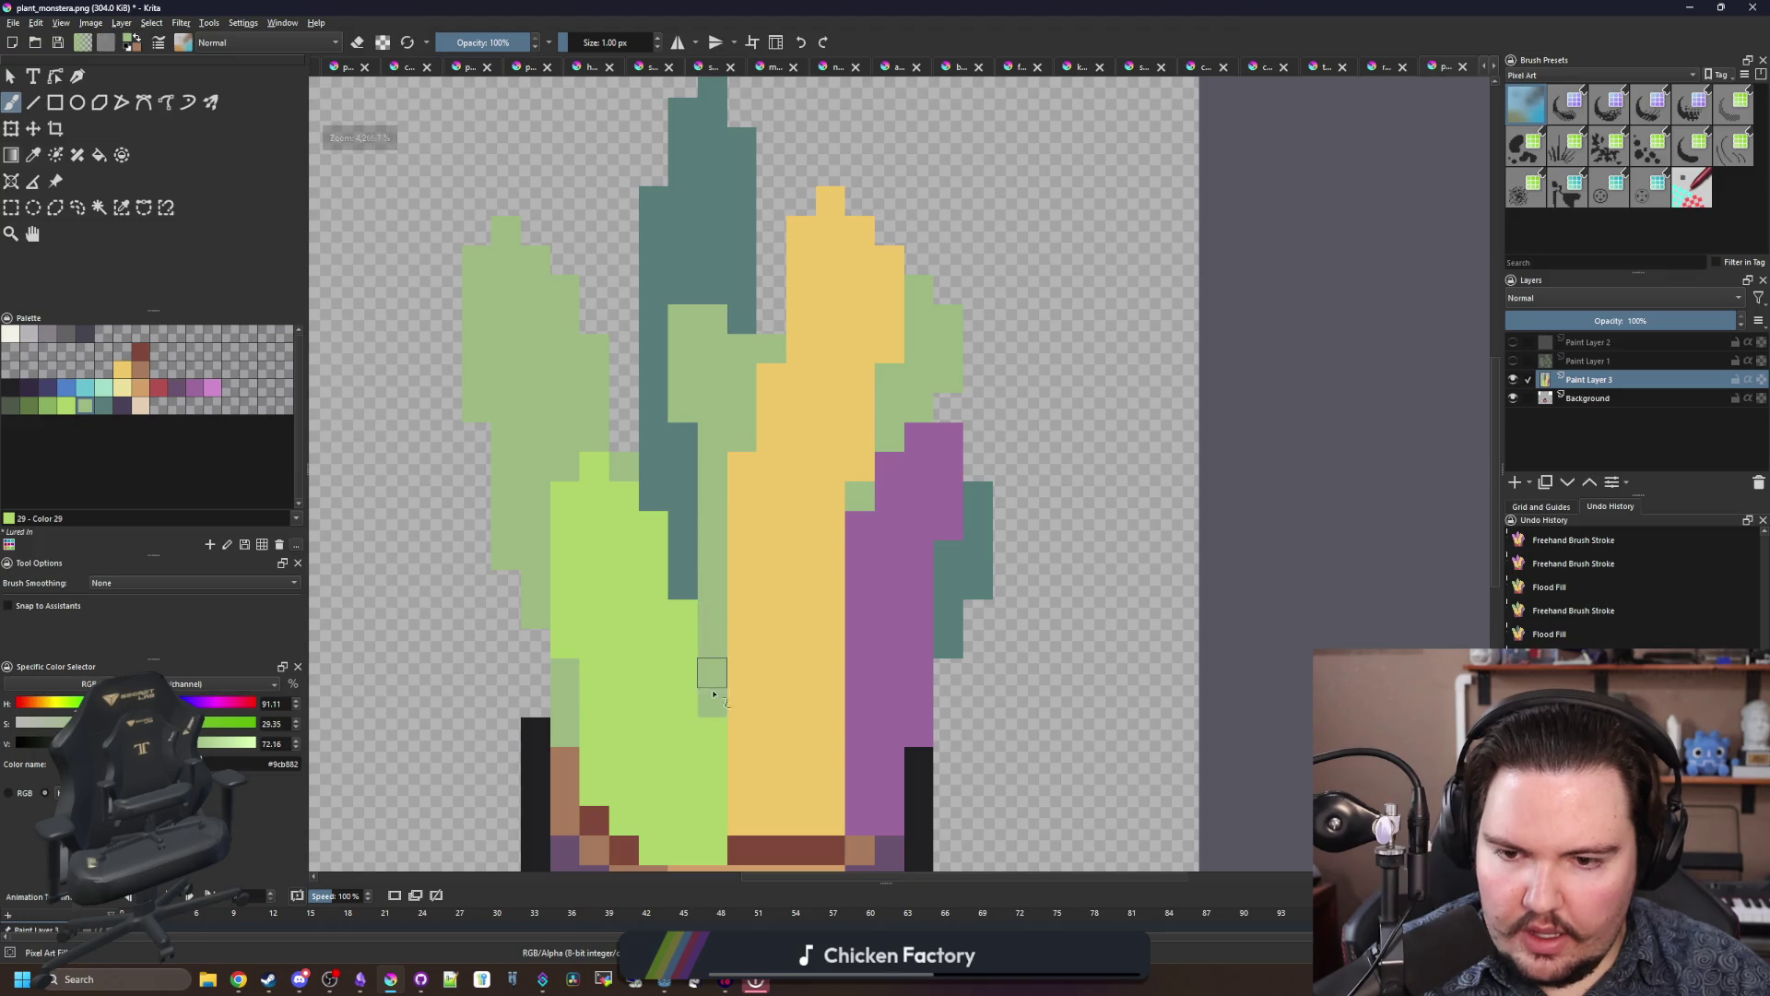
scroll(694, 420, "up", 1)
scroll(694, 420, "up", 2)
key("e")
left_click(763, 398)
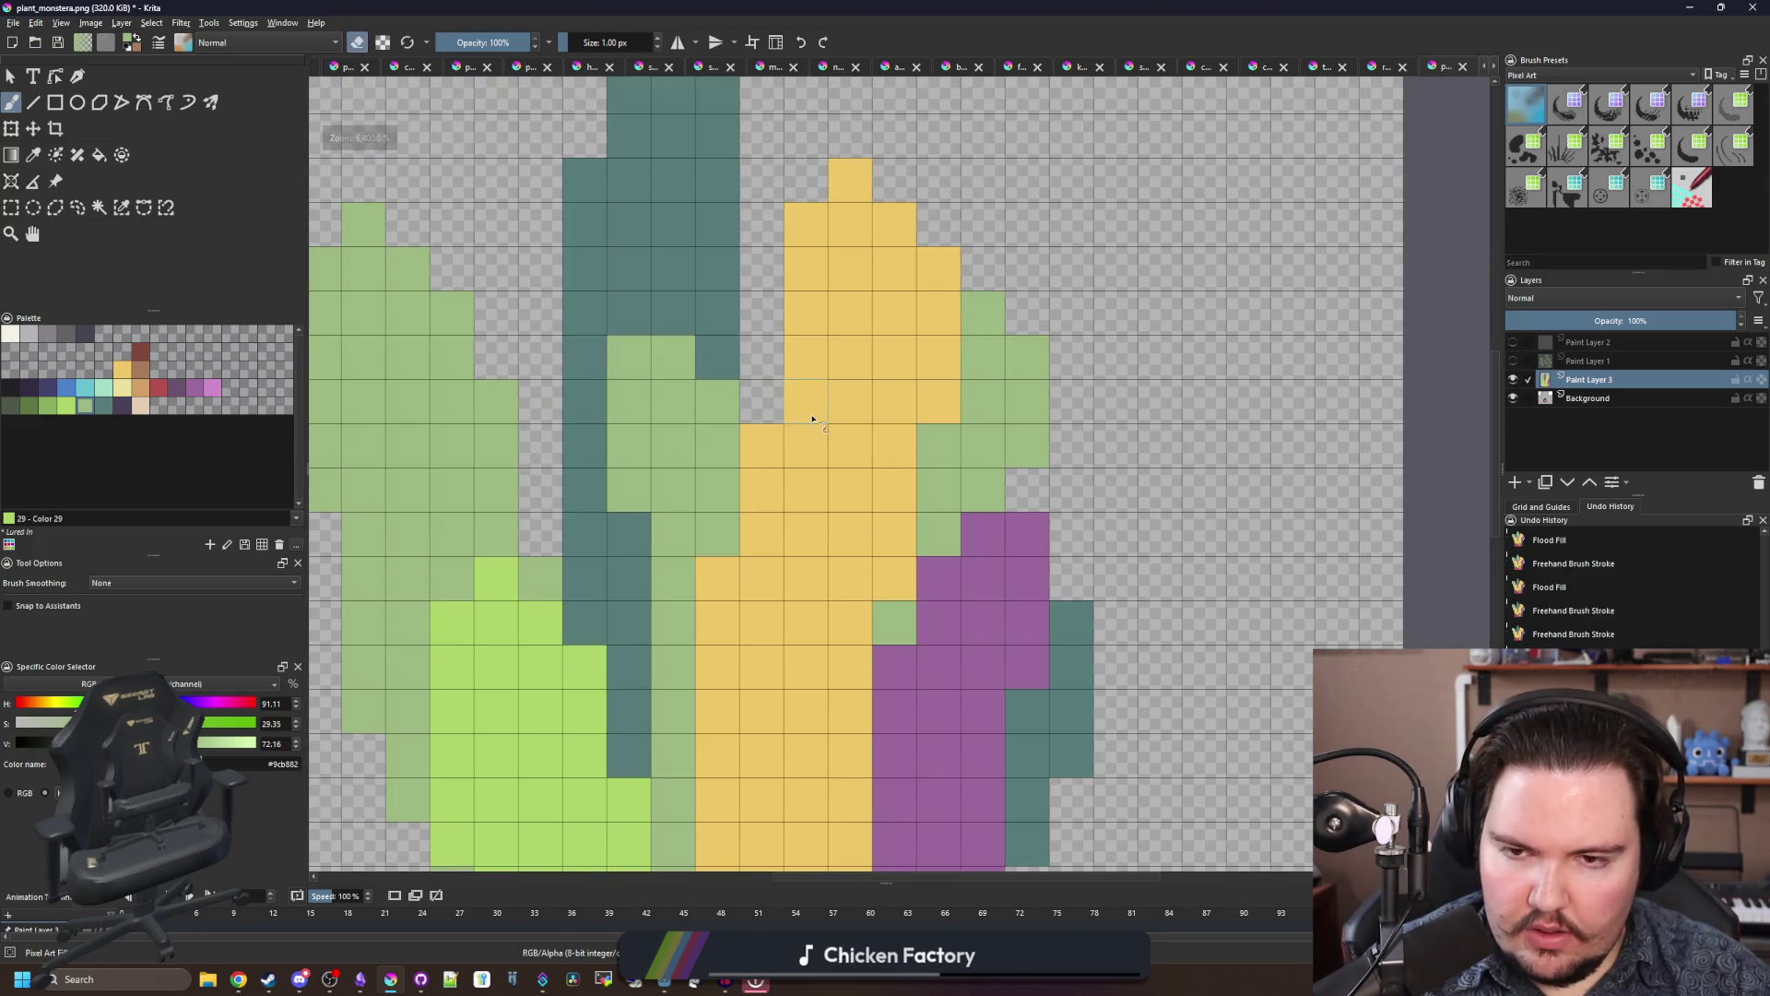
scroll(812, 419, "down", 2)
Step: Fill the purple right-hand leaf with pale sage green sampled from another leaf
key("p")
left_click(707, 705)
key("f")
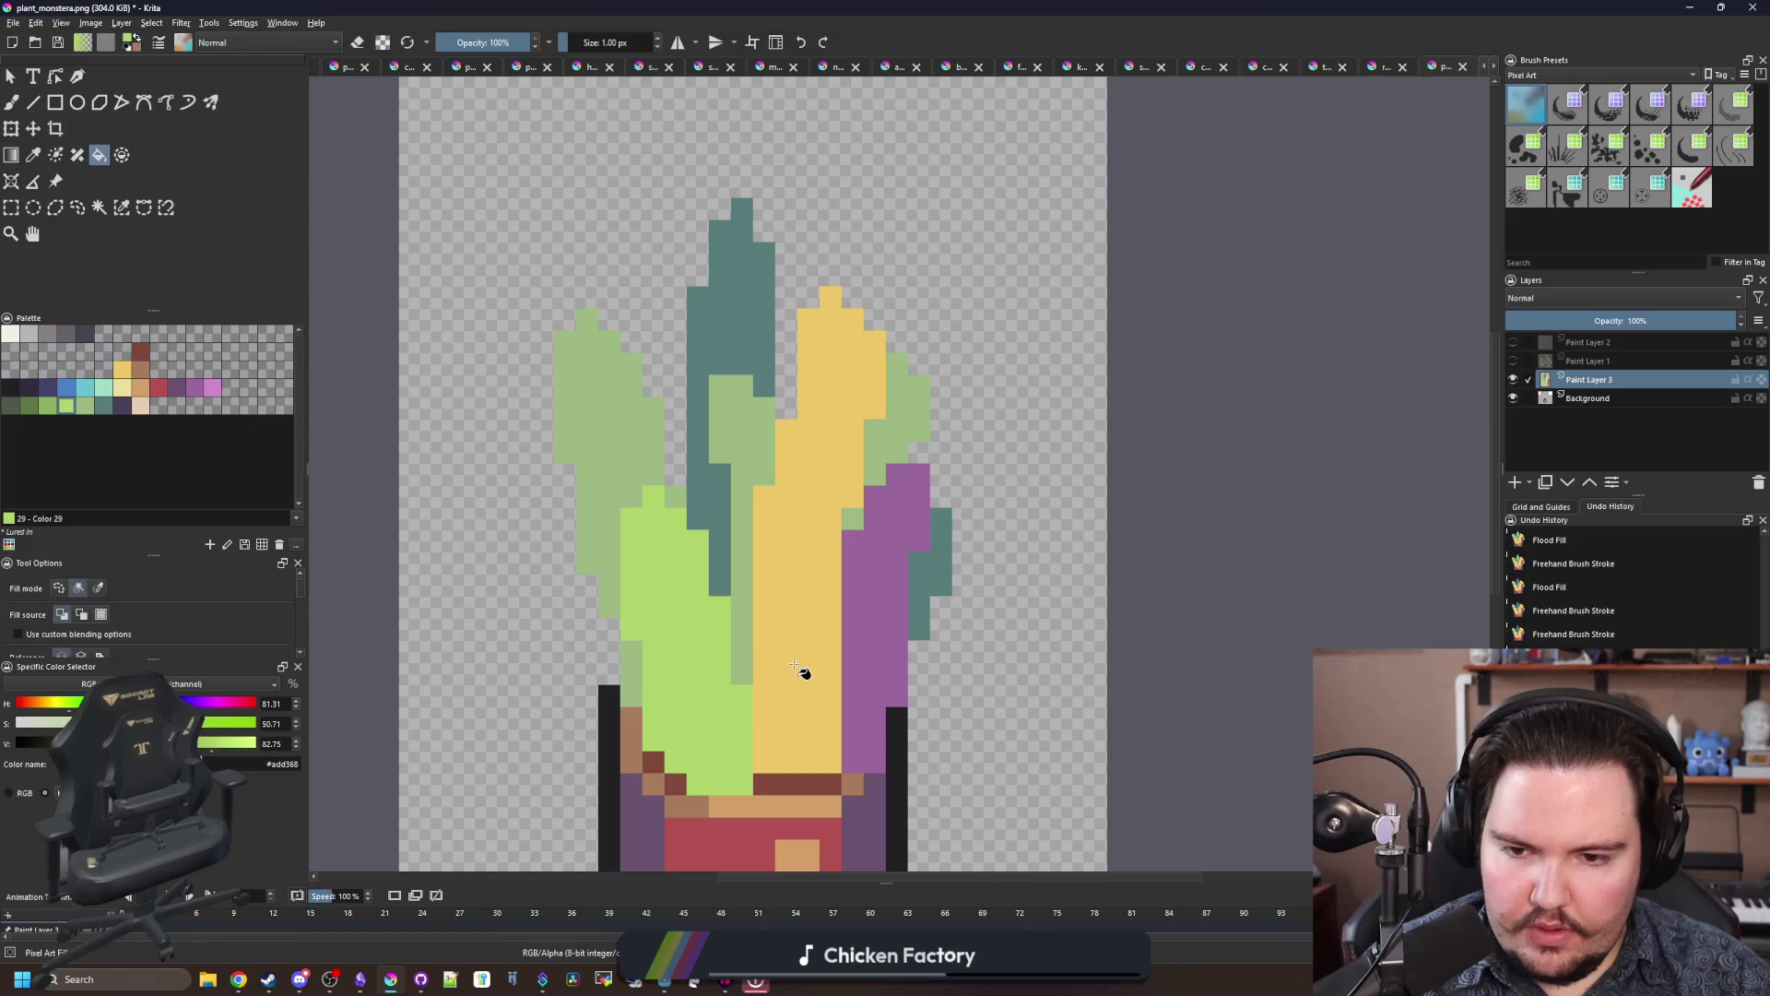
scroll(930, 514, "up", 1)
scroll(895, 553, "down", 1)
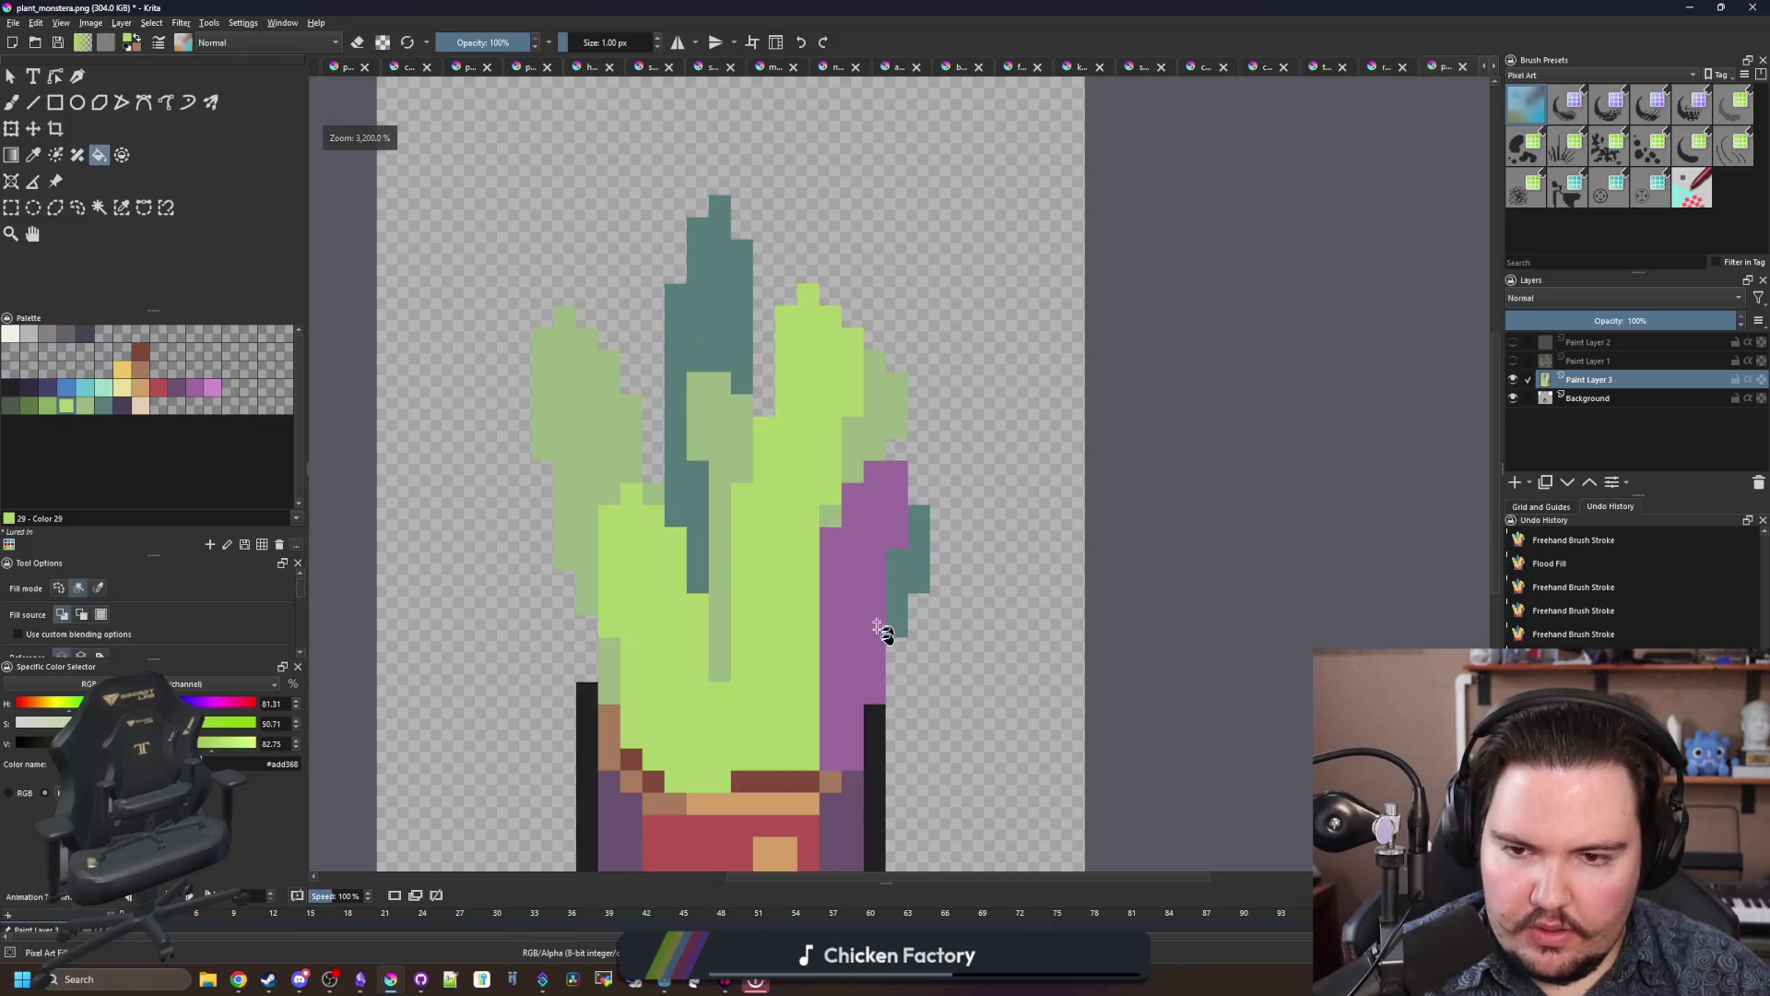
scroll(881, 645, "up", 1)
left_click(862, 645)
key("ctrl+z")
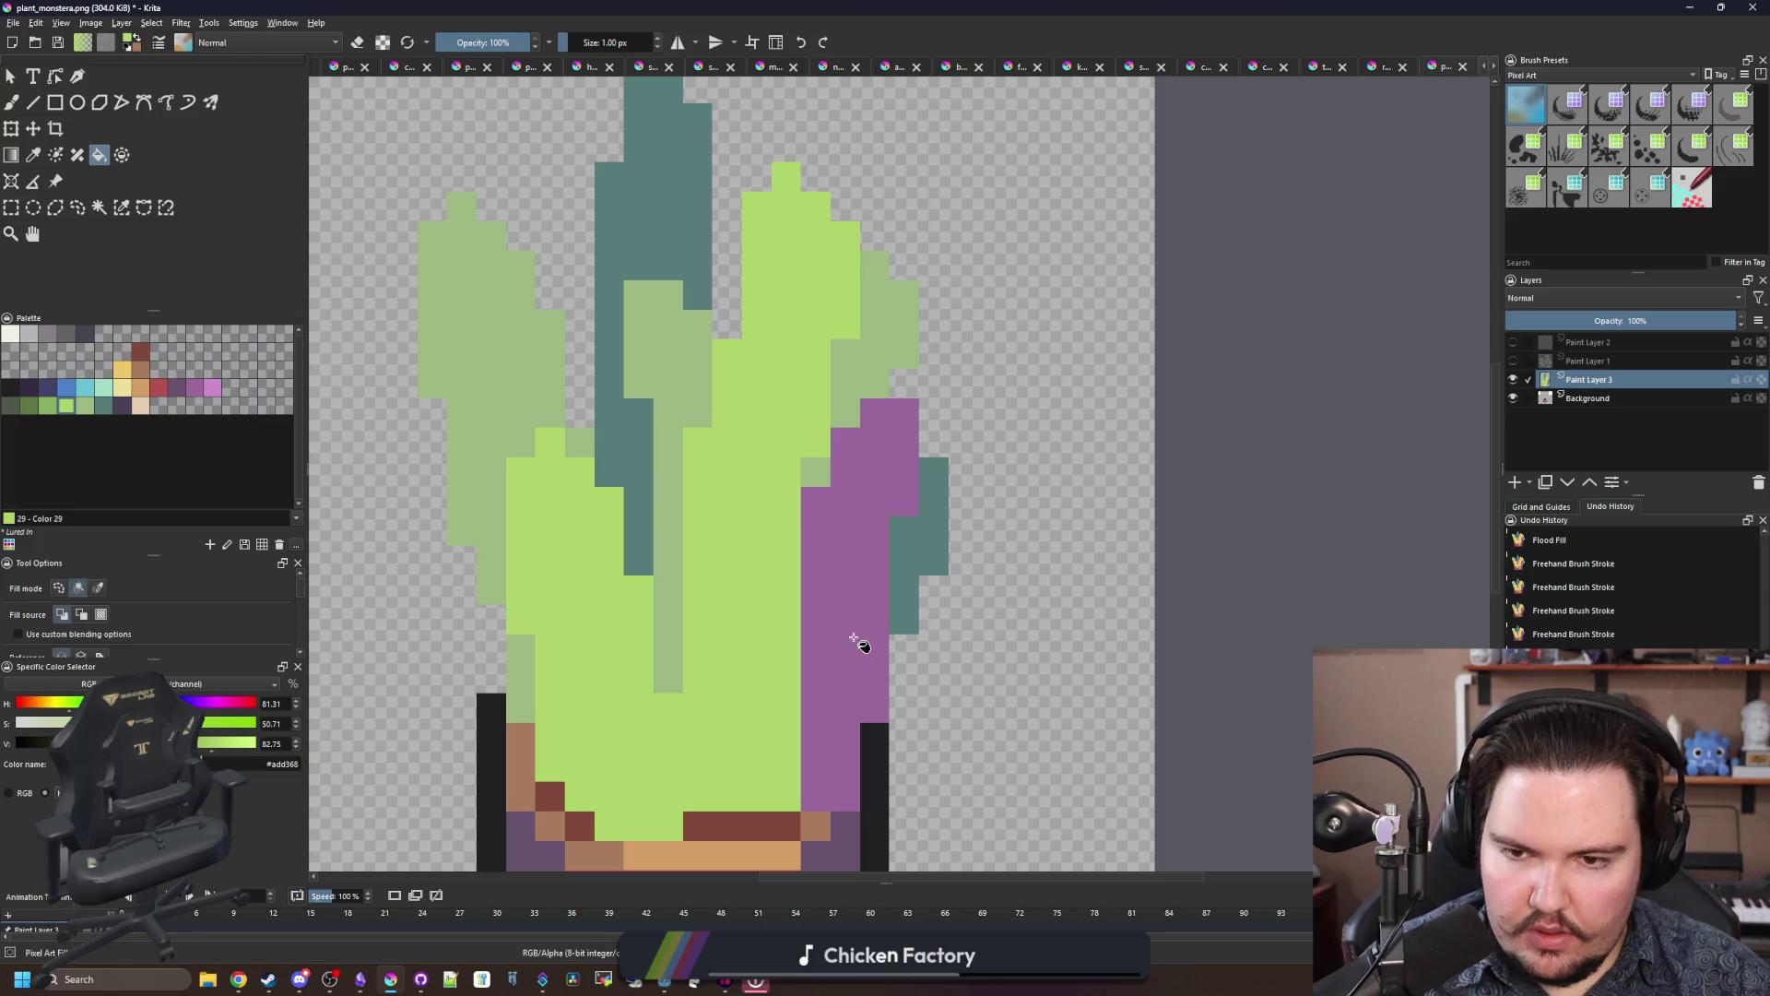
key("p")
left_click(647, 359)
scroll(667, 435, "down", 1)
key("f")
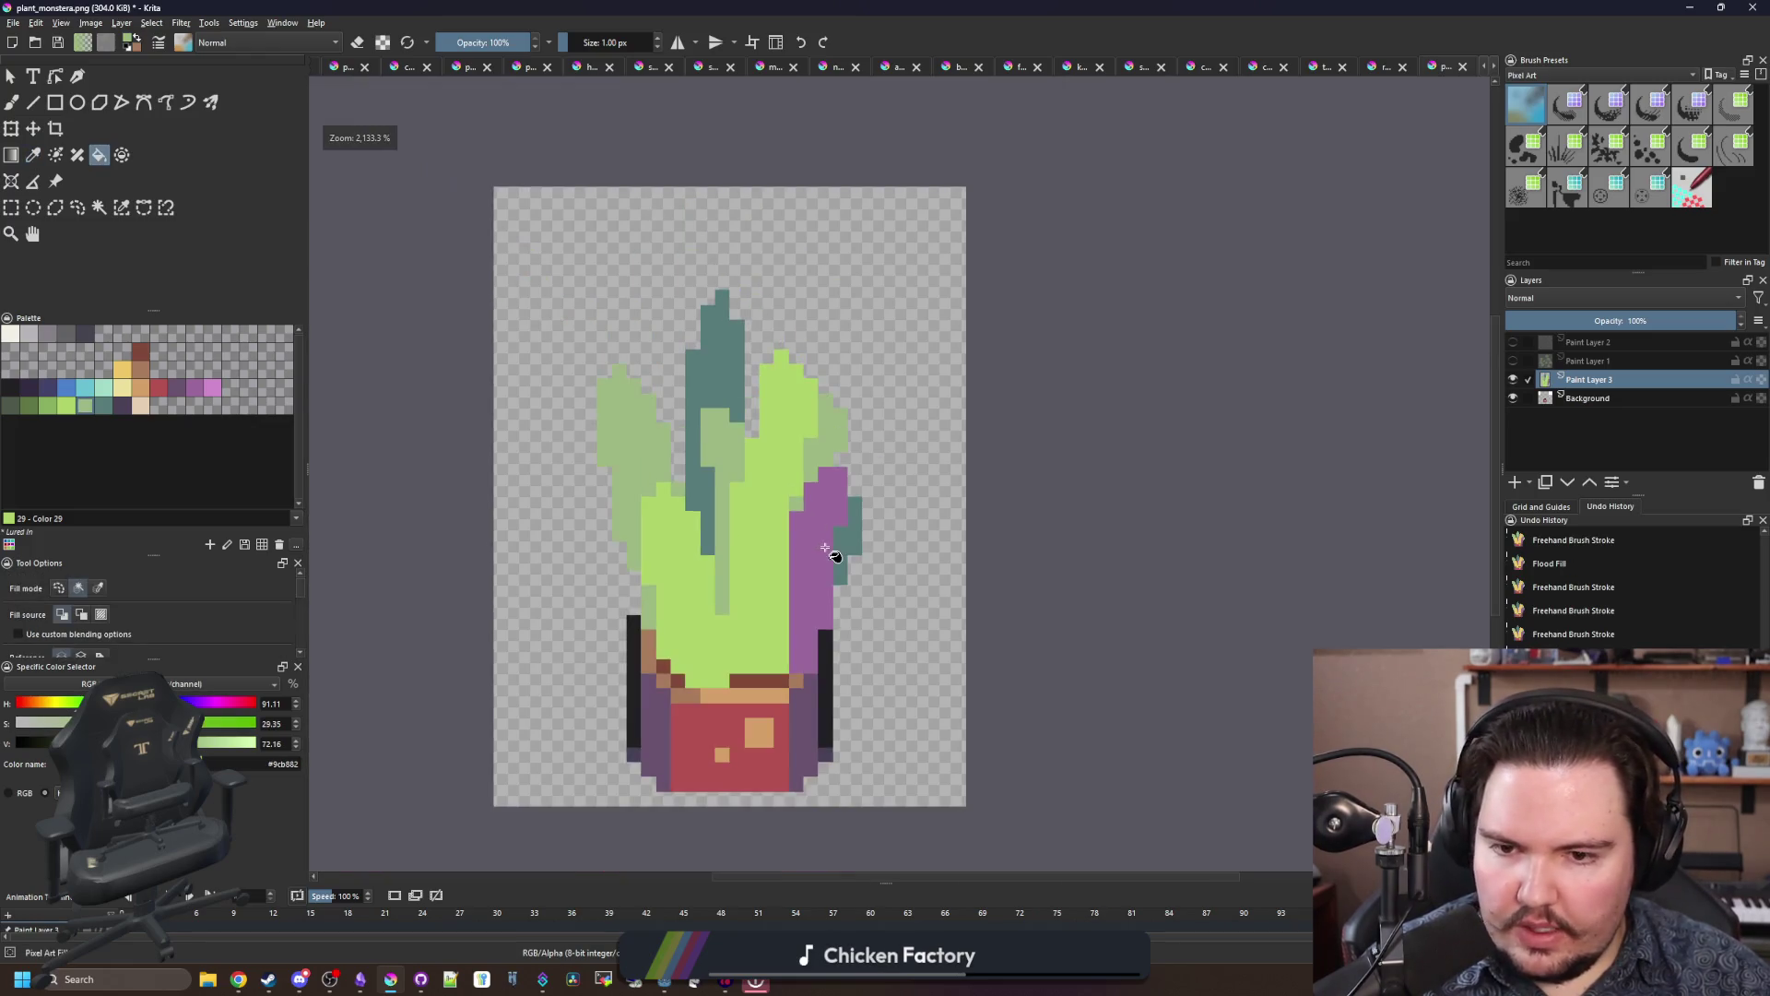
scroll(738, 498, "down", 1)
scroll(788, 546, "up", 2)
left_click(788, 546)
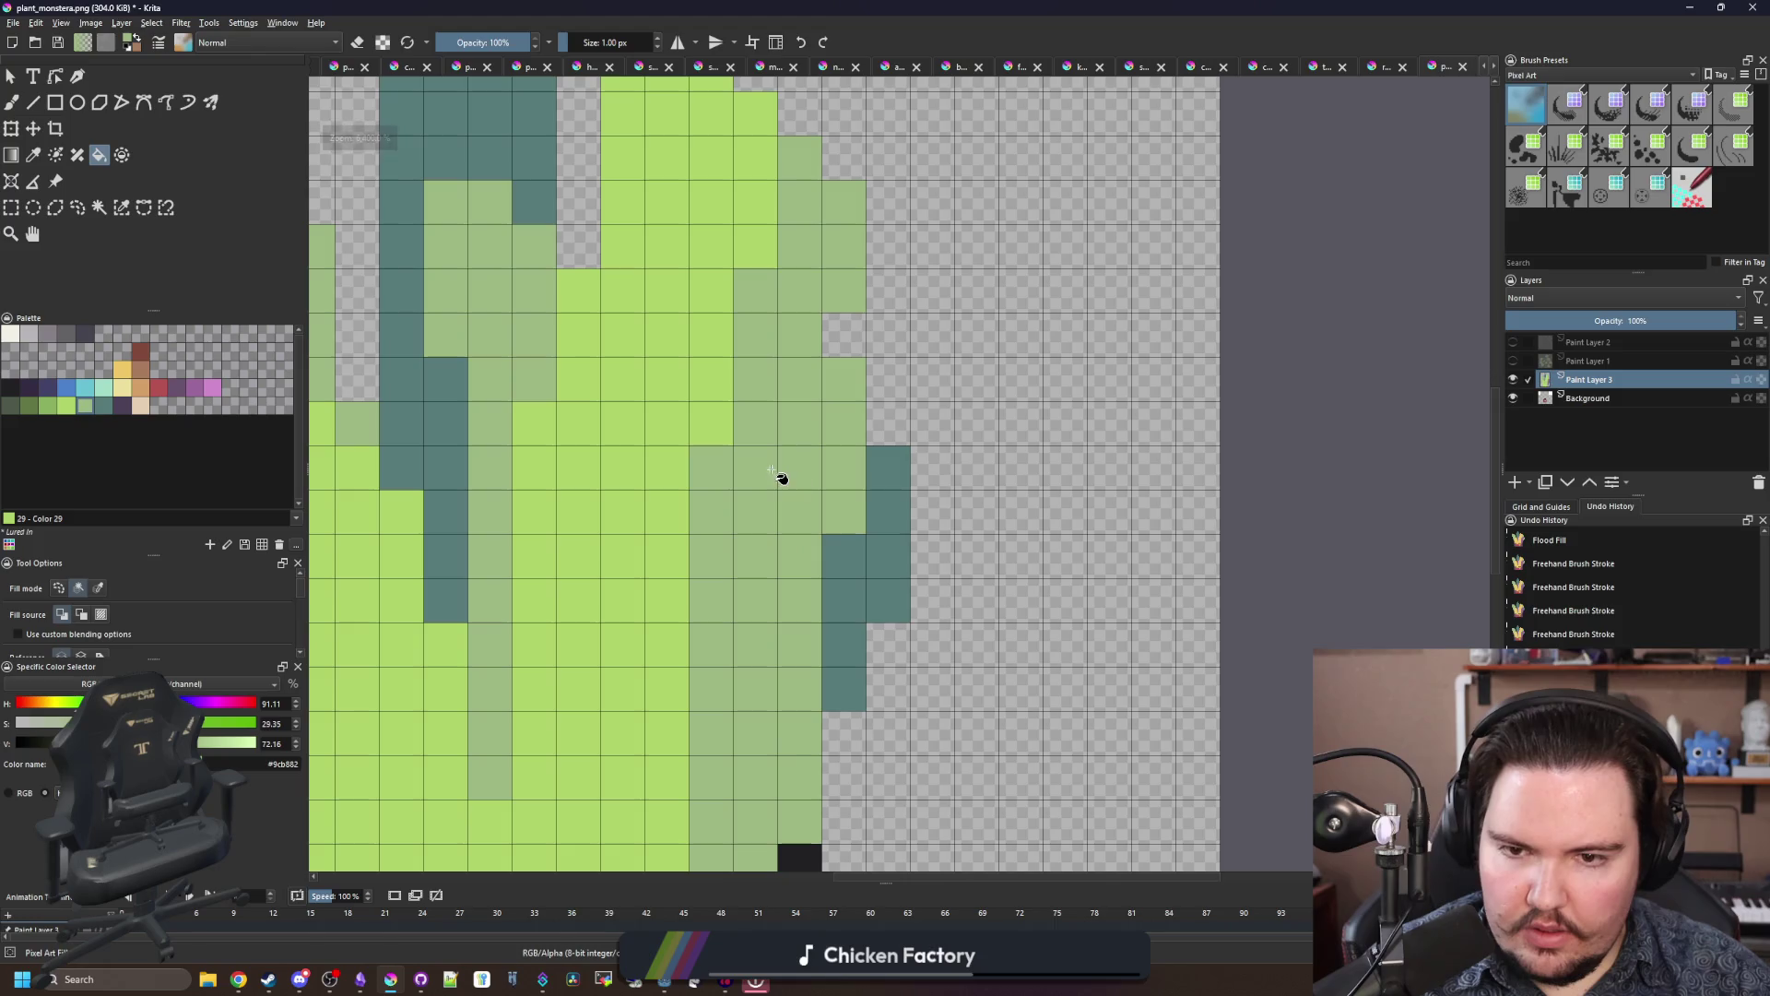
Step: Paint dark teal pixels along the right leaf's edge
key("p")
left_click(904, 553)
key("b")
mouse_move(758, 426)
left_mouse_down()
mouse_move(774, 277)
mouse_move(839, 221)
mouse_move(802, 157)
left_mouse_up()
scroll(830, 469, "down", 6)
Step: Add a brown pixel to the pot rim and shift the leaf layer slightly left
scroll(829, 468, "down", 2)
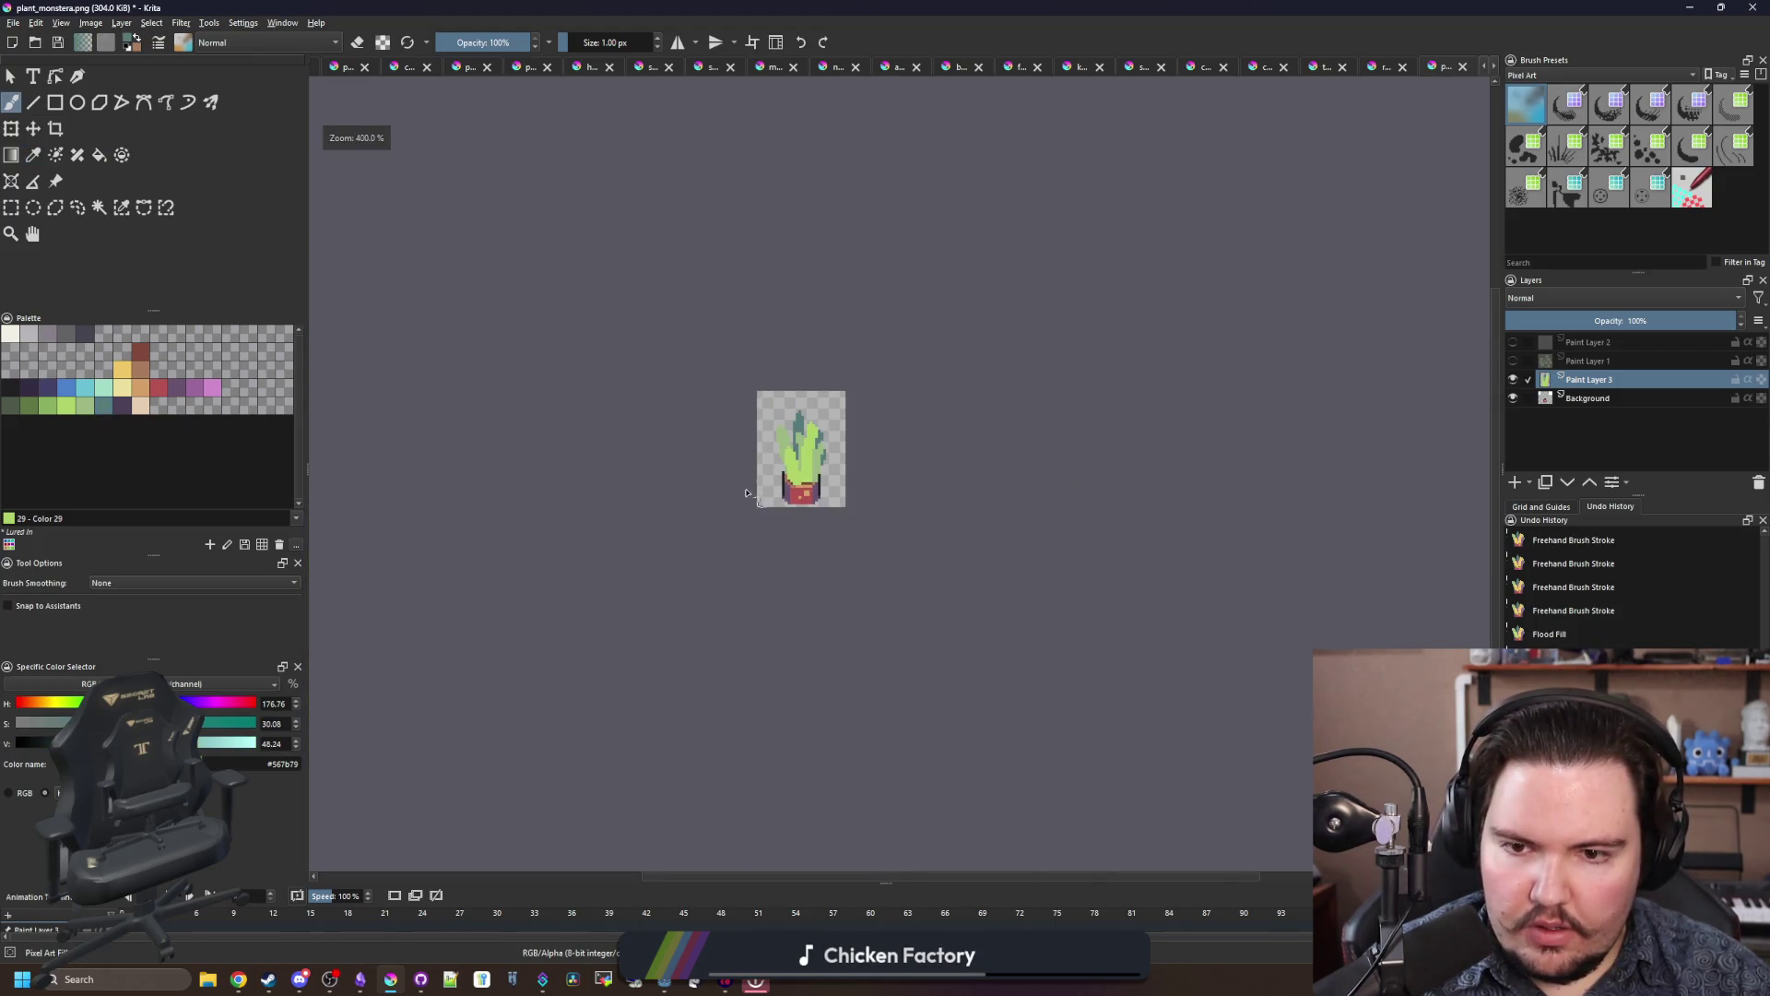
scroll(811, 498, "up", 8)
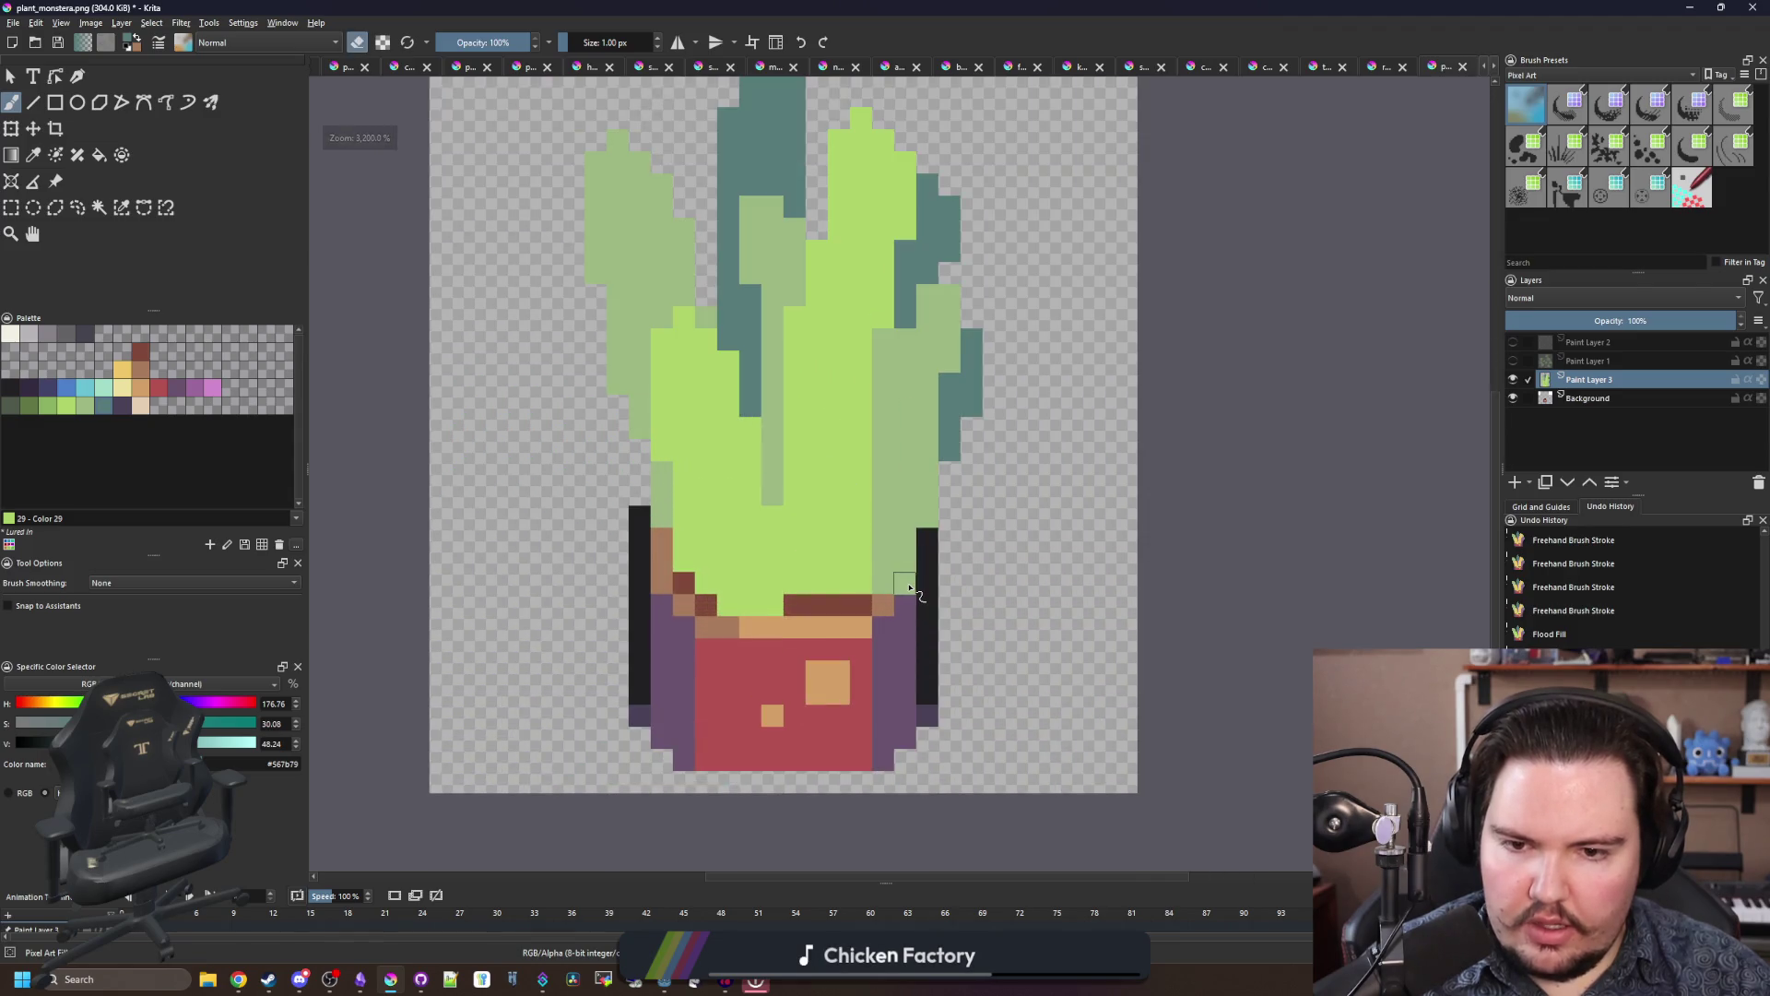
left_click(910, 587)
left_click(33, 128)
scroll(816, 461, "down", 2)
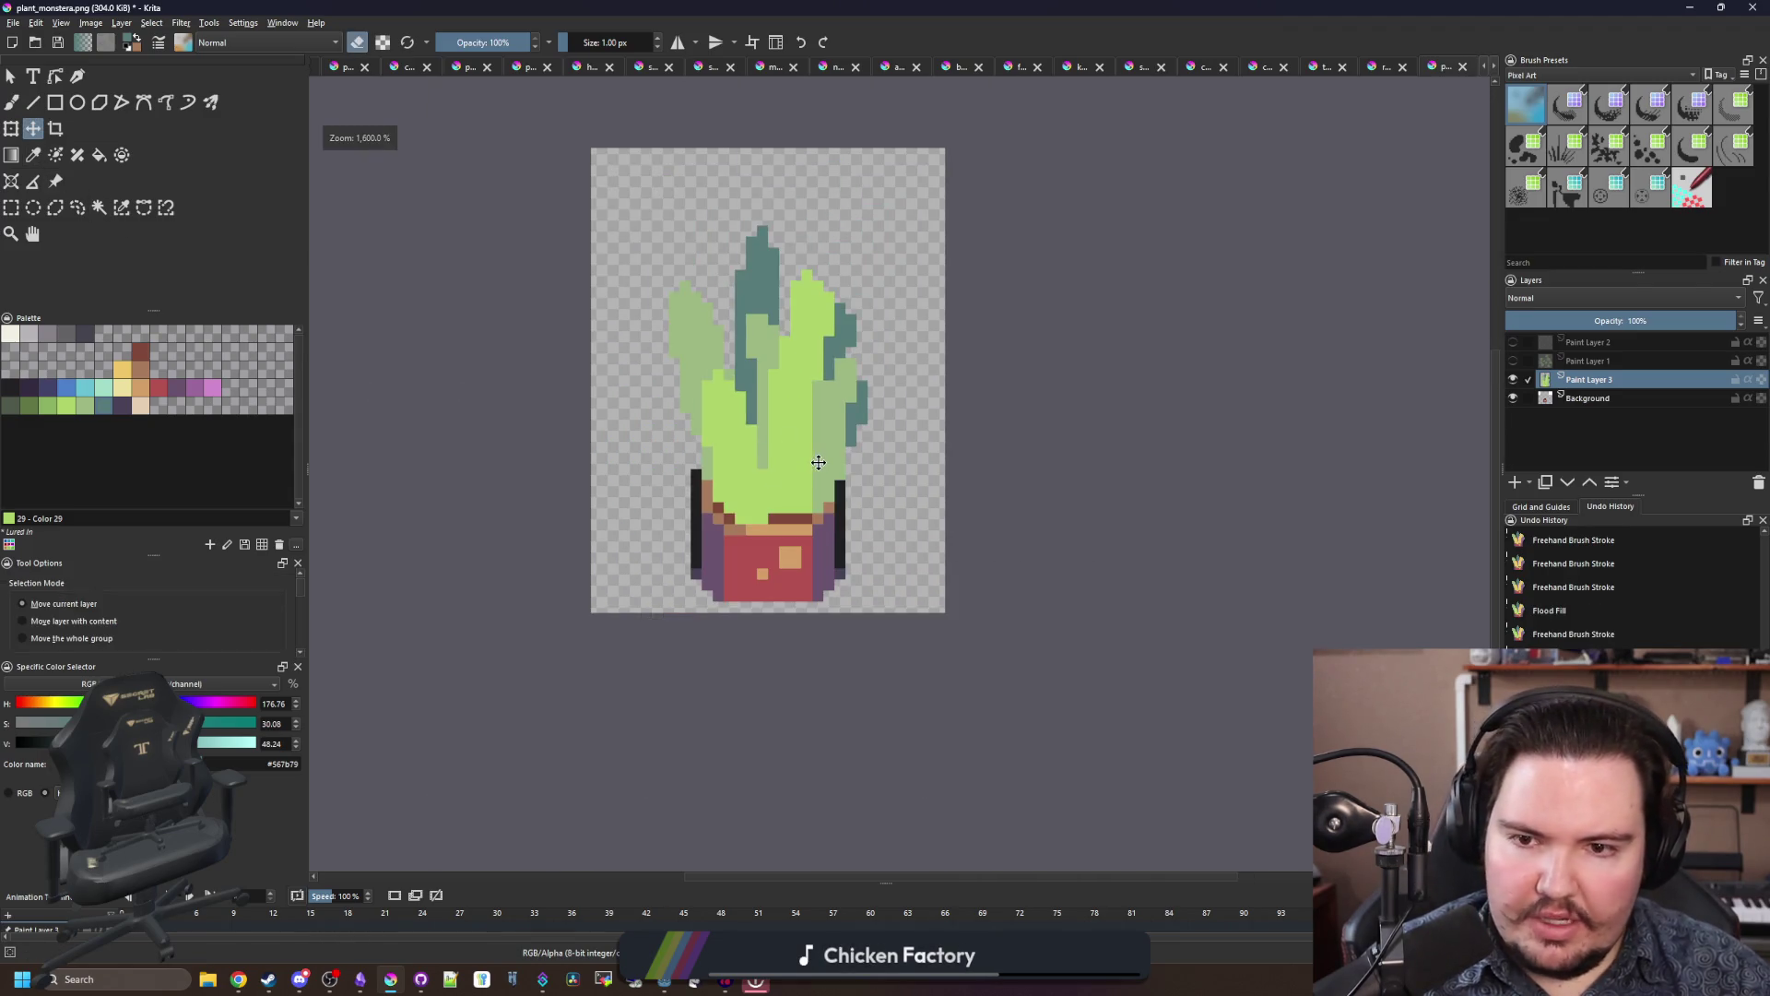
left_click_drag(838, 461, 816, 461)
Step: Extend the brown pot rim two pixels upward and add a black outline pixel
scroll(816, 461, "down", 2)
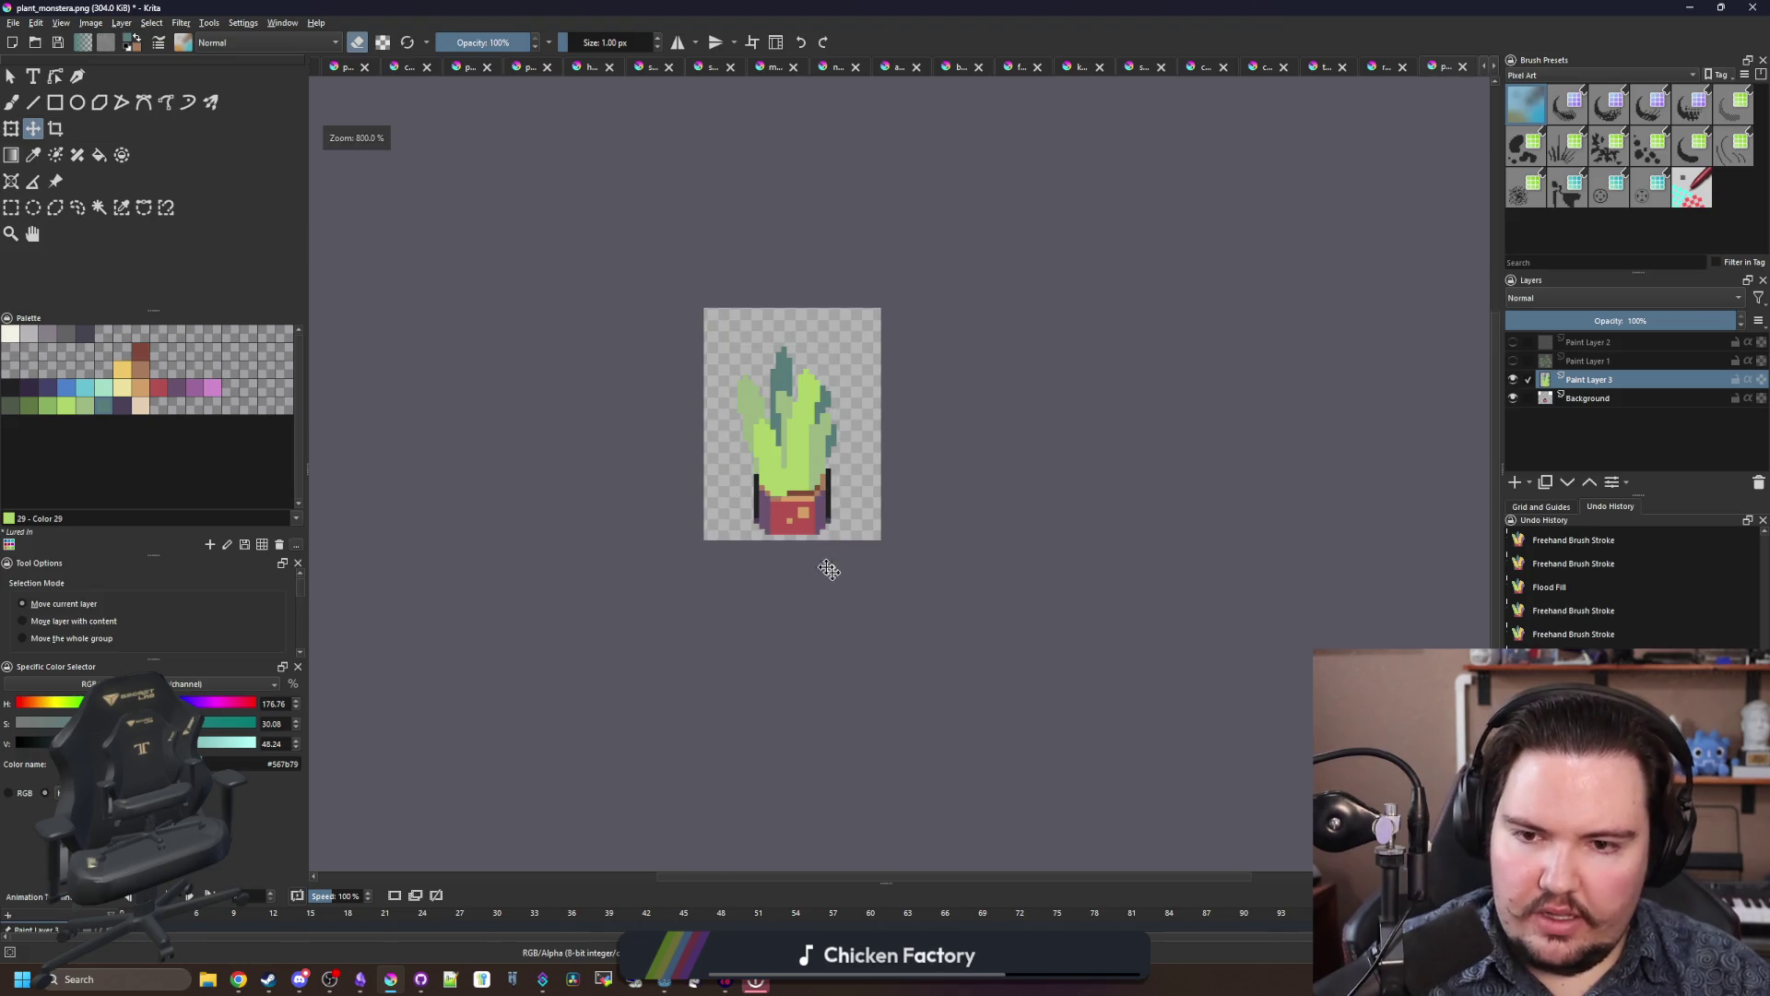
scroll(823, 563, "down", 2)
scroll(807, 514, "up", 3)
scroll(807, 515, "up", 6)
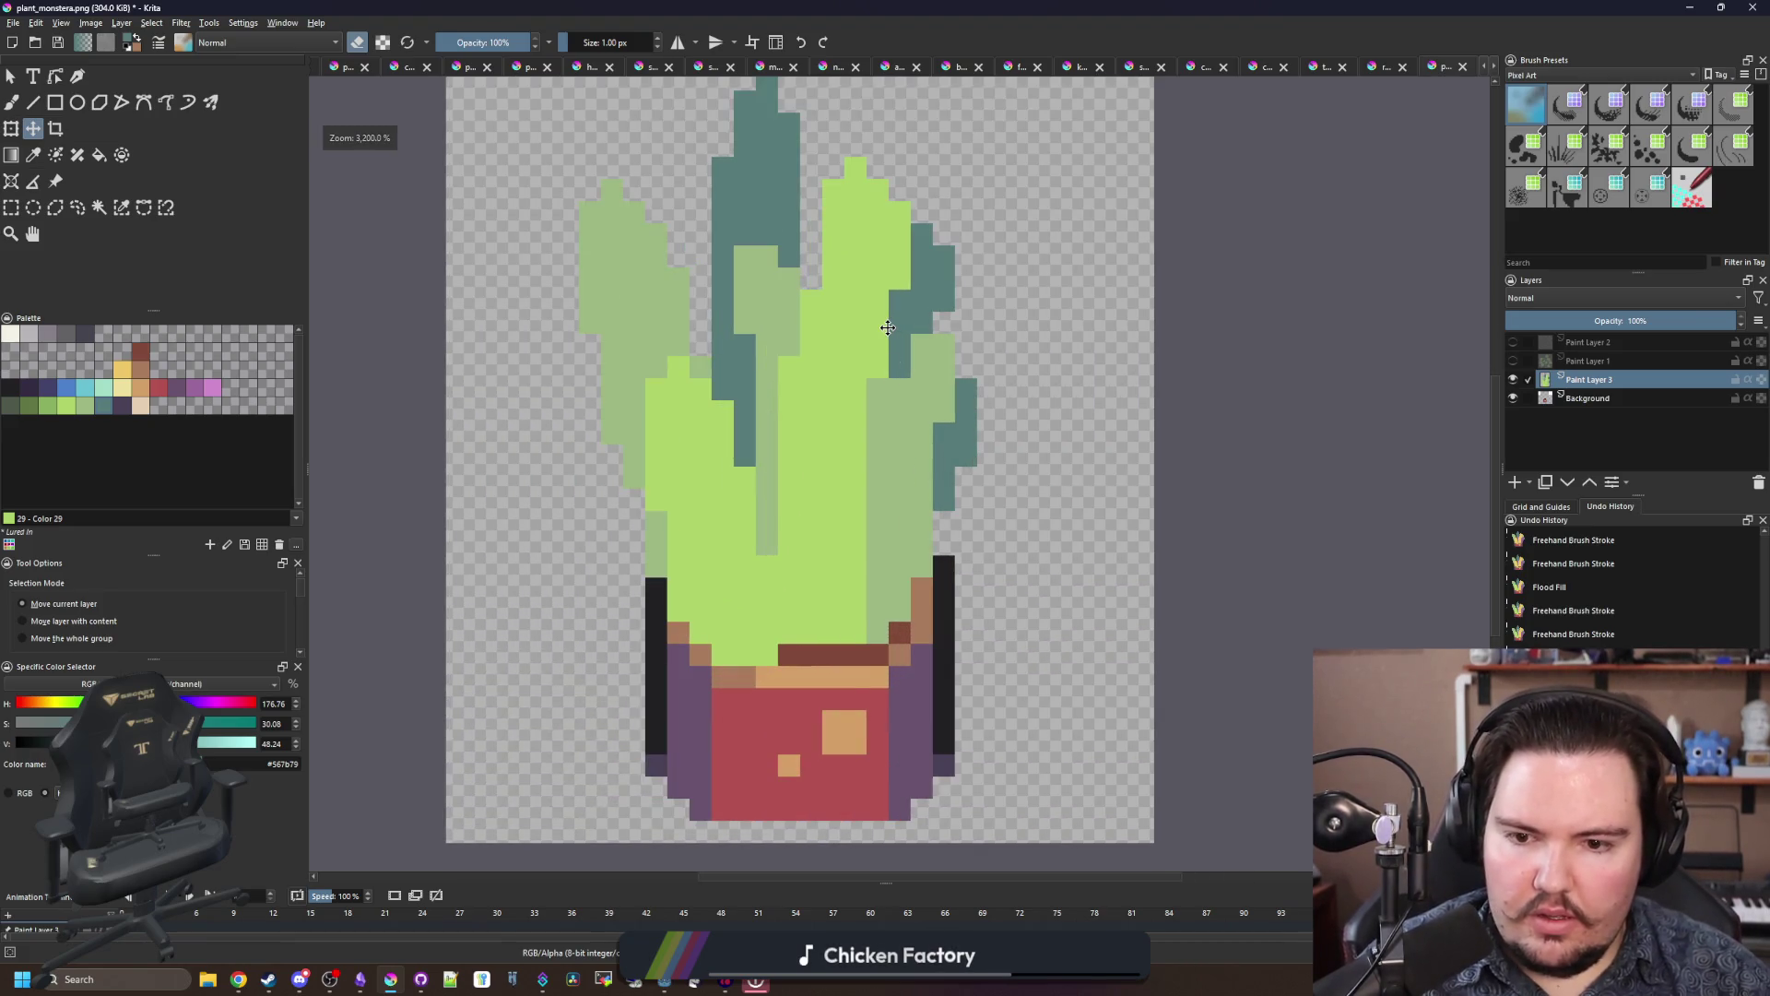
key("b")
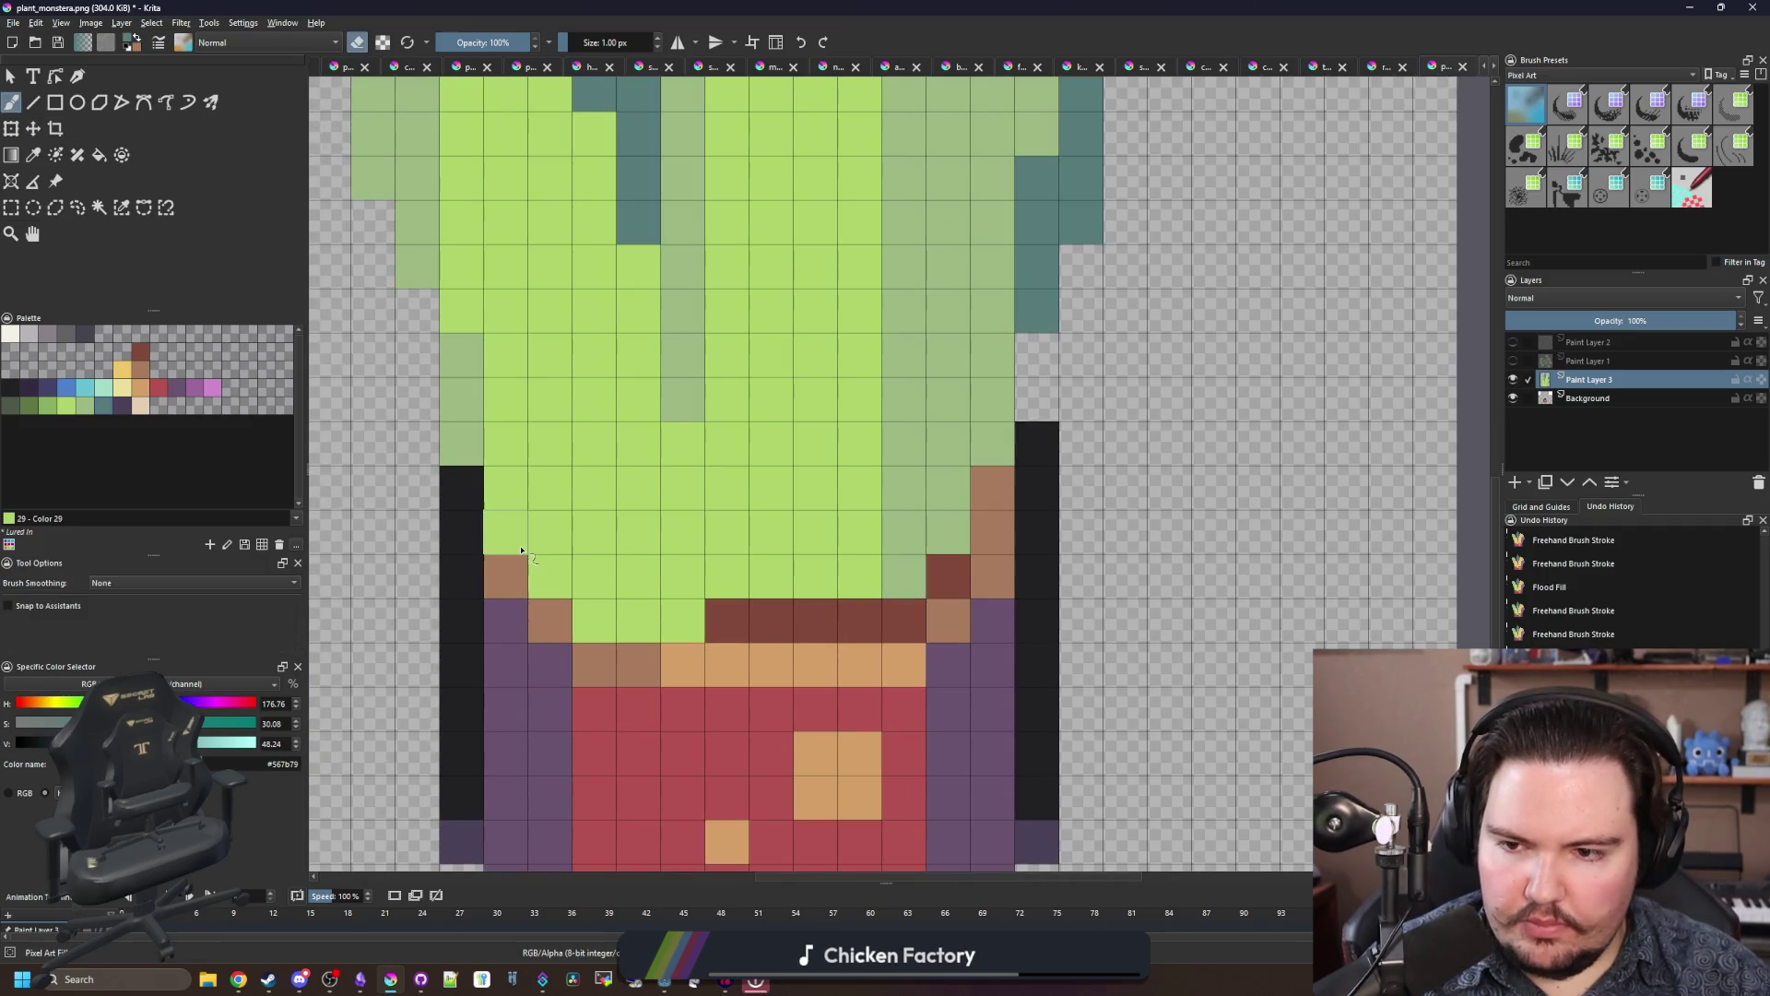
mouse_move(518, 546)
left_mouse_down()
mouse_move(628, 653)
mouse_move(615, 593)
left_mouse_up()
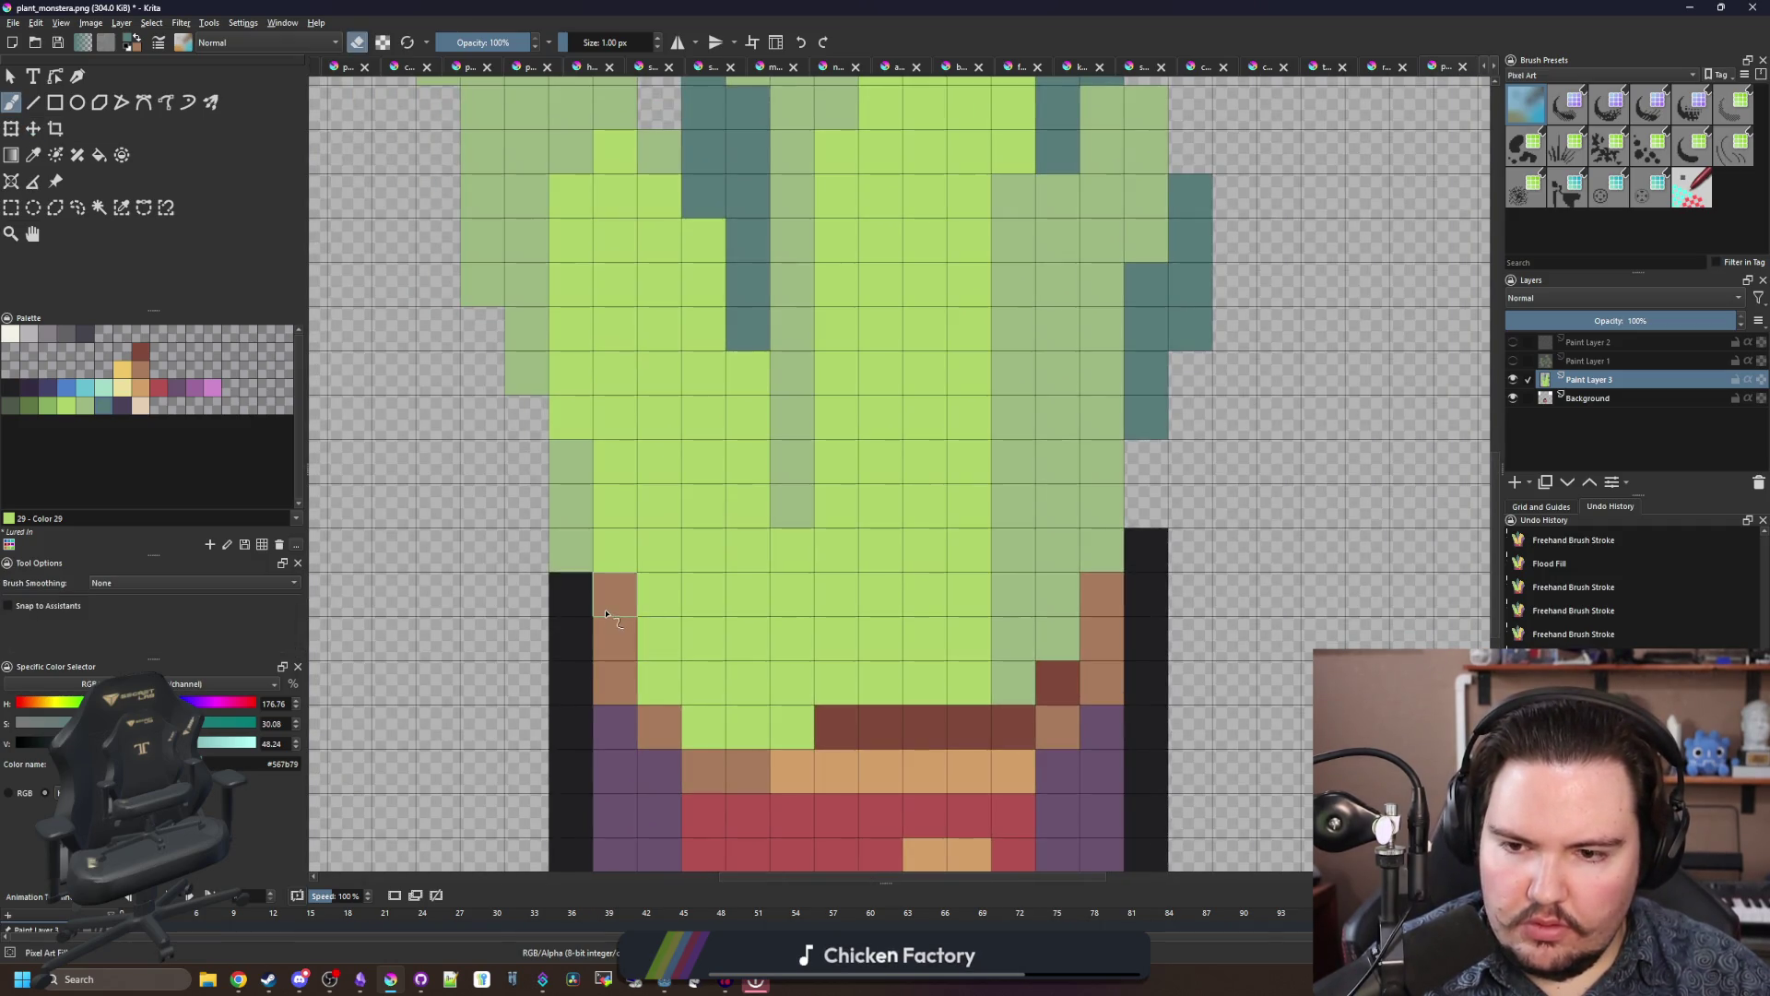
left_click(571, 549)
scroll(645, 613, "down", 8)
scroll(677, 636, "up", 7)
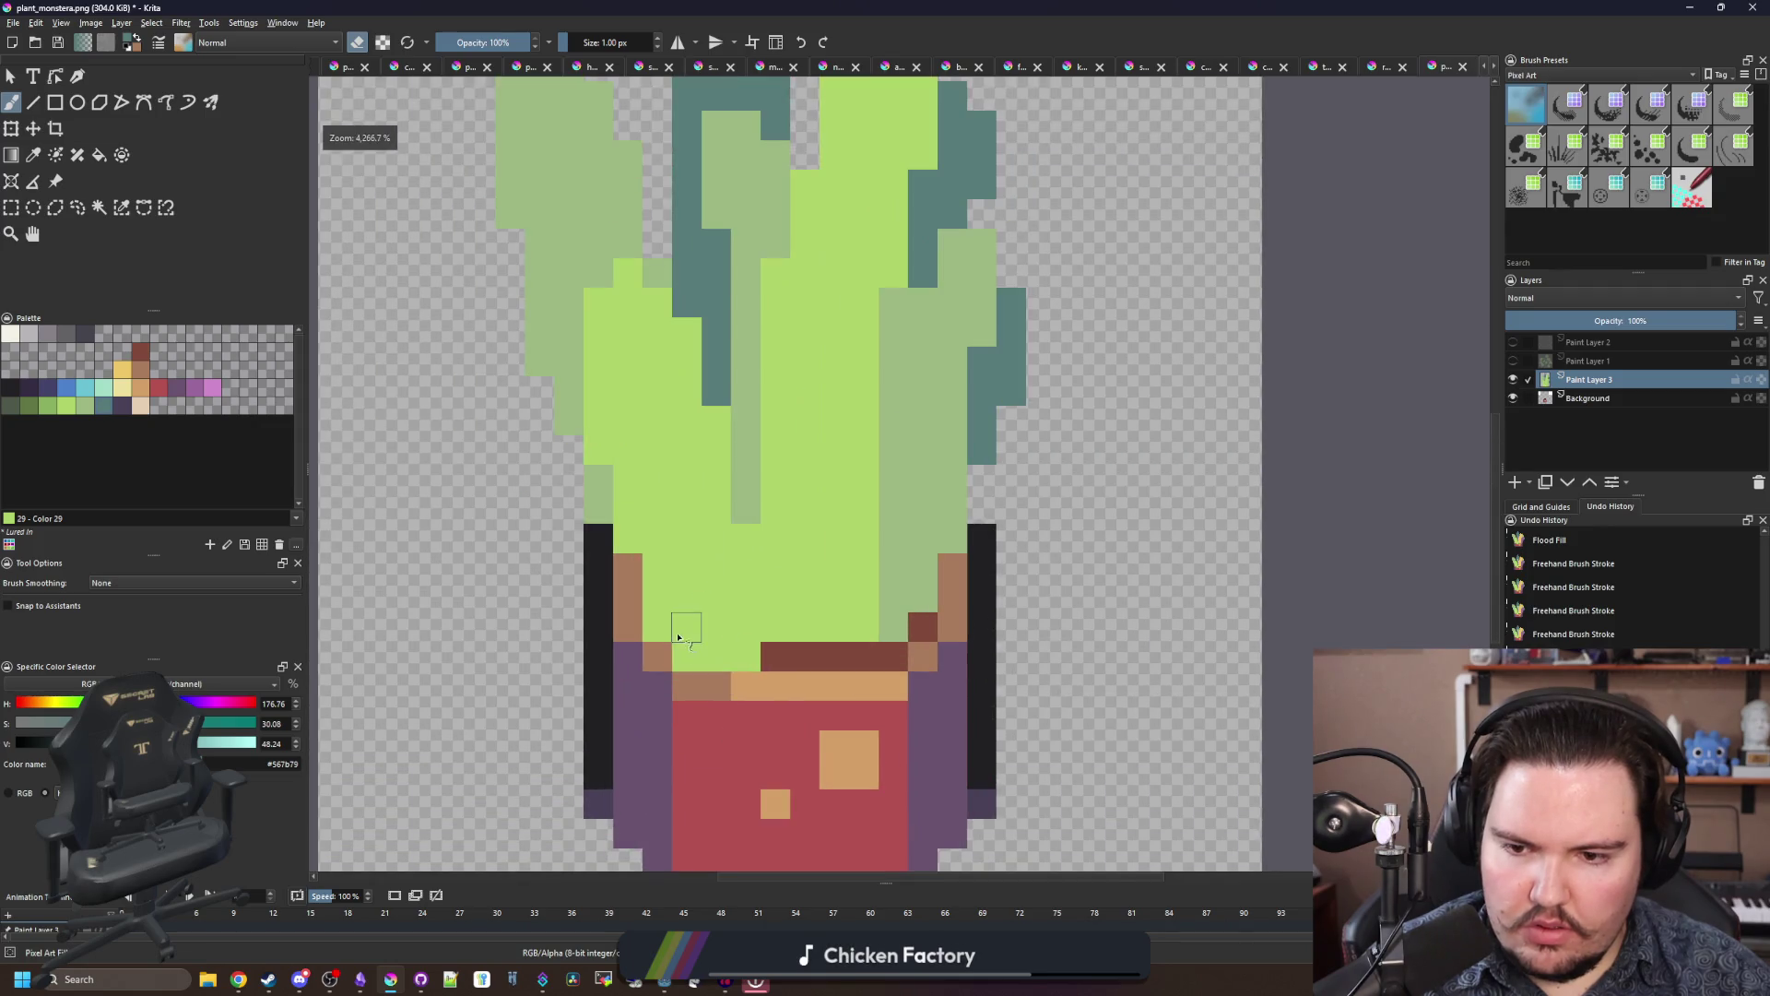
mouse_move(669, 636)
left_mouse_down()
mouse_move(687, 657)
mouse_move(722, 600)
mouse_move(725, 397)
left_mouse_up()
scroll(878, 620, "up", 1)
Step: Touch up the leaf bases in sage green, erasing a pixel to reveal the brown rim
left_click(922, 563, "ctrl")
left_click(860, 632)
scroll(731, 573, "down", 2)
scroll(716, 559, "up", 1)
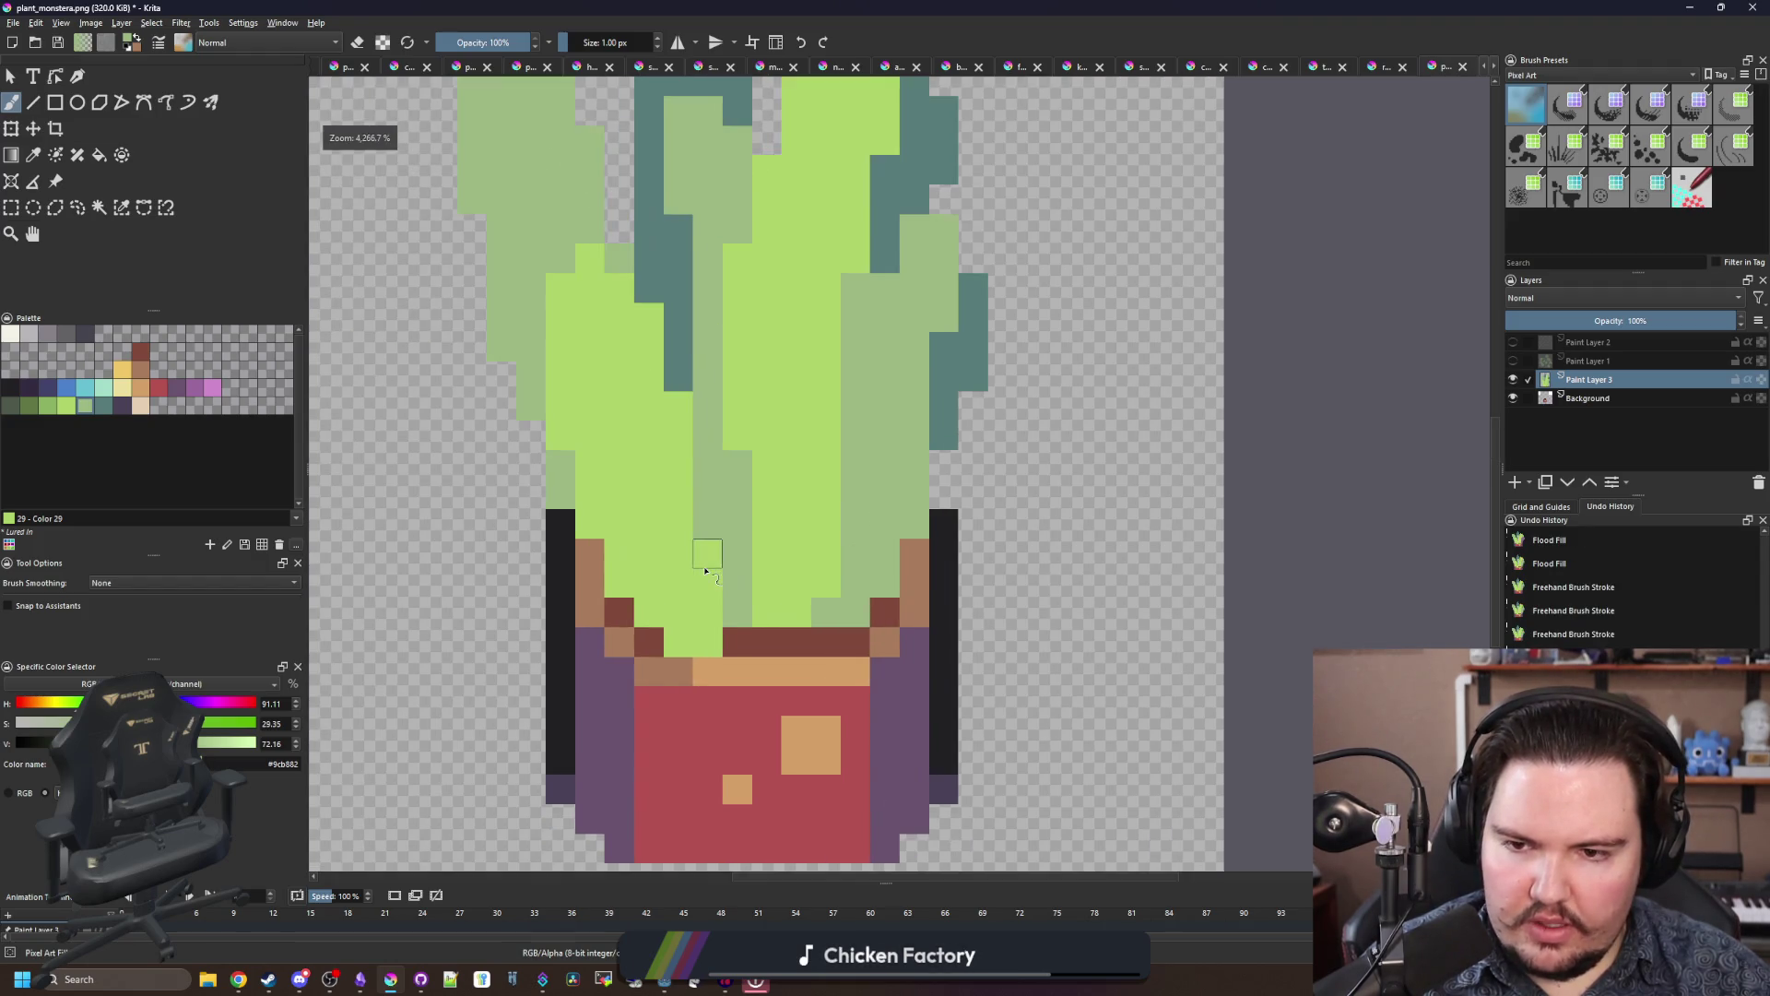
scroll(710, 573, "down", 3)
scroll(719, 613, "up", 4)
key("e")
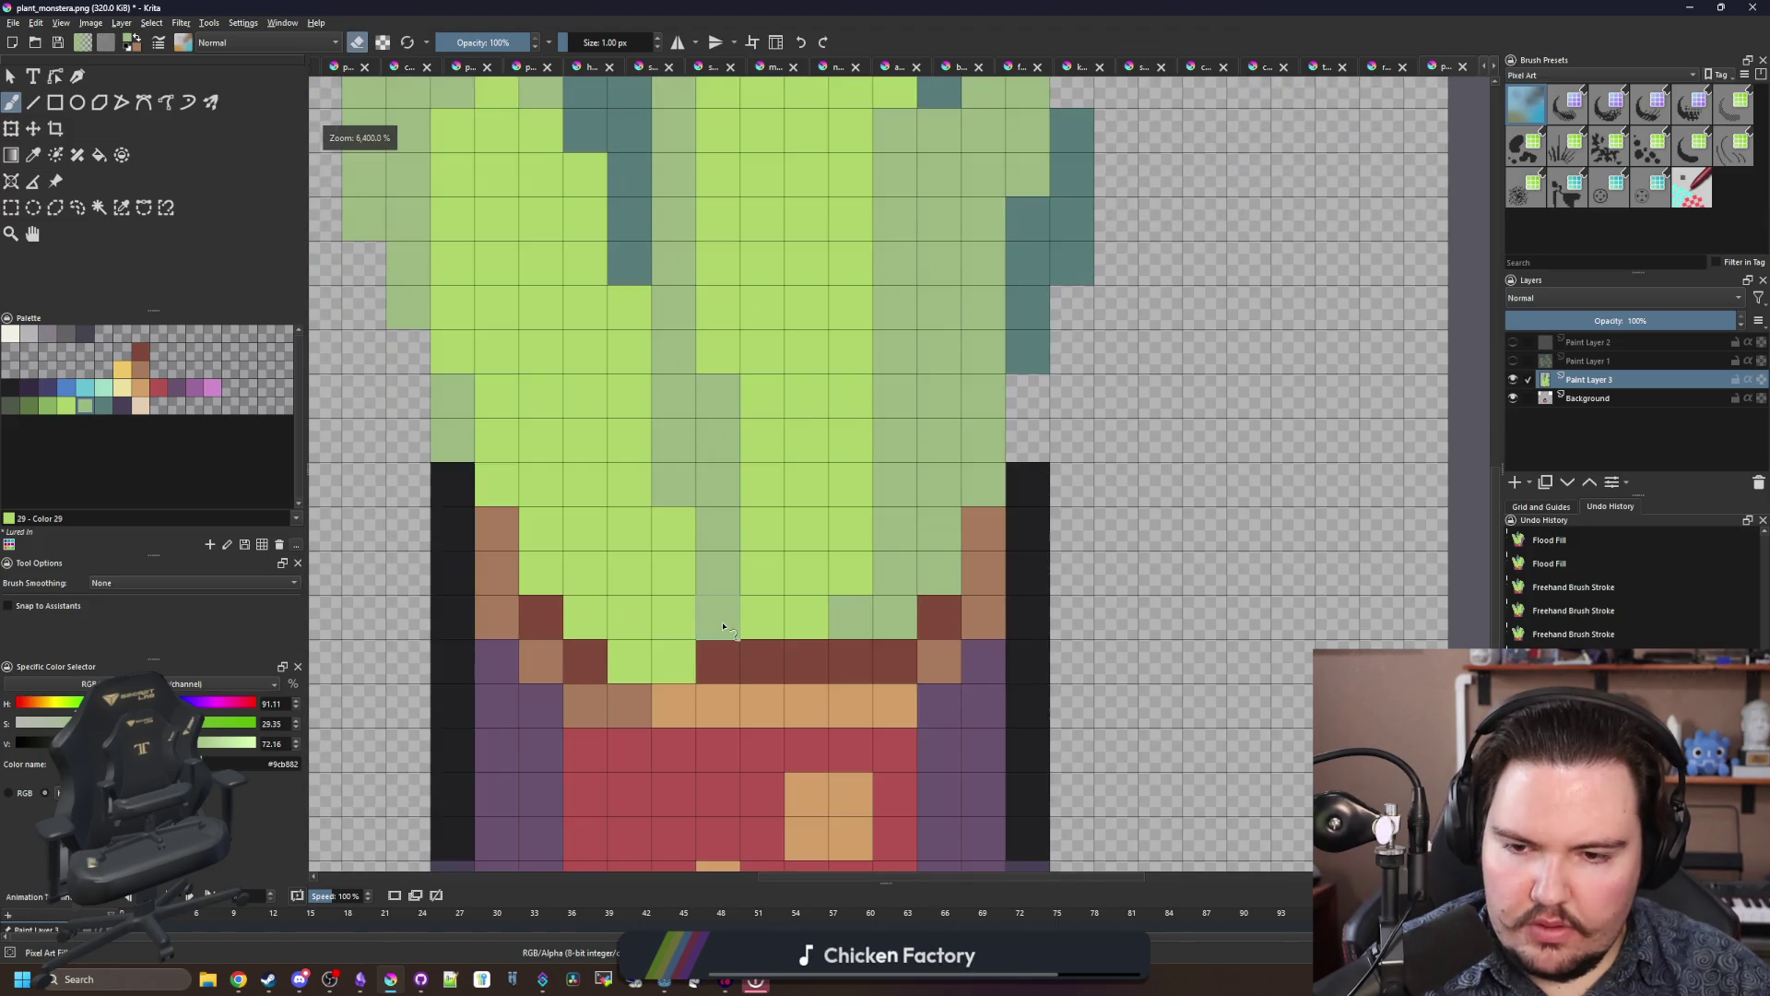
left_click(721, 620)
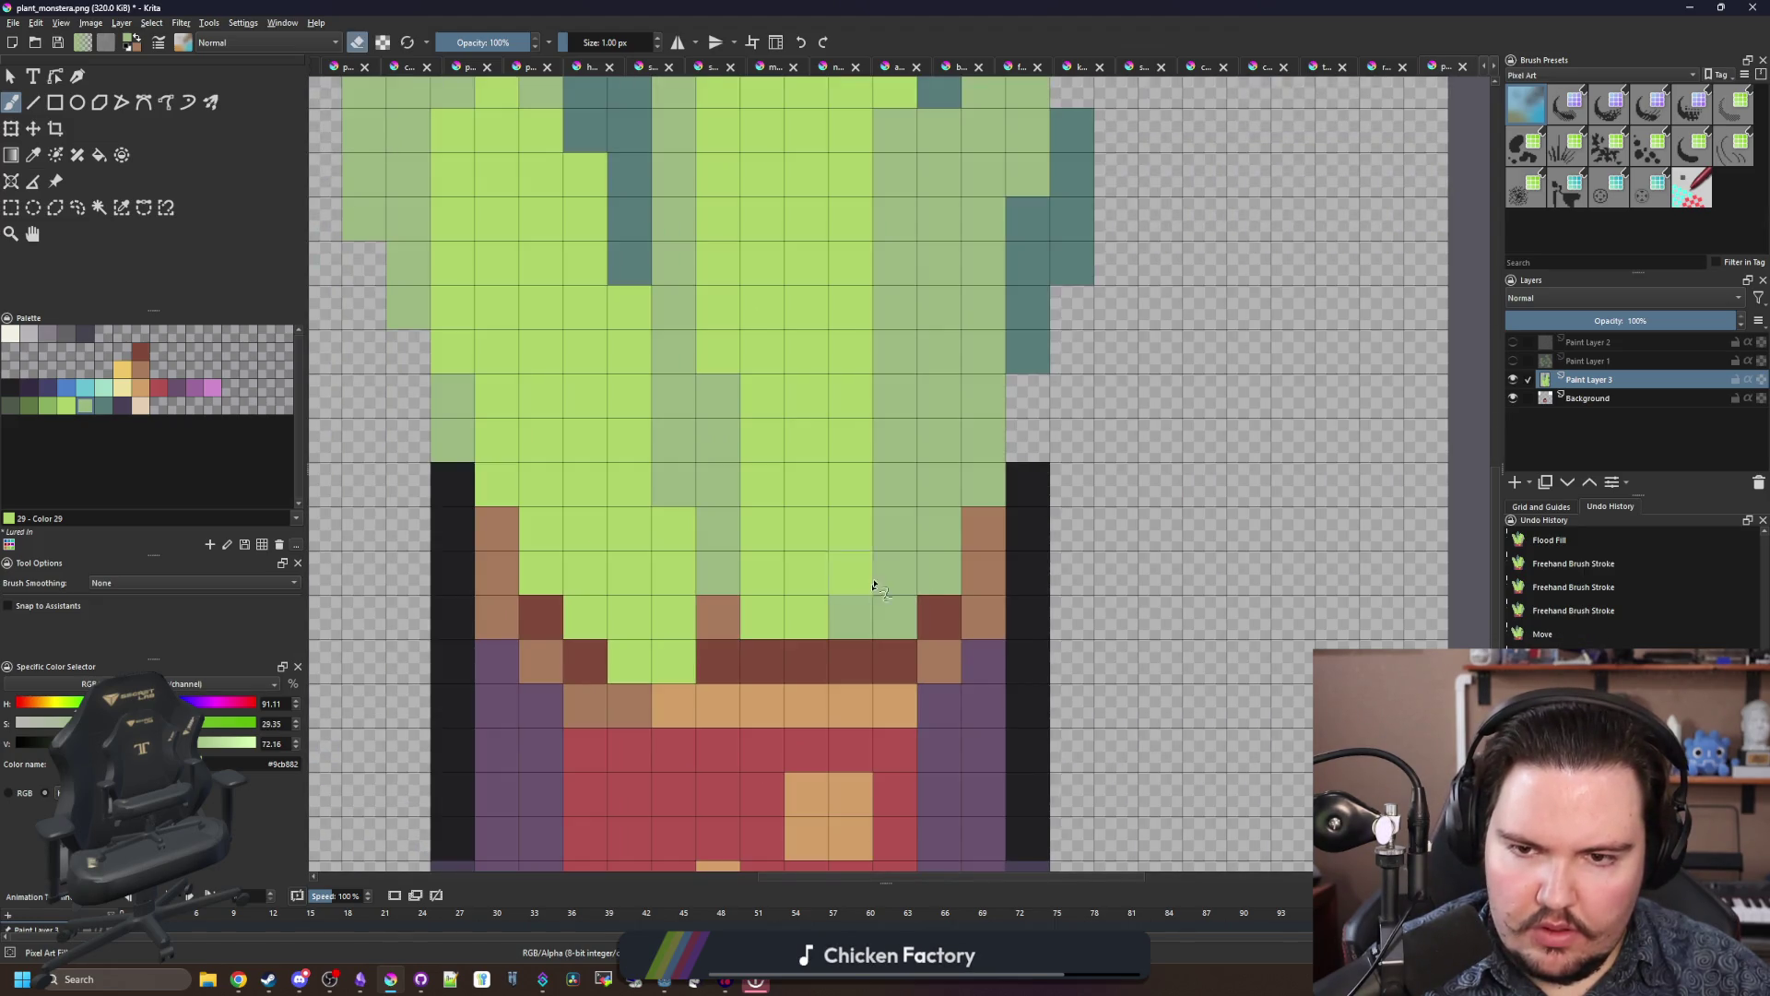
scroll(874, 585, "down", 5)
scroll(867, 588, "up", 3)
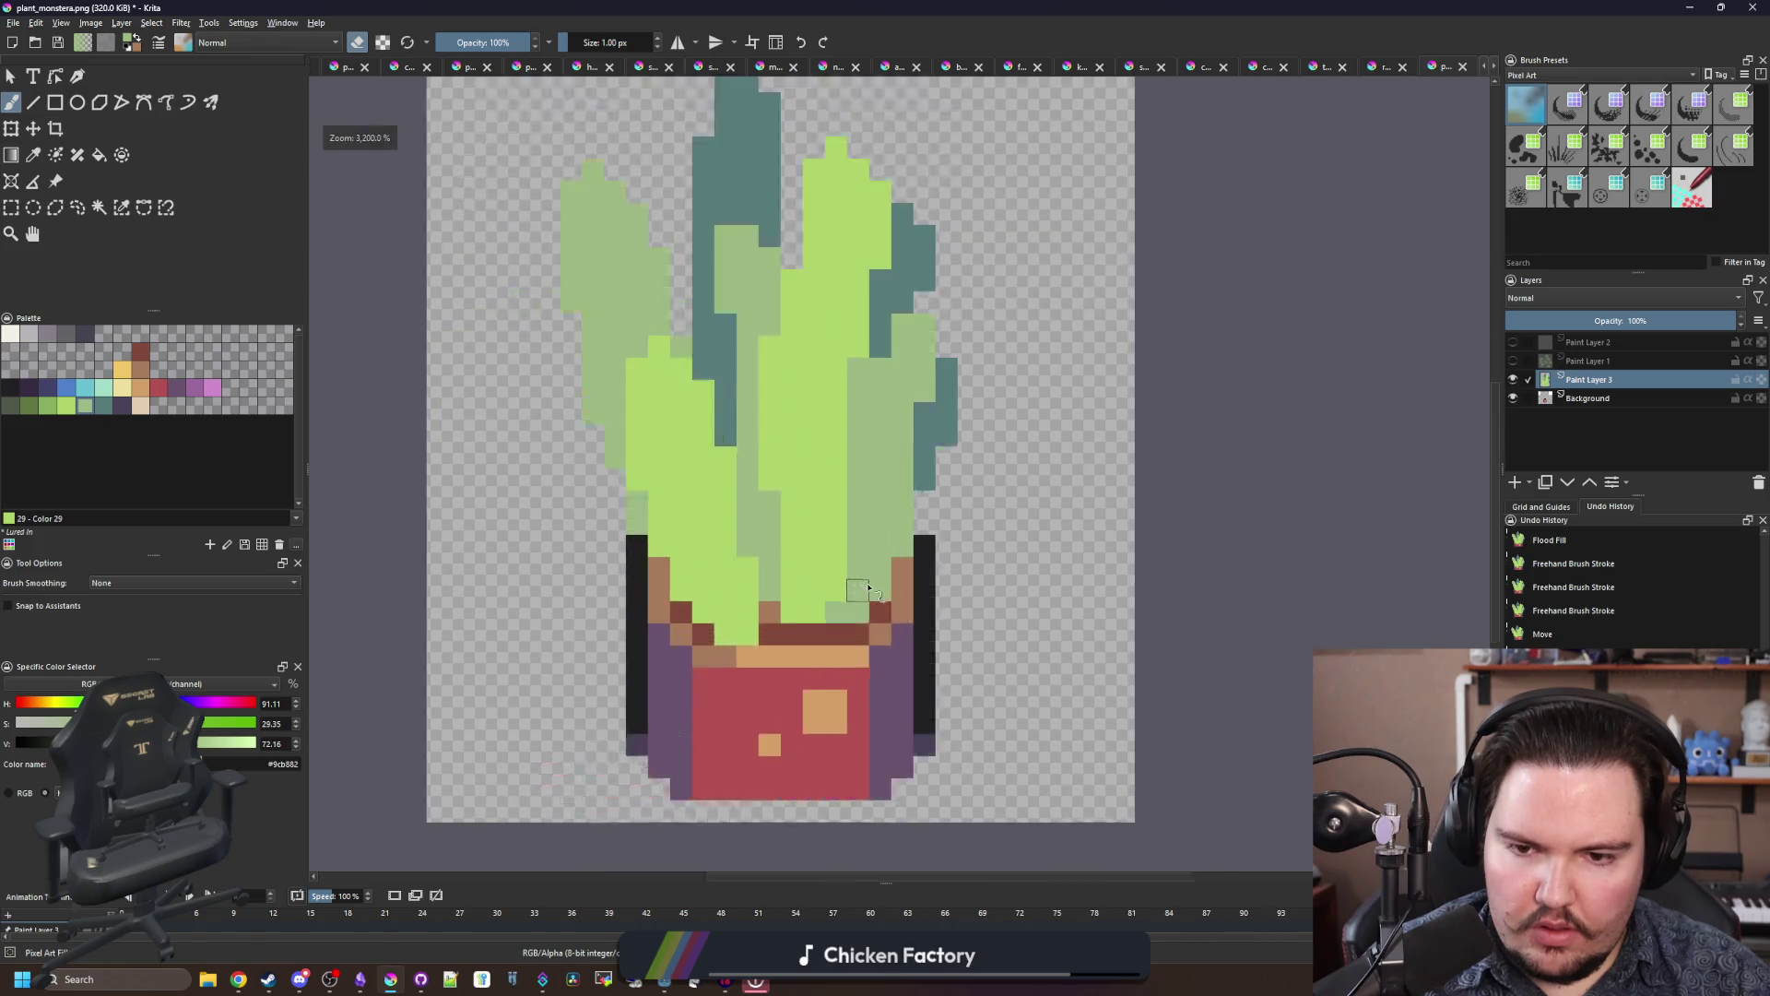
scroll(867, 587, "up", 1)
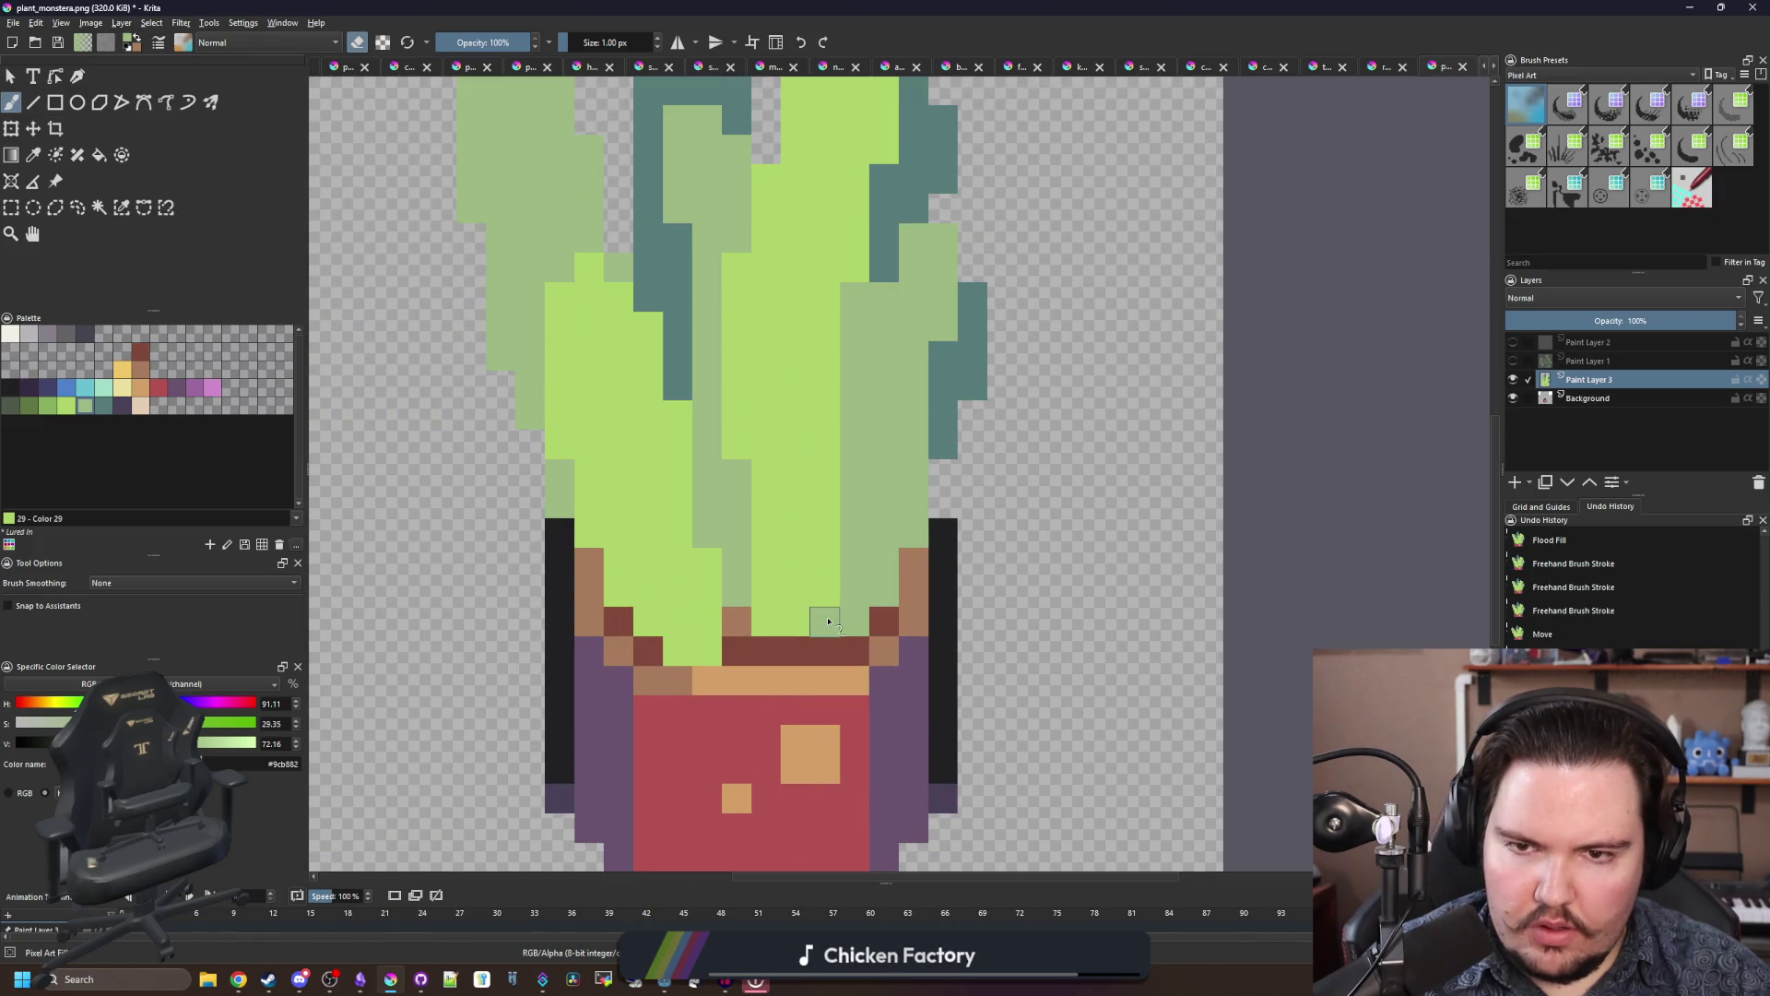
scroll(828, 623, "down", 3)
scroll(838, 576, "up", 4)
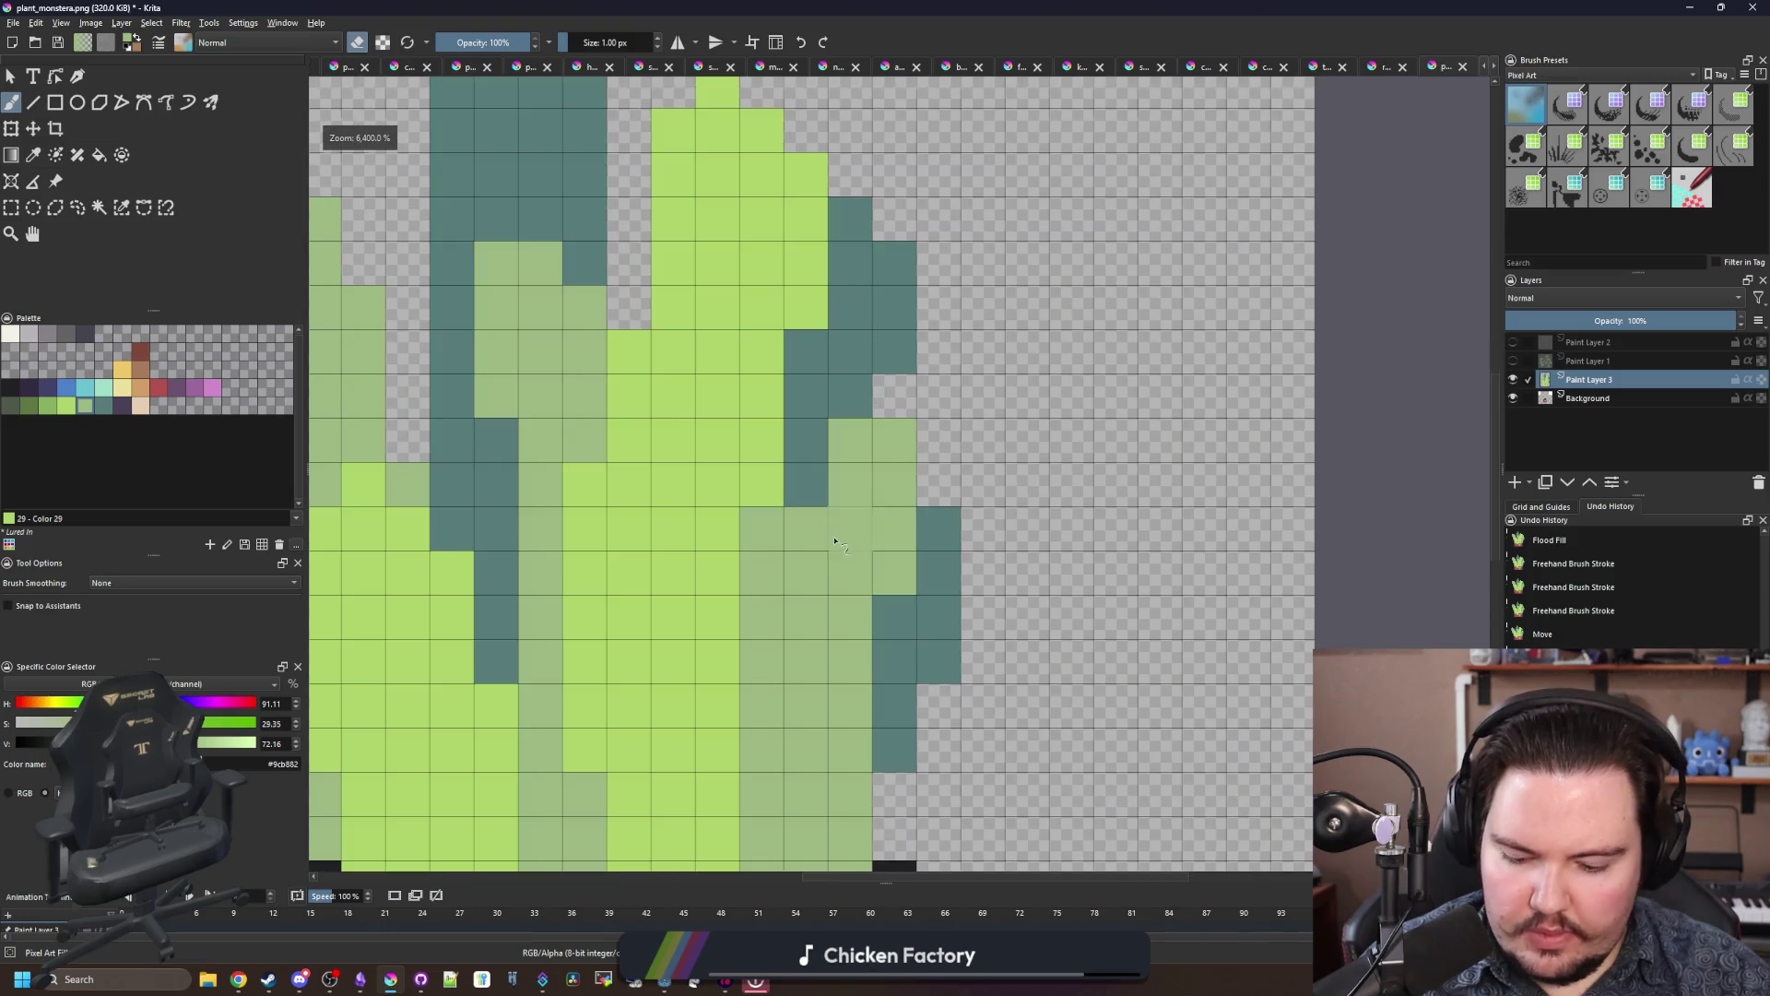
left_click(836, 565)
Step: Erase the leaf cells covering the pot rim, then pick up the bright lime green
scroll(869, 388, "down", 3)
scroll(869, 388, "up", 3)
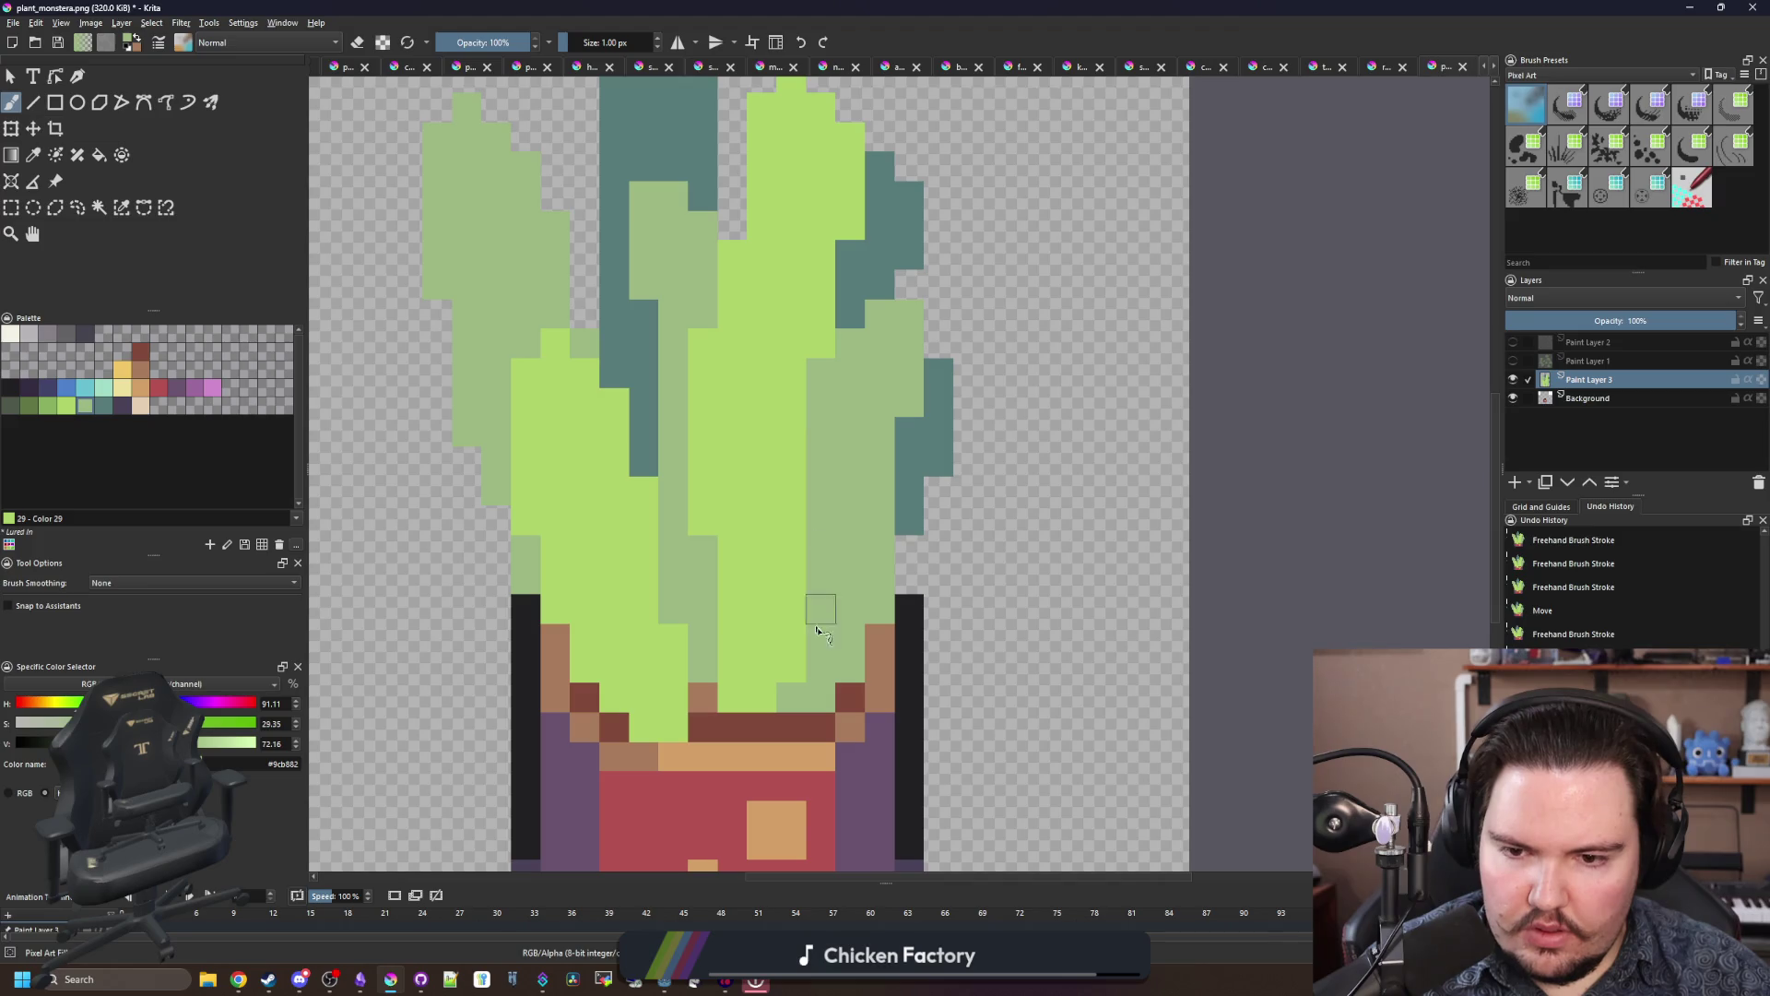
scroll(816, 630, "up", 2)
key("e")
left_click_drag(890, 581, 890, 537)
mouse_move(848, 627)
left_mouse_down()
mouse_move(828, 713)
mouse_move(757, 758)
mouse_move(713, 758)
left_mouse_up()
left_click(804, 714)
left_click(773, 724)
key("e")
left_click(747, 668, "ctrl")
scroll(692, 506, "down", 5)
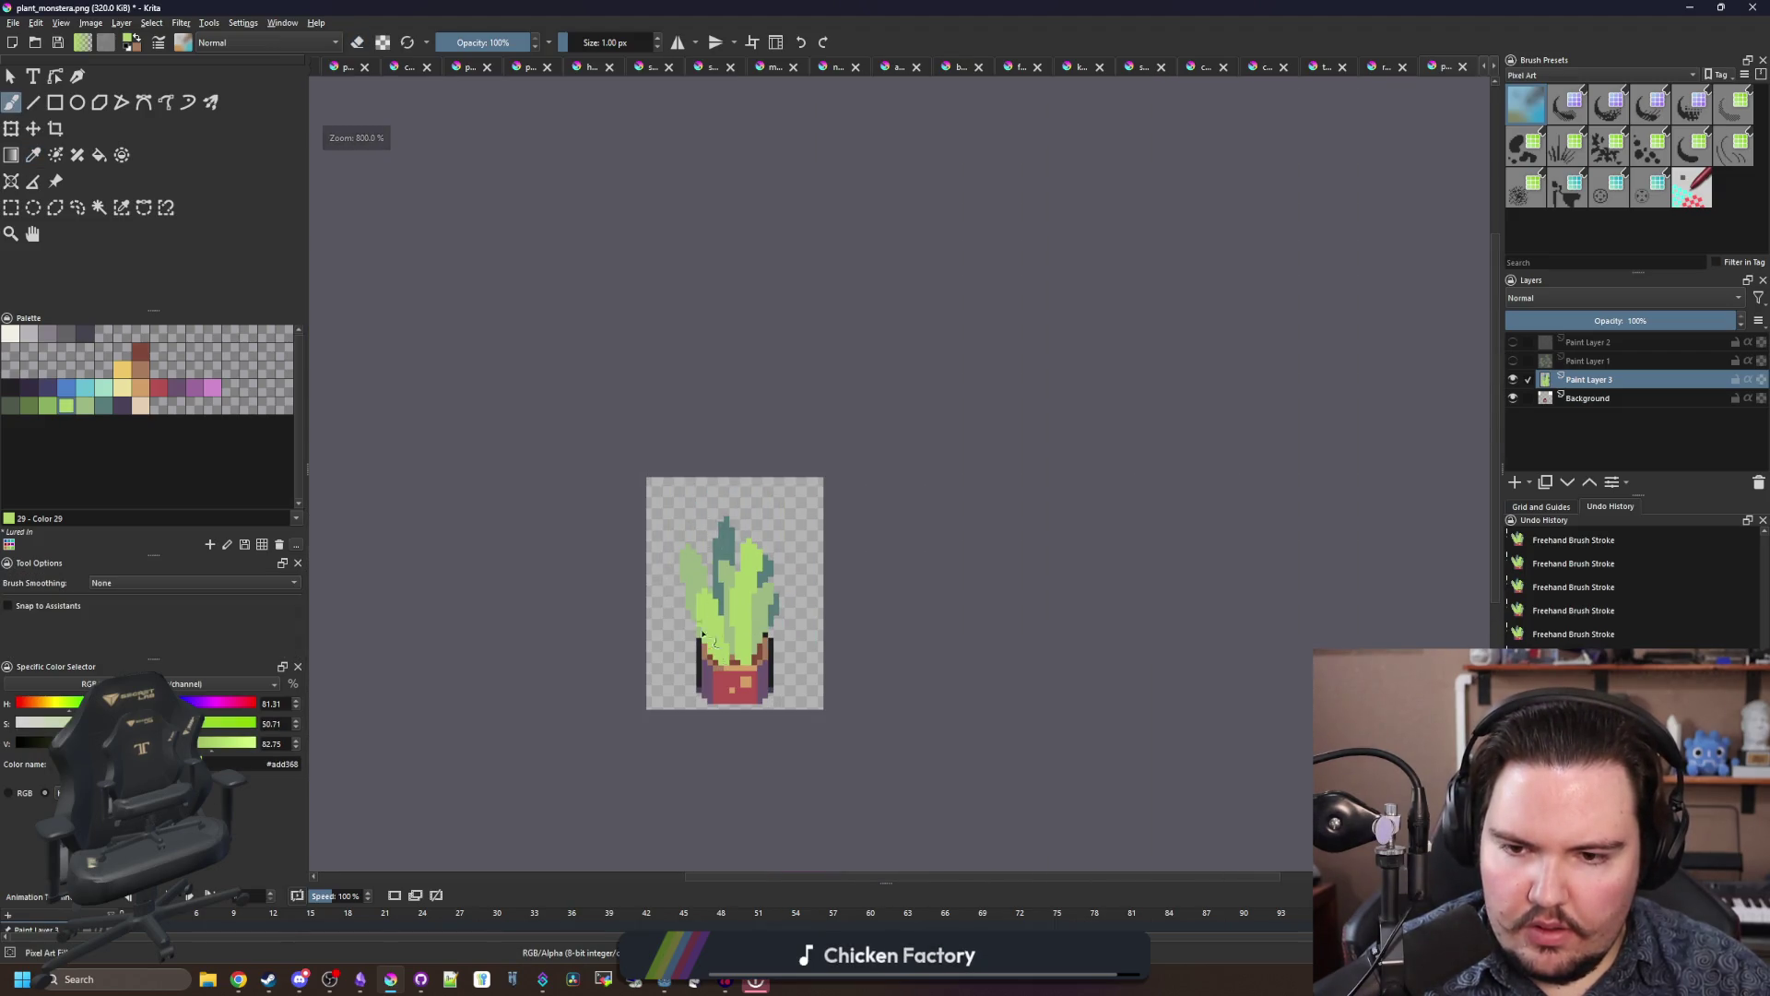
Step: Sample the sage and dark teal leaf colours and paint teal pixels at the right leaf's tip
scroll(740, 666, "up", 2)
scroll(751, 541, "up", 2)
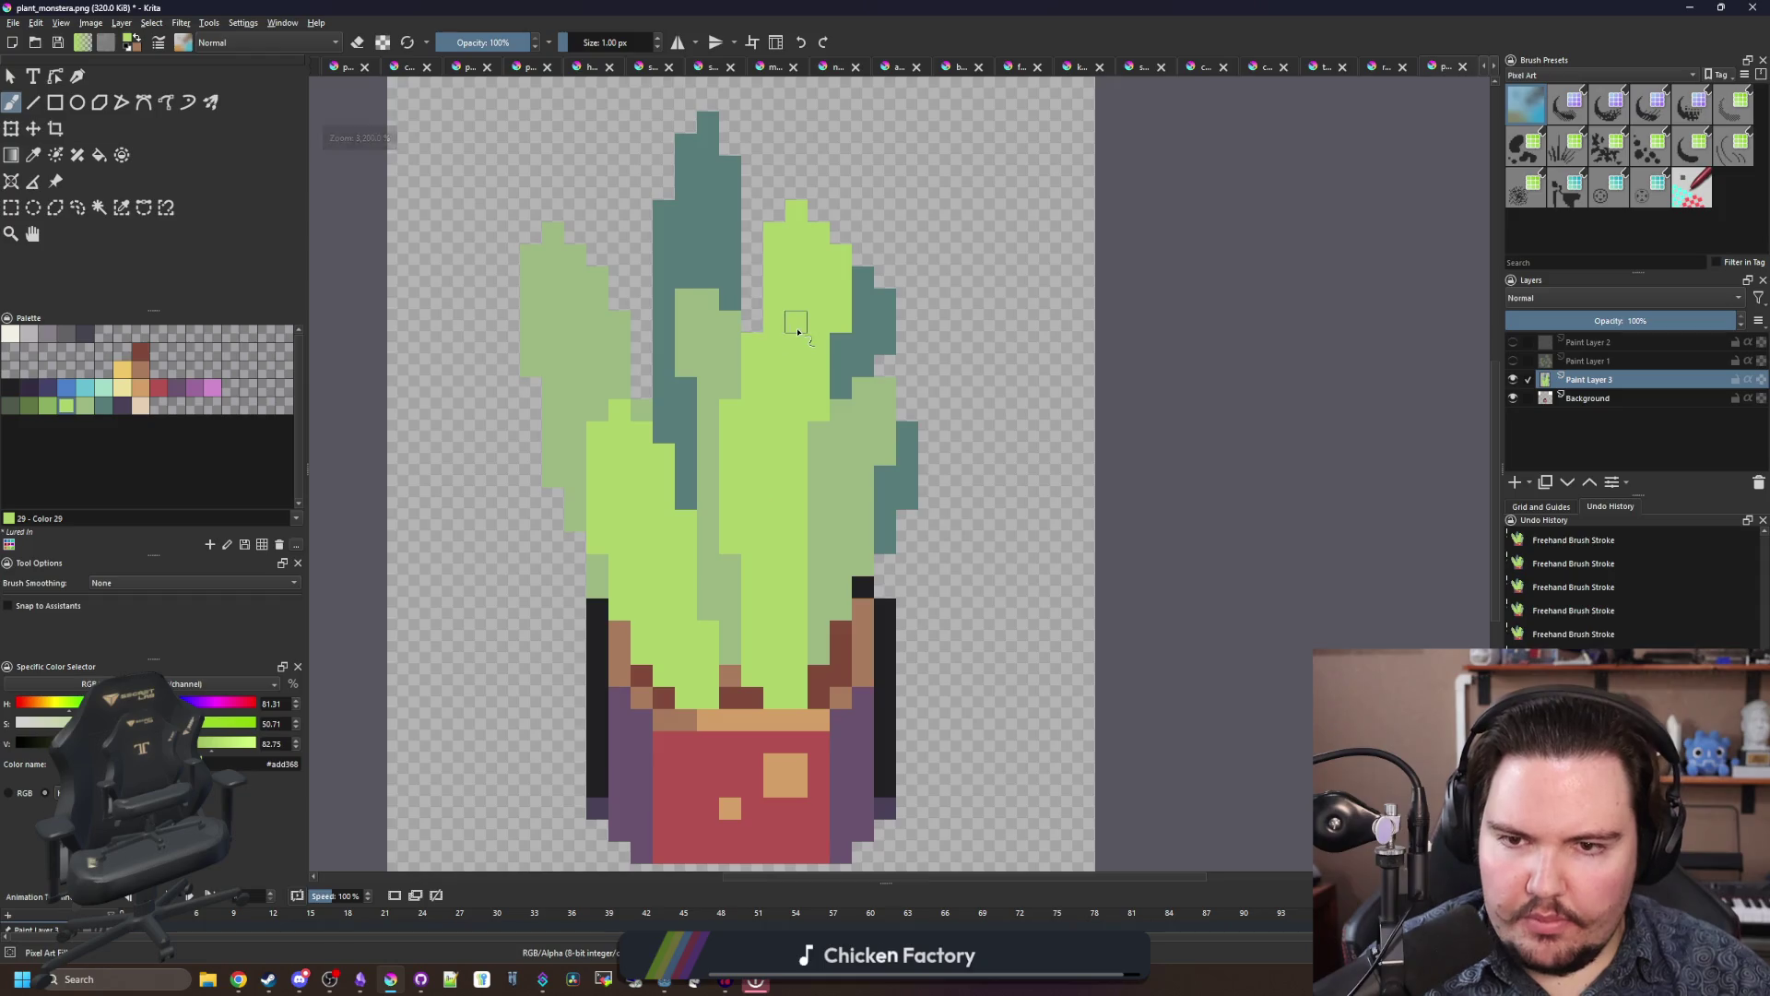
scroll(814, 355, "up", 2)
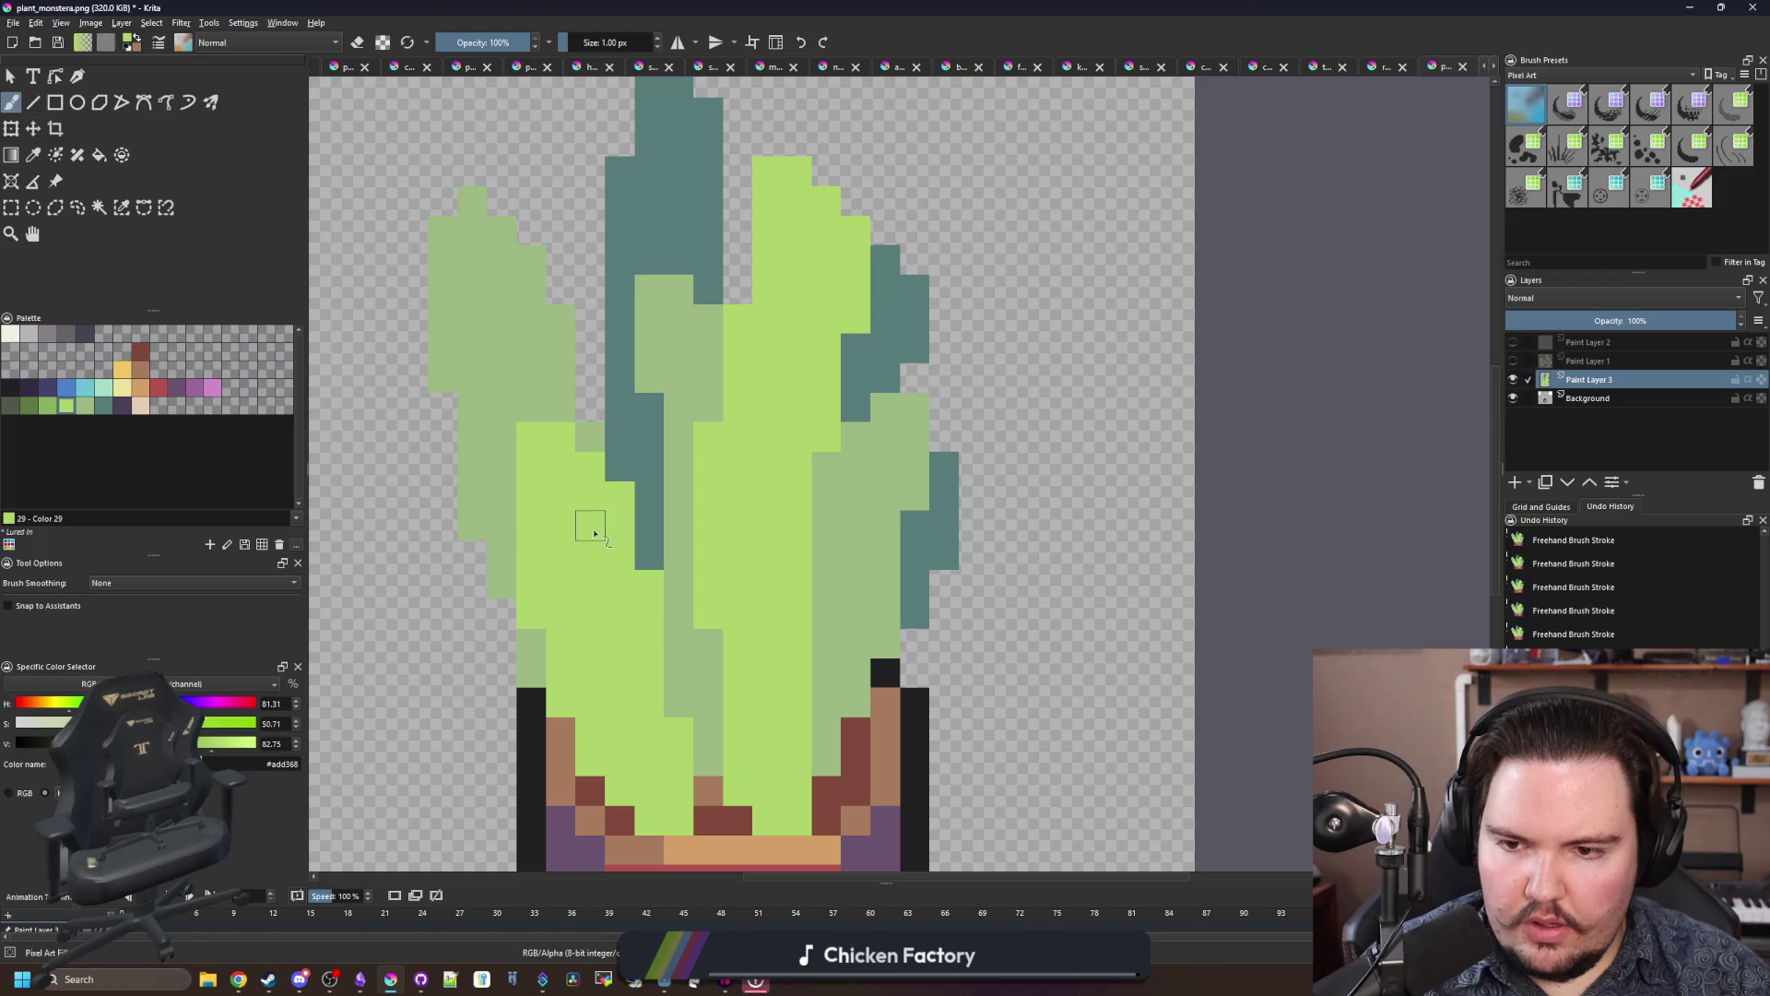
left_click(489, 257, "ctrl")
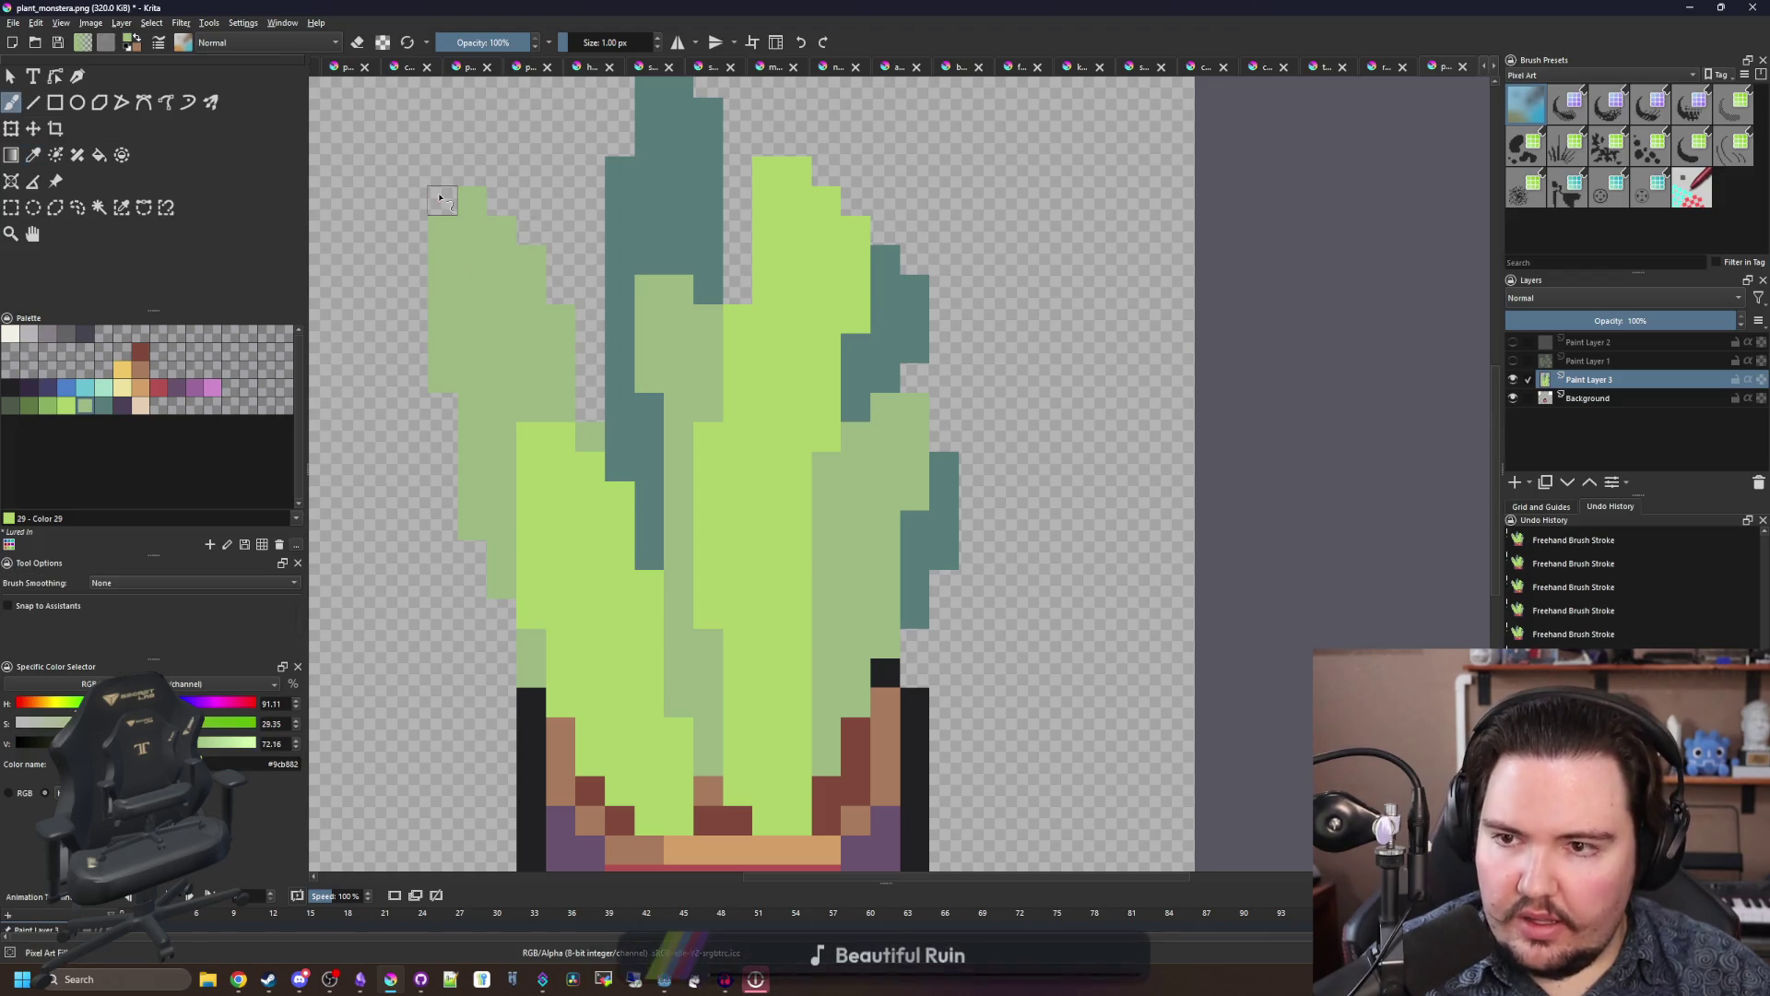
scroll(592, 235, "down", 2)
scroll(592, 236, "up", 2)
left_click(655, 285, "ctrl")
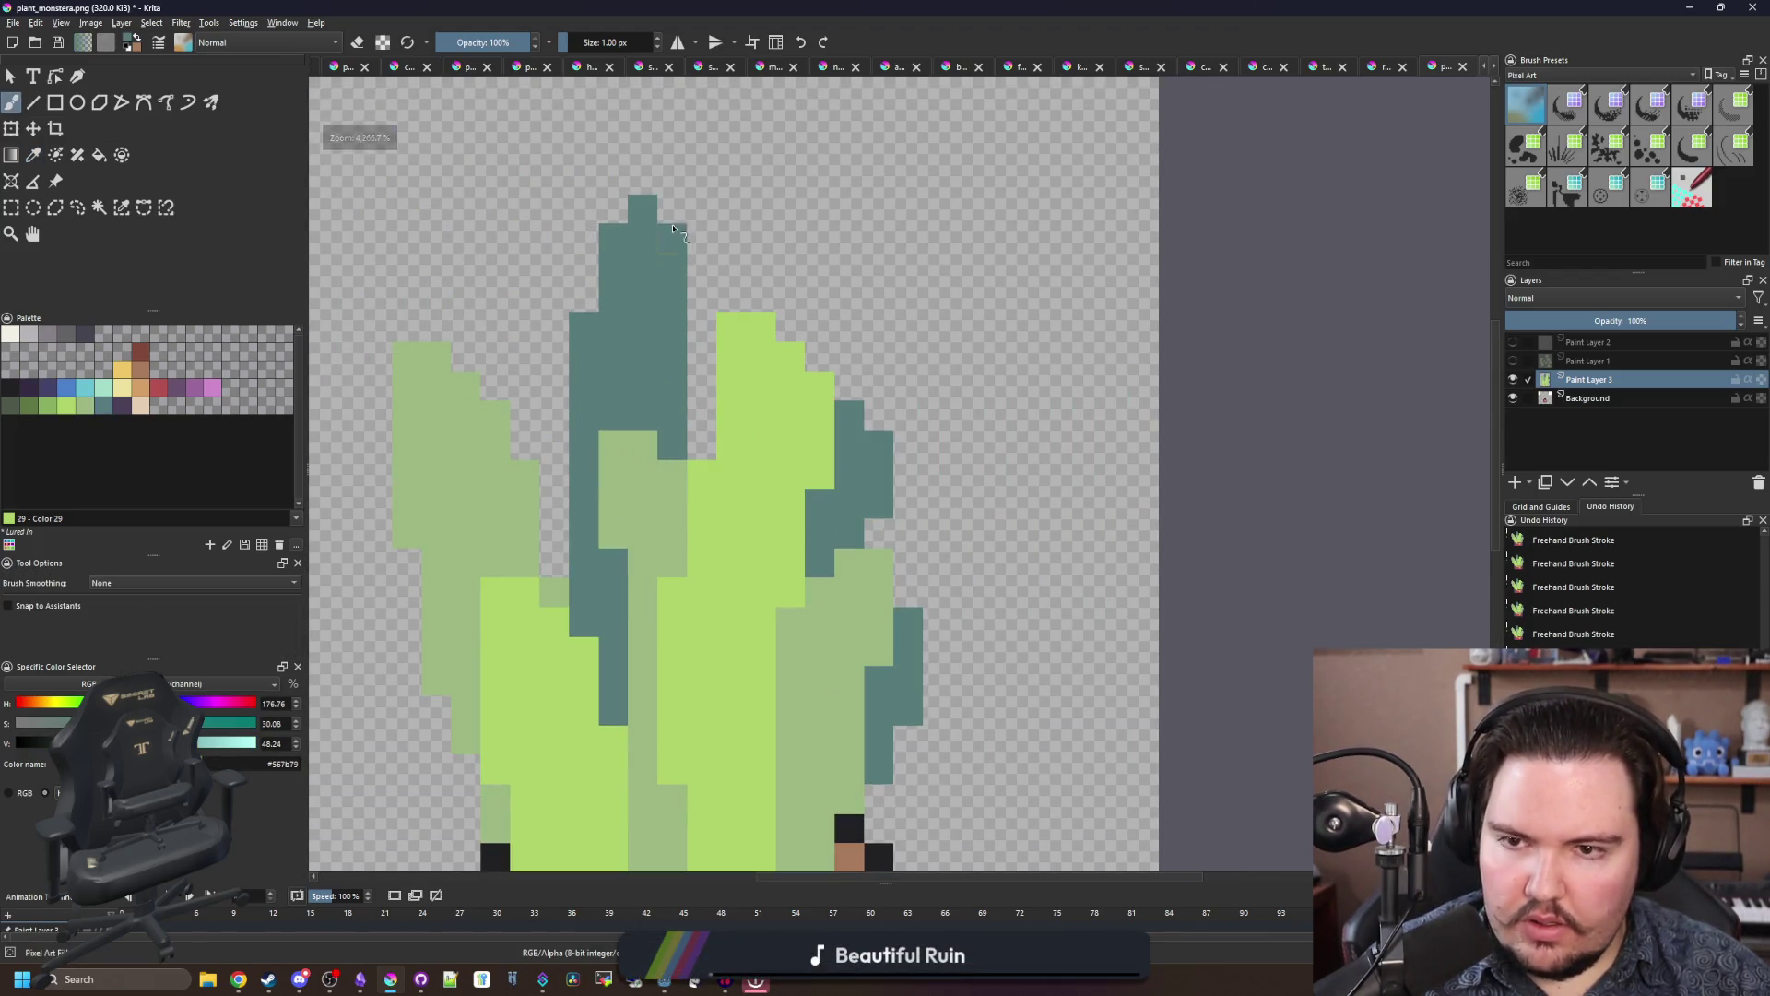
scroll(664, 277, "down", 3)
scroll(639, 344, "up", 2)
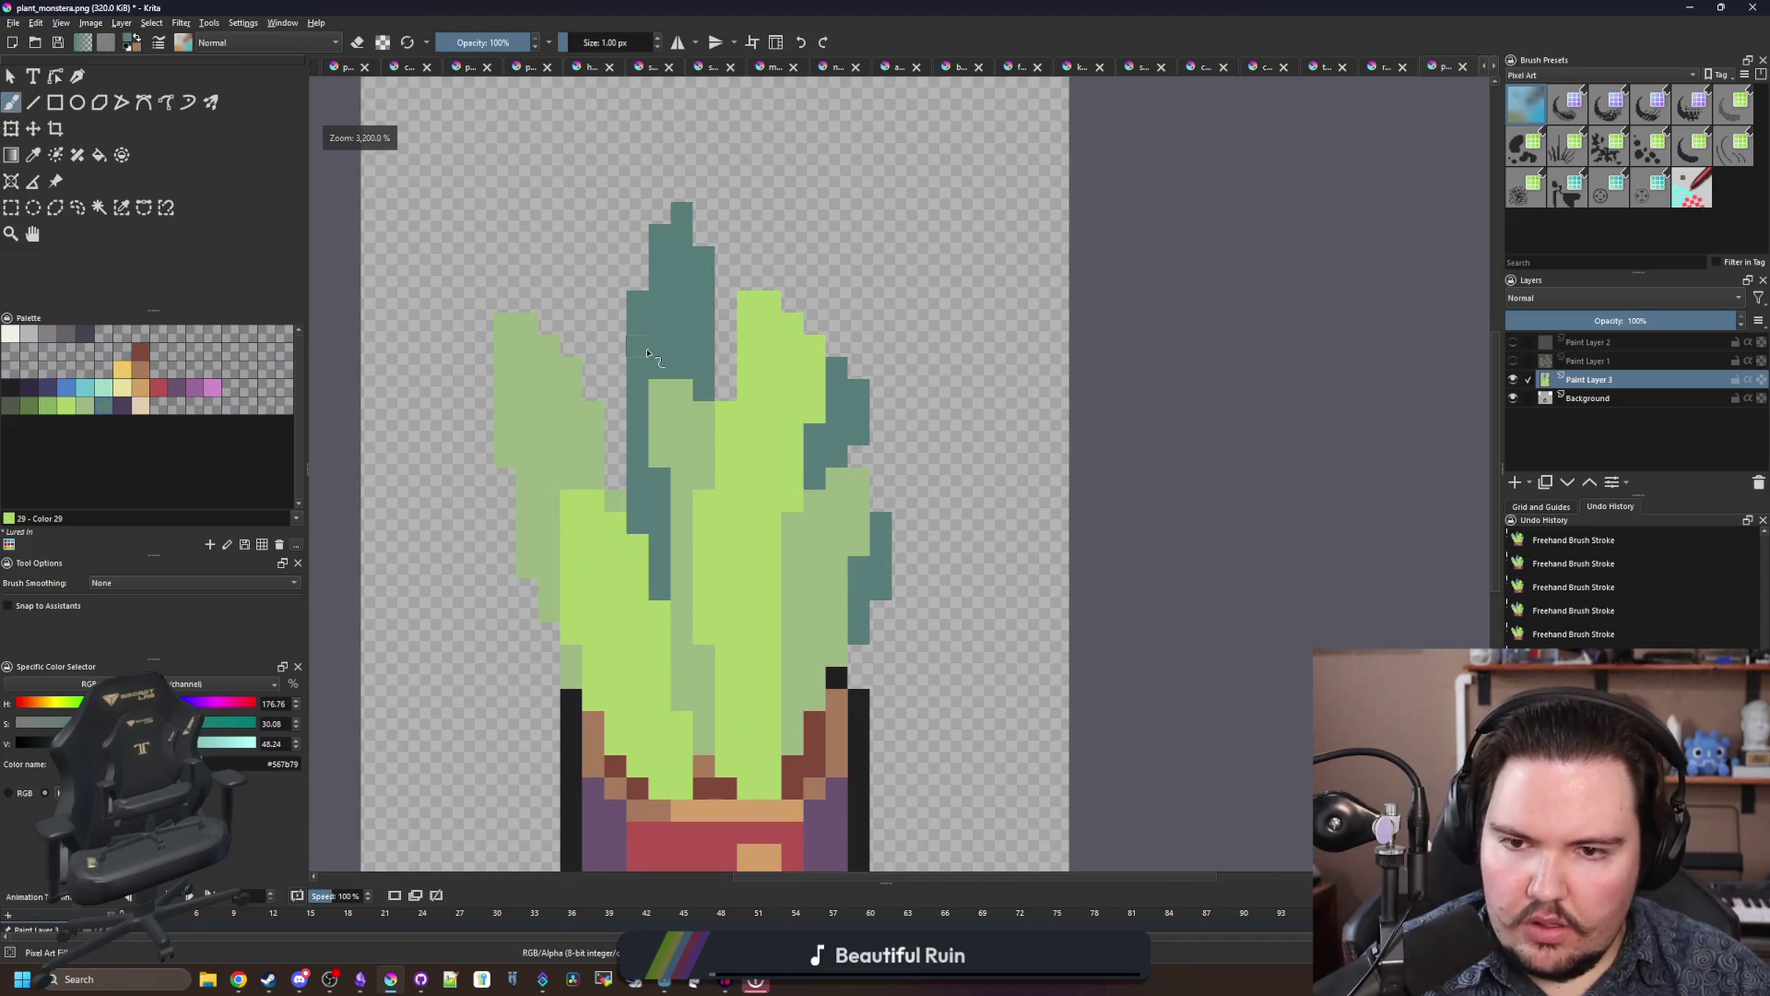
scroll(819, 565, "up", 1)
scroll(819, 565, "down", 1)
scroll(853, 374, "up", 1)
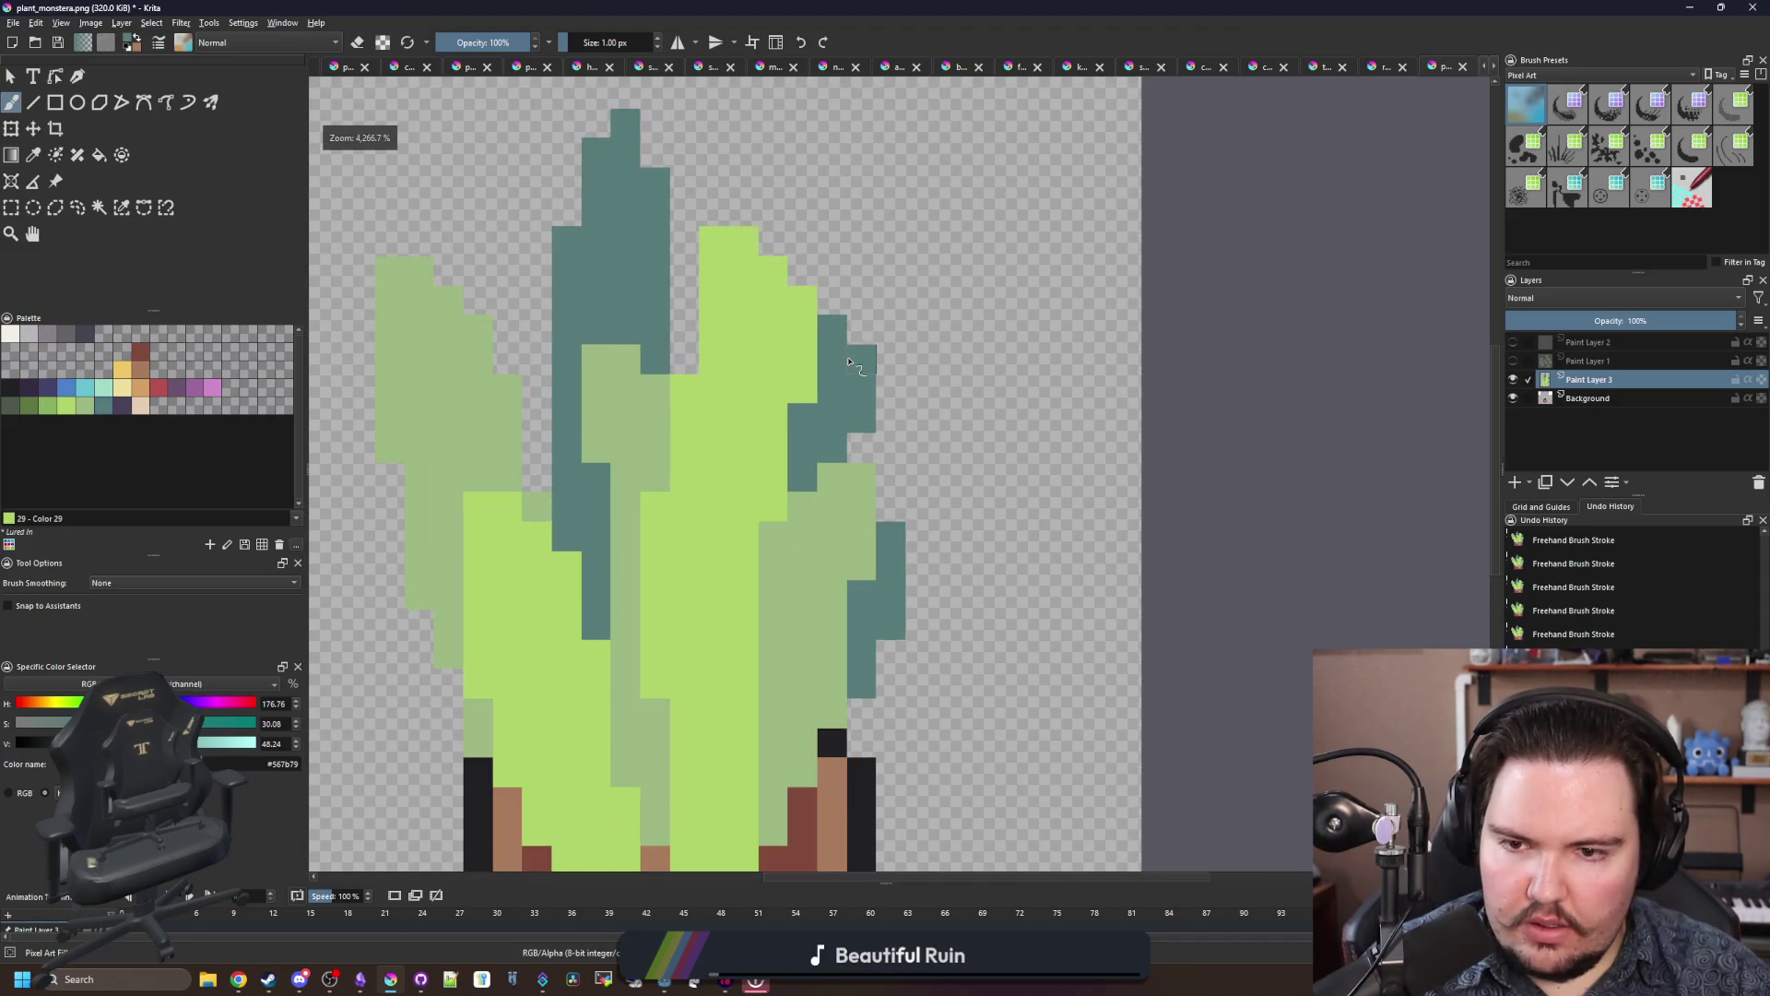
scroll(852, 374, "down", 1)
scroll(853, 374, "up", 2)
left_click_drag(908, 351, 875, 316)
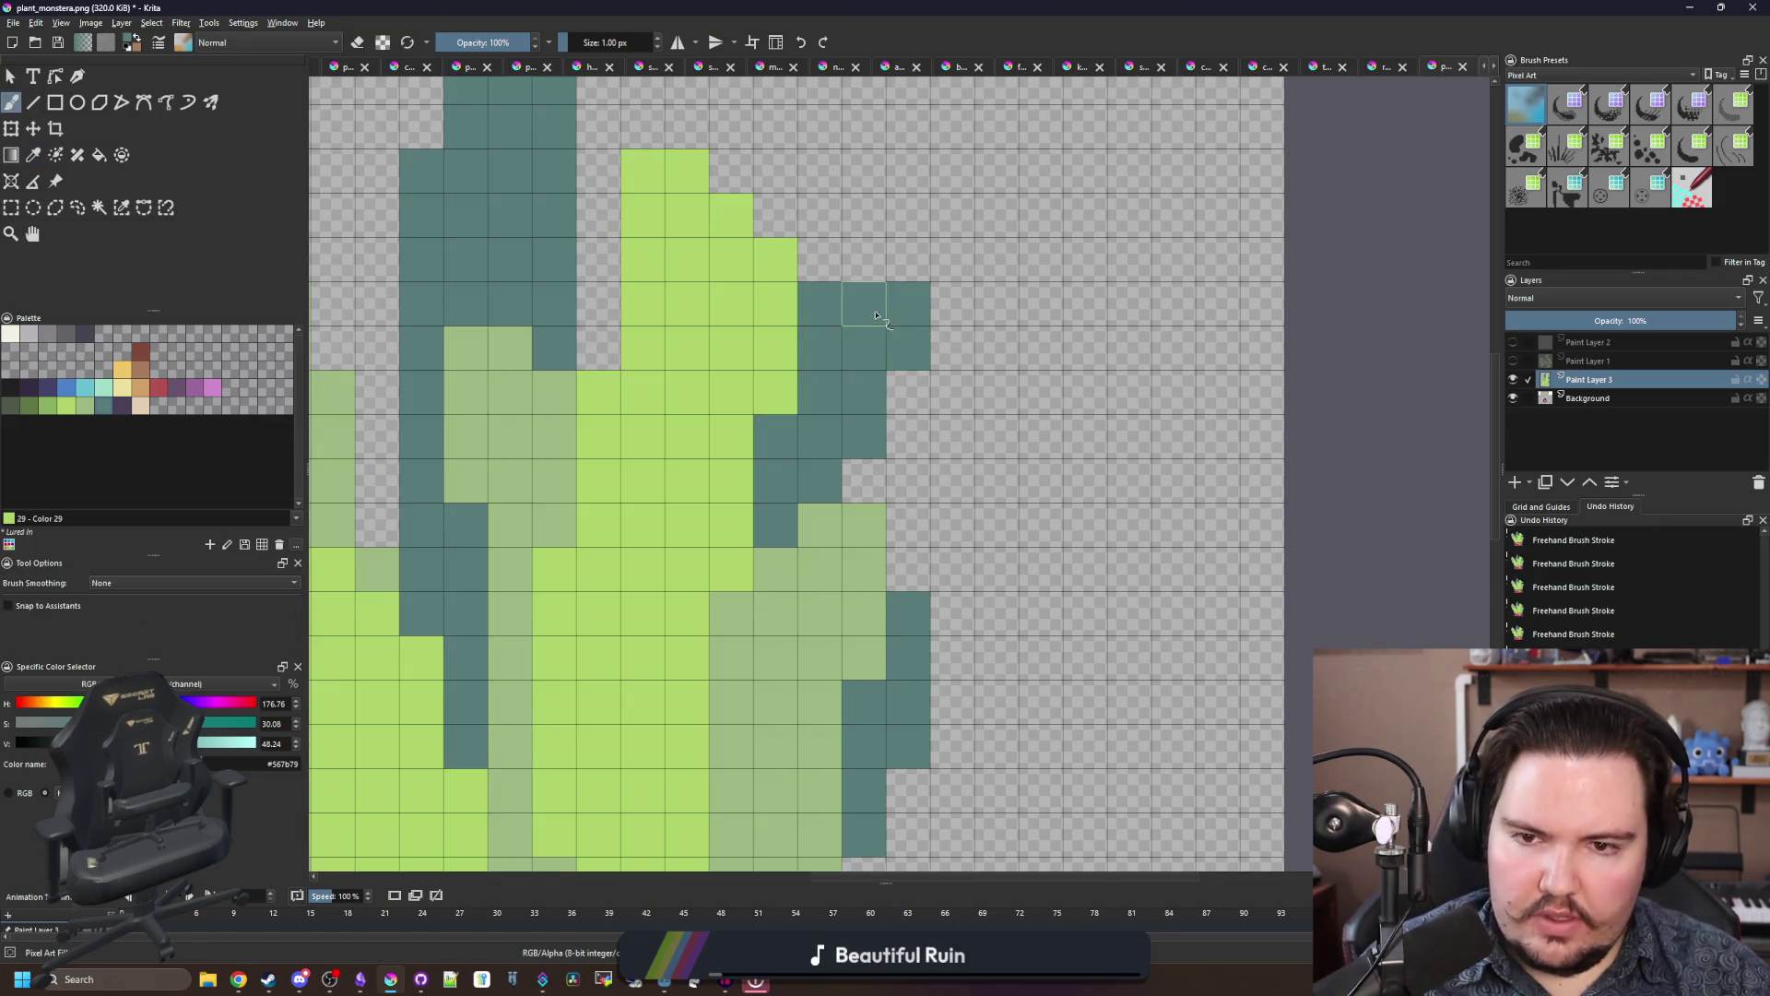
scroll(823, 316, "down", 6)
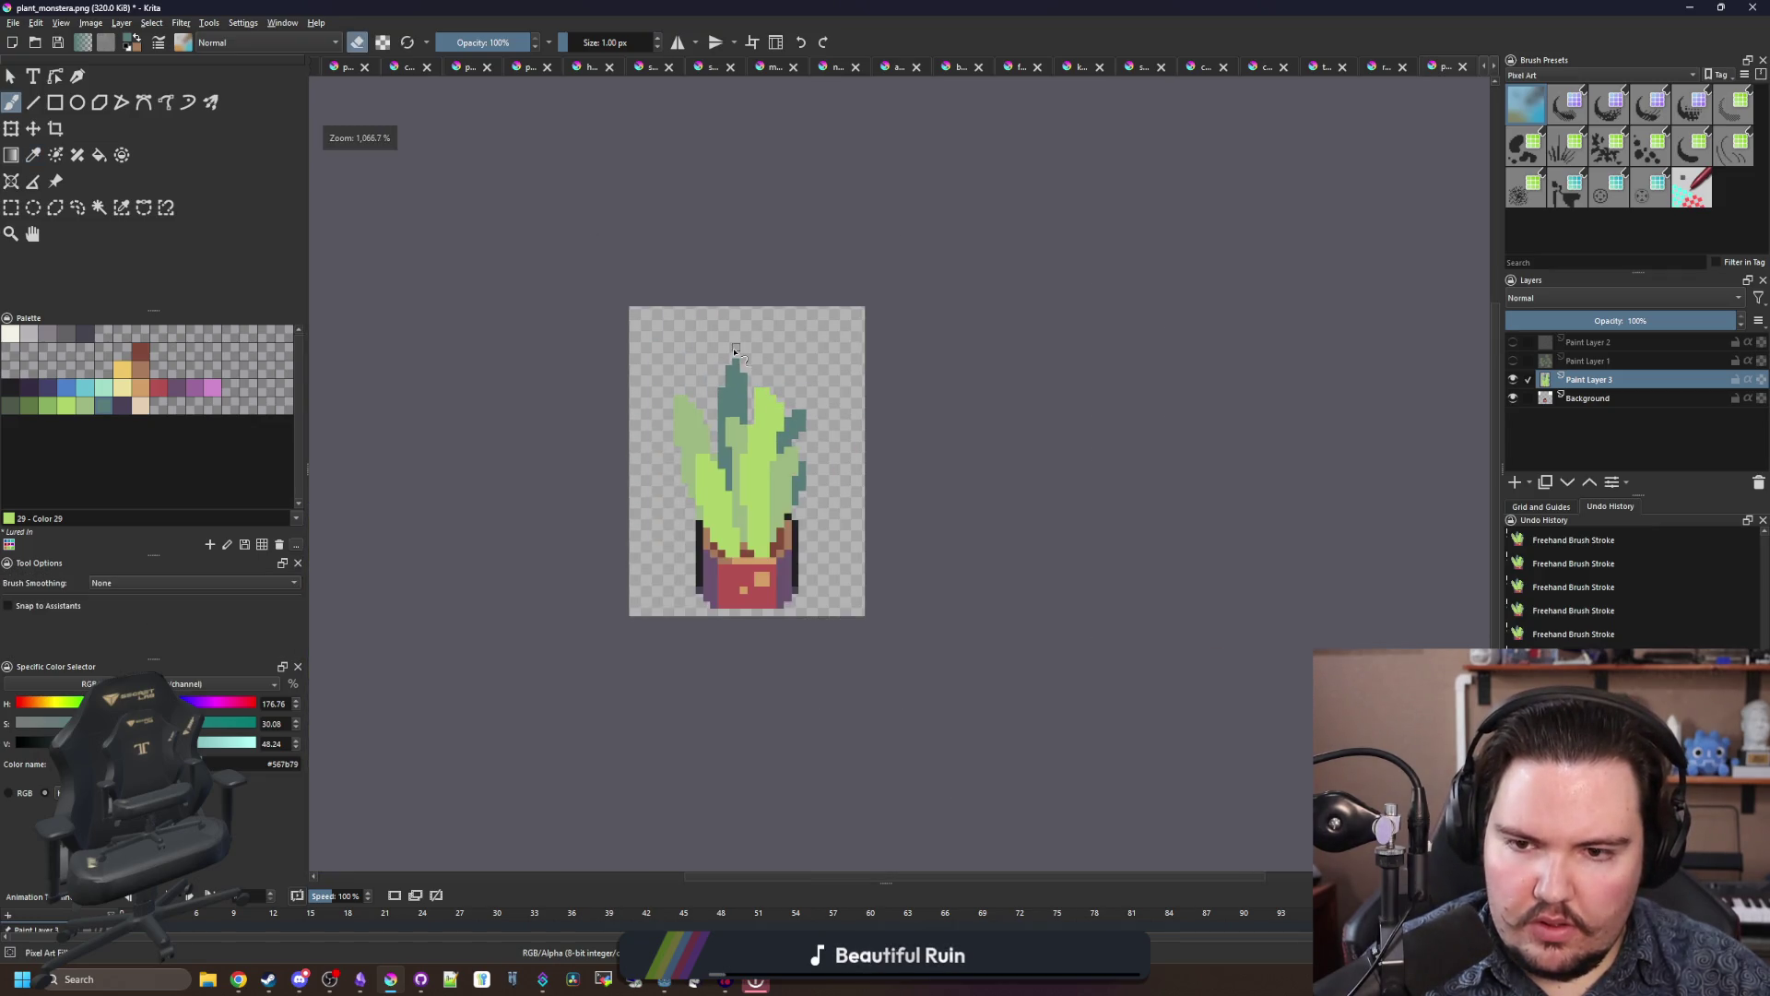
scroll(826, 425, "up", 4)
Step: Choose yellow from the palette and zoom out
scroll(750, 465, "down", 2)
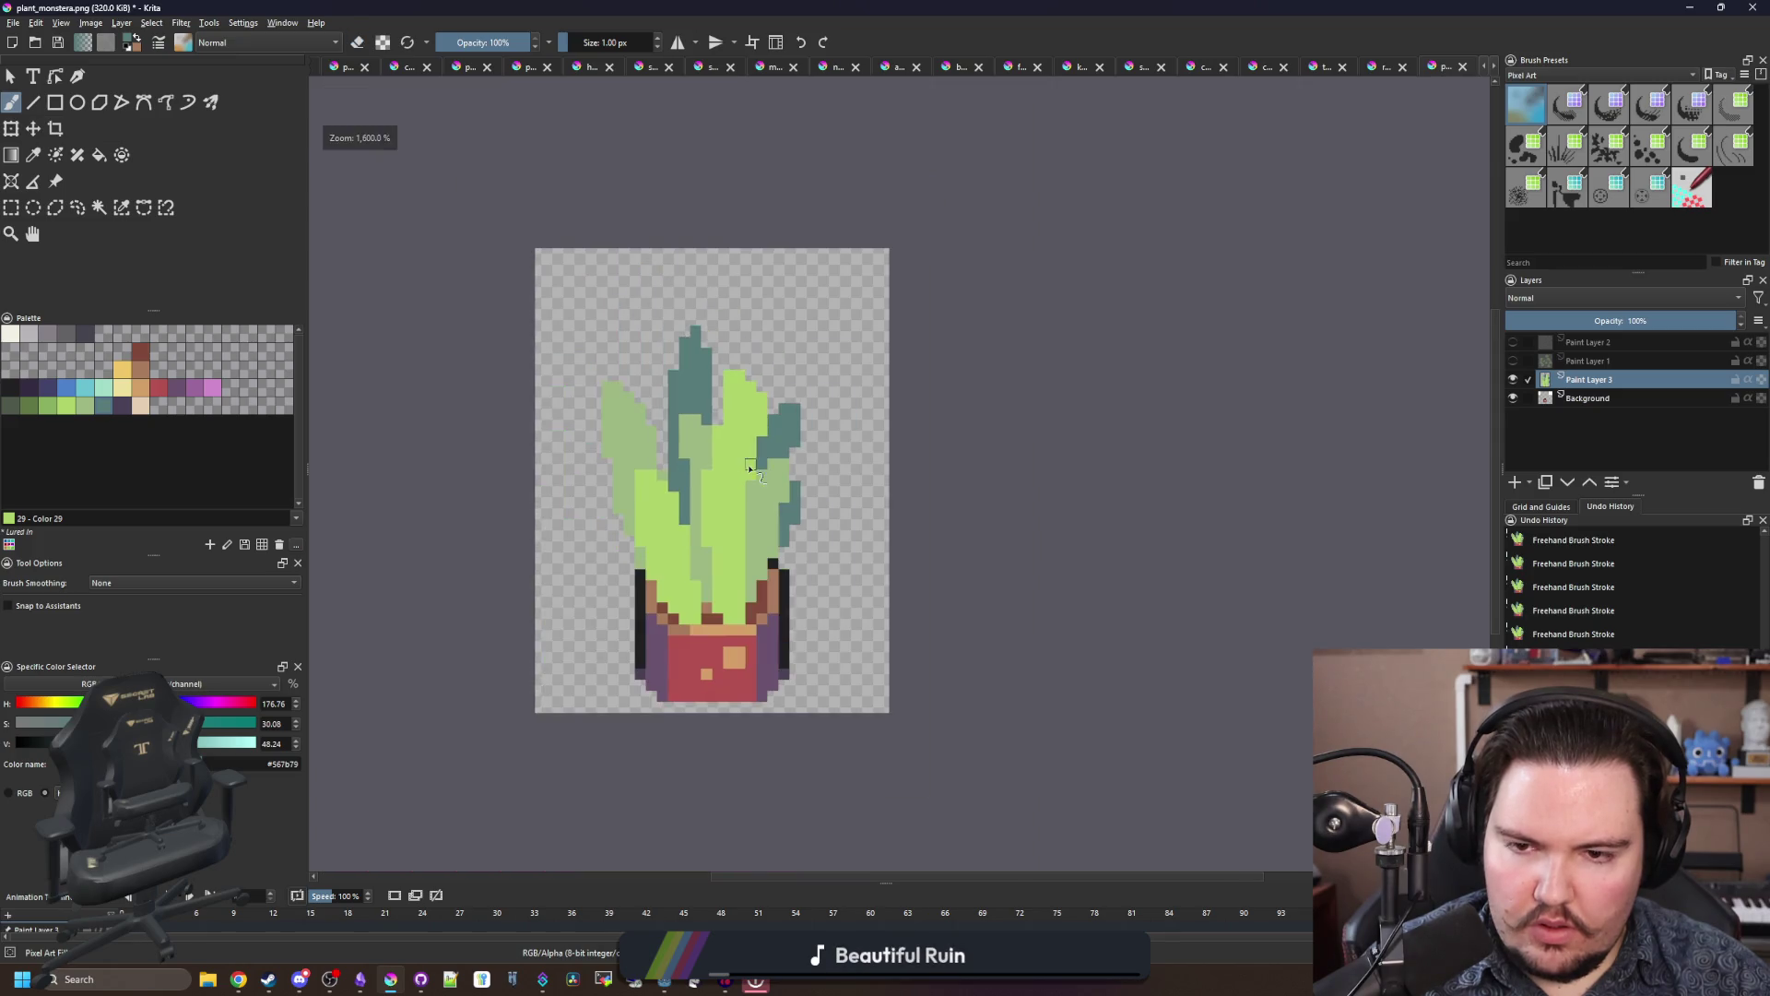
scroll(712, 585, "up", 3)
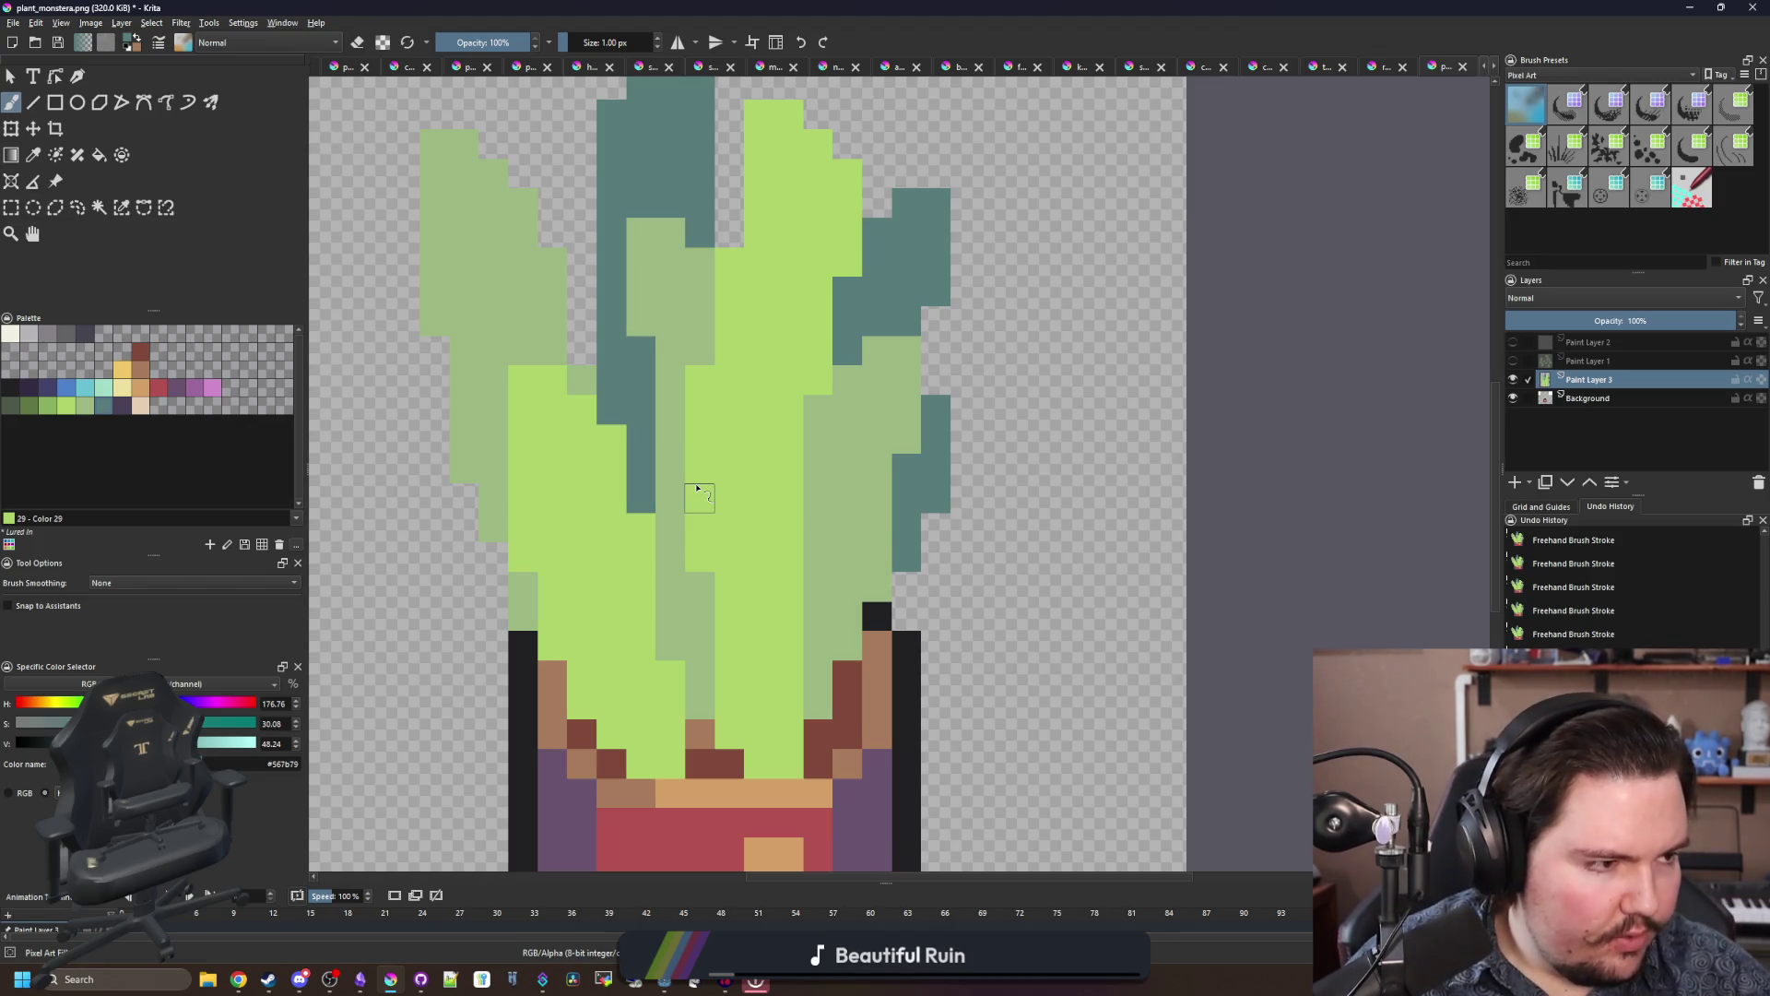
scroll(479, 462, "up", 2)
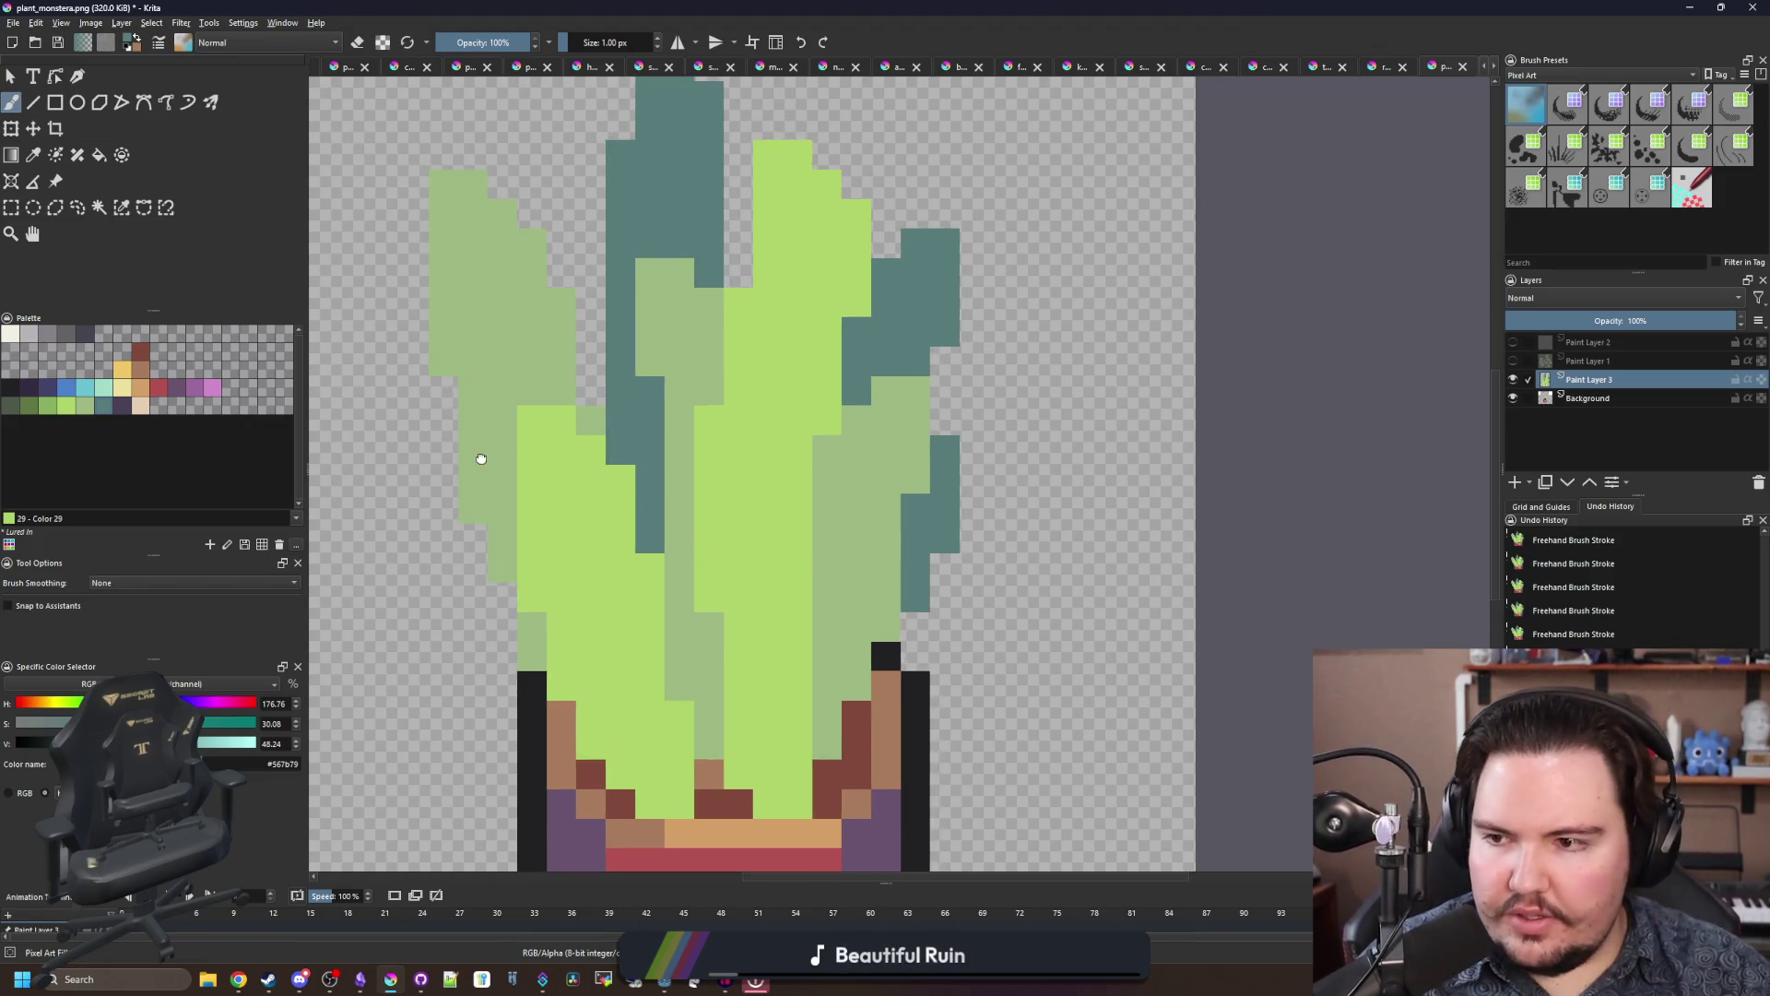
left_click(120, 371)
scroll(796, 493, "down", 8)
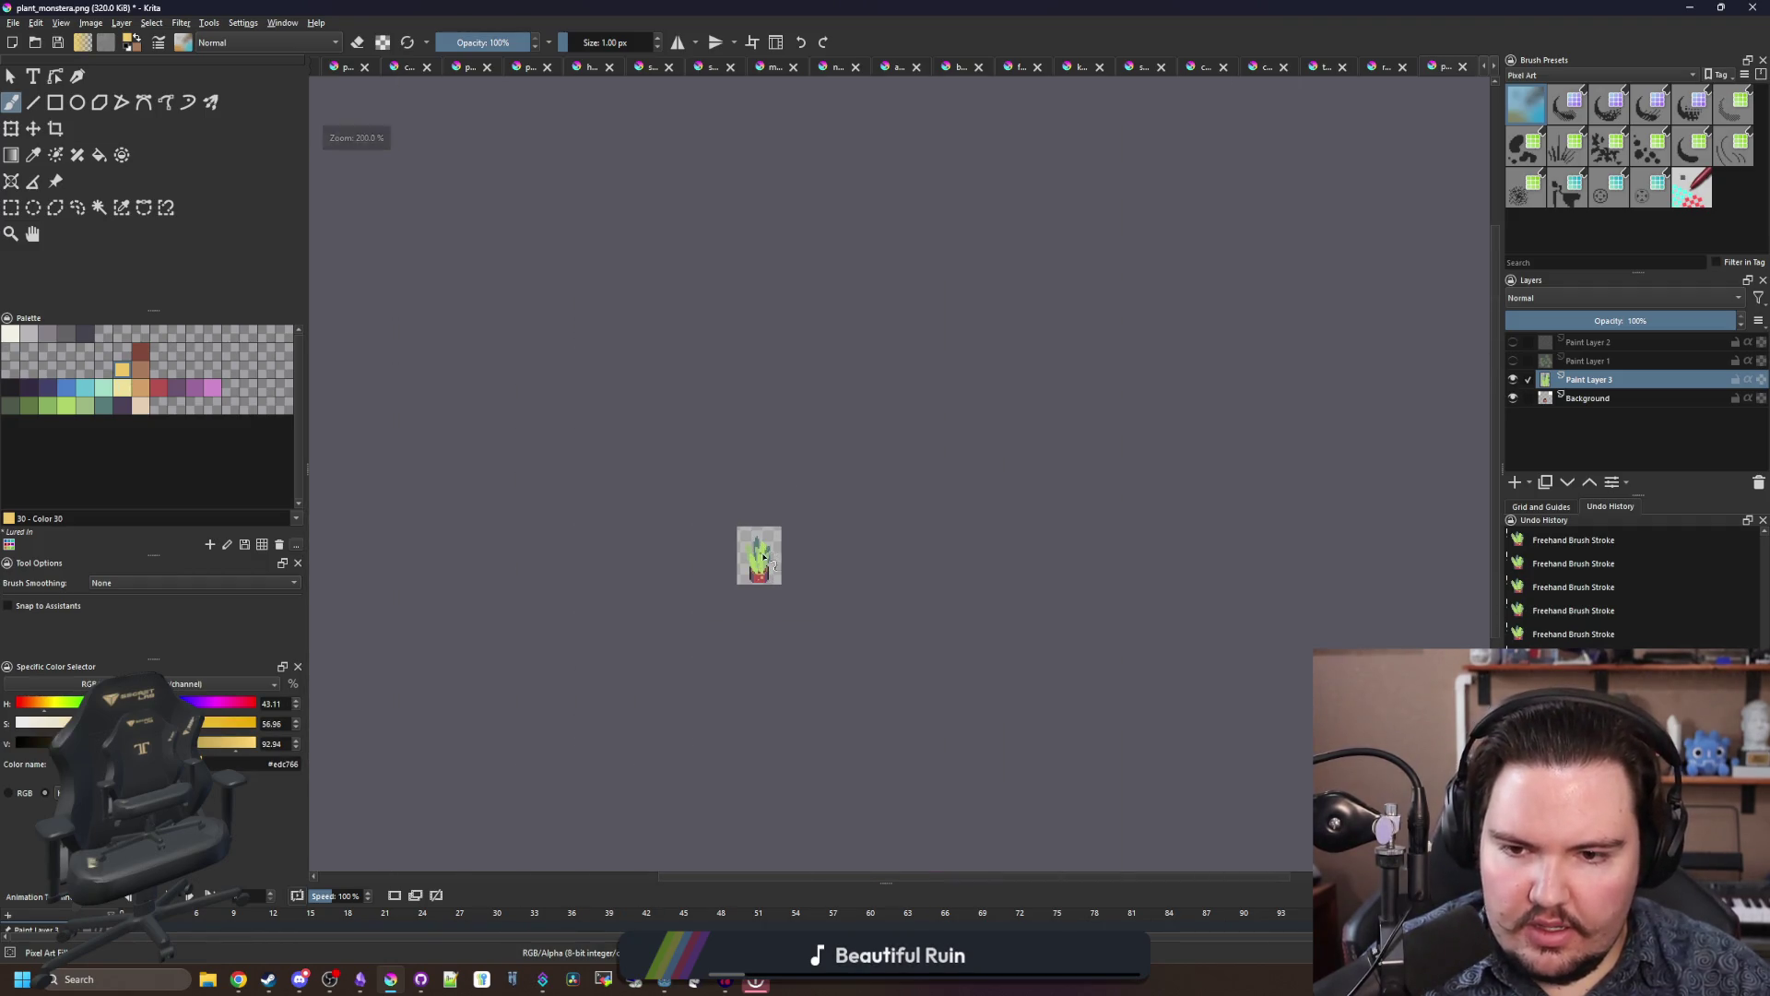
Step: Extend the centre leaf upward in sage green and repaint a row of its cells teal
scroll(762, 558, "up", 6)
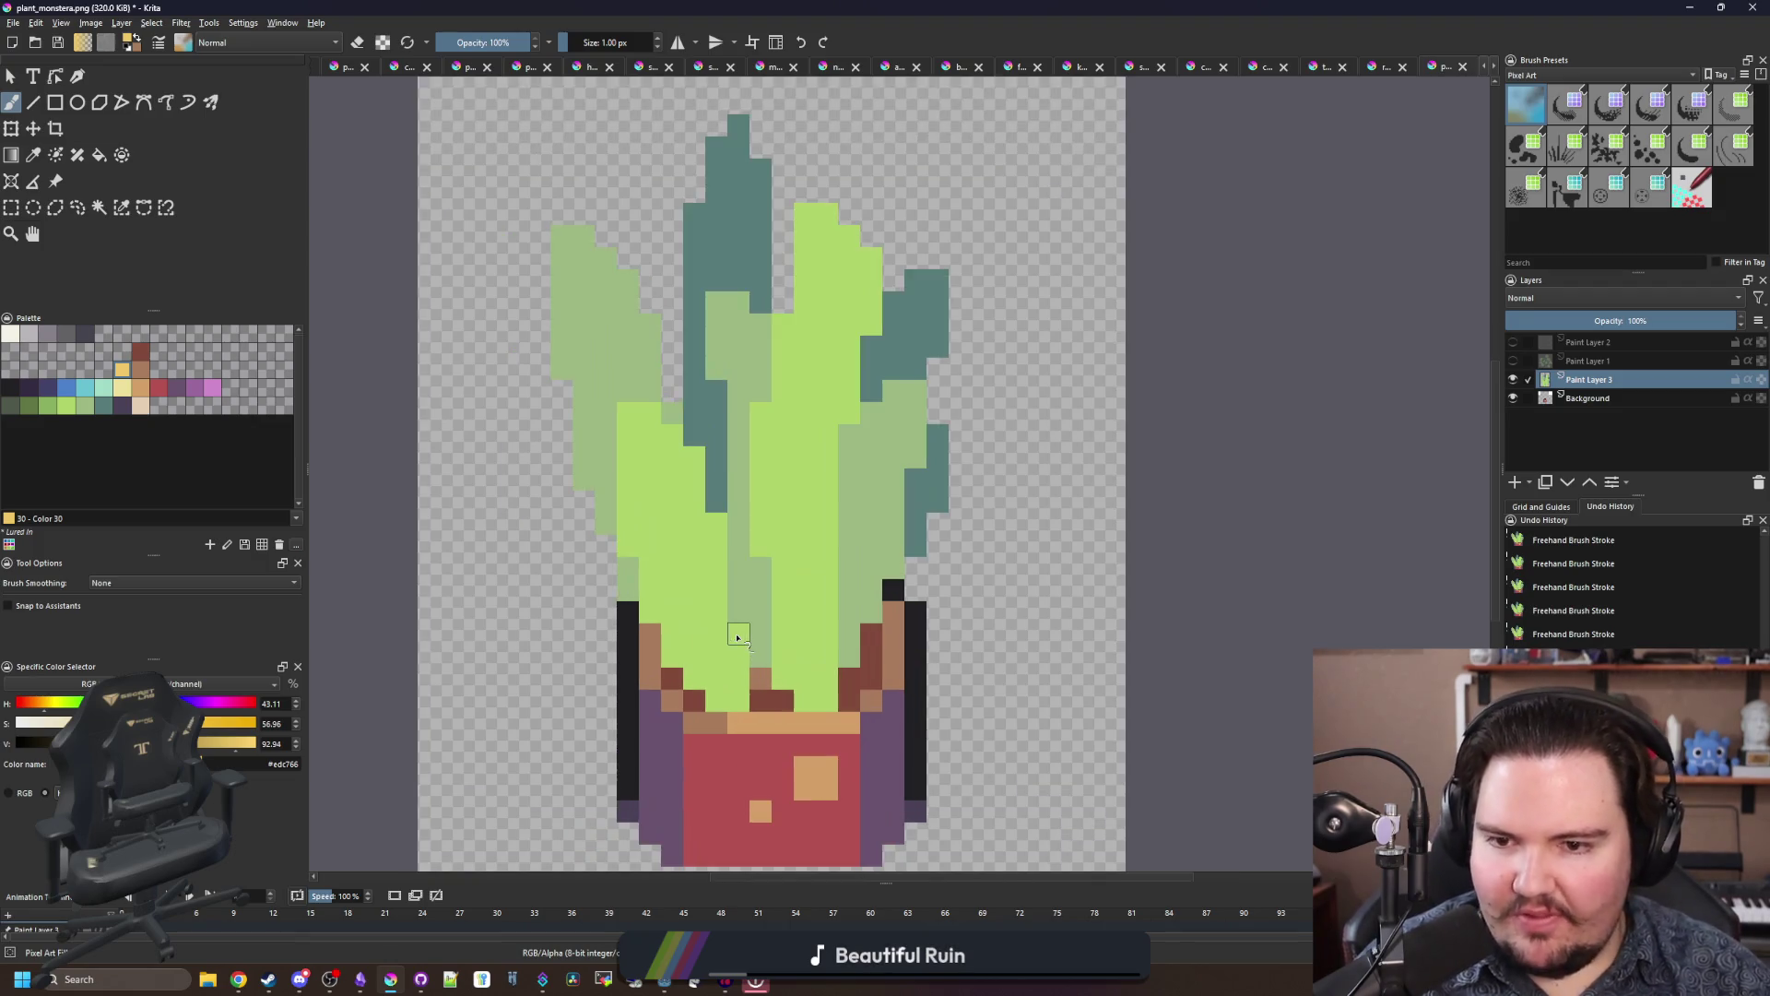
left_click(14, 407)
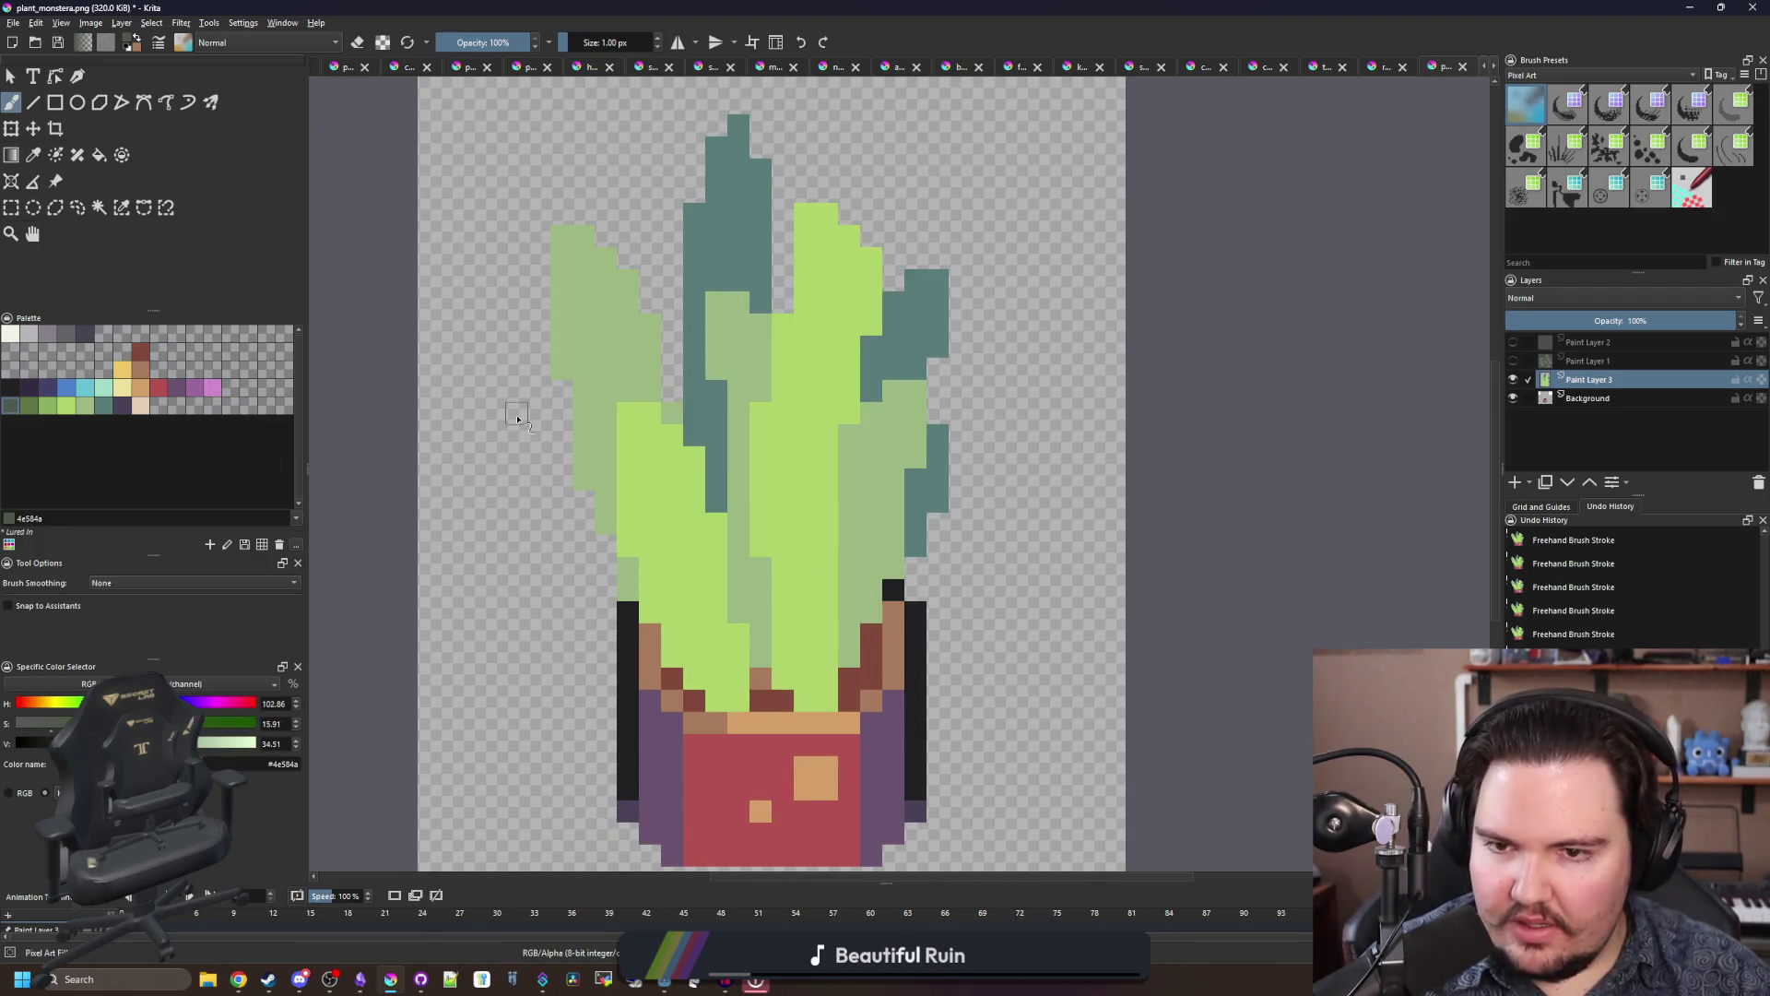
left_click(711, 382, "ctrl")
scroll(737, 489, "up", 5)
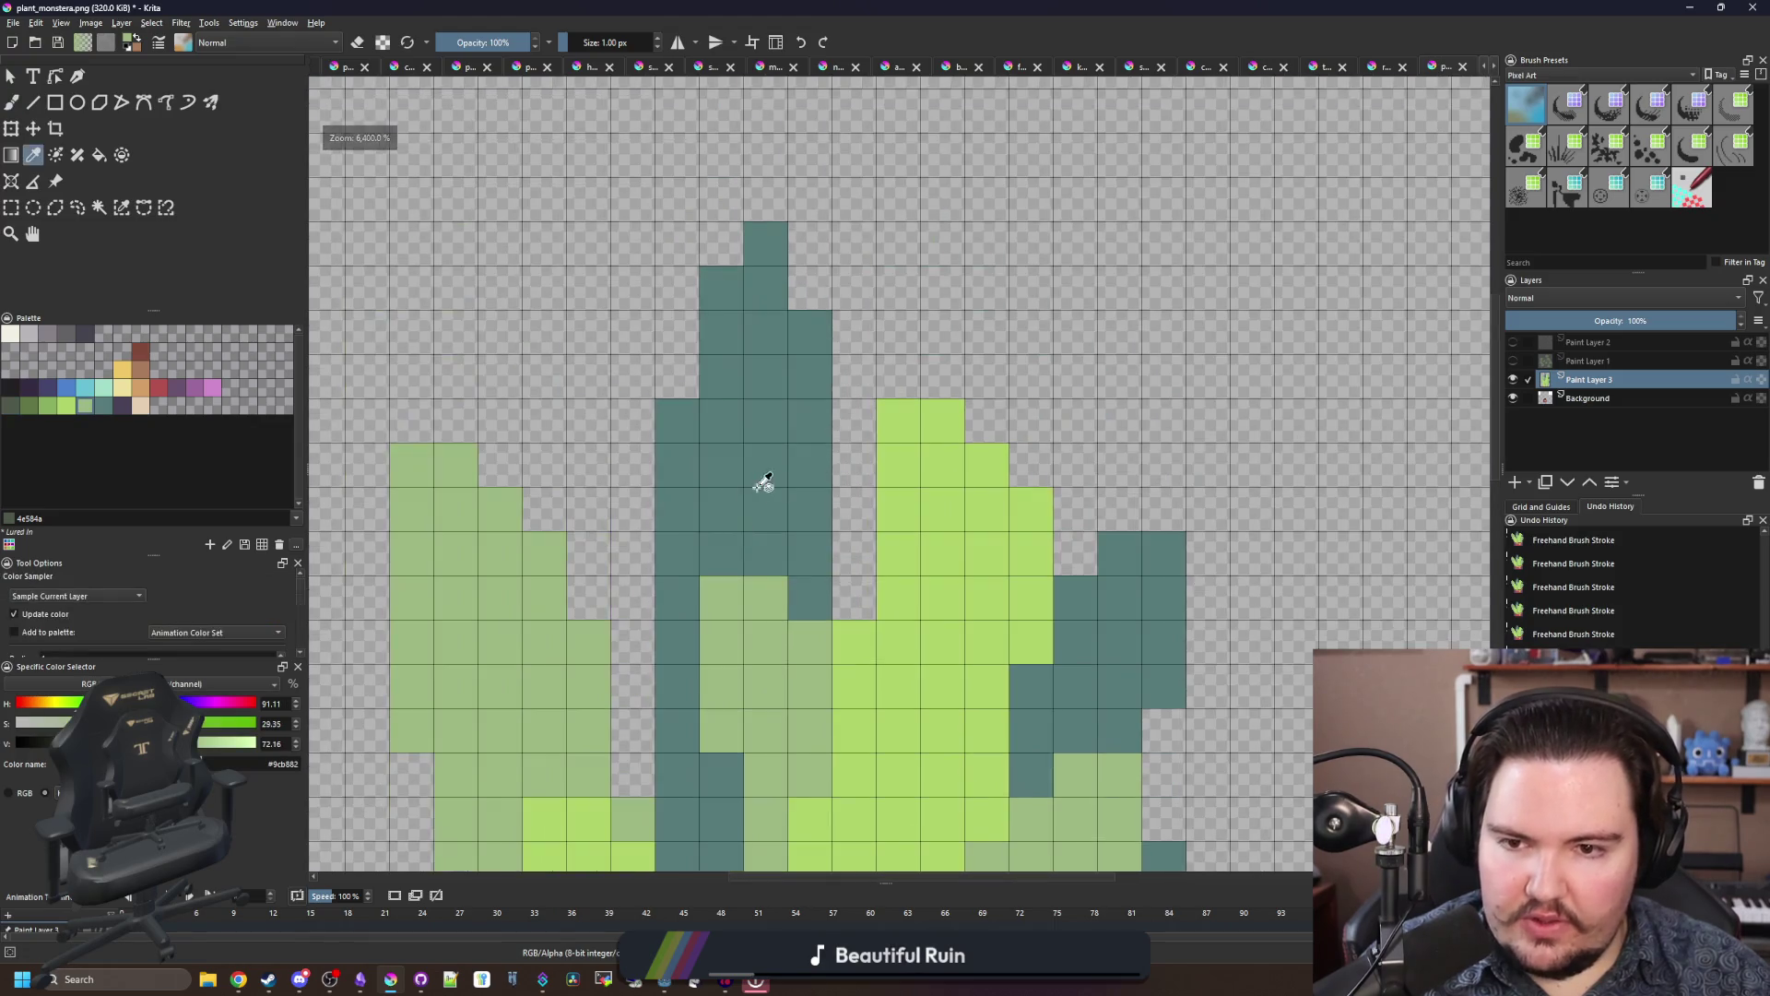
mouse_move(807, 493)
left_mouse_down()
mouse_move(765, 488)
mouse_move(729, 434)
mouse_move(739, 316)
left_mouse_up()
scroll(724, 299, "down", 5)
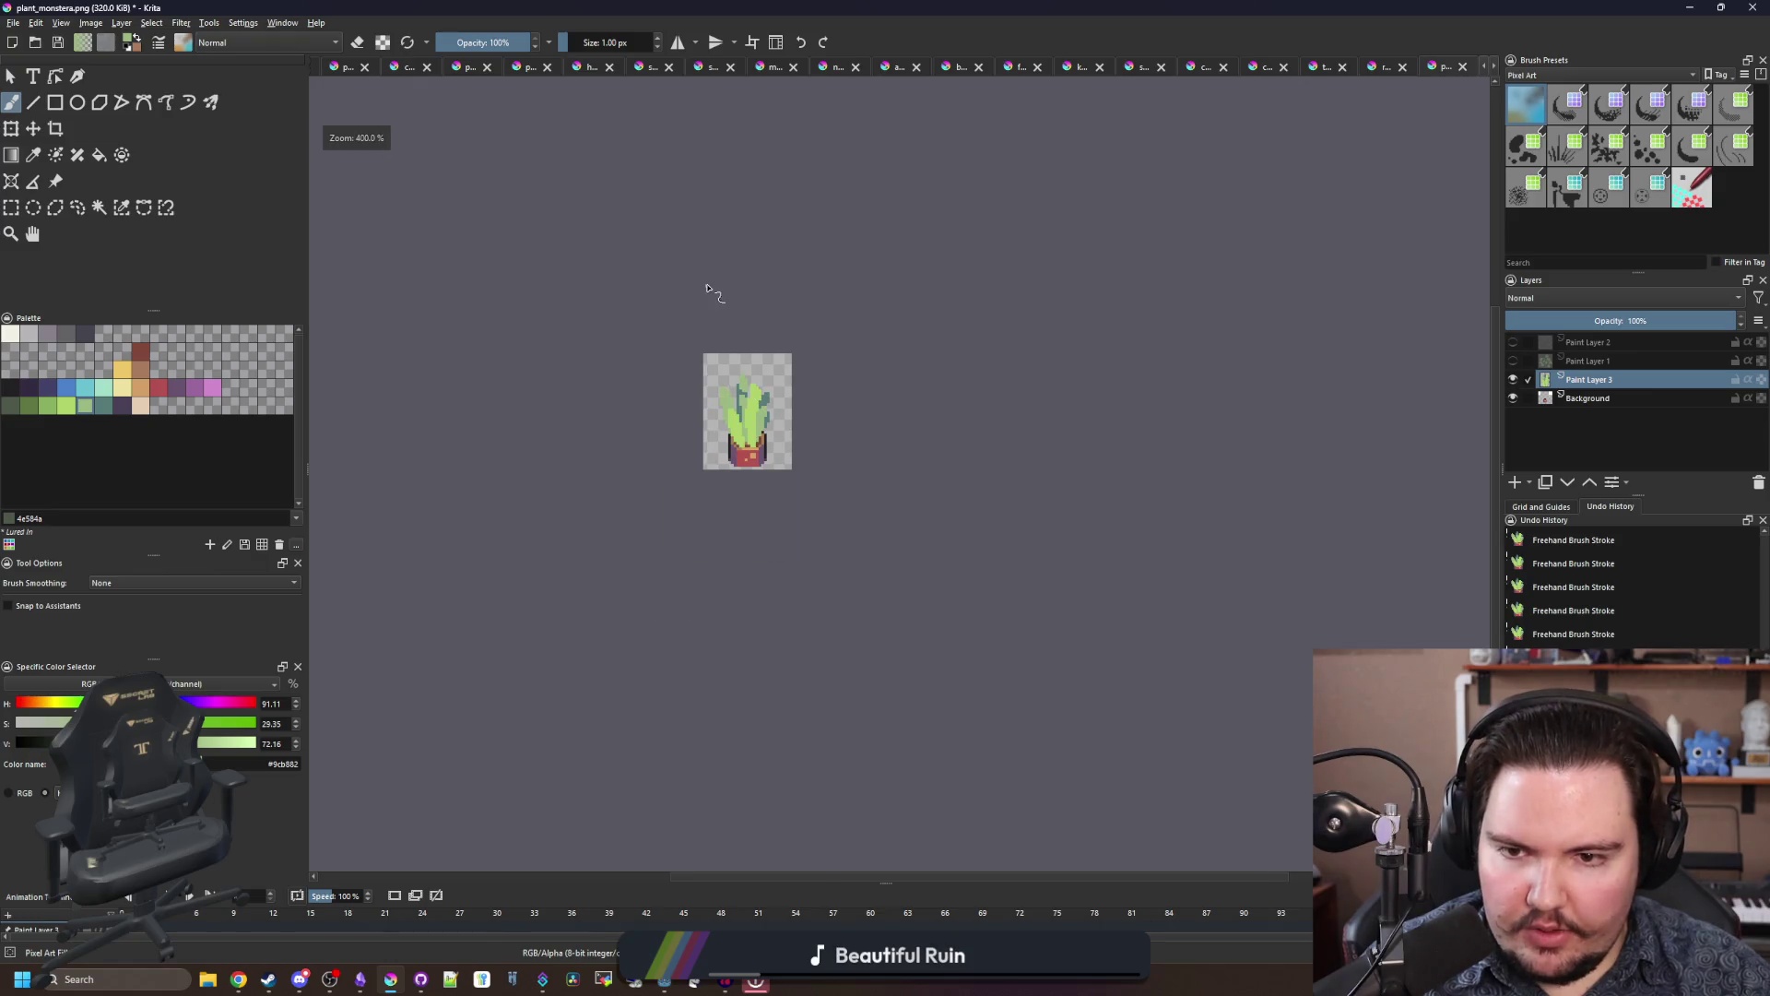
scroll(746, 401, "up", 5)
left_click(790, 501, "ctrl")
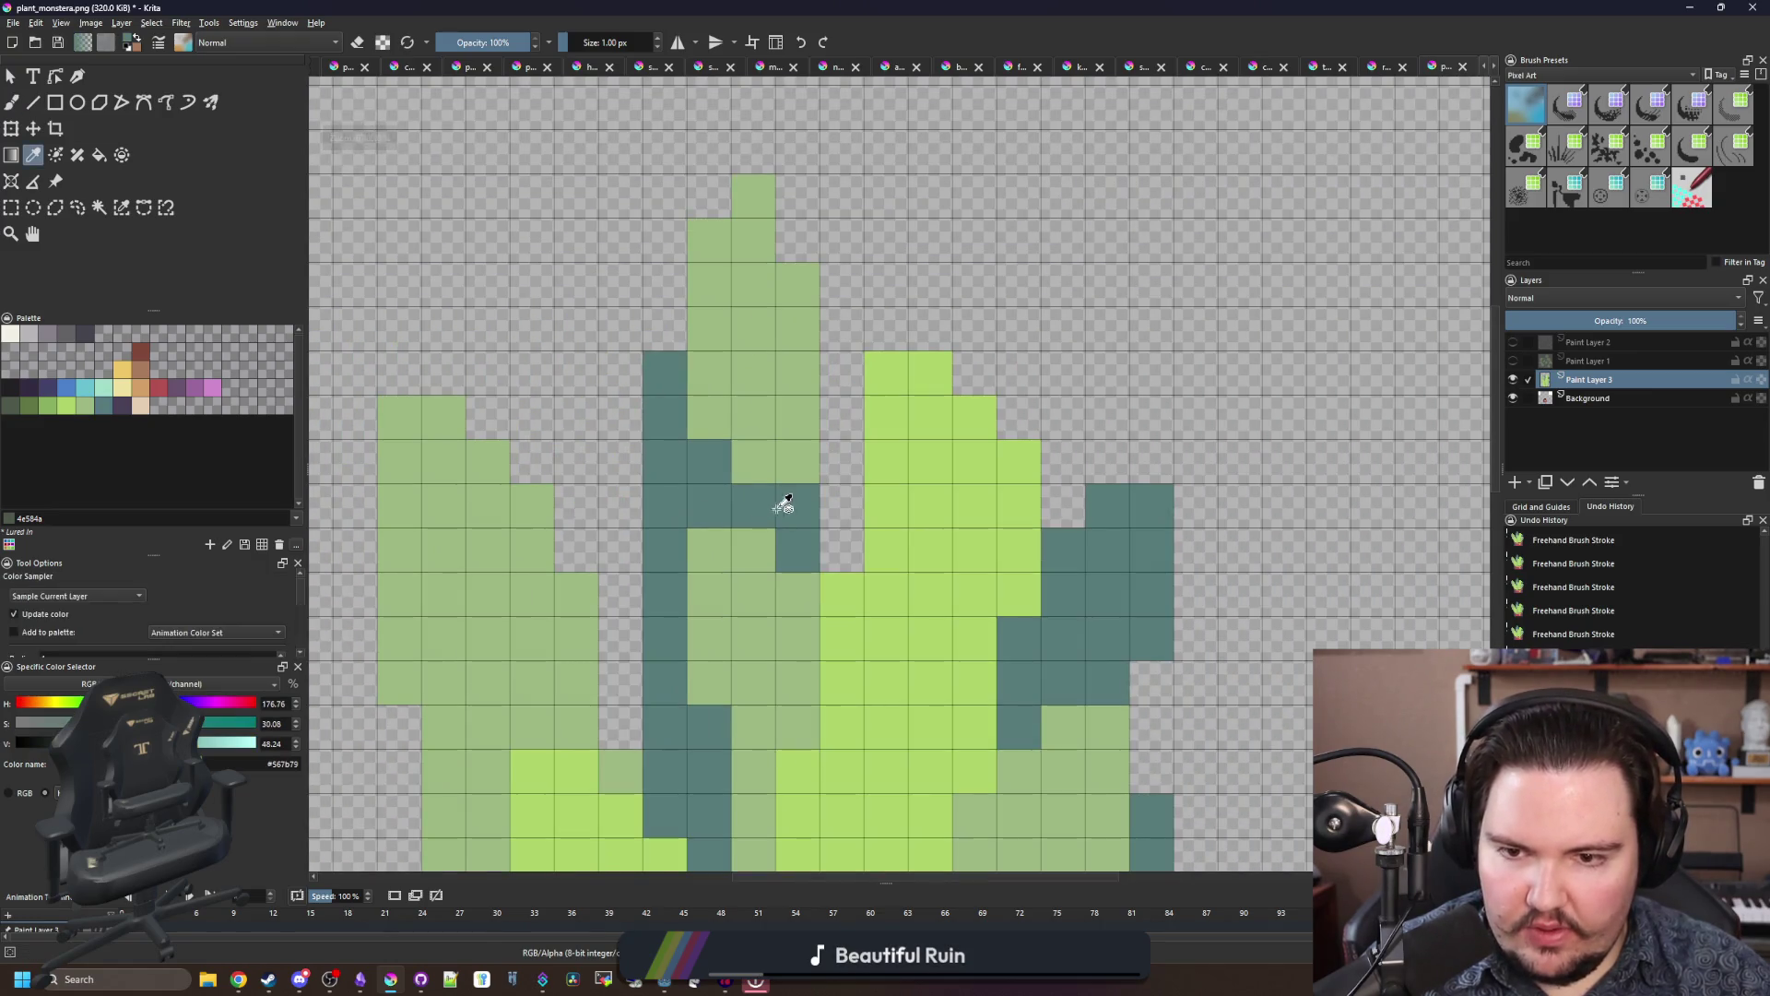
left_click_drag(798, 461, 710, 461)
Step: Fill the centre leaf's sage cells with the deeper green #8ab060
key("p")
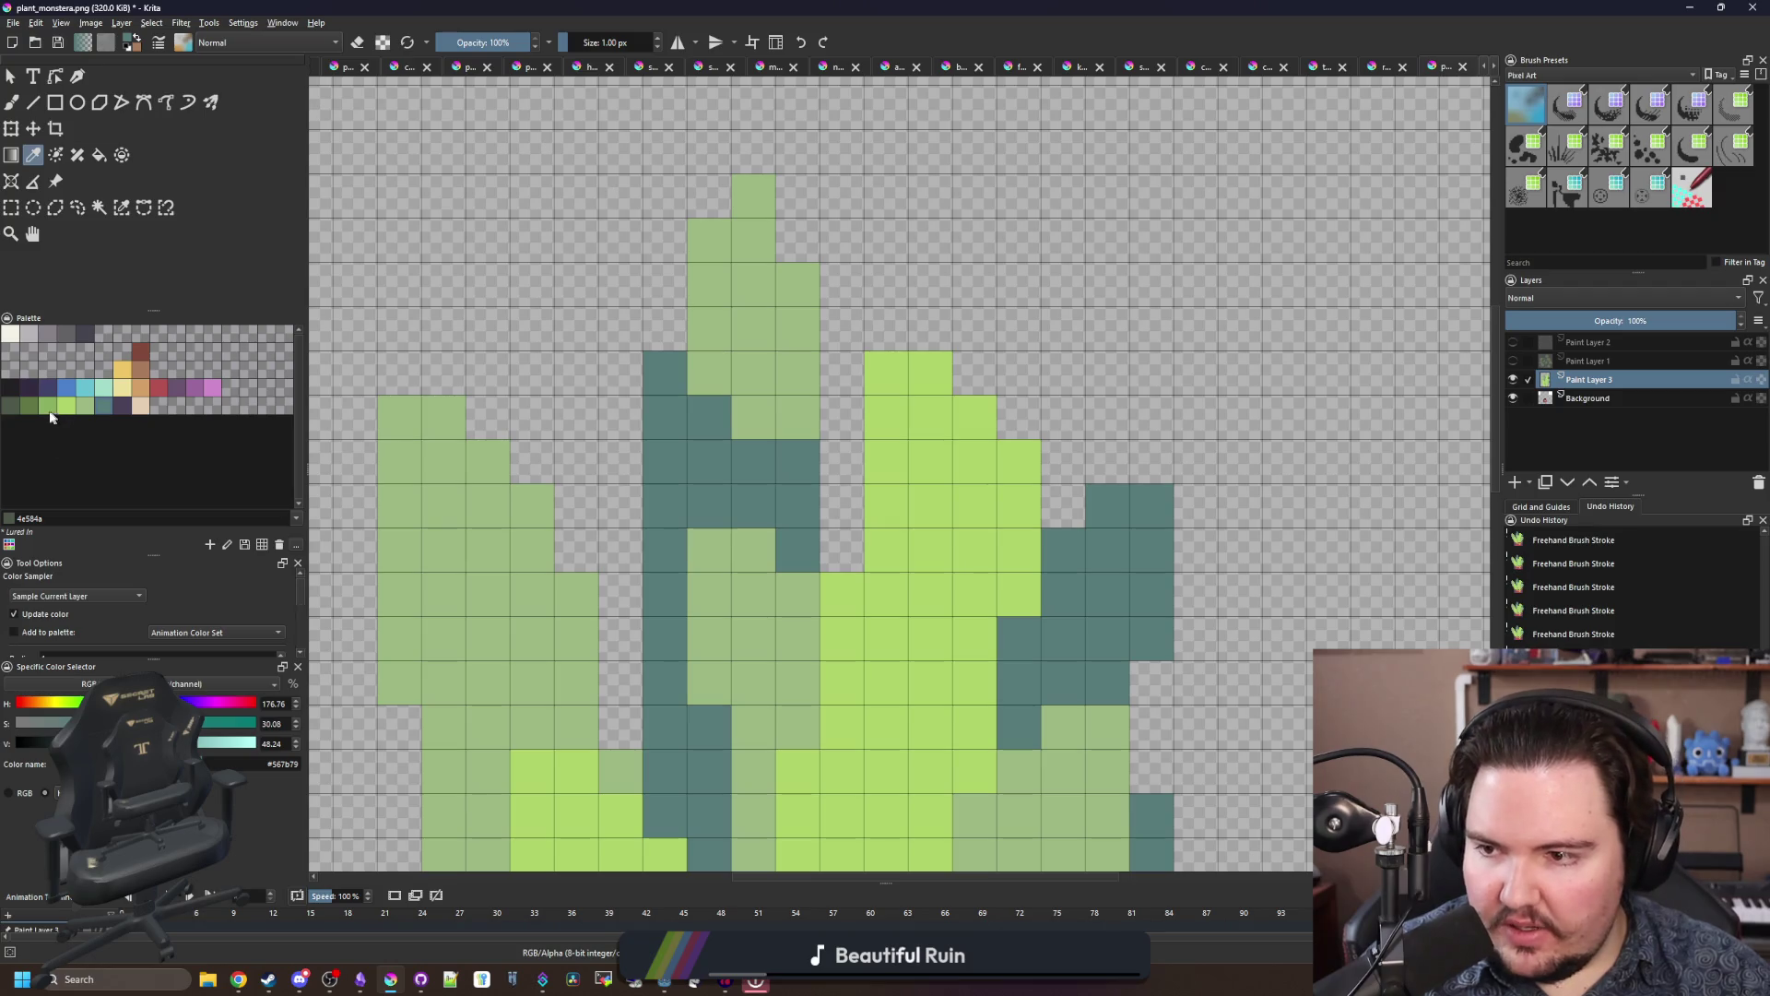
left_click(48, 410)
key("f")
left_click(725, 382)
Step: Fill the left and right sage leaves with deeper green #8ab060, undoing the middle-leaf fill
left_click(778, 613)
scroll(777, 613, "down", 5)
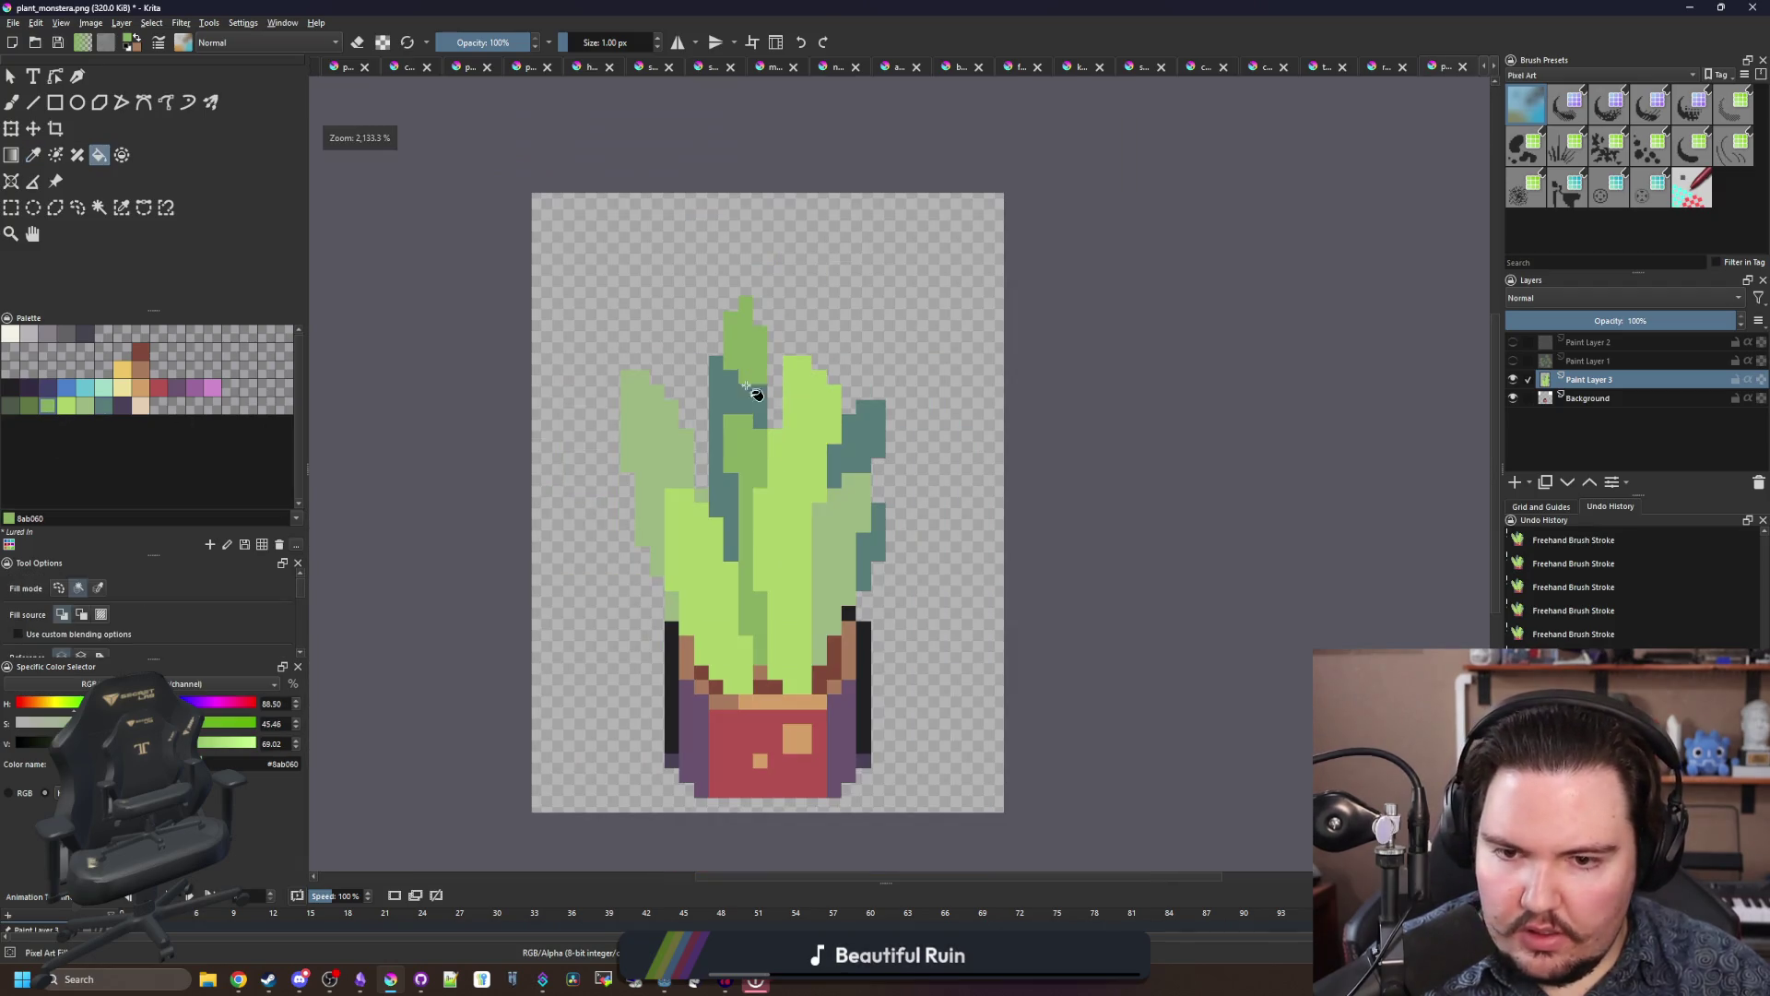
scroll(743, 384, "up", 2)
key("ctrl+z")
left_click(622, 385)
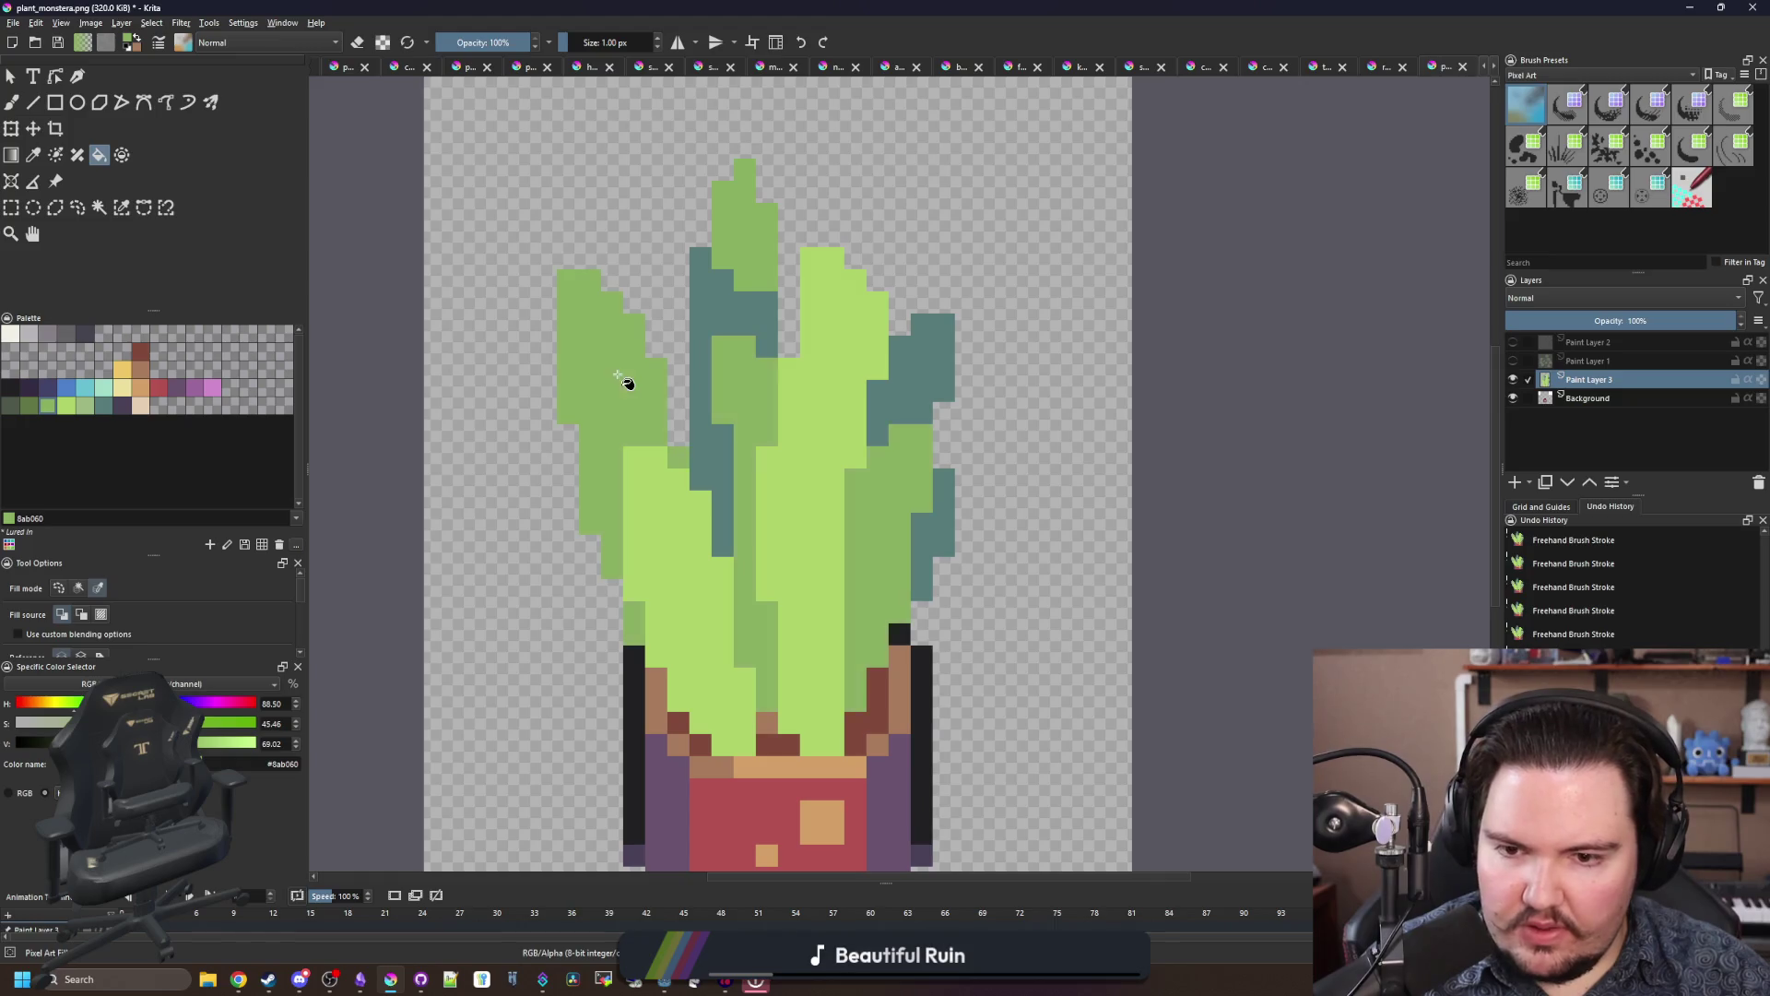
scroll(728, 323, "down", 5)
scroll(738, 427, "up", 4)
key("b")
Step: Paint deeper green over the teal cells on the right leaf
scroll(734, 430, "up", 4)
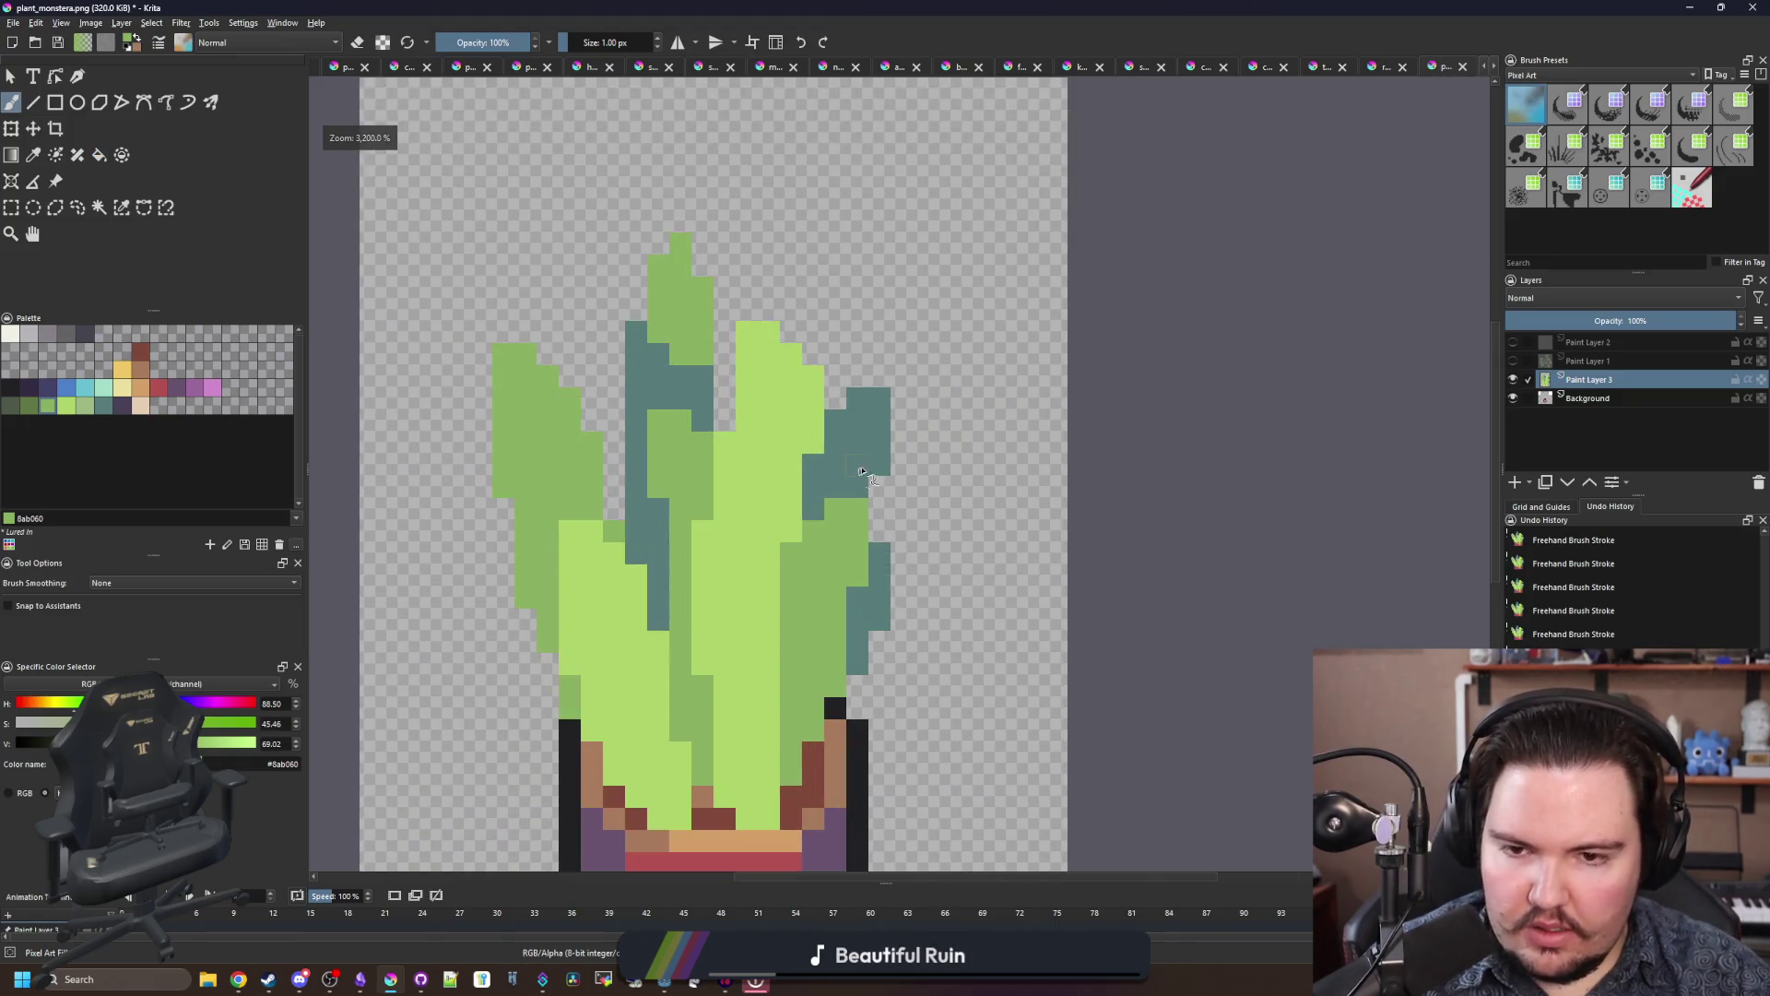
mouse_move(847, 426)
left_mouse_down()
mouse_move(876, 382)
mouse_move(869, 341)
left_mouse_up()
scroll(870, 341, "down", 5)
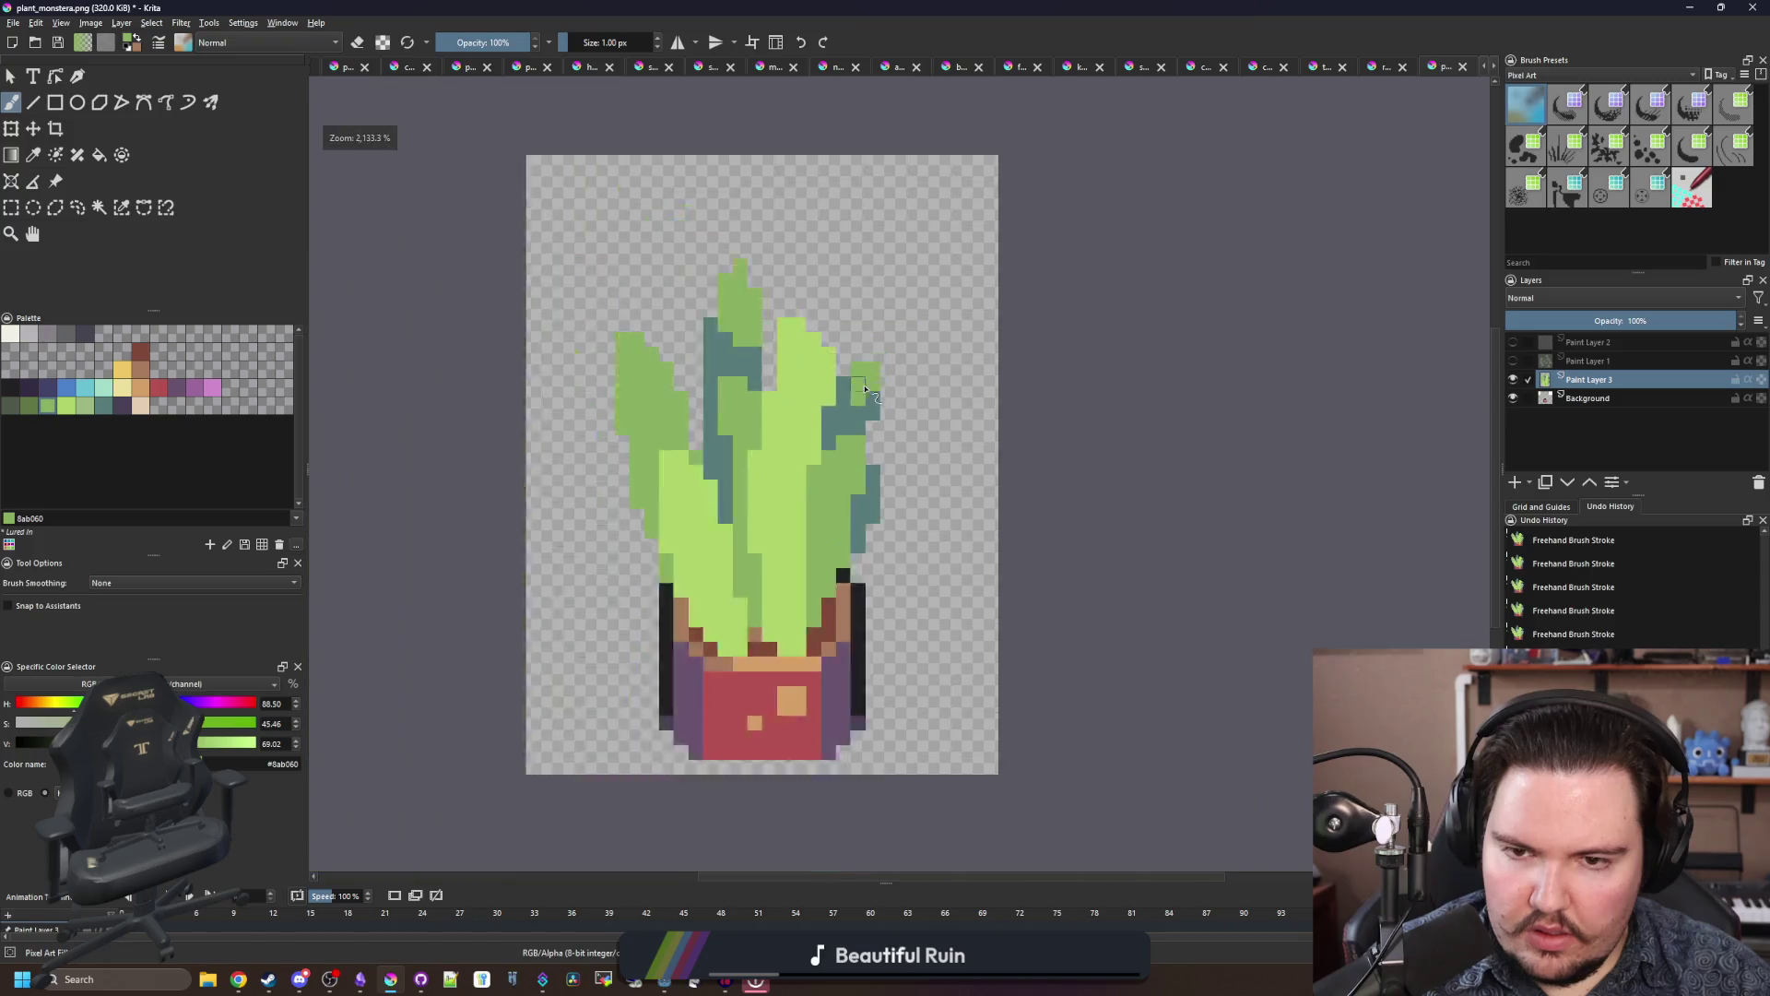
scroll(854, 499, "up", 2)
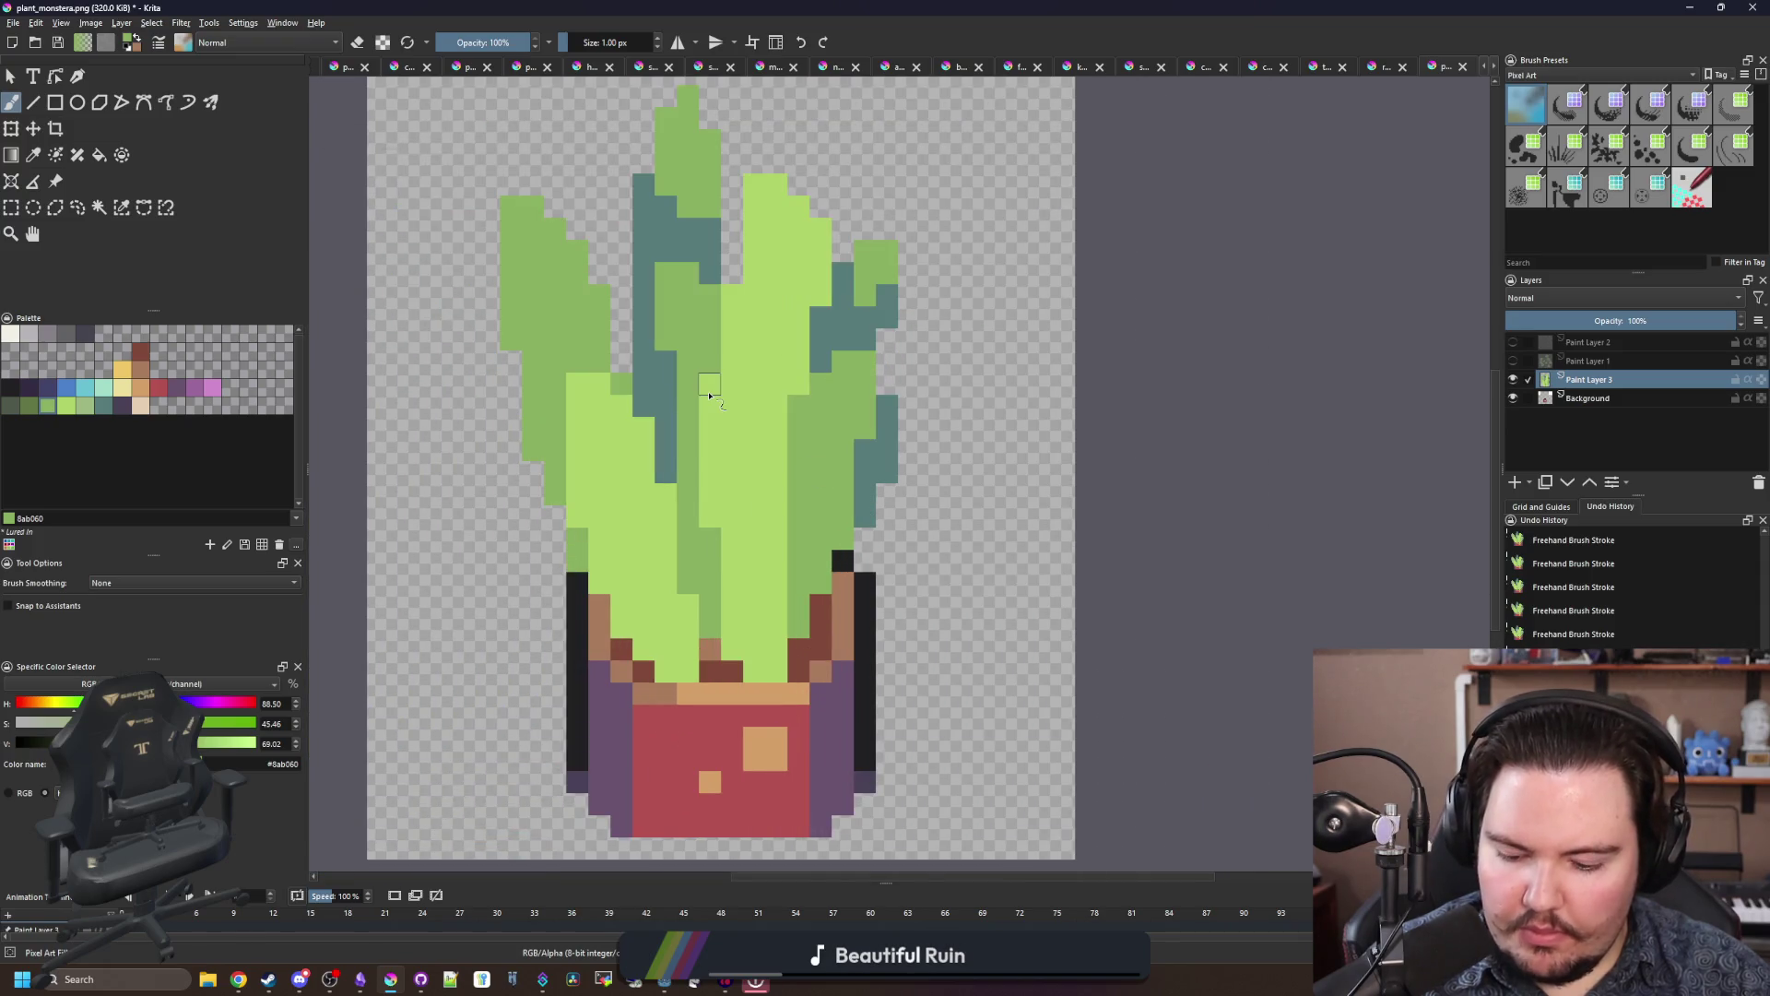
scroll(709, 394, "up", 2)
Step: Paint teal columns up the leaves, redoing one stroke after an undo
left_click(624, 277, "ctrl")
scroll(692, 680, "up", 2)
mouse_move(723, 710)
left_mouse_down()
mouse_move(722, 590)
mouse_move(685, 559)
left_mouse_up()
mouse_move(891, 712)
left_mouse_down()
mouse_move(936, 590)
mouse_move(925, 544)
left_mouse_up()
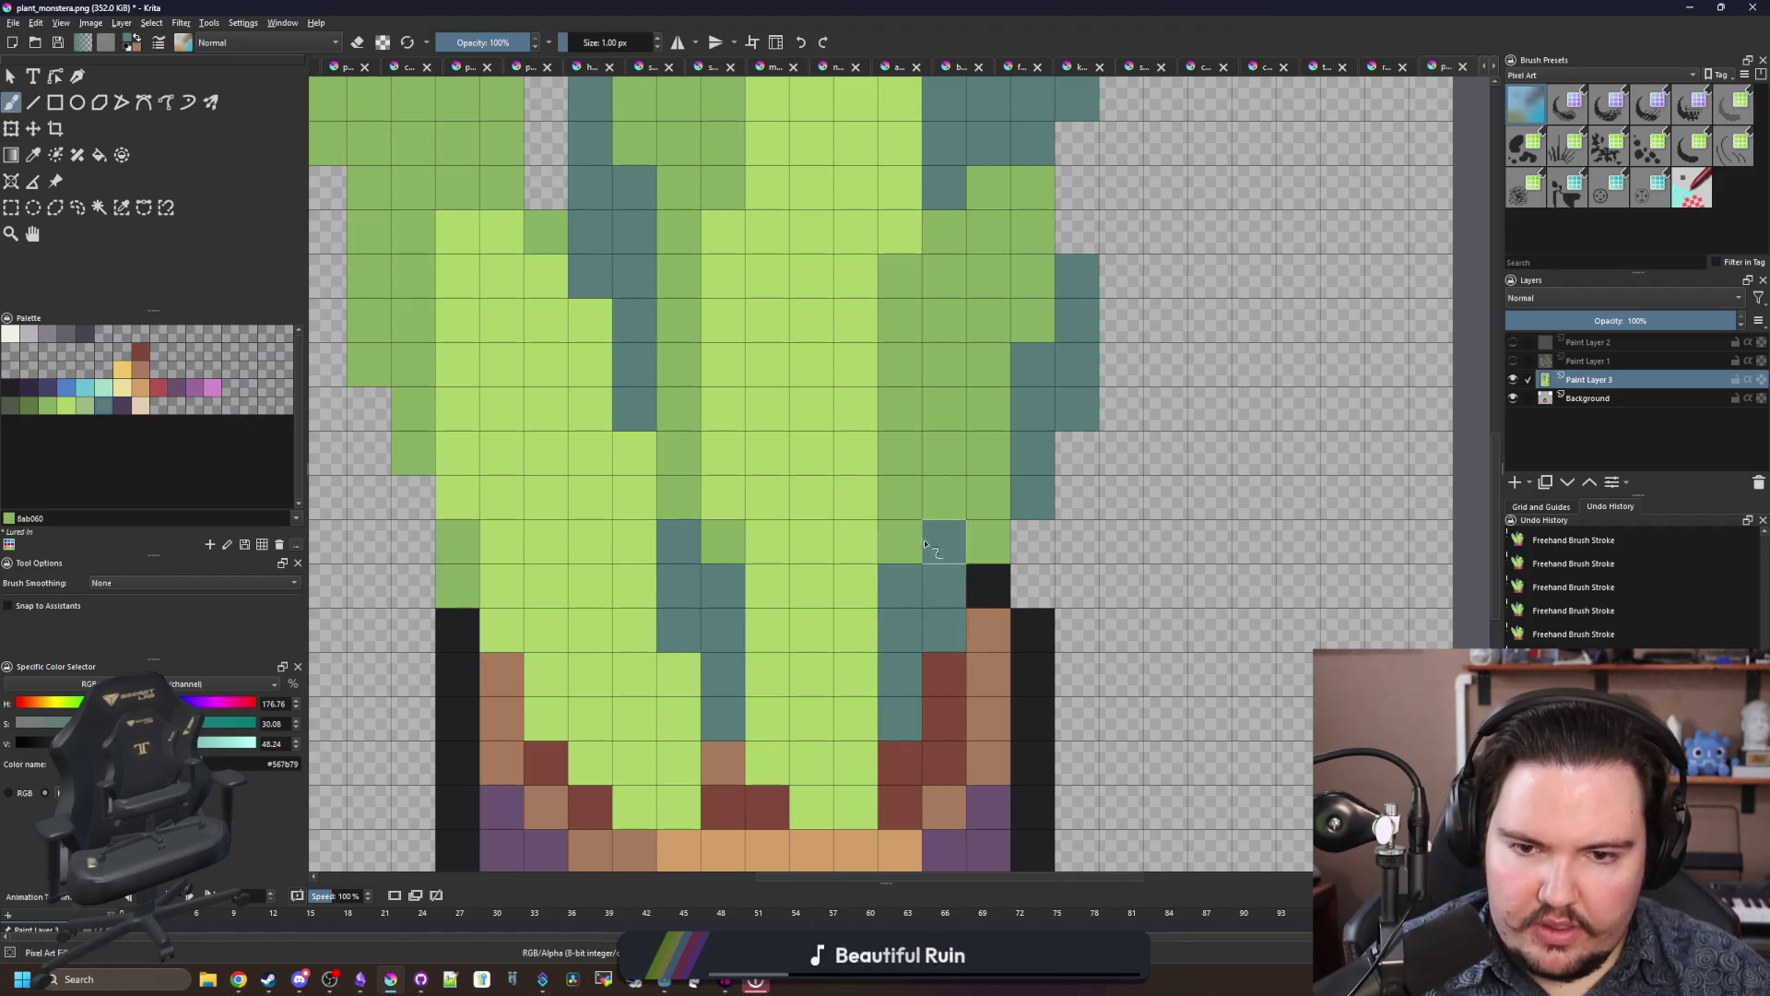
key("ctrl+z")
key("ctrl+z")
mouse_move(908, 706)
left_mouse_down()
mouse_move(900, 498)
mouse_move(944, 571)
left_mouse_up()
scroll(768, 456, "down", 5)
scroll(747, 499, "up", 5)
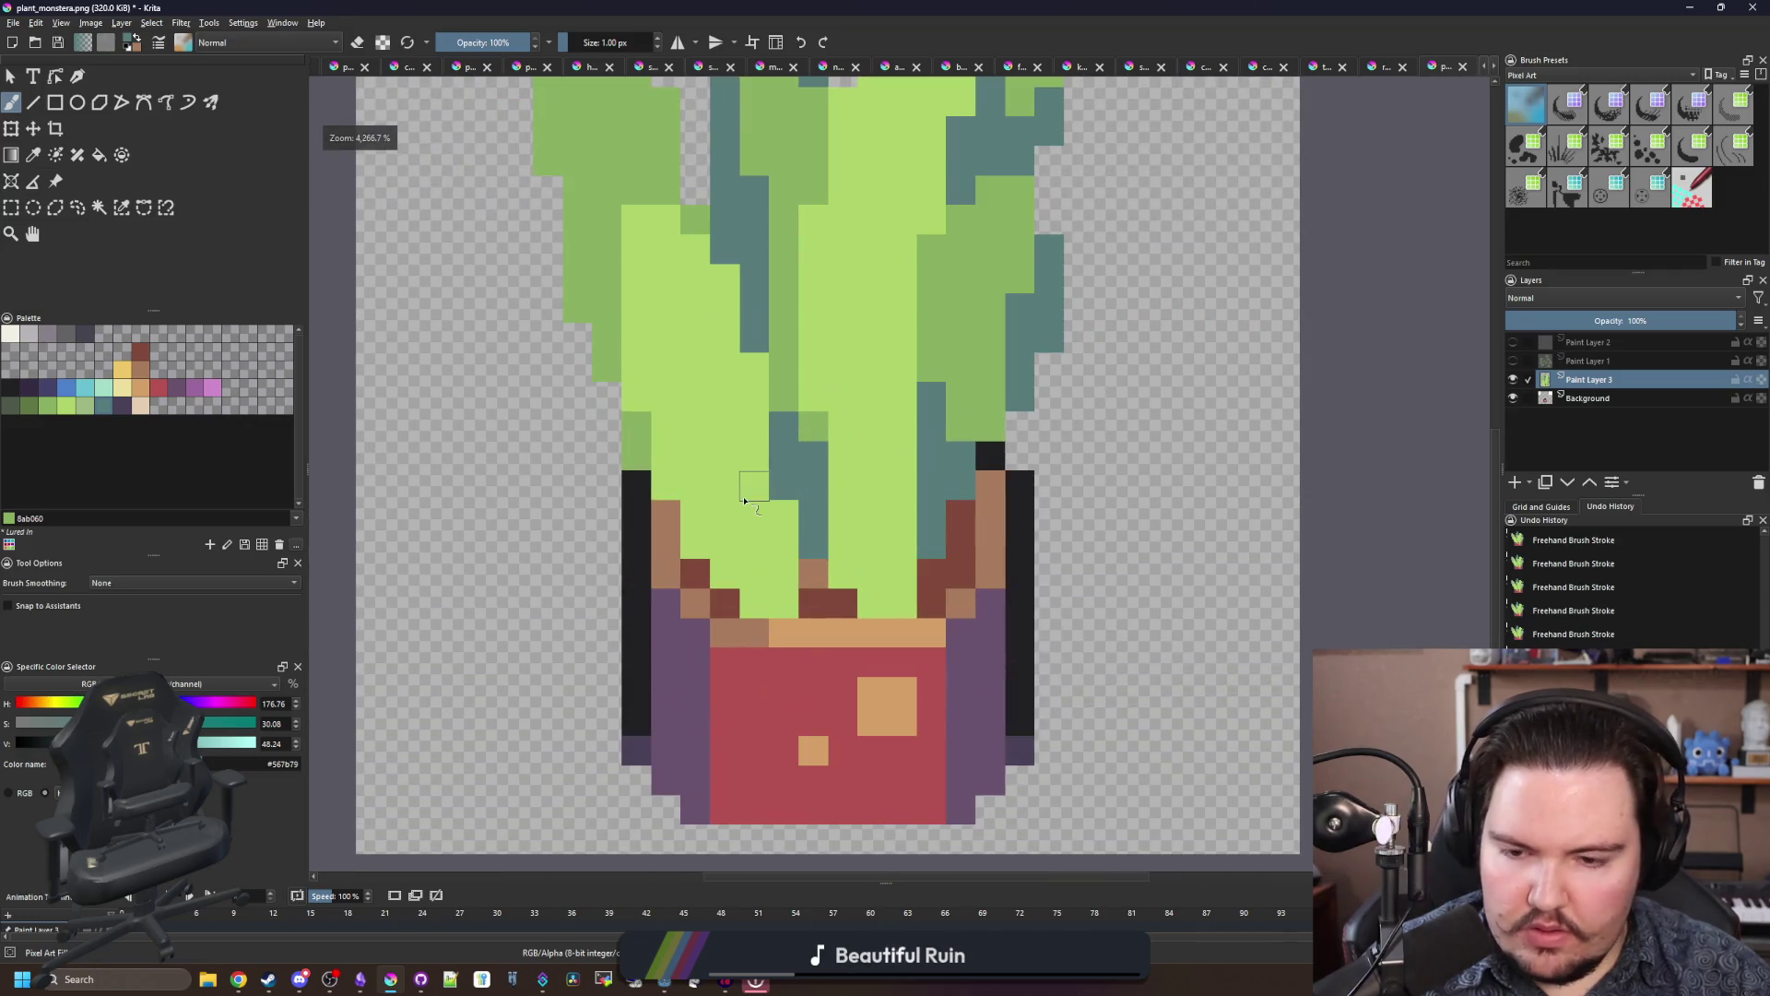
Step: Paint and fill the stem columns above the pot in deeper green #8ab060
left_click(779, 327, "ctrl")
mouse_move(765, 634)
left_mouse_down()
mouse_move(802, 581)
mouse_move(774, 567)
mouse_move(739, 440)
mouse_move(687, 420)
mouse_move(700, 325)
left_mouse_up()
mouse_move(955, 610)
left_mouse_down()
mouse_move(936, 461)
mouse_move(983, 542)
left_mouse_up()
left_click(946, 387)
scroll(922, 414, "down", 2)
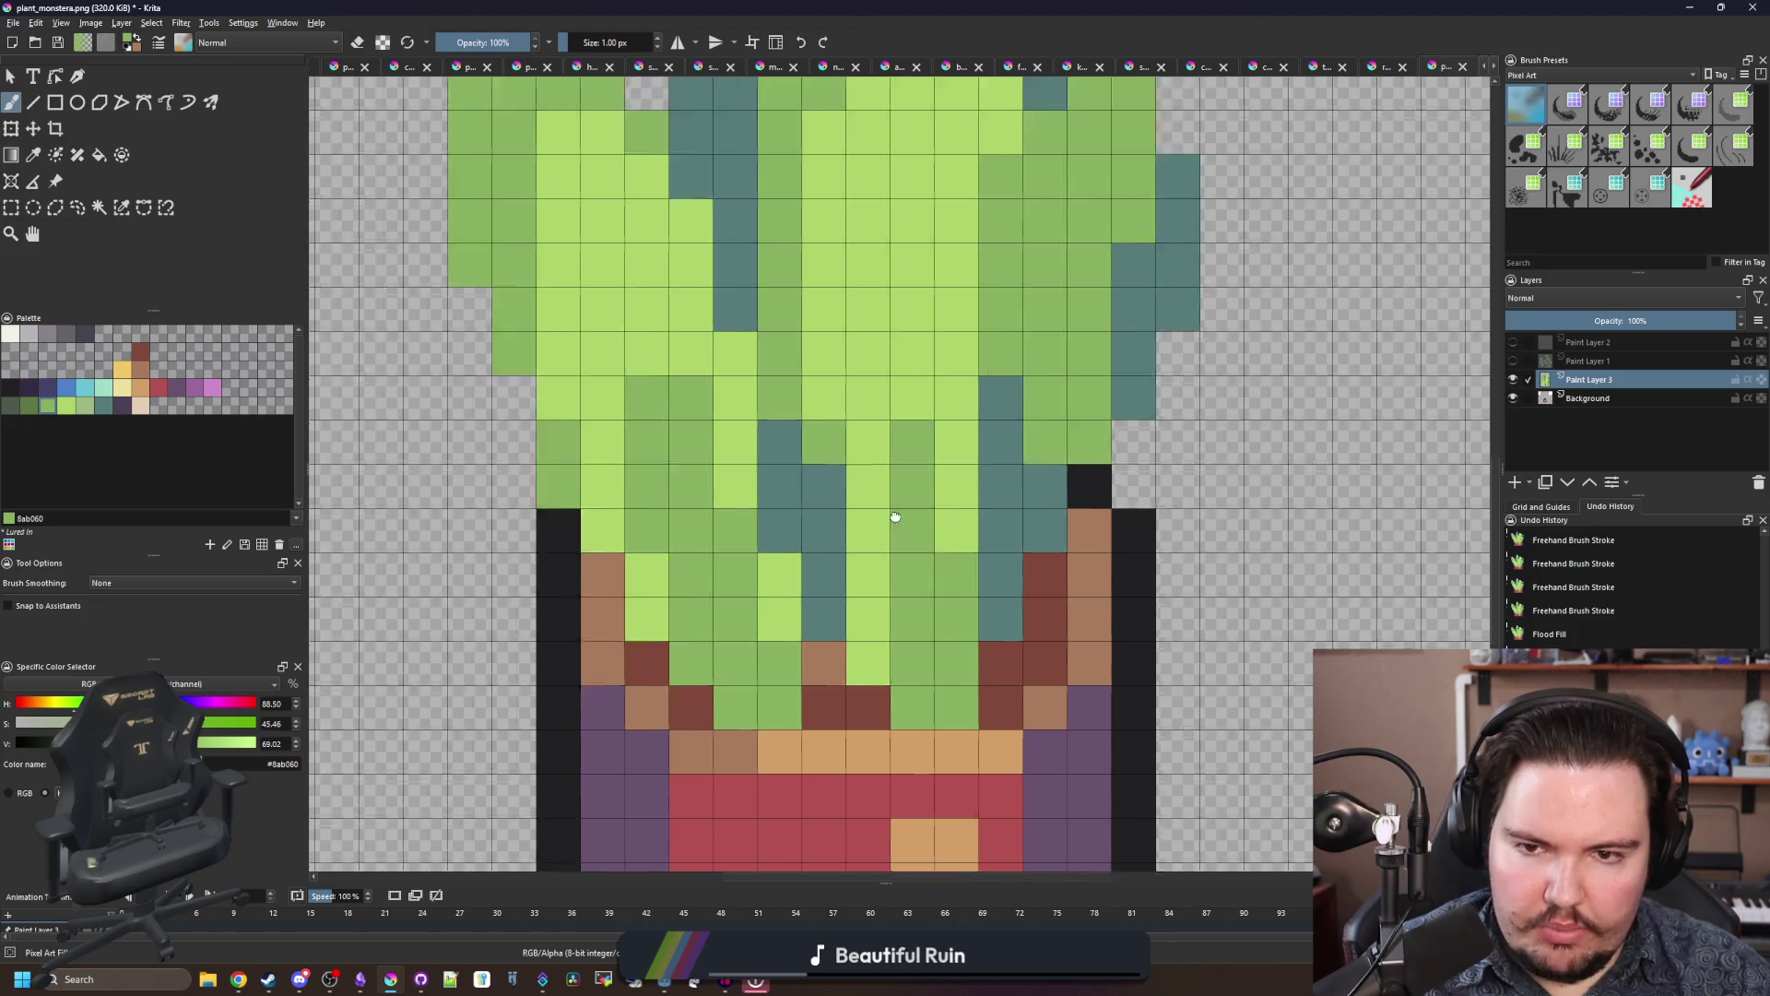
left_click(901, 624)
scroll(901, 624, "down", 3)
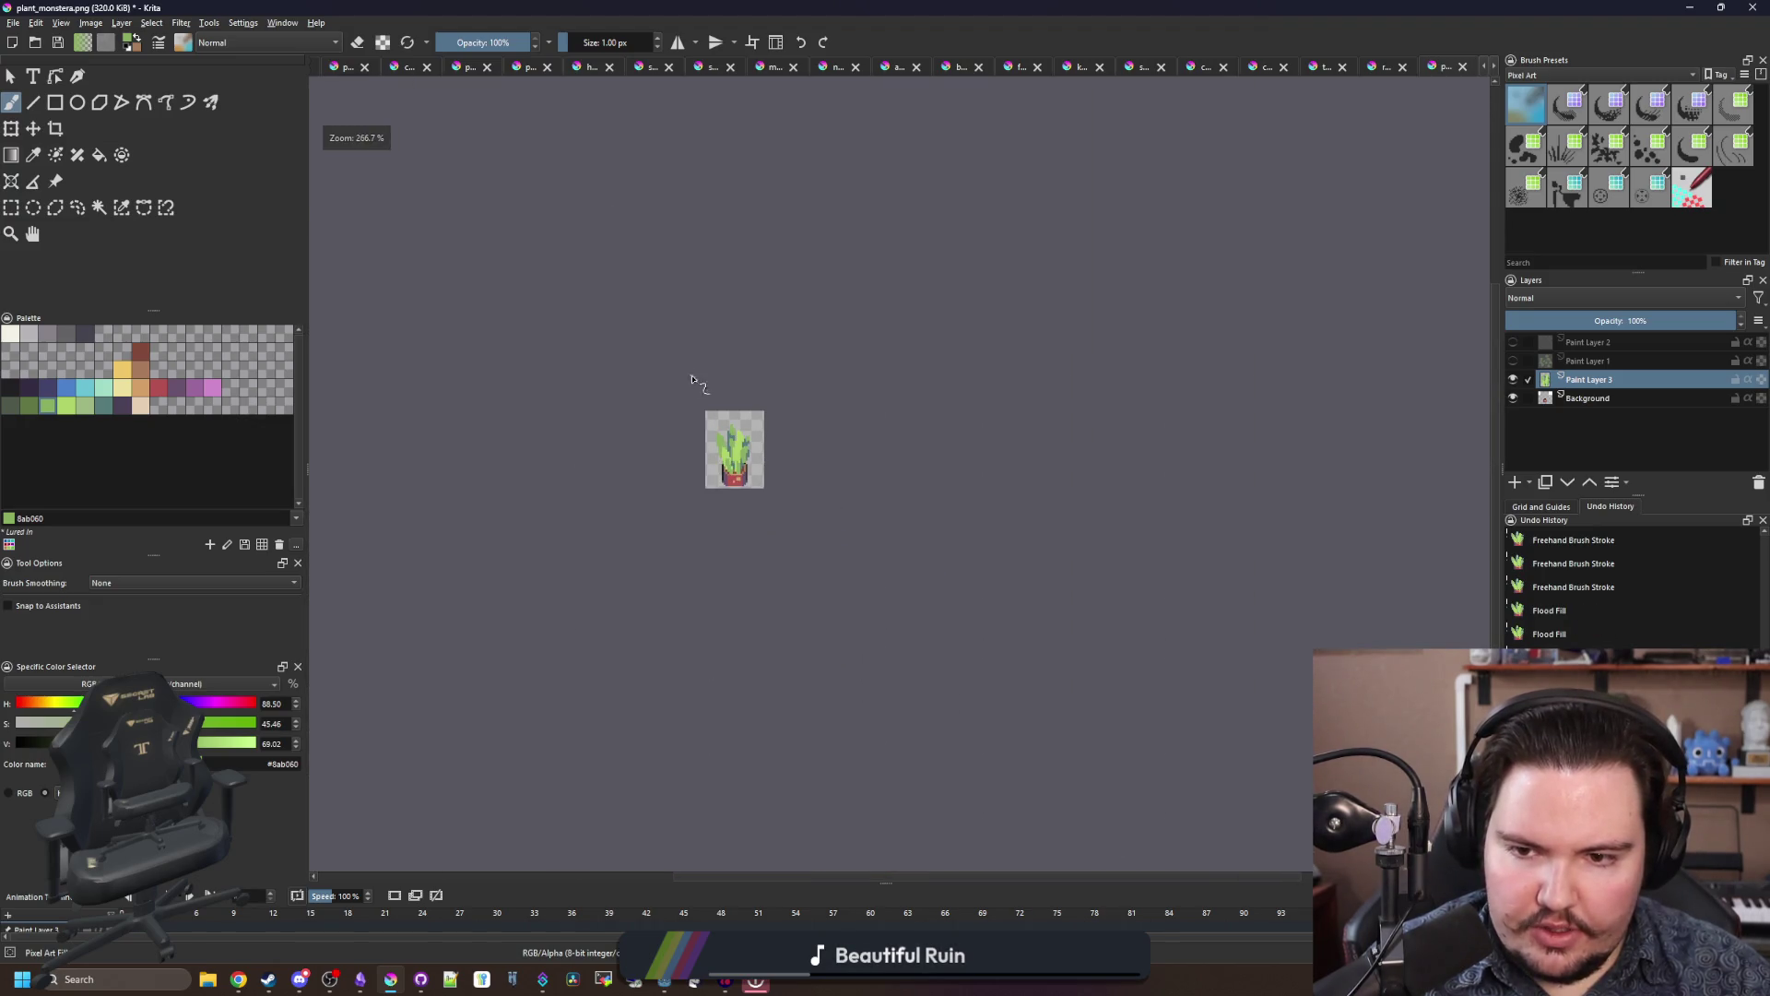
scroll(697, 383, "up", 10)
scroll(590, 396, "down", 1)
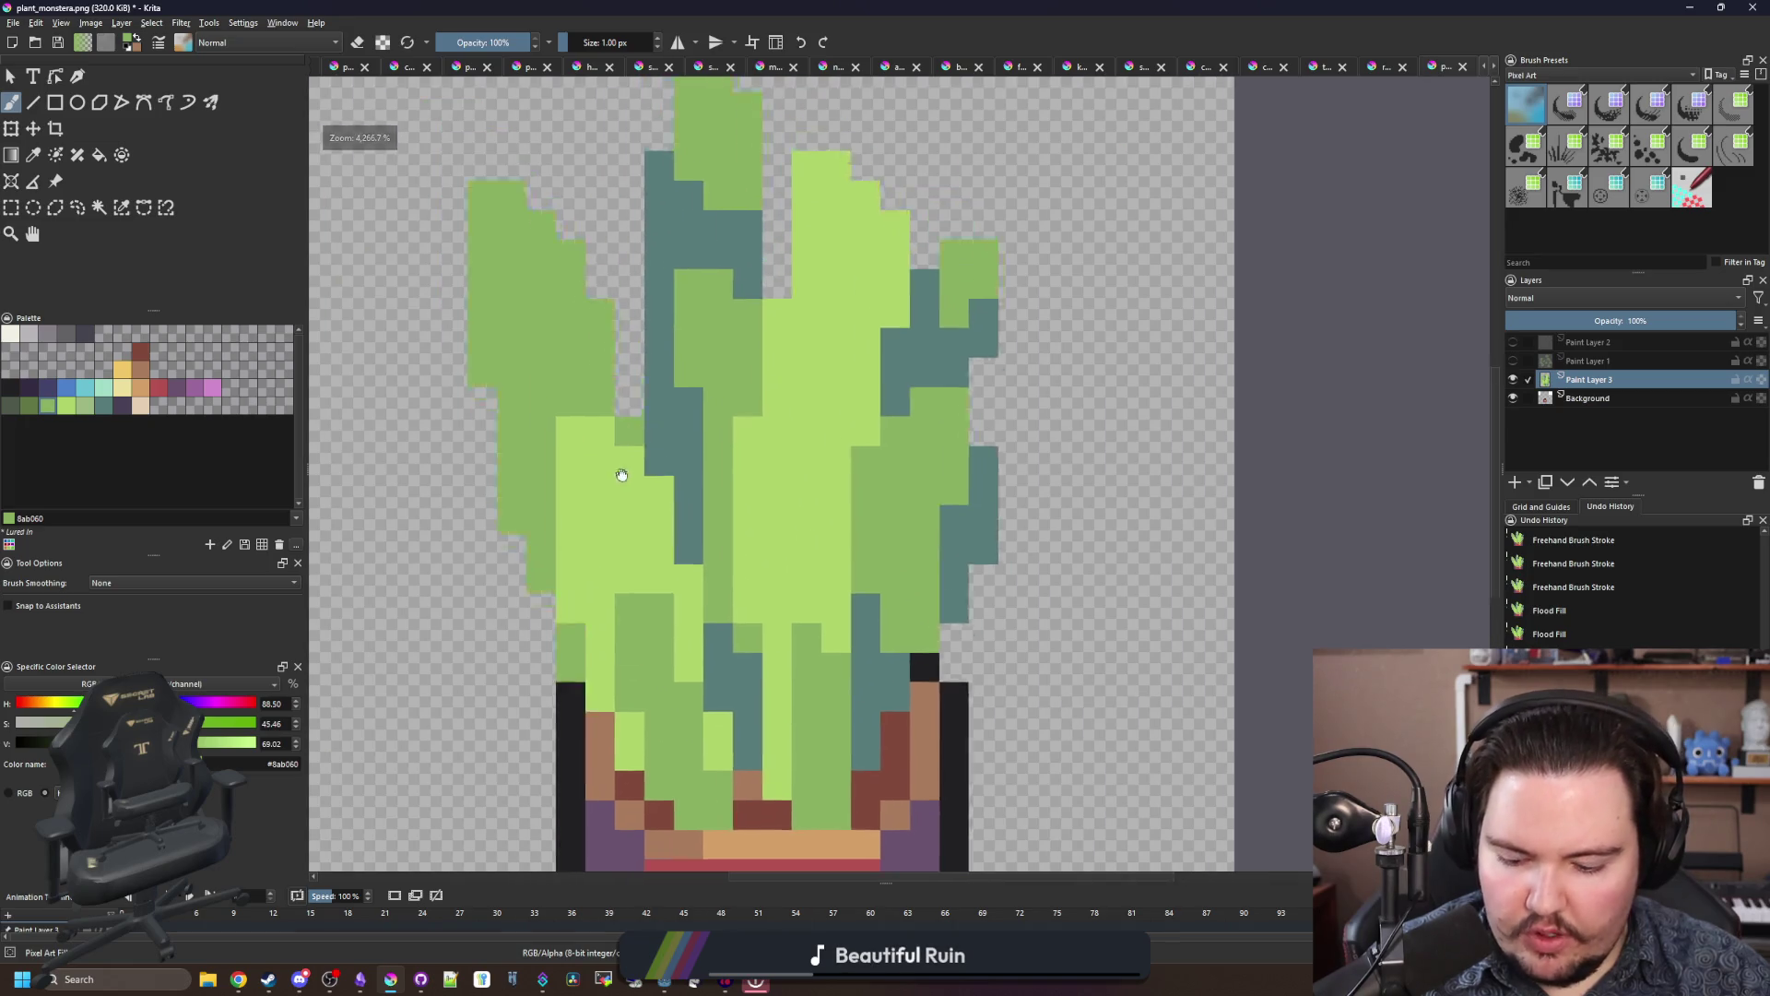
scroll(977, 561, "up", 1)
Step: Add a deeper green cell, then paint a teal stripe up a leaf column
key("p")
left_click(910, 684)
scroll(911, 687, "up", 2)
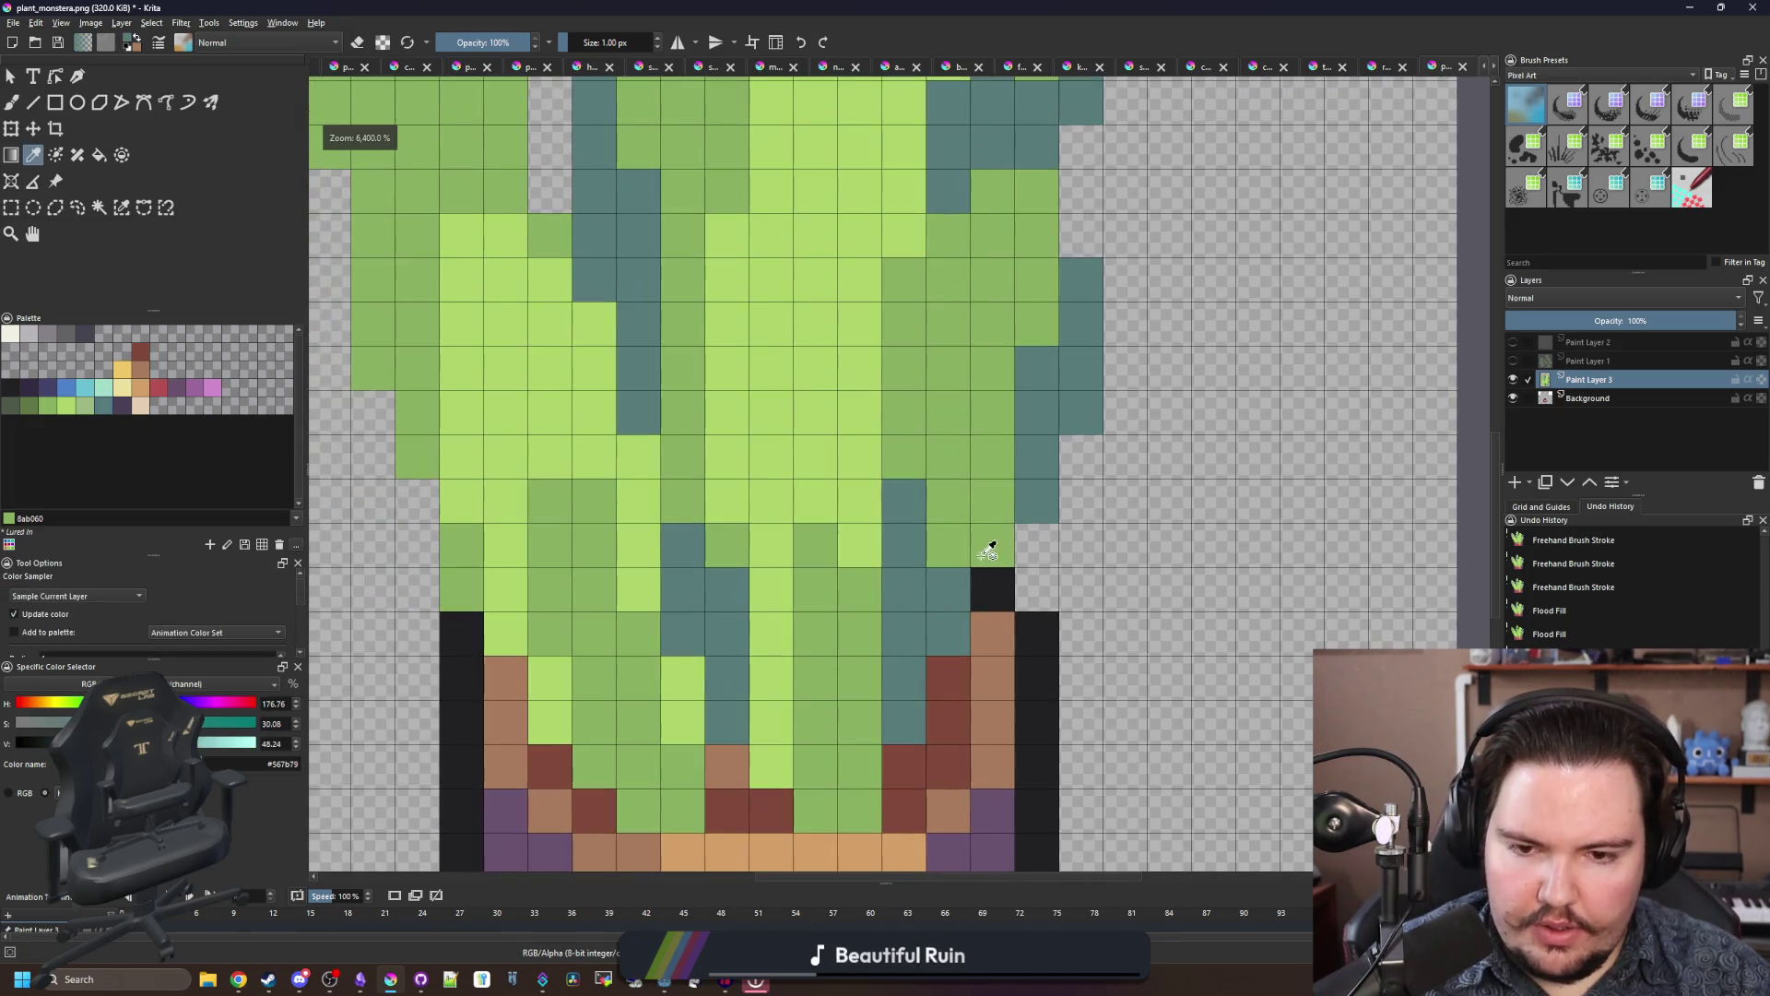
key("b")
left_click(952, 627)
left_click(918, 581, "ctrl")
left_click_drag(947, 557, 904, 406)
scroll(848, 525, "down", 4)
scroll(777, 449, "up", 3)
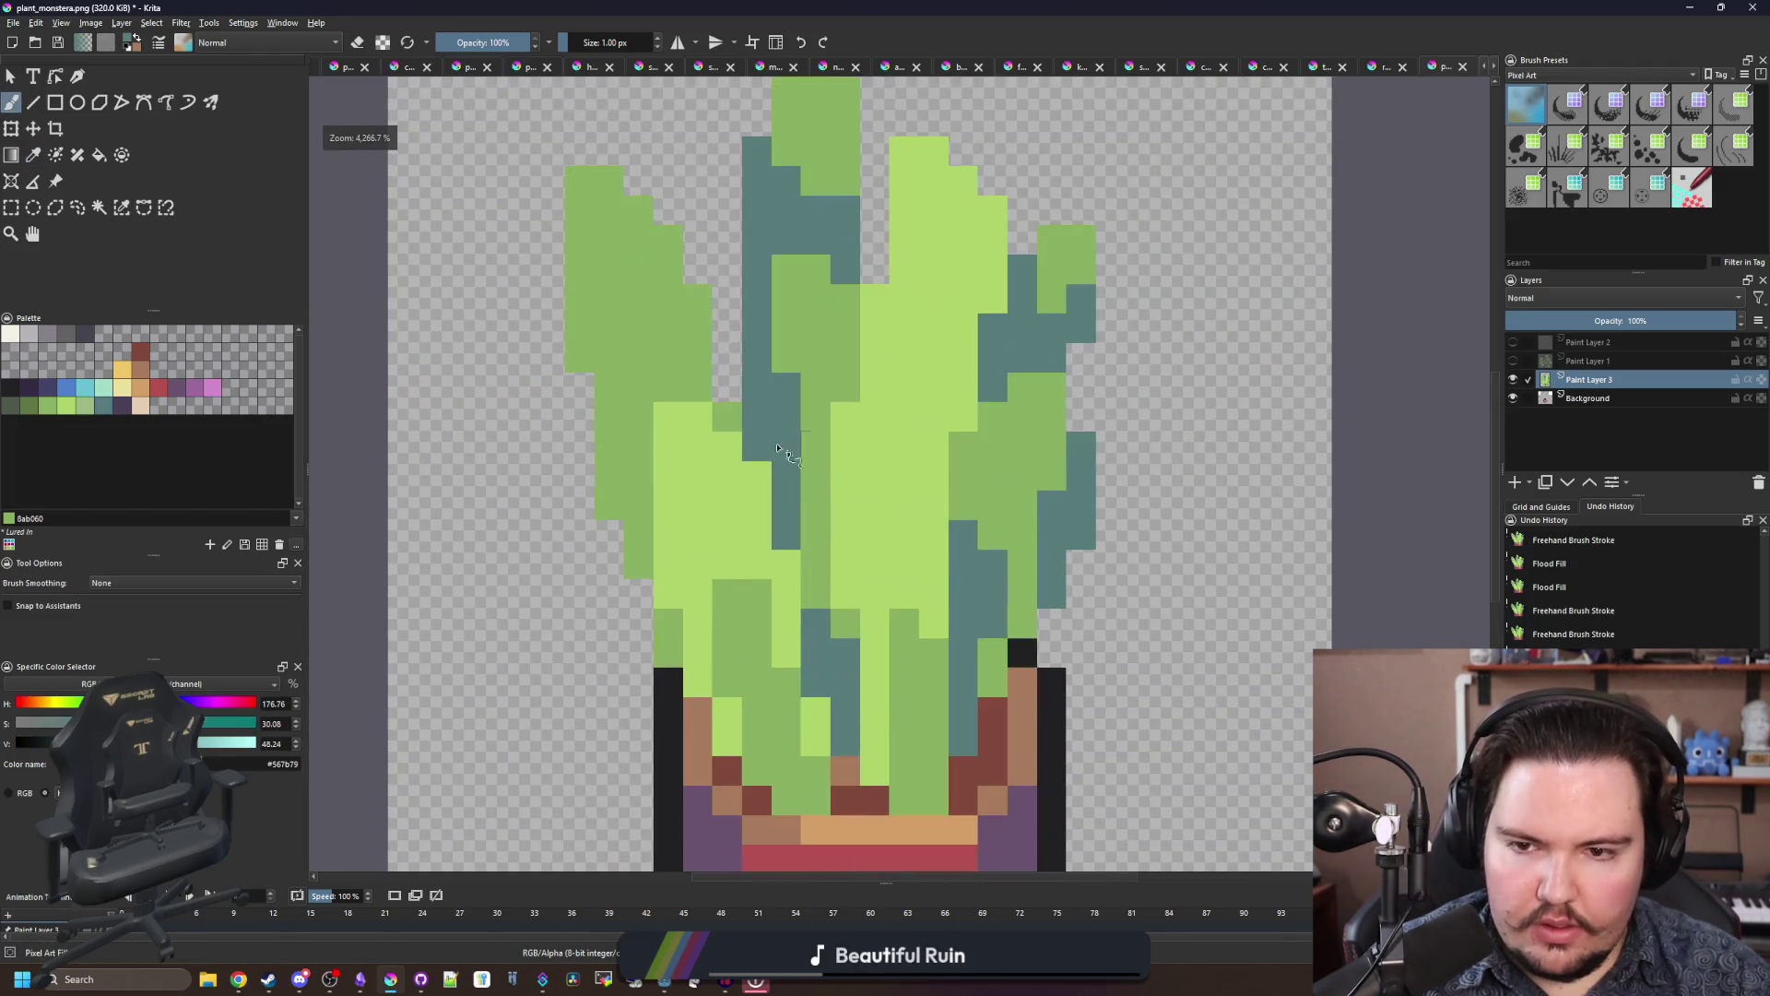
scroll(639, 559, "down", 1)
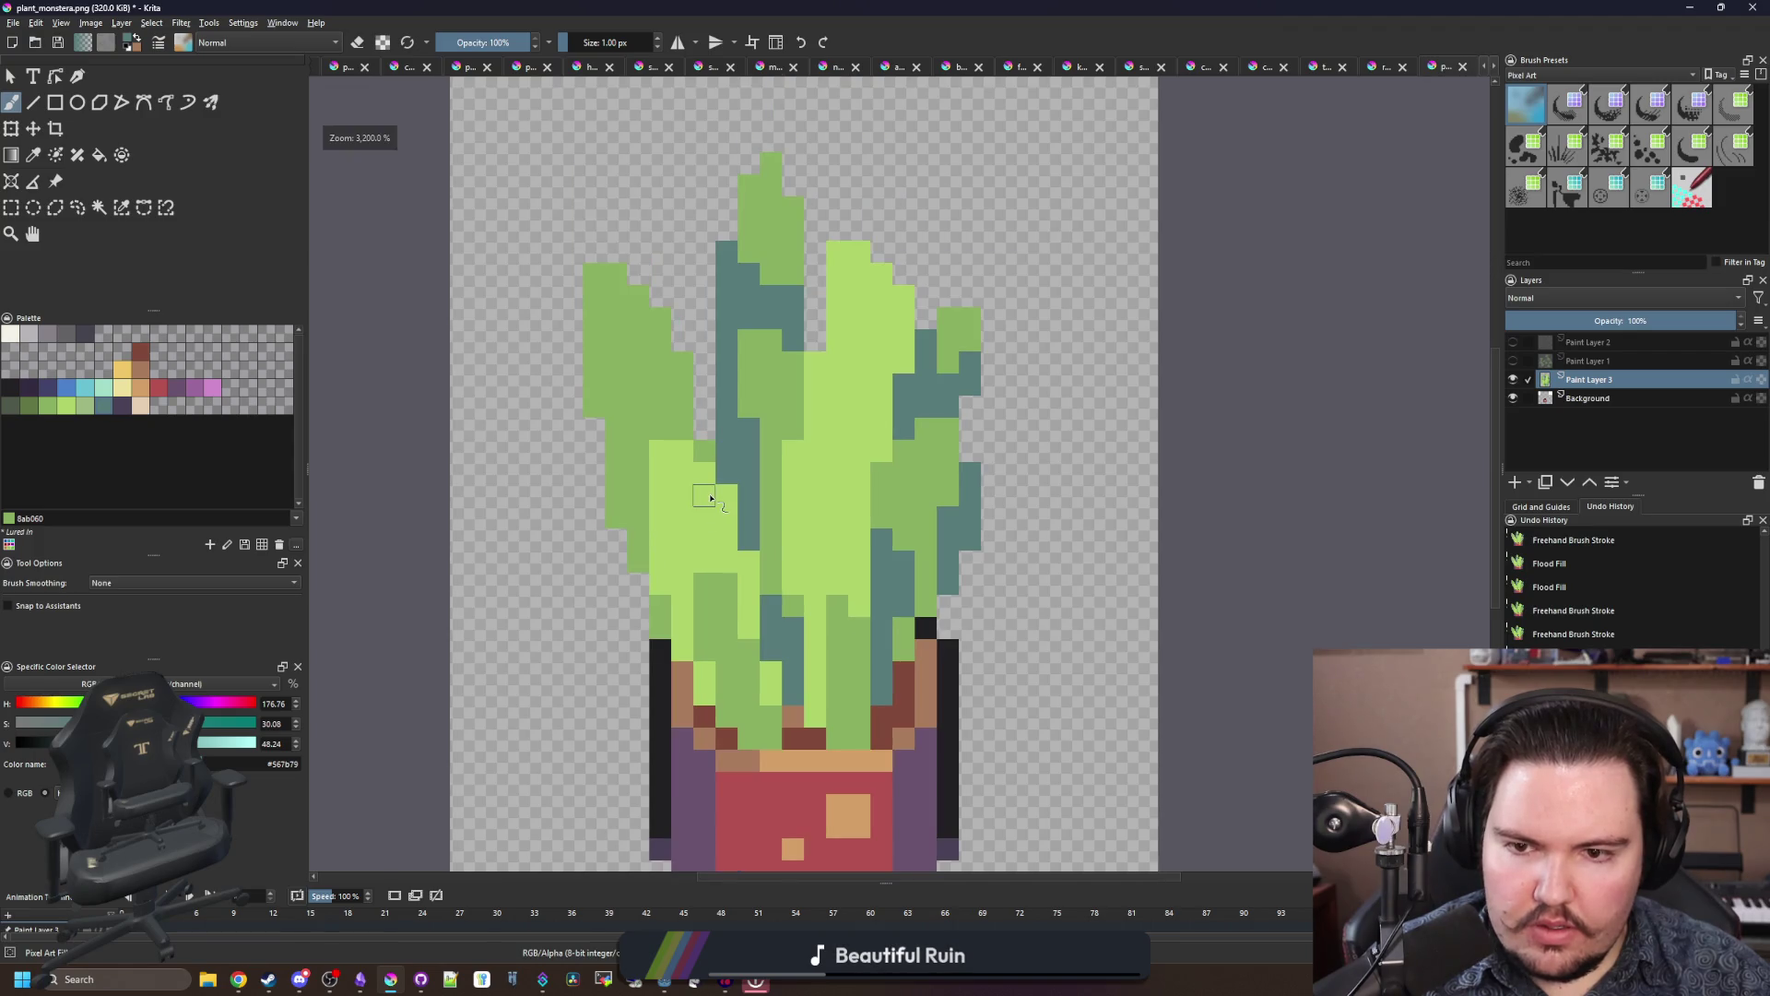
scroll(710, 498, "up", 3)
Step: Touch up single leaf pixels in teal and deeper green, then choose dark purple
left_click(791, 318)
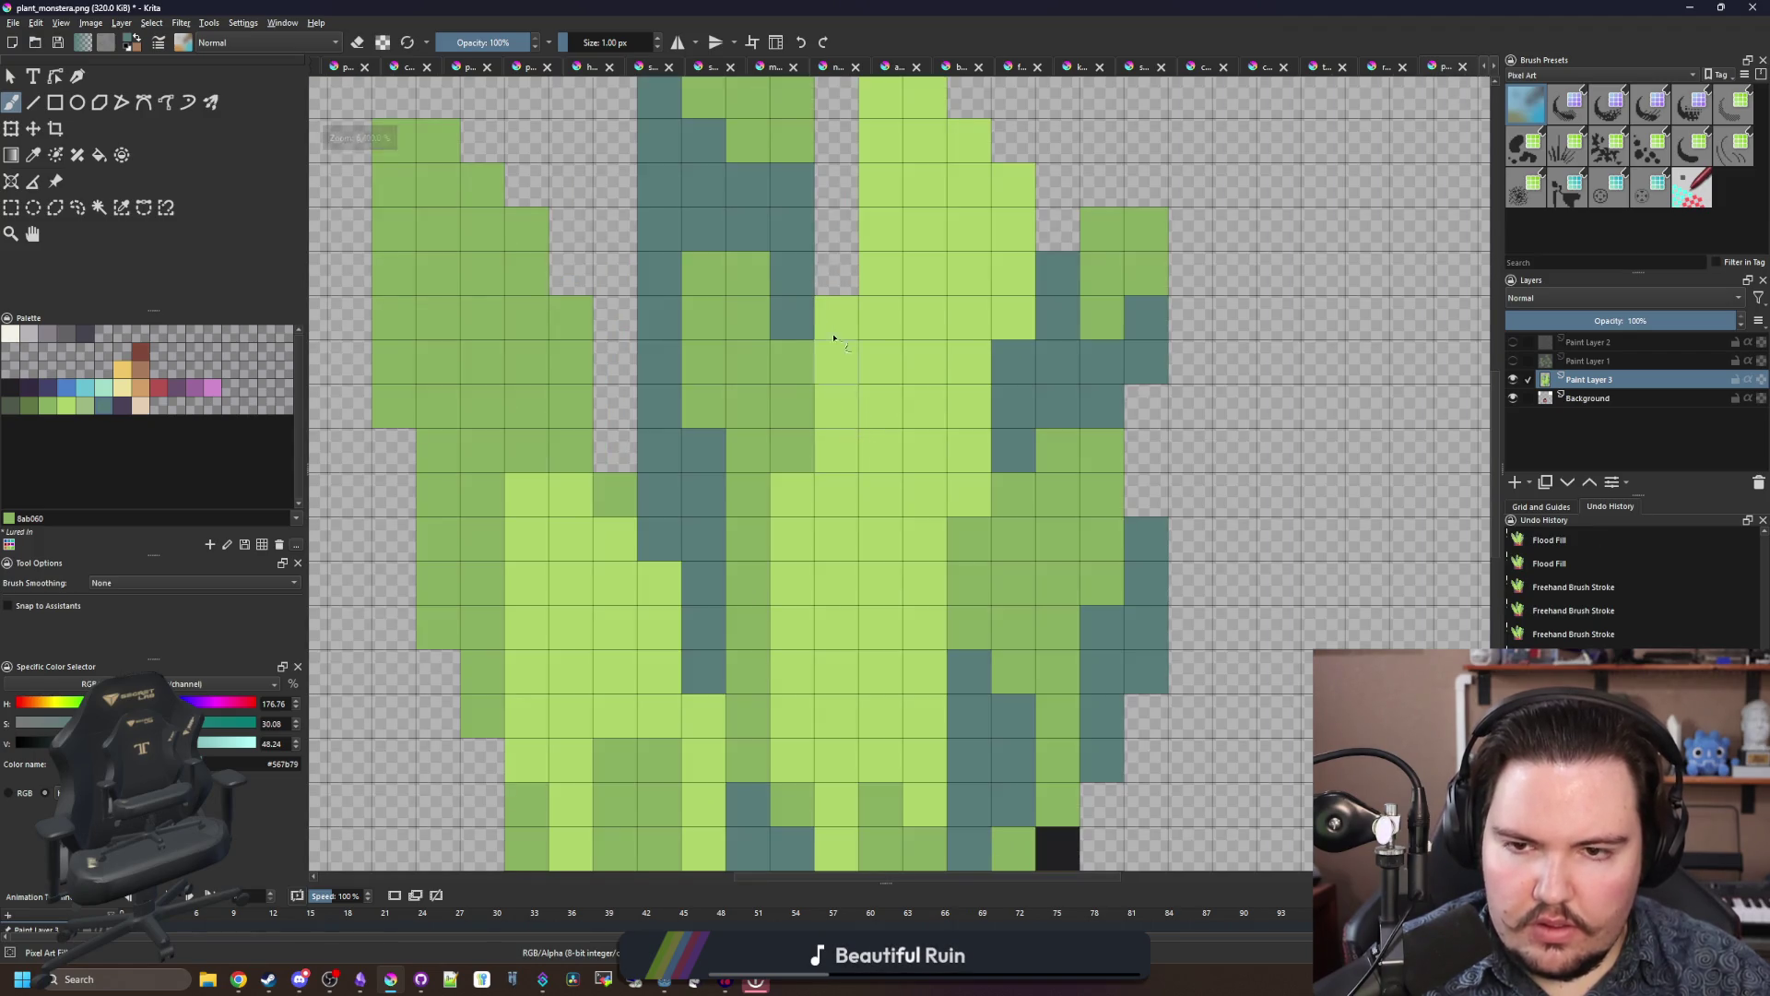
left_click(757, 290)
scroll(784, 434, "down", 1)
scroll(784, 434, "up", 1)
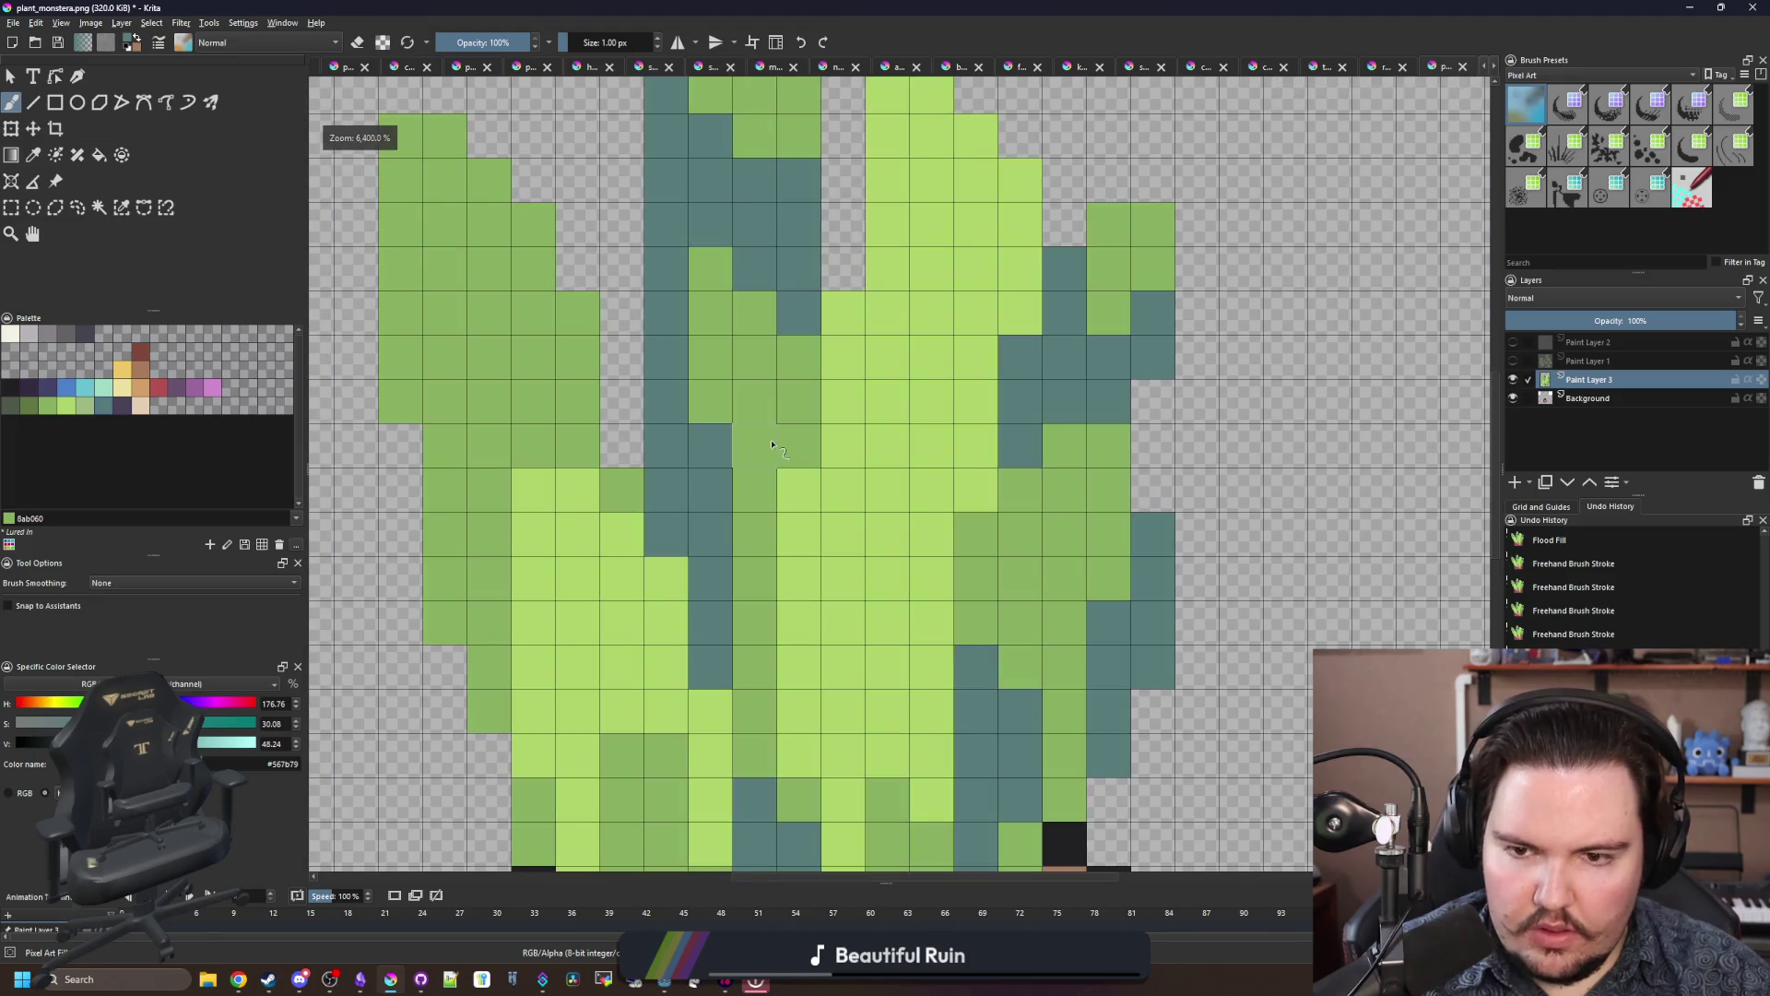
left_click(749, 439, "ctrl")
left_click(723, 431)
scroll(753, 440, "down", 4)
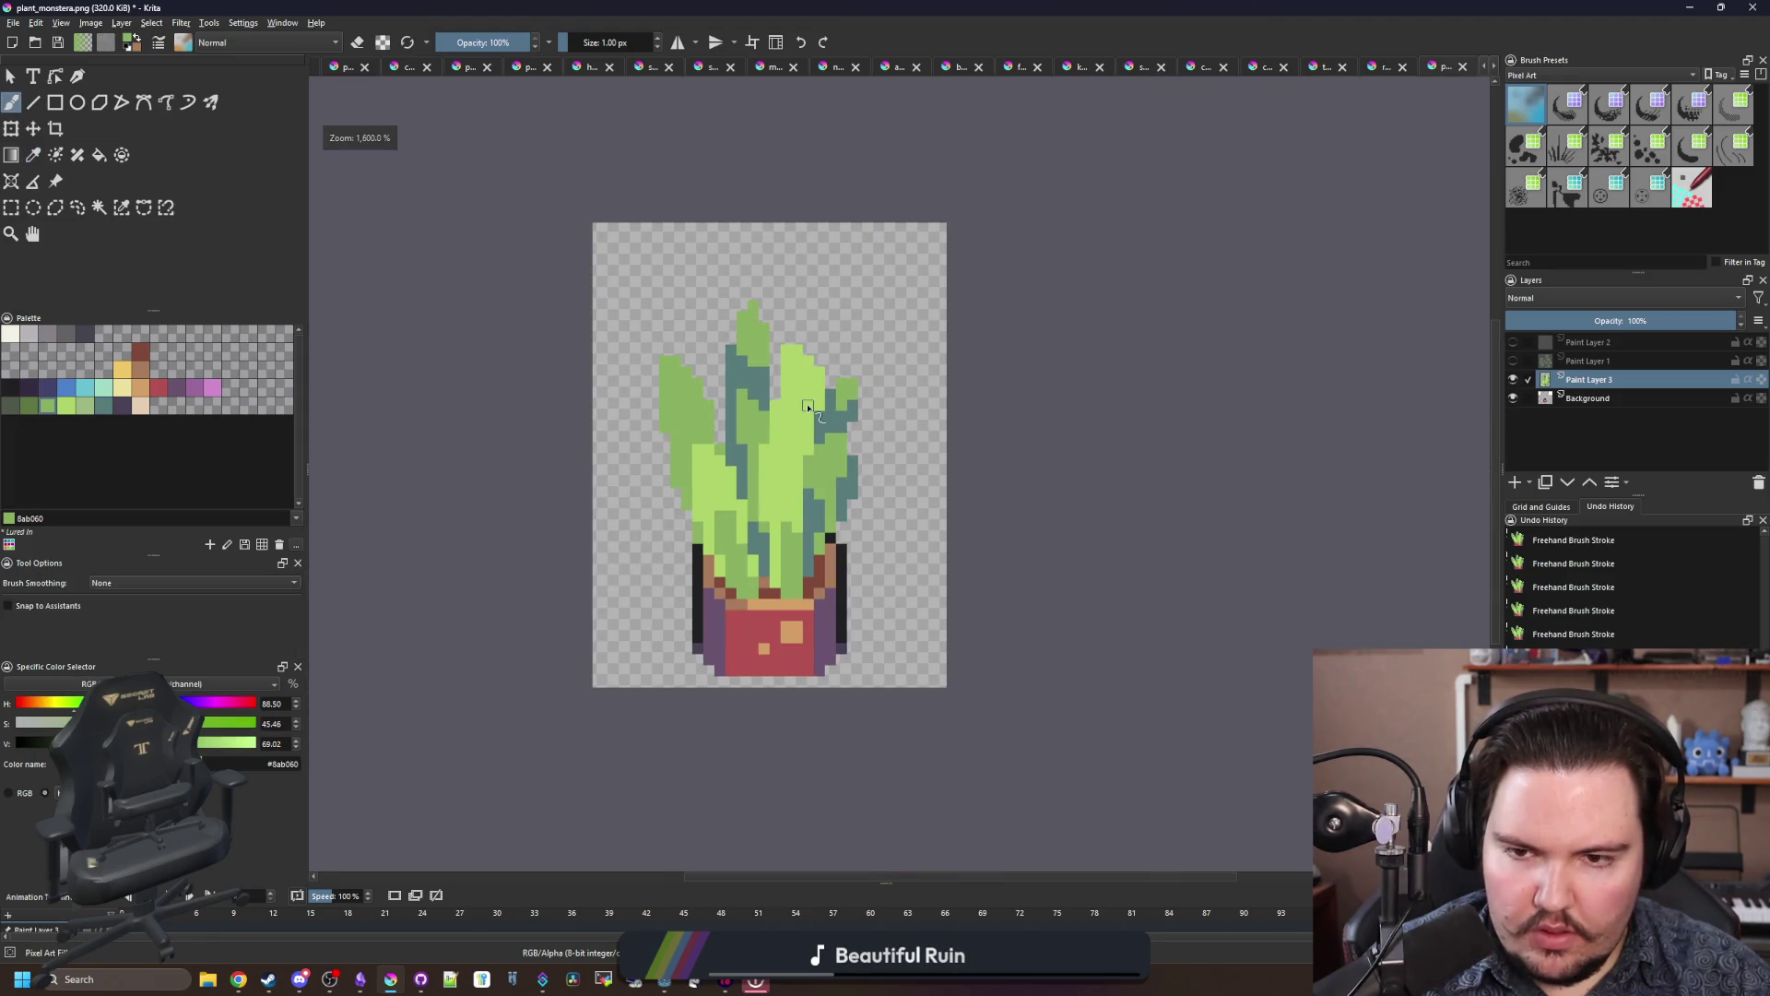
scroll(738, 384, "up", 3)
left_click(737, 384, "ctrl")
scroll(811, 443, "down", 5)
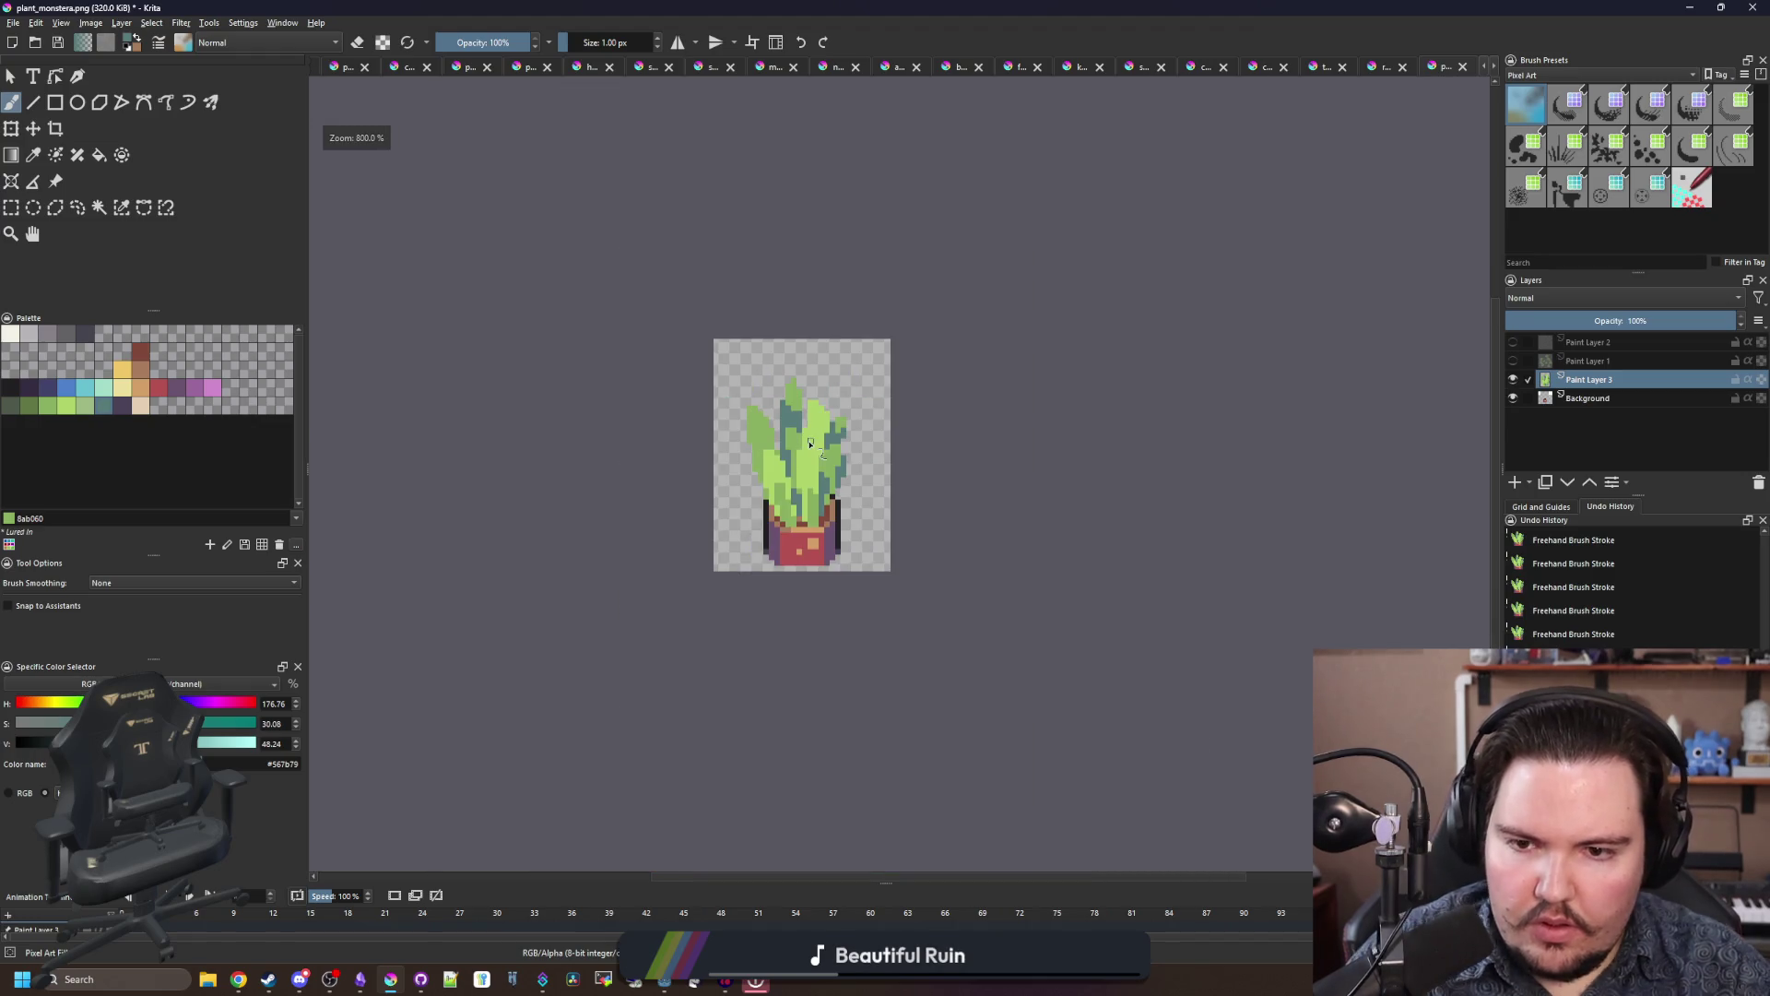
scroll(808, 452, "up", 4)
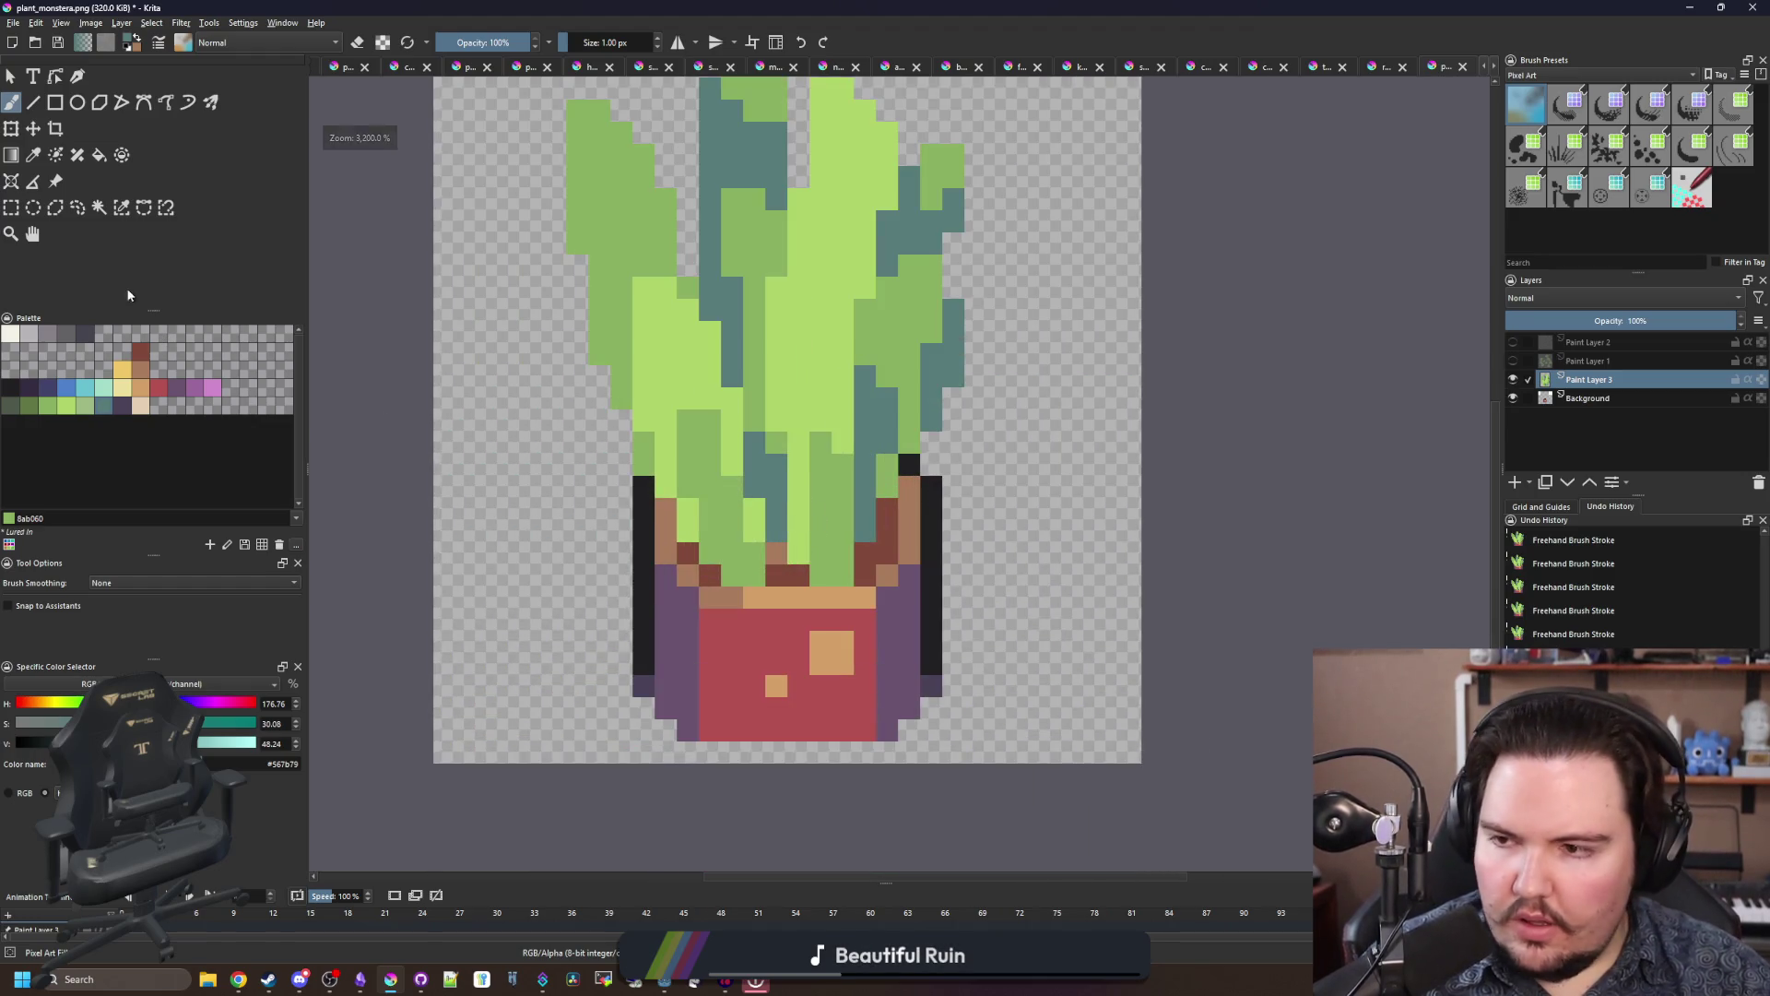
left_click(125, 405)
Step: Paint the dark purple outline up the left side and across the leaf top
scroll(627, 489, "up", 2)
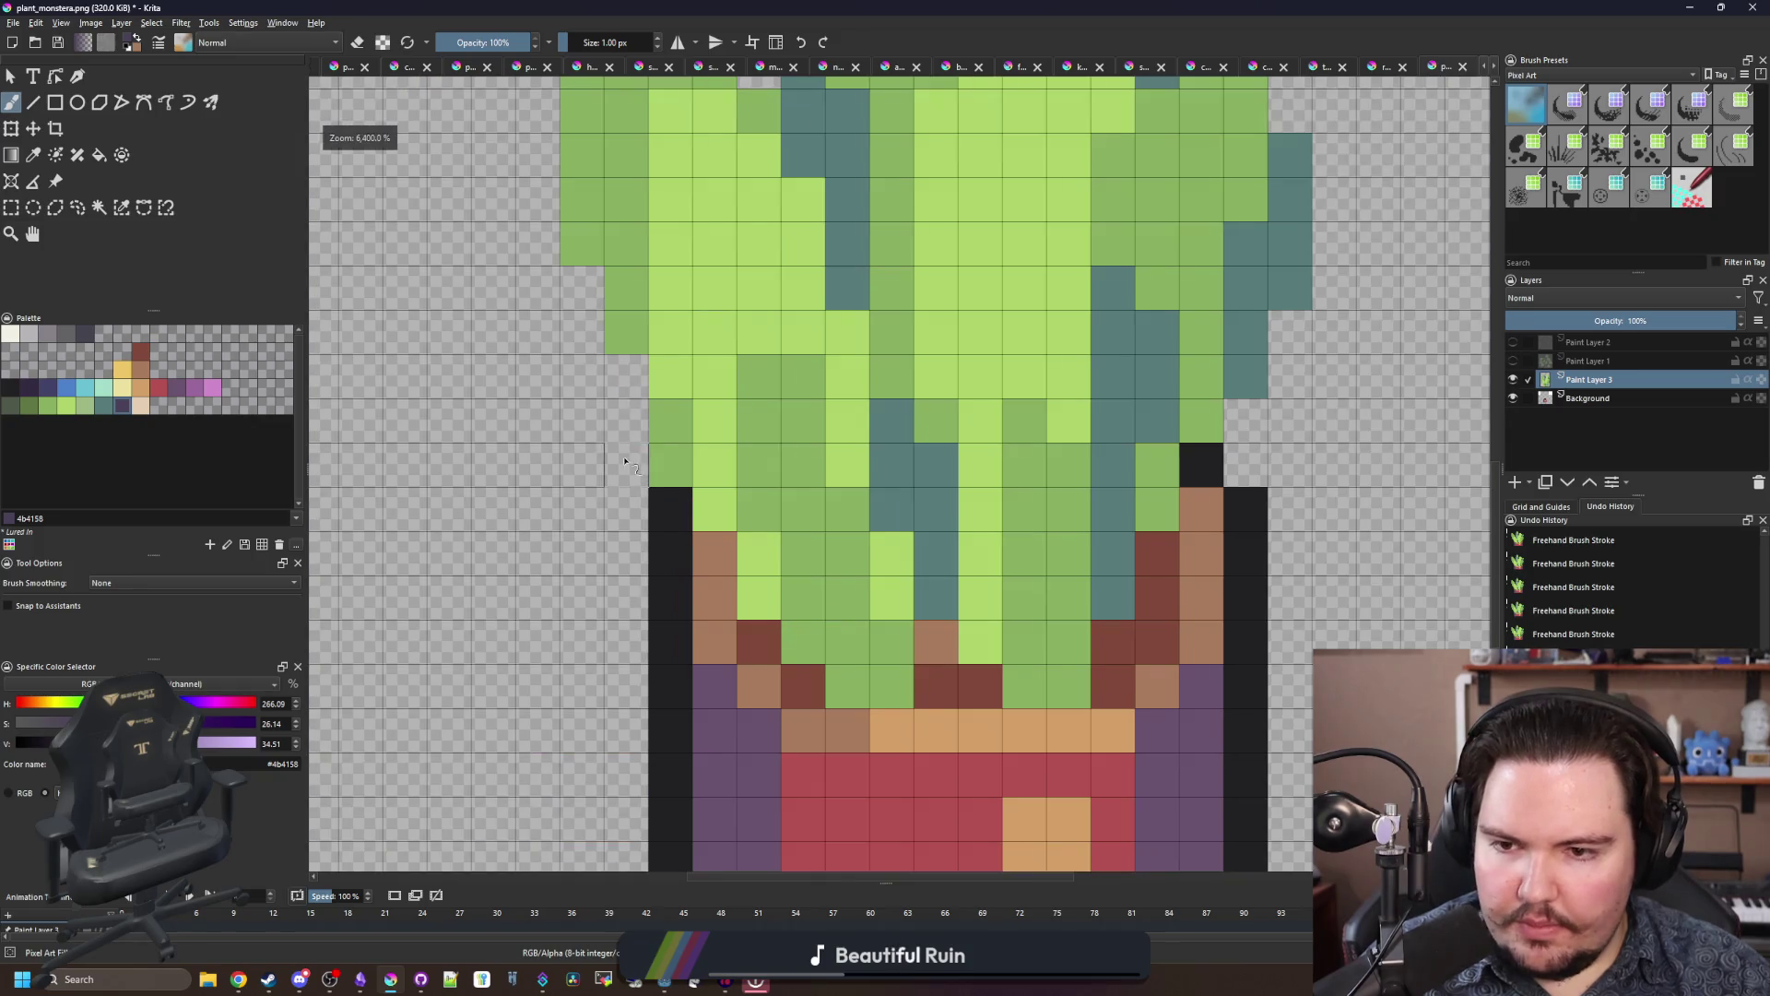
left_click_drag(627, 480, 627, 369)
mouse_move(586, 489)
left_mouse_down()
mouse_move(553, 235)
mouse_move(518, 503)
left_mouse_up()
left_click(475, 438)
mouse_move(481, 430)
left_mouse_down()
mouse_move(472, 138)
mouse_move(562, 148)
mouse_move(650, 226)
mouse_move(738, 414)
mouse_move(737, 507)
mouse_move(691, 395)
mouse_move(708, 267)
left_mouse_up()
scroll(738, 507, "up", 3)
Step: Outline the middle leaf's tip and the right leaf's edge in dark purple
left_click_drag(940, 443, 964, 261)
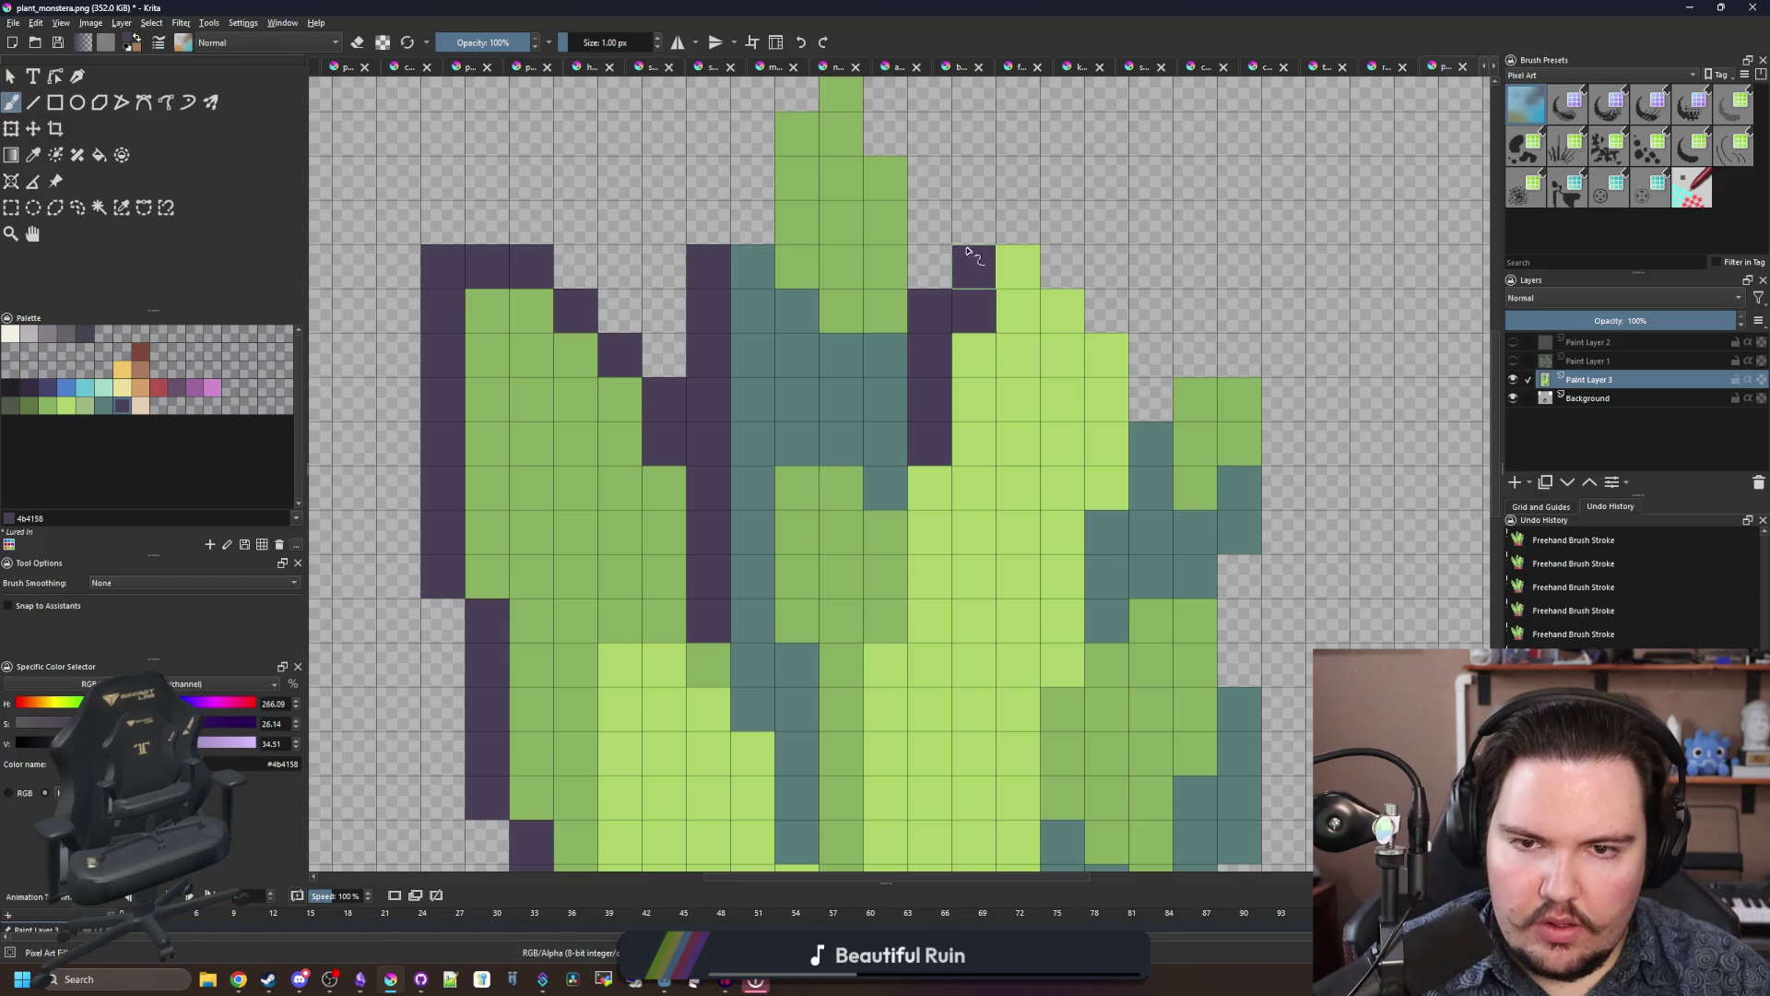
key("ctrl+z")
mouse_move(929, 452)
left_mouse_down()
mouse_move(977, 221)
mouse_move(1062, 266)
mouse_move(1153, 392)
mouse_move(1276, 350)
mouse_move(1277, 521)
mouse_move(1240, 665)
left_mouse_up()
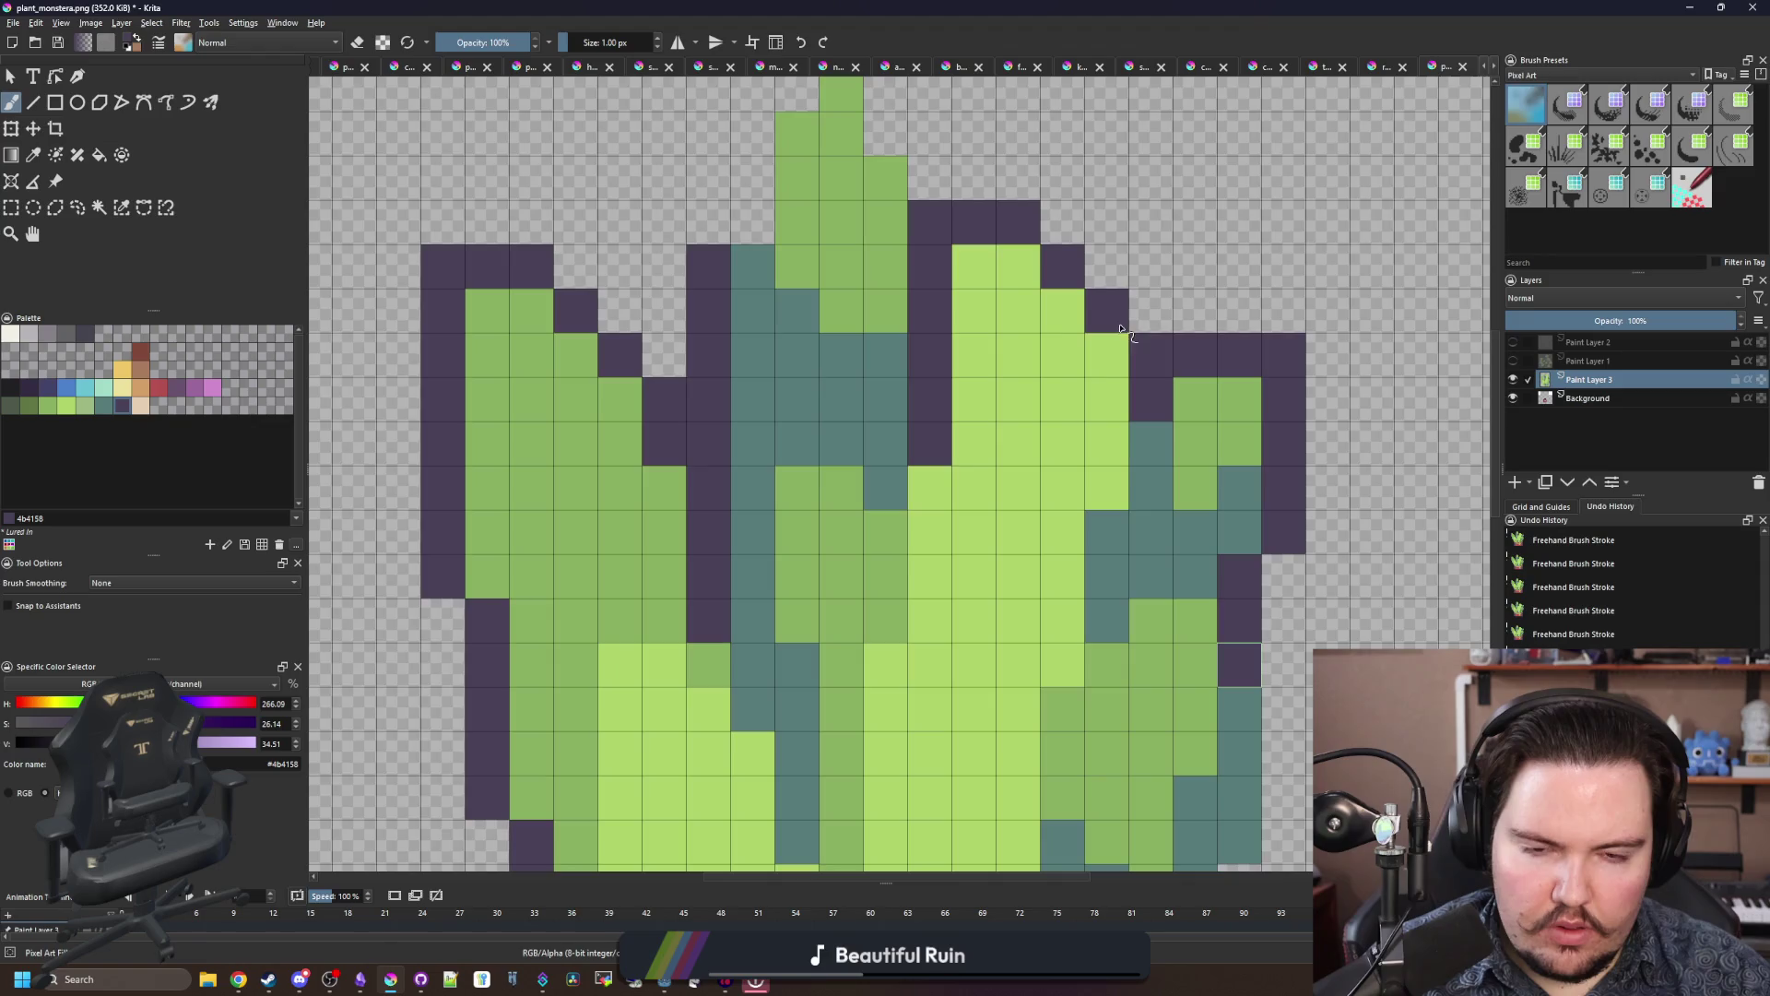
scroll(940, 407, "up", 2)
mouse_move(854, 367)
left_mouse_down()
mouse_move(756, 276)
mouse_move(667, 332)
mouse_move(667, 429)
left_mouse_up()
scroll(913, 595, "down", 4)
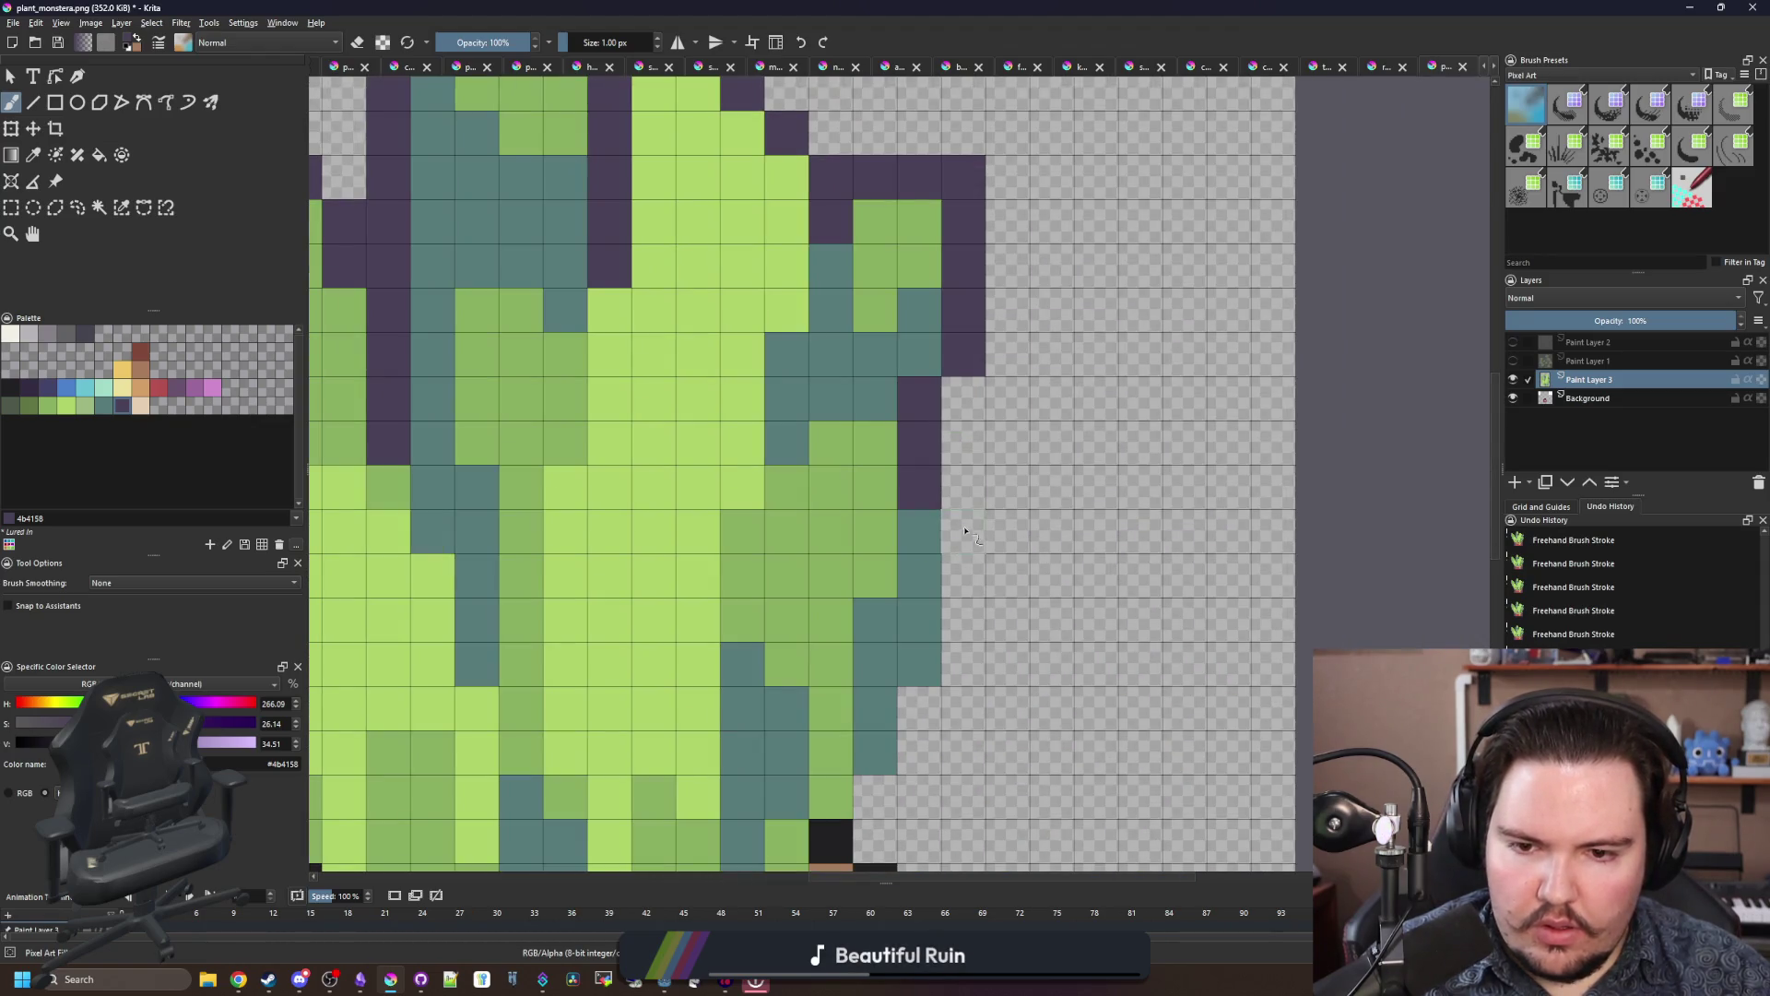
left_click_drag(966, 530, 965, 669)
scroll(912, 480, "down", 3)
scroll(865, 500, "down", 3)
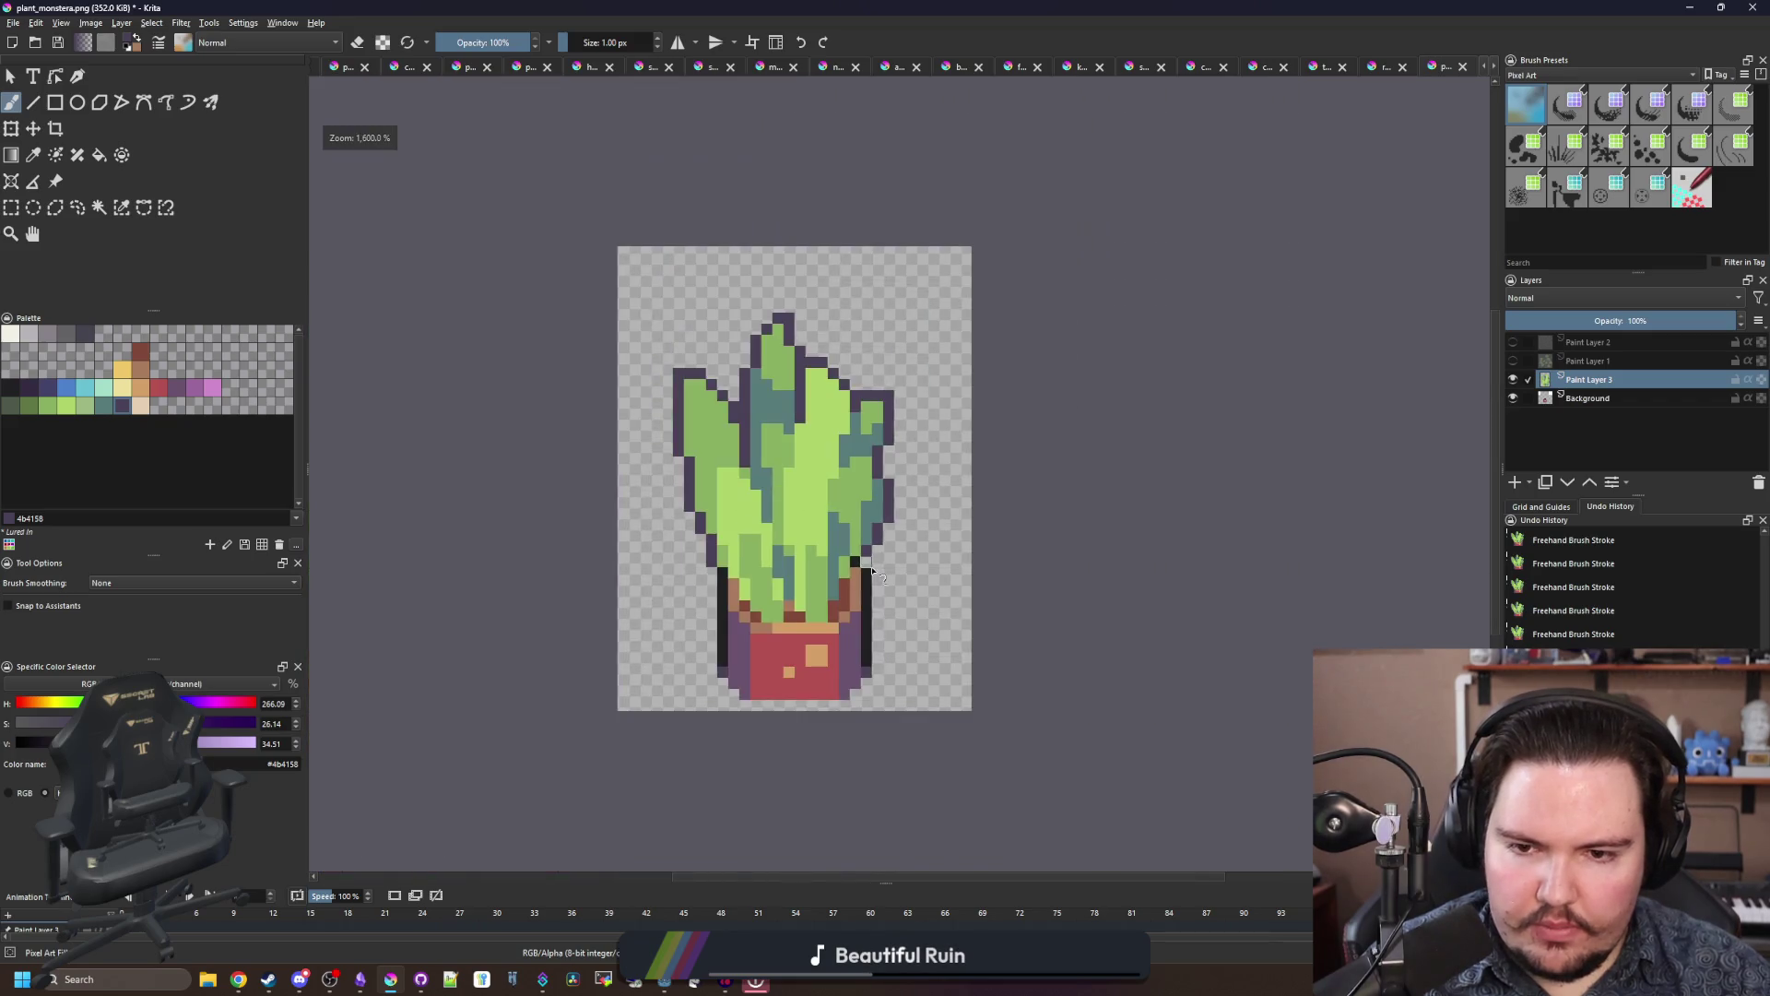
scroll(799, 486, "up", 2)
Step: Select the dark outline by colour and paint its top edges teal, then deselect
left_click(106, 405)
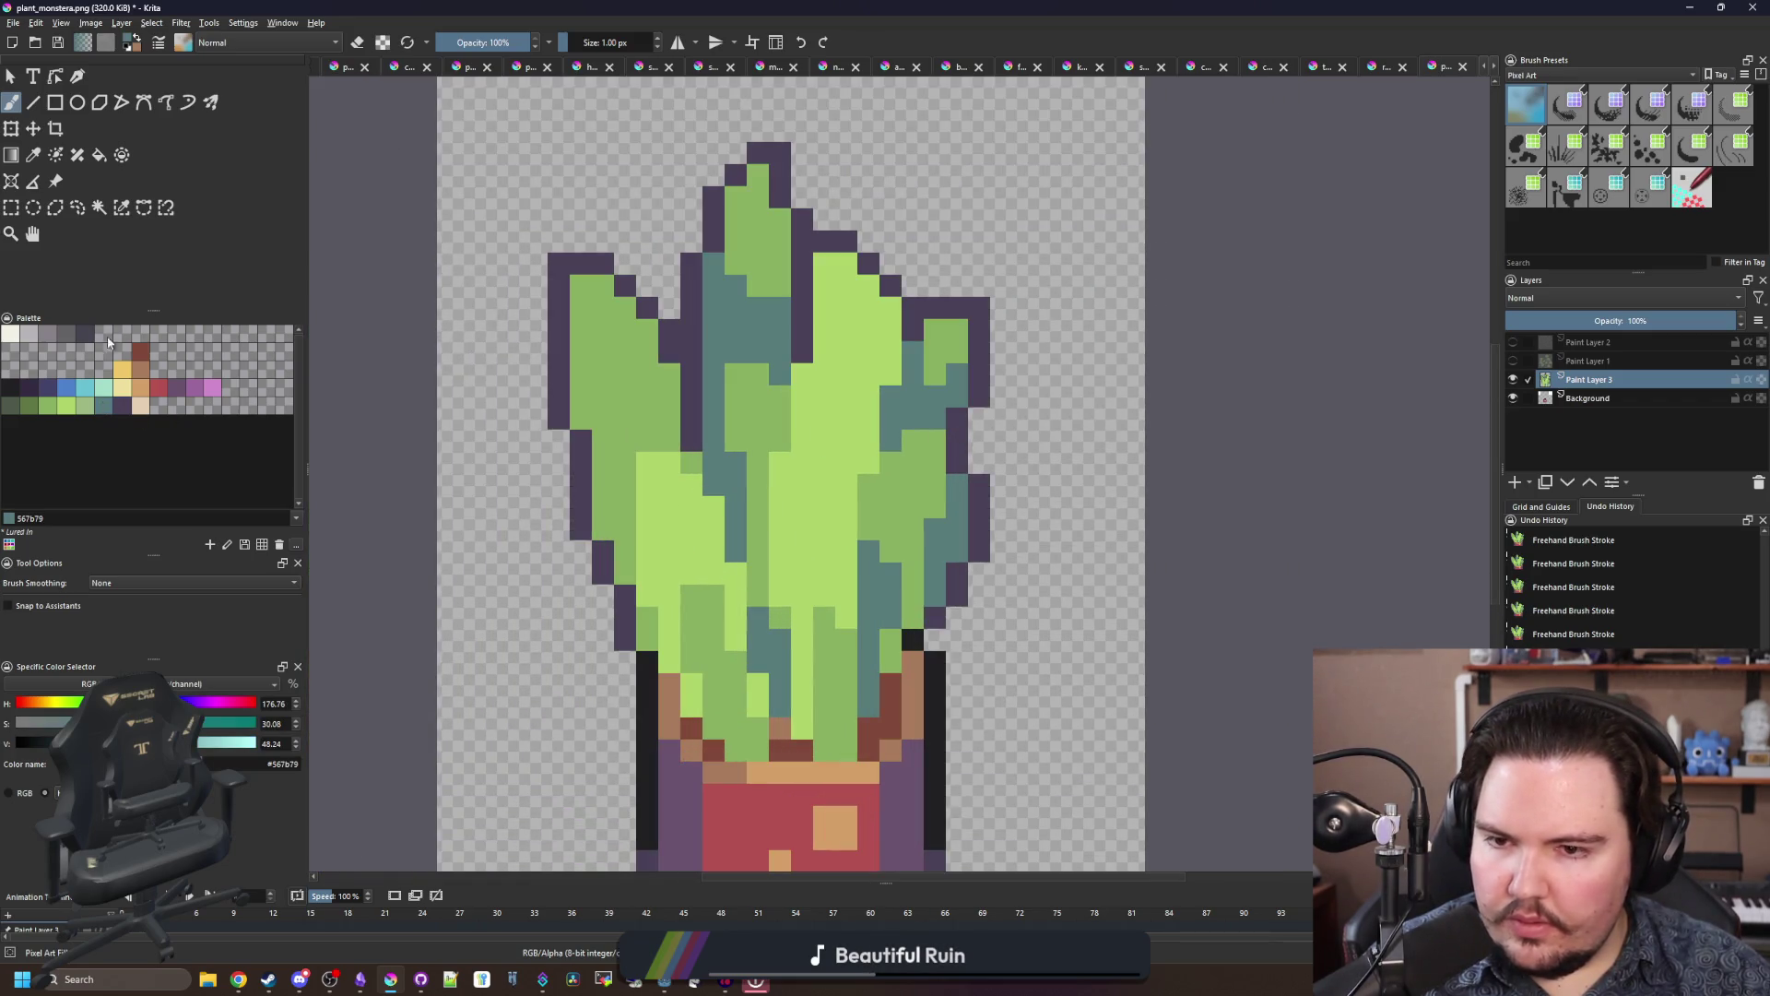
left_click(121, 208)
left_click(583, 502)
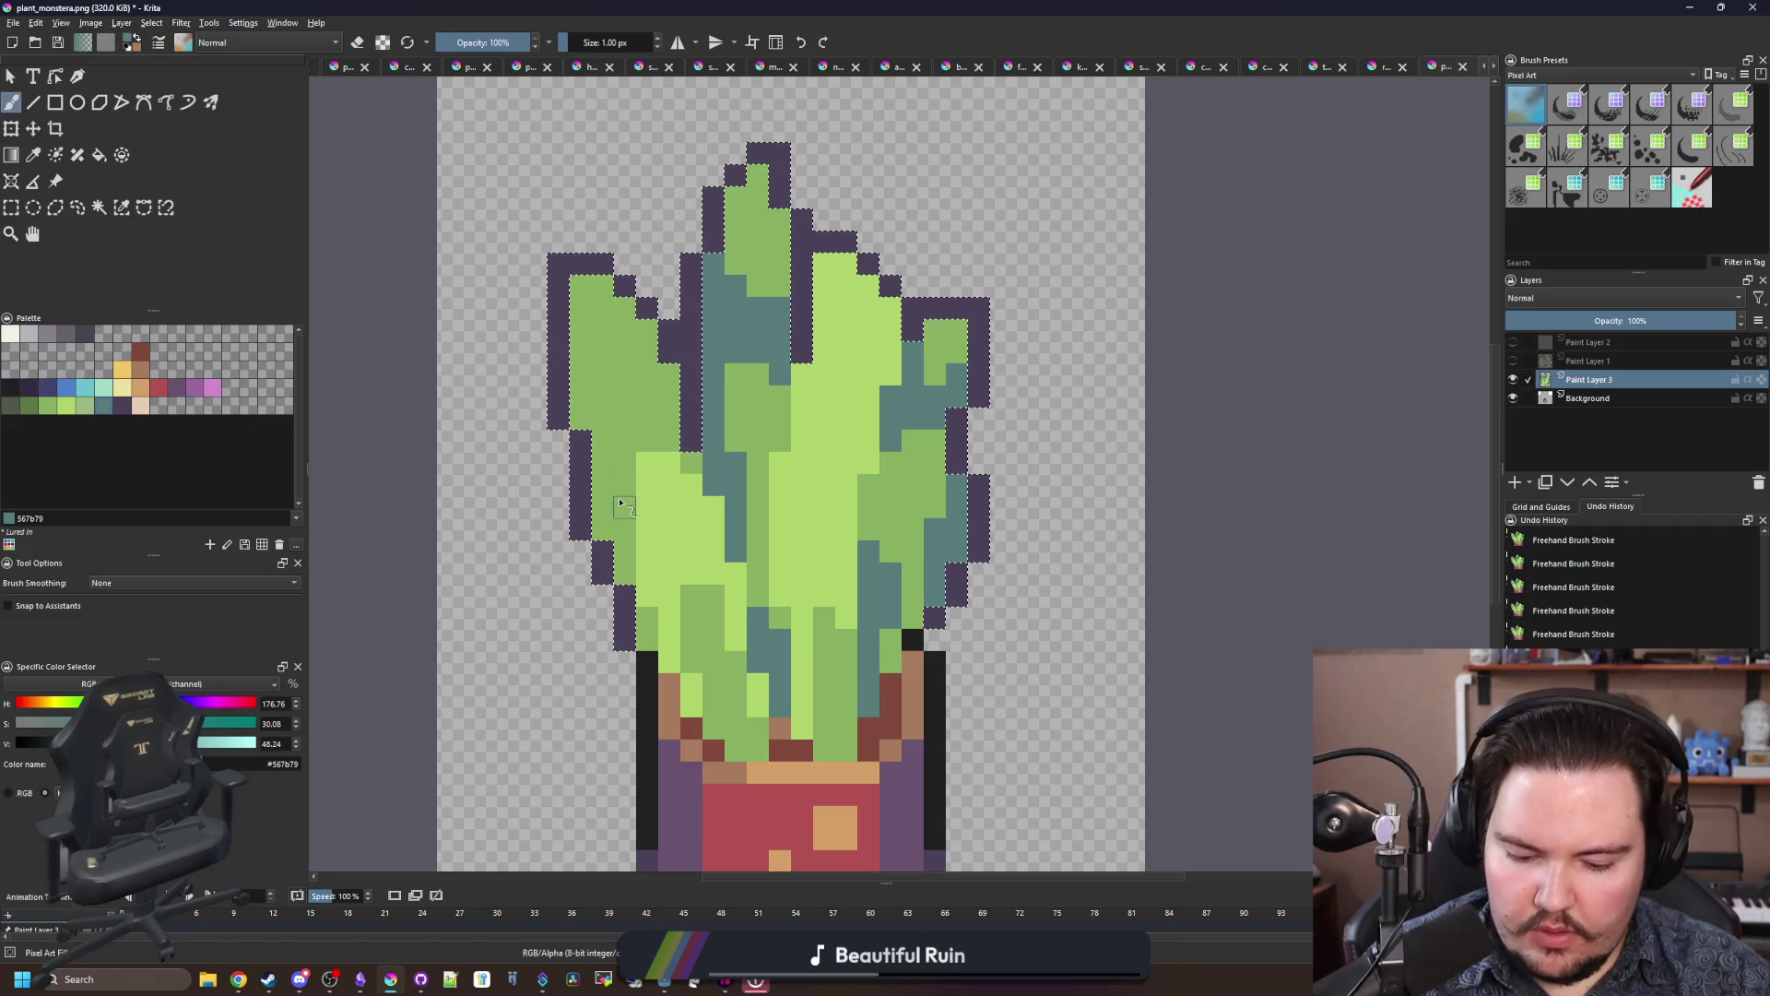
key("bracketright")
key("bracketright")
left_click_drag(555, 261, 620, 297)
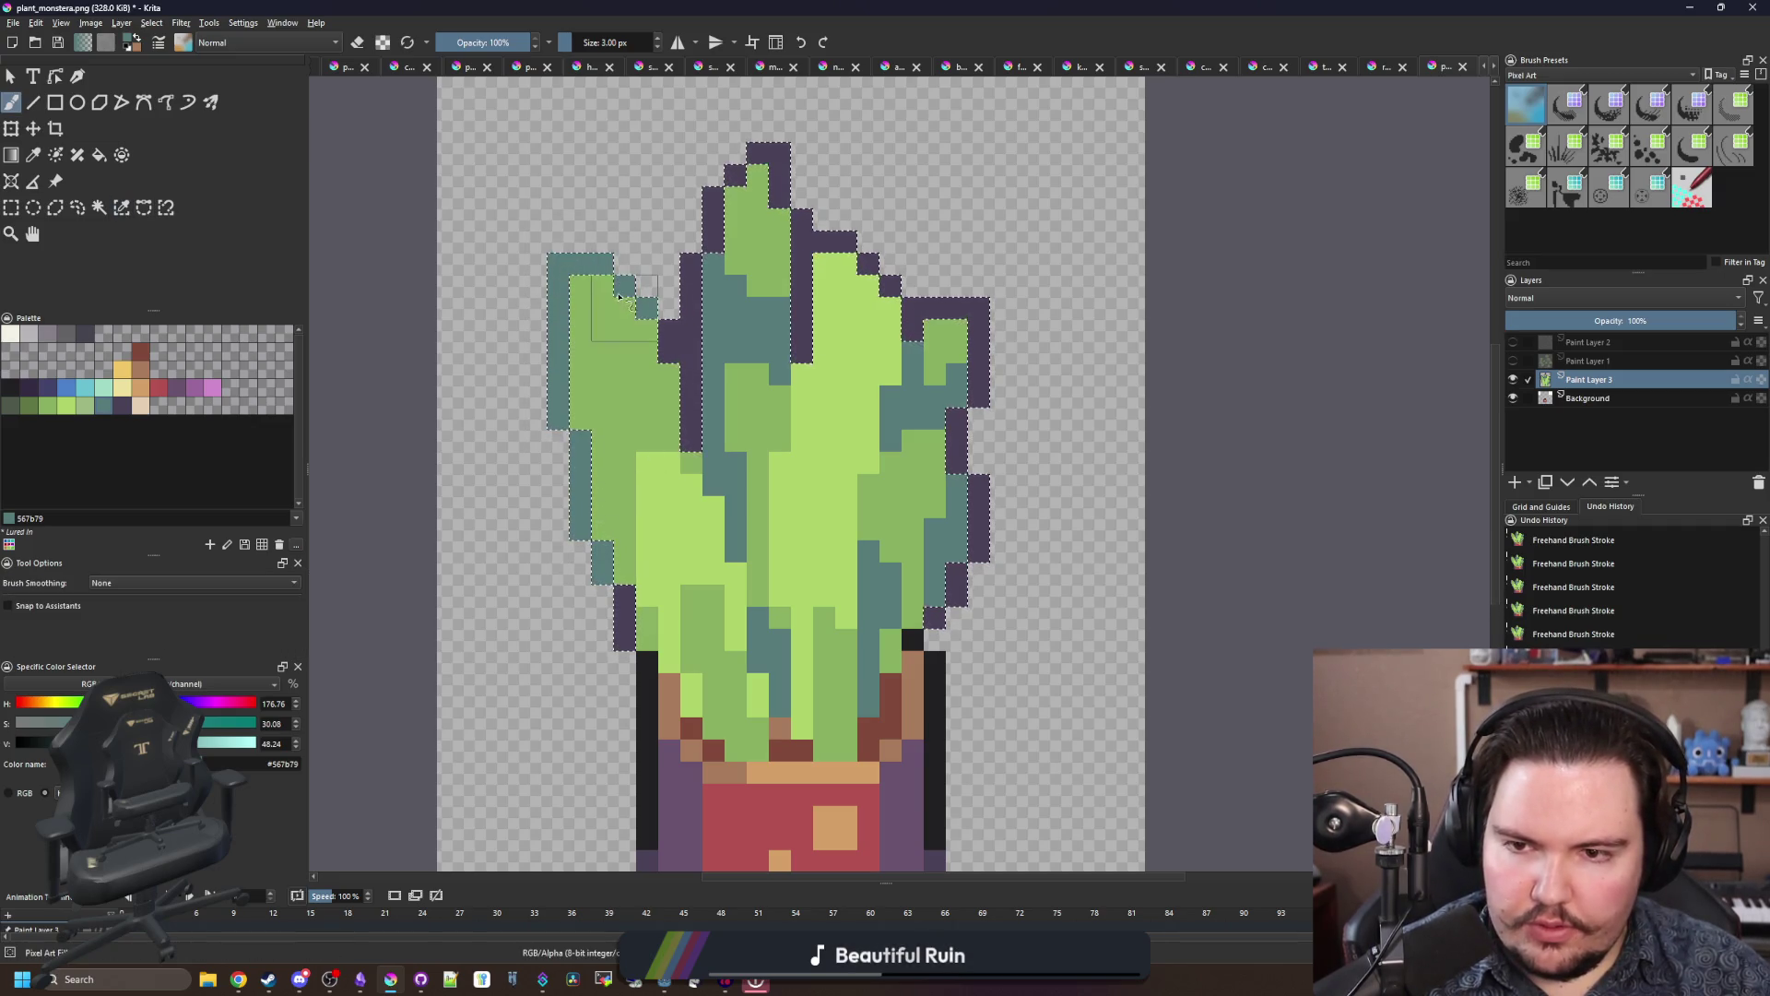
key("bracketleft")
key("bracketleft")
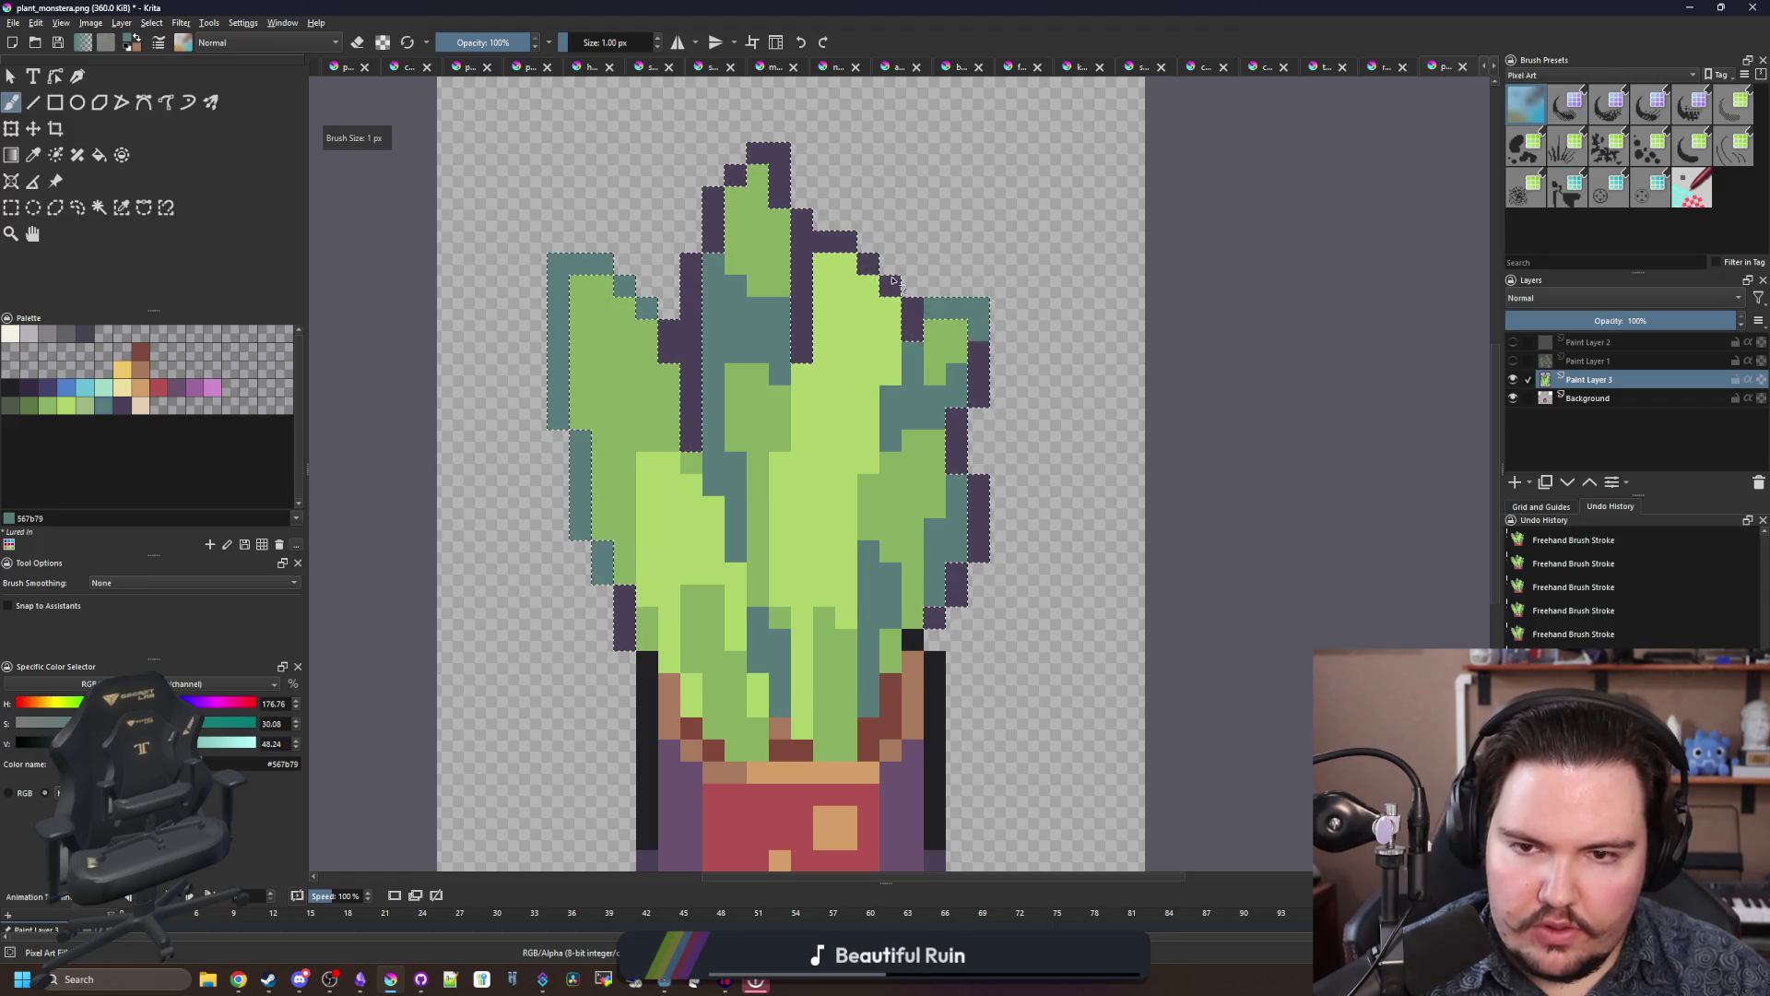
left_click_drag(893, 281, 815, 238)
mouse_move(779, 175)
left_mouse_down()
mouse_move(752, 155)
mouse_move(719, 224)
left_mouse_up()
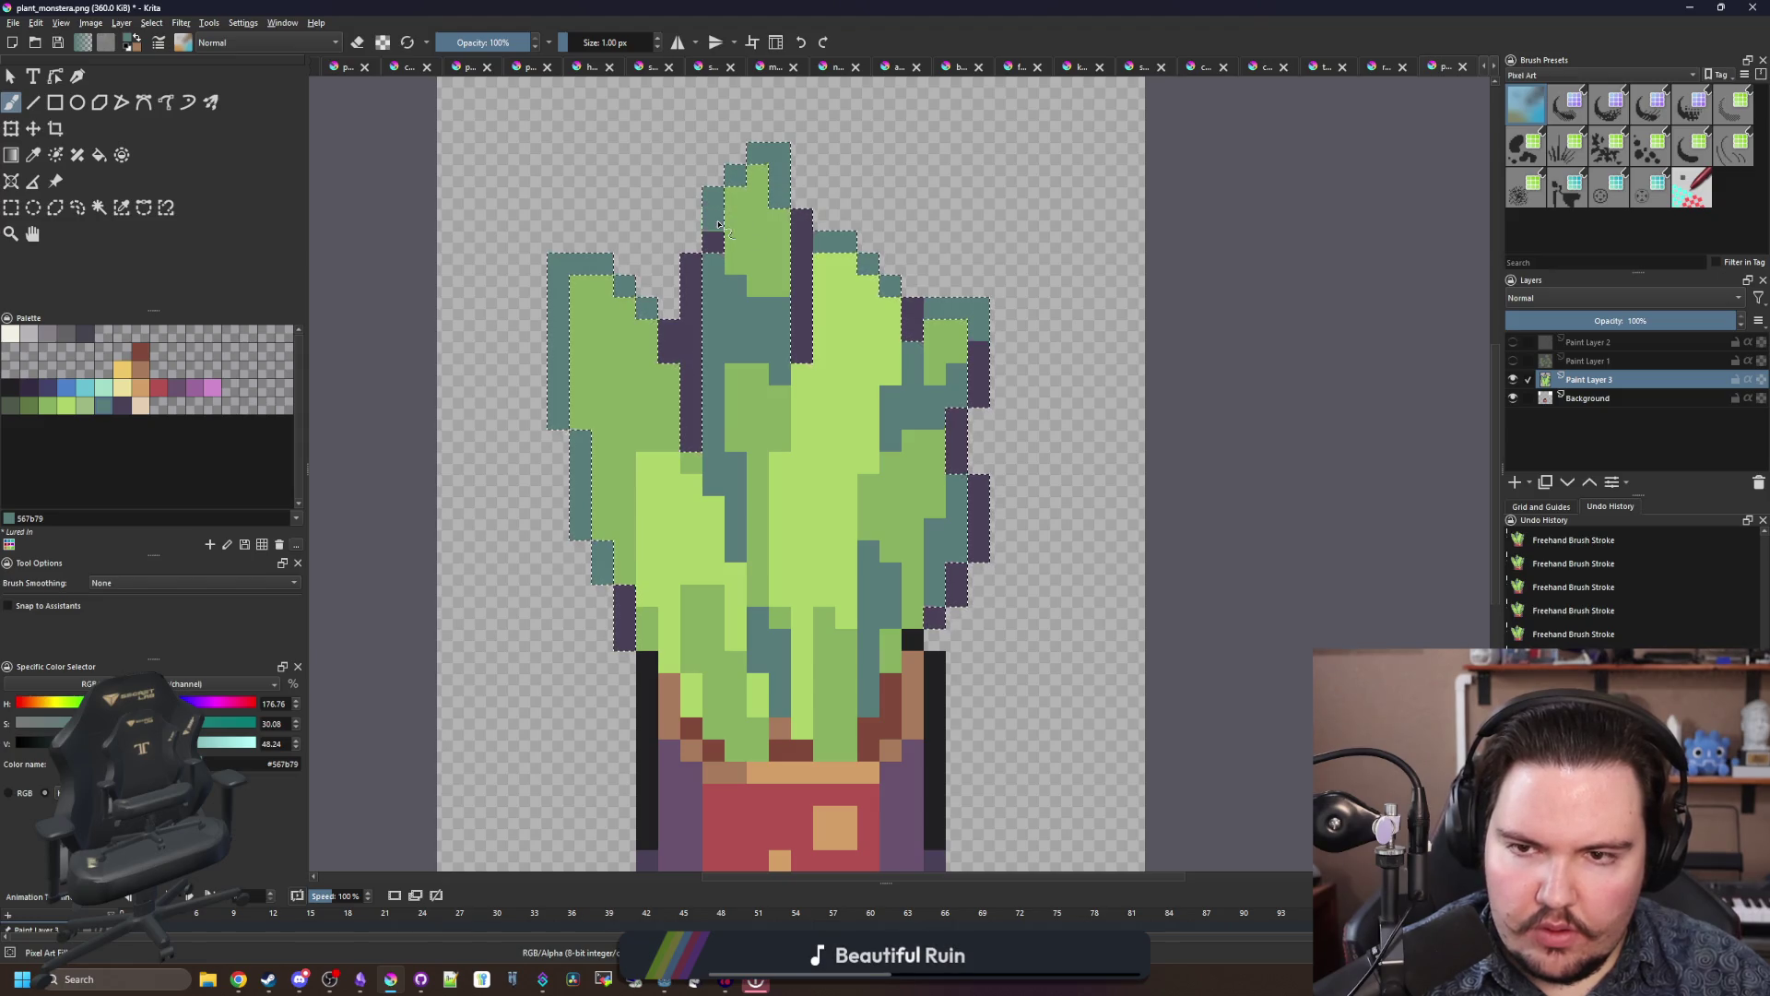
key("ctrl+shift+a")
Step: Sample the mid green and paint it over pixels in the centre leaf
scroll(774, 277, "down", 5)
scroll(751, 371, "up", 5)
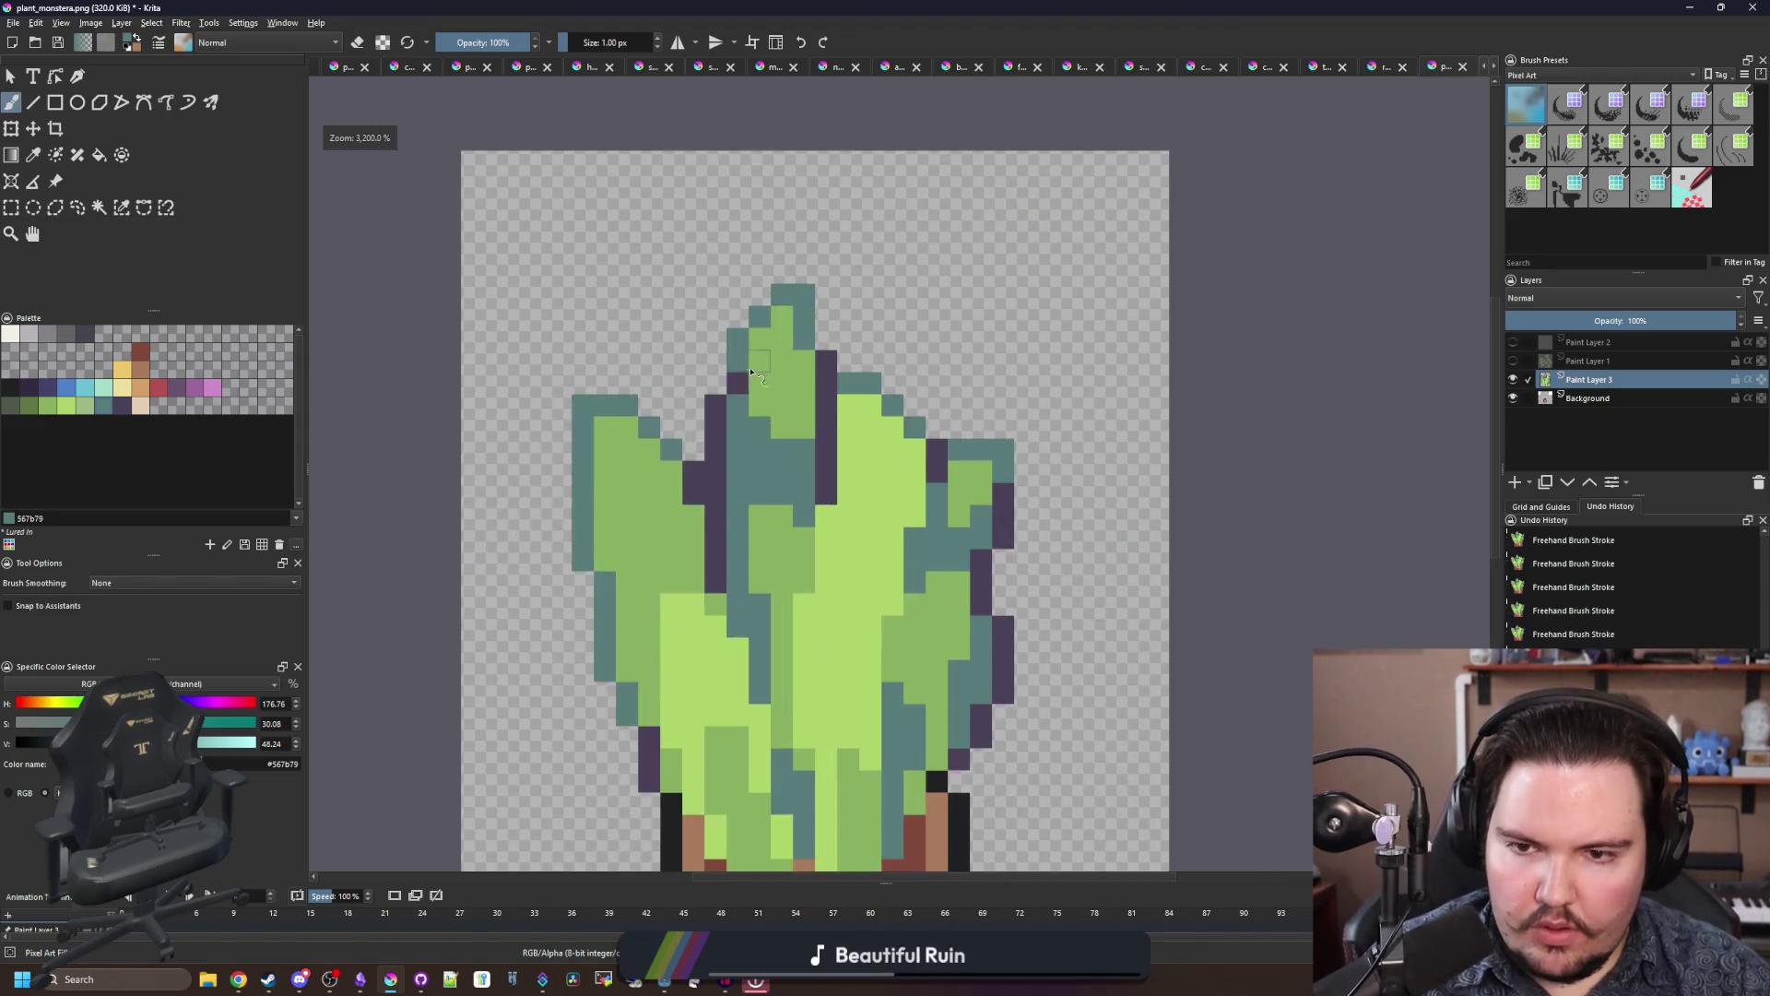
scroll(752, 372, "down", 4)
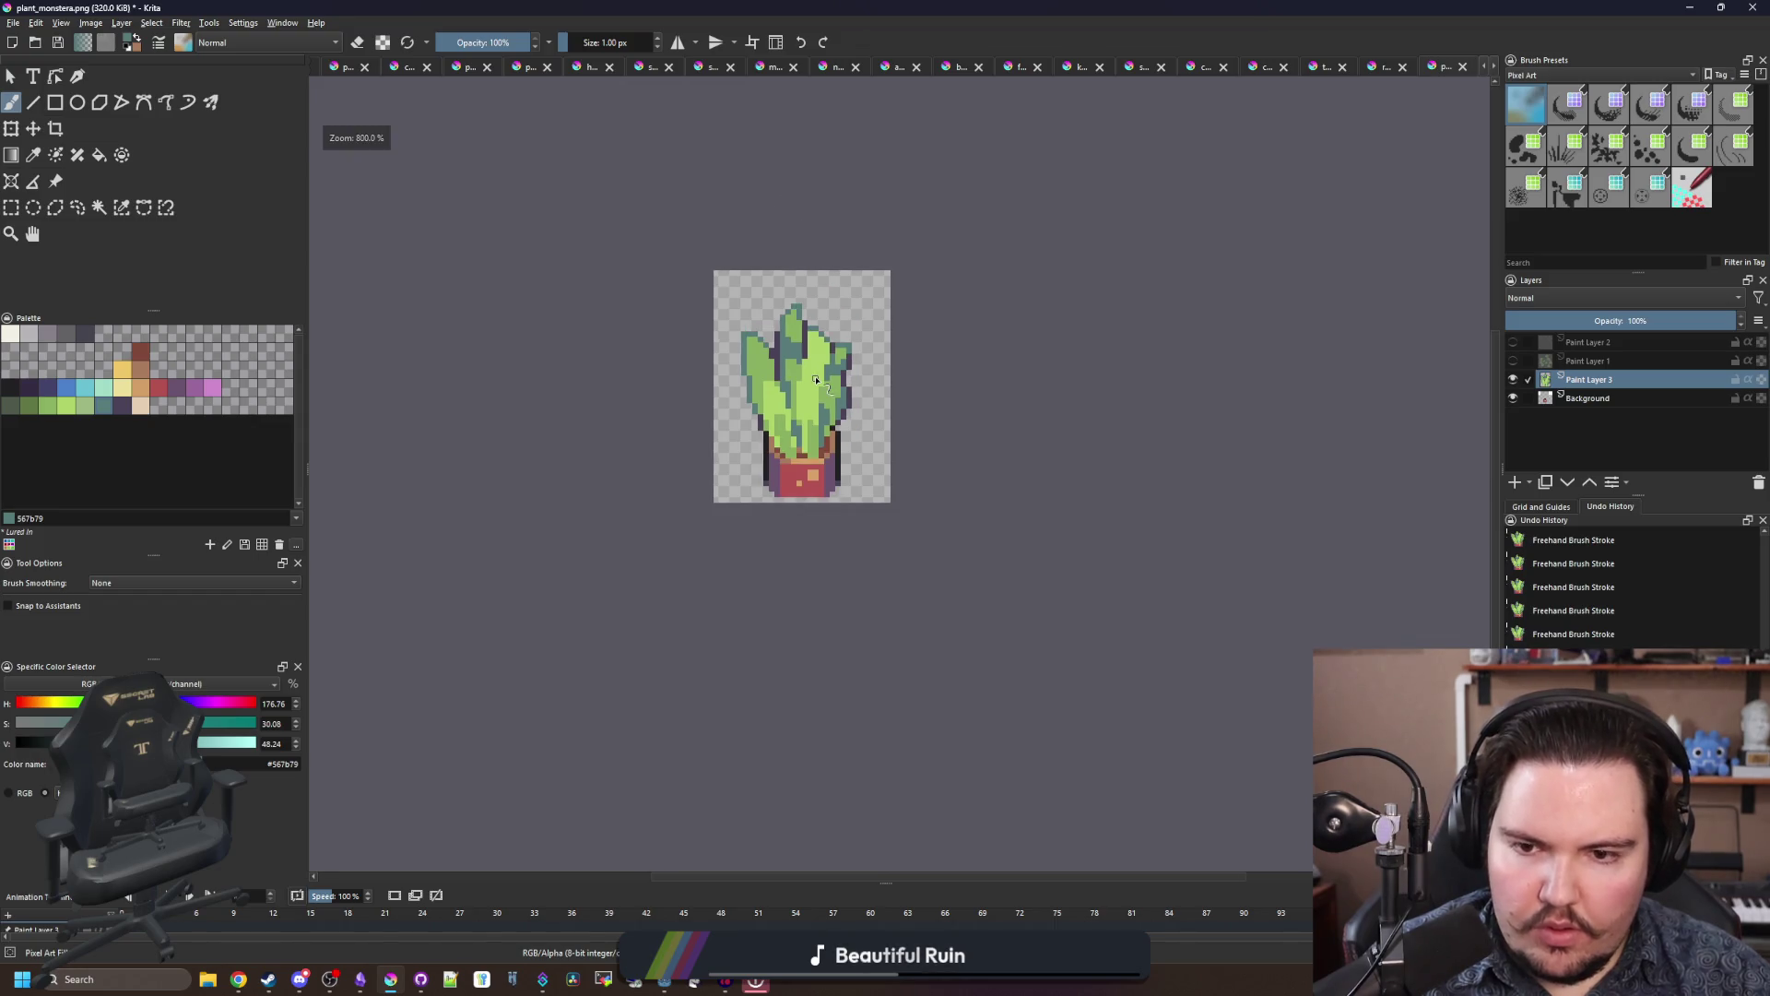
scroll(816, 379, "down", 3)
scroll(812, 371, "up", 5)
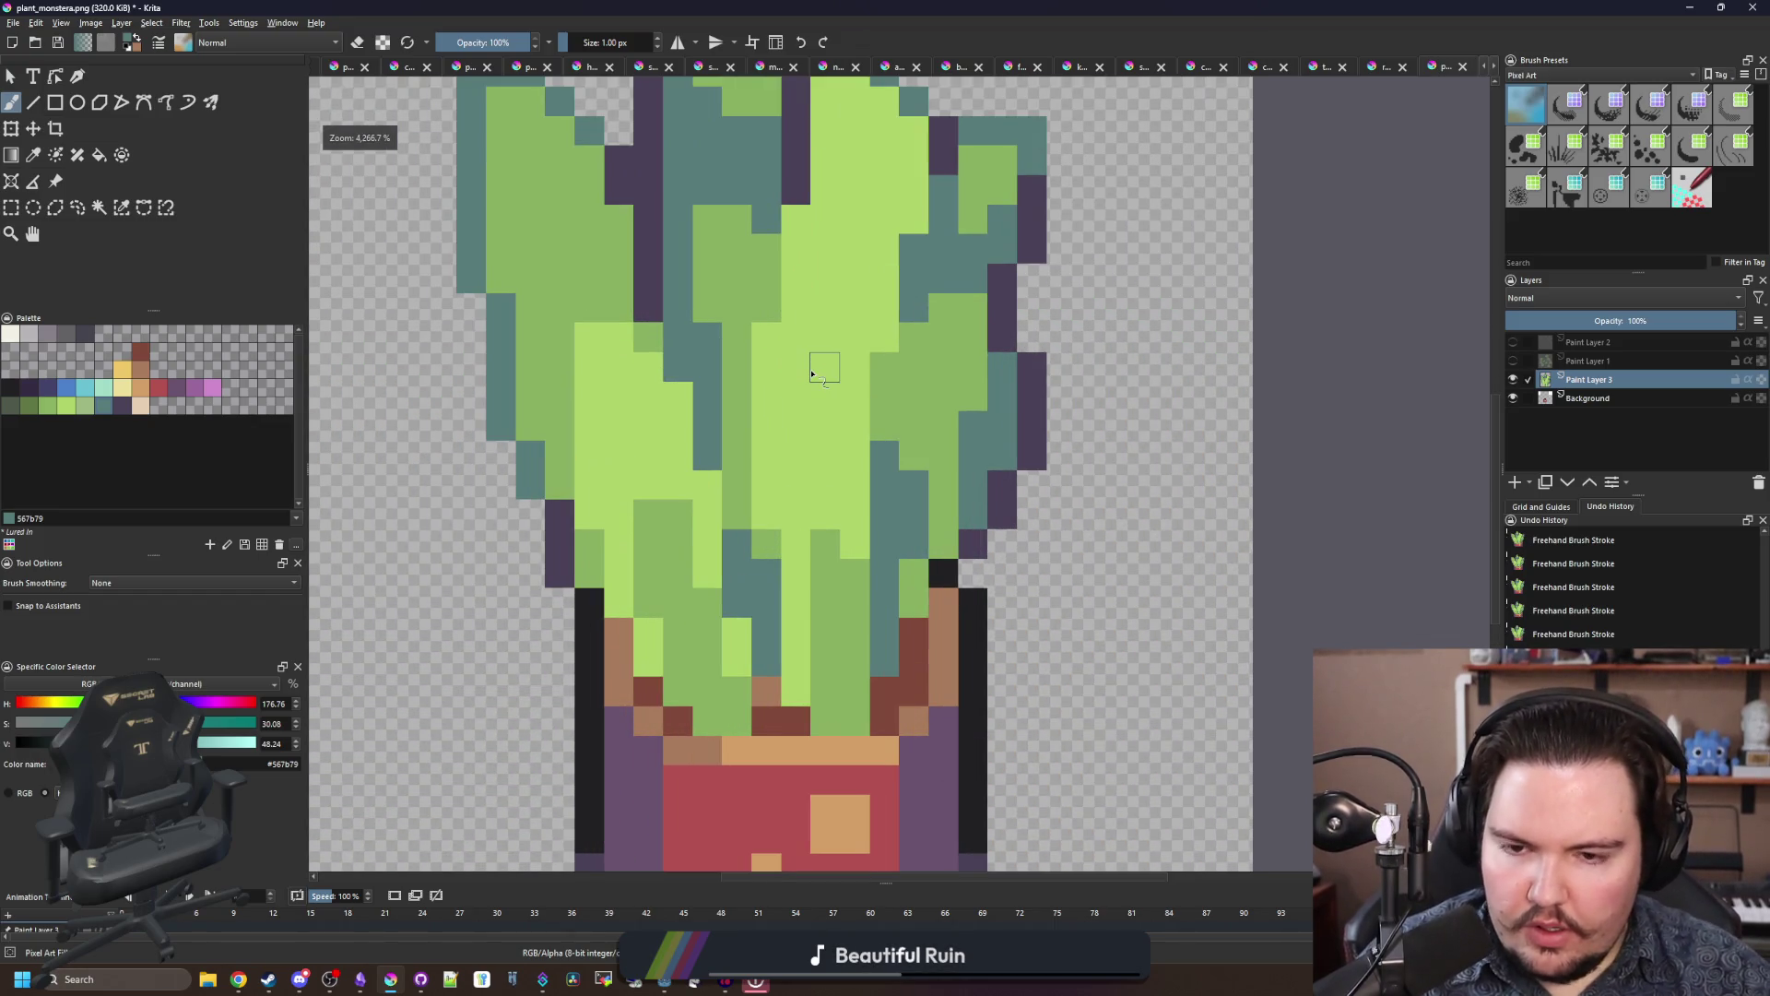
scroll(818, 368, "up", 2)
left_click(907, 260, "ctrl")
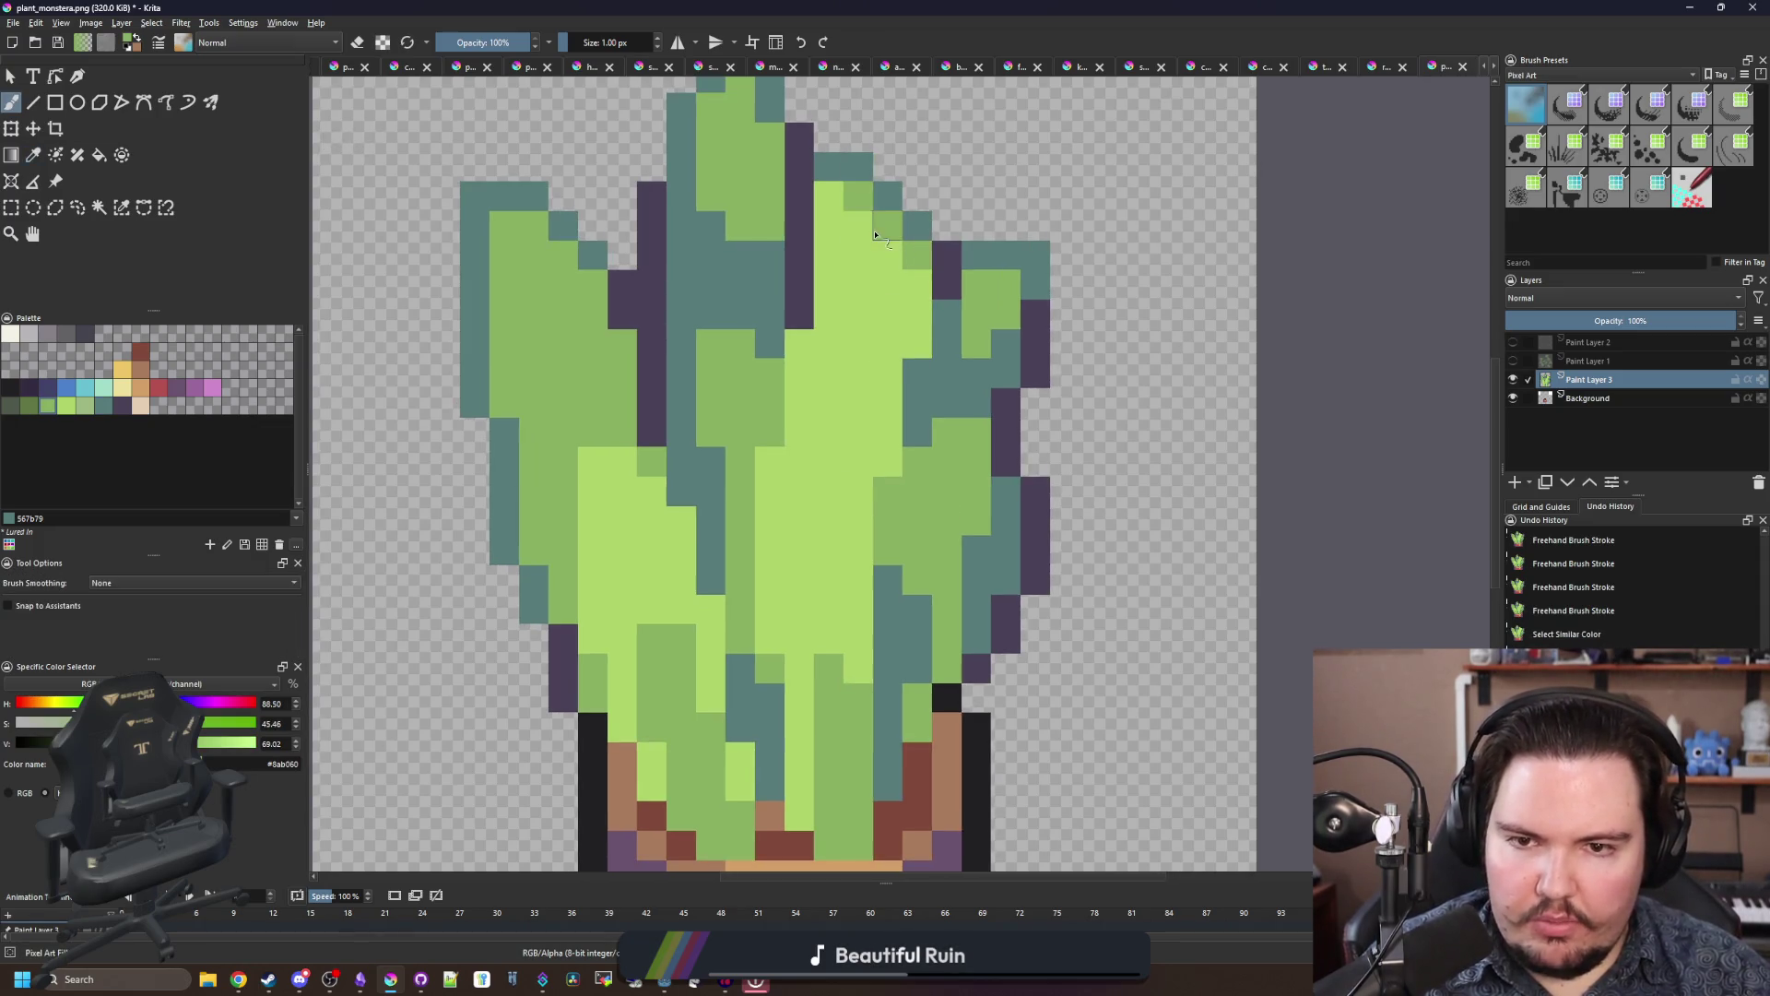
left_click_drag(875, 234, 898, 257)
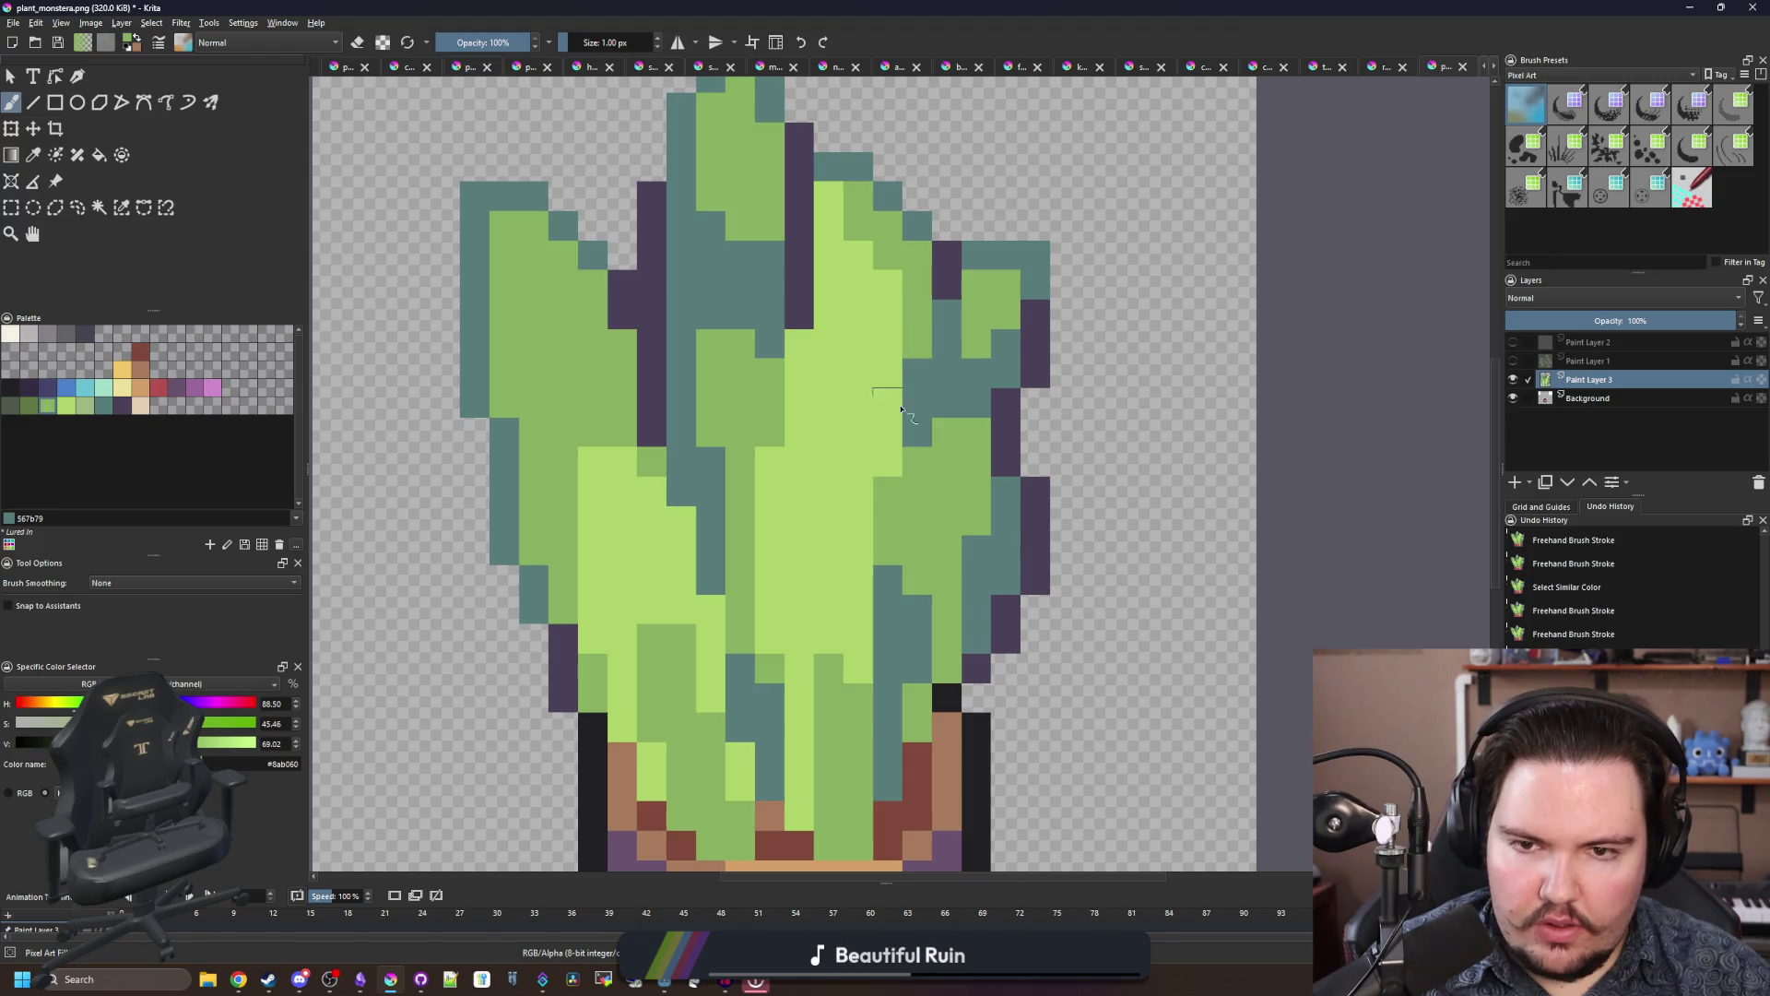
Step: Recolour a centre leaf pixel green, then switch it to teal
scroll(870, 475, "down", 5)
scroll(881, 491, "up", 7)
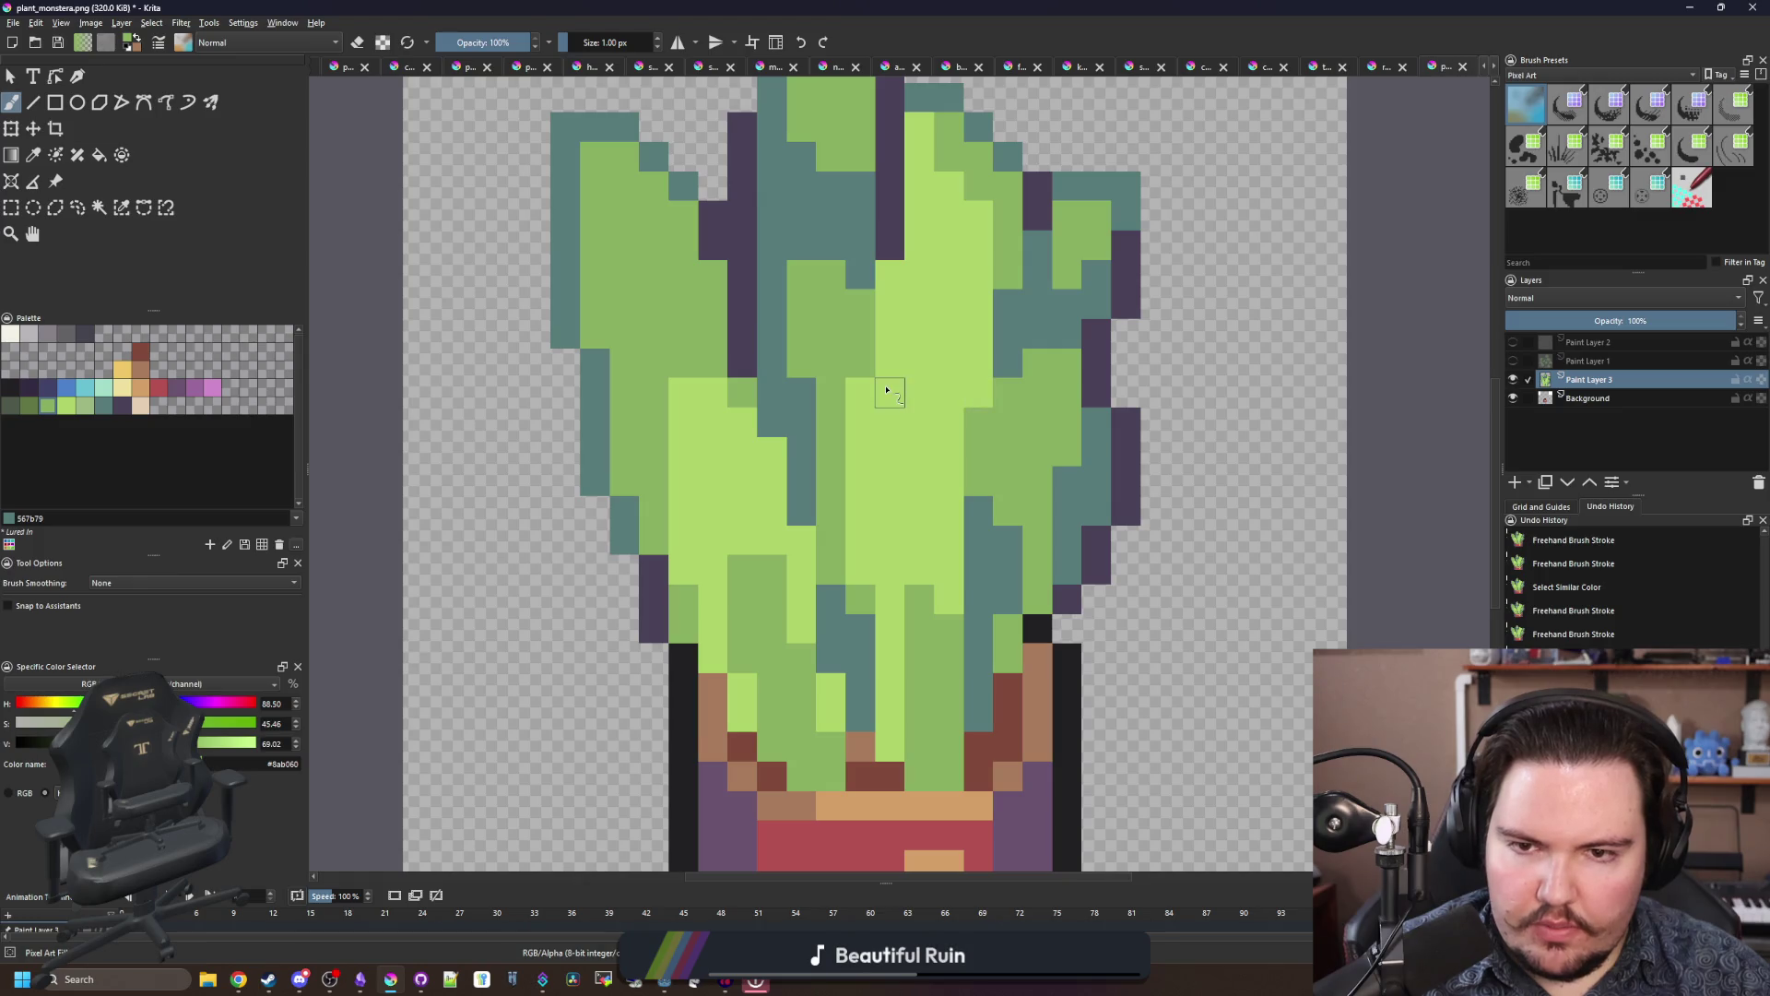
scroll(885, 265, "down", 7)
scroll(885, 277, "up", 7)
left_click(877, 343)
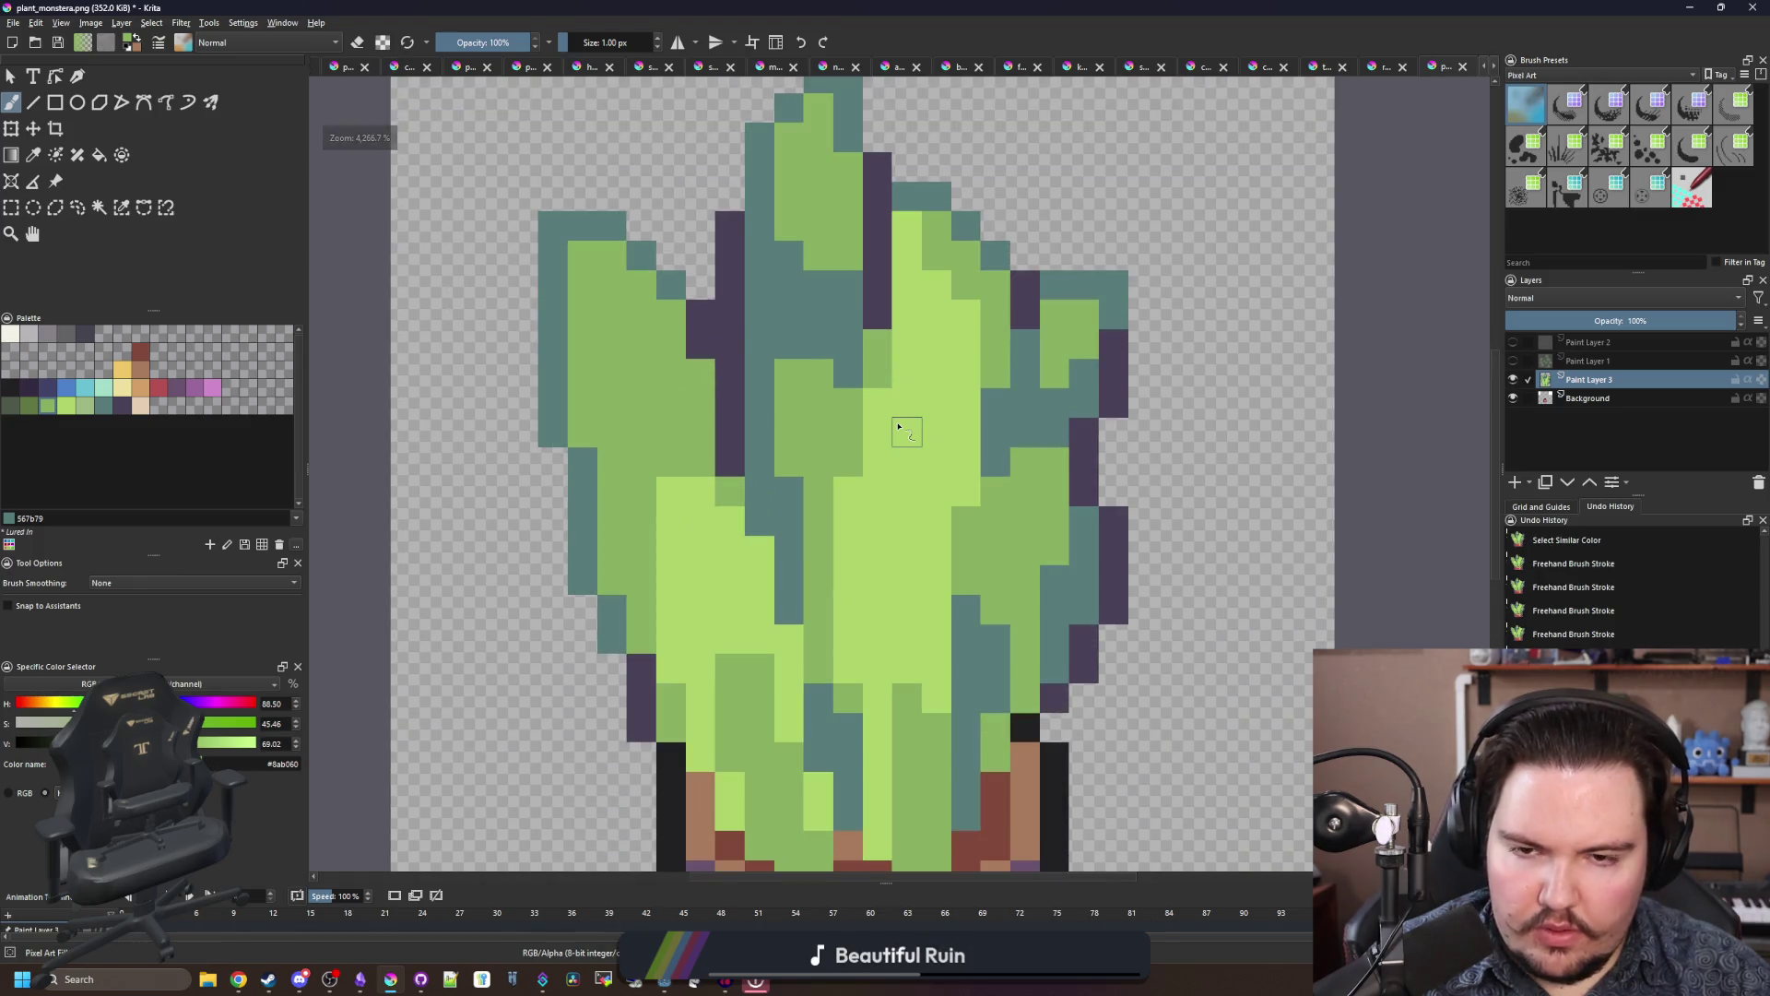
left_click(854, 308, "ctrl")
left_click(878, 343)
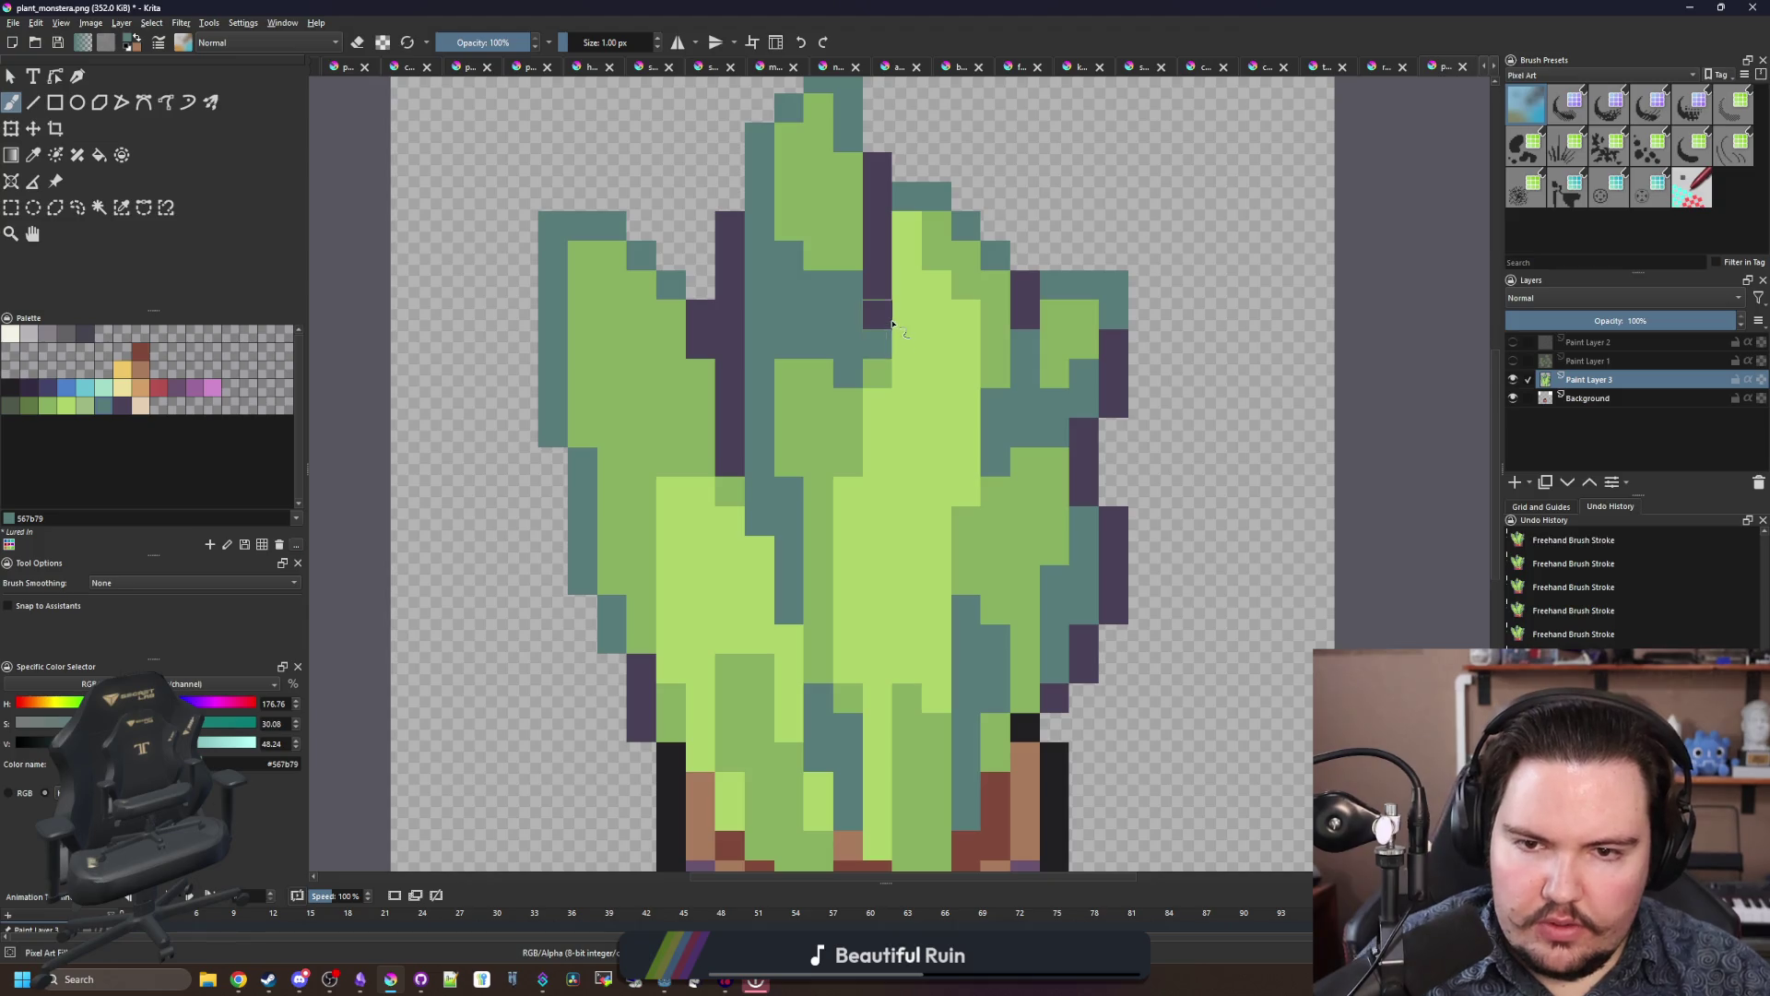
Step: Turn a teal leaf pixel mid green
scroll(798, 251, "down", 4)
scroll(798, 250, "down", 2)
scroll(796, 431, "up", 5)
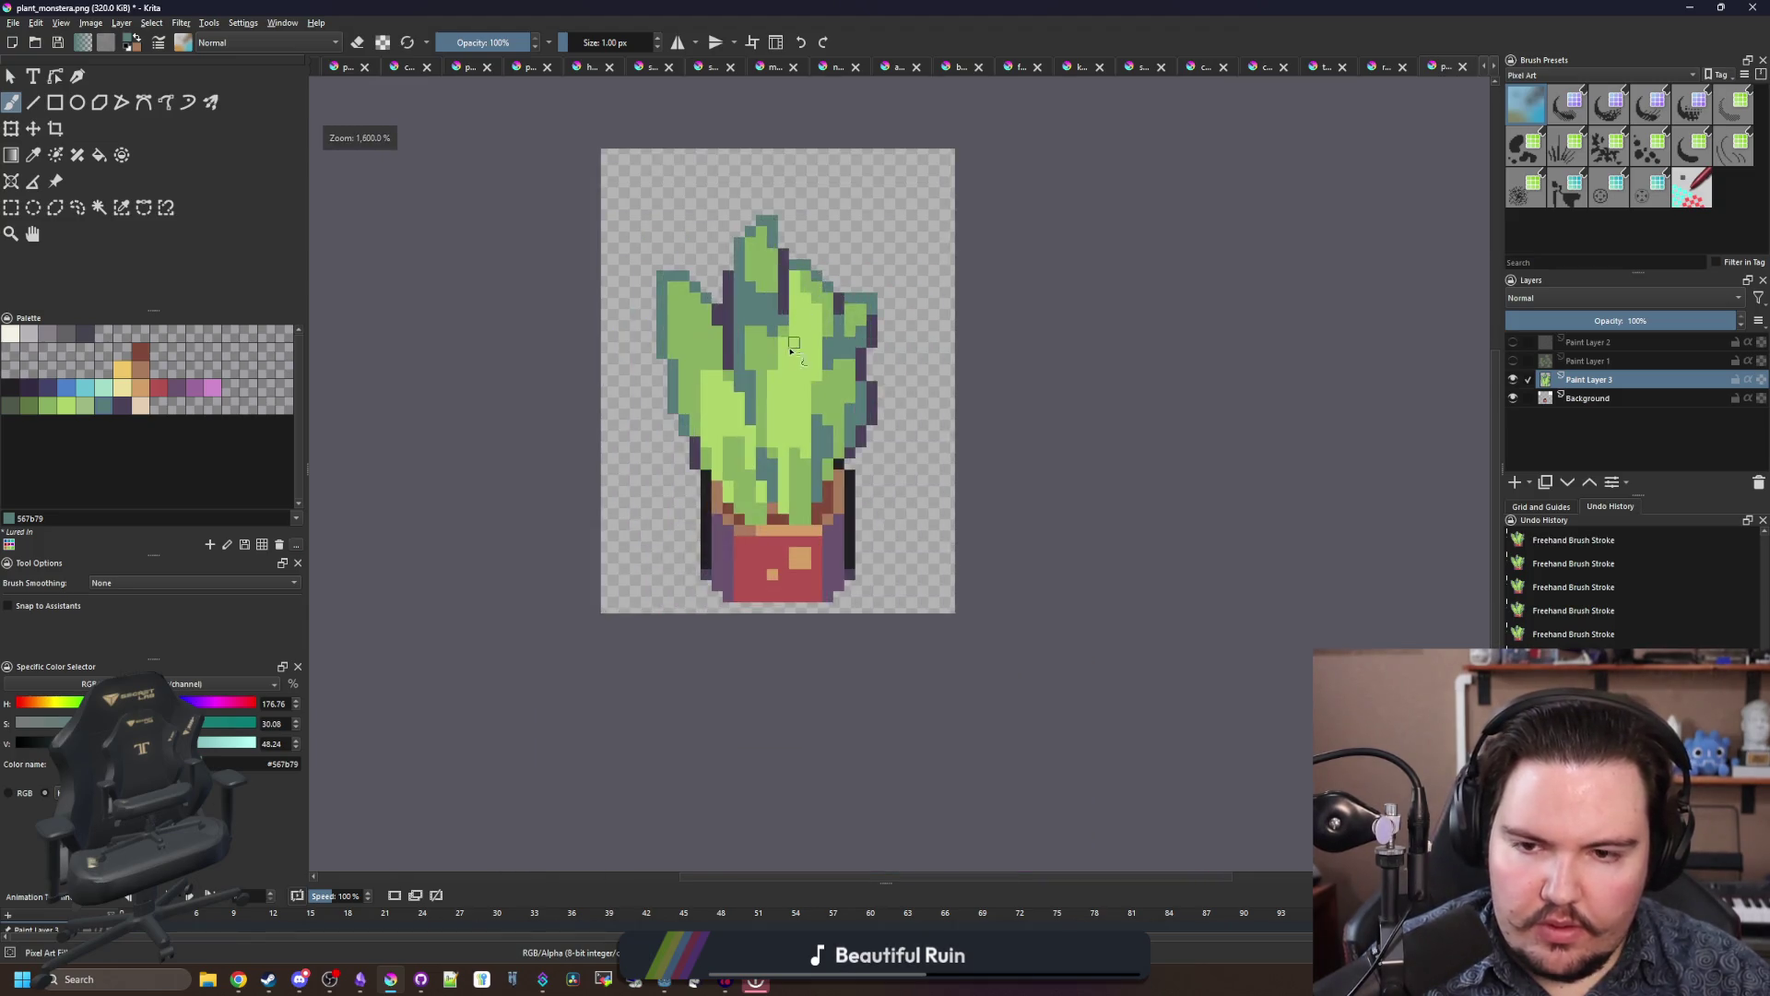
scroll(779, 482, "up", 3)
left_click(769, 498, "ctrl")
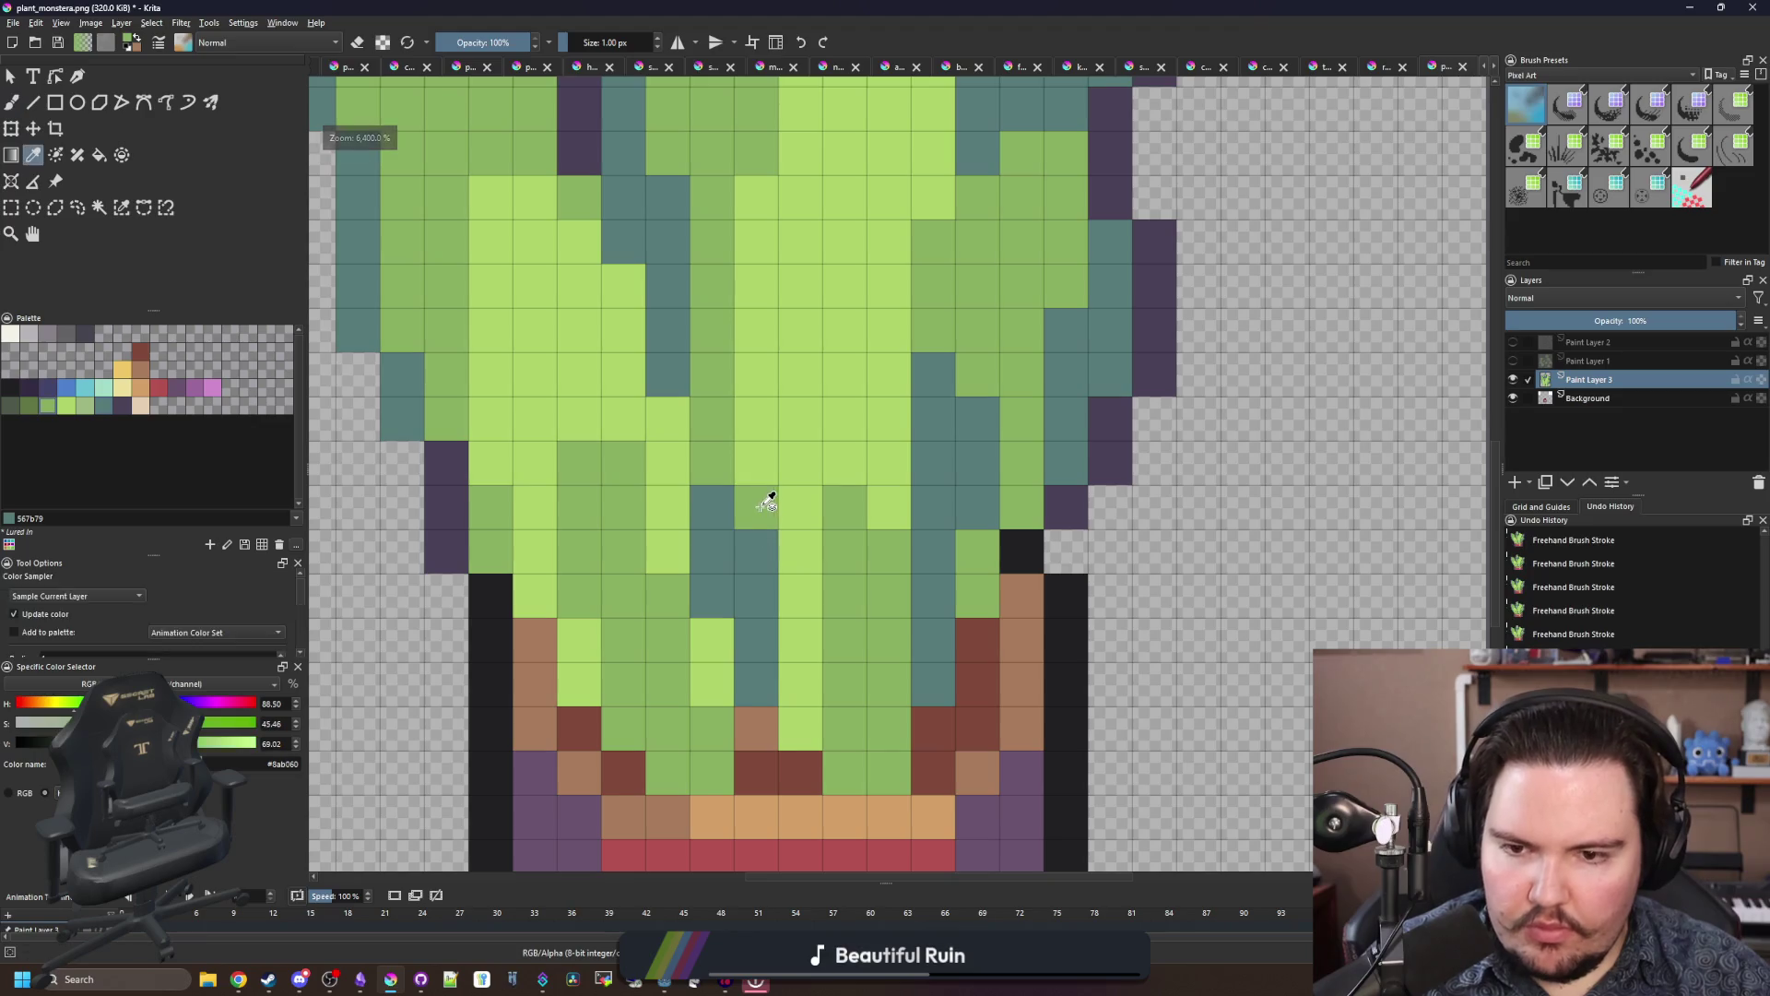
left_click(757, 550)
scroll(763, 573, "down", 3)
scroll(754, 502, "up", 1)
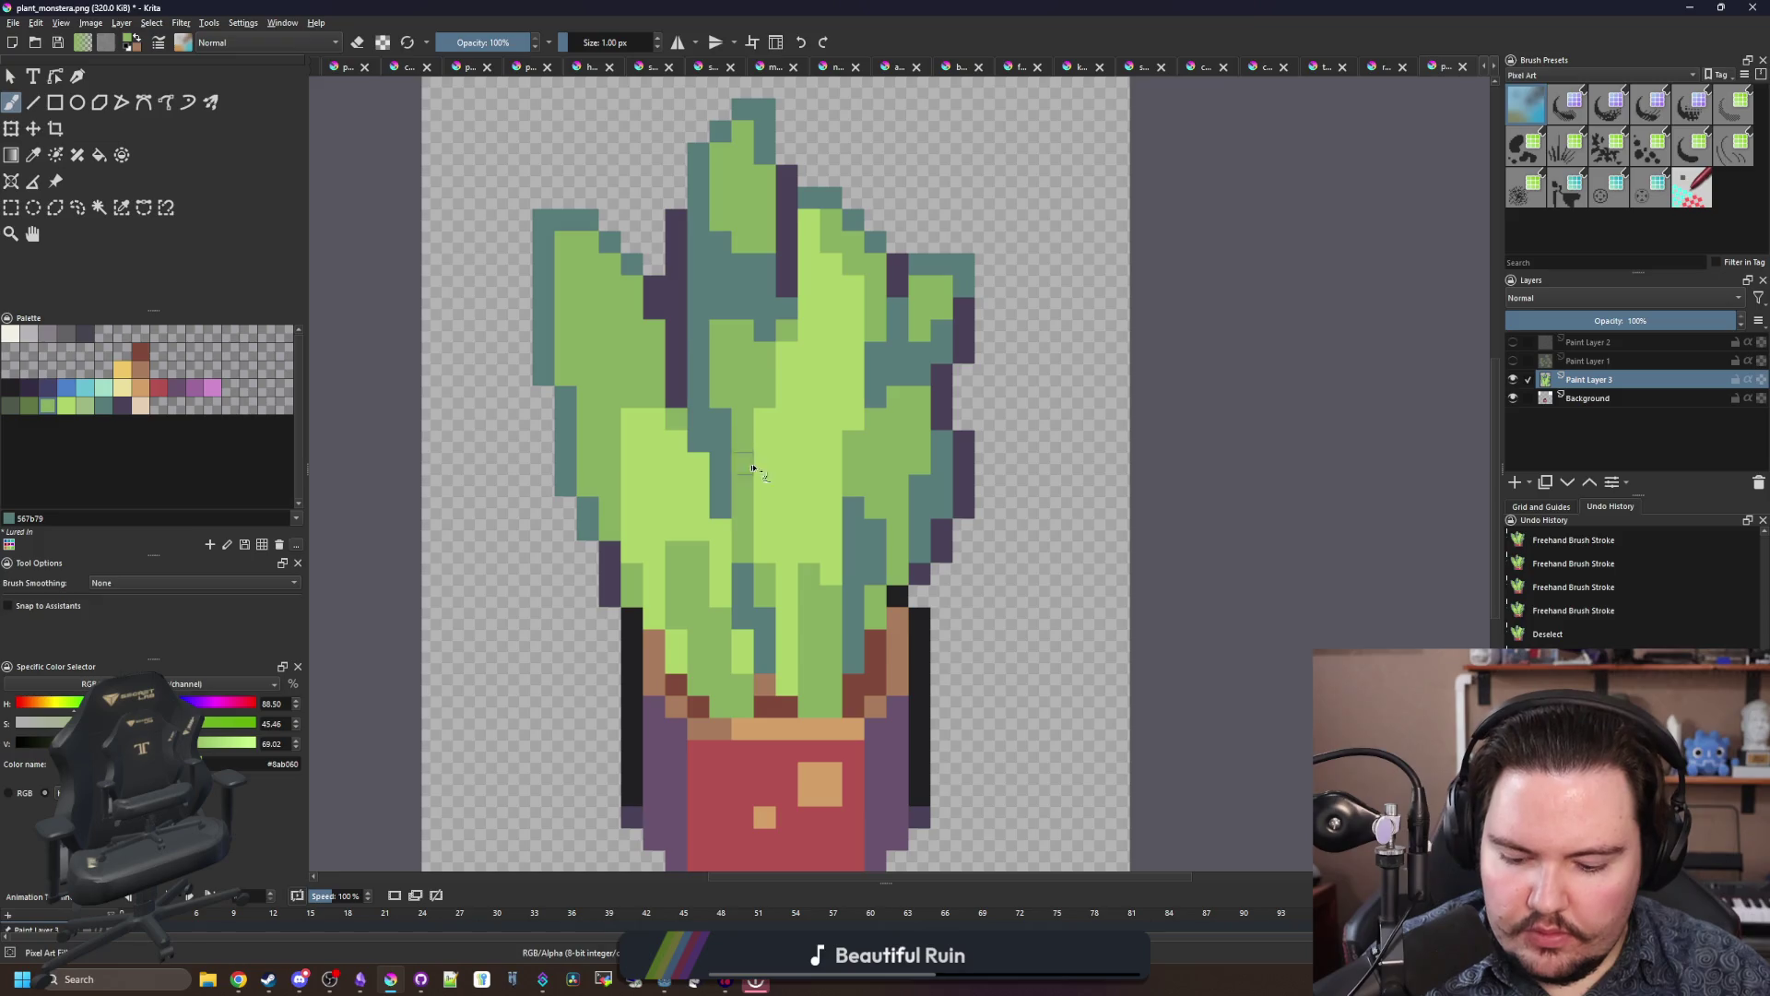
Step: Paint a light-green stroke across the left leaf, then hide the leaf layer
left_click(753, 469, "ctrl")
scroll(567, 309, "up", 1)
mouse_move(565, 319)
left_mouse_down()
mouse_move(565, 230)
mouse_move(595, 219)
mouse_move(684, 369)
left_mouse_up()
scroll(599, 436, "down", 3)
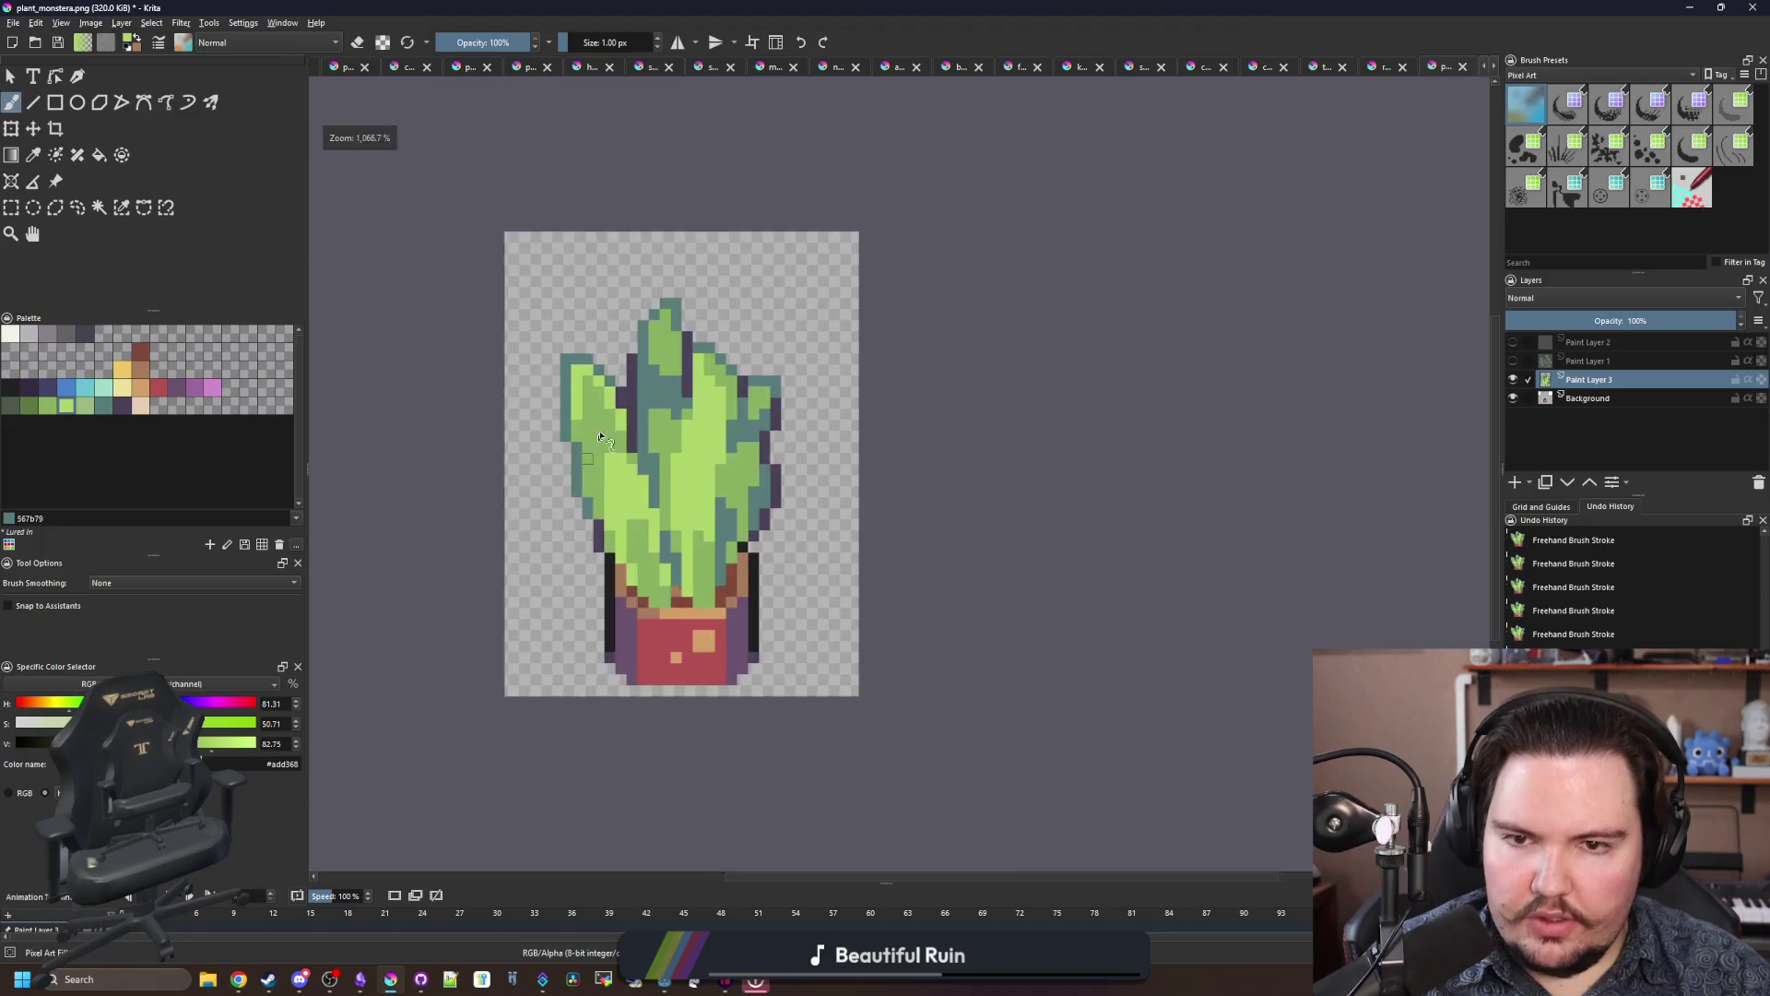
scroll(599, 436, "down", 3)
scroll(599, 452, "up", 6)
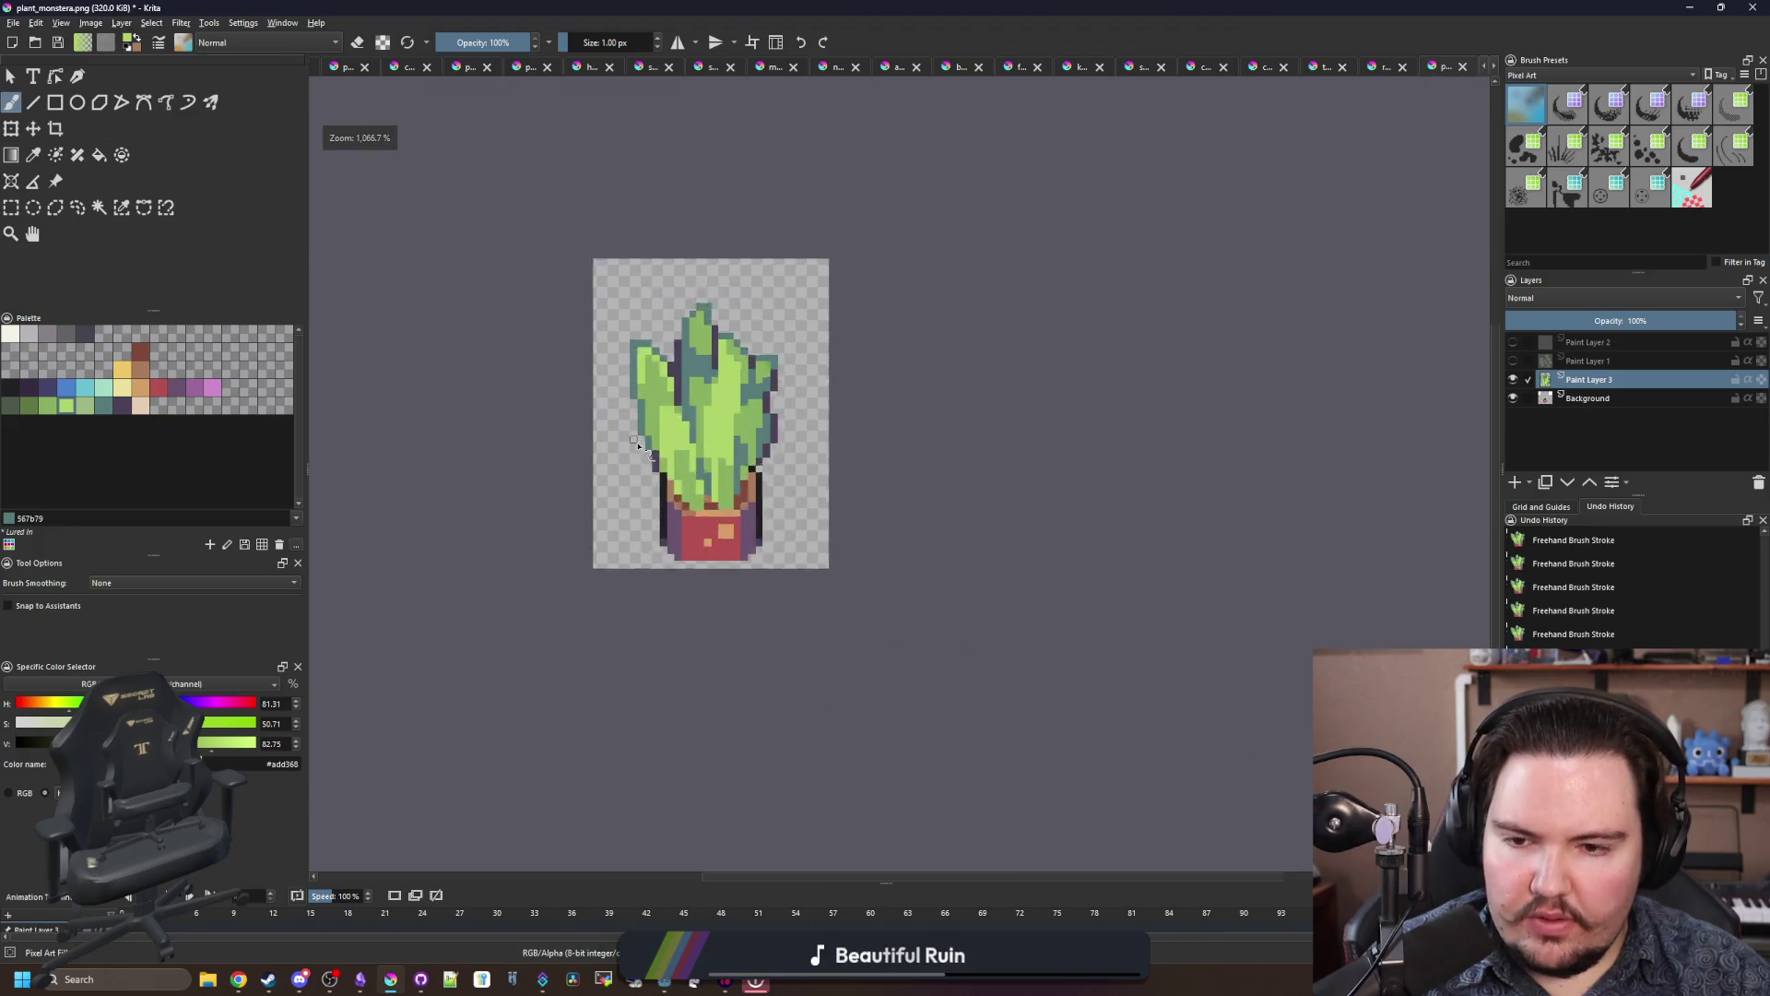
left_click(1586, 401)
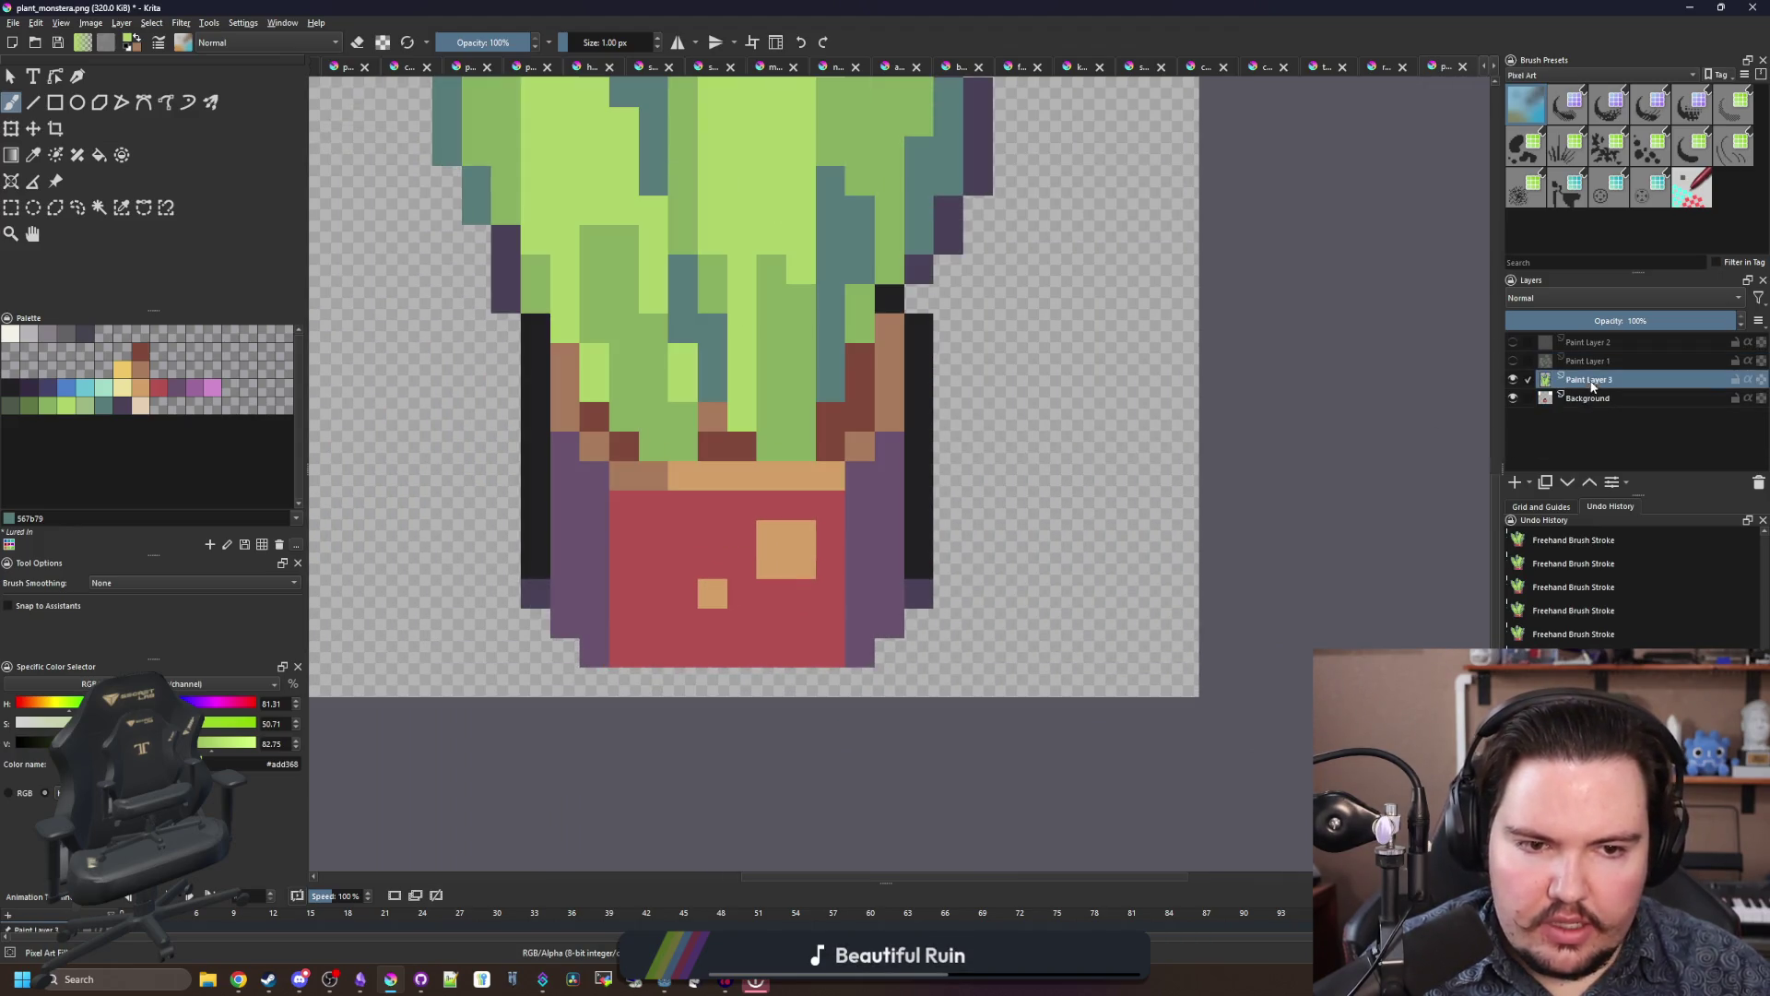
Step: On the Background layer, widen the pot's upper part to the right and nudge it up one pixel
left_click(1512, 379)
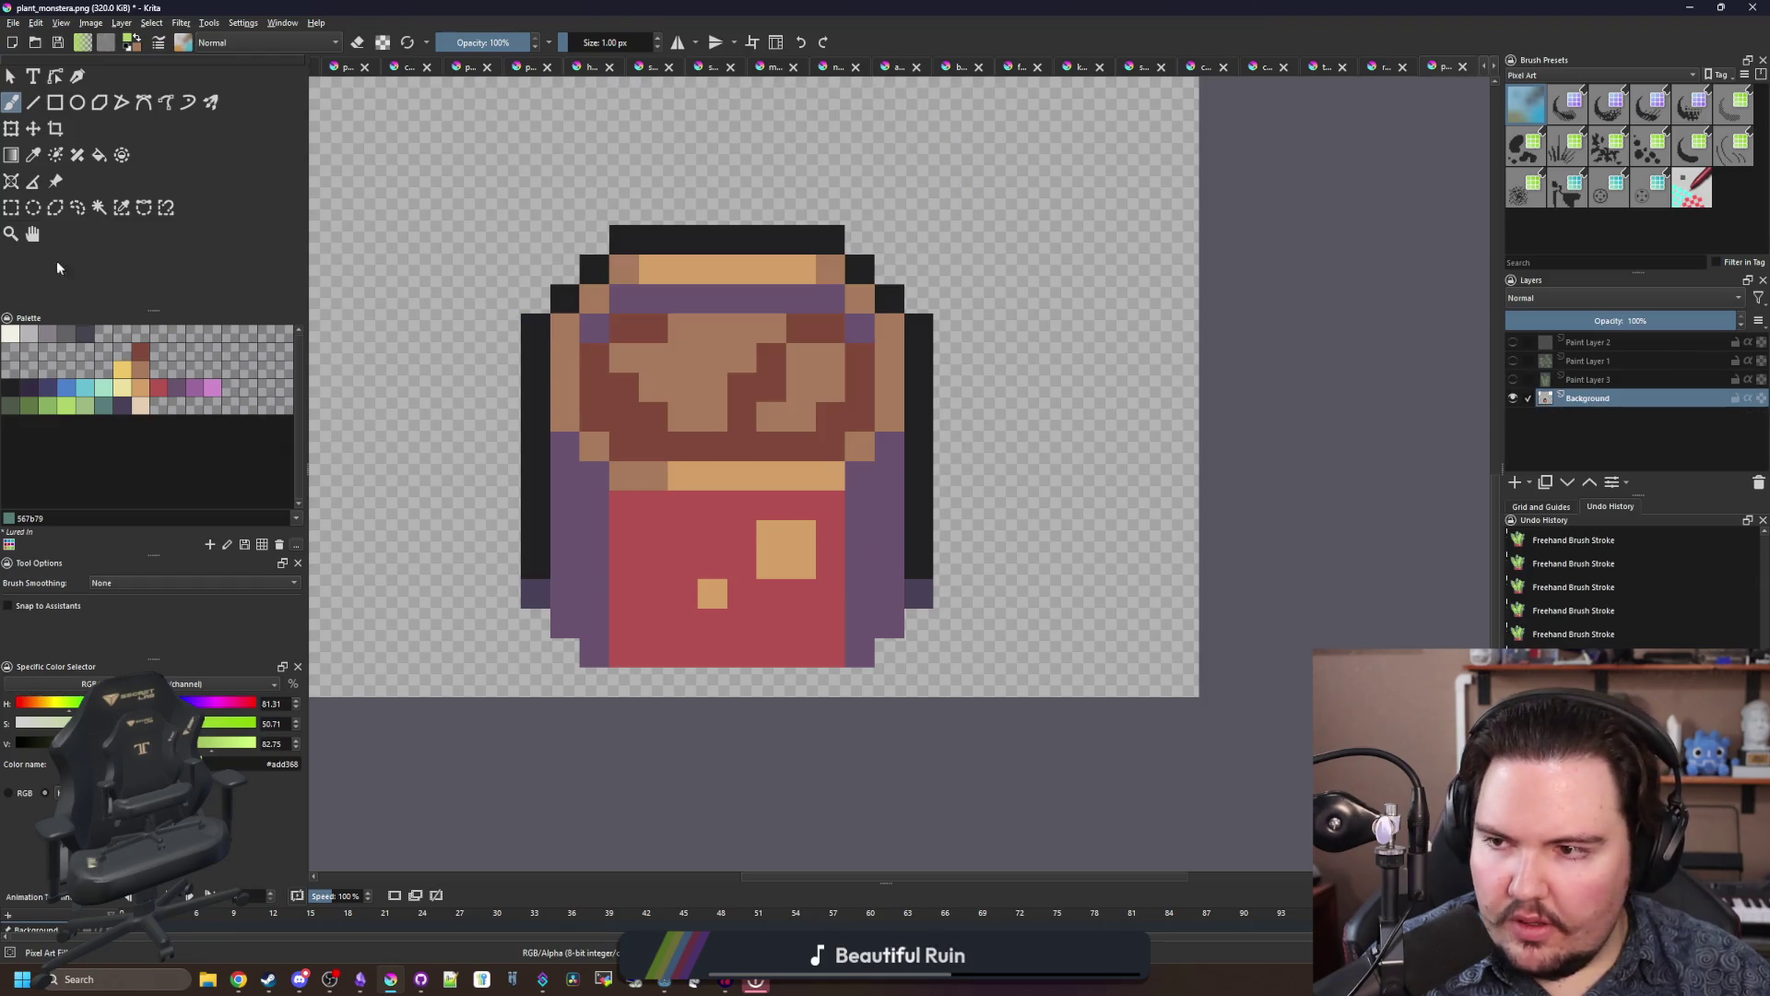
left_click(11, 208)
mouse_move(477, 217)
left_mouse_down()
mouse_move(962, 561)
mouse_move(1018, 559)
left_mouse_up()
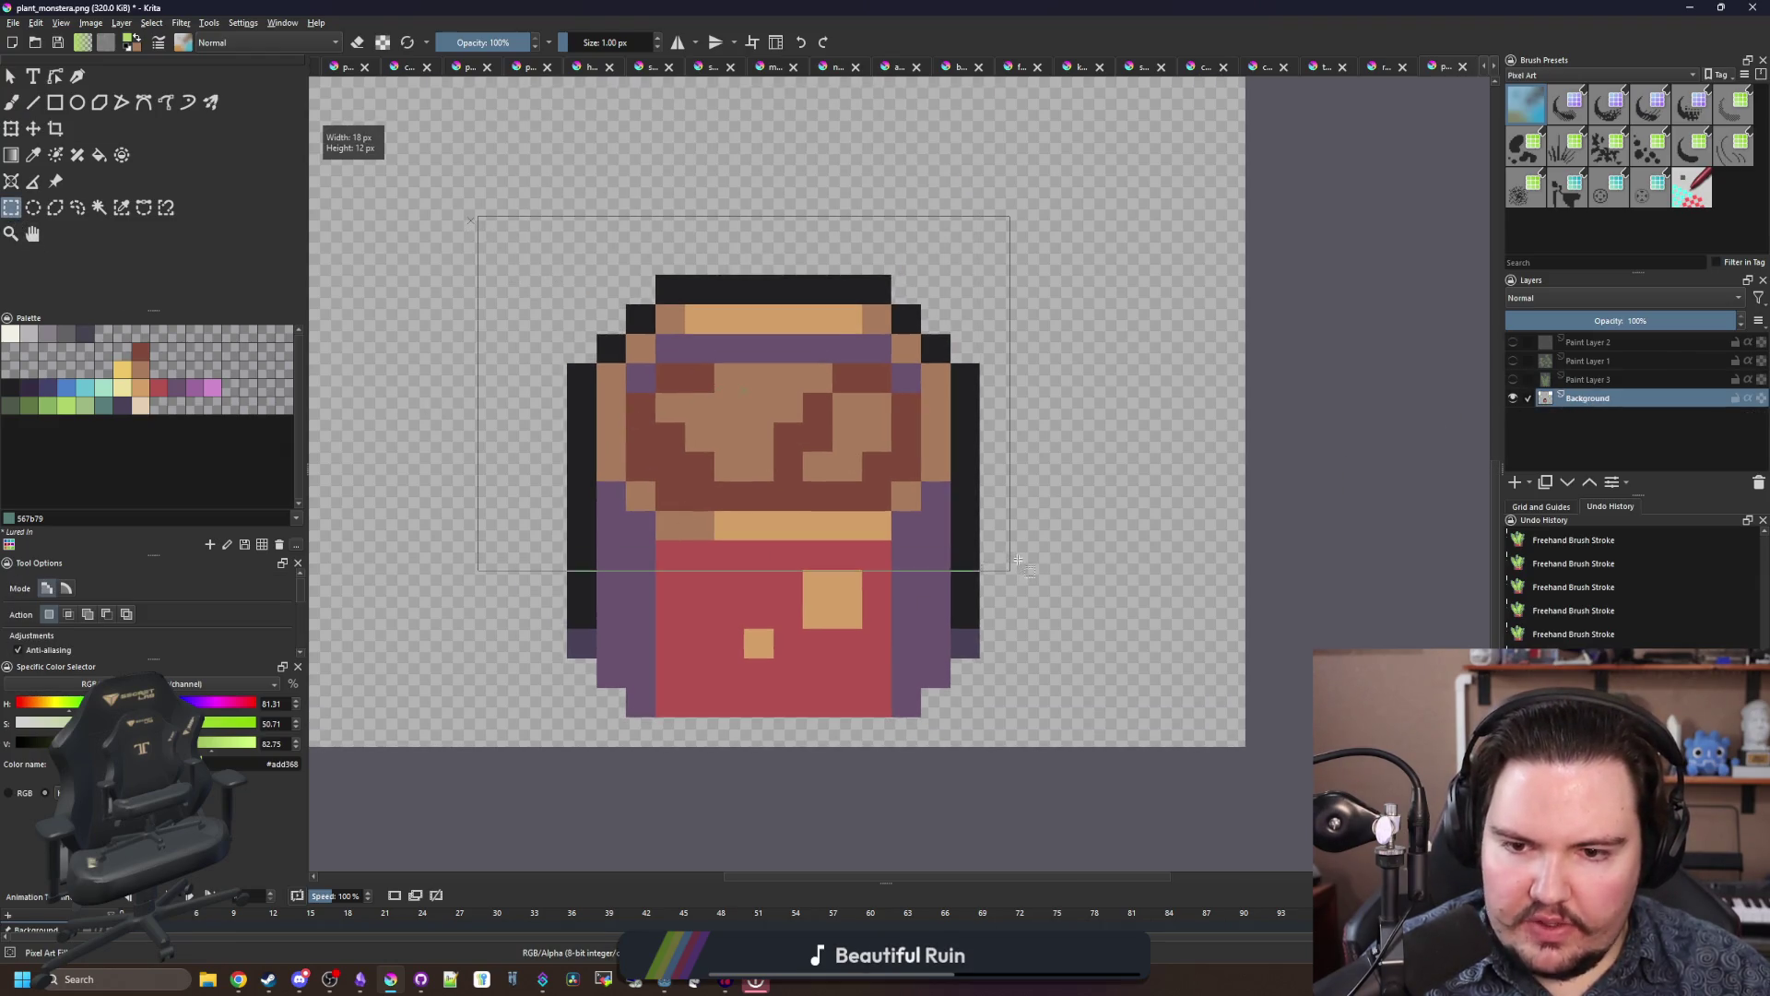
key("ctrl+t")
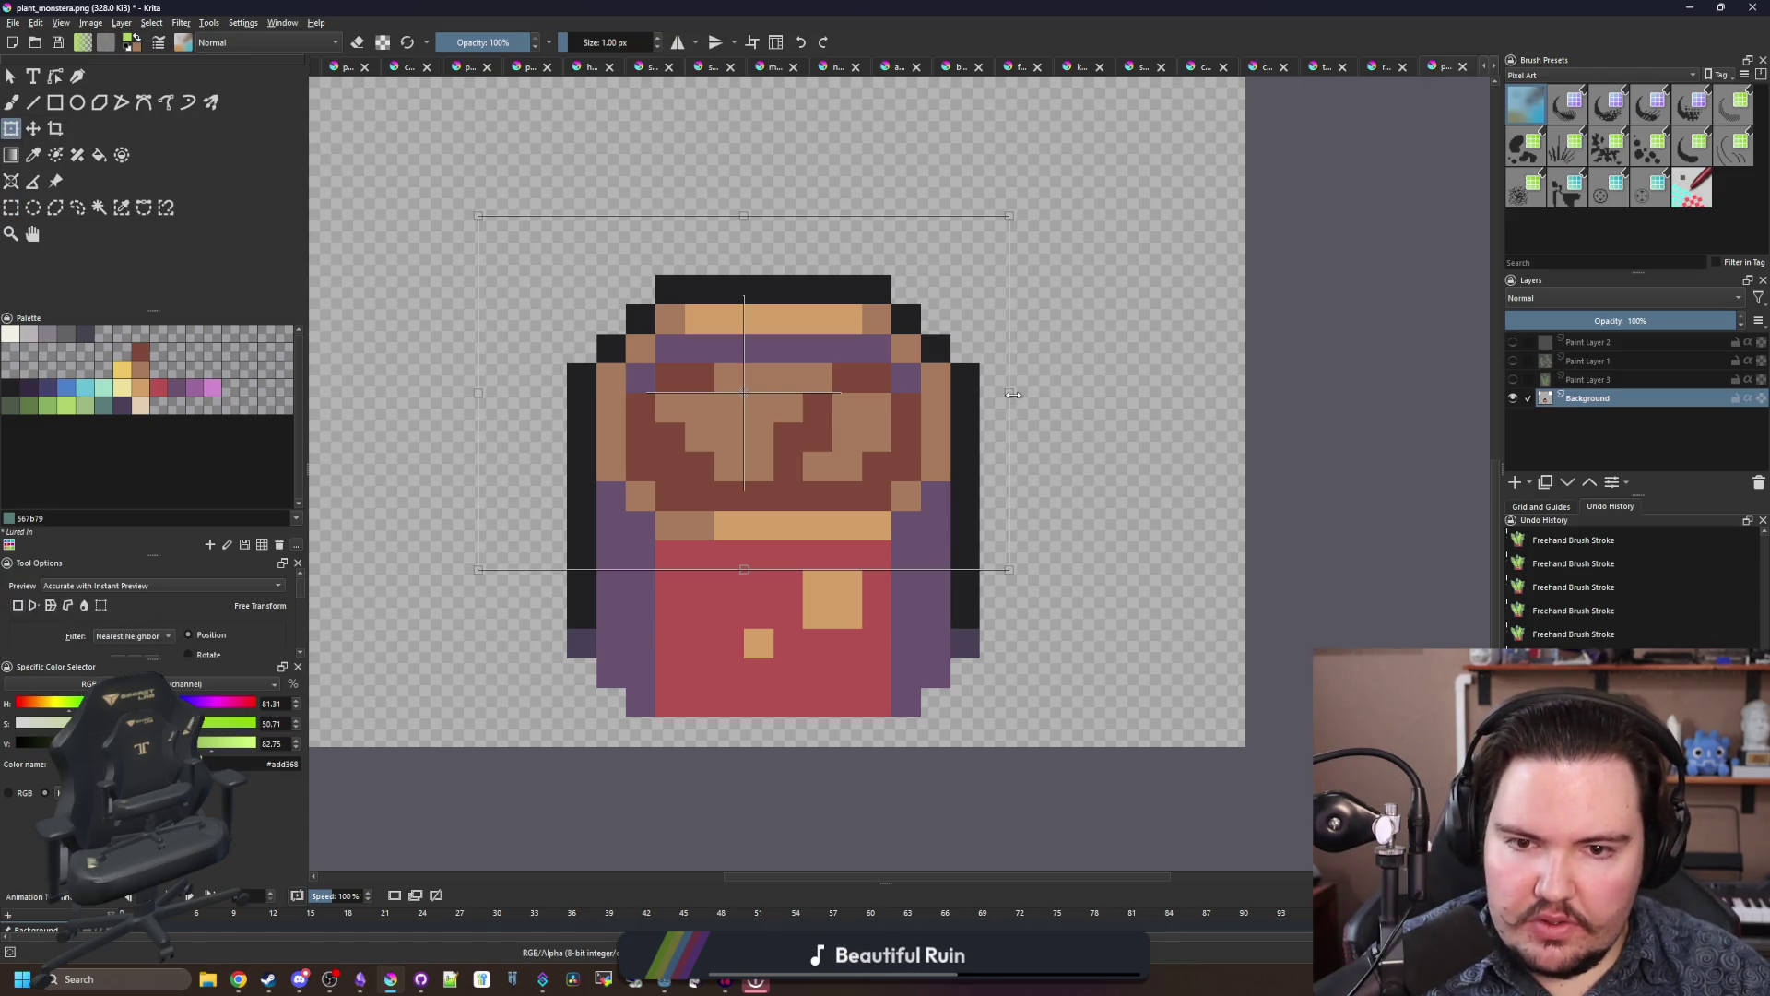
left_click_drag(1012, 394, 1041, 395)
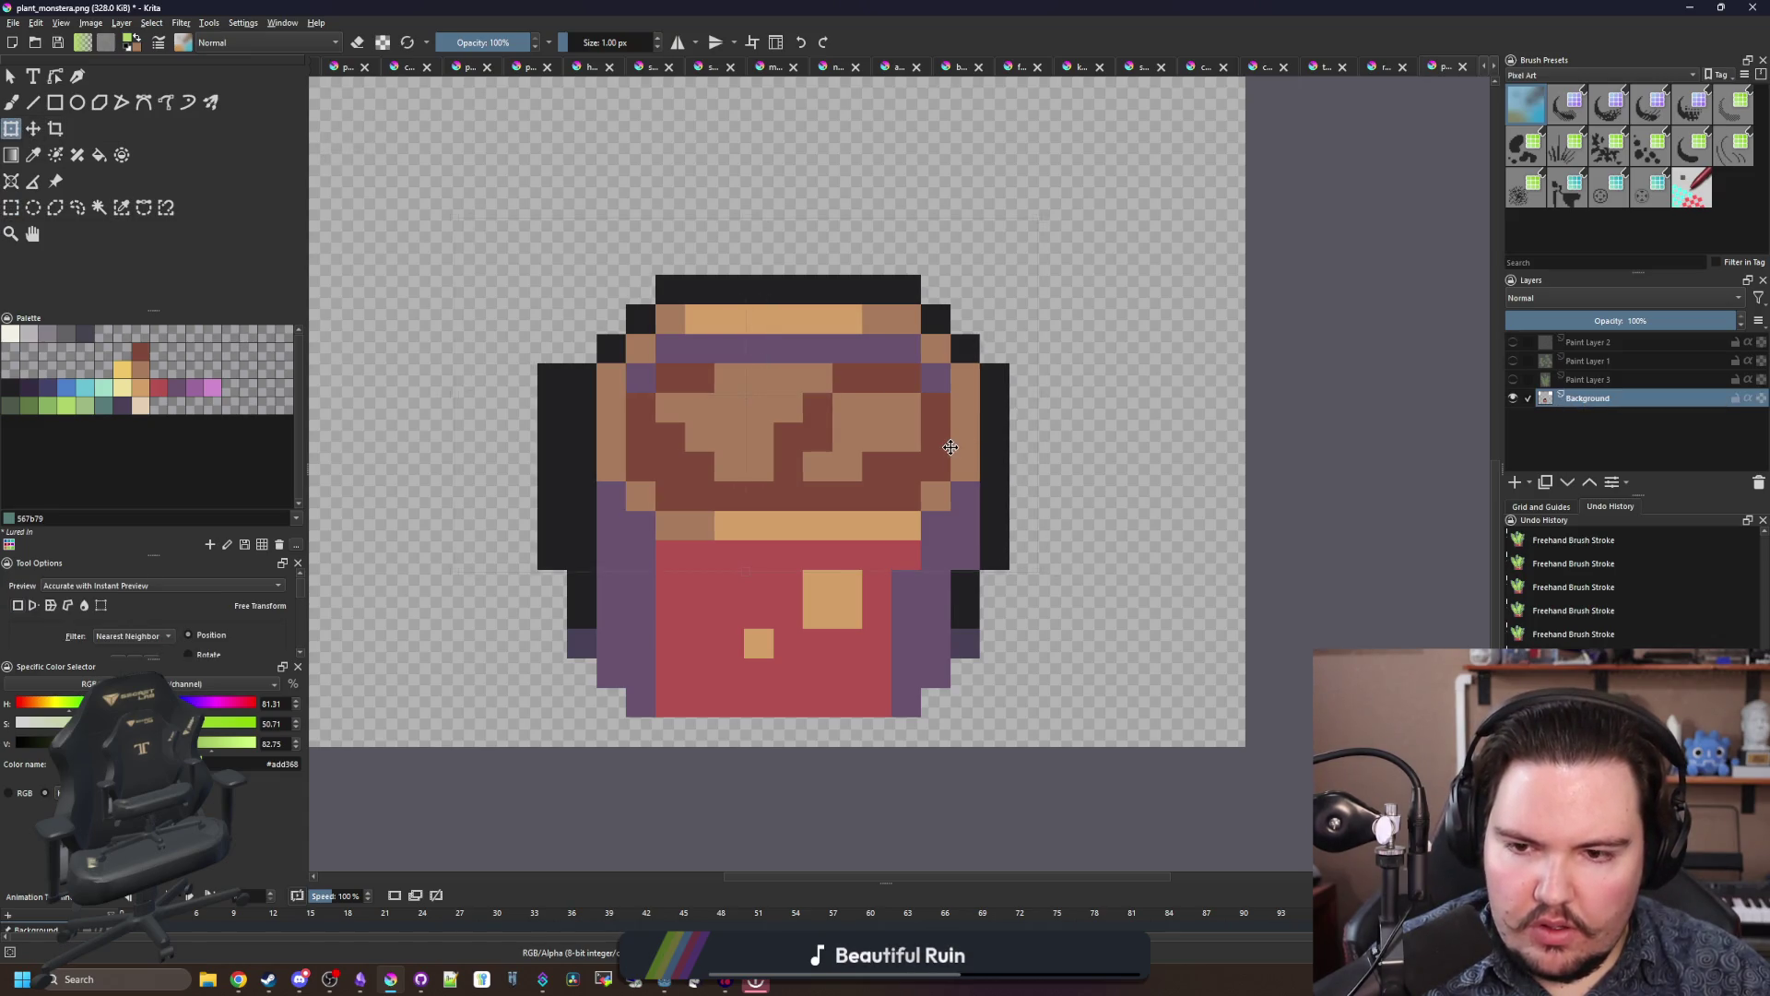
left_click_drag(945, 447, 939, 414)
key("Return")
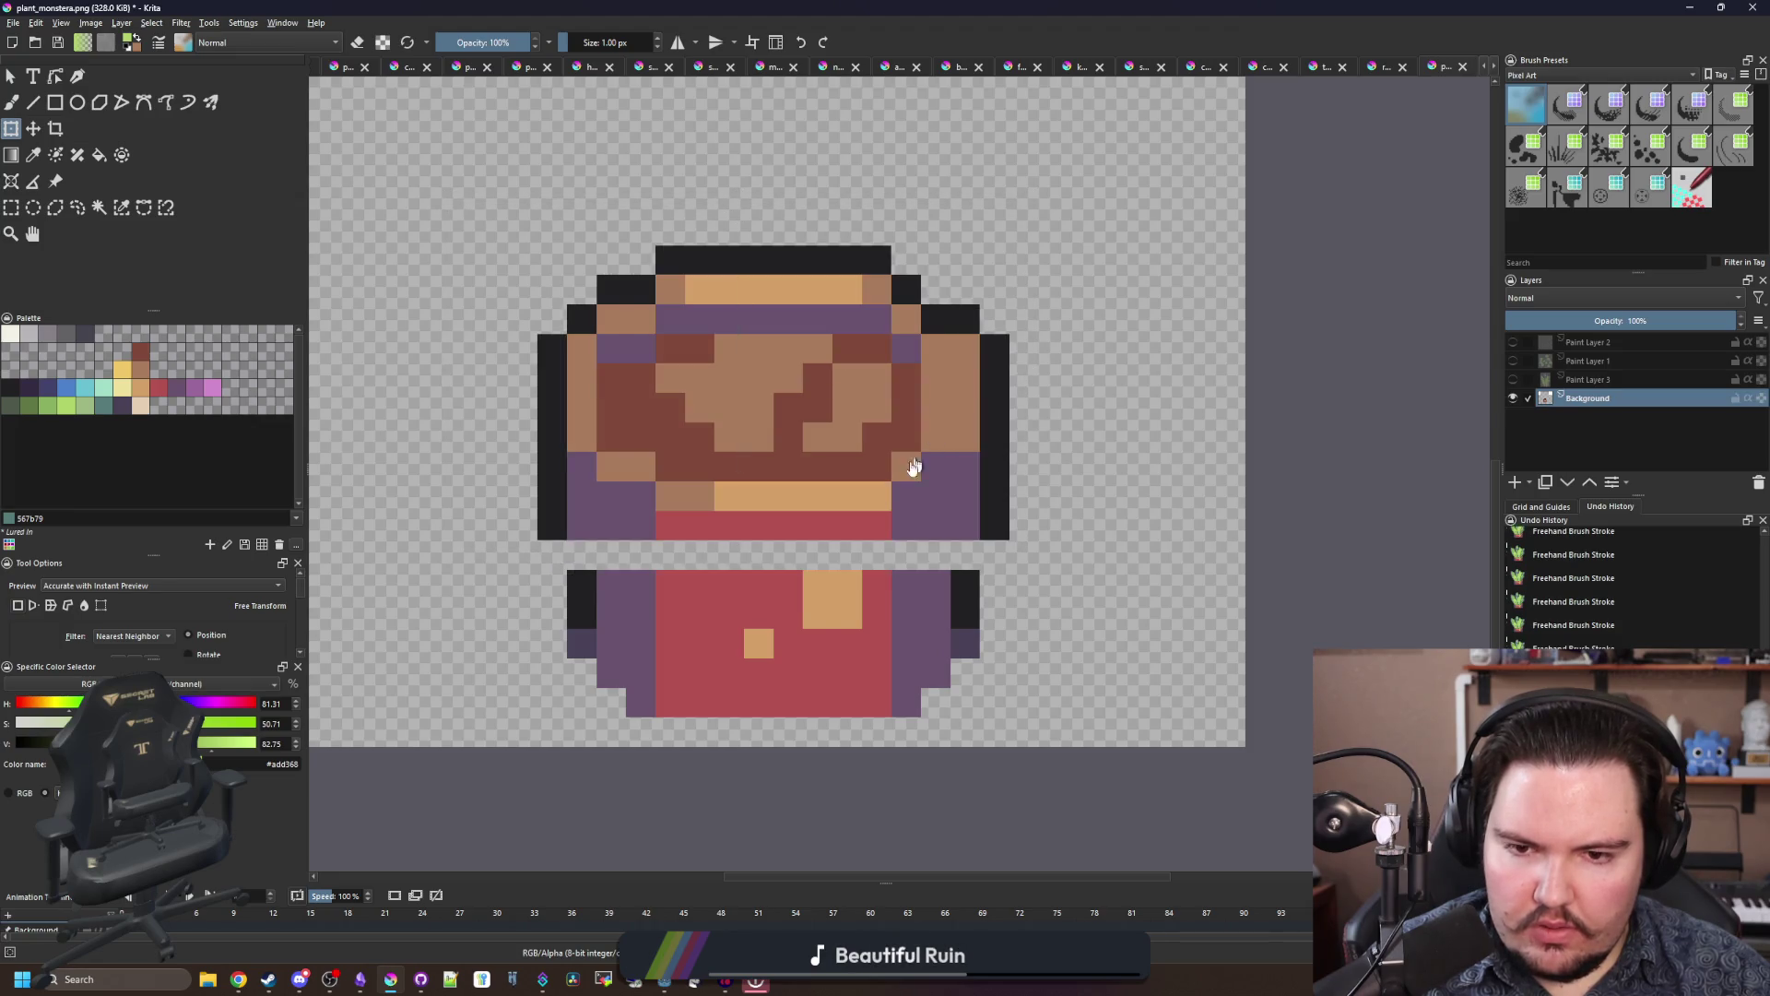
Step: Paint the pot's right column dark brown and pick up the sprite's light brown
key("b")
scroll(883, 465, "up", 1)
left_click(922, 380, "ctrl")
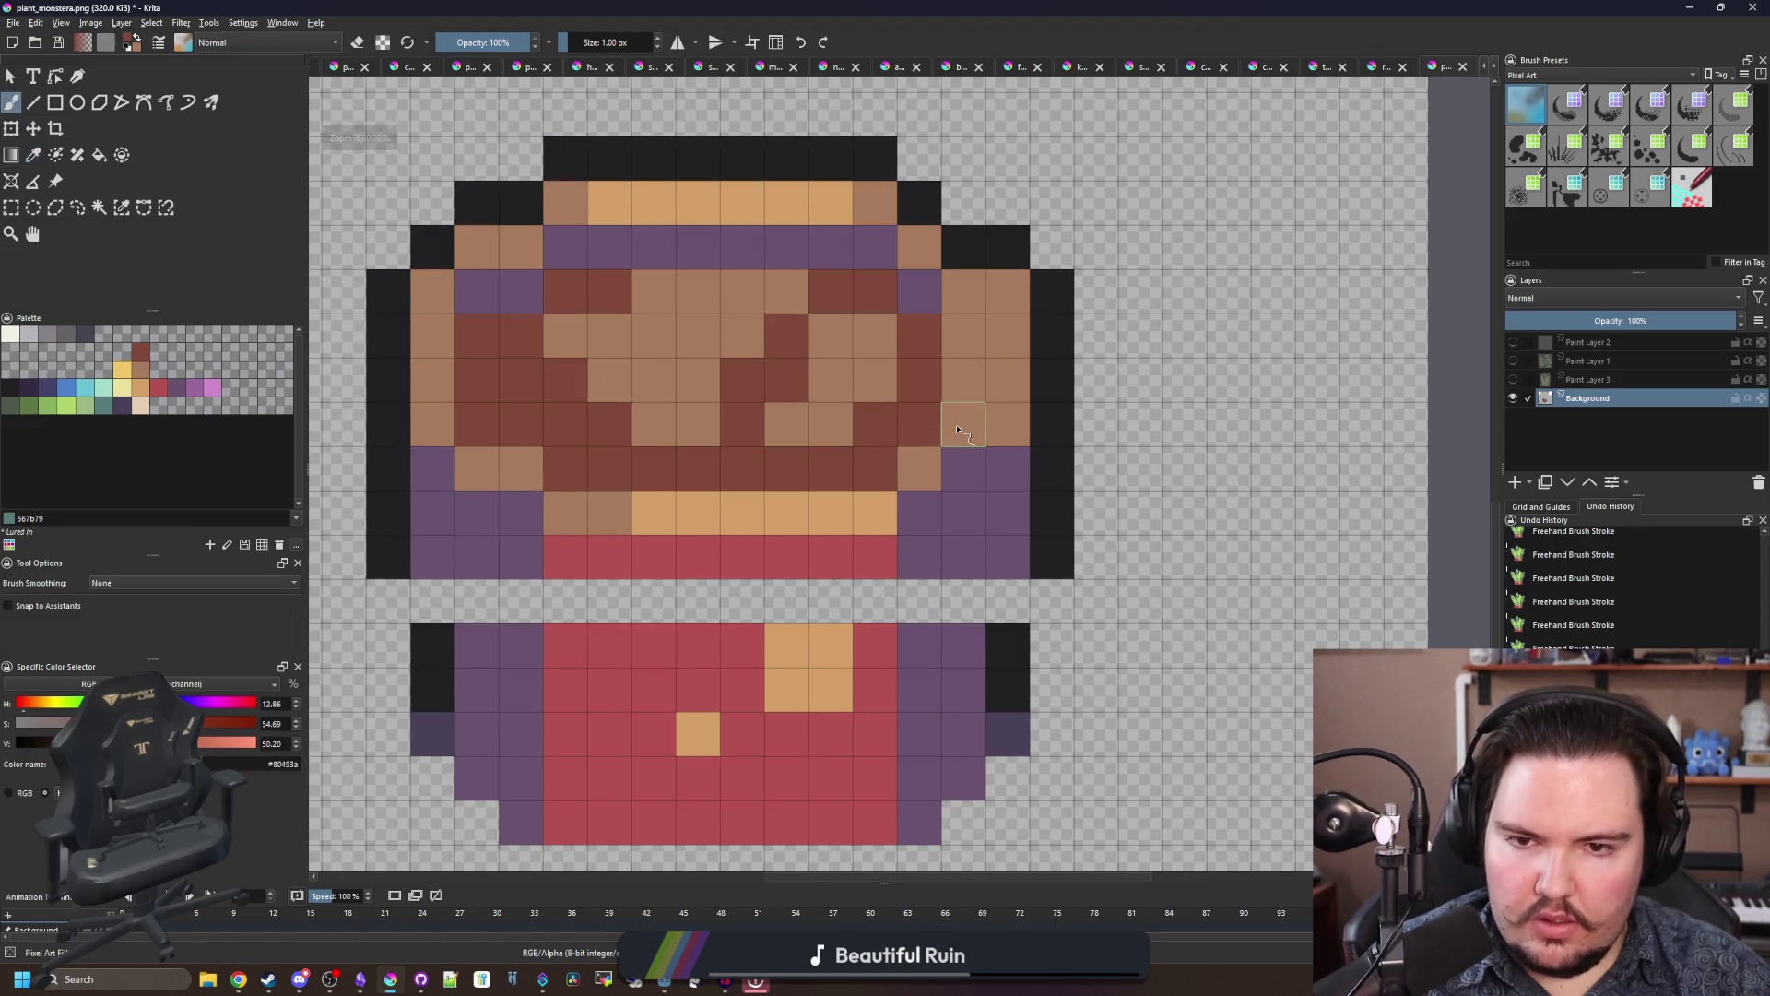
left_click_drag(964, 424, 965, 357)
left_click_drag(844, 300, 932, 320)
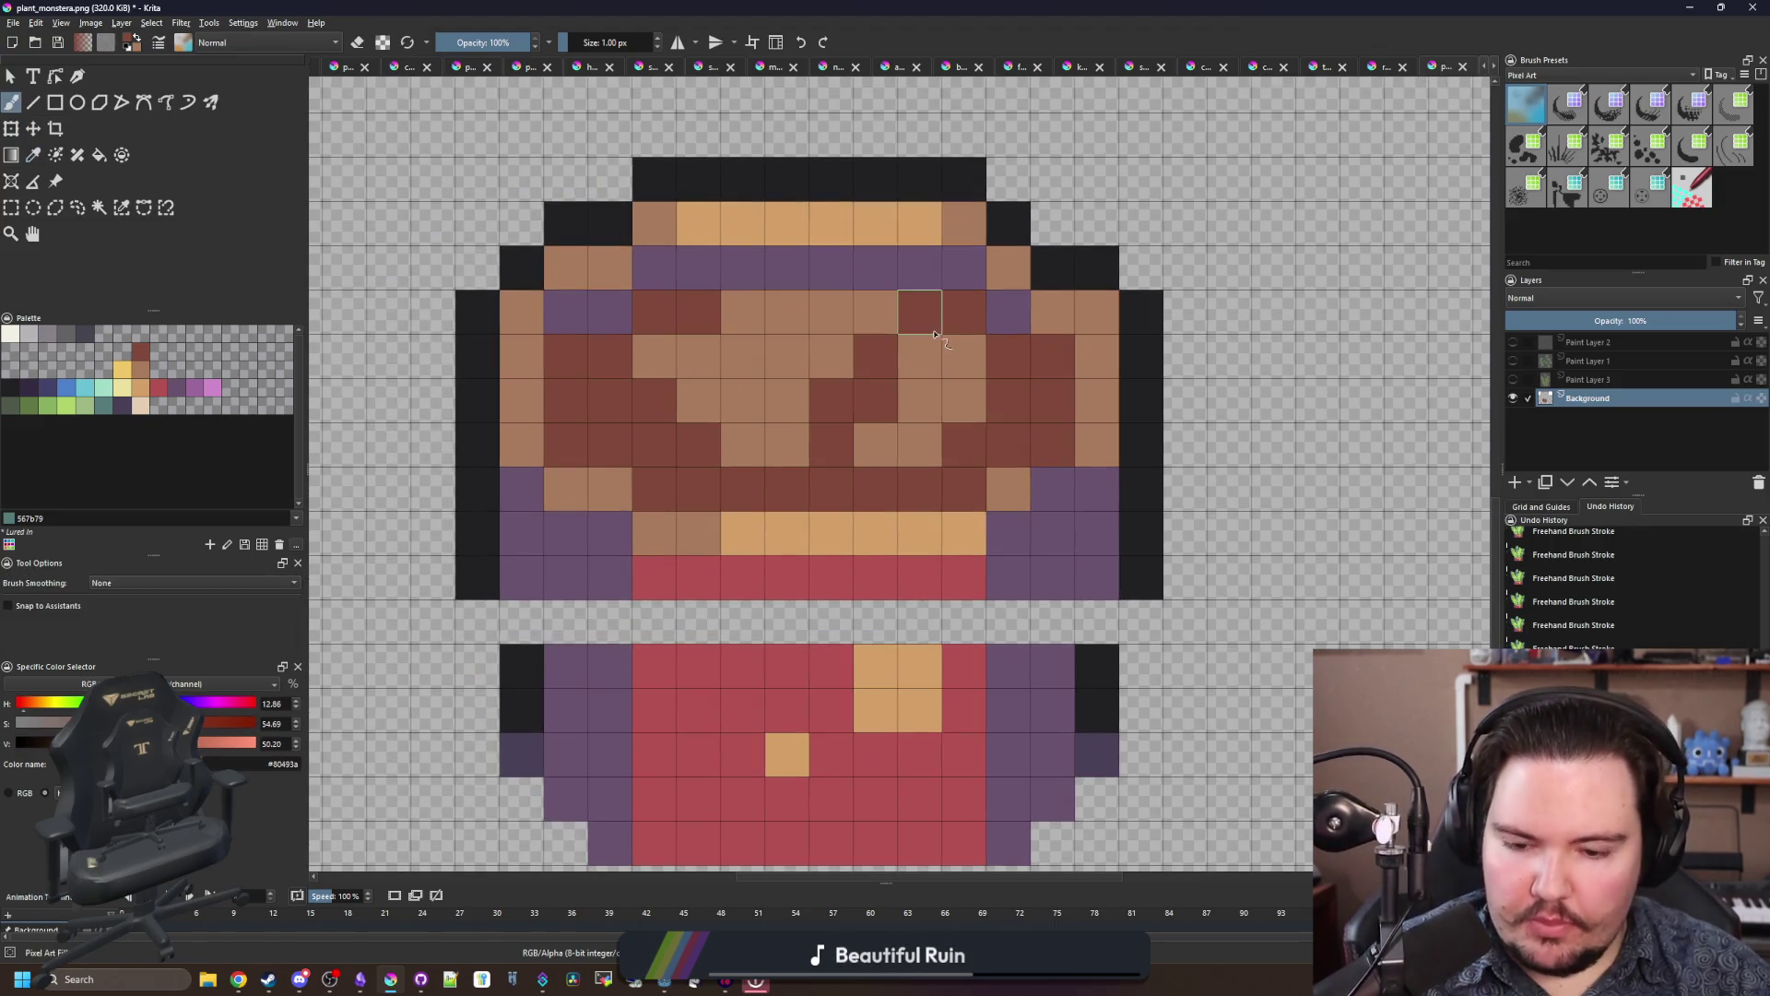
key("p")
left_click(1111, 318)
key("b")
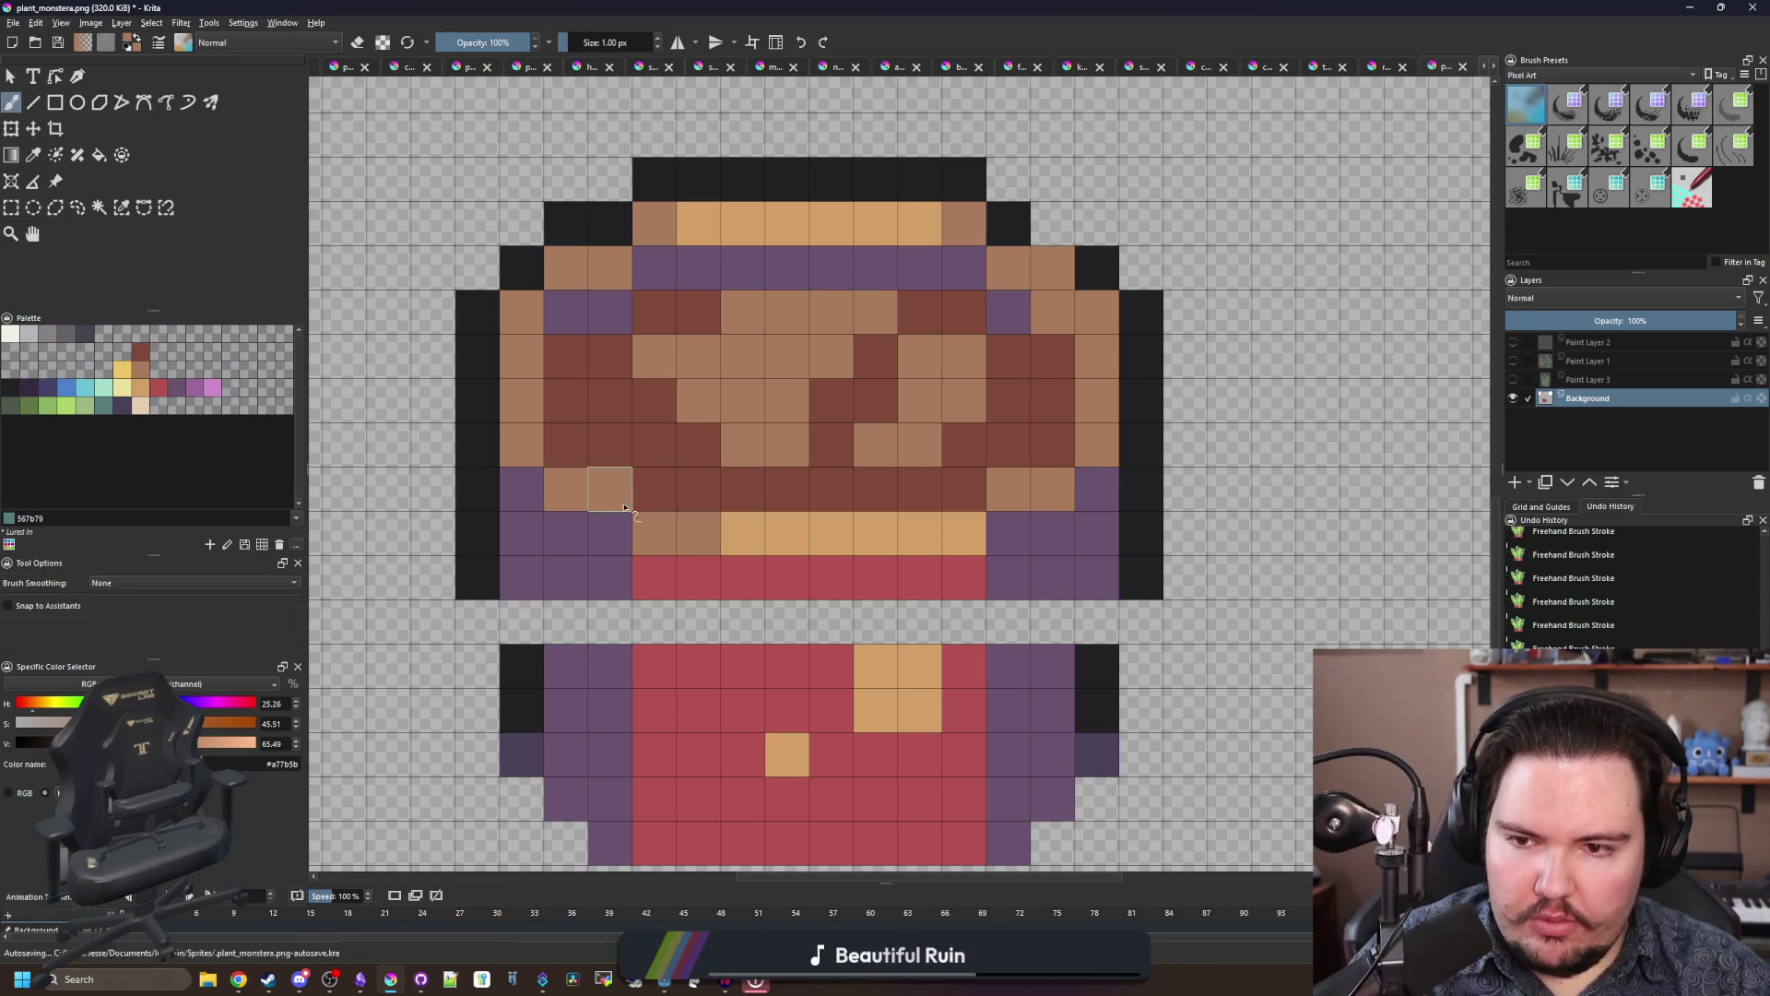
scroll(676, 493, "down", 2)
scroll(671, 487, "up", 1)
Step: Select the sprite's top band and move it up one pixel, leaving a gap row
key("ctrl+r")
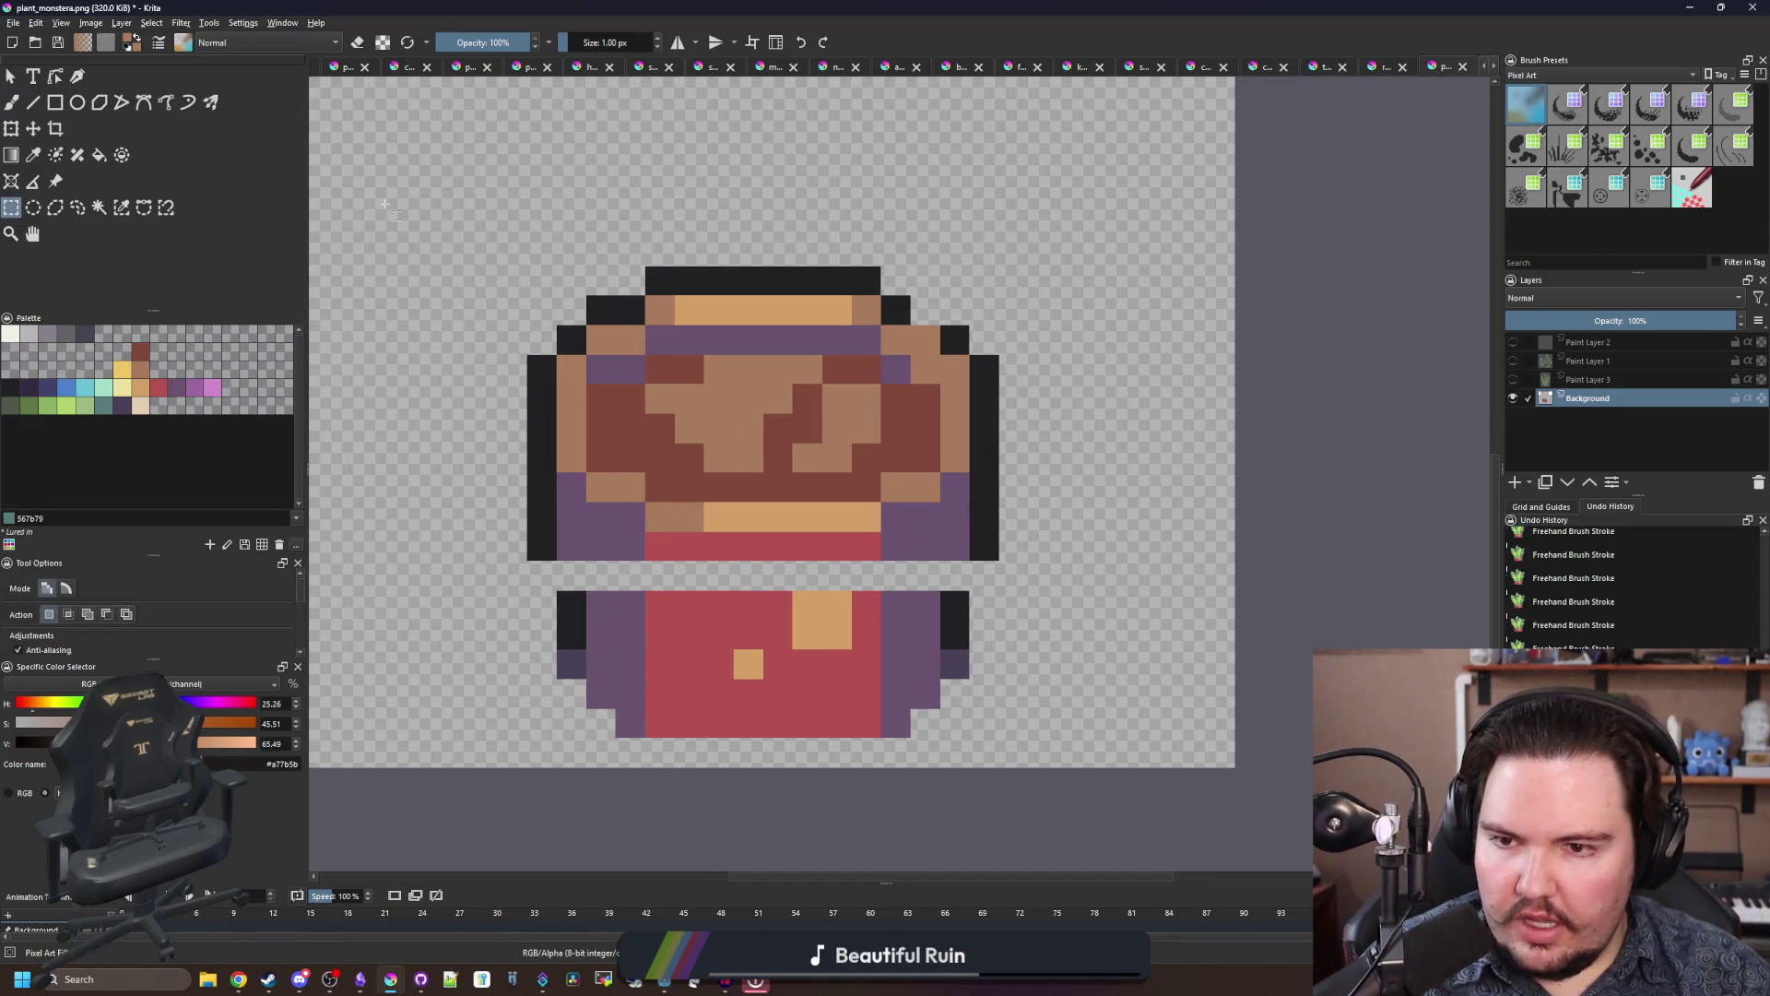
left_click_drag(381, 205, 1060, 433)
key("t")
left_click_drag(798, 413, 797, 384)
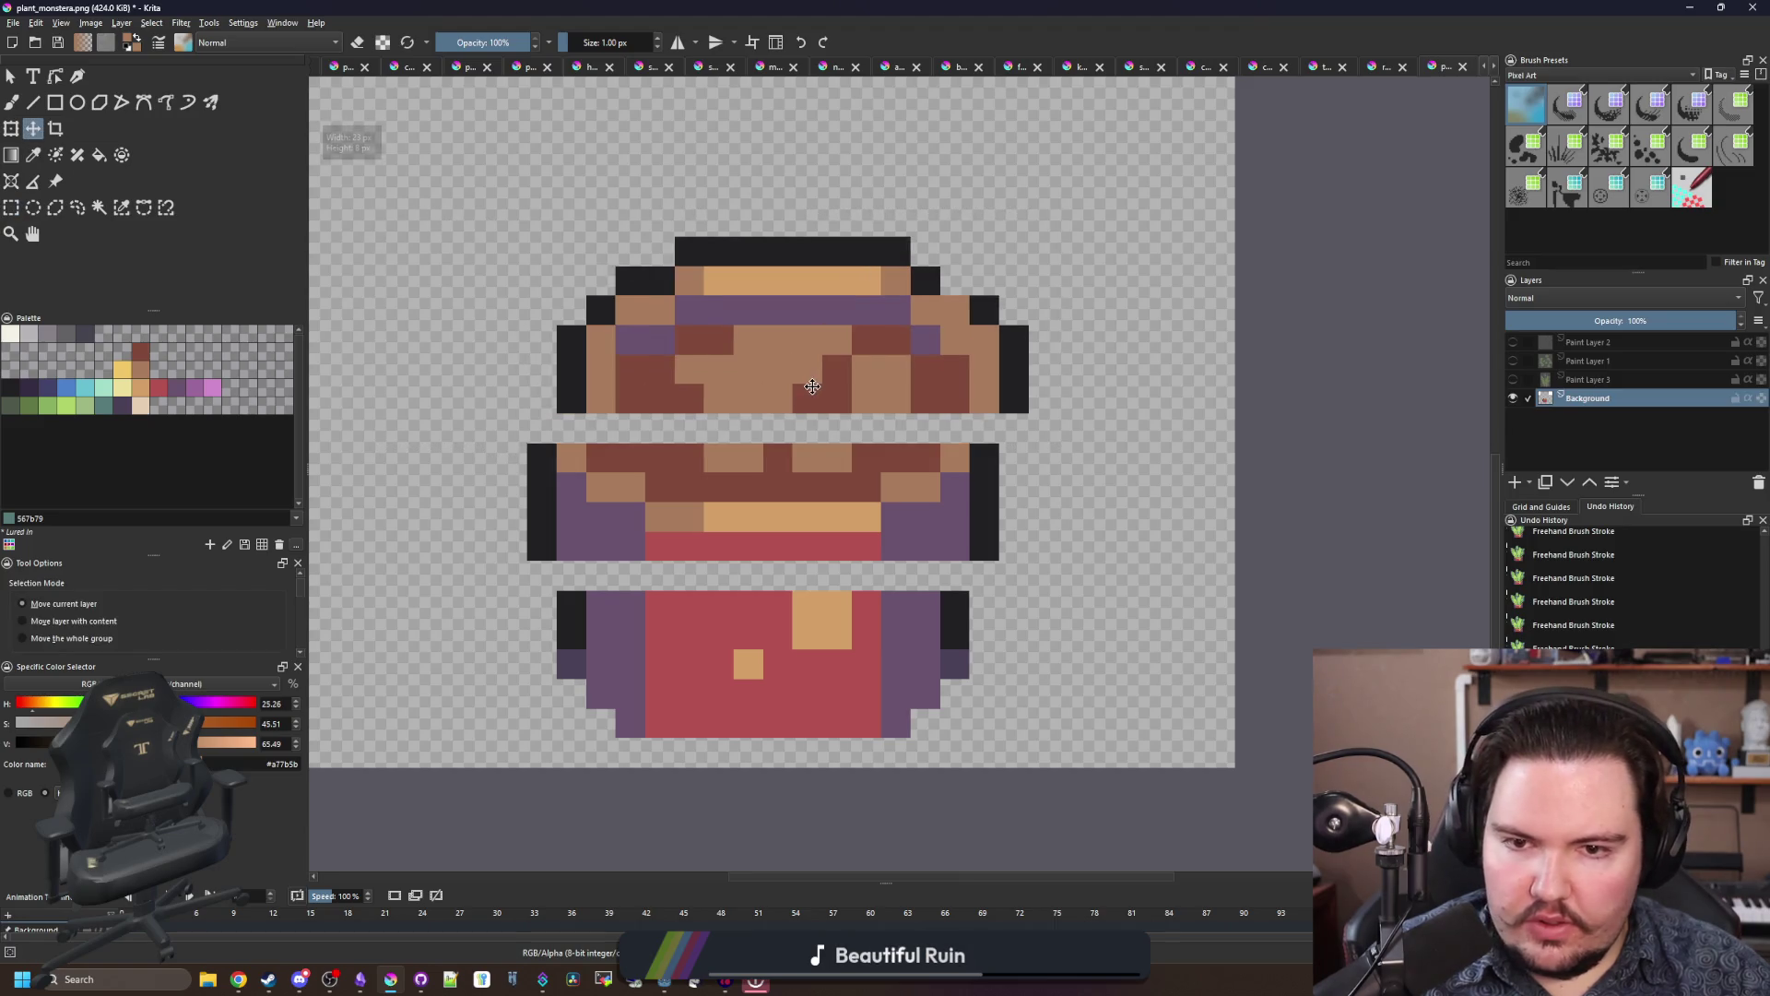
scroll(797, 384, "up", 1)
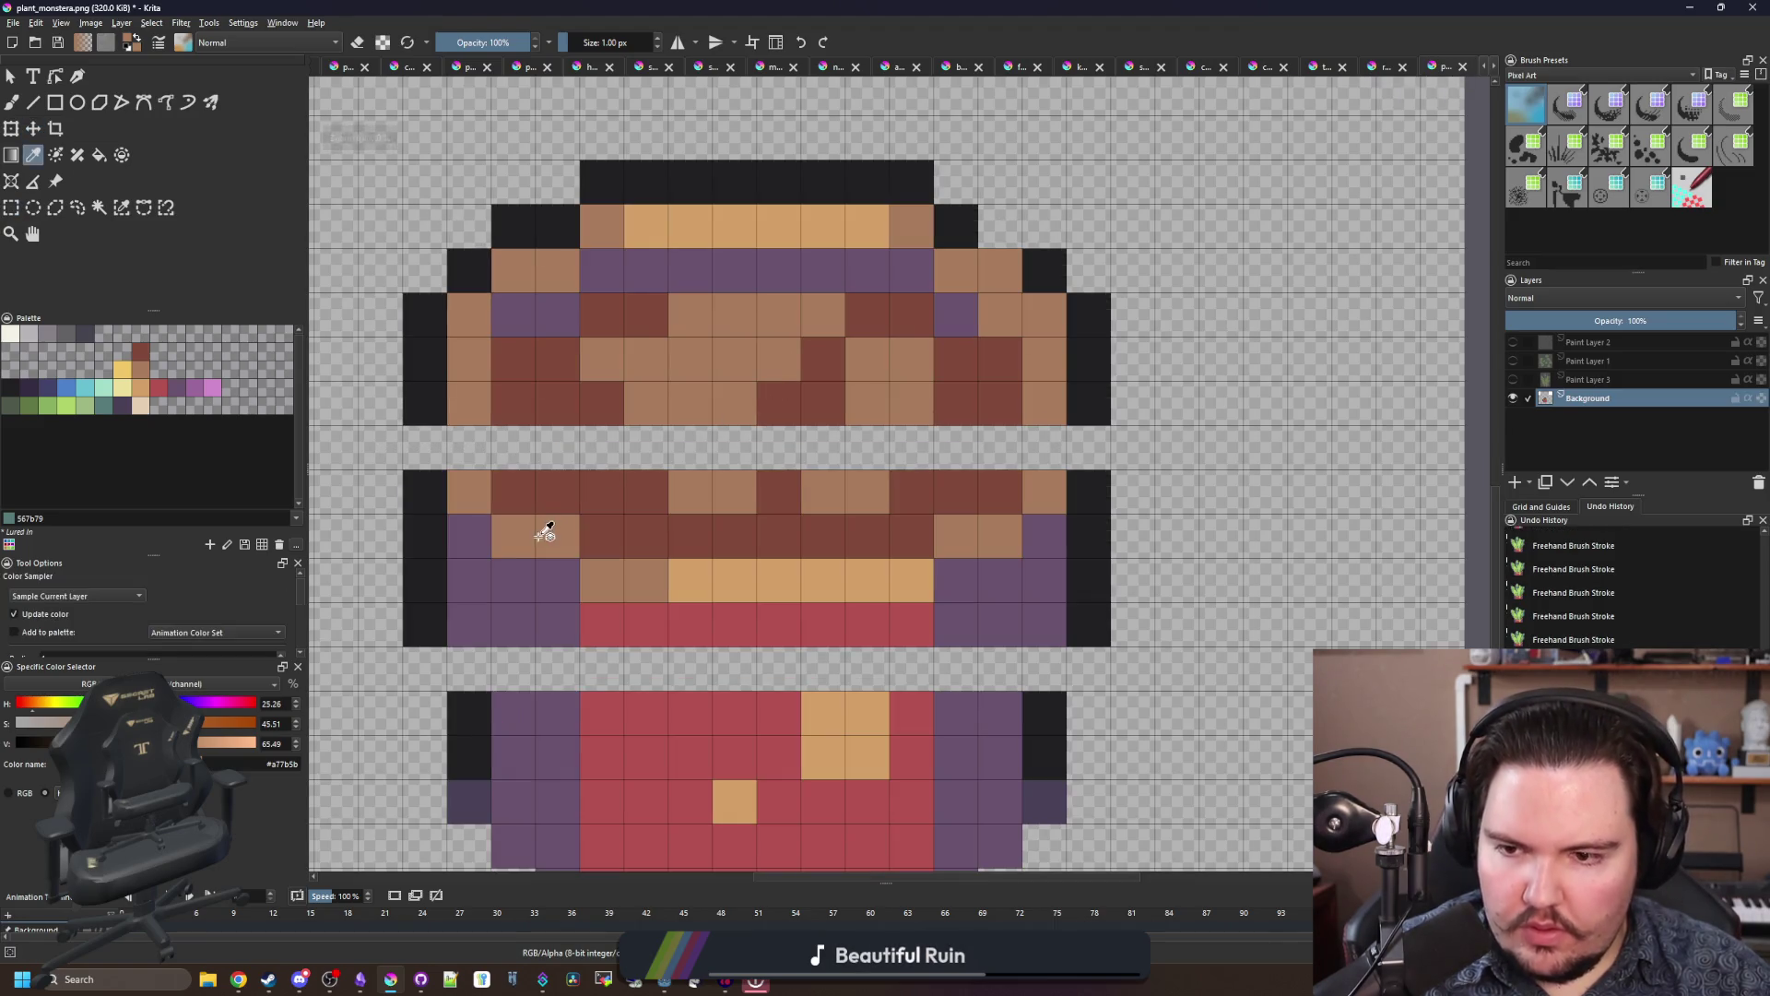
Step: Extend the light brown edges into the gap row and along the right side
key("b")
left_click_drag(499, 506, 470, 450)
left_click(1044, 447)
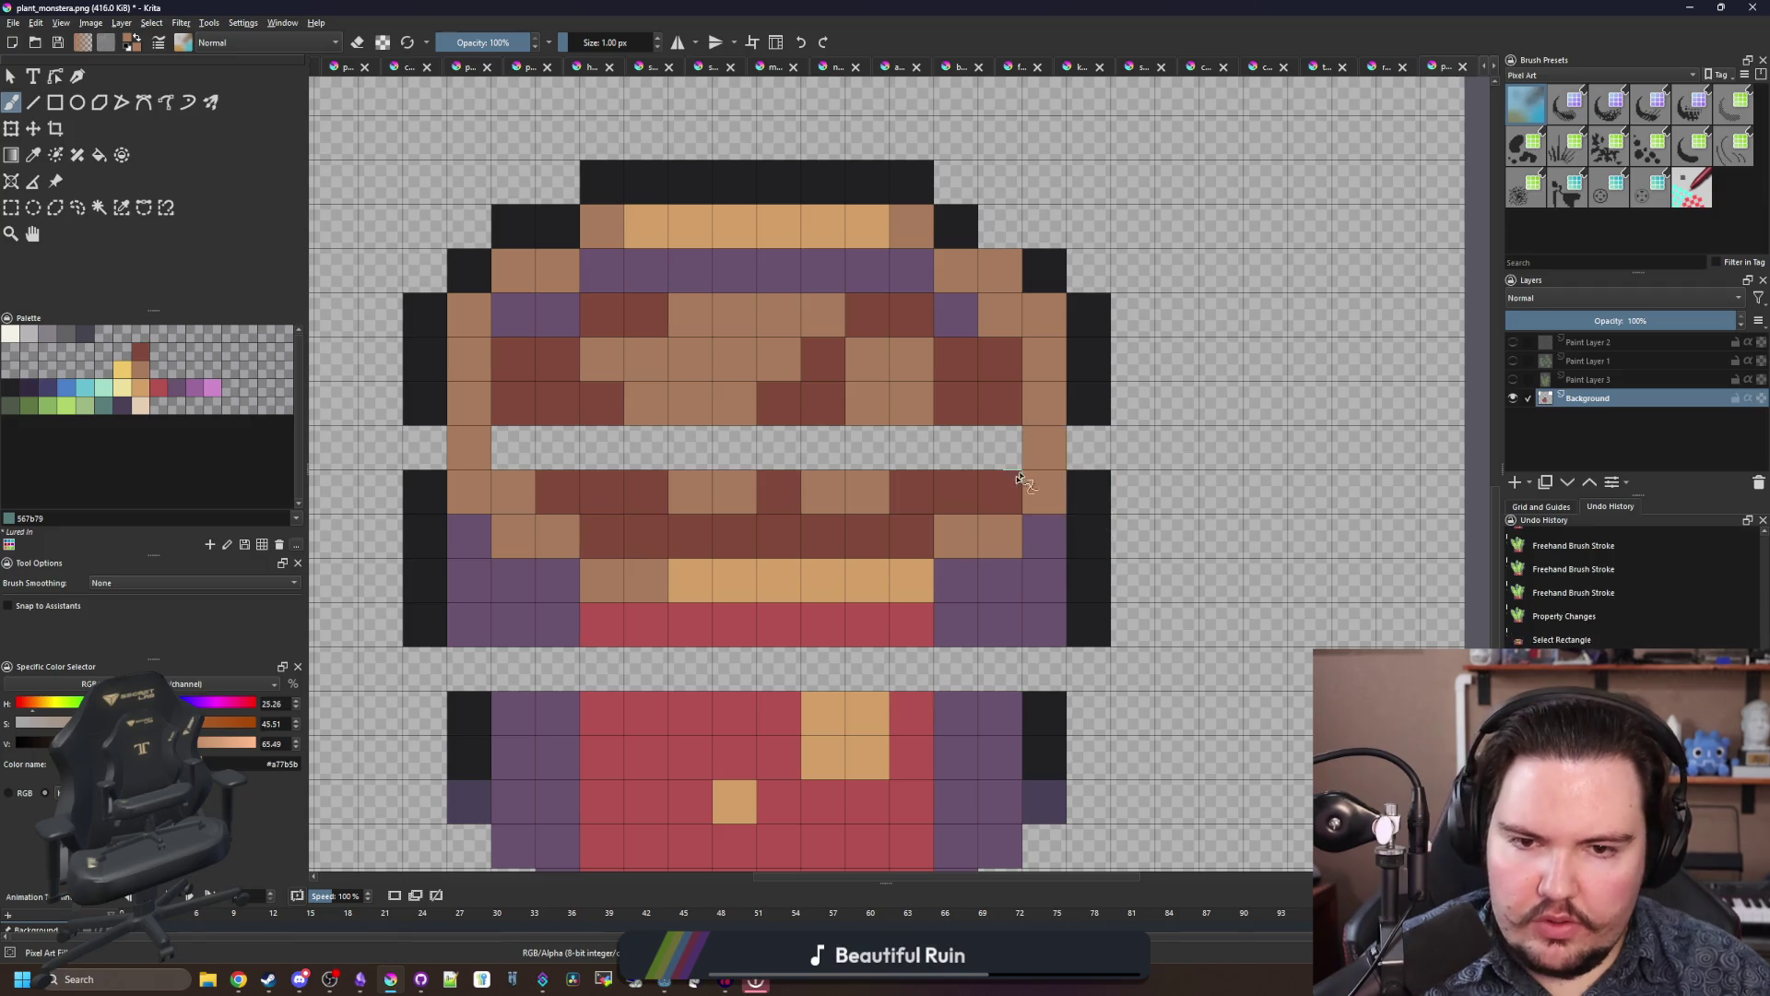
left_click(1000, 491)
left_click(524, 309)
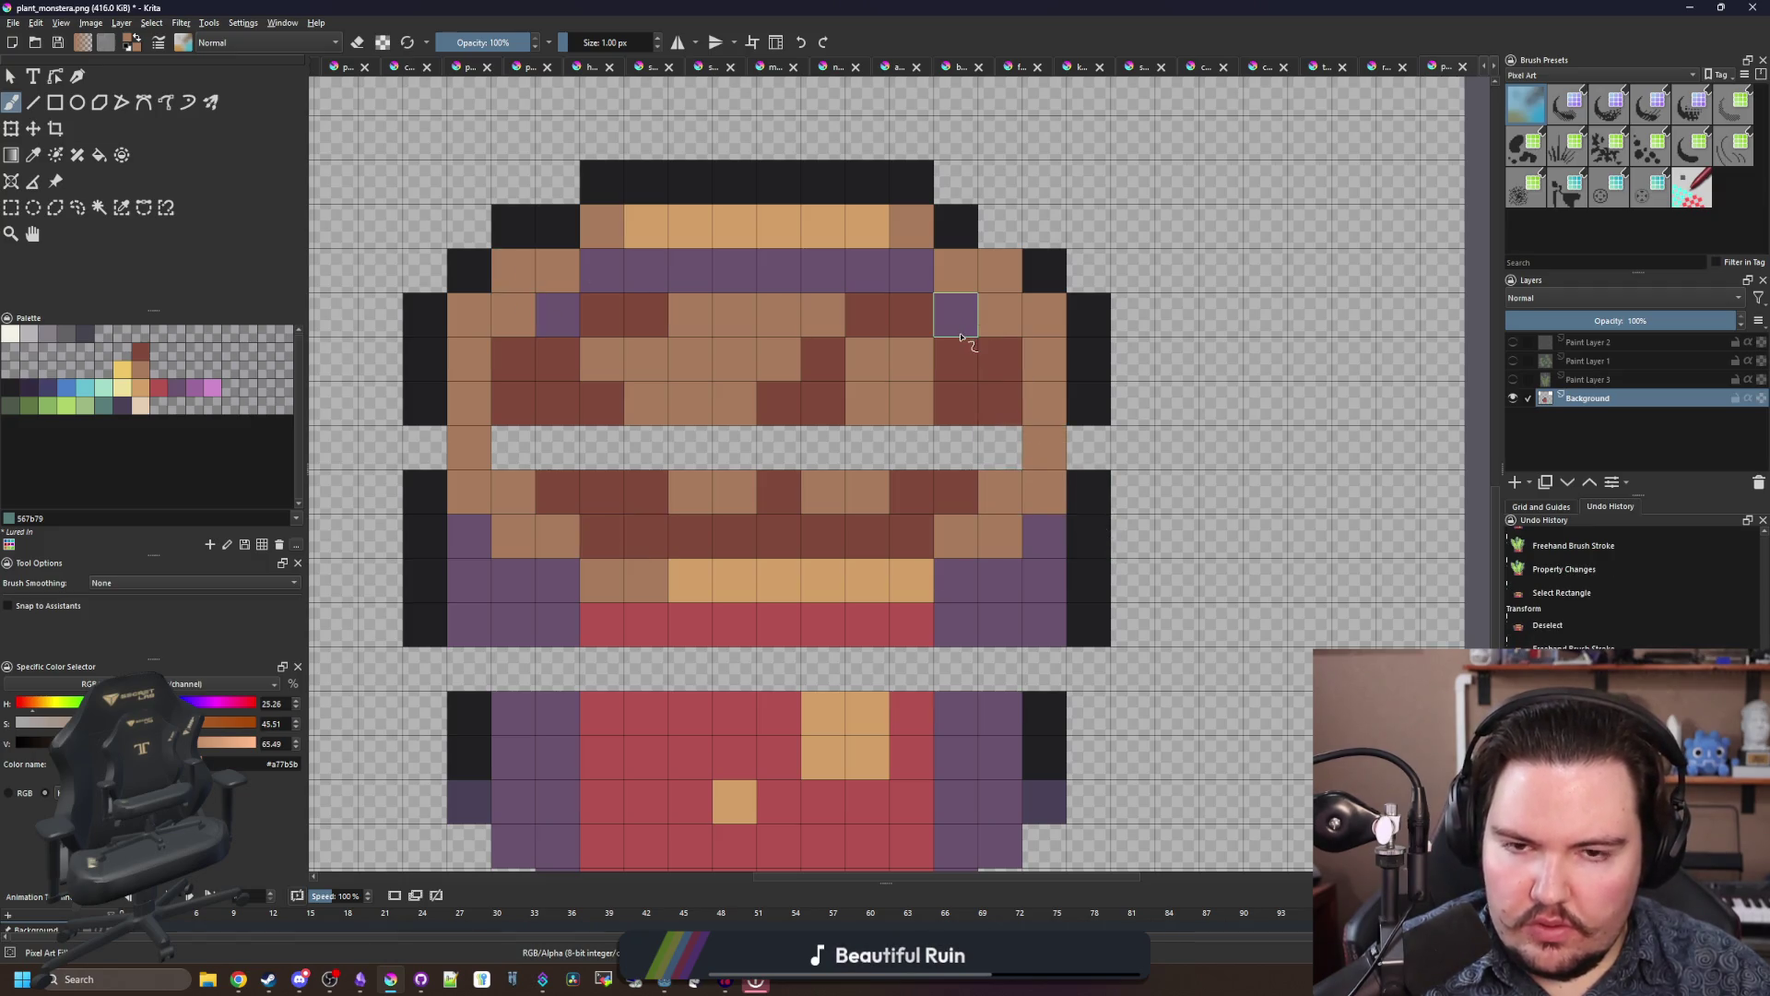
Step: Paint black outline pixels at the upper left and right corners
left_click(1027, 268, "ctrl")
left_click(1001, 270)
left_click(1049, 307)
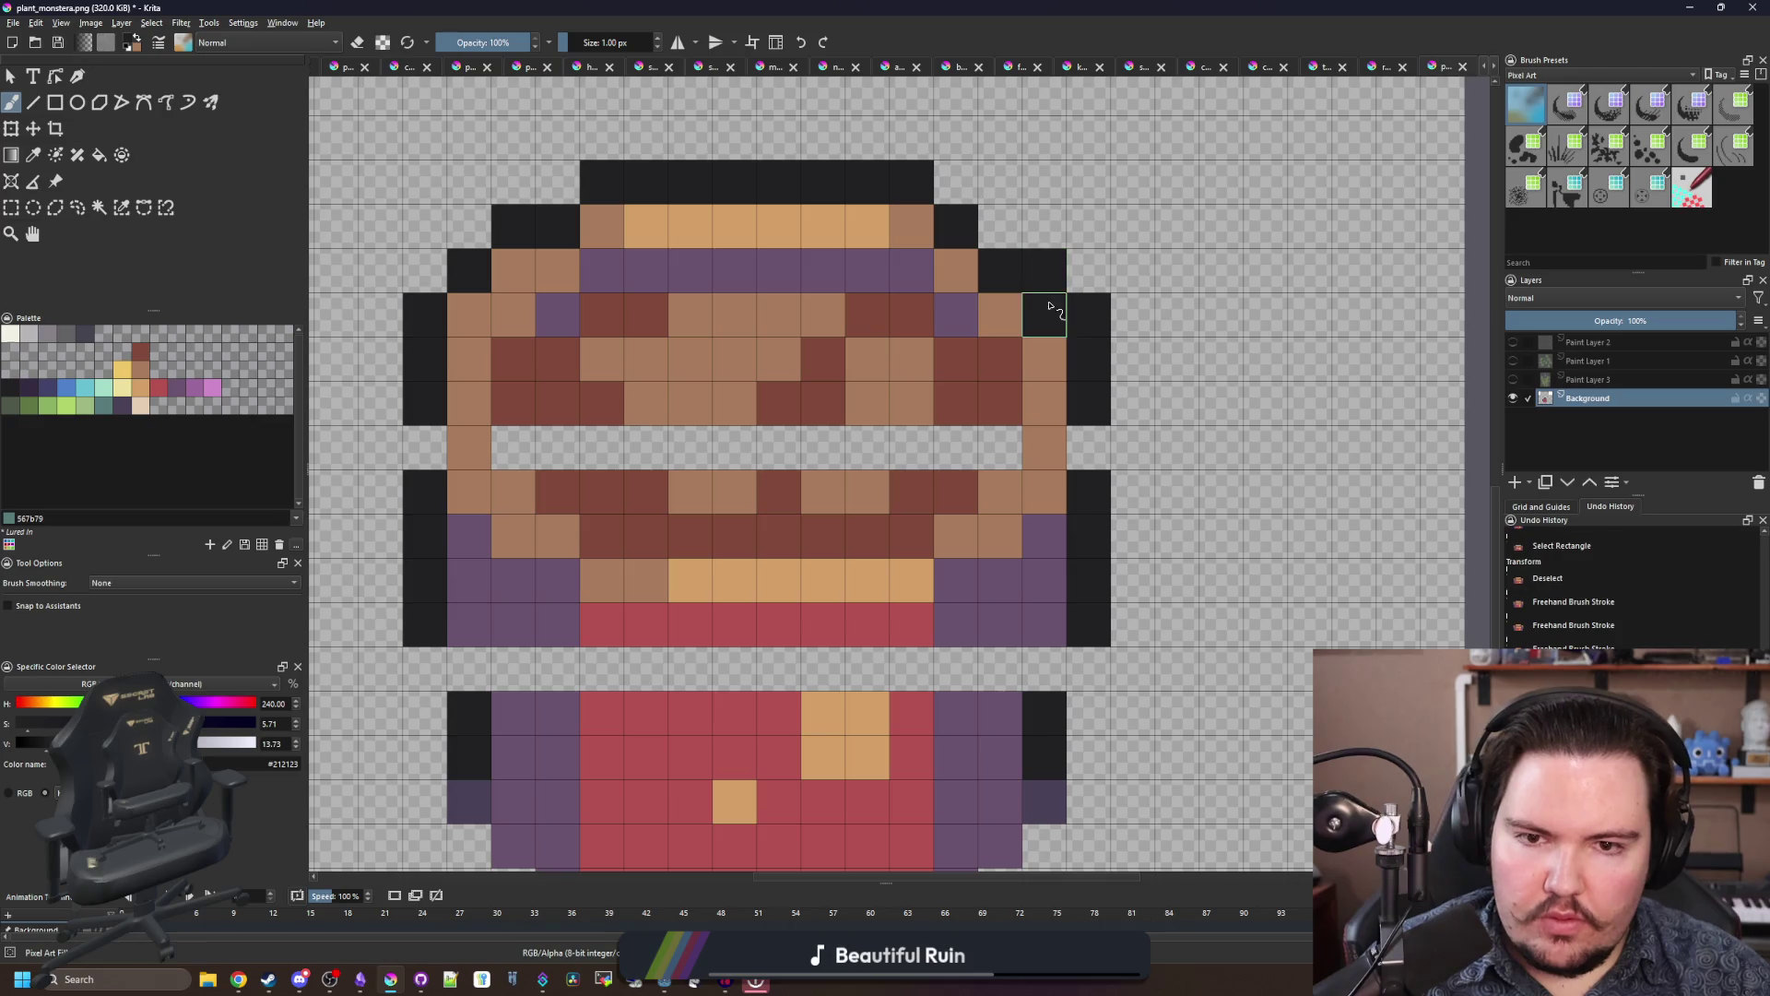
left_click(517, 284)
left_click(469, 314)
Step: Add purple pixels along the lower left and right sides
left_click(485, 548, "ctrl")
left_click(513, 539)
left_click(469, 494)
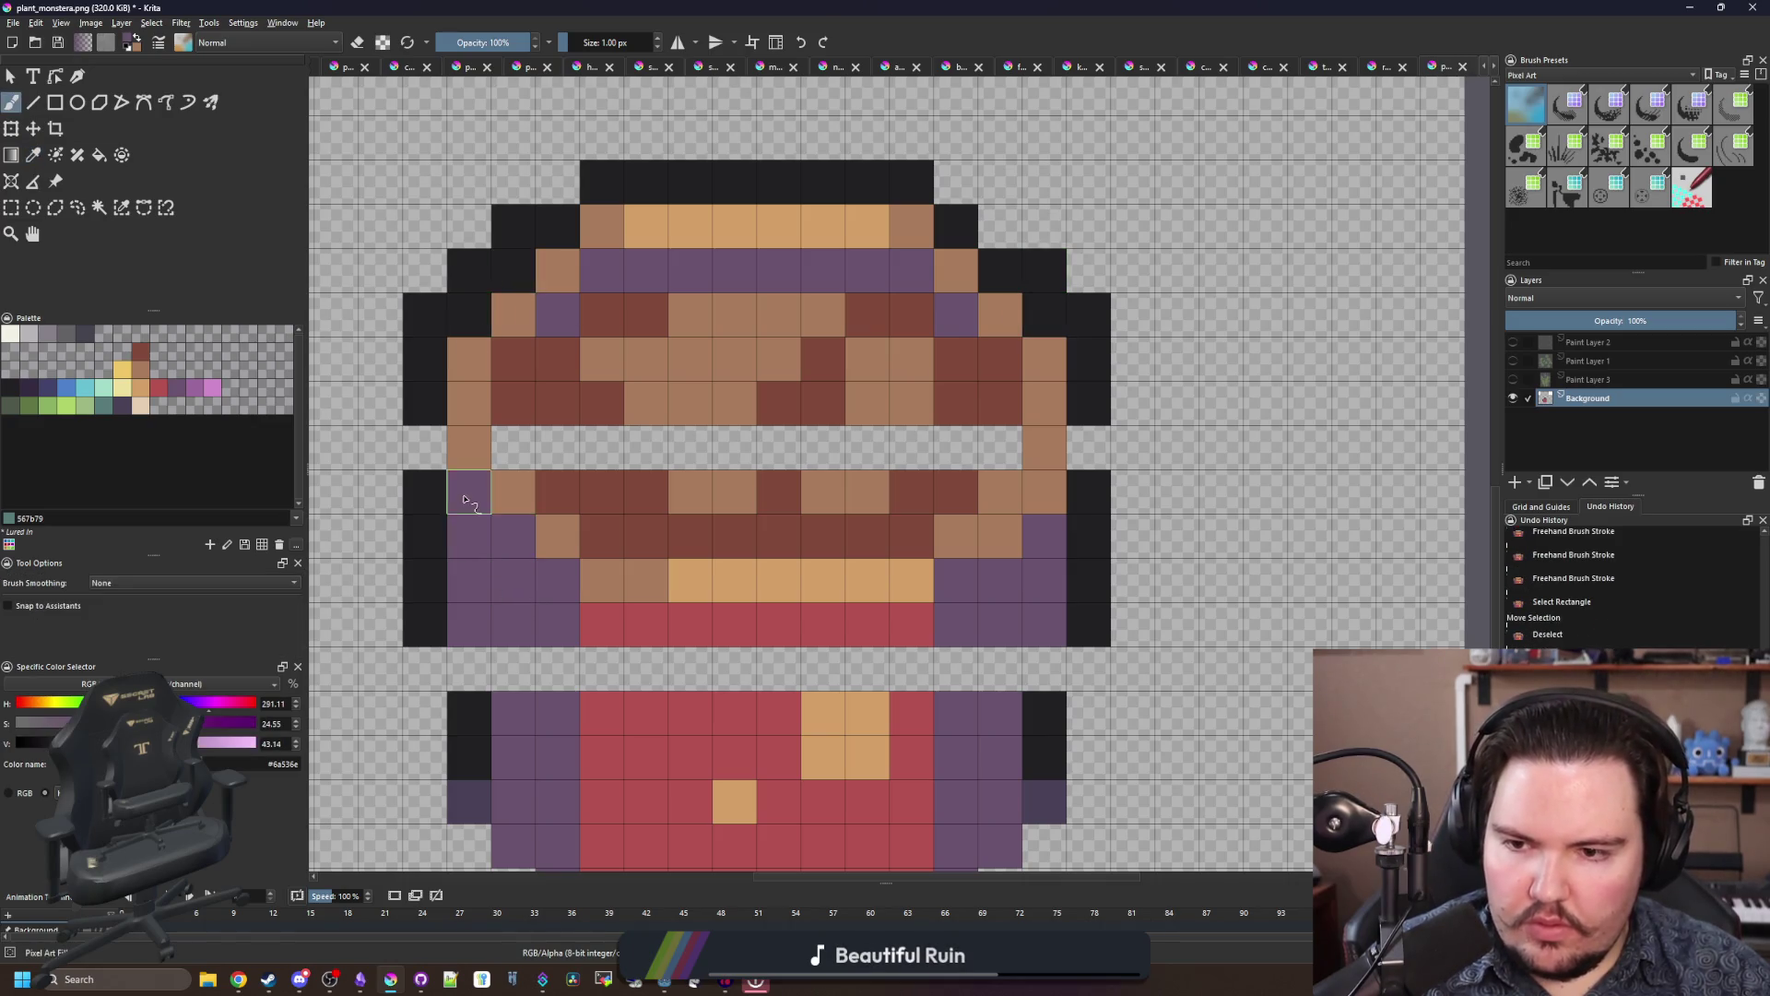
left_click(1000, 535)
left_click(1049, 496)
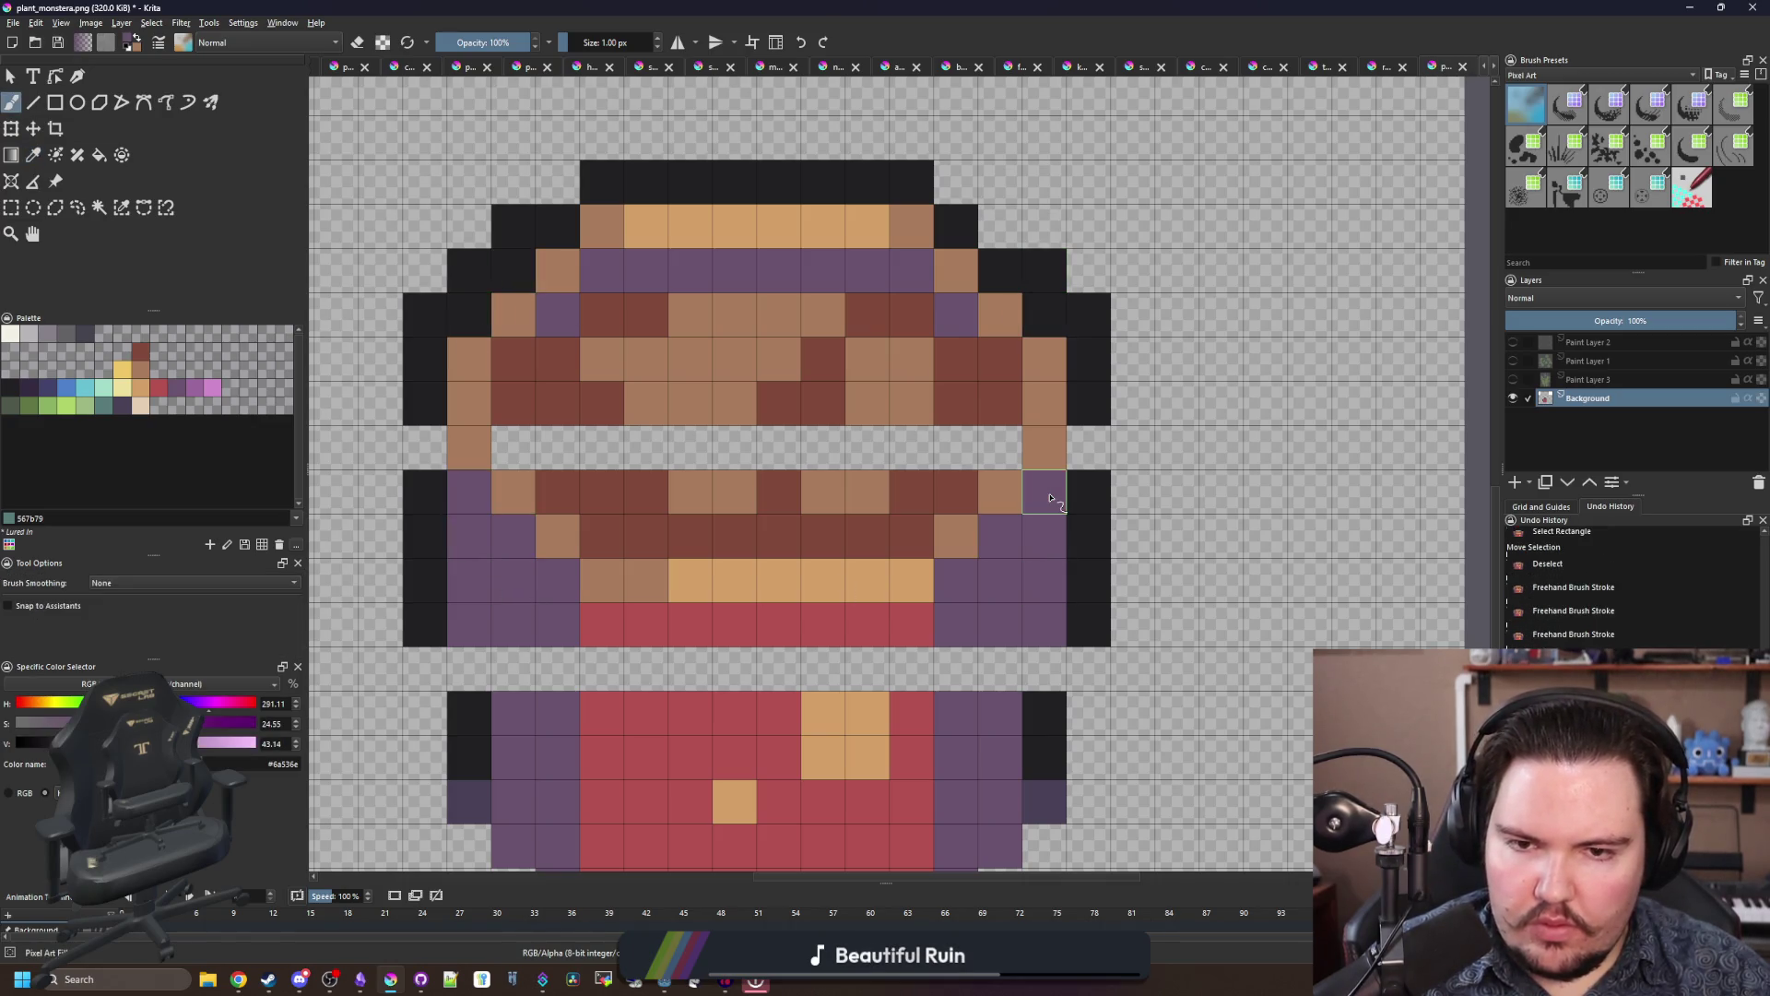
Step: Add black outline pixels on the left and right sides
left_click(428, 489, "ctrl")
left_click(432, 457)
left_click(1095, 447)
key("e")
left_click(1089, 314)
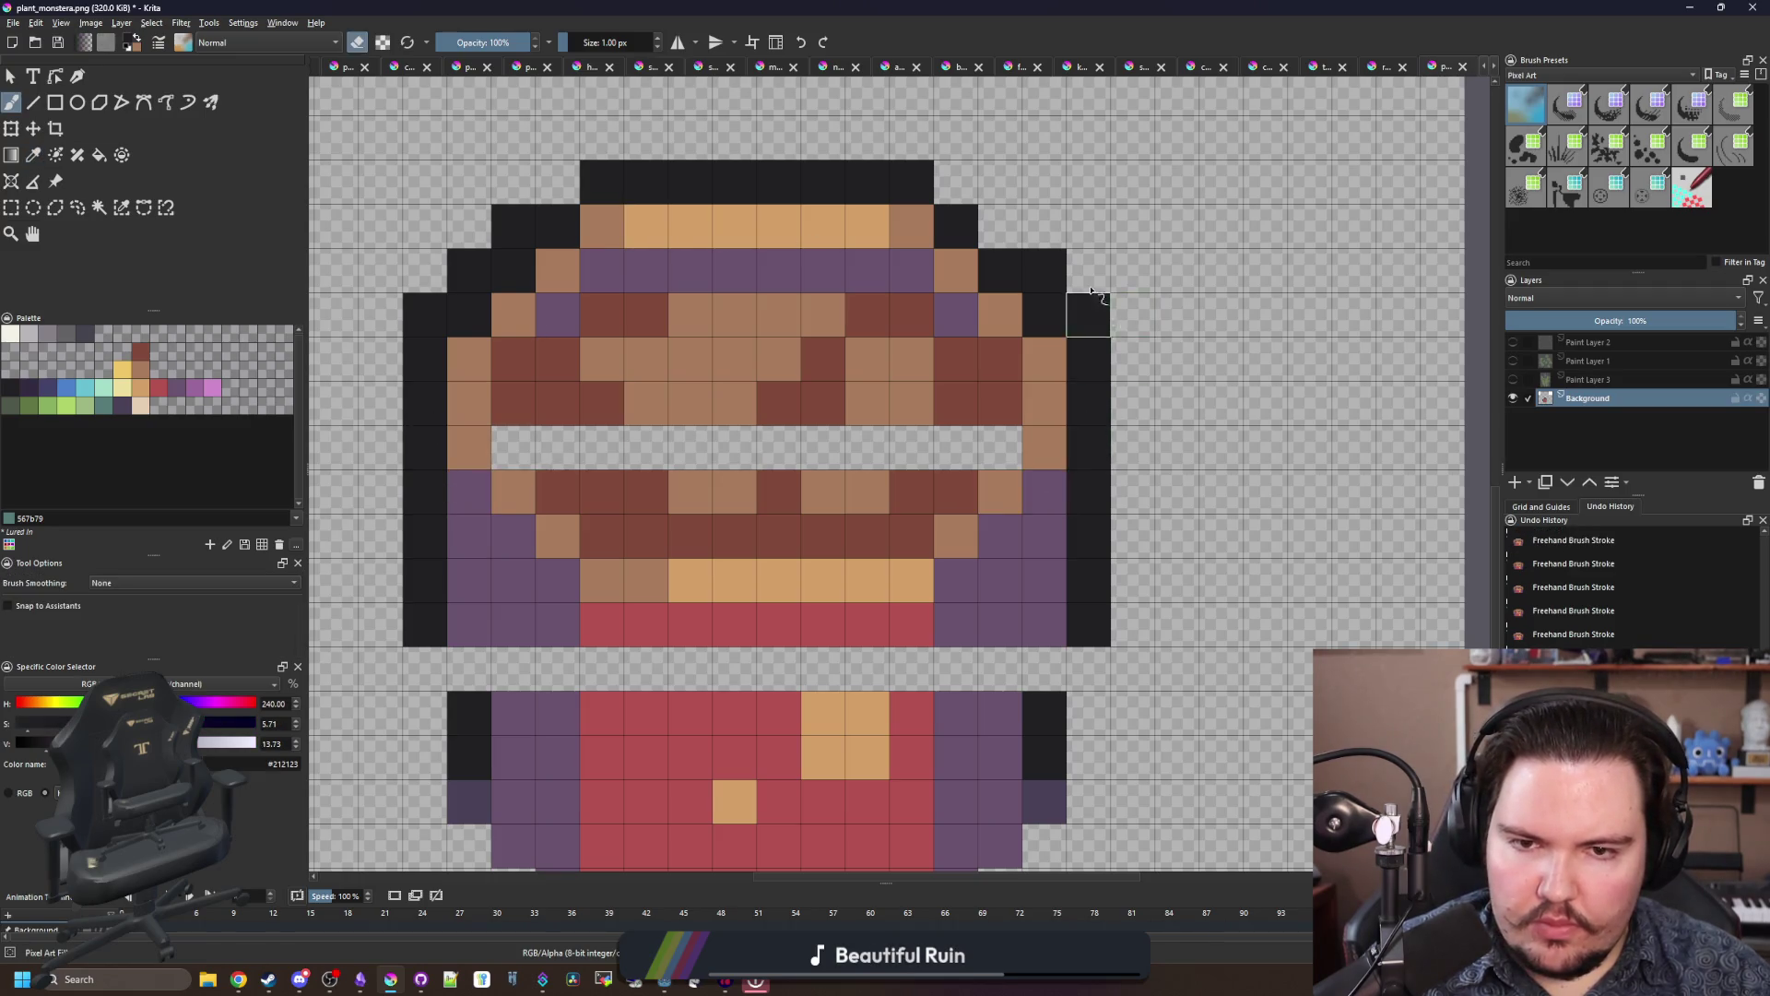
Step: Erase stray pixels at the upper corners and a stray black pixel on the left
left_click(1044, 270)
left_click(513, 225)
left_click(469, 270)
left_click(412, 331)
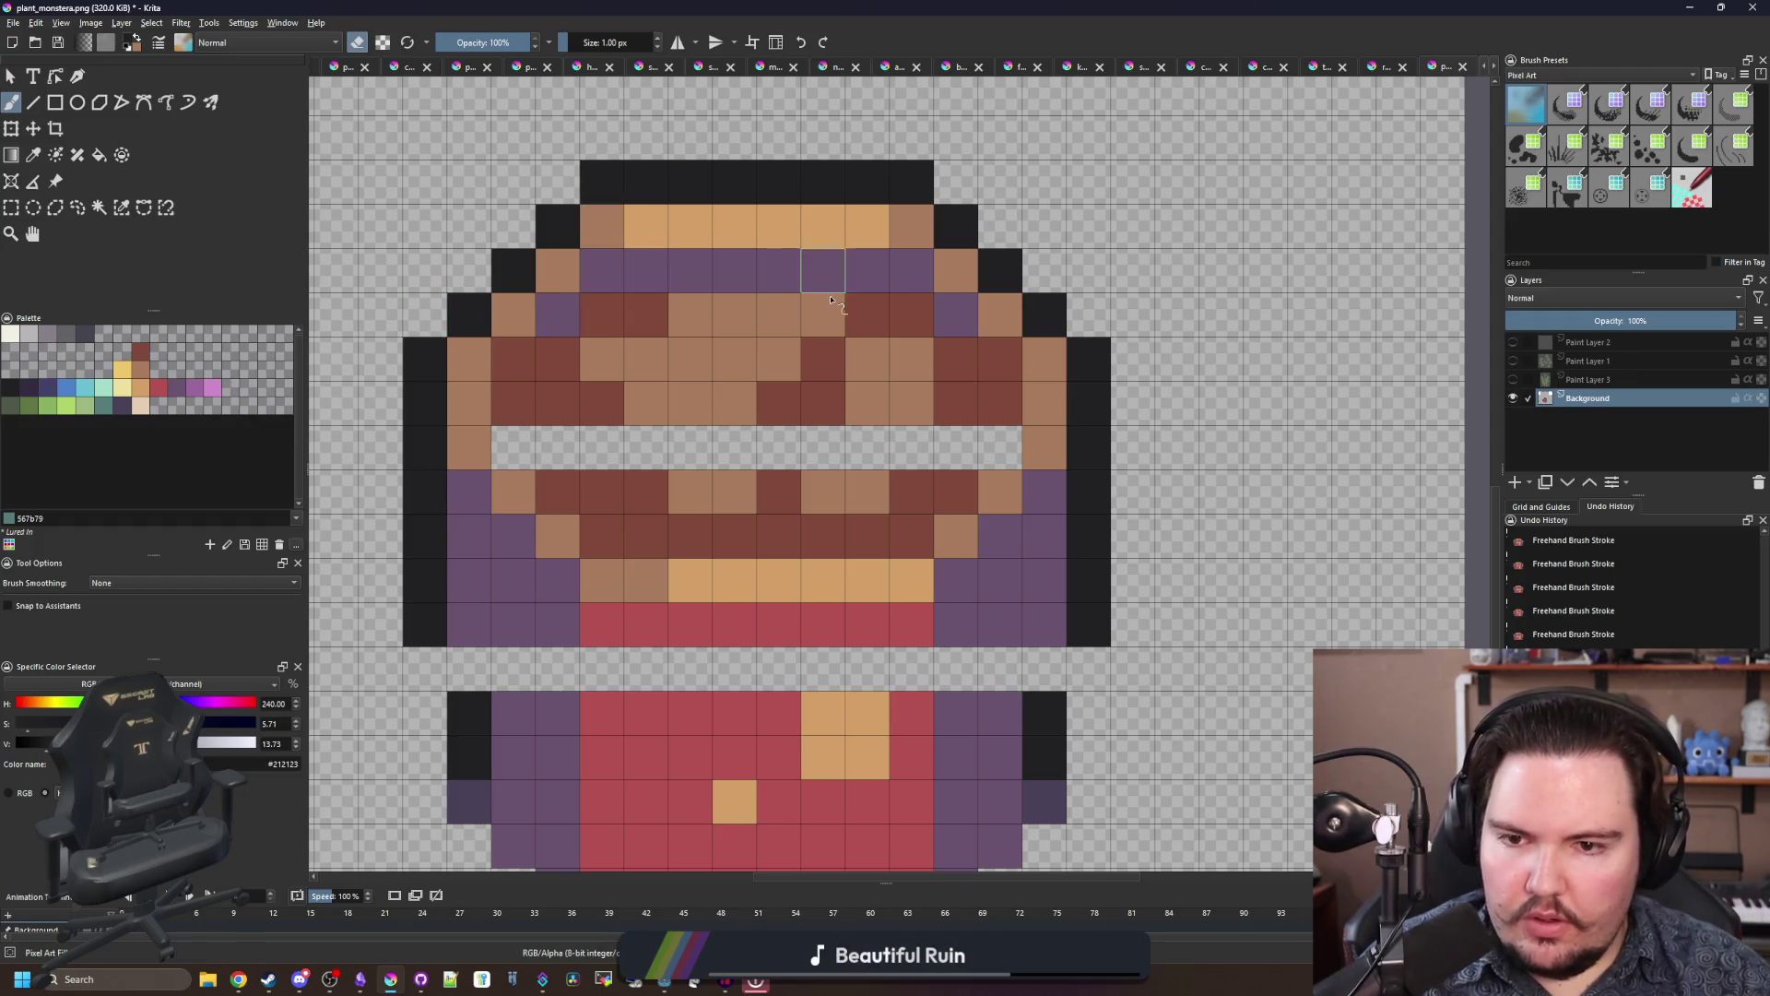
scroll(830, 318, "down", 5)
Step: Paint the gap row across the head dark brown after undoing an overspreading fill
scroll(835, 318, "up", 5)
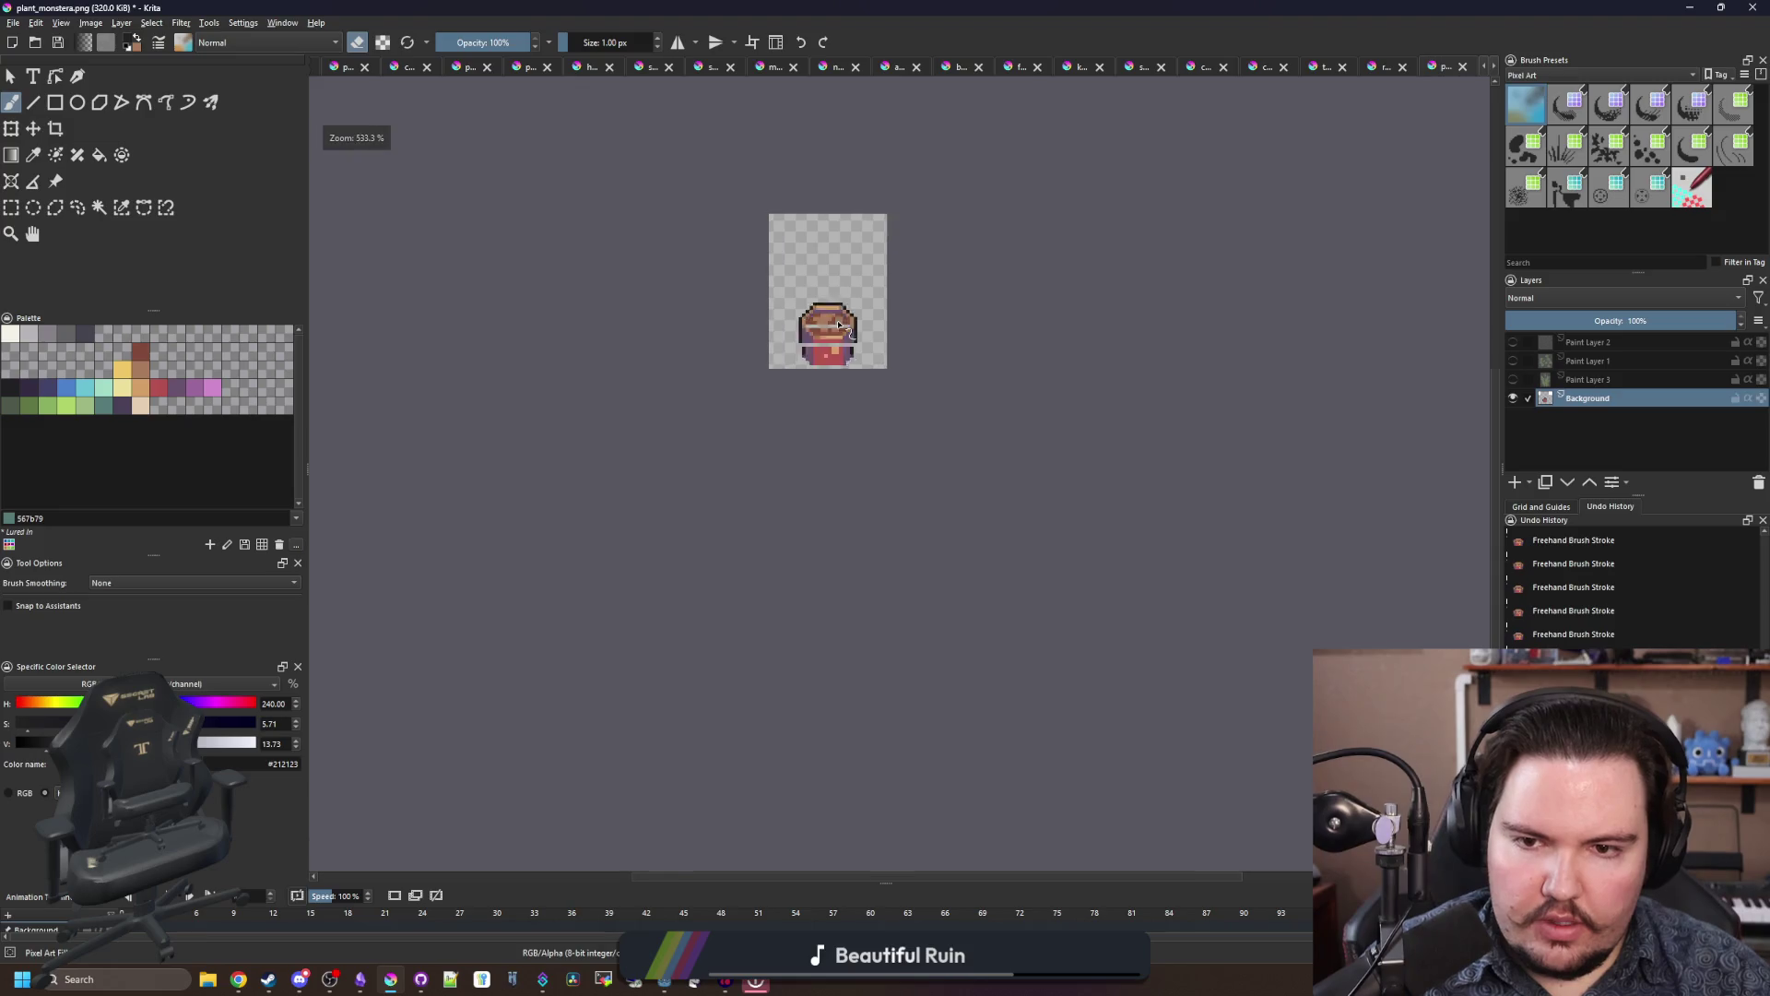
scroll(830, 448, "down", 1)
key("f")
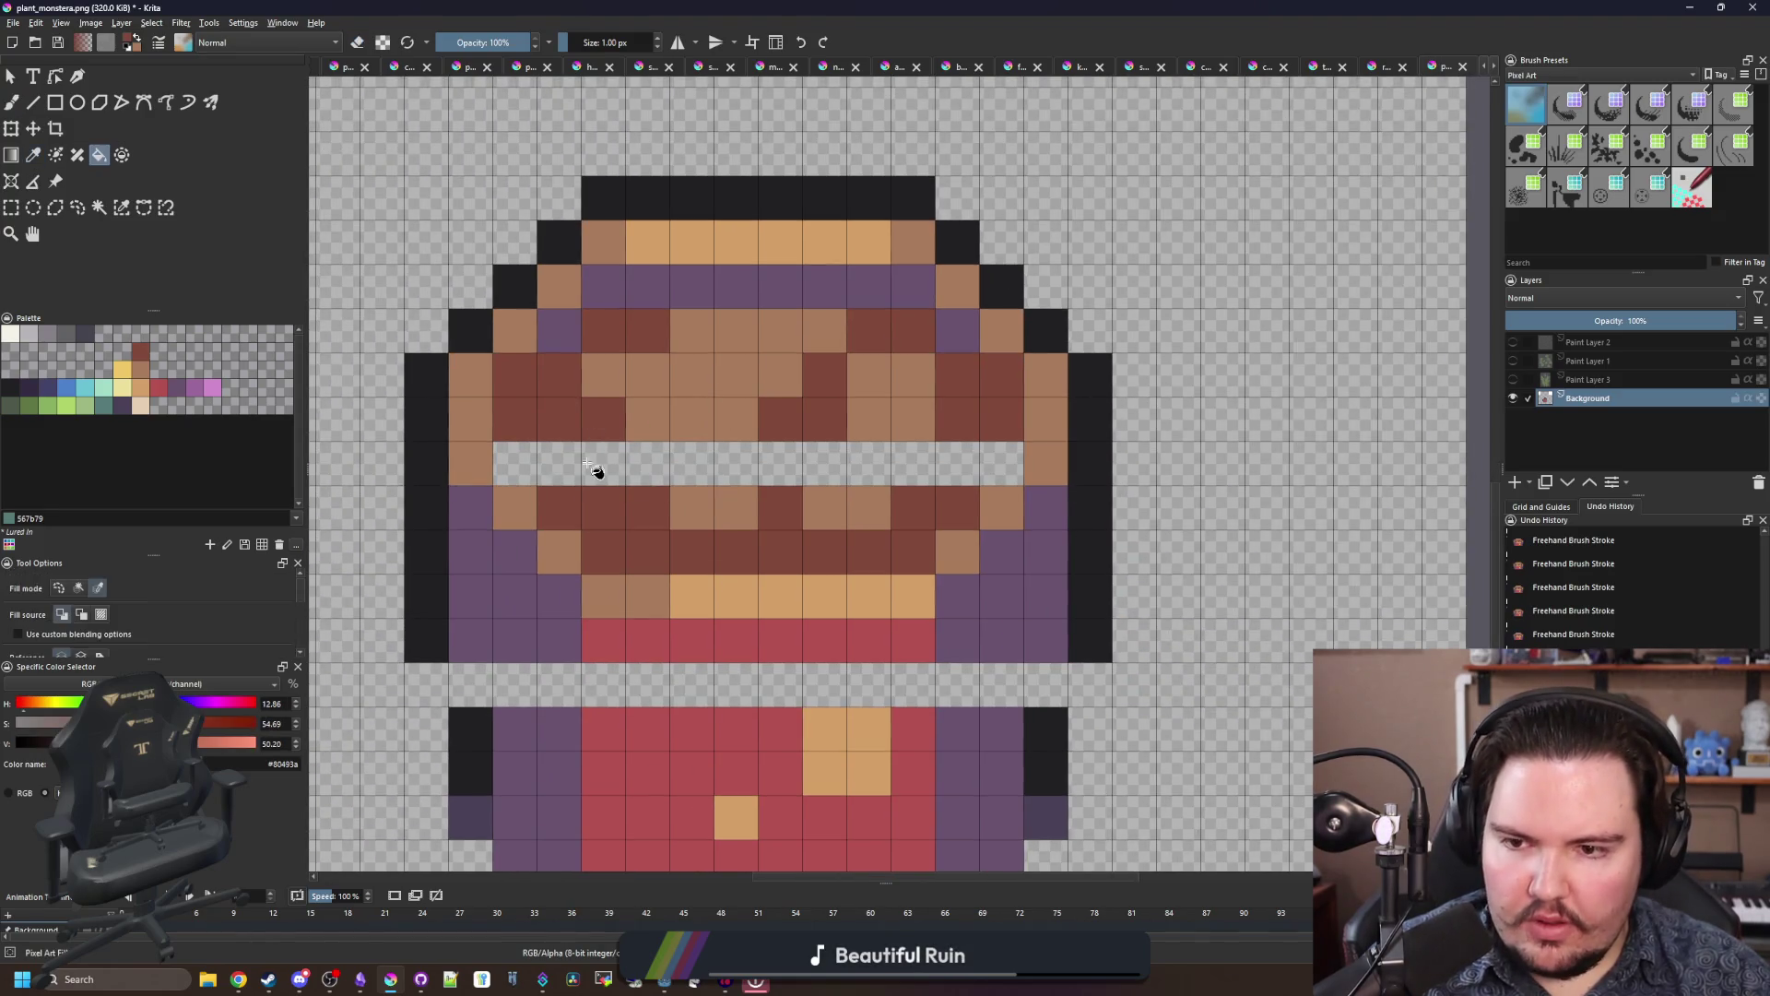
left_click(597, 470)
key("ctrl+z")
scroll(592, 461, "down", 1)
key("b")
scroll(612, 513, "up", 1)
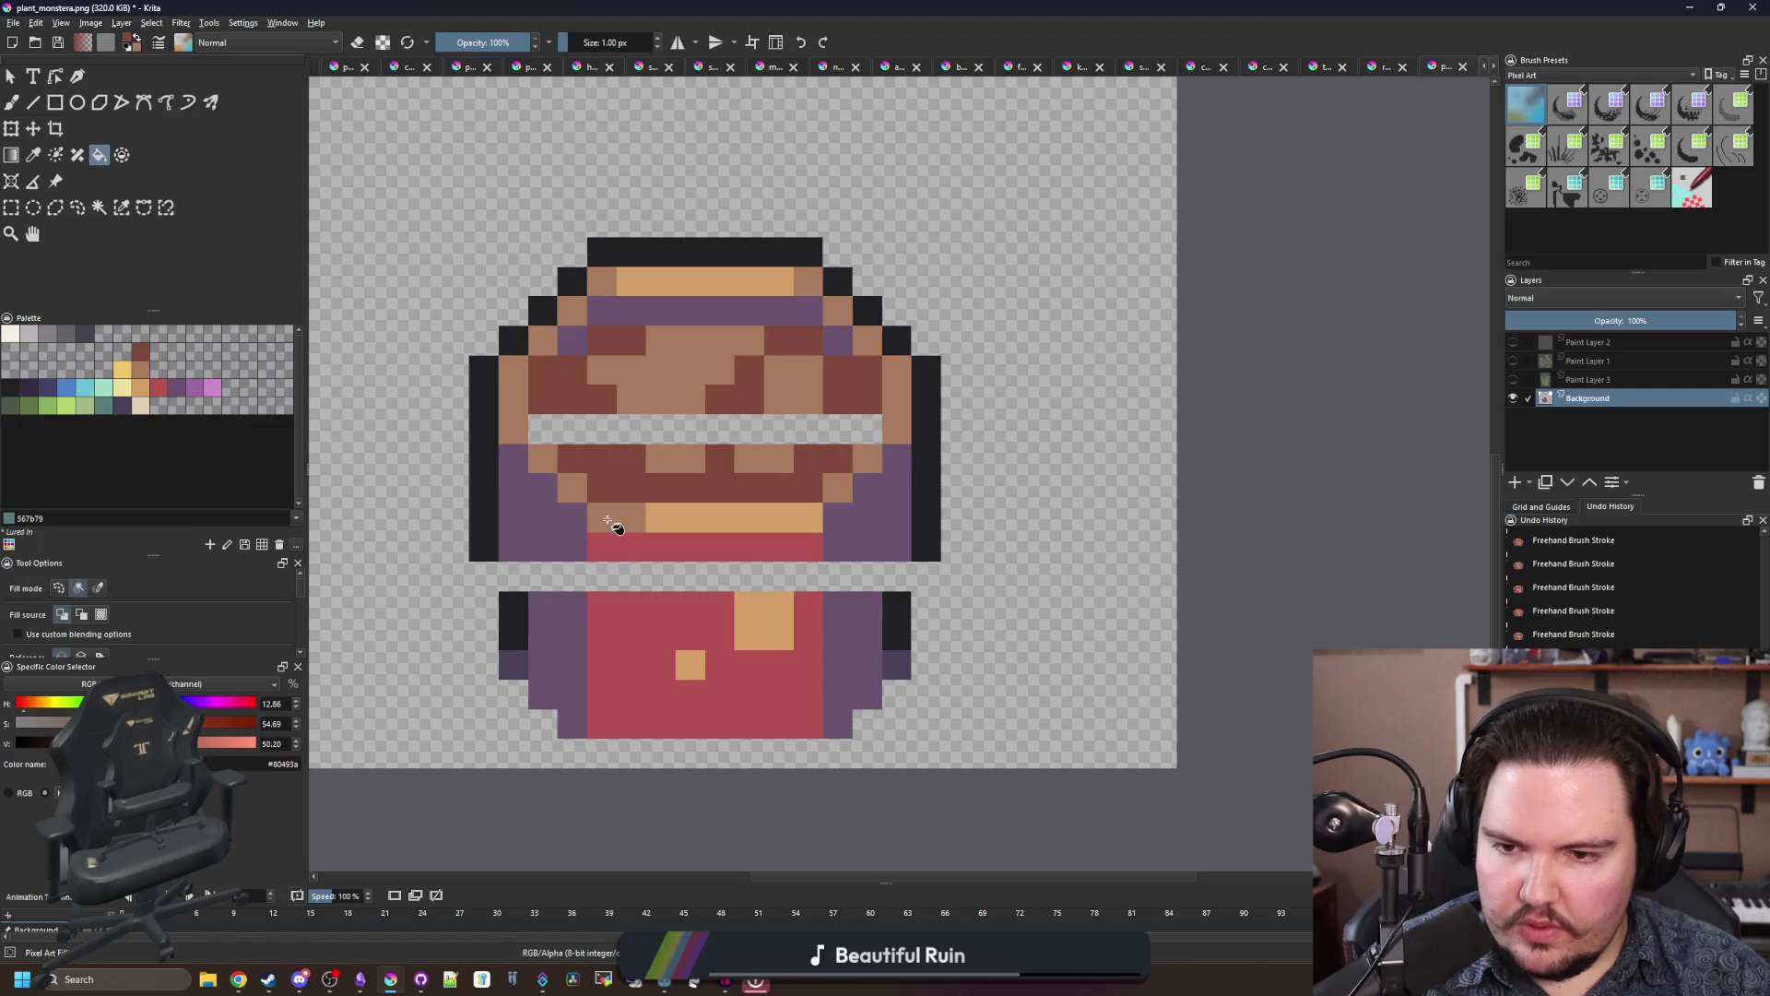
left_click_drag(633, 443, 871, 437)
scroll(636, 594, "up", 1)
Step: Erase purple and black pixels at the head's lower-left and lower-right corners
key("e")
mouse_move(544, 527)
left_mouse_down()
mouse_move(461, 498)
mouse_move(571, 536)
left_mouse_up()
left_click_drag(991, 540, 1075, 489)
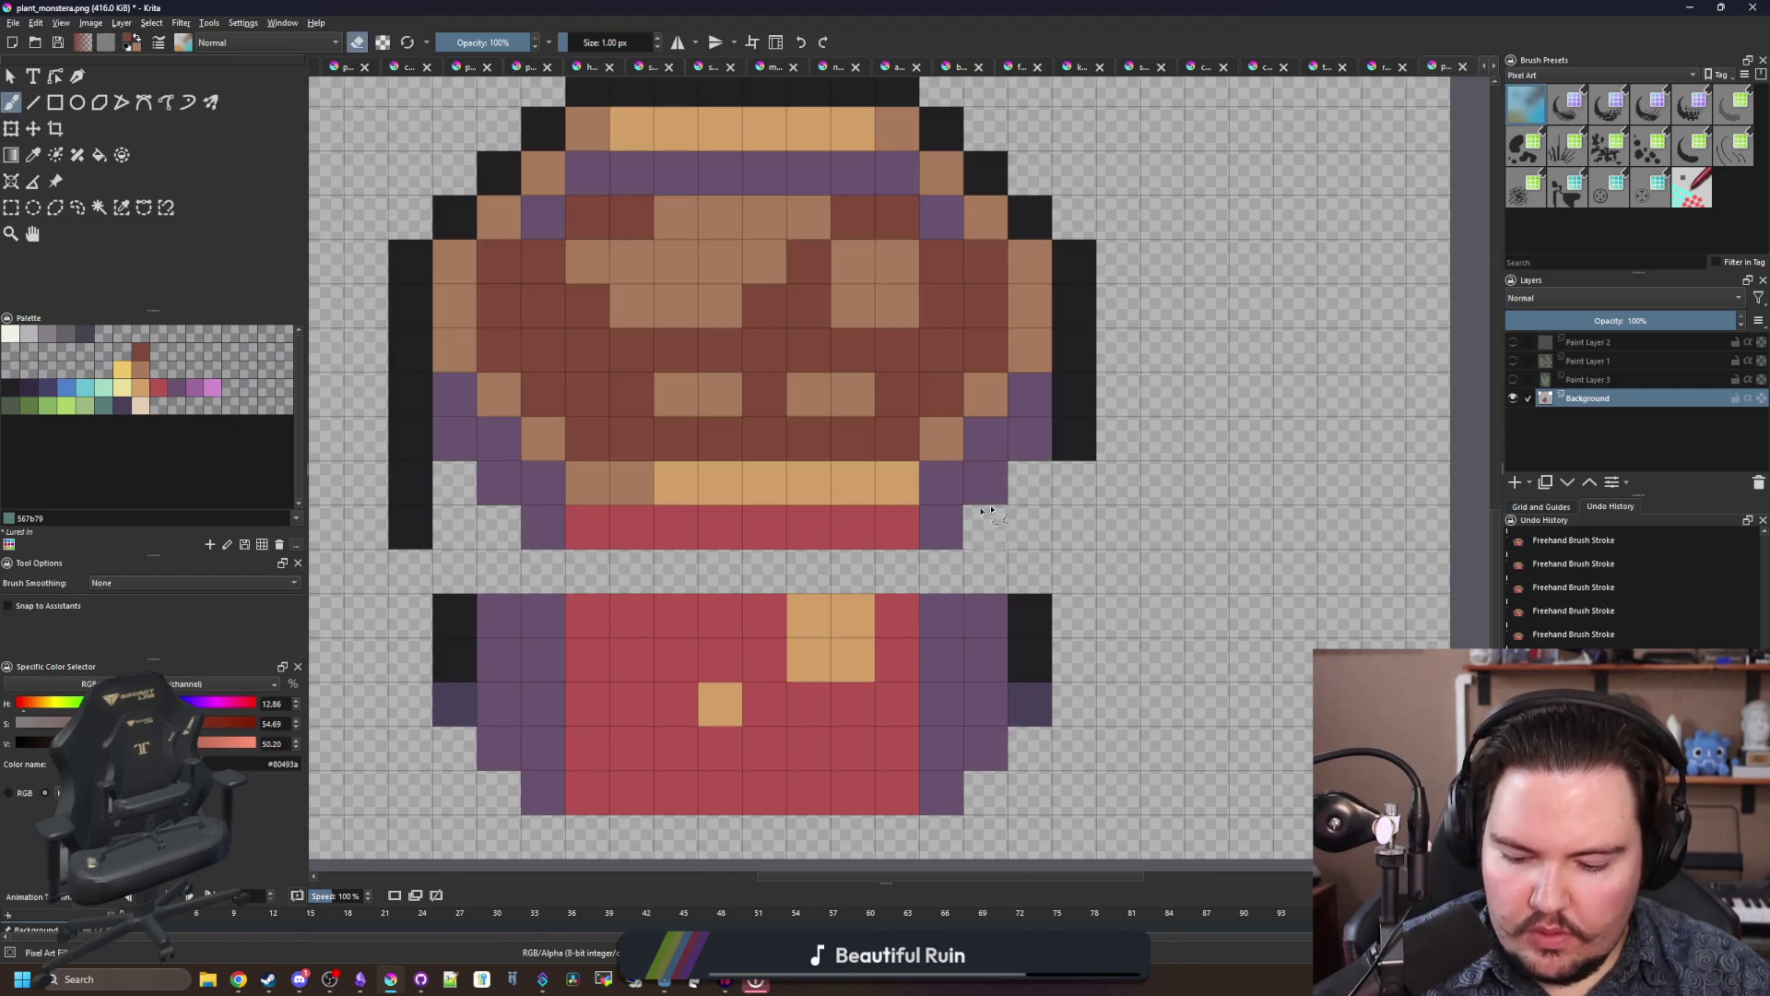
key("p")
left_click(526, 482)
key("b")
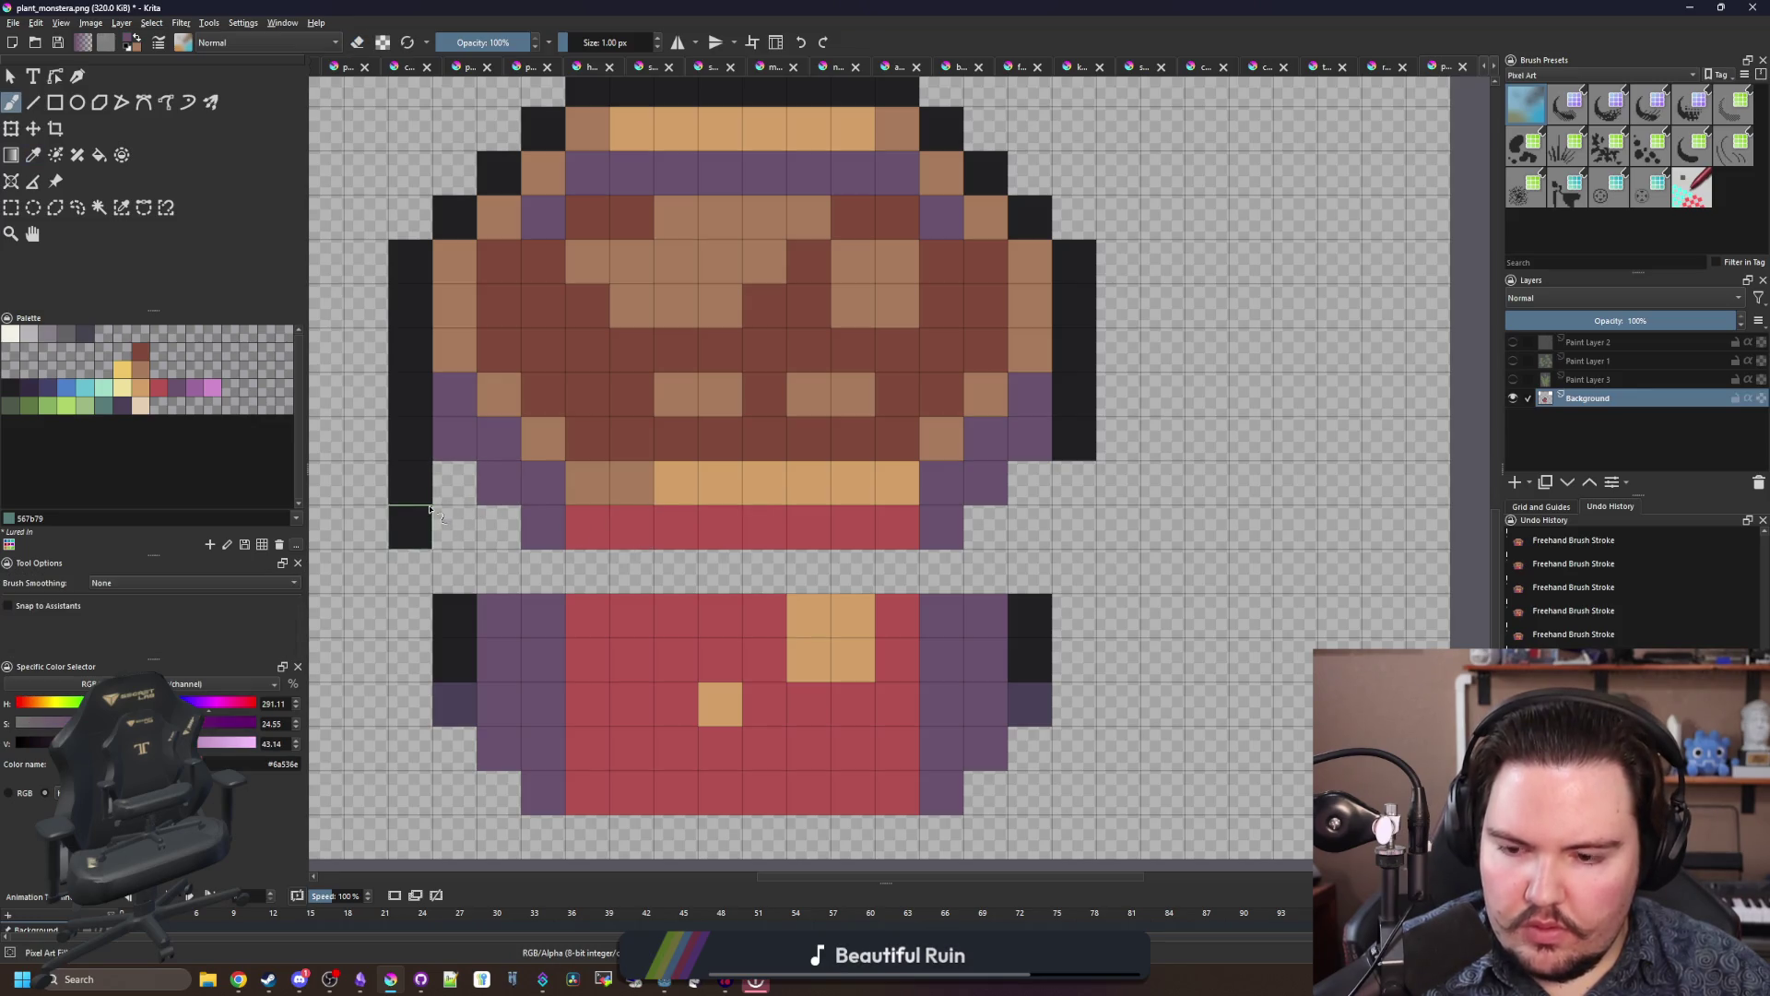
Step: Run the black outline down both sides and erase extra dark pixels at the edges
left_click(428, 511, "ctrl")
left_click_drag(434, 479, 454, 565)
left_click_drag(1039, 562, 1040, 498)
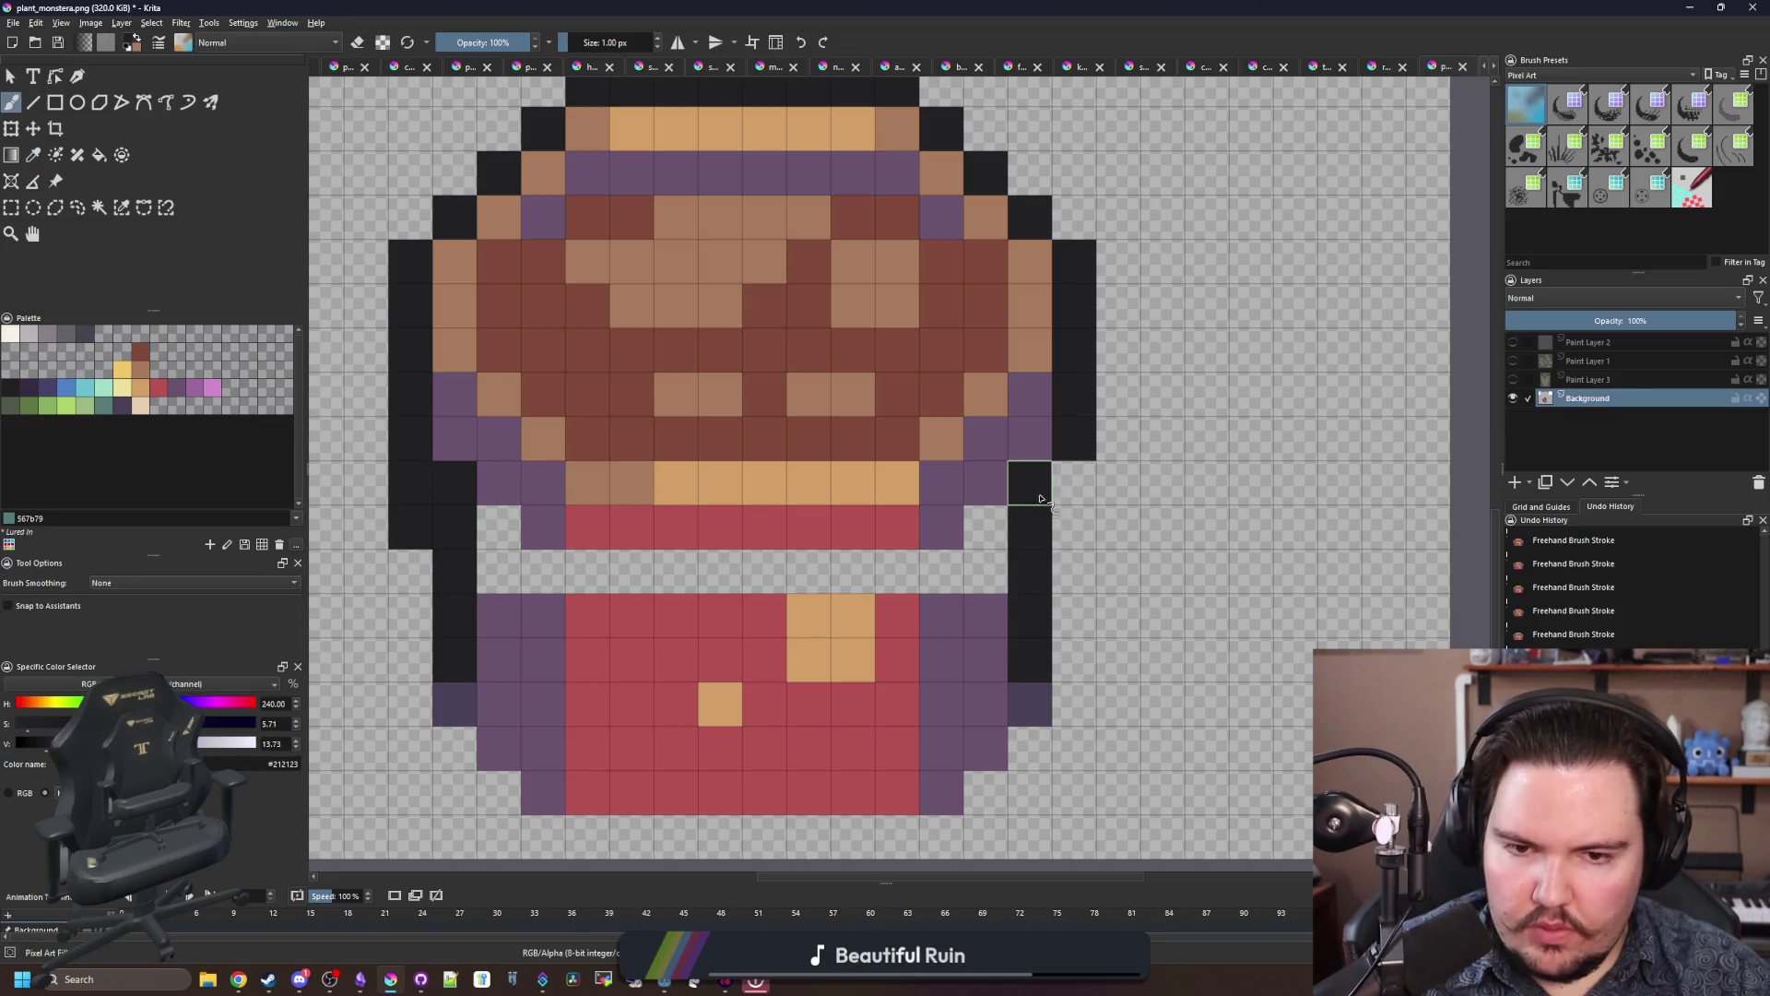
left_click(1062, 491)
key("e")
left_click(1073, 481)
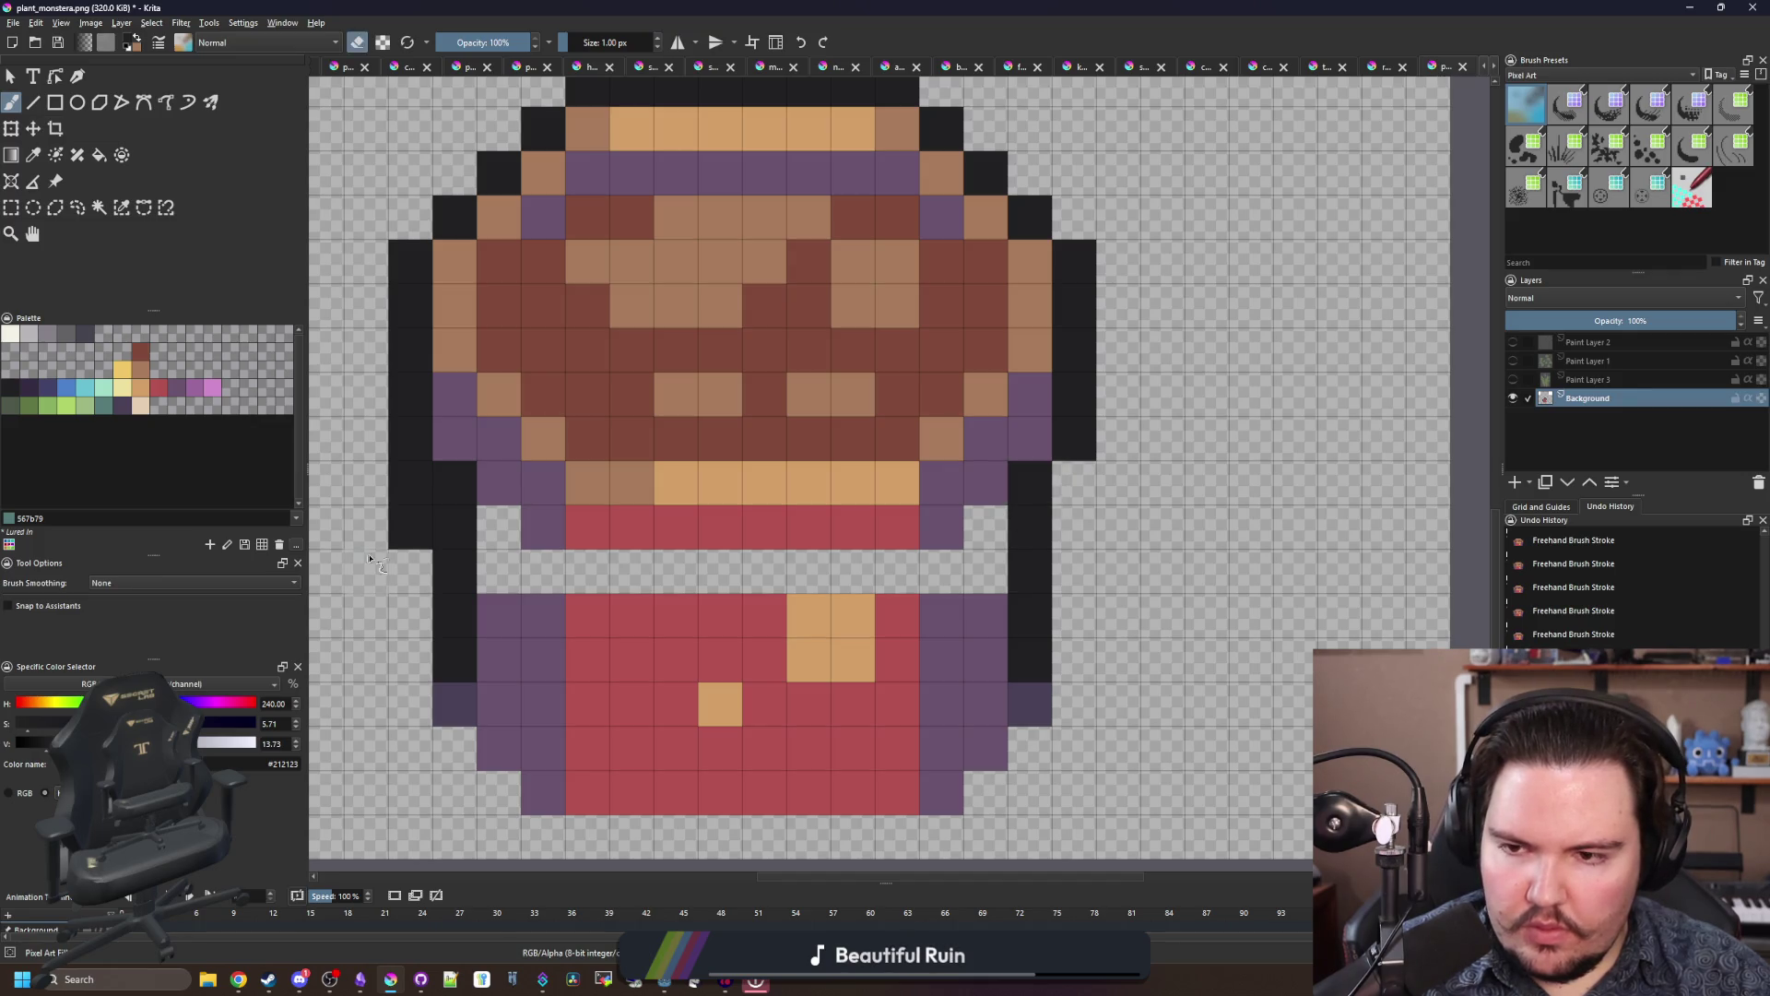
left_click_drag(412, 540, 409, 496)
Step: Flood-fill the empty band across the body with dark blue 43436a
left_click(47, 387)
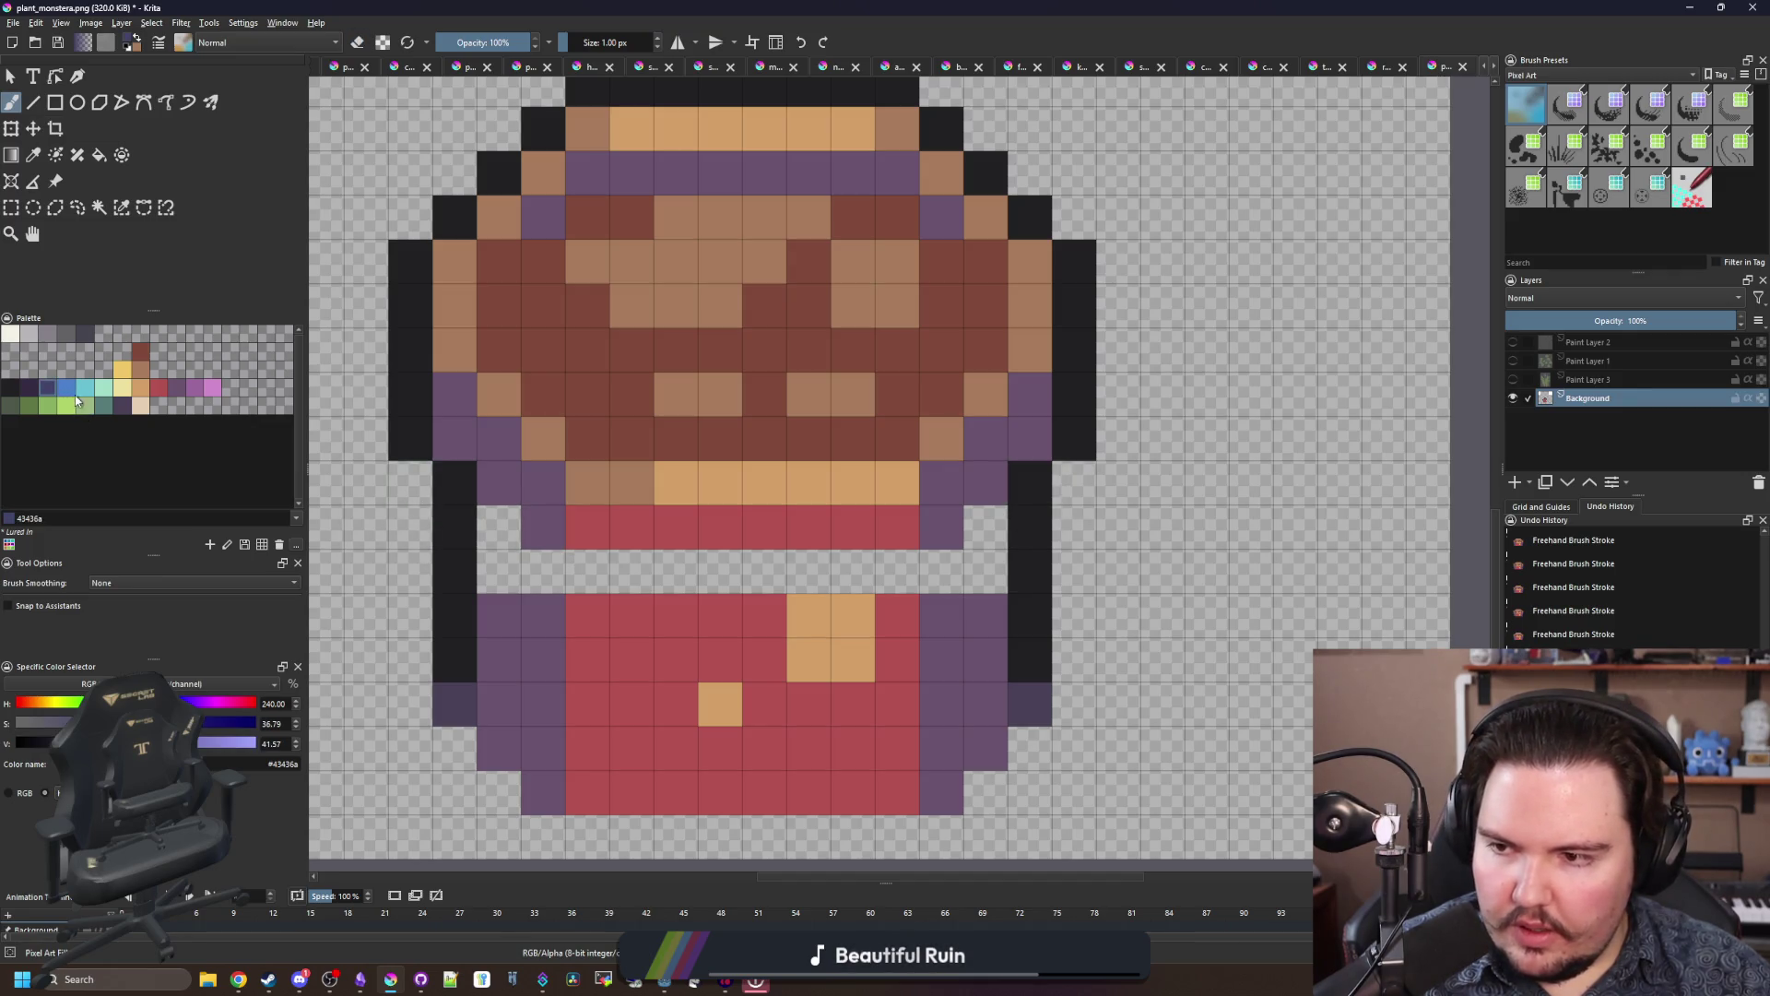
key("f")
left_click(578, 565)
Step: Paint black outline pixels into the left and right ends of the navy band
key("b")
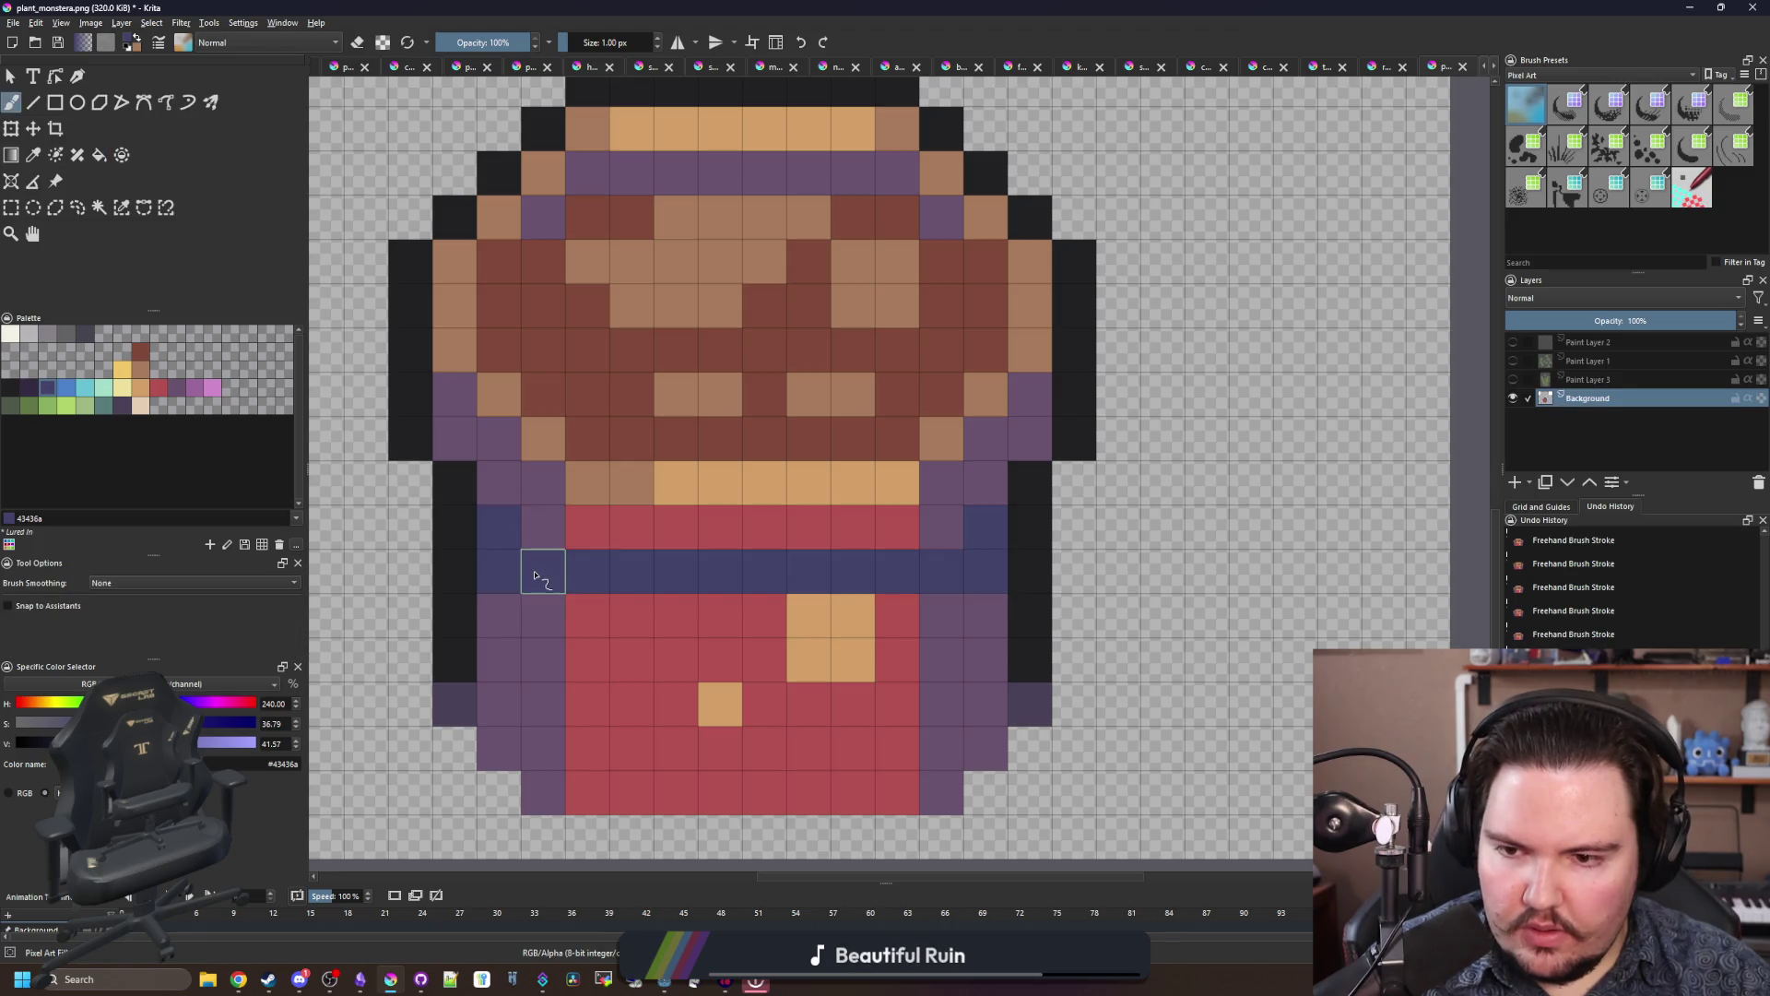
left_click(447, 528, "ctrl")
left_click_drag(497, 526, 587, 570)
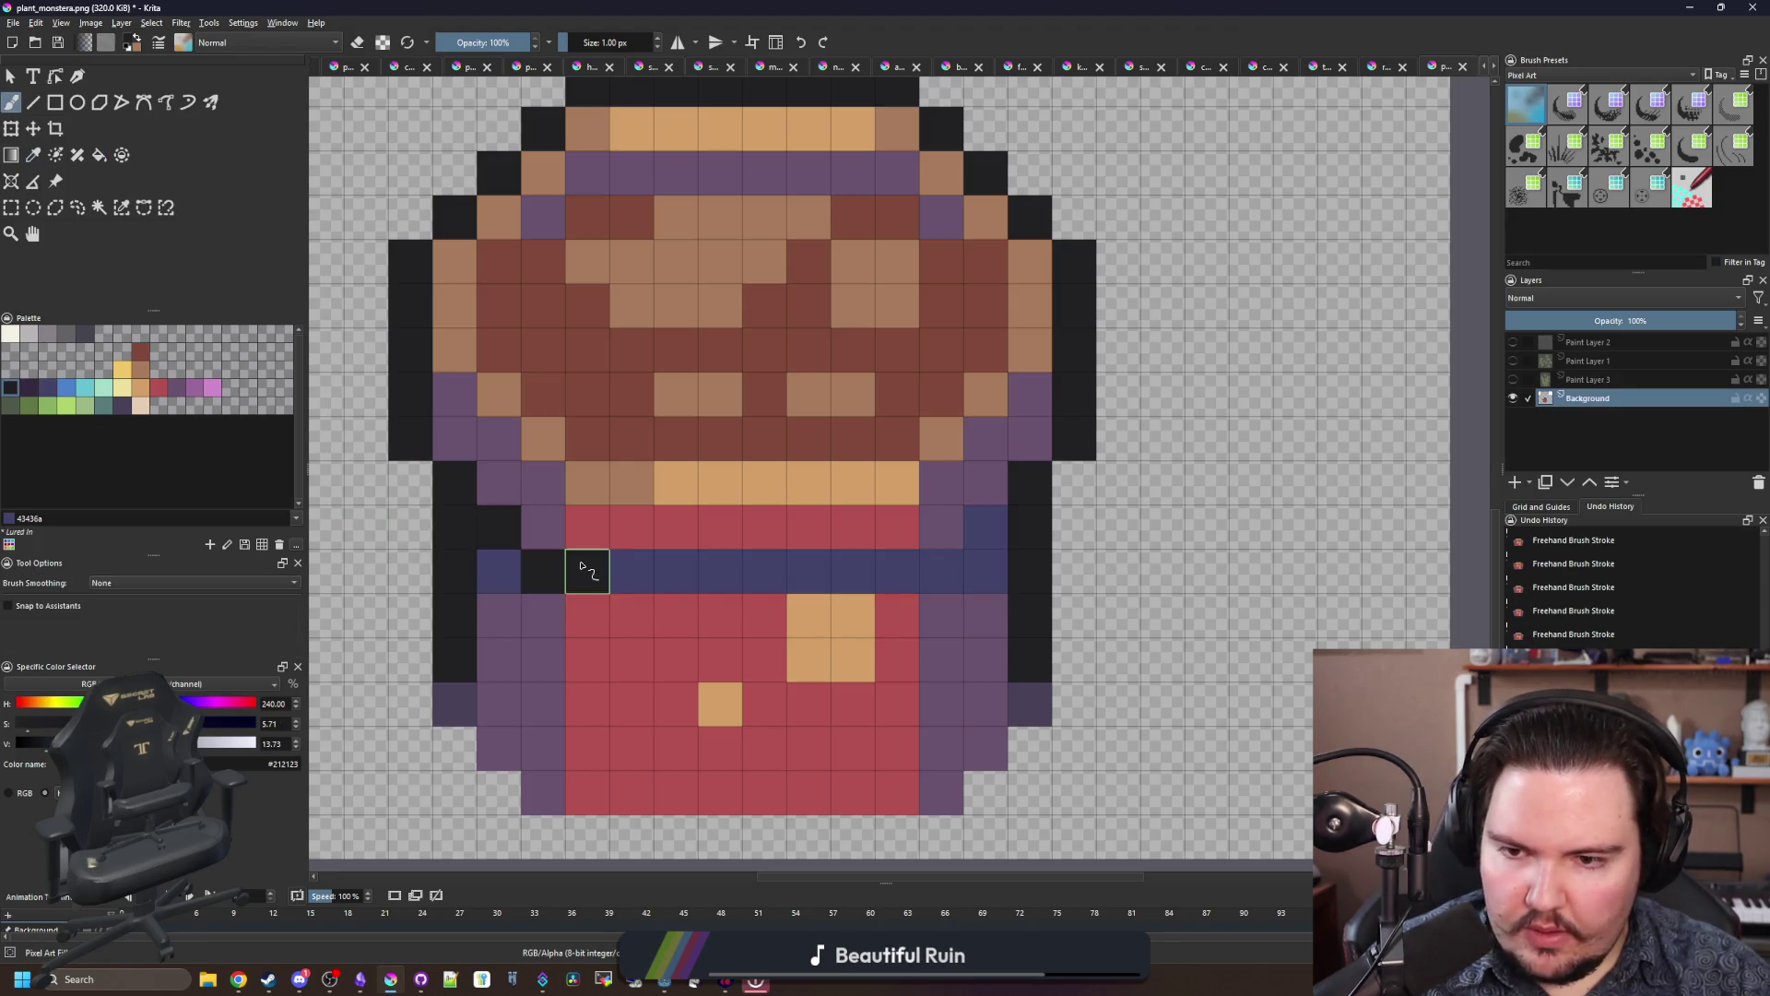
left_click_drag(980, 526, 894, 565)
scroll(893, 566, "down", 5)
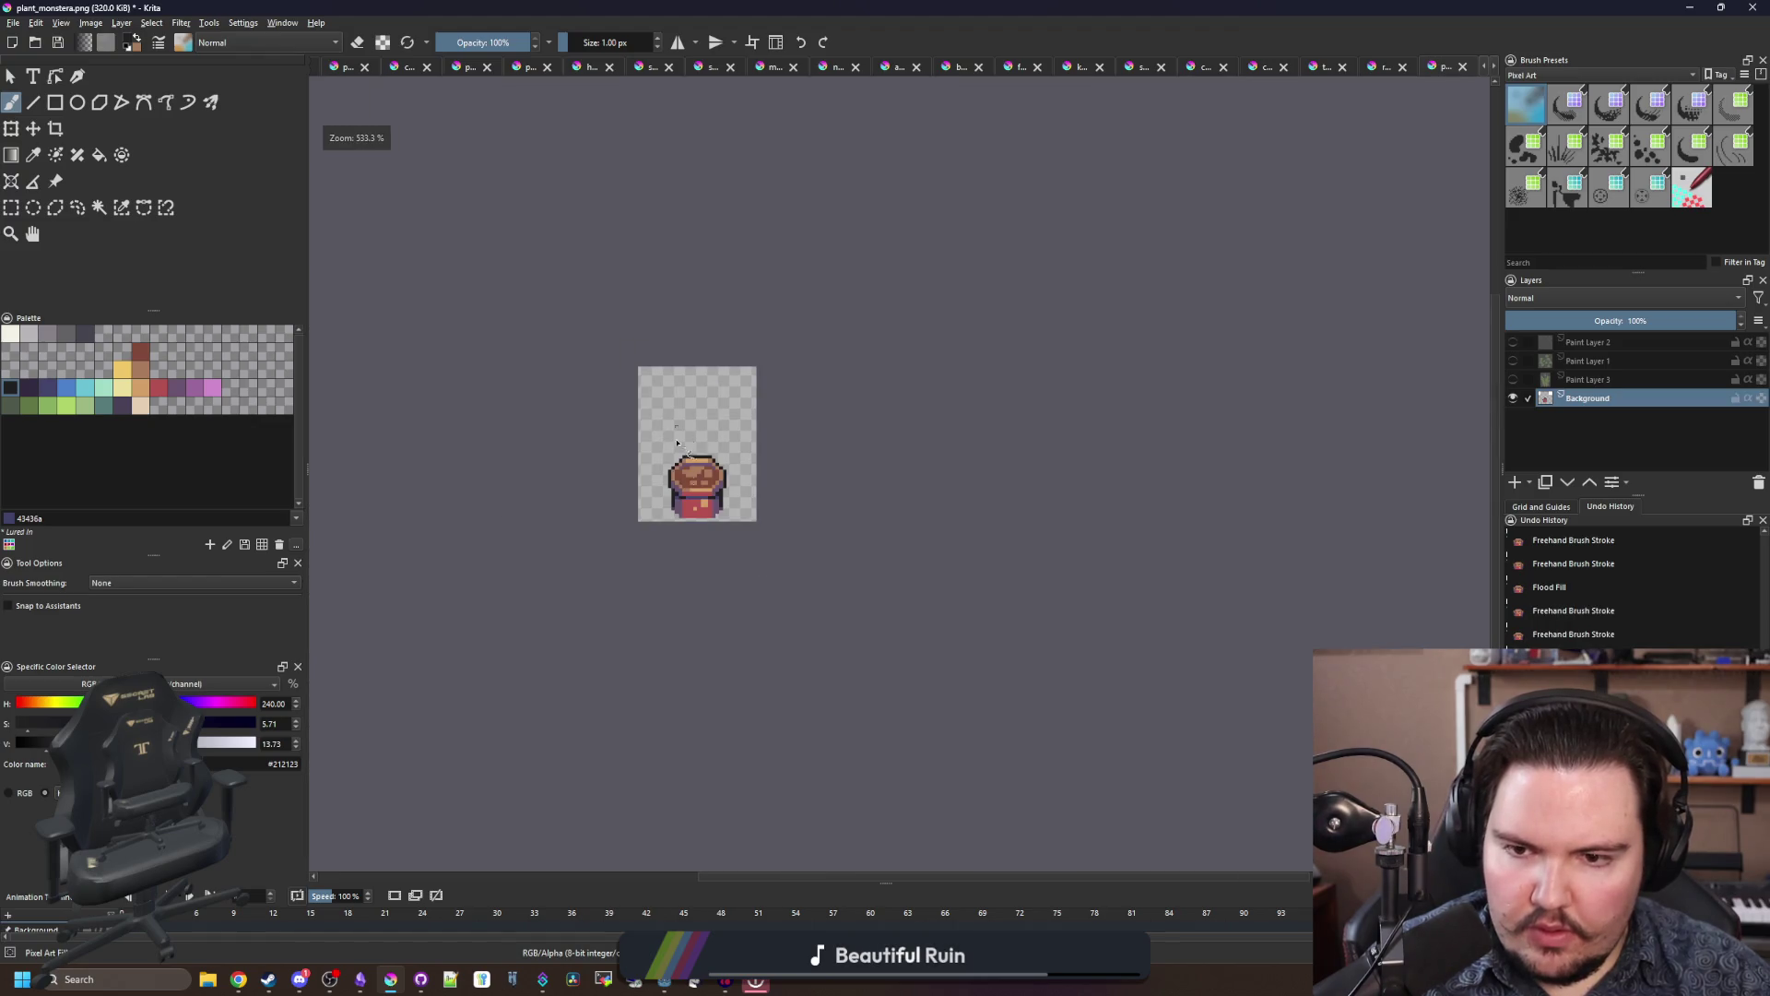
scroll(695, 497, "up", 4)
scroll(695, 497, "up", 1)
key("f")
scroll(673, 461, "up", 1)
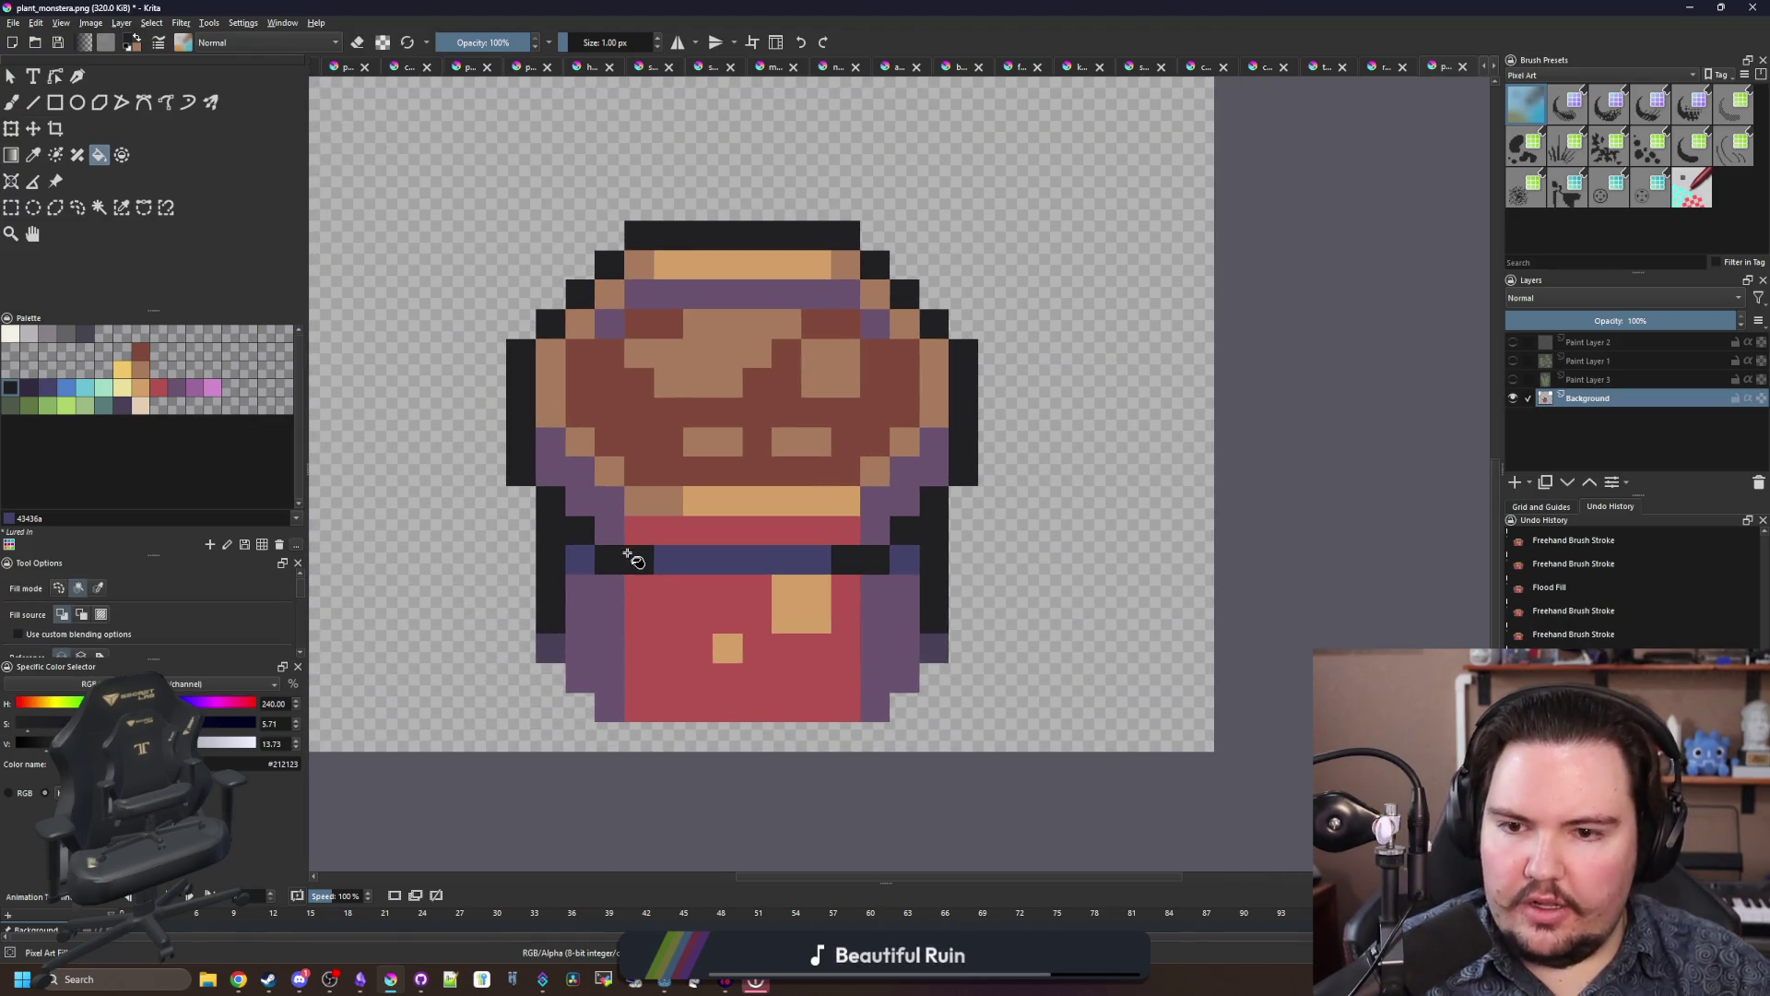
scroll(632, 534, "down", 1)
scroll(641, 521, "up", 2)
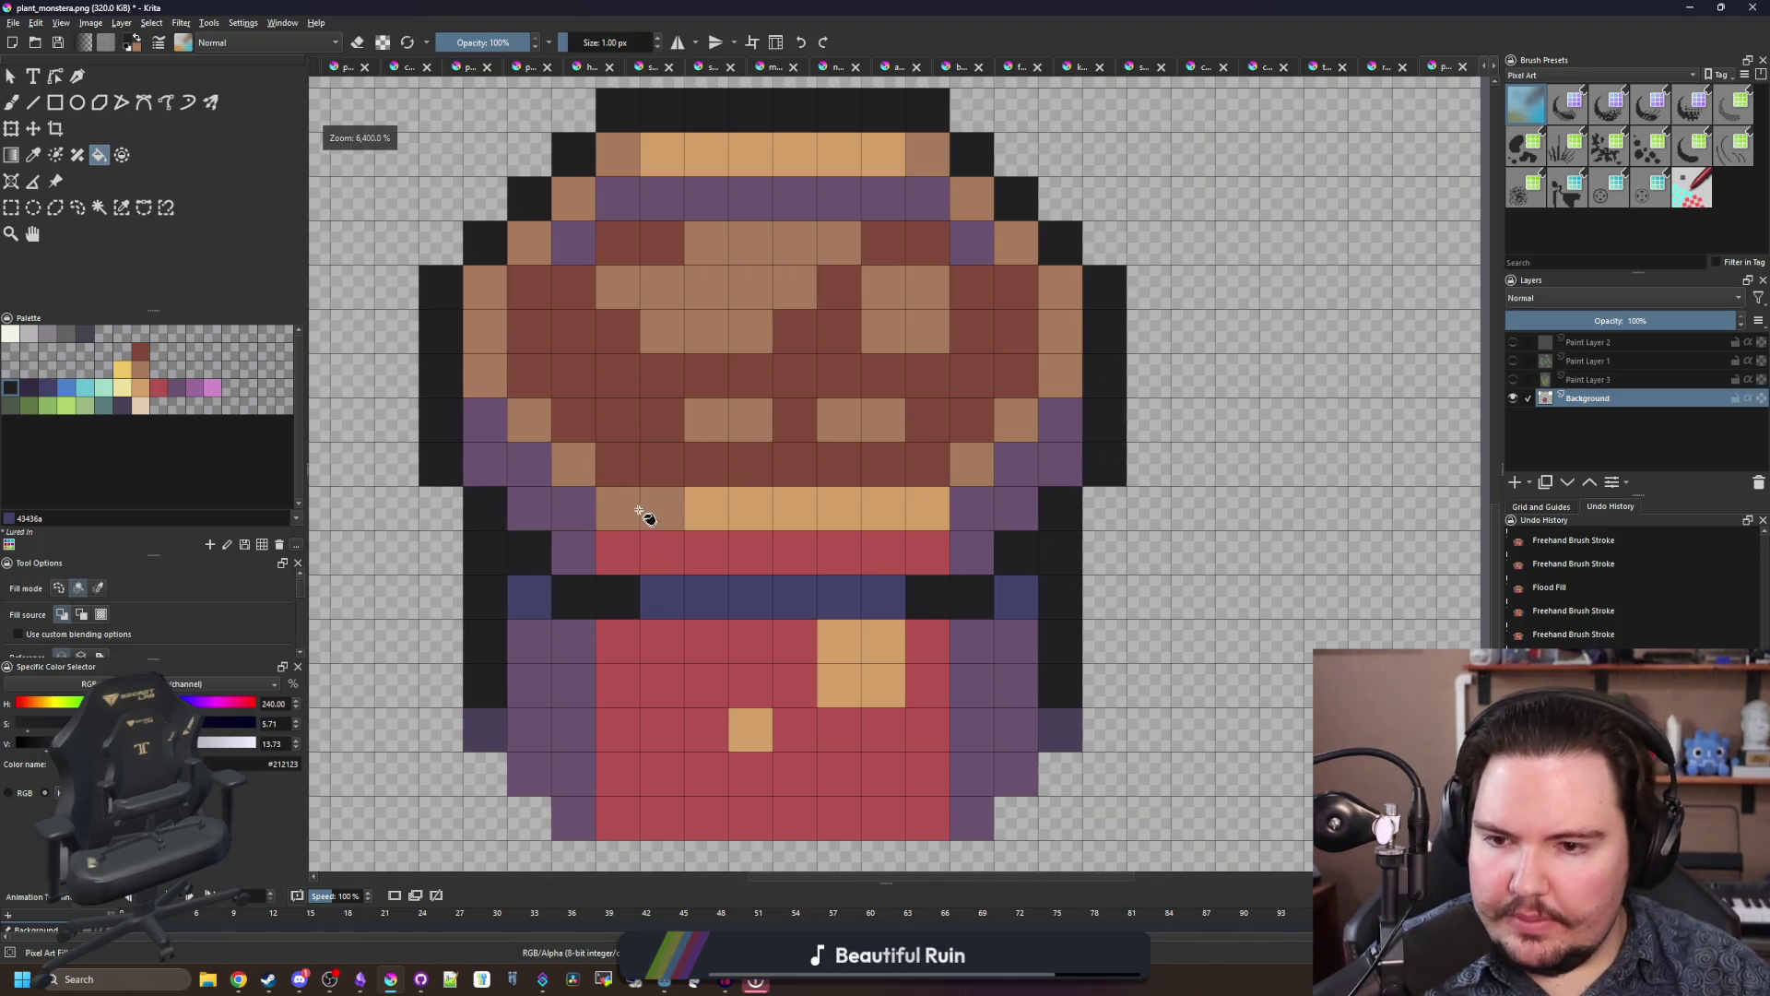
scroll(466, 453, "down", 1)
scroll(553, 462, "up", 1)
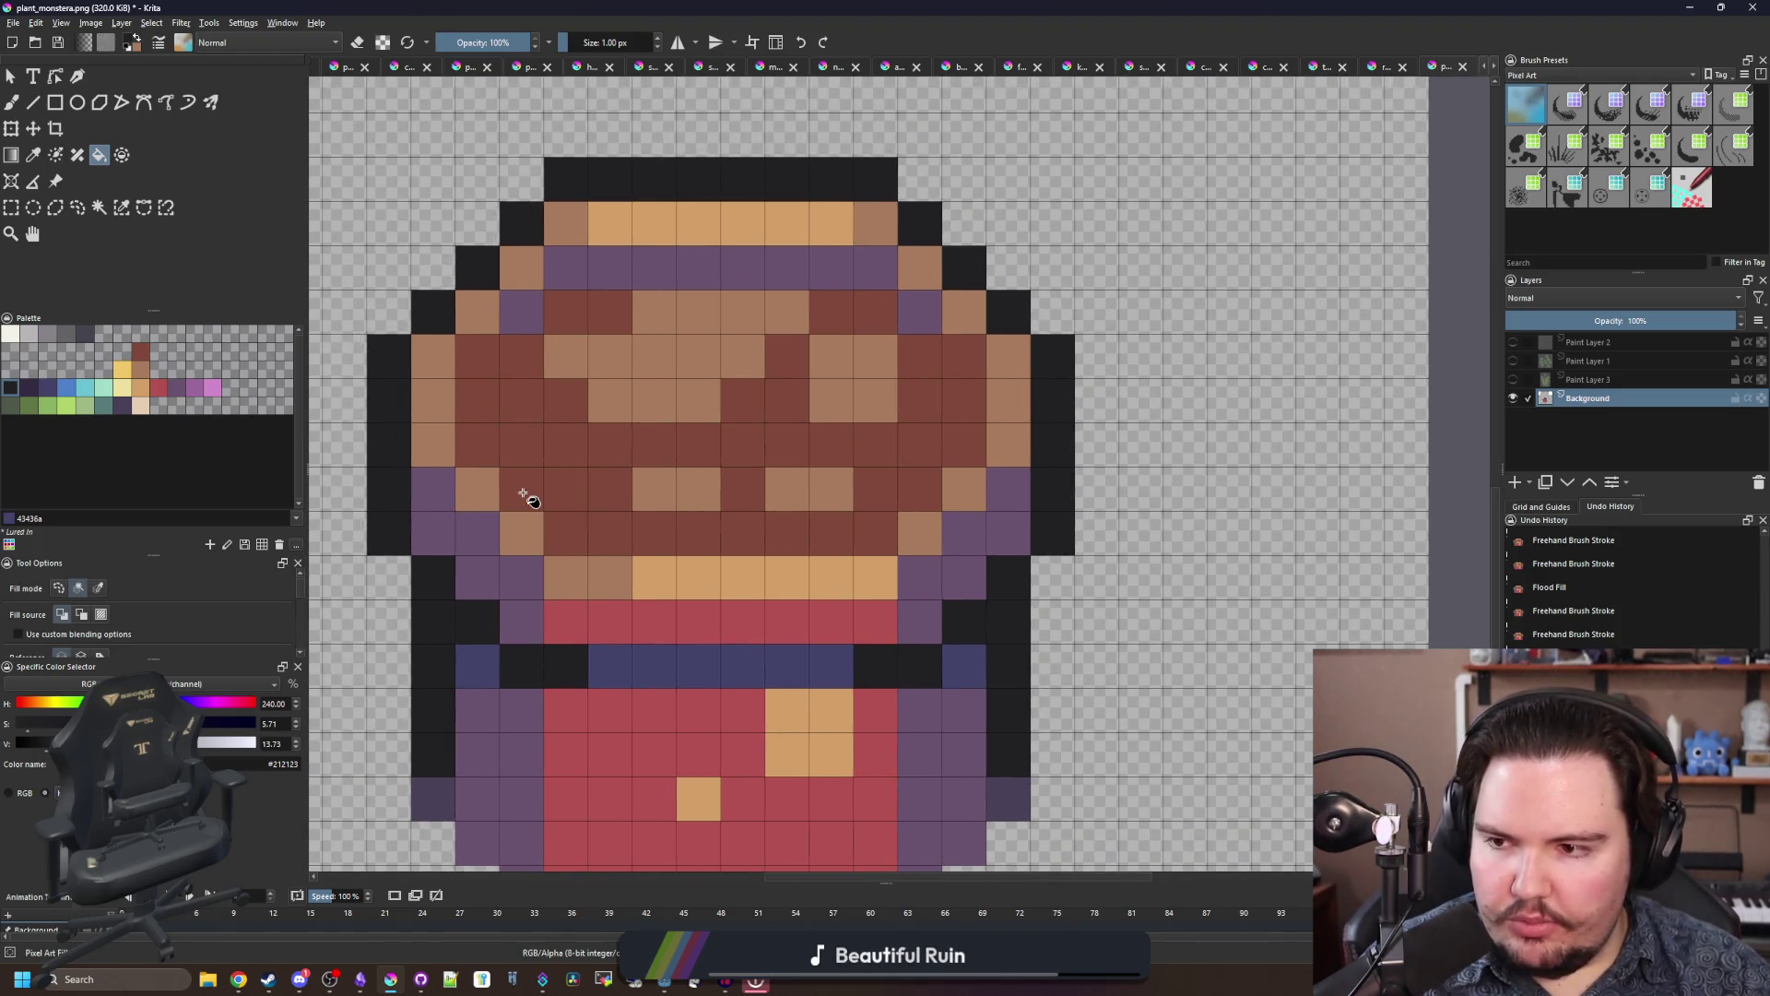
scroll(501, 490, "down", 2)
scroll(505, 521, "up", 2)
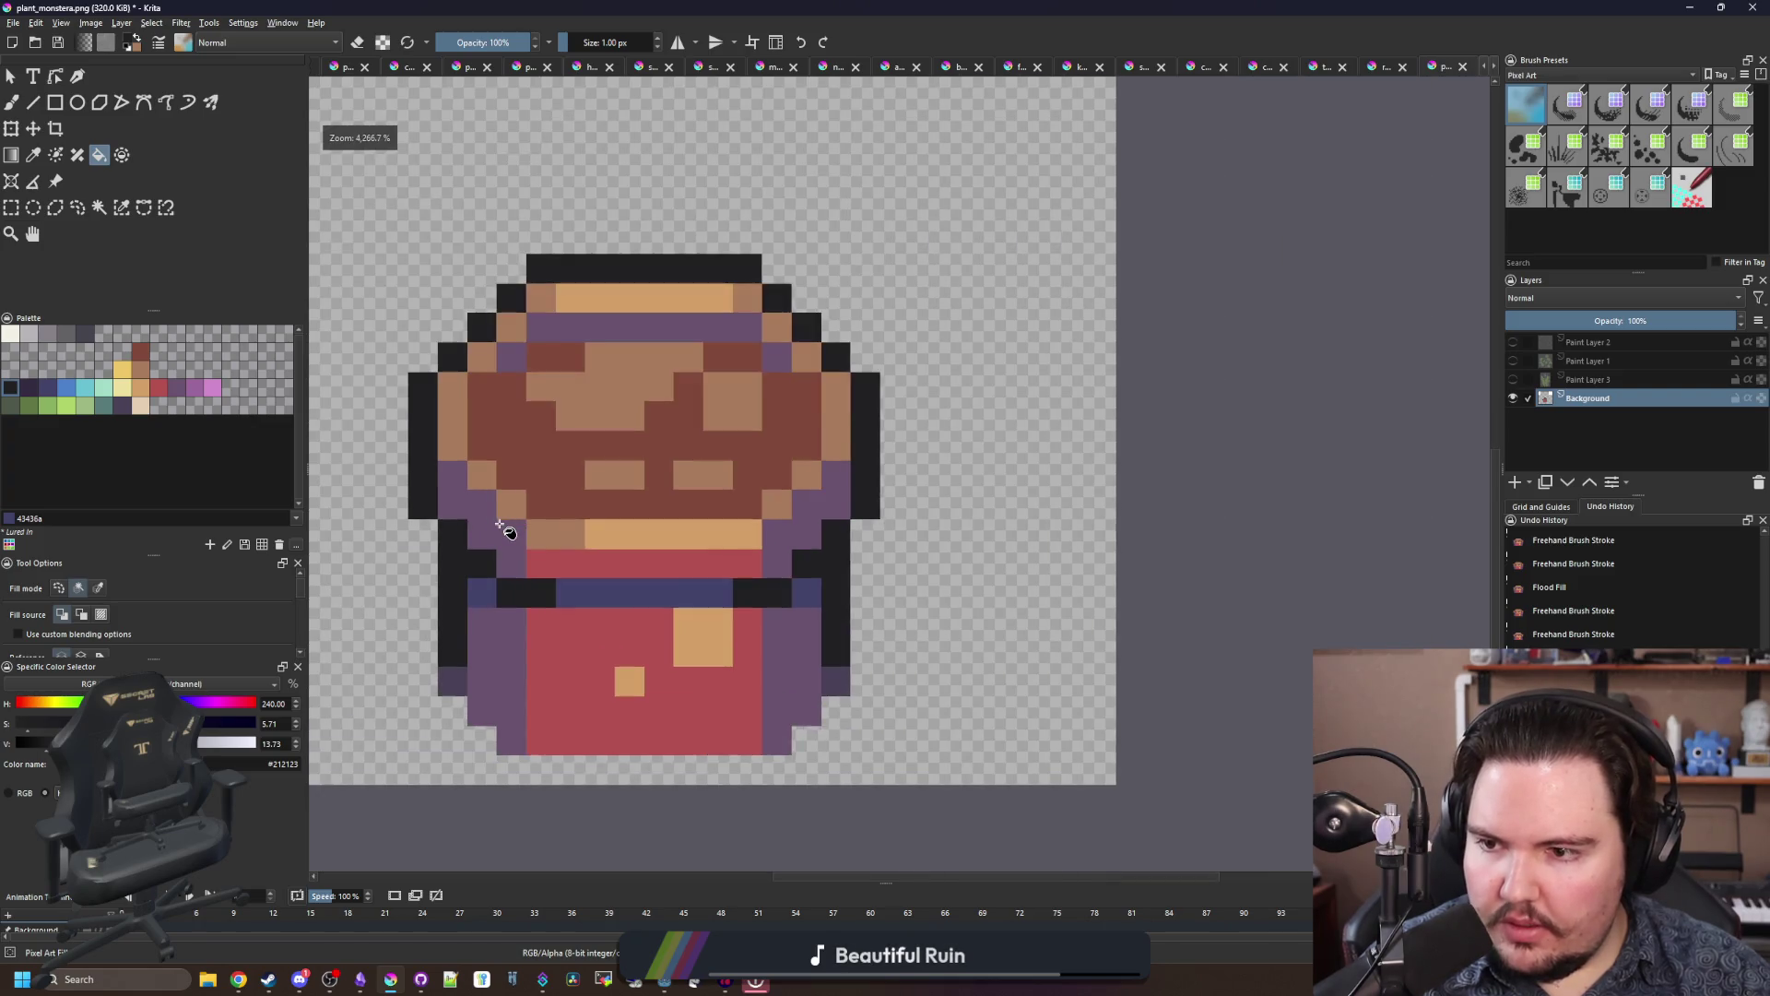
scroll(505, 530, "down", 1)
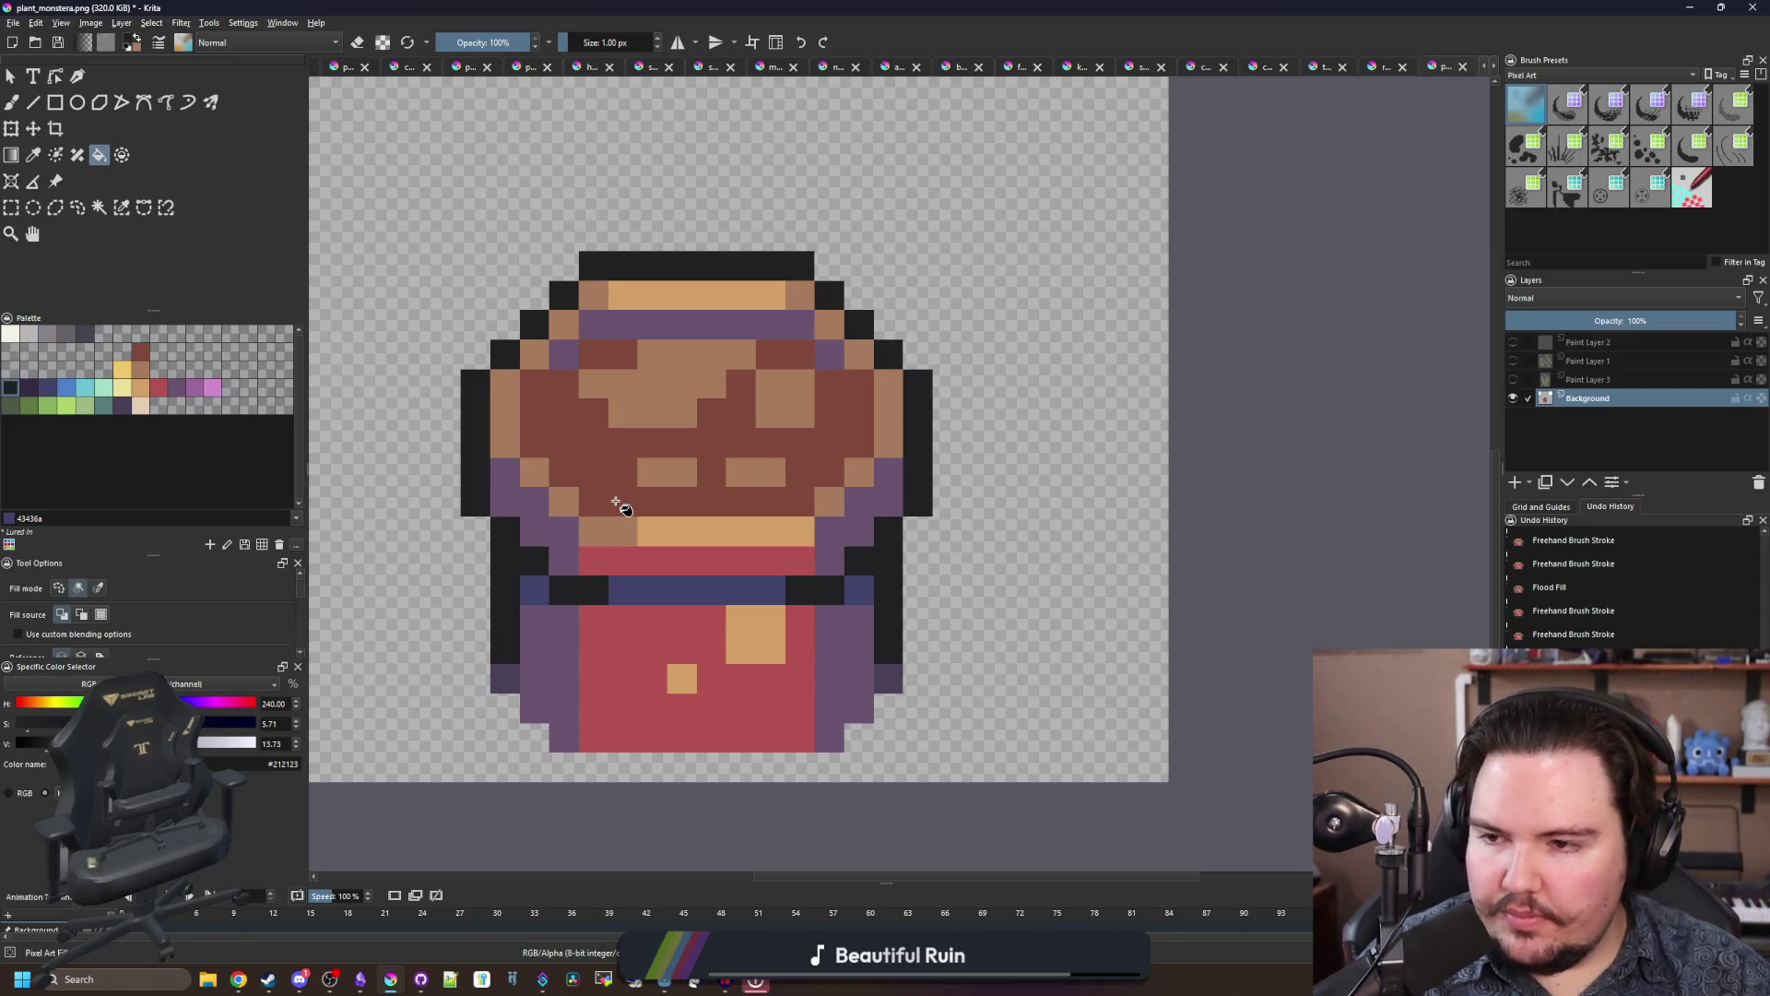
Step: Fill the tan rim pixels with teal after undoing a trial blue 4b80ca fill
left_click(69, 388)
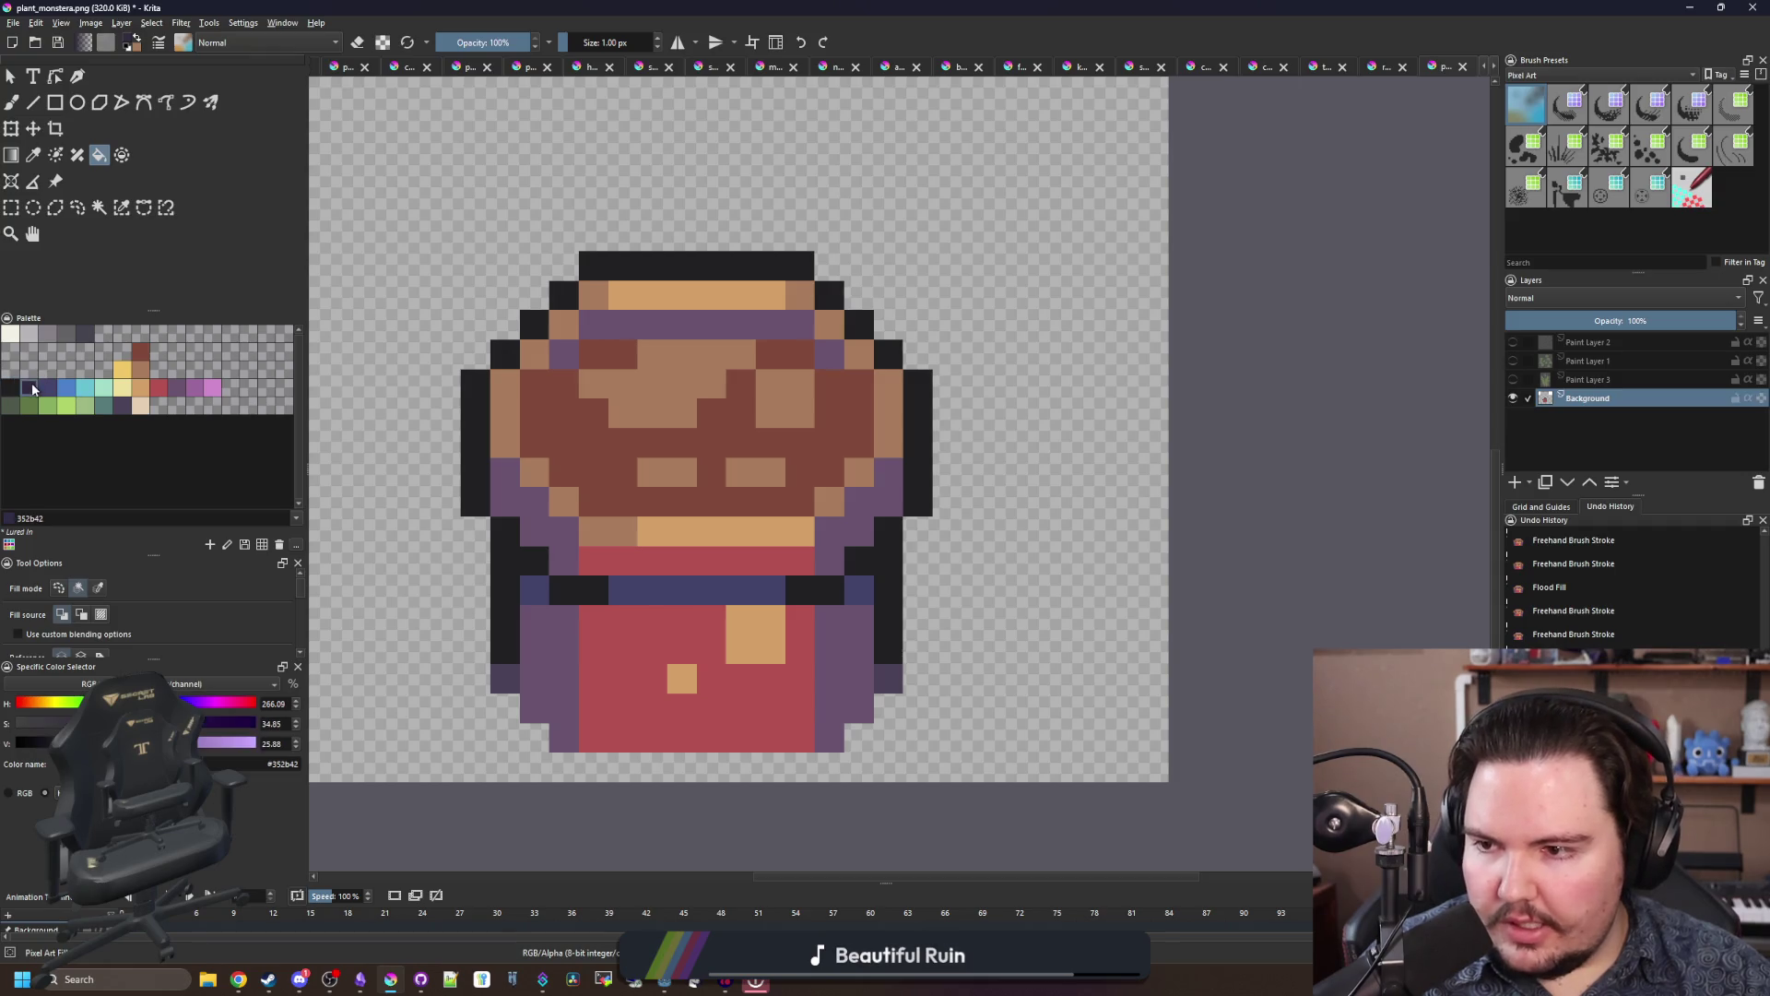
left_click(699, 531)
key("ctrl+z")
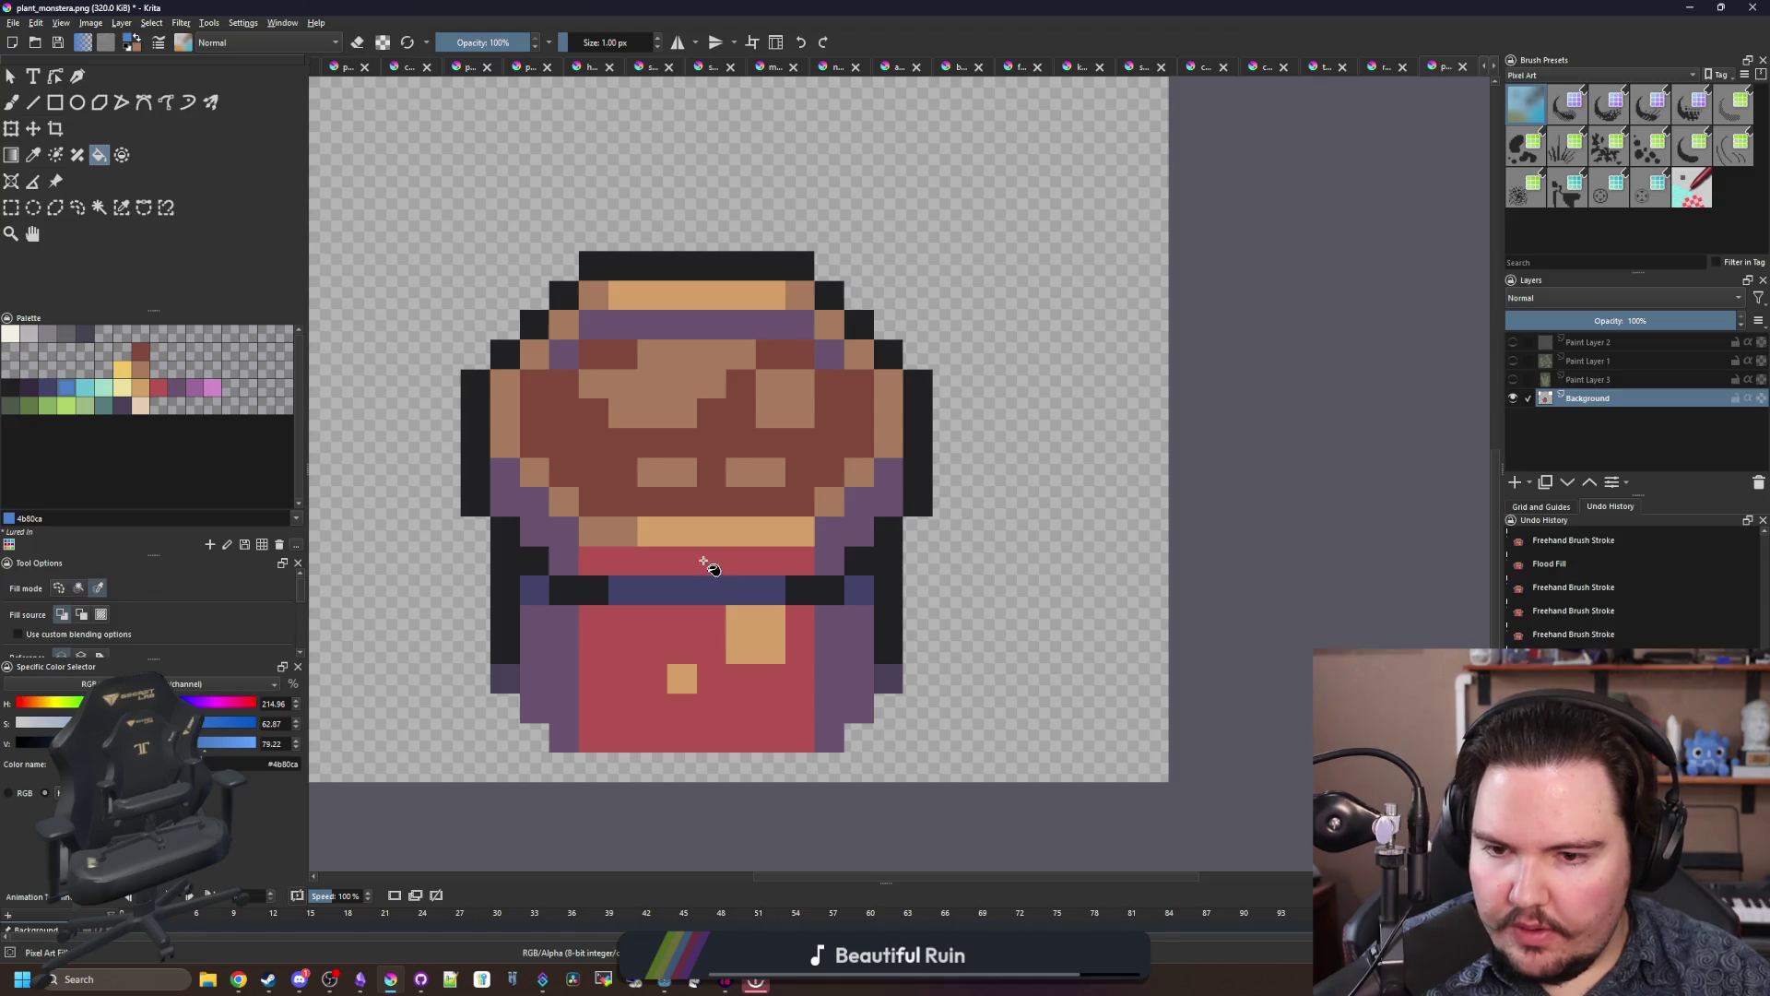
left_click(728, 533)
scroll(679, 532, "up", 1)
left_click(118, 411)
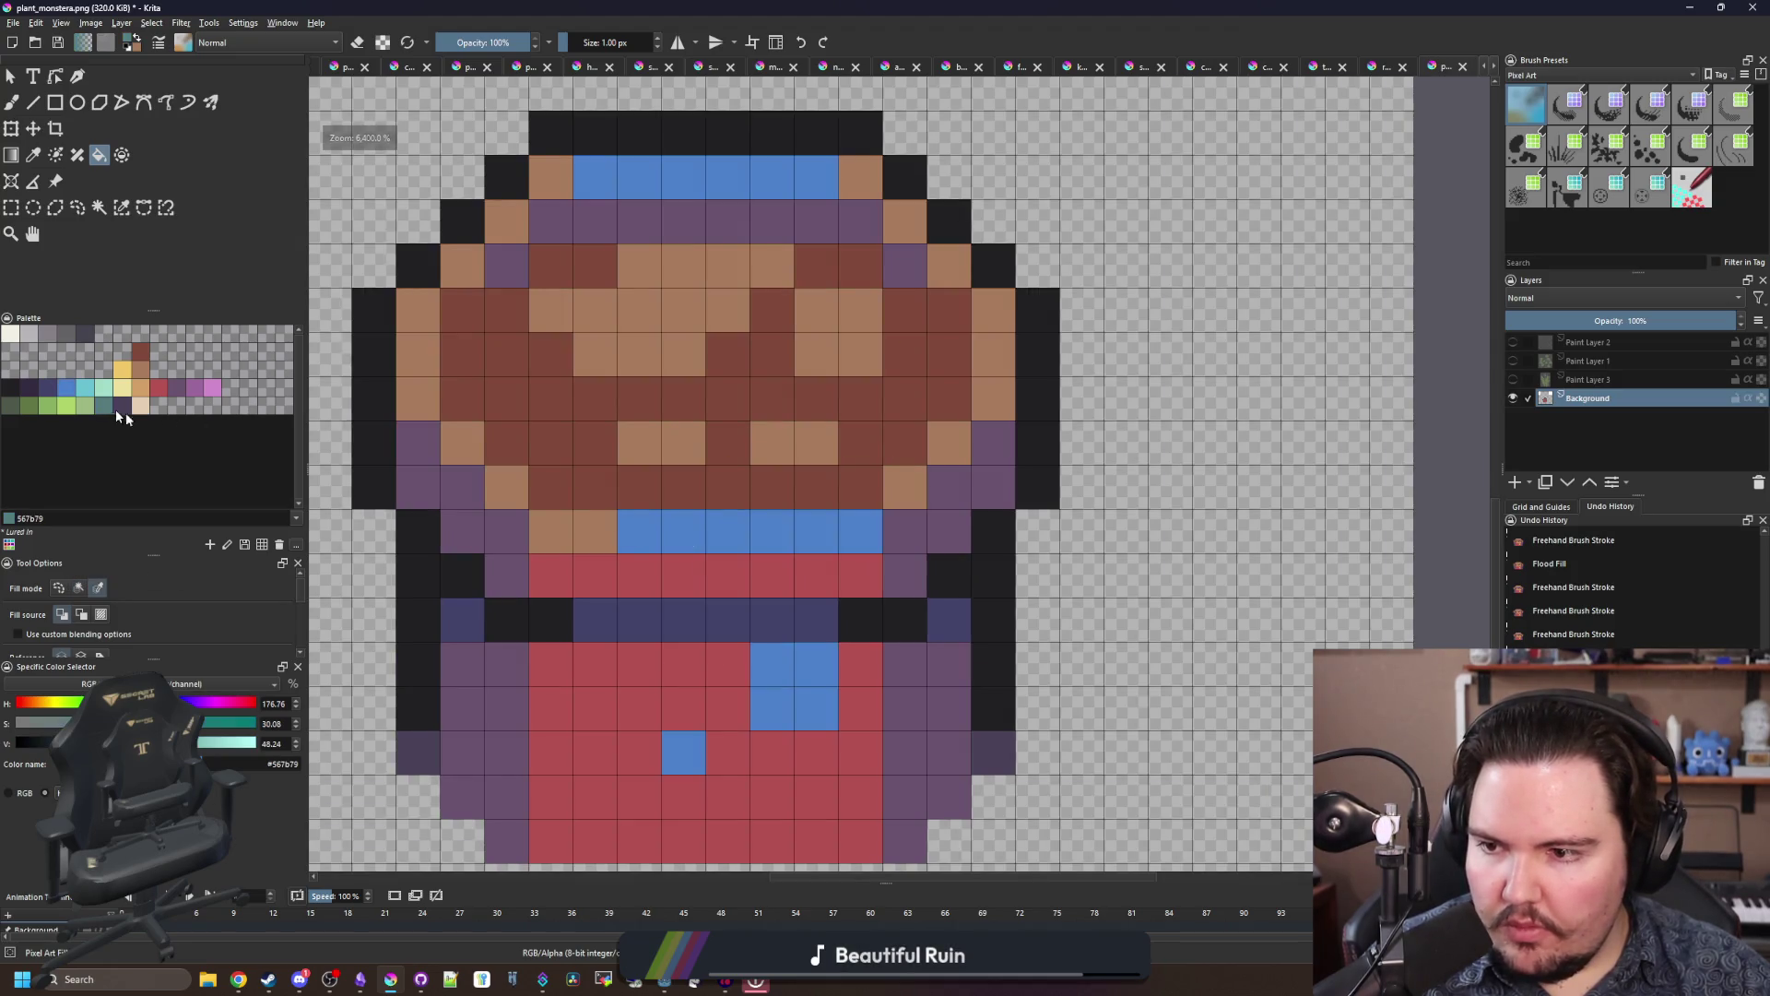
left_click(593, 531)
scroll(593, 530, "down", 1)
Step: Fill the lower body dark blue and the outer side regions dark purple
left_click(48, 387)
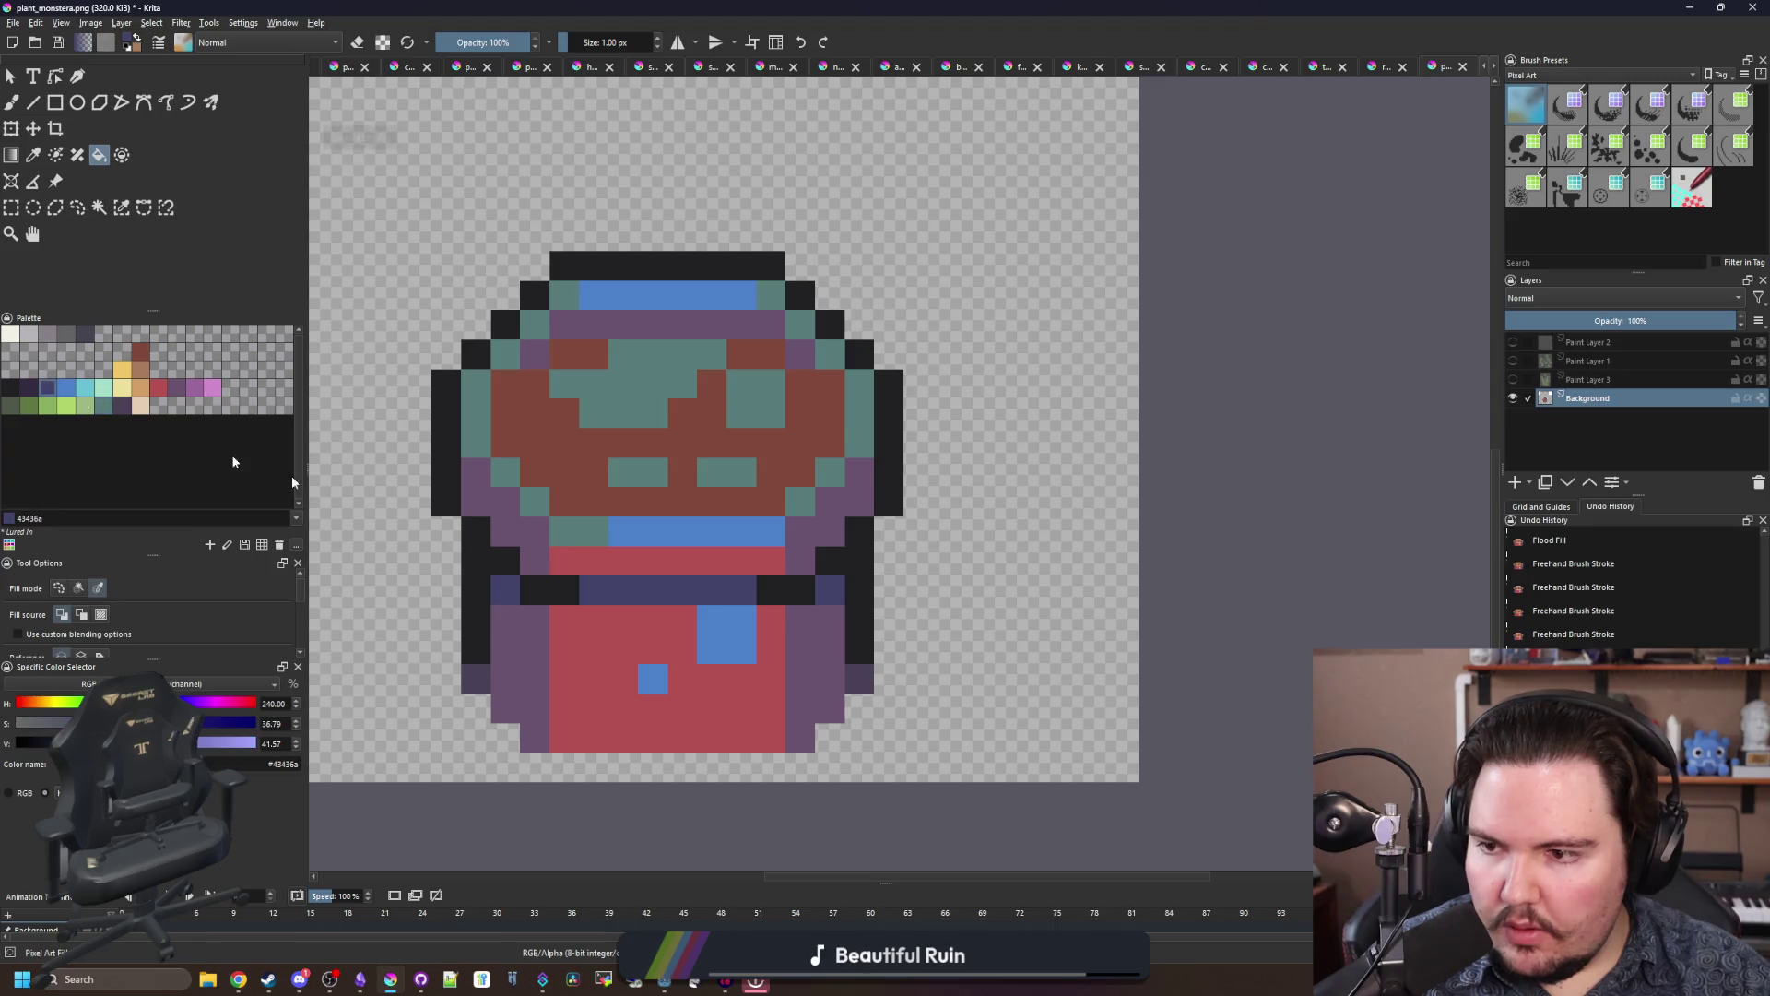
left_click(587, 562)
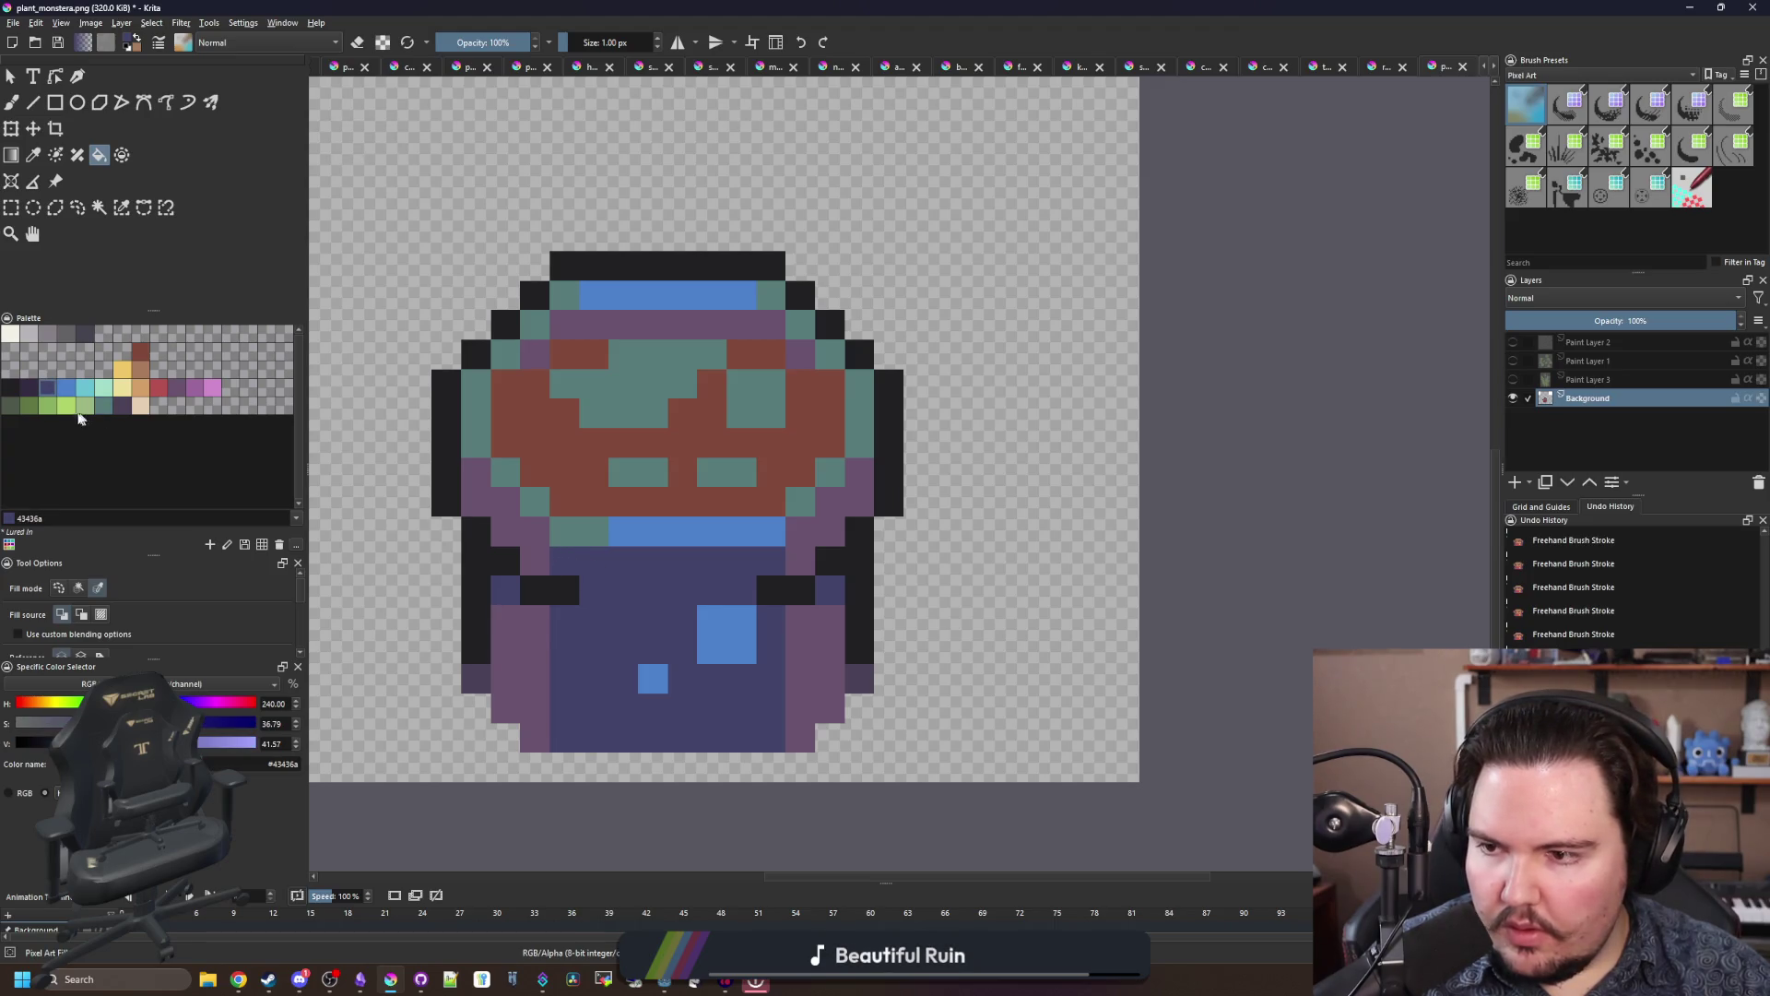
left_click(29, 391)
left_click(499, 638)
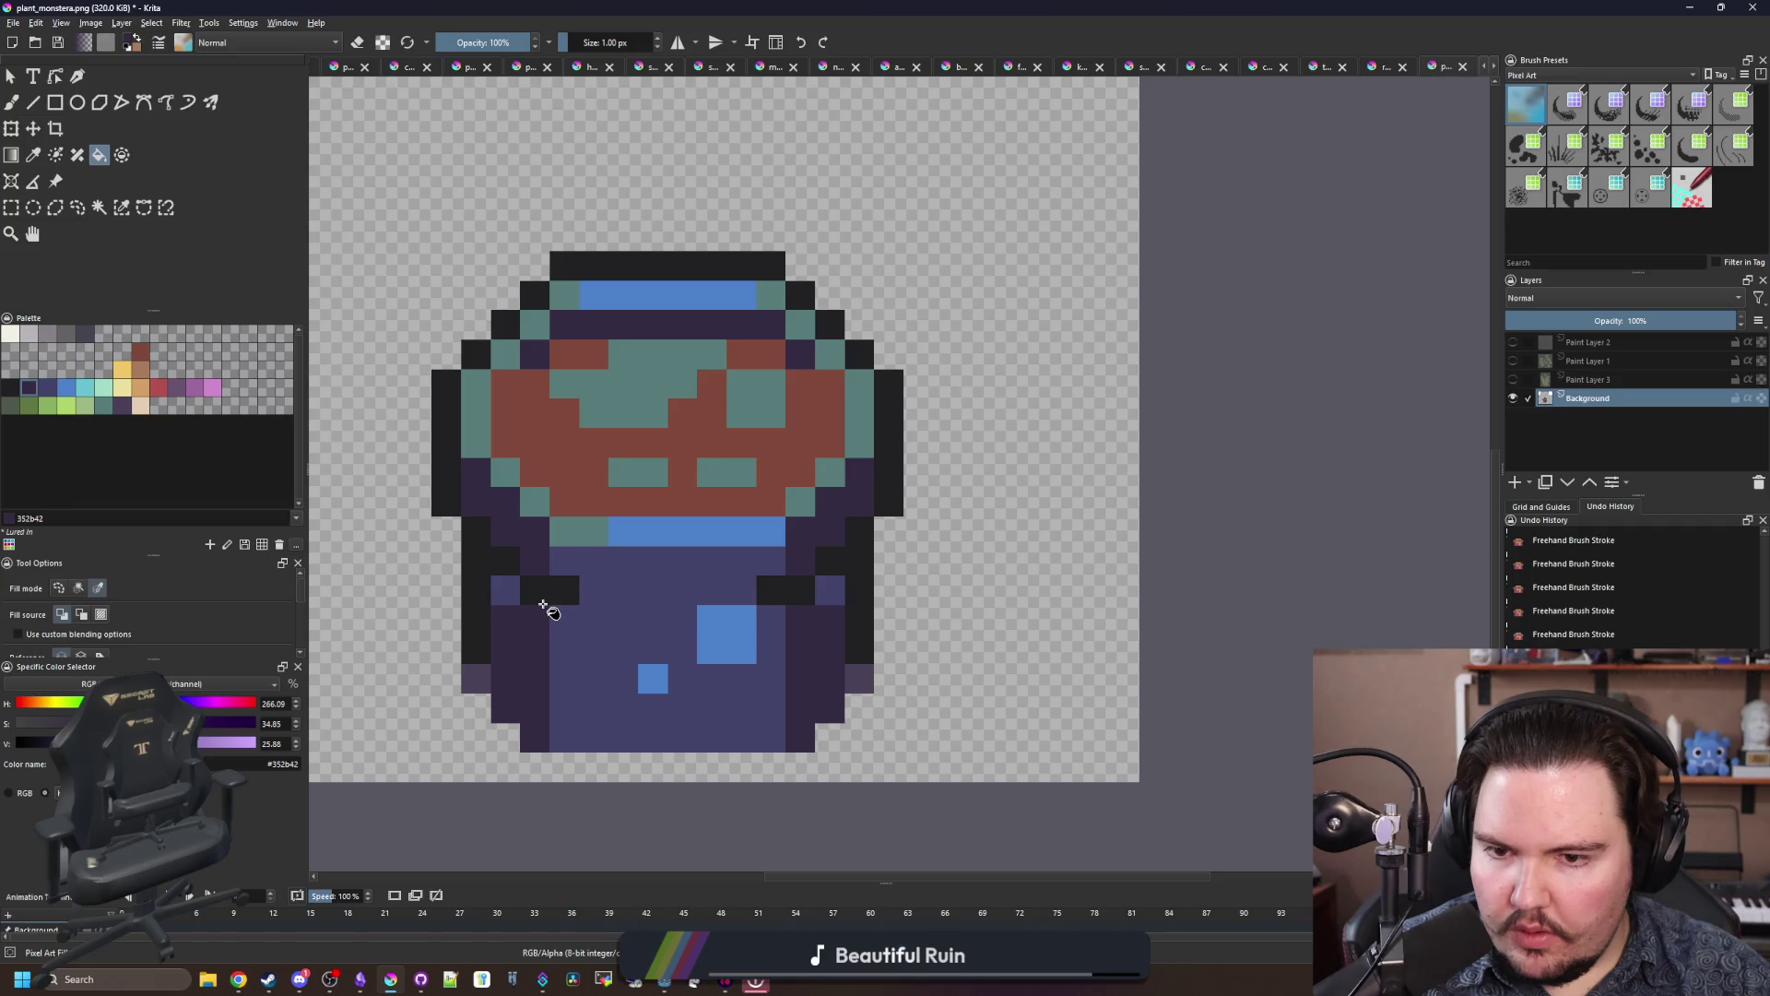
scroll(544, 605, "down", 3)
scroll(558, 601, "up", 5)
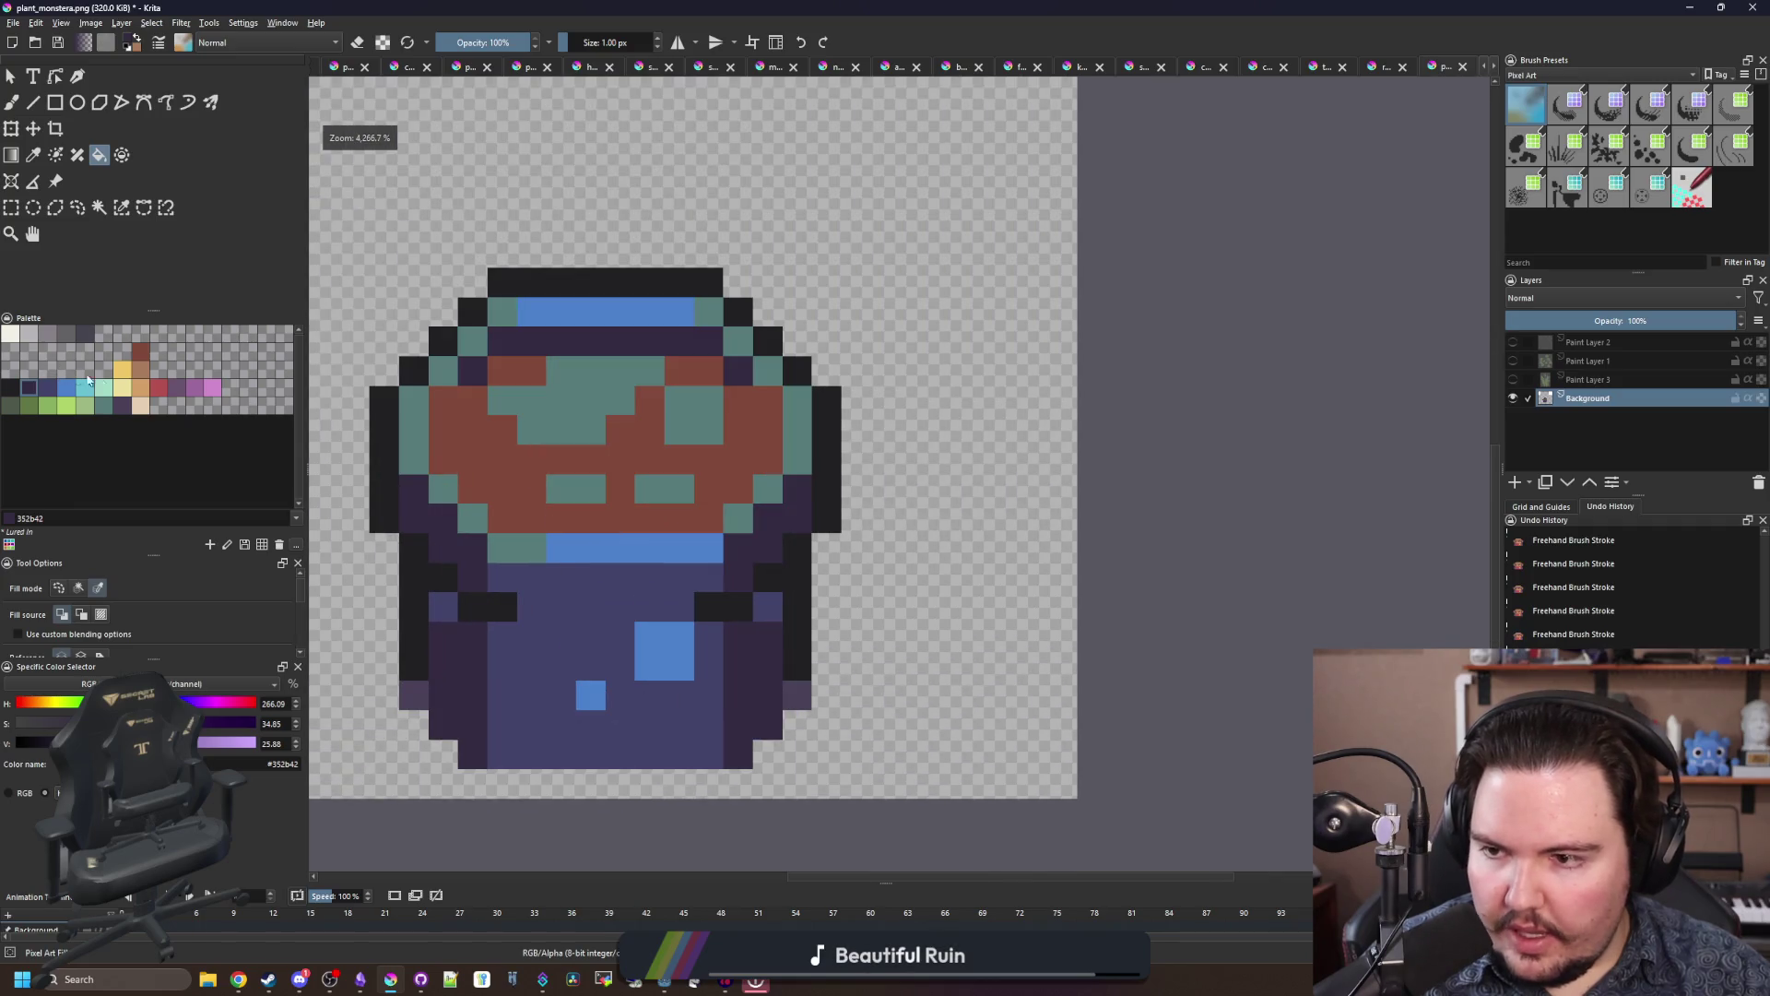
Step: Recolour the four teal soil patches brown
left_click(141, 369)
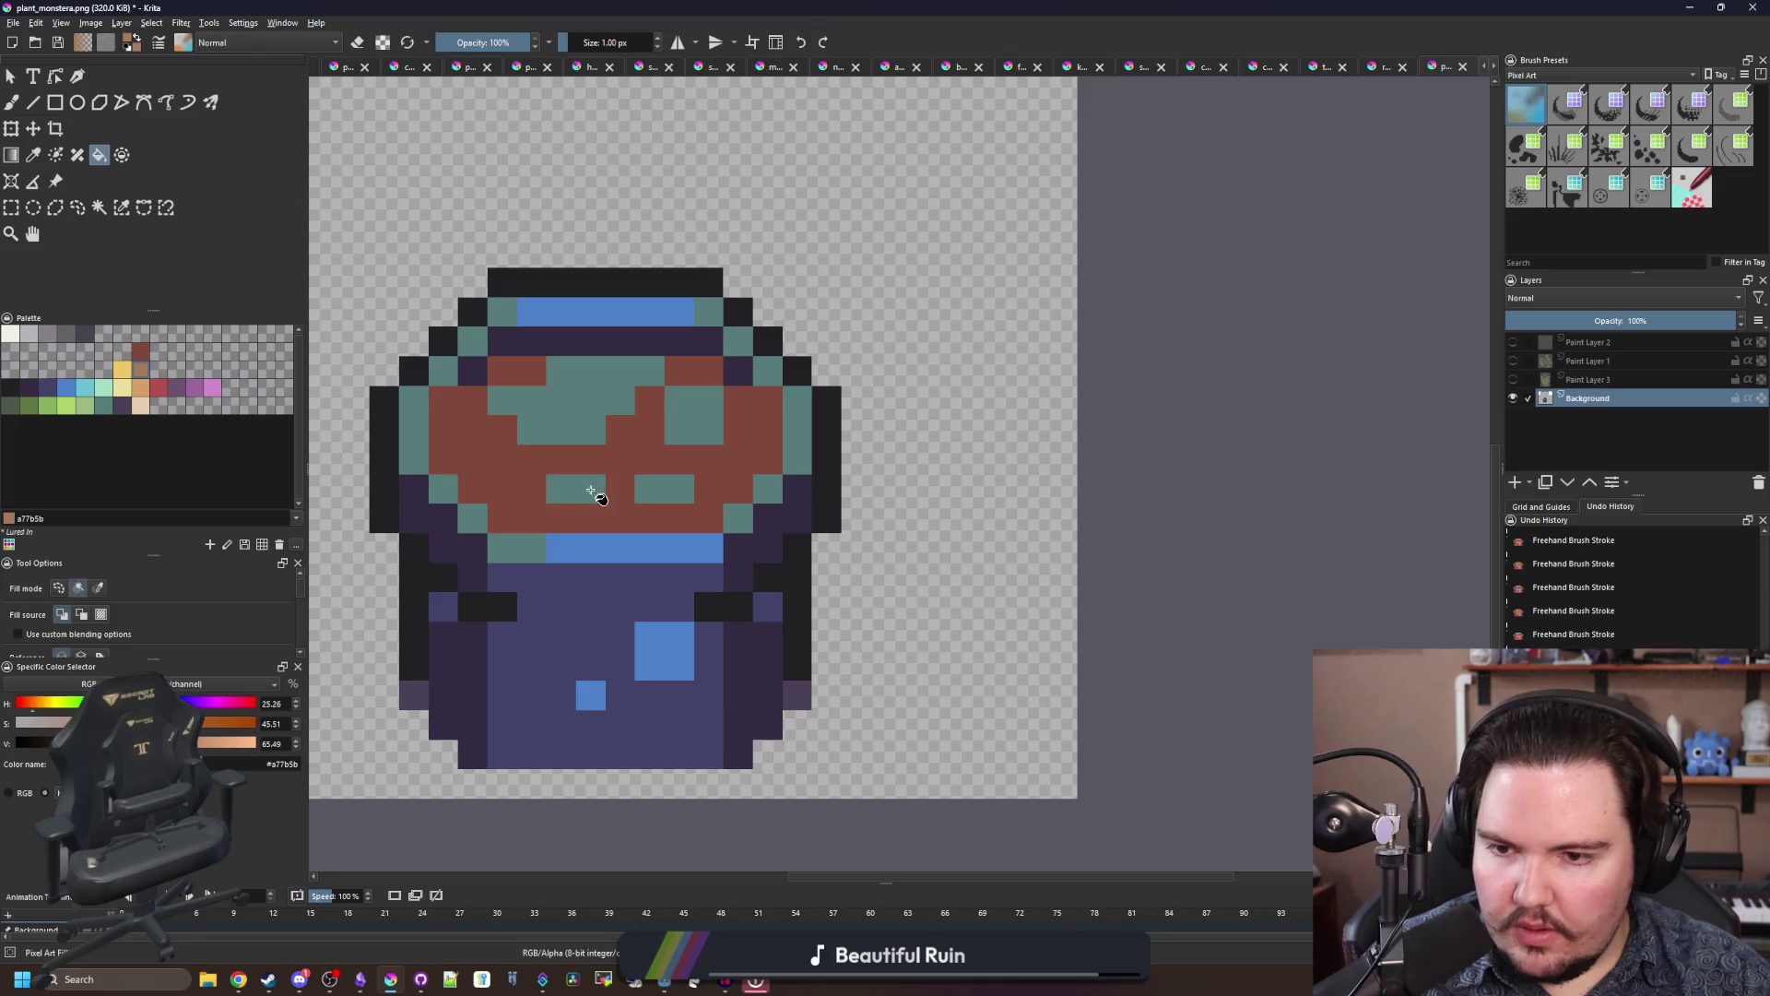
left_click(591, 490)
left_click(584, 435)
left_click(694, 414)
left_click(664, 486)
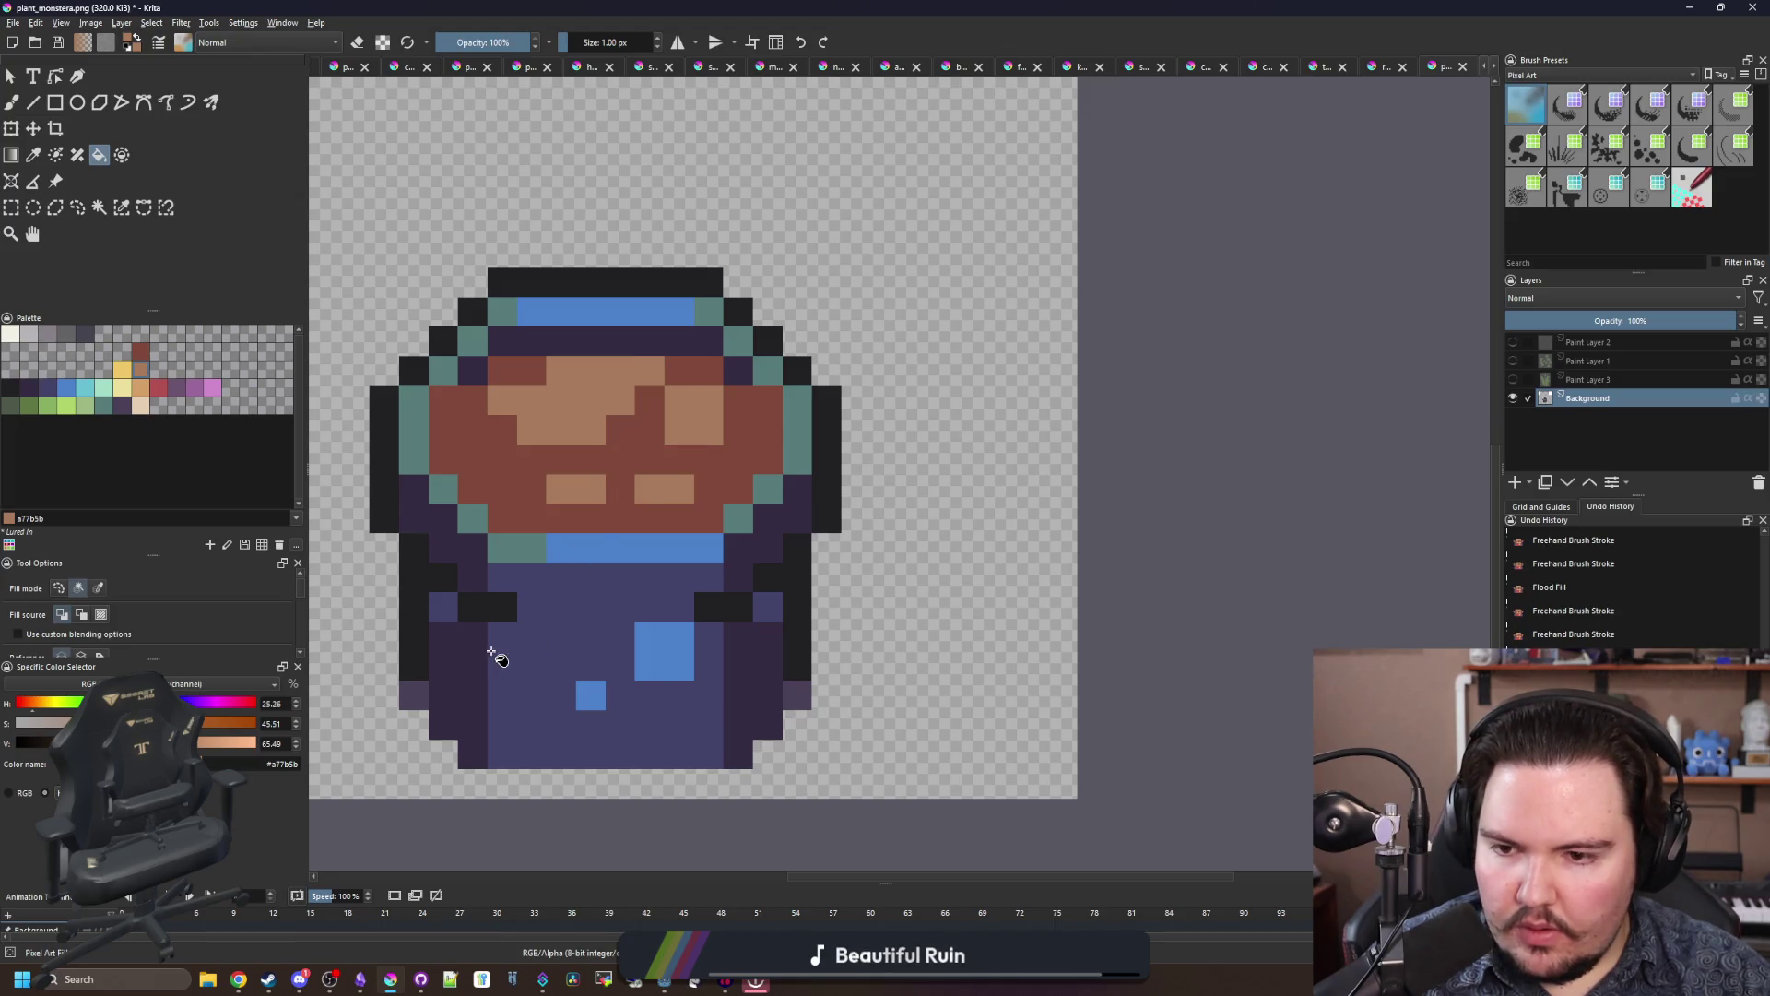
scroll(497, 658, "up", 1)
Step: Paint two side cells dark purple and a near-black band across the pot body
left_click(478, 635, "ctrl")
key("b")
left_click(421, 584)
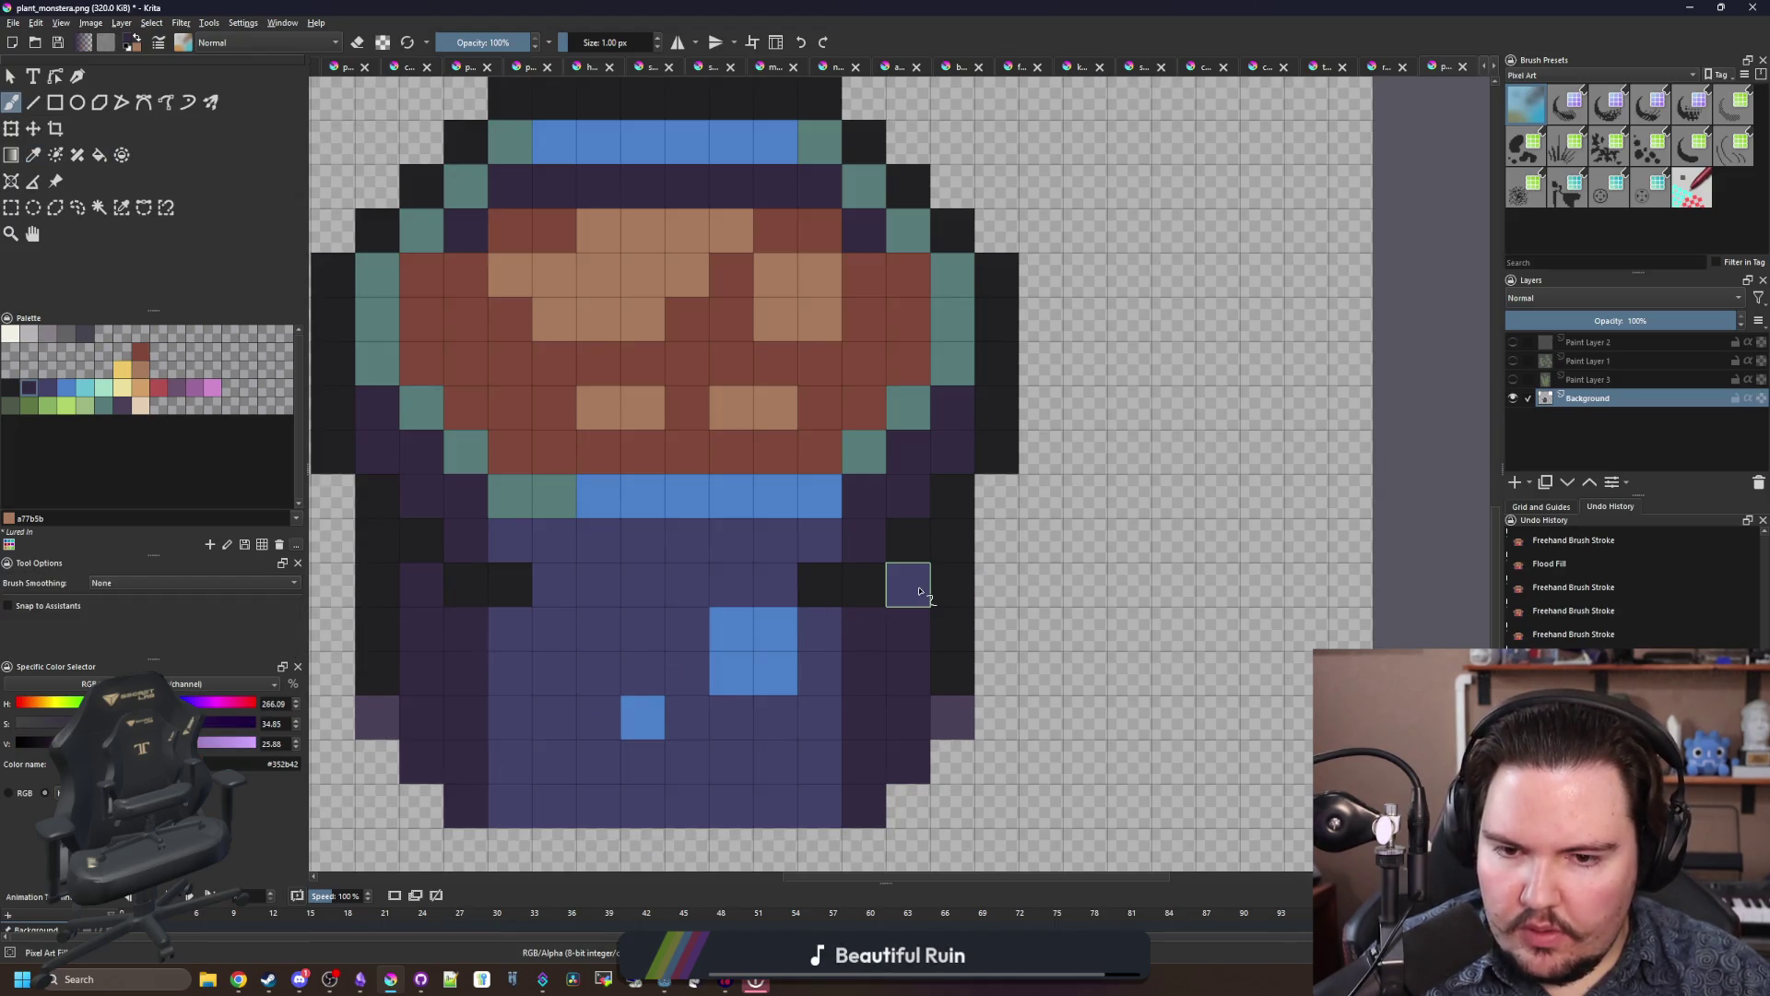
left_click(919, 591)
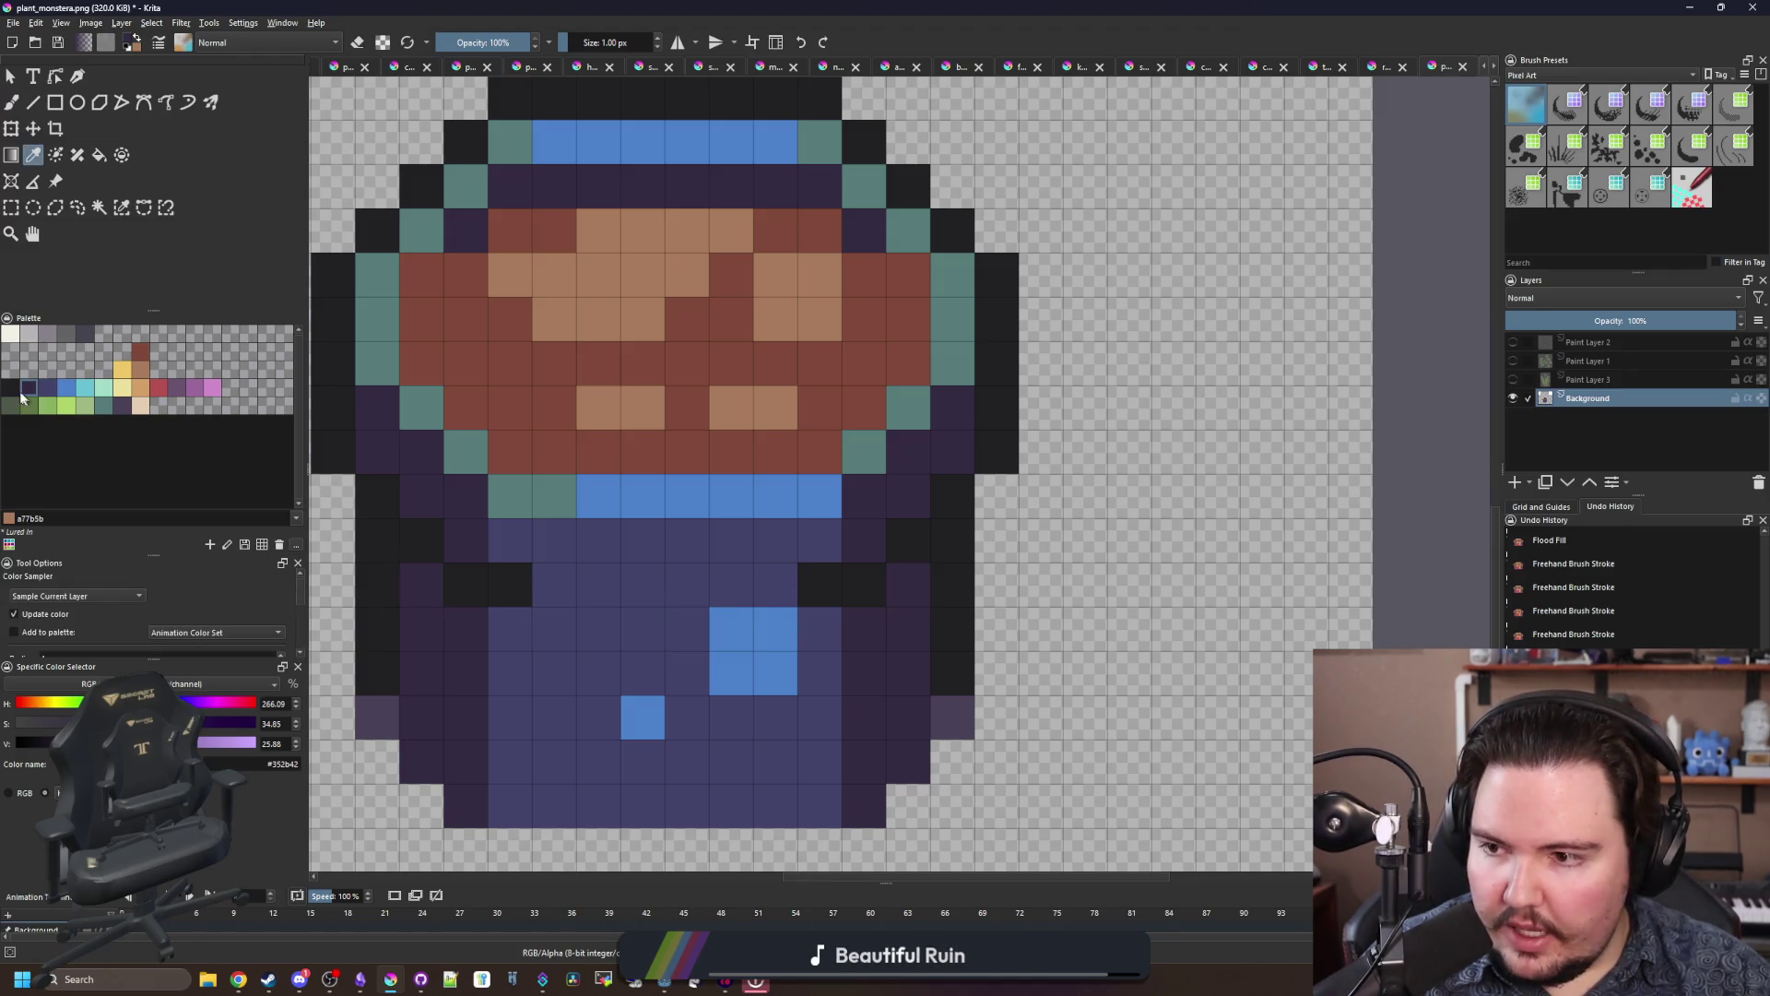
left_click(482, 583, "ctrl")
left_click_drag(483, 582, 770, 584)
scroll(544, 442, "down", 5)
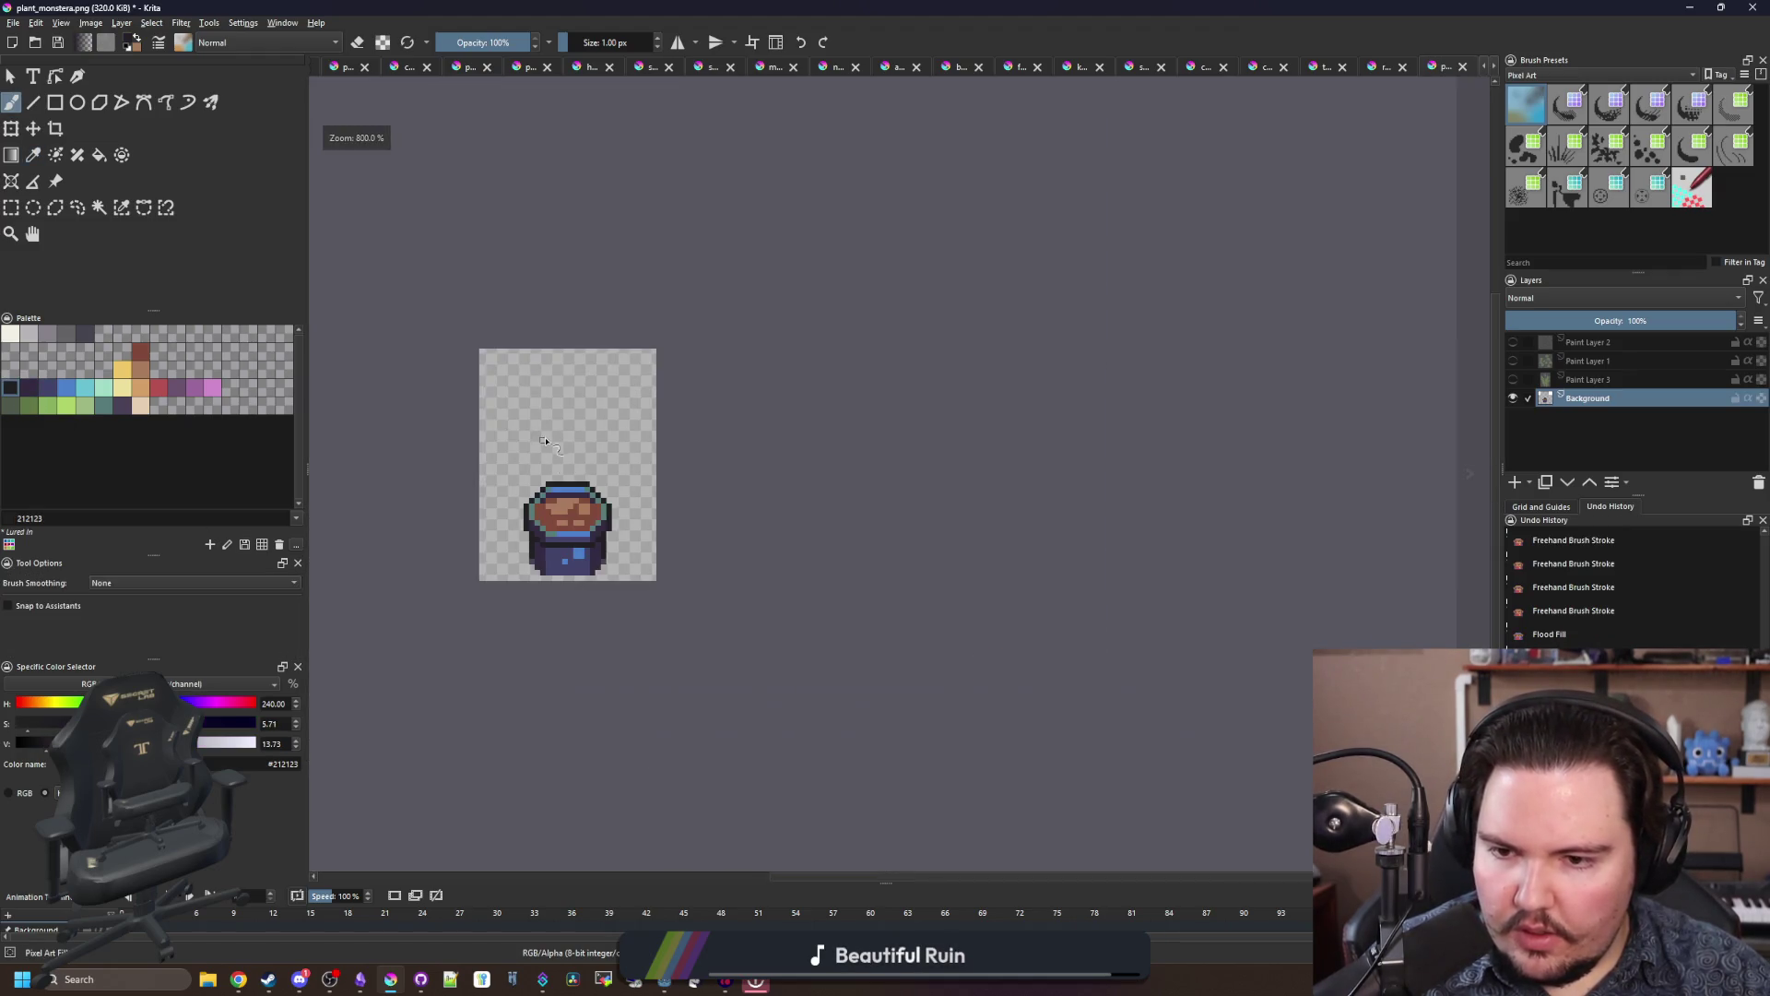
scroll(546, 443, "up", 6)
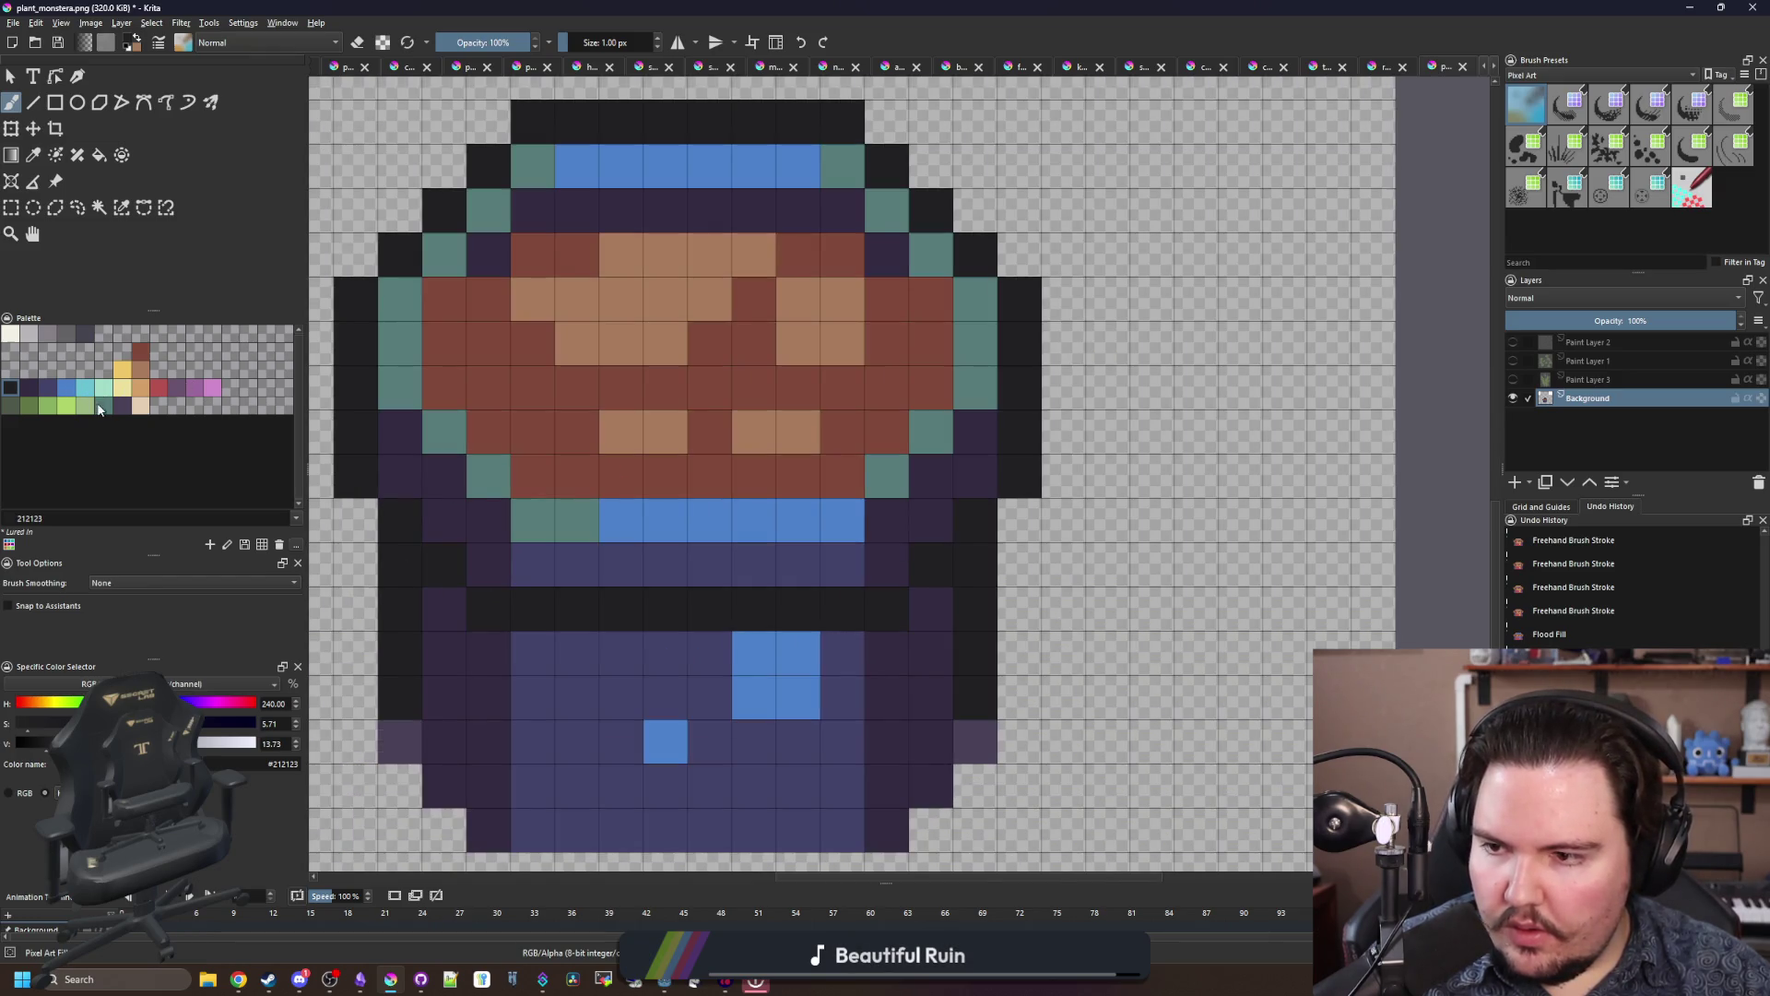
Step: Recolour every blue cell light green with the fill set to all matching colours
left_click(86, 406)
key("f")
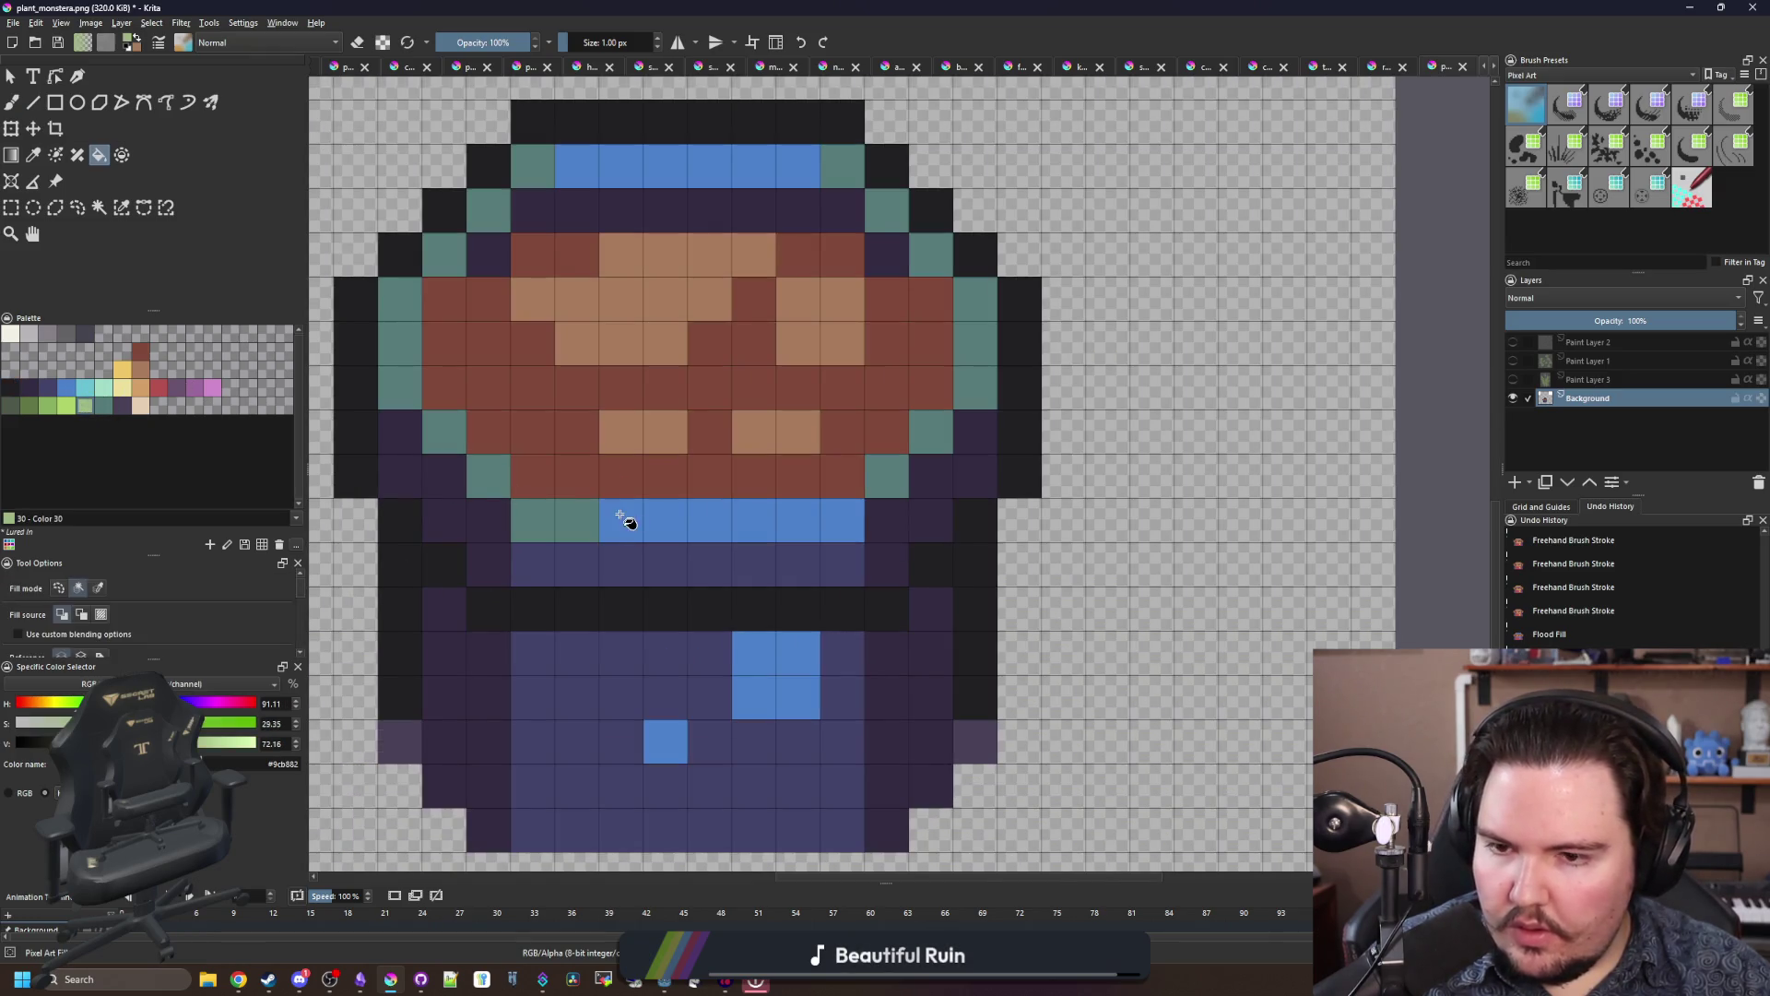
left_click(644, 518)
scroll(649, 523, "down", 3)
key("ctrl+z")
left_click(98, 587)
left_click(703, 522)
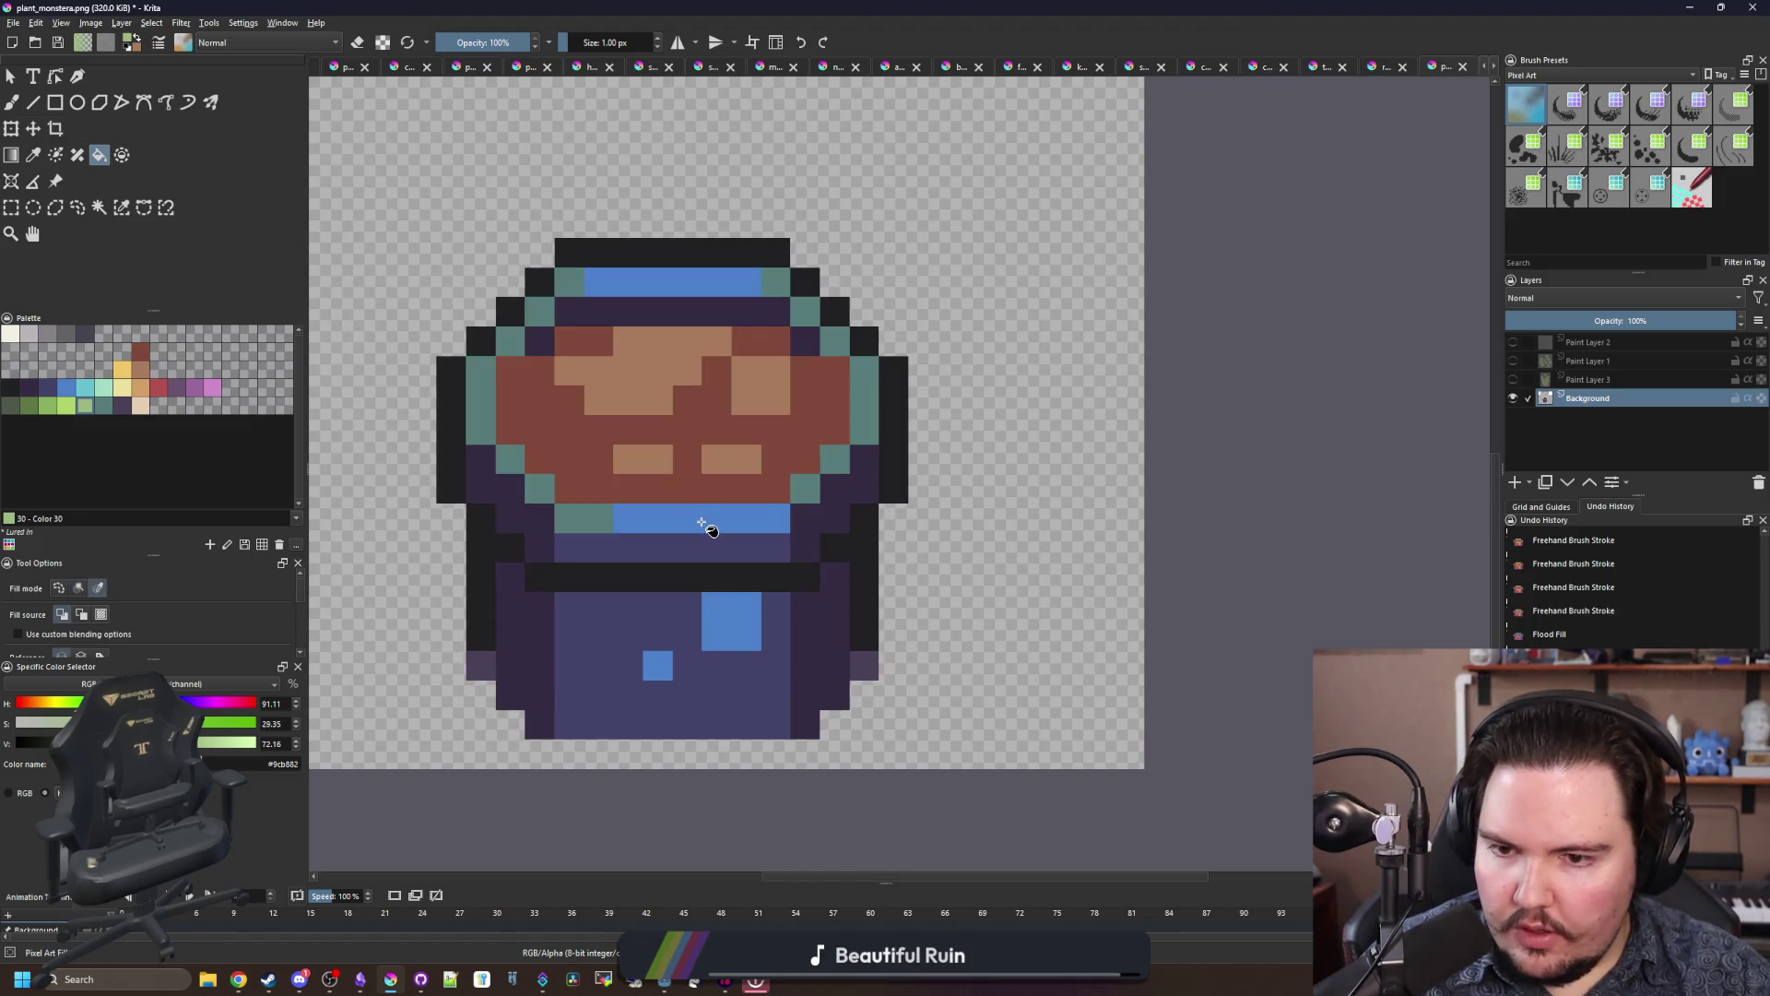
scroll(702, 521, "down", 4)
scroll(699, 516, "down", 2)
scroll(688, 424, "up", 7)
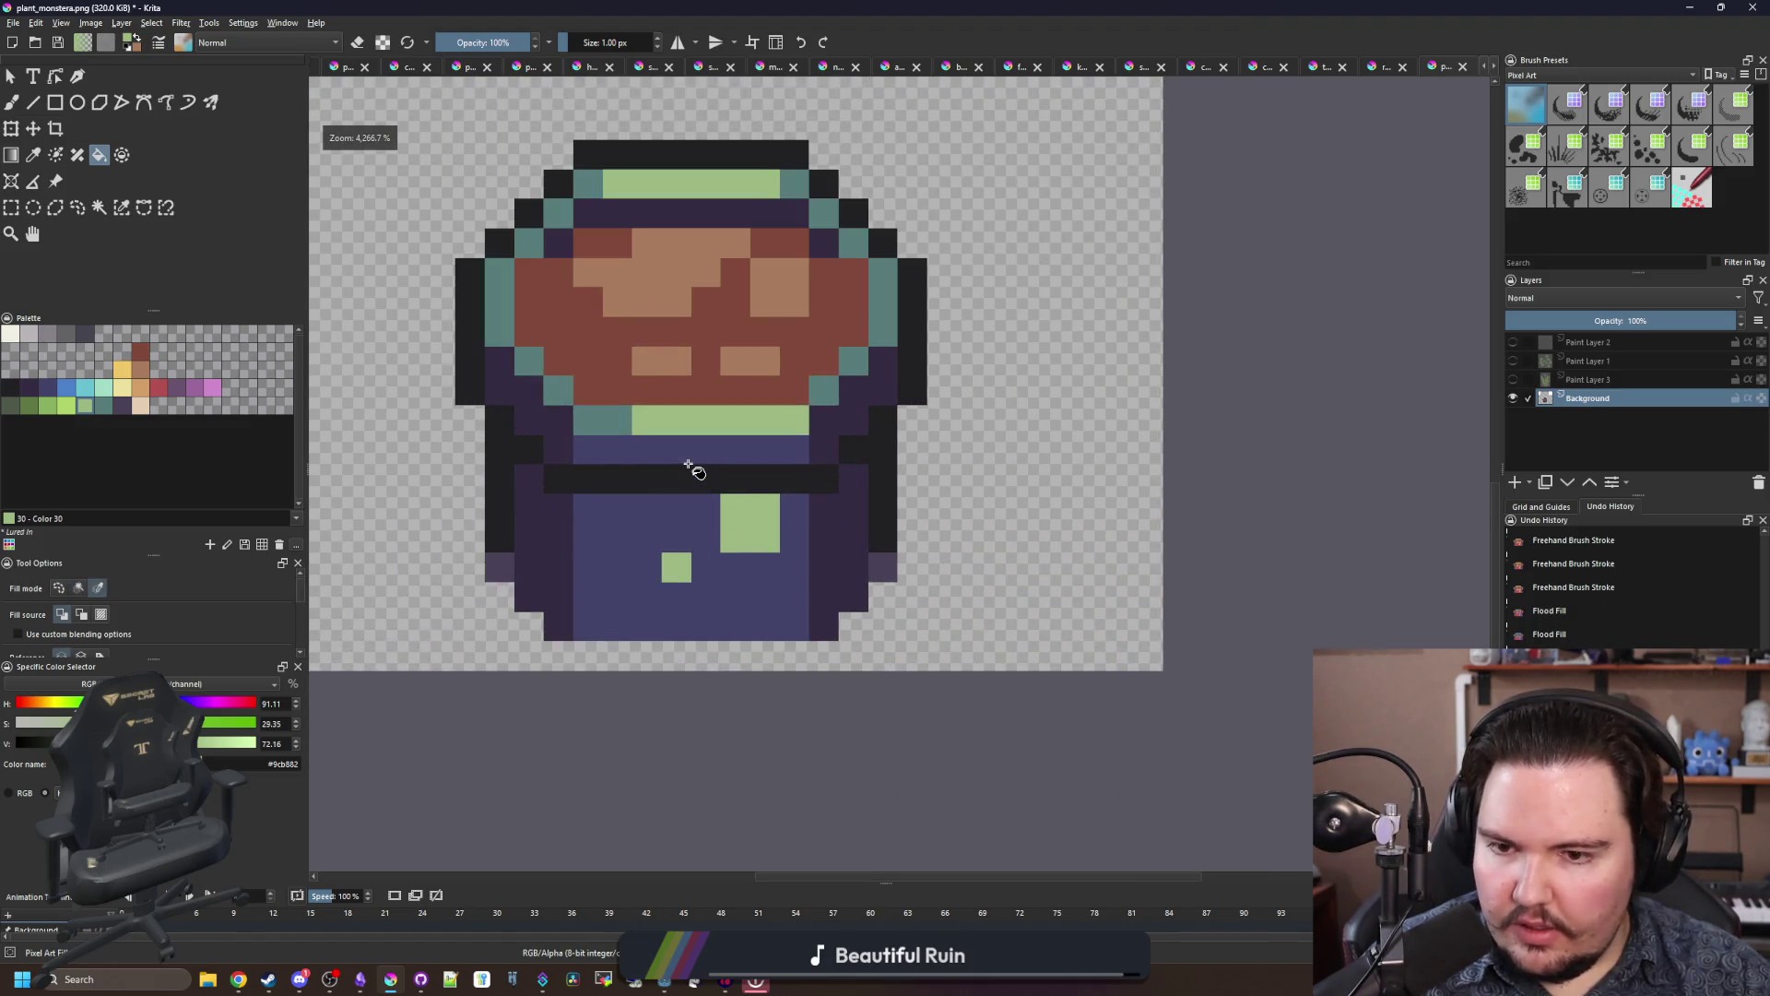
scroll(688, 466, "up", 1)
Step: Pick dark blue, then show the plant layer over the pot and hide it again
left_click(688, 466, "ctrl")
scroll(761, 556, "down", 3)
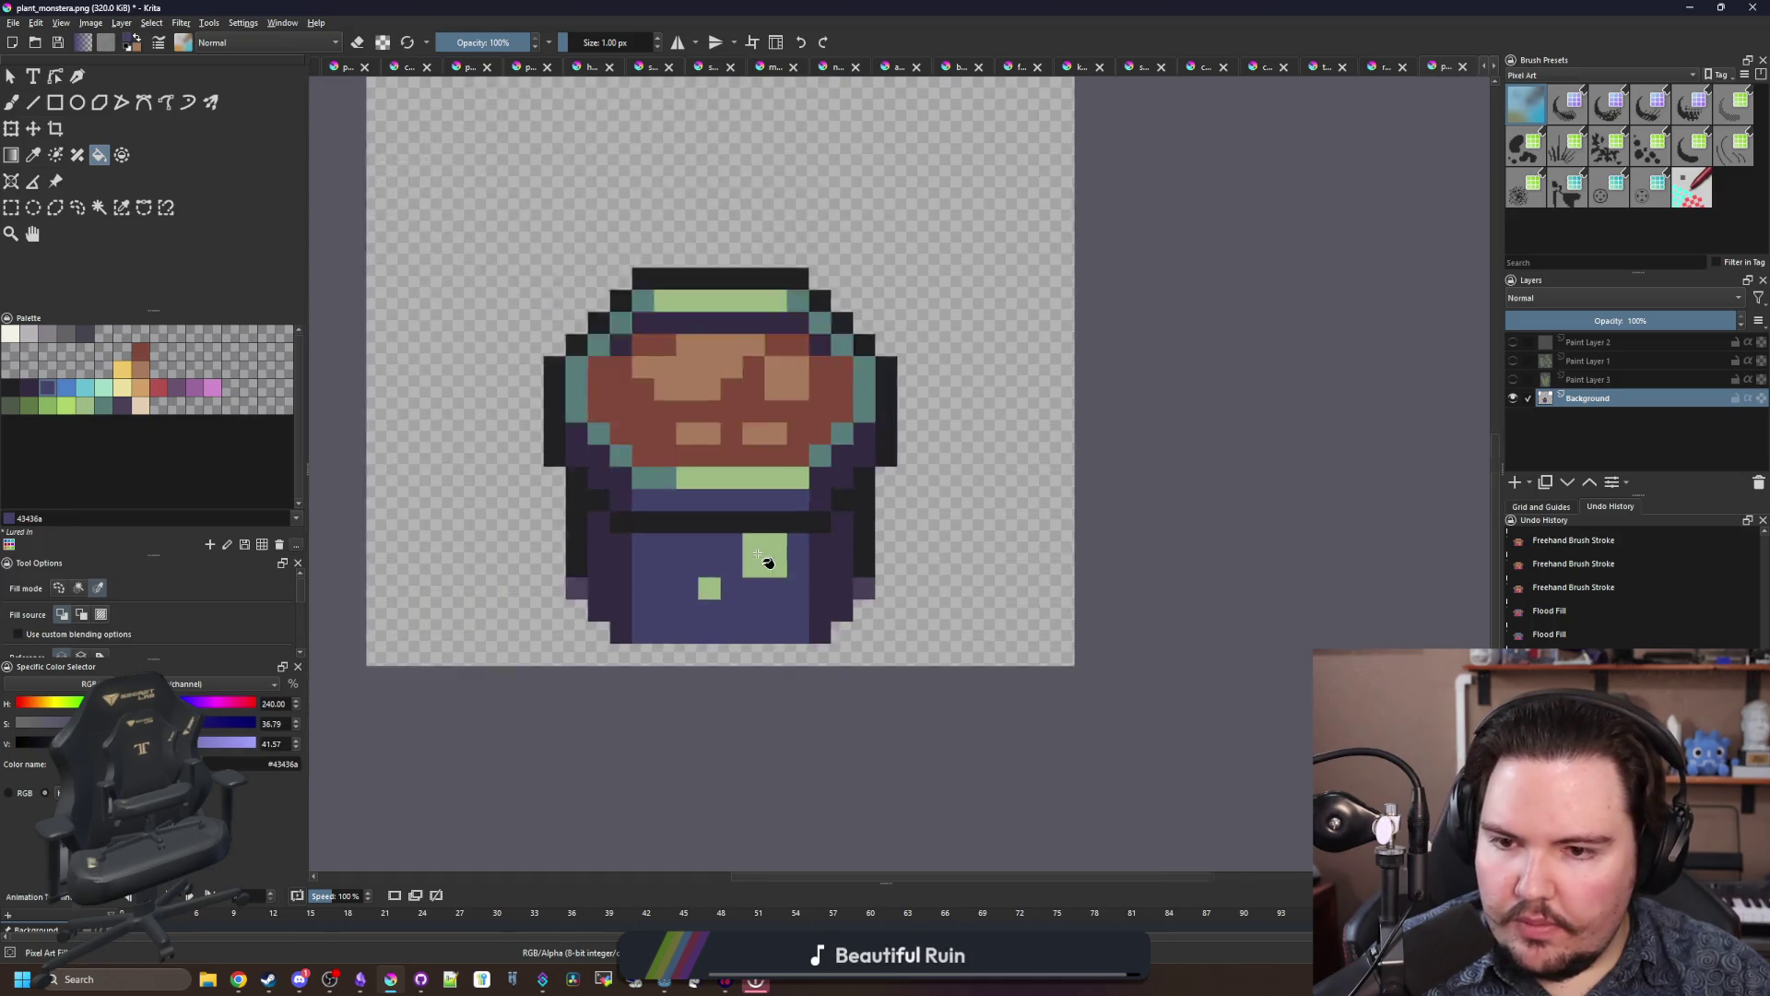
left_click(1512, 379)
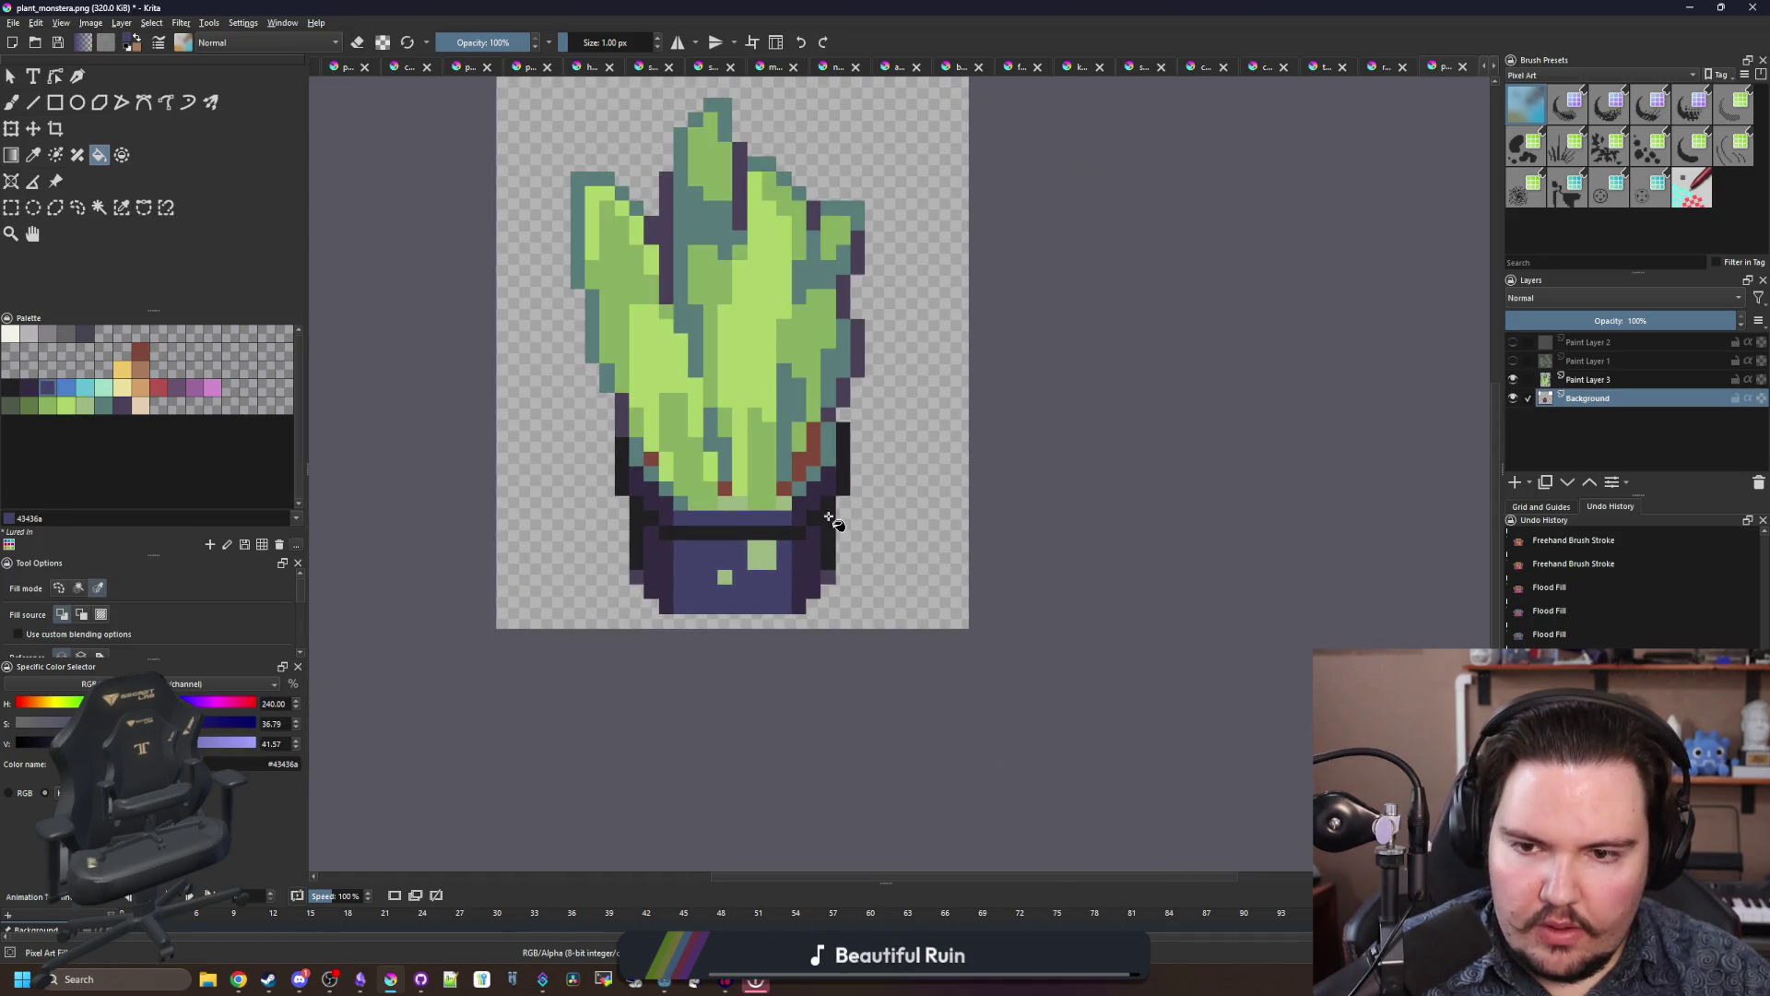
scroll(808, 469, "down", 4)
scroll(794, 460, "up", 3)
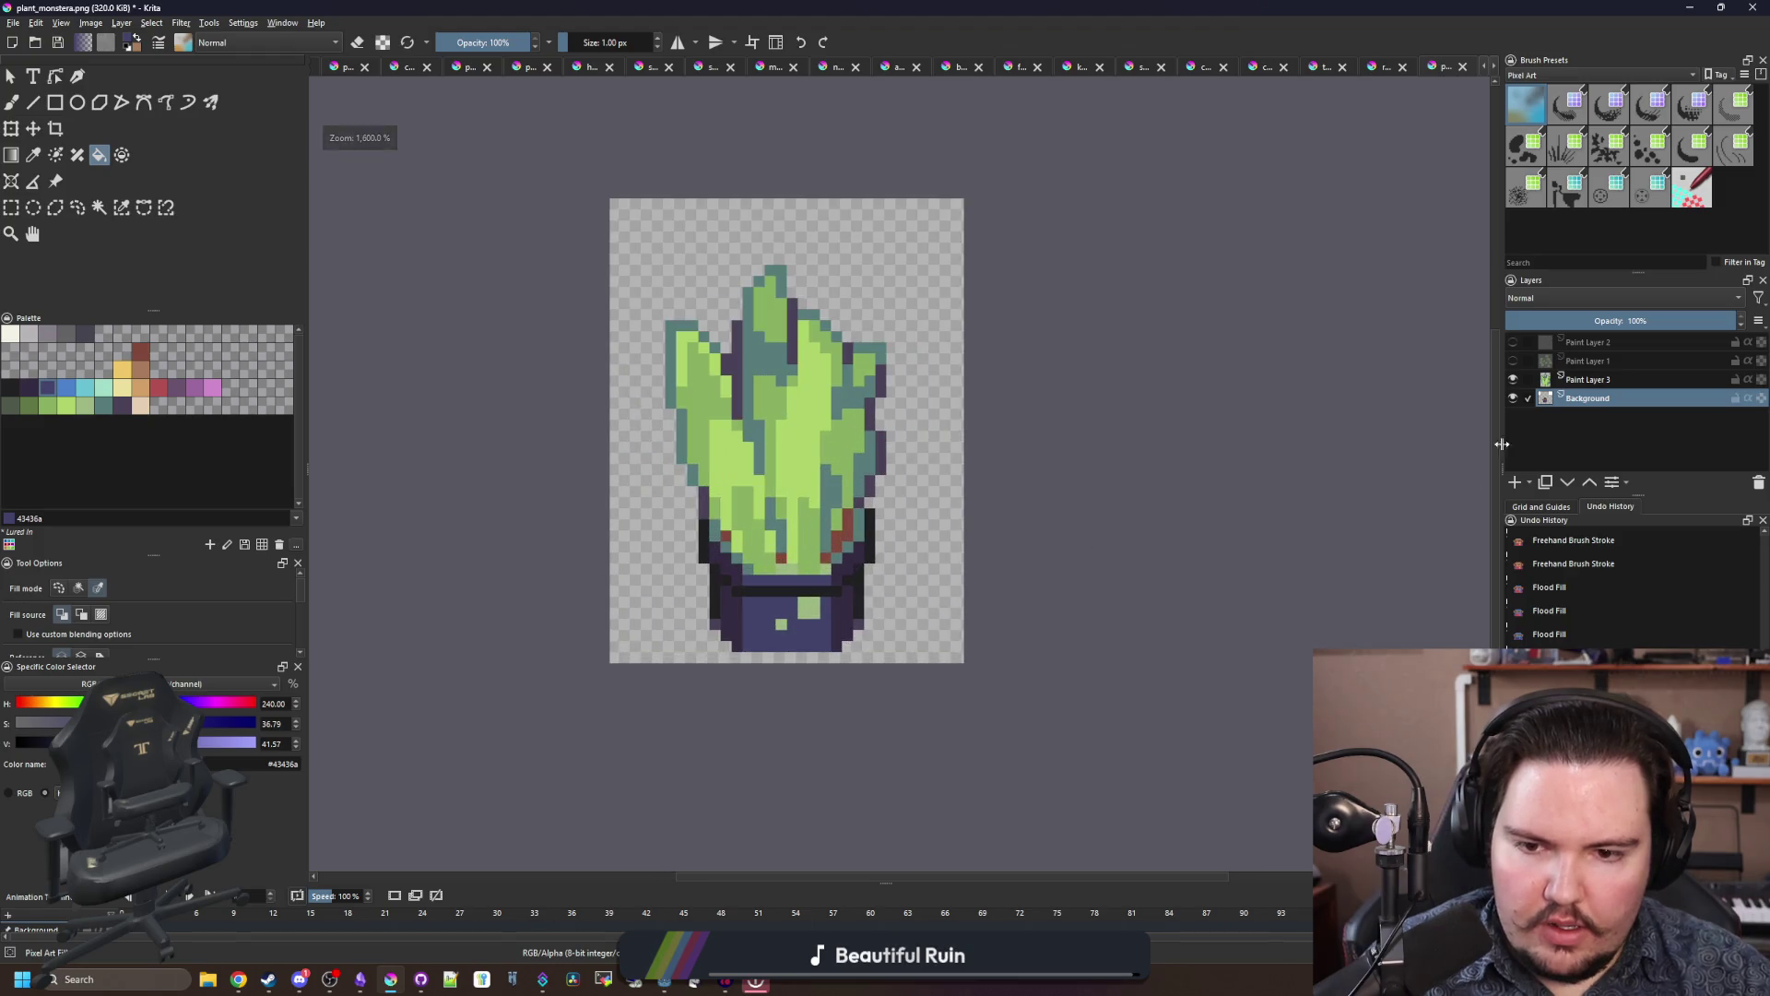
left_click(1513, 379)
Step: Fill the green pot accents off-white and the teal rim beige (#e5ceb4), undoing a grey attempt
scroll(841, 577, "up", 4)
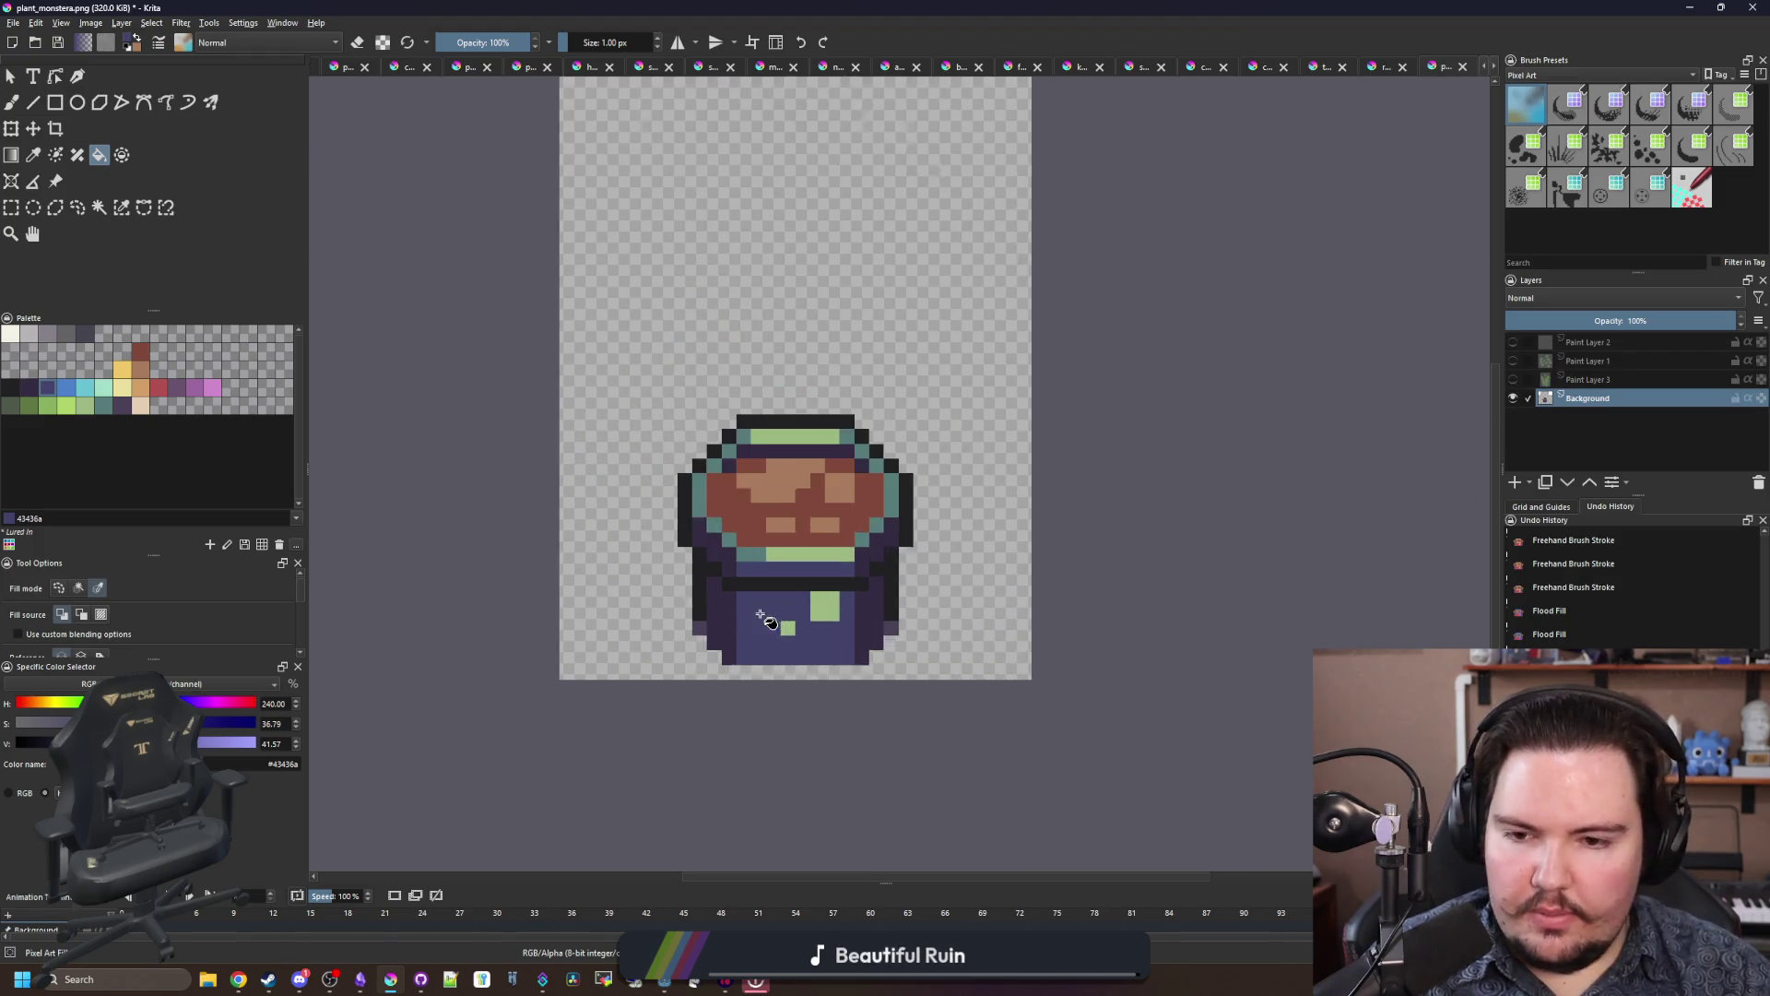
scroll(842, 577, "up", 1)
scroll(672, 553, "down", 1)
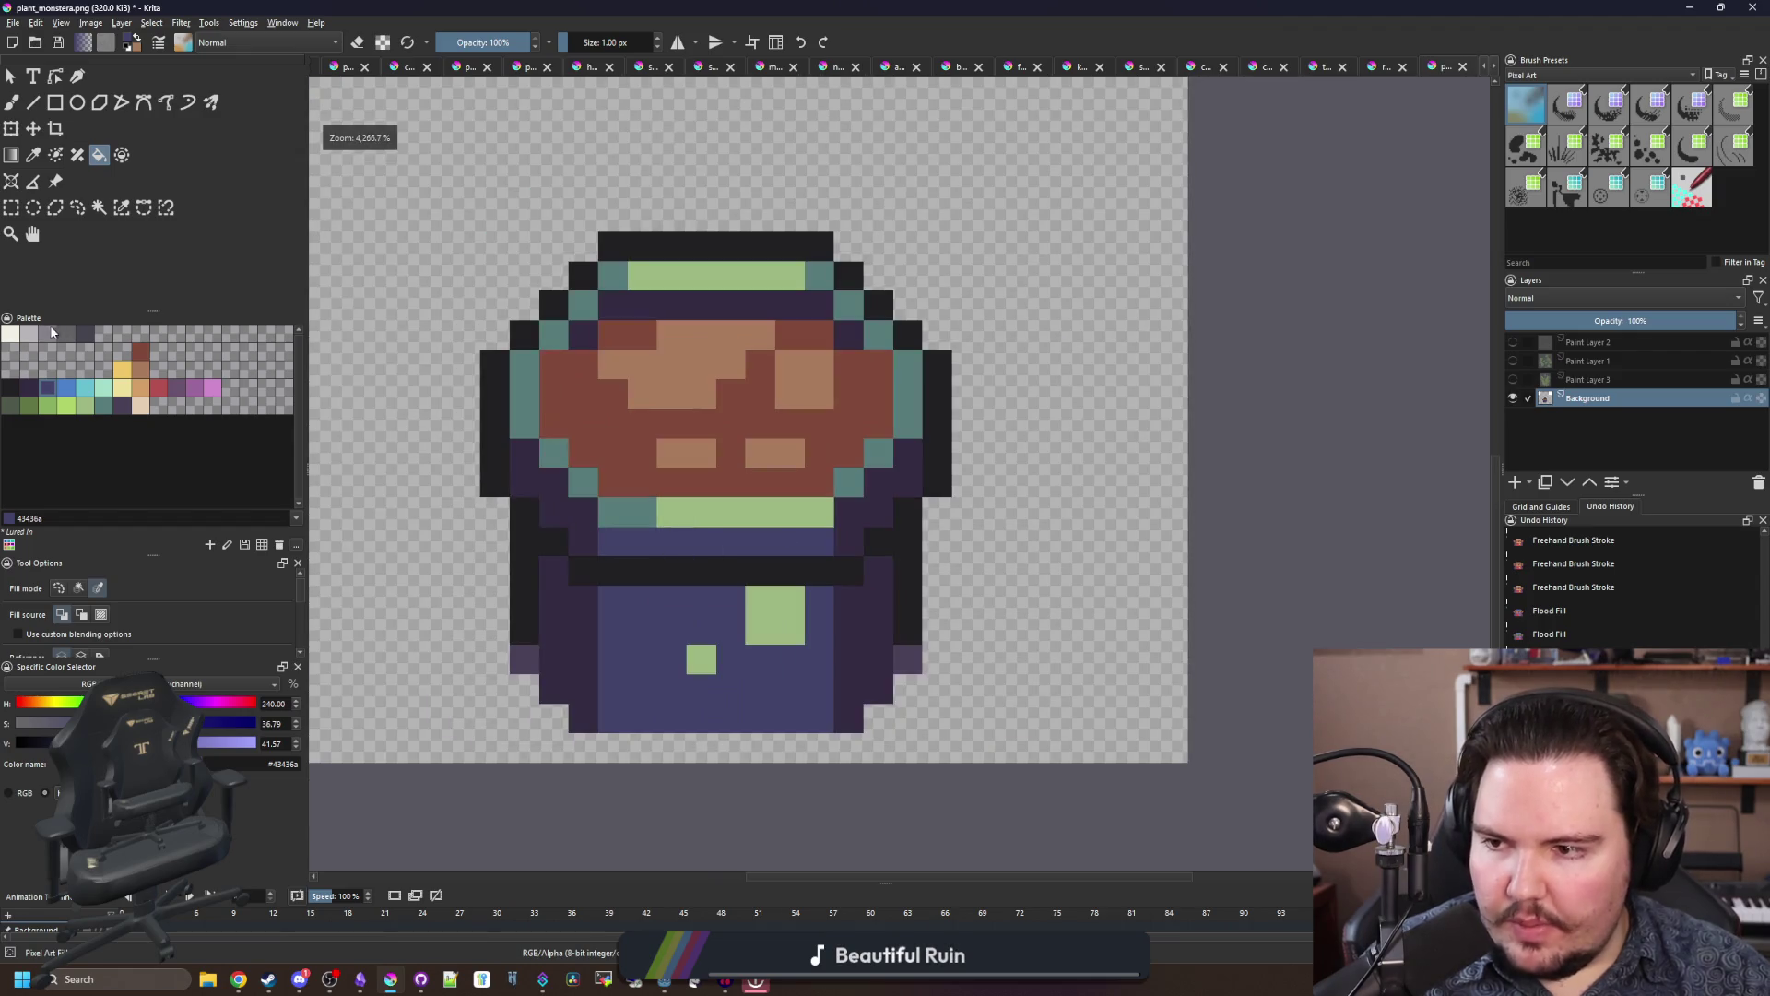
left_click(10, 334)
left_click(731, 516)
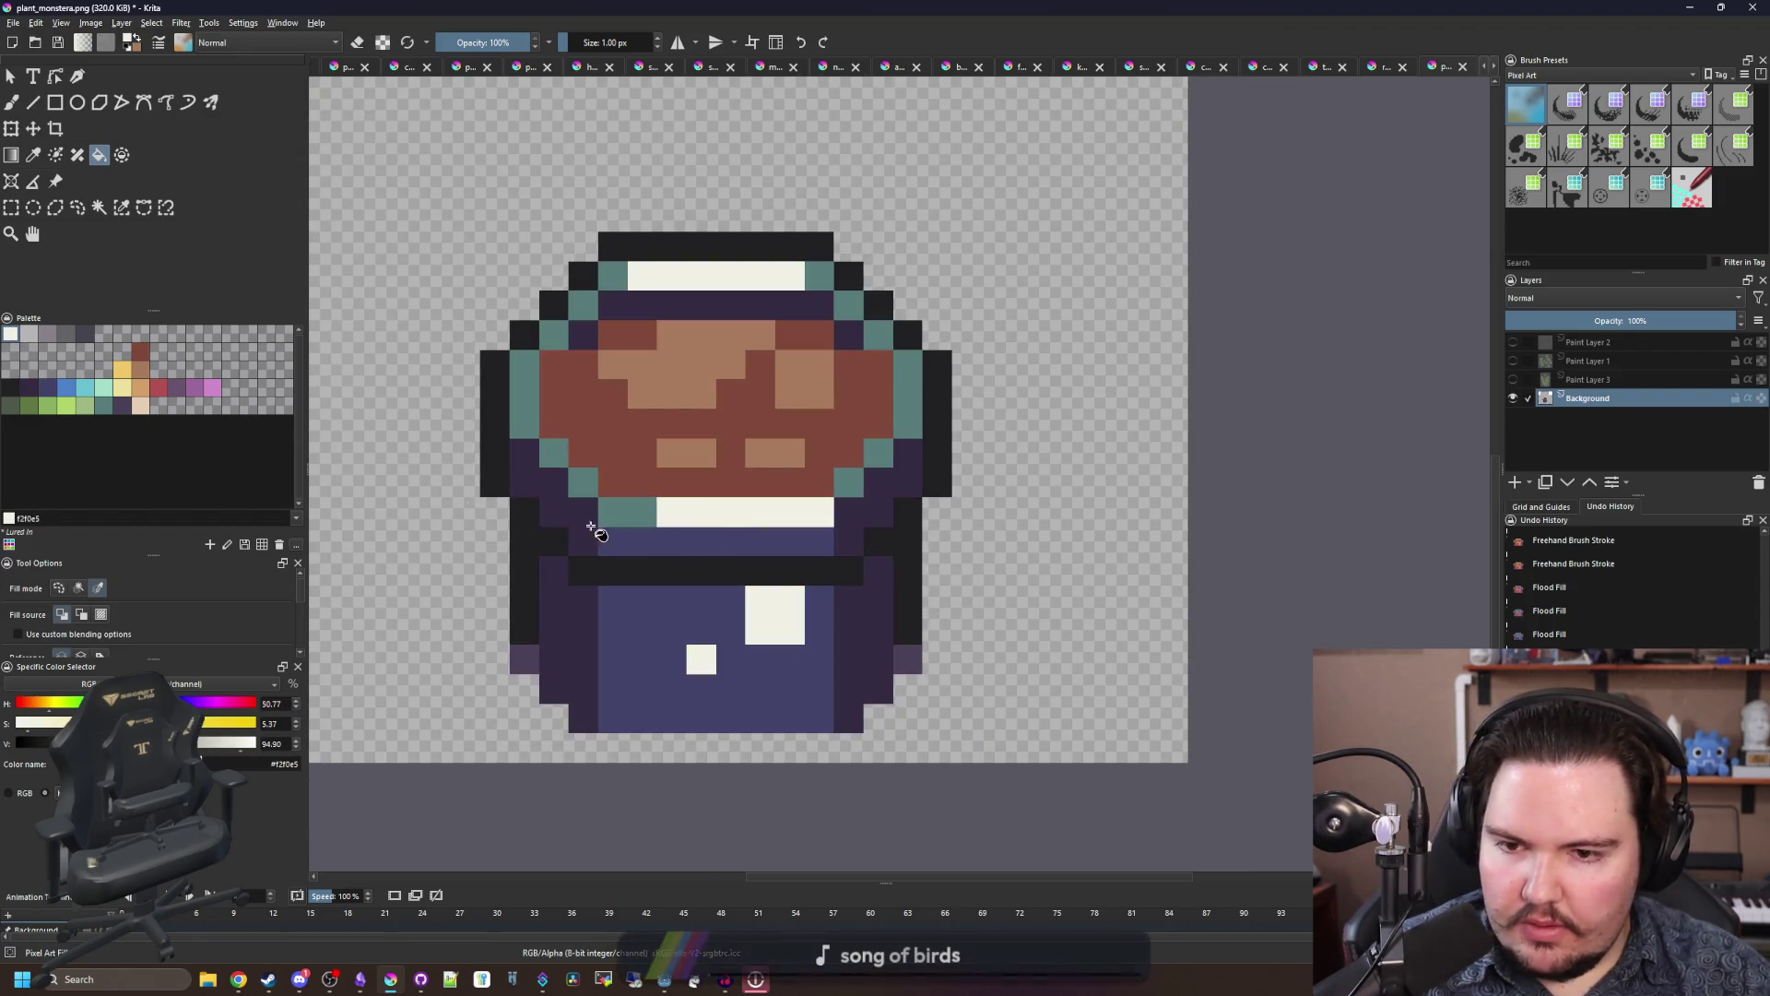
left_click(28, 334)
left_click(634, 511)
key("ctrl+z")
left_click(140, 405)
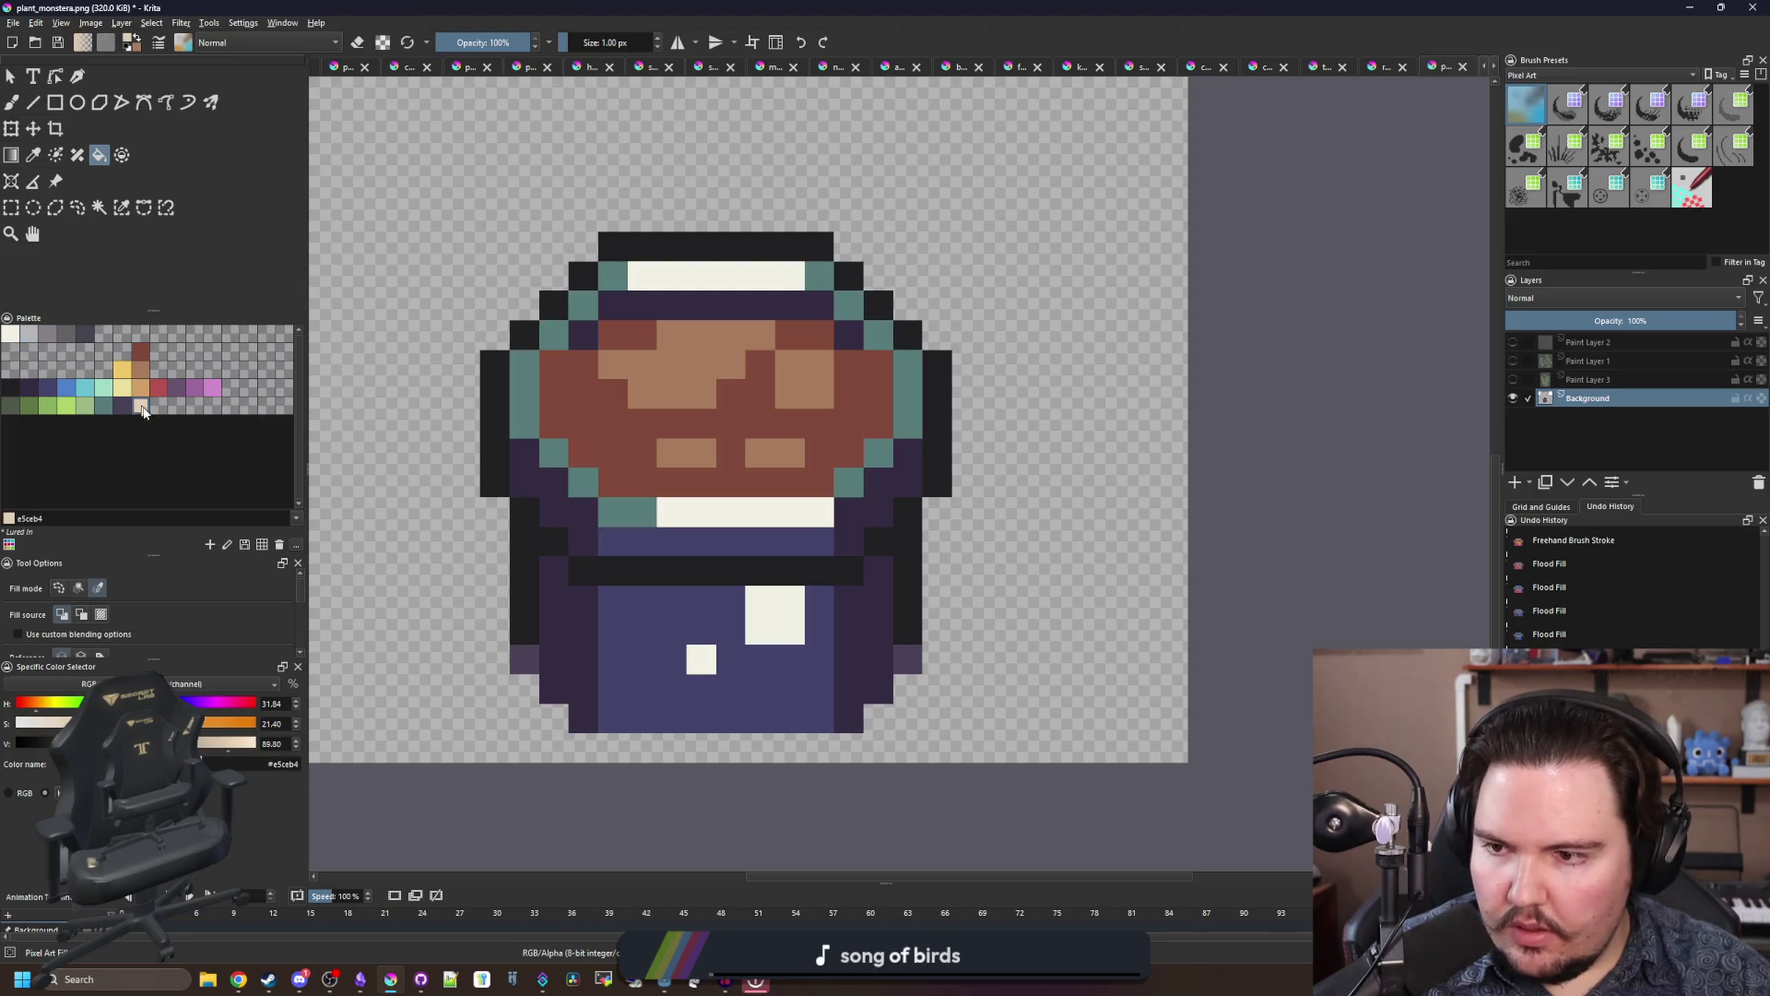
left_click(635, 518)
Step: Fill the dark blue pot body tan and the purple pot sides brown
left_click(140, 387)
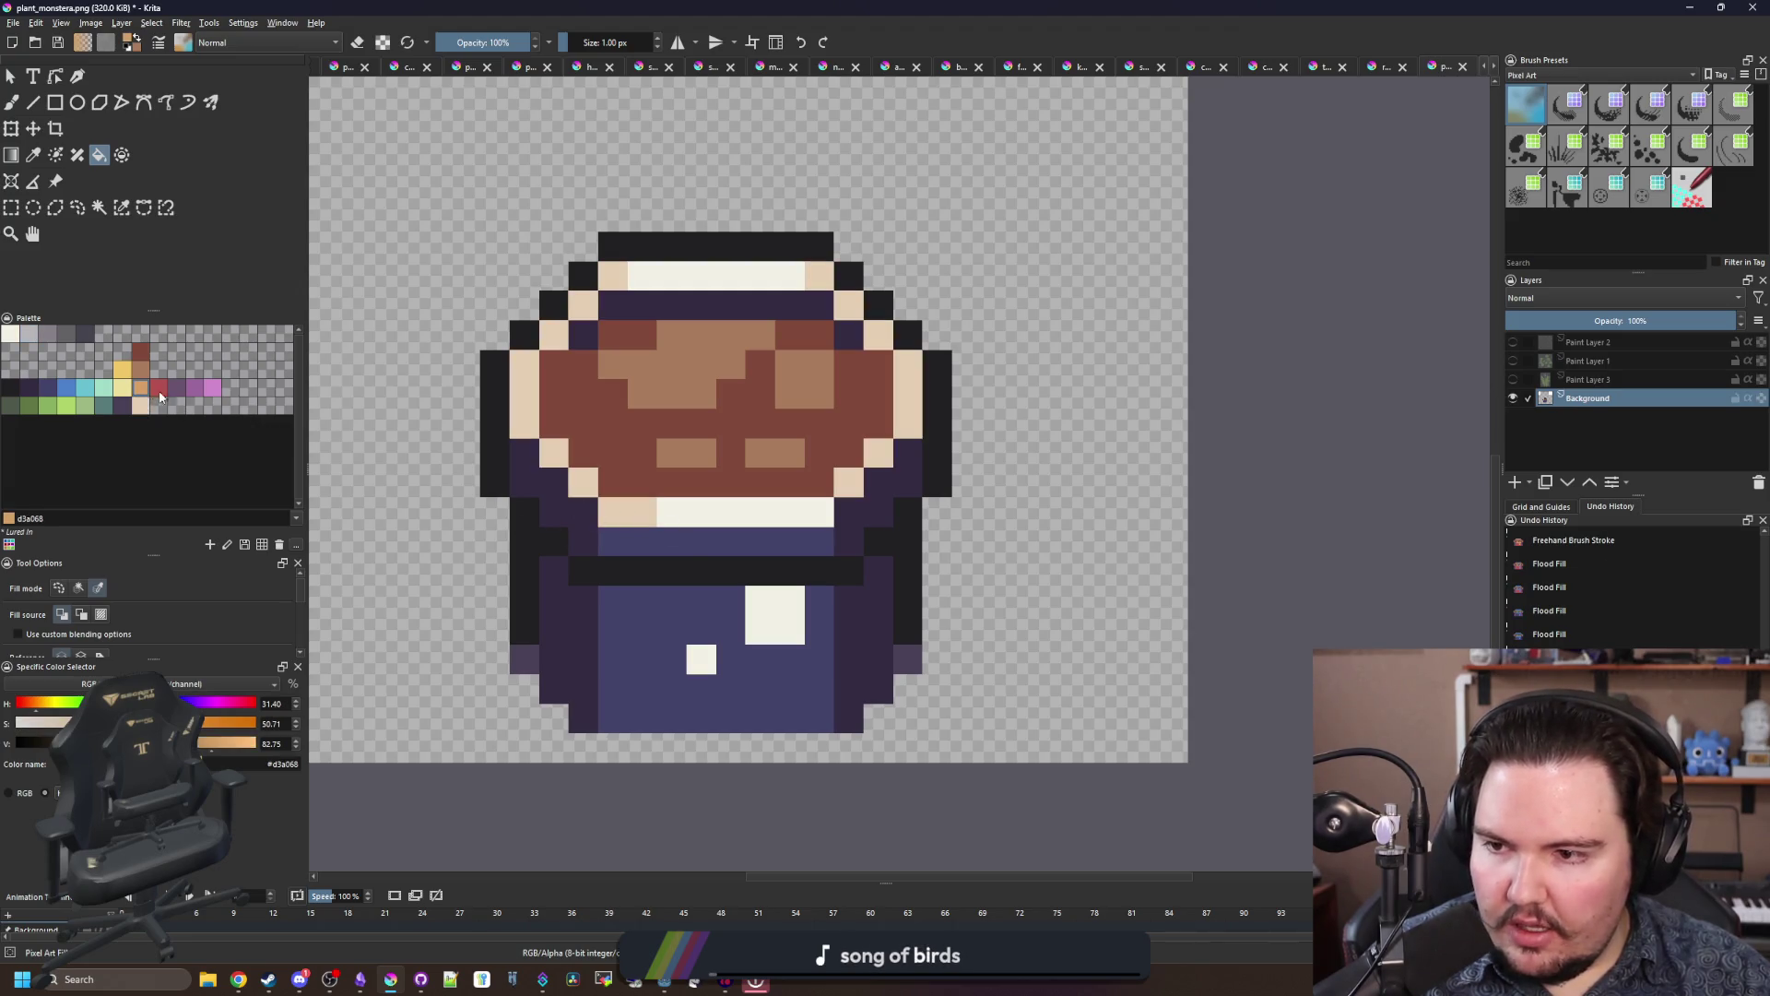
left_click(654, 551)
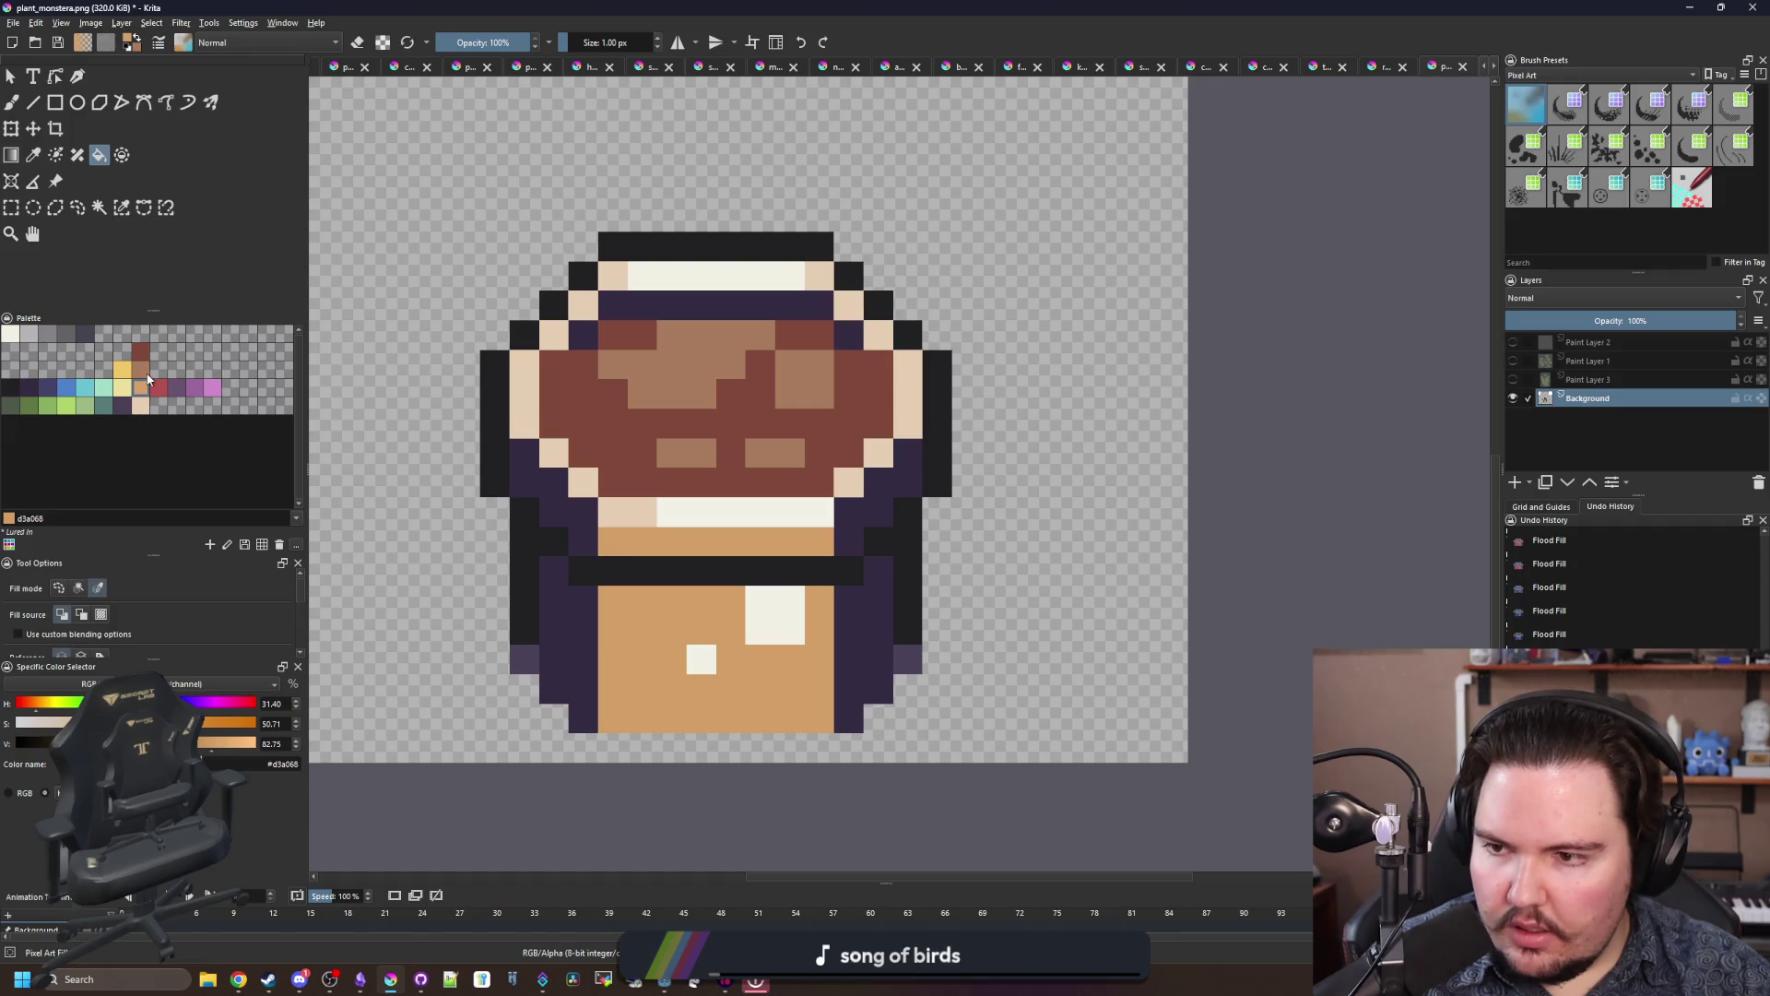
left_click(144, 373)
left_click(564, 612)
key("ctrl+z")
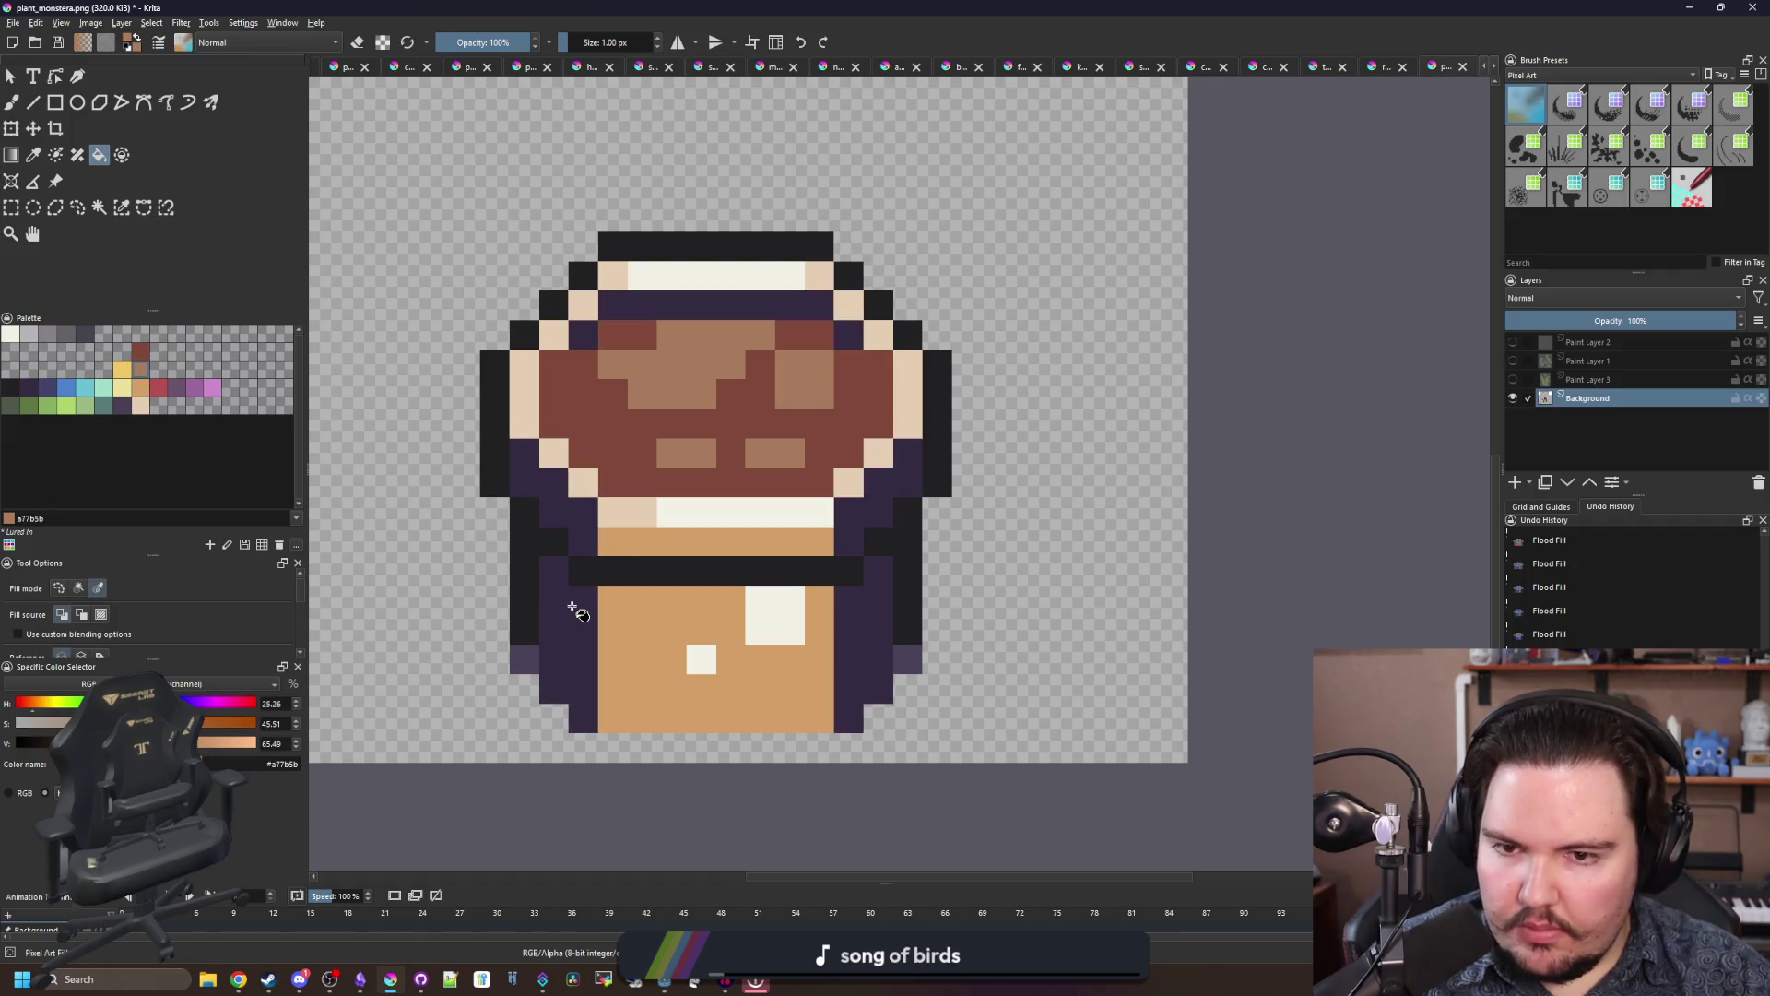
key("ctrl+shift+z")
Step: Sample the dark red soil colour and paint pixels near the top with the pixel brush
scroll(701, 555, "up", 1)
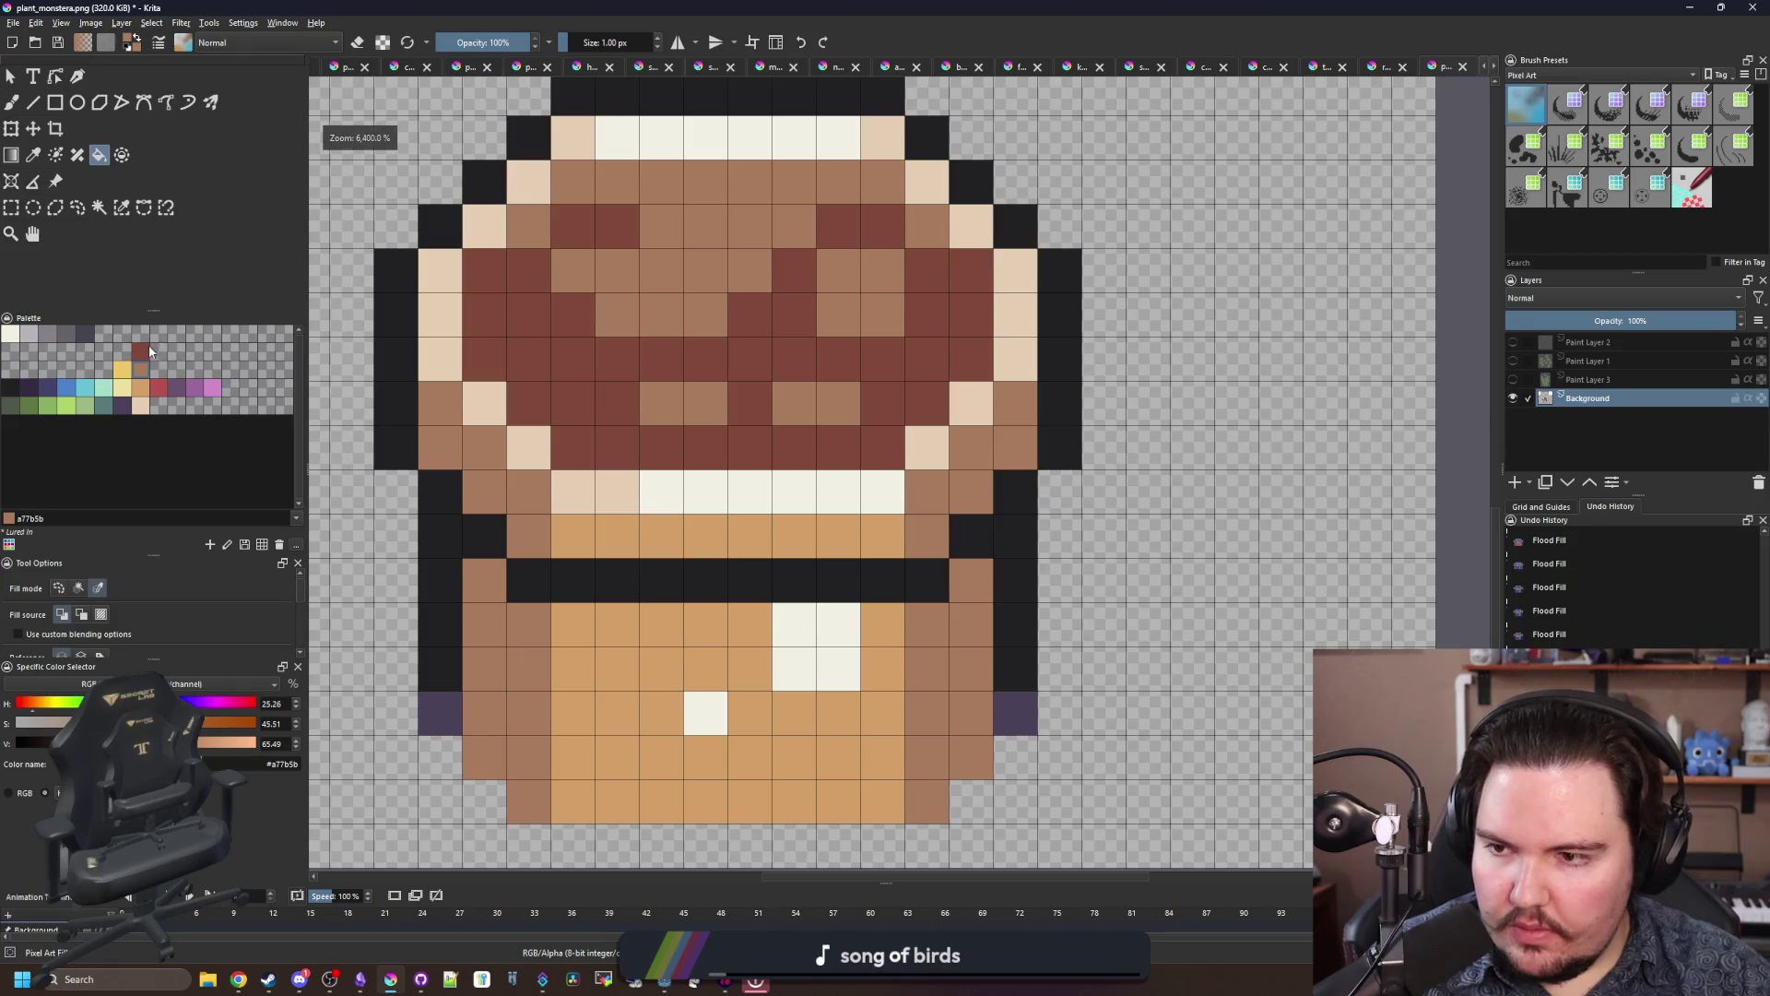
left_click(144, 350)
key("b")
mouse_move(528, 226)
left_mouse_down()
mouse_move(572, 181)
mouse_move(873, 181)
left_mouse_up()
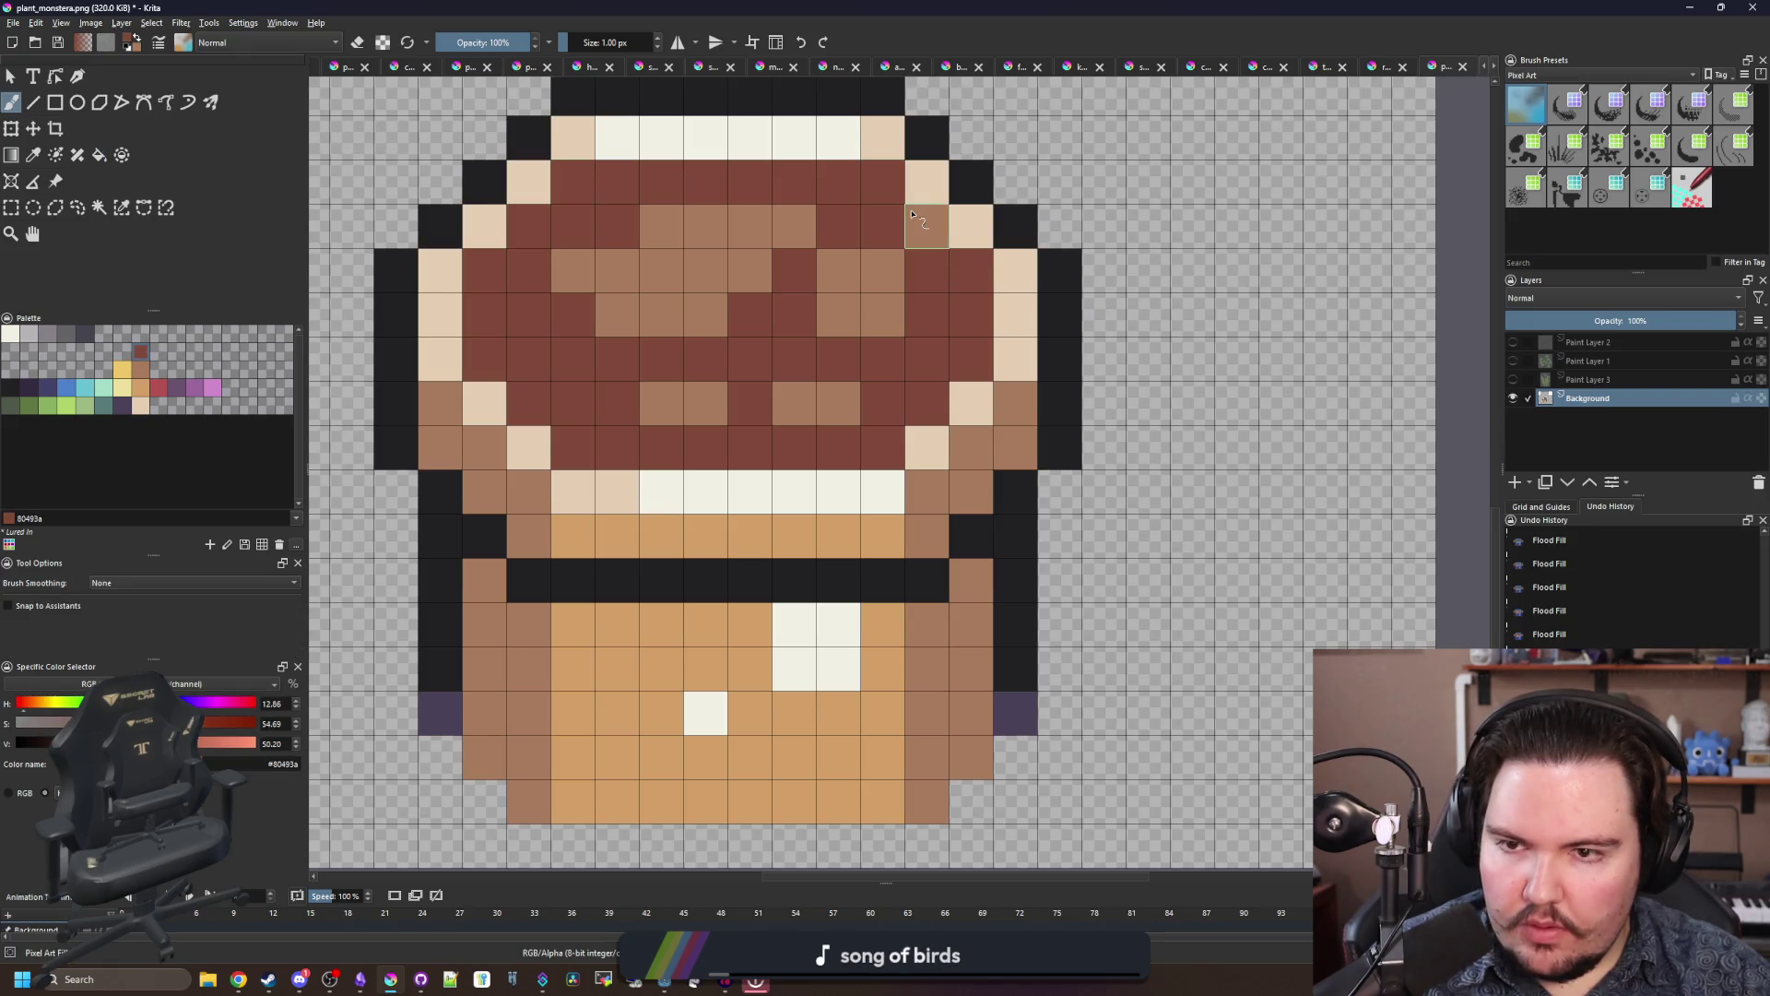
Step: Paint the pot's black waist band and nearby light brown pixel dark red
left_click(912, 214)
scroll(623, 619, "down", 1)
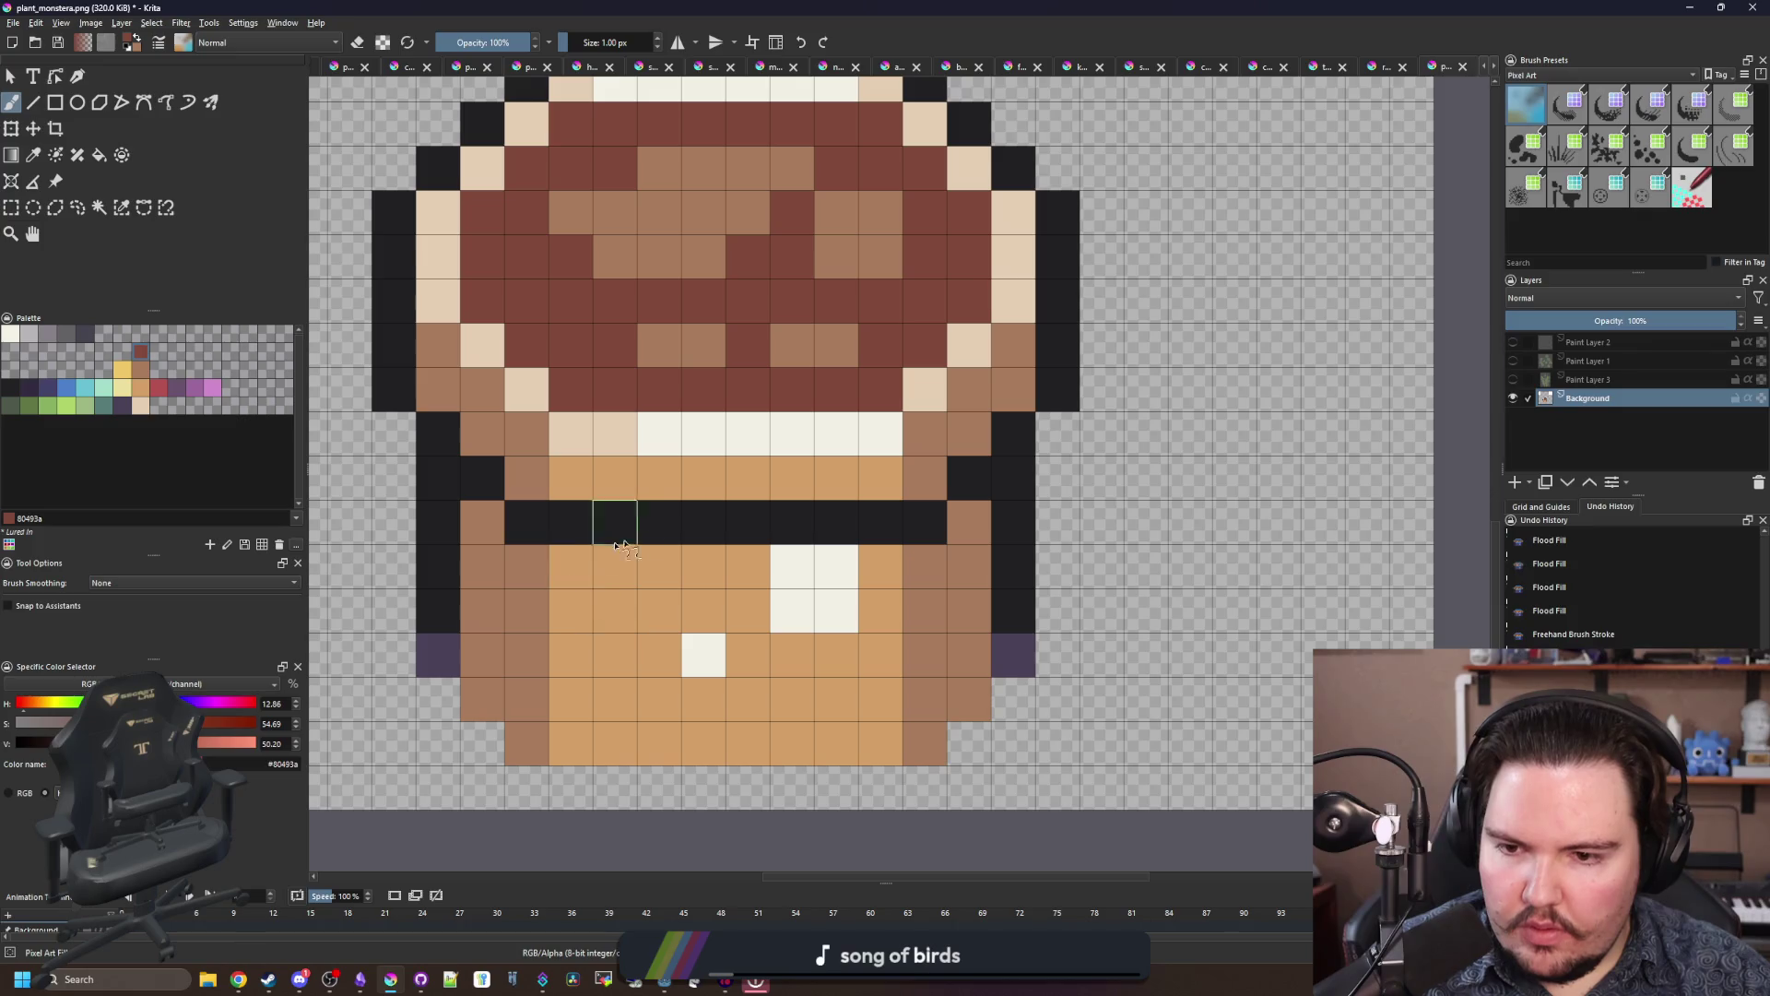
left_click_drag(611, 527, 845, 521)
mouse_move(604, 524)
left_mouse_down()
mouse_move(541, 522)
mouse_move(481, 476)
left_mouse_up()
left_click_drag(925, 522, 880, 522)
left_click(968, 476)
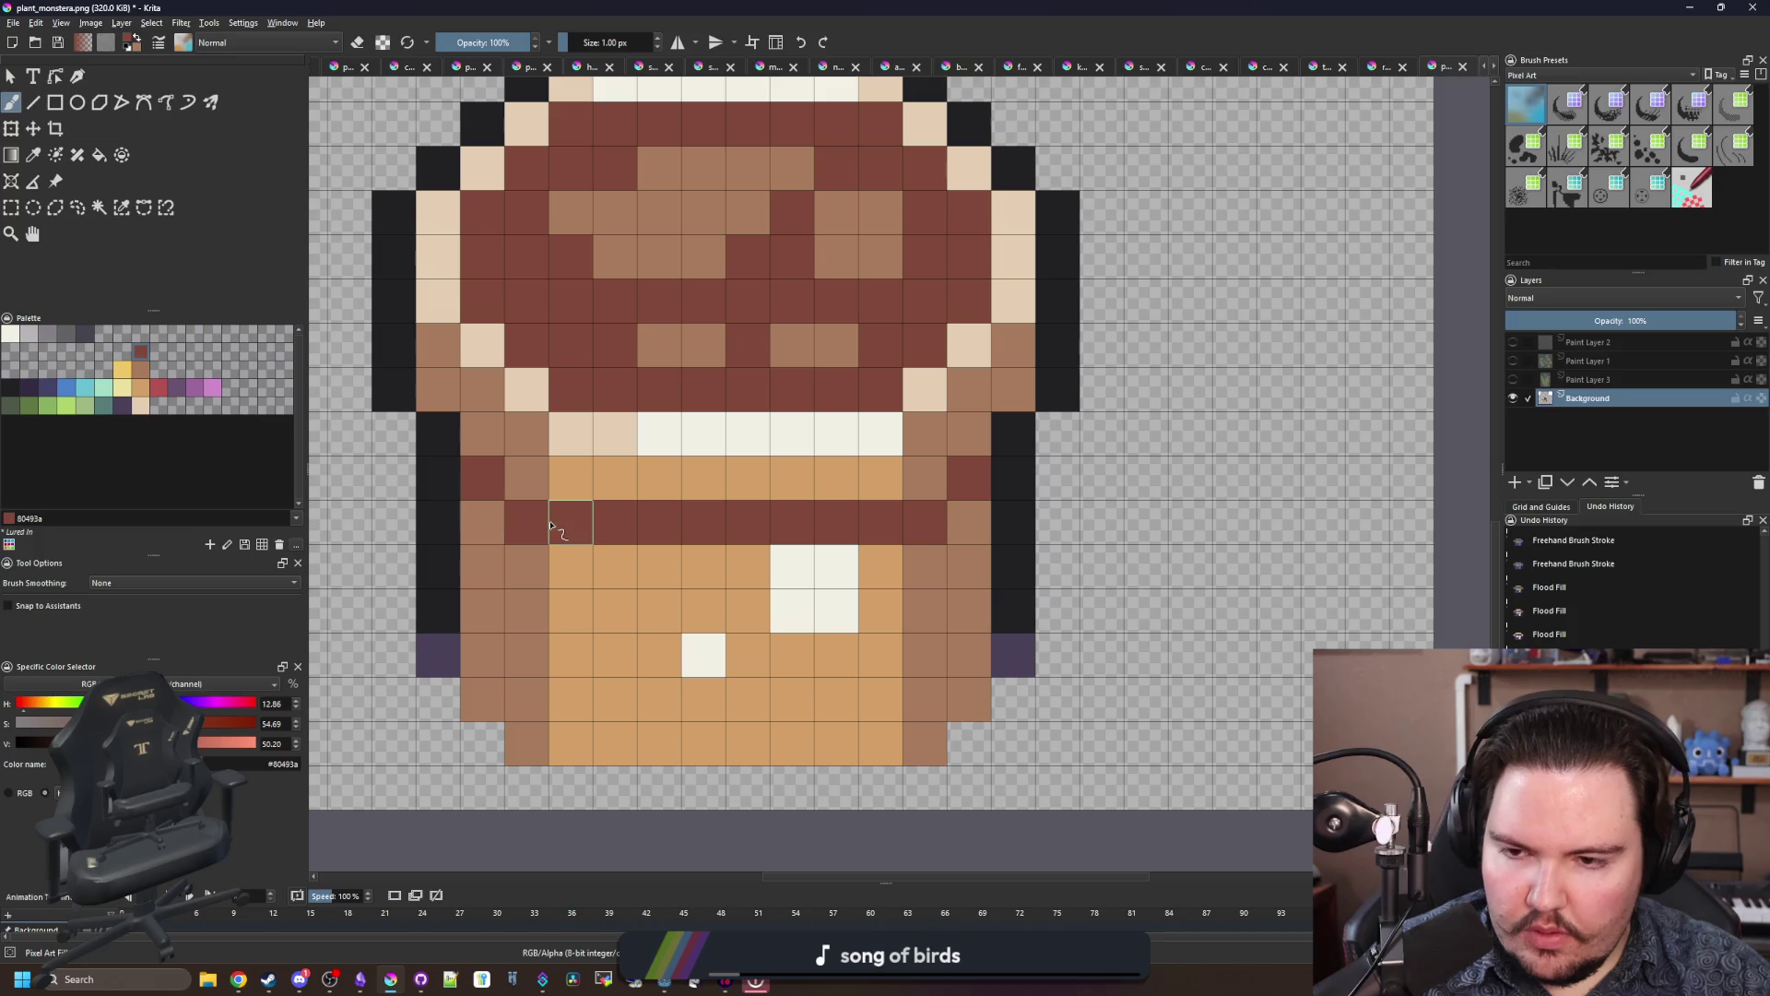
Step: Repaint the middle of the band in the lighter brown
left_click(738, 554, "ctrl")
left_click_drag(604, 522, 824, 519)
scroll(824, 519, "down", 6)
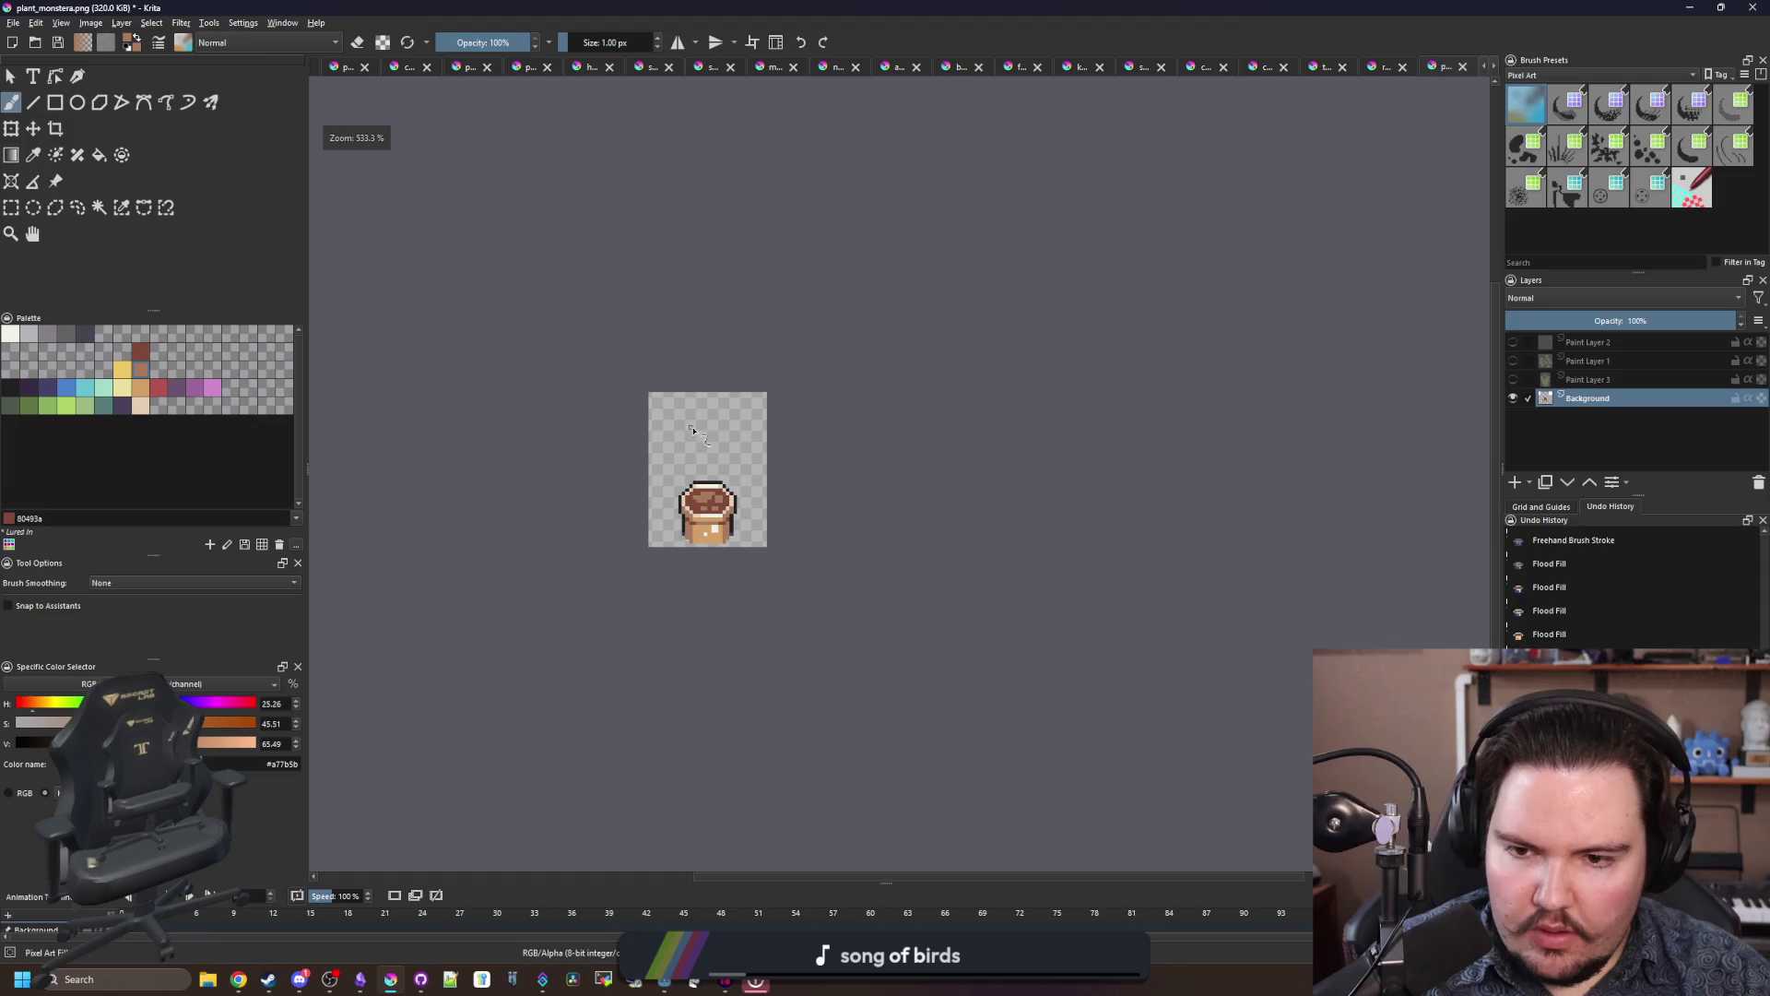
scroll(707, 528, "up", 6)
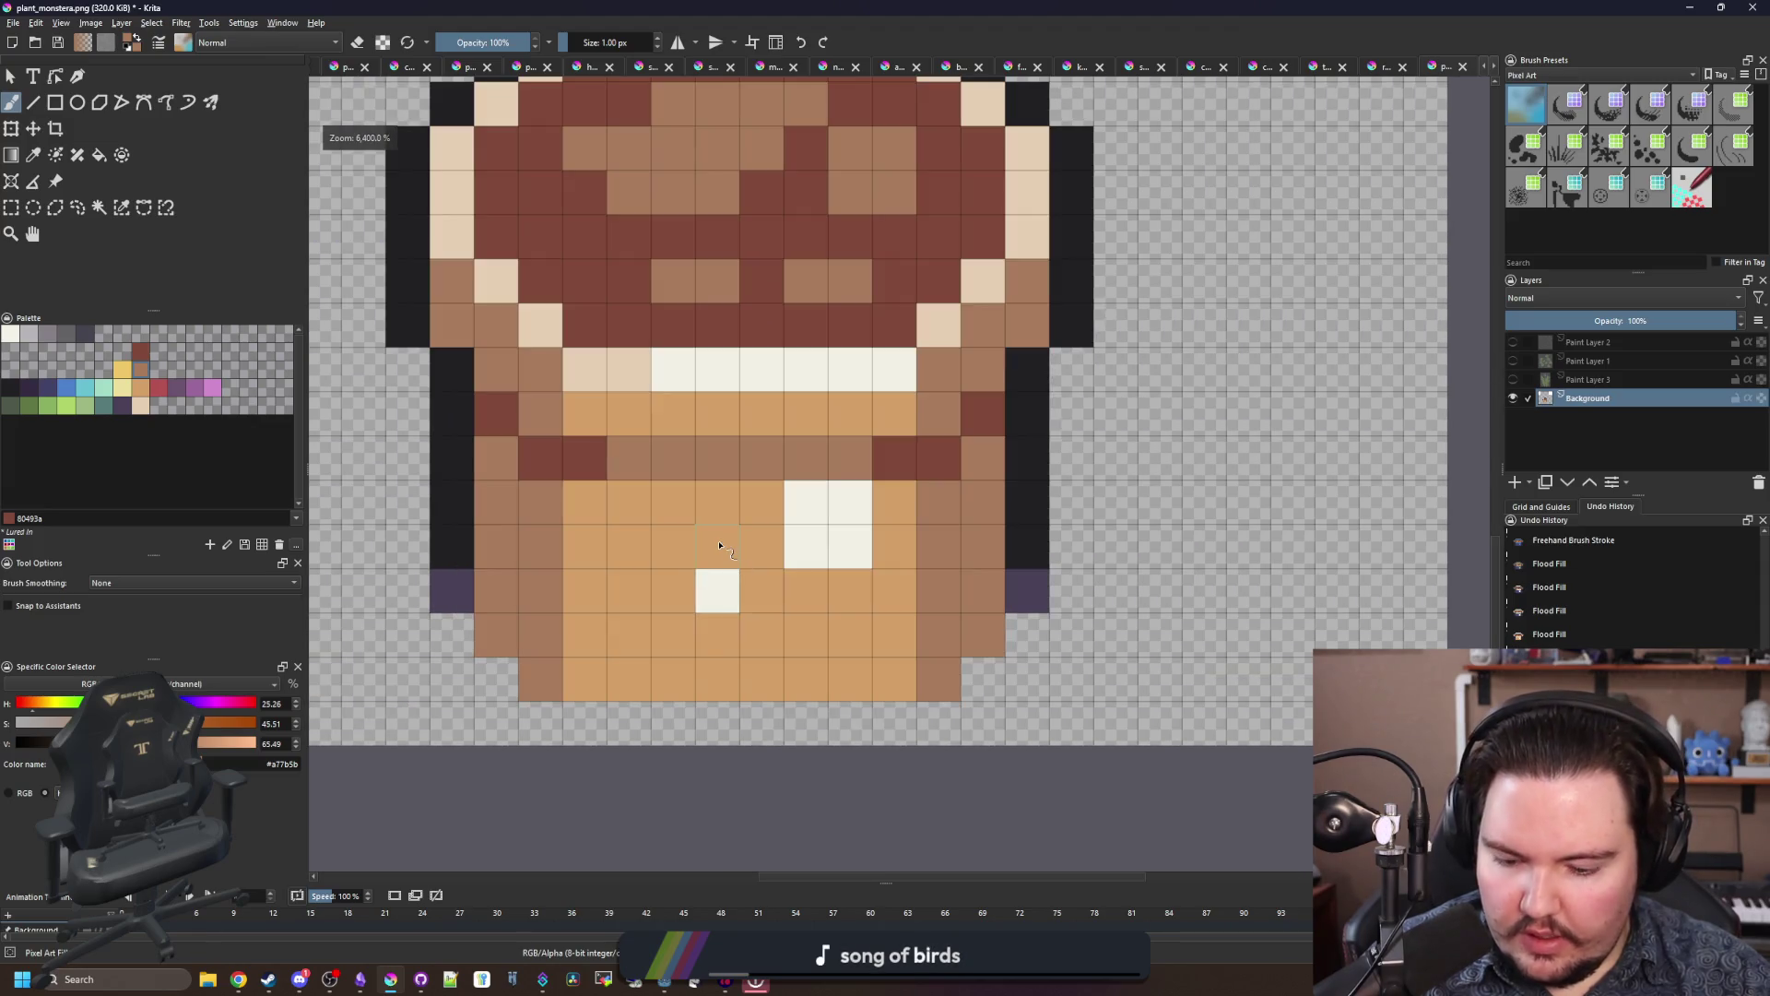
Step: Cover the white patches and leftover white pixel on the pot with soft cream
left_click(600, 356, "ctrl")
left_click_drag(811, 534, 853, 502)
left_click(715, 589)
scroll(715, 589, "down", 4)
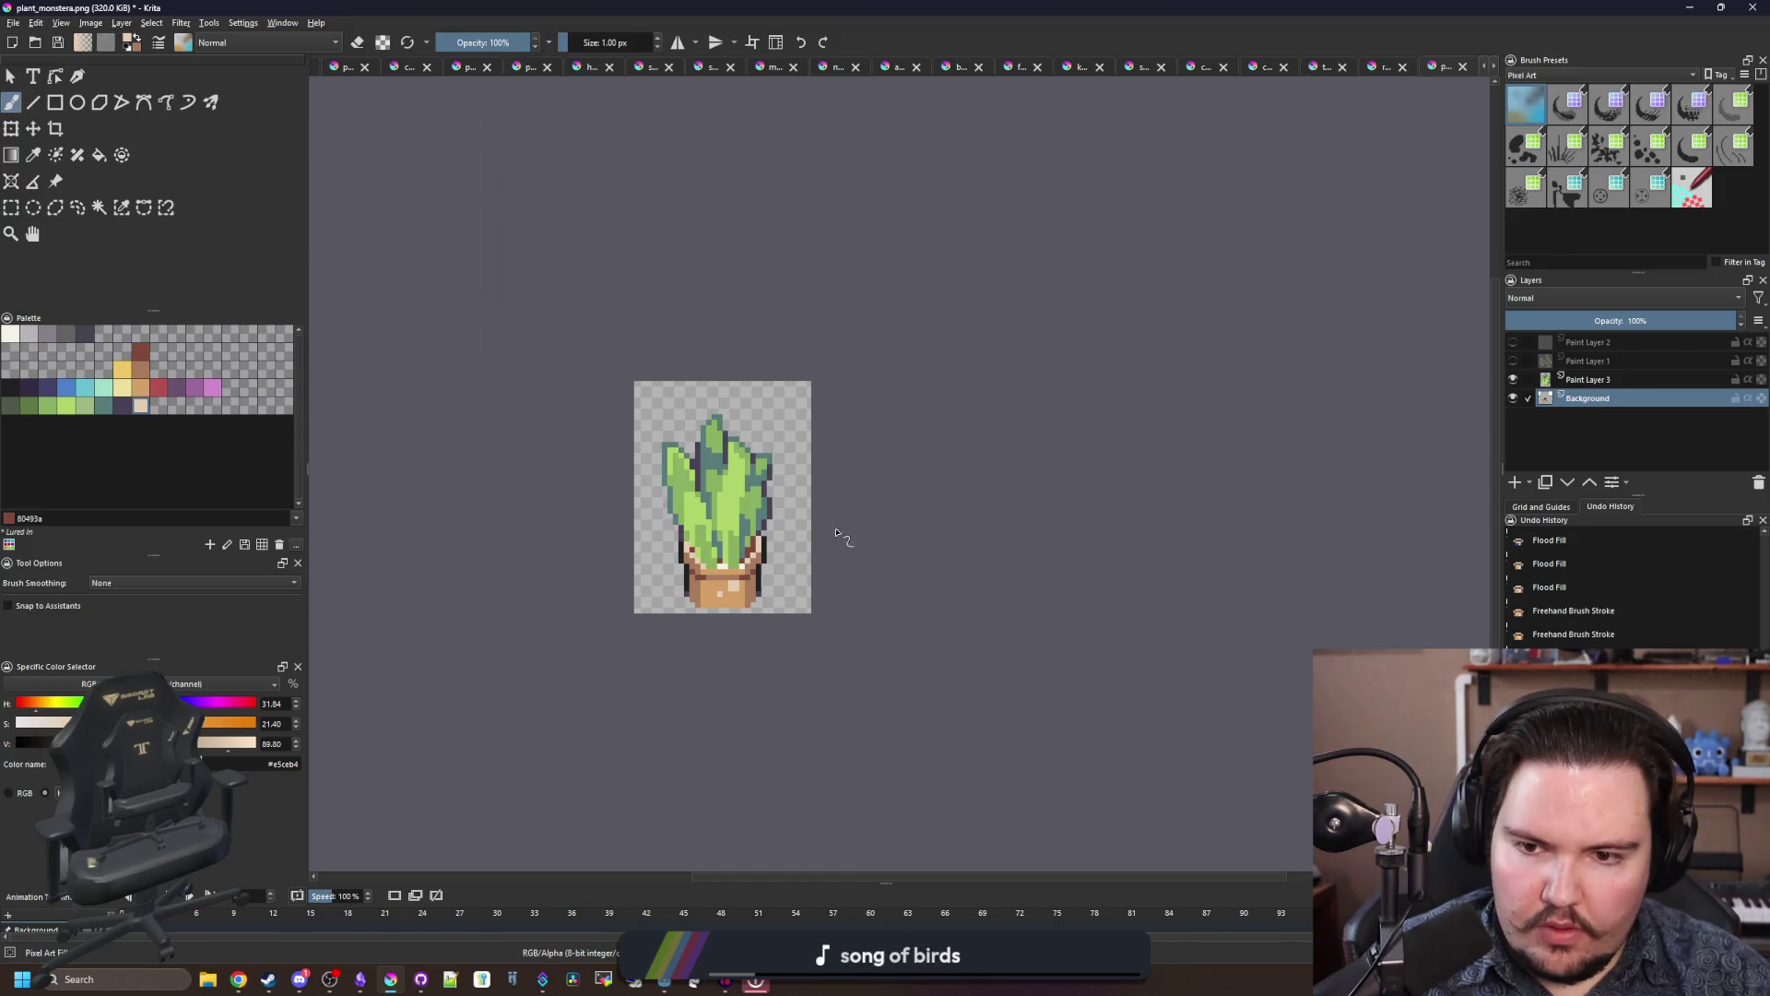
Step: Nudge the pot layer up a pixel and back to check its placement
scroll(729, 569, "up", 4)
key("t")
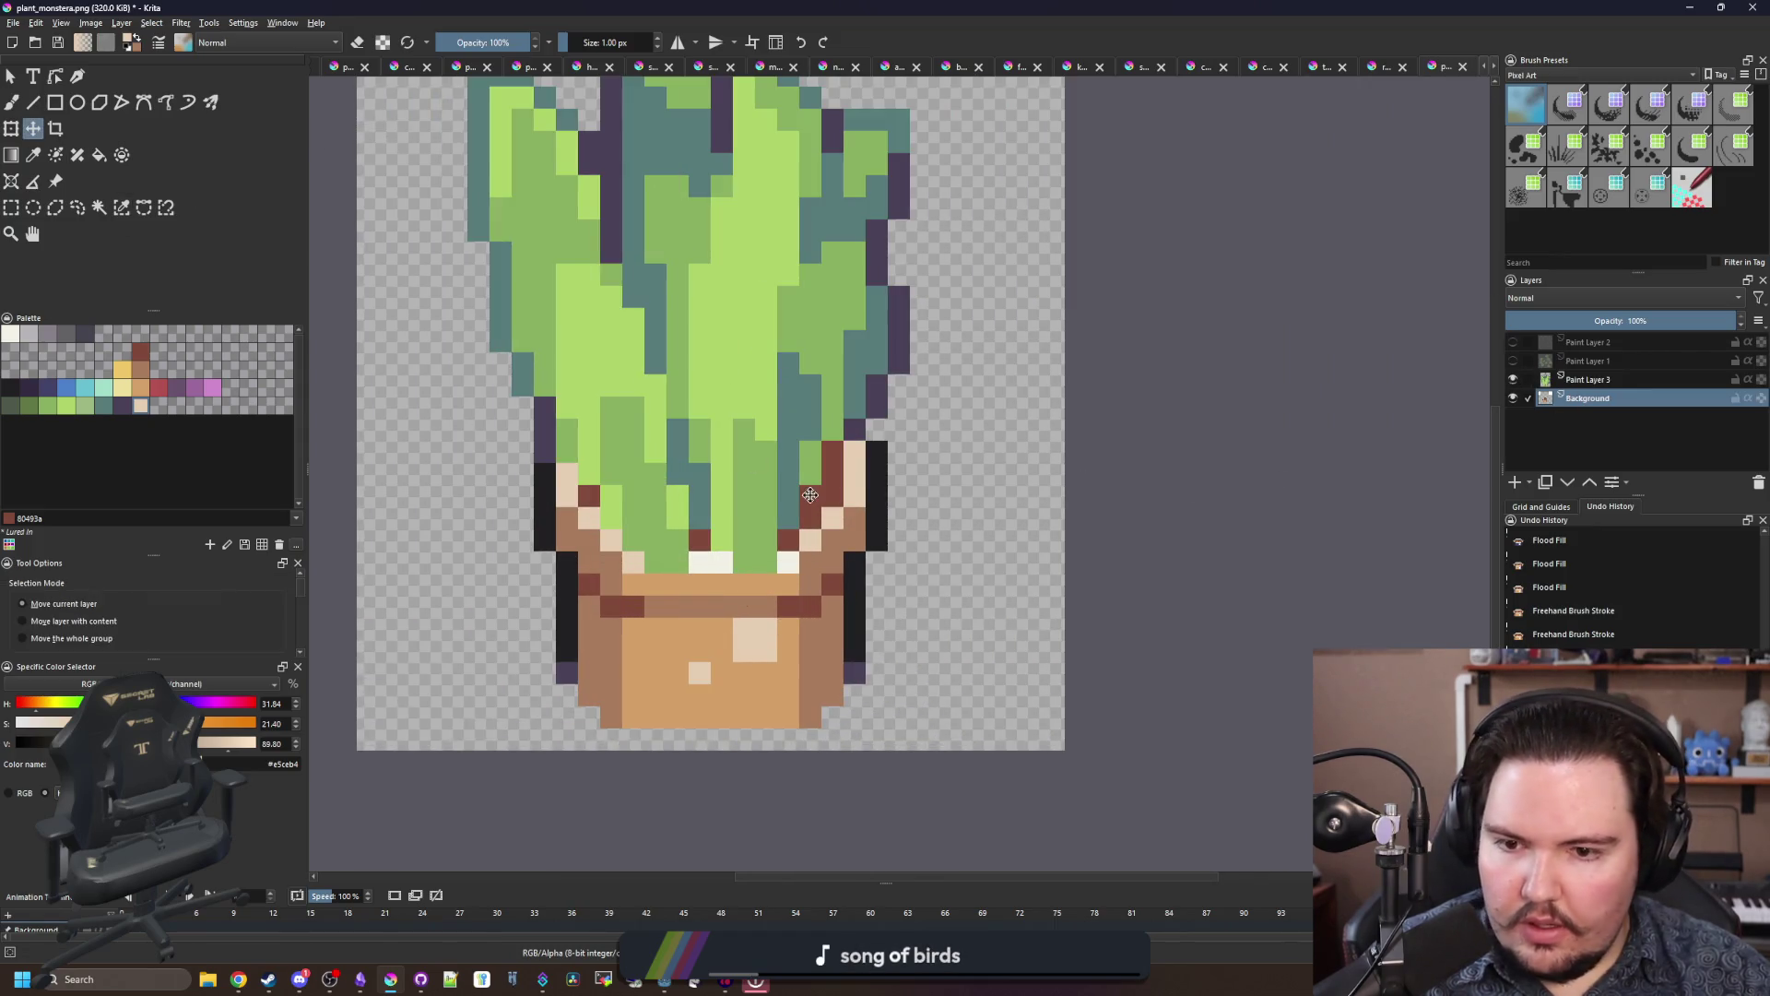
mouse_move(804, 480)
left_mouse_down()
mouse_move(804, 458)
mouse_move(801, 514)
left_mouse_up()
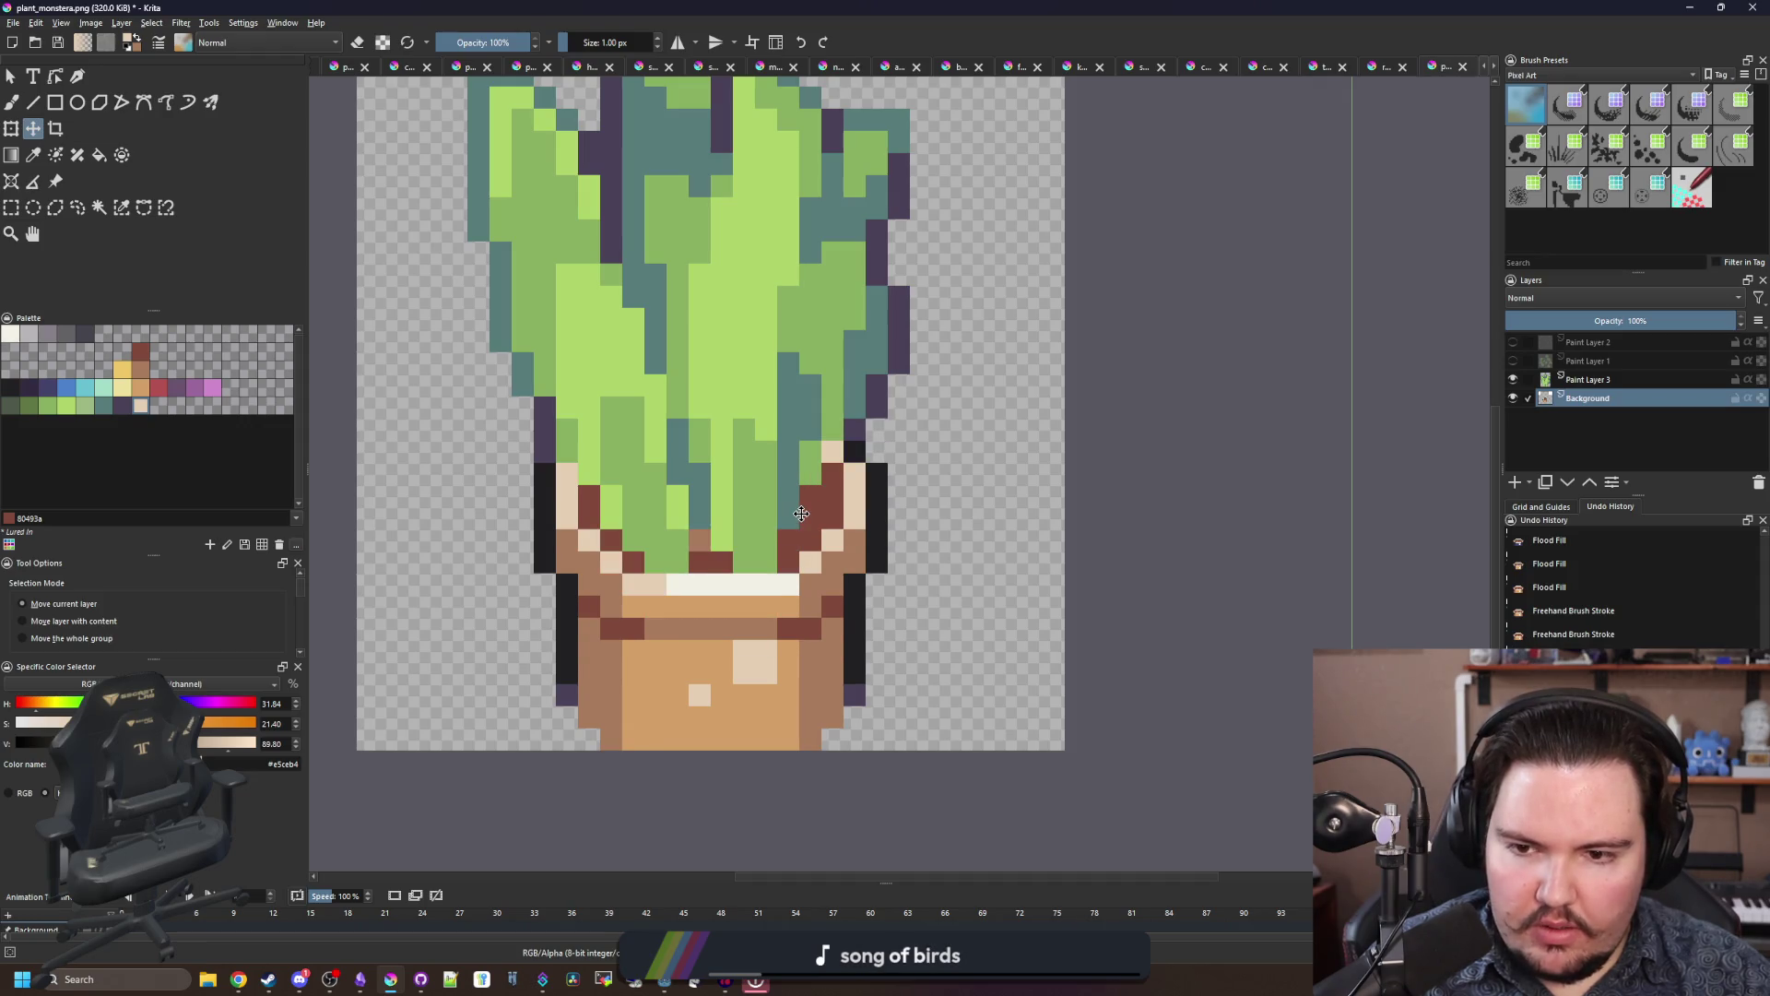
scroll(801, 514, "down", 4)
scroll(786, 429, "up", 1)
Step: Select the plant below the empty top strip and crop the canvas to 32 × 36 px
key("ctrl+r")
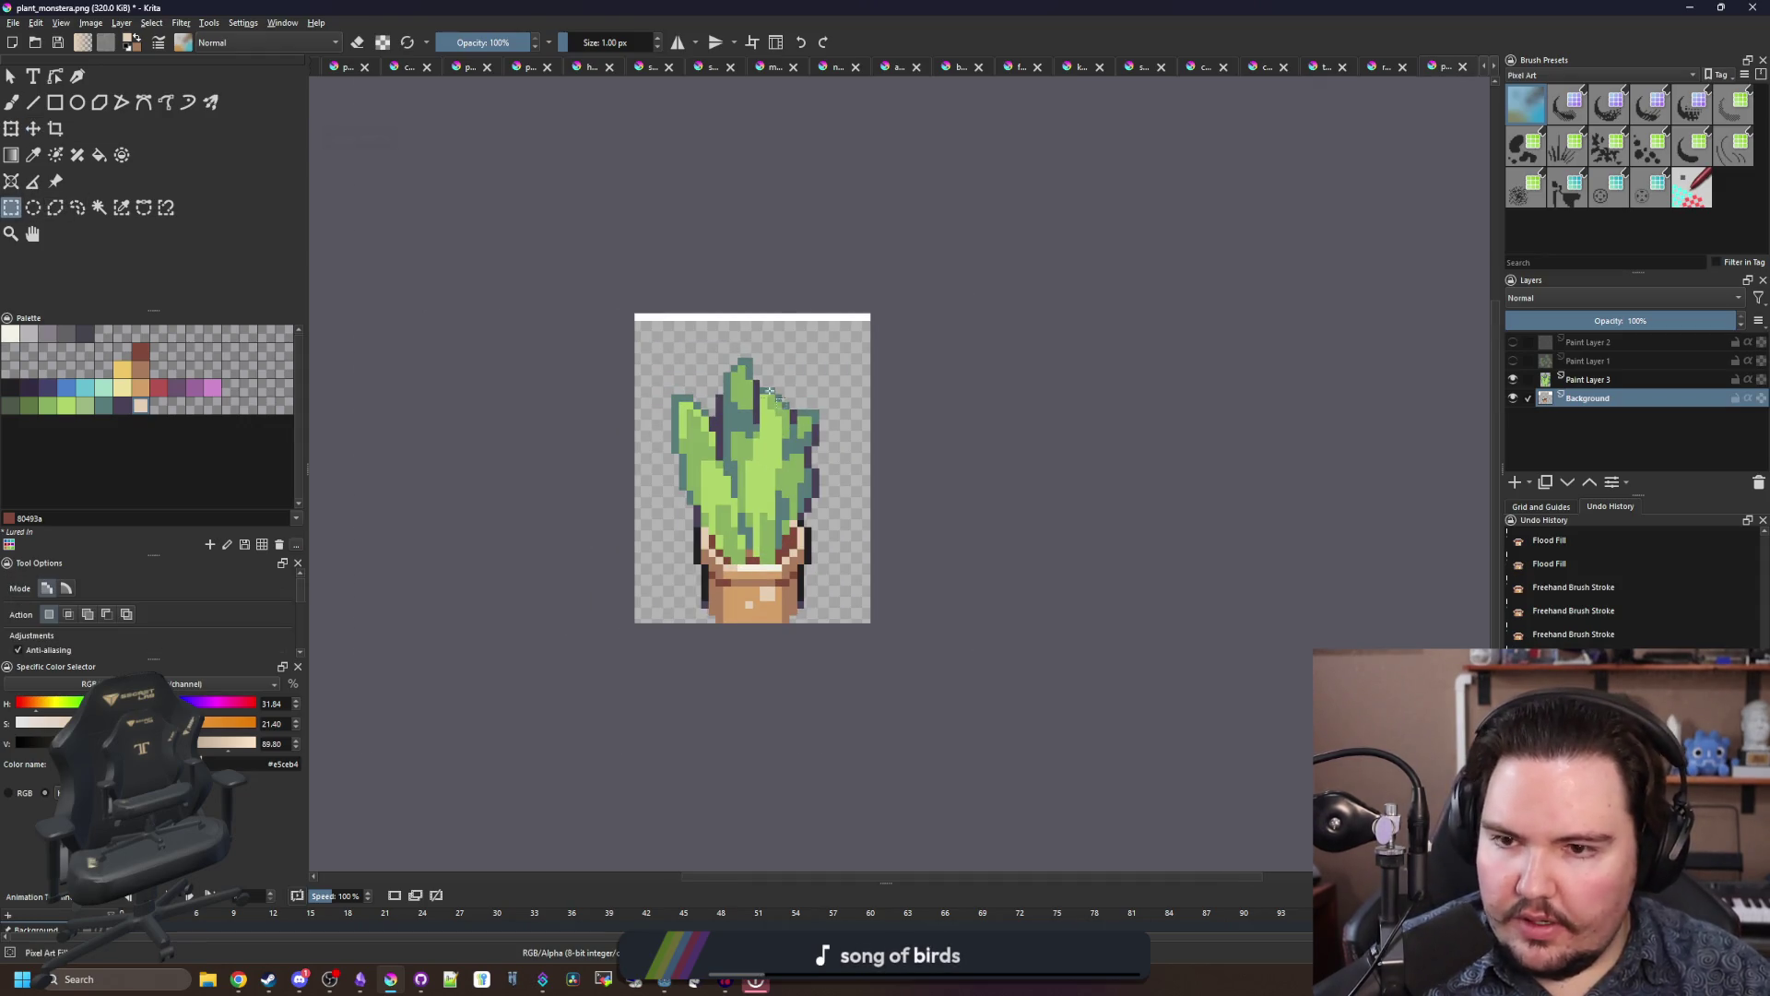
left_click_drag(619, 349, 1188, 305)
scroll(767, 461, "up", 1)
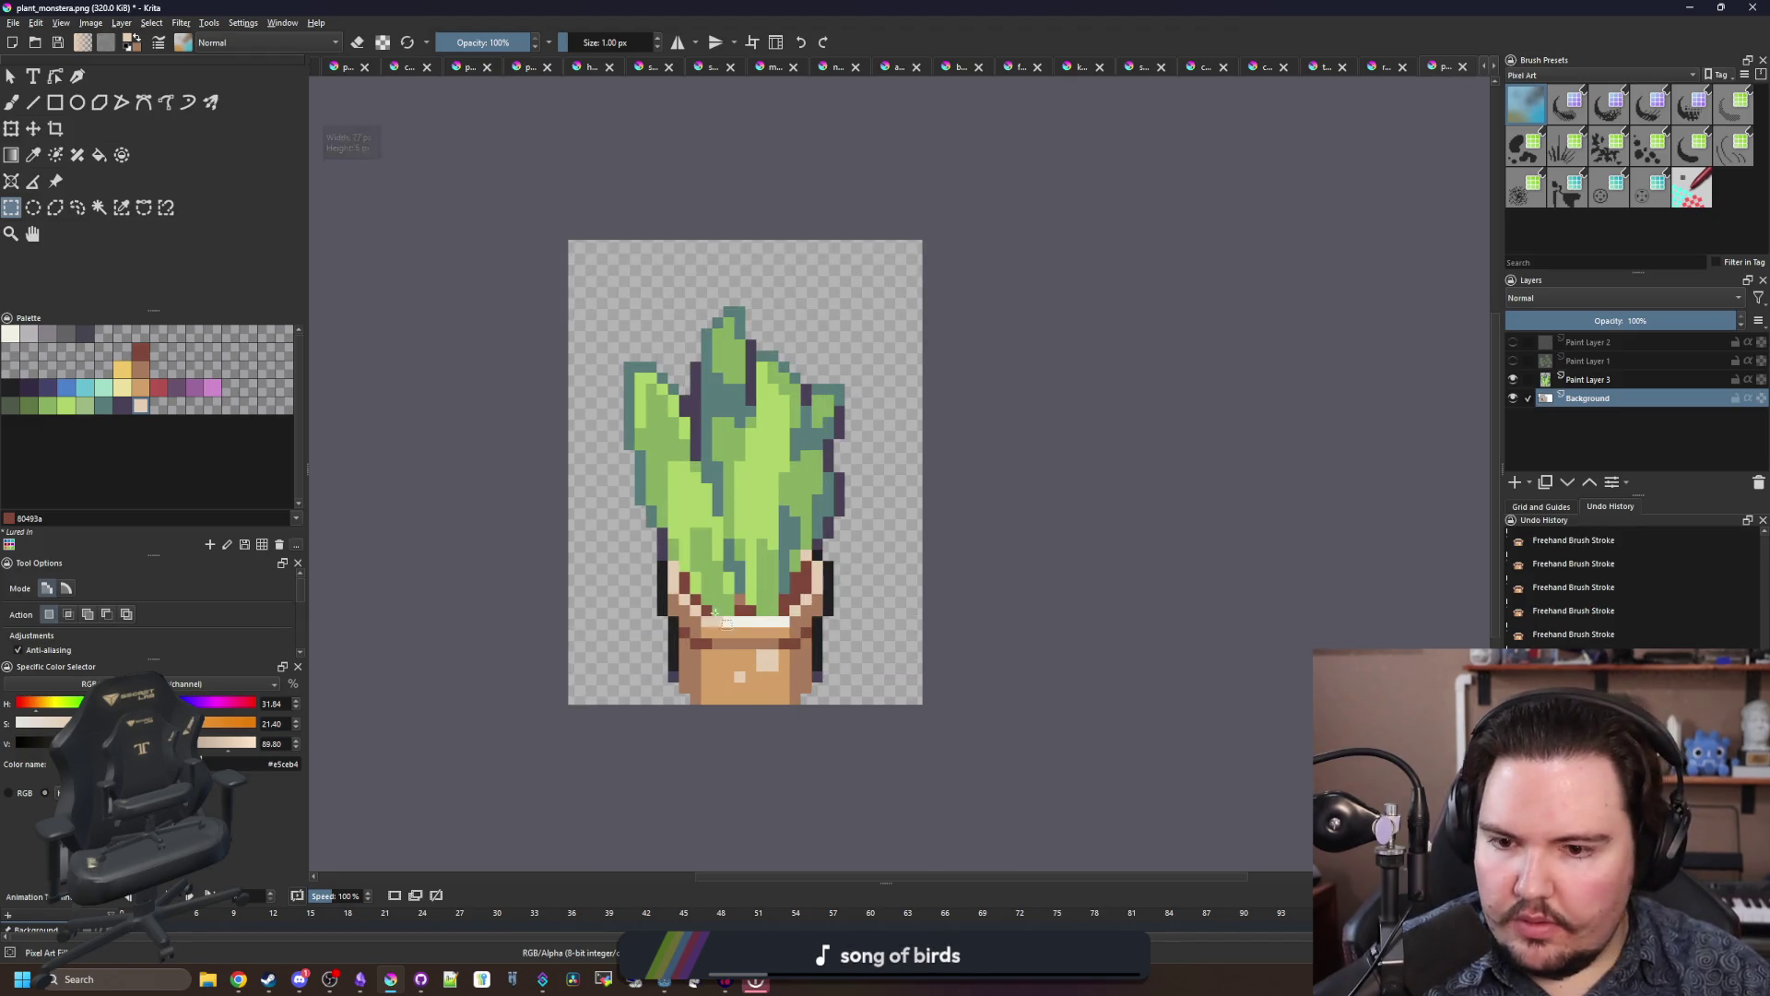
mouse_move(572, 702)
left_mouse_down()
mouse_move(875, 315)
mouse_move(929, 307)
left_mouse_up()
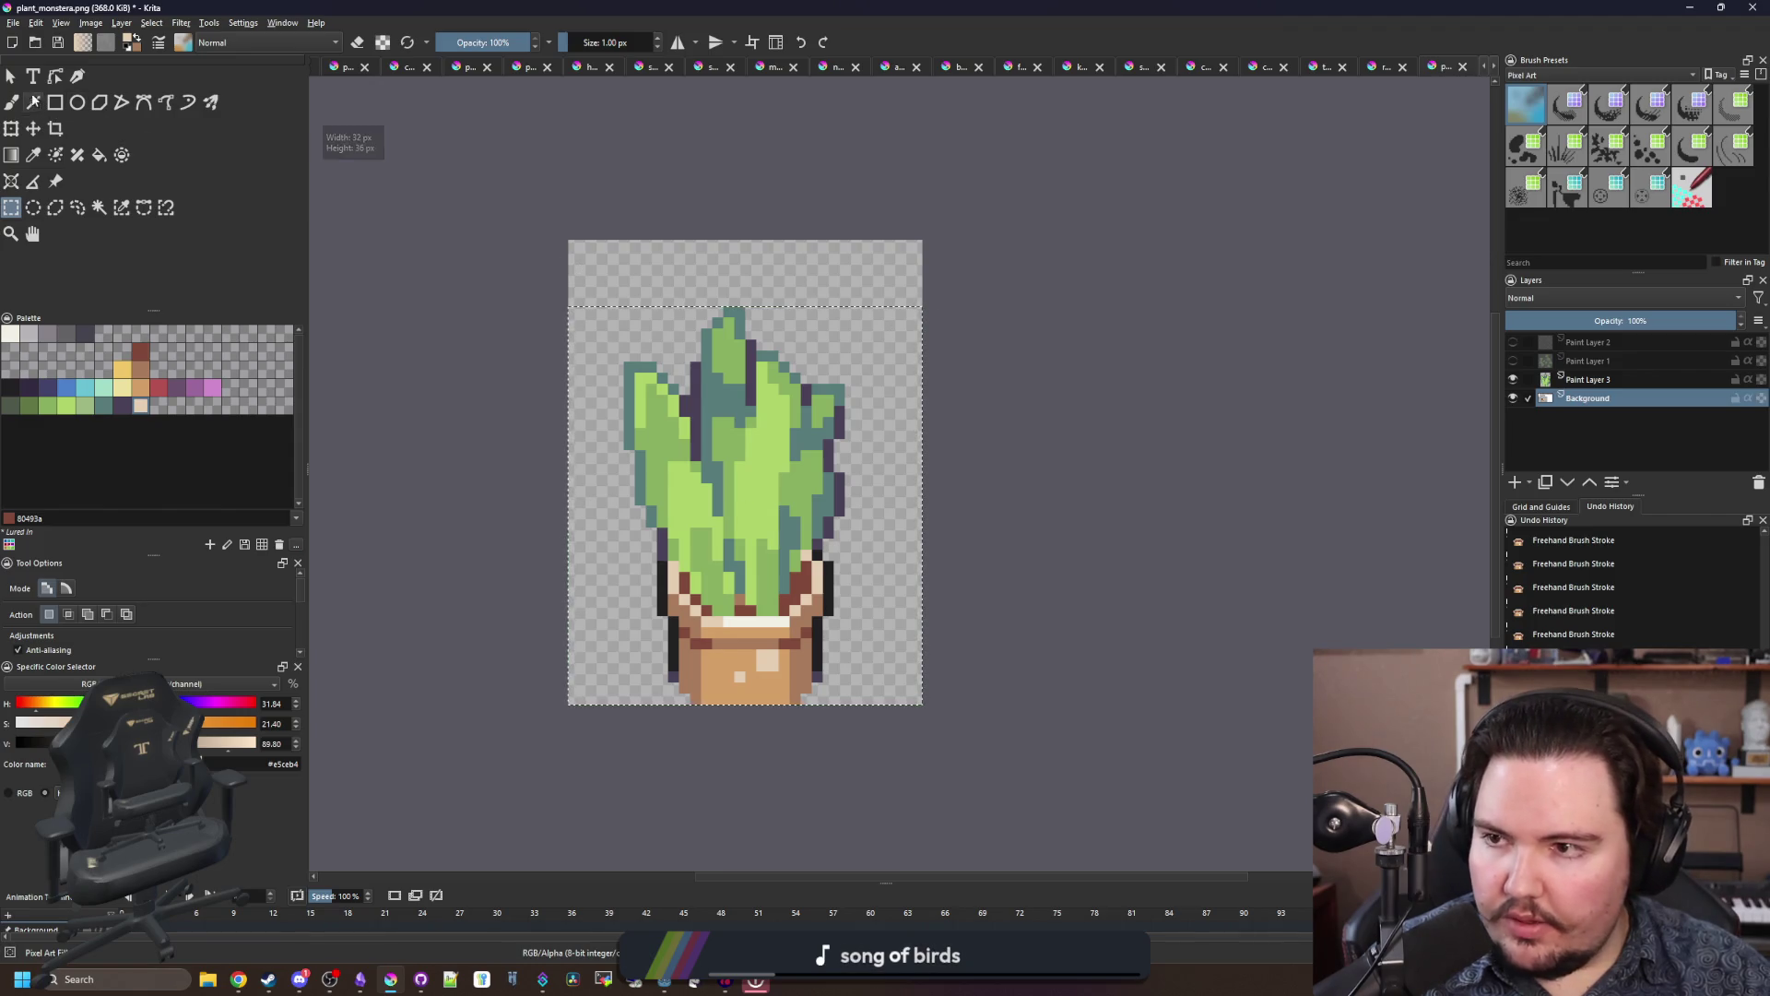
left_click(53, 129)
key("Return")
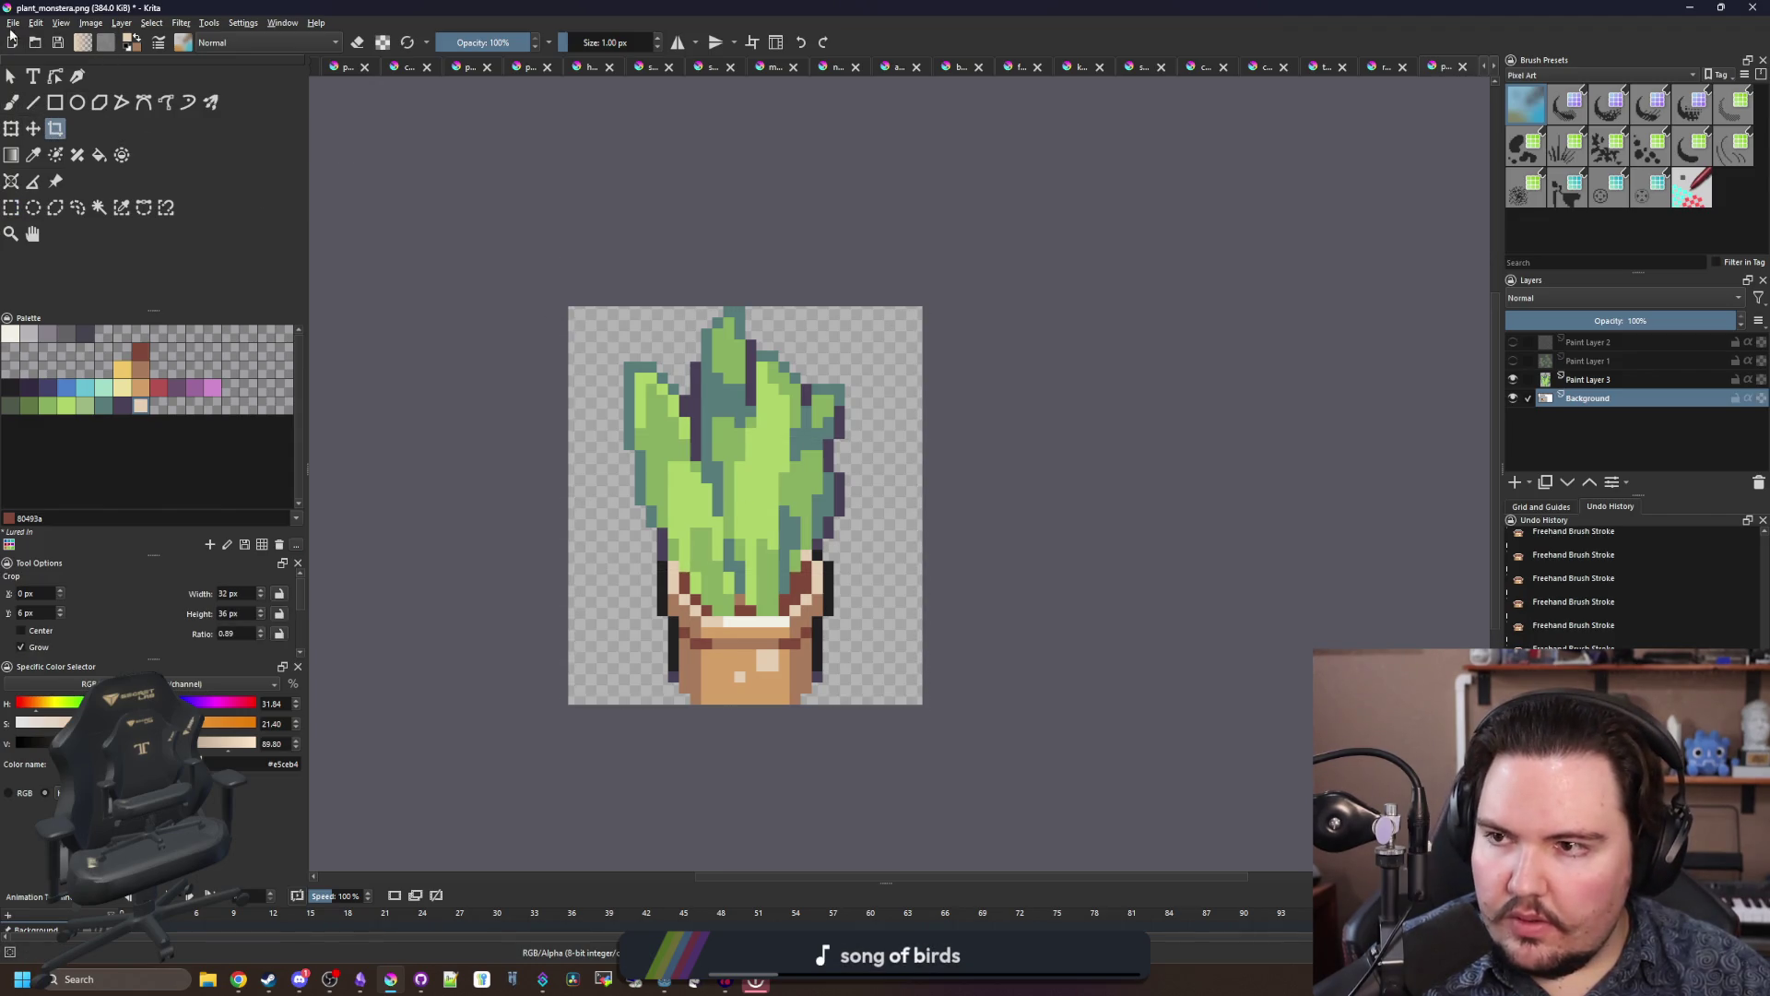
Step: Save As snake_plant.png in the Sprites folder, accepting the default PNG export settings
left_click(13, 23)
left_click(35, 101)
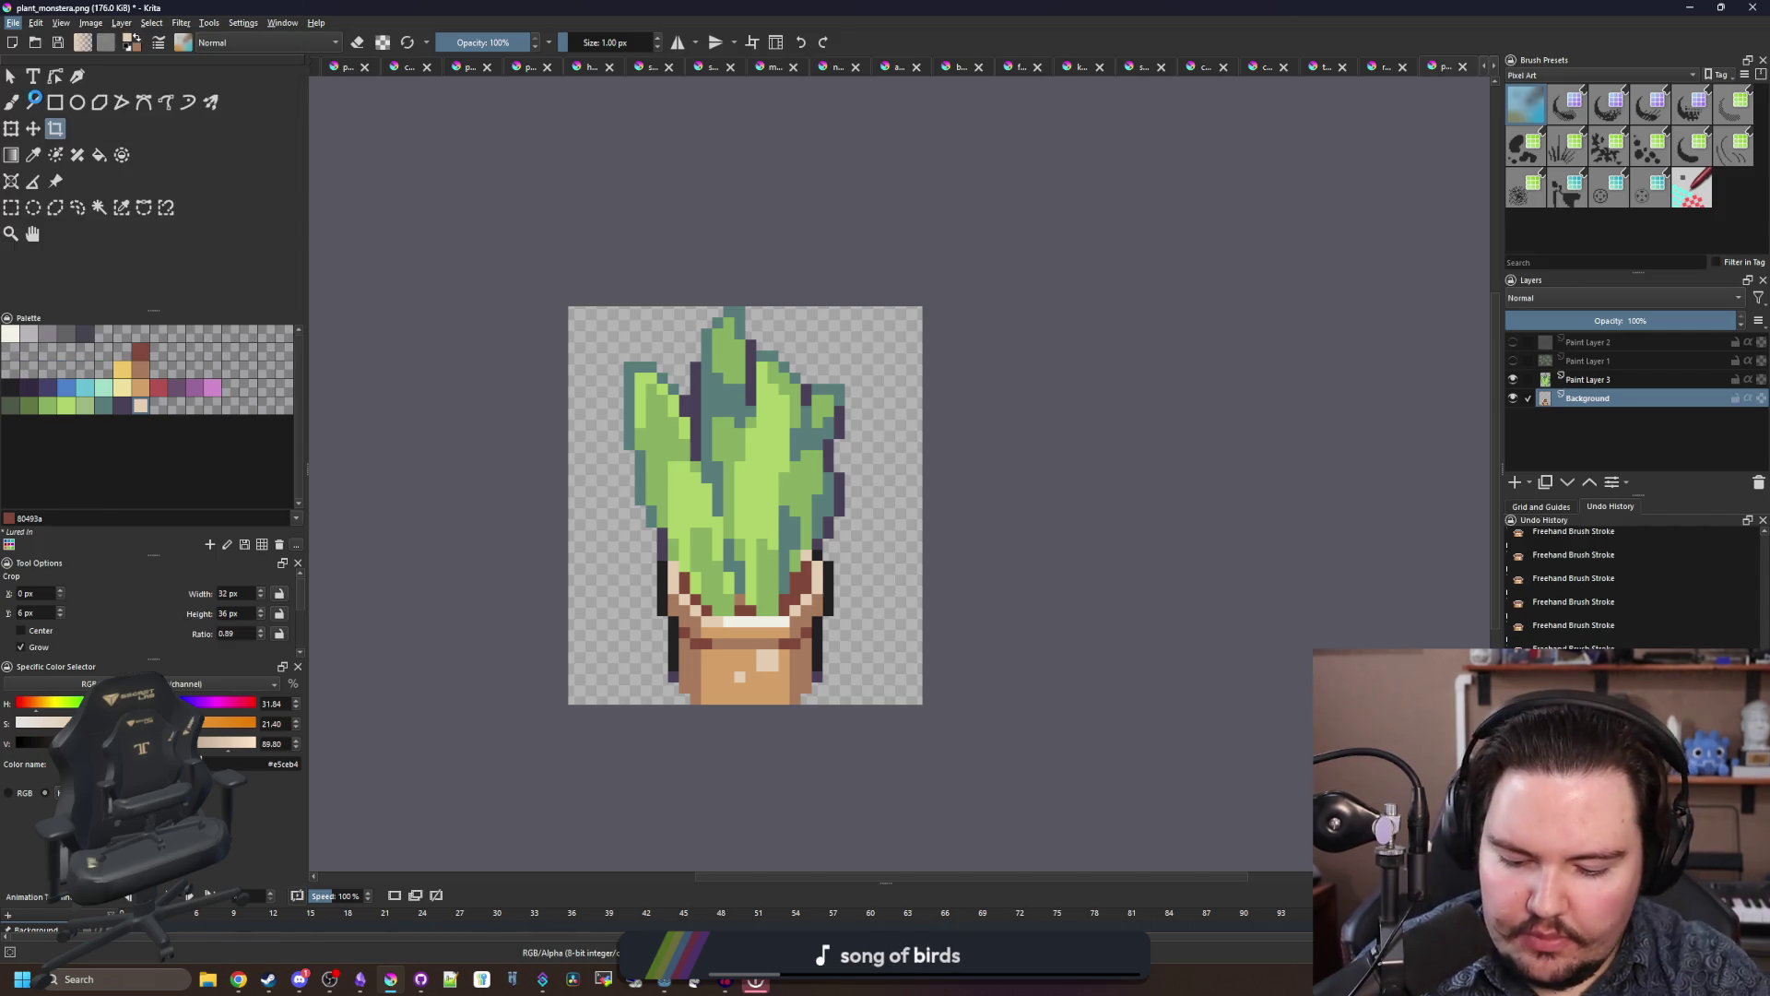
type("snake_plant")
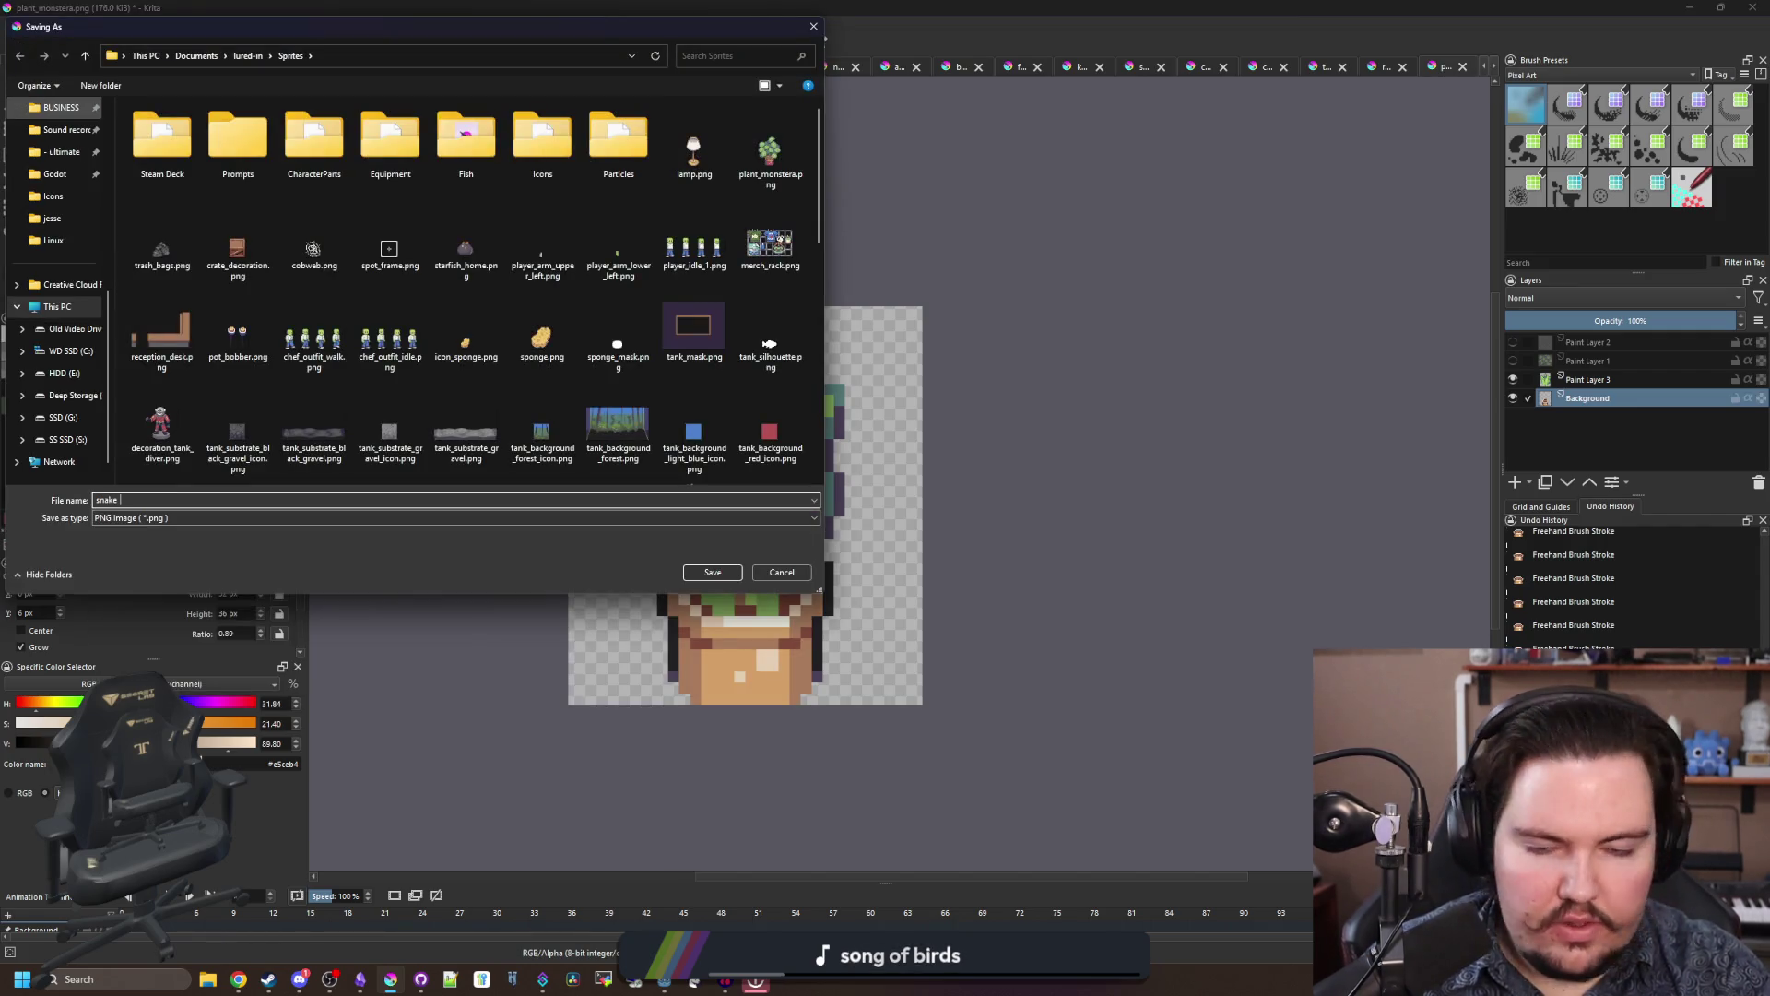
left_click(712, 572)
left_click(959, 641)
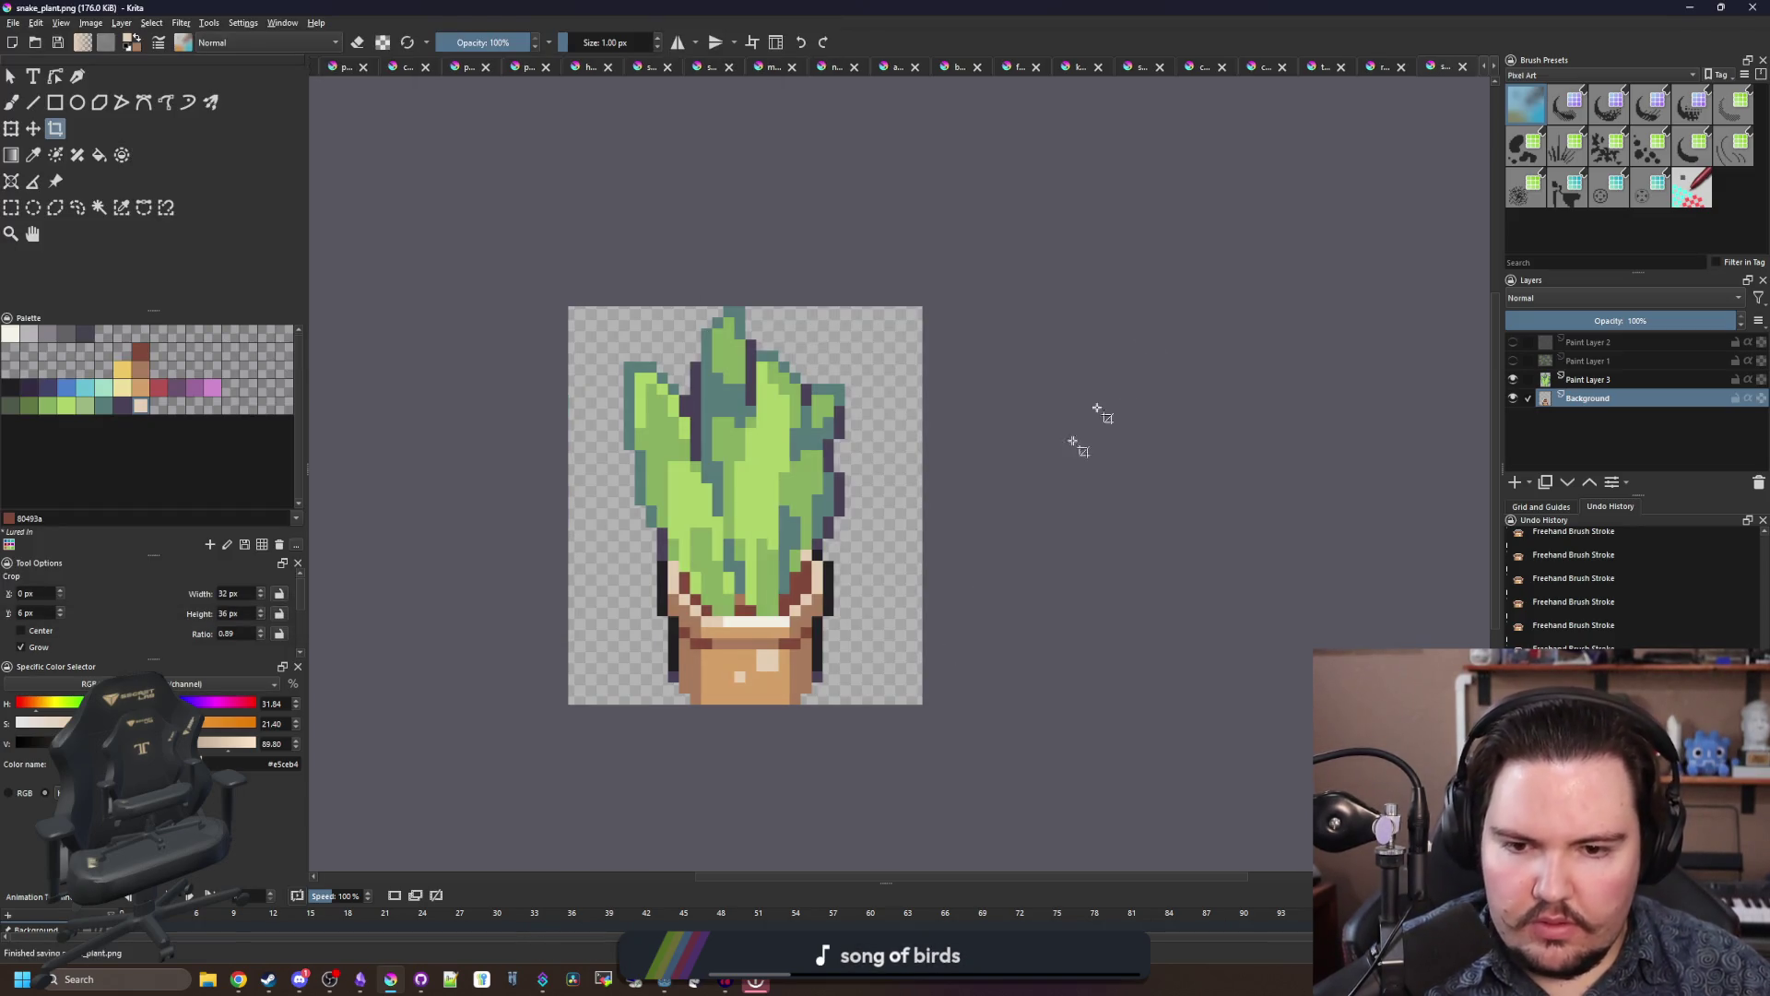
Step: Stop the running game in Godot and open the decorations table script
key("super+Down")
left_click(959, 523)
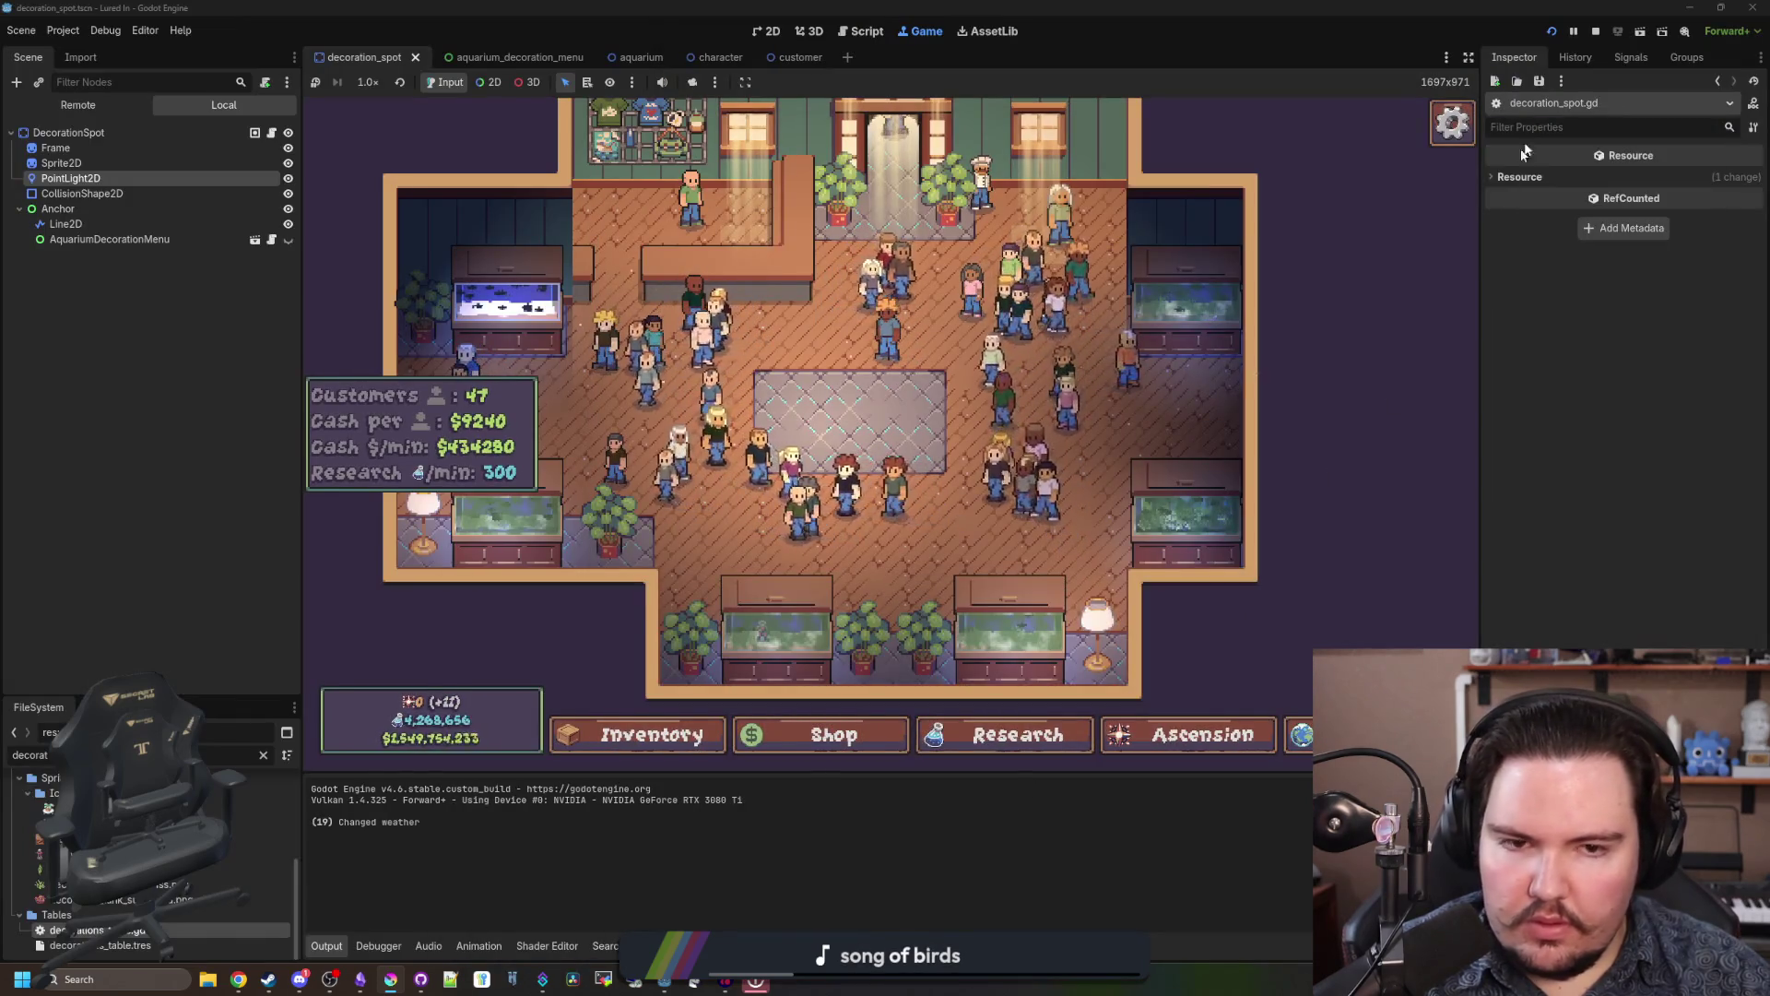
key("F8")
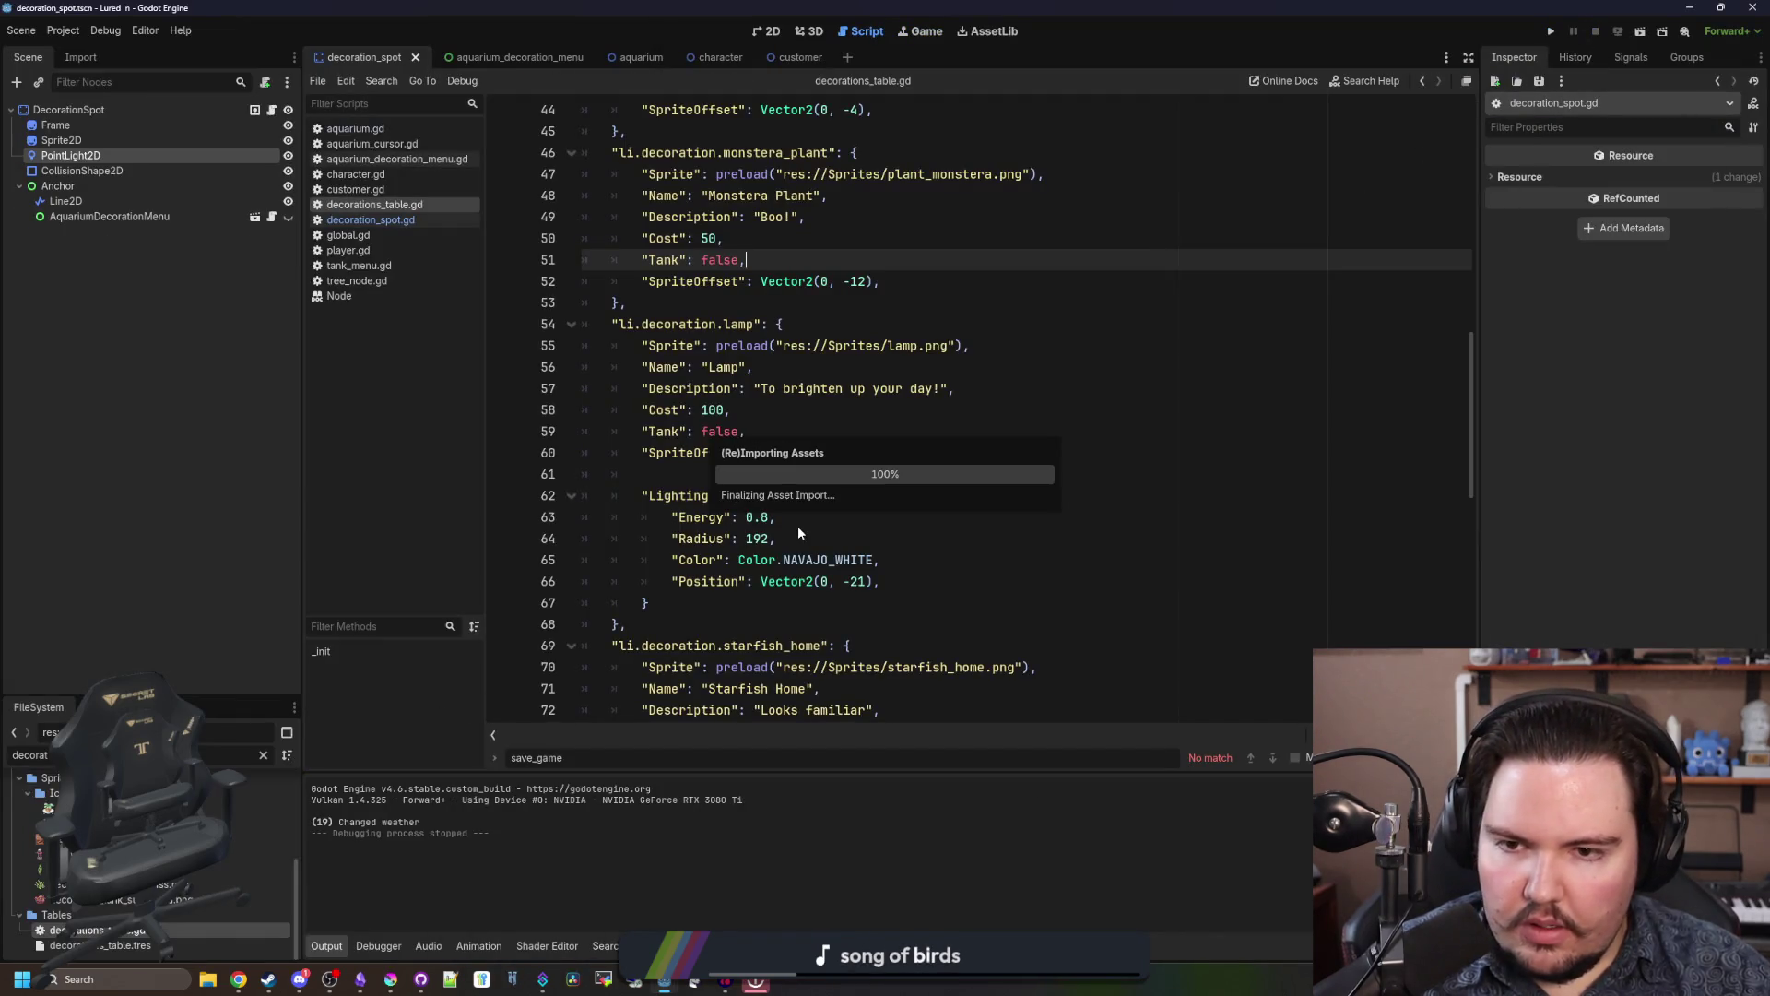
left_click(799, 525)
scroll(702, 429, "up", 3)
Step: Copy the monstera_plant entry and paste a duplicate right below it
left_click_drag(678, 497, 503, 352)
key("ctrl+c")
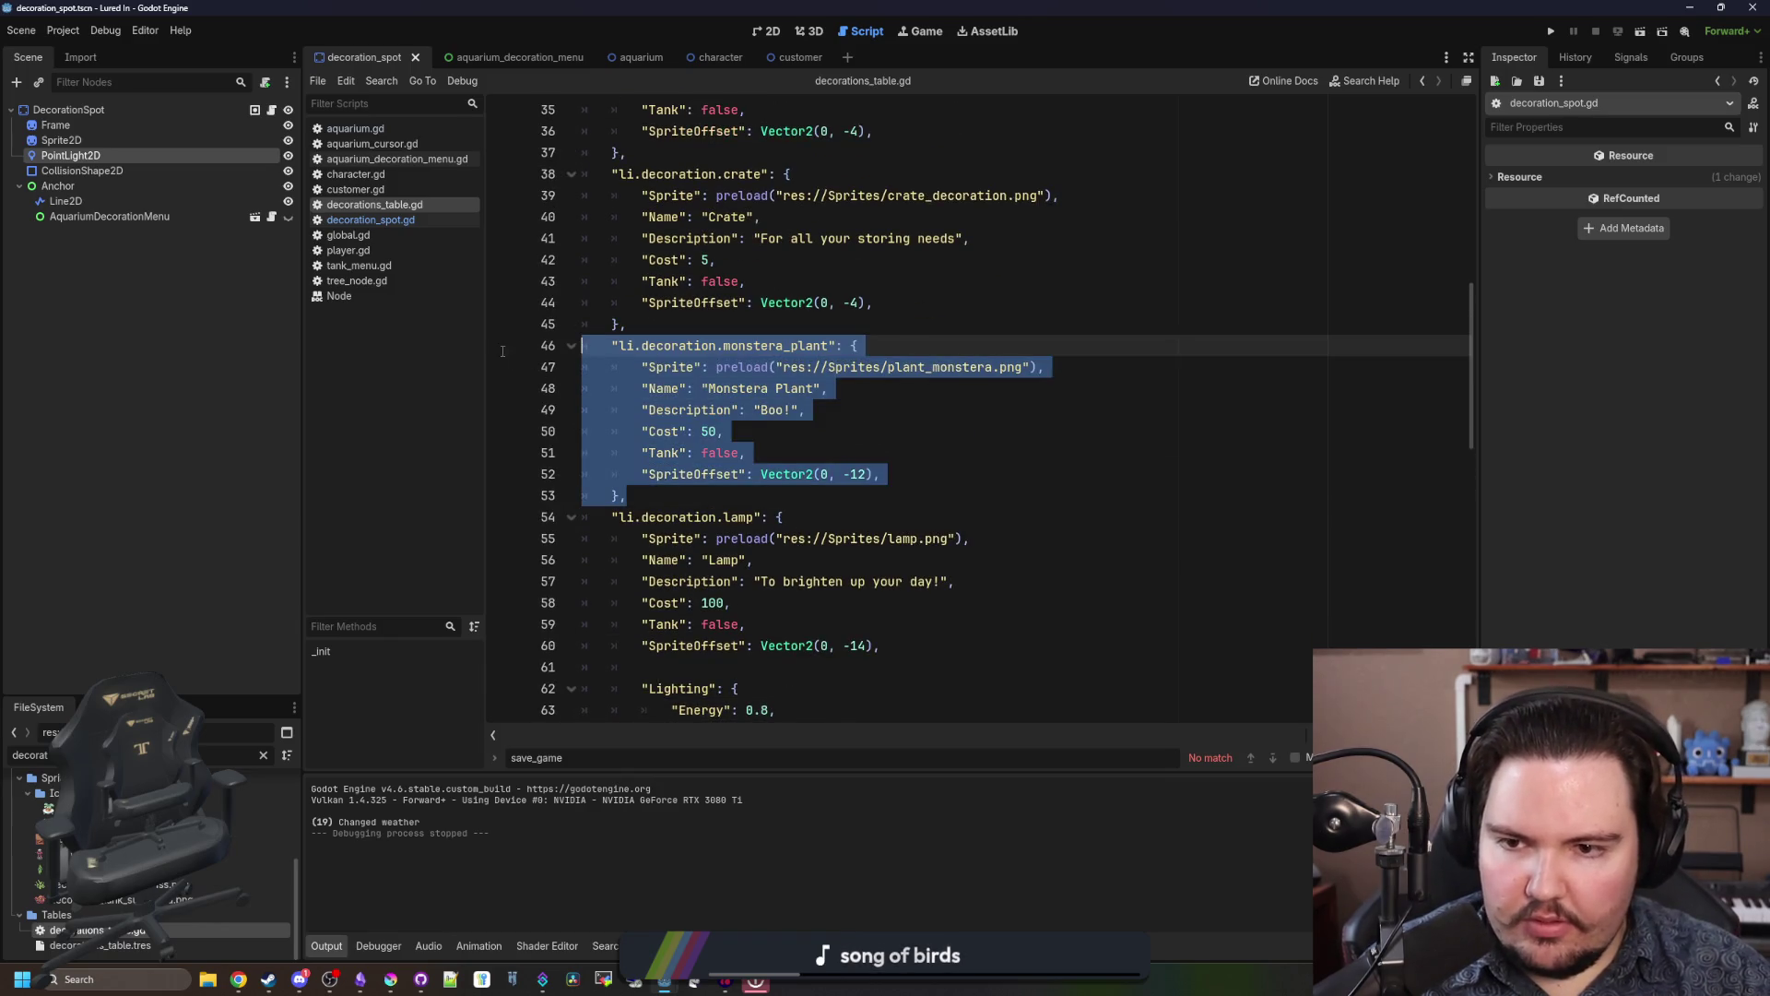
left_click(704, 493)
scroll(728, 467, "down", 3)
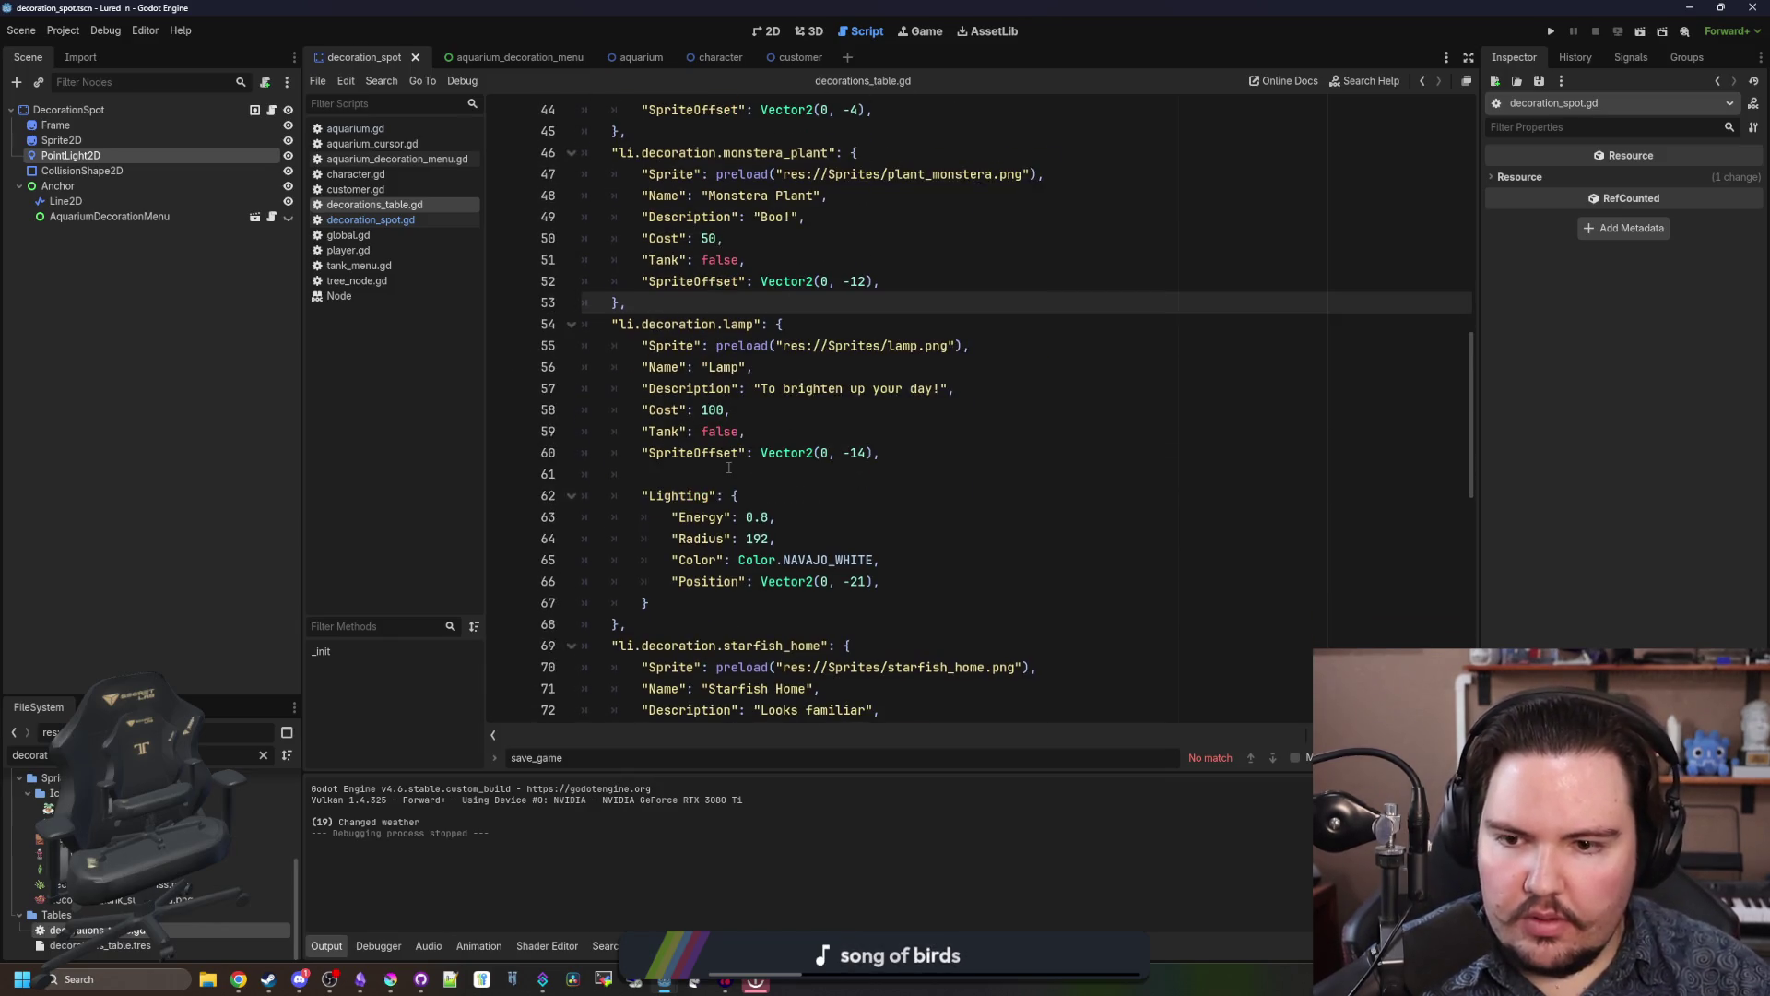
left_click(665, 621)
left_click(648, 297)
key("Return")
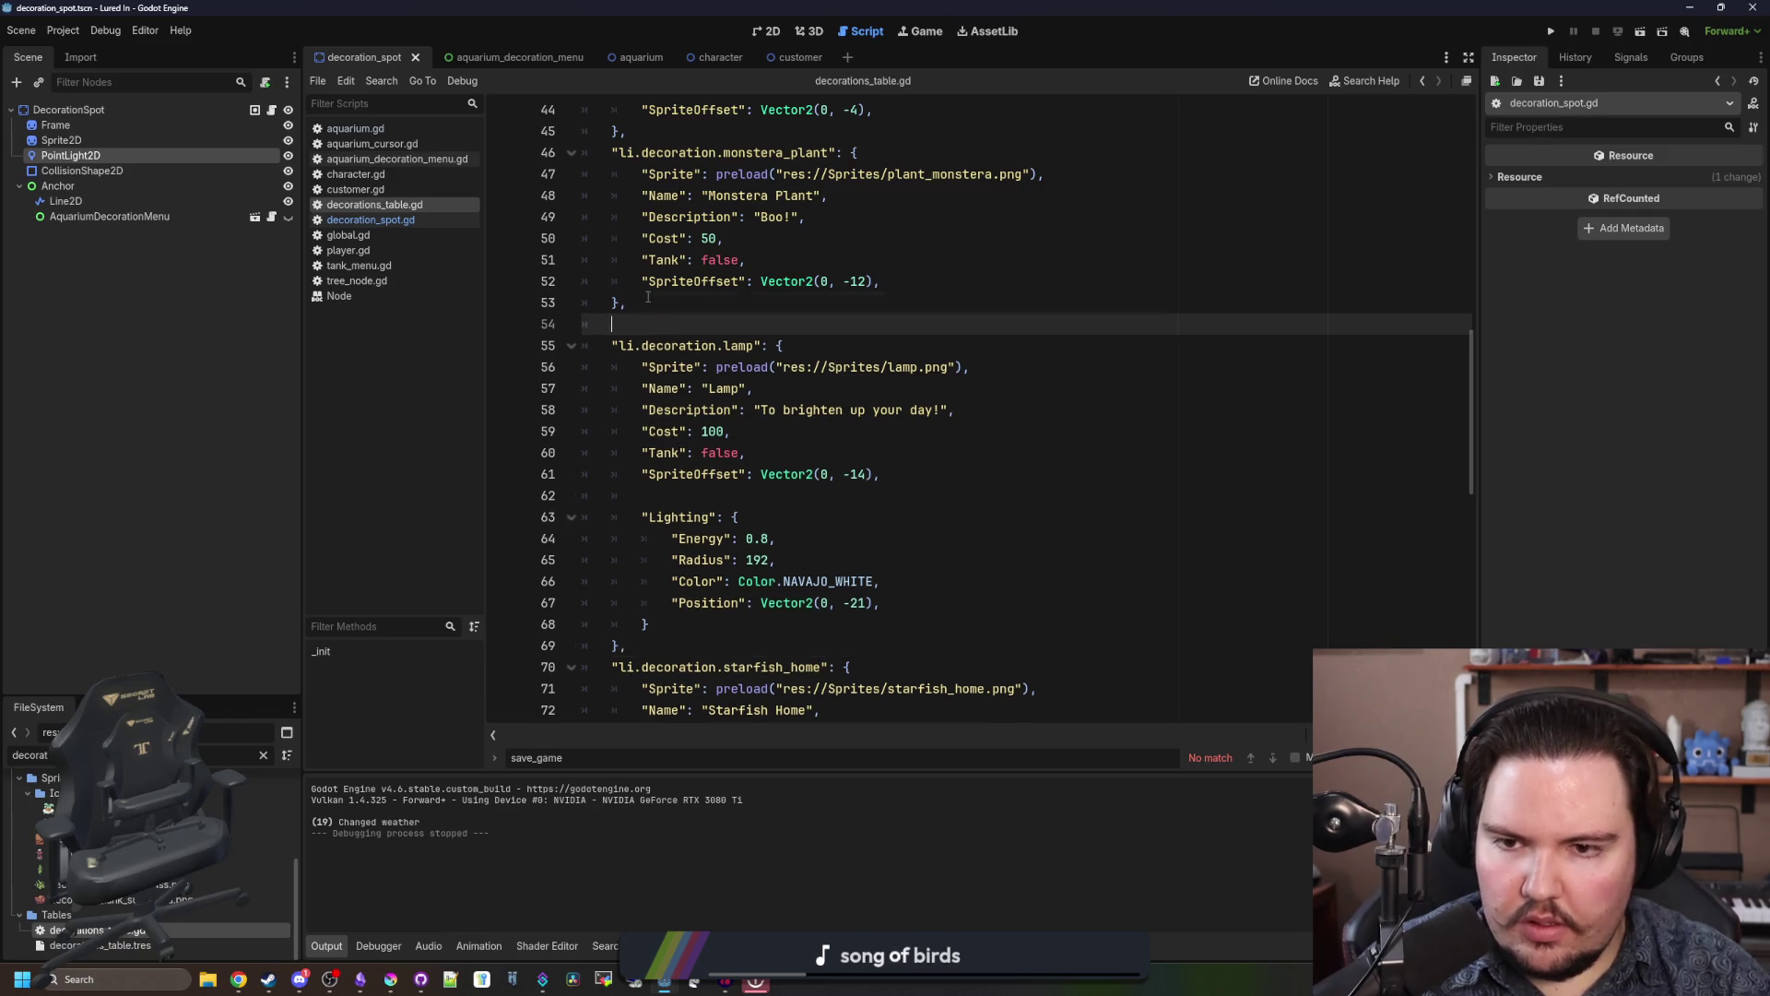
key("ctrl+v")
left_click(642, 324)
key("BackSpace")
Step: Edit the copy to key snake_plant, sprite snake_plant.png, name Snake Plant, cost 80
left_click(719, 410)
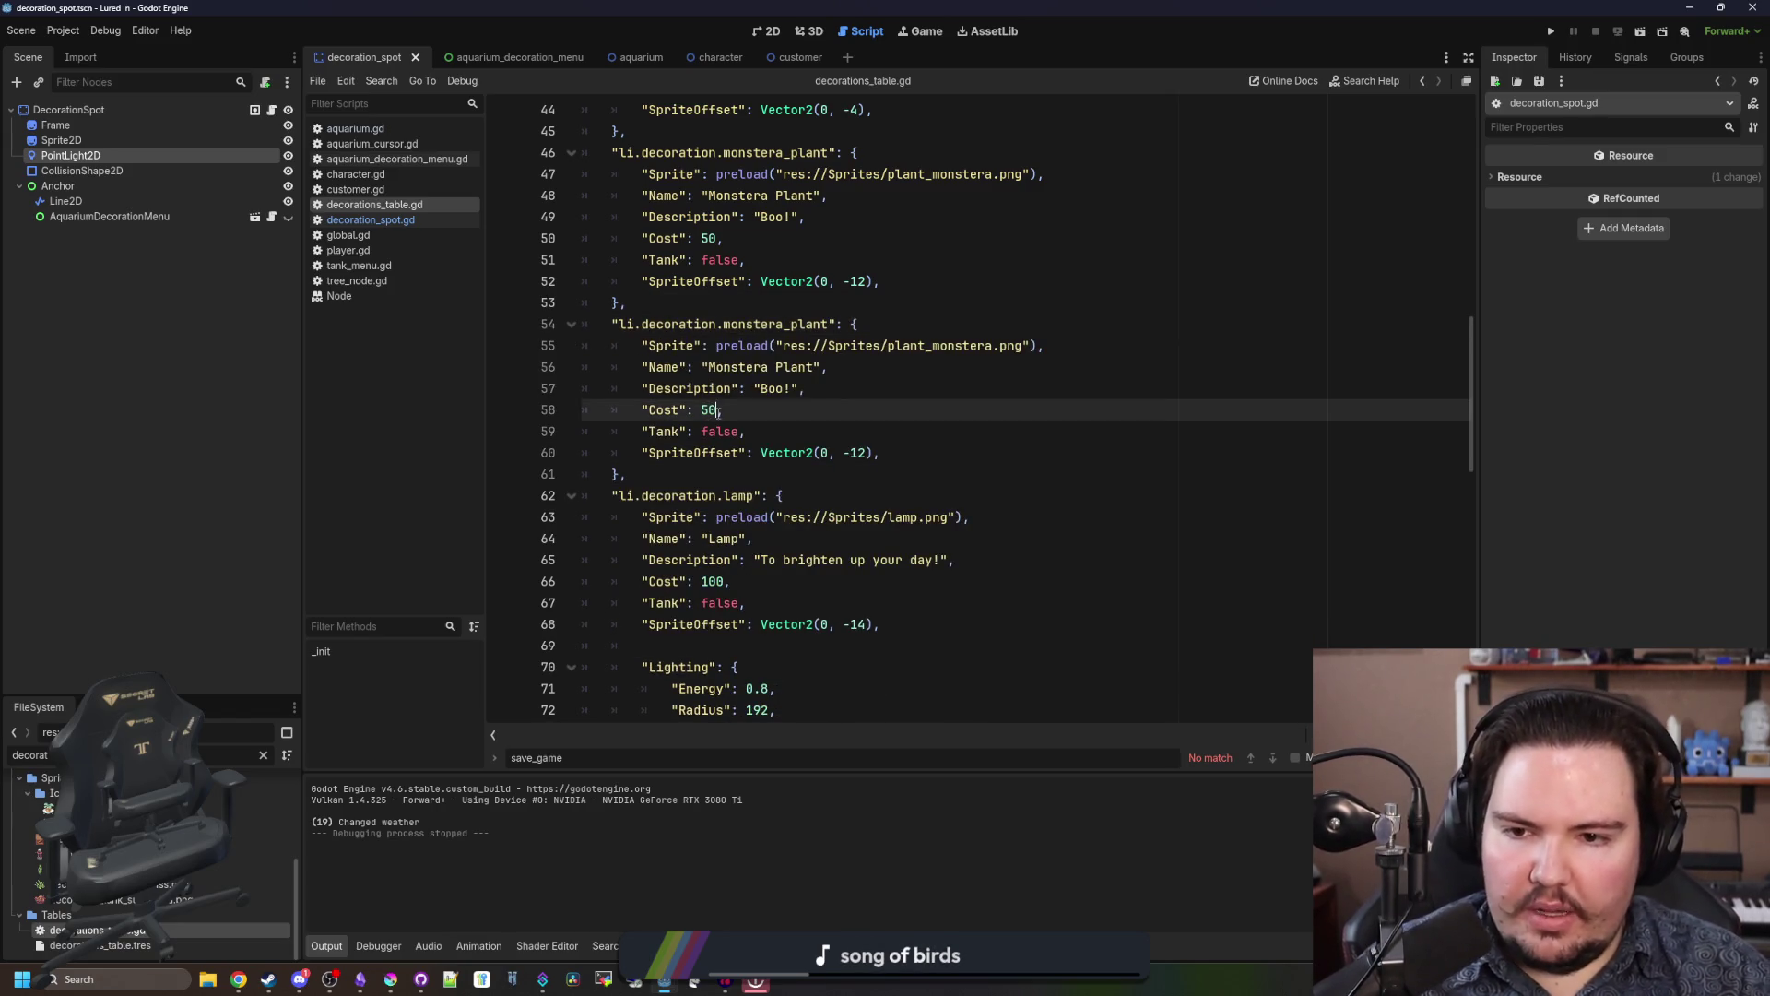
type("8")
double_click(814, 324)
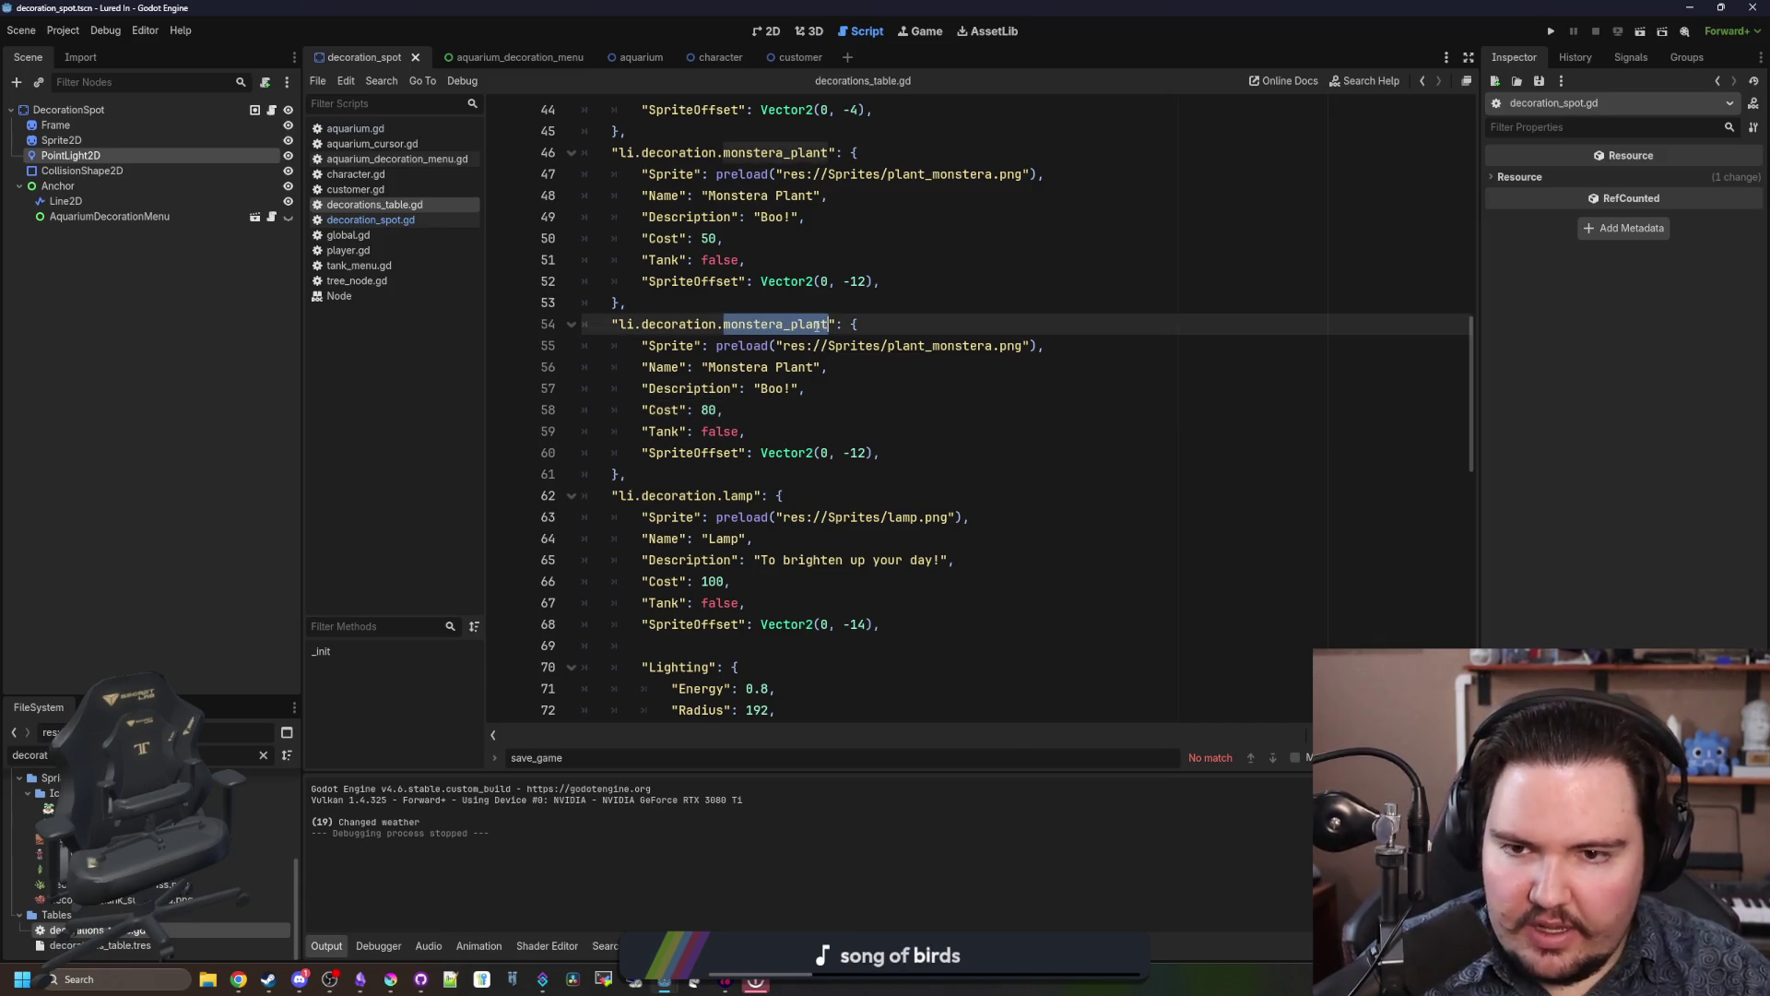
type("snak")
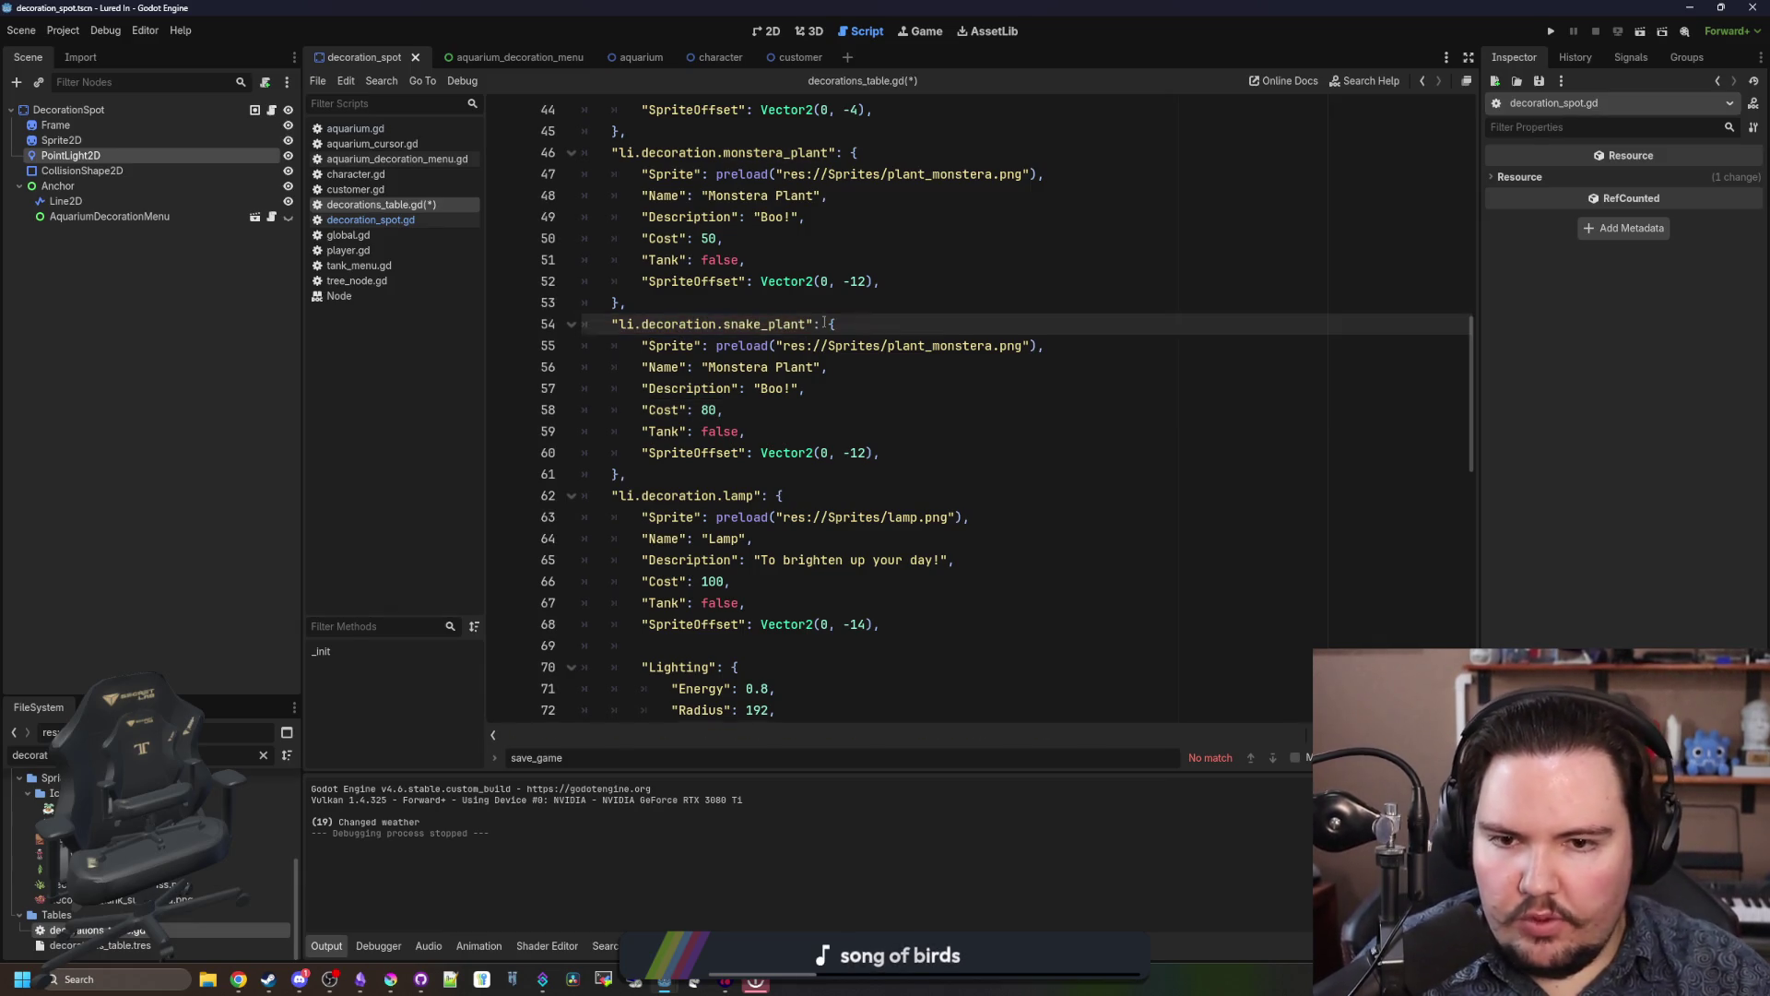
double_click(940, 346)
key("BackSpace")
type("snake")
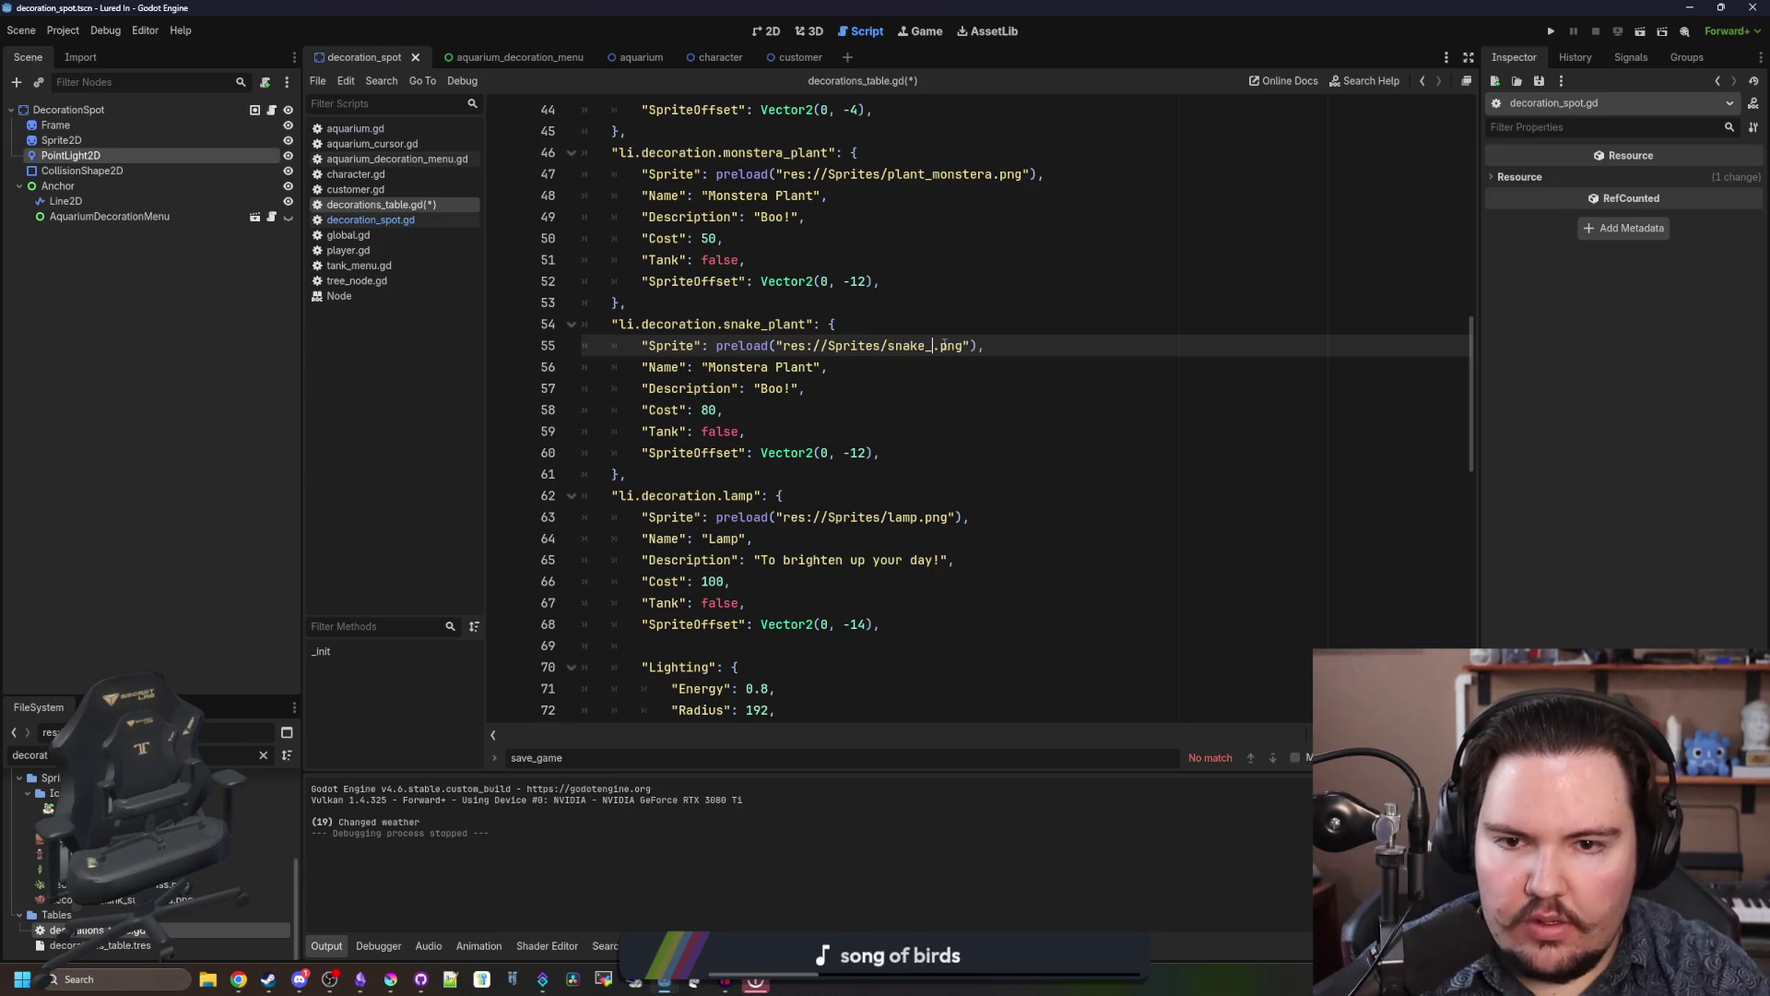
type("plant")
key("Return")
double_click(779, 368)
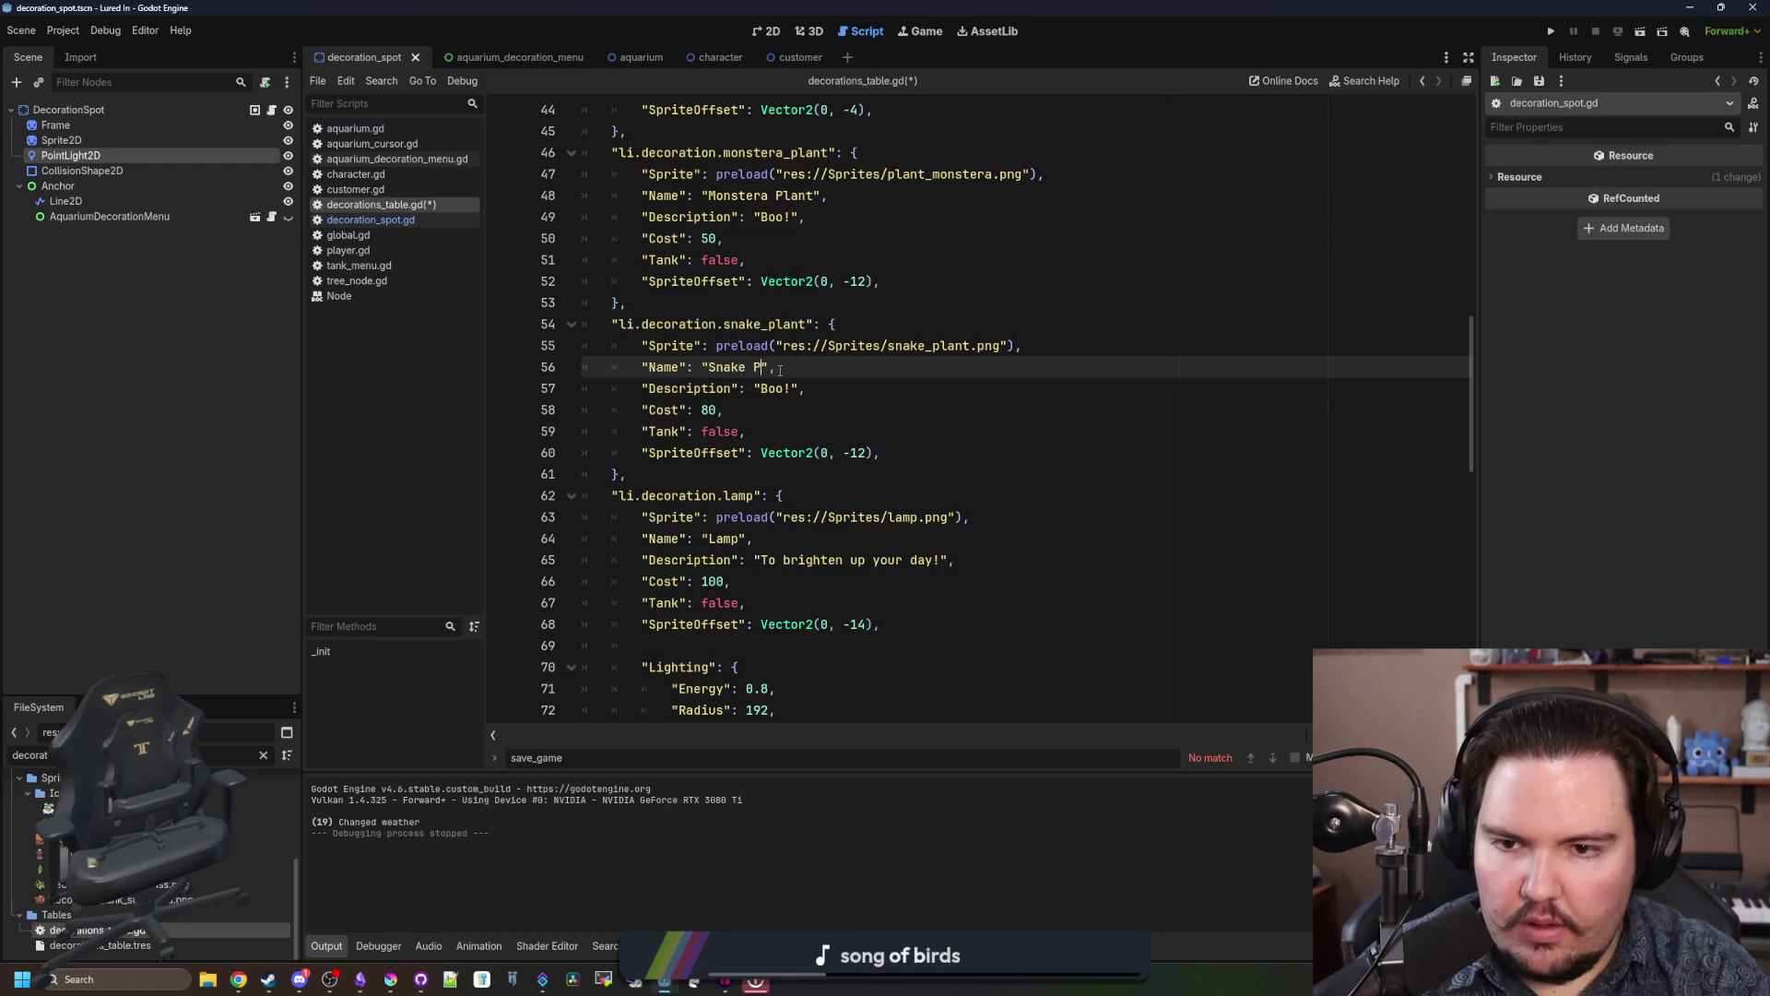
type("lant")
double_click(773, 388)
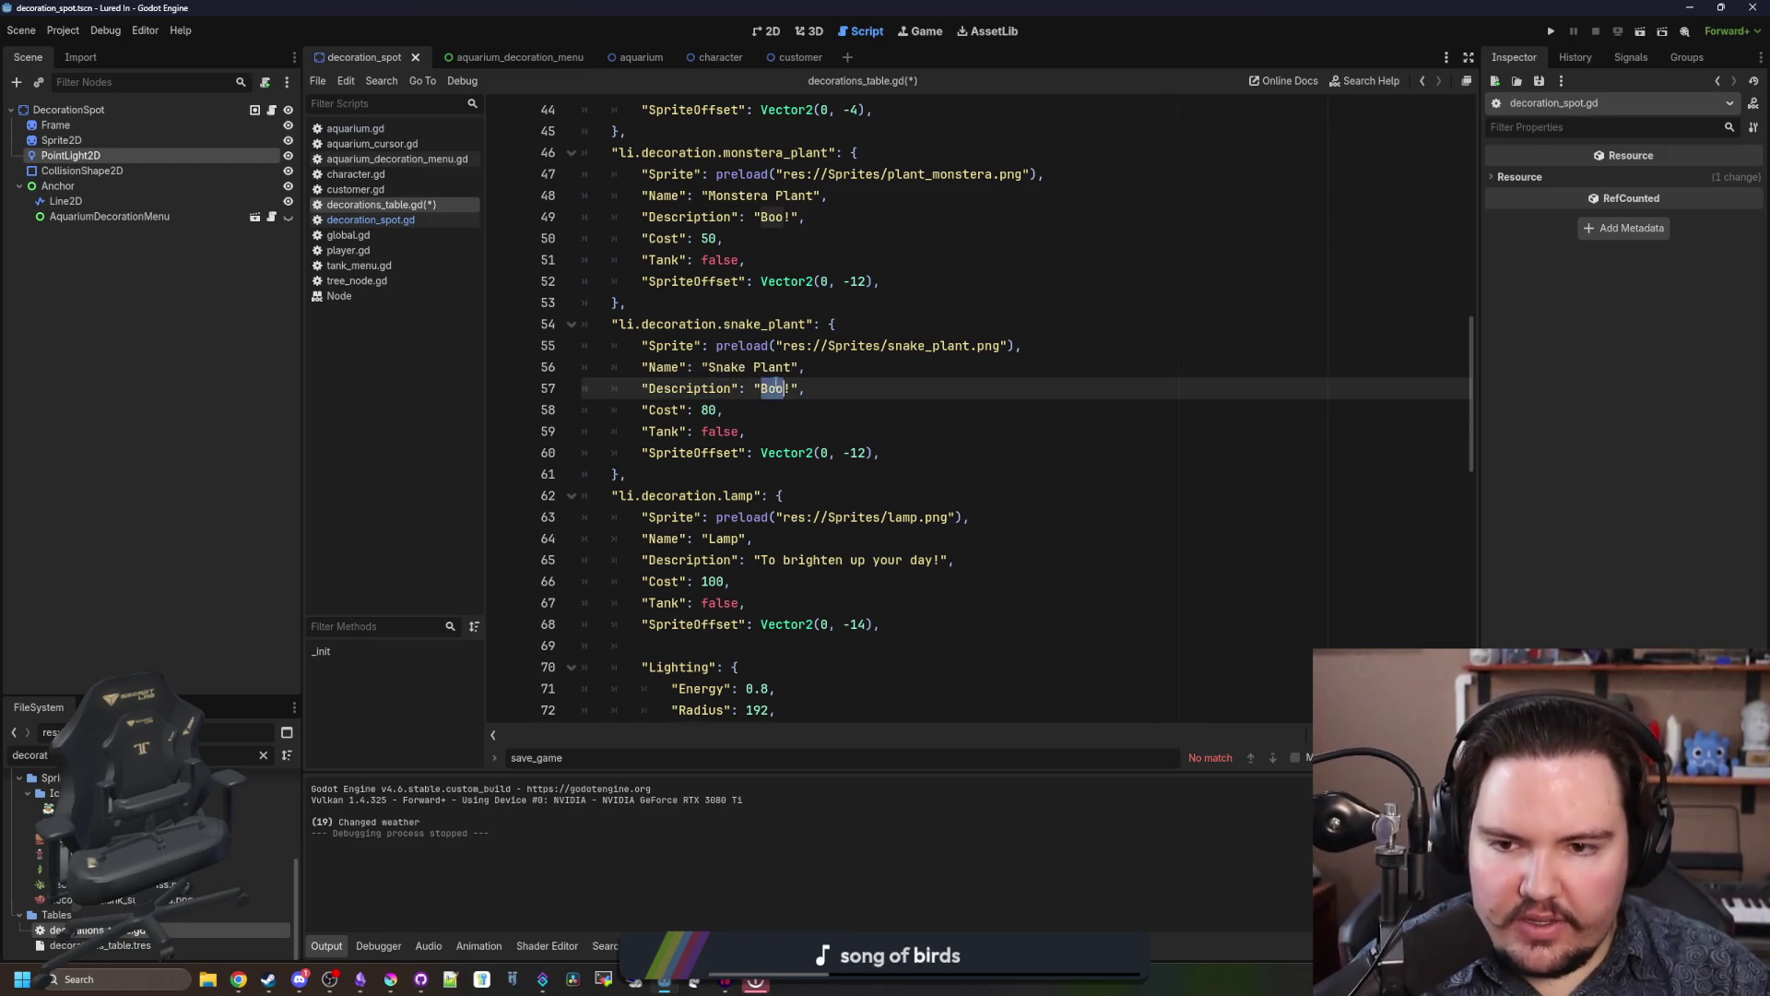
left_click(778, 418)
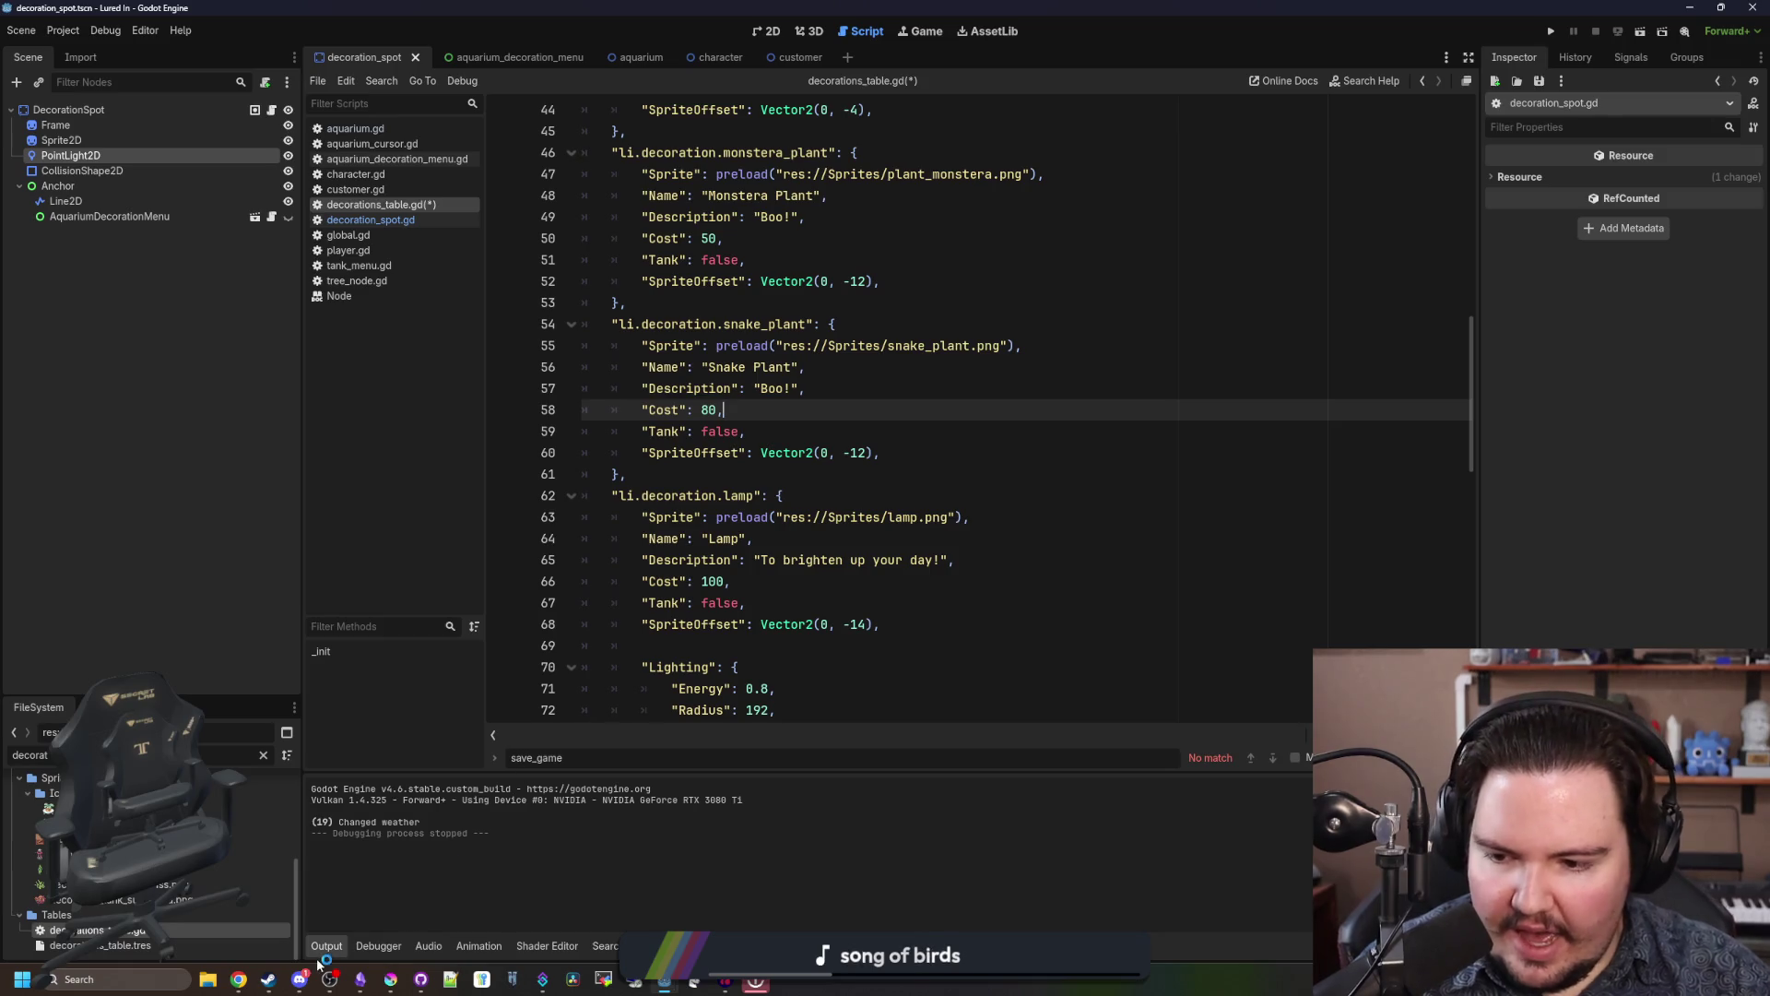
Step: Switch back to Krita and maximize its window
mouse_move(302, 974)
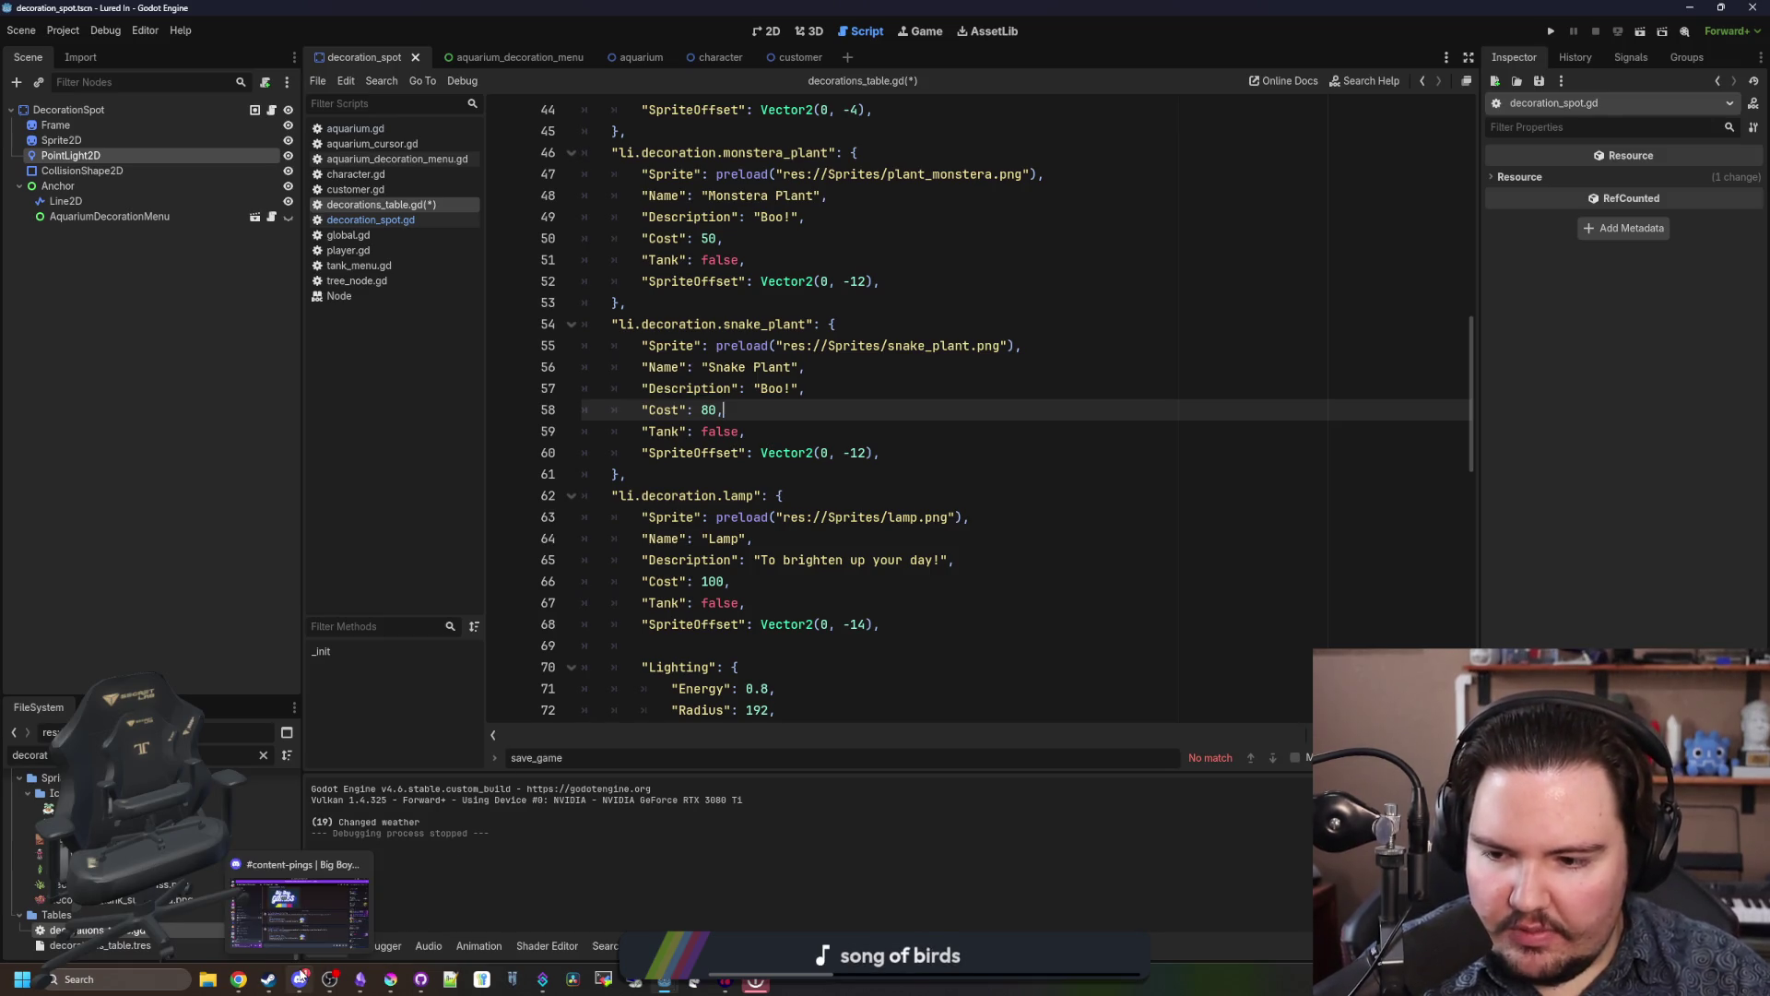
left_click(403, 983)
double_click(879, 594)
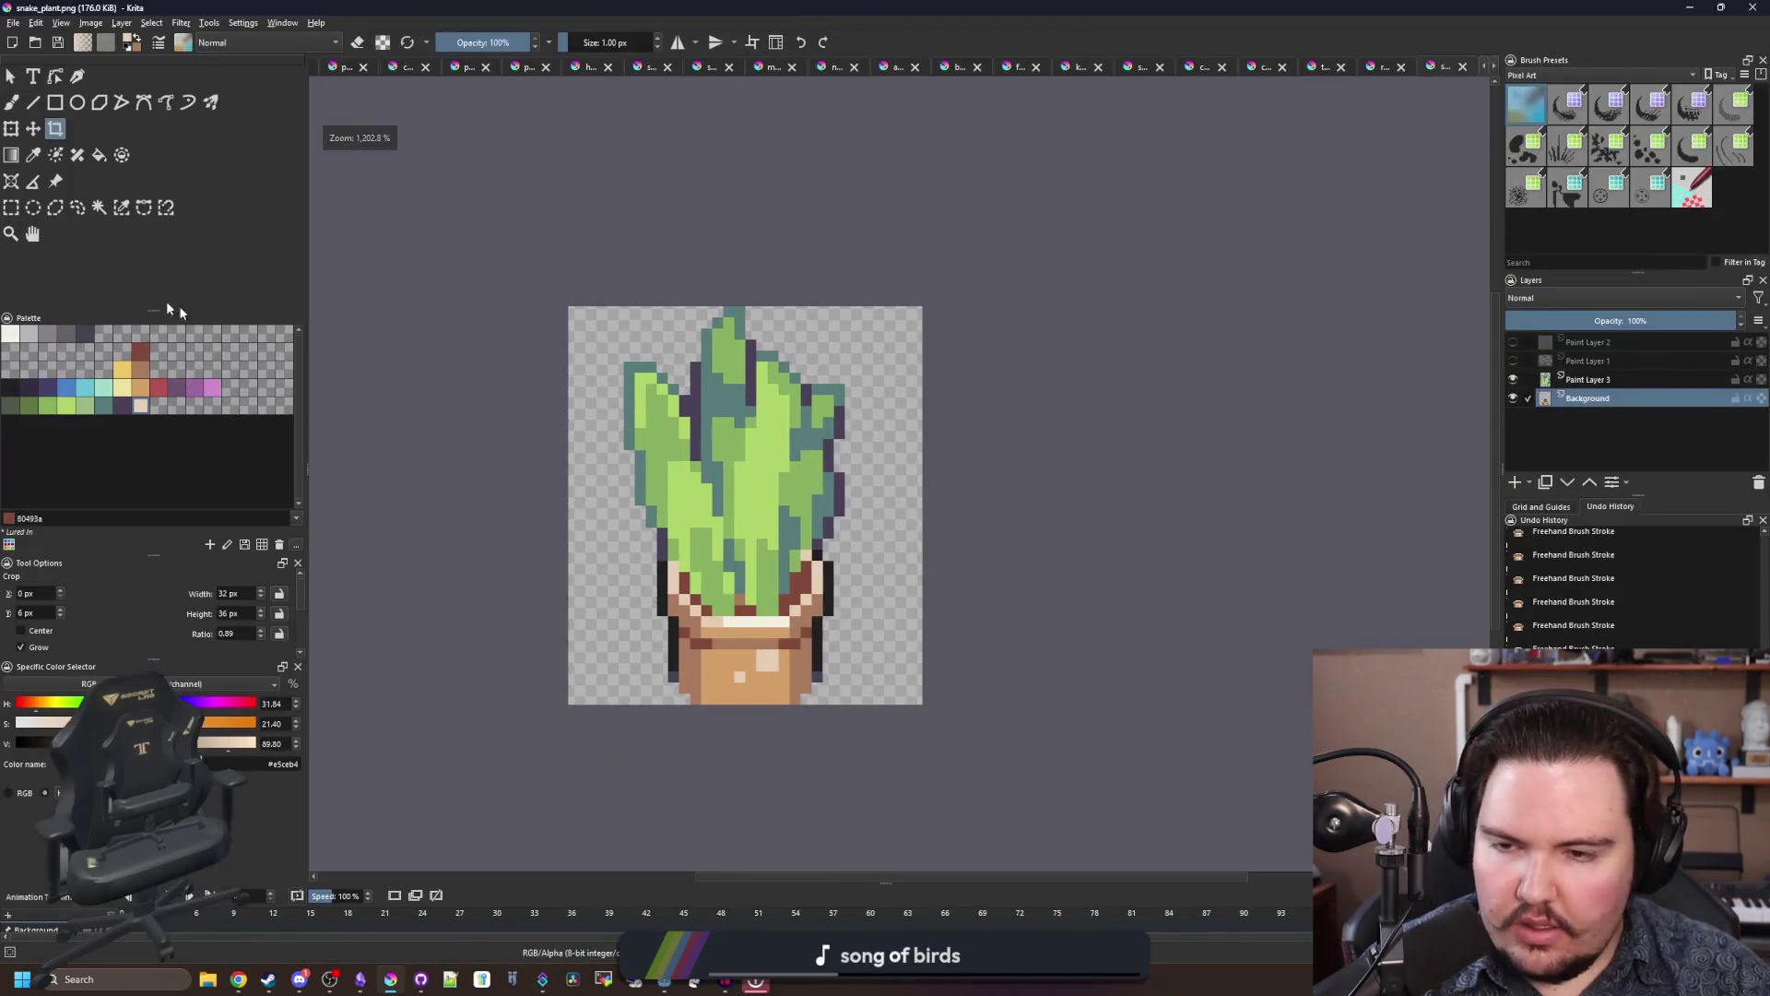
Step: Draw a rectangular selection from the canvas top-left corner to the middle of the leaves
left_click(16, 210)
mouse_move(574, 307)
left_mouse_down()
mouse_move(683, 686)
mouse_move(820, 703)
mouse_move(921, 511)
left_mouse_up()
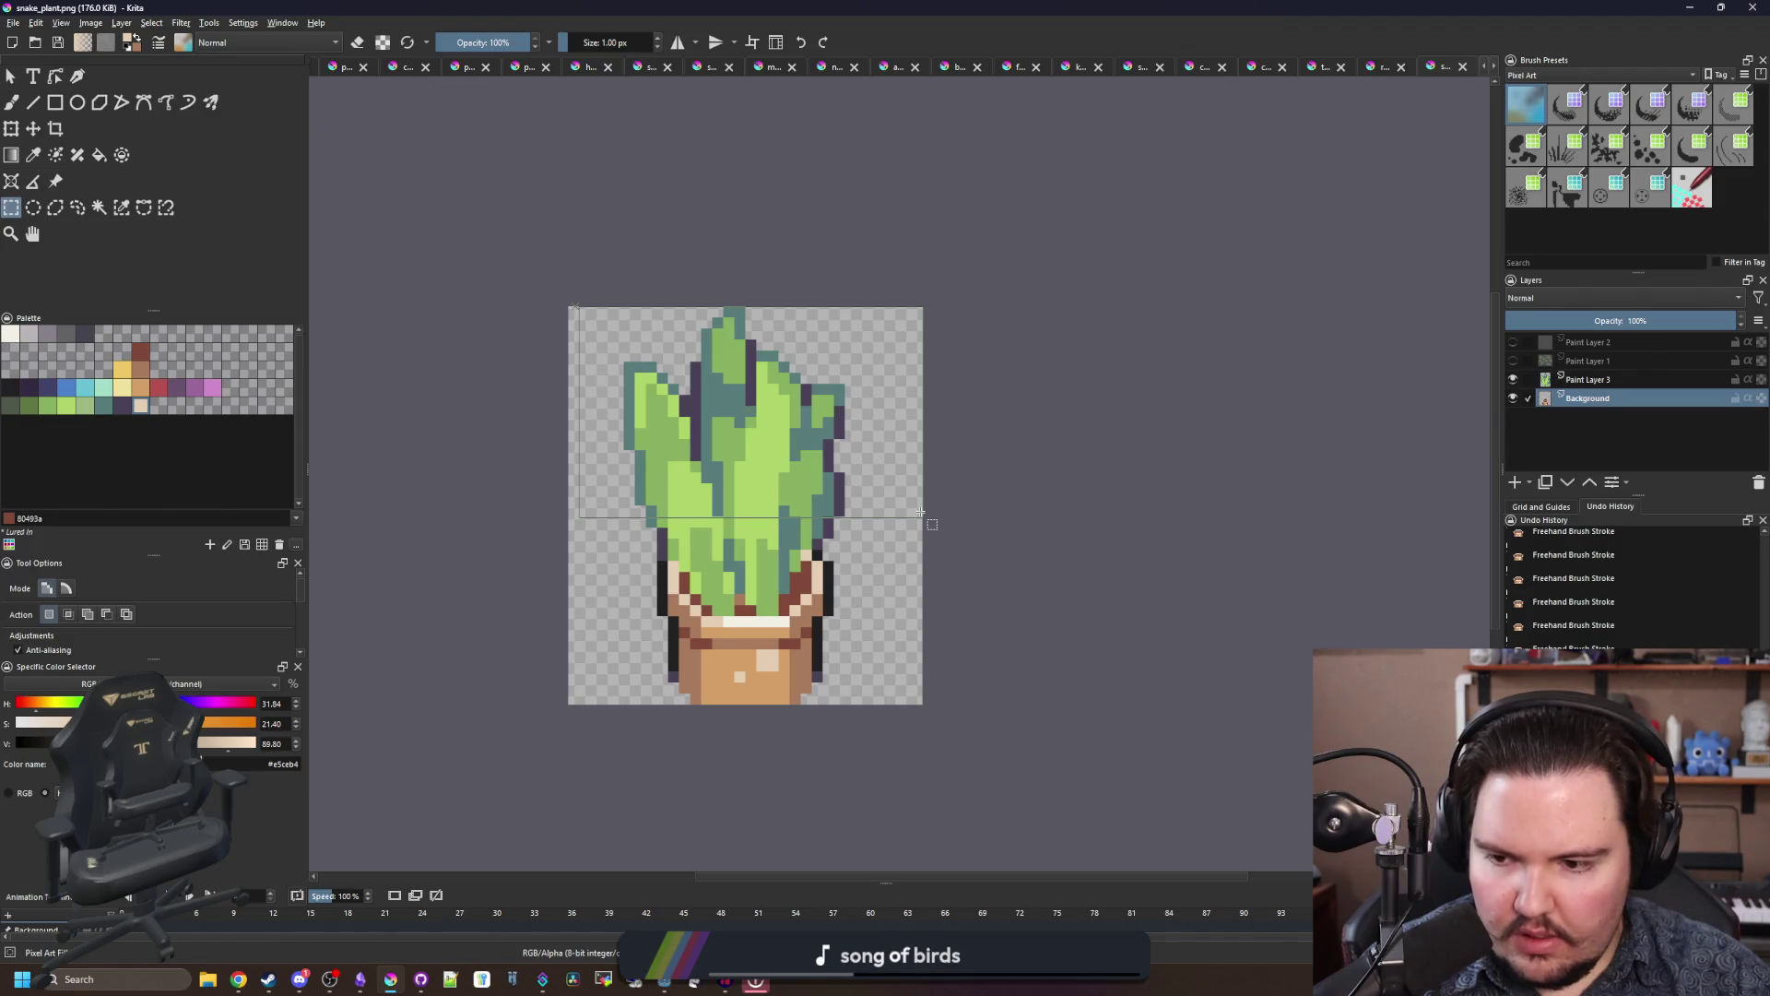
left_click_drag(921, 511, 921, 511)
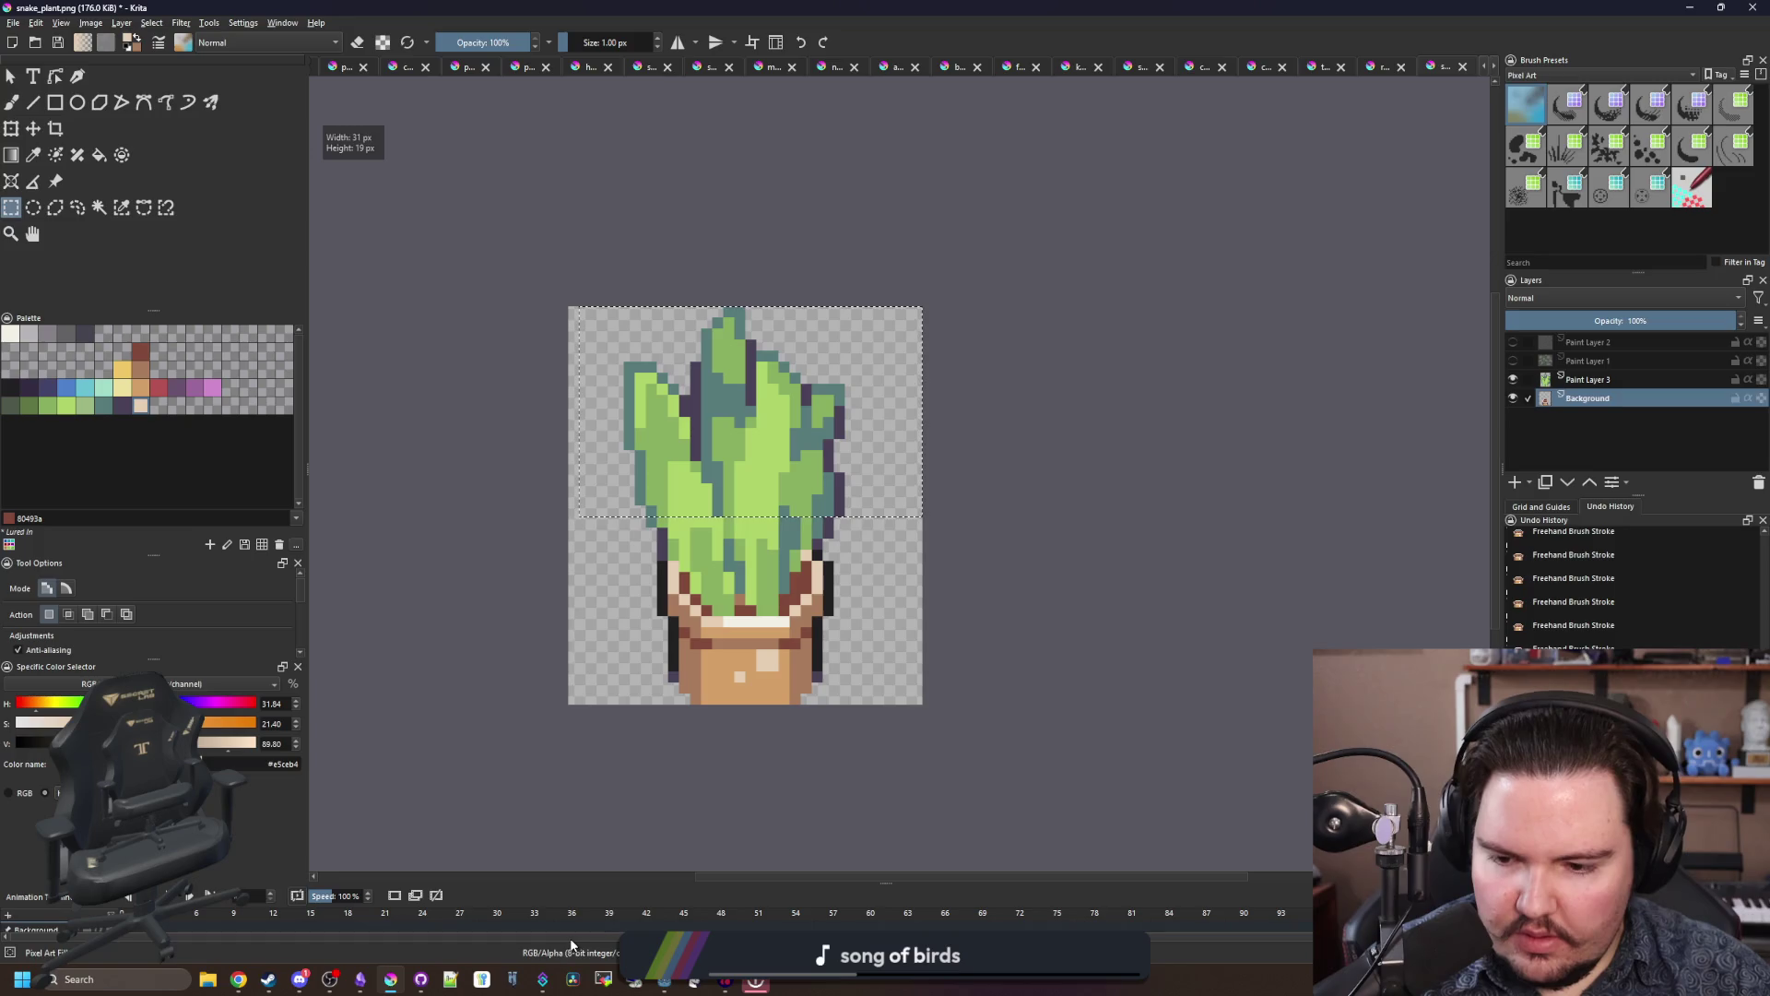
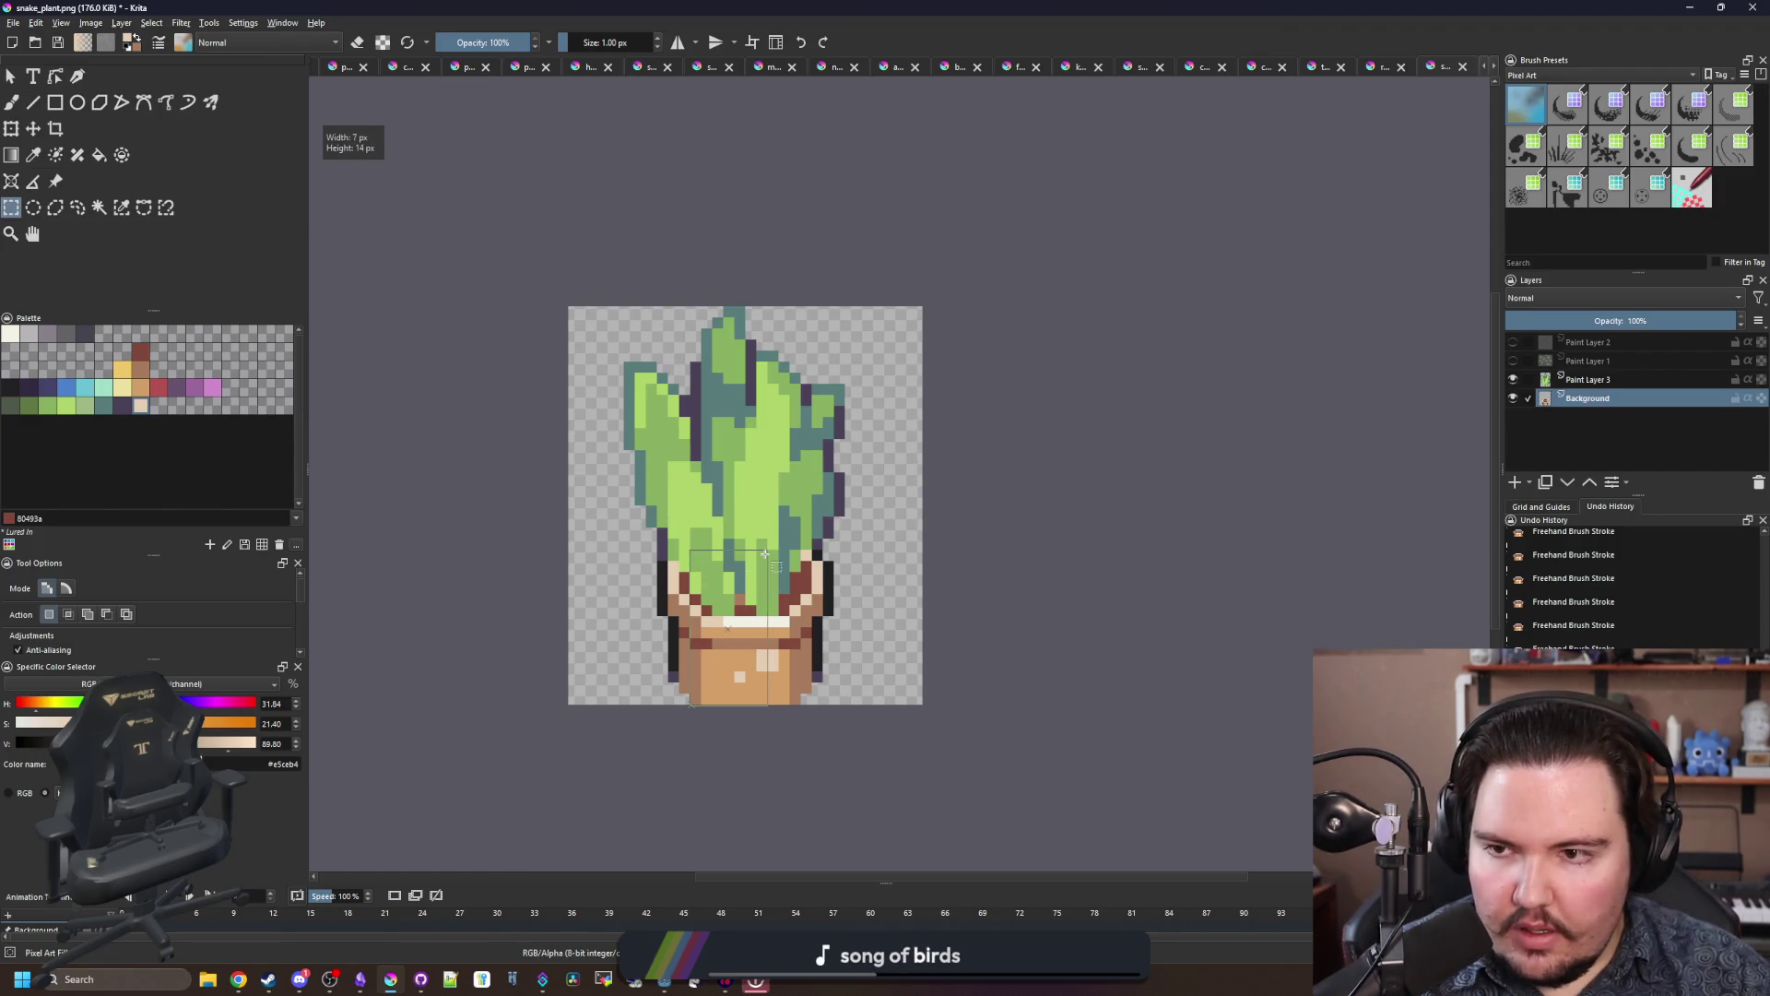
Step: Select a thin strip of pixels in the snake plant sprite and shift it, then go back to Godot
left_click_drag(785, 504, 722, 661)
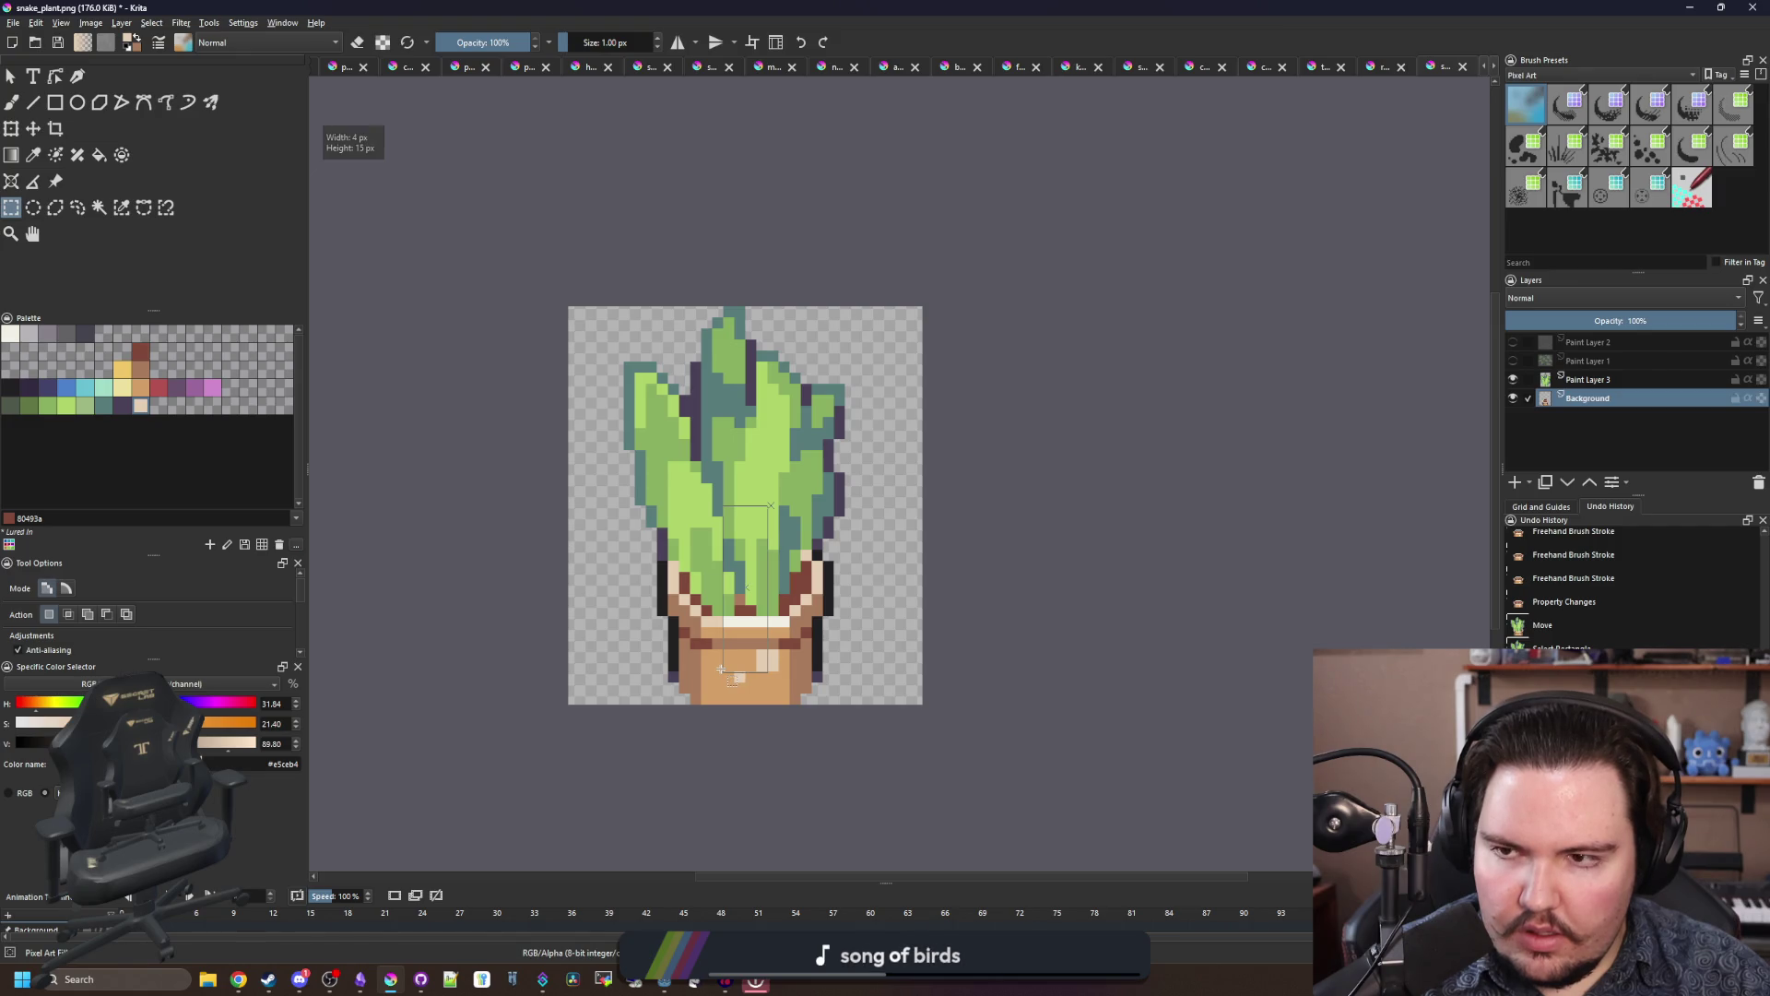
left_click_drag(720, 667, 722, 658)
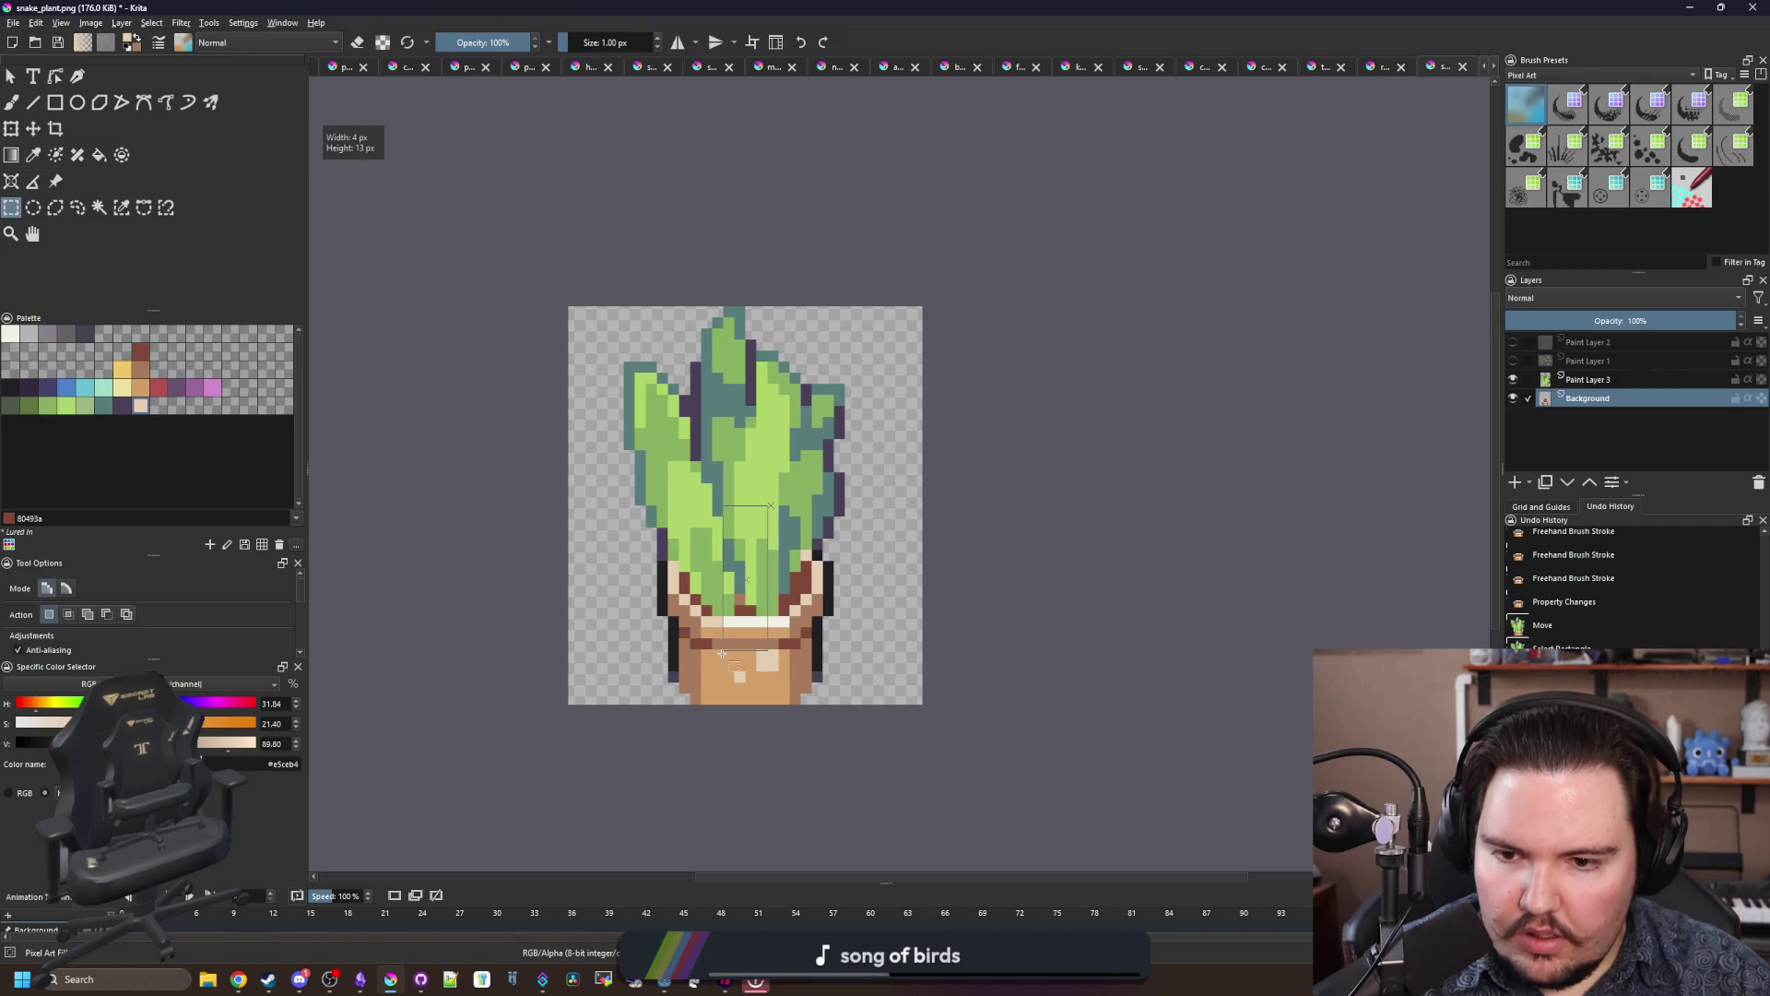
key("alt+Tab")
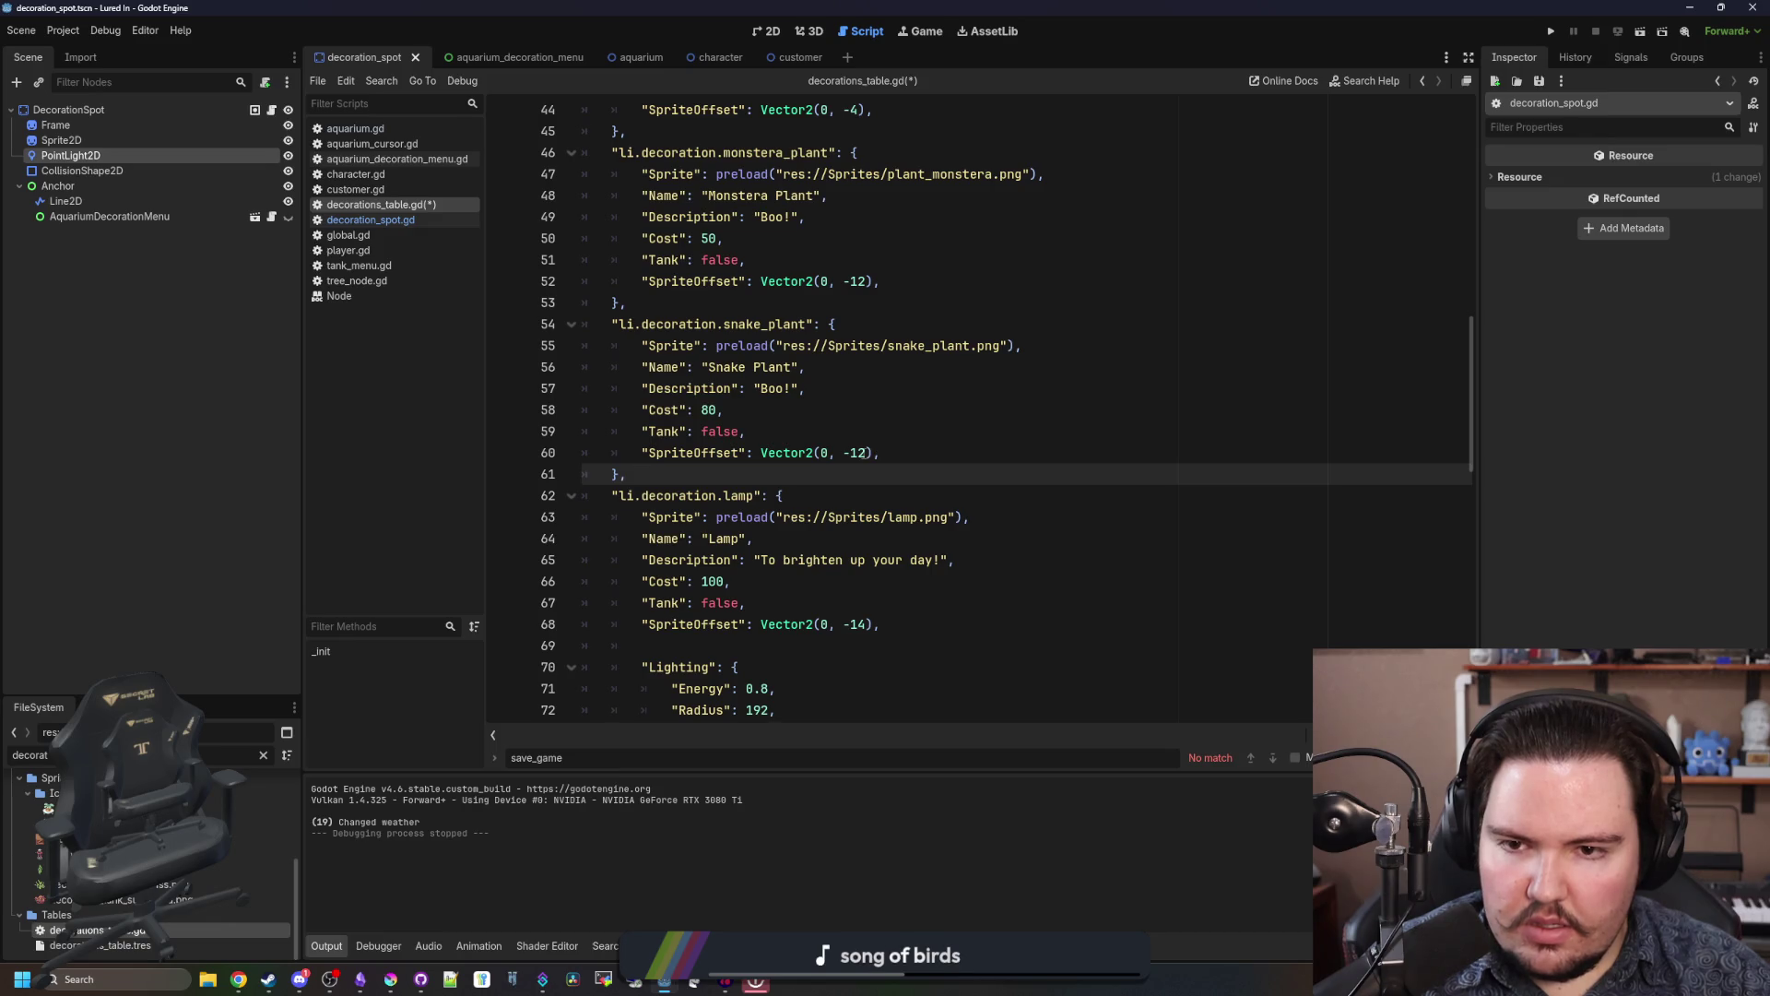
Step: Check the snake_plant entry's sprite offset and cost lines in decorations_table.gd, then return to Krita
left_click(863, 452)
scroll(867, 438, "up", 1)
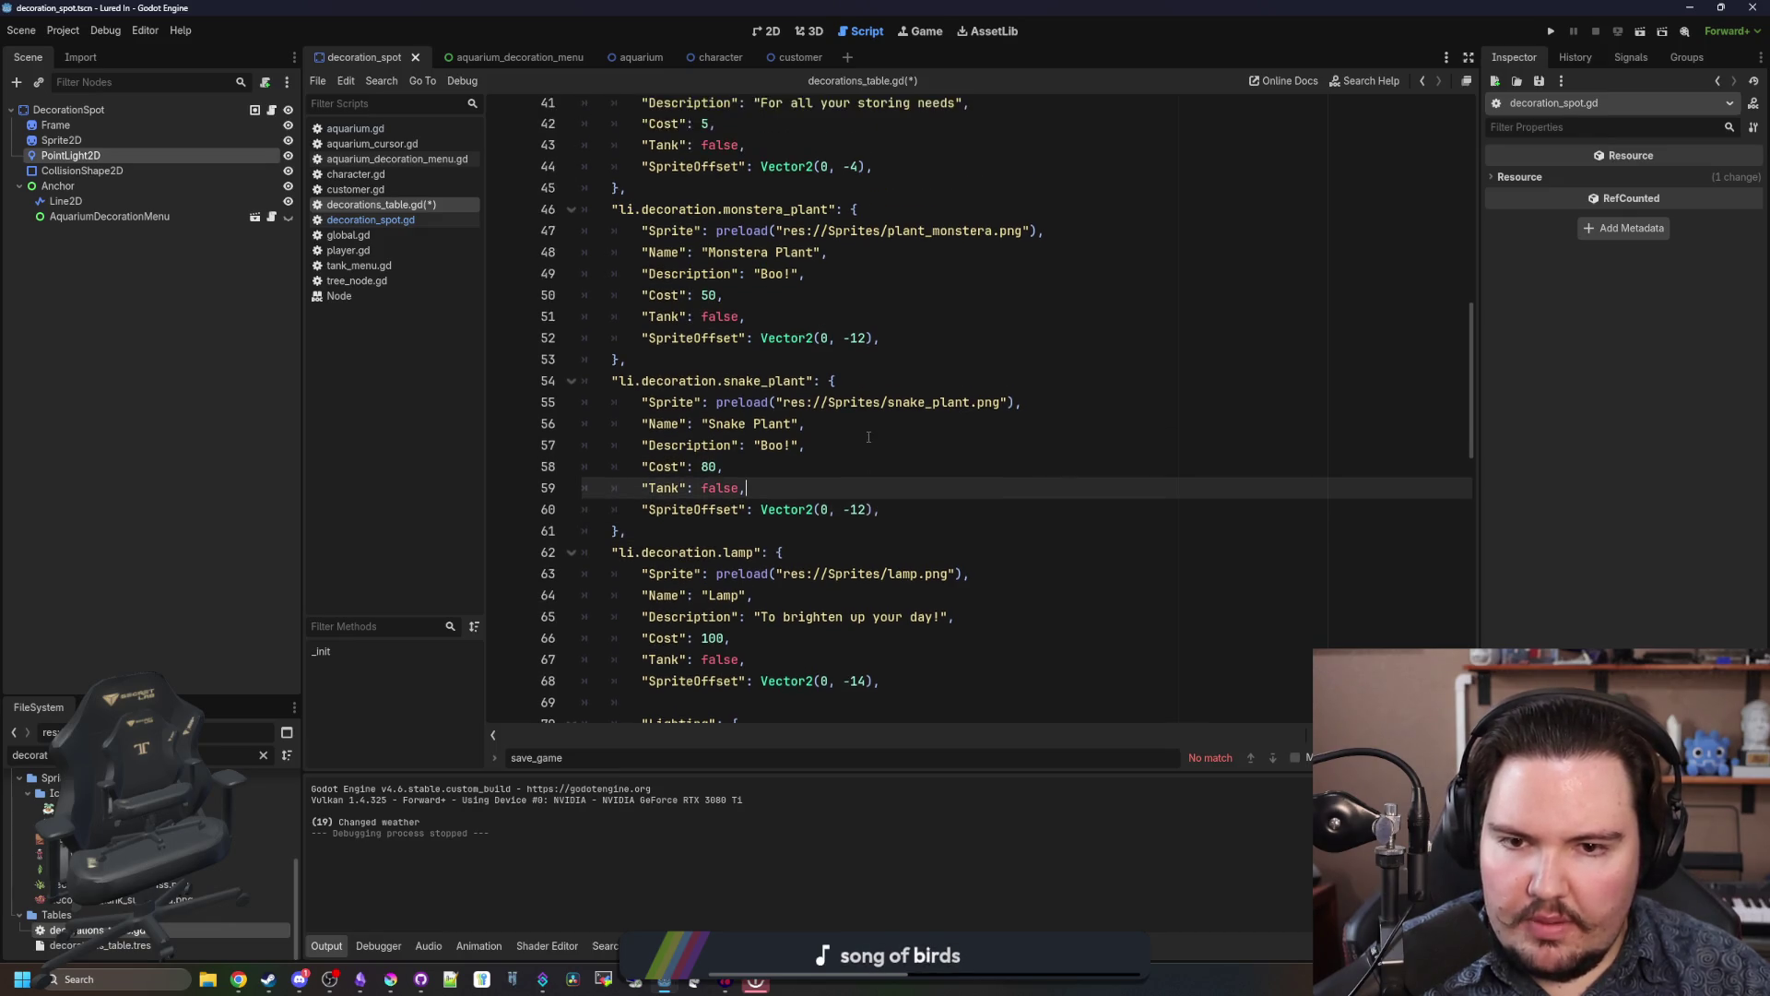
left_click(859, 366)
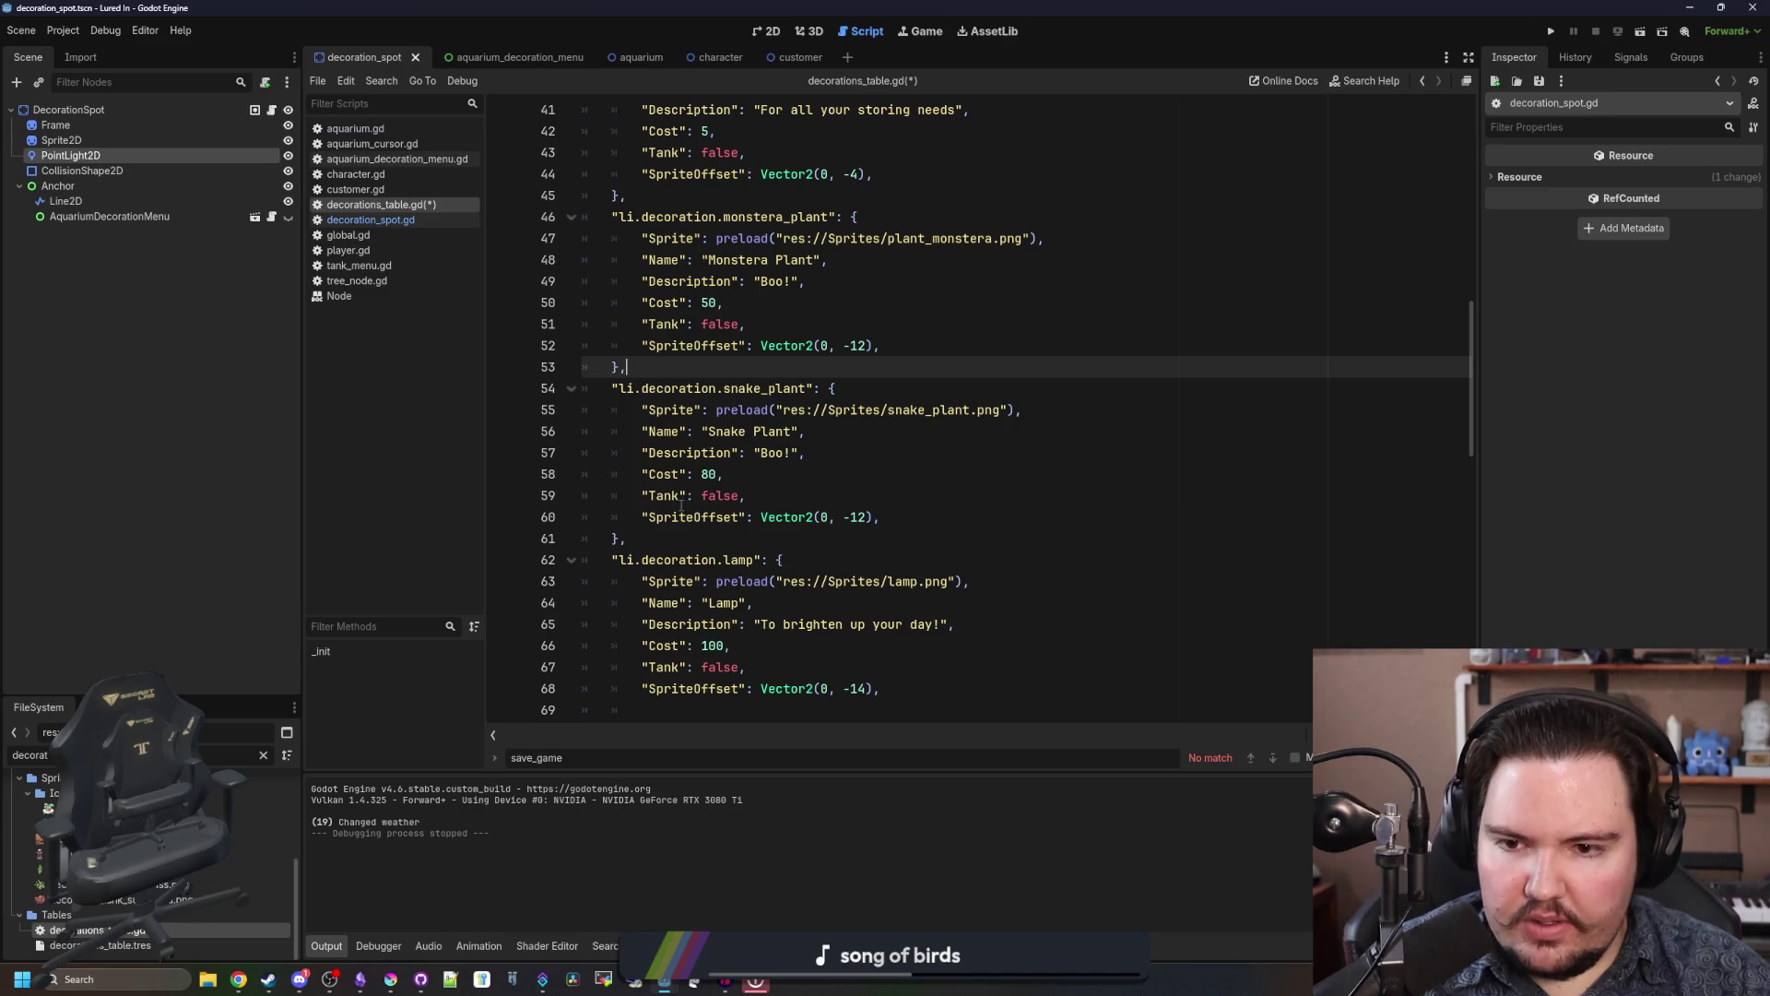
left_click(761, 473)
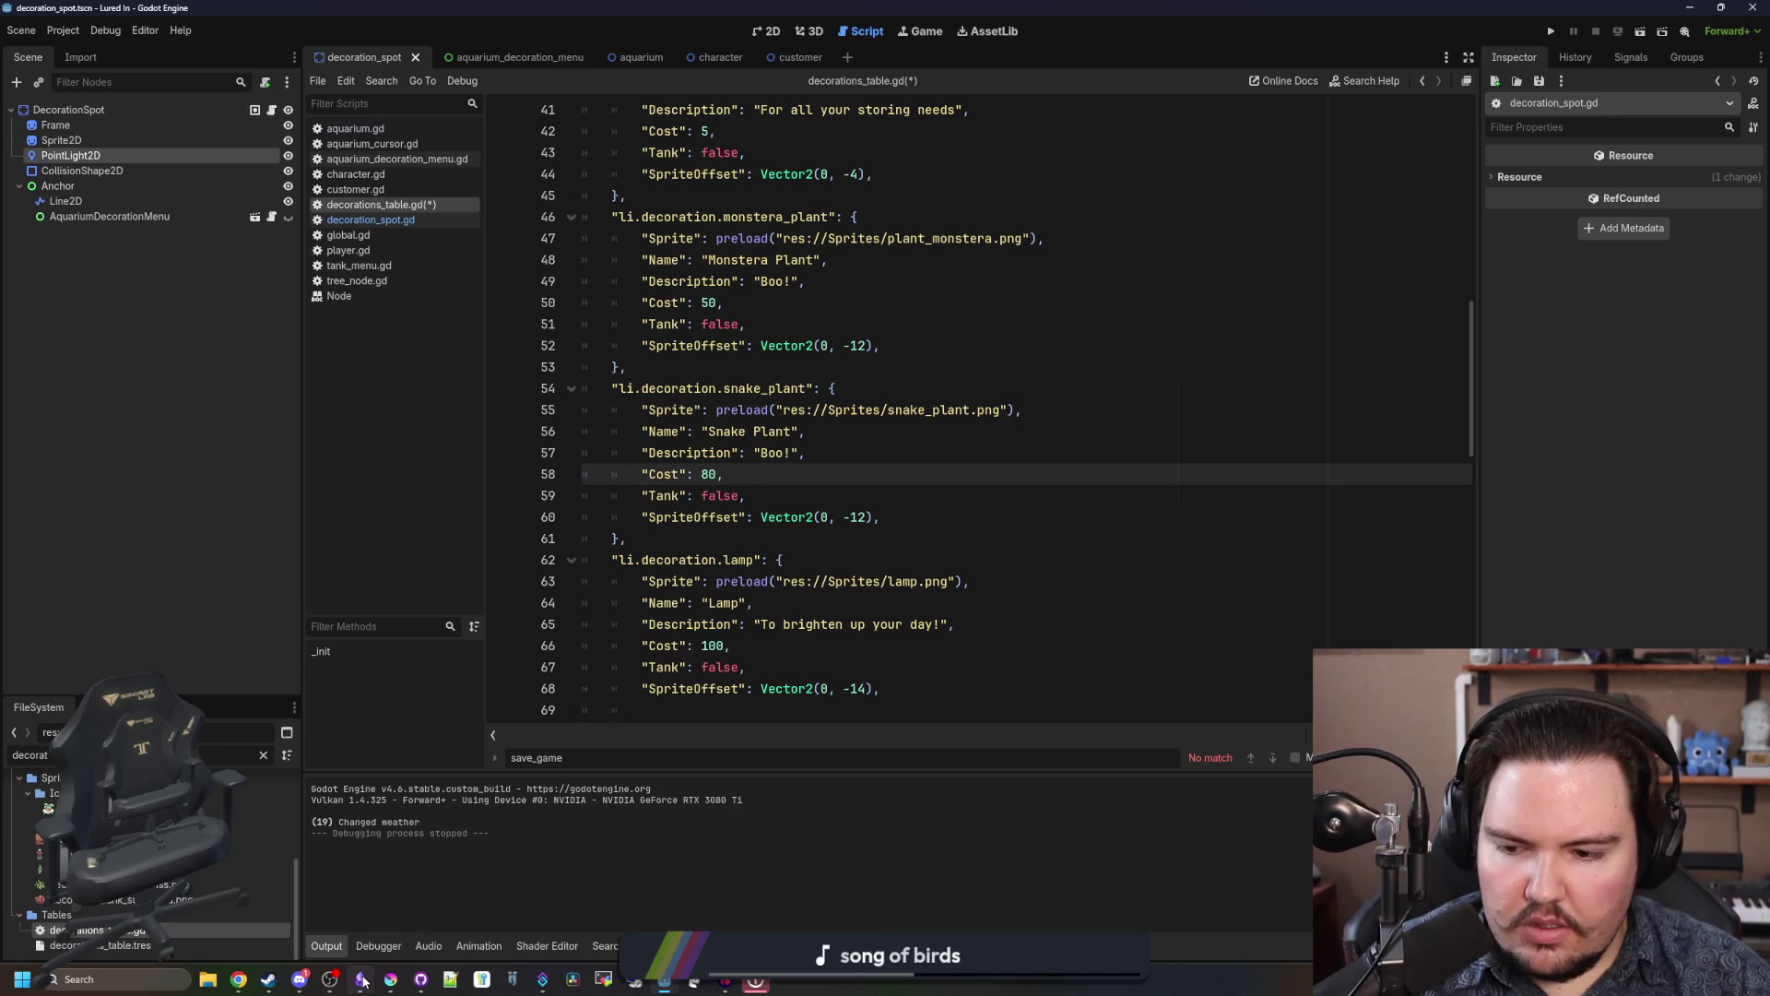
mouse_move(519, 984)
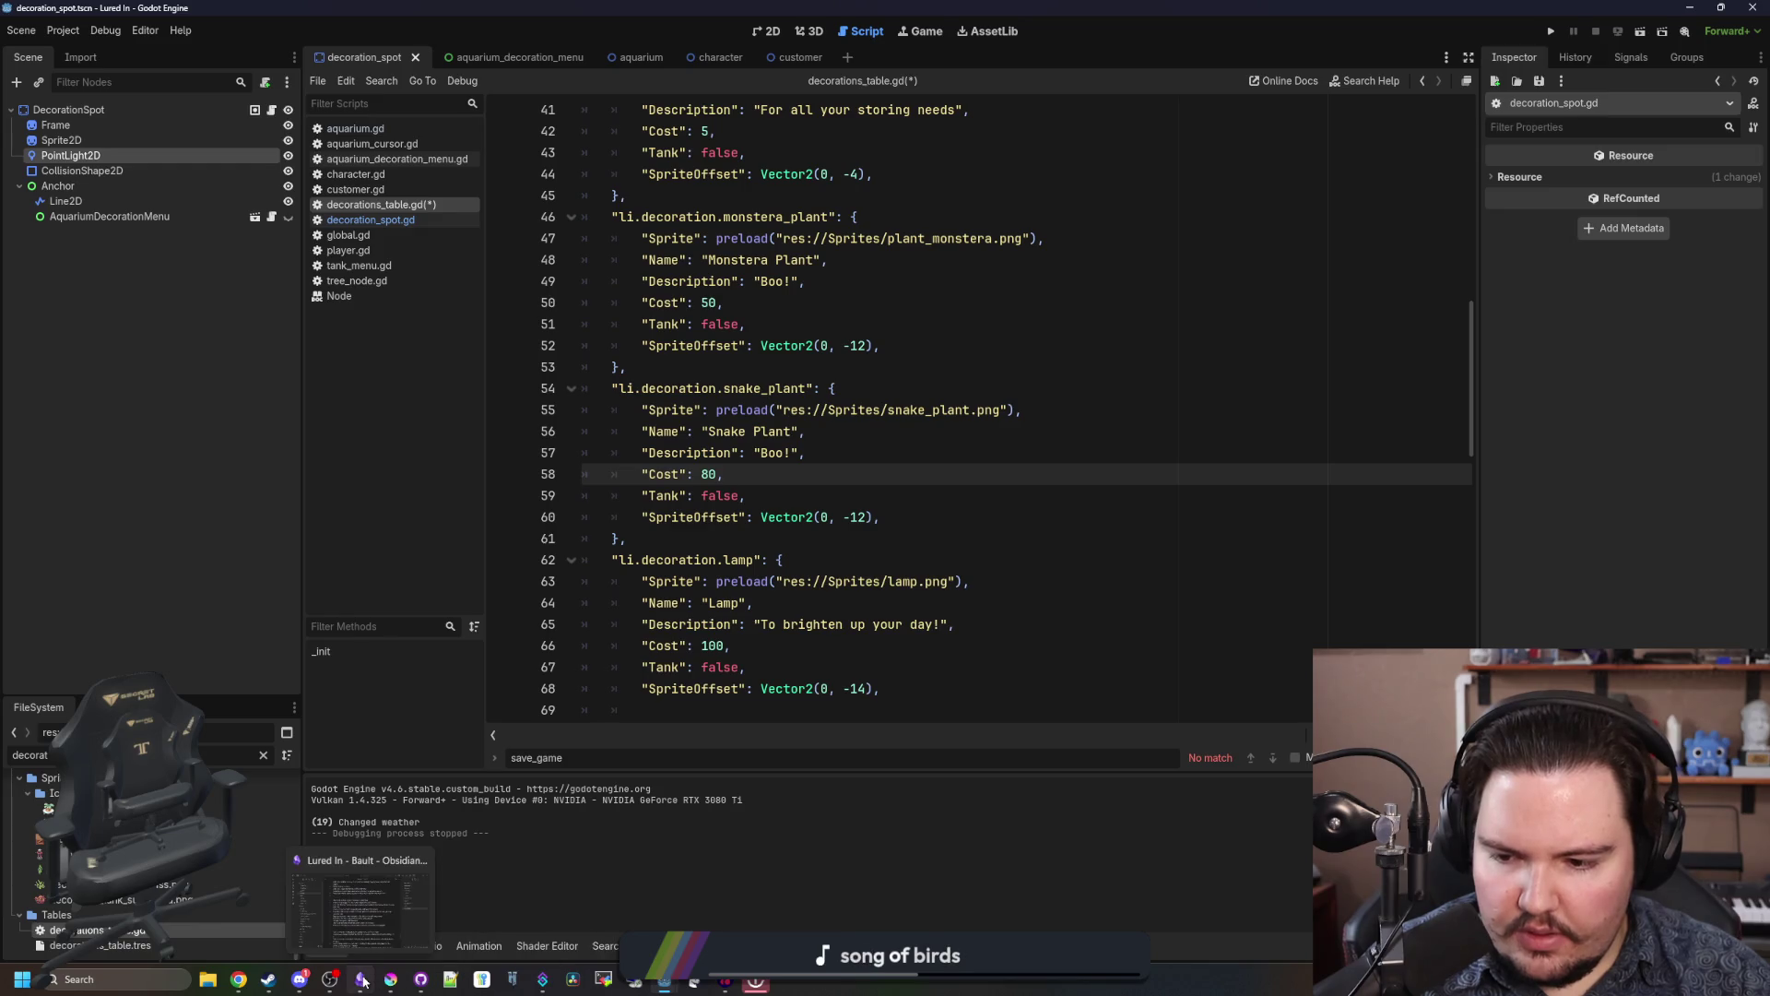
left_click(391, 980)
Step: Maximize Krita, zoom in and deselect the pixels on the snake plant sprite
key("super+Left")
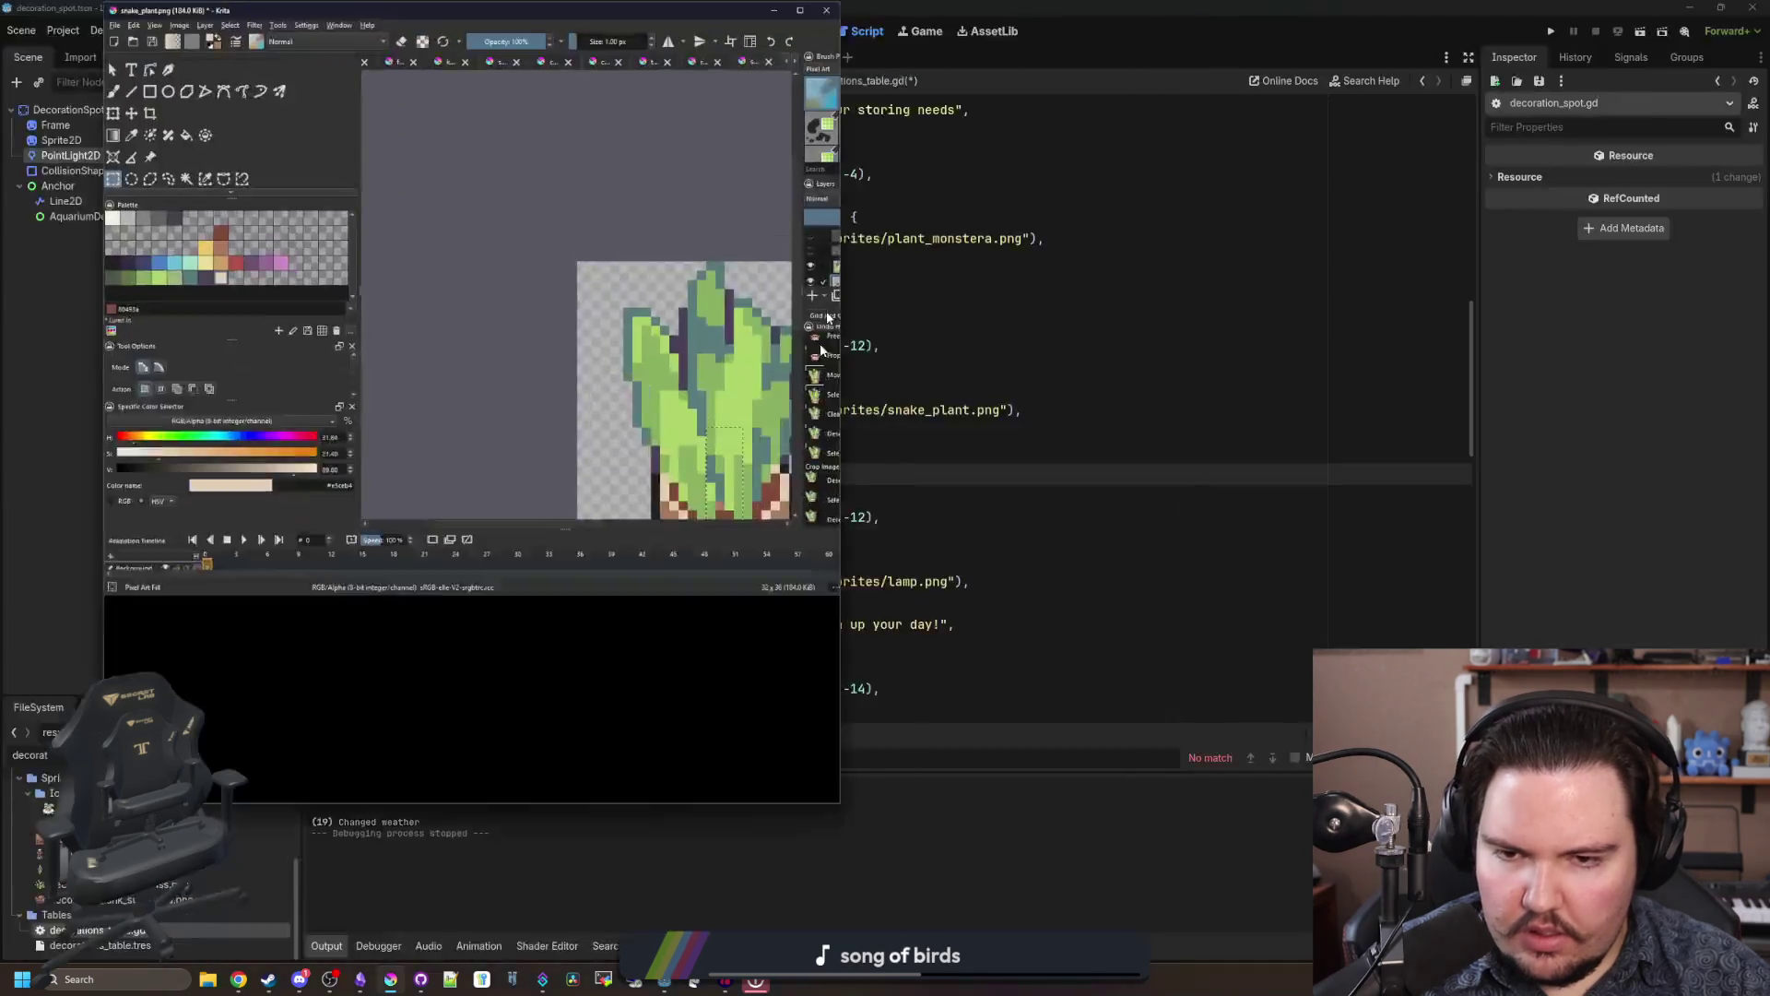
key("Escape")
key("super+Up")
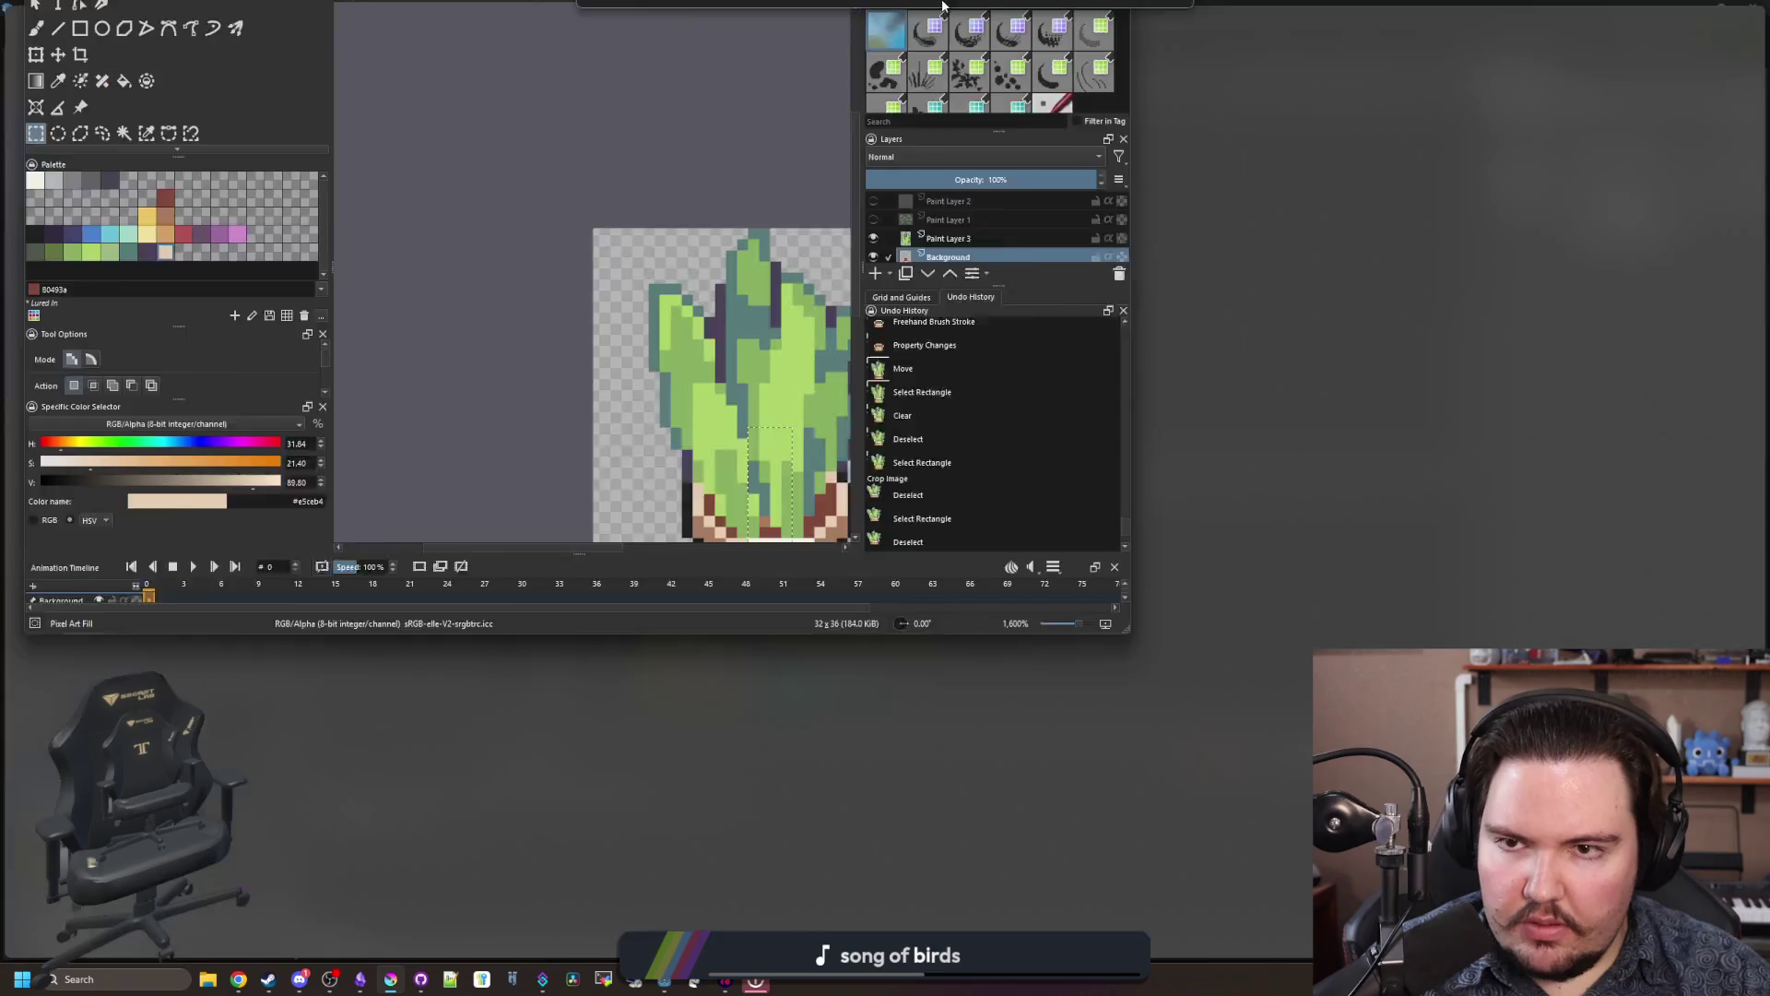
scroll(763, 627, "up", 3)
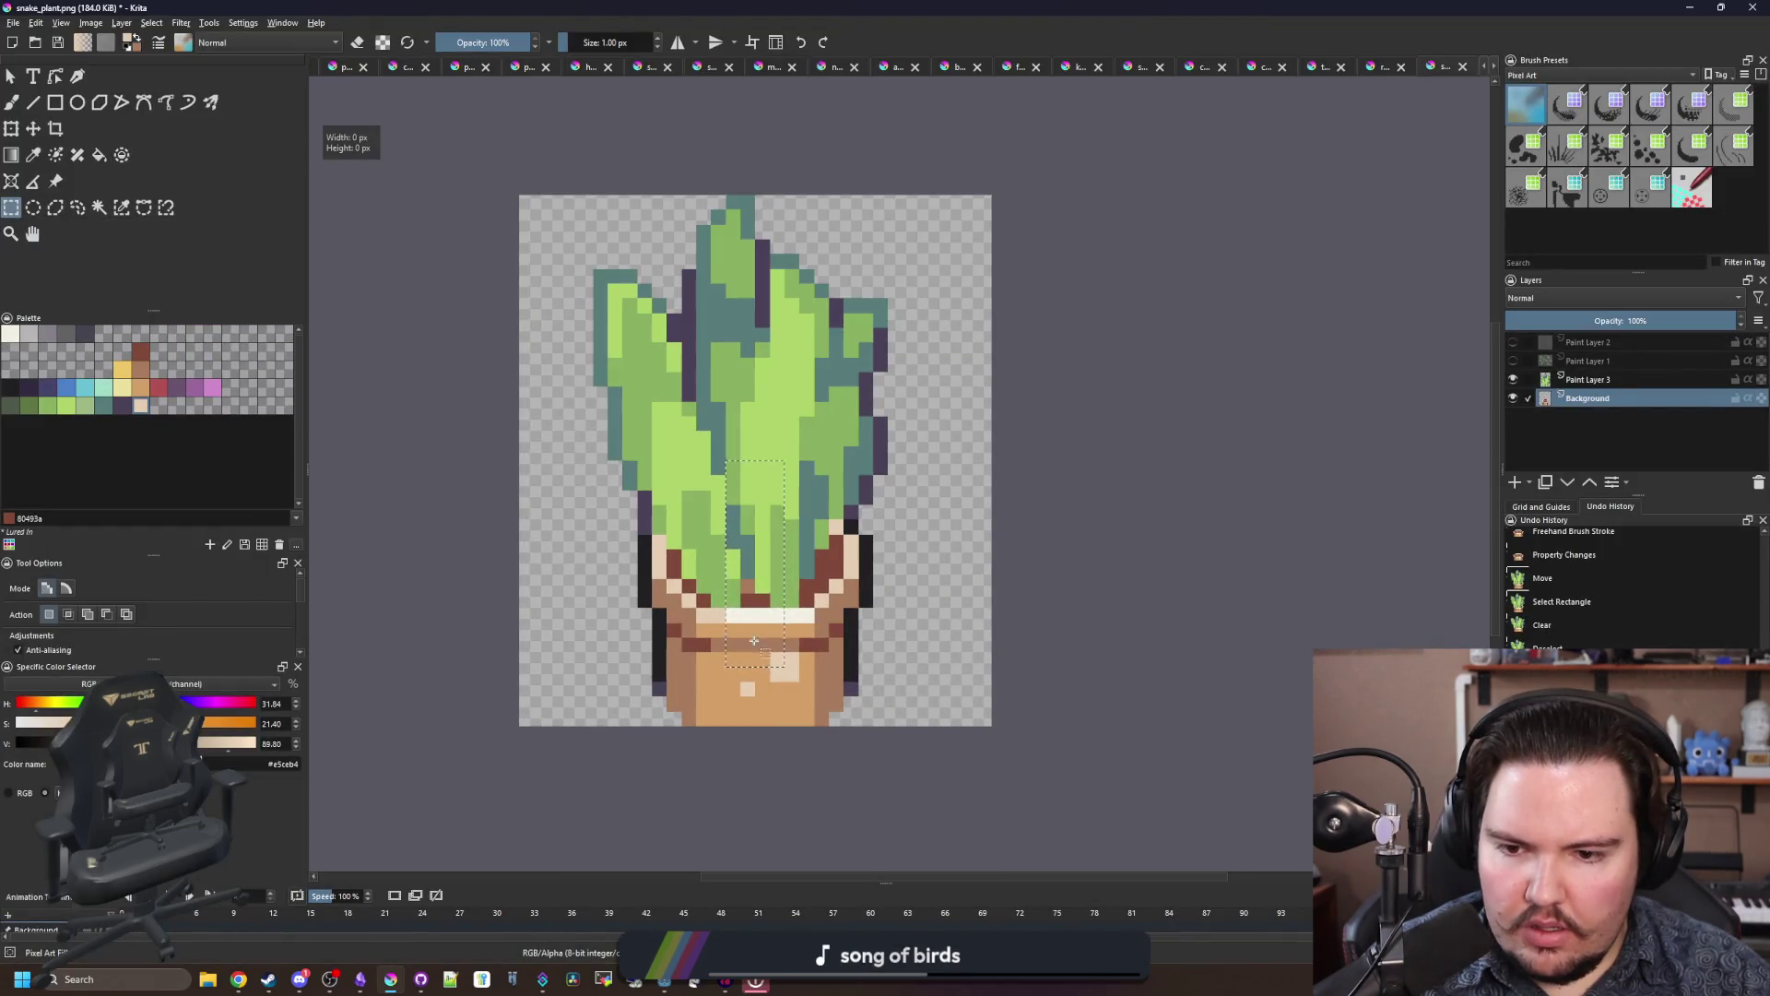
left_click(747, 648)
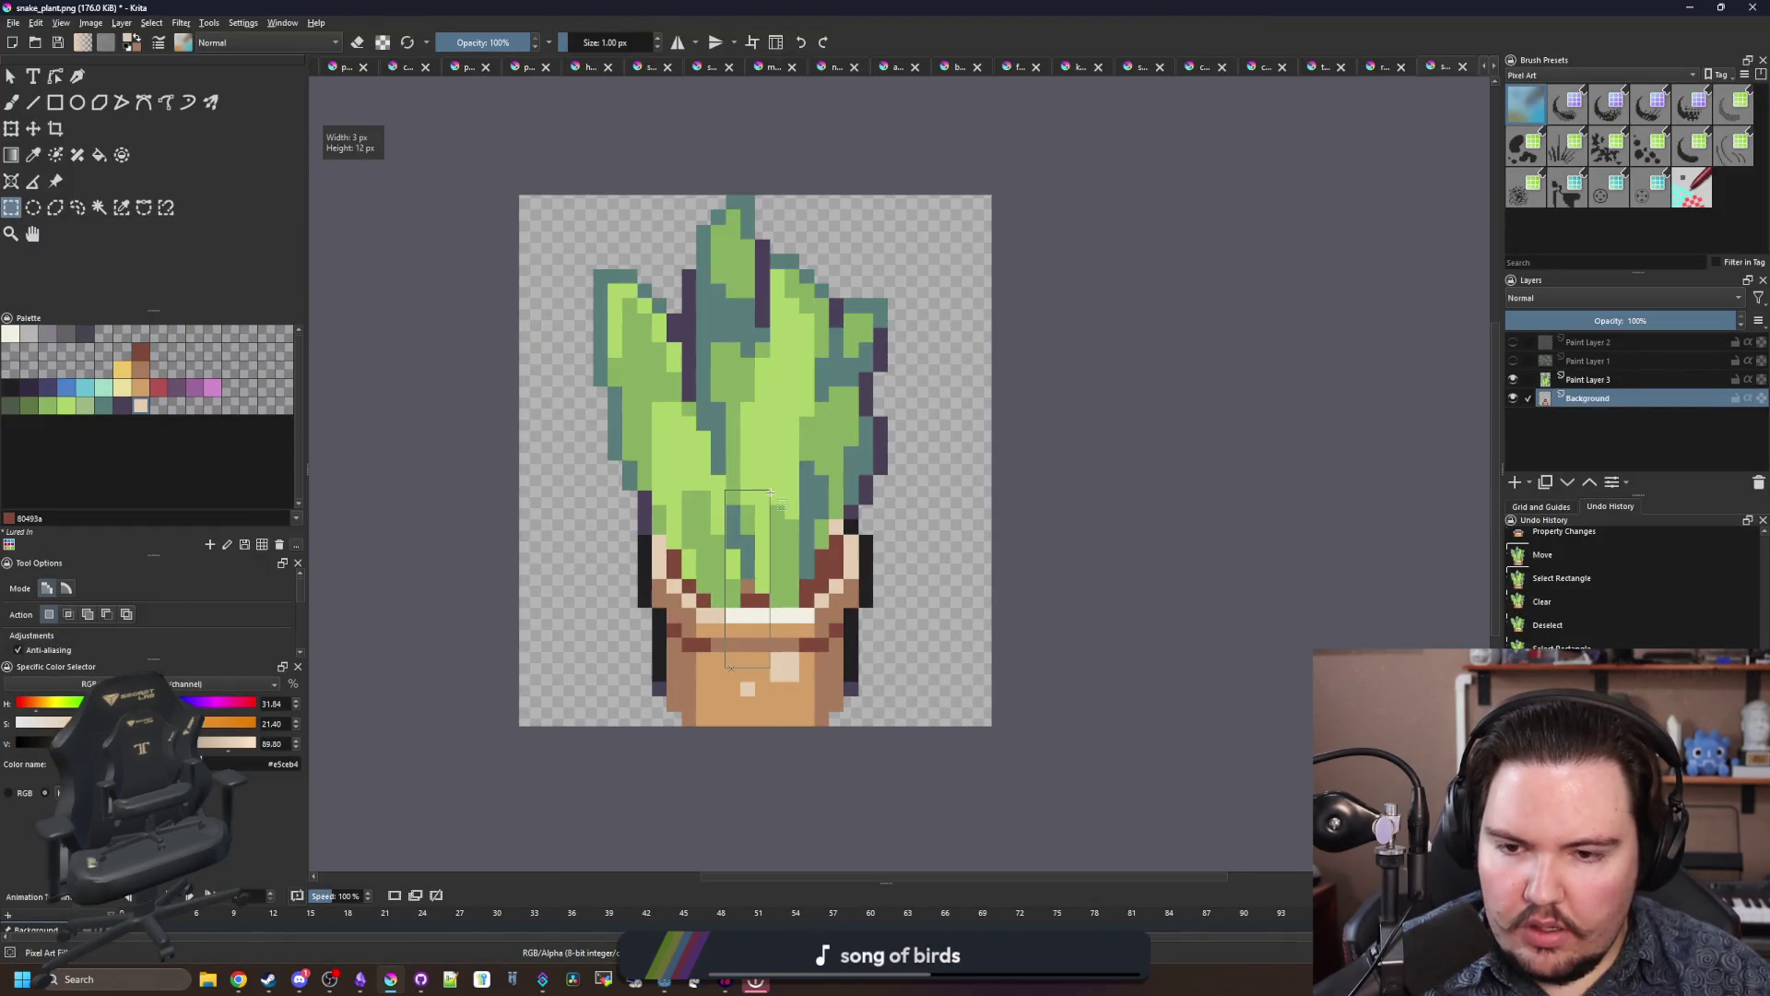
key("super+Down")
Step: Save the script, replace the Snake Plant description 'Boo' with 'SSsss', and run the game
left_click(791, 472)
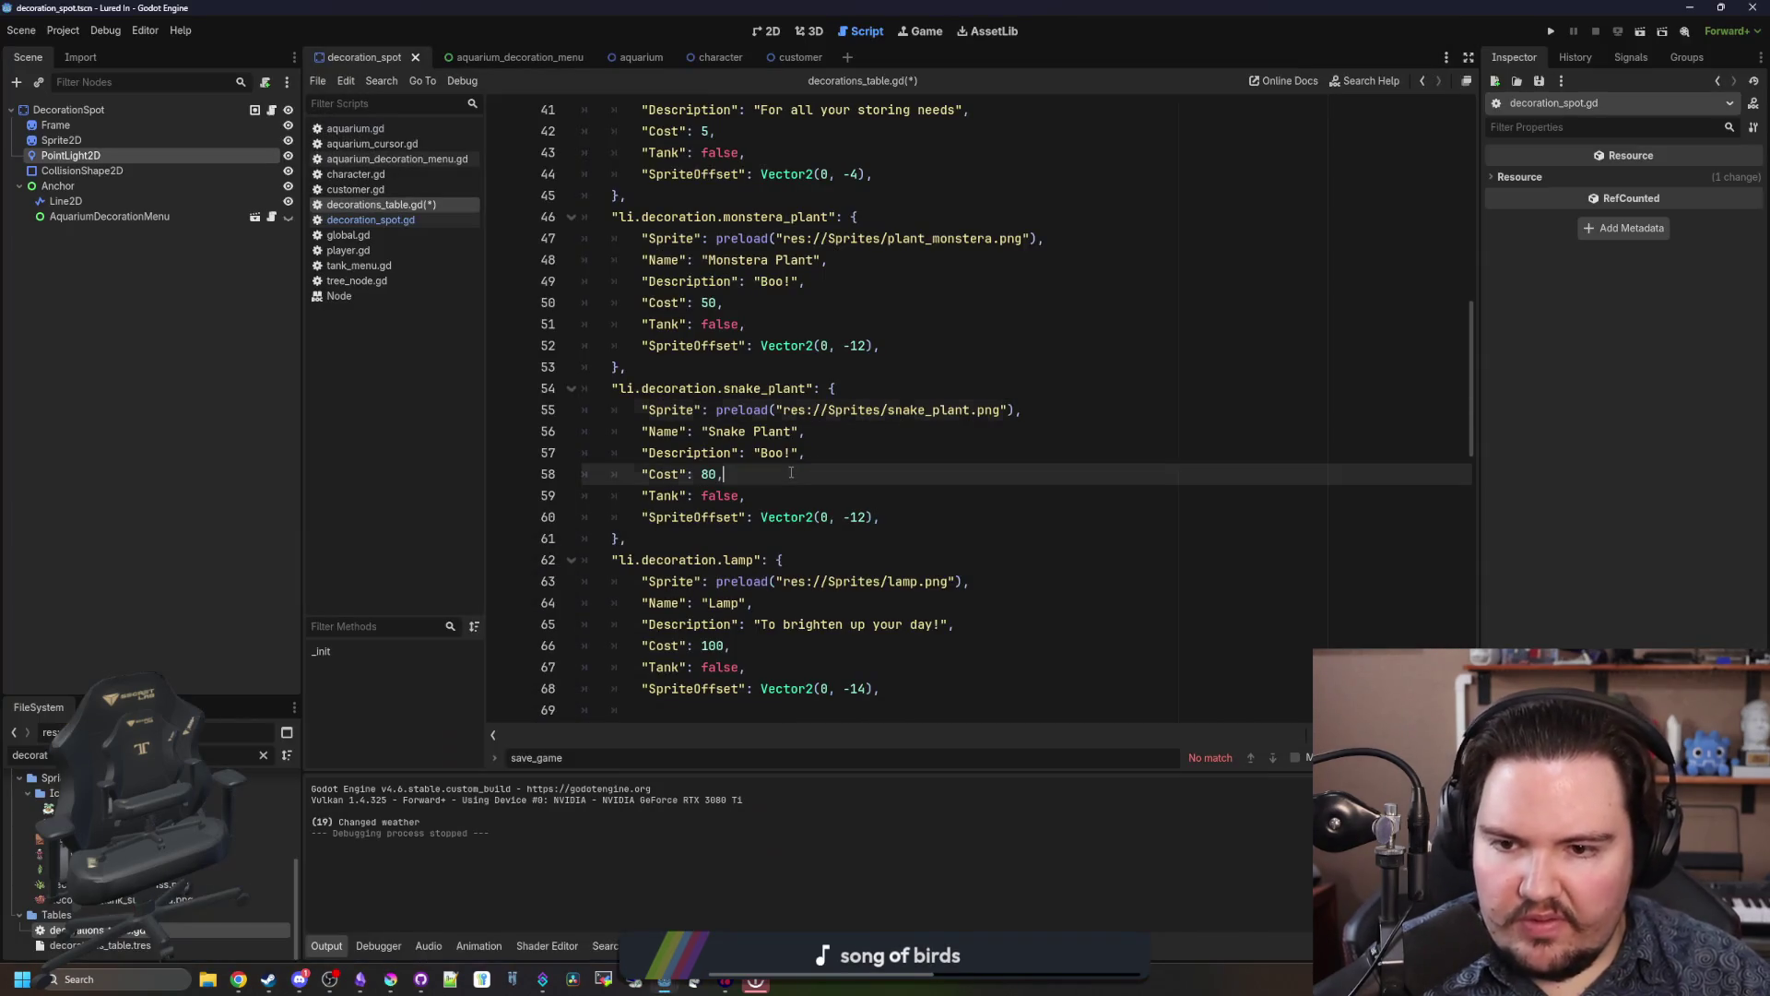
key("ctrl+s")
double_click(772, 453)
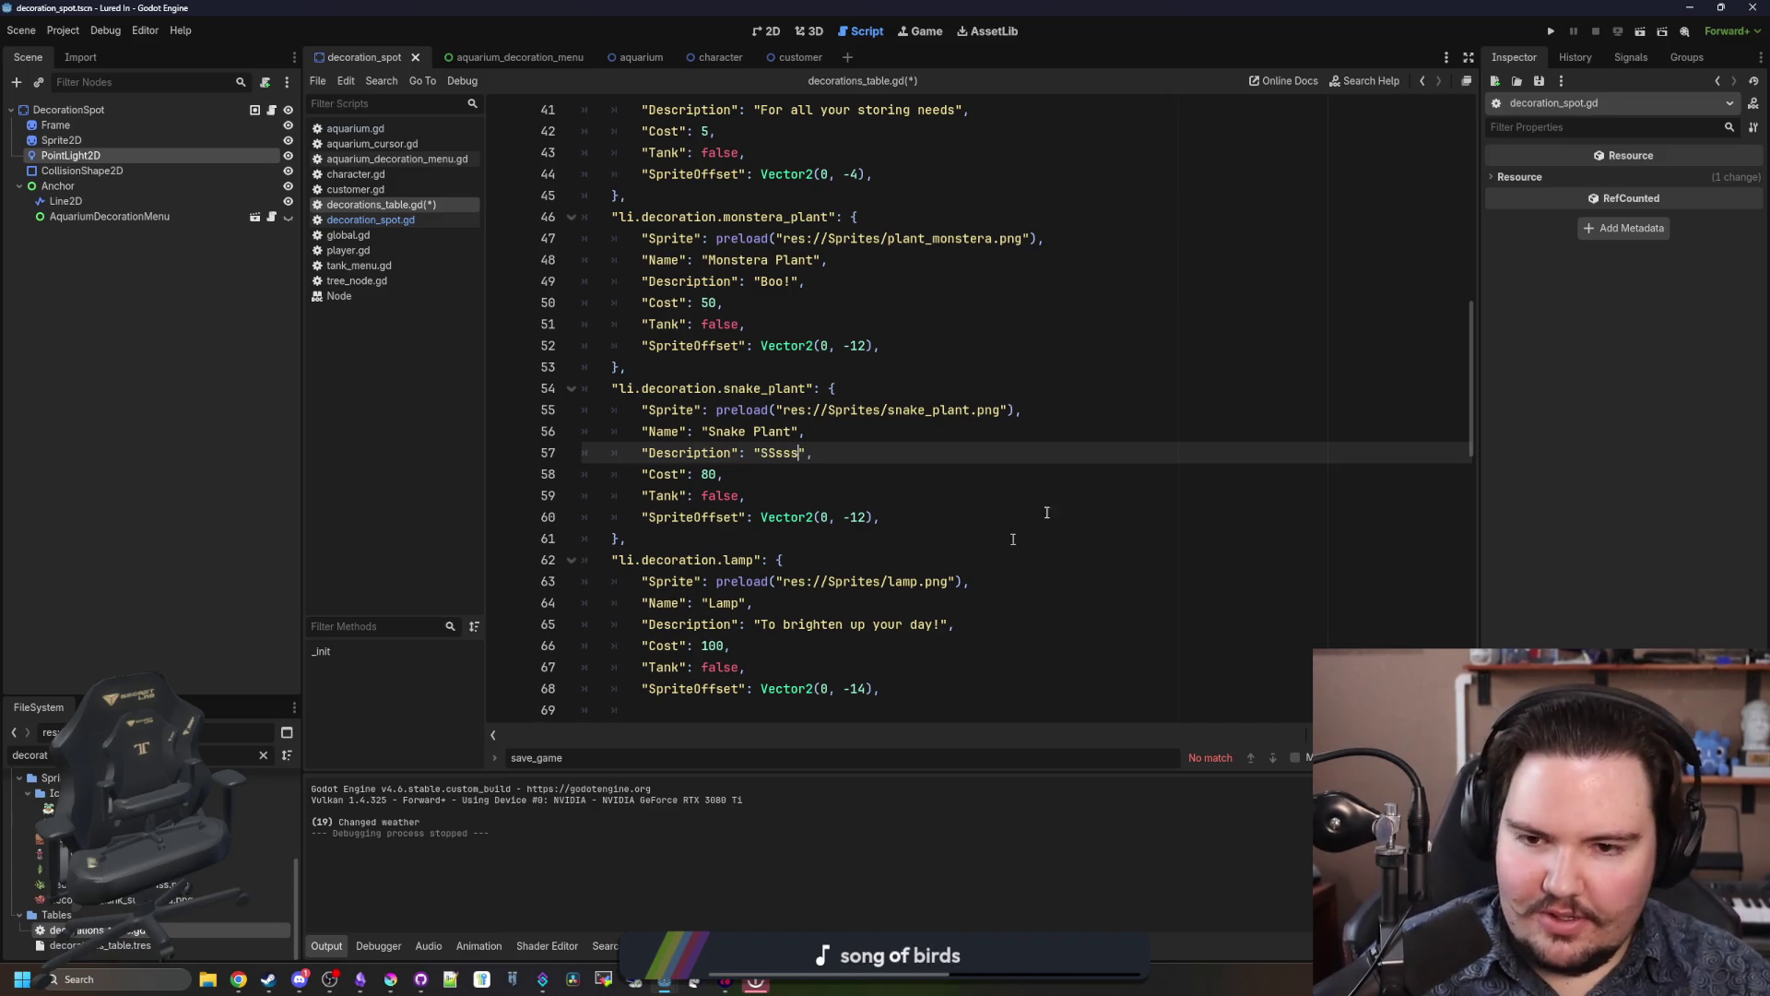
left_click(1550, 32)
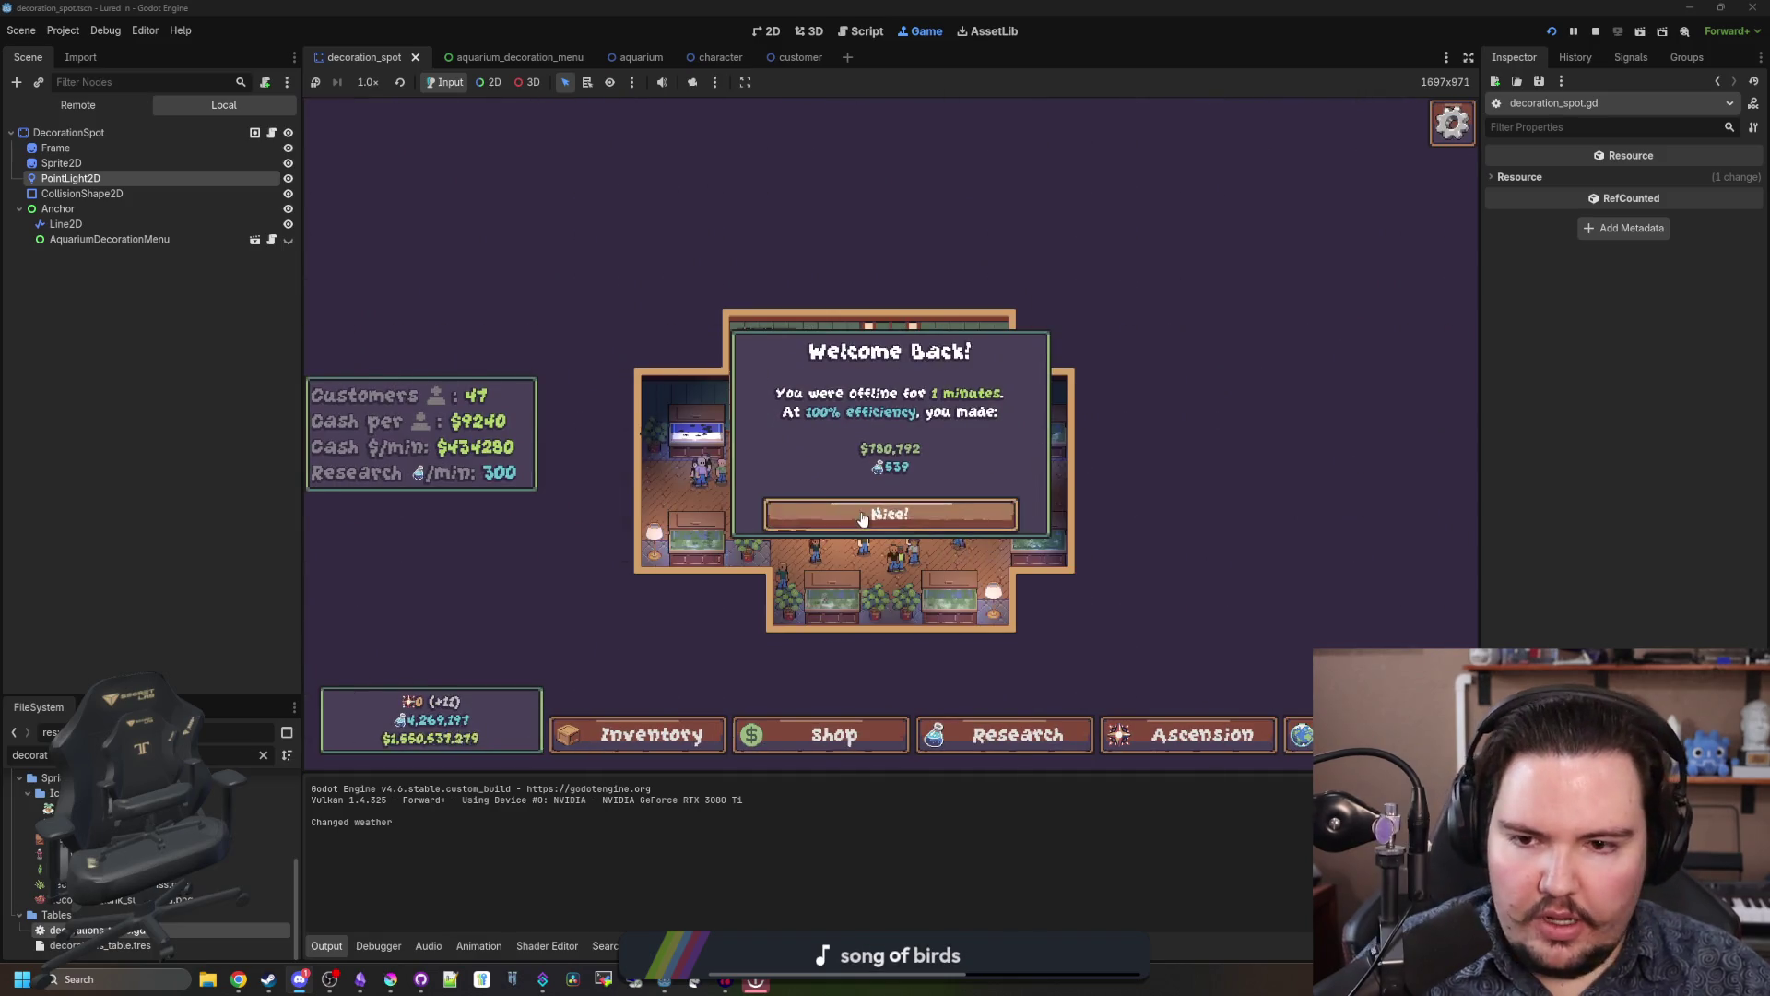
Step: Dismiss the Welcome Back popup and inspect the edit options of placed decorations
left_click(885, 512)
scroll(887, 591, "up", 3)
left_click(865, 631)
left_click(830, 447)
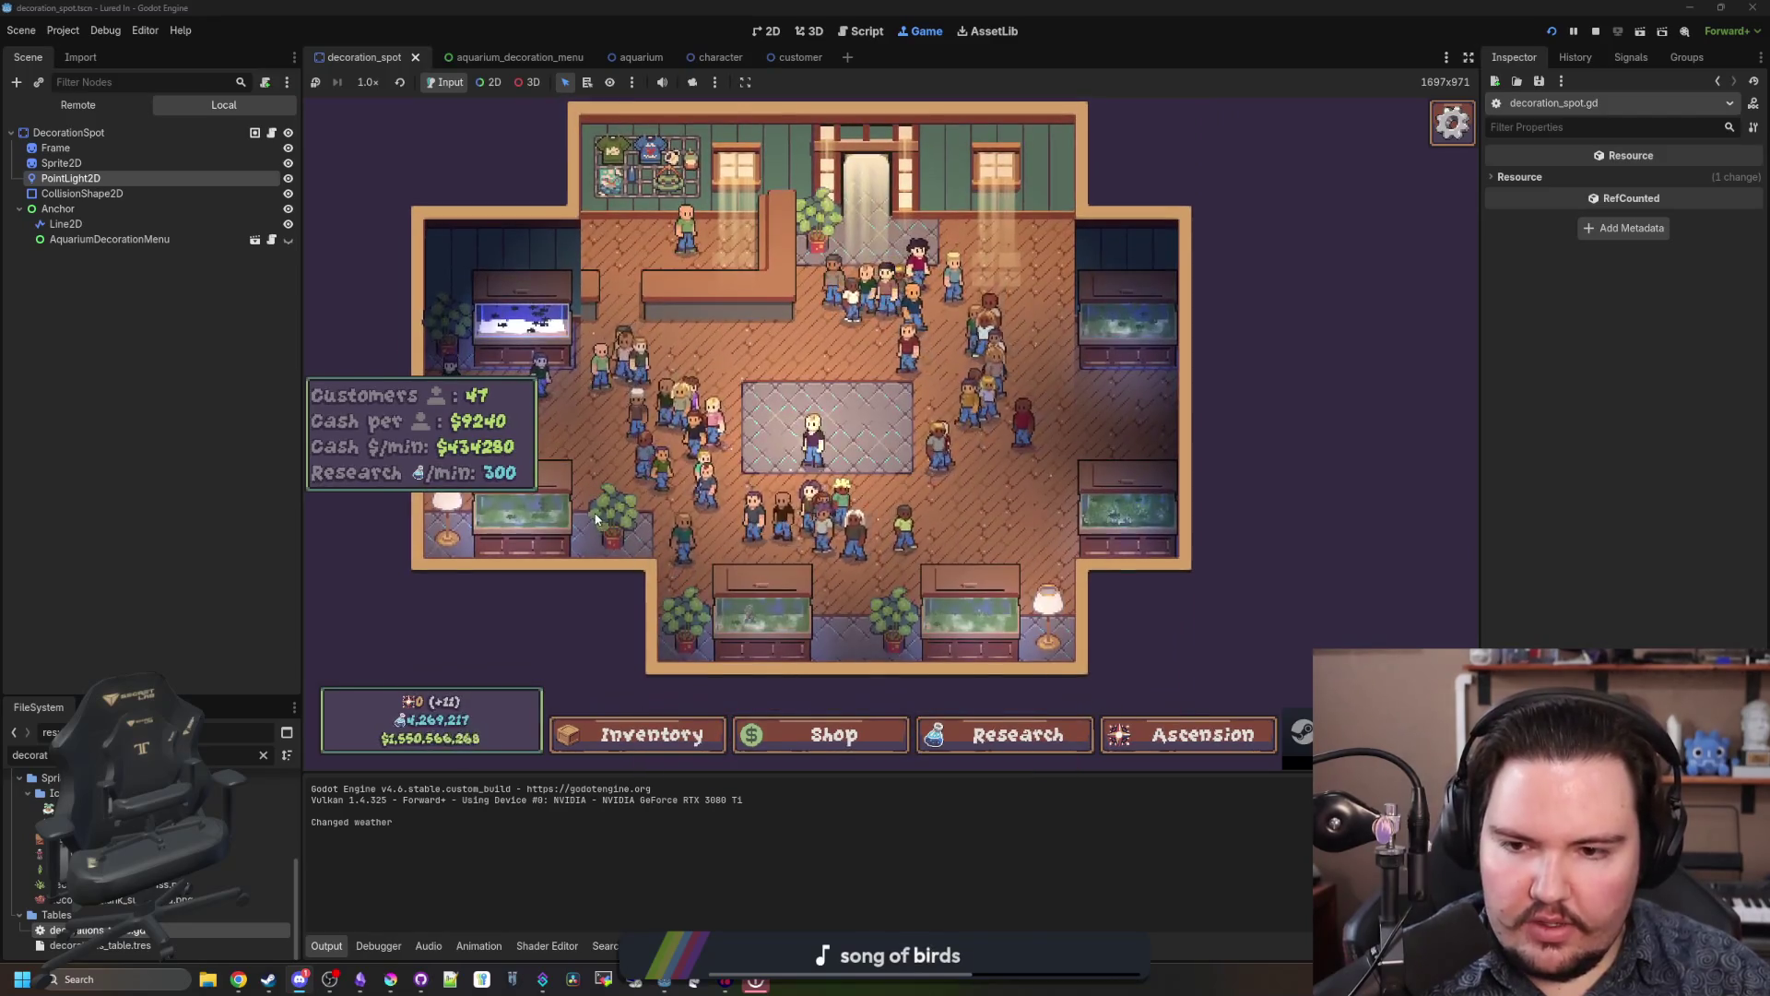
left_click(600, 522)
Step: Buy a Snake Plant from the Decorations shop and place it beside a bottom tank
left_click(833, 733)
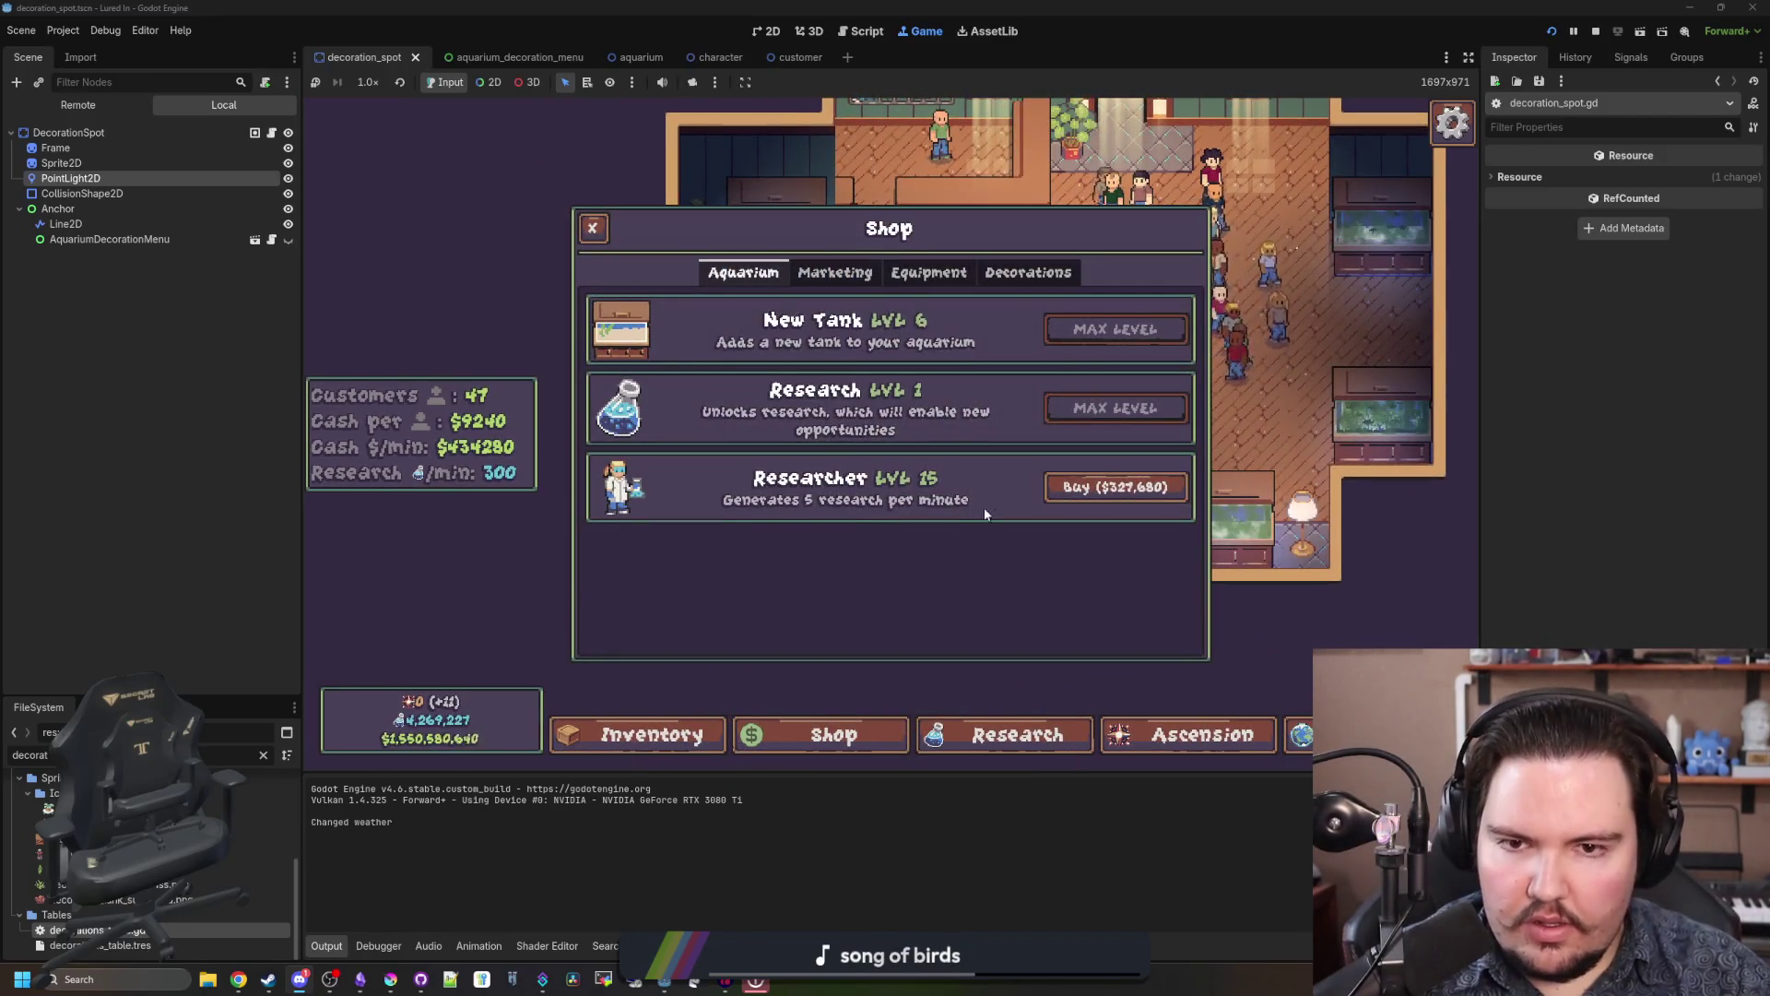
left_click(1037, 270)
scroll(970, 444, "down", 3)
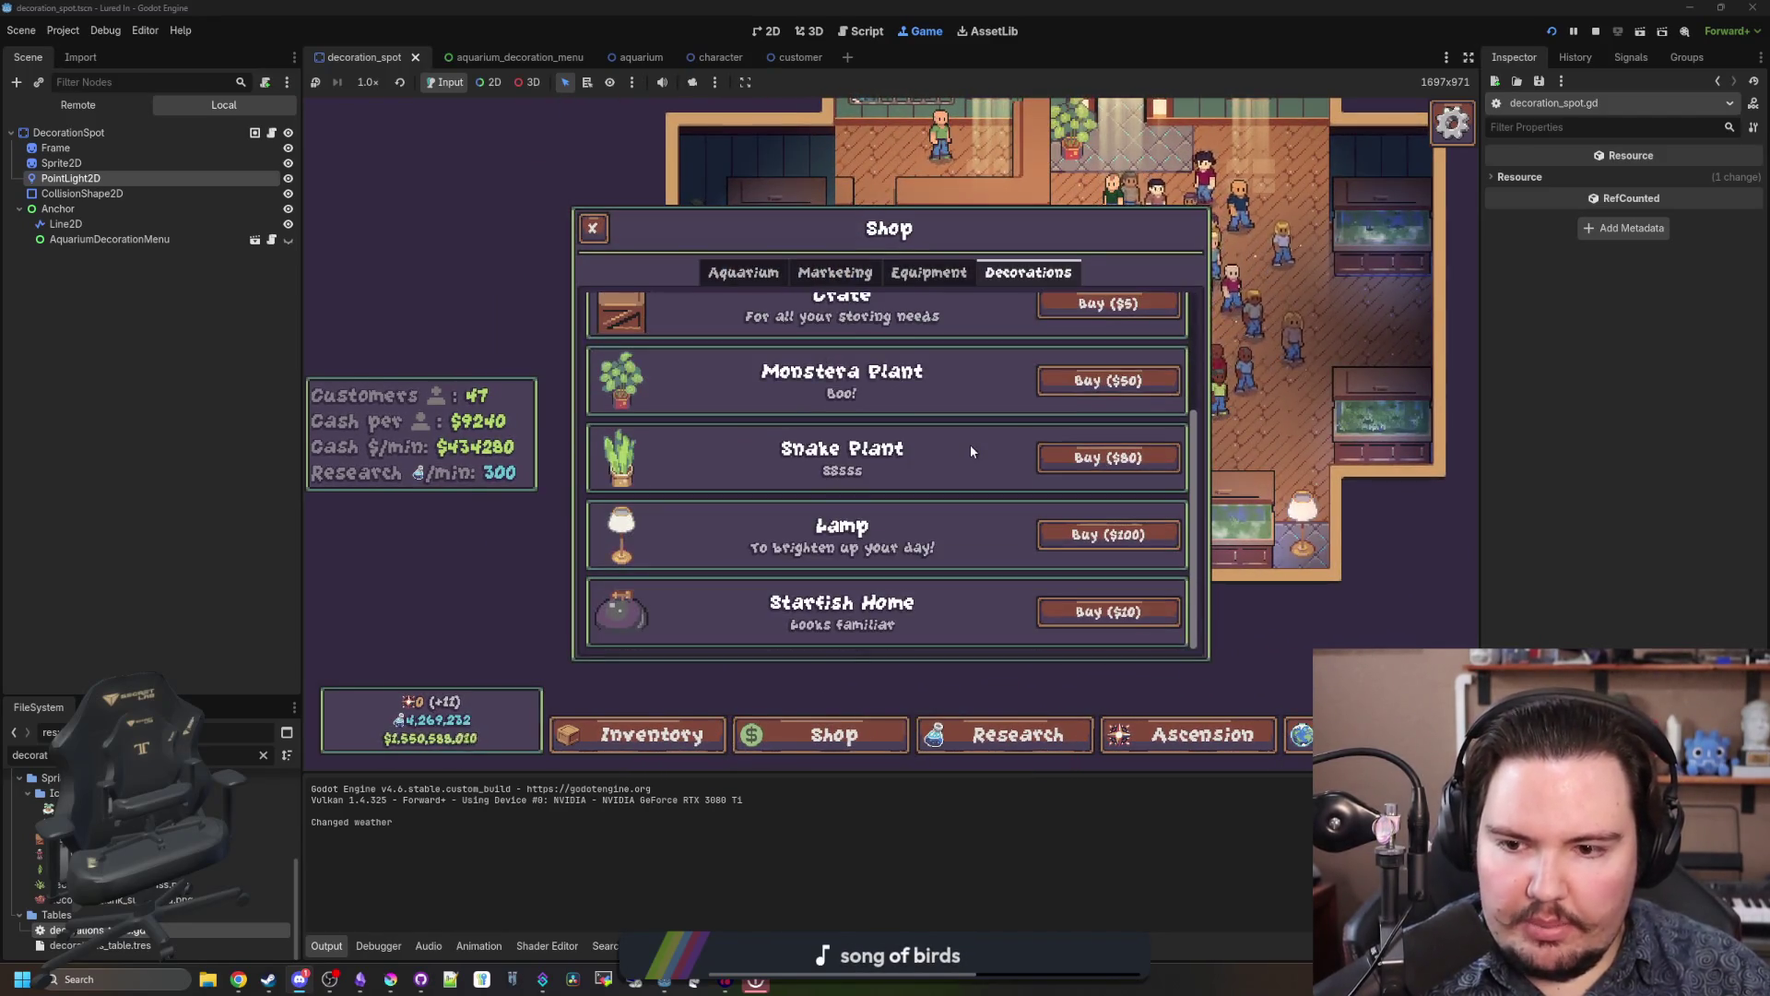
left_click(1046, 455)
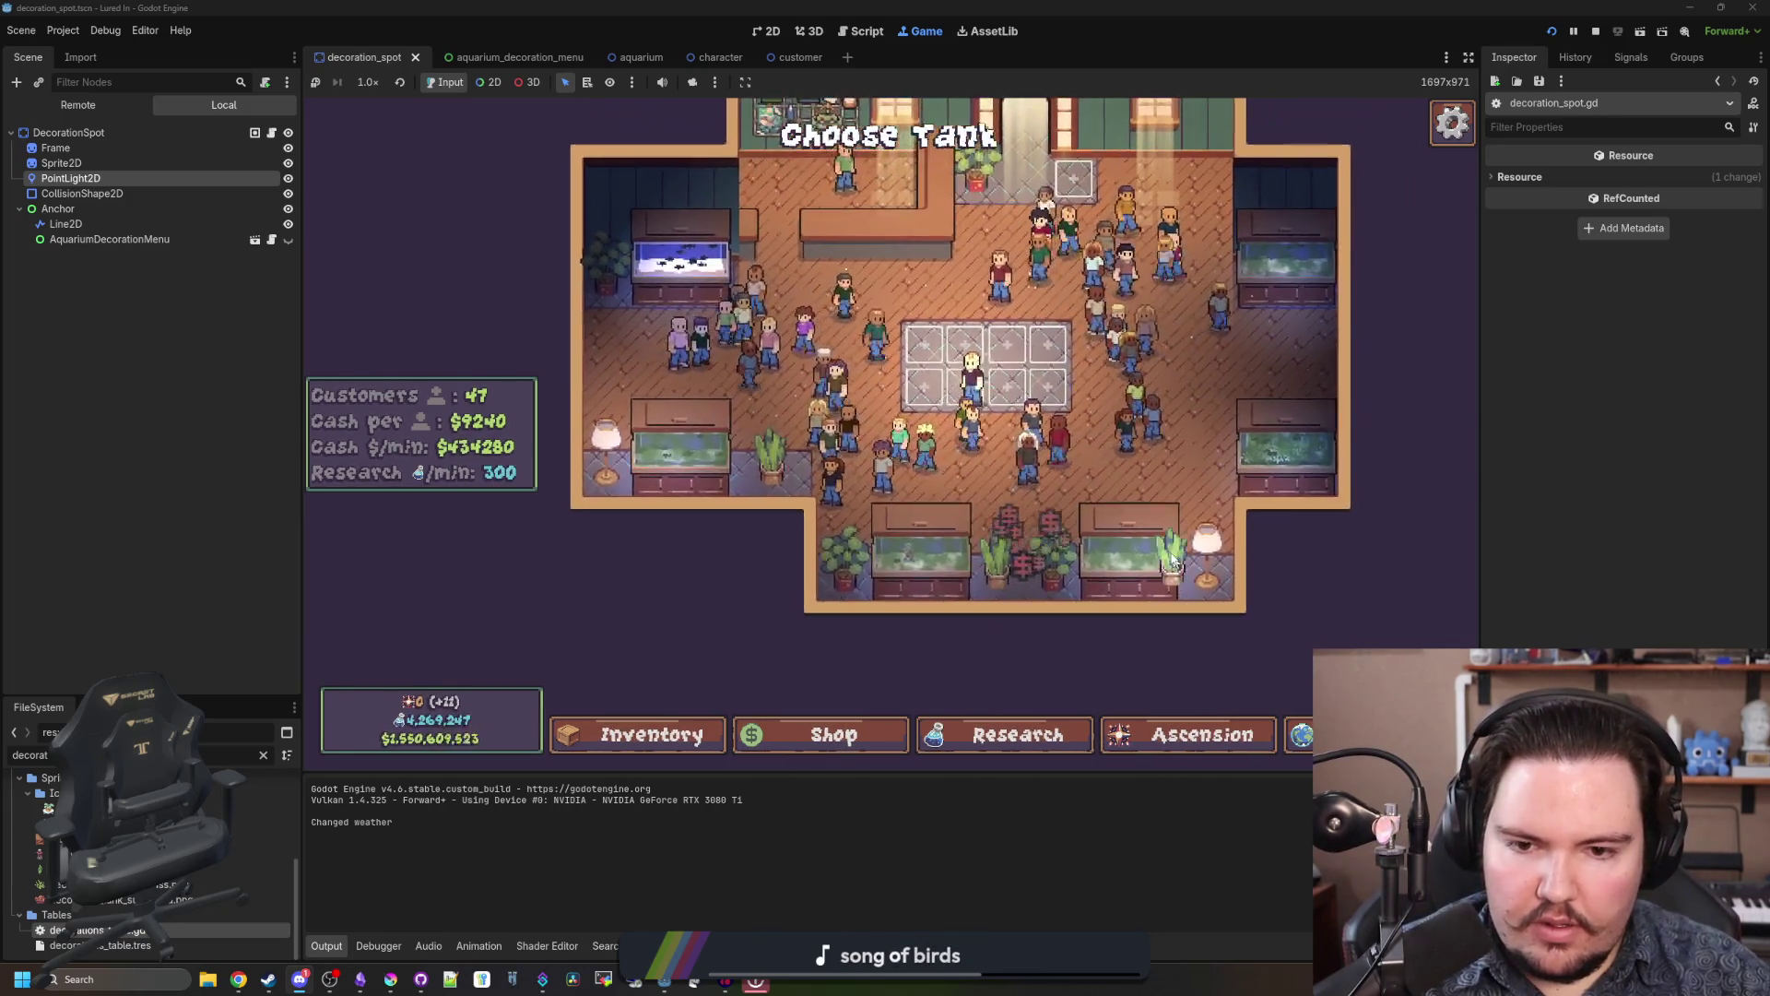
left_click(1158, 555)
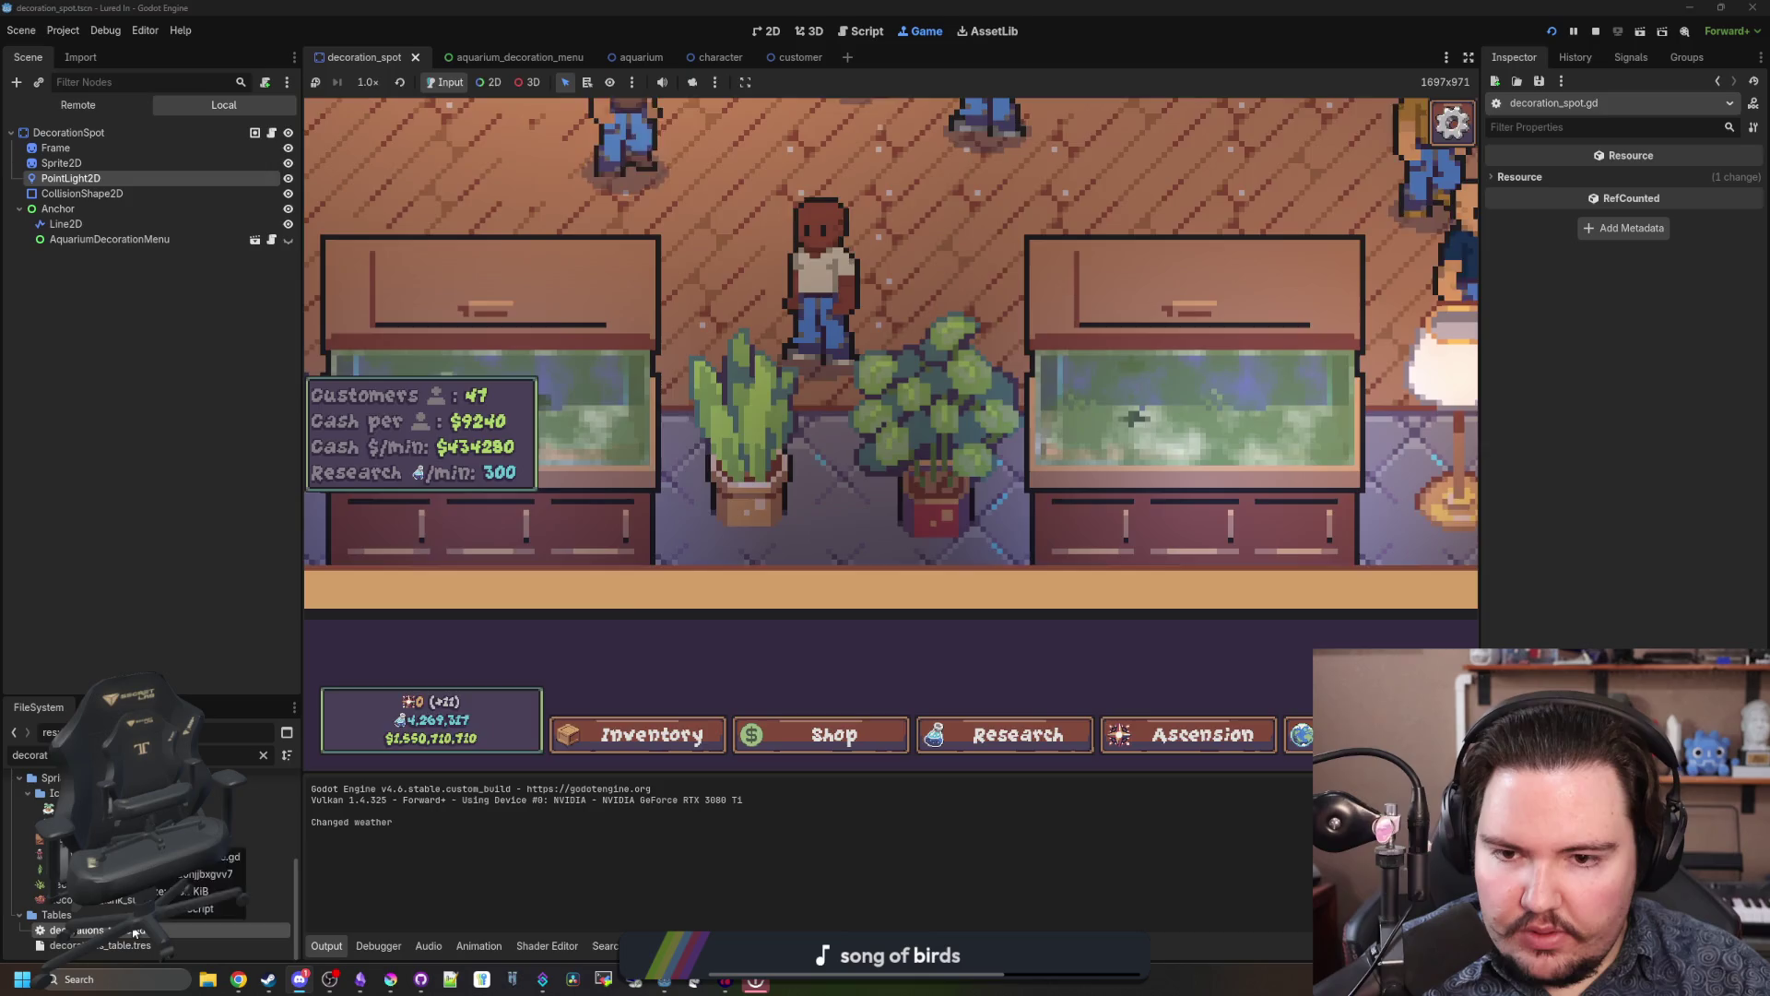
key("ctrl+F3")
left_click(868, 518)
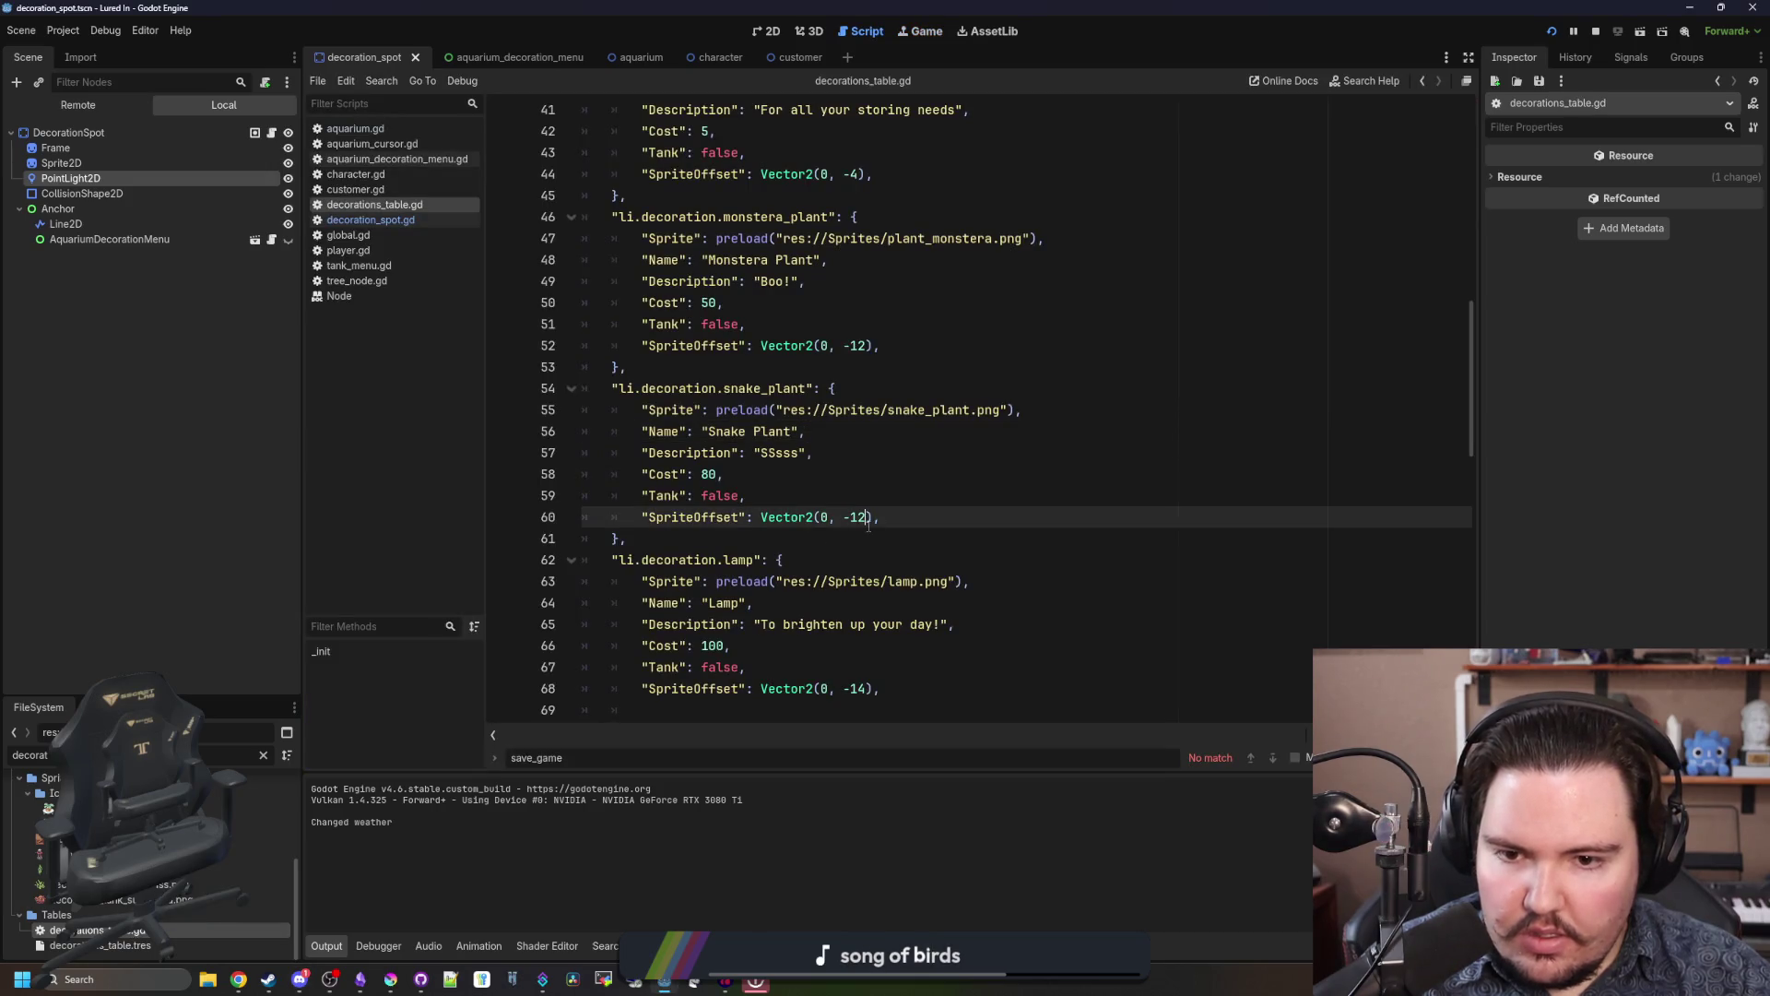
type("0")
Step: Change the snake plant SpriteOffset to Vector2(0, -10) and relaunch the game
left_click(982, 535)
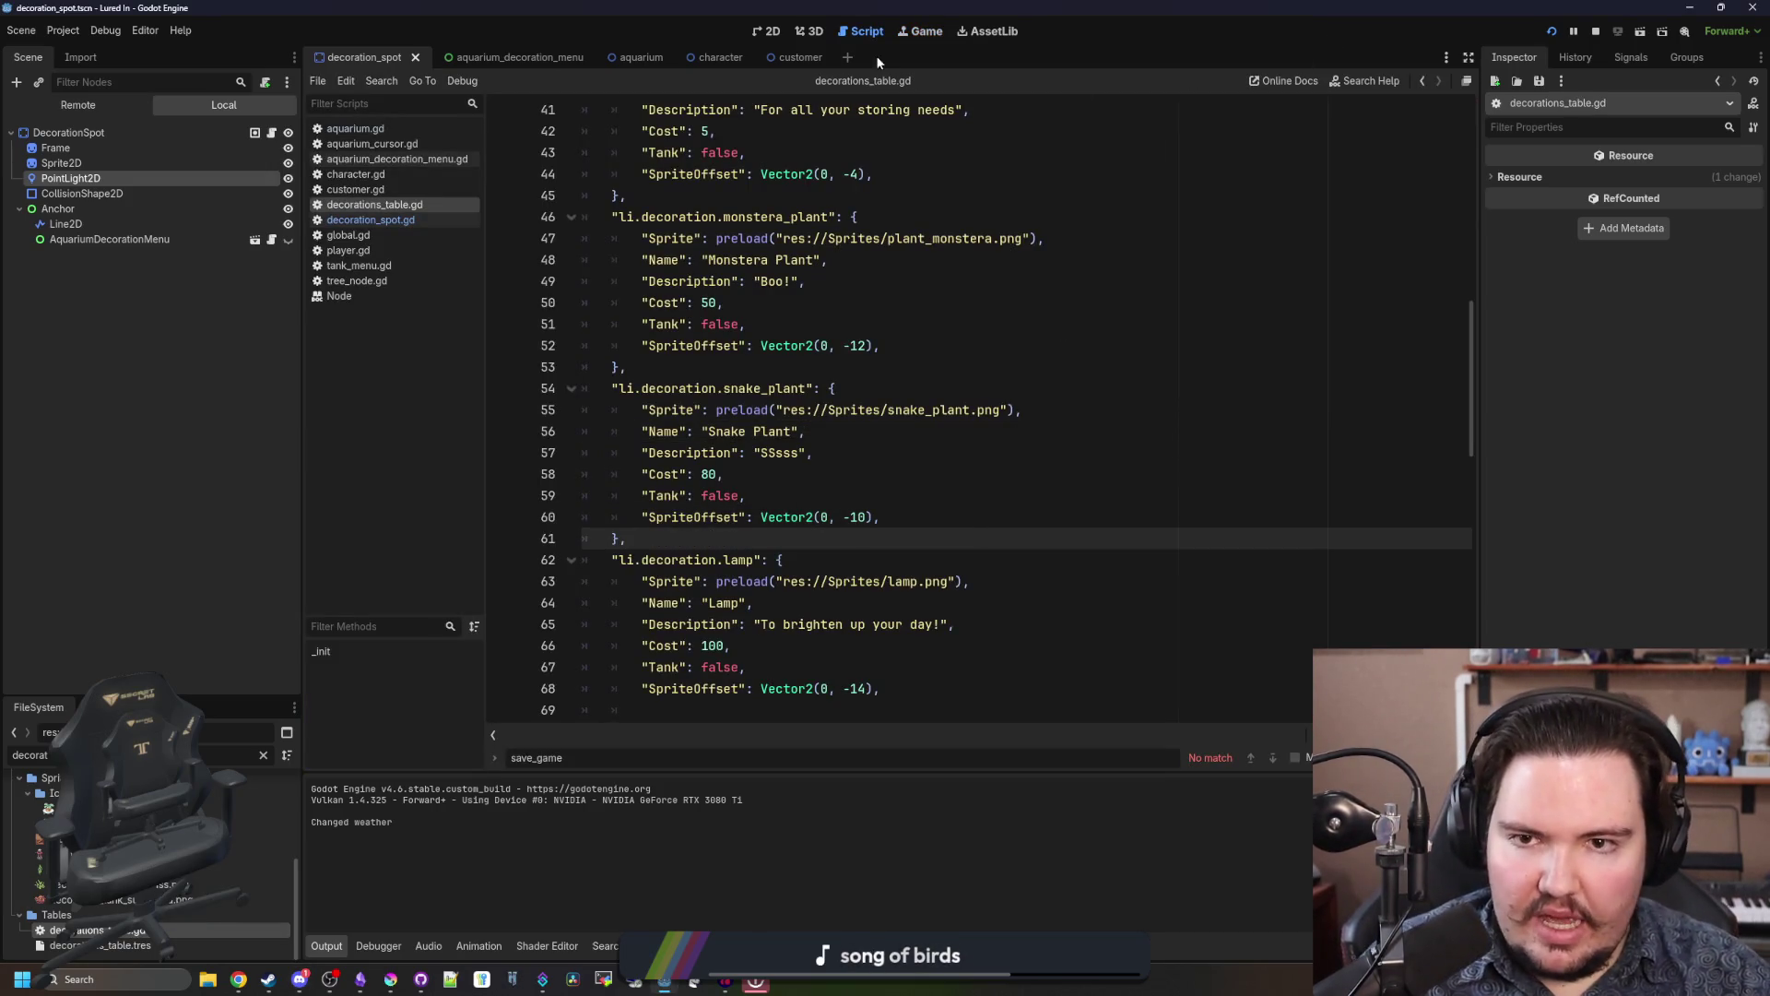
left_click(920, 31)
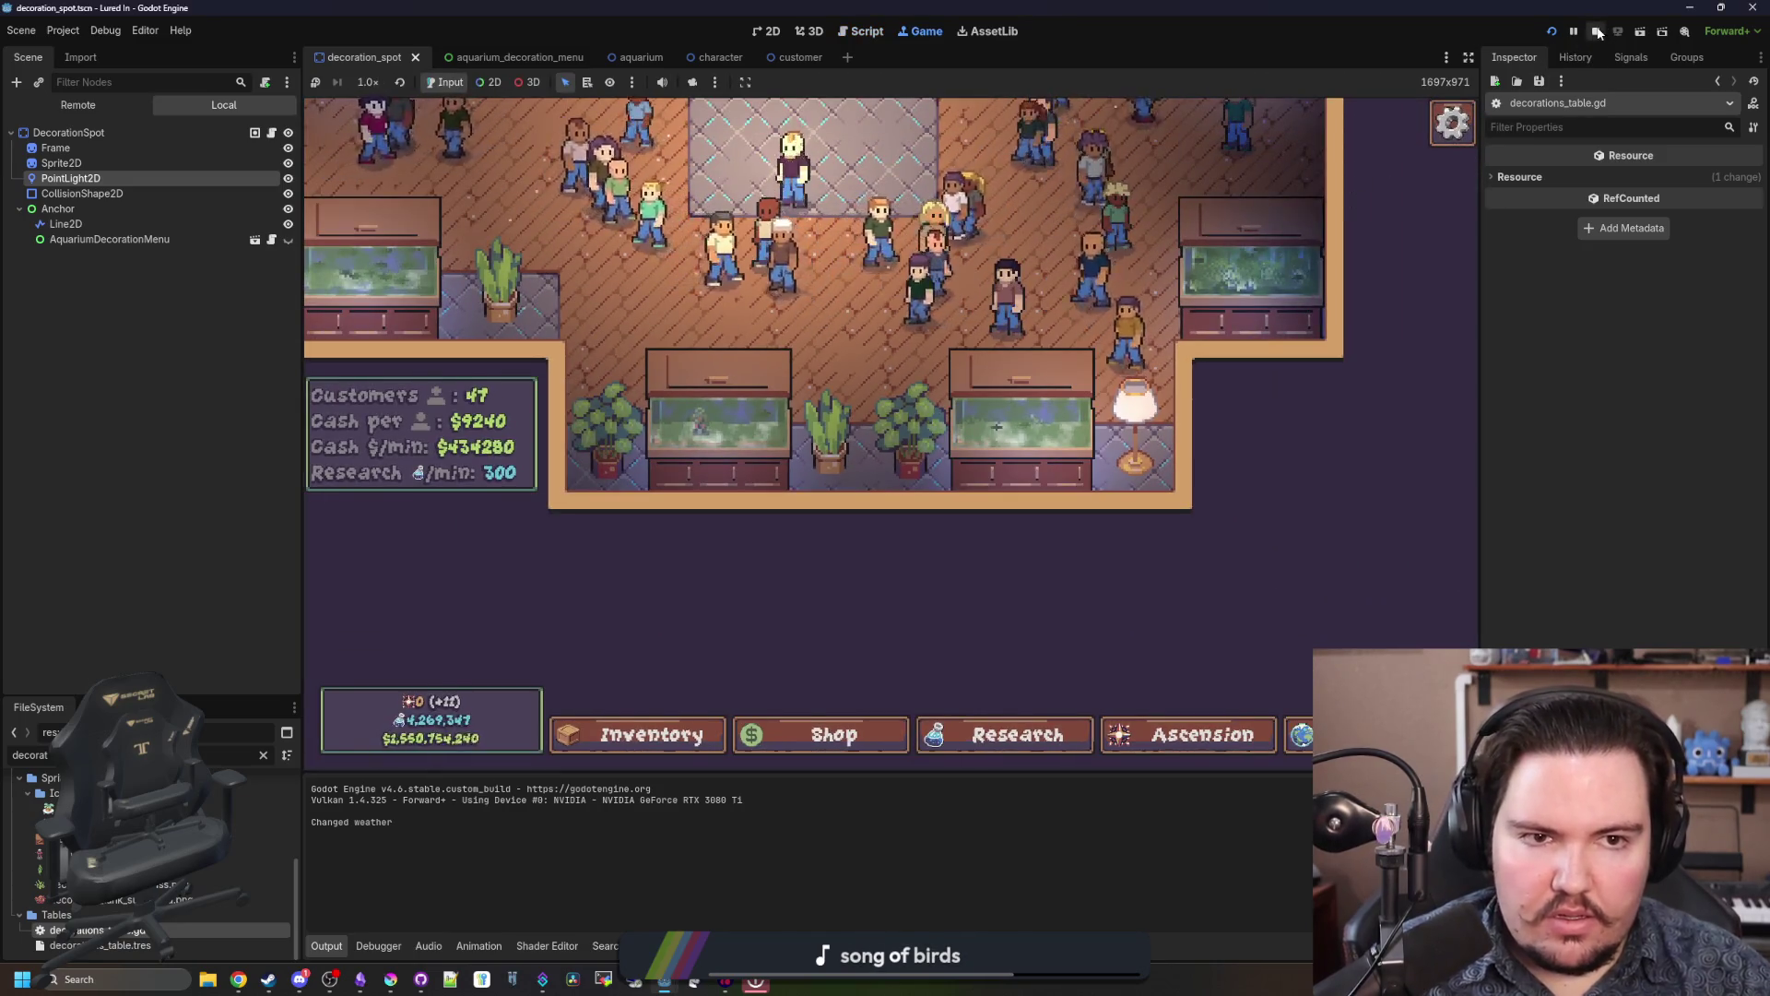
left_click(1550, 32)
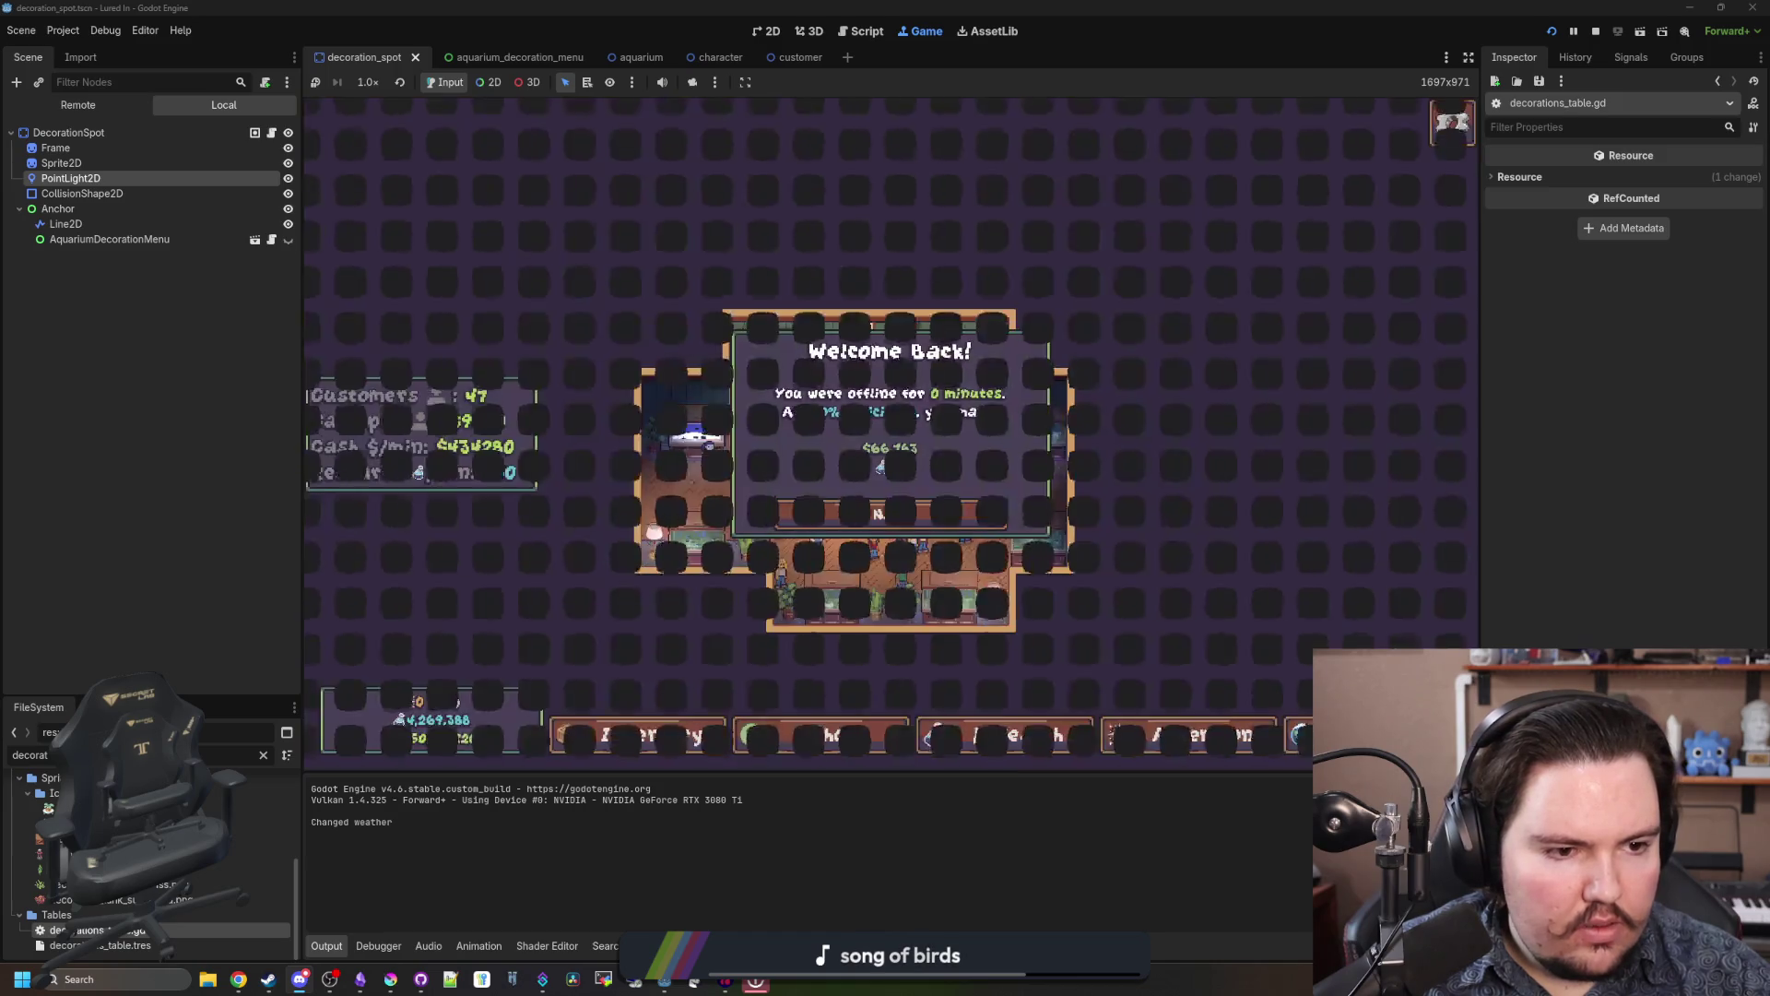
Step: Flip the bottom-centre plant, scale it to x1.4, and delete the lower-right plant
left_click(899, 513)
scroll(909, 450, "up", 2)
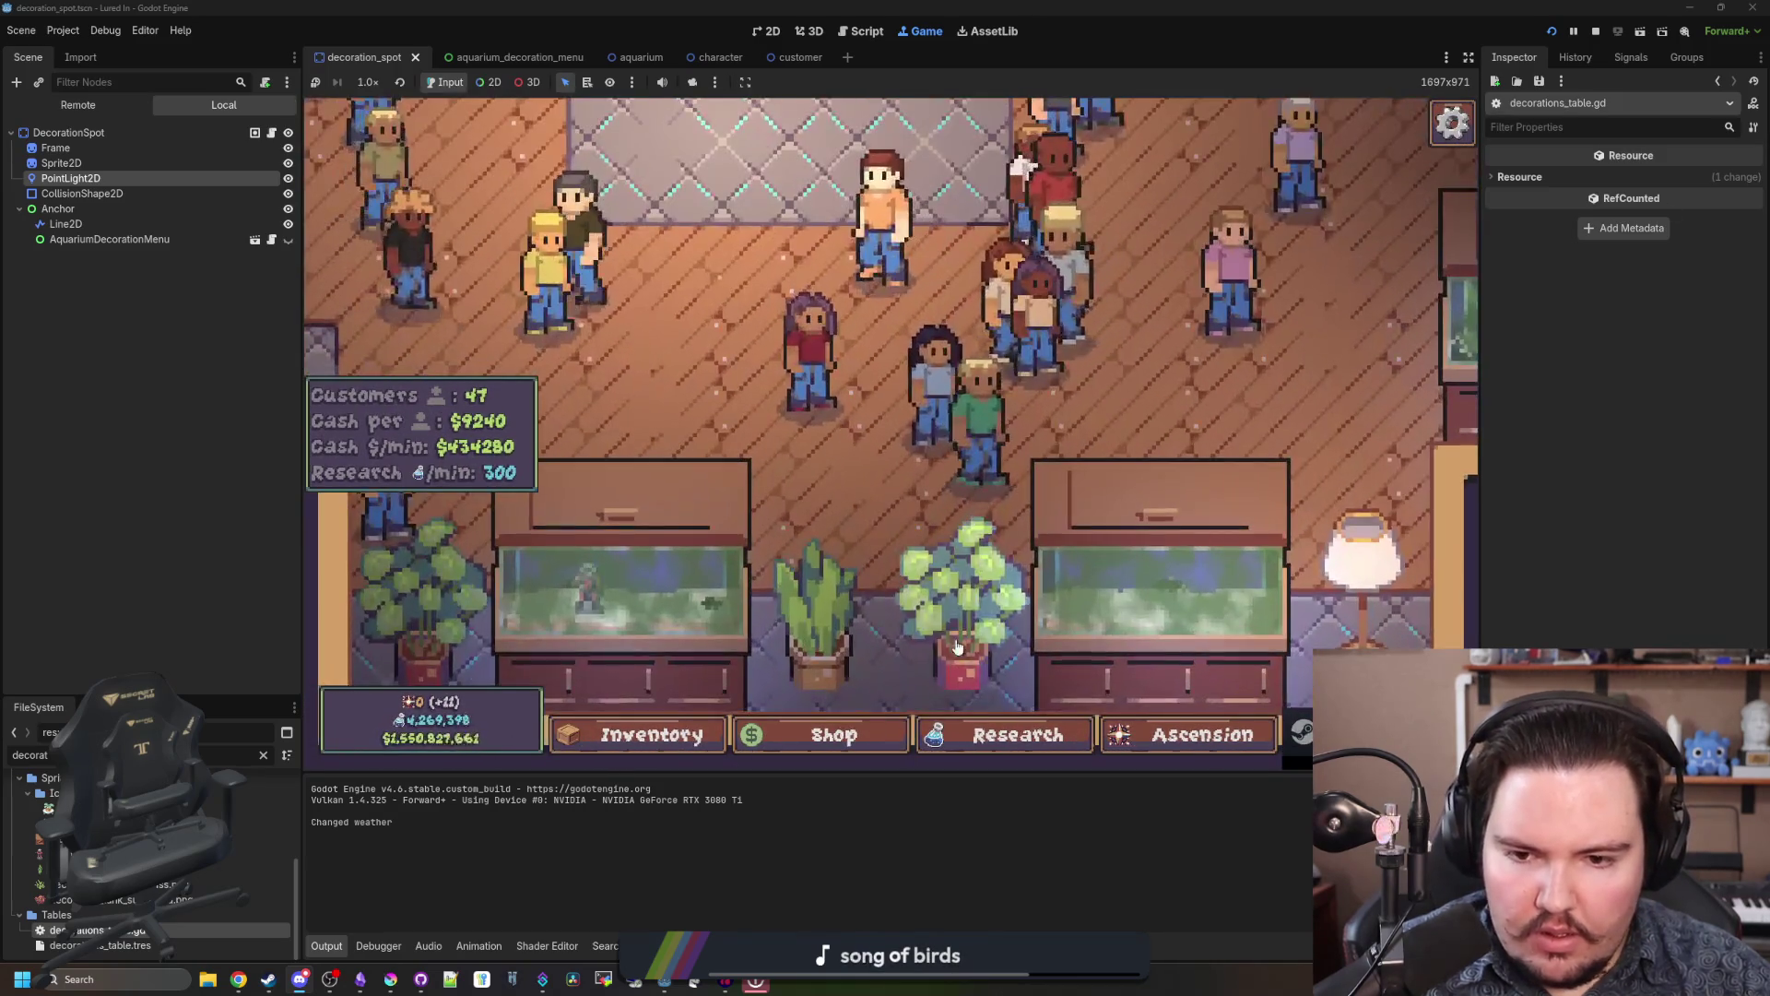
scroll(909, 450, "down", 3)
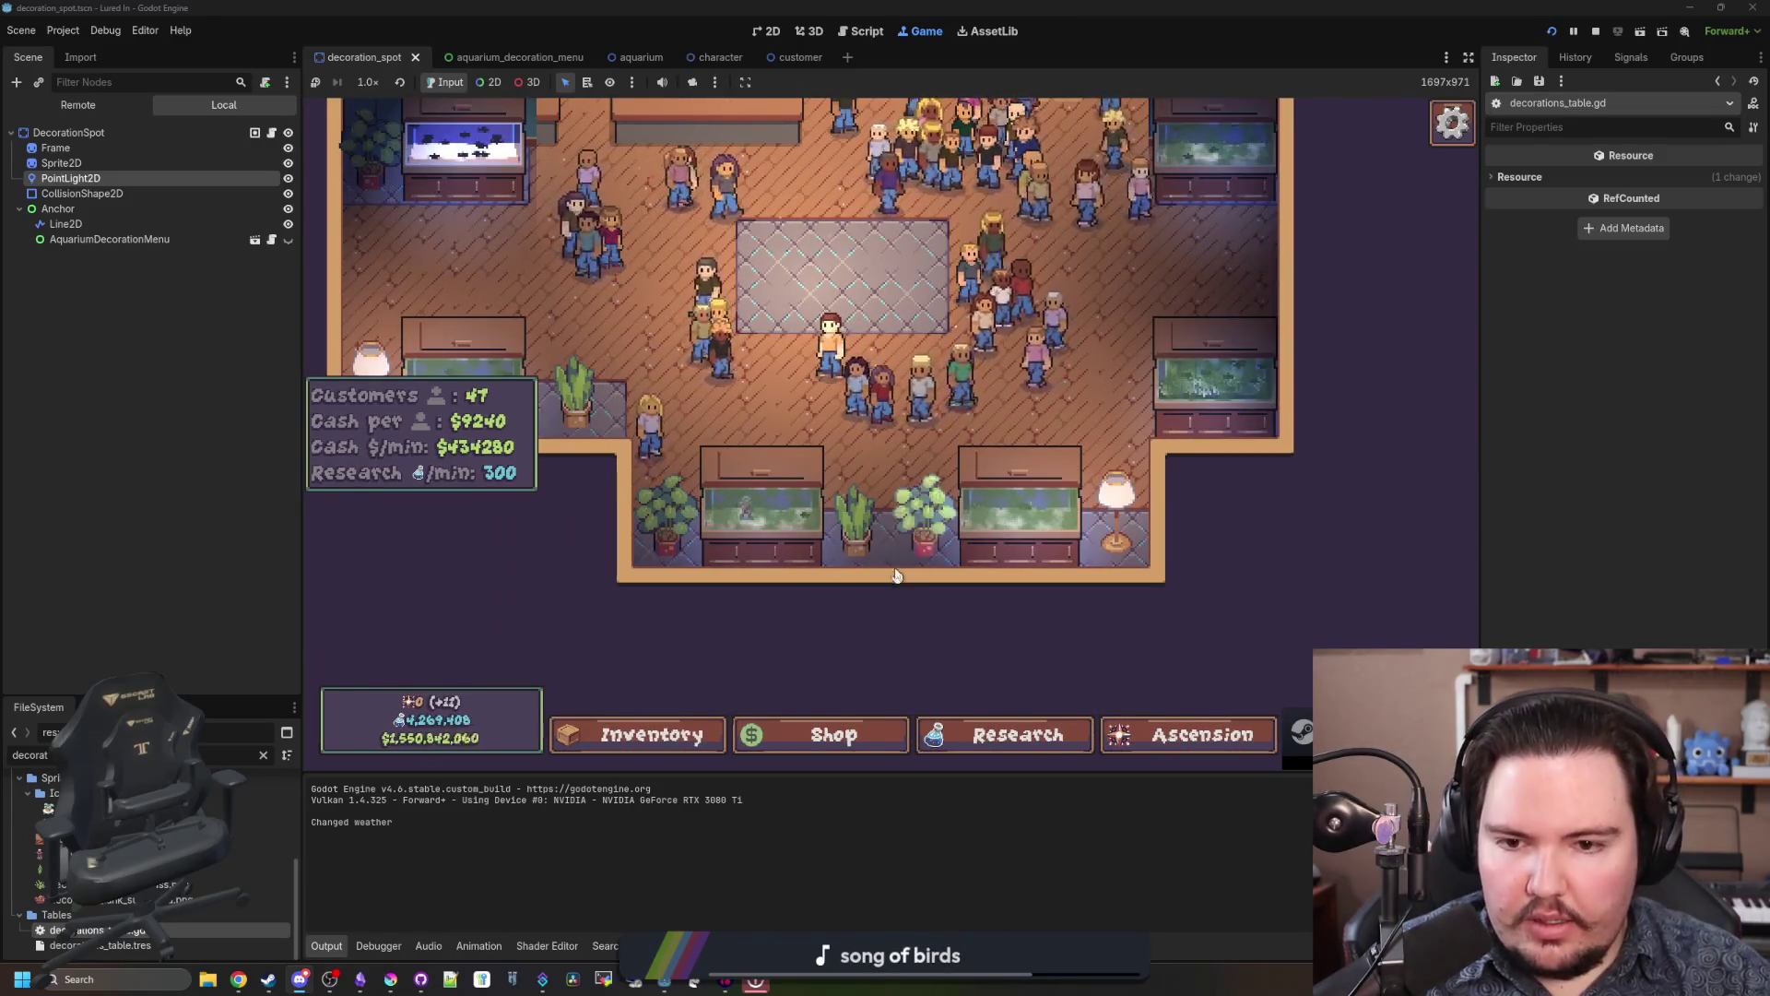
left_click(923, 505)
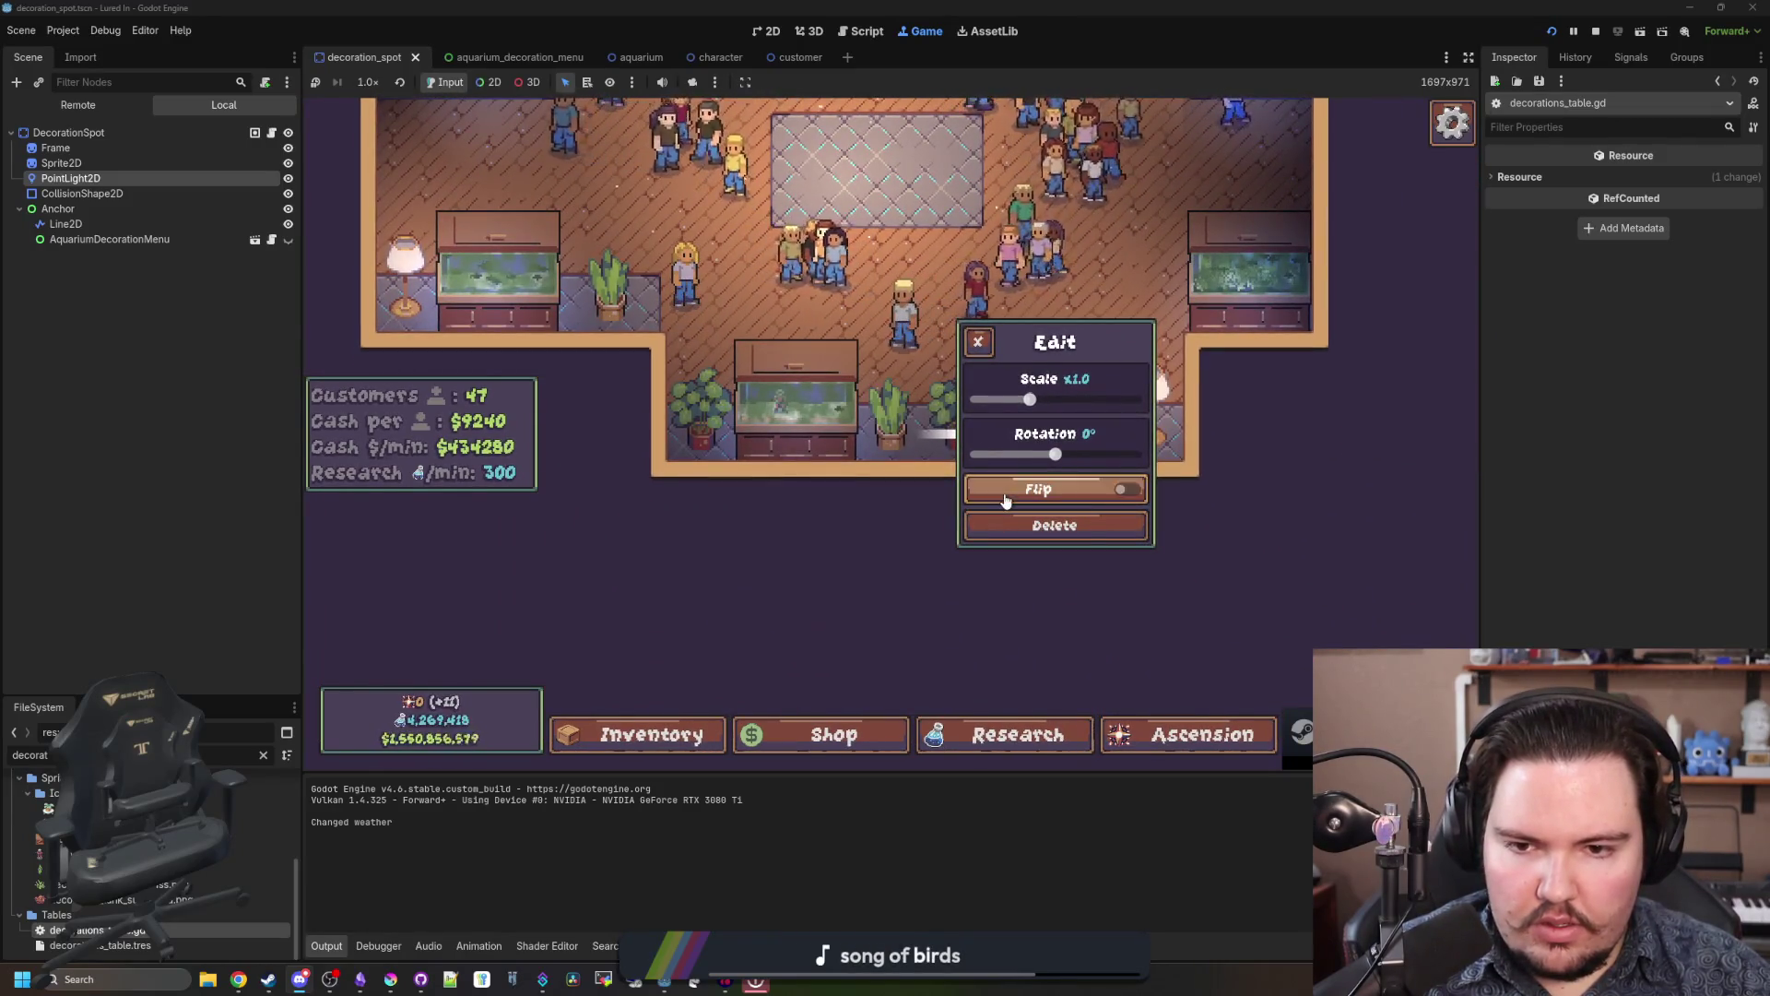
left_click(995, 491)
left_click_drag(1061, 397, 1071, 399)
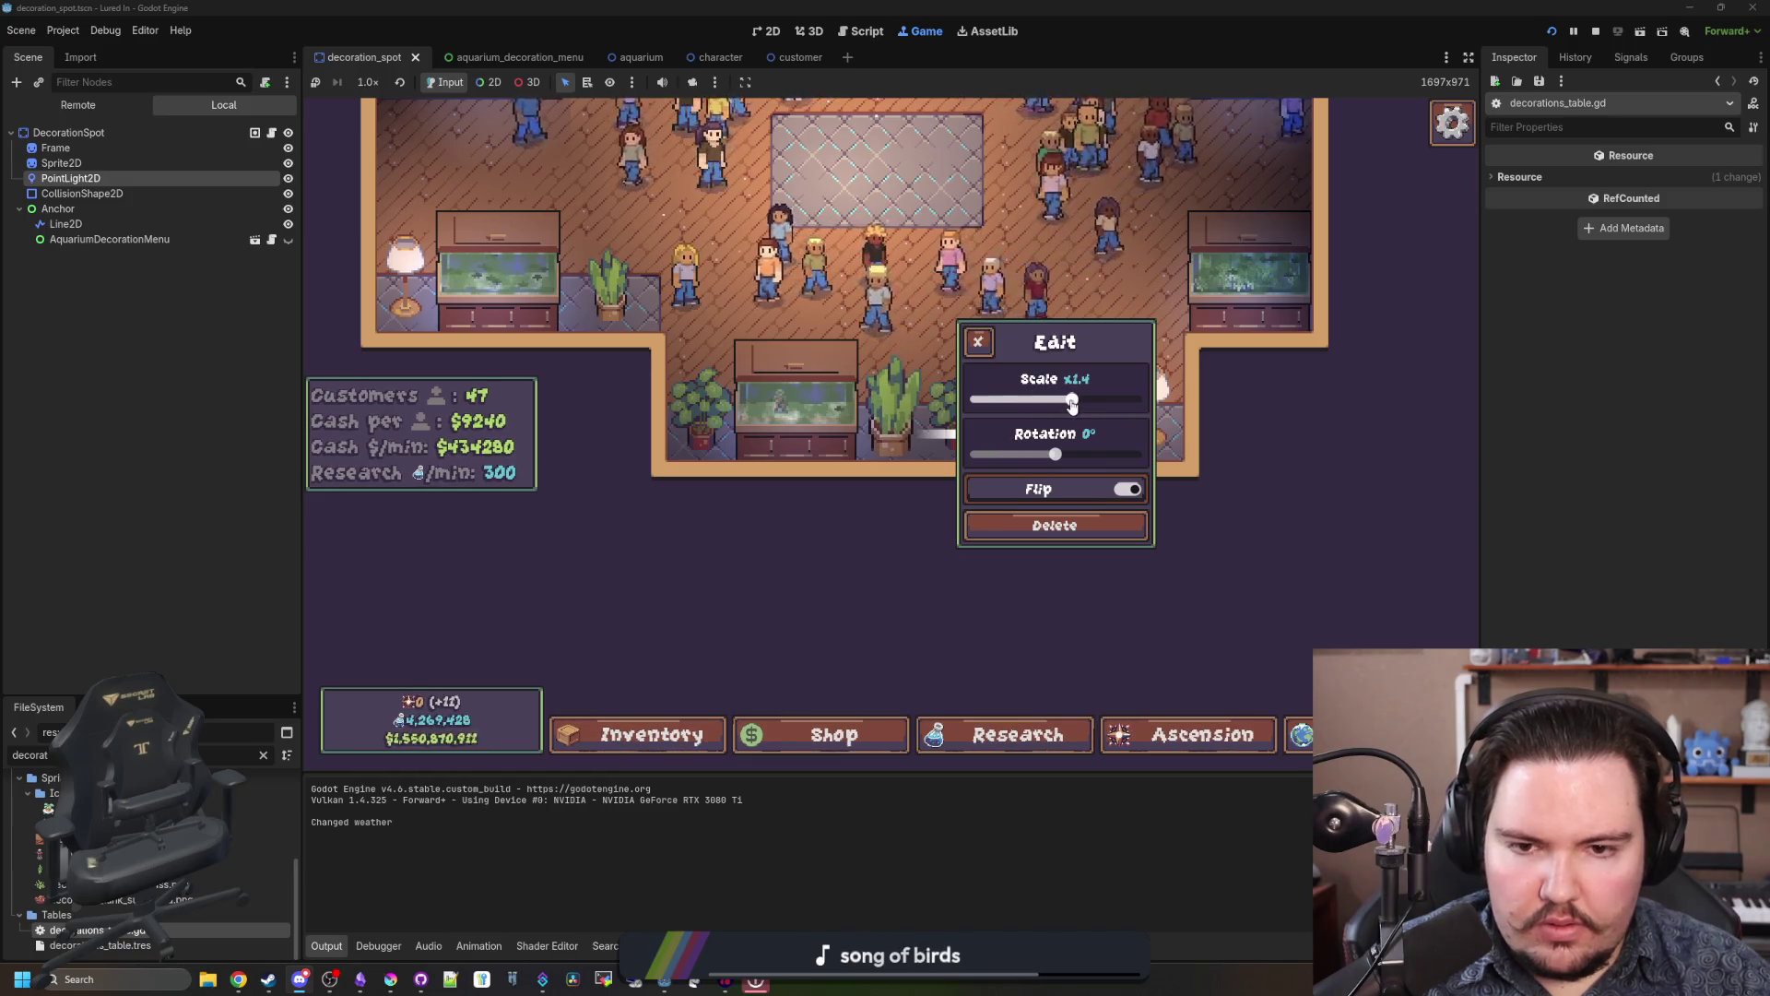
left_click(1123, 490)
left_click(983, 351)
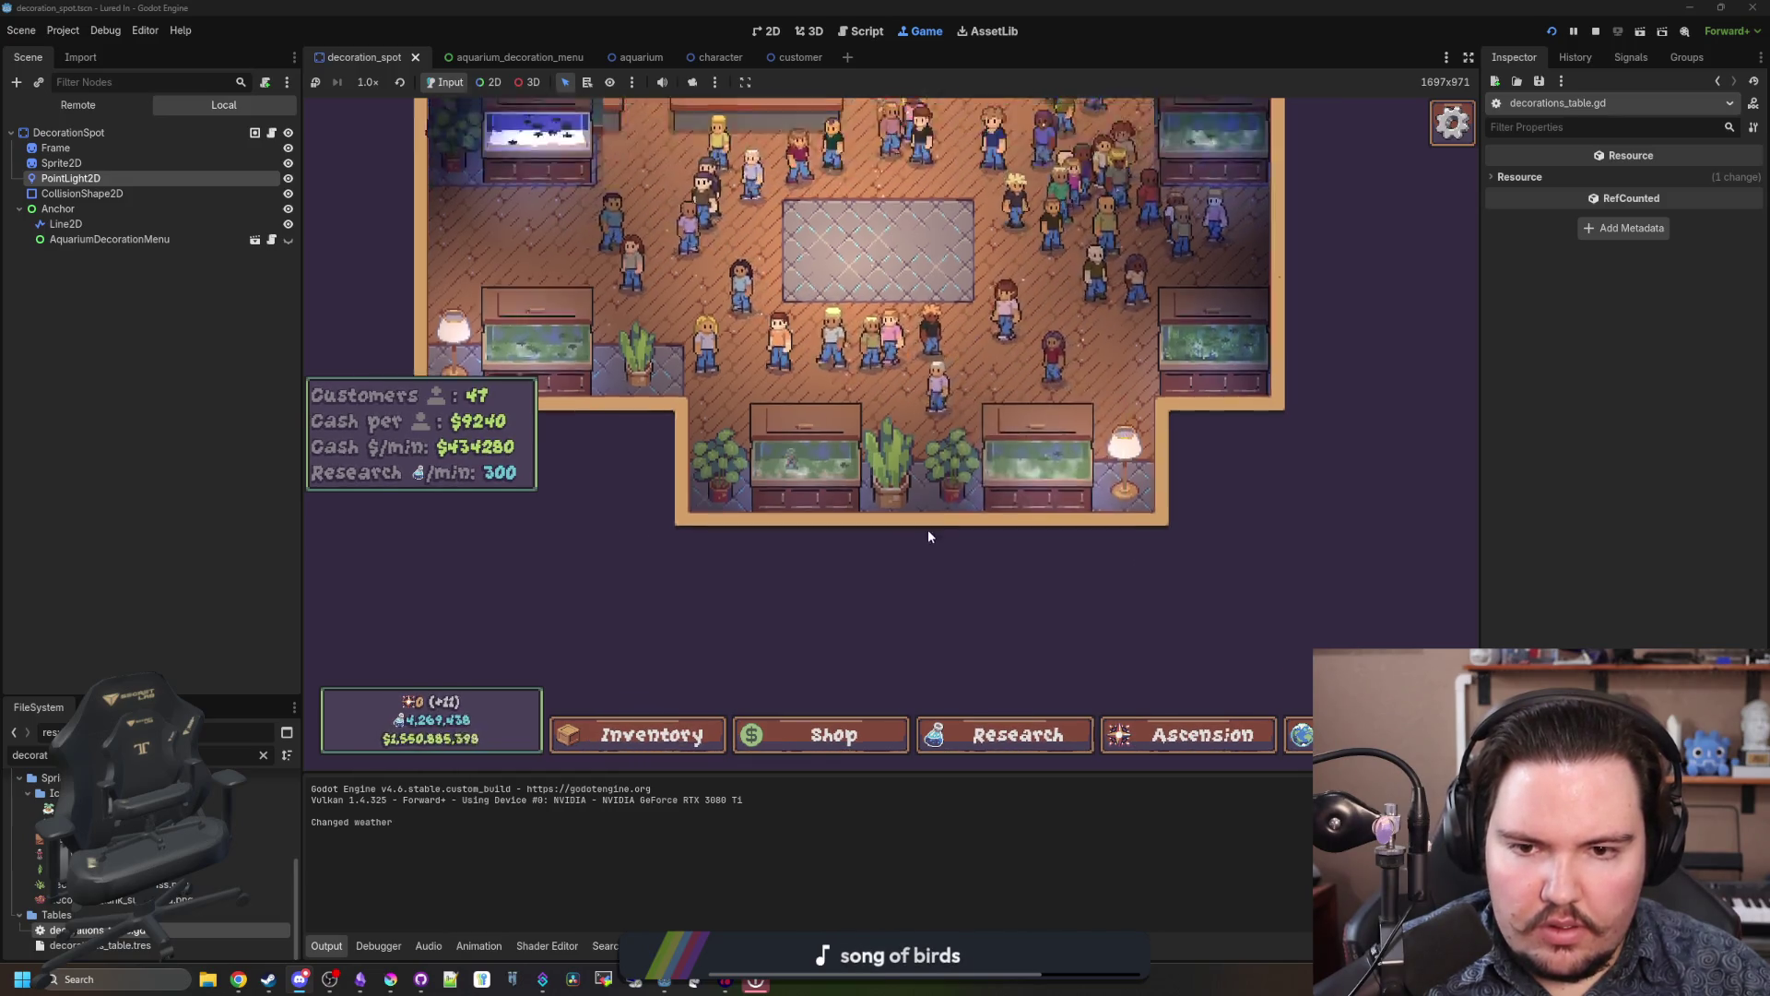
left_click(883, 490)
left_click(998, 527)
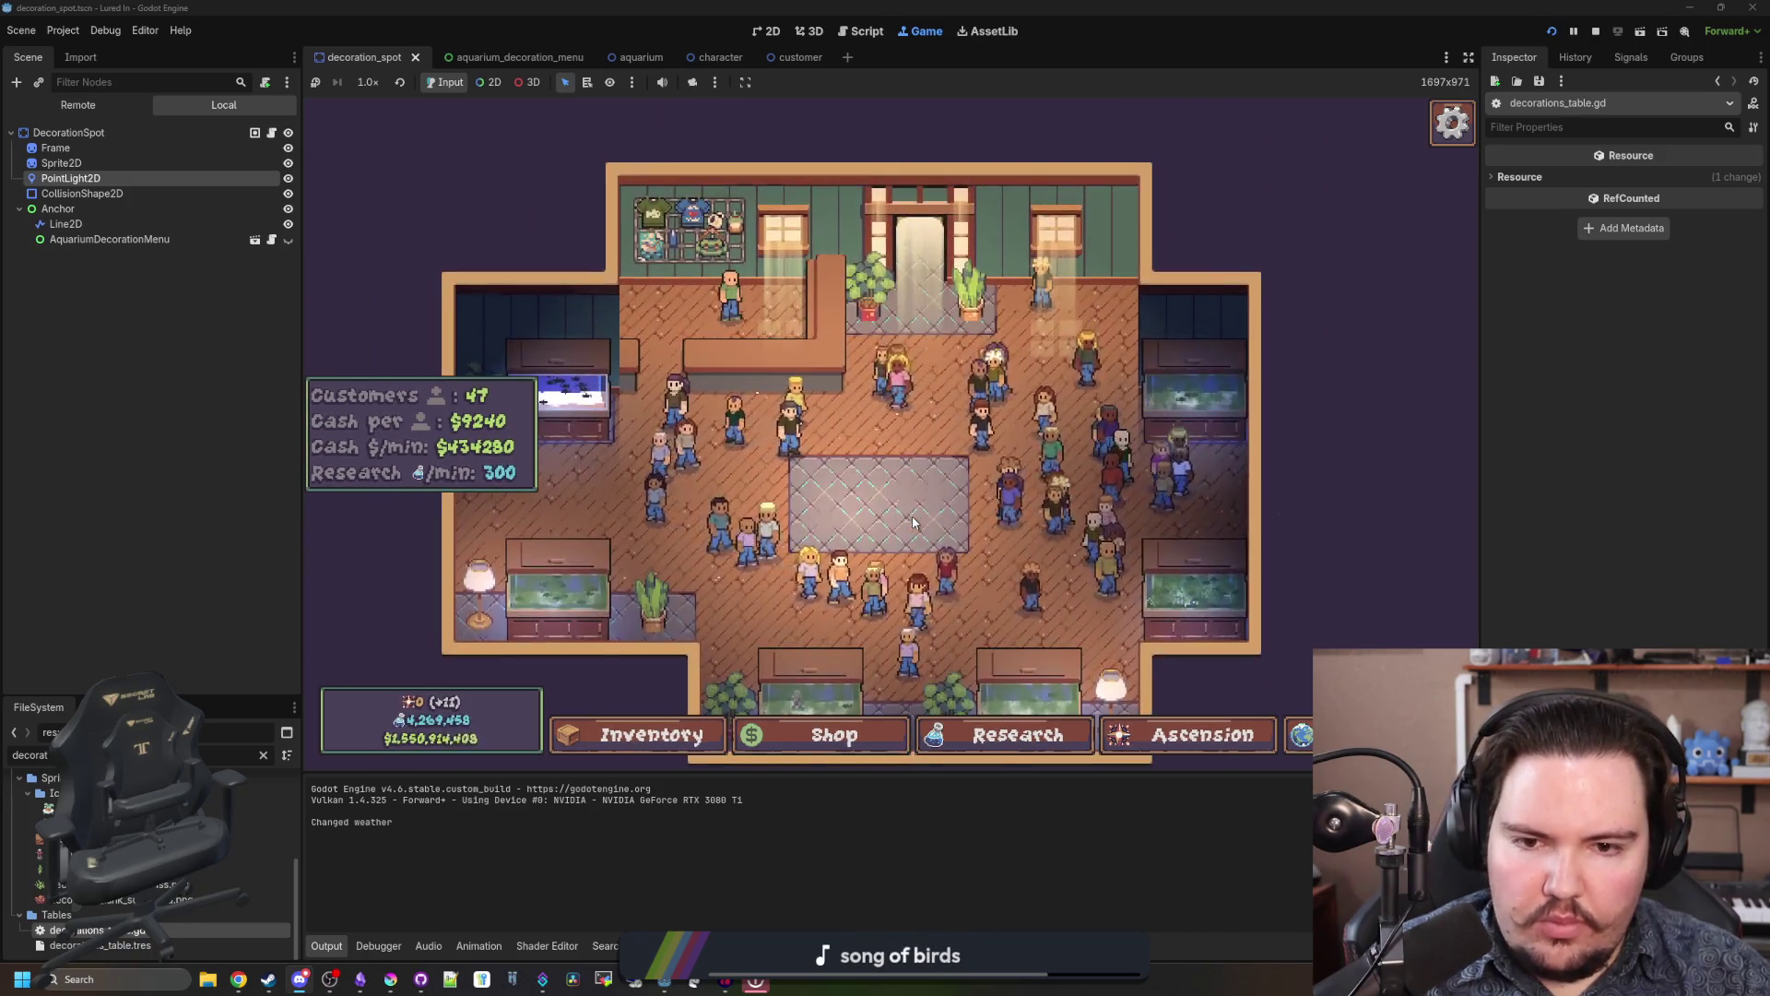
Step: Buy a Crate ($5) from the Decorations shop and complete its placement
left_click(834, 735)
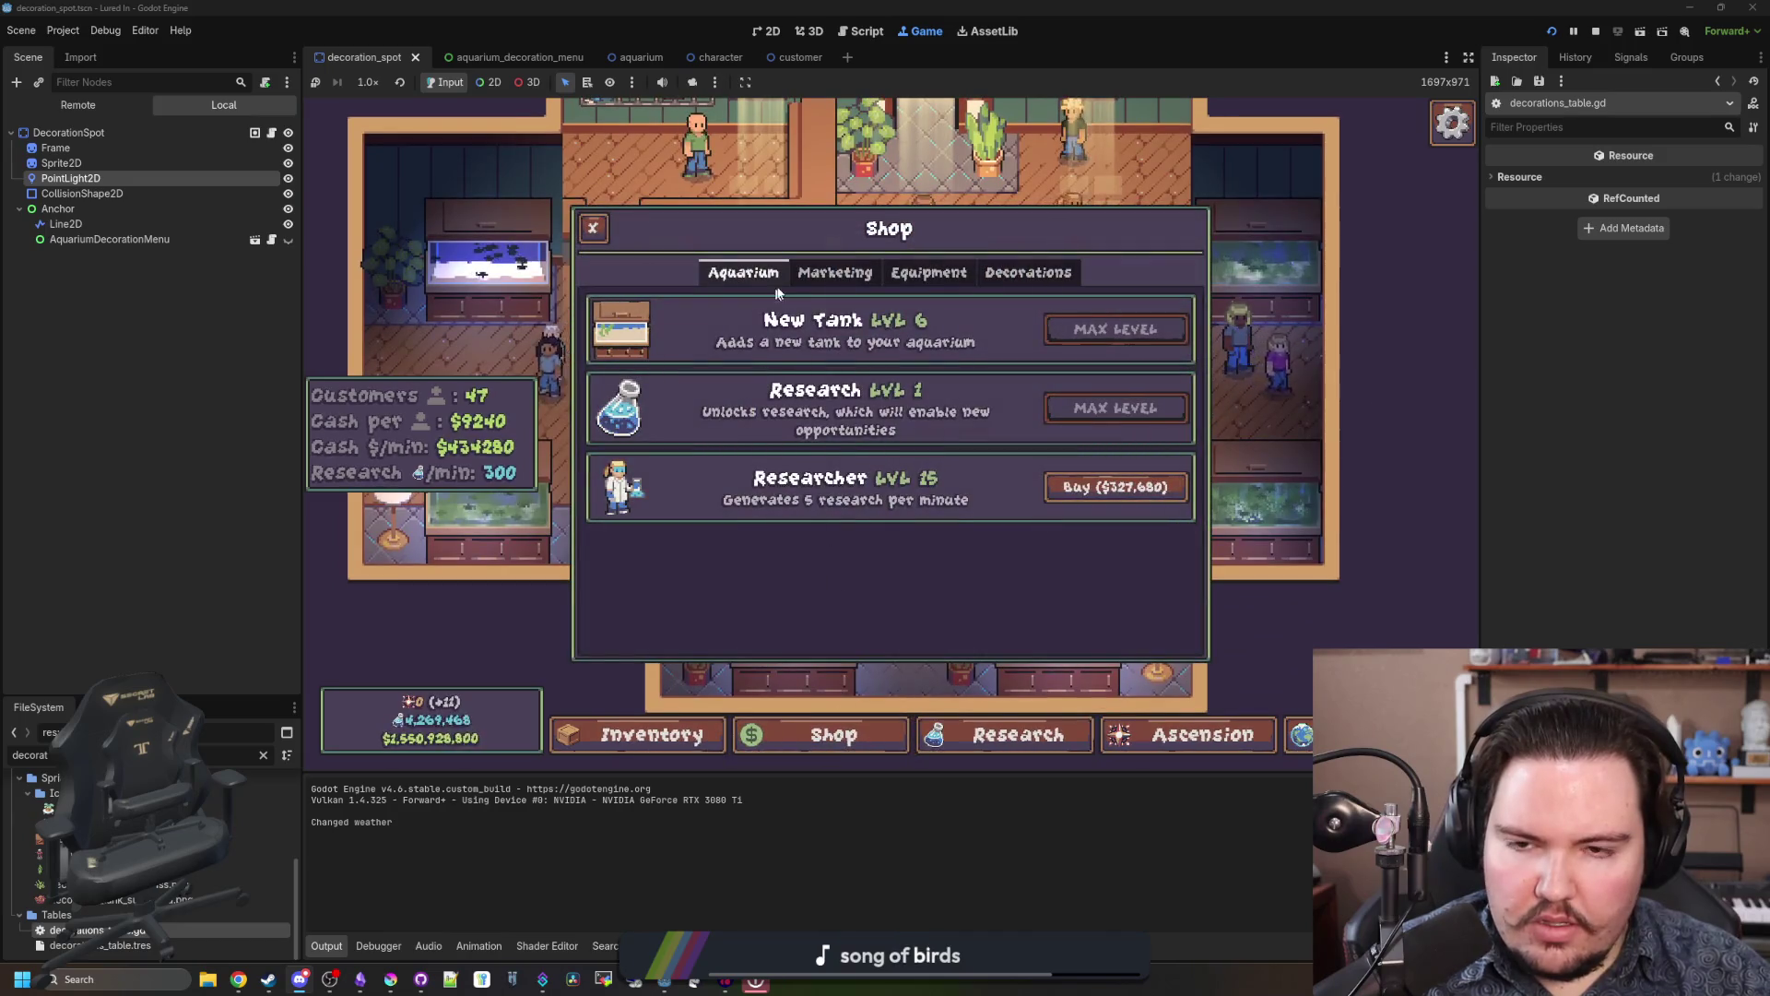
left_click(1028, 272)
scroll(773, 440, "down", 3)
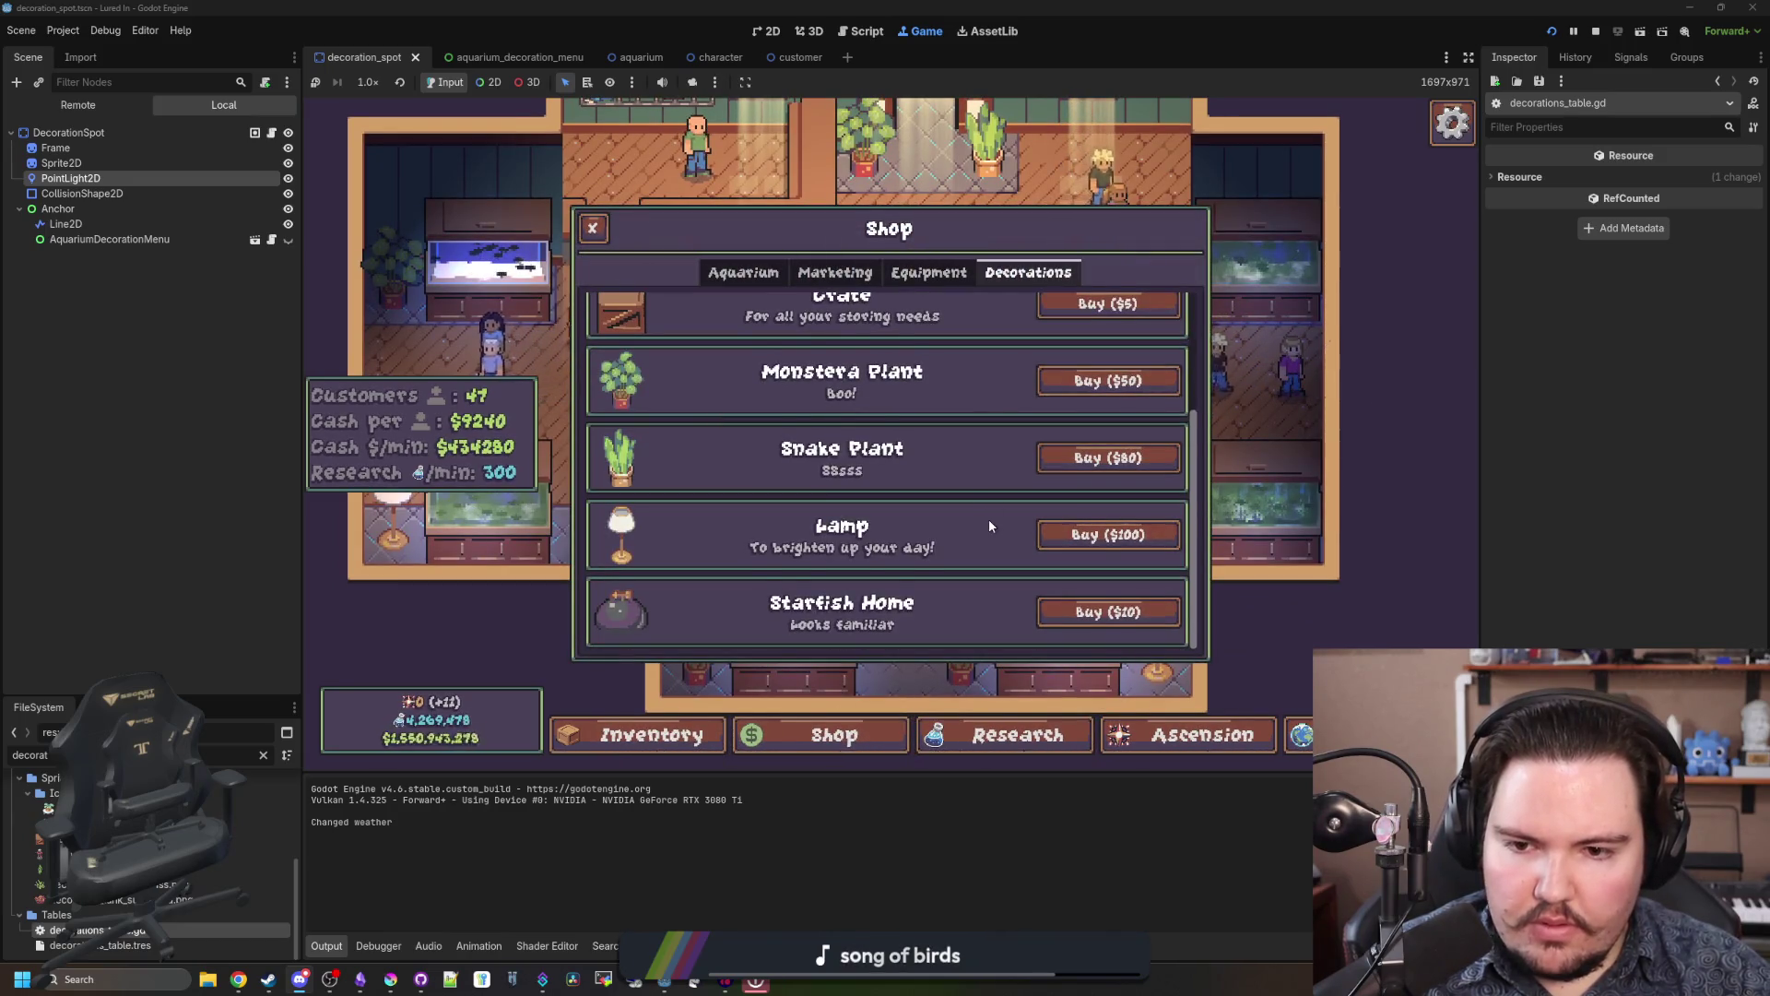
scroll(990, 524, "up", 3)
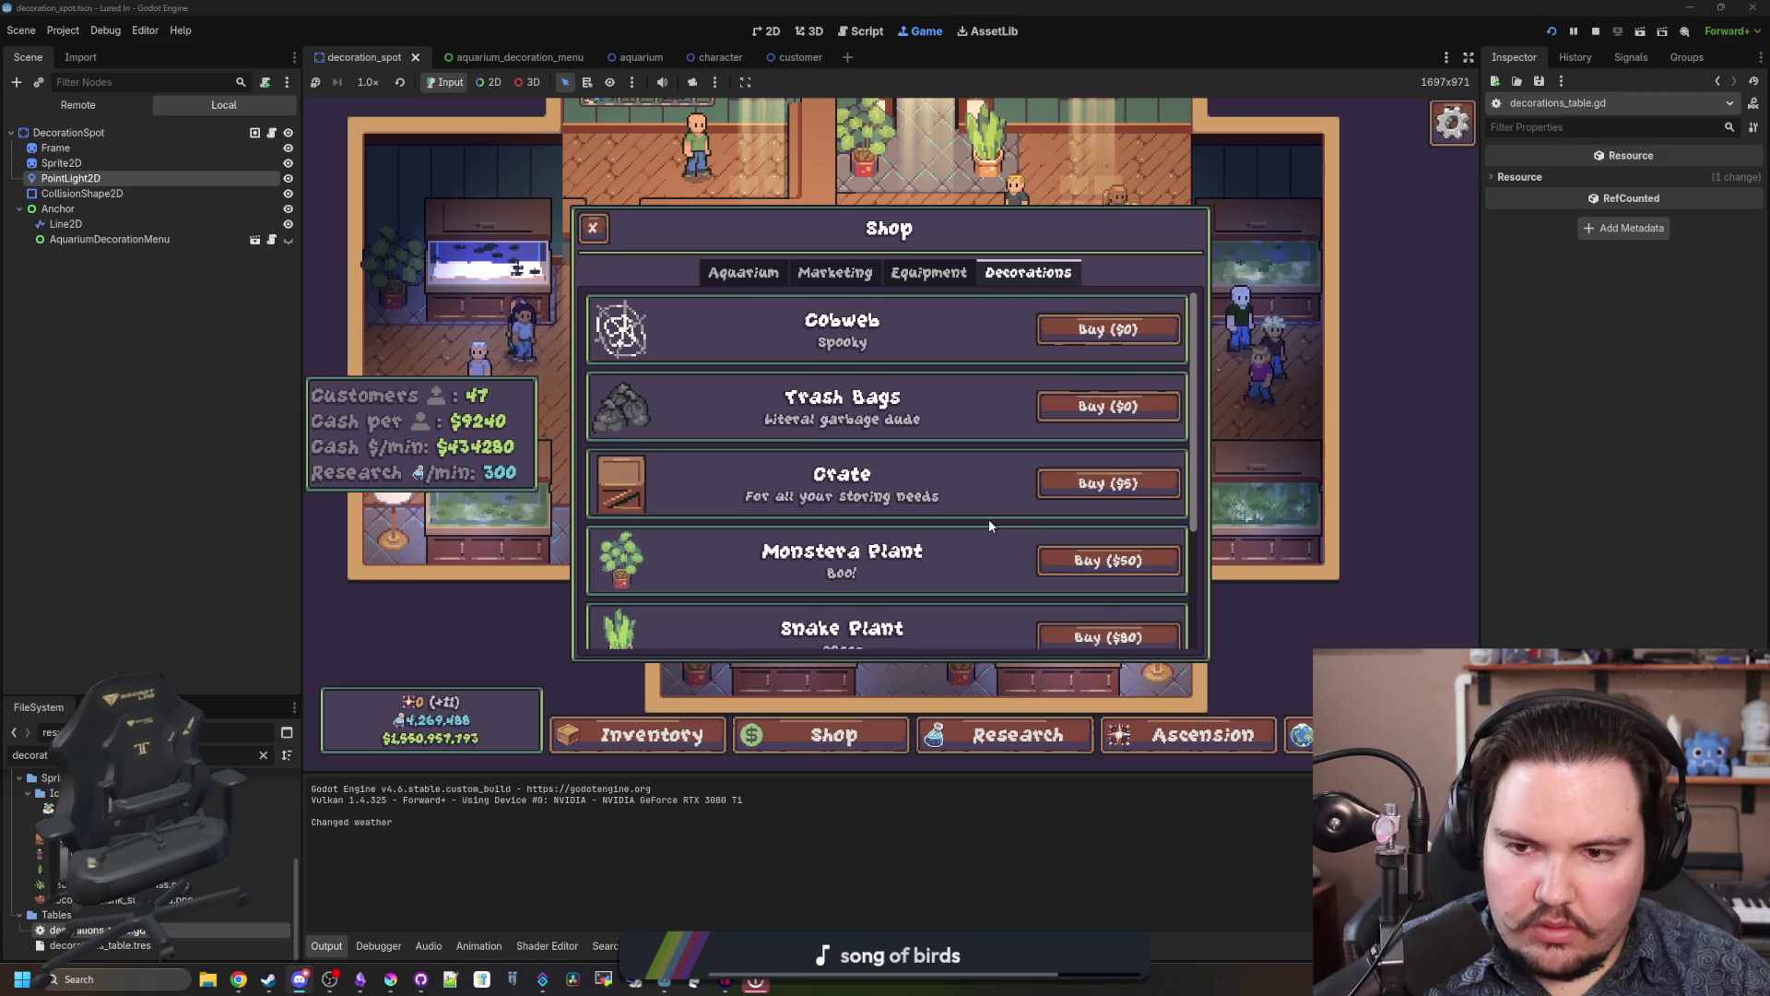
left_click(1100, 500)
left_click(949, 417)
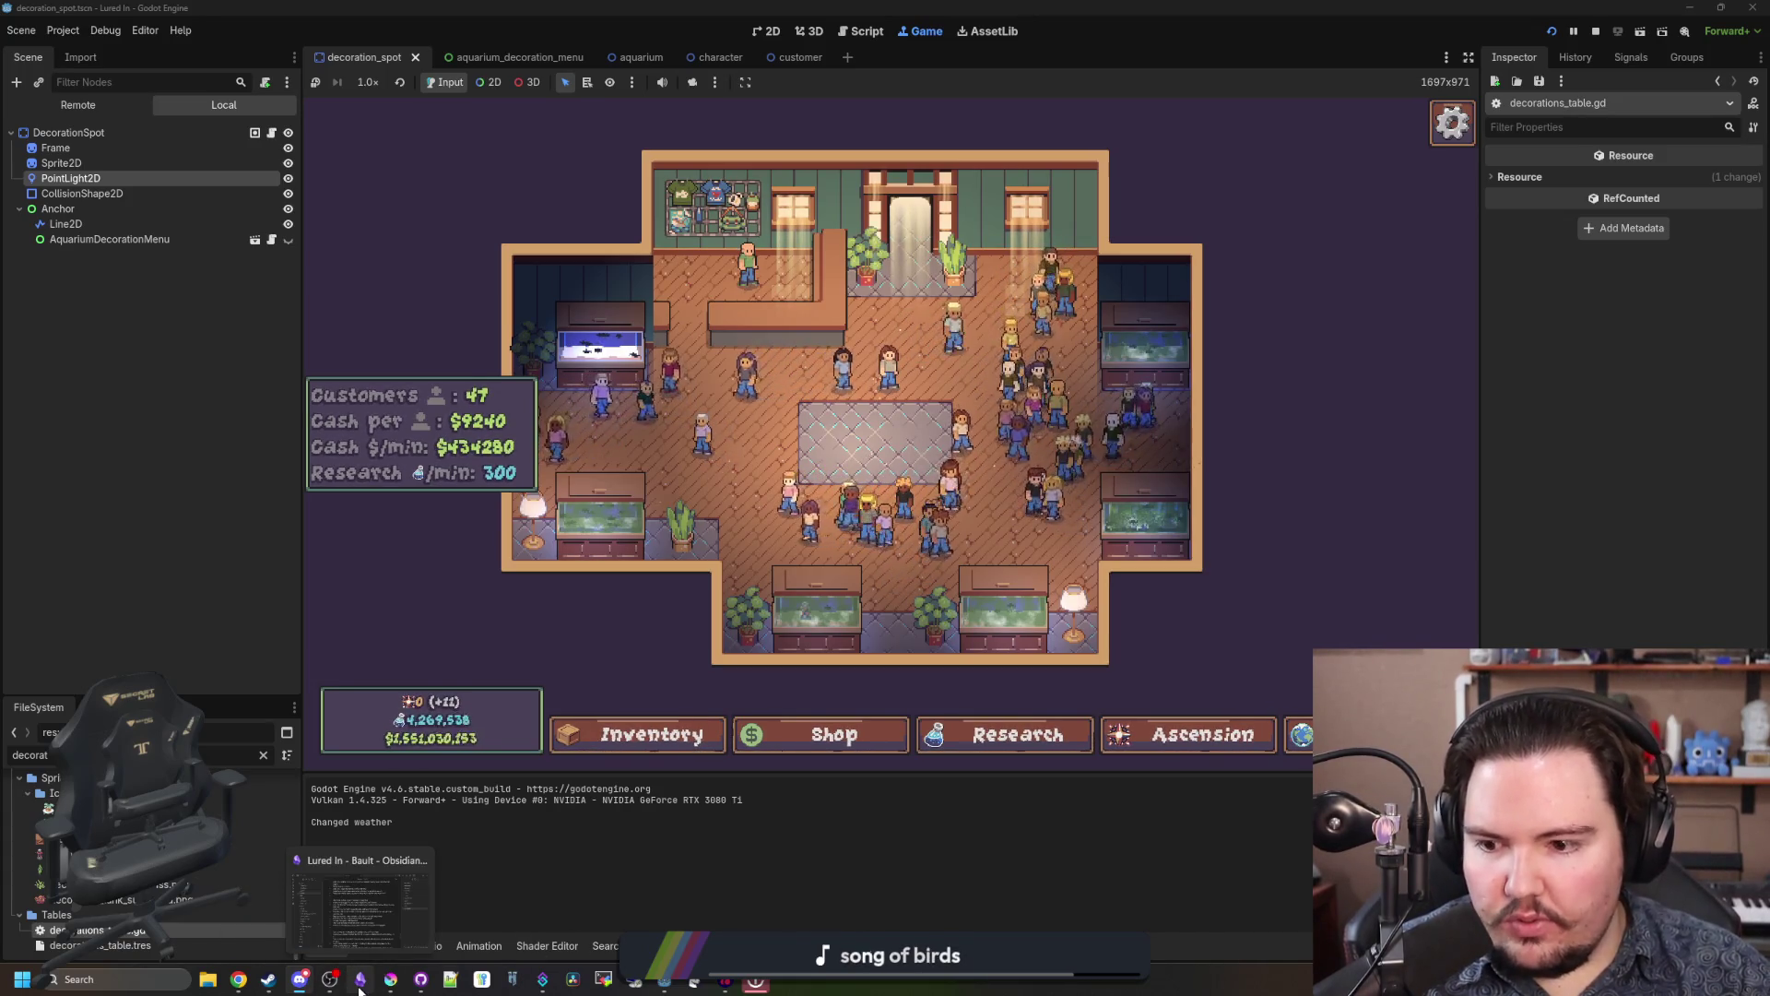
Step: Maximize Krita and create a new document 26 px wide and 26 px high
left_click(391, 979)
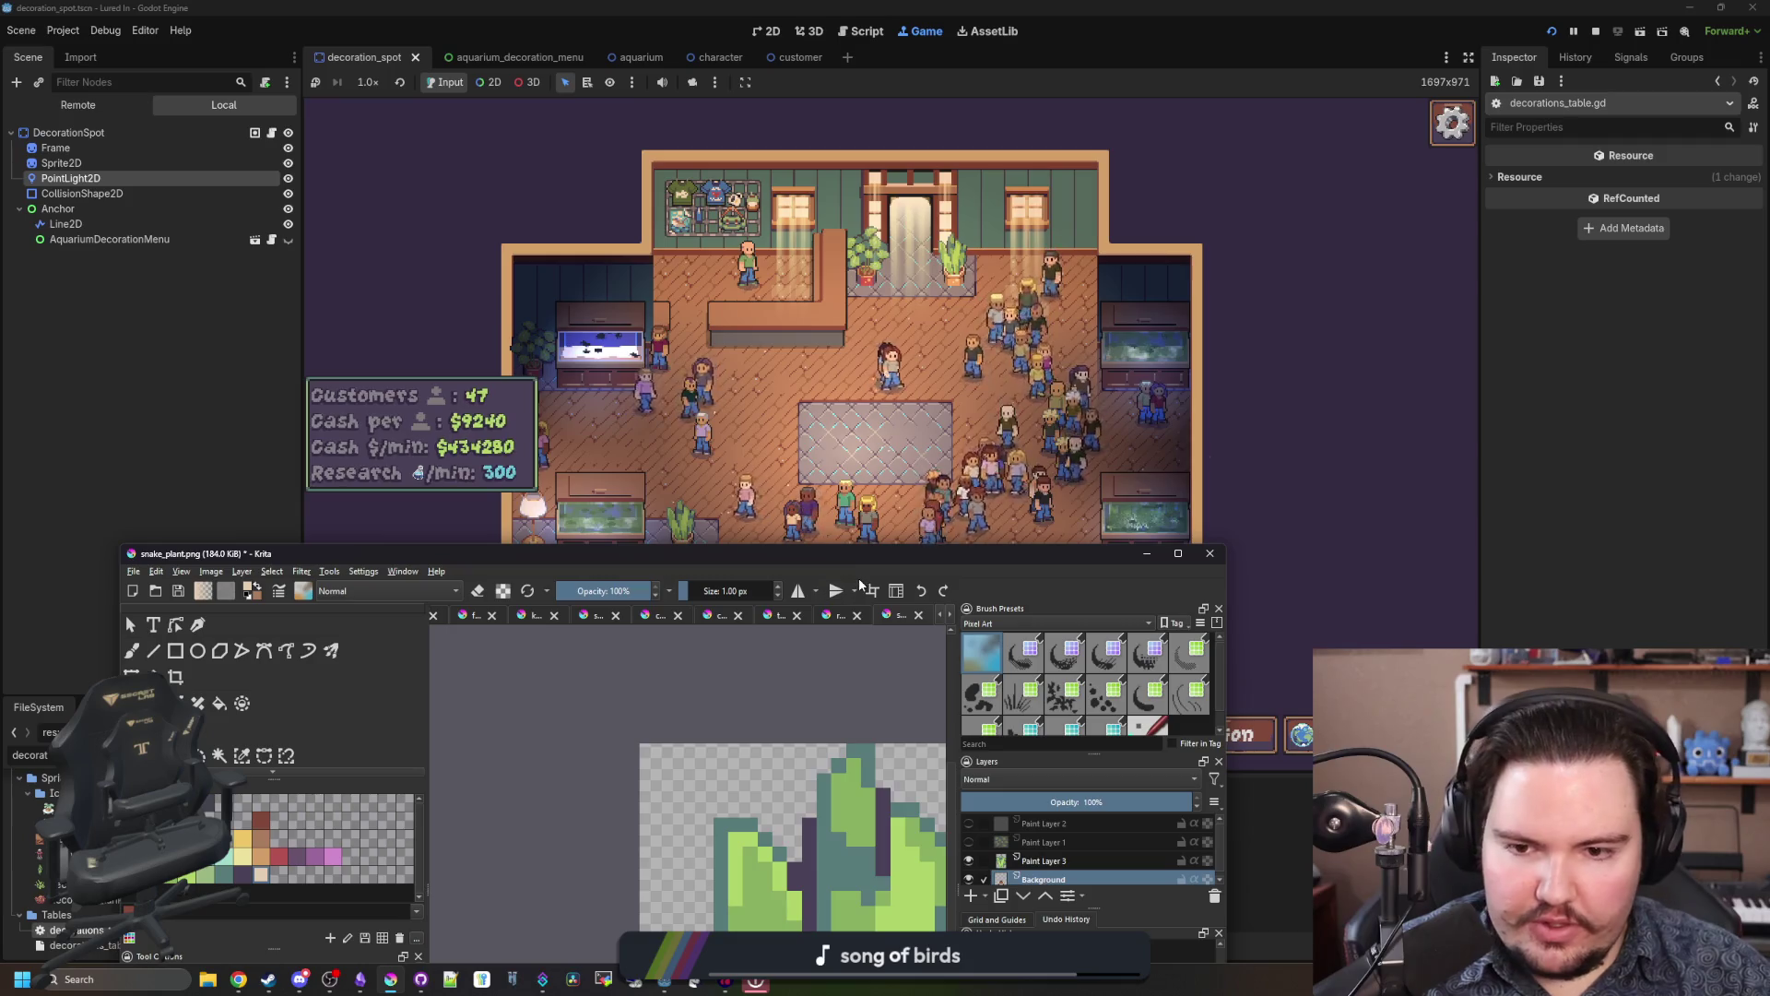
left_click(1177, 553)
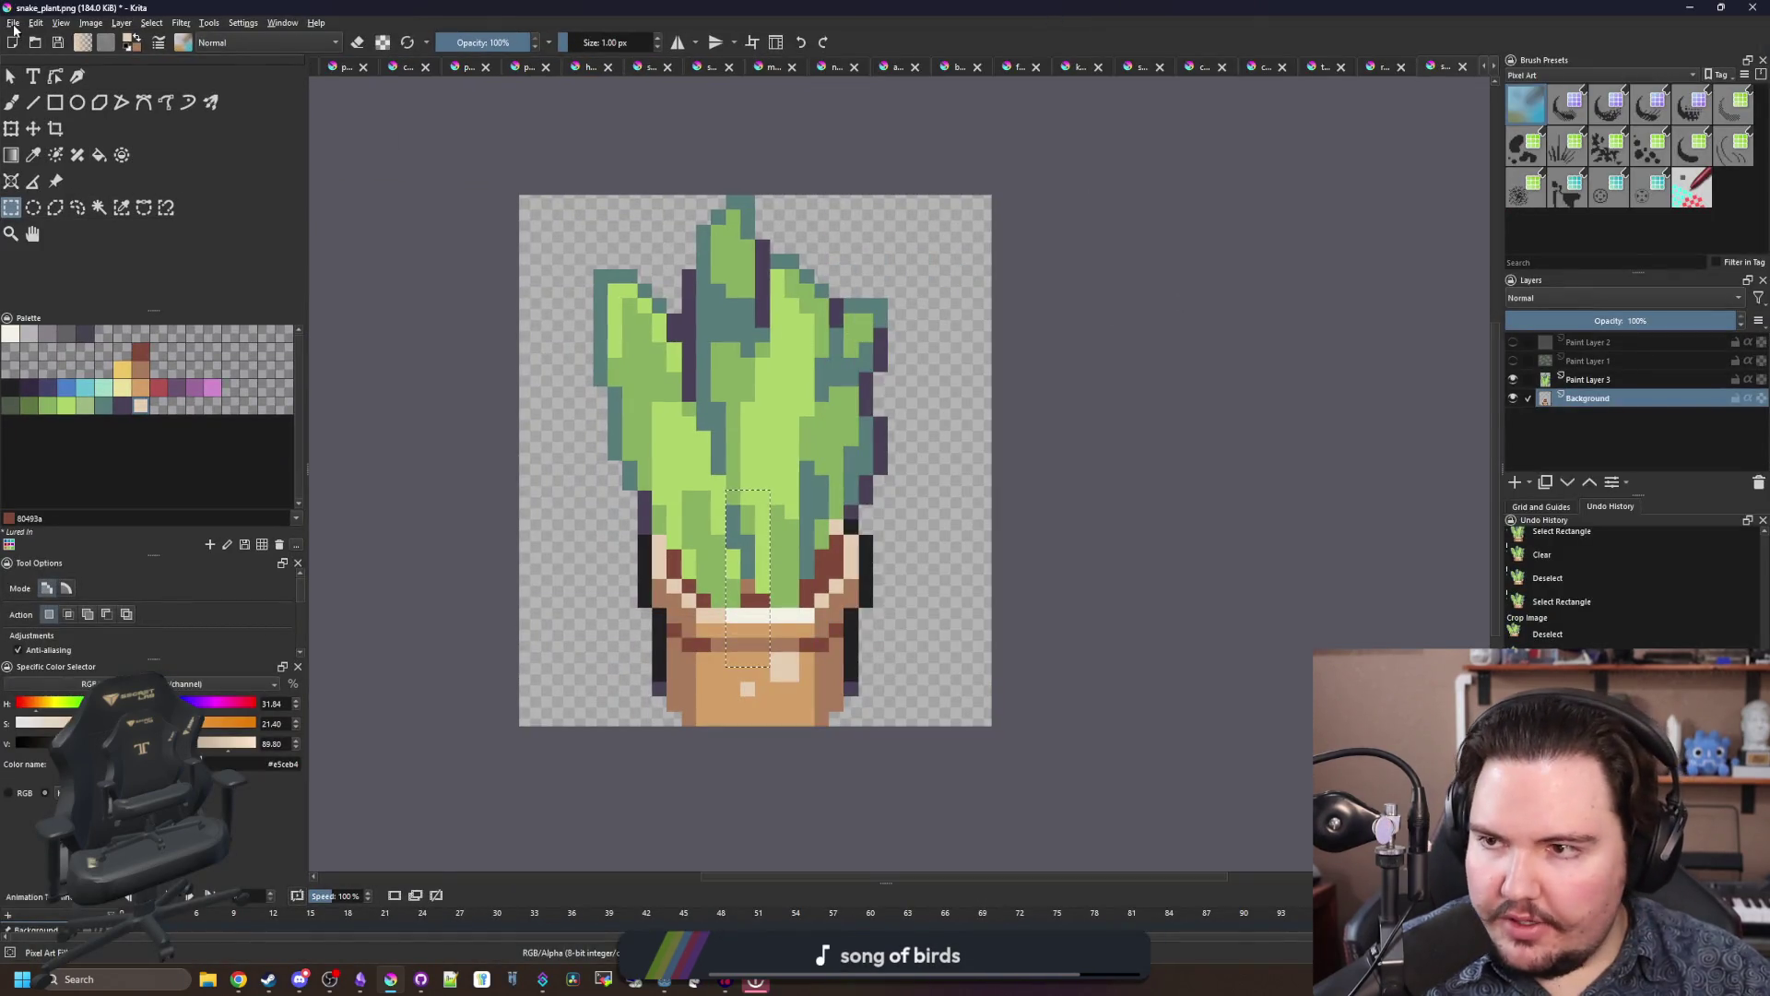
left_click(14, 25)
left_click(22, 38)
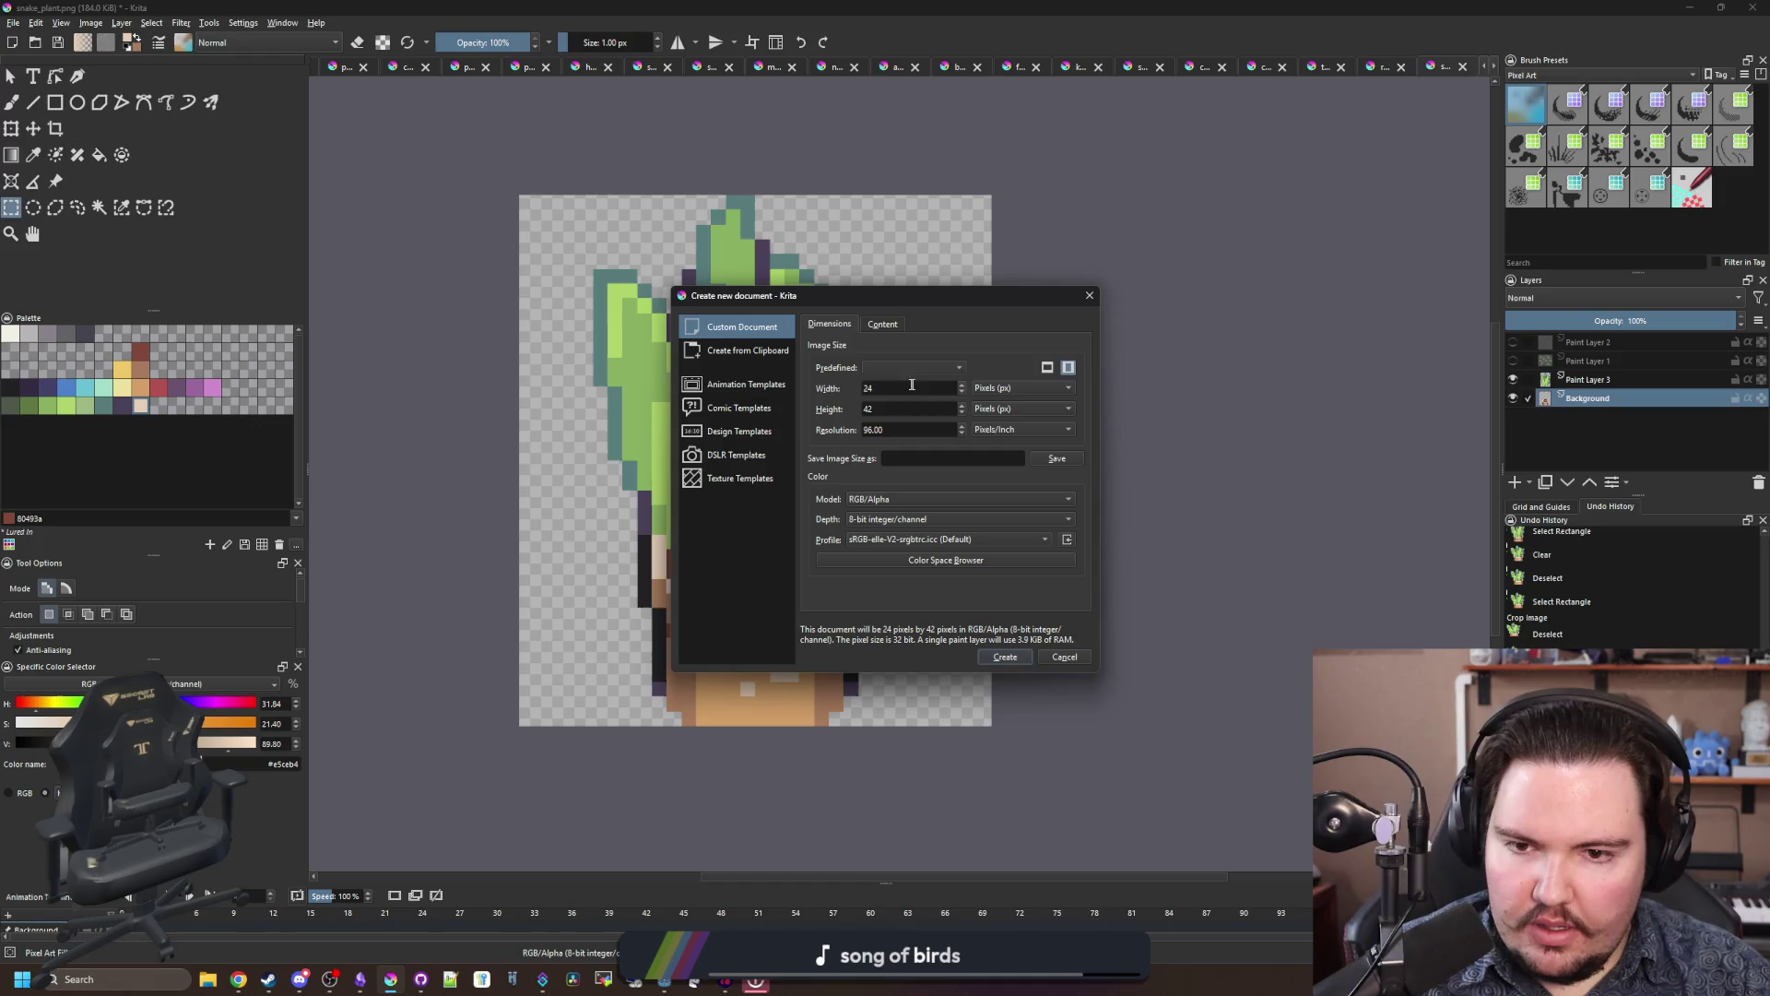
type("26")
double_click(894, 408)
type("26")
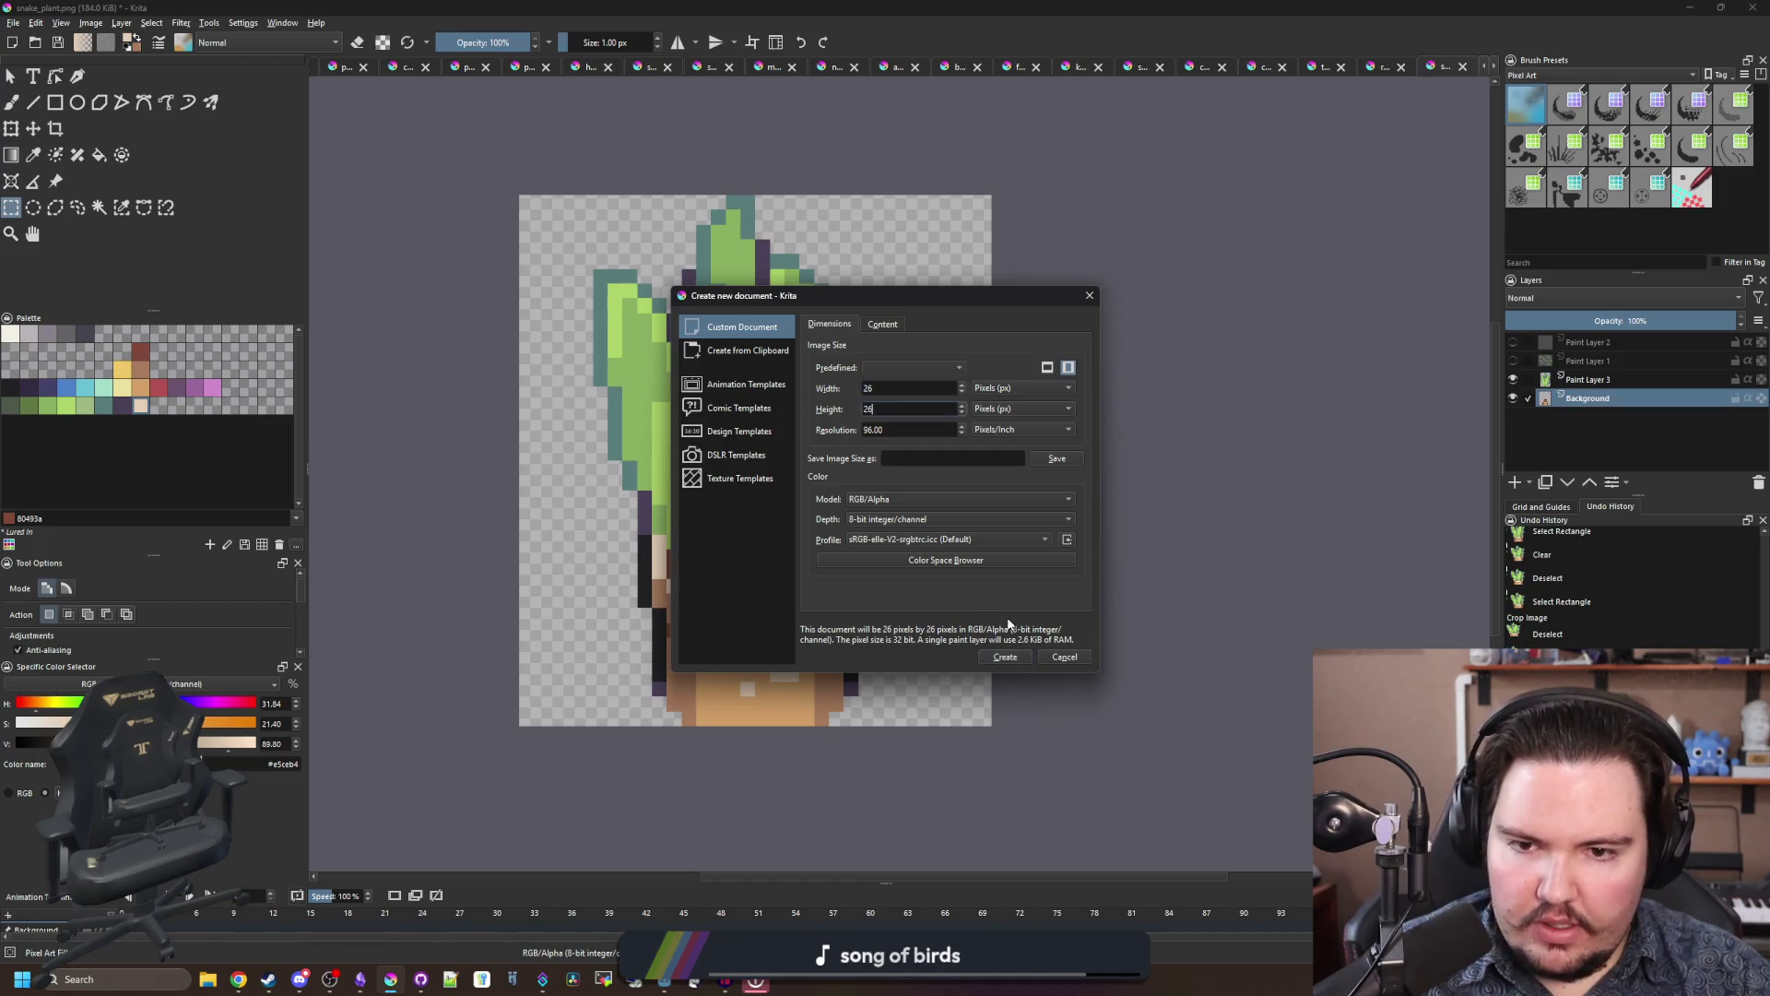
left_click(1008, 658)
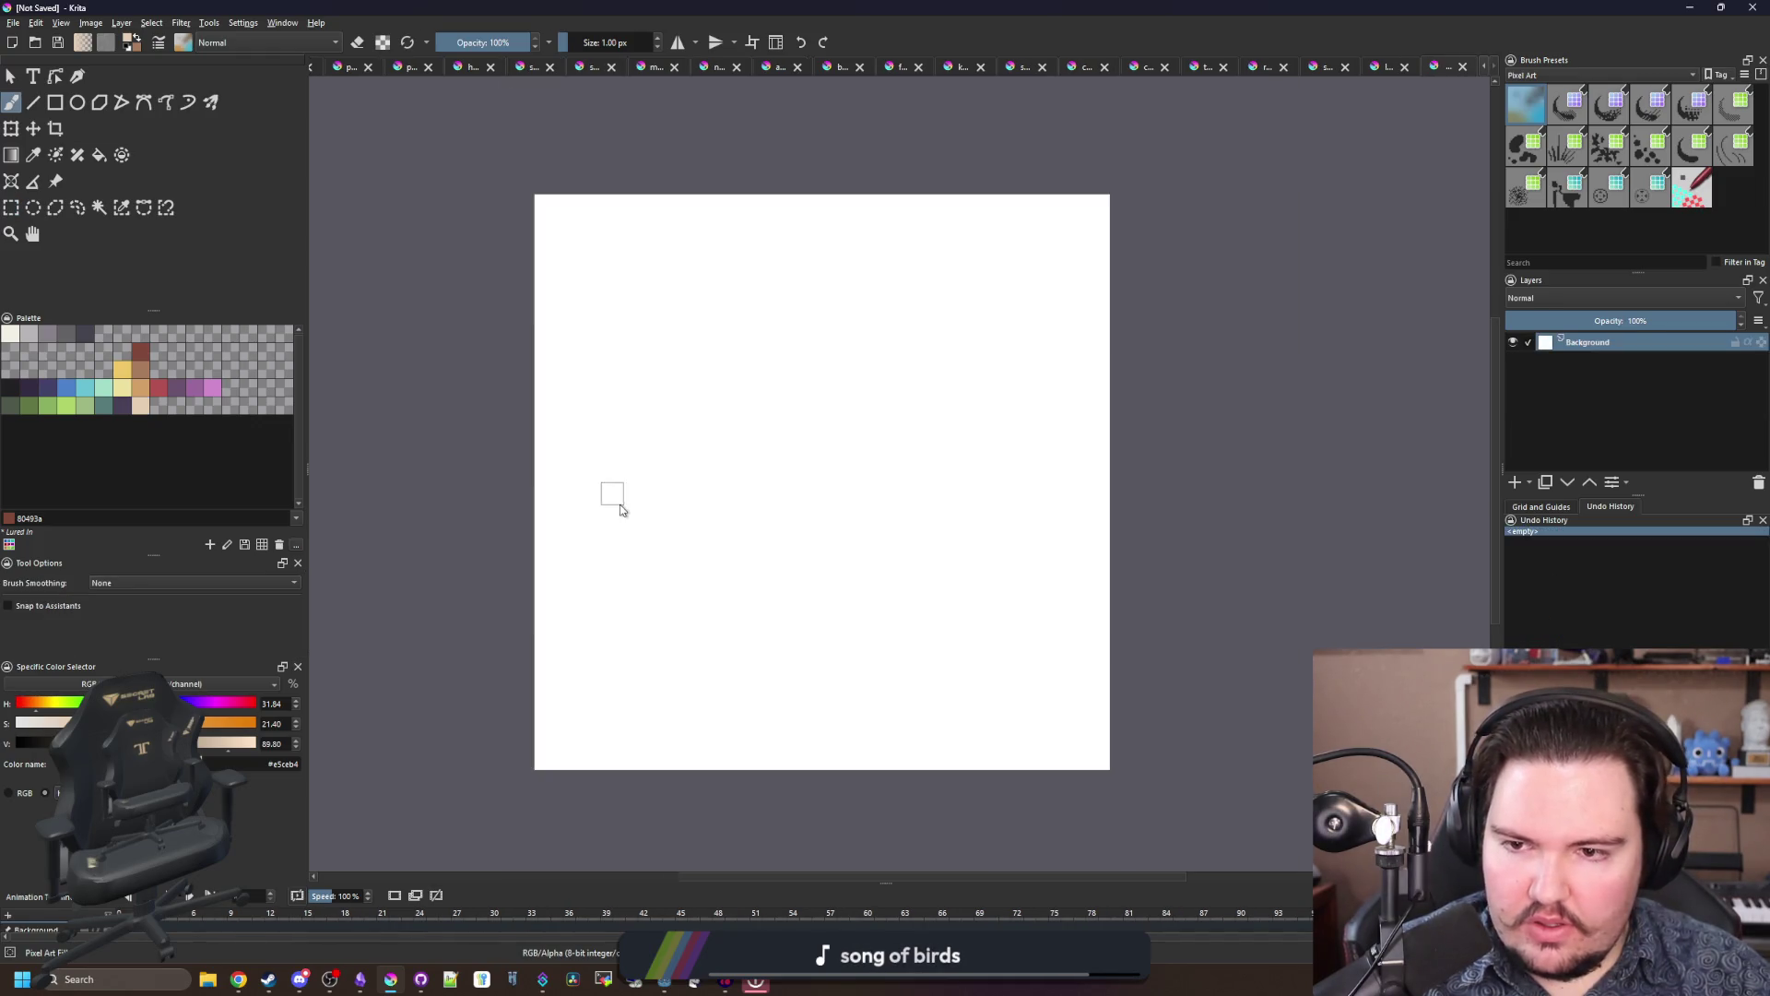
Step: Clear the white background so the canvas is transparent
left_click(11, 206)
left_click_drag(466, 171, 1309, 815)
key("Delete")
key("ctrl+shift+a")
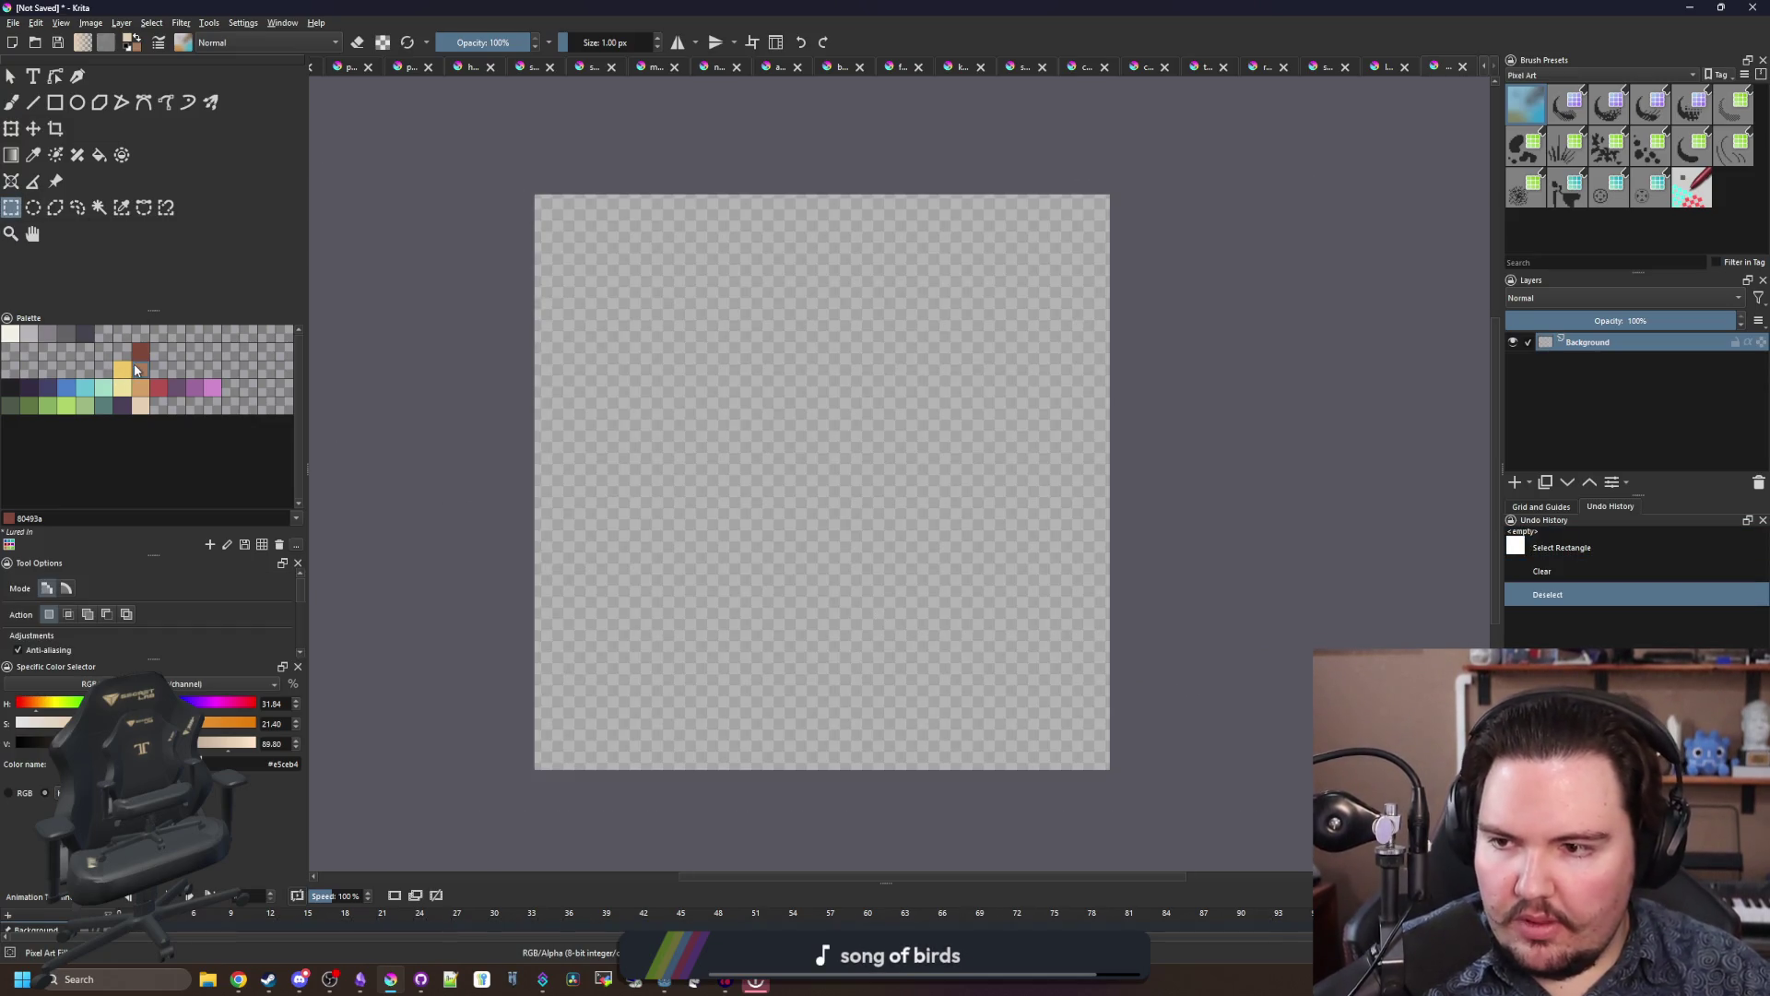
Step: Draw the tabletop and legs as filled rectangles and adjust the tabletop's position
left_click(56, 103)
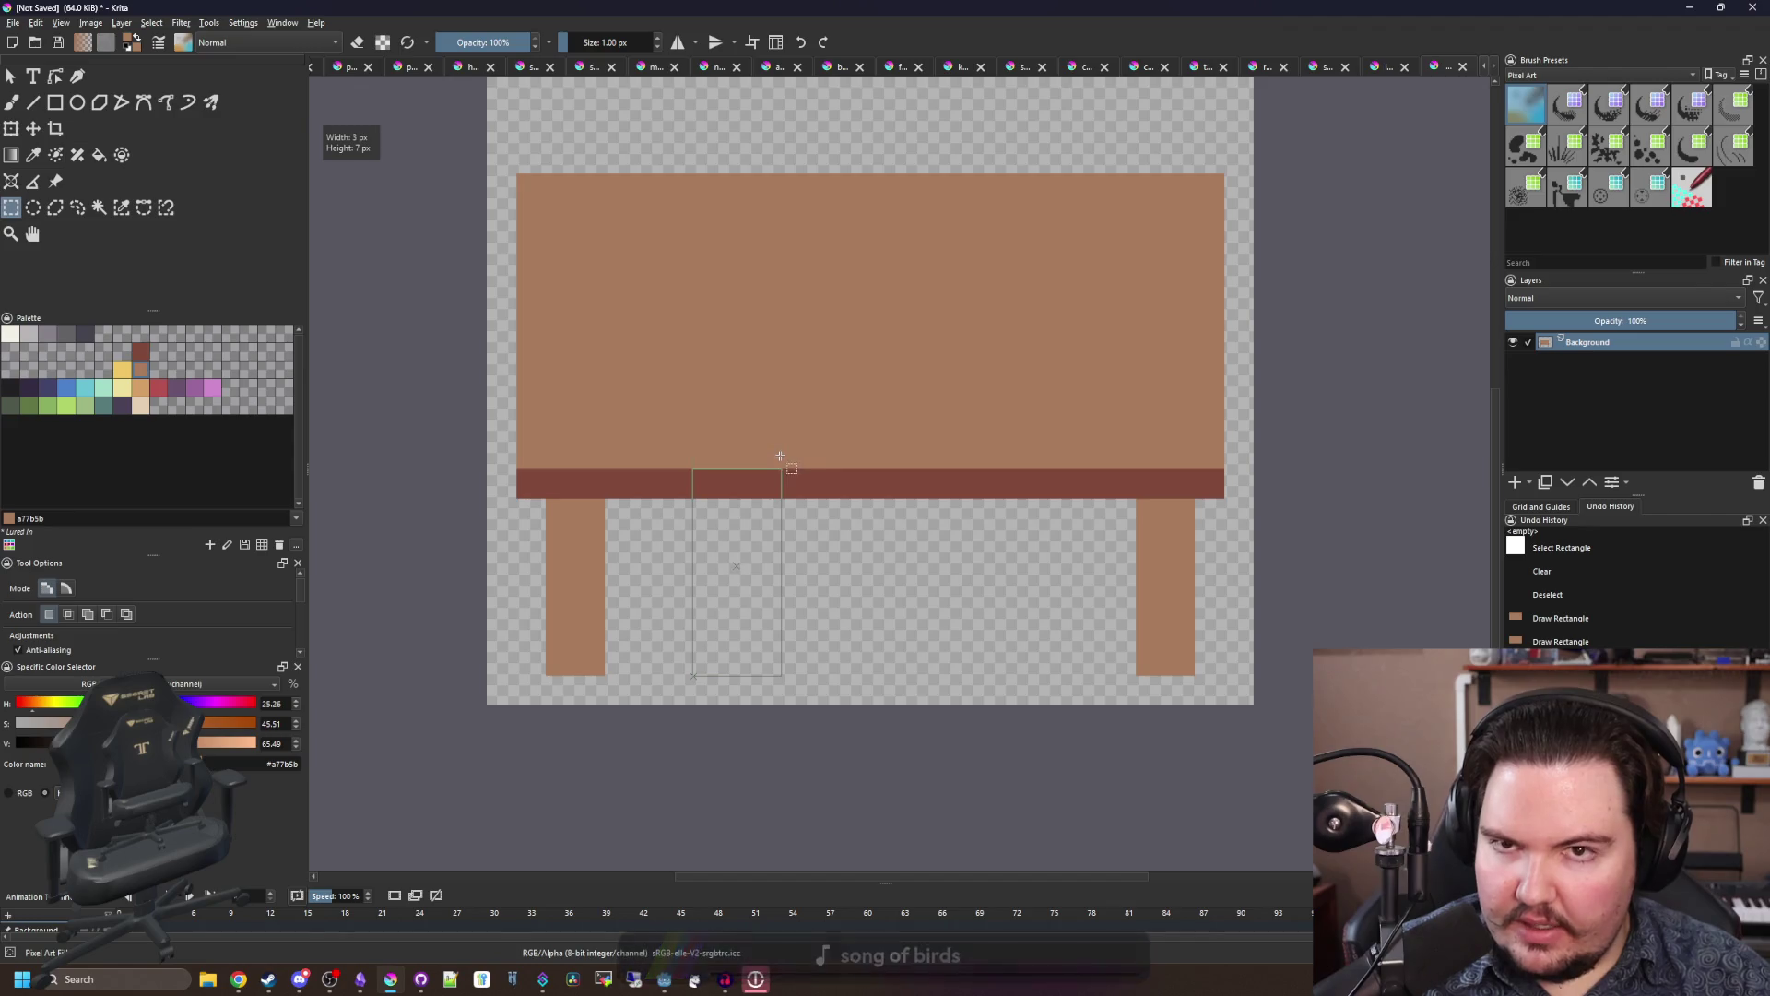
left_click_drag(780, 456, 790, 396)
scroll(855, 534, "down", 2)
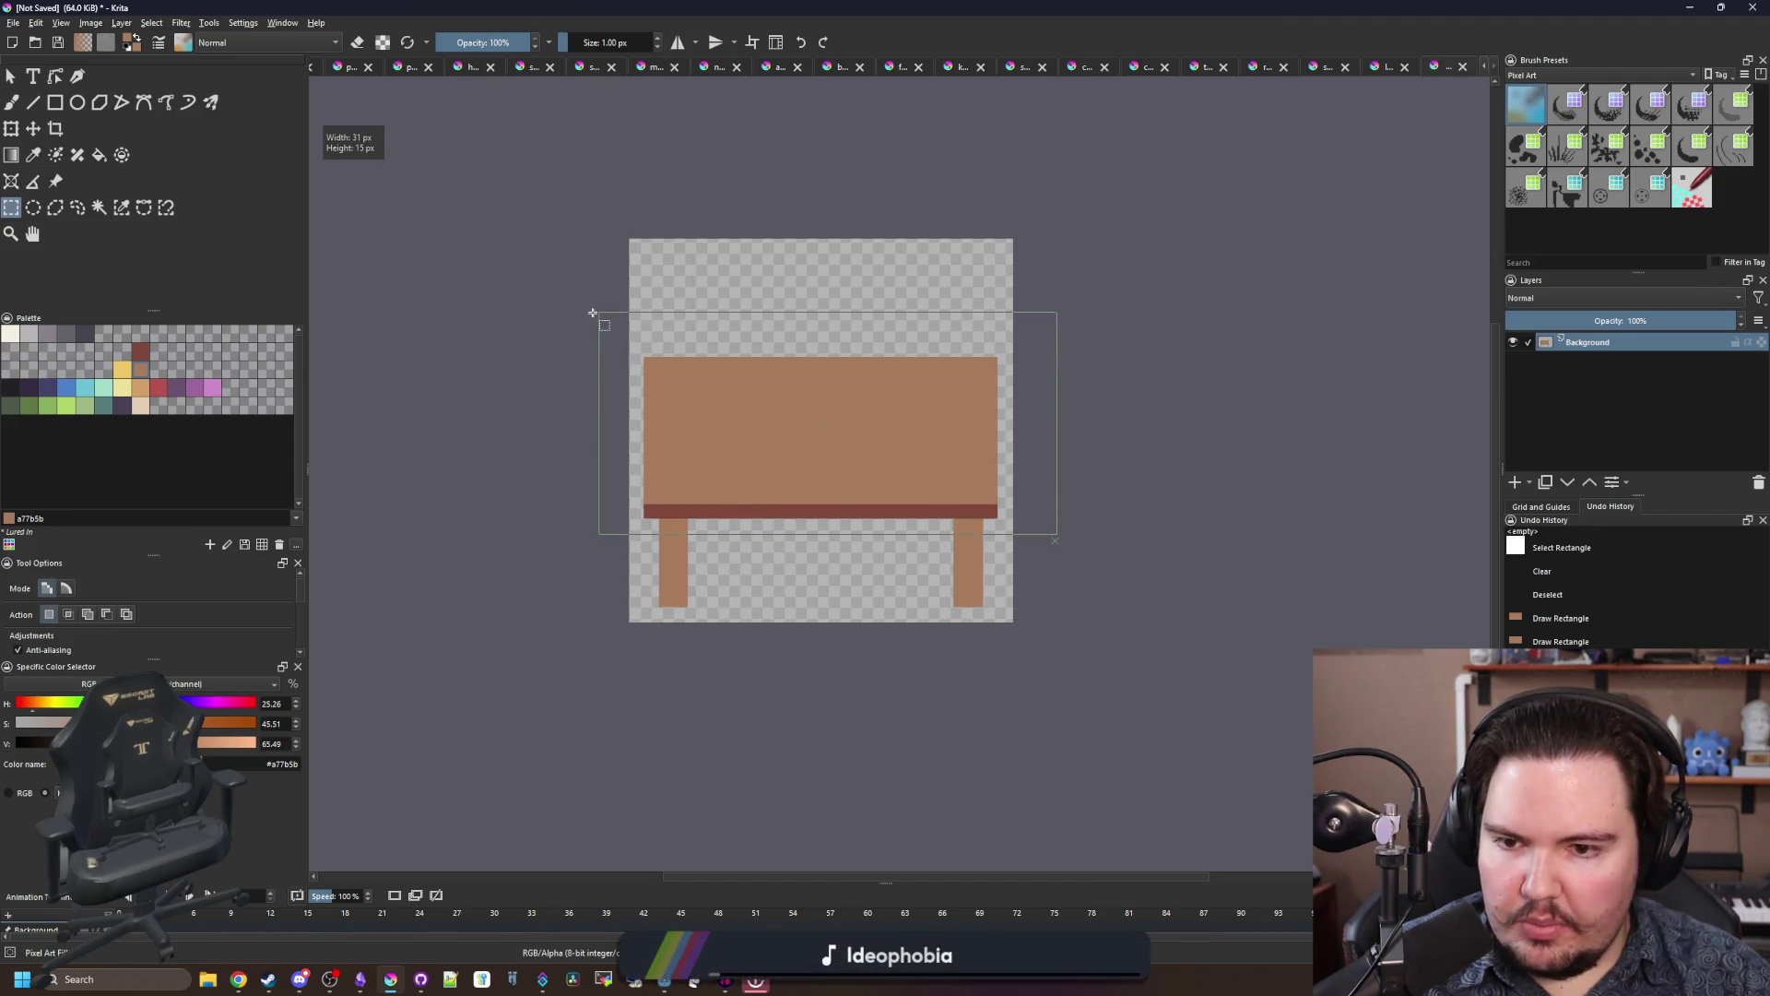
left_click_drag(593, 314, 593, 314)
scroll(593, 314, "up", 2)
left_click(33, 128)
left_click_drag(806, 417, 803, 381)
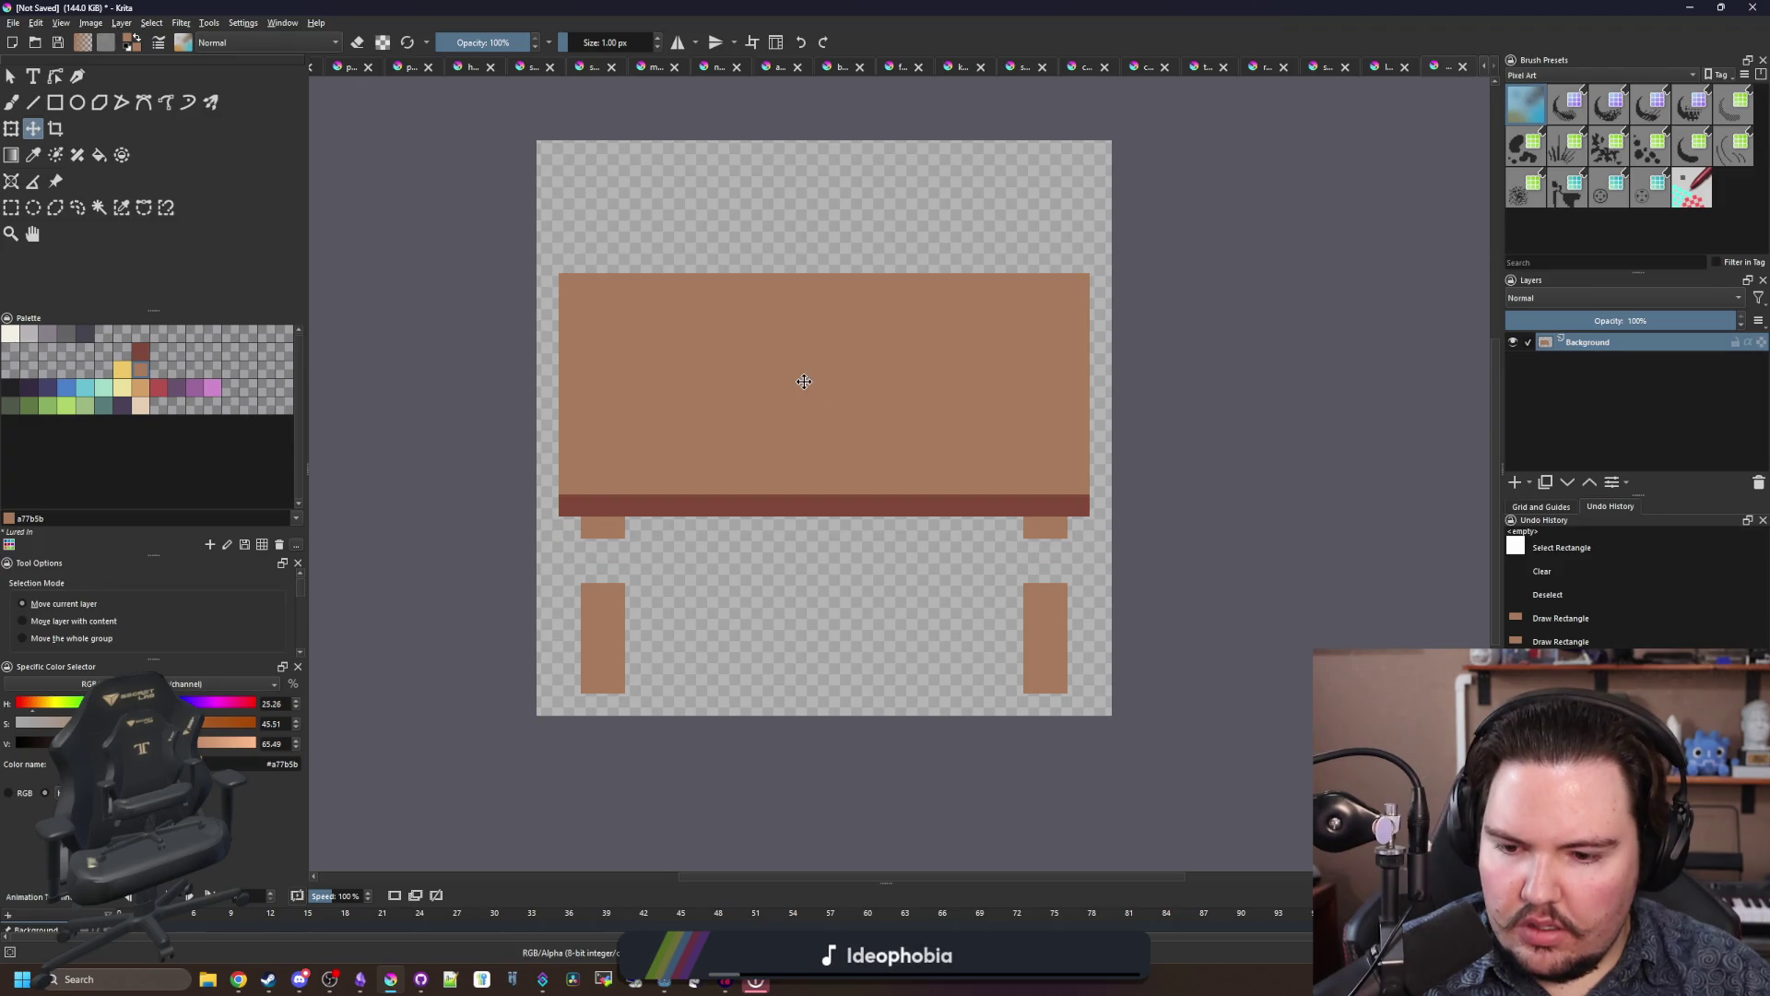
left_click_drag(804, 380, 802, 434)
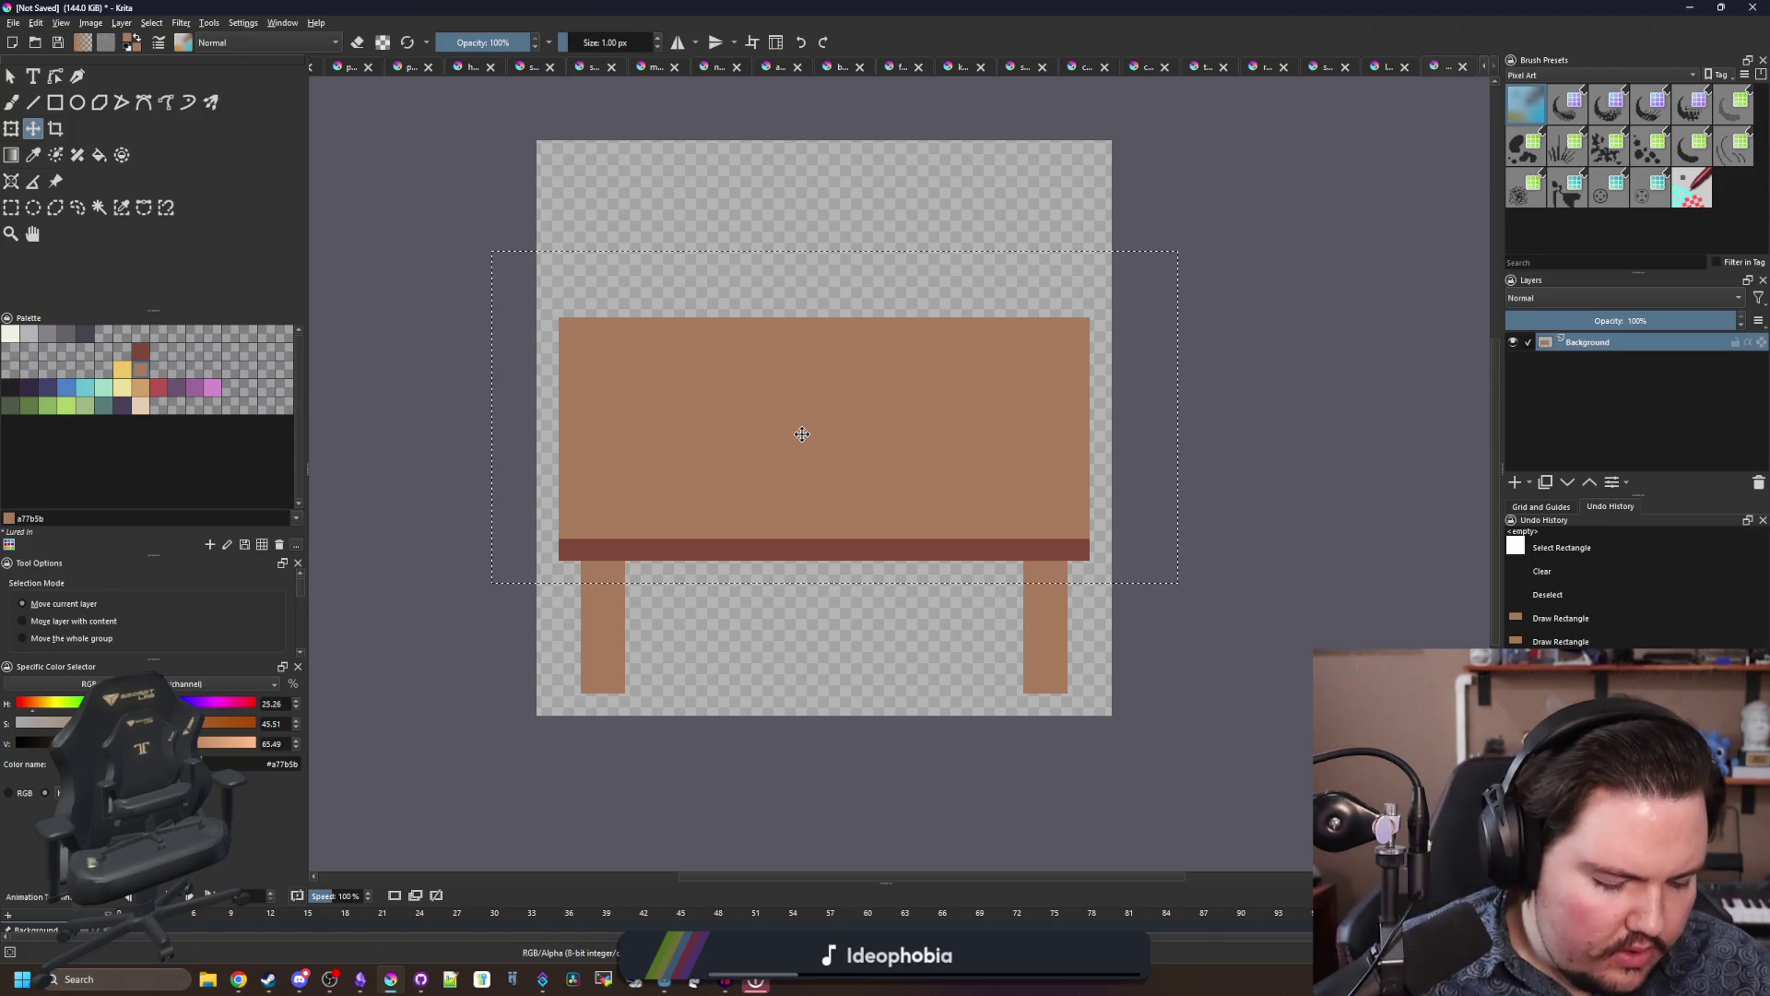
Step: Widen the canvas via Resize Canvas and paint the tan tabletop across it
scroll(828, 549, "down", 1)
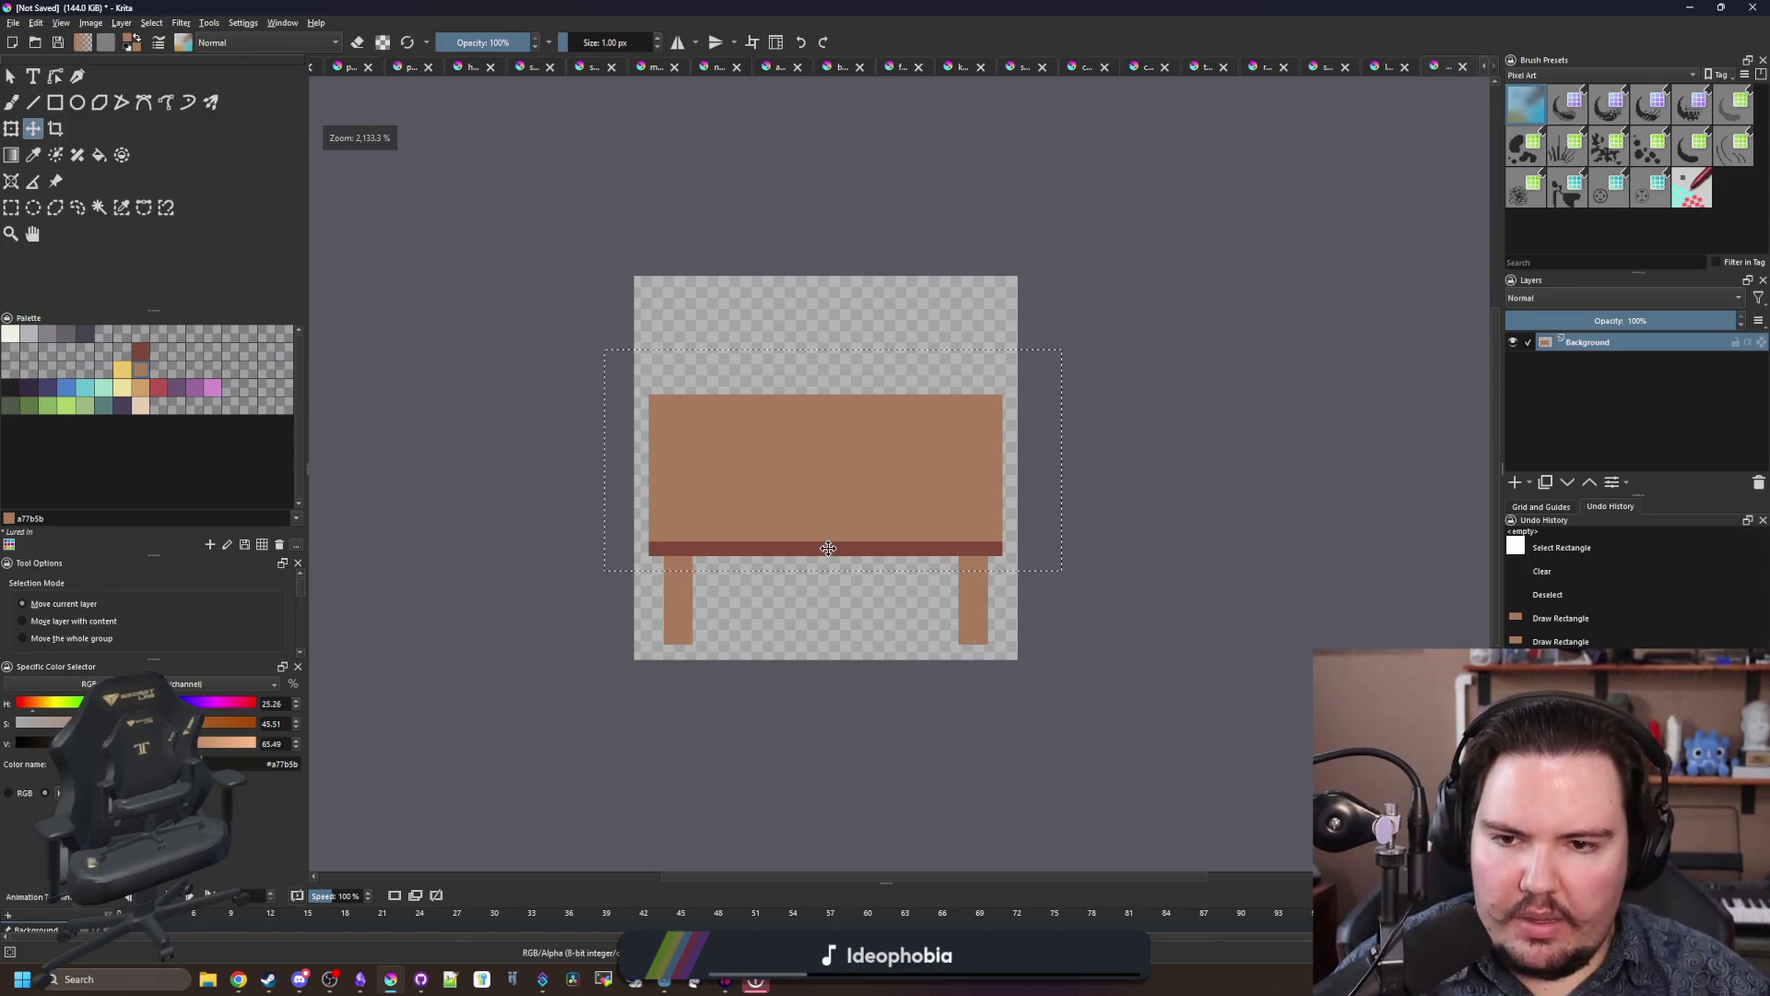
scroll(894, 577, "up", 1)
left_click(94, 24)
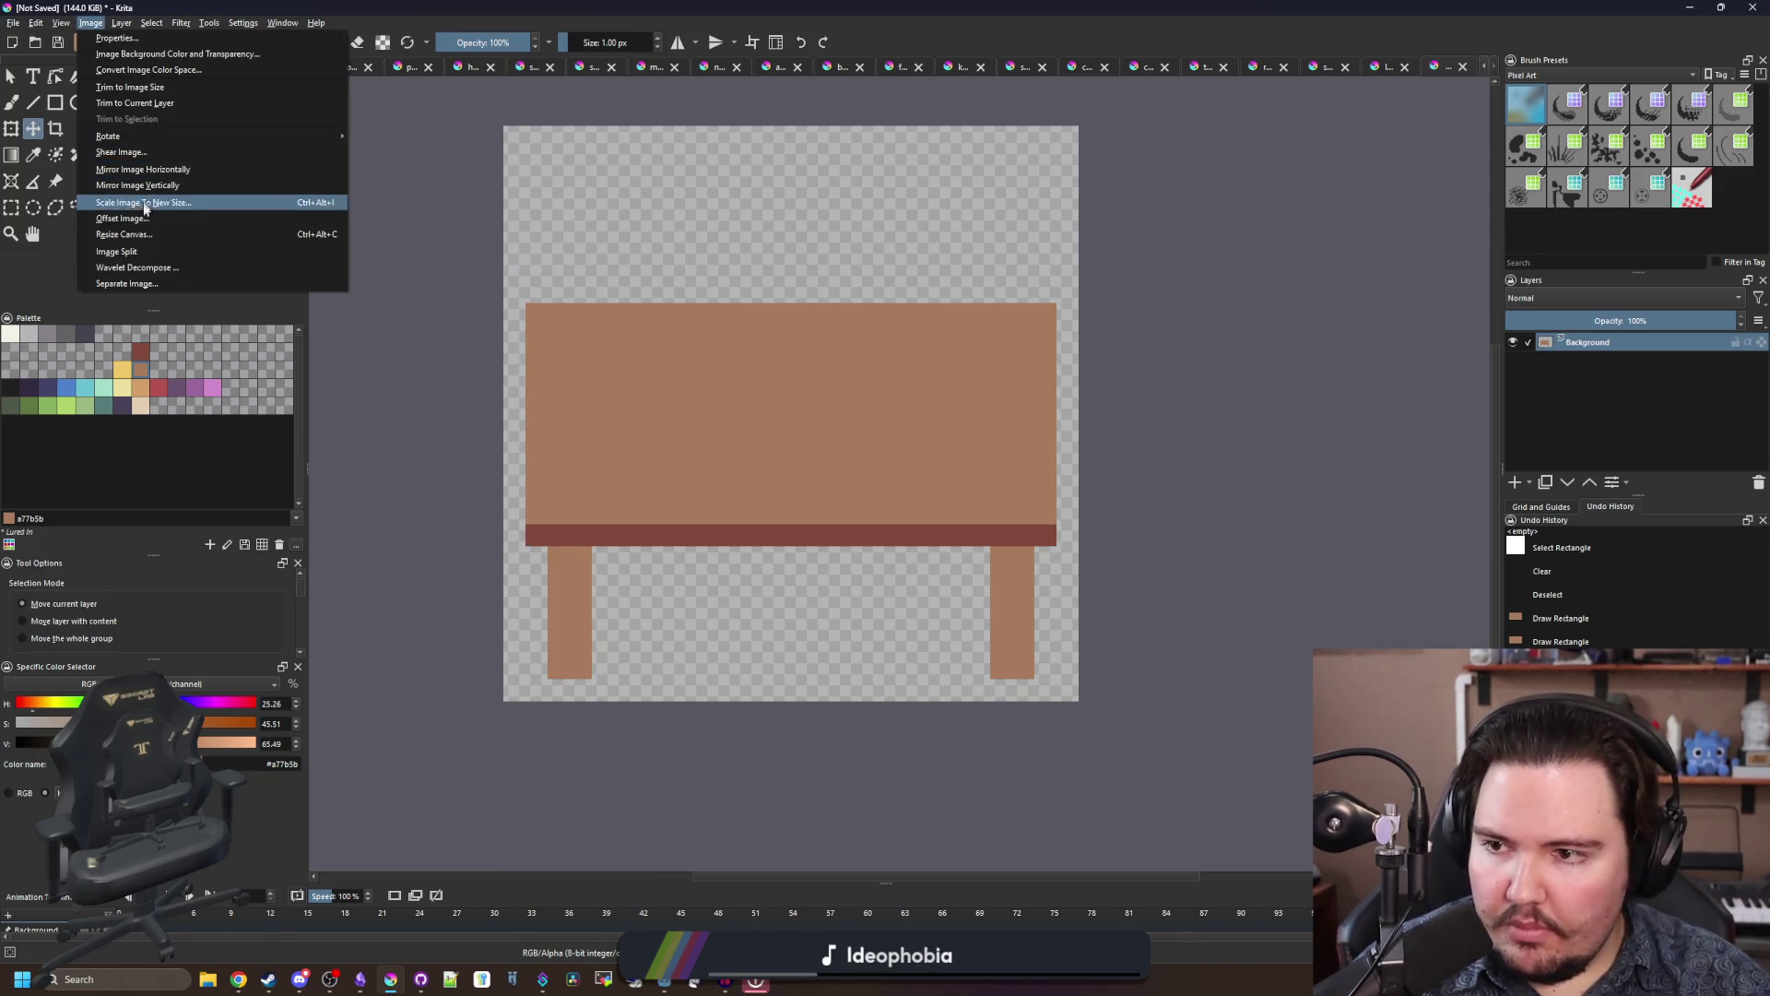
left_click(129, 232)
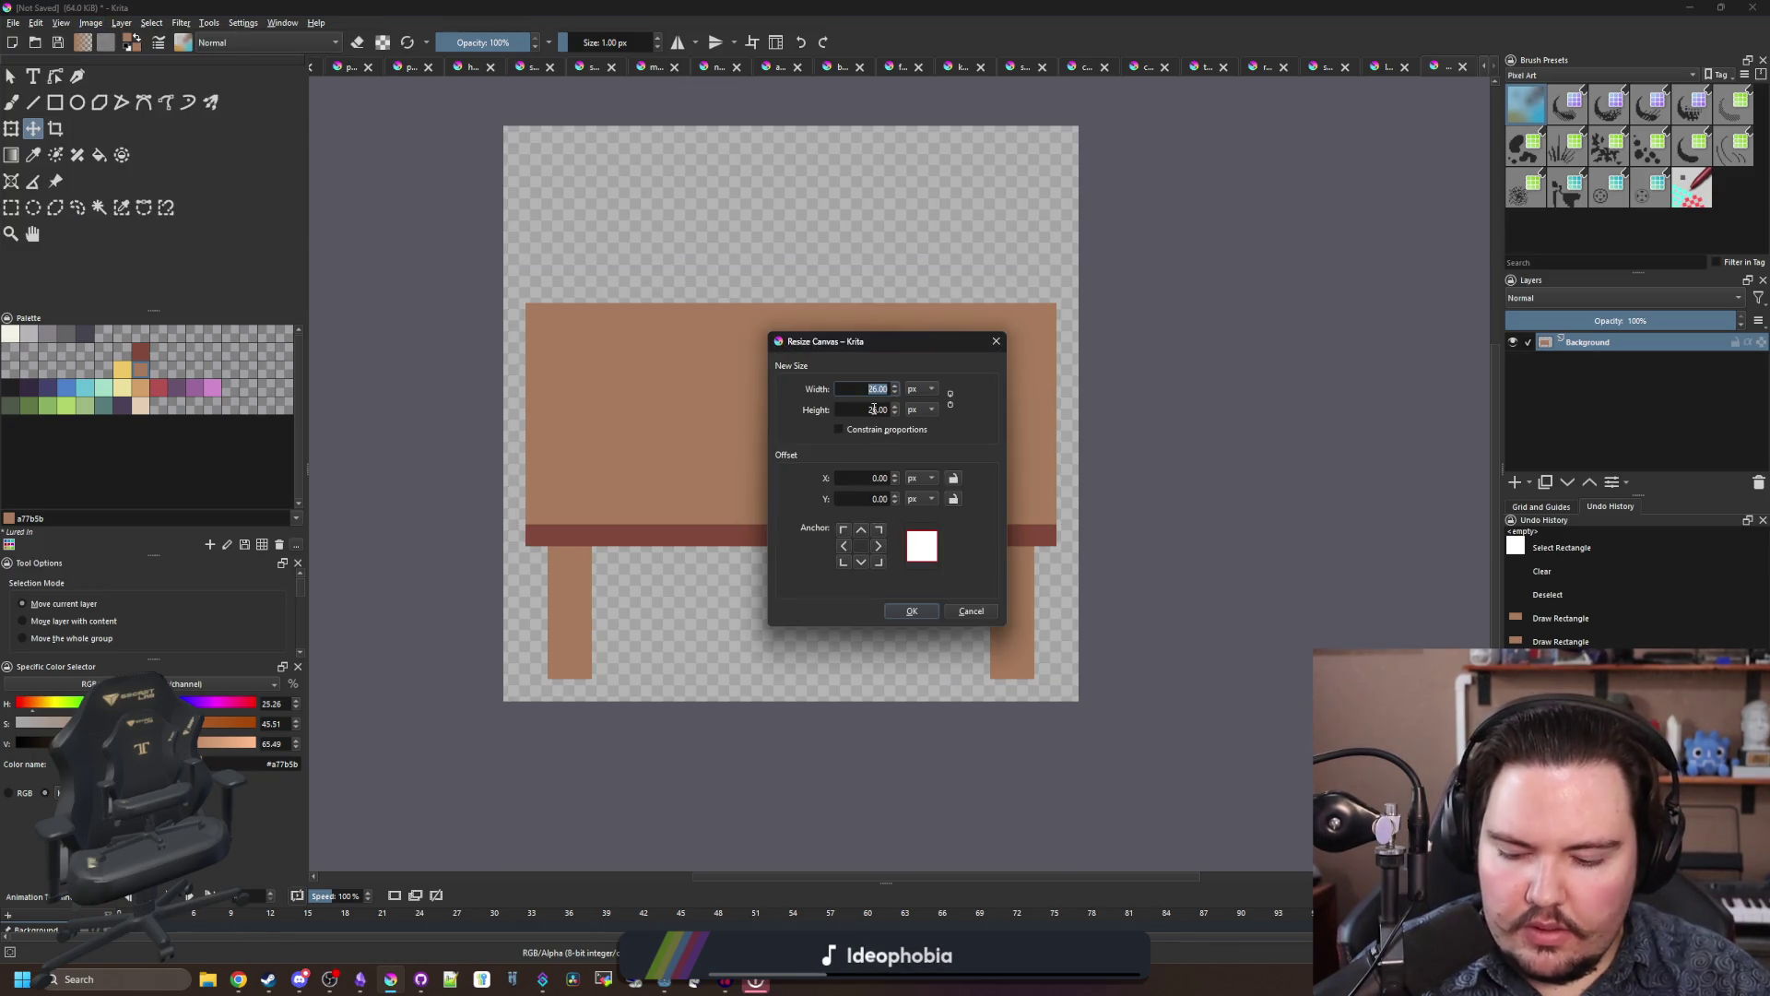
left_click(912, 610)
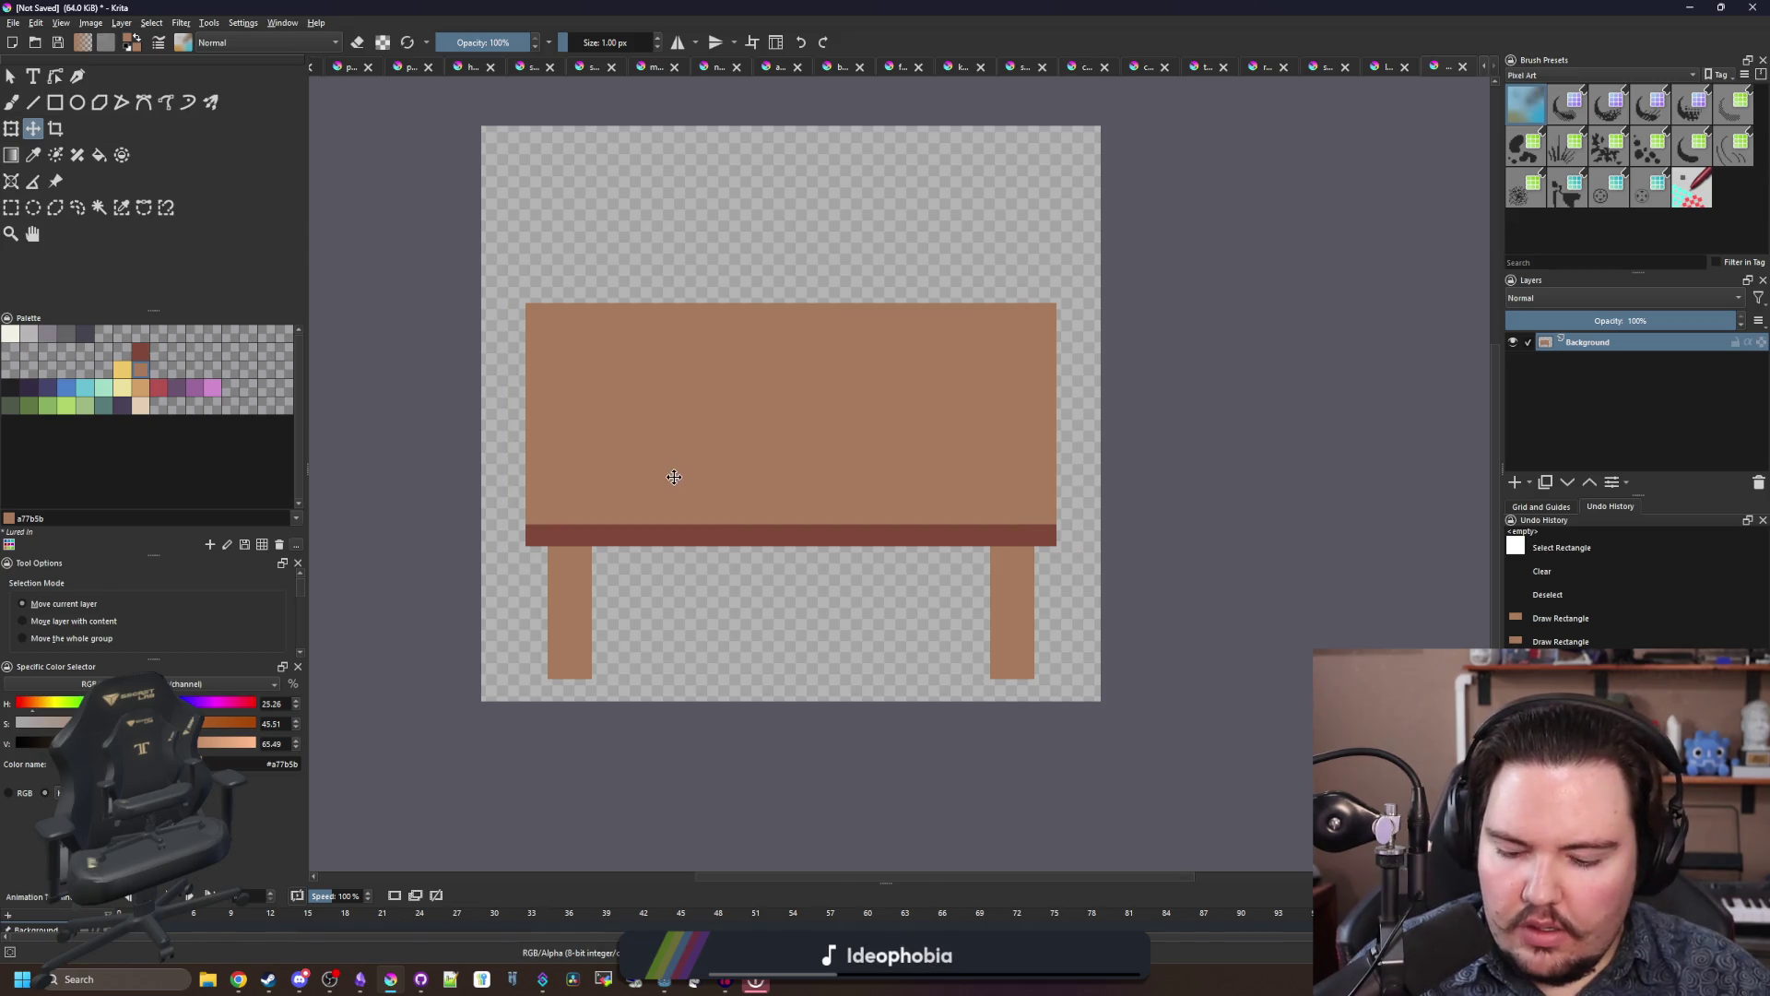
key("b")
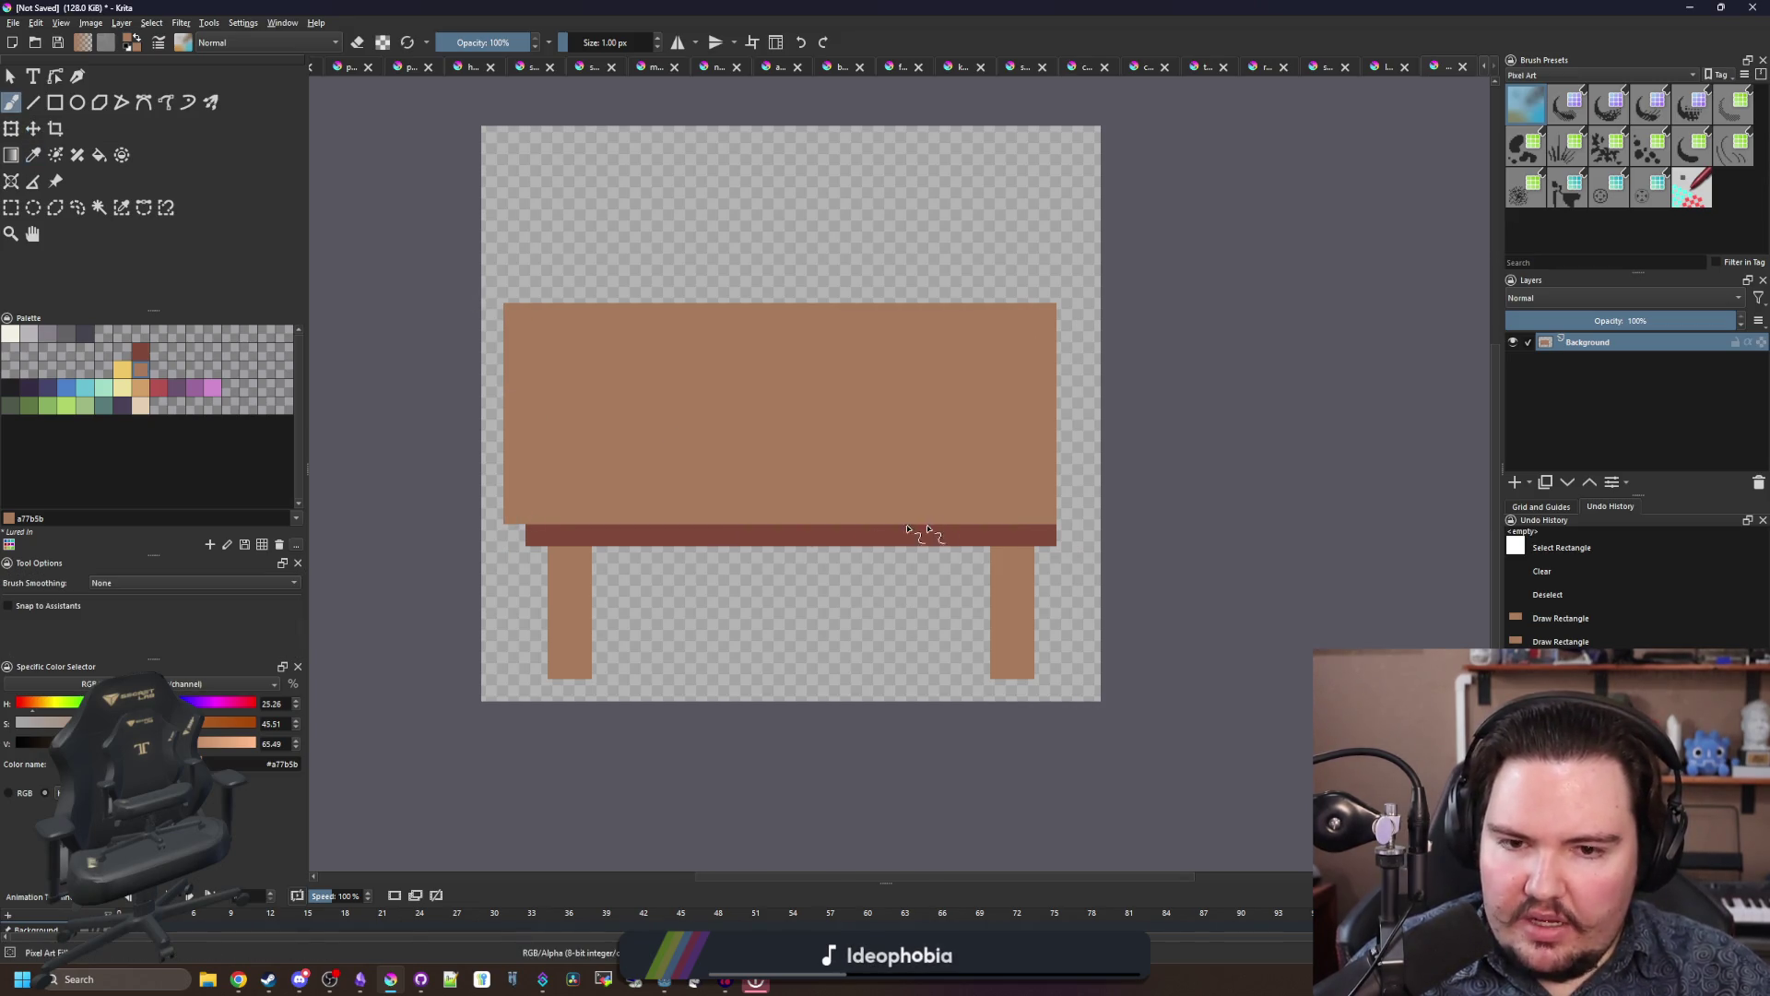
left_click_drag(1068, 522, 1070, 325)
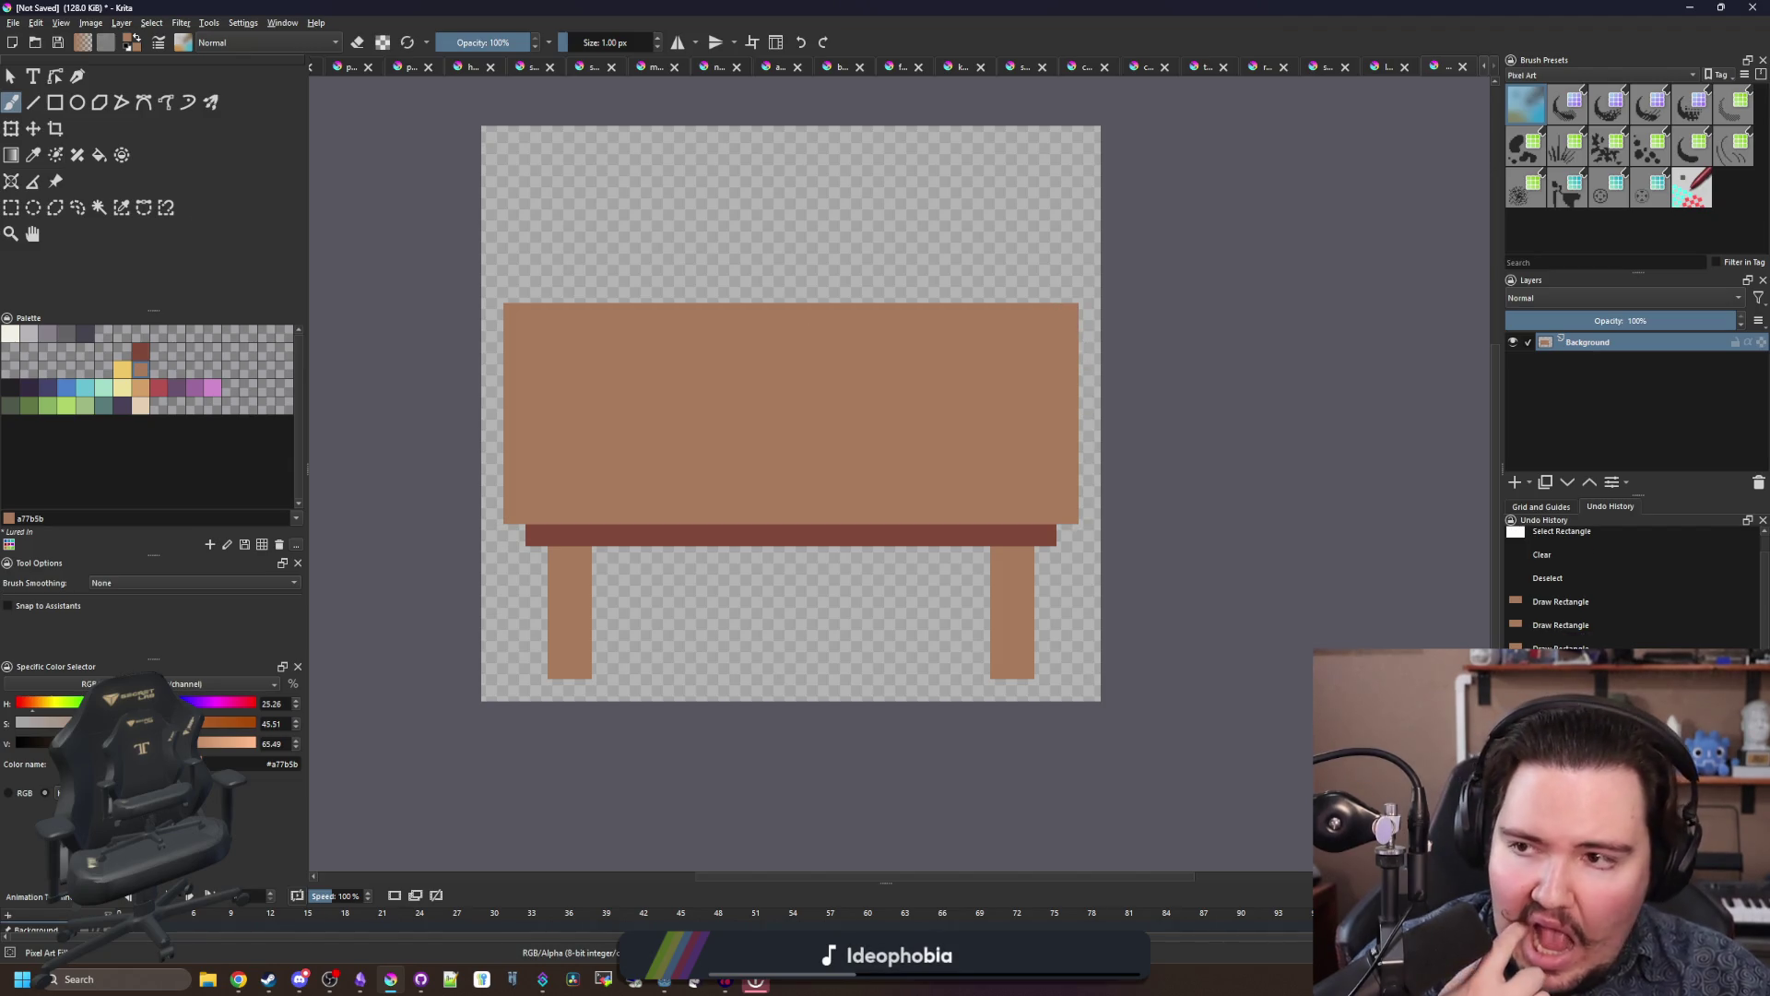
Step: Crop away the empty band at the top of the canvas
left_click(13, 206)
left_click_drag(1107, 704, 482, 287)
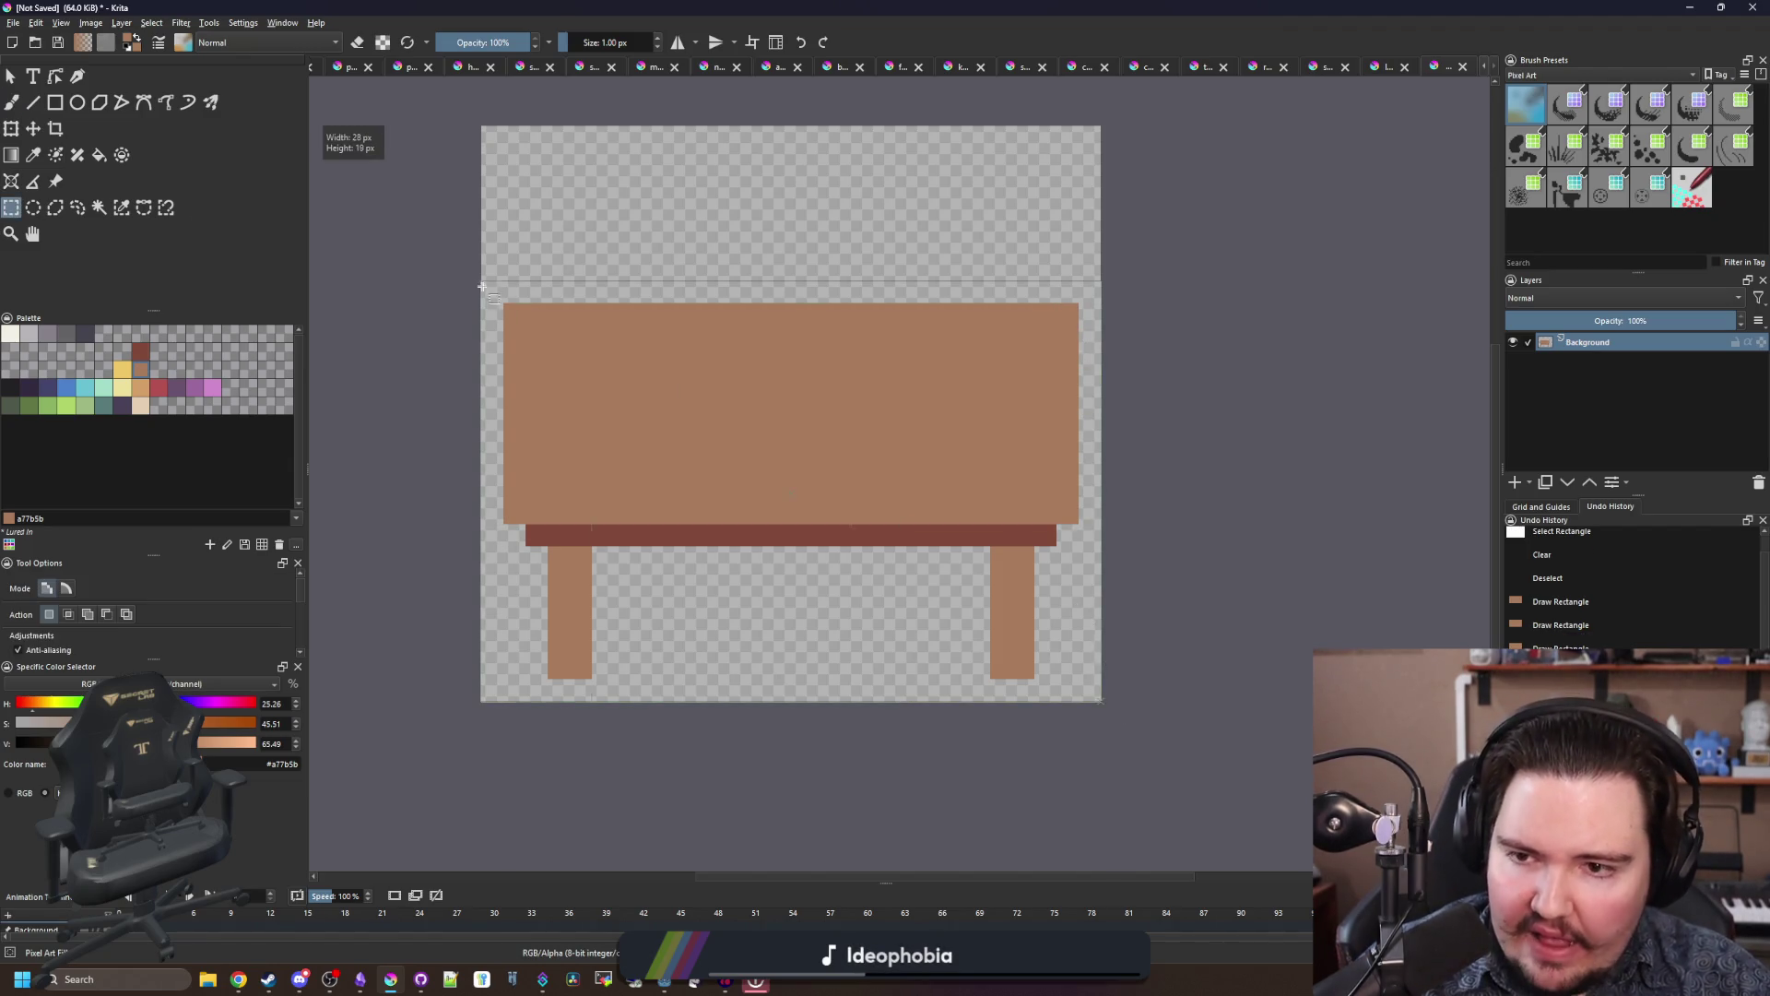
left_click(56, 129)
double_click(804, 381)
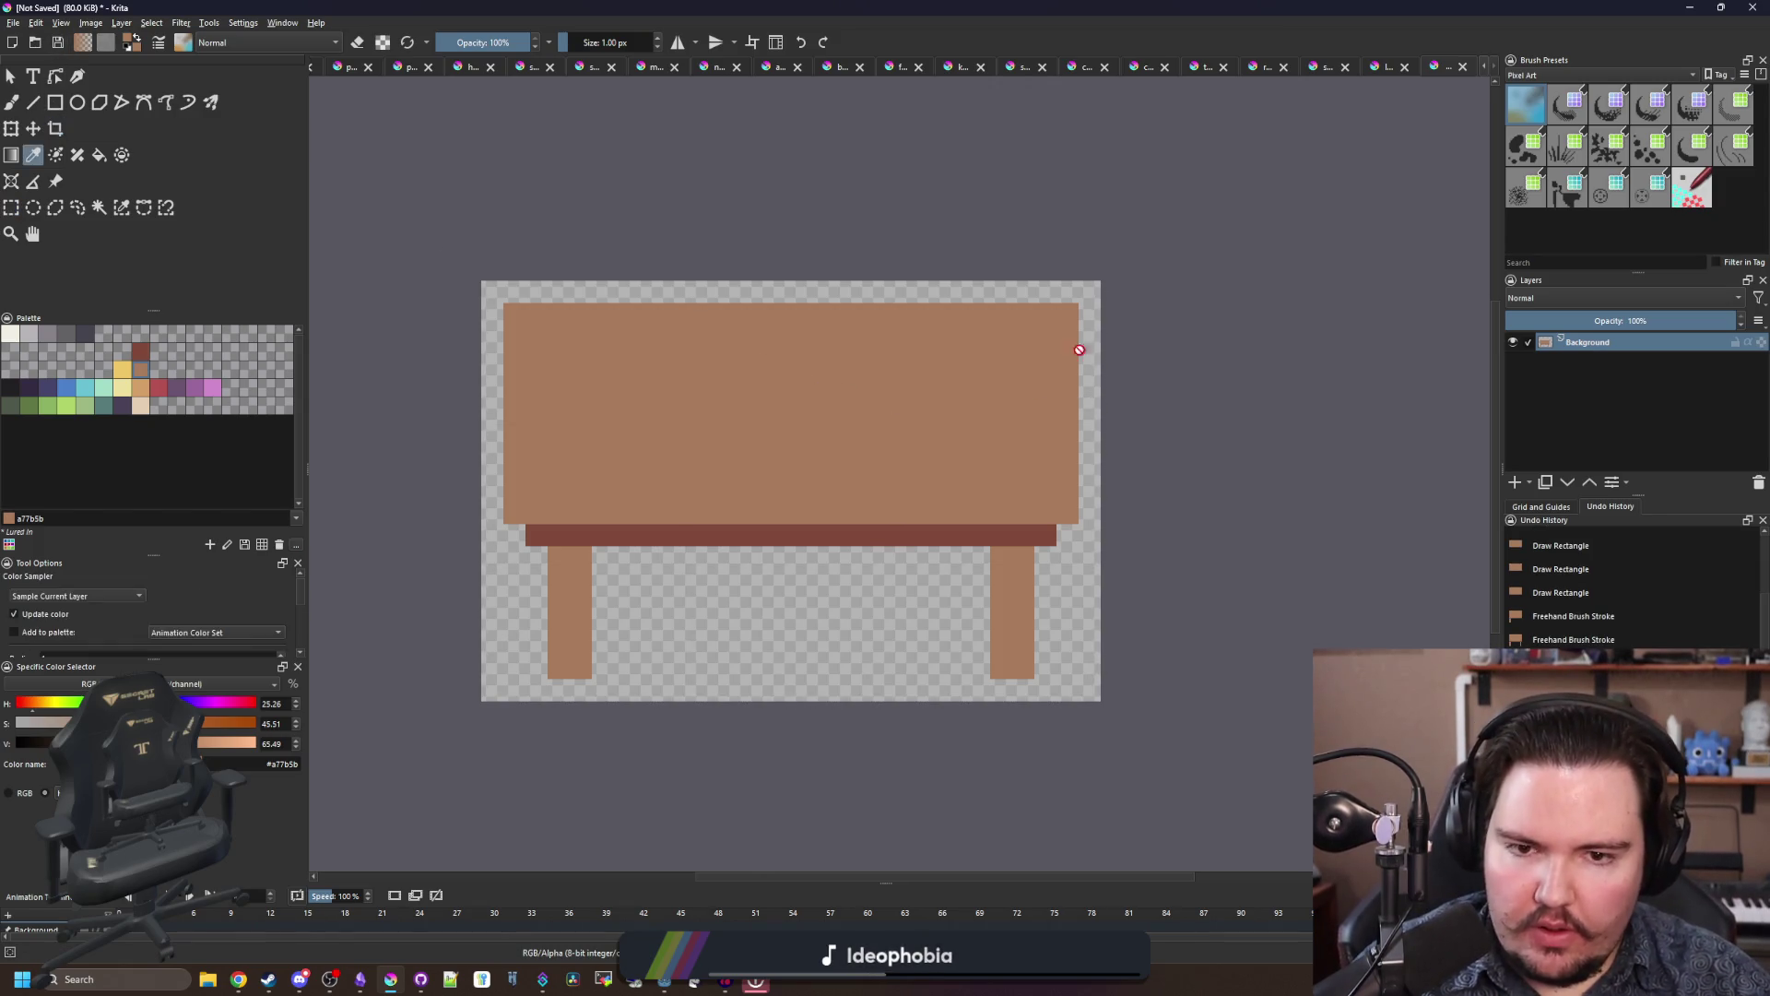
Step: Extend the dark red band across the full width and shift the block toward the legs
key("b")
left_click(557, 532, "ctrl")
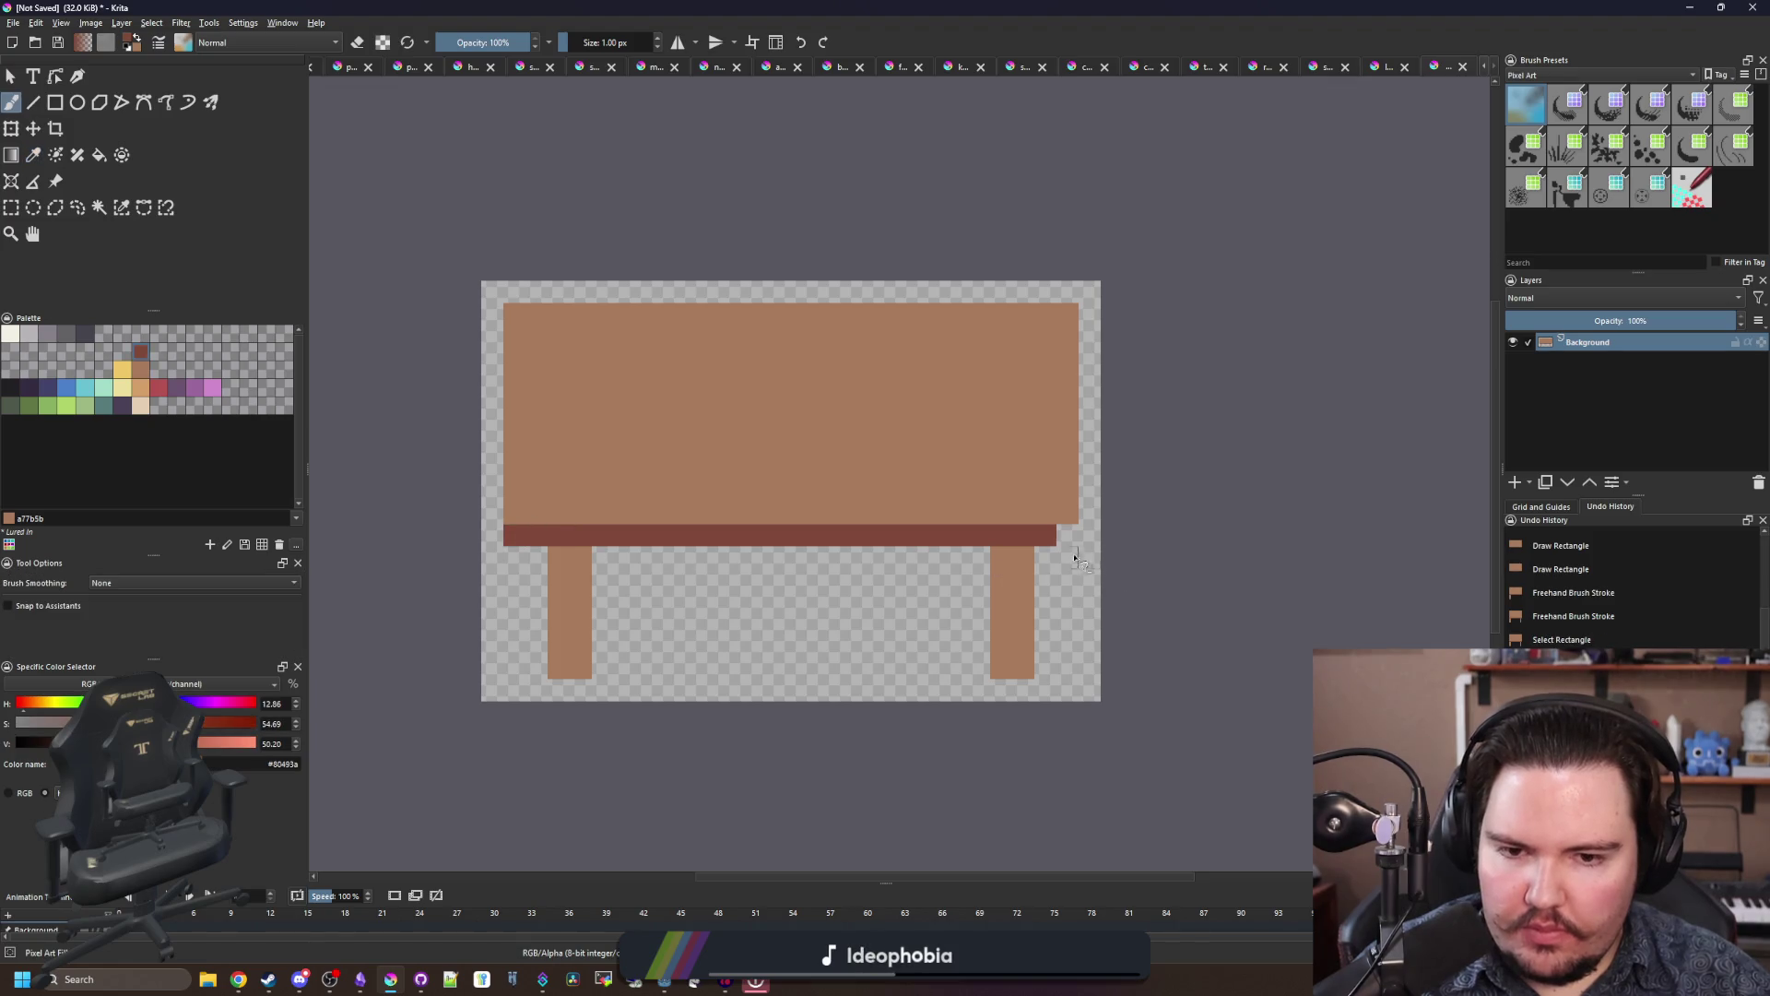
scroll(904, 560, "up", 1)
left_click_drag(1136, 557, 394, 555)
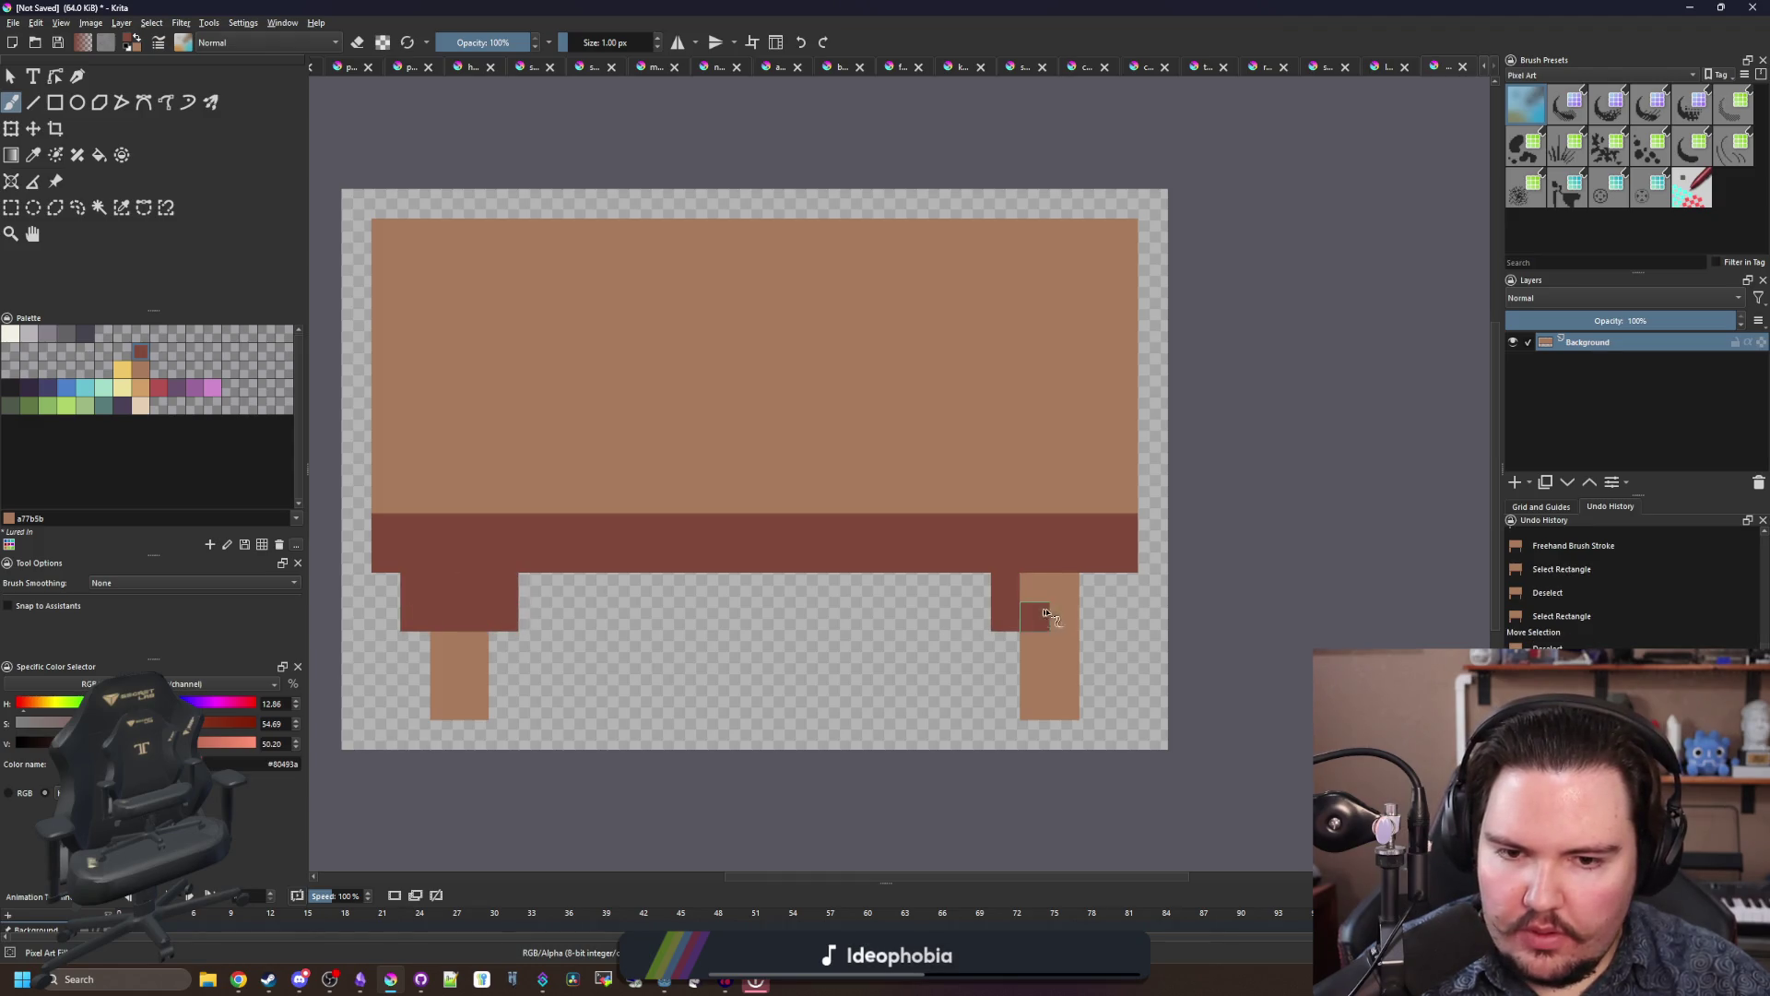
left_click_drag(1016, 601, 1017, 660)
left_click(1054, 652, "ctrl")
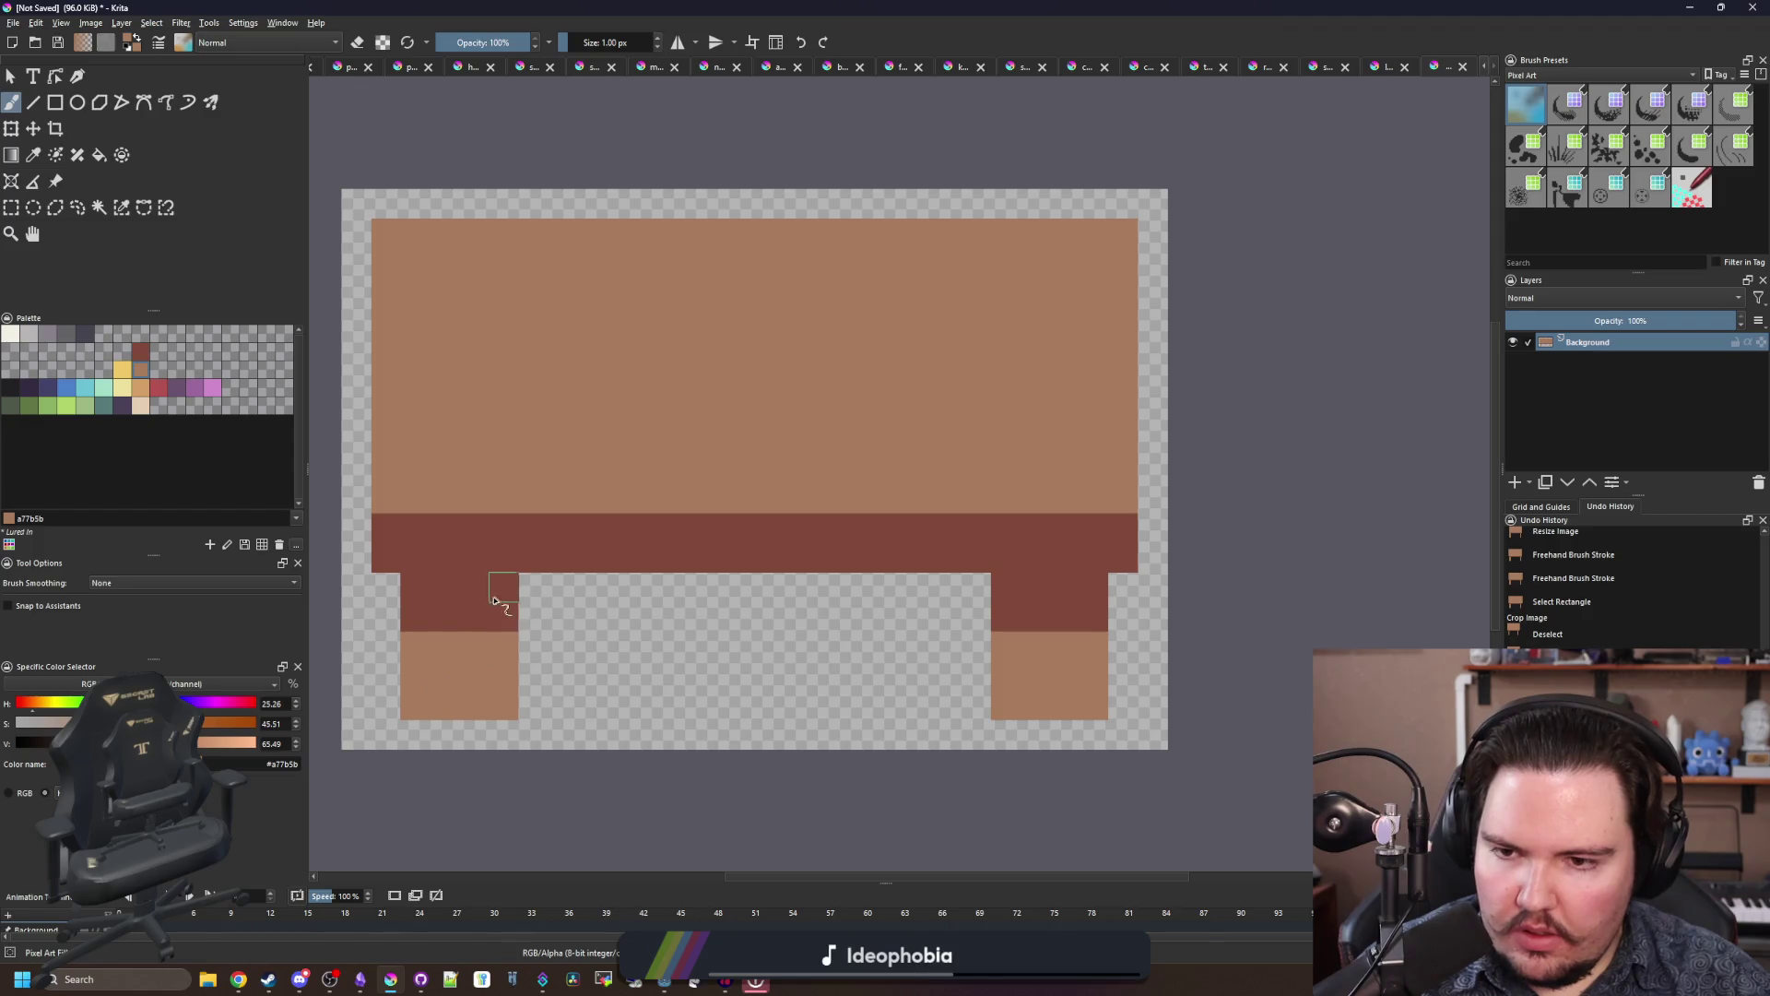
left_click_drag(479, 477, 491, 474)
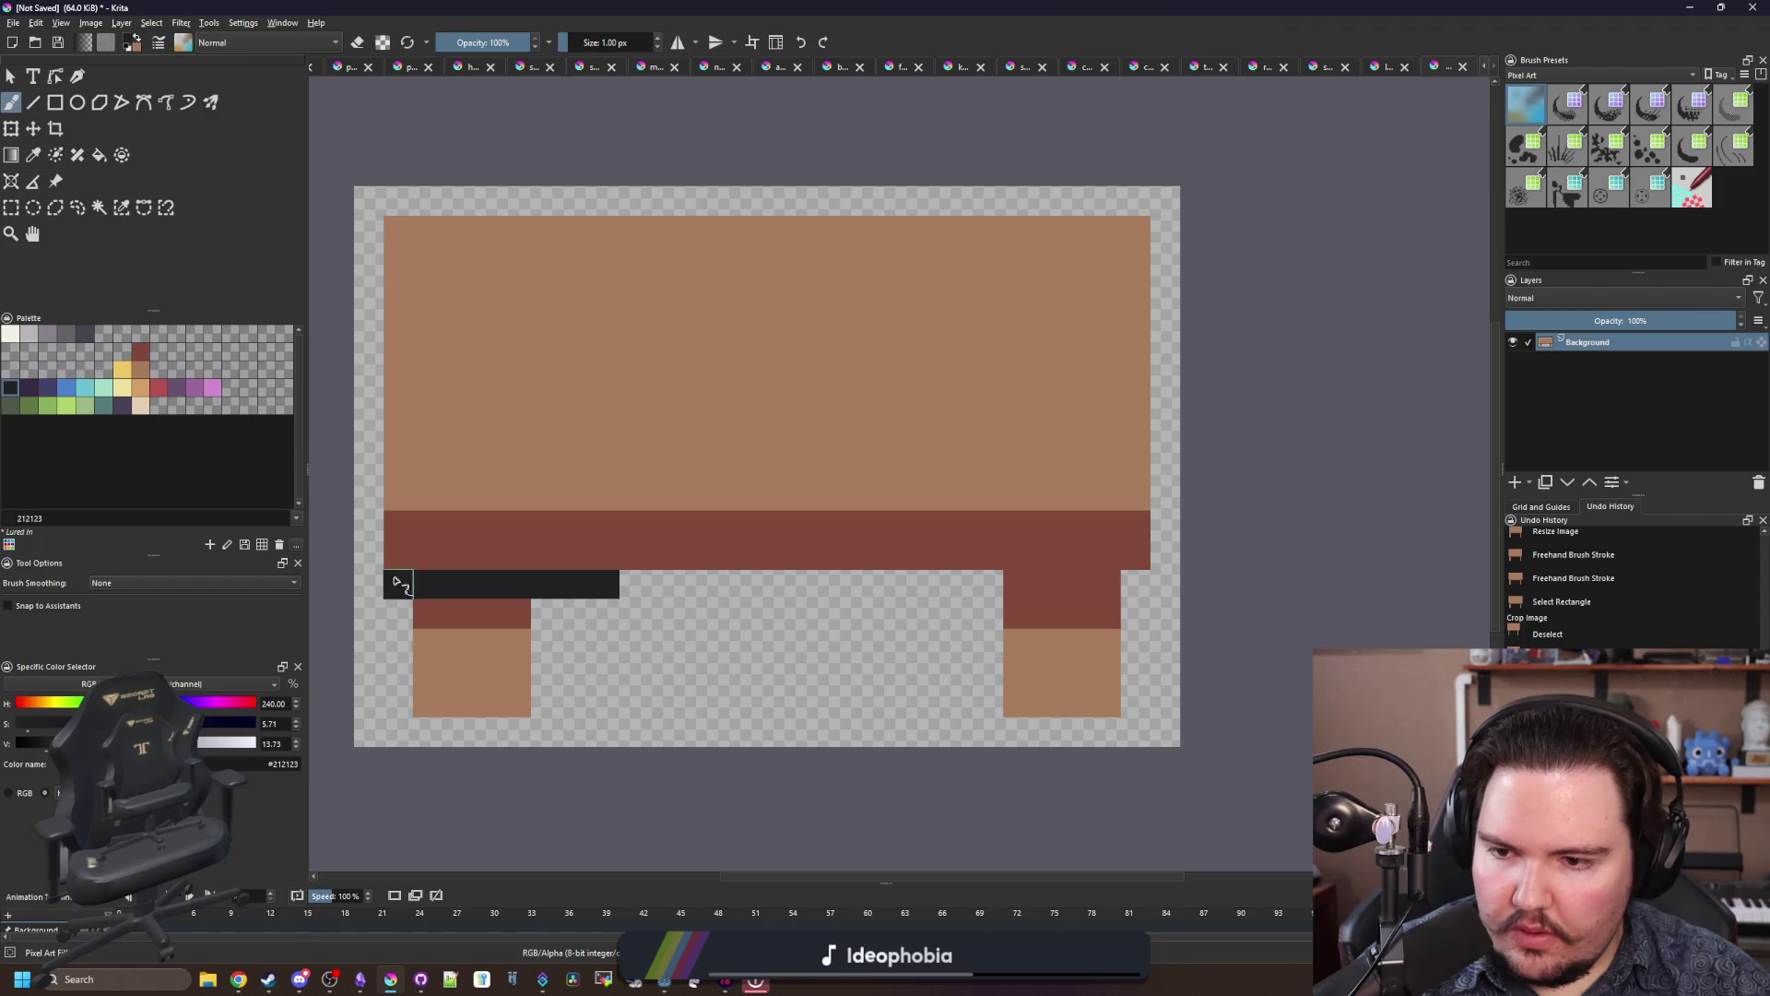
Step: Paint a dark outline along the bench's top edge, right side and under the seat
left_click_drag(409, 204, 1188, 199)
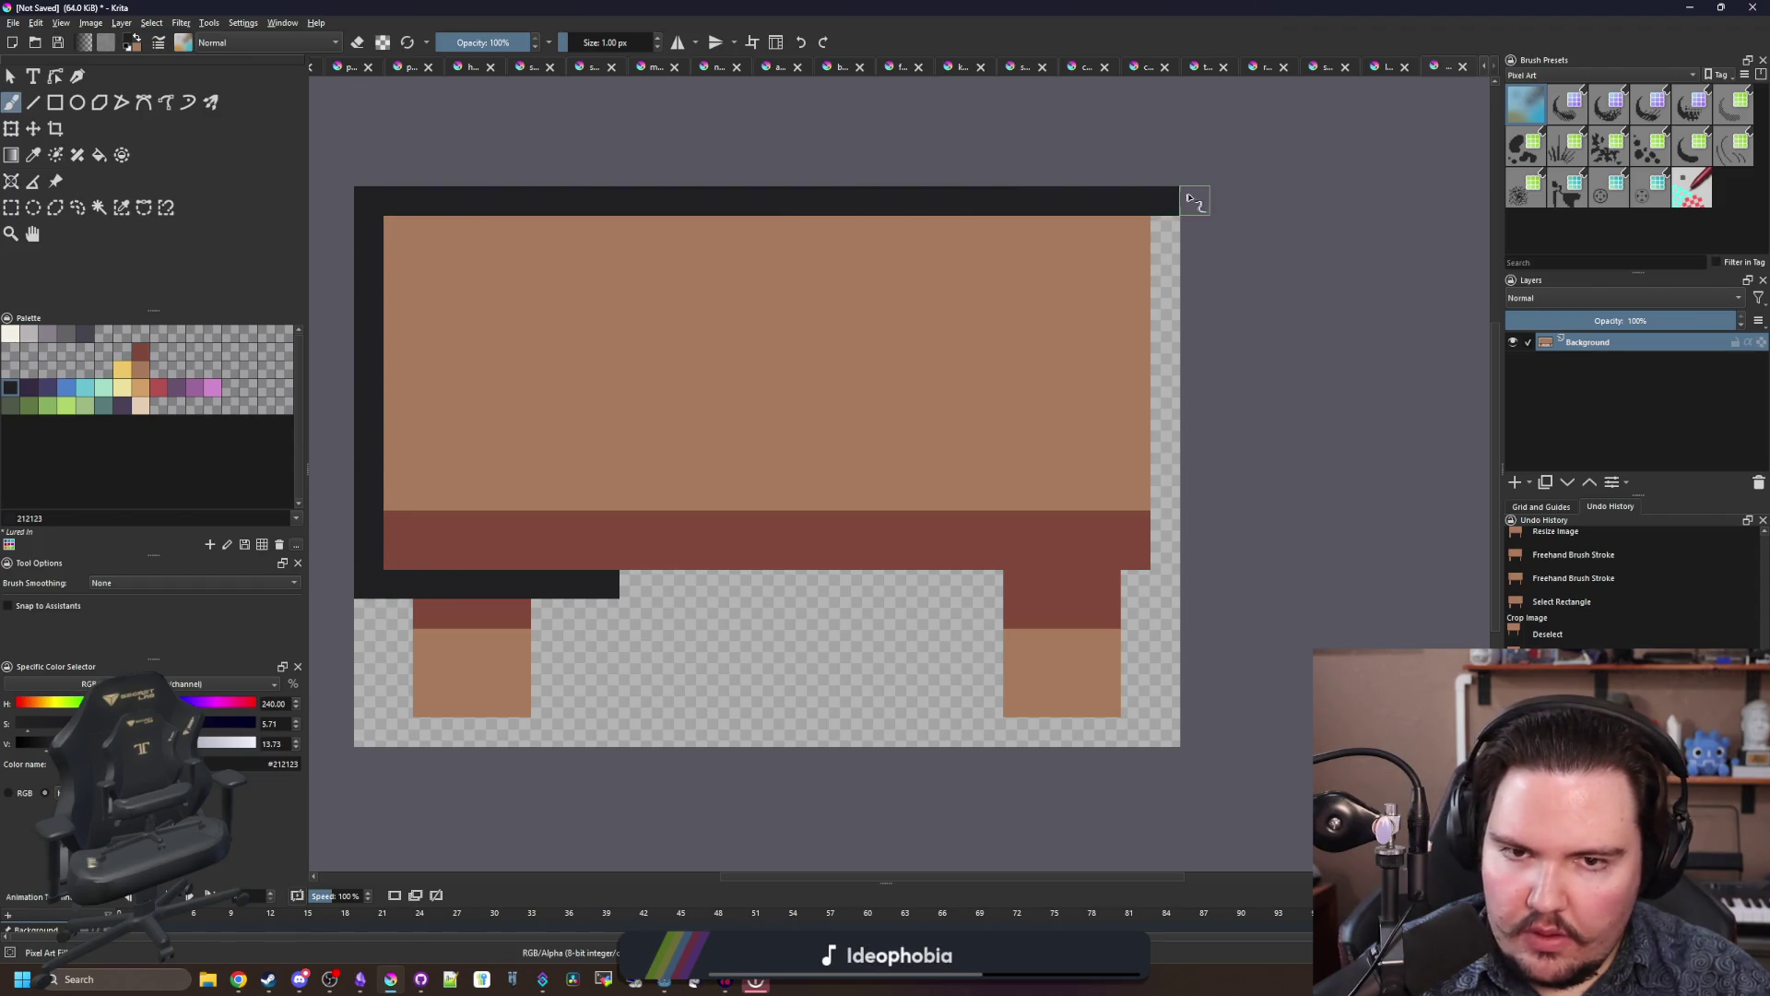
left_click_drag(1181, 302, 1182, 513)
left_click_drag(1140, 584, 731, 577)
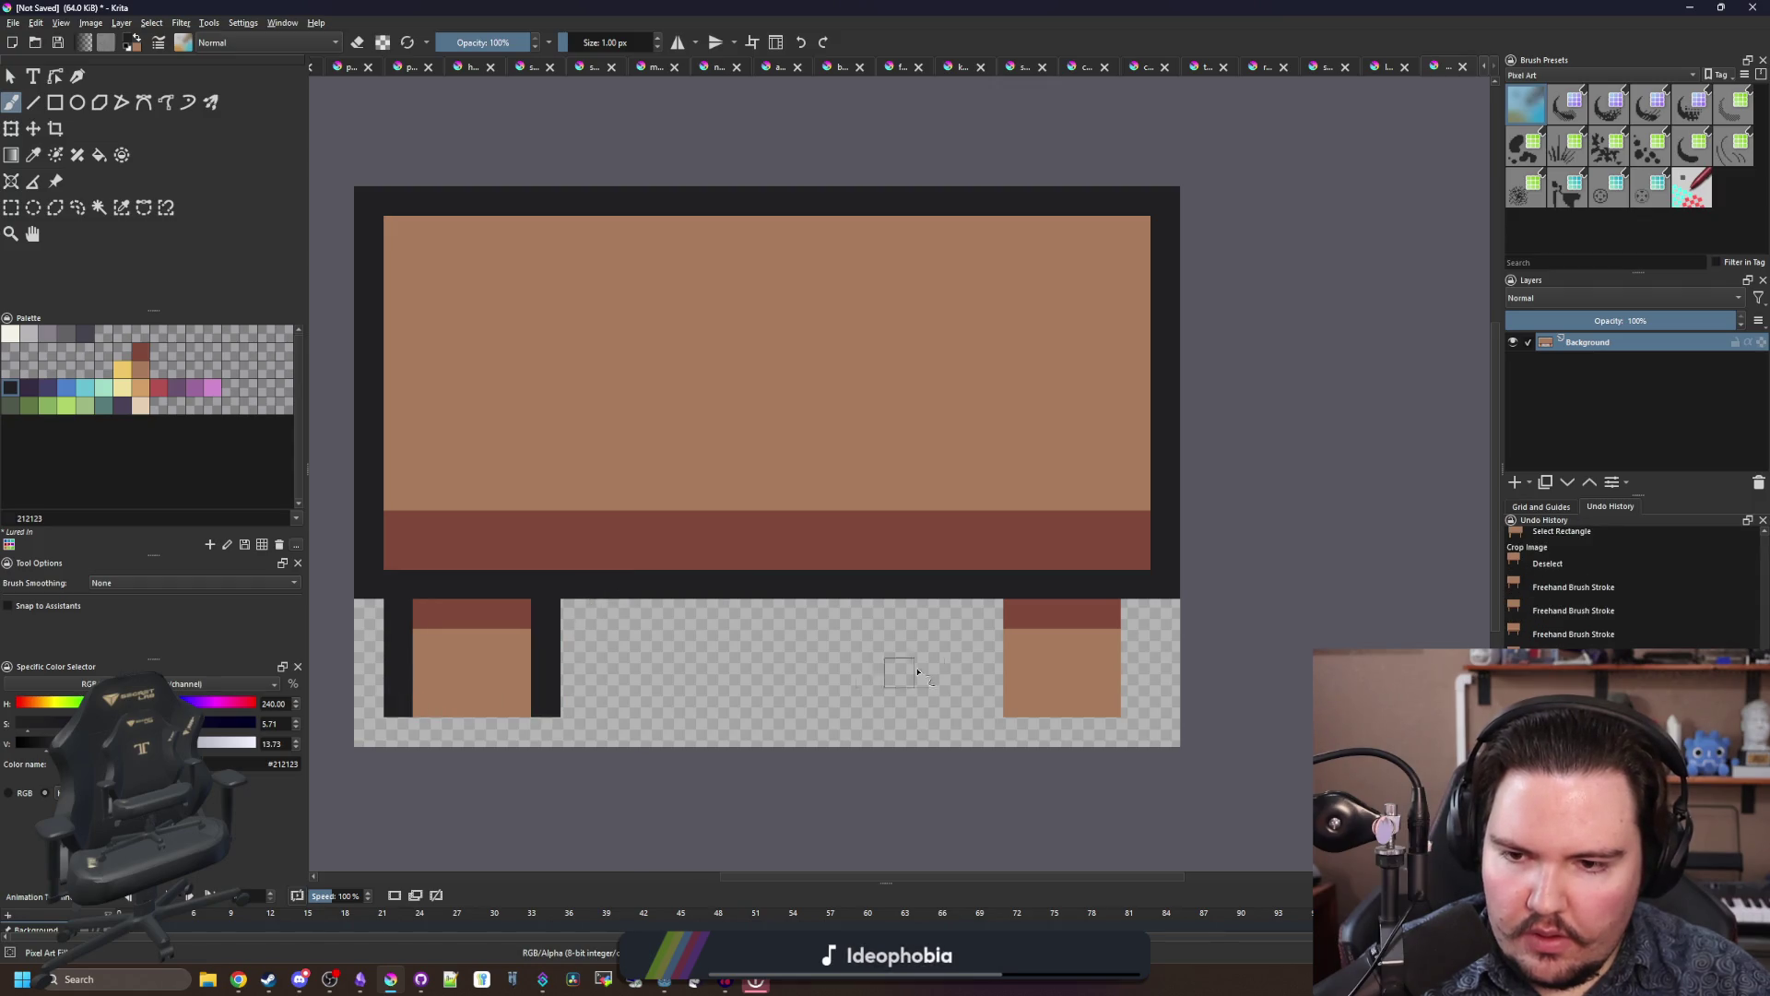
left_click(1136, 609)
scroll(655, 458, "down", 5)
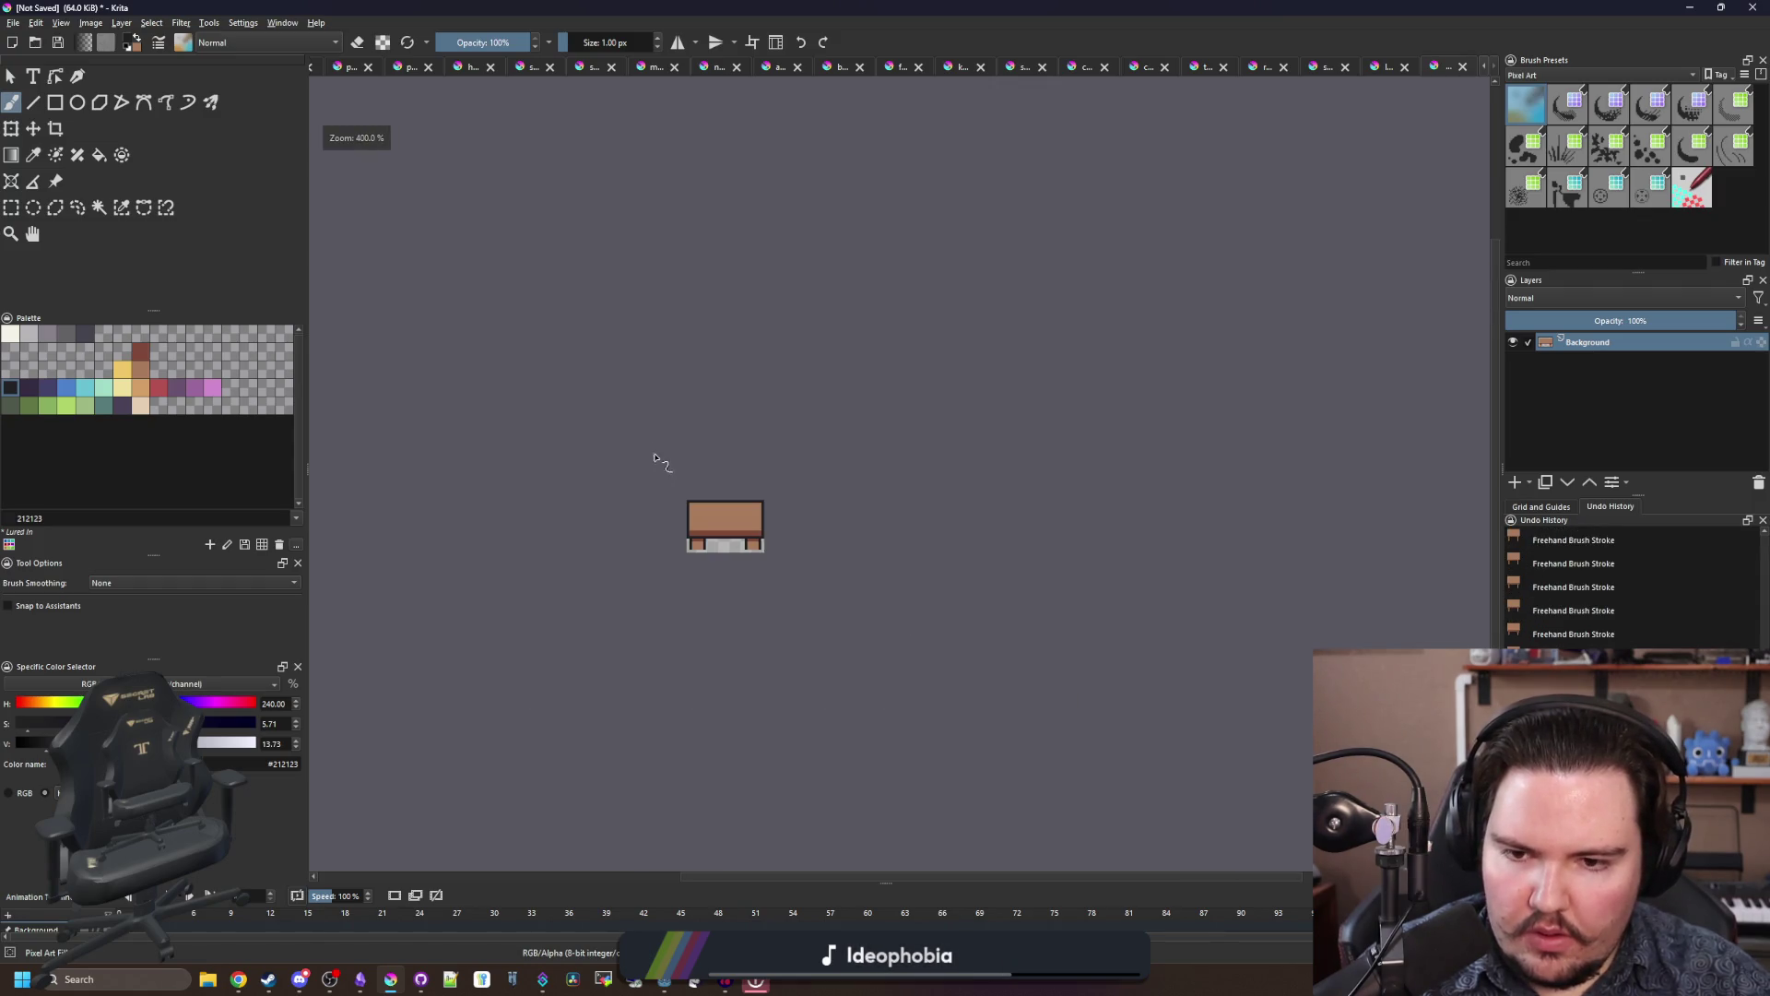
scroll(698, 504, "up", 8)
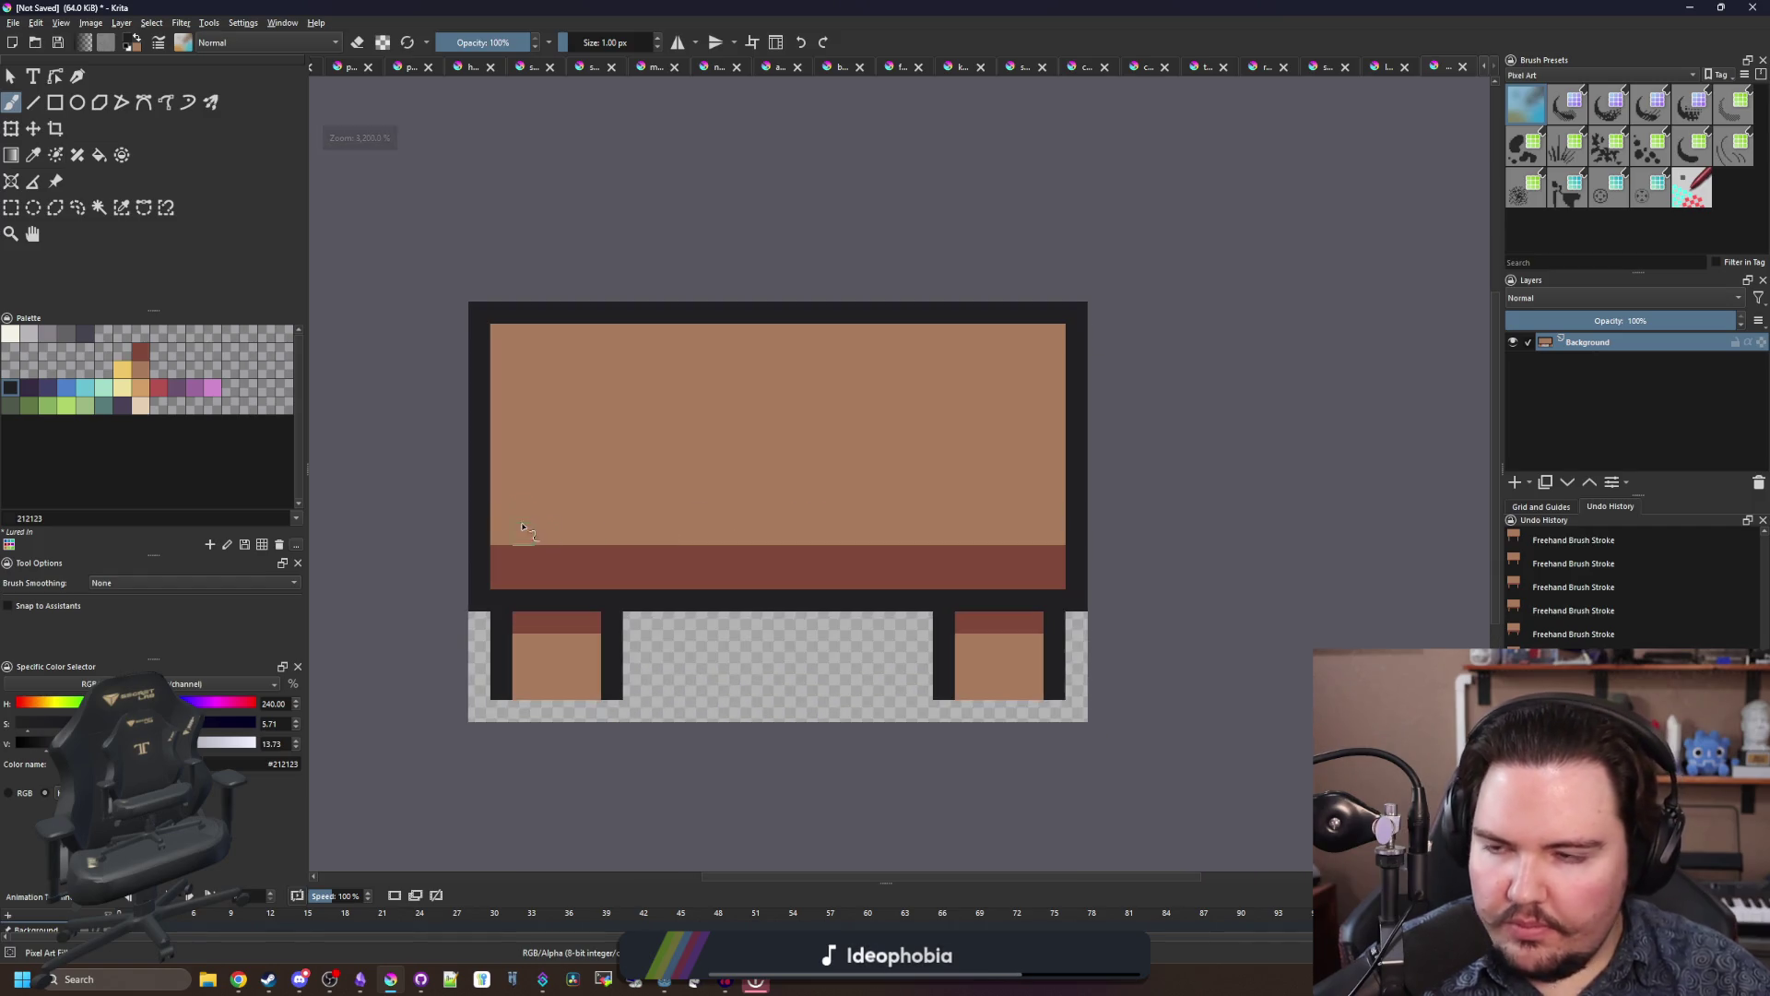
Step: Save the drawing as bench.png in PNG format and minimise Krita
left_click(13, 23)
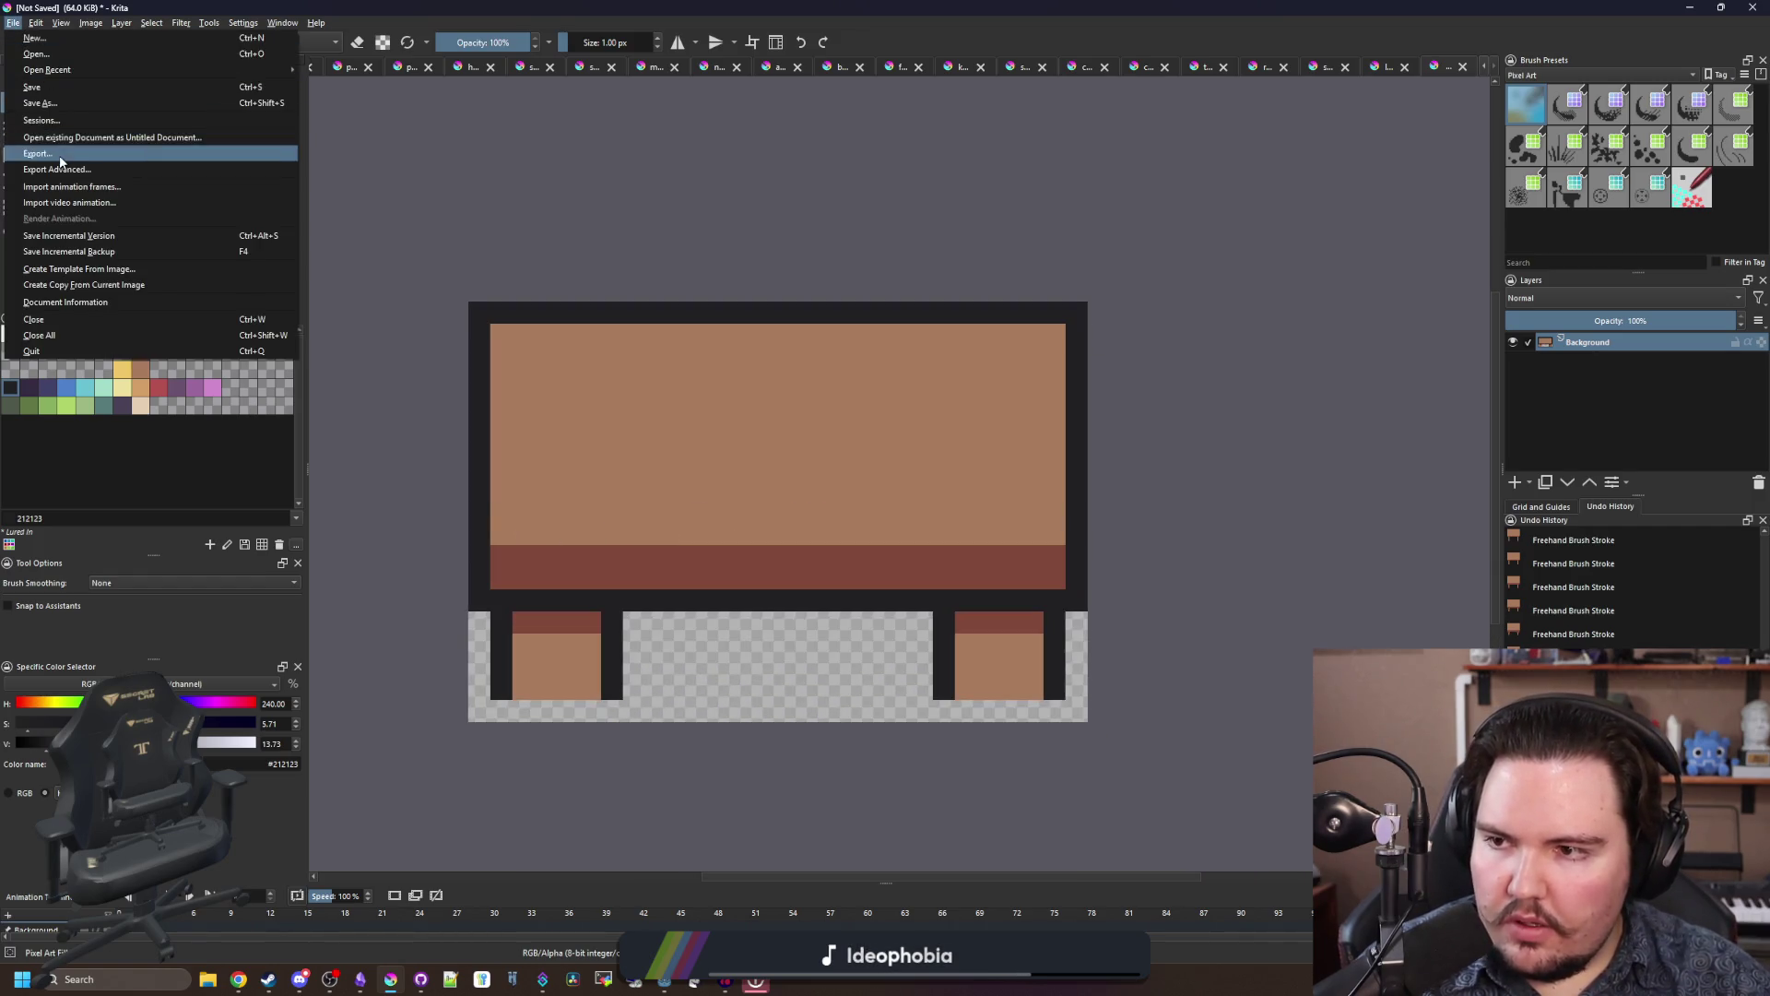
key("Escape")
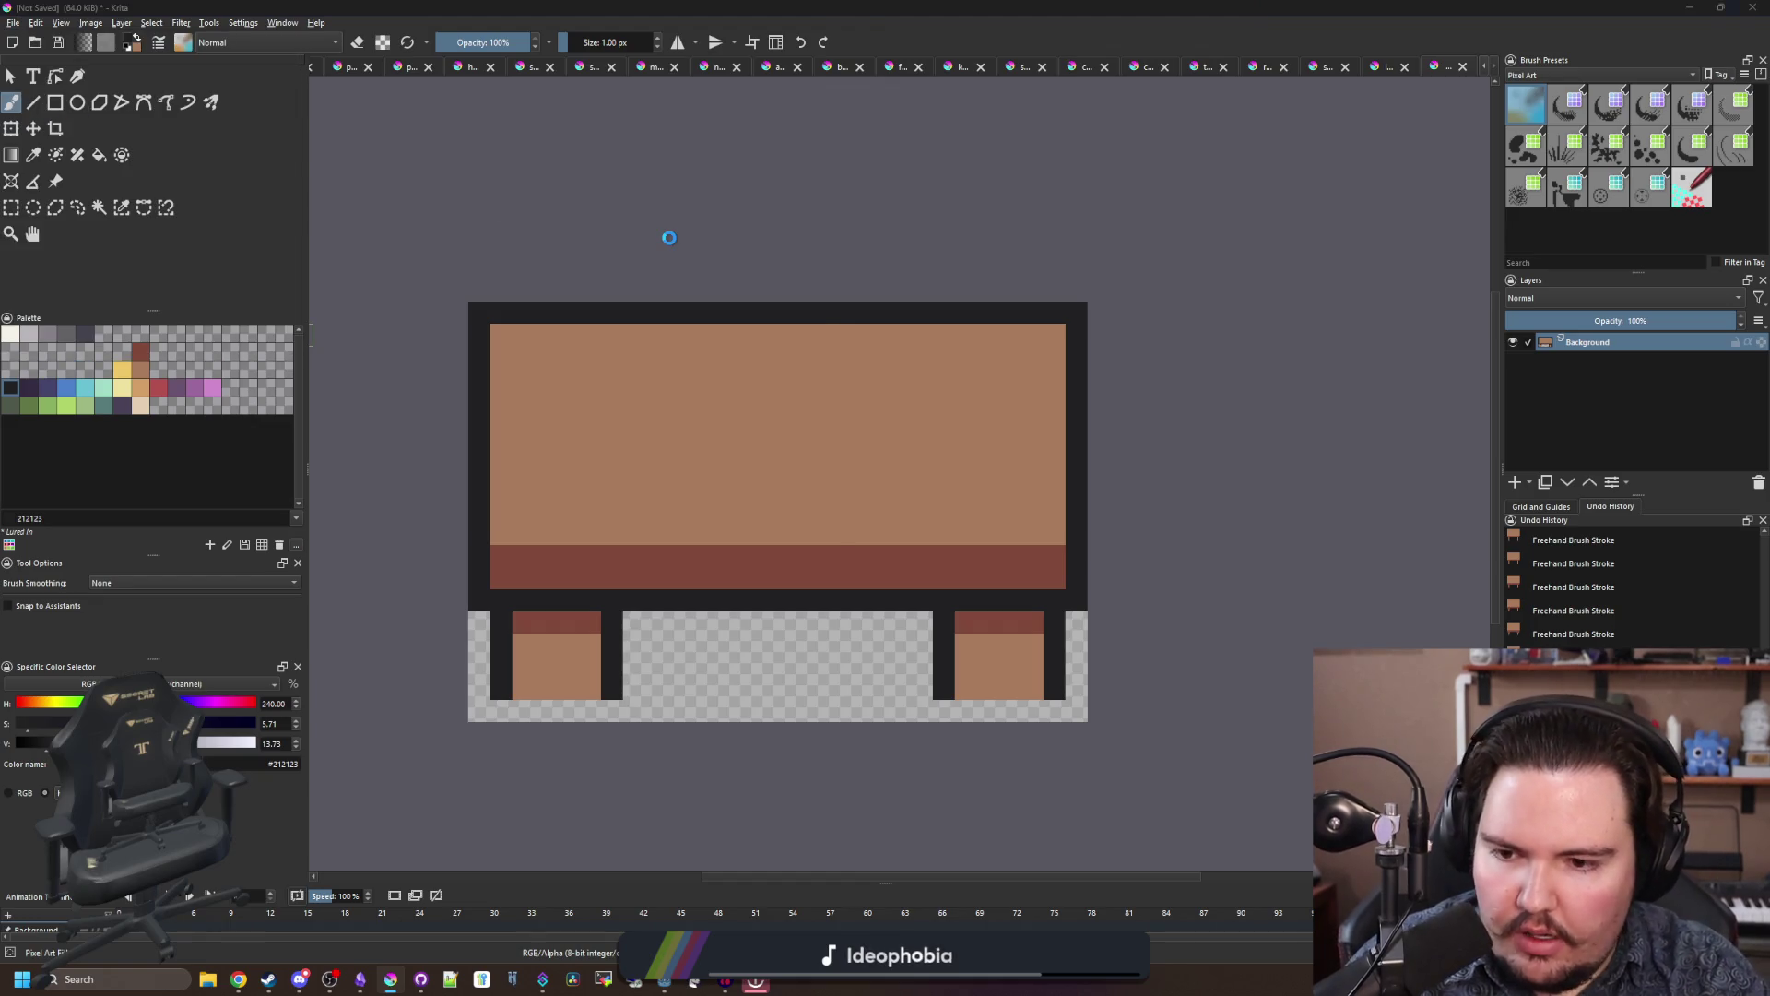
type("bench")
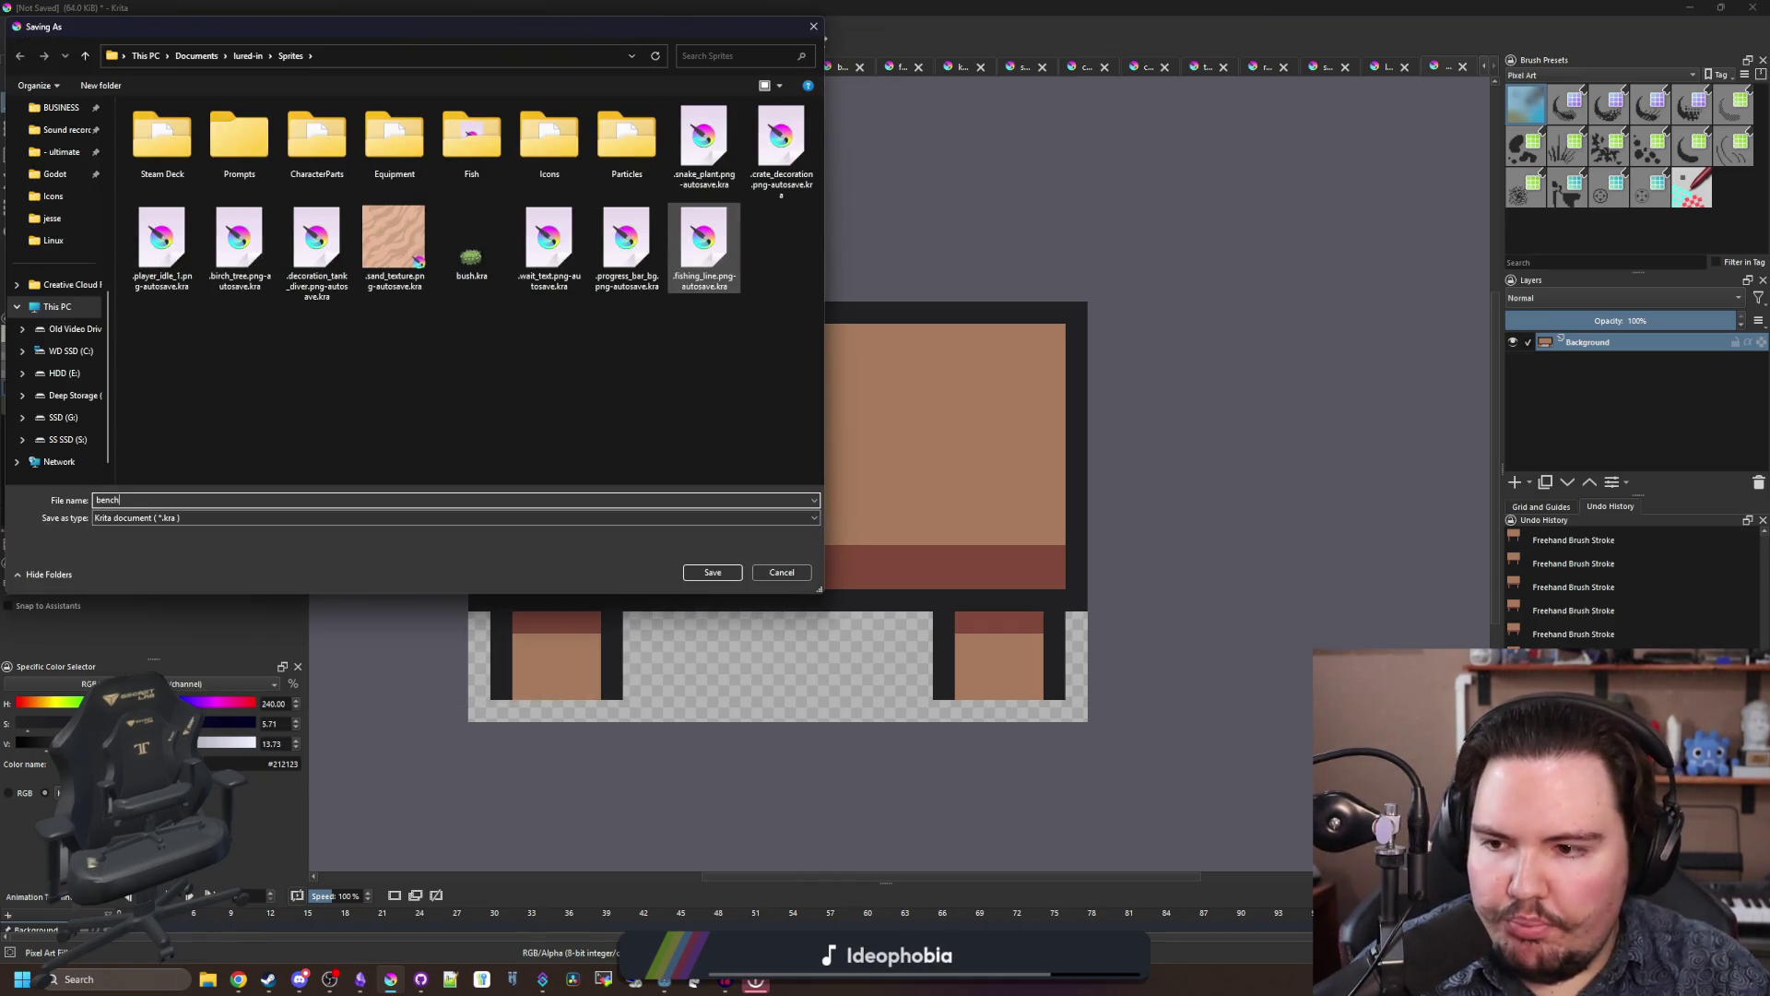
left_click(161, 517)
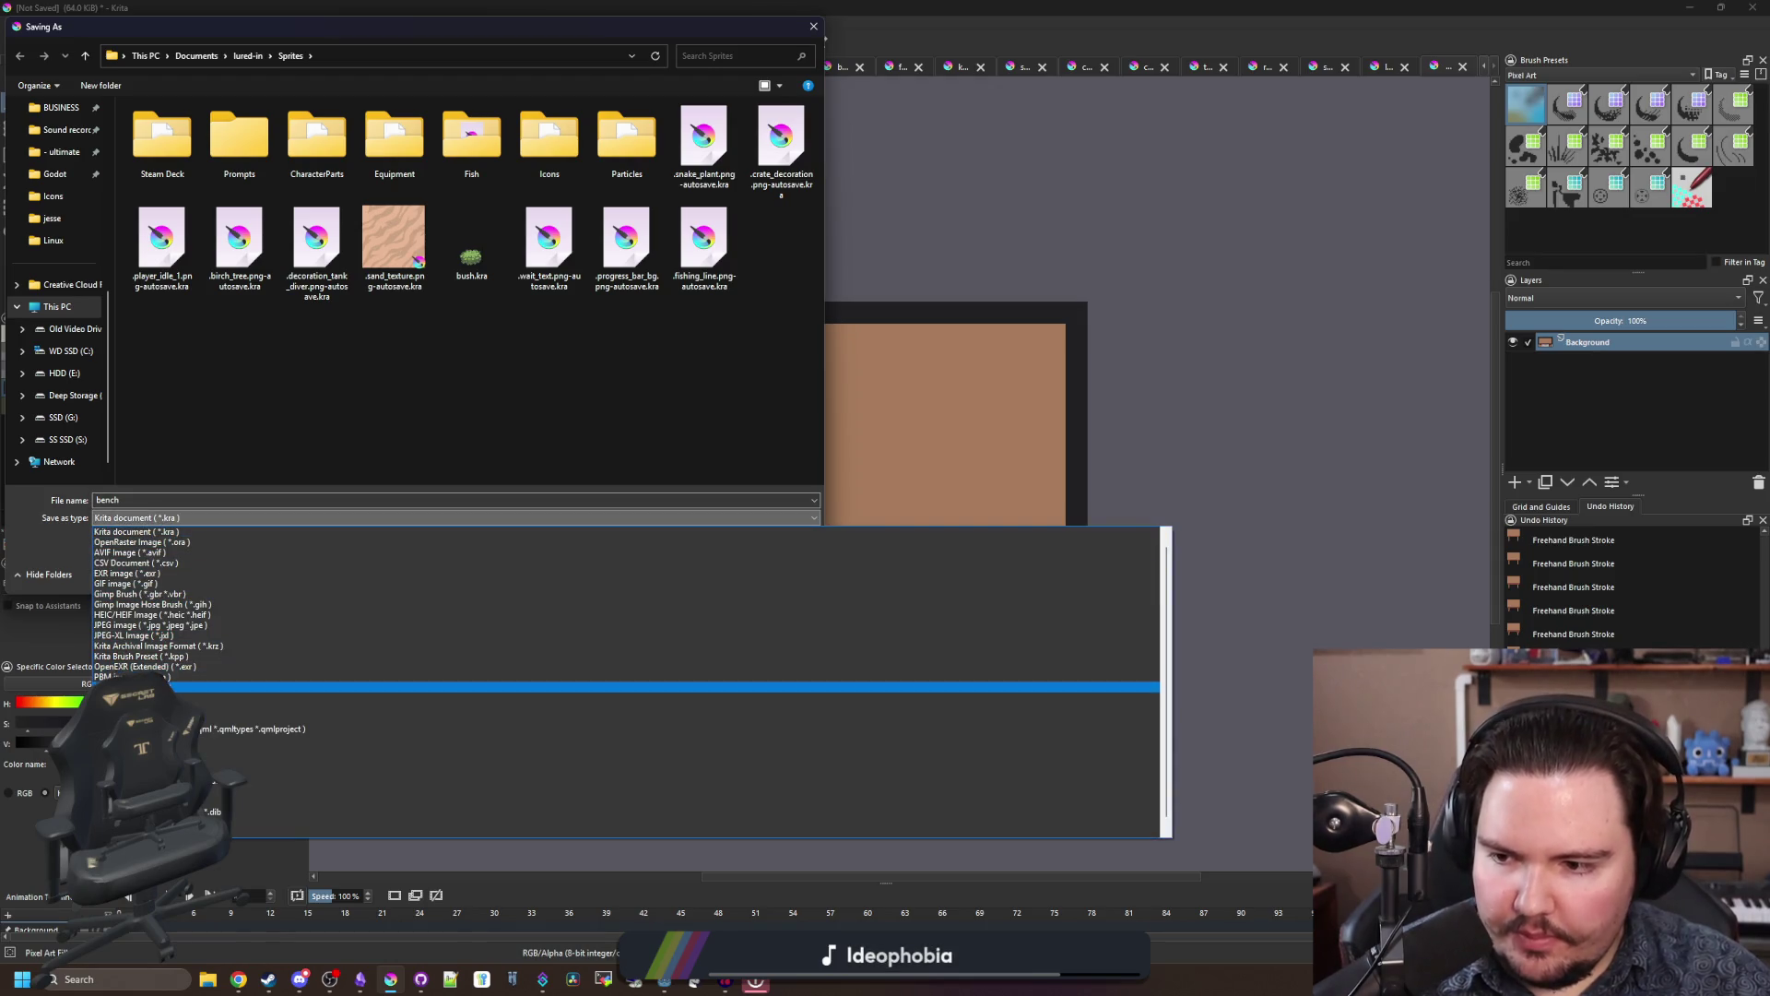
left_click(162, 686)
left_click(706, 574)
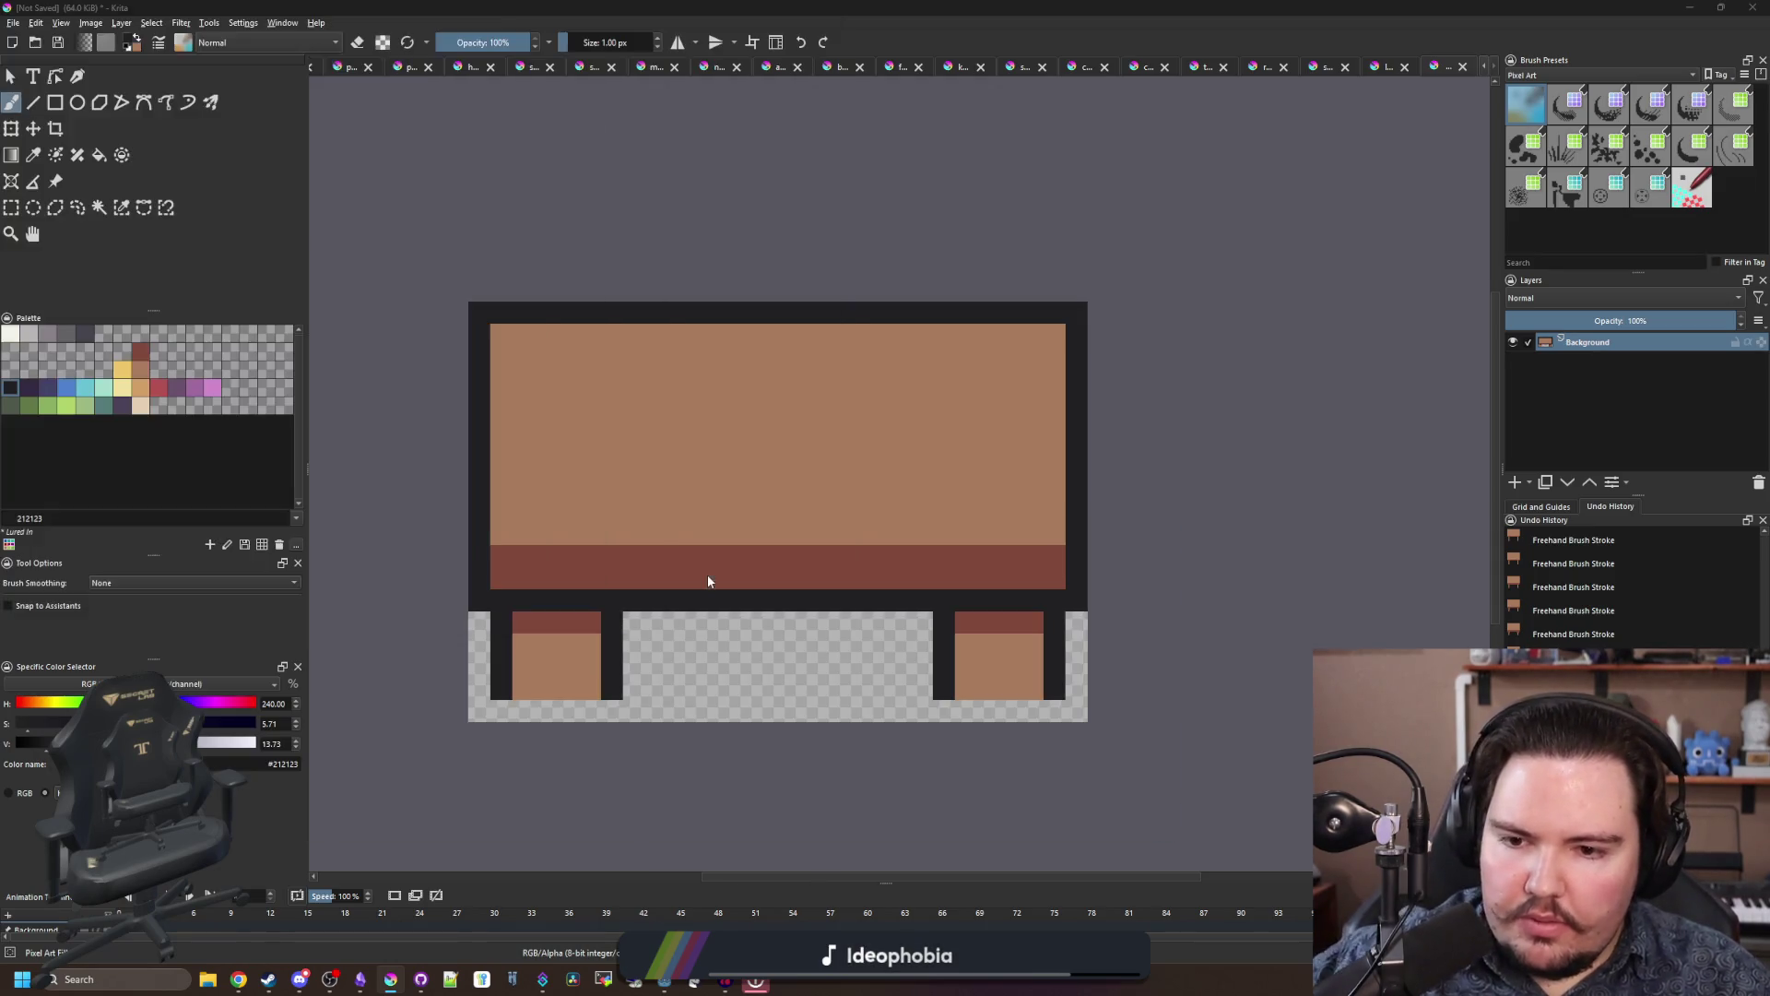
left_click(927, 616)
left_click(1690, 7)
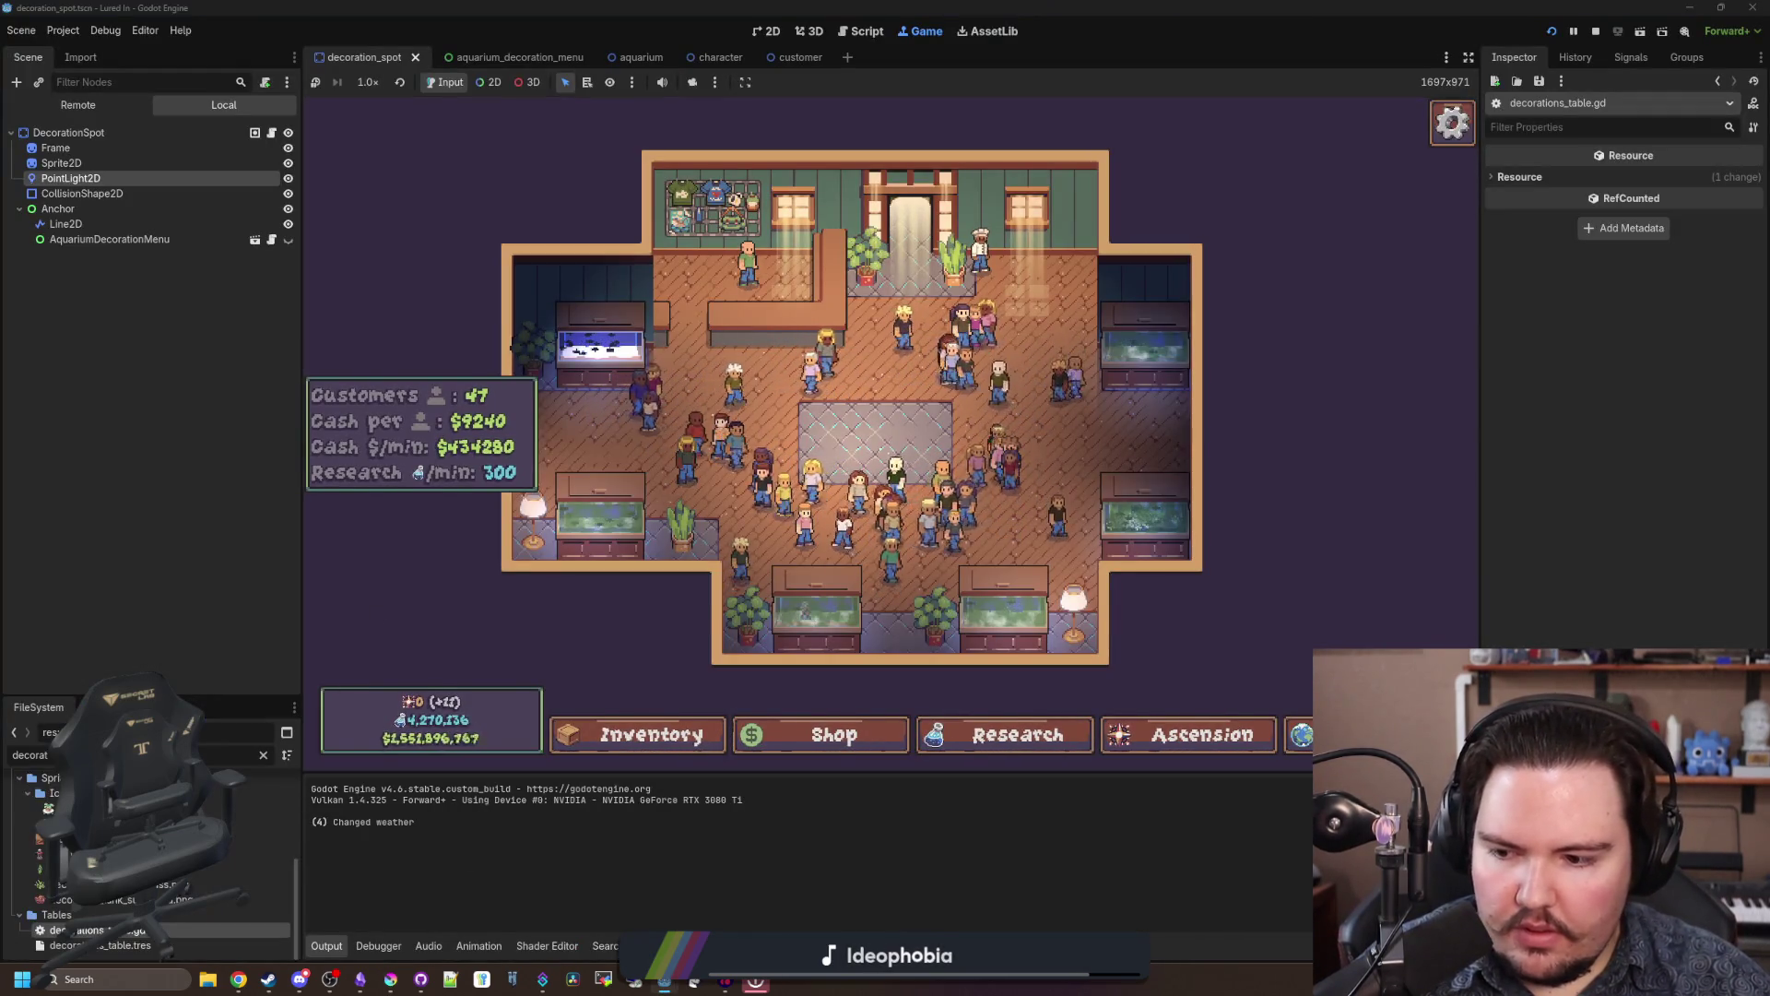
Step: In decorations_table.gd, paste a copy of the snake_plant entry on a new line after crate
key("ctrl+F3")
left_click(1150, 394)
left_click_drag(714, 546, 518, 397)
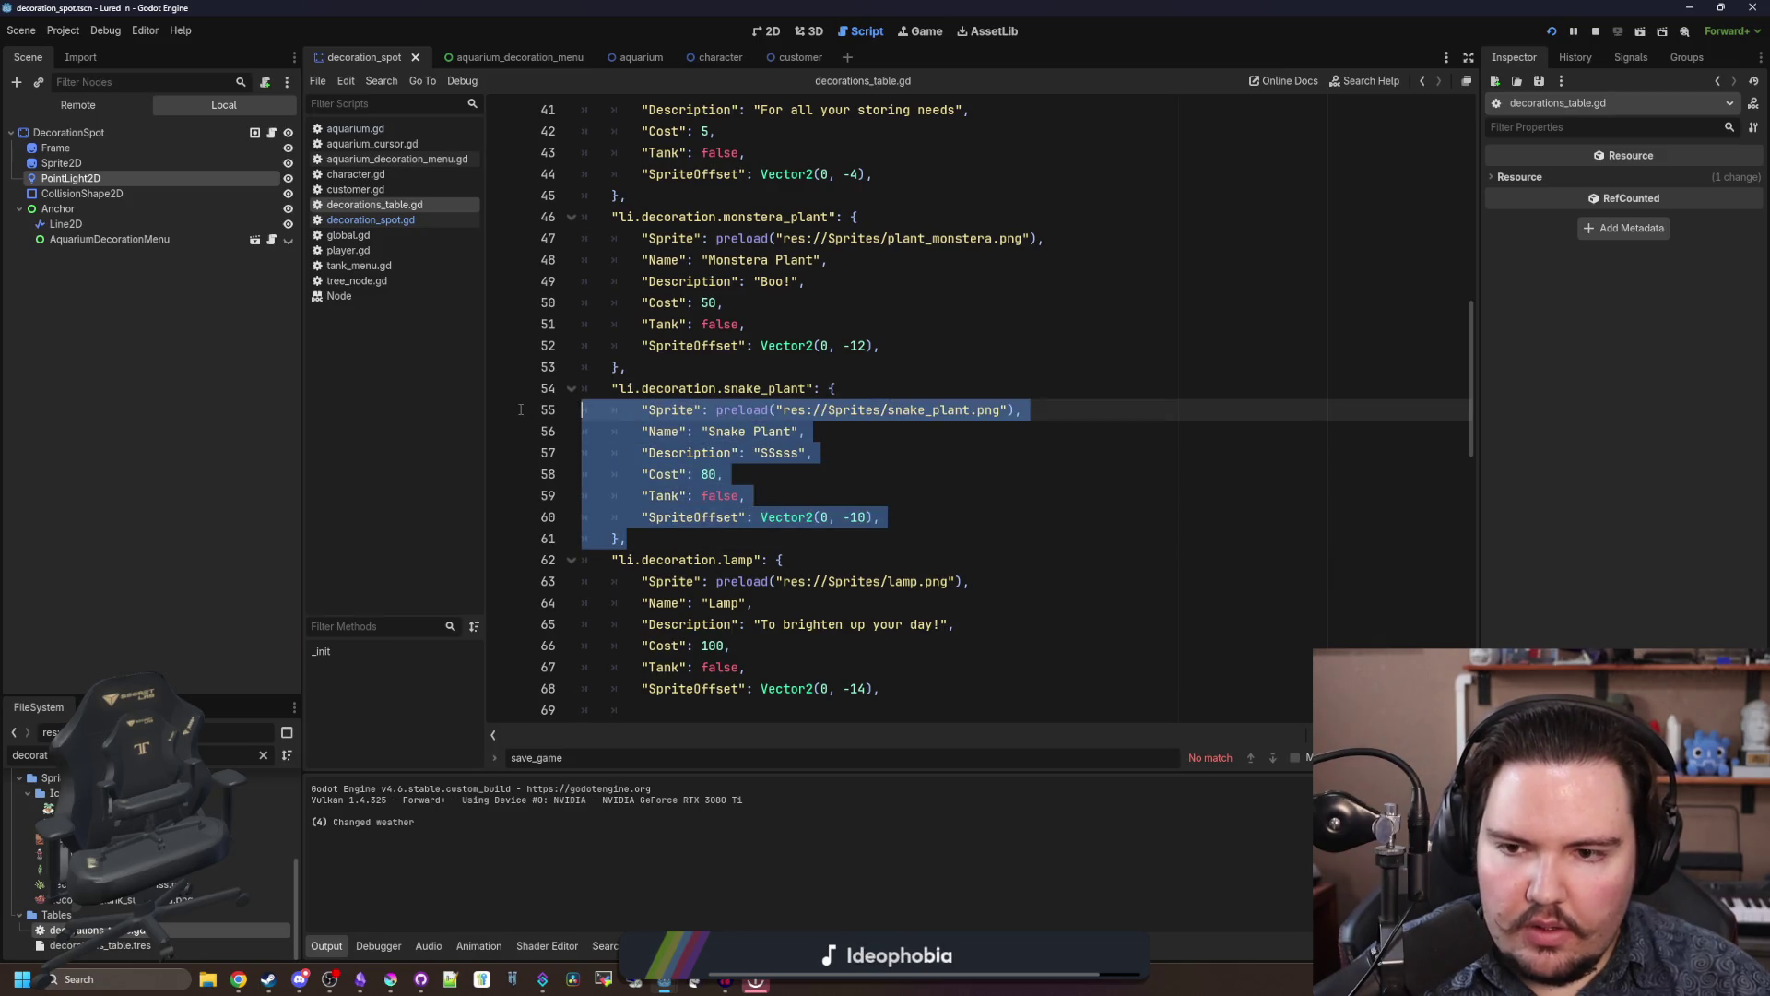
scroll(710, 456, "up", 4)
left_click(710, 455)
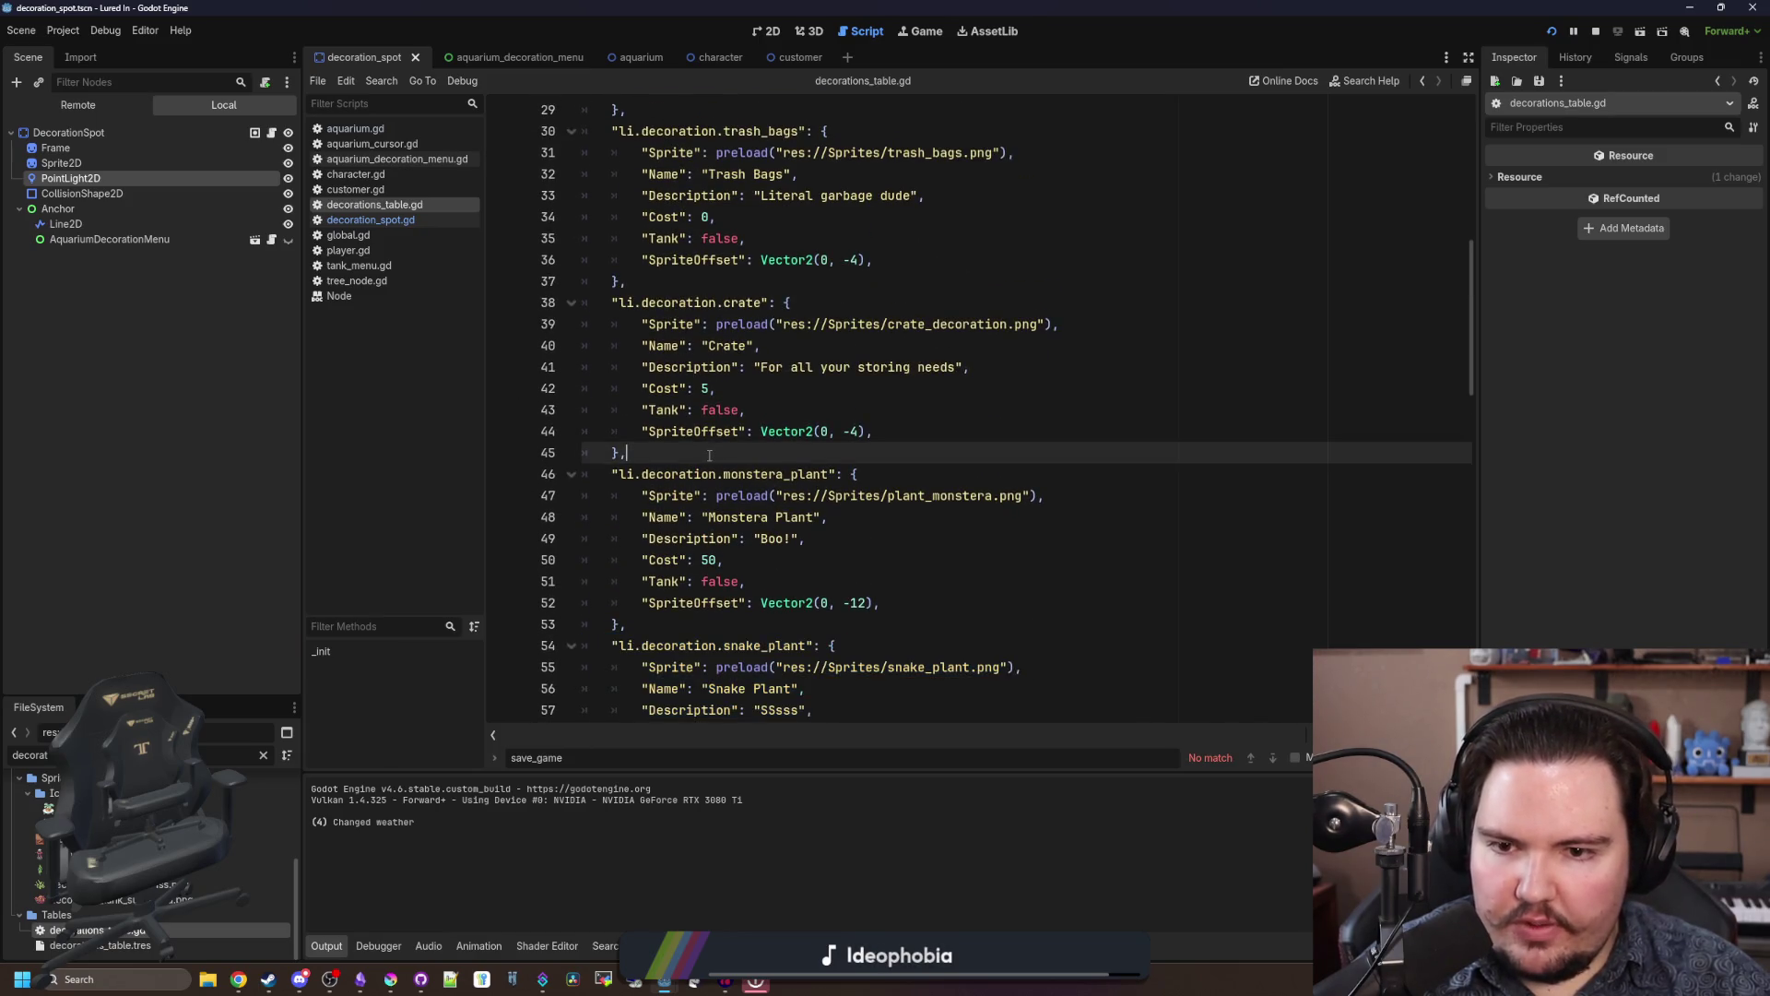
key("Return")
type("\"li.decoration.snake_plant\": { \t\t\"Sprite\": preload(\"res://Sprites/snake_plant.png\"), \t\t\"Name\": \"Snake Plant\", \t\t\"Description\": \"SSsss\", \t\t\"Cost\": 80, \t\t\"Tank\": false, \t\t\"SpriteOffset\": Vector2(0, -10), \t},")
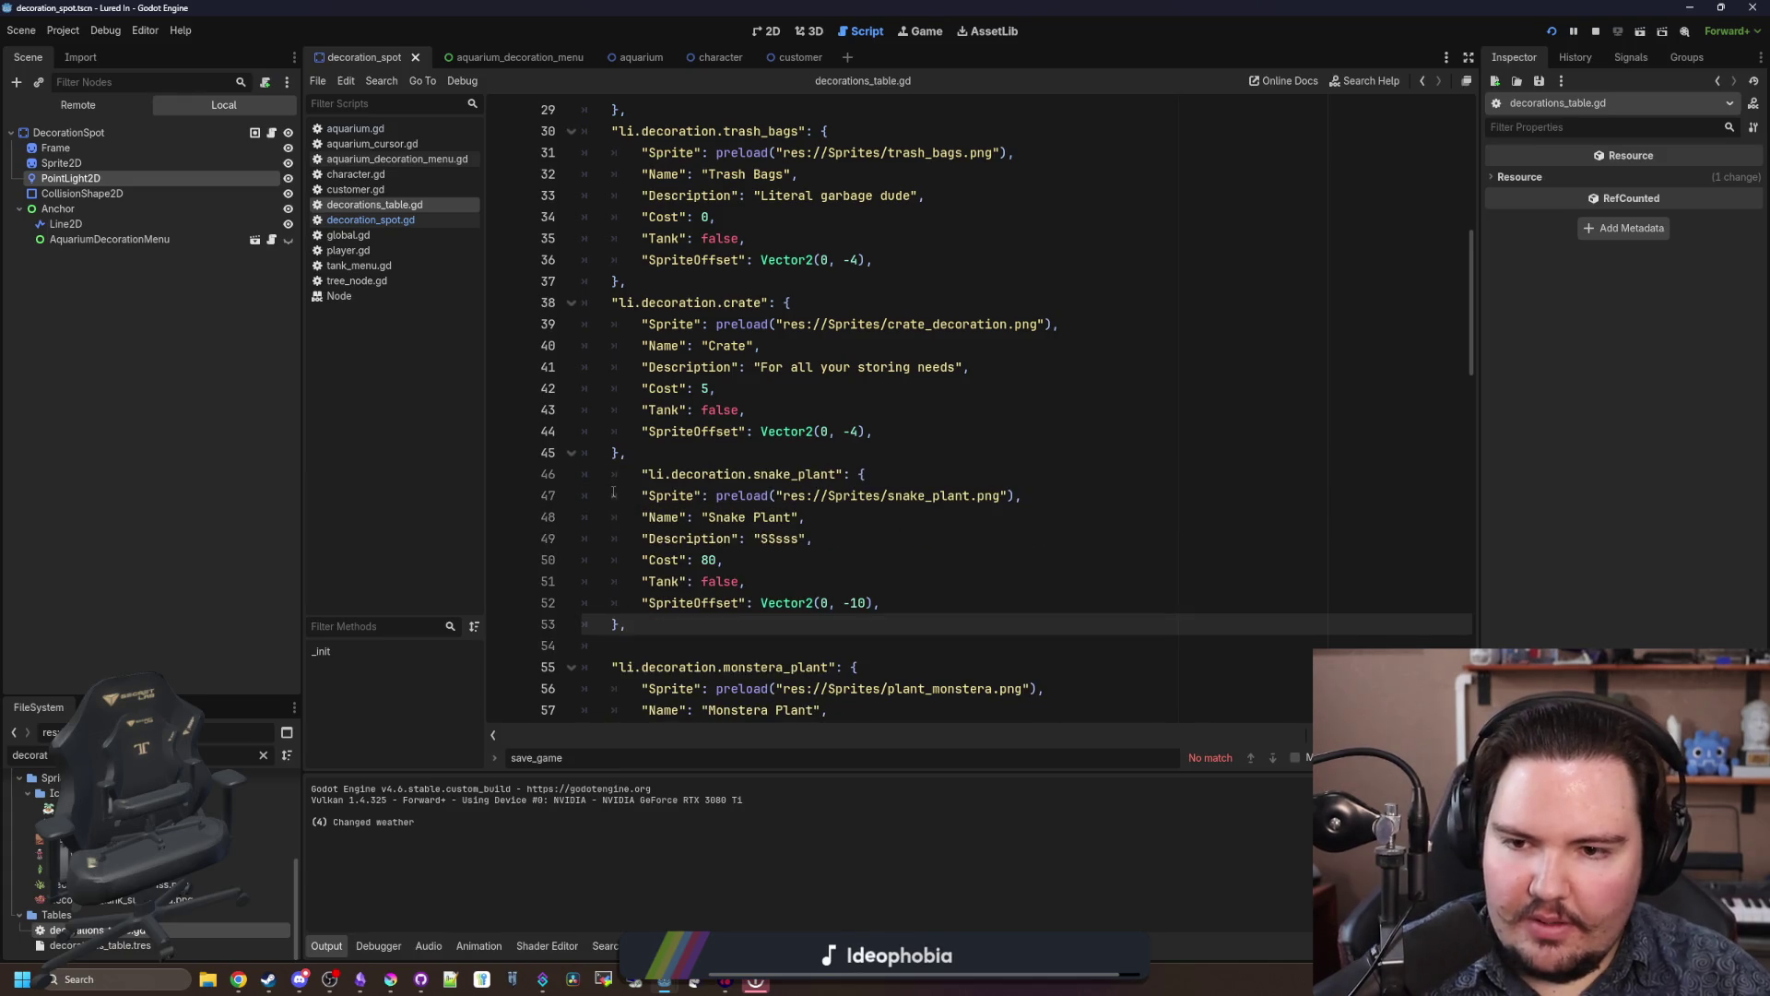
left_click(643, 474)
key("BackSpace")
type("bench")
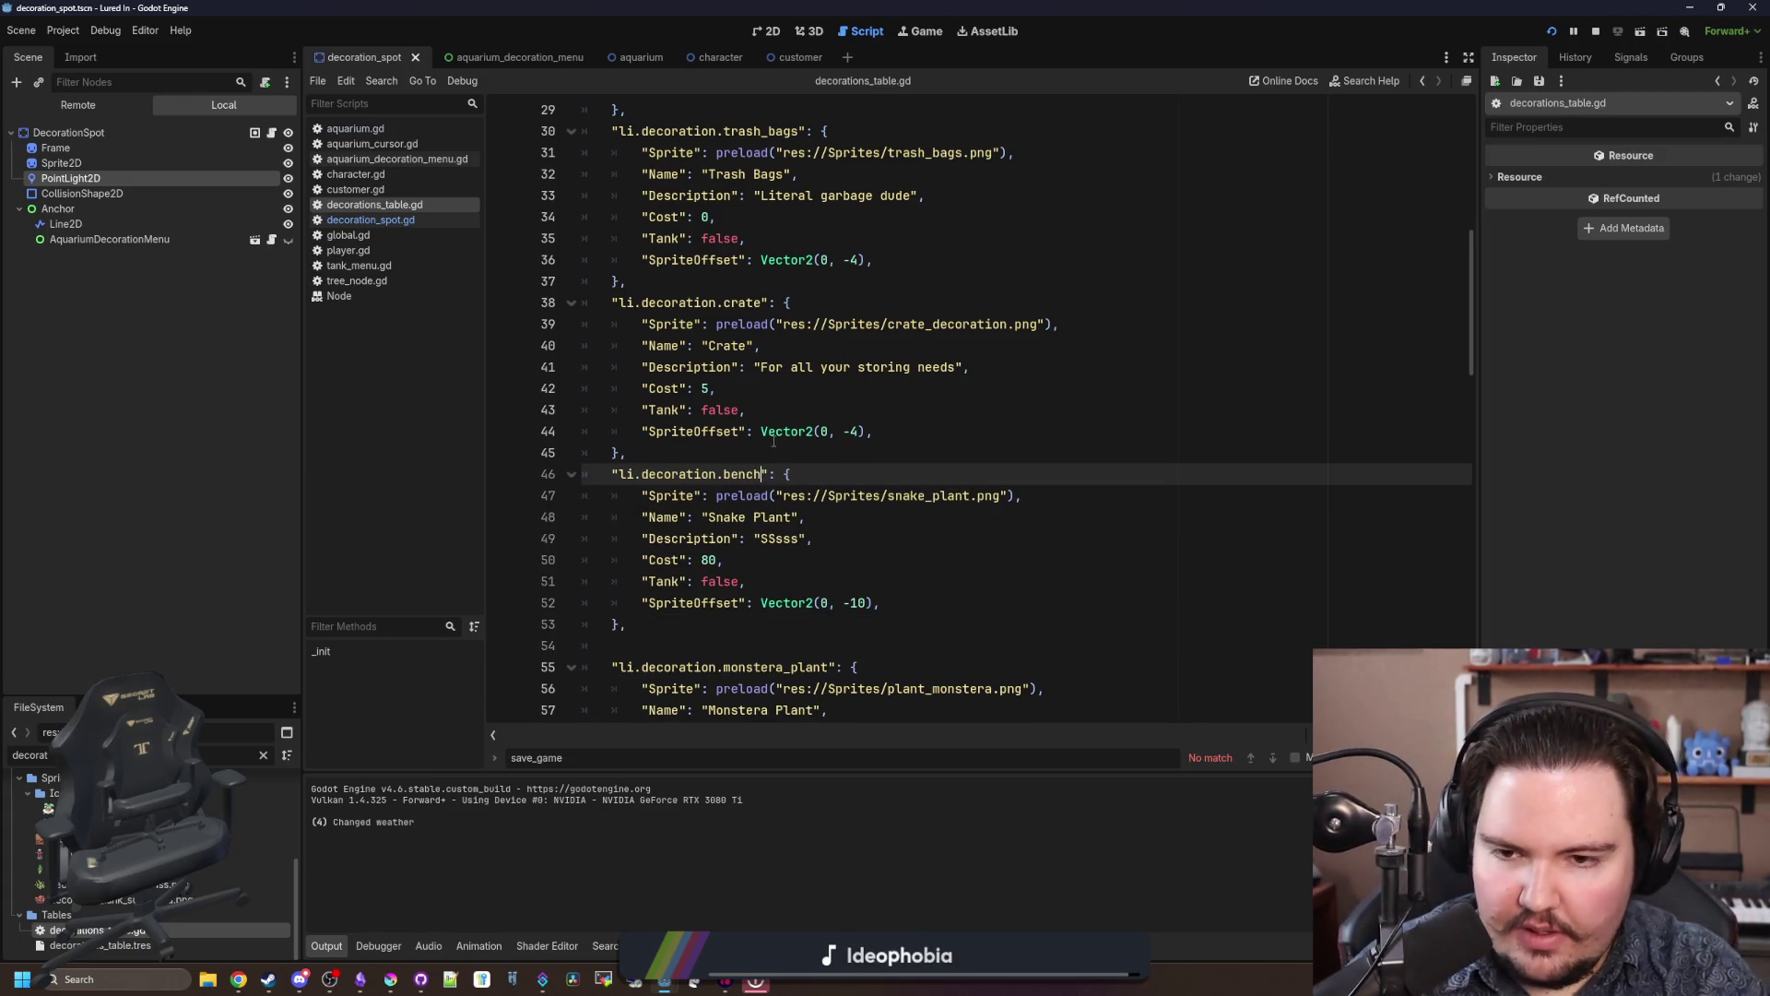
Step: Set the copy's cost to 15, rename it Bench, and point its sprite to bench.png
left_click(714, 539)
double_click(709, 559)
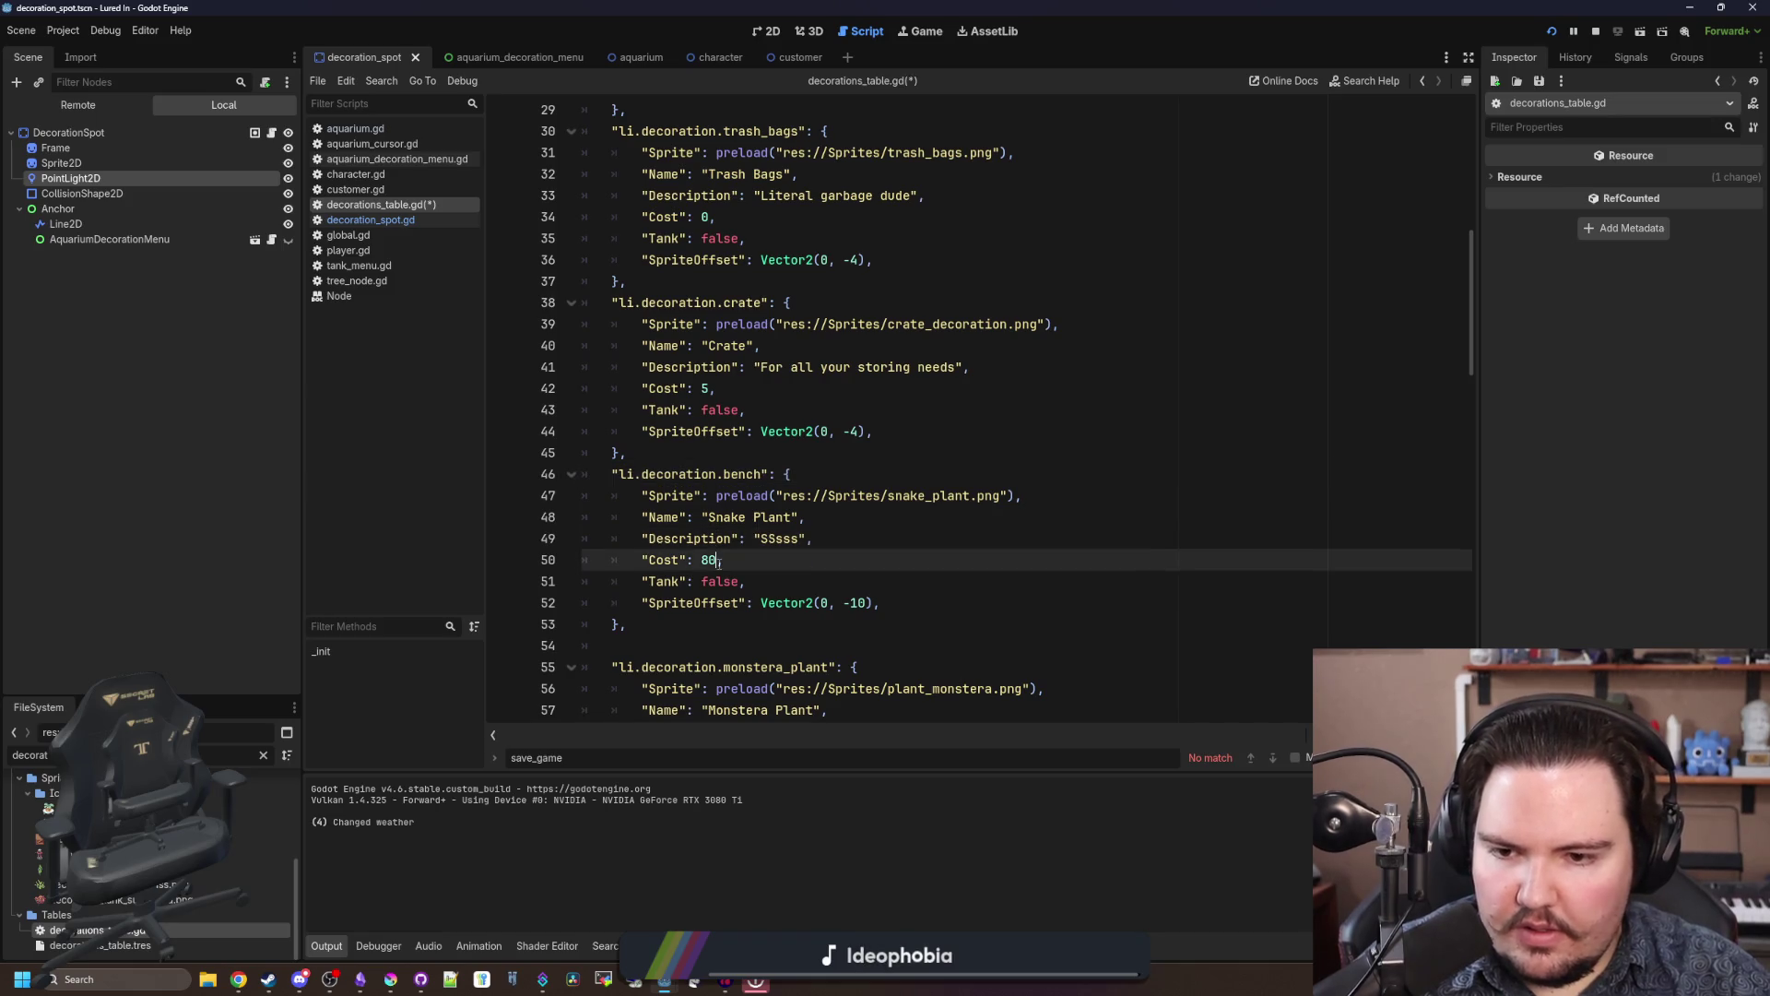
type("15")
double_click(791, 517)
type("Bench")
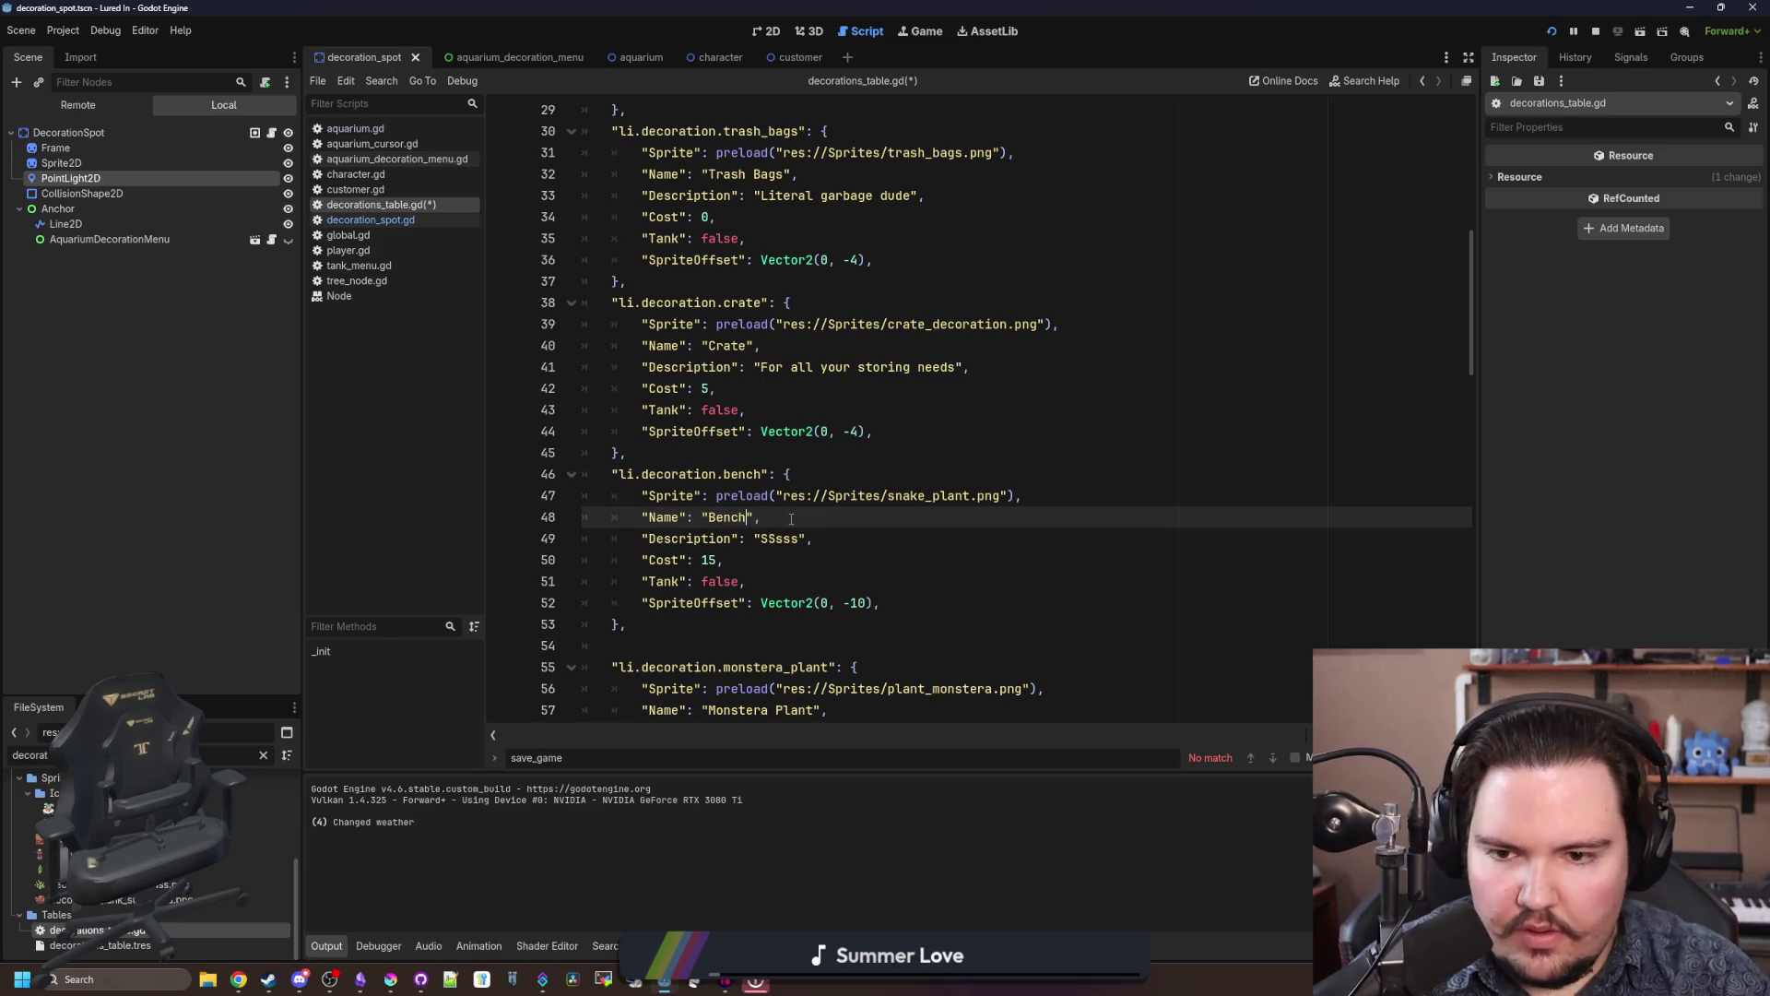
double_click(951, 491)
type("bench")
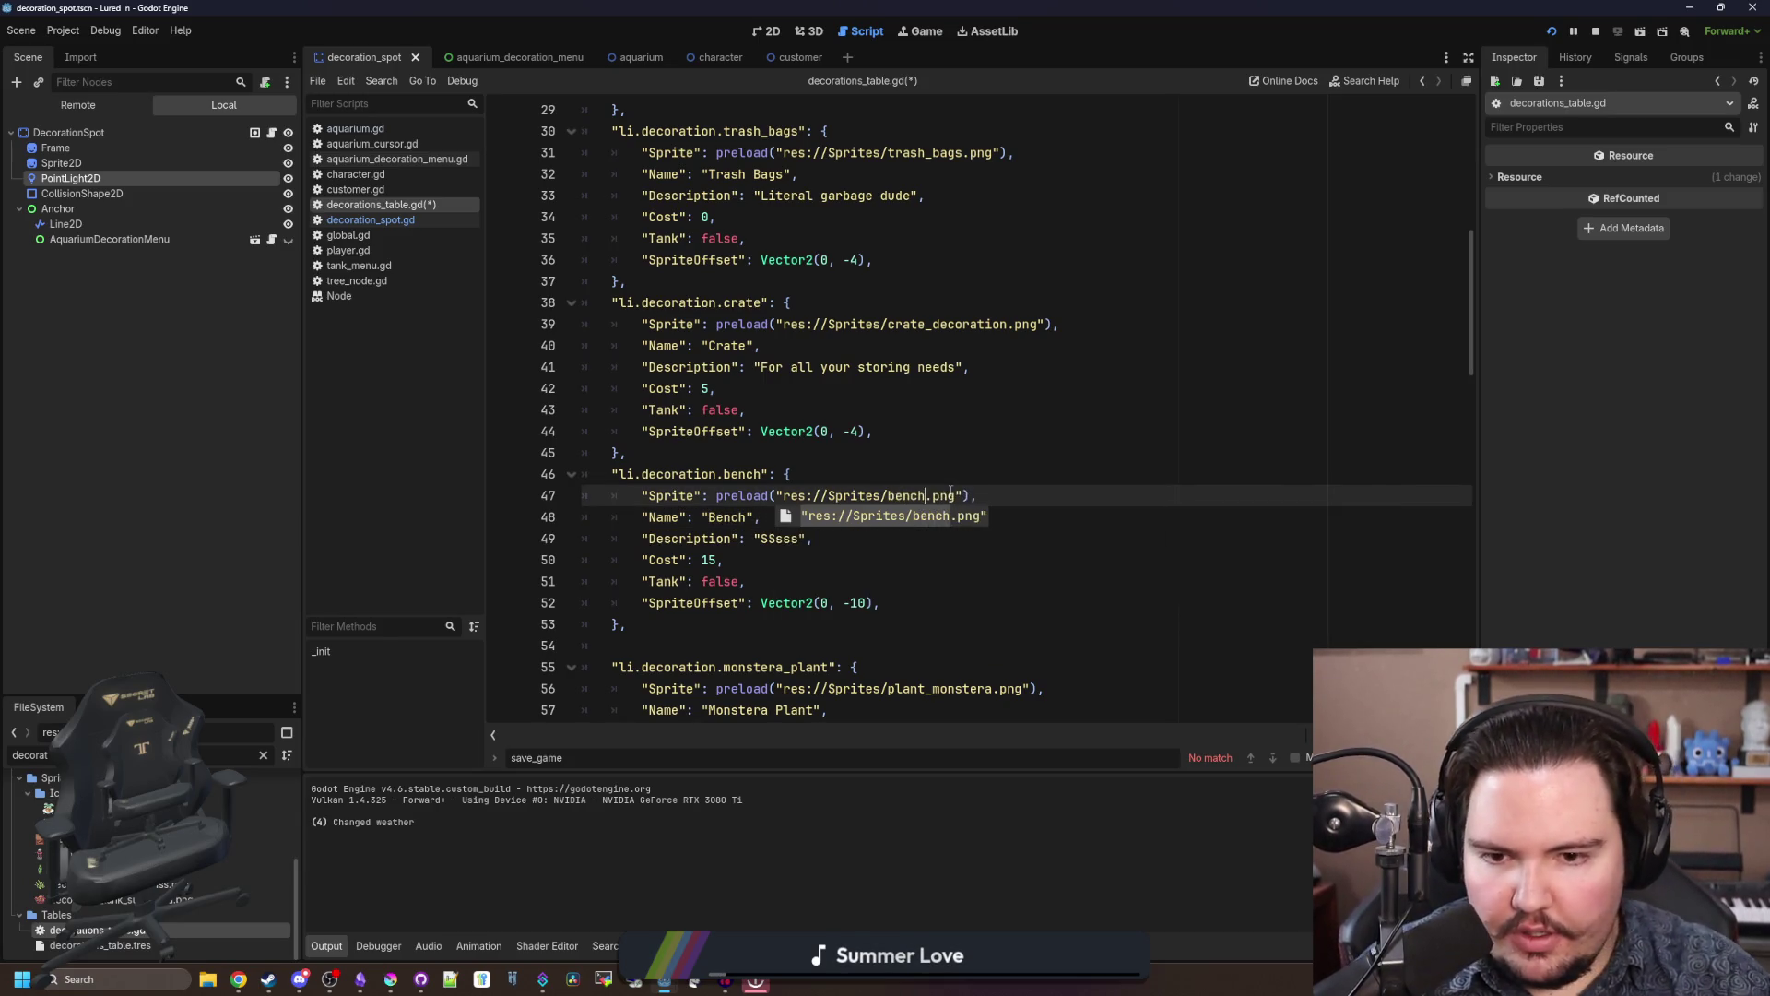
left_click(977, 472)
Step: Zero the bench's sprite offset, save, replace the description with a sitting one, and return to the game
left_click(809, 568)
left_click(867, 602)
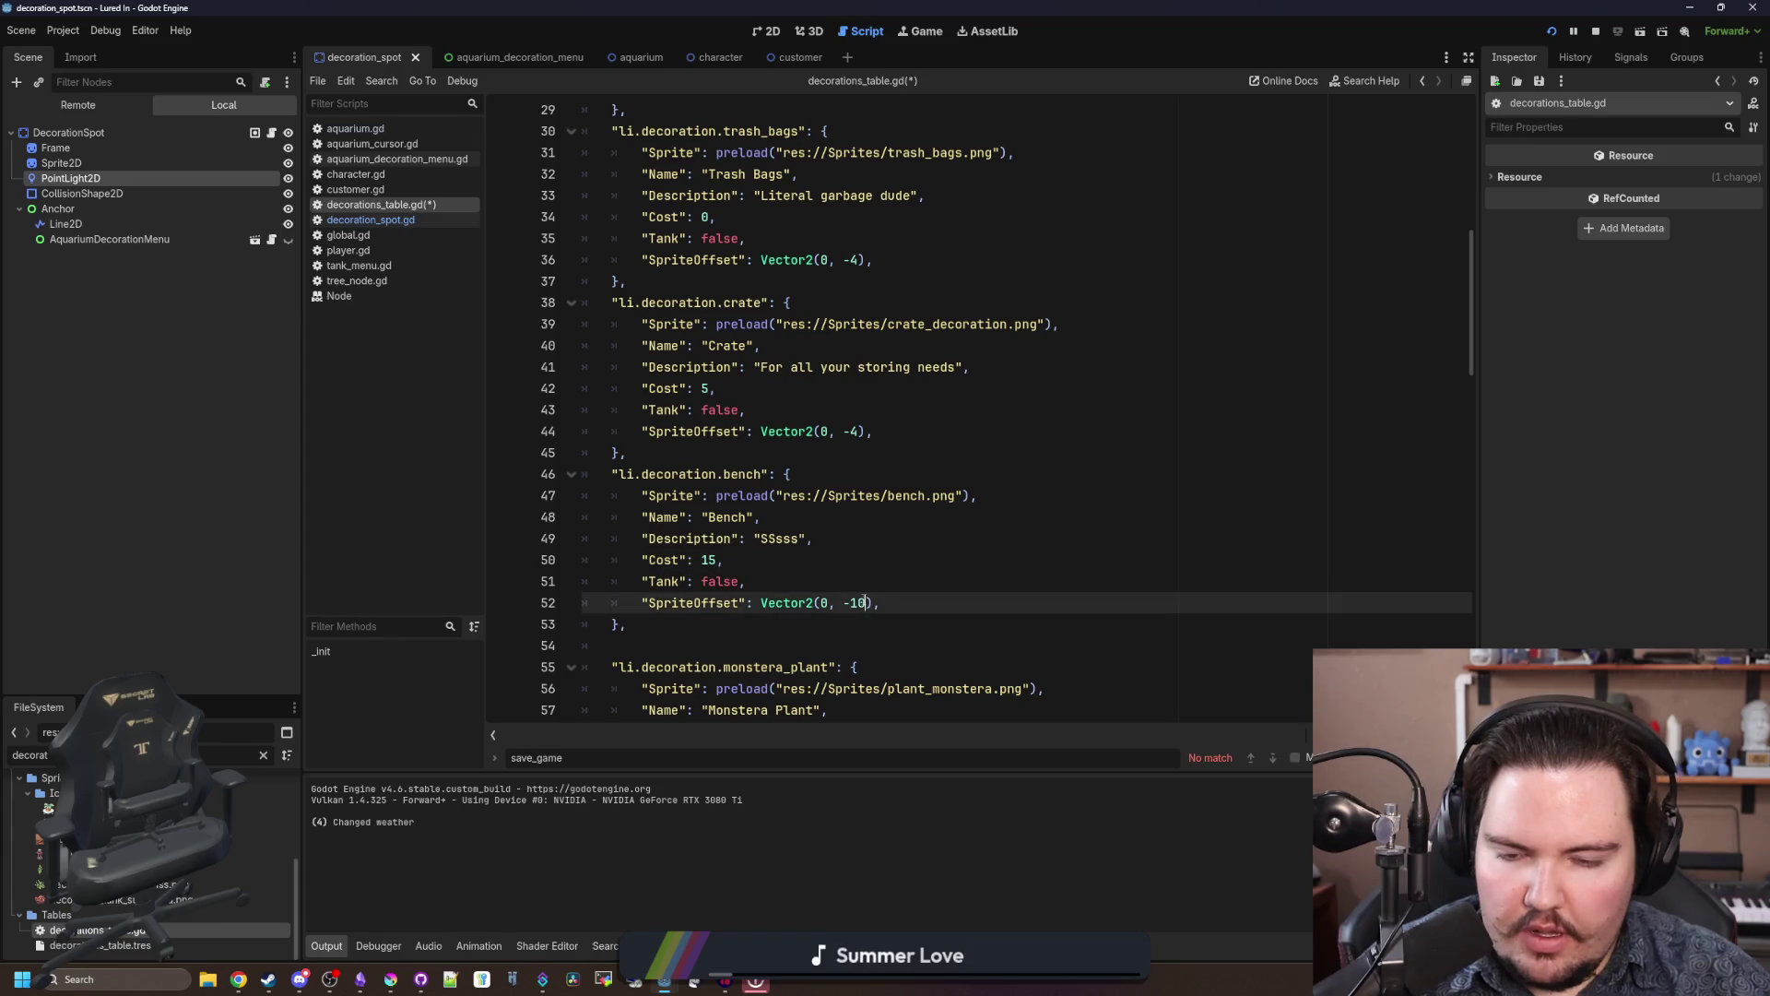
left_click(948, 569)
key("ctrl+s")
double_click(786, 540)
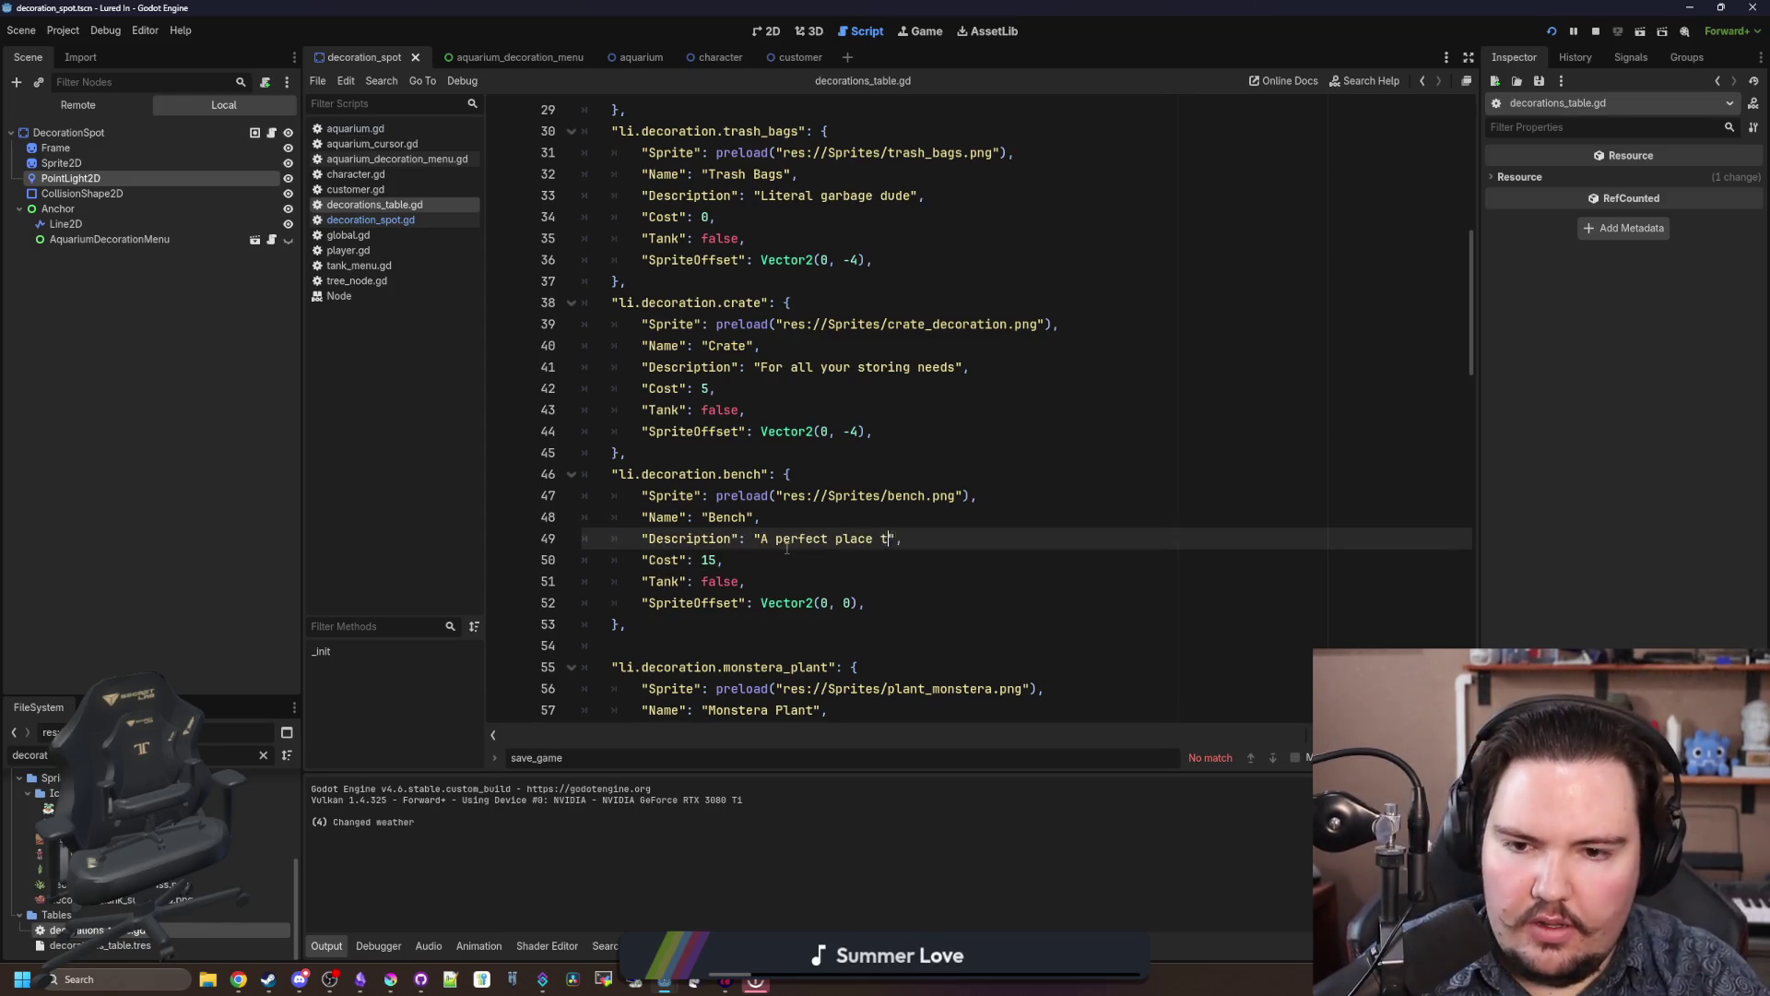
type("o sit")
left_click(785, 581)
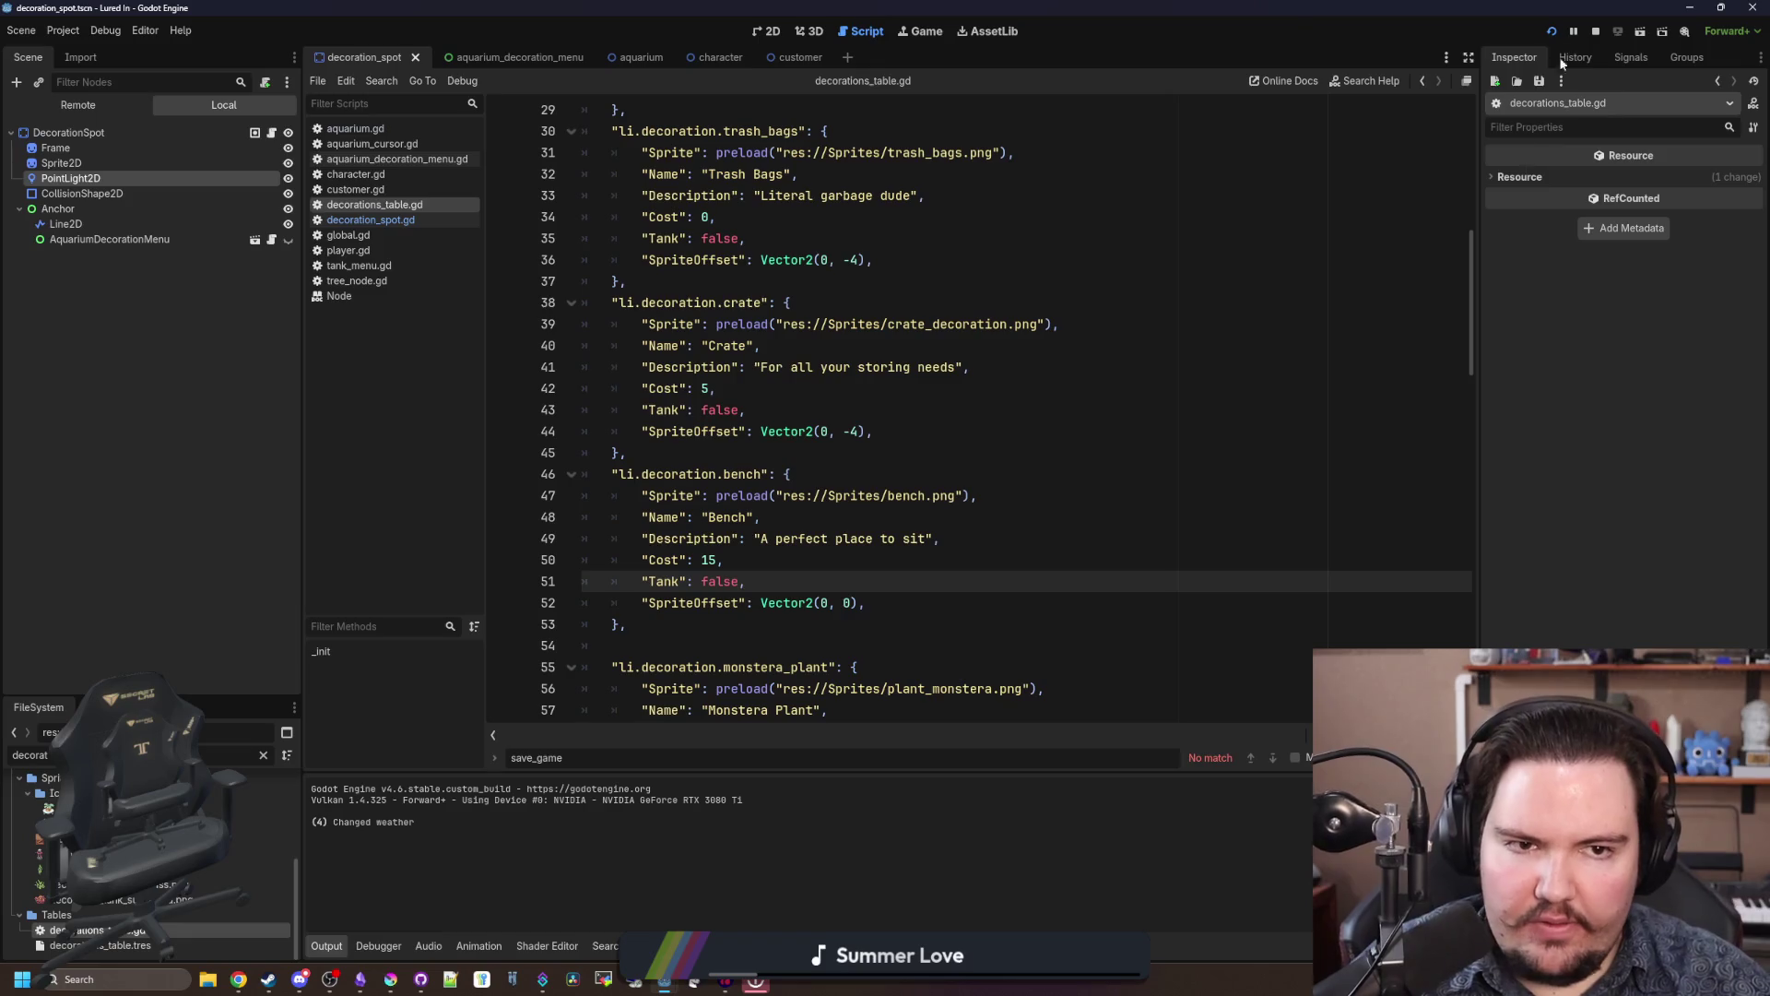
left_click(1552, 32)
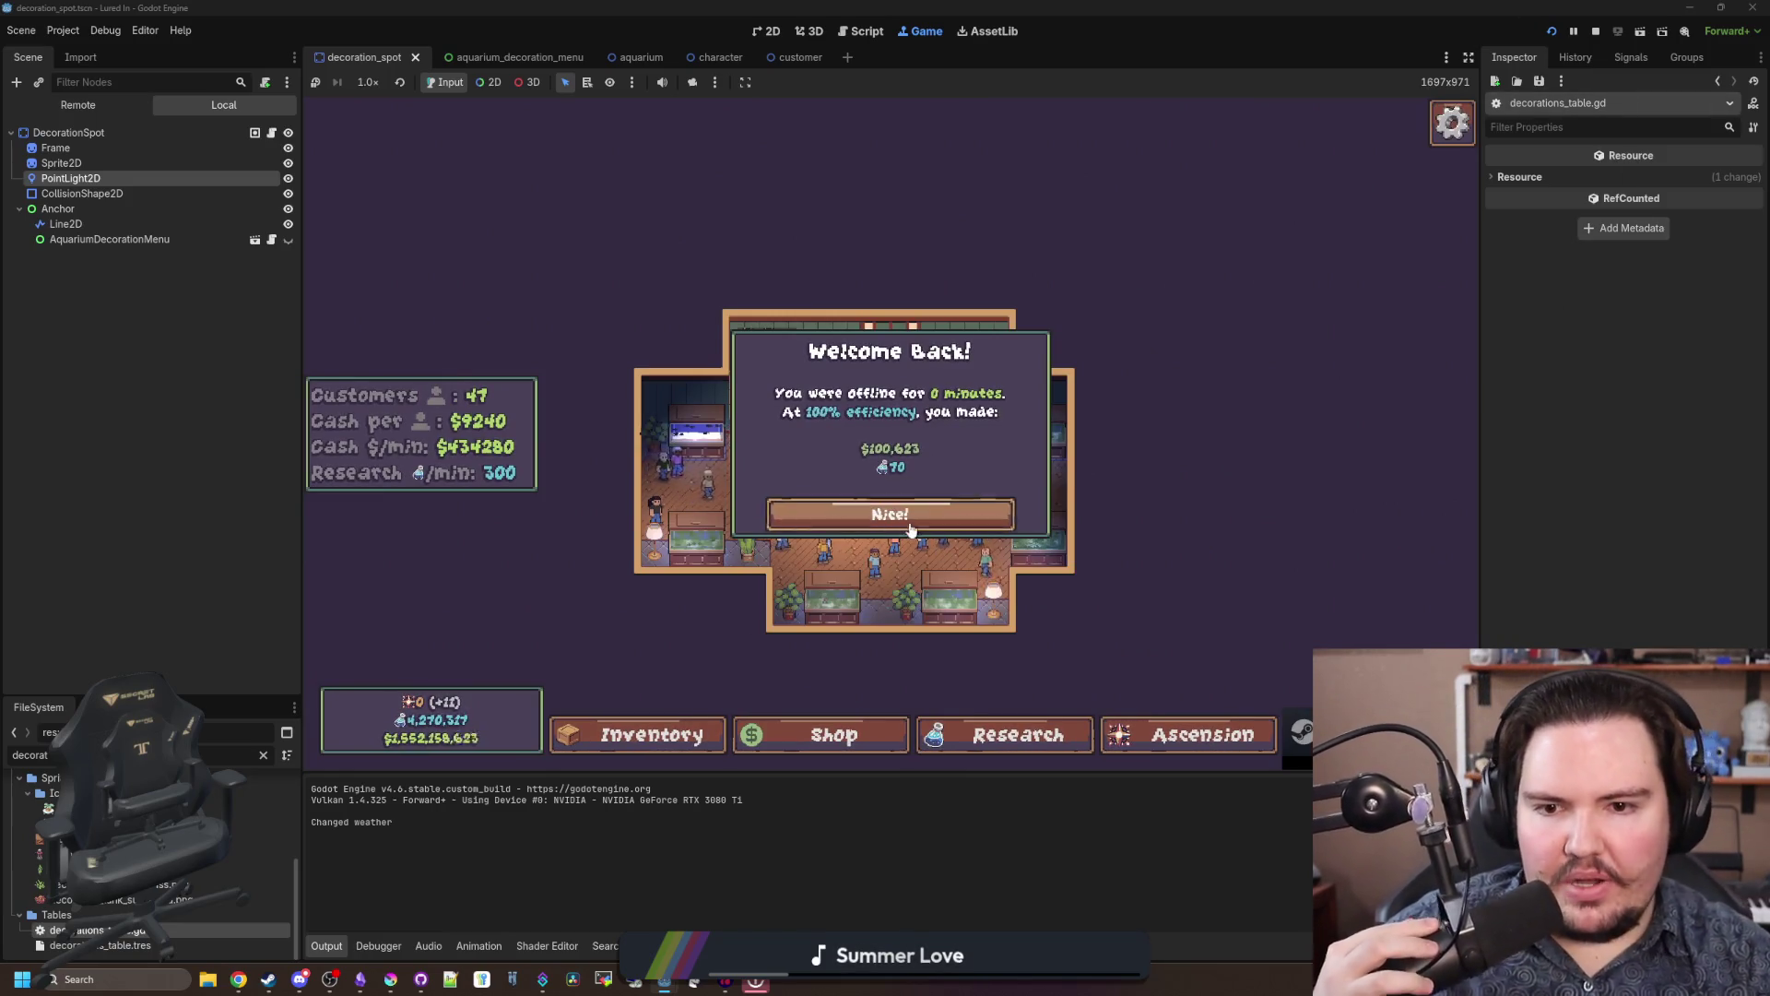
Step: Dismiss Welcome Back, buy the Bench for $15 under Shop > Decorations, and place it between the bottom tanks
left_click(889, 513)
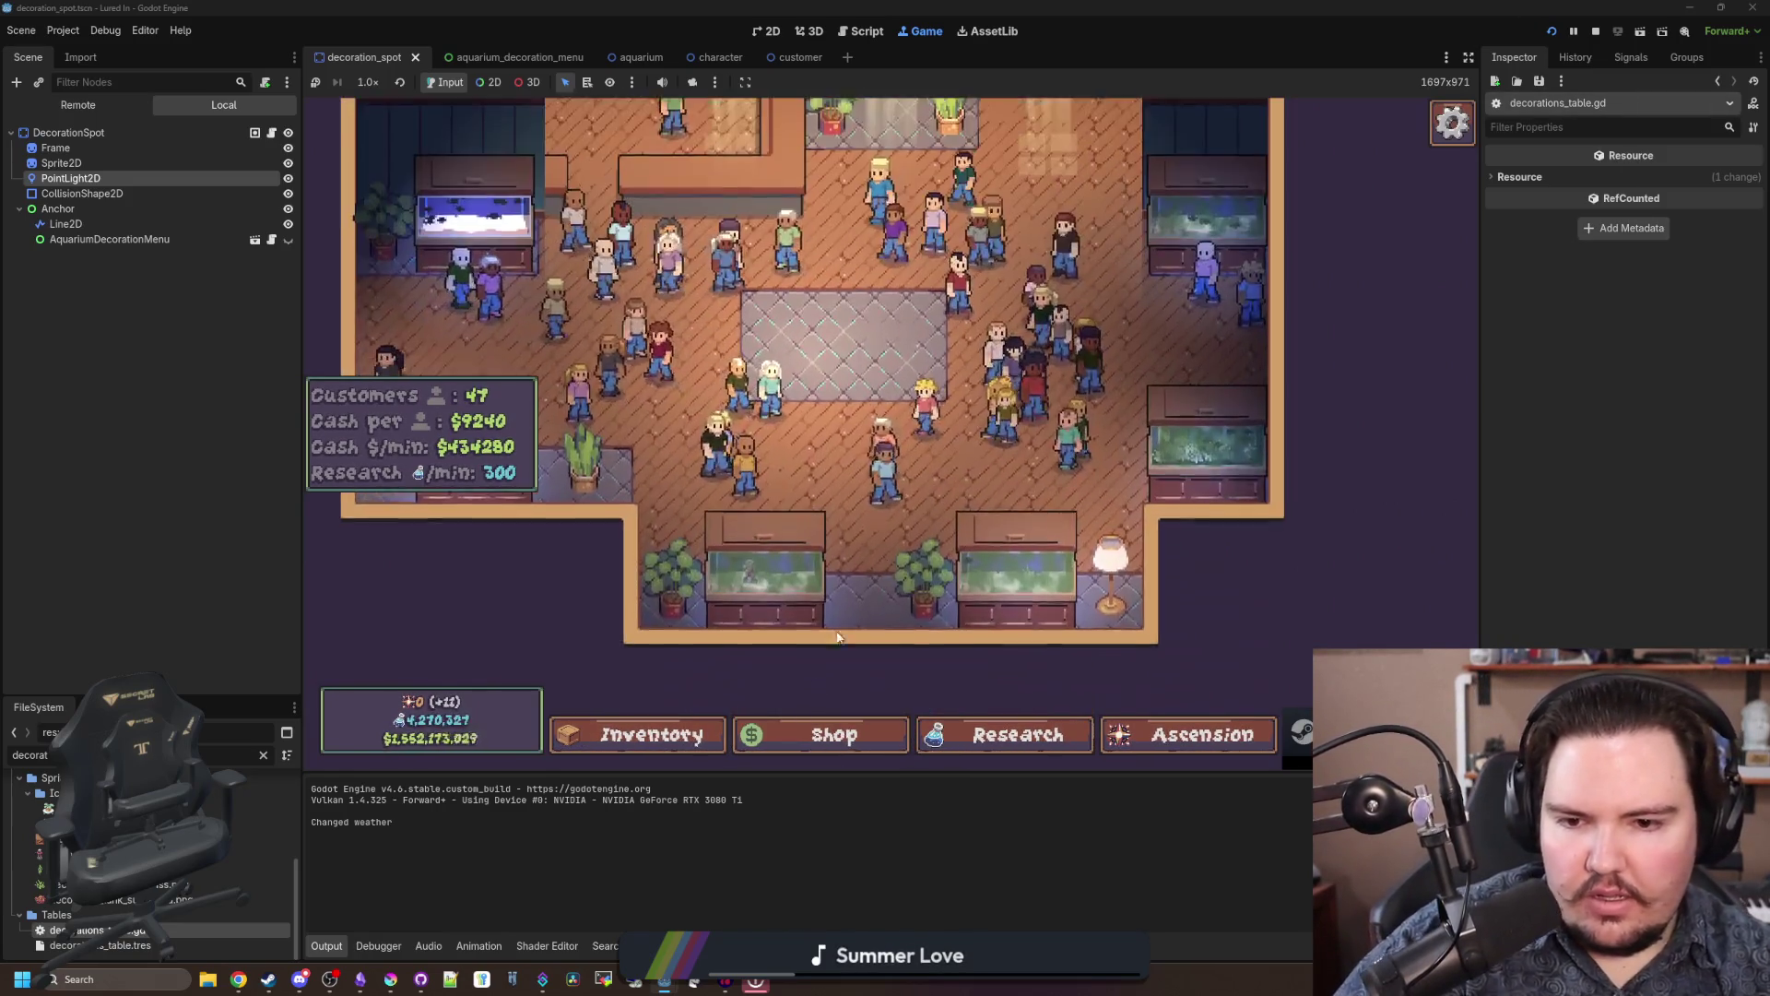
left_click(833, 735)
left_click(861, 553)
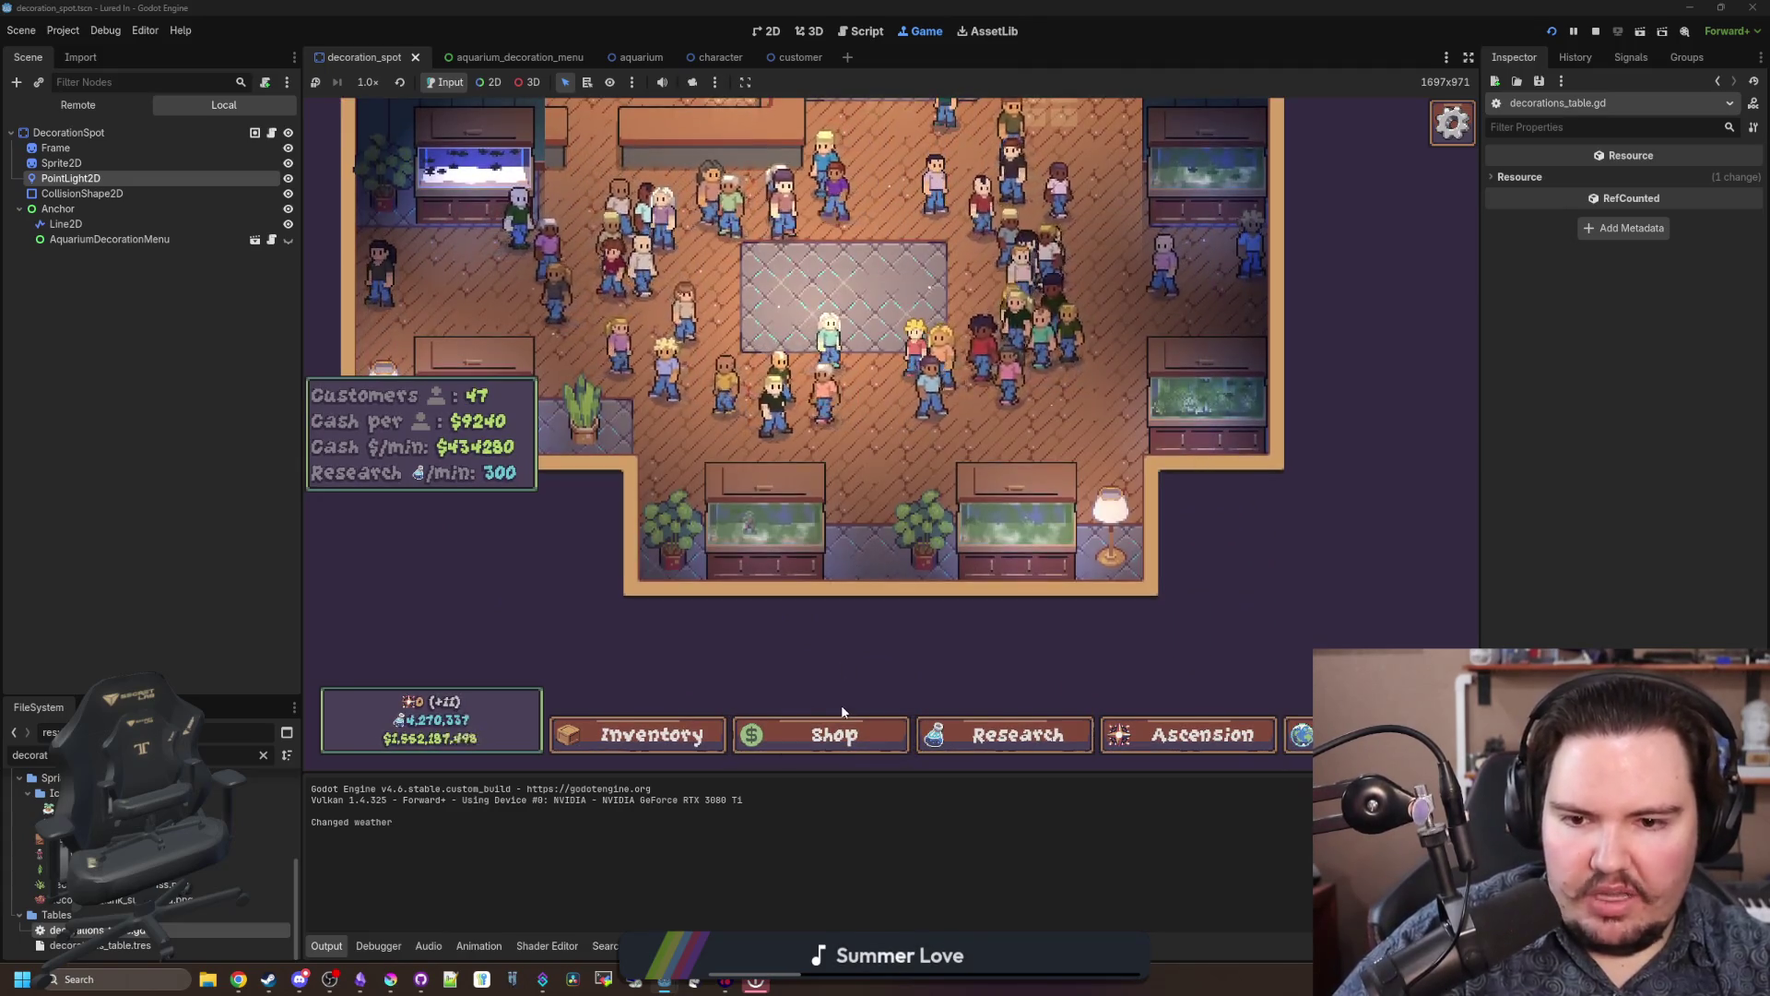
left_click(835, 734)
left_click(1028, 272)
scroll(941, 450, "down", 2)
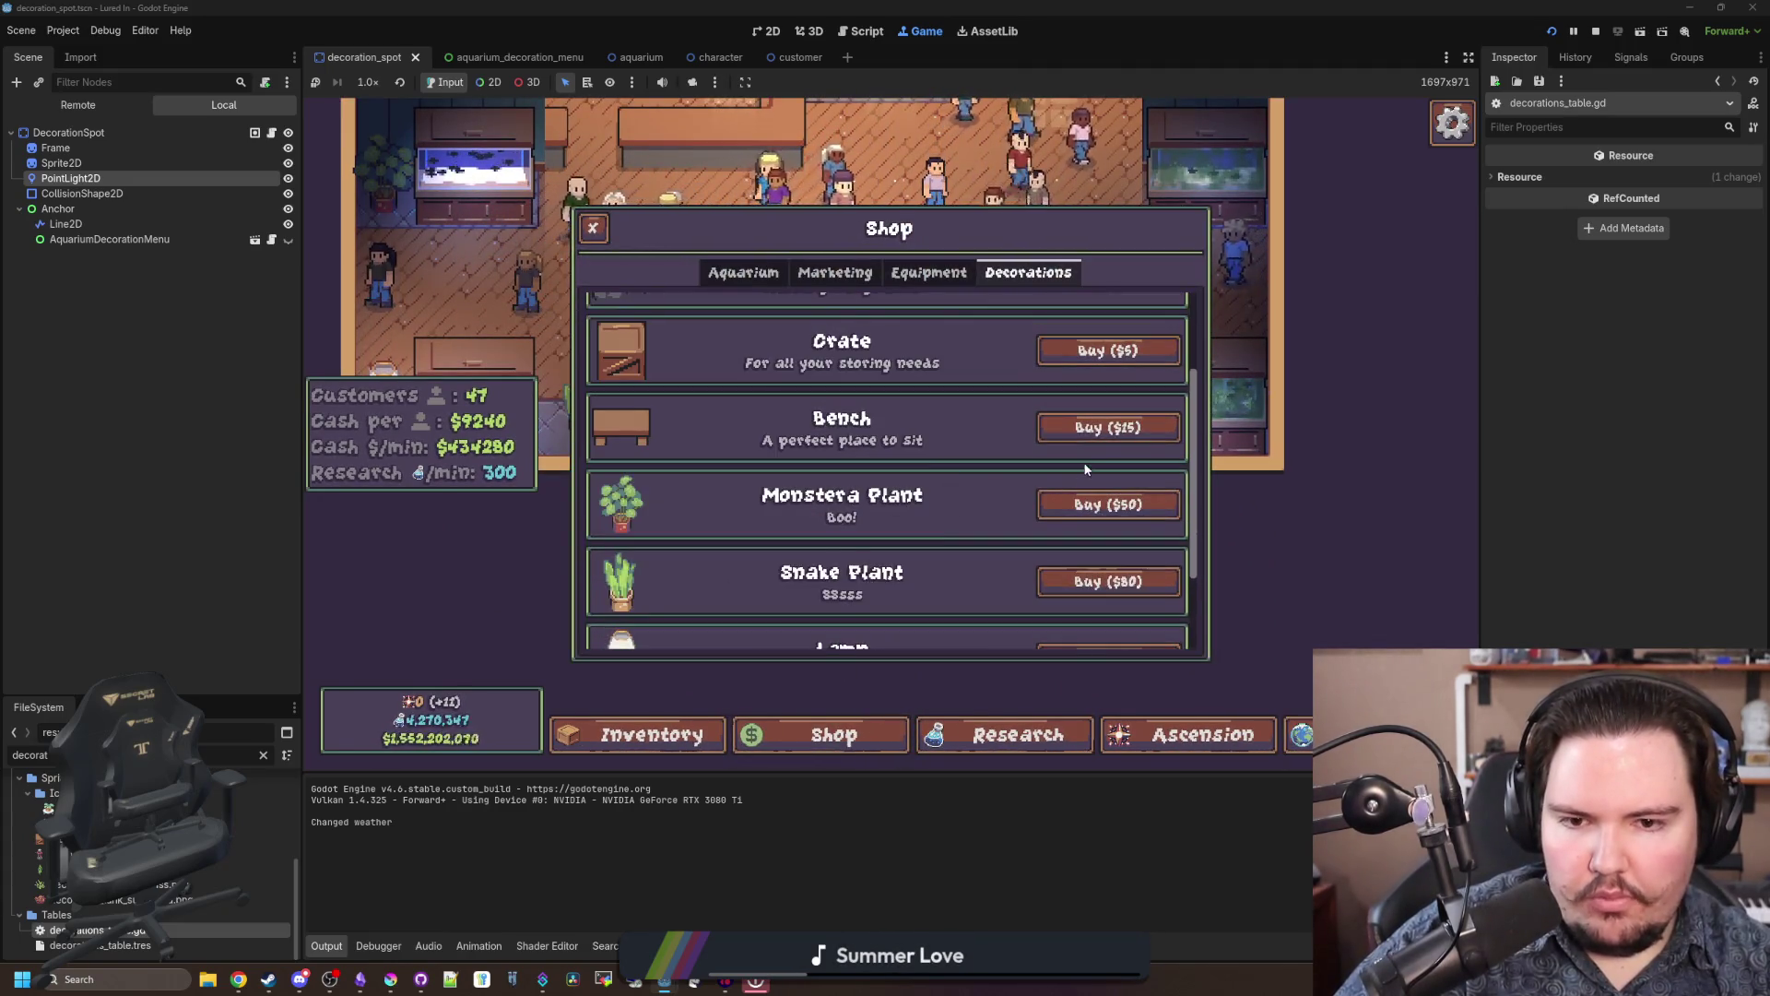
left_click(1111, 423)
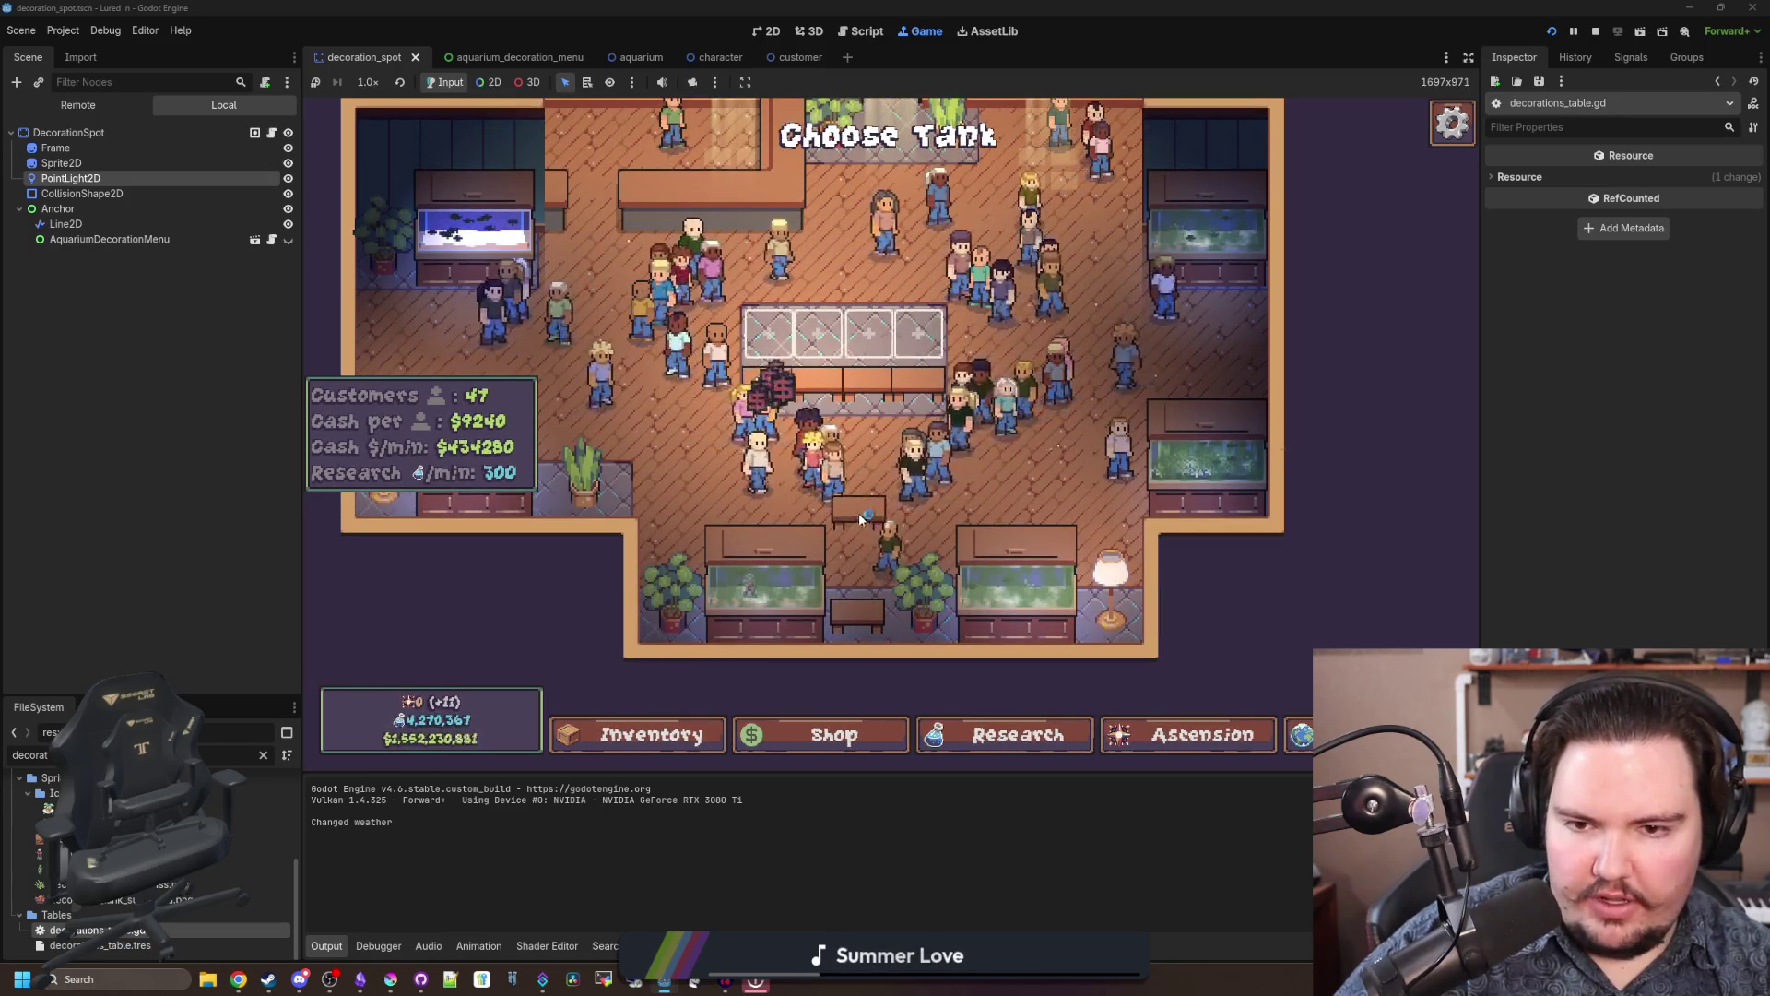
left_click(815, 404)
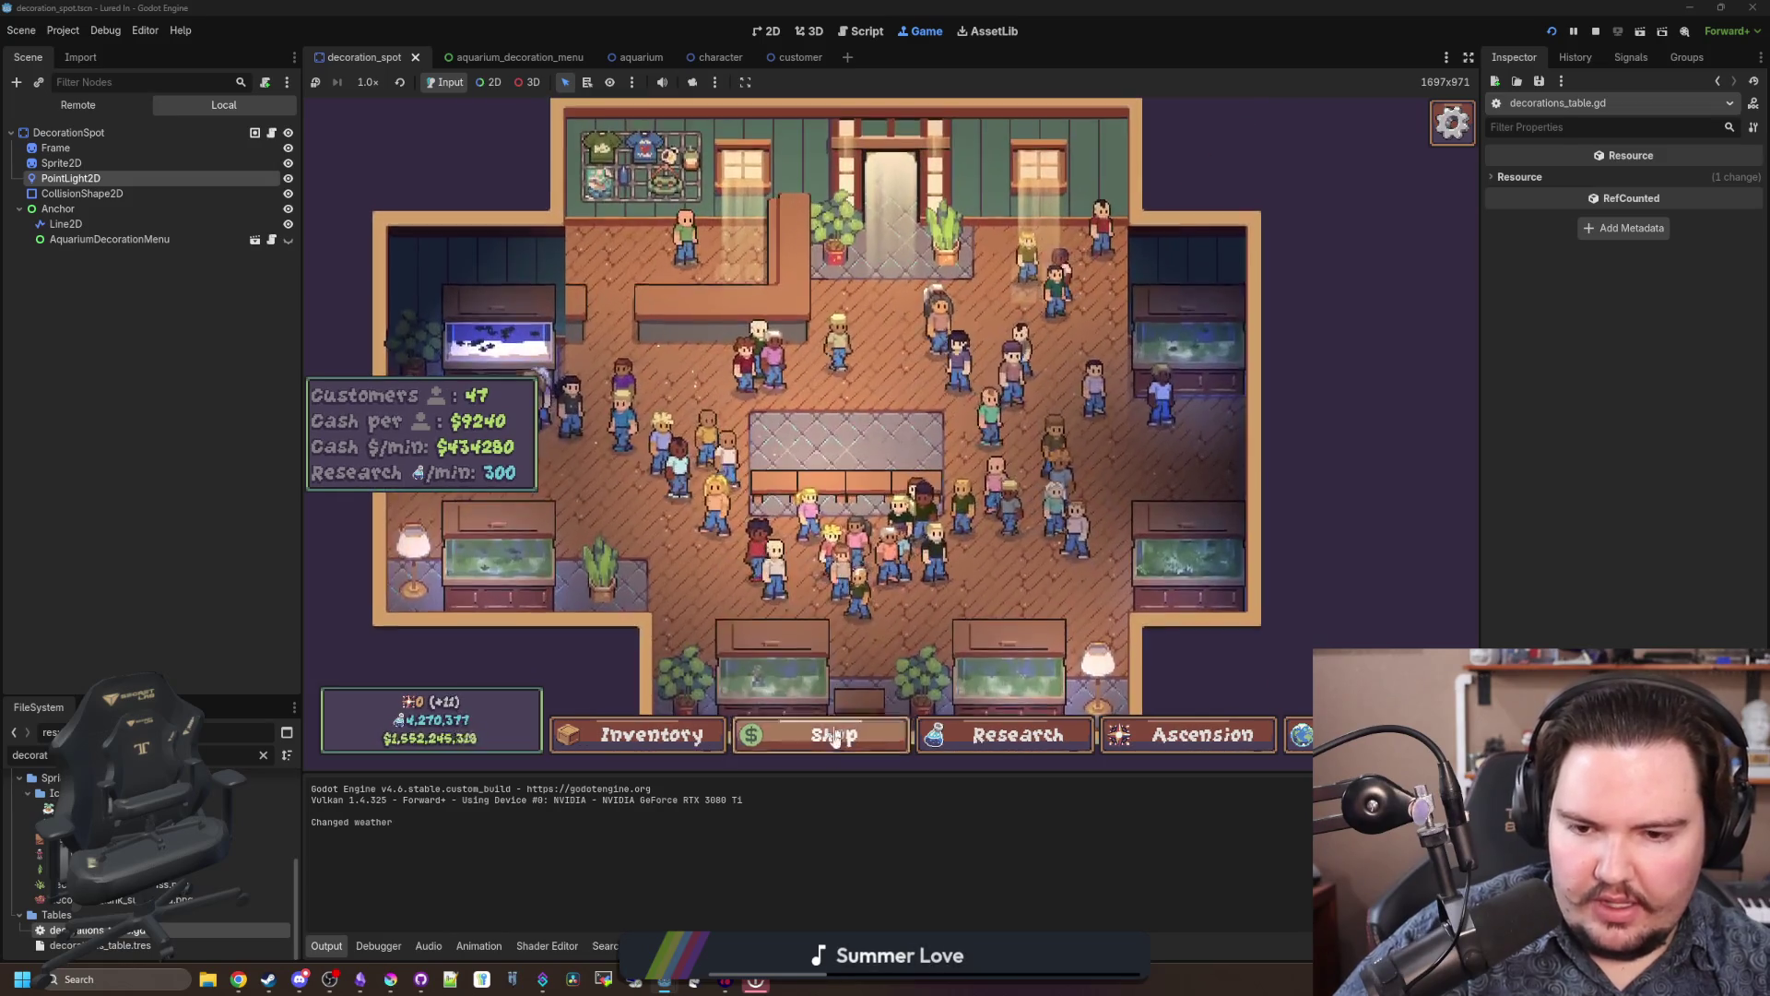
Step: Buy and place a second bench and one more decoration on the shop floor
left_click(834, 735)
left_click(1063, 433)
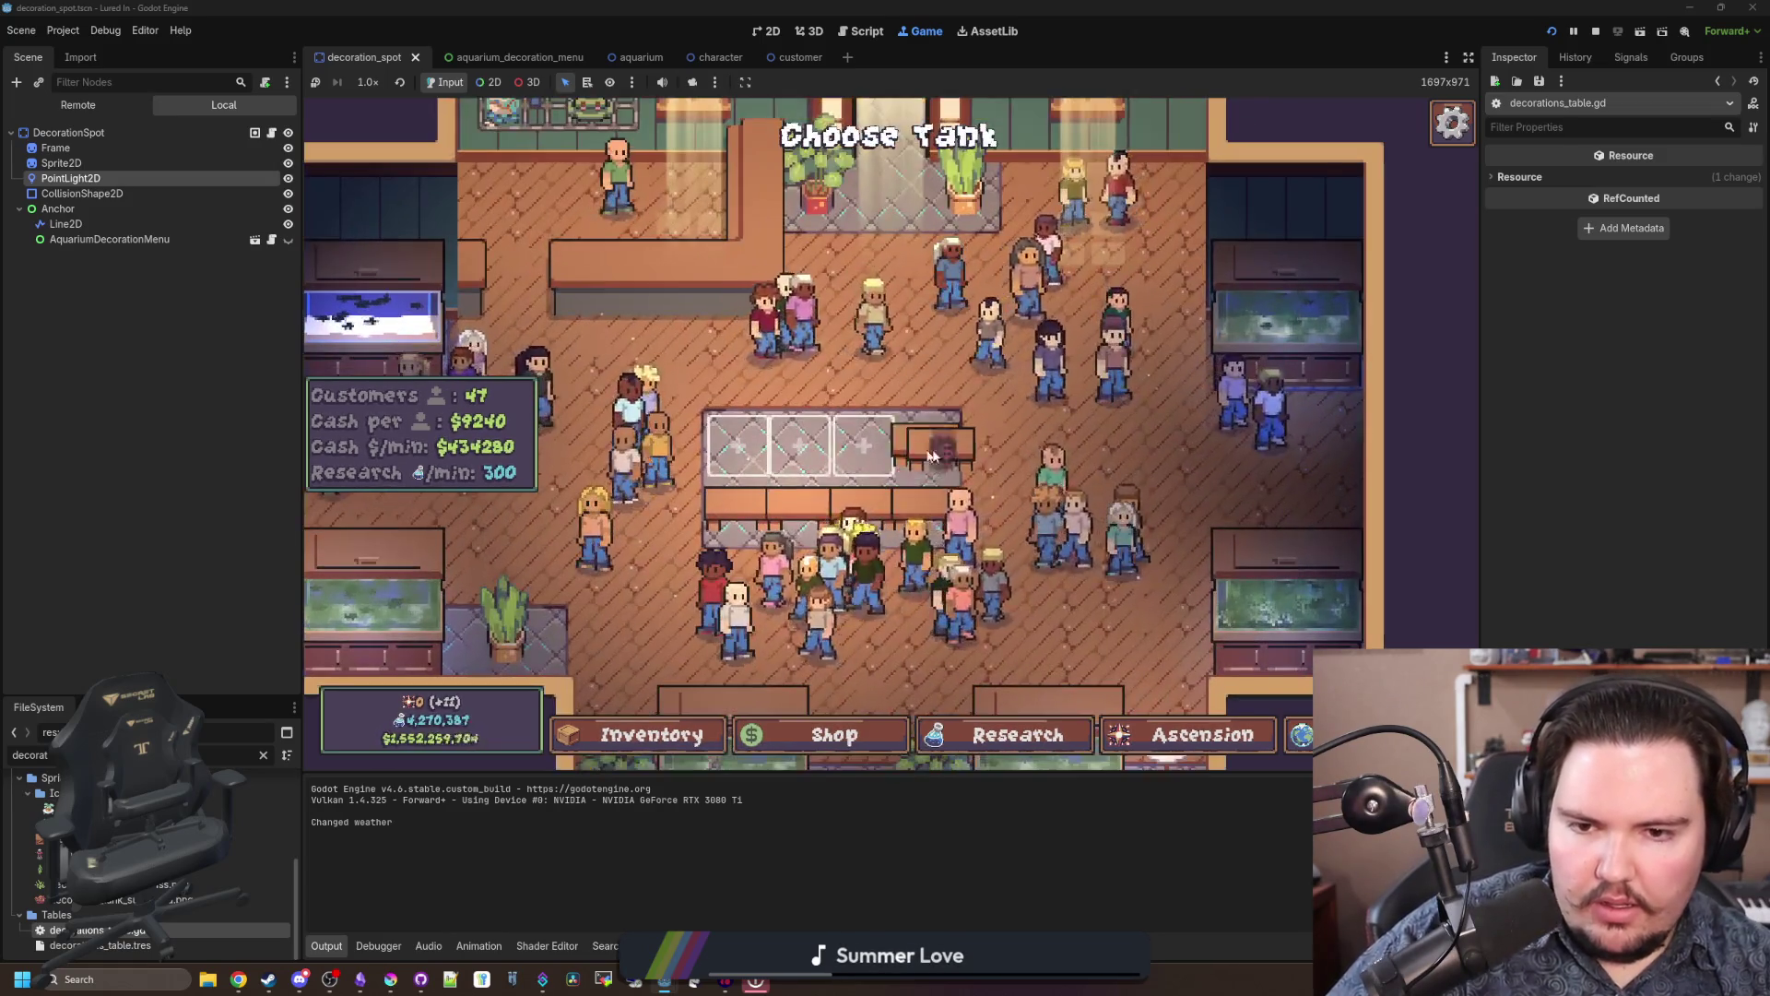
left_click(815, 406)
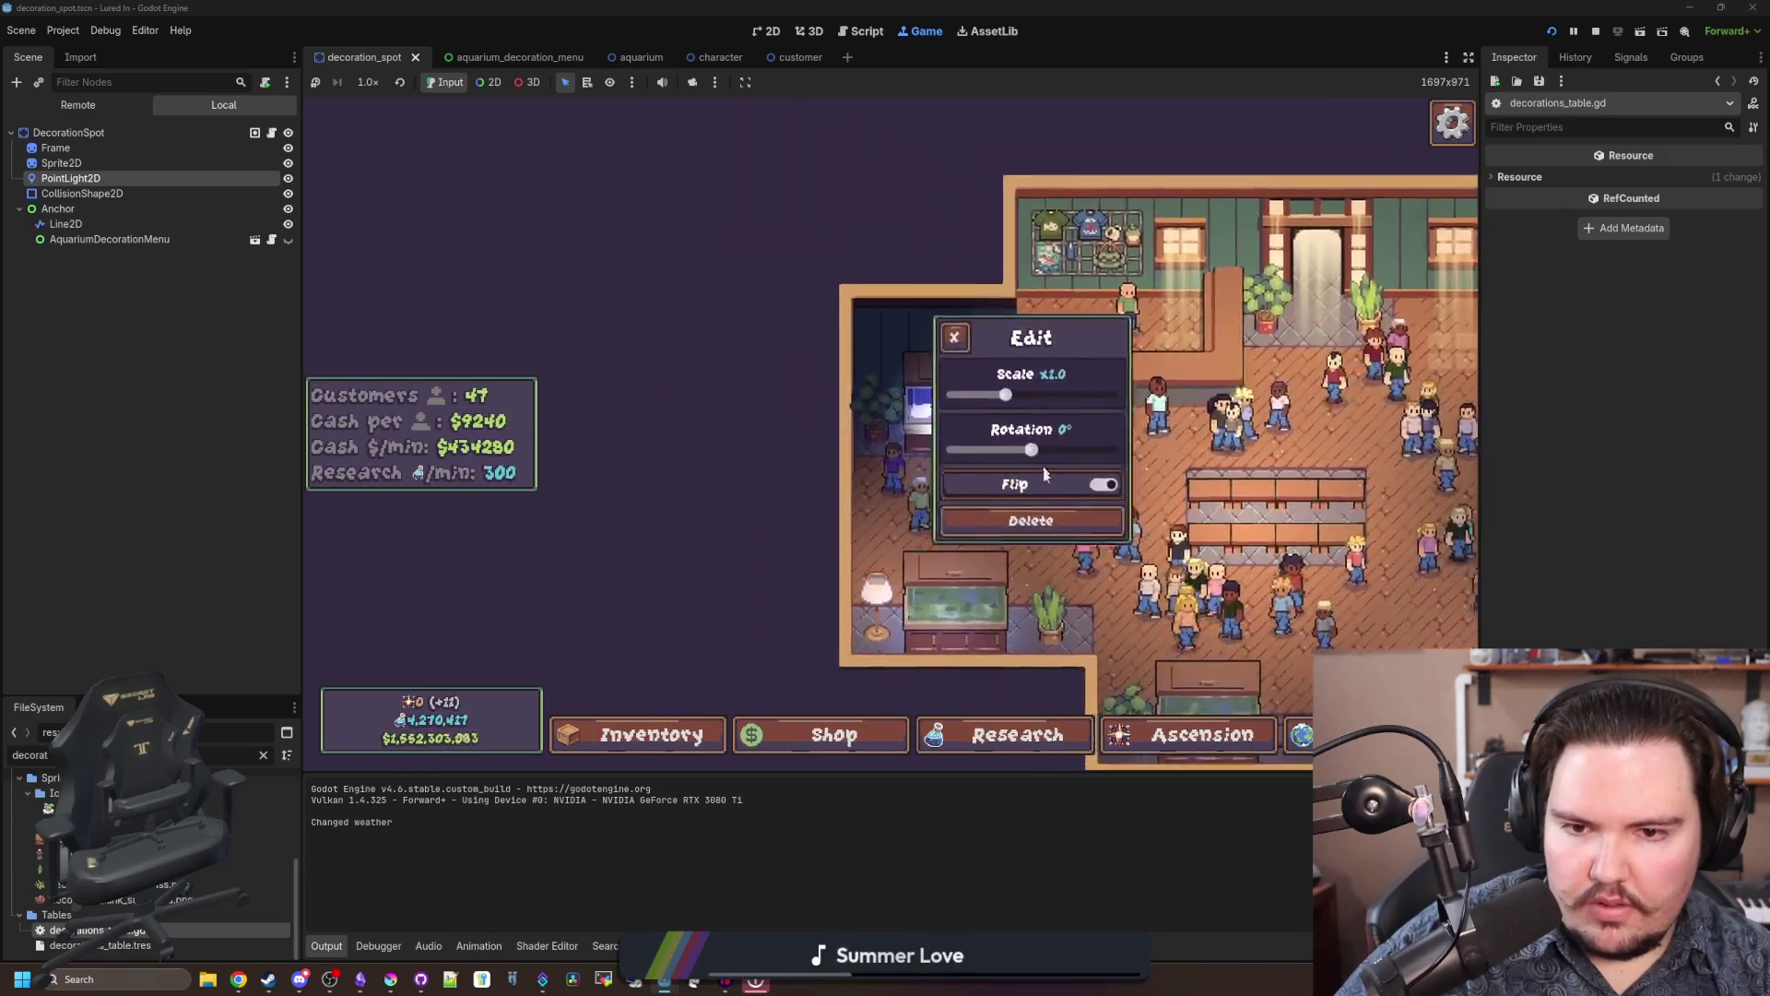
left_click(830, 735)
left_click(1070, 450)
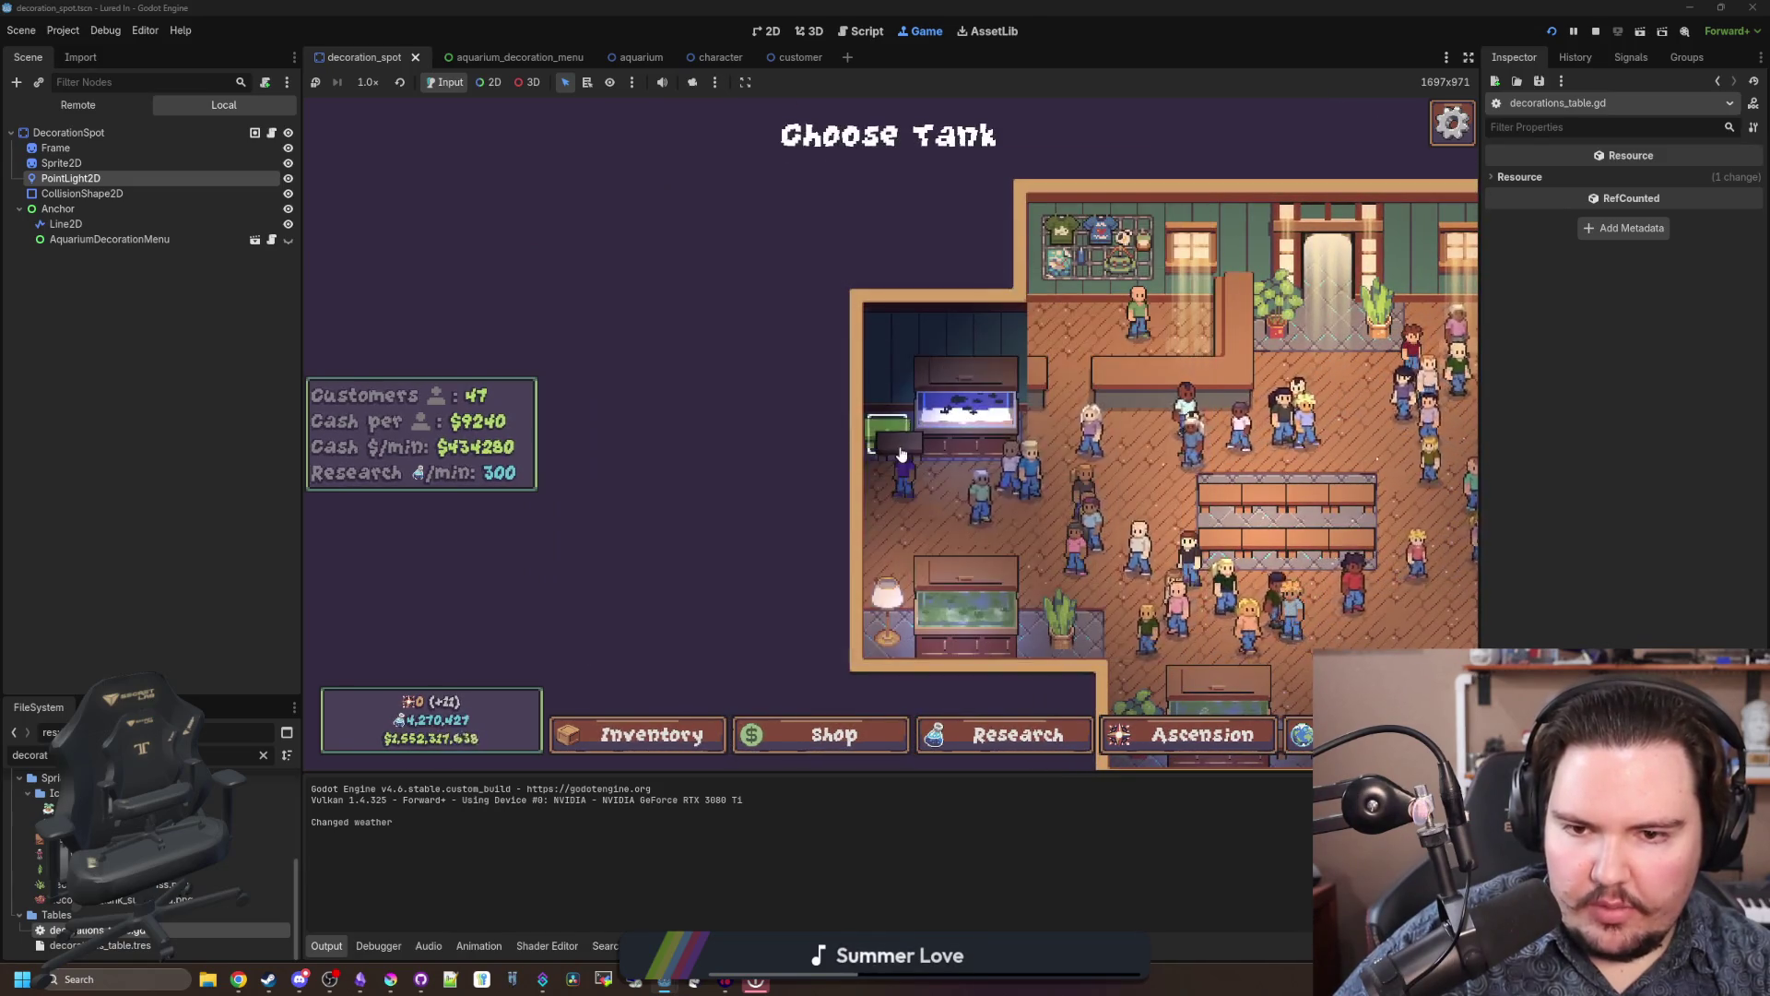
left_click(968, 410)
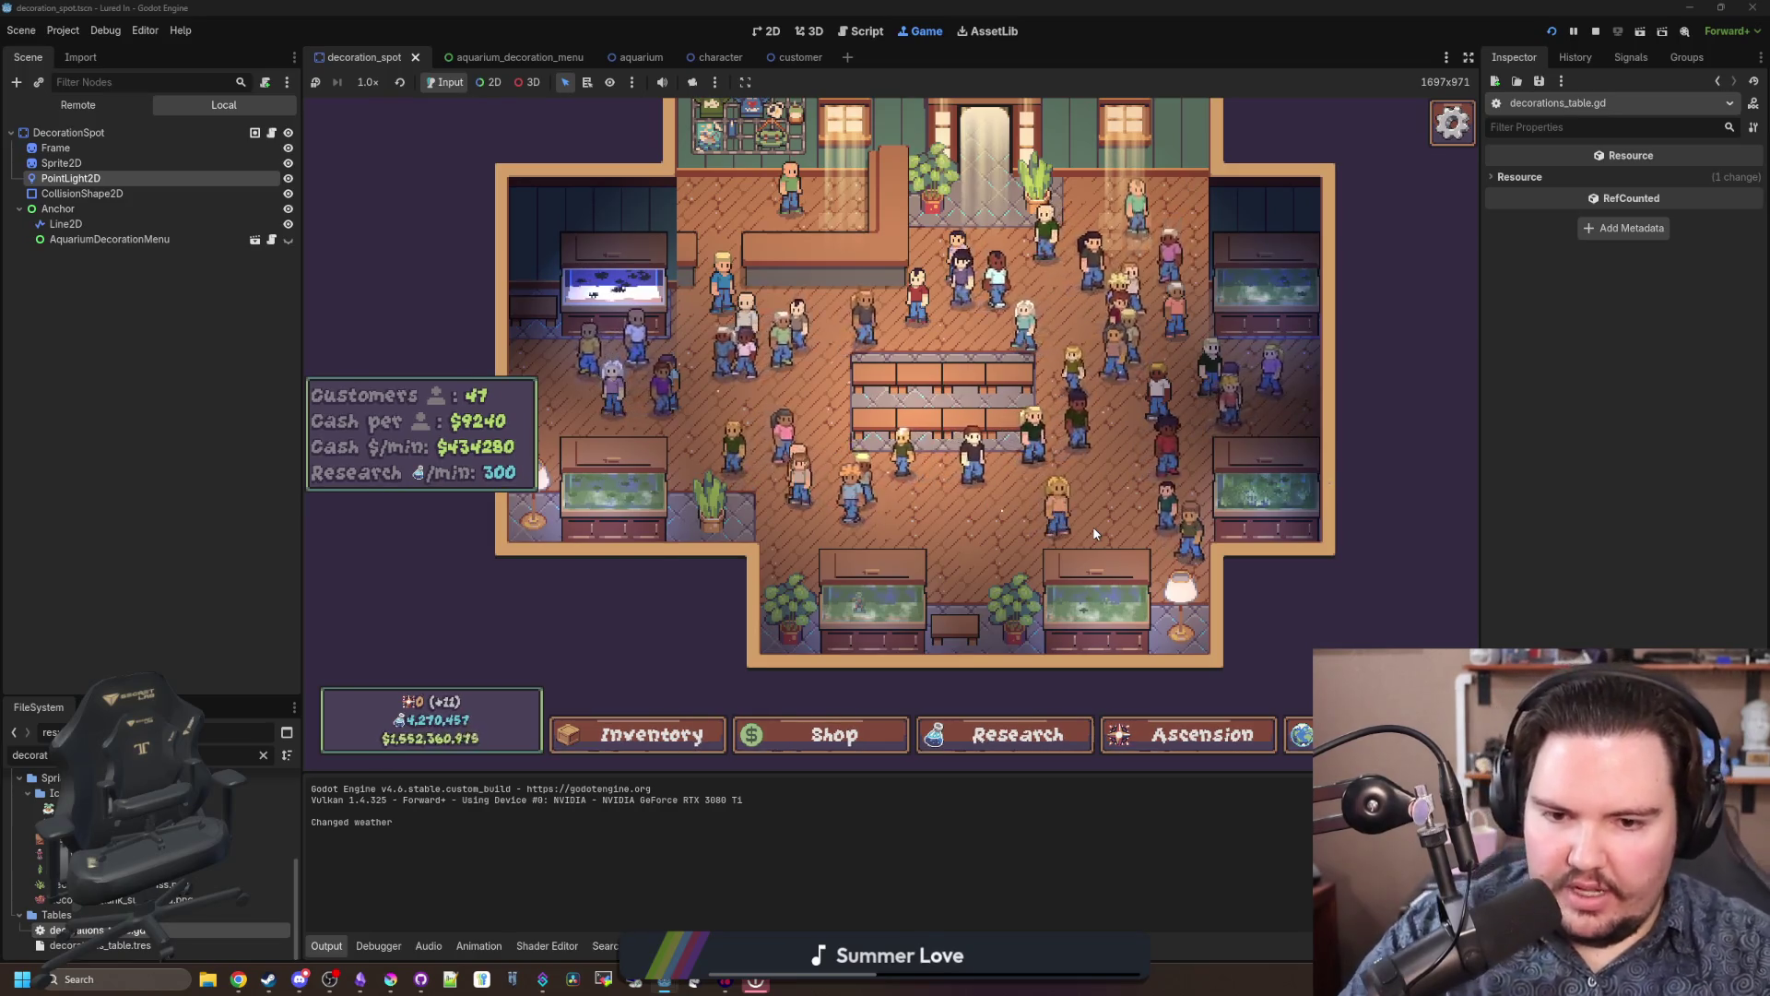
scroll(1094, 533, "up", 3)
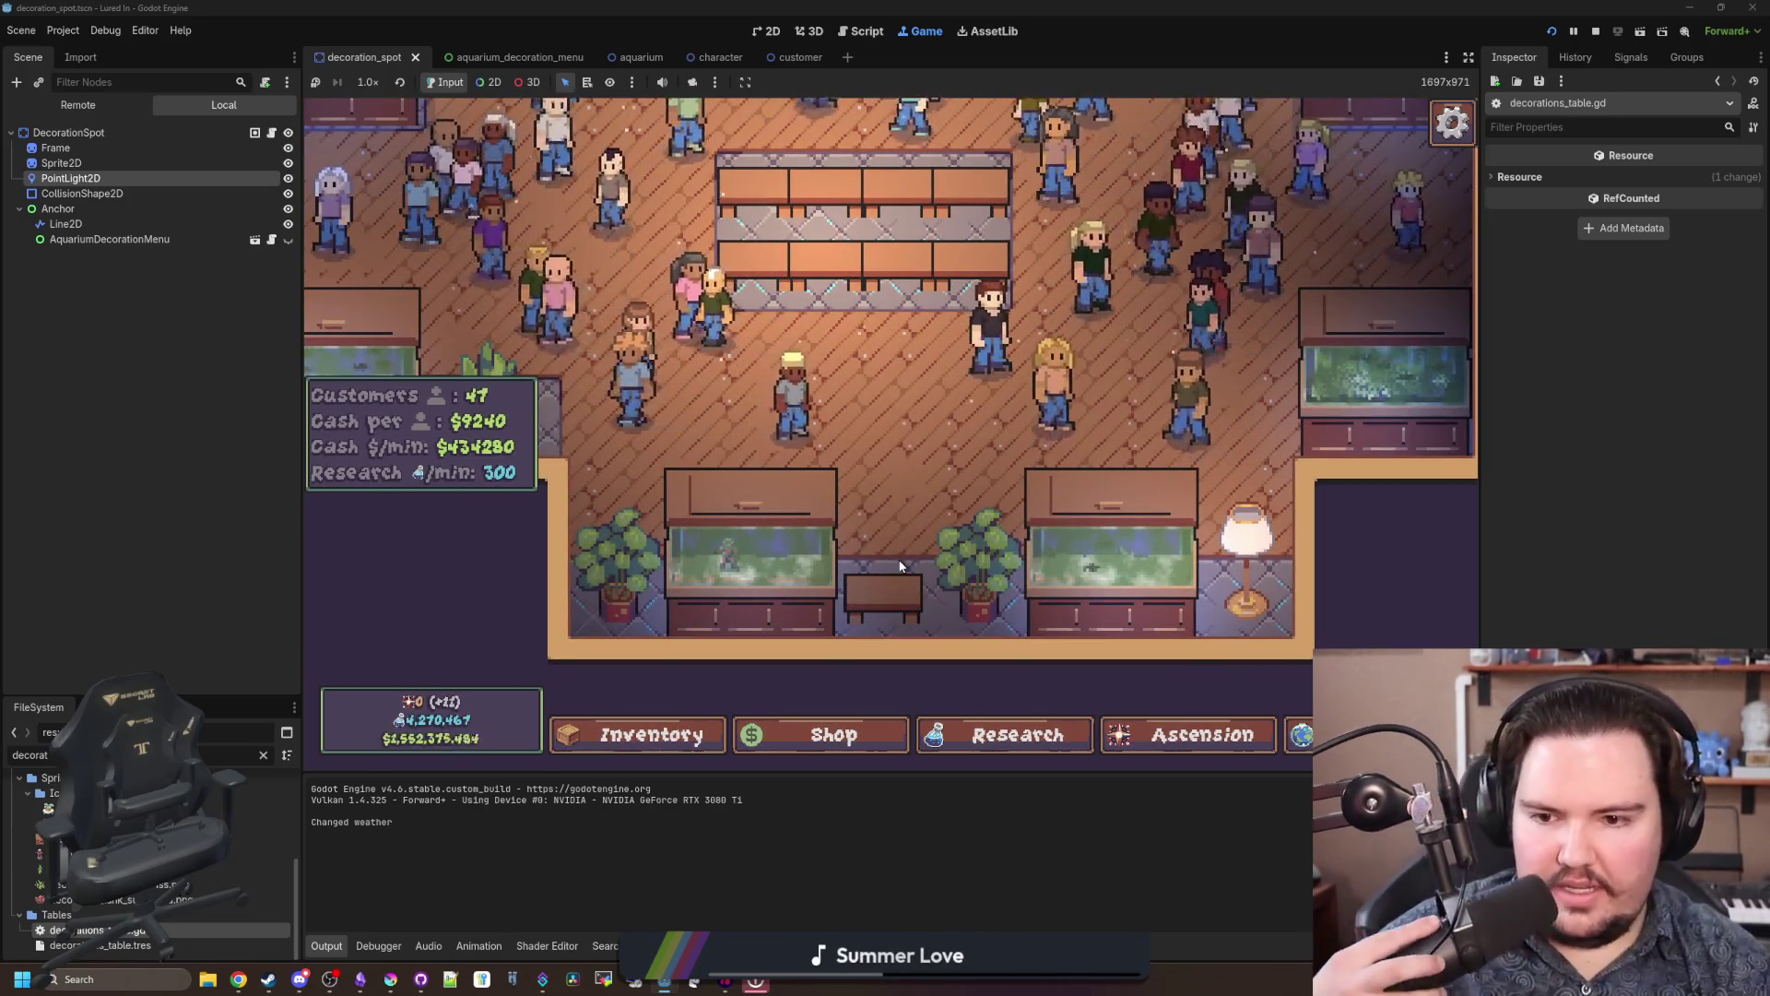
scroll(882, 540, "down", 3)
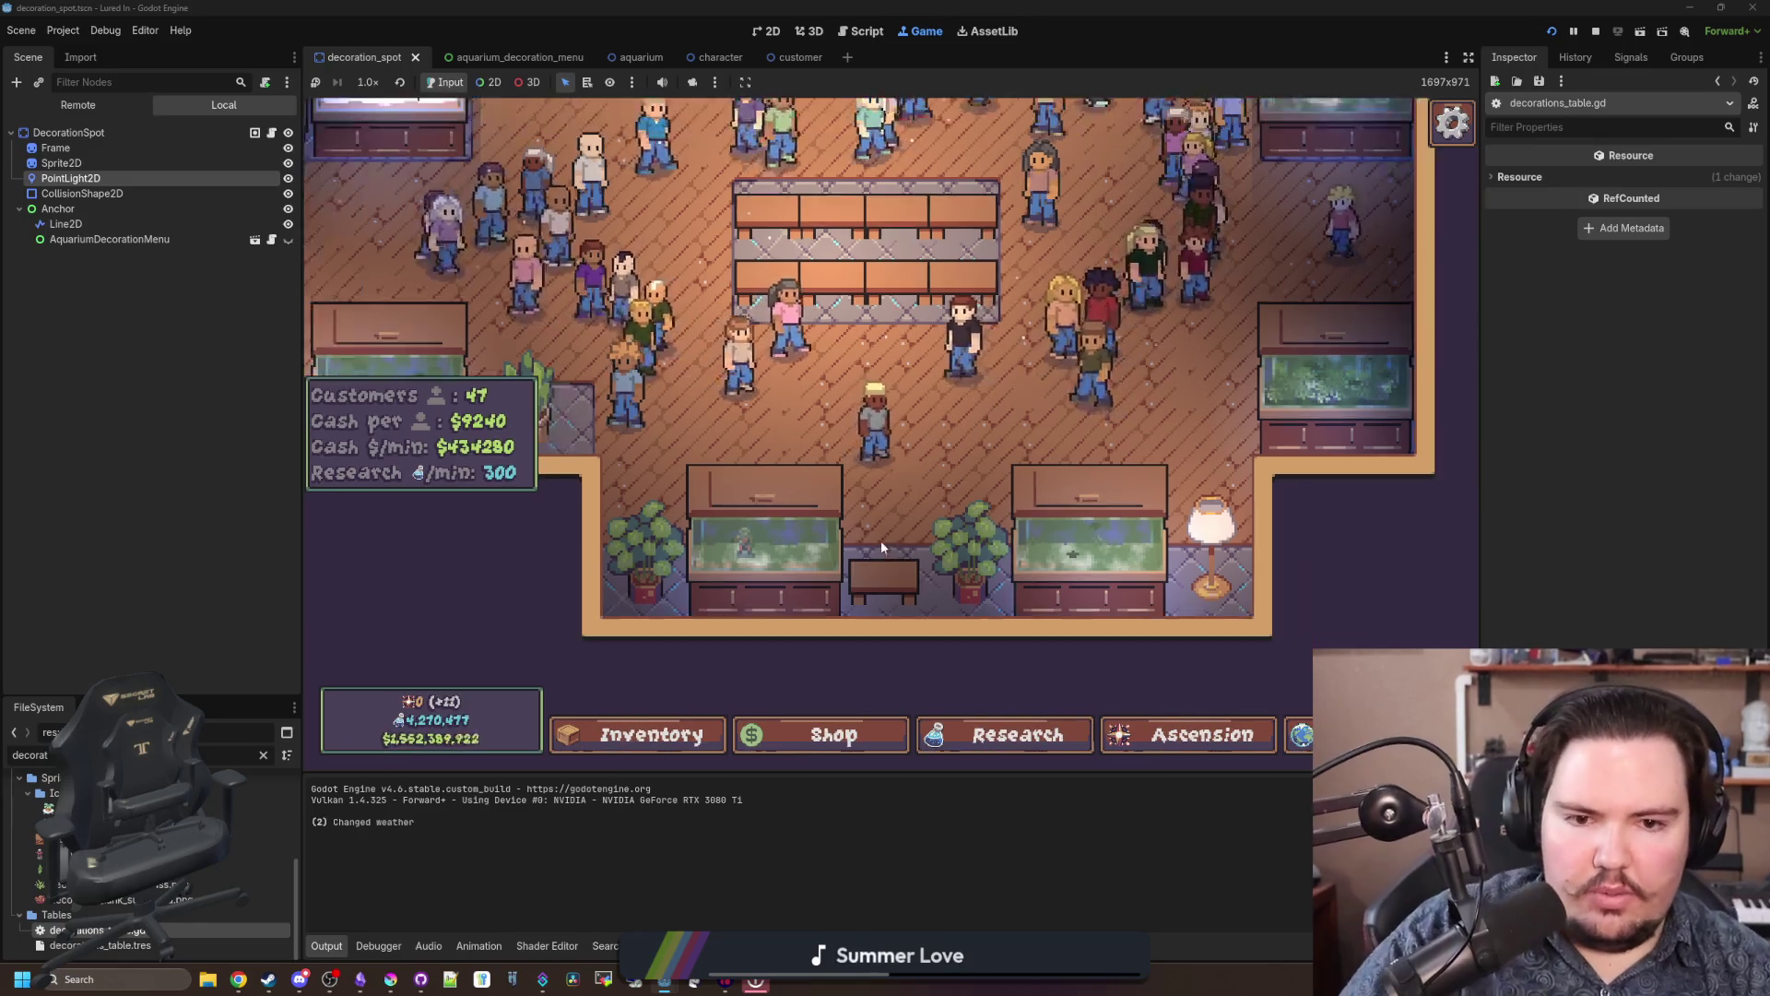
Step: Zoom in on a placed piece, test its scale, reset it to normal, and flip it horizontally
scroll(880, 533, "down", 1)
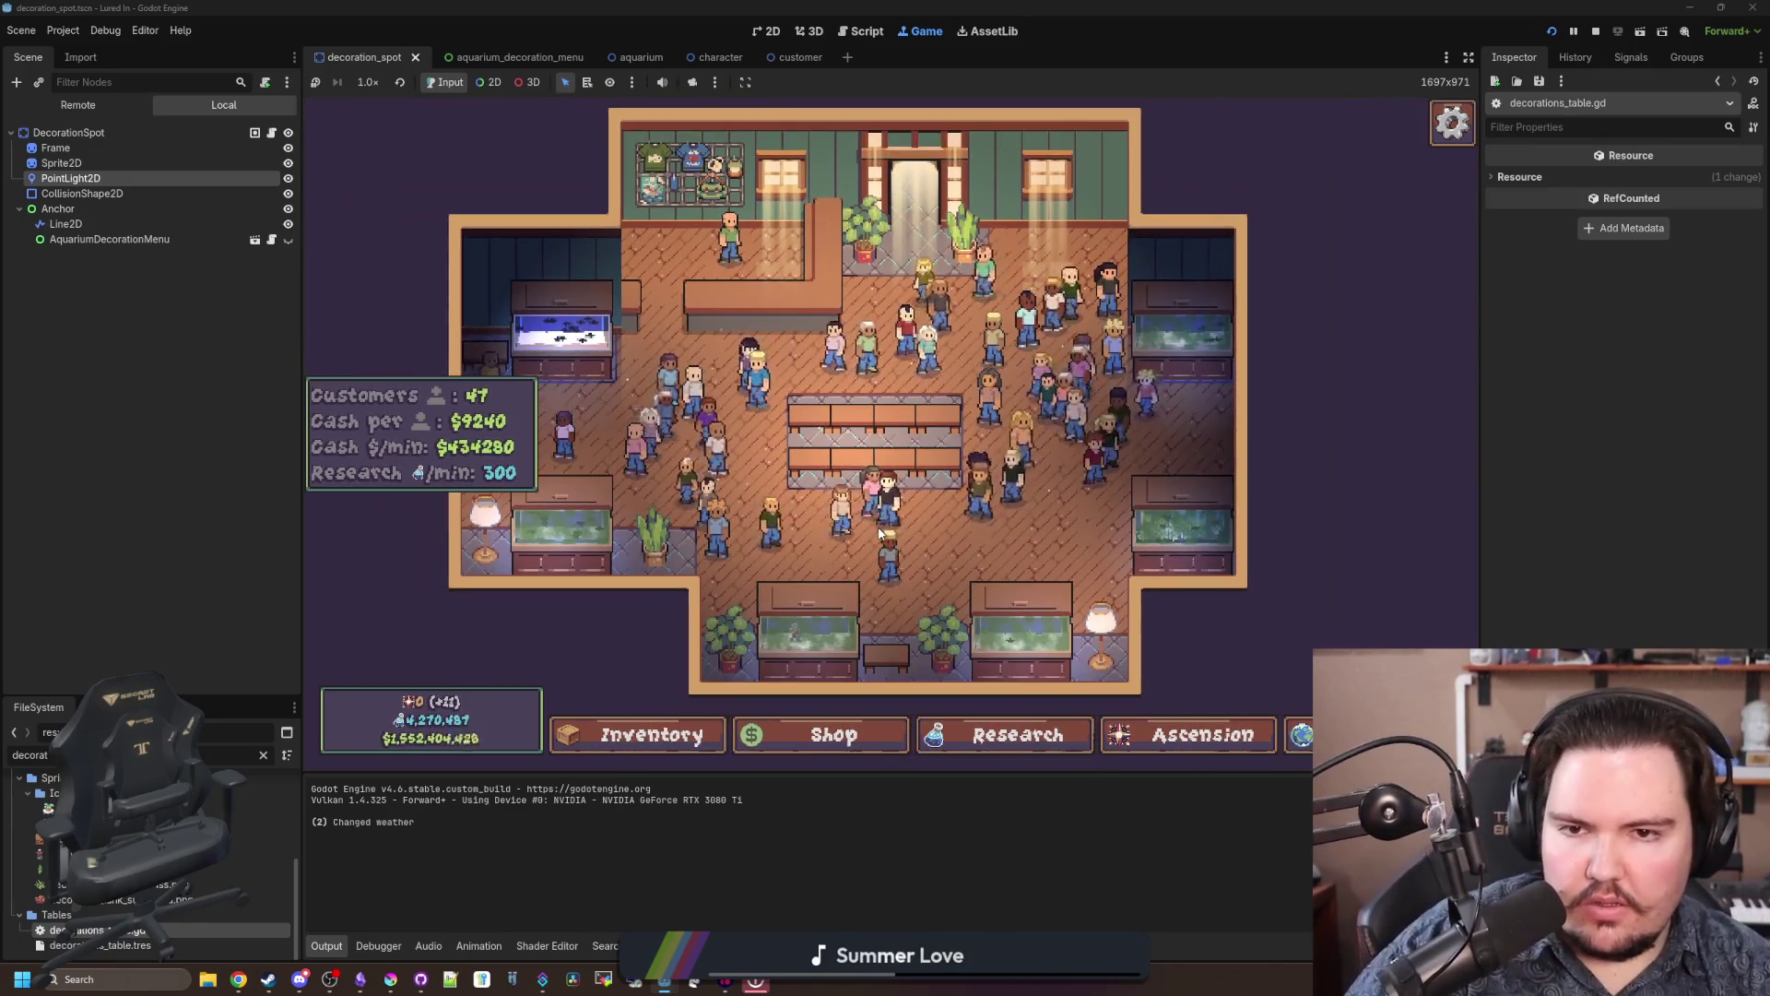
left_click(903, 459)
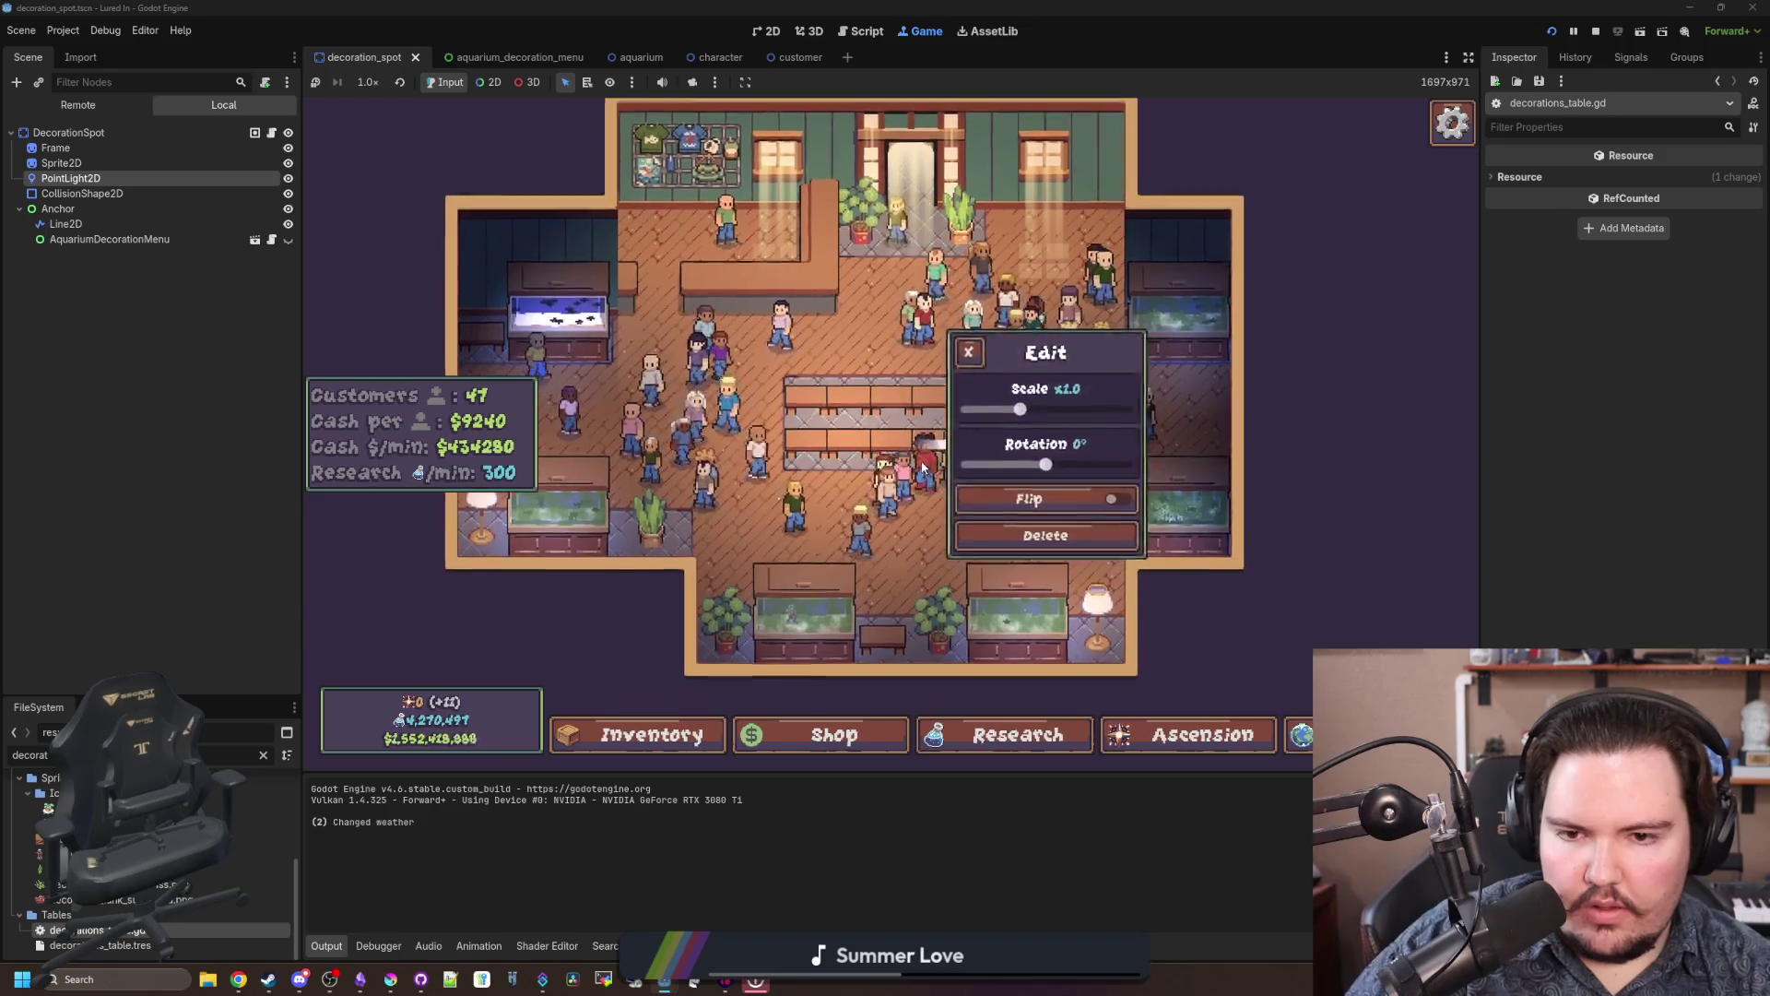
mouse_move(1040, 399)
left_mouse_down()
mouse_move(1113, 398)
mouse_move(967, 399)
left_mouse_up()
scroll(965, 345, "up", 4)
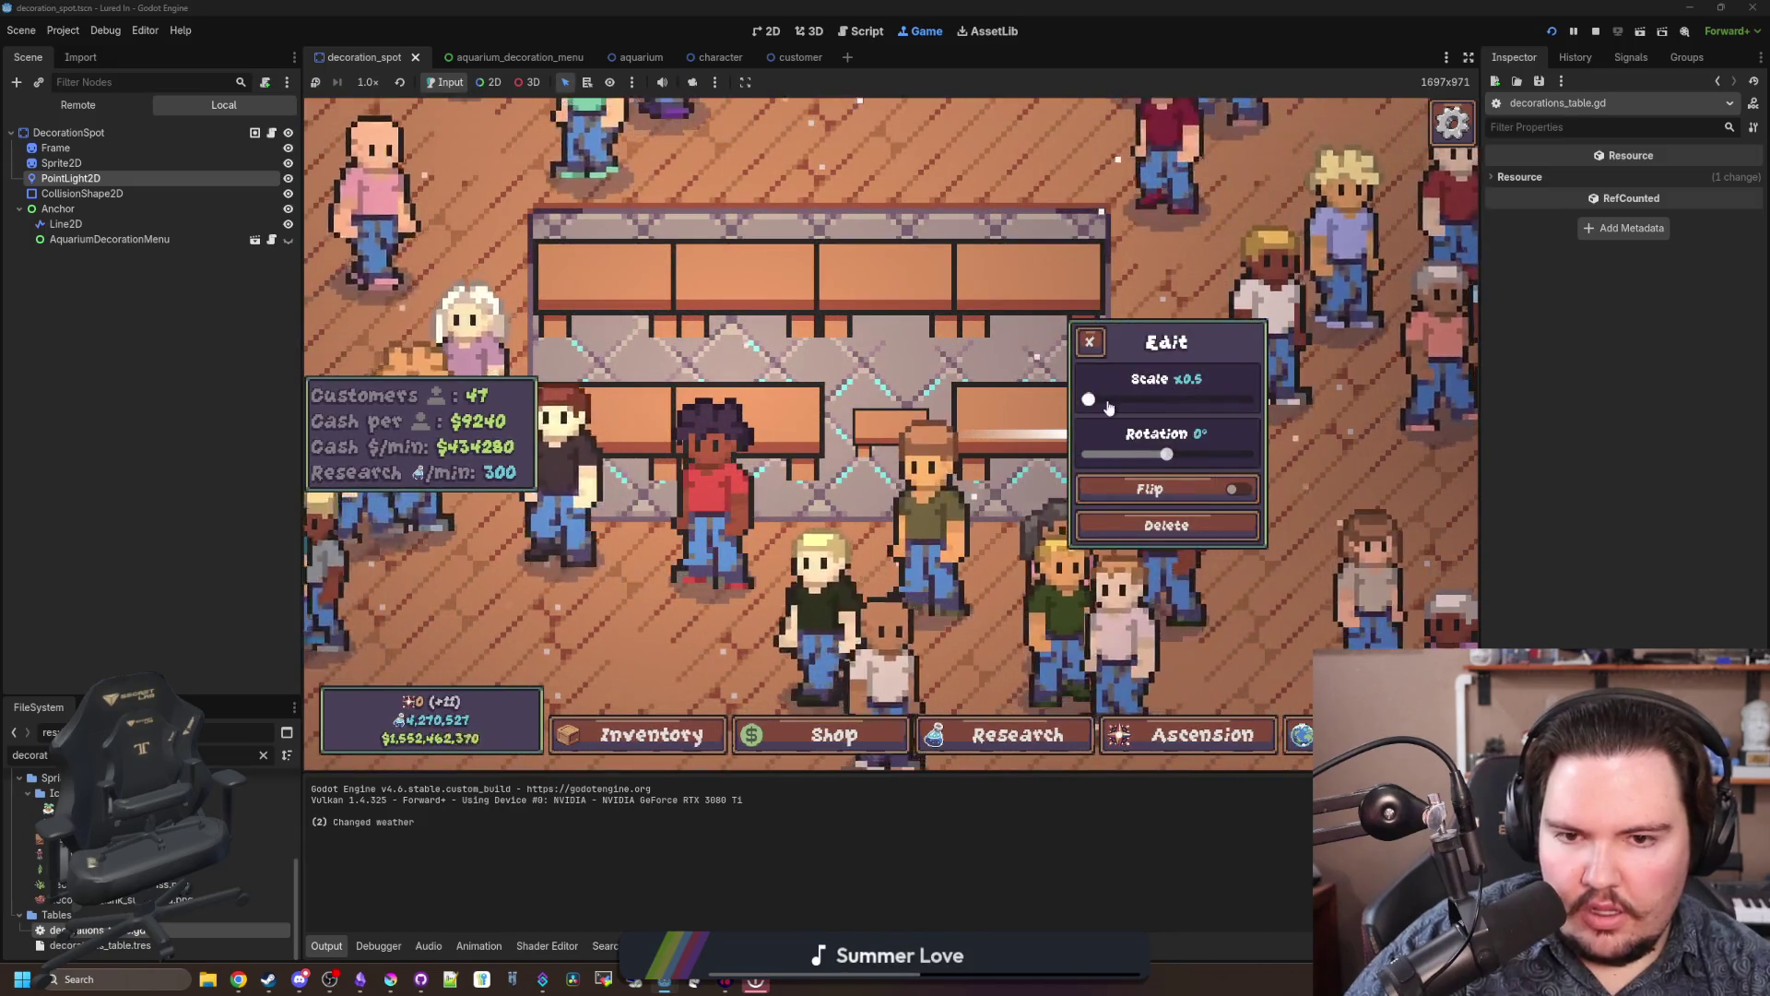
left_click_drag(1089, 399, 1141, 399)
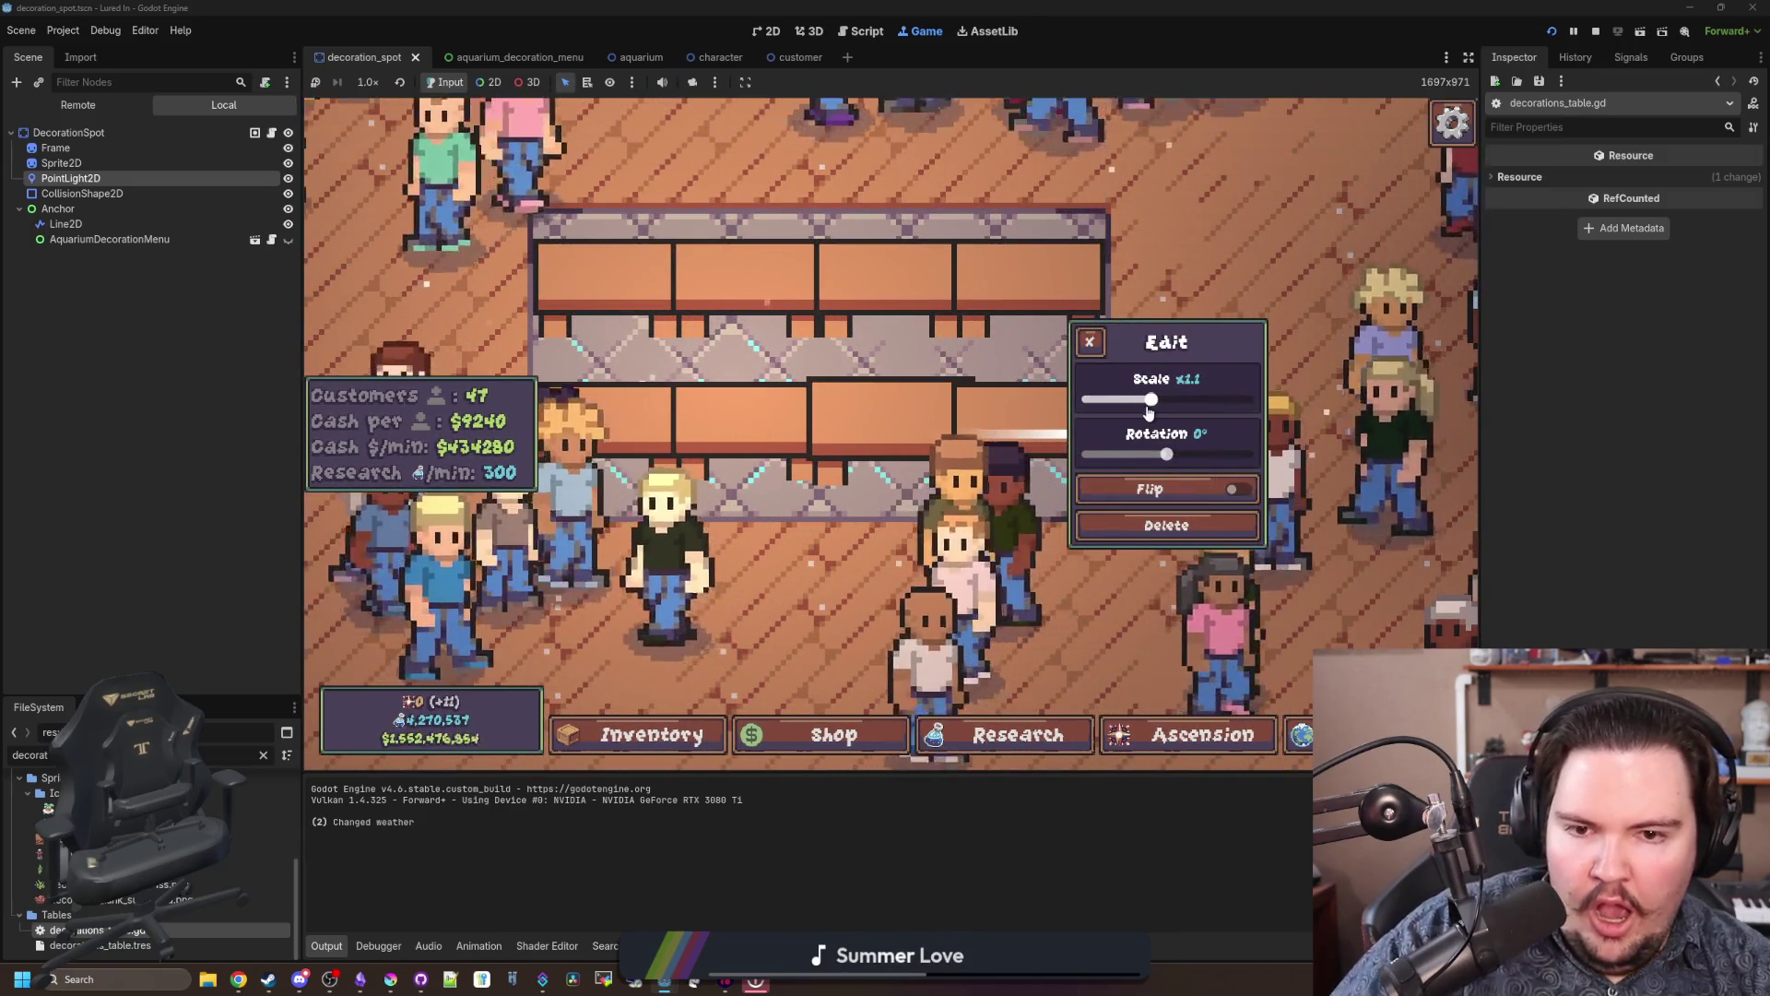
left_click(1154, 486)
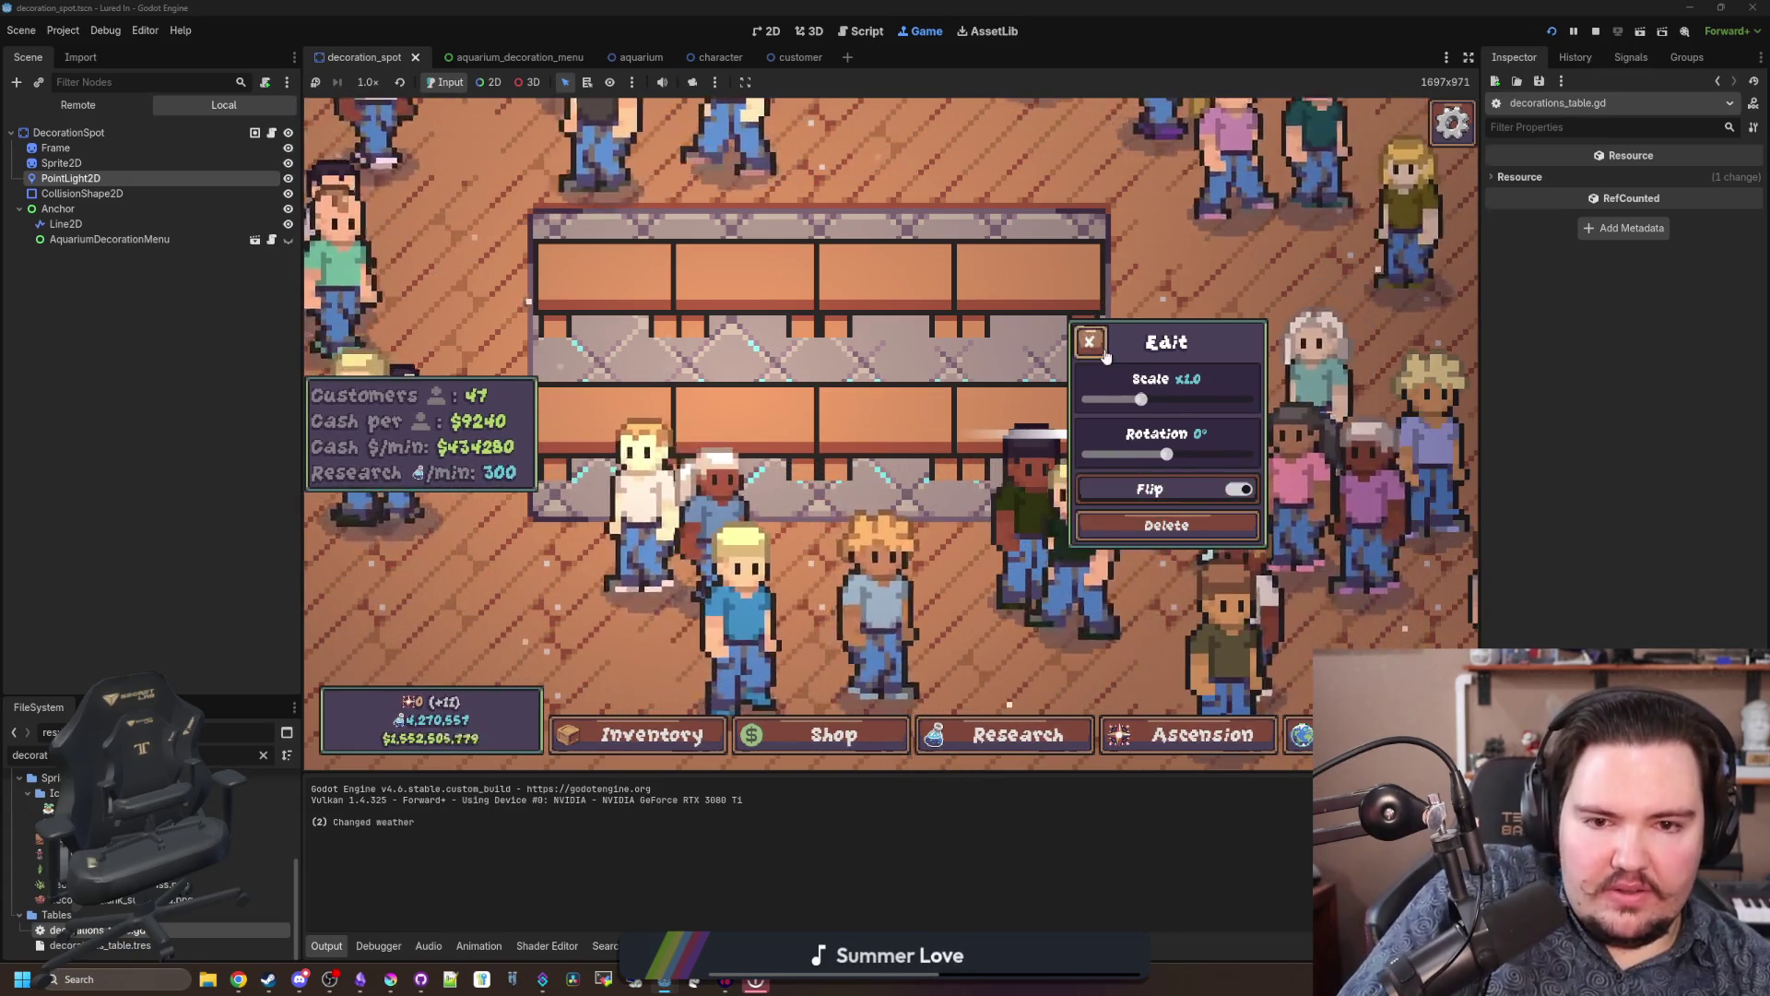
left_click(1042, 341)
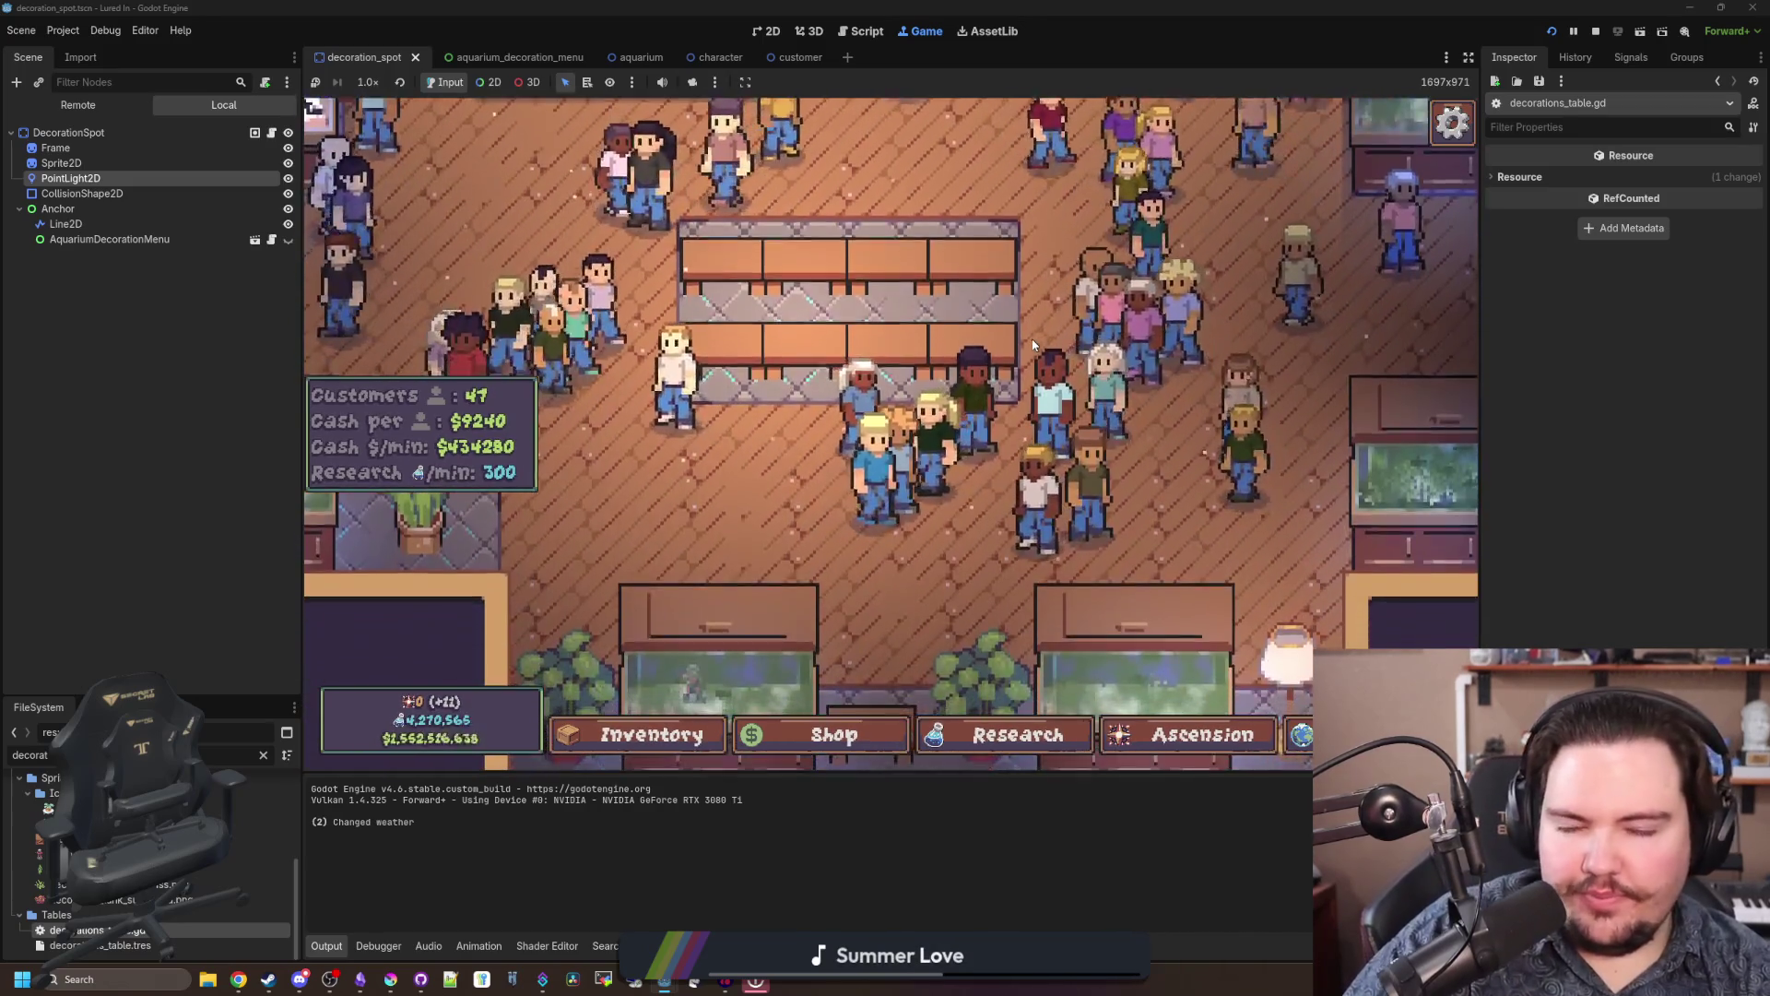
Step: Pan and zoom the game view toward the counter, then bring up the lamp.png artwork in Krita
scroll(1032, 344, "down", 3)
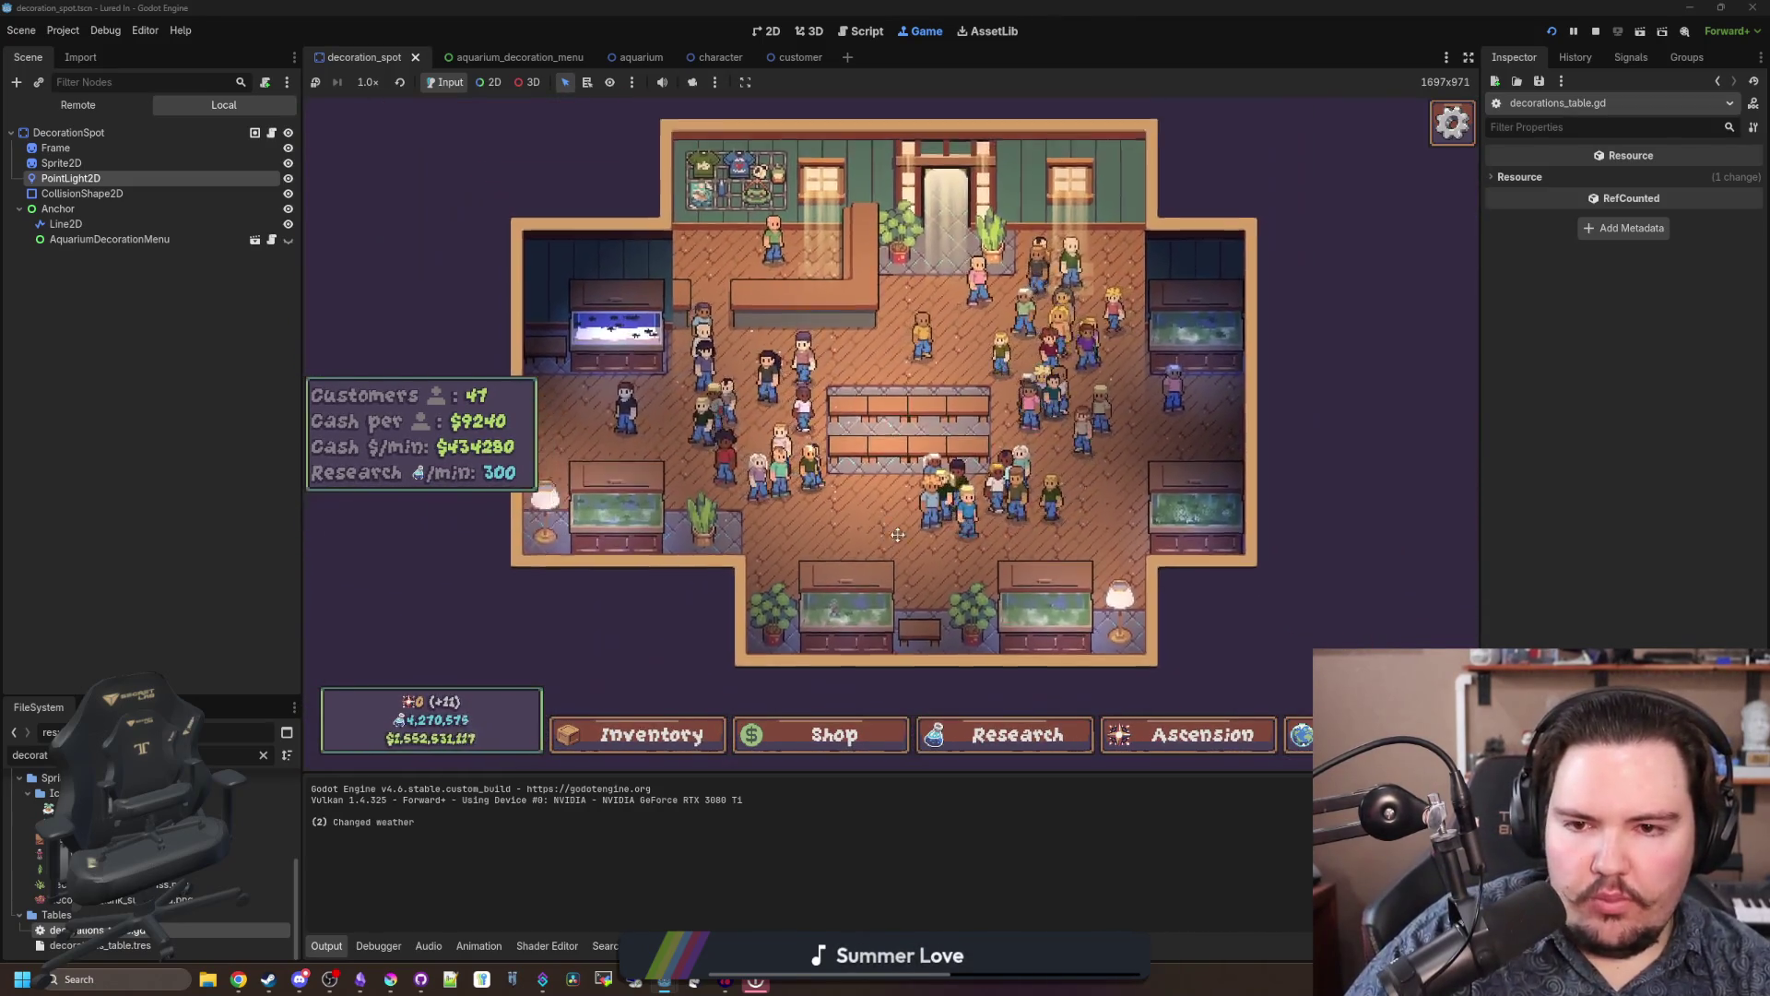
scroll(897, 534, "up", 2)
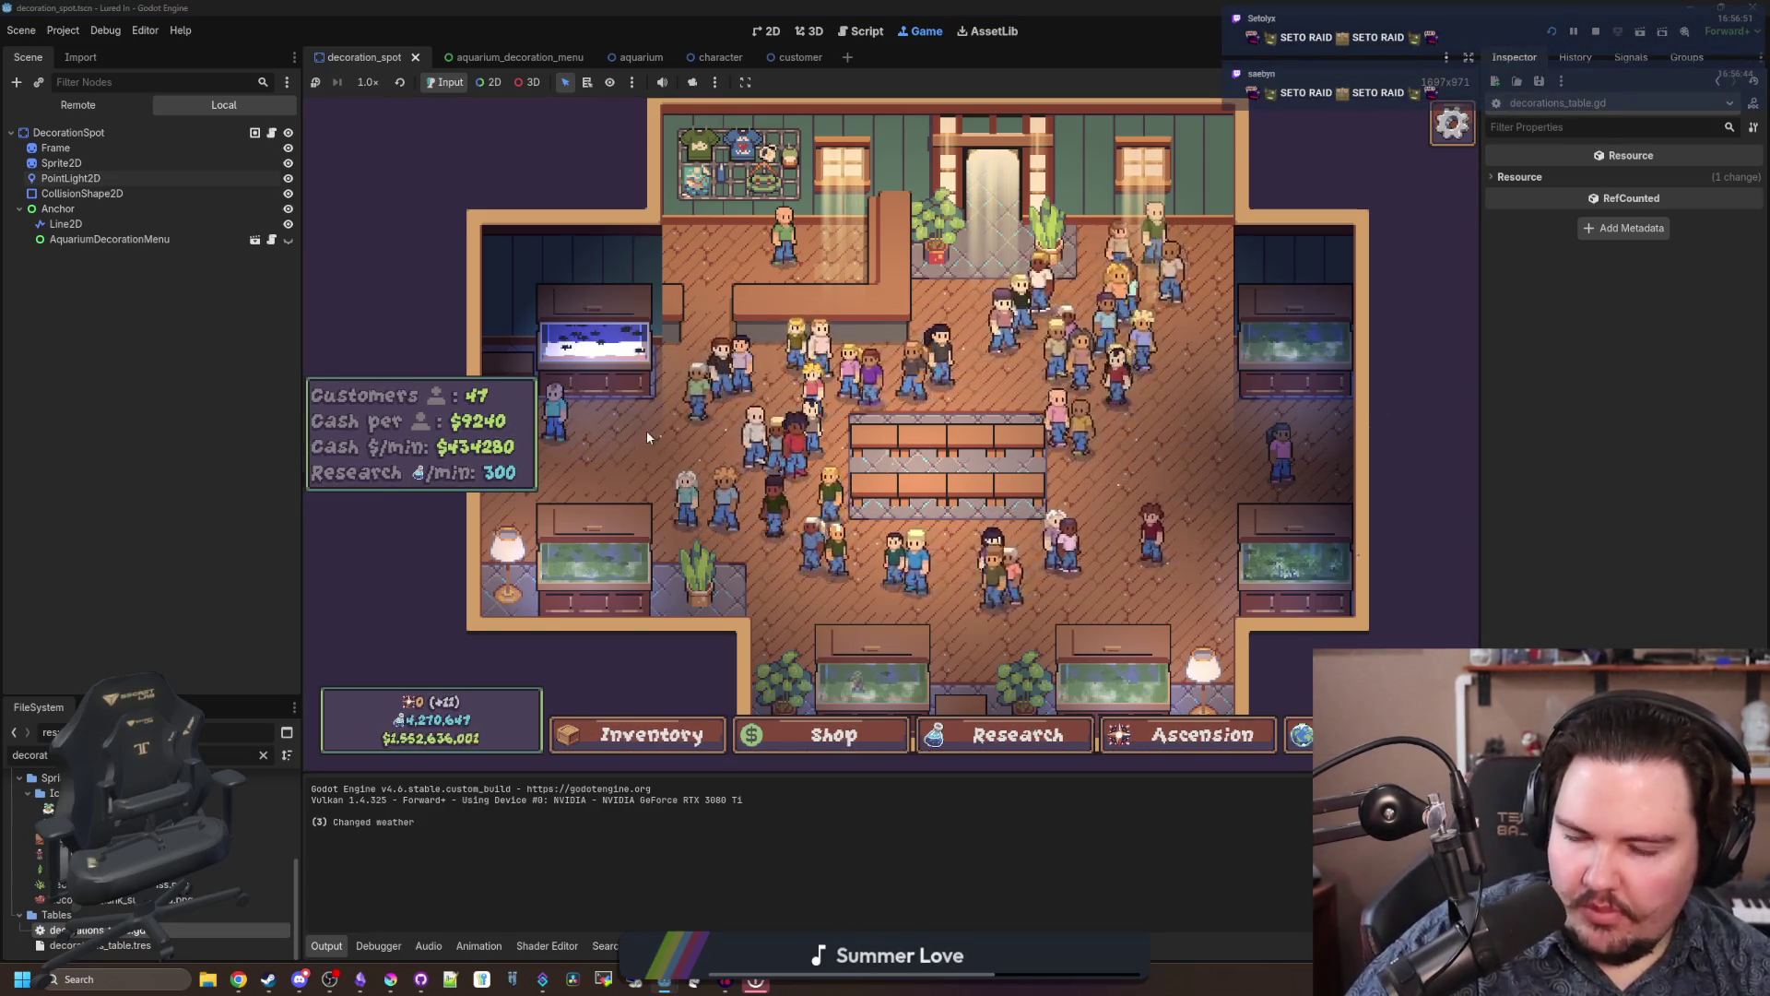
key("d")
key("s")
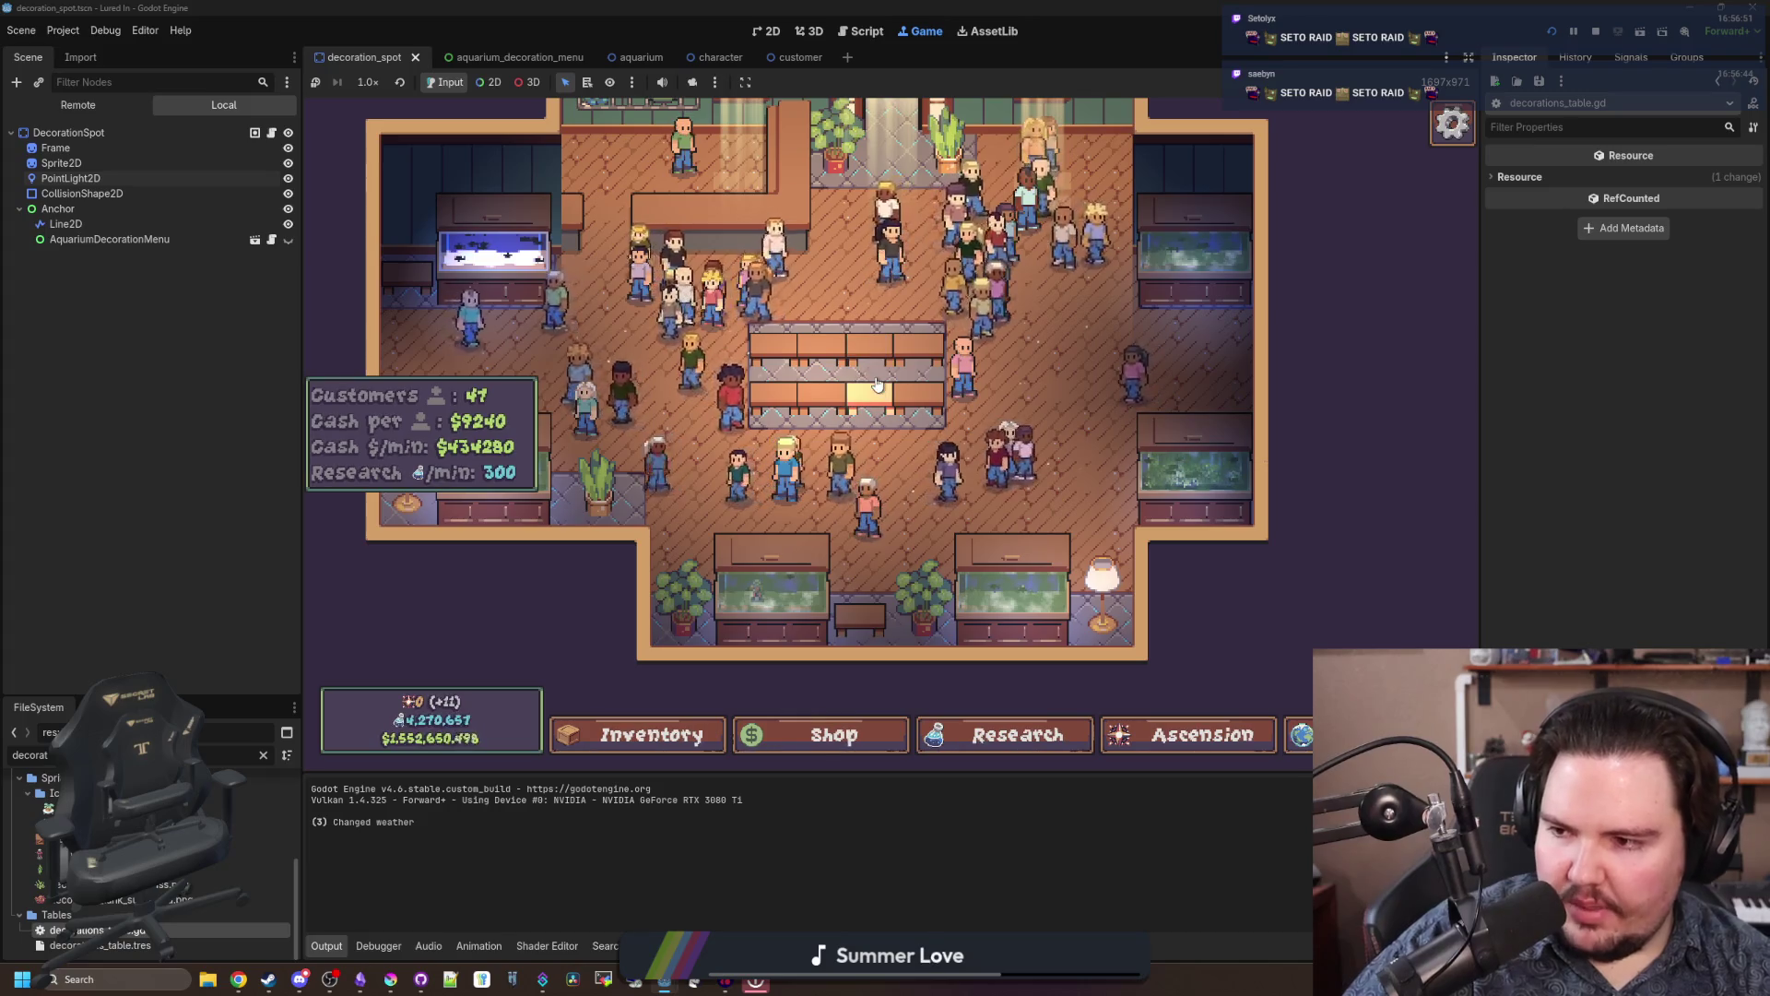
scroll(965, 511, "up", 3)
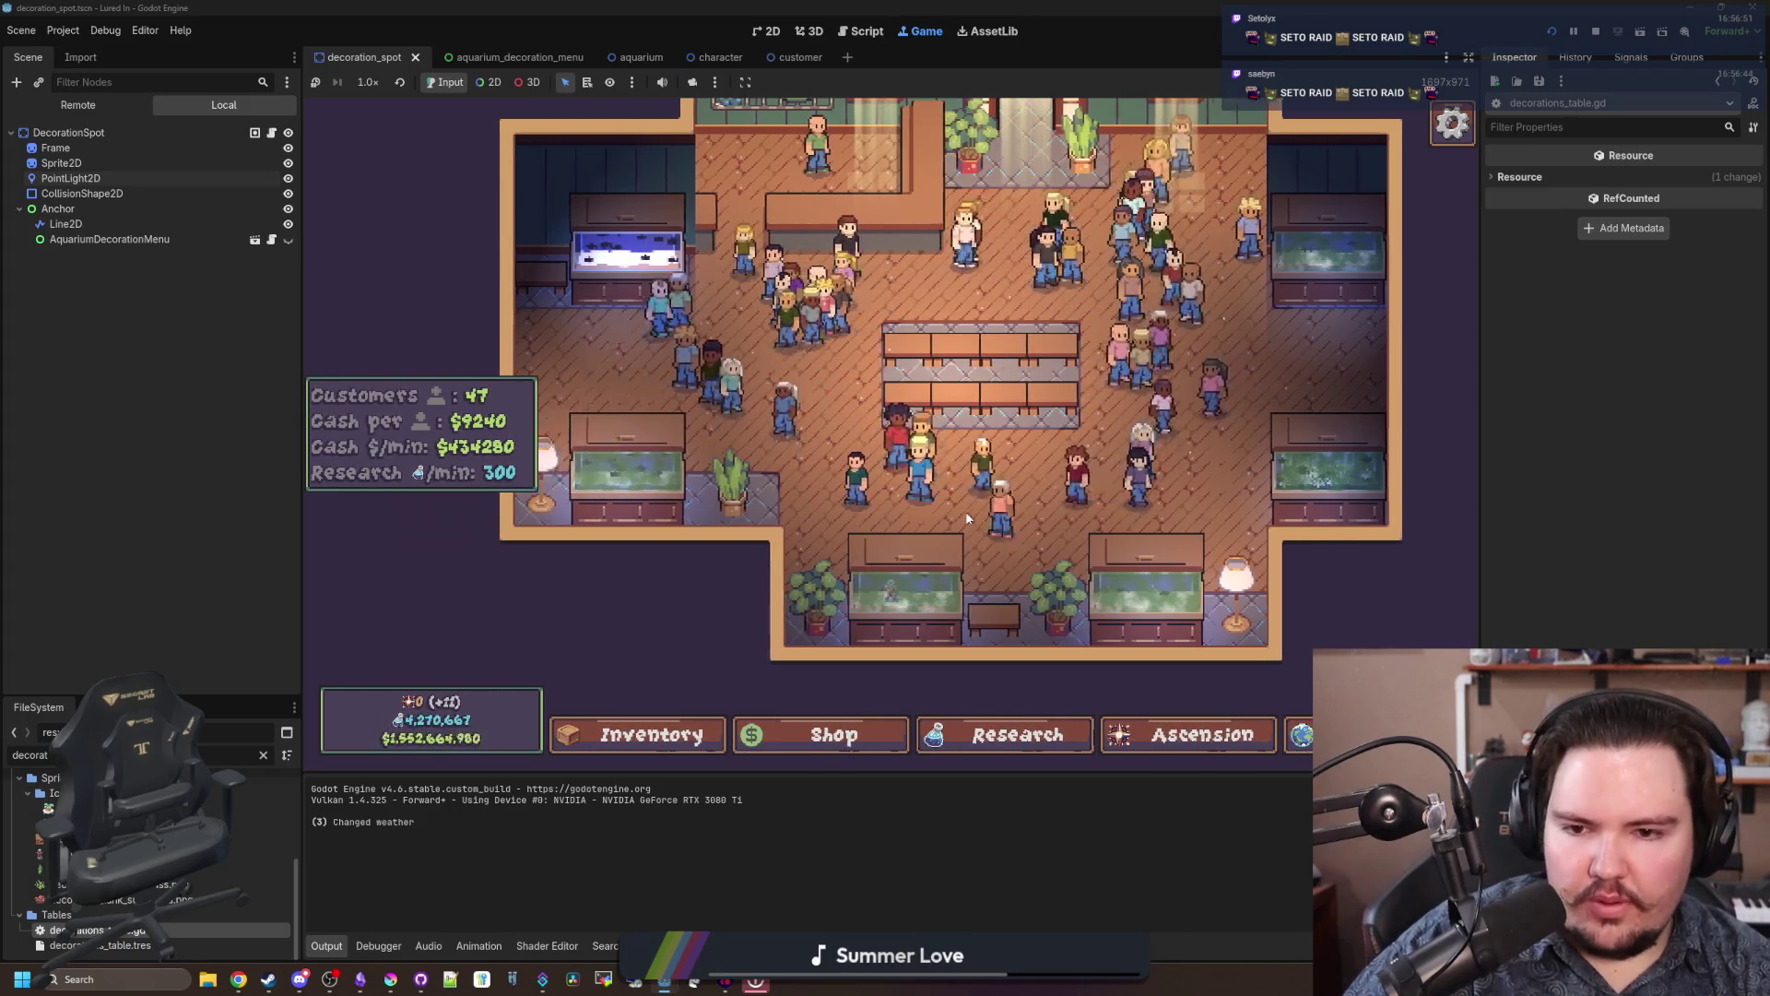
scroll(968, 519, "up", 3)
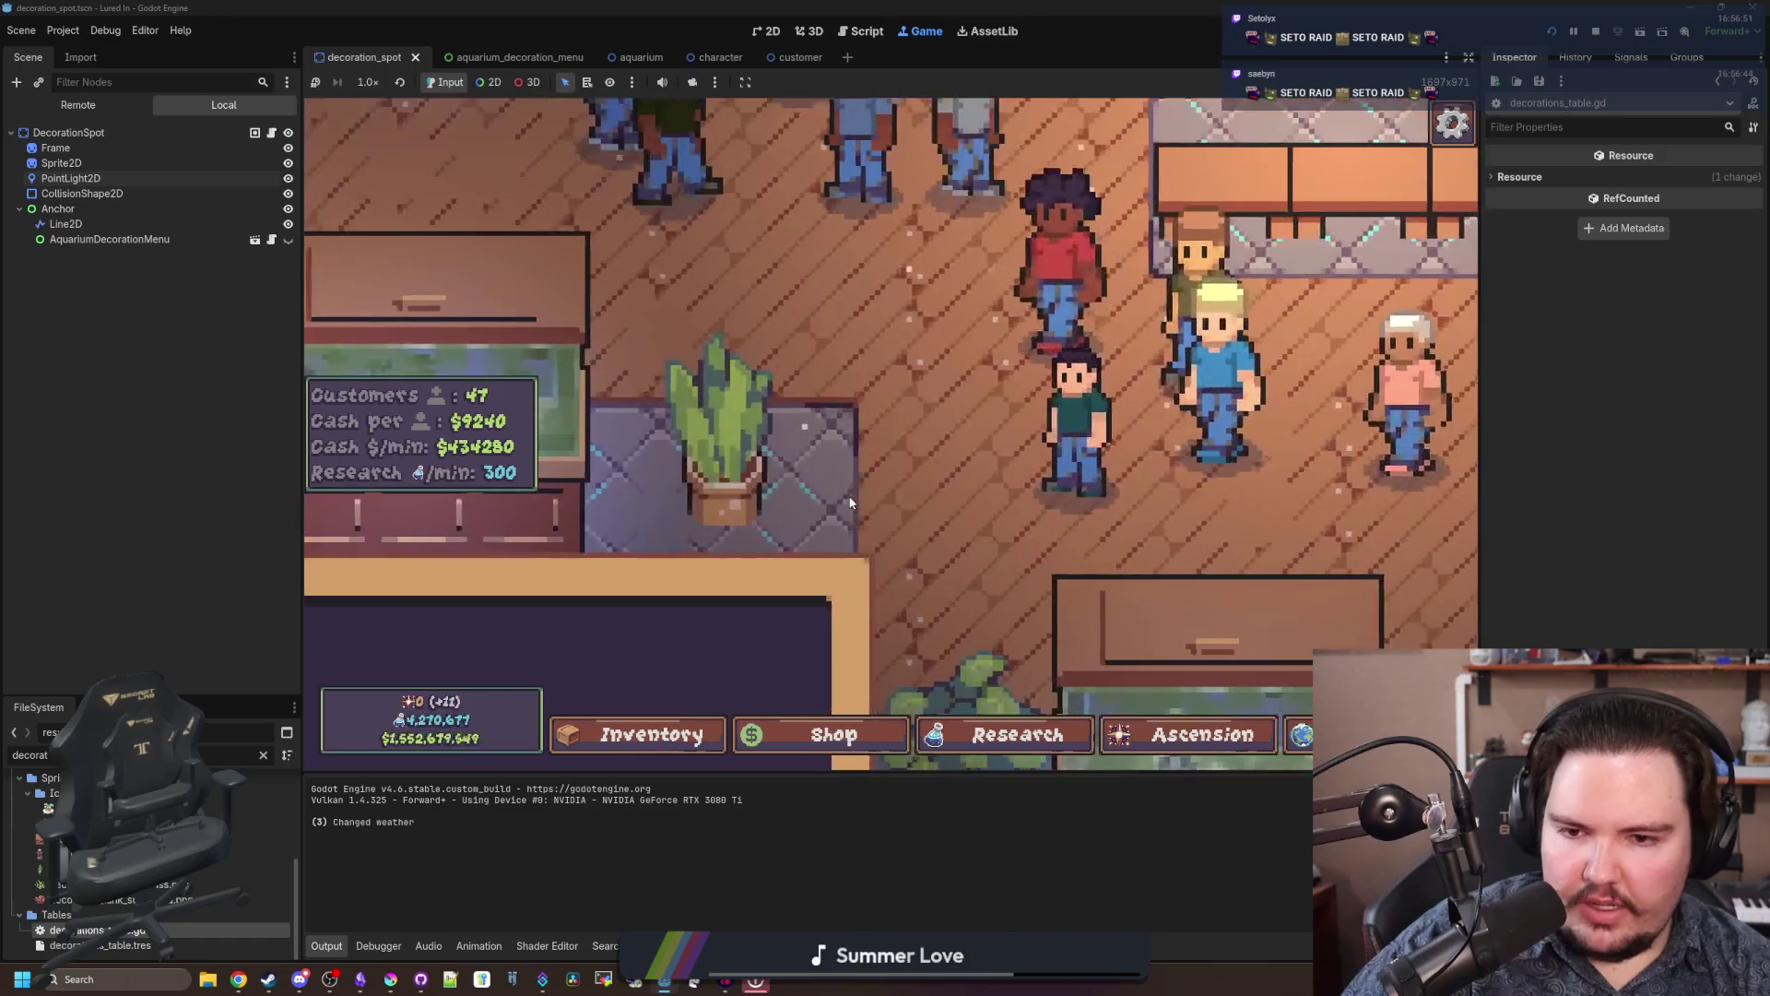
left_click(391, 979)
Step: Flip through the lamp, snake plant and reception desk sprites, ending zoomed on the snake plant
left_click(1377, 69)
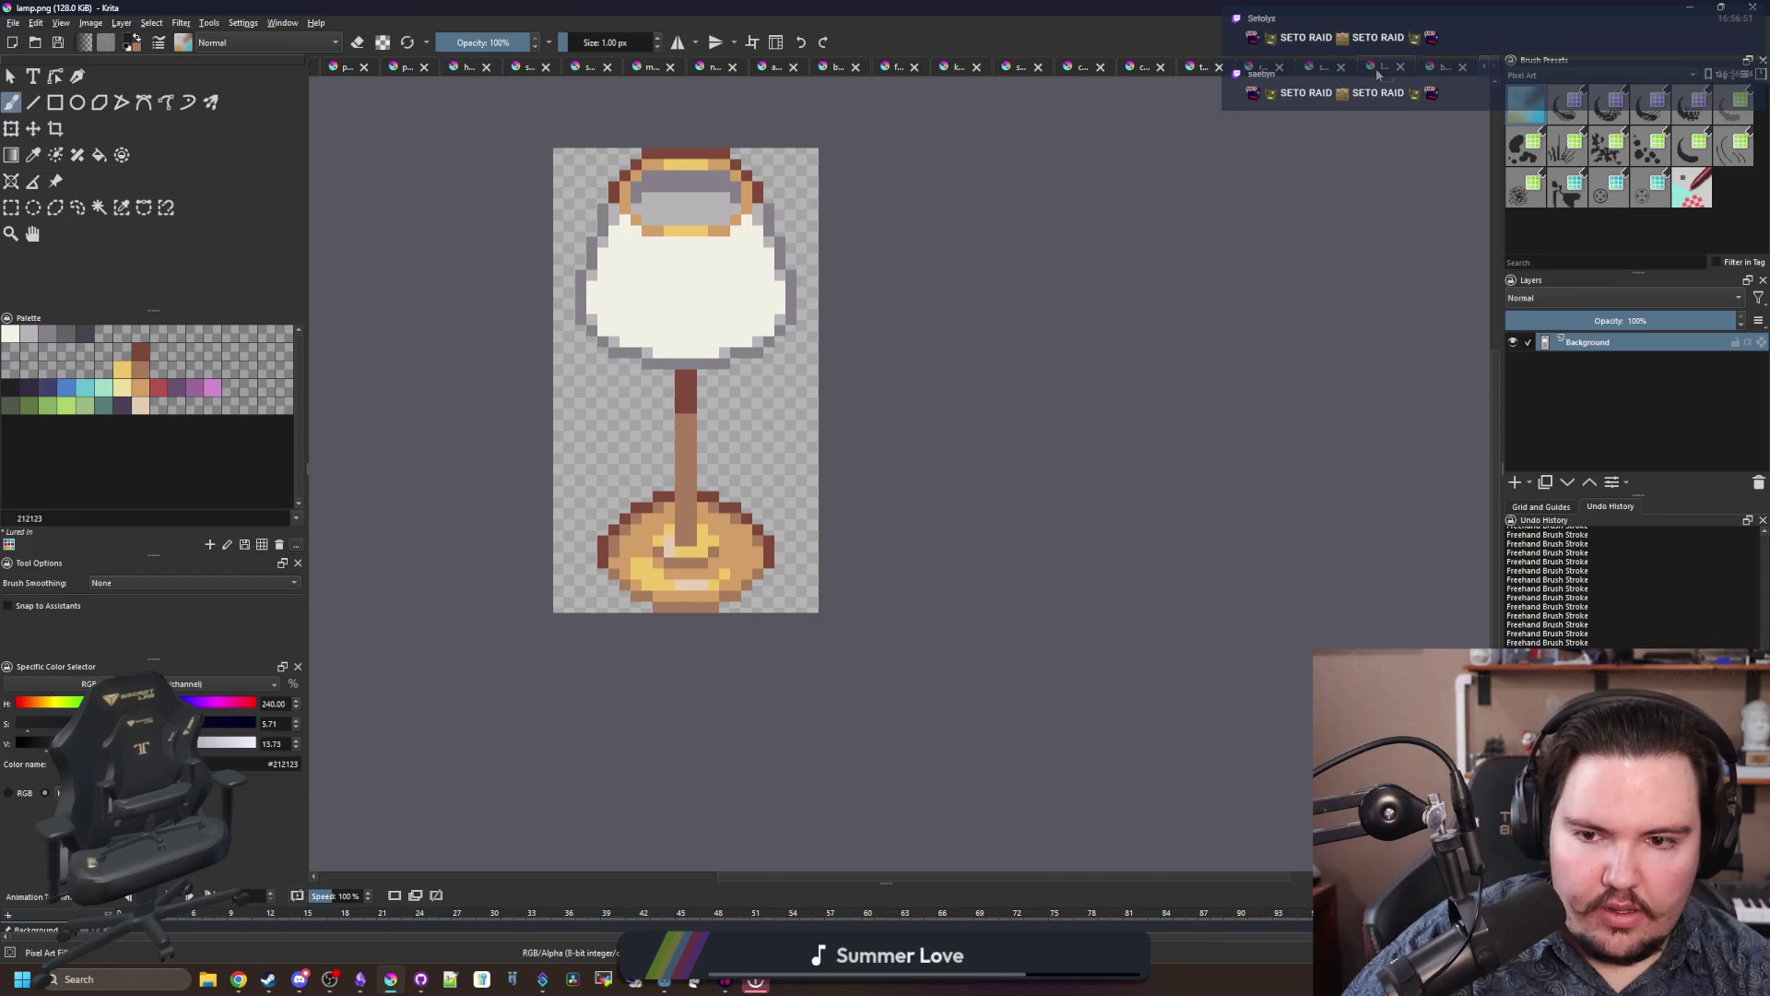
left_click(1324, 69)
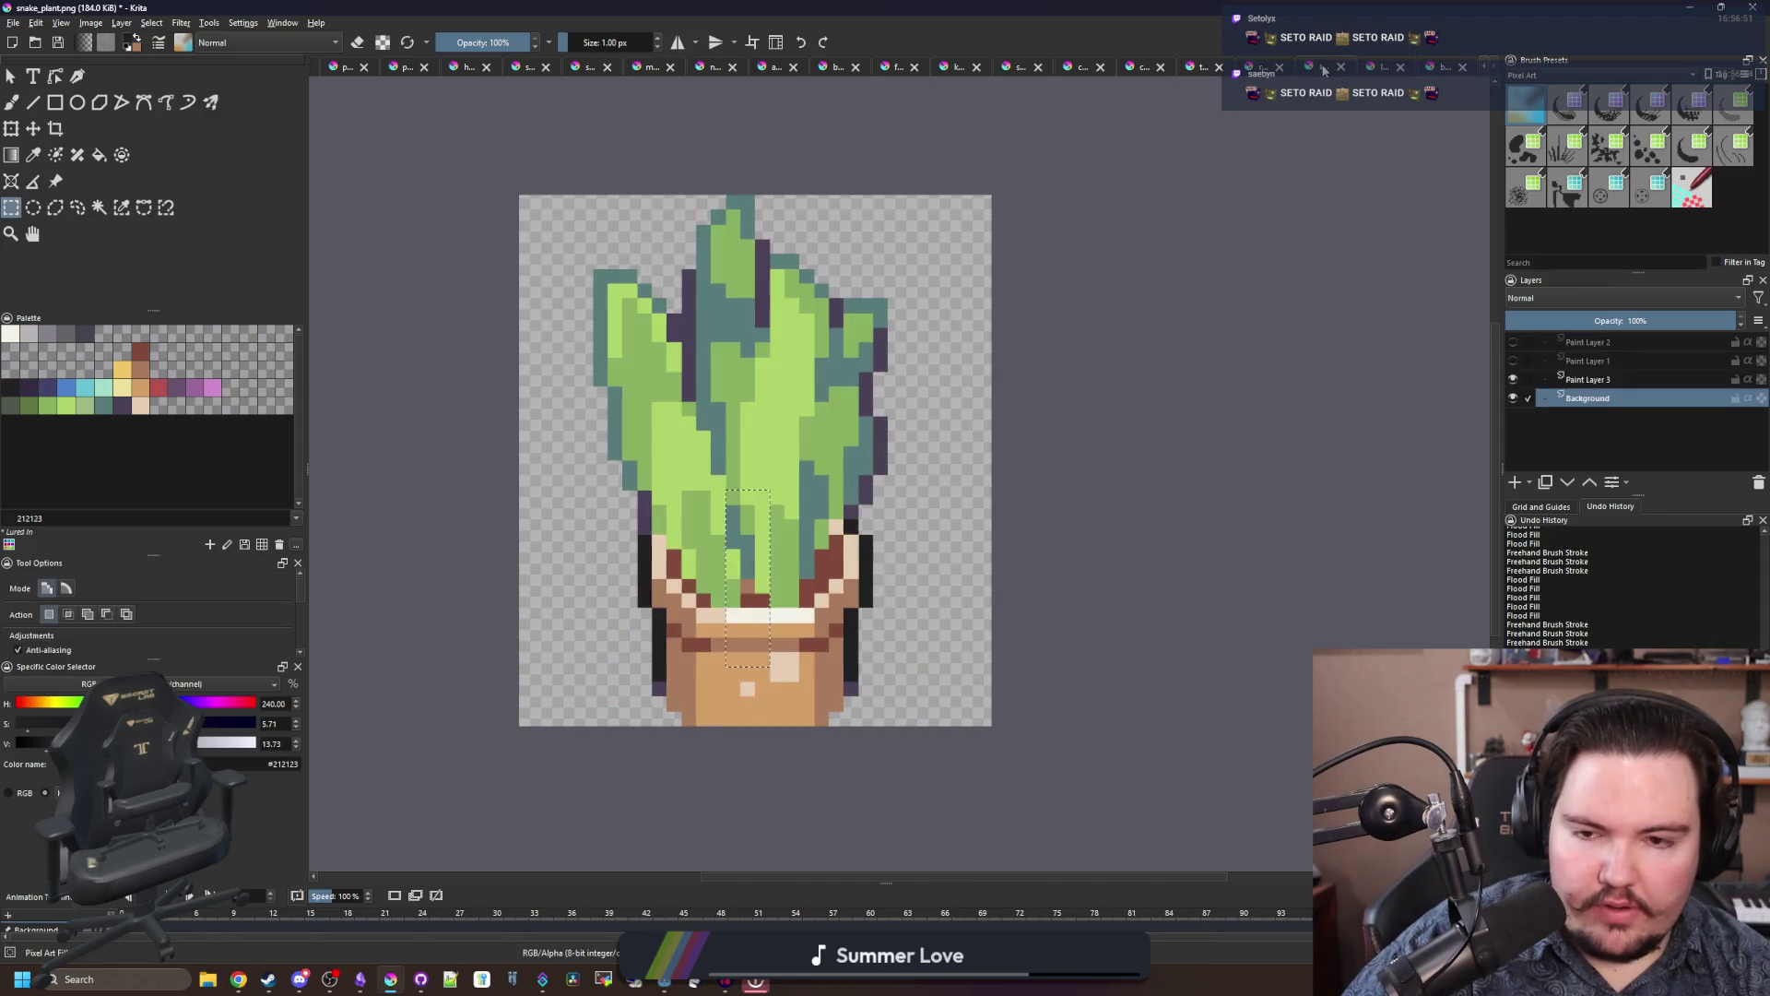
left_click(1260, 70)
left_click(1374, 70)
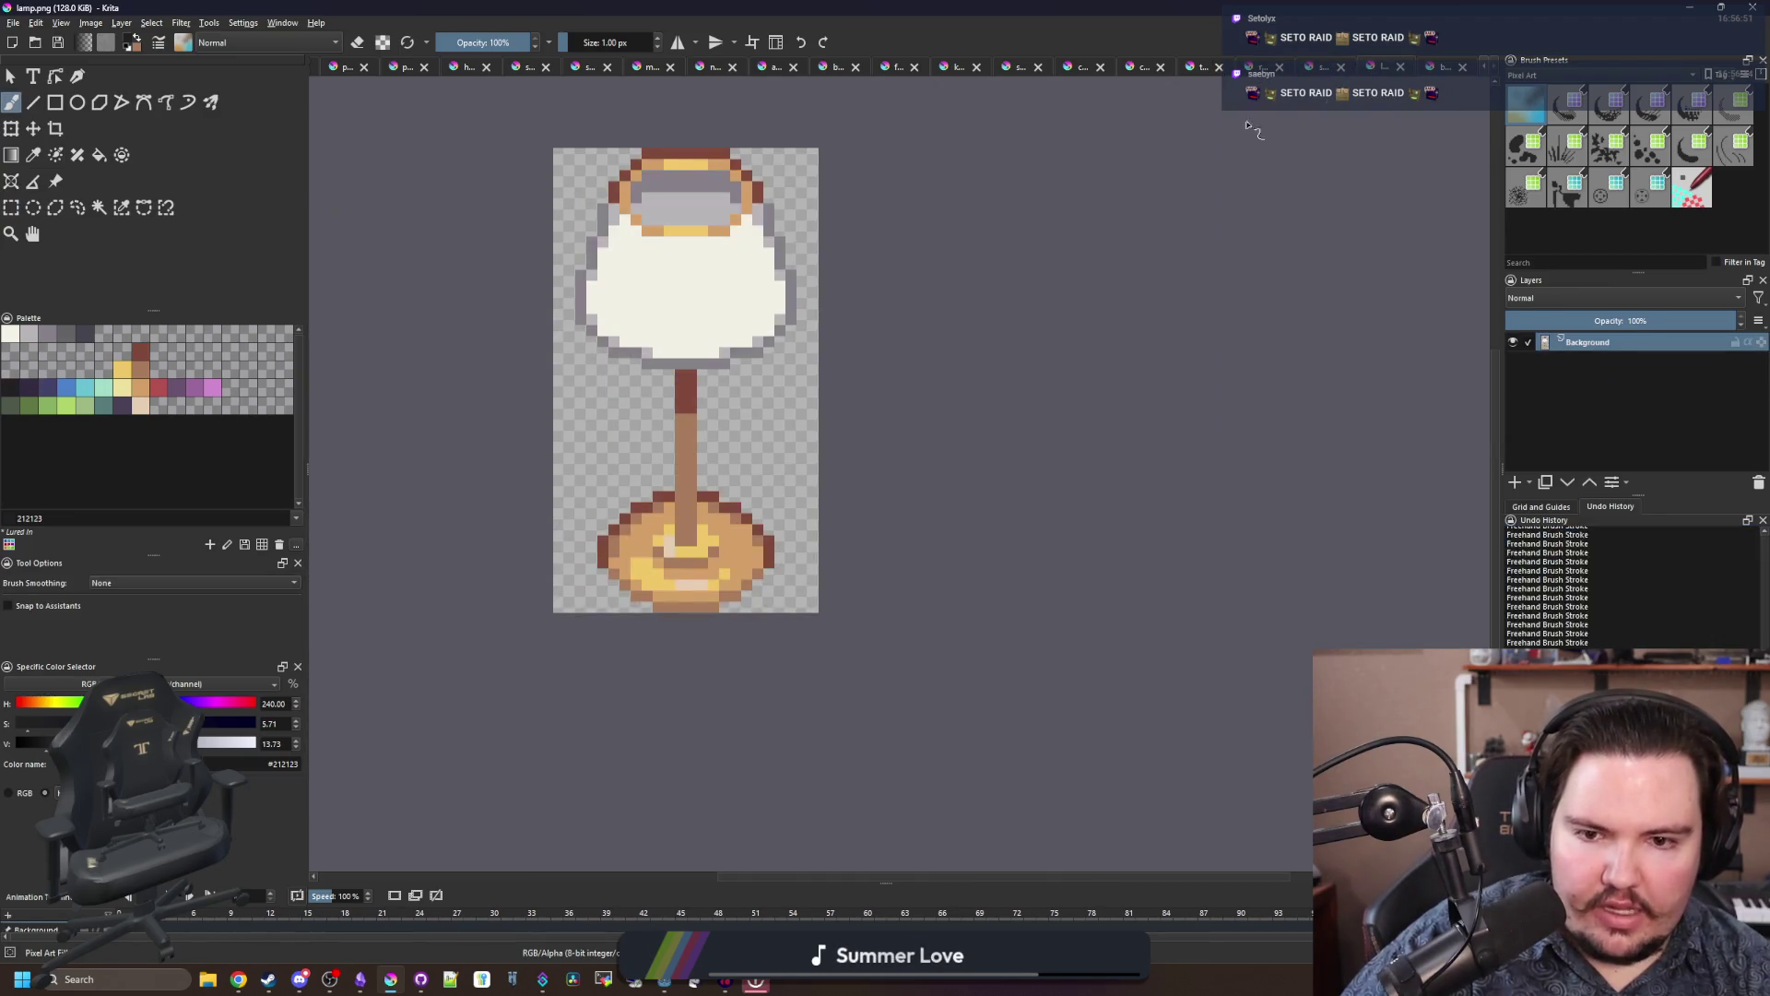
left_click(1314, 69)
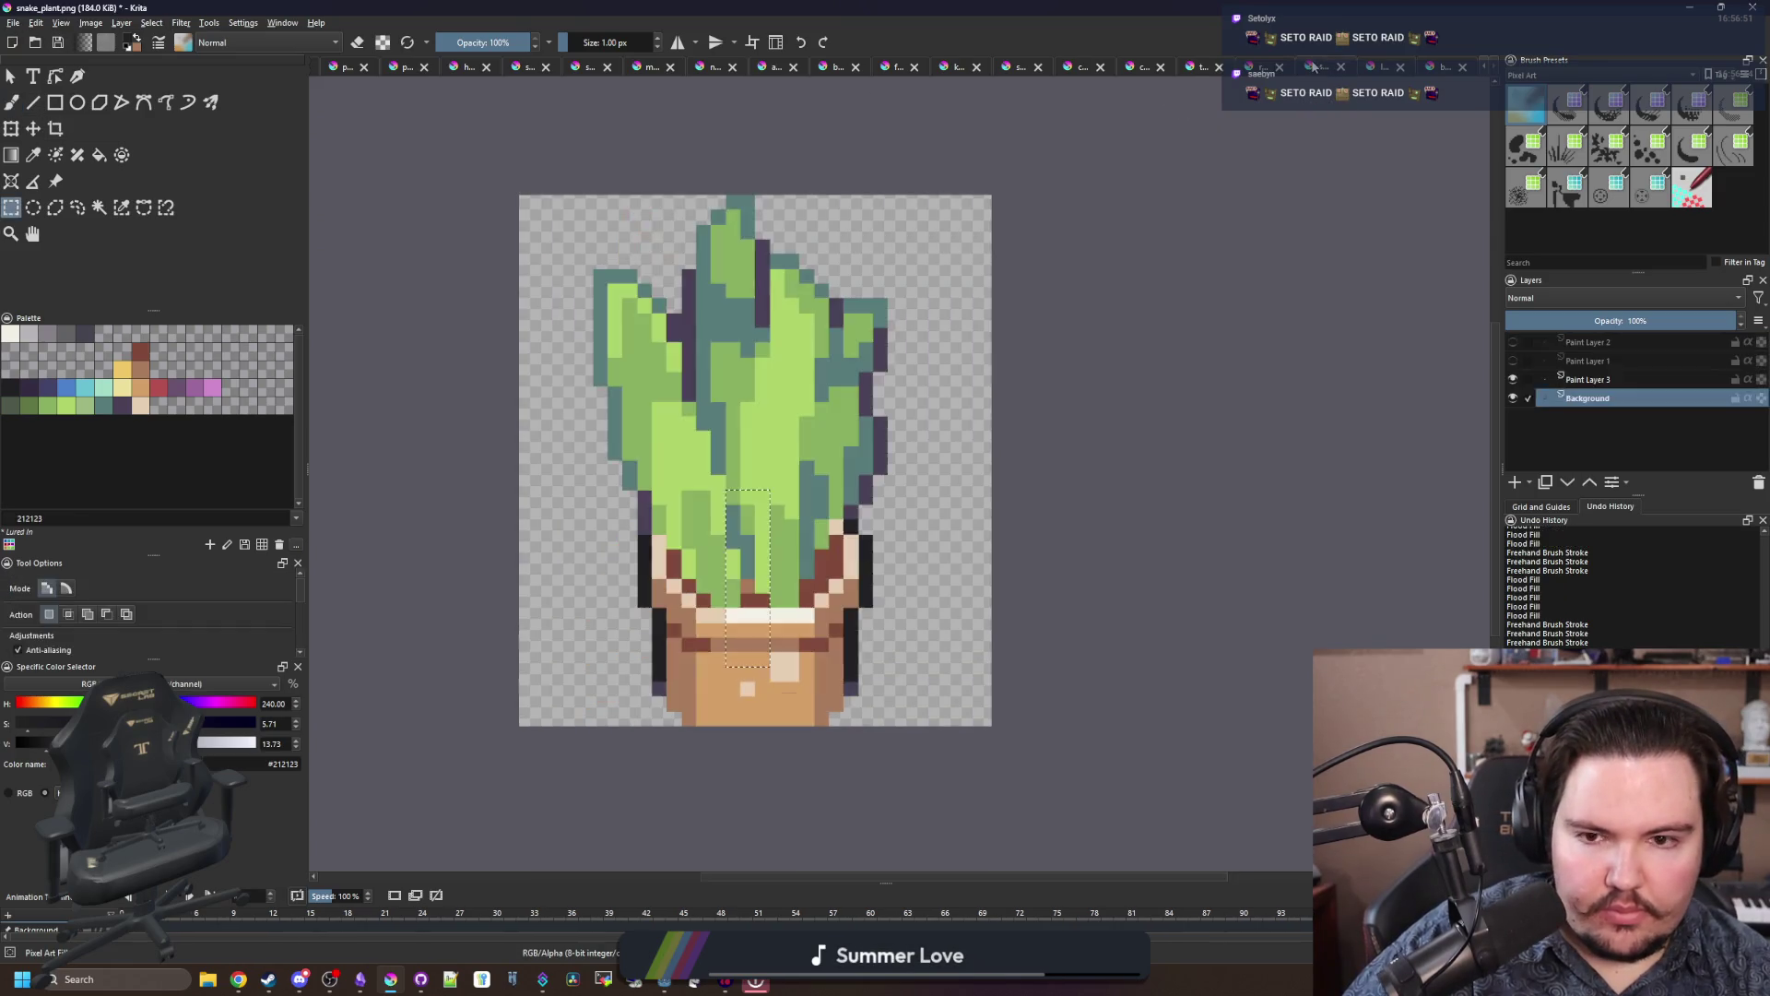
scroll(779, 633, "up", 3, "ctrl")
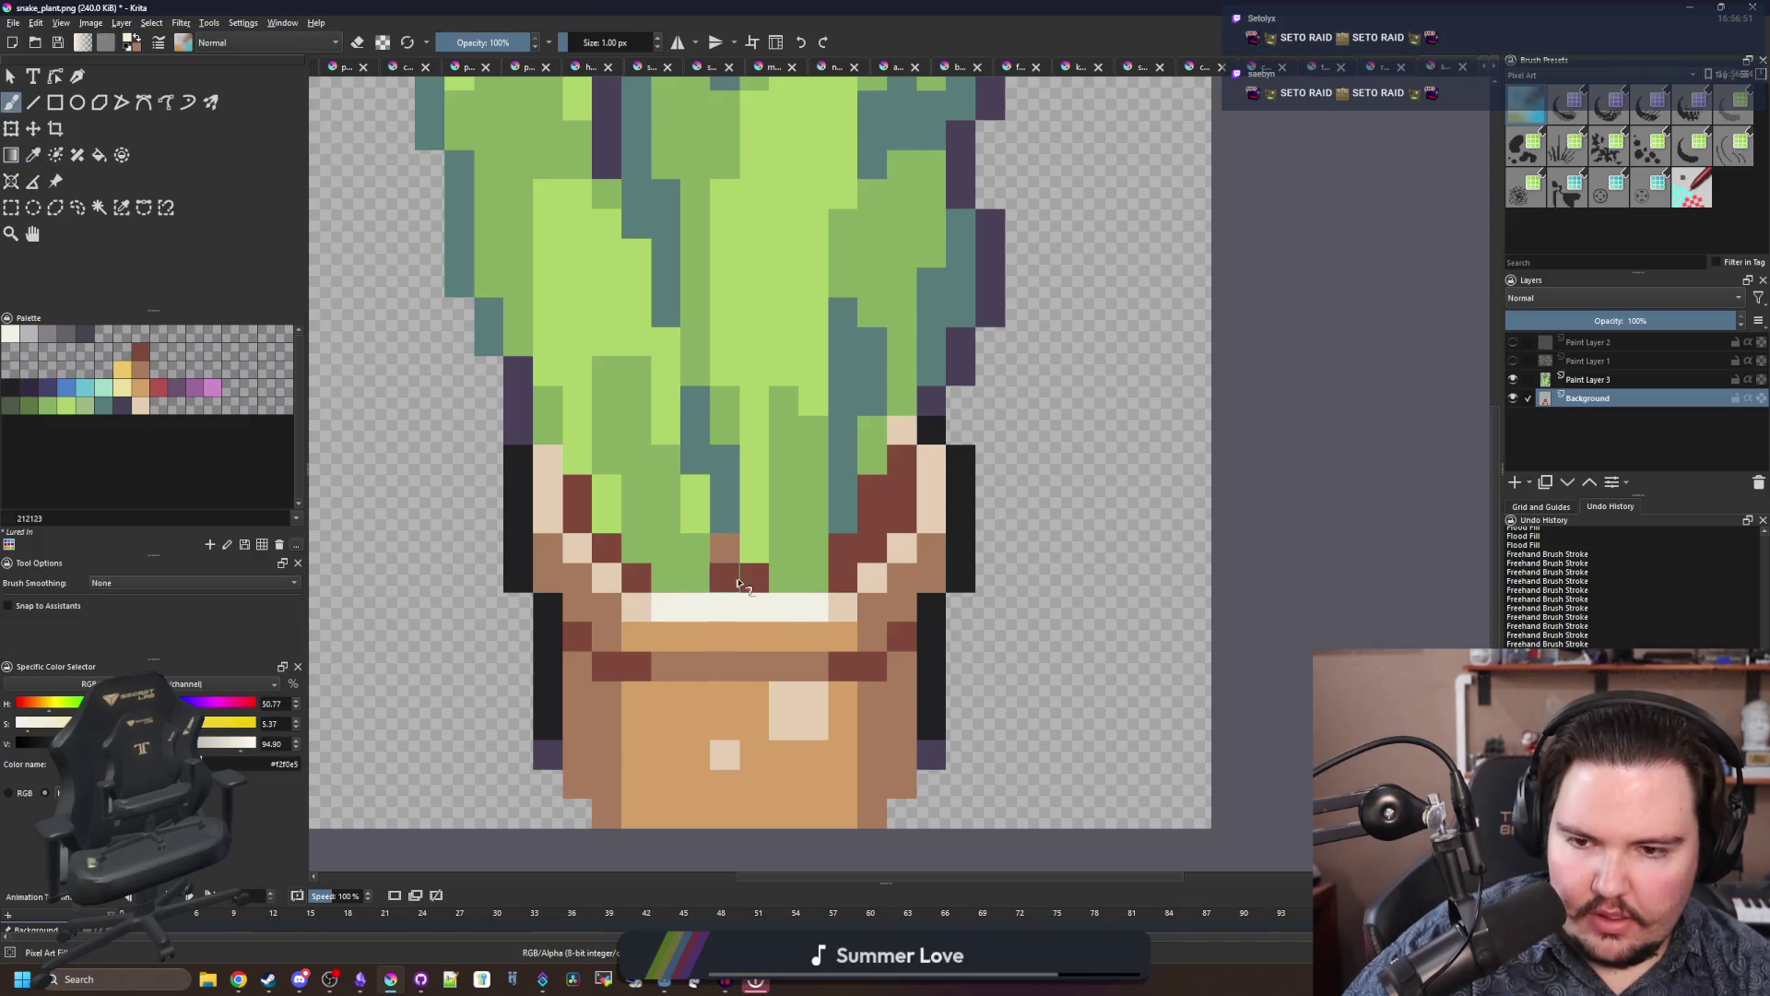
scroll(737, 583, "down", 5, "ctrl")
Step: Export the snake plant to snake_plant.png and switch back to the running Godot game
key("ctrl+s")
left_click(948, 632)
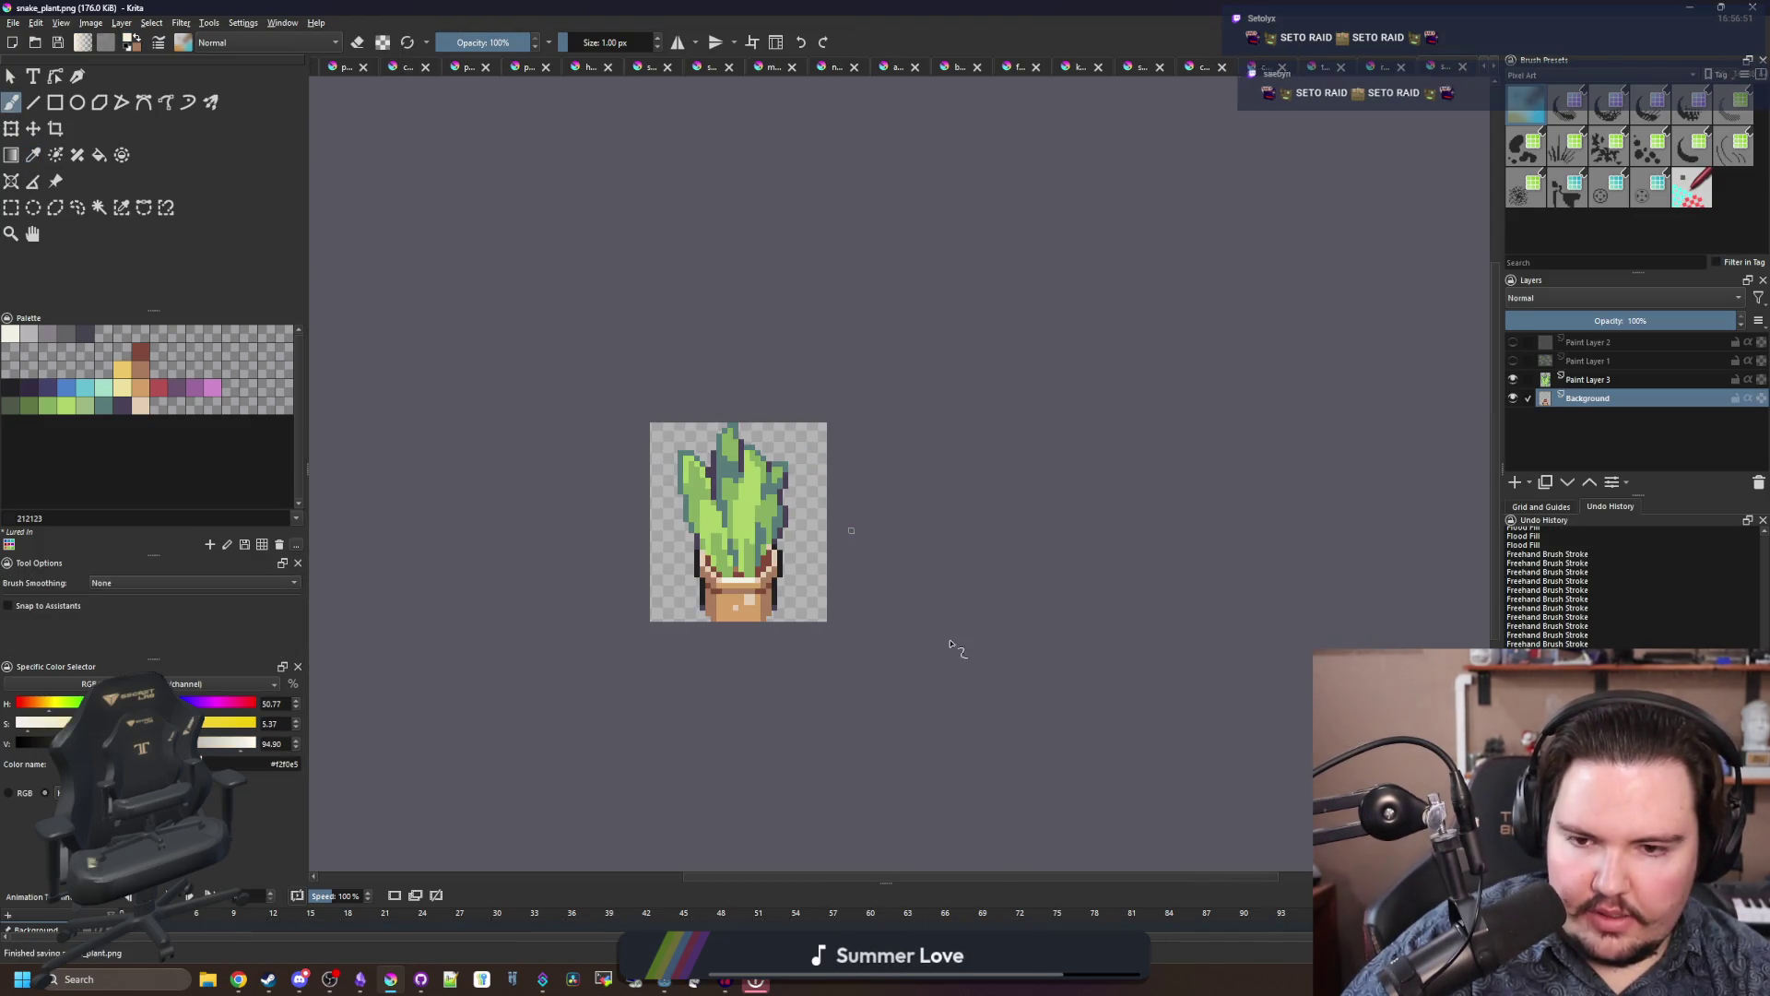
key("alt+Tab")
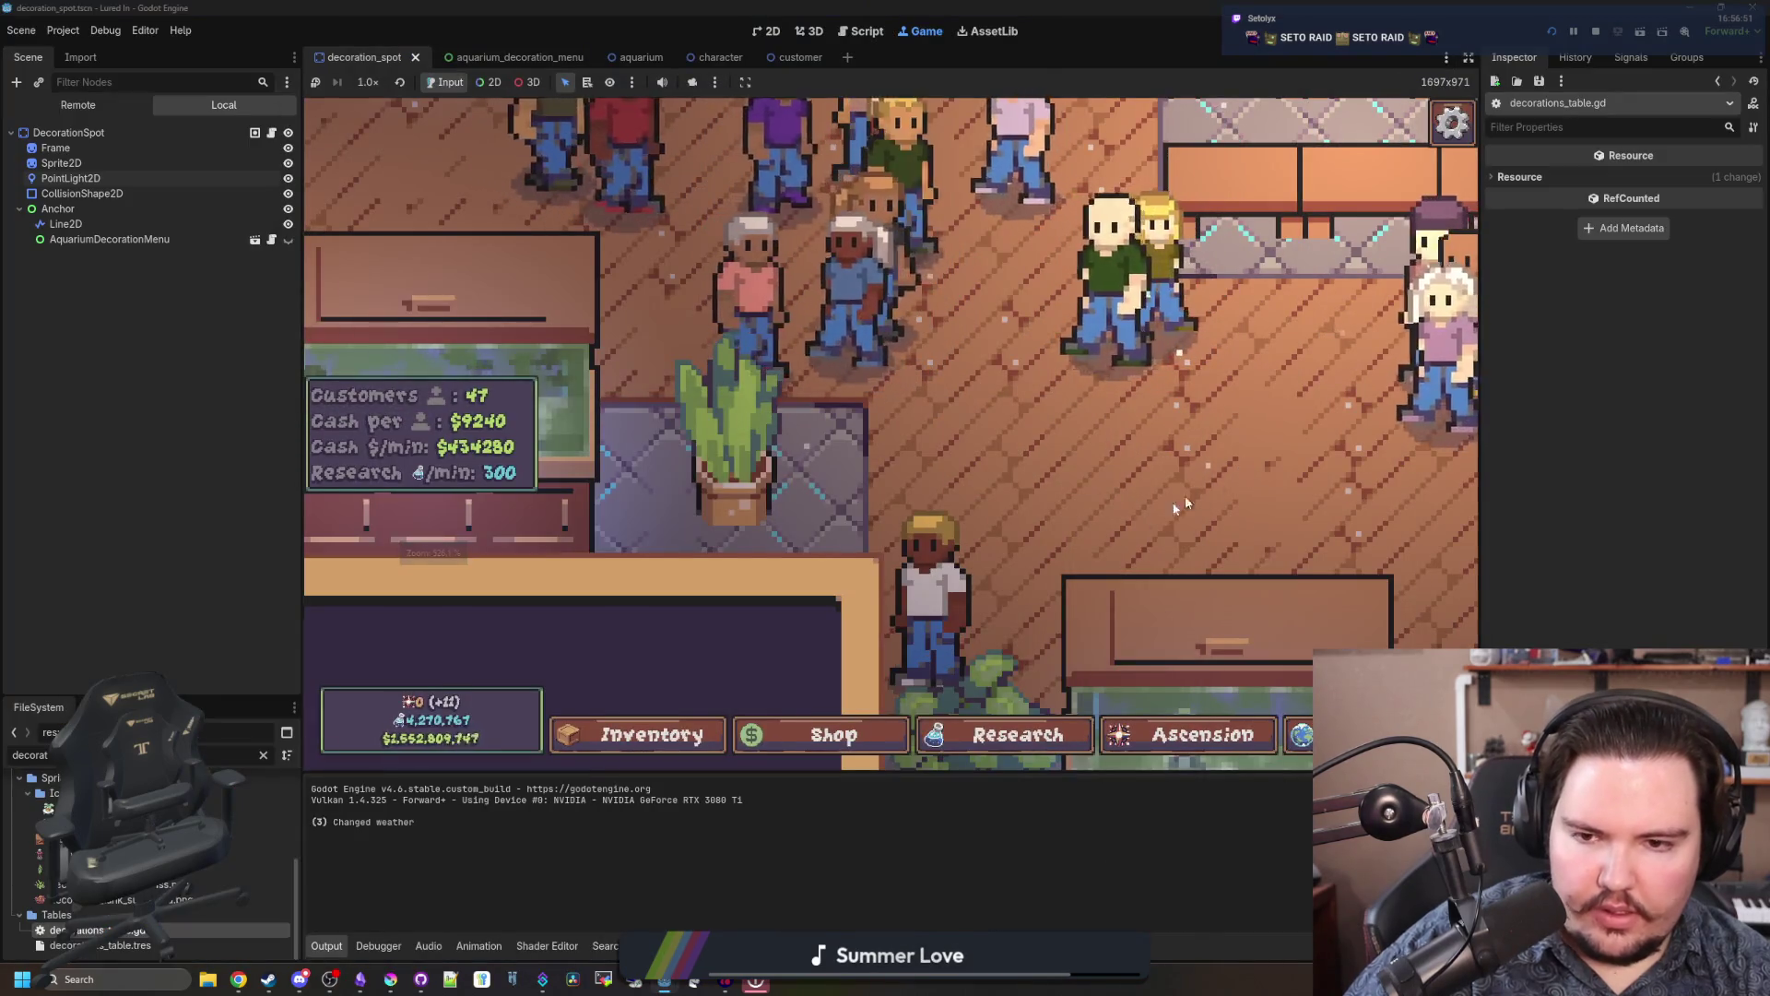
Step: Zoom in and out and pan down to survey the decorated shop floor
scroll(1014, 544, "down", 2)
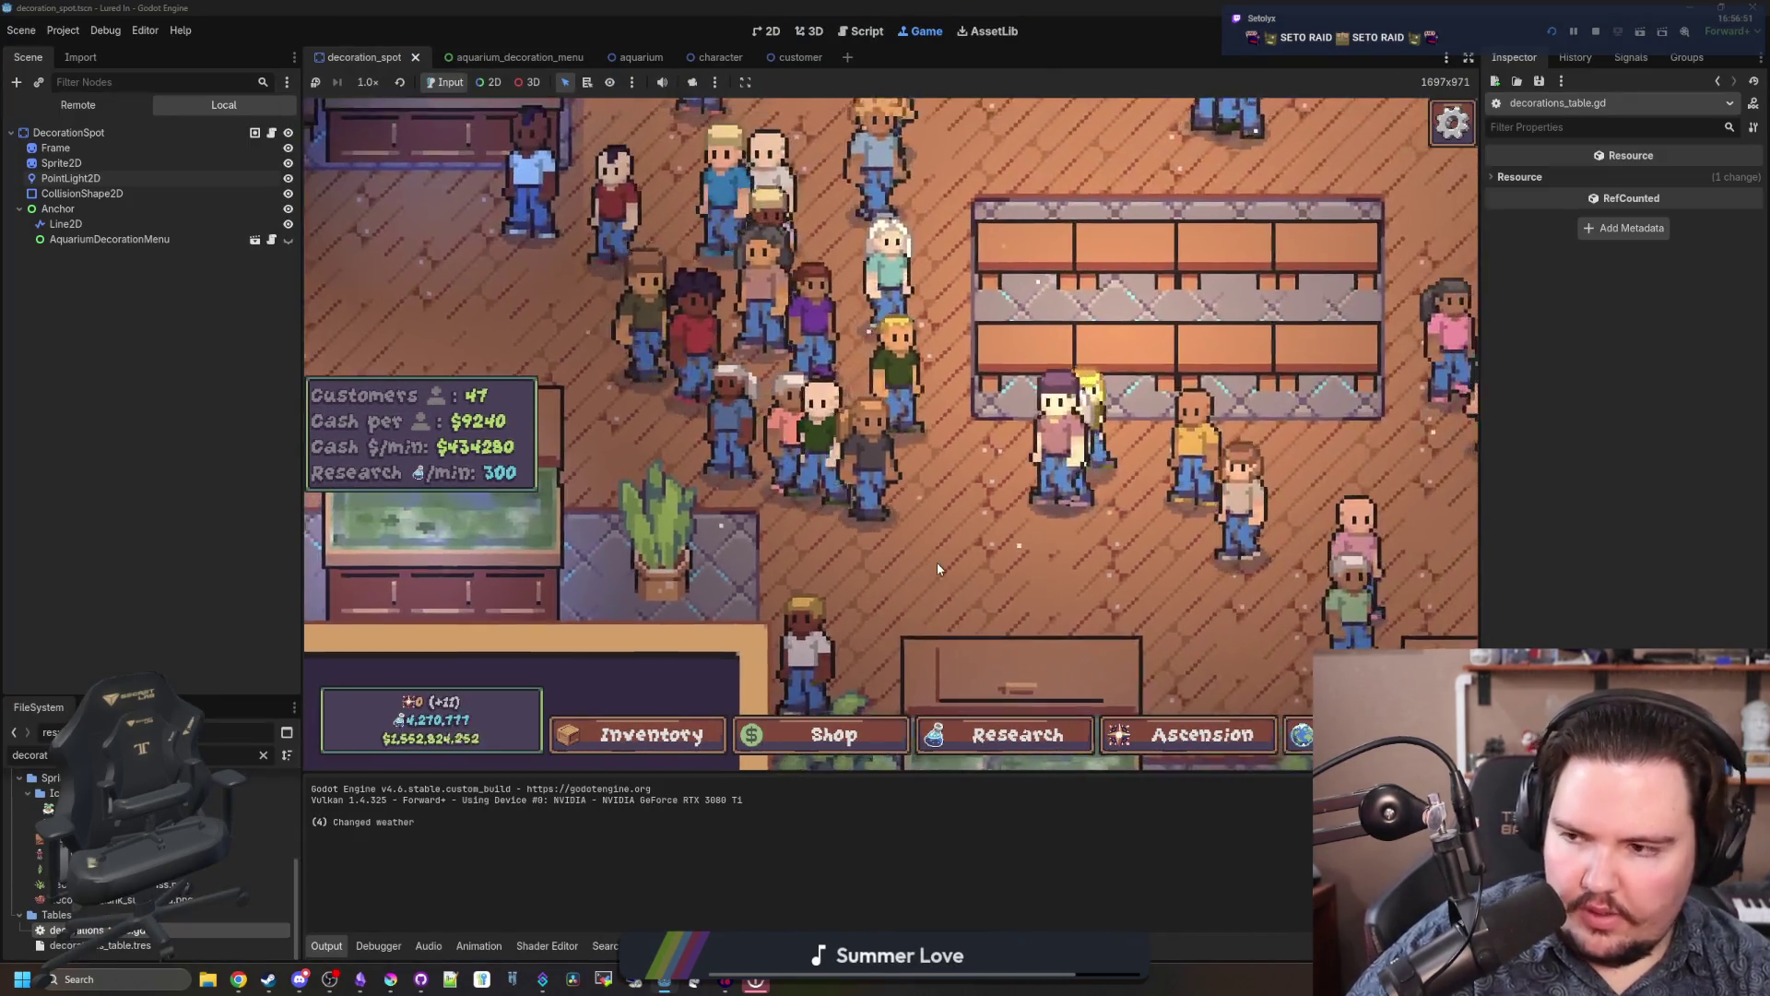
scroll(937, 569, "down", 5)
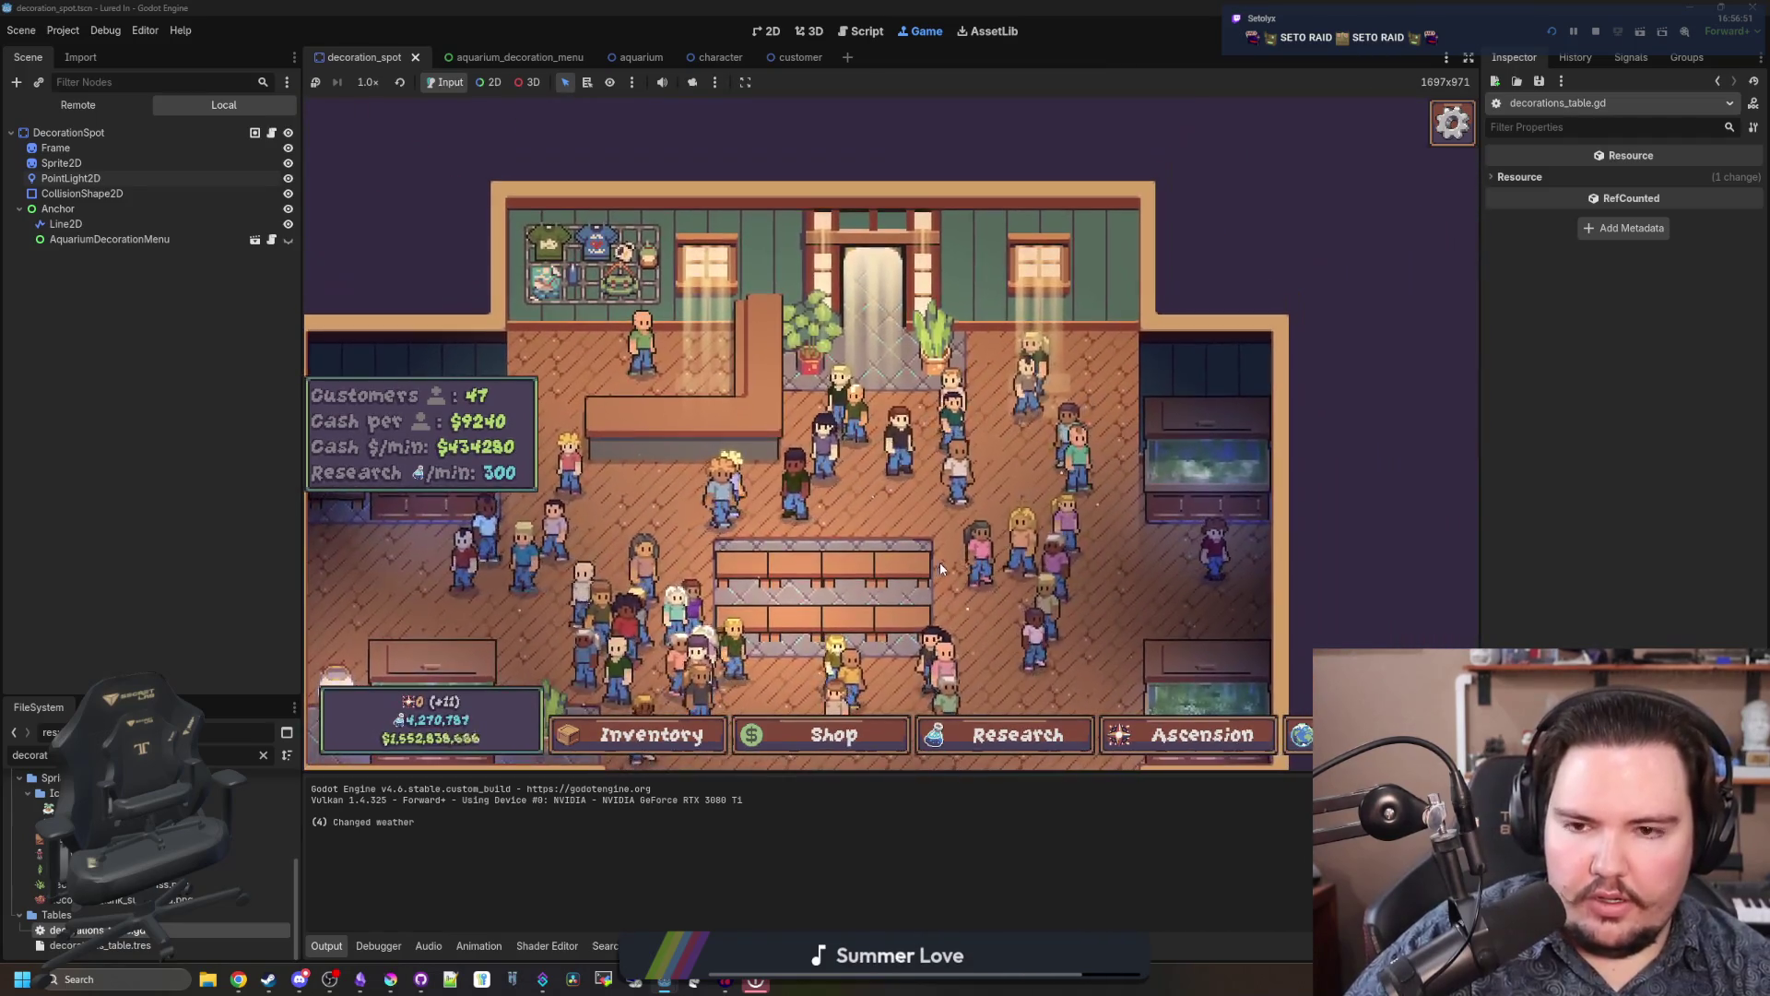
scroll(812, 533, "up", 5)
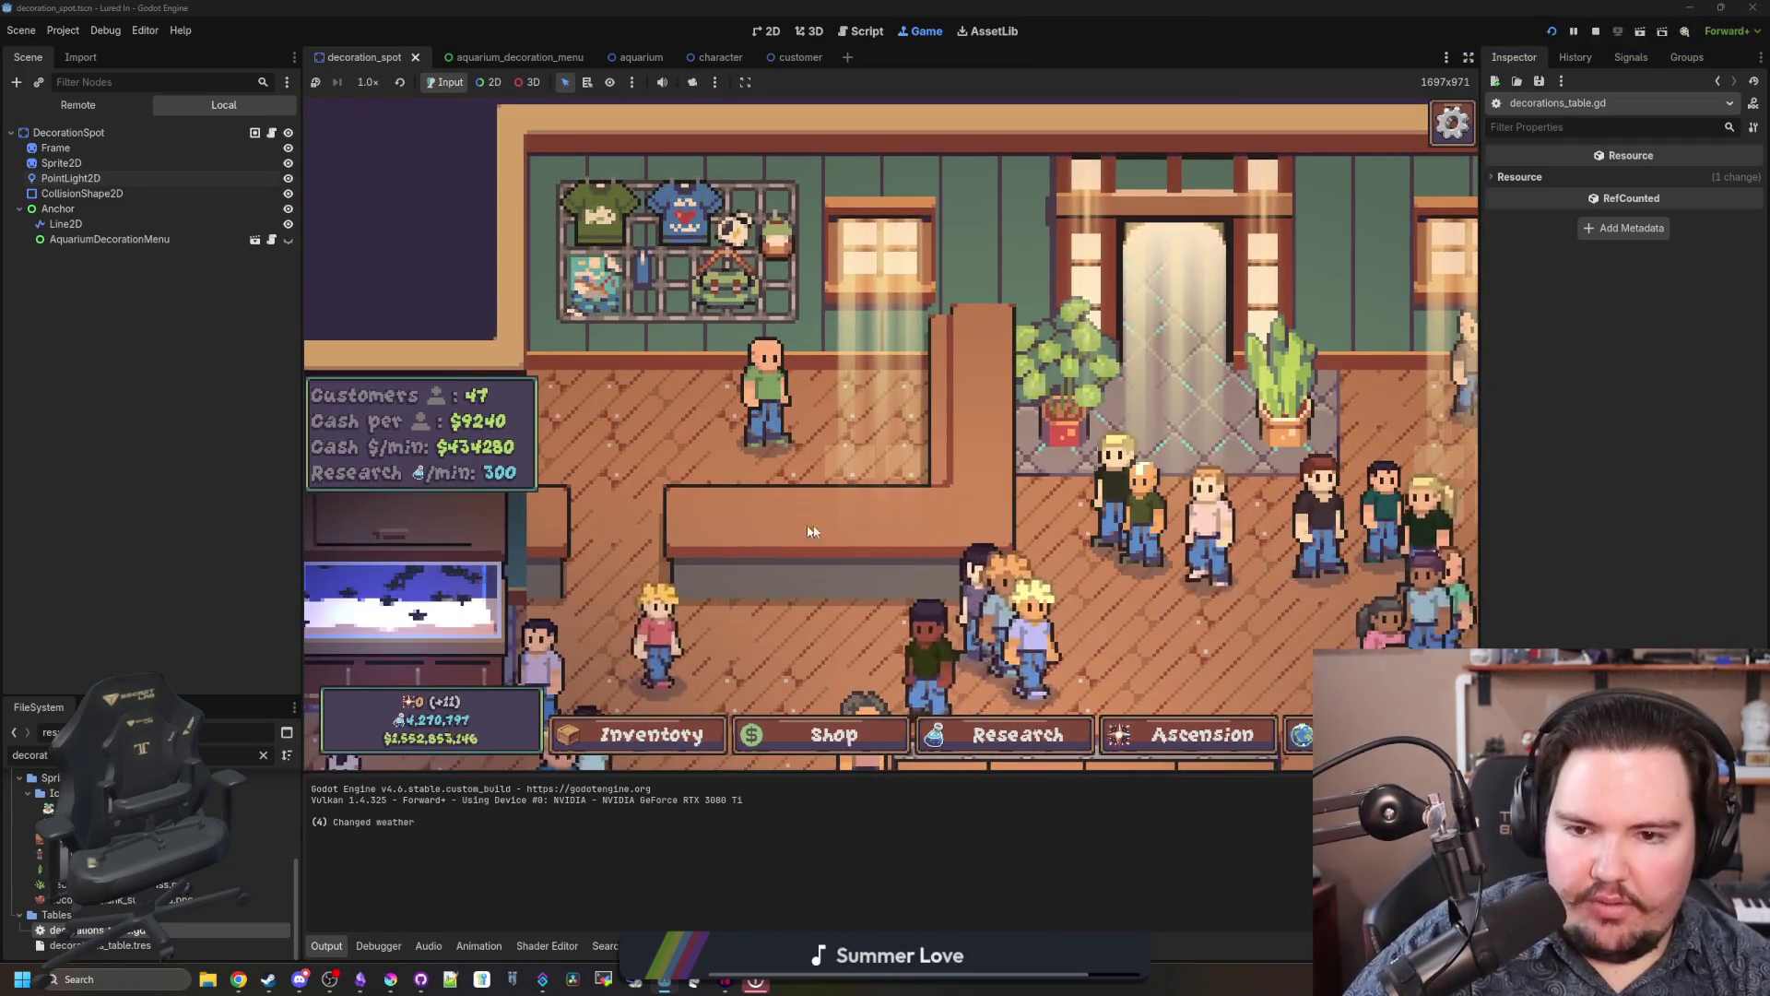
scroll(777, 513, "down", 6)
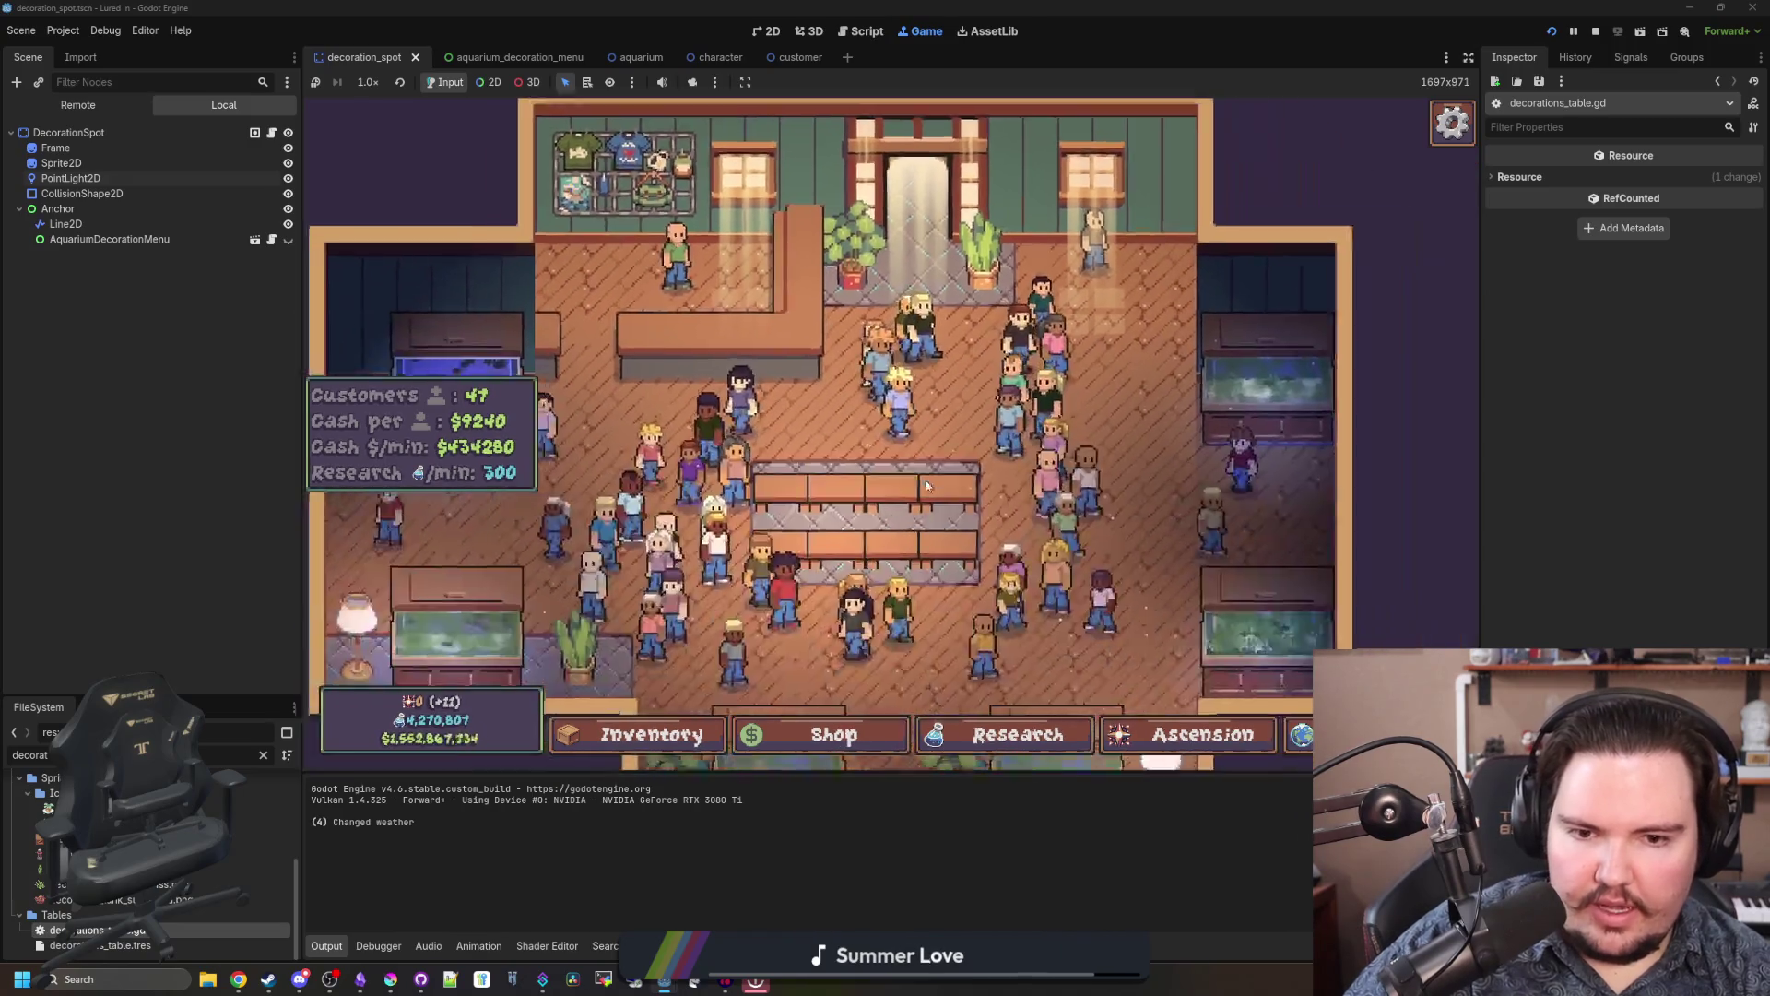
scroll(926, 478, "up", 3)
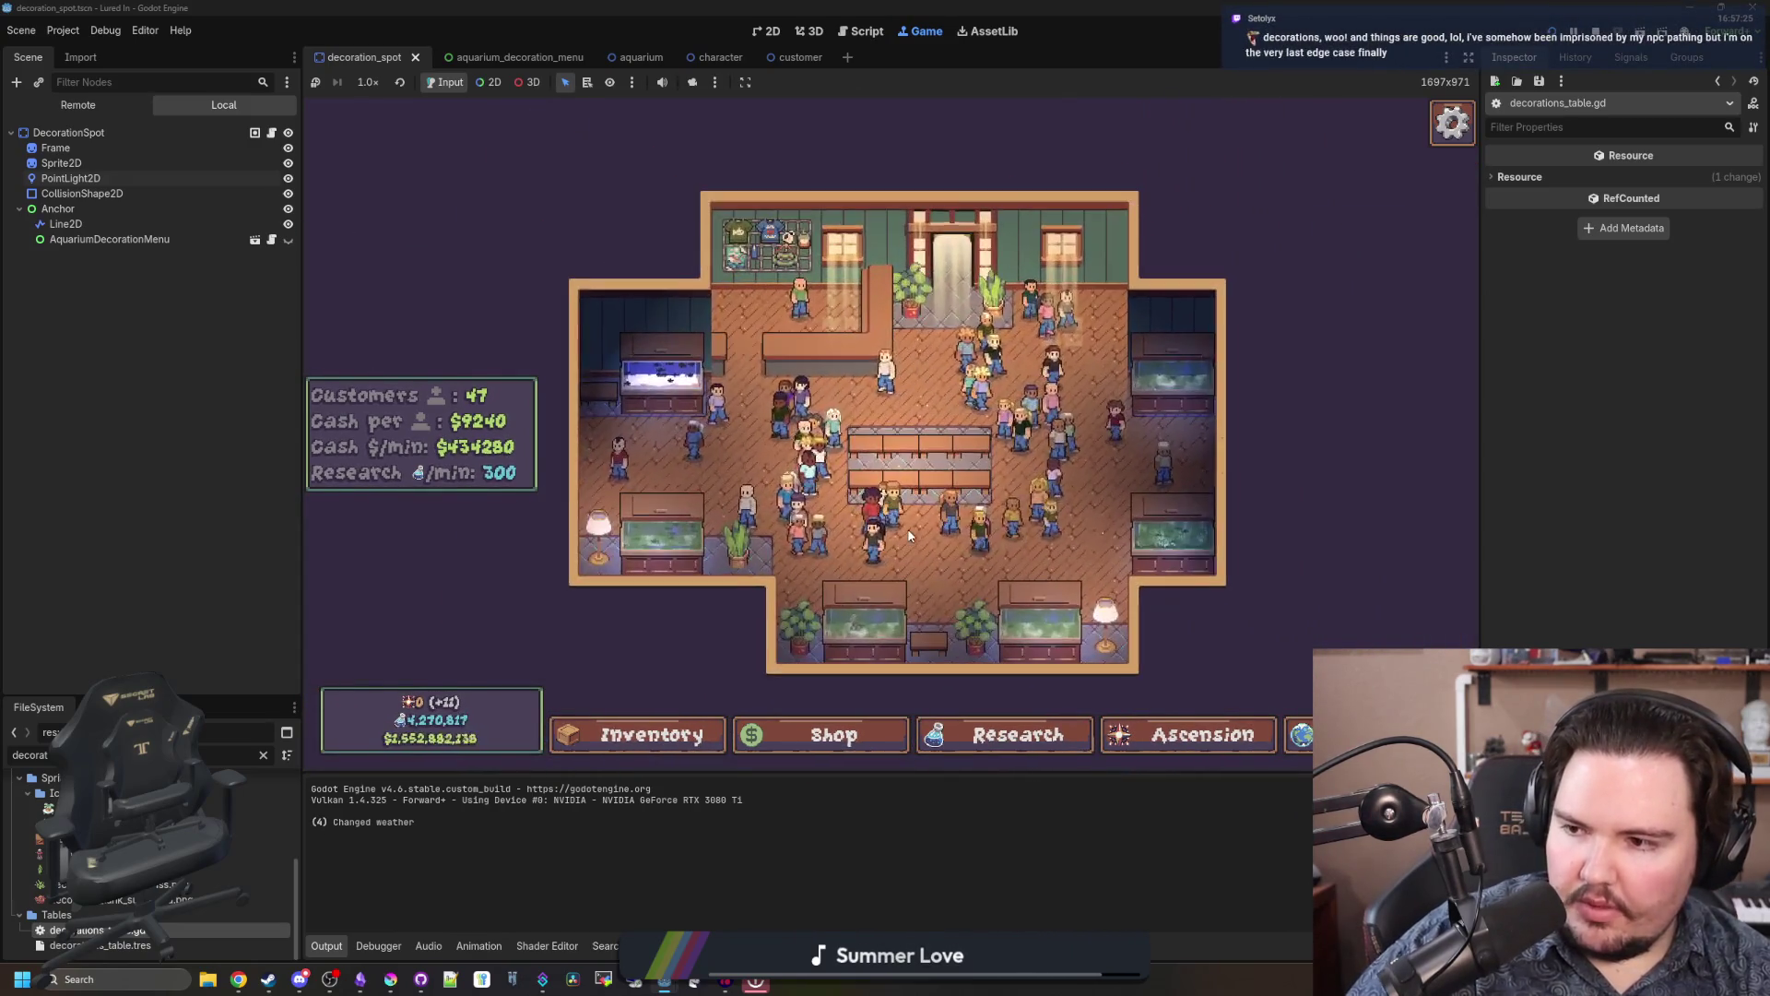
scroll(909, 536, "up", 5)
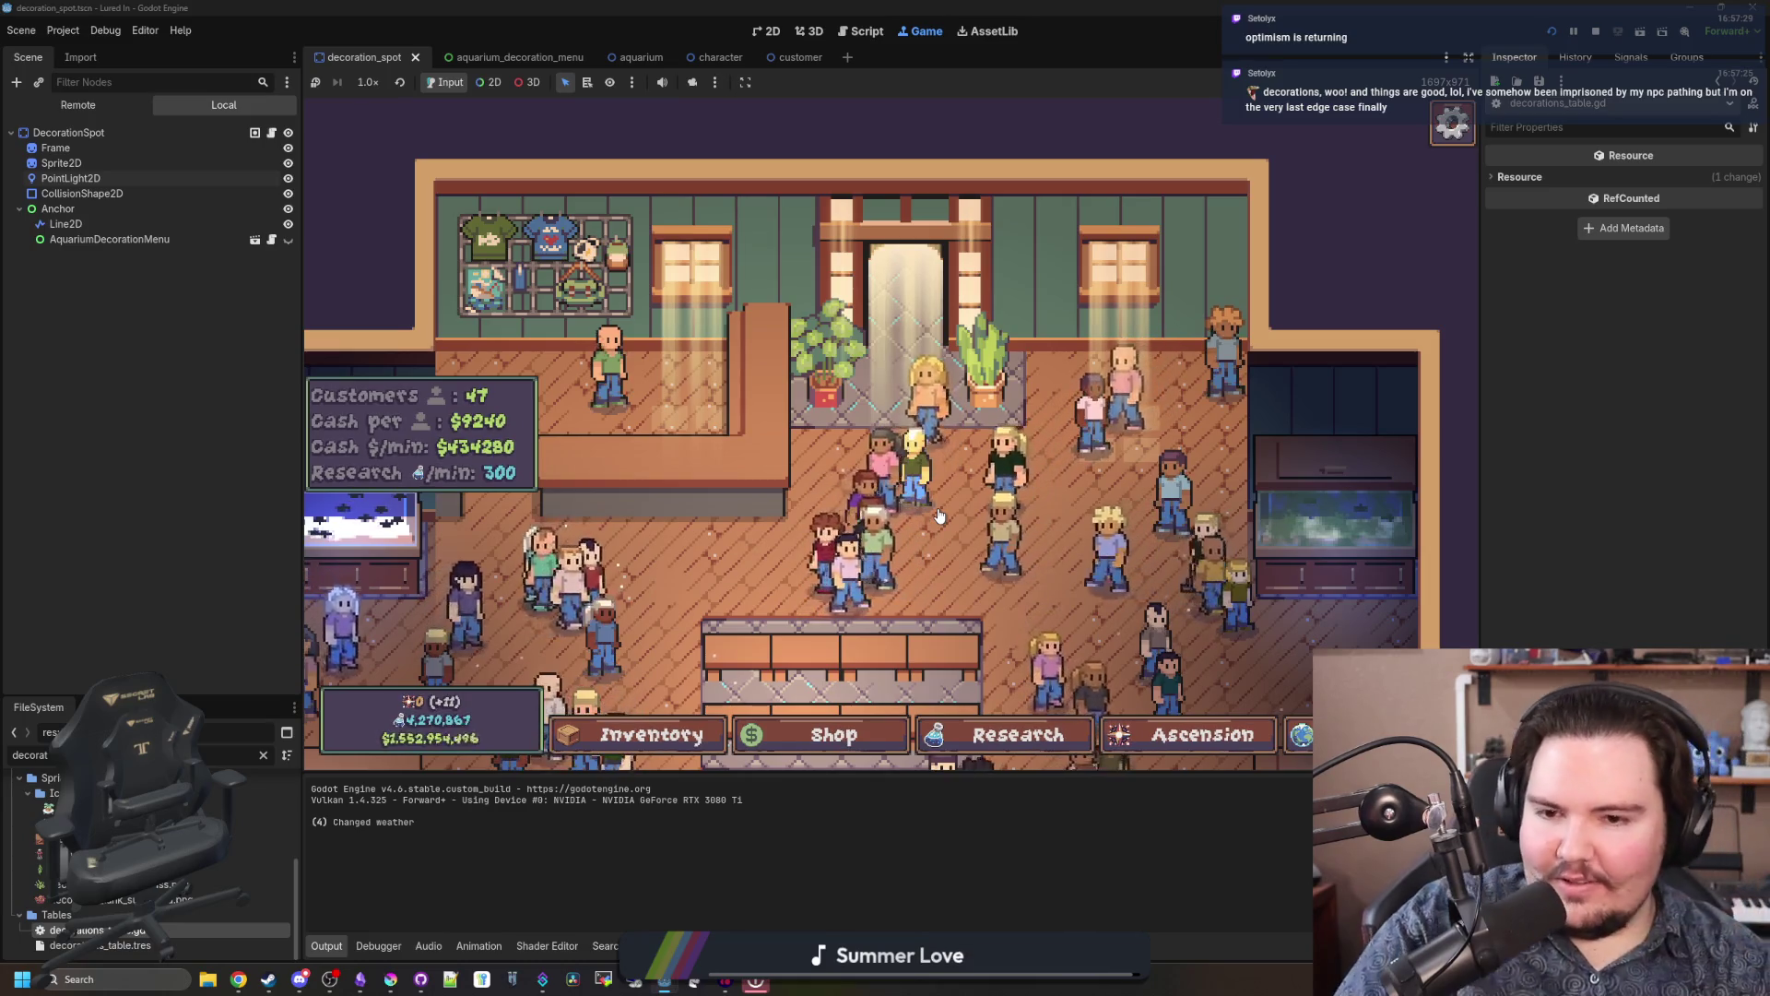
key("s")
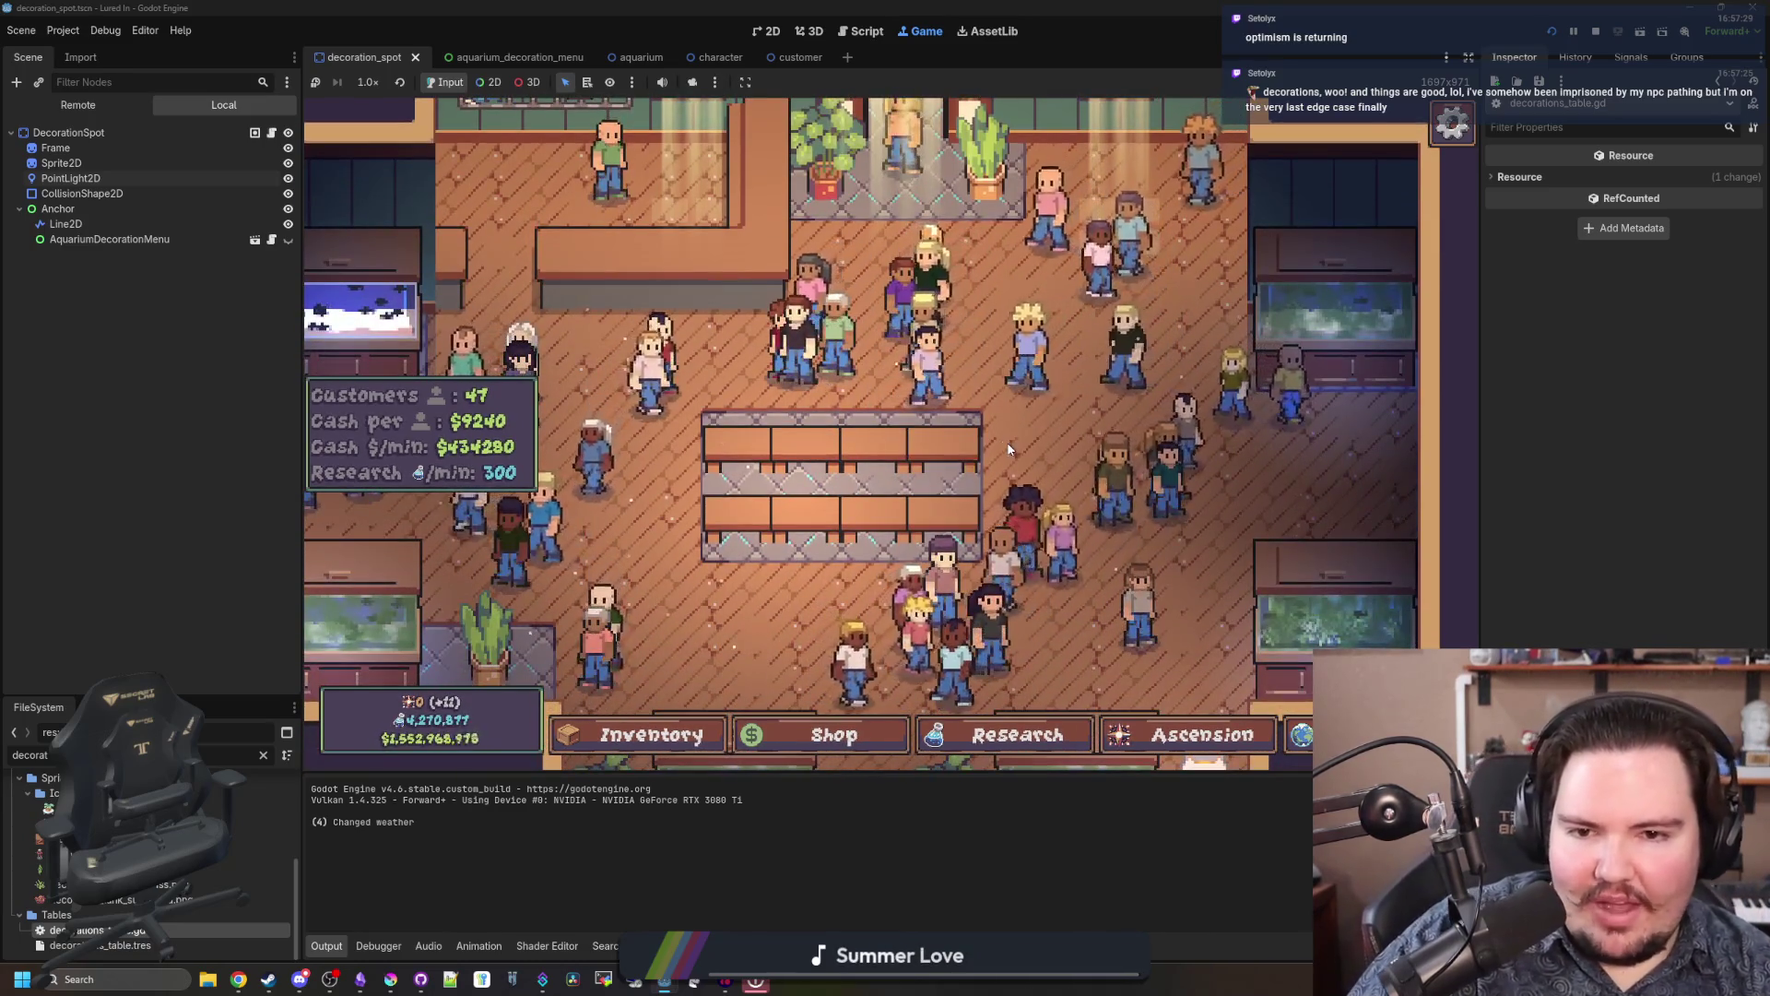
scroll(1009, 448, "up", 1)
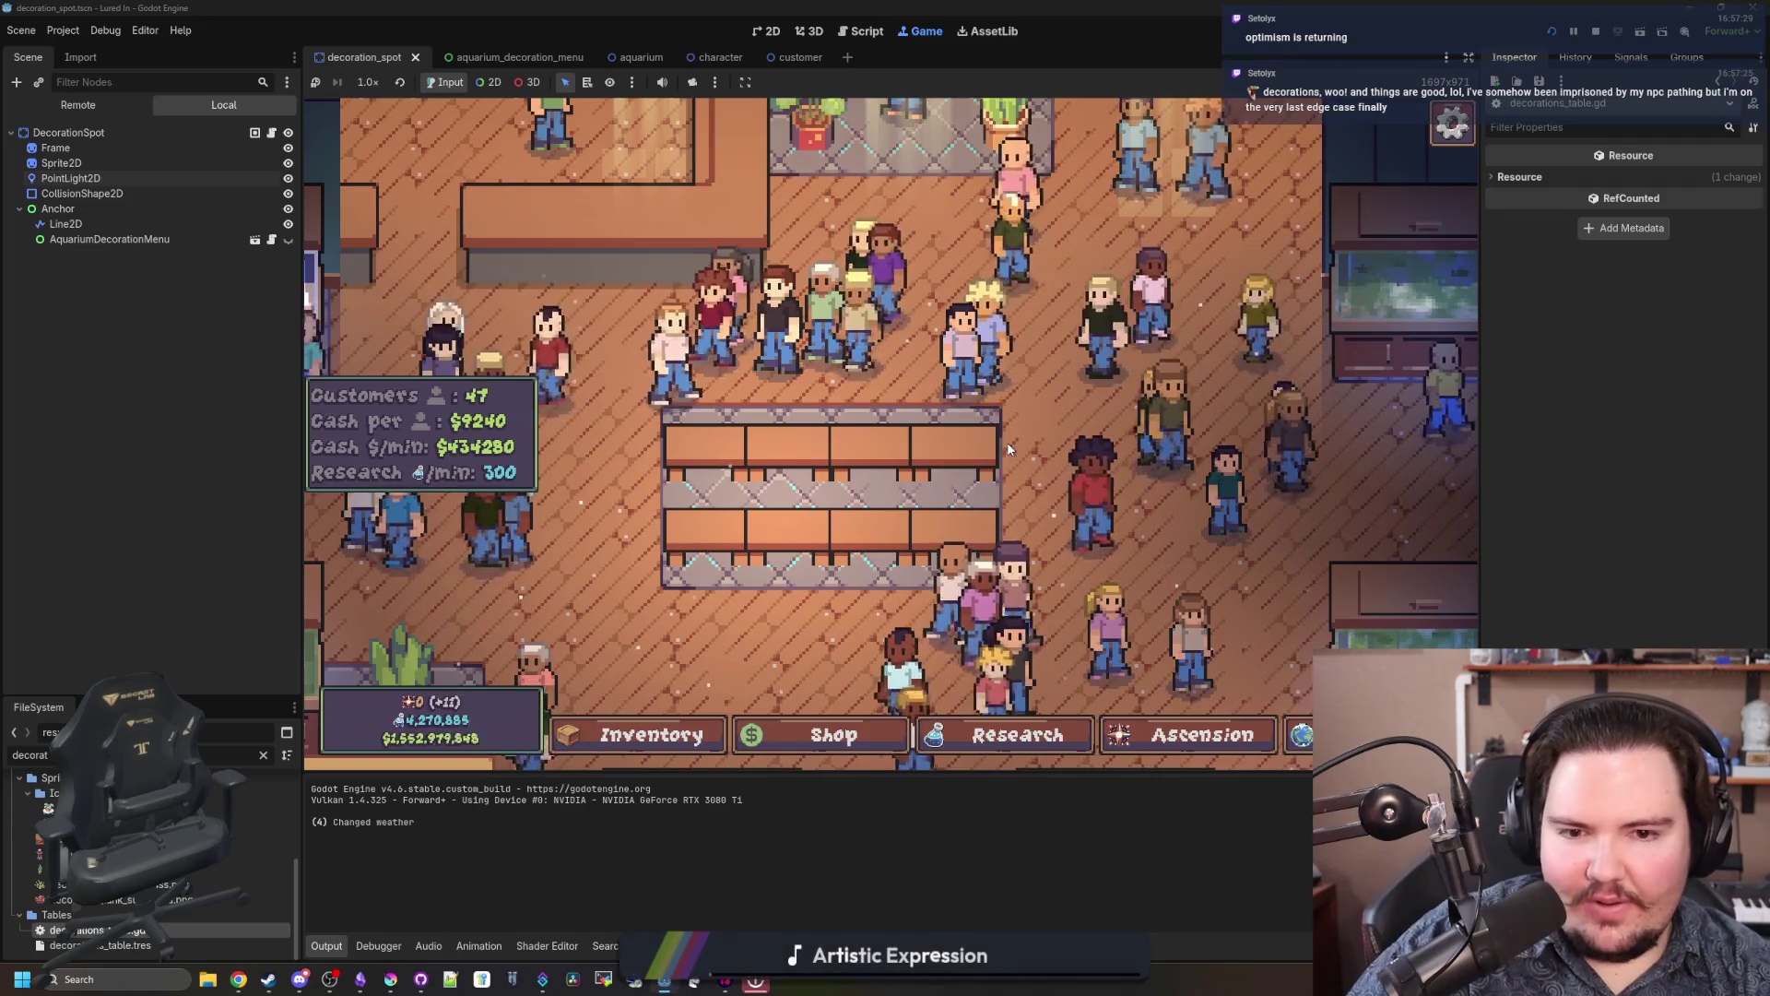
scroll(1033, 419, "down", 3)
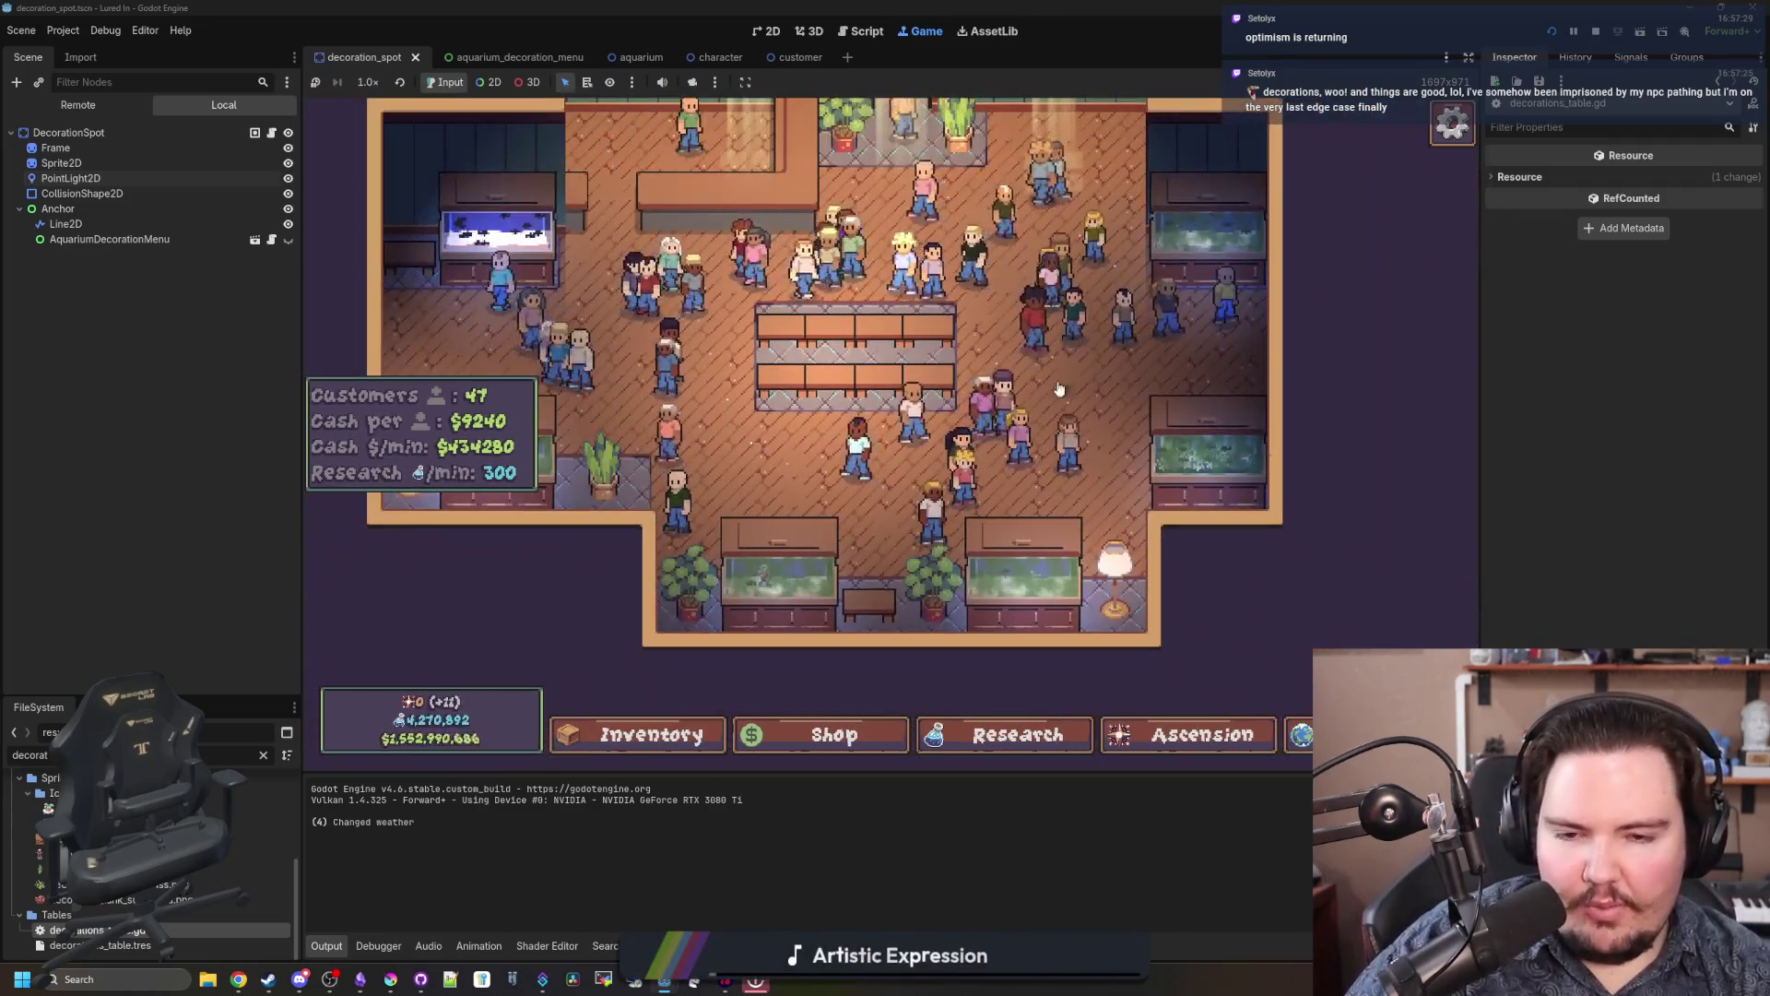
Step: Pan over to the central counter and open a counter spot's edit options (scale x1.0, rotation 0°)
key("w")
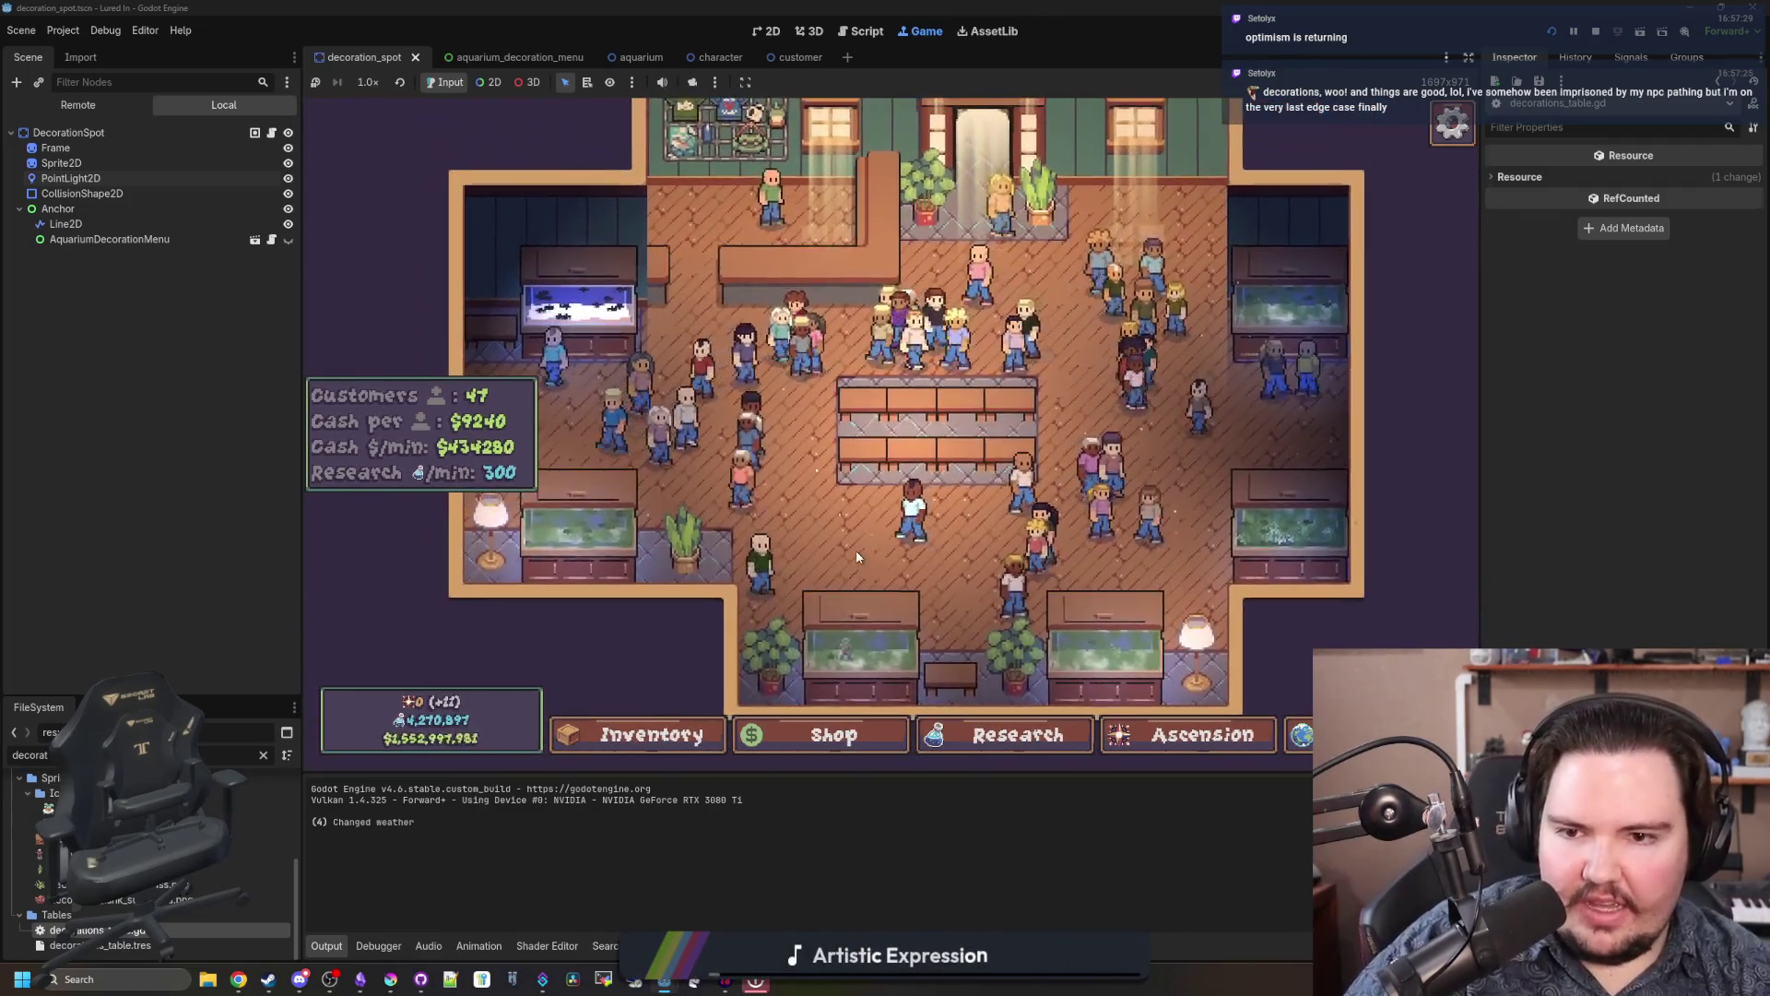
key("d")
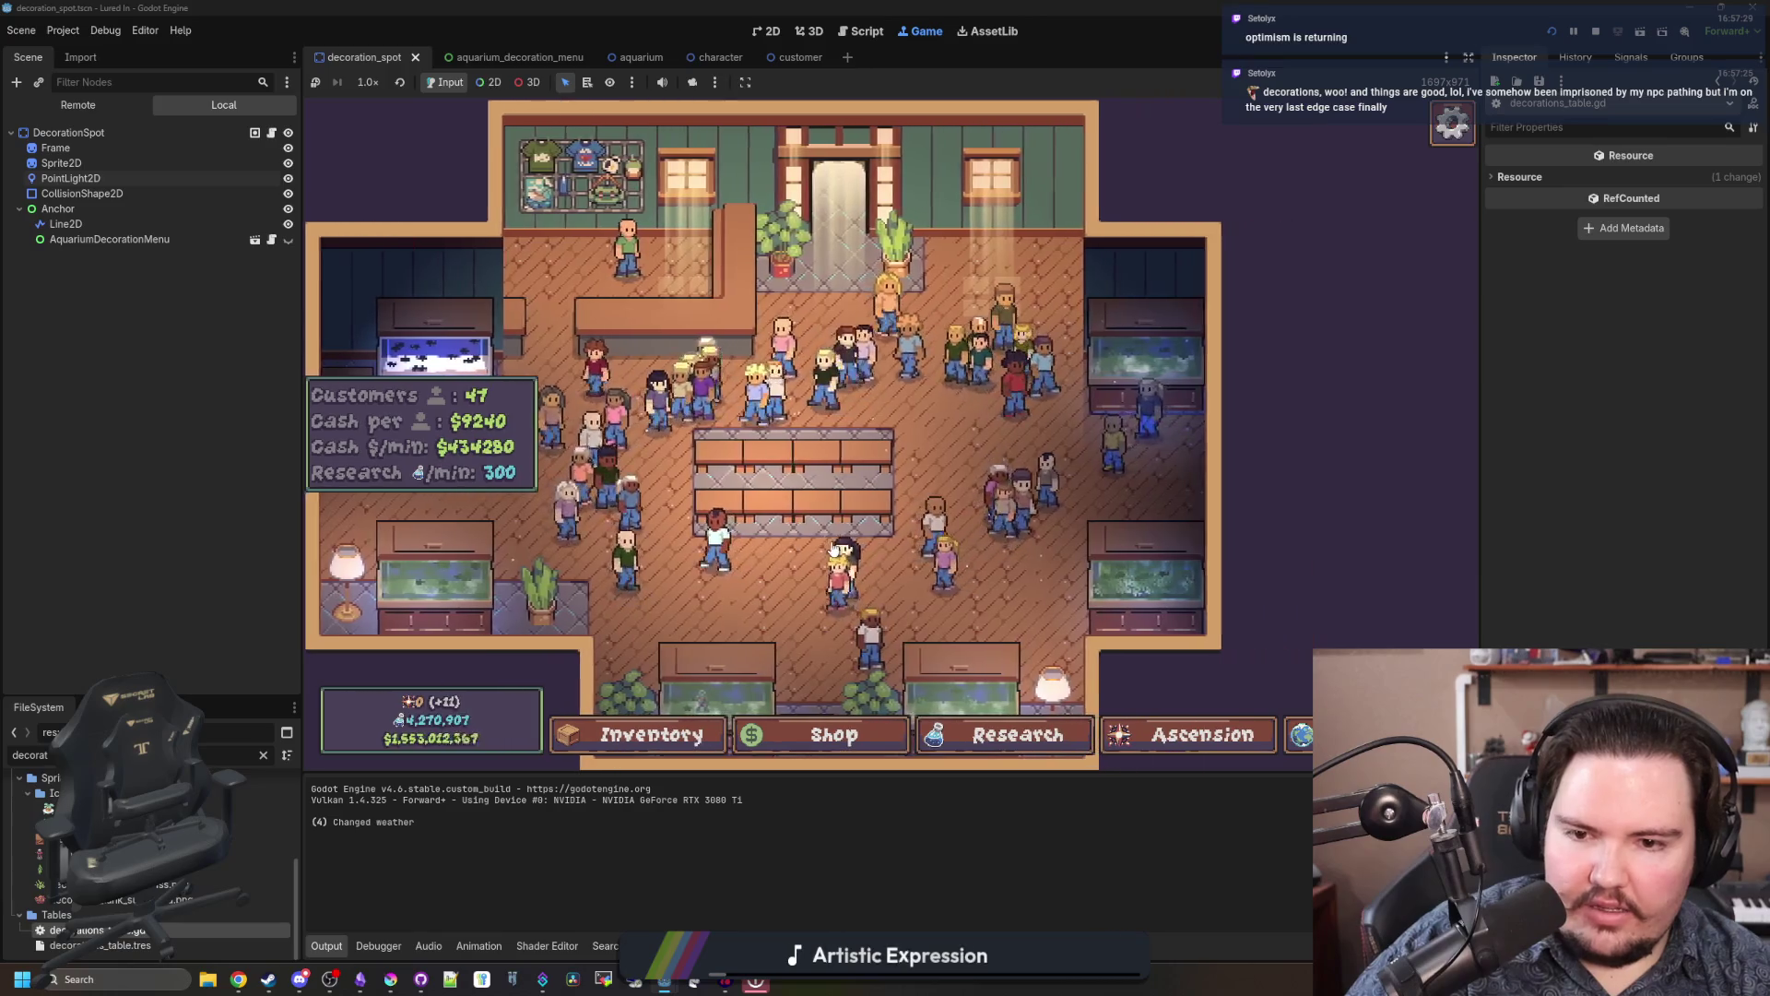
scroll(807, 551, "up", 3)
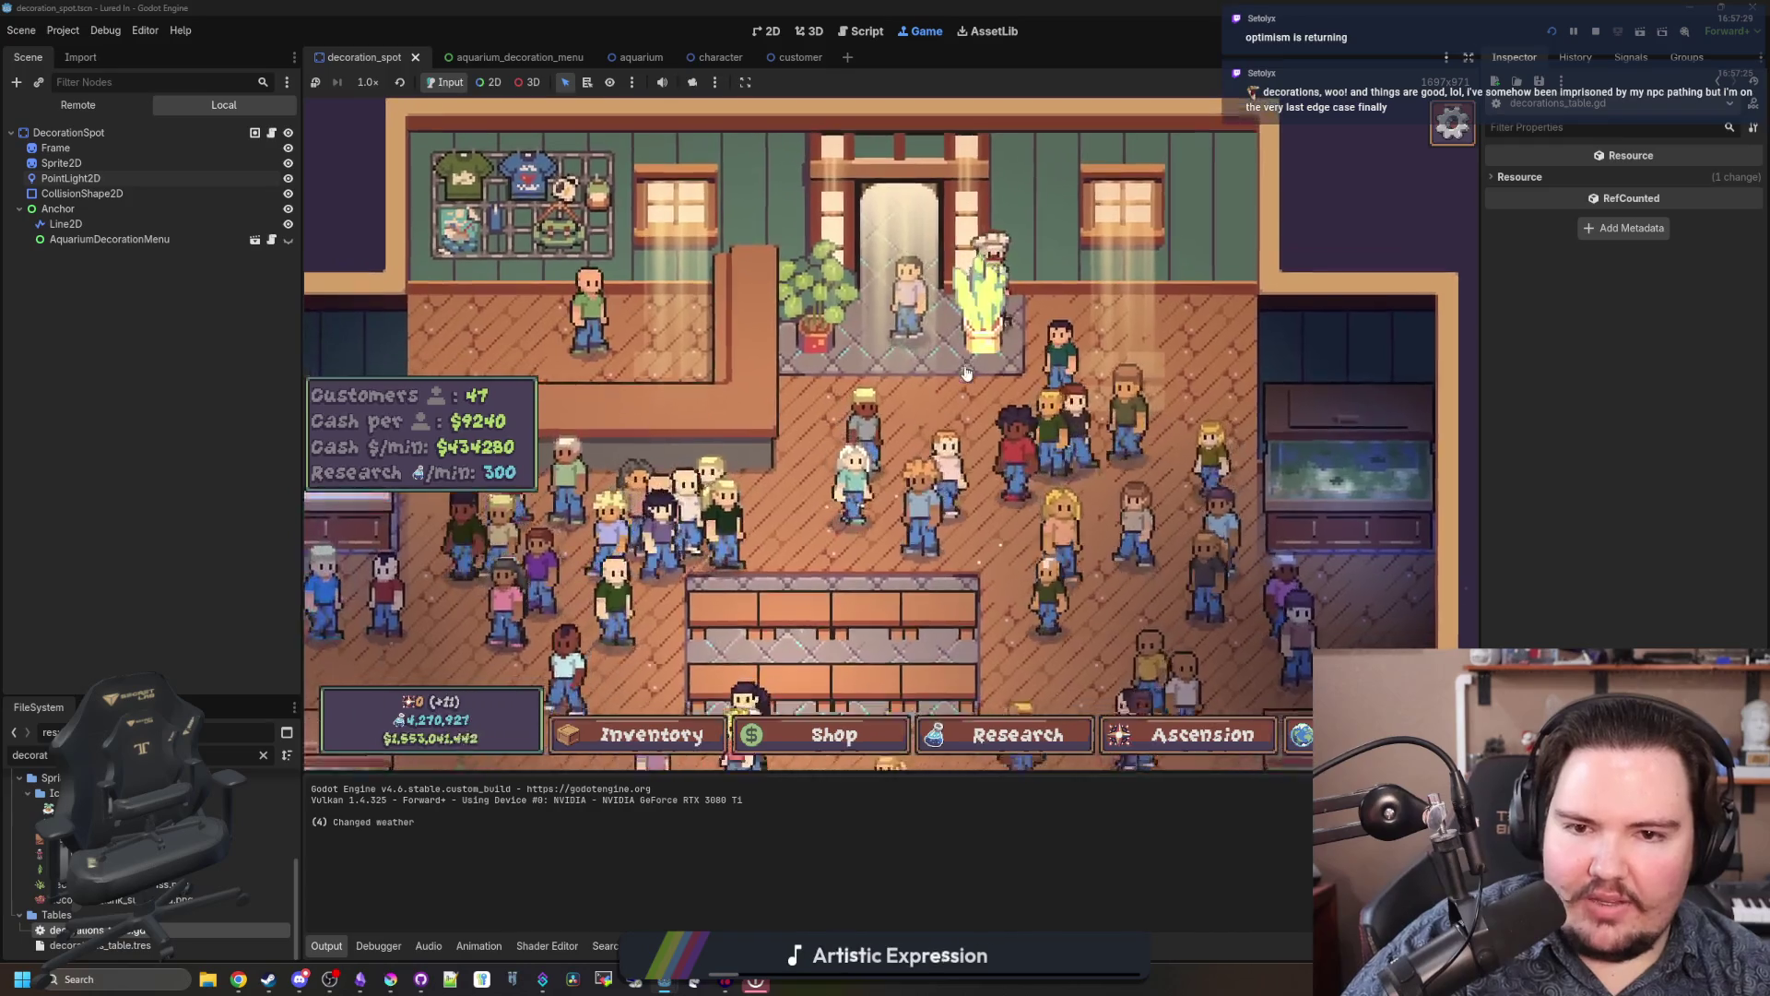
key("s")
scroll(967, 490, "up", 3)
left_click(968, 489)
Step: Close the counter decoration's edit options and pan the shop view up and to the right
scroll(967, 489, "down", 3)
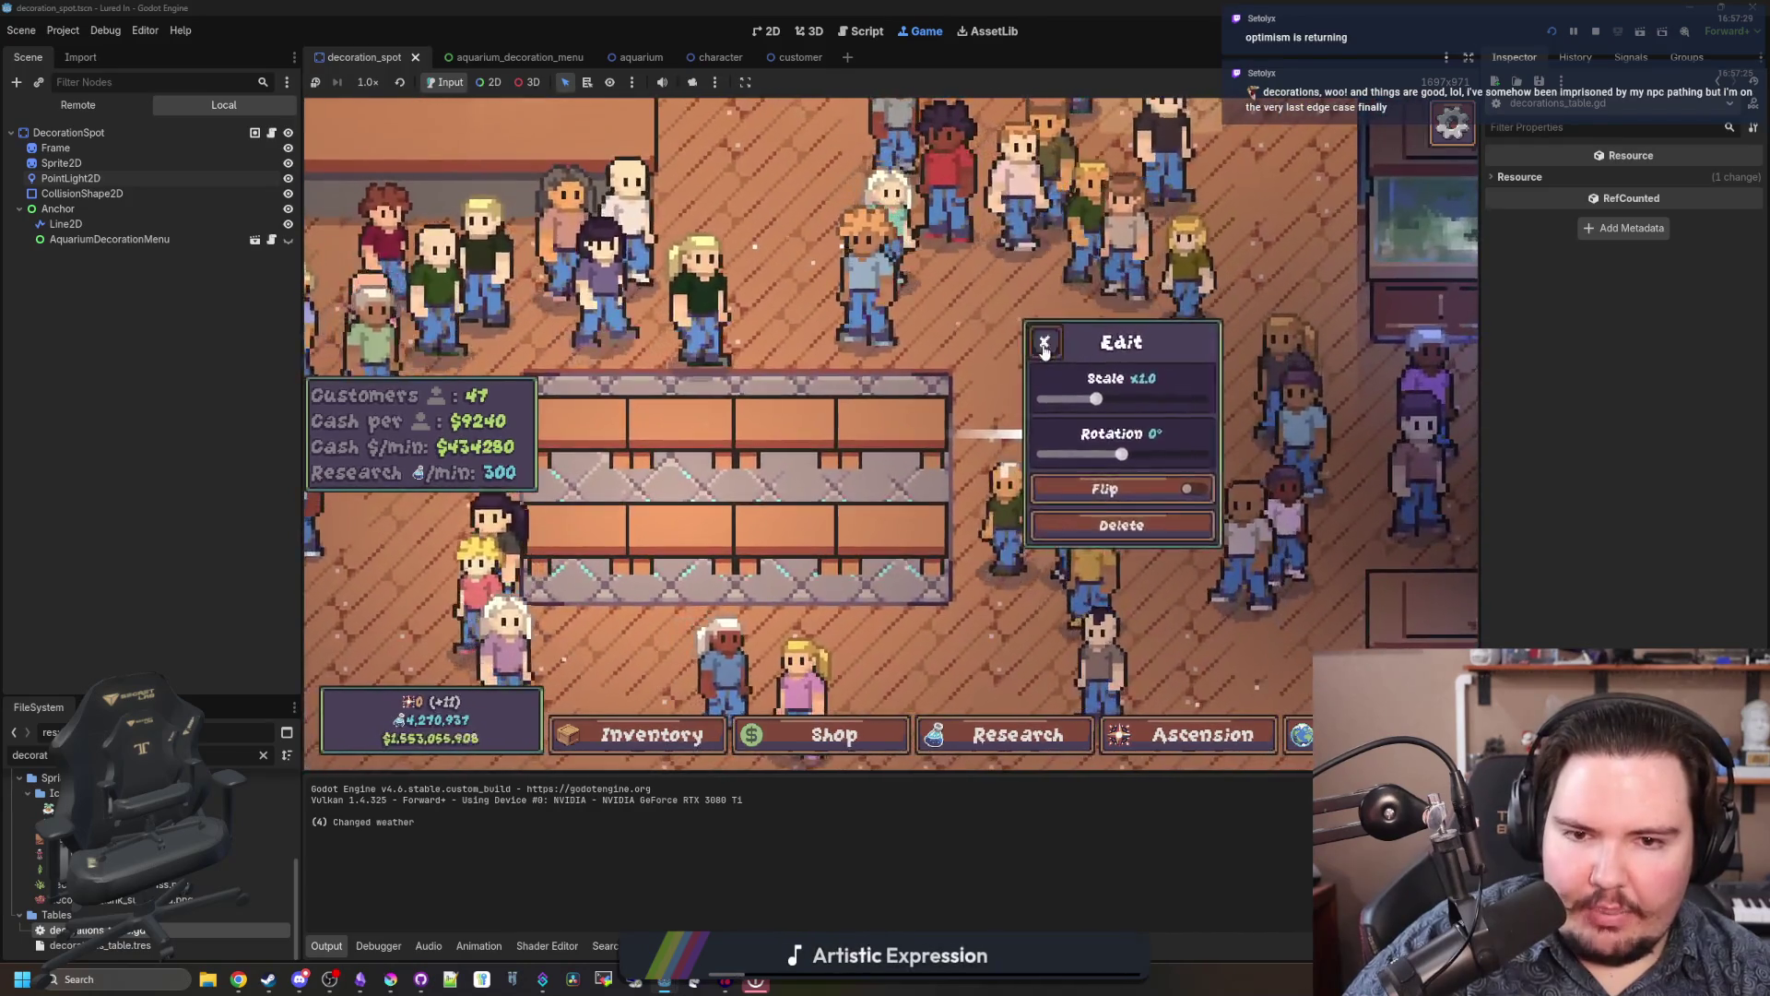
key("s")
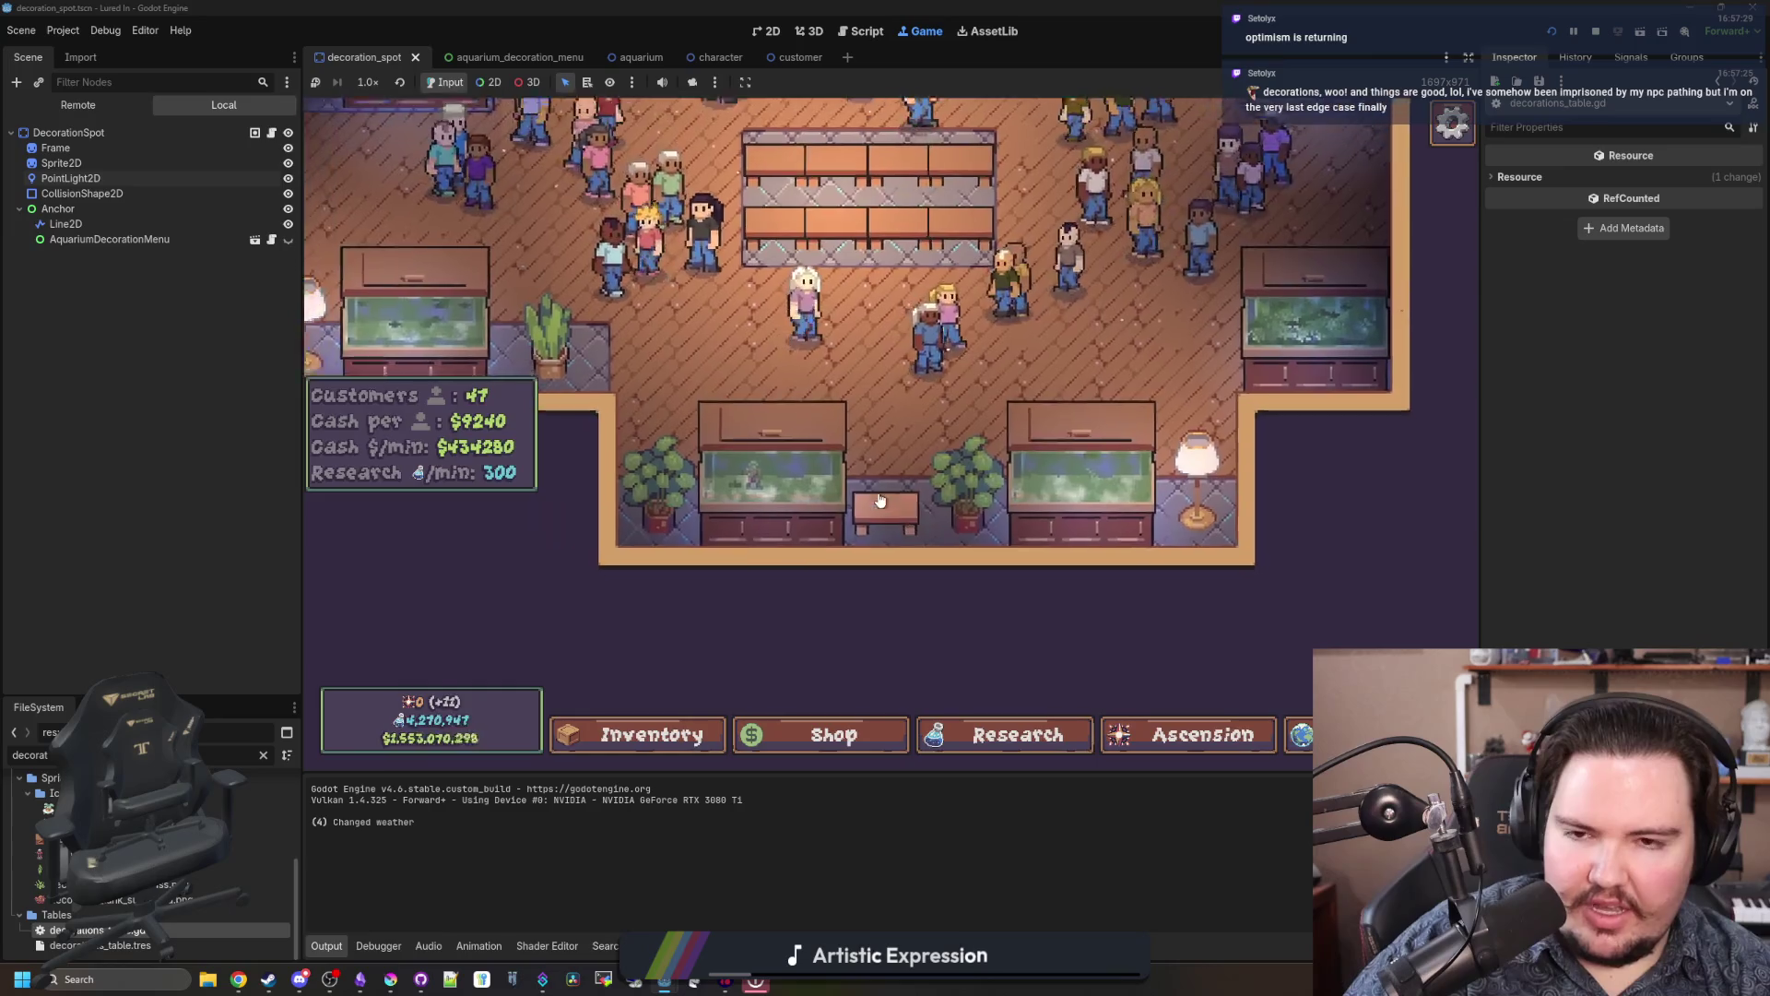
scroll(881, 484, "up", 3)
scroll(863, 507, "down", 2)
key("w")
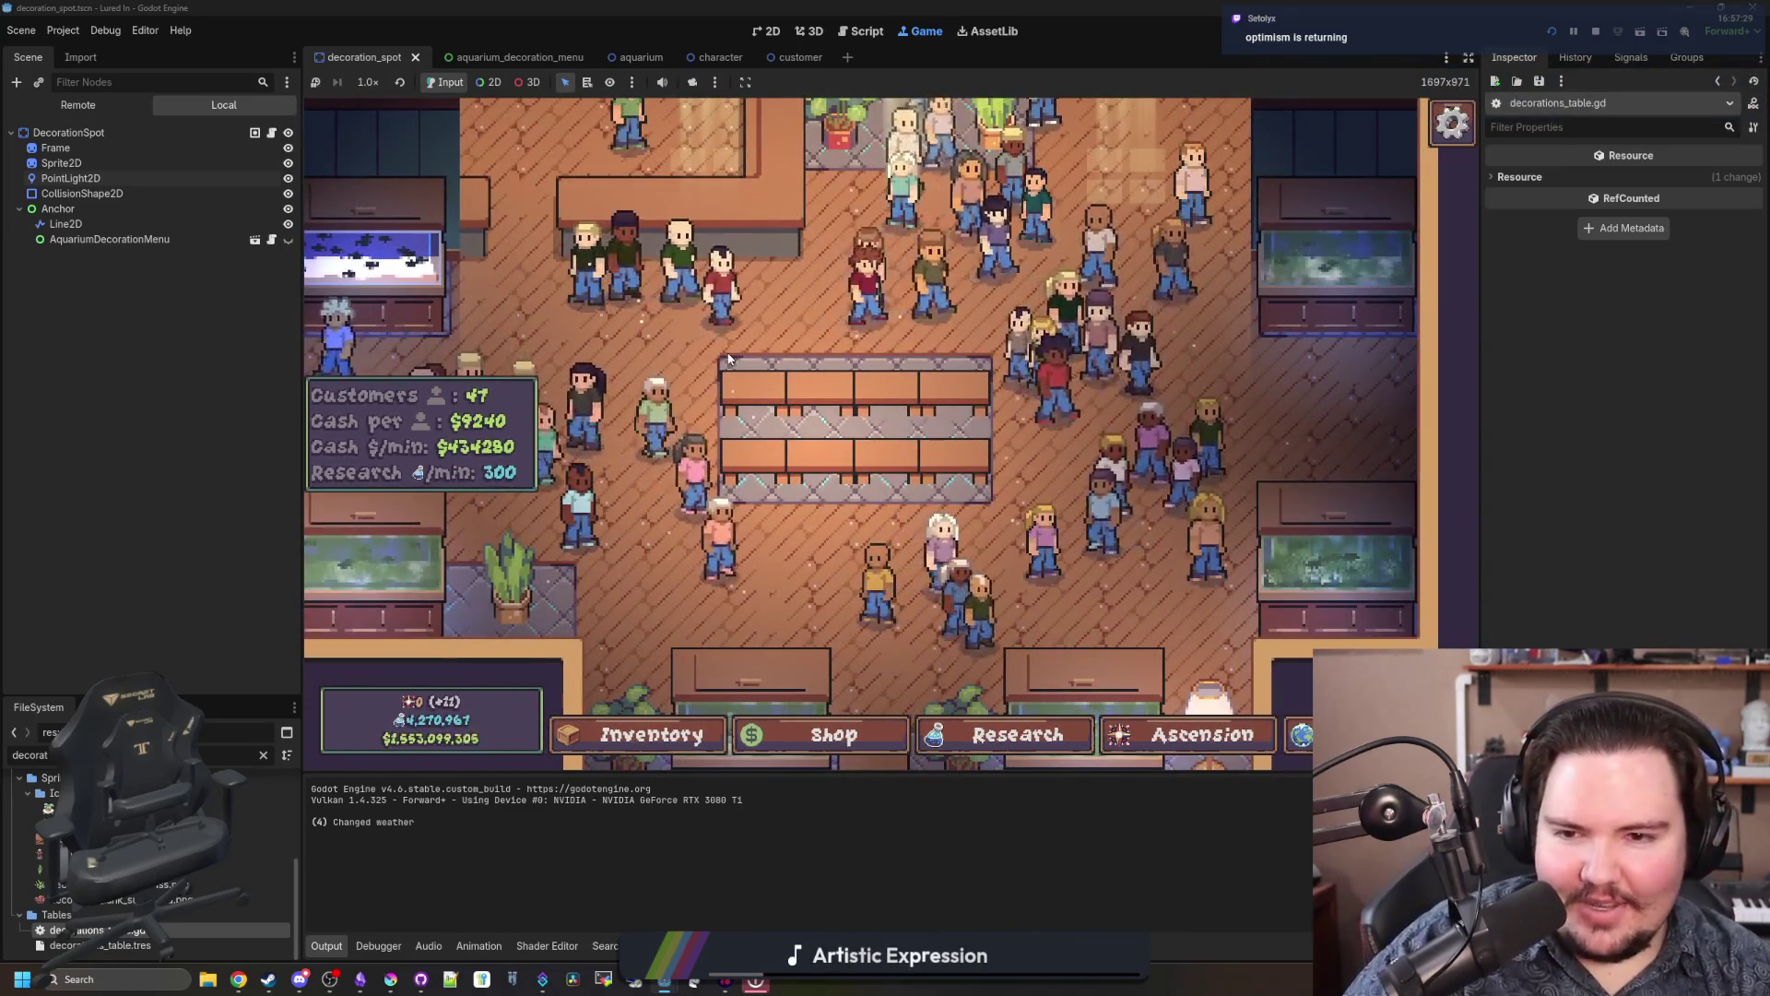
key("d")
key("s")
Step: Pan toward the bottom tanks and open the Fish Tank 1 window, showing 17/17 fish
key("a")
key("w")
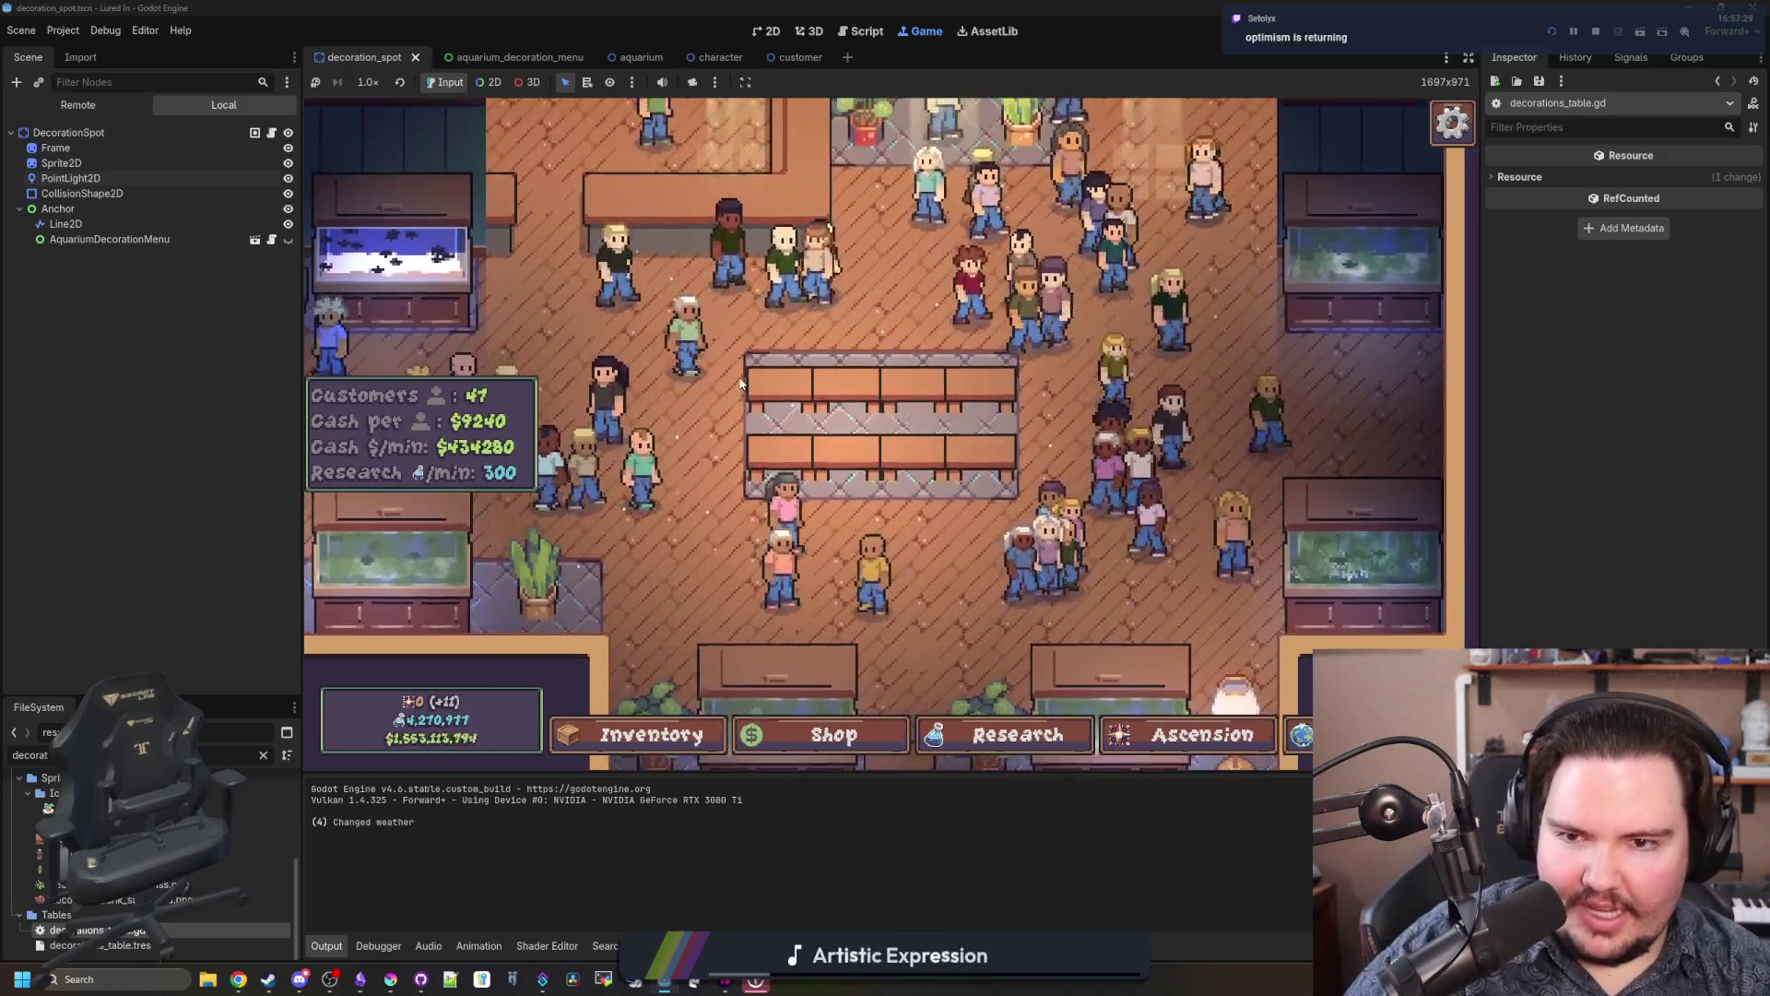
key("s")
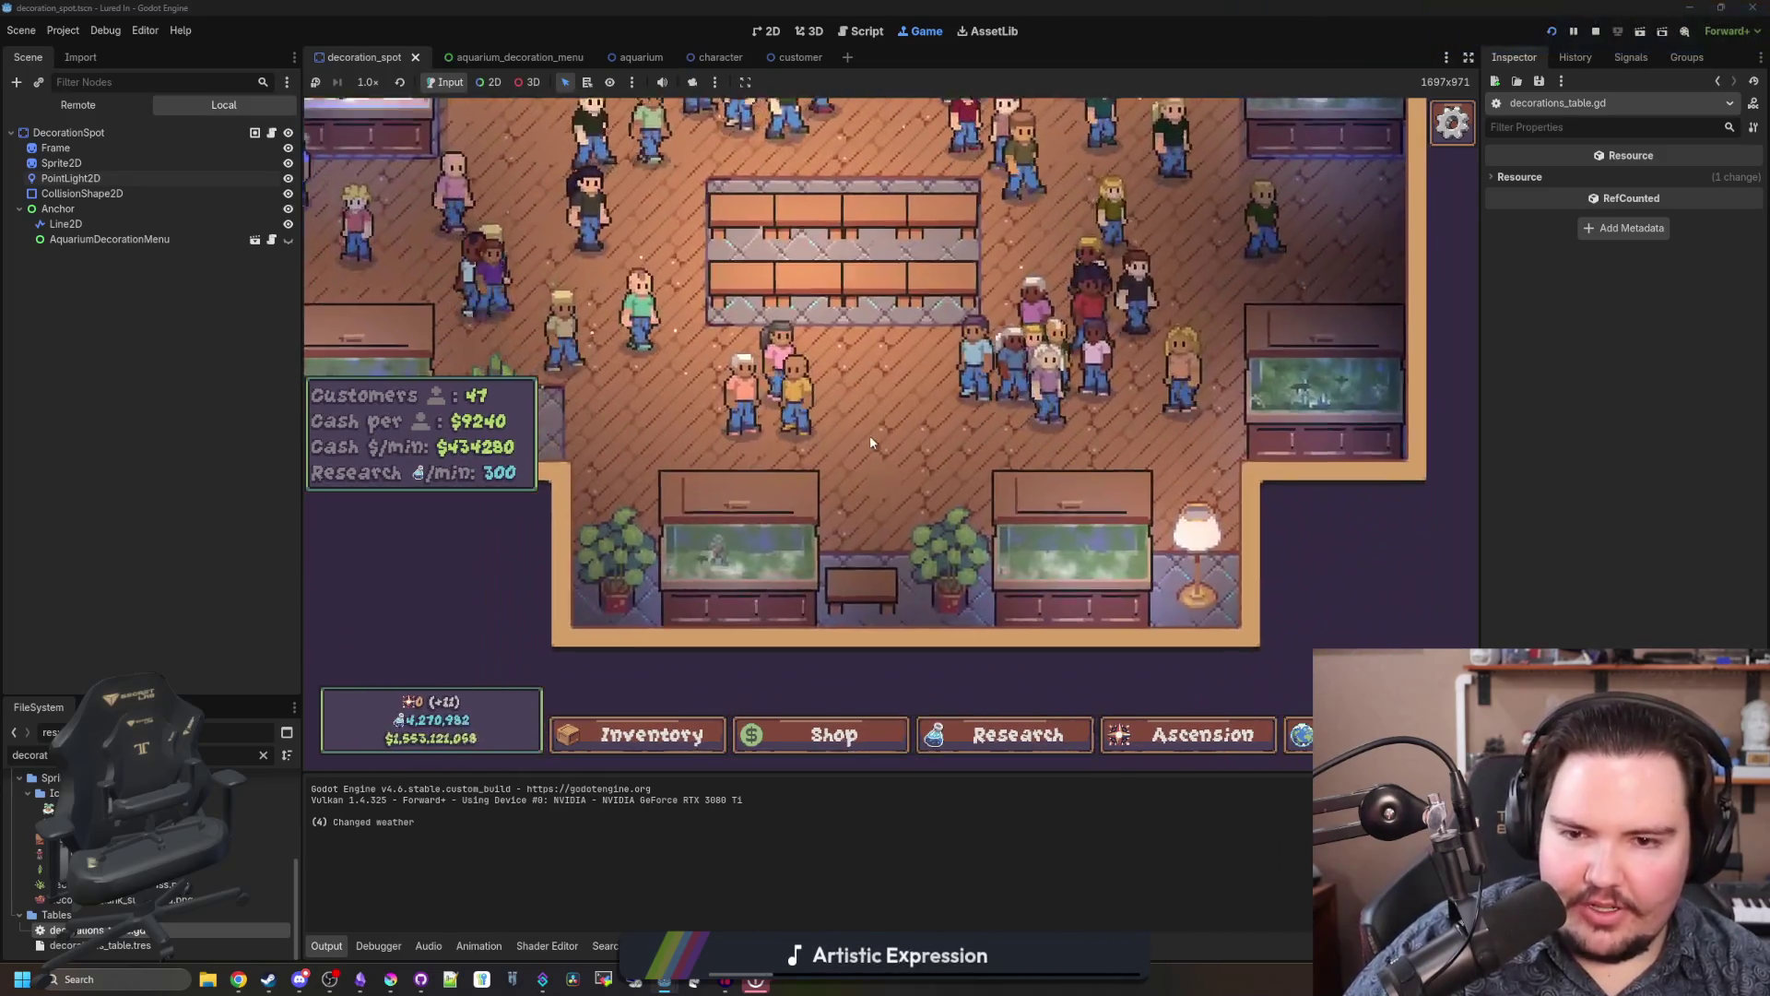
key("w")
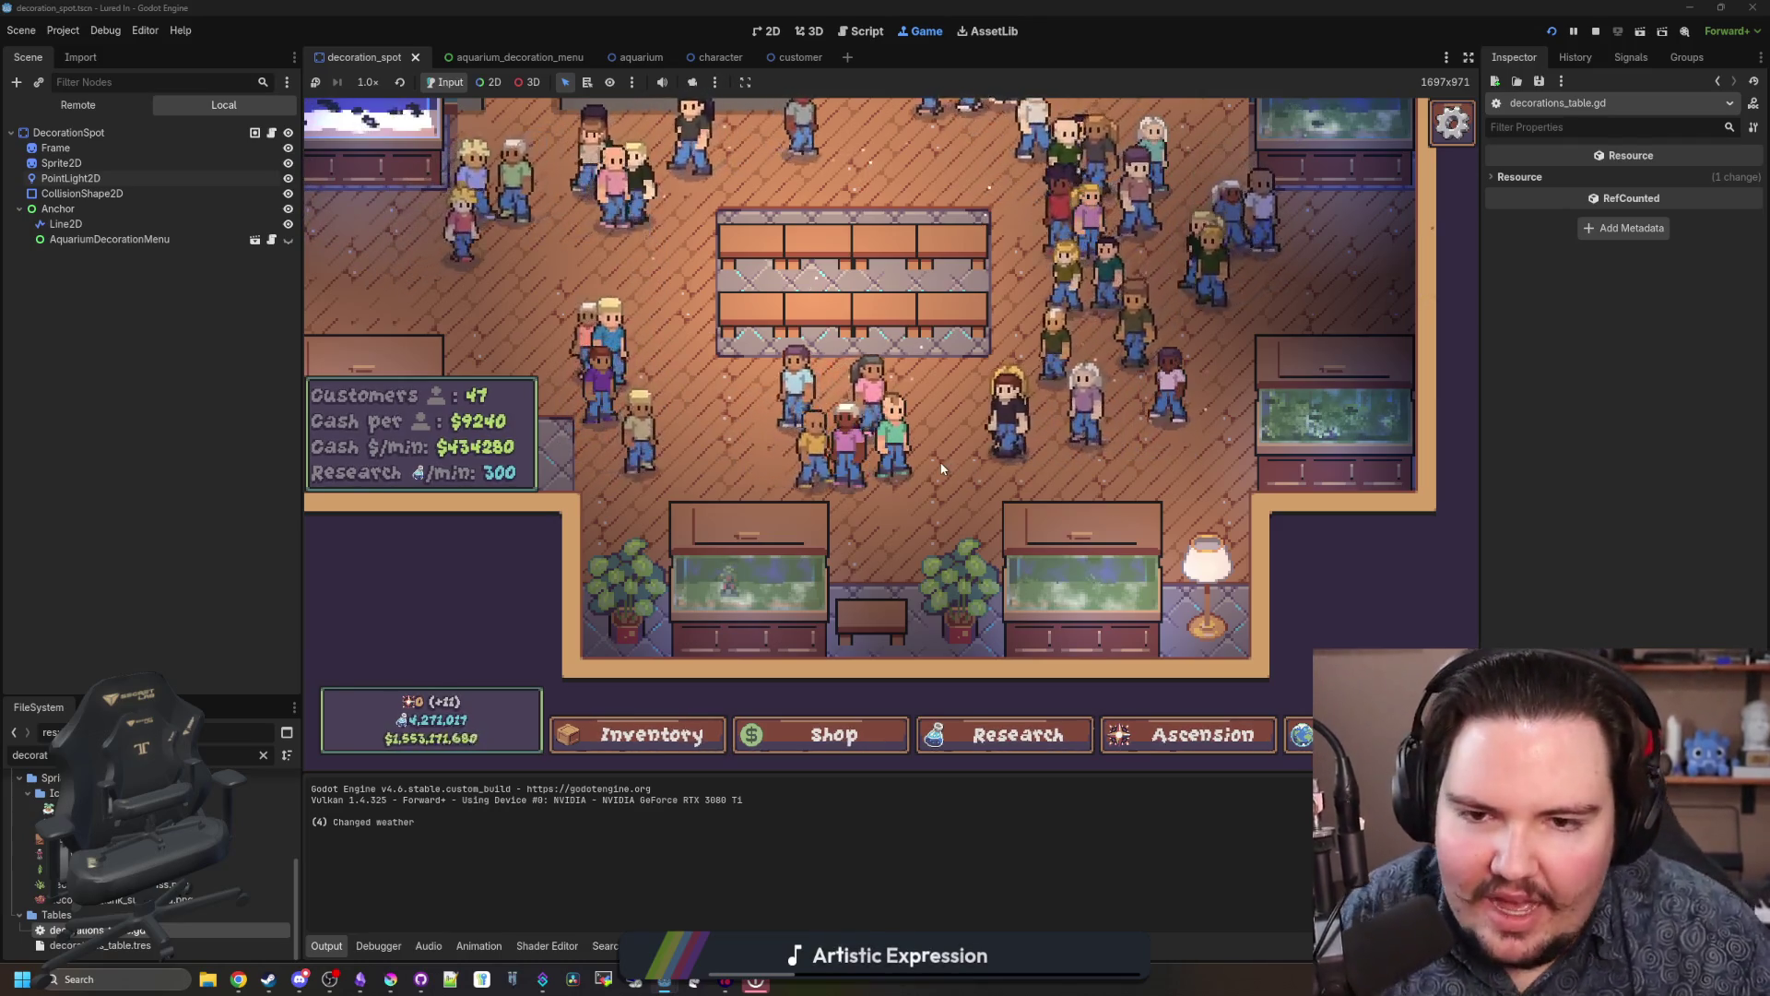
key("a")
key("w")
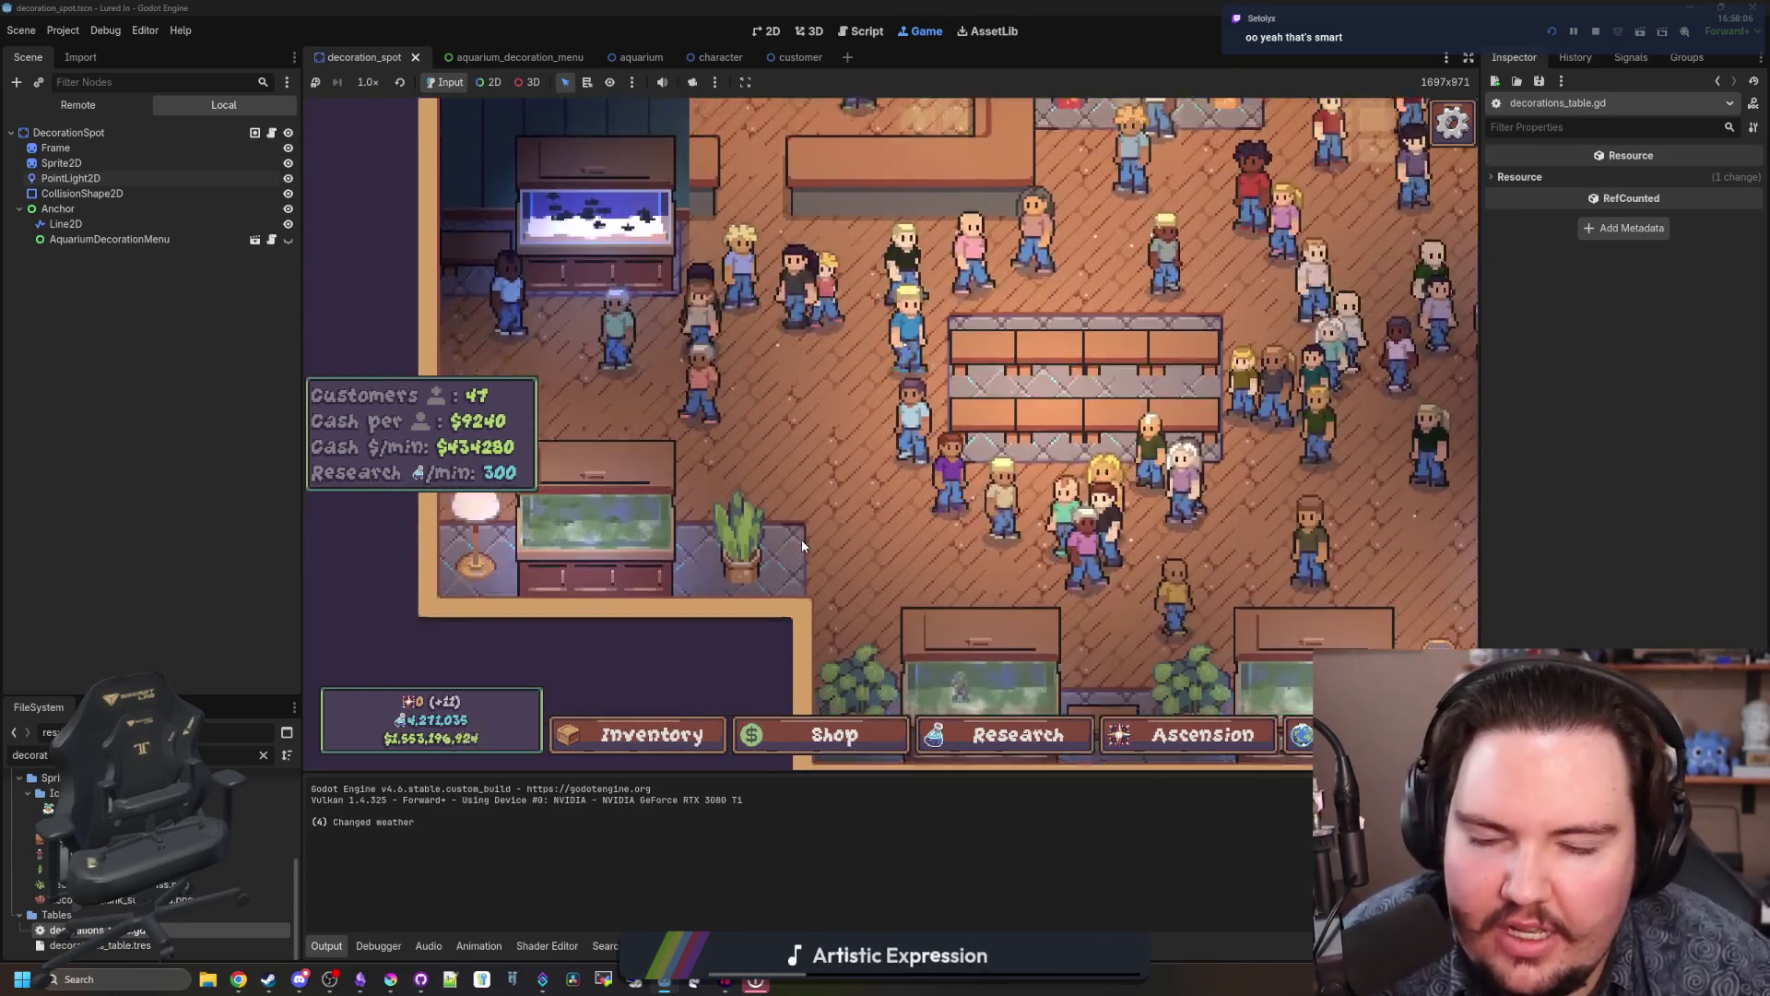
left_click(802, 544)
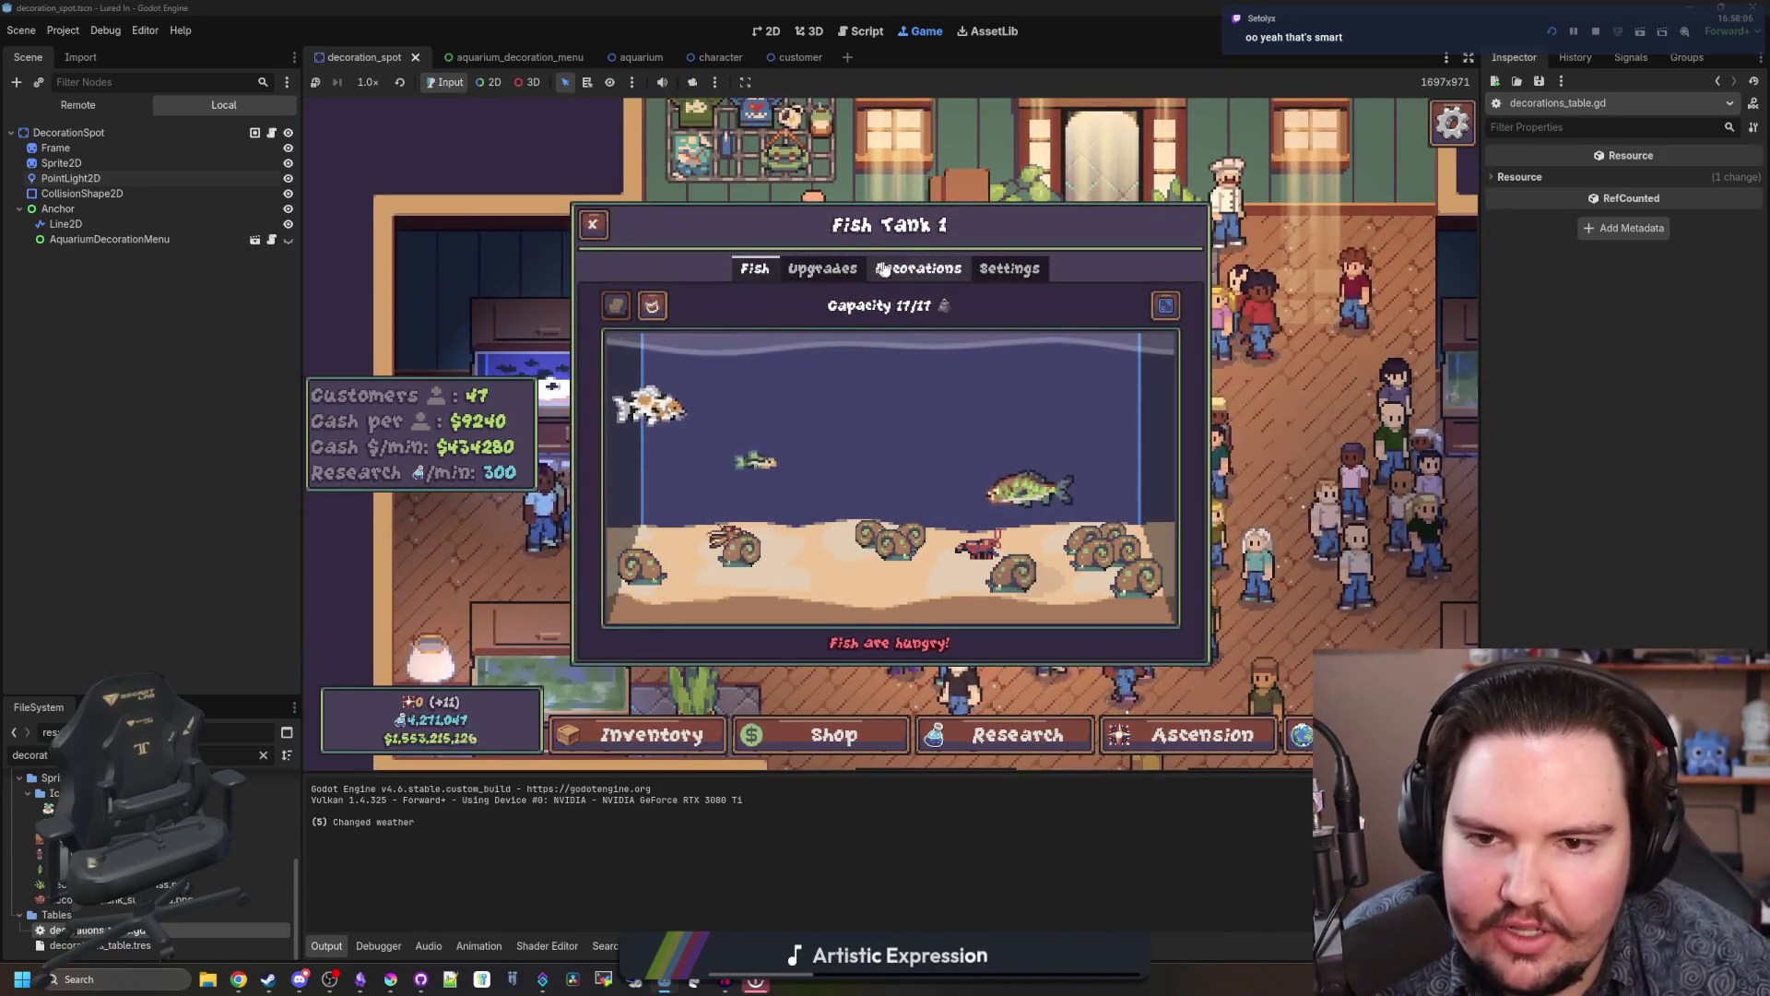
Step: Check Fish Tank 1's red coral decorations, switch back to its fish, and close the tank window
left_click(883, 269)
left_click(754, 268)
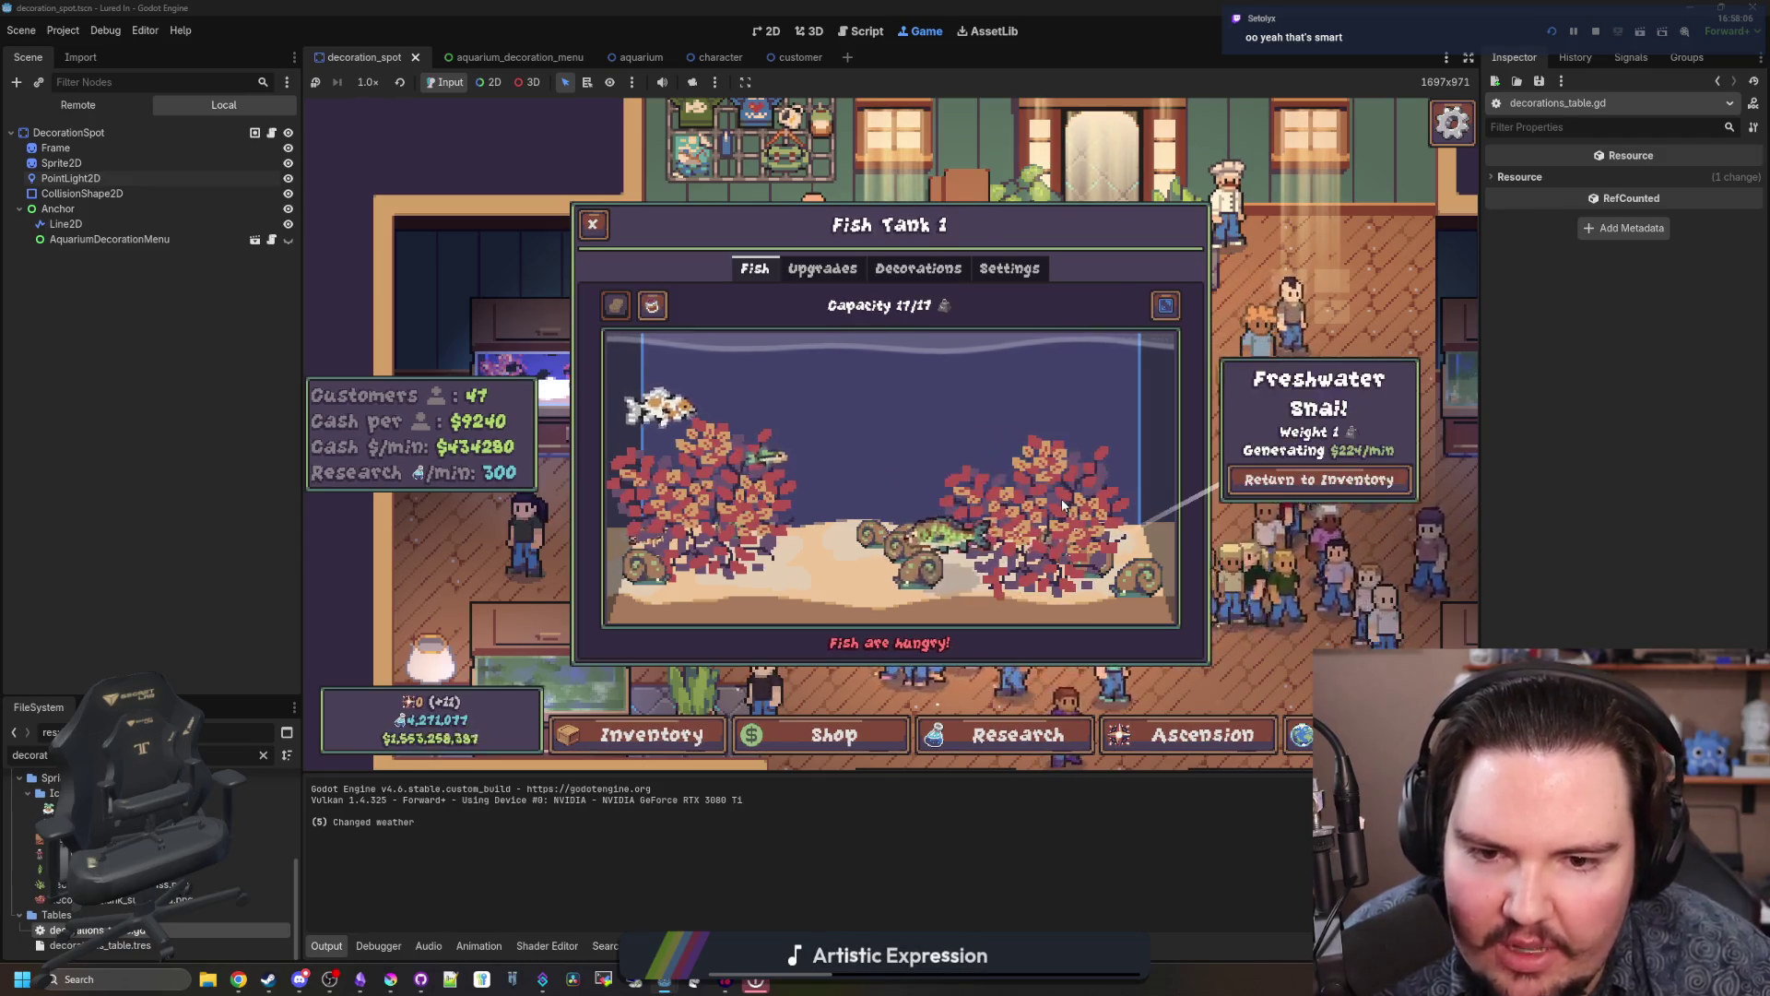
key("Escape")
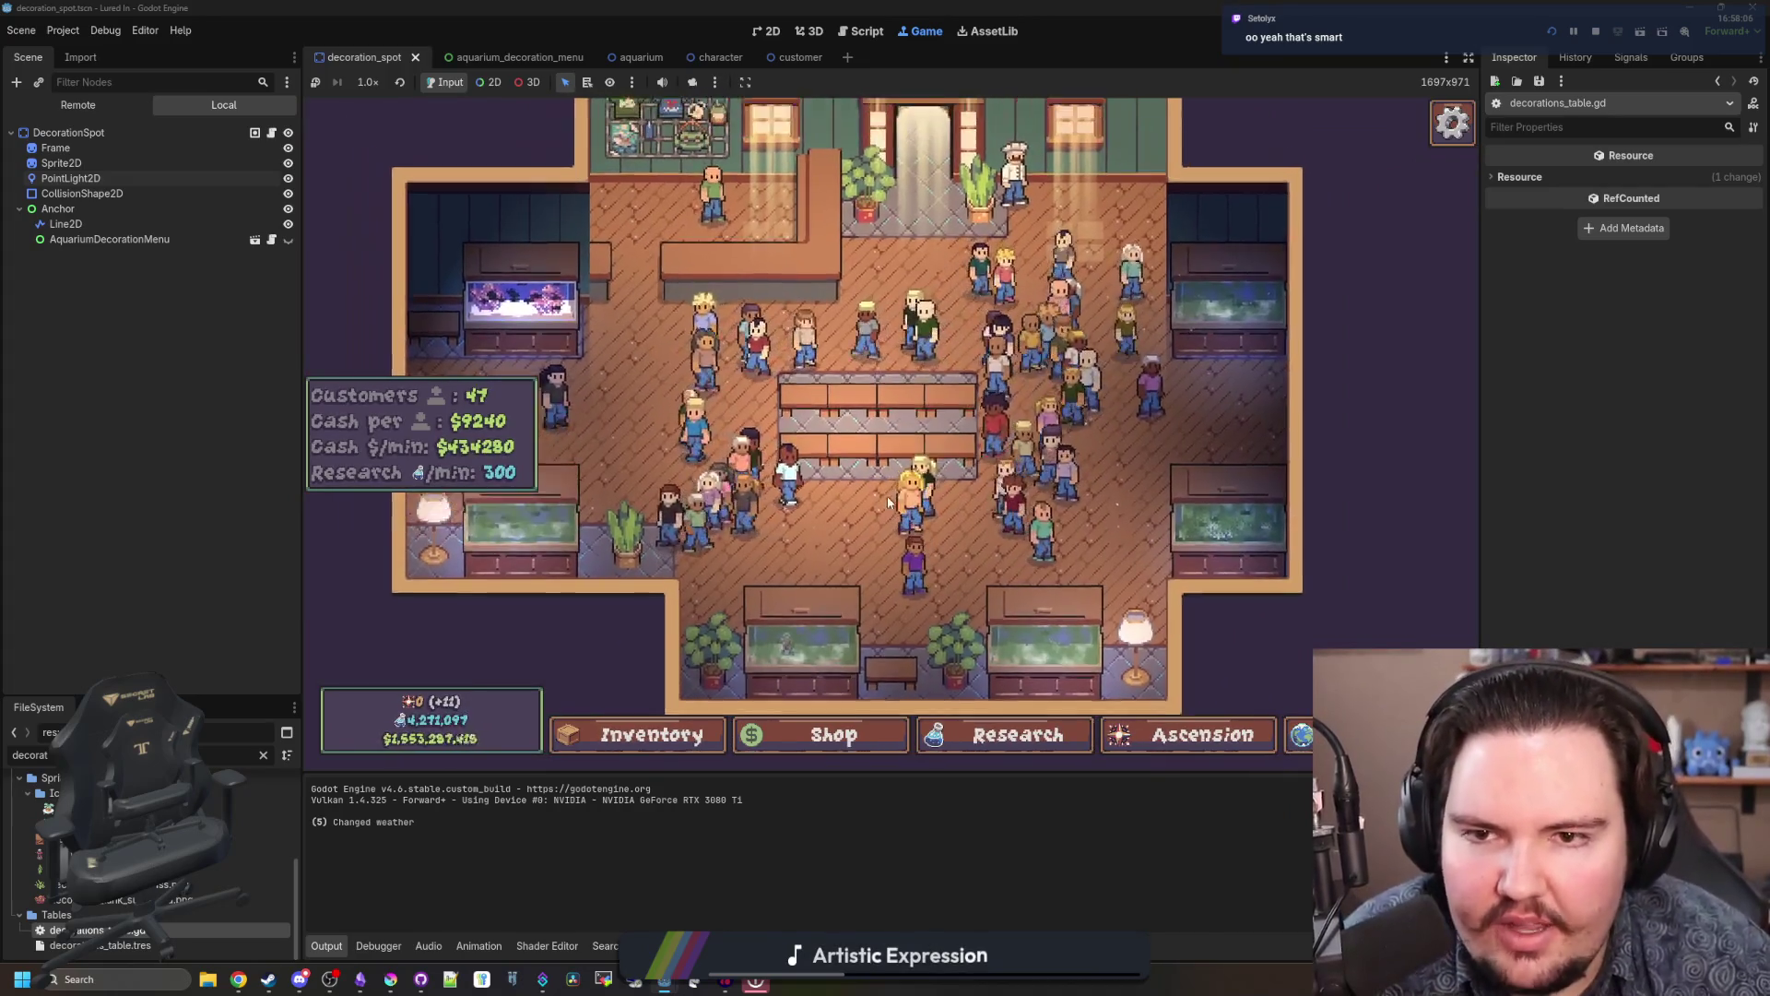
Step: Open and close the potted plant's edit options, then accept the catfish, carp and goldfish deal for about $1.3M
left_click(705, 594)
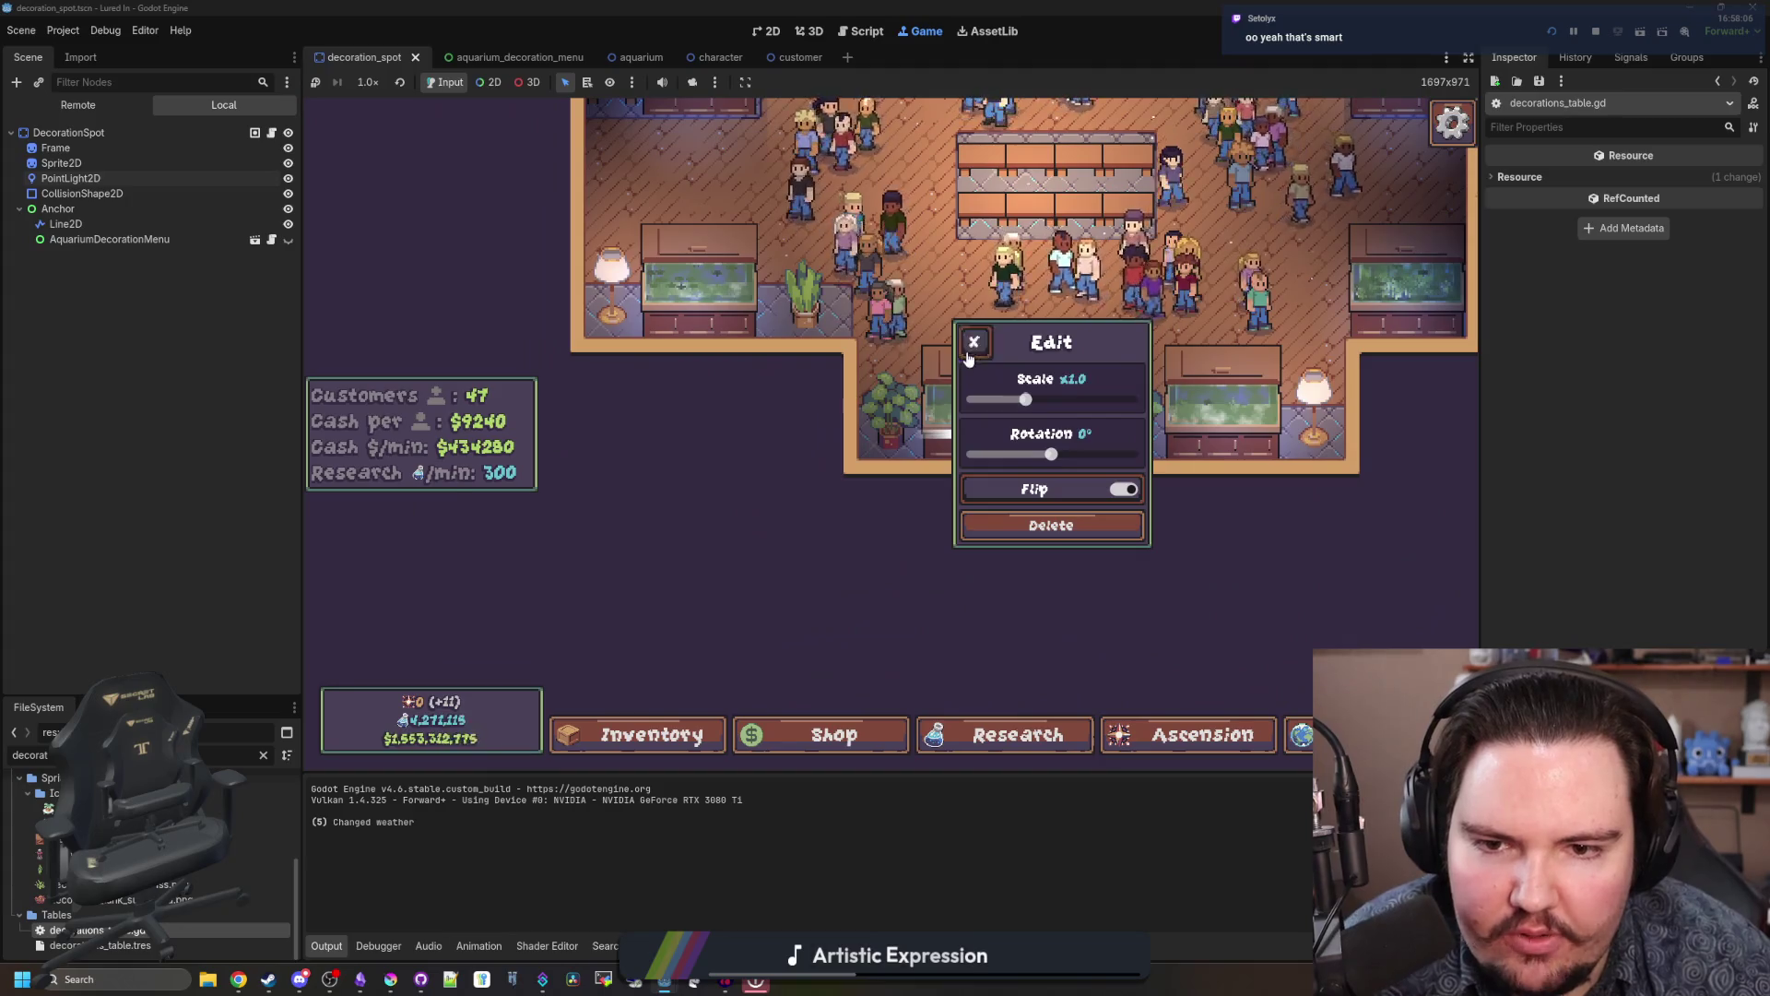
left_click(968, 354)
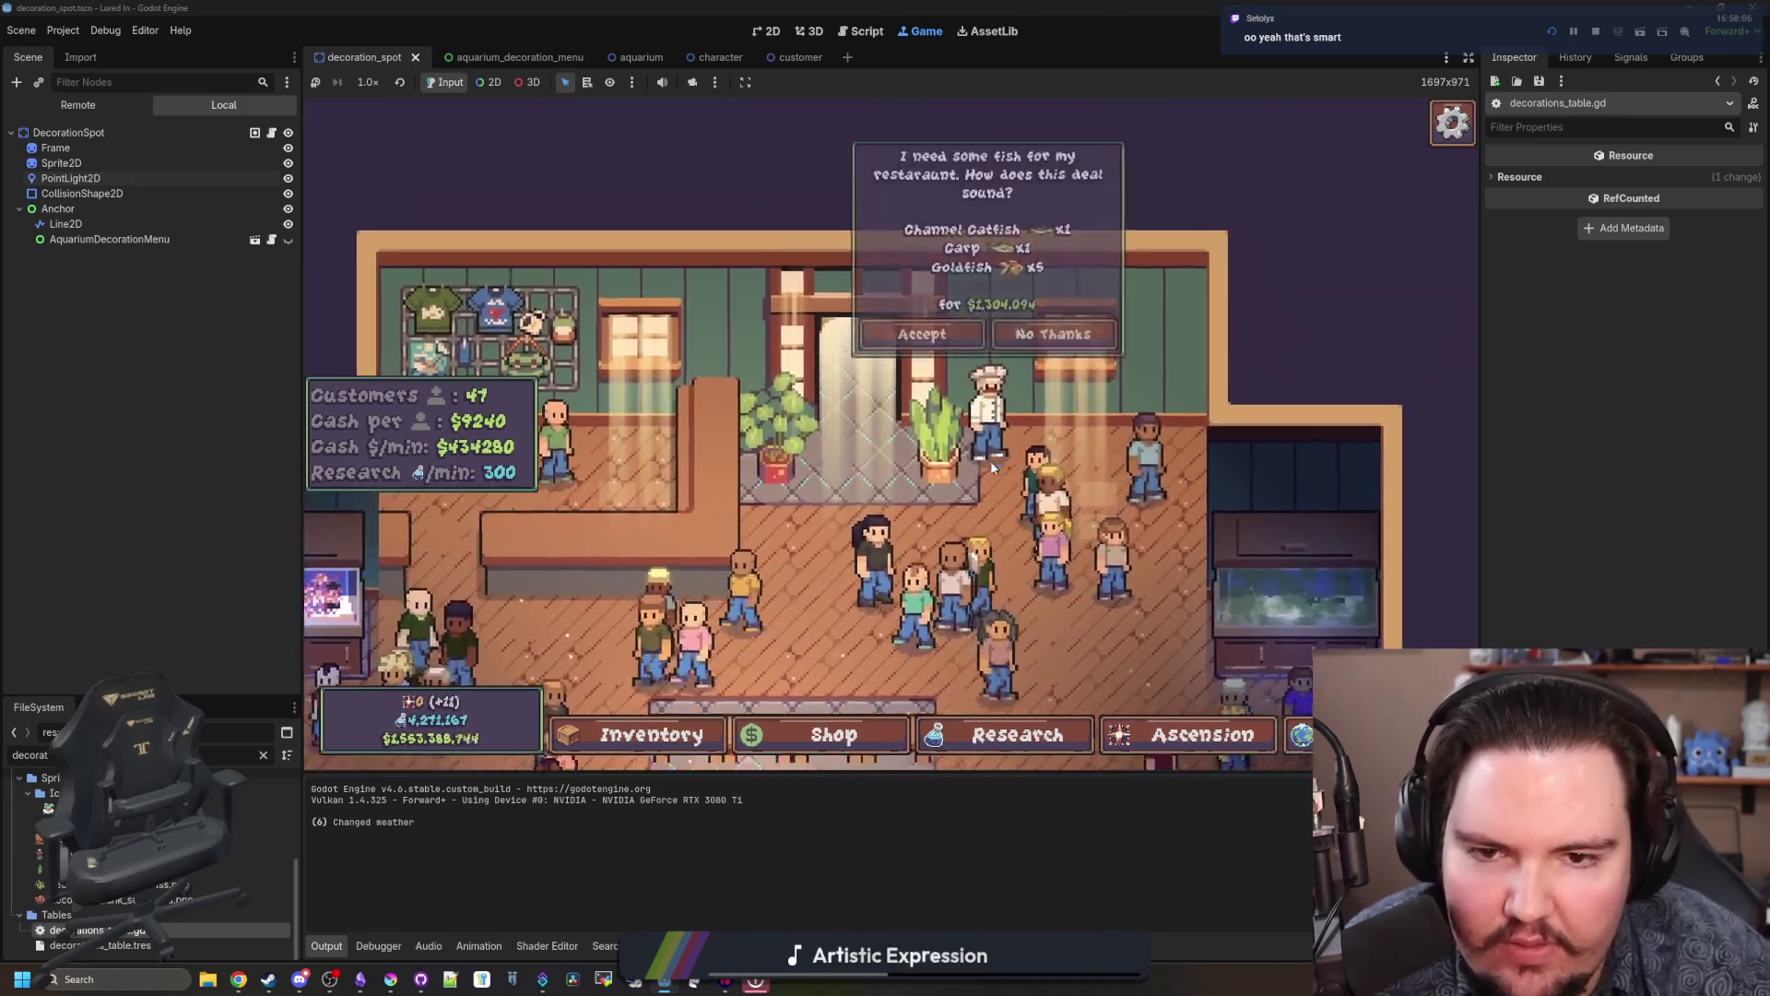
left_click(950, 350)
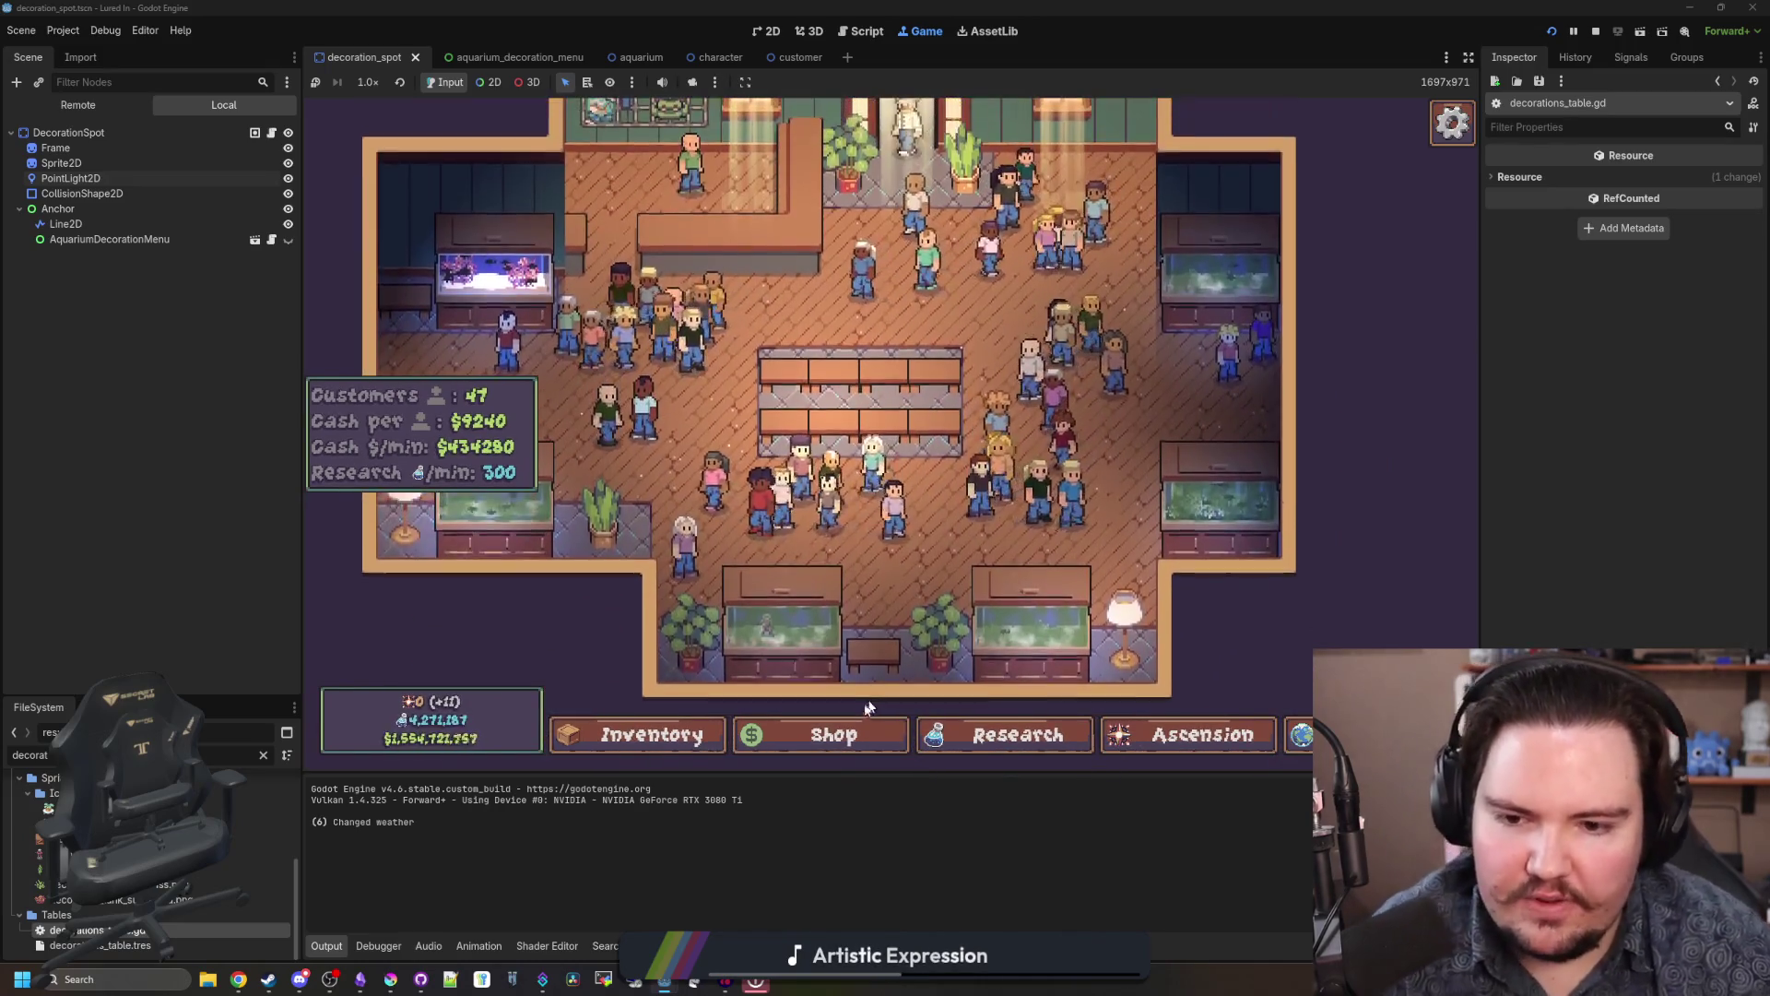
left_click(838, 735)
scroll(886, 464, "down", 2)
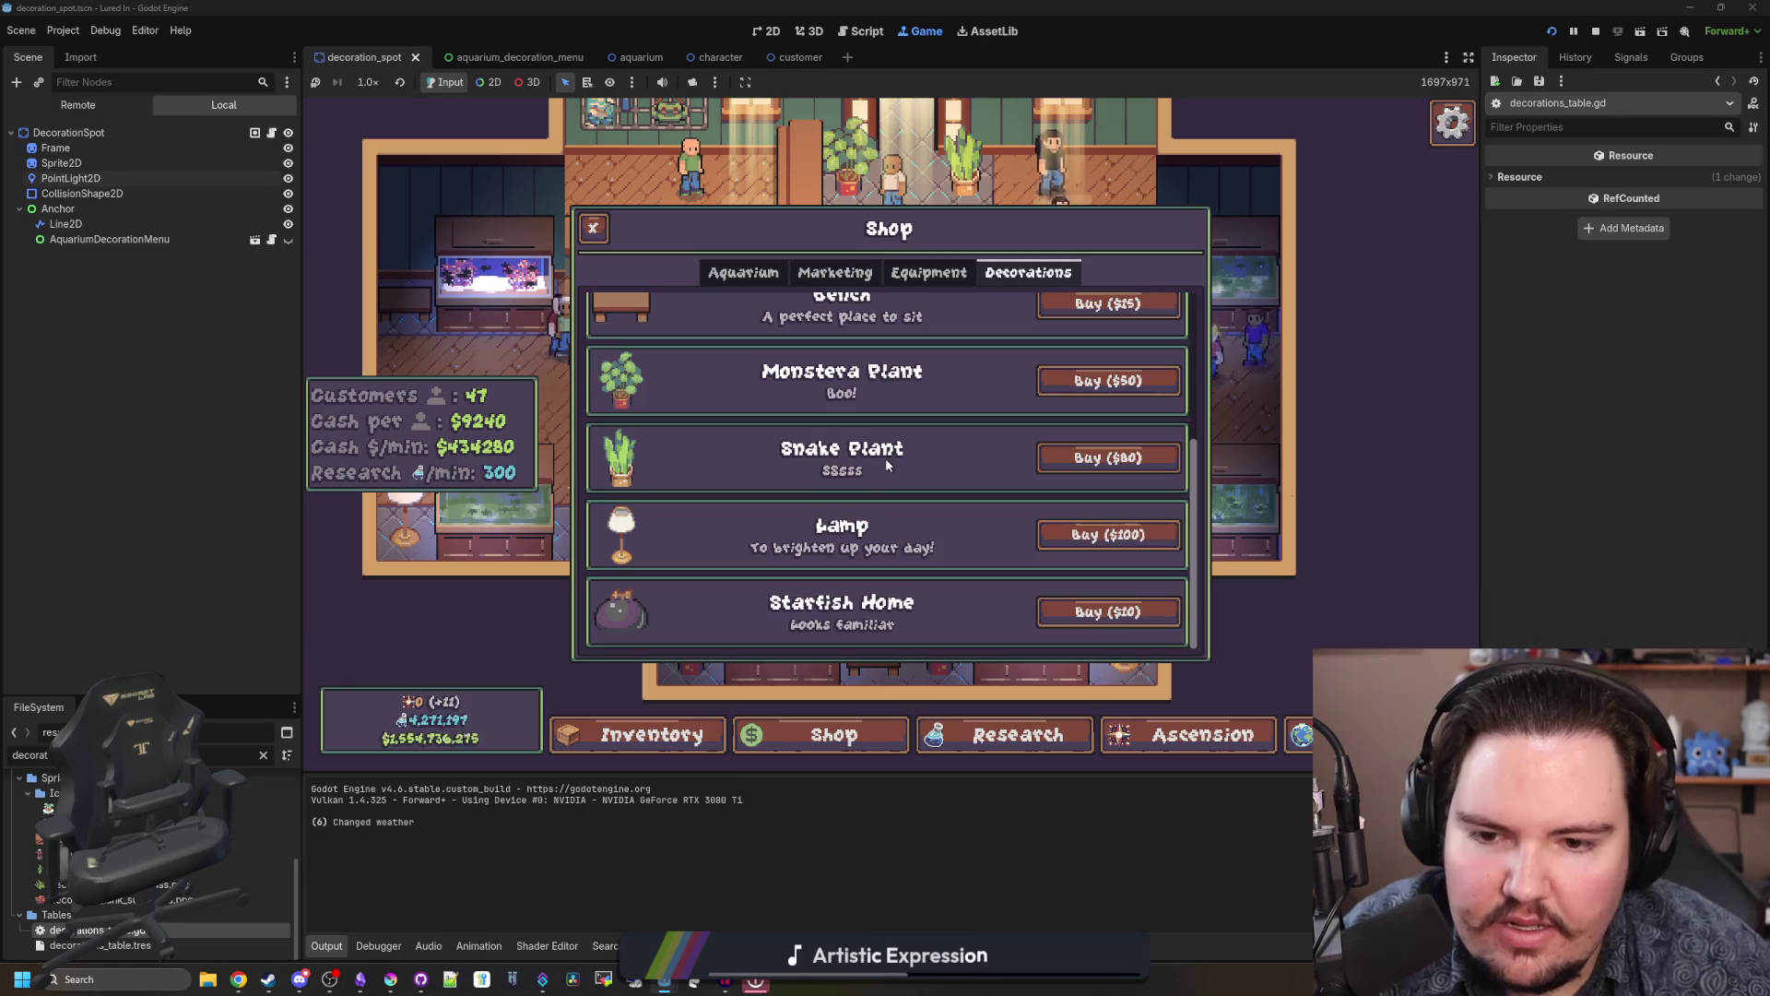
scroll(886, 463, "up", 4)
scroll(886, 462, "down", 2)
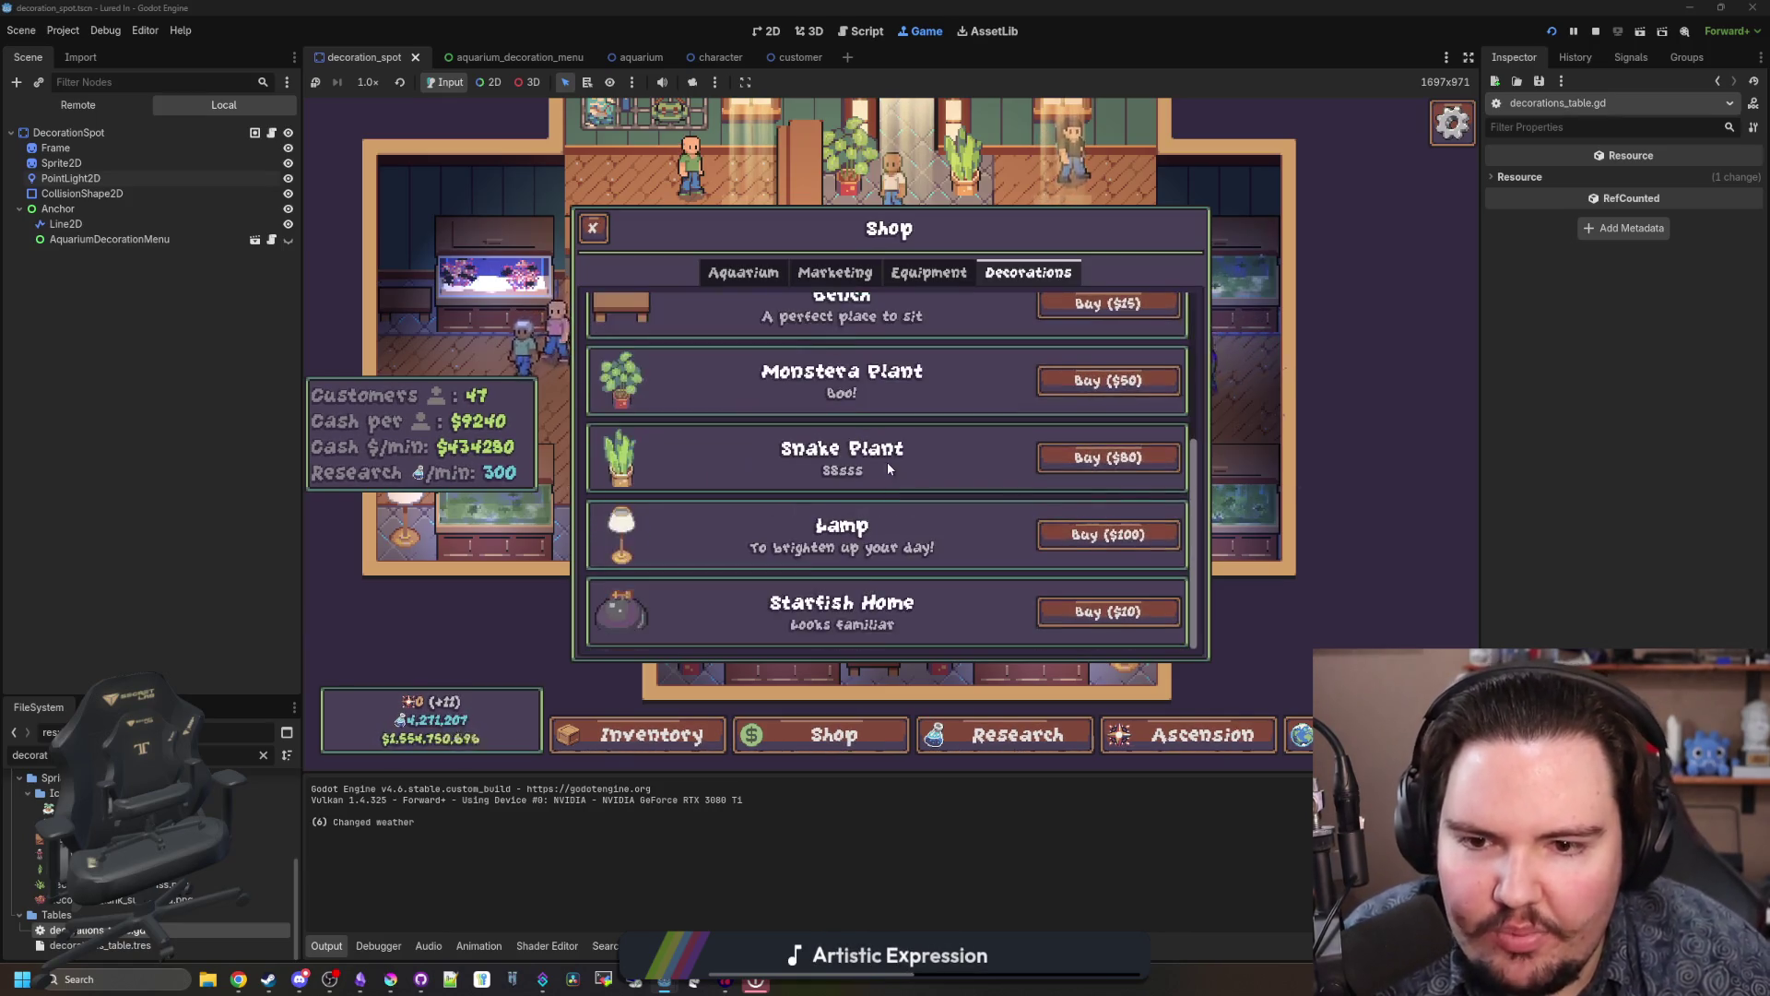
scroll(886, 462, "up", 3)
scroll(819, 493, "down", 2)
scroll(817, 493, "up", 3)
scroll(817, 494, "down", 3)
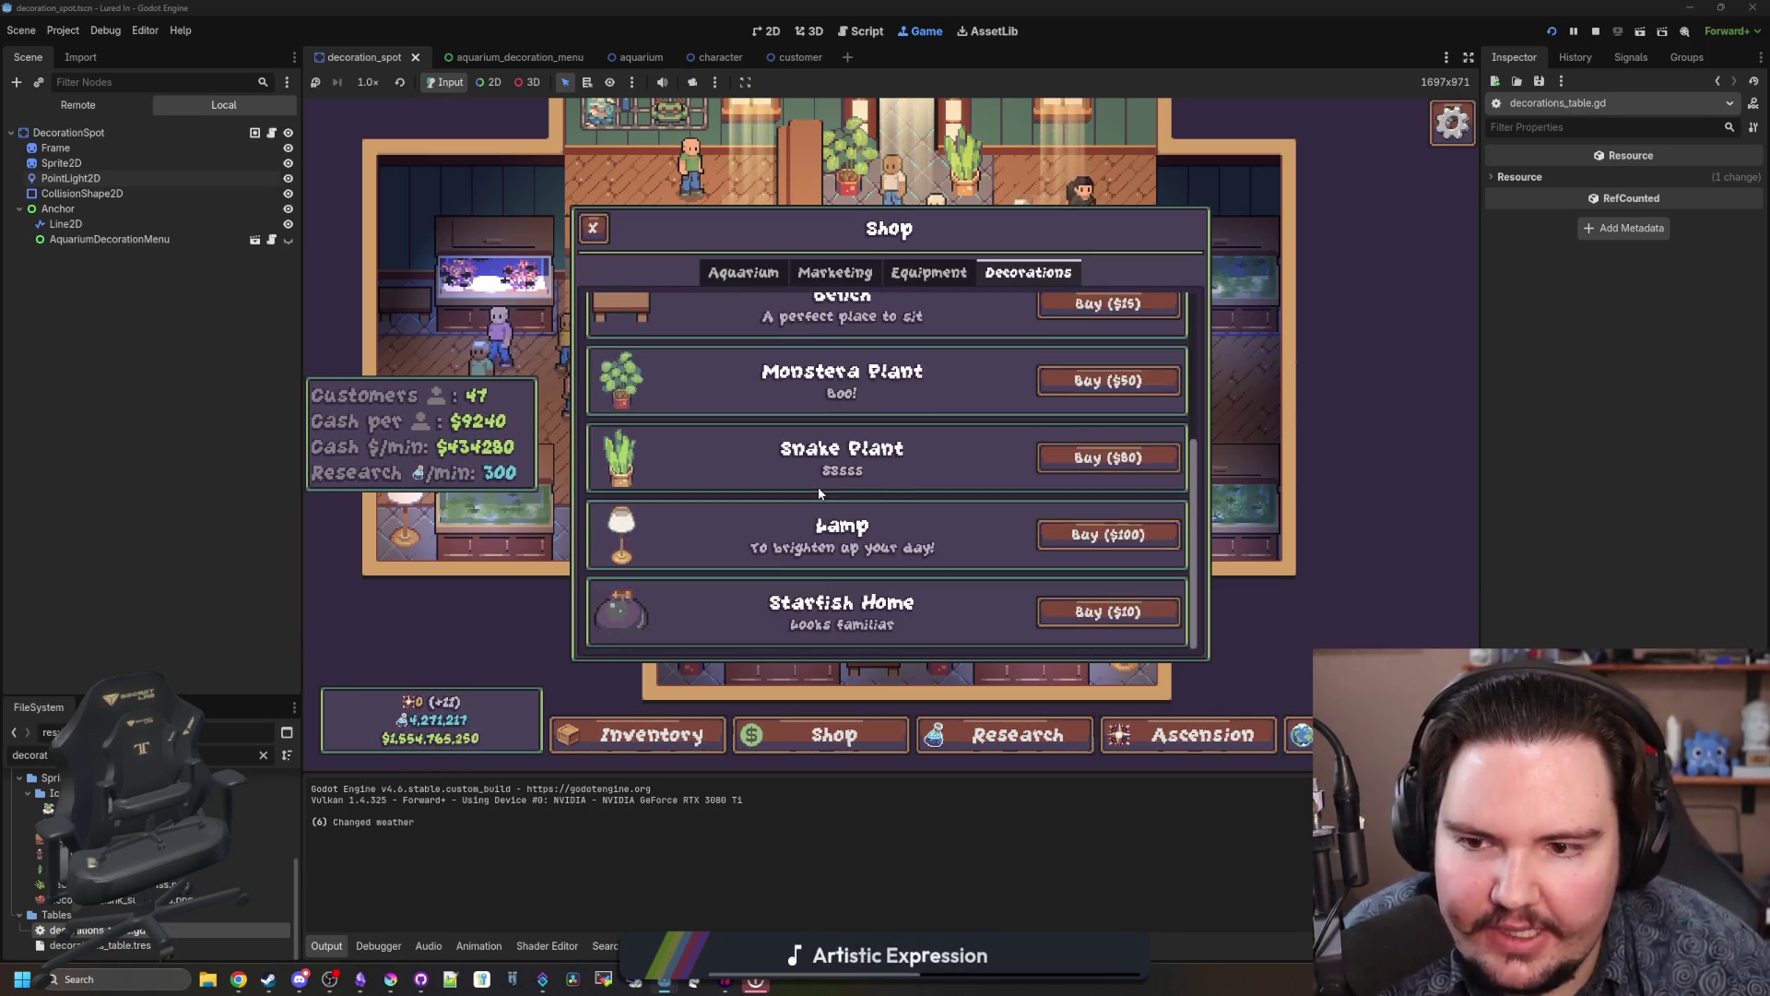
scroll(817, 493, "up", 3)
scroll(765, 443, "down", 3)
left_click(593, 229)
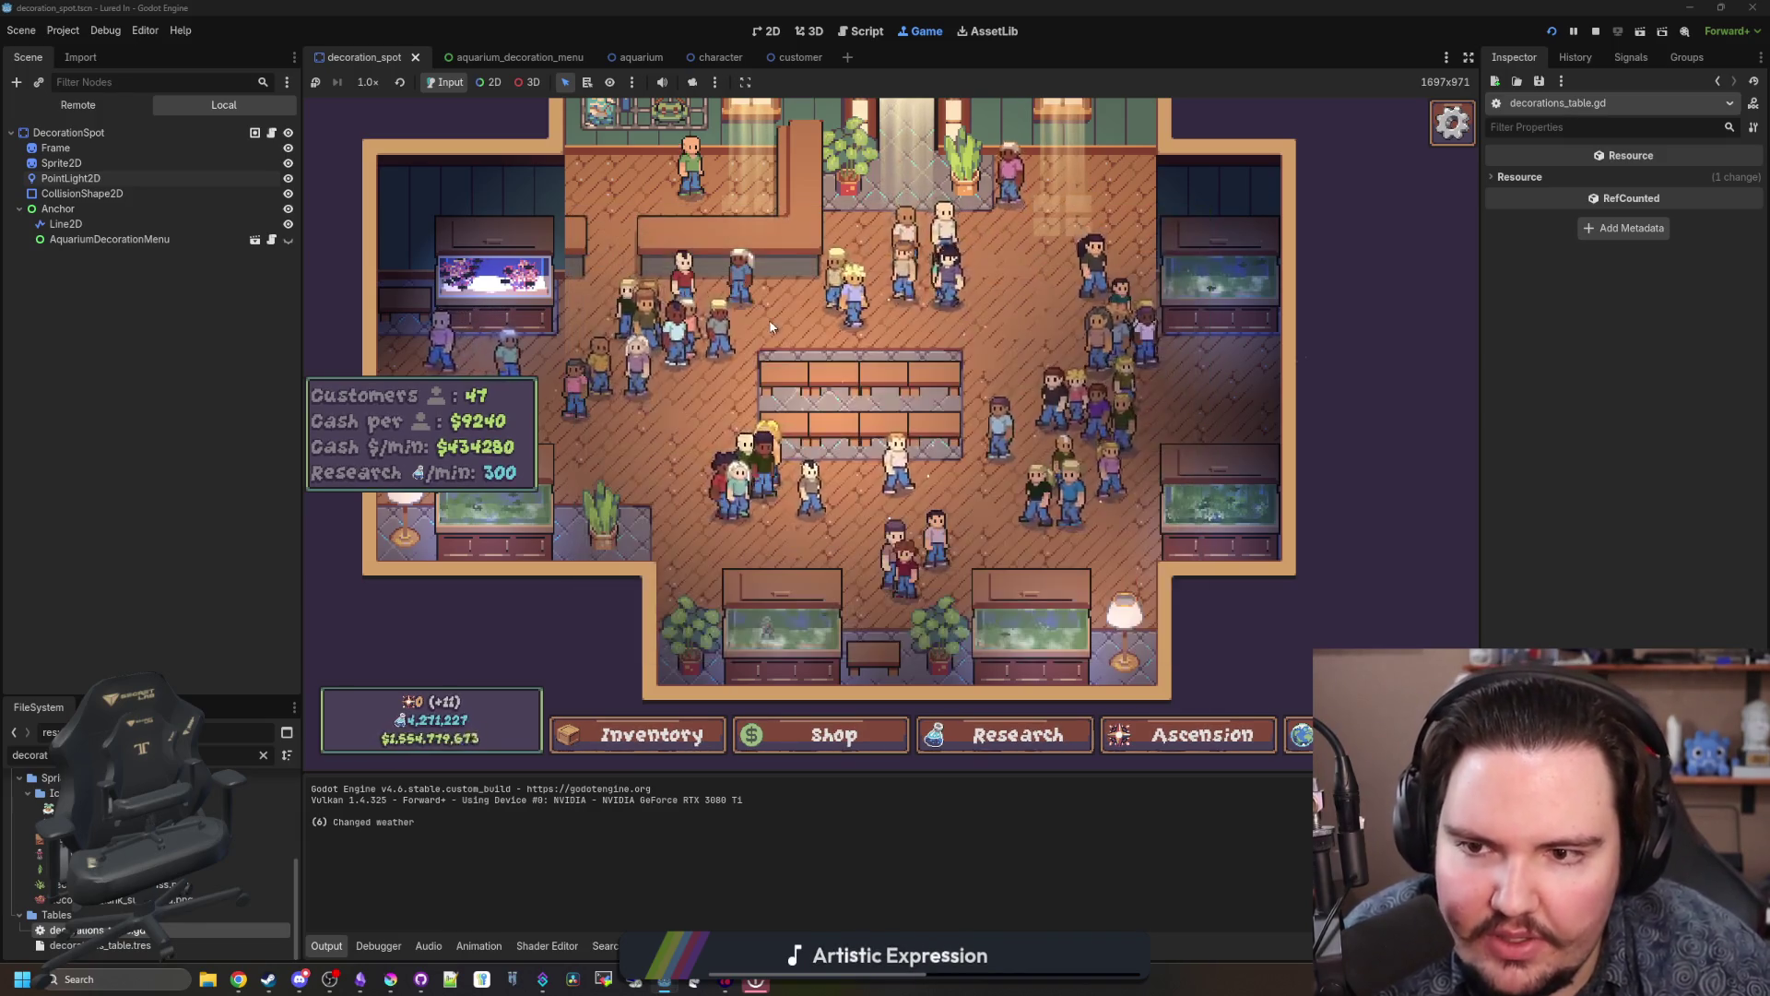
scroll(852, 605, "up", 3)
left_click_drag(852, 605, 637, 563)
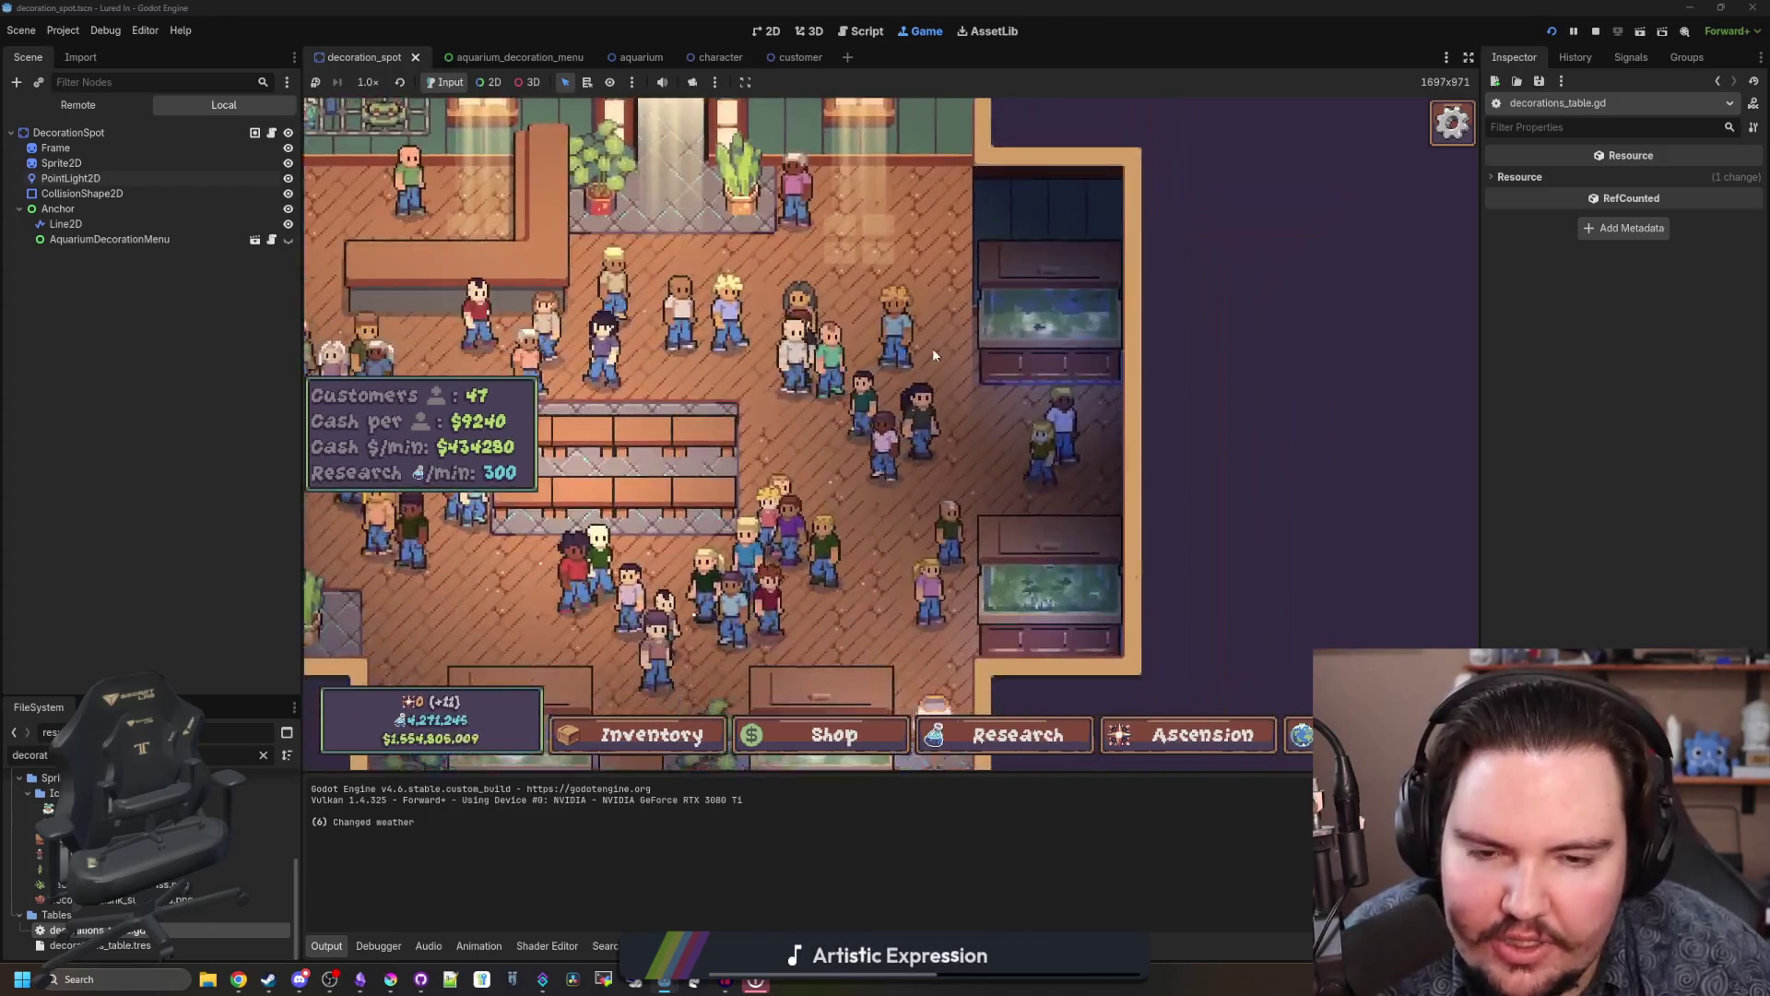
key("Down")
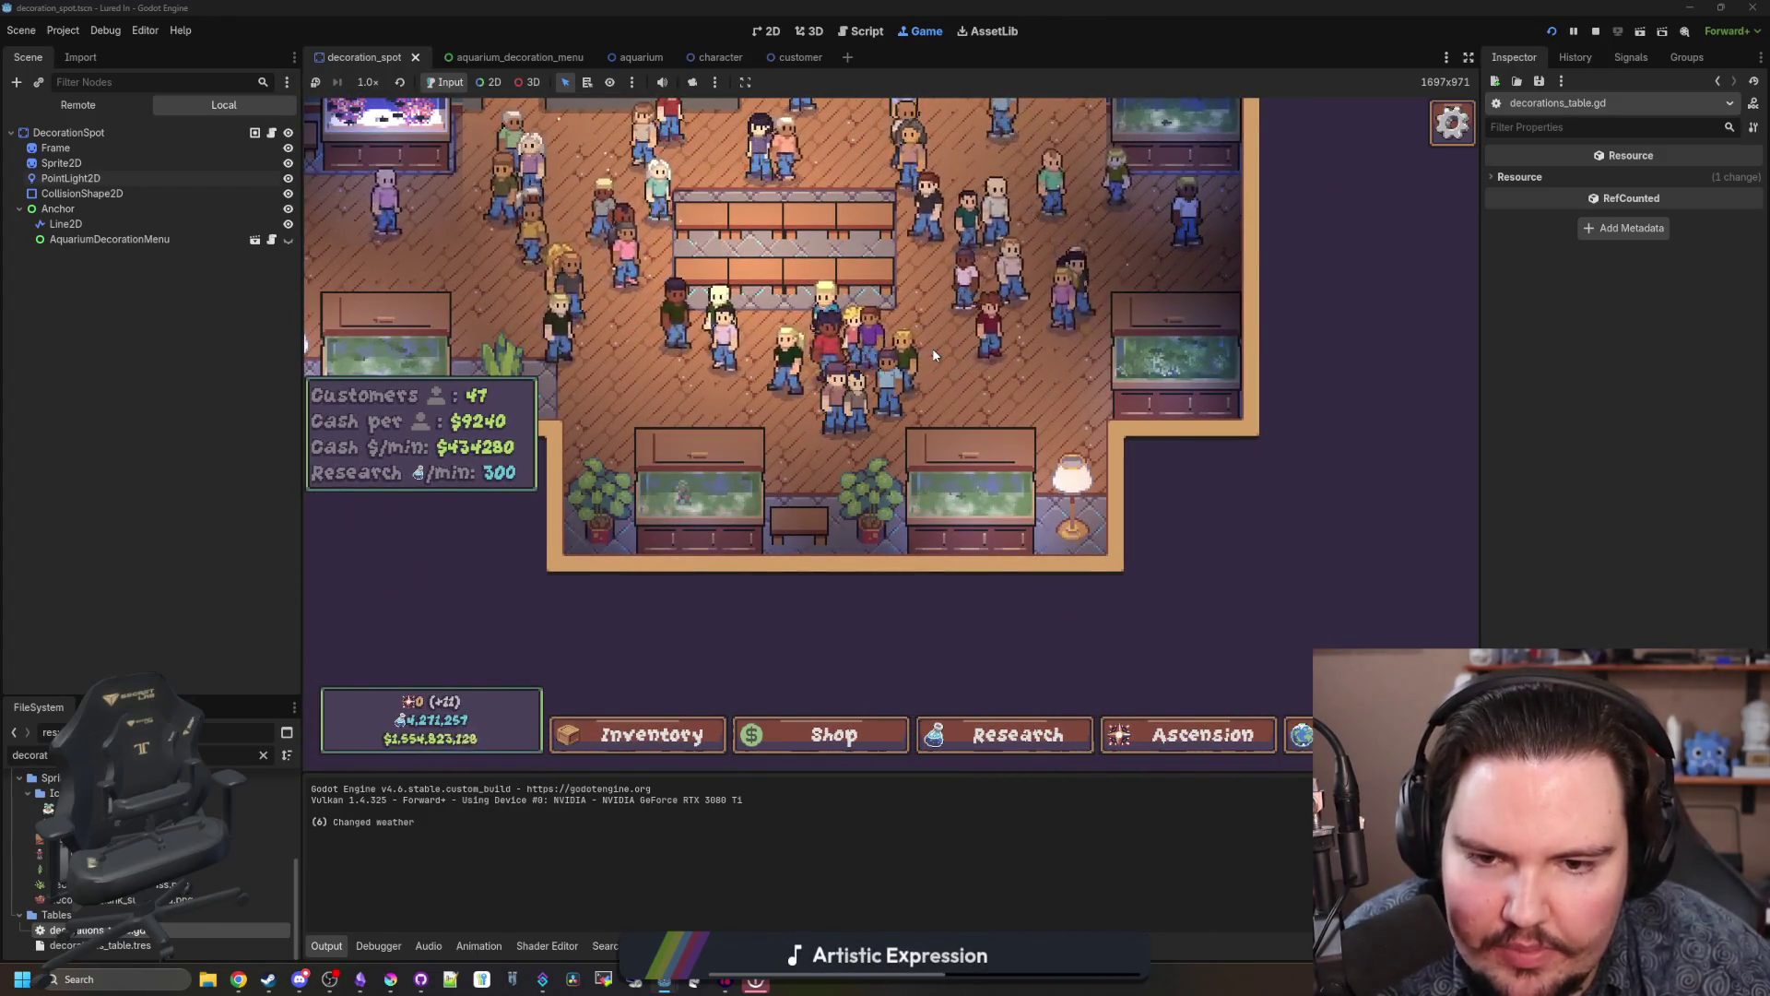
scroll(961, 398, "up", 2)
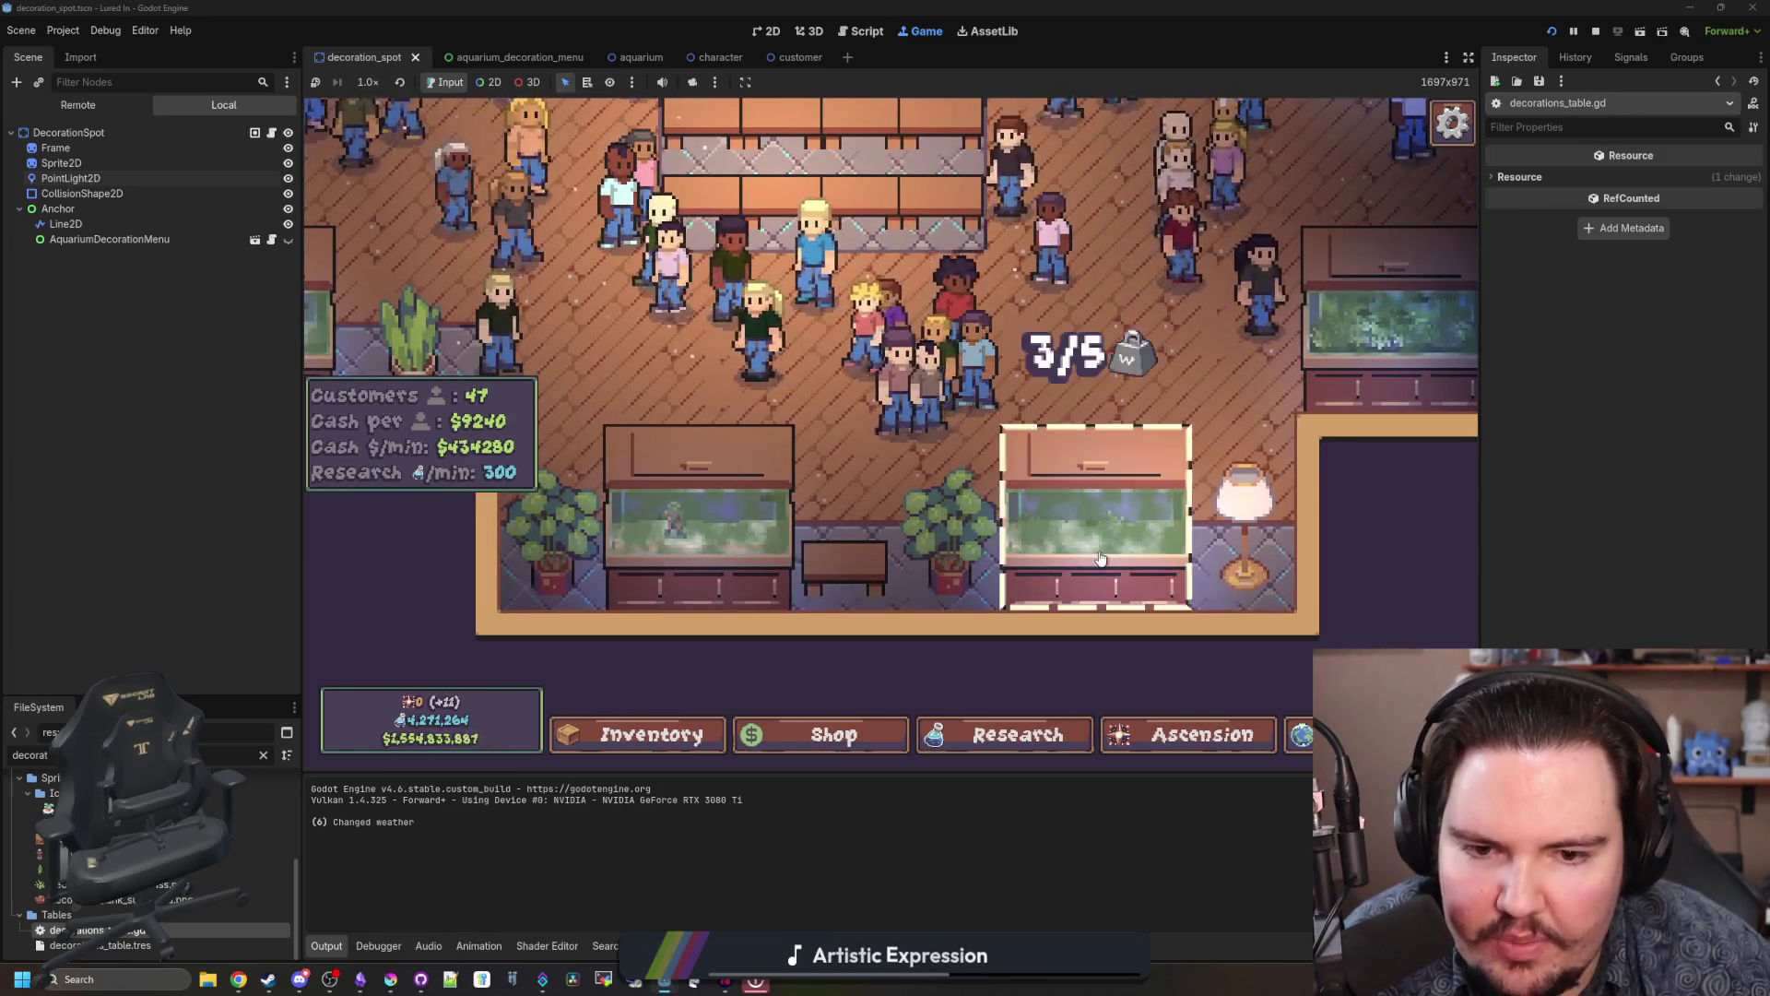
left_click(1100, 559)
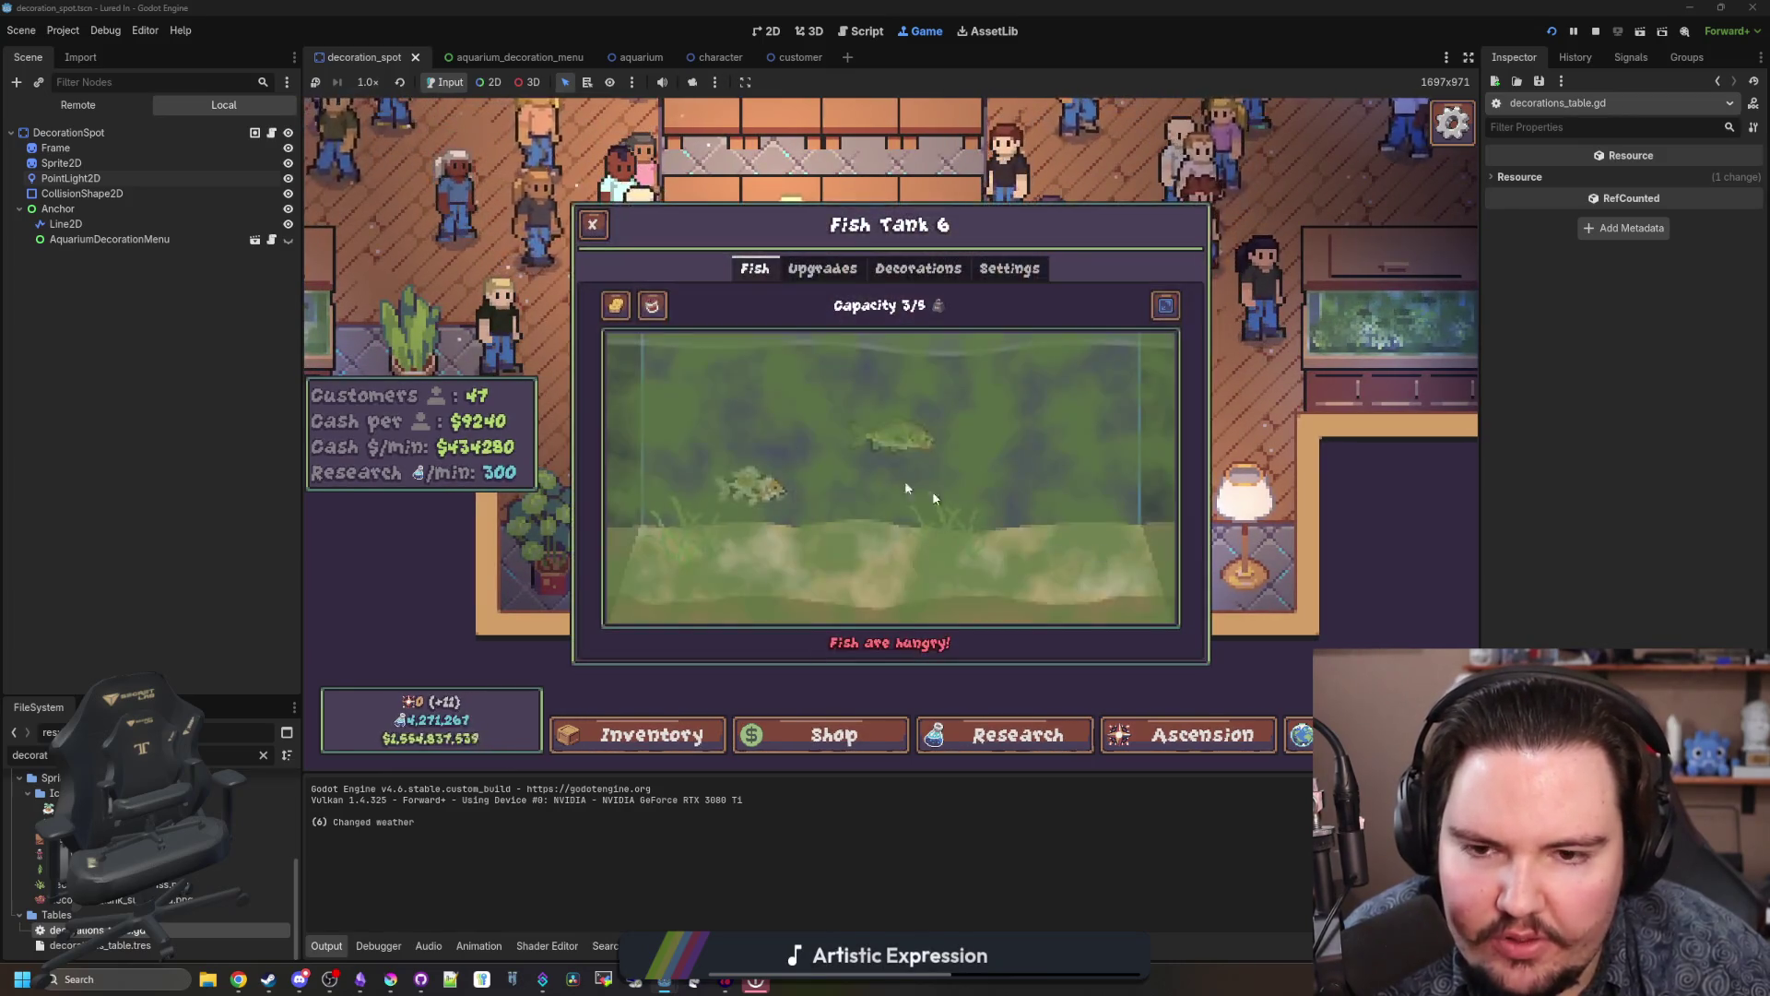
left_click(600, 229)
scroll(901, 554, "down", 3)
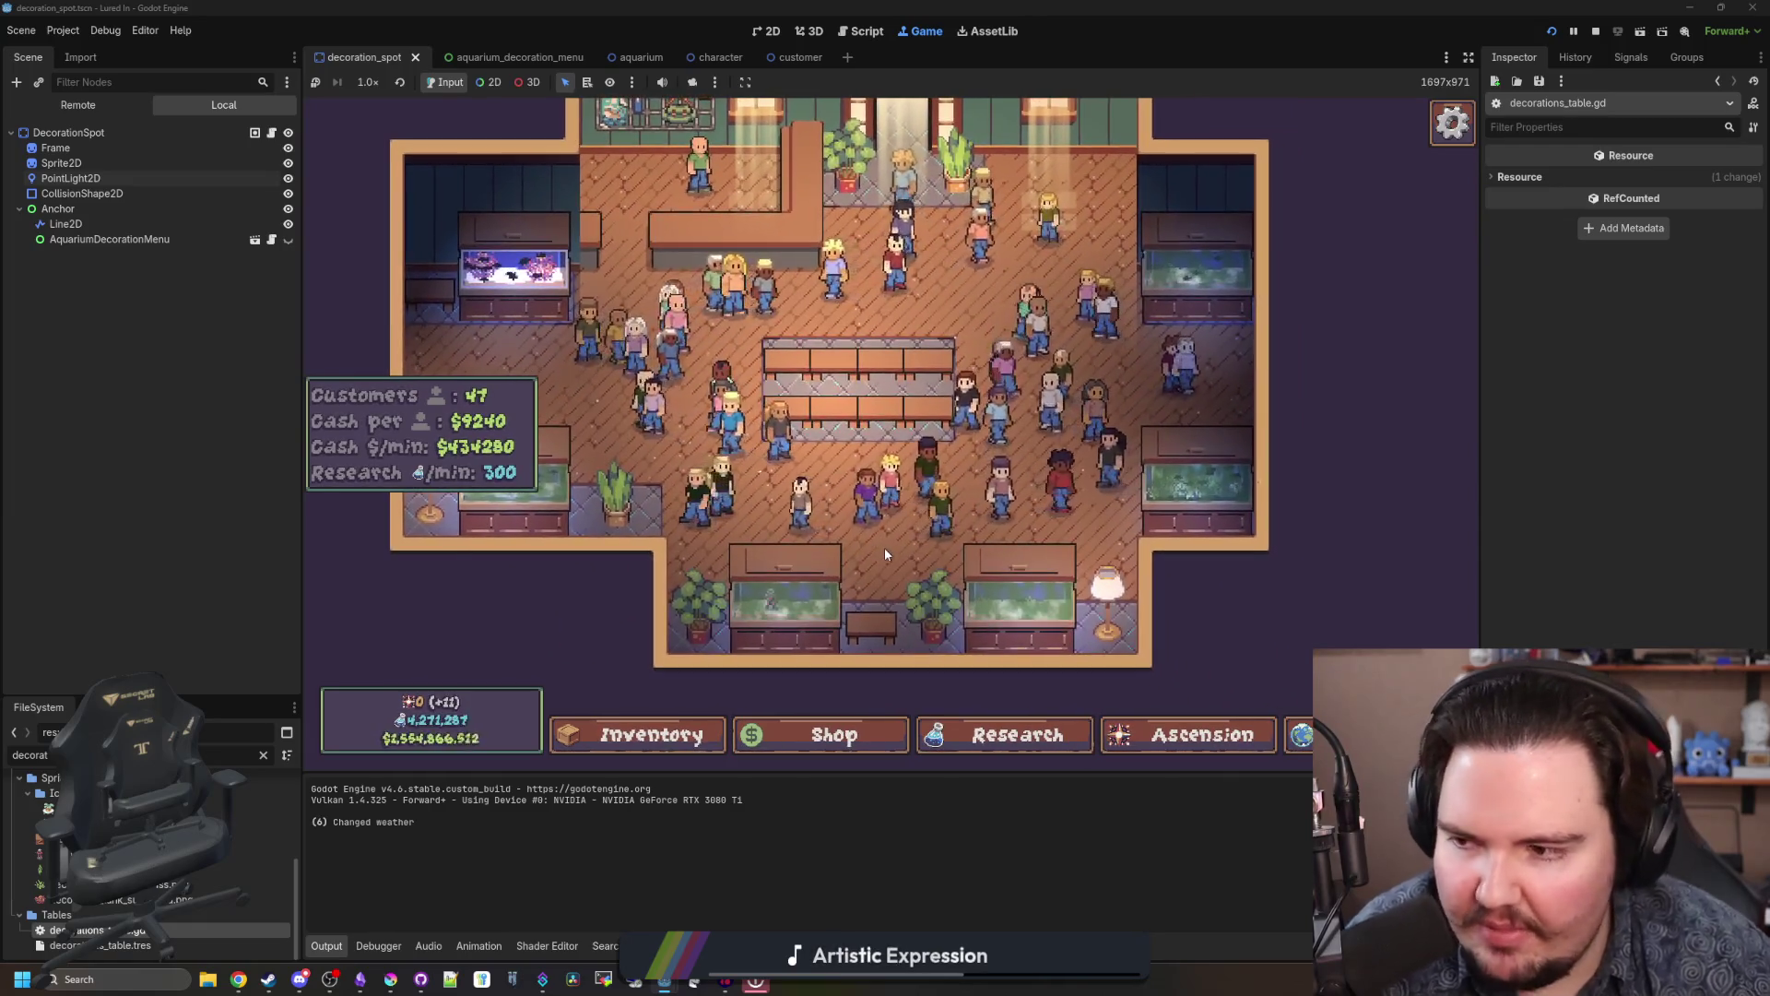
Step: Buy the Starfish Home tank decoration from the Shop
left_click(835, 735)
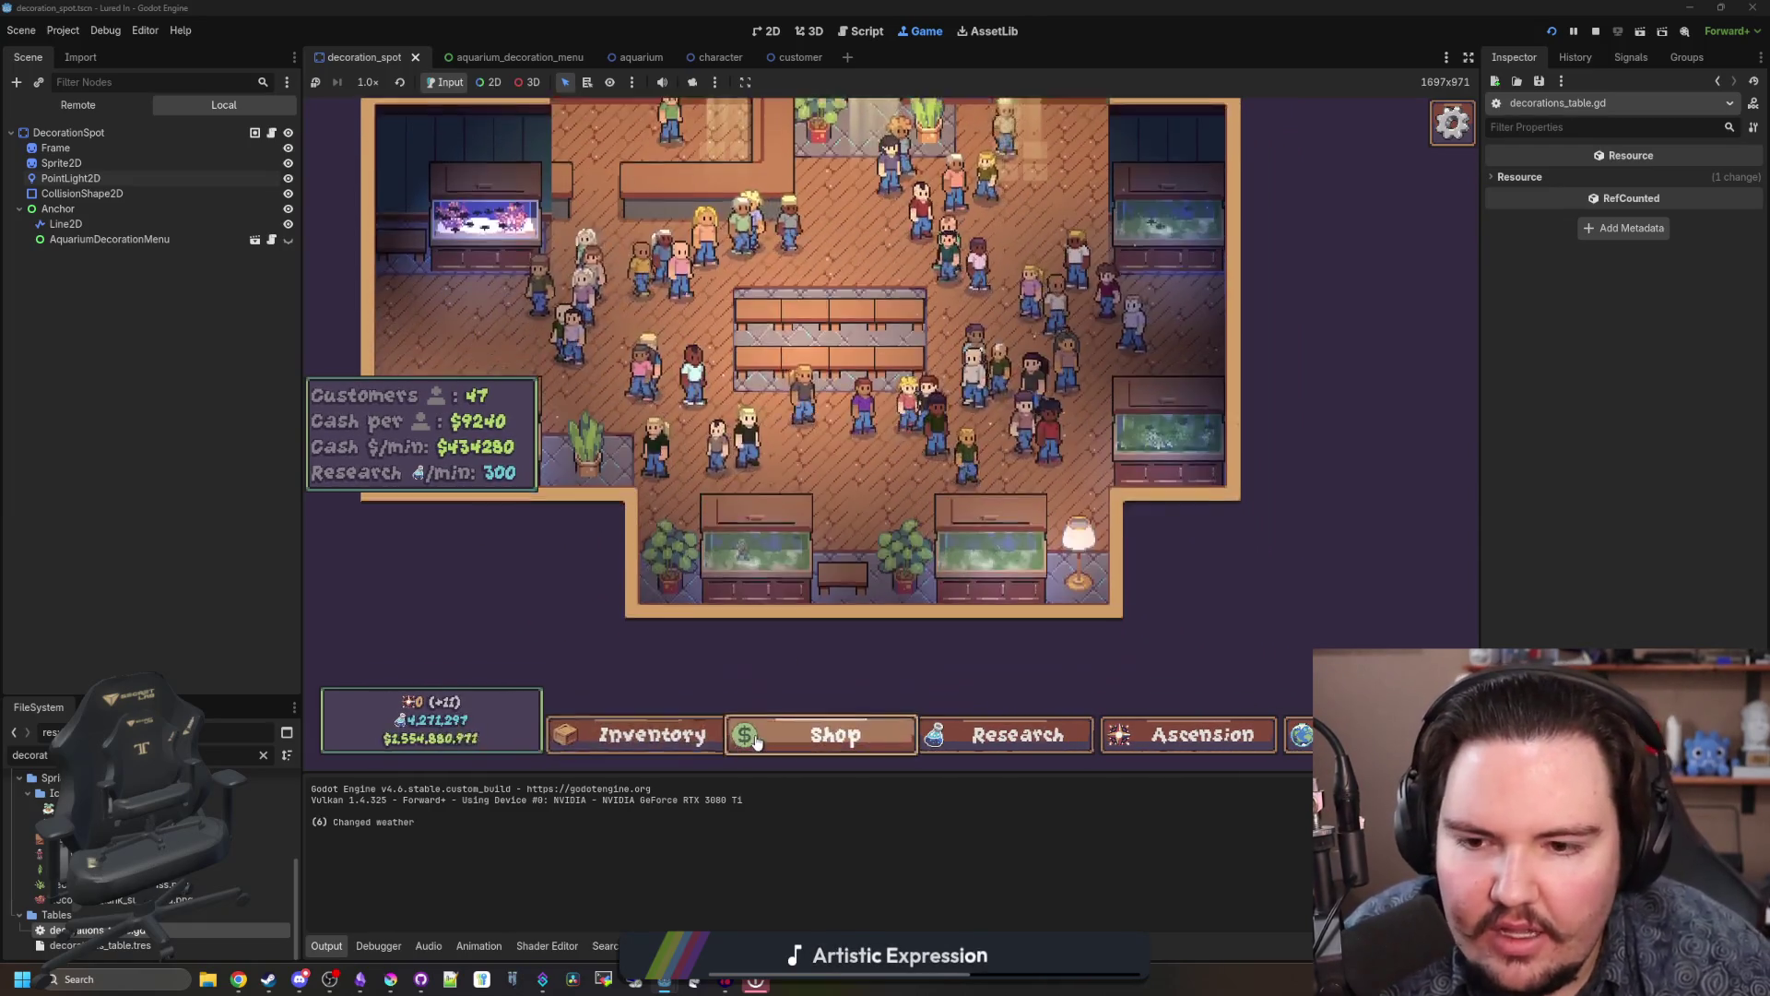
scroll(1032, 622, "up", 1)
scroll(1014, 623, "down", 1)
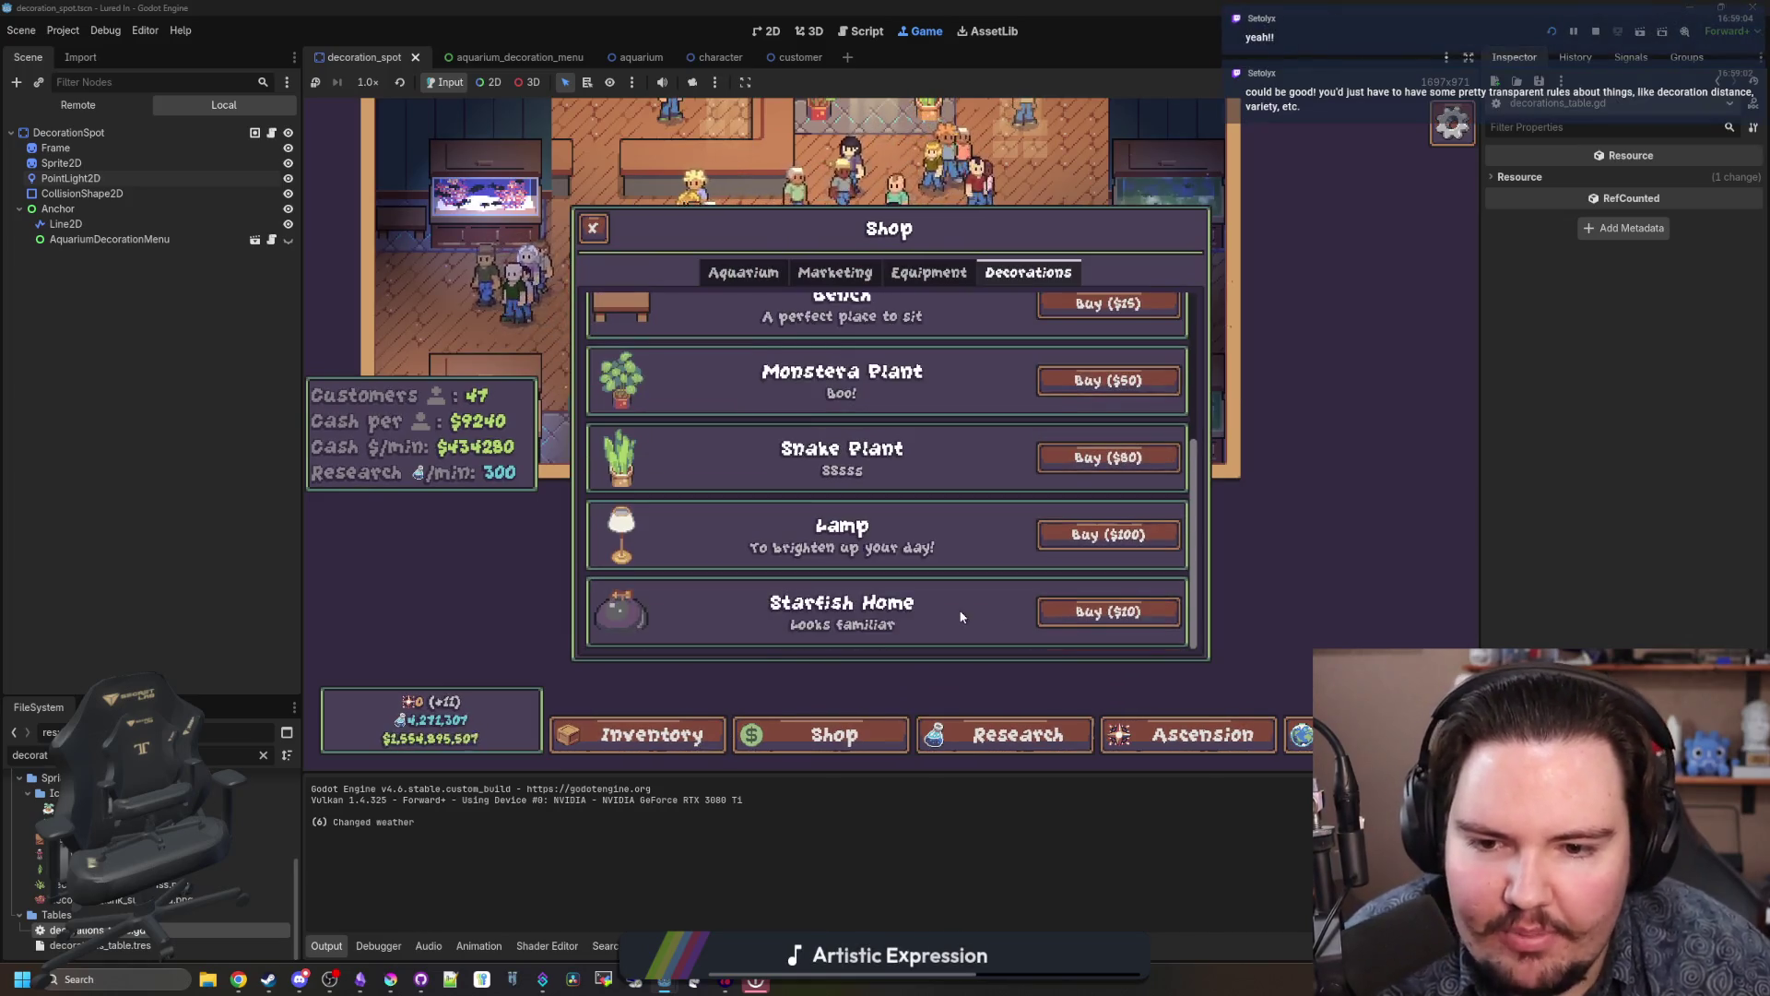
left_click(1109, 535)
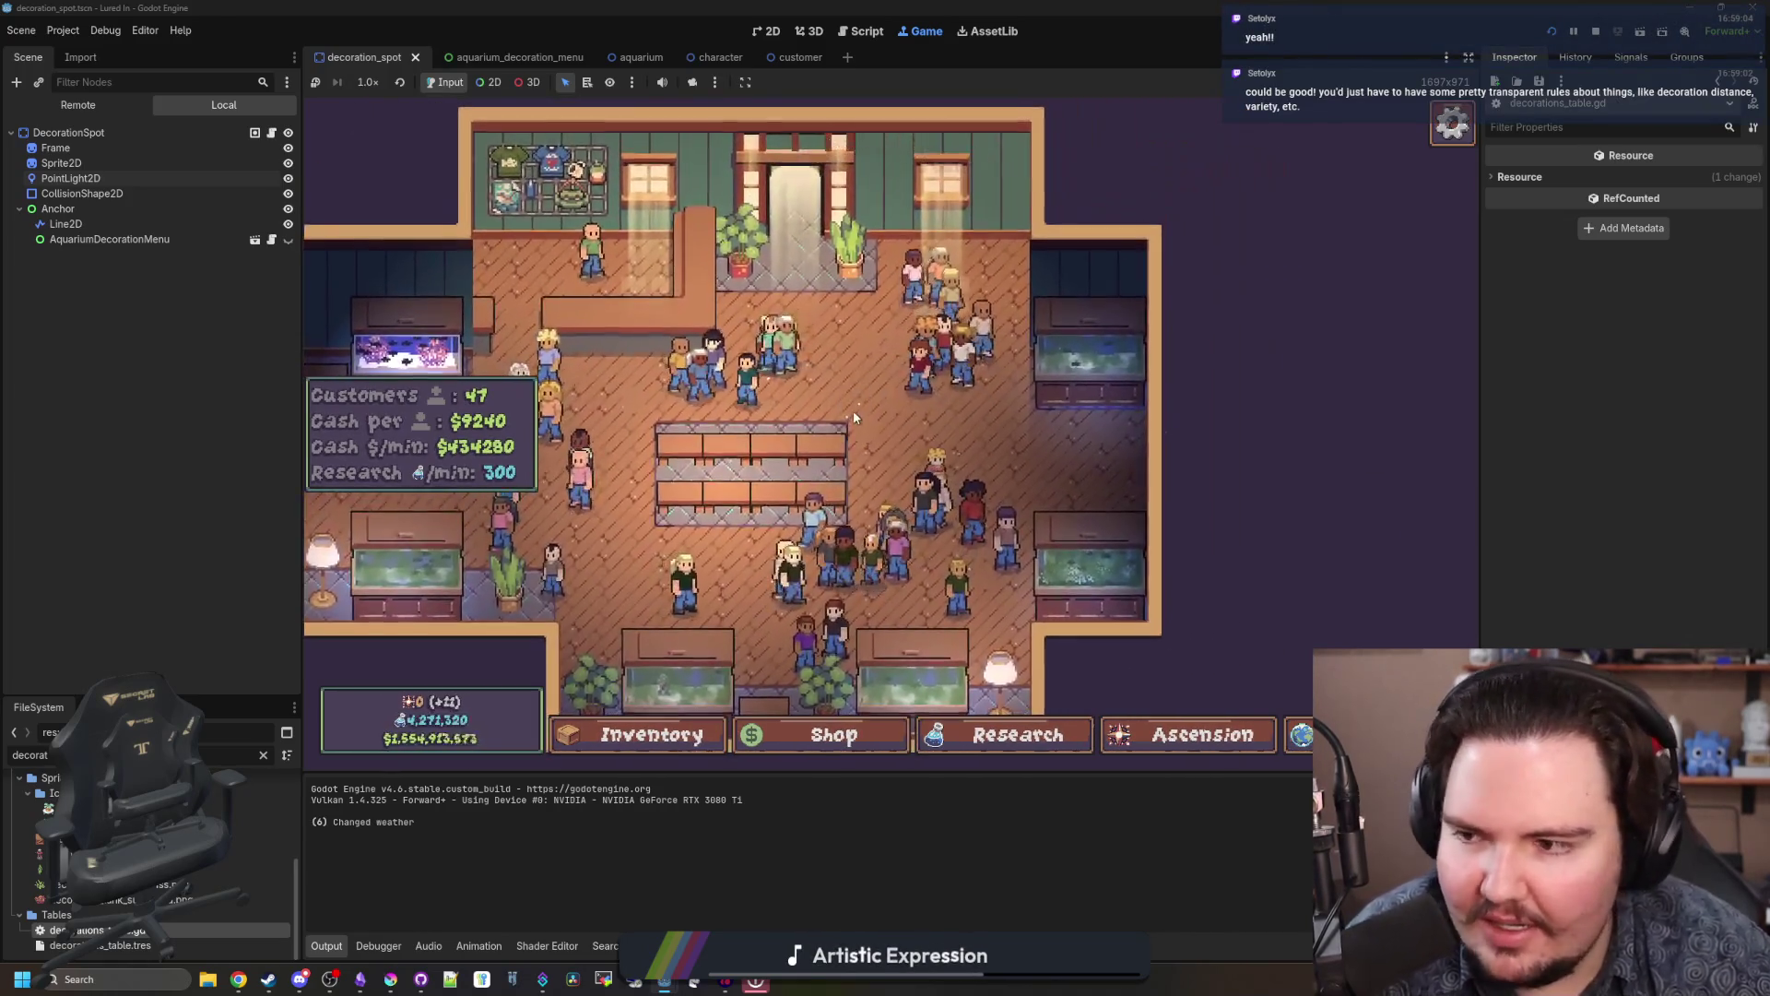
Step: Pan and zoom back out over the whole shop floor, then bring Steam's library forward
left_click_drag(854, 417, 1145, 418)
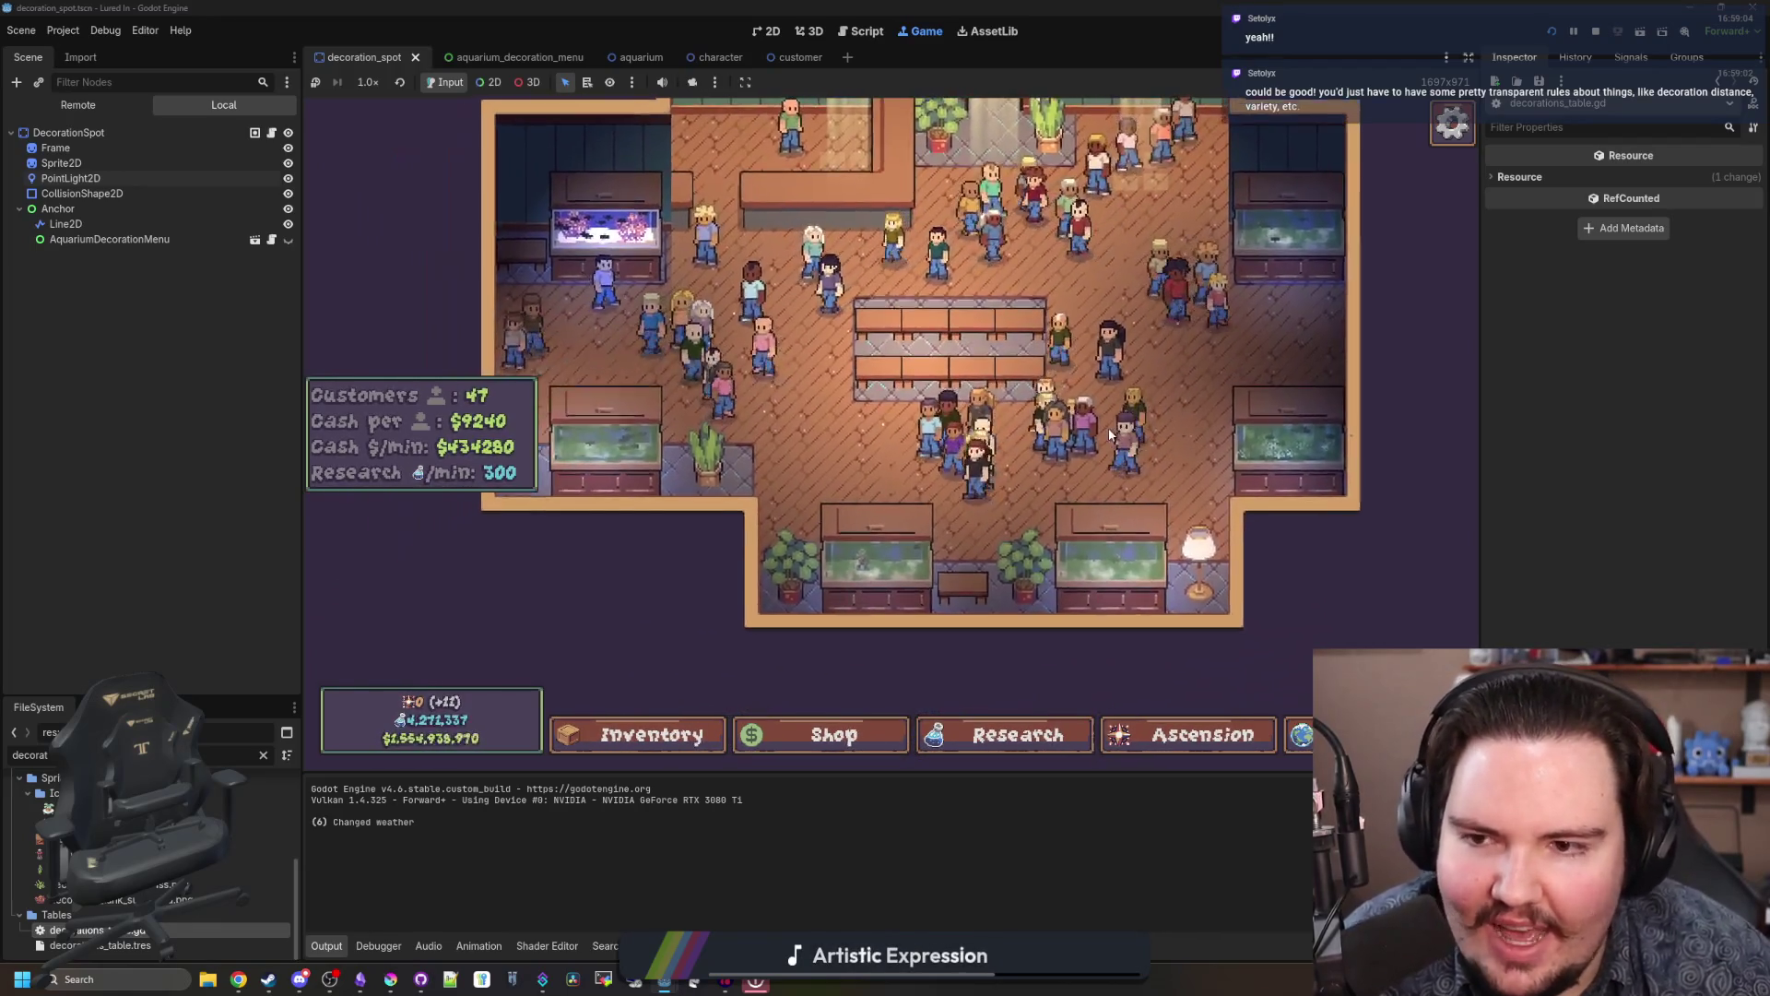
scroll(636, 346, "down", 3)
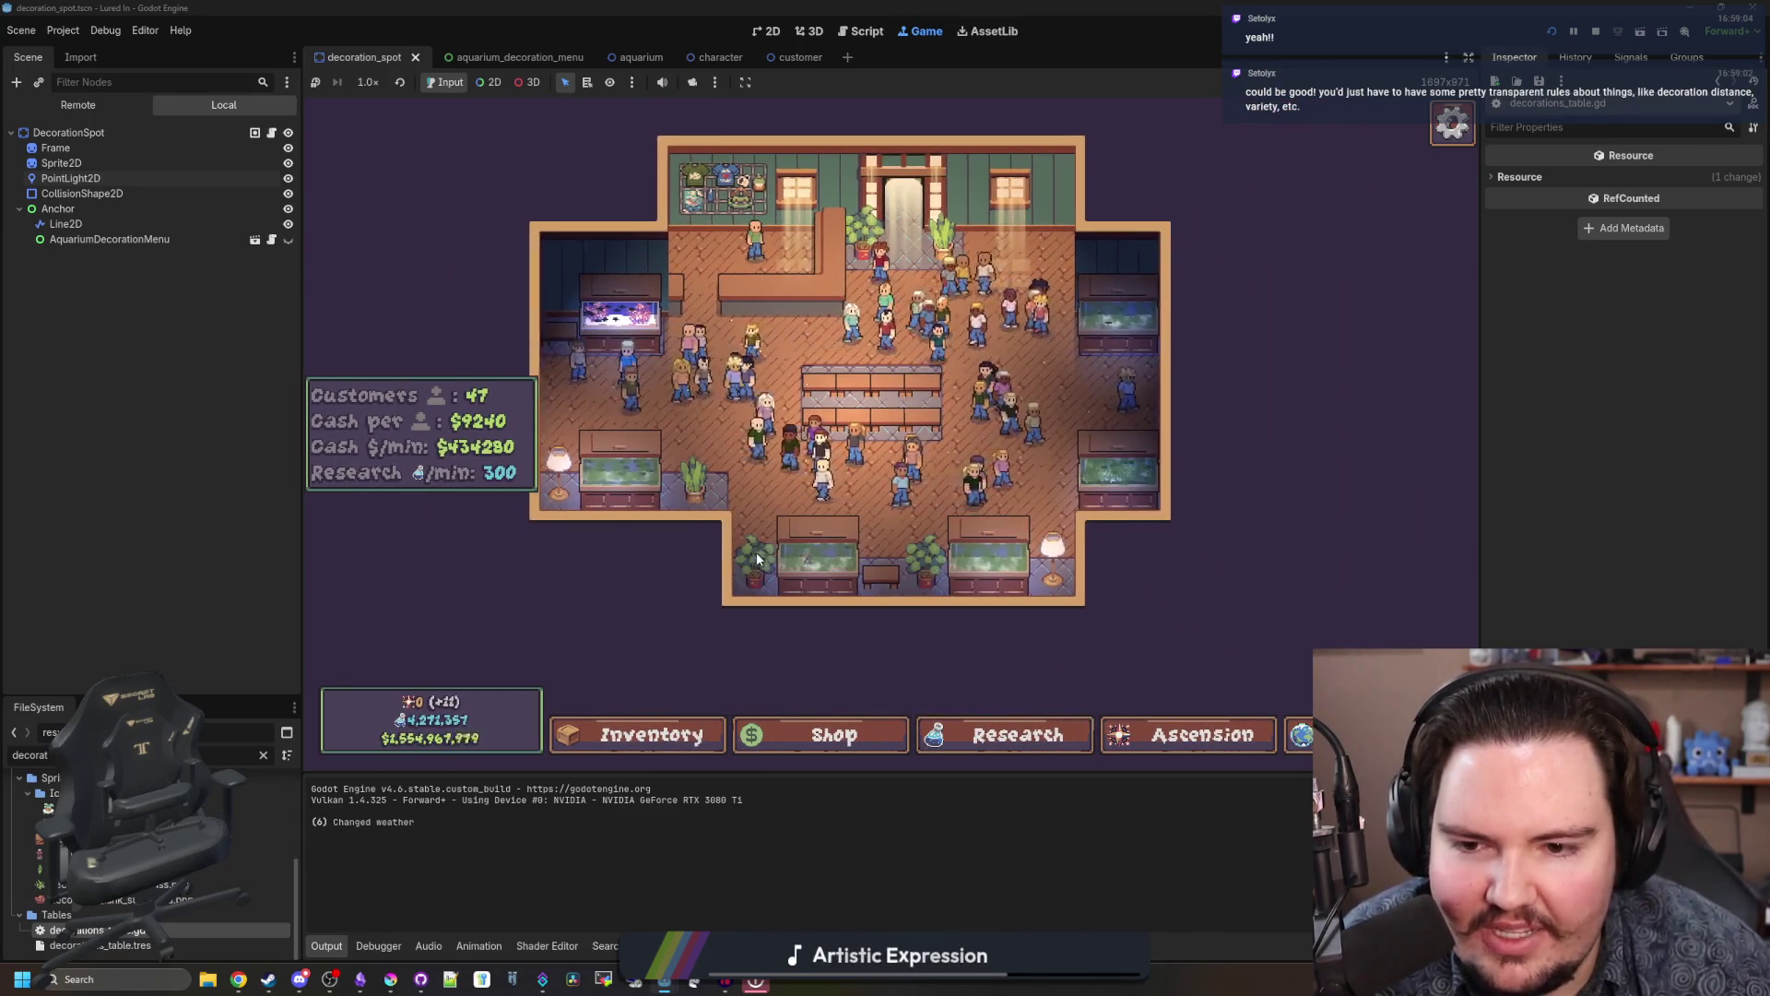
scroll(830, 590, "up", 3)
scroll(847, 614, "down", 3)
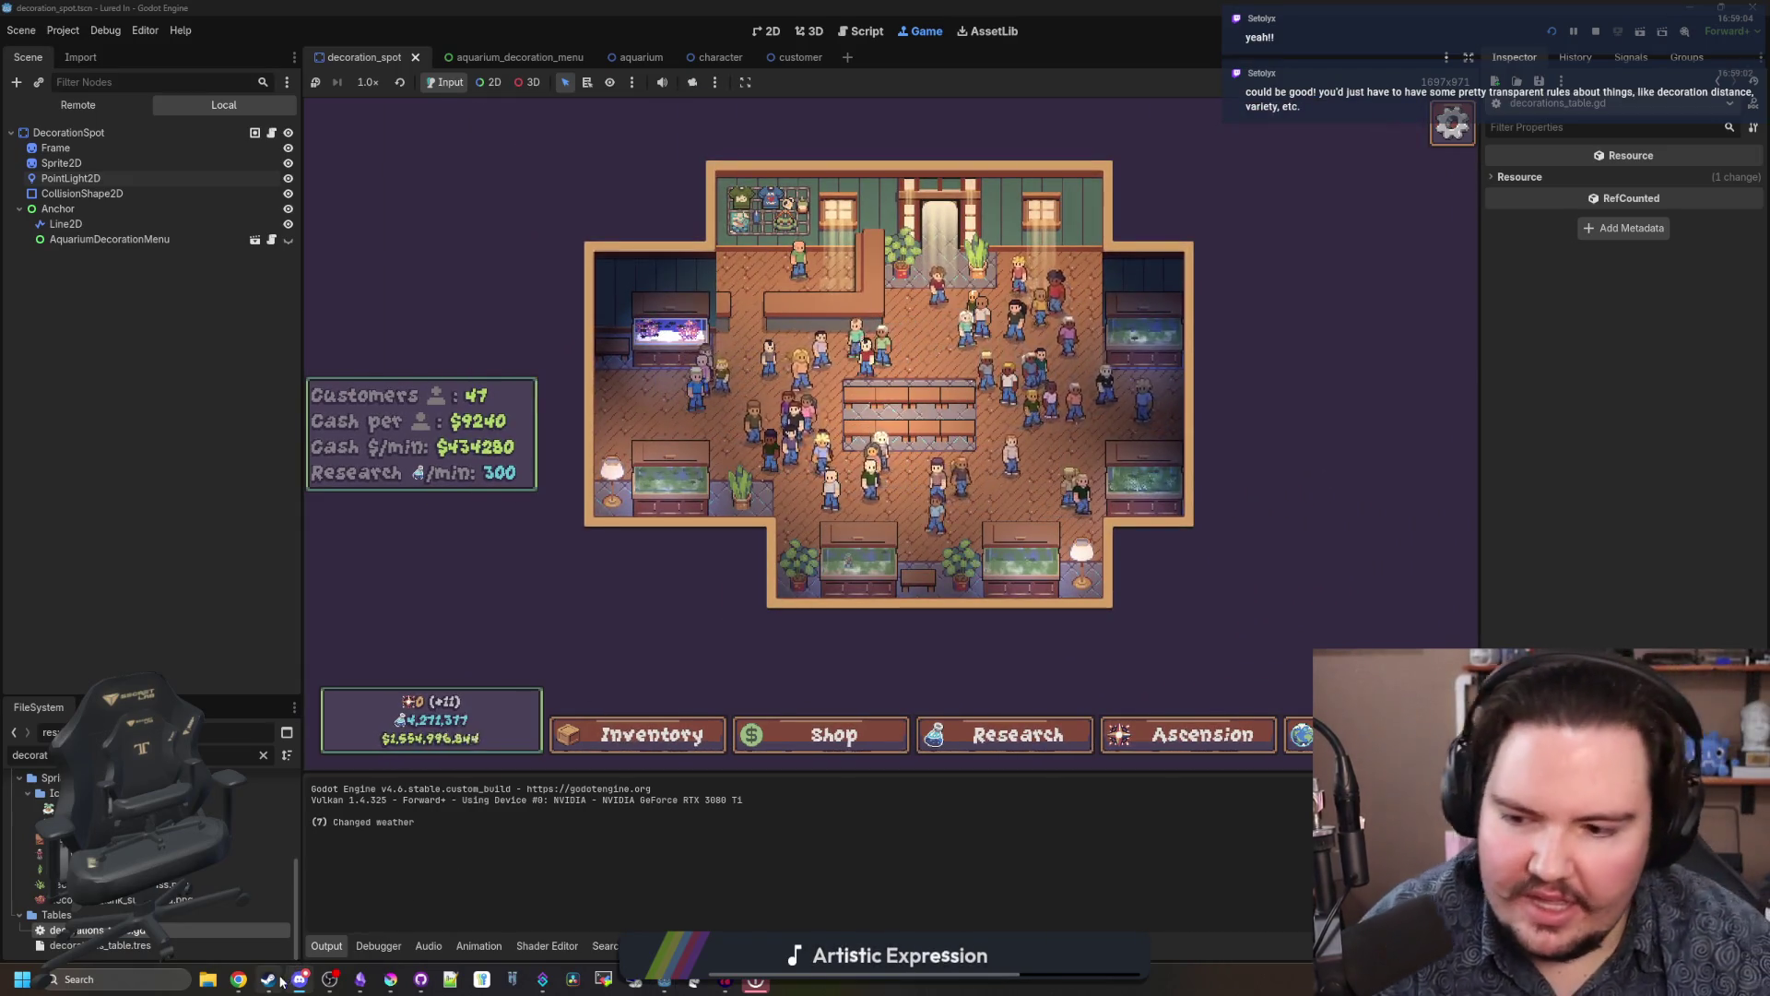
key("alt+Tab")
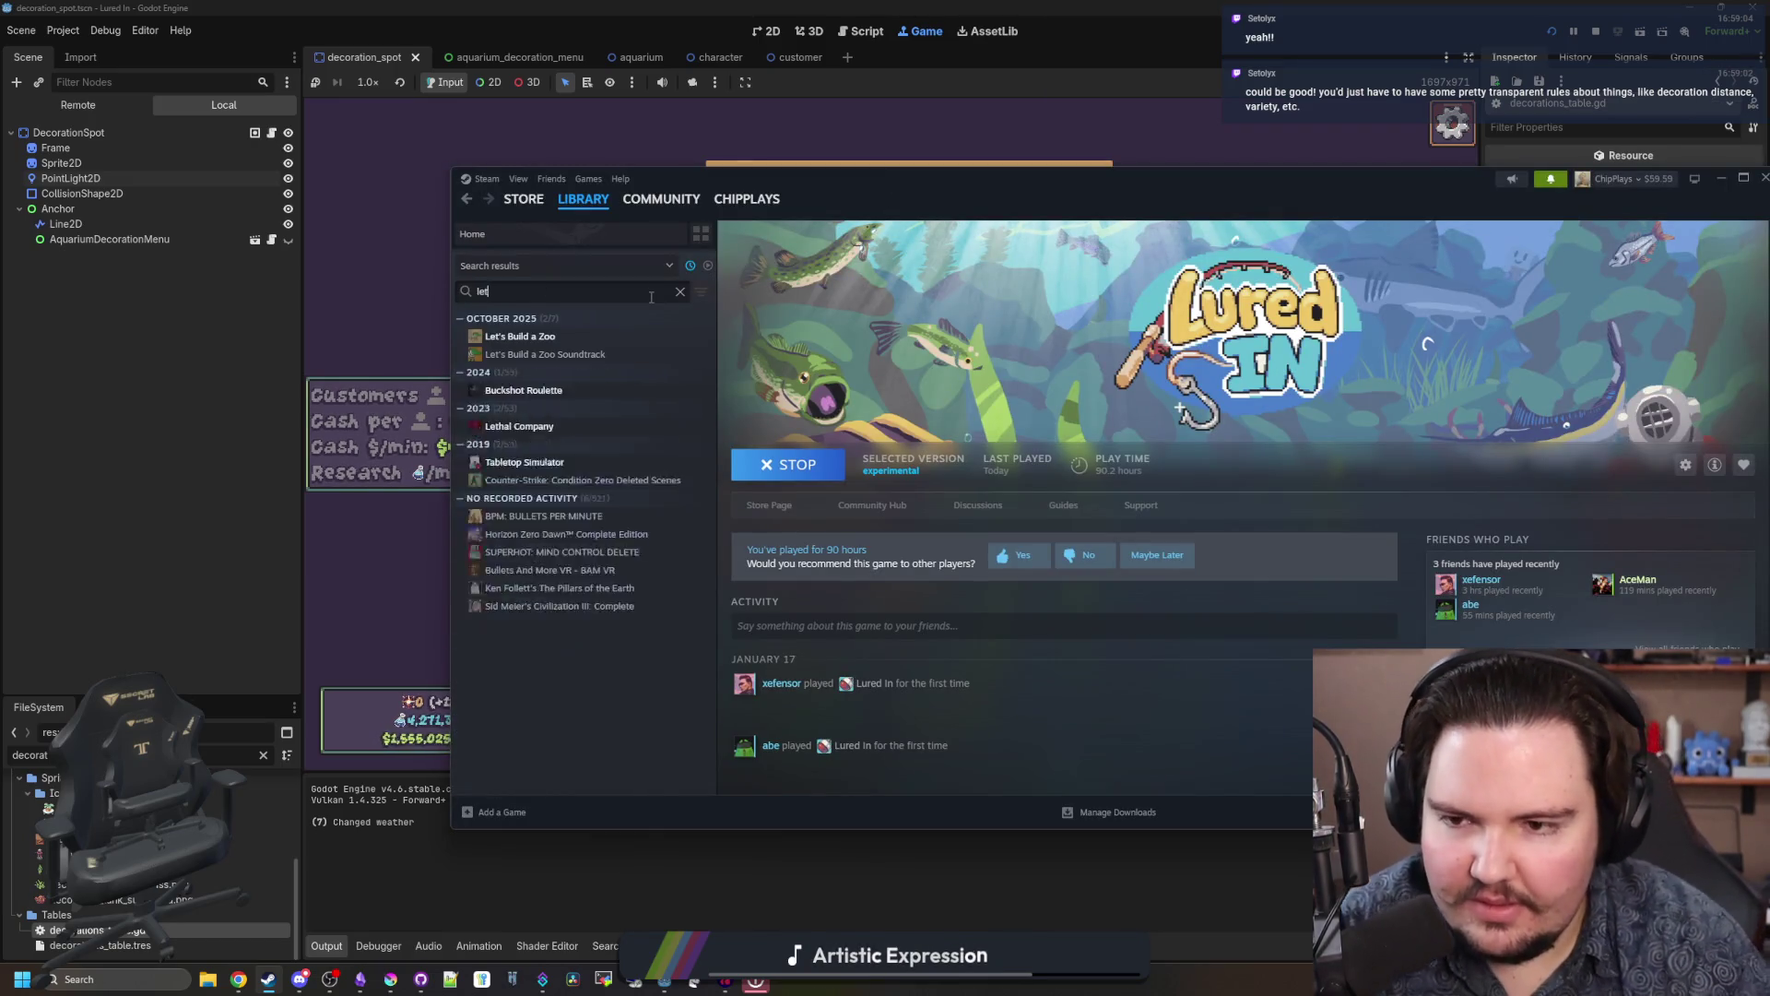
Step: Open Let's Build a Zoo's store page from the Steam library and maximize the window
left_click(537, 344)
left_click(773, 505)
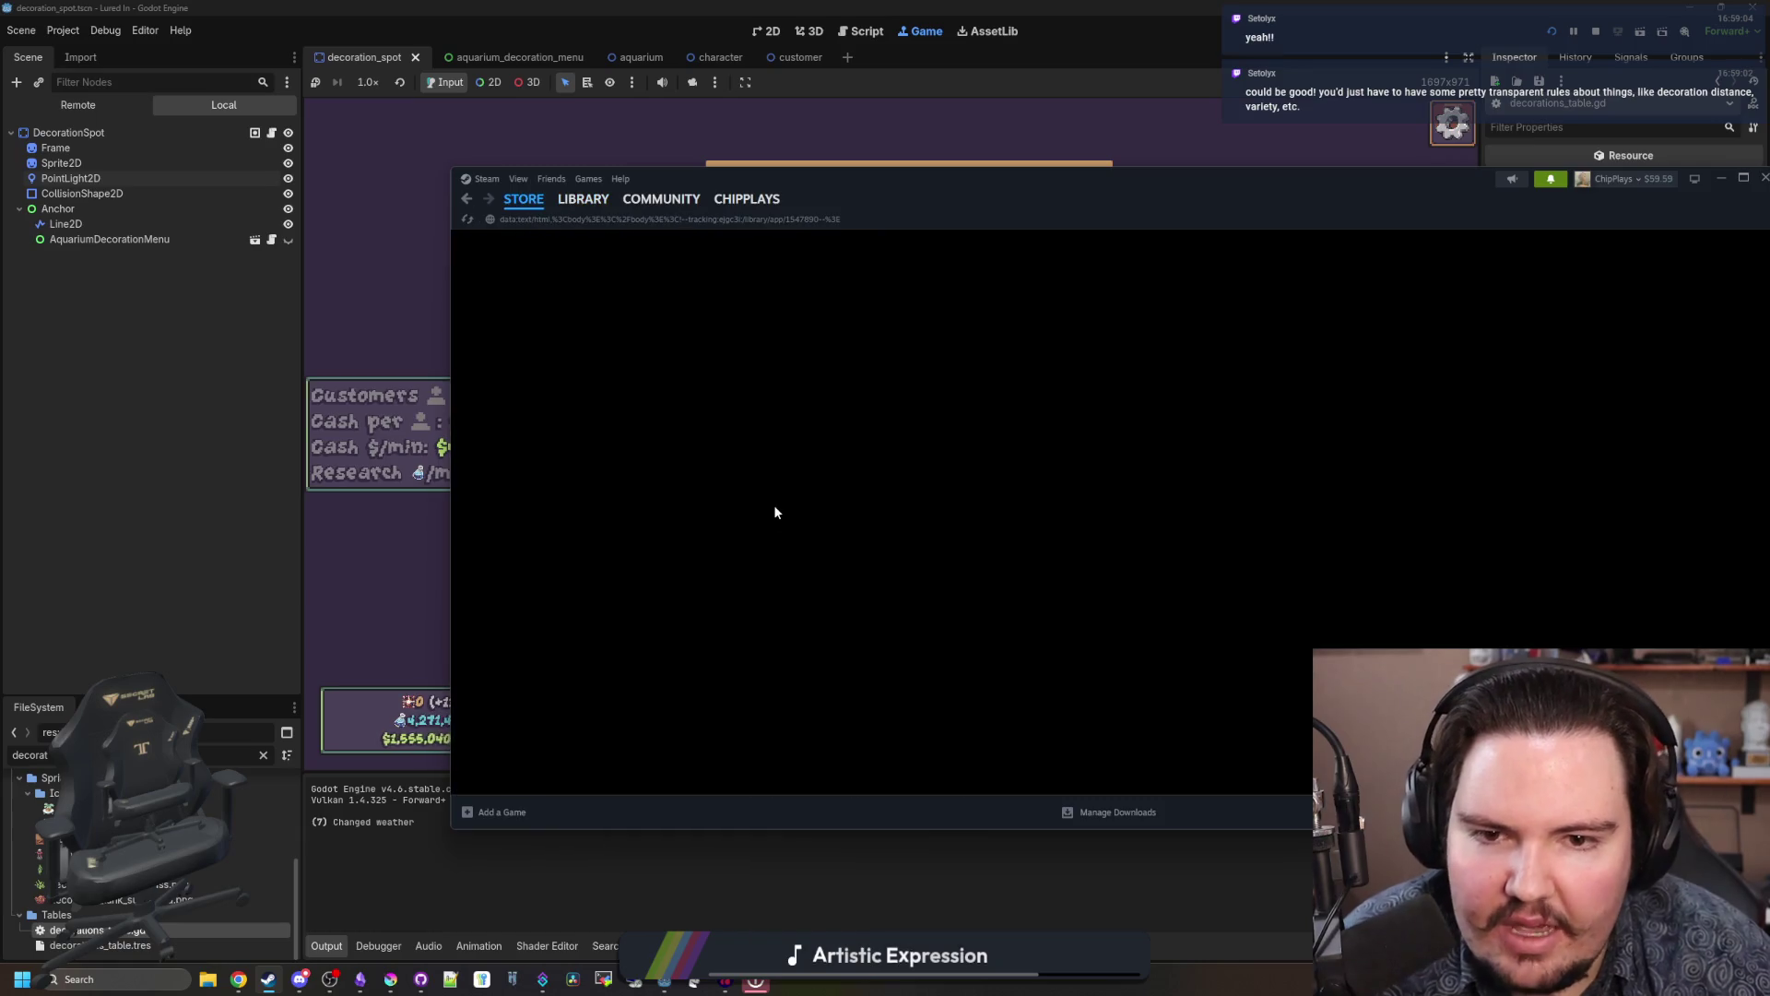
left_click_drag(1055, 193, 1010, 5)
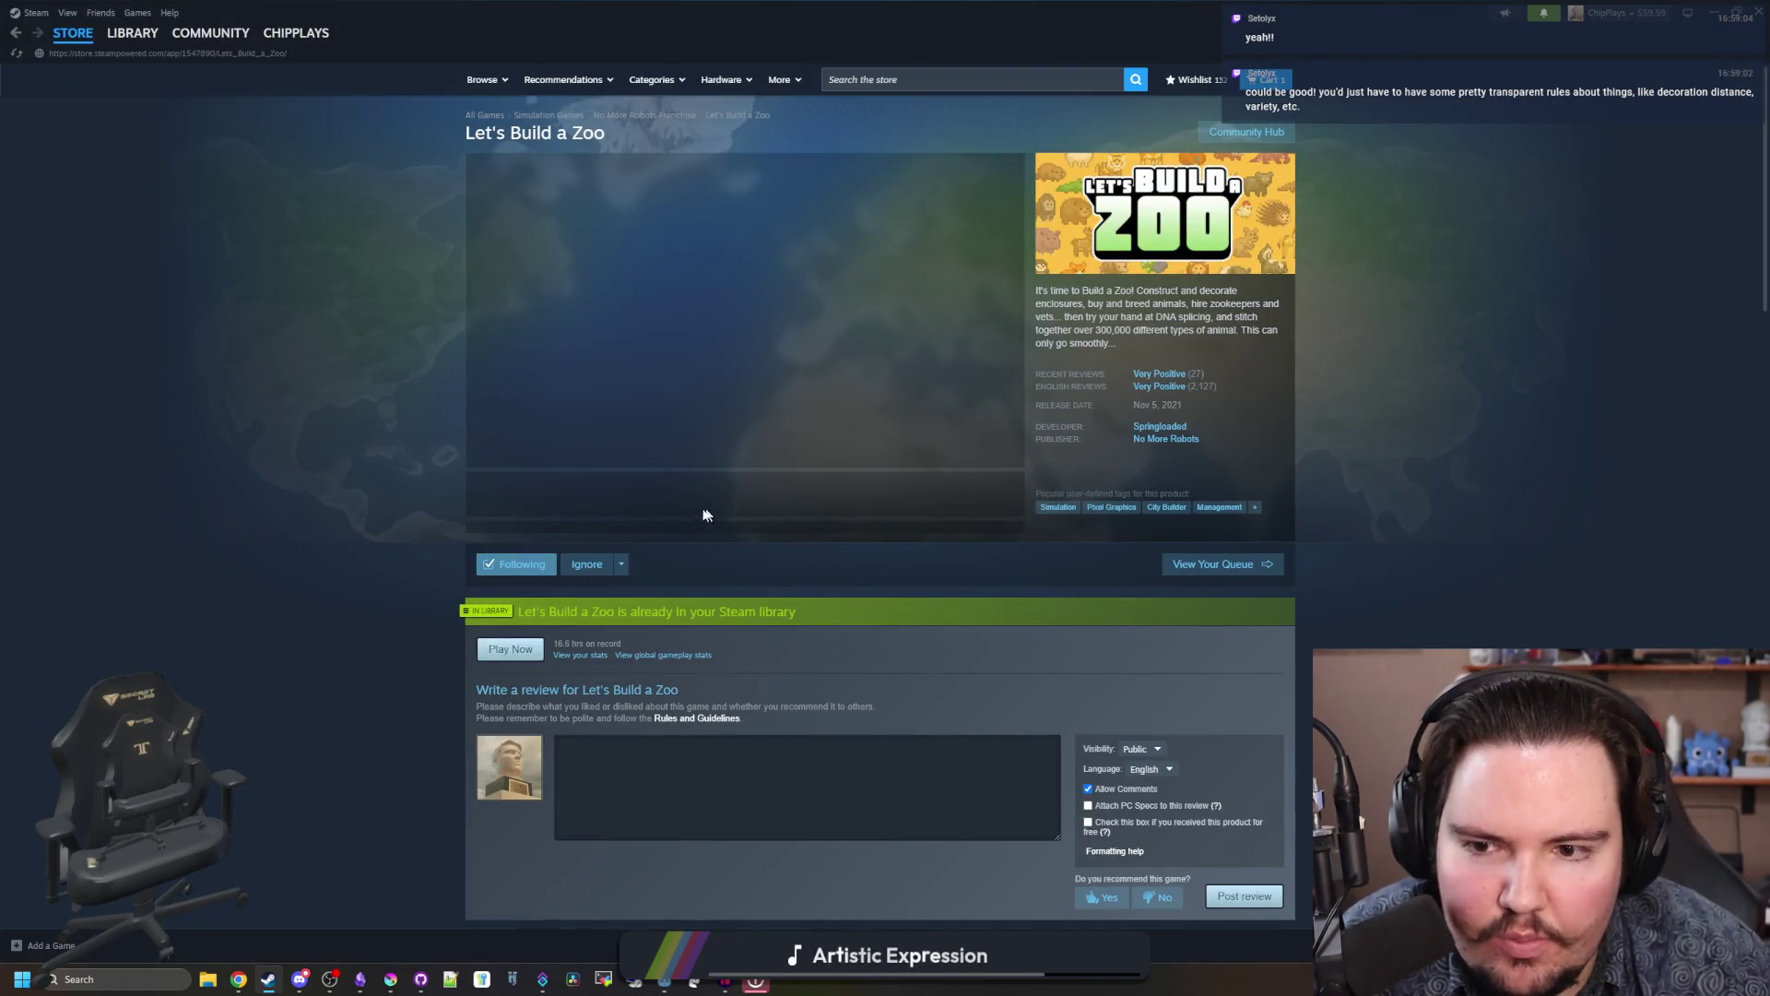
Step: Page through the store screenshots full-screen up to the ninth of eleven, then close the viewer
left_click(652, 496)
left_click(724, 406)
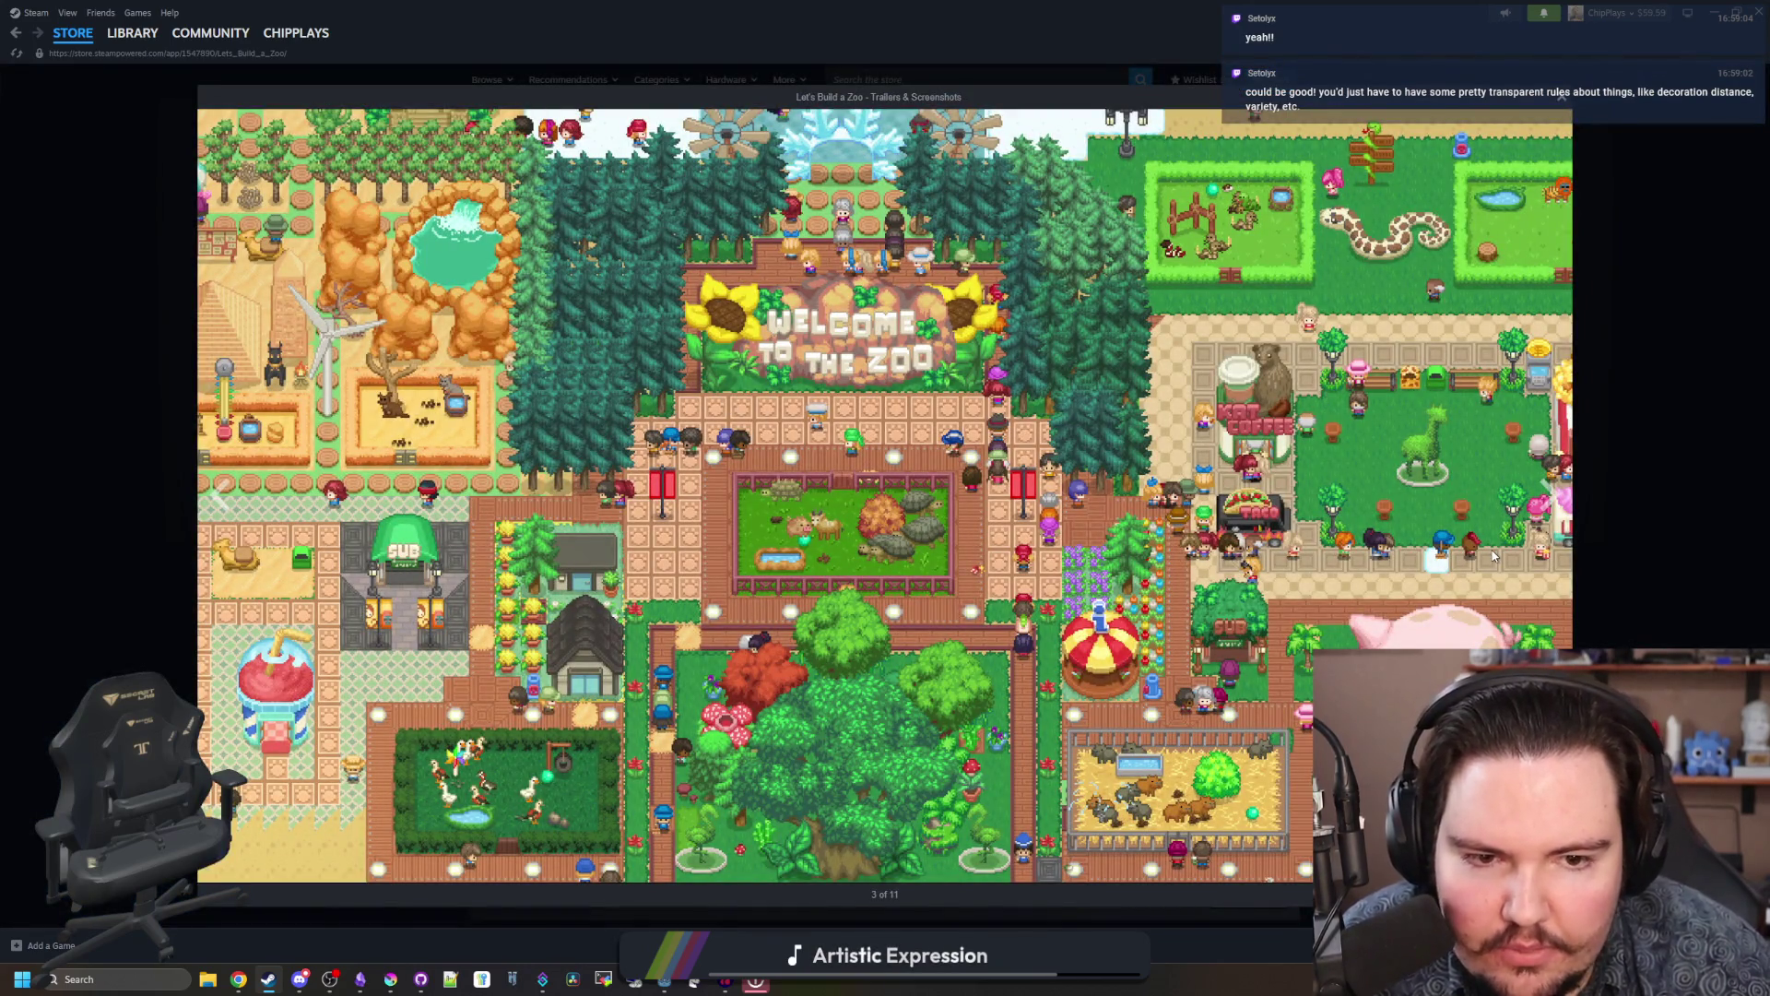
left_click(1550, 488)
left_click(1550, 488)
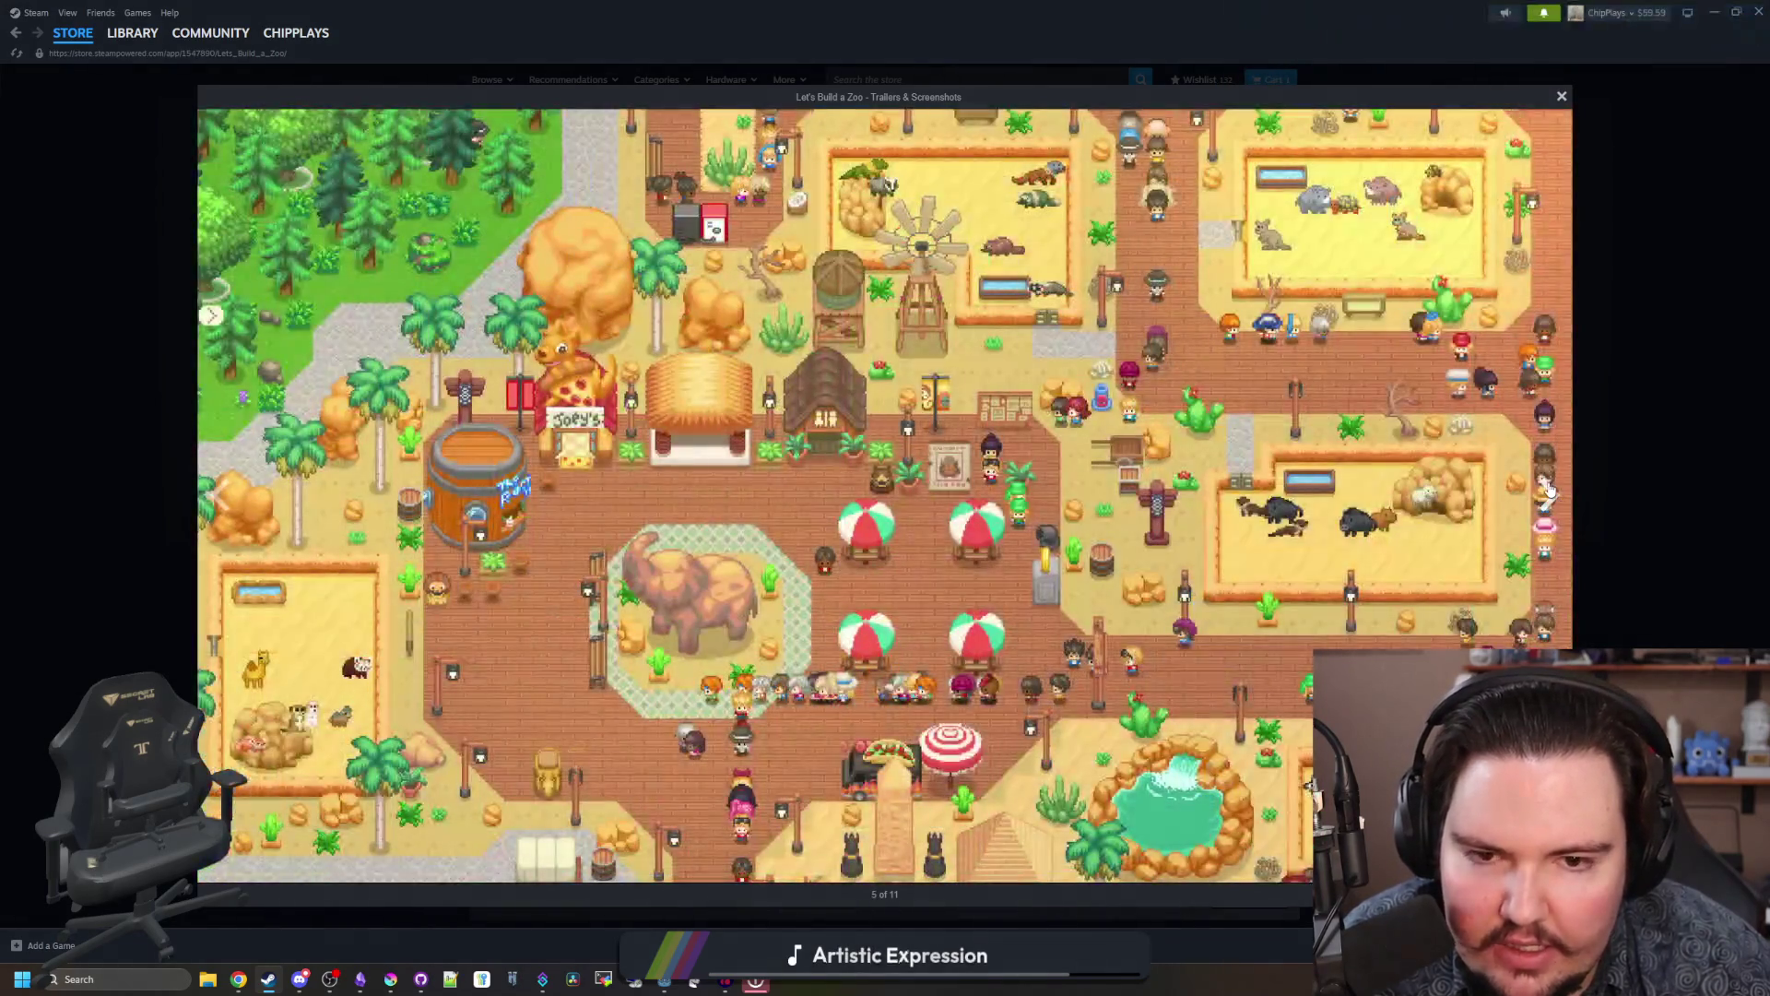
left_click(1550, 490)
left_click(1549, 490)
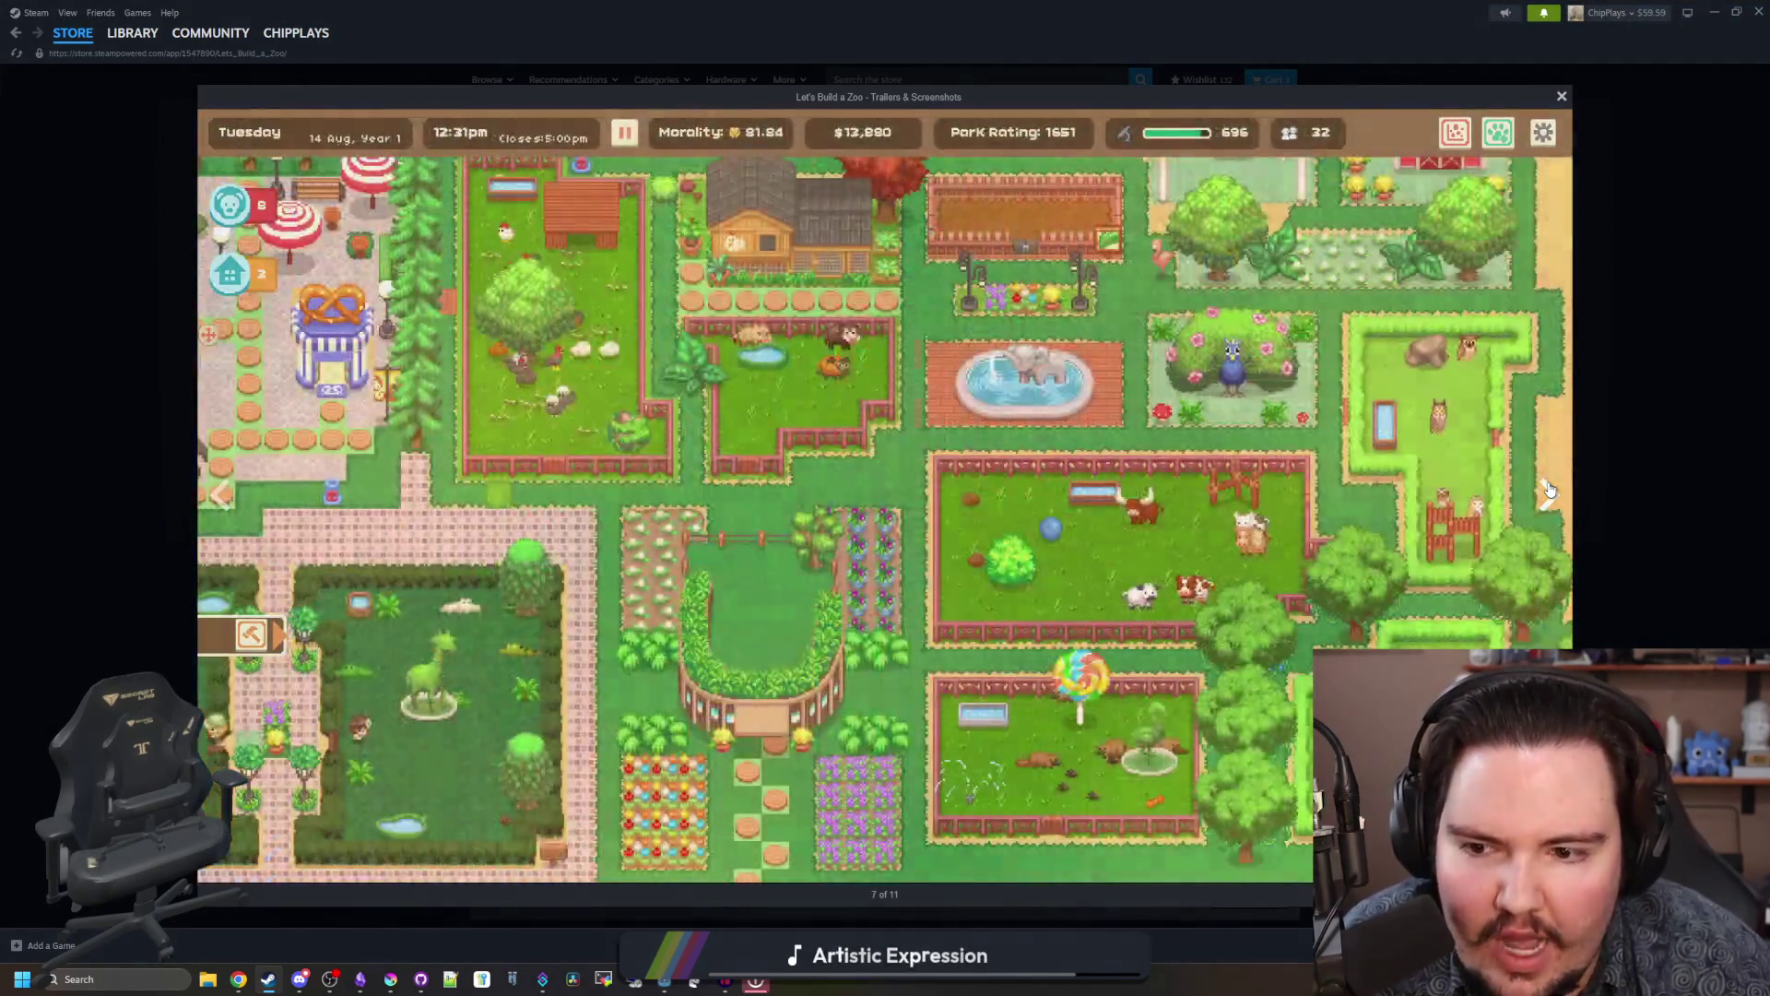
left_click(1549, 490)
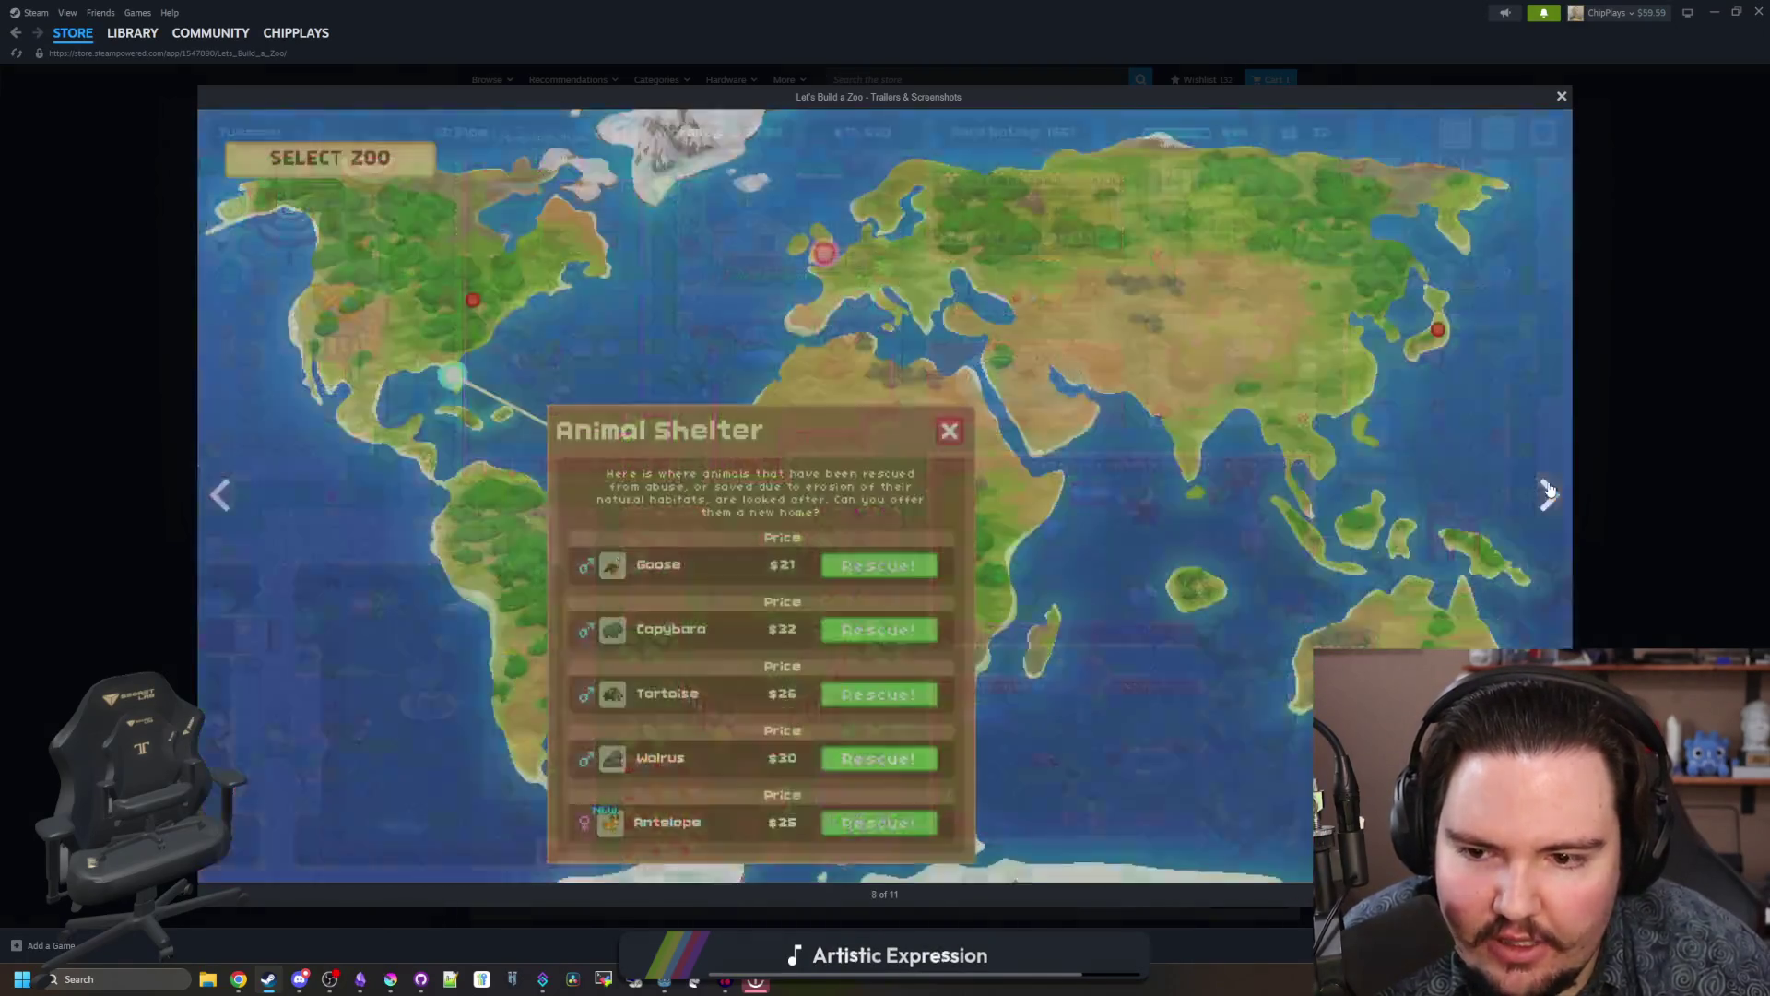
left_click(1550, 490)
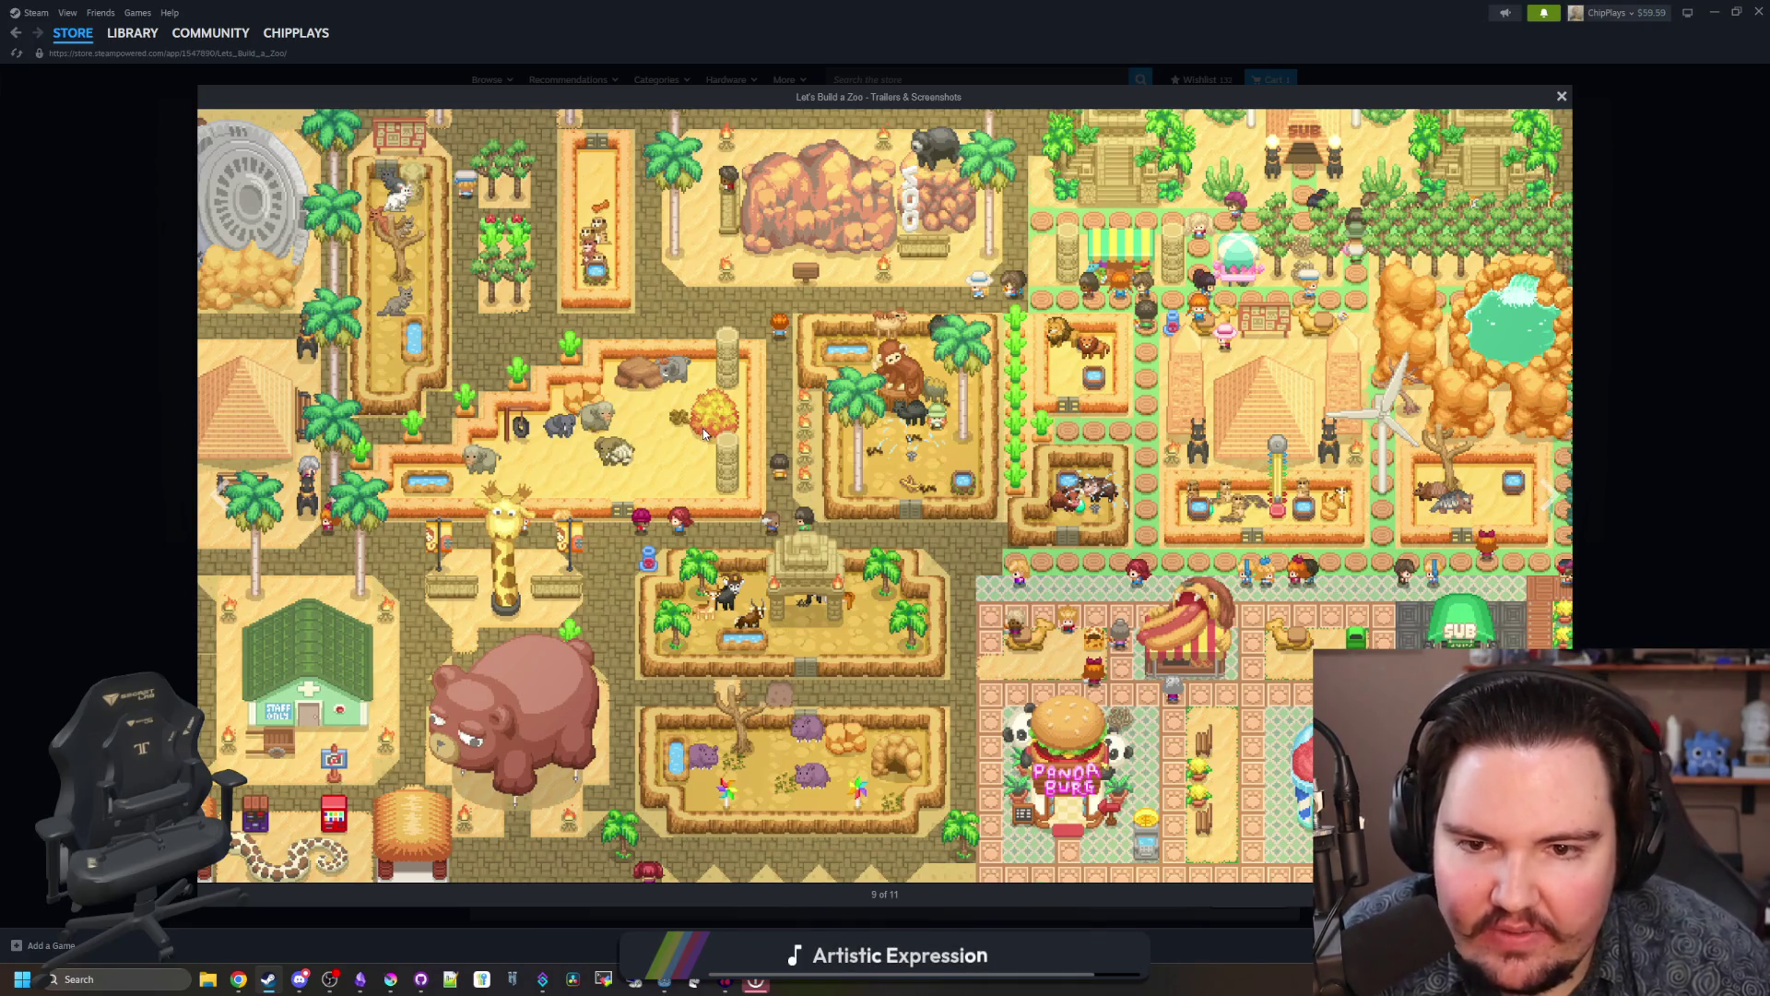
left_click(1638, 351)
Step: Buy two Lamp decorations at $100 each from the Shop's Decorations section
key("alt+Tab")
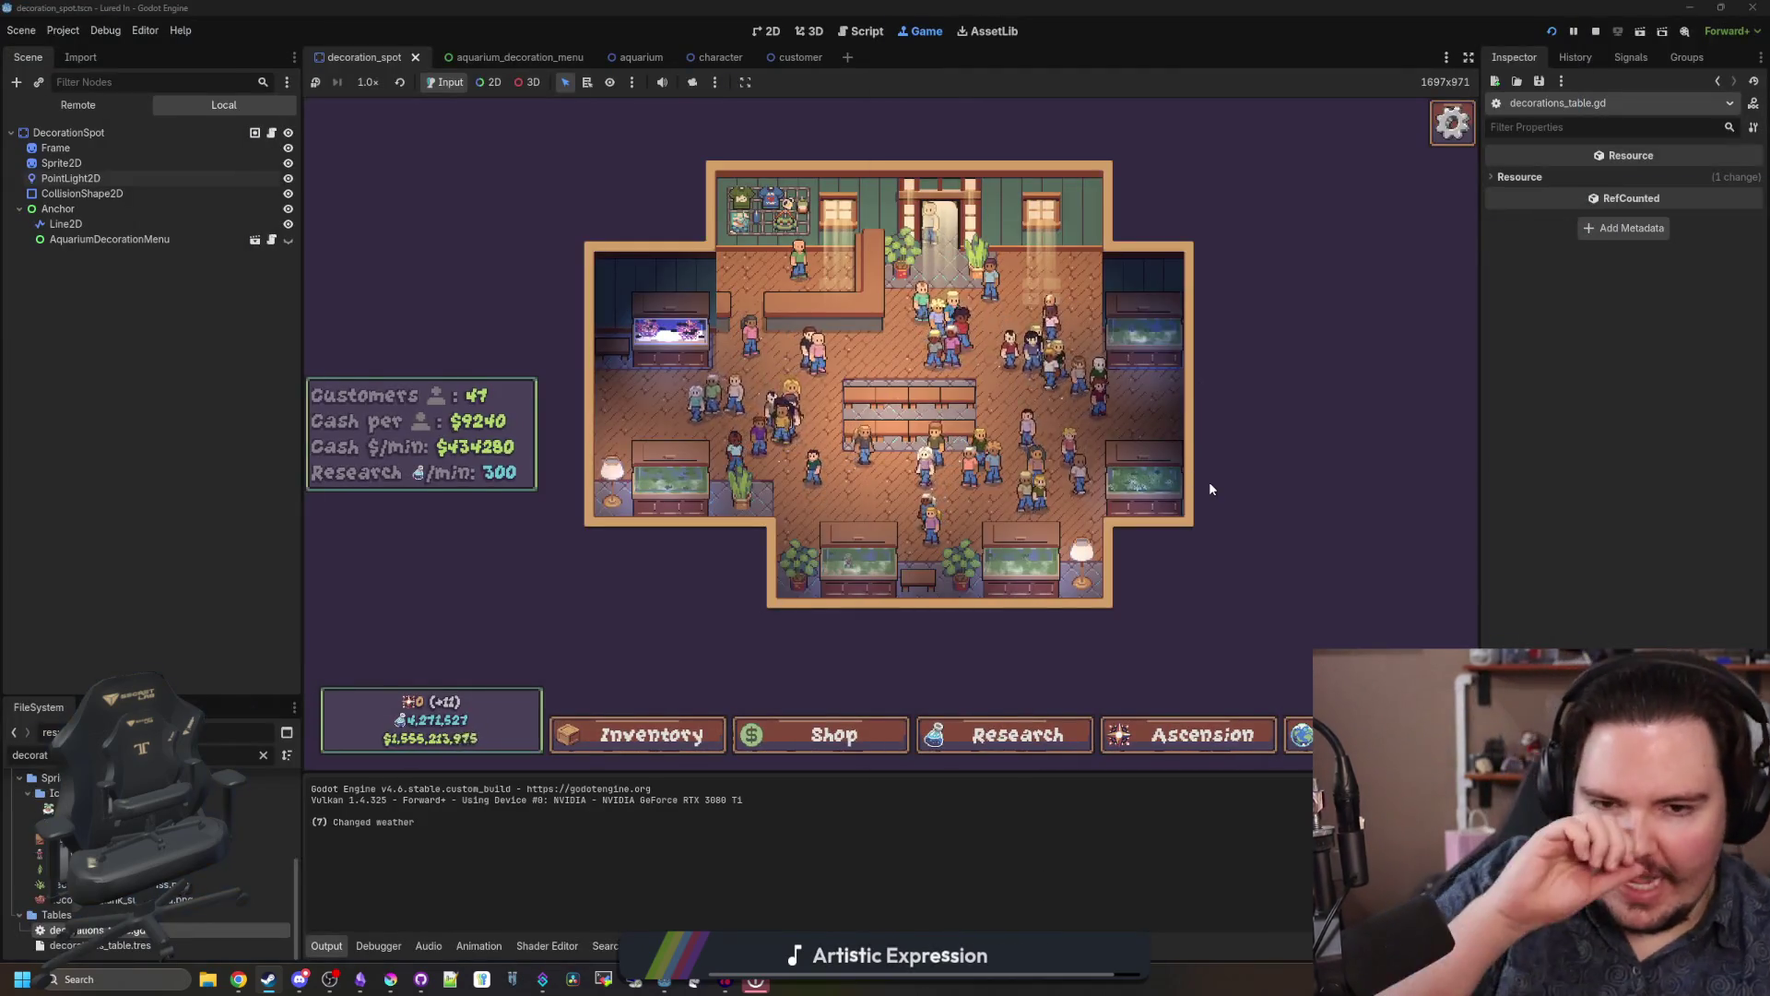
scroll(1237, 591, "up", 1)
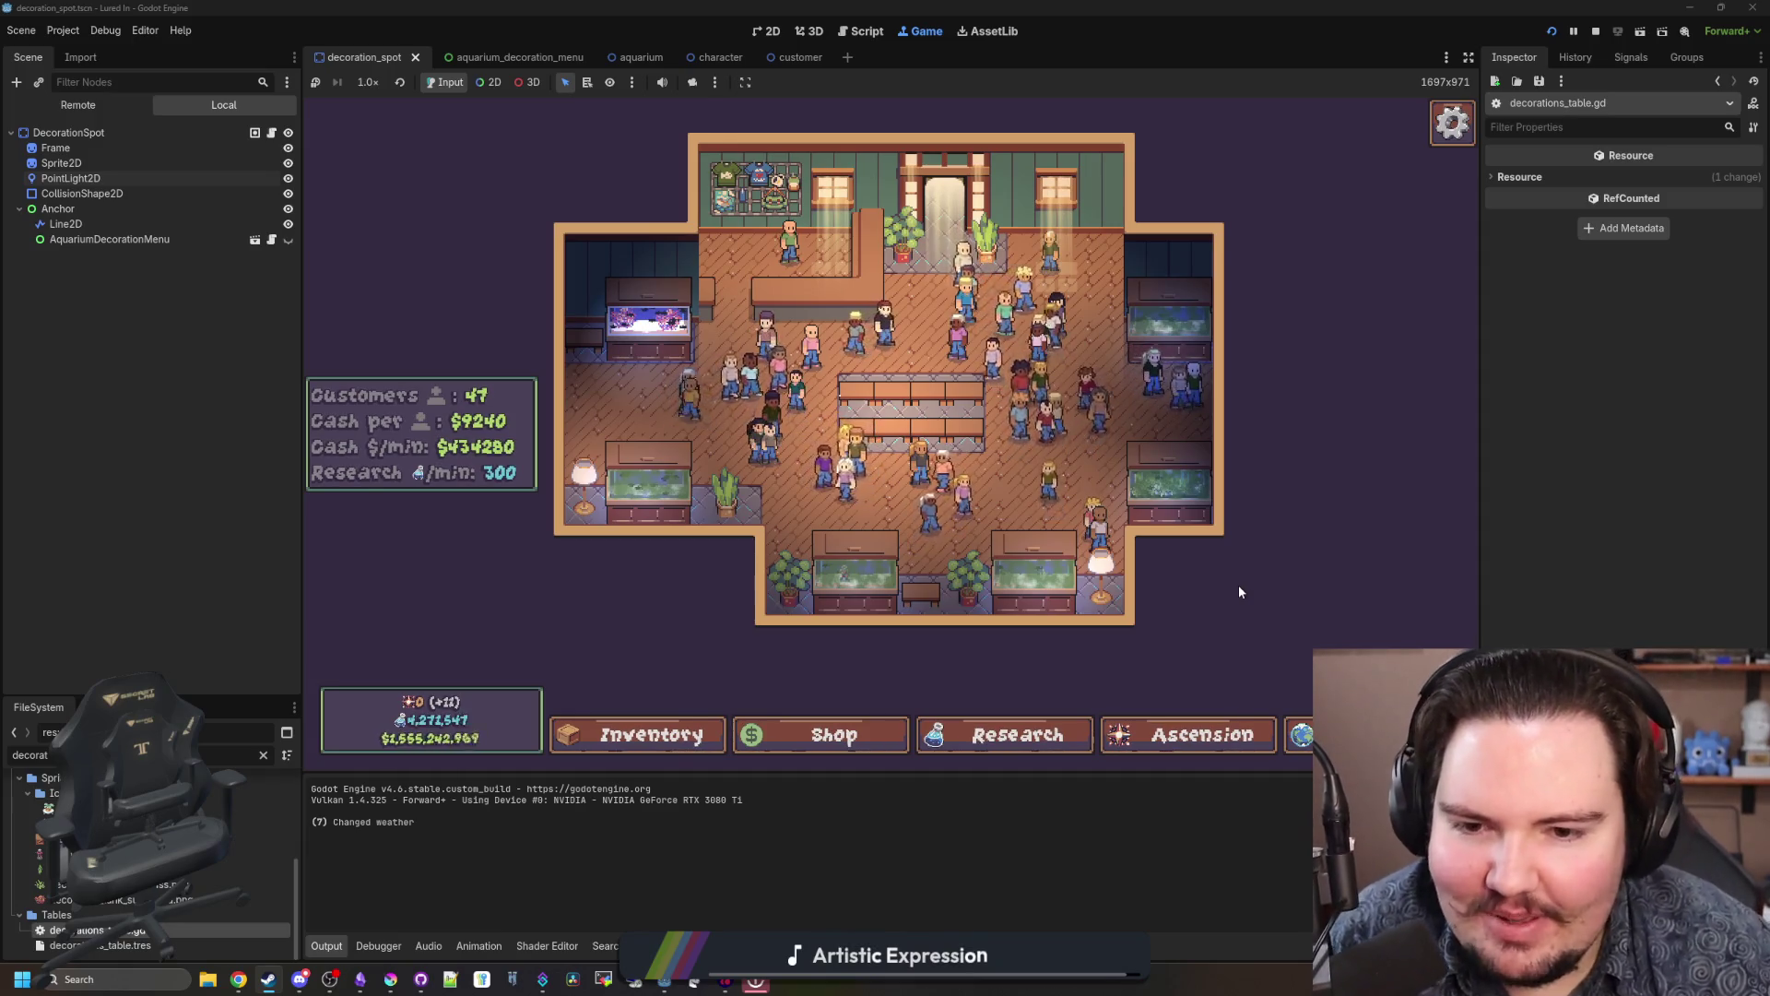
scroll(869, 505, "up", 3)
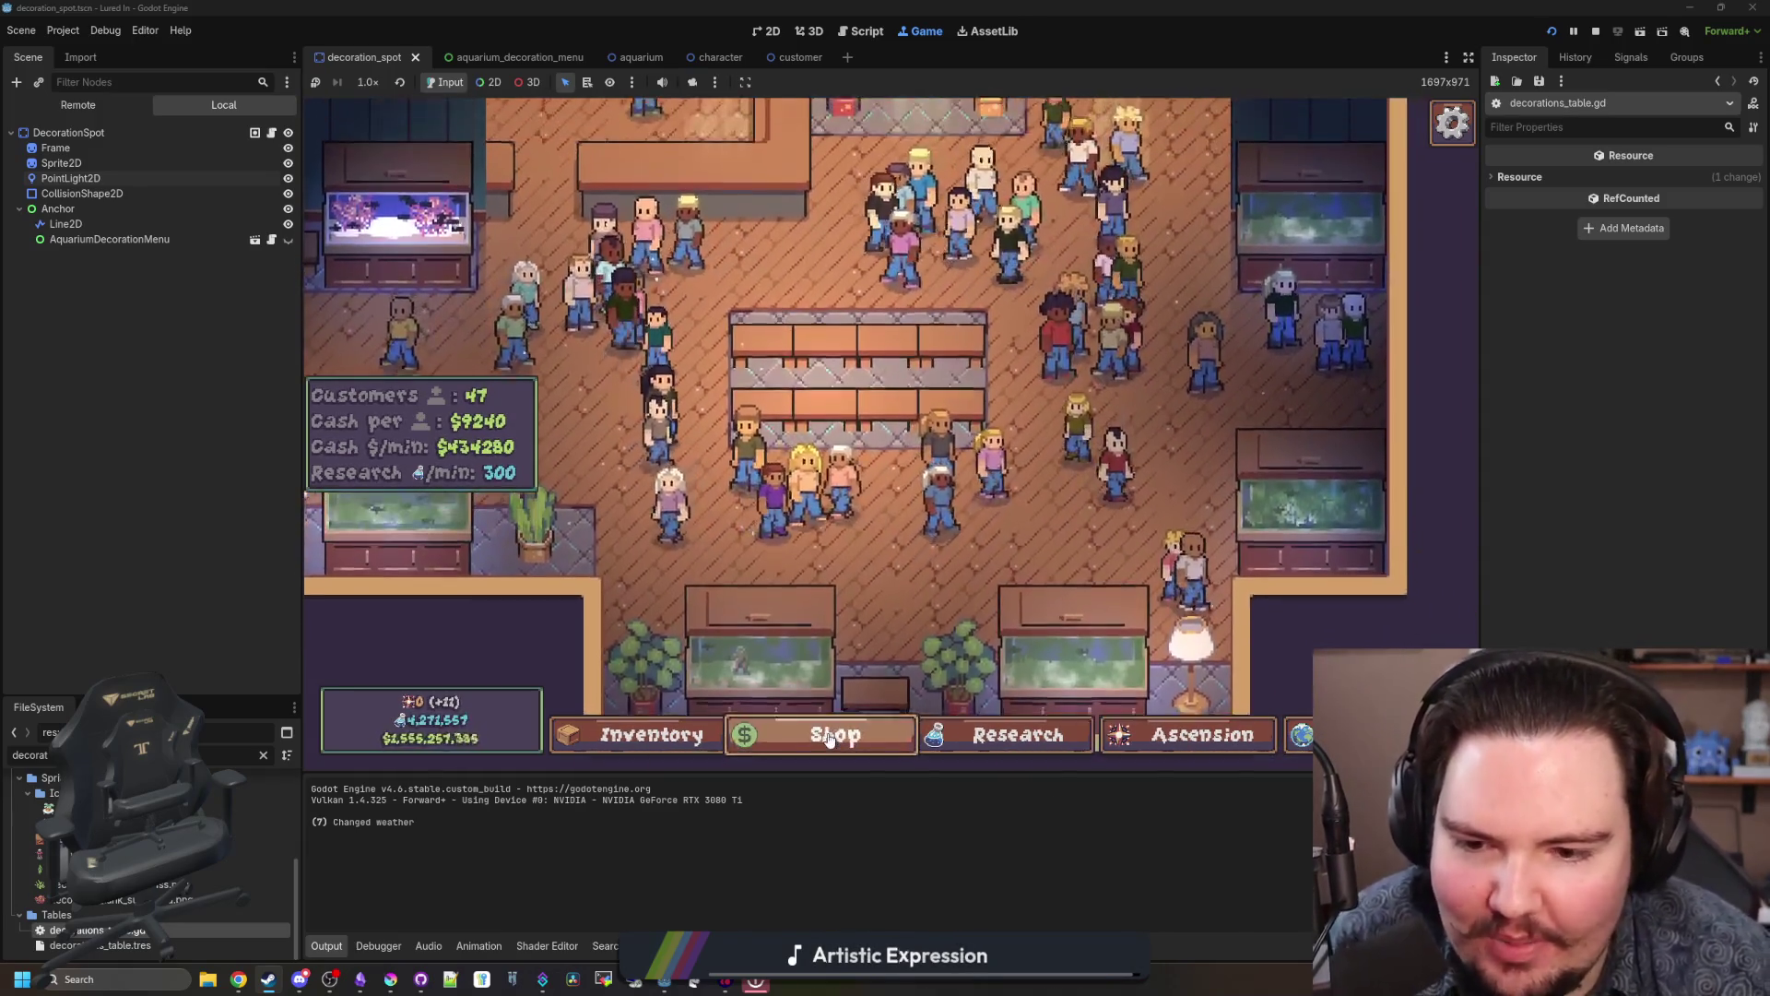
scroll(922, 513, "down", 3)
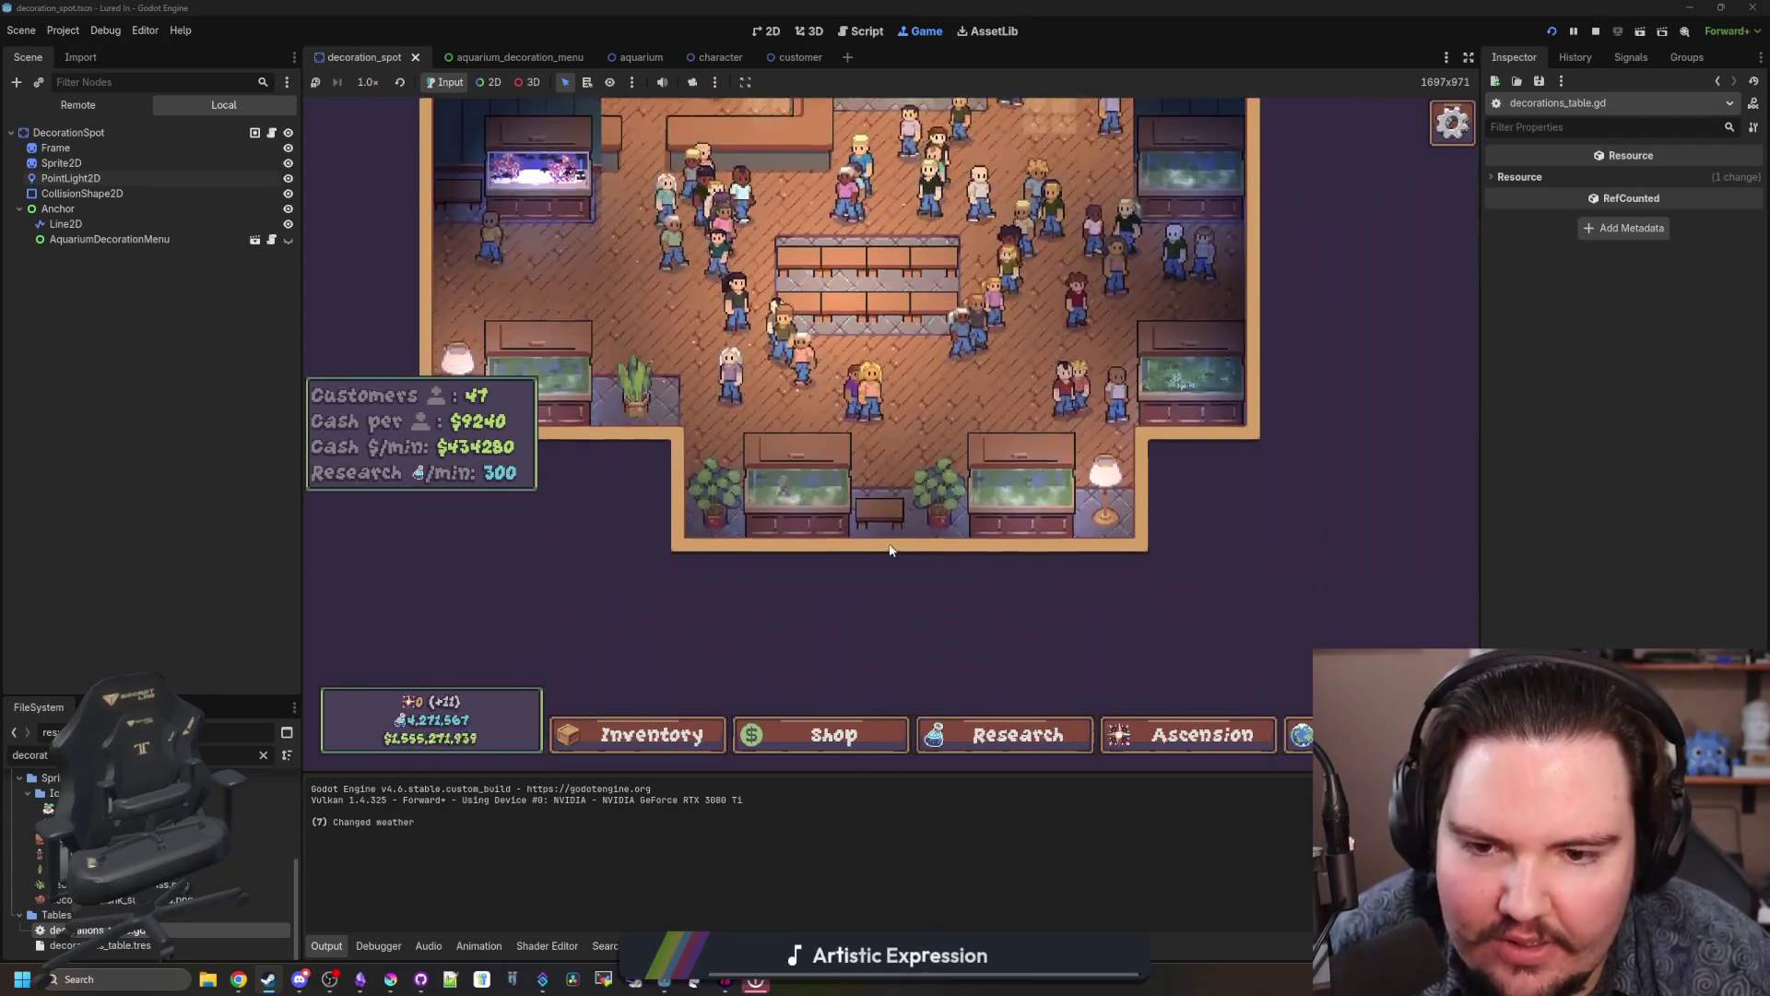
scroll(869, 516, "up", 2)
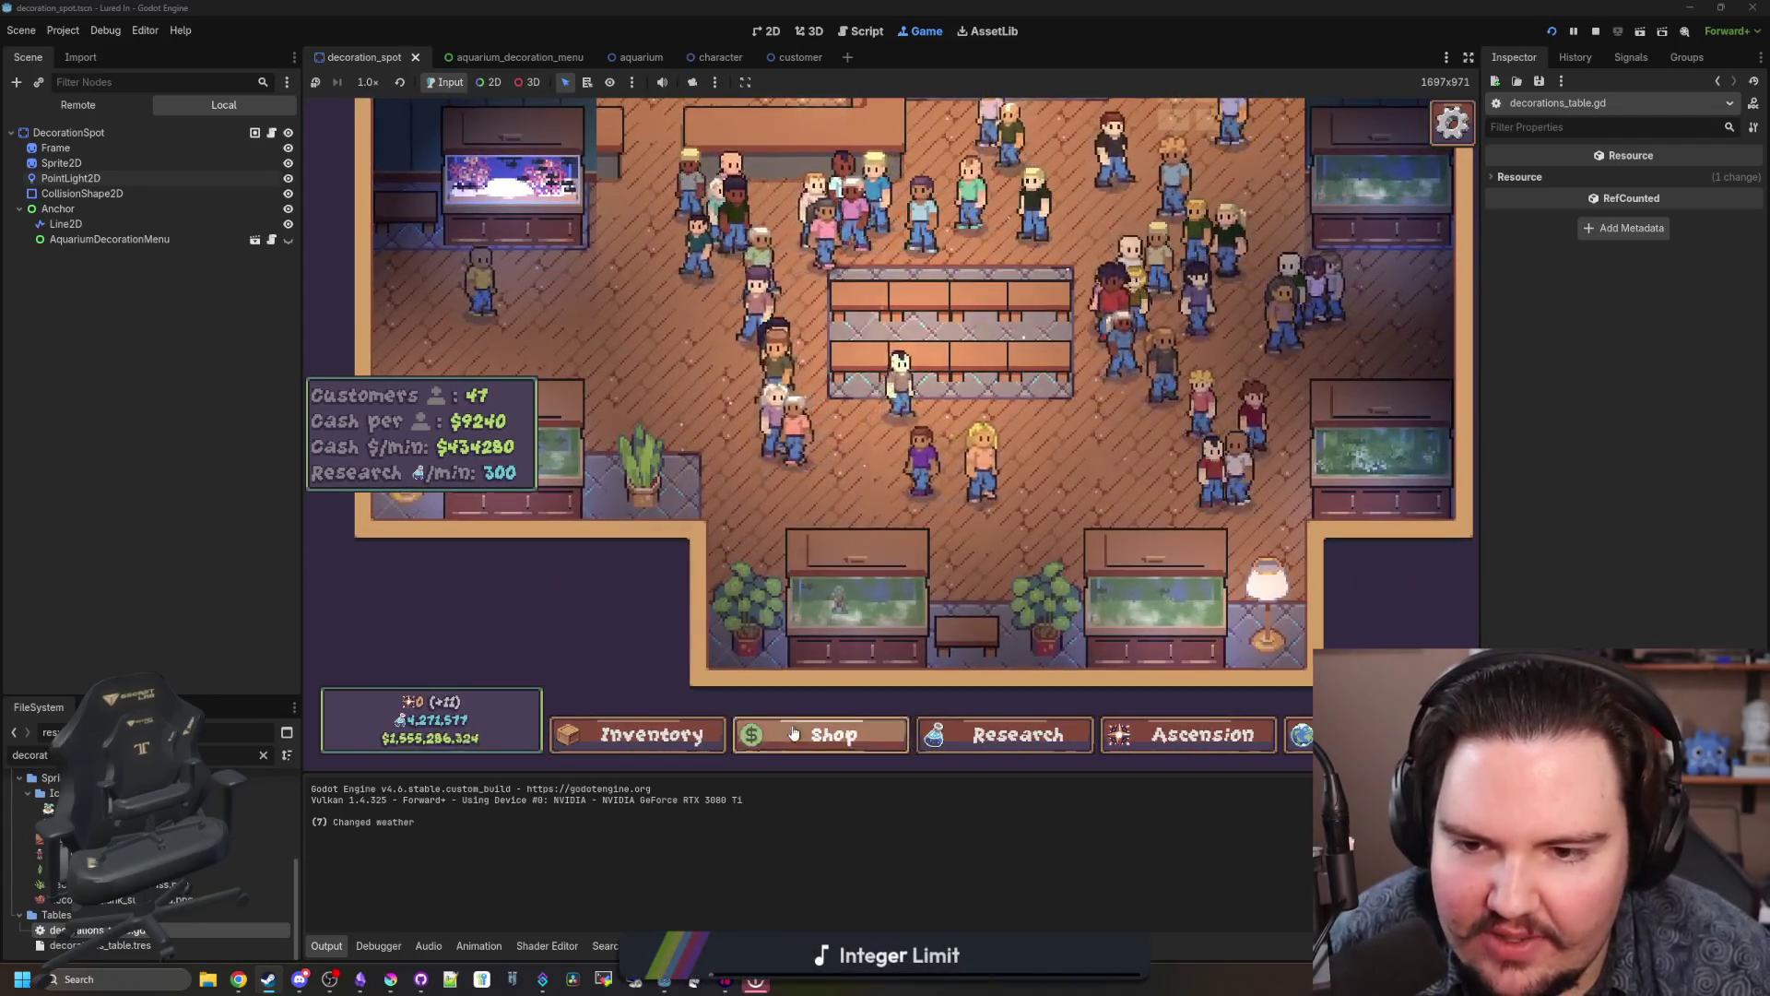
left_click(793, 730)
scroll(922, 480, "up", 2)
scroll(1034, 538, "down", 2)
left_click(1037, 534)
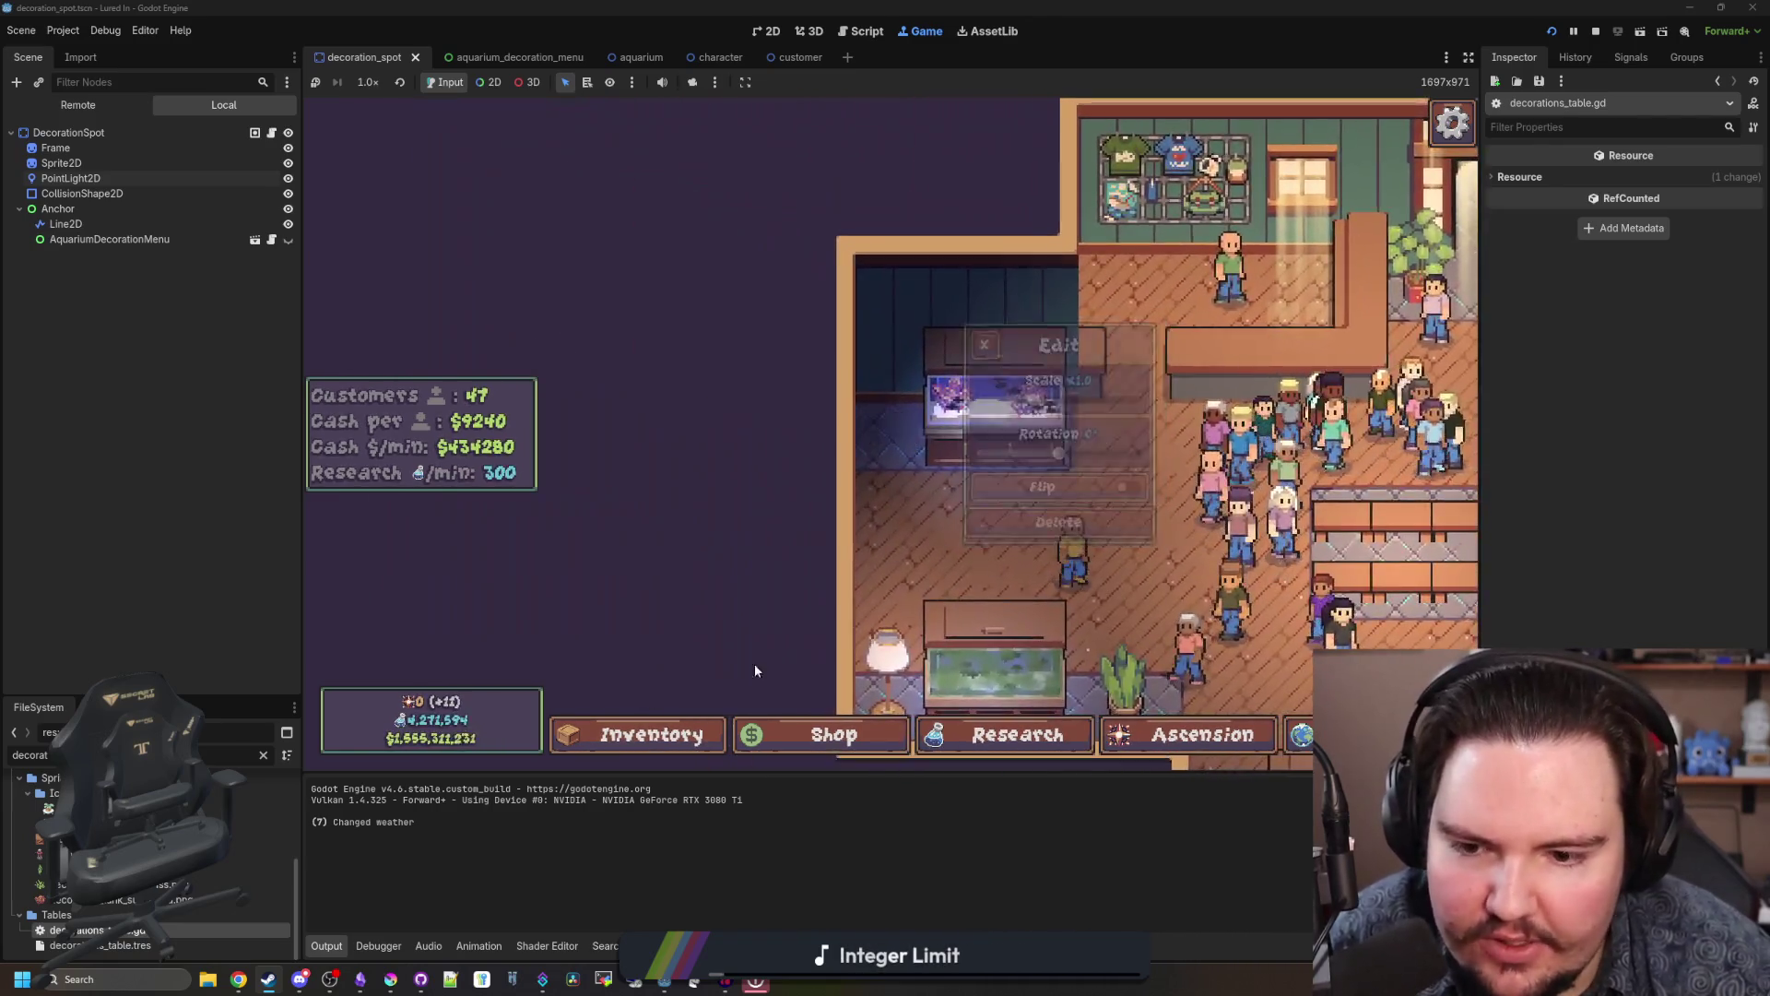
left_click(784, 734)
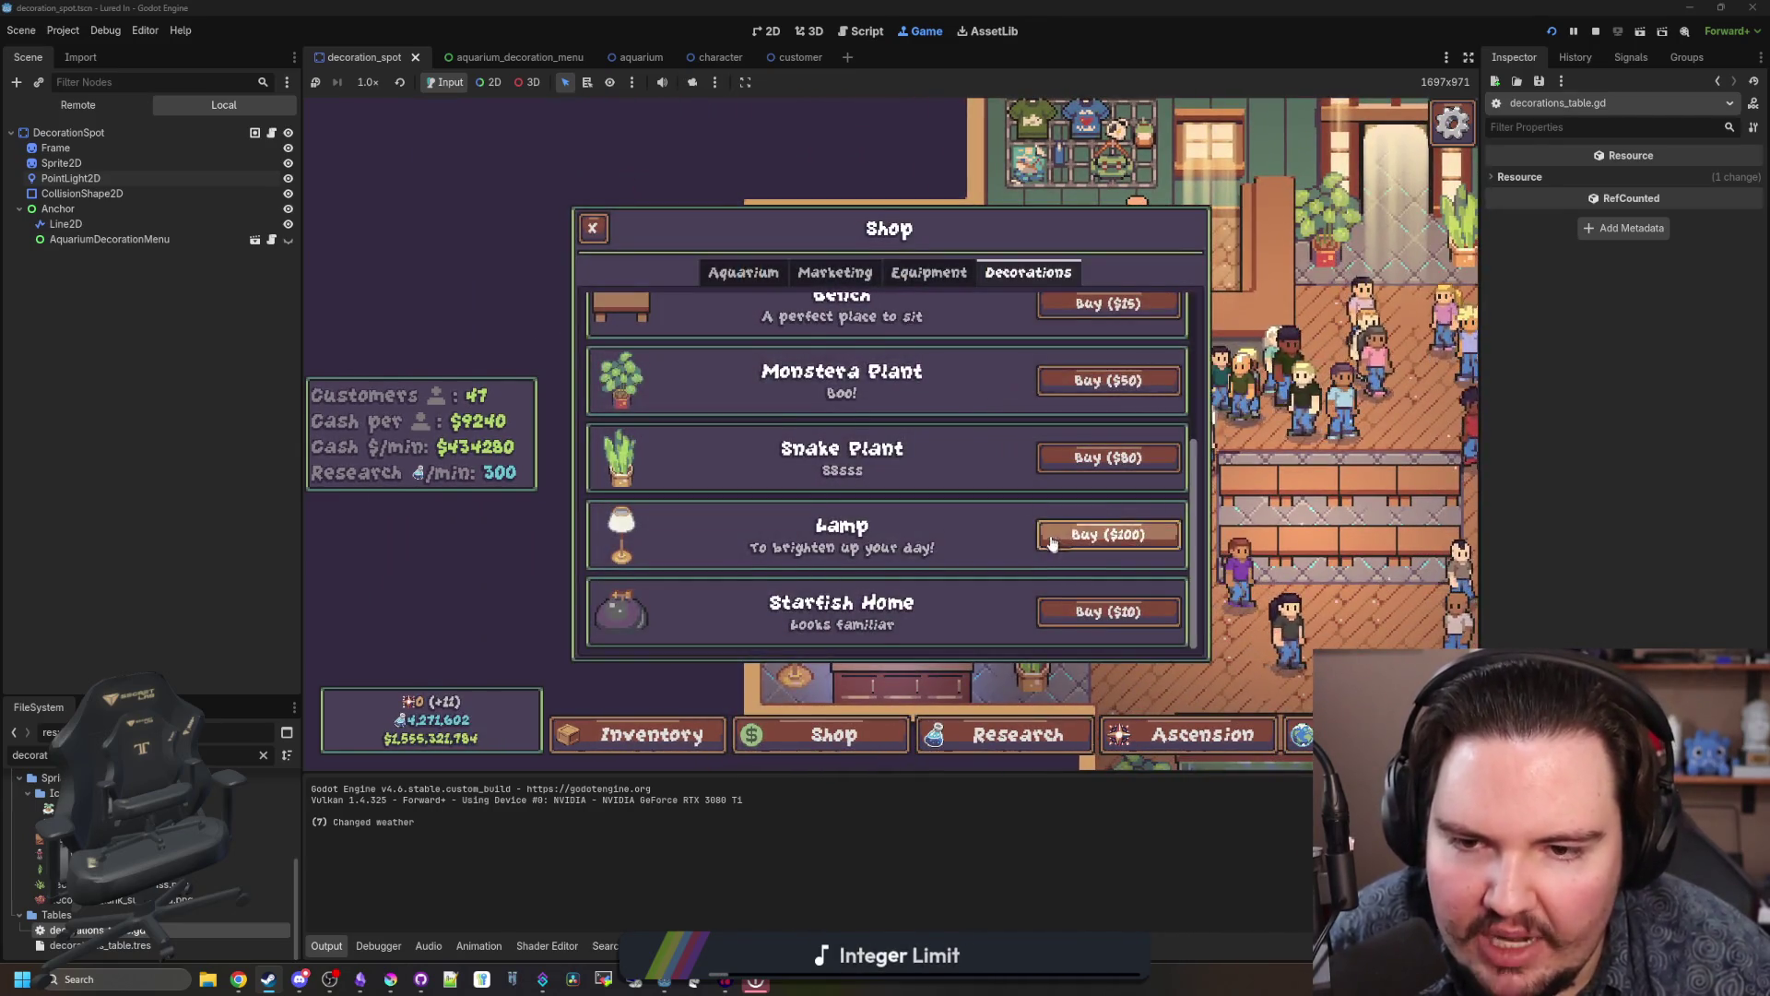
left_click(1052, 536)
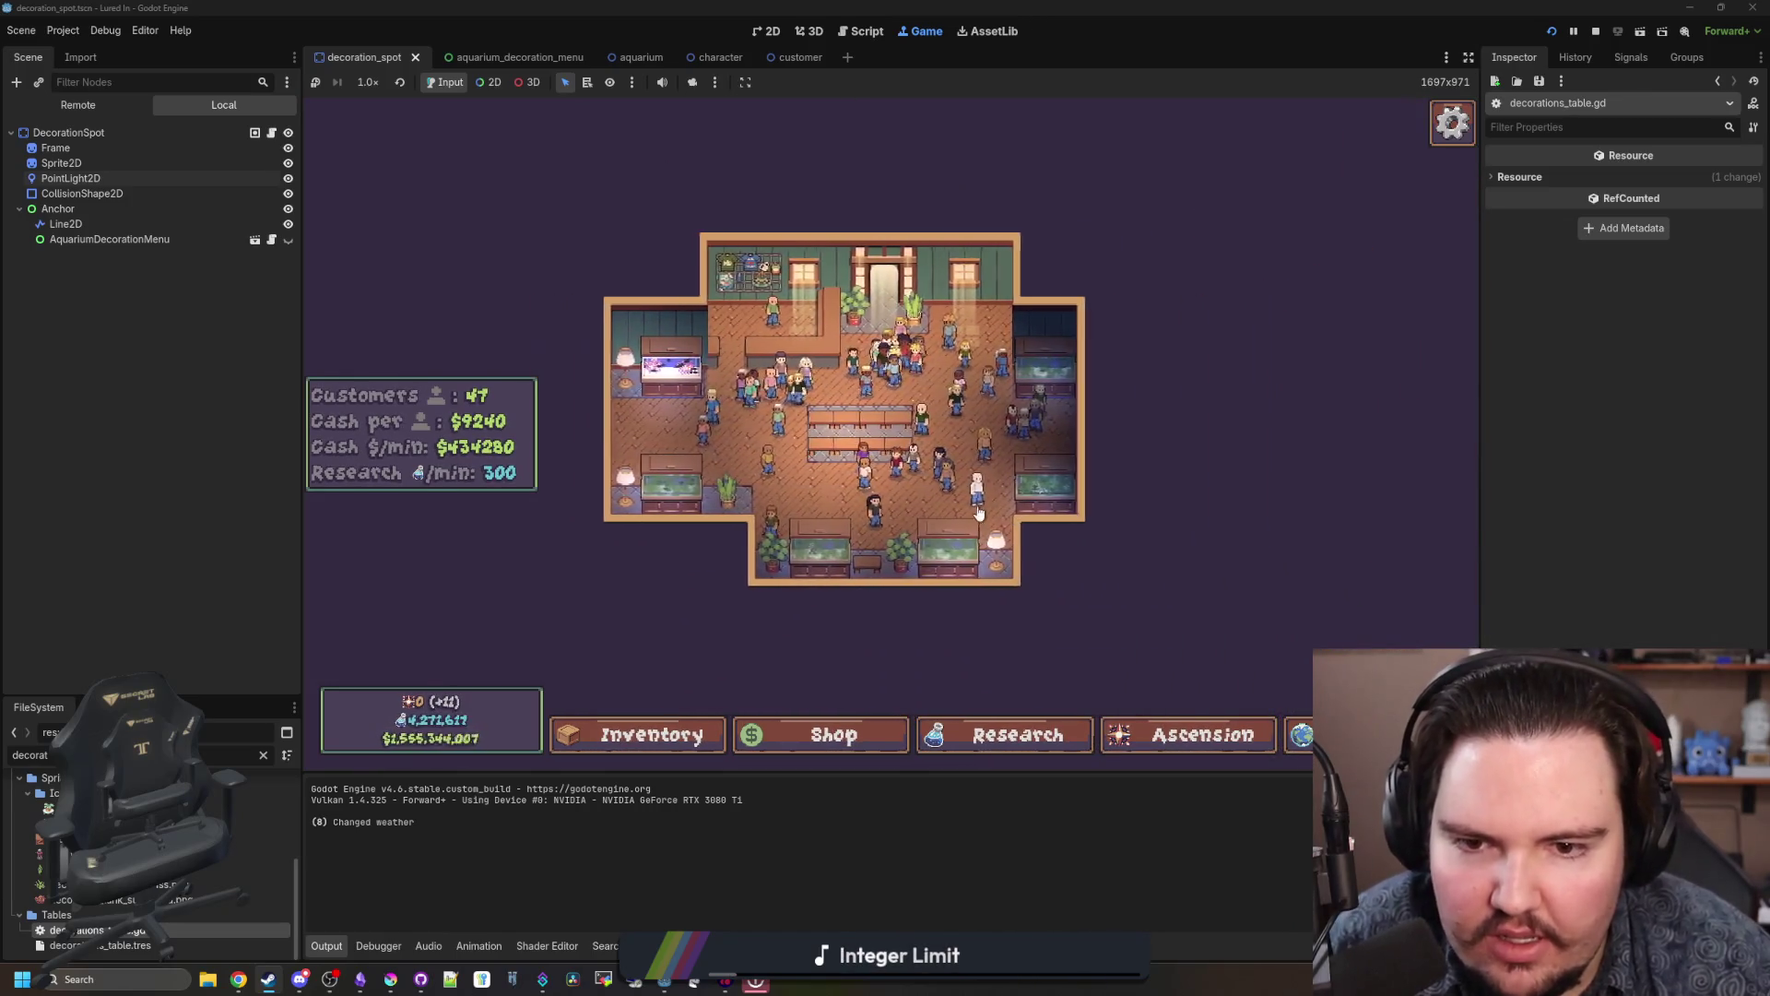
Step: Zoom the camera out over the shop floor to show lamps beside both left-side tanks
scroll(926, 364, "down", 5)
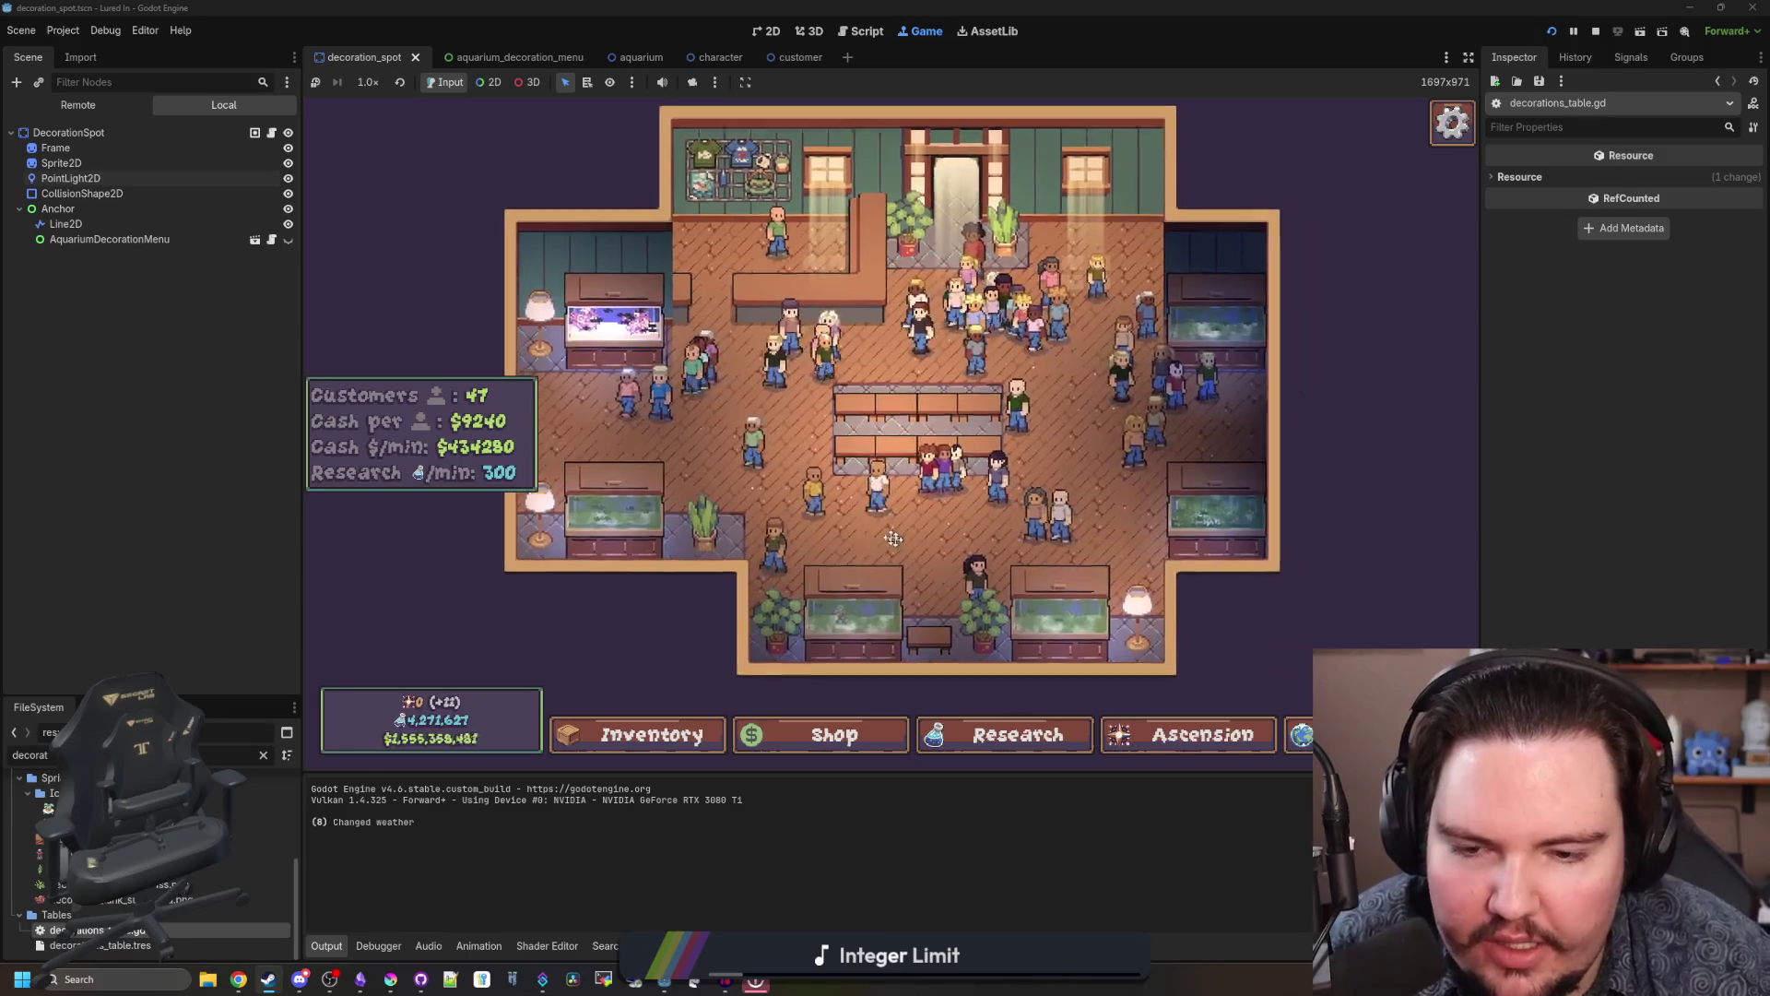
scroll(1054, 504, "up", 5)
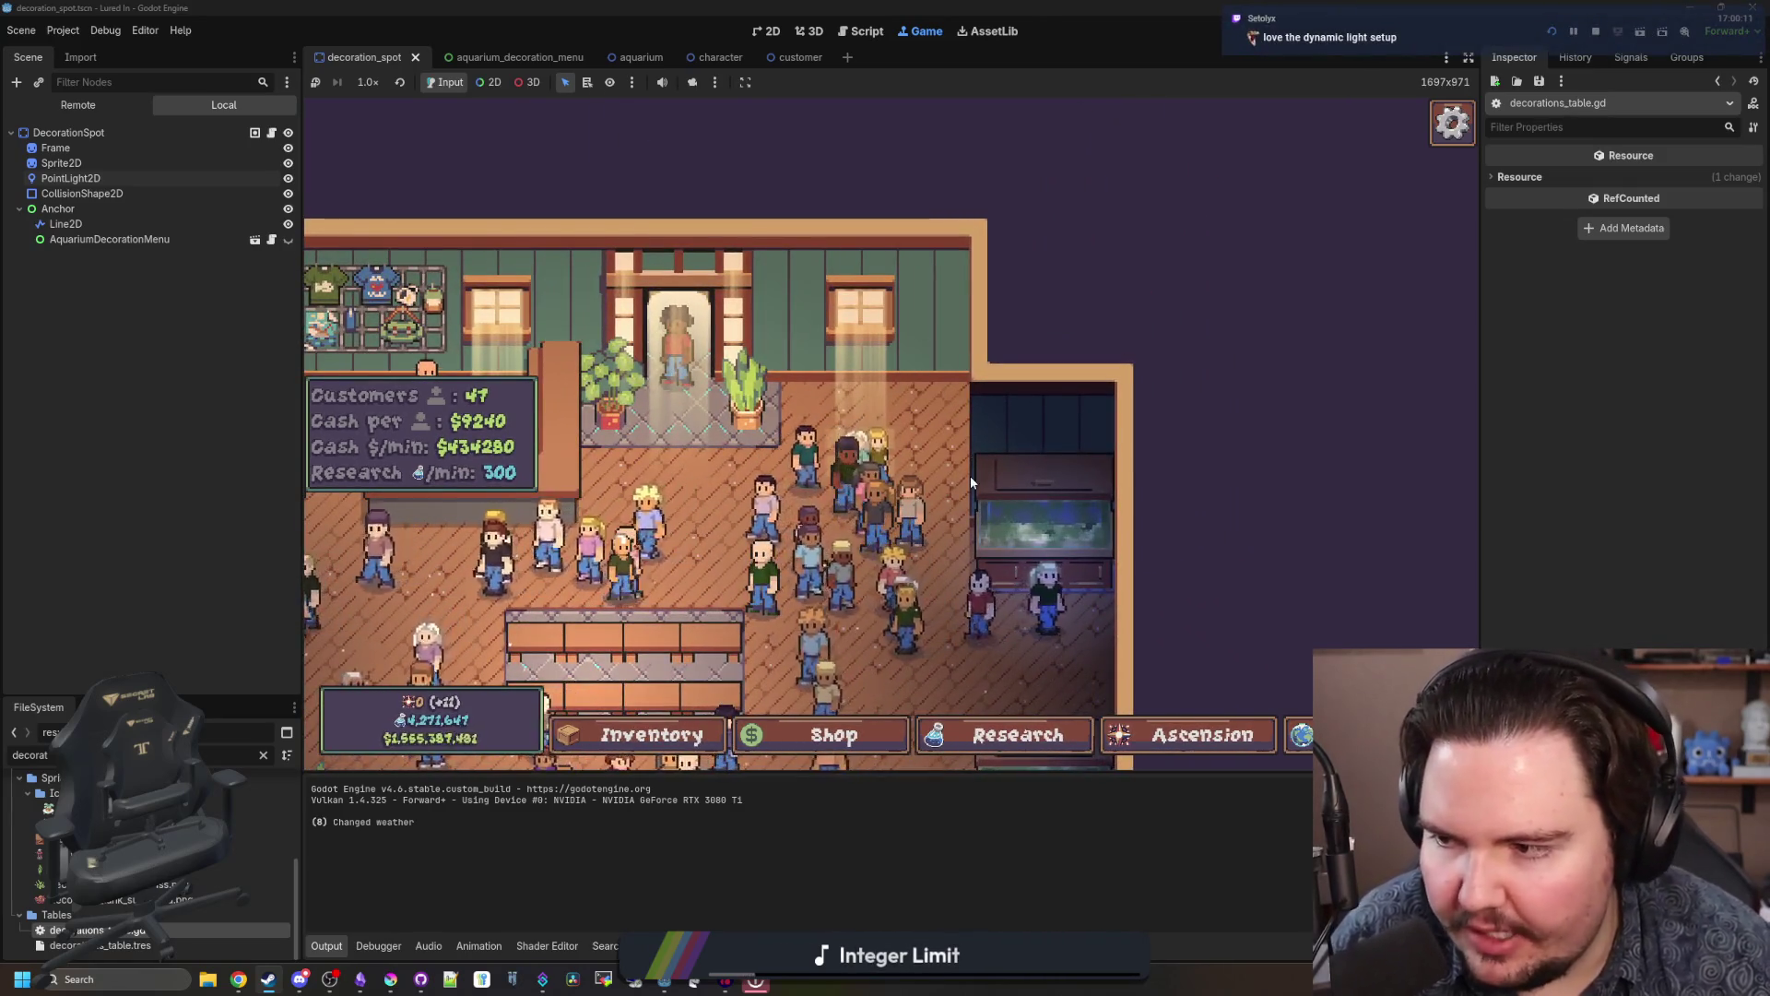
scroll(970, 461, "up", 2)
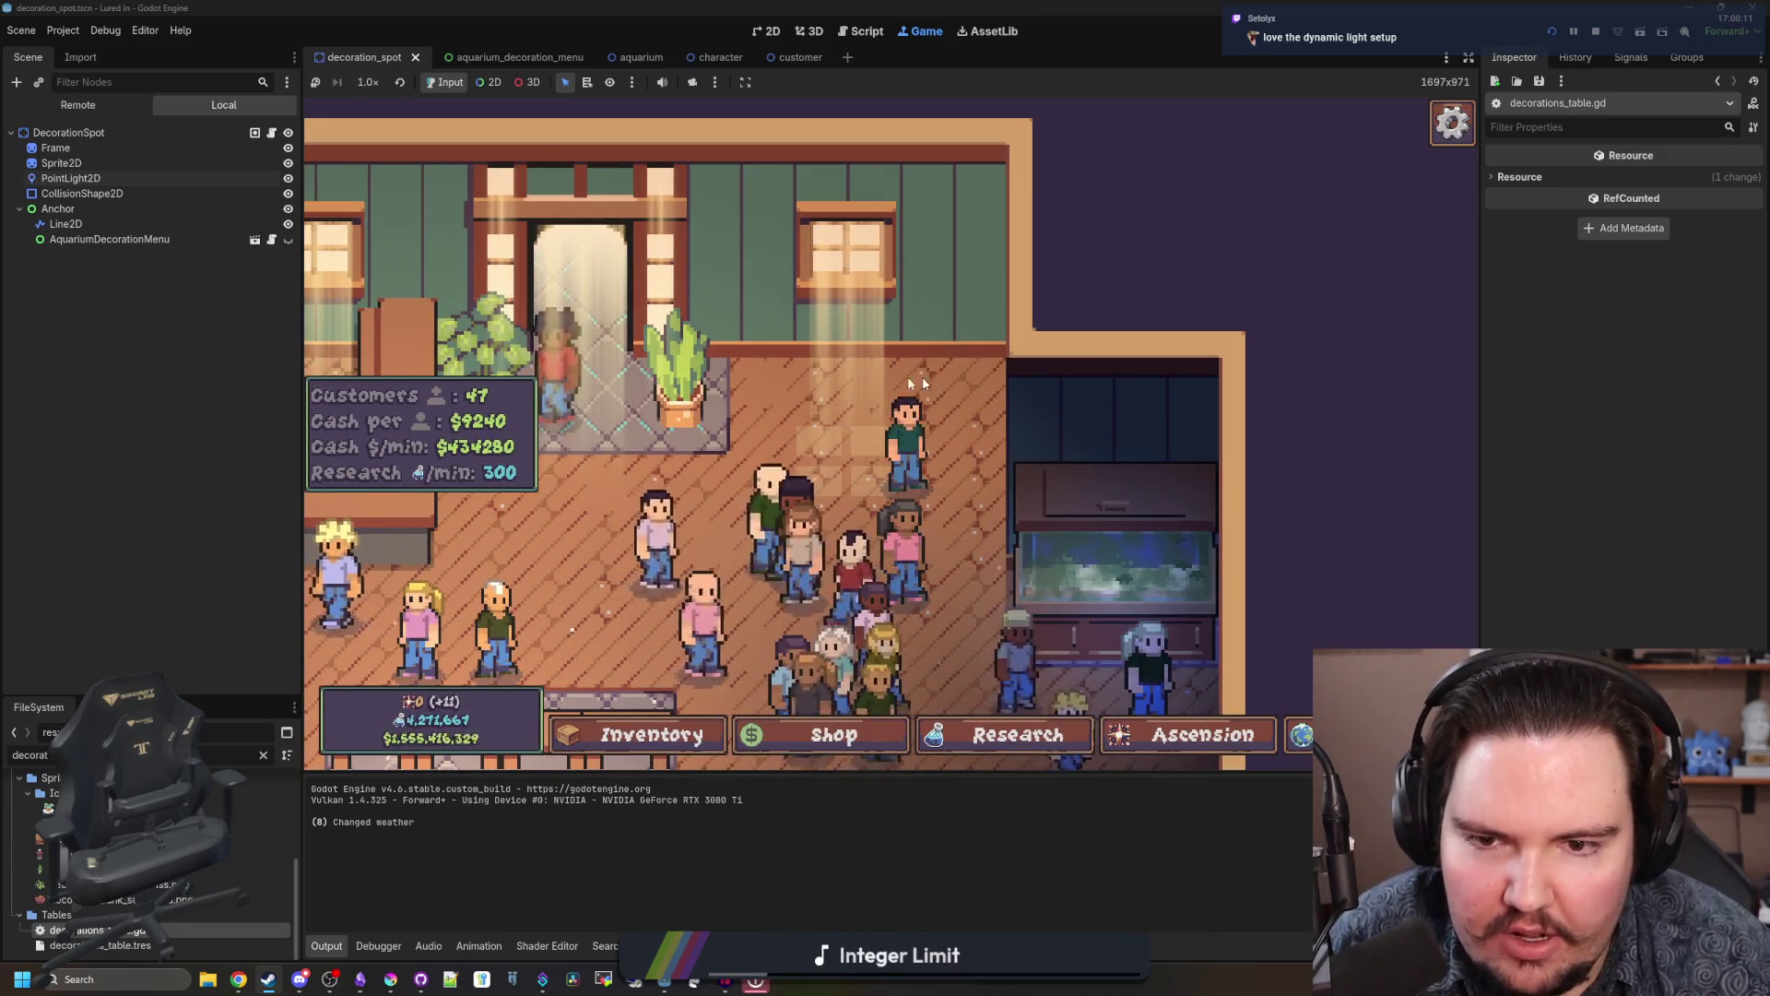
scroll(955, 385, "down", 5)
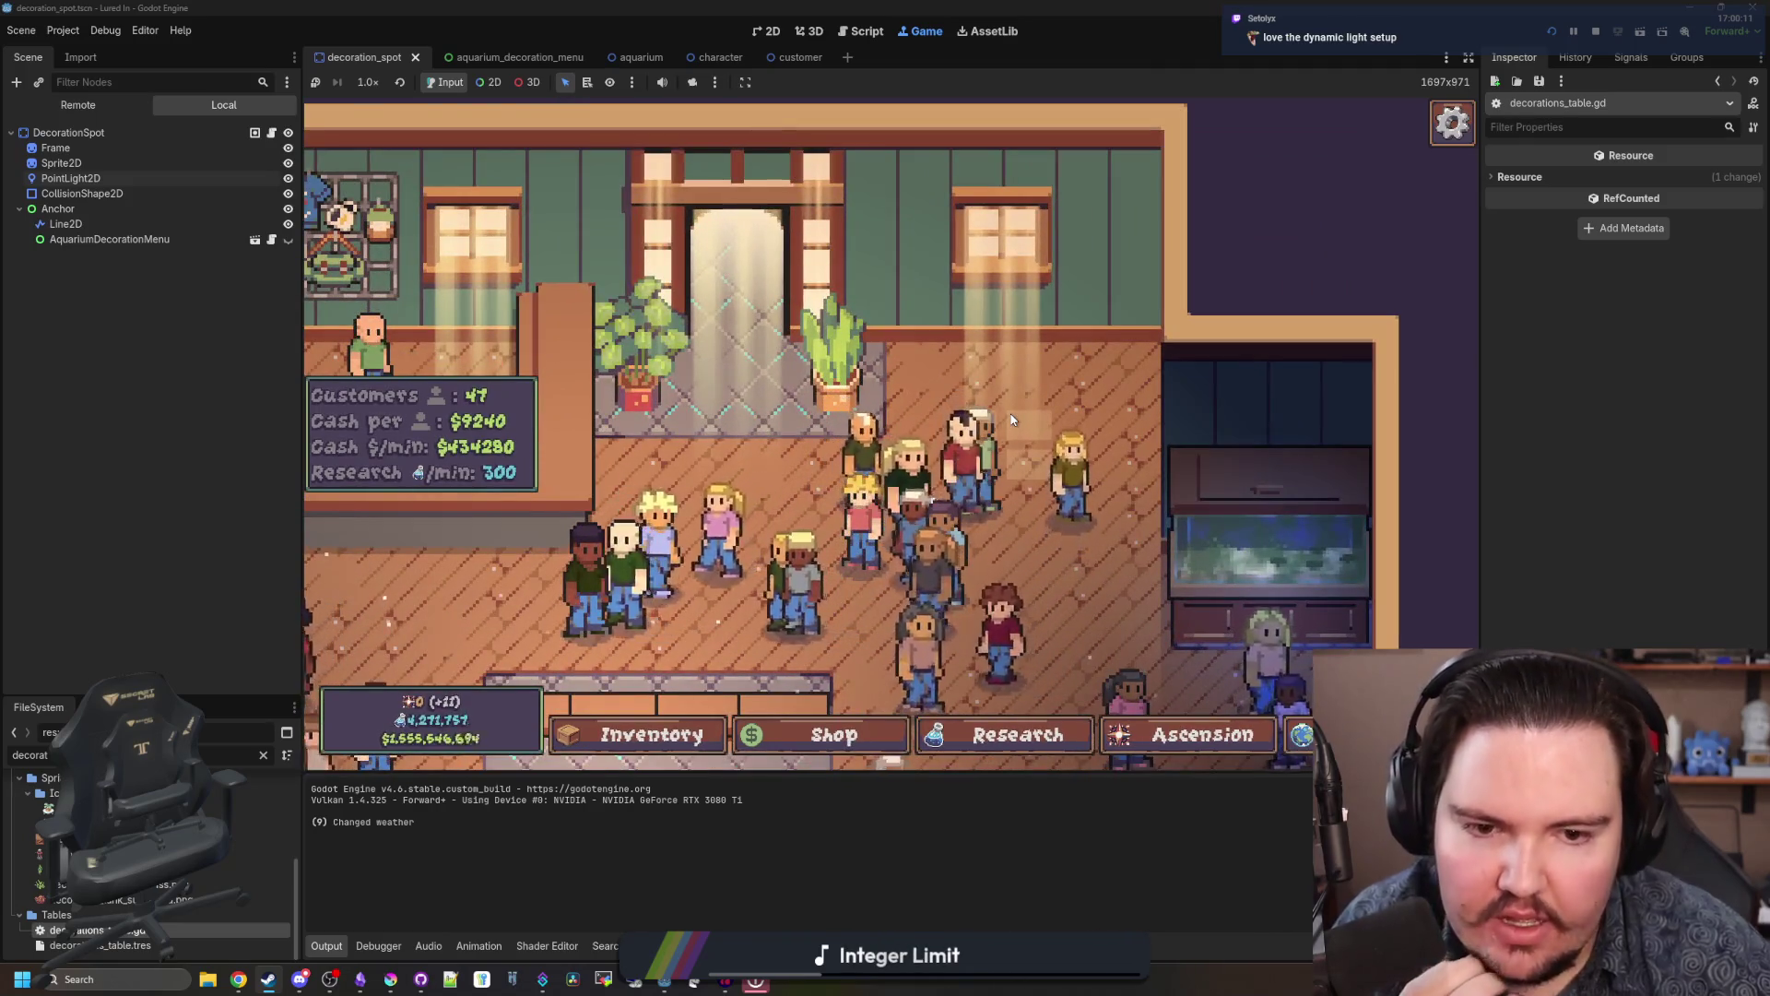
scroll(1012, 419, "down", 3)
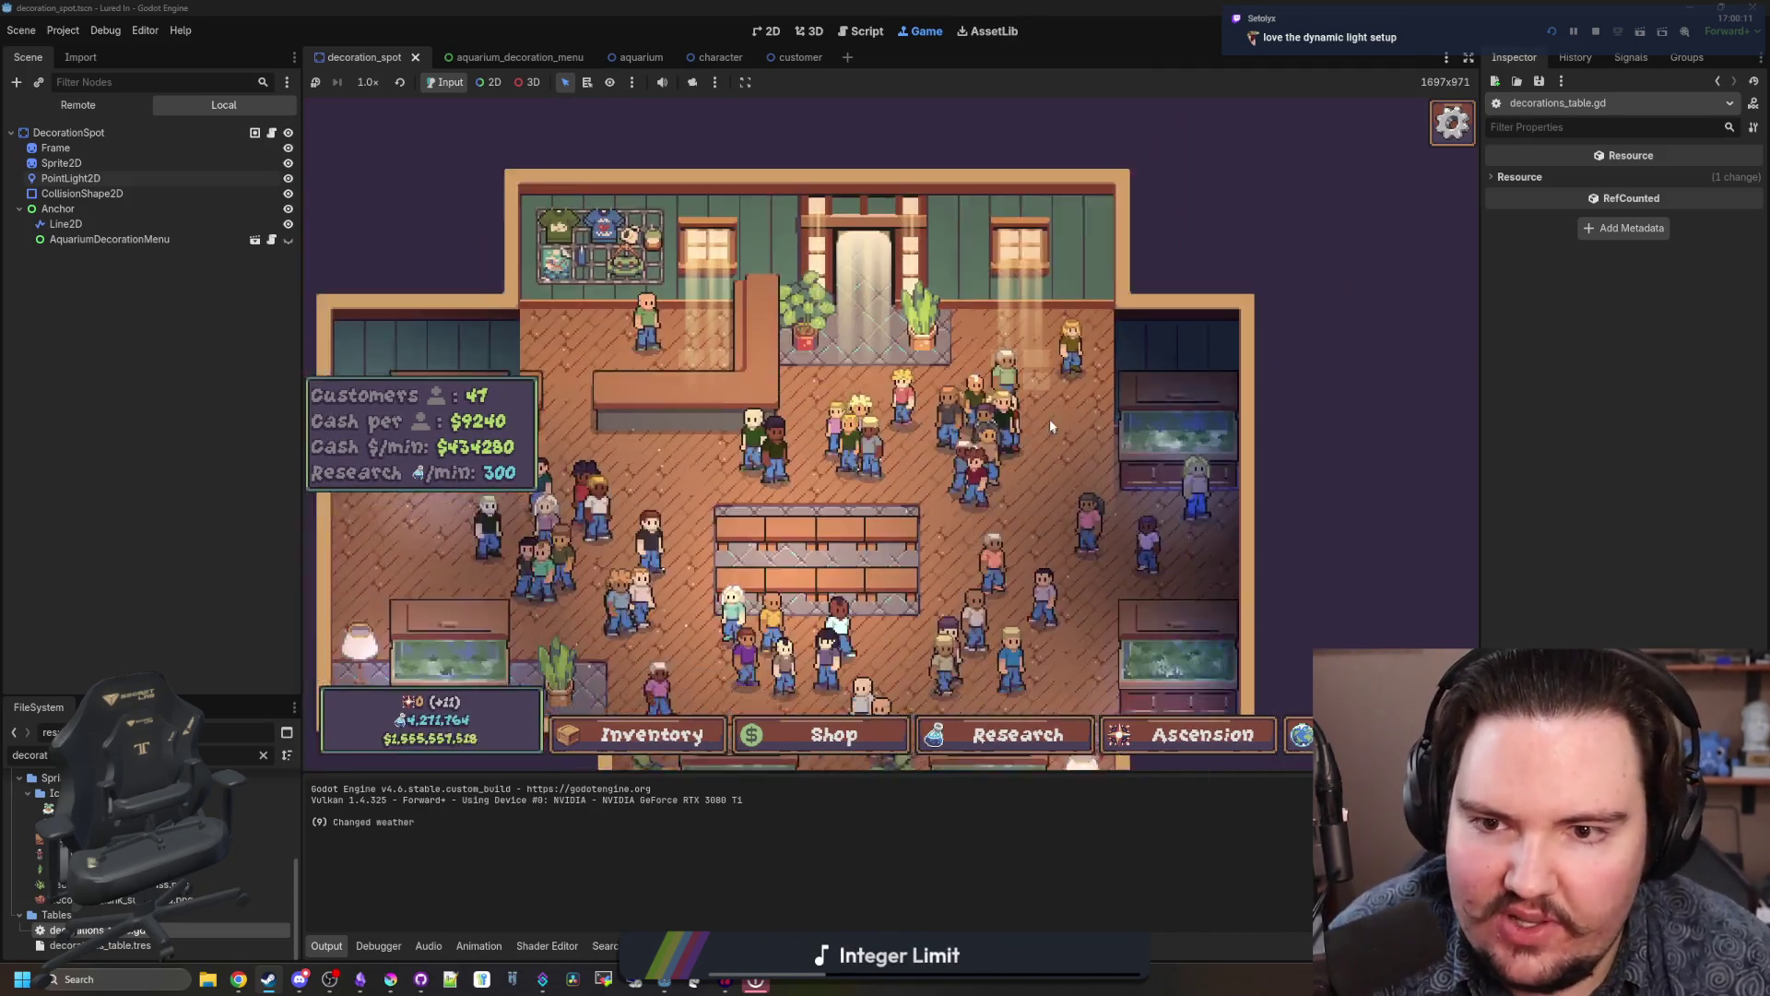
Step: Set Fish Tank 1's background to Forest in its Settings, then close the tank window
key("s")
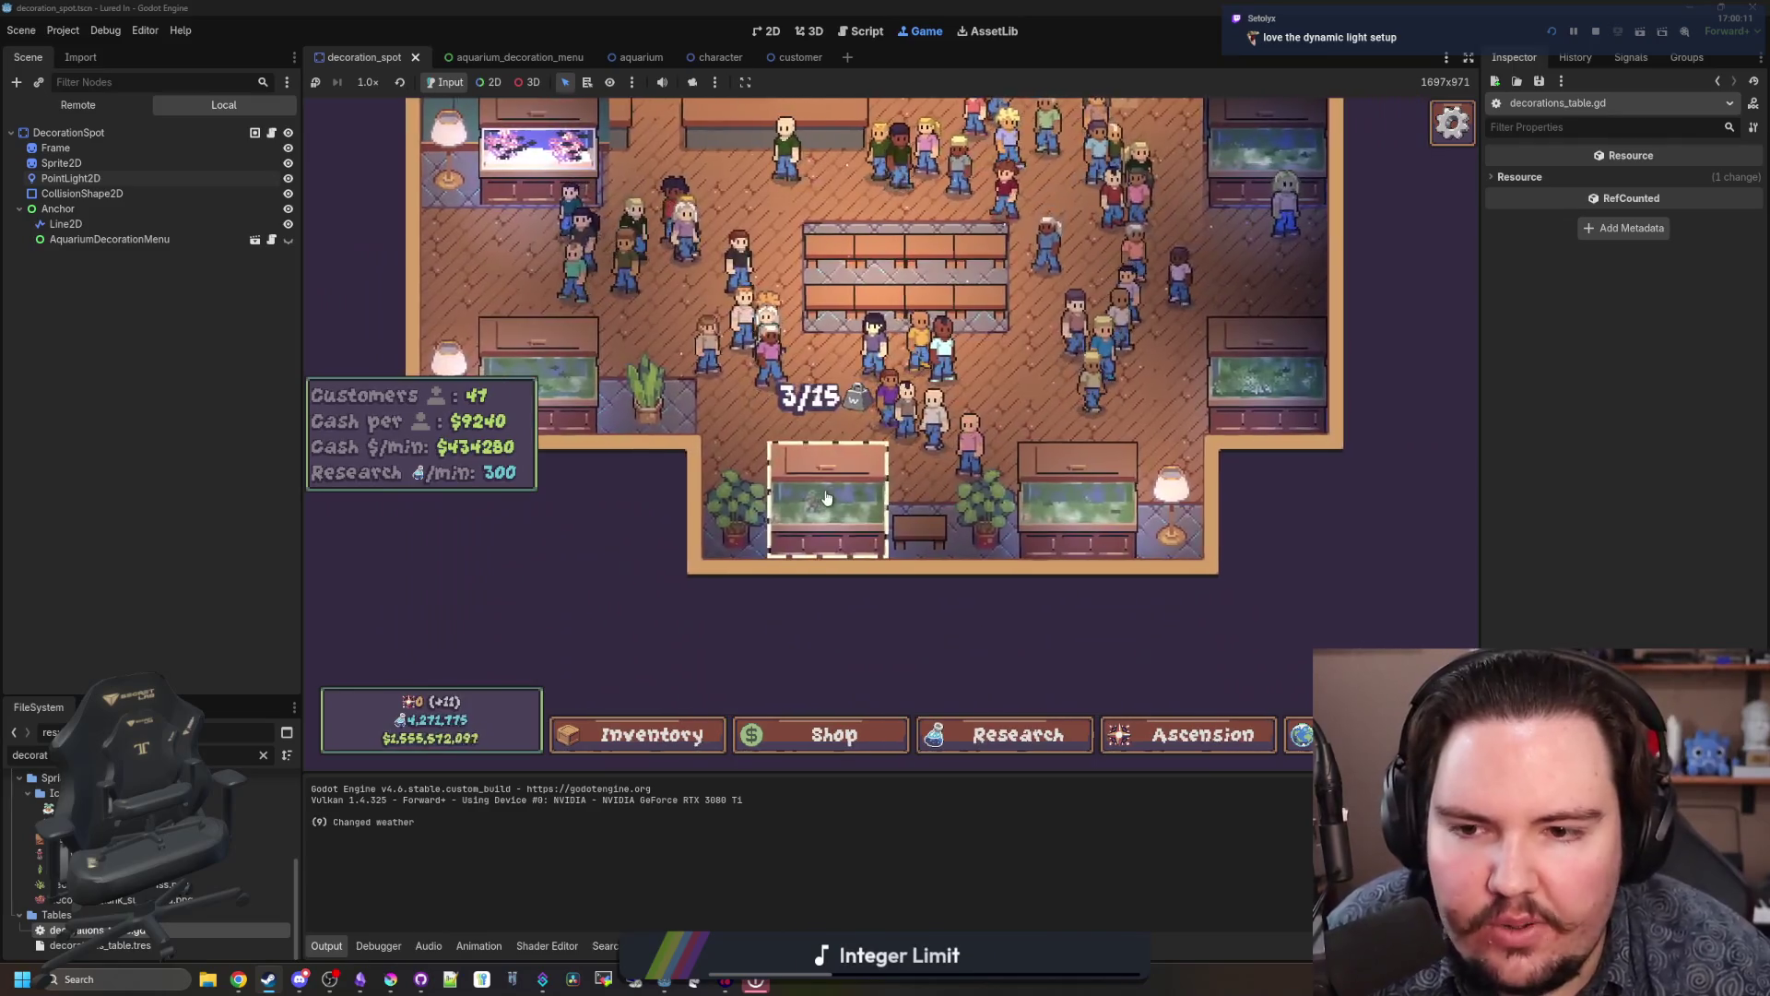
left_click(827, 497)
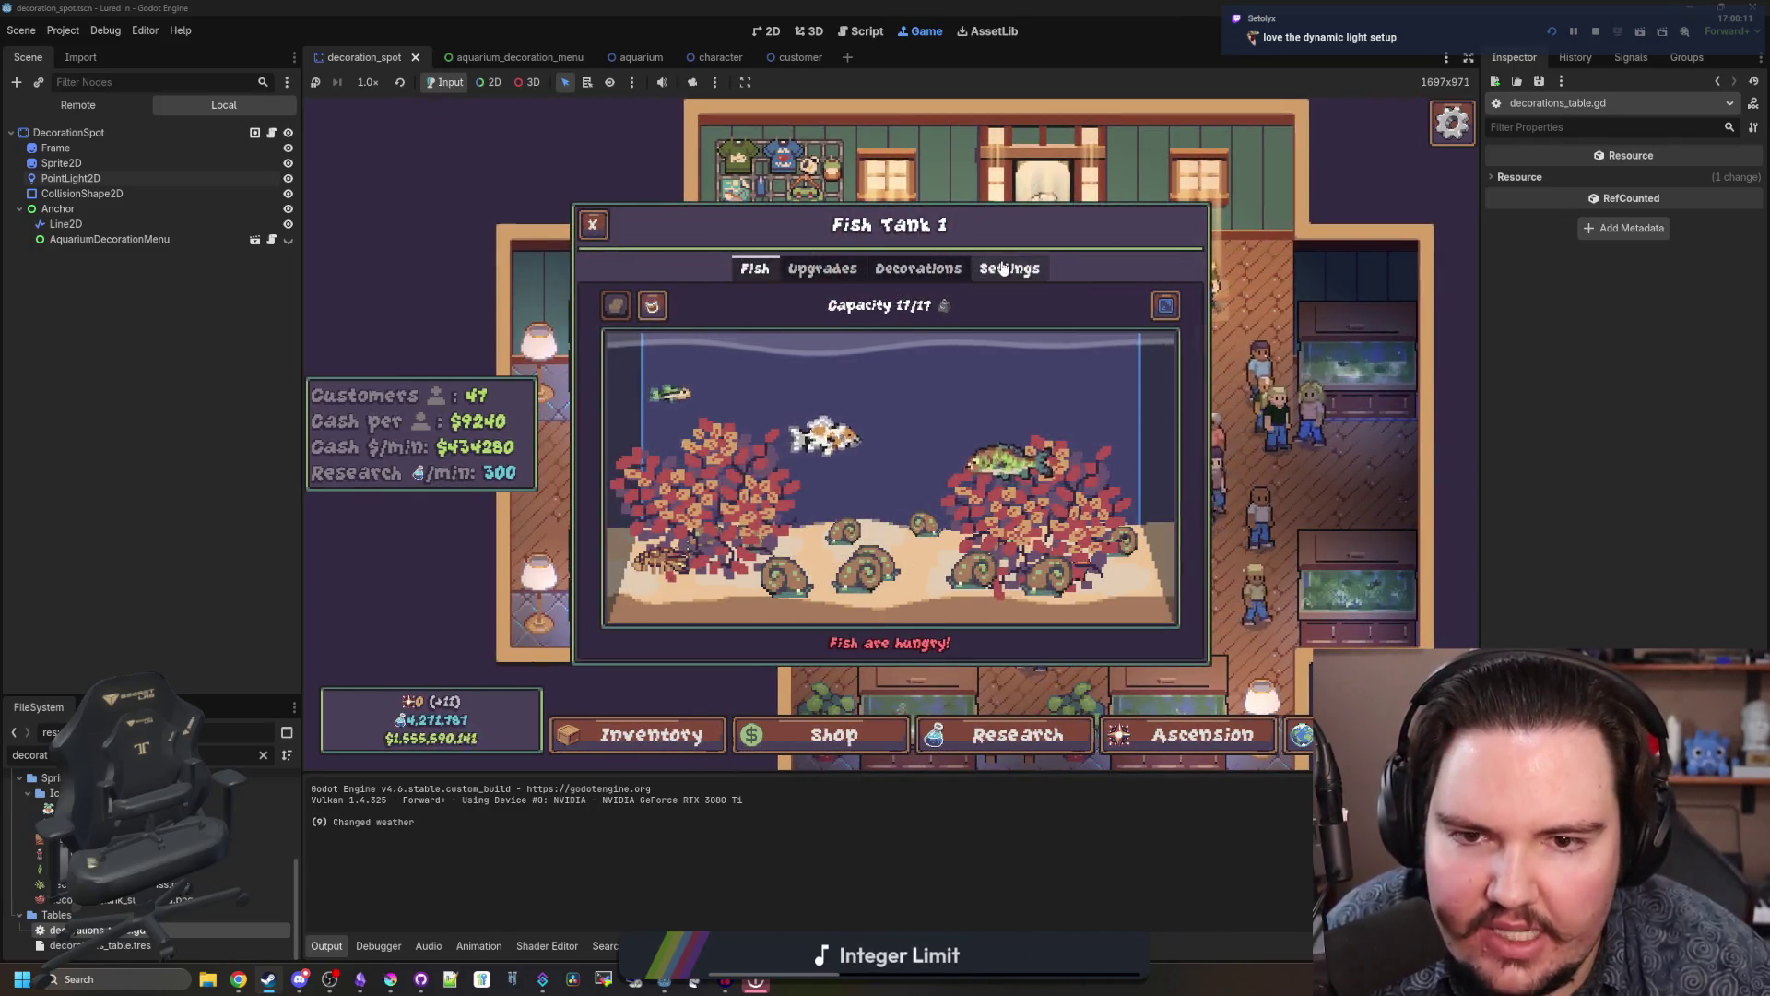
left_click(1003, 267)
left_click(910, 313)
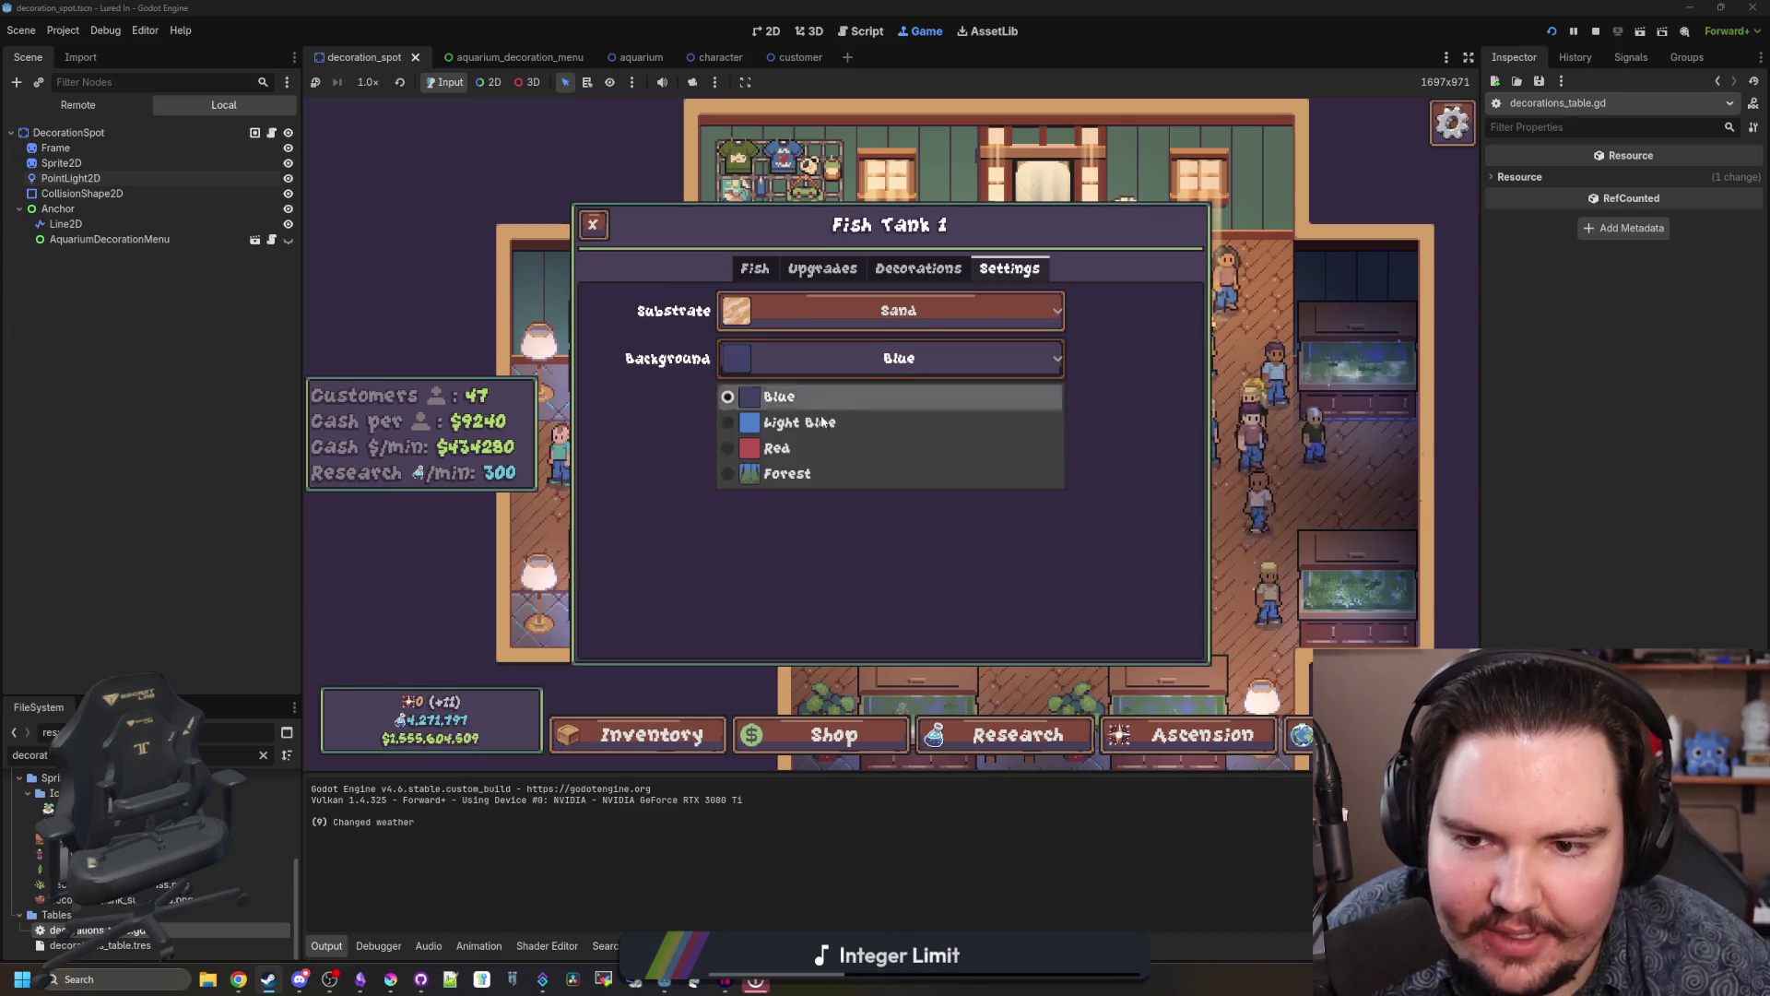
left_click(775, 273)
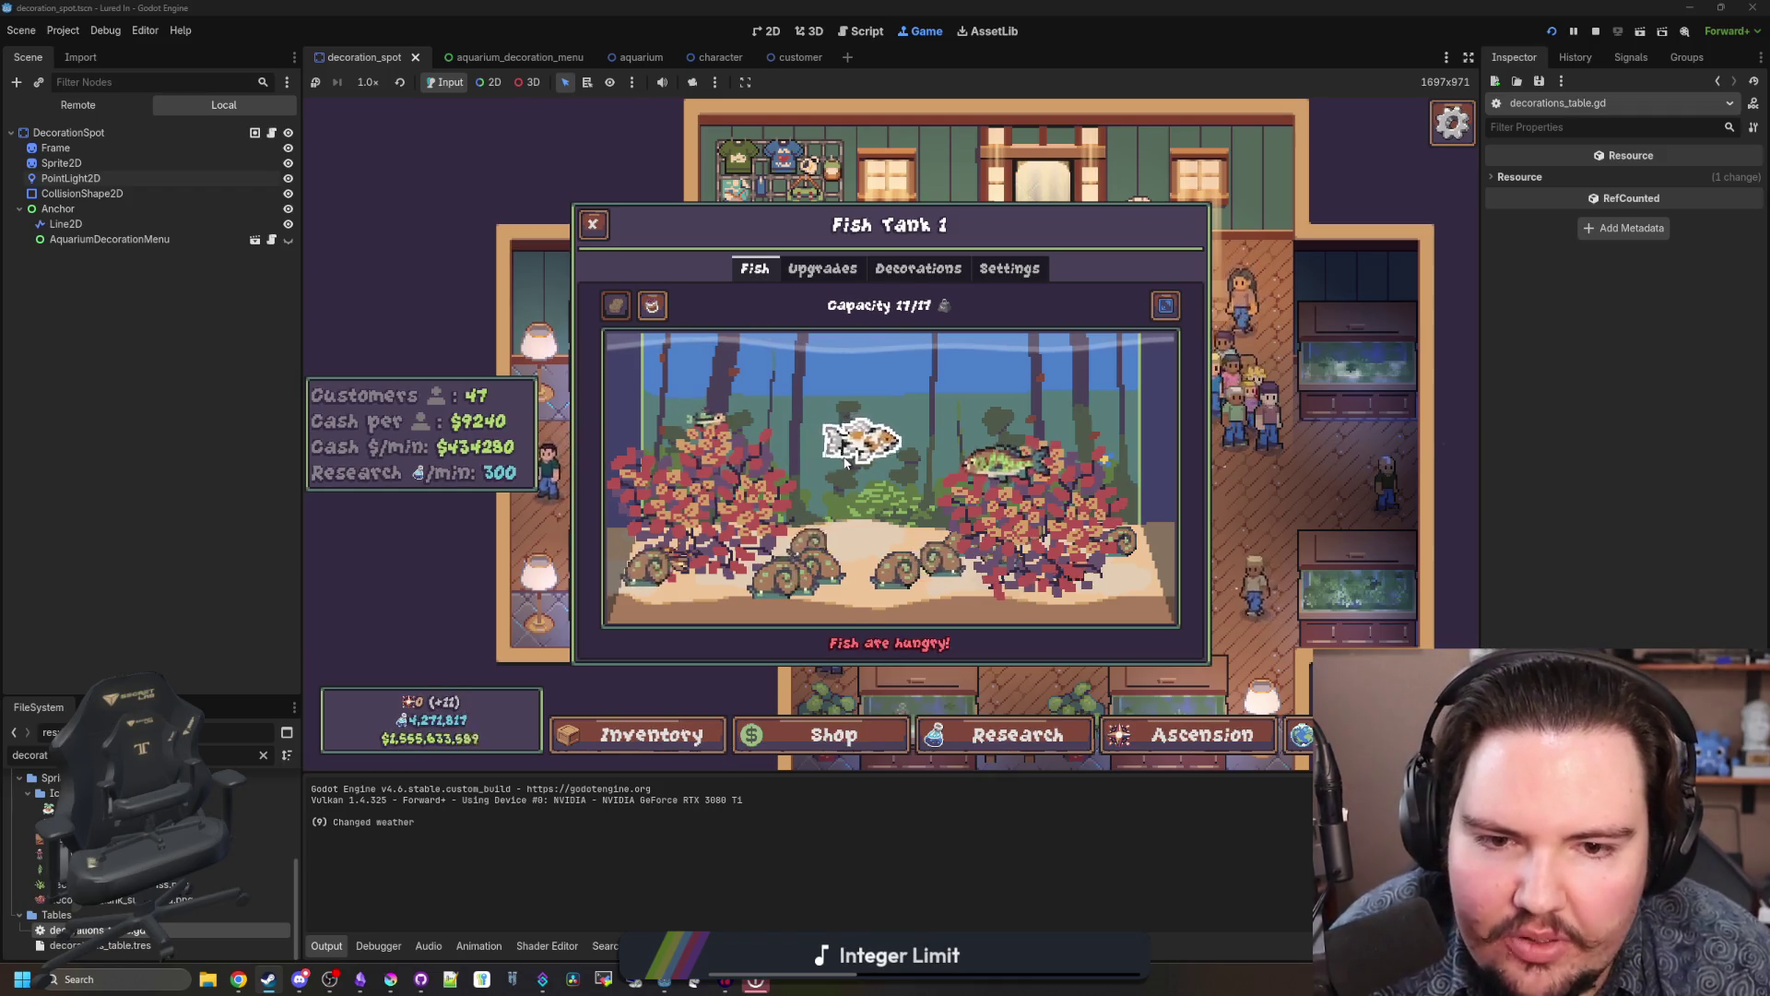
key("Escape")
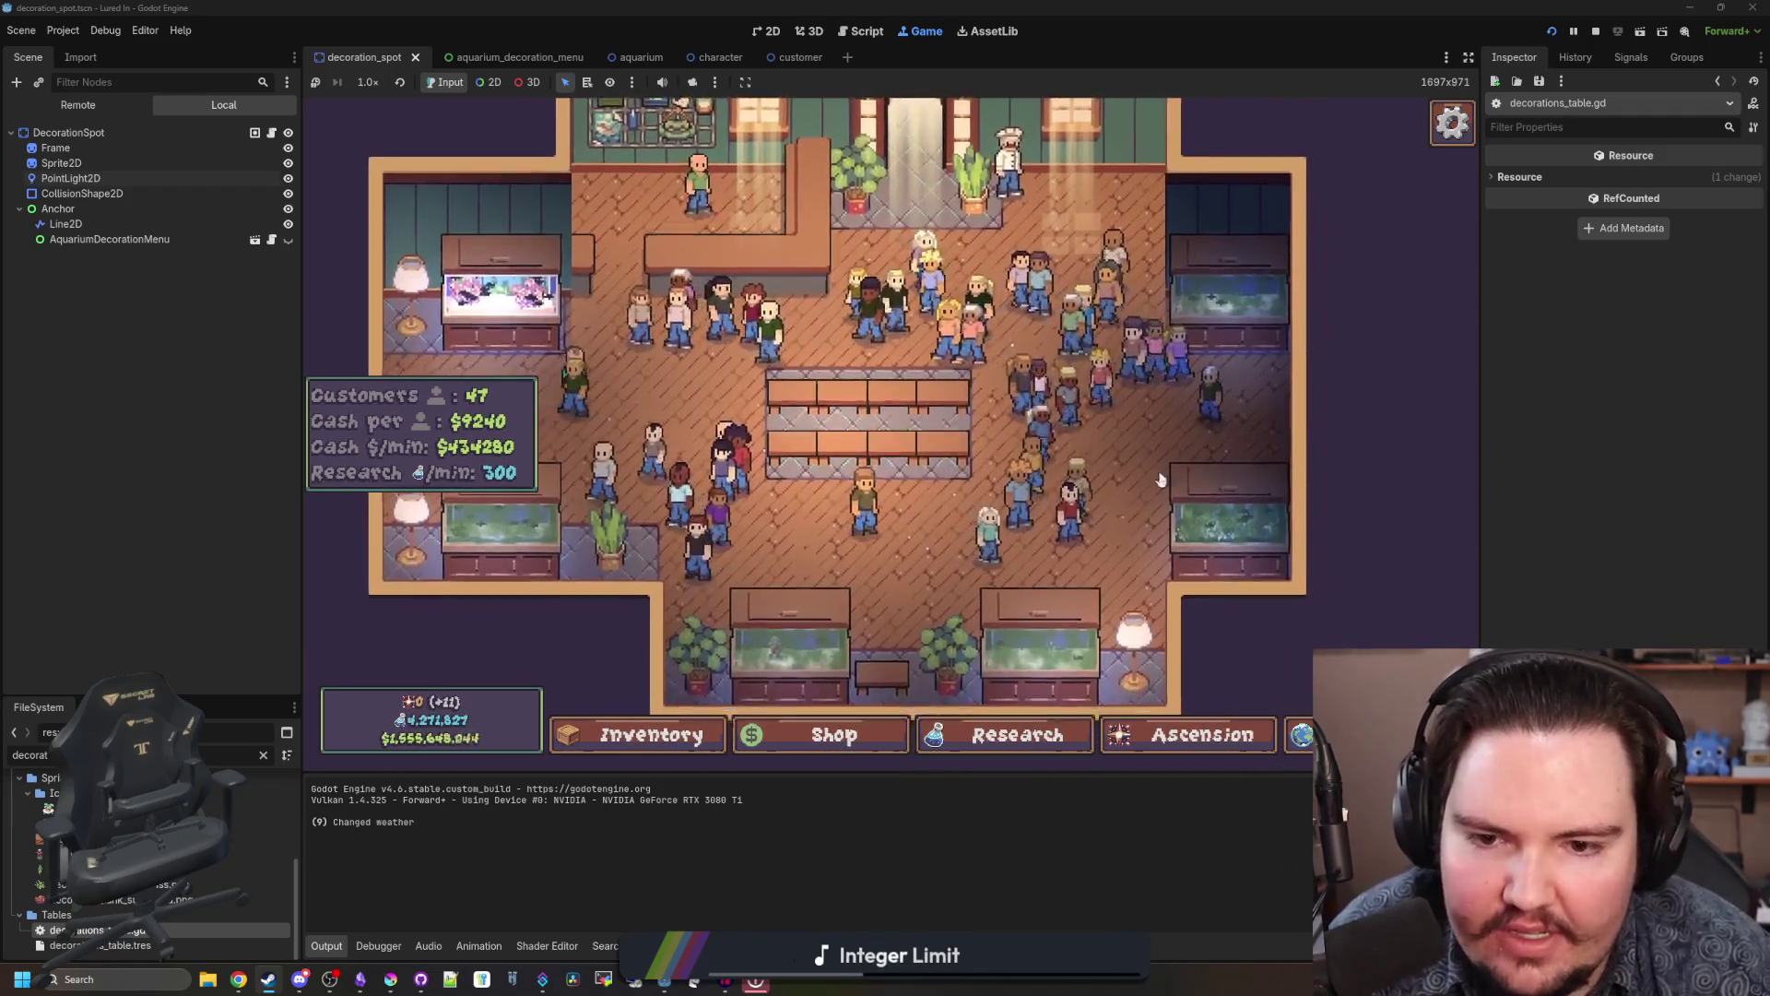
scroll(882, 506, "up", 3)
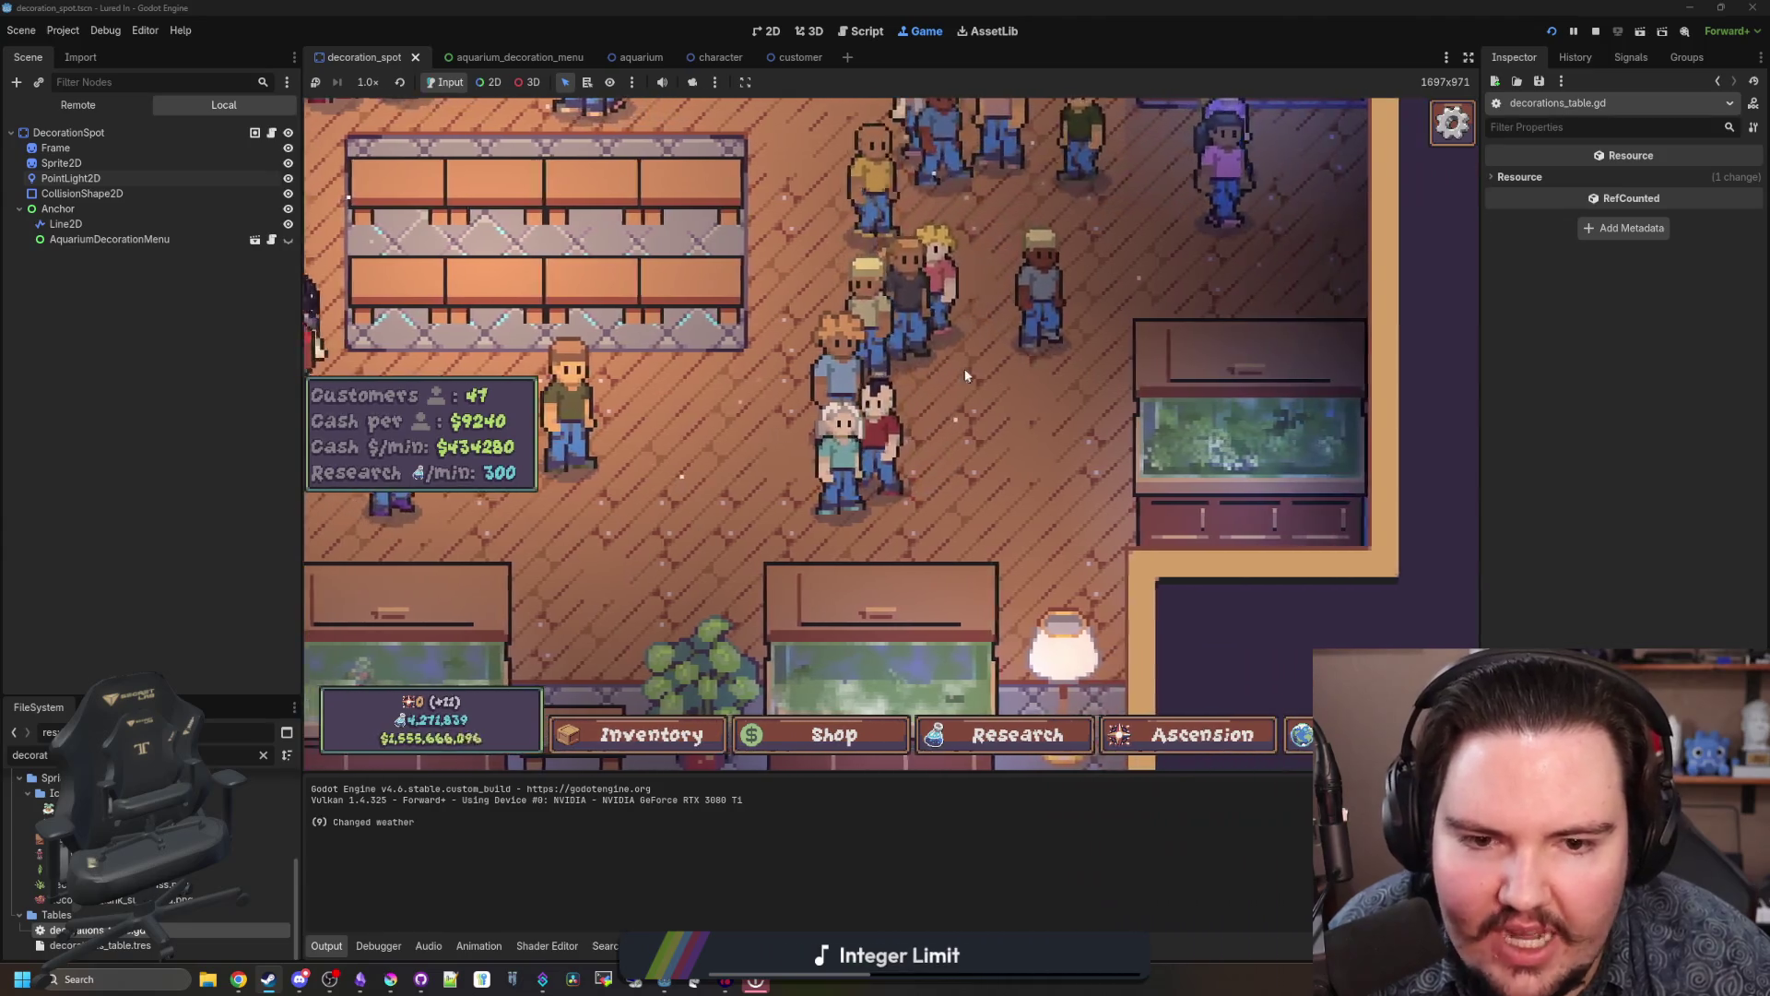
scroll(965, 369, "down", 3)
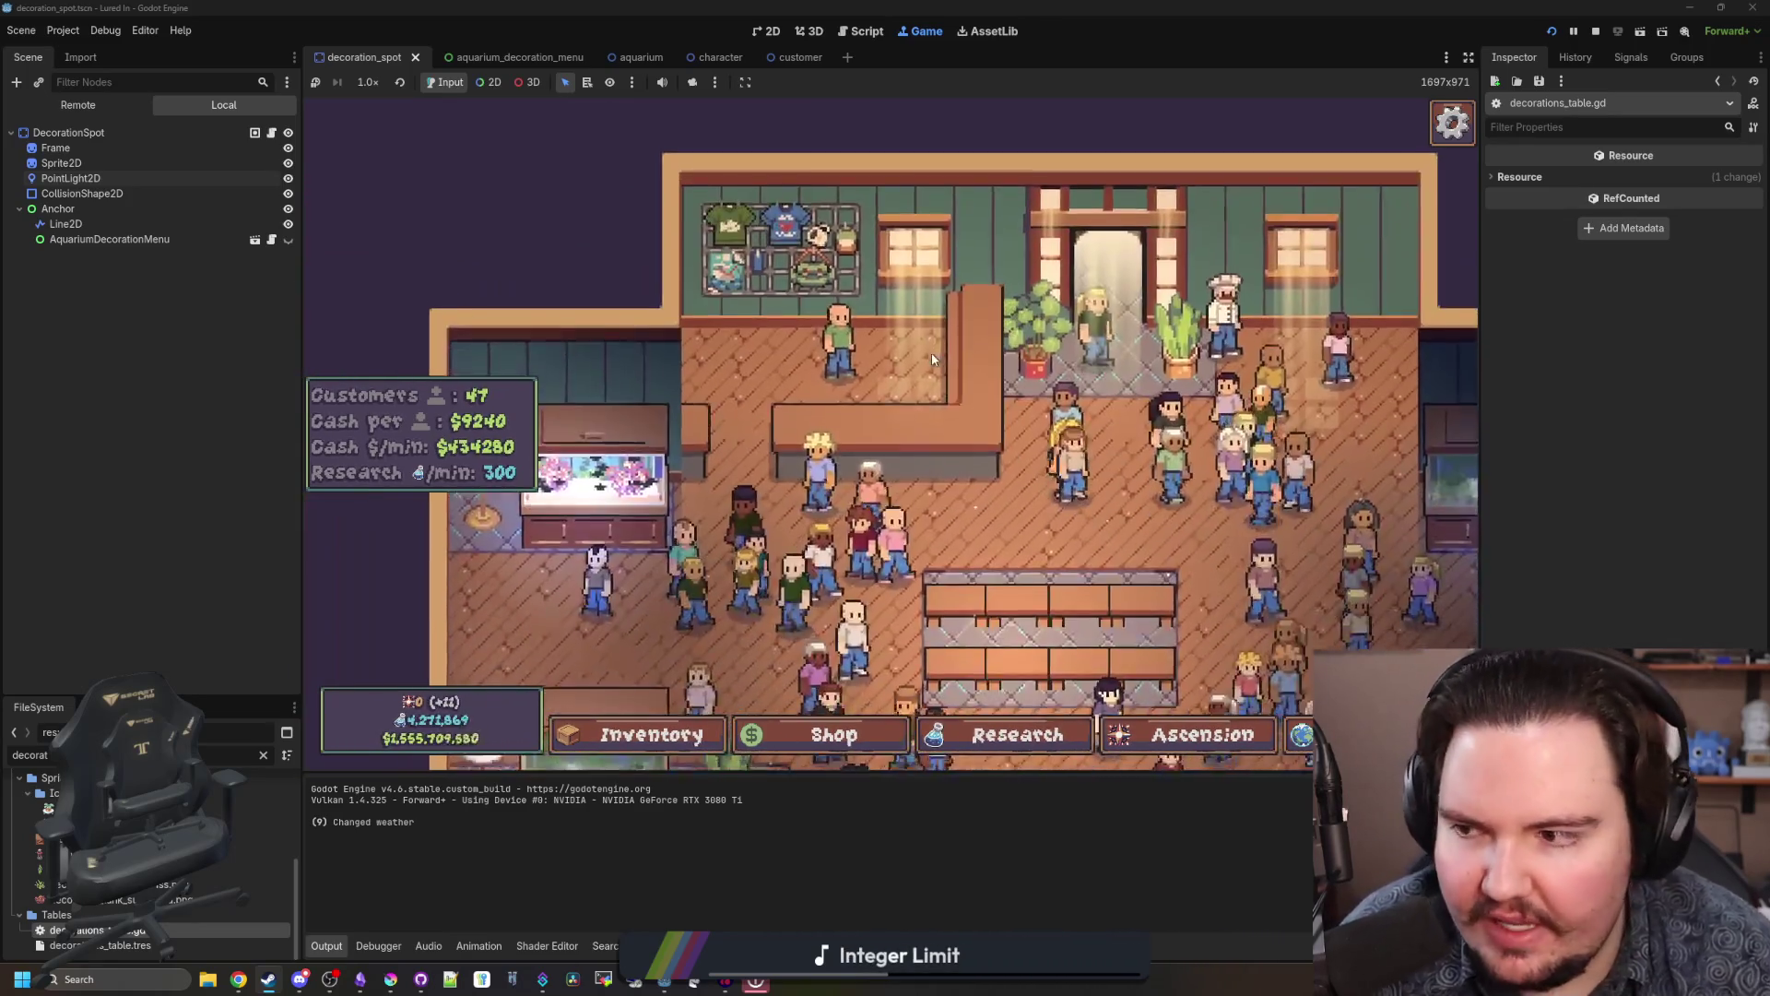
scroll(931, 352, "down", 2)
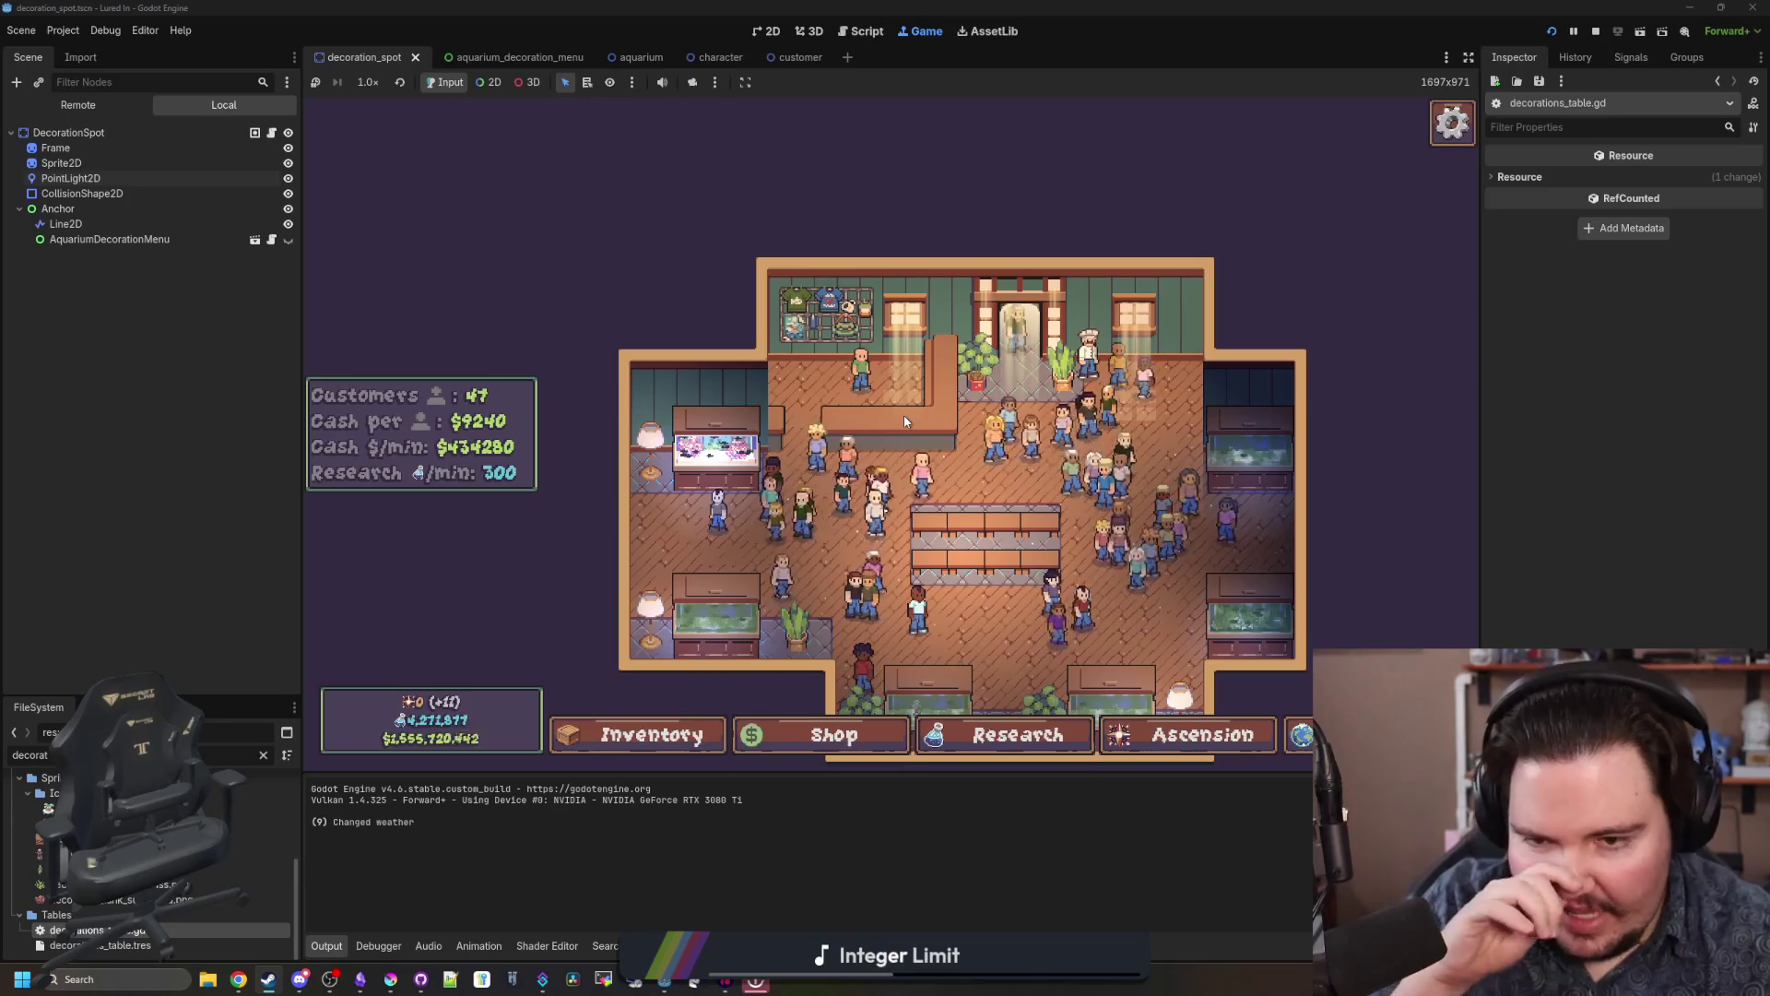
scroll(730, 540, "up", 2)
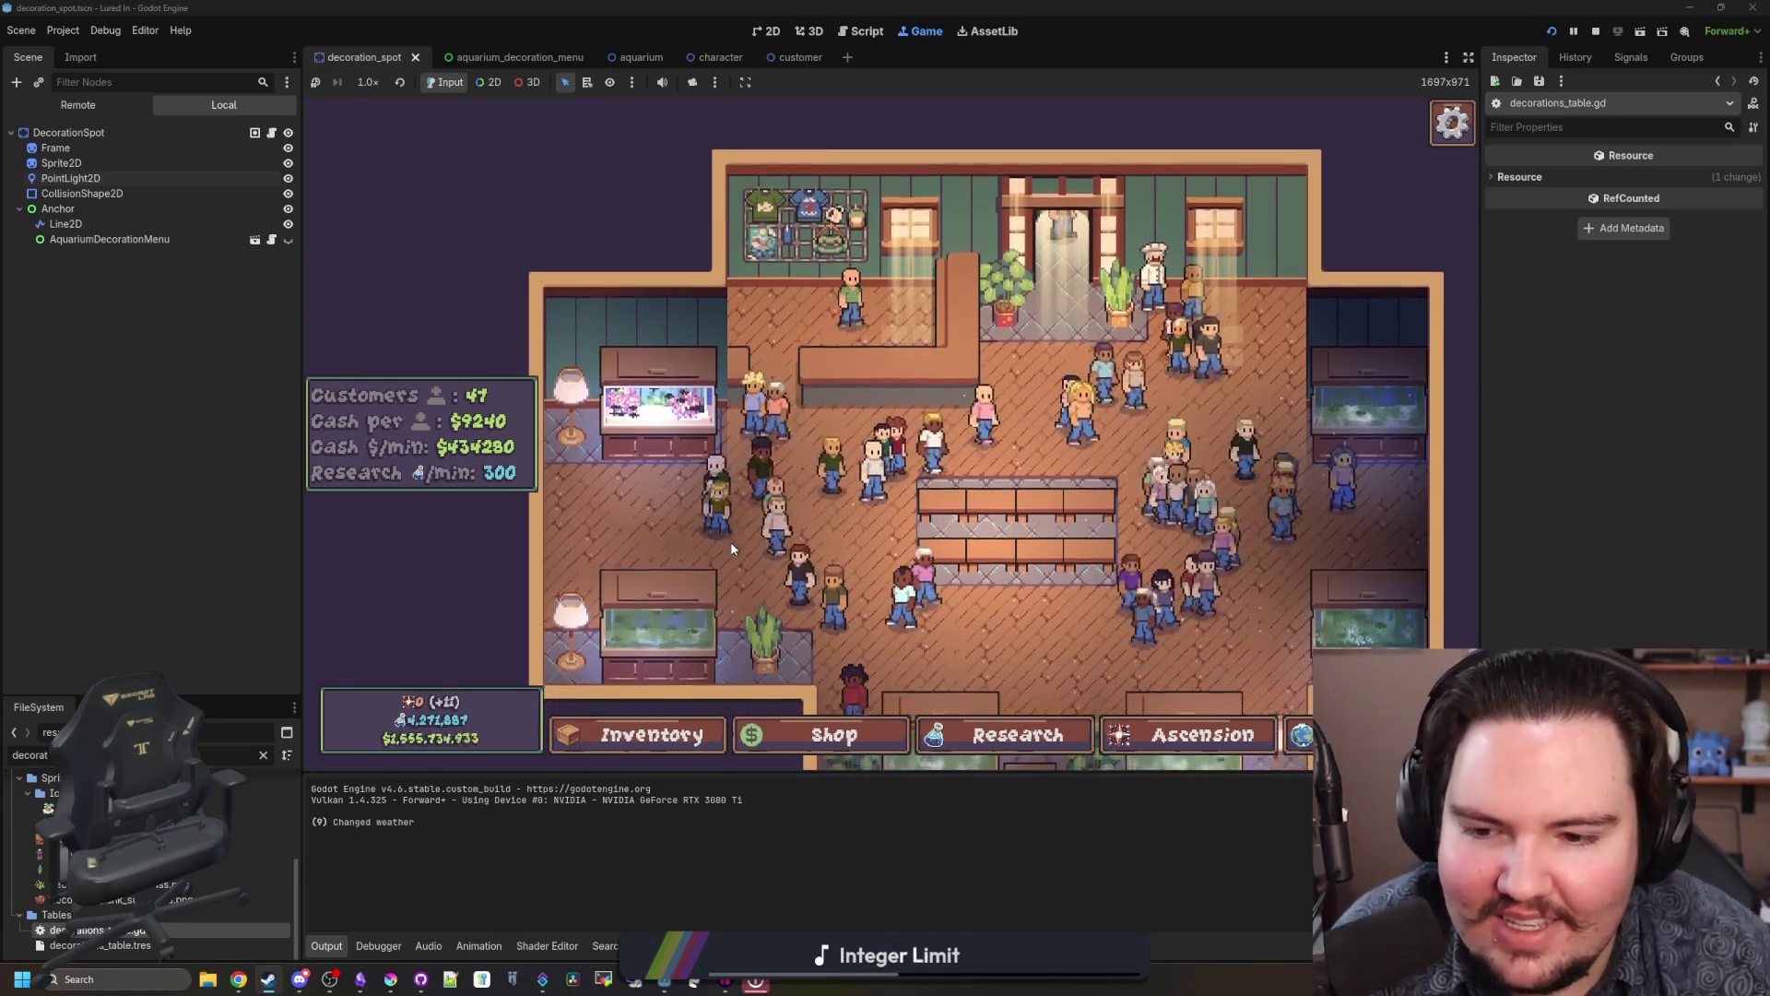
left_click_drag(731, 547, 815, 440)
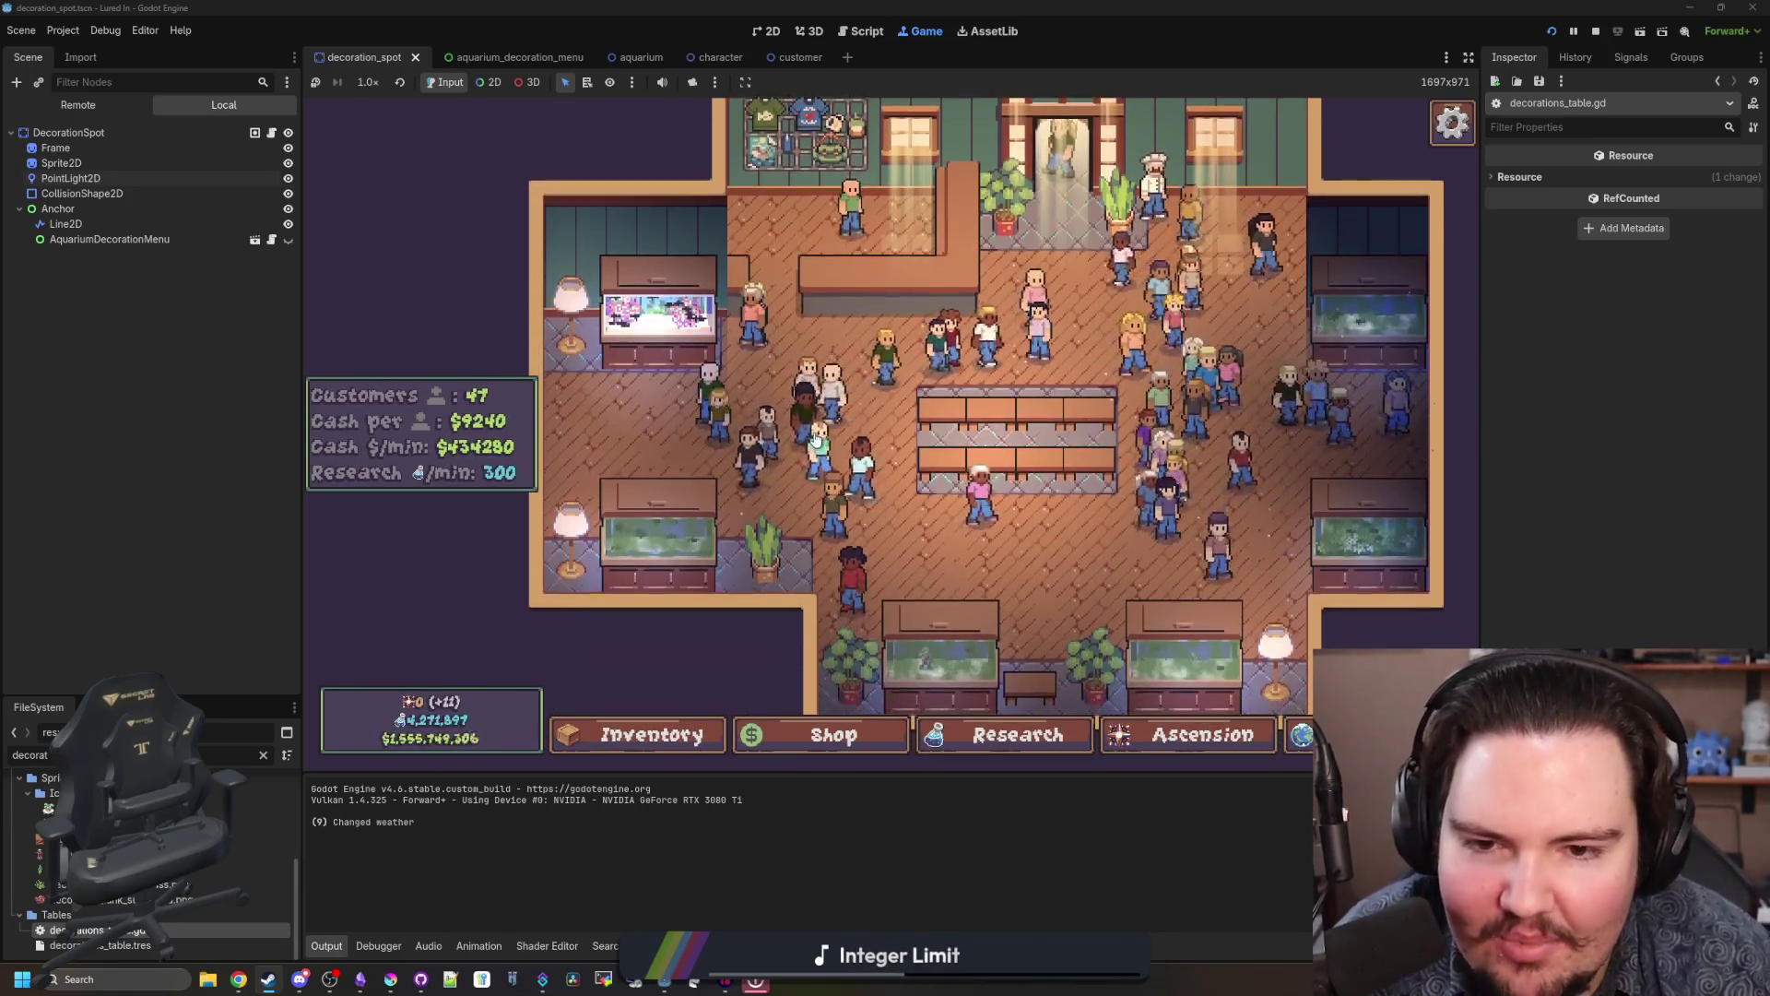
key("d")
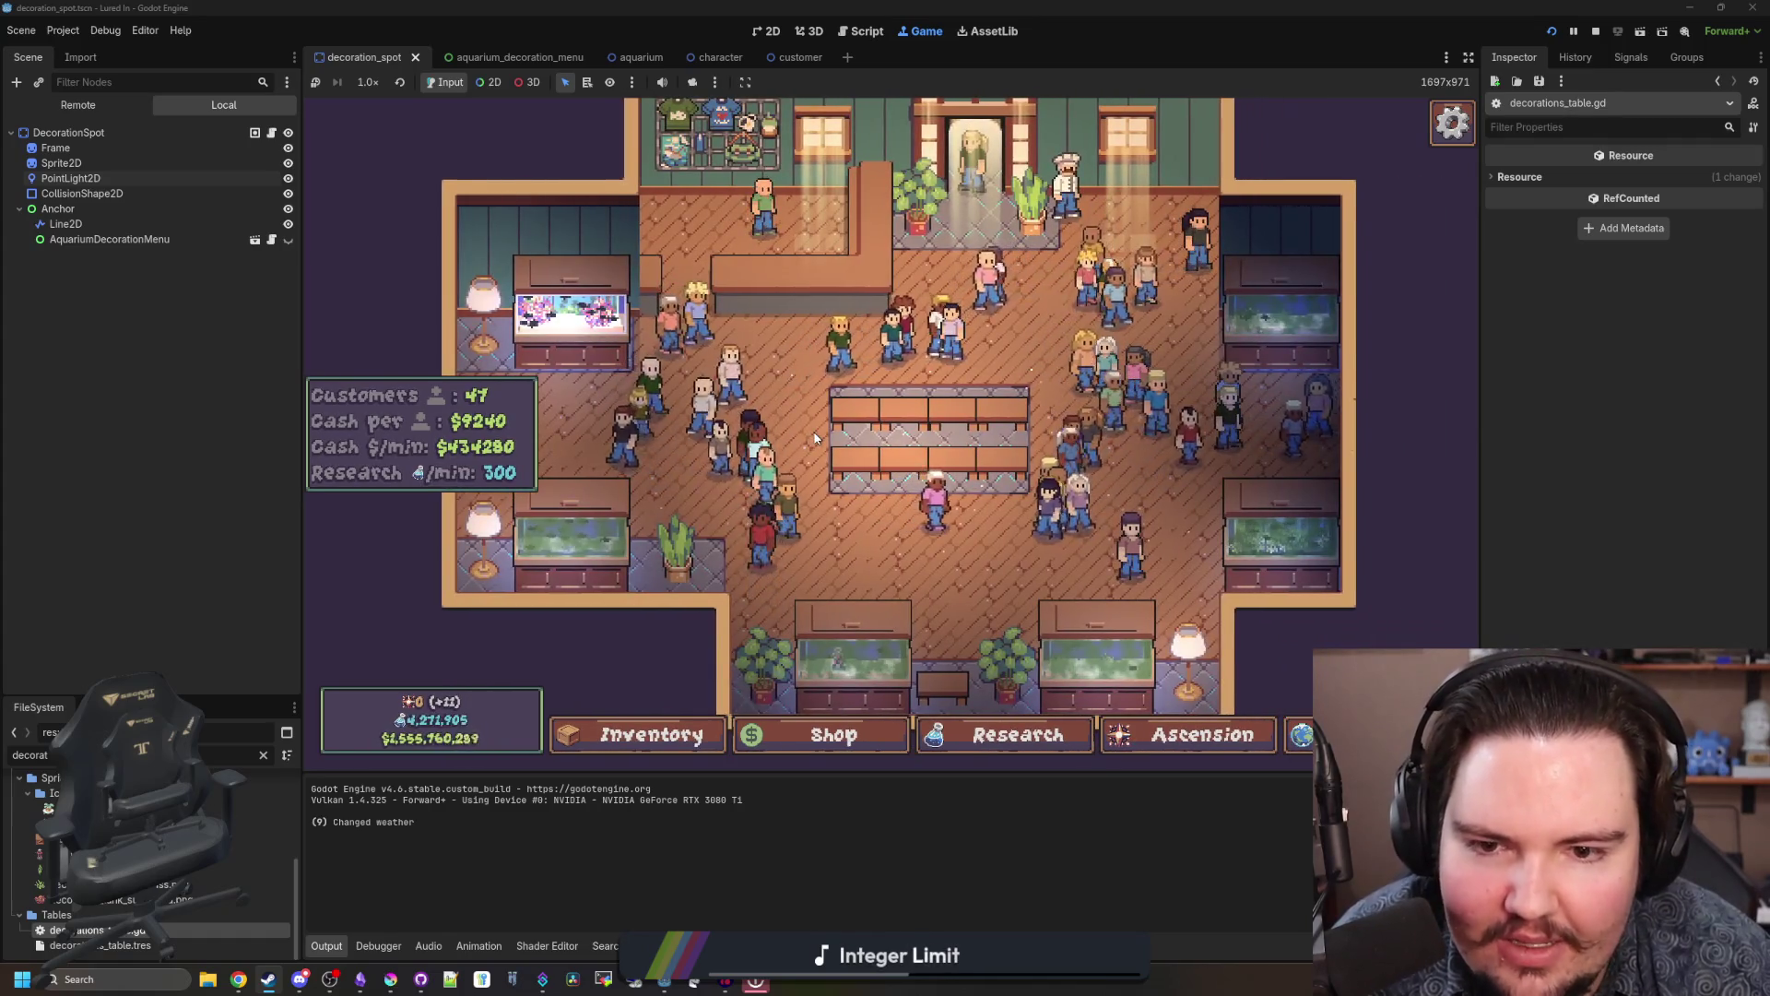
key("s")
key("d")
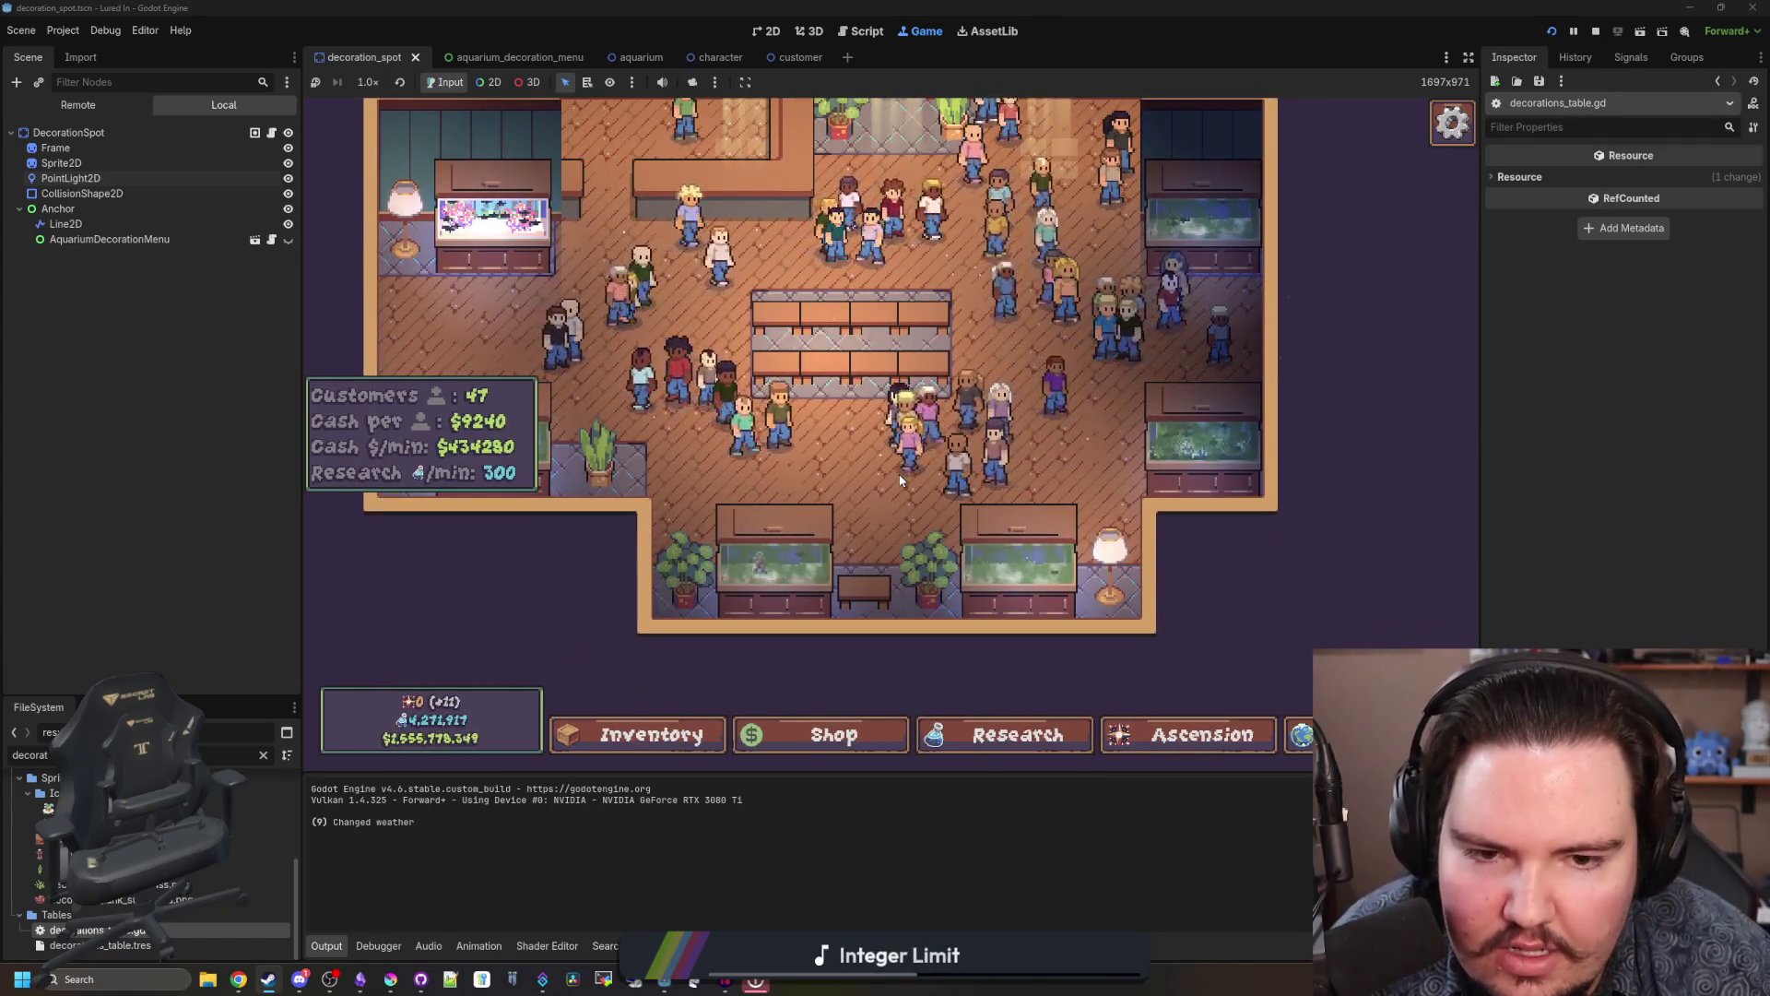
scroll(901, 480, "down", 3)
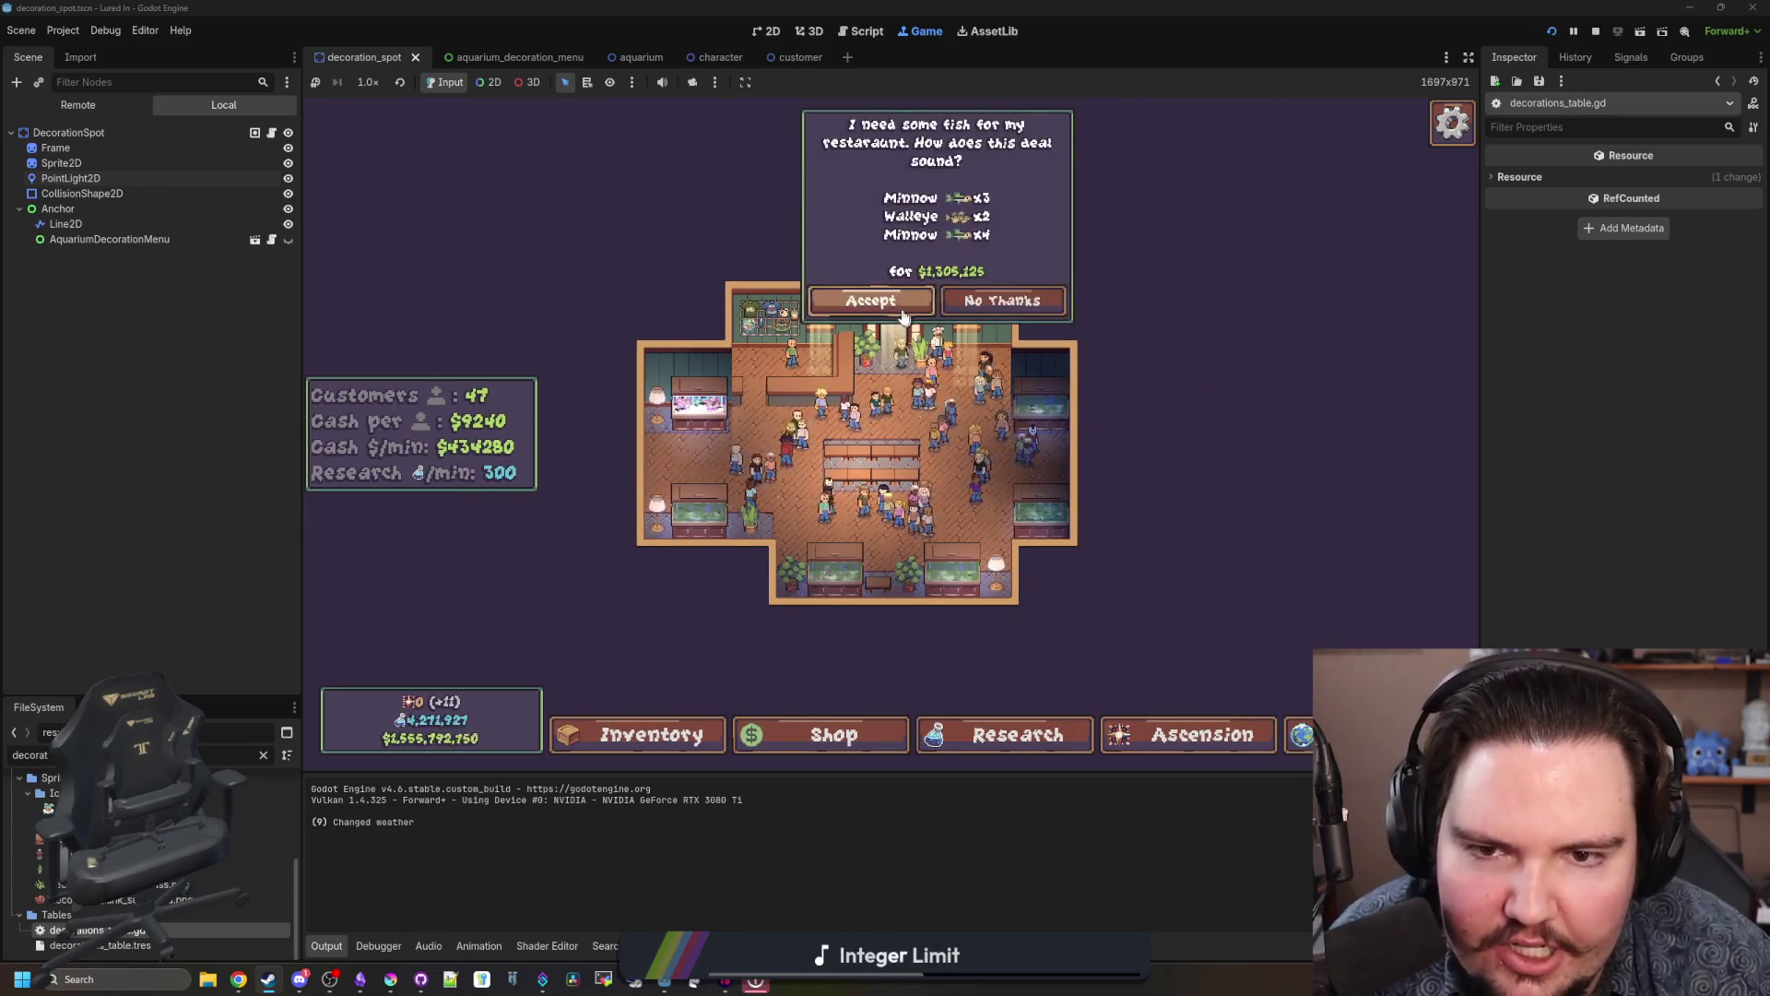
key("s")
key("a")
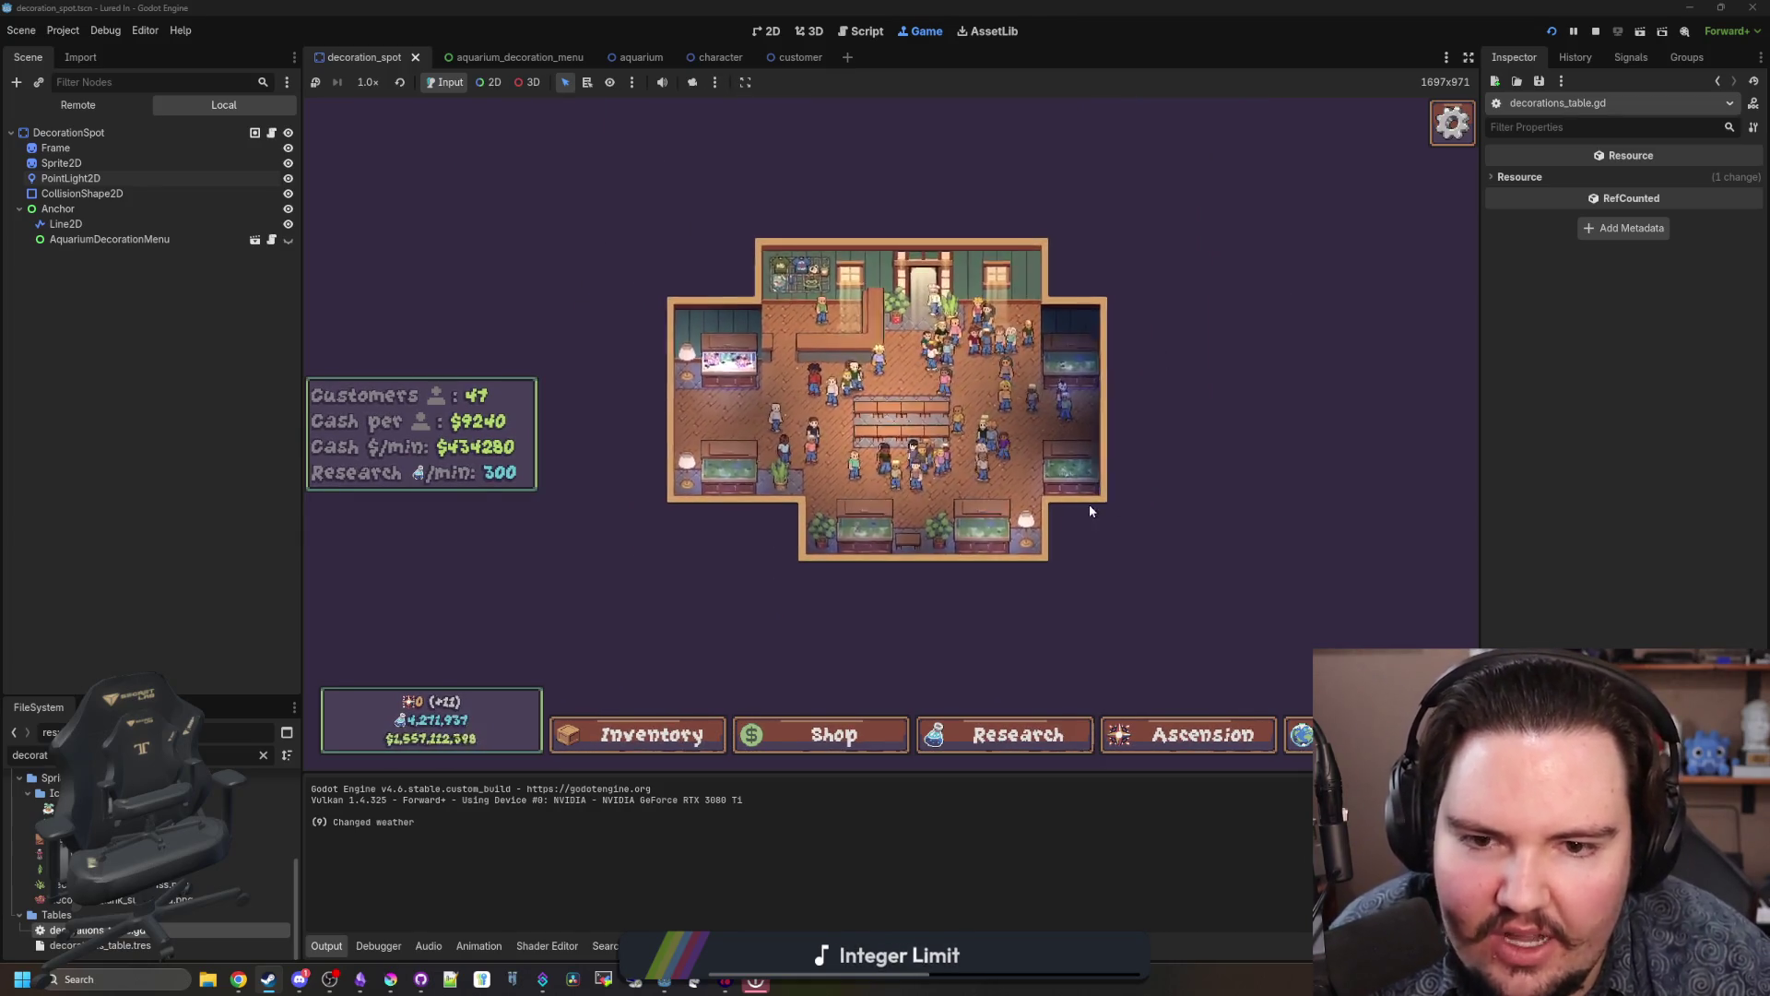
scroll(865, 430, "up", 3)
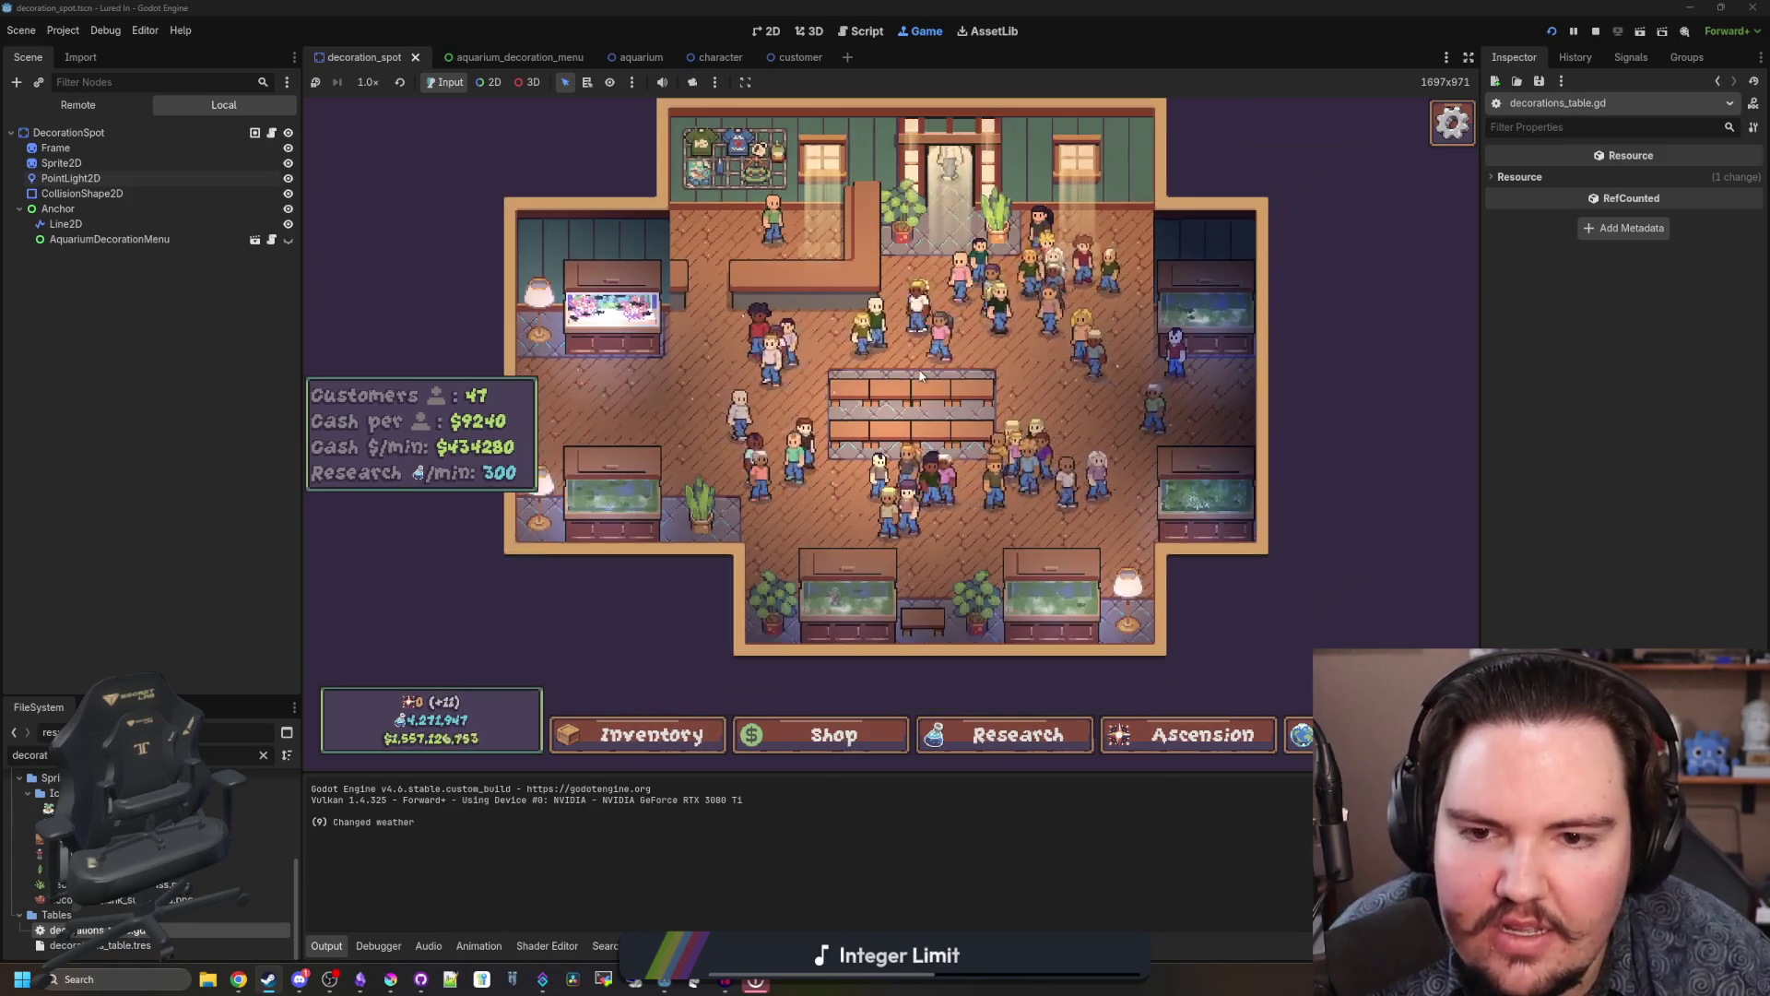
scroll(916, 409, "up", 1)
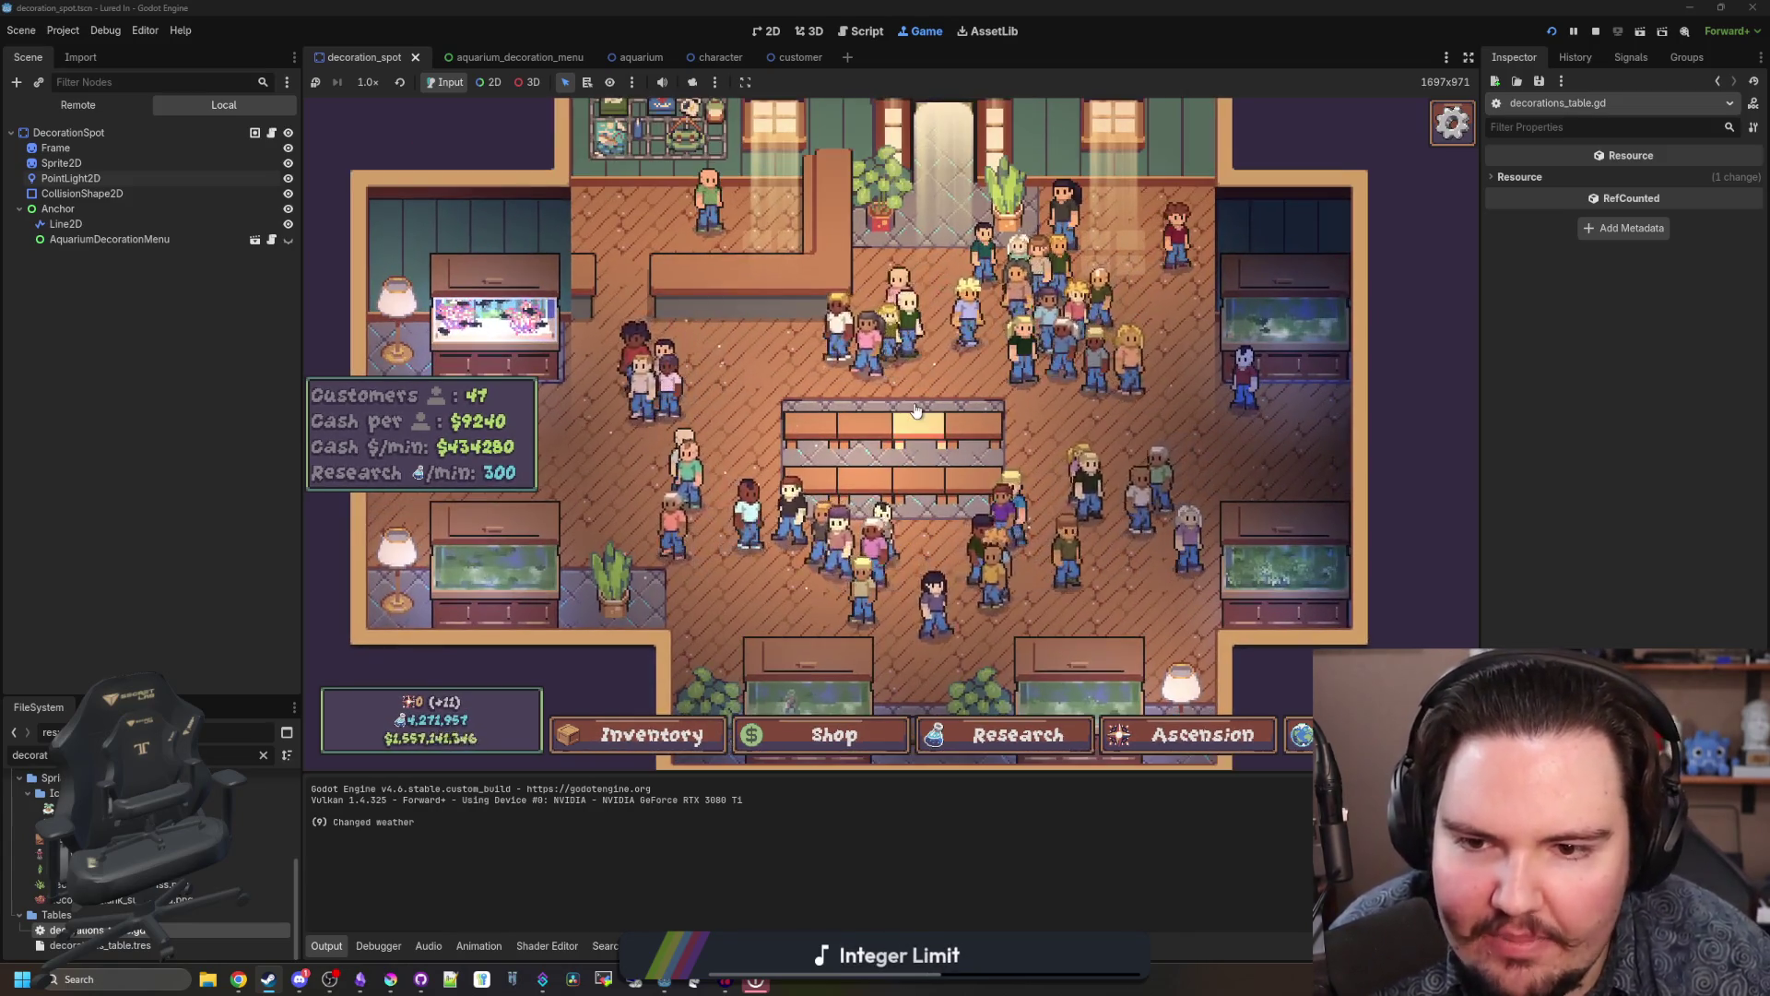
key("w")
key("s")
key("d")
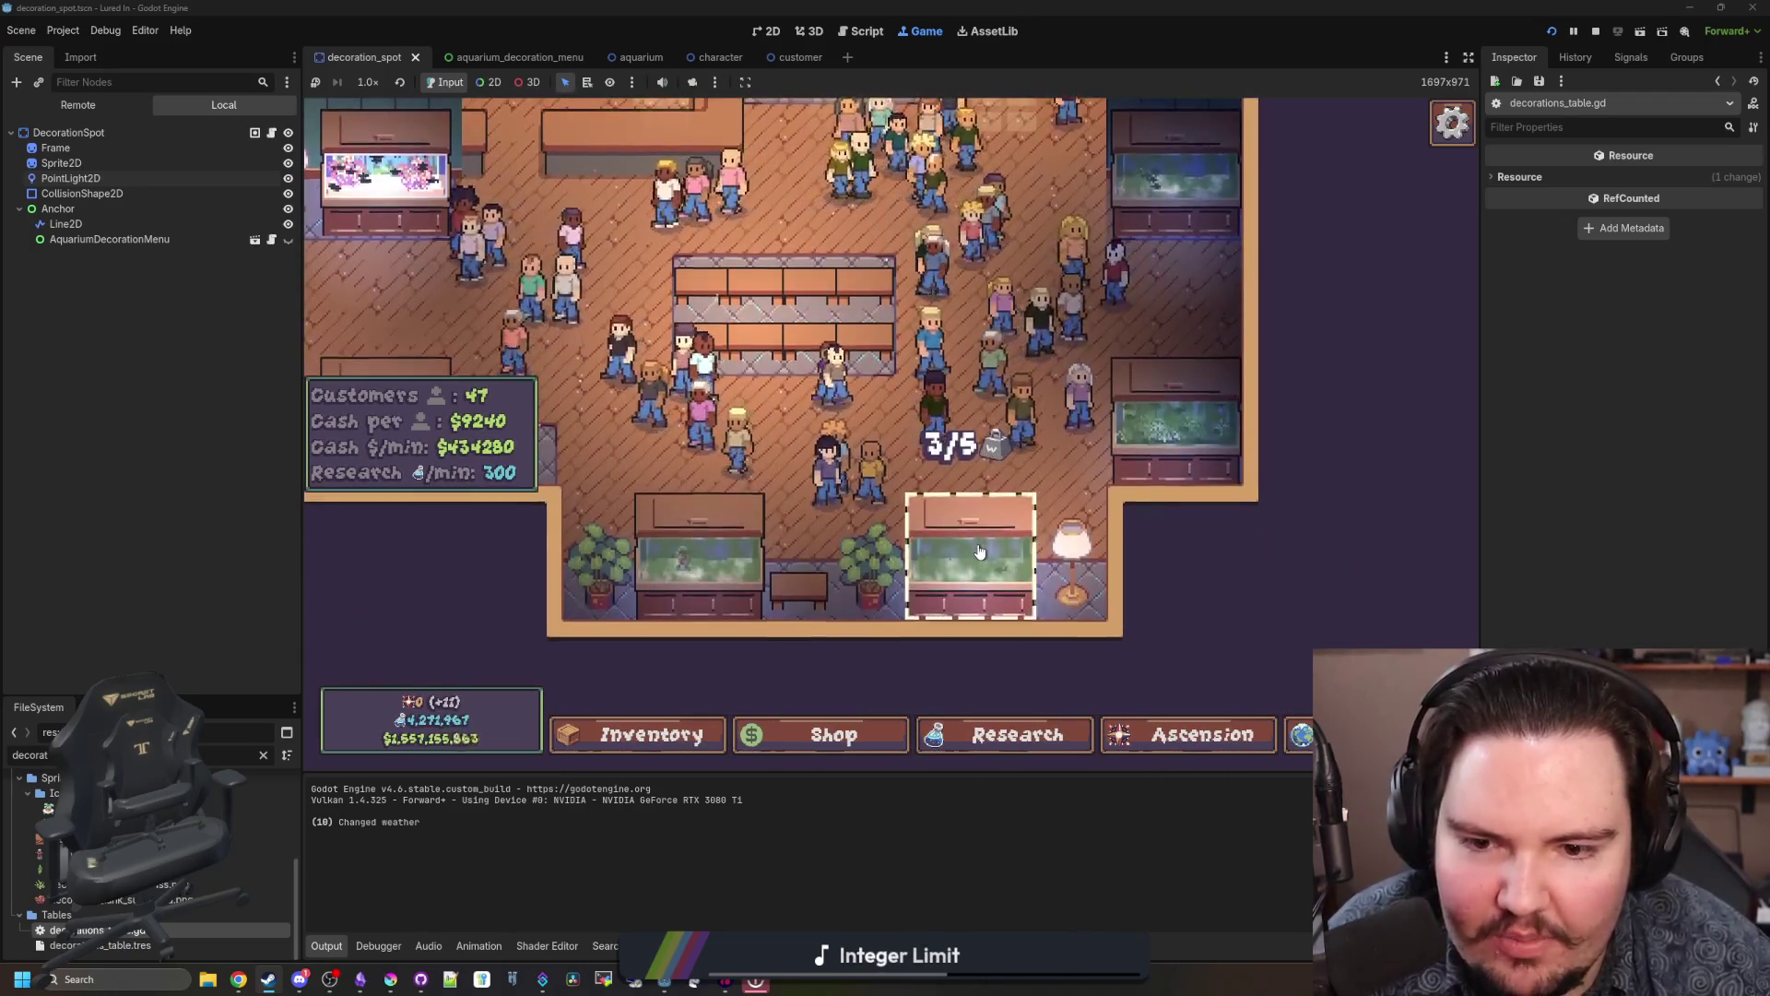
key("w")
key("a")
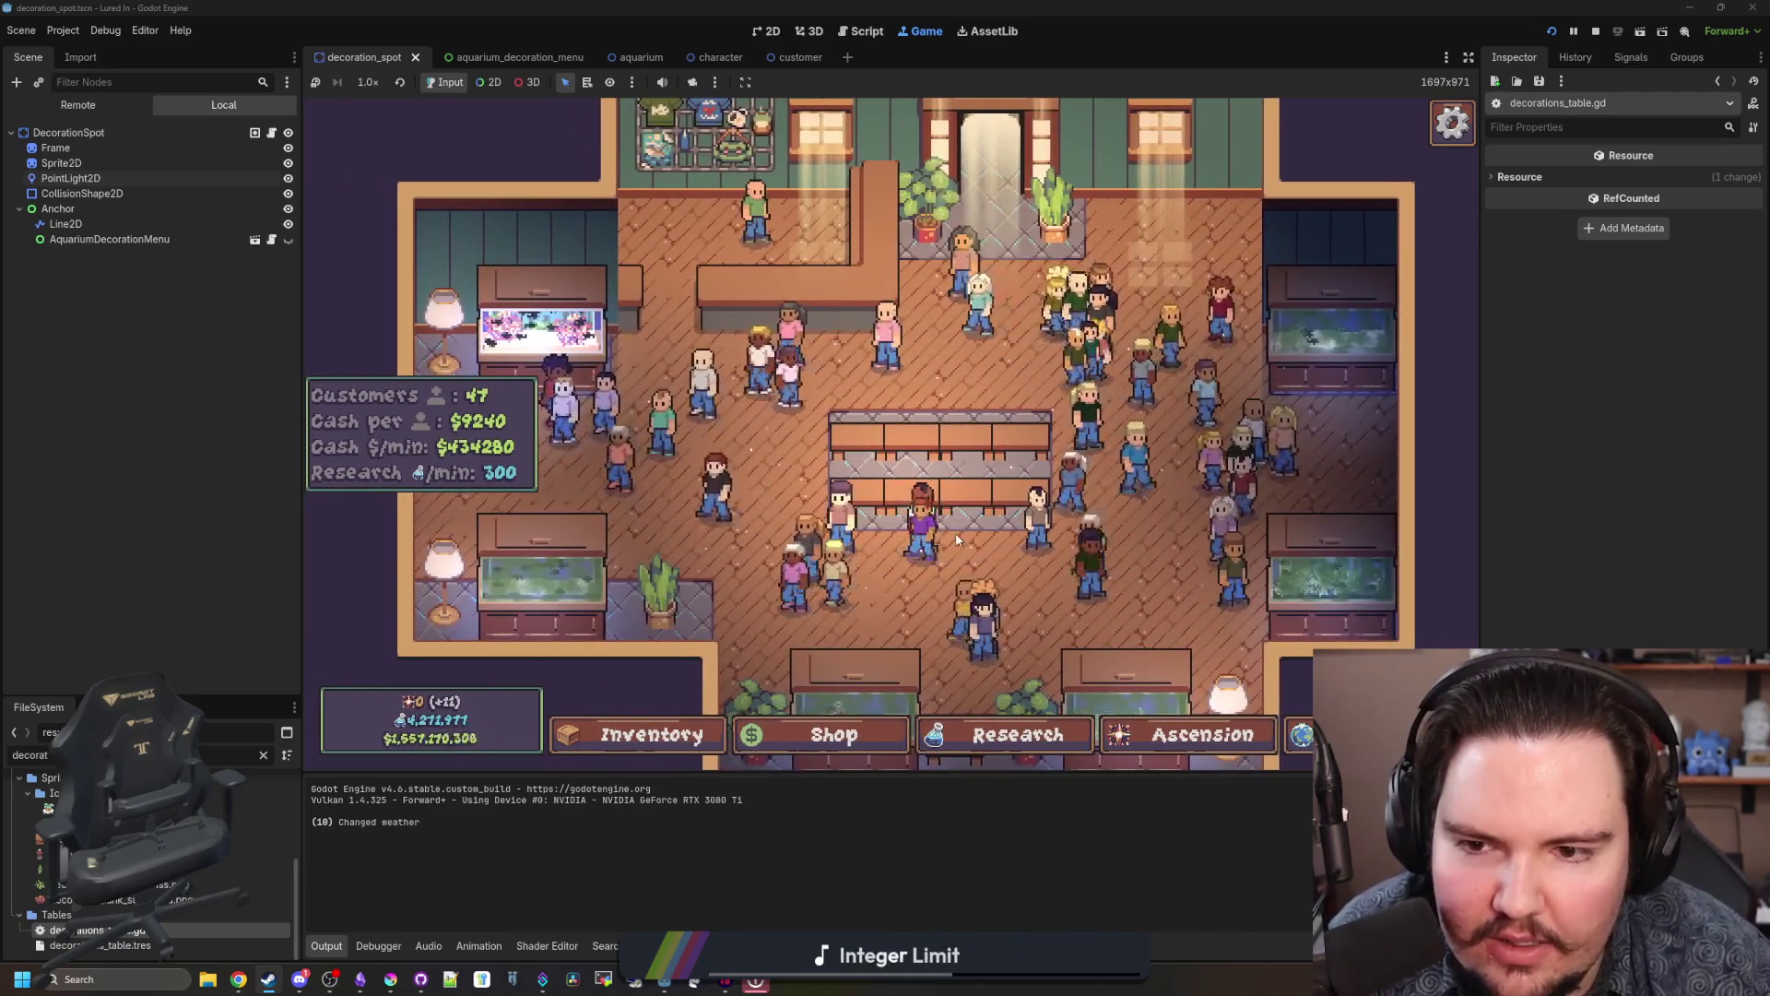
key("s")
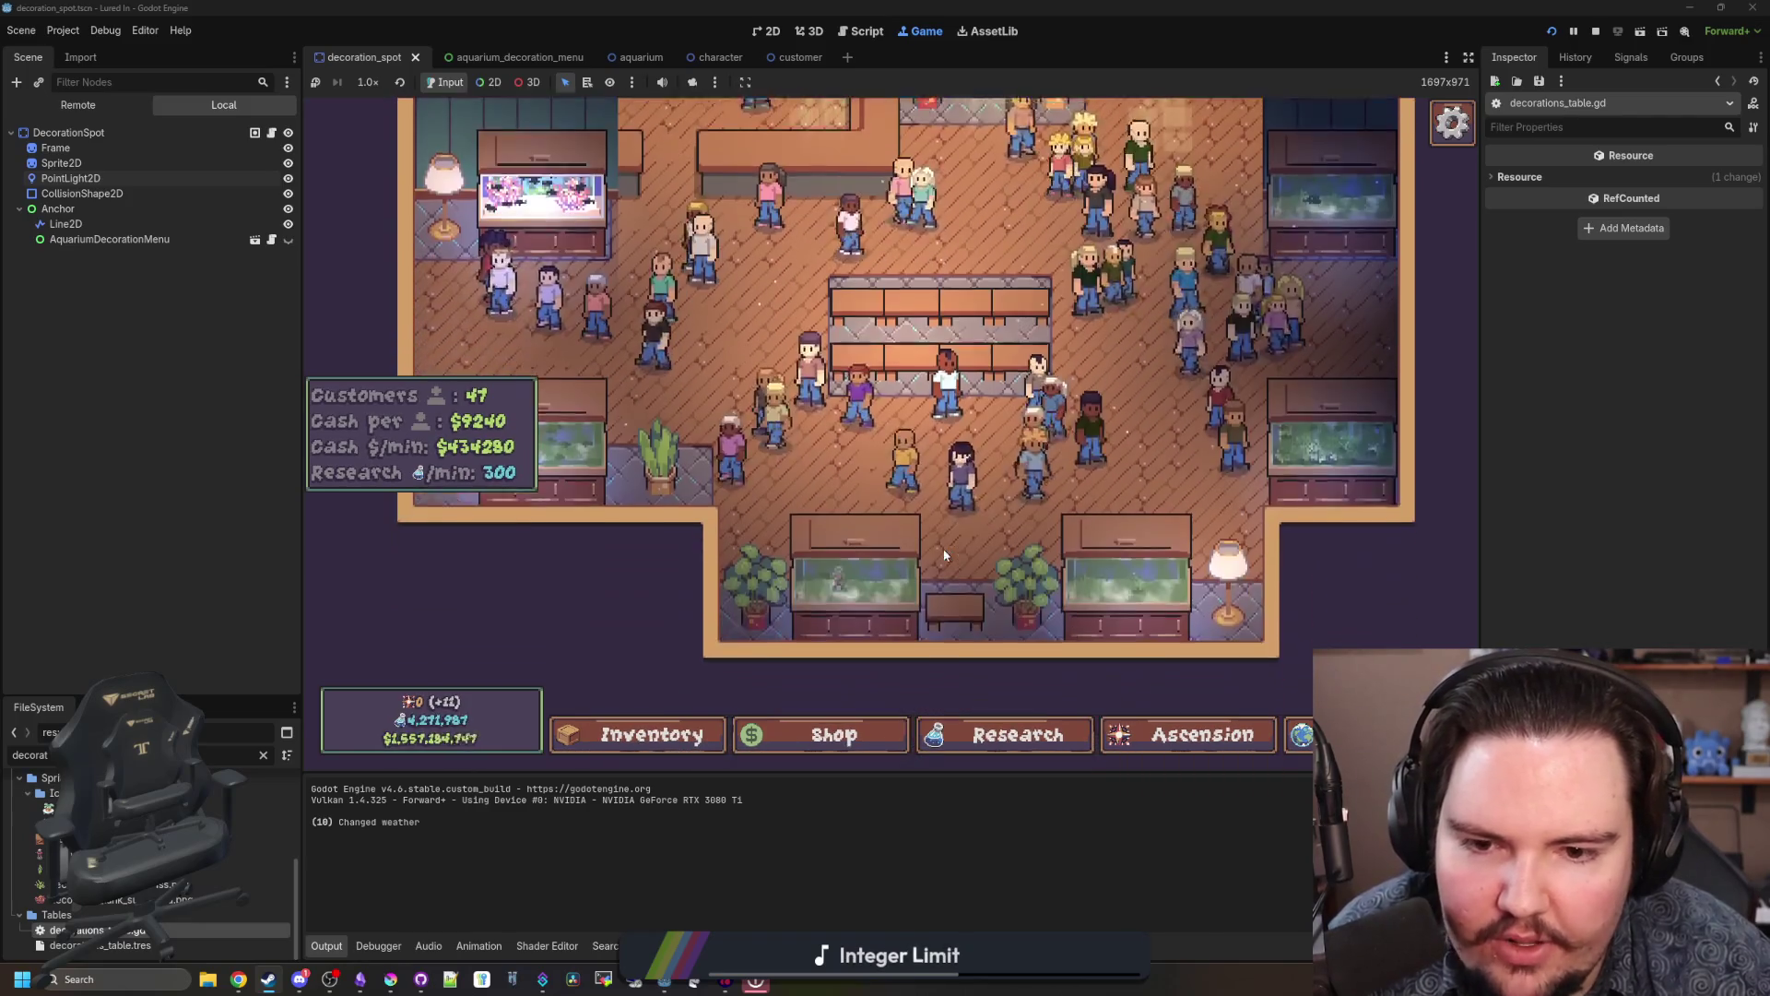
scroll(890, 623, "up", 2)
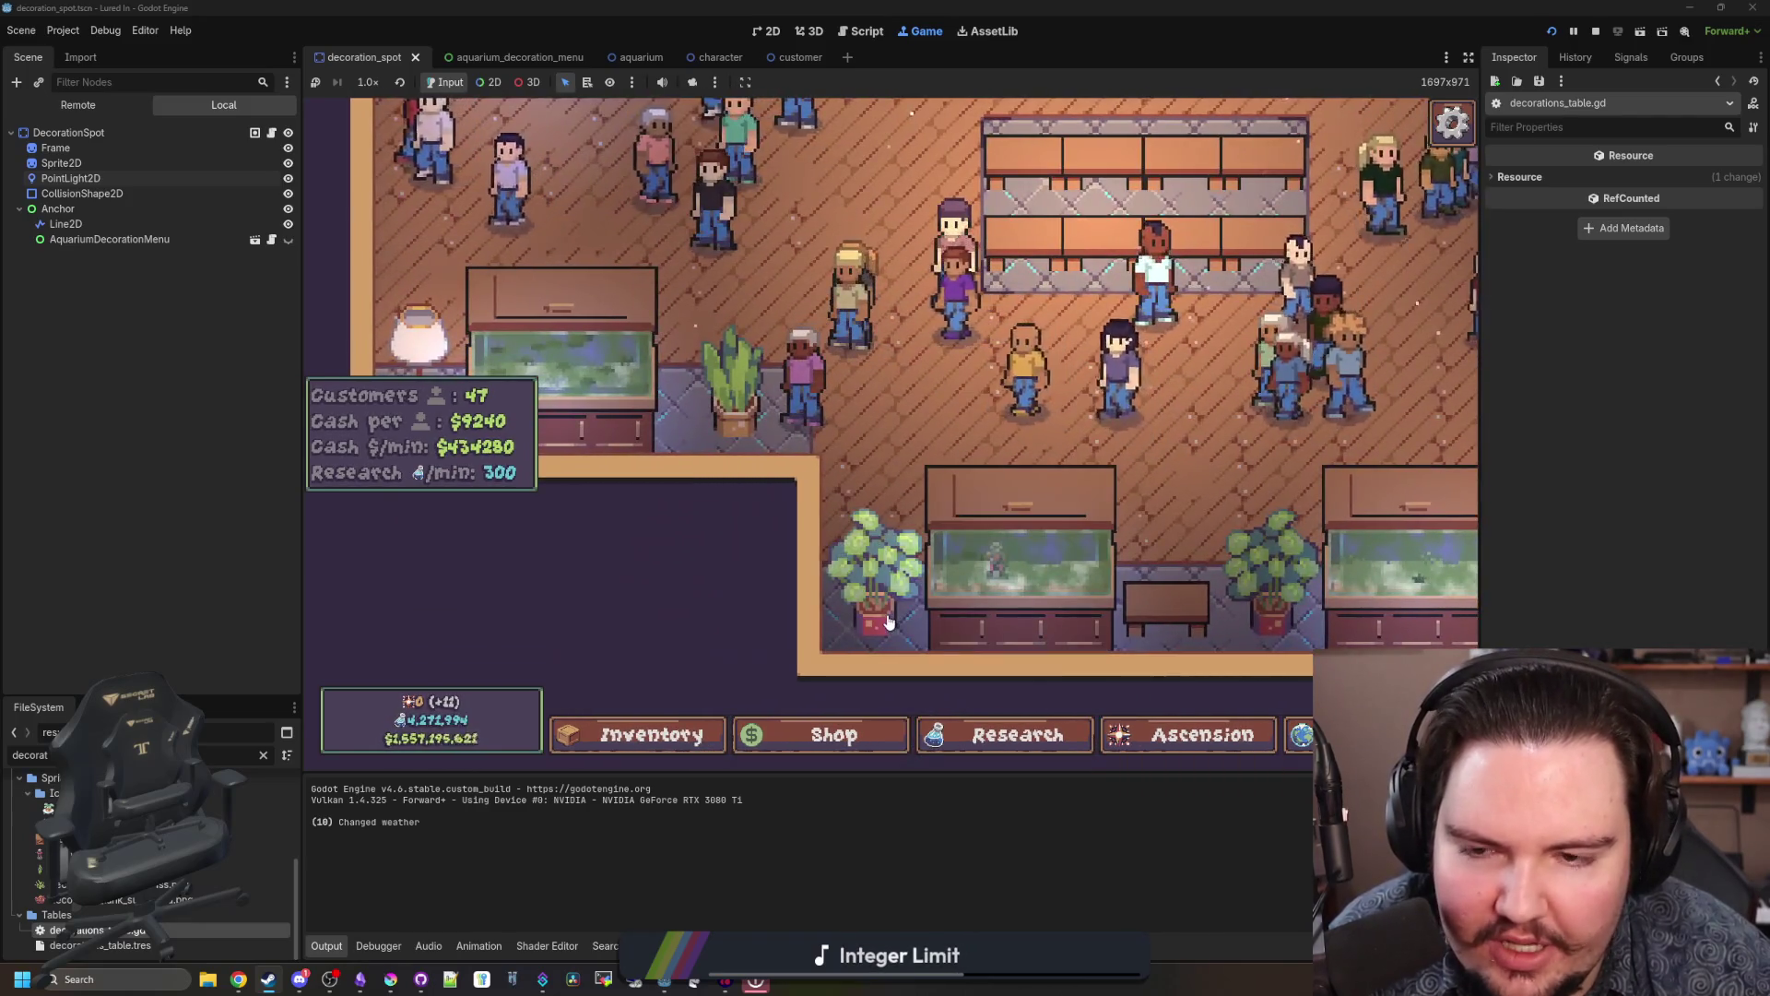
key("w")
key("a")
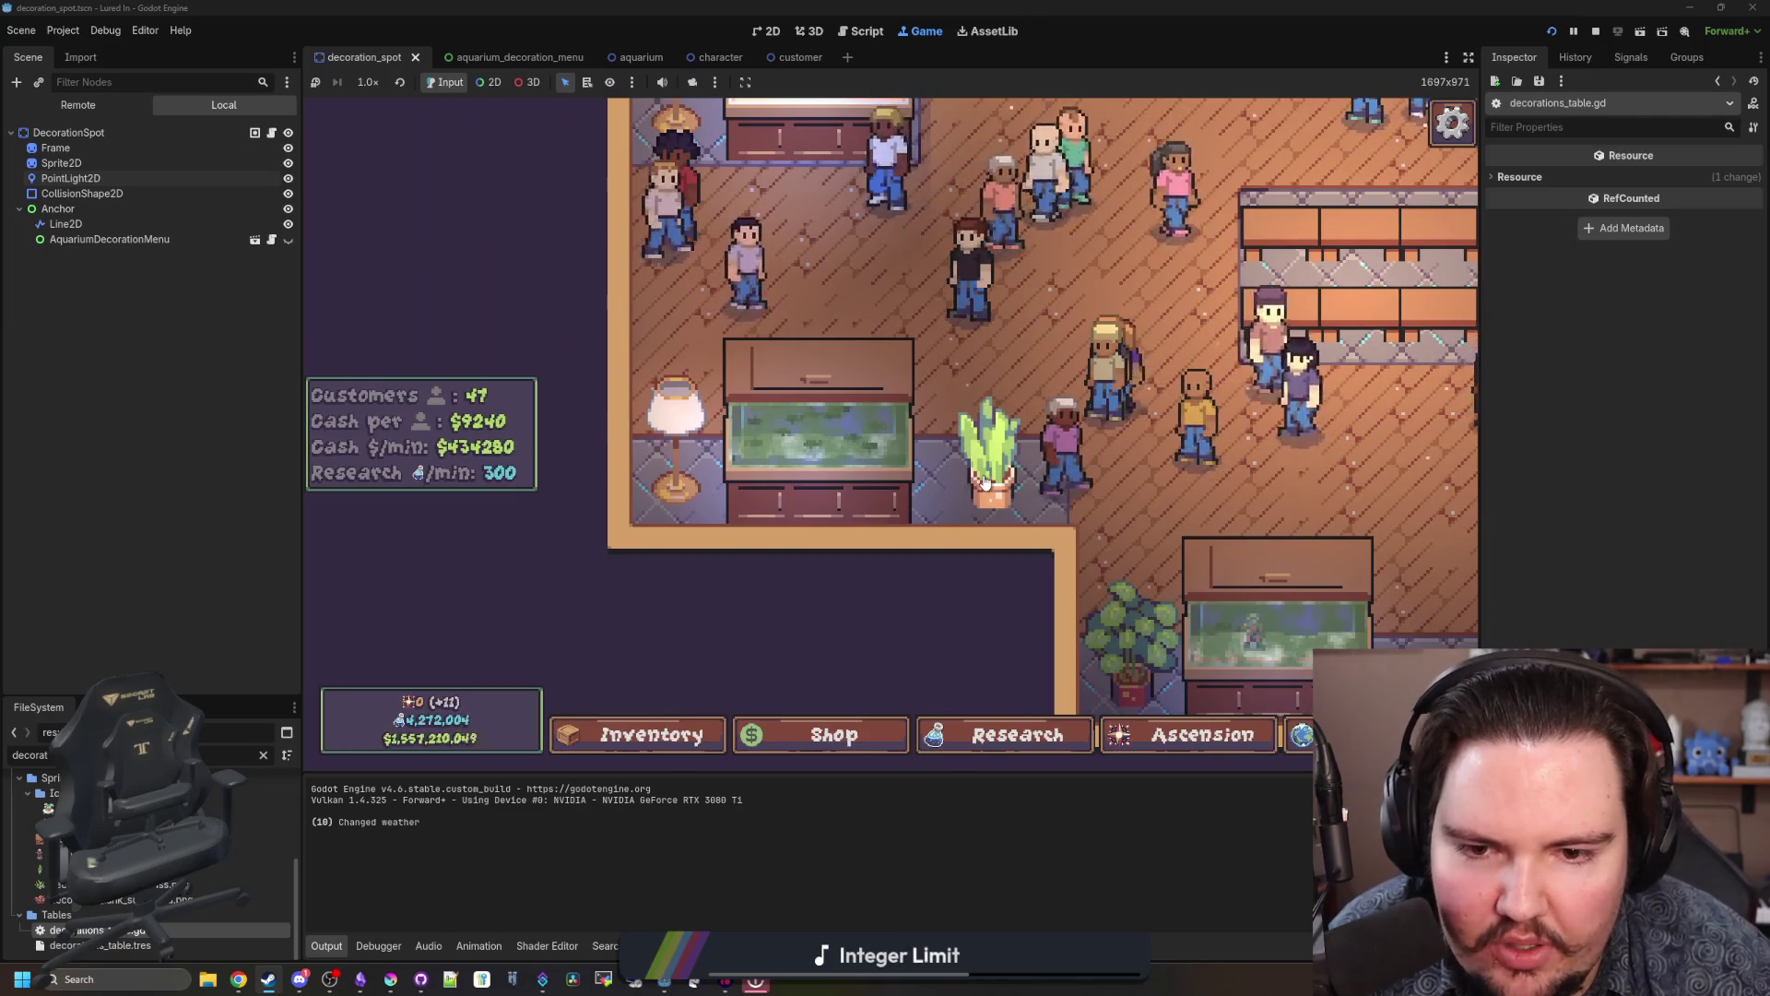
scroll(984, 481, "down", 3)
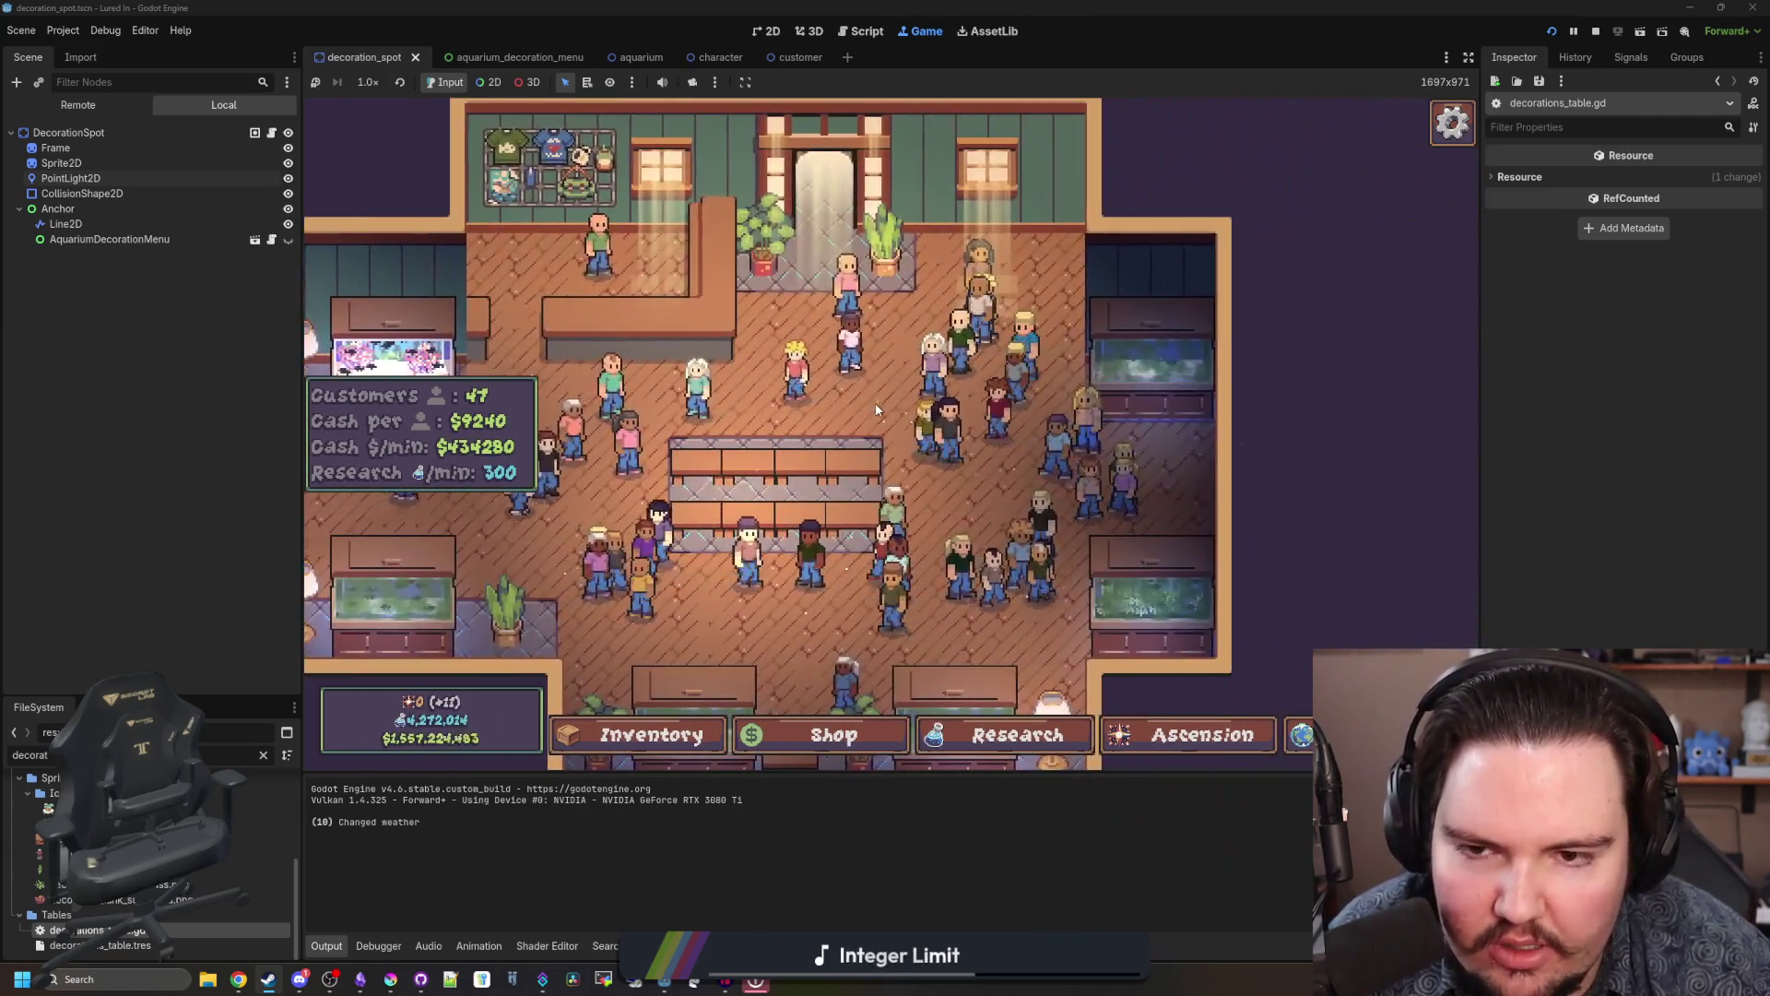
left_click_drag(876, 410, 890, 463)
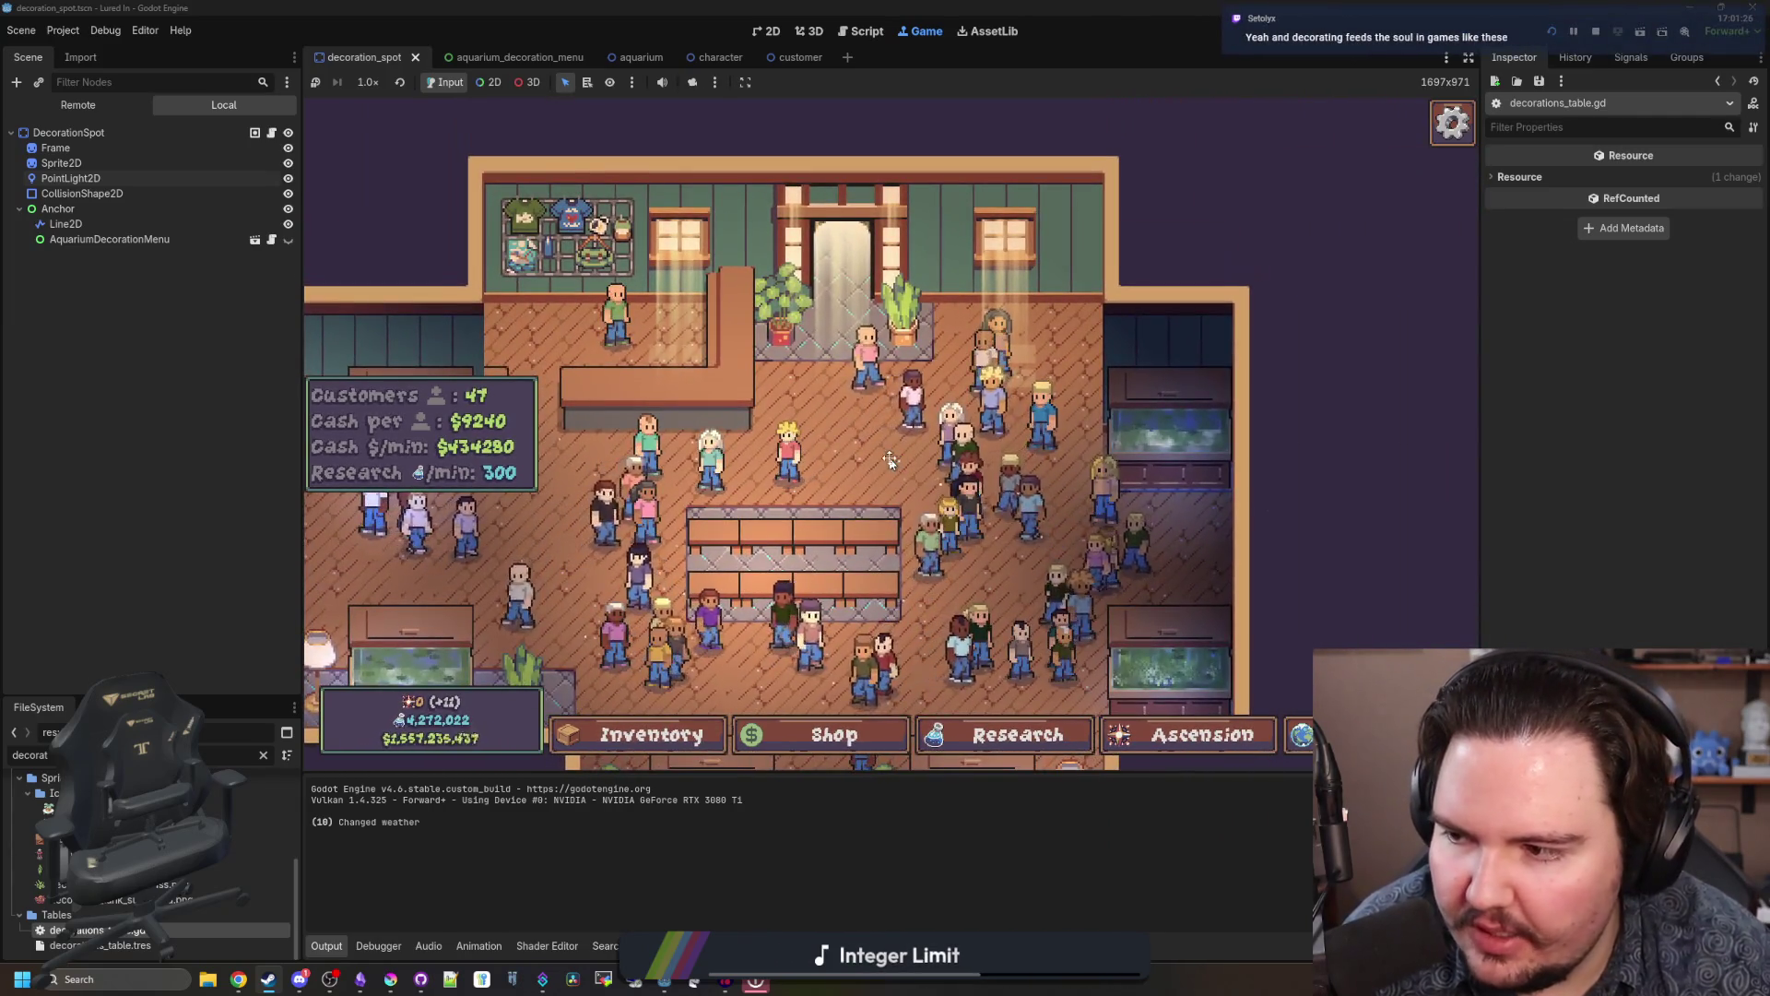
key("s")
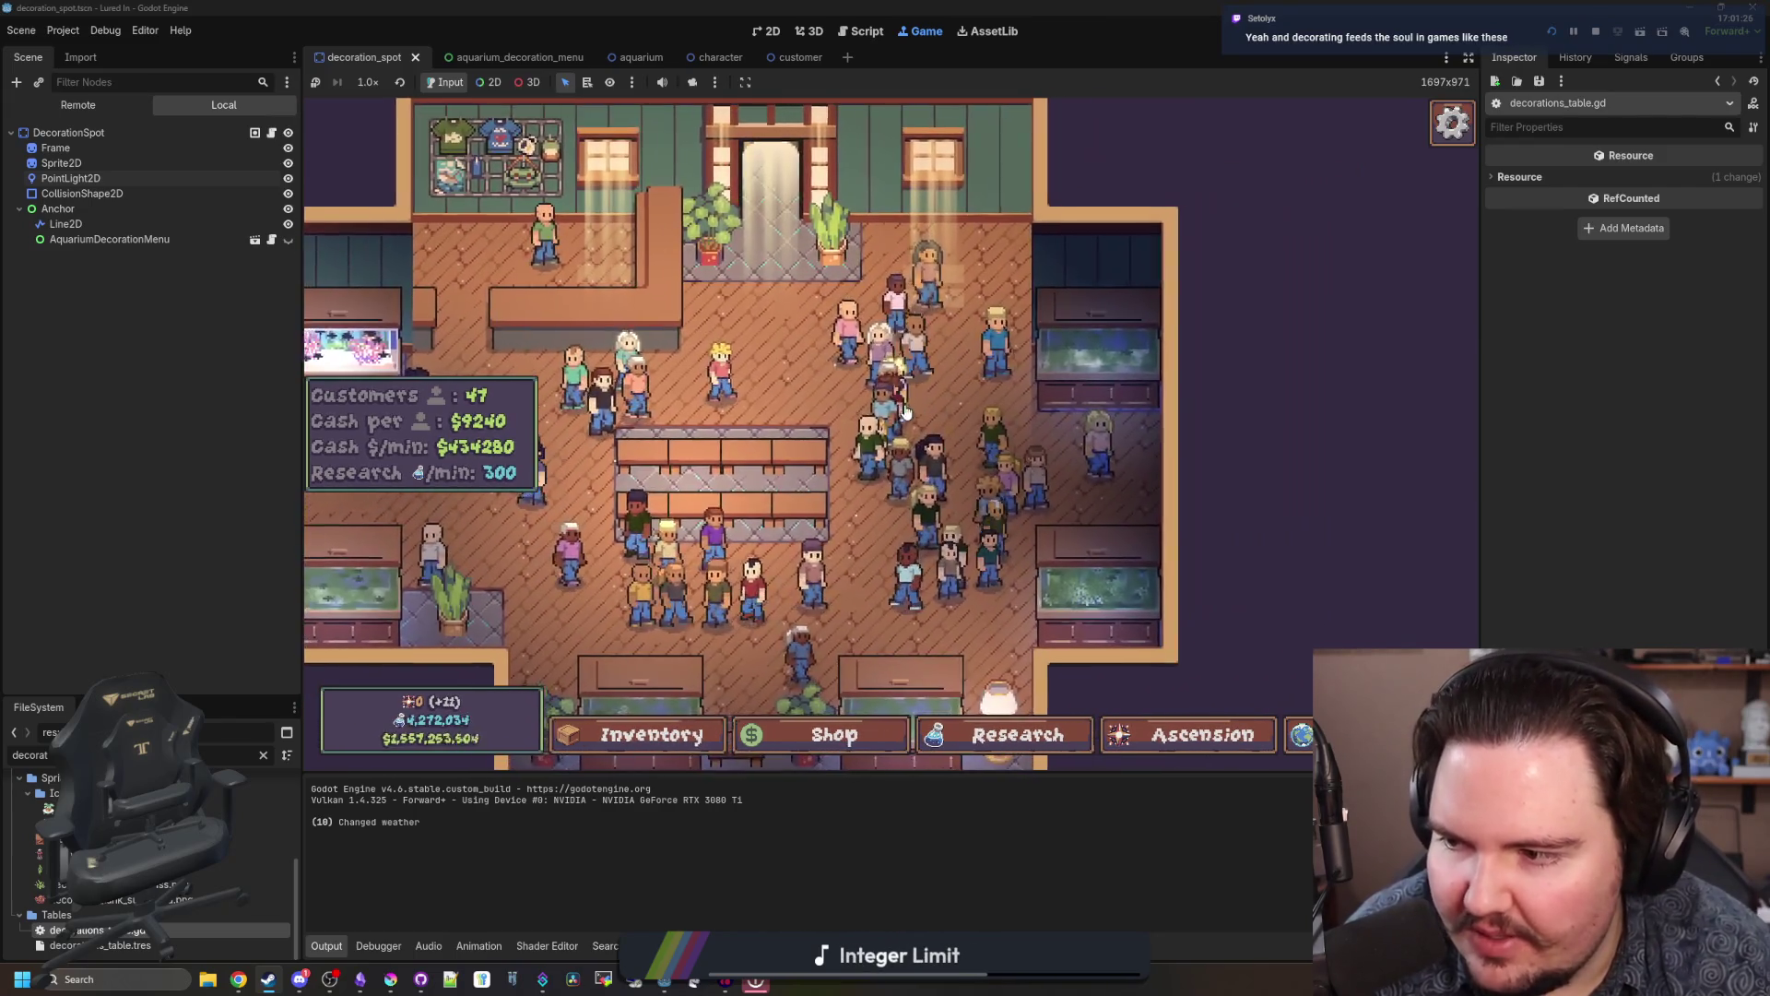
key("a")
key("s")
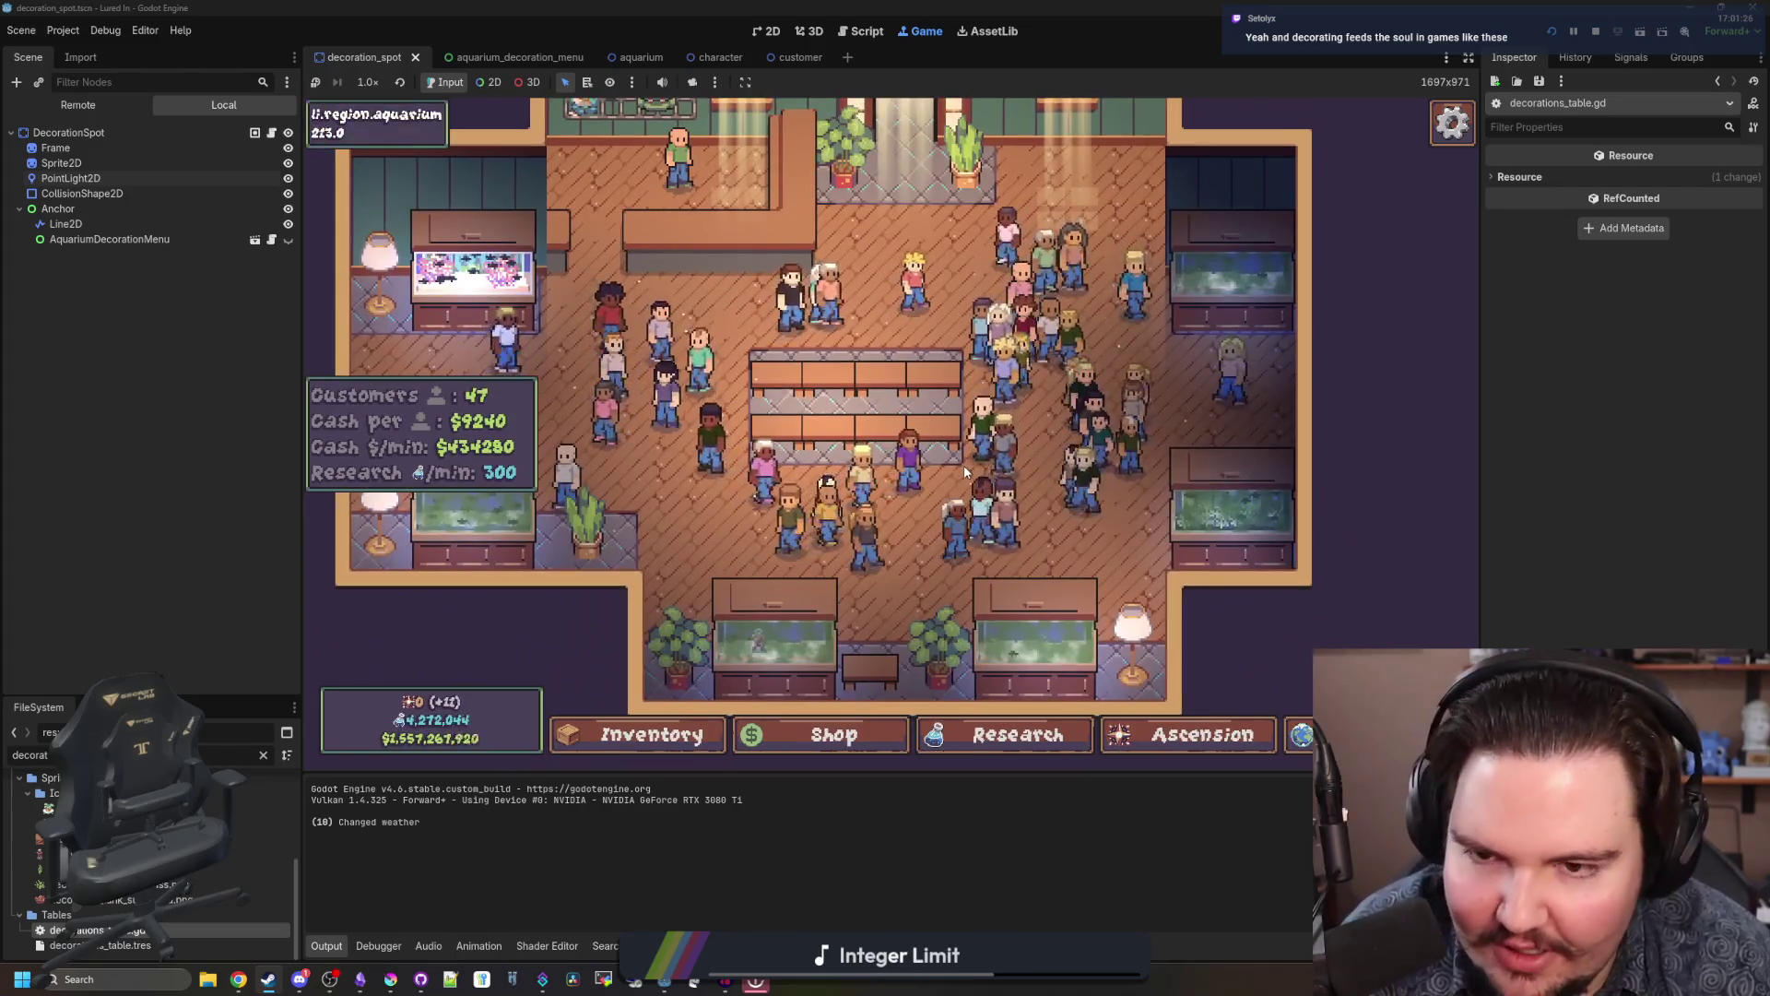
Step: Pan and zoom around the shop floor to check customers and the entrance plants
key("w")
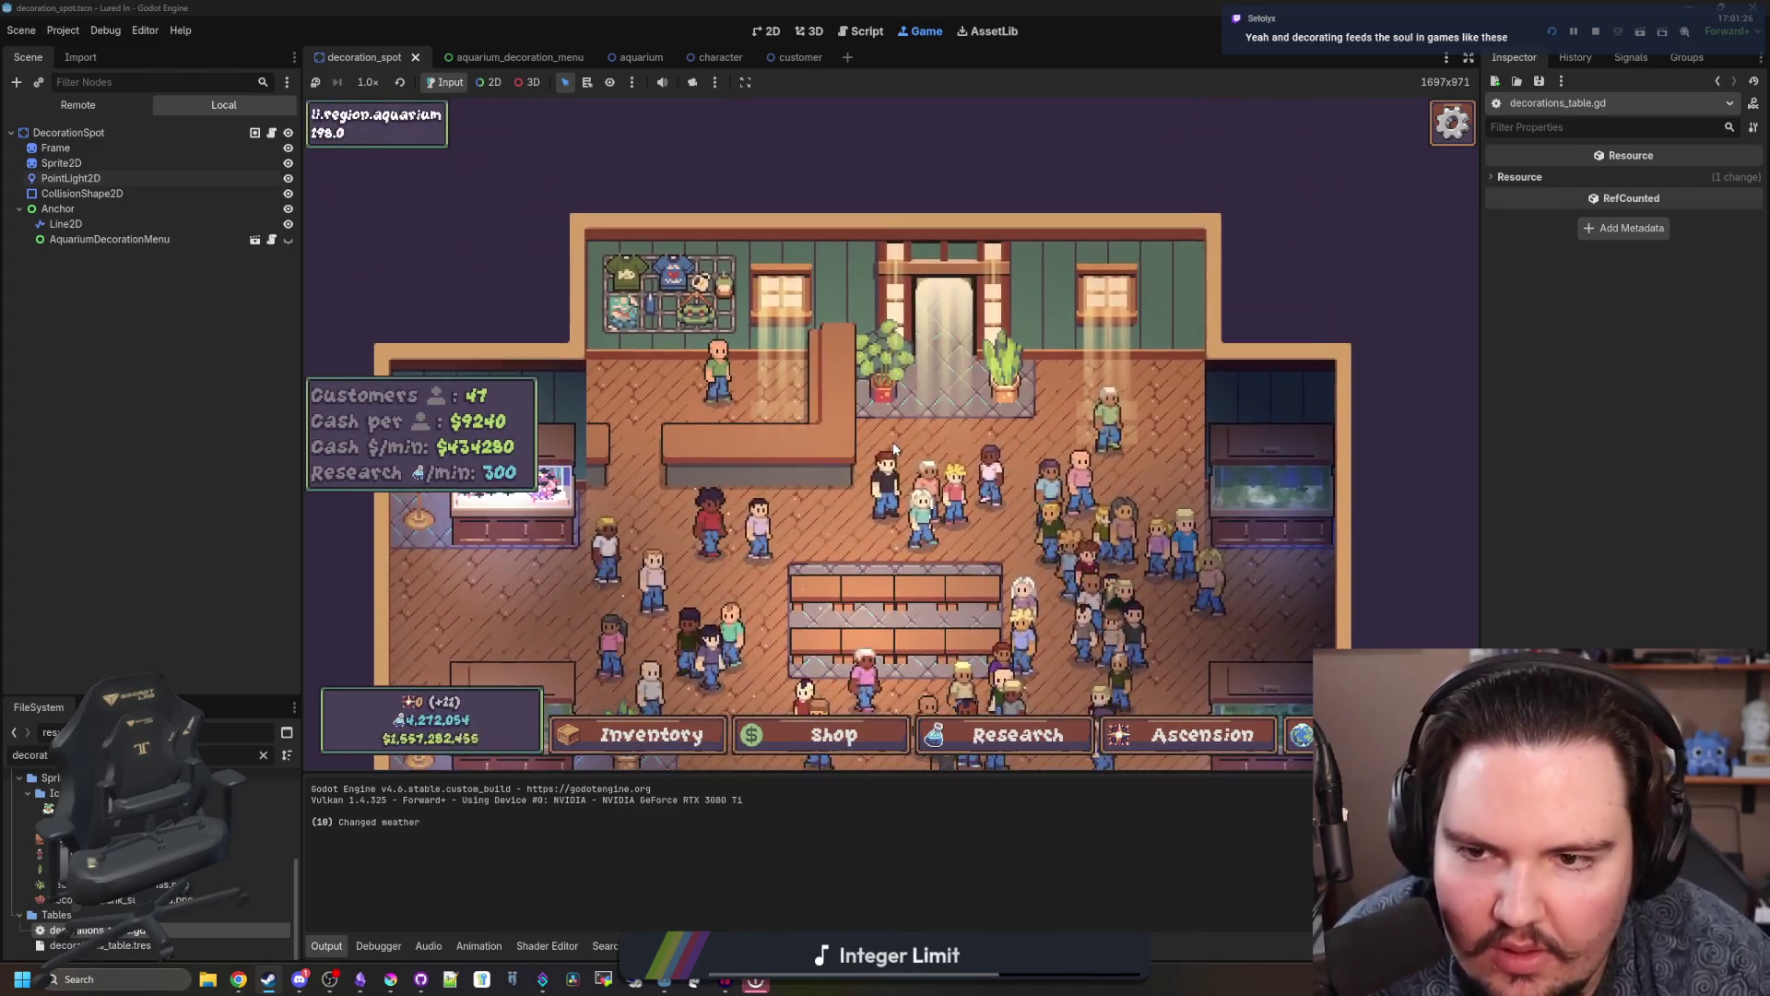
scroll(892, 441, "up", 3)
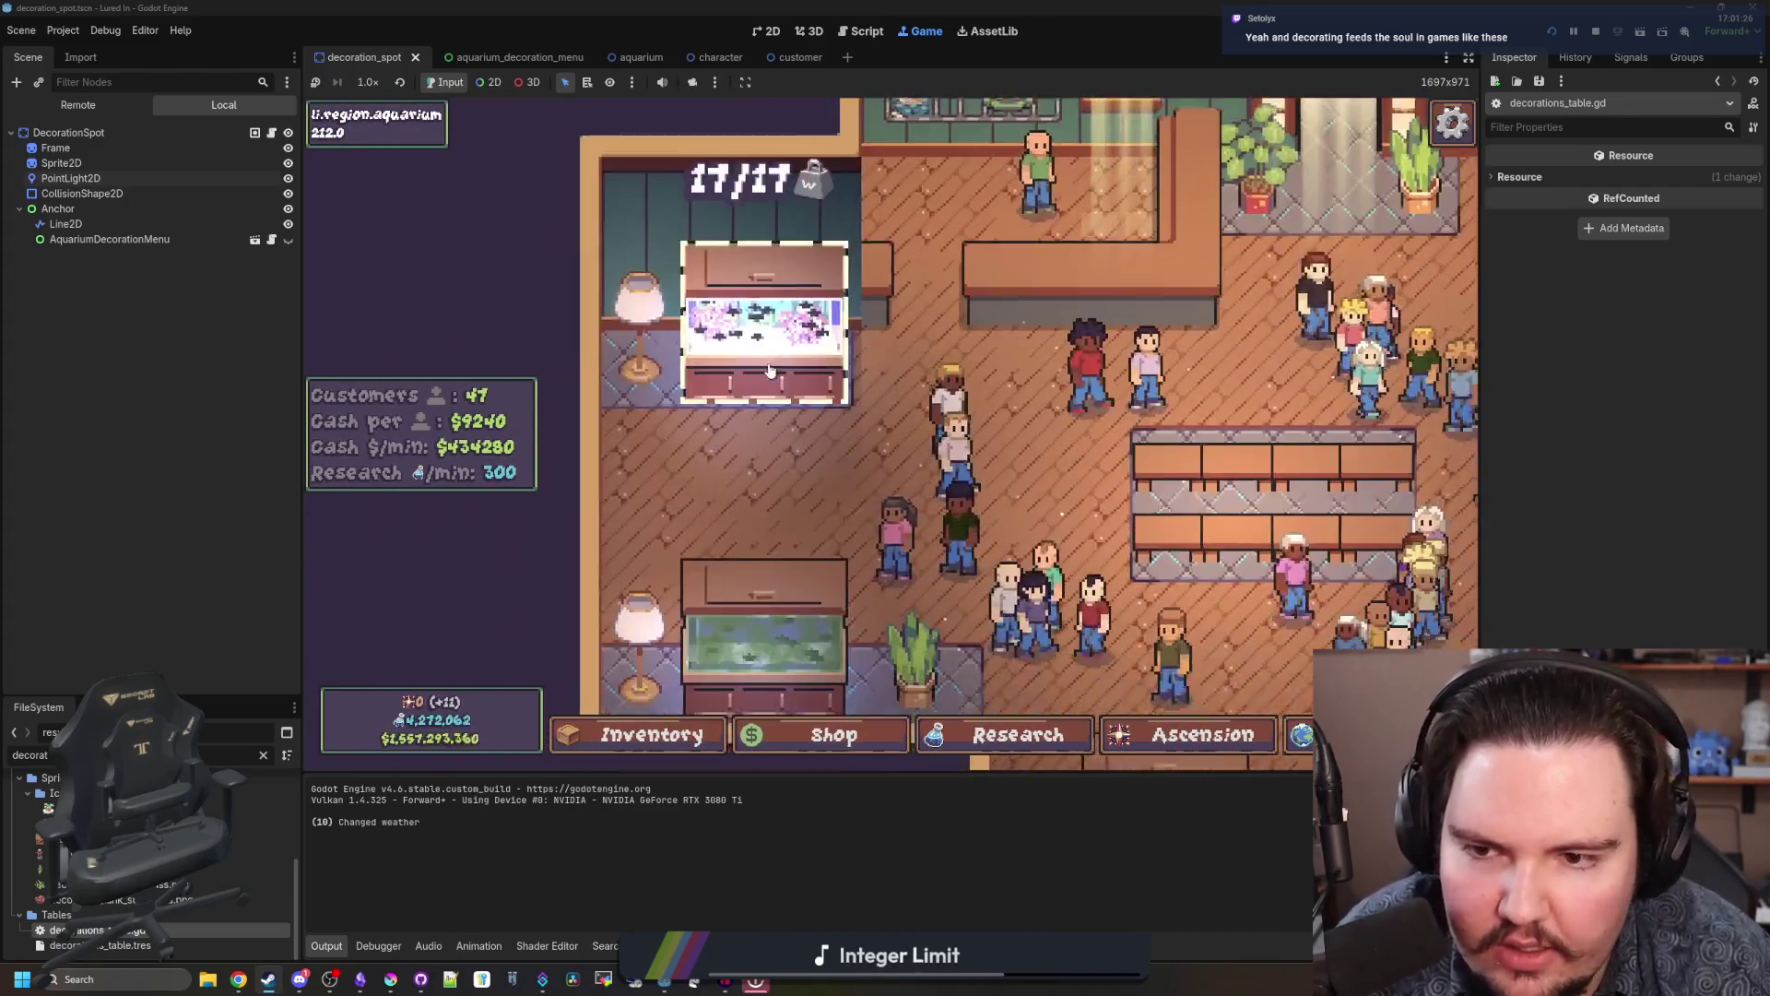
key("s")
key("d")
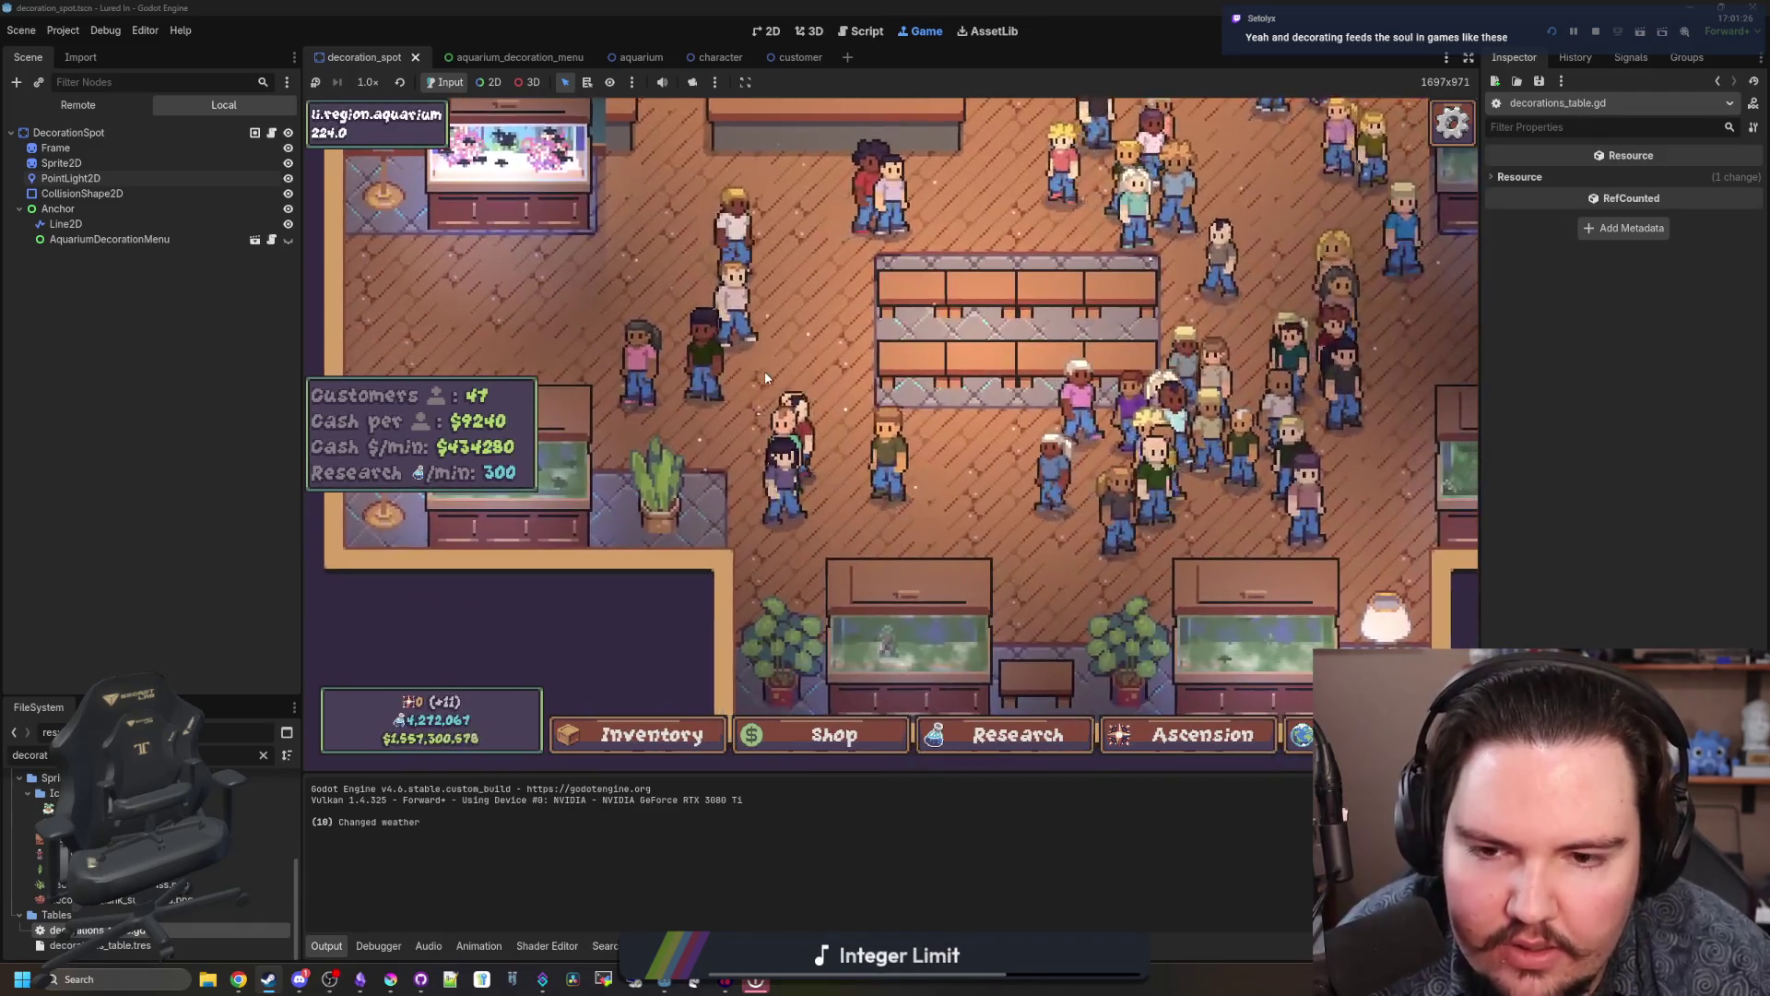
scroll(765, 370, "down", 5)
scroll(766, 379, "up", 4)
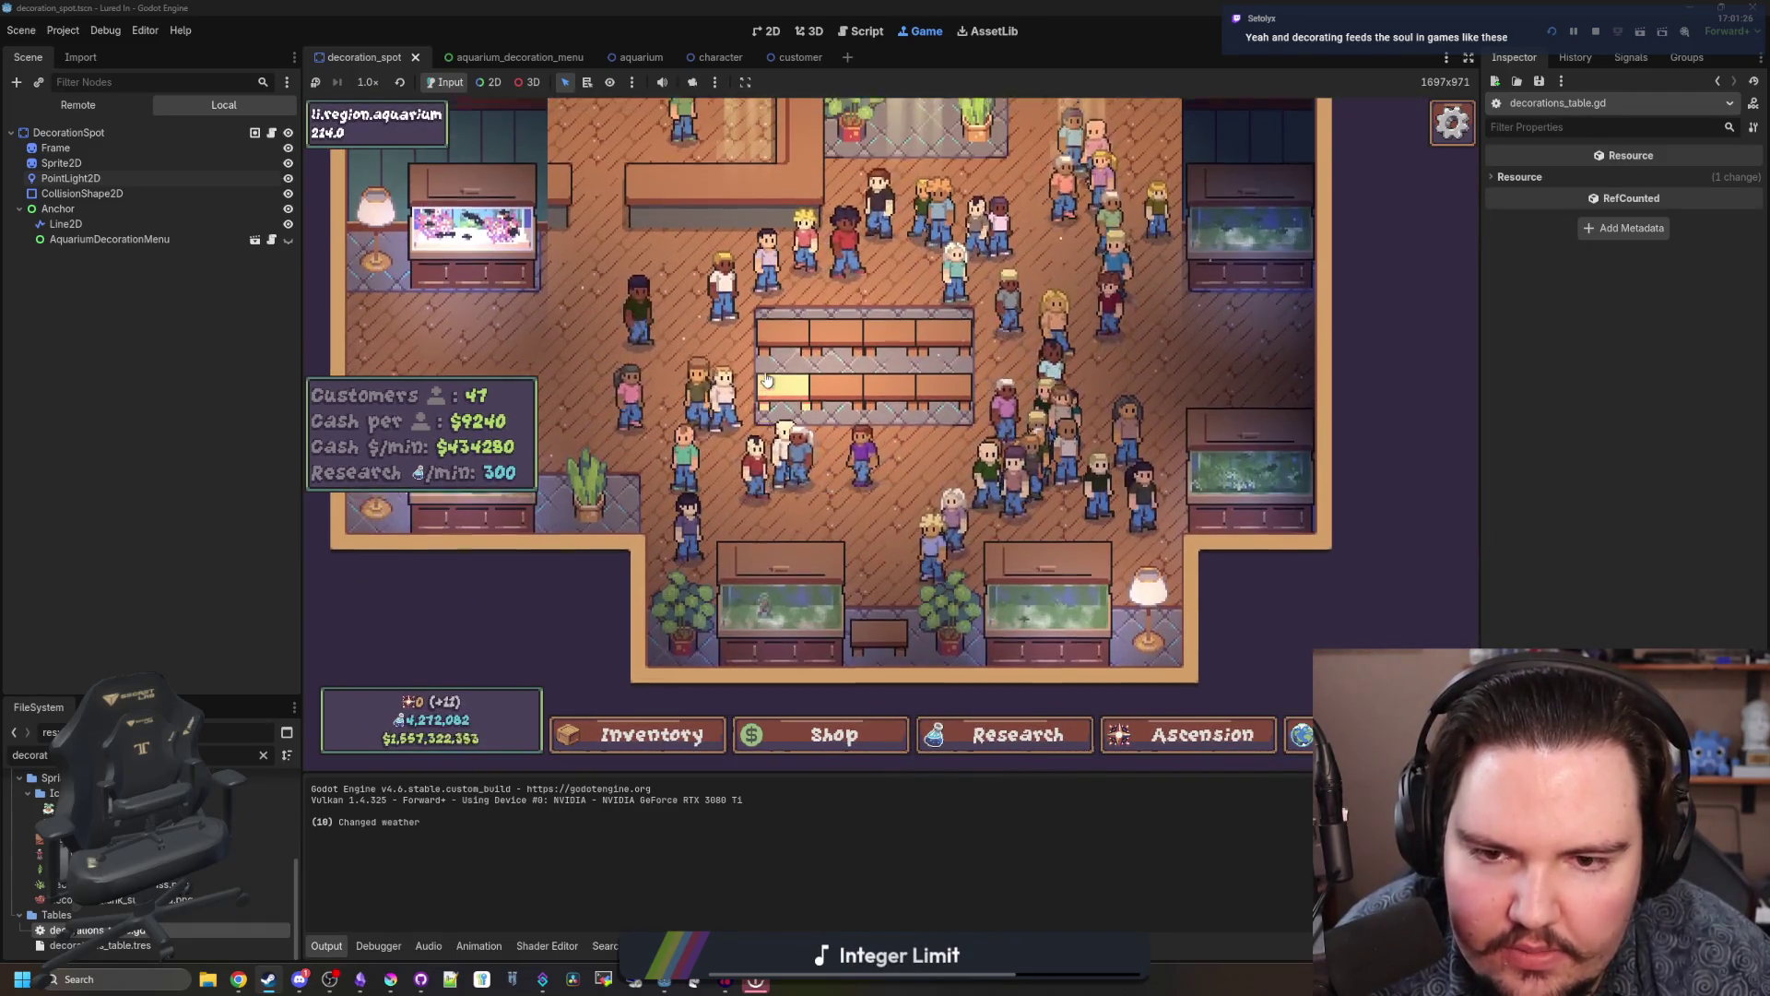
key("w")
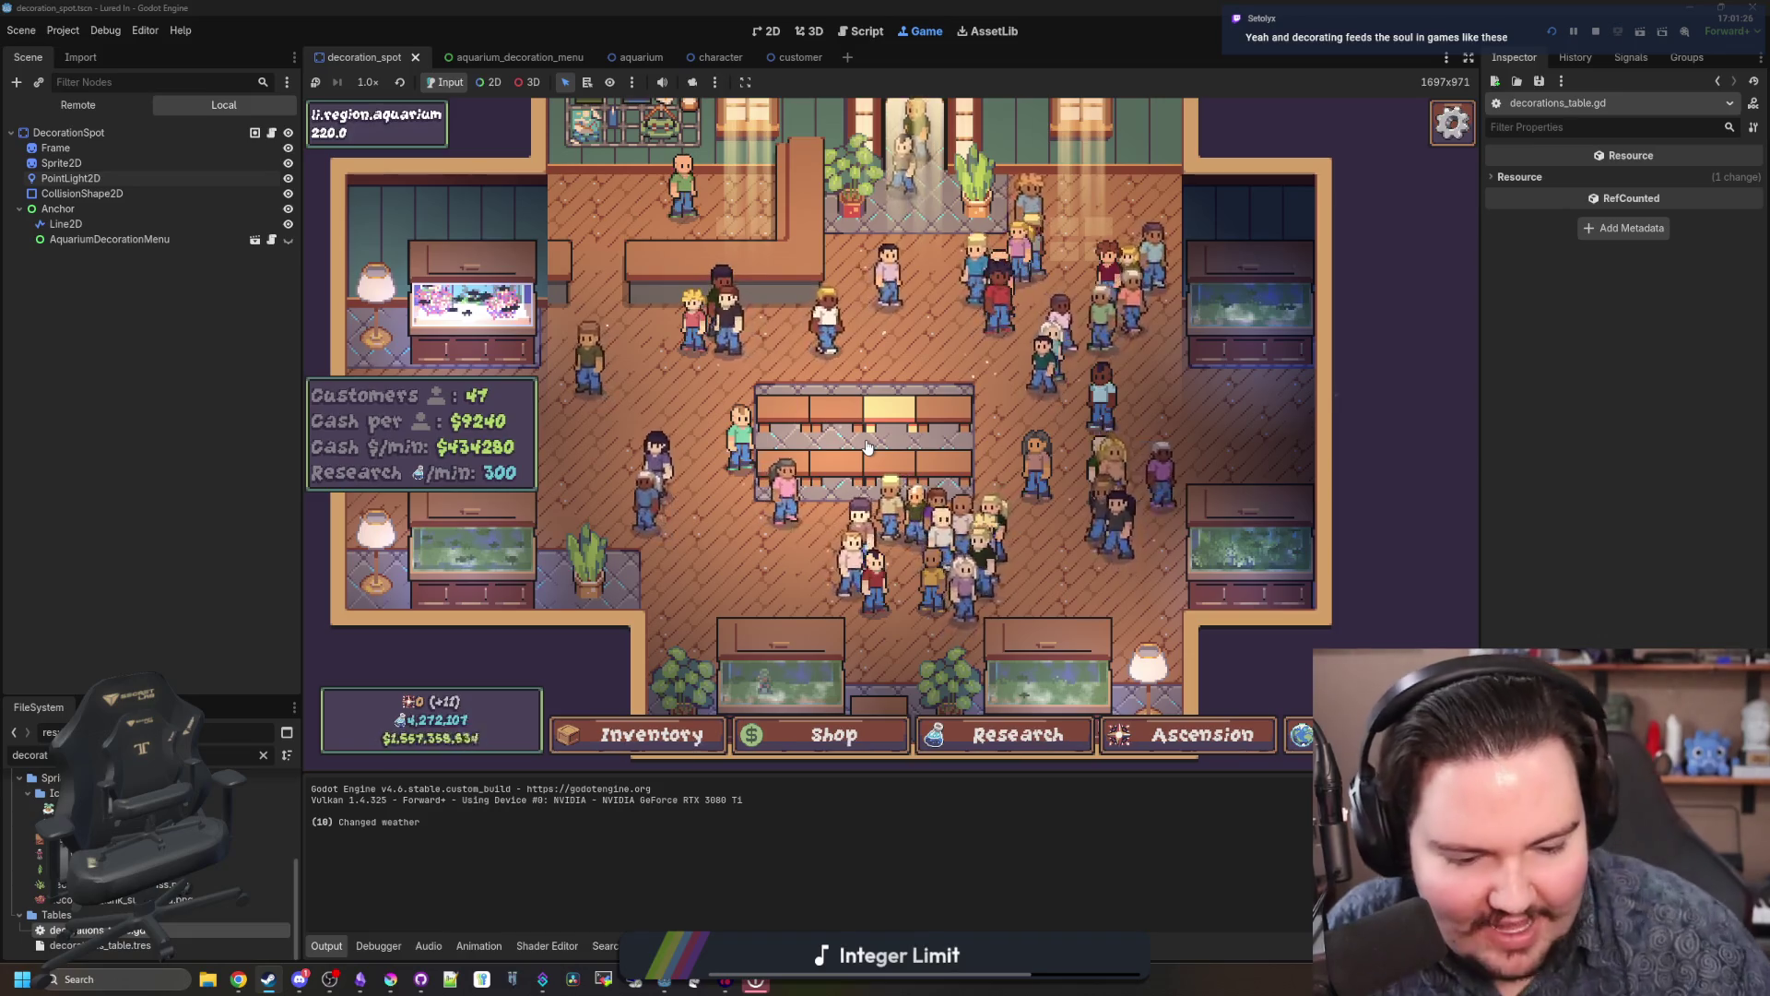
key("w")
scroll(919, 368, "up", 5)
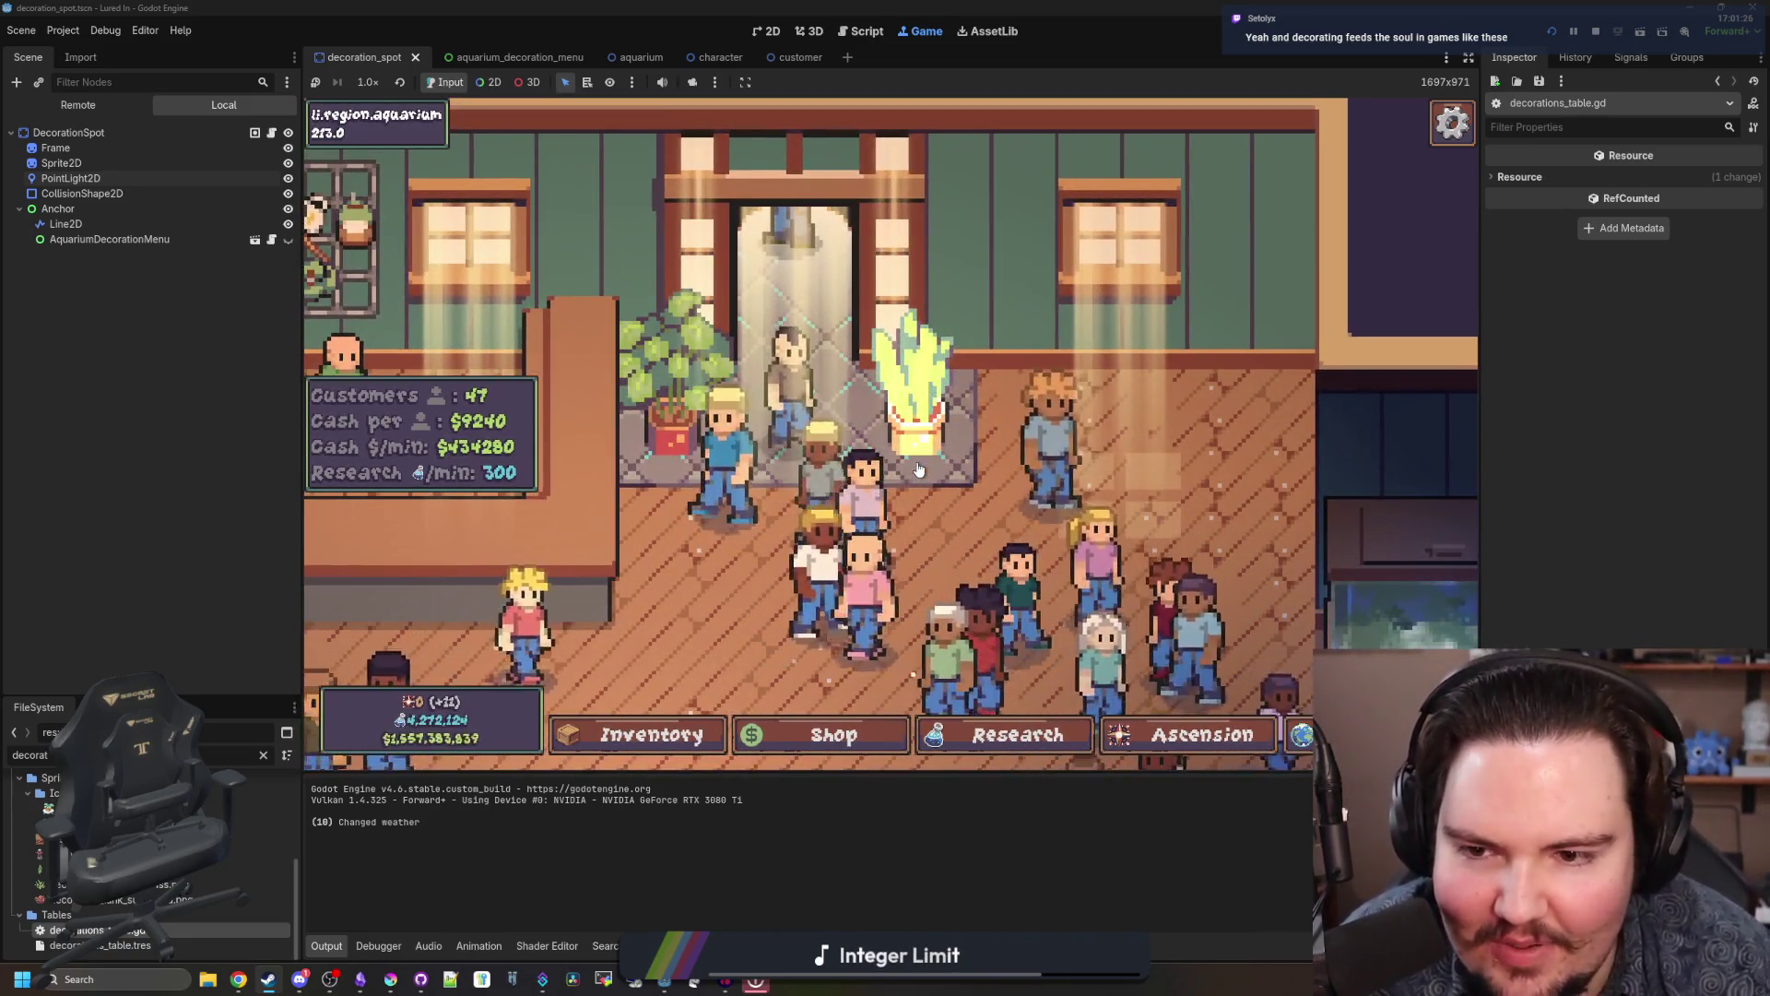
Step: Maximize Krita and open plant_monstera.png
key("a")
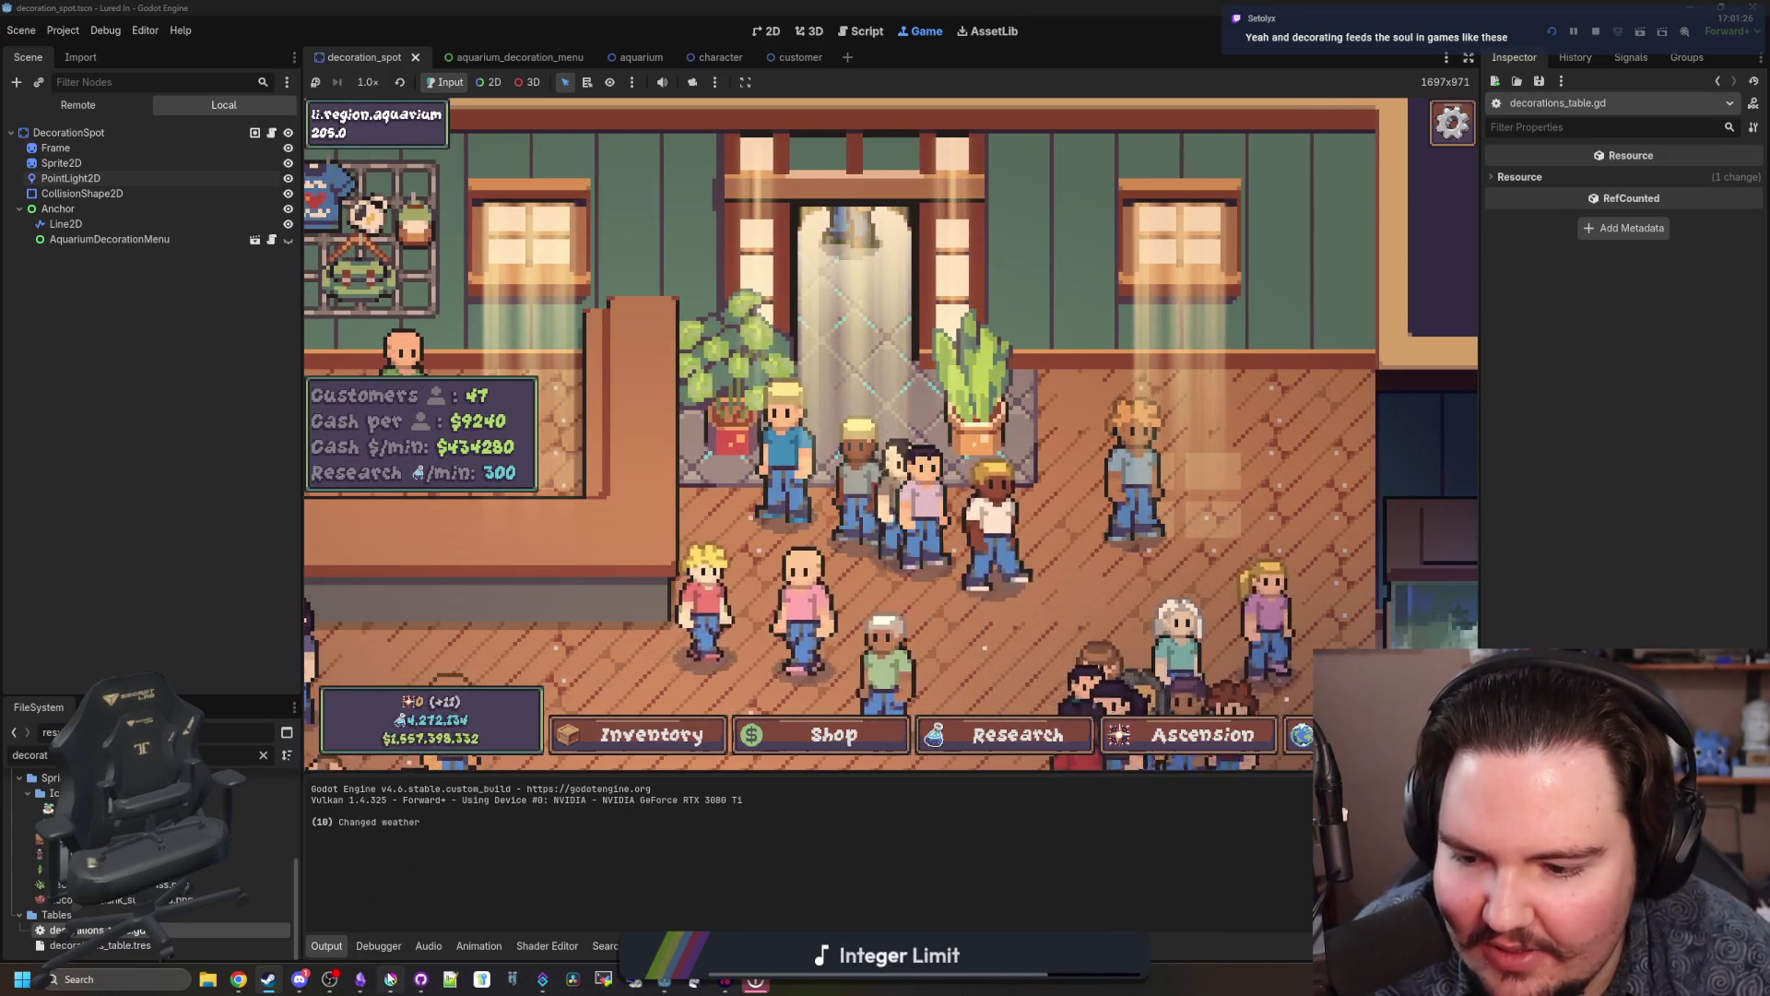
left_click(390, 979)
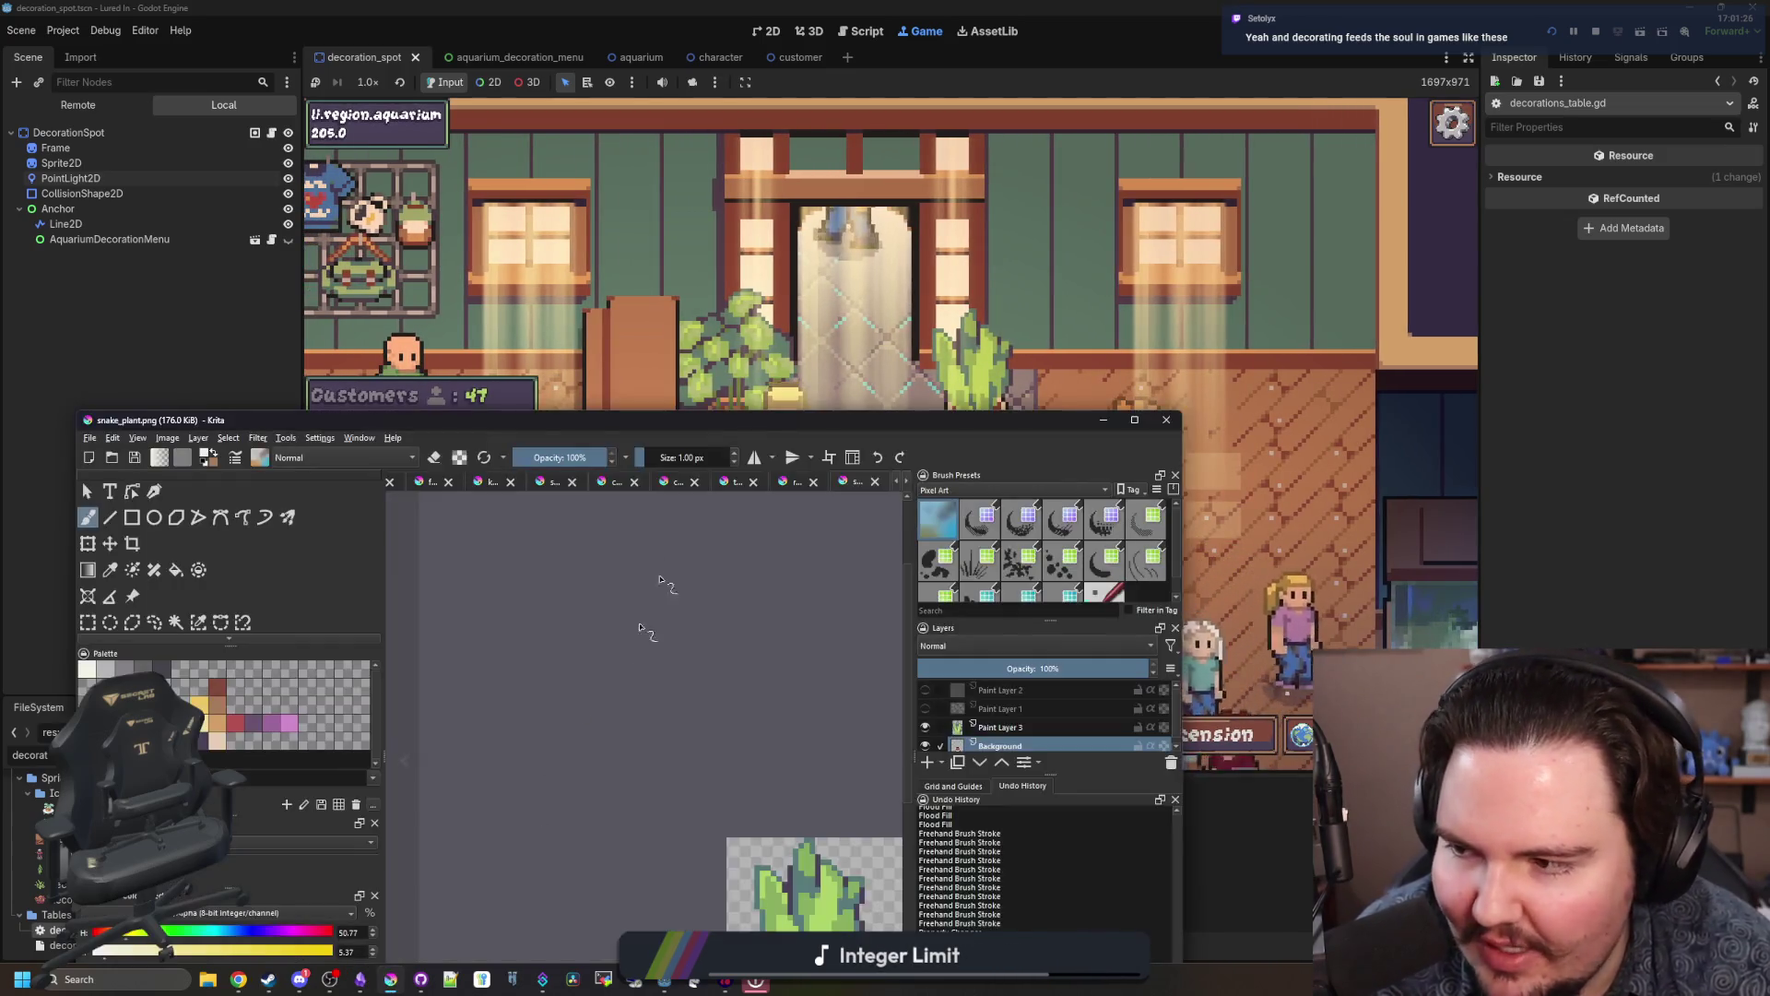
double_click(815, 423)
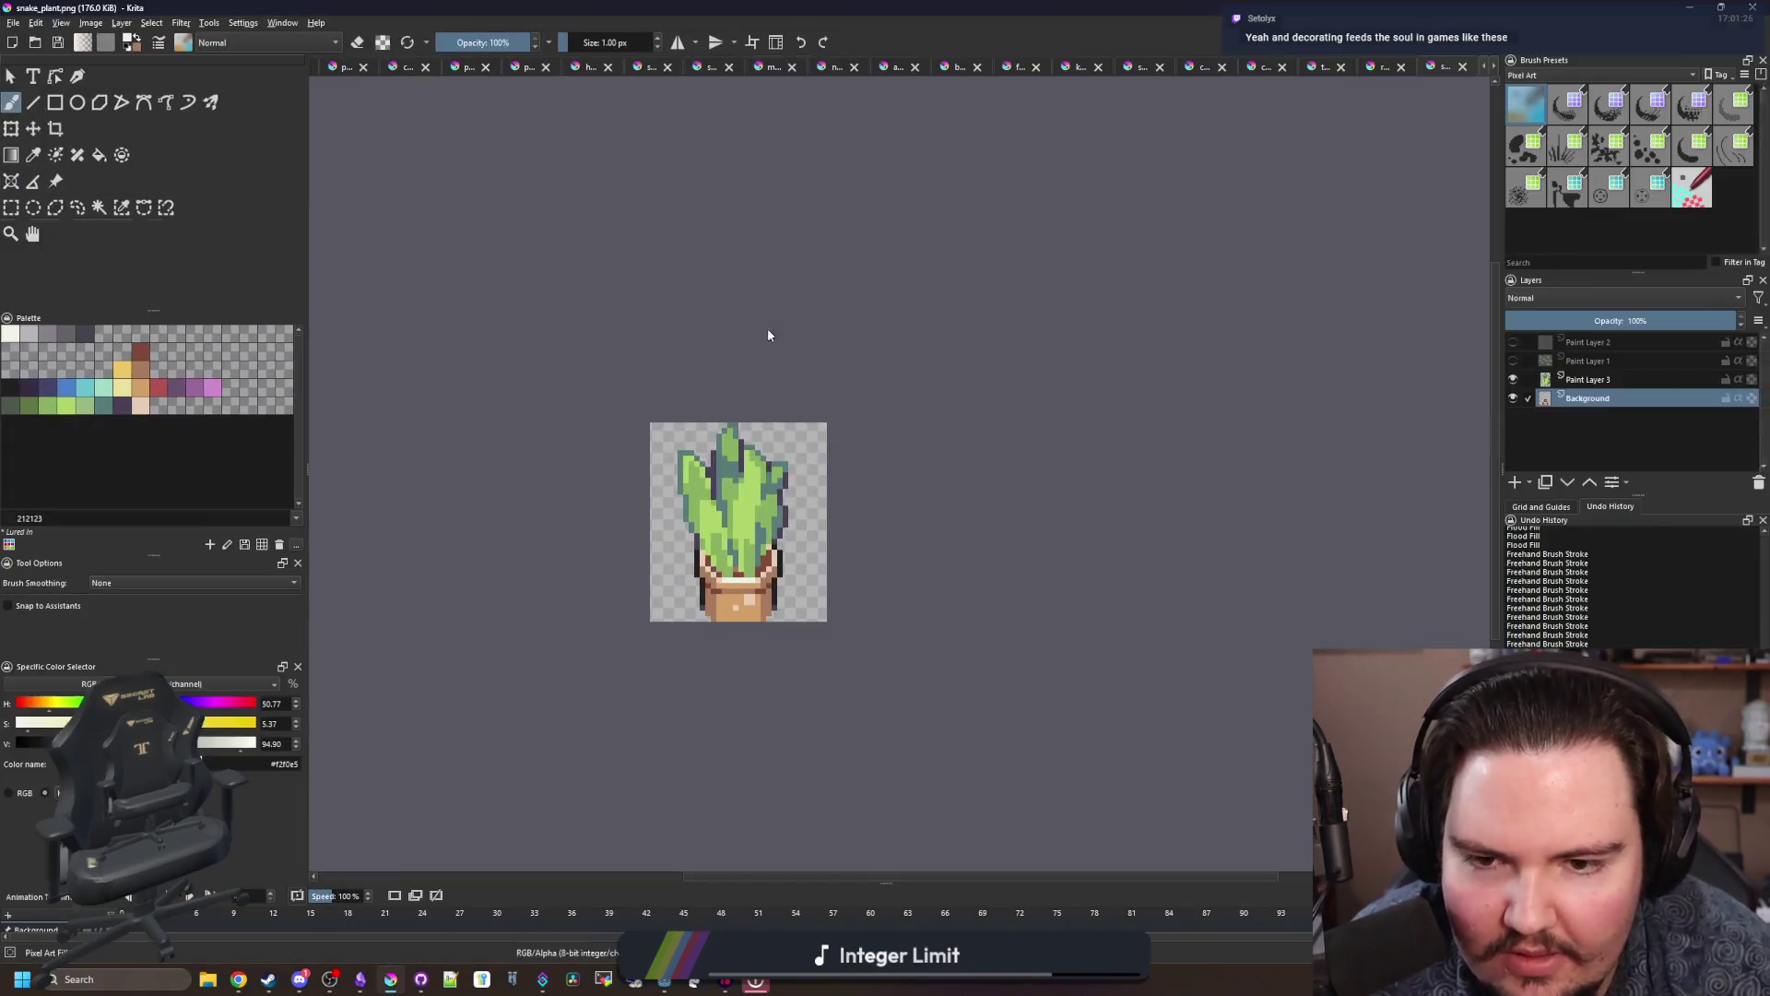
left_click(13, 22)
key("Escape")
key("ctrl+o")
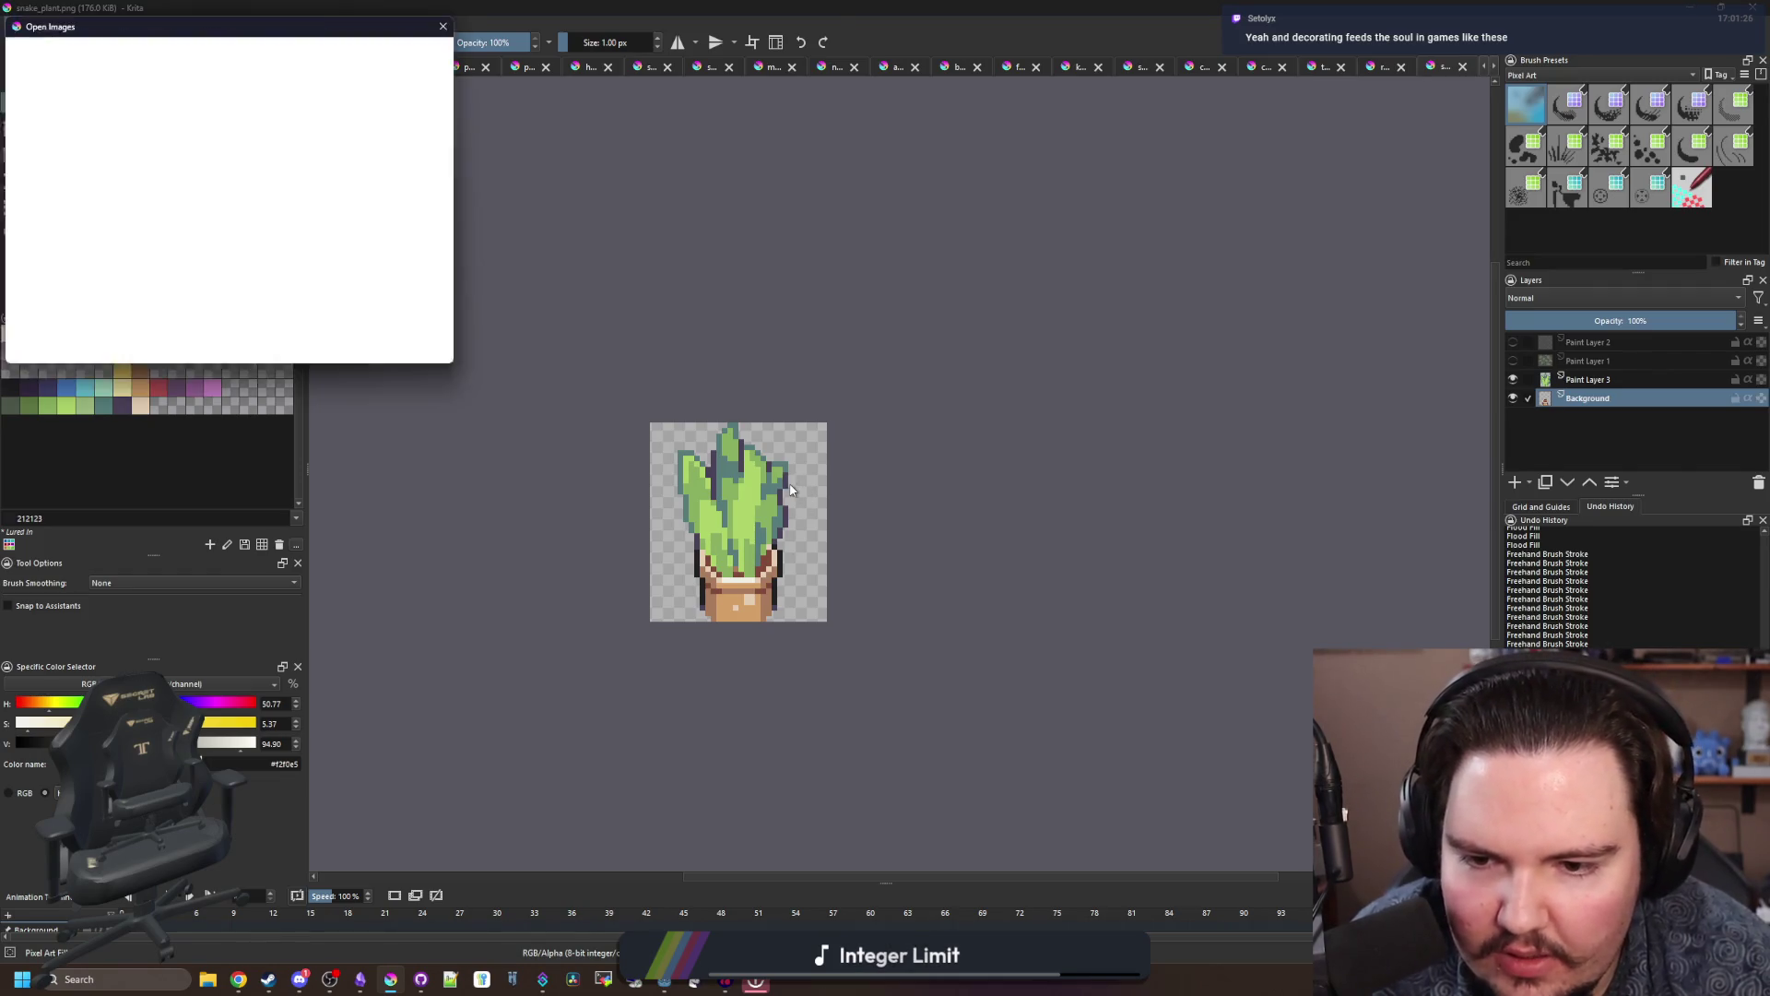
mouse_move(706, 24)
left_mouse_down()
mouse_move(516, 95)
mouse_move(505, 183)
mouse_move(1056, 157)
left_mouse_up()
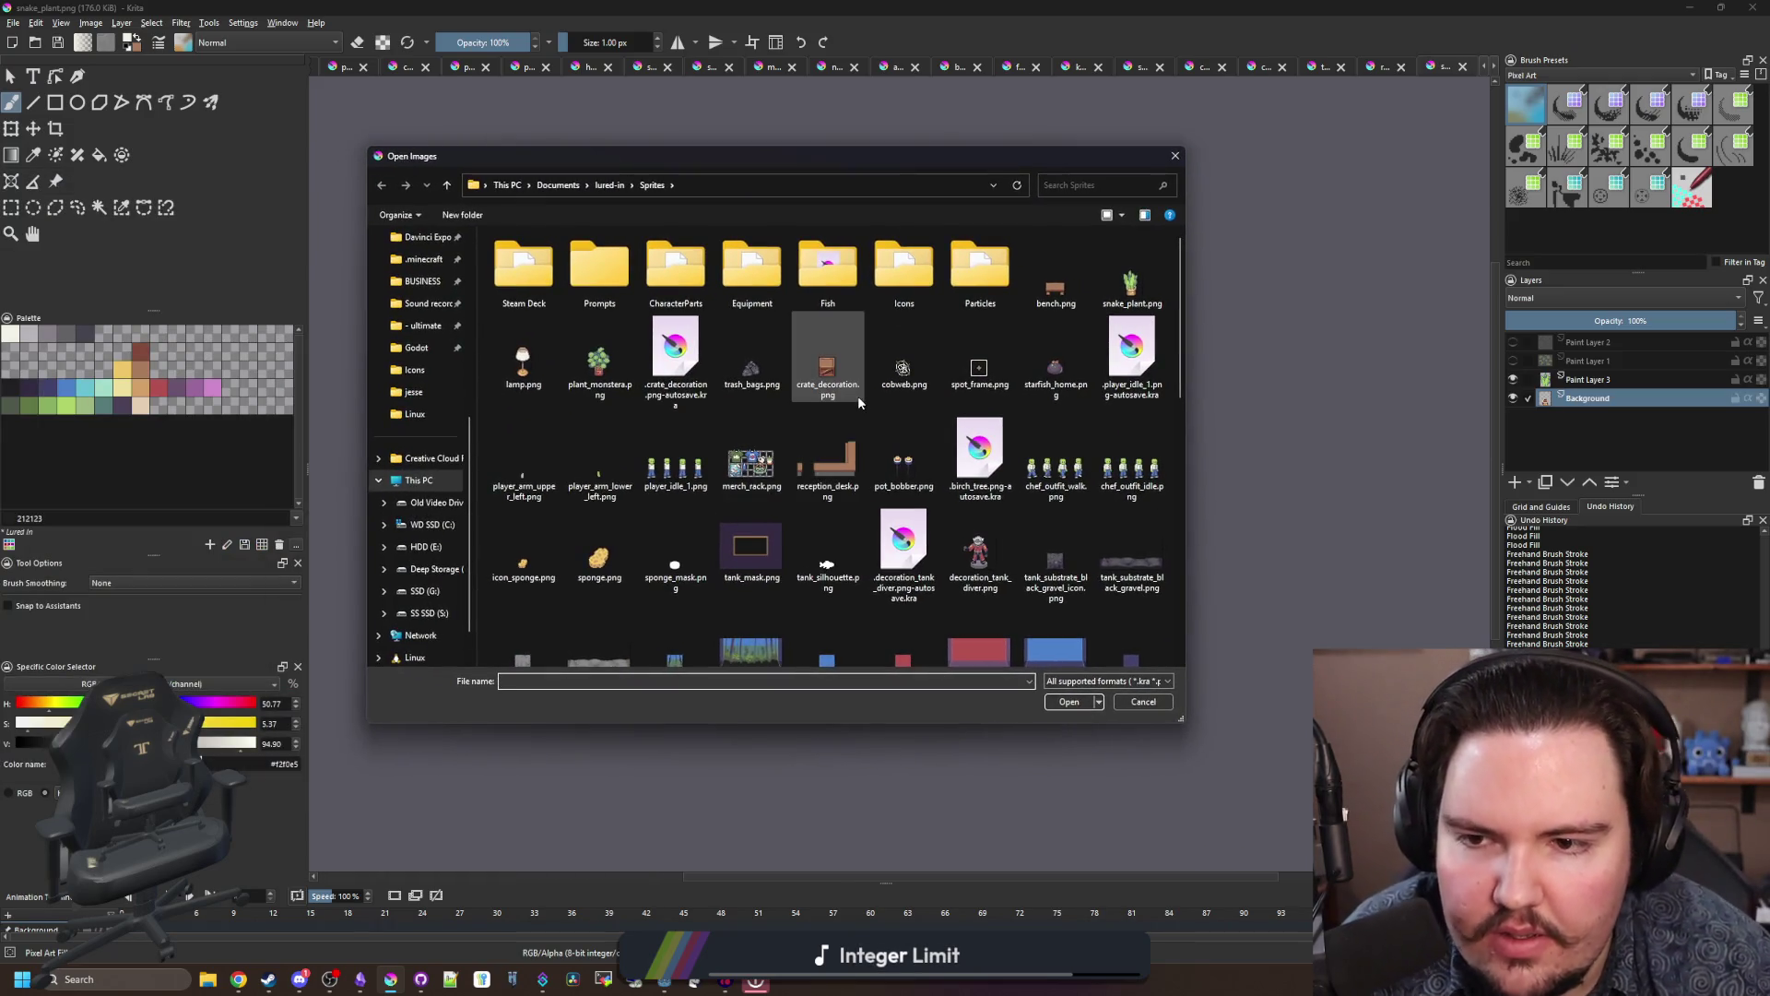
key("Escape")
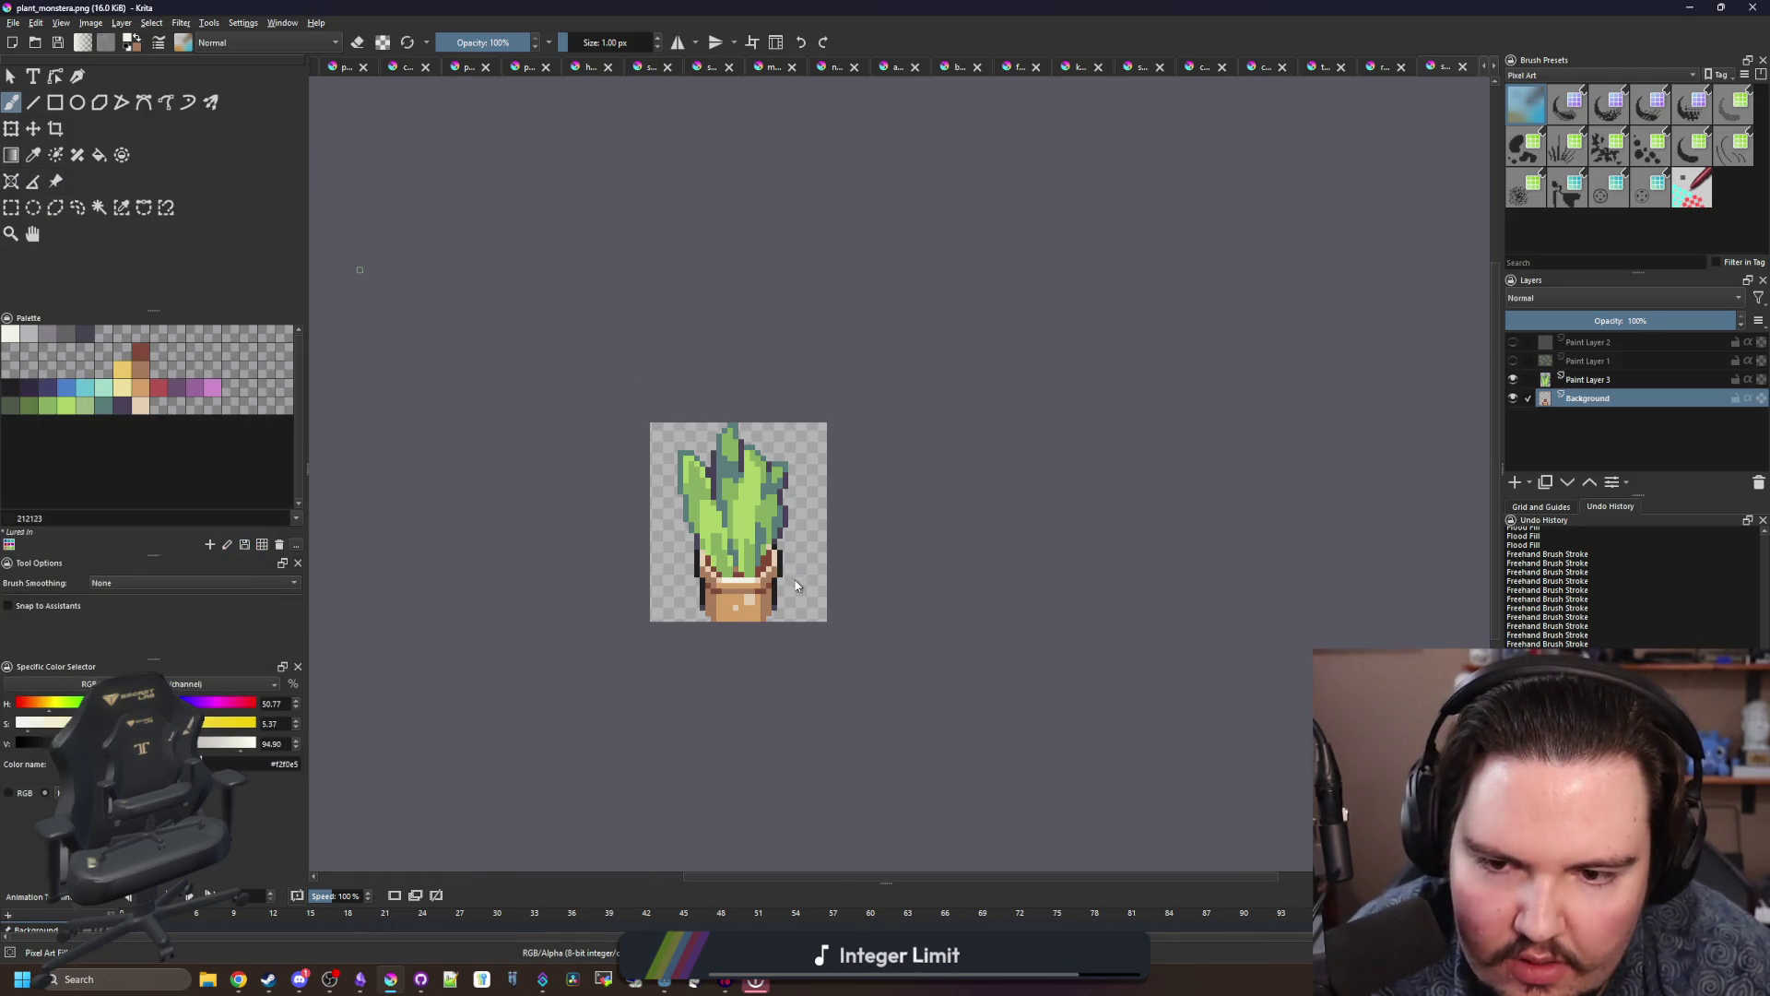
scroll(909, 572, "up", 6)
Step: Fill a light pixel onto the red pot and save plant_monstera.png as PNG
key("f")
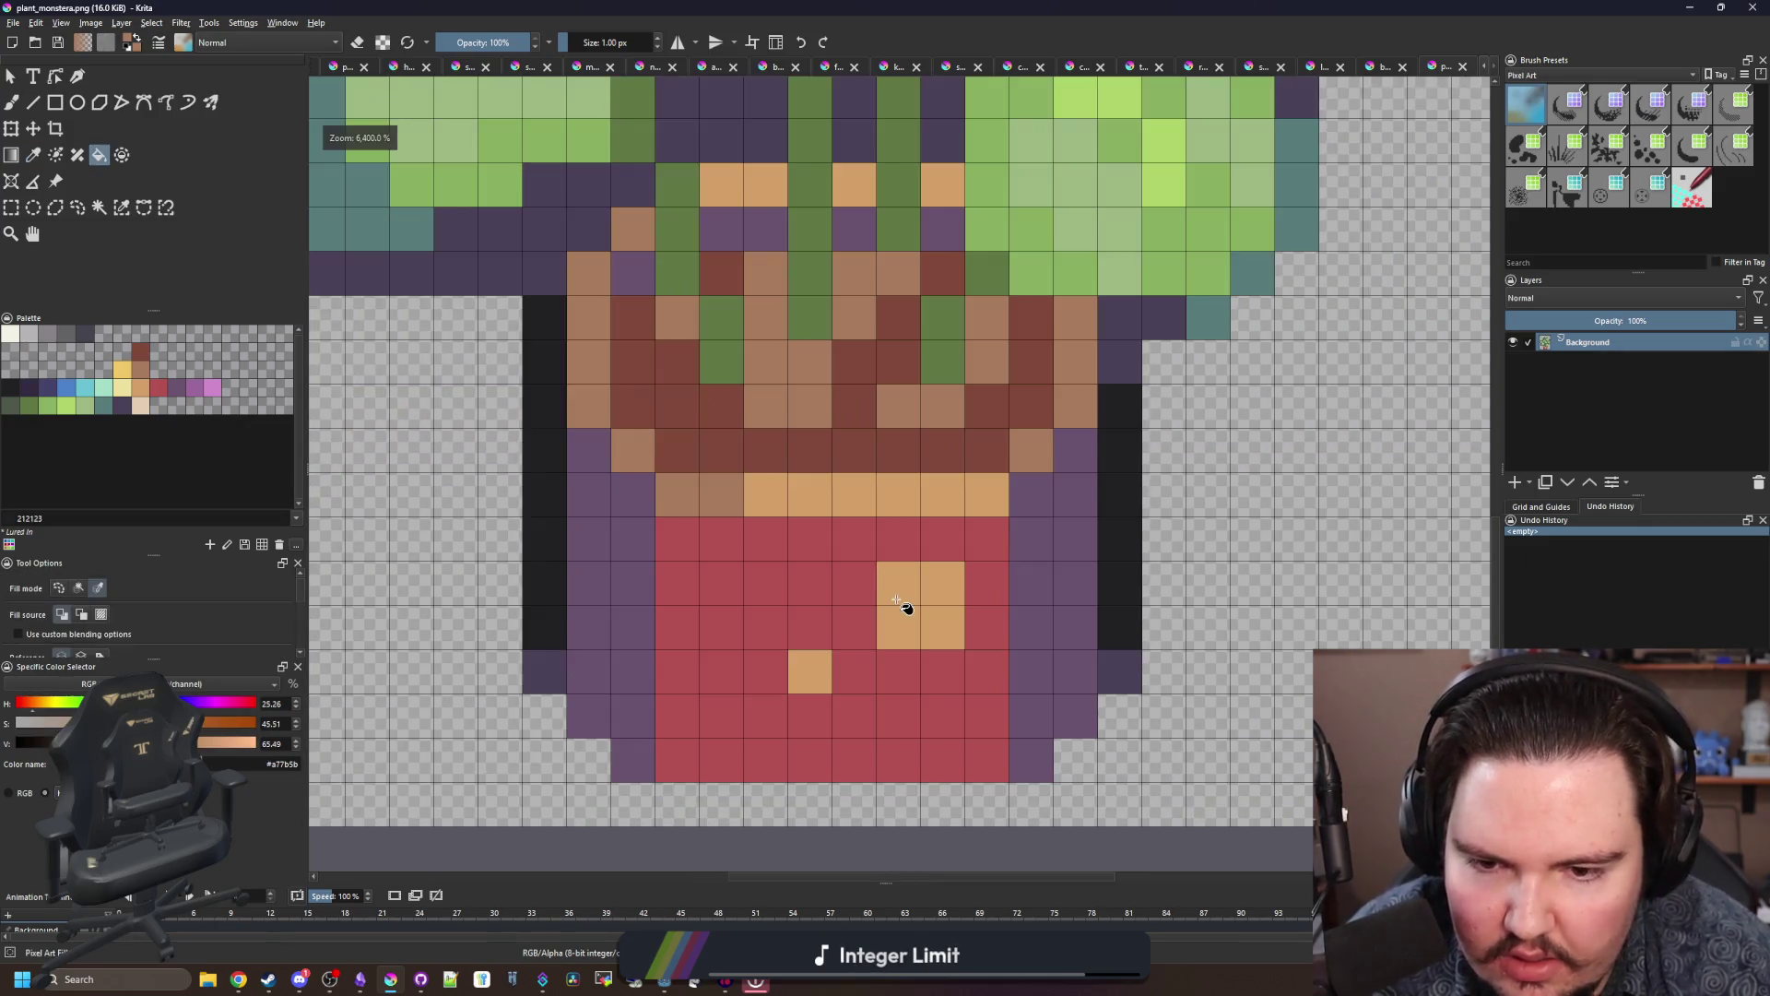
left_click(800, 674)
scroll(801, 674, "down", 10)
key("ctrl+s")
left_click(952, 620)
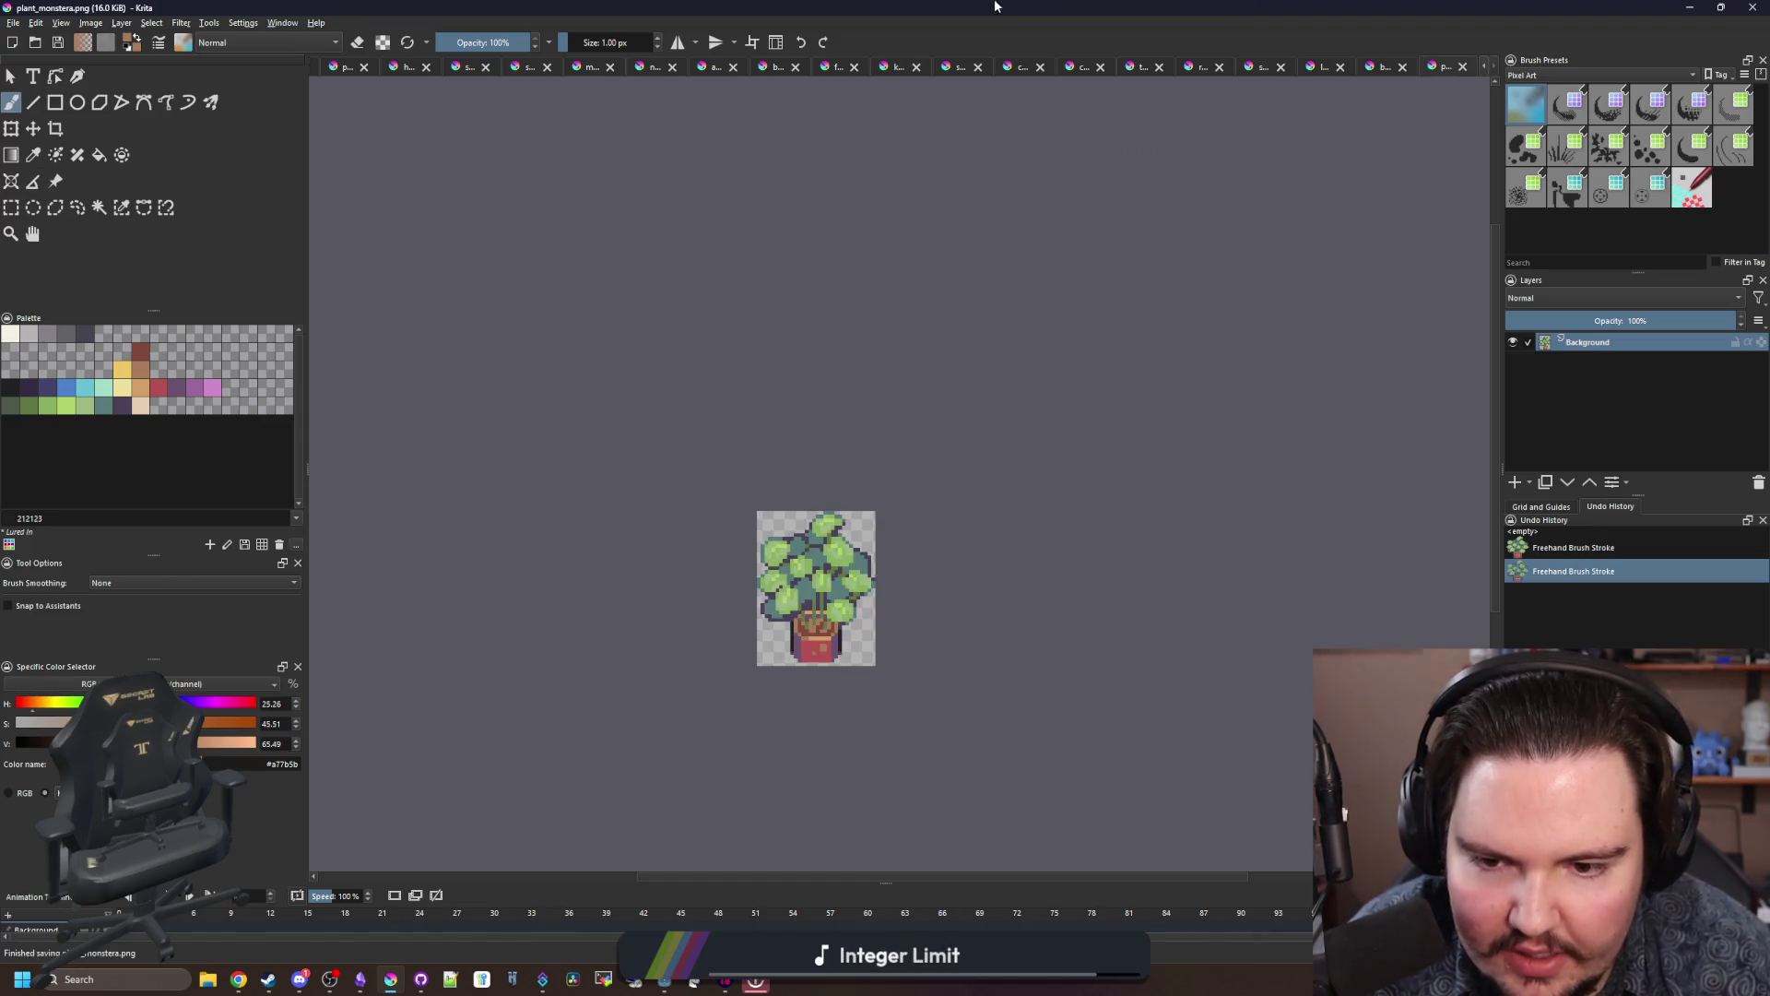
key("alt+Tab")
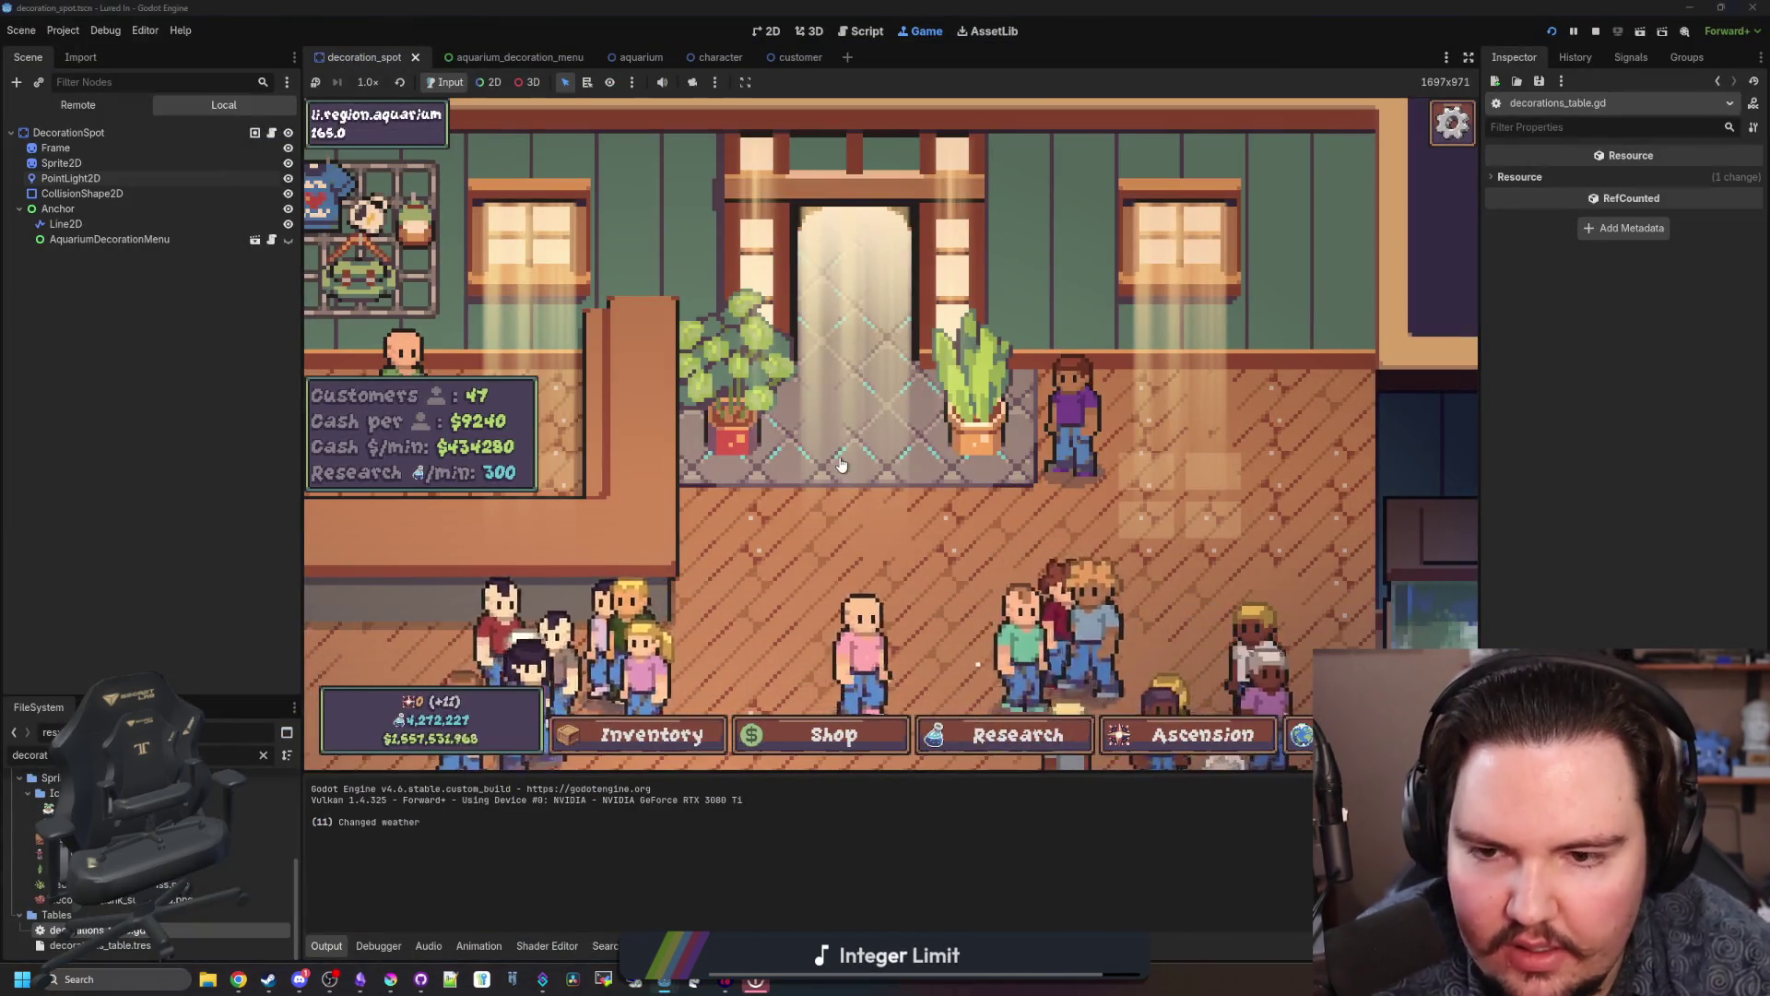
Step: Open the entrance monstera's edit popup and drag its Scale slider to x2.0
scroll(841, 464, "down", 5)
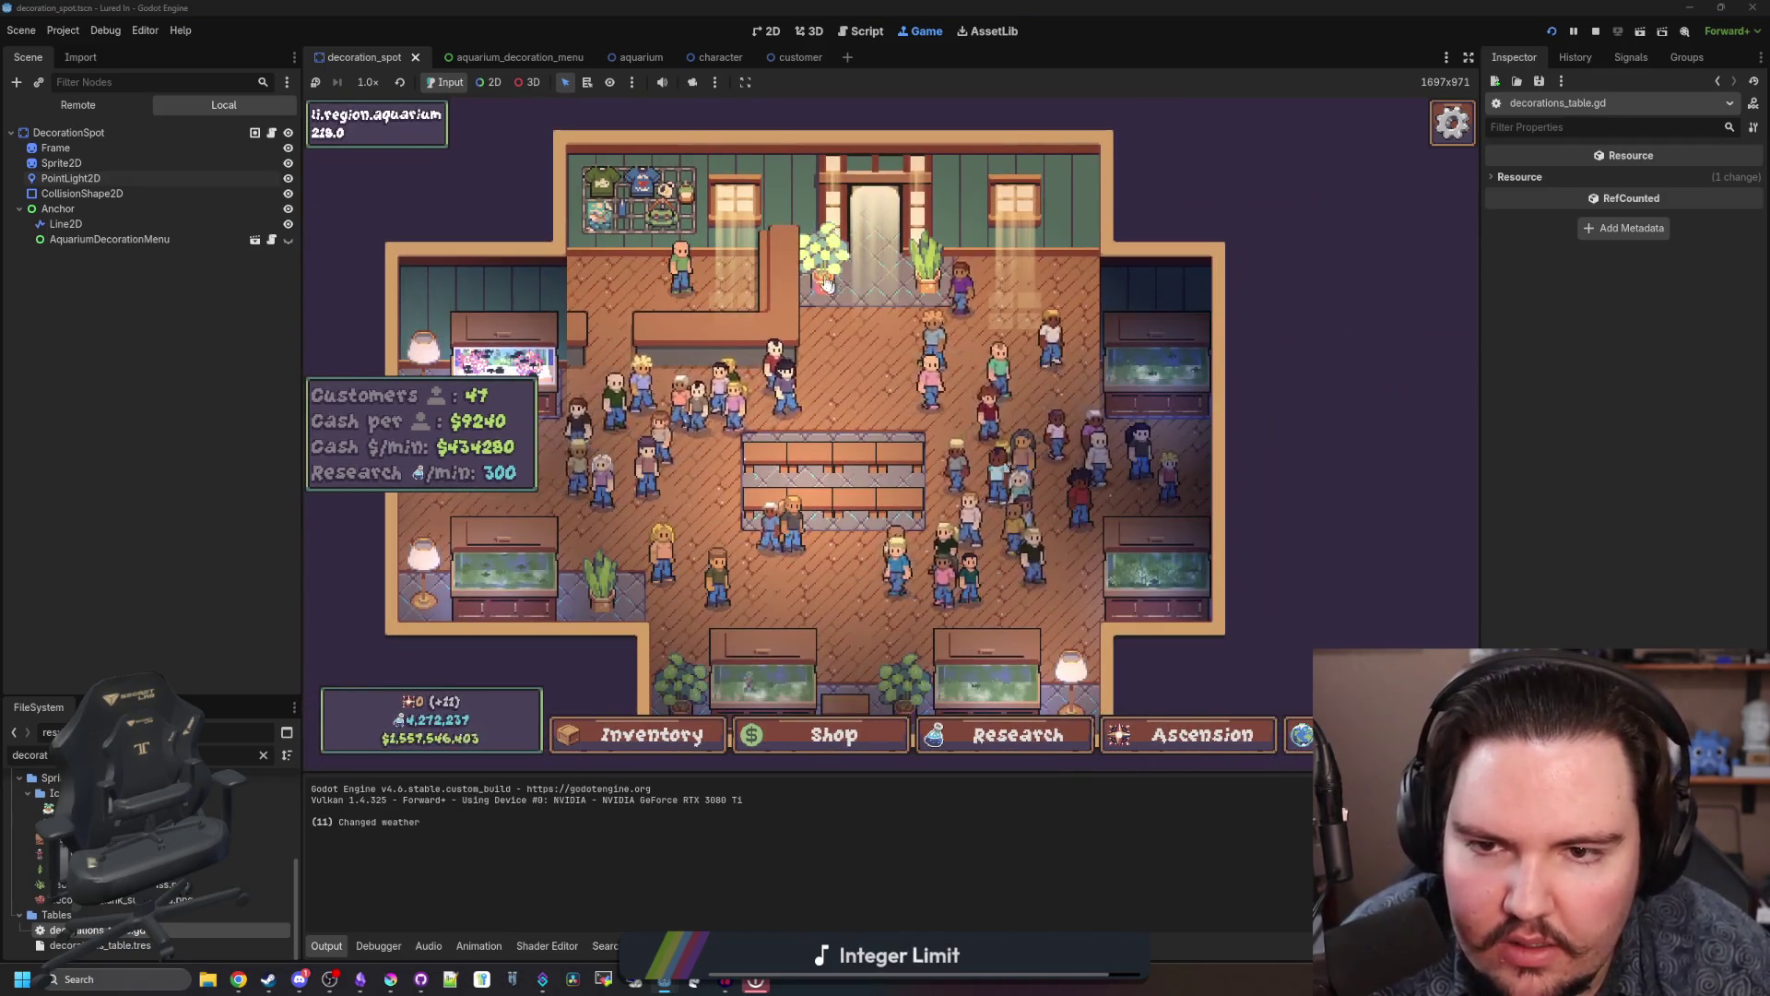
left_click(918, 283)
key("s")
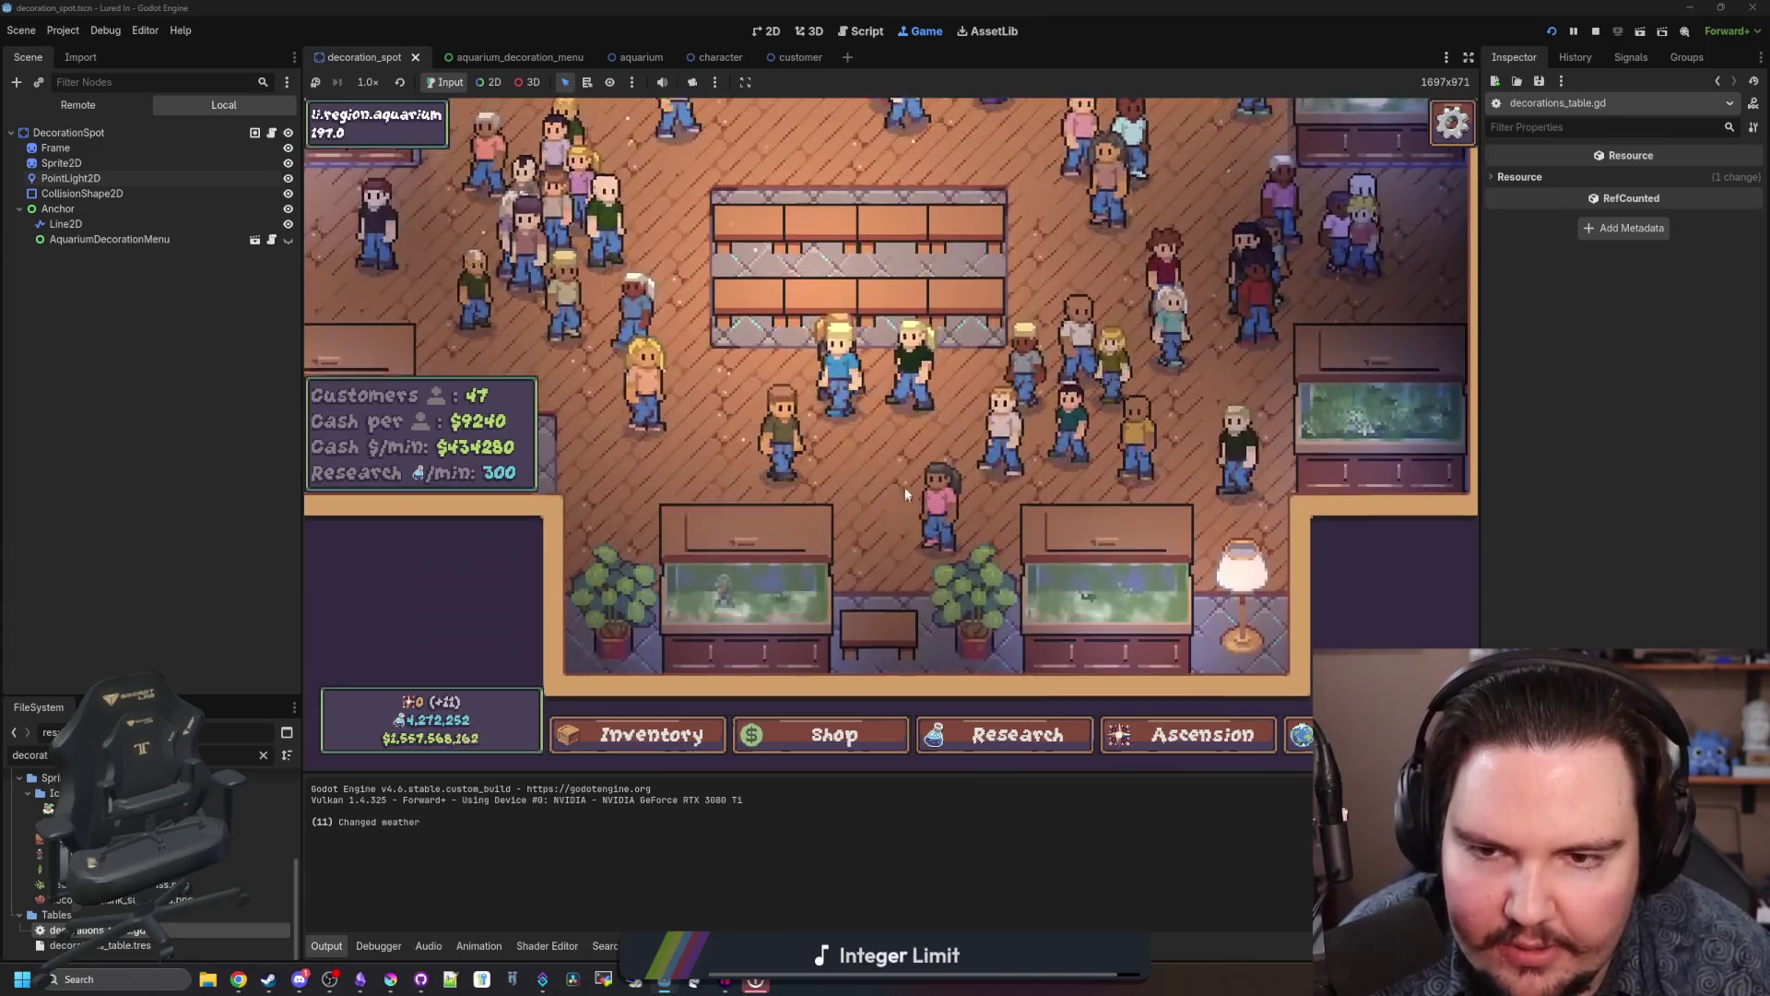
scroll(839, 553, "down", 2)
scroll(839, 553, "up", 5)
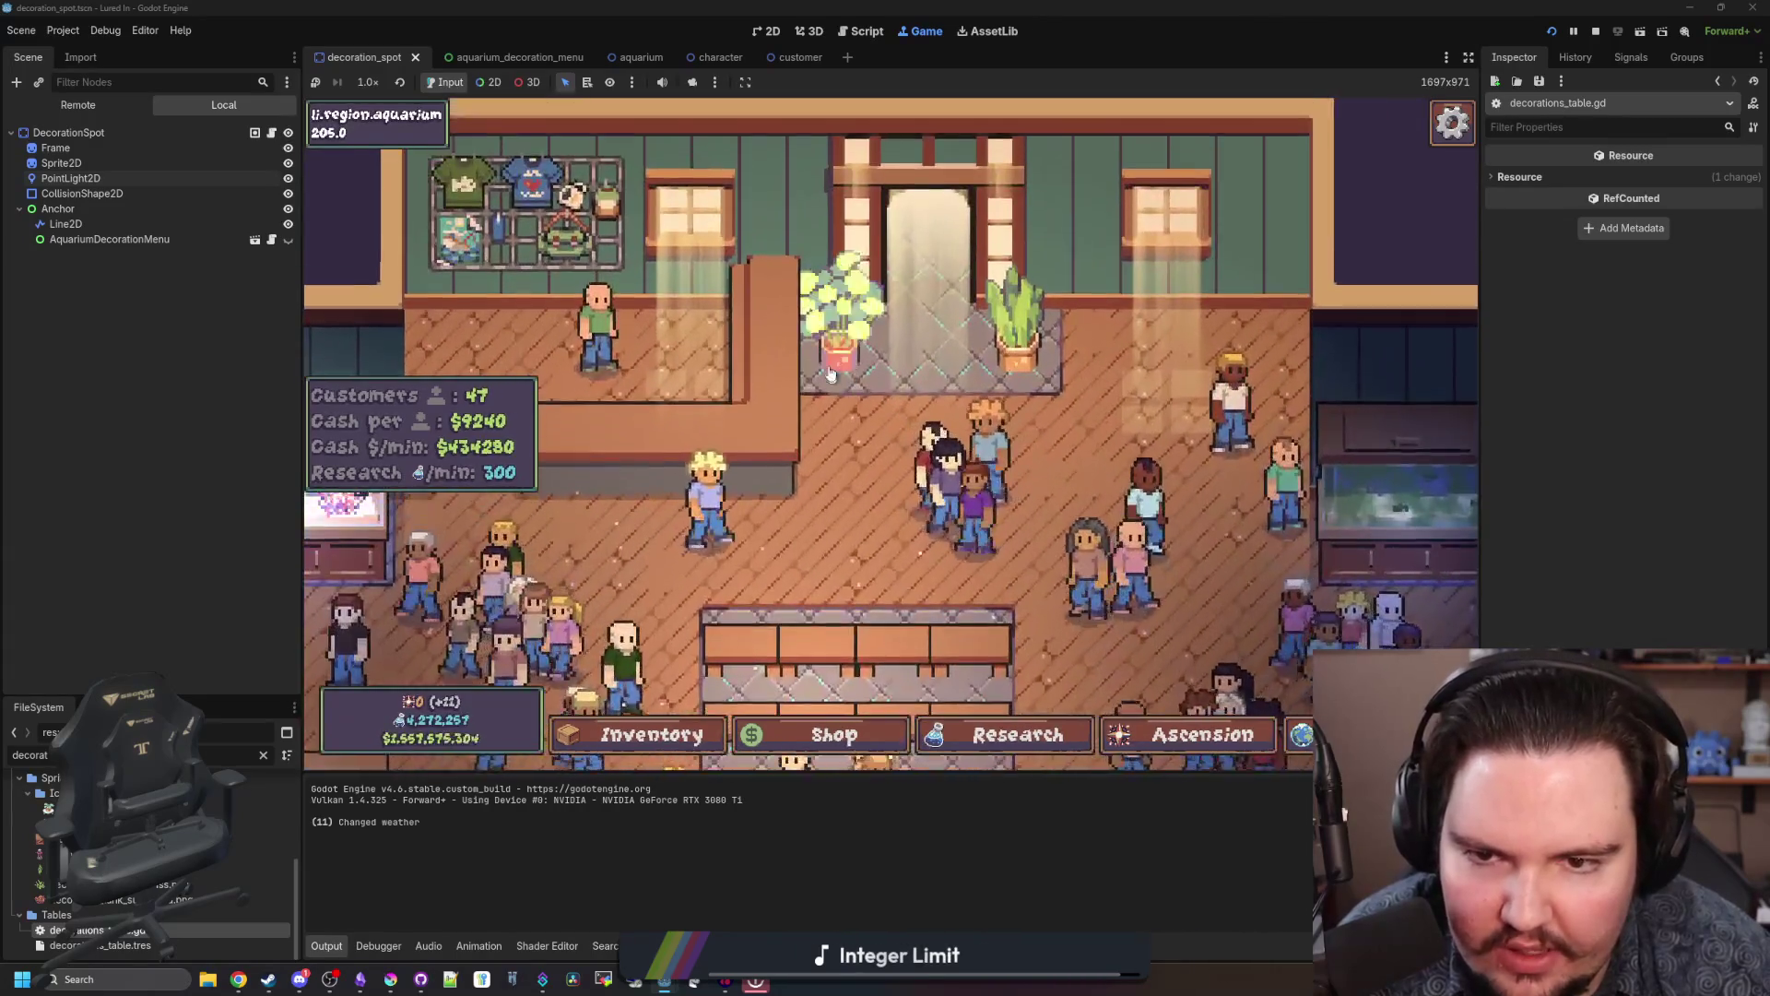
left_click(885, 405)
left_click_drag(1065, 394, 1239, 422)
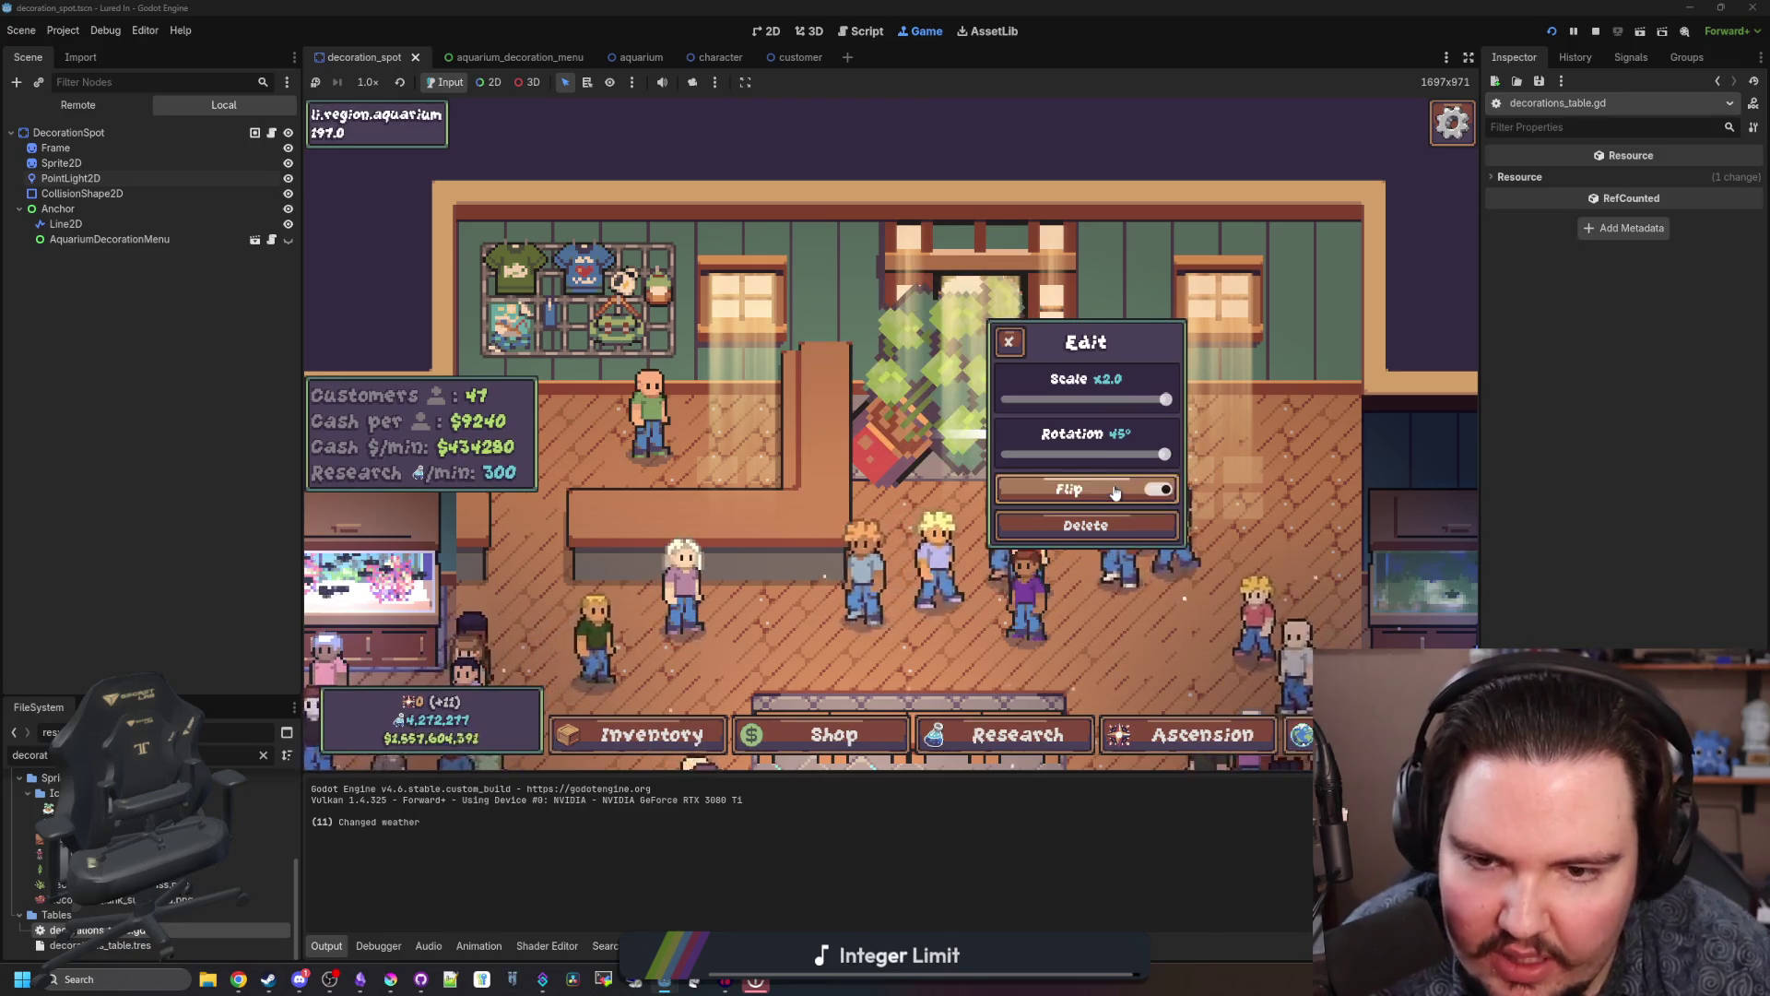
Step: Return the monstera to scale x1.0 and rotation 0°, then close the Edit popup
scroll(1019, 346, "down", 3)
left_click(880, 412)
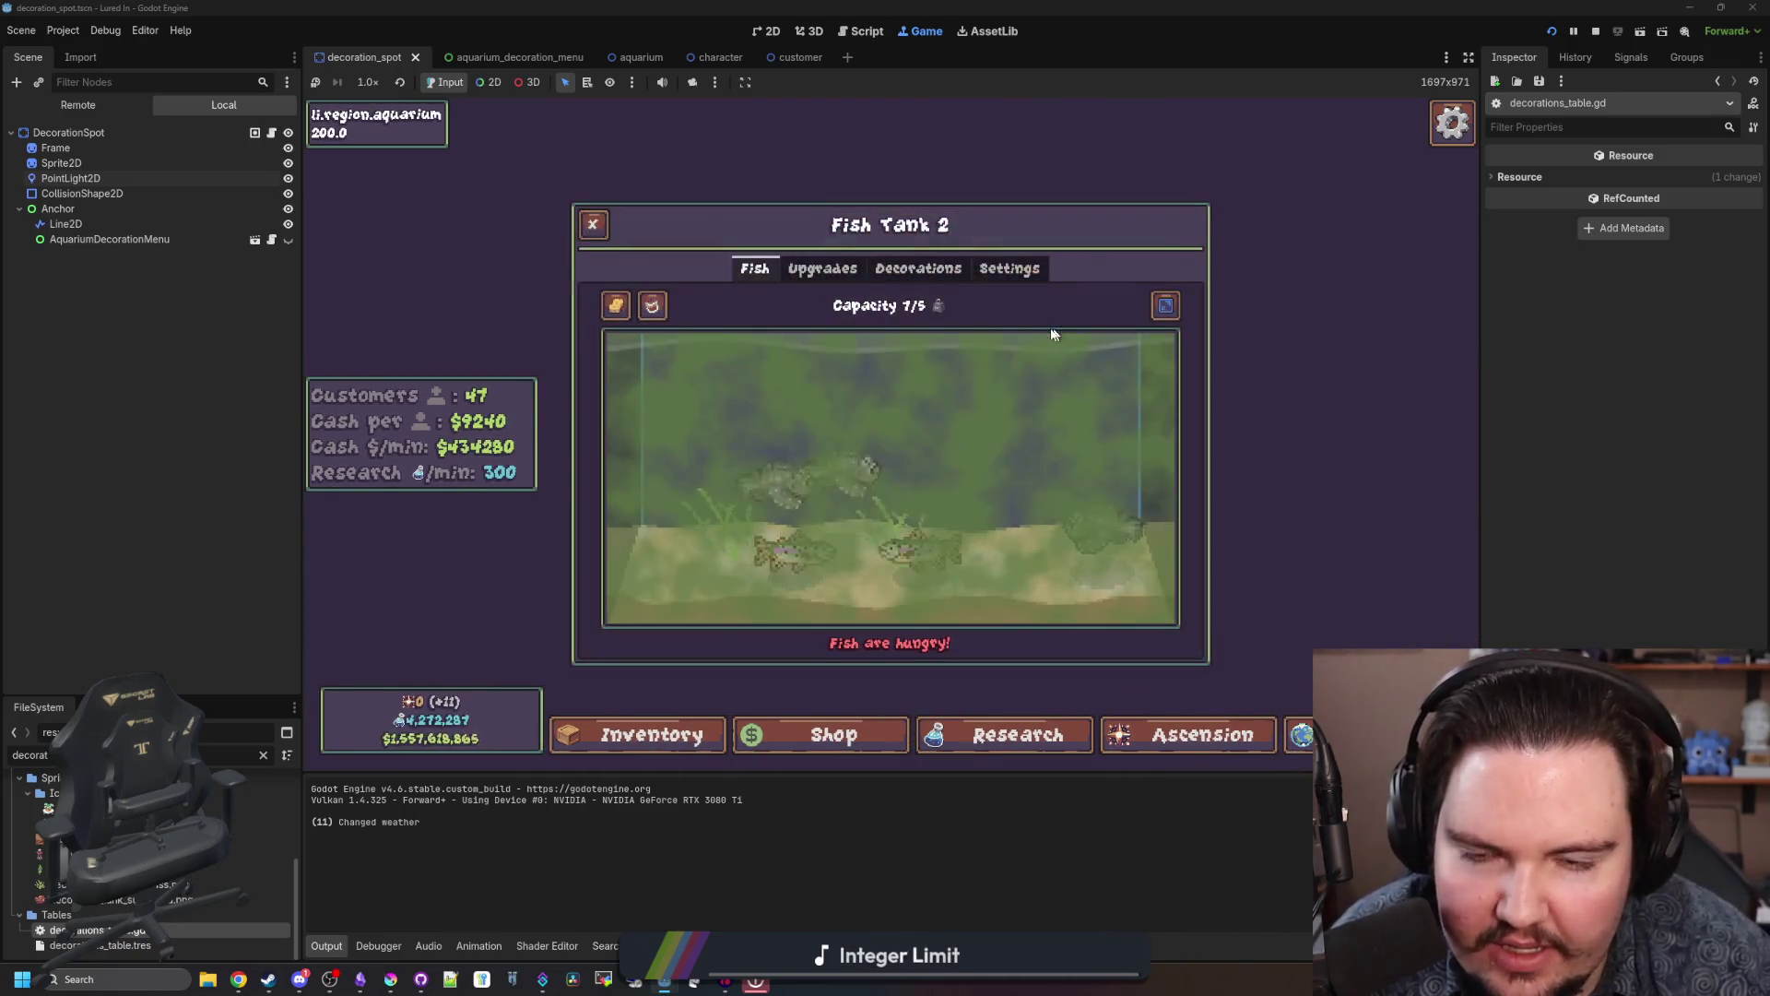
scroll(880, 412, "up", 5)
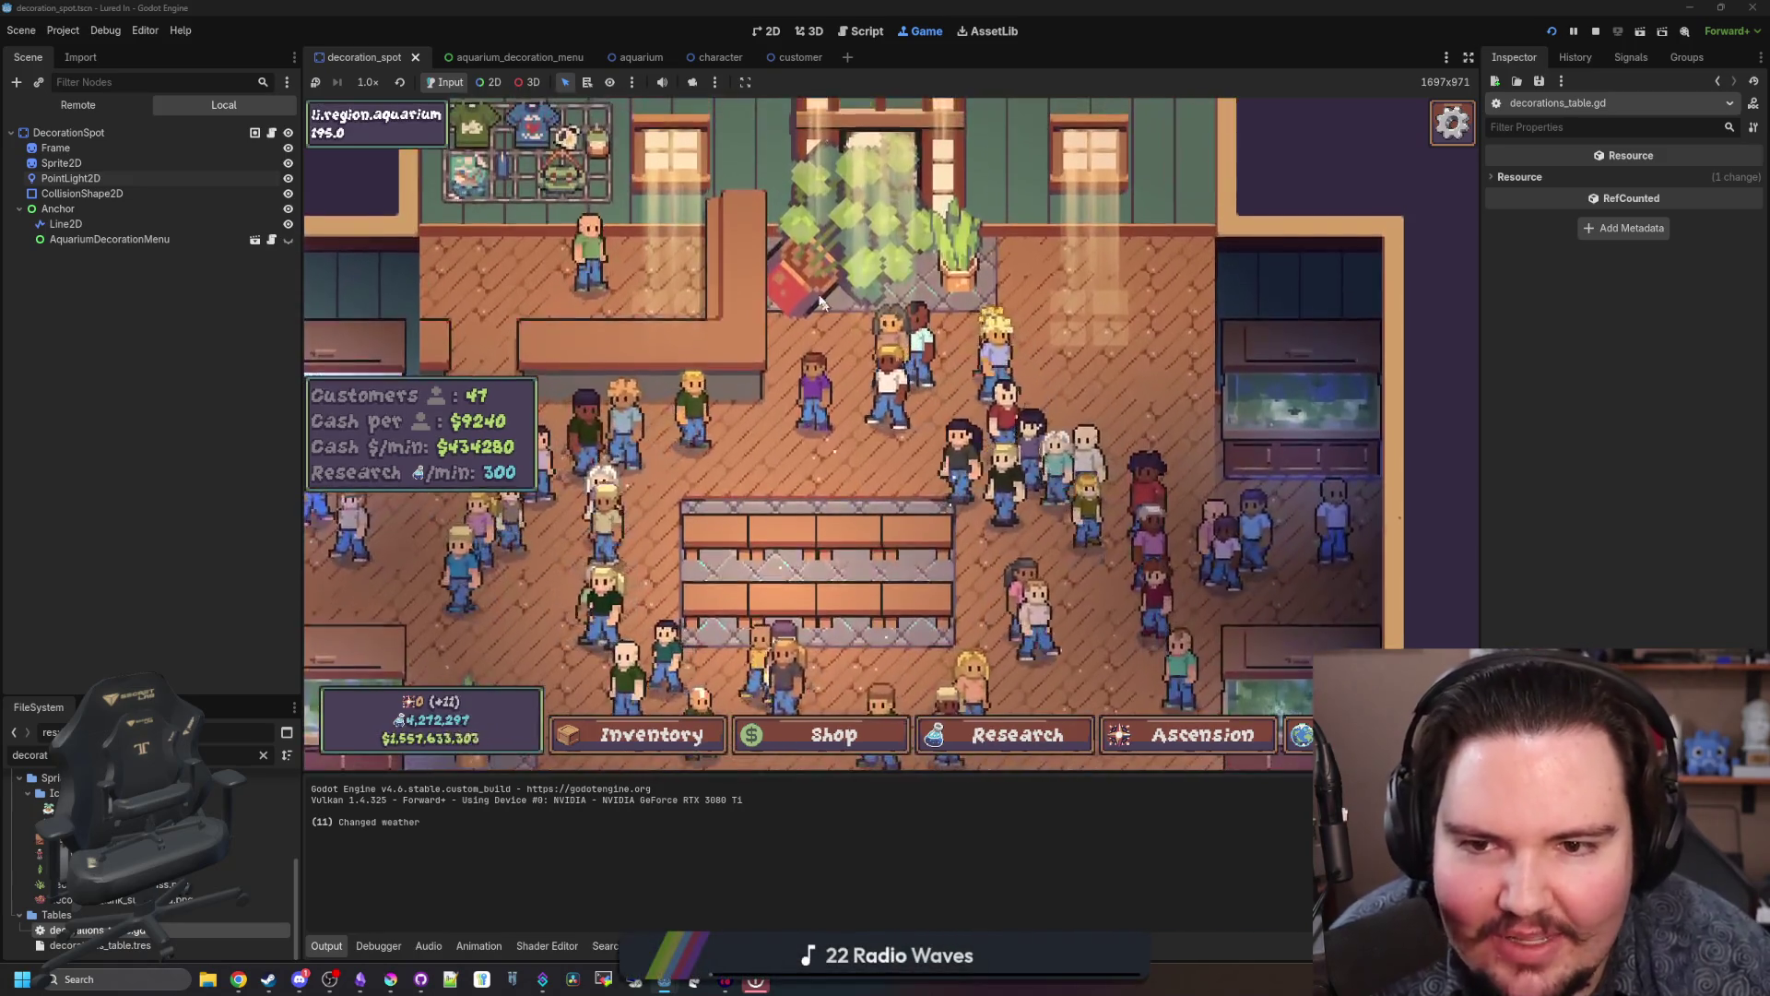
left_click(968, 353)
scroll(968, 354, "down", 3)
scroll(932, 394, "up", 3)
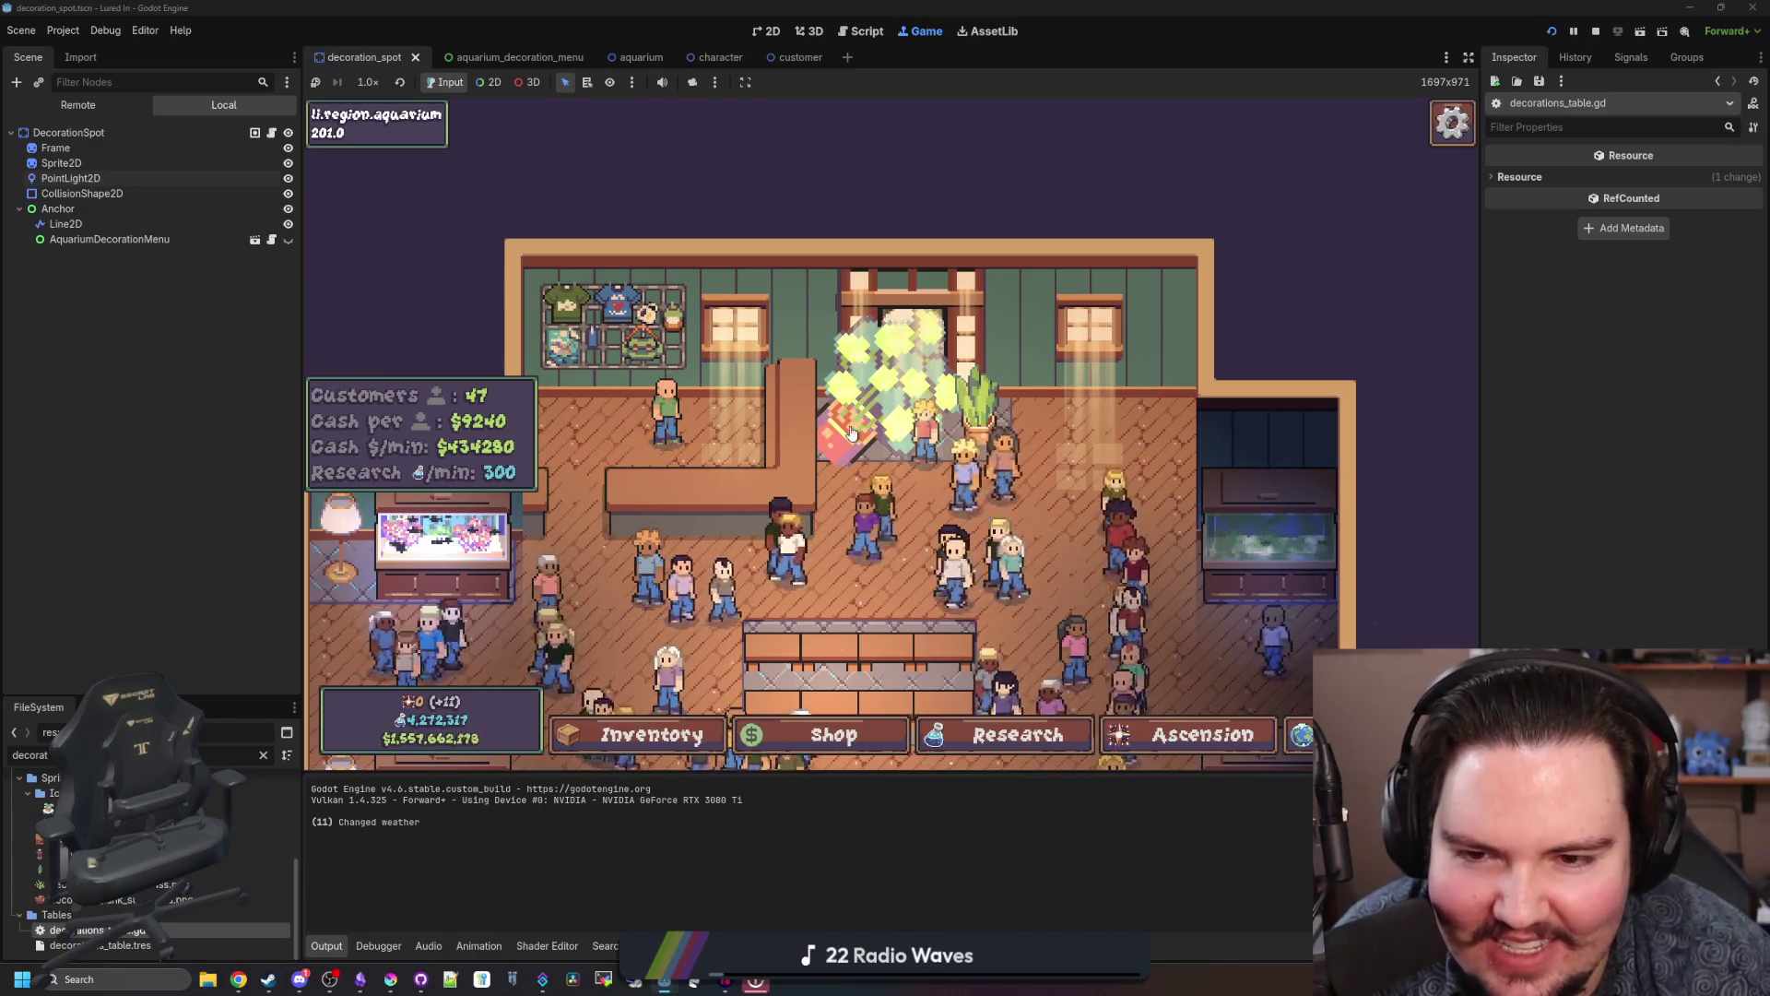
left_click(852, 434)
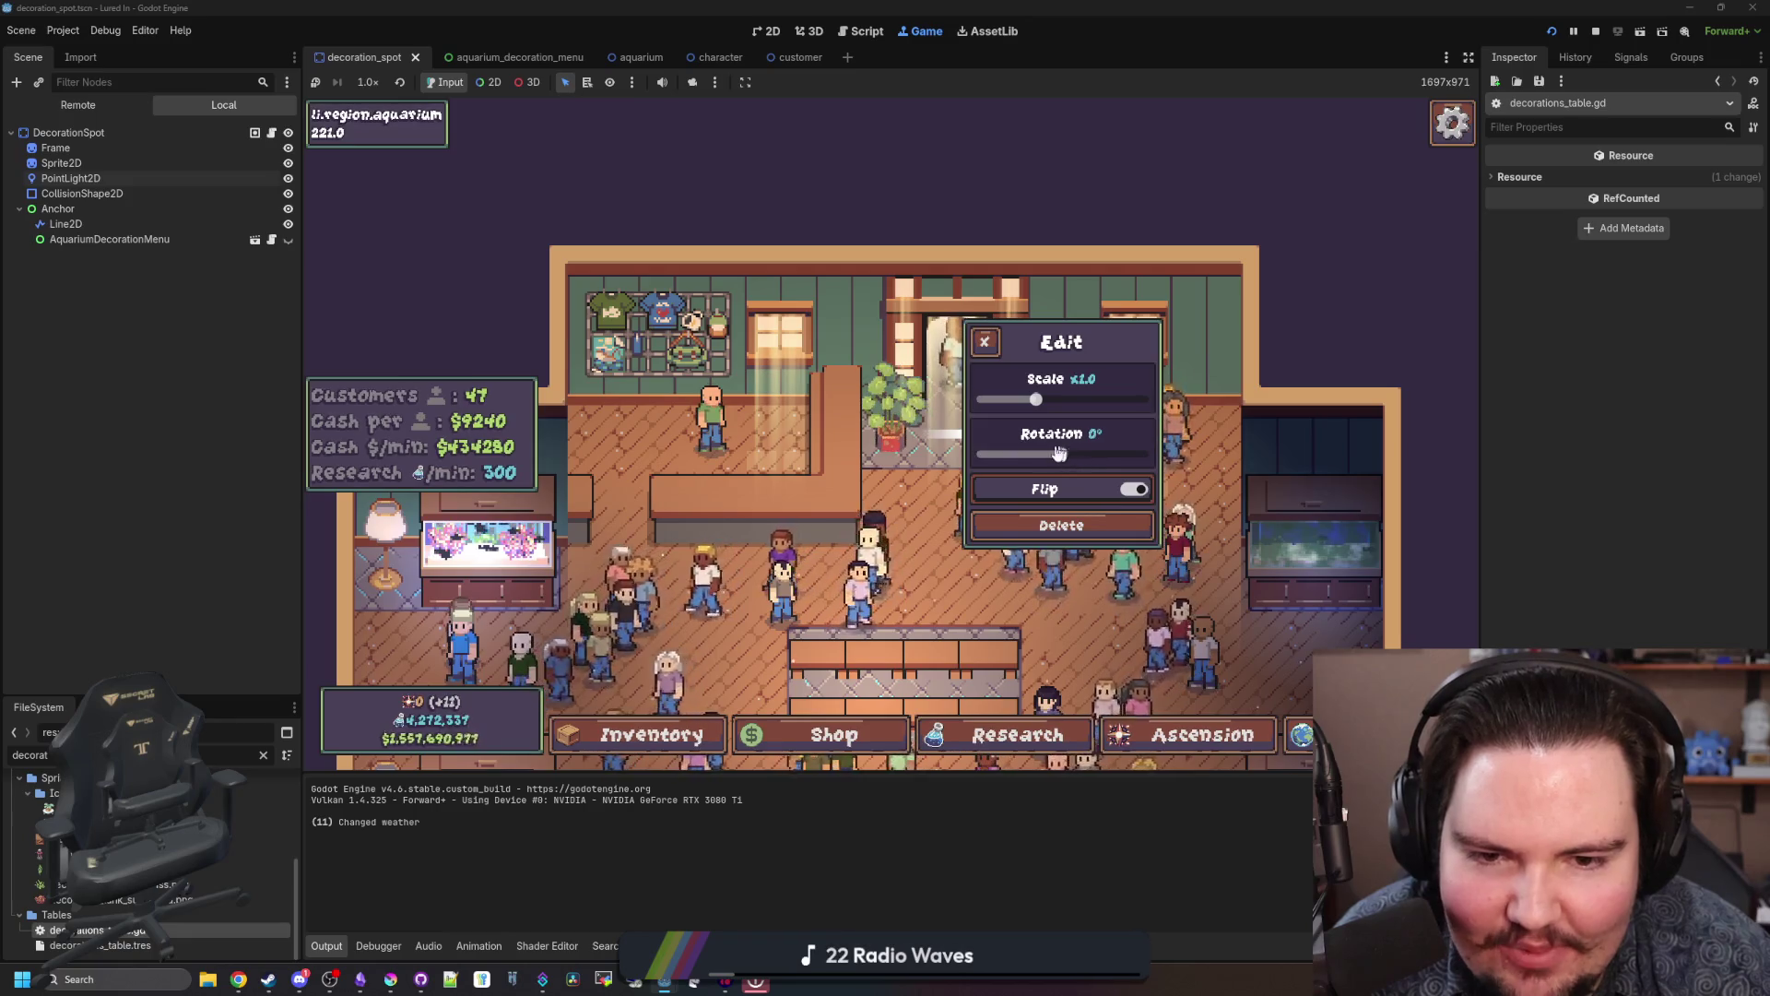
scroll(889, 444, "up", 2)
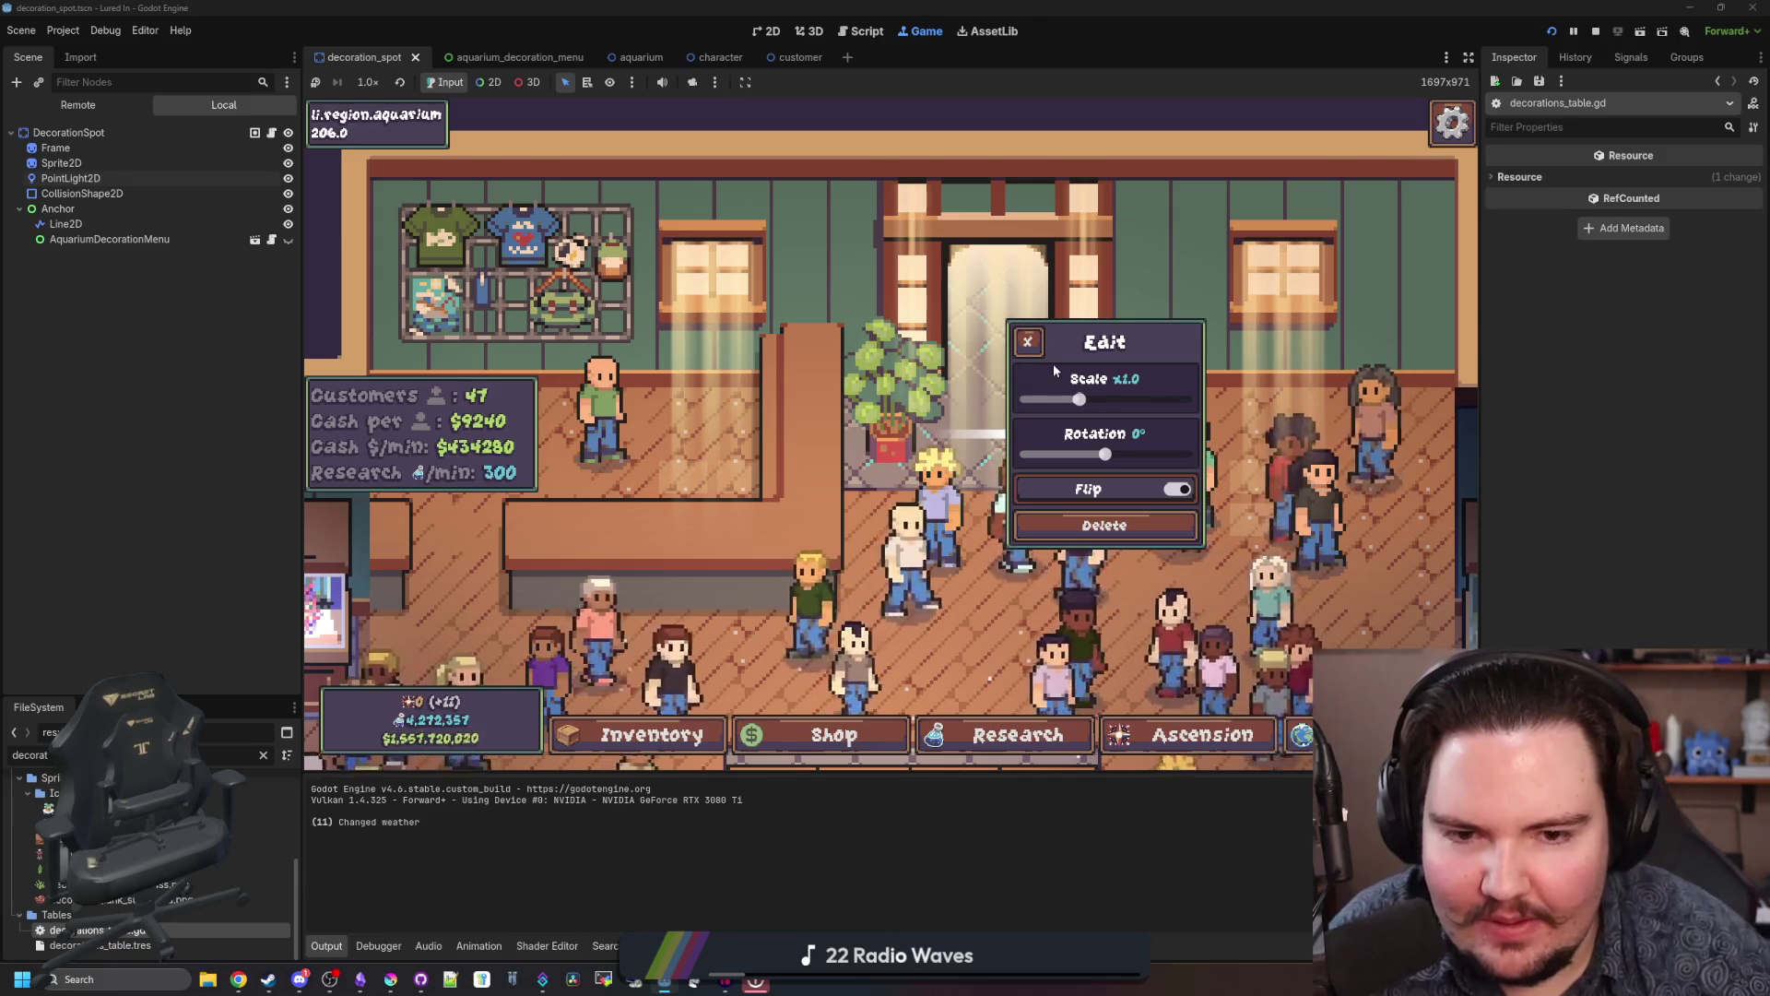
left_click(1027, 318)
scroll(1022, 304, "down", 4)
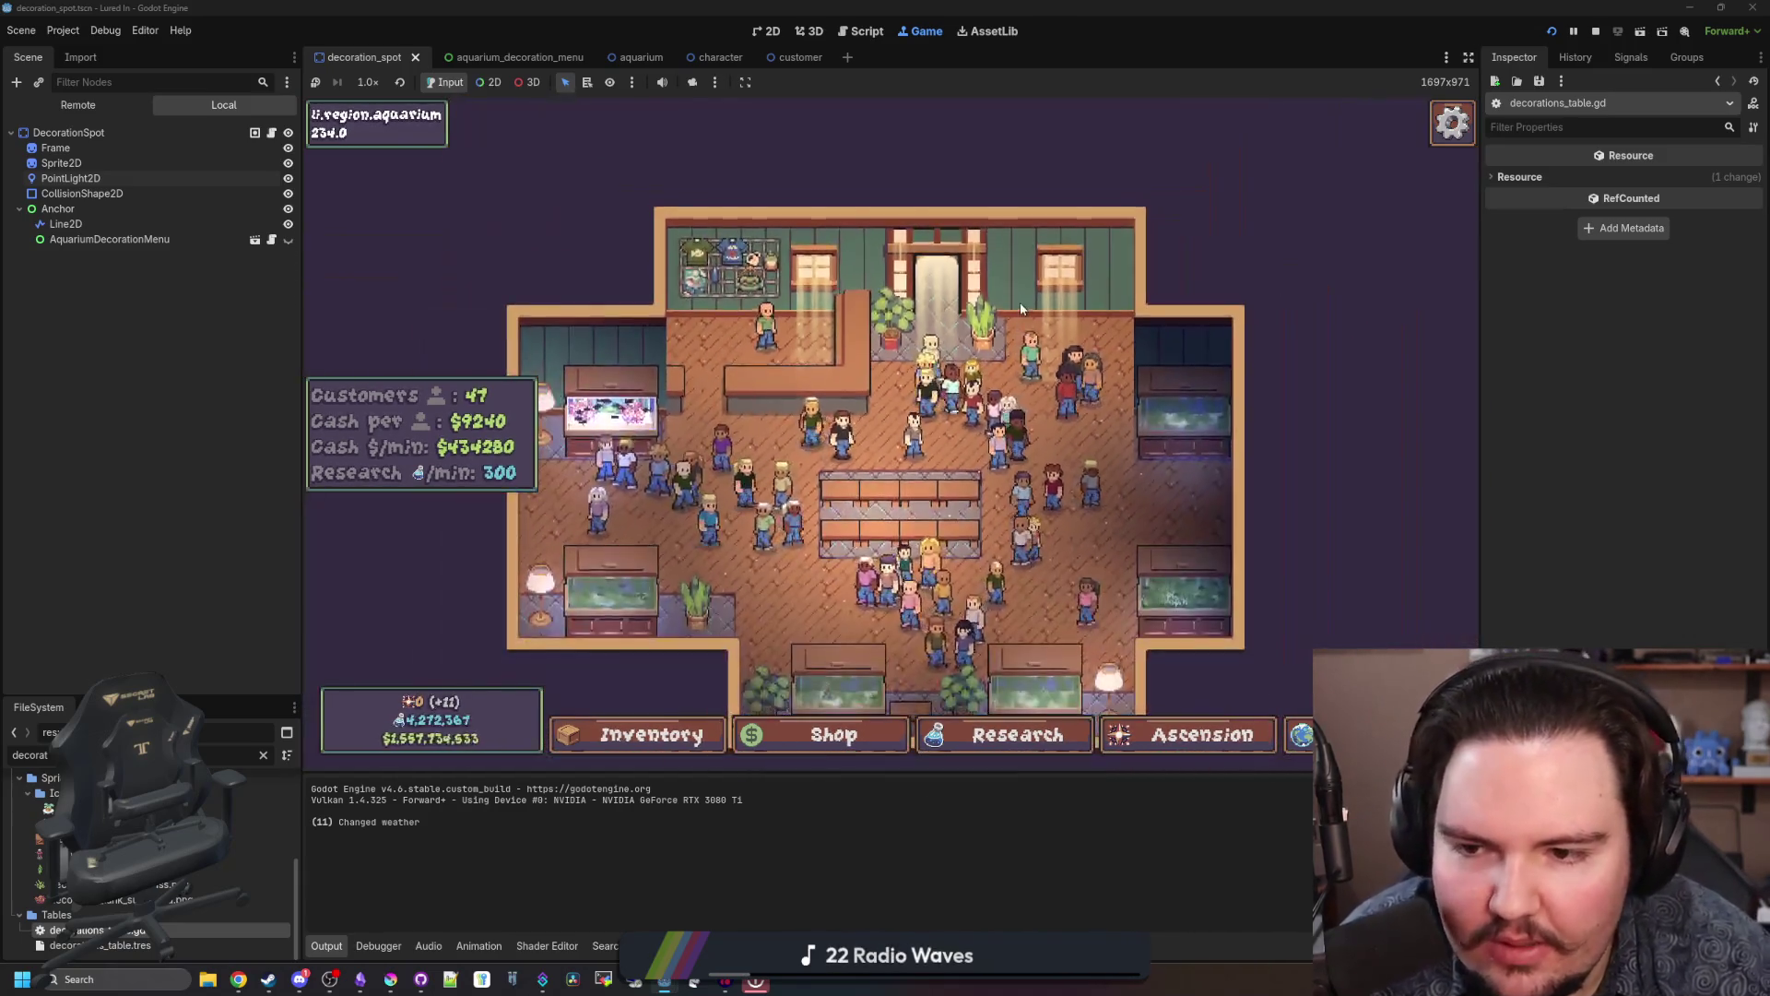
scroll(743, 530, "up", 5)
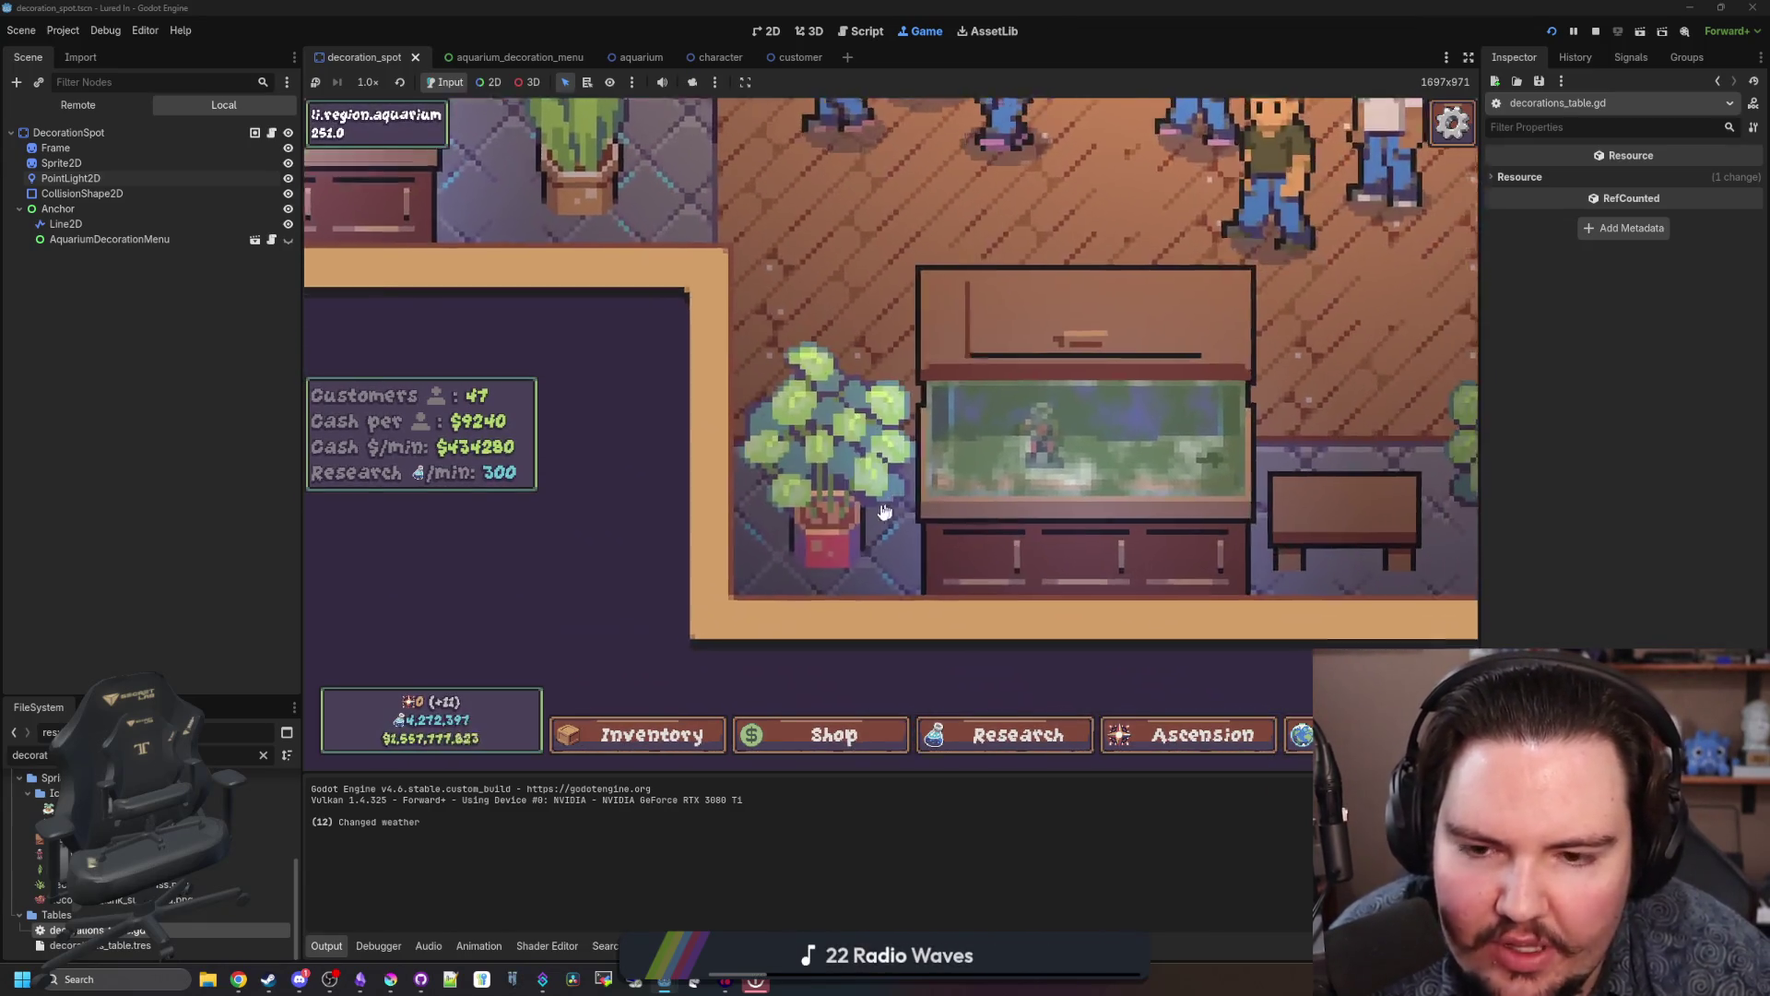
scroll(922, 502, "down", 2)
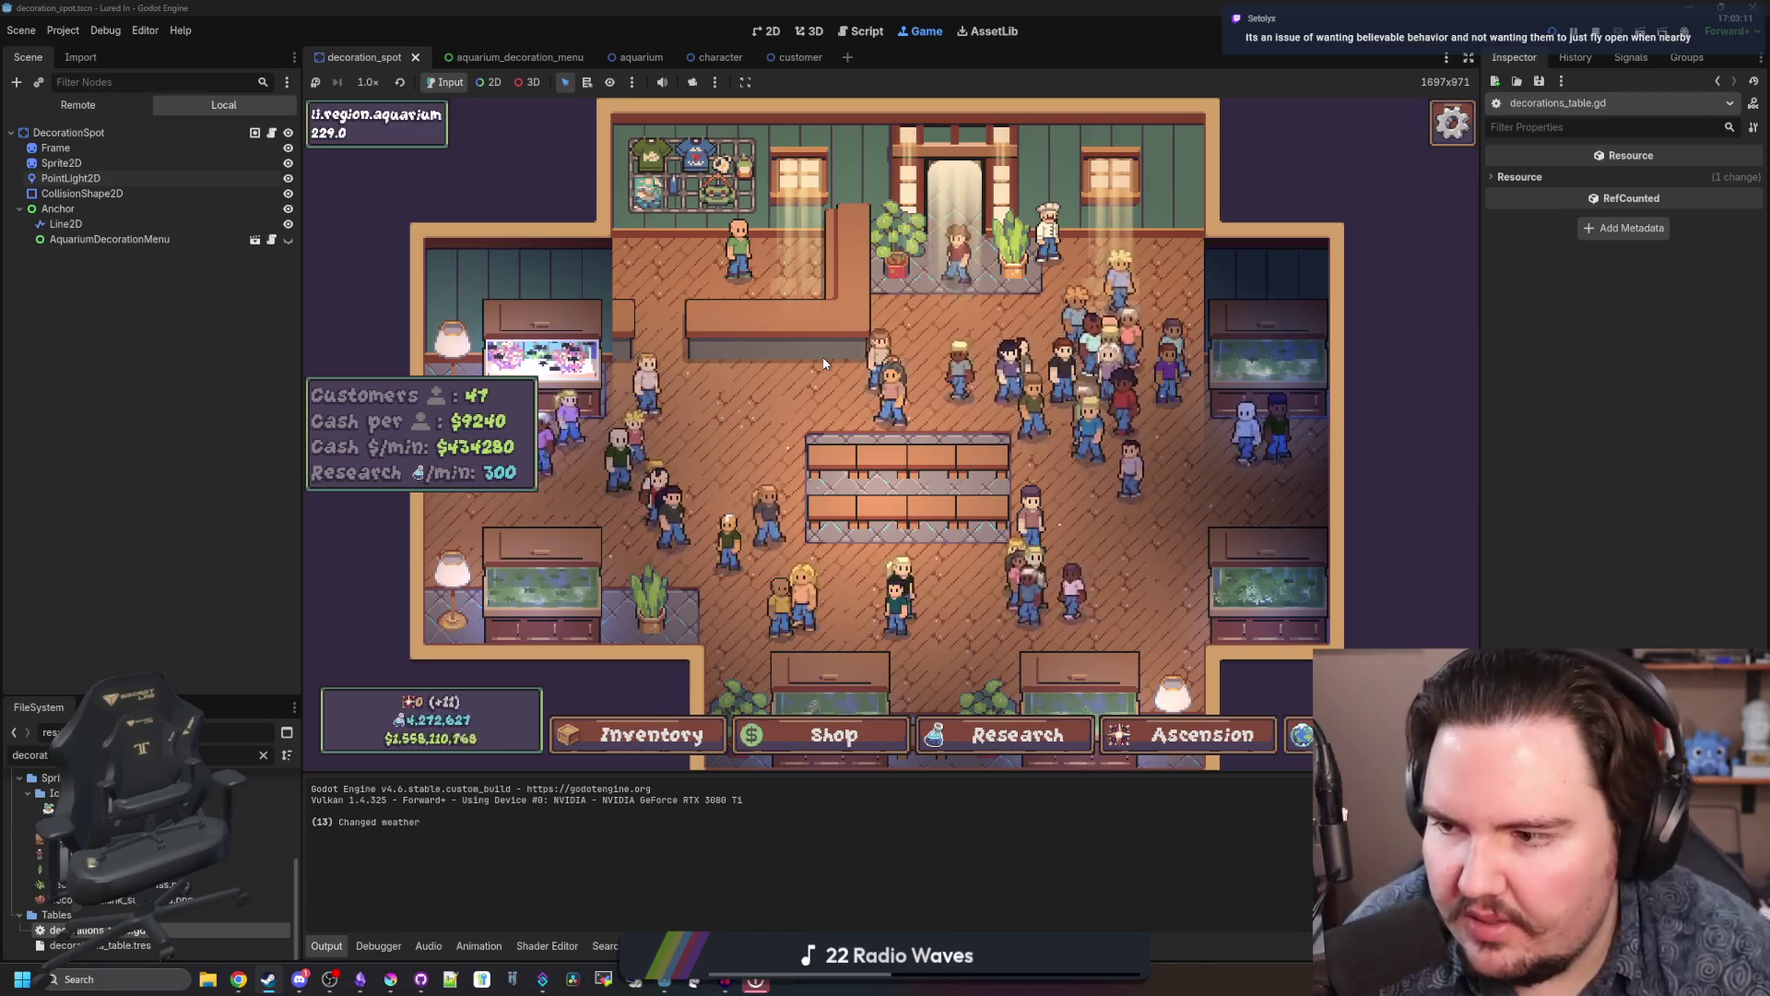
key("s")
key("d")
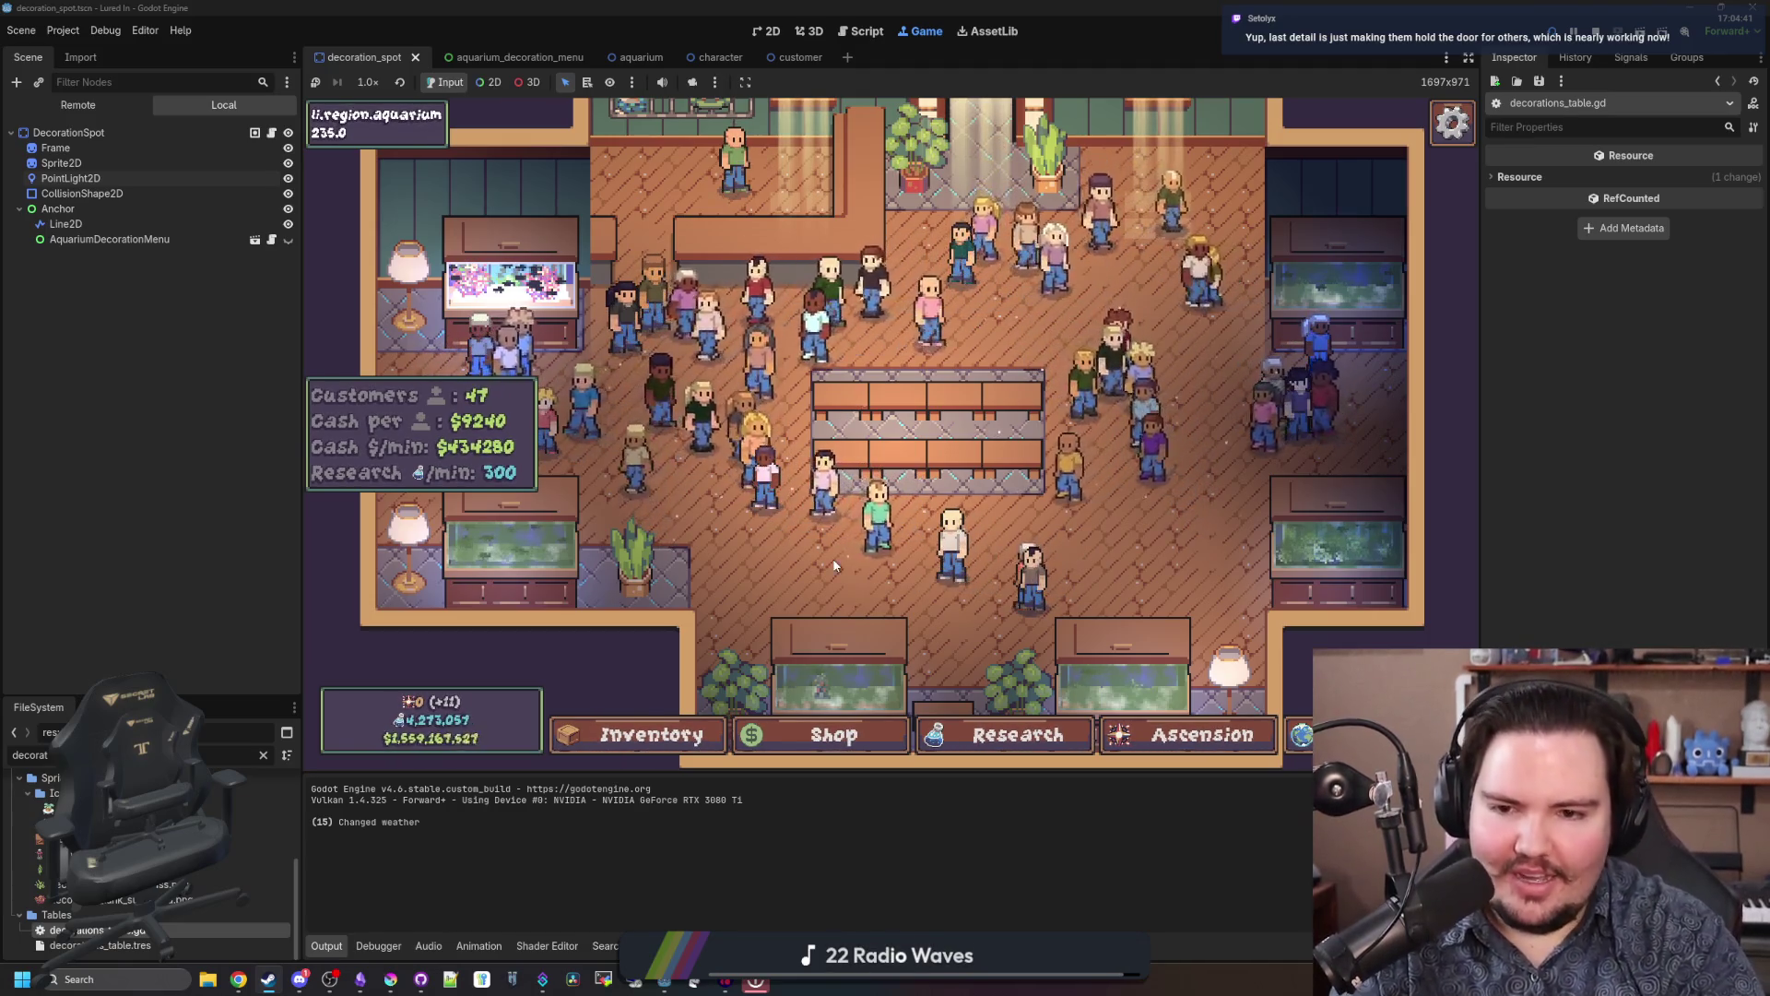
scroll(988, 345, "down", 3)
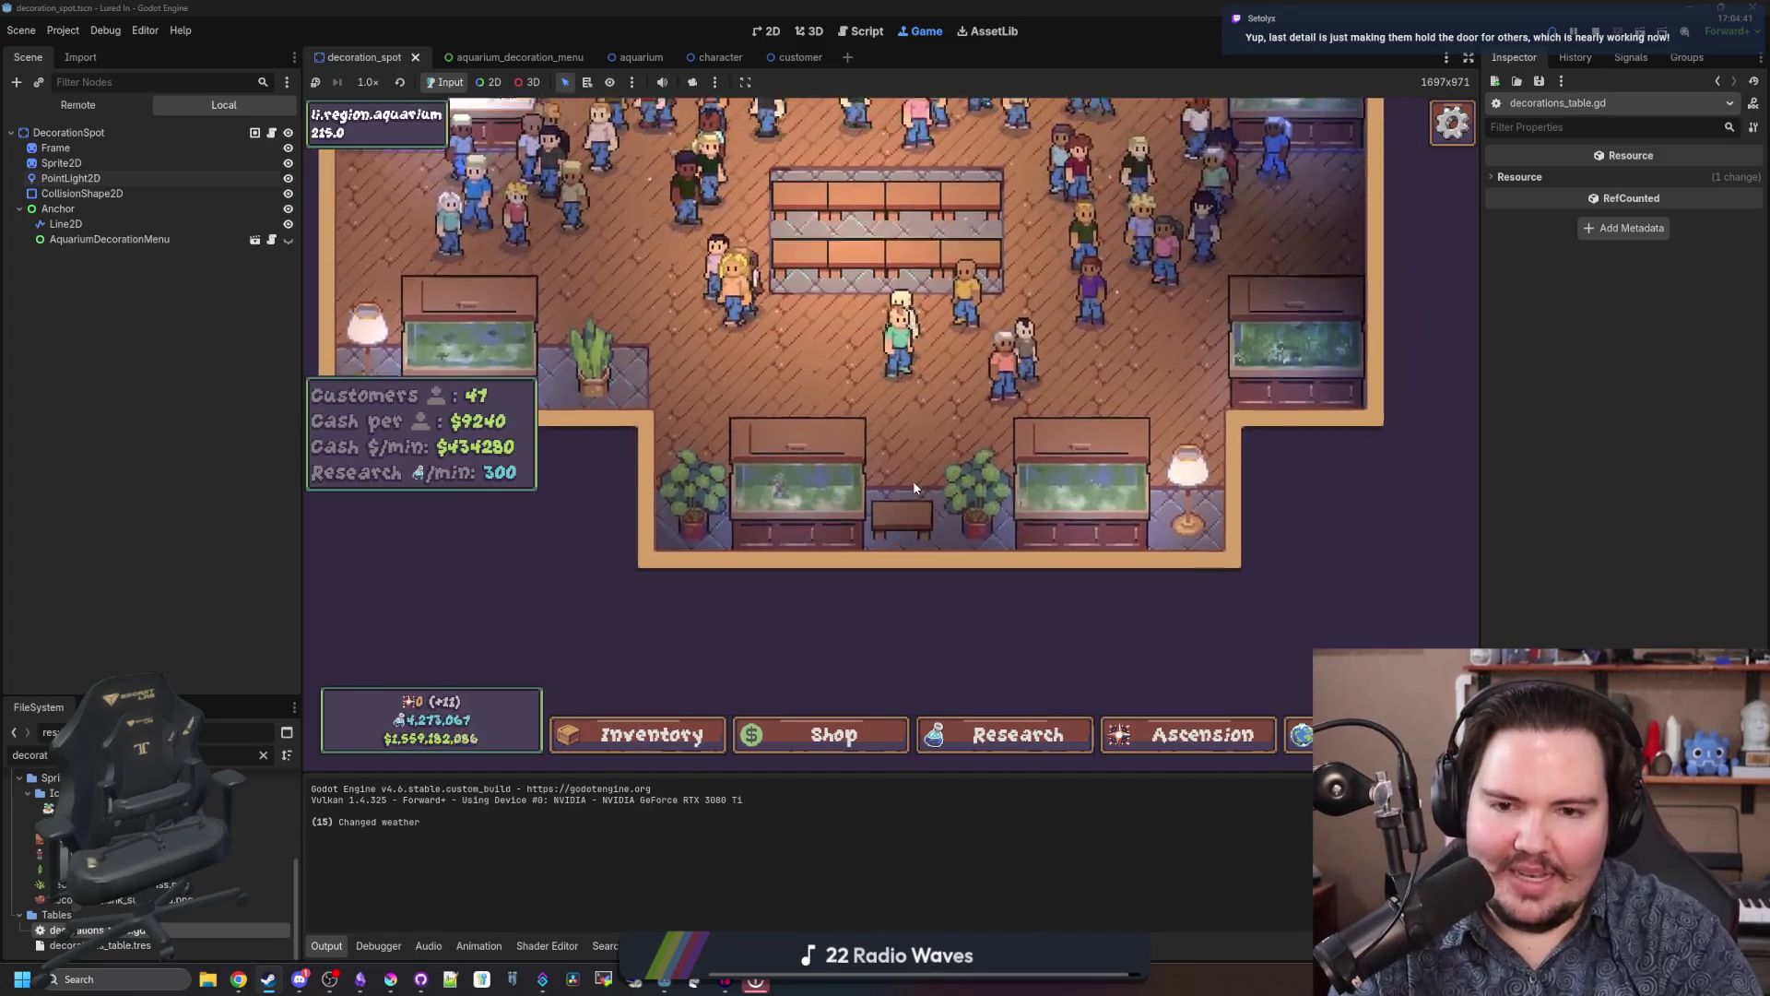
scroll(912, 480, "up", 5)
scroll(701, 337, "up", 2)
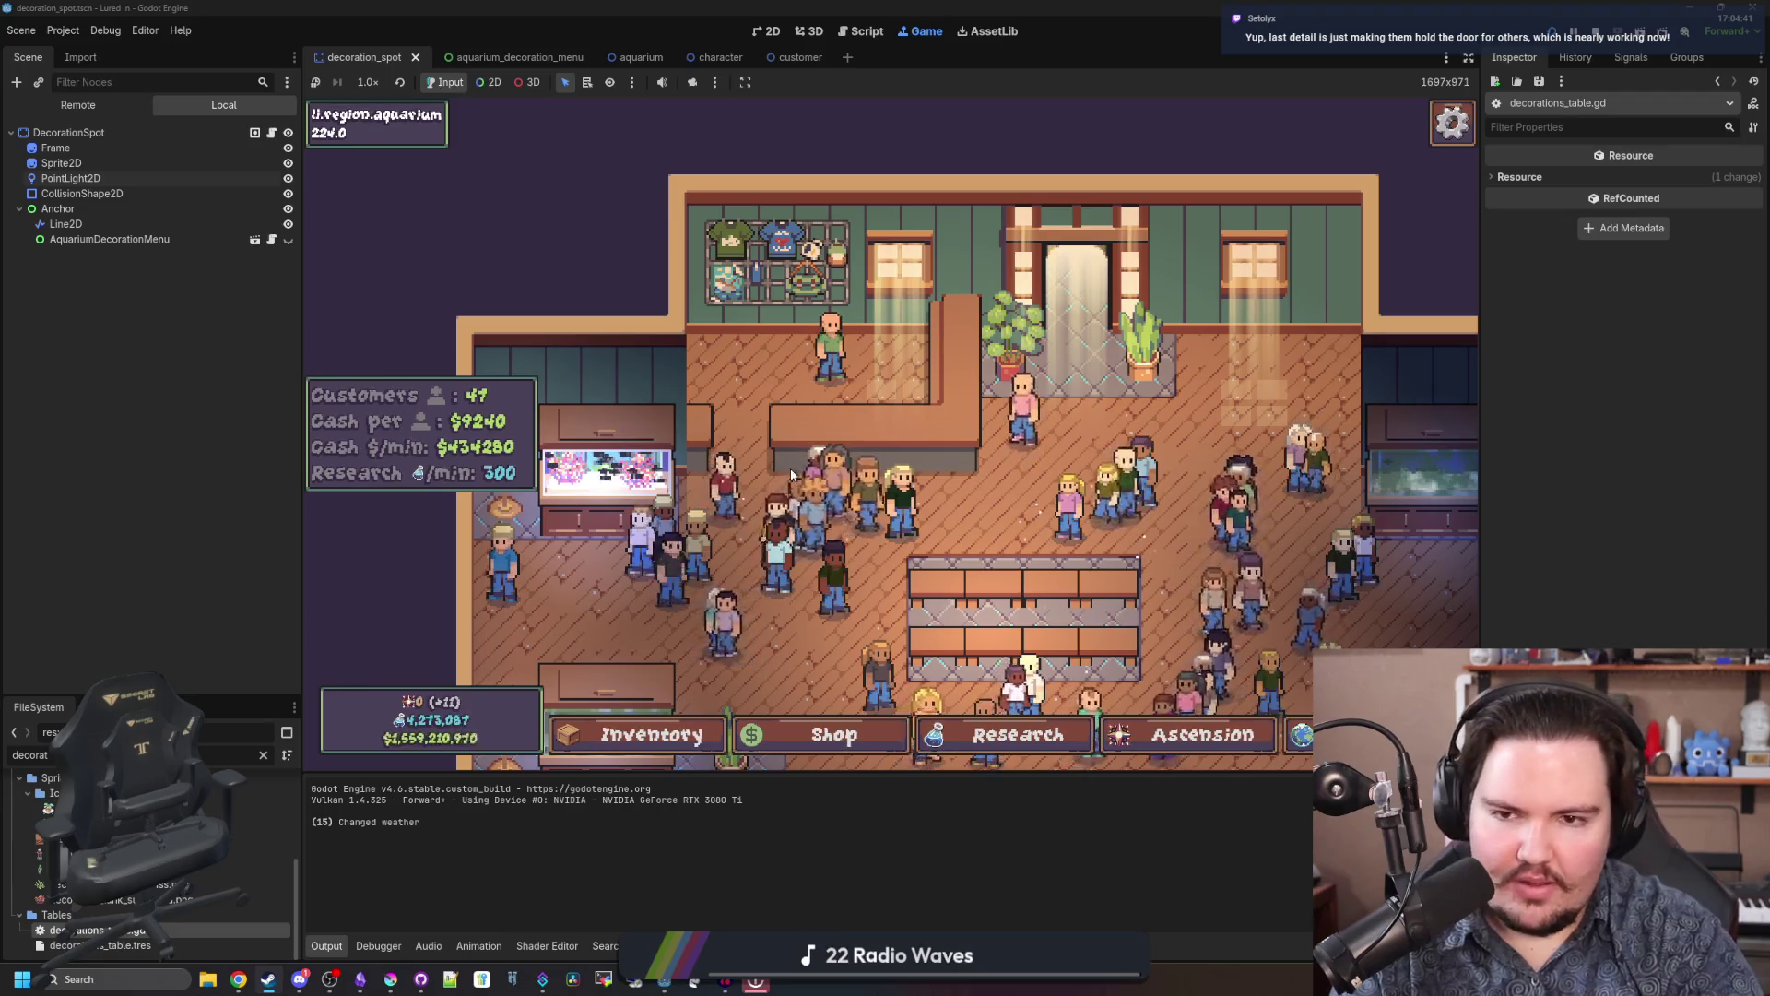
key("Left")
key("Down")
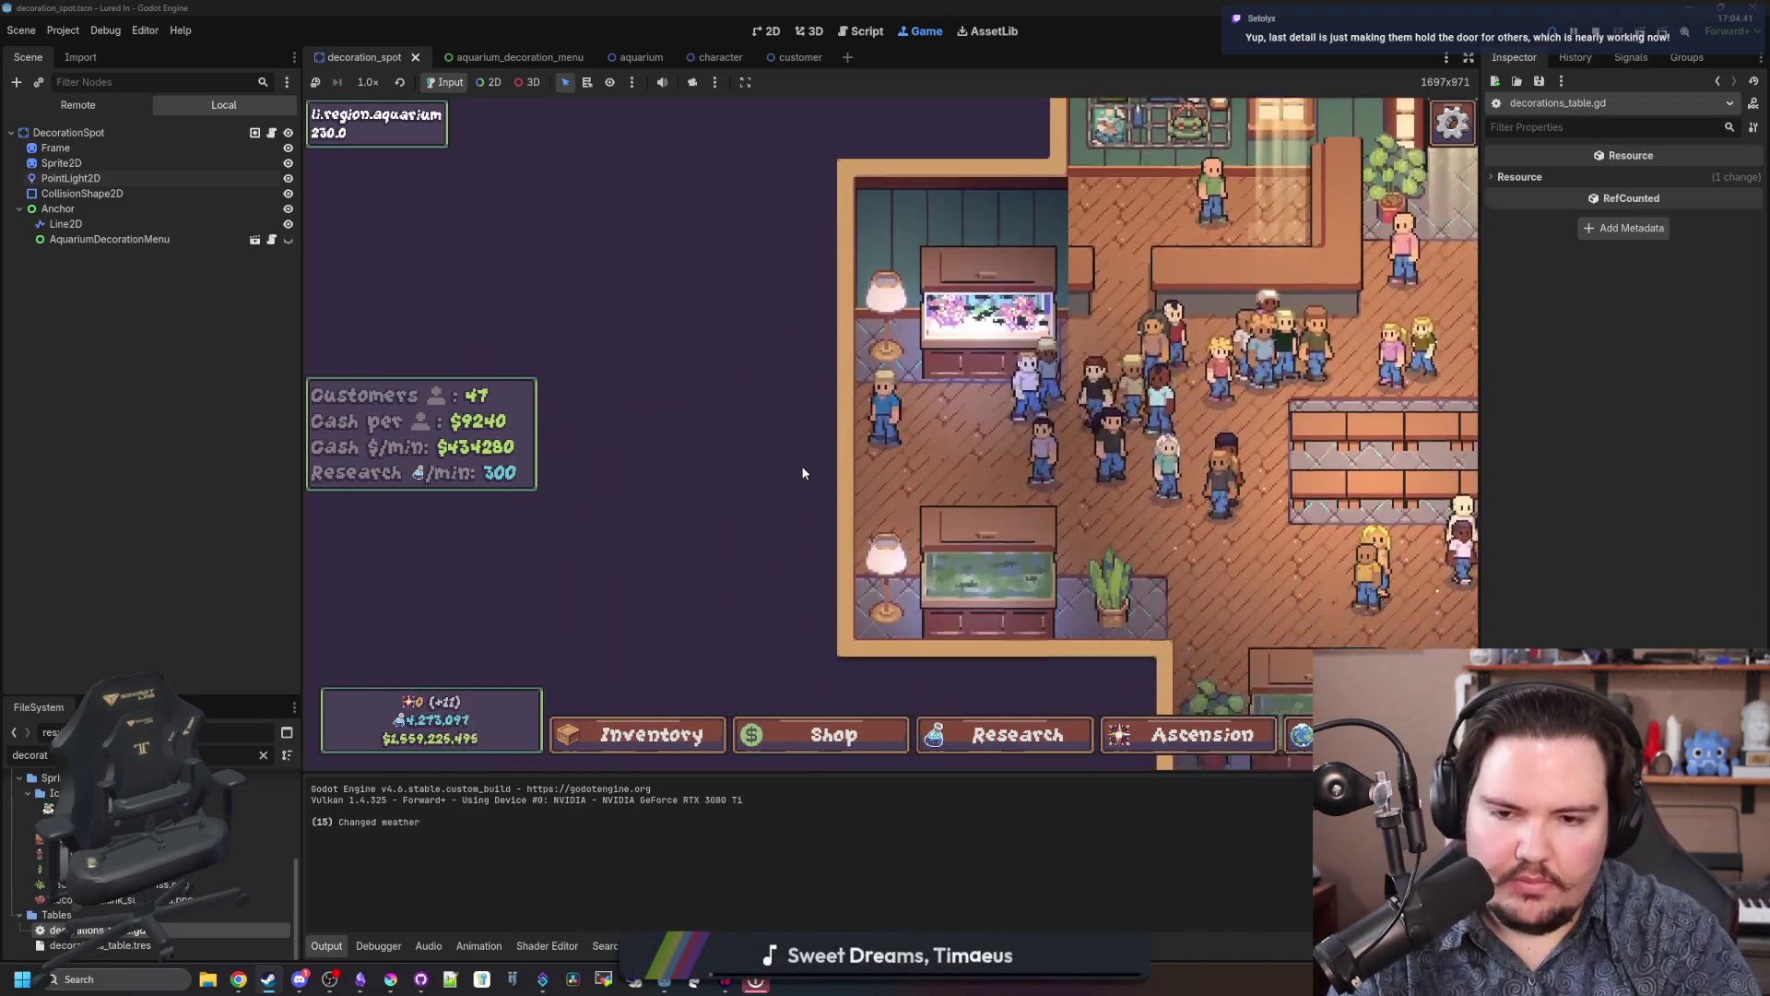
scroll(1071, 528, "up", 3)
scroll(826, 544, "down", 3)
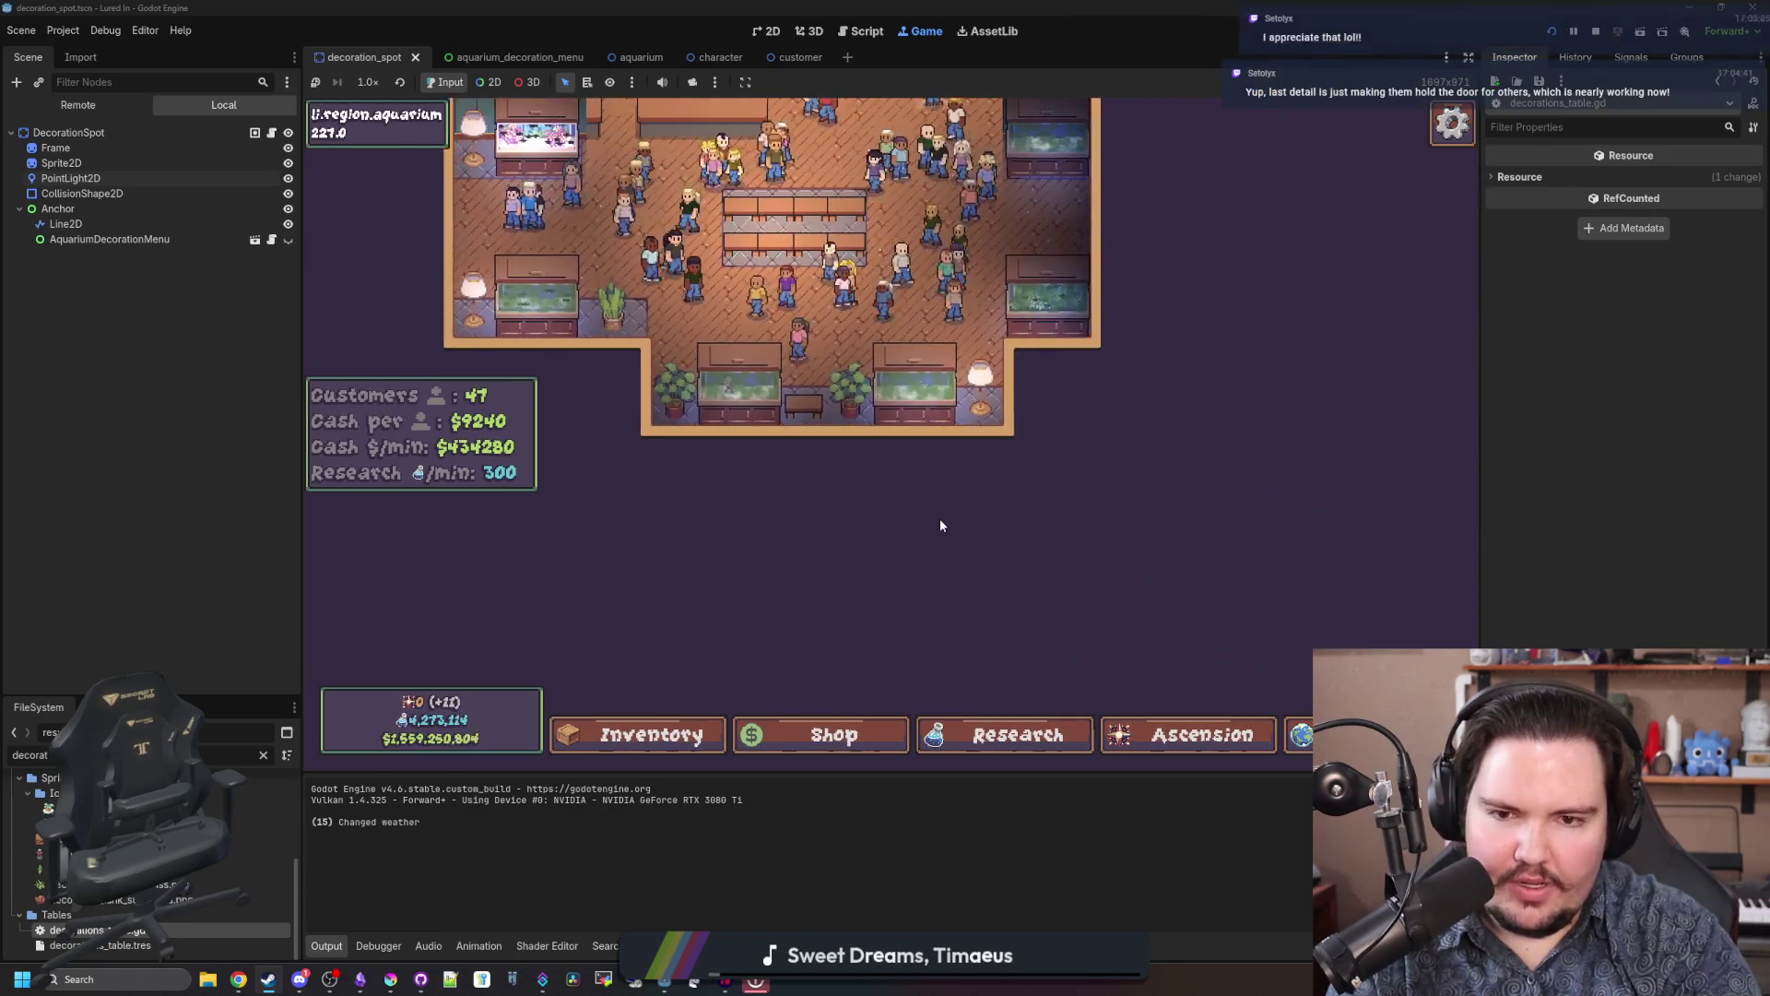
key("Up")
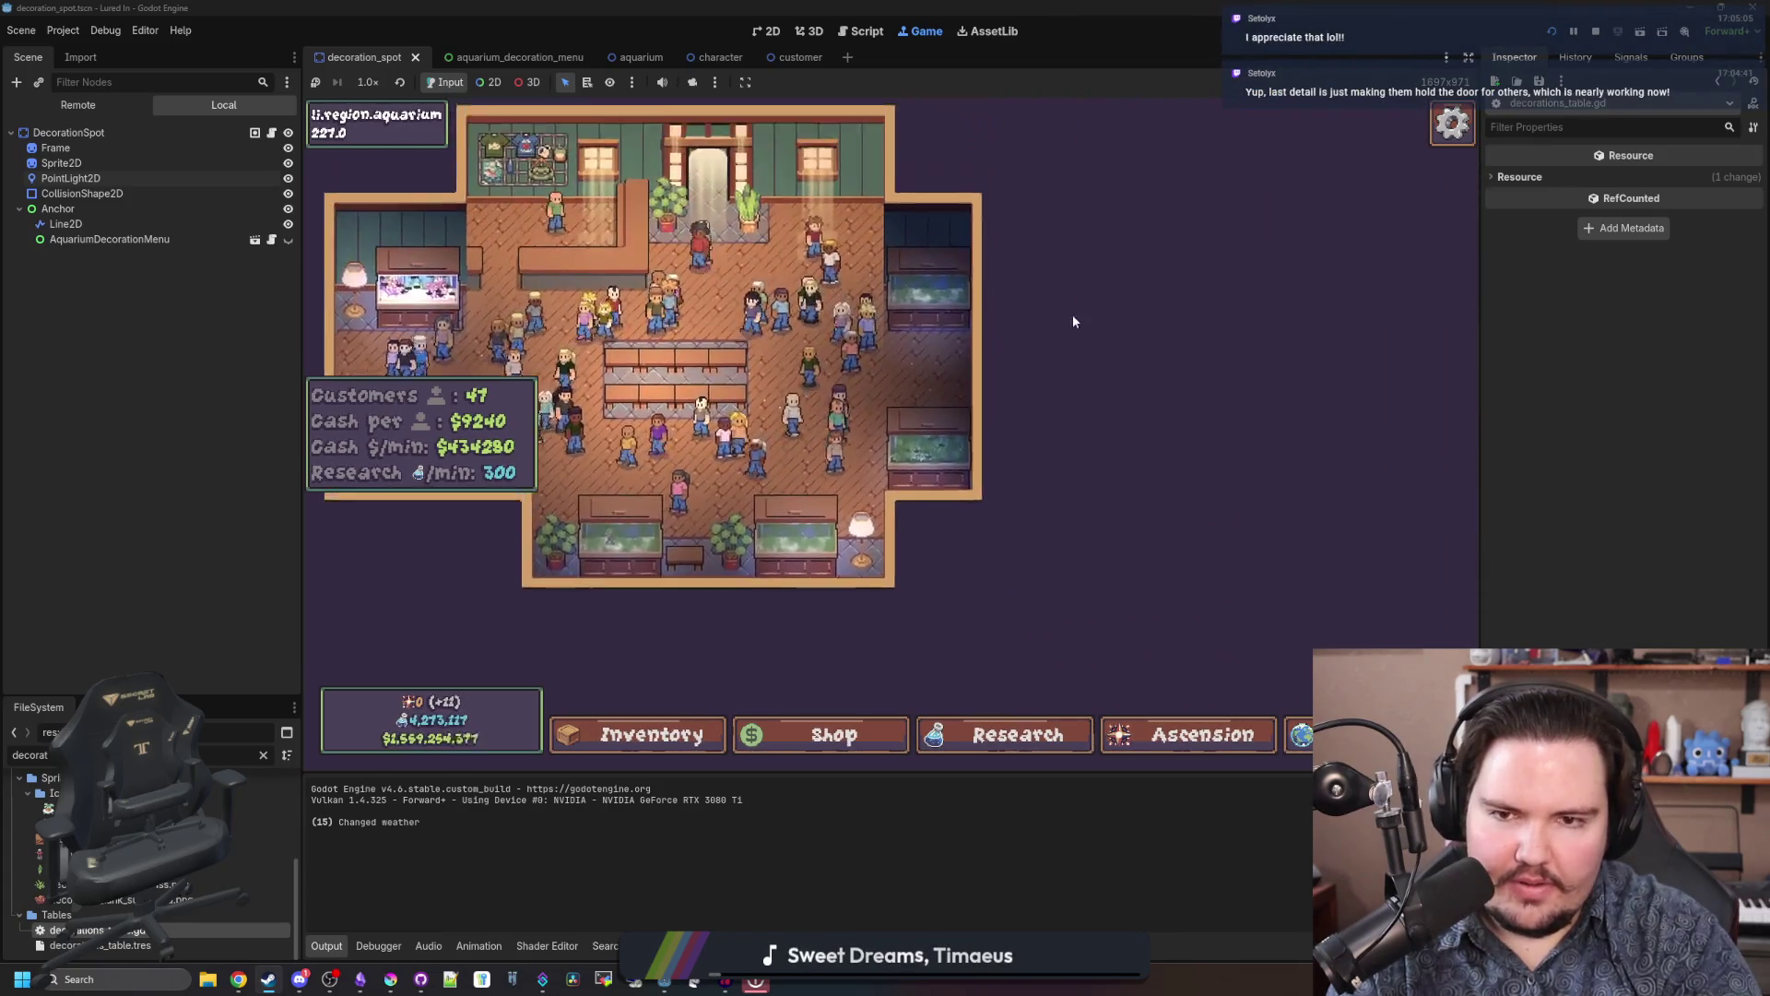
key("Left")
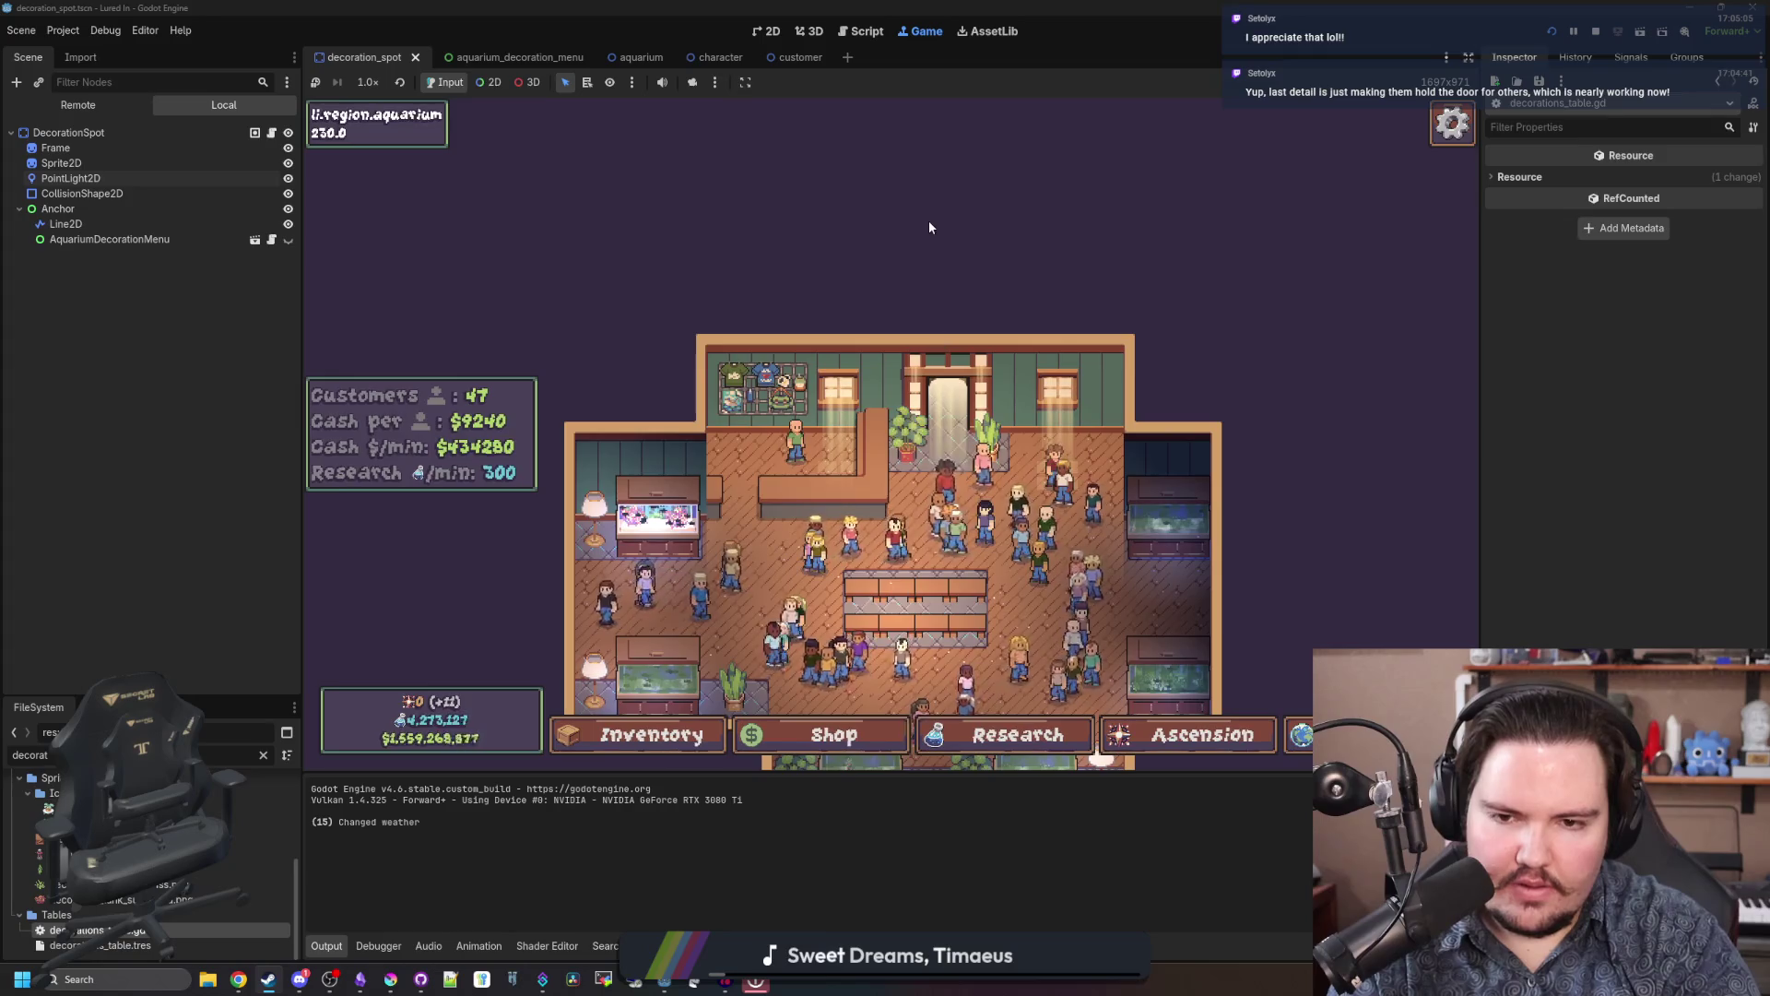
scroll(810, 378, "down", 3)
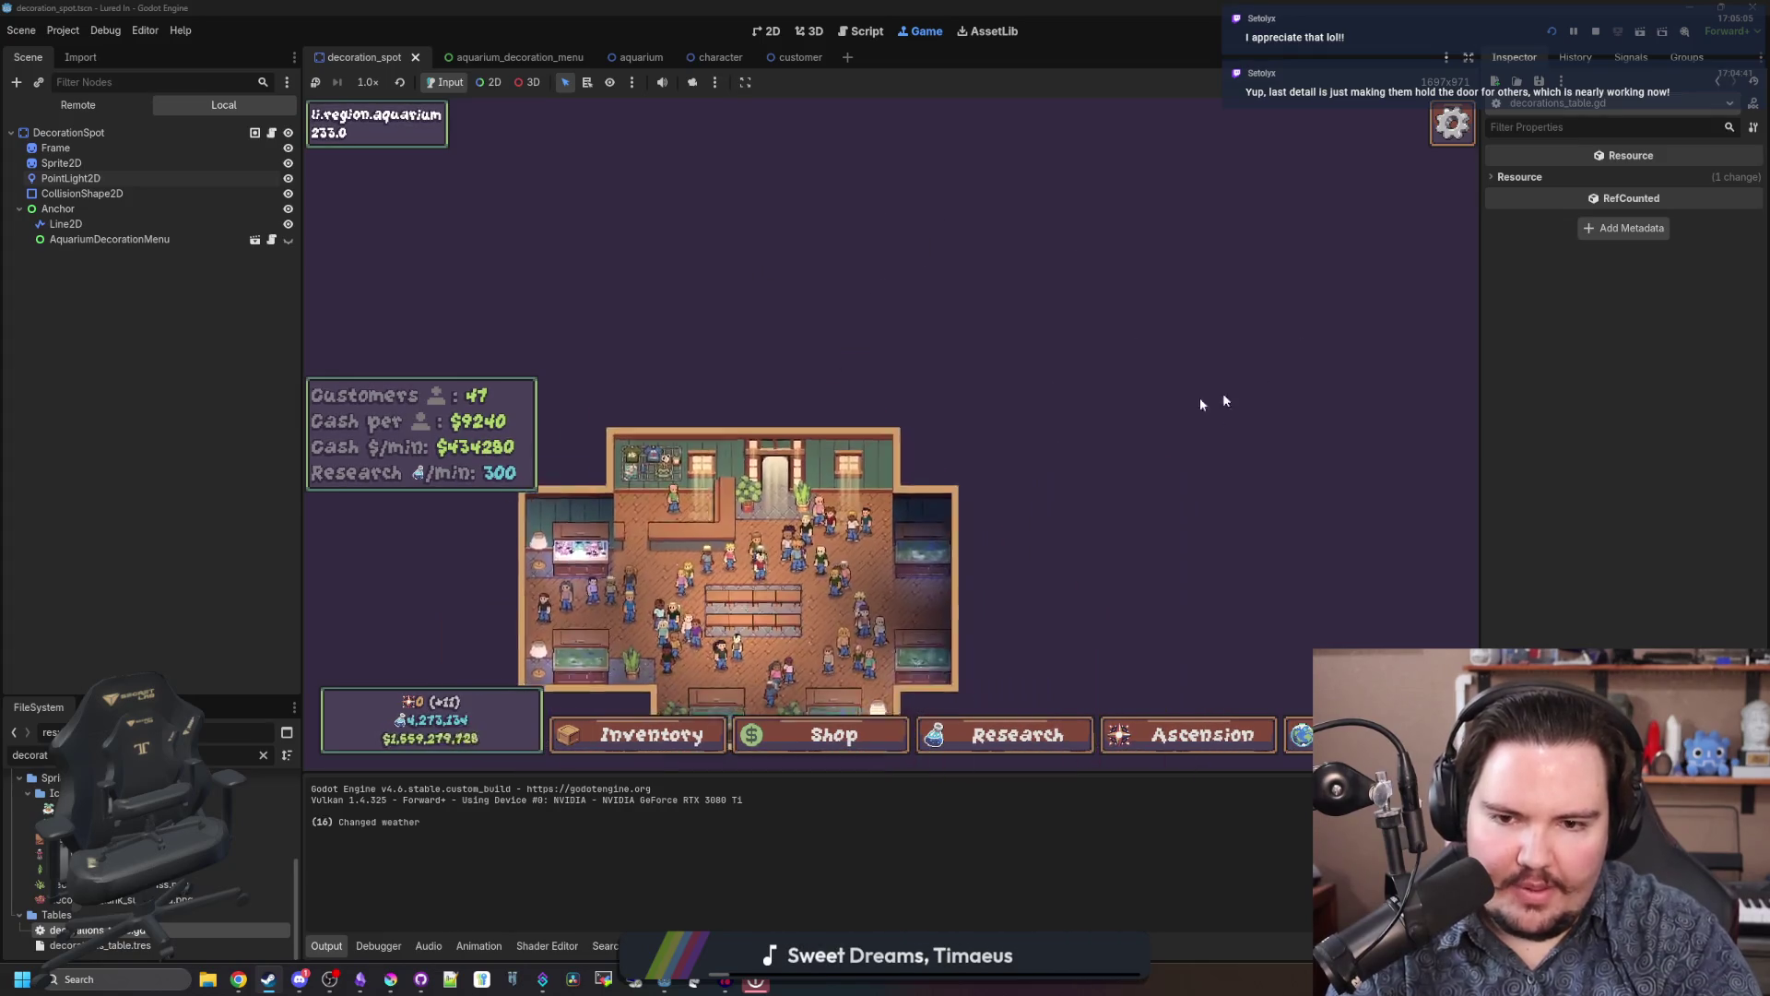
key("Down")
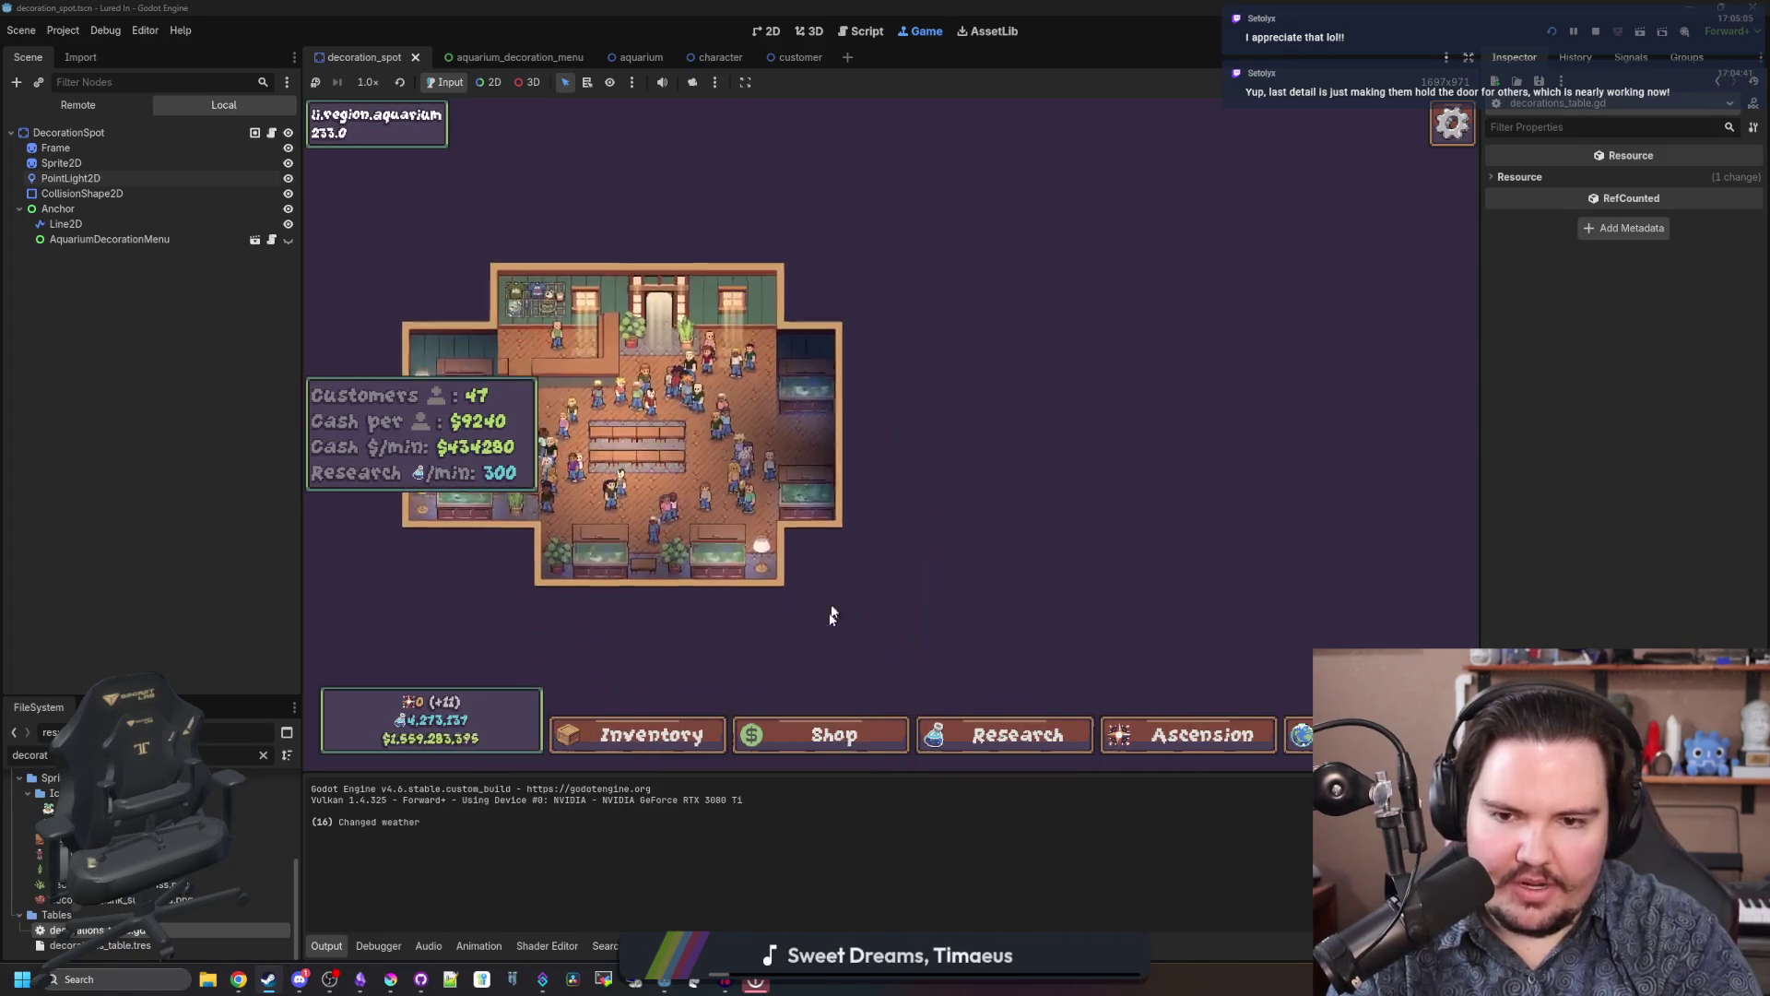
key("Left")
key("Up")
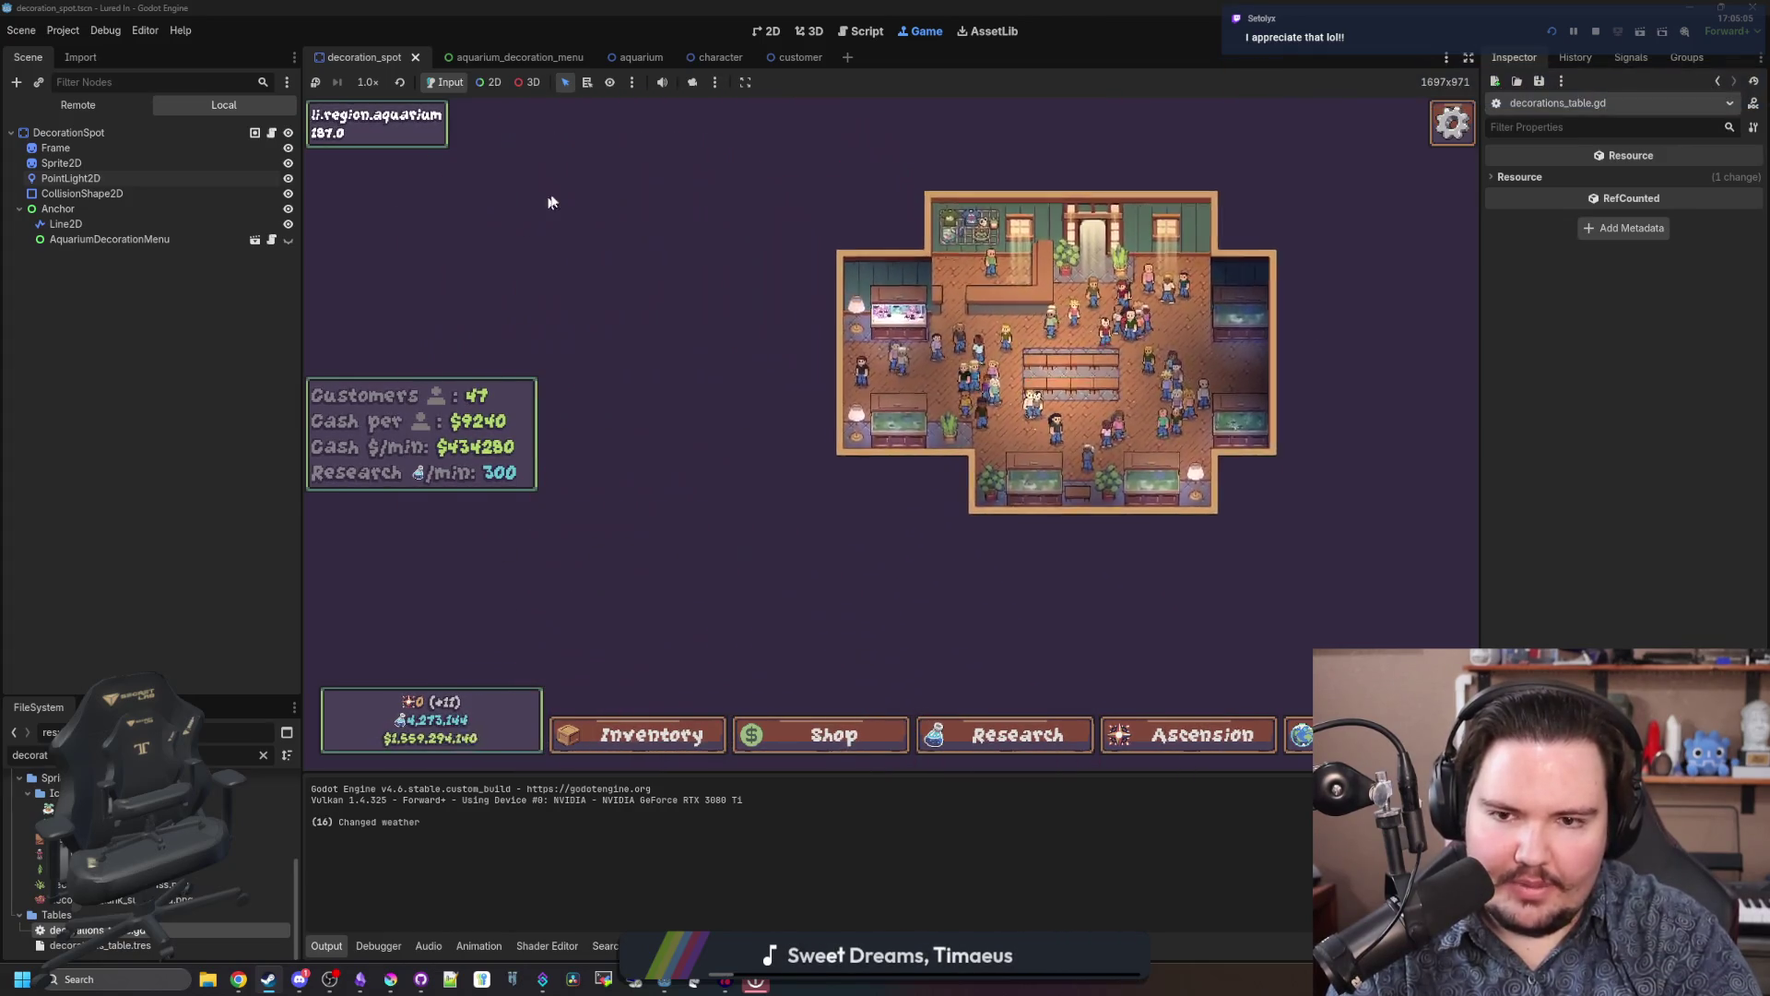
scroll(806, 225, "up", 3)
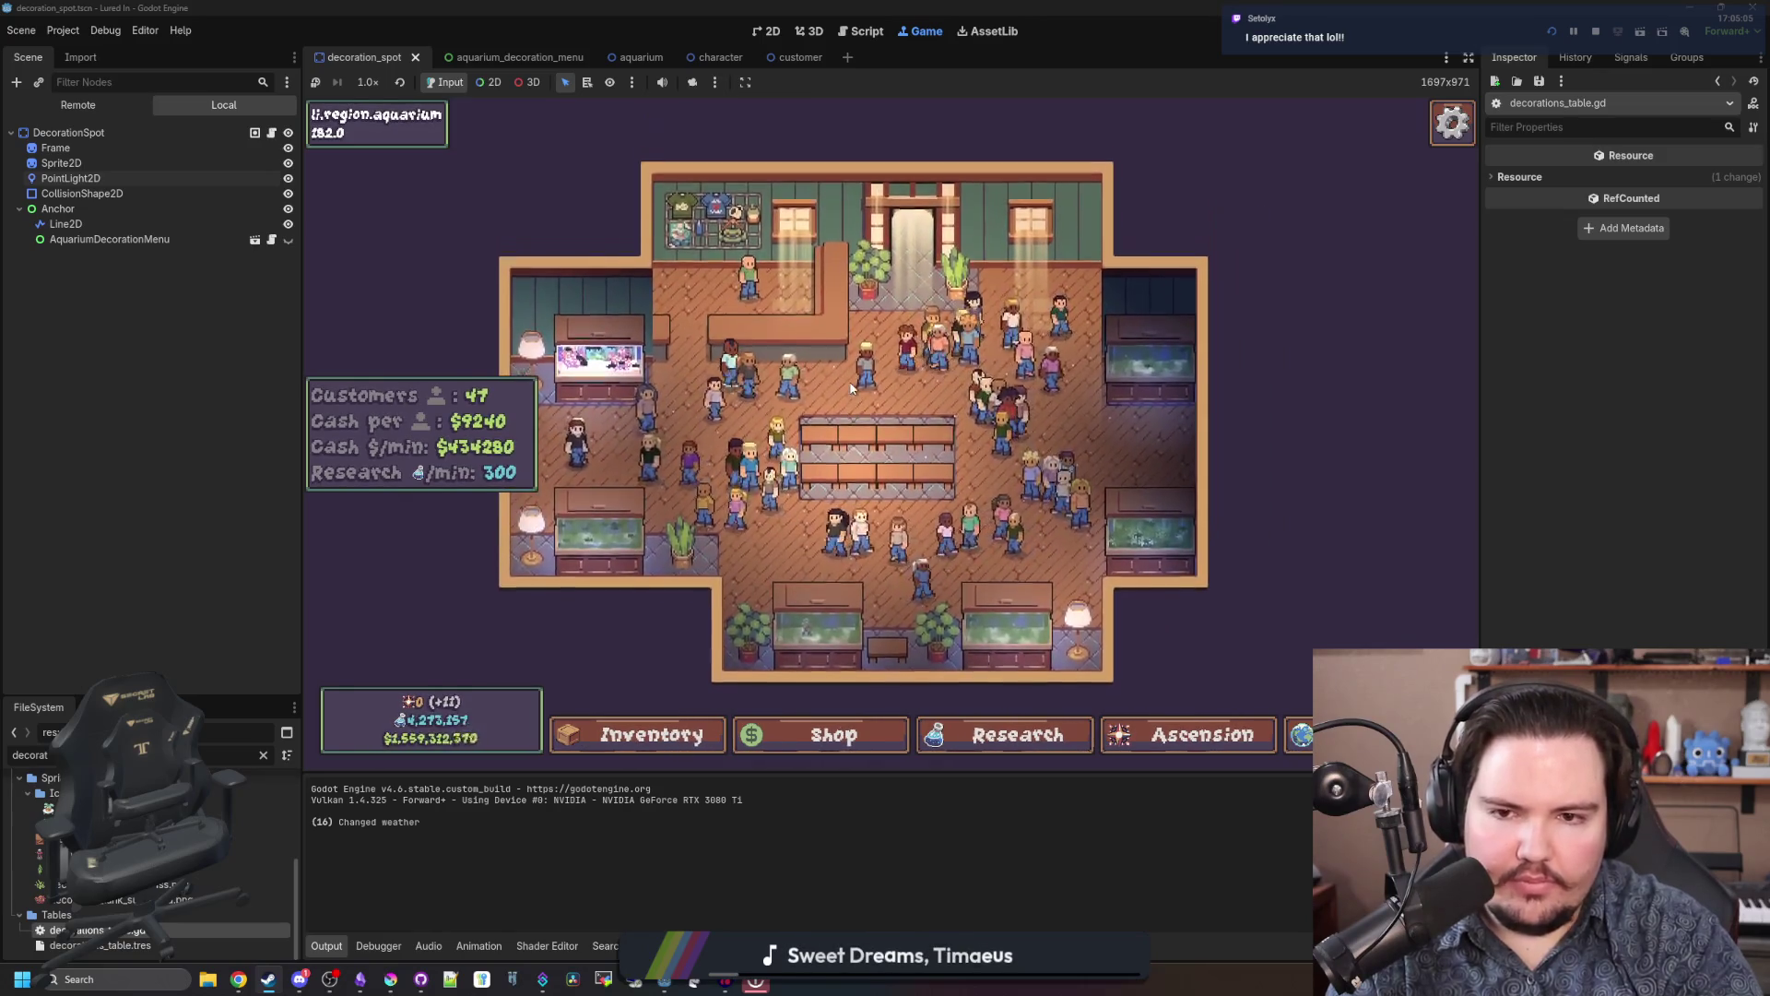
scroll(851, 390, "down", 3)
key("Right")
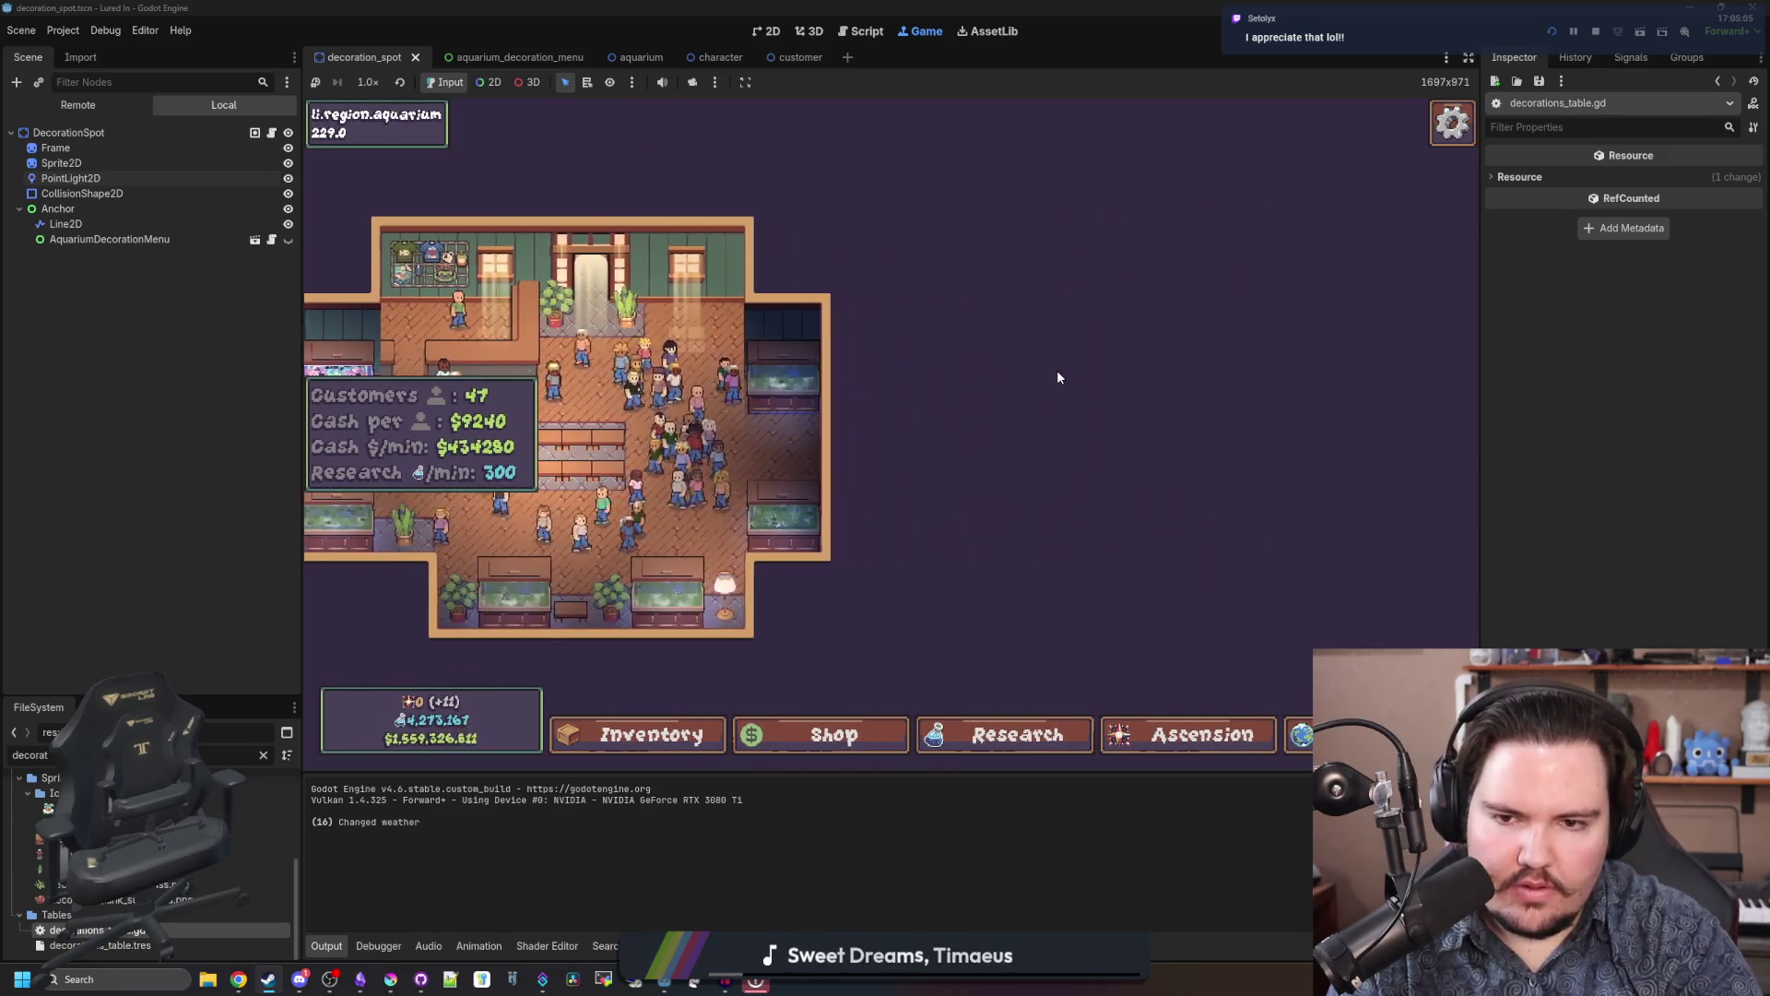
key("Down")
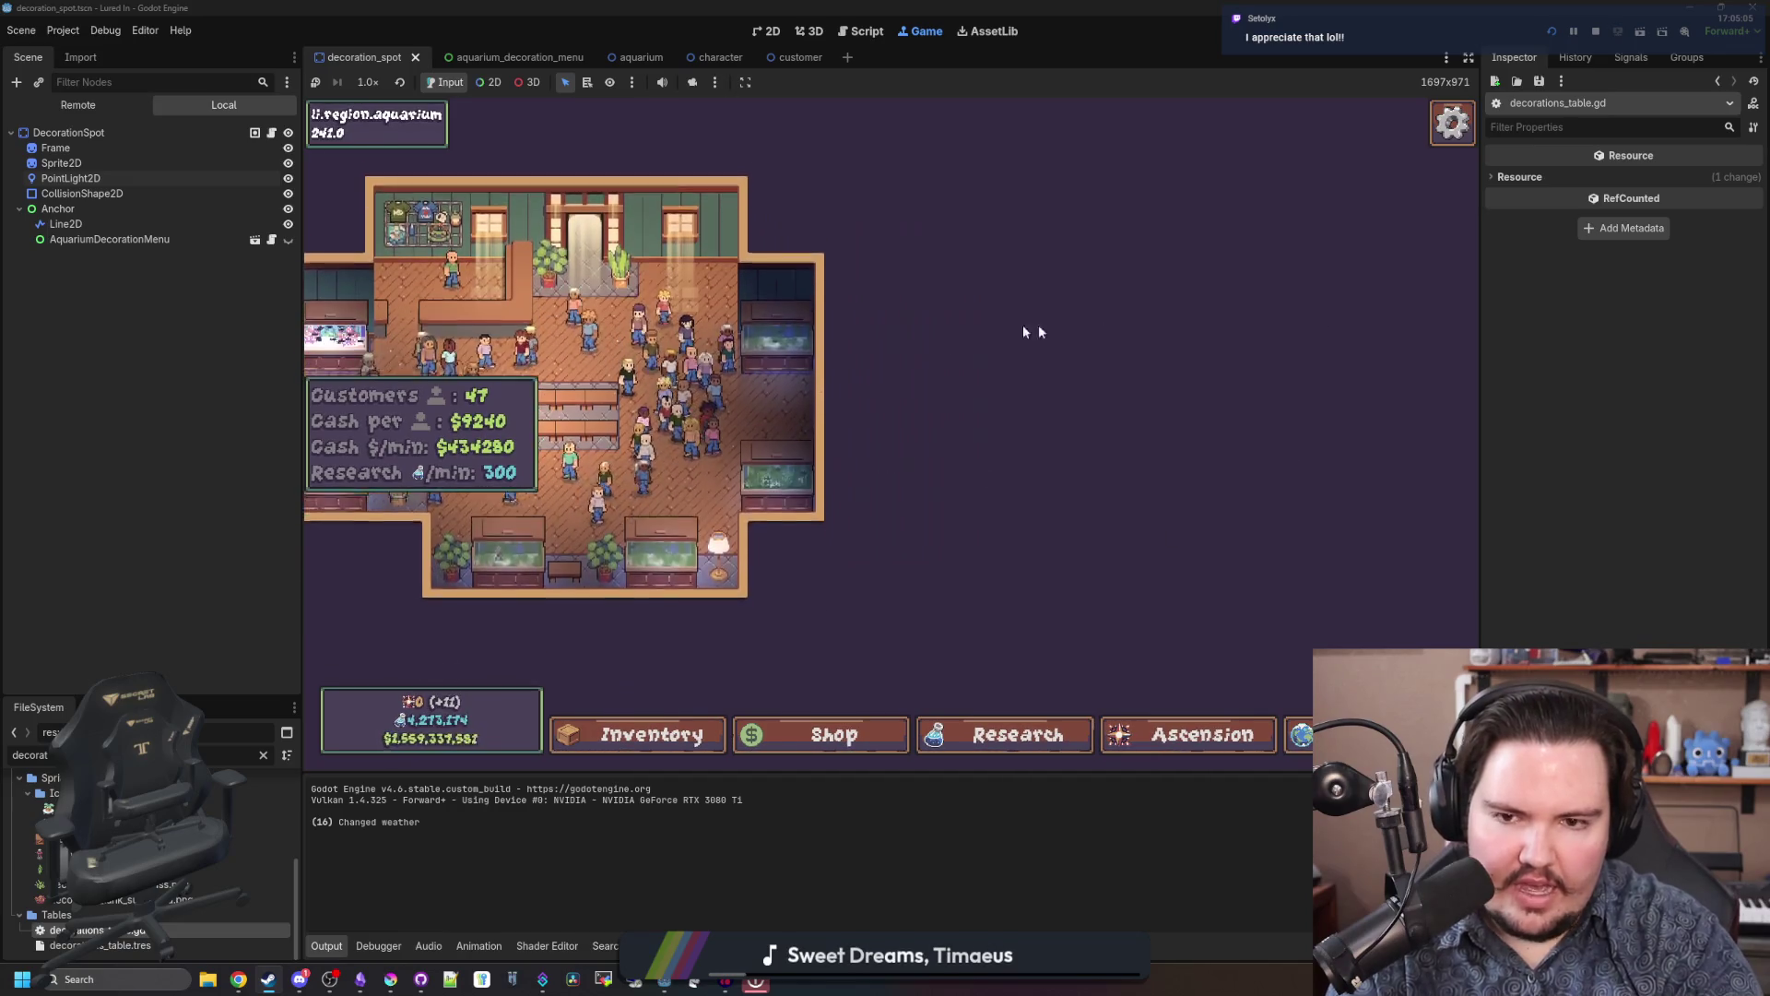
scroll(1022, 324, "up", 3)
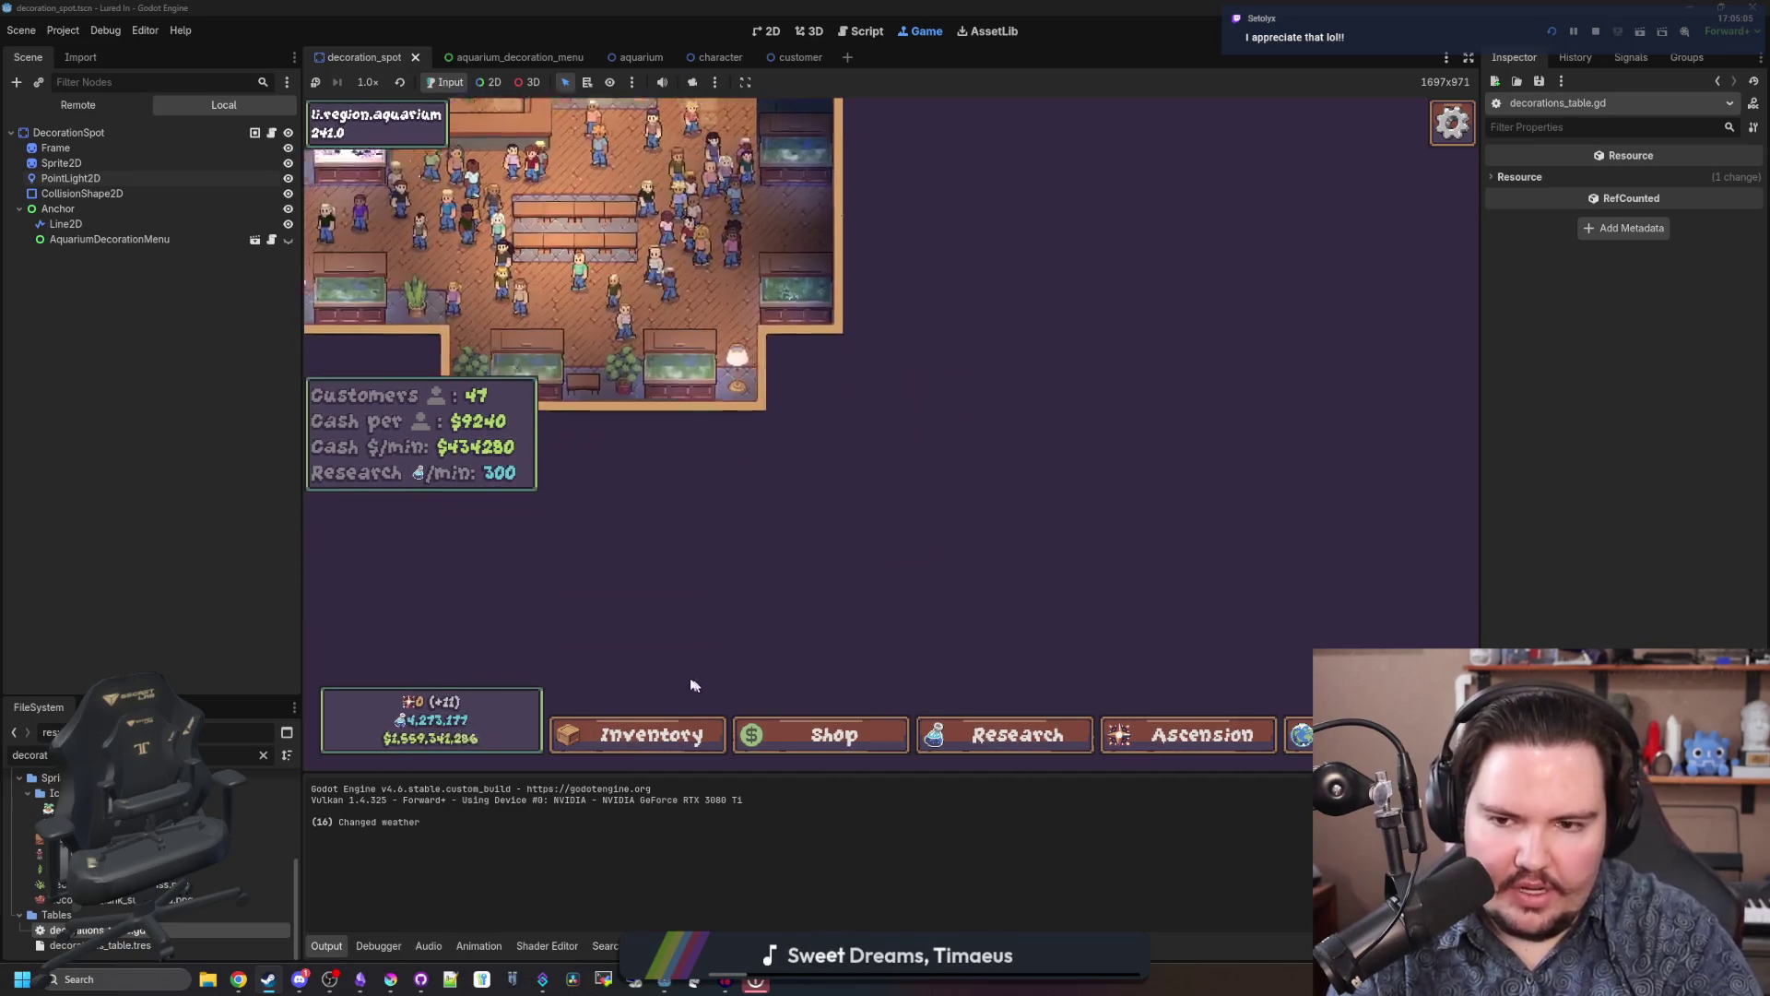
key("Left")
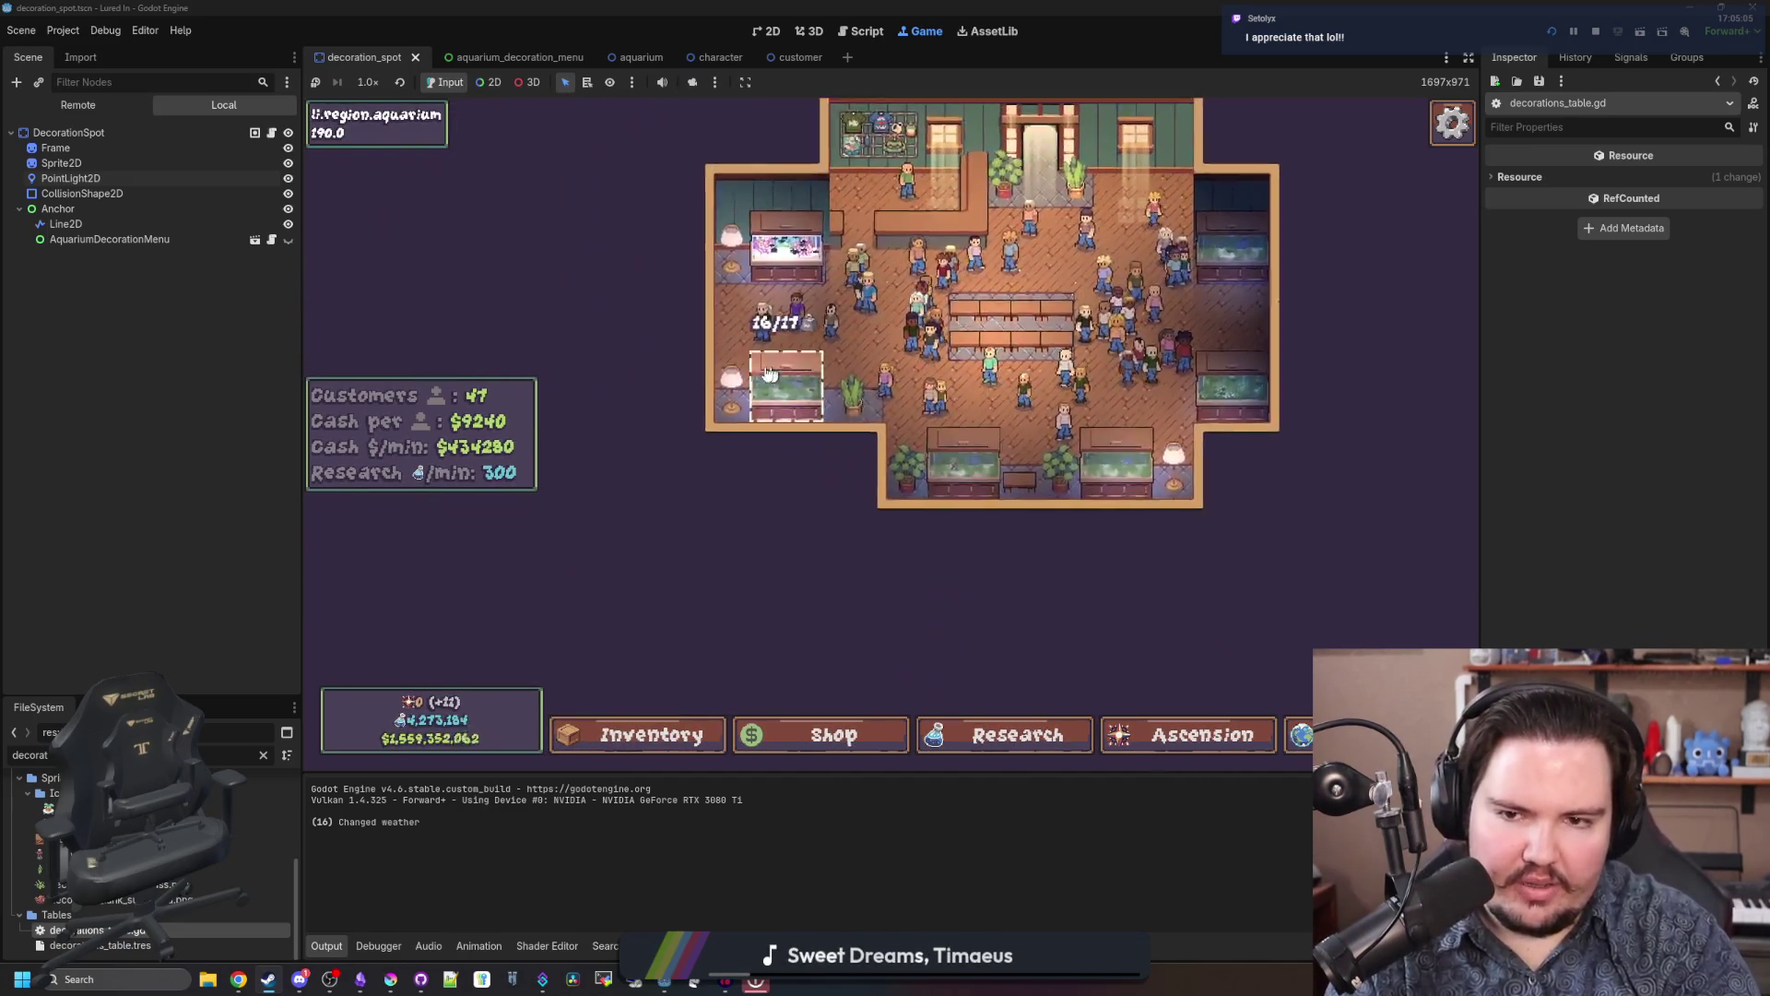
key("Left")
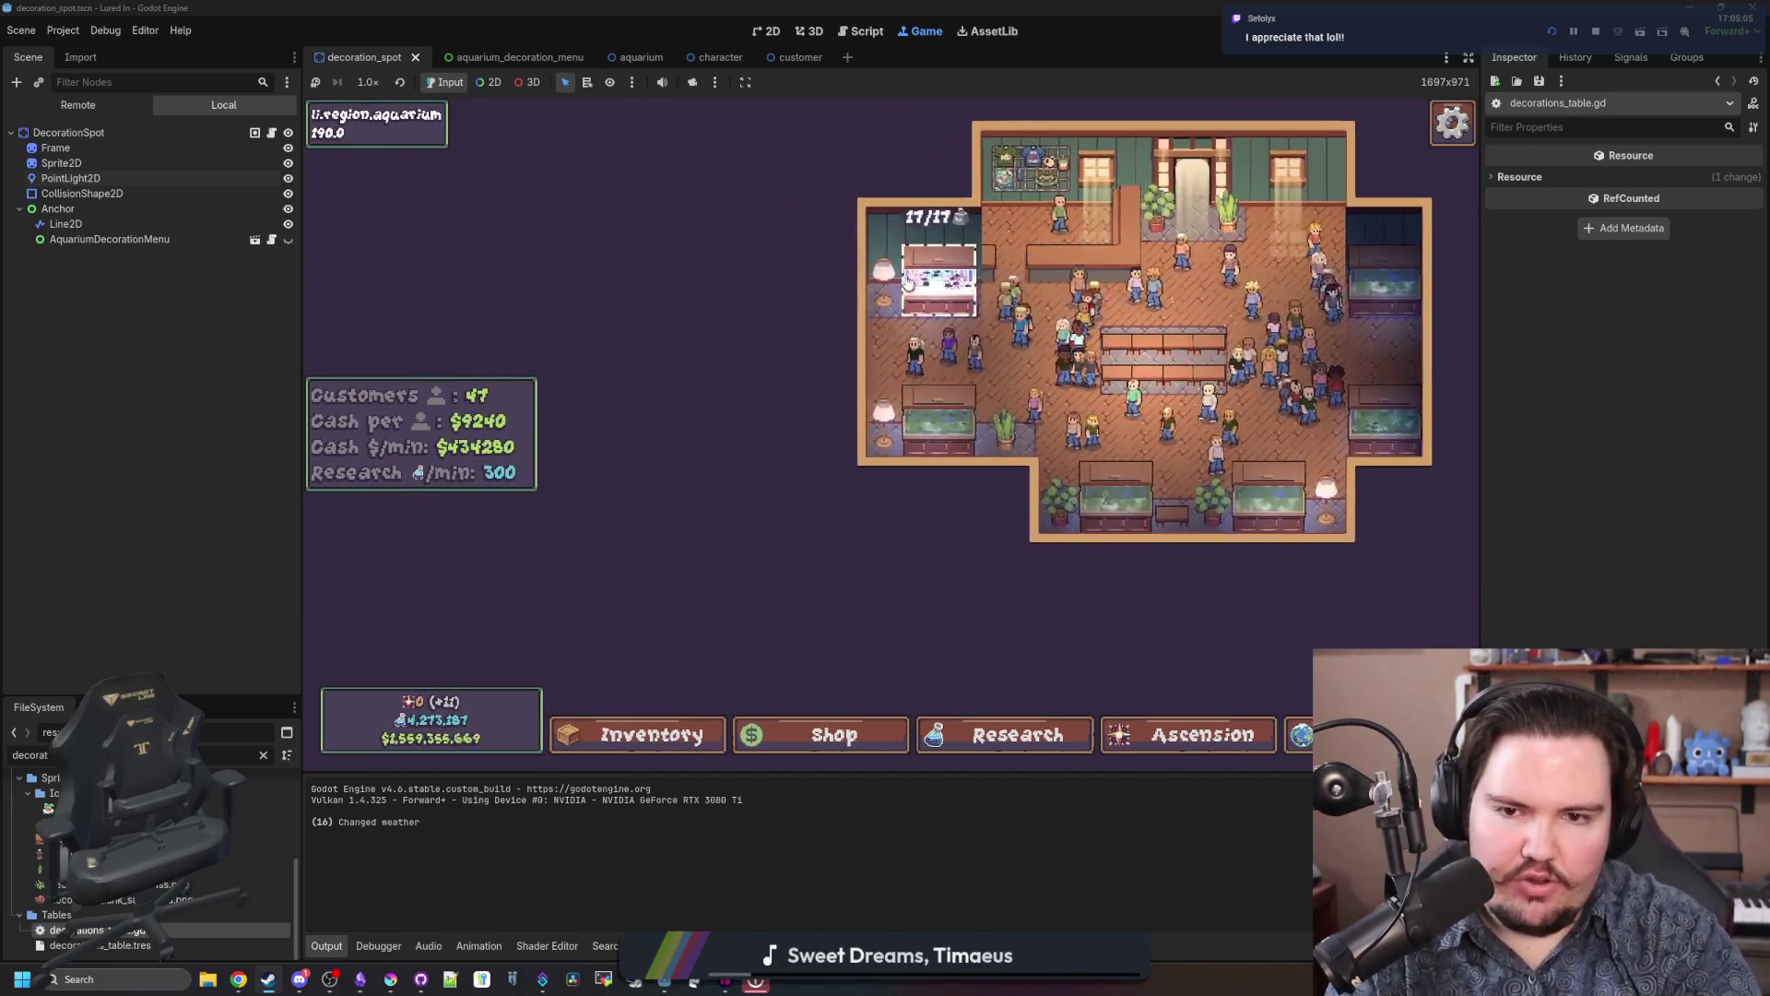
key("Right")
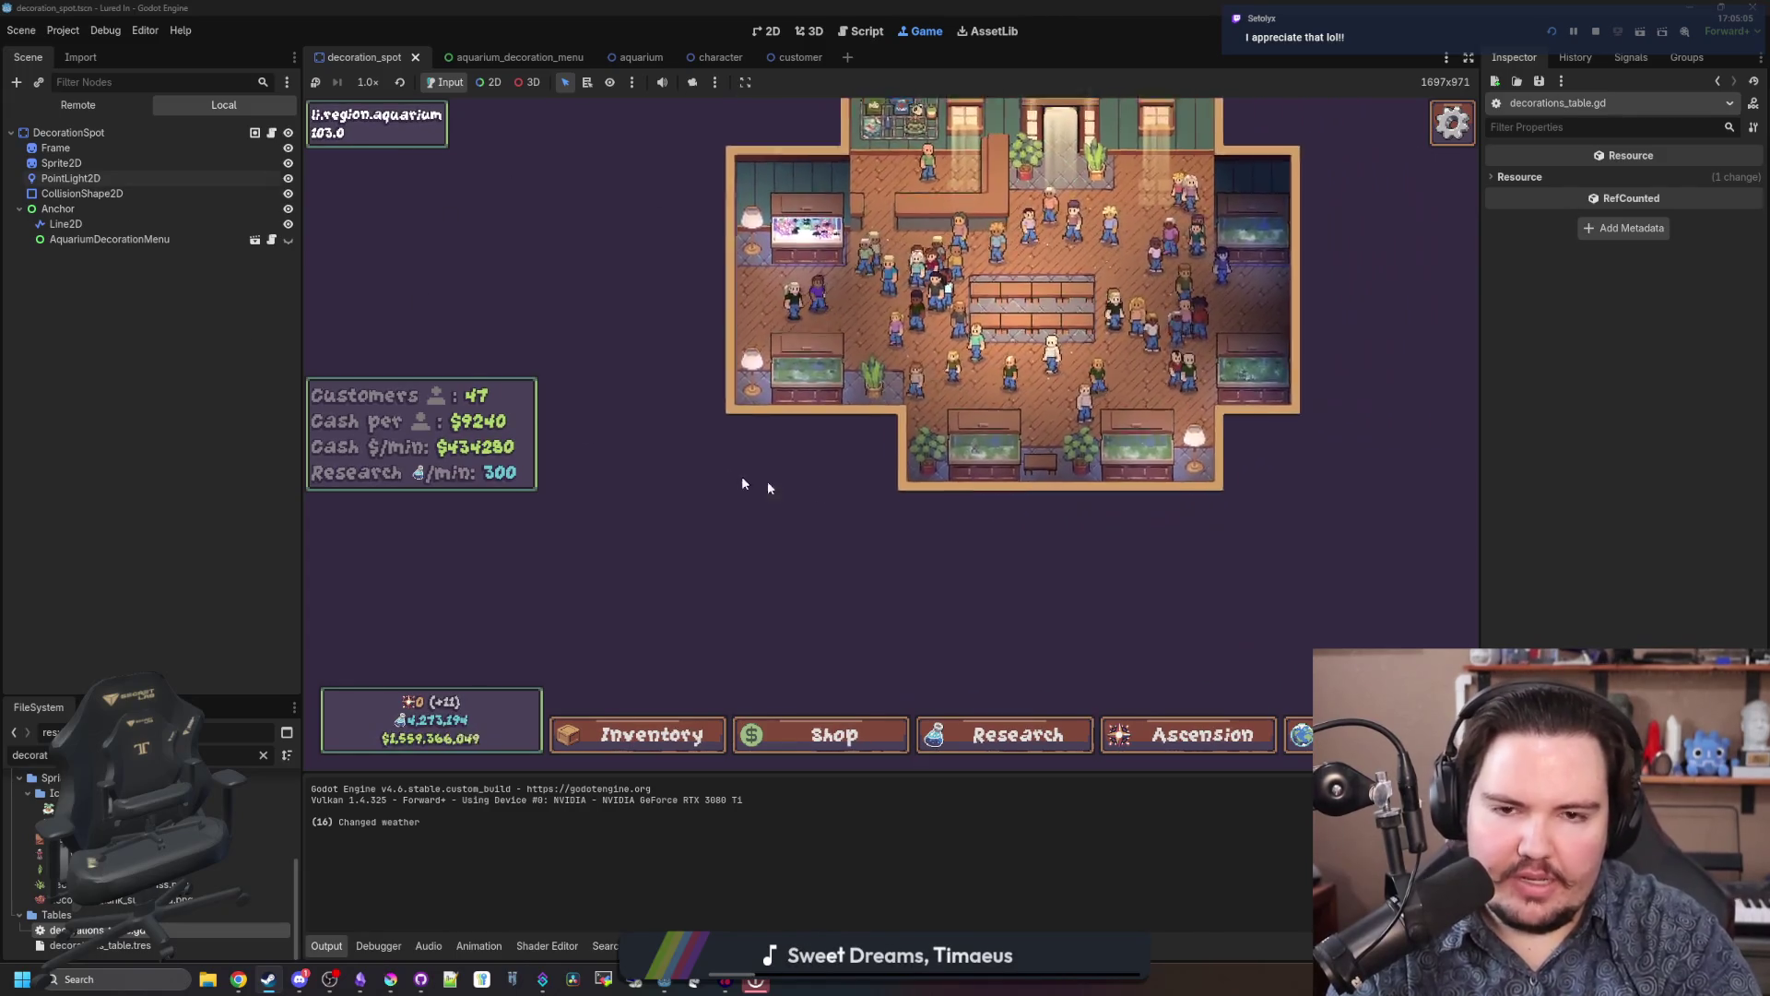
key("Right")
key("Up")
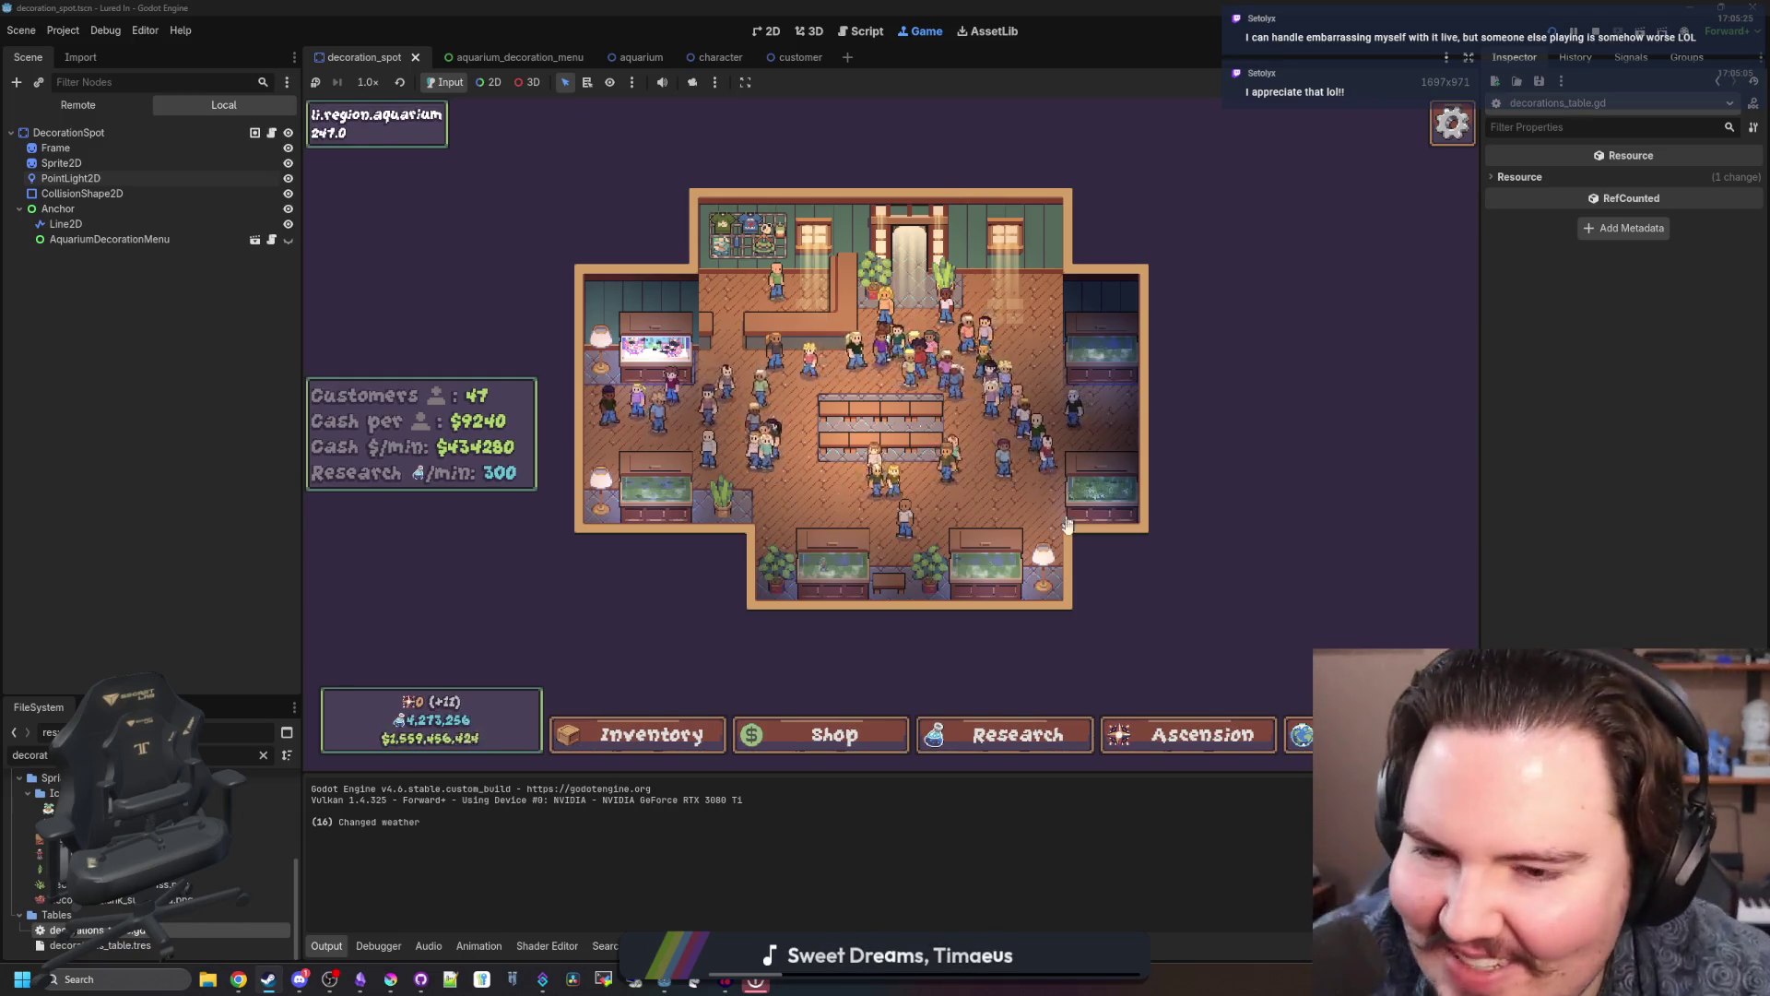
scroll(1023, 509, "up", 2)
scroll(1023, 509, "up", 2)
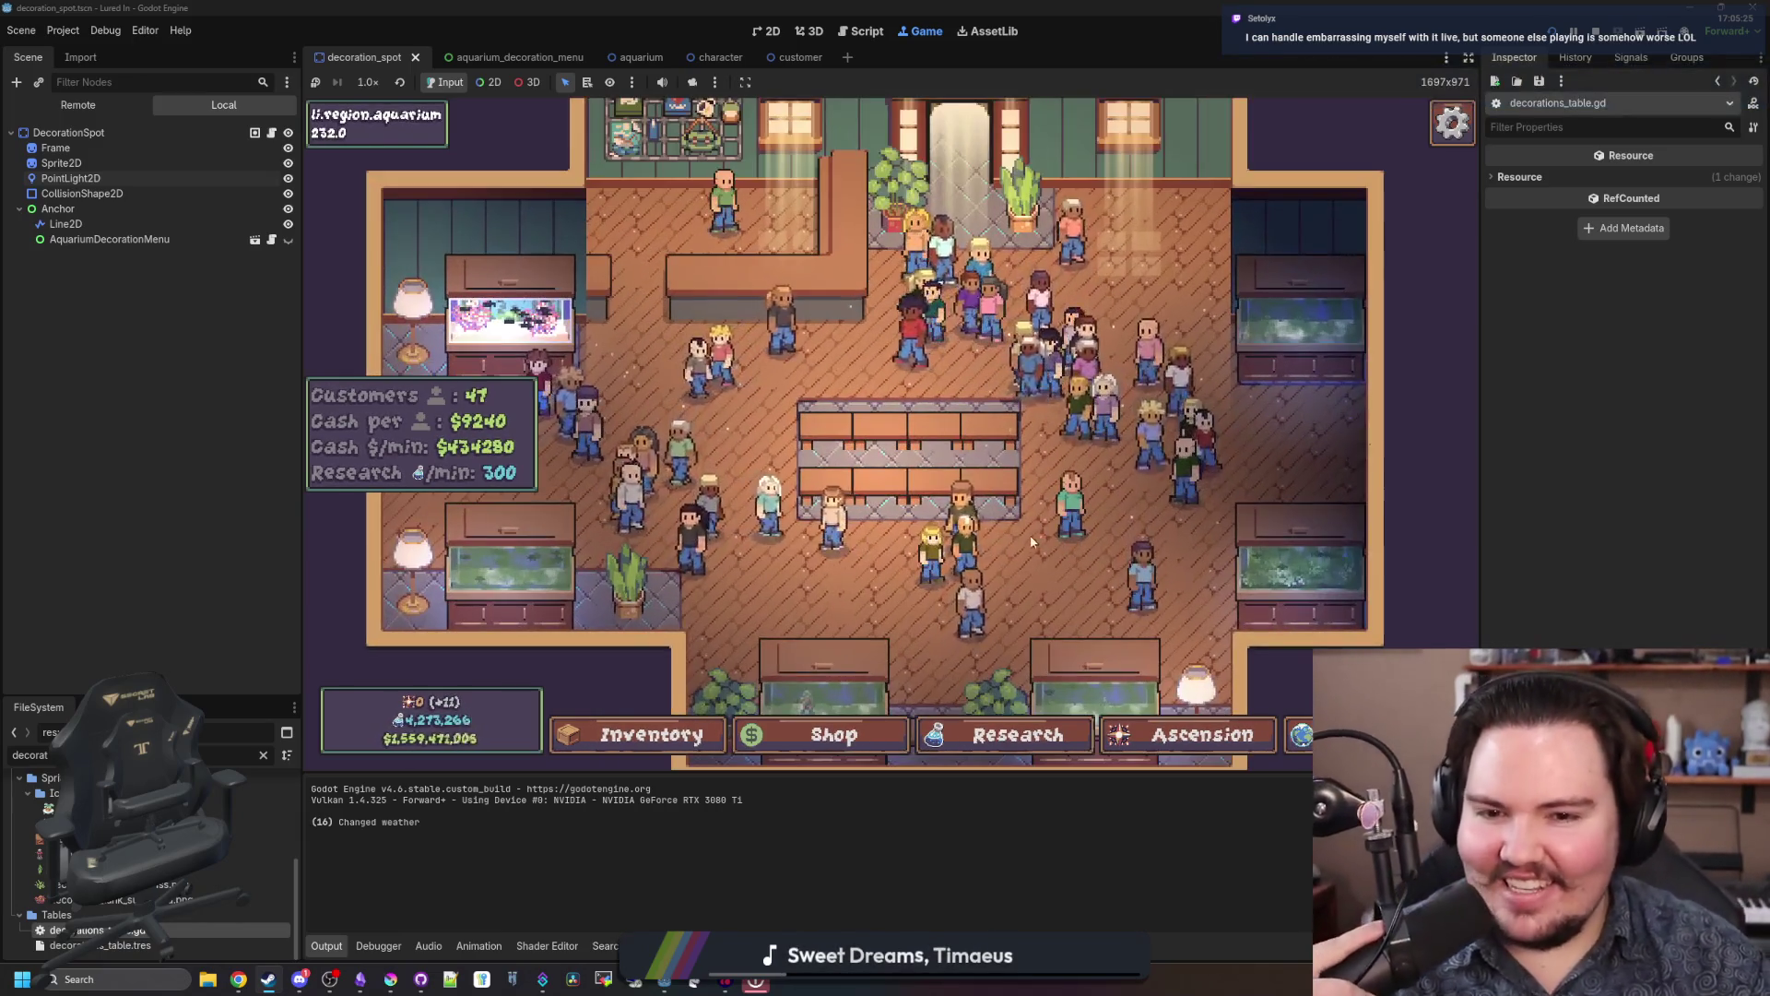
scroll(816, 472, "up", 2)
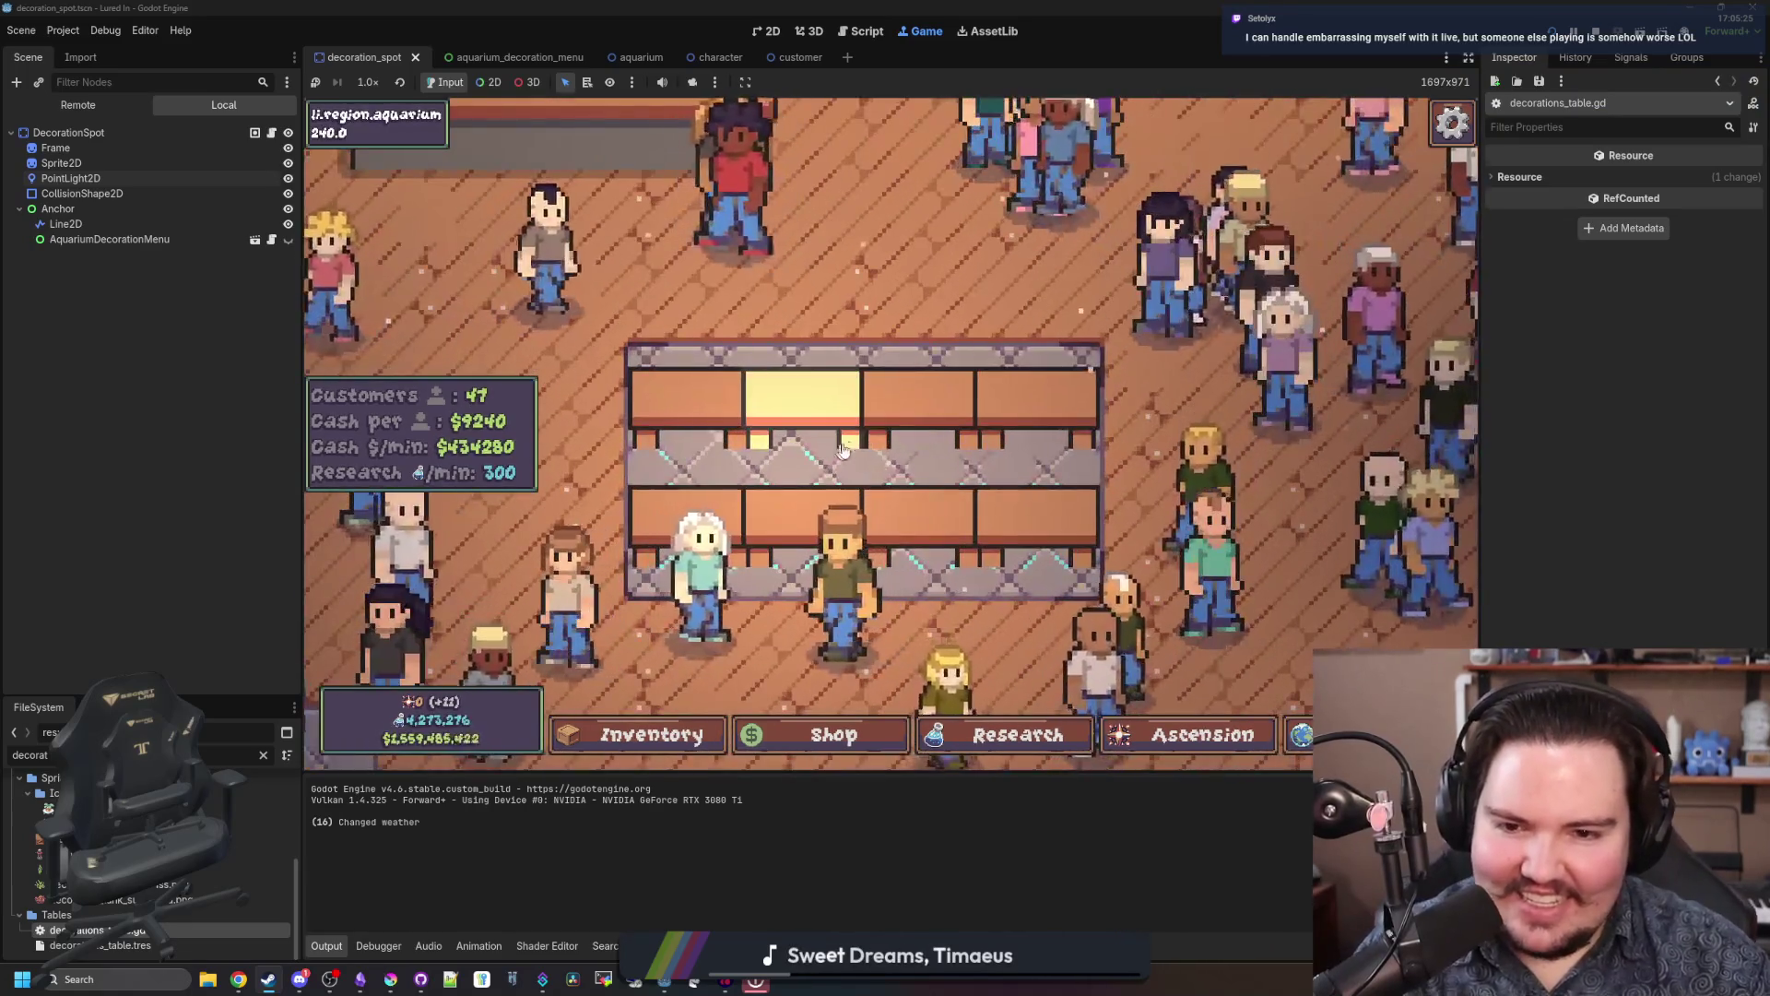
scroll(923, 559, "down", 2)
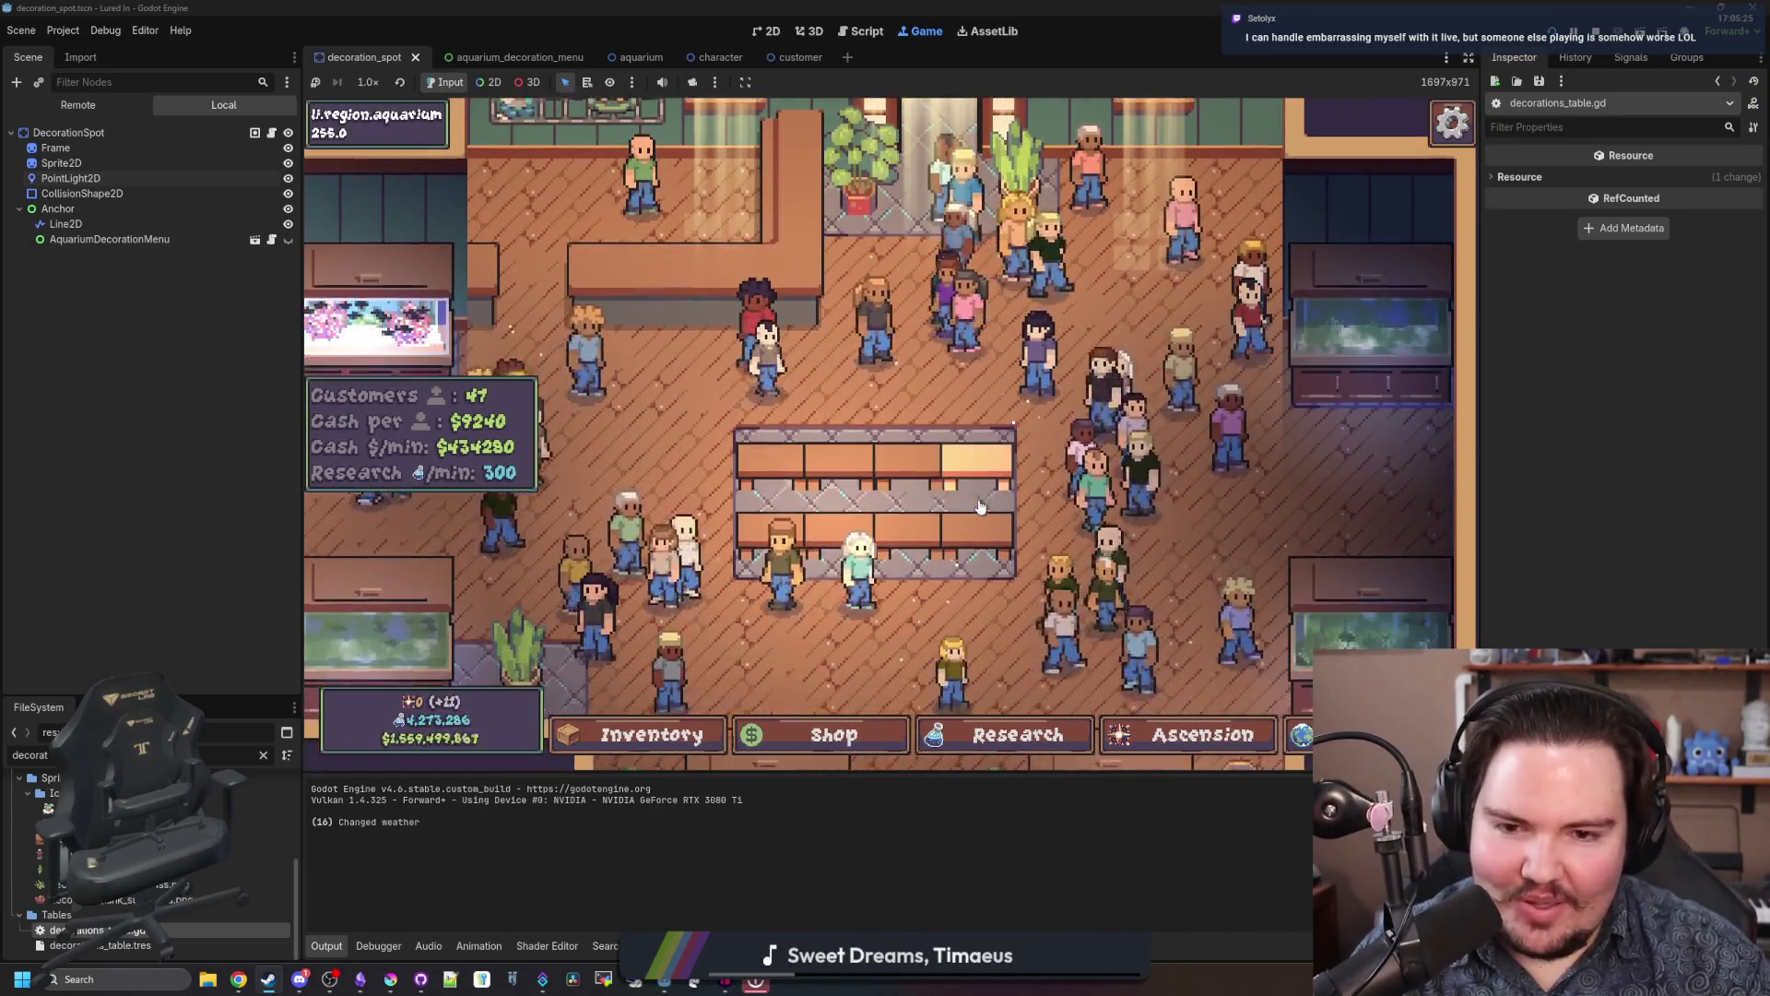
left_click(819, 545)
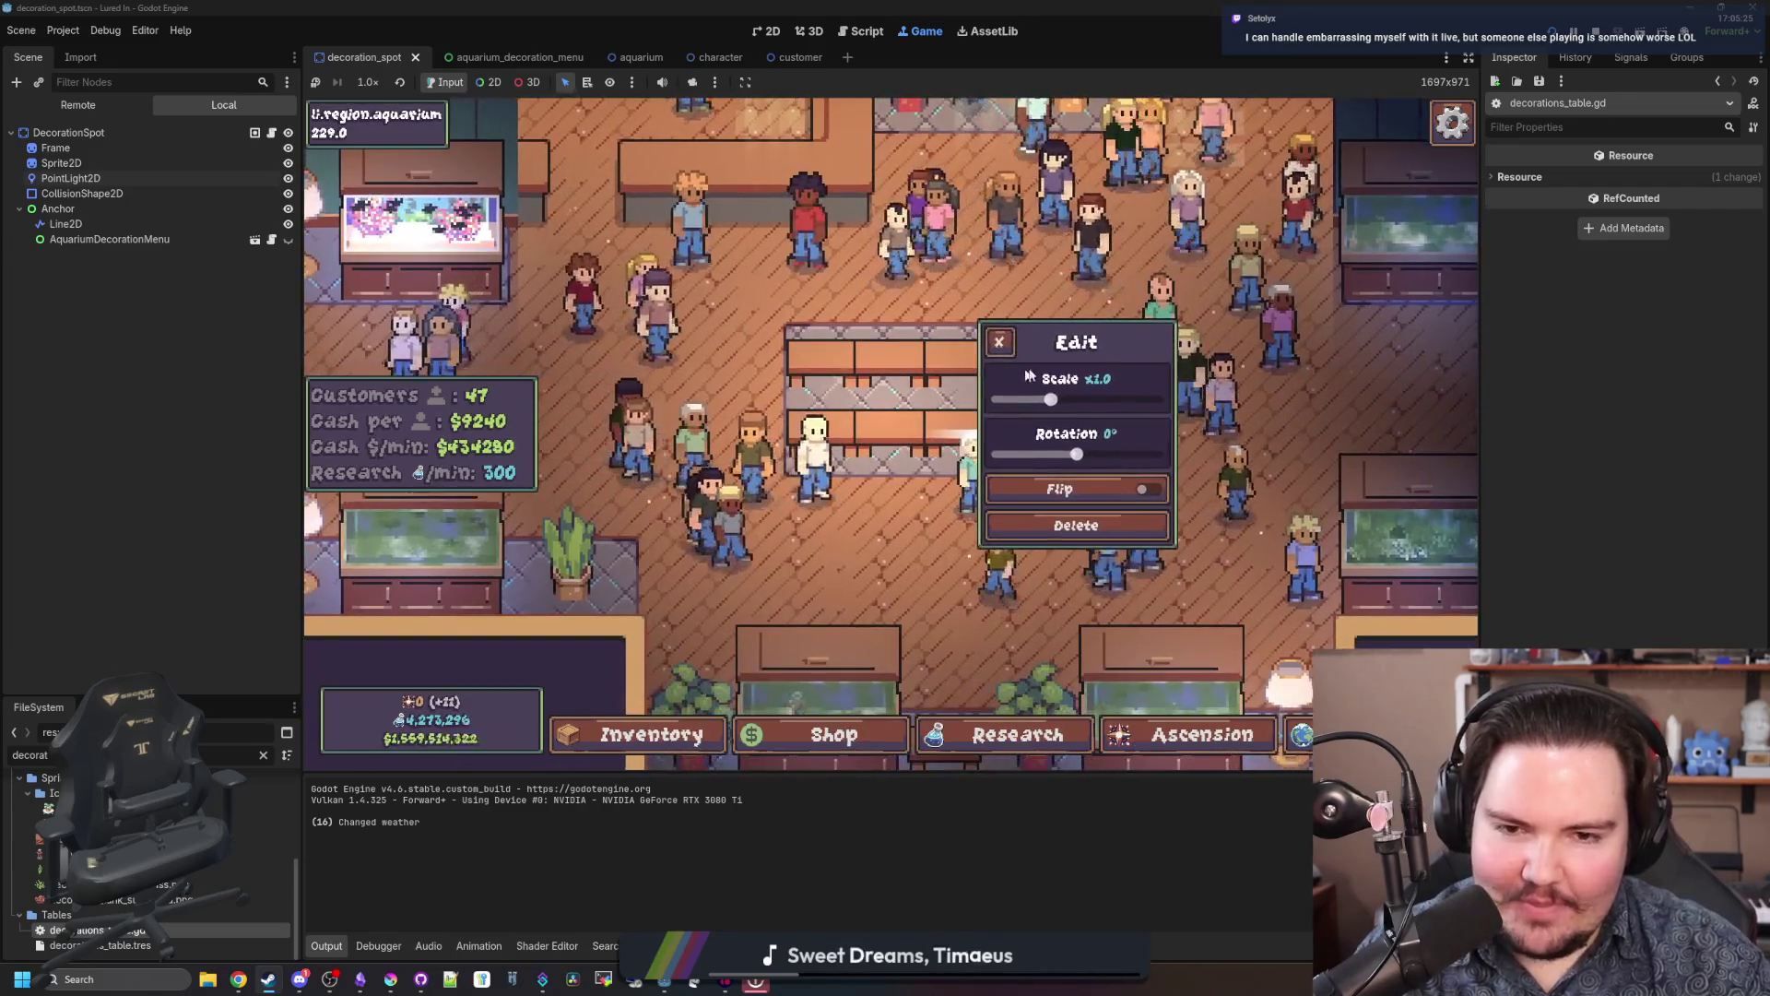
scroll(903, 496, "up", 2)
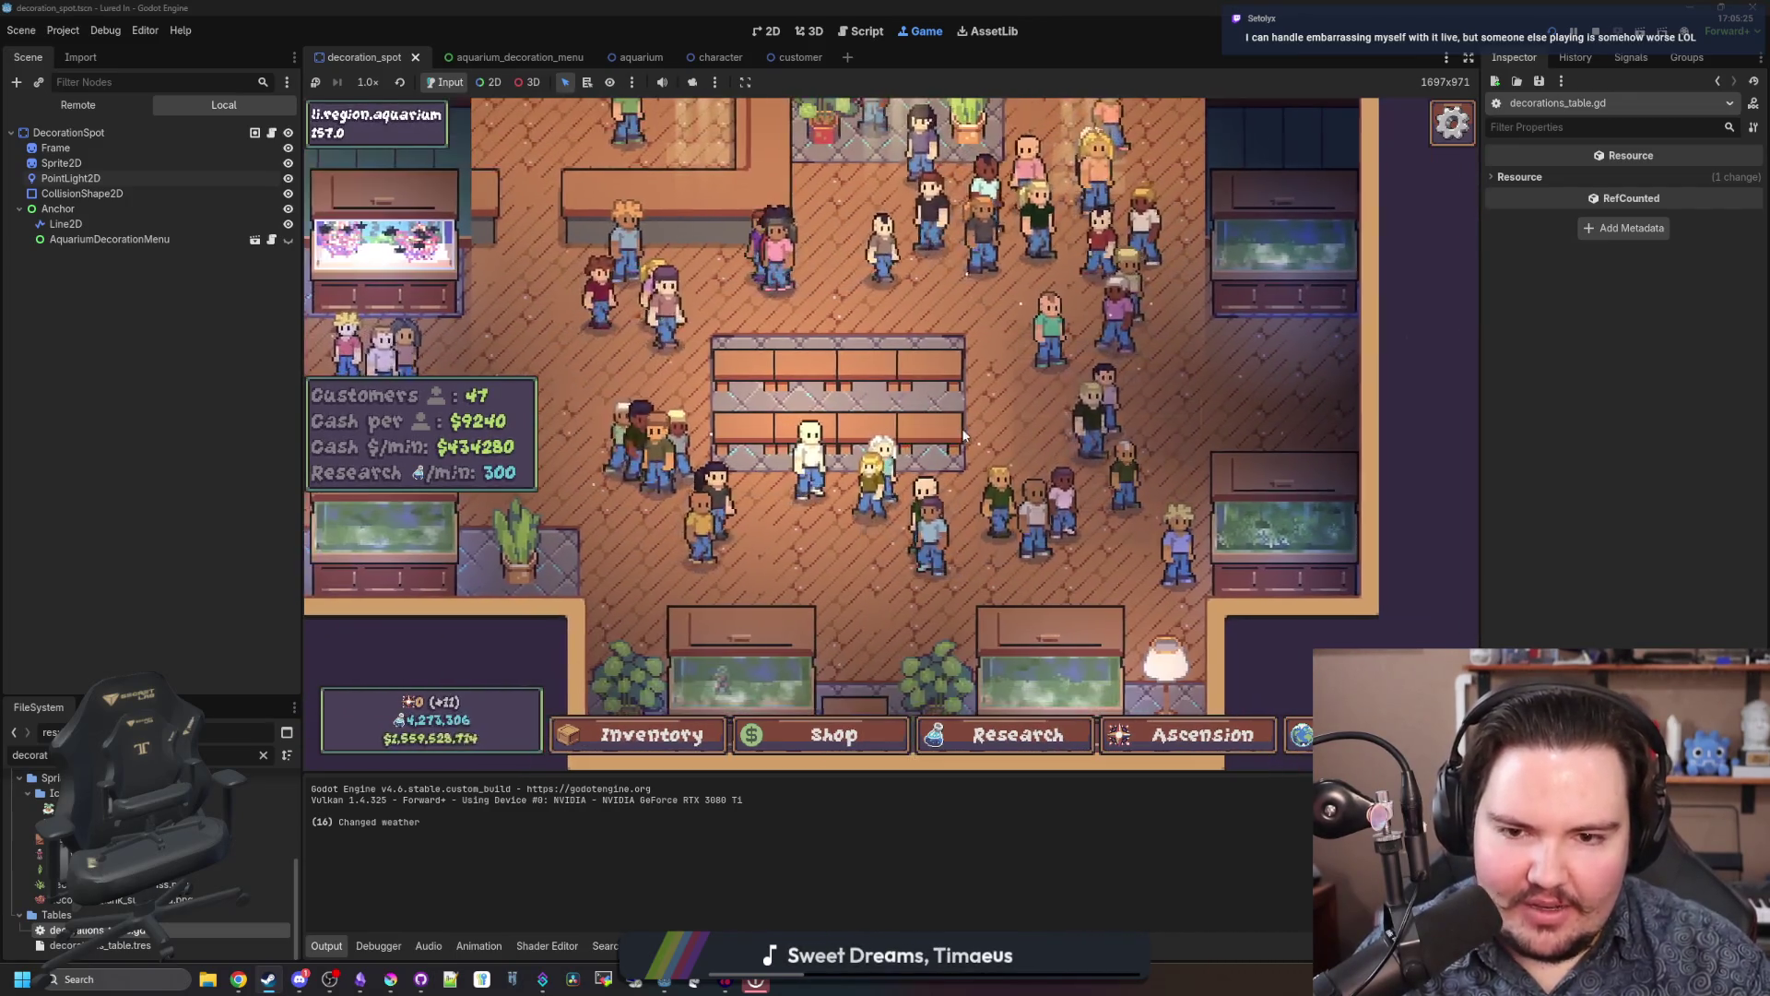
left_click(904, 496)
scroll(839, 440, "down", 3)
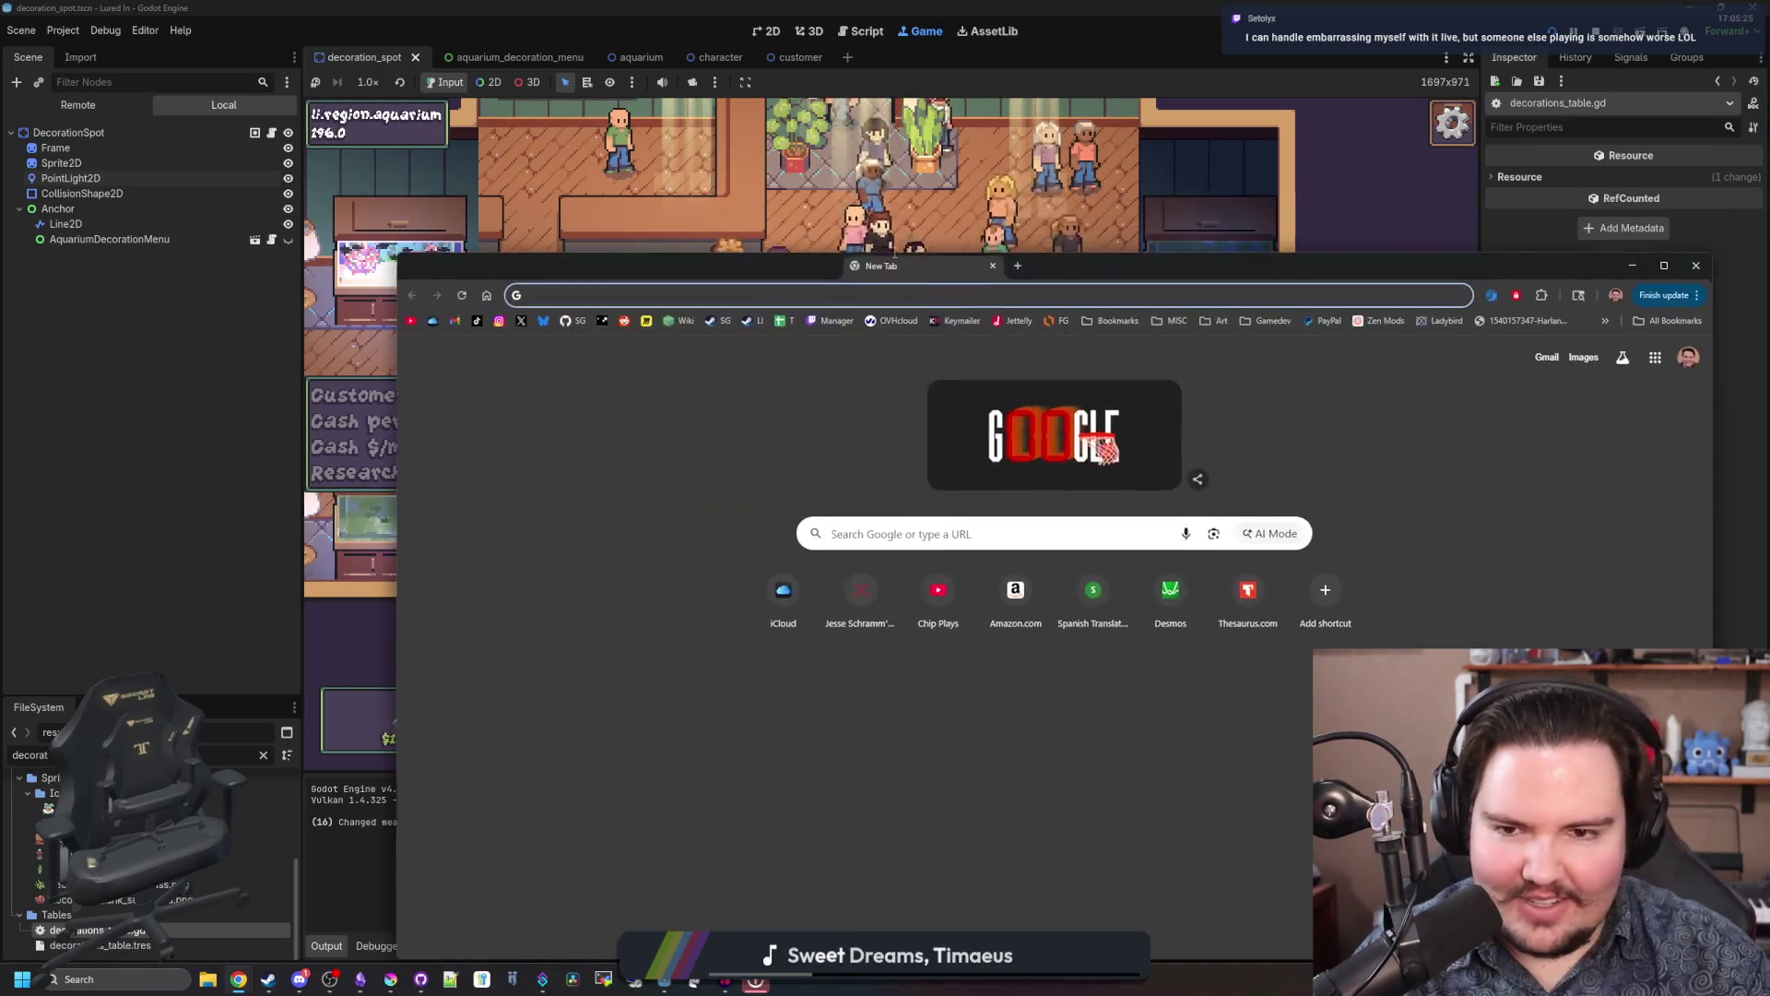
Step: Go to YouTube and search for 'starground'
key("ctrl+v")
key("Return")
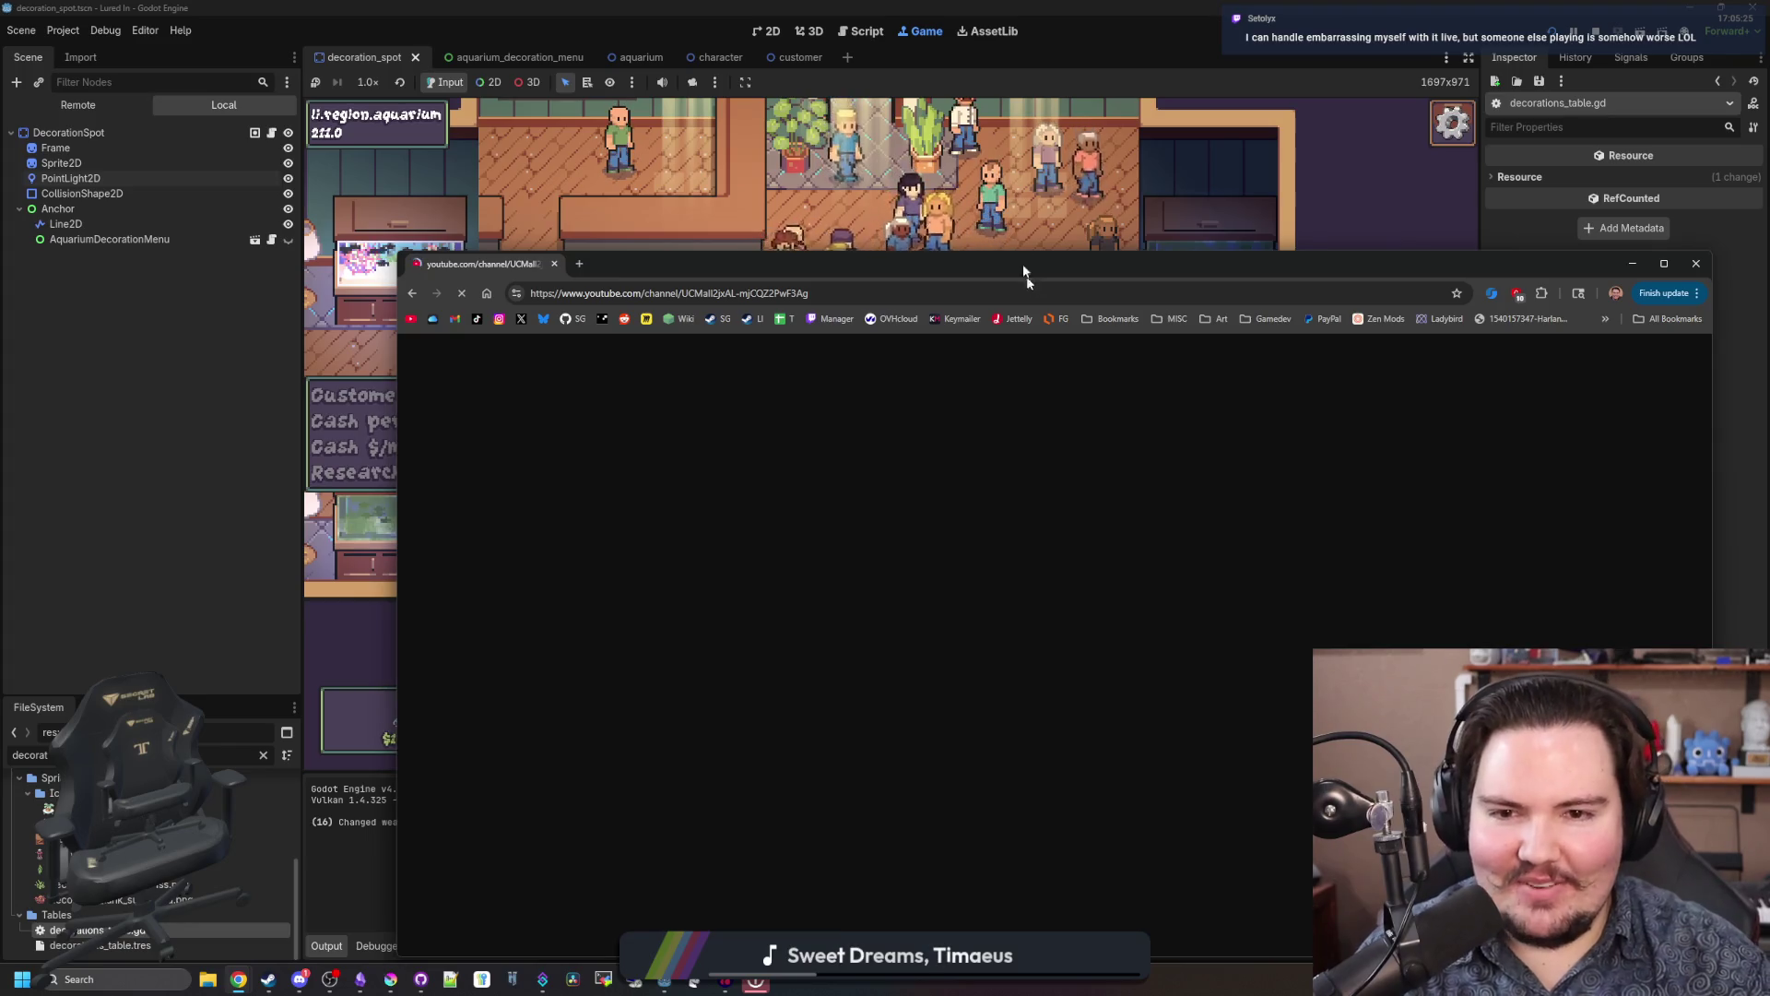
left_click_drag(1027, 269, 898, 97)
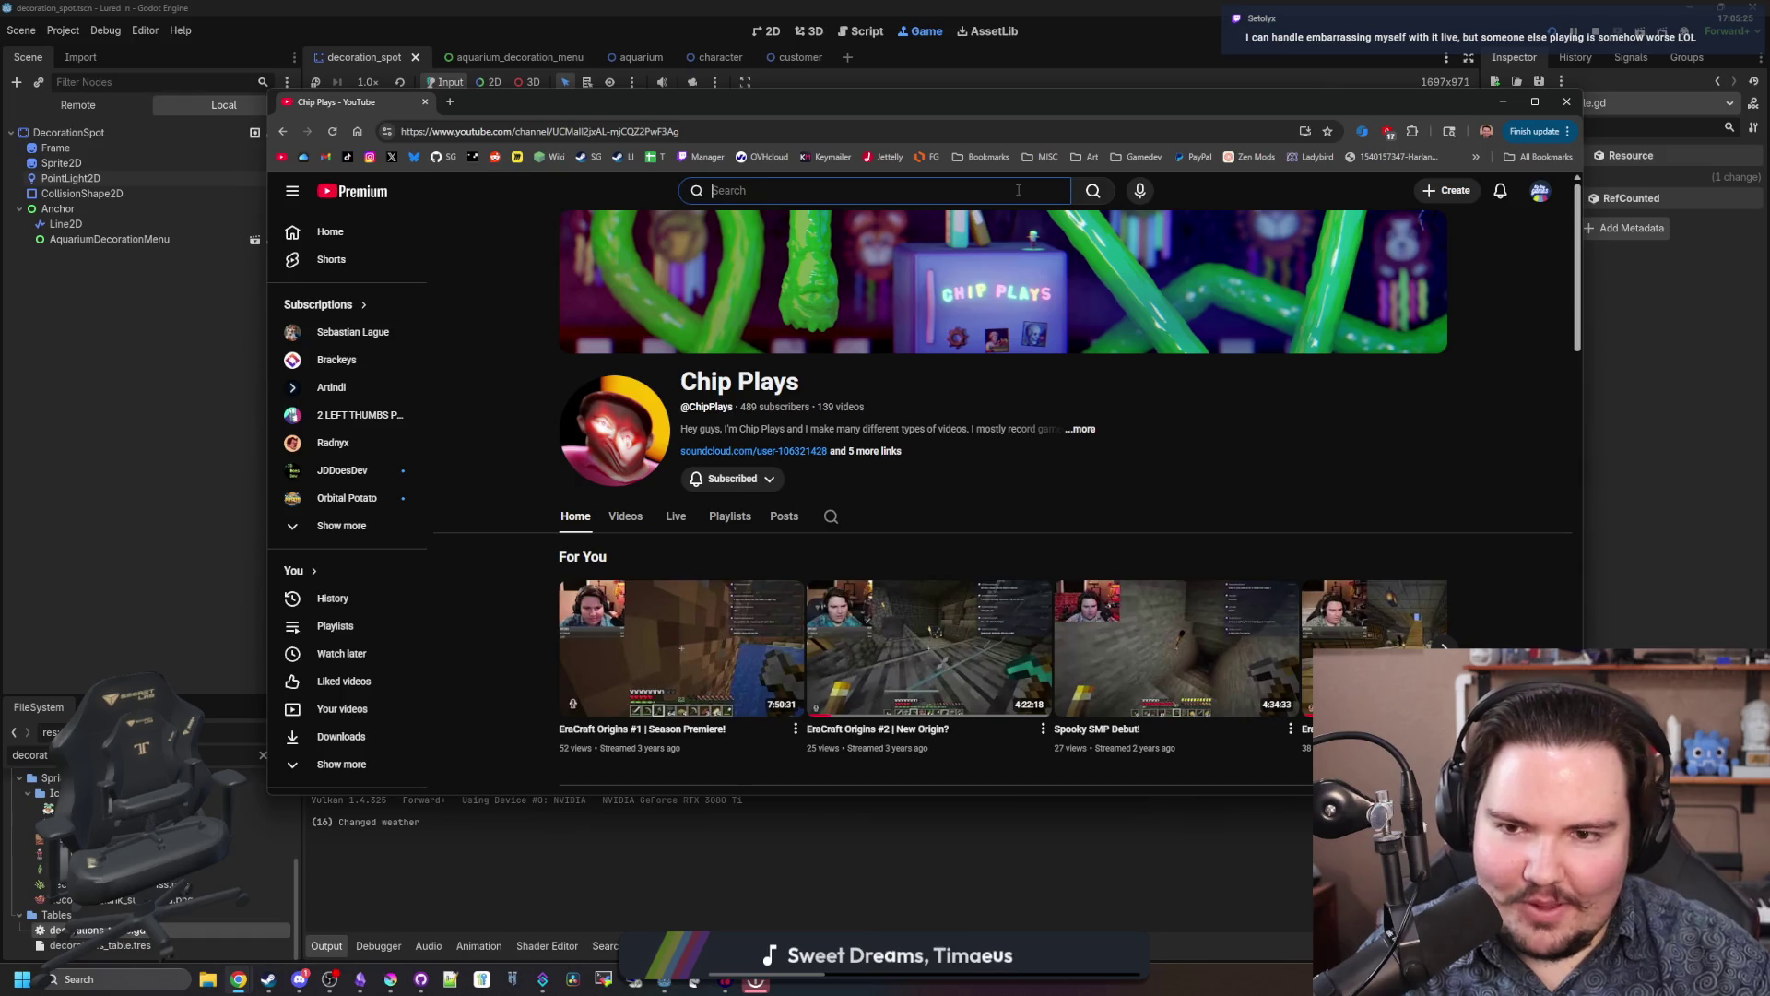
type("starground")
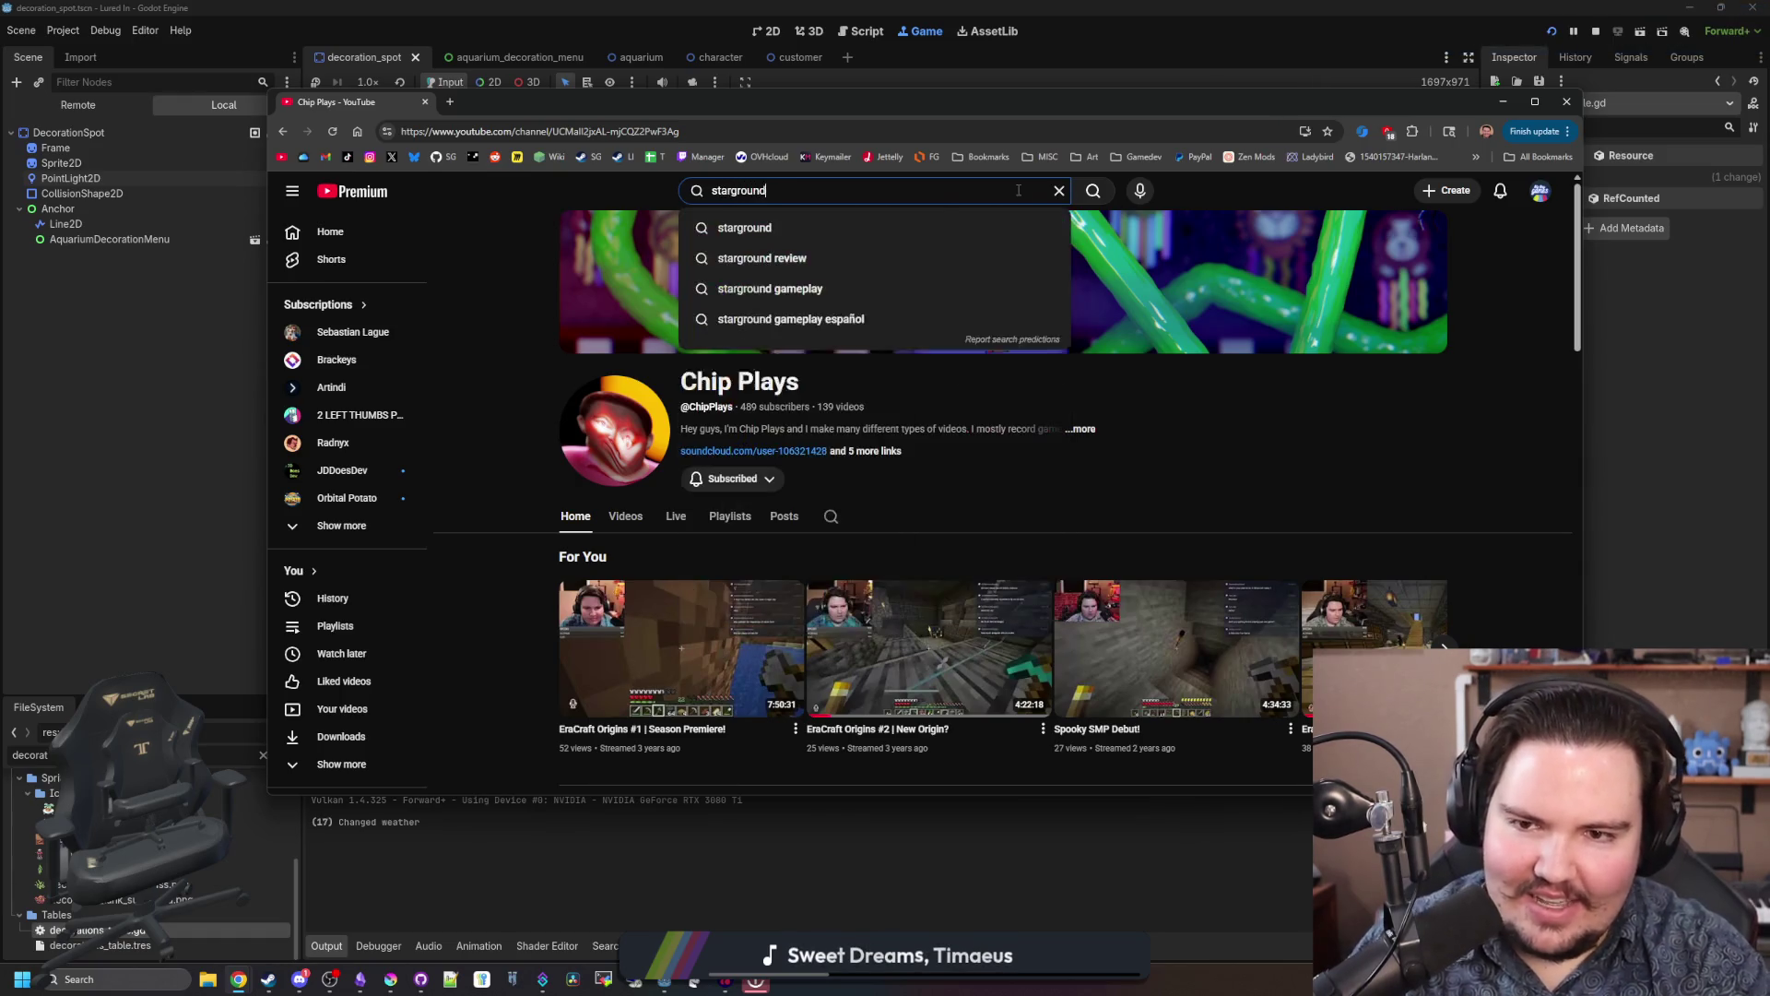
key("Return")
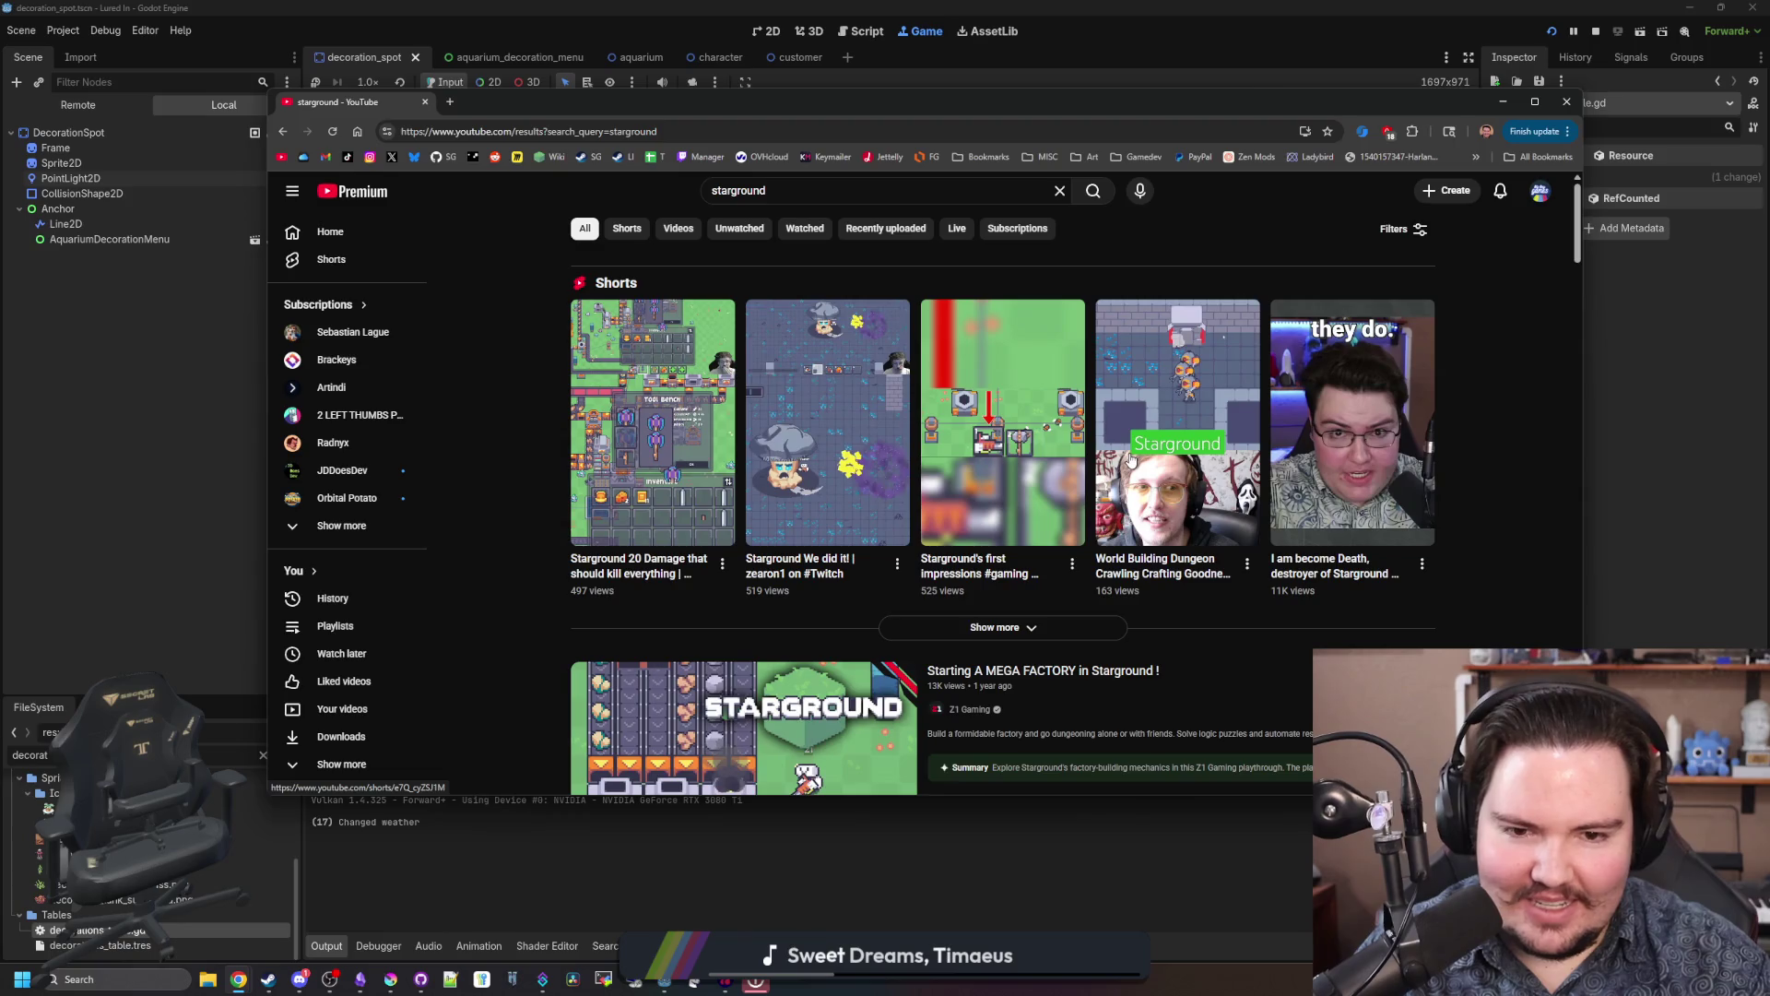
Step: Open the Z1 Gaming channel in a new tab to view it, then close that tab
scroll(1129, 460, "down", 2)
scroll(972, 456, "down", 1)
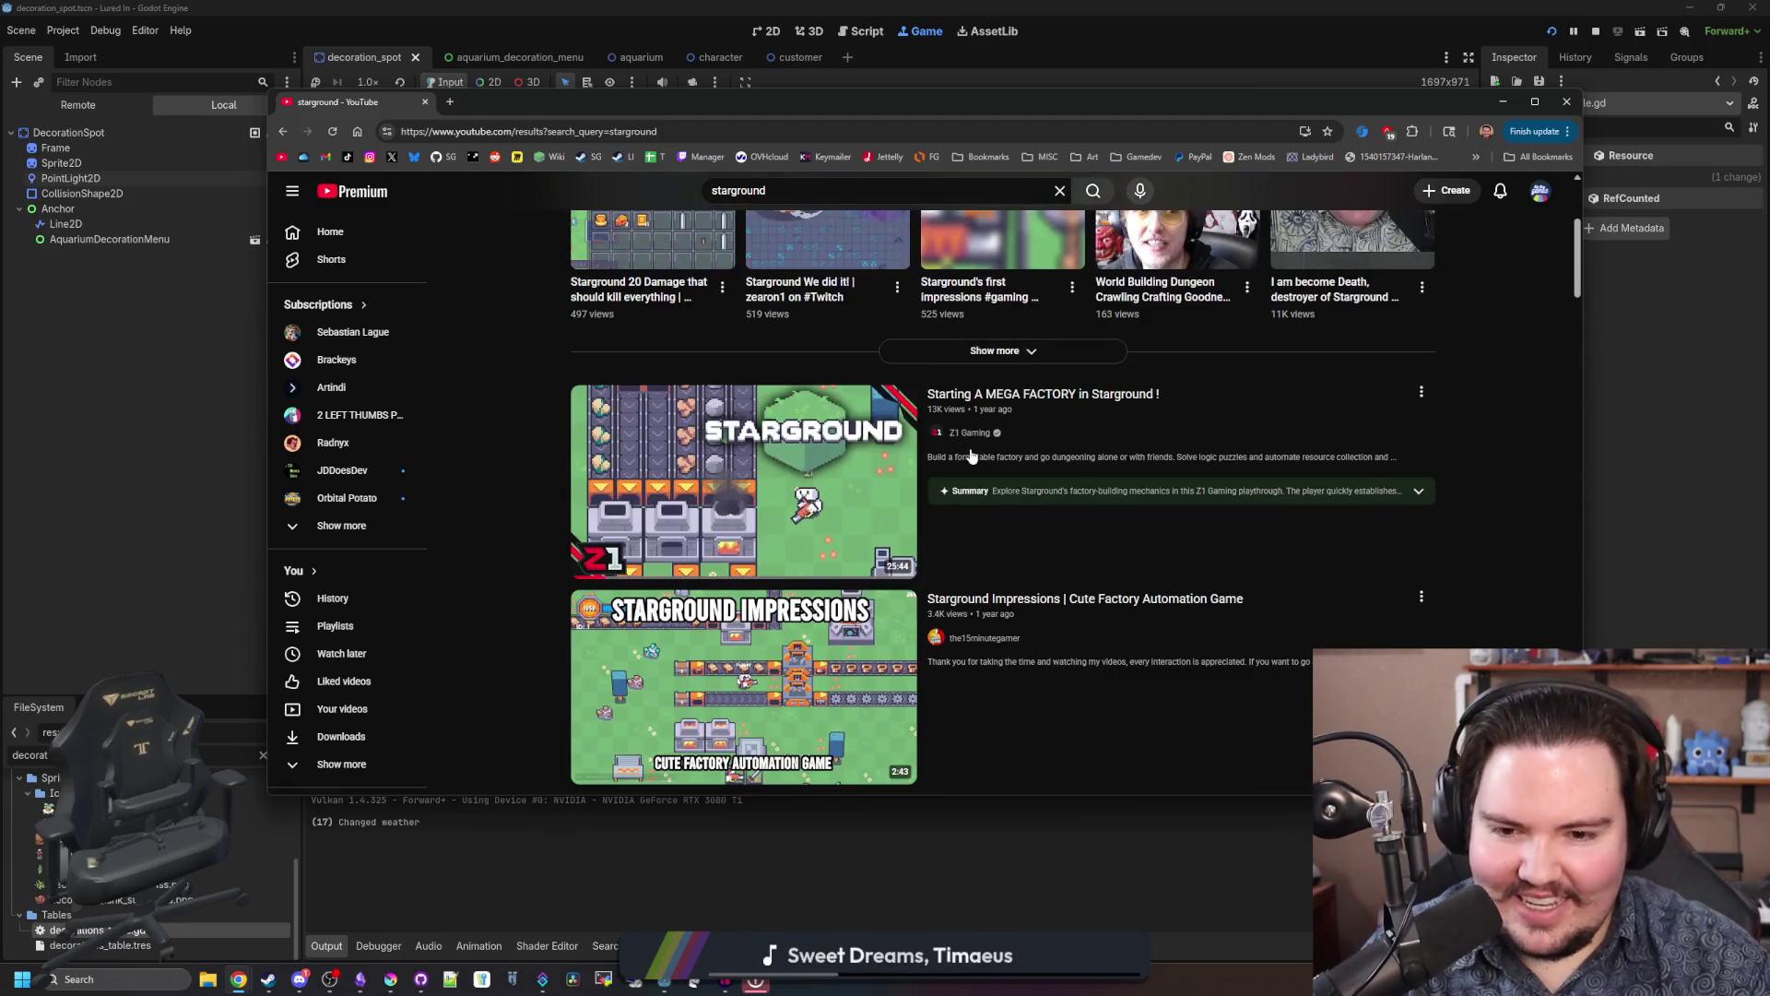
mouse_move(873, 447)
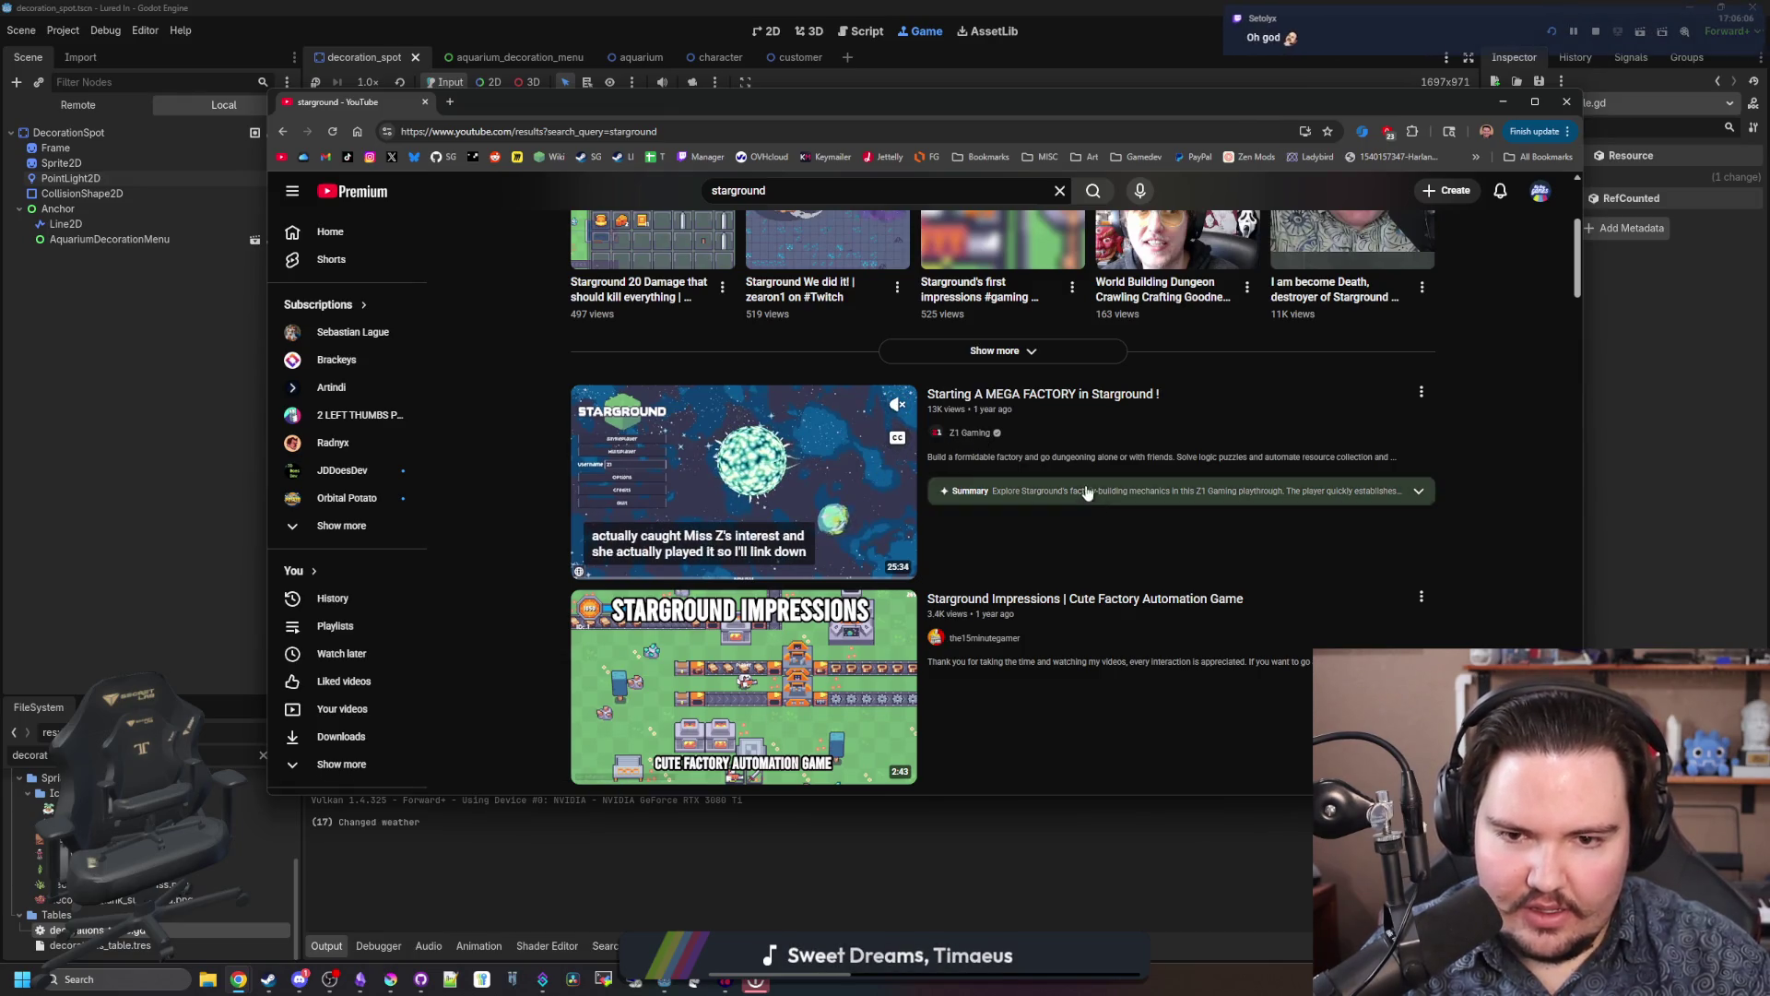
middle_click(954, 440)
left_click(582, 99)
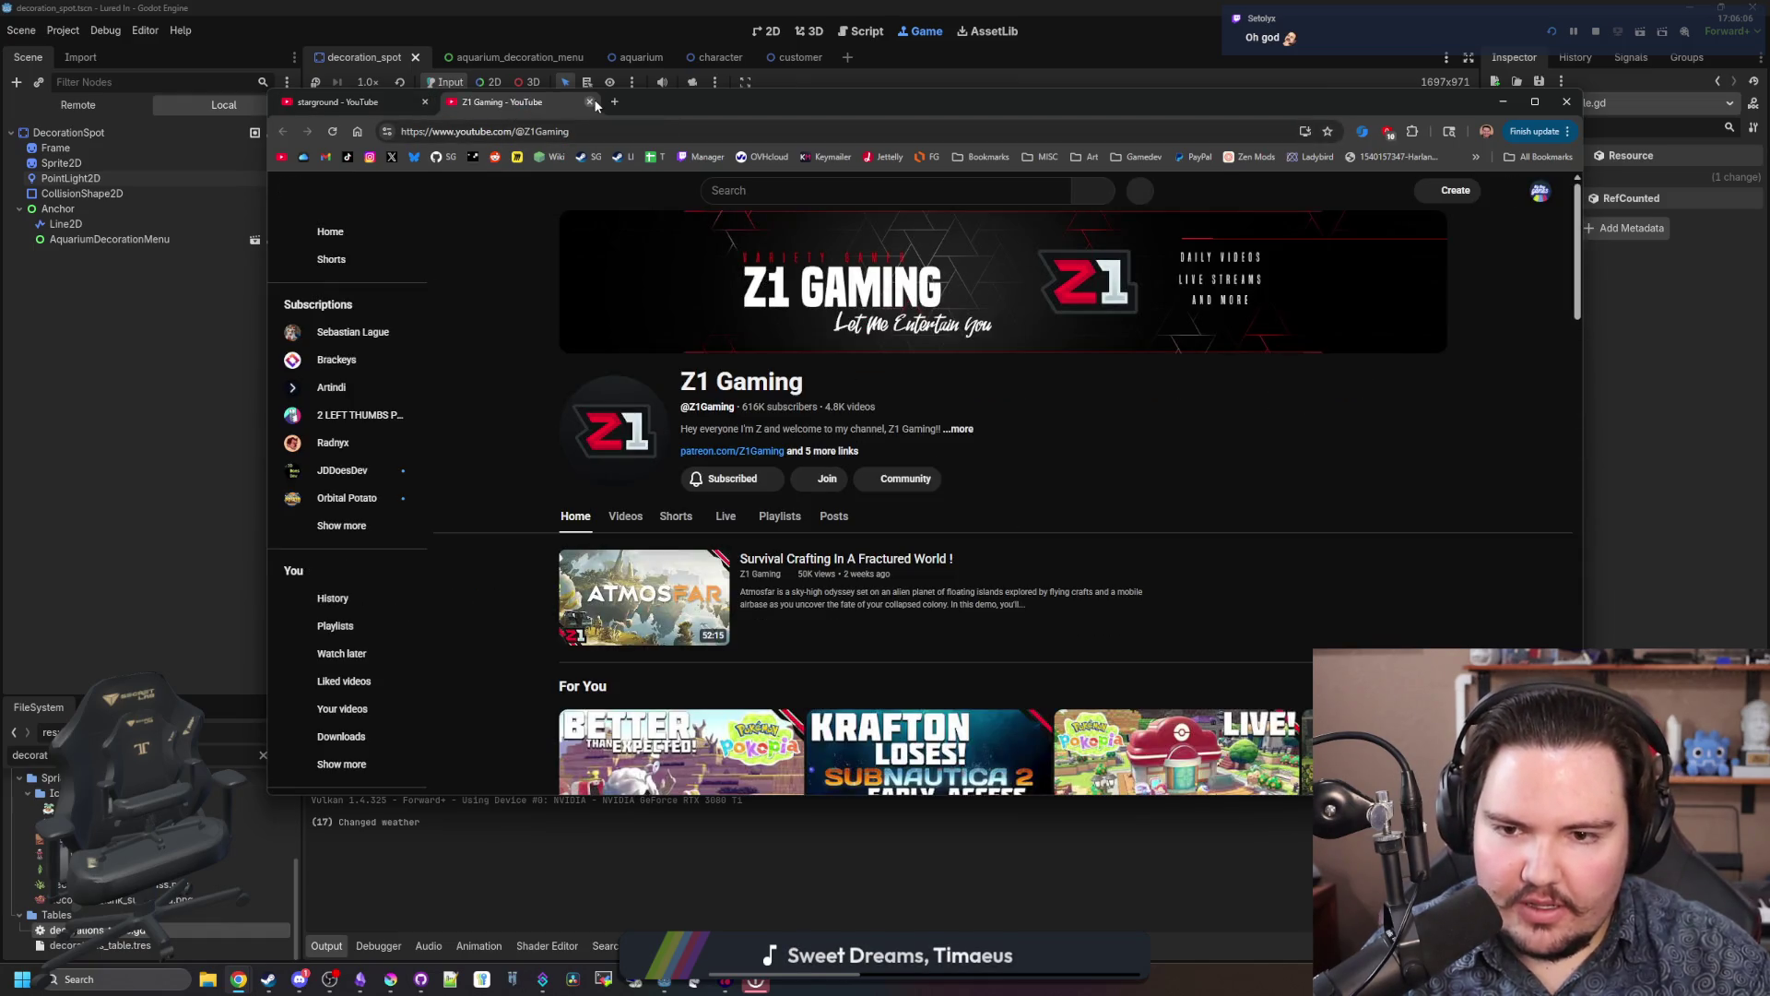
left_click(590, 102)
Step: Sort the starground results by Popularity and scroll through the listed videos
scroll(1078, 592, "up", 2)
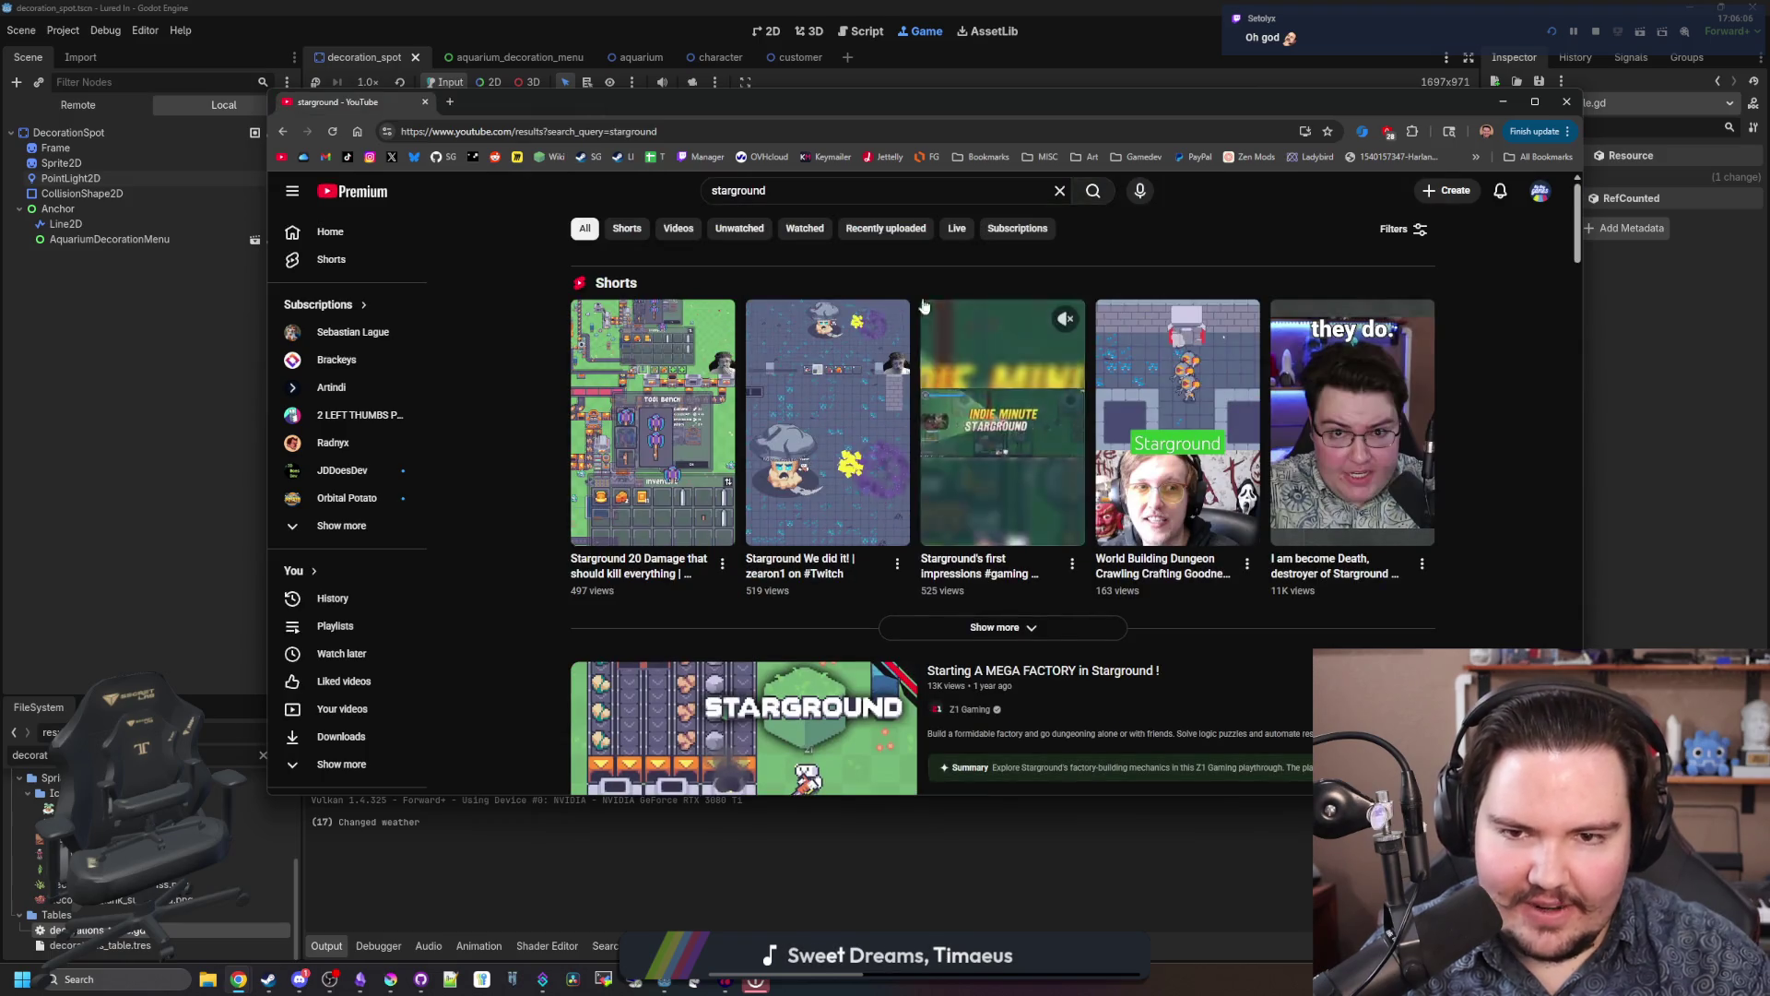
left_click(1397, 229)
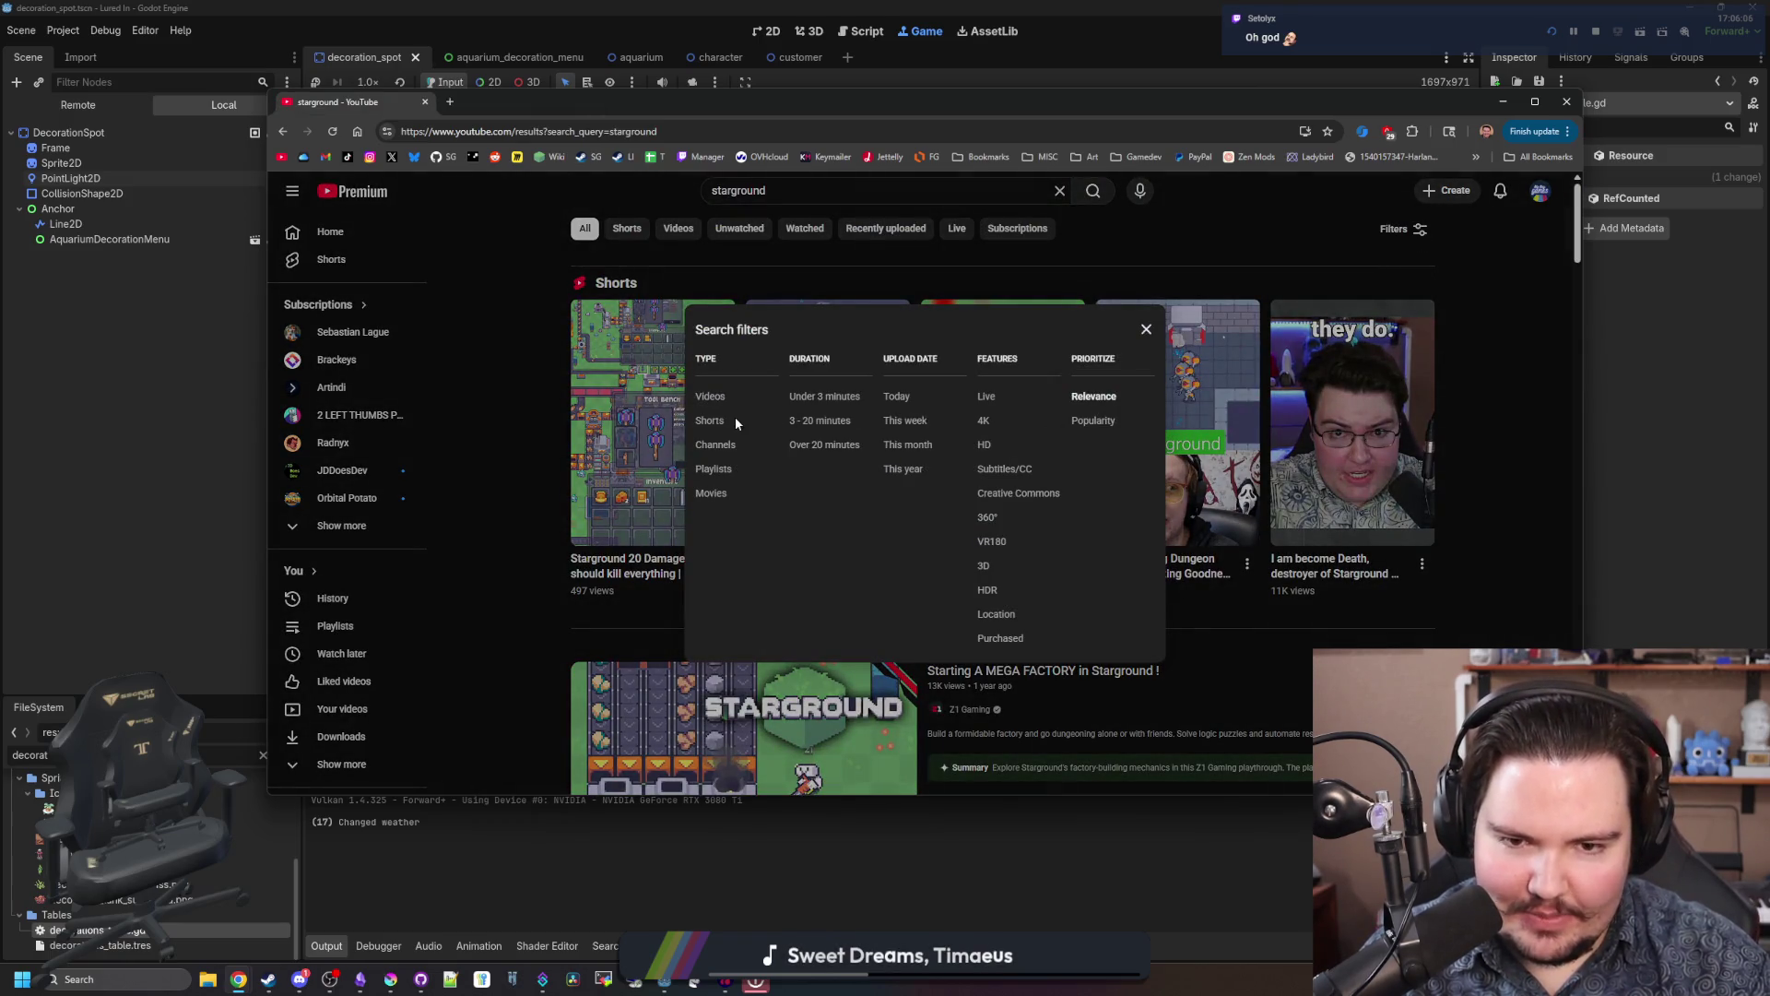
left_click(1091, 421)
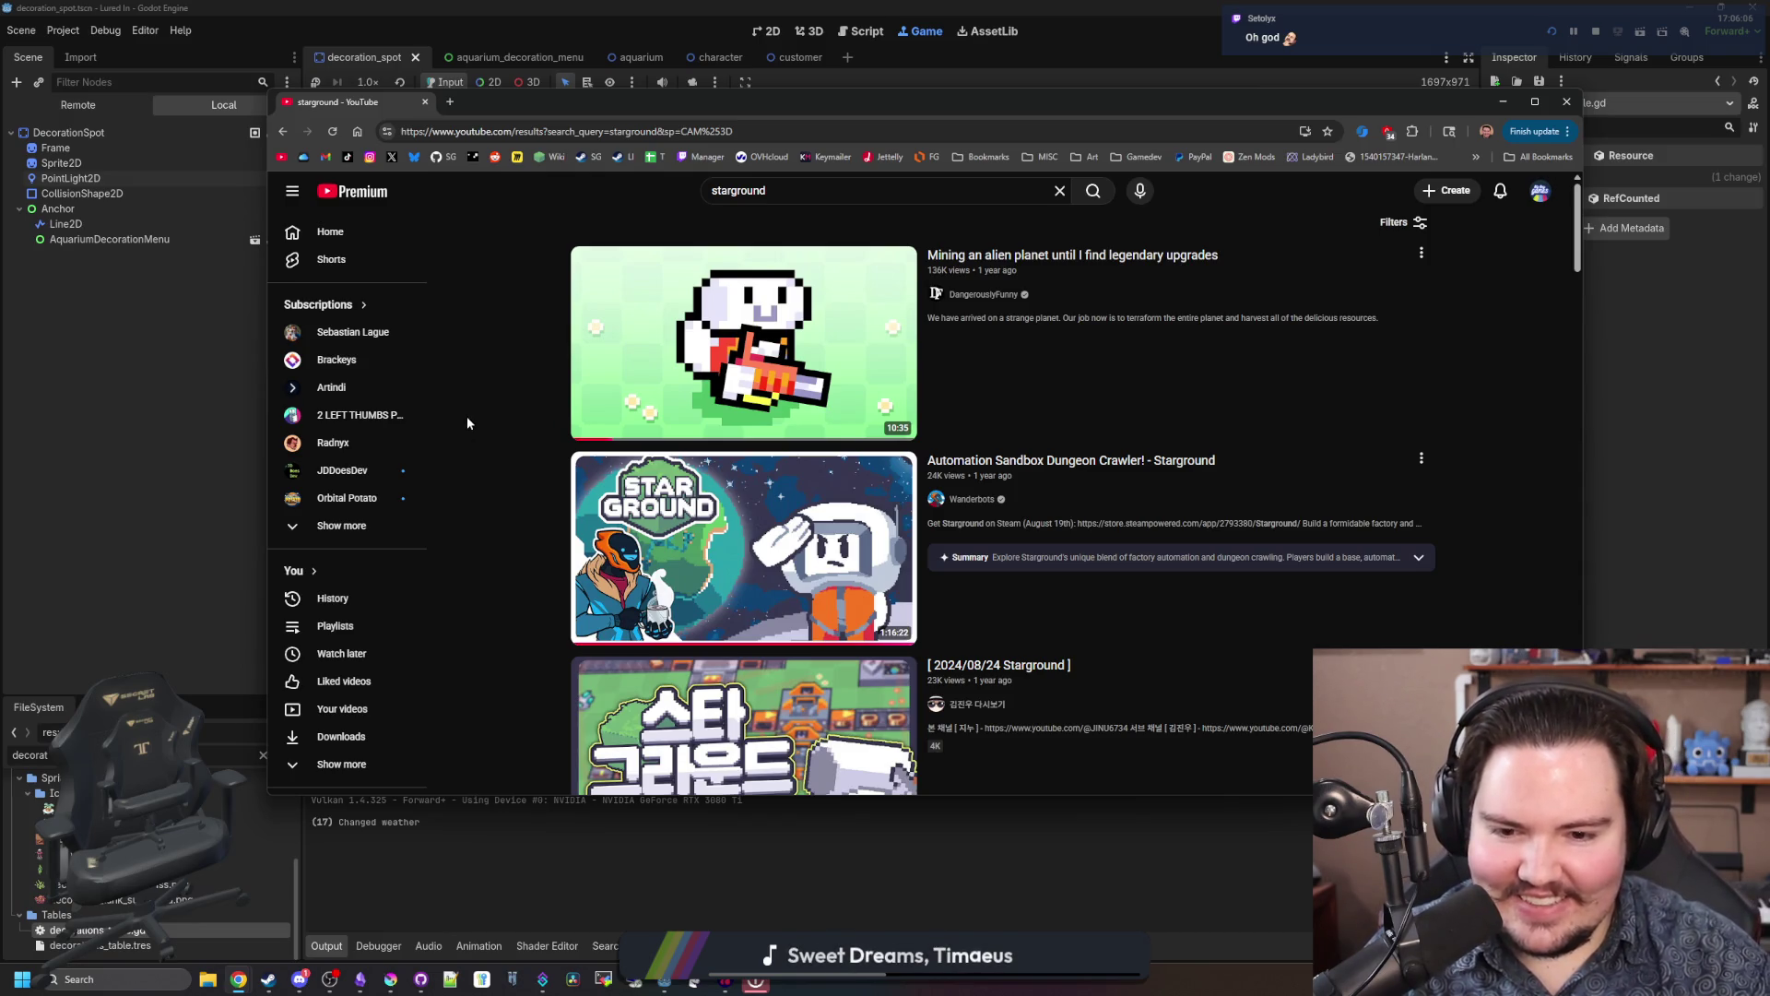
mouse_move(622, 381)
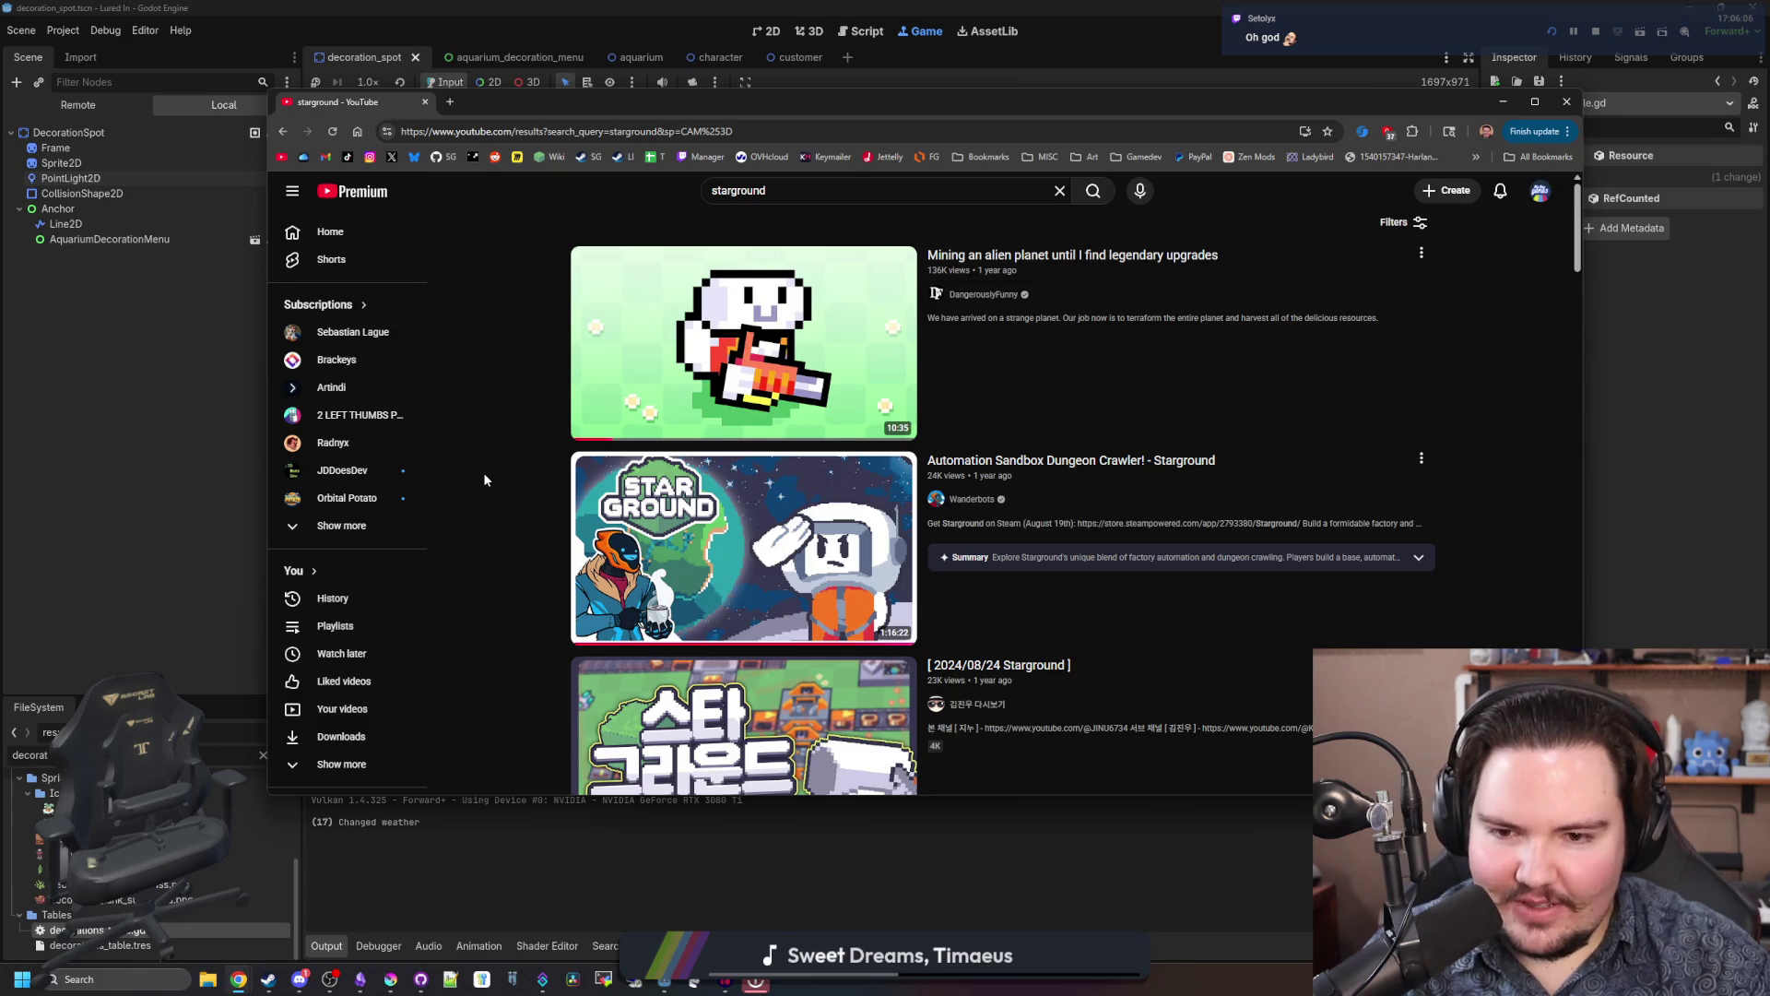
scroll(483, 472, "down", 4)
scroll(483, 472, "up", 5)
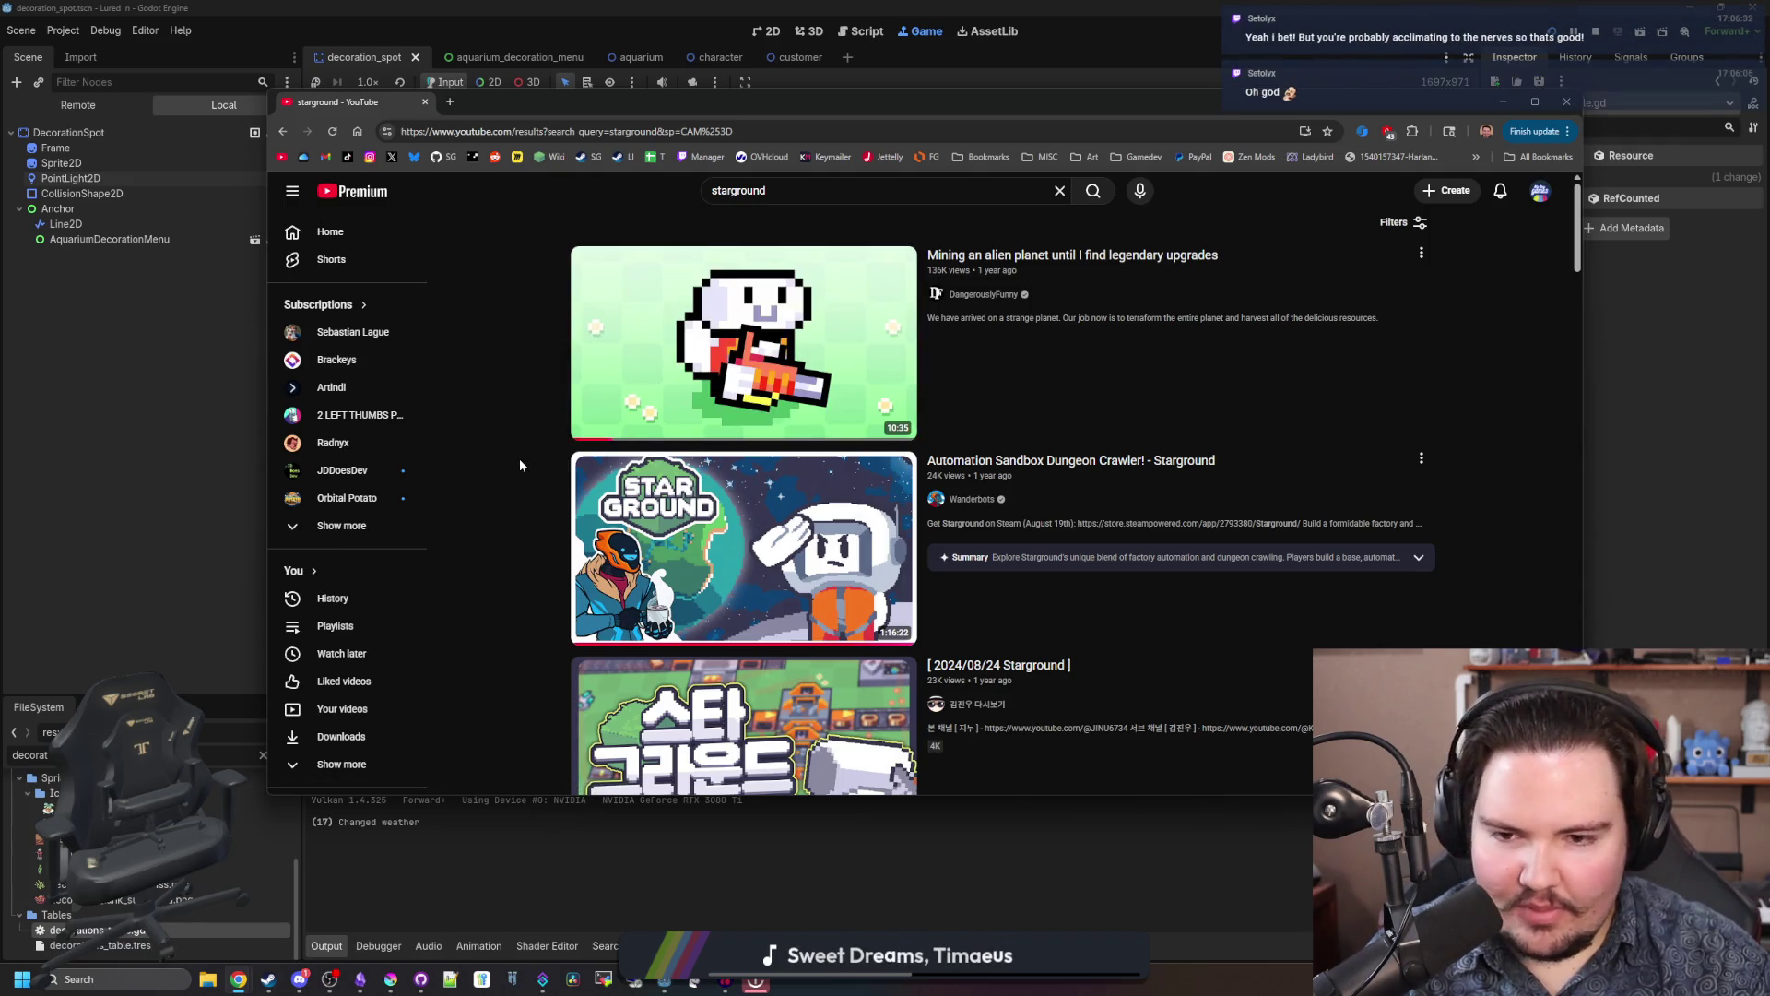
scroll(520, 465, "down", 8)
scroll(520, 466, "up", 2)
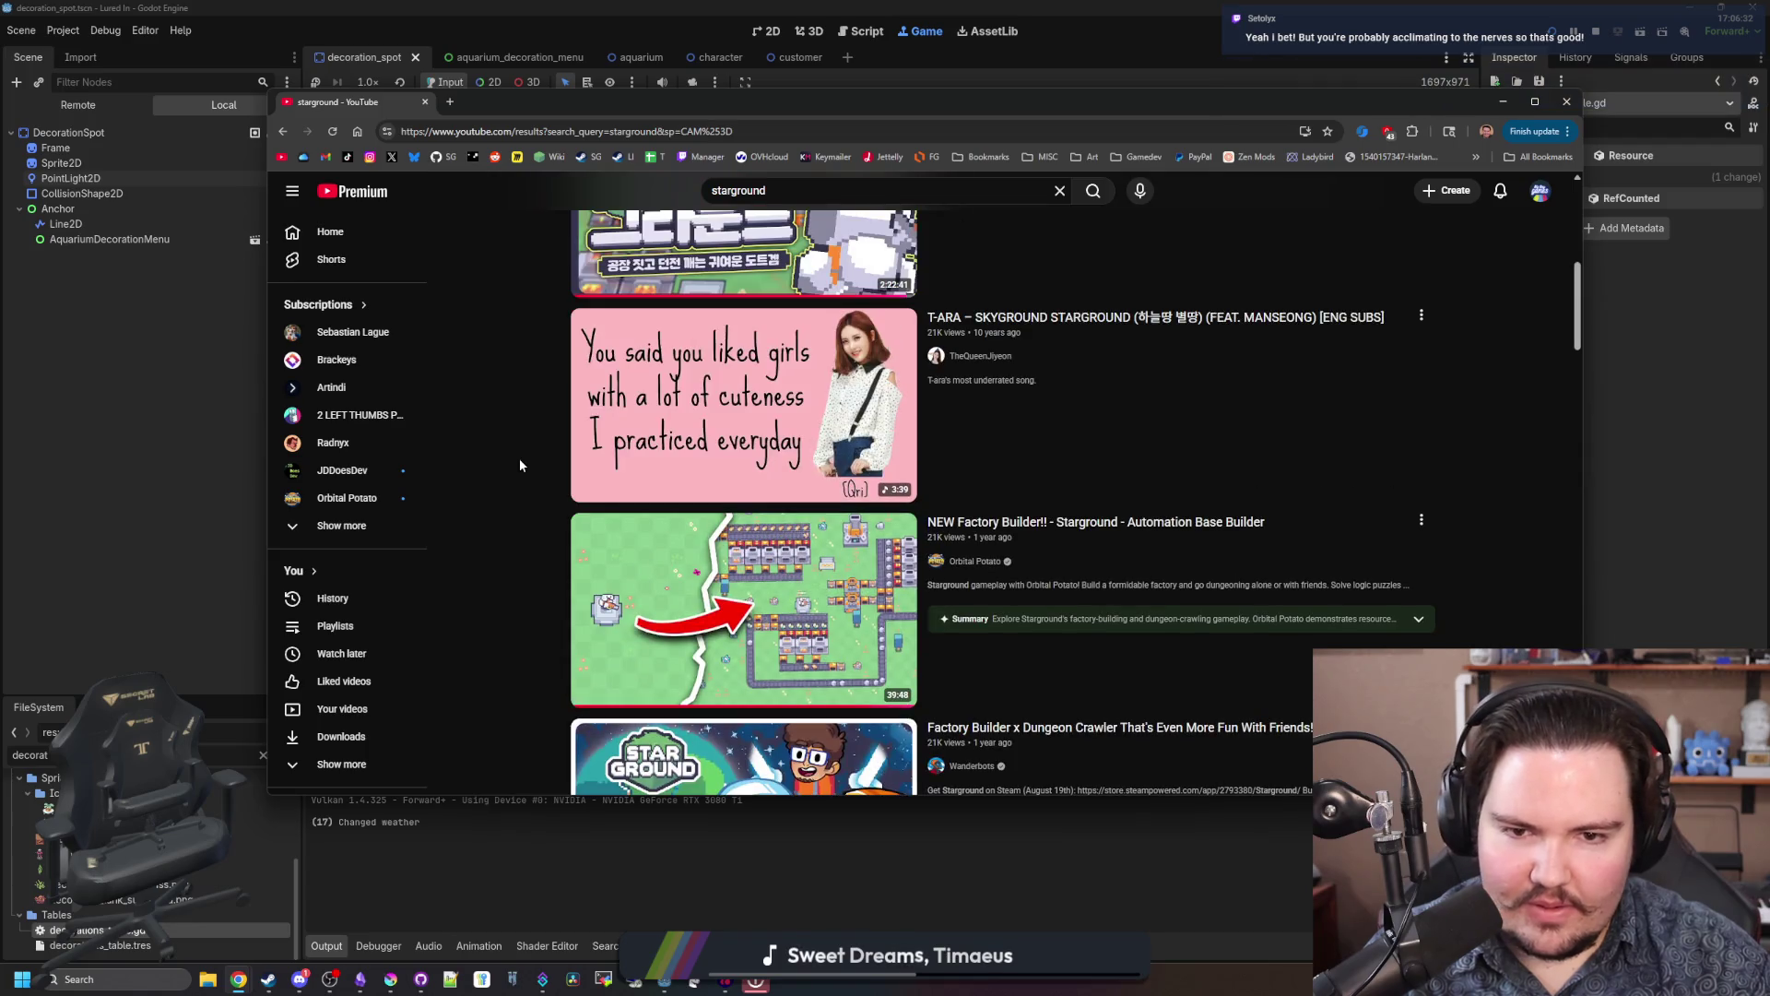
scroll(520, 466, "down", 2)
scroll(520, 465, "down", 2)
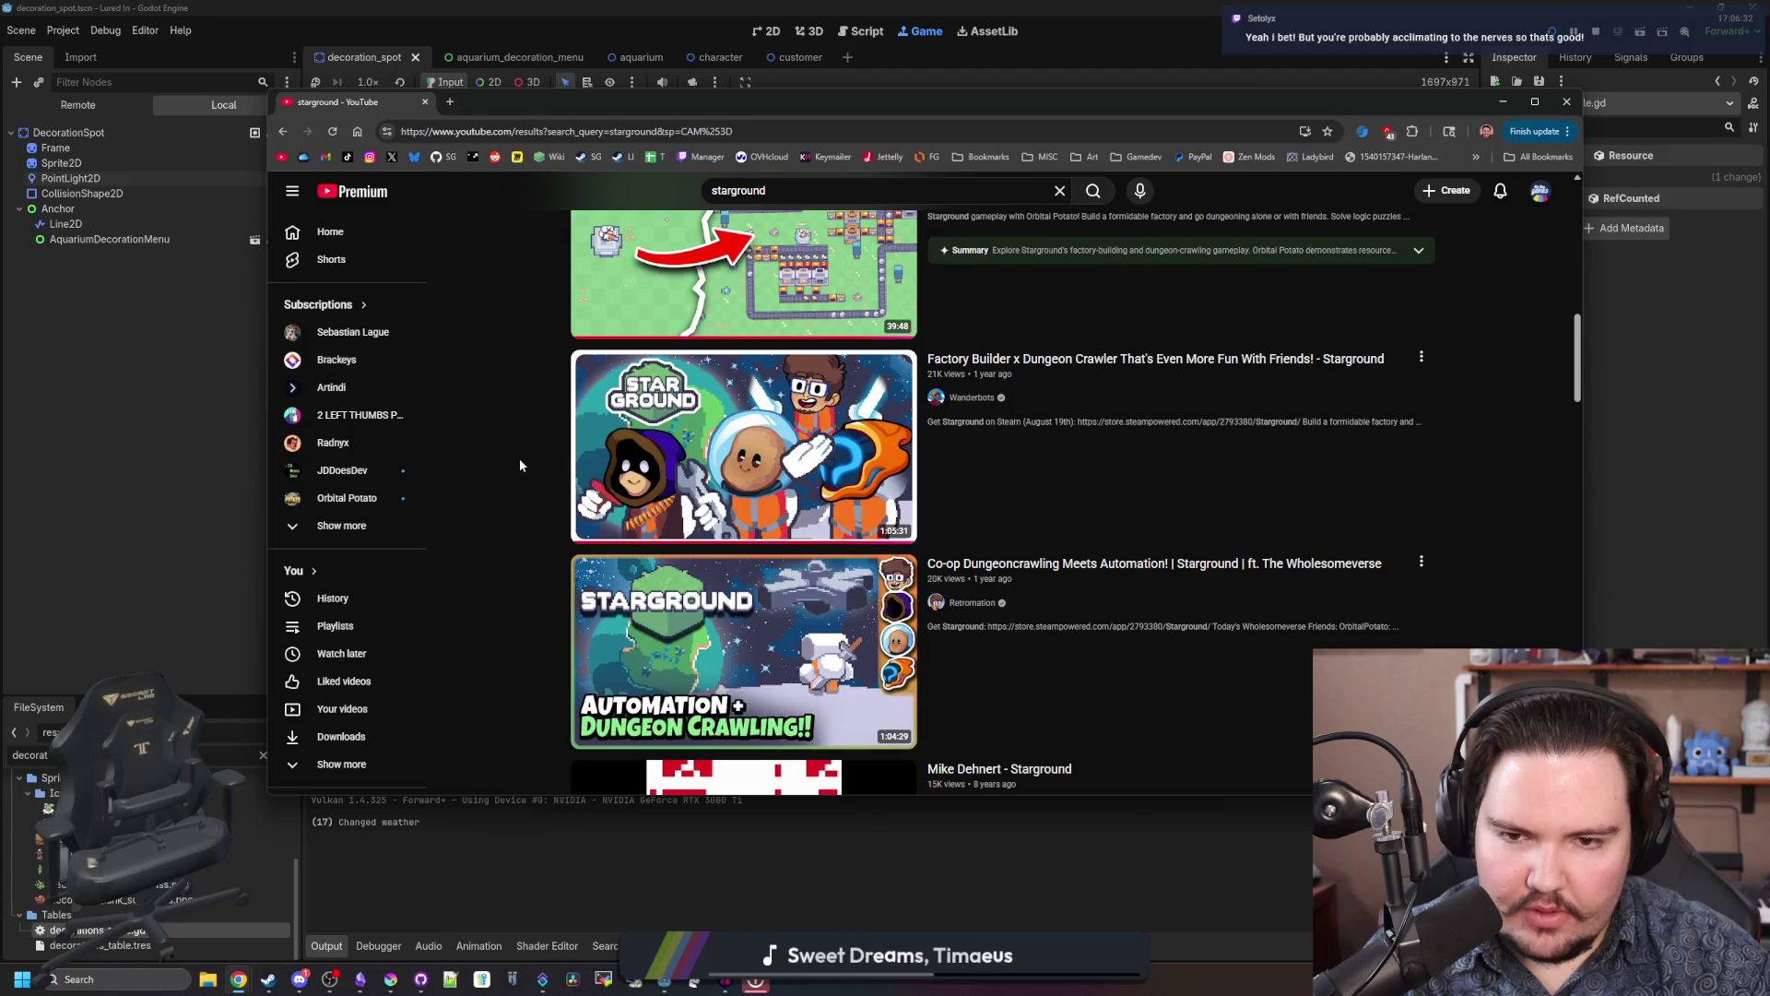
scroll(772, 533, "down", 1)
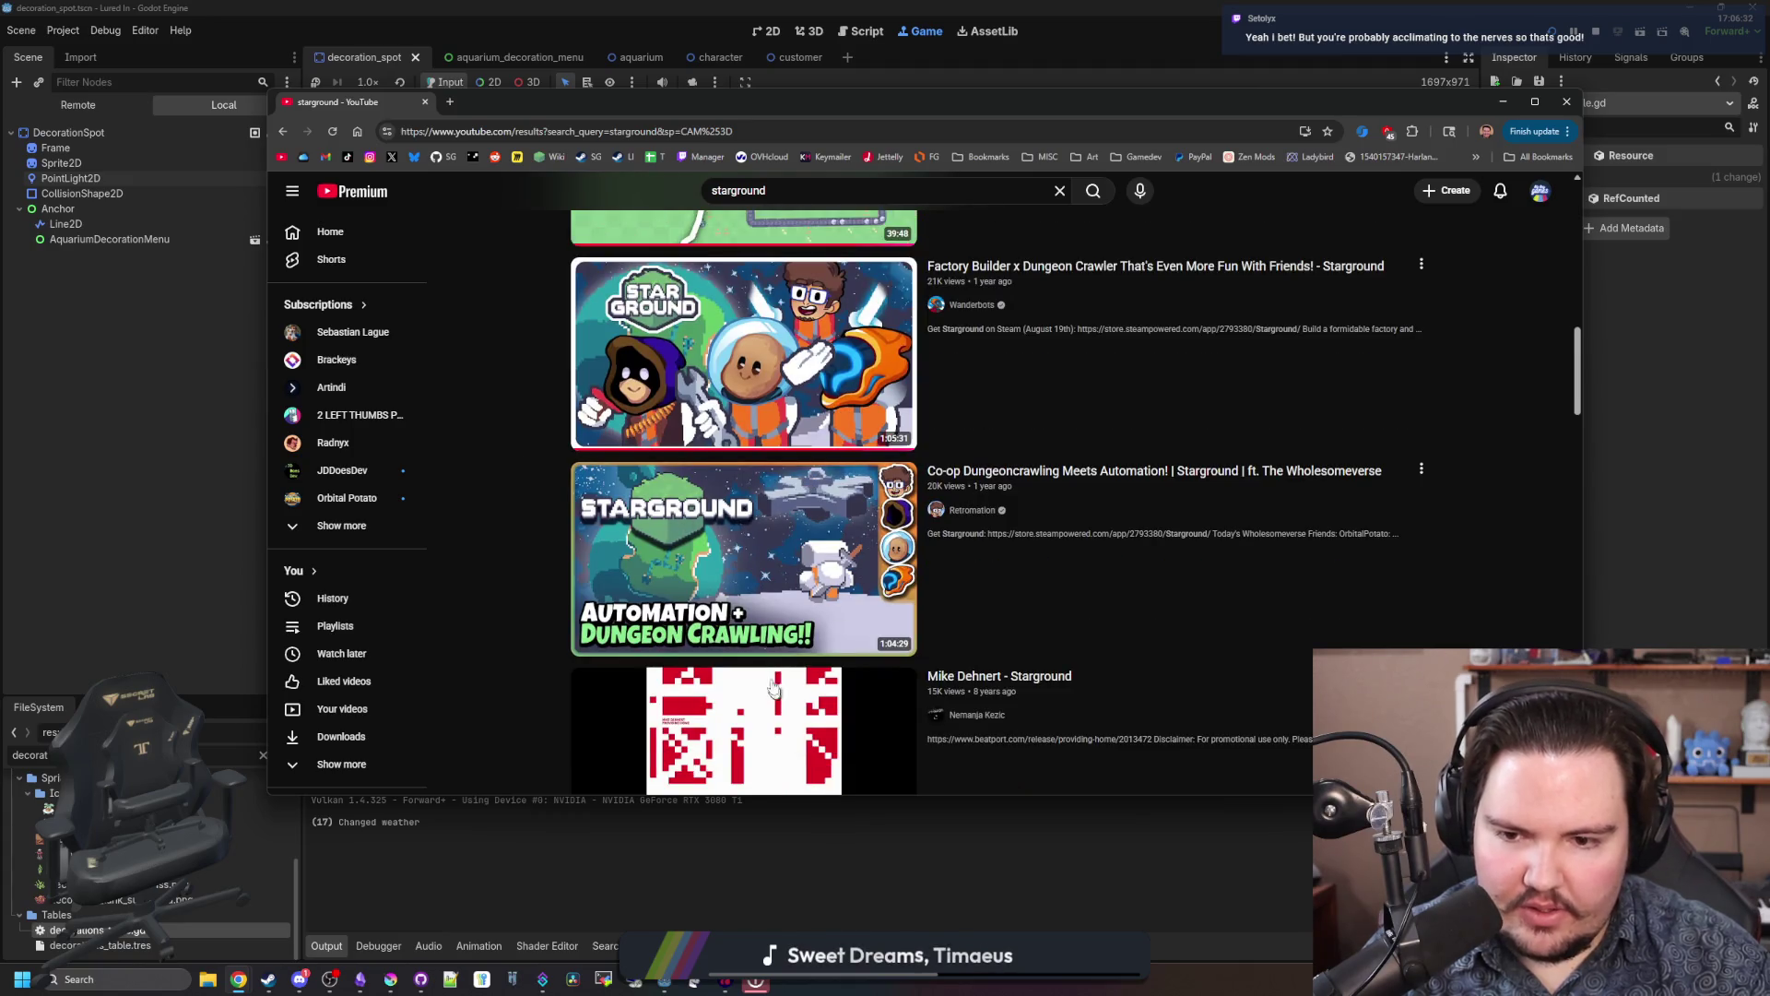
scroll(786, 601, "up", 1)
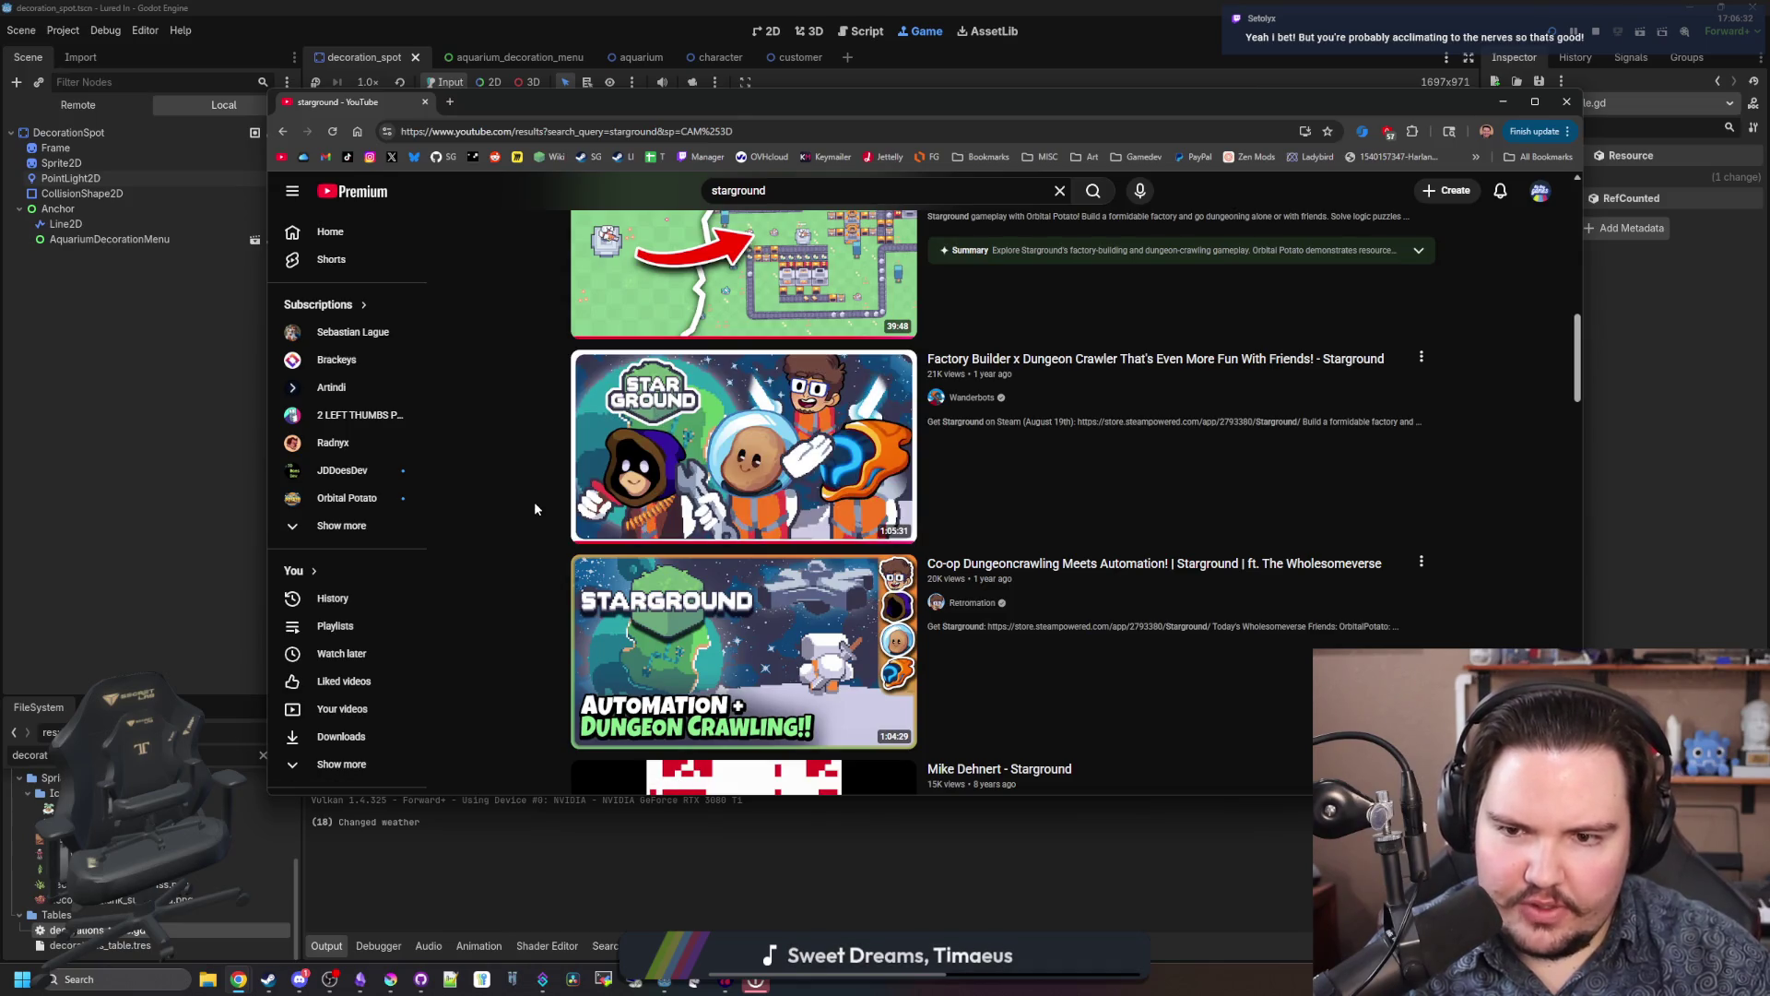
scroll(535, 508, "up", 3)
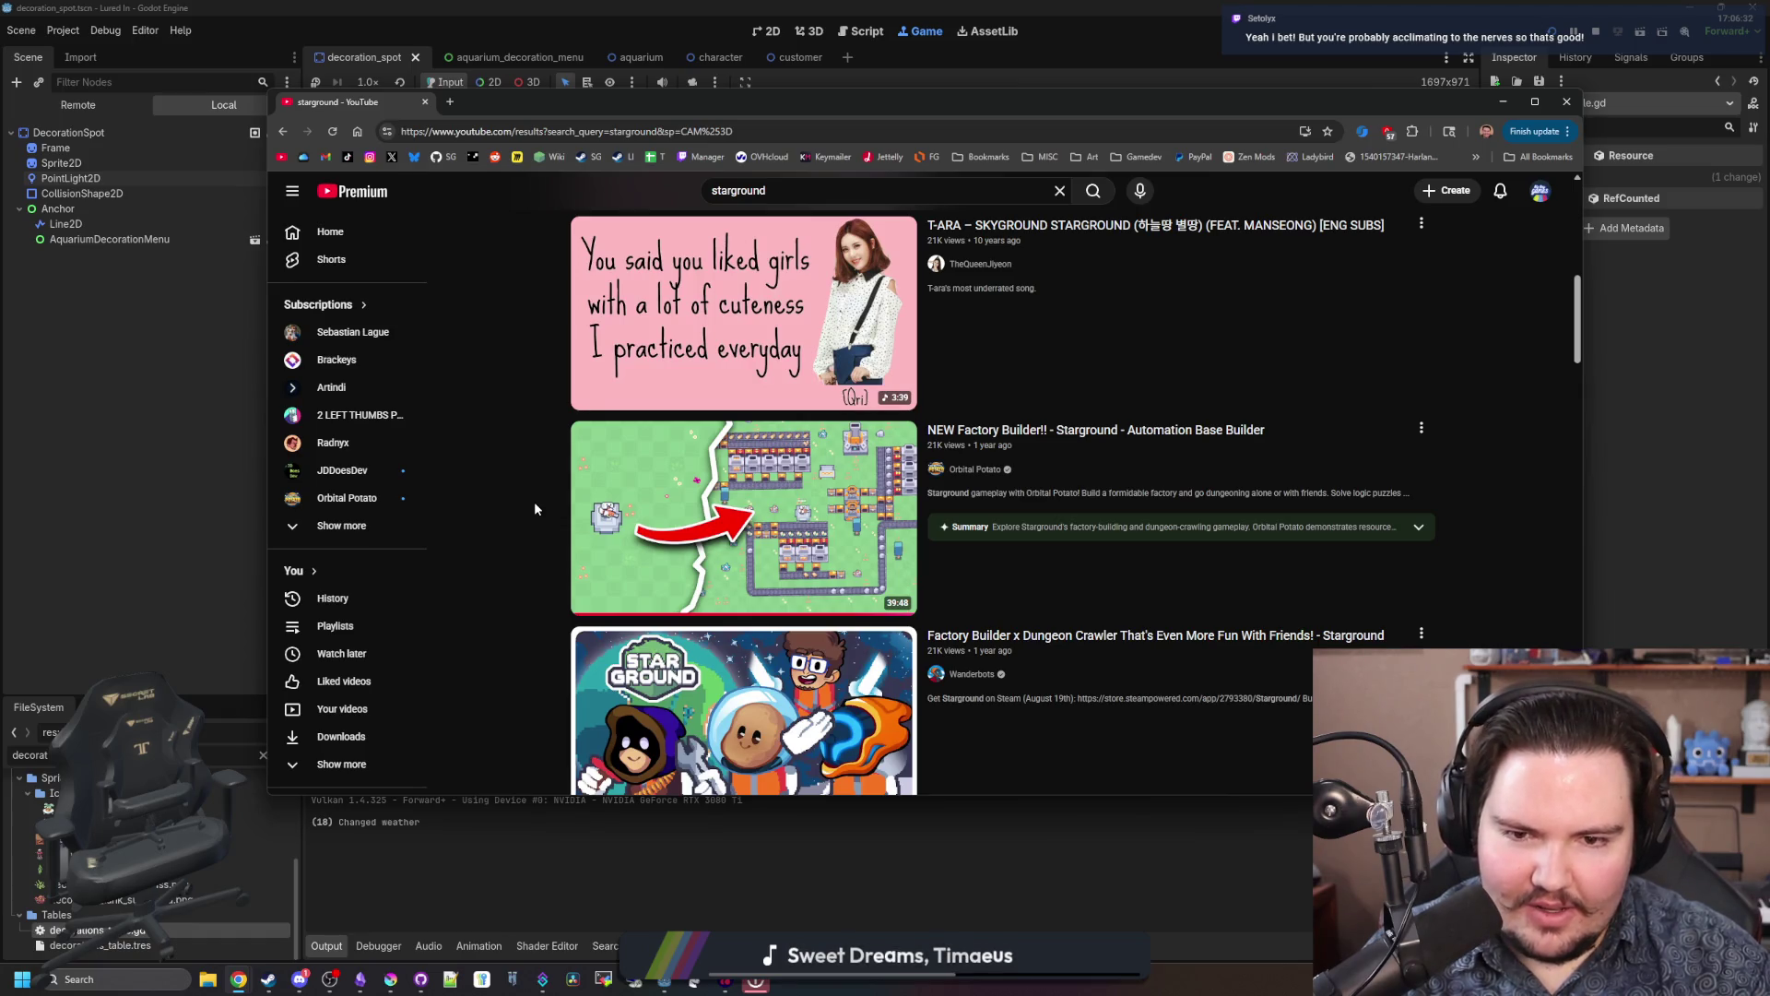
scroll(534, 508, "down", 8)
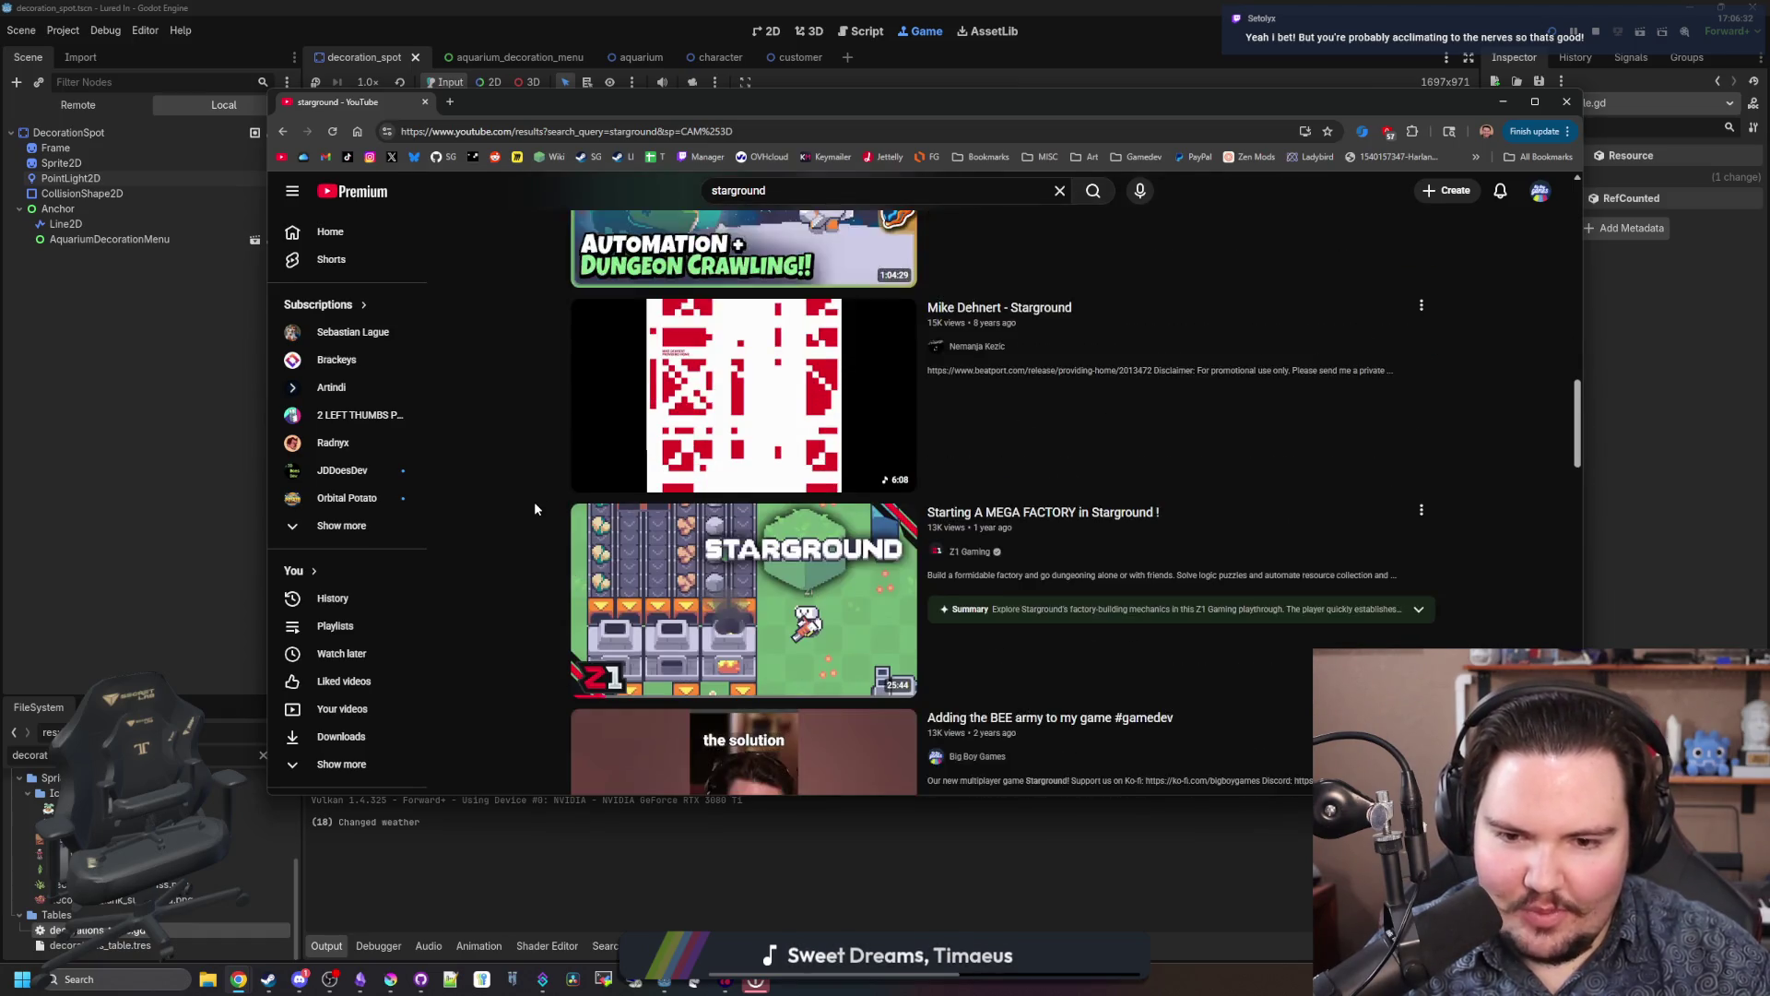
scroll(535, 508, "down", 6)
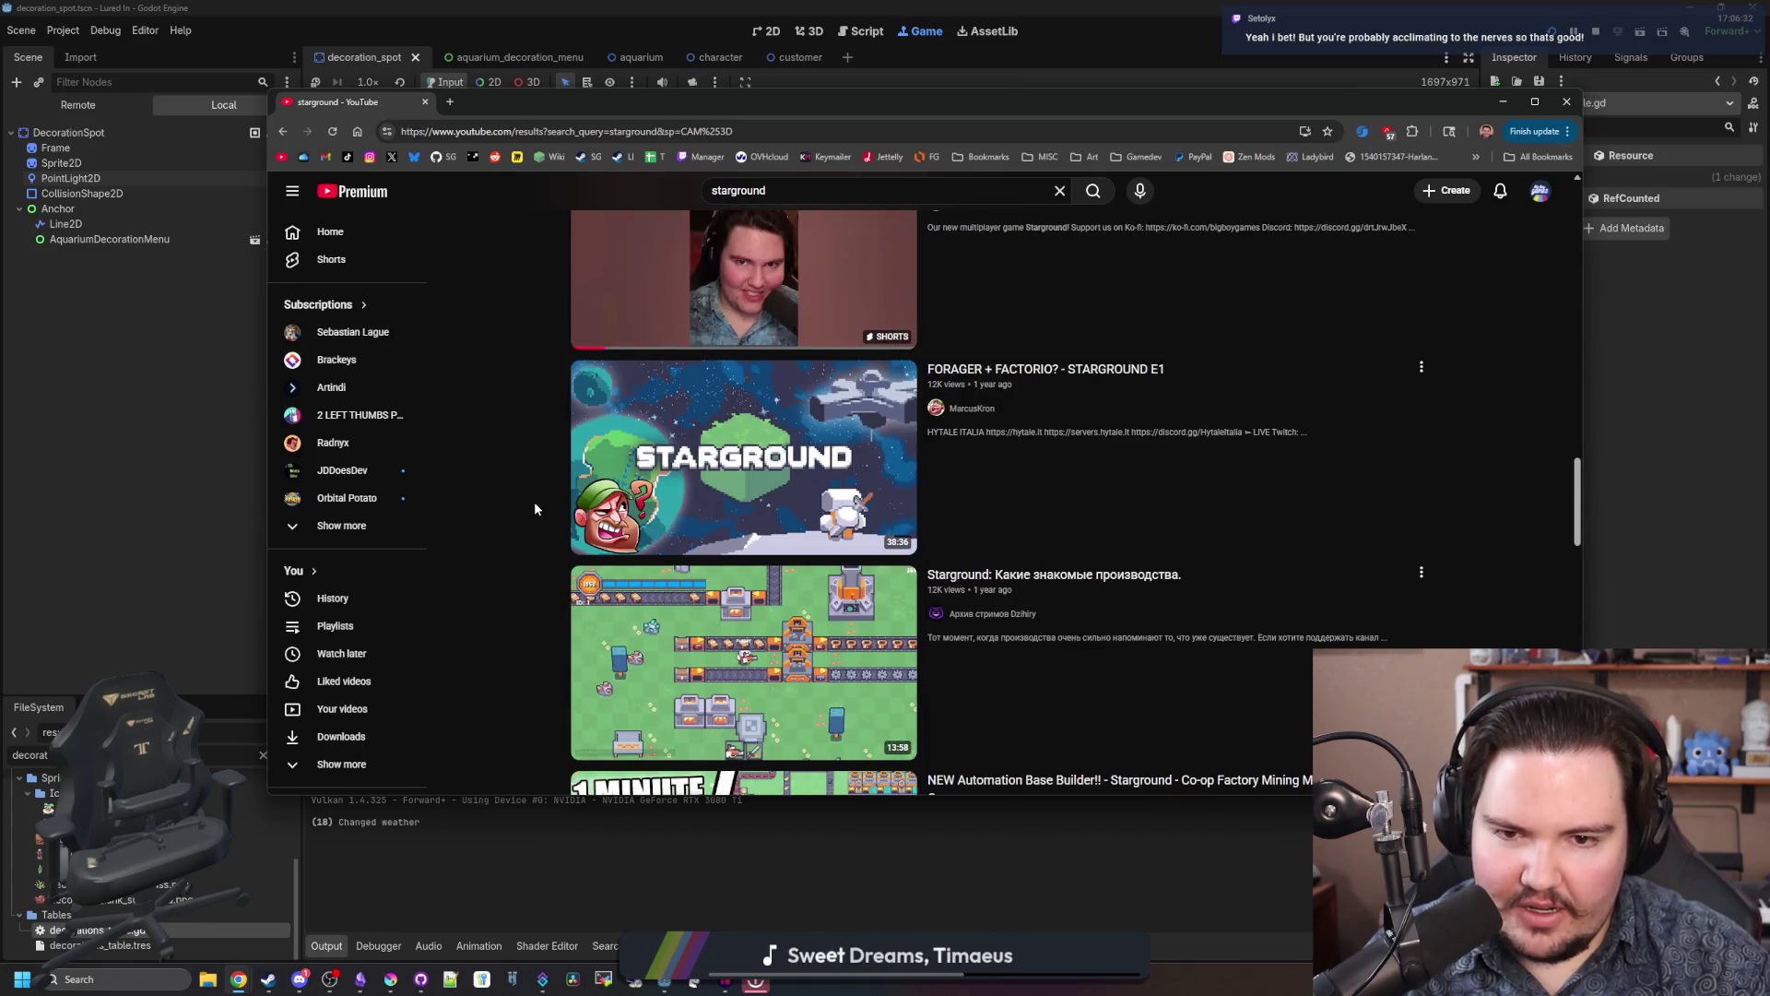
scroll(535, 508, "down", 8)
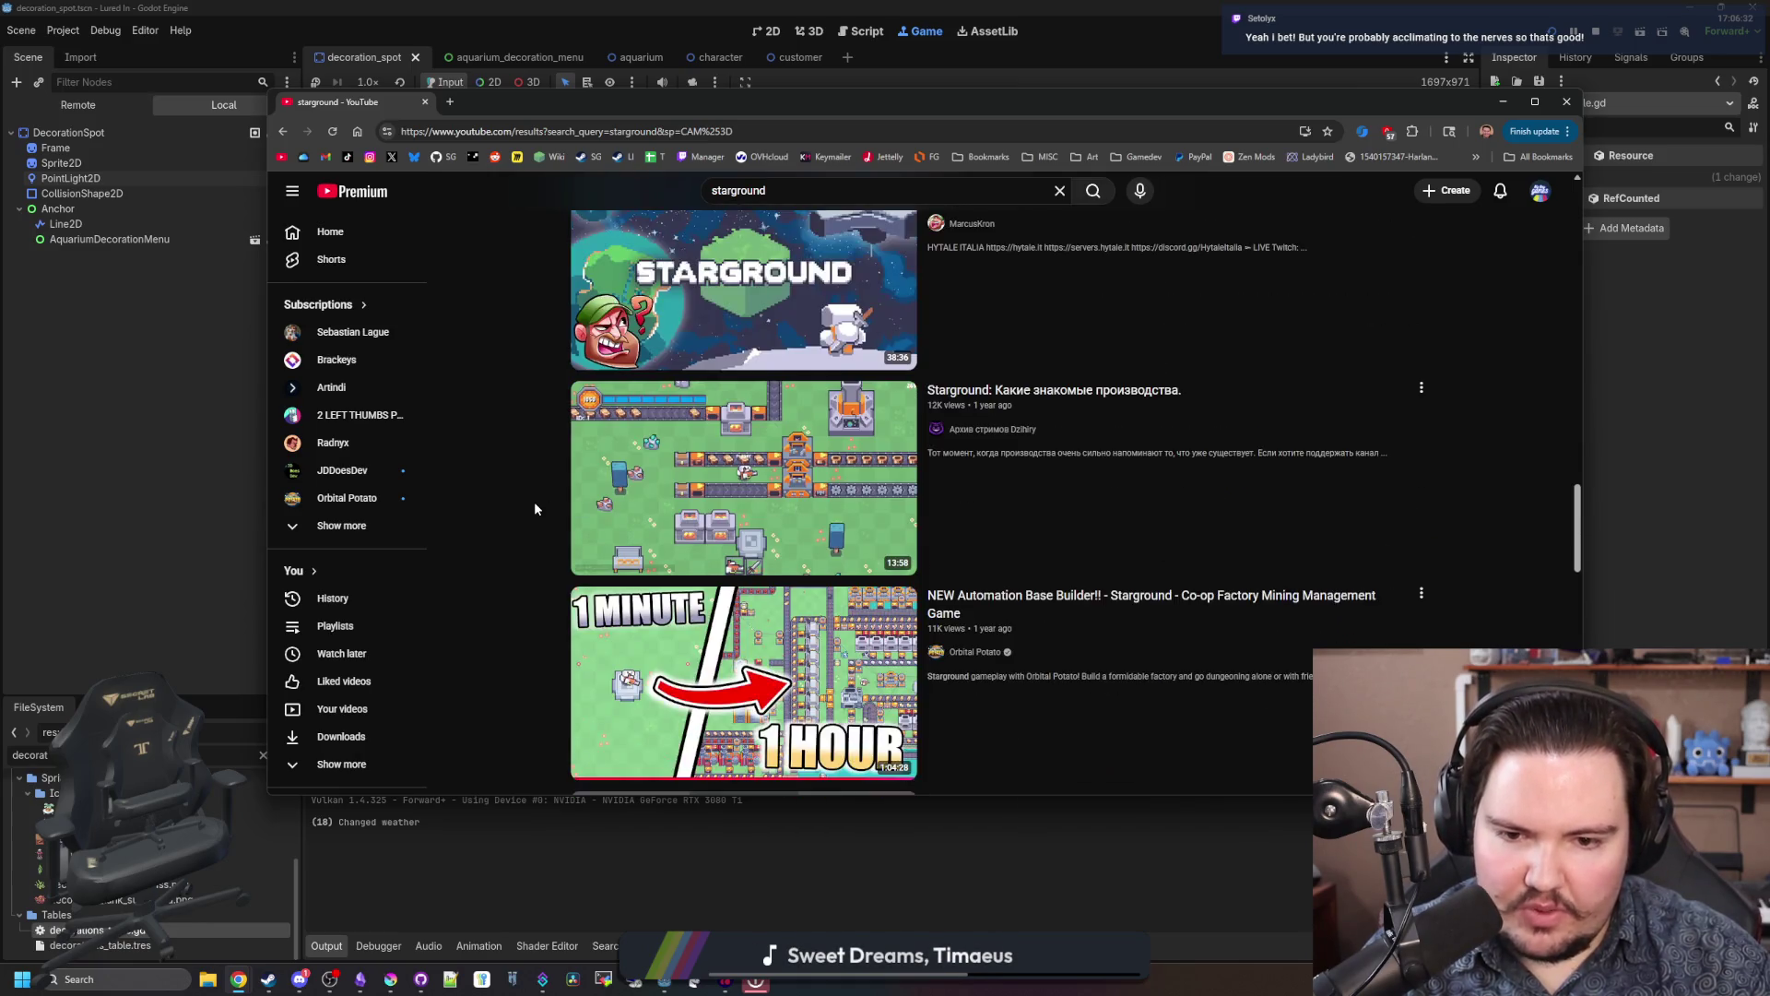
scroll(535, 508, "down", 2)
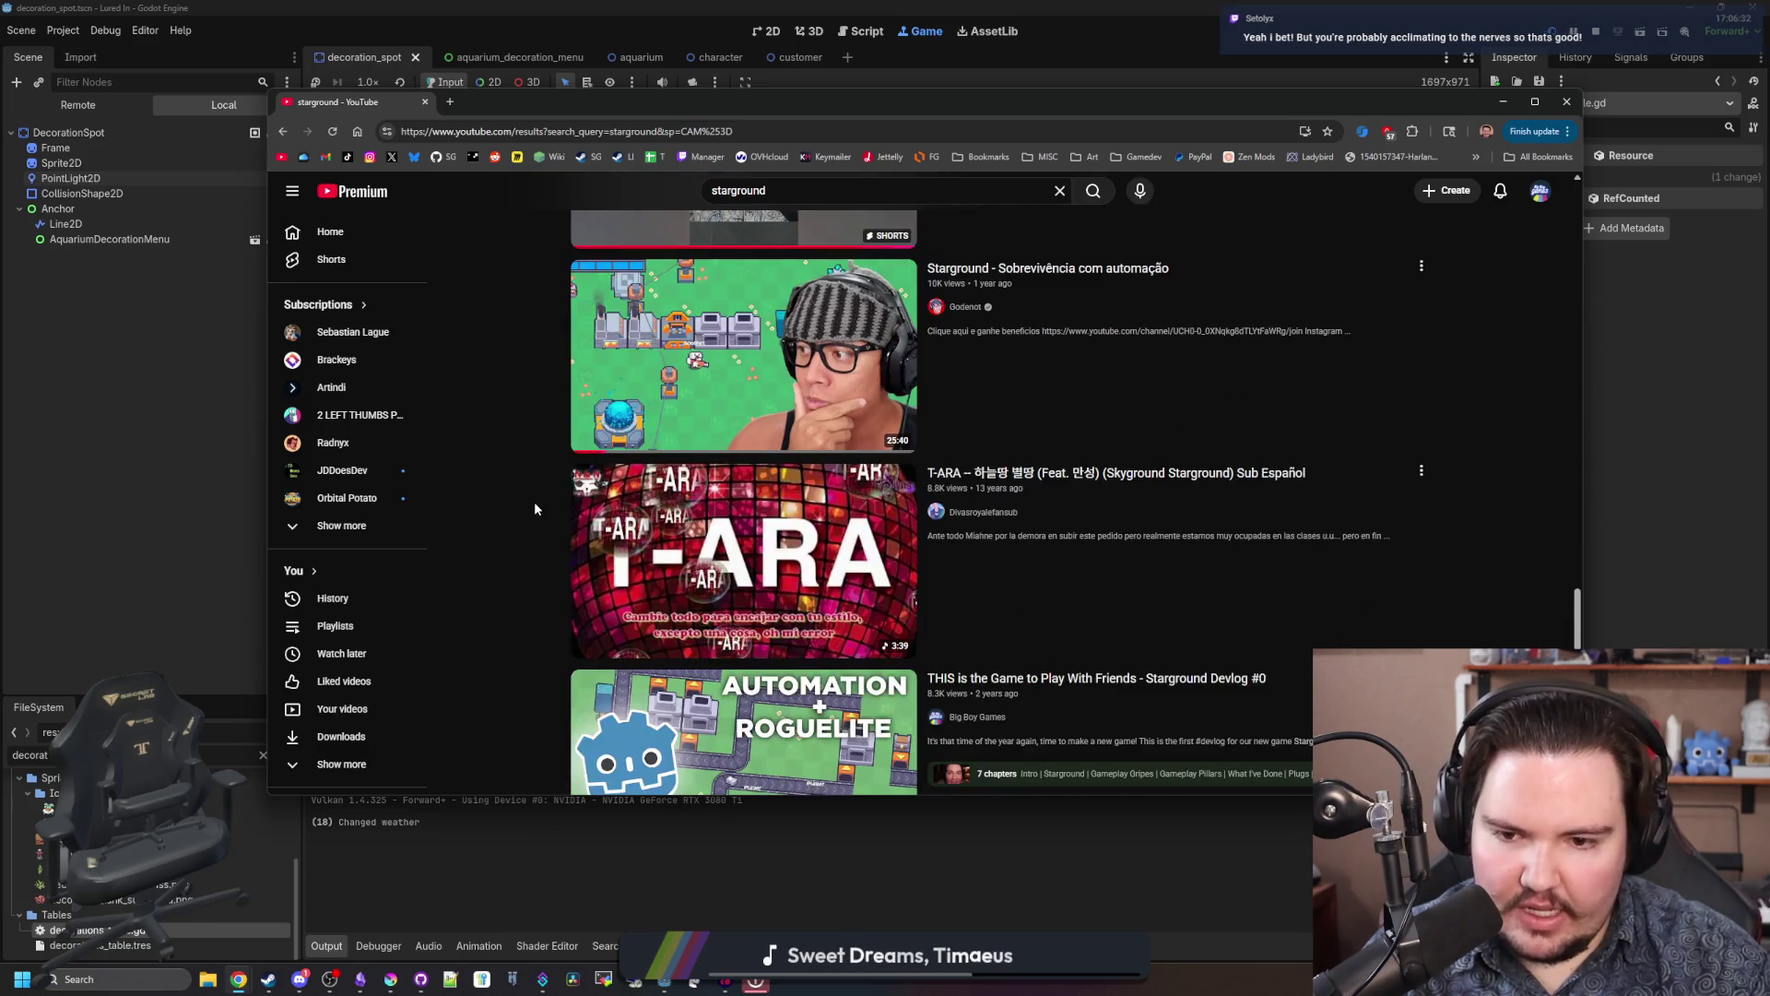
scroll(535, 508, "down", 3)
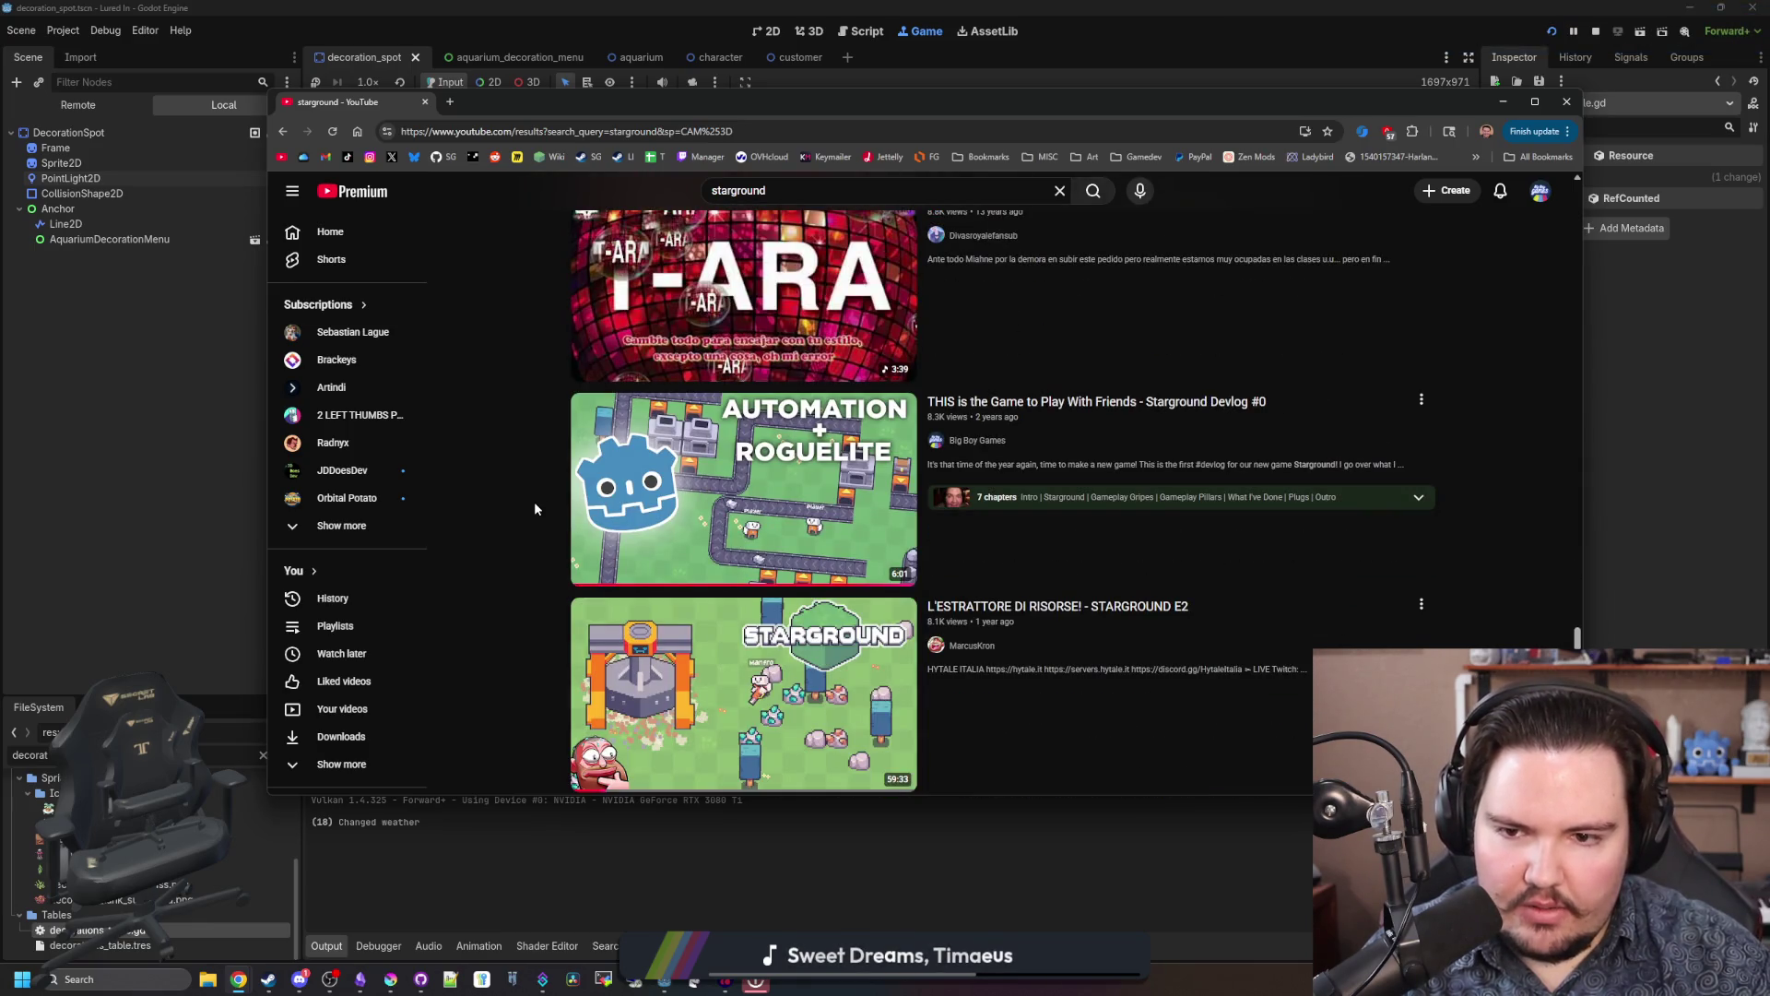
scroll(534, 501, "down", 5)
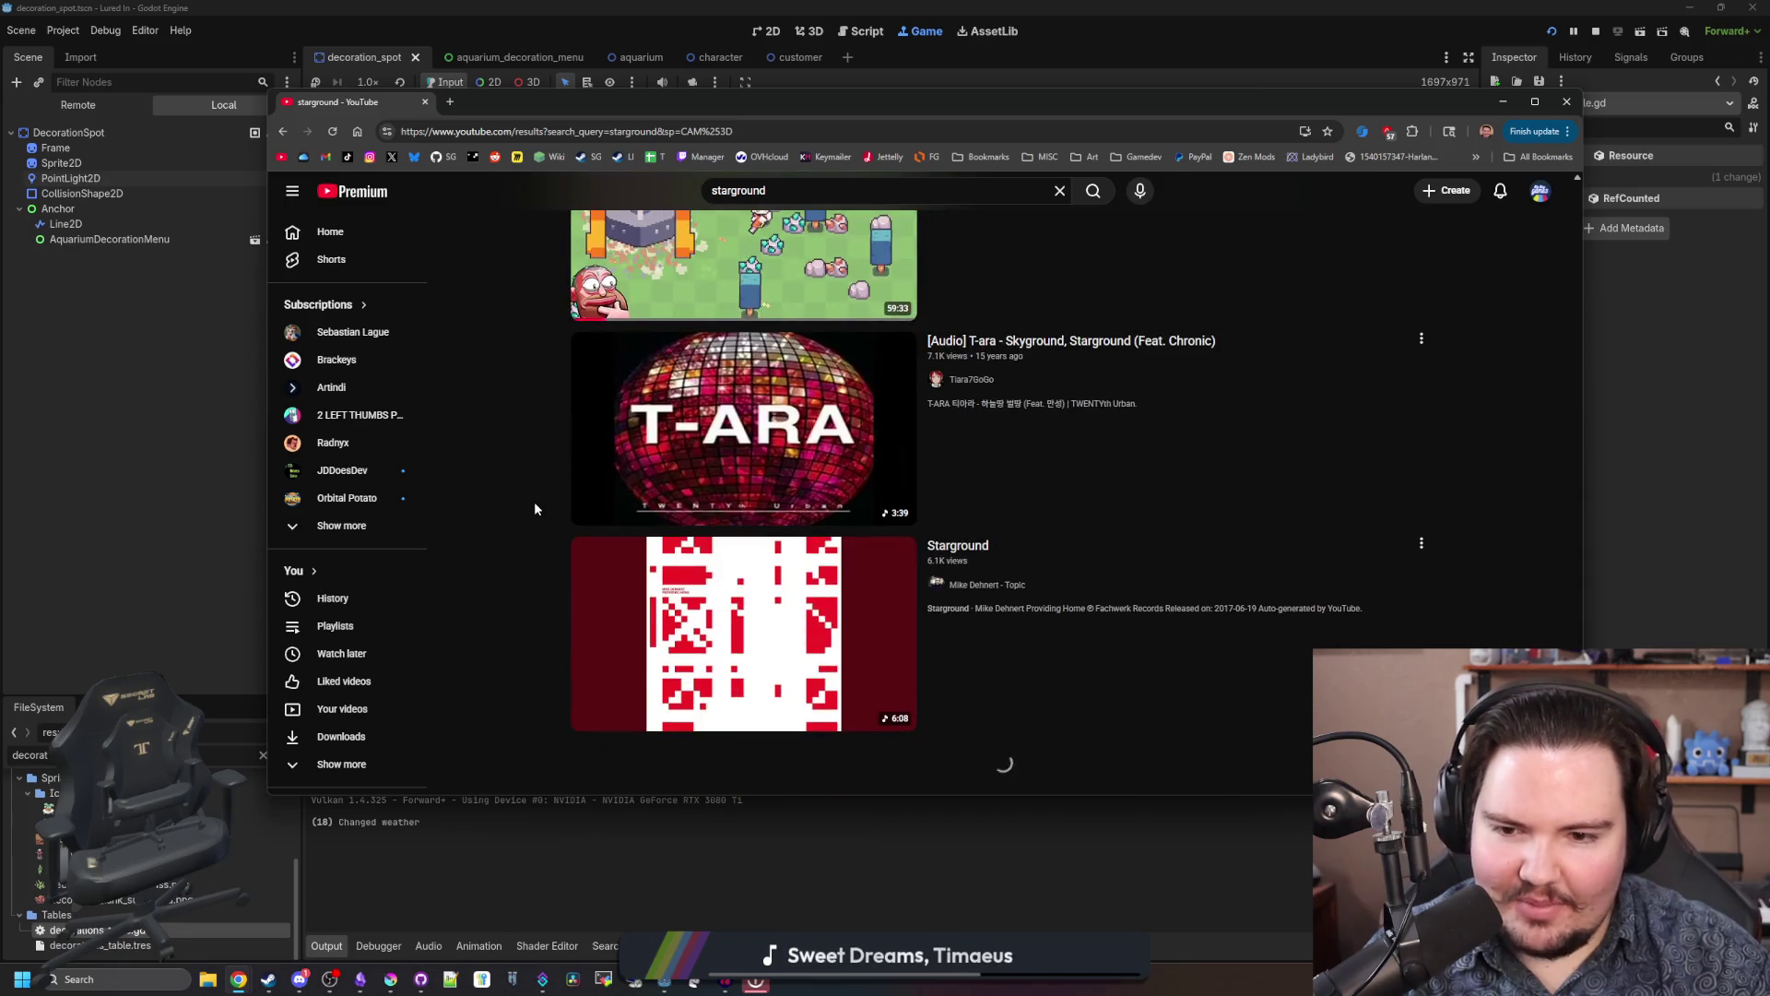
scroll(533, 500, "down", 4)
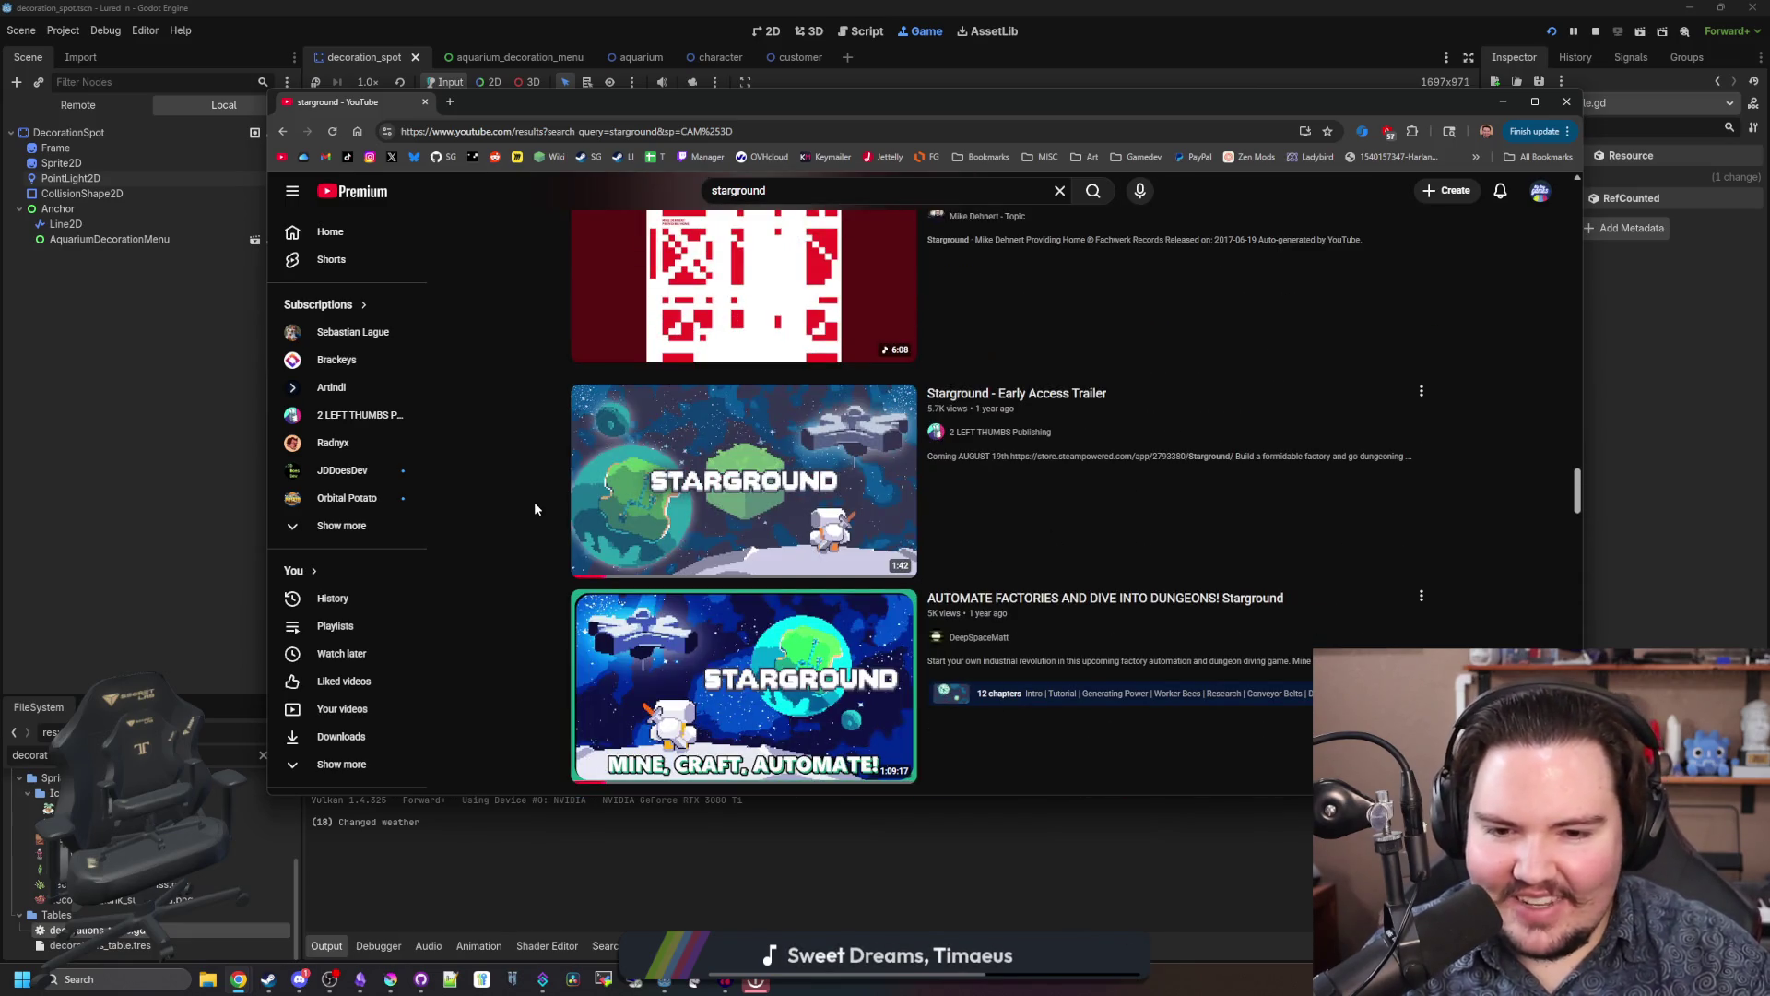
scroll(534, 502, "down", 2)
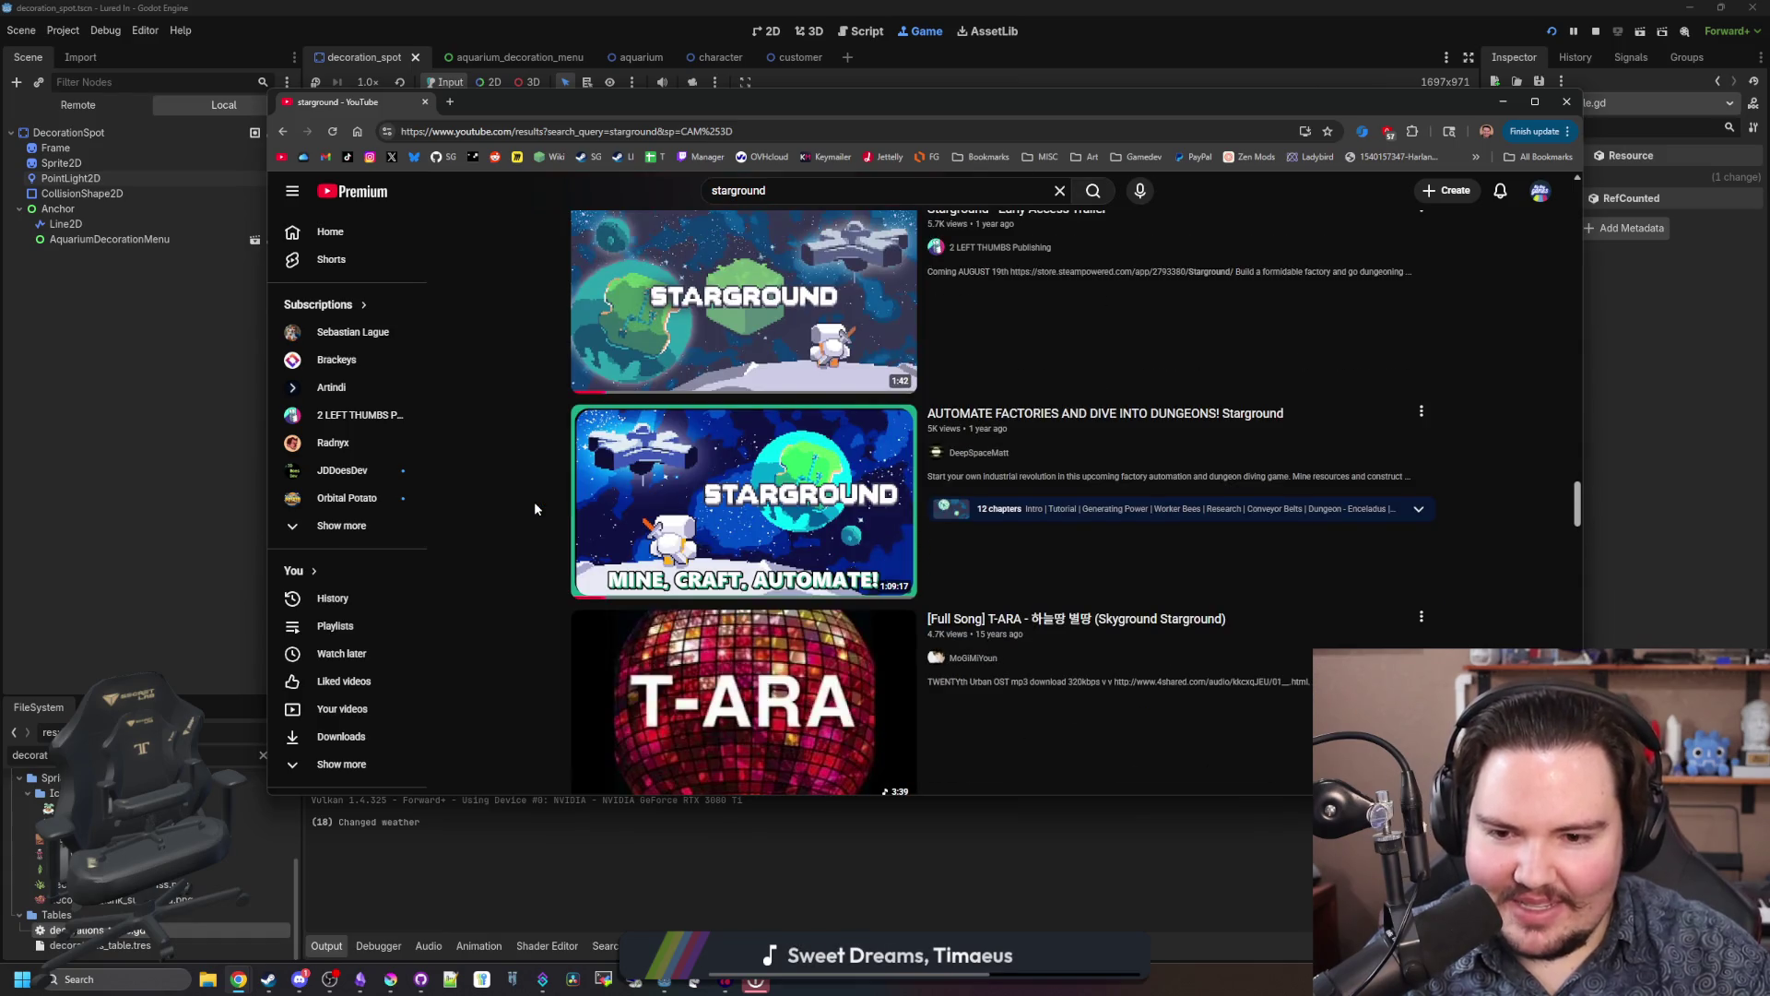
scroll(534, 501, "down", 3)
scroll(534, 501, "down", 3)
right_click(534, 502)
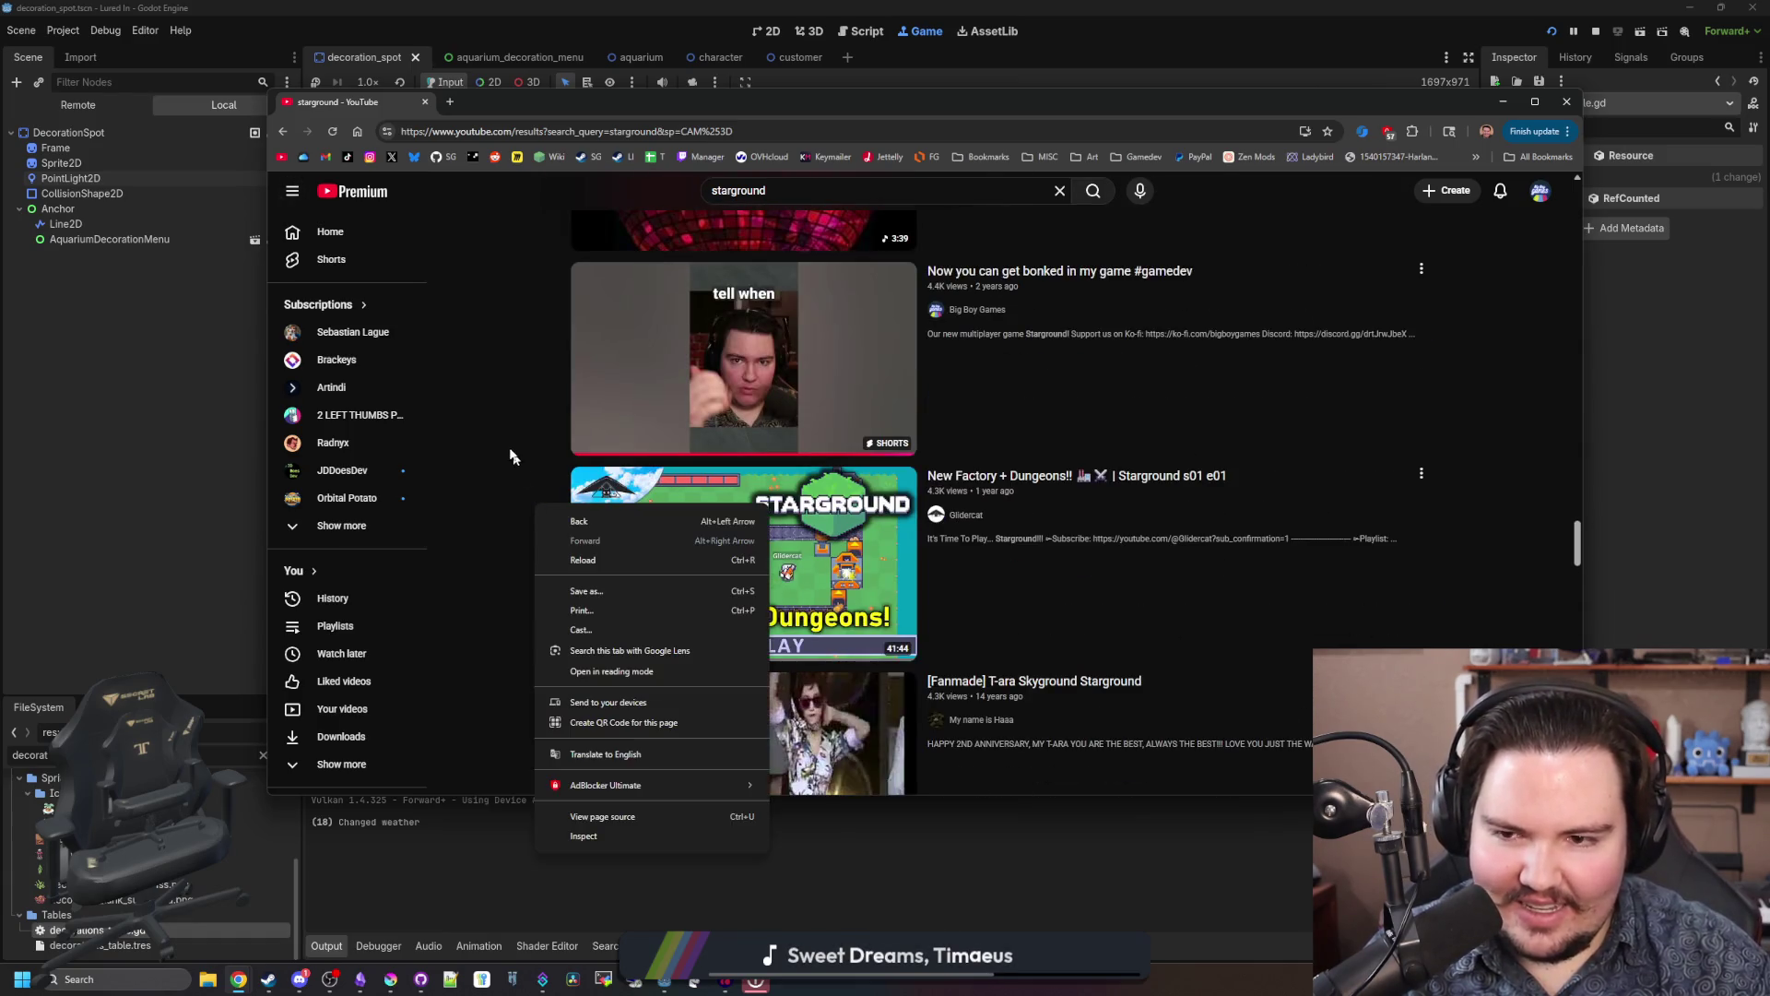
left_click(517, 452)
scroll(516, 451, "down", 4)
scroll(527, 556, "down", 3)
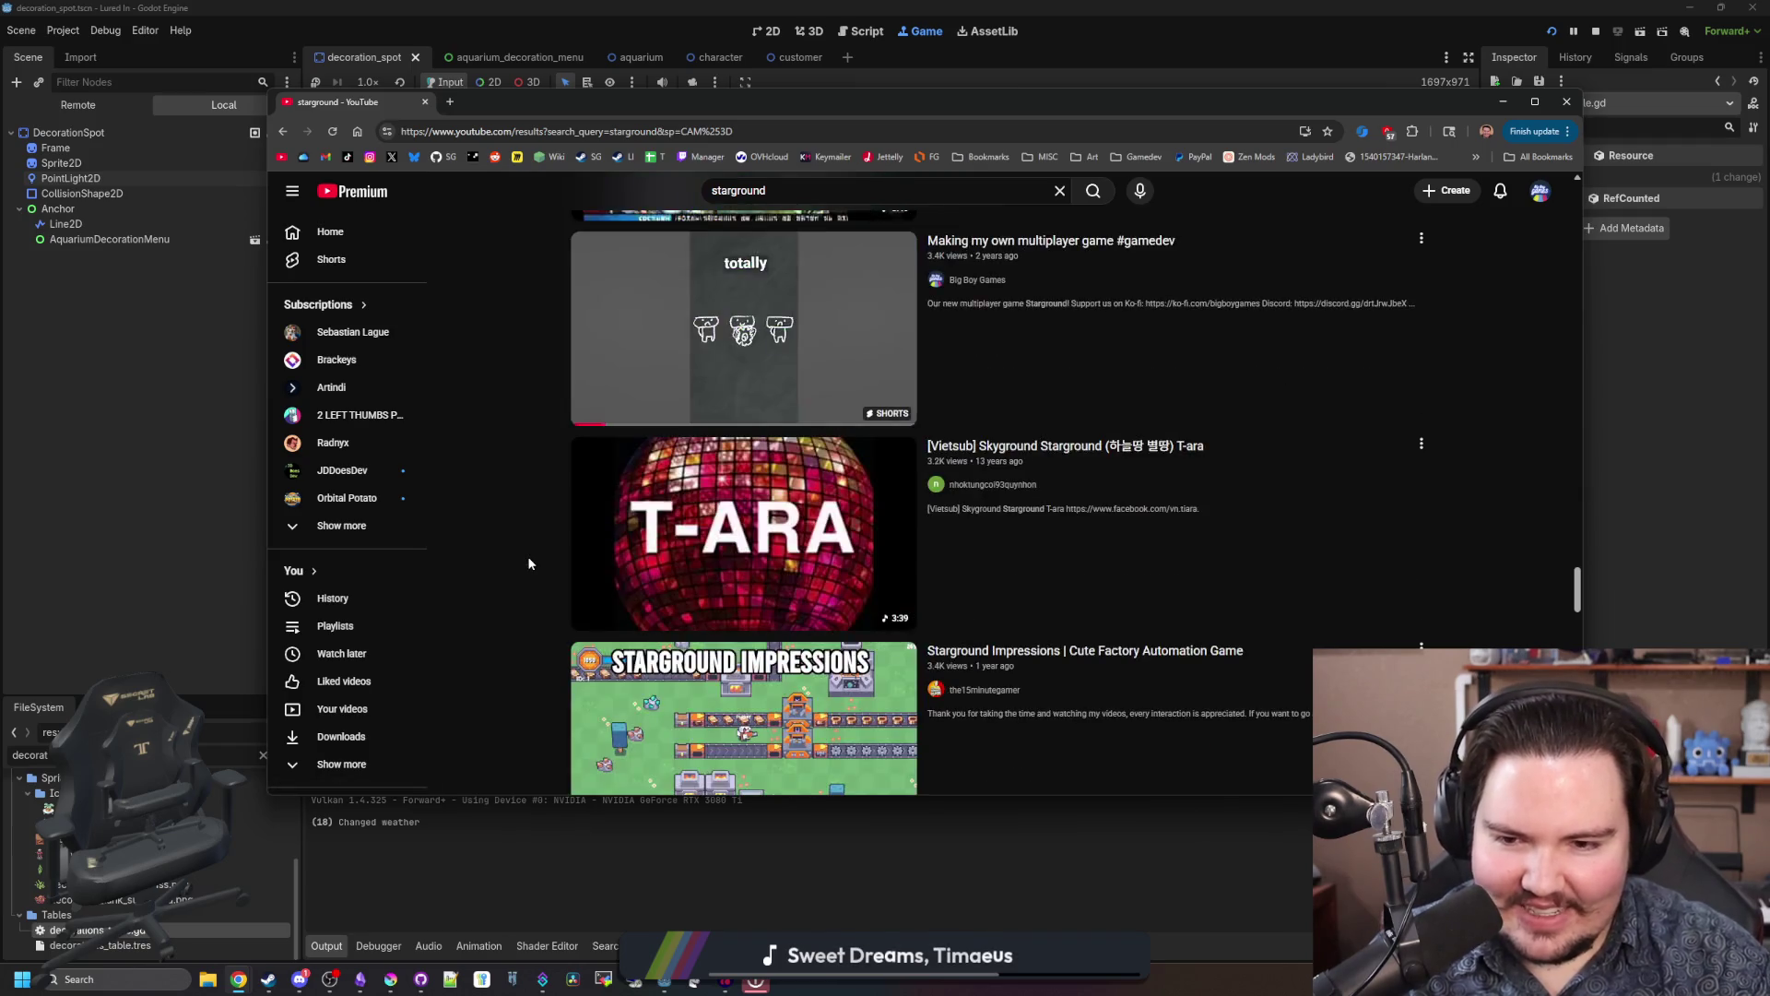
scroll(528, 556, "down", 2)
mouse_move(635, 516)
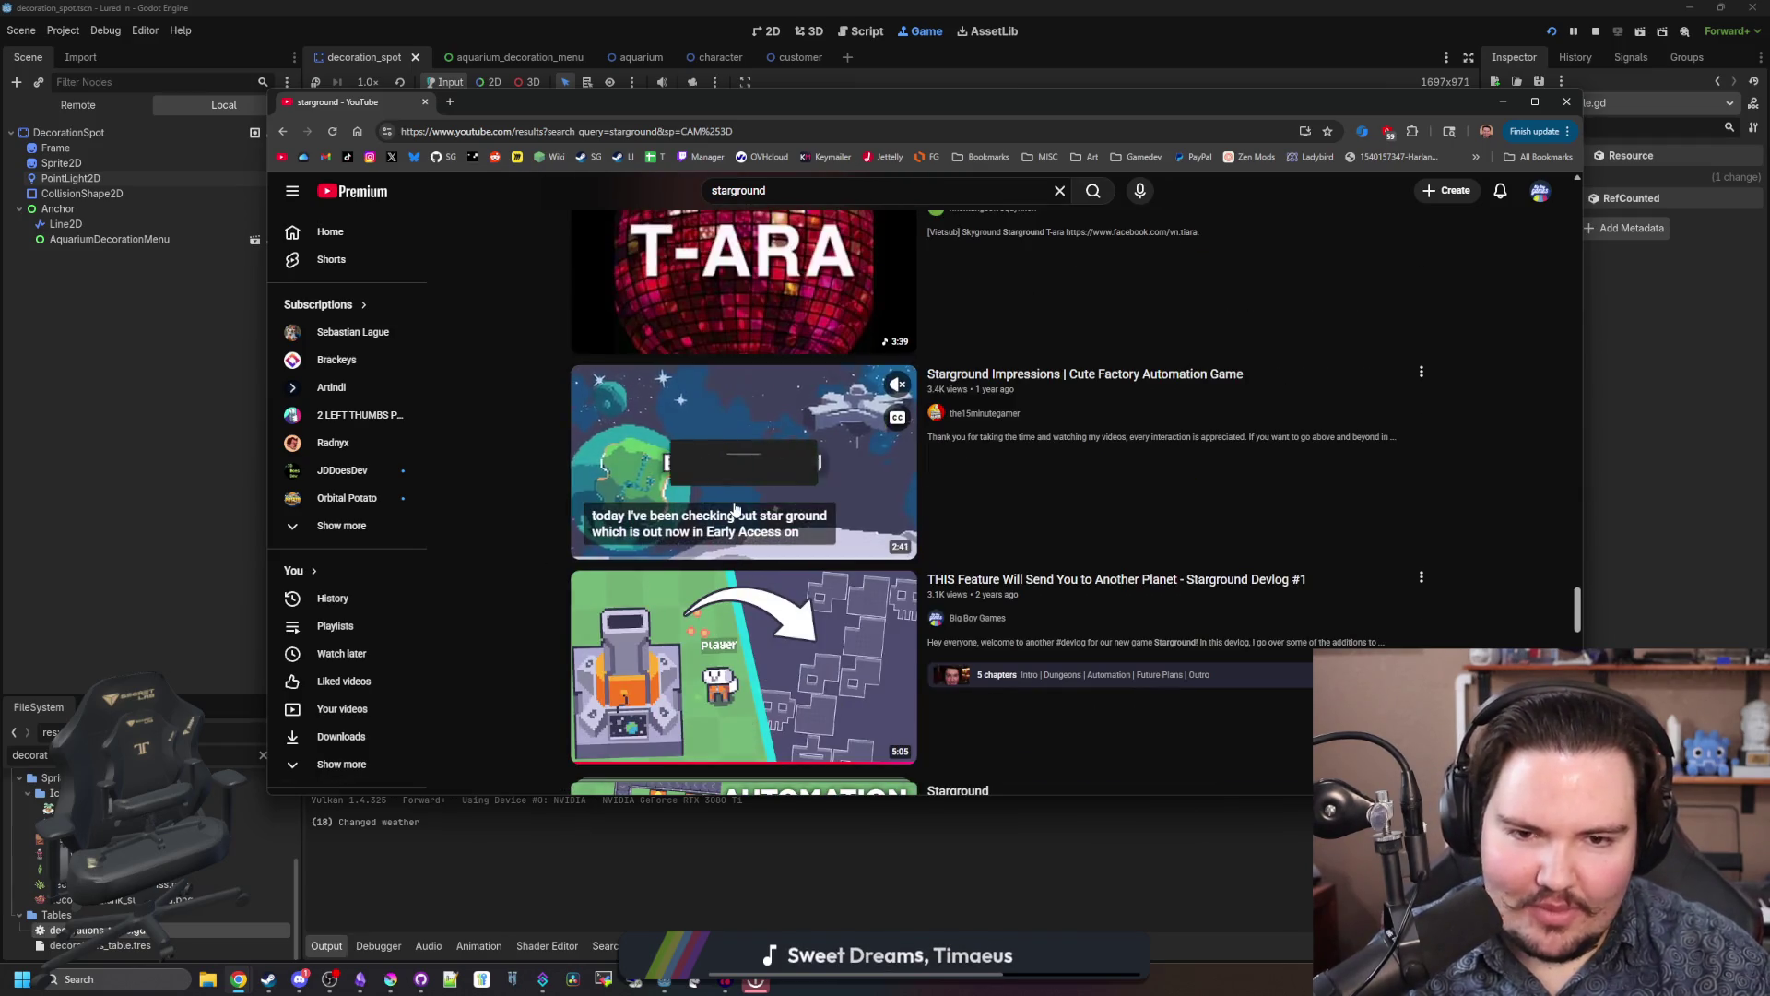
scroll(540, 522, "down", 3)
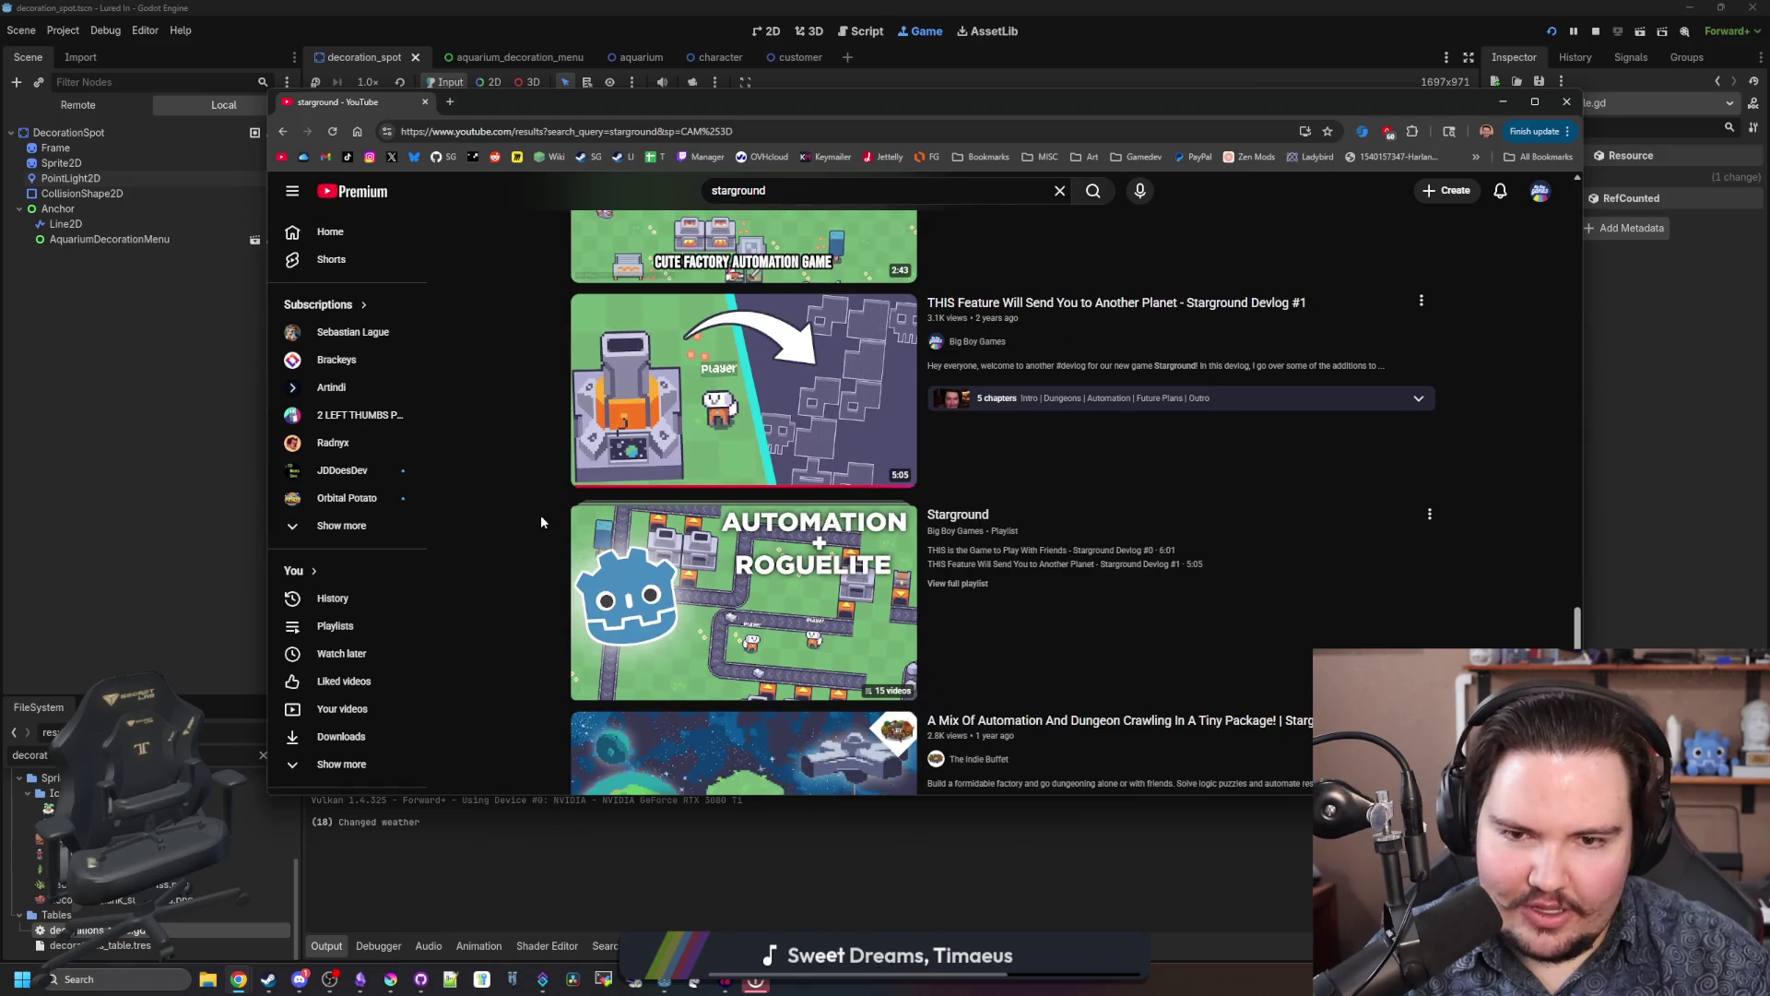
scroll(541, 522, "down", 3)
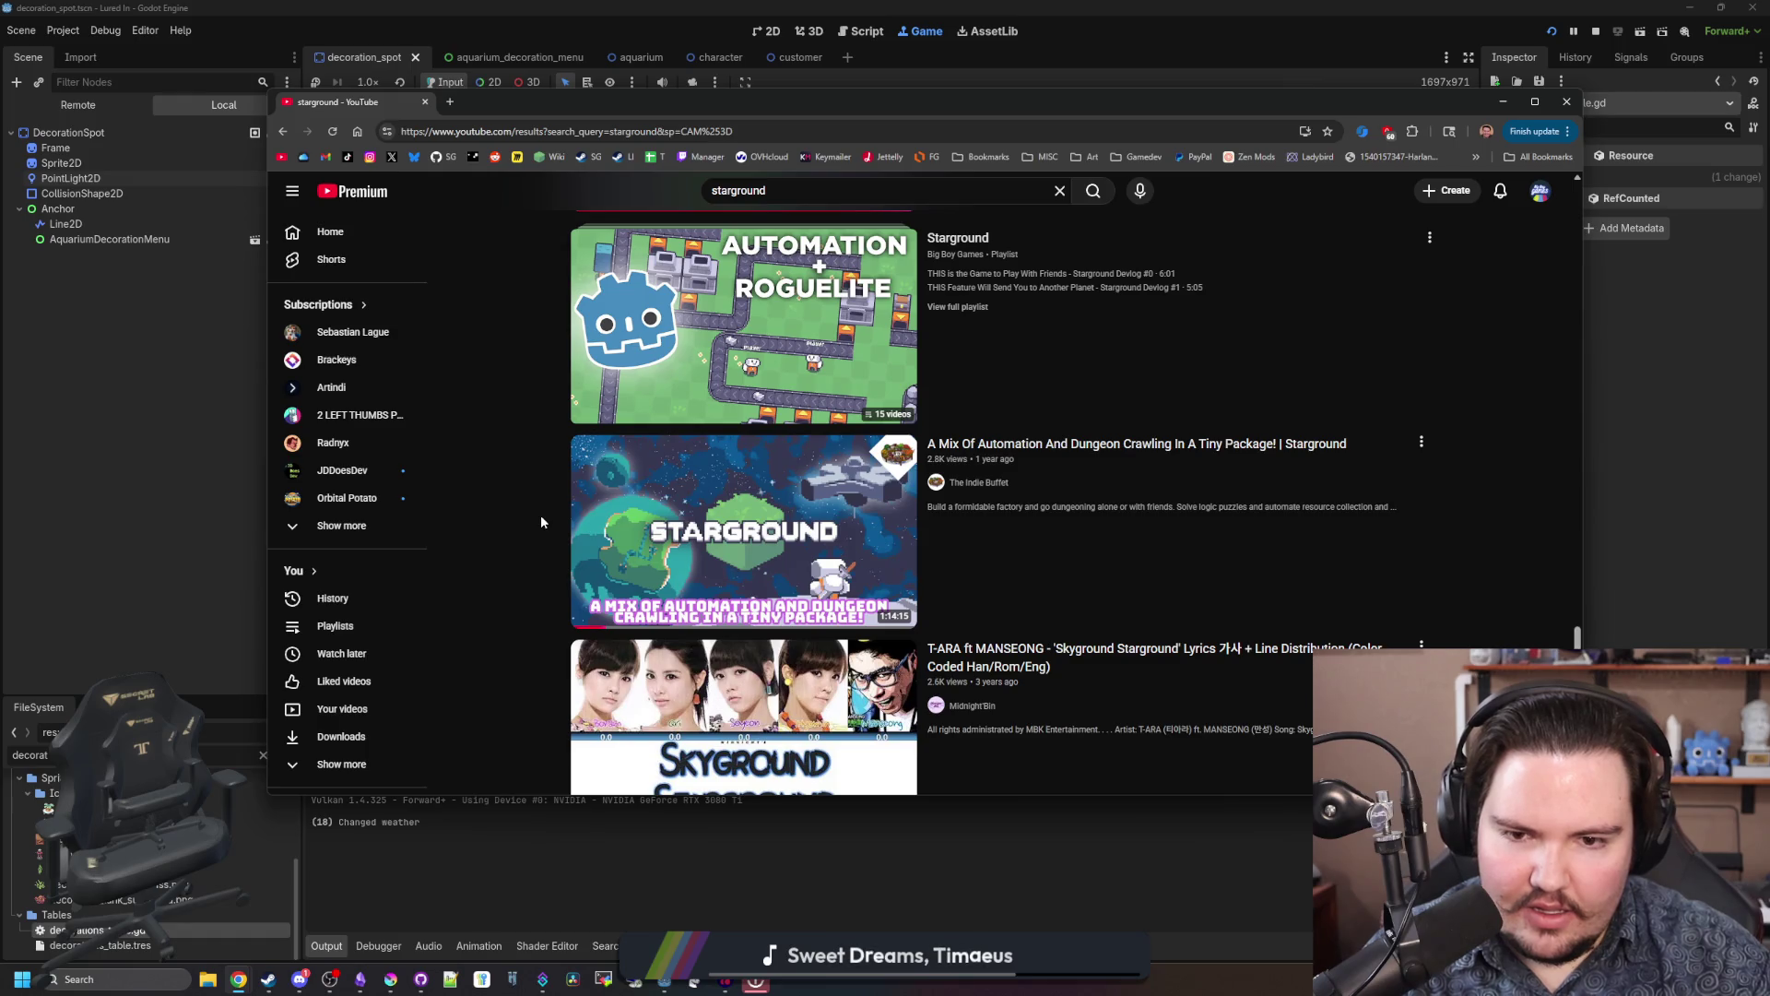
scroll(540, 522, "down", 4)
scroll(540, 522, "down", 1)
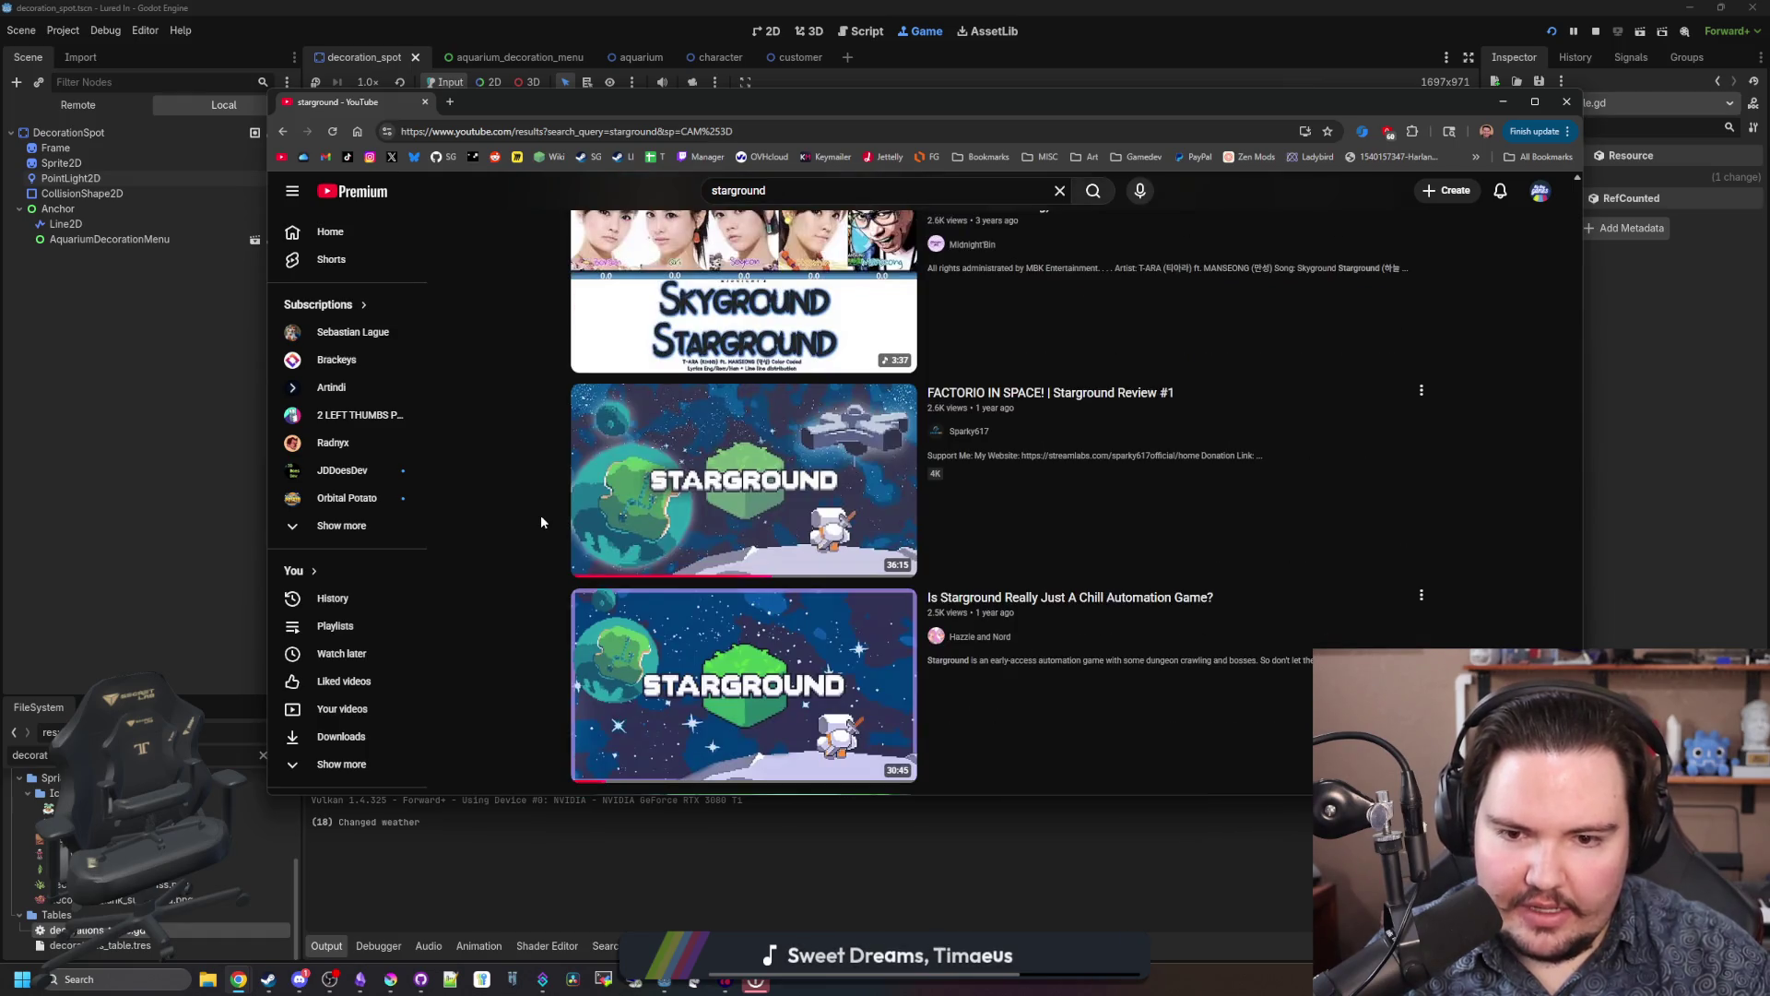
scroll(541, 522, "down", 7)
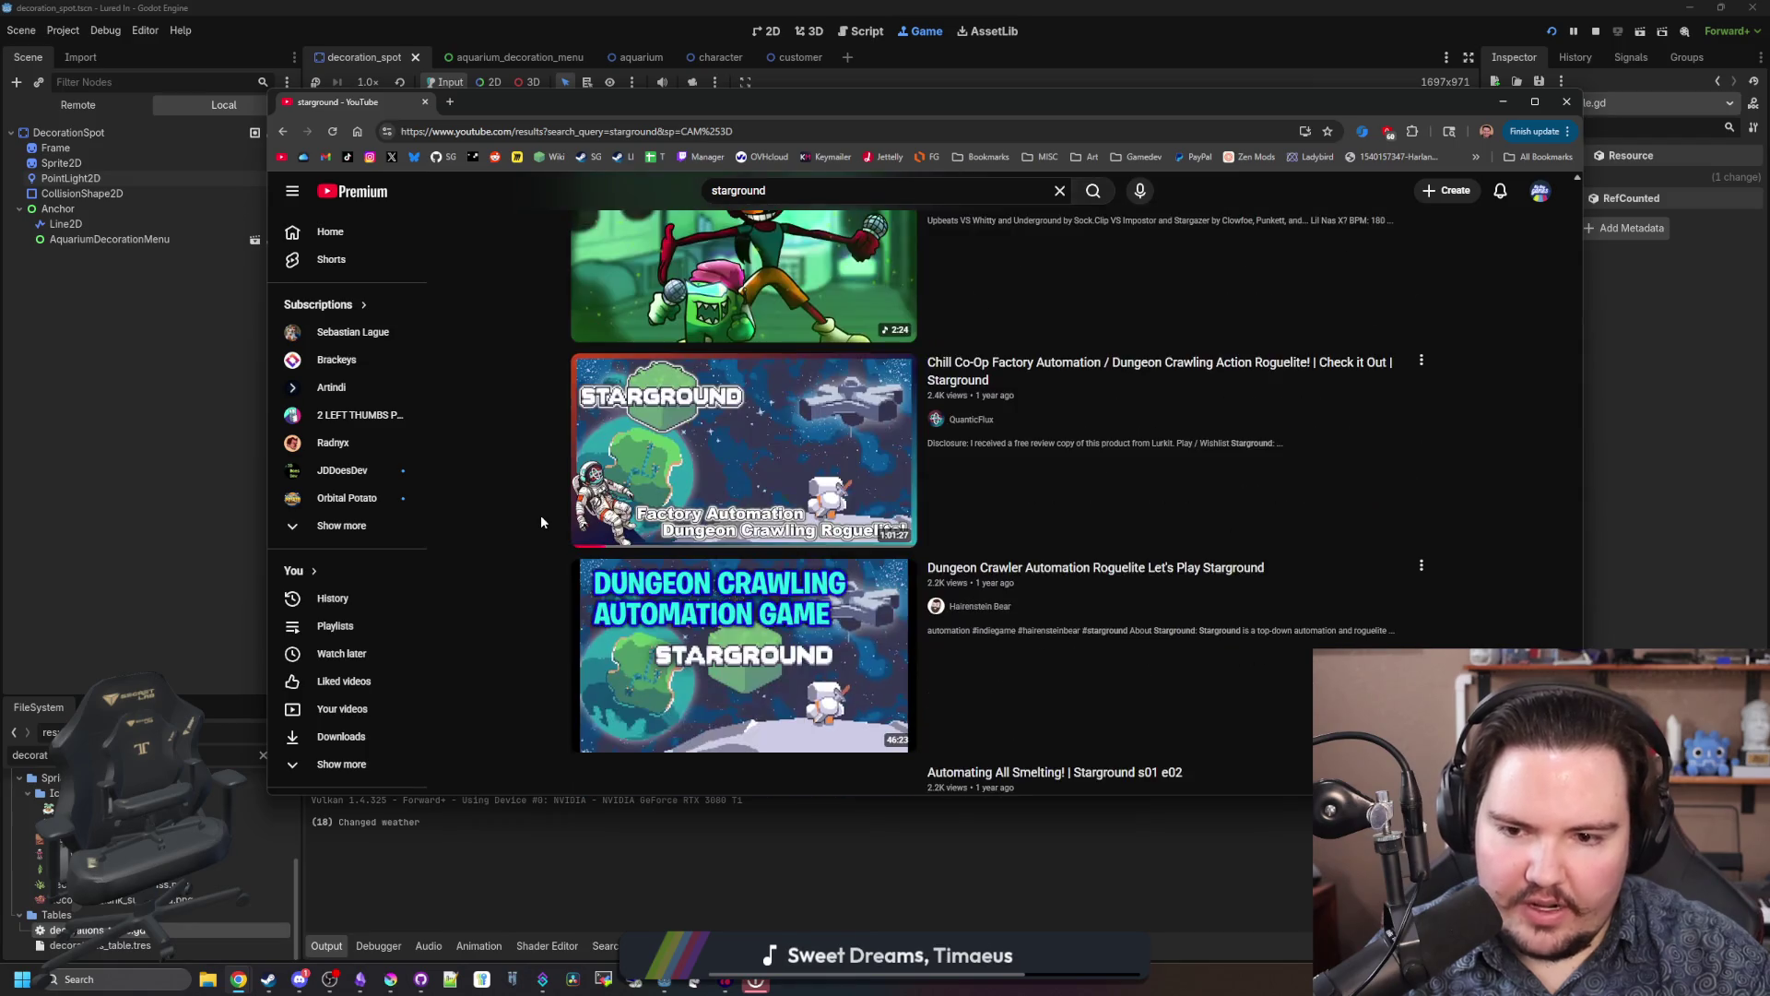
scroll(540, 522, "down", 5)
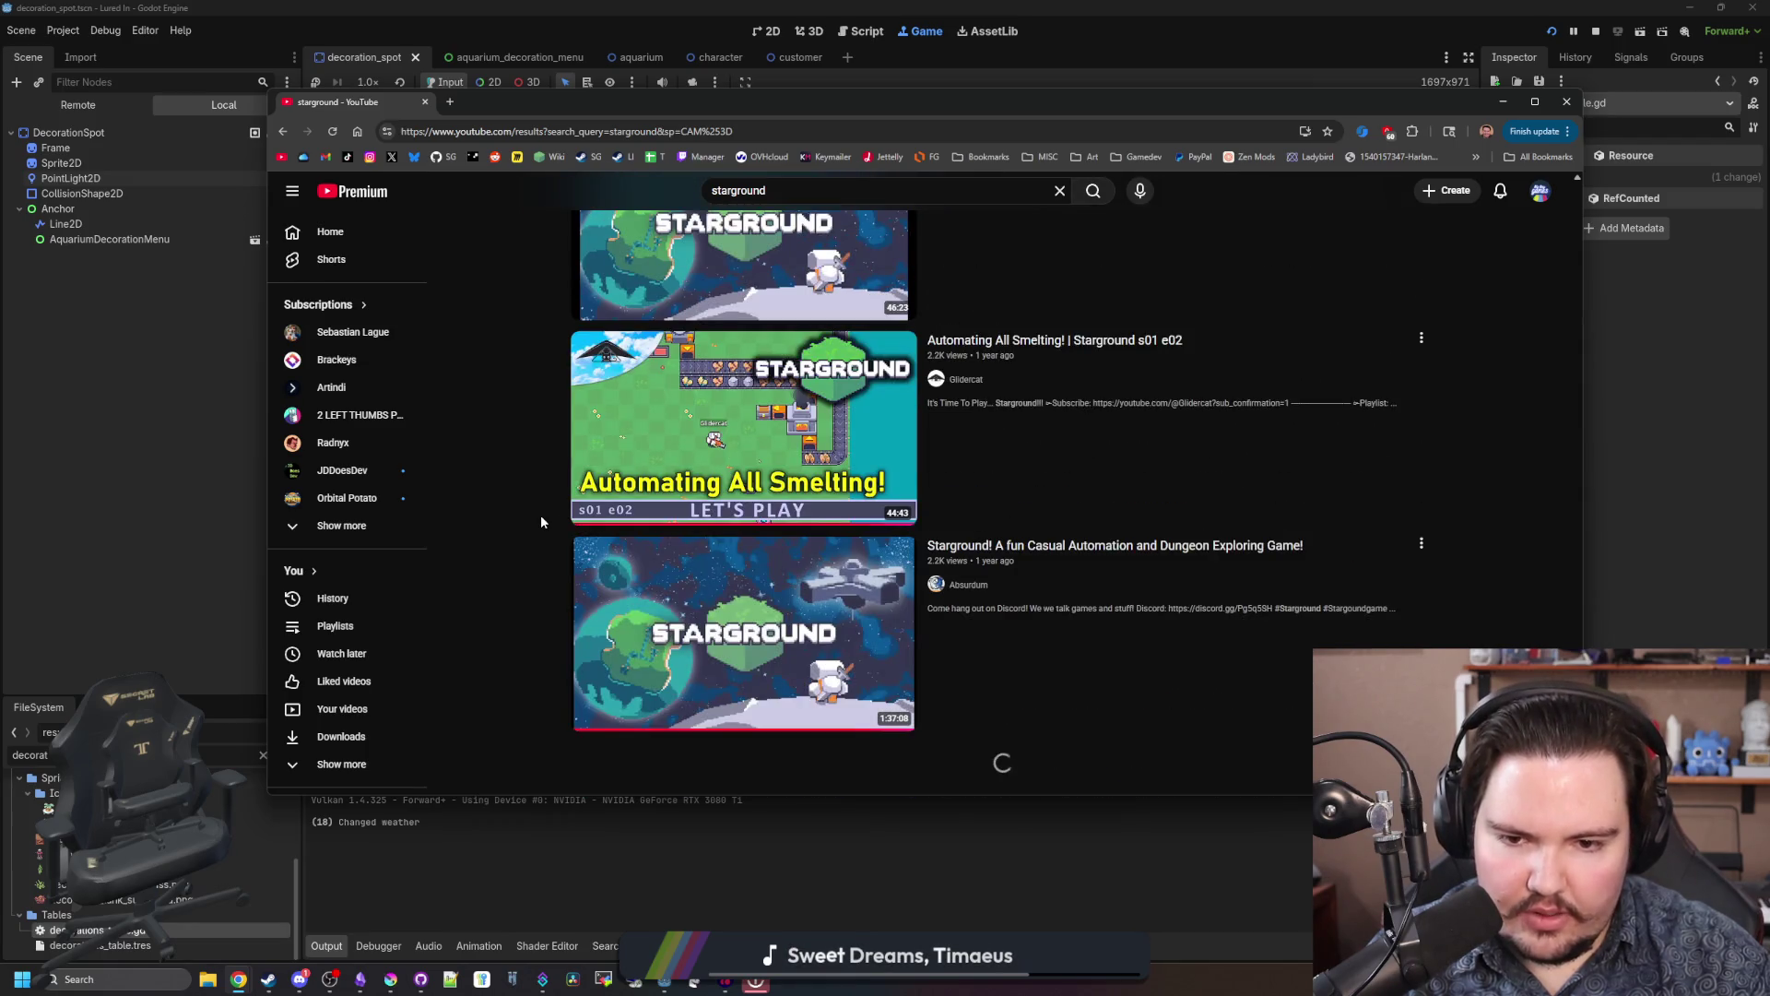
scroll(595, 522, "down", 9)
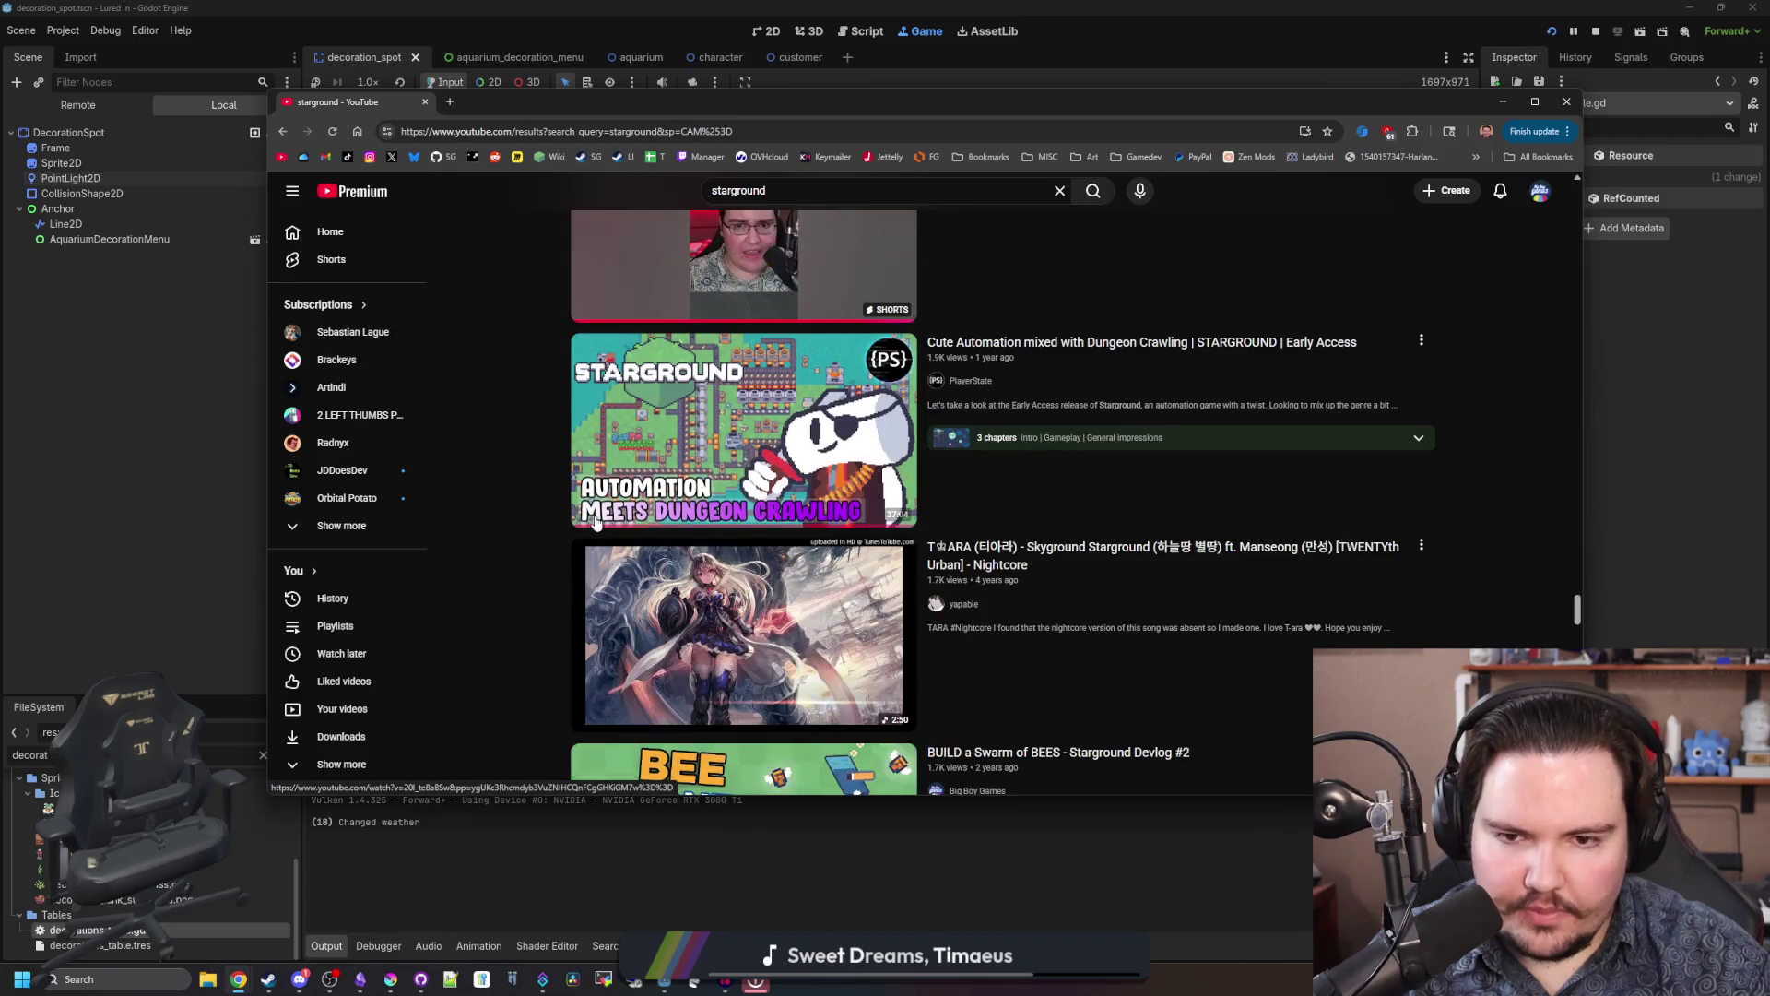
scroll(505, 558, "down", 3)
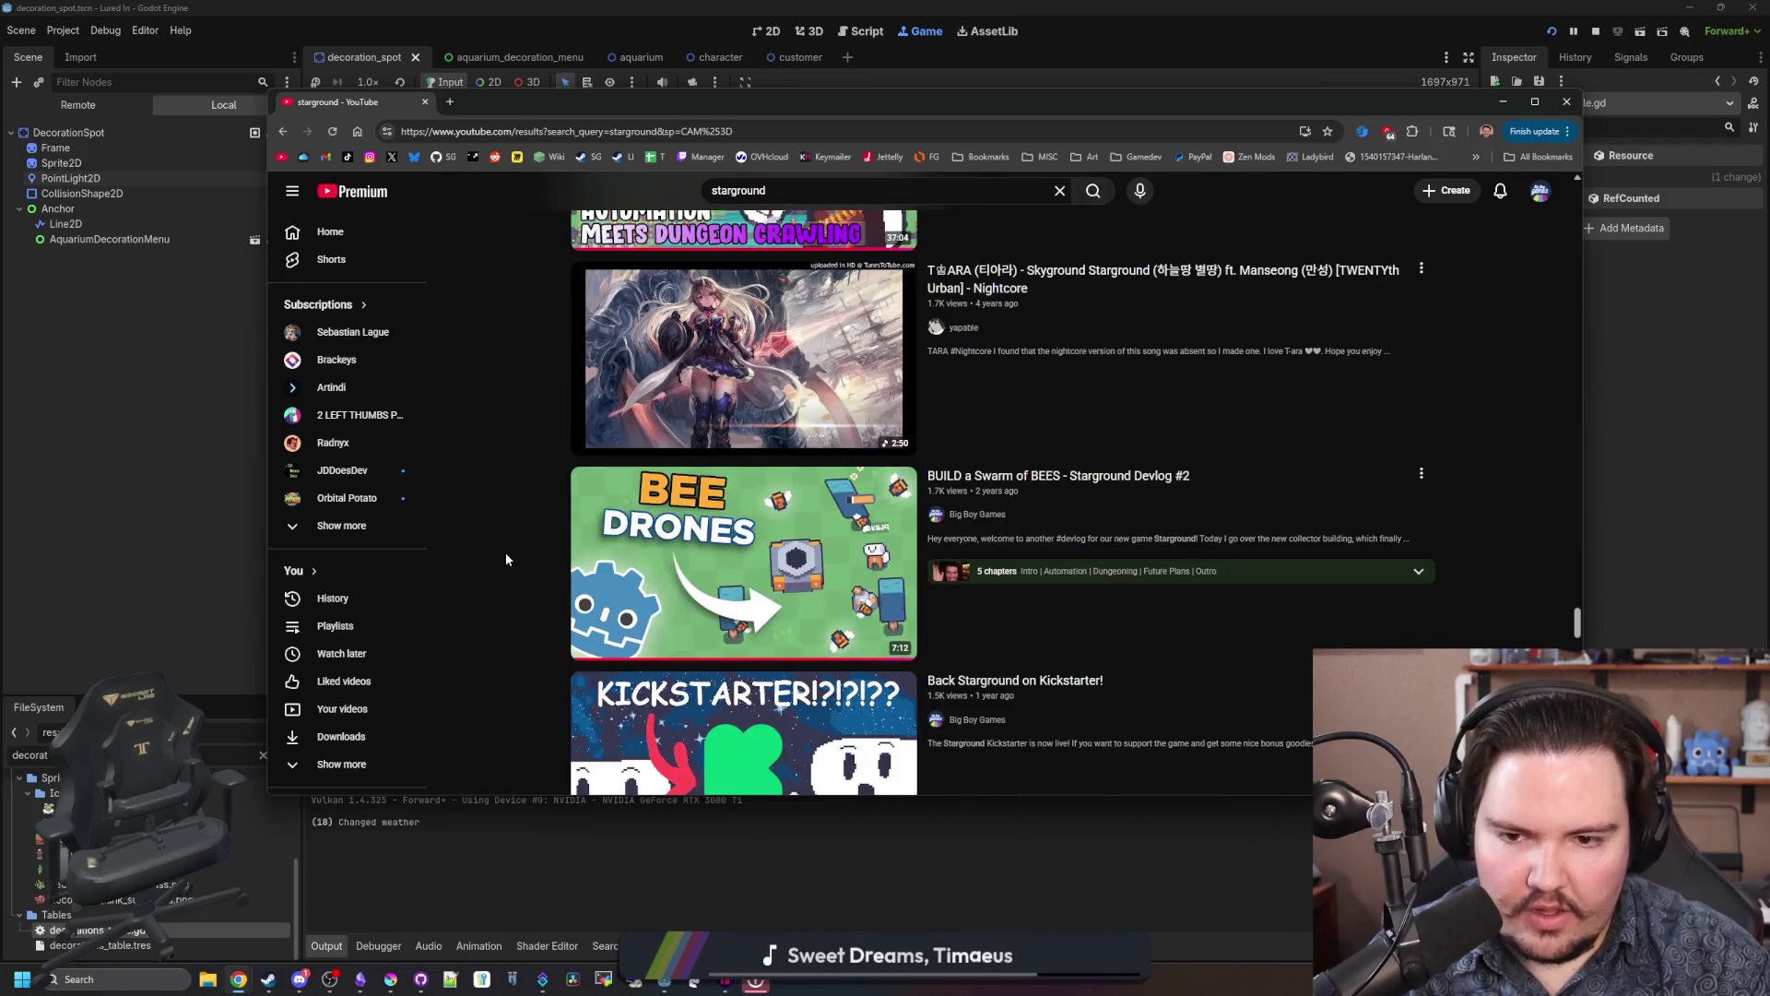
scroll(506, 559, "down", 3)
scroll(505, 559, "down", 3)
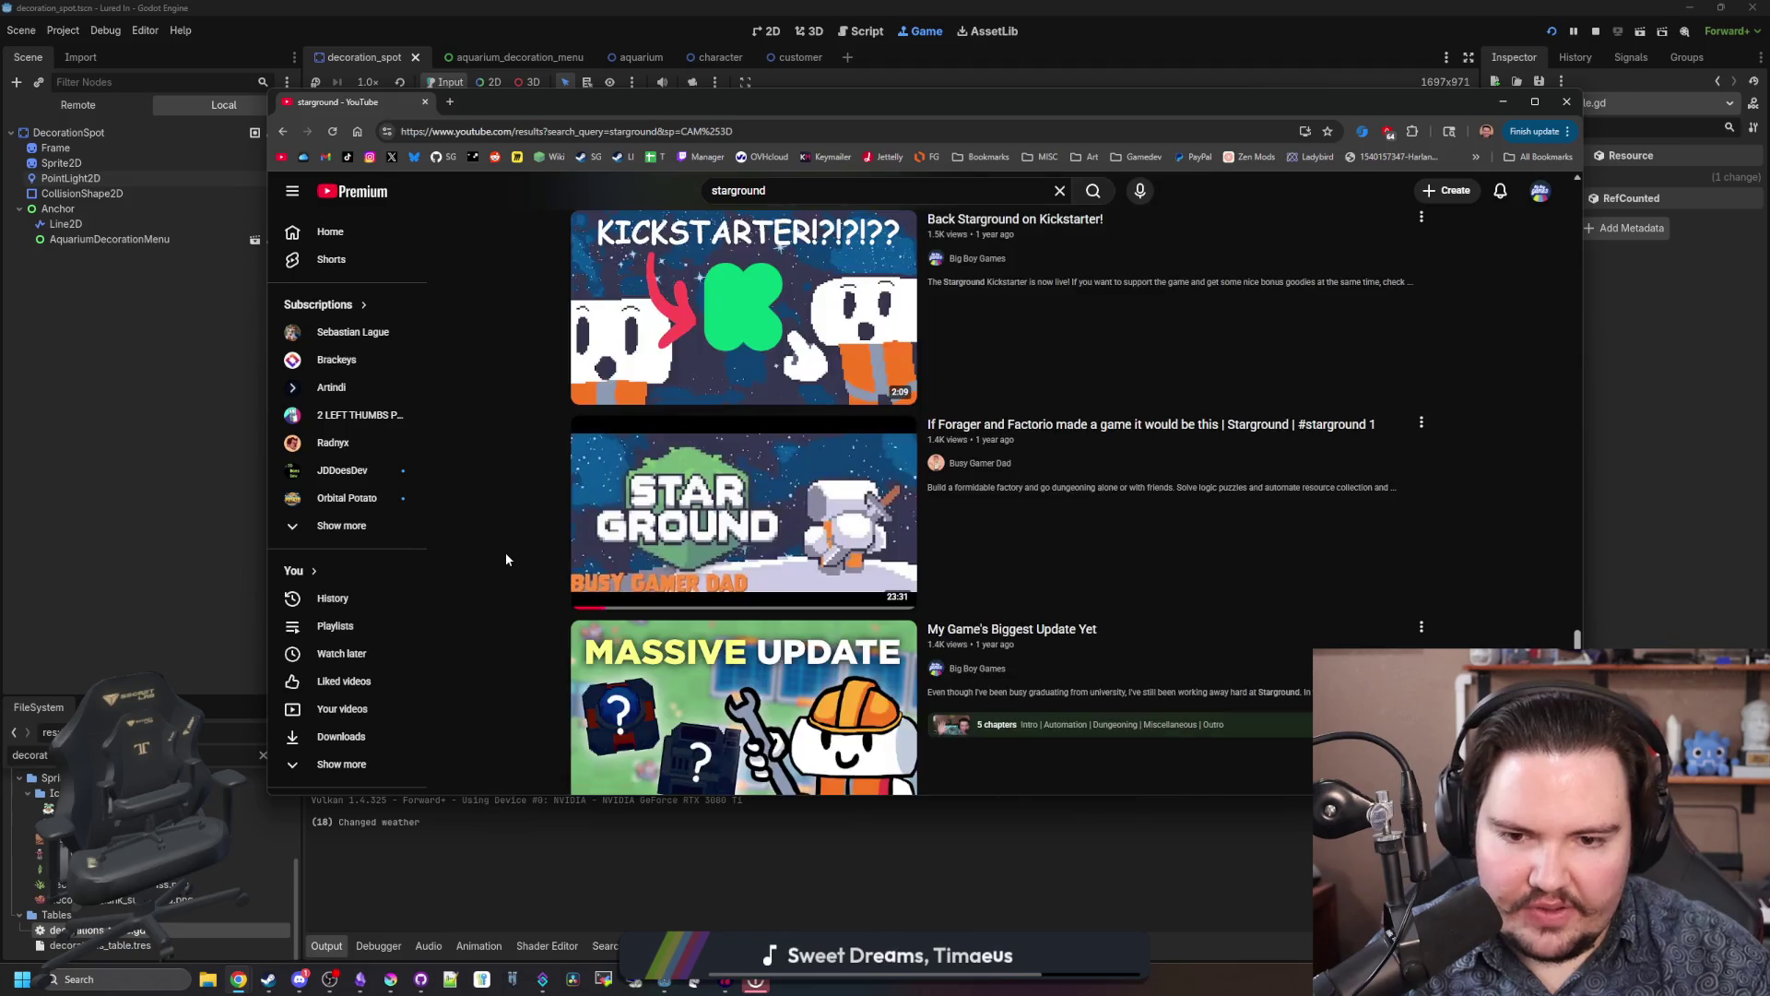
scroll(506, 559, "down", 3)
scroll(505, 558, "down", 3)
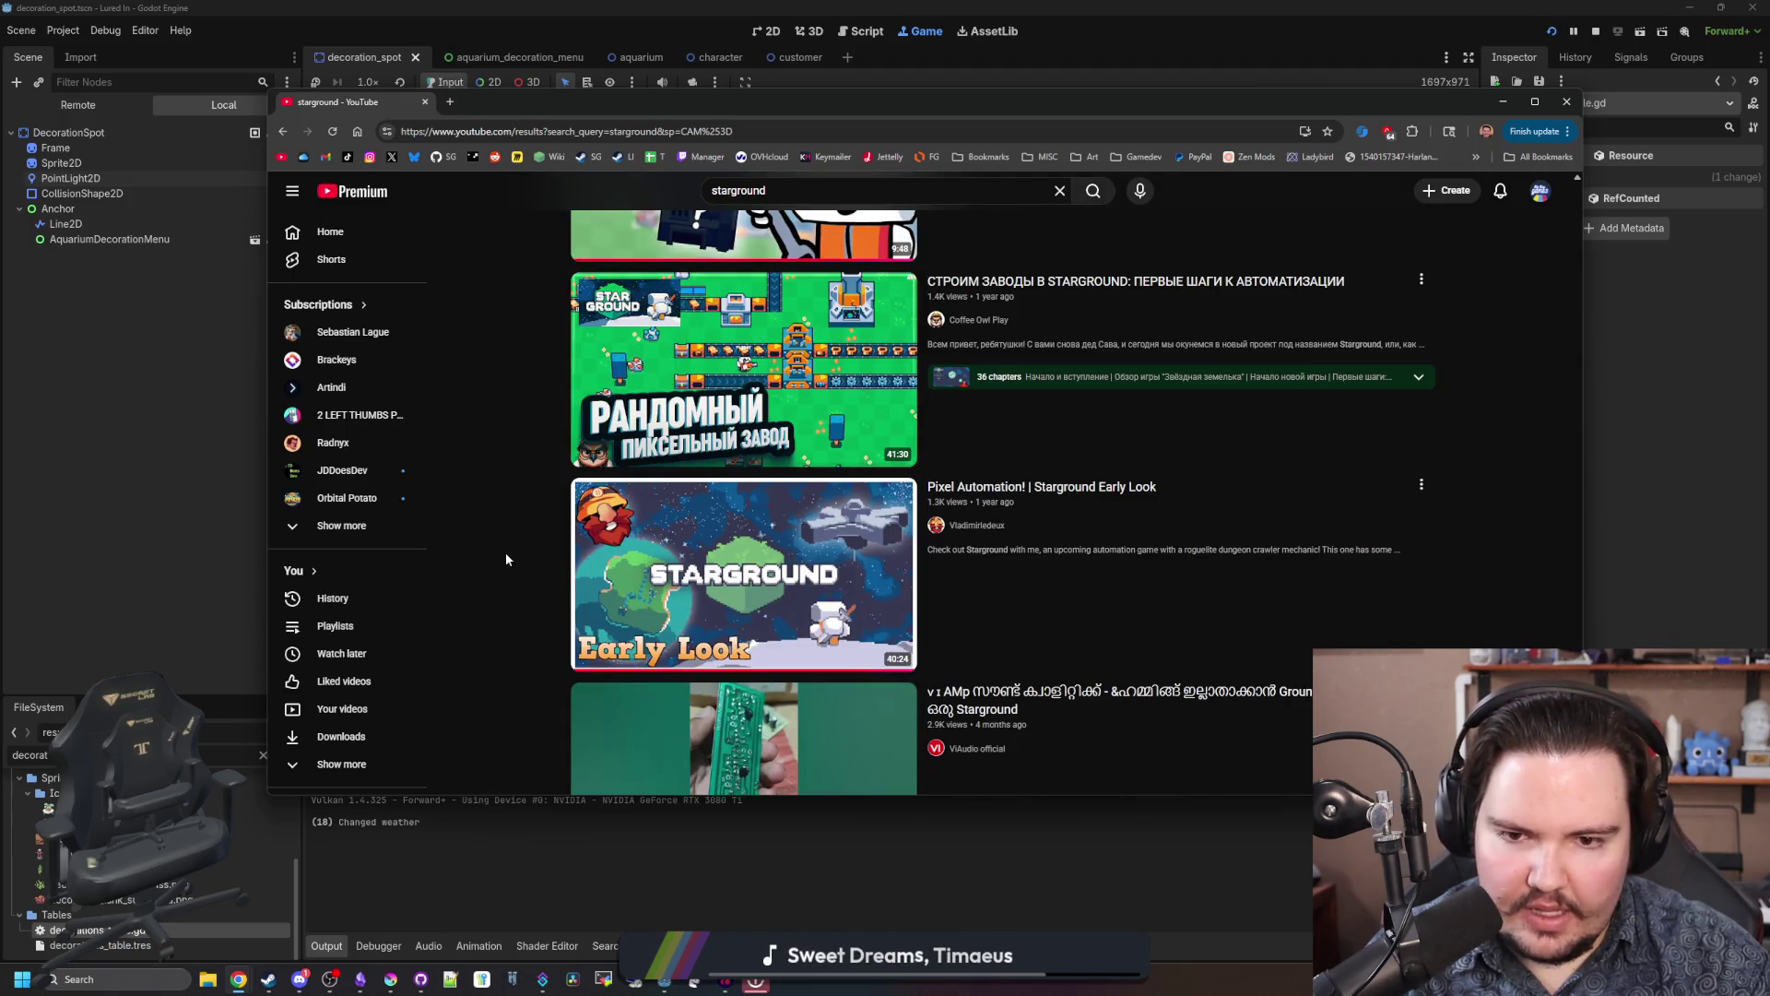
scroll(505, 558, "down", 3)
scroll(505, 558, "down", 3)
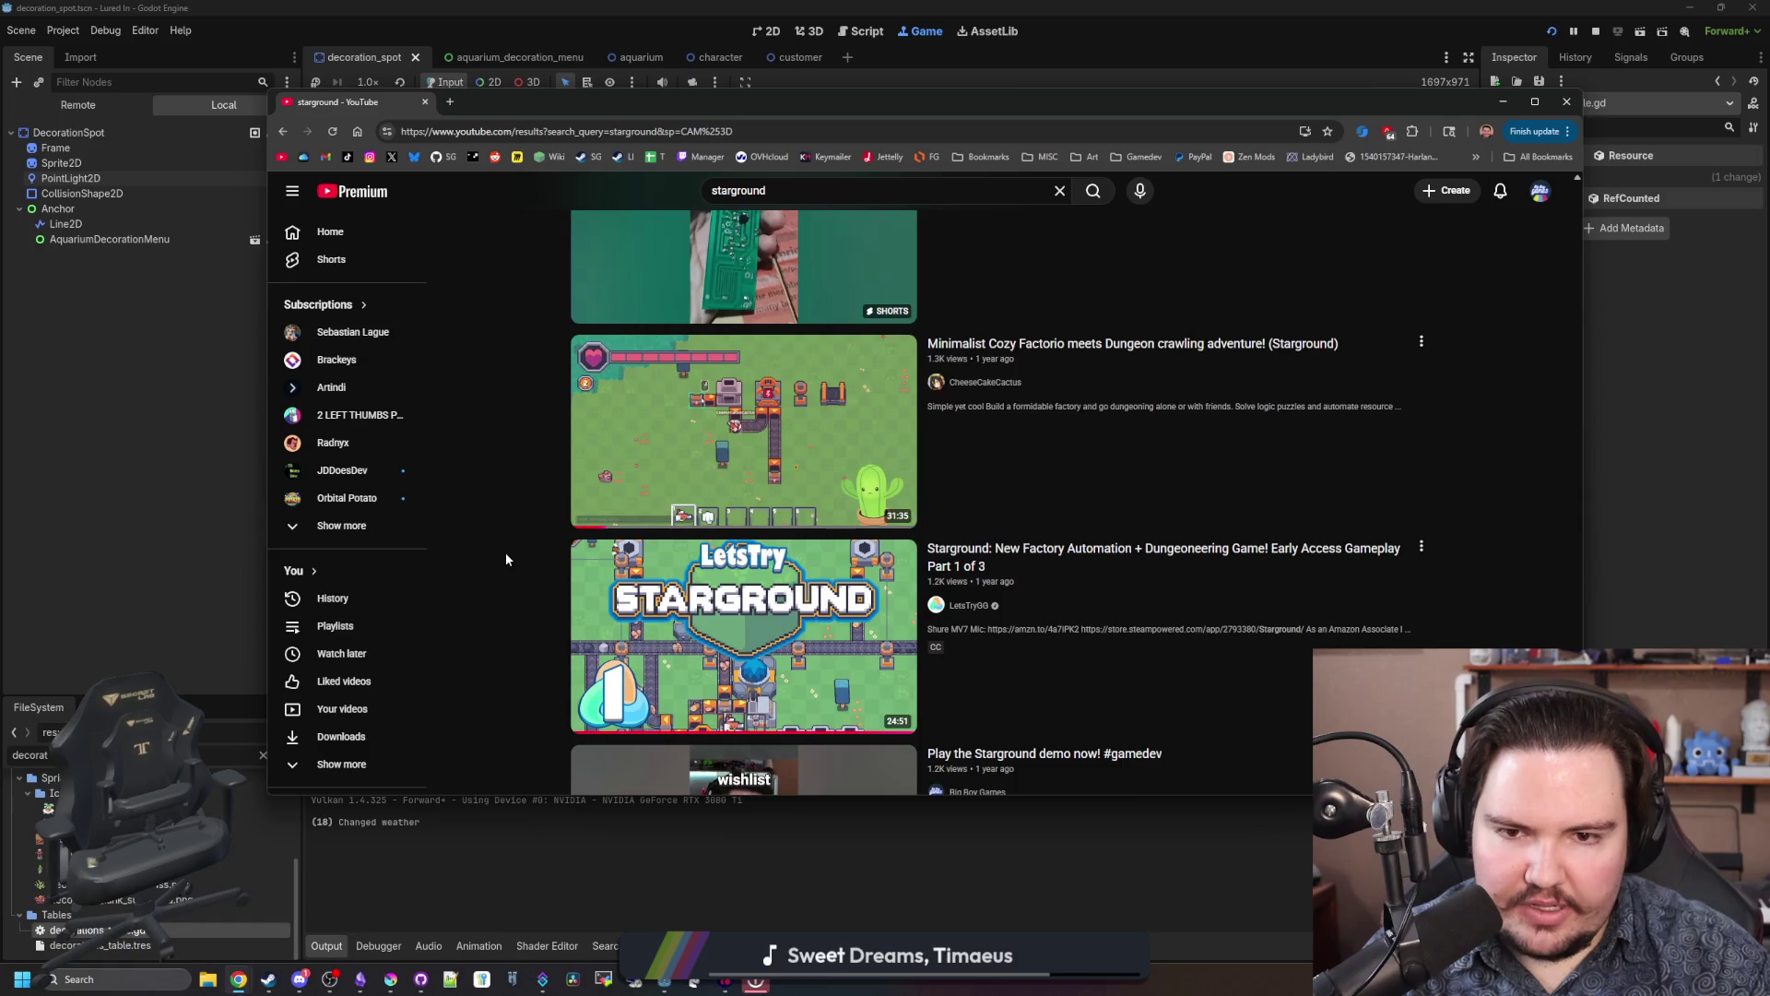
scroll(565, 595, "down", 3)
scroll(565, 592, "down", 3)
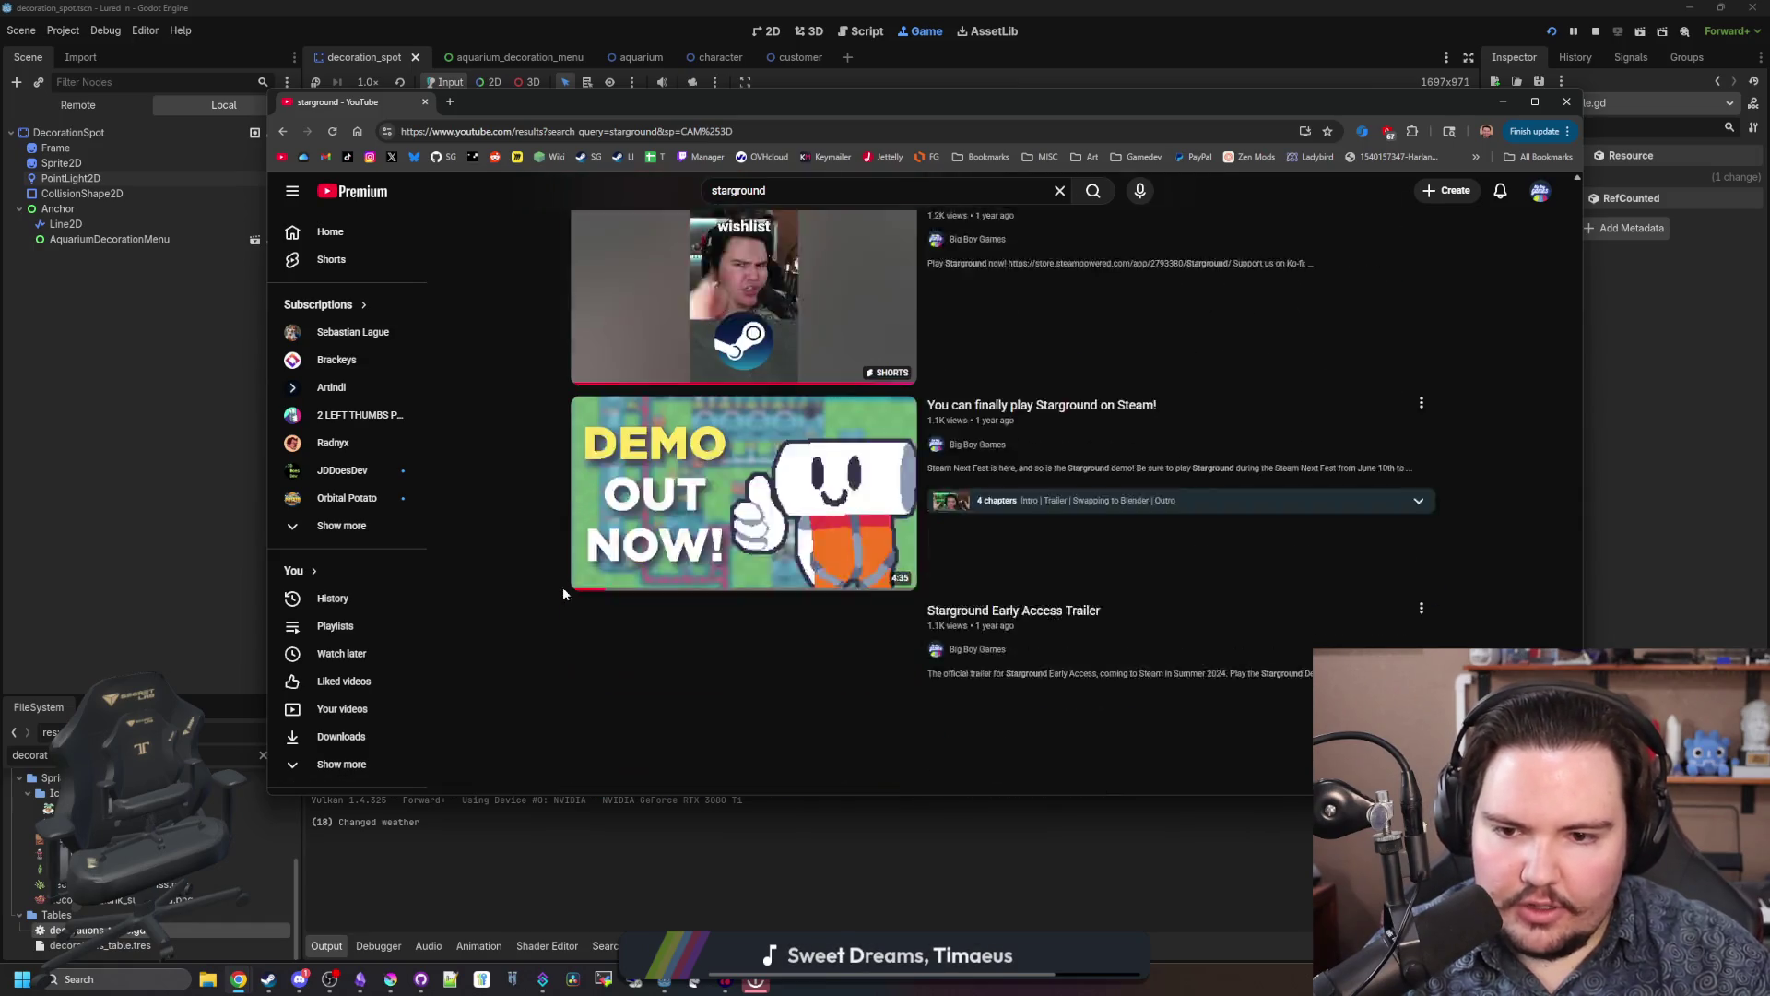
scroll(557, 569, "down", 8)
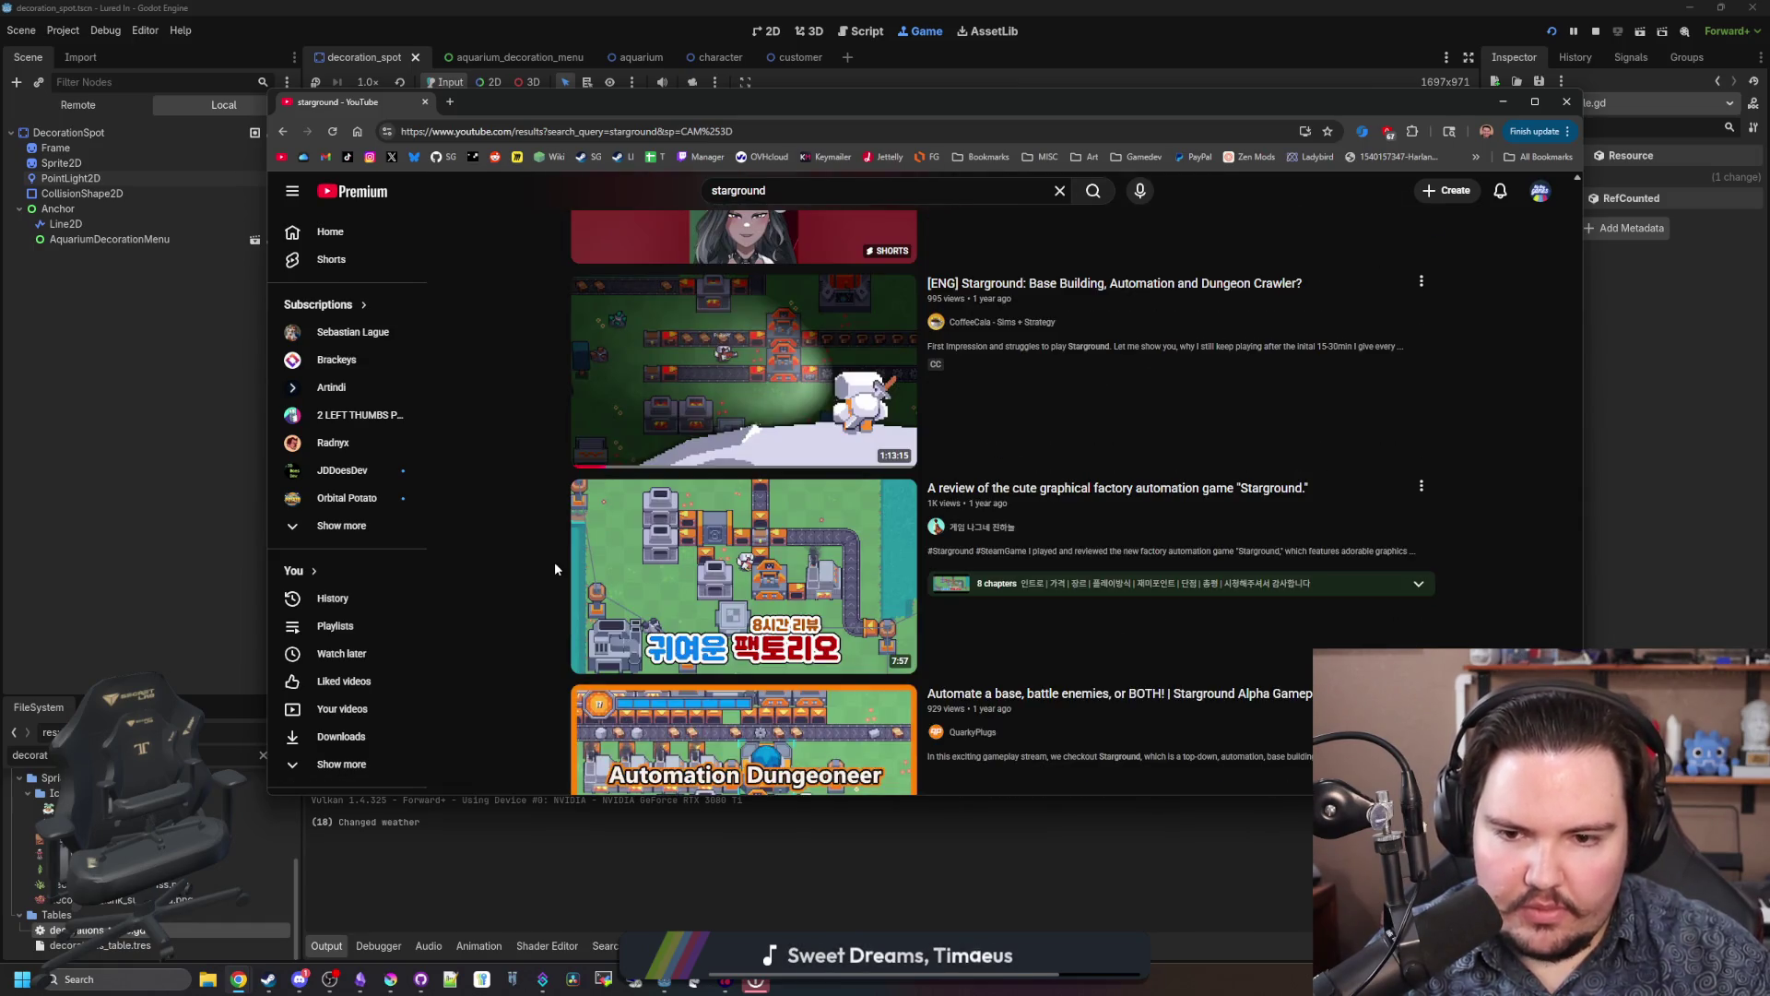
scroll(555, 564, "down", 5)
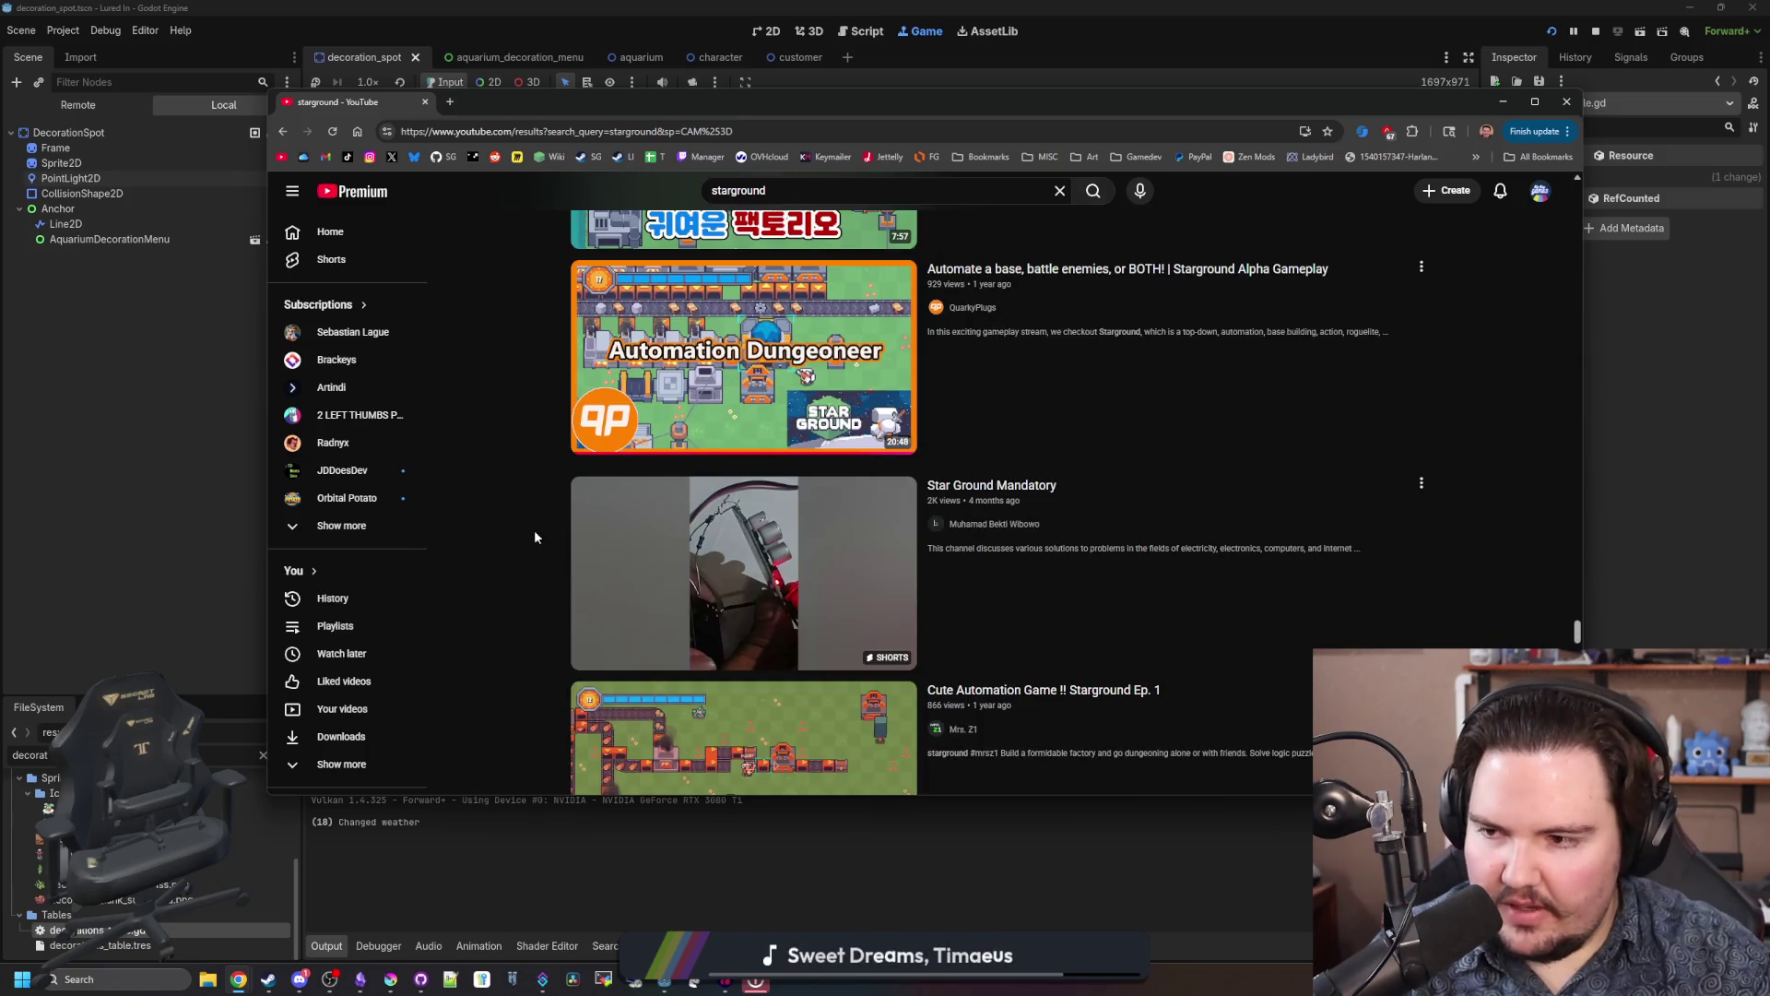
scroll(510, 498, "up", 20)
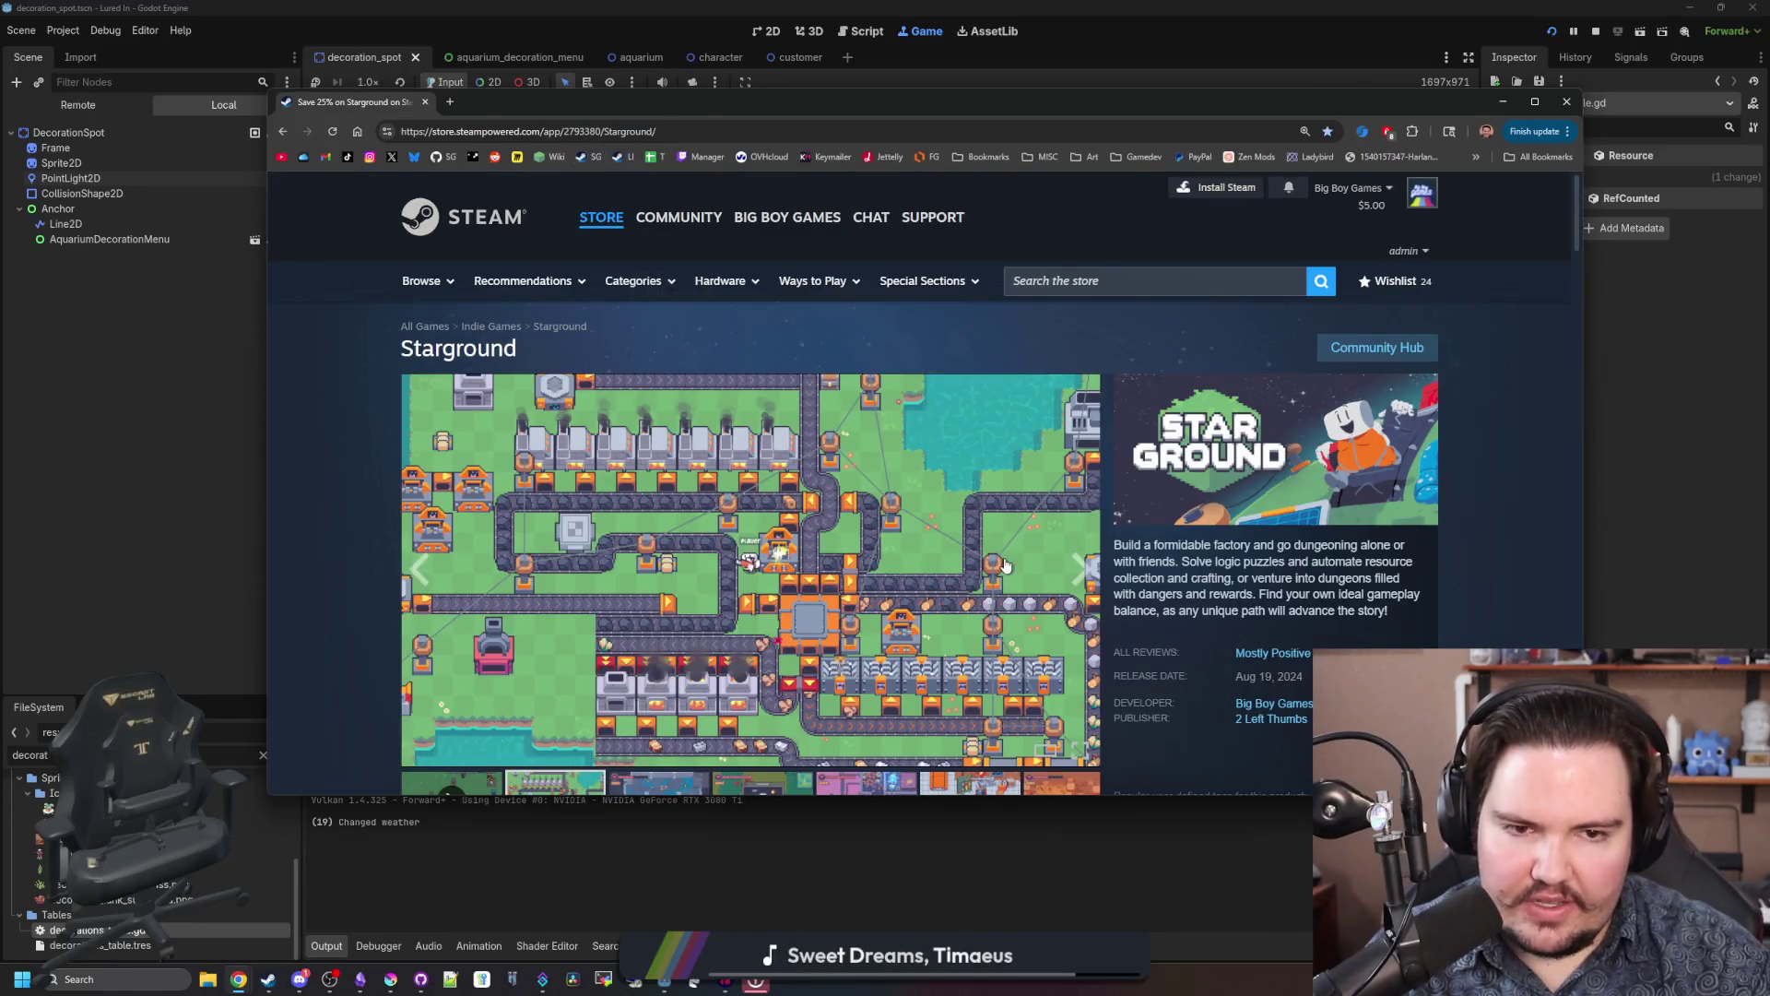
Step: Show the blue dungeon screenshot as the store page's main image
scroll(1005, 565, "down", 3)
left_click(708, 531)
scroll(906, 628, "up", 3)
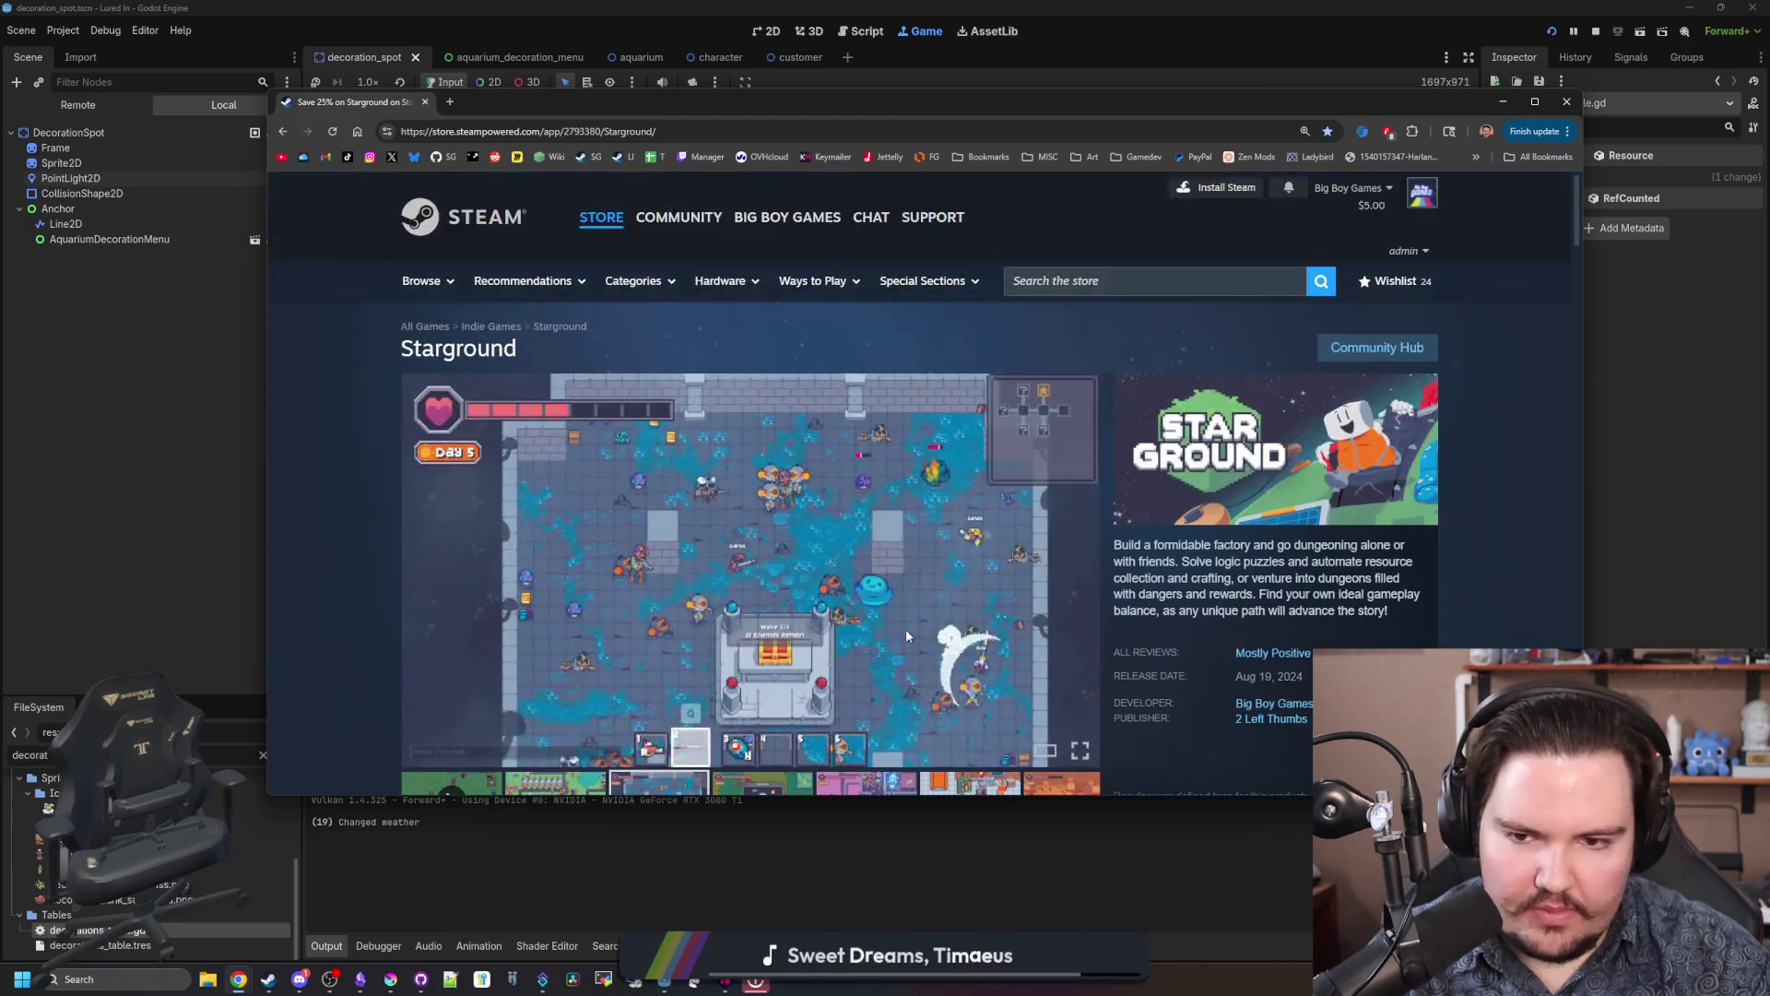
scroll(906, 629, "down", 3)
scroll(1043, 717, "up", 2)
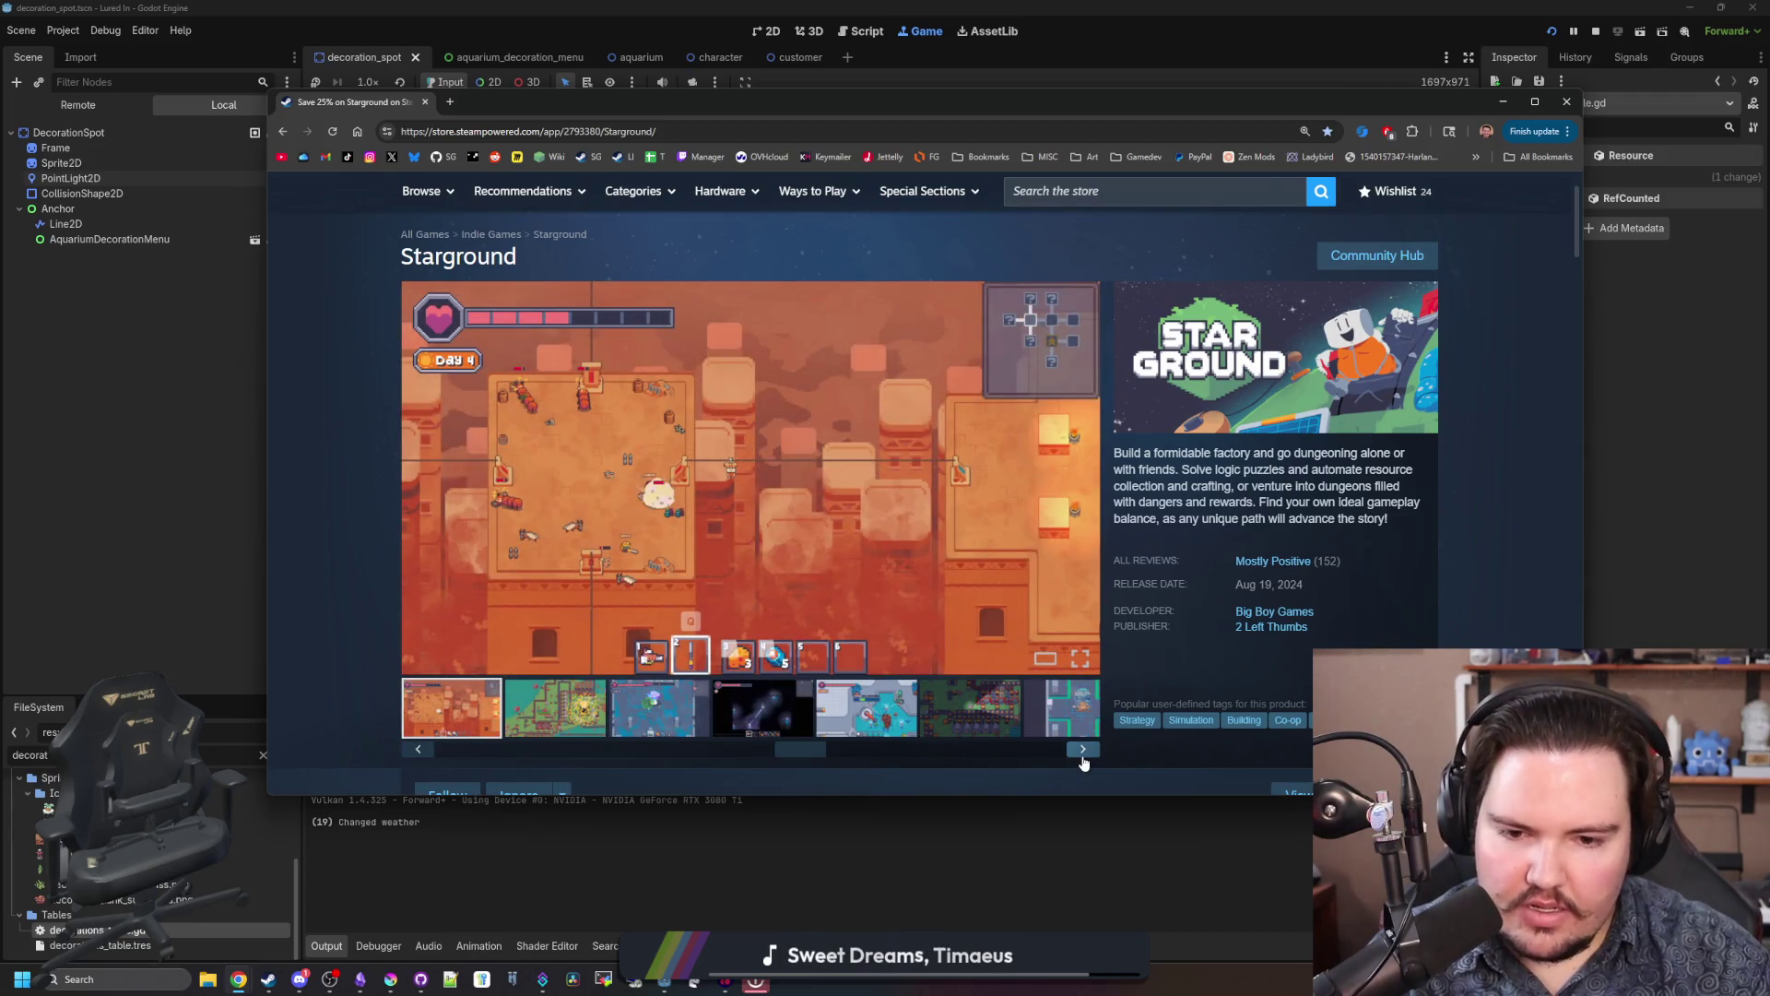
Step: Step through the Starground screenshots with the carousel's right arrow
left_click(1082, 752)
left_click(1082, 752)
left_click(1083, 752)
left_click(1082, 752)
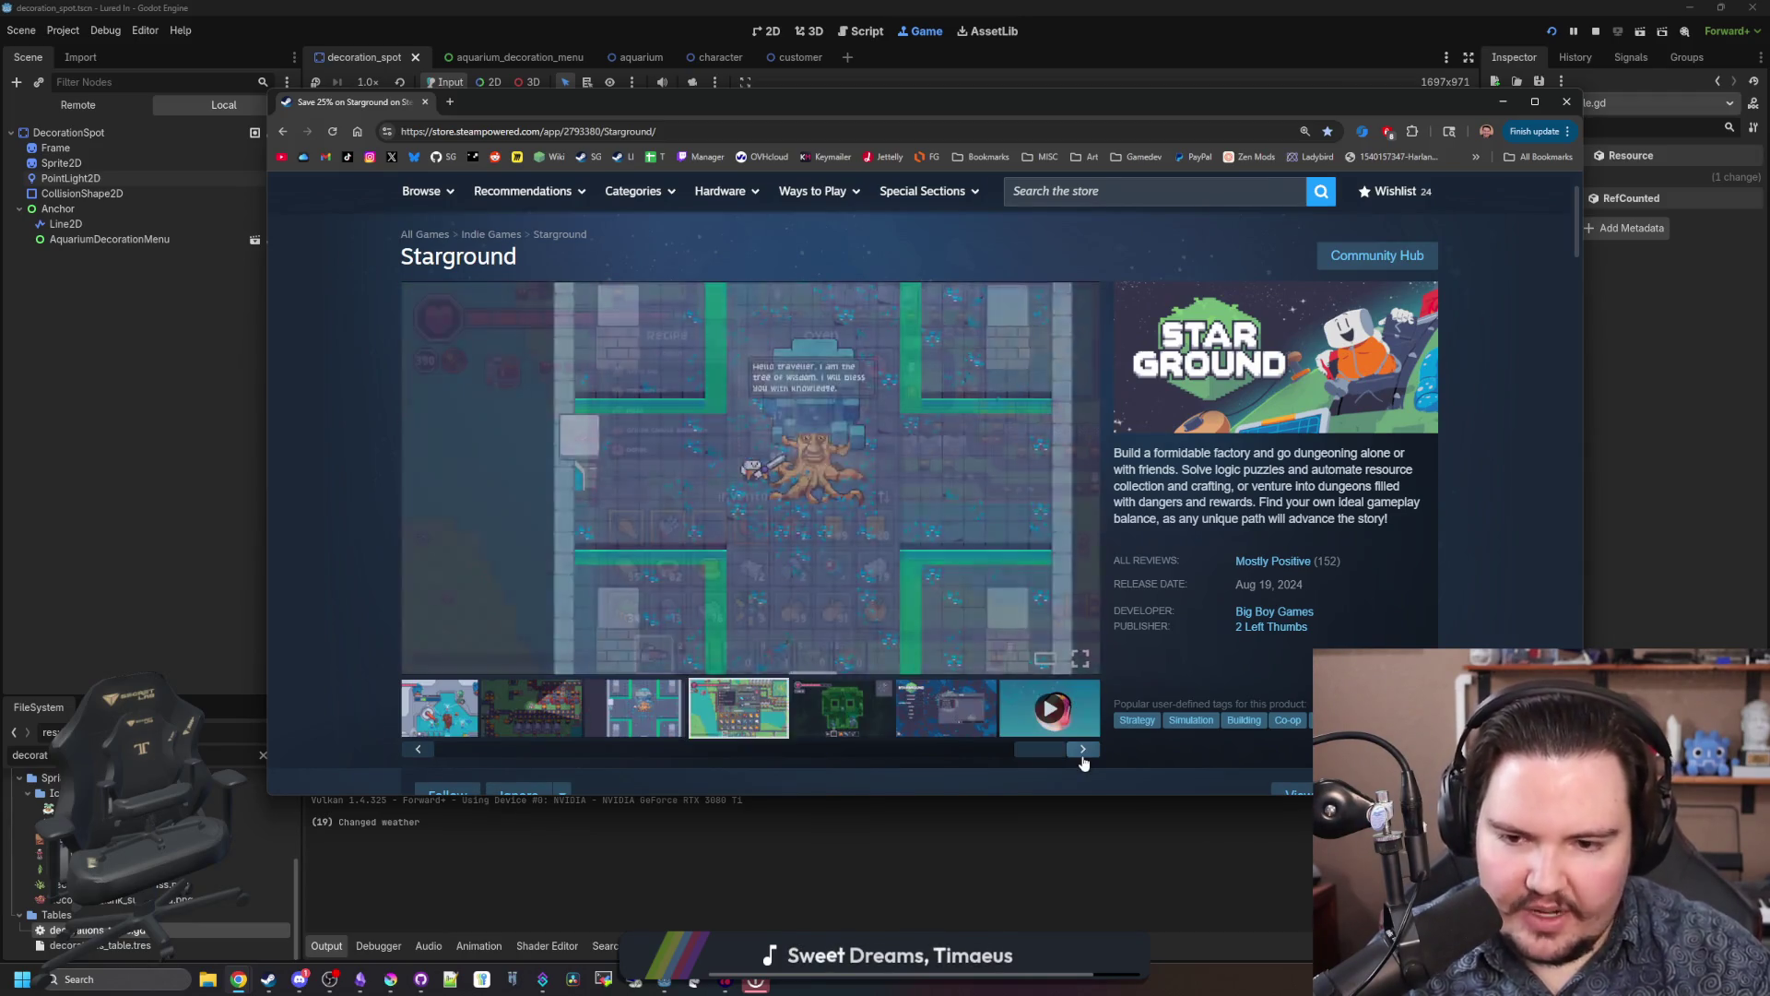
left_click(1082, 753)
left_click(1082, 753)
left_click(1082, 752)
left_click(1082, 753)
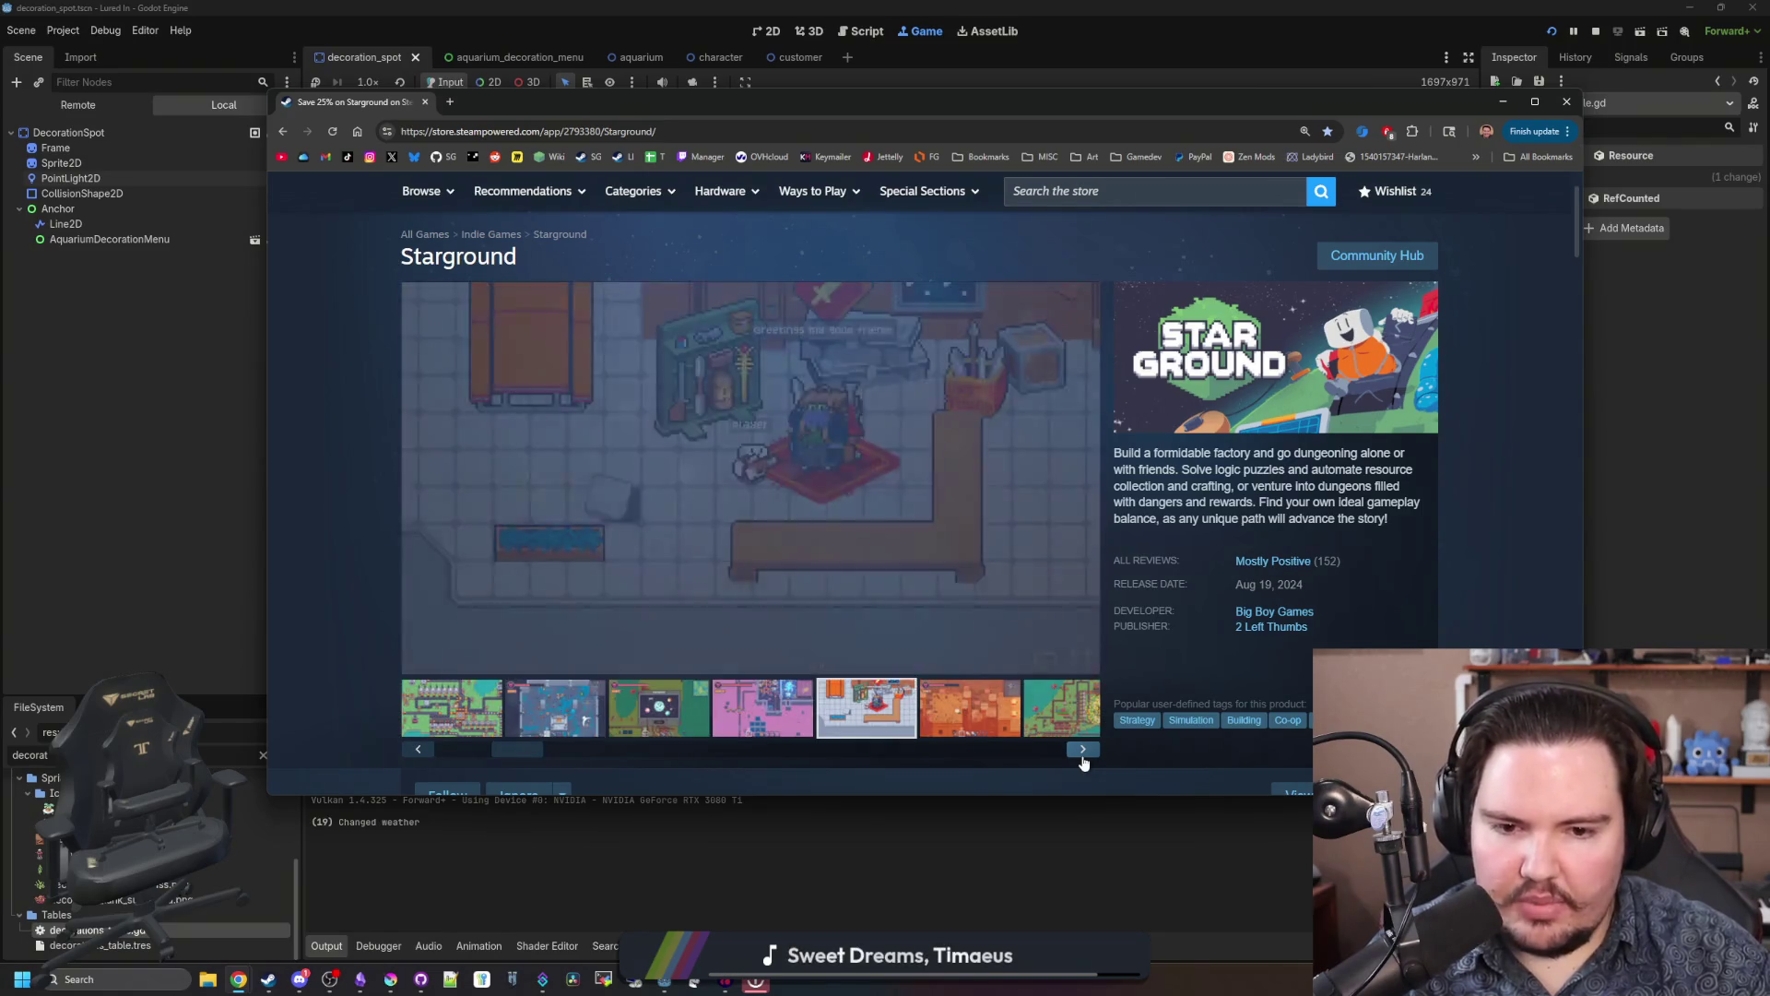
left_click(1083, 754)
left_click(1083, 754)
left_click(1084, 754)
left_click(1083, 754)
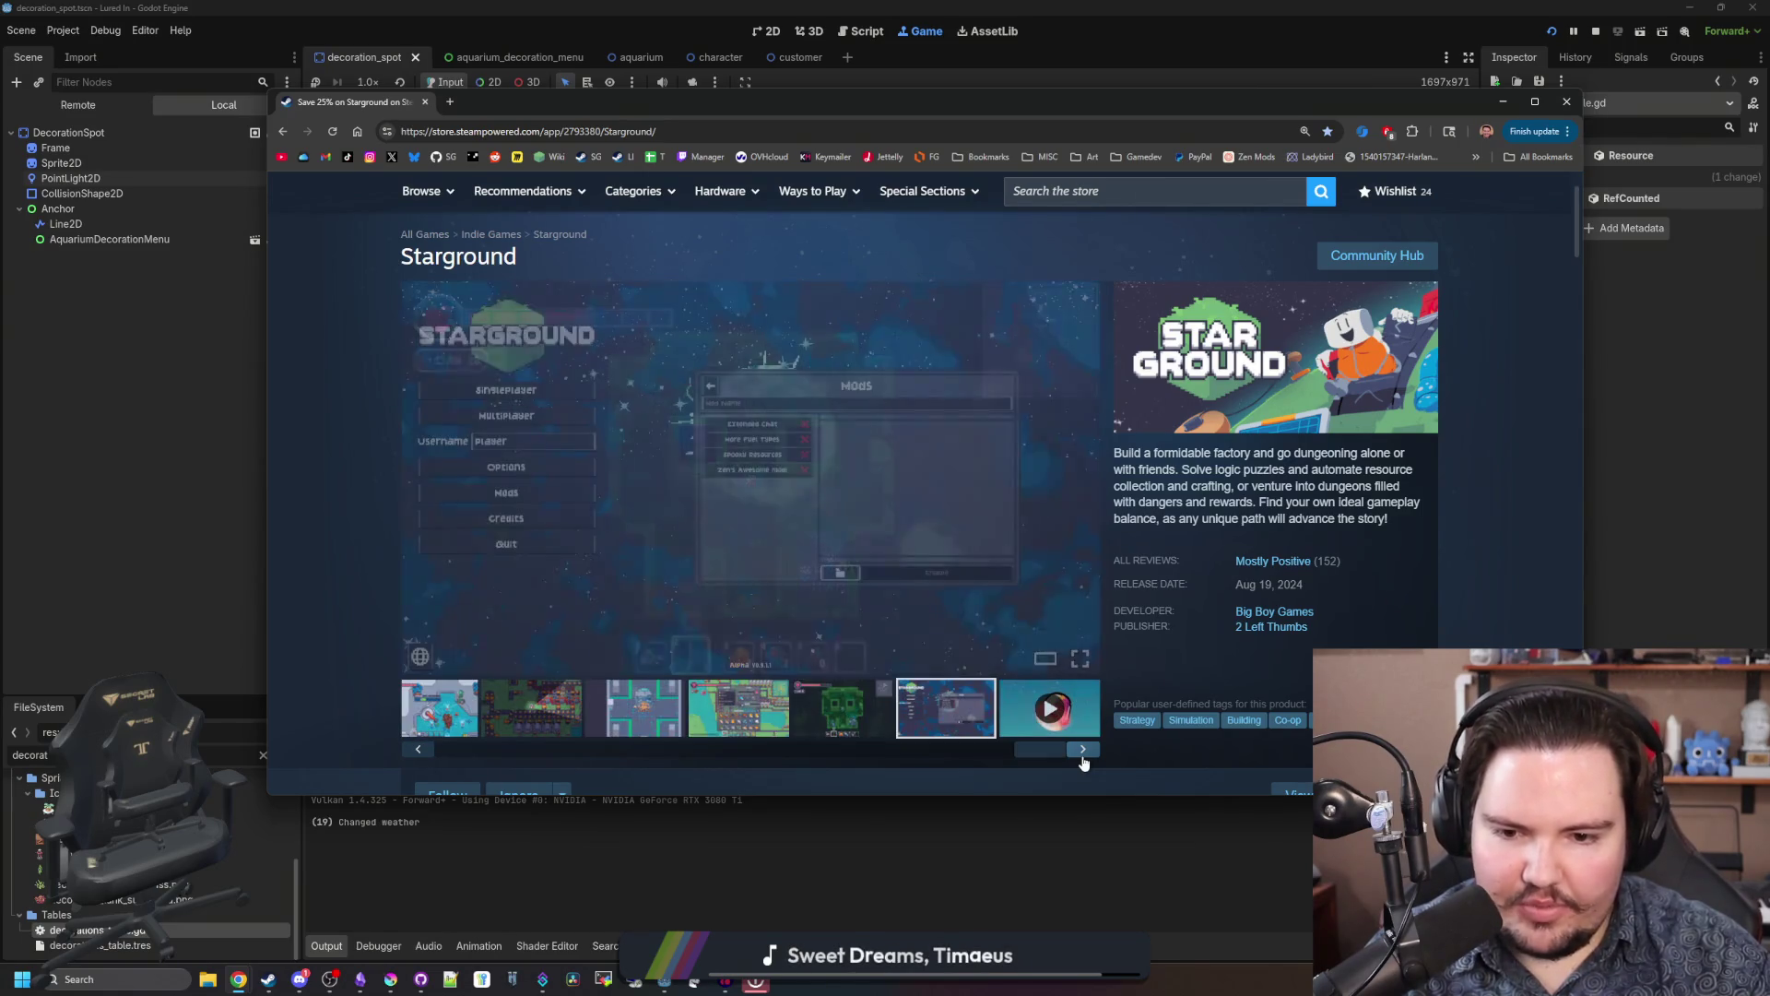
left_click(1084, 754)
left_click(1083, 754)
left_click(1083, 755)
left_click(1083, 754)
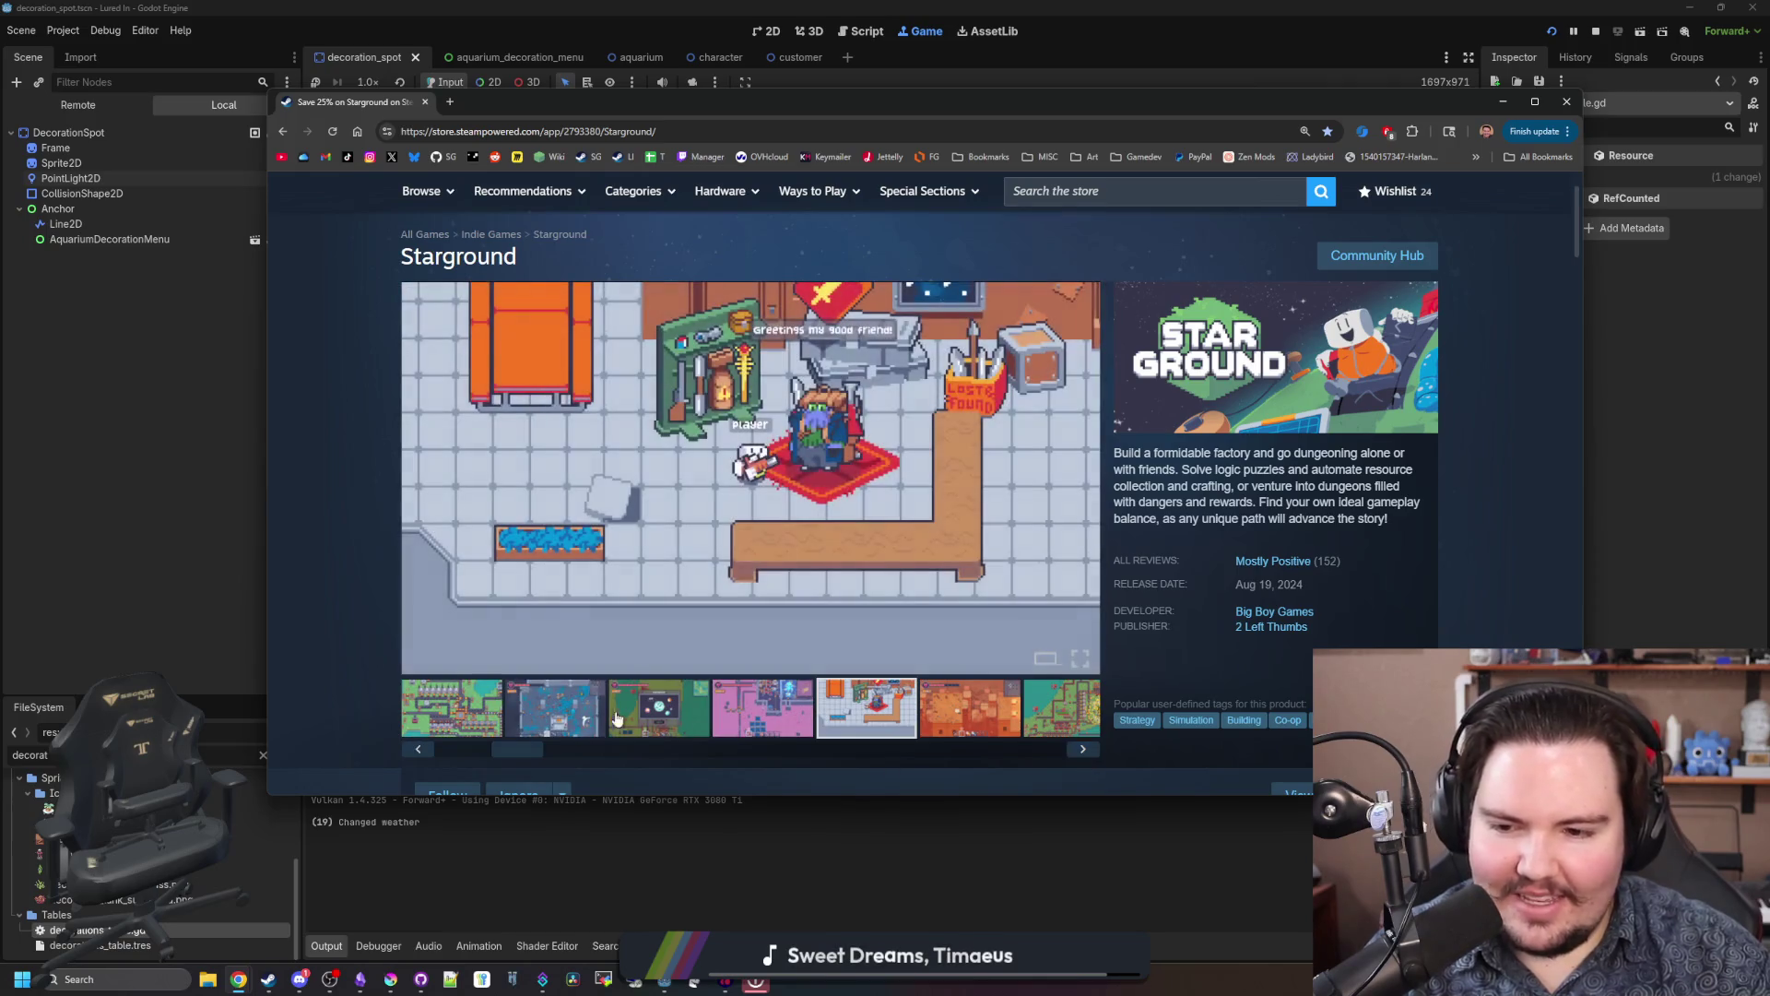
left_click_drag(542, 754, 463, 754)
Step: Show the factory screenshot, scroll the store page and back, then drag the window down
left_click(530, 720)
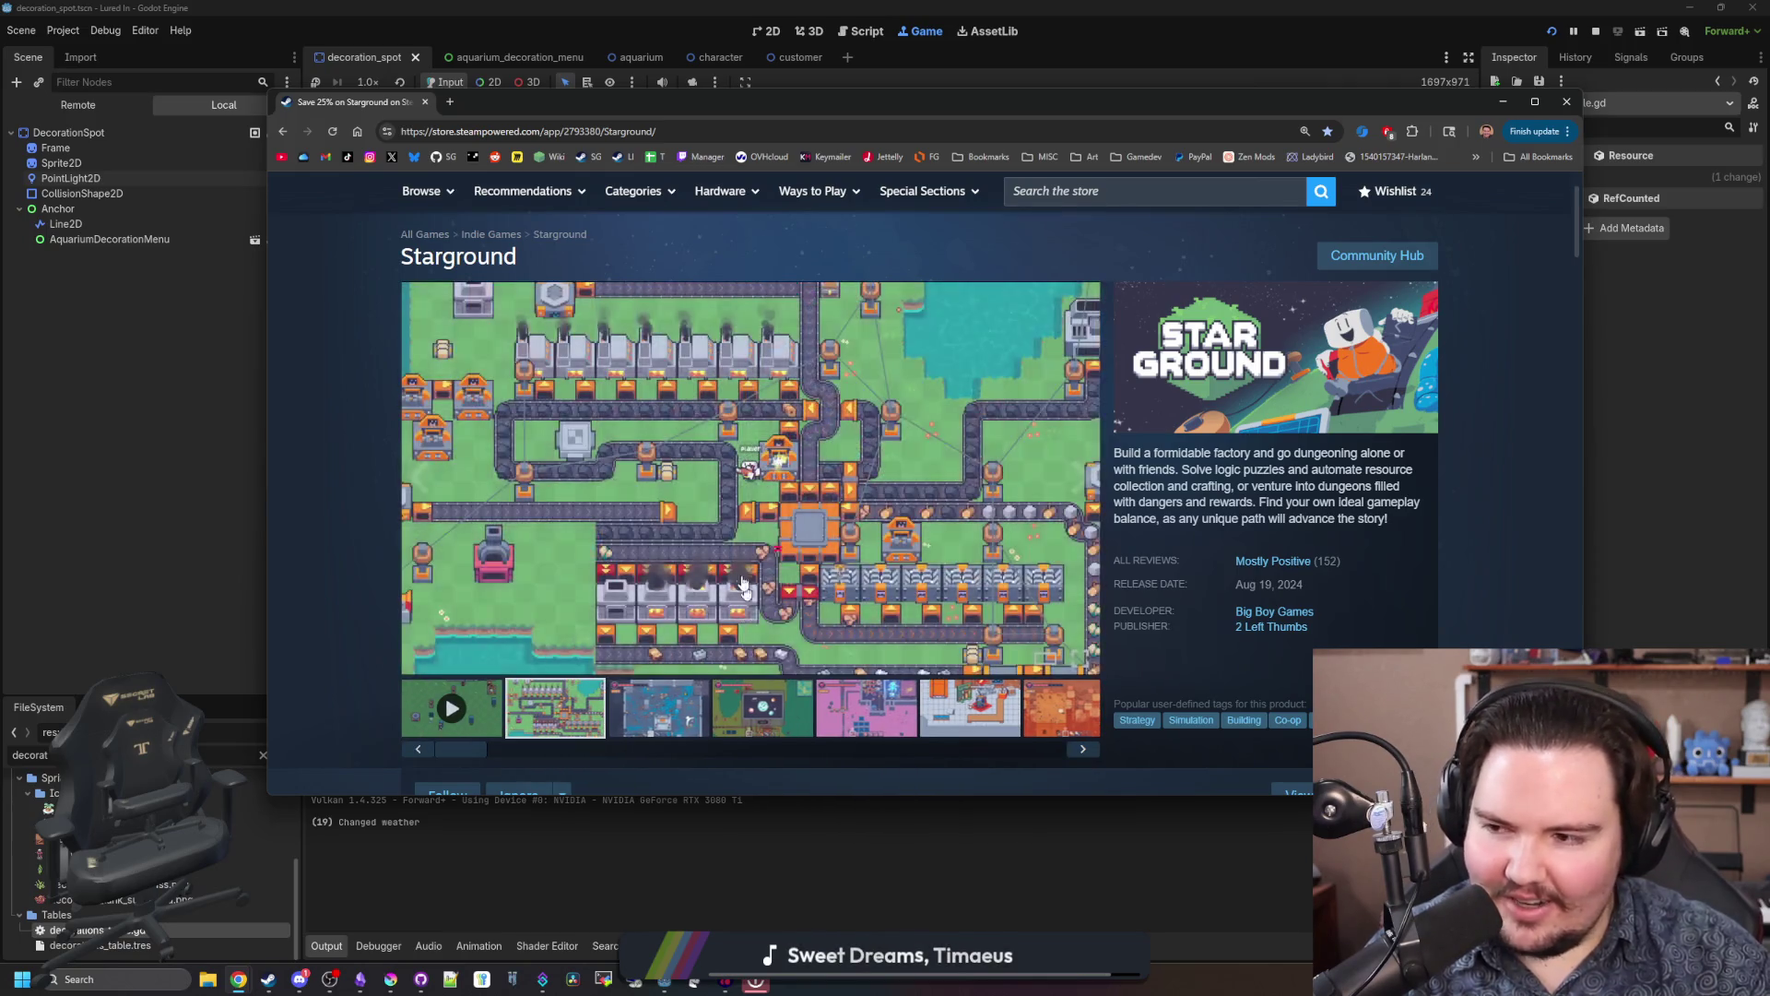
scroll(739, 570, "down", 7)
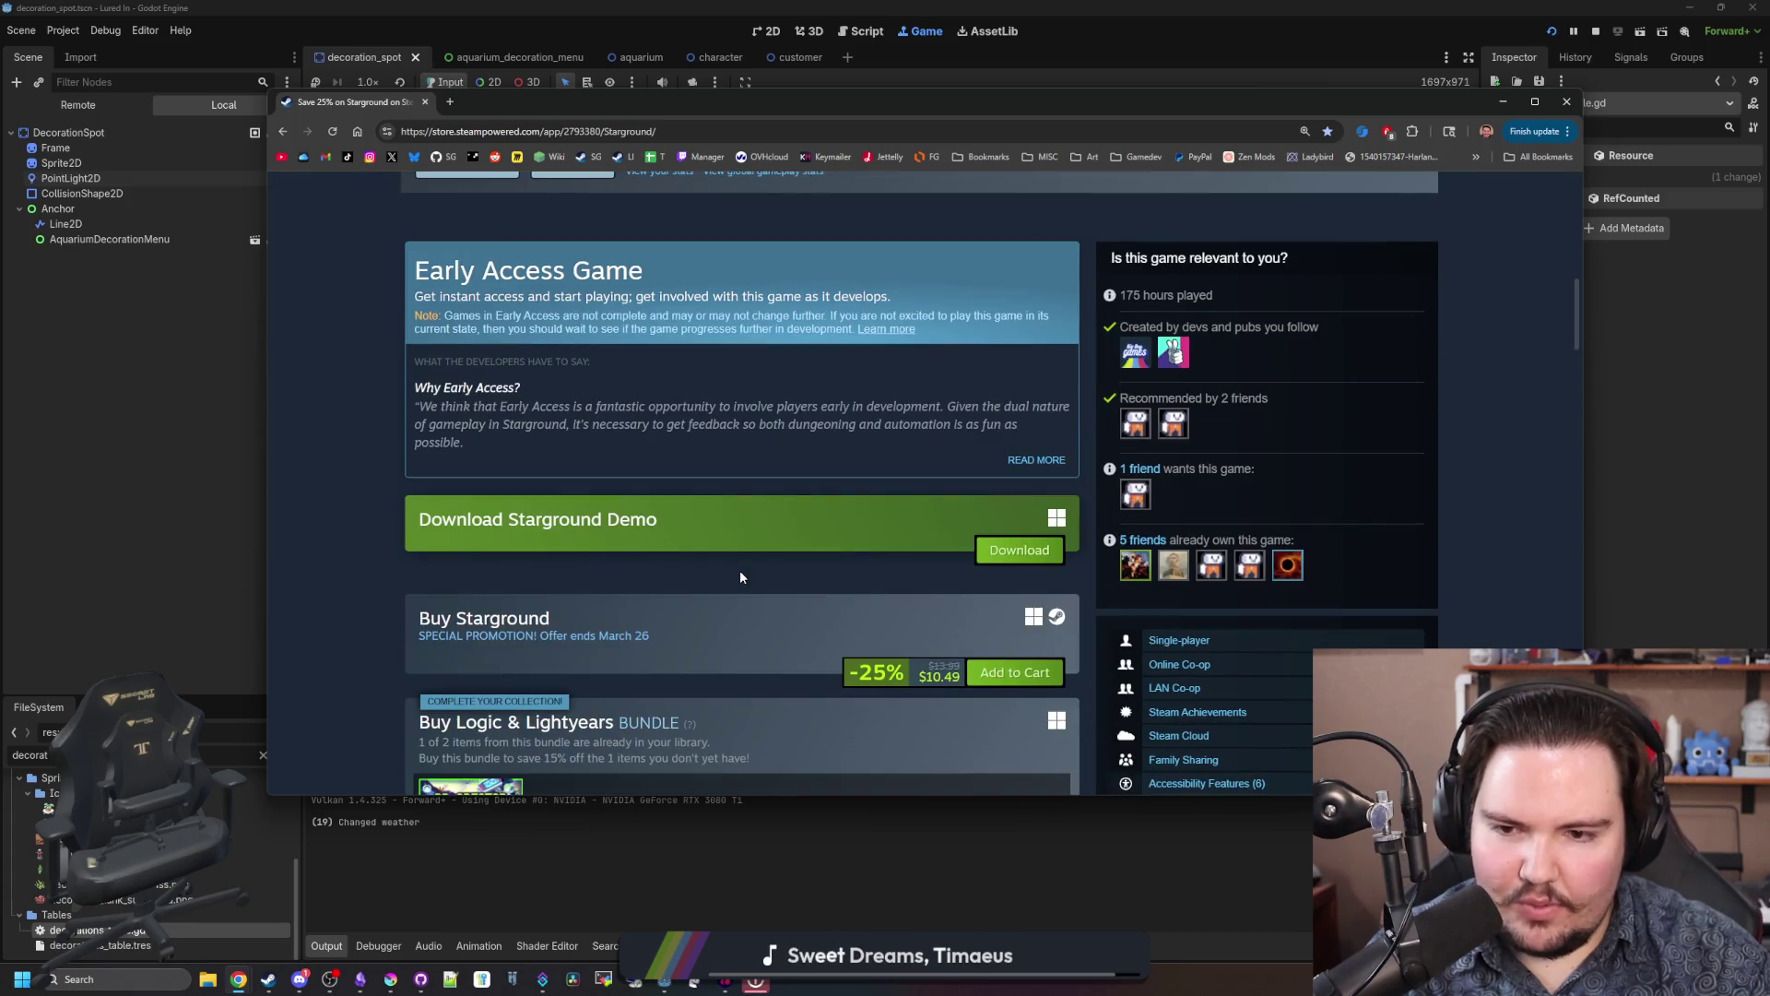
scroll(741, 575, "down", 2)
scroll(740, 576, "down", 5)
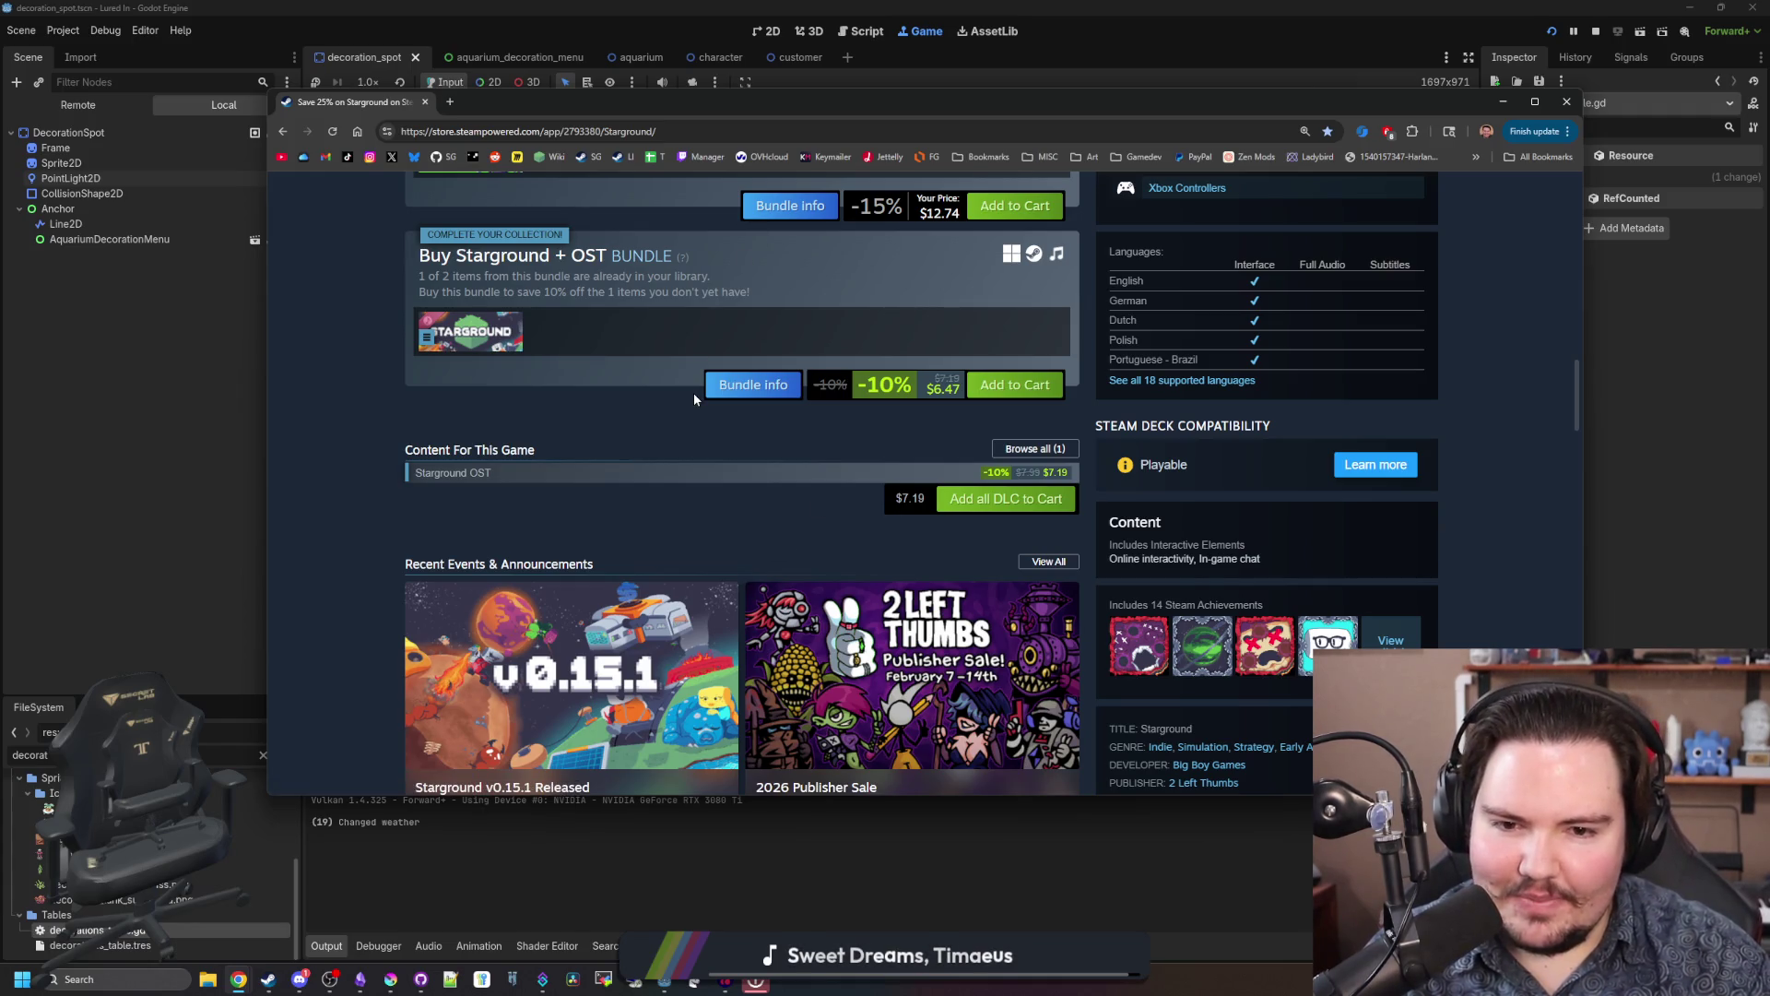
scroll(694, 399, "down", 10)
scroll(695, 476, "down", 15)
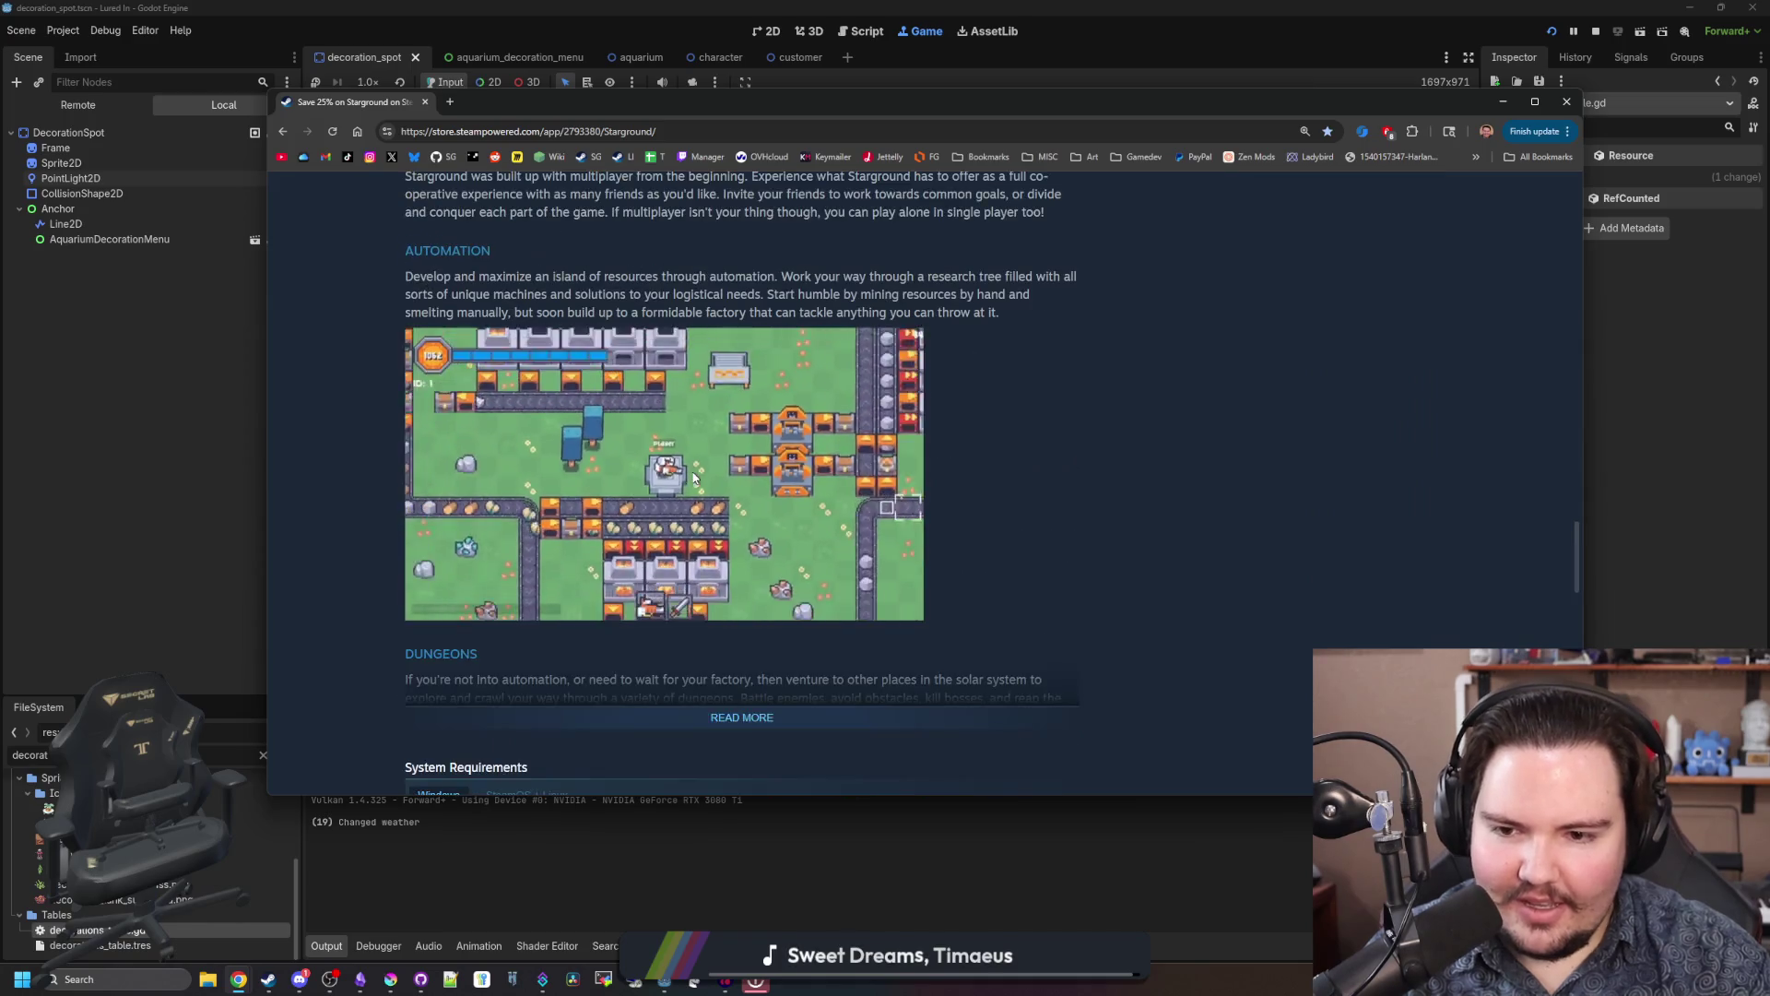
scroll(694, 478, "down", 3)
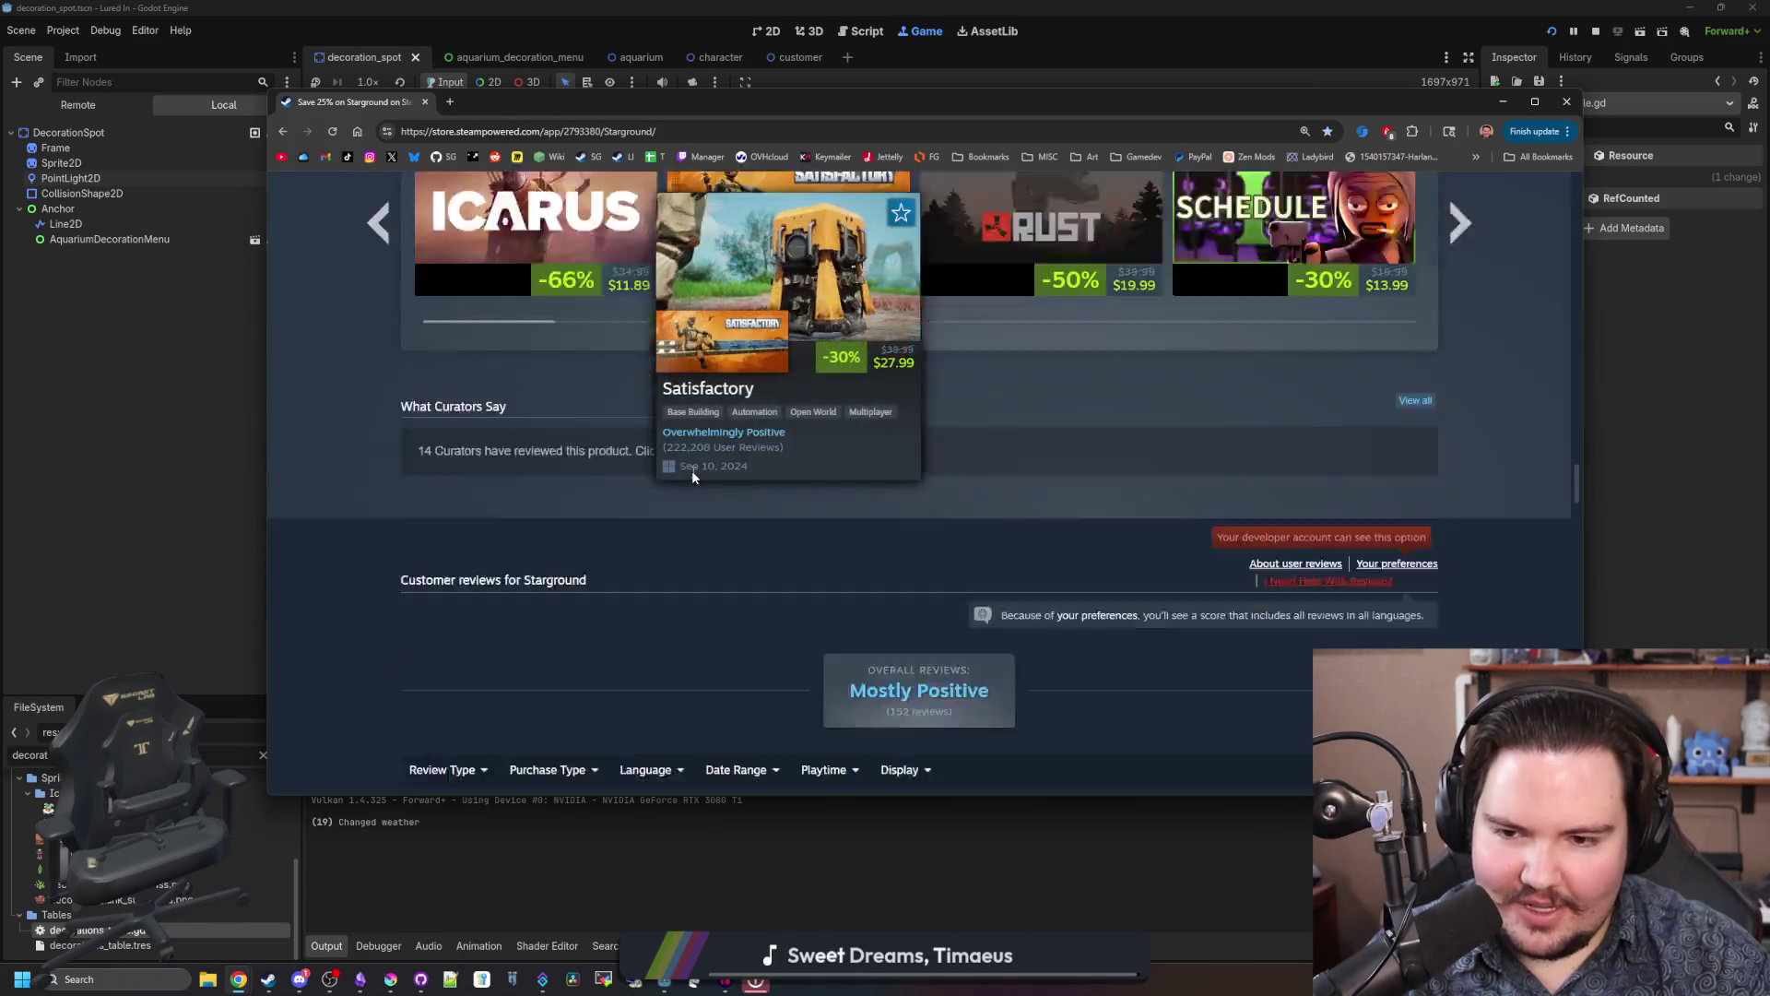
scroll(694, 477, "up", 20)
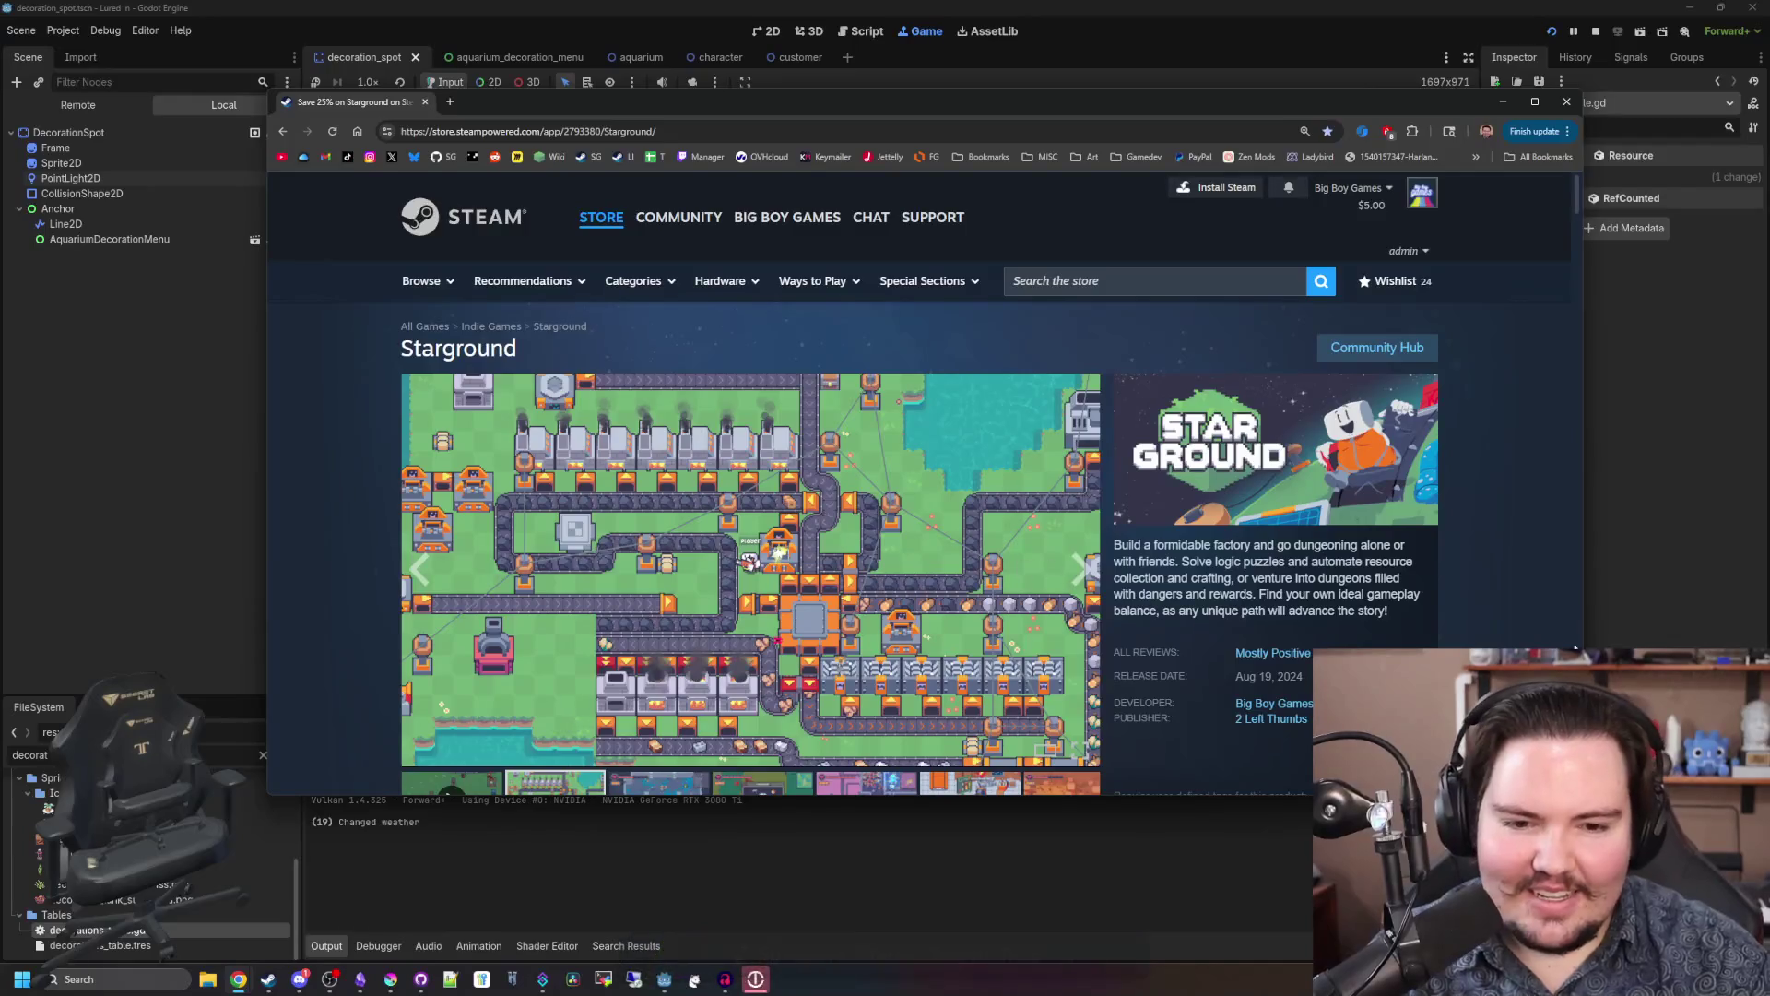
mouse_move(996, 103)
left_mouse_down()
mouse_move(1342, 269)
mouse_move(1436, 535)
mouse_move(1097, 791)
mouse_move(970, 336)
mouse_move(957, 172)
left_mouse_up()
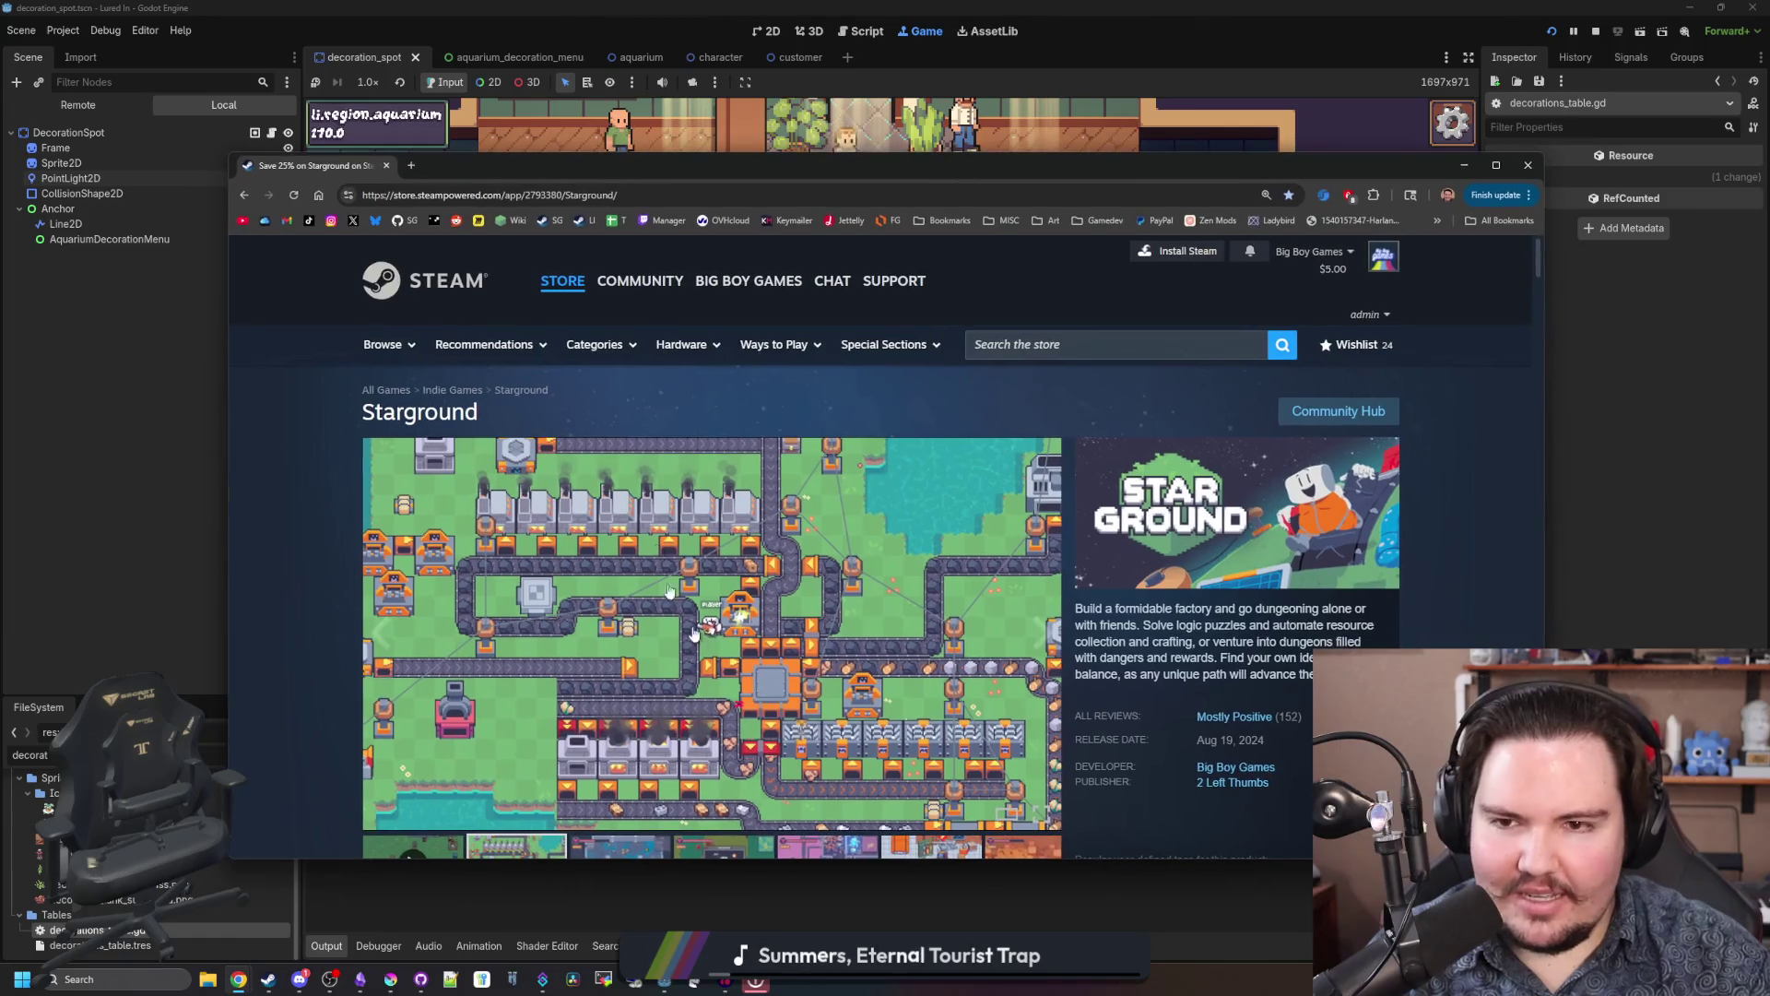
Step: Minimize the store window and nudge the aquarium game view slightly
left_click(844, 143)
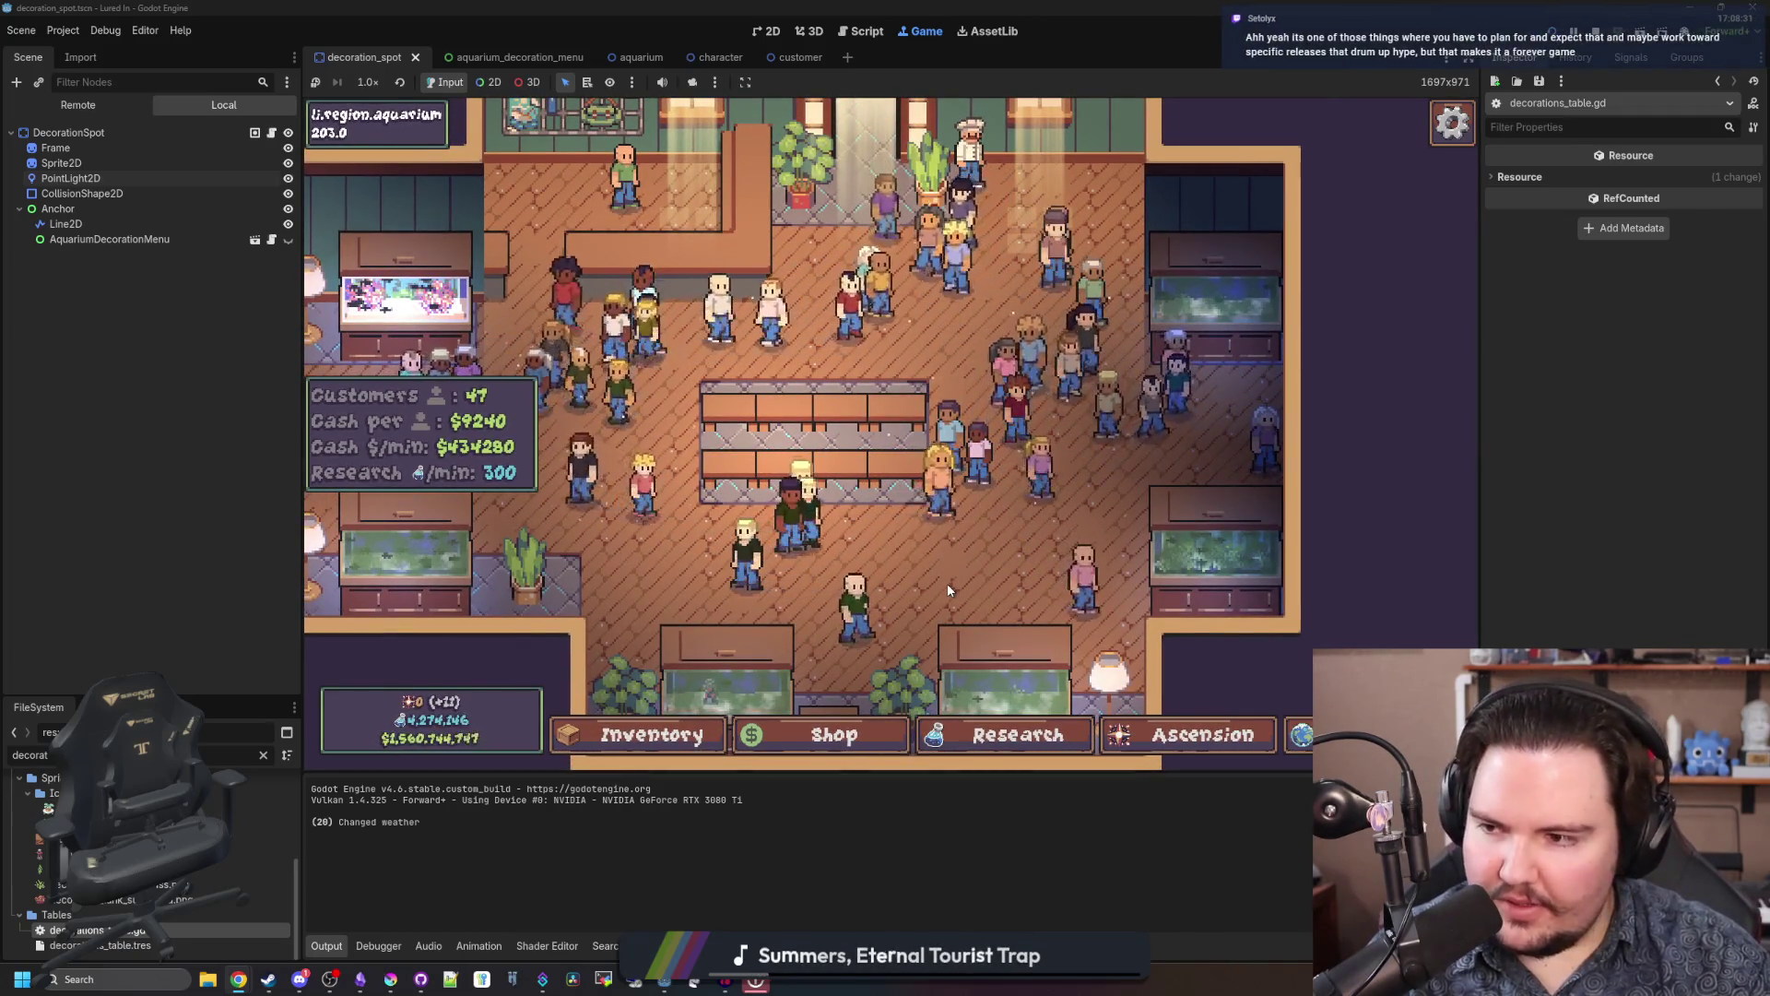
left_click_drag(948, 583, 932, 577)
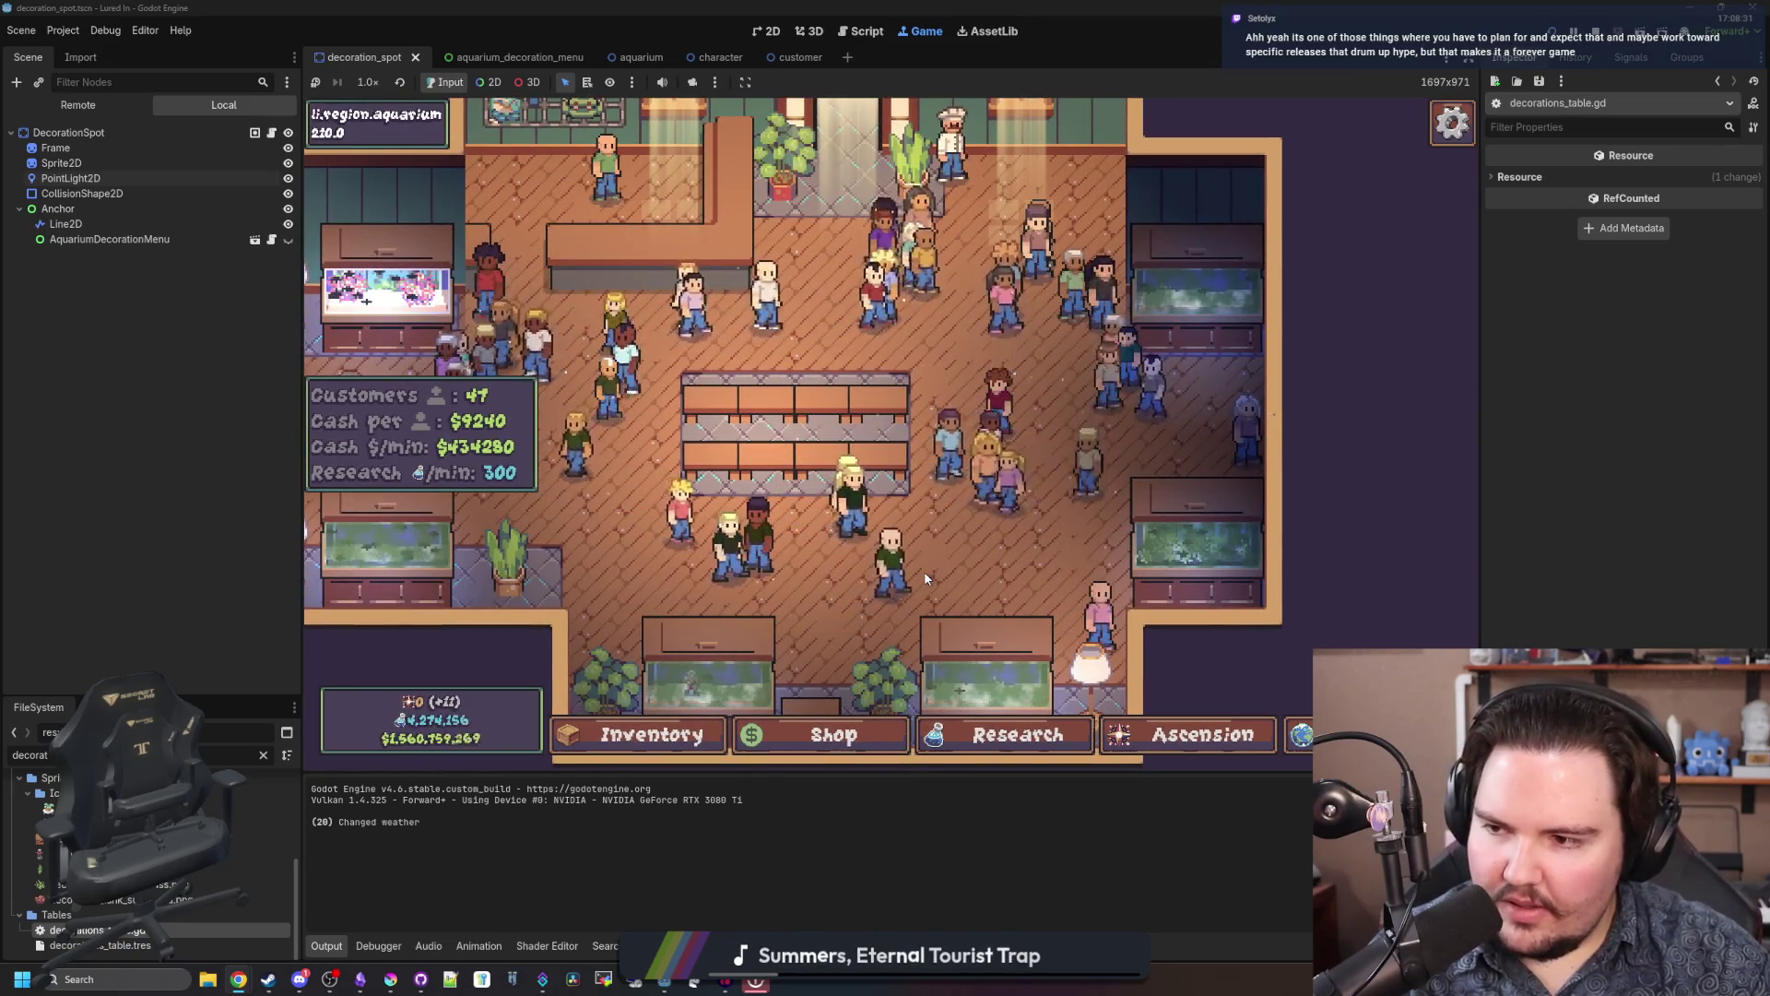
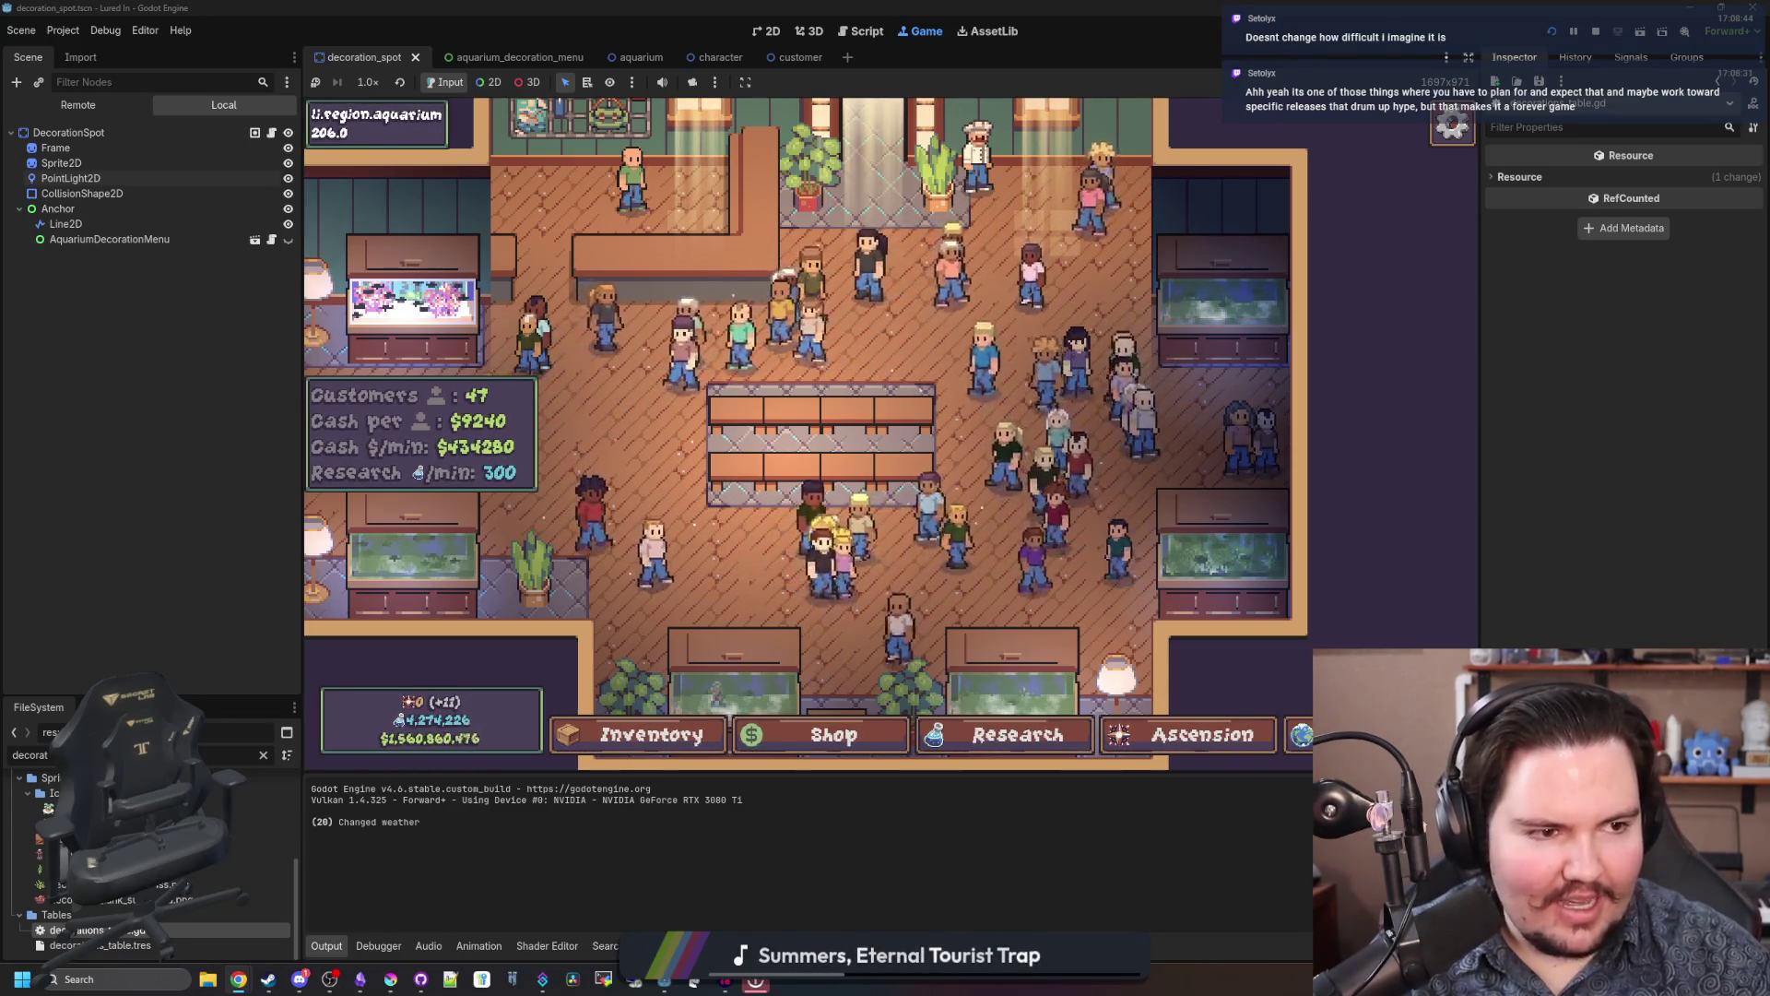
Step: Open a new browser window on the Starground Steam store page and move it down-right over the game
key("super+2")
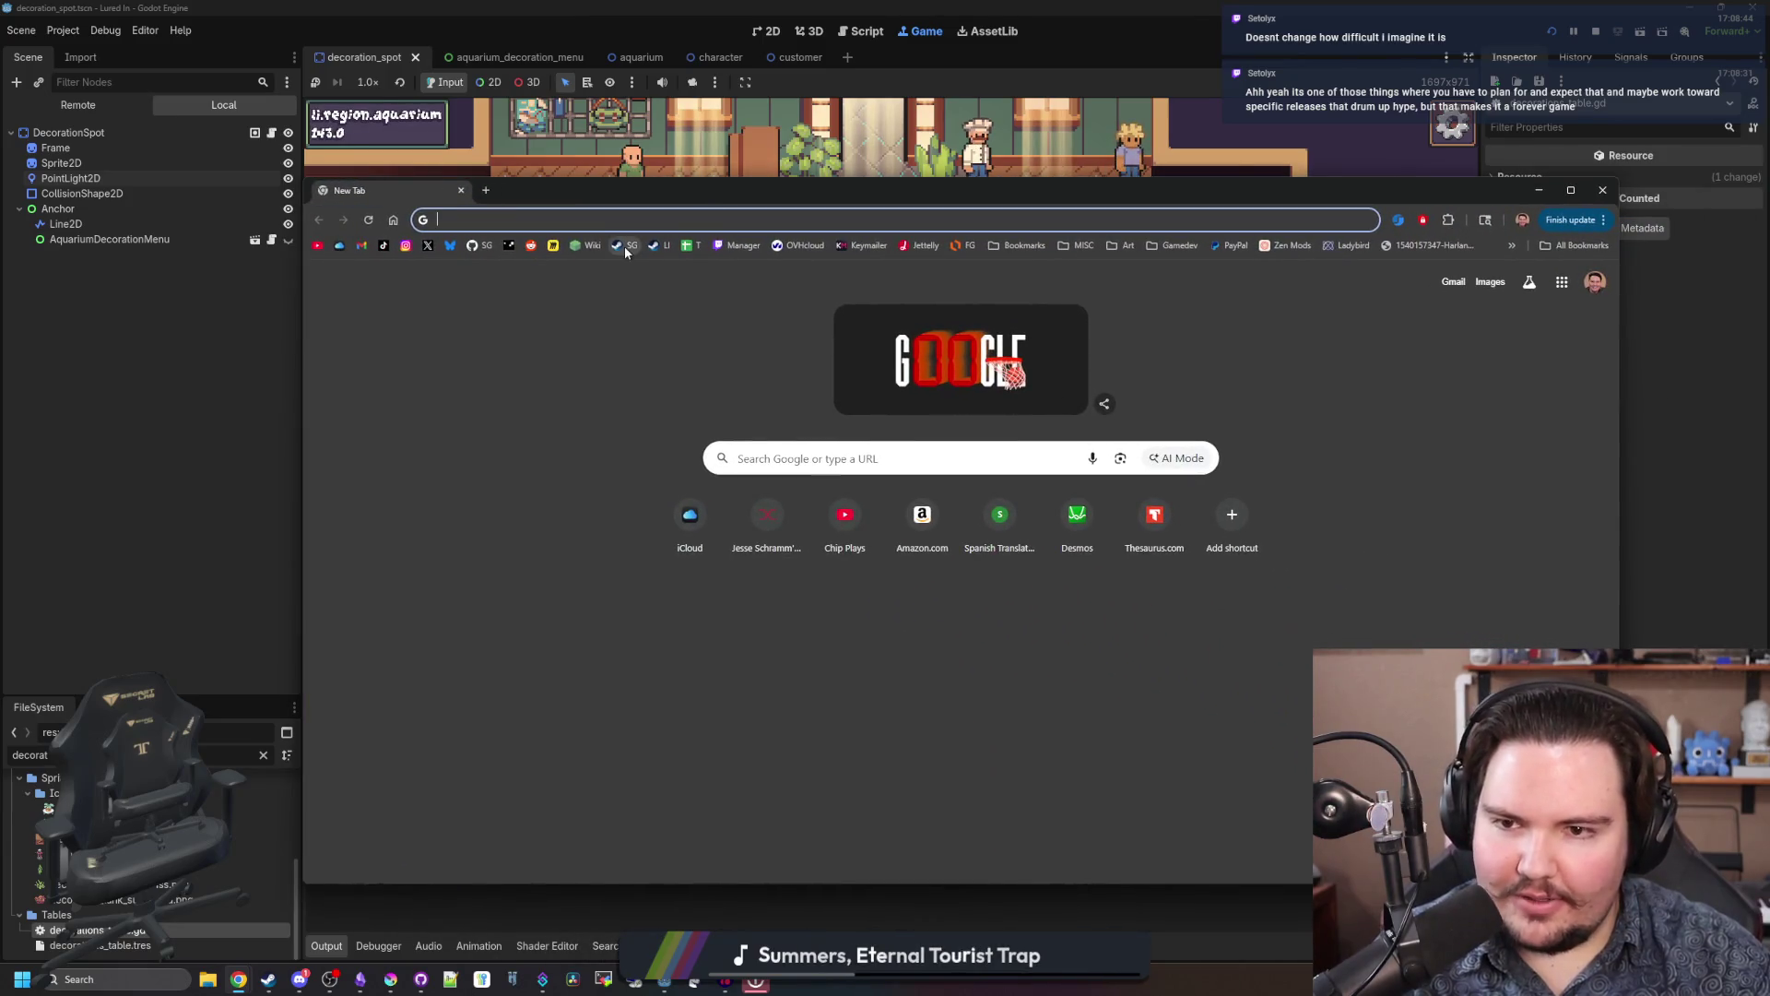
left_click(623, 246)
mouse_move(684, 203)
left_mouse_down()
mouse_move(882, 407)
mouse_move(766, 2)
left_mouse_up()
Step: Pick the pink base gallery thumbnail, enlarge the screenshots and page forward and back
left_click(692, 718)
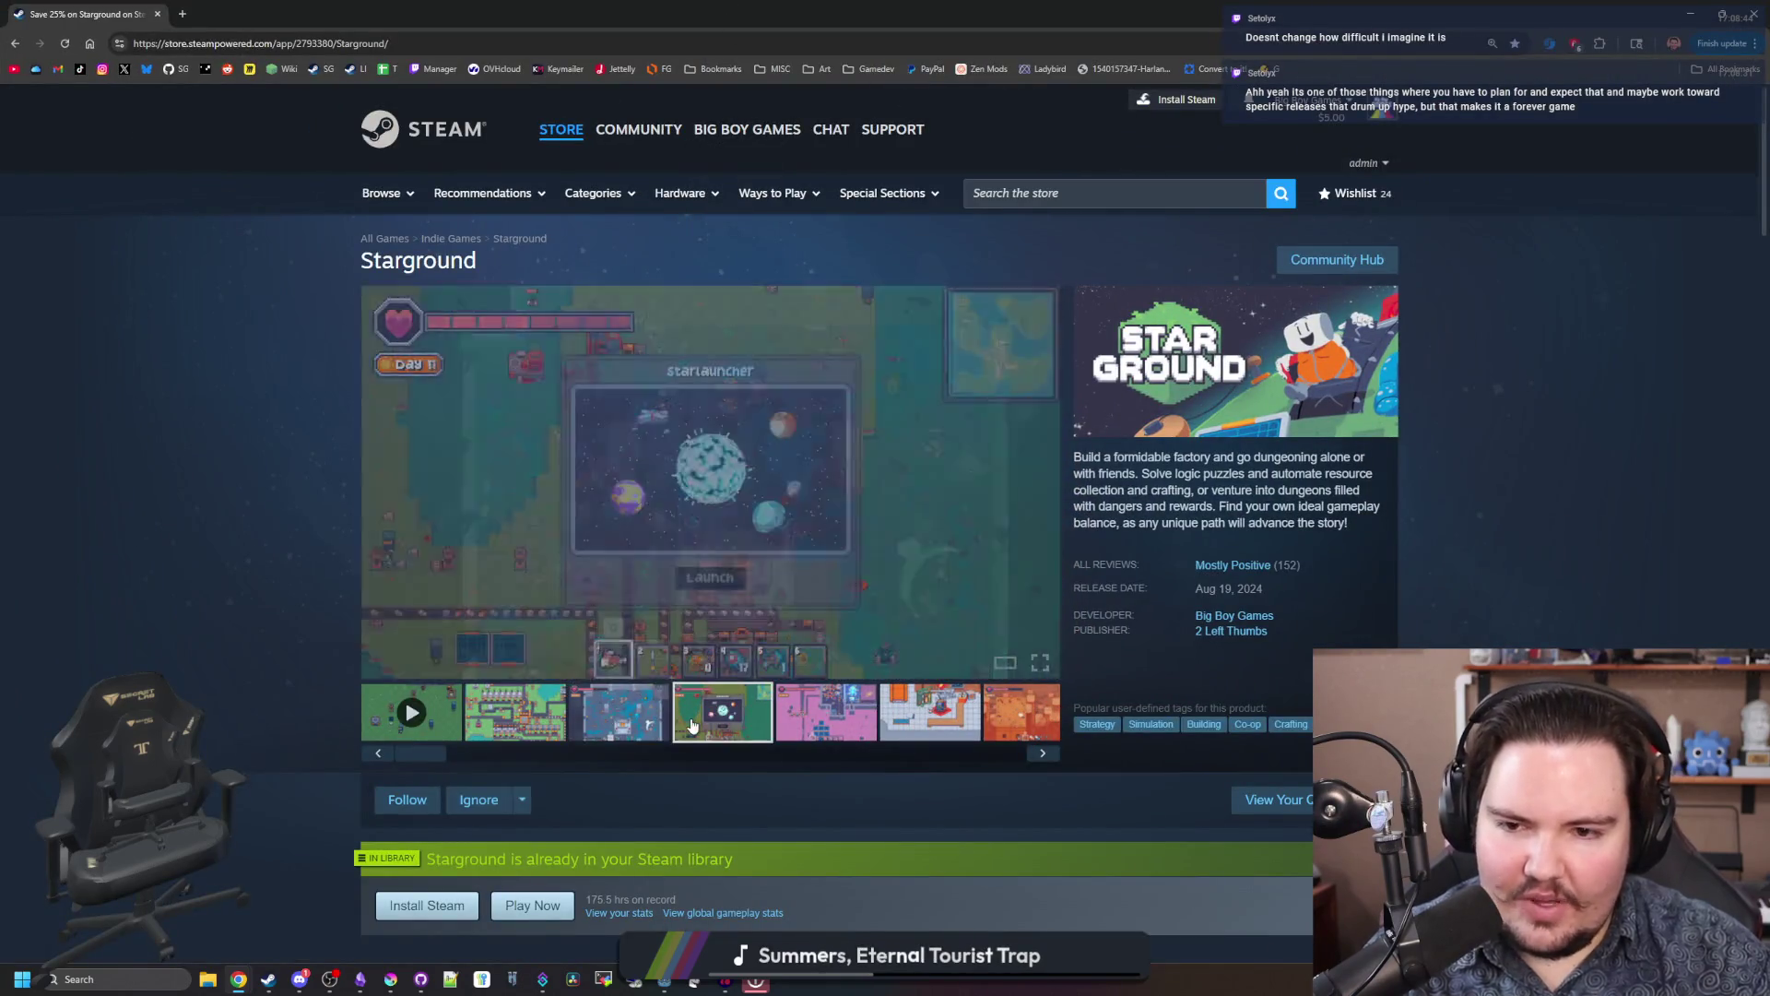
left_click(825, 717)
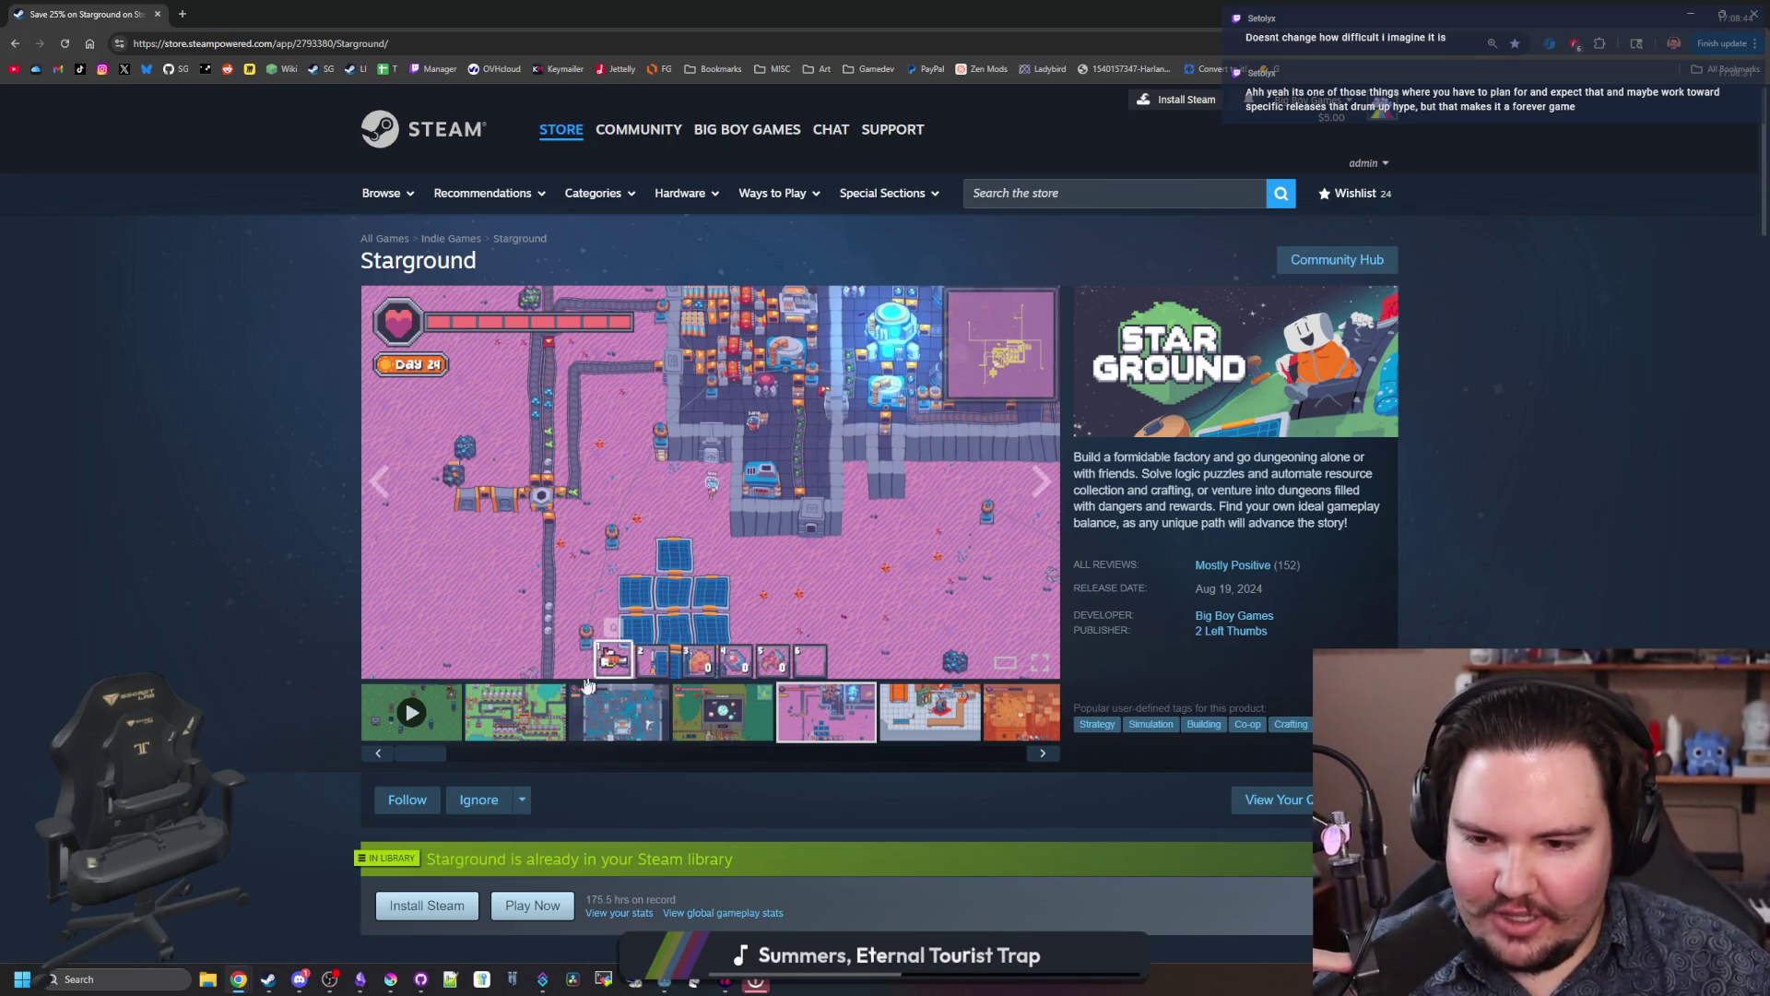
left_click(1032, 443)
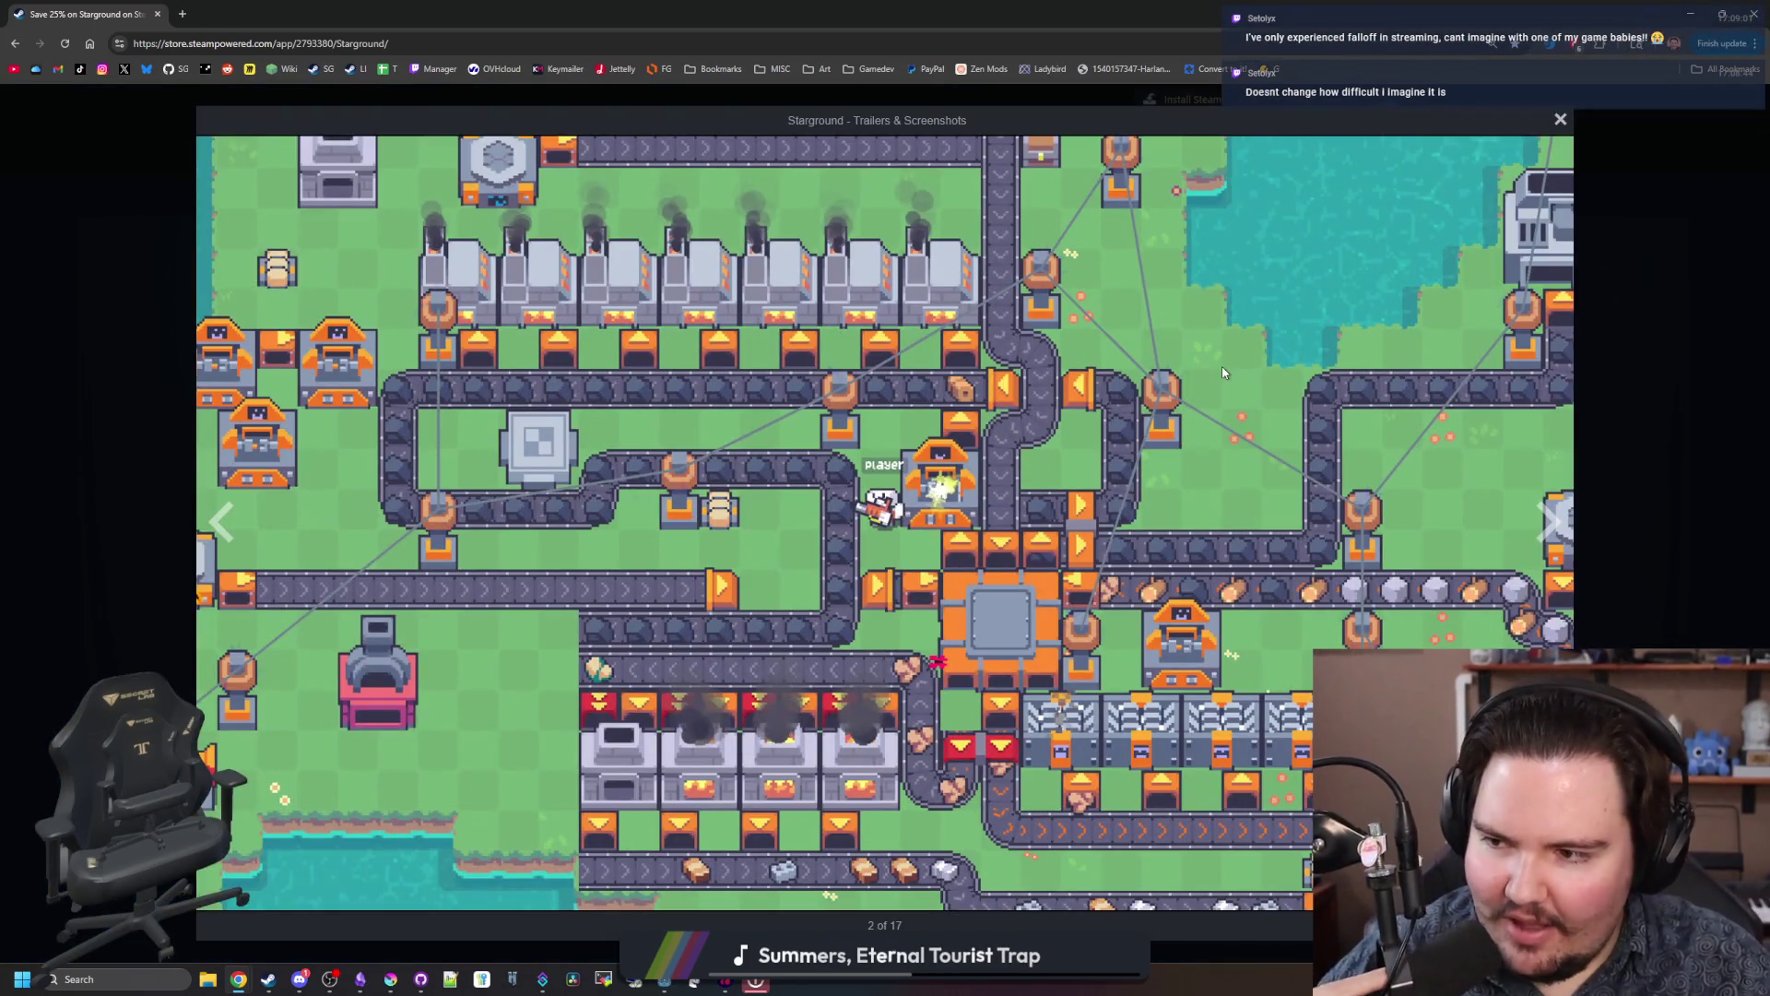
left_click(1553, 525)
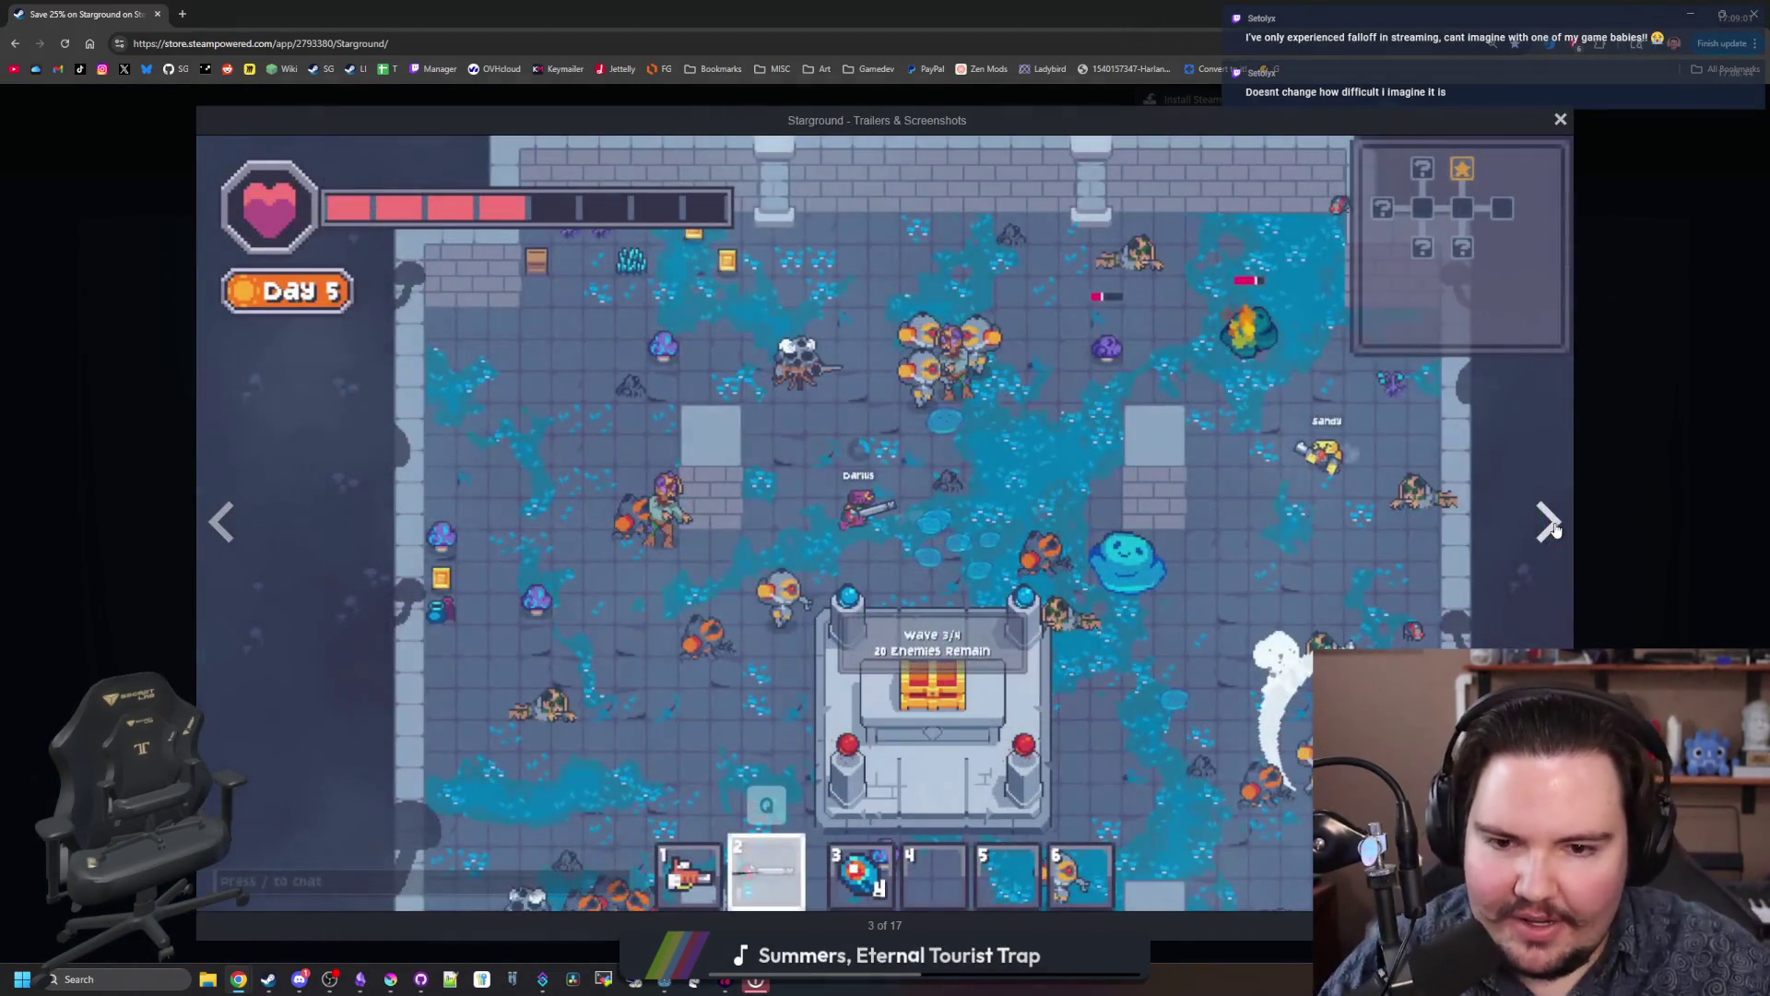
left_click(1553, 525)
left_click(221, 523)
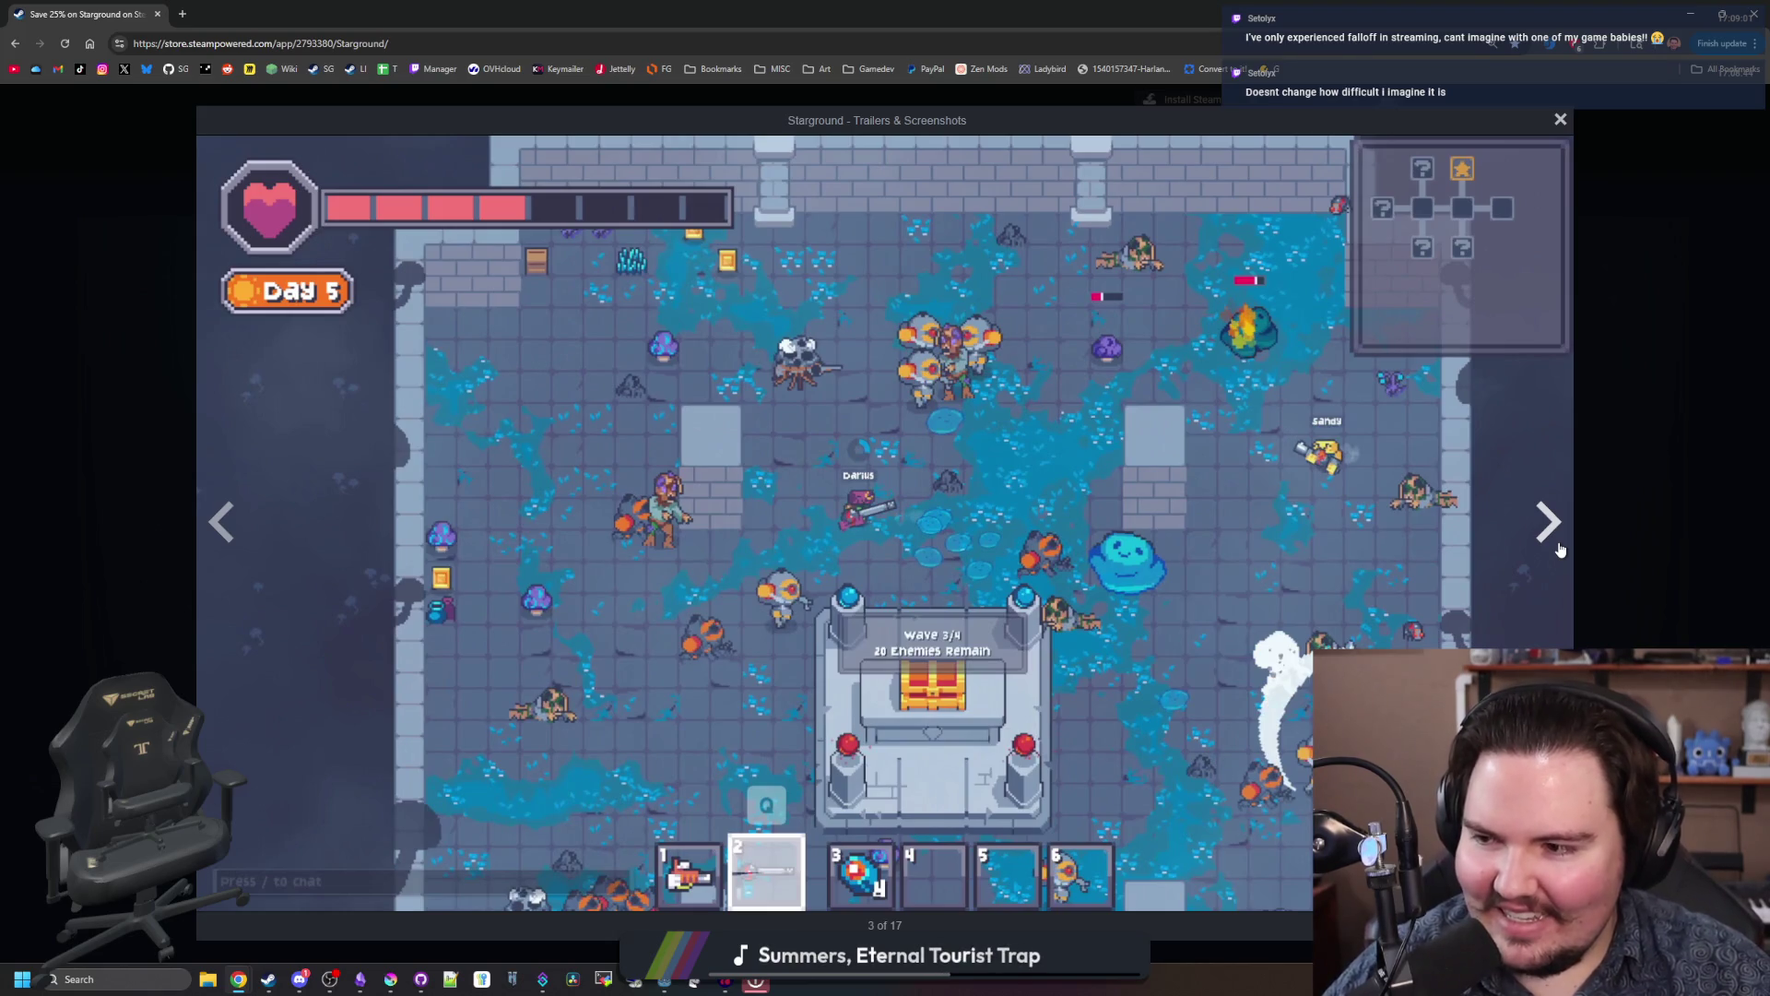
Step: Cycle forward through all the enlarged Starground screenshots, then close the lightbox
left_click(1558, 549)
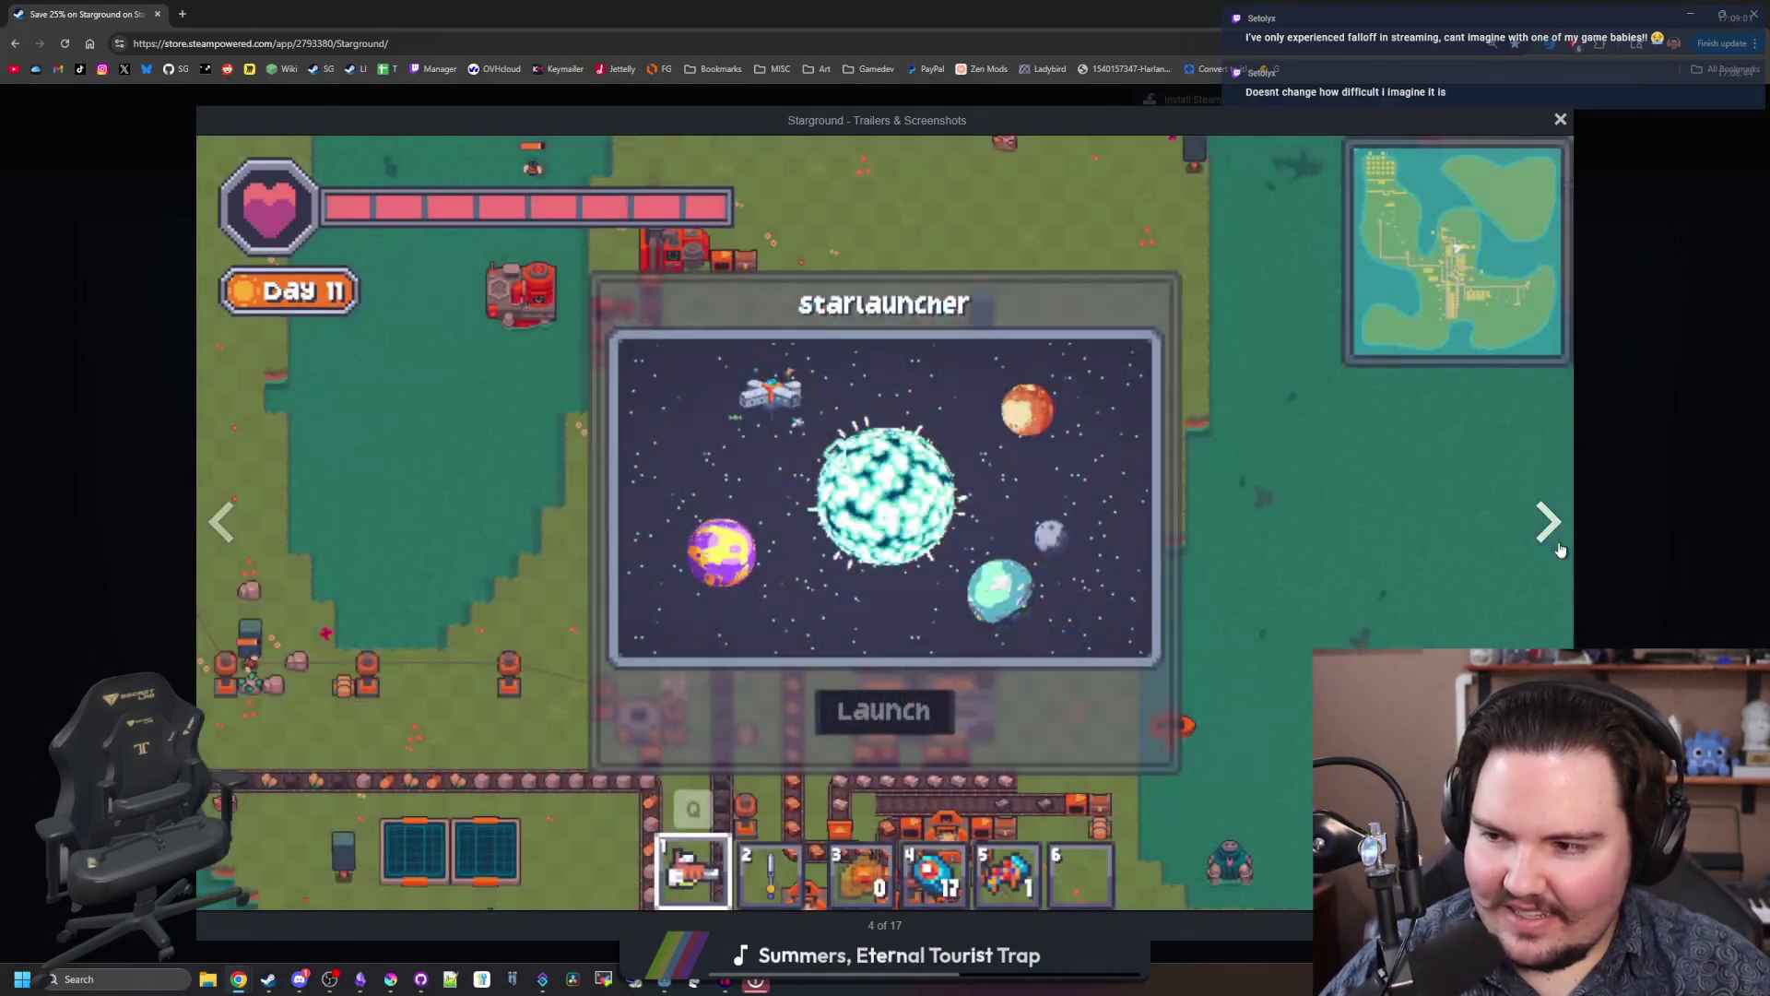
left_click(1558, 550)
left_click(1558, 550)
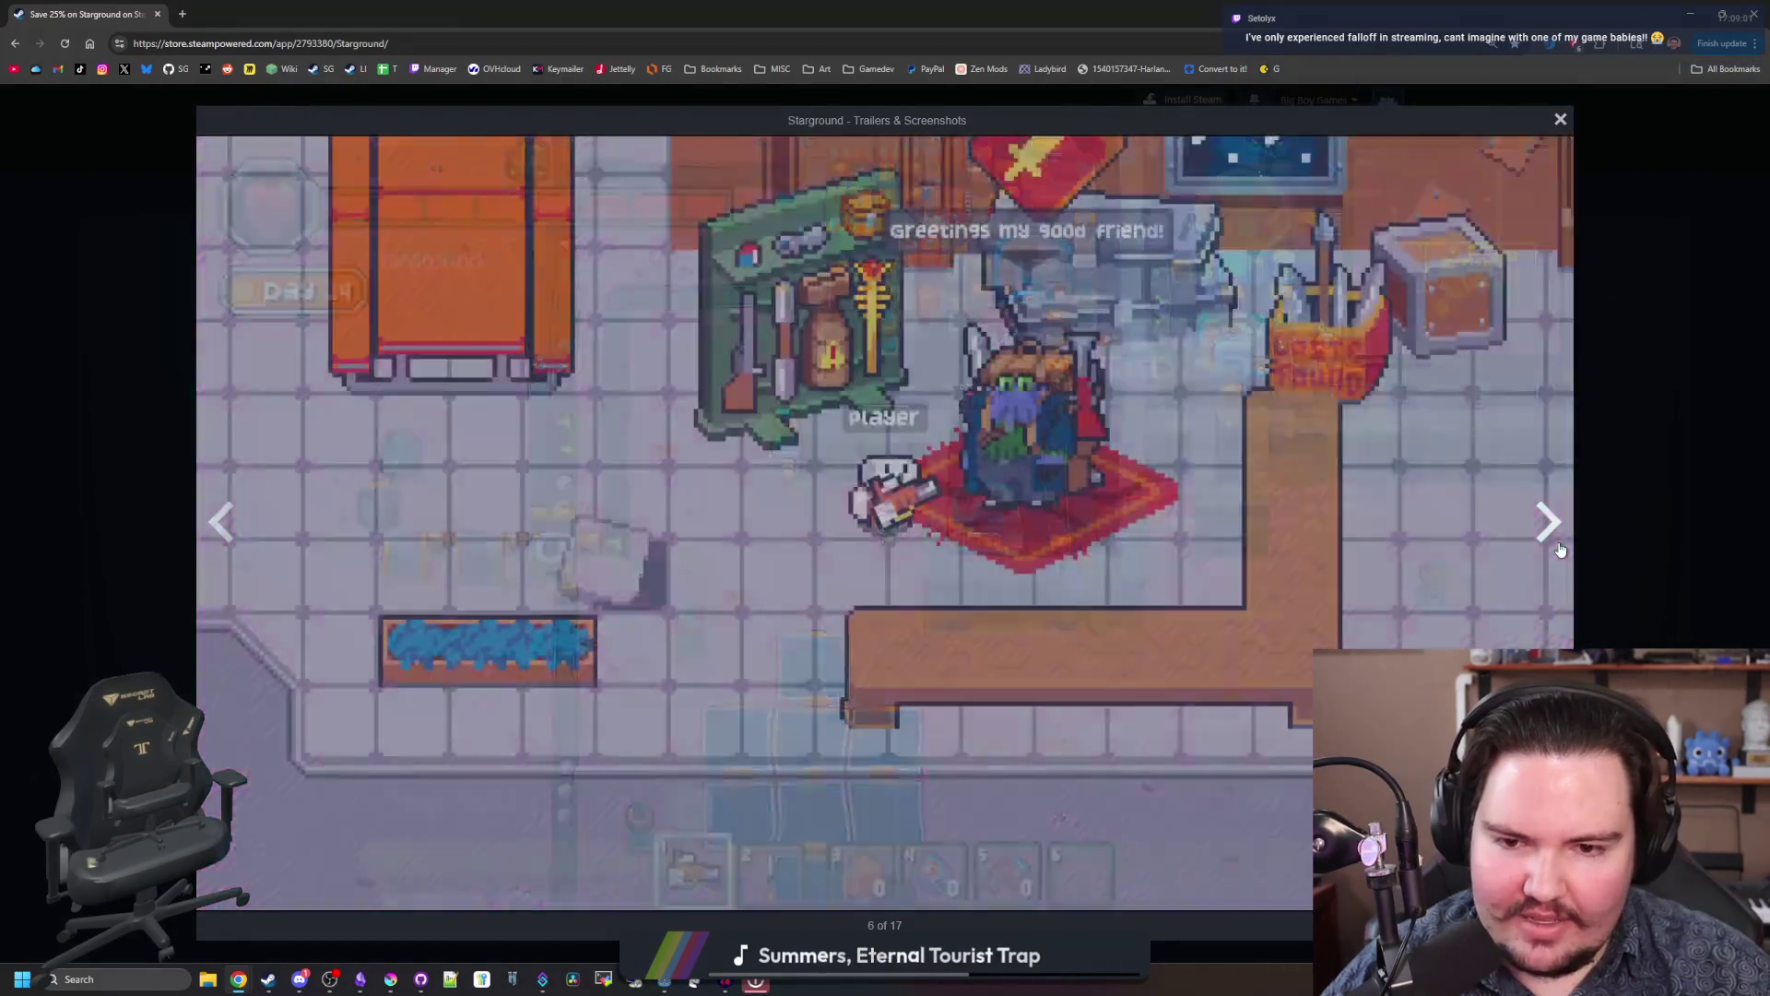
left_click(1558, 549)
left_click(1558, 550)
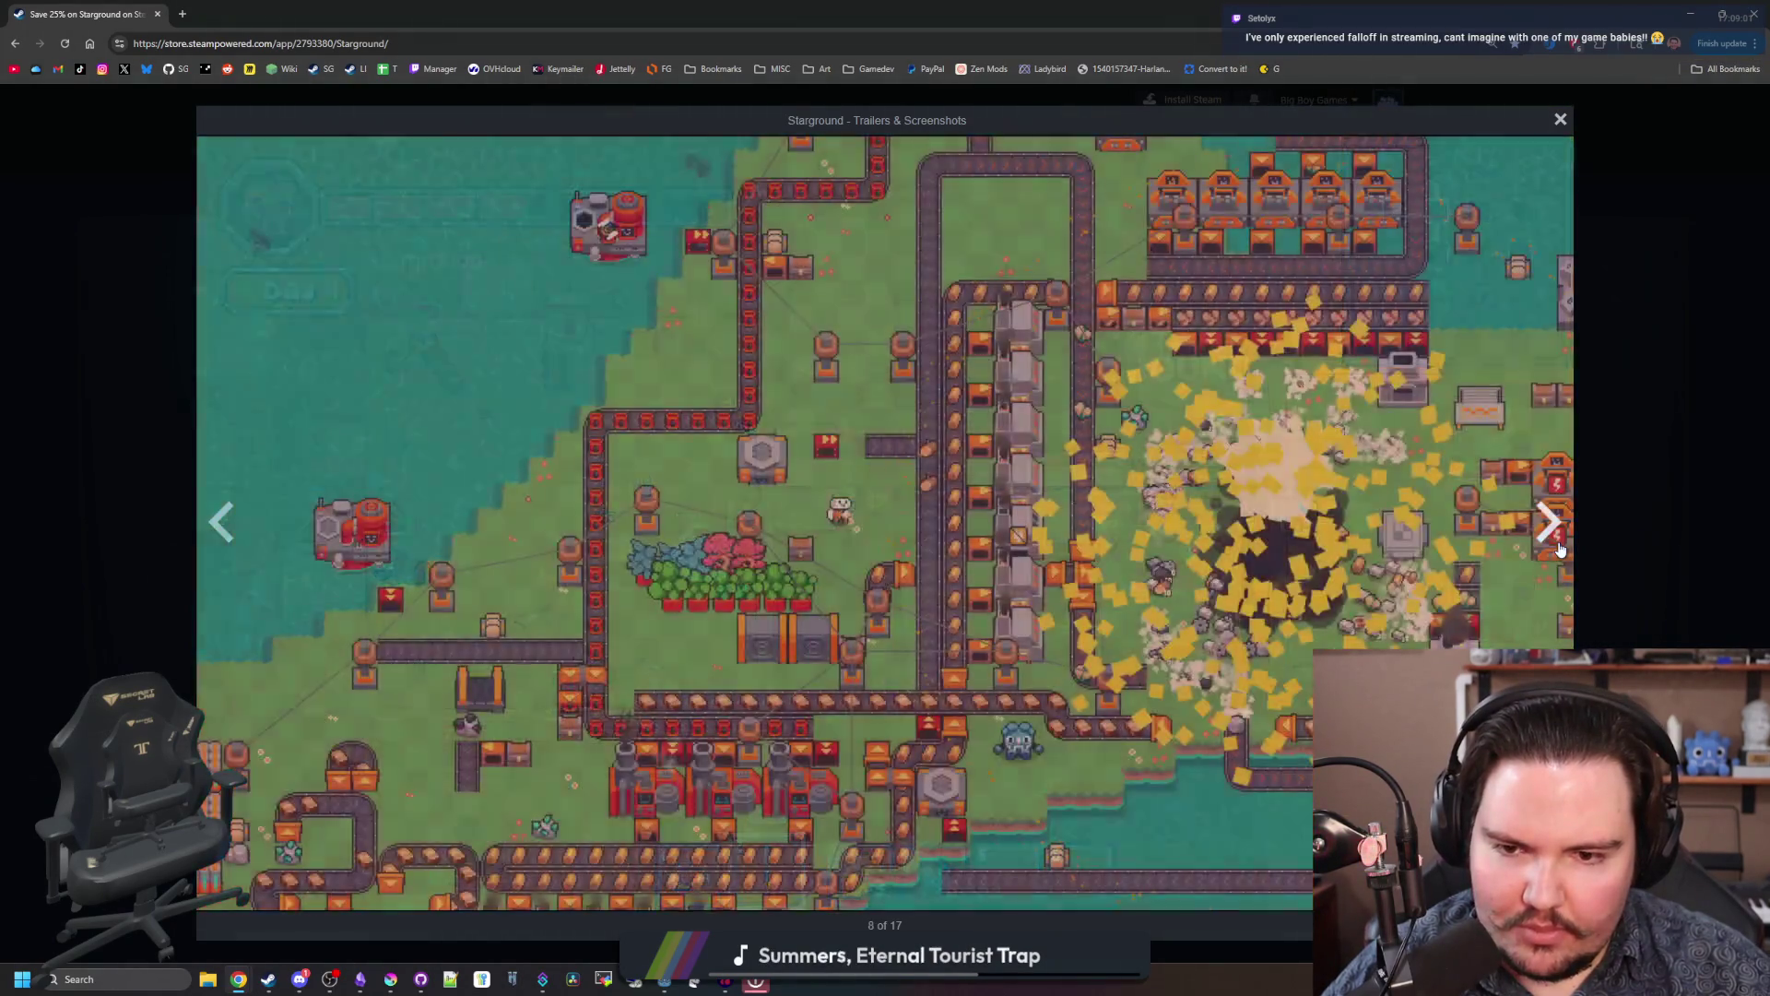
left_click(1558, 549)
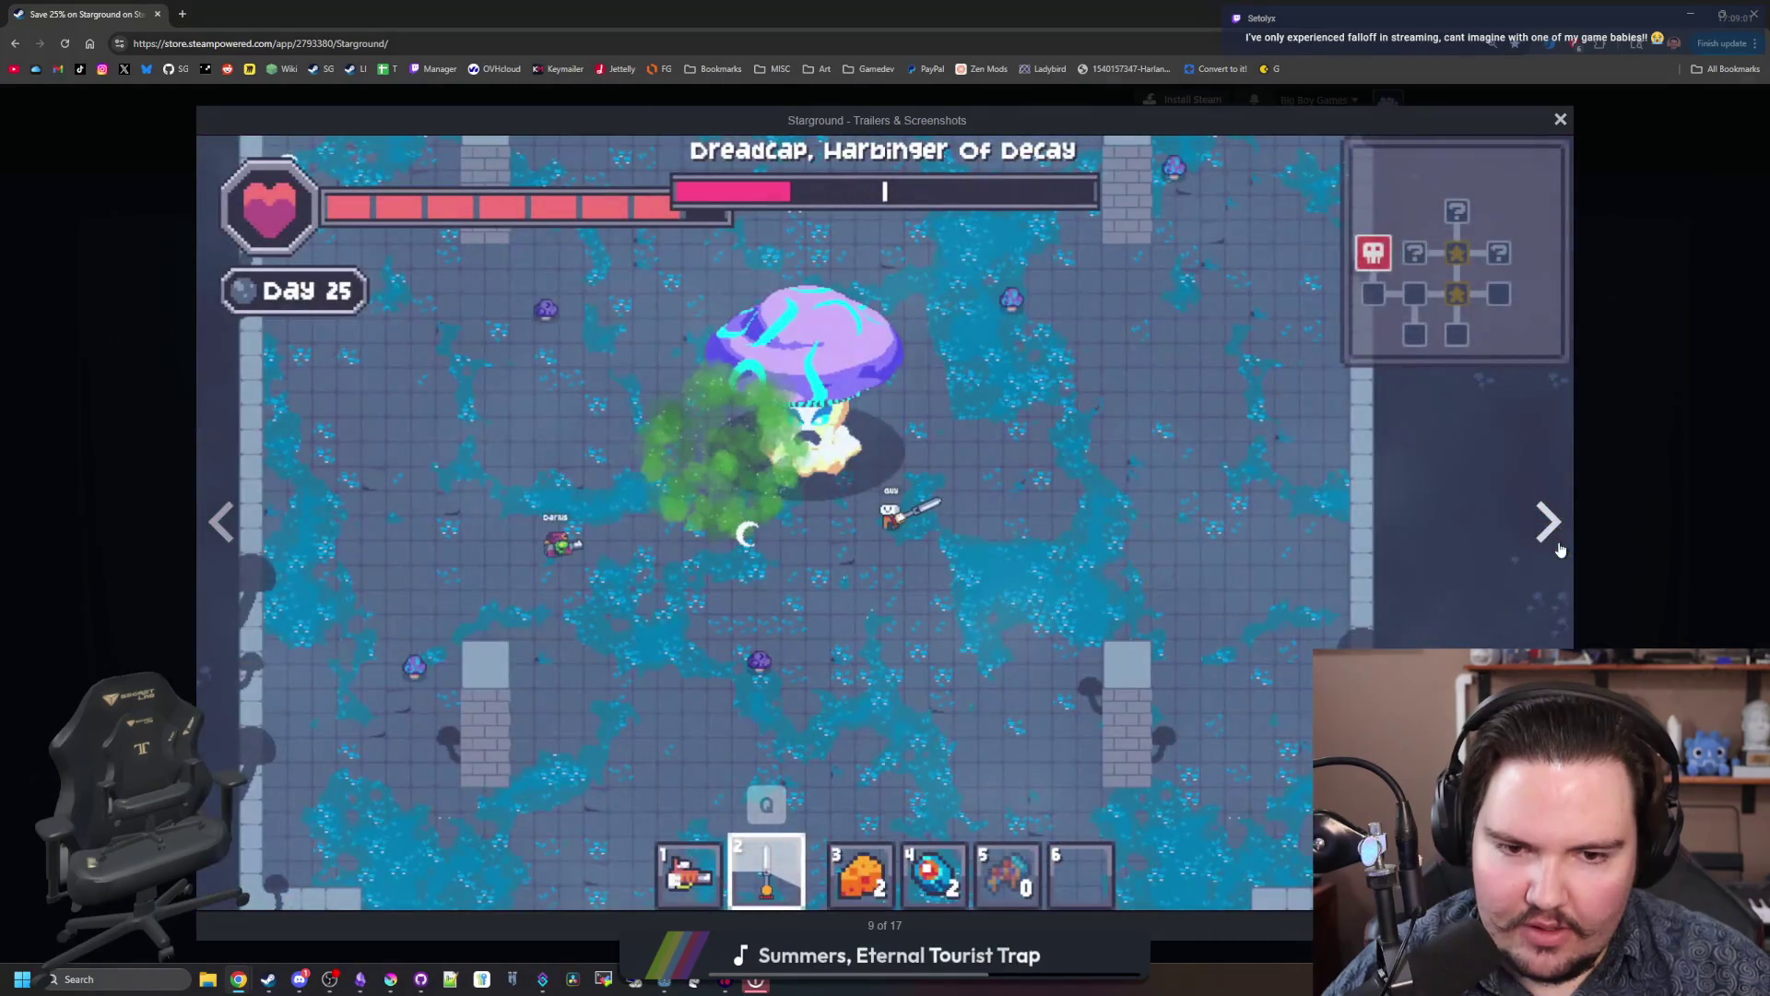
left_click(1558, 550)
left_click(1558, 549)
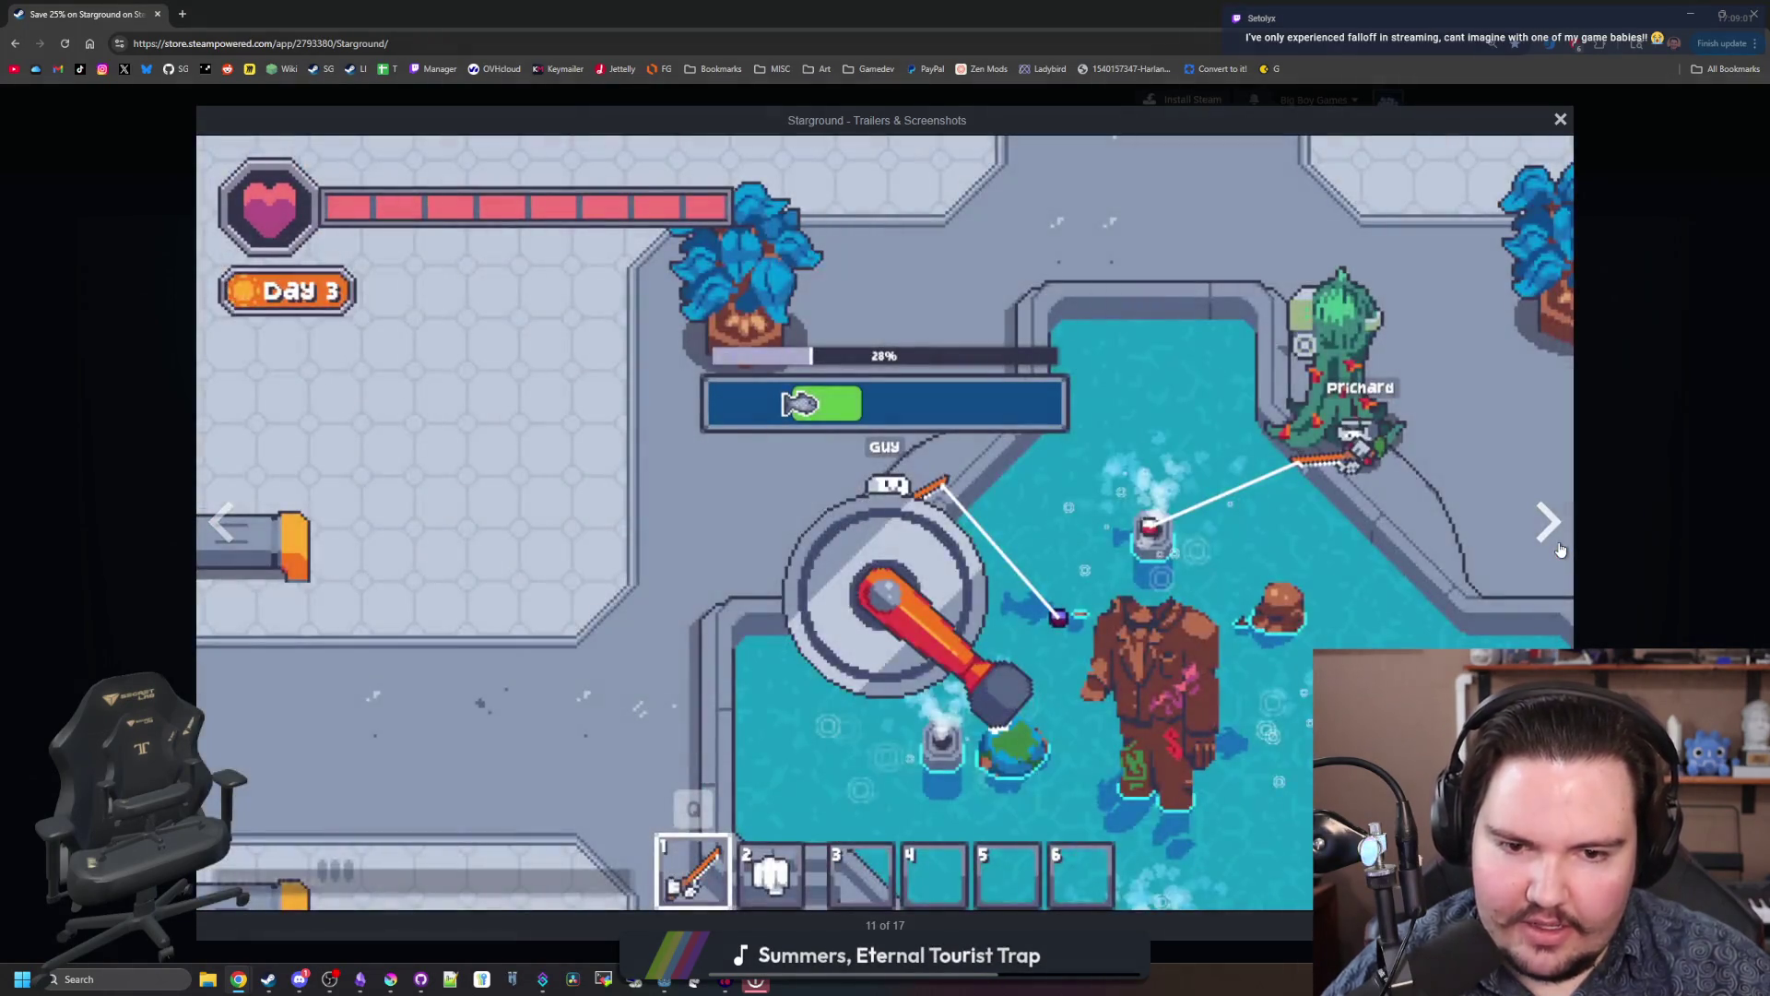
left_click(1558, 549)
left_click(1558, 549)
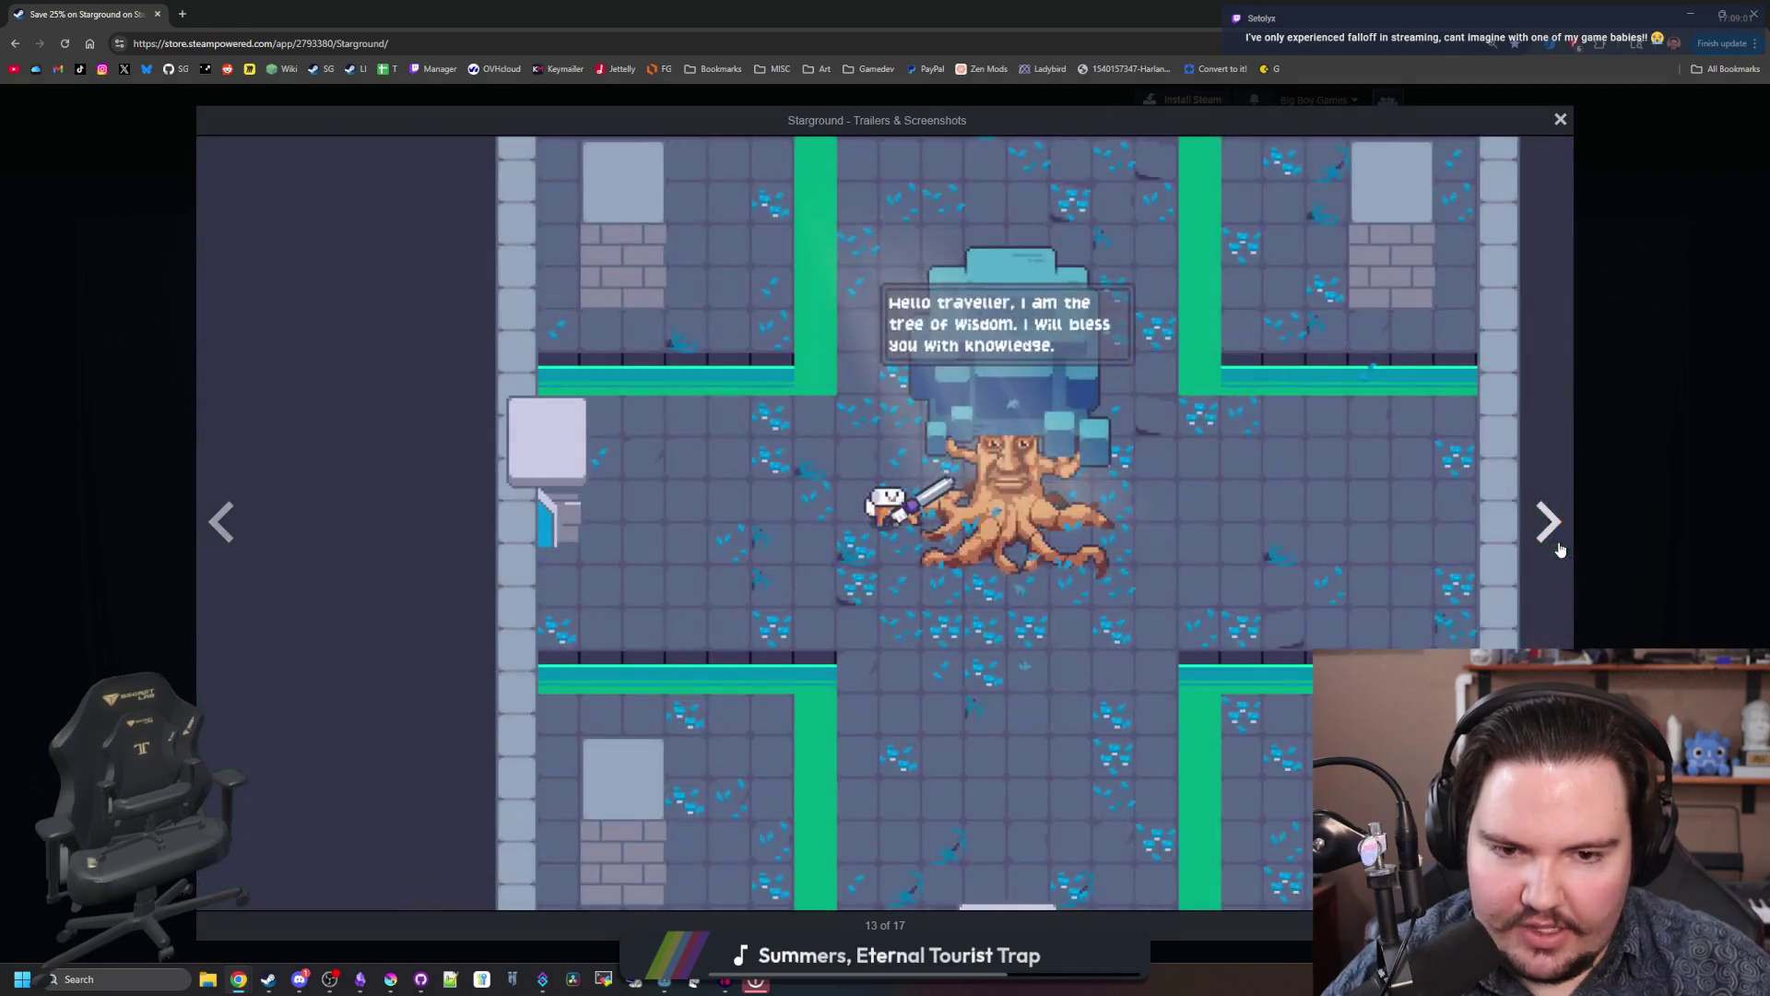
left_click(1558, 550)
left_click(1558, 550)
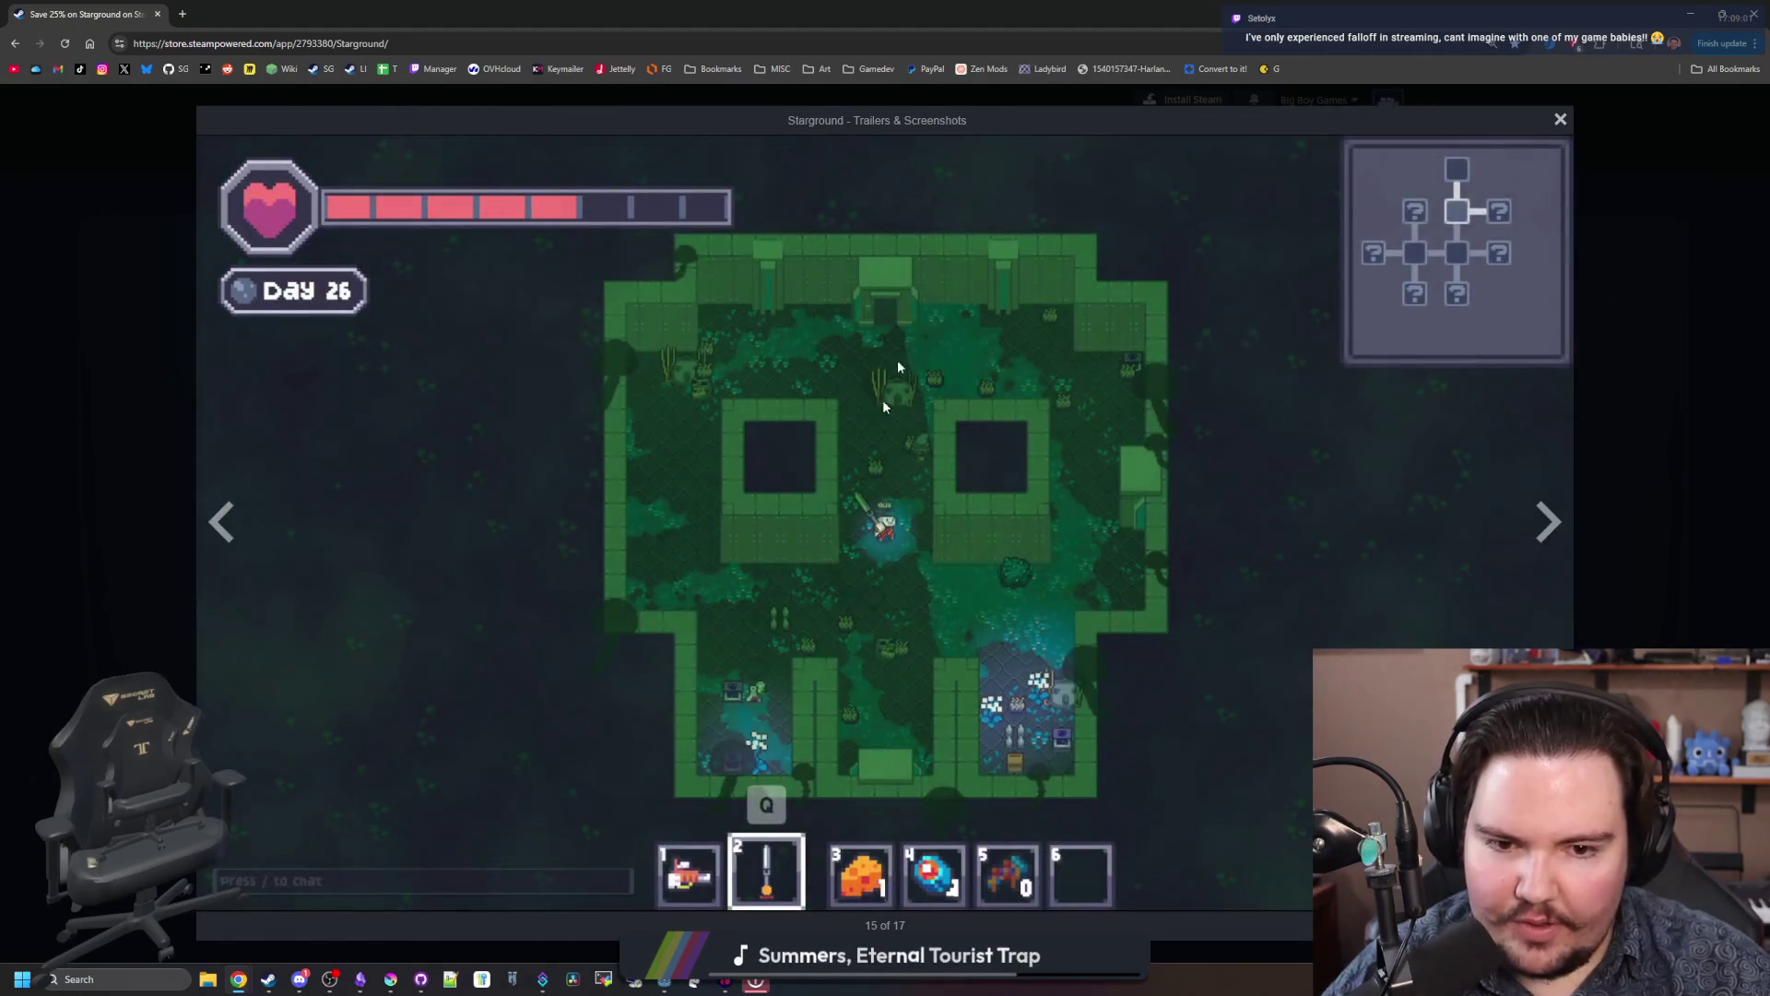
left_click(1559, 518)
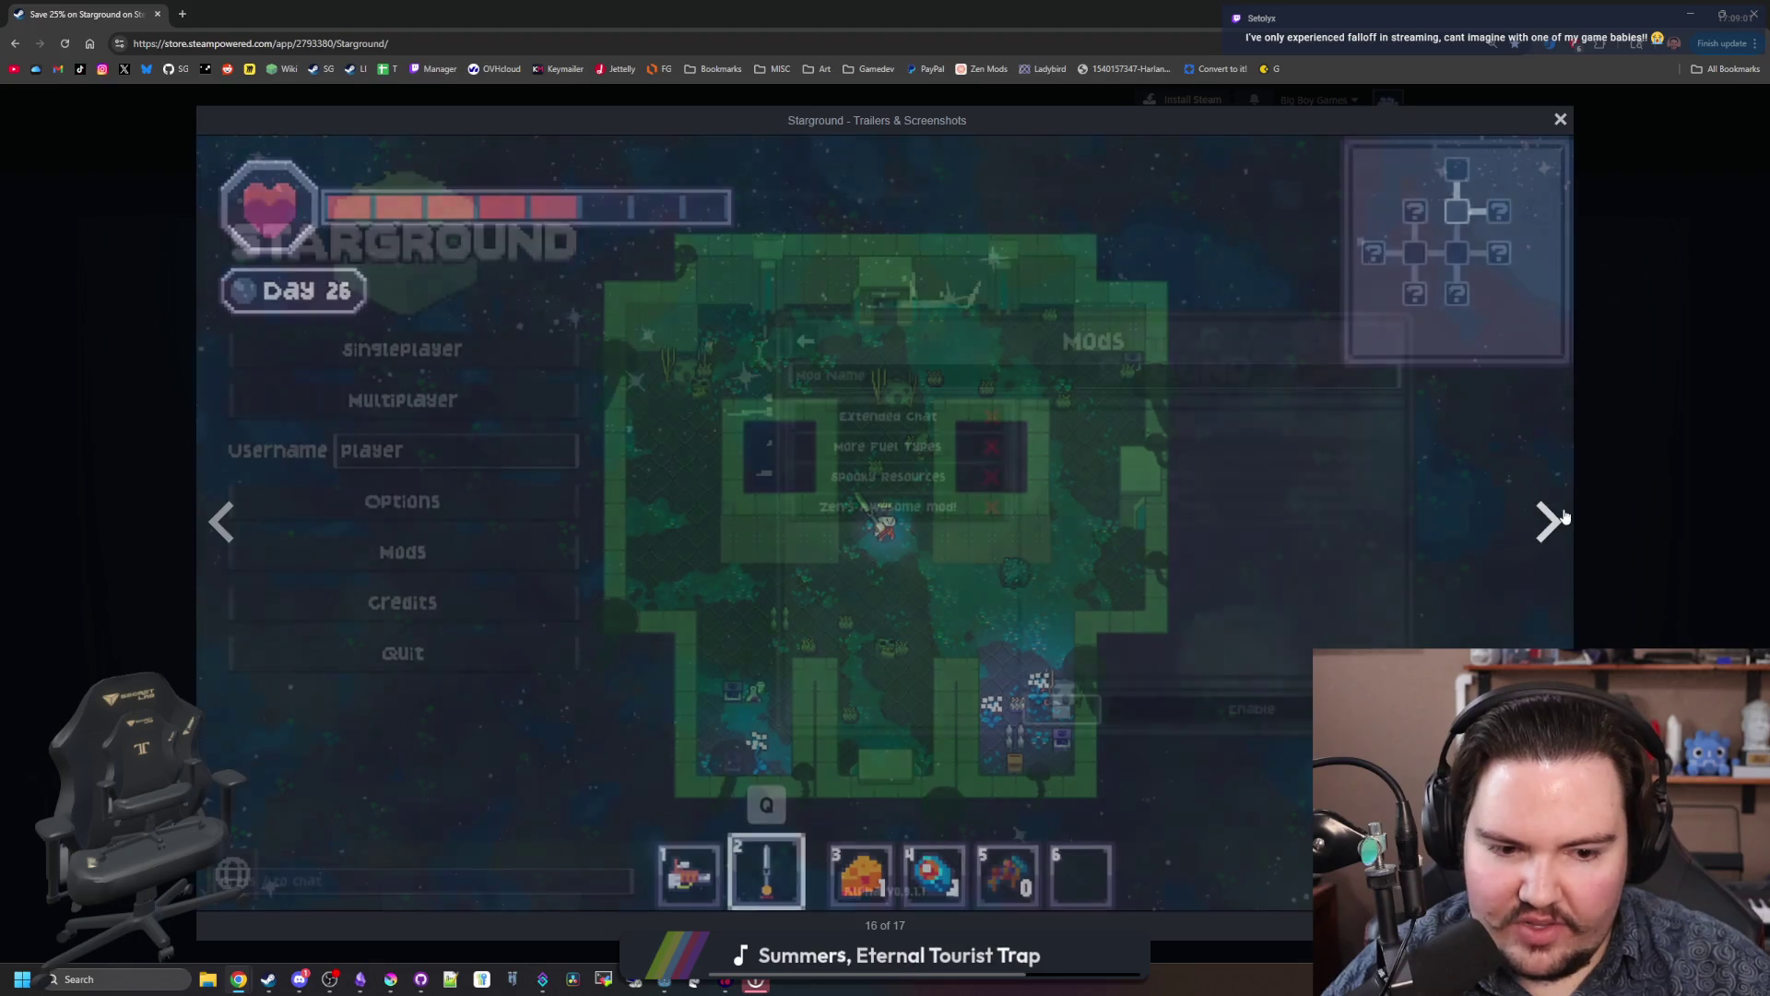
left_click(1560, 521)
left_click(1560, 526)
left_click(1560, 528)
left_click(1560, 531)
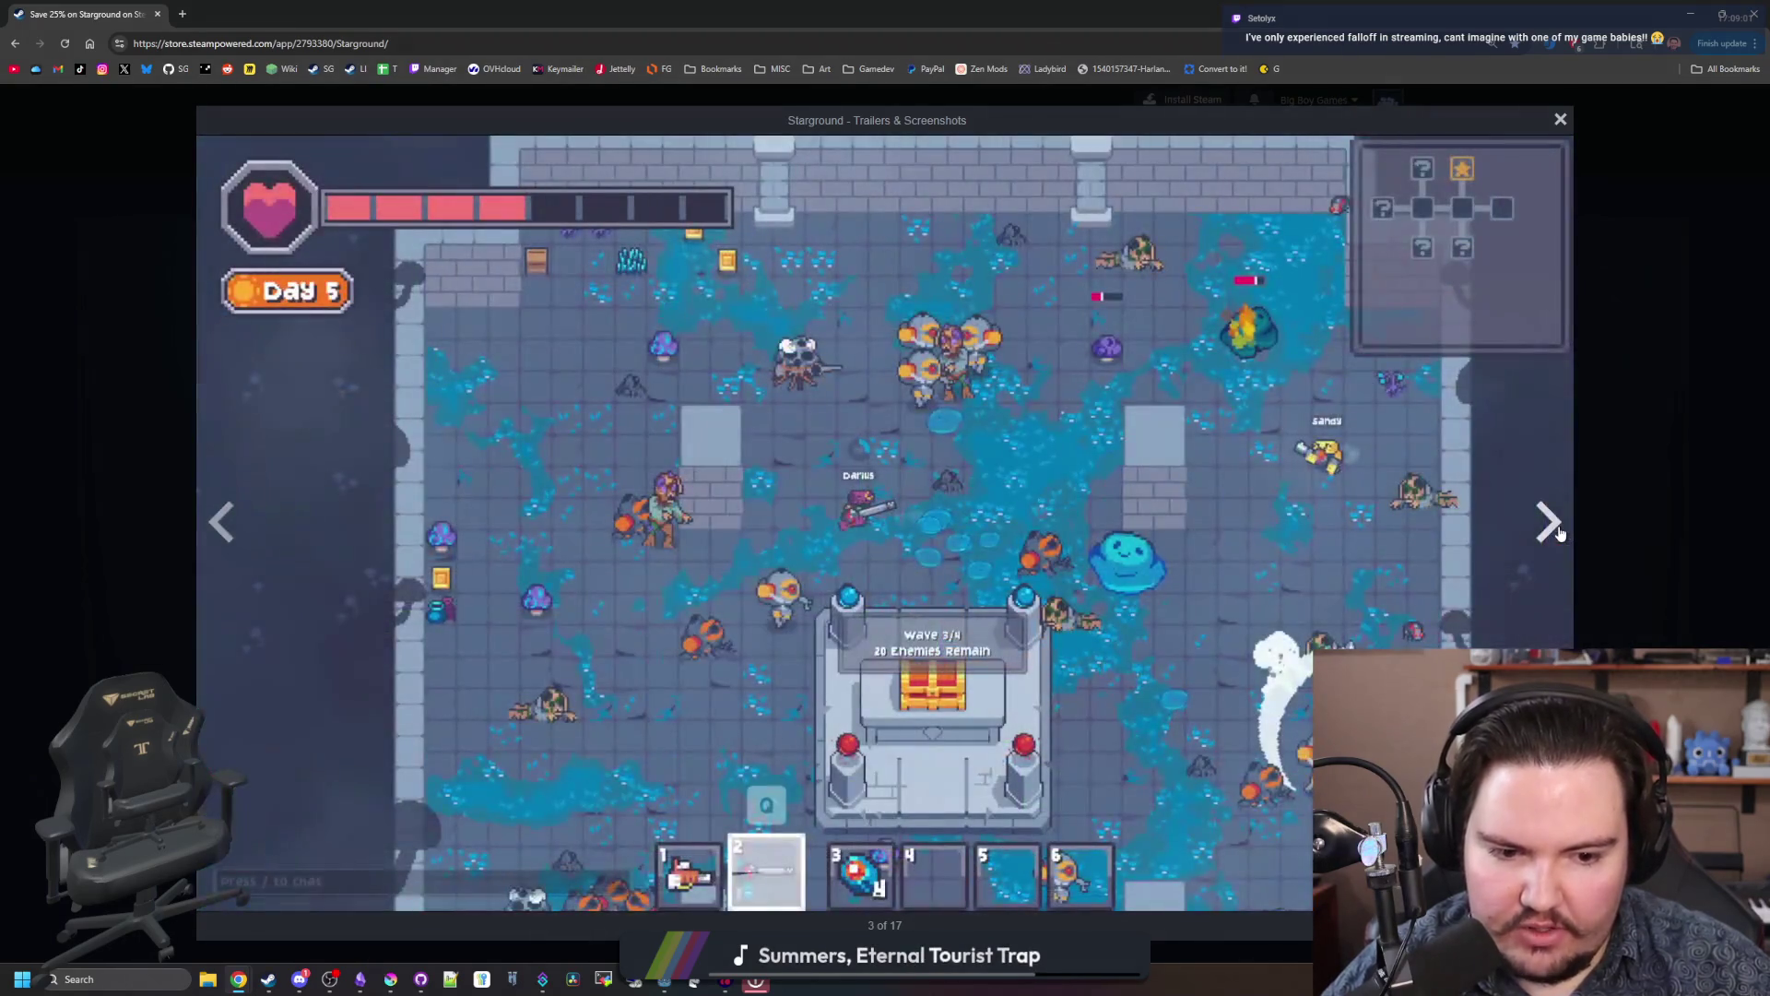
left_click(1558, 533)
left_click(1558, 533)
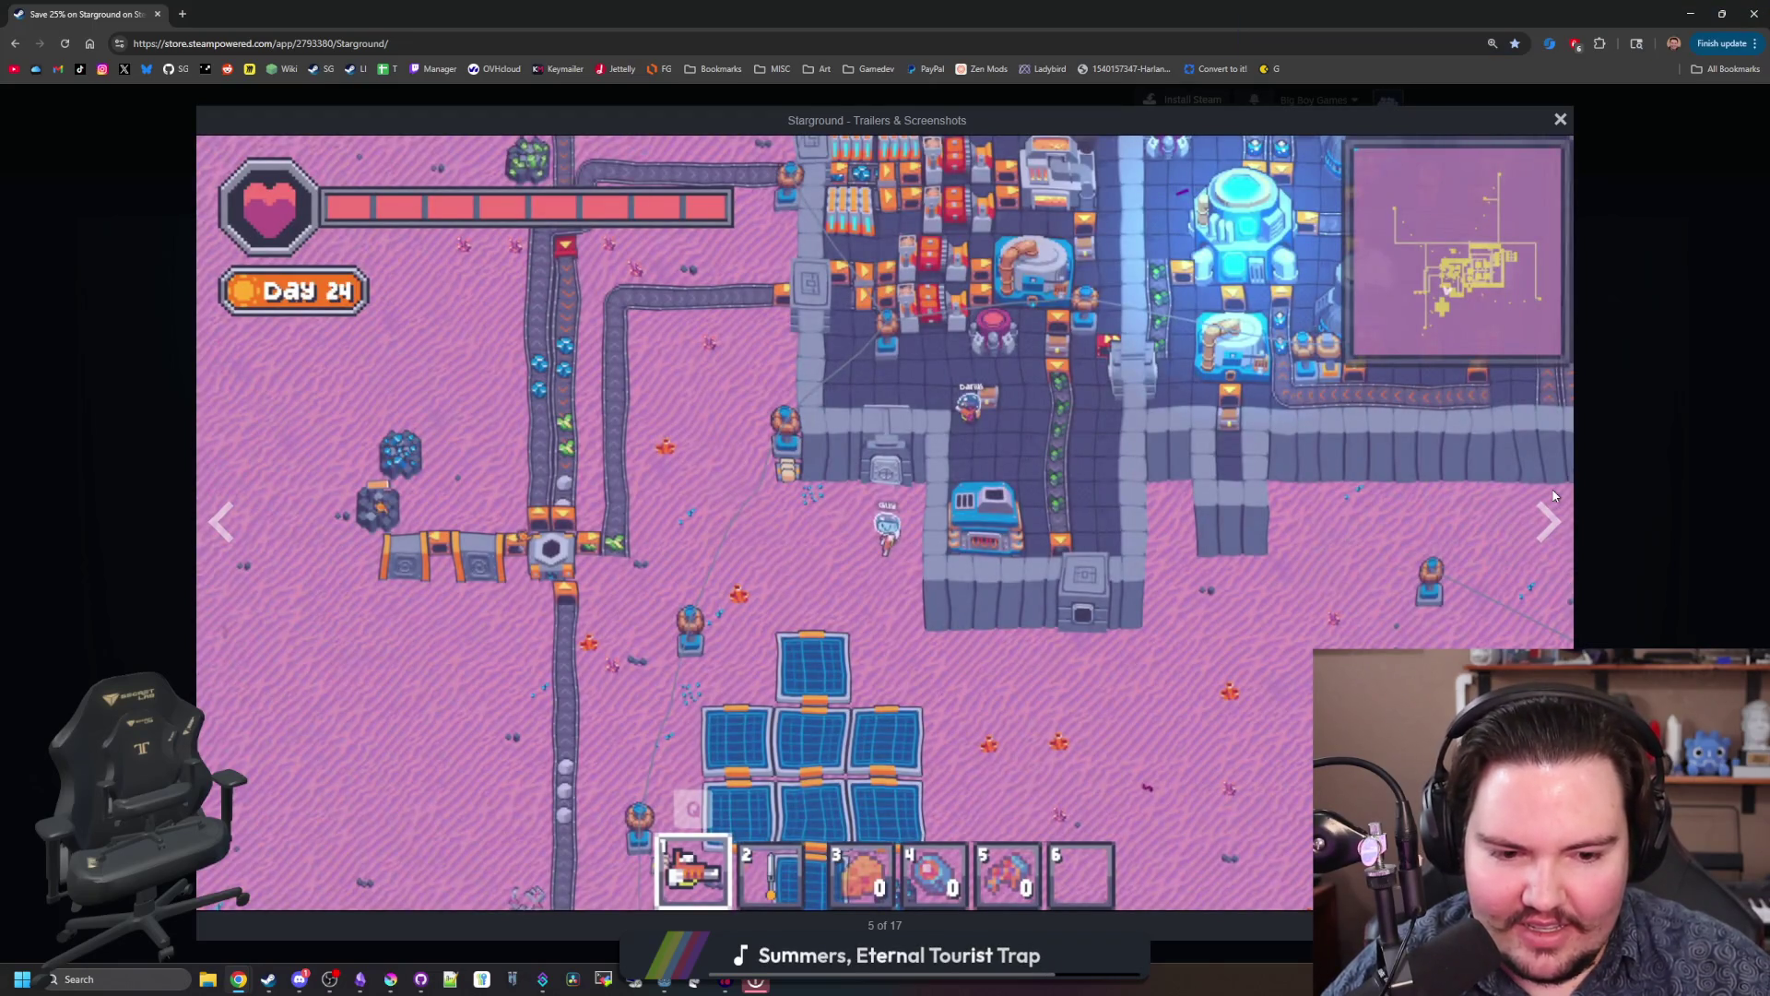
left_click(1576, 507)
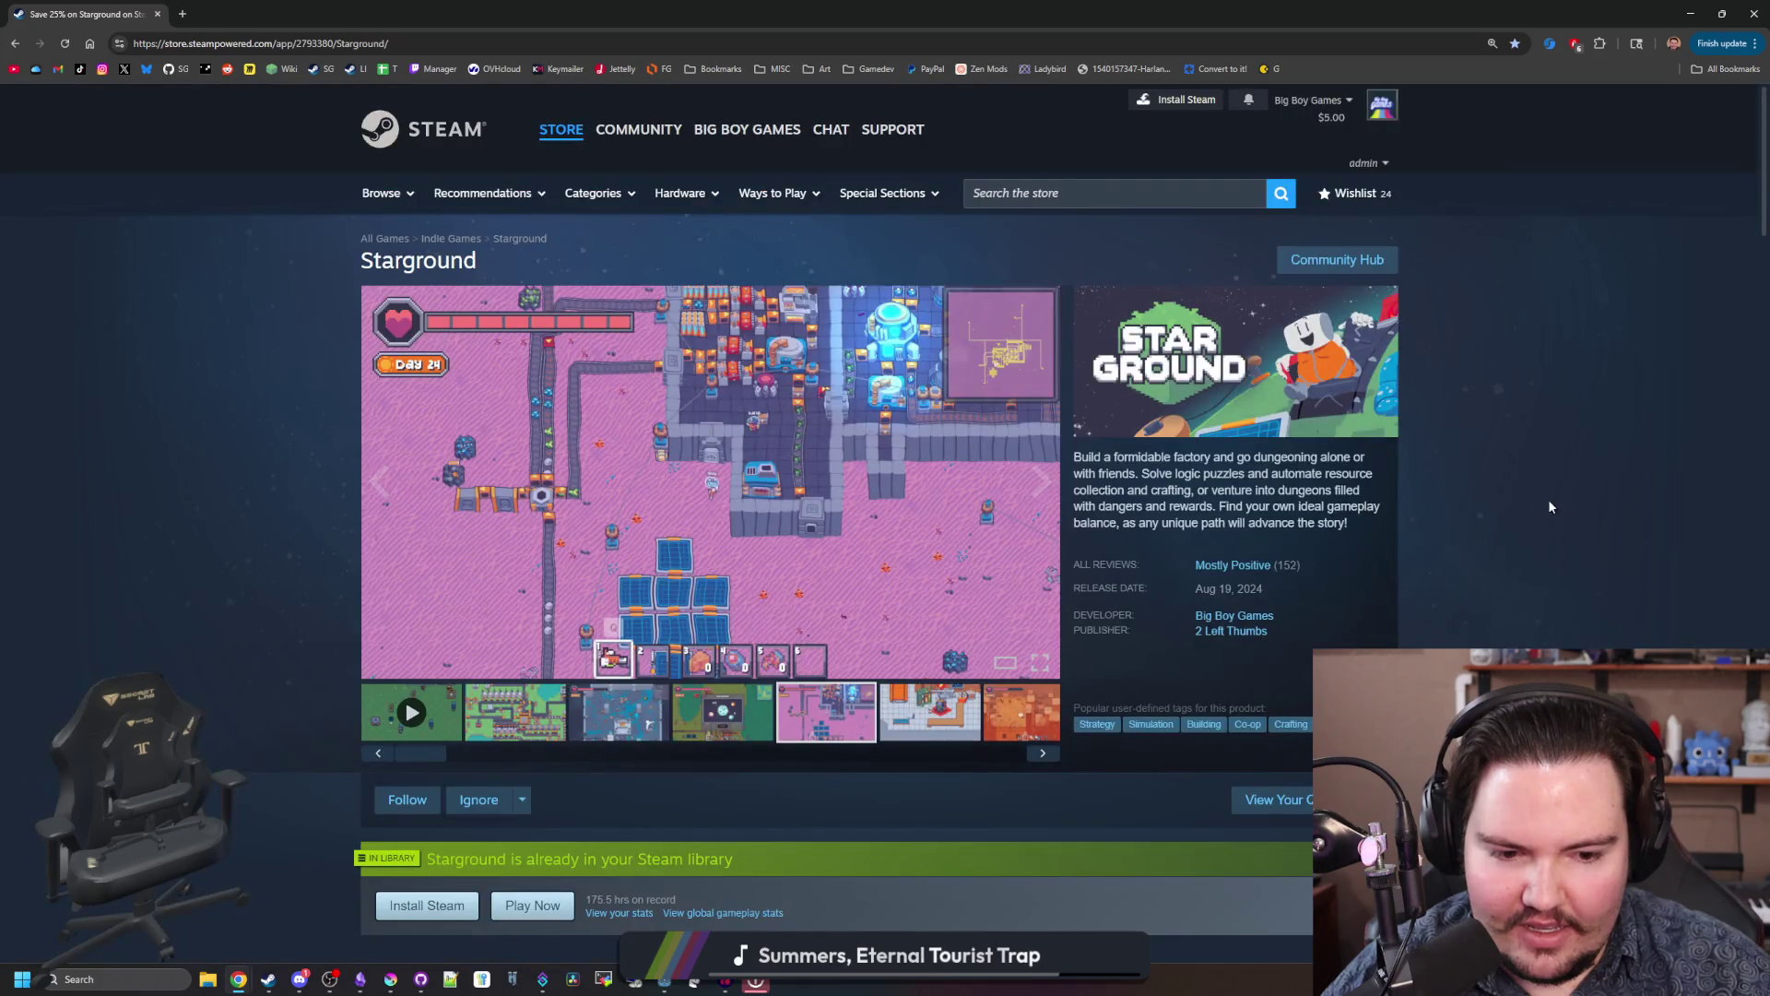
Step: Enlarge the current main screenshot, advance seven screenshots, then close the viewer
left_click(829, 476)
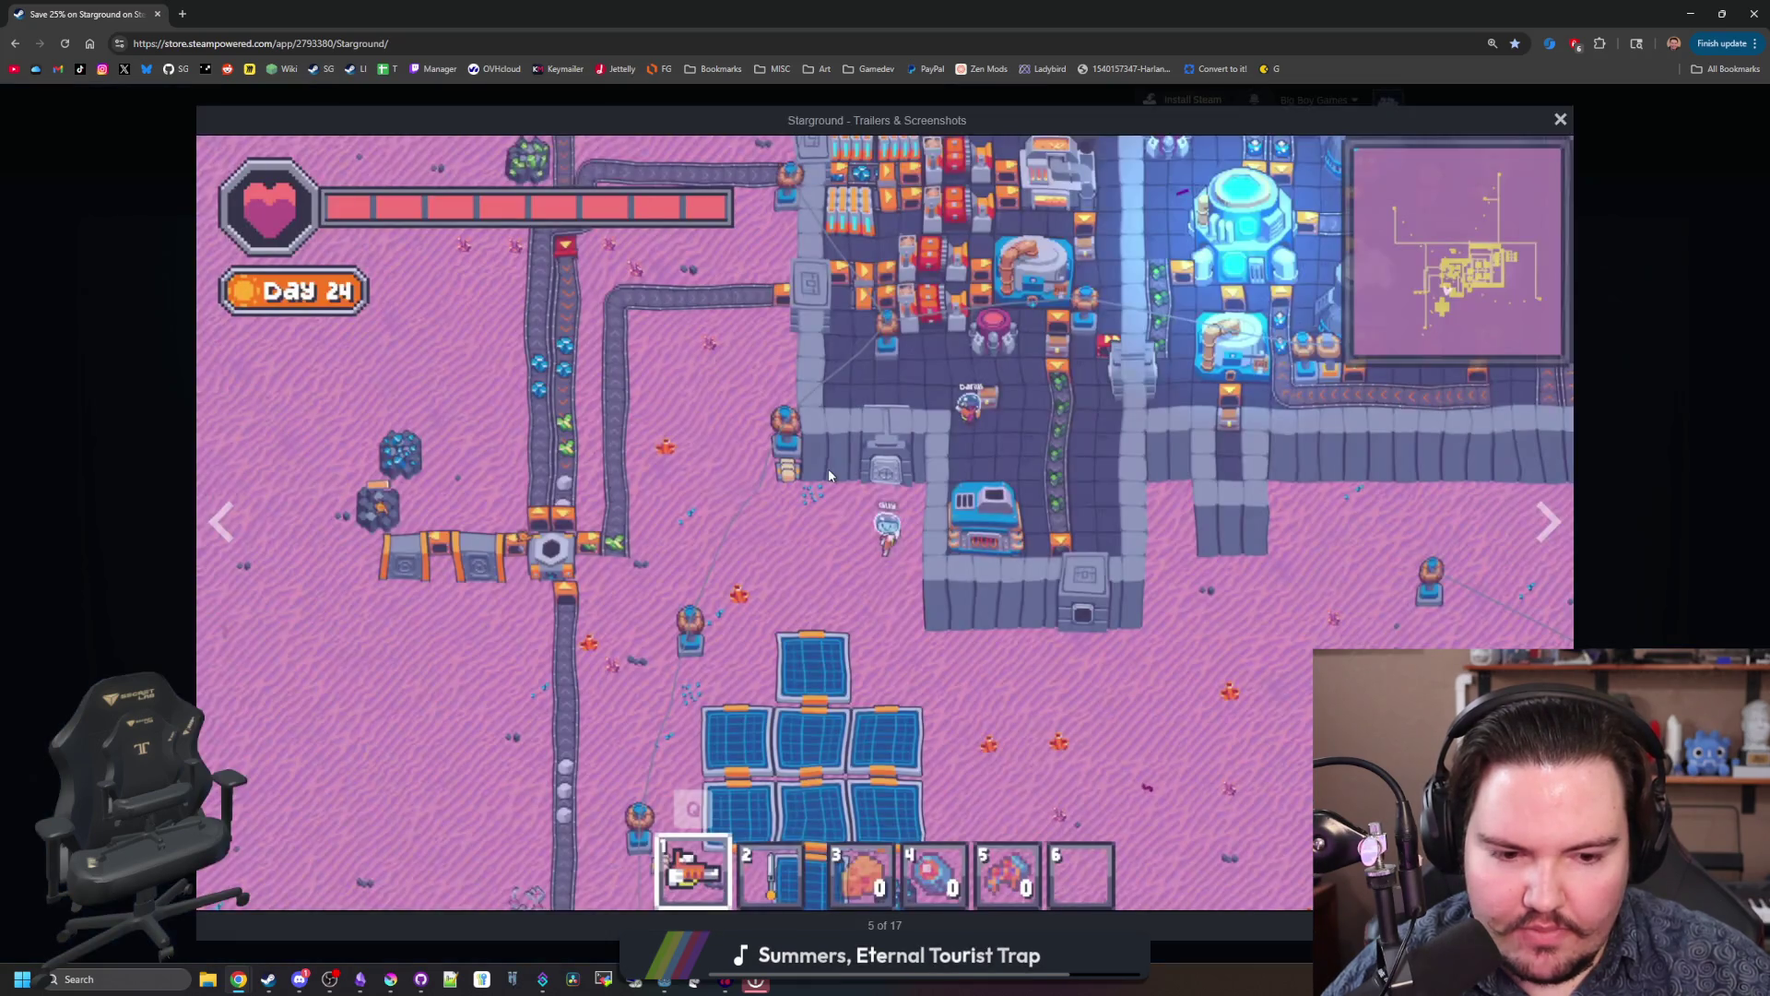
left_click(1542, 533)
left_click(1542, 533)
left_click(1542, 533)
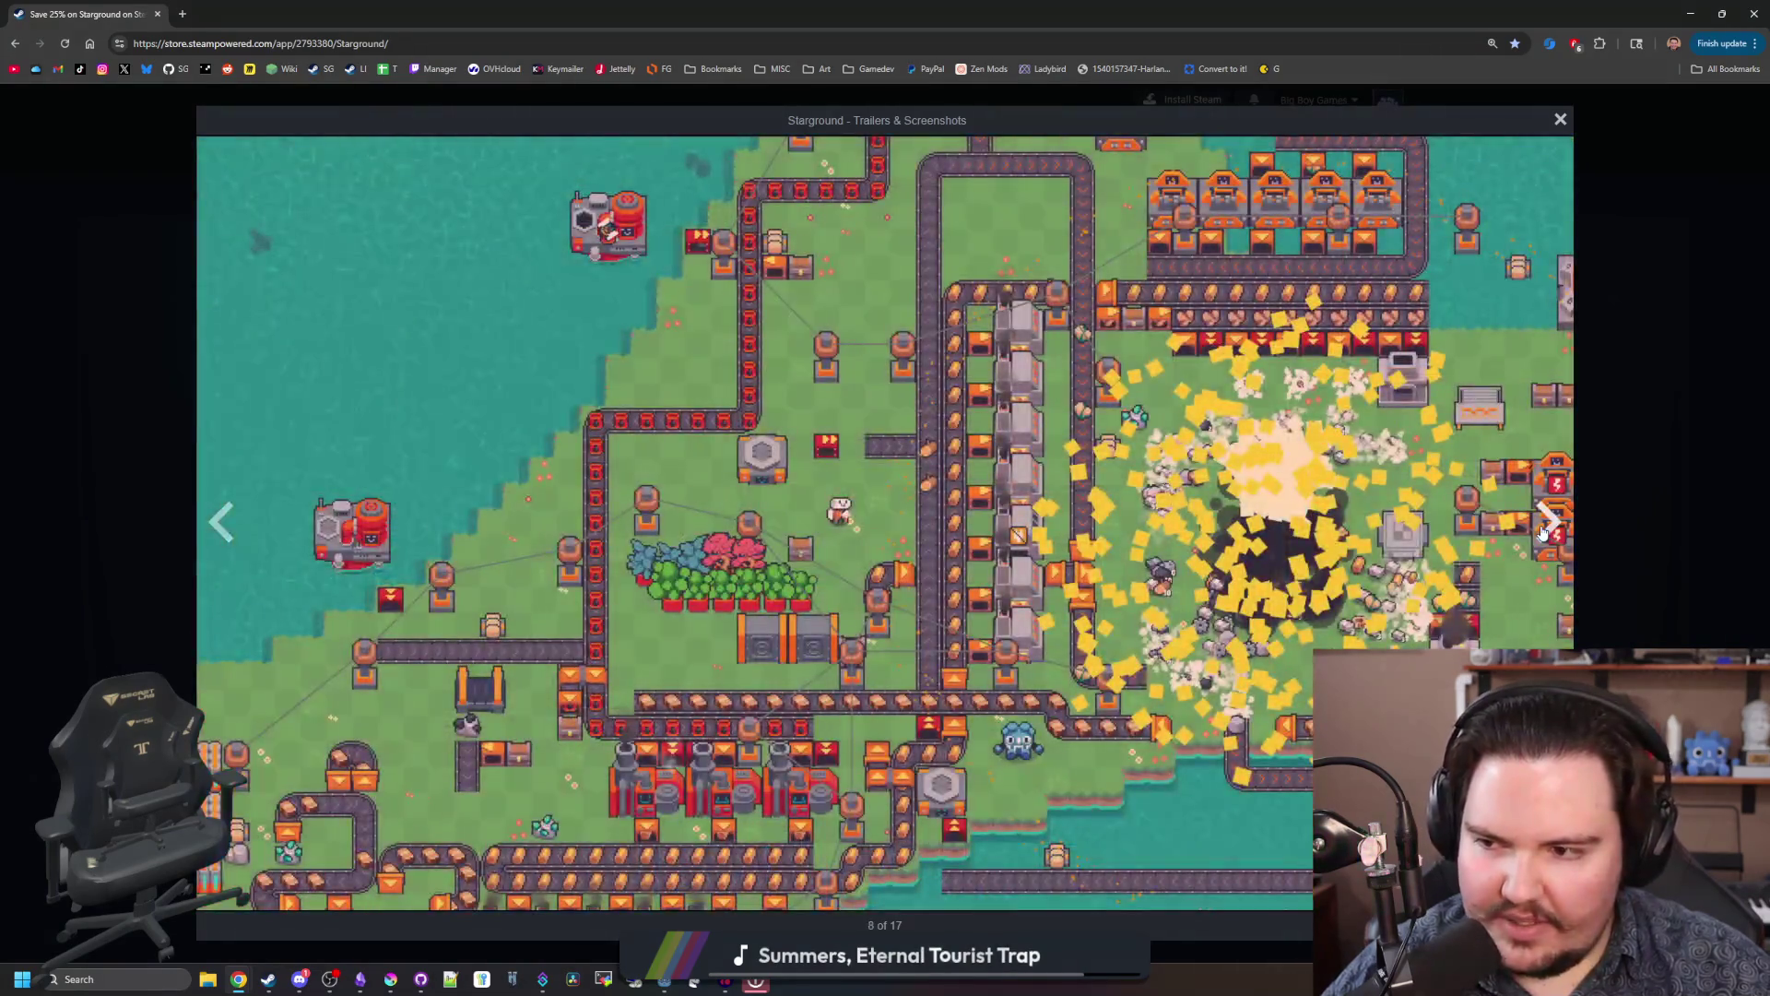
left_click(1543, 533)
left_click(1542, 533)
left_click(1543, 533)
left_click(1543, 533)
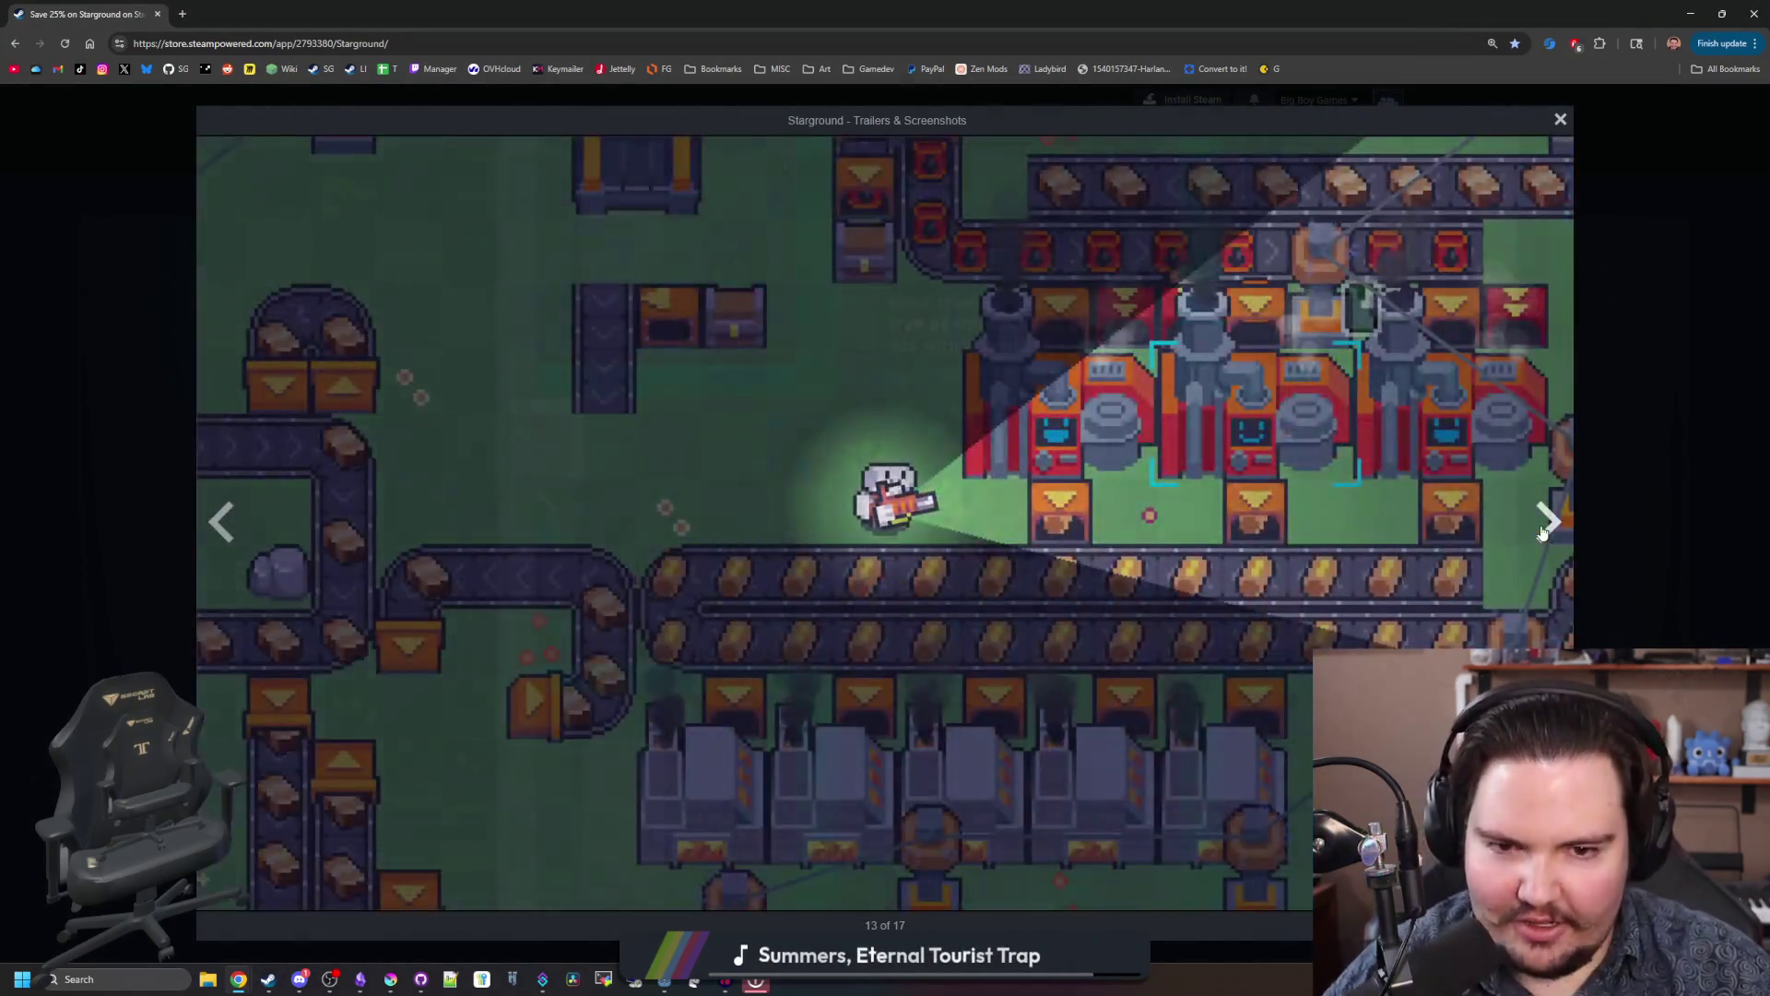
left_click(1542, 533)
left_click(1597, 526)
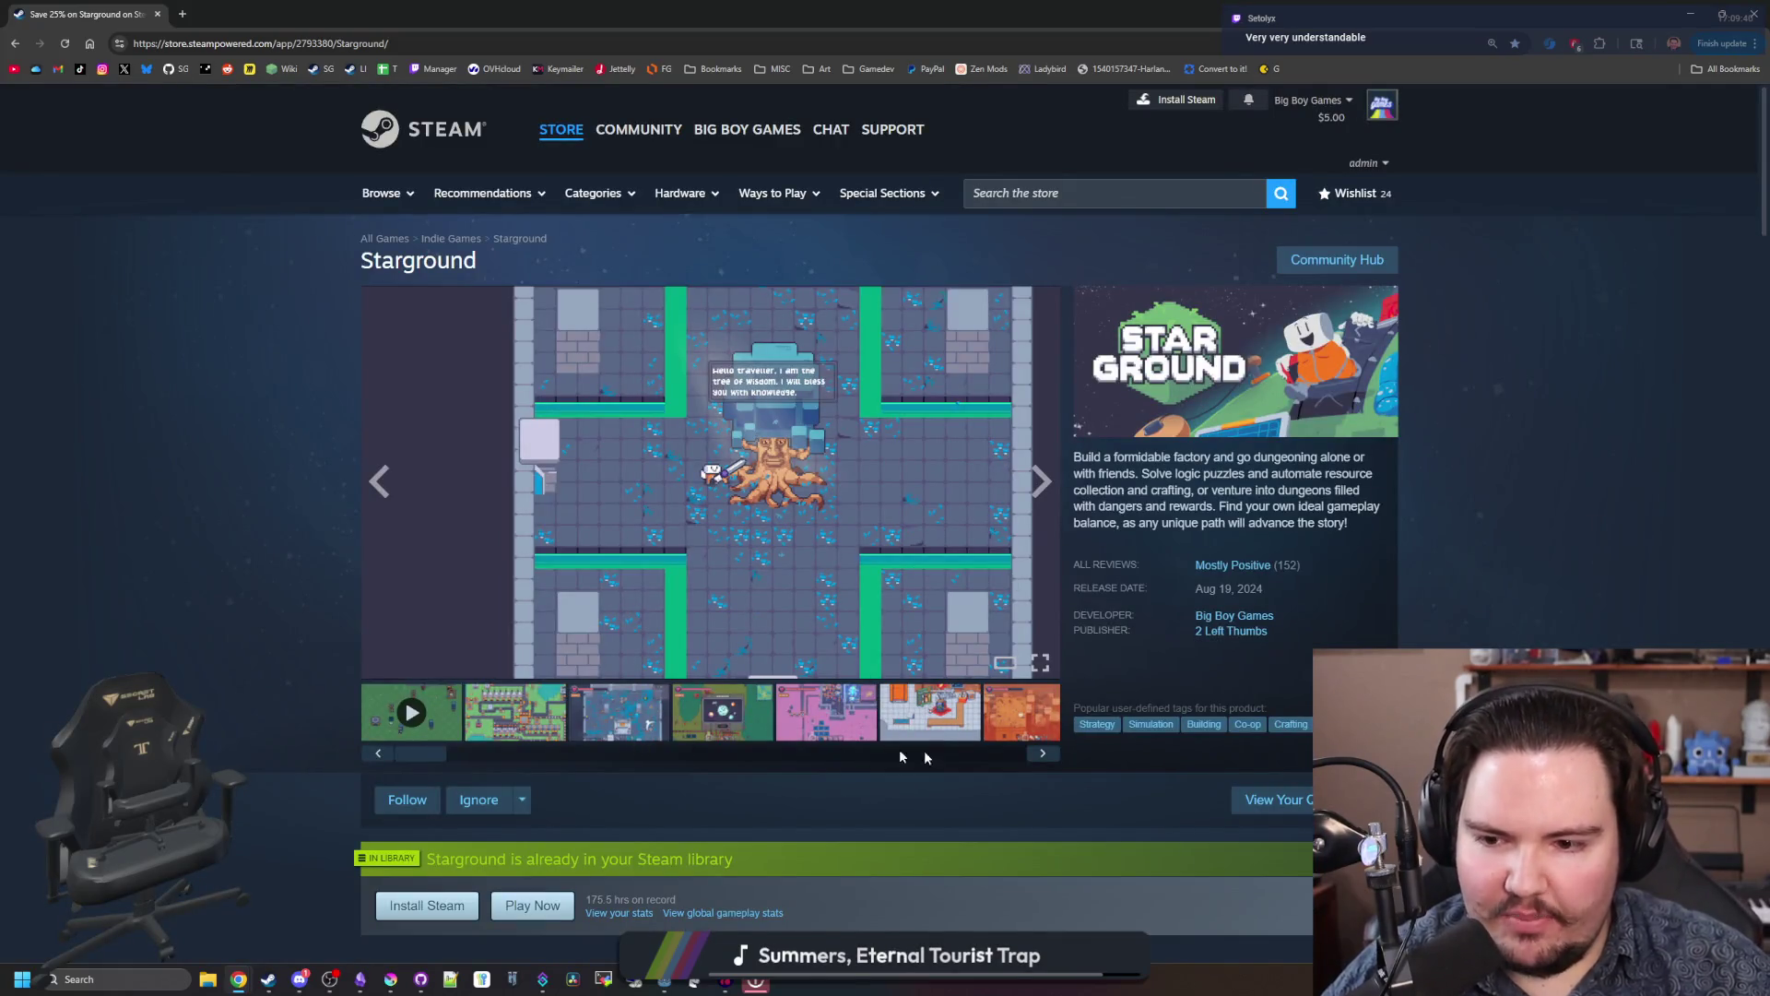
Step: Enlarge the green factory screenshot, advance to the Day 3 fishing shot, and close the viewer
left_click(521, 726)
left_click(922, 516)
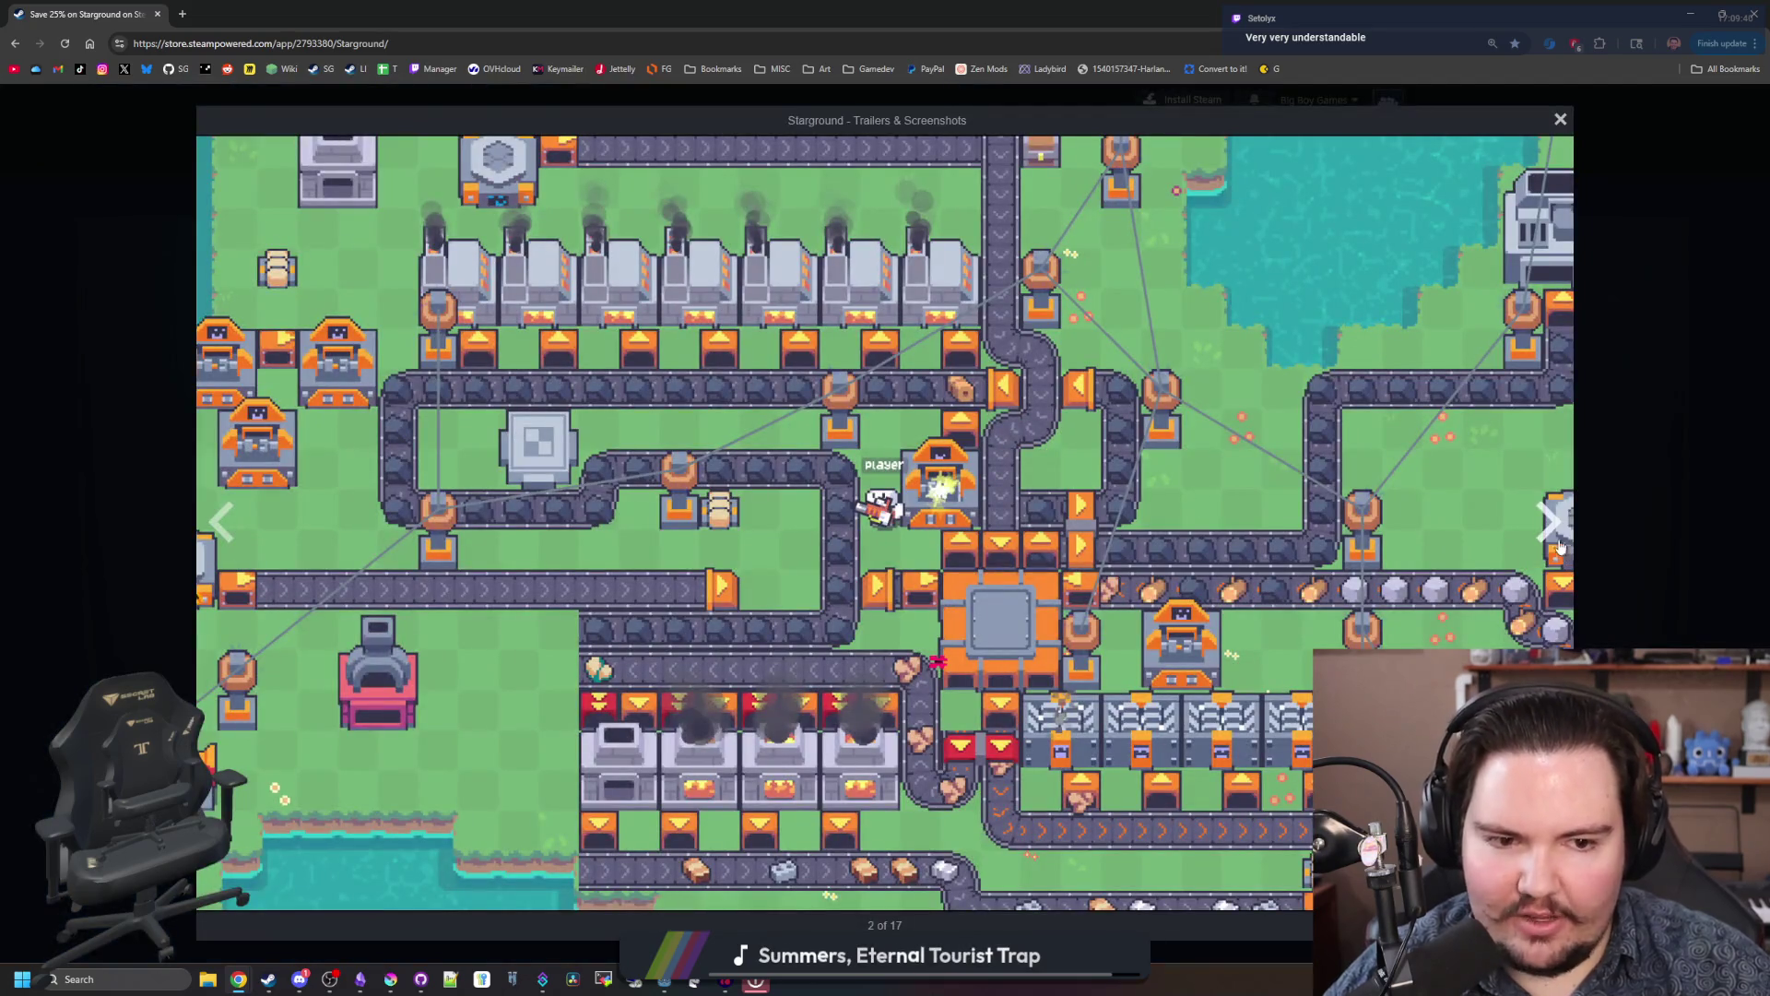
left_click(1556, 544)
left_click(1554, 531)
left_click(1555, 526)
left_click(1555, 525)
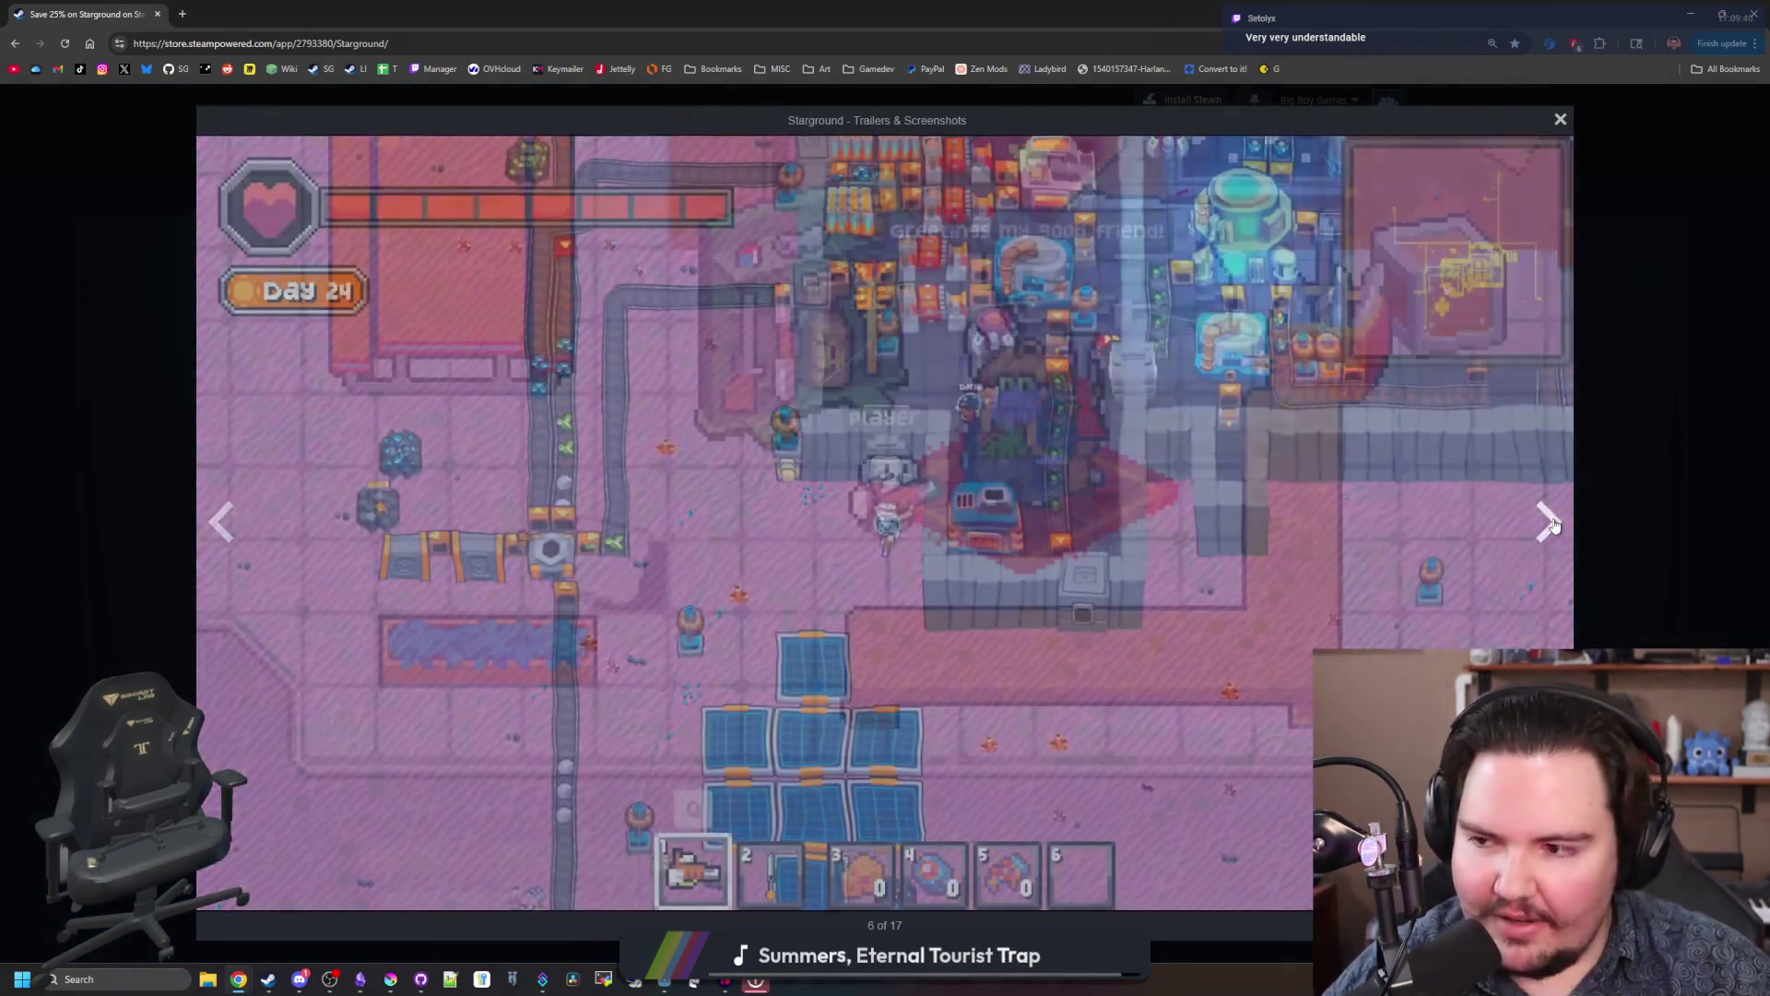
left_click(1555, 525)
left_click(1555, 524)
left_click(1554, 525)
left_click(1555, 524)
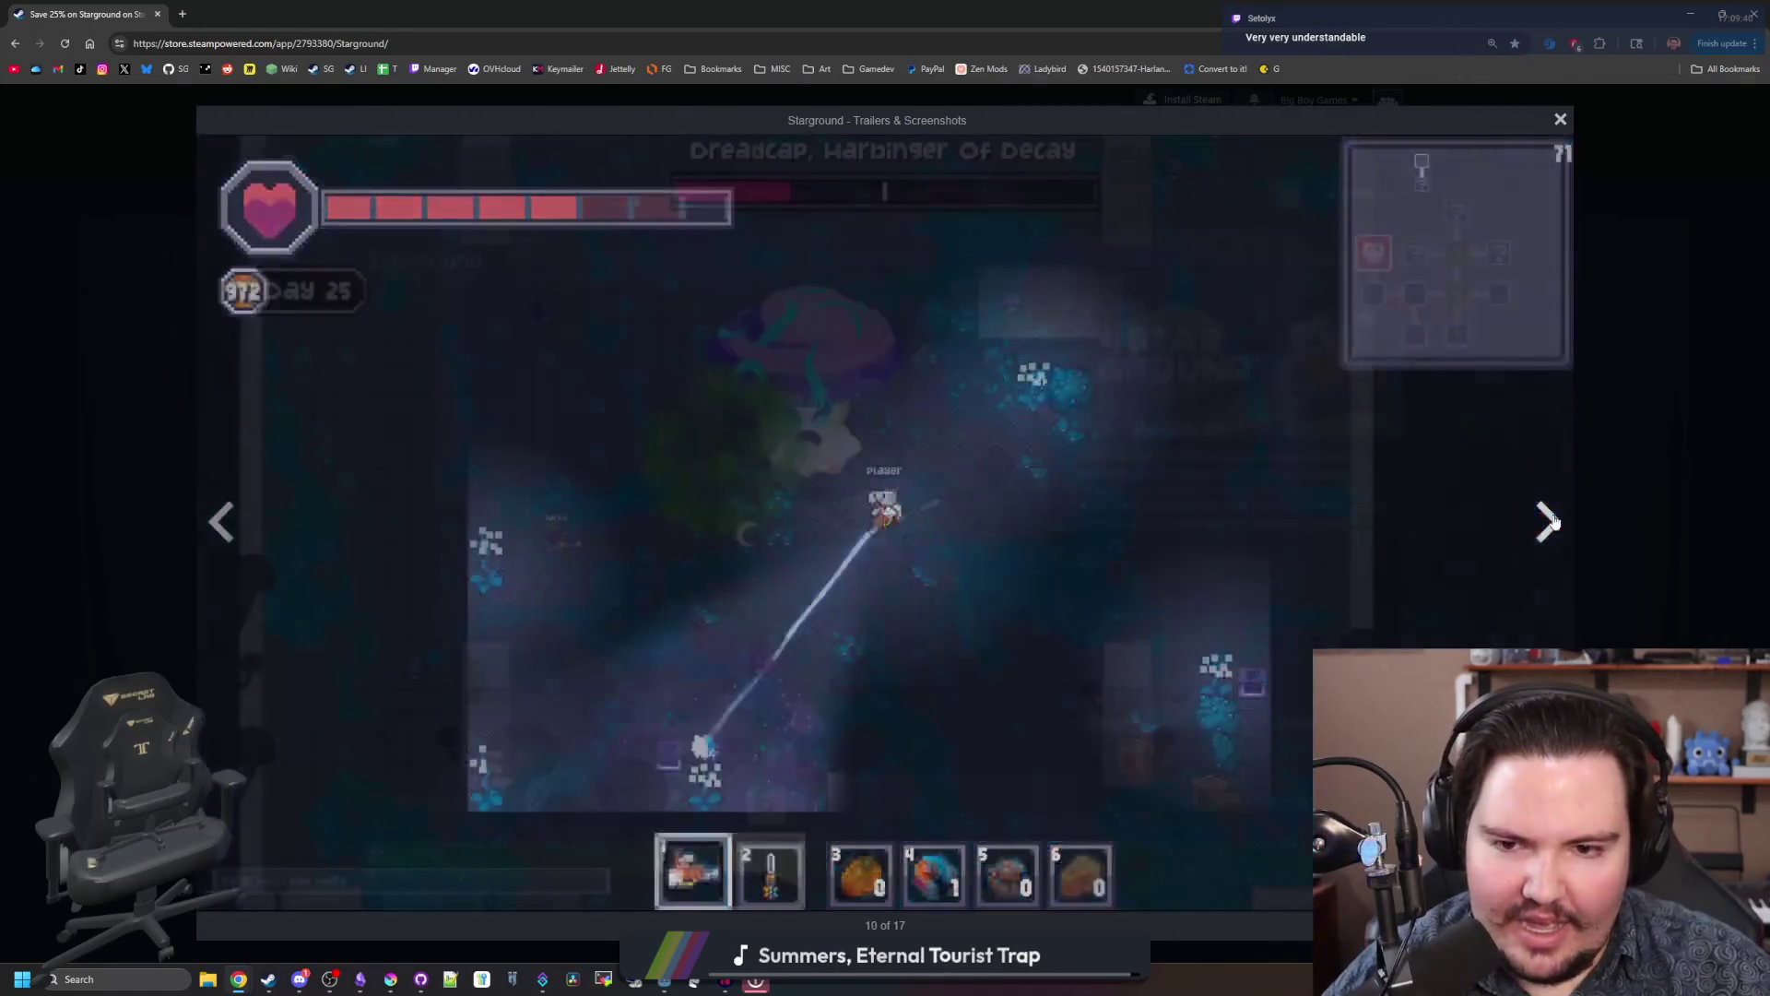
left_click(1554, 522)
left_click(1612, 545)
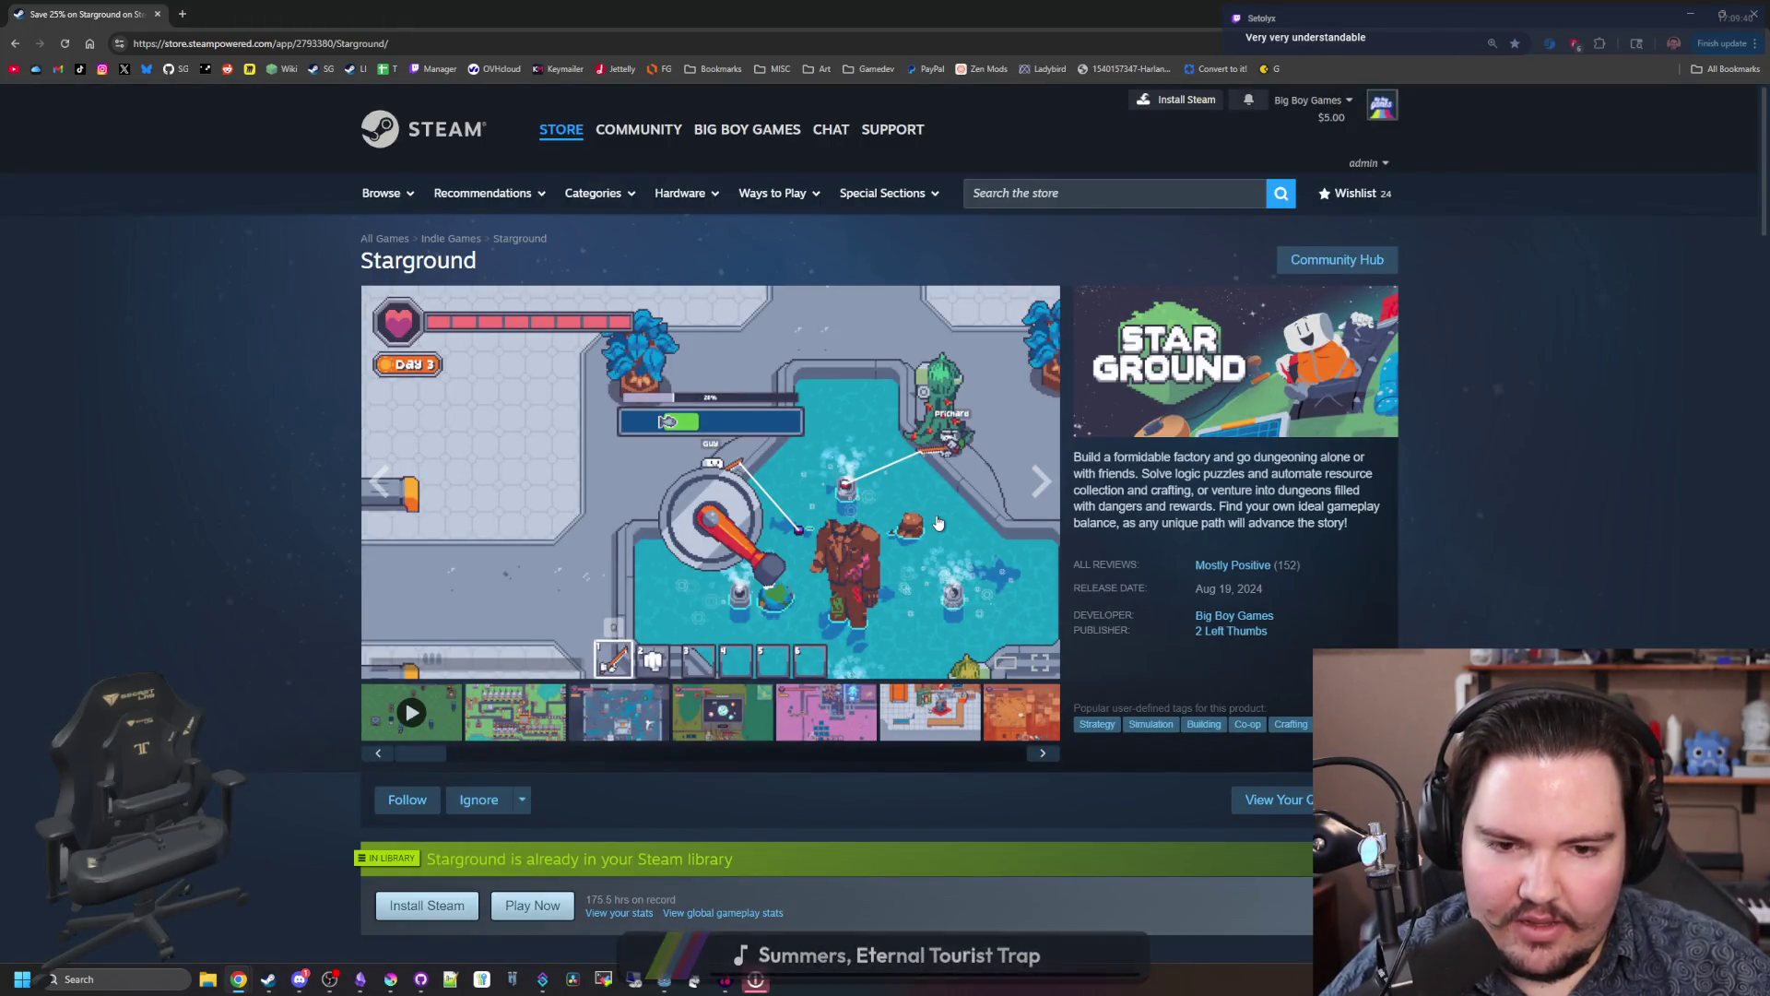
Step: Expand the full Early Access developer description and read through it
scroll(938, 522, "down", 7)
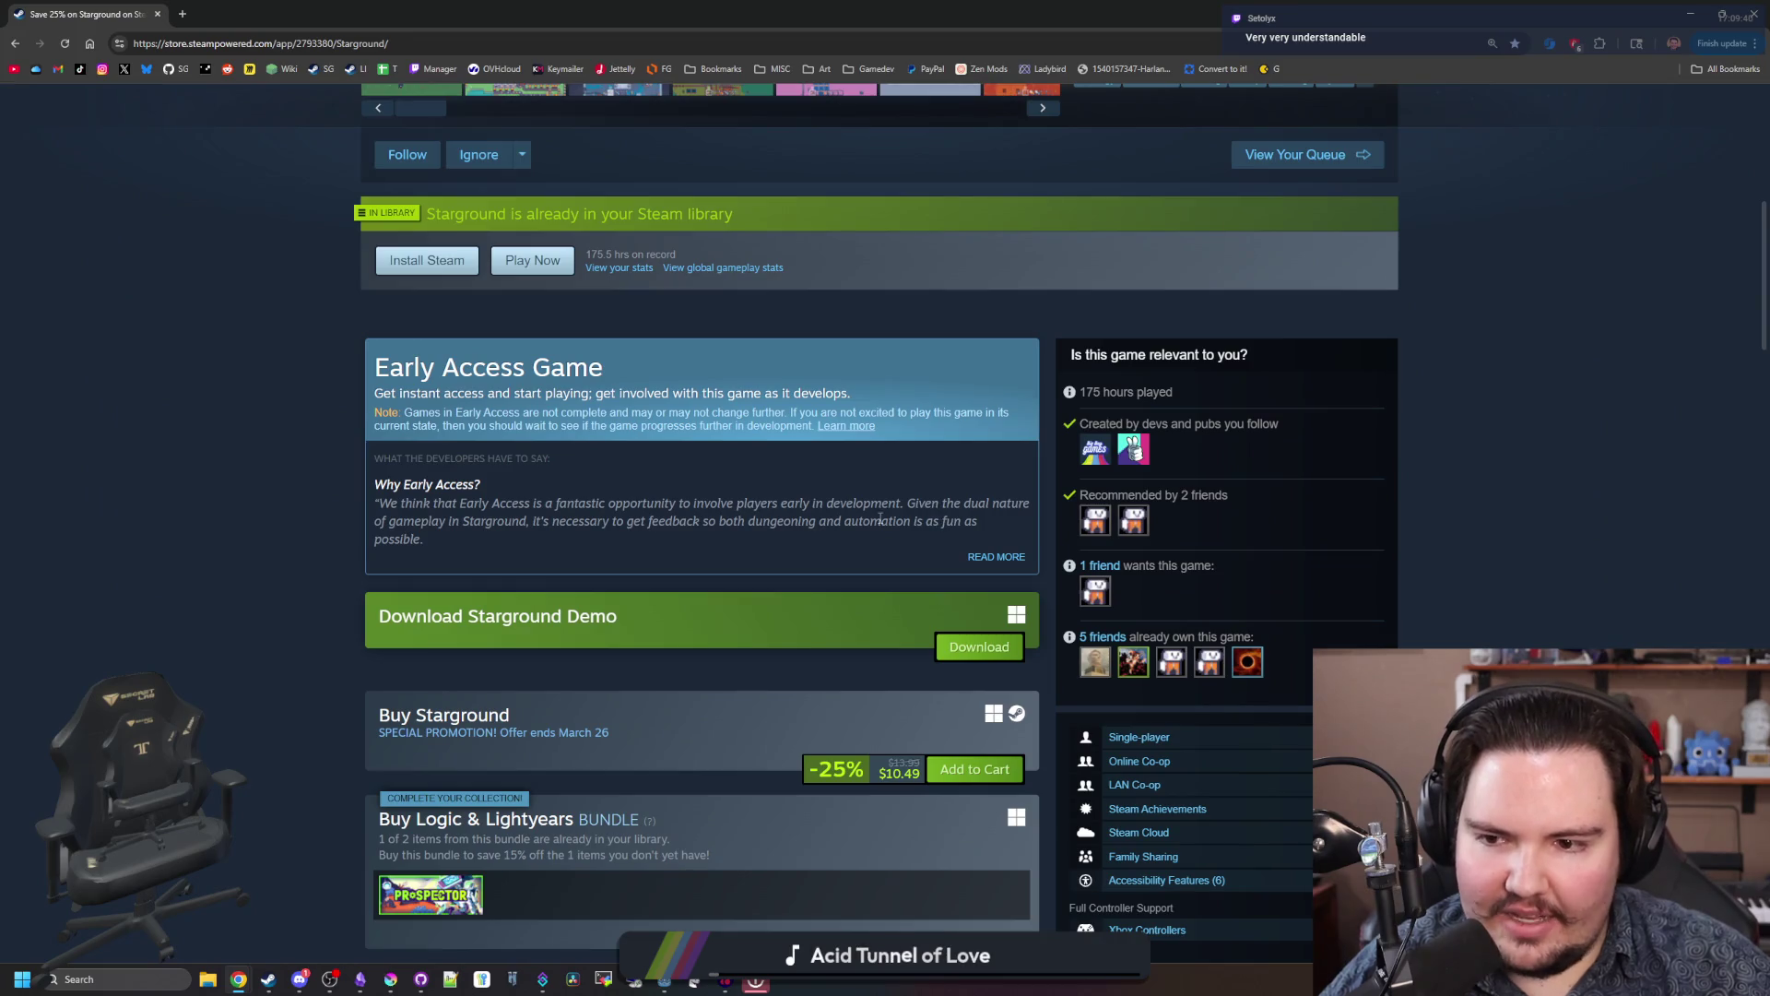
left_click(995, 557)
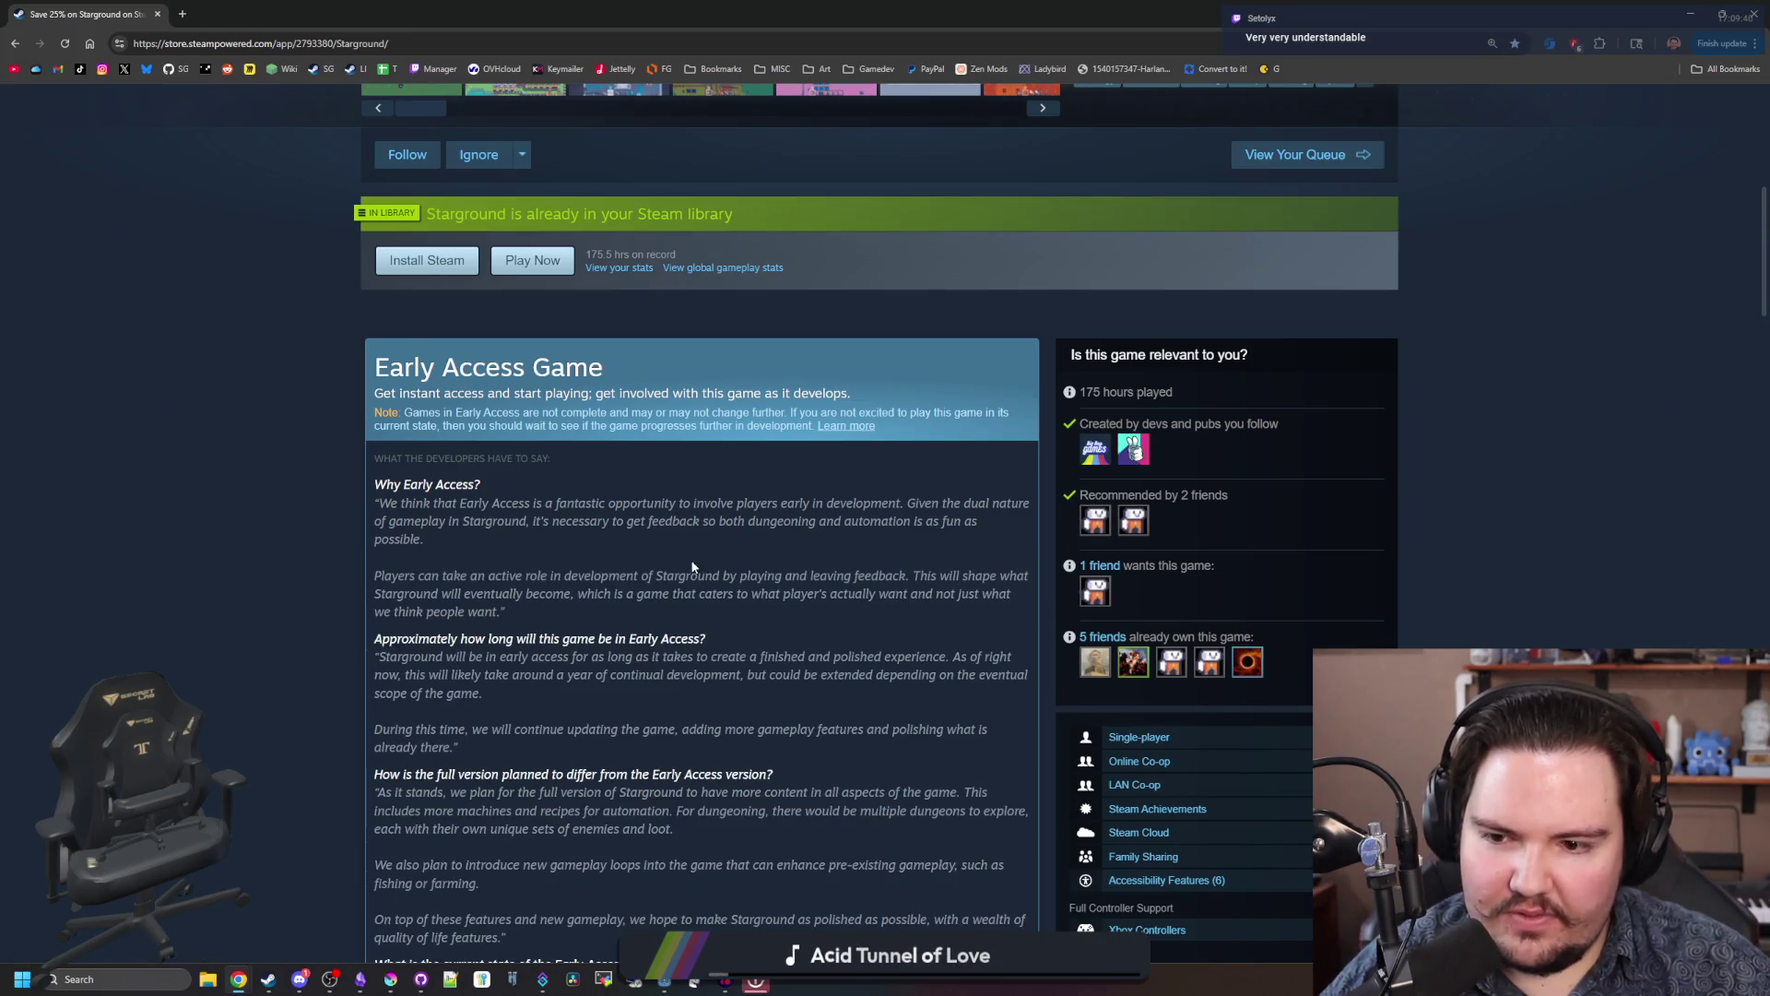
scroll(693, 567, "down", 6)
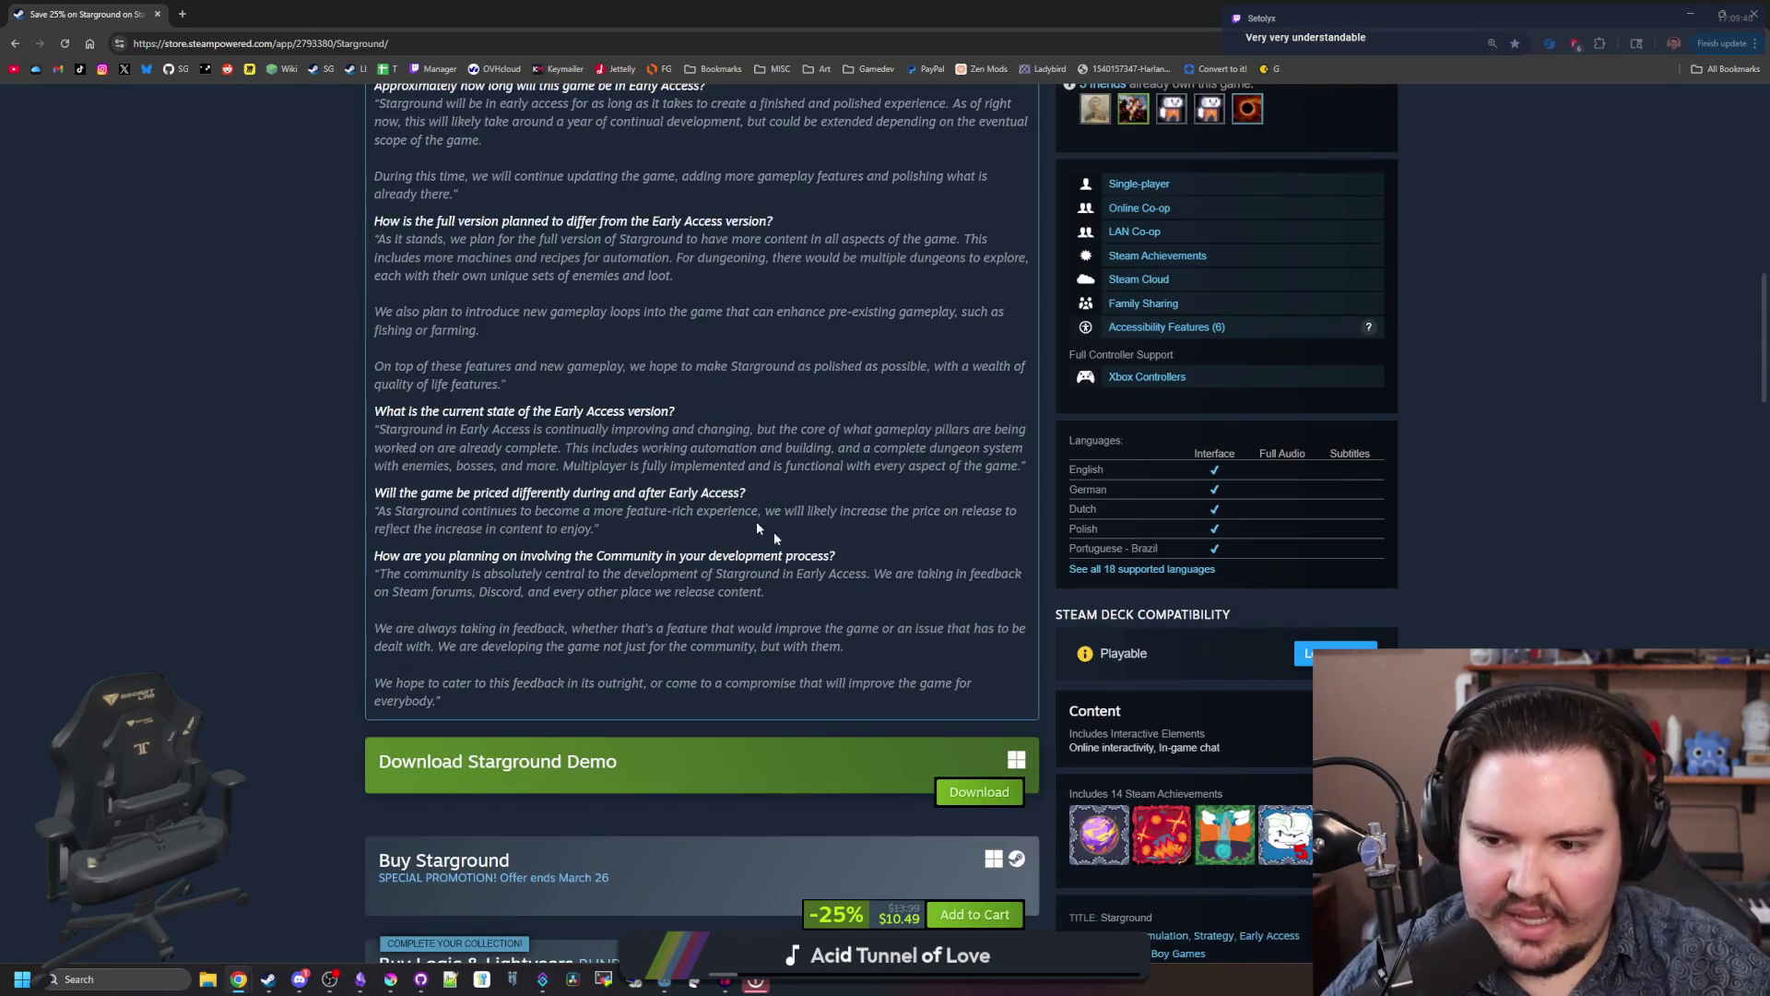
scroll(773, 551, "up", 5)
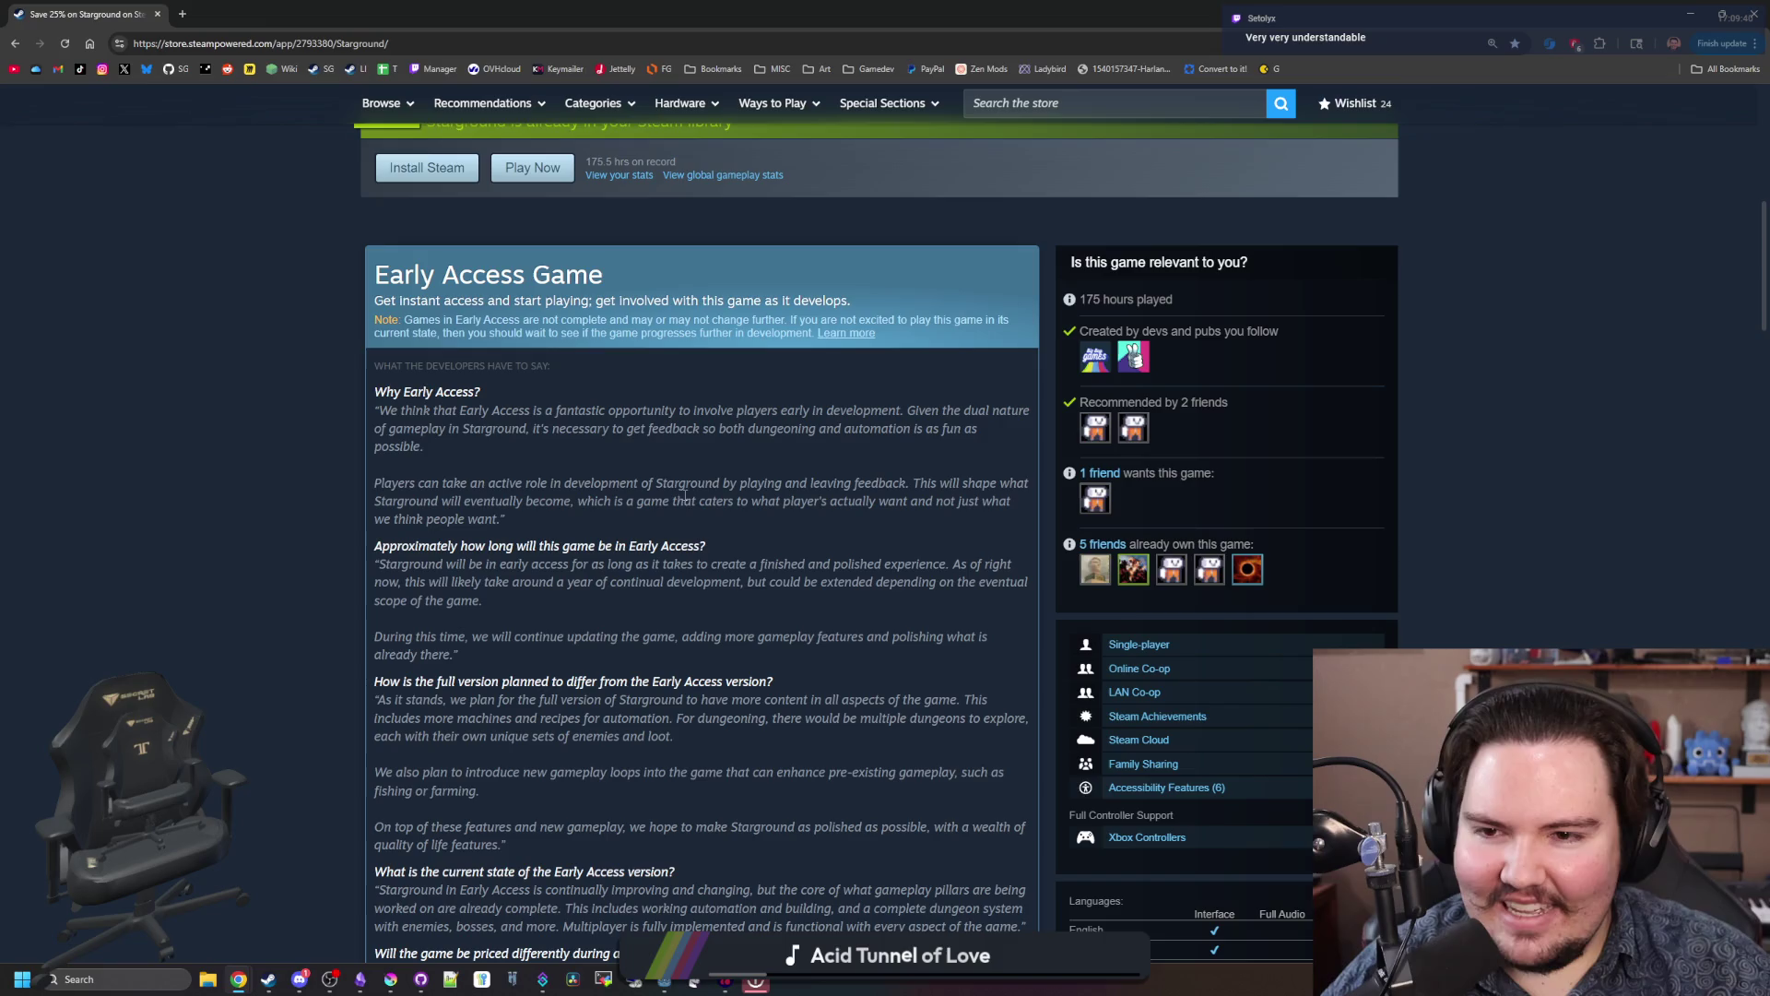
scroll(661, 479, "down", 5)
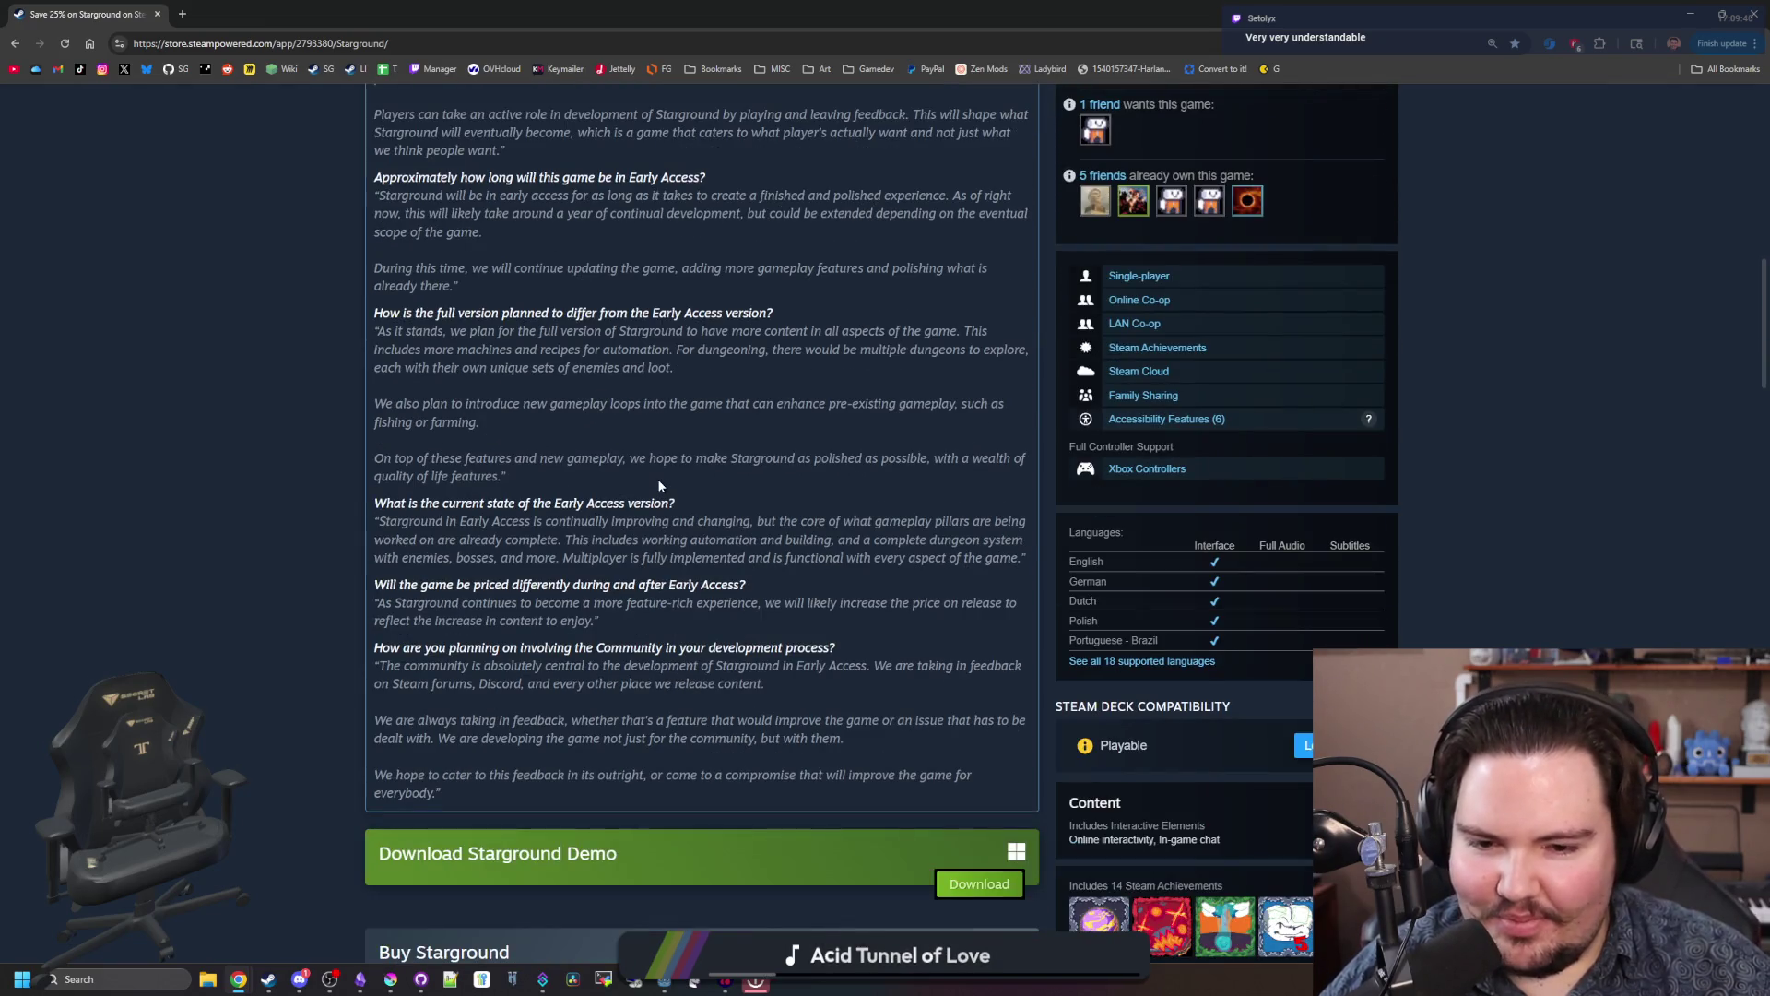
scroll(765, 636, "up", 5)
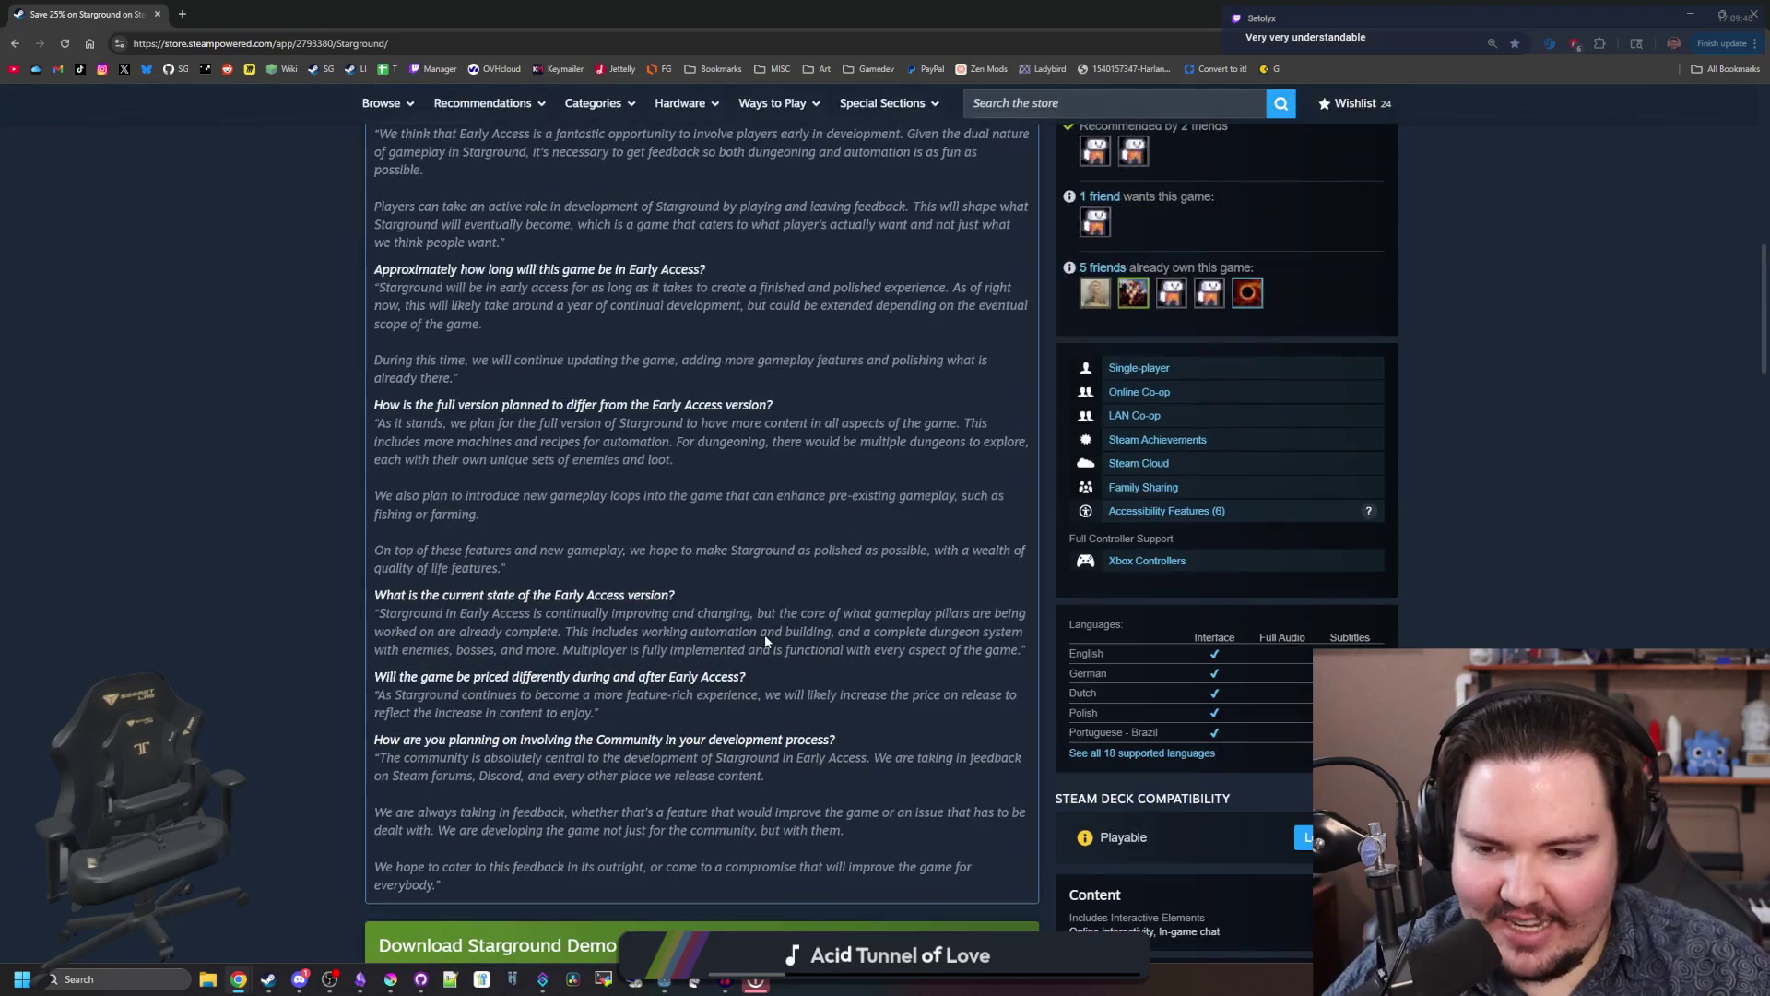
scroll(749, 610, "up", 4)
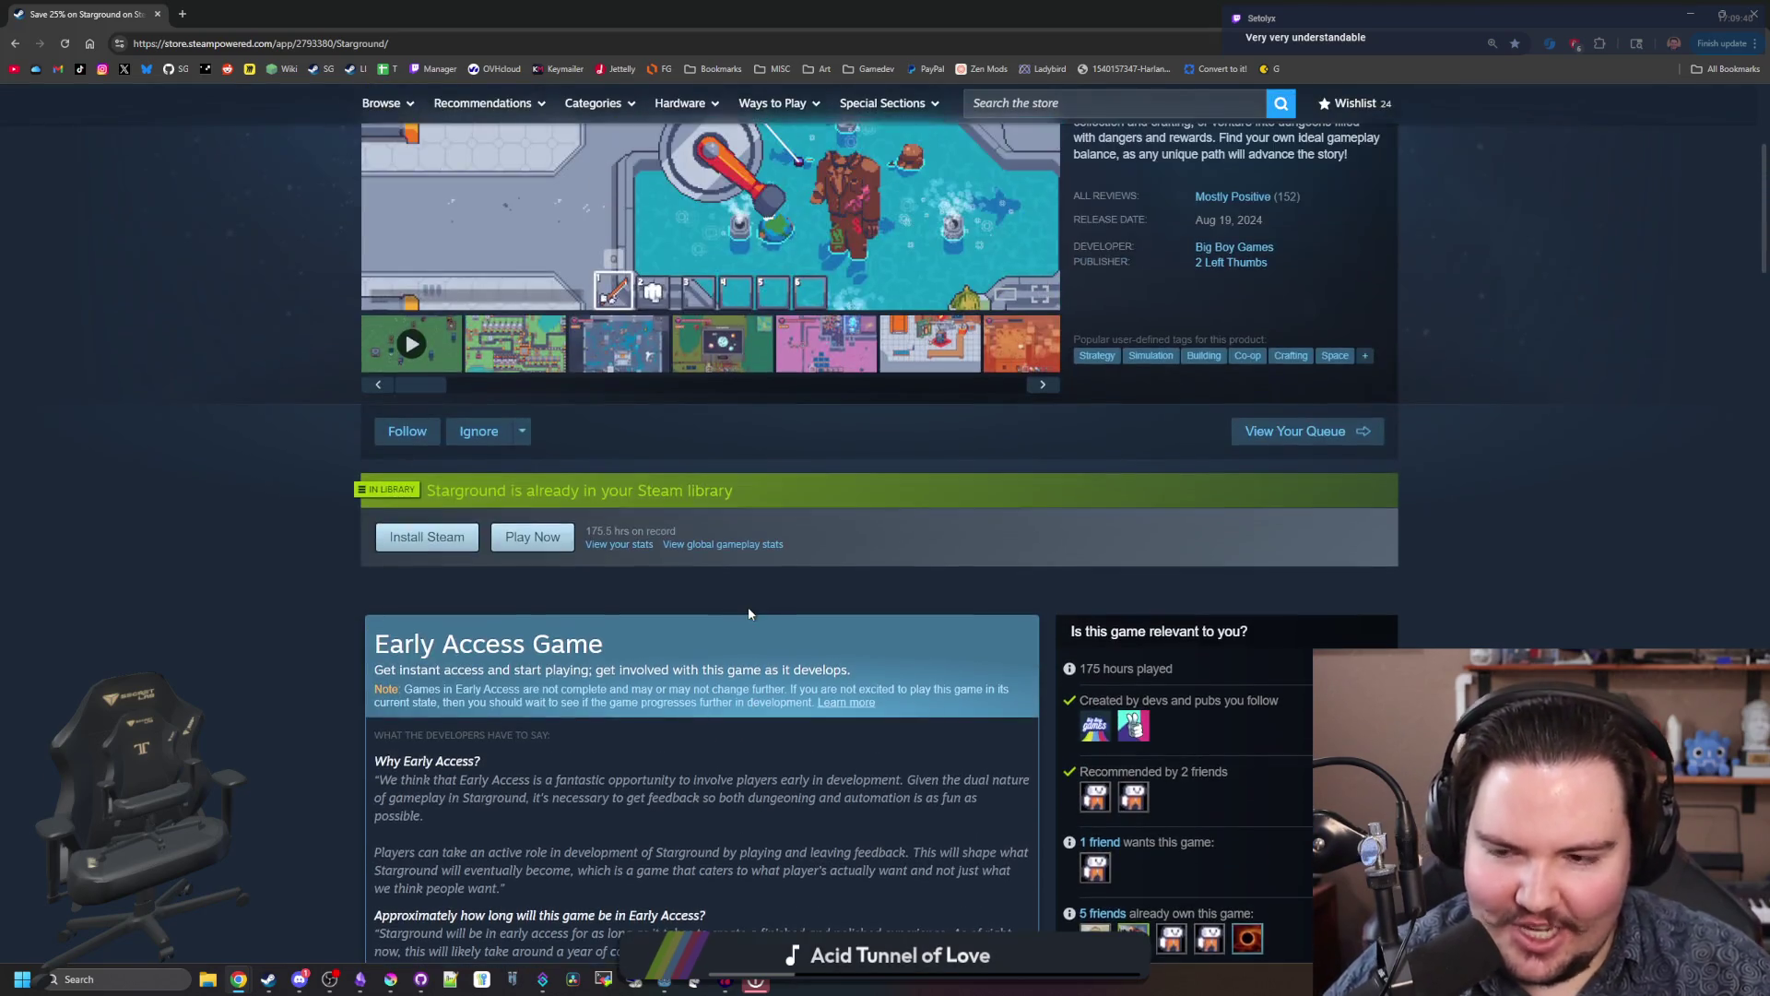
scroll(729, 619, "down", 3)
scroll(550, 590, "down", 2)
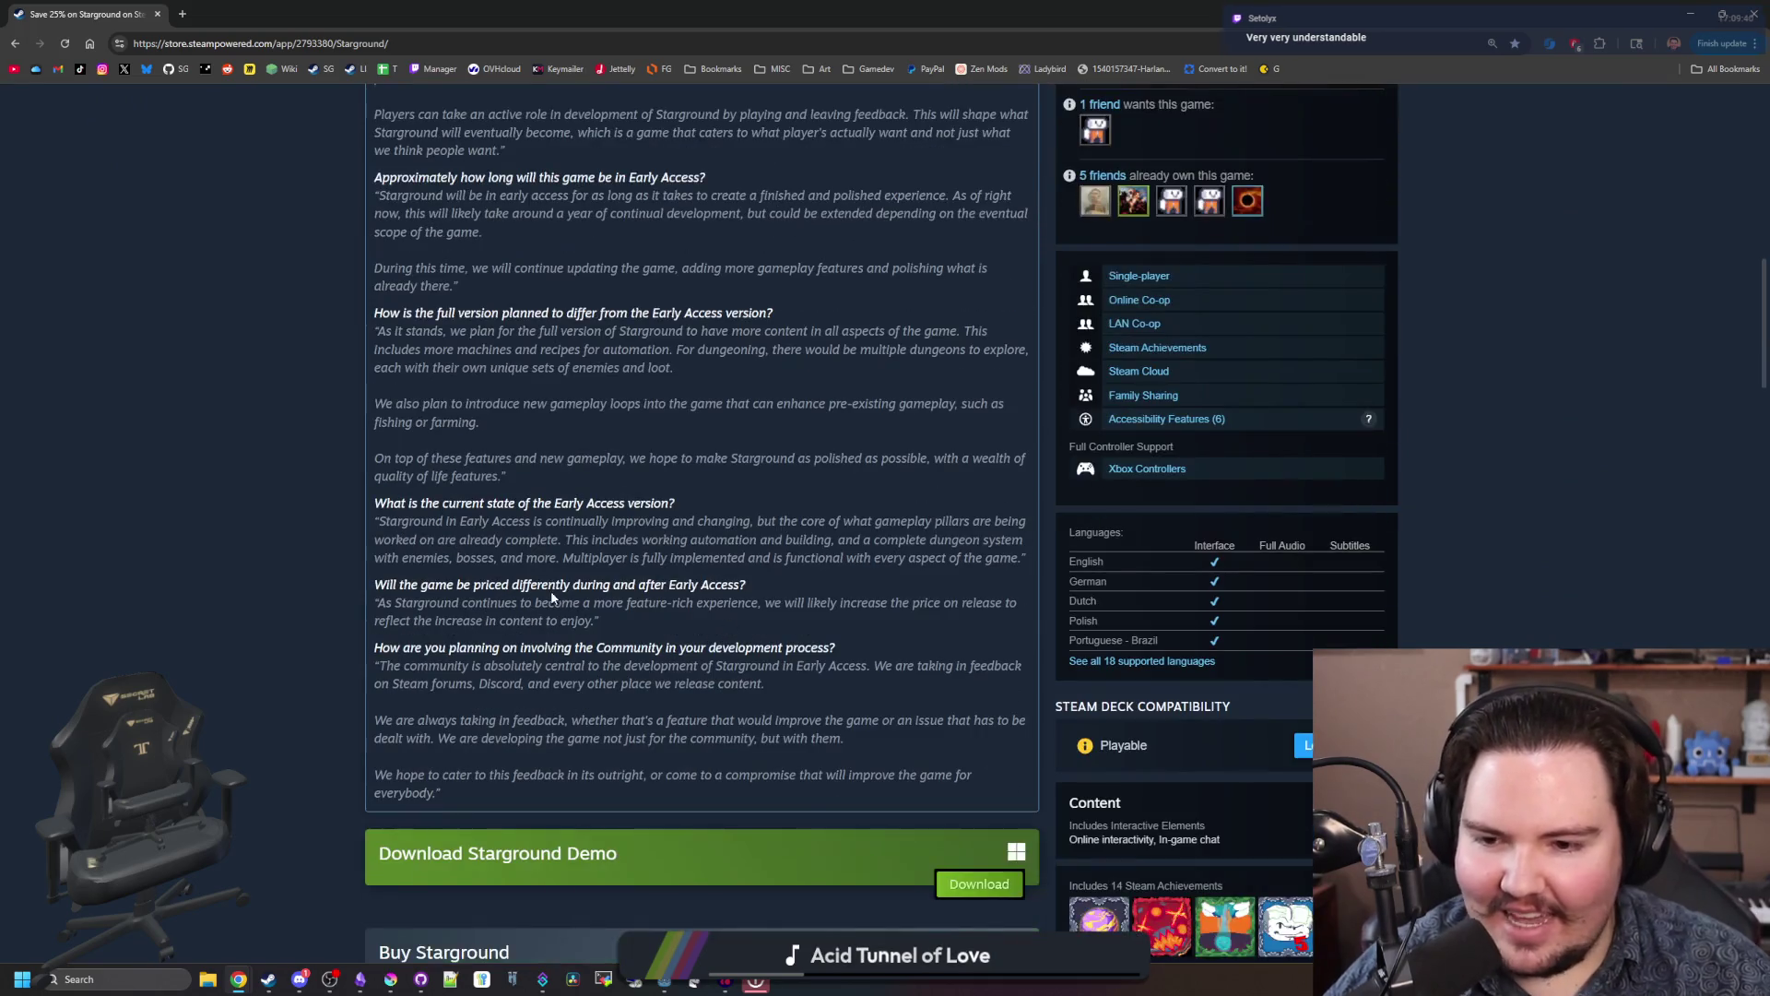
scroll(544, 748, "up", 2)
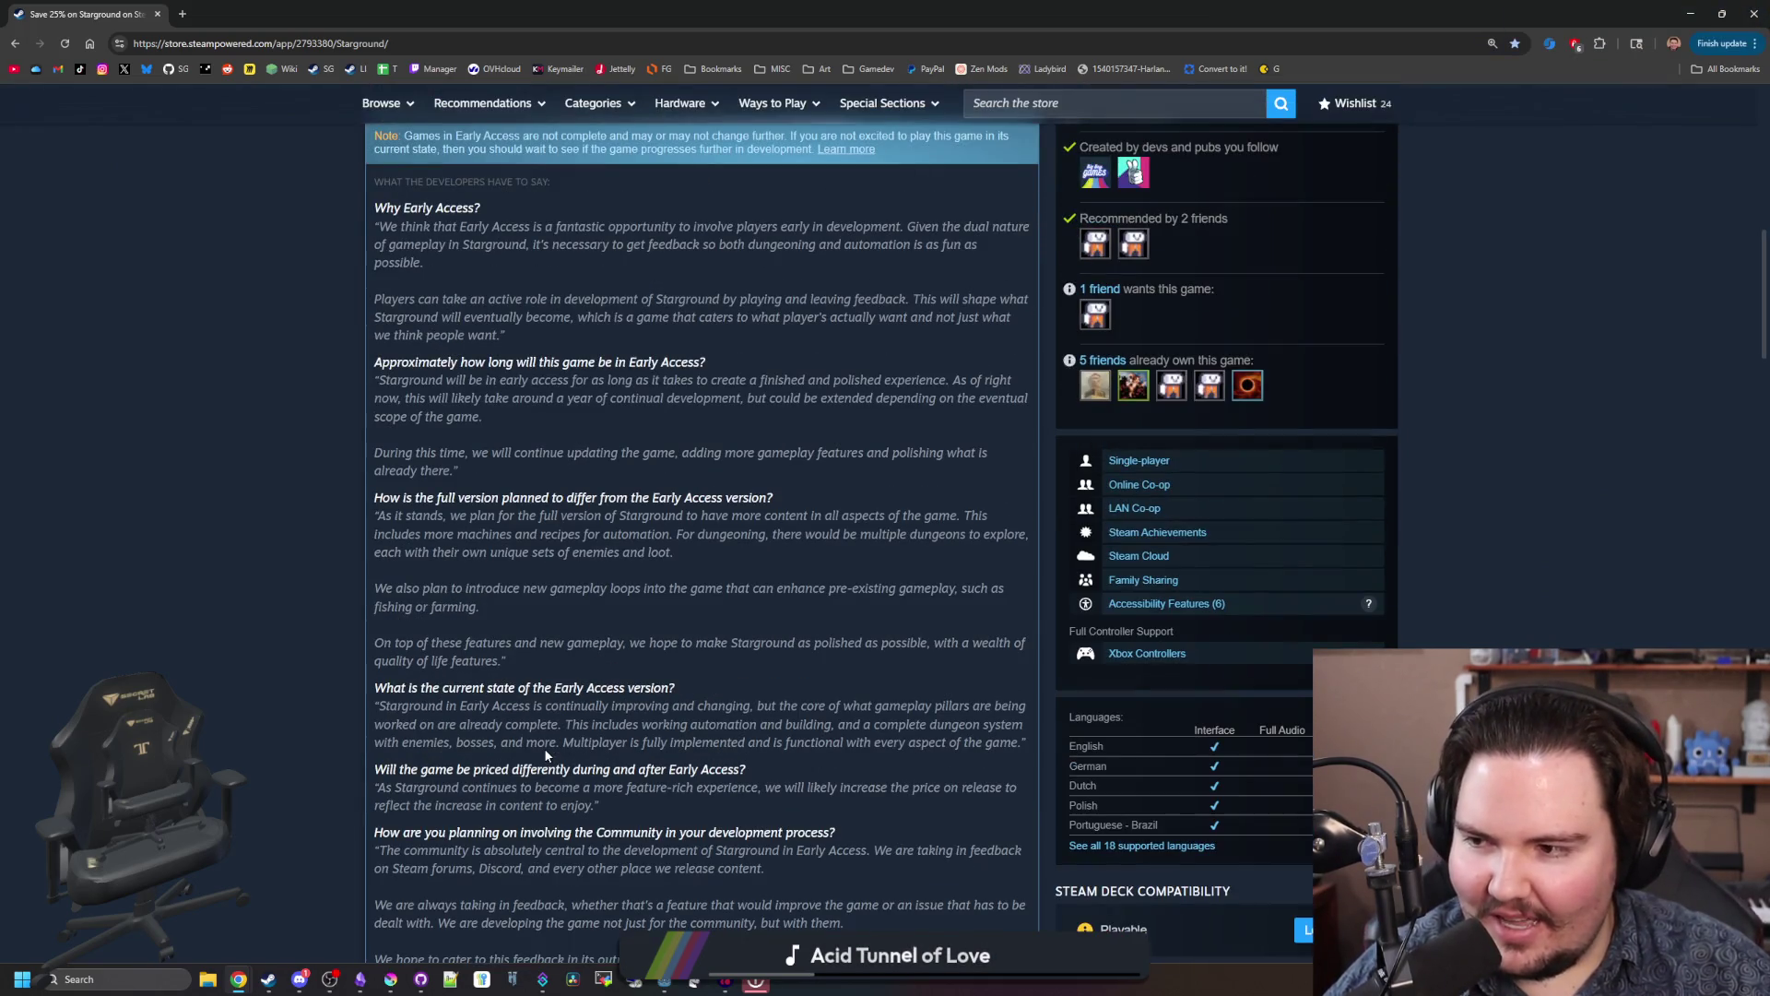
scroll(599, 588, "up", 4)
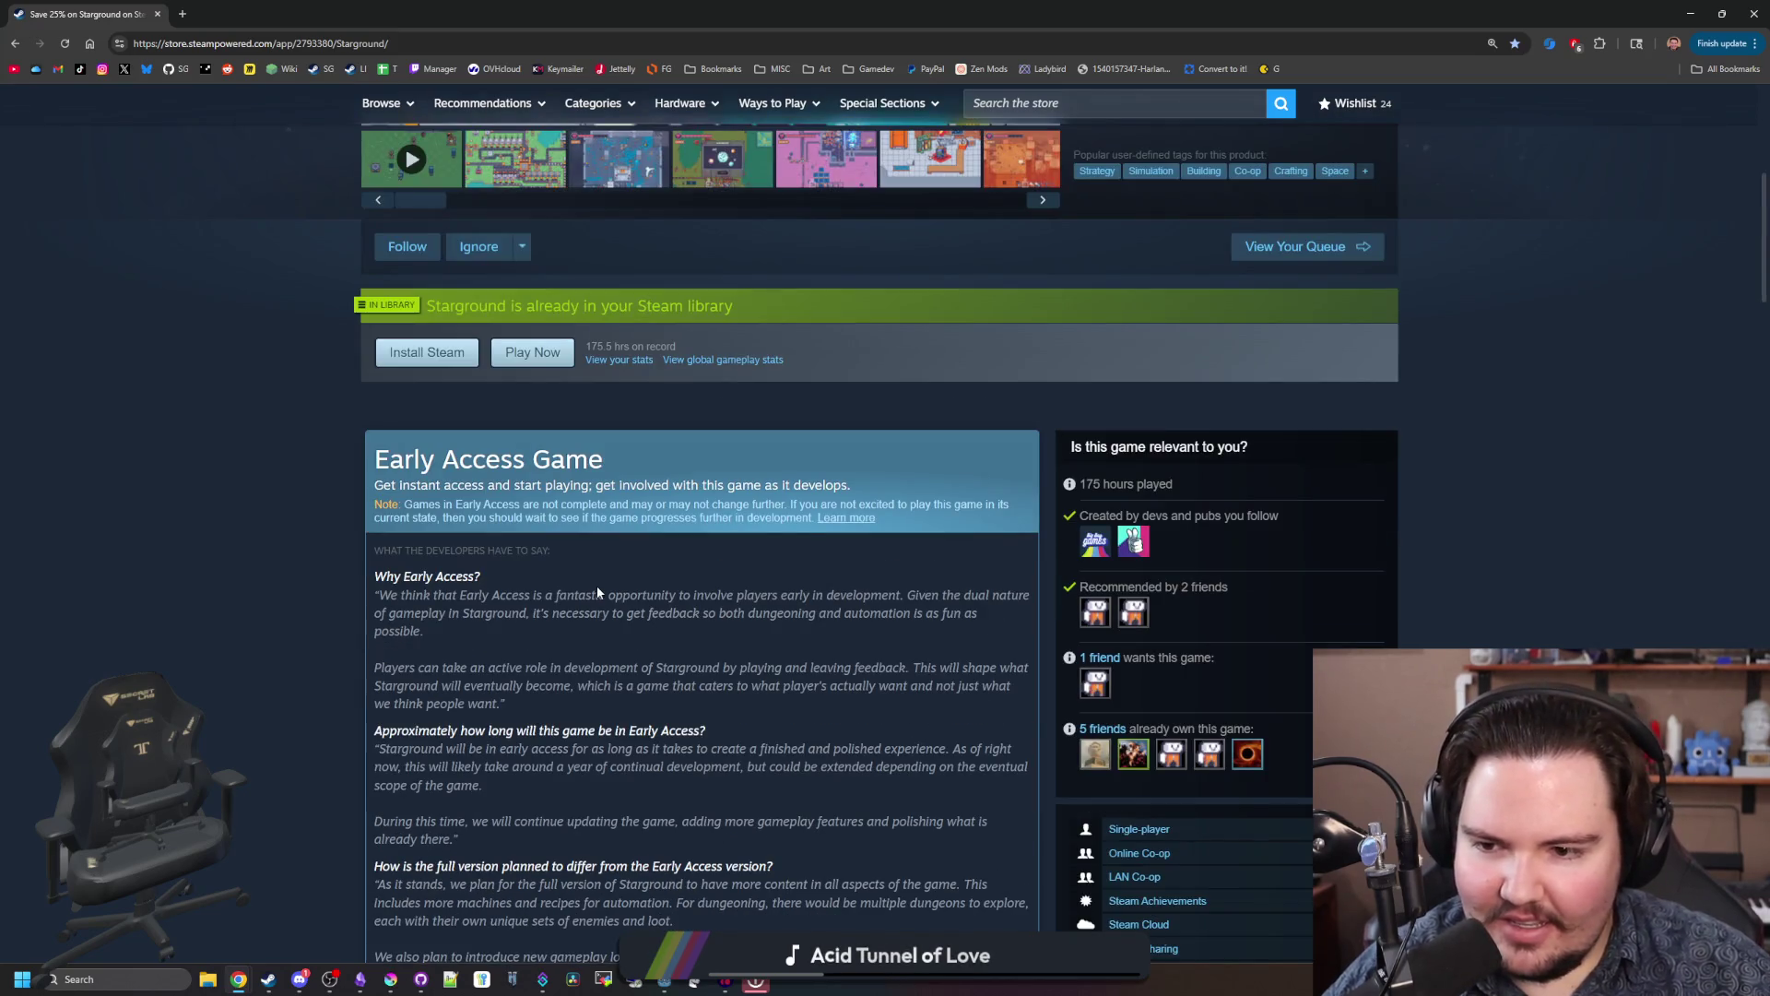
Step: Scroll past the Roadmap to System Requirements and the More From 2 Left Thumbs recommendations
scroll(597, 590, "down", 6)
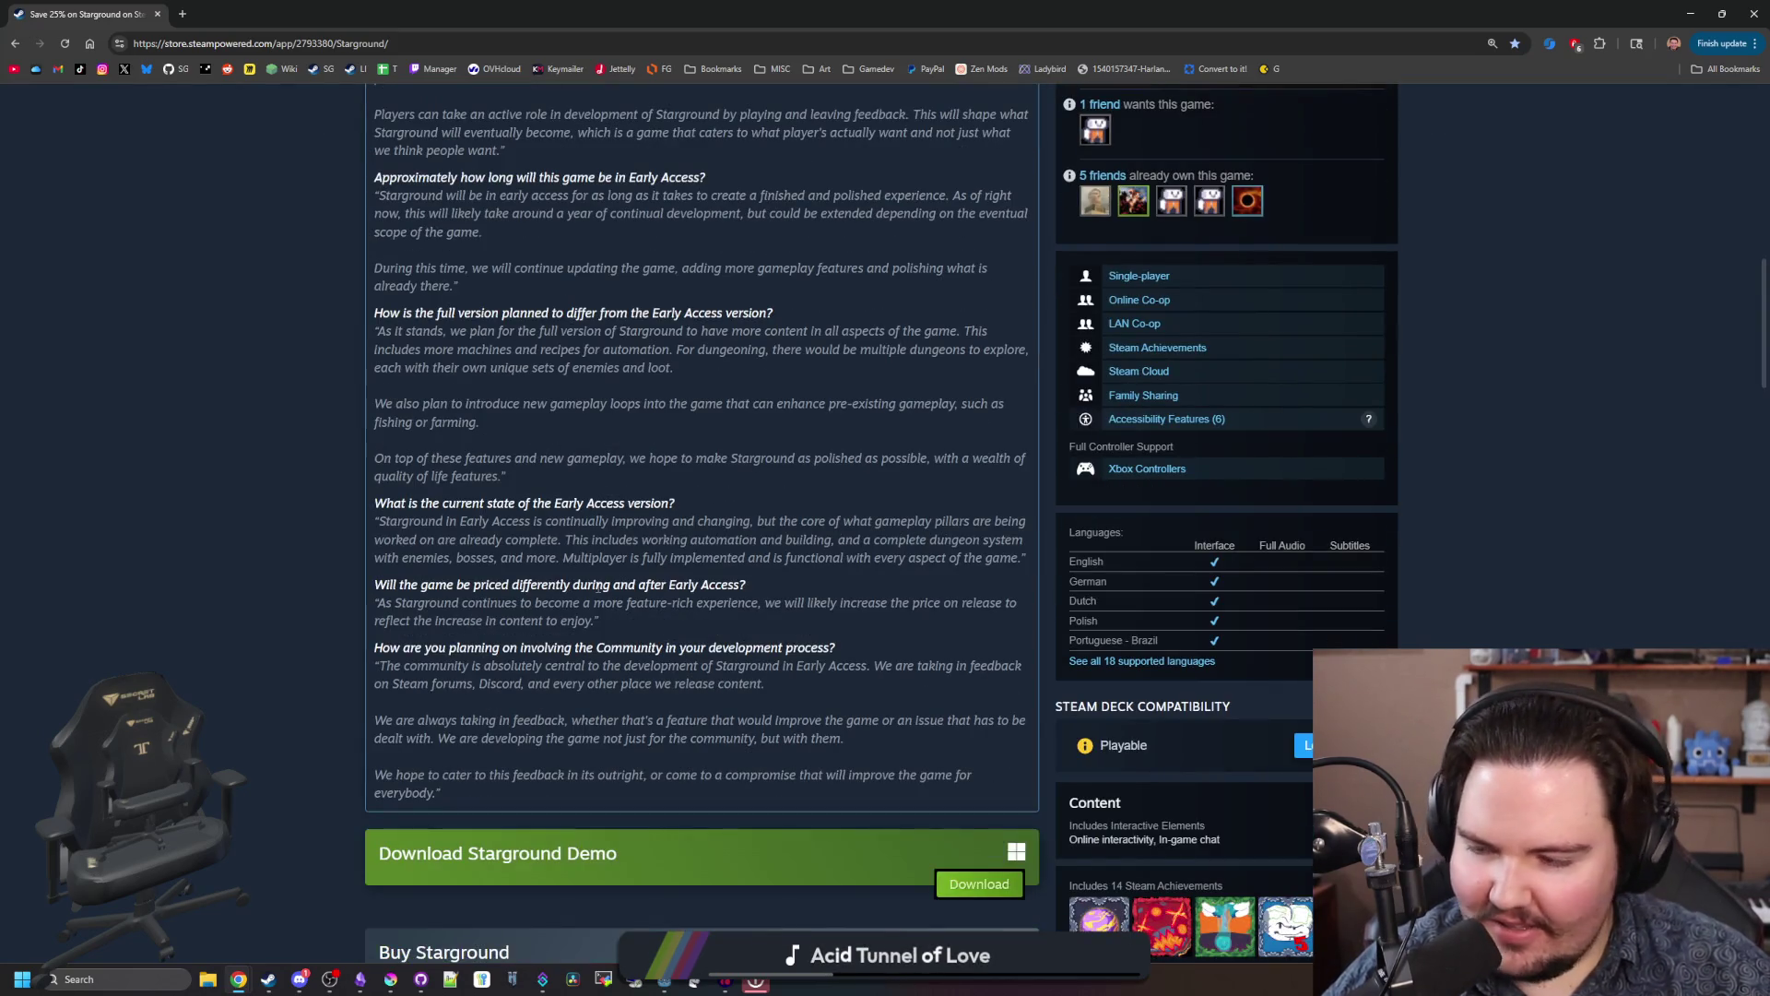
scroll(597, 587, "down", 2)
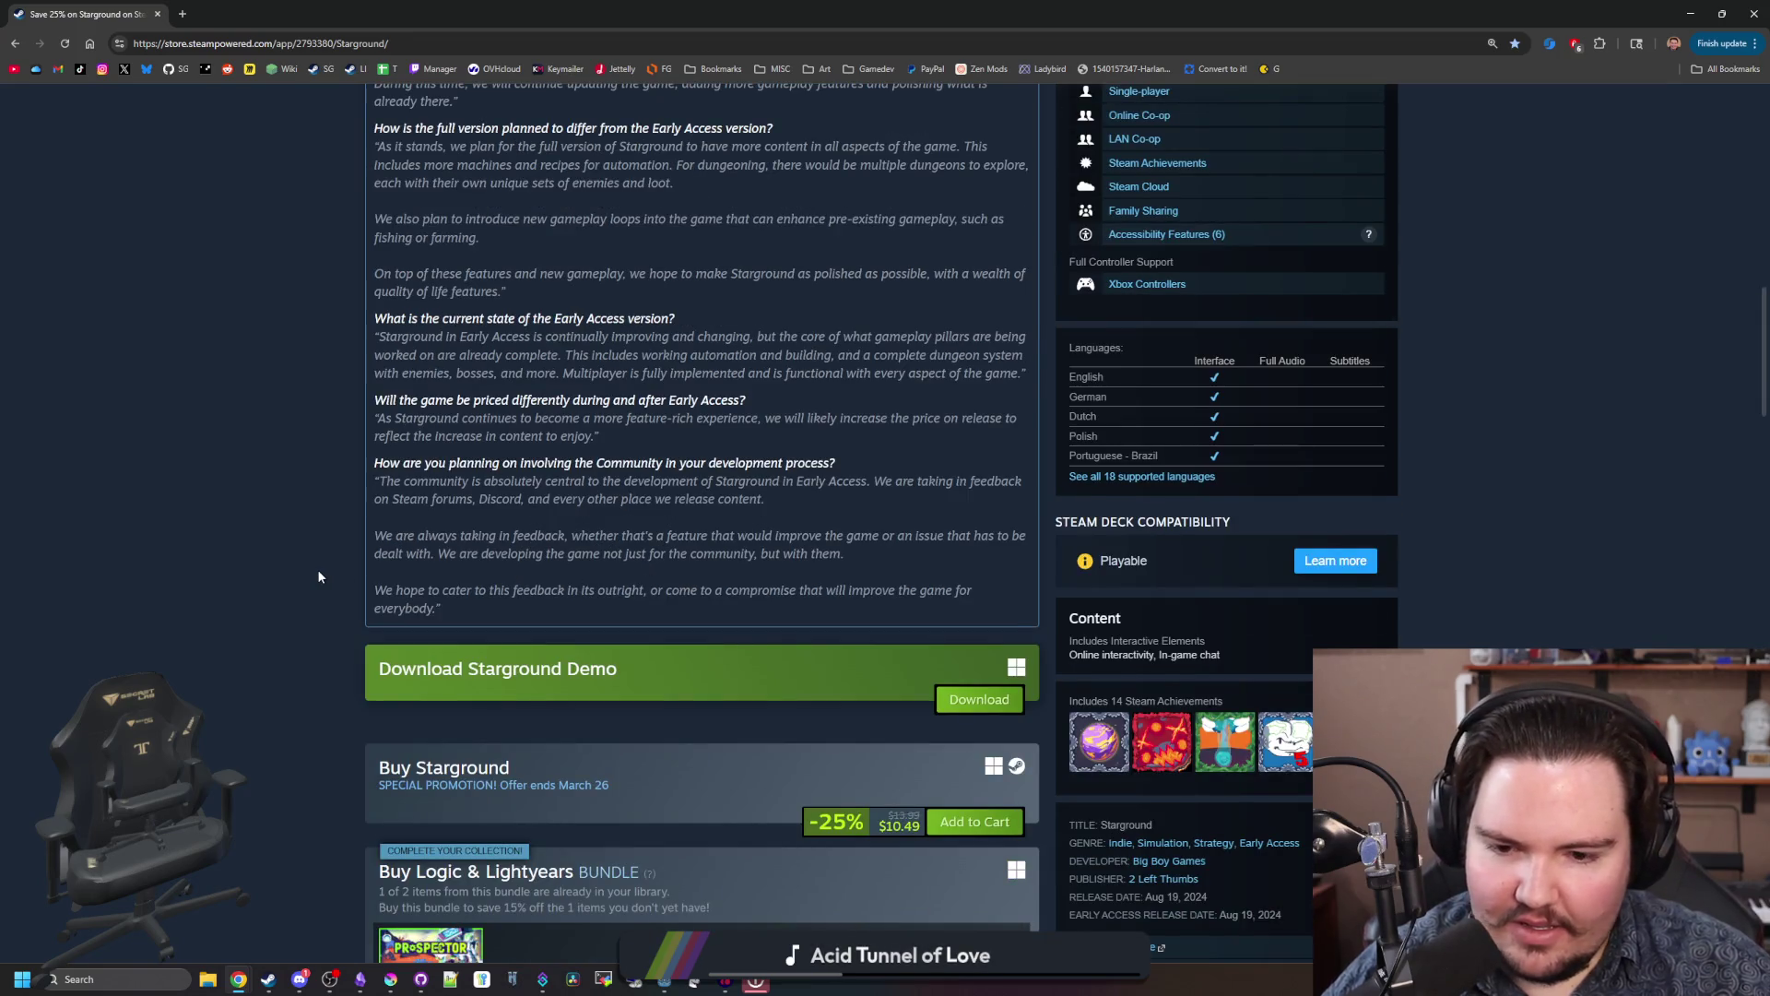
scroll(319, 576, "down", 14)
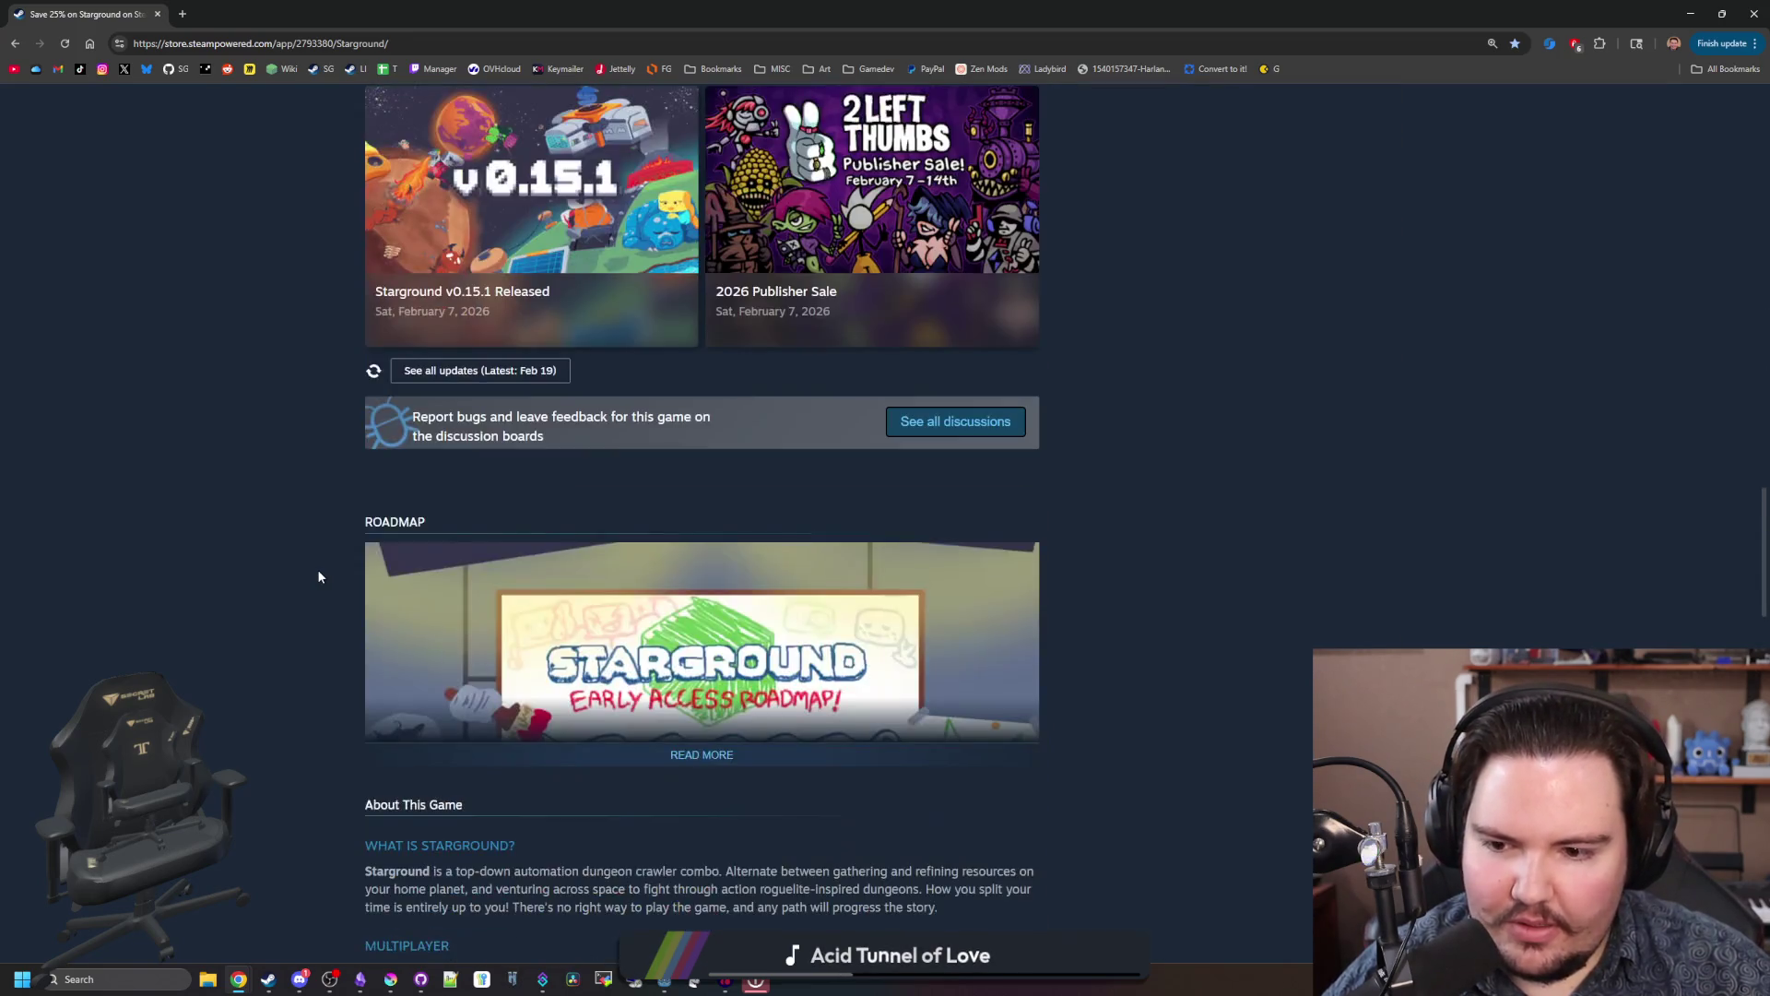
scroll(319, 576, "down", 14)
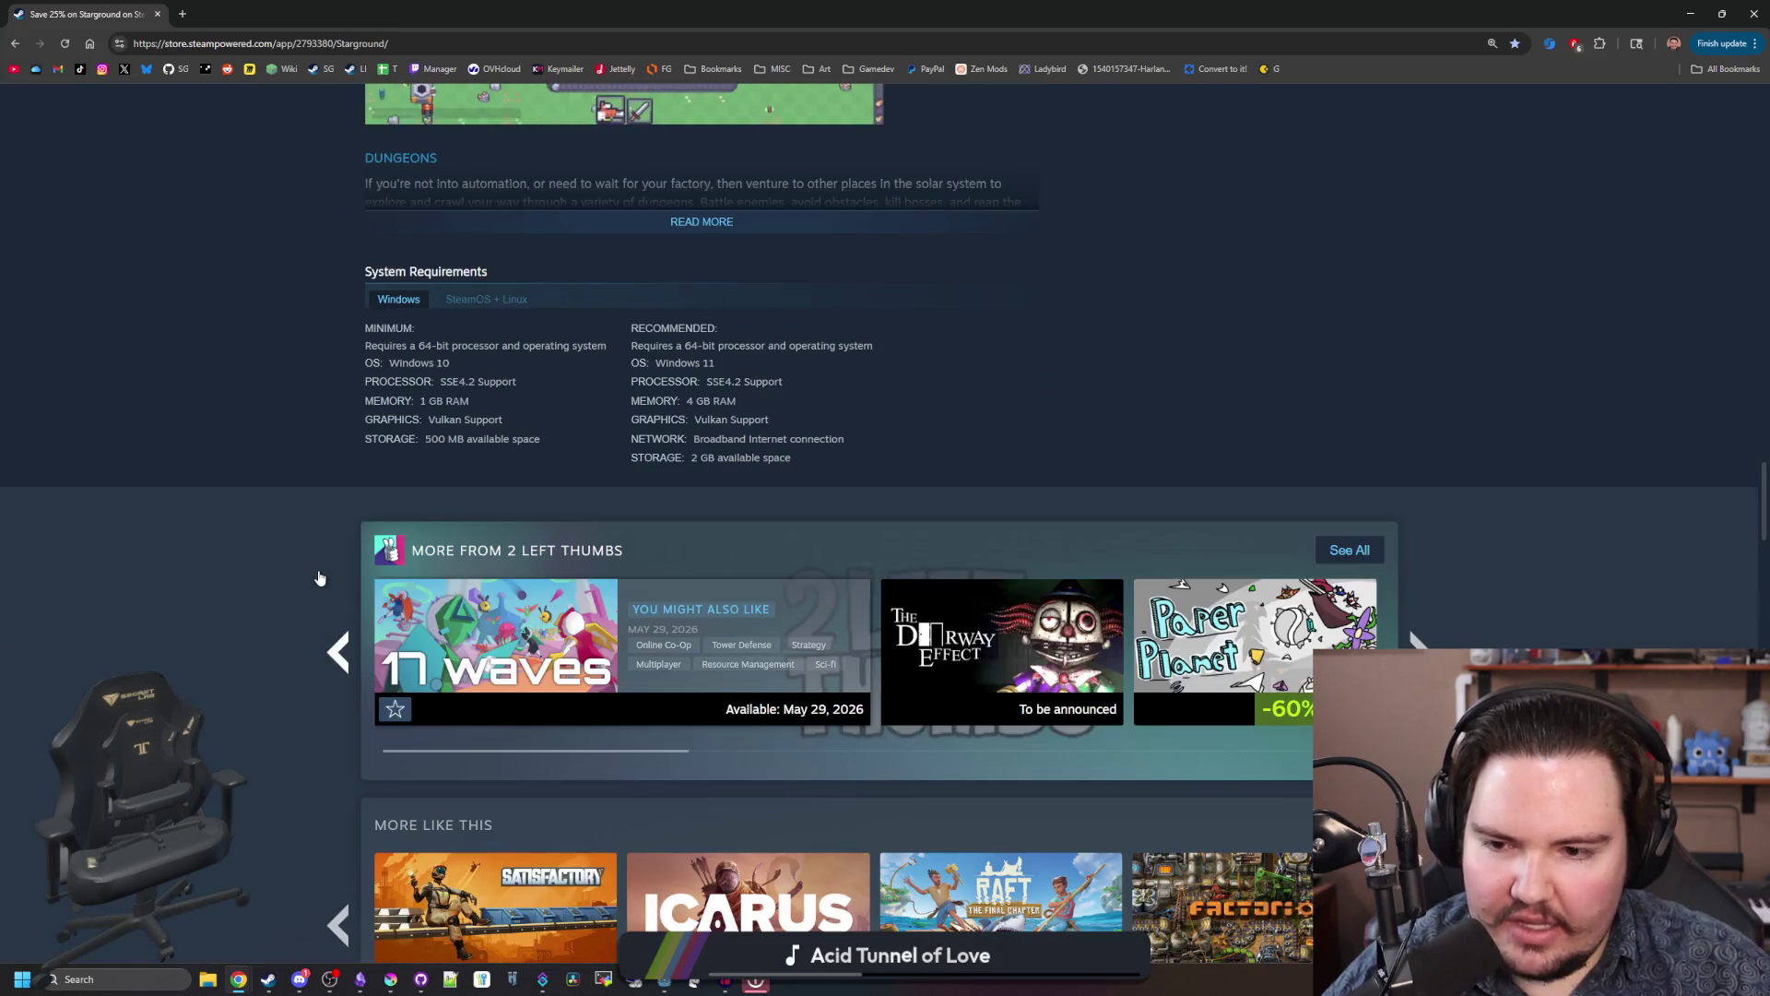
scroll(319, 578, "down", 2)
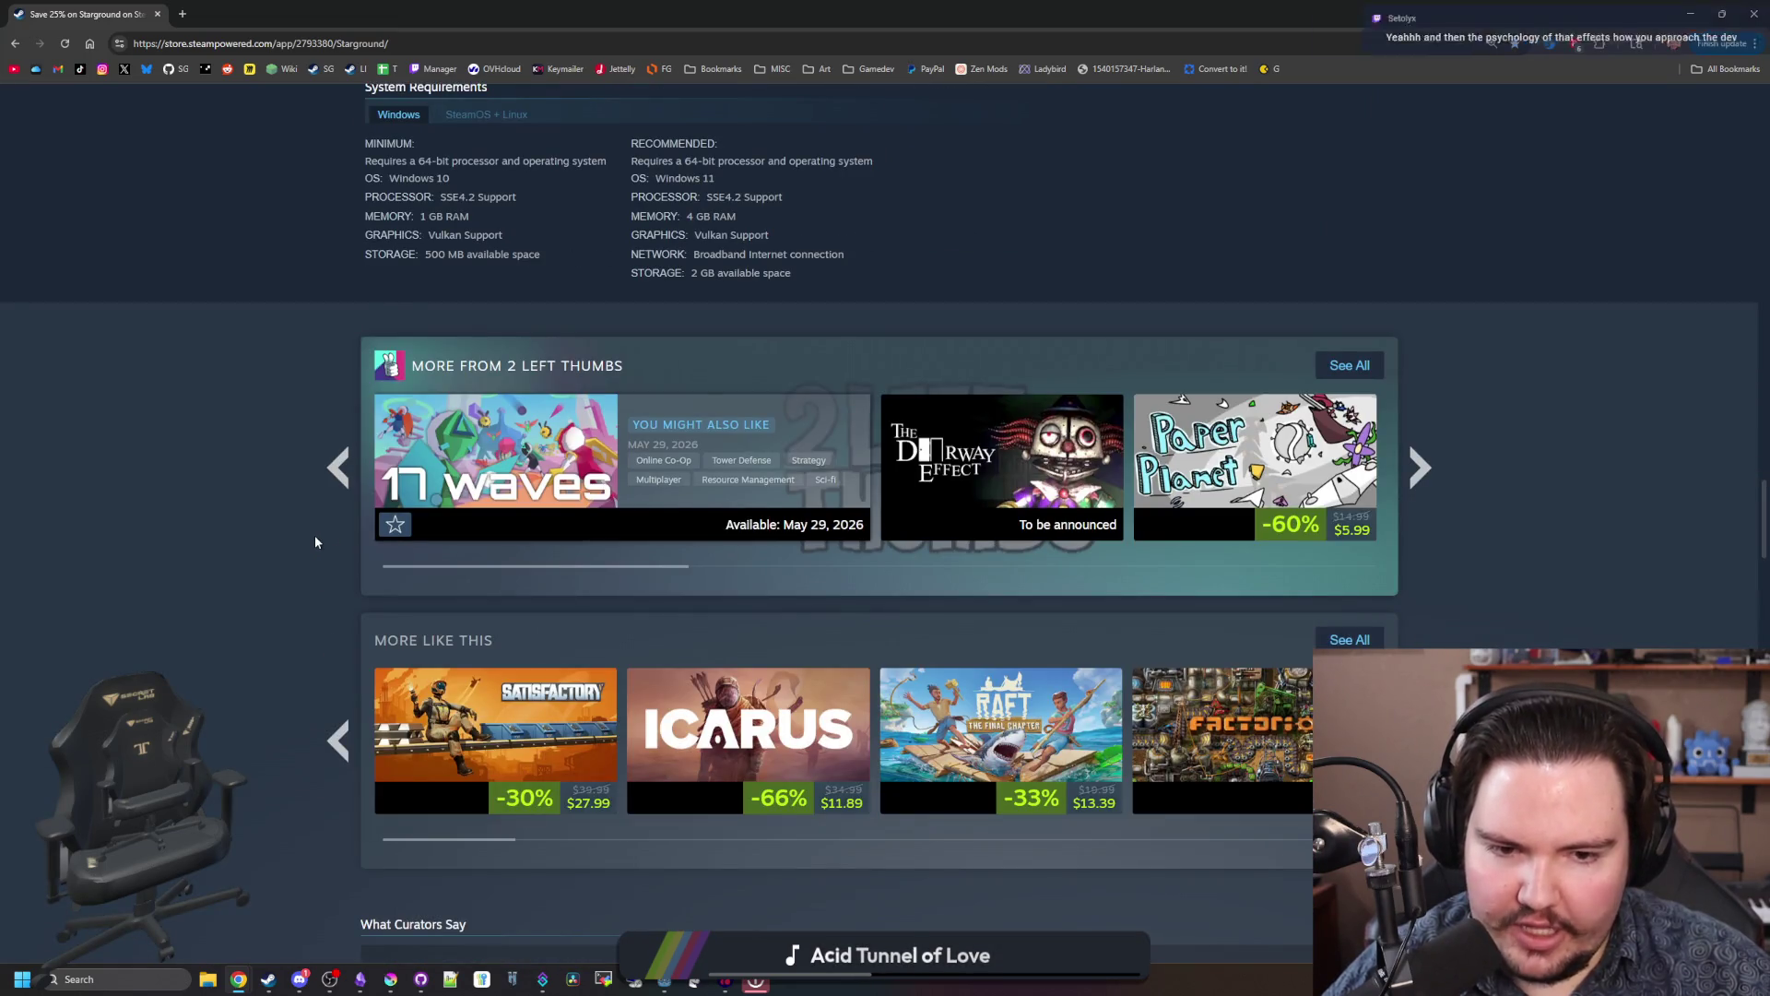
scroll(313, 540, "up", 15)
Step: From the page top, select the dungeon screenshot and arrow through the gallery until it wraps around
scroll(314, 541, "up", 15)
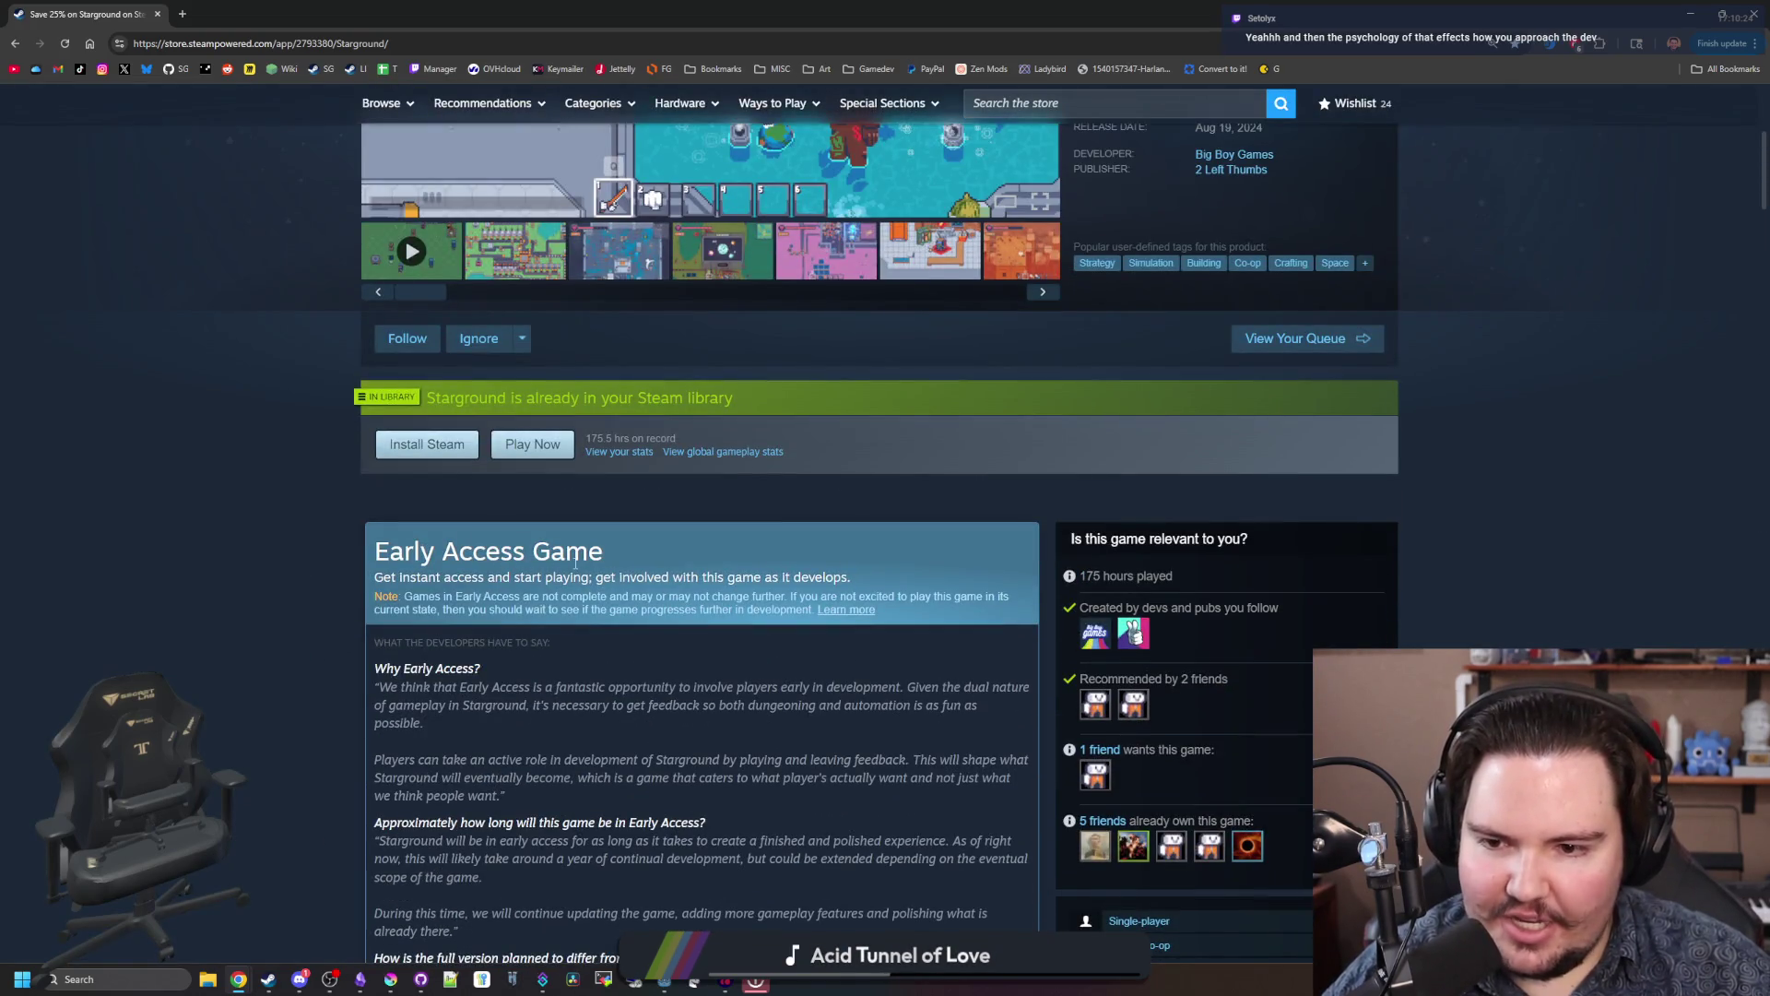
scroll(607, 566, "up", 4)
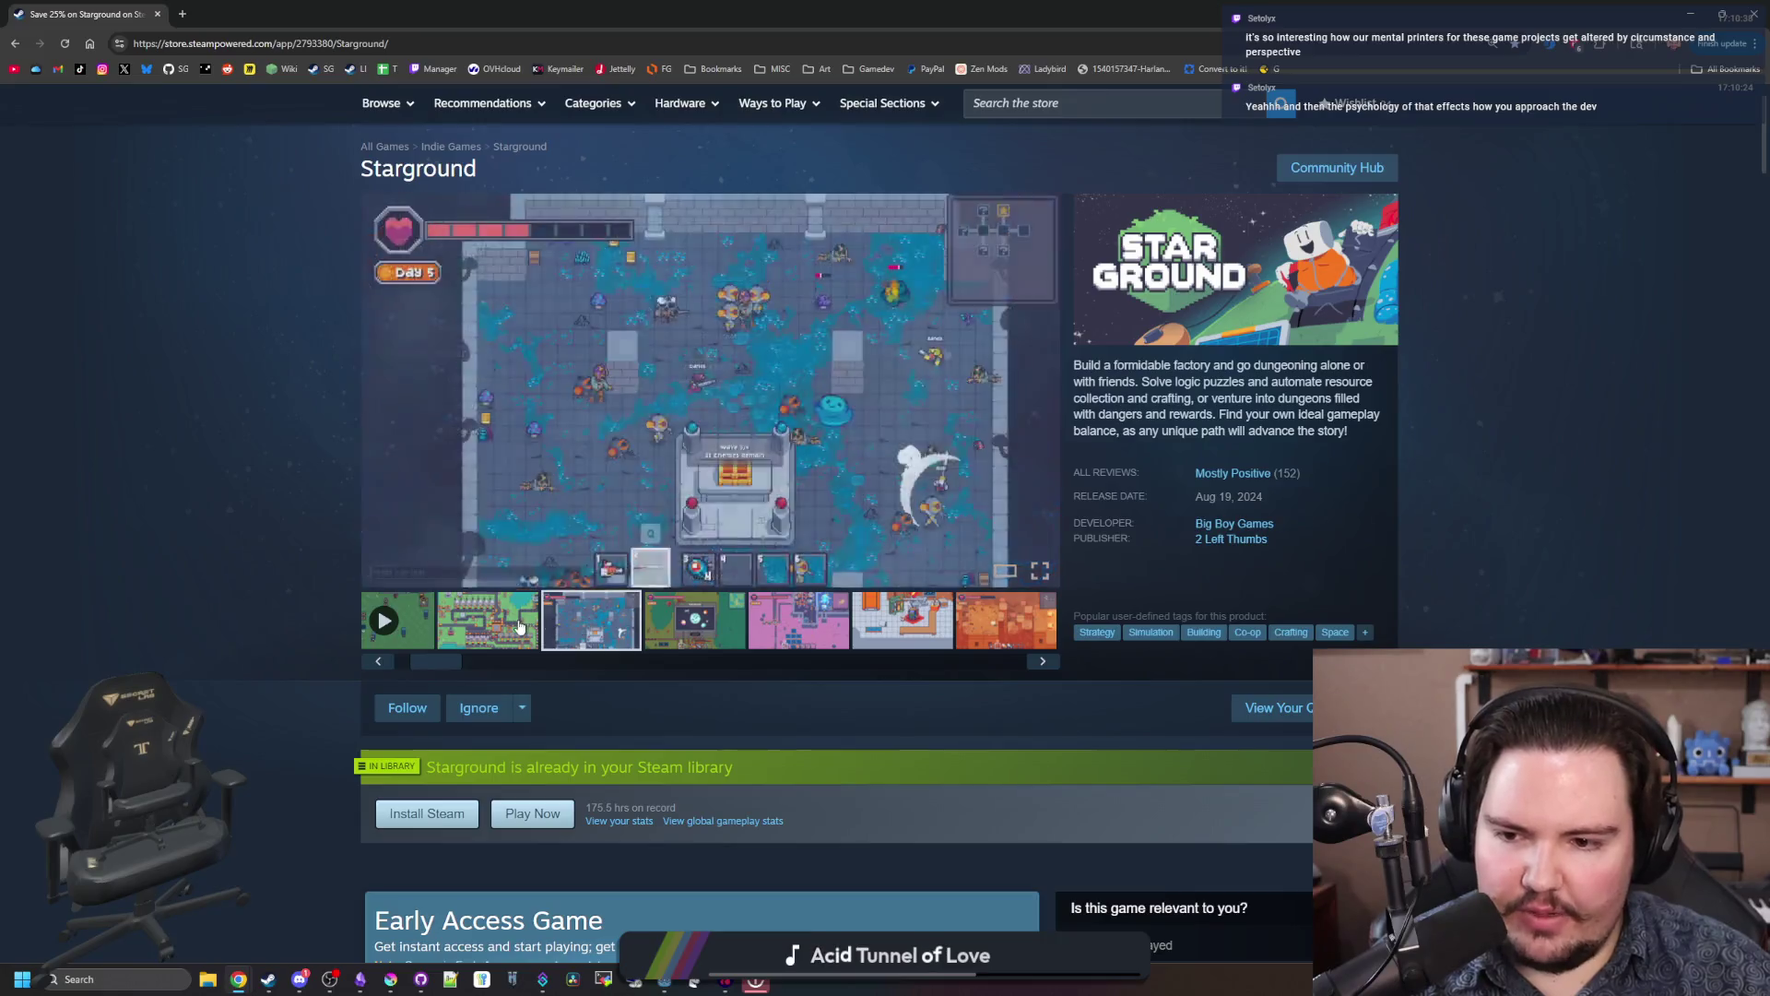
left_click(908, 622)
left_click(1033, 667)
left_click(1032, 667)
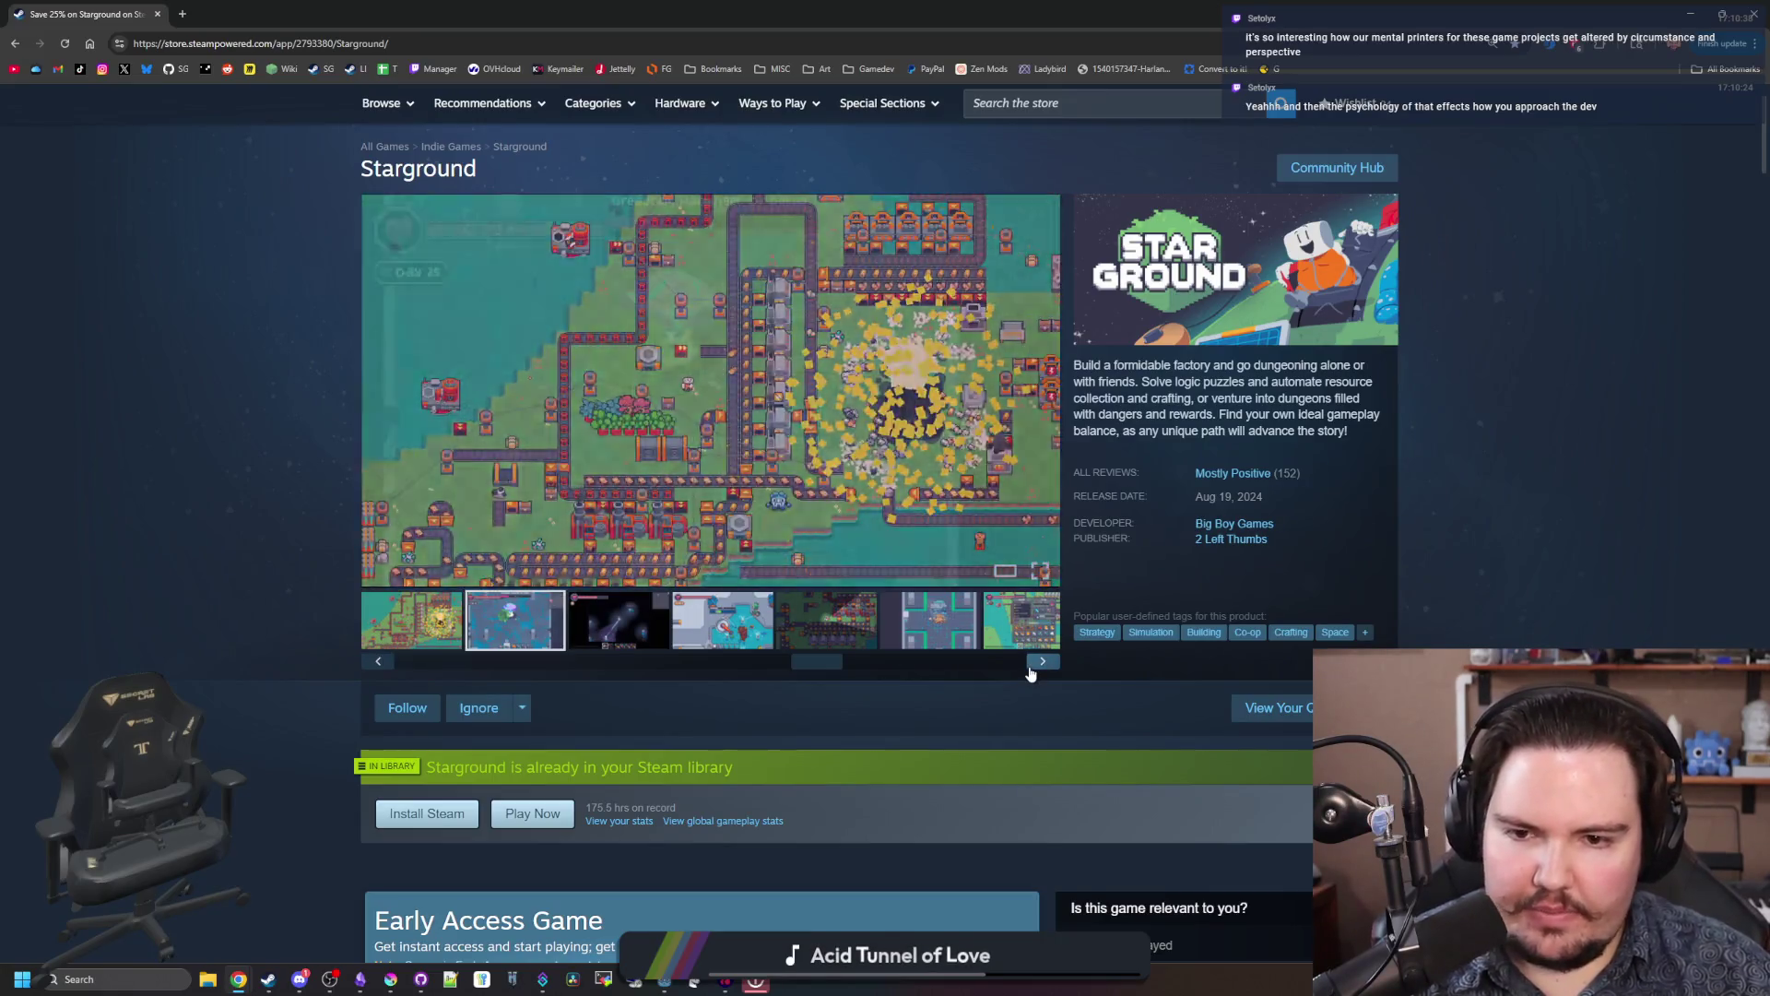
left_click(1032, 668)
left_click(1032, 668)
left_click(1030, 669)
left_click(1031, 669)
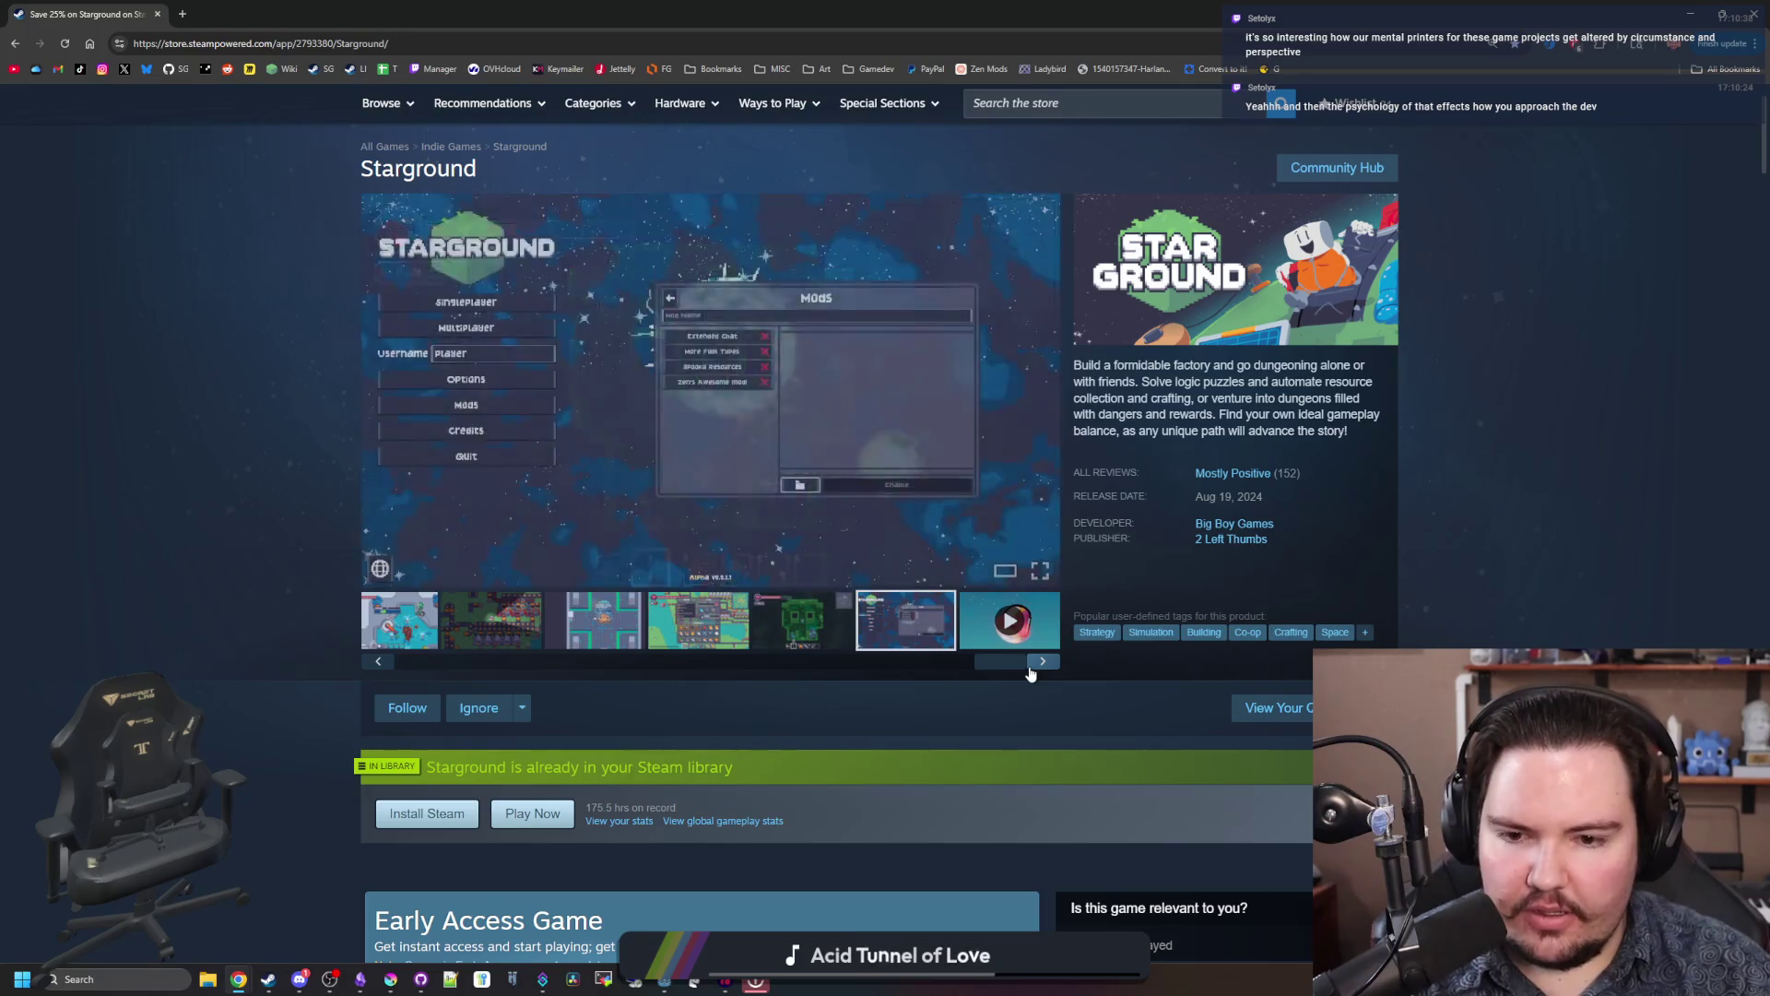
left_click(1031, 669)
left_click(1031, 669)
left_click(1031, 670)
left_click(1031, 669)
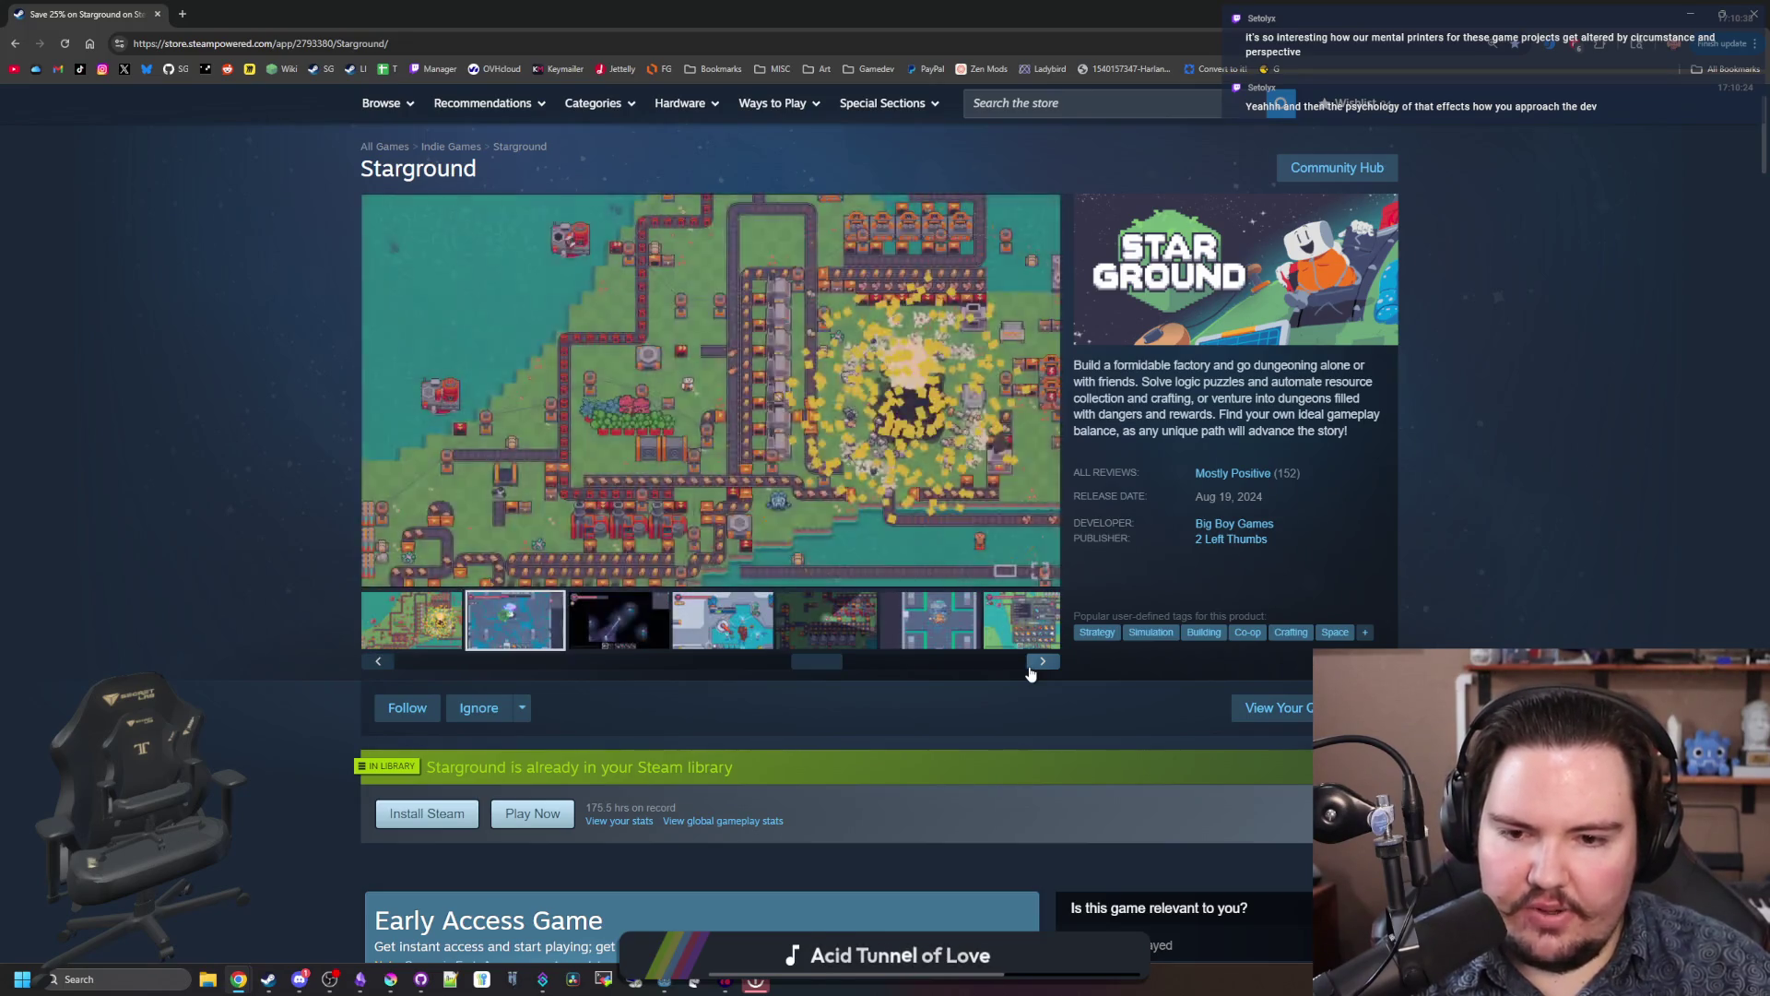
left_click(1031, 669)
left_click(1030, 669)
left_click(1030, 669)
left_click(1031, 670)
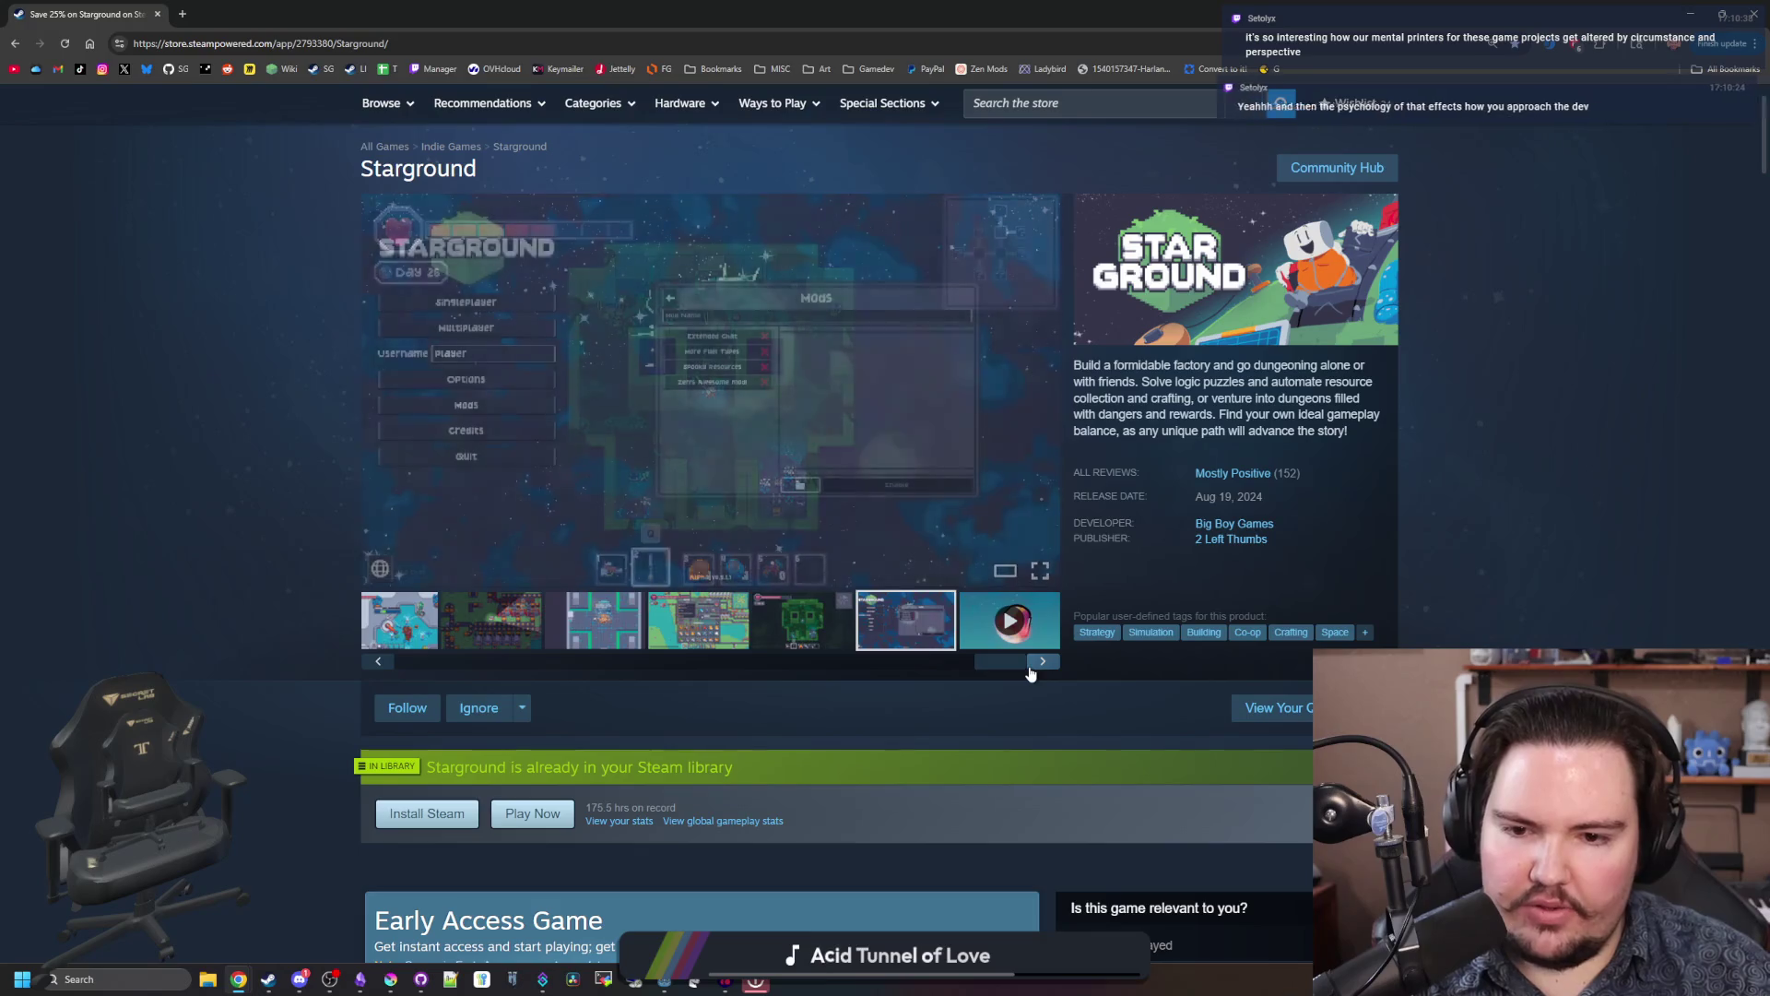
left_click(1031, 669)
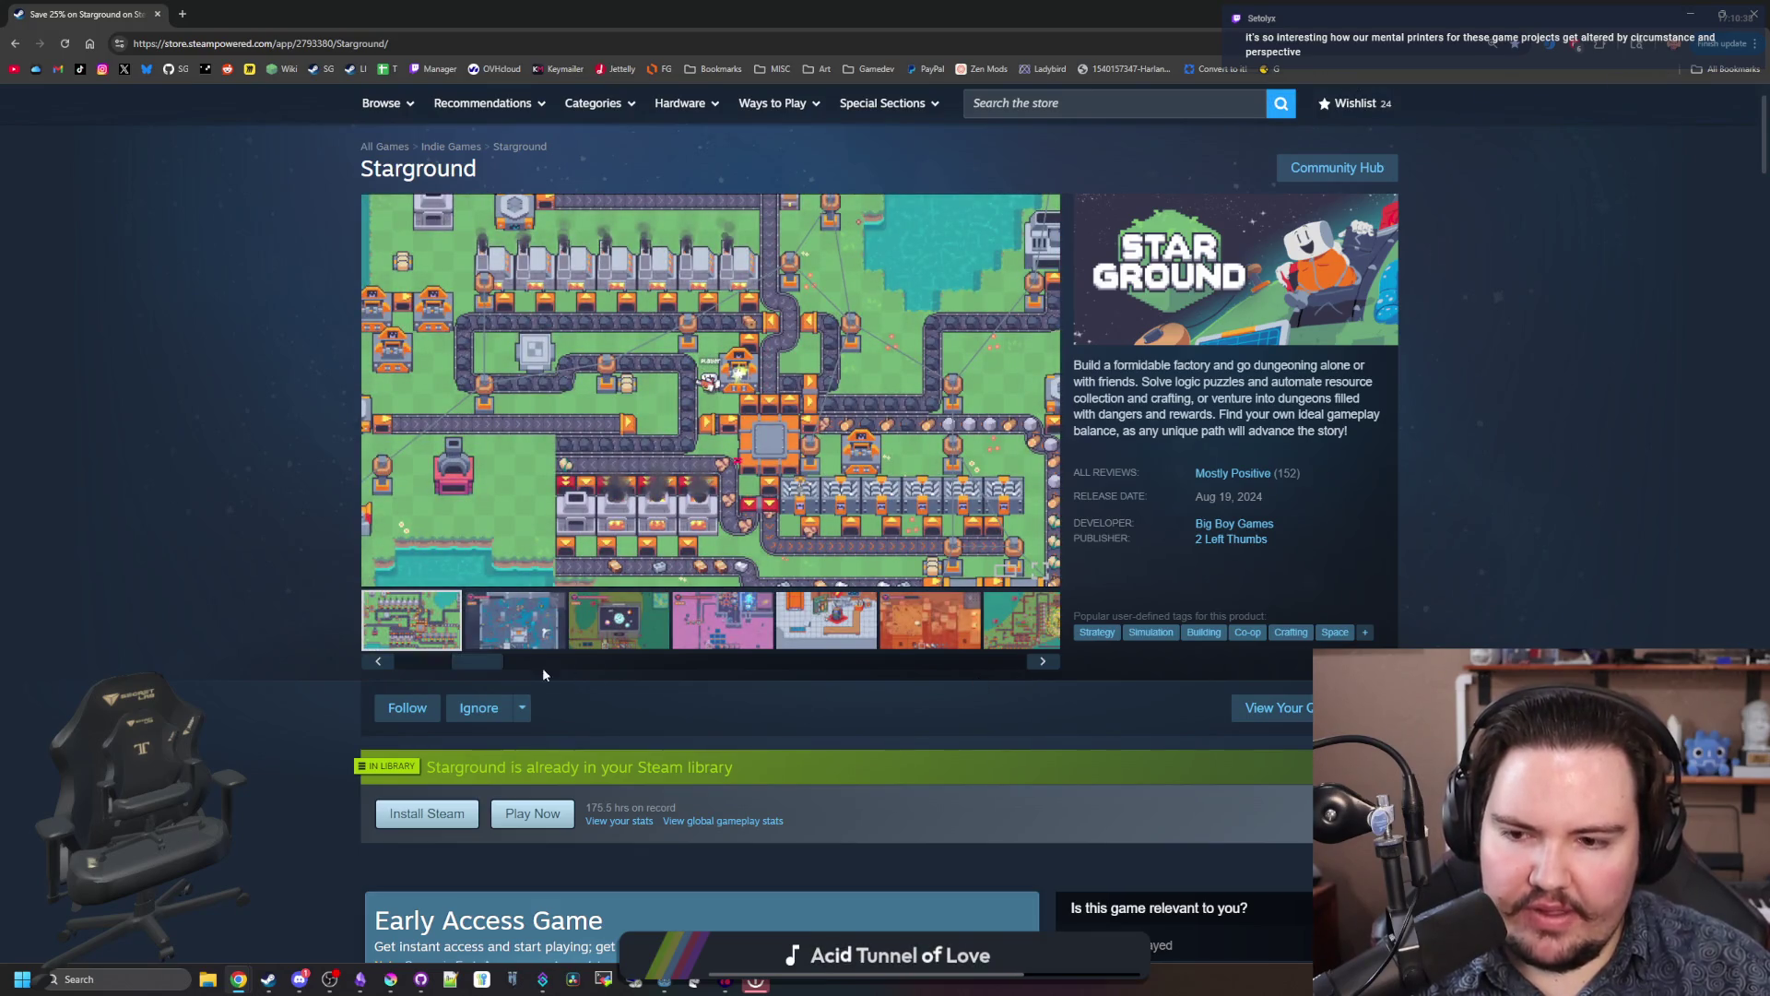
Step: View the factory and dungeon thumbnails, then arrow past the orange desert and Mods menu shots
left_click_drag(466, 666, 406, 668)
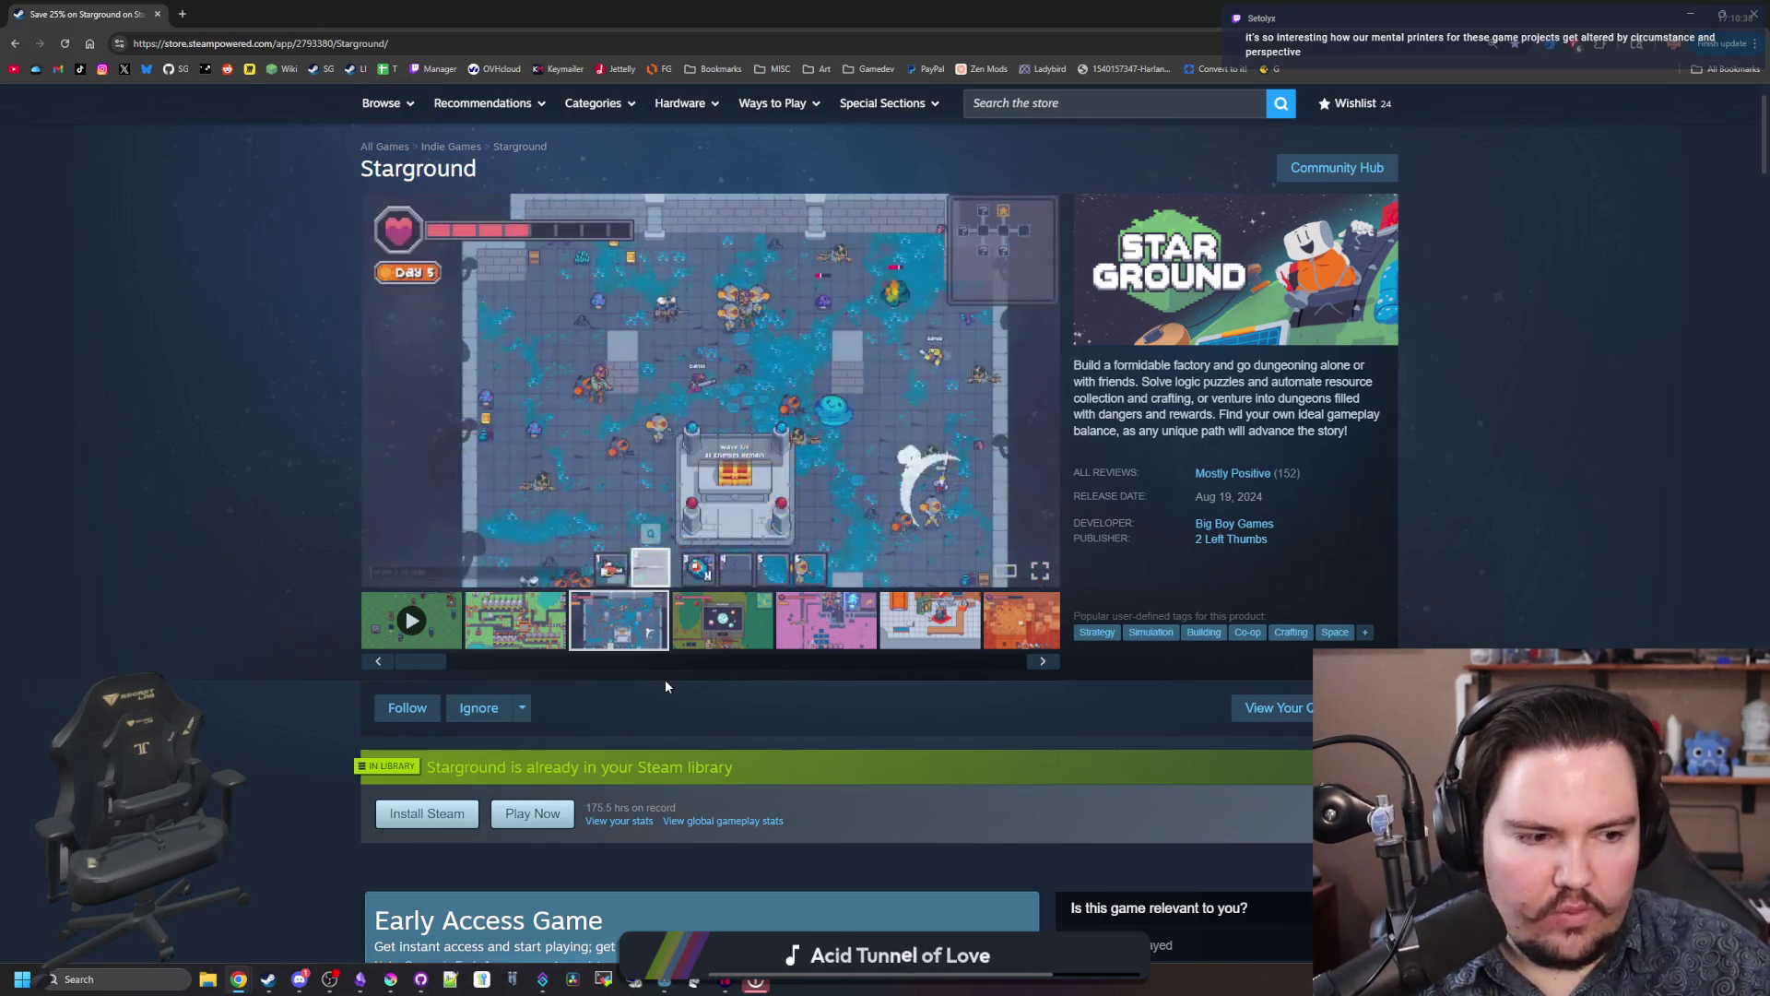
left_click(501, 634)
left_click(645, 613)
left_click(1043, 661)
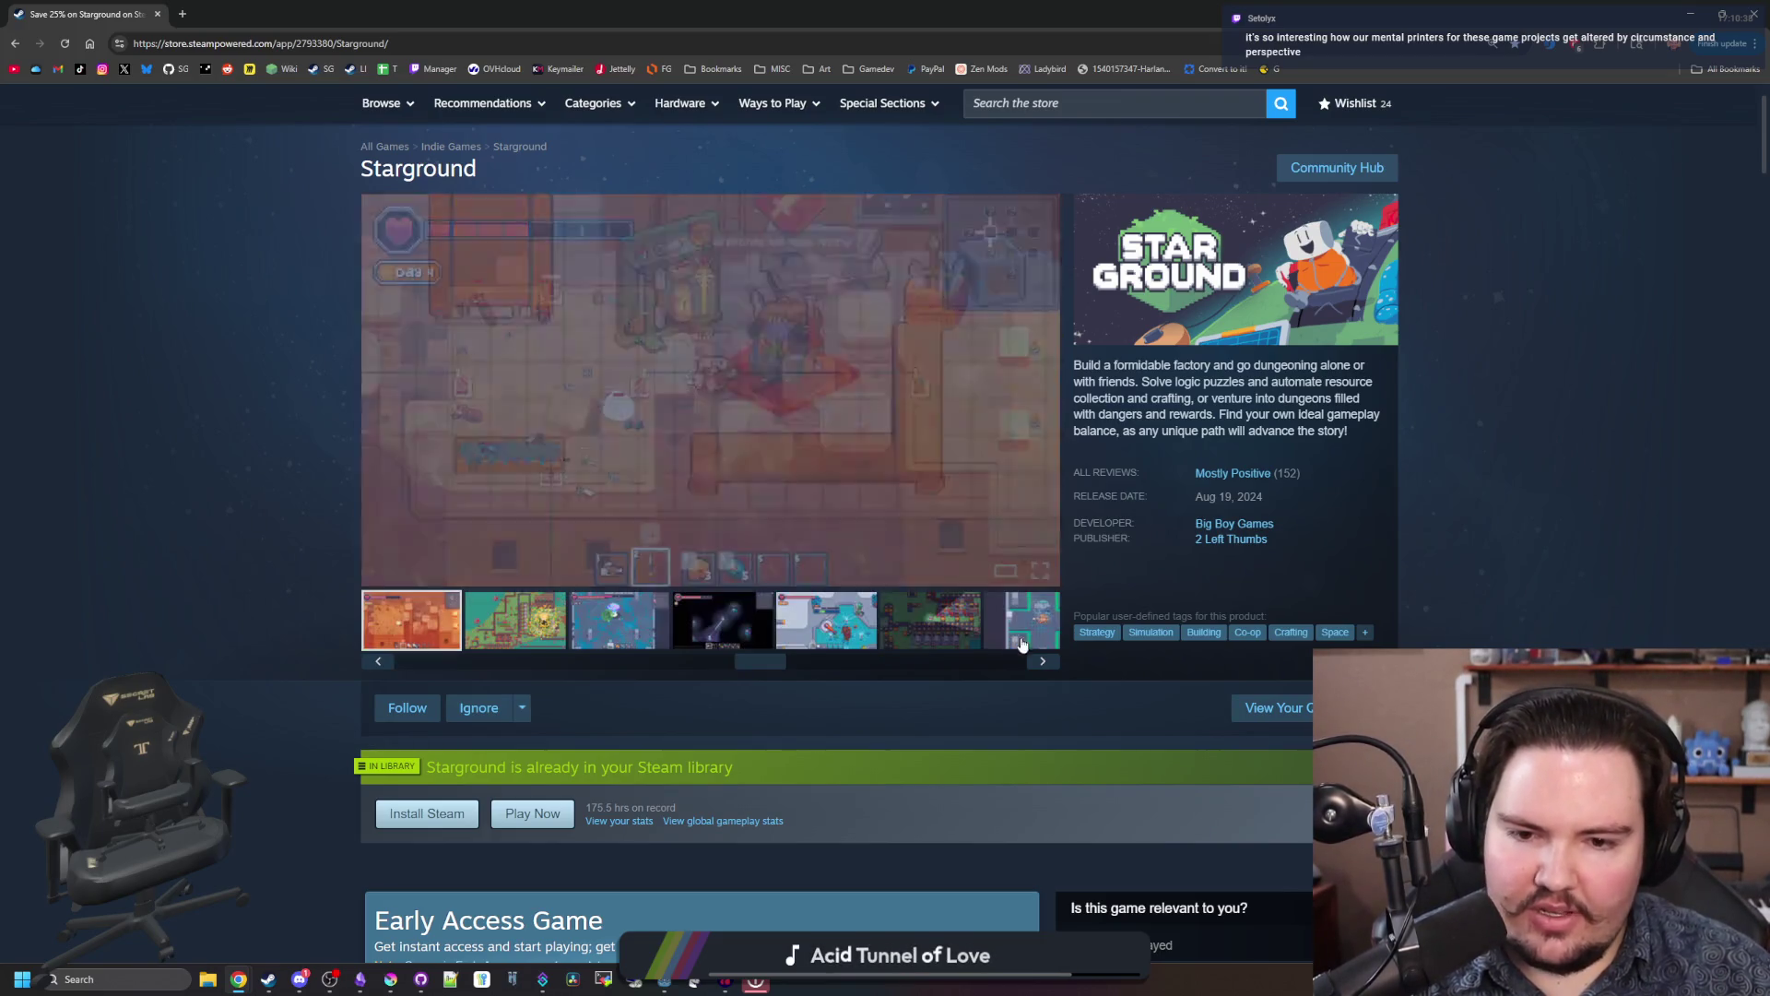
left_click(1042, 661)
left_click(1042, 661)
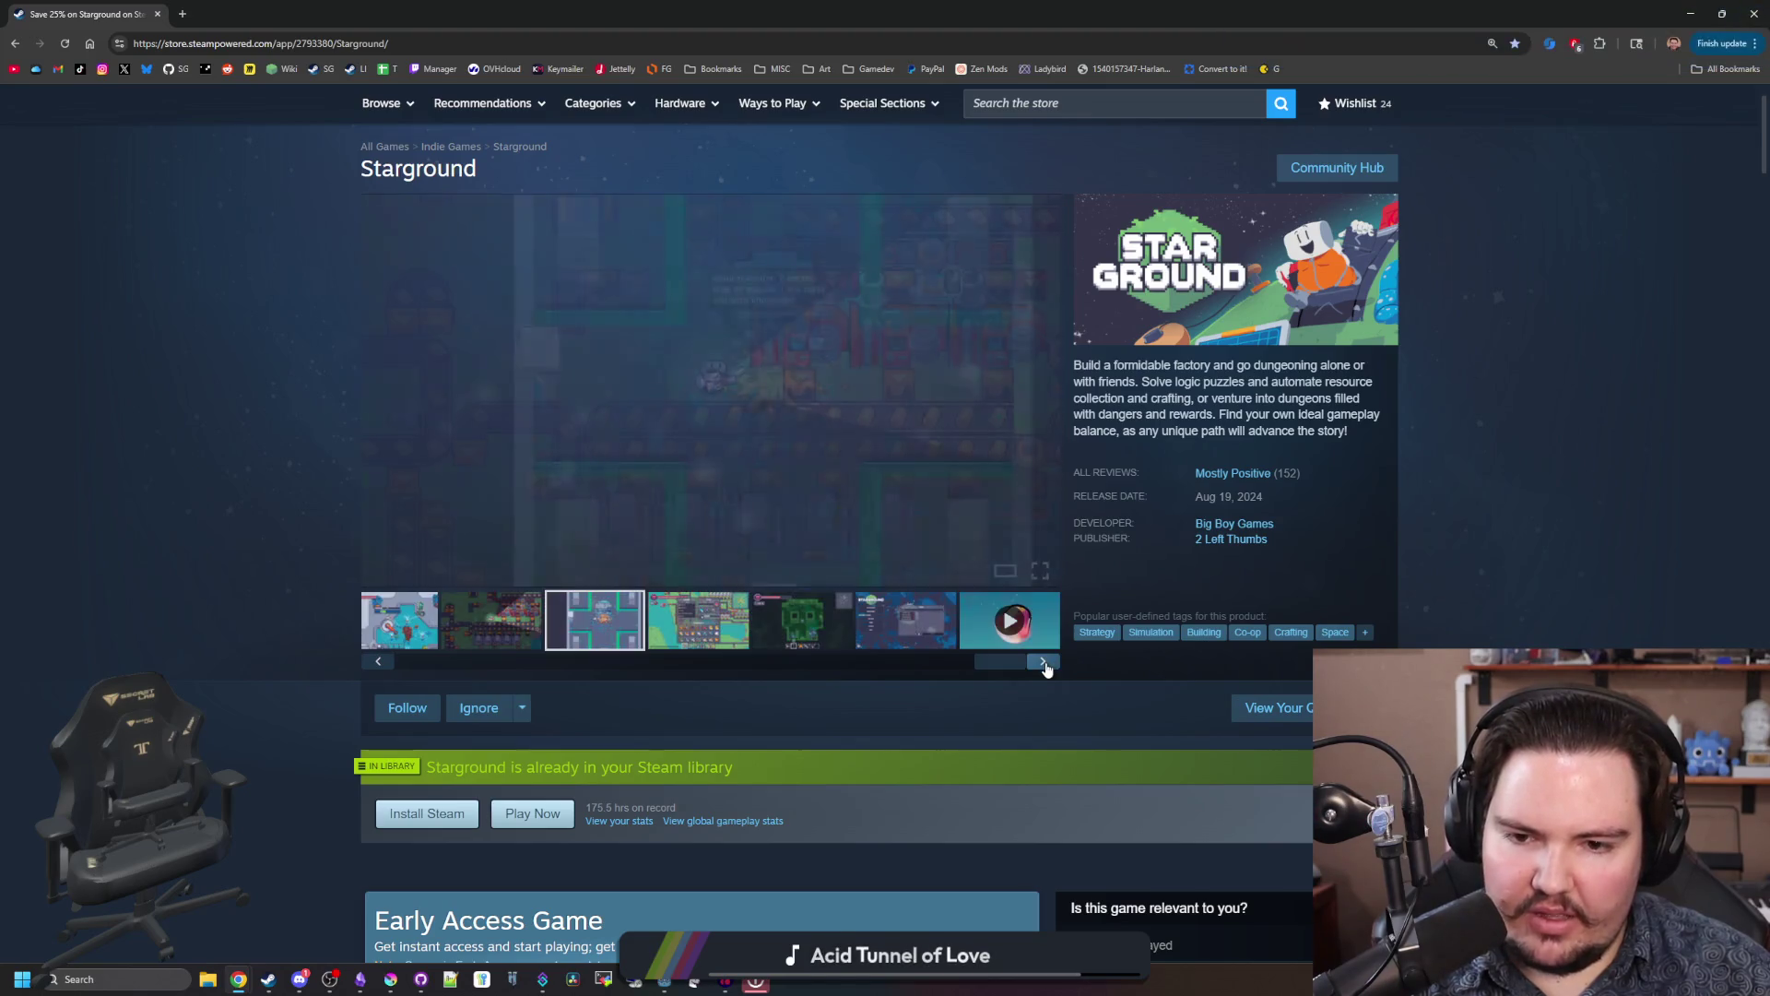
left_click(1043, 661)
left_click(1042, 661)
left_click(1043, 661)
left_click(1043, 661)
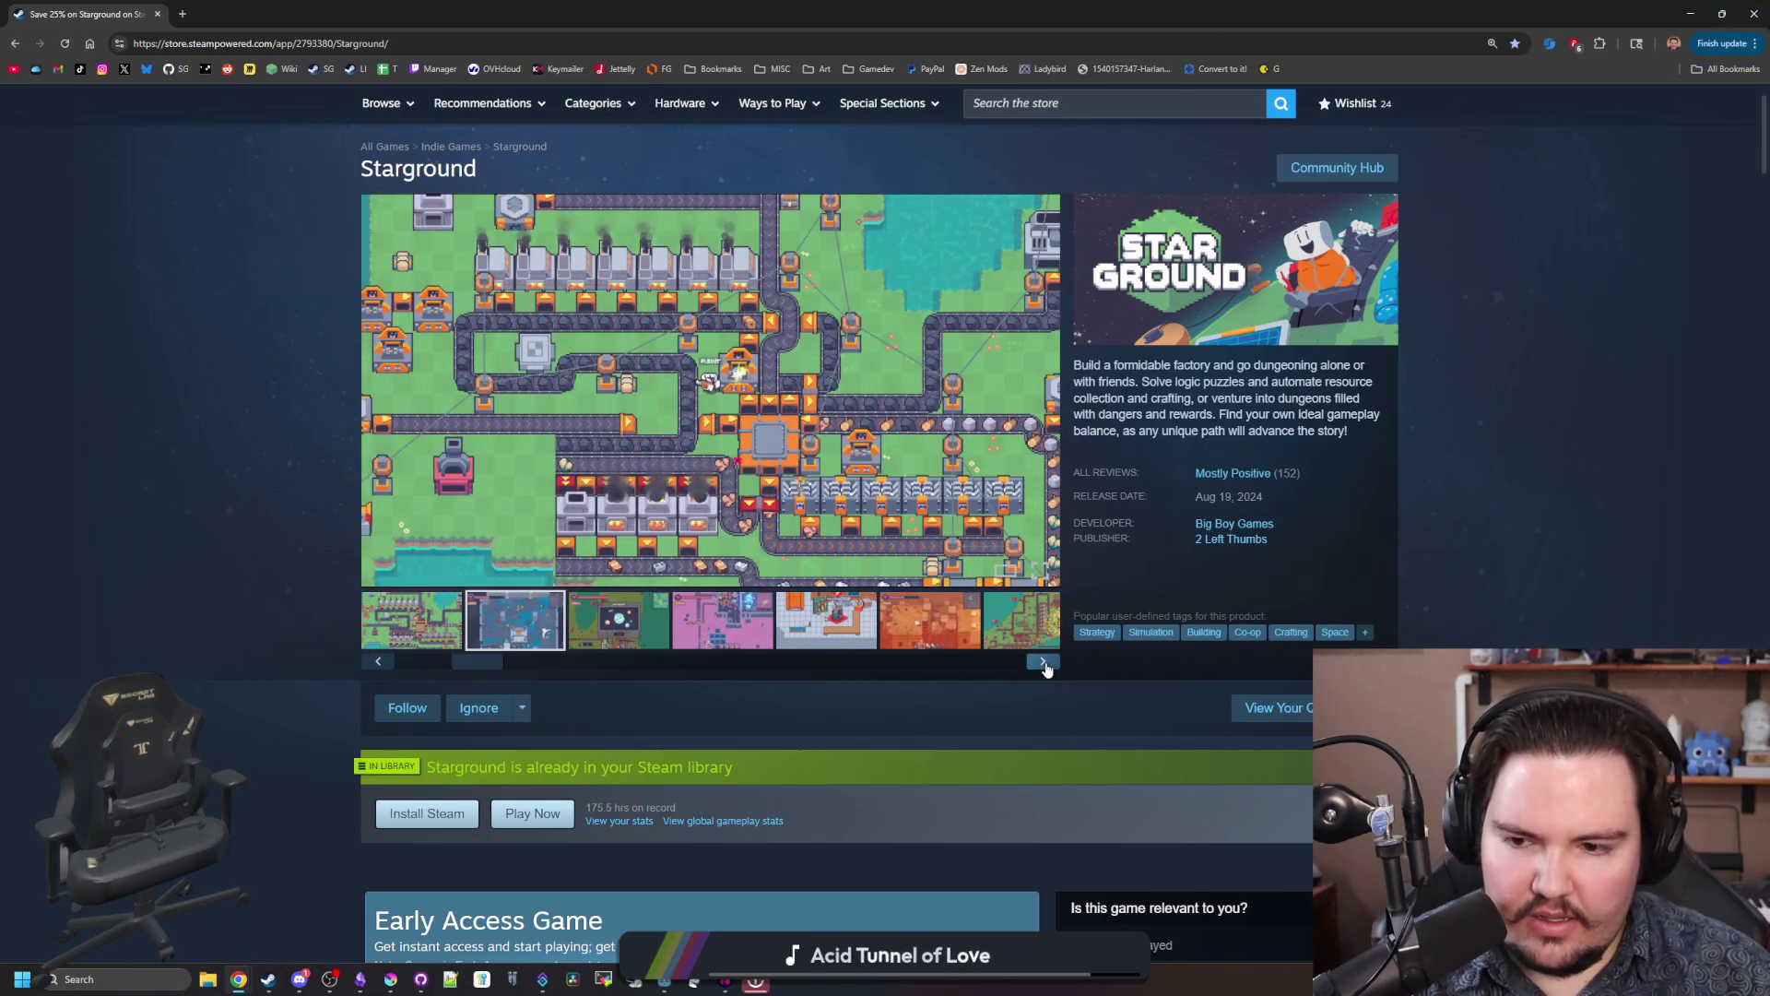
Step: Step through the thumbnails from pink base to orange, then cycle the gallery round to the first shot
left_click_drag(475, 661, 424, 661)
left_click(514, 619)
left_click(722, 620)
left_click(826, 619)
left_click(929, 628)
left_click(1002, 624)
left_click(1043, 661)
left_click(1042, 661)
left_click(1043, 661)
left_click(1042, 661)
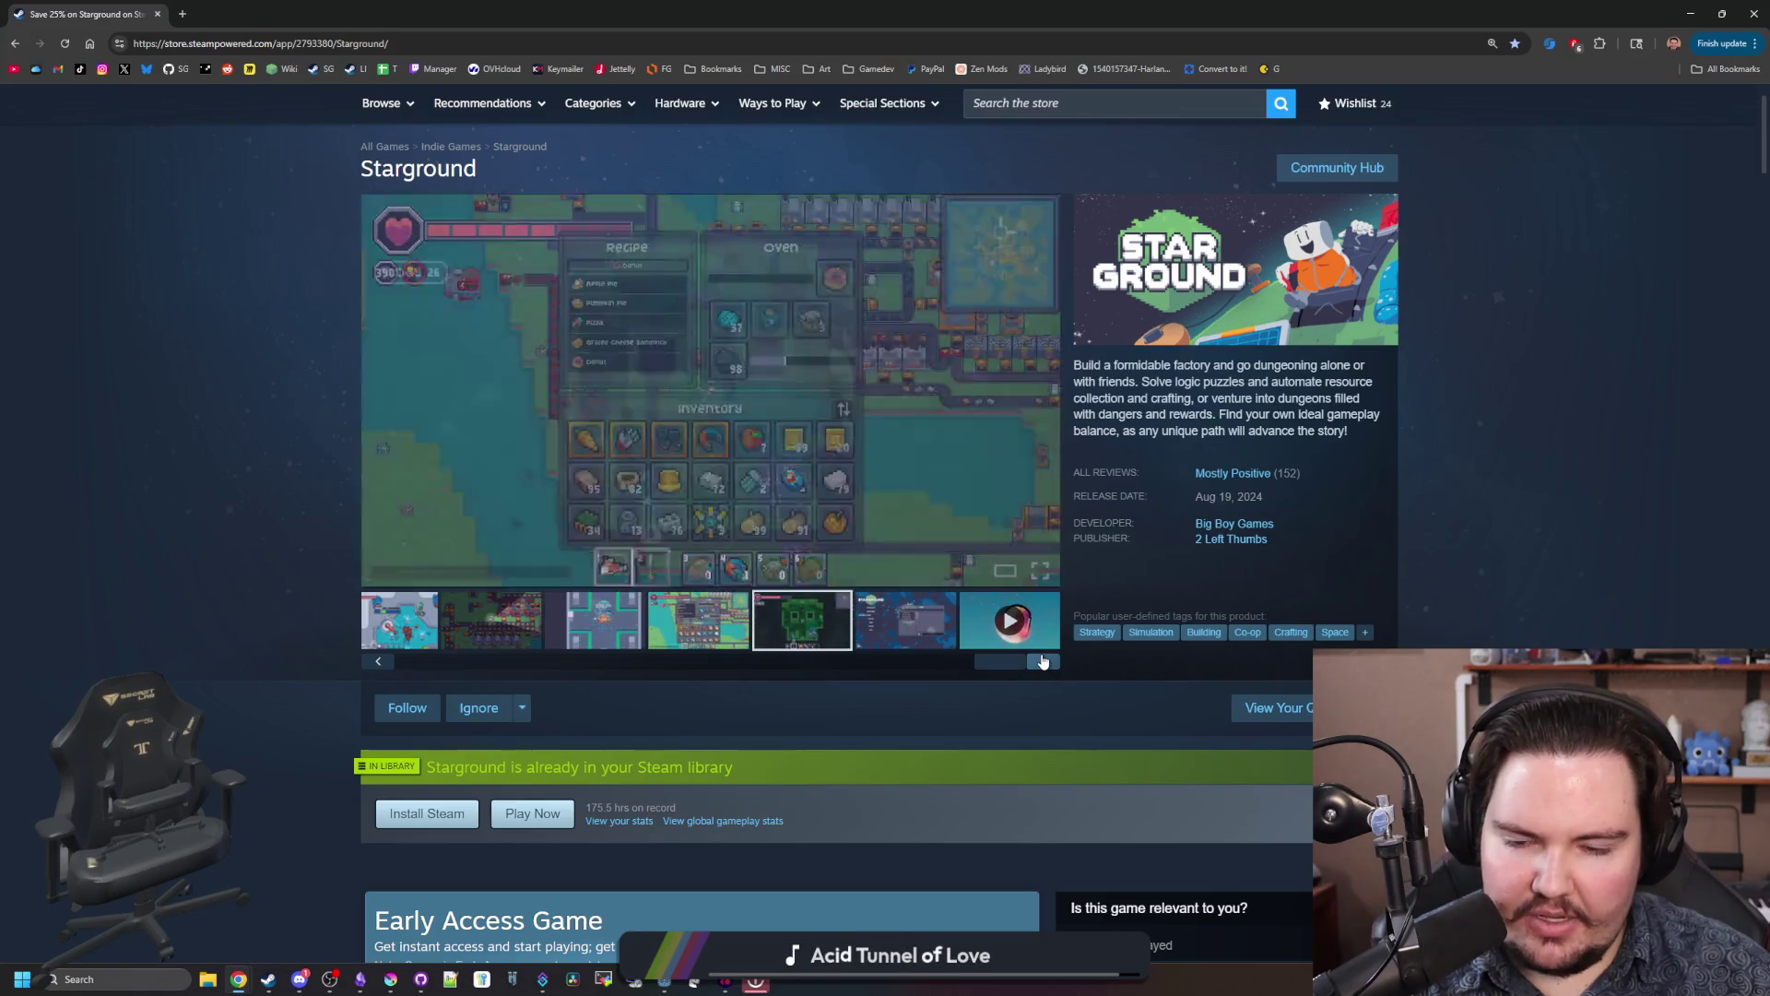
left_click(1043, 661)
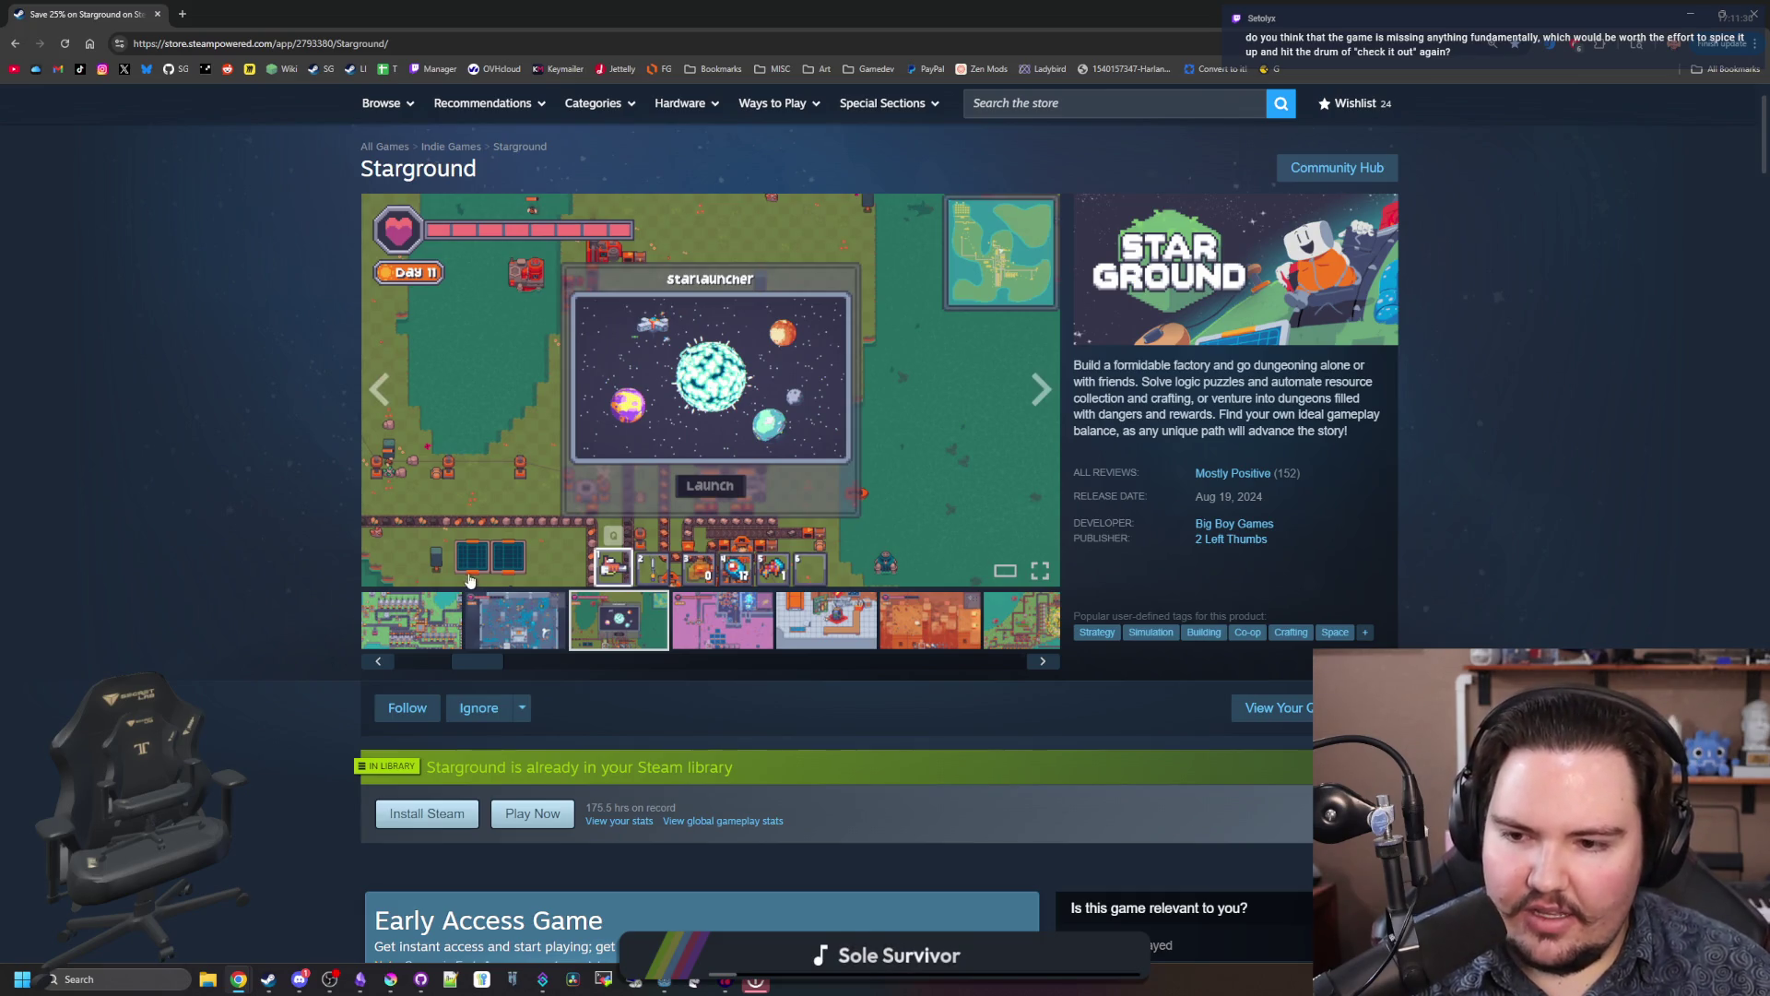
left_click(426, 607)
Step: View the second and Starlauncher thumbnails, then advance to the dark cave and Mods menu shots
left_click(512, 625)
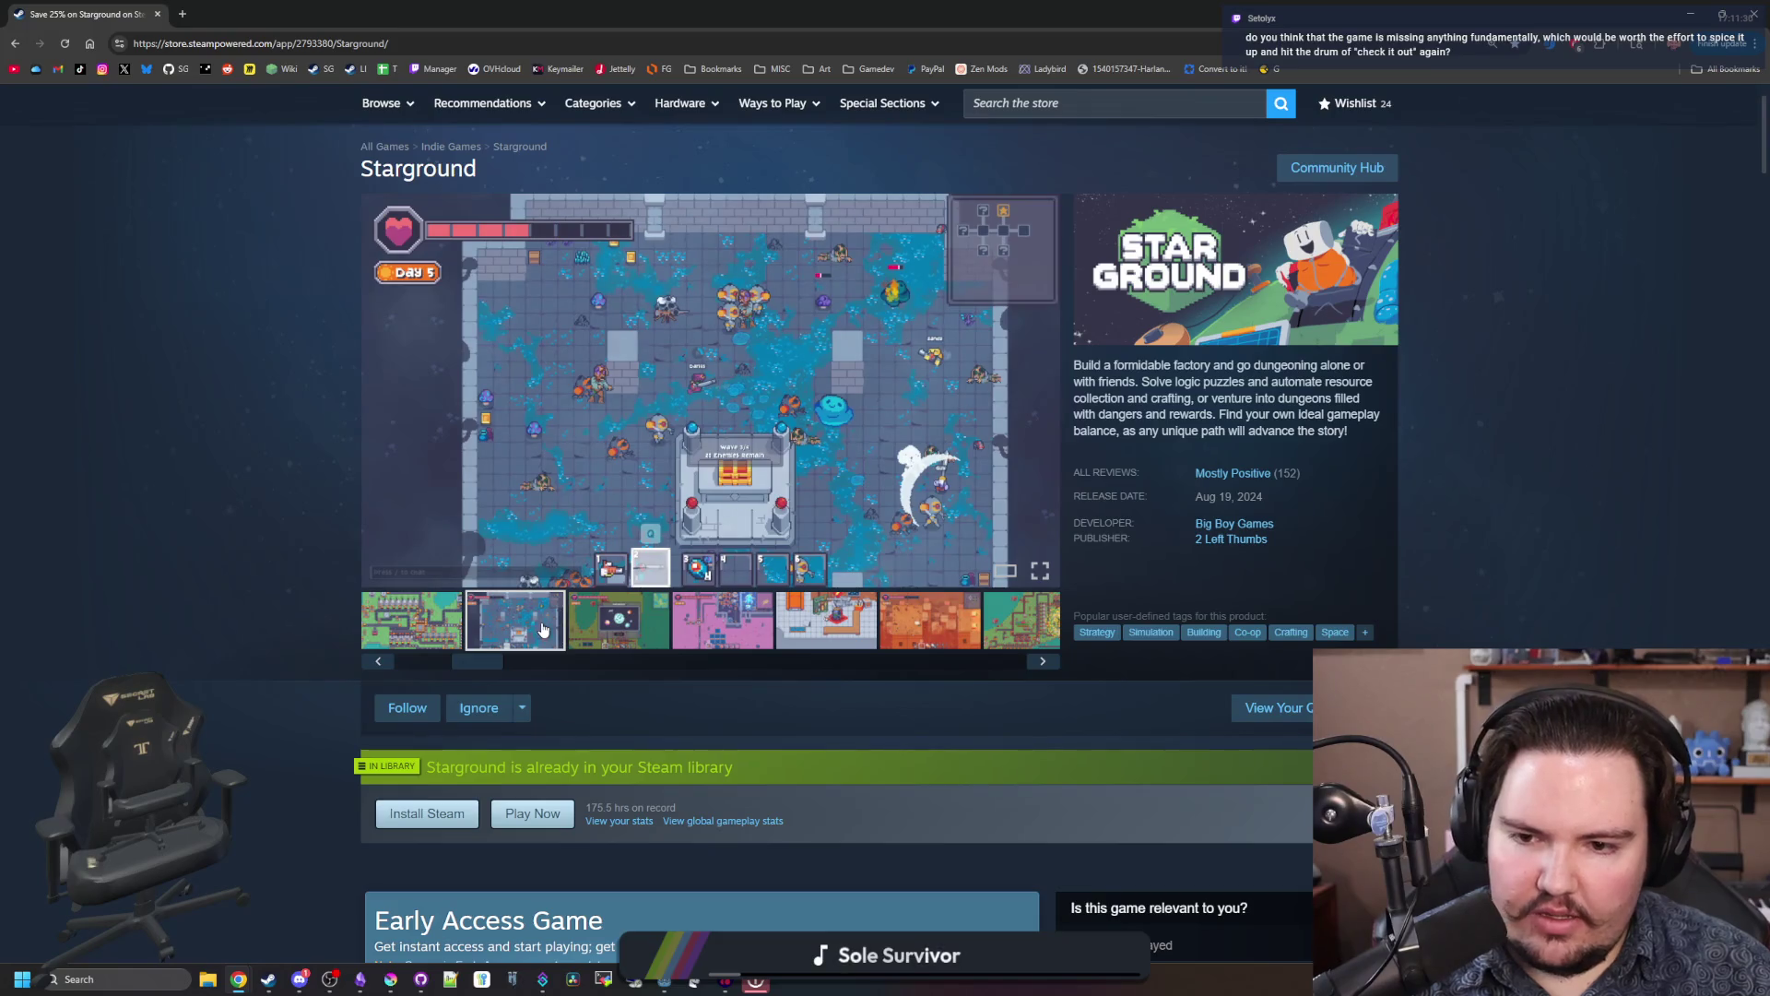
left_click(586, 623)
left_click(721, 624)
left_click(1043, 661)
left_click(1043, 661)
left_click(1056, 666)
left_click(1056, 666)
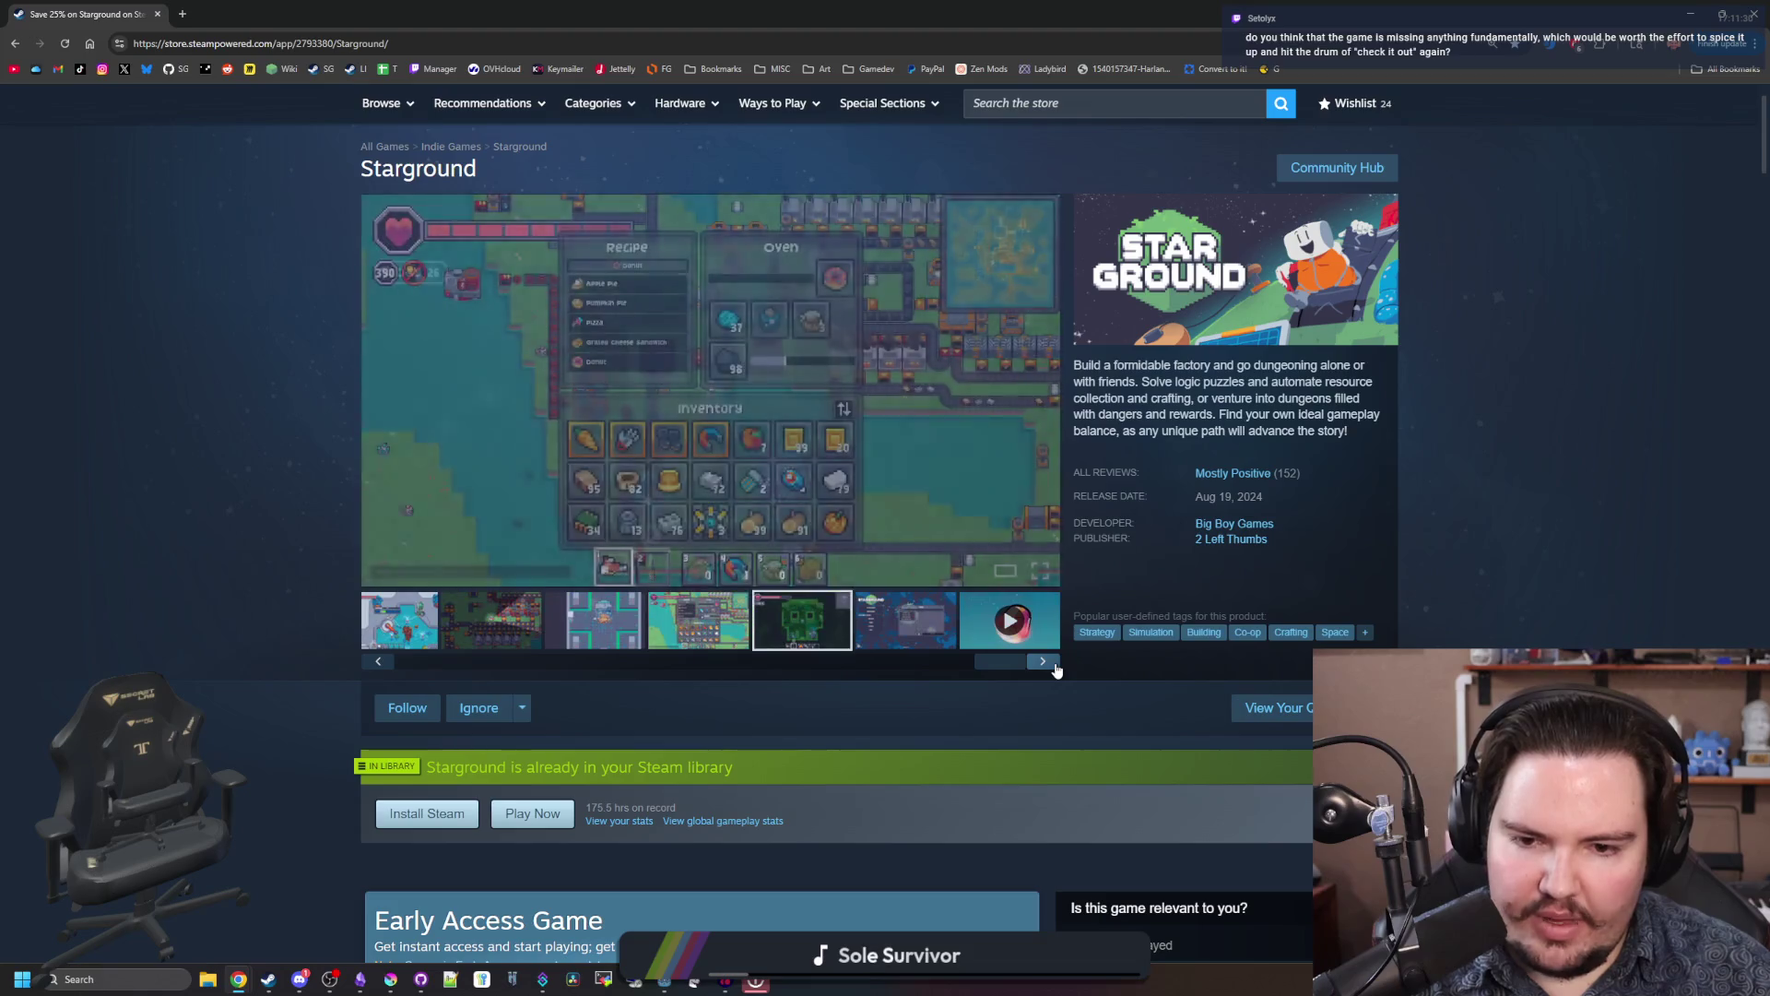
left_click(1056, 666)
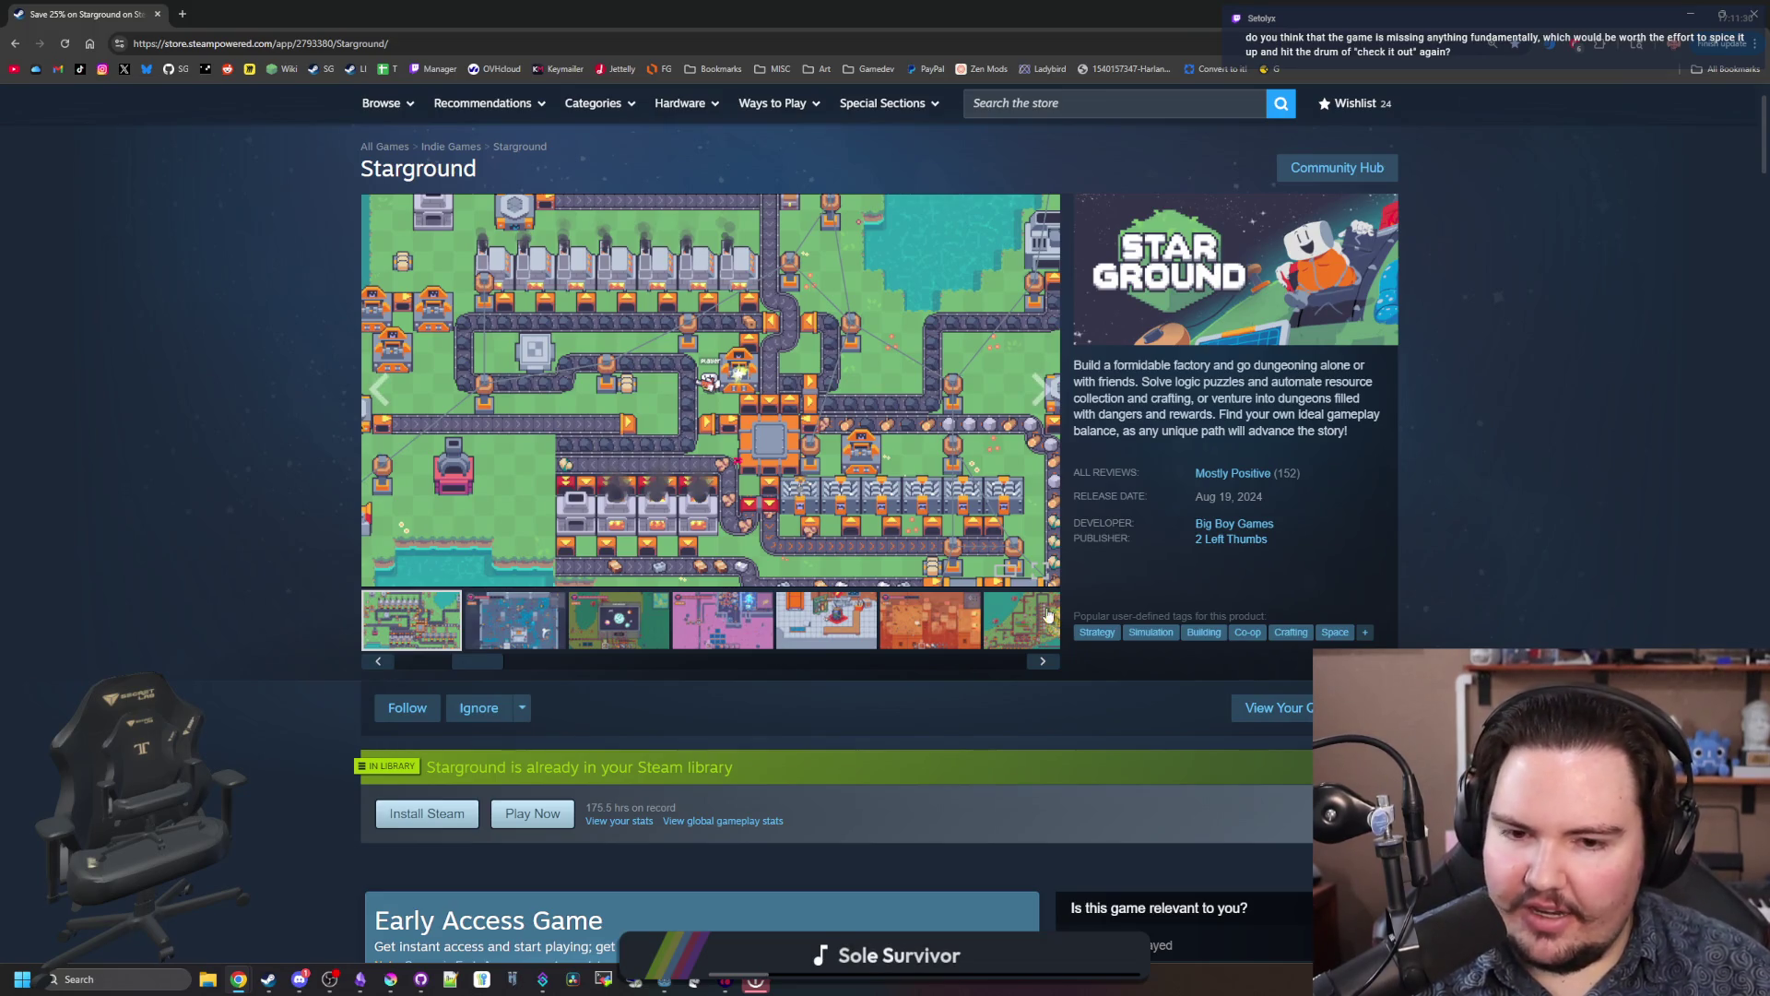
Step: Show the explosion factory shot, advance to Mods menu, then compare dungeon and factory thumbnails
left_click(1024, 626)
left_click(1038, 660)
left_click(1038, 660)
left_click(1038, 660)
left_click(1038, 660)
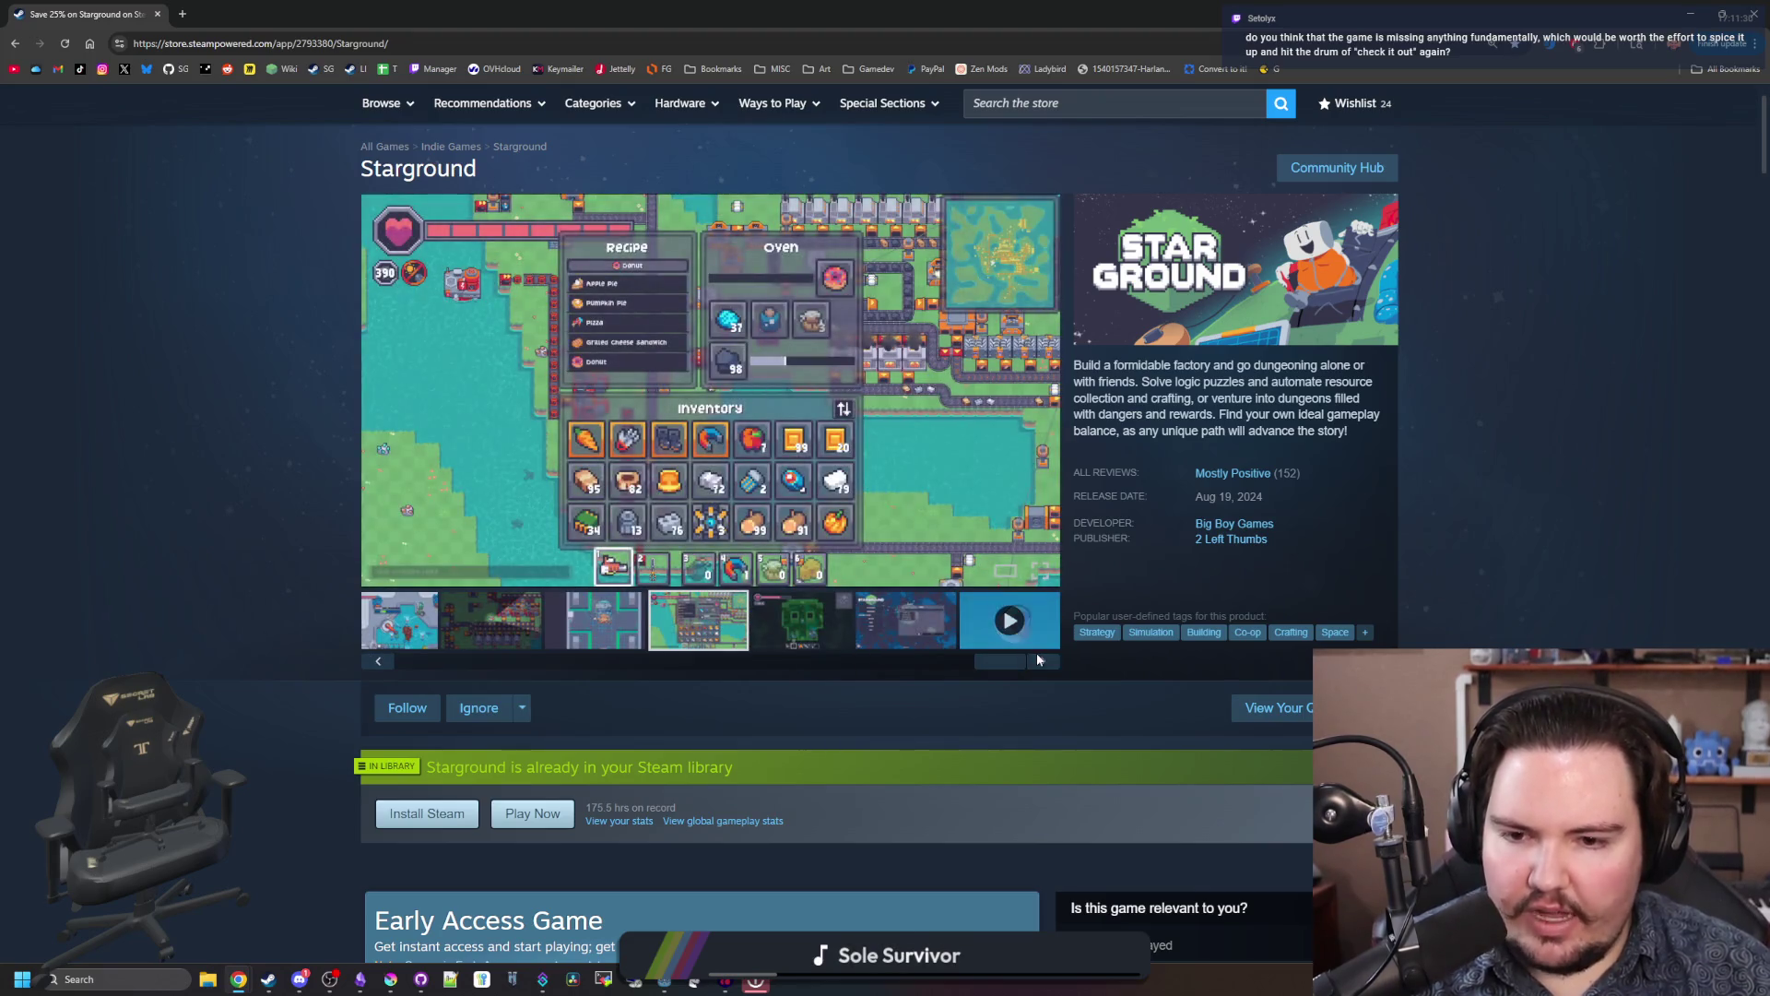
left_click(1040, 662)
left_click(1040, 662)
left_click(517, 619)
left_click(439, 620)
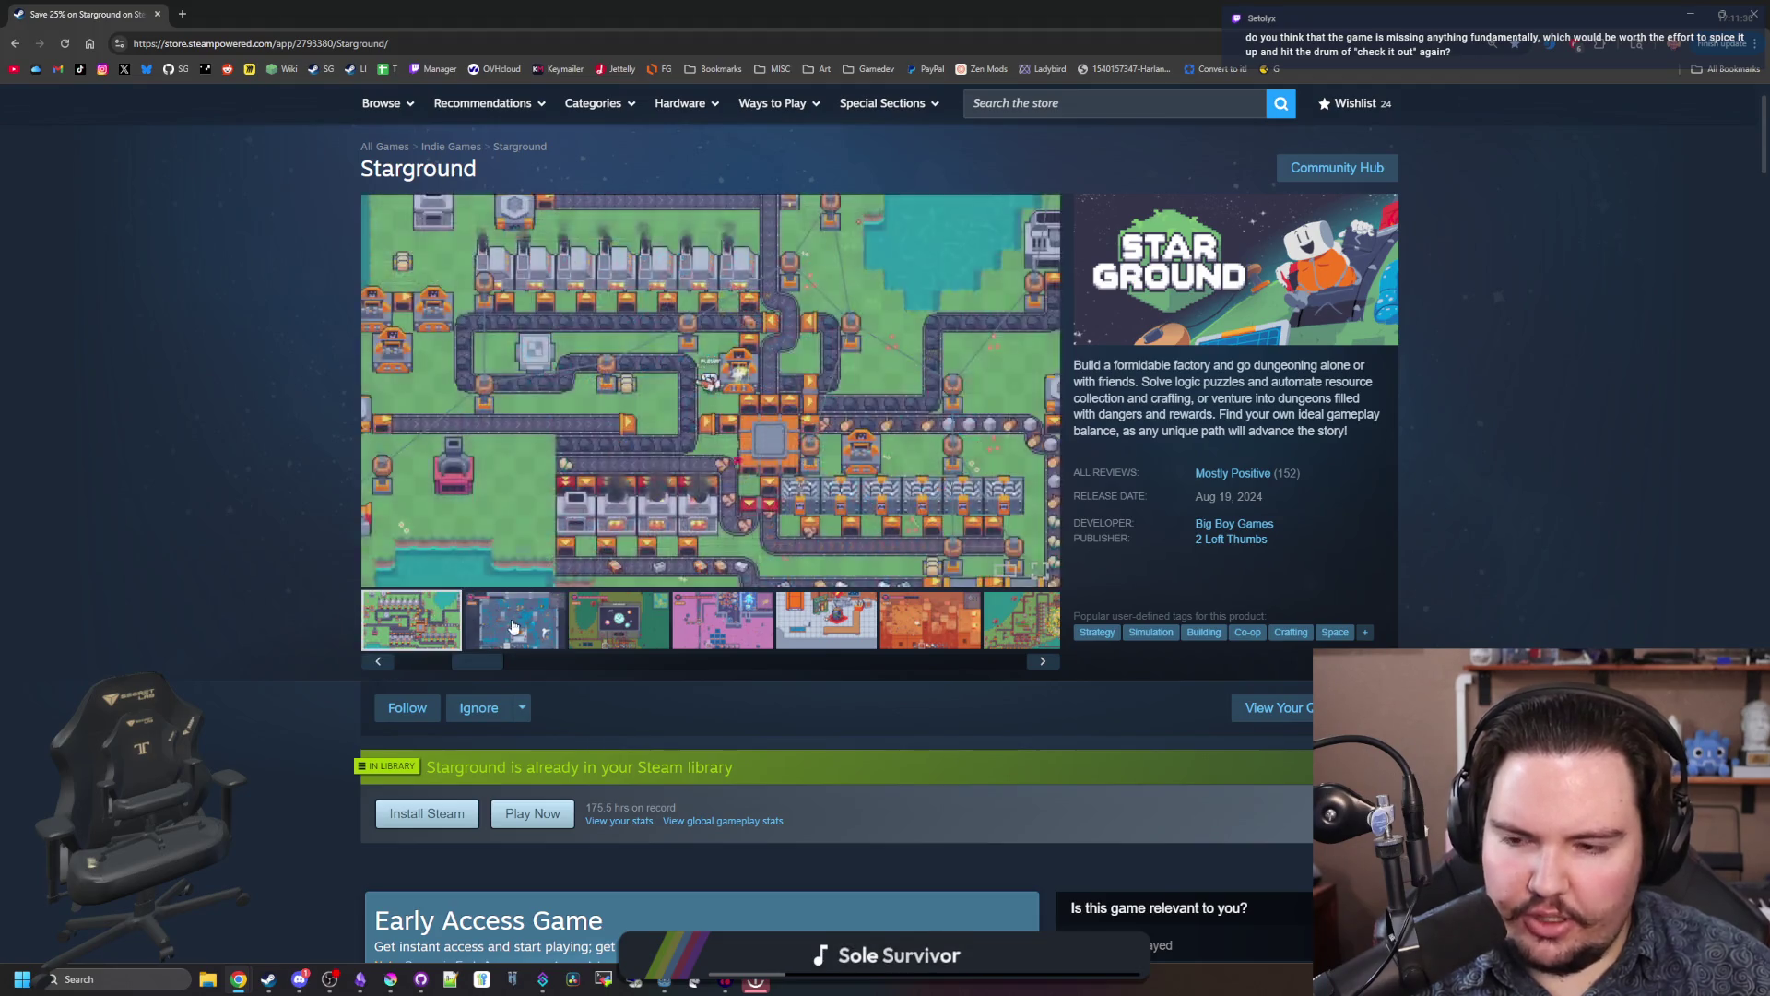
left_click(495, 623)
left_click(426, 621)
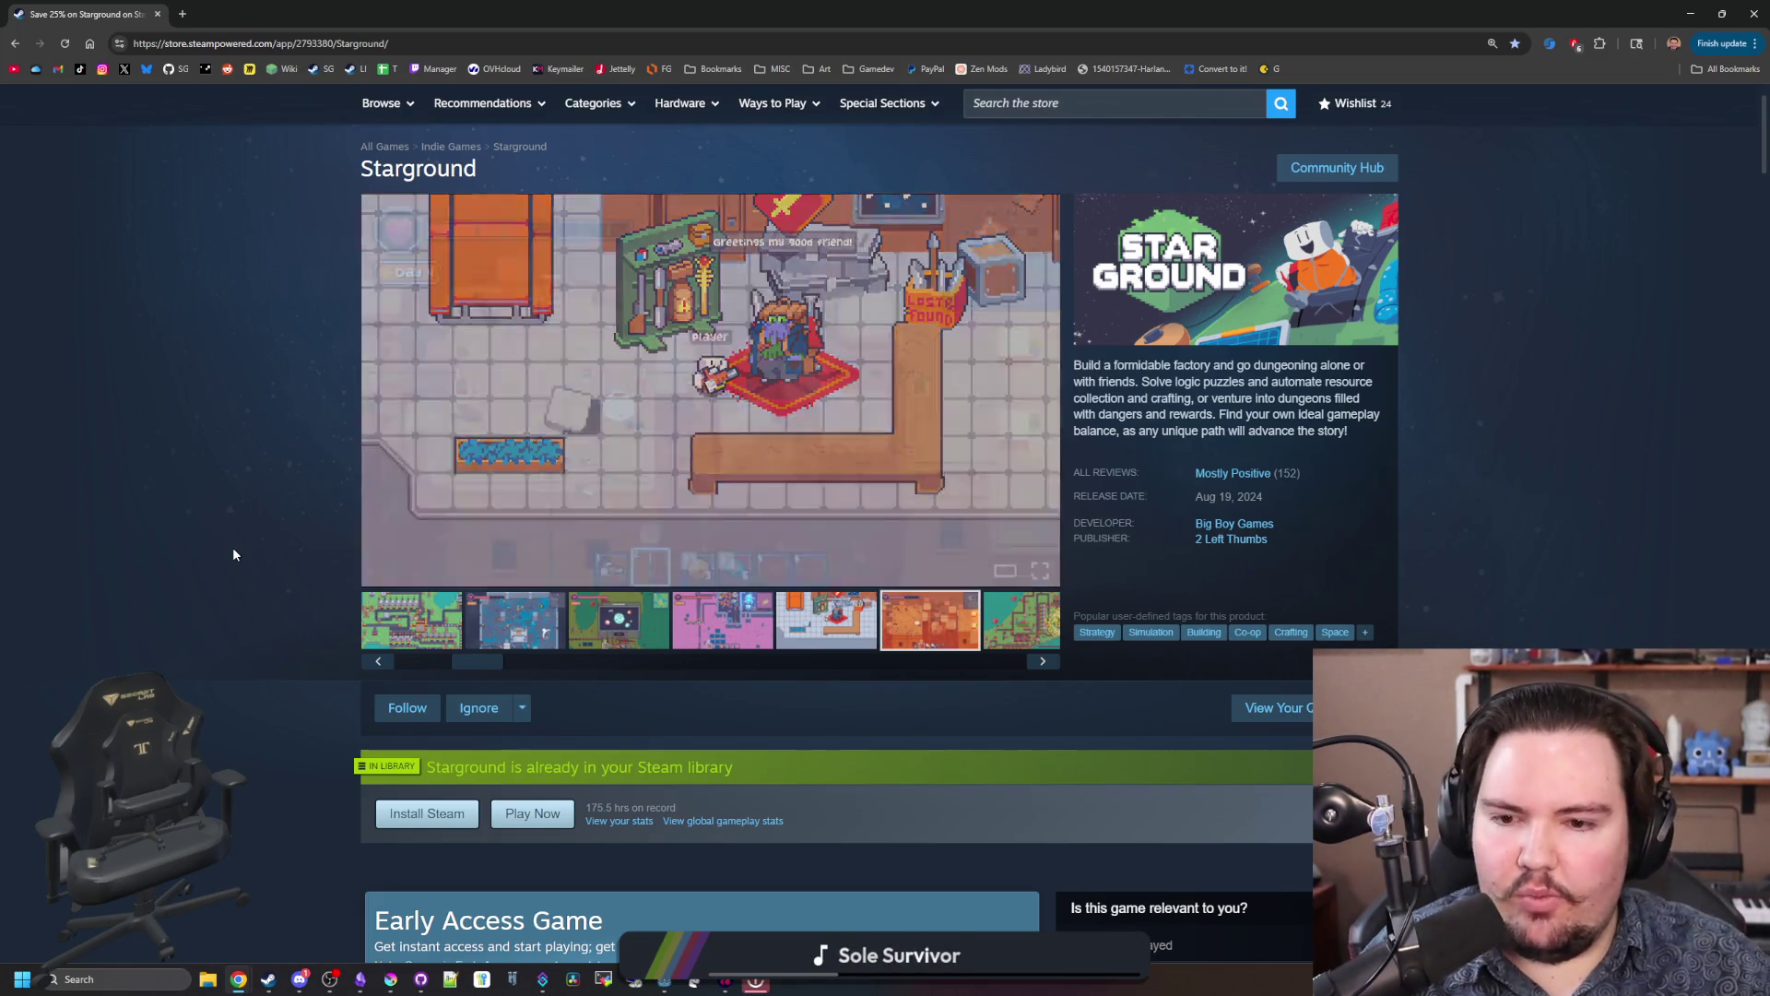
Step: View the factory, blue interior and Starlauncher thumbnails, then cycle around to the first factory shot
left_click_drag(481, 660, 410, 664)
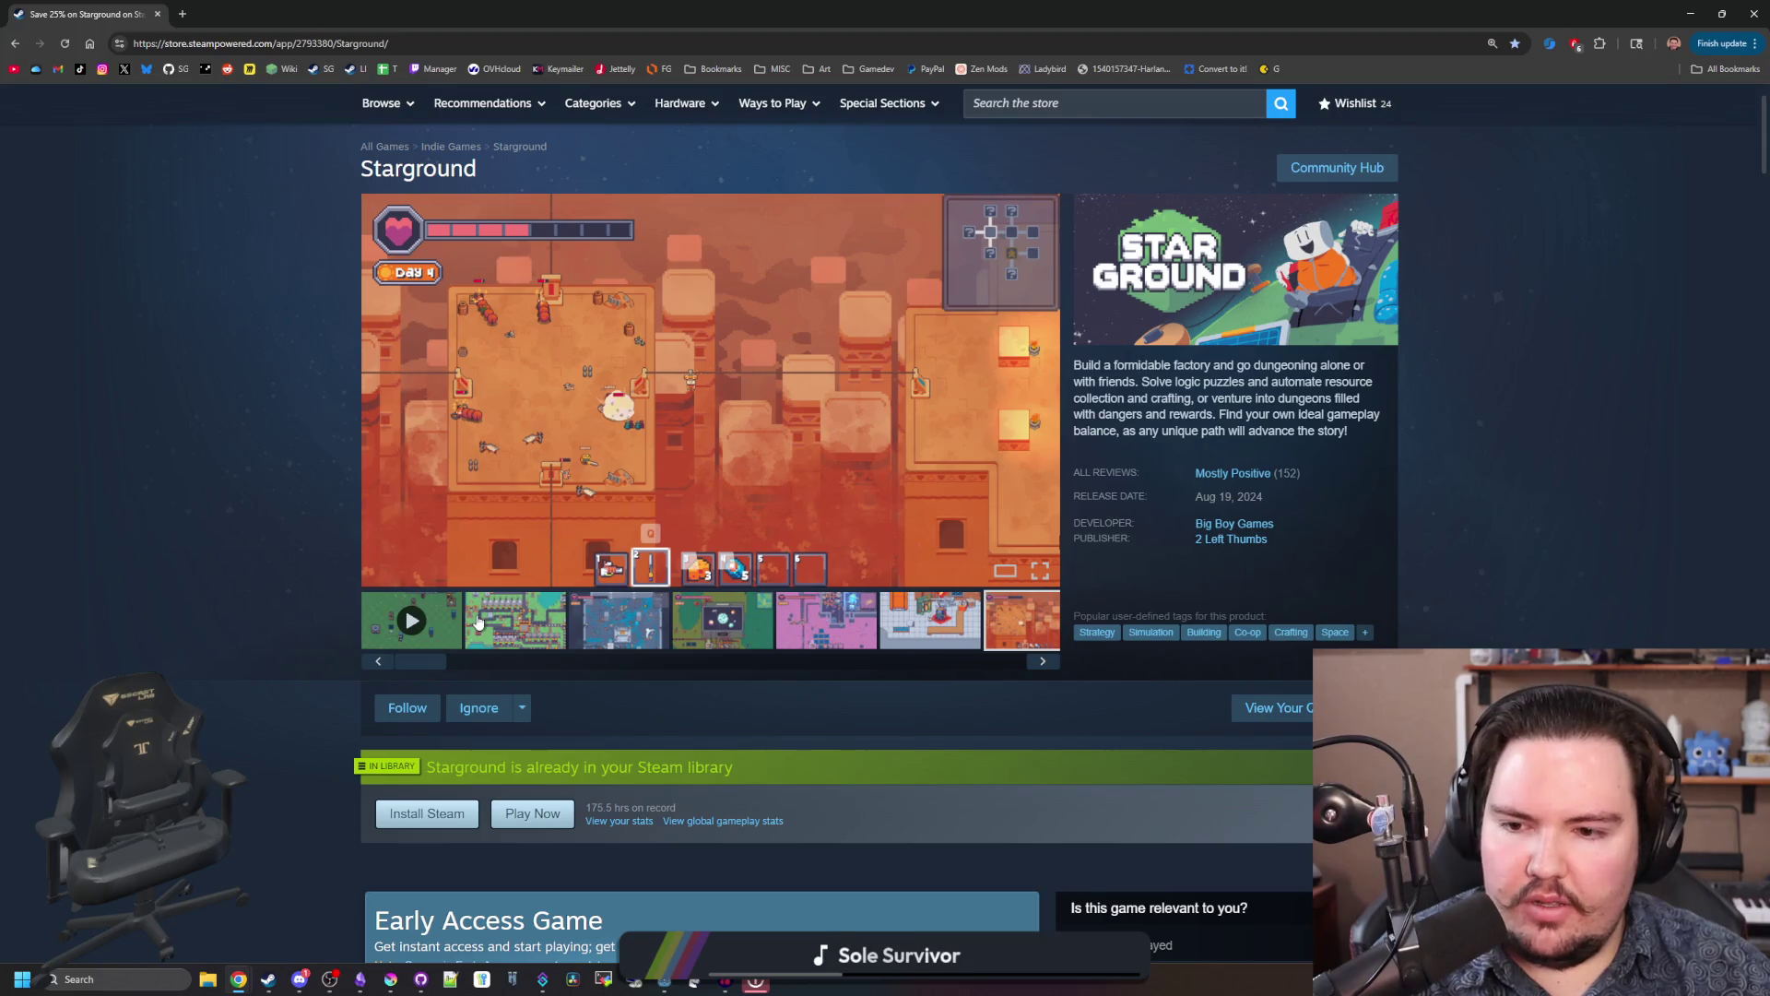
left_click(516, 620)
left_click(643, 646)
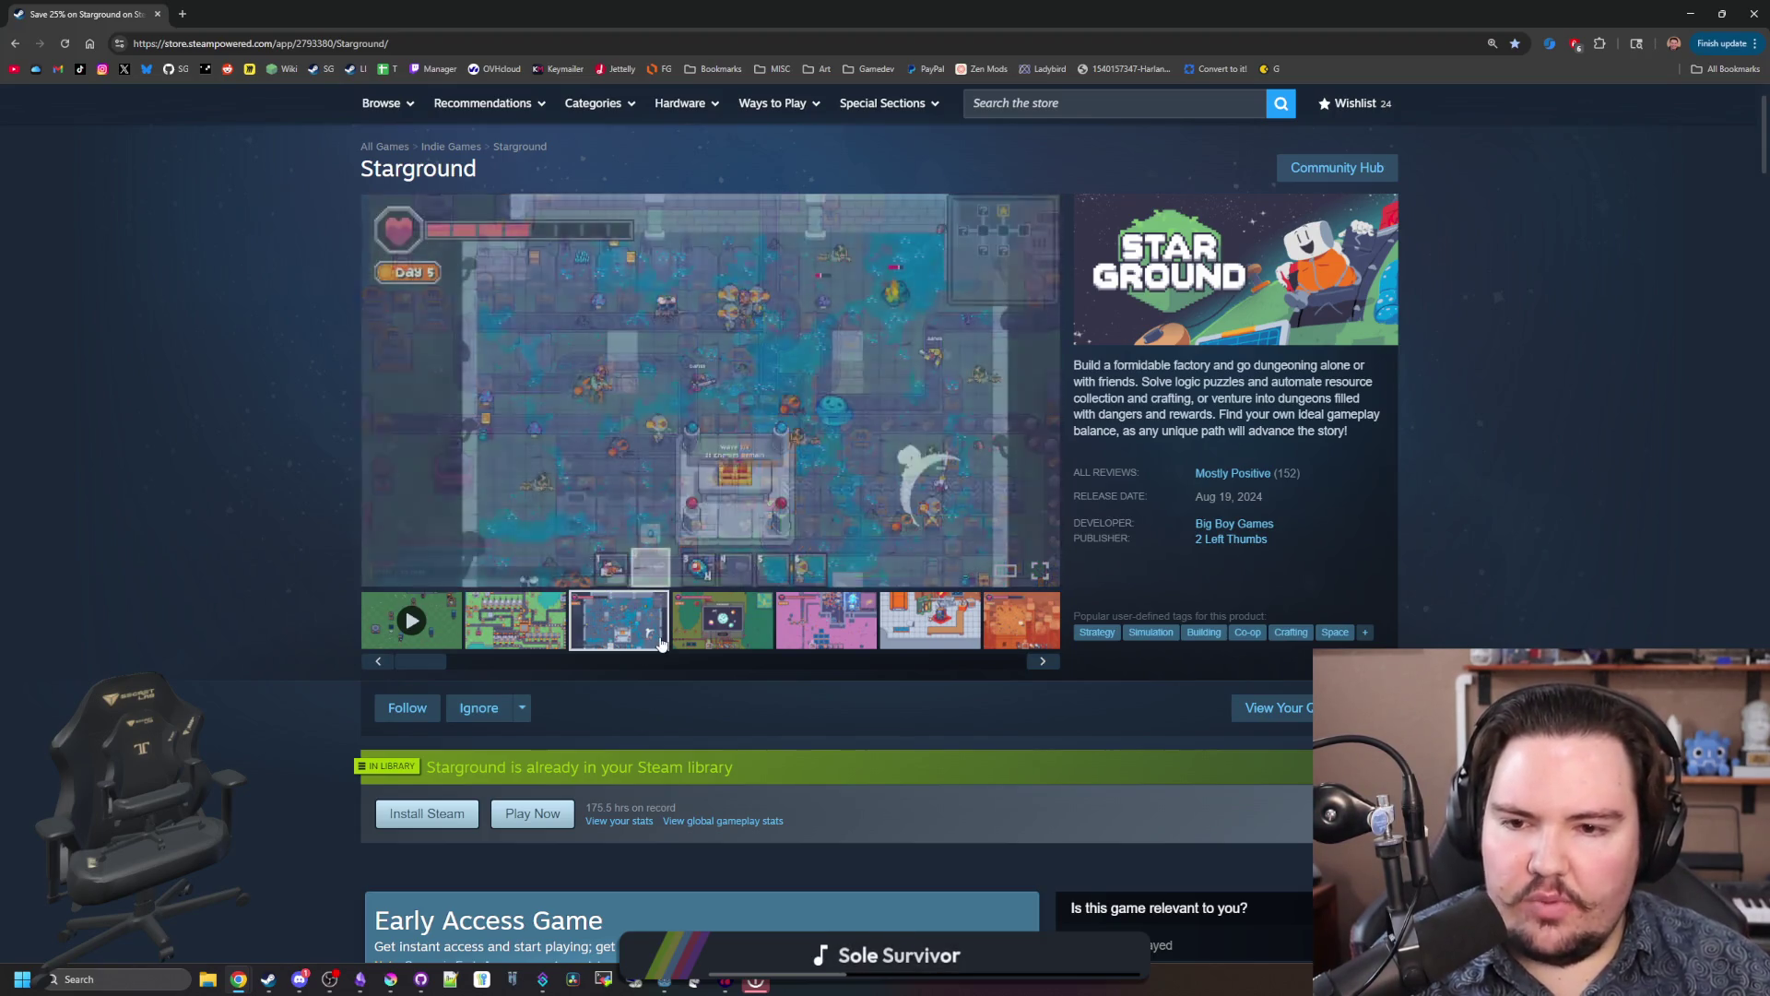
left_click(723, 636)
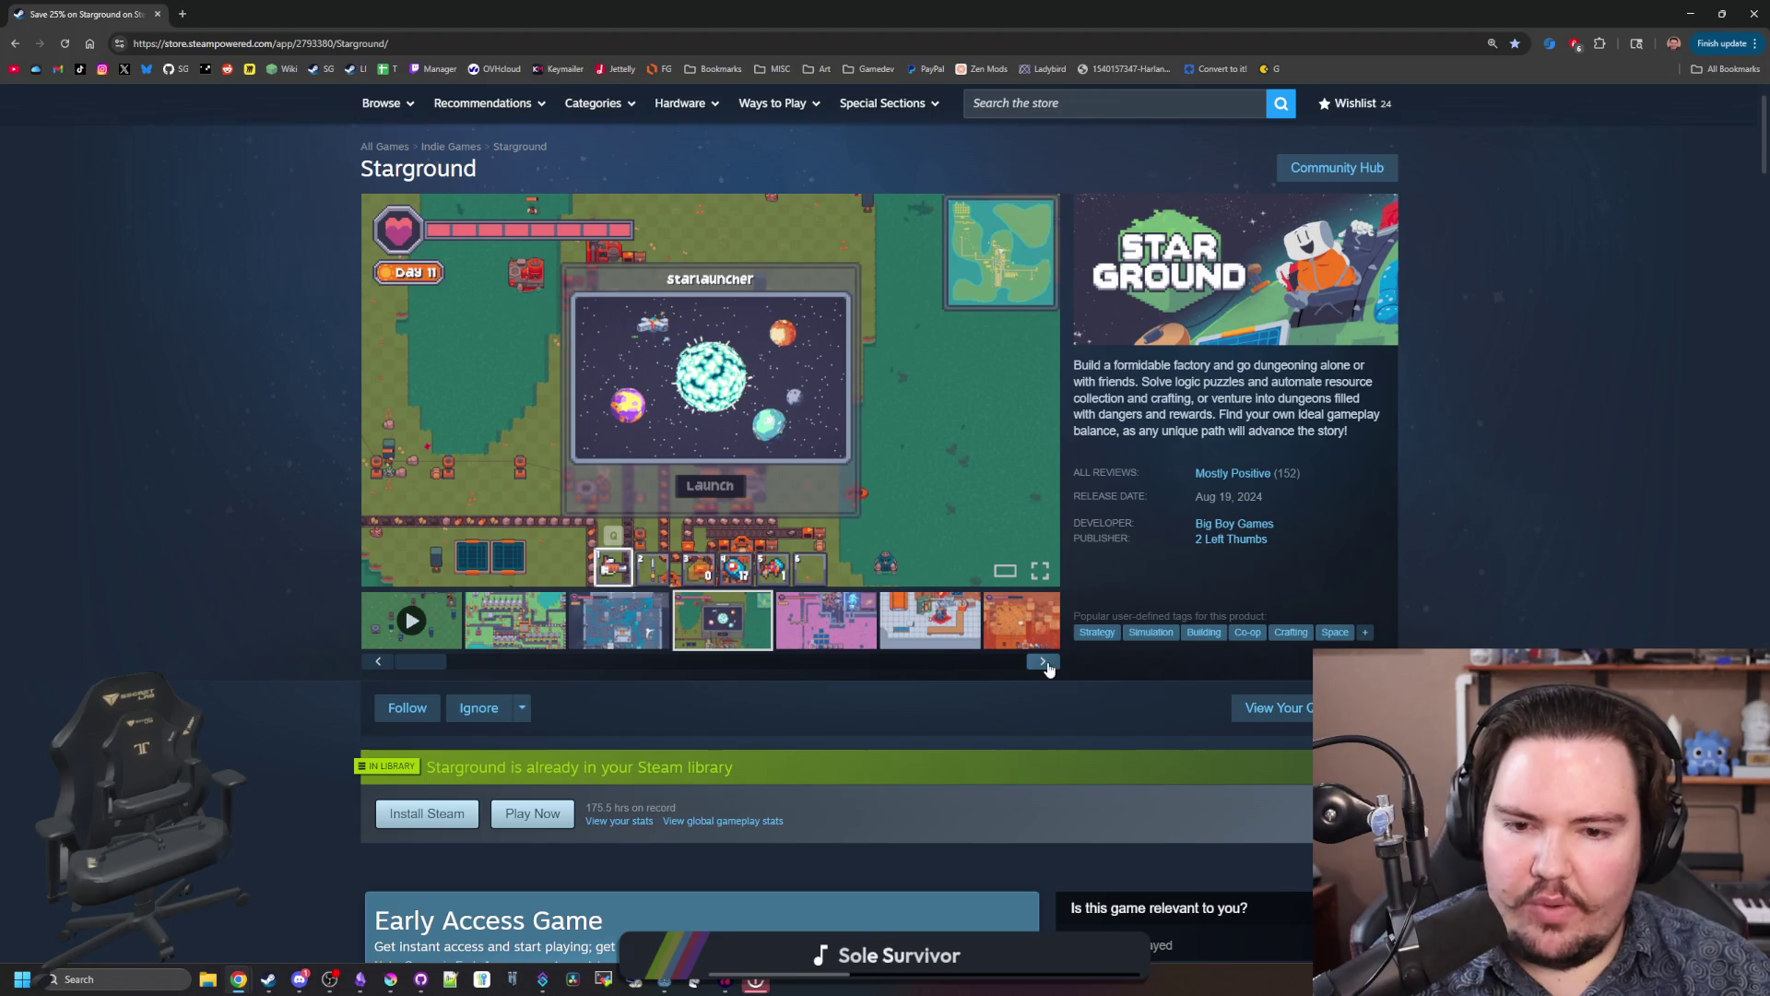
left_click(1042, 661)
left_click(1042, 661)
left_click(1042, 661)
left_click(1042, 661)
left_click(1043, 661)
left_click(1042, 661)
left_click(1043, 661)
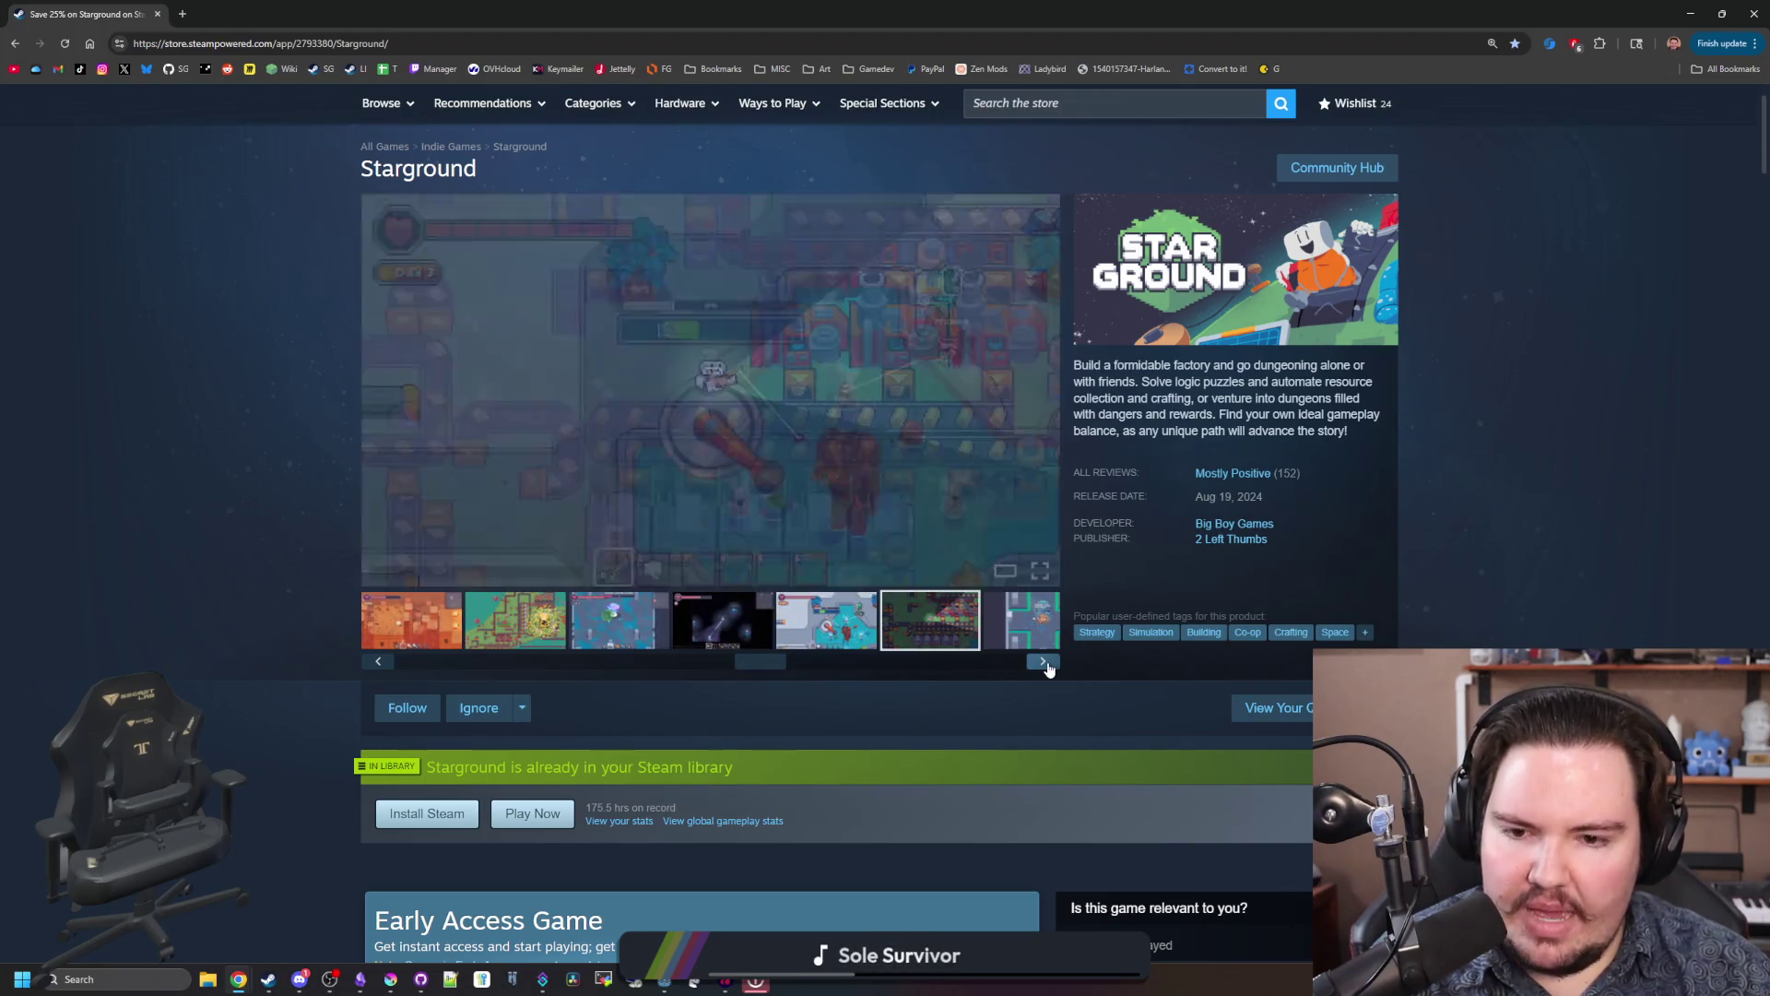
left_click(1042, 661)
left_click(1043, 661)
left_click(1043, 661)
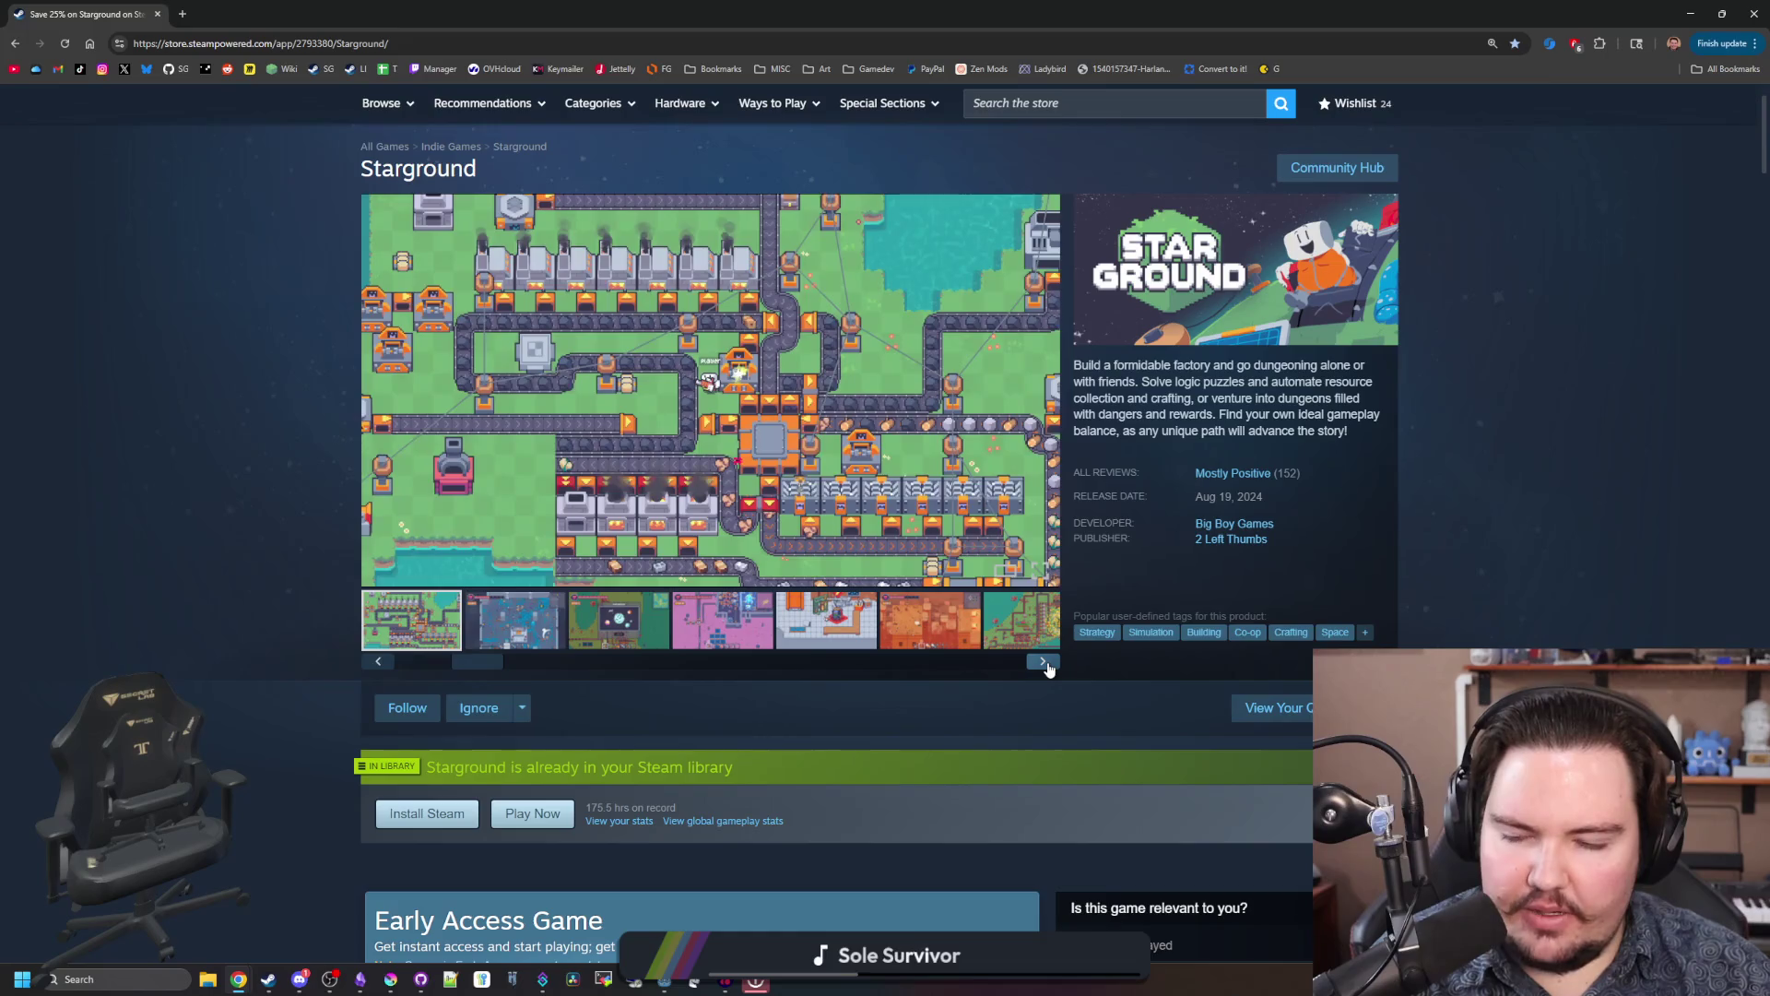
left_click(1042, 661)
left_click(411, 660)
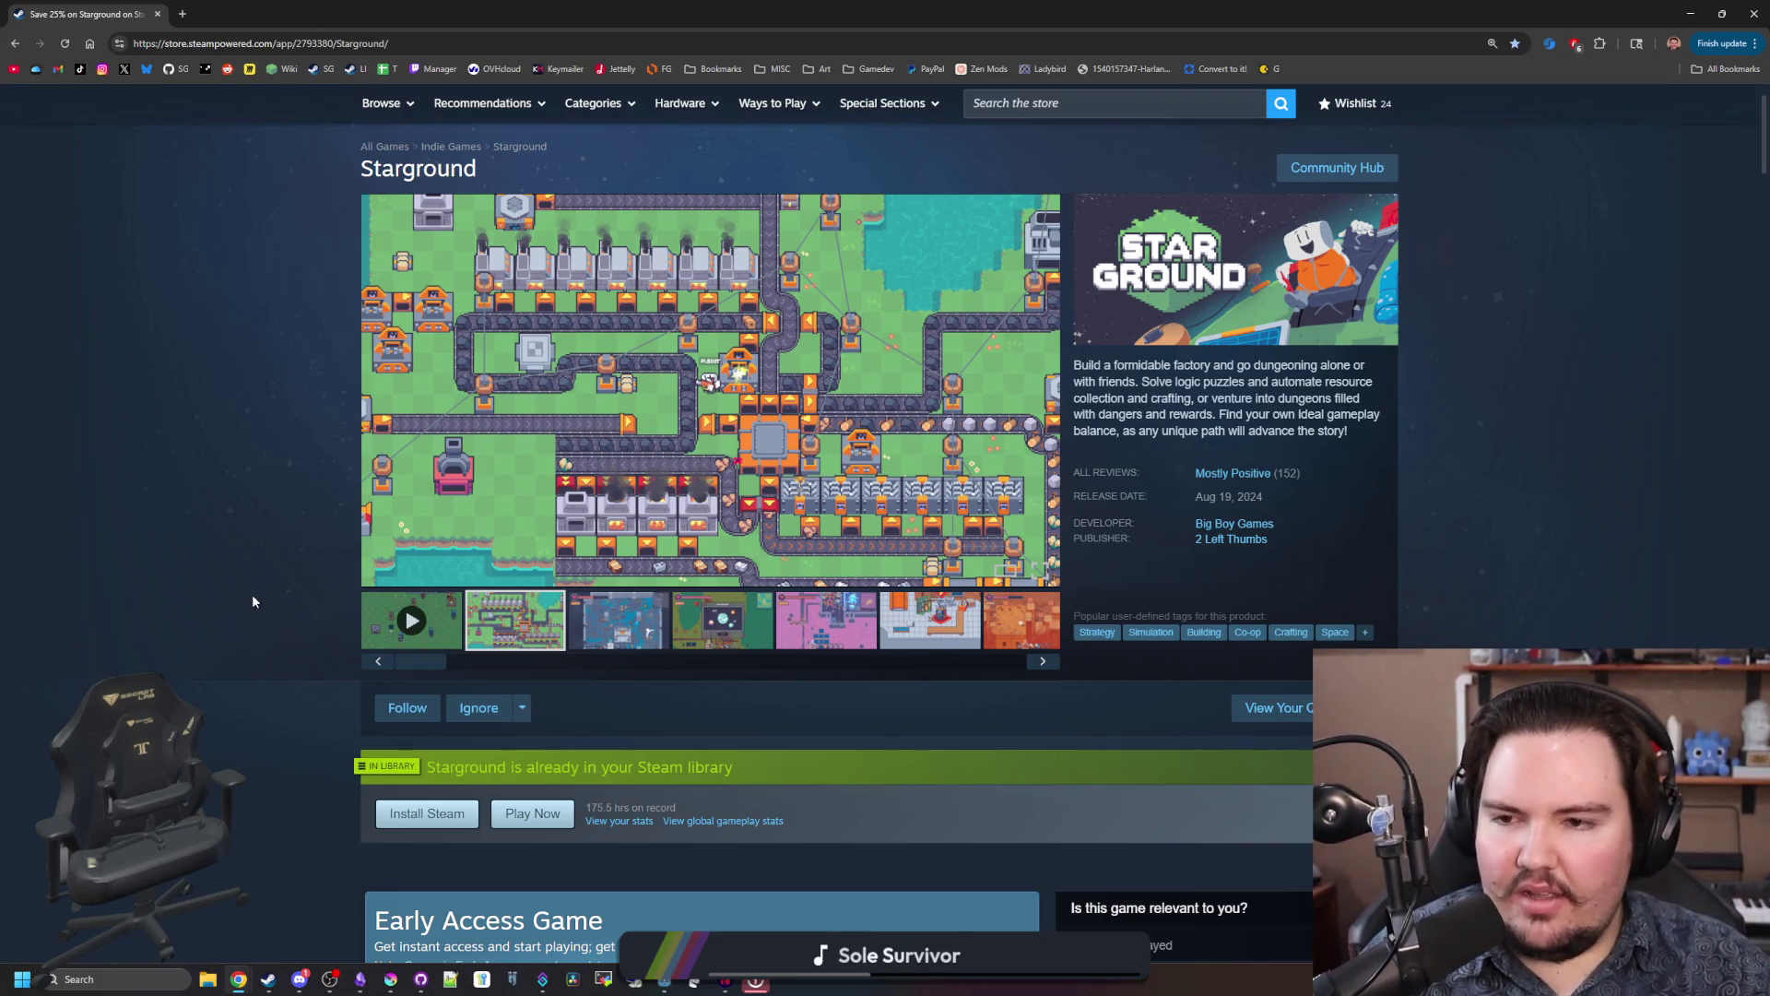
scroll(276, 676, "up", 1)
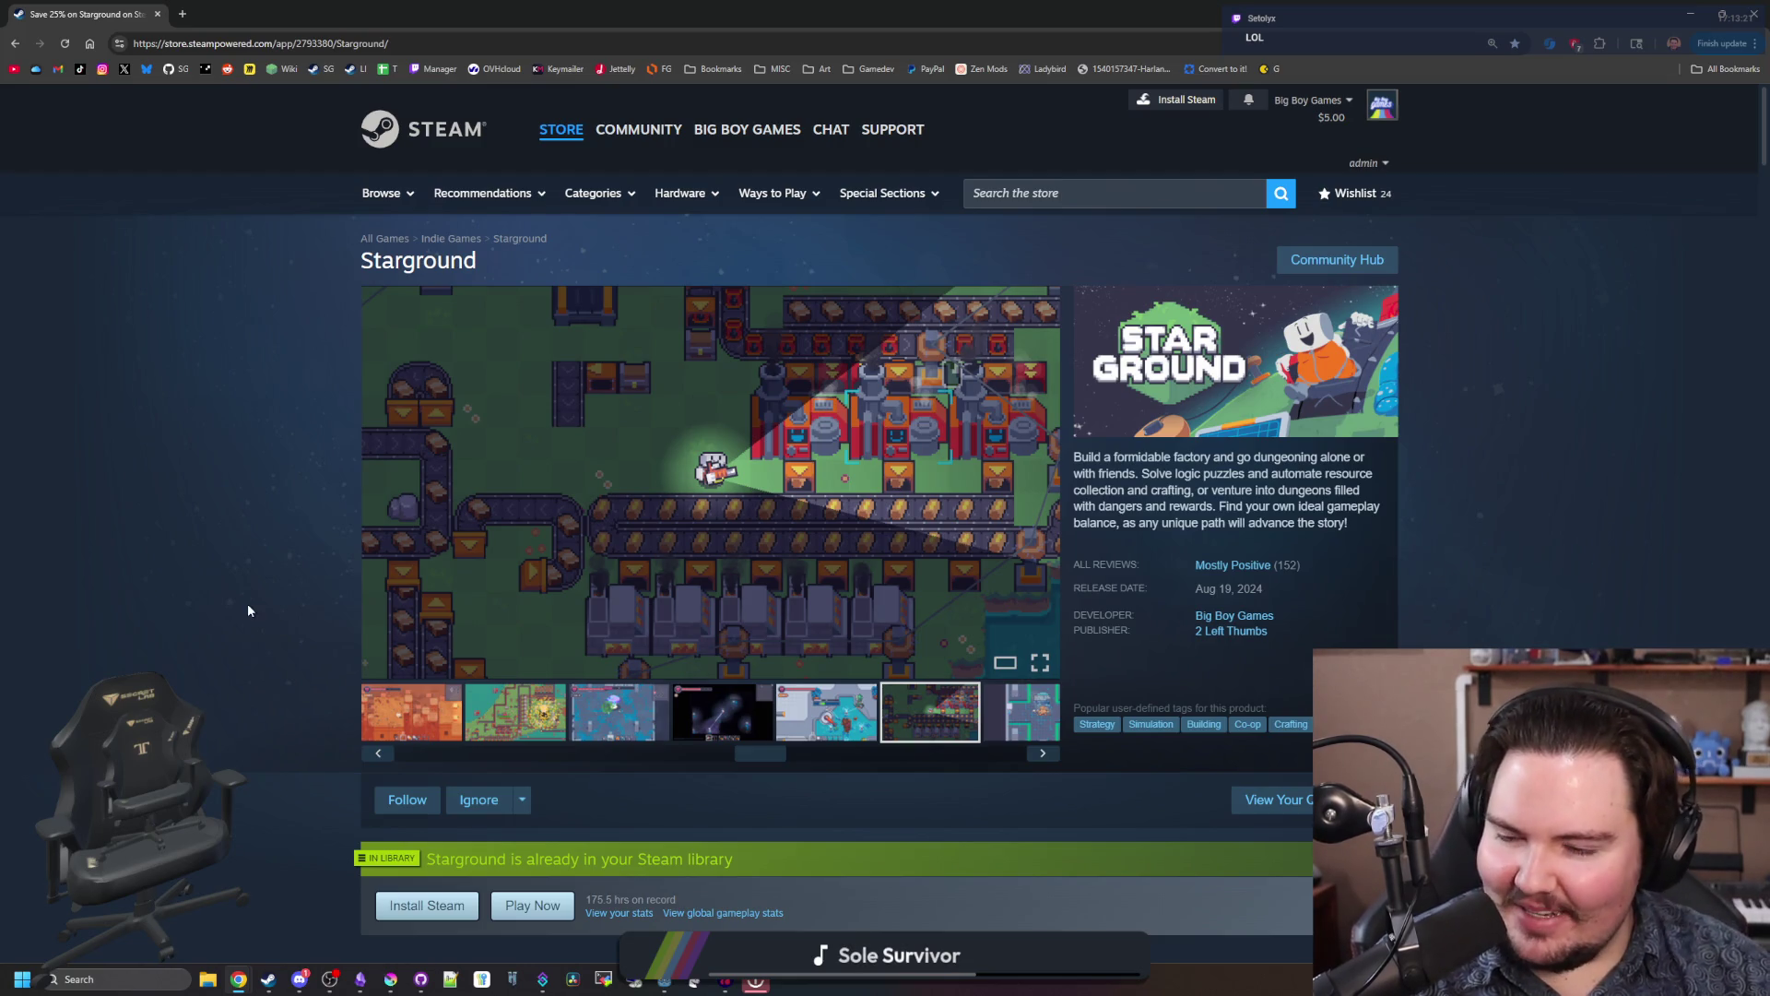
Step: Browse Starground's gallery thumbnails, from the dungeon and starlauncher shots to the crafting inventory screenshot
left_click(862, 729)
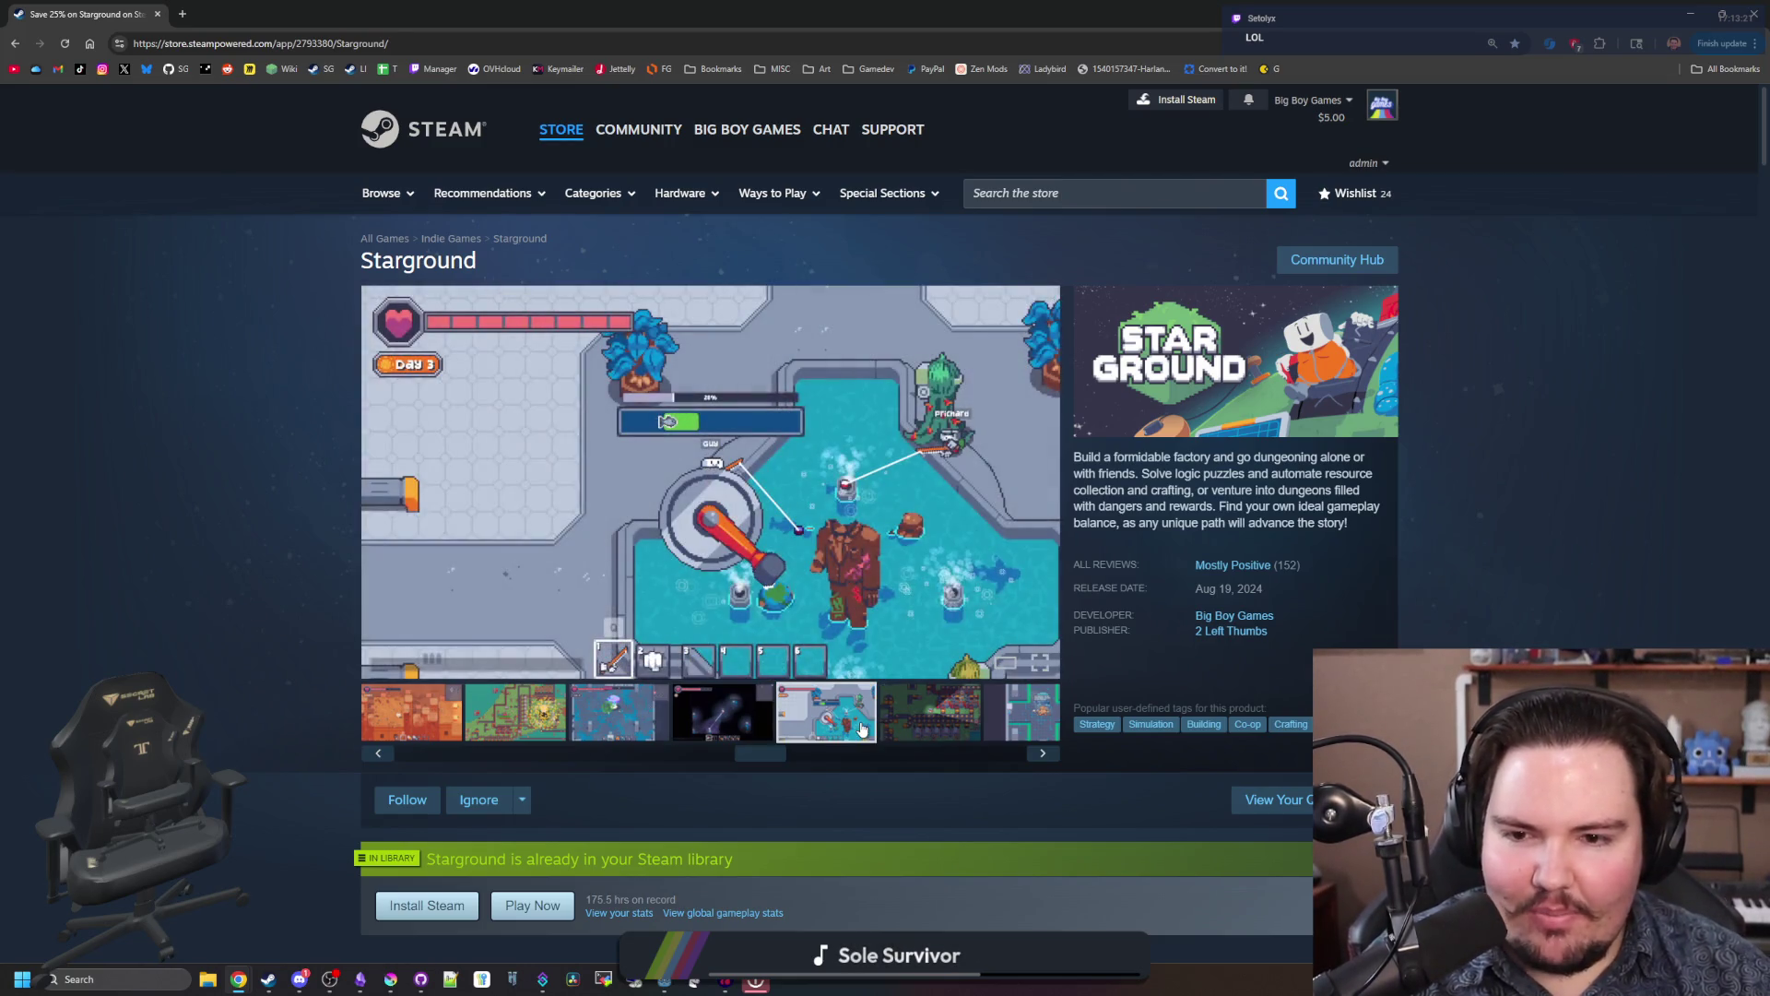
left_click(730, 711)
left_click(931, 714)
left_click(1016, 731)
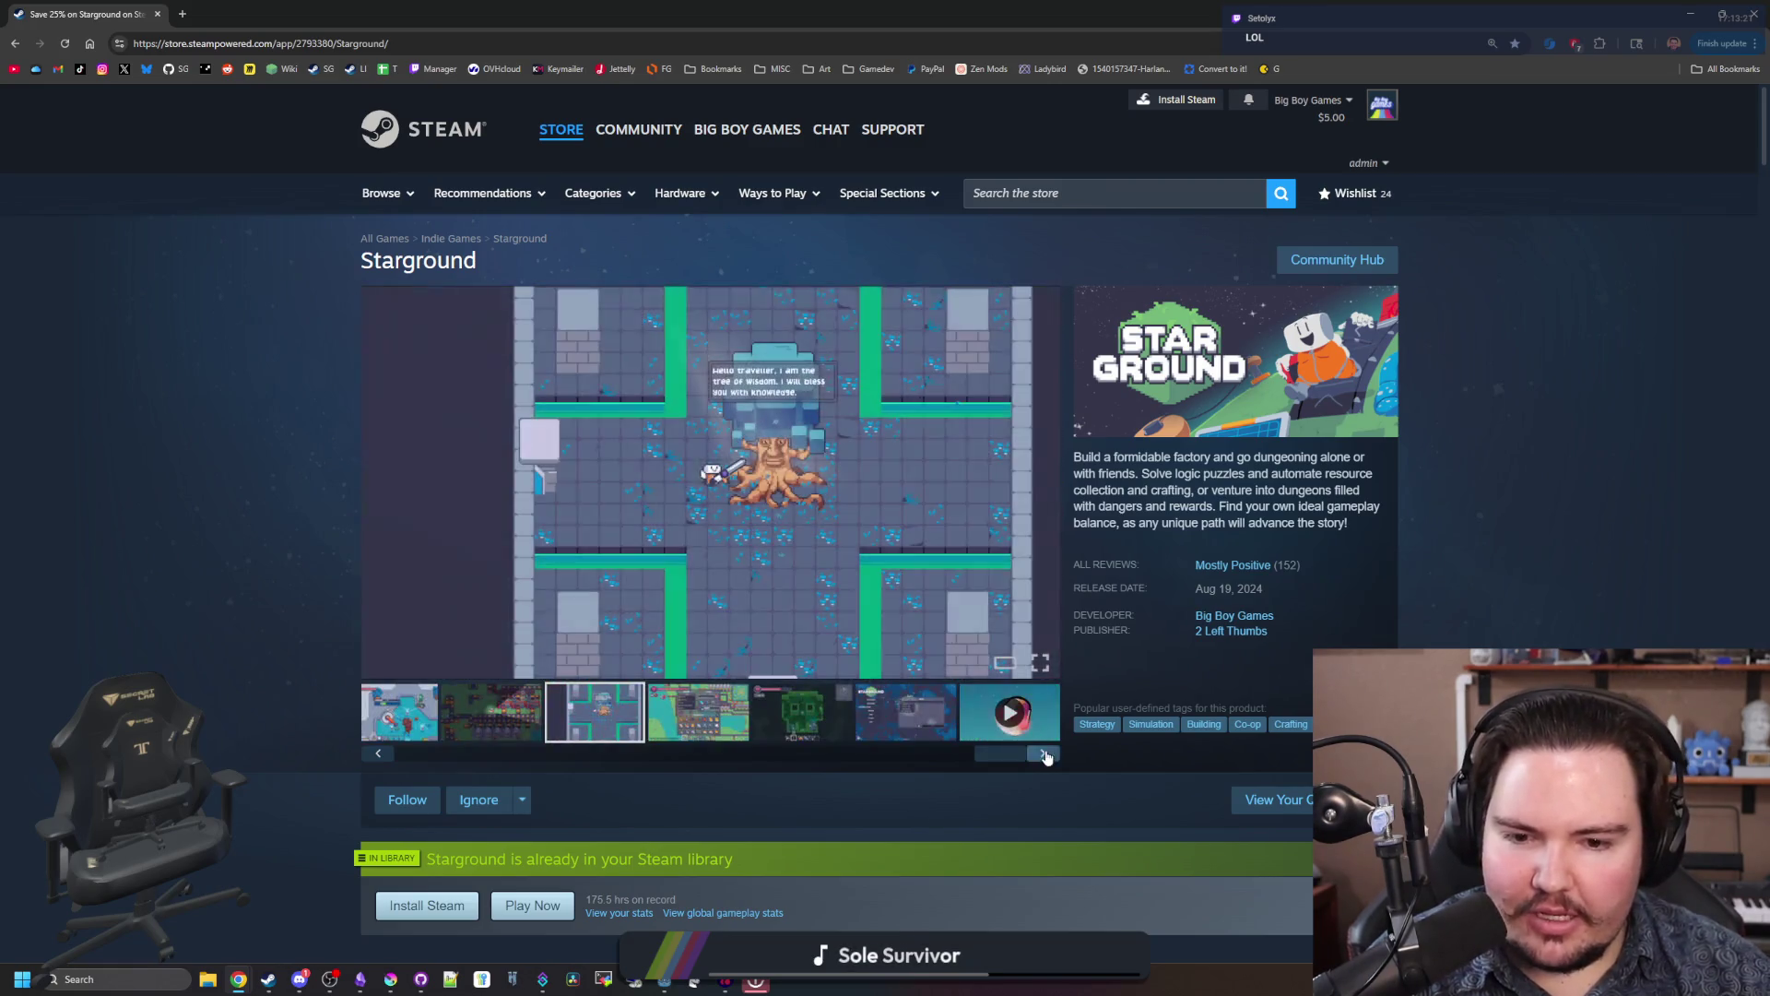
left_click(719, 702)
left_click(802, 712)
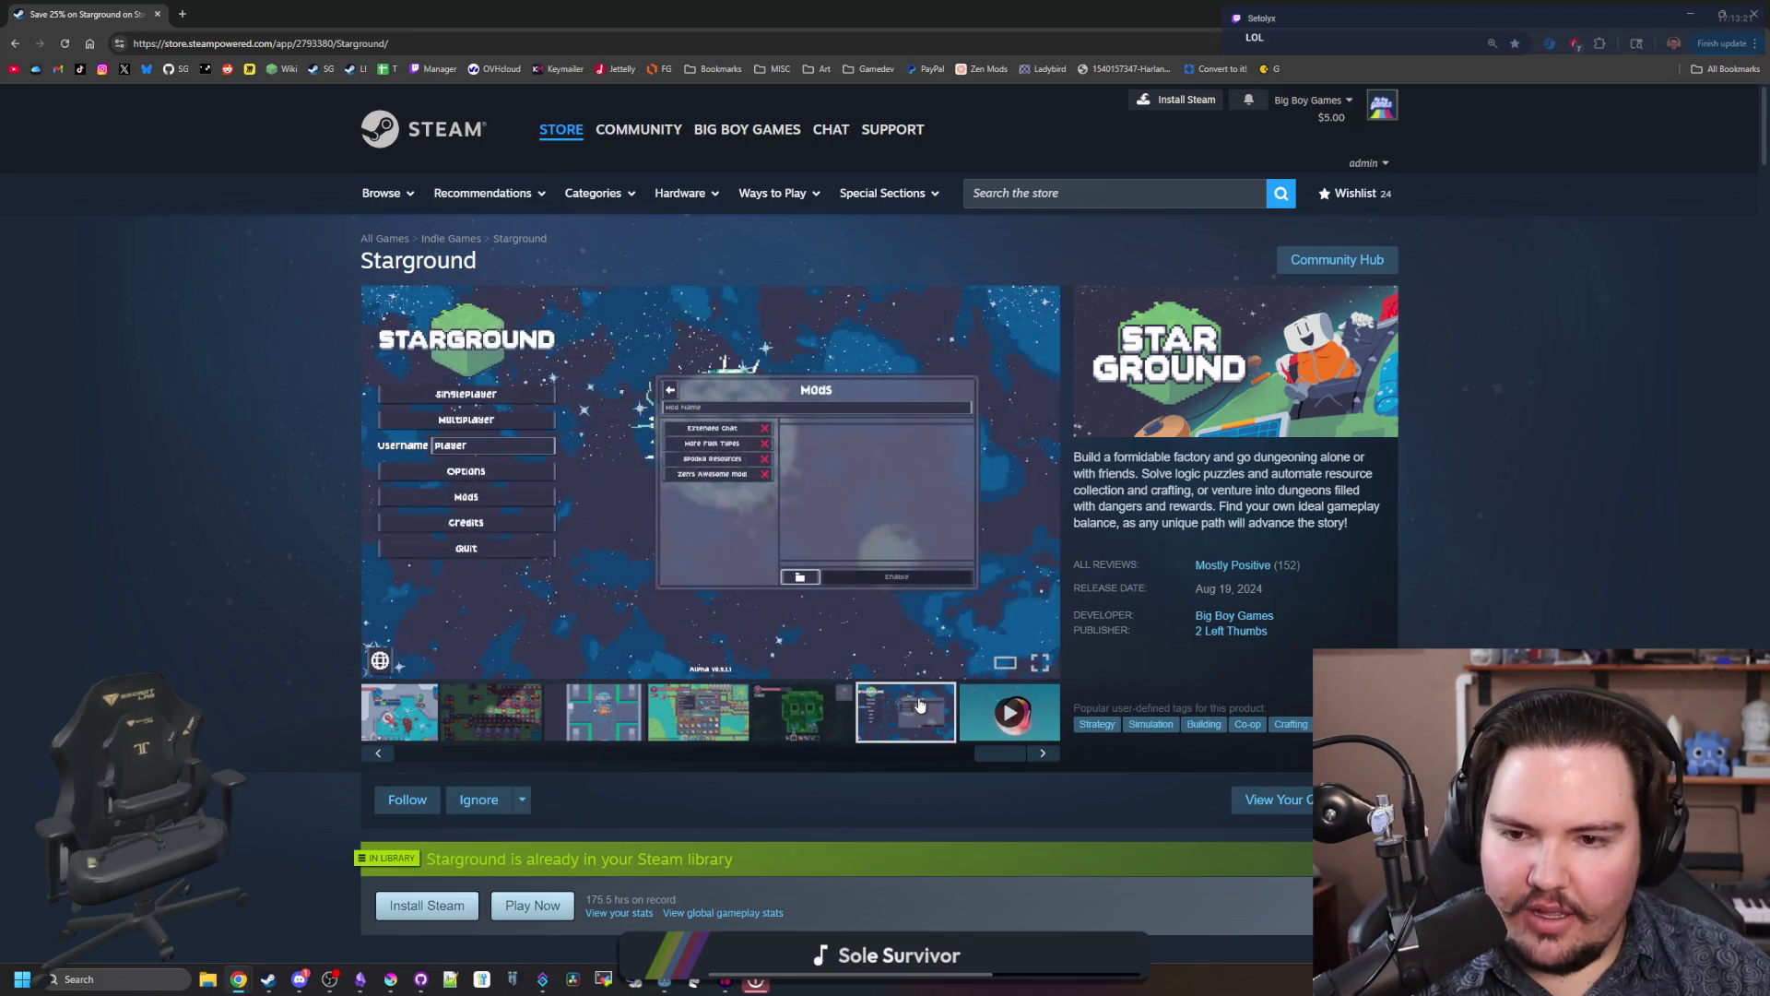
left_click_drag(1003, 767, 569, 773)
left_click(767, 704)
left_click(691, 702)
left_click(869, 729)
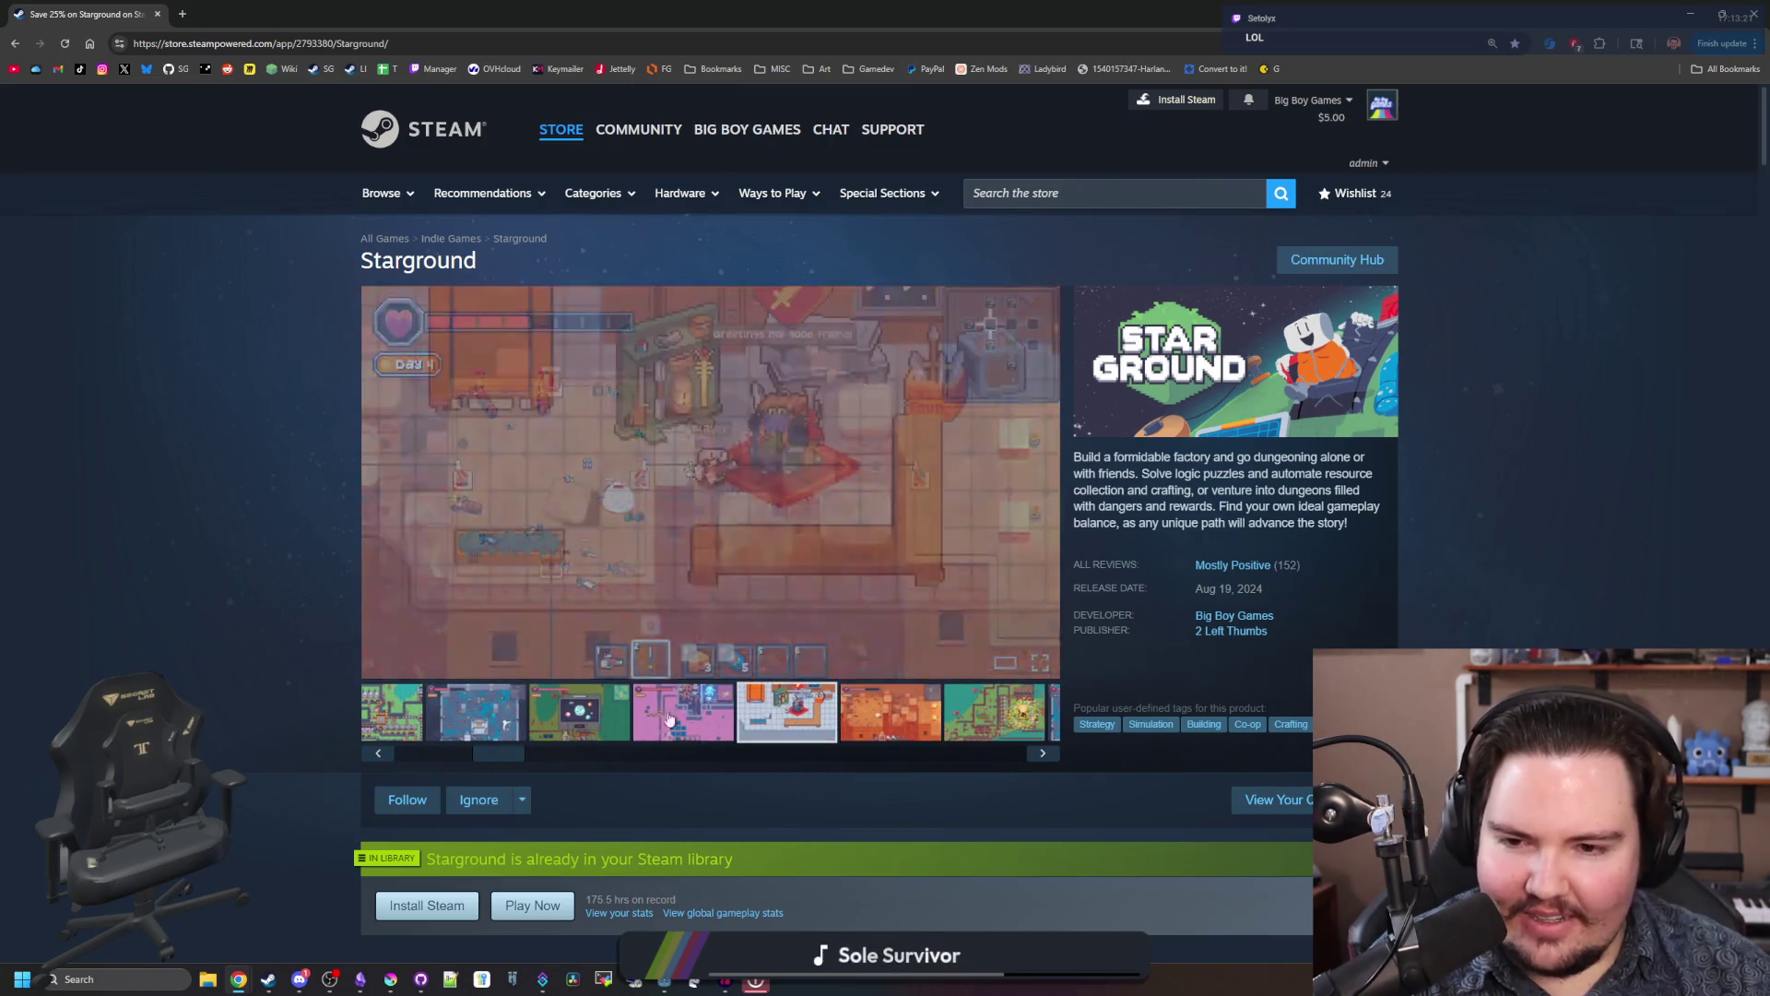
left_click(682, 719)
left_click(544, 733)
left_click_drag(494, 753, 415, 754)
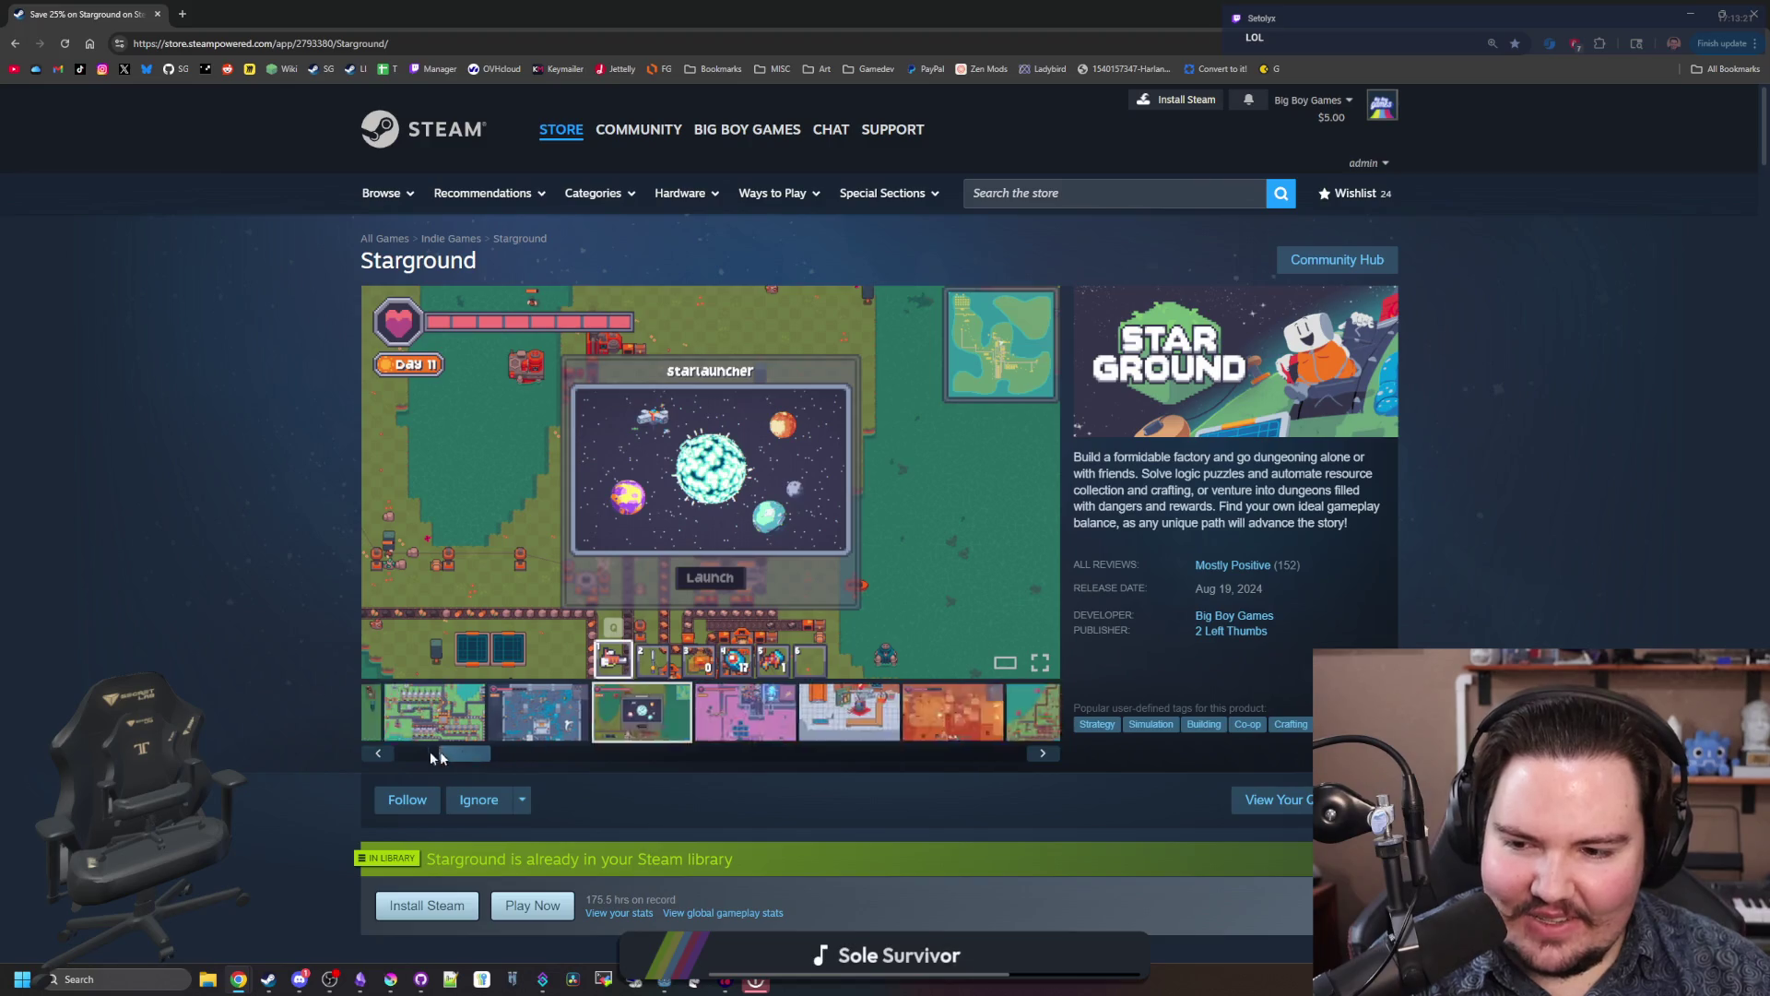
left_click(539, 719)
left_click(1026, 748)
left_click(1026, 749)
left_click(700, 717)
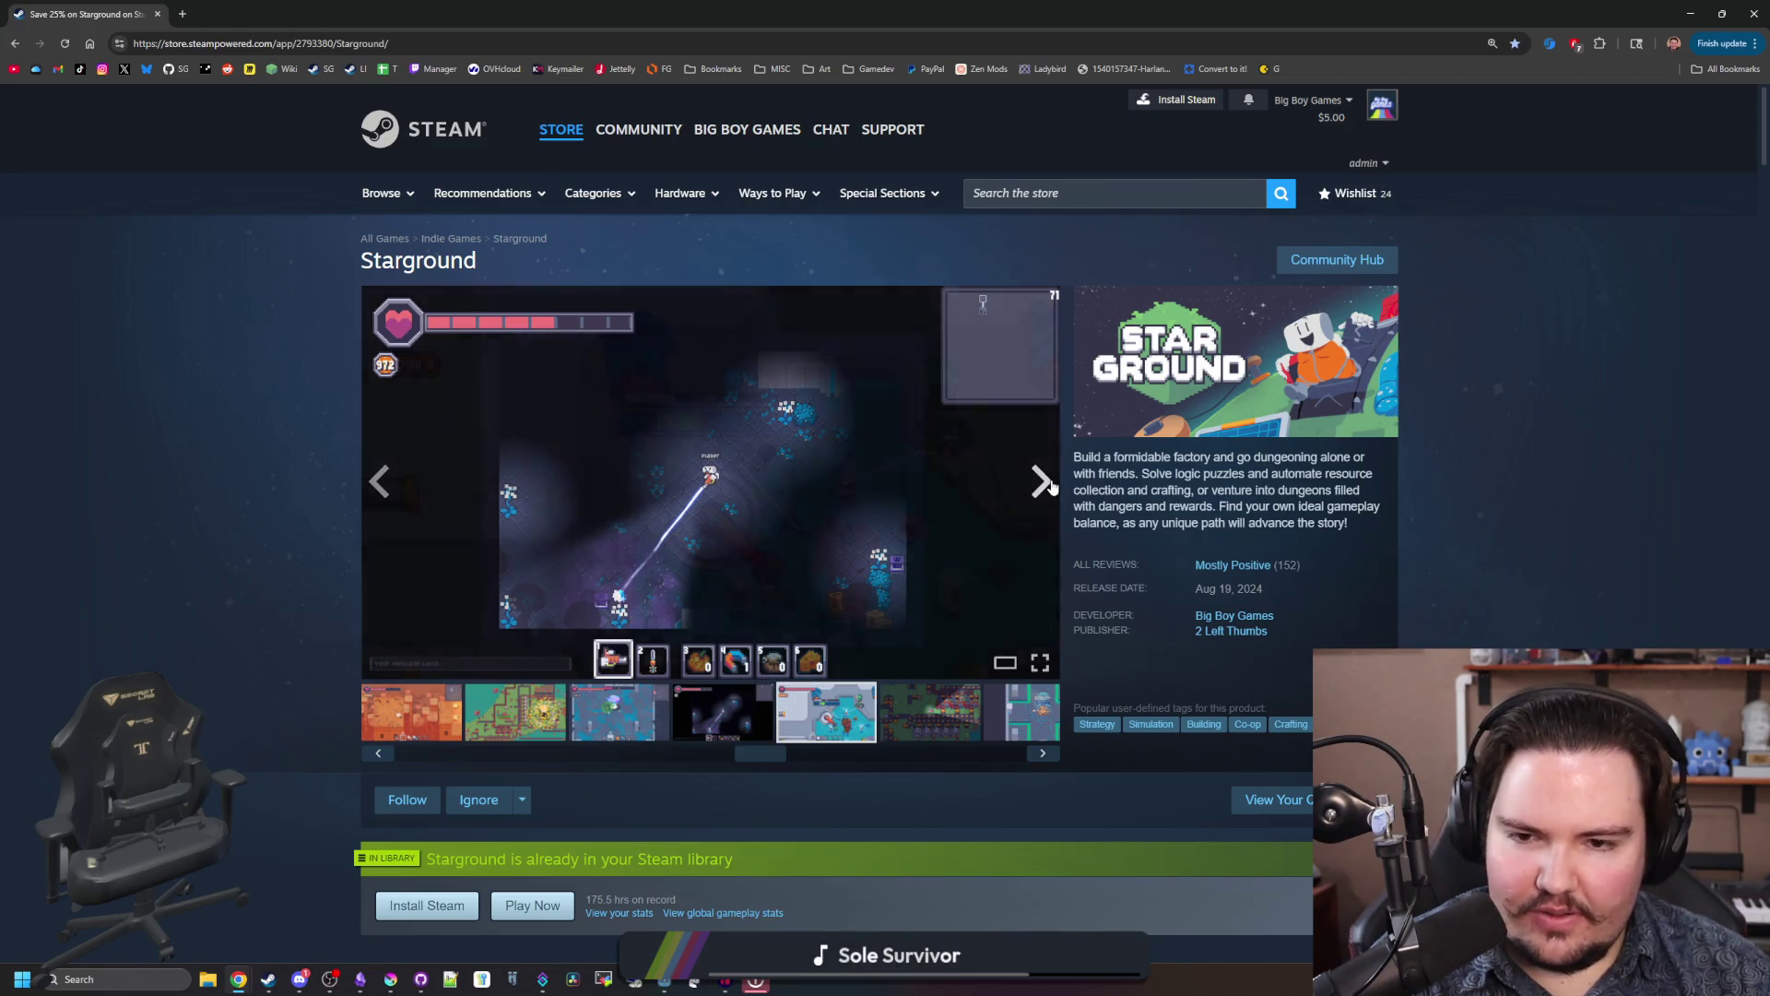
left_click(1044, 482)
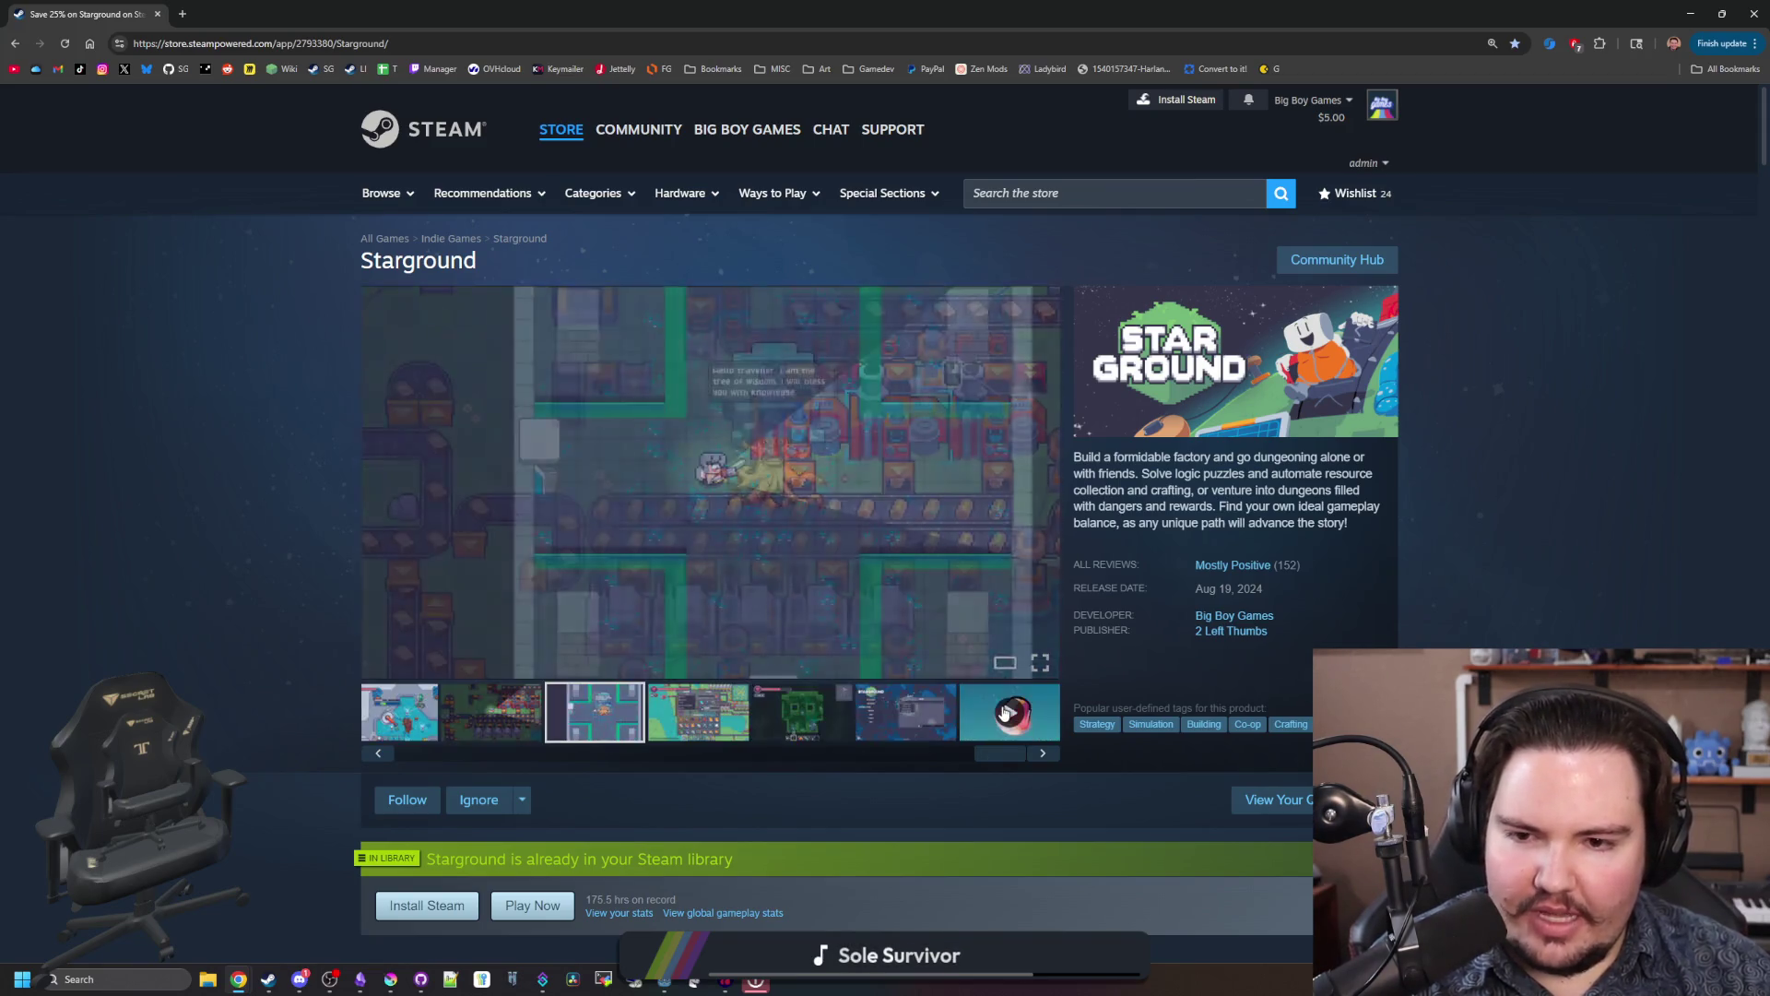
left_click(670, 716)
left_click(800, 712)
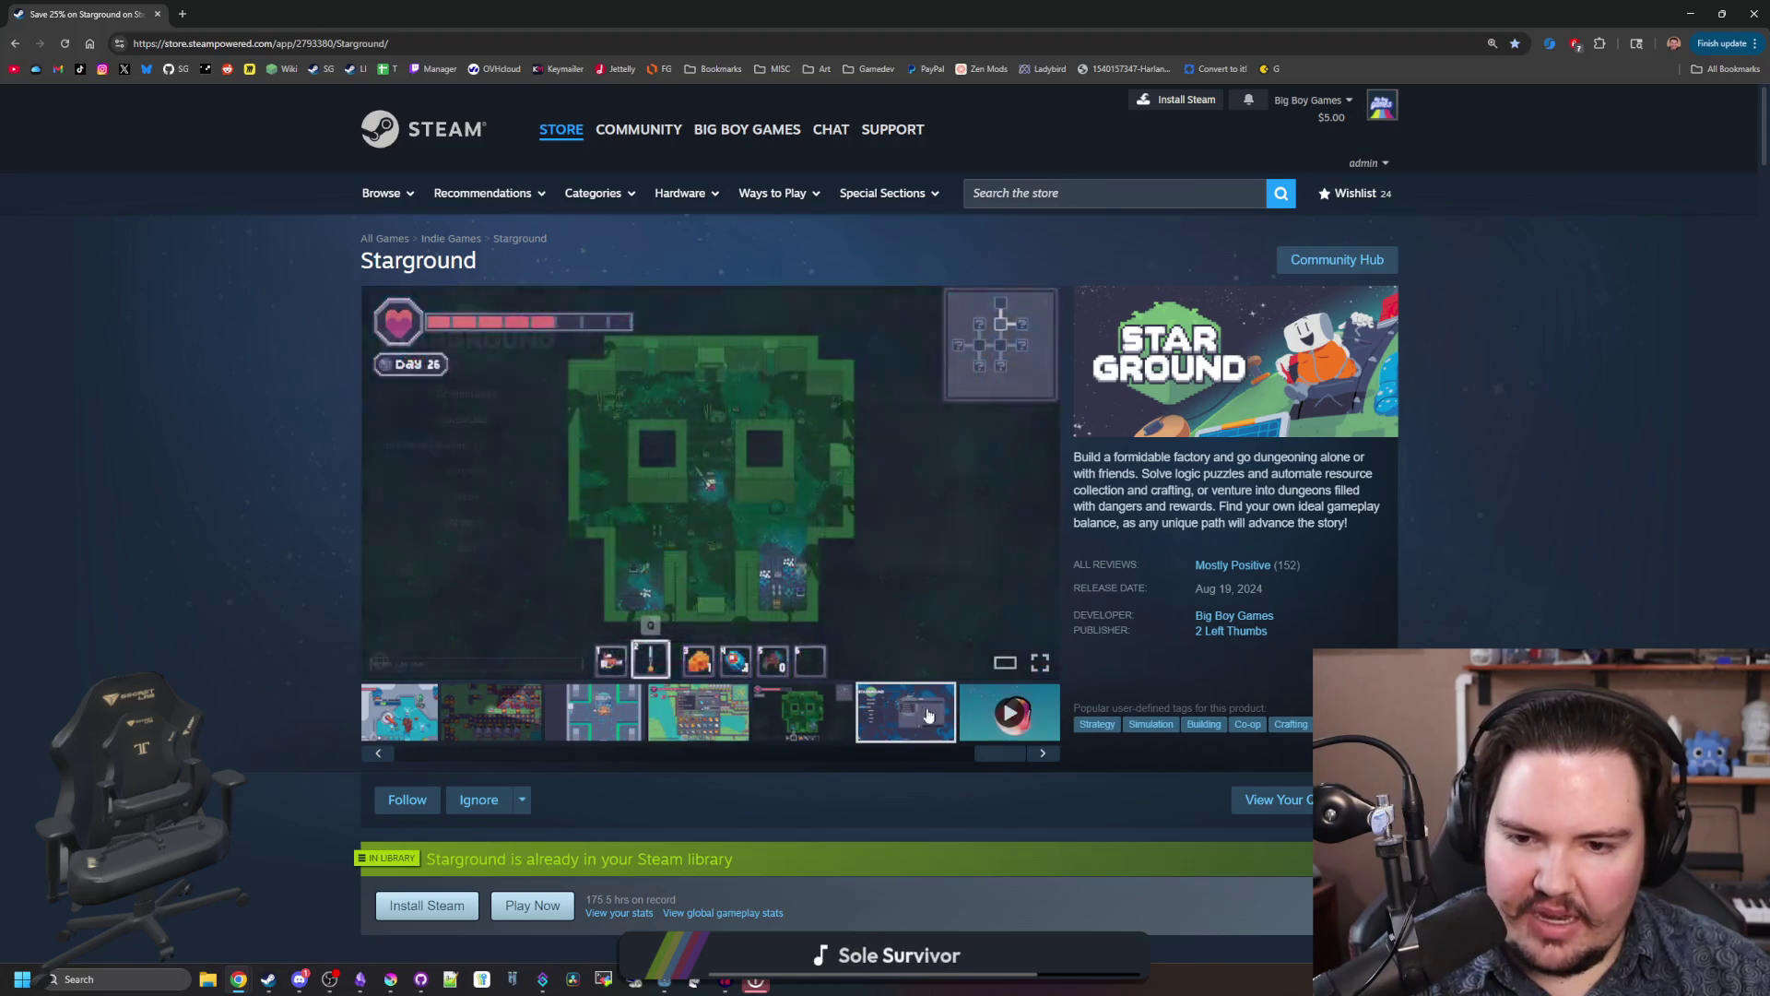
left_click(907, 712)
left_click(557, 705)
left_click(614, 712)
left_click(703, 710)
left_click(821, 710)
left_click(926, 712)
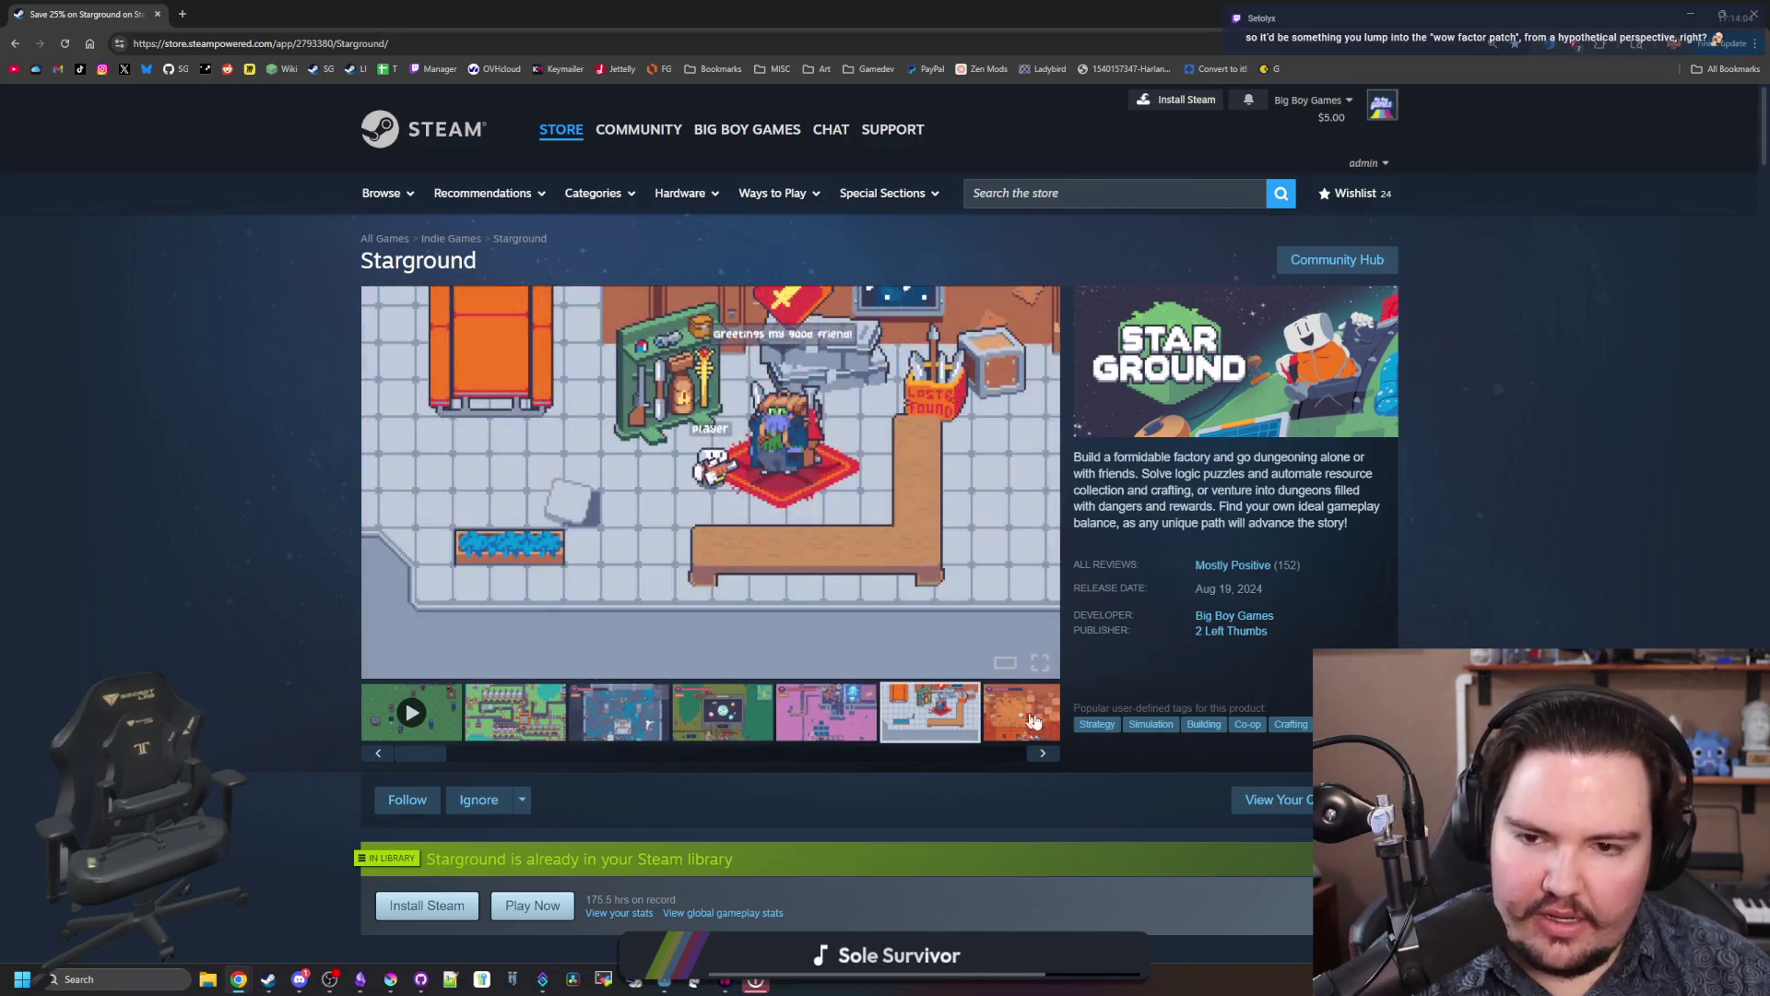
left_click(1019, 712)
left_click(529, 718)
left_click(616, 715)
left_click(722, 714)
left_click(922, 728)
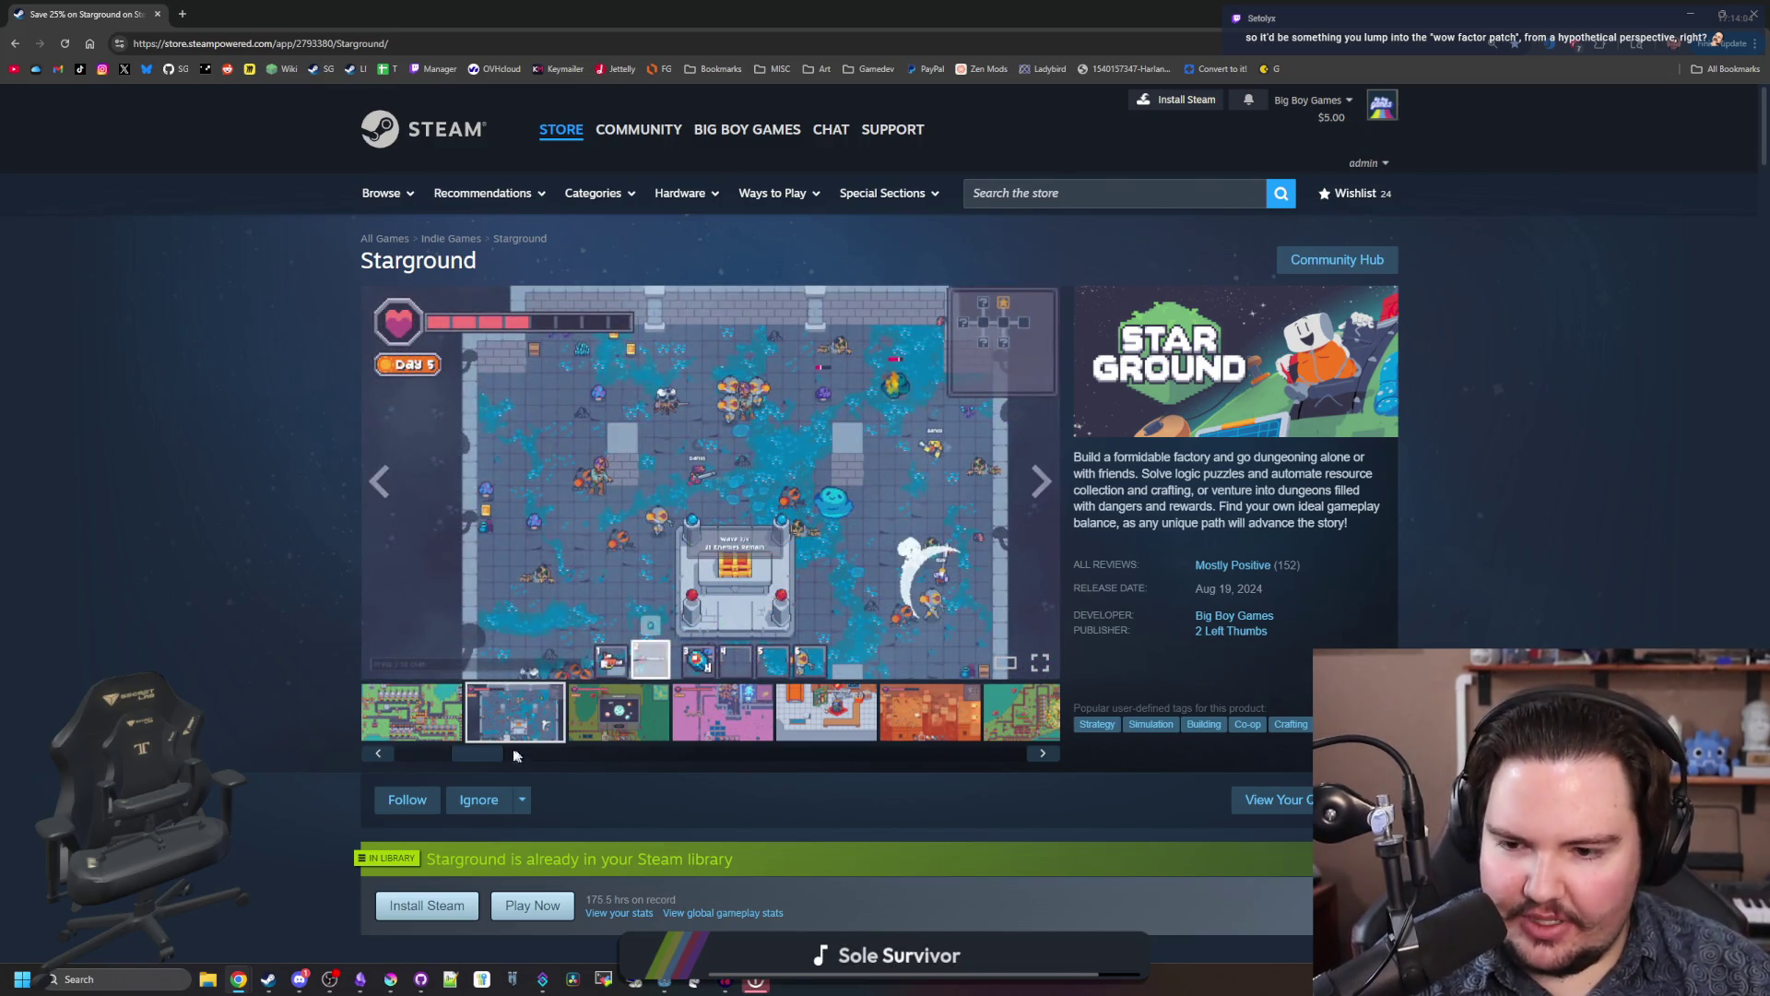
Step: Step through the screenshots past the Mods menu and wrap around to the first factory shot
left_click_drag(488, 768, 439, 769)
left_click(511, 719)
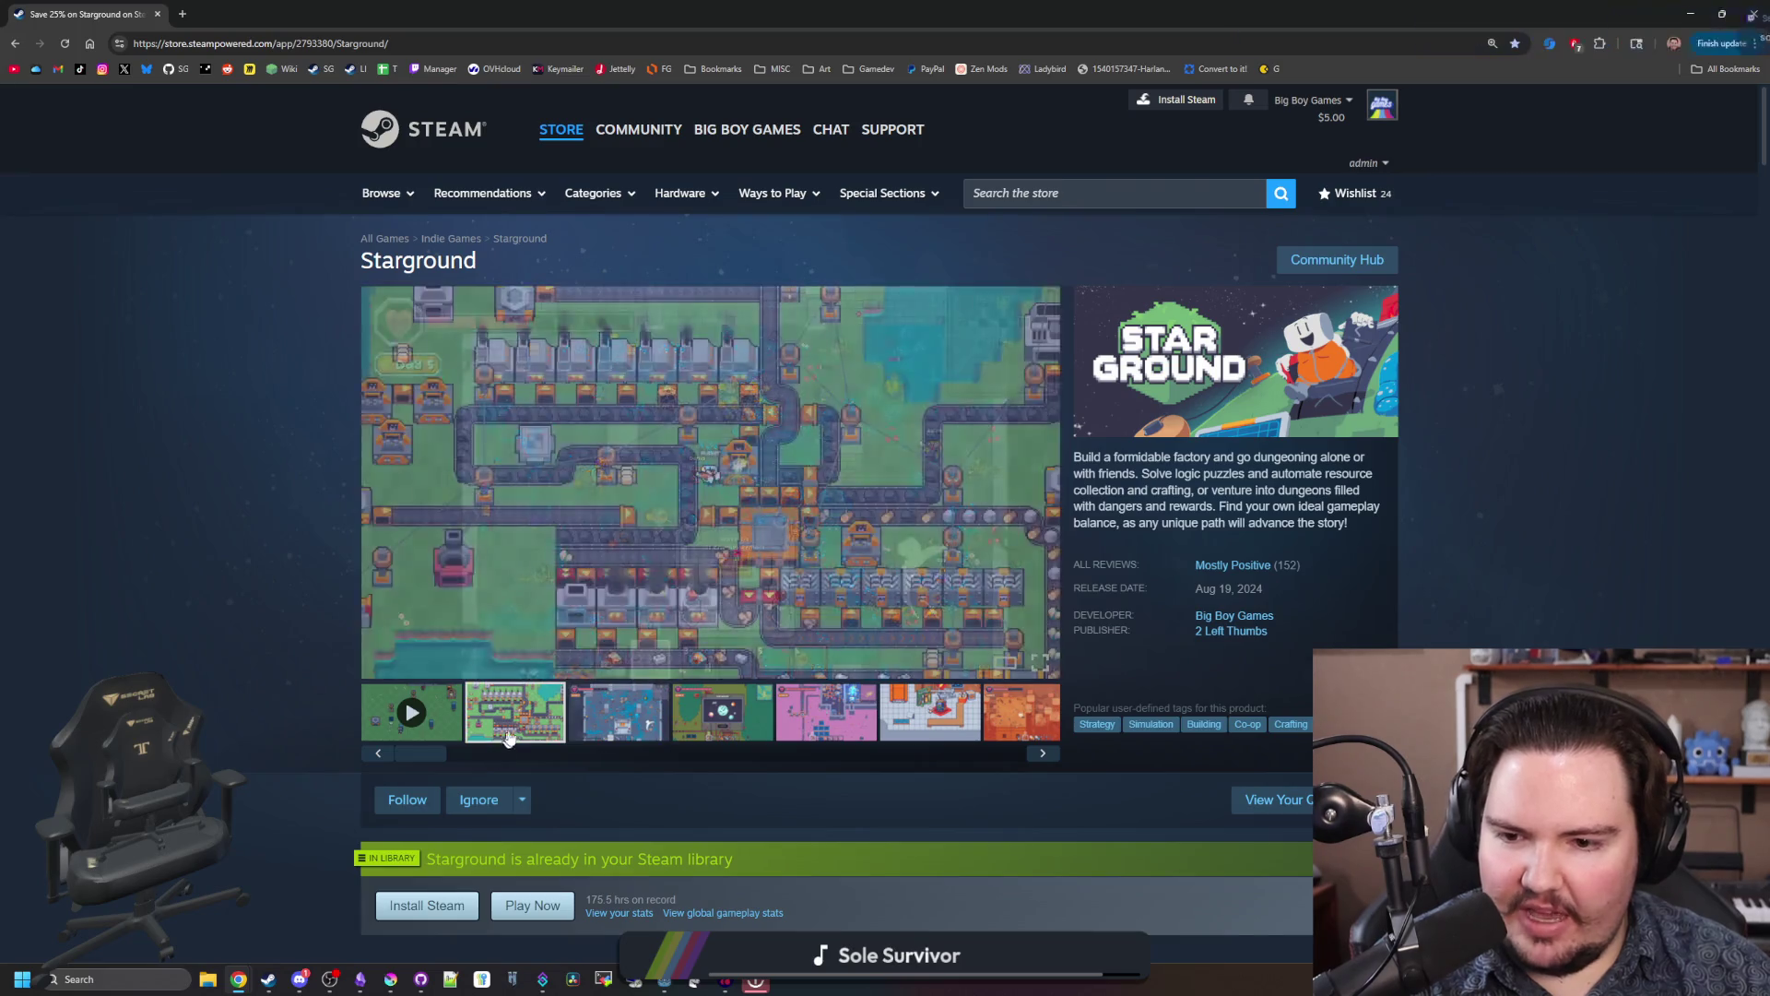
left_click(626, 711)
left_click(723, 711)
left_click(826, 715)
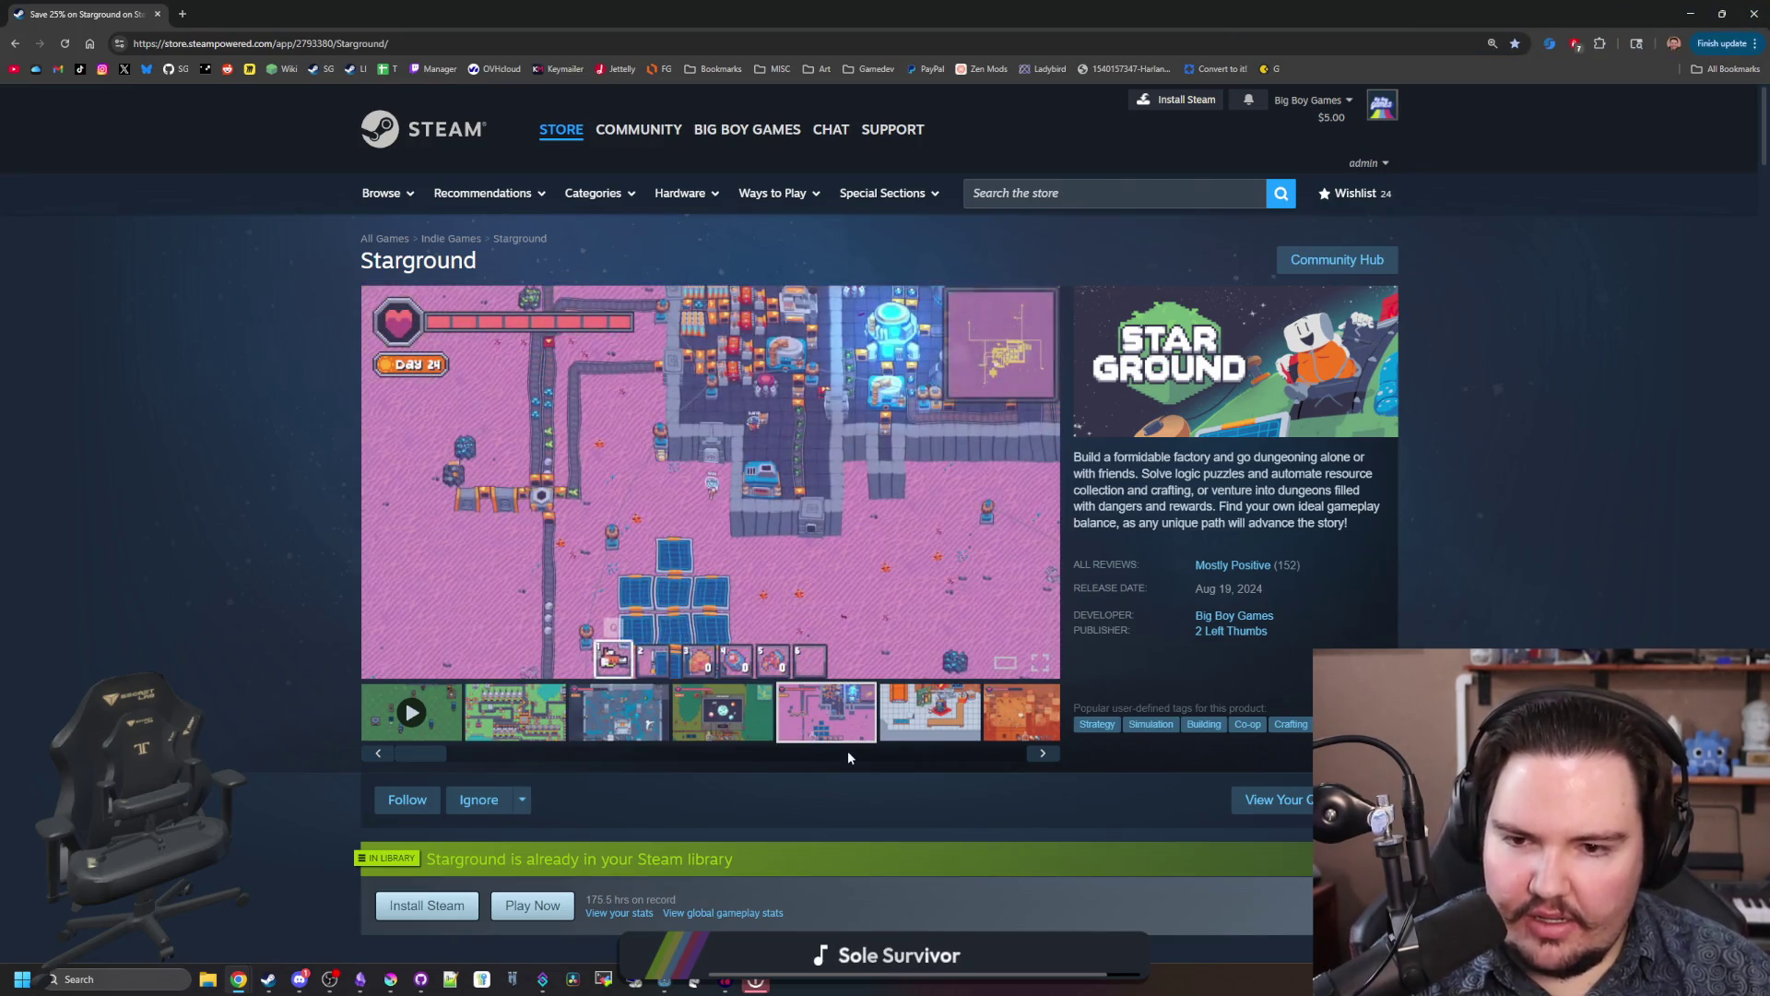
left_click(944, 728)
left_click(1043, 753)
left_click(1042, 753)
left_click(1043, 753)
left_click(1043, 754)
left_click(1042, 753)
left_click(1043, 753)
scroll(514, 733, "up", 3)
left_click(513, 715)
left_click(604, 714)
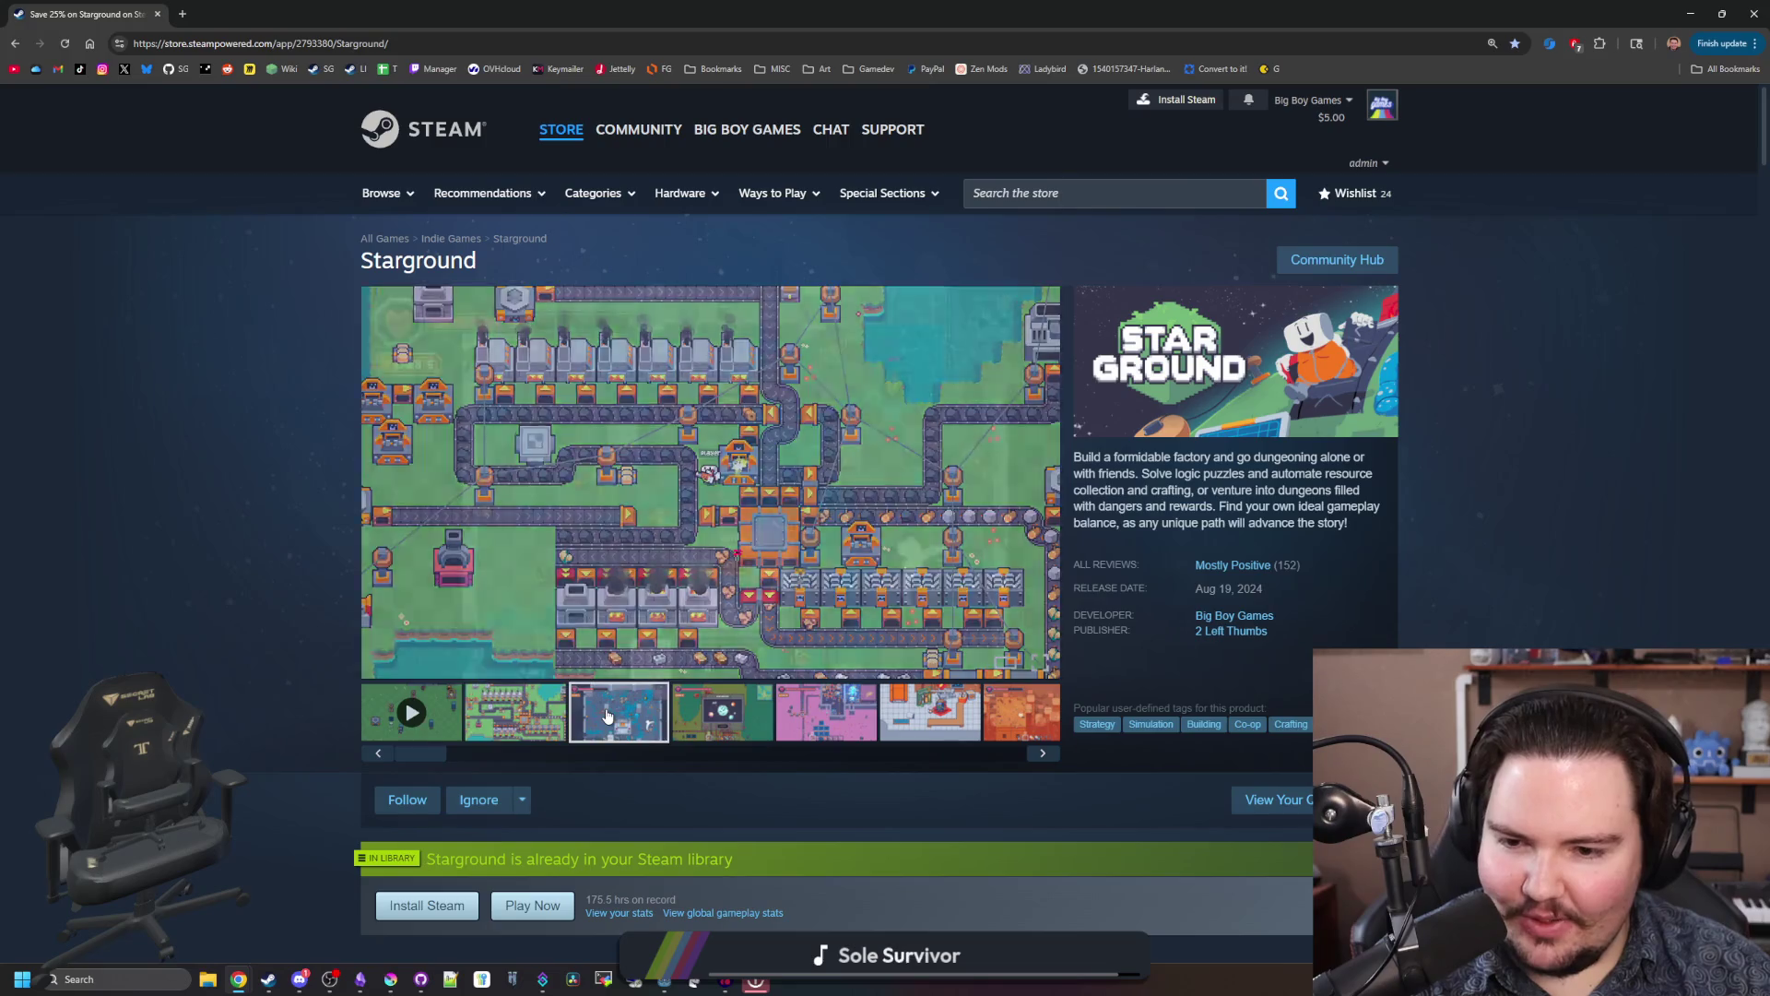
left_click(1043, 754)
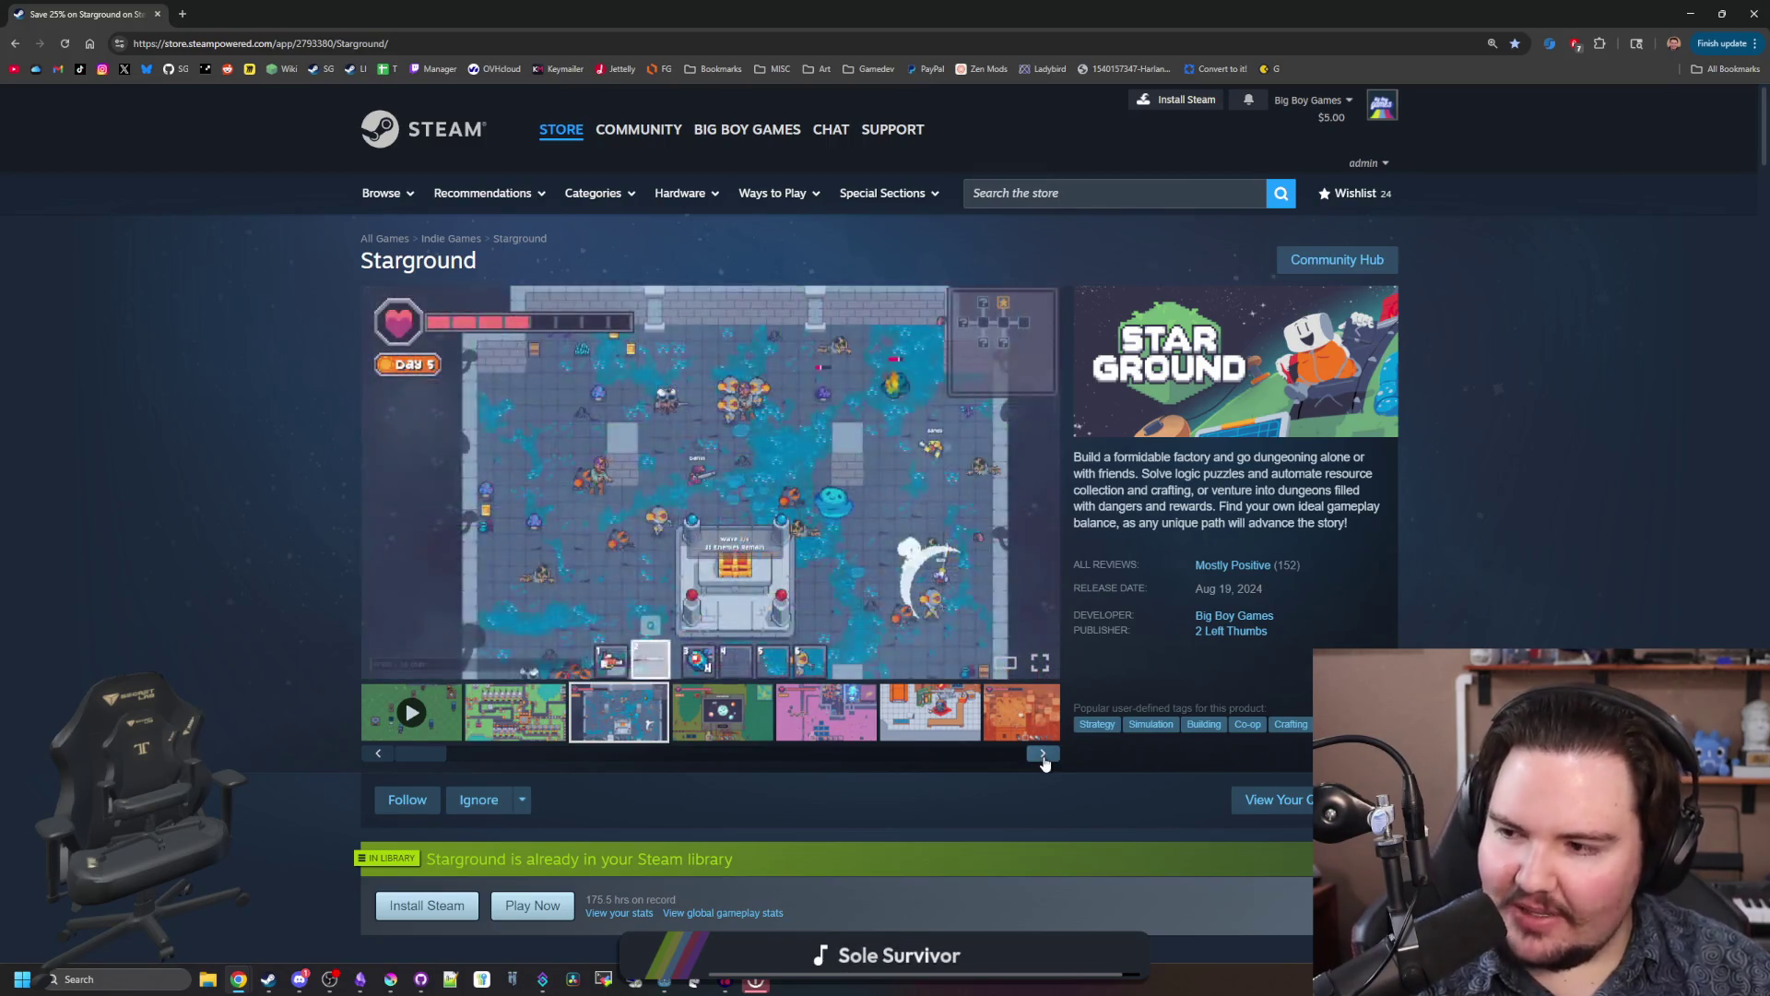
left_click(1043, 753)
left_click(1042, 754)
left_click(1042, 753)
left_click(1042, 754)
left_click(1042, 753)
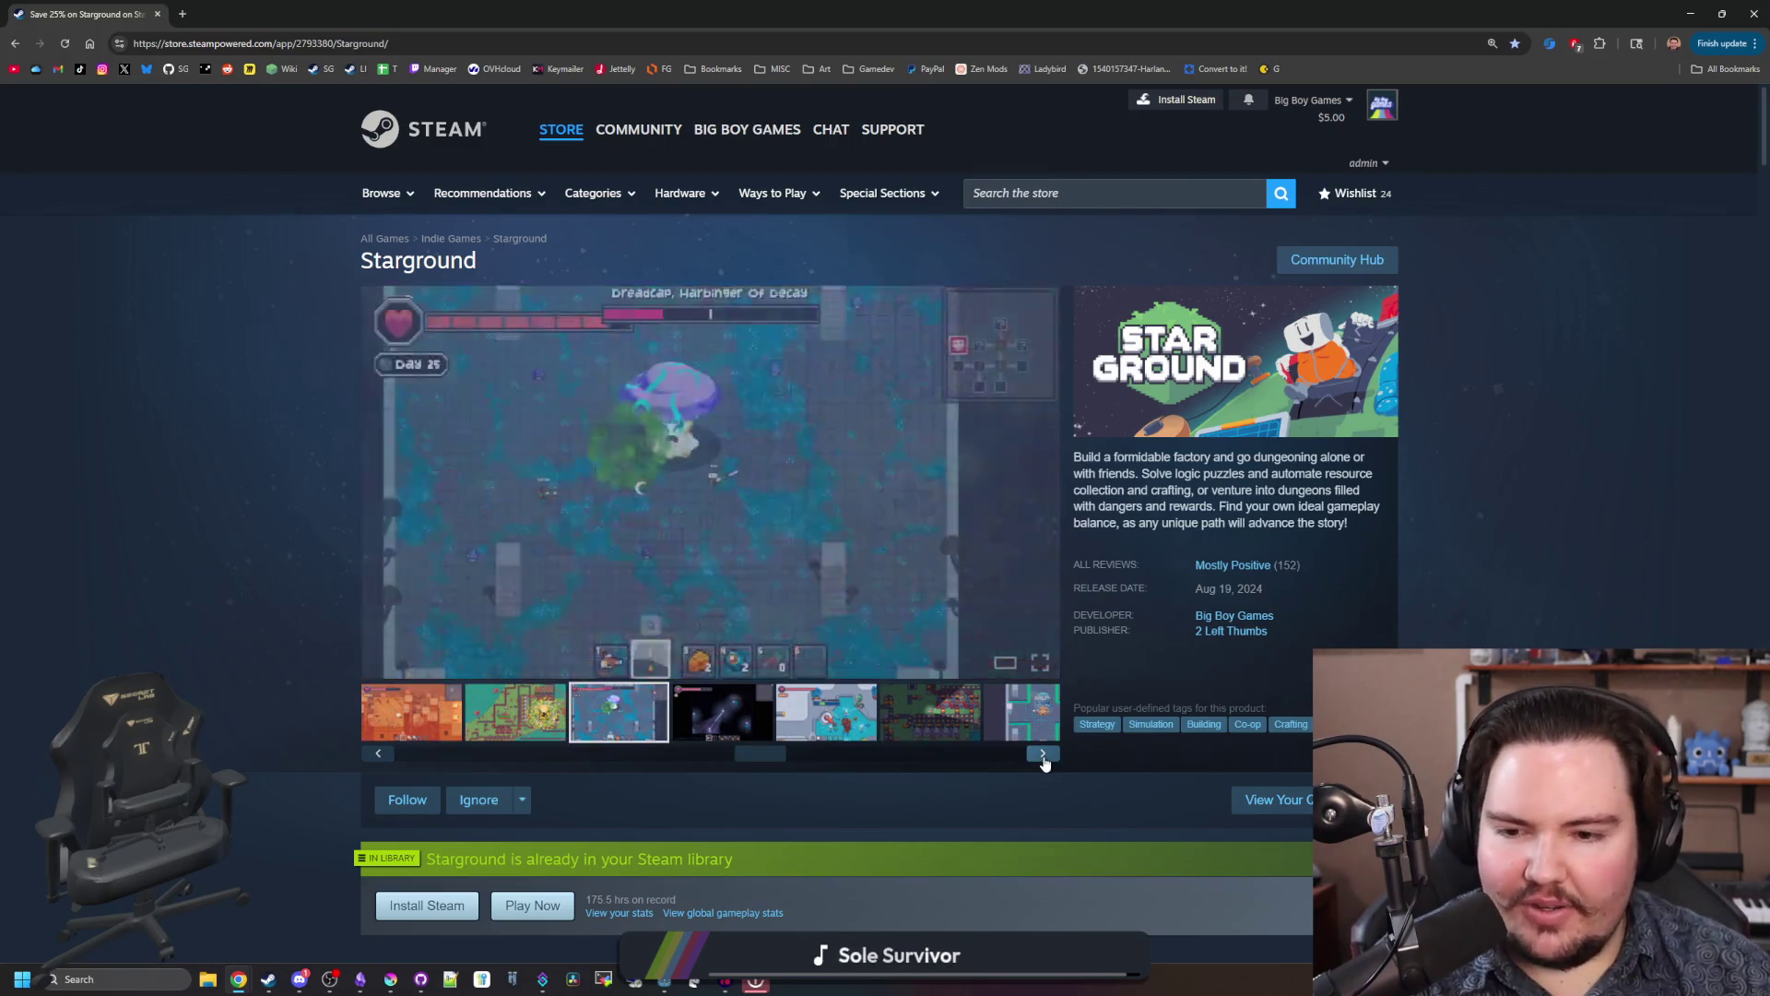
left_click(1043, 753)
left_click(1043, 754)
left_click(1043, 753)
left_click(1043, 753)
left_click(1043, 753)
left_click(1043, 753)
left_click(1043, 753)
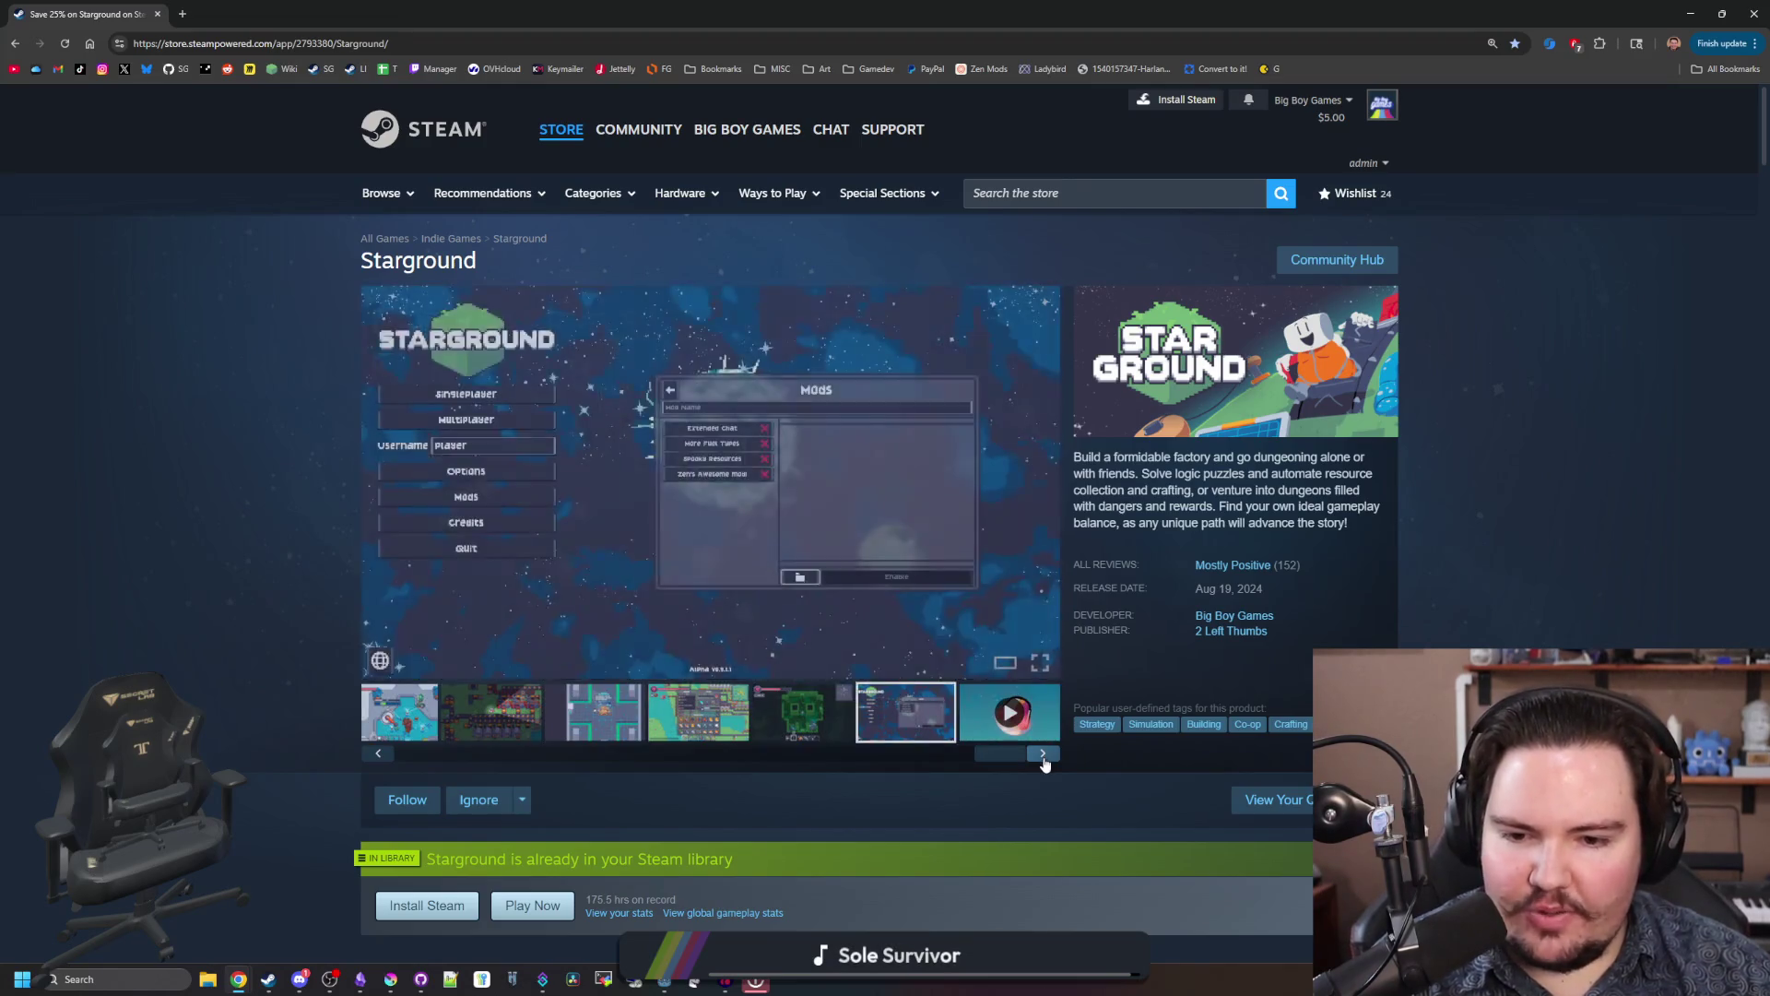
left_click(1042, 753)
left_click(1043, 753)
left_click_drag(479, 760, 424, 760)
left_click(624, 731)
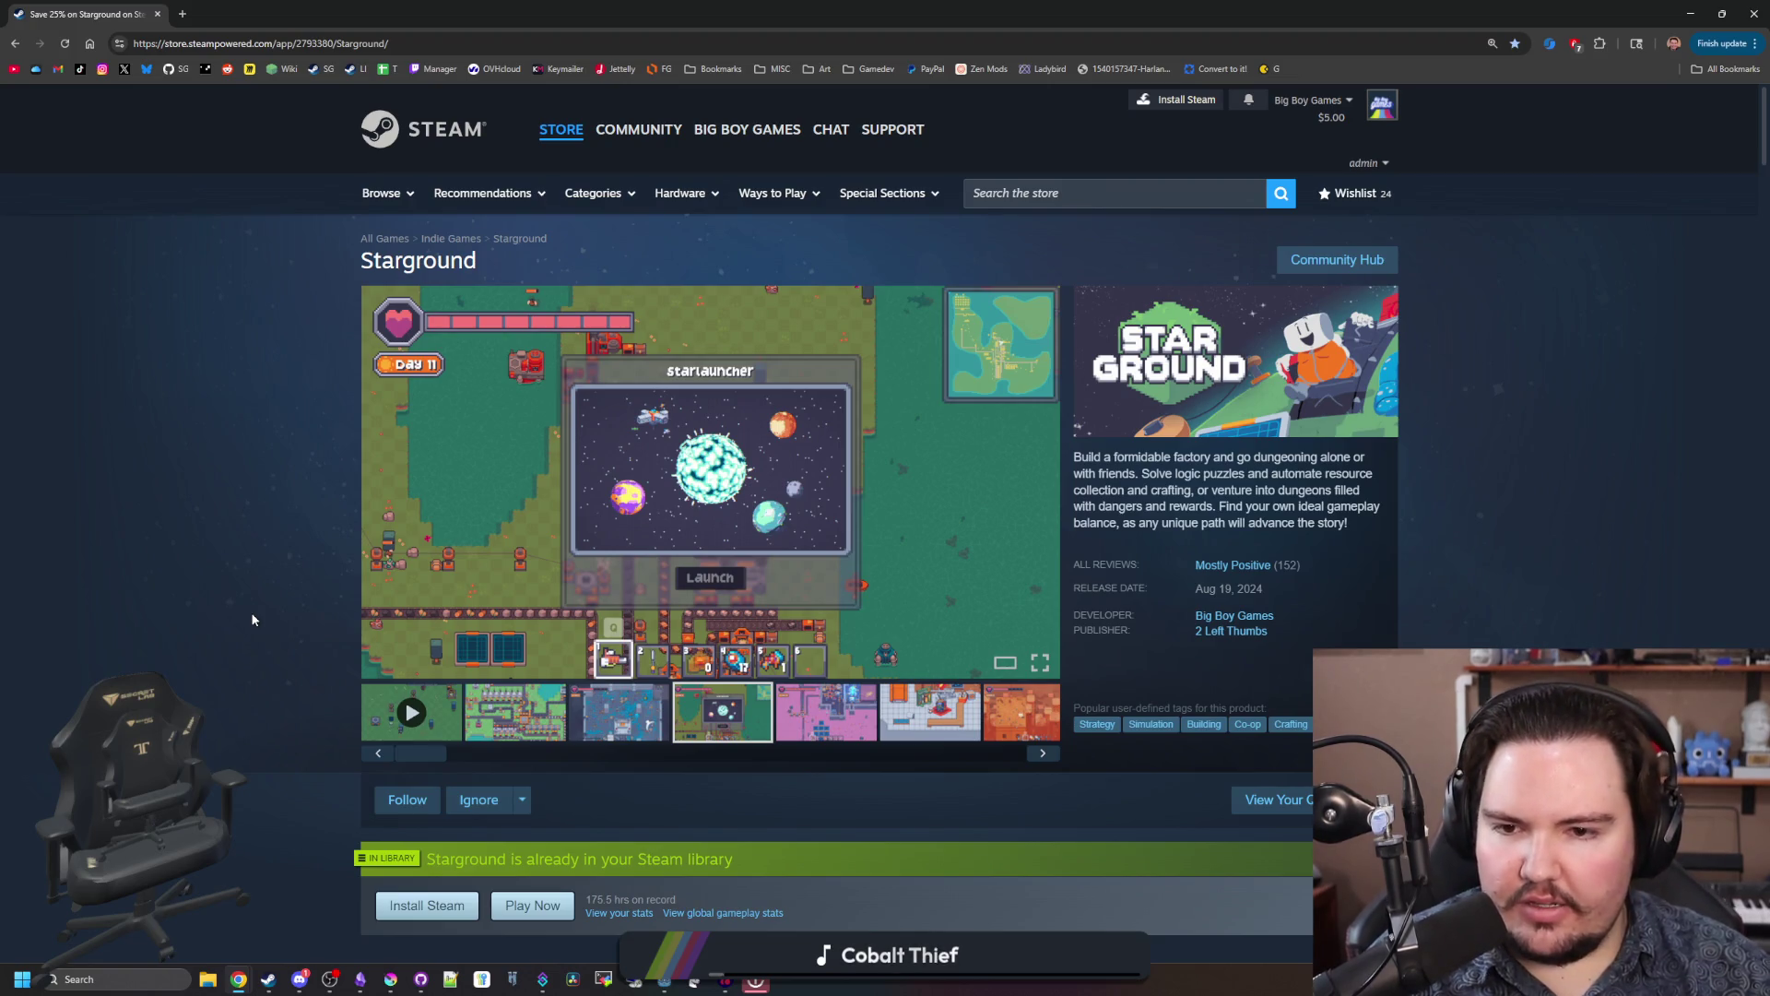
left_click(858, 743)
left_click(1042, 752)
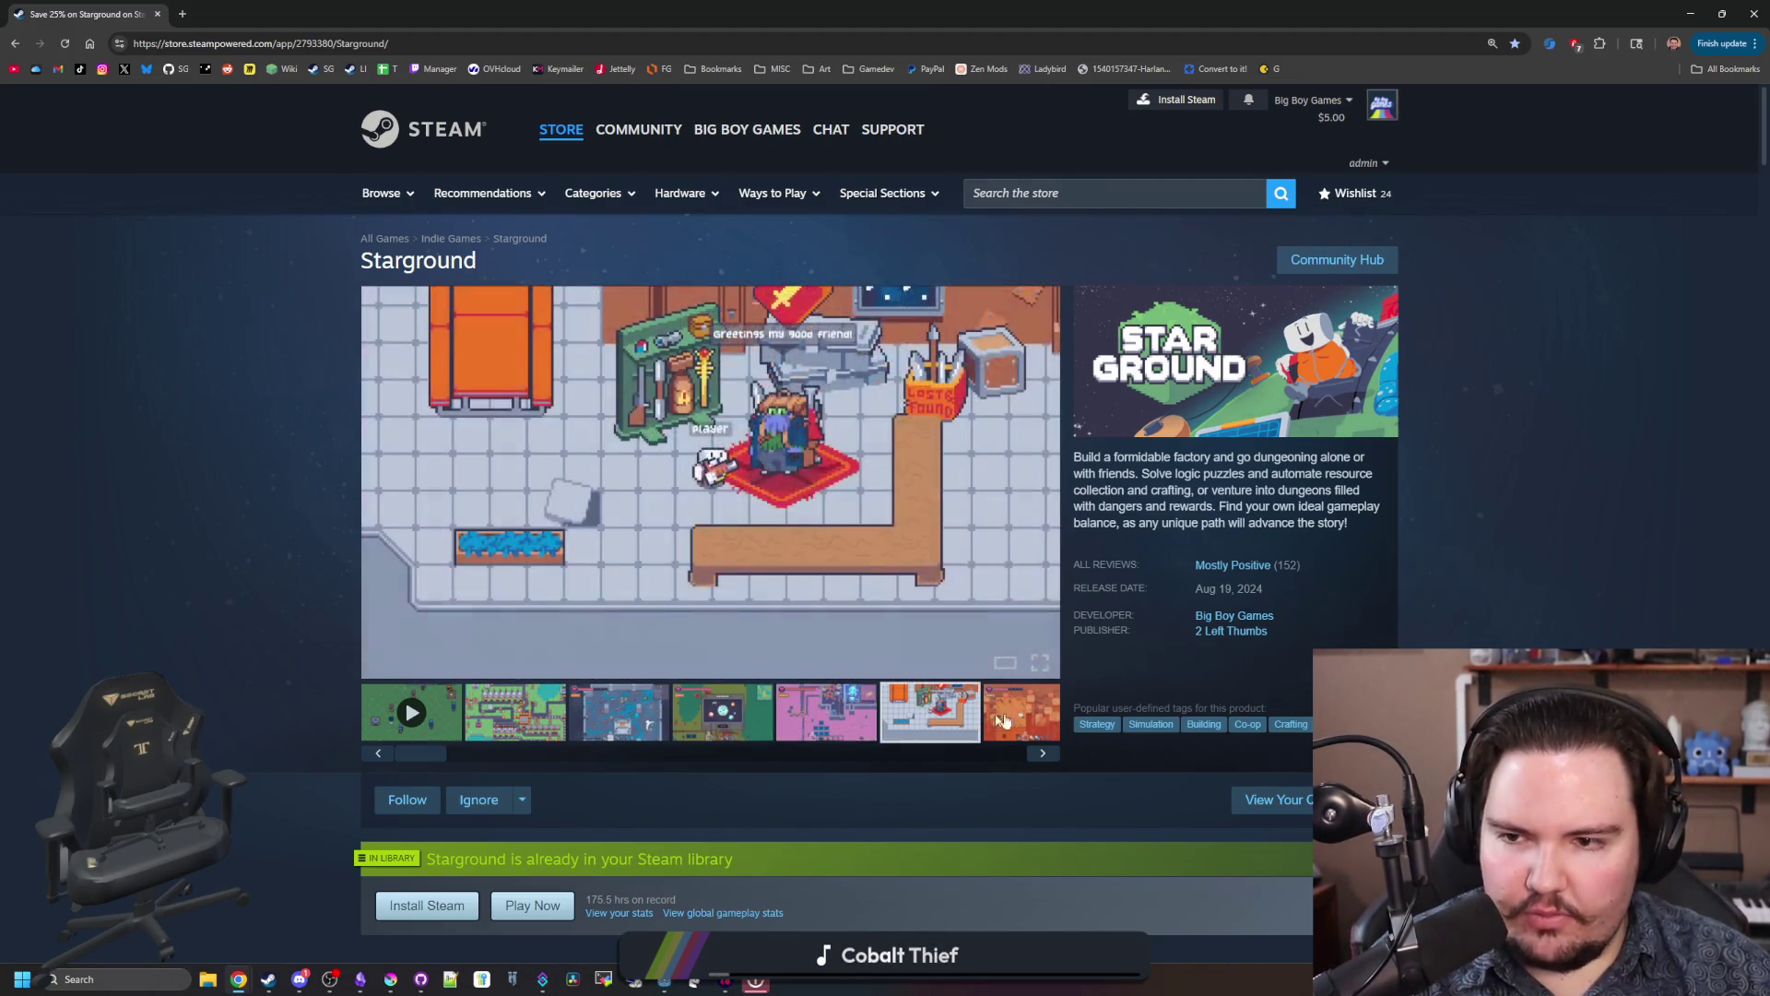
left_click(1043, 753)
left_click(1043, 752)
left_click(1043, 753)
left_click(1042, 752)
left_click(1043, 752)
left_click(1044, 753)
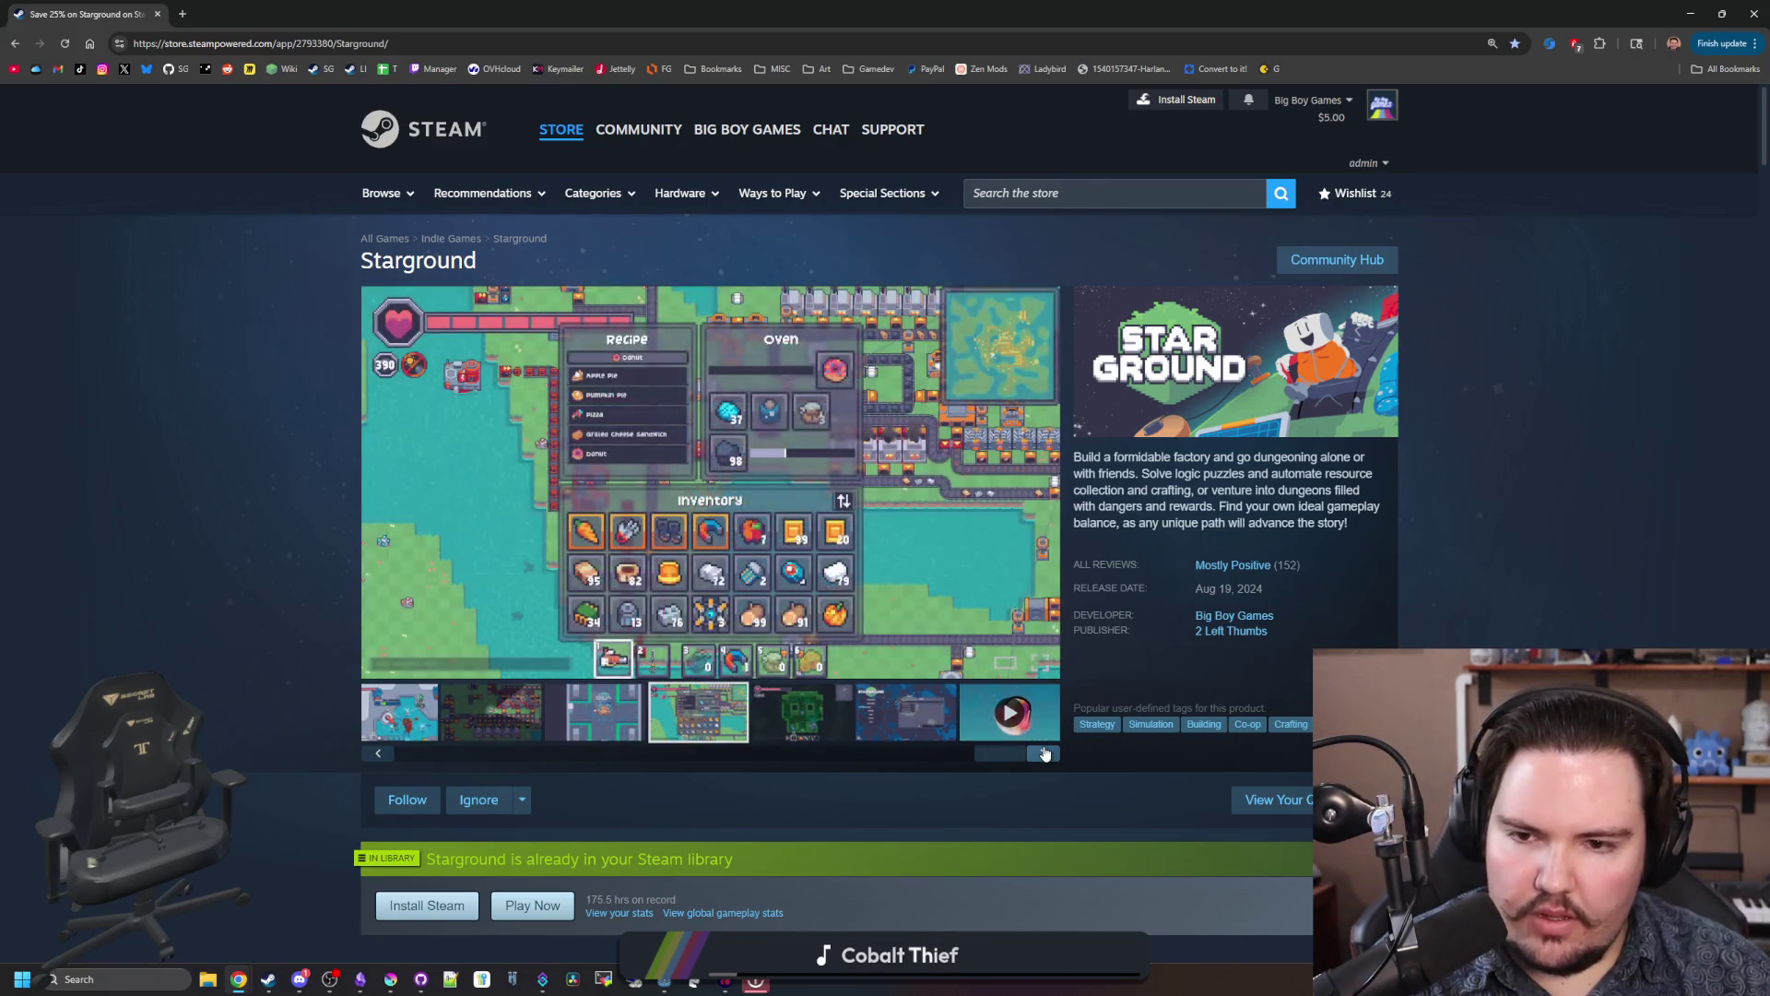
left_click(1044, 753)
left_click(1045, 753)
left_click(1045, 754)
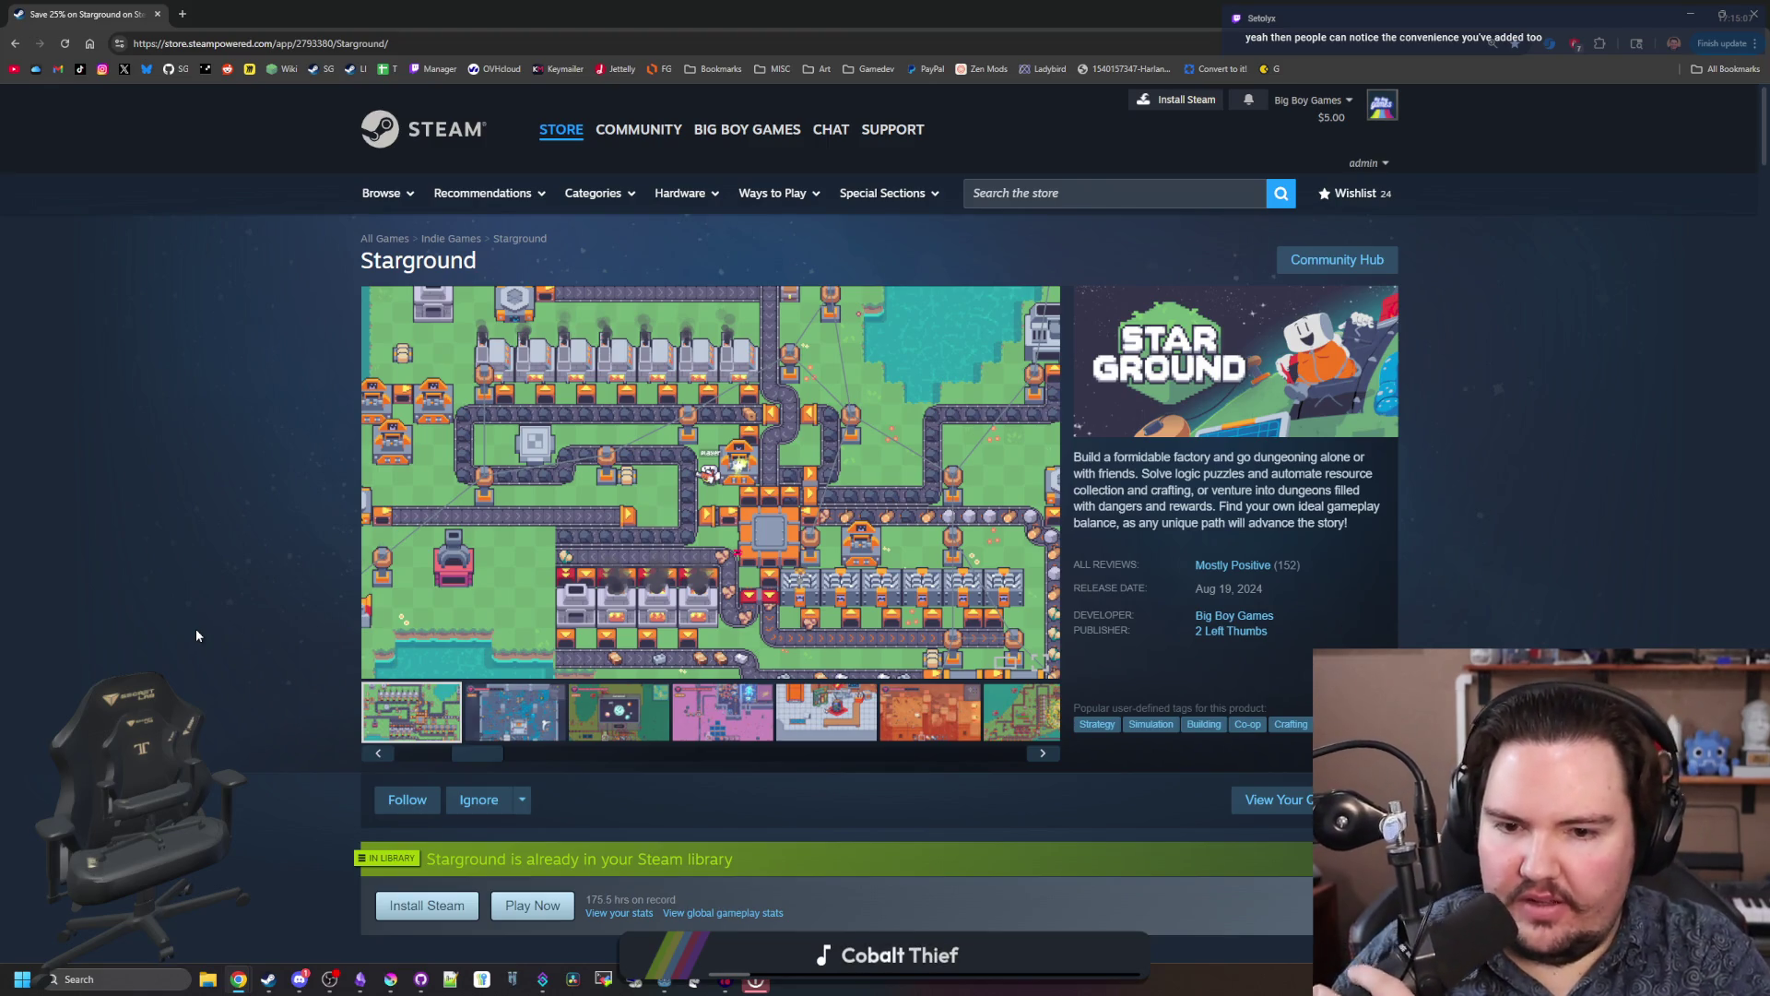
Step: Briefly enlarge the dungeon screenshot, then cycle the gallery around again to the factory shot
left_click(601, 671)
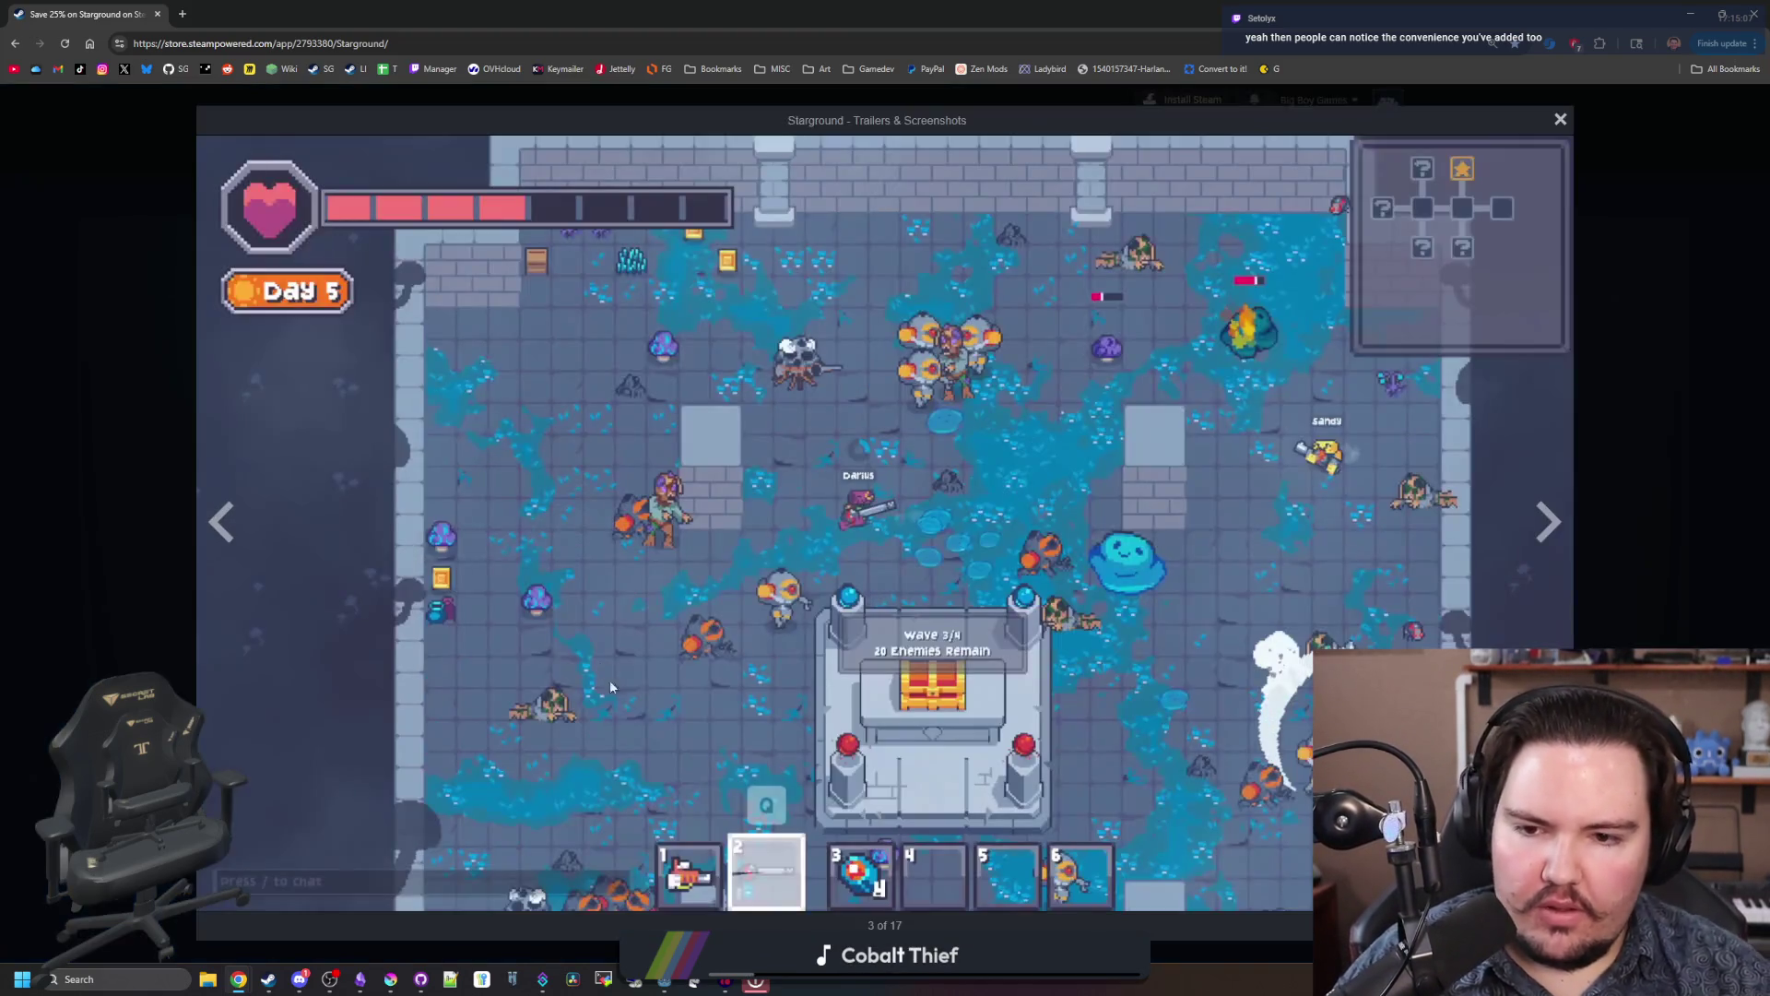
left_click(1655, 646)
left_click(841, 733)
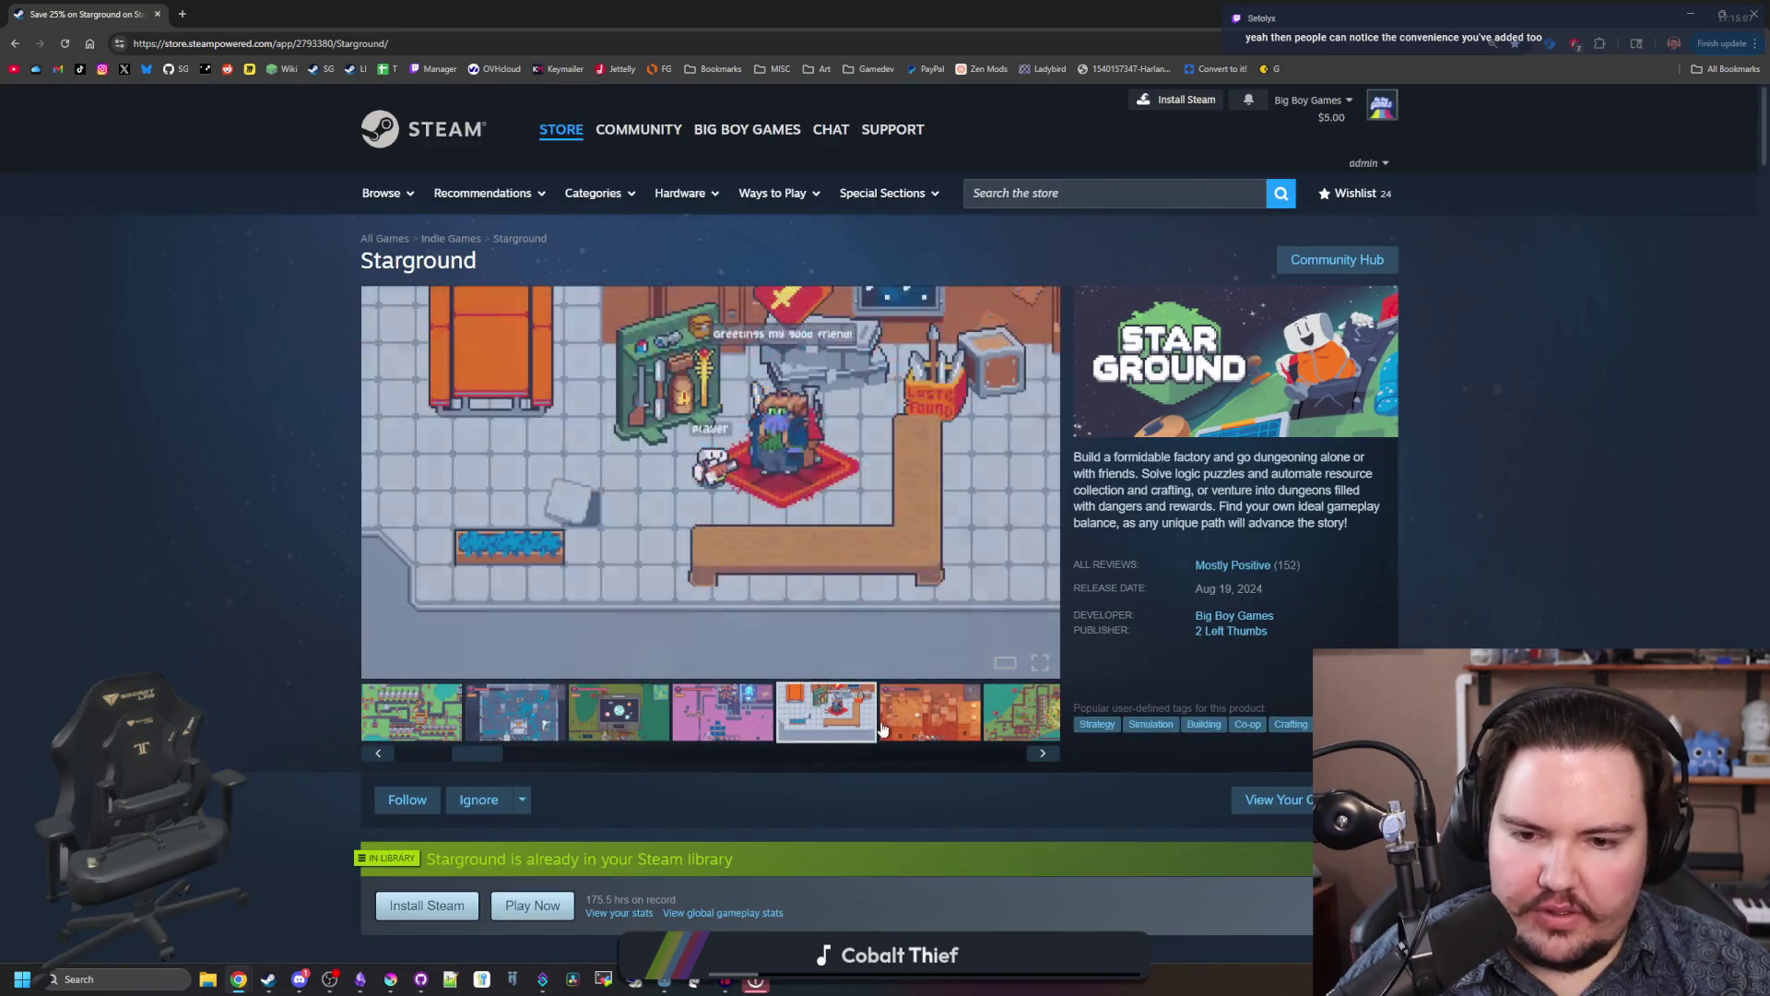
left_click(944, 715)
left_click(1042, 753)
left_click(1044, 754)
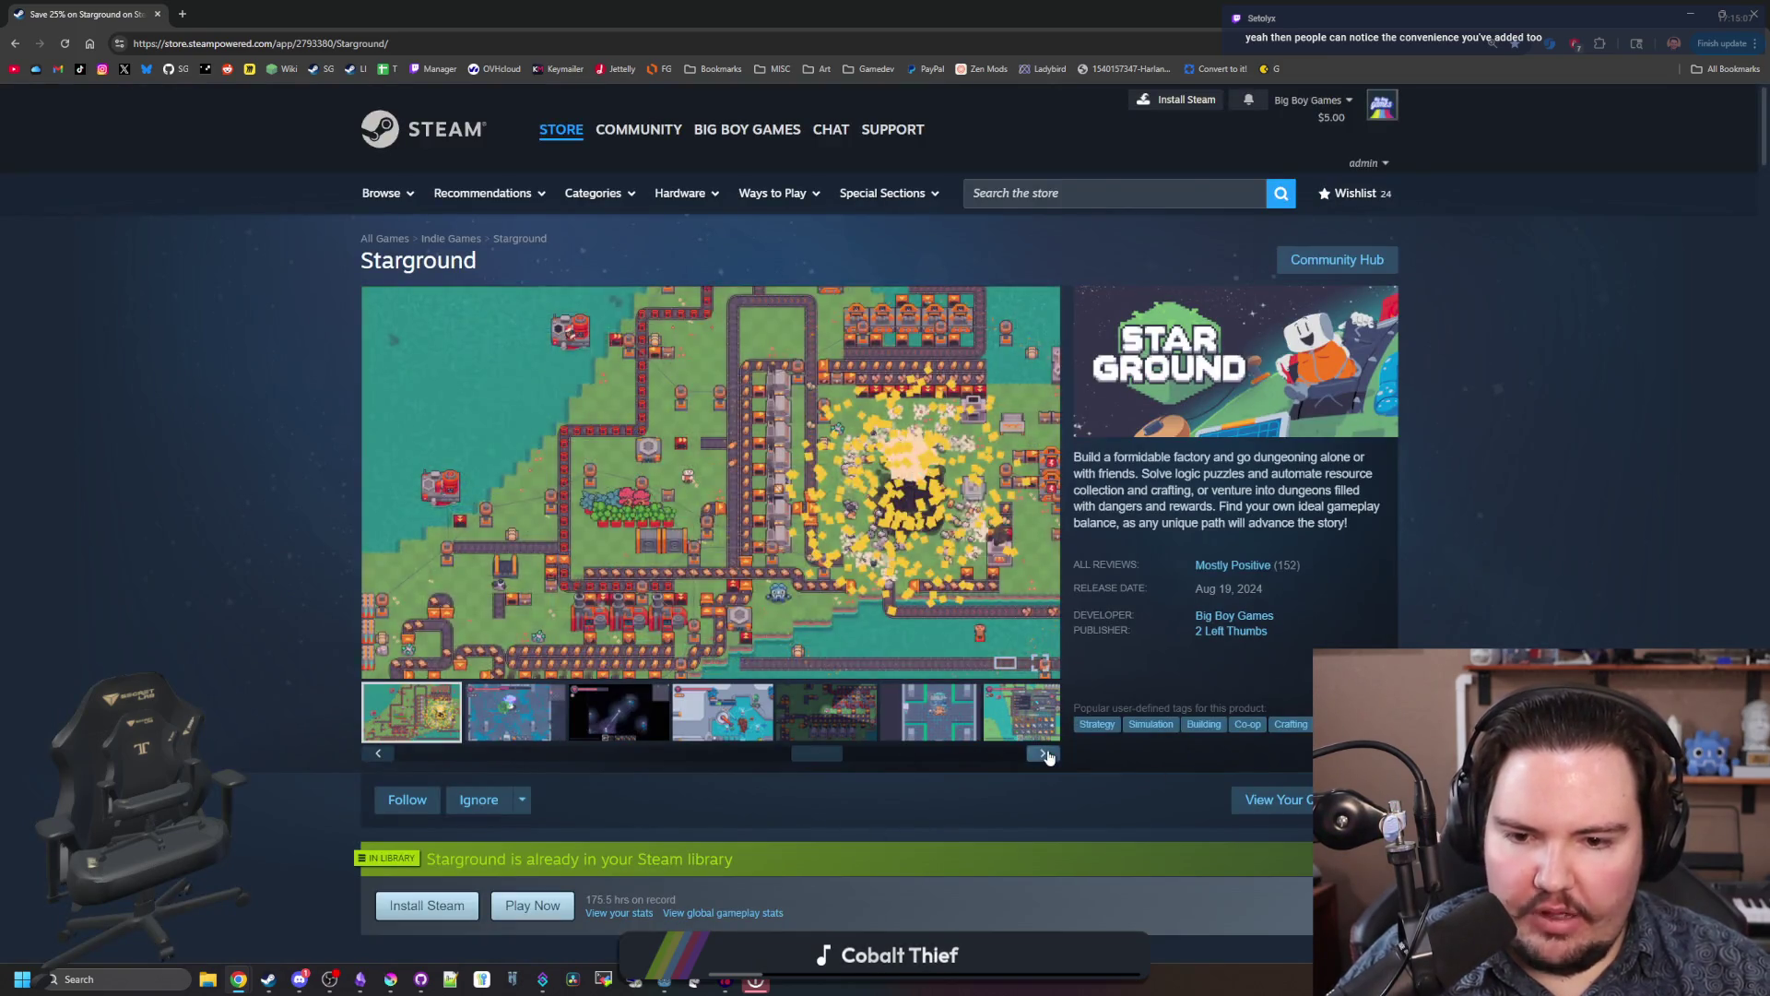
left_click(1045, 755)
left_click(1048, 756)
left_click(1048, 755)
left_click(1049, 756)
left_click(1048, 756)
left_click(1048, 756)
left_click(1048, 756)
left_click(1048, 756)
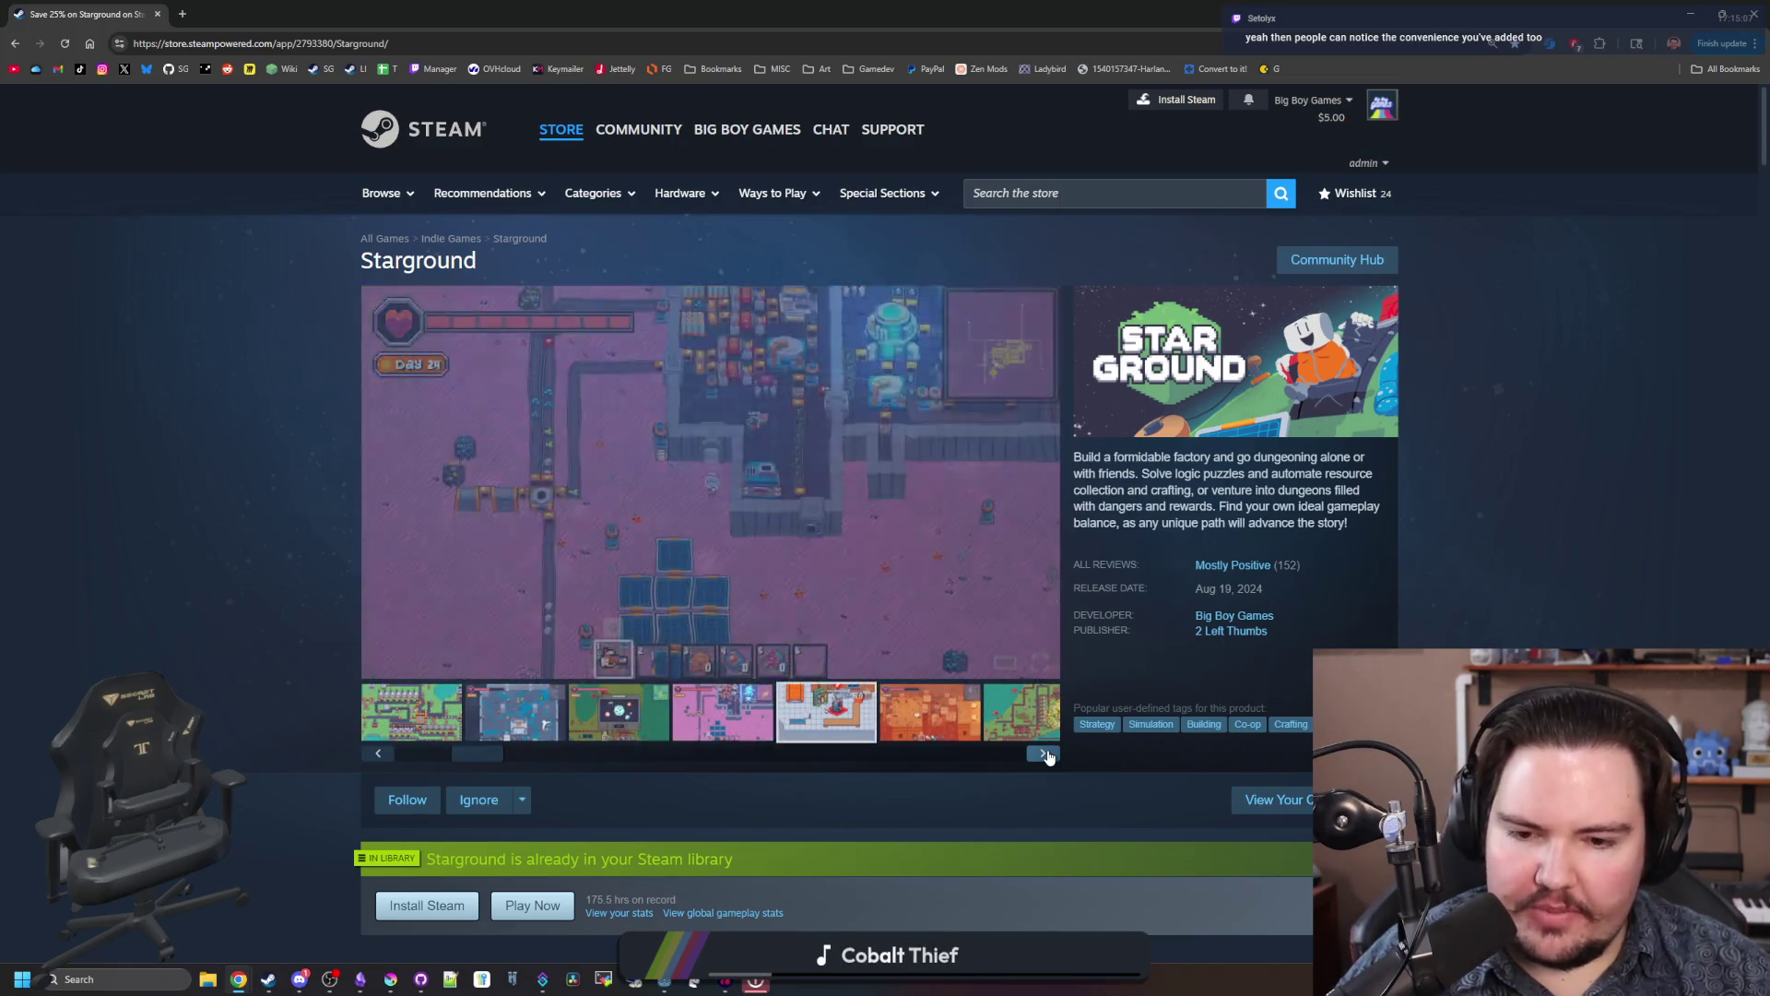
left_click(1048, 756)
left_click(1048, 756)
left_click(1048, 756)
left_click(1048, 756)
left_click(1048, 756)
left_click(1048, 756)
left_click(1048, 756)
left_click(1049, 756)
left_click(1049, 756)
left_click(1048, 756)
left_click(1049, 756)
left_click(1048, 756)
left_click(1048, 756)
left_click(1048, 756)
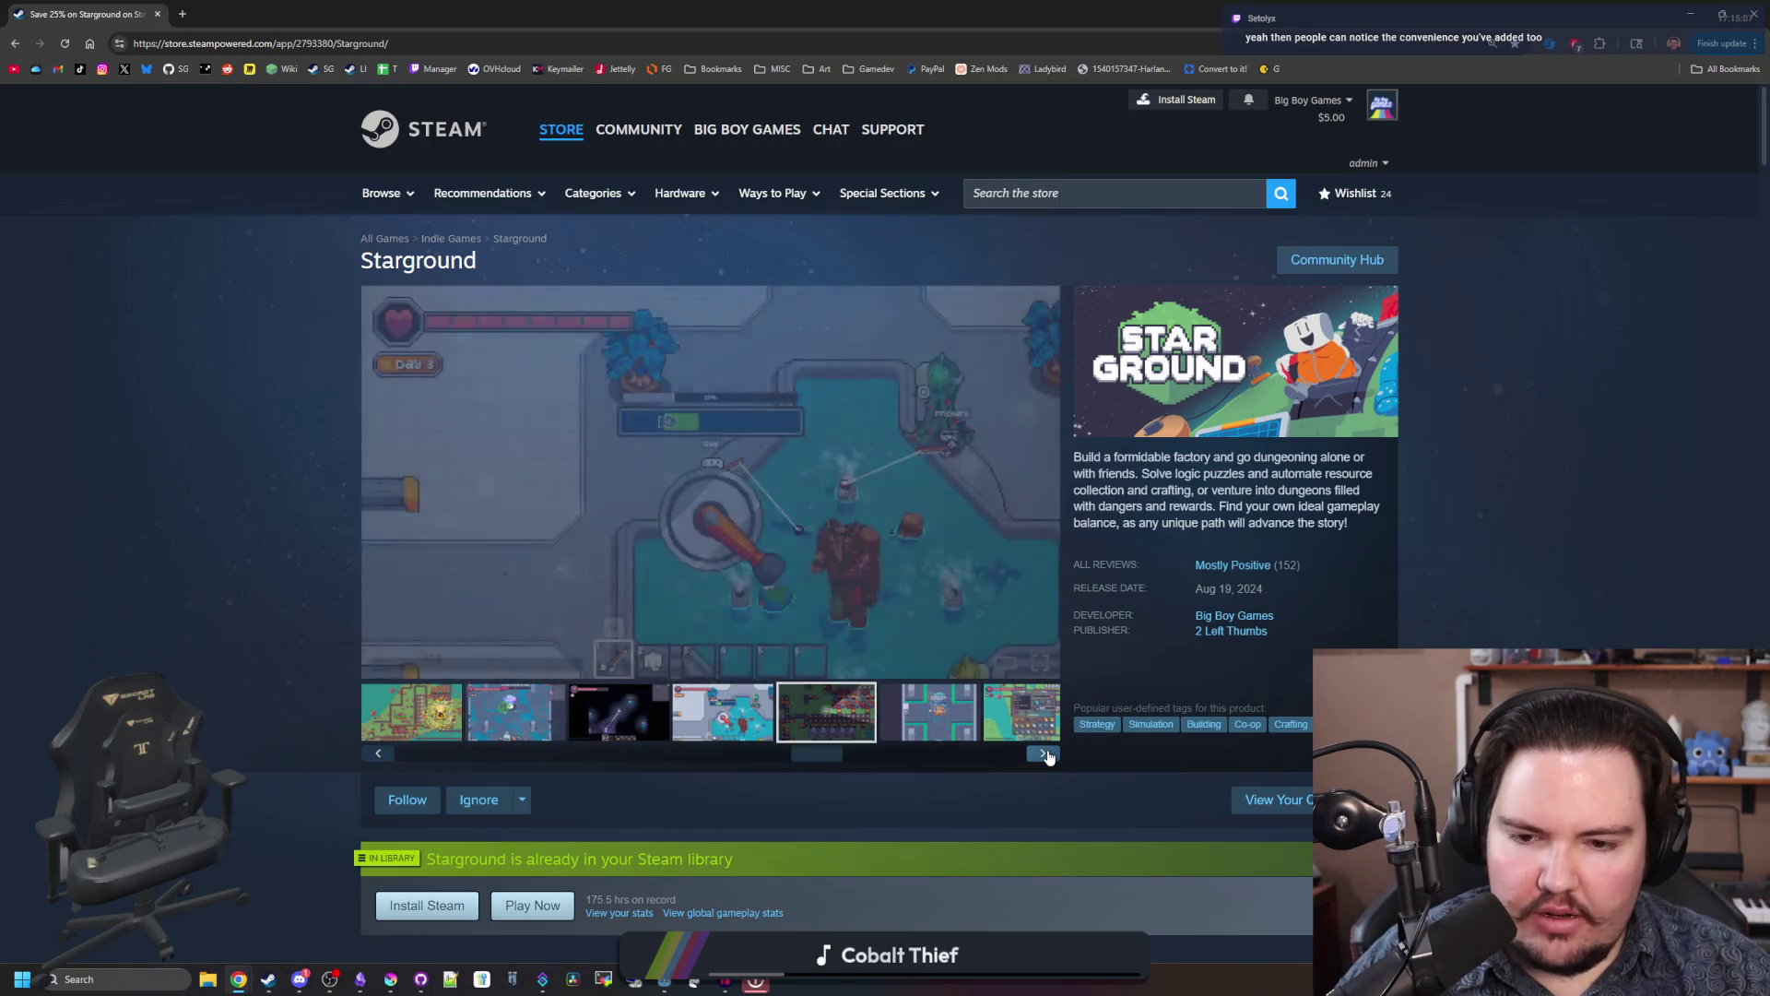
left_click(1048, 756)
left_click(1049, 756)
left_click(1048, 756)
left_click(1048, 756)
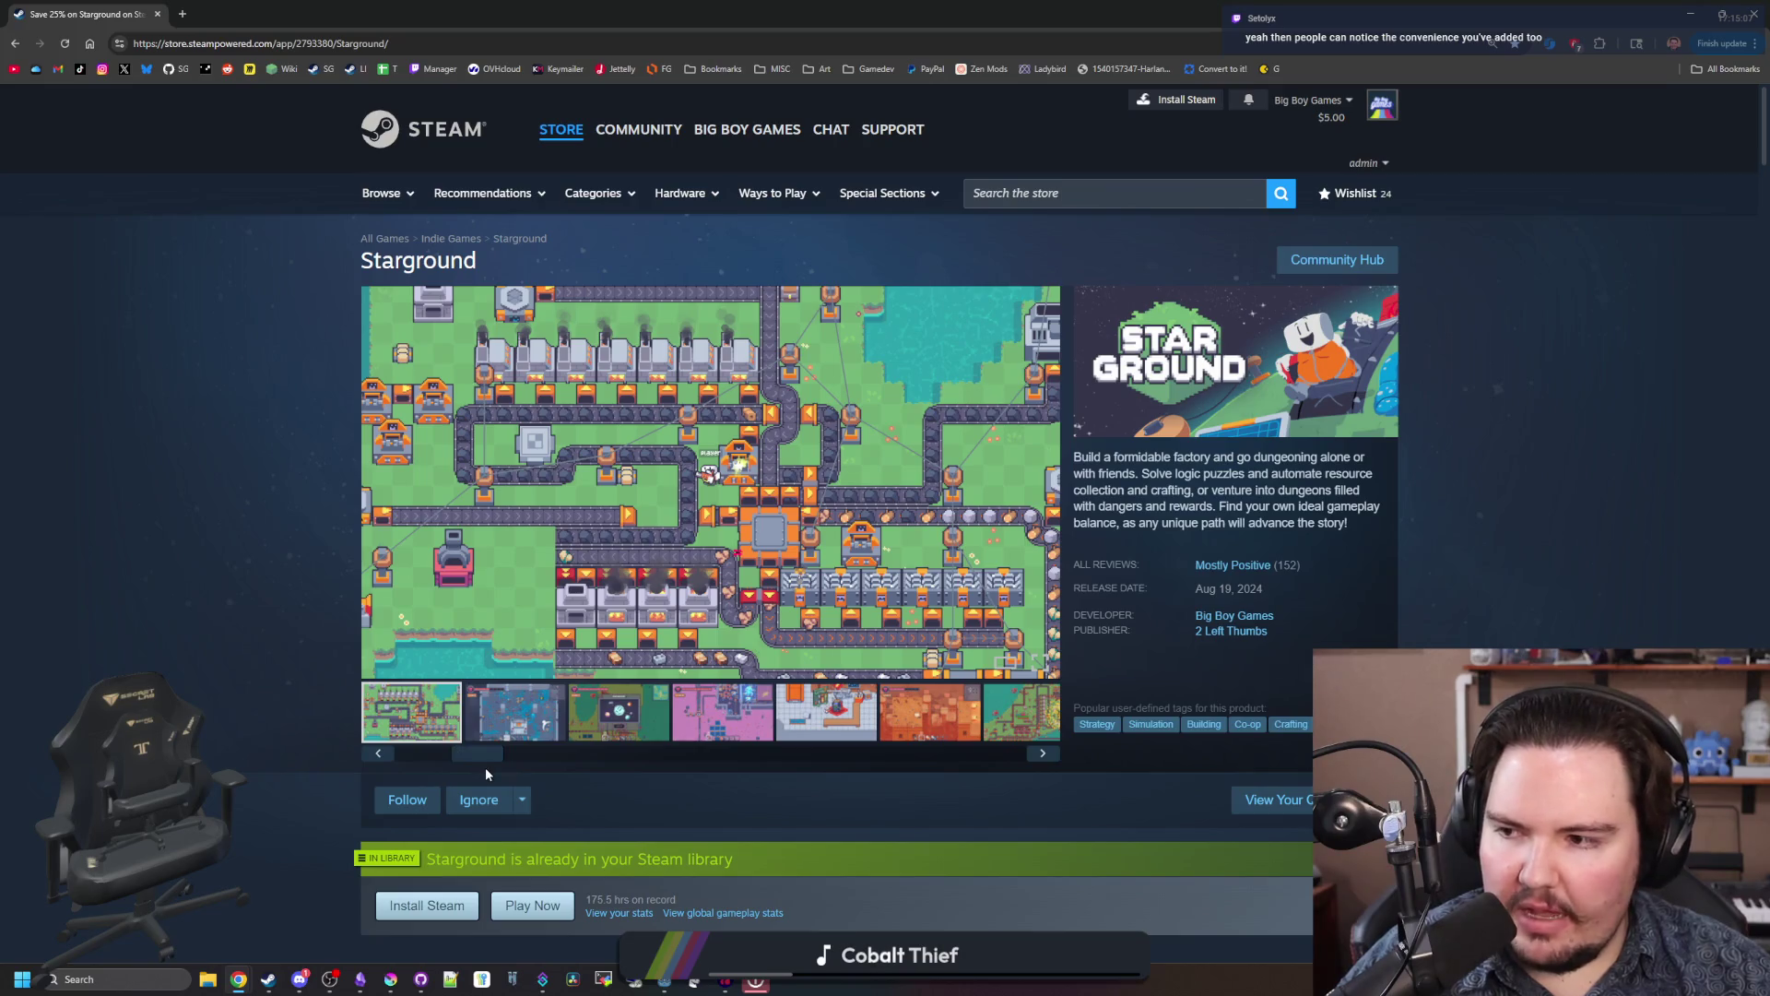
mouse_move(491, 766)
left_mouse_down()
mouse_move(435, 761)
mouse_move(1025, 762)
left_mouse_up()
left_click(777, 731)
left_click(1045, 754)
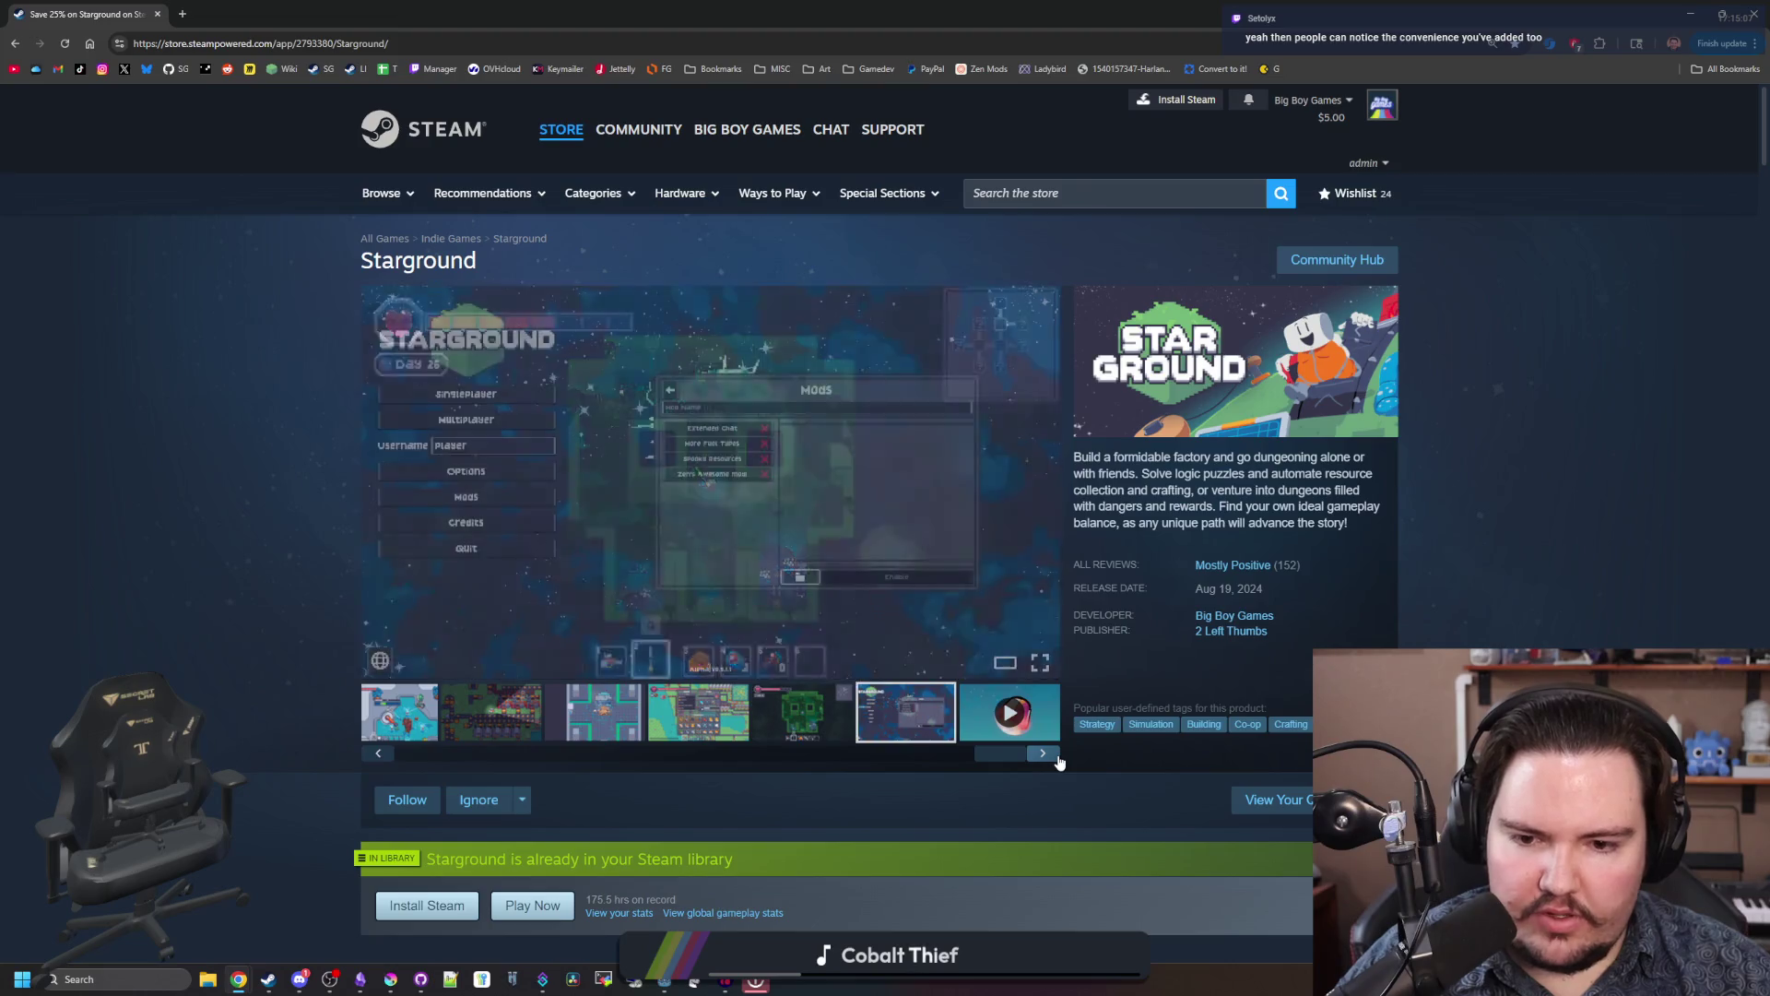
left_click(1044, 754)
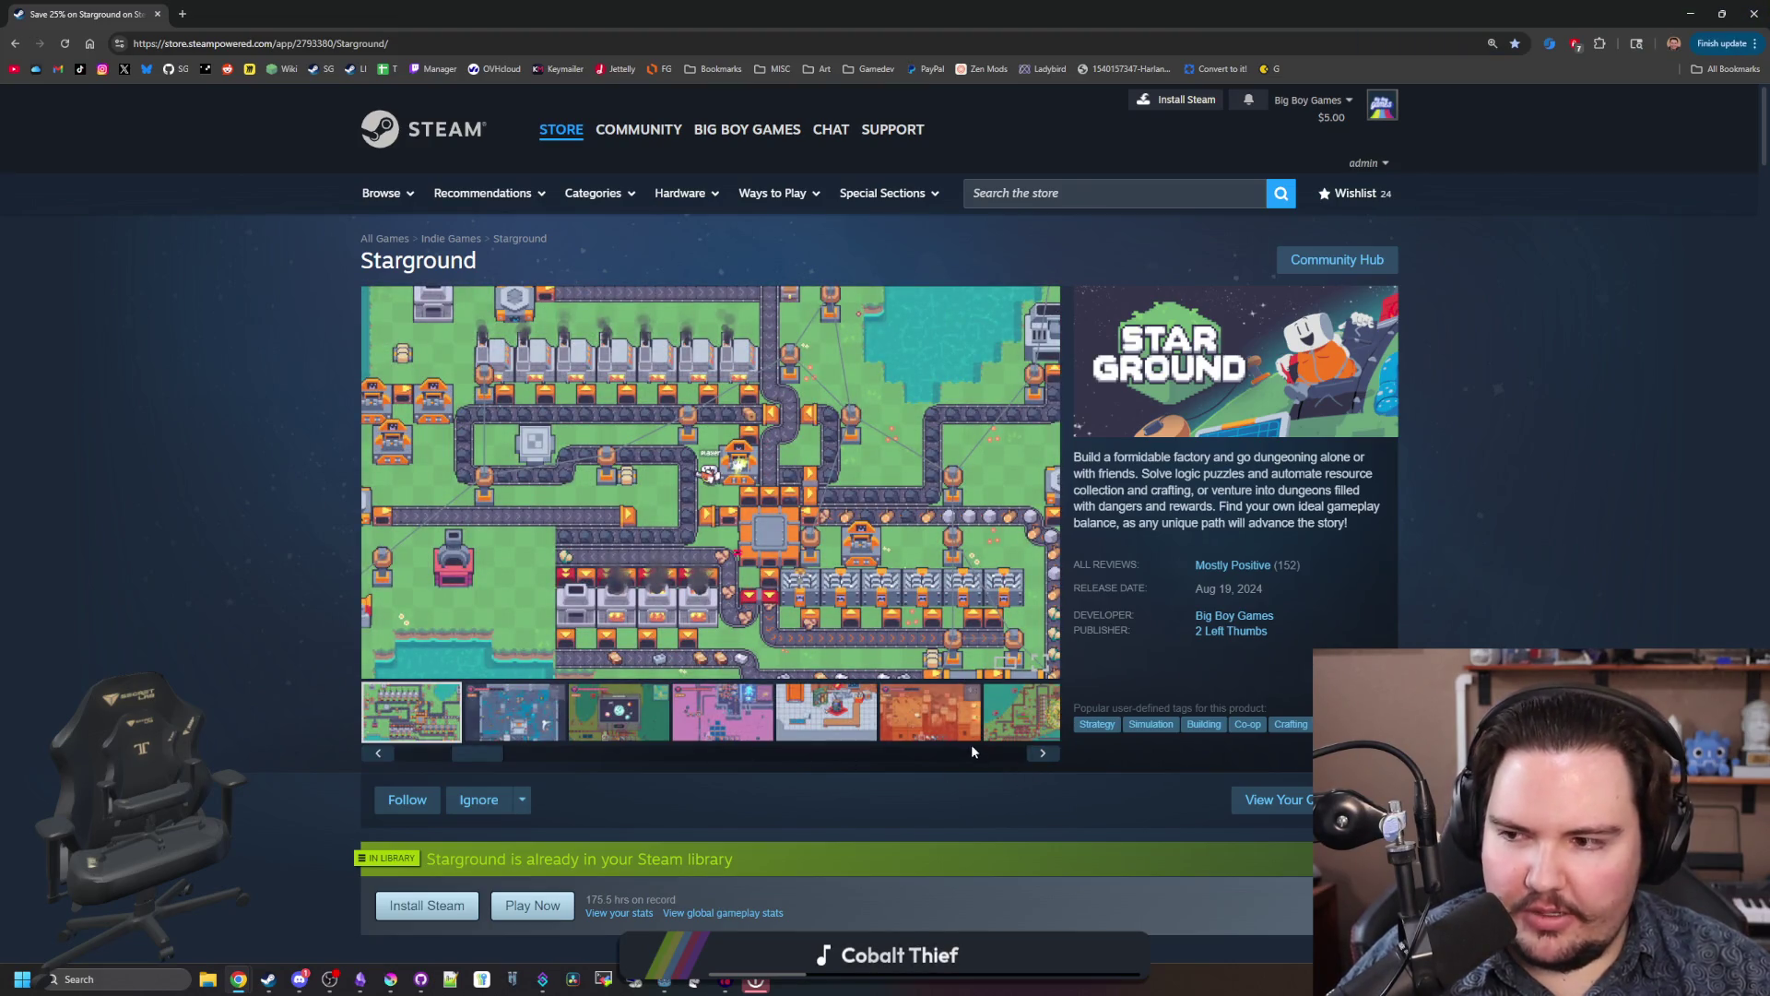
Step: Cycle through all Starground screenshots twice more, ending on the green factory floor shot
left_click(1029, 760)
left_click(1030, 761)
left_click(1030, 760)
left_click(1031, 758)
left_click(1032, 758)
left_click(1033, 758)
left_click(1034, 757)
left_click(1034, 758)
left_click(1037, 758)
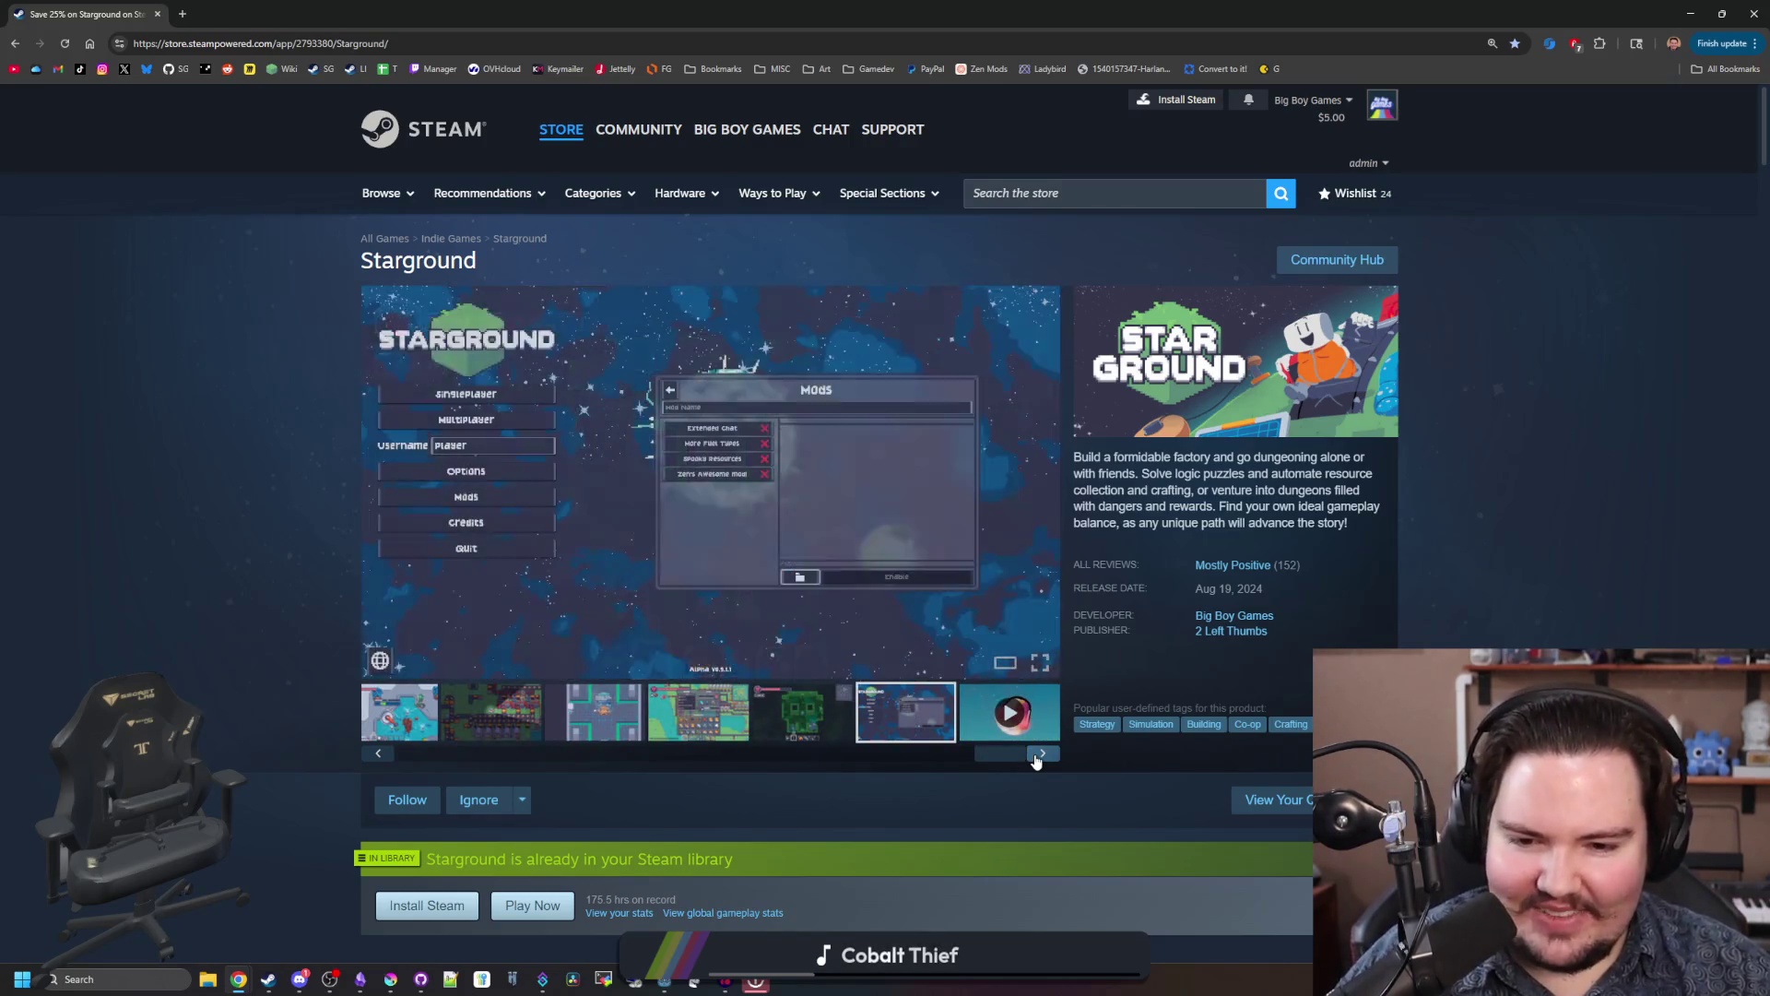
left_click(1037, 758)
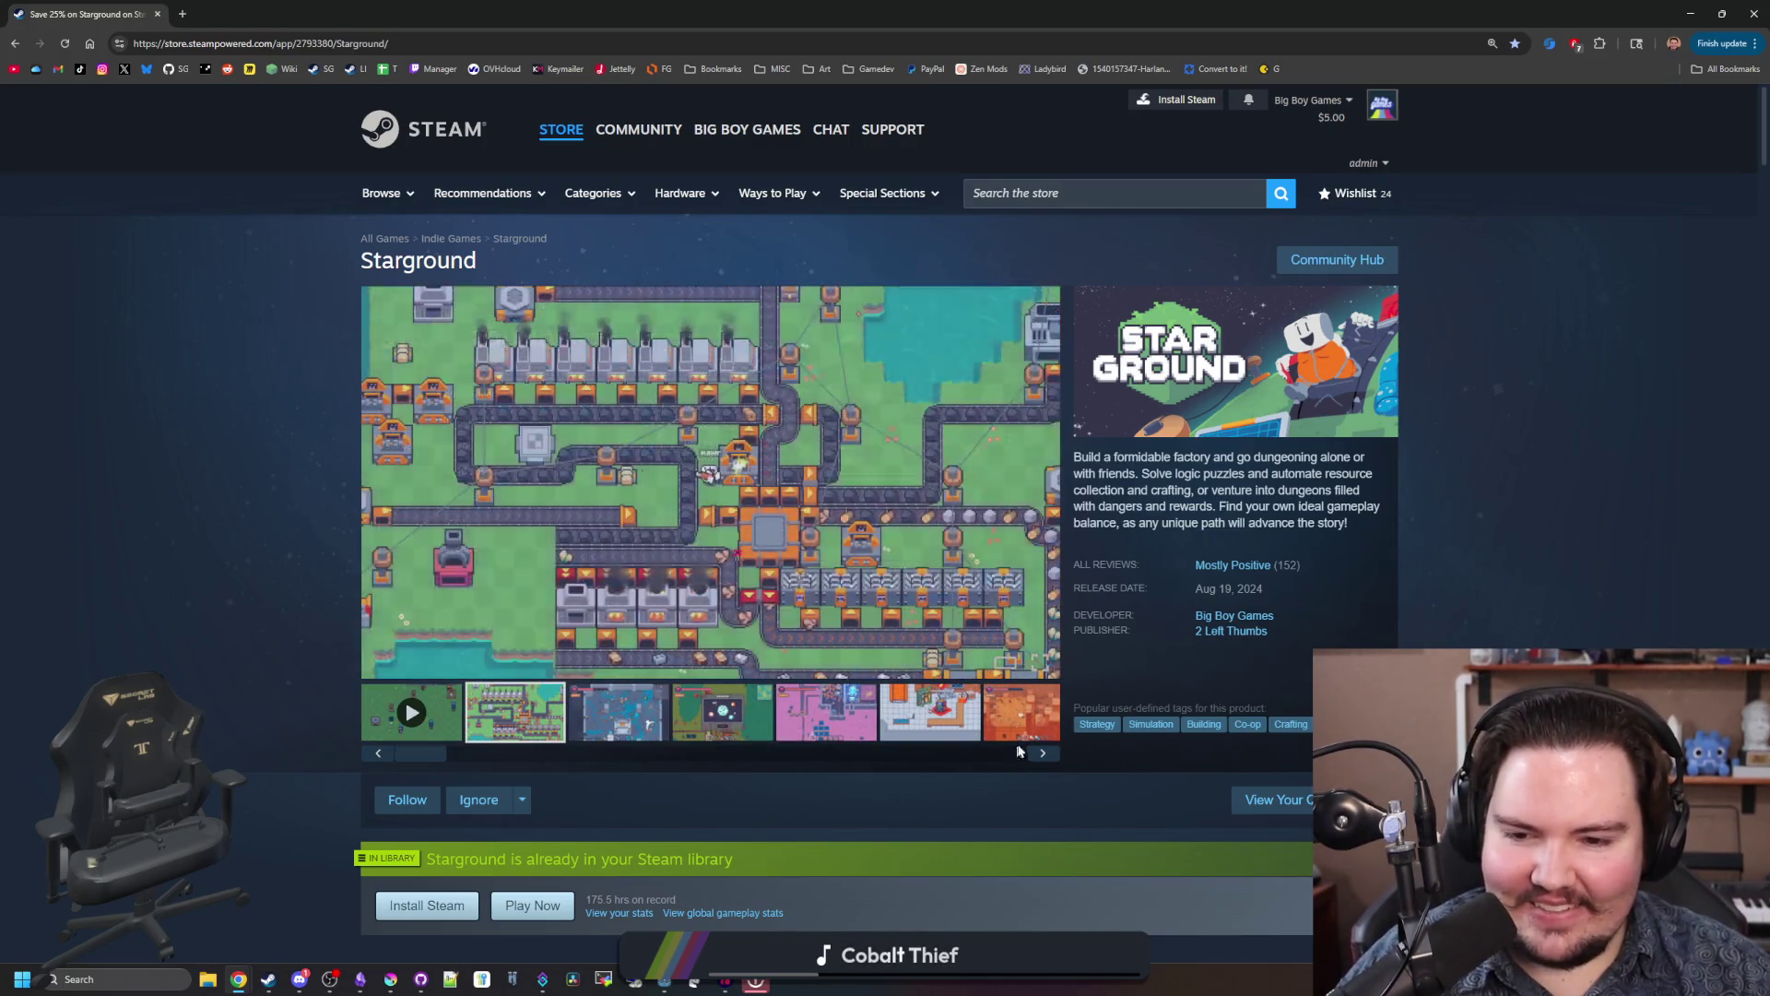
left_click(1051, 754)
left_click(1051, 754)
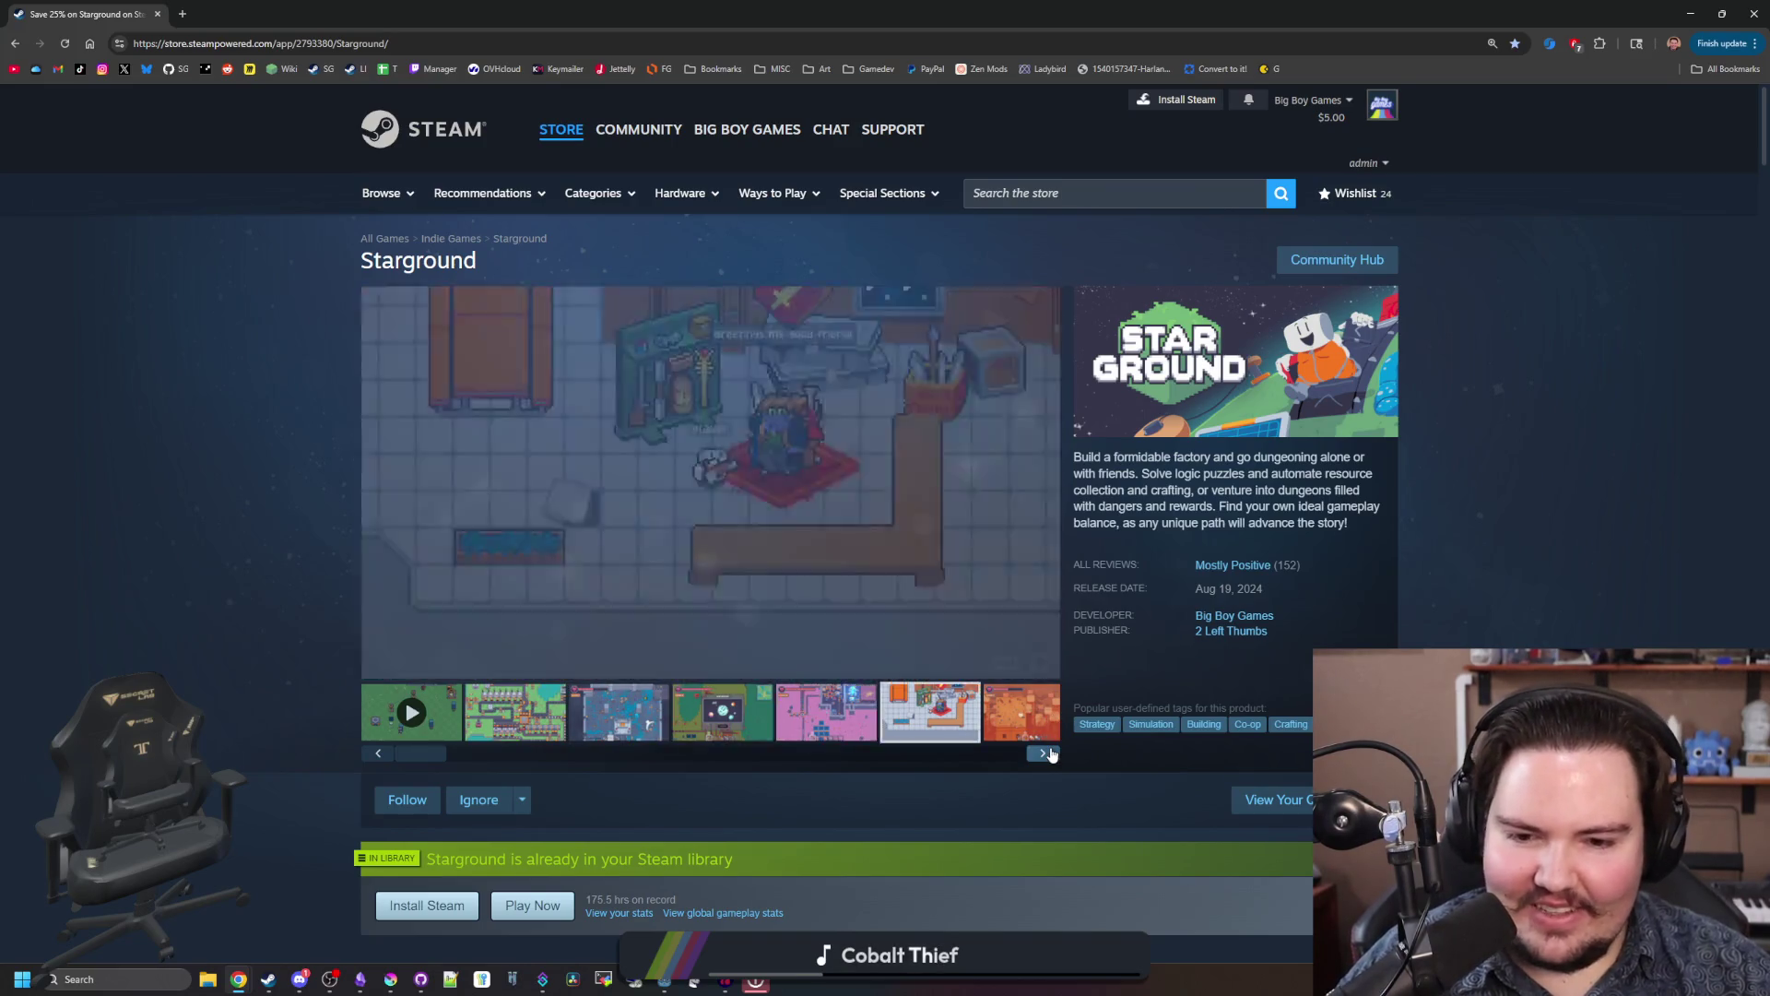
left_click(1051, 754)
left_click(1051, 755)
left_click(1051, 754)
left_click(1051, 754)
left_click(1051, 754)
left_click(1051, 754)
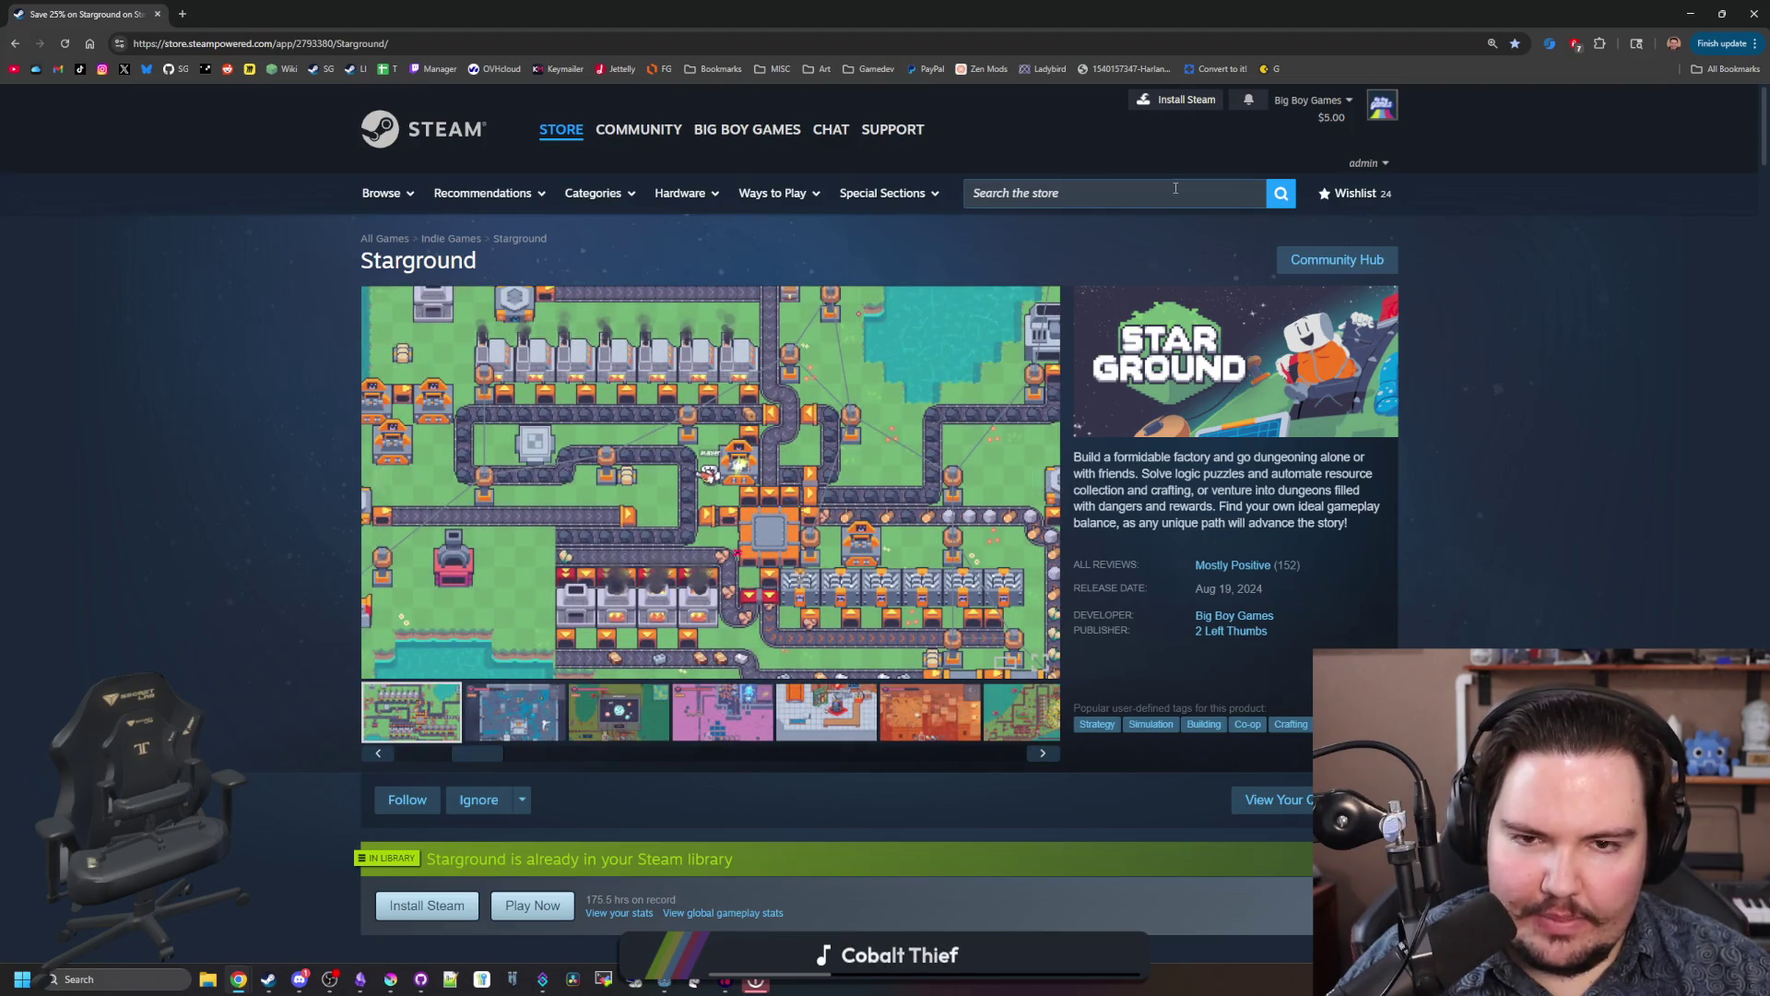
Step: Search 'slay', open Slay the Spire 2, and view its Terror Eel, Necrobinder and fortune-teller screenshots
left_click(1176, 188)
type("y")
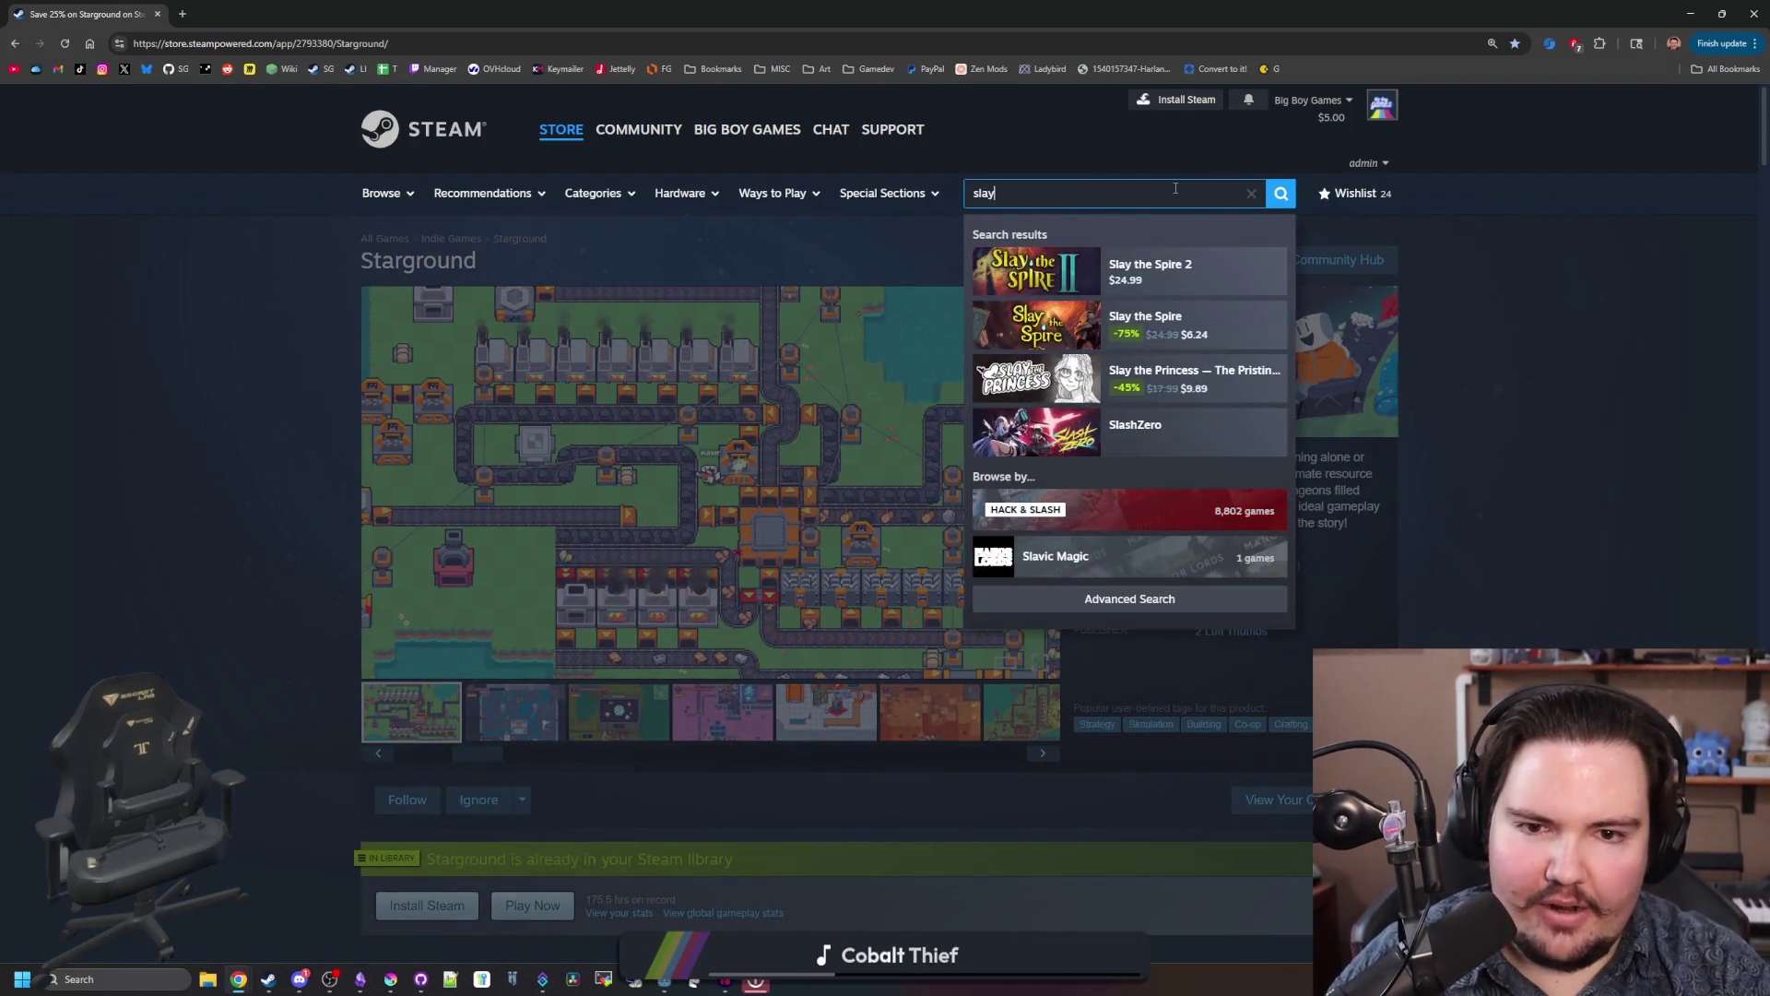
left_click(1166, 266)
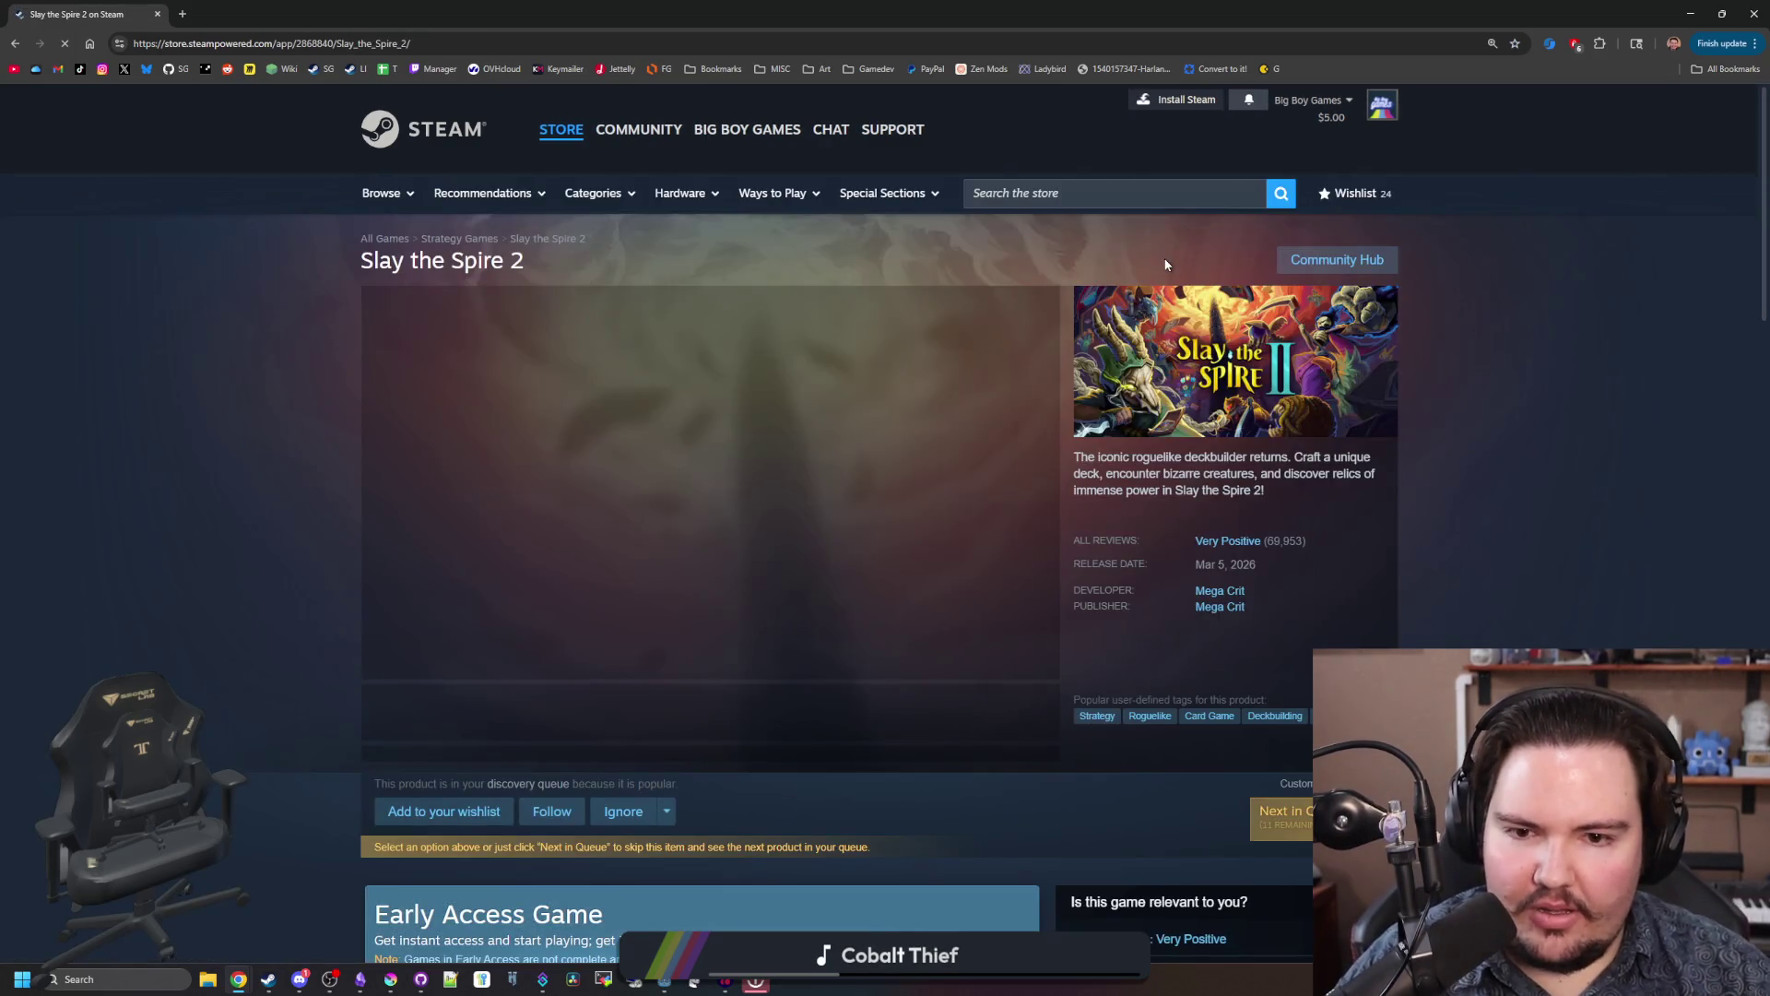
left_click(724, 726)
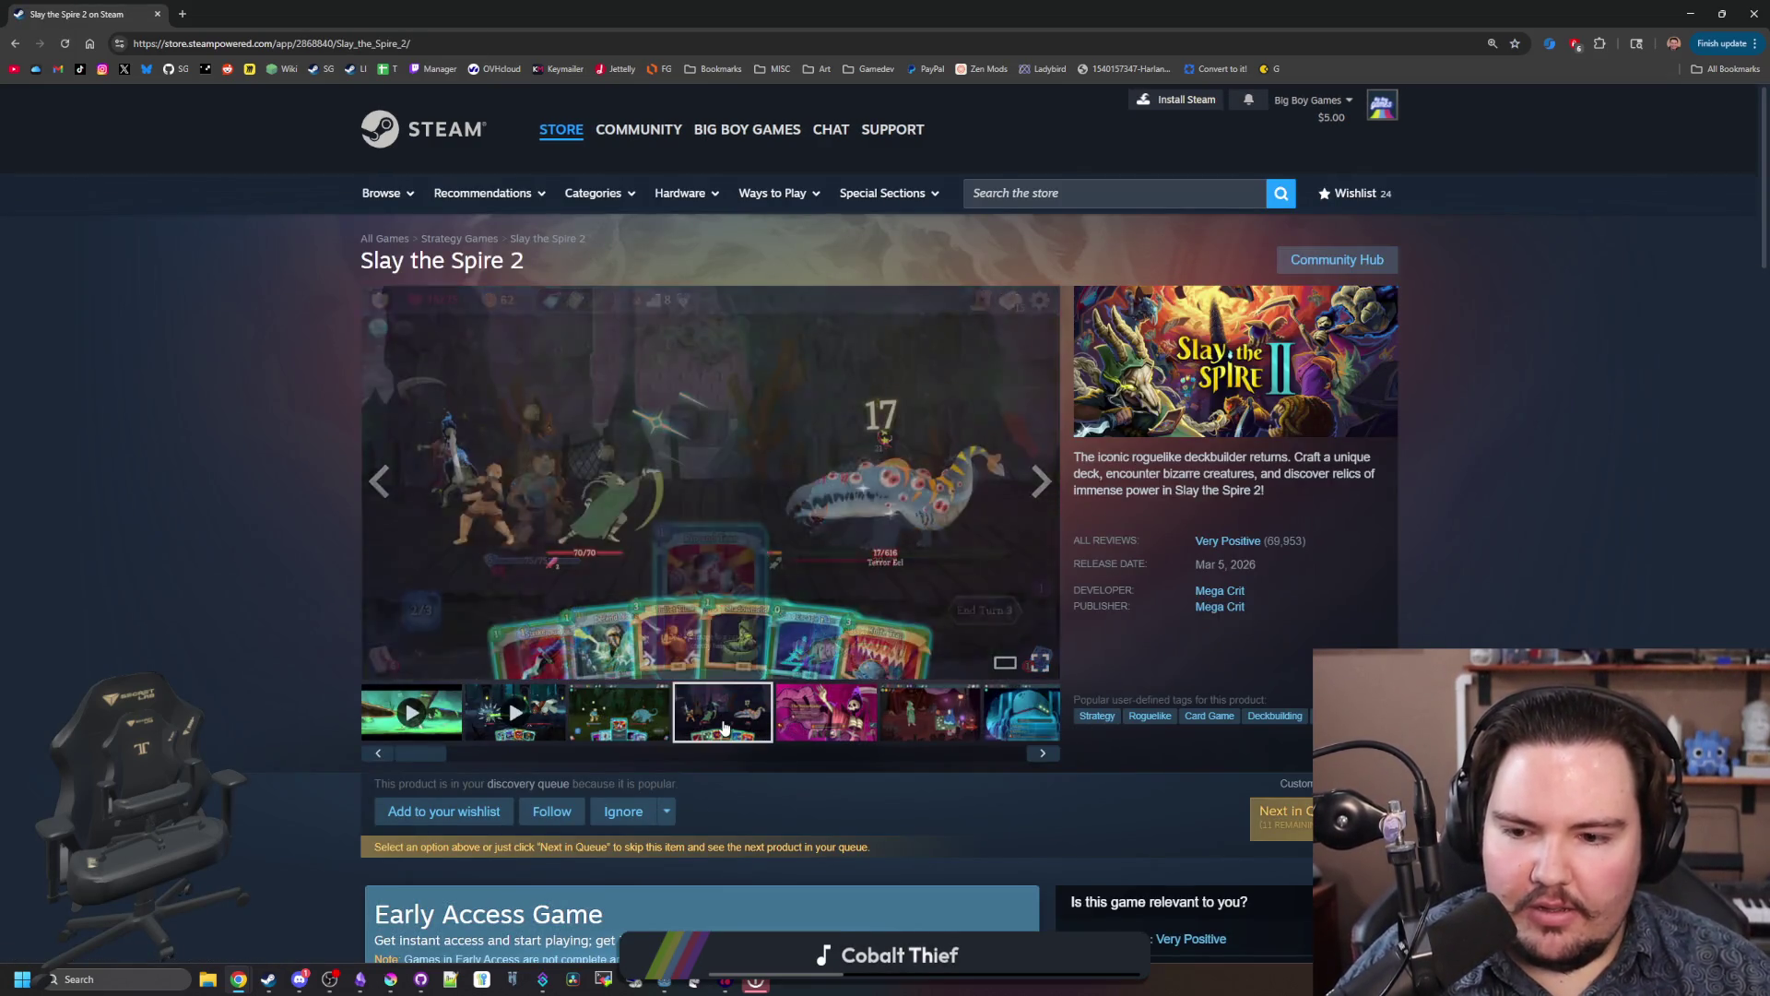
left_click(850, 731)
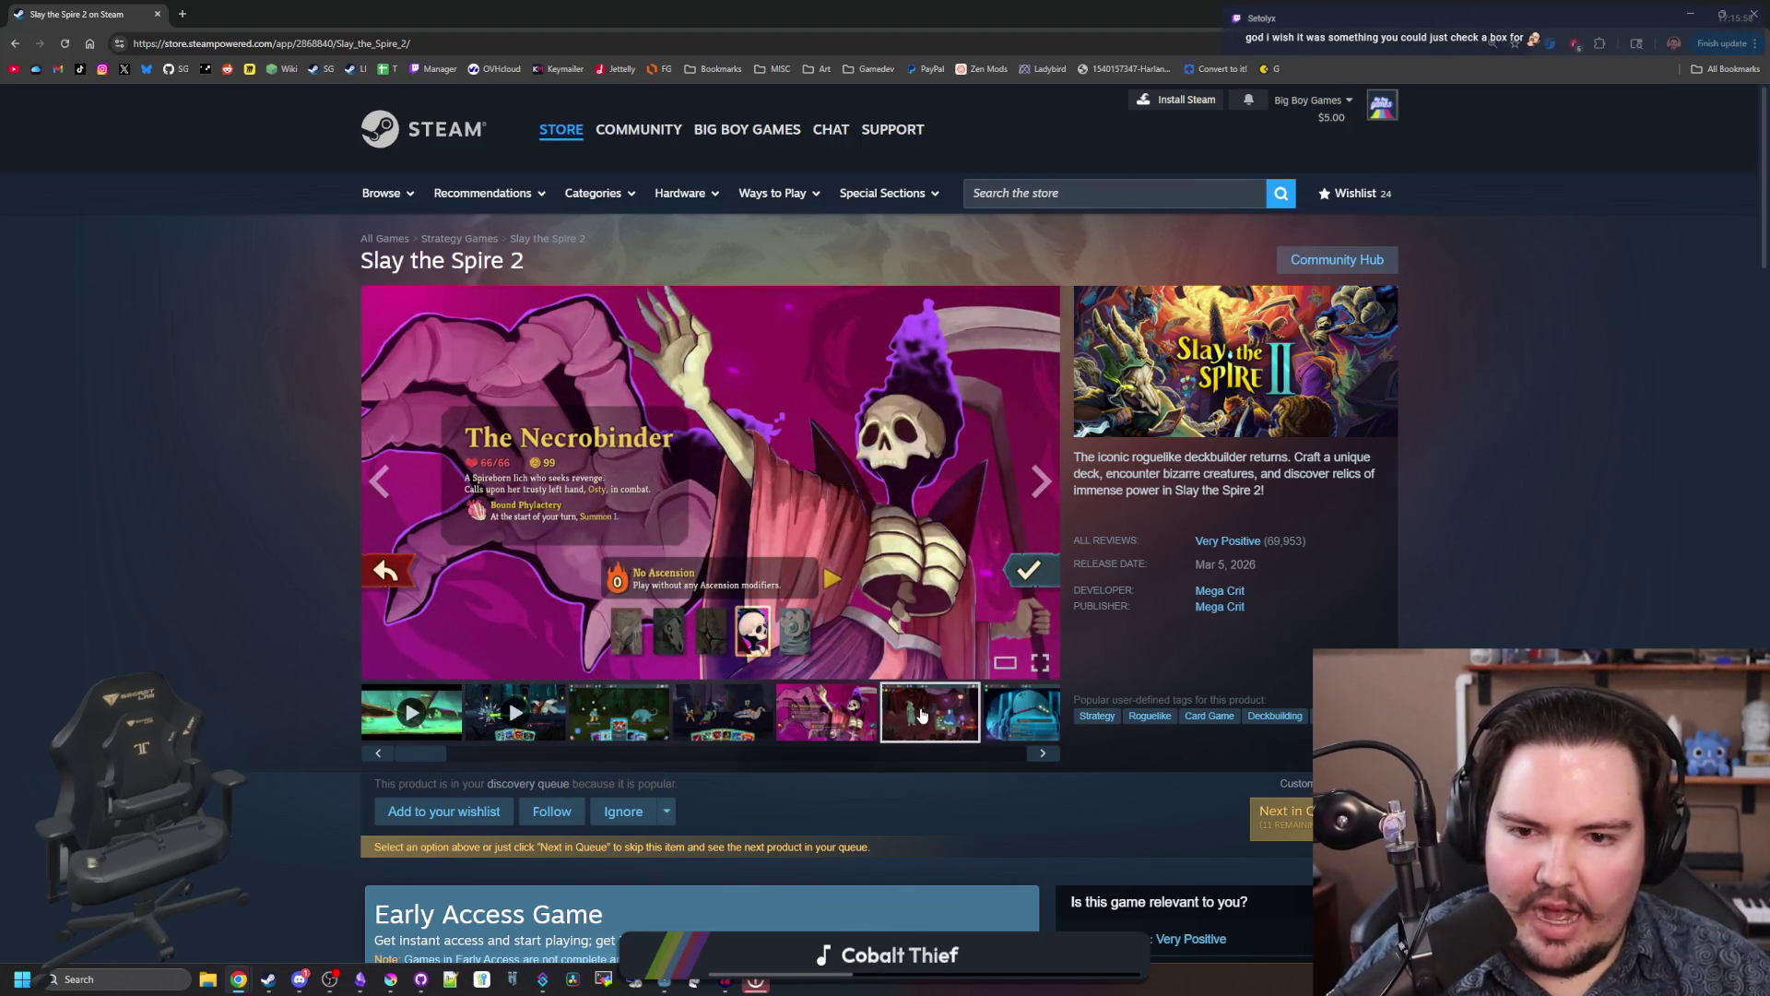
left_click(922, 714)
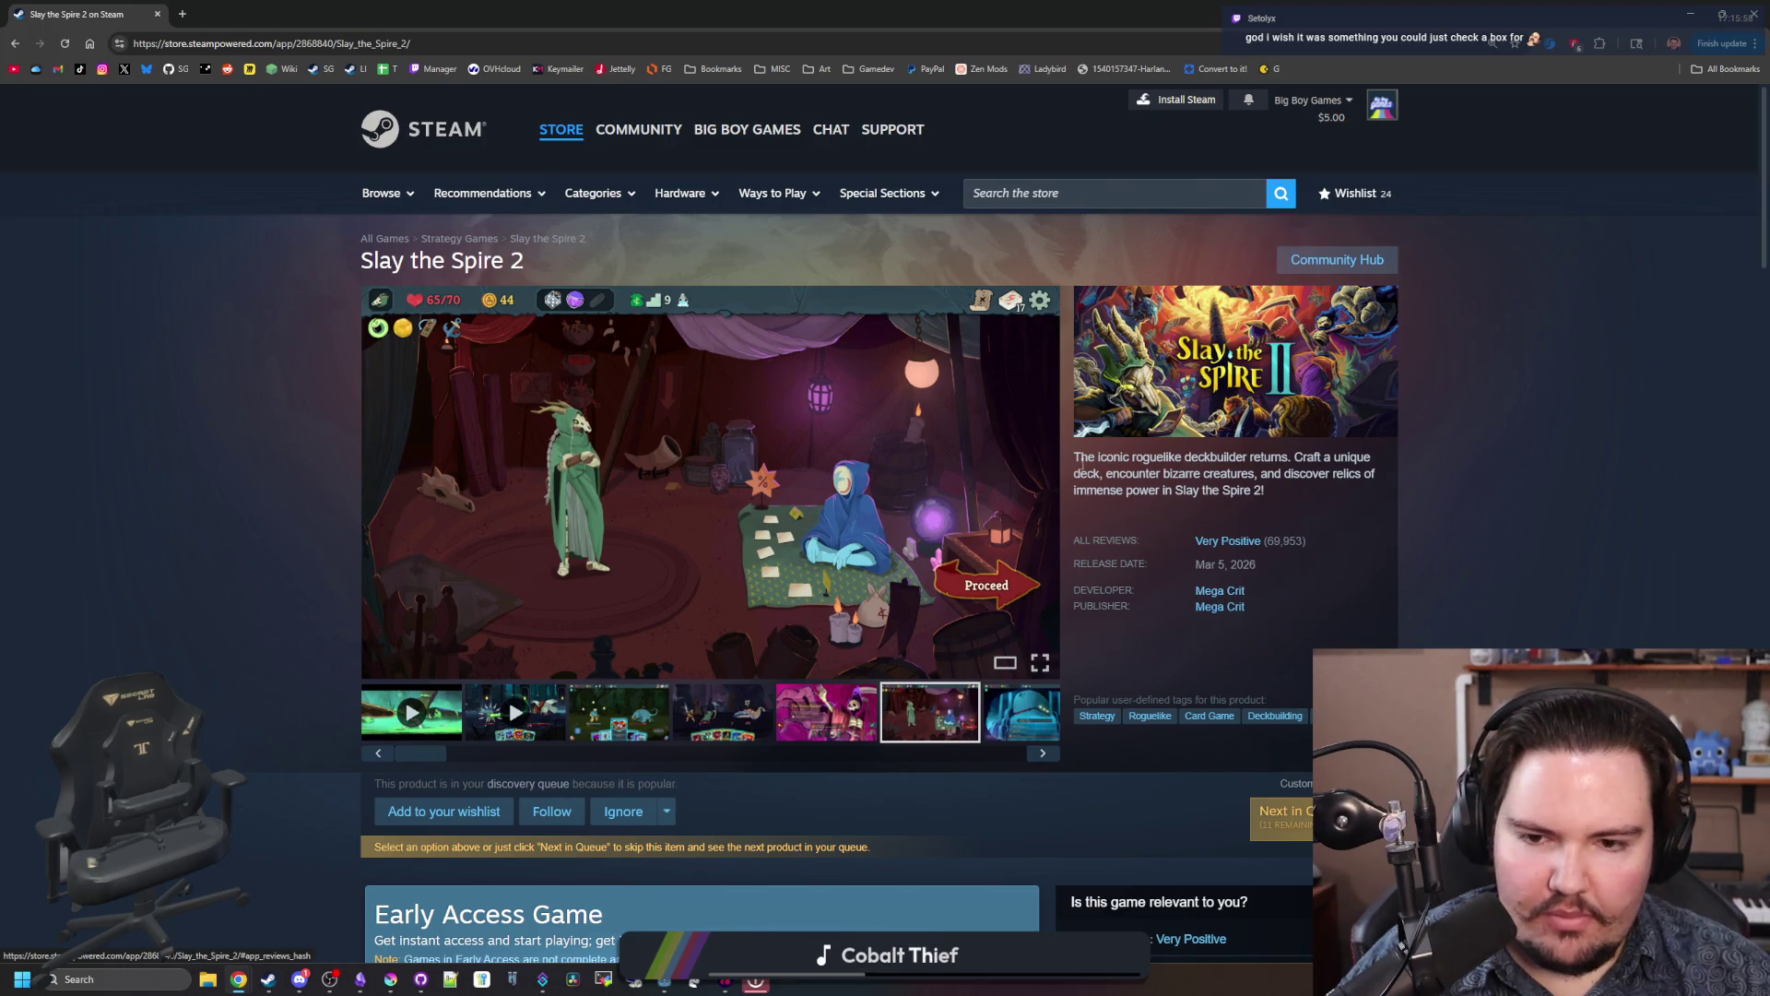
Step: Open Mewgenics via a 'mewge' search, list its developer's games, and check The Binding of Isaac: Rebirth
left_click(1125, 191)
type("mewge")
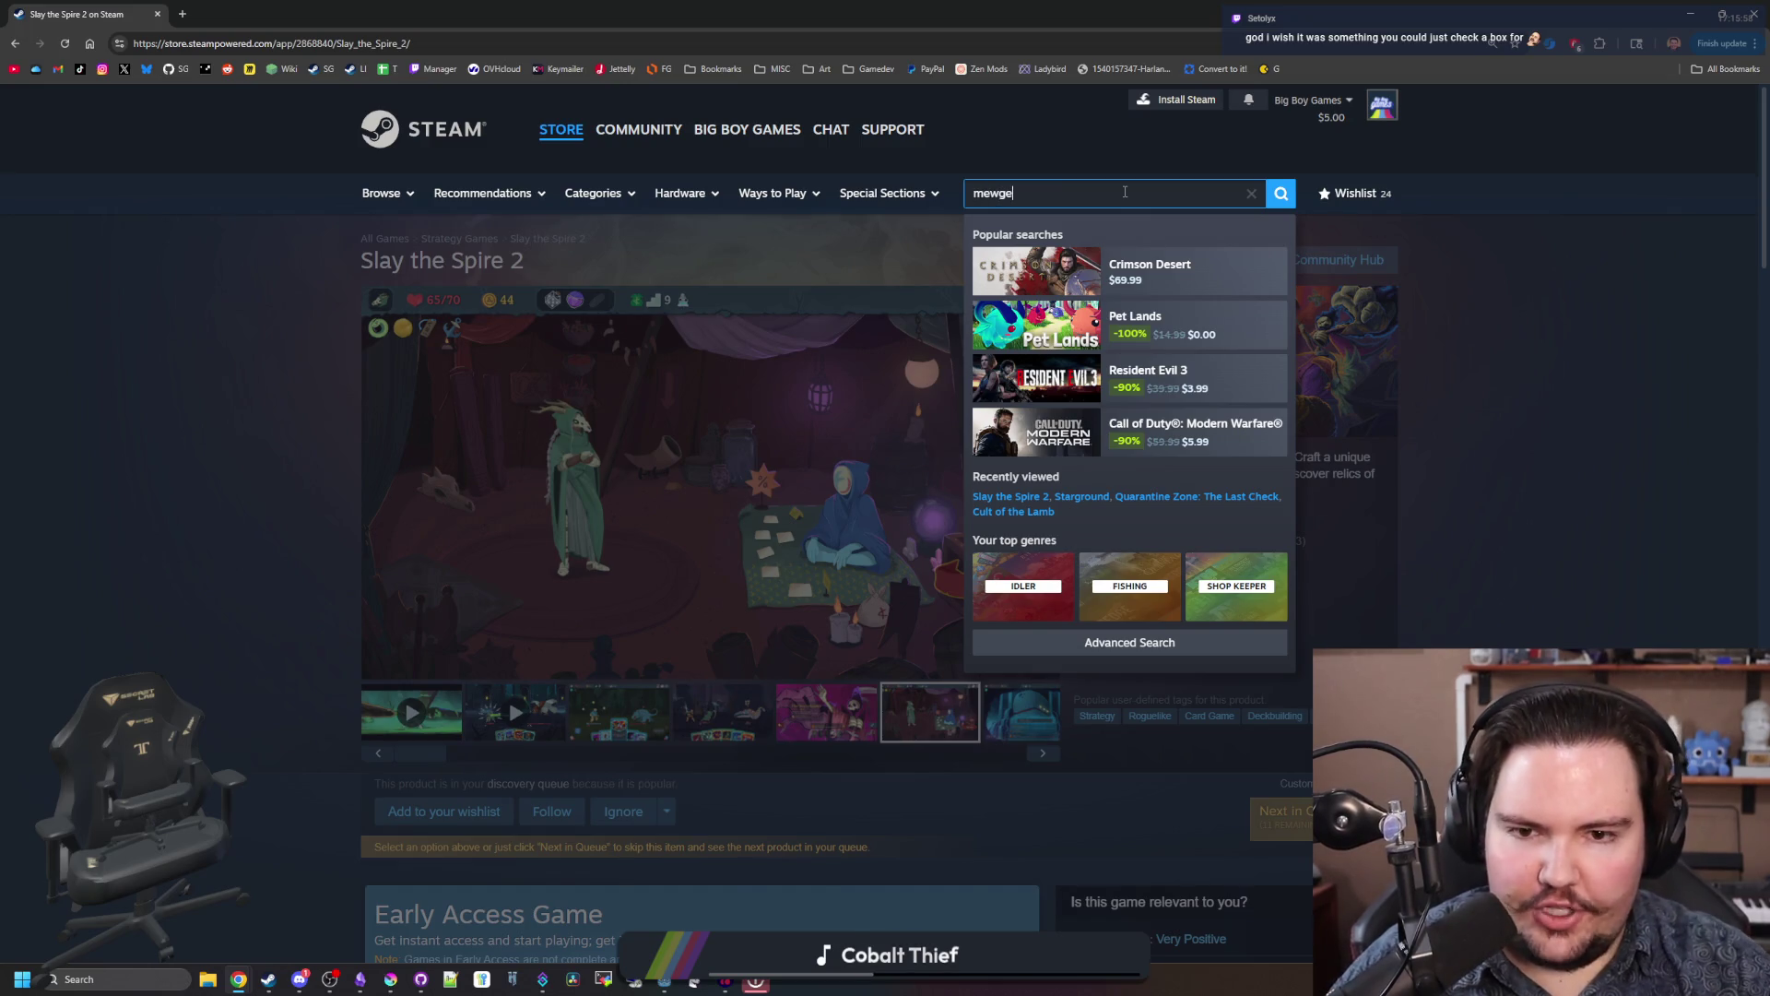
left_click(1187, 269)
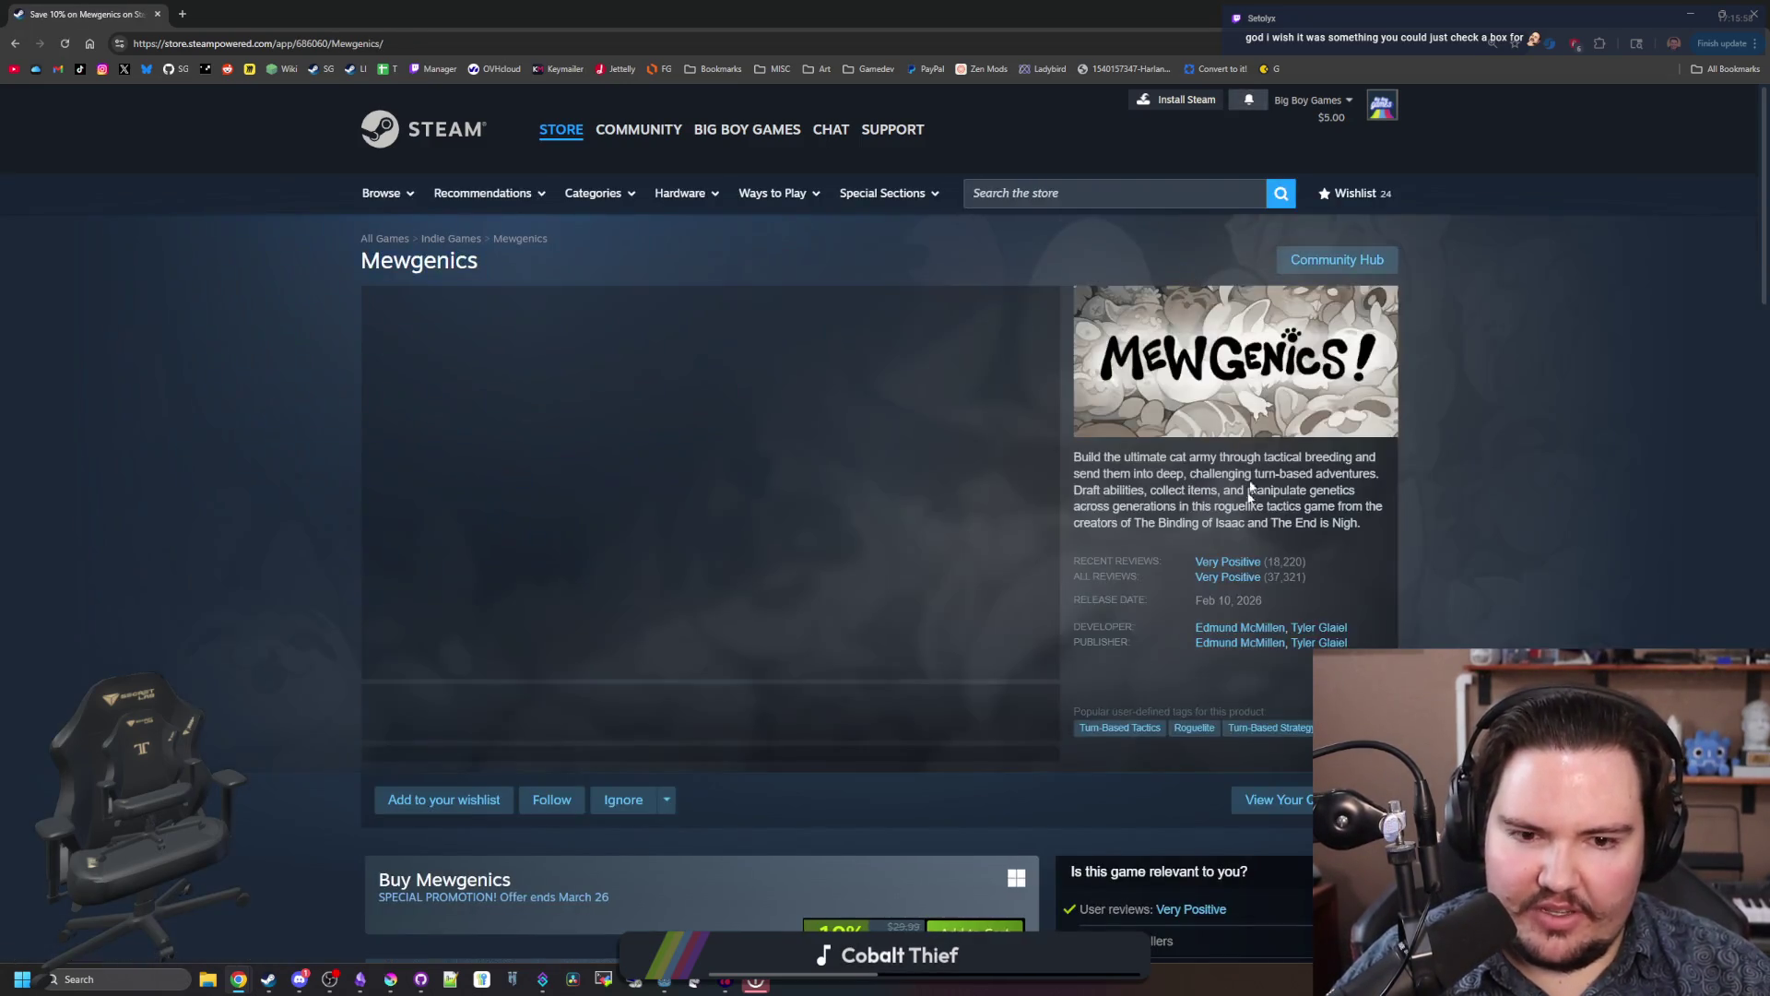
scroll(1244, 579, "down", 1)
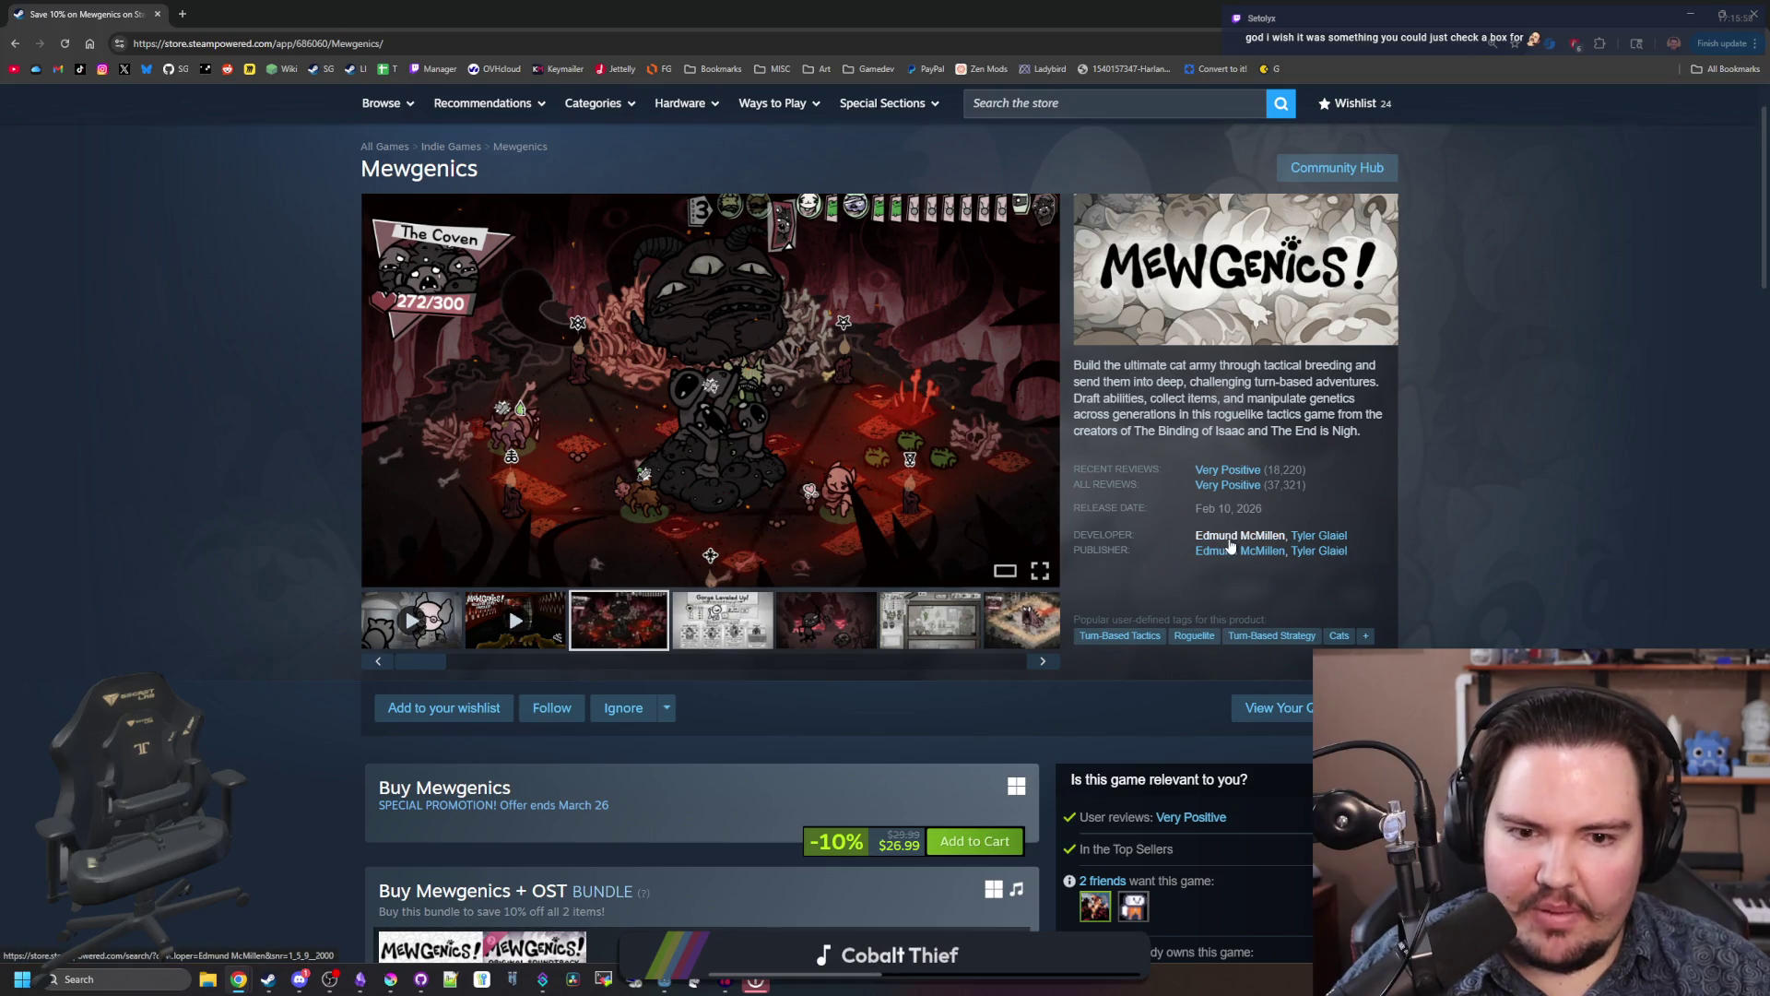
left_click(1238, 544)
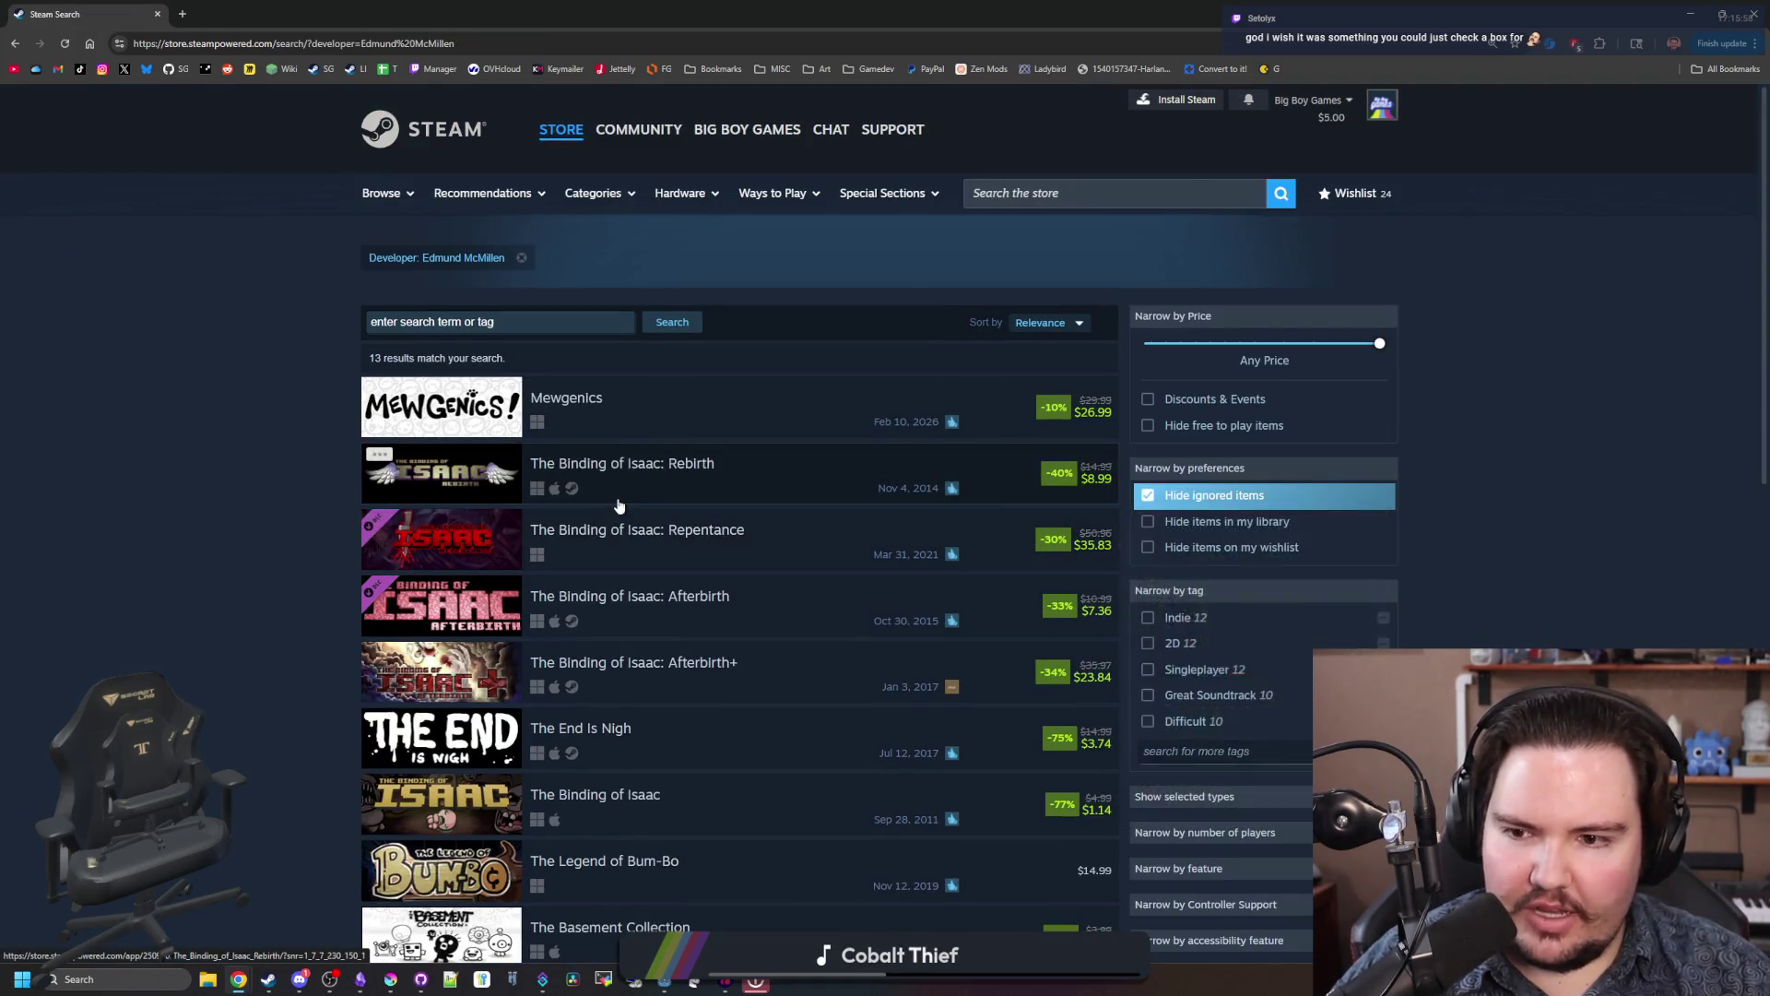
left_click(619, 506)
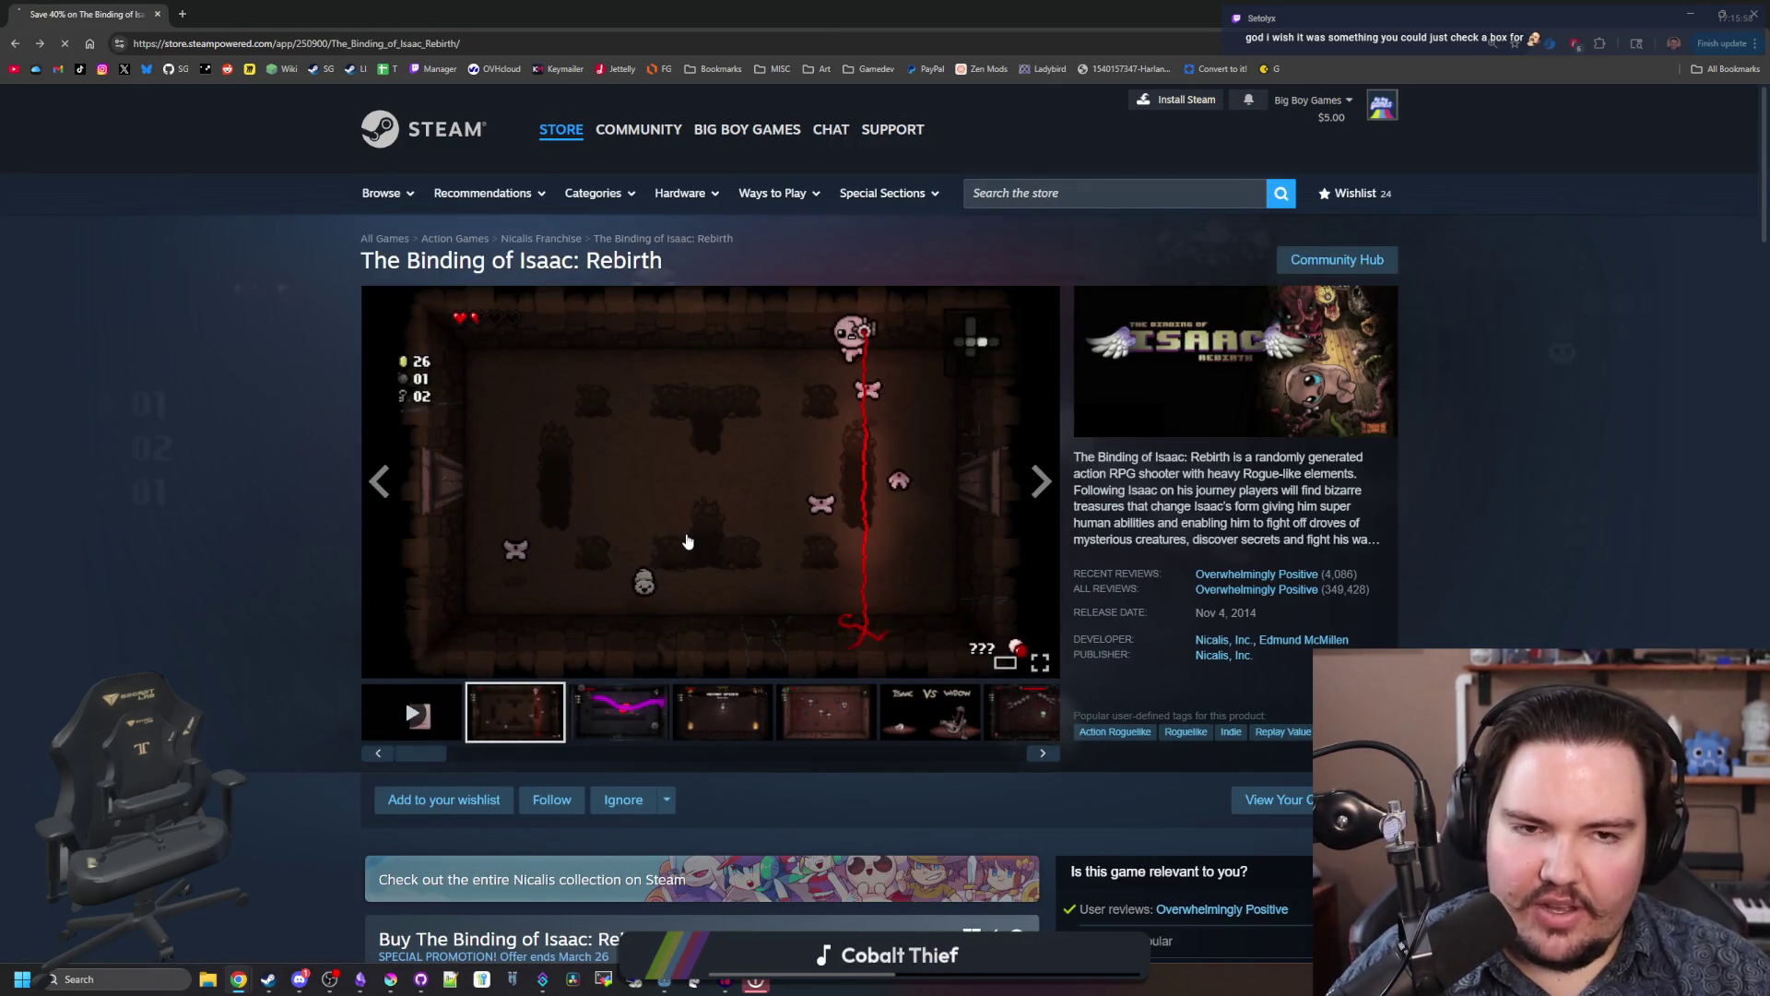
key("alt+Left")
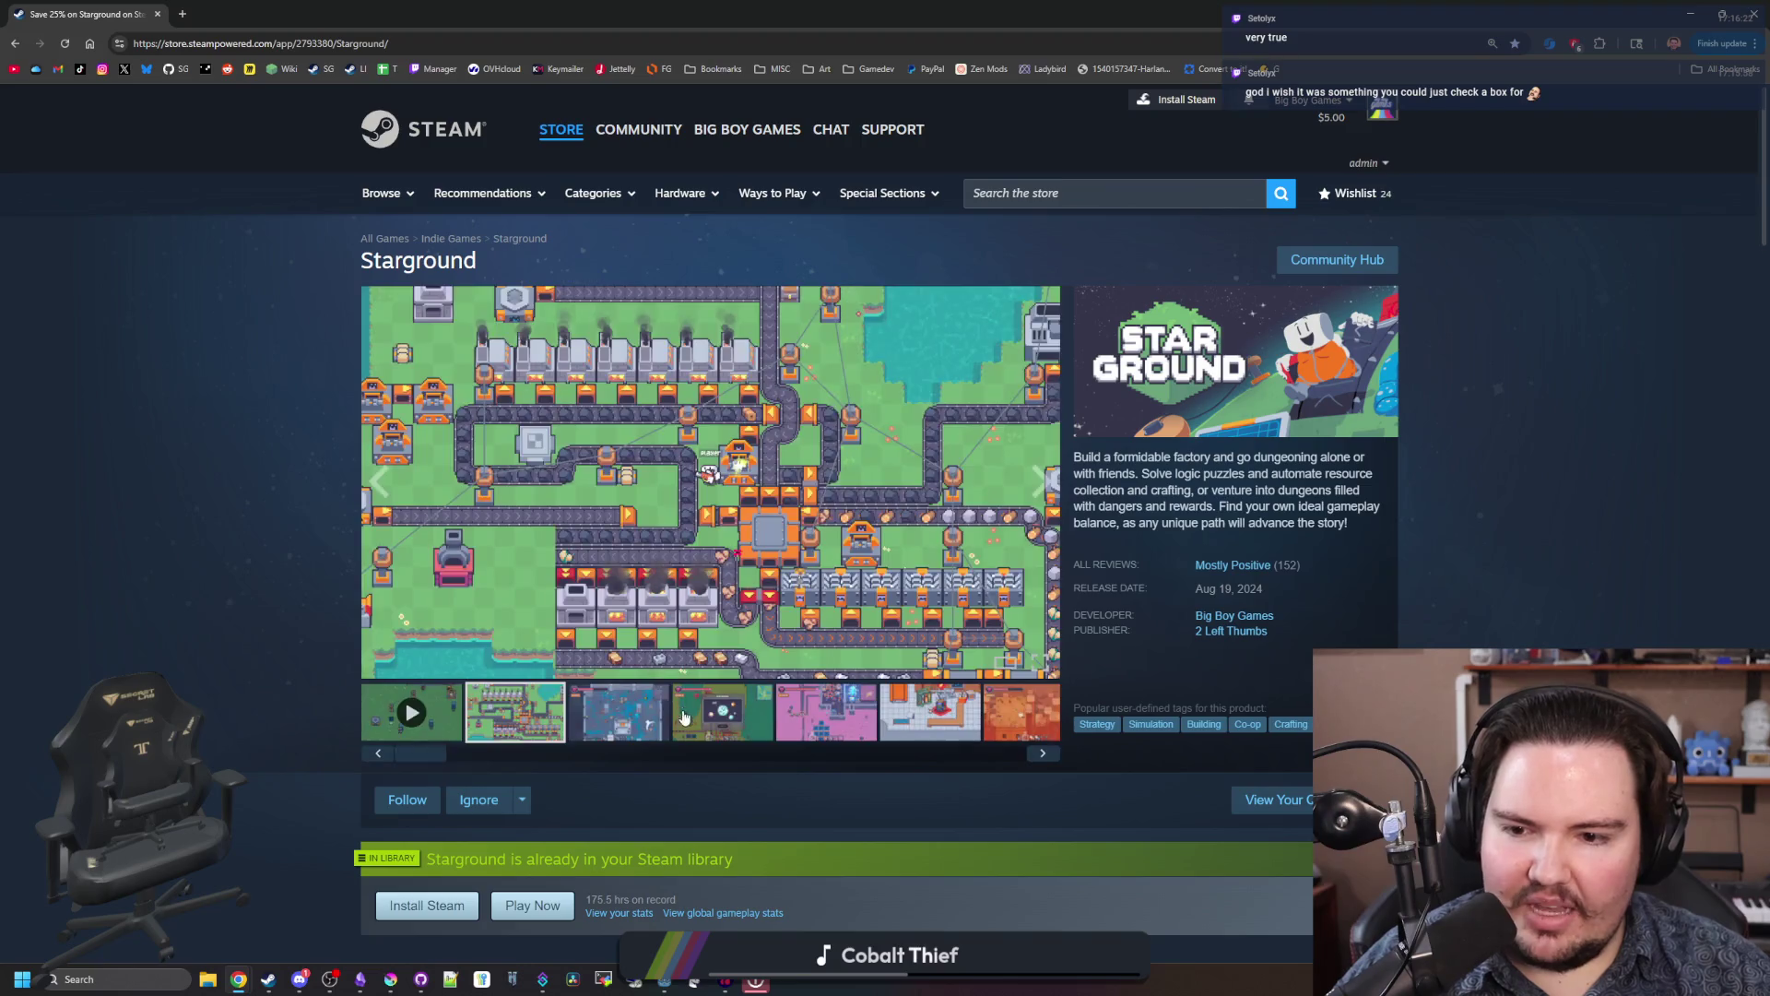
Step: Cycle through Starground's screenshot carousel until it wraps back to the factory shot
left_click(1042, 753)
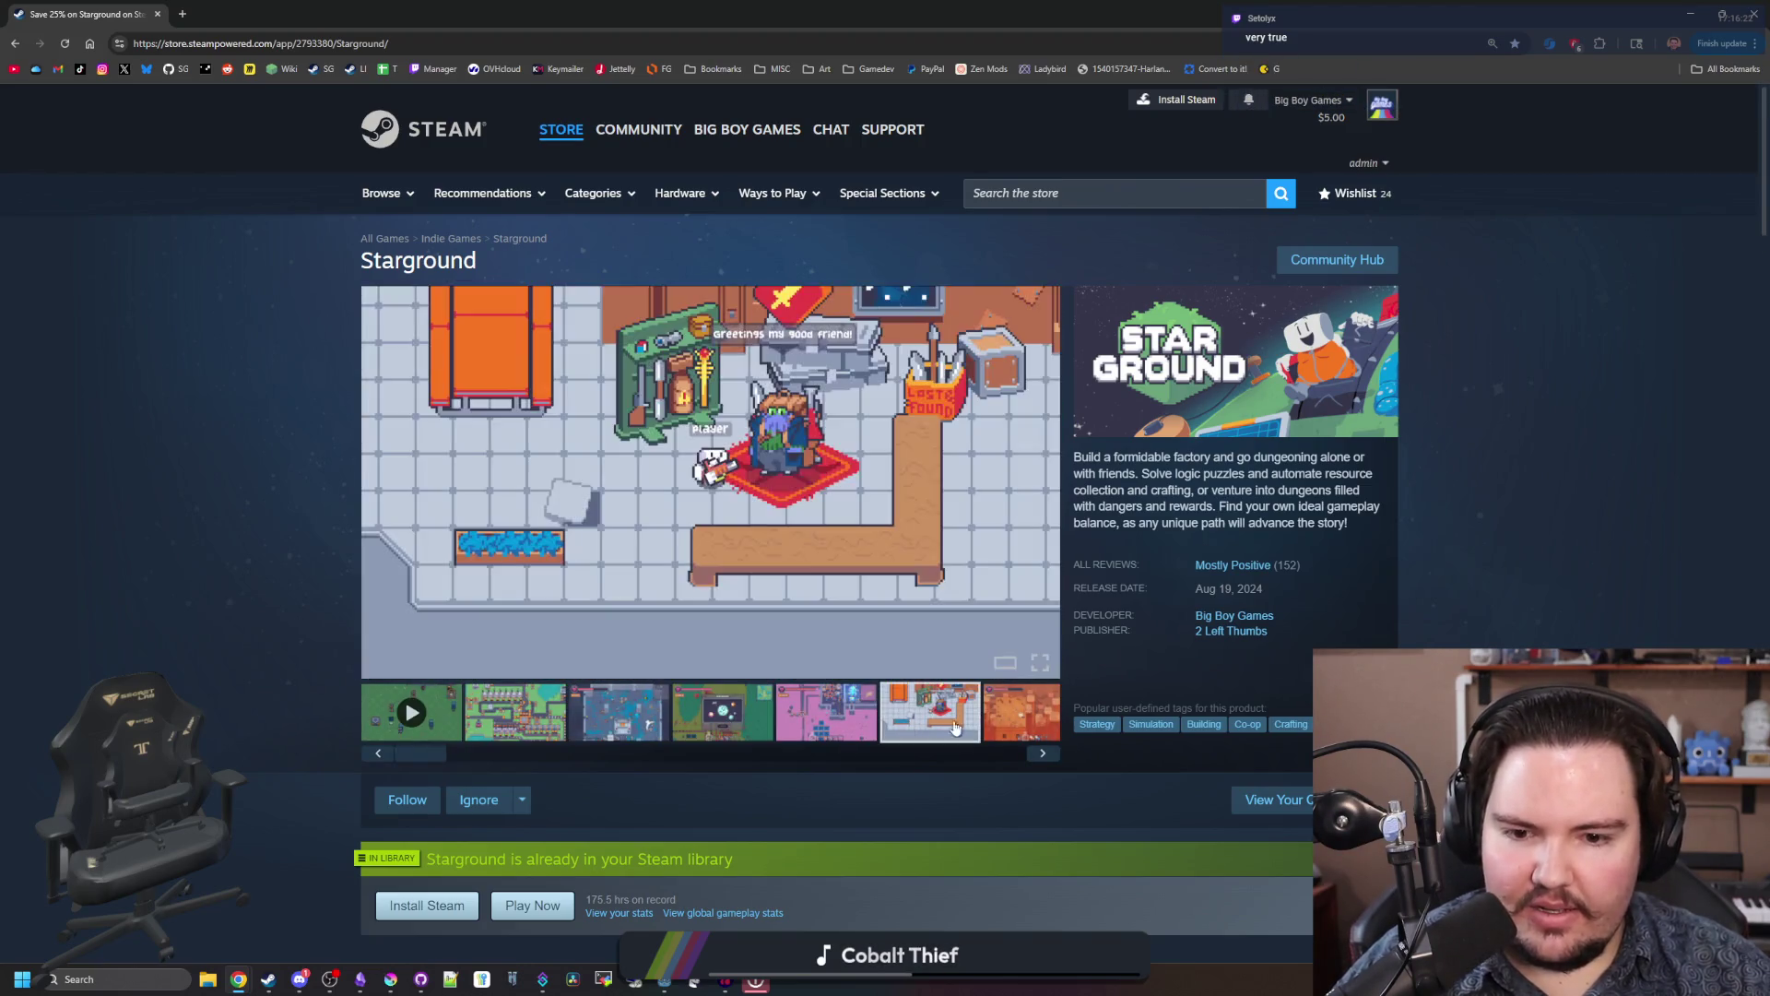
left_click(1042, 754)
left_click(1042, 753)
left_click(1041, 753)
left_click(1042, 754)
left_click(1042, 753)
left_click(1042, 753)
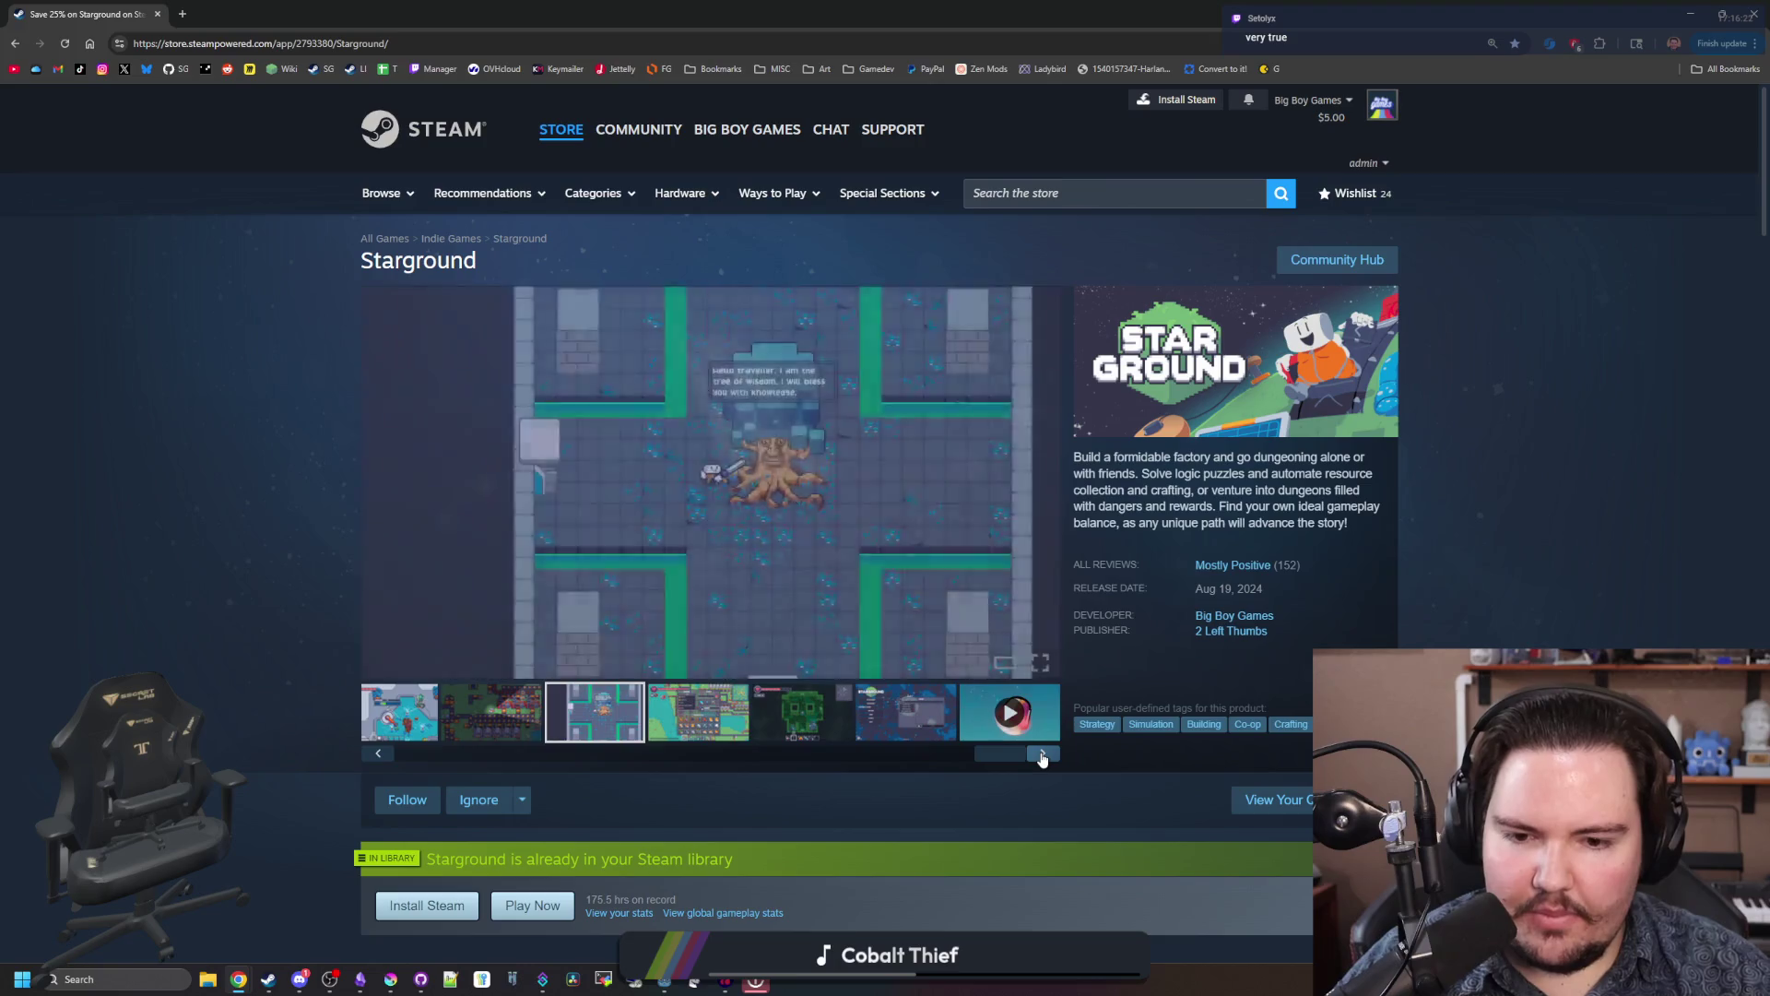
left_click(1041, 753)
left_click(1041, 753)
left_click(1042, 754)
left_click(1041, 753)
left_click(1042, 753)
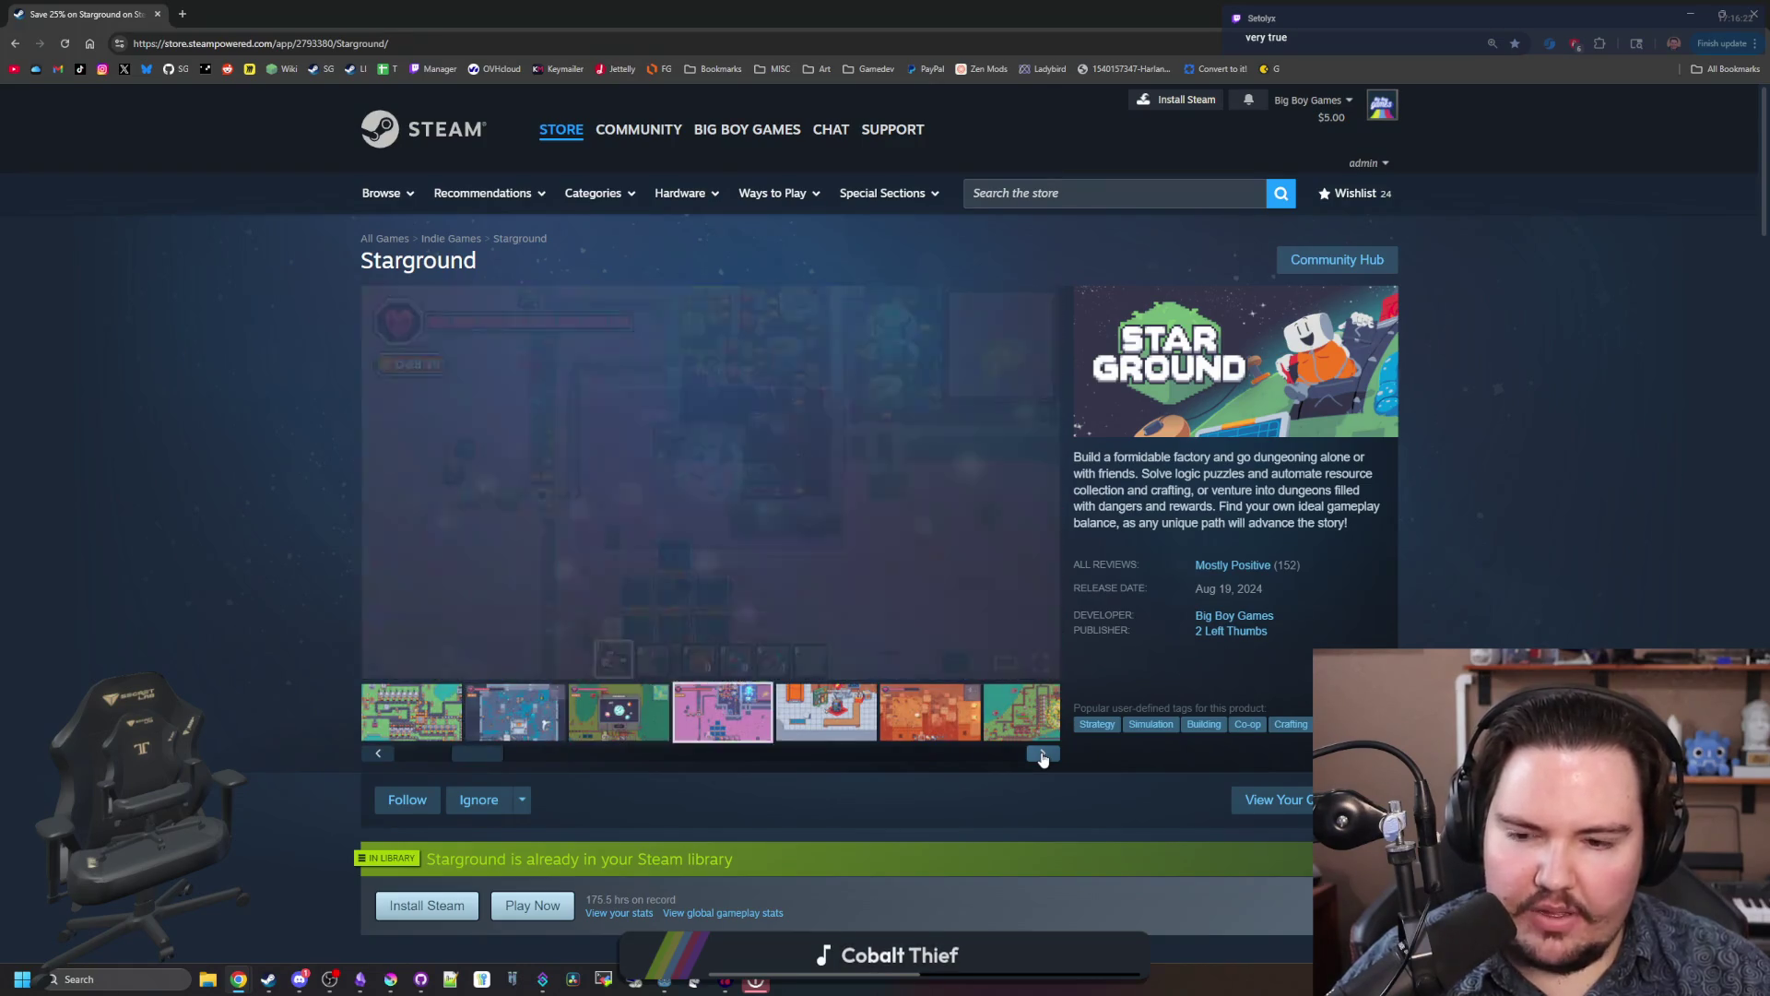
left_click(1042, 753)
left_click(1042, 753)
left_click(1041, 753)
left_click(1041, 753)
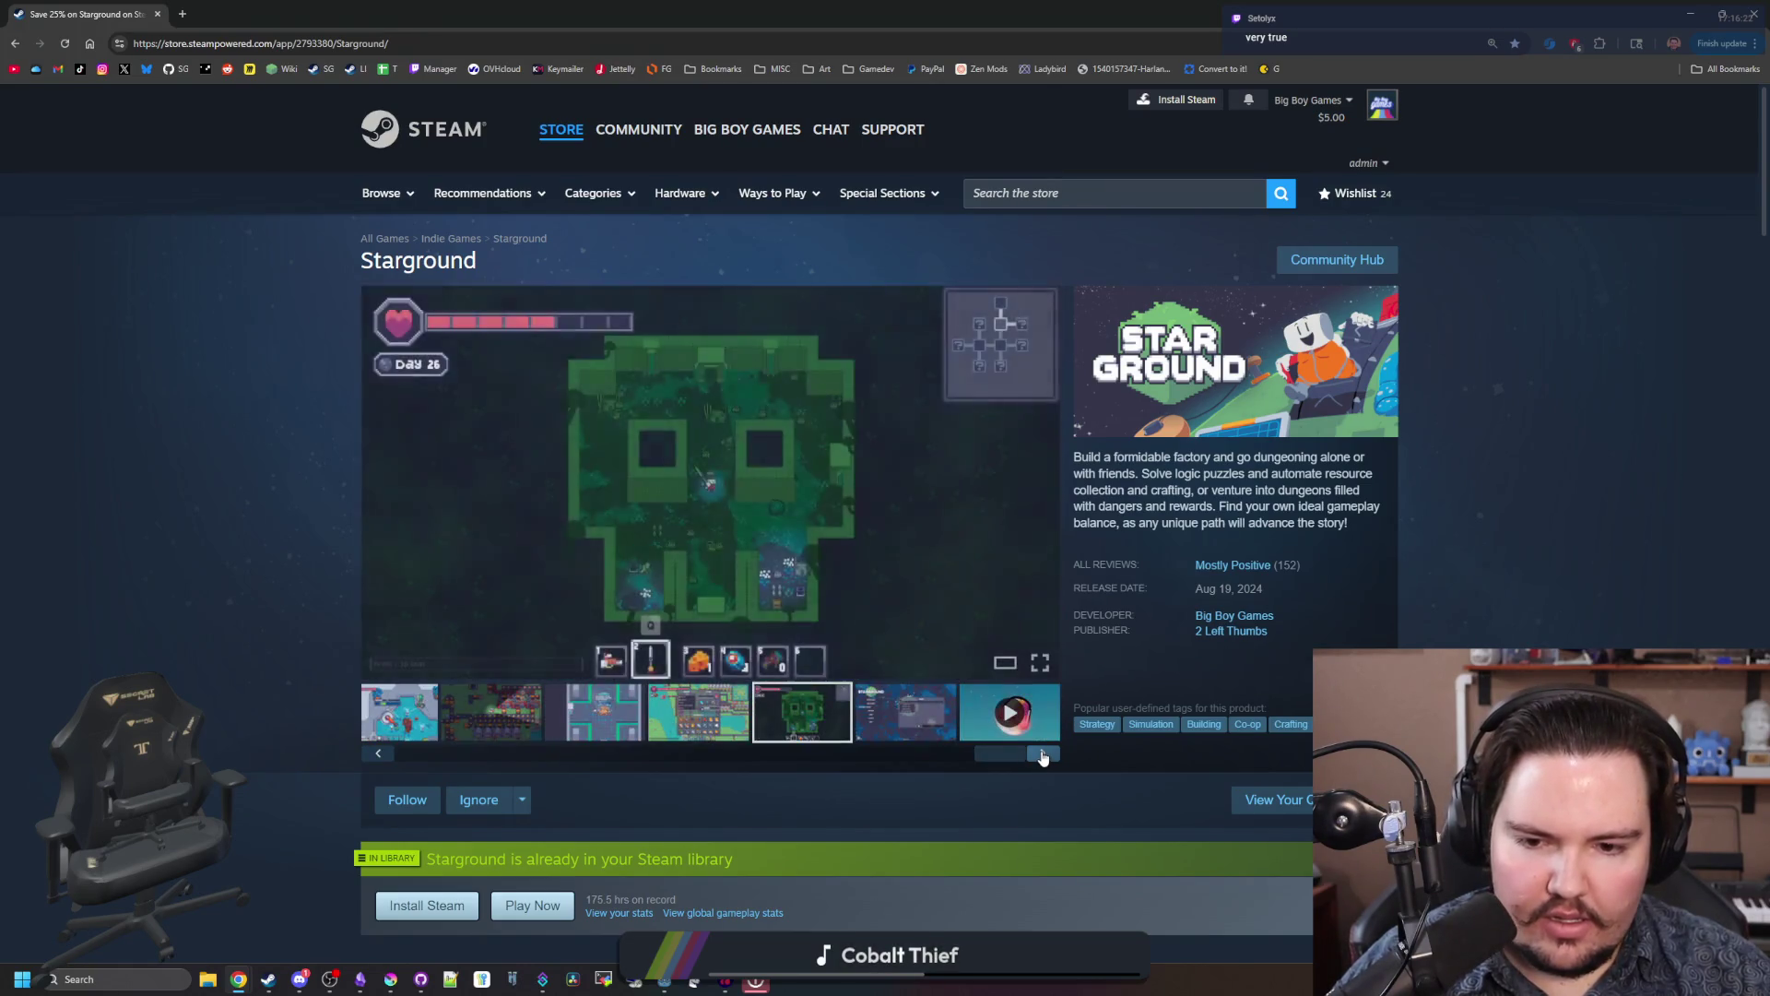
left_click(1042, 753)
left_click(1042, 753)
left_click(1042, 753)
left_click(1041, 753)
left_click(1042, 753)
left_click(1042, 754)
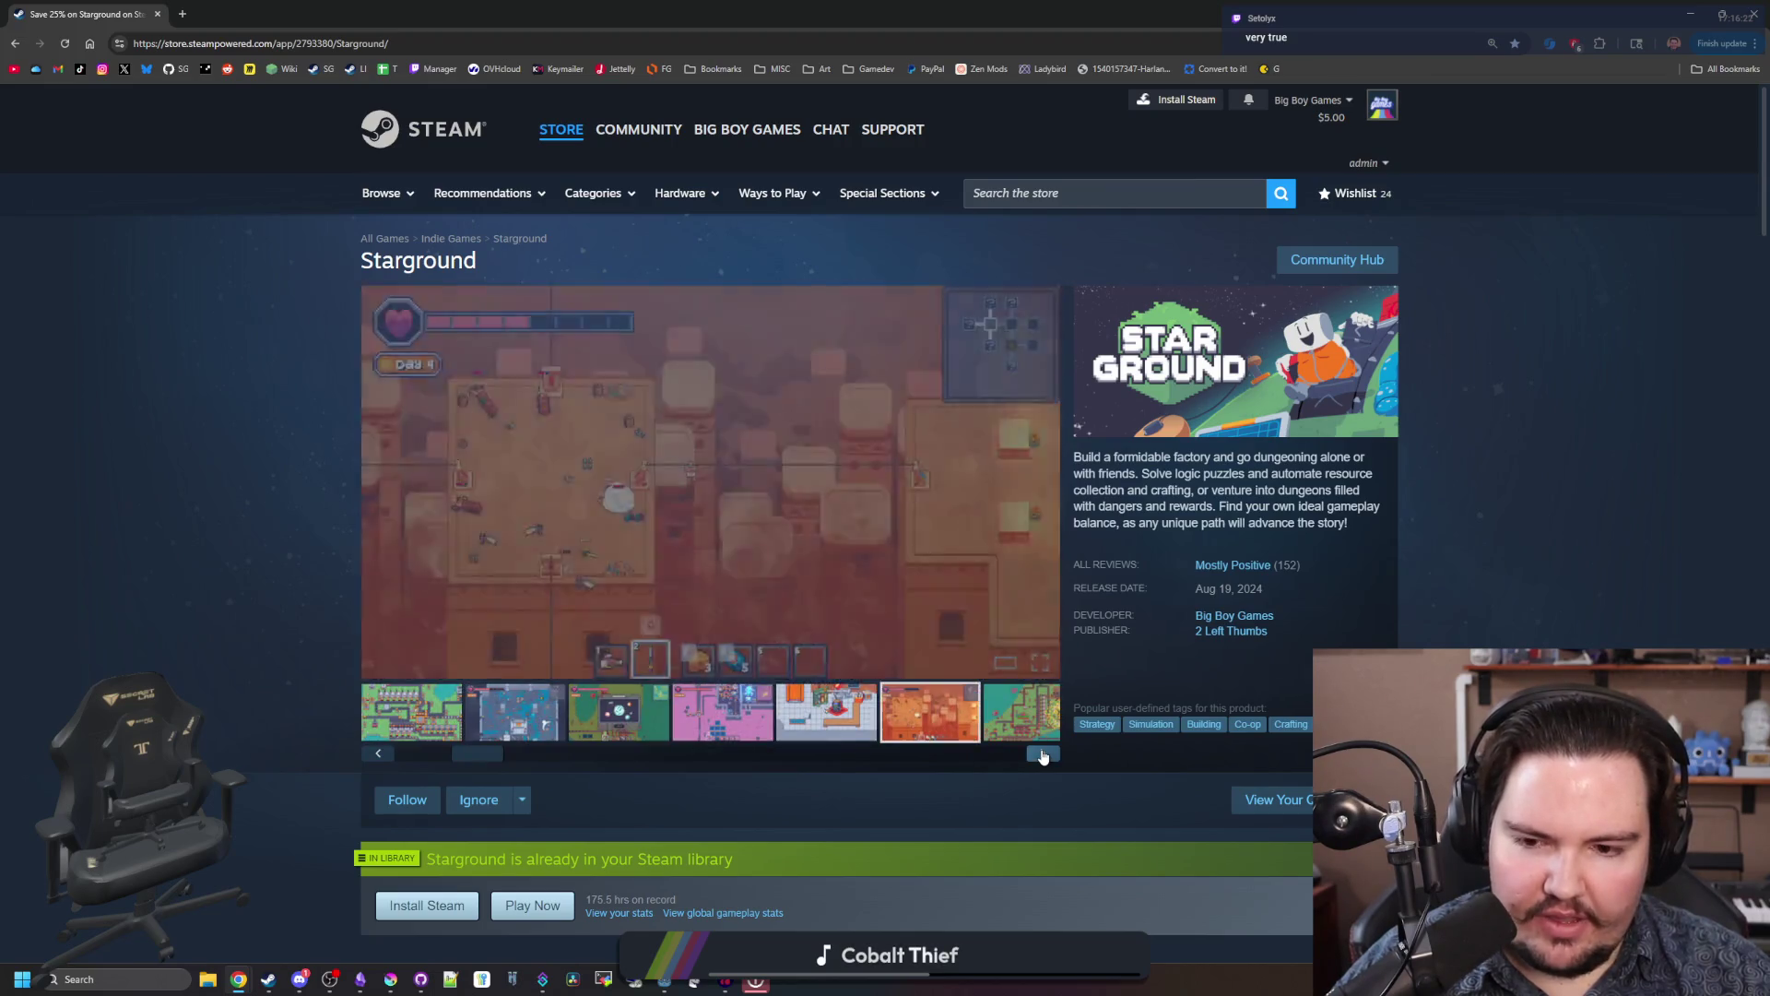
left_click(1041, 753)
left_click(1042, 754)
left_click(1042, 754)
left_click(1042, 753)
left_click(1043, 753)
left_click(1043, 753)
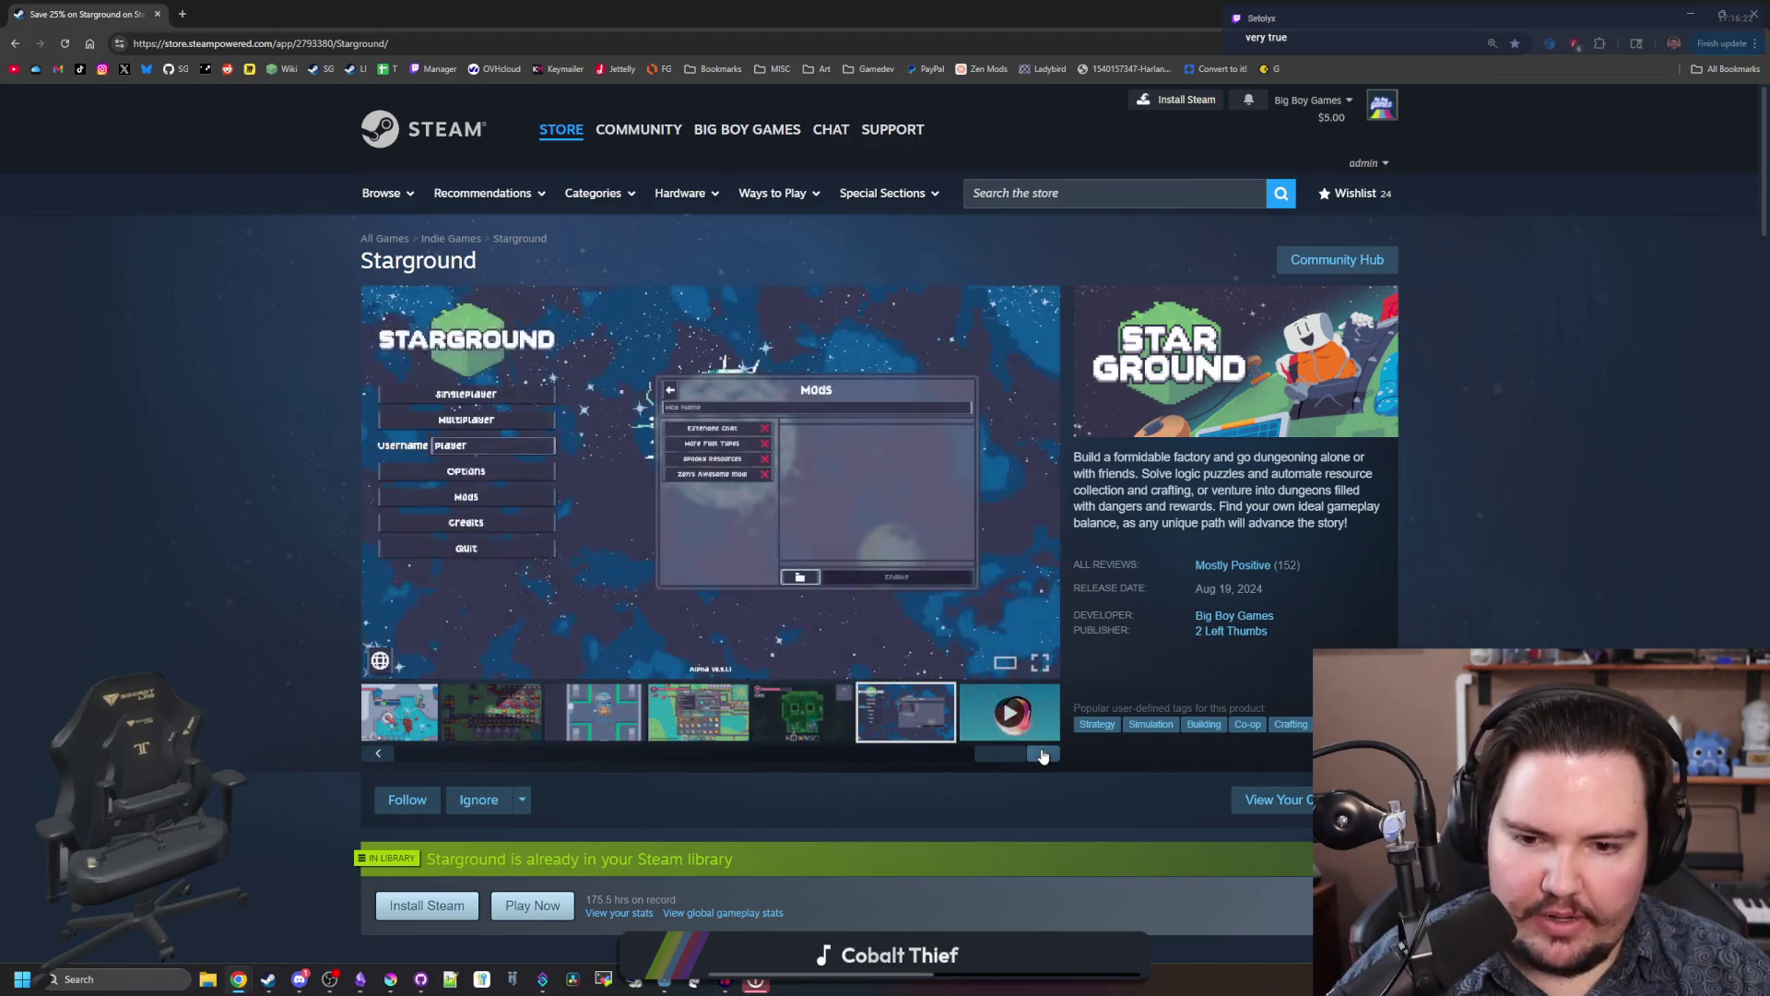
left_click(1043, 754)
left_click(1043, 753)
left_click(1043, 753)
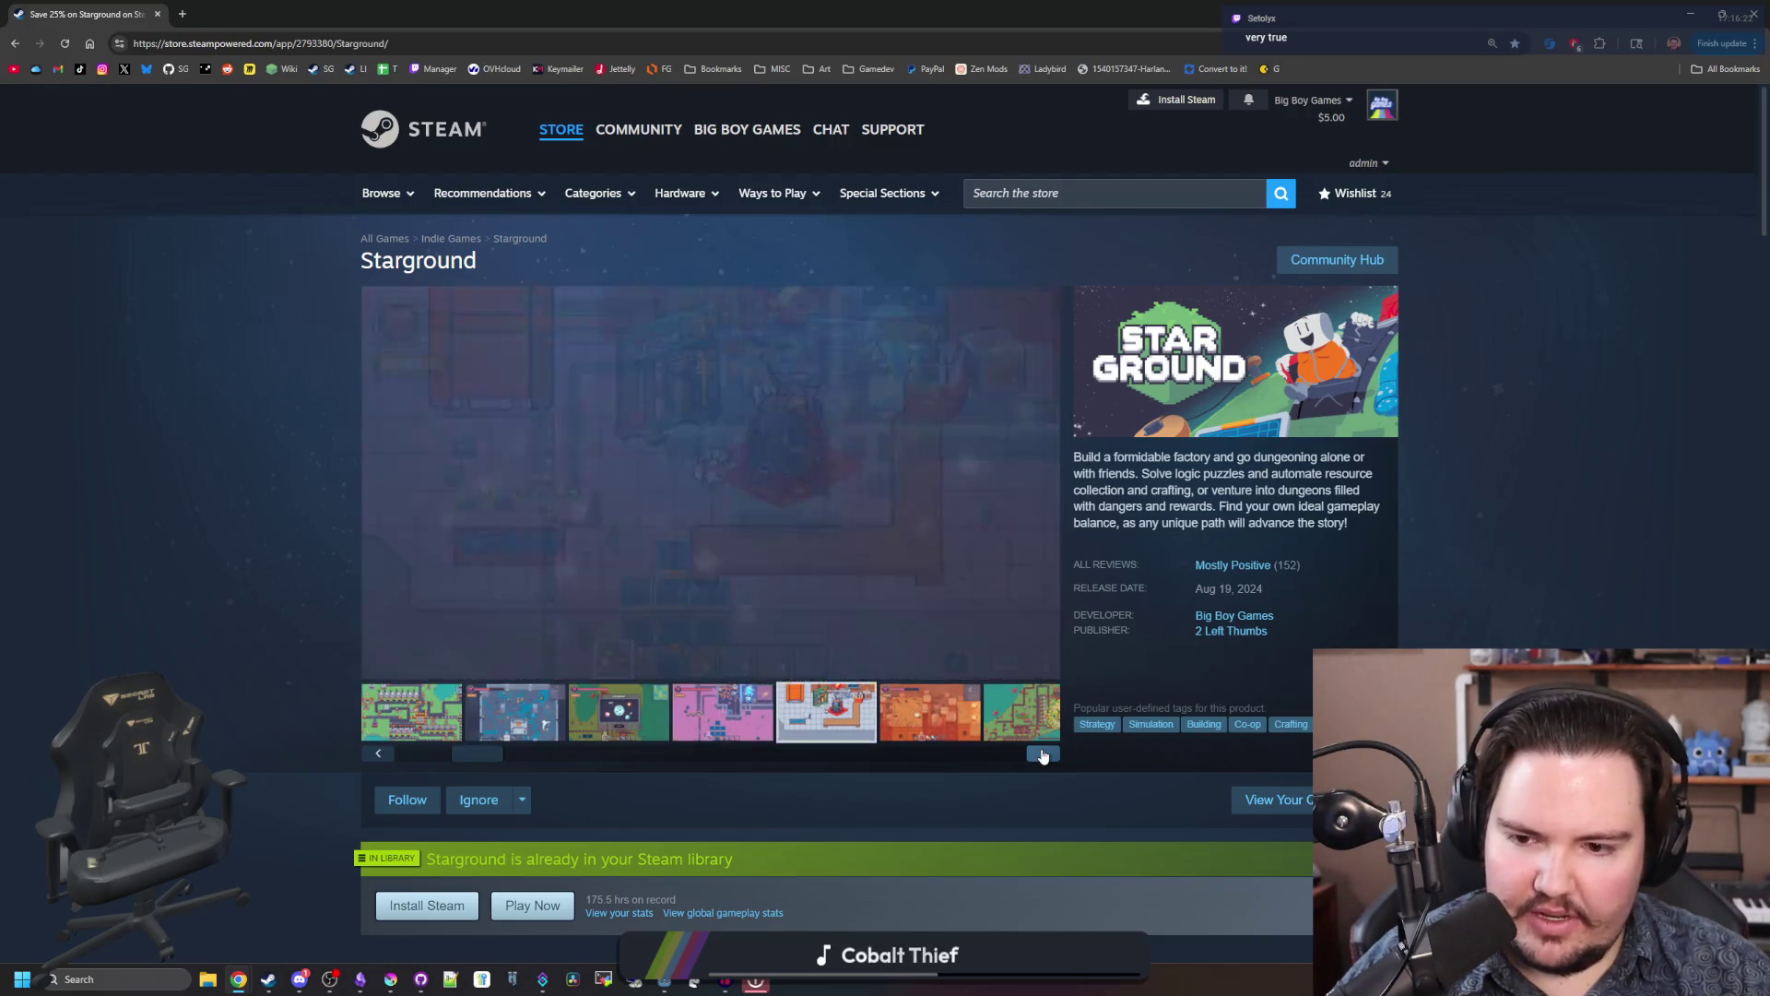
left_click(1043, 753)
left_click(1042, 753)
left_click(1043, 753)
left_click(1042, 753)
left_click(1043, 753)
left_click(1043, 754)
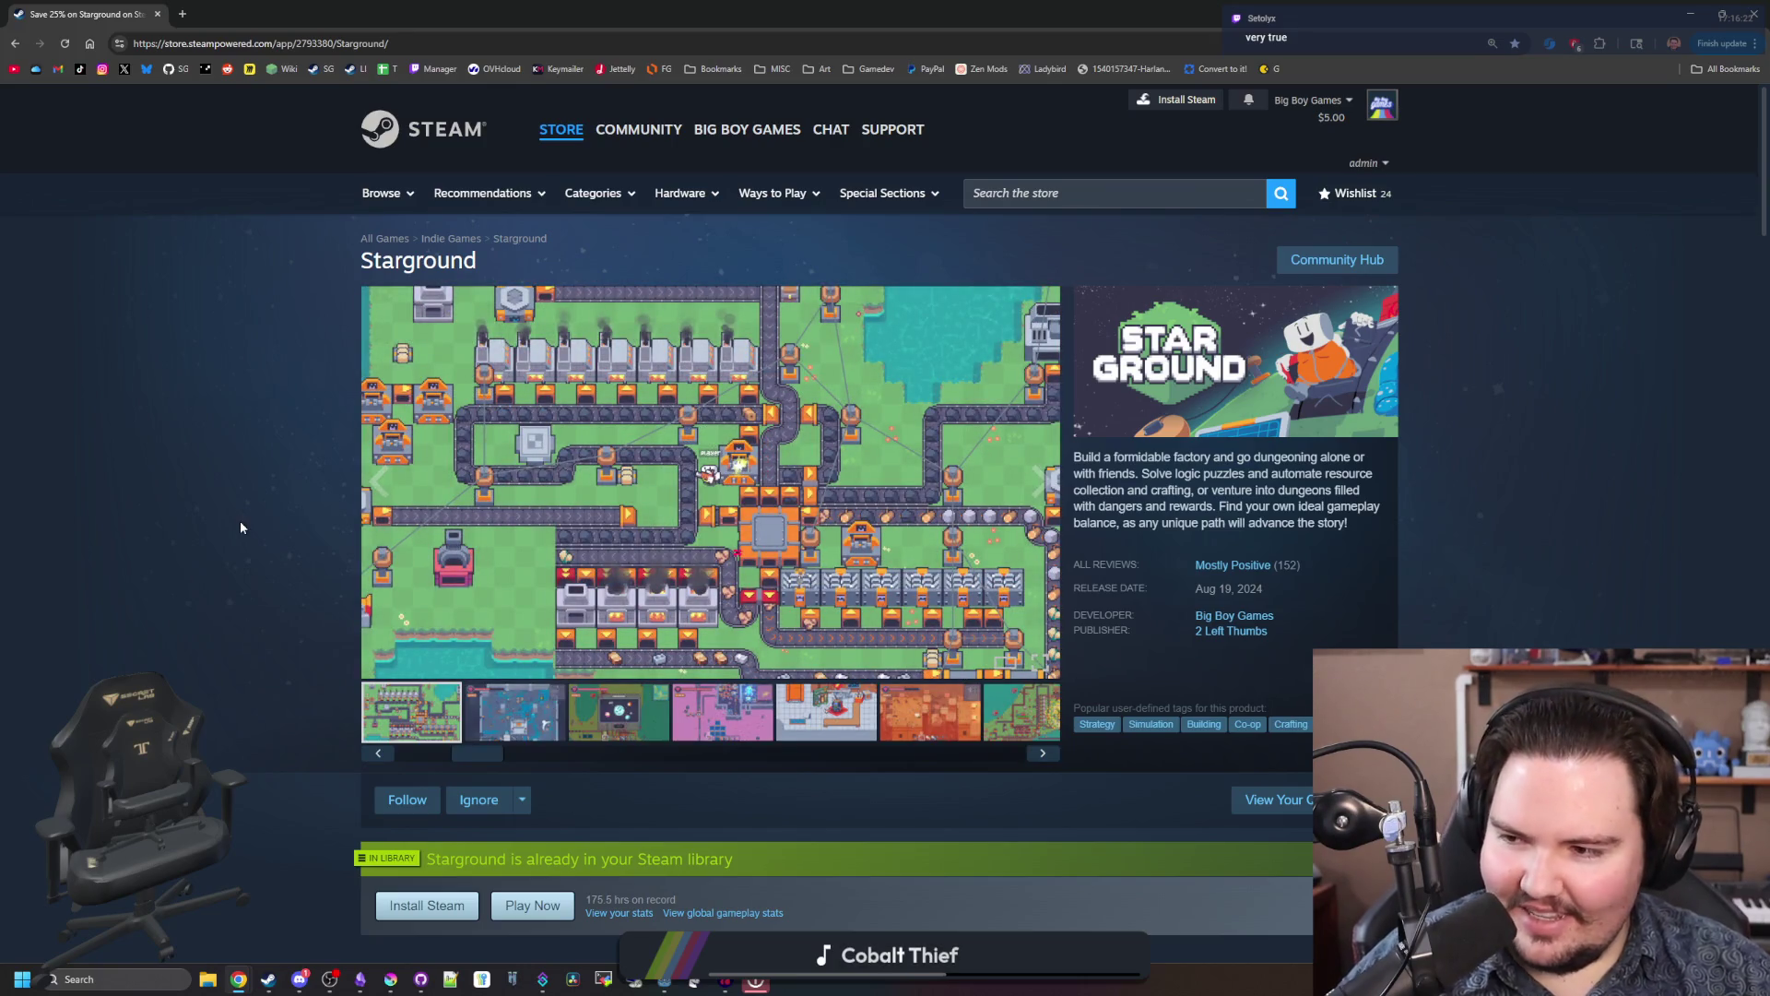
scroll(698, 504, "down", 9)
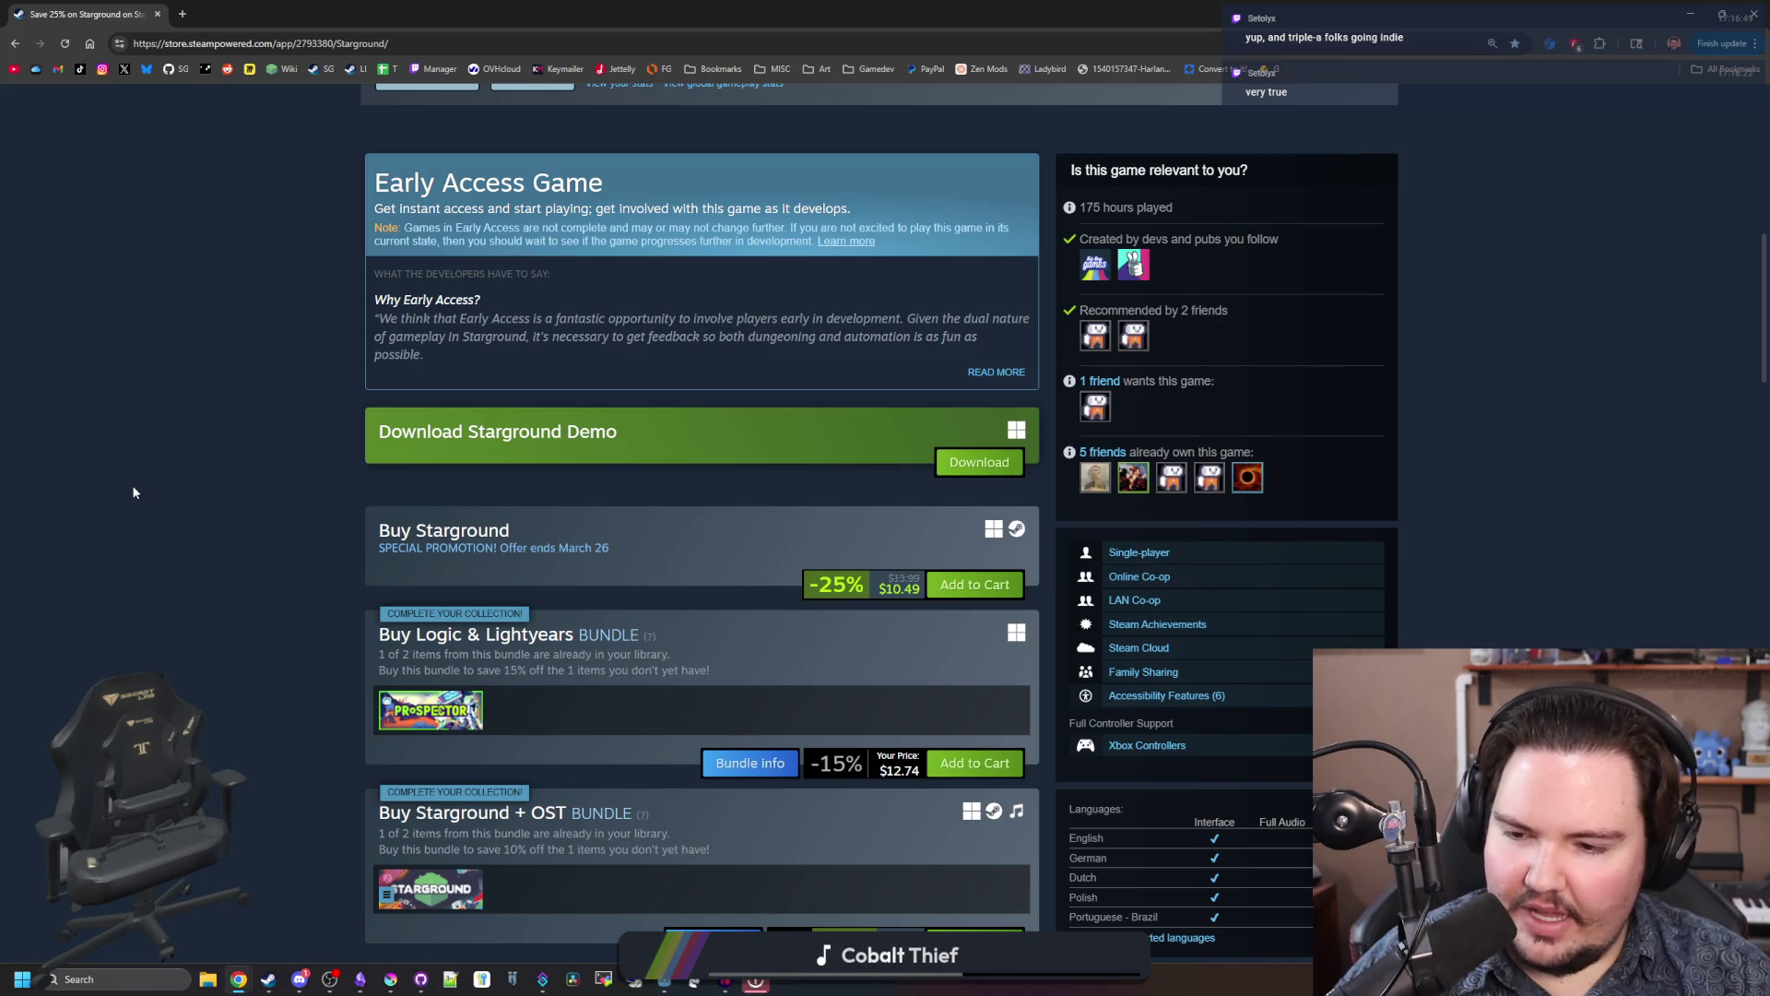
Step: Scroll down Starground's page through its reviews, expanding the full roadmap image on the way
scroll(203, 481, "down", 11)
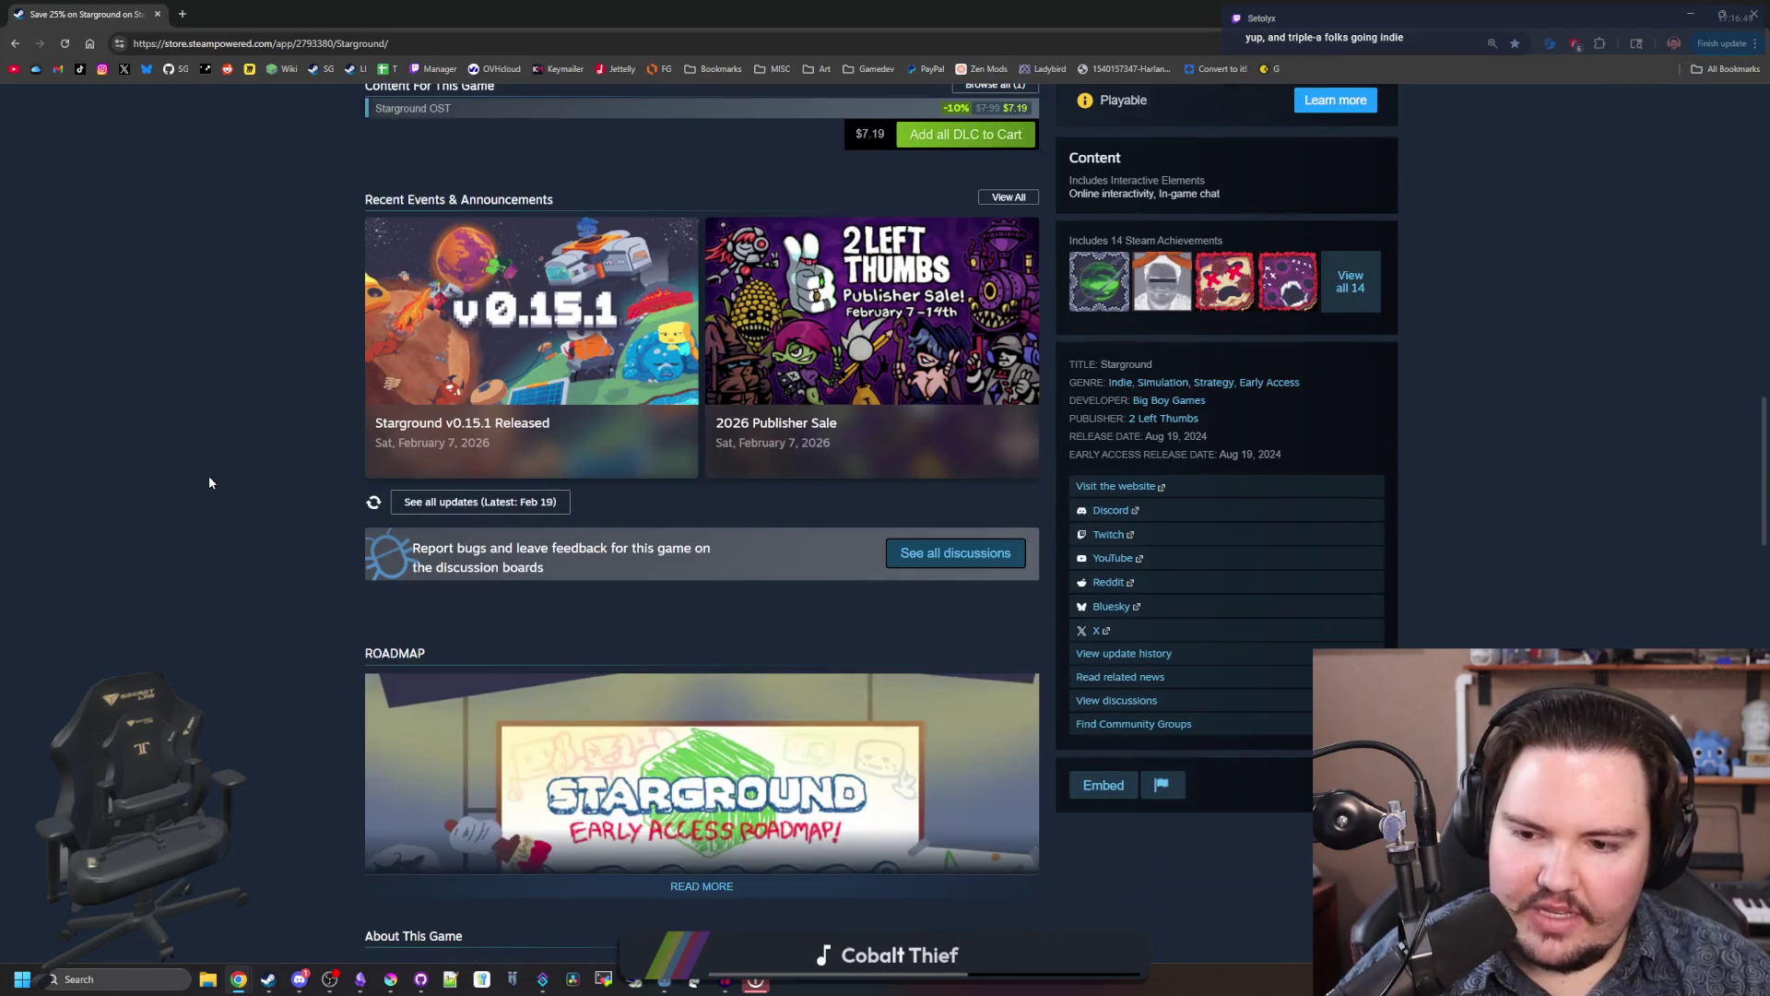
scroll(209, 481, "down", 2)
scroll(531, 605, "down", 2)
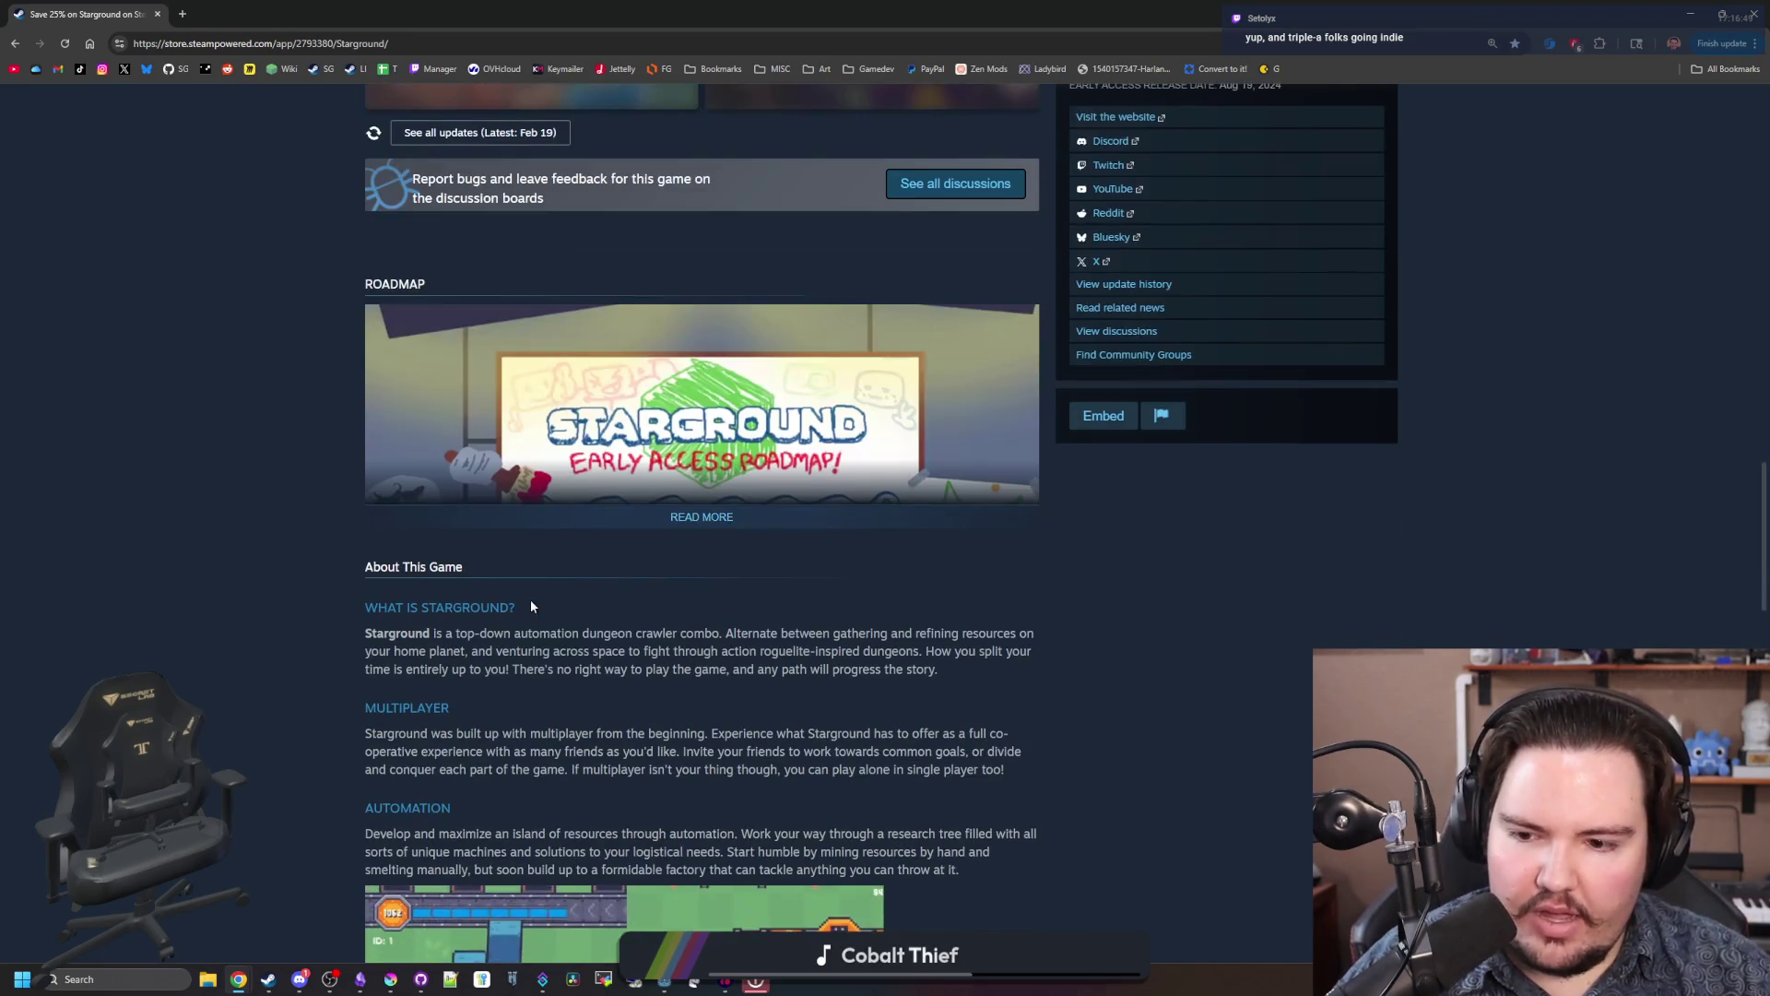
left_click(719, 518)
scroll(718, 524, "down", 1)
scroll(718, 525, "down", 9)
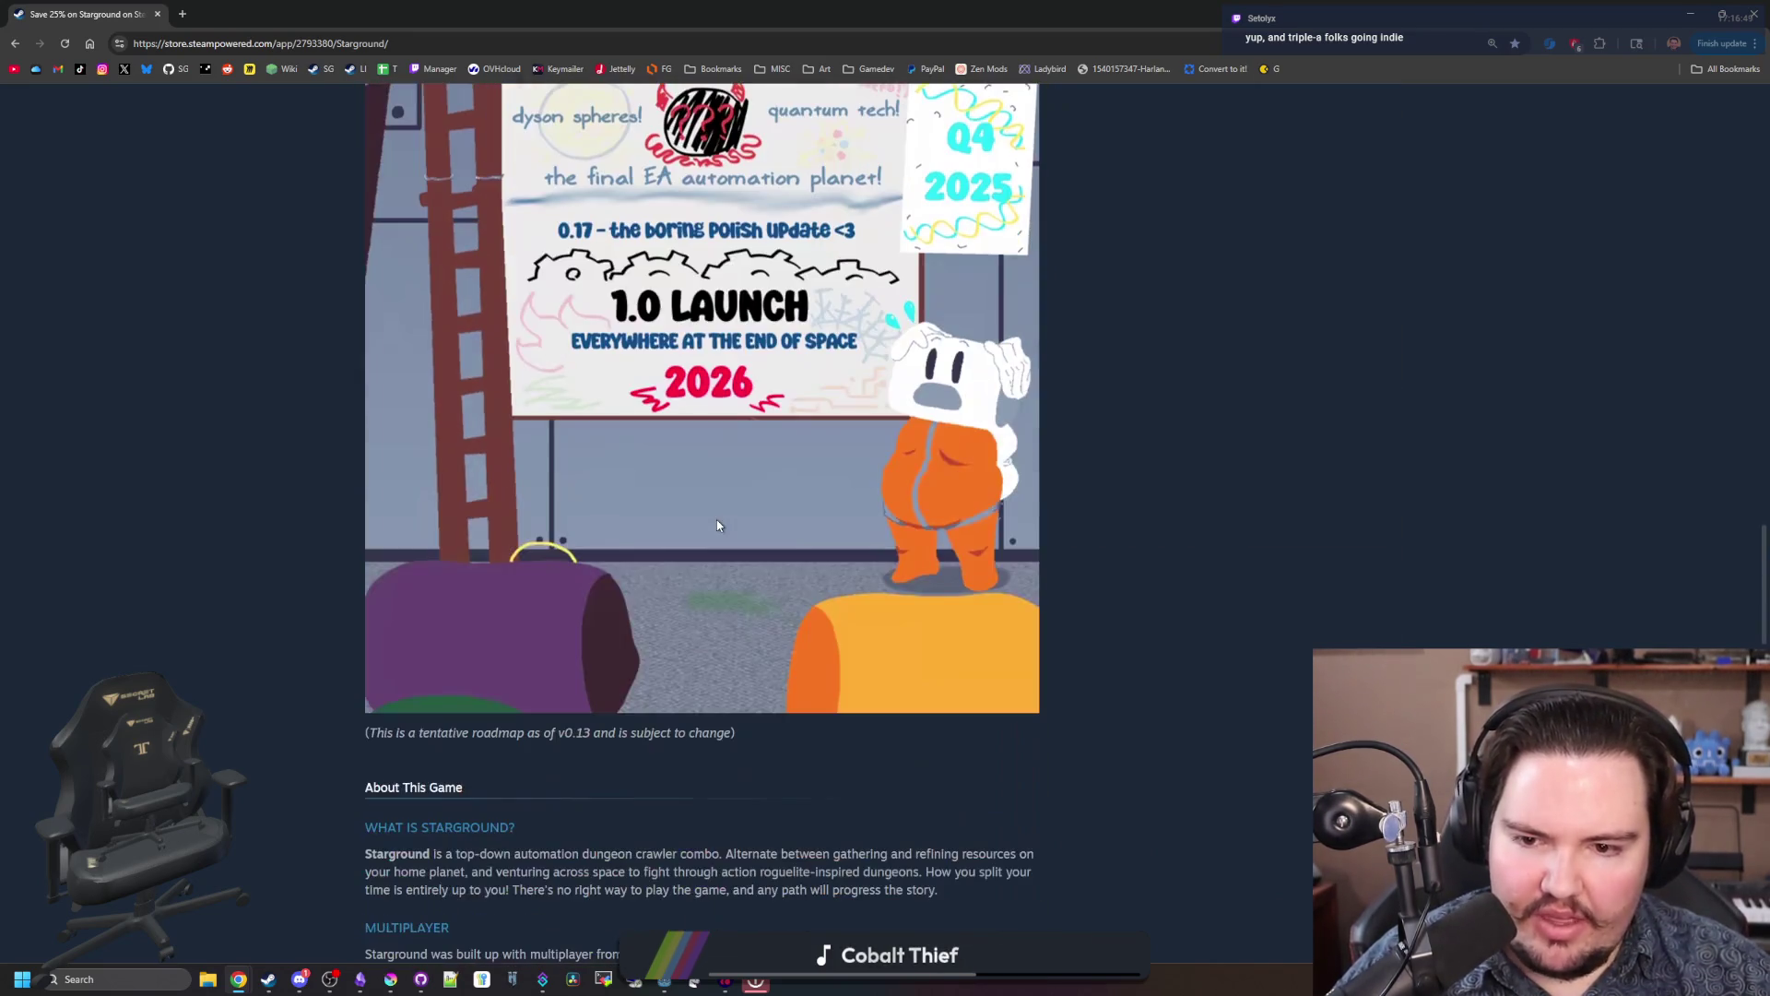
scroll(649, 556, "down", 13)
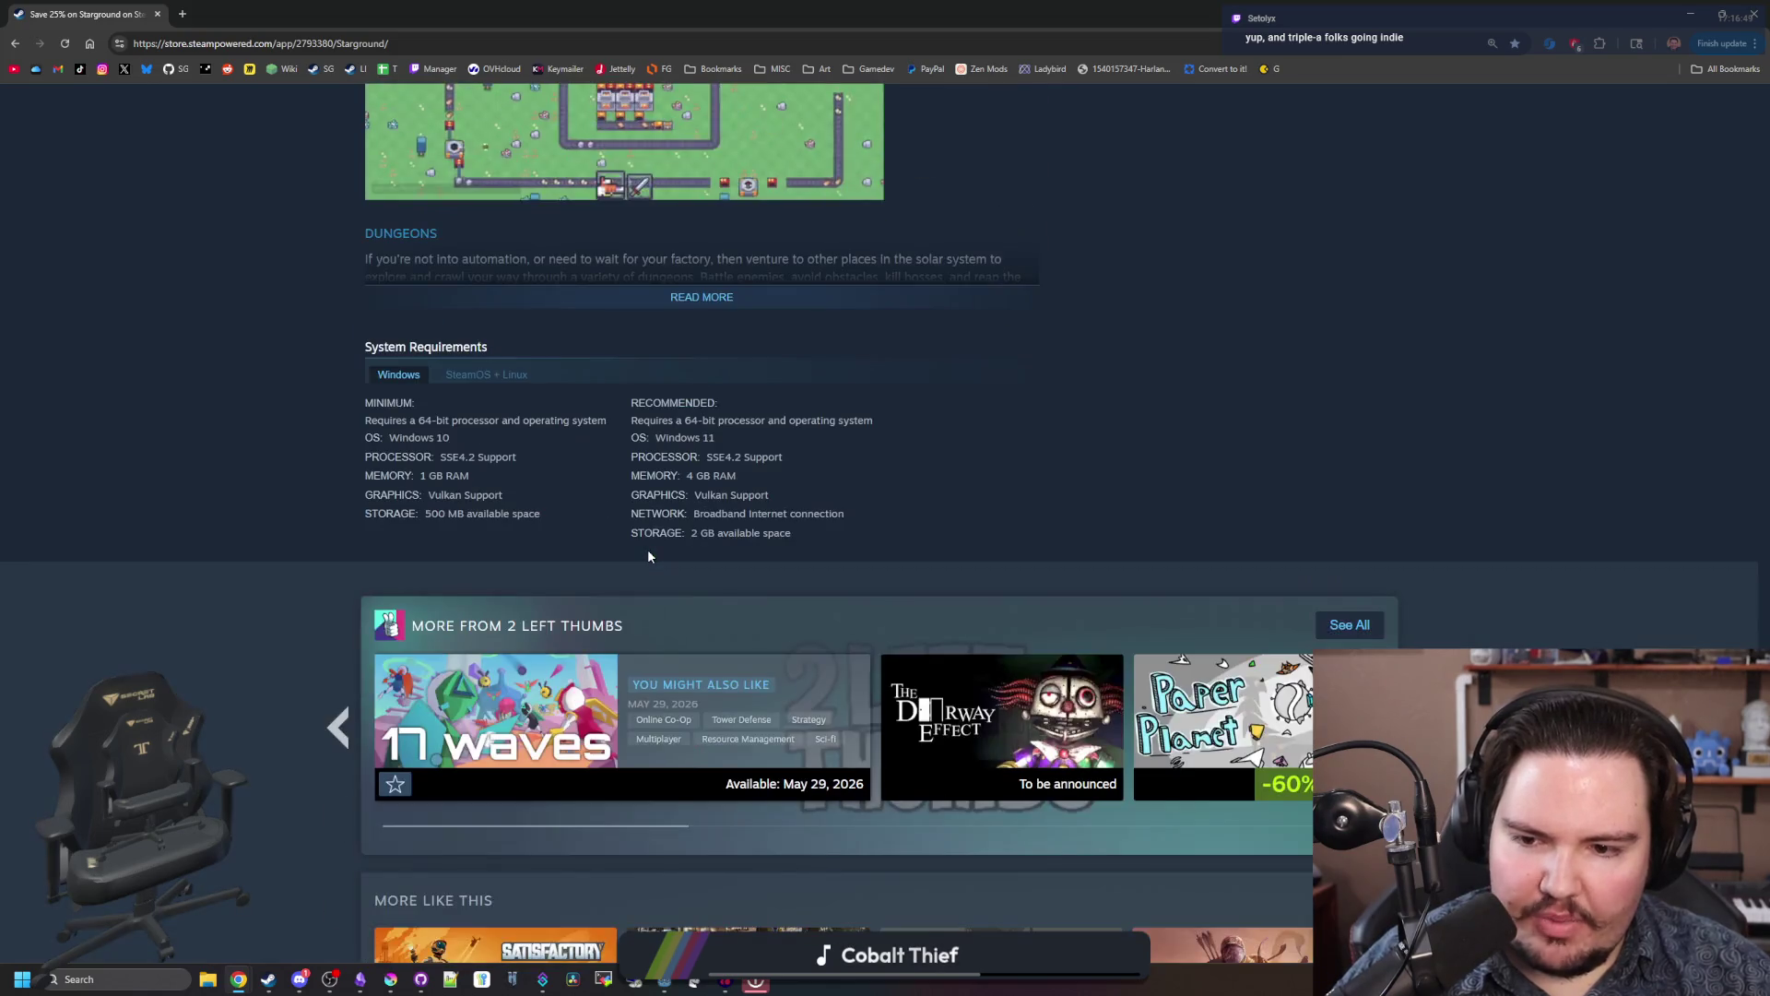
scroll(648, 556, "down", 3)
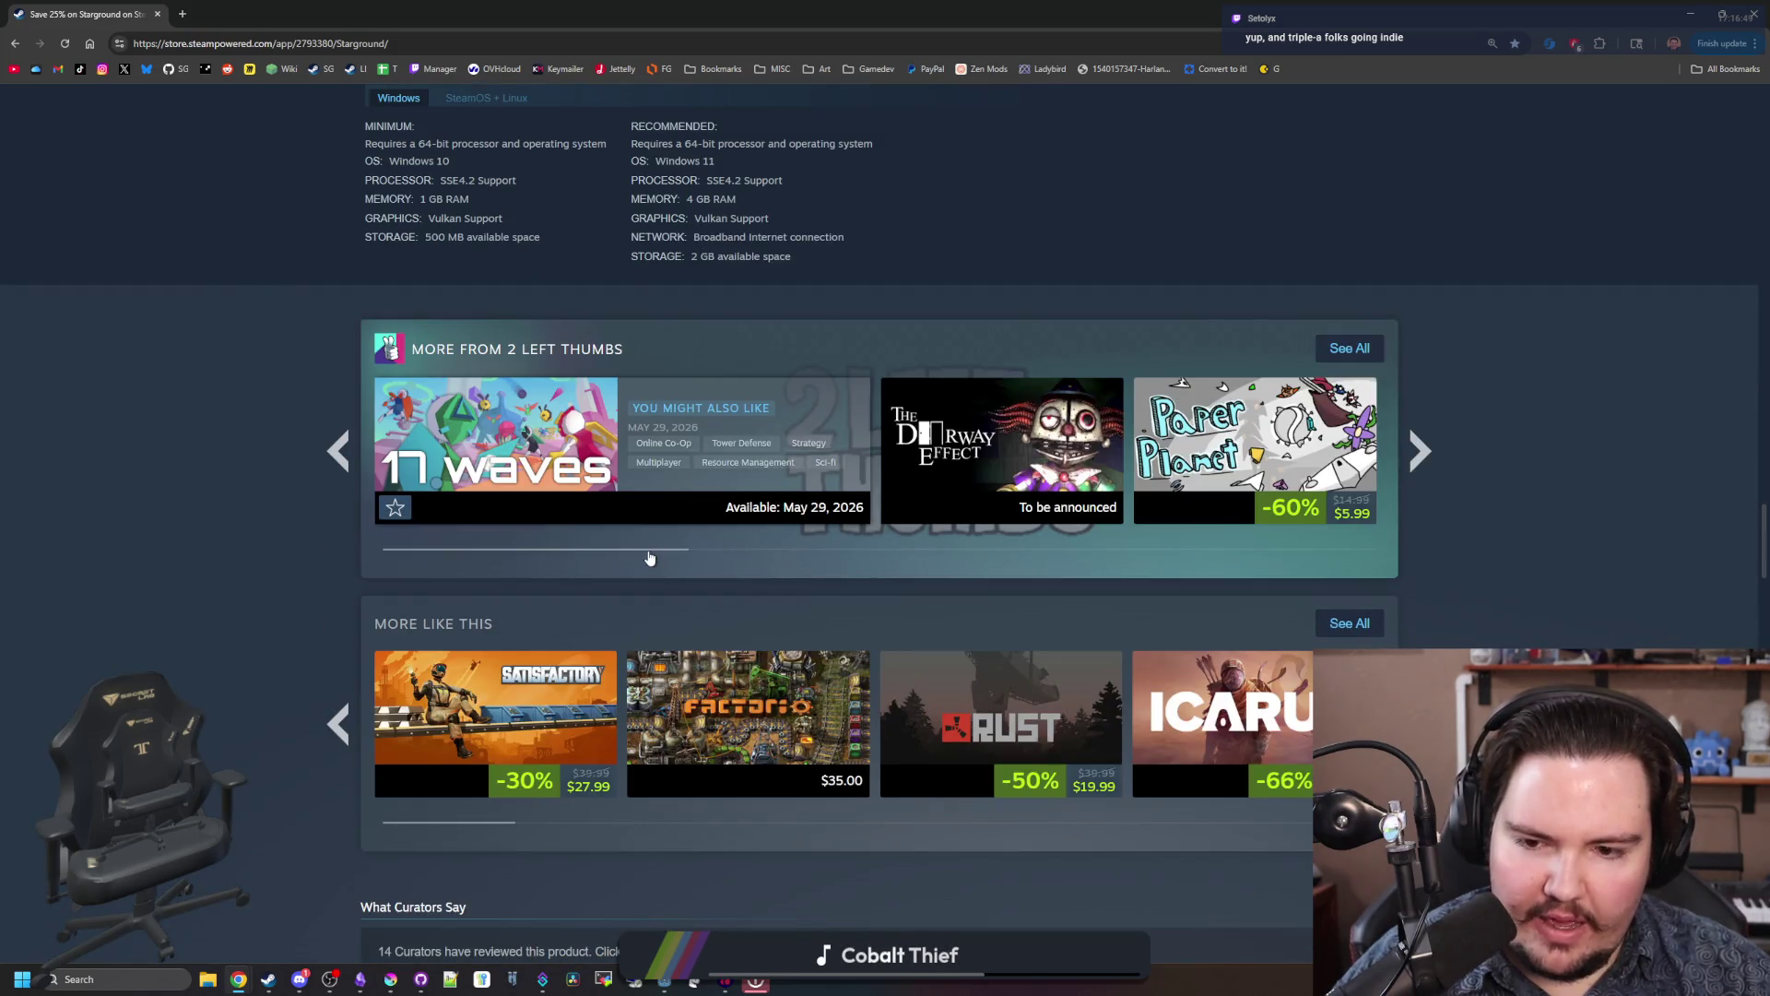
scroll(649, 557, "down", 2)
mouse_move(649, 556)
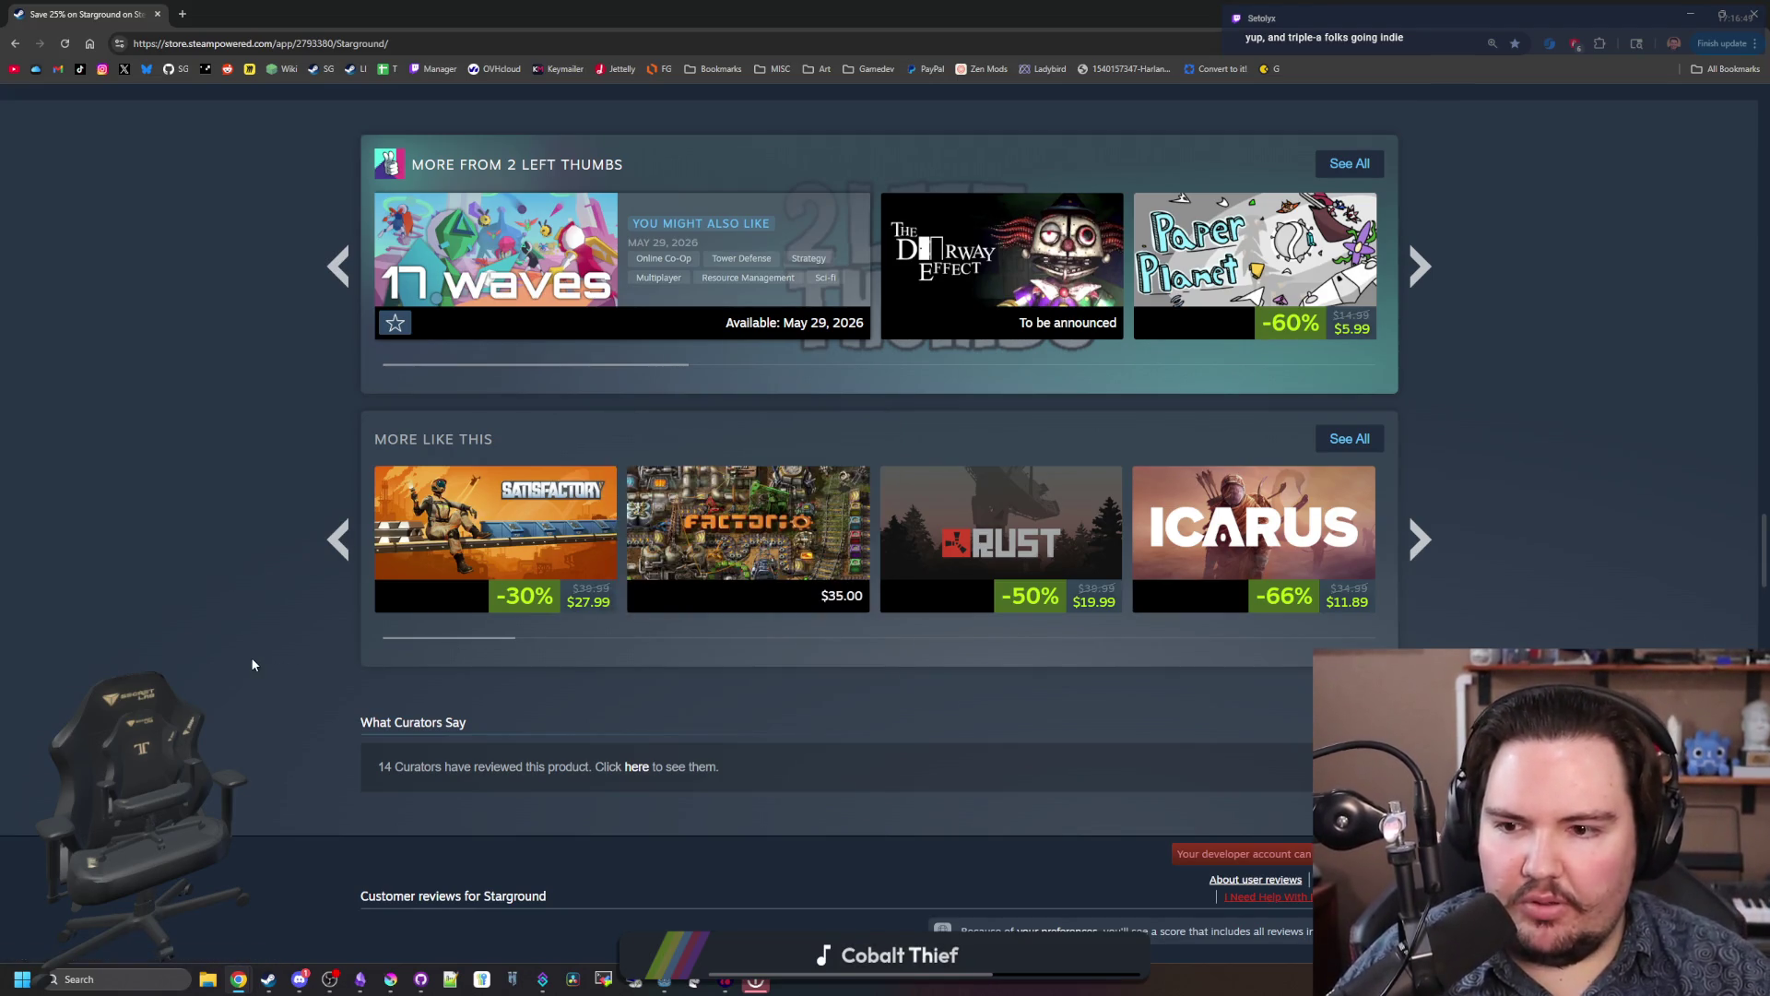
scroll(242, 553, "down", 4)
scroll(244, 554, "down", 4)
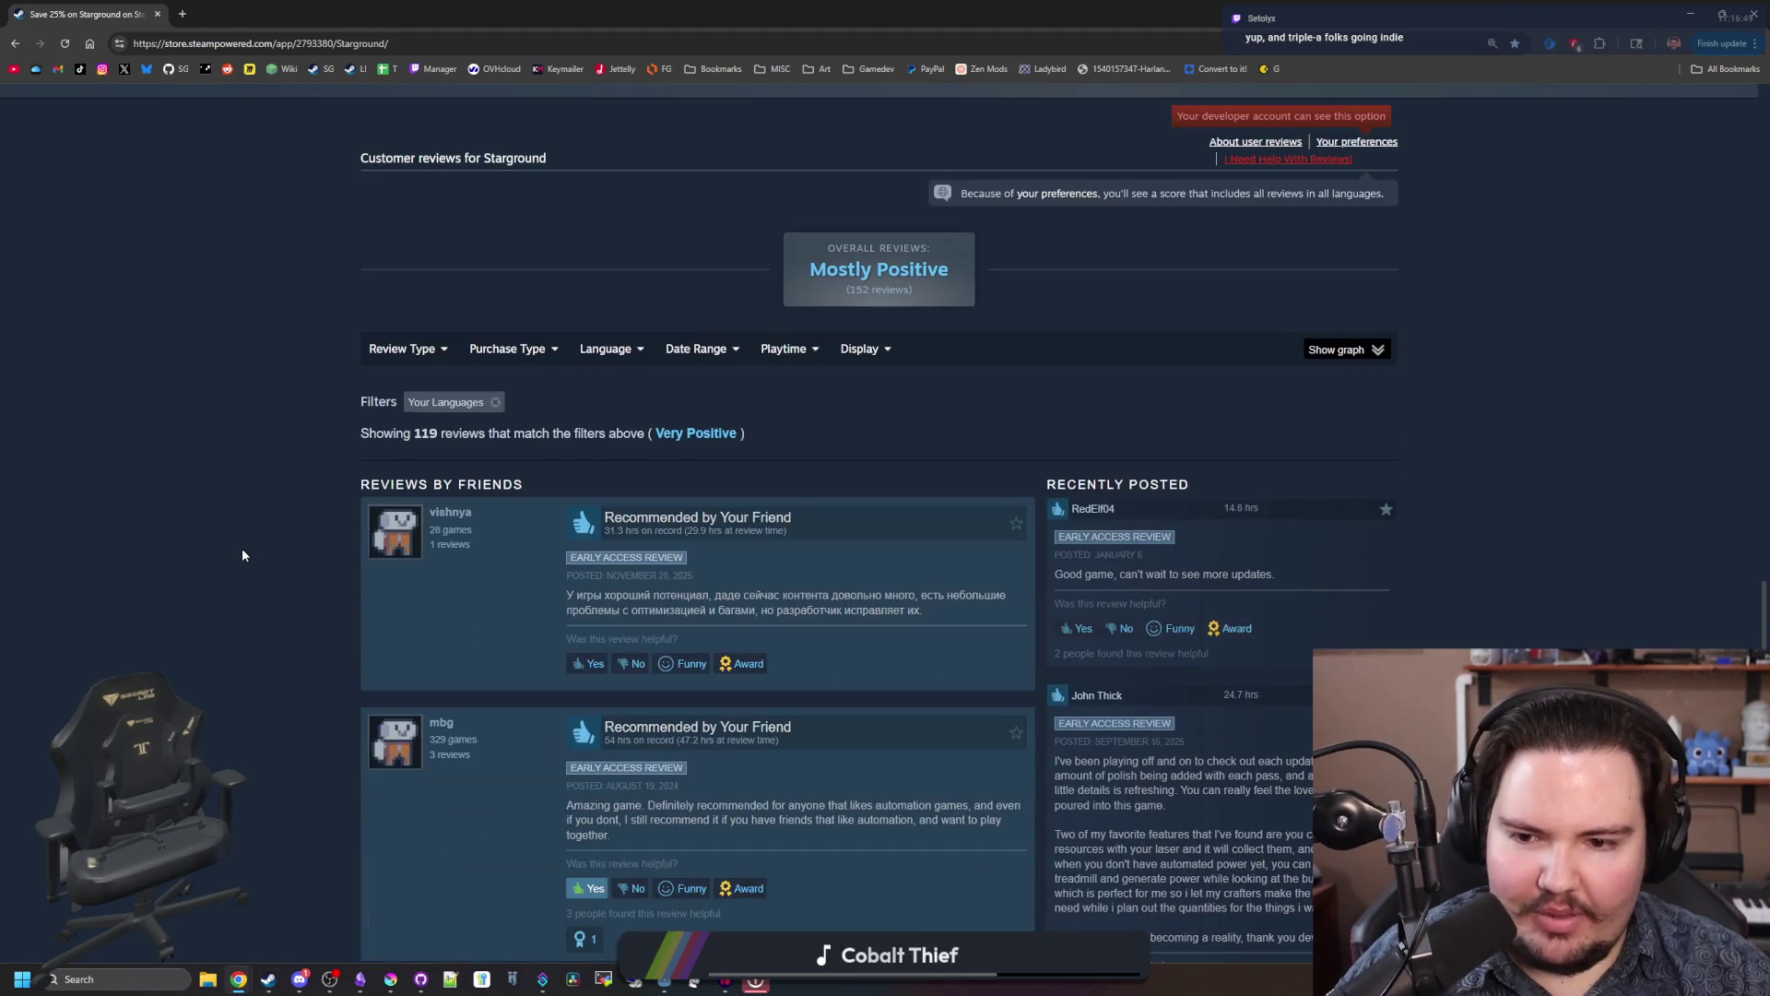
scroll(234, 338, "down", 2)
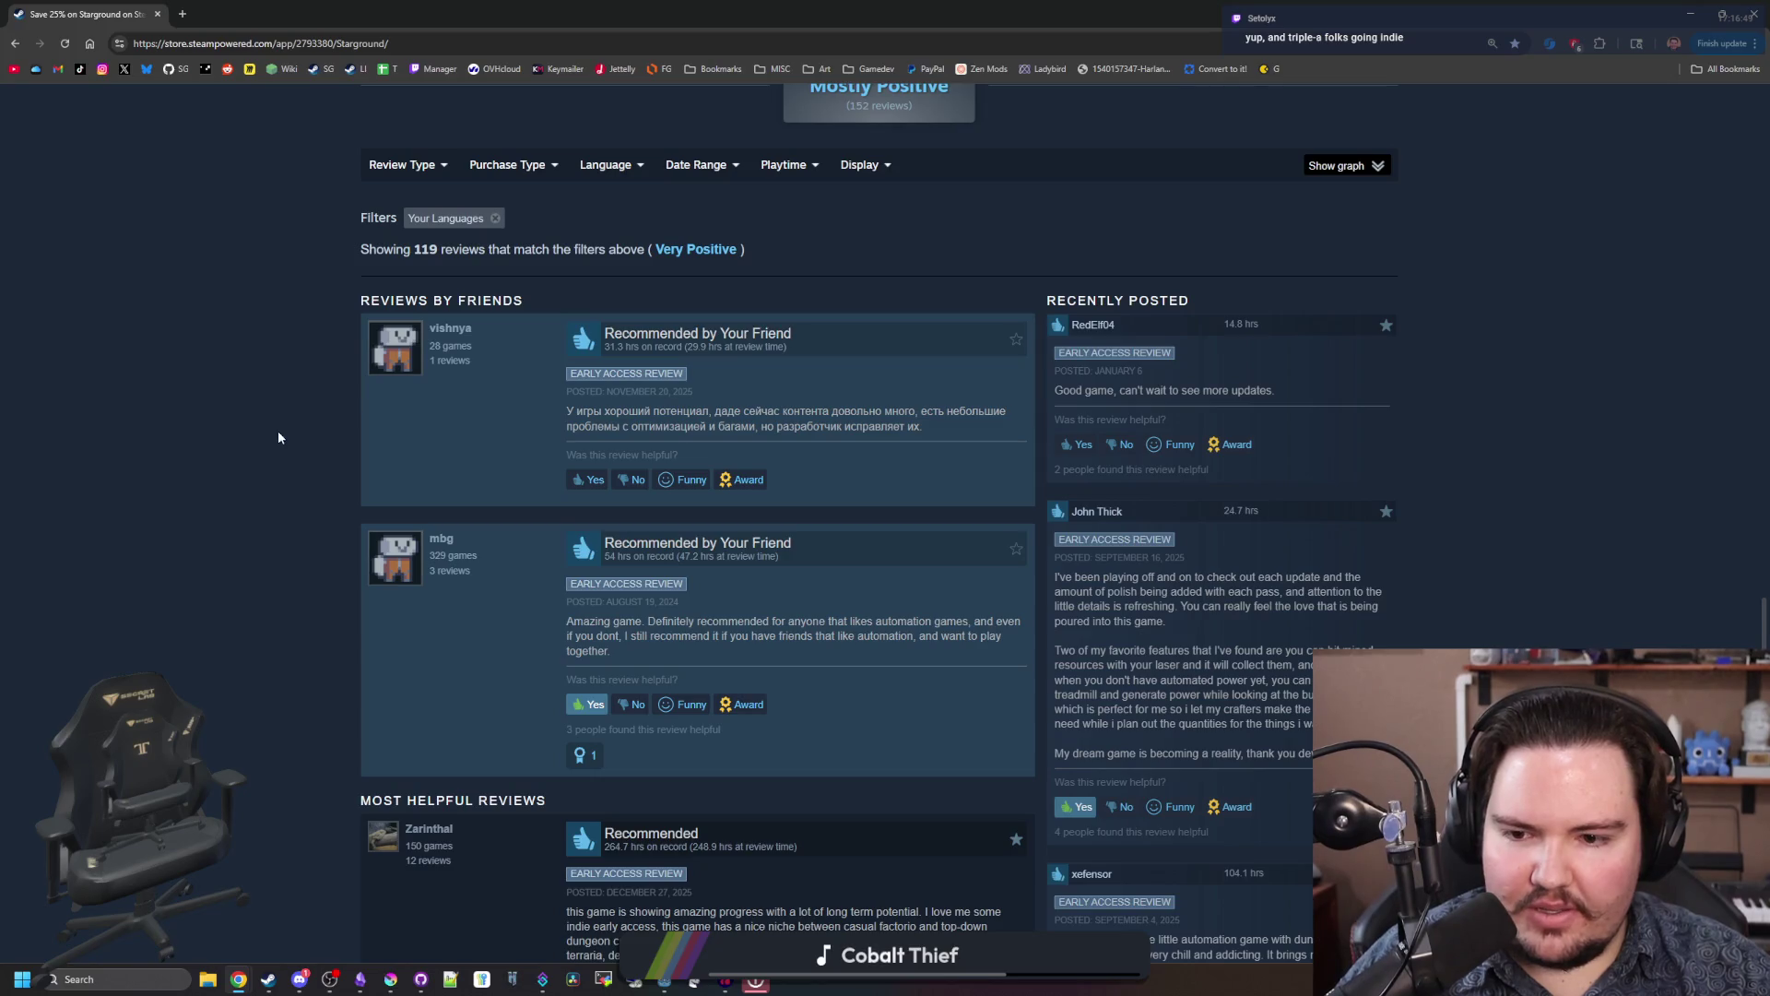
scroll(301, 407, "up", 15)
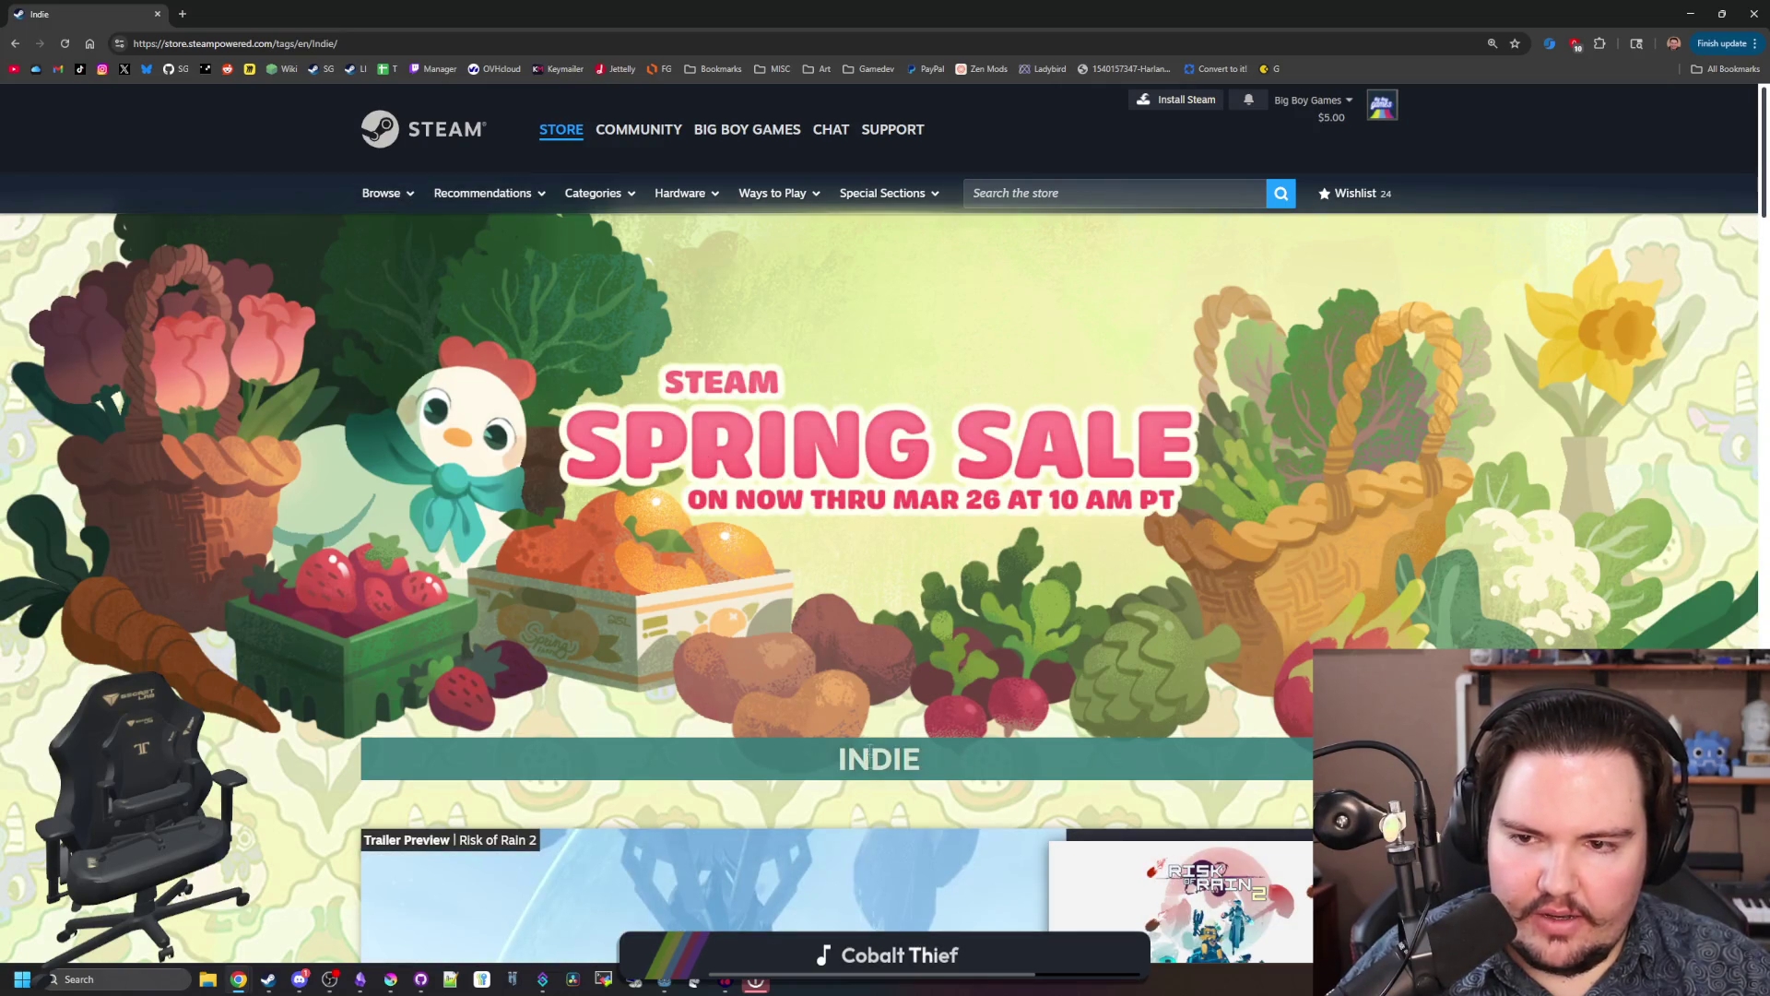
Step: Open Risk of Rain 2 from the Indie tag page in a new tab and switch to it
scroll(870, 745, "down", 3)
scroll(906, 552, "down", 3)
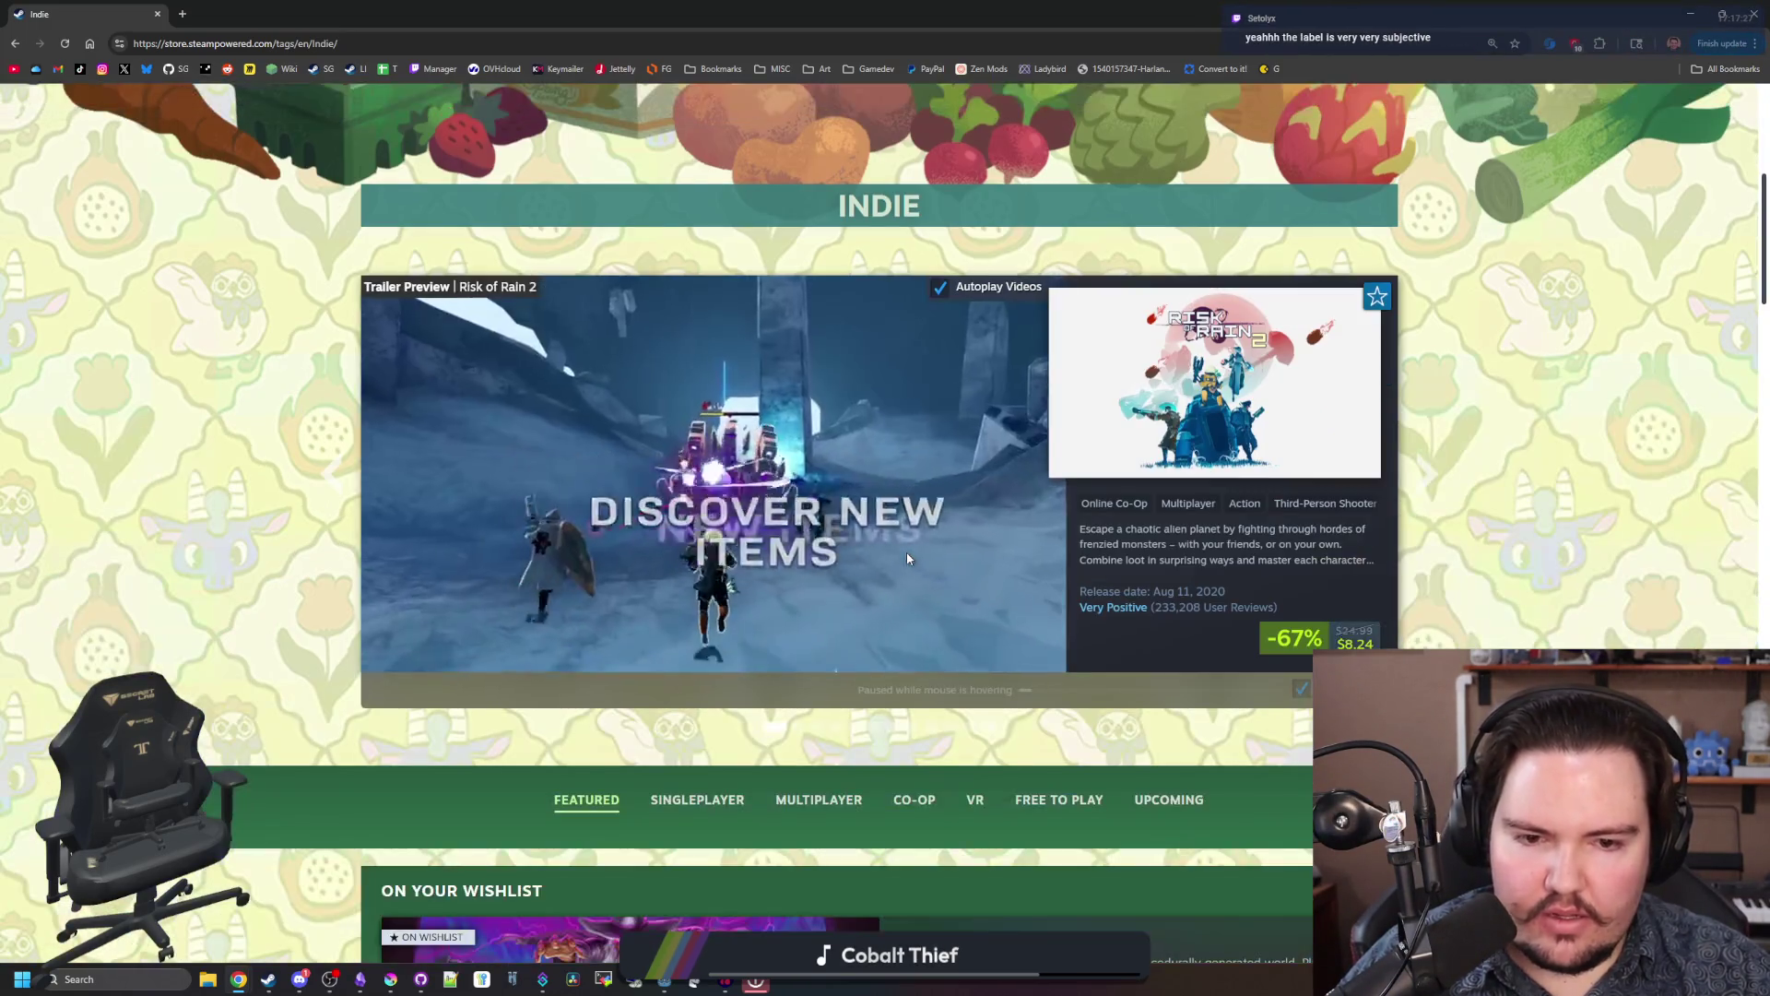
middle_click(907, 556)
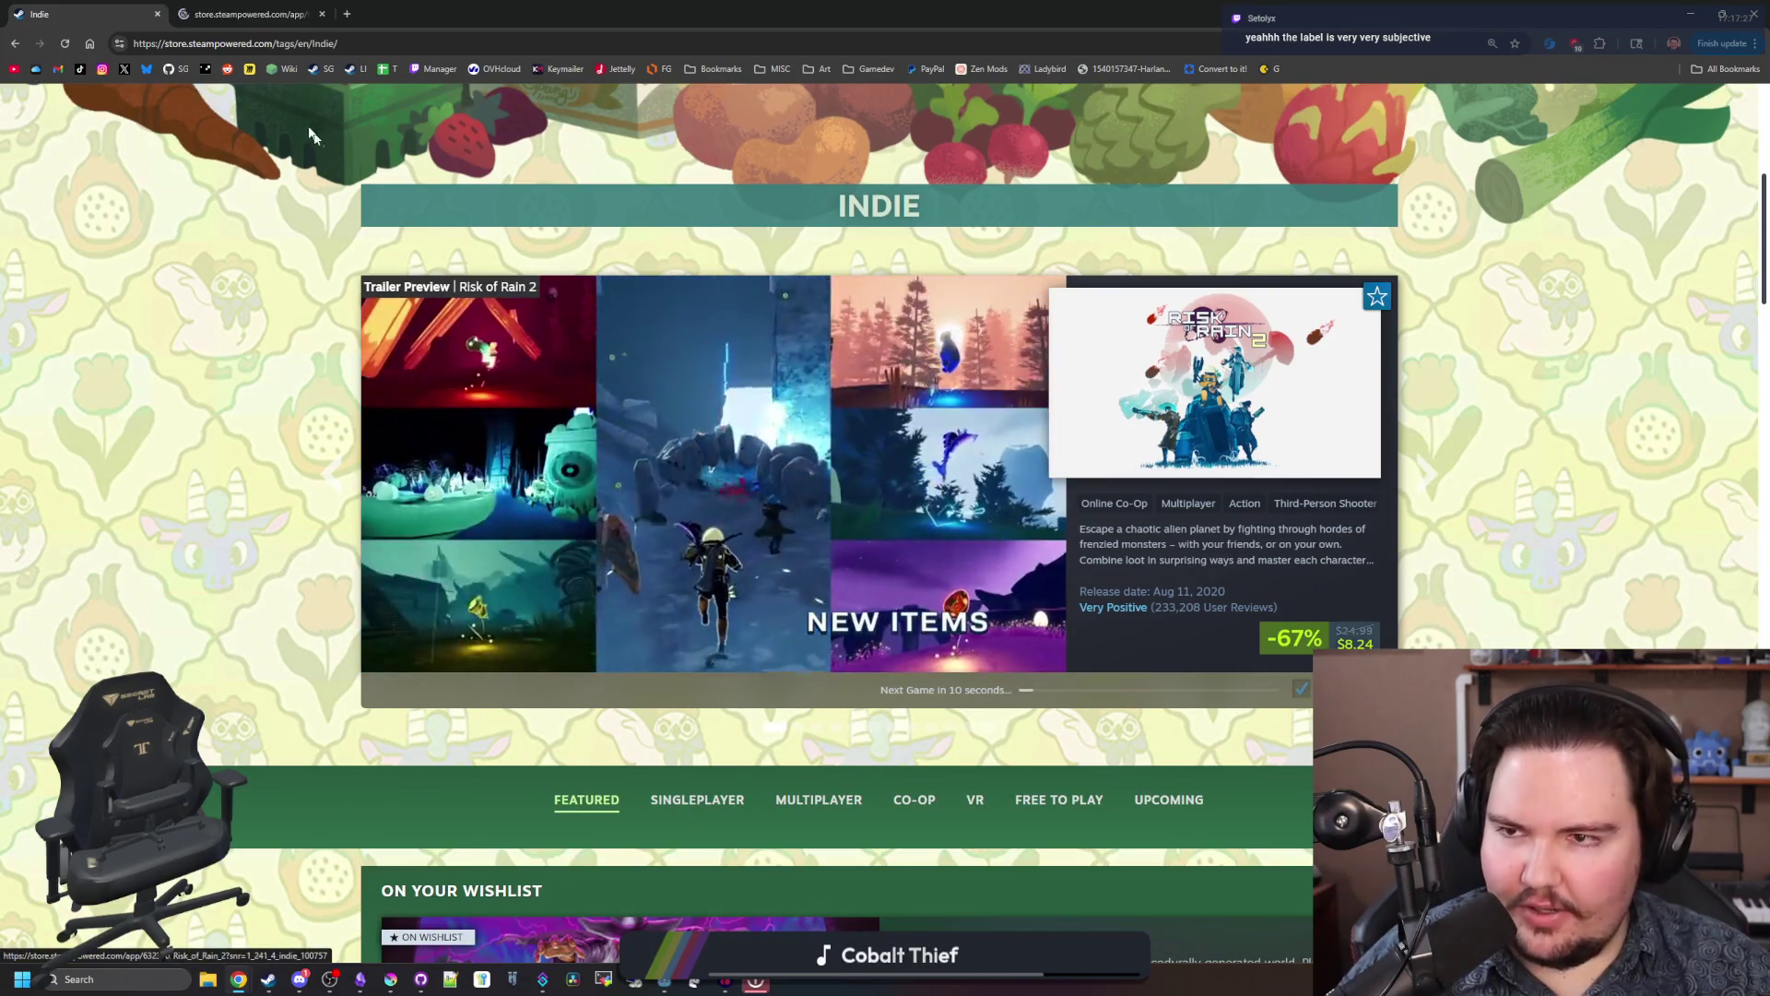
left_click(213, 6)
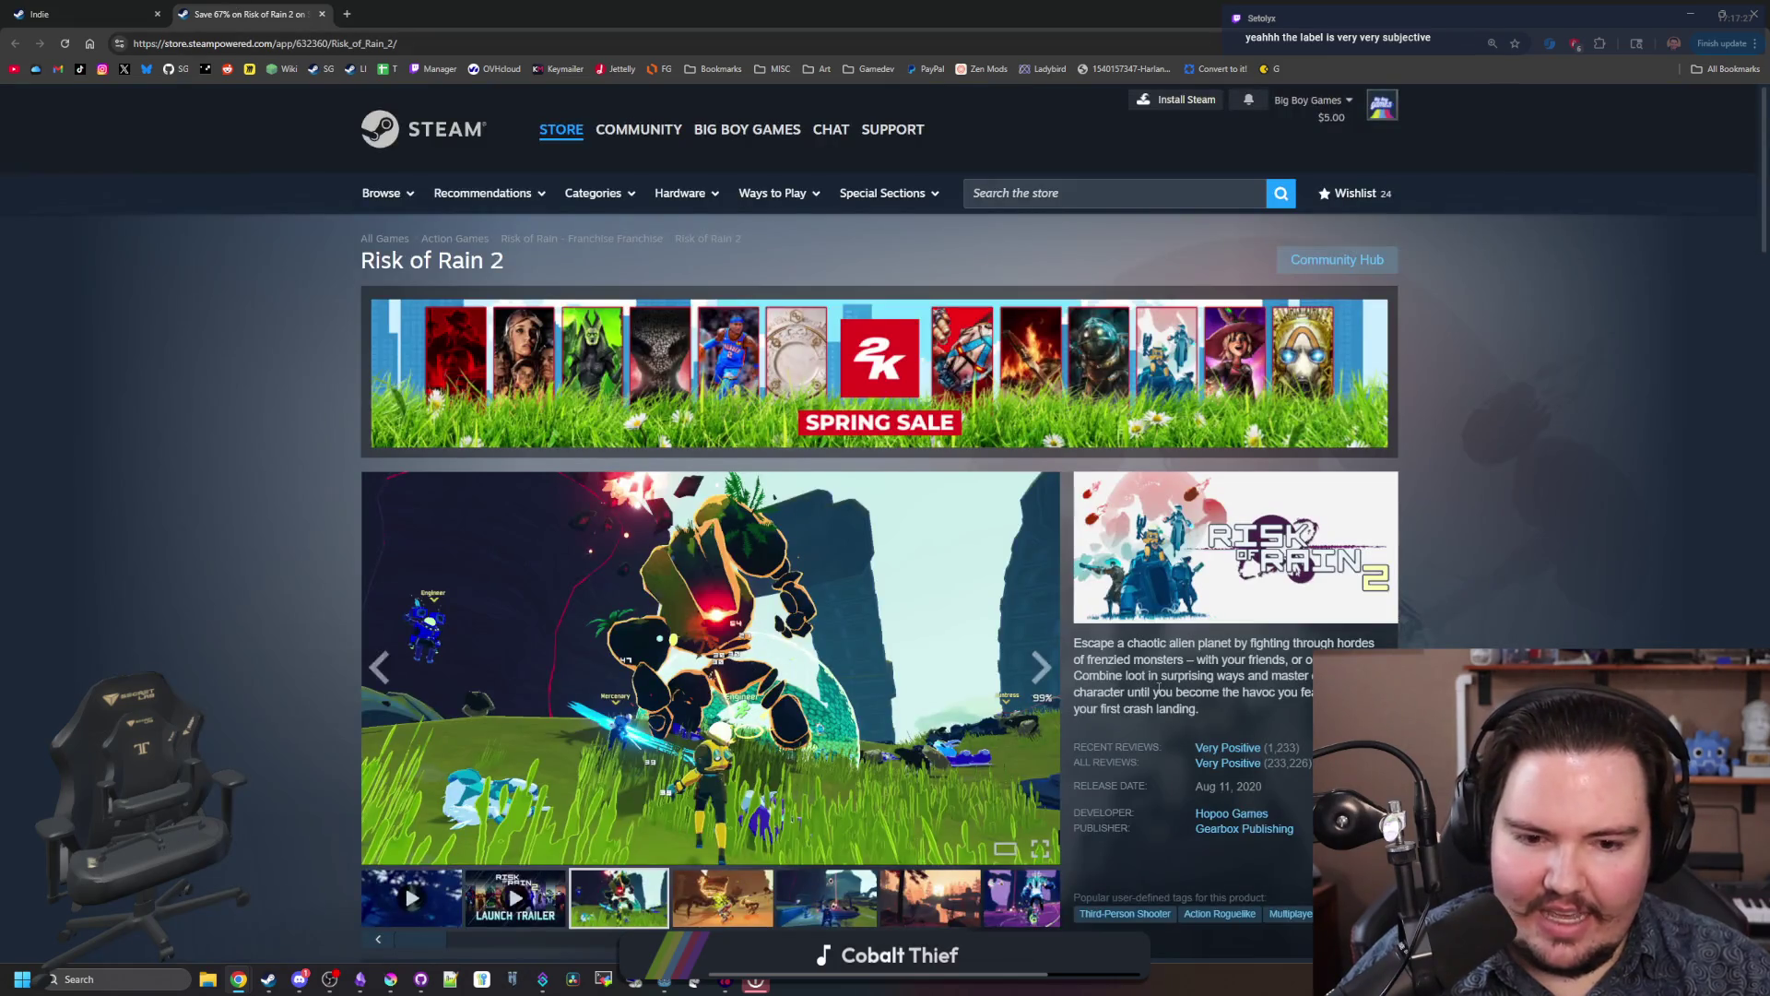
Step: Visit the publisher's store page, then return to Risk of Rain 2's page
scroll(1187, 691, "down", 2)
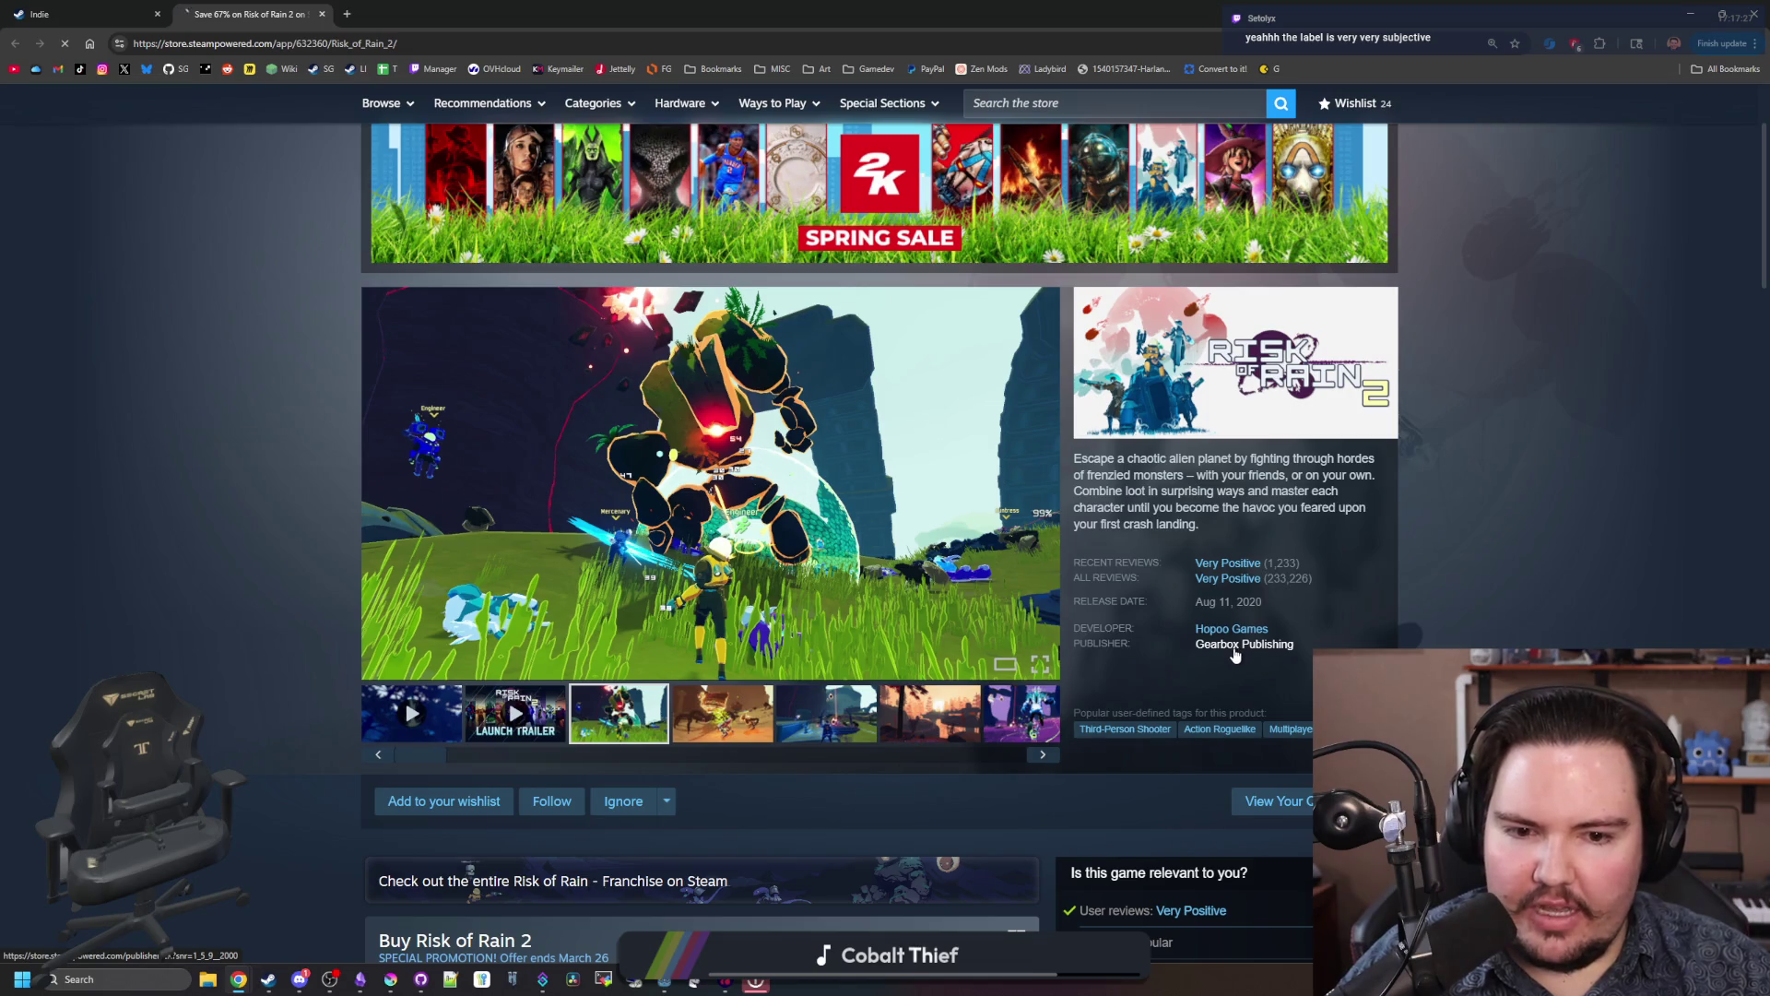
left_click(1236, 645)
key("alt+Left")
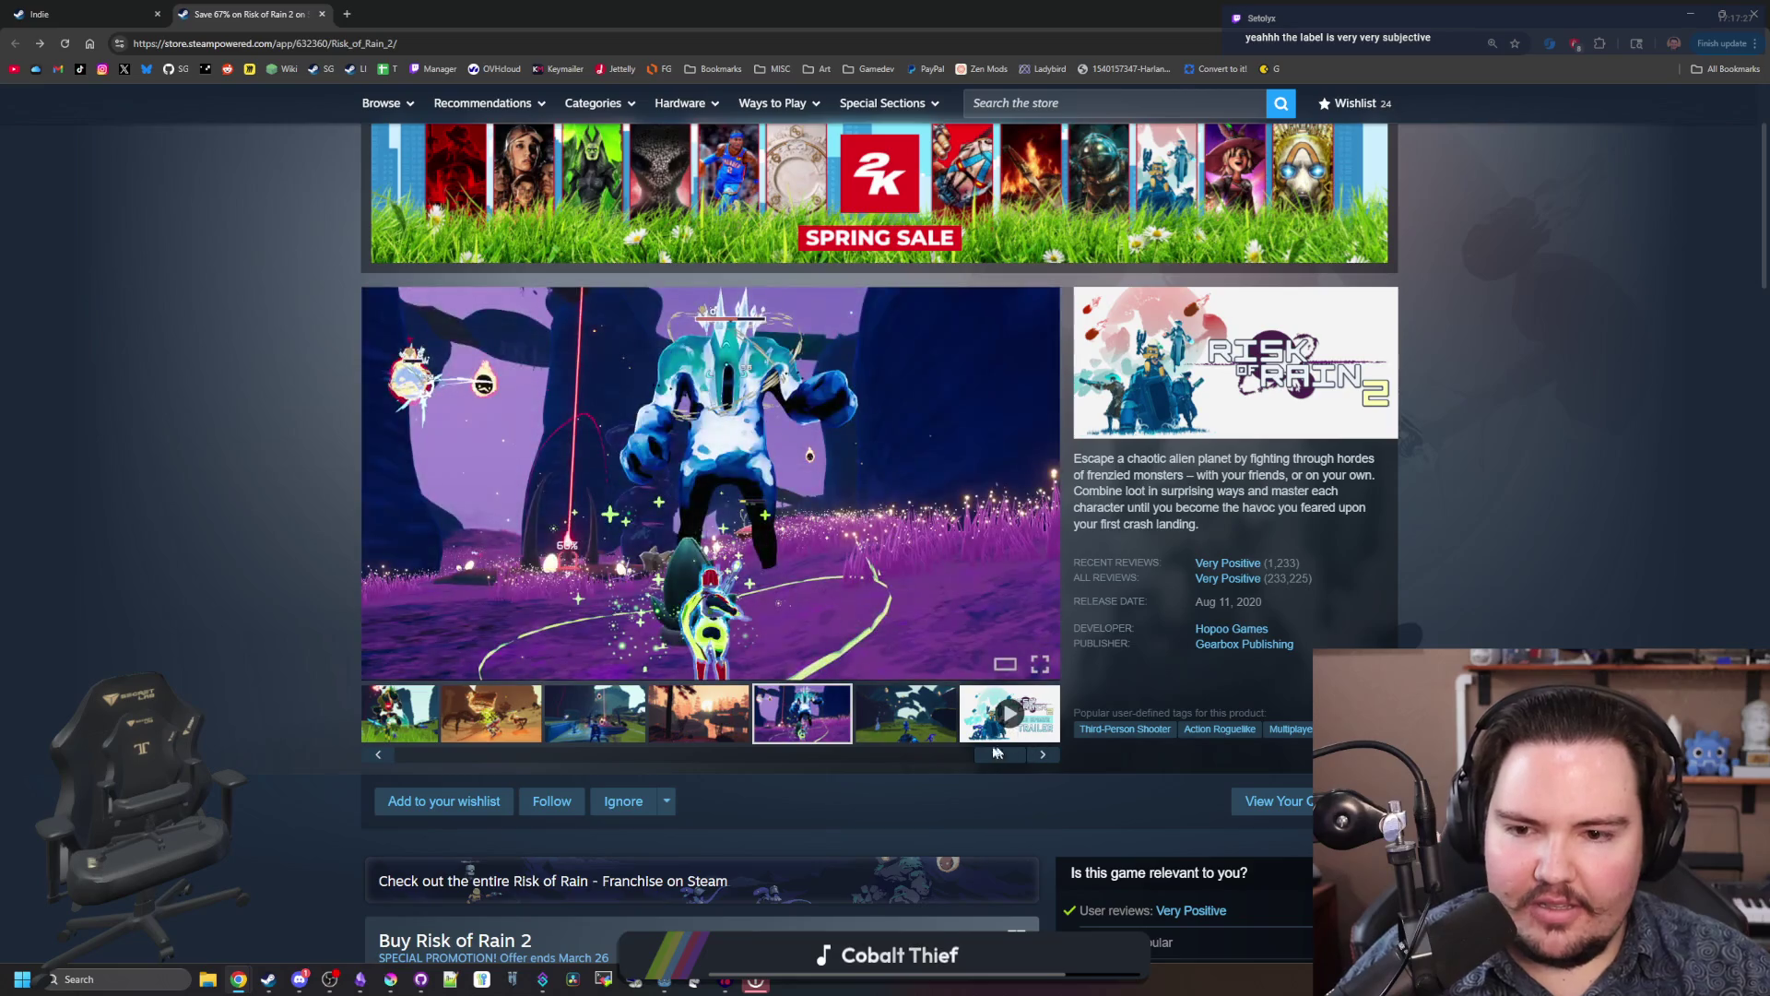
Step: Step through Risk of Rain 2's screenshots in the full-screen viewer, then return to the Indie tag page
left_click(935, 726)
left_click_drag(1000, 754, 421, 754)
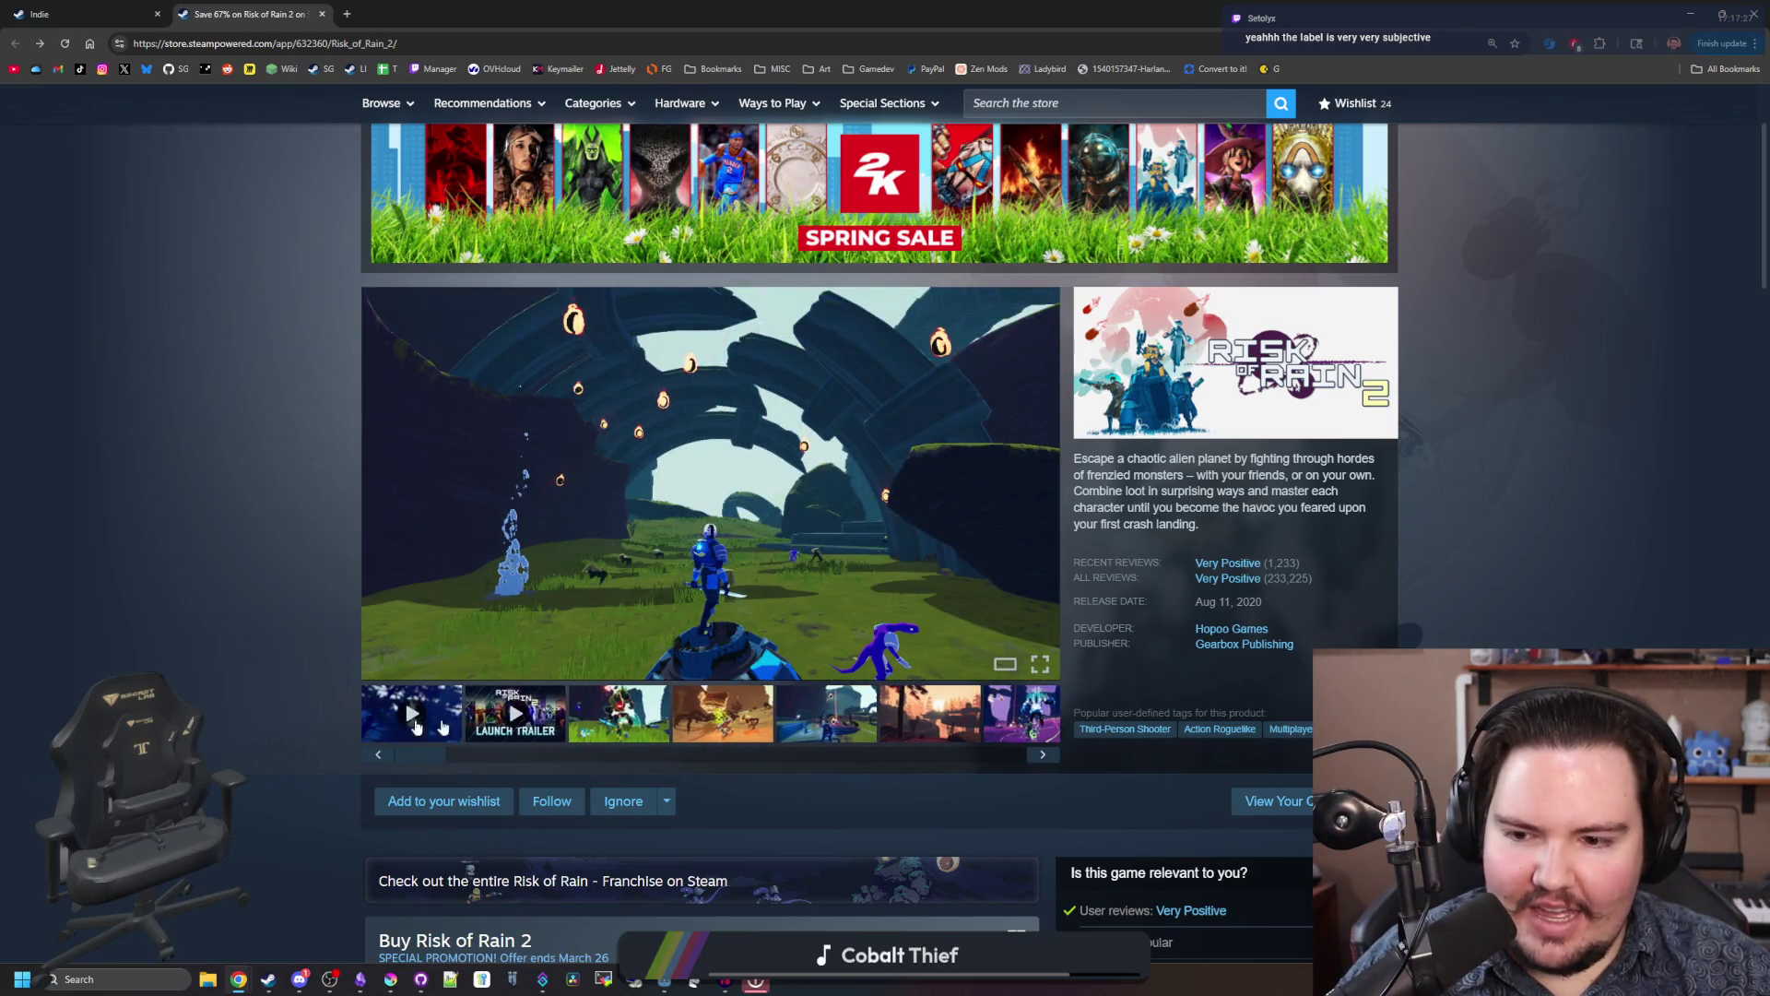
left_click(623, 725)
left_click(777, 576)
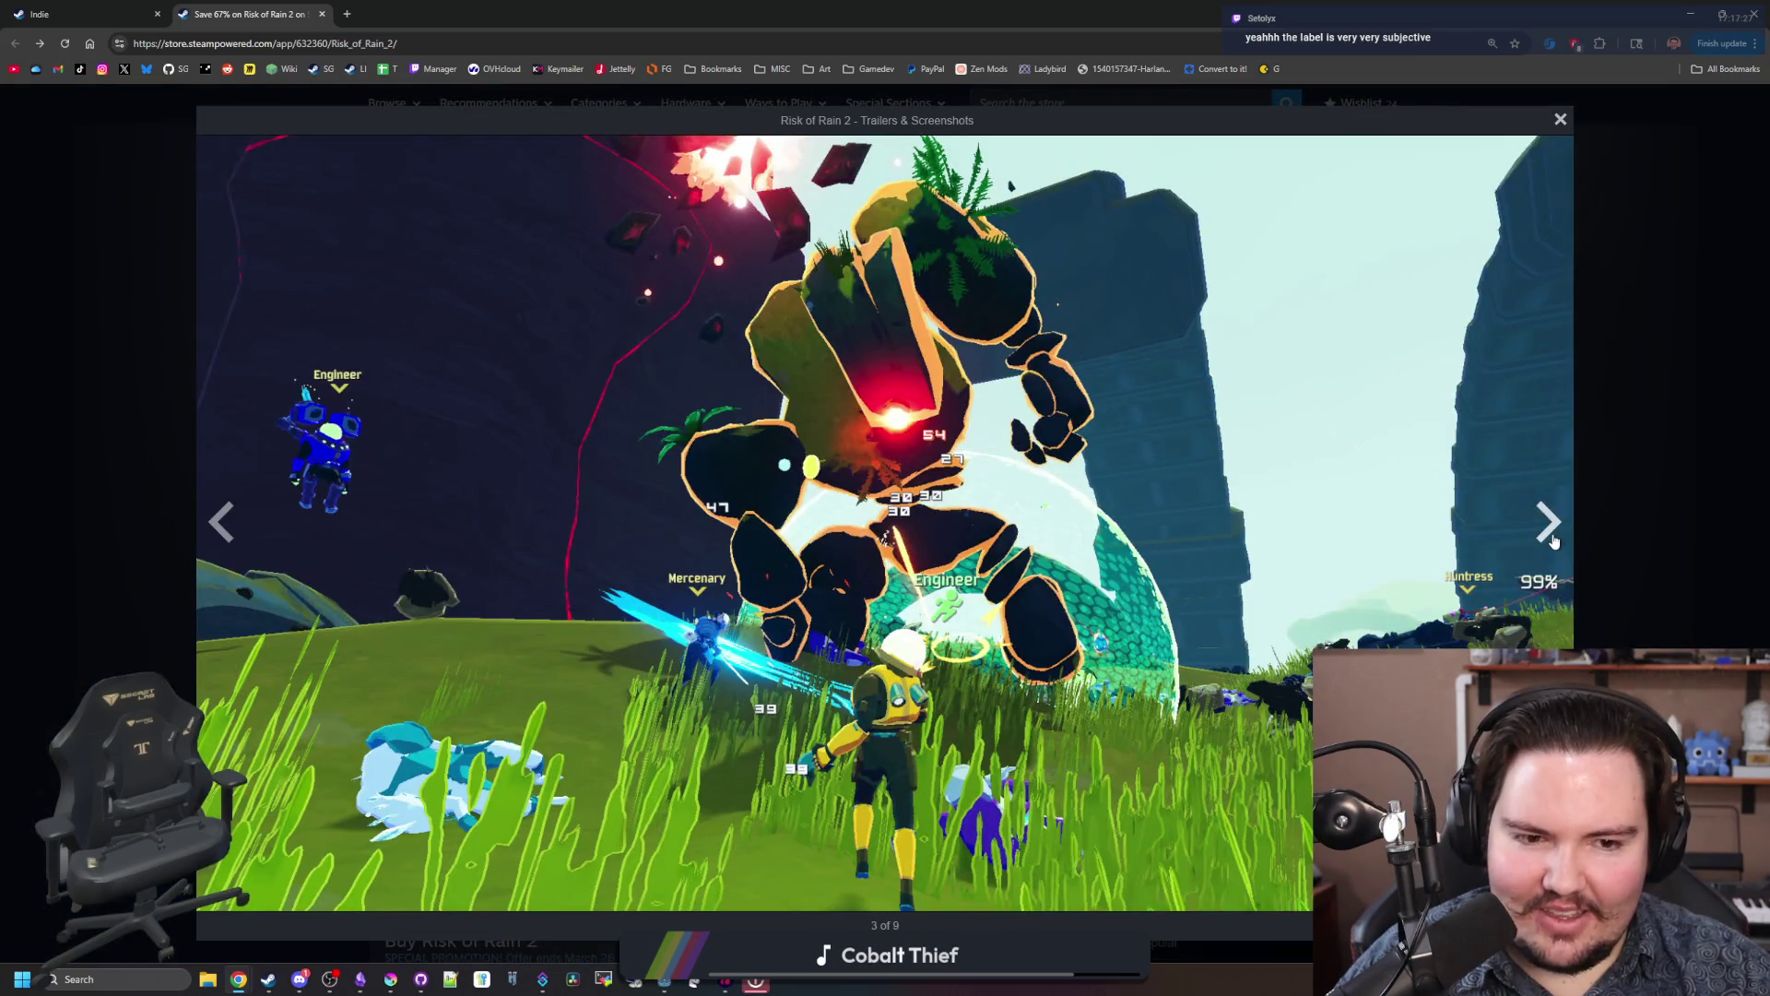
left_click(1548, 523)
left_click(1548, 523)
left_click(1549, 522)
left_click(1549, 523)
left_click(1549, 523)
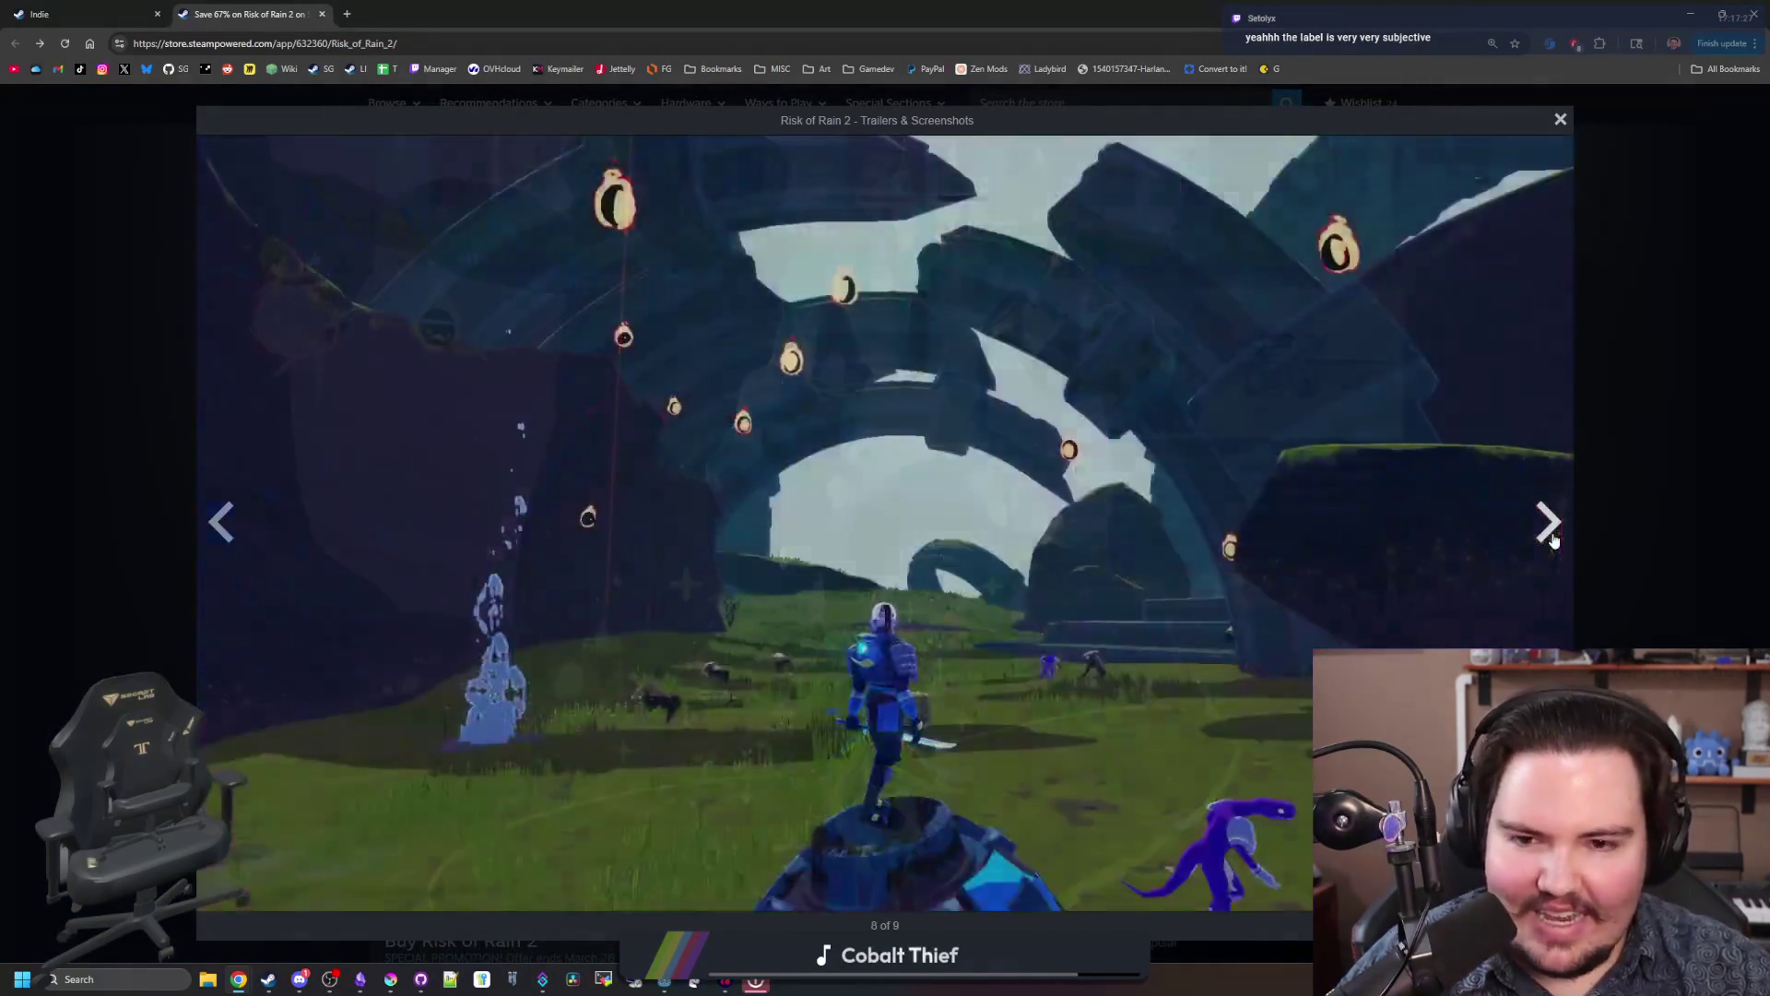
left_click(1548, 522)
left_click(1549, 522)
left_click(1661, 433)
left_click(86, 5)
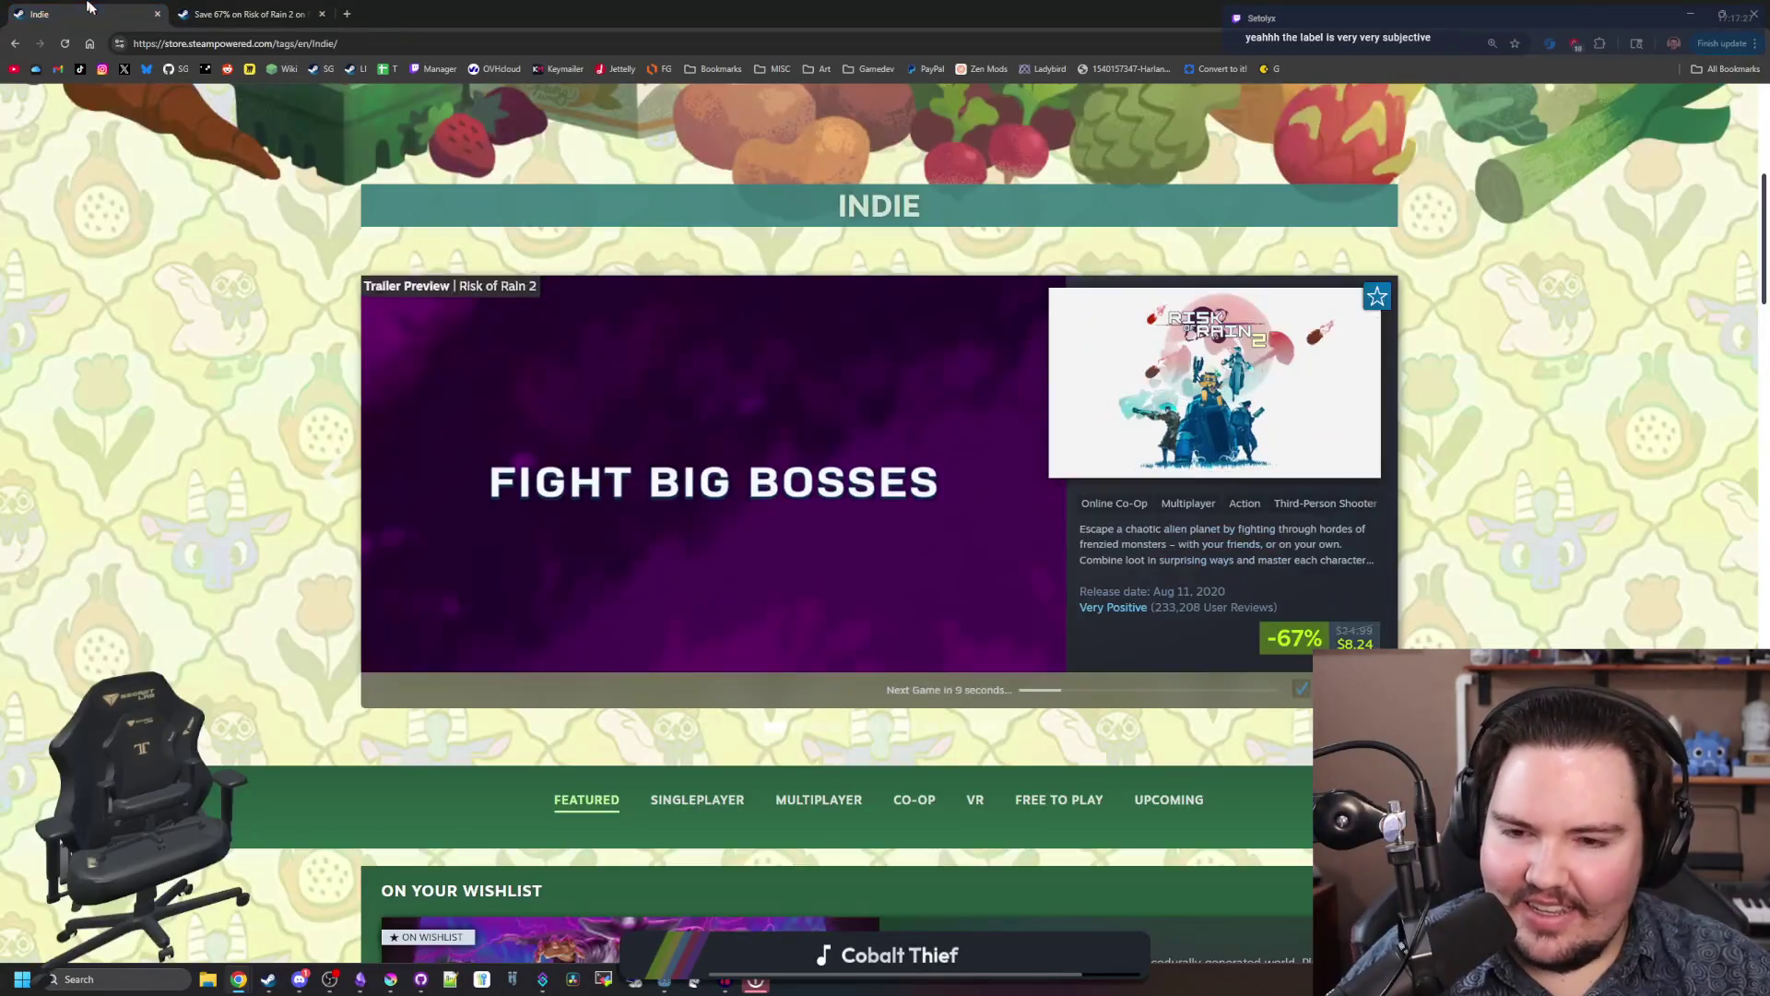
scroll(170, 455, "down", 5)
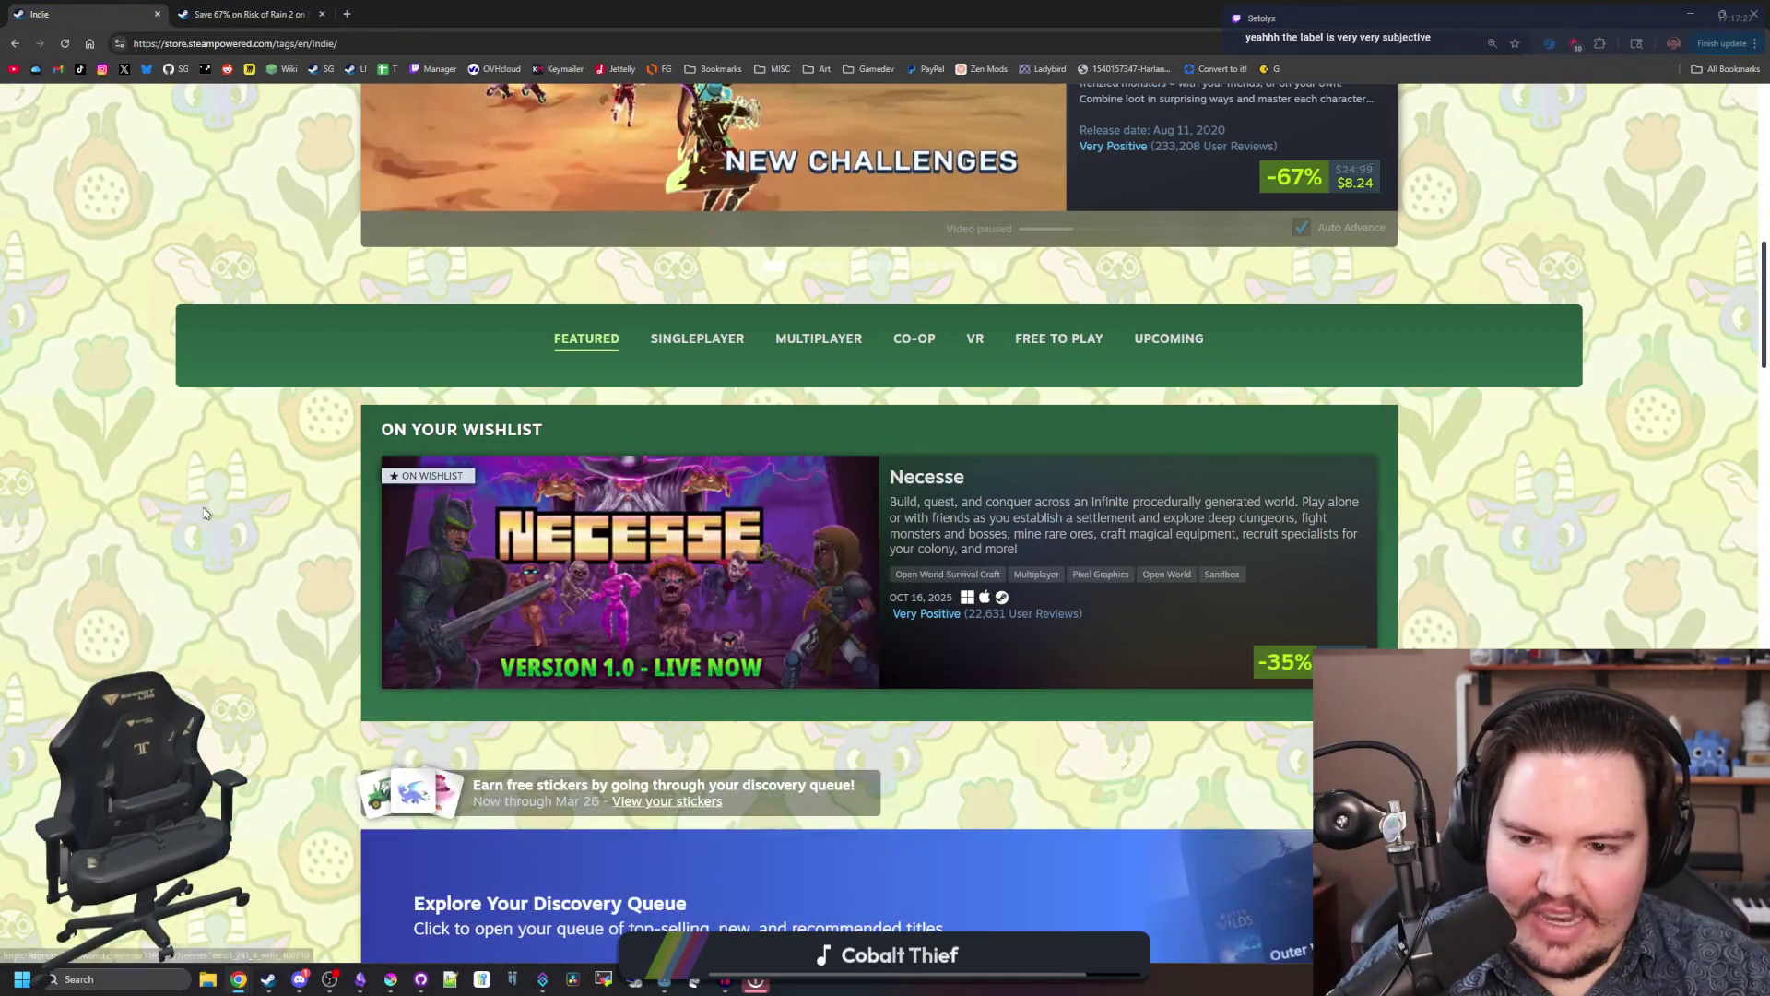
scroll(203, 512, "down", 1)
scroll(203, 513, "down", 8)
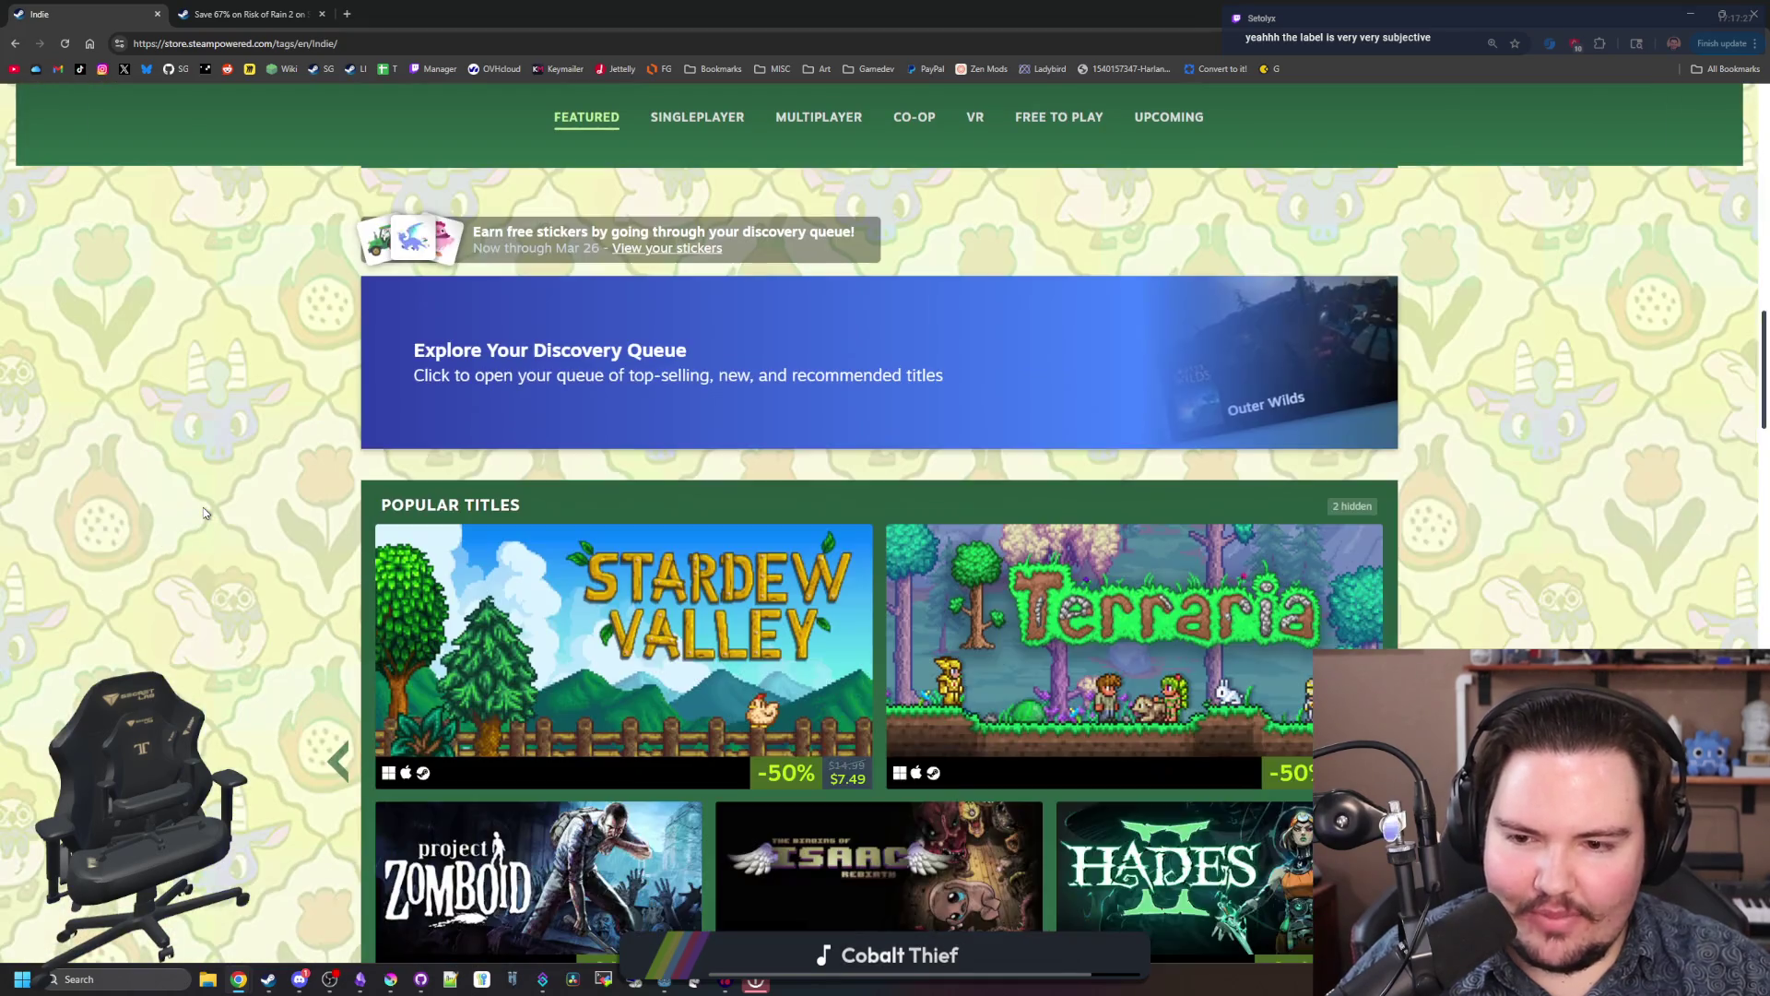
scroll(208, 486, "down", 3)
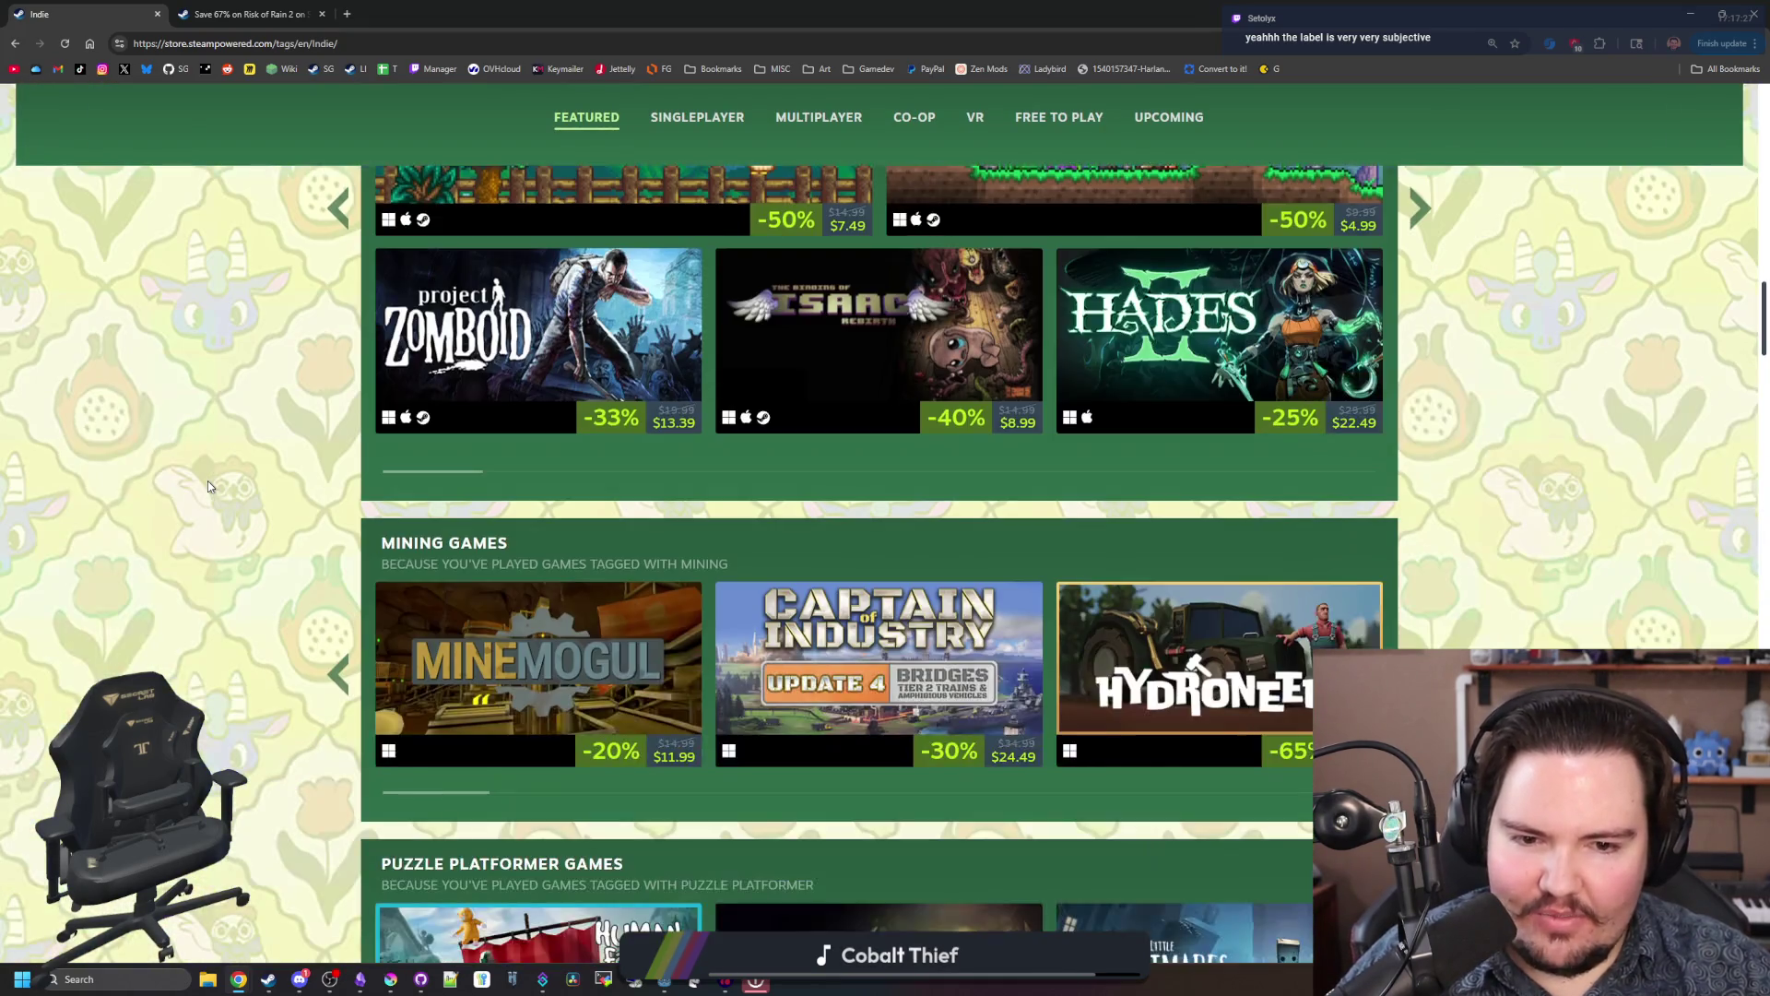
scroll(209, 486, "down", 4)
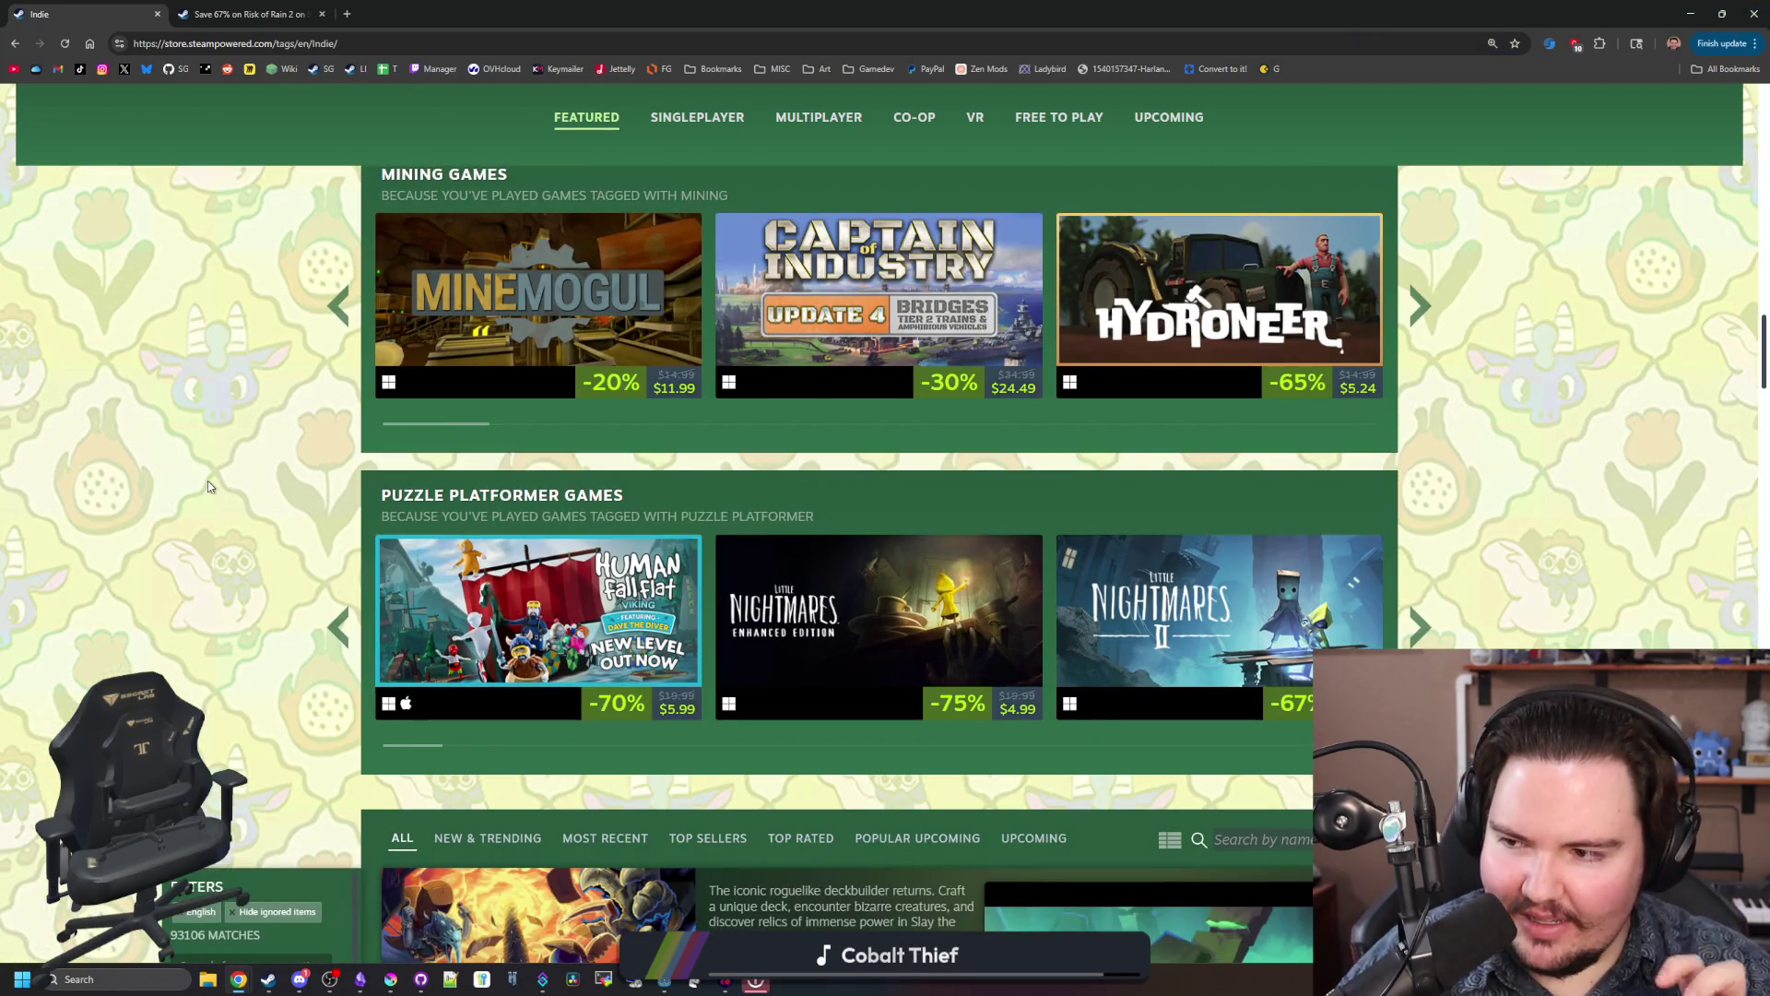
scroll(207, 486, "down", 4)
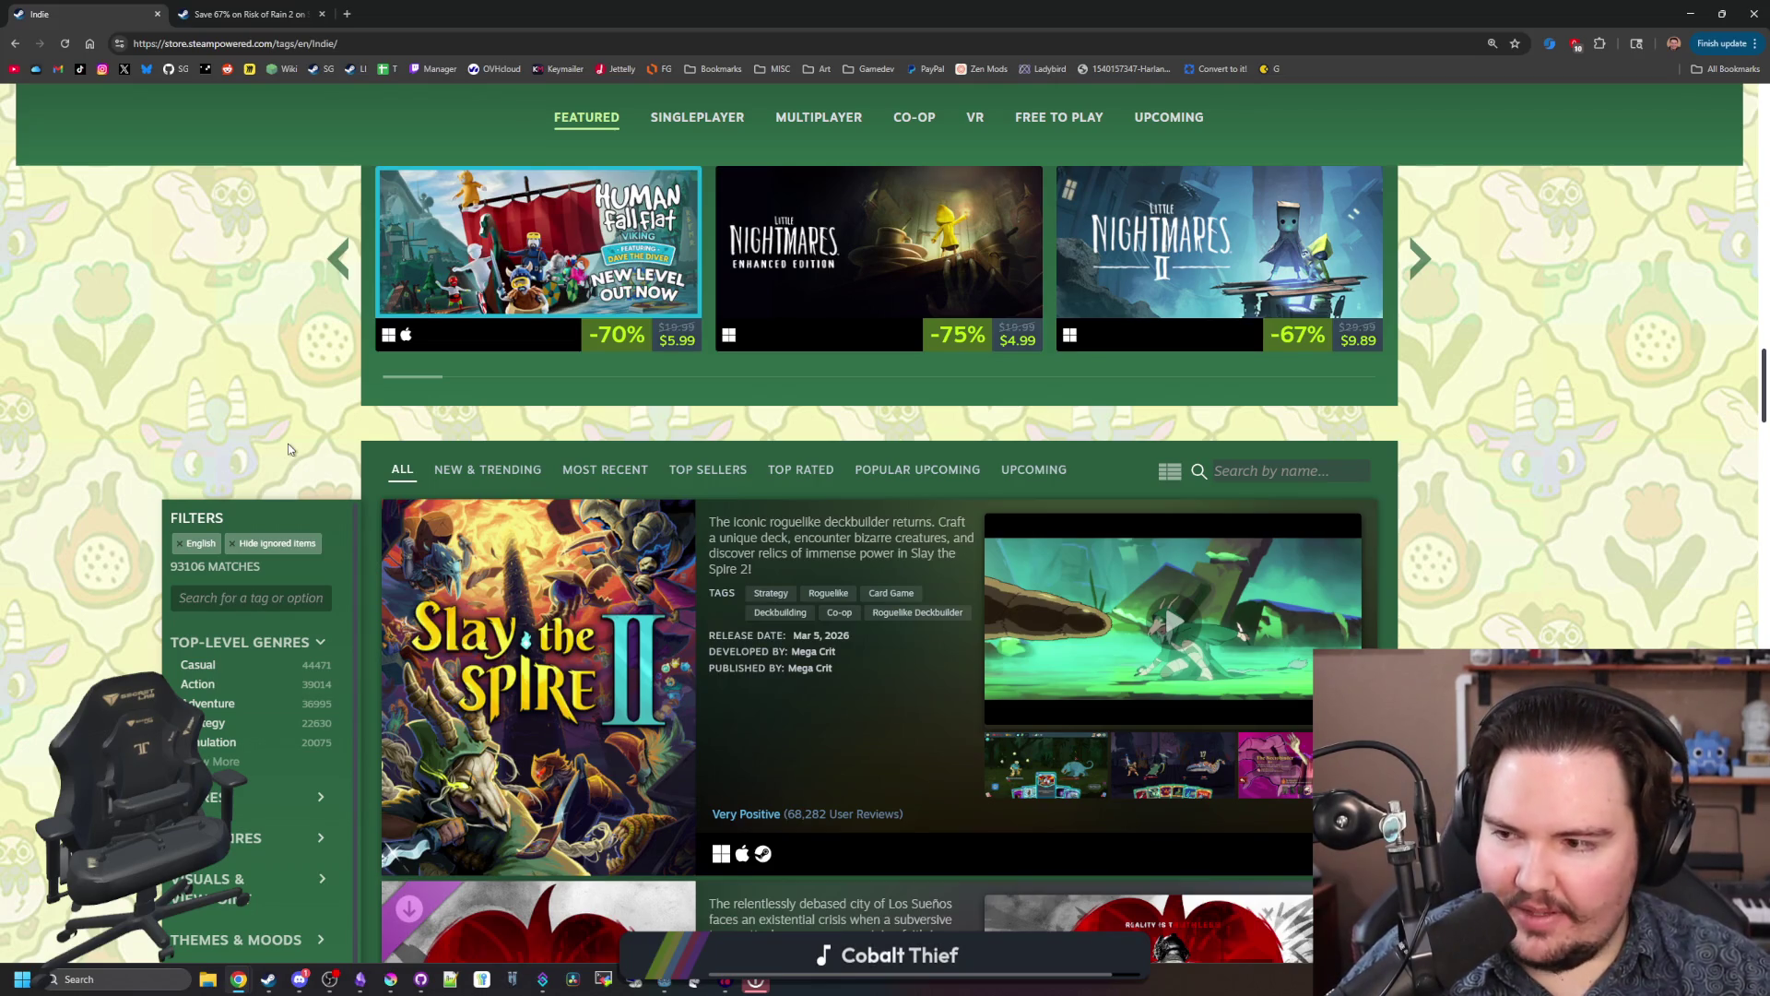
scroll(293, 450, "down", 4)
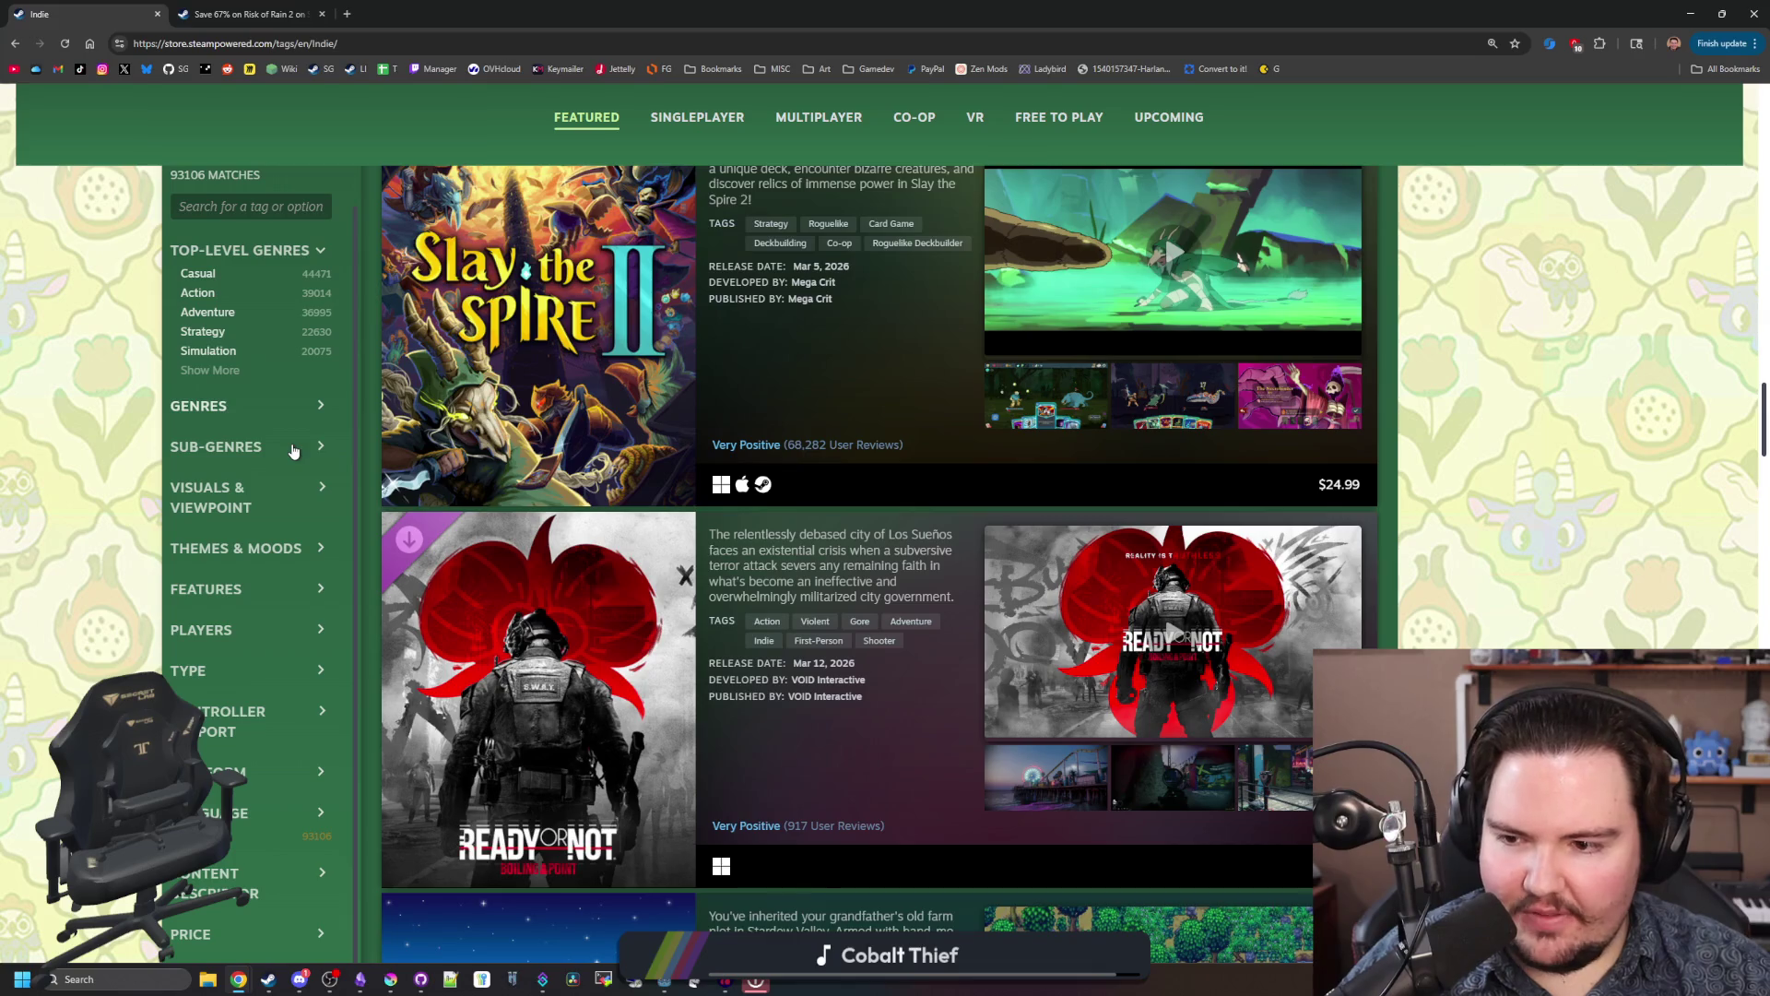
scroll(686, 600, "down", 18)
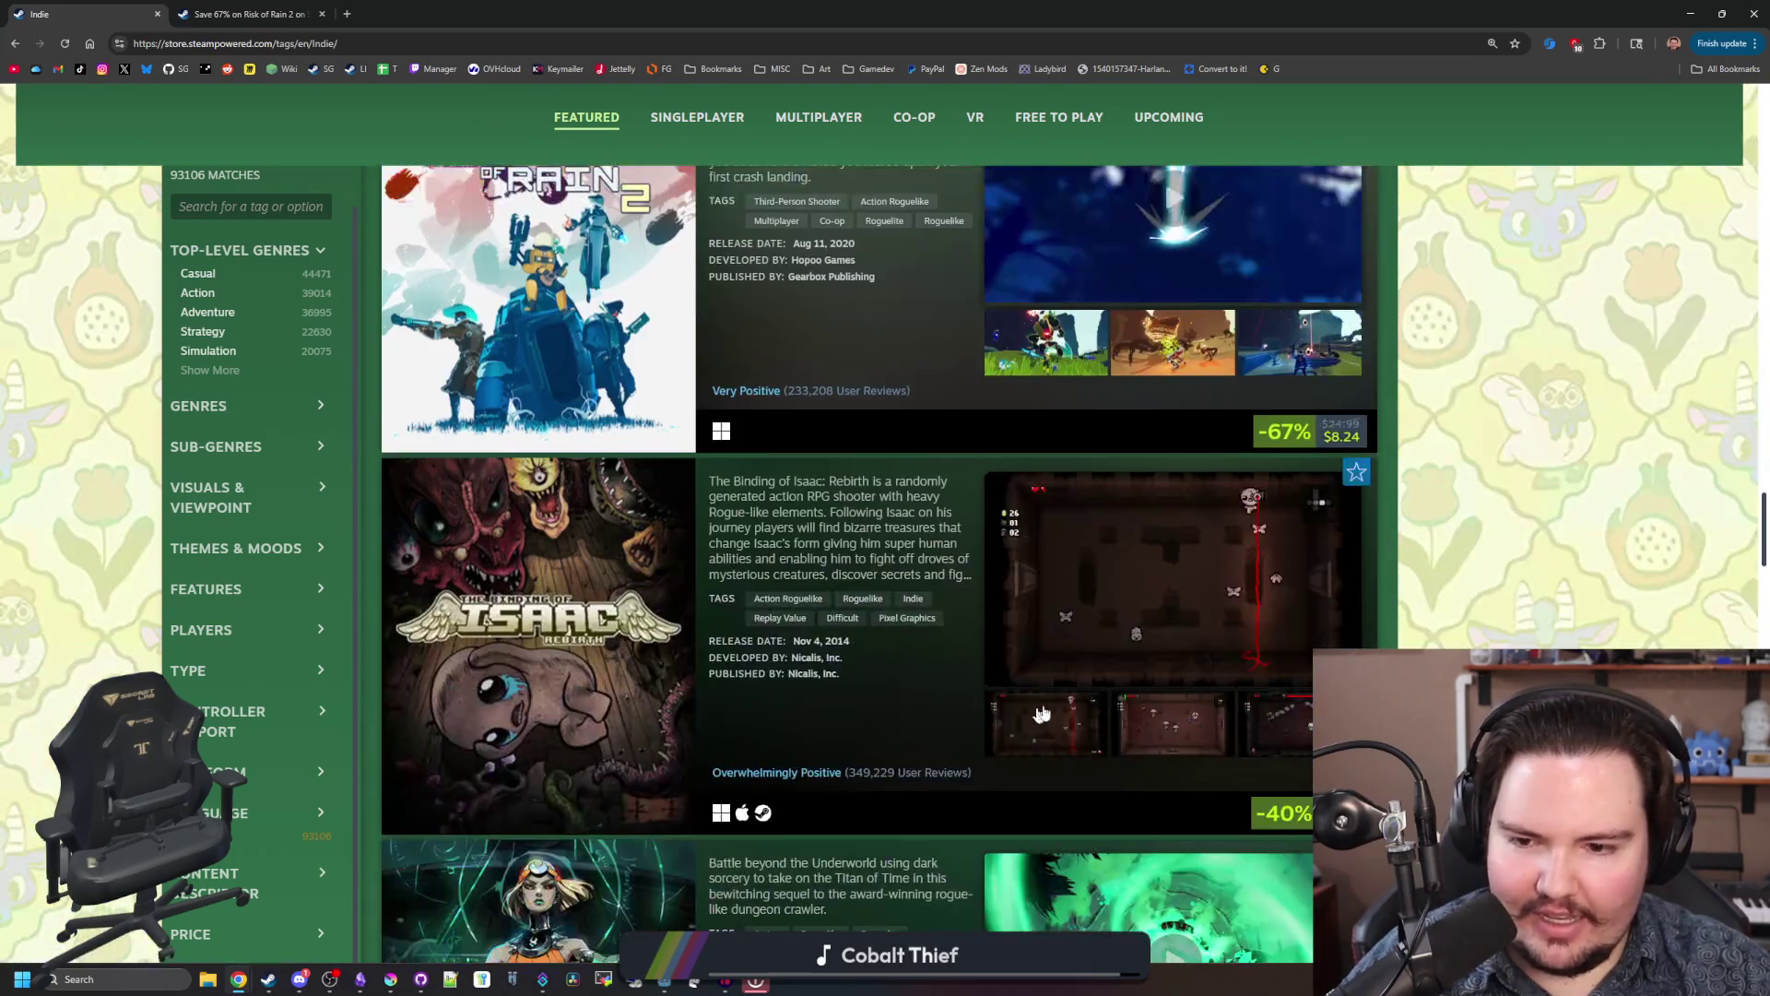
scroll(1076, 691, "down", 13)
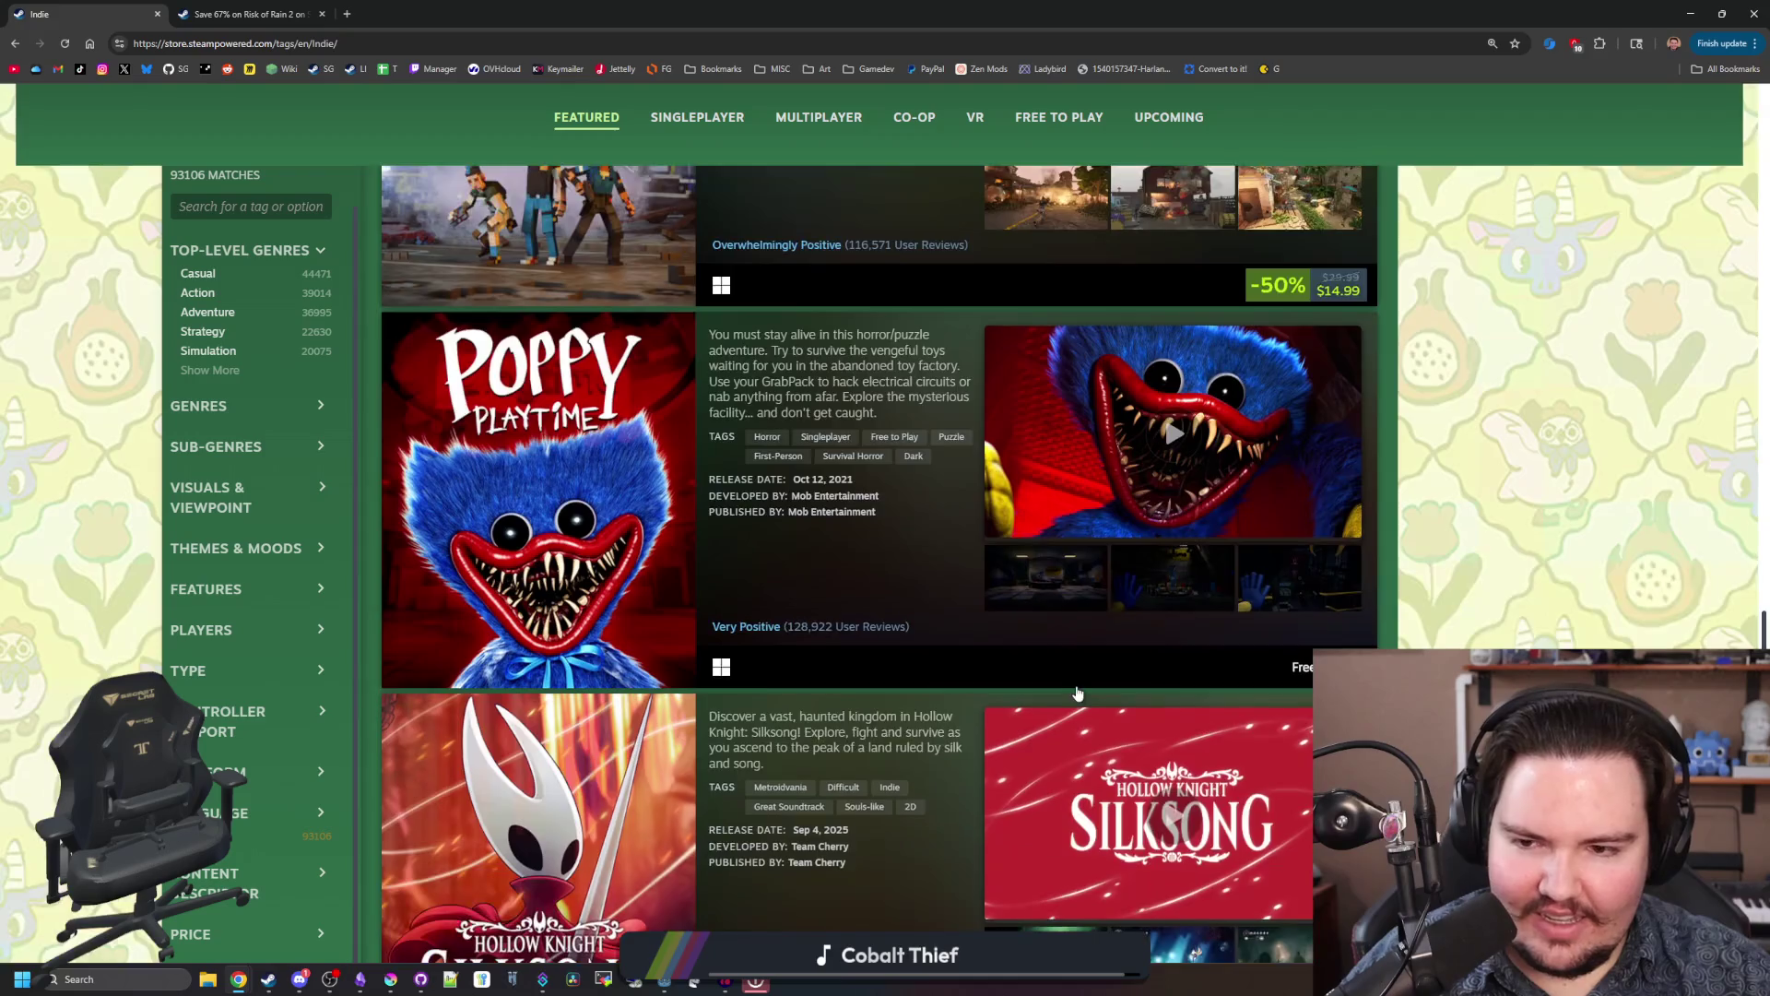
scroll(1076, 692, "down", 5)
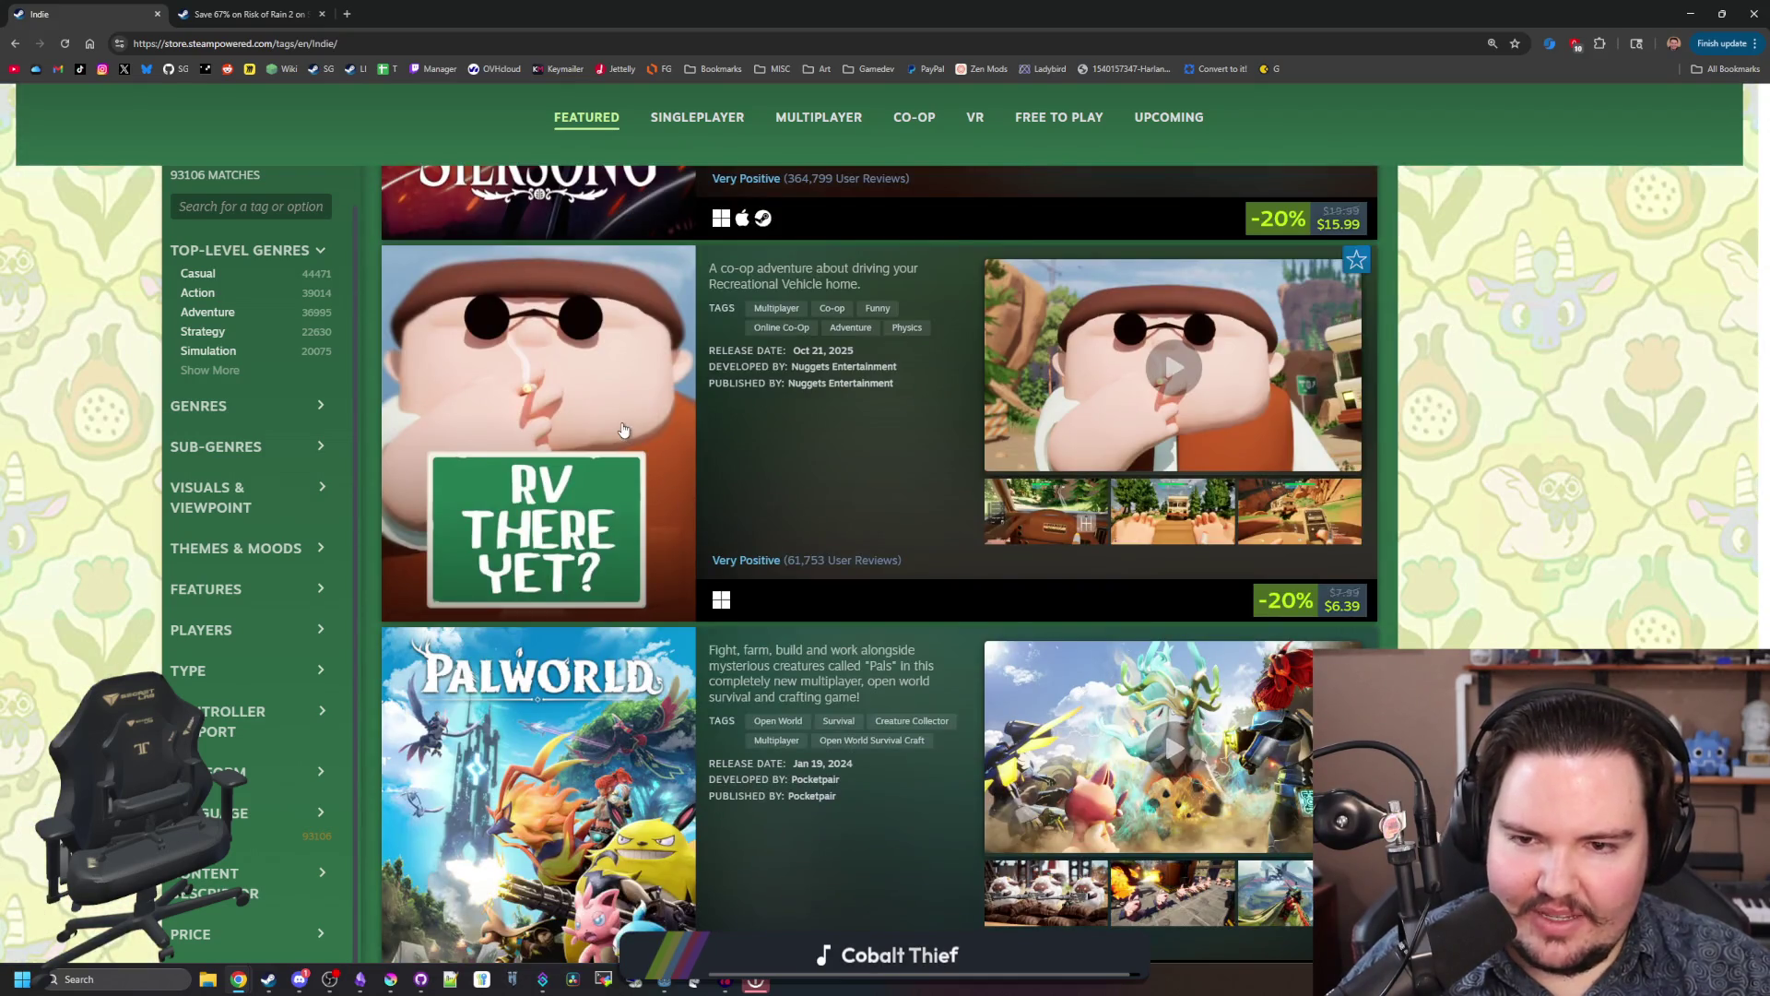
mouse_move(623, 429)
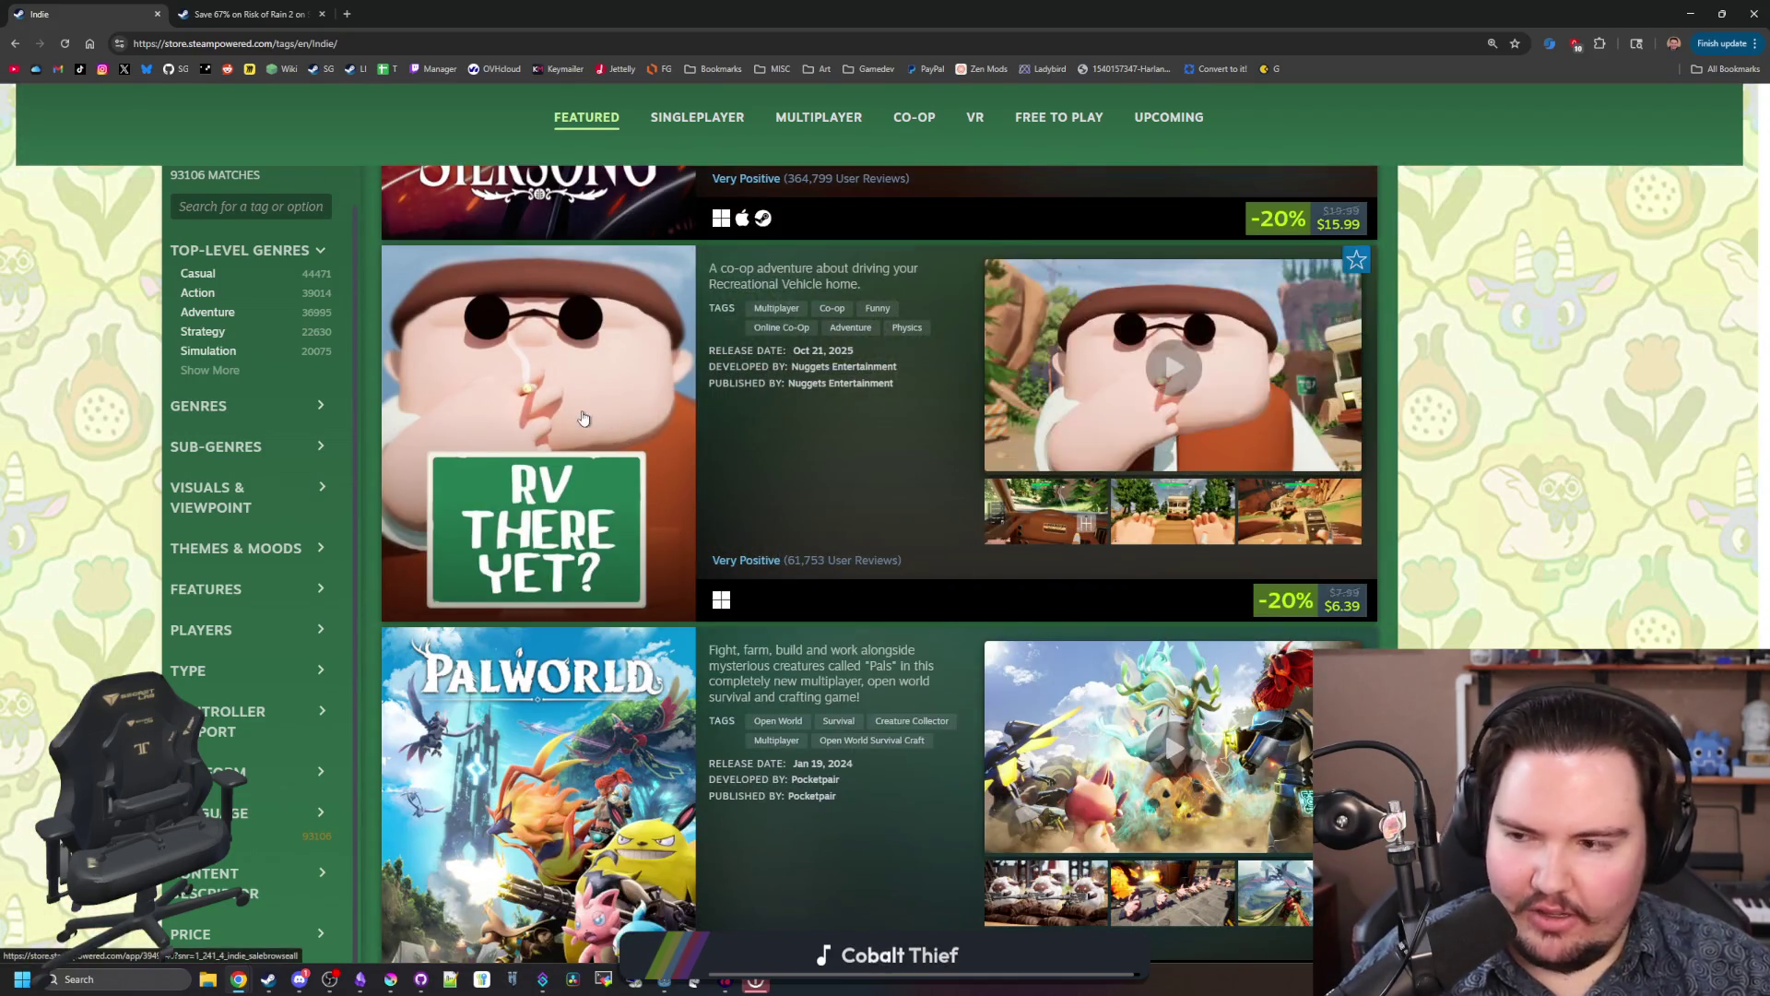
scroll(823, 572, "down", 10)
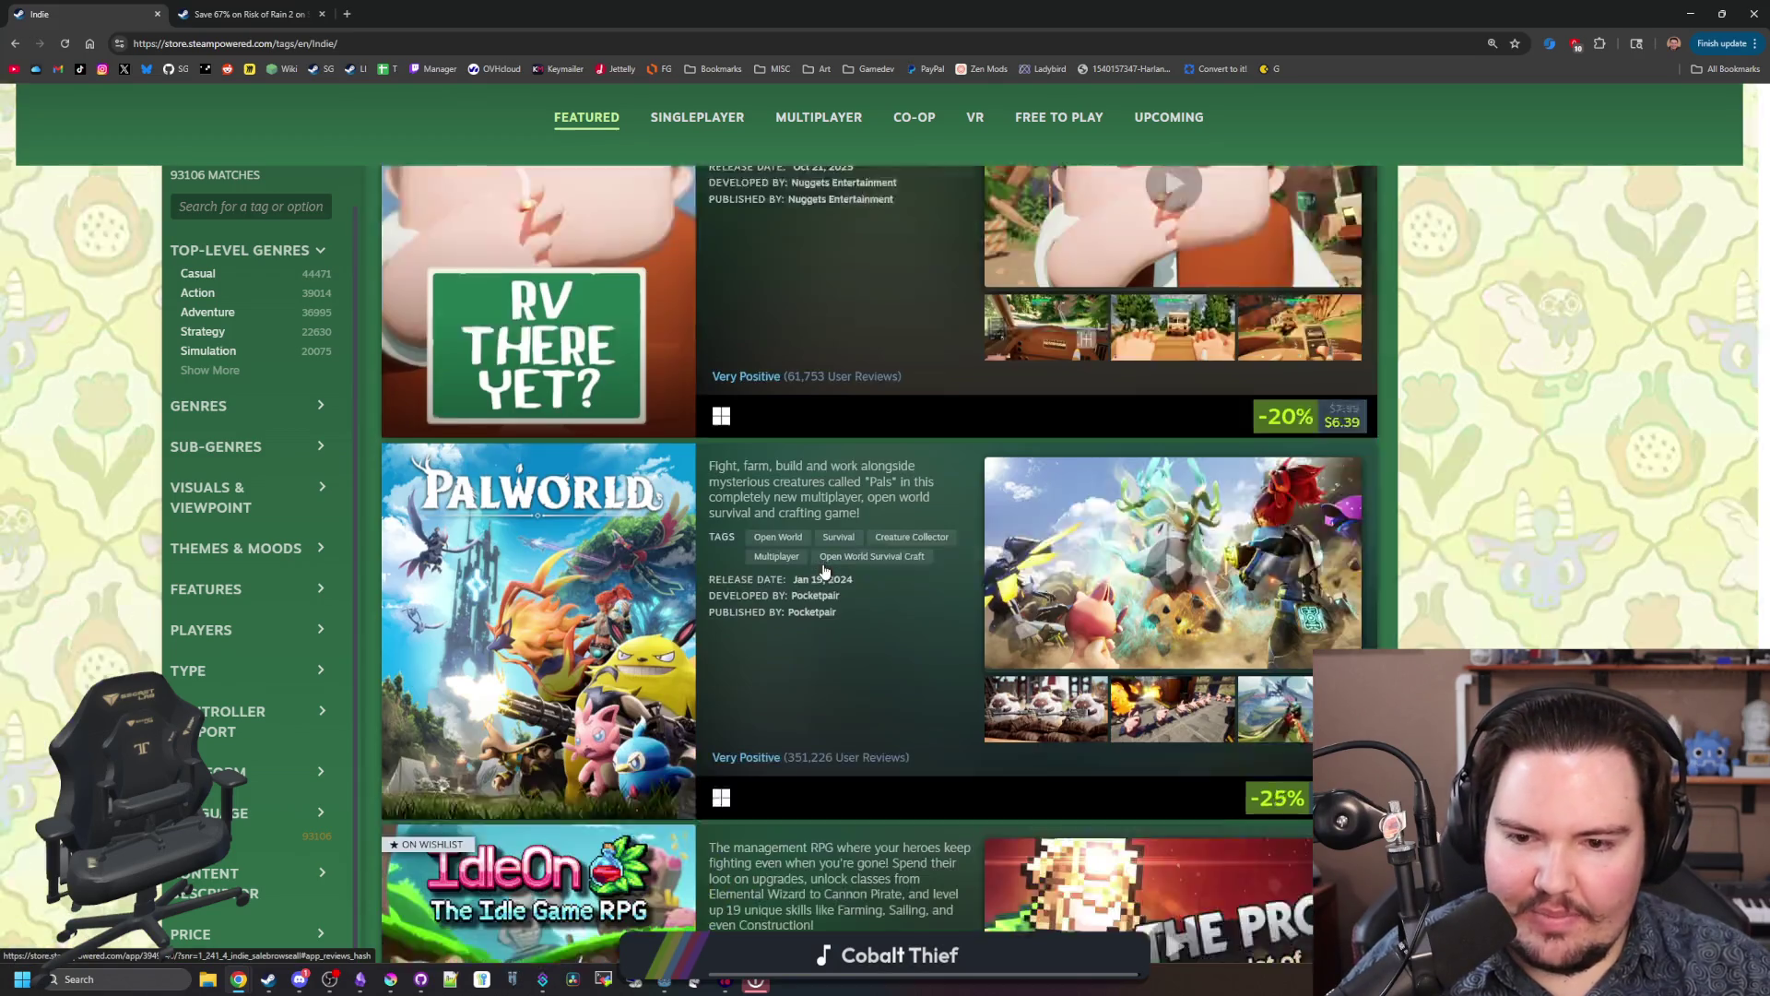
scroll(632, 568, "down", 3)
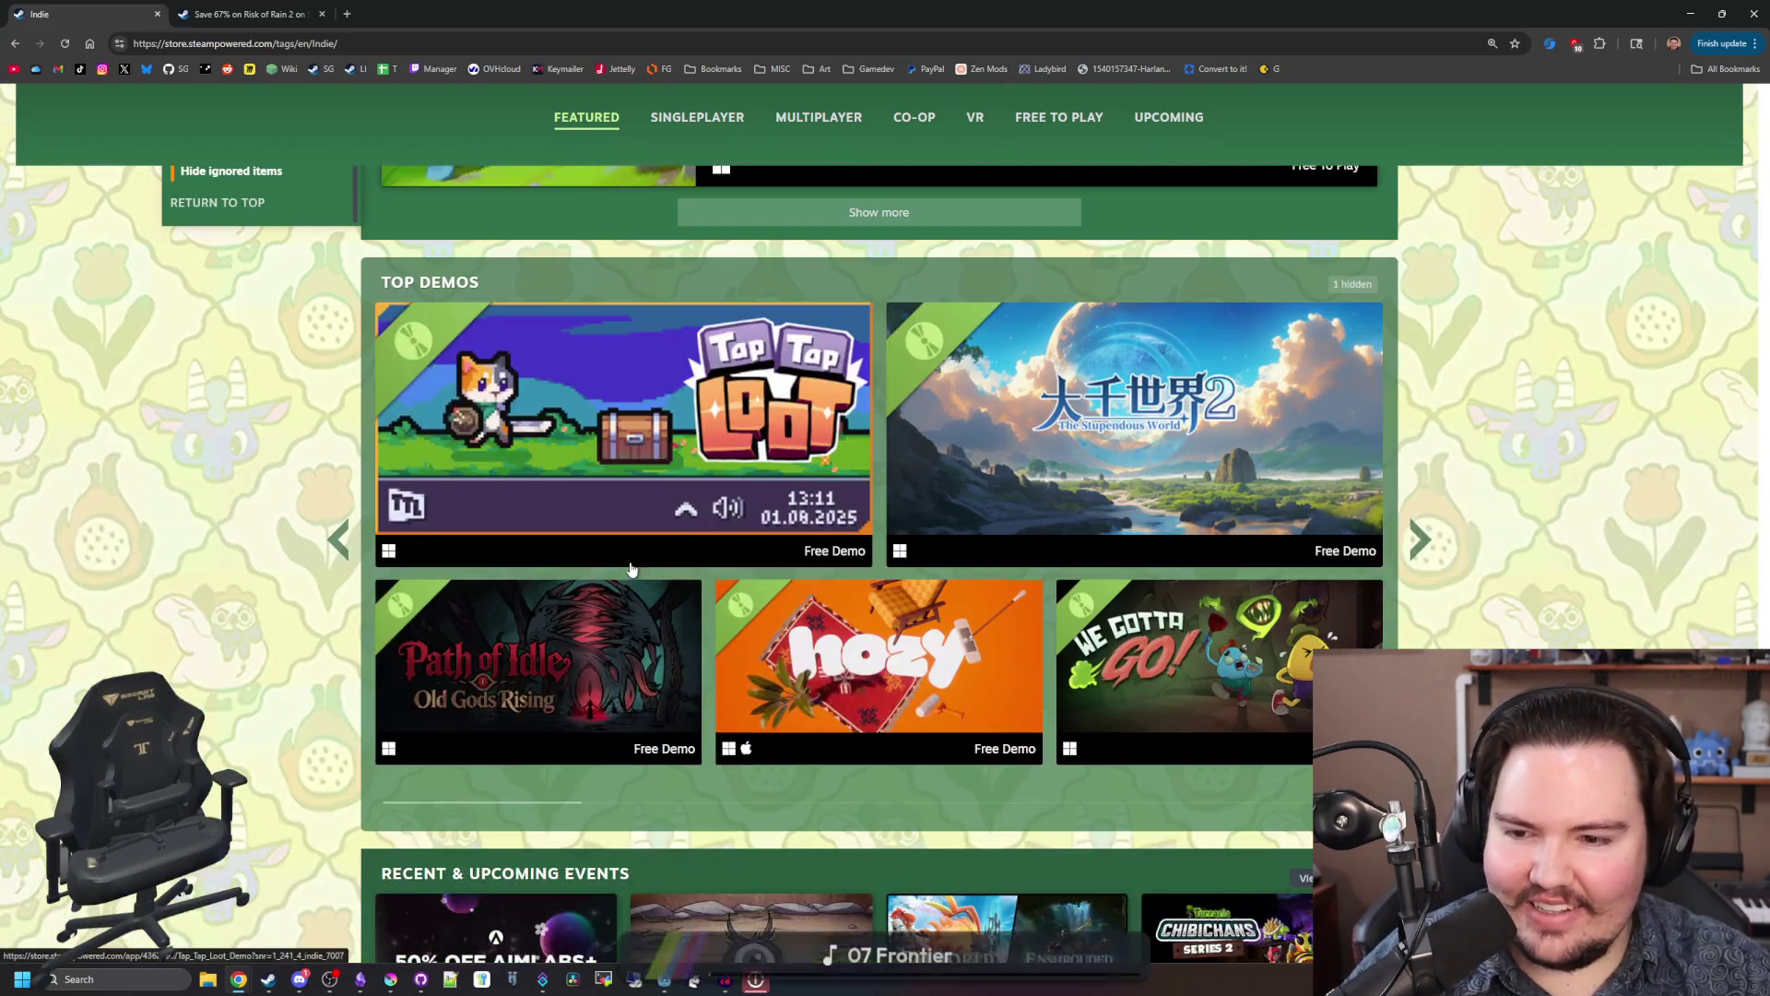
scroll(1134, 633, "down", 4)
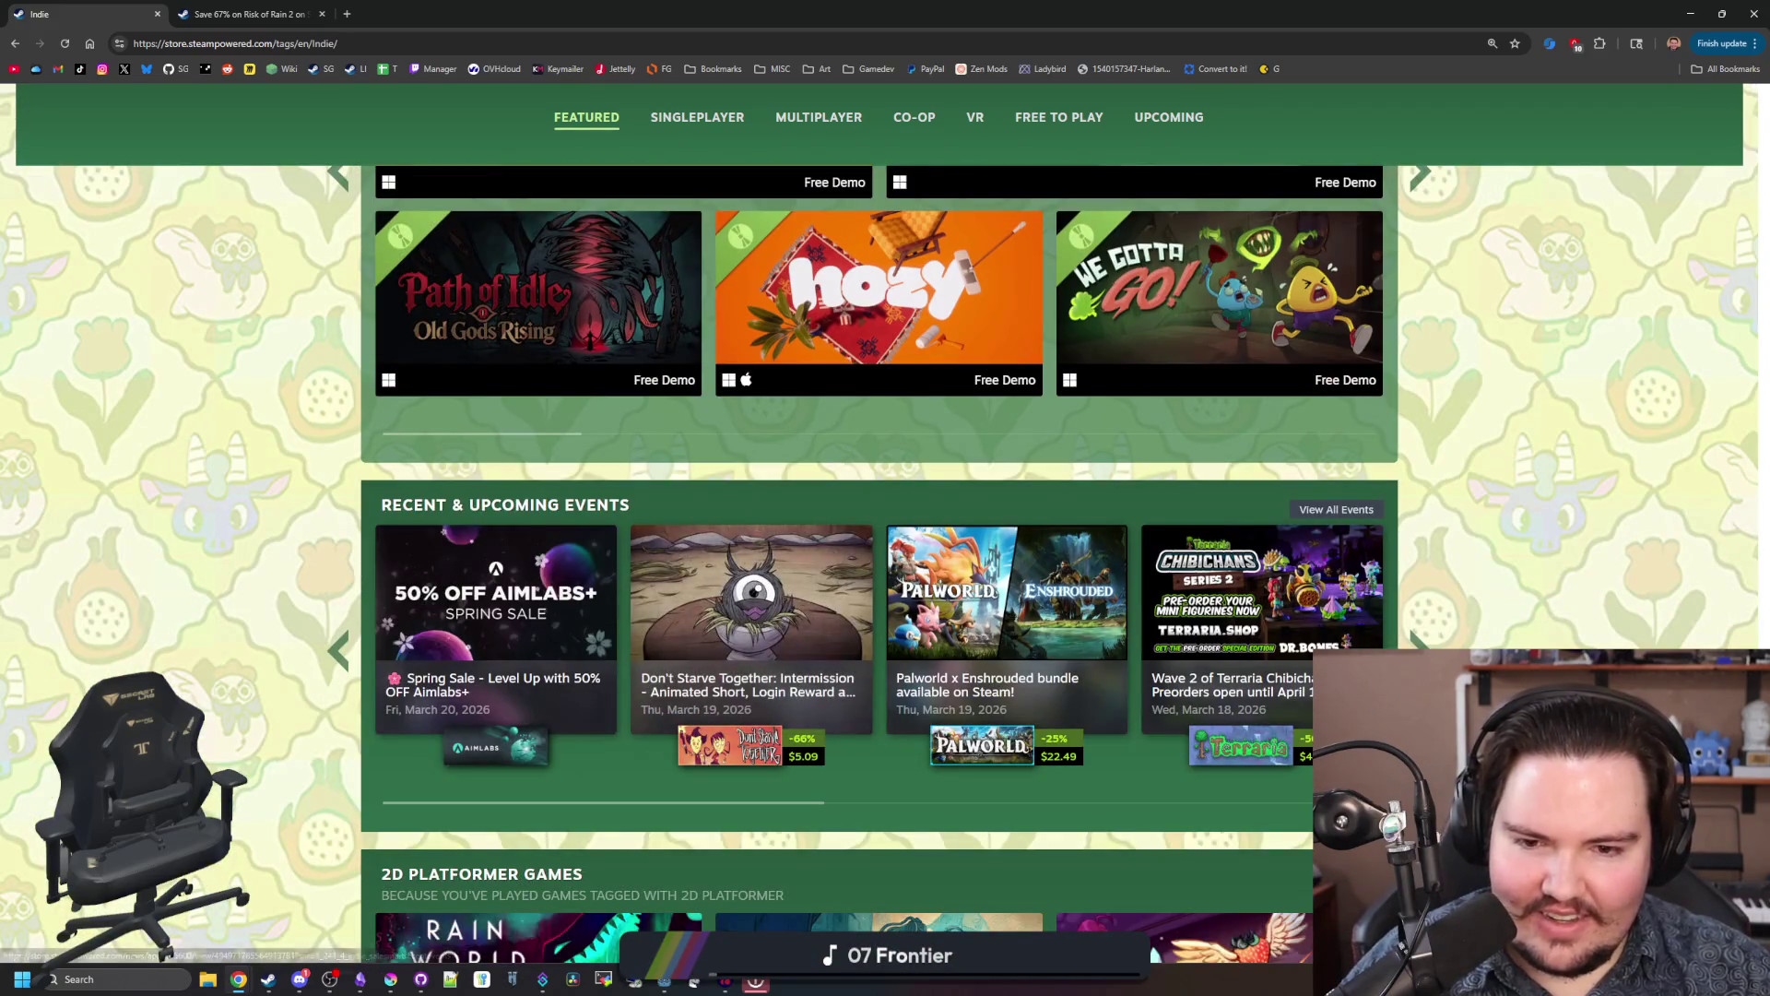
scroll(879, 562, "down", 4)
scroll(898, 715, "down", 3)
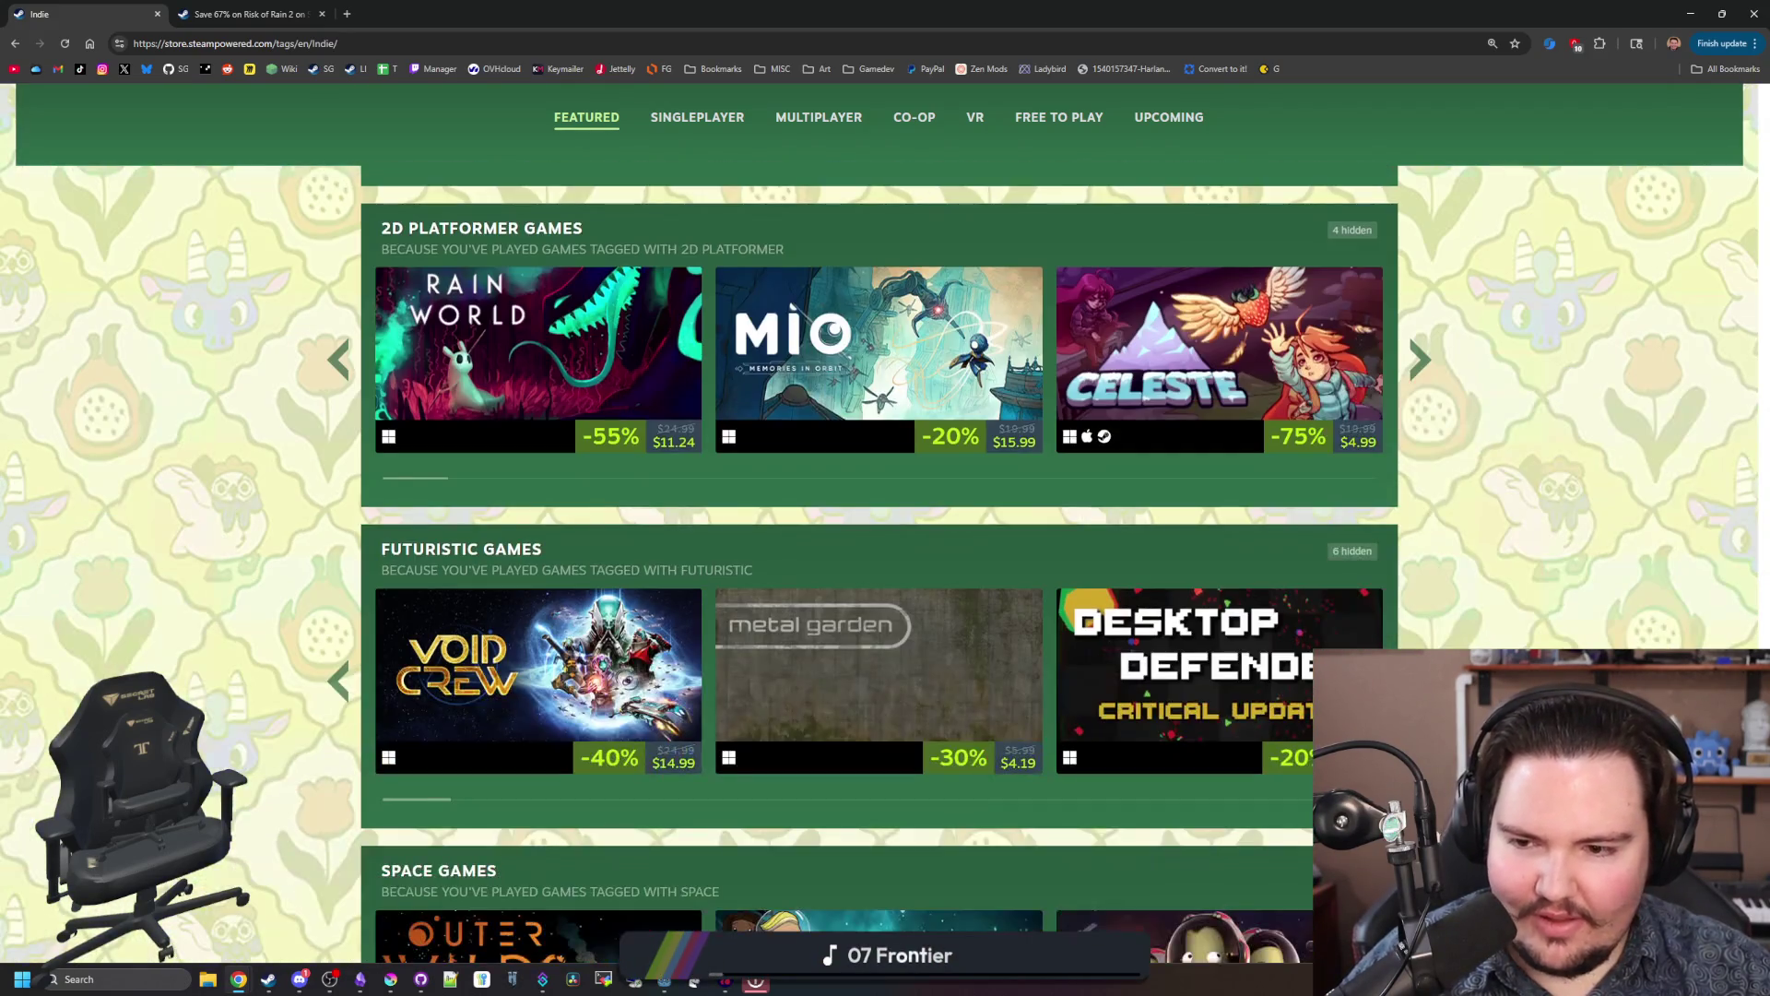
scroll(880, 562, "down", 4)
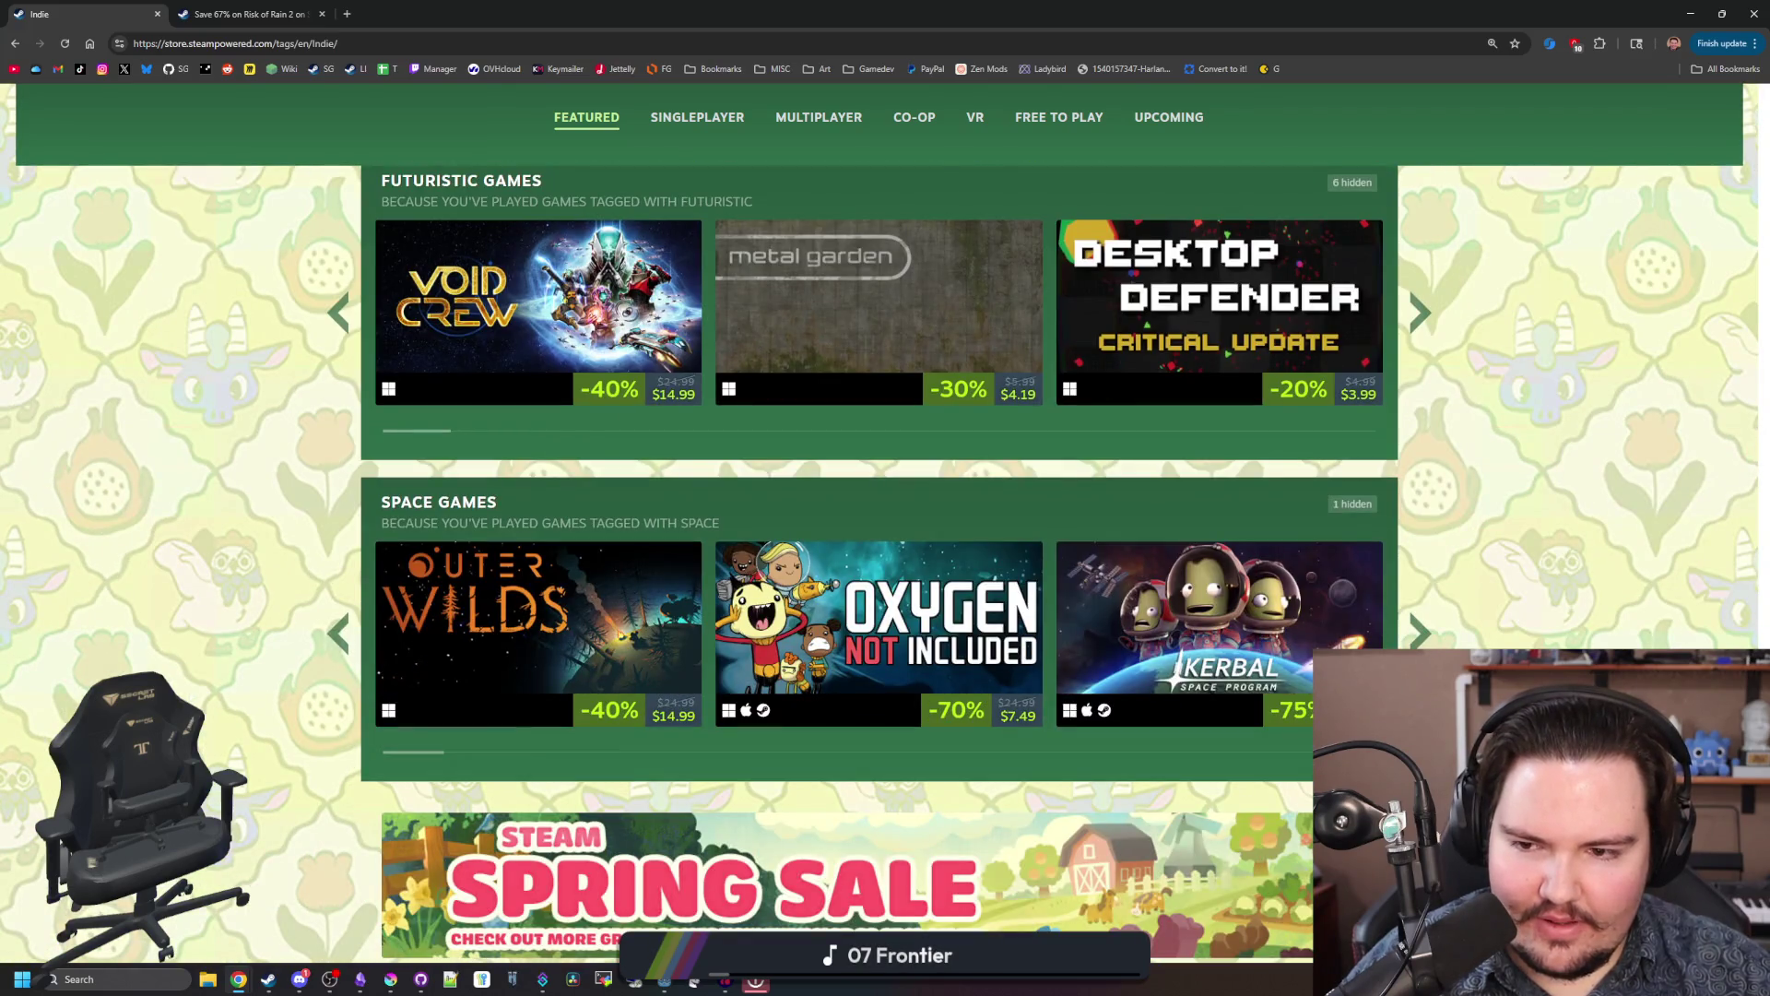
scroll(898, 346, "down", 3)
scroll(1276, 564, "up", 2)
mouse_move(1276, 564)
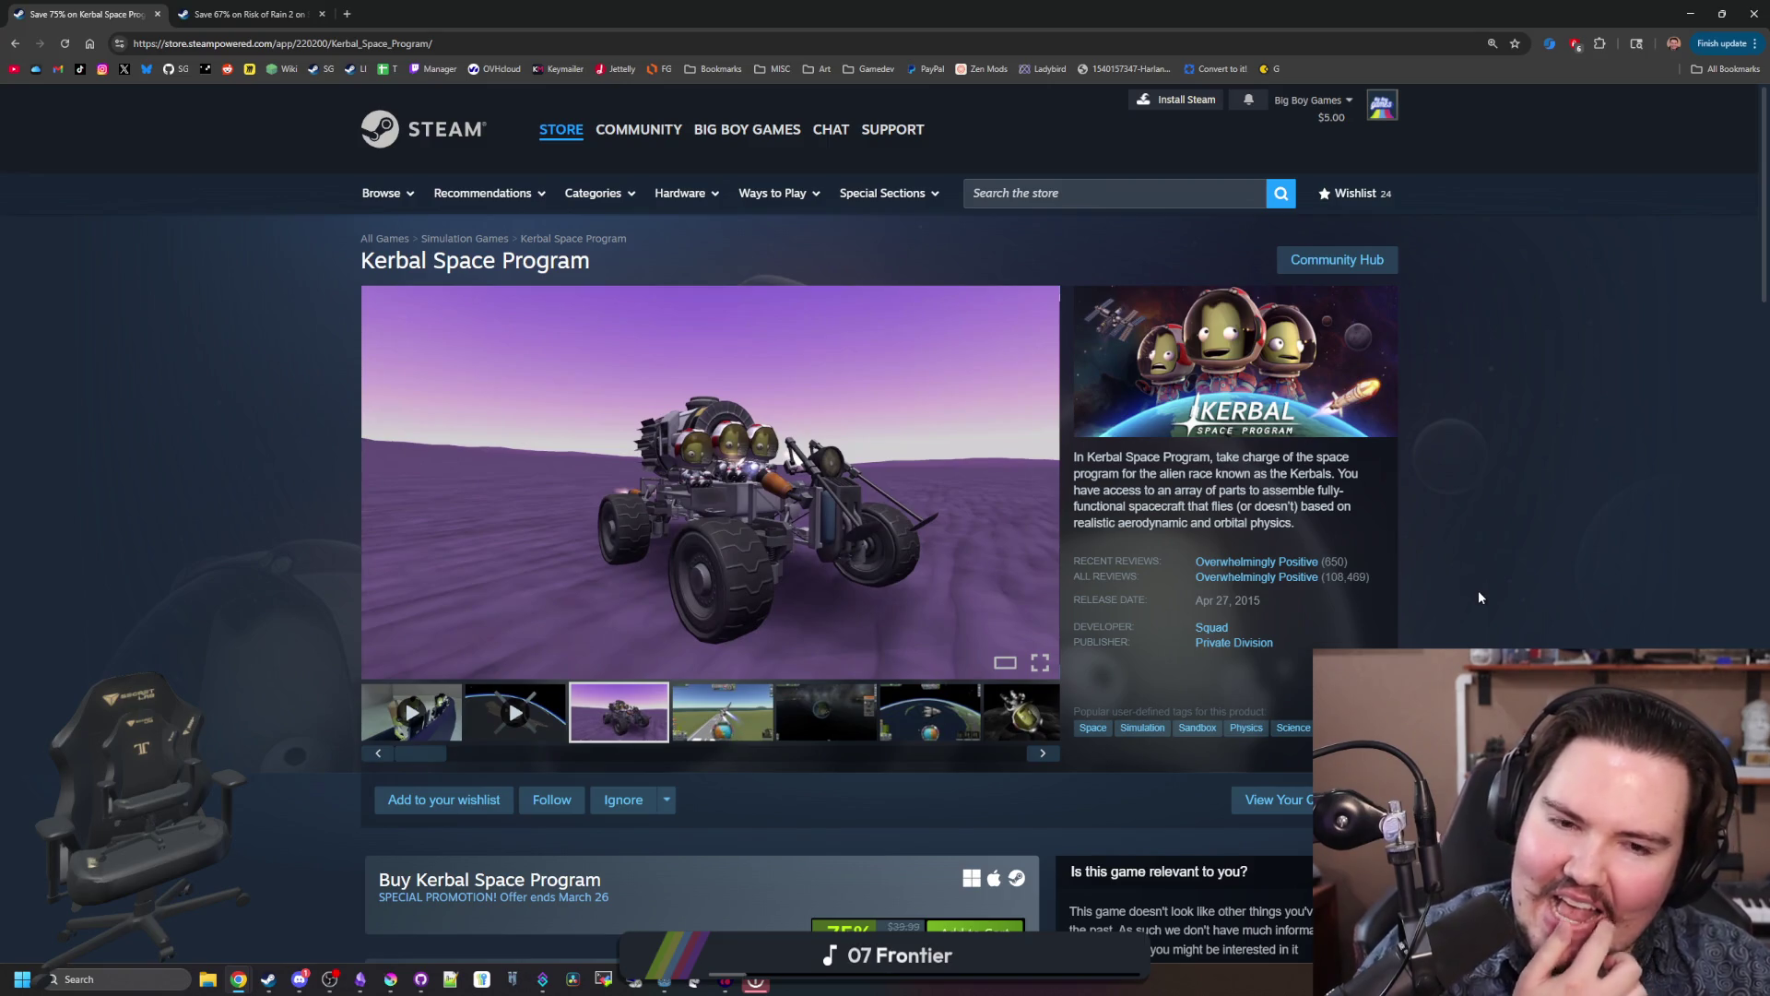
Step: Go back to the Indie tag page, shrink the browser window, and close the Risk of Rain 2 tab
key("alt+Left")
scroll(1198, 469, "up", 20)
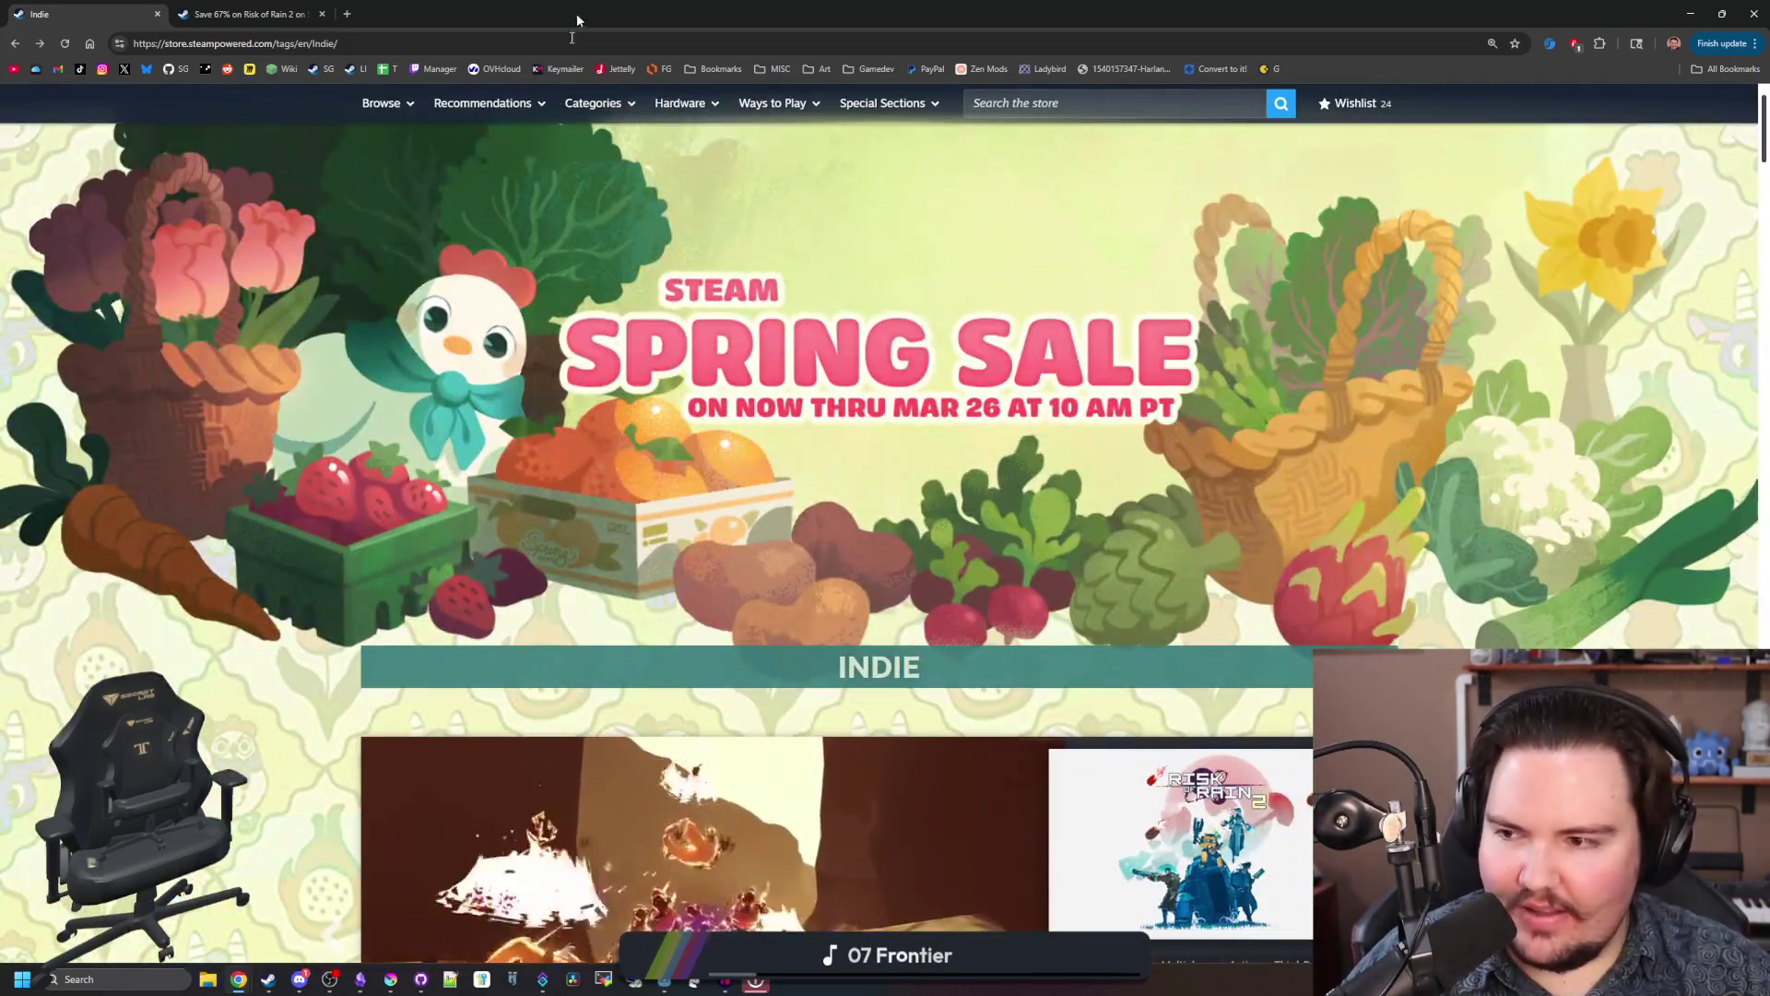
mouse_move(577, 21)
left_mouse_down()
mouse_move(618, 118)
mouse_move(1134, 444)
left_mouse_up()
left_click(912, 444)
left_click(960, 443)
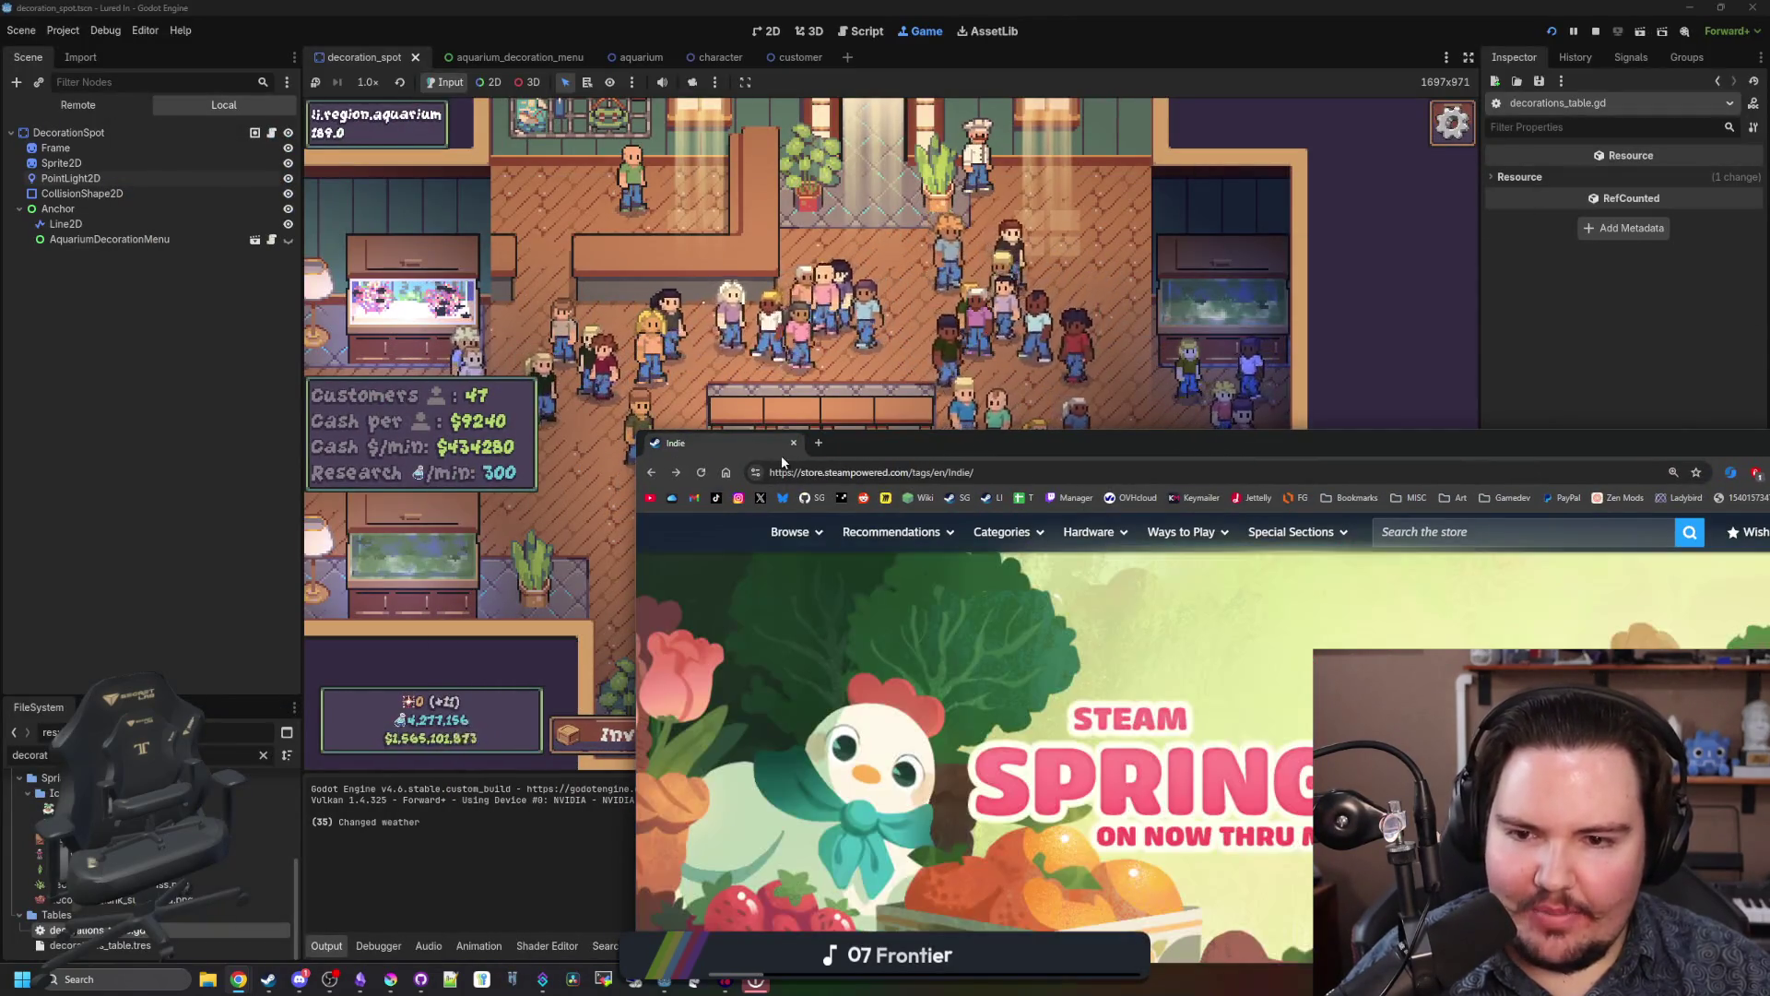
Step: Close the browser and pan and zoom around the running aquarium shop
left_click(792, 443)
mouse_move(918, 547)
left_mouse_down()
mouse_move(936, 260)
mouse_move(905, 441)
mouse_move(953, 604)
left_mouse_up()
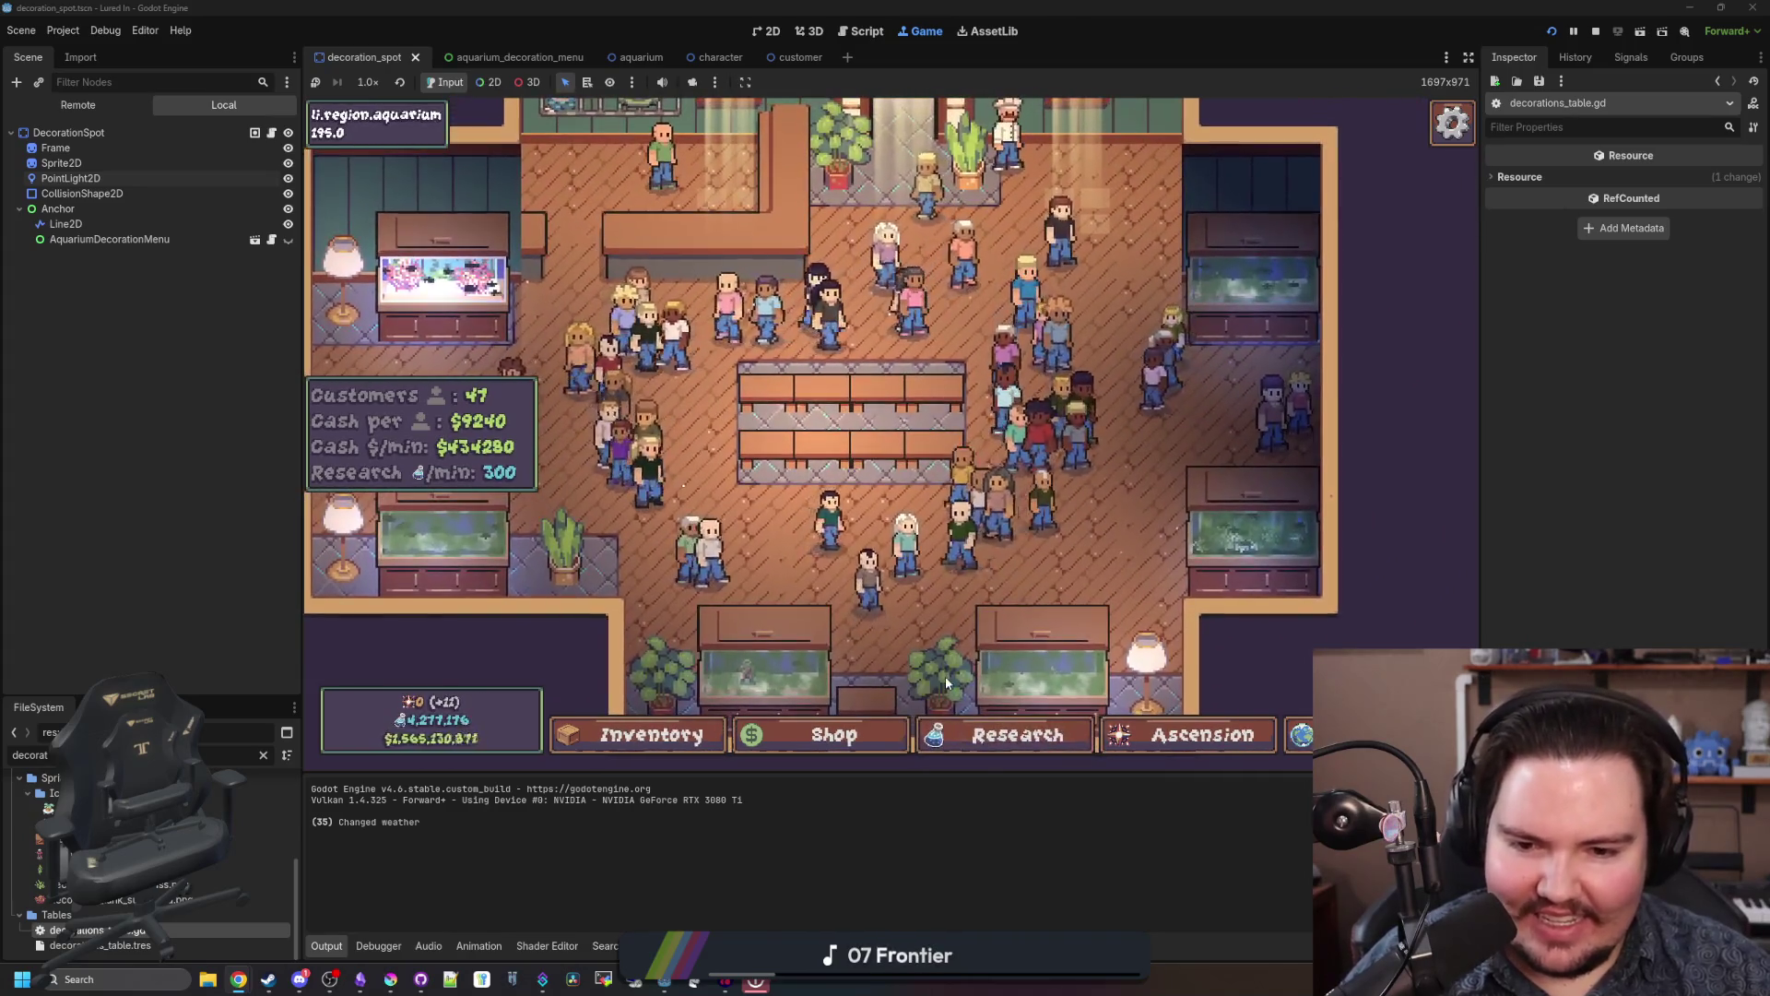
scroll(939, 628, "up", 1)
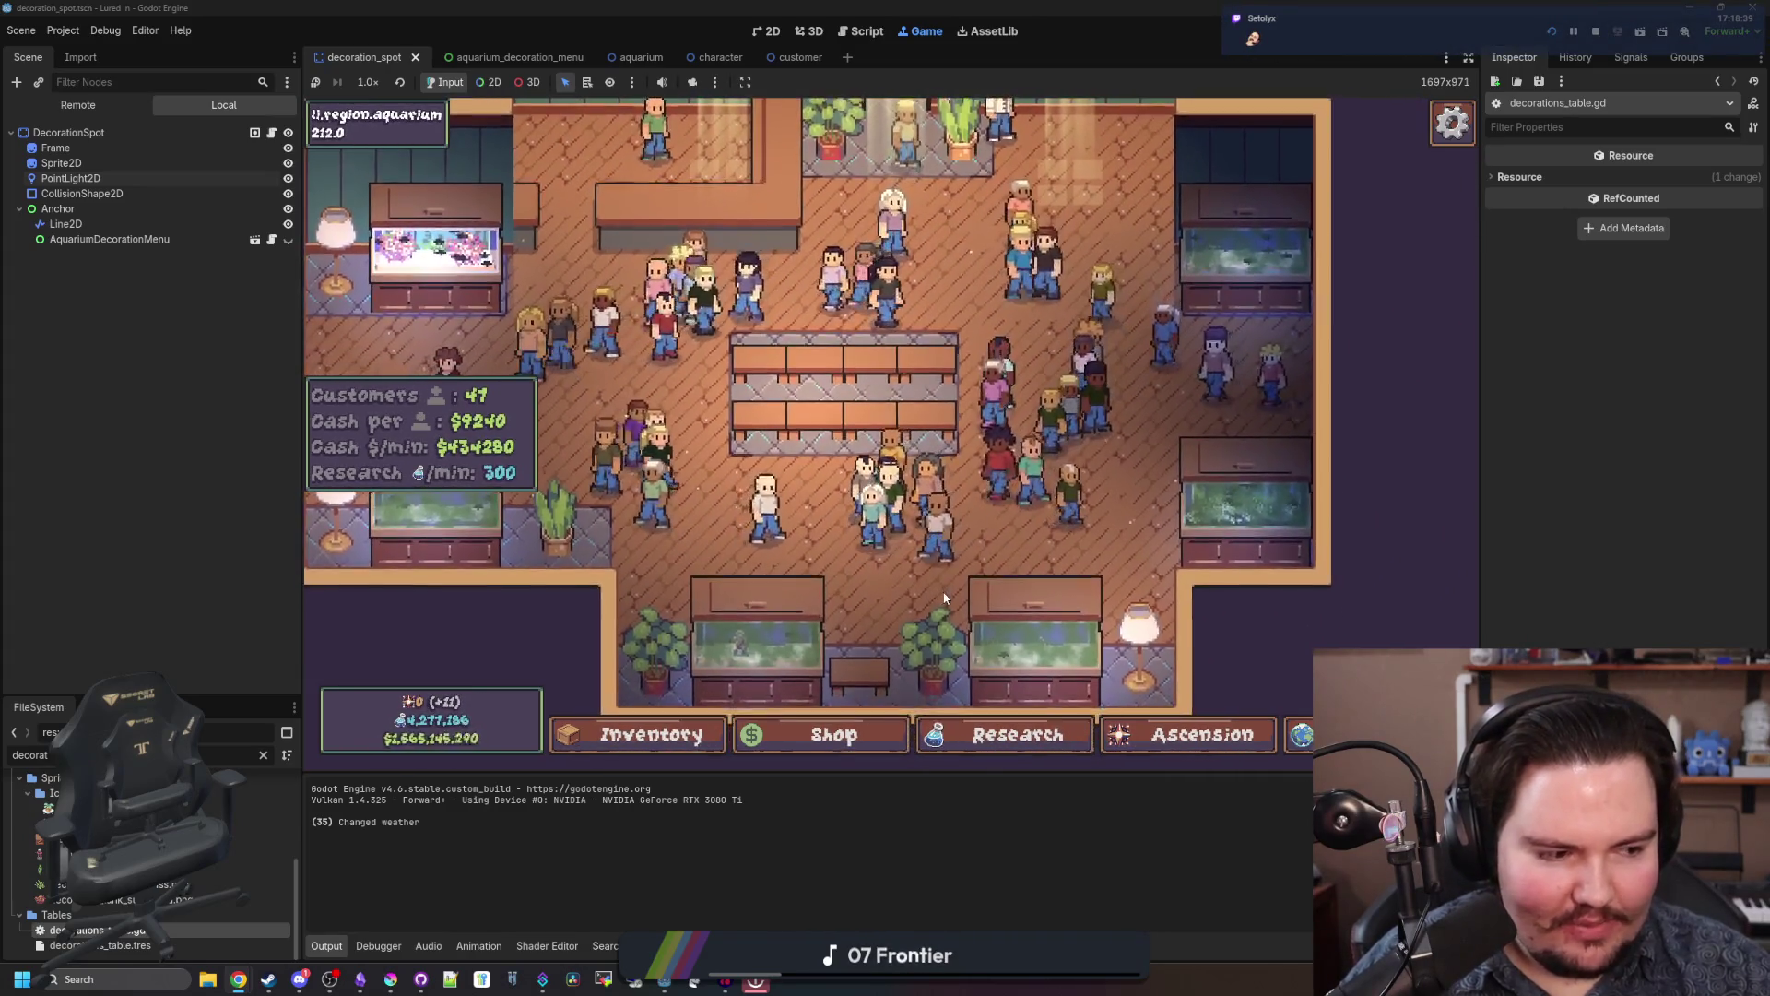
scroll(942, 592, "down", 4)
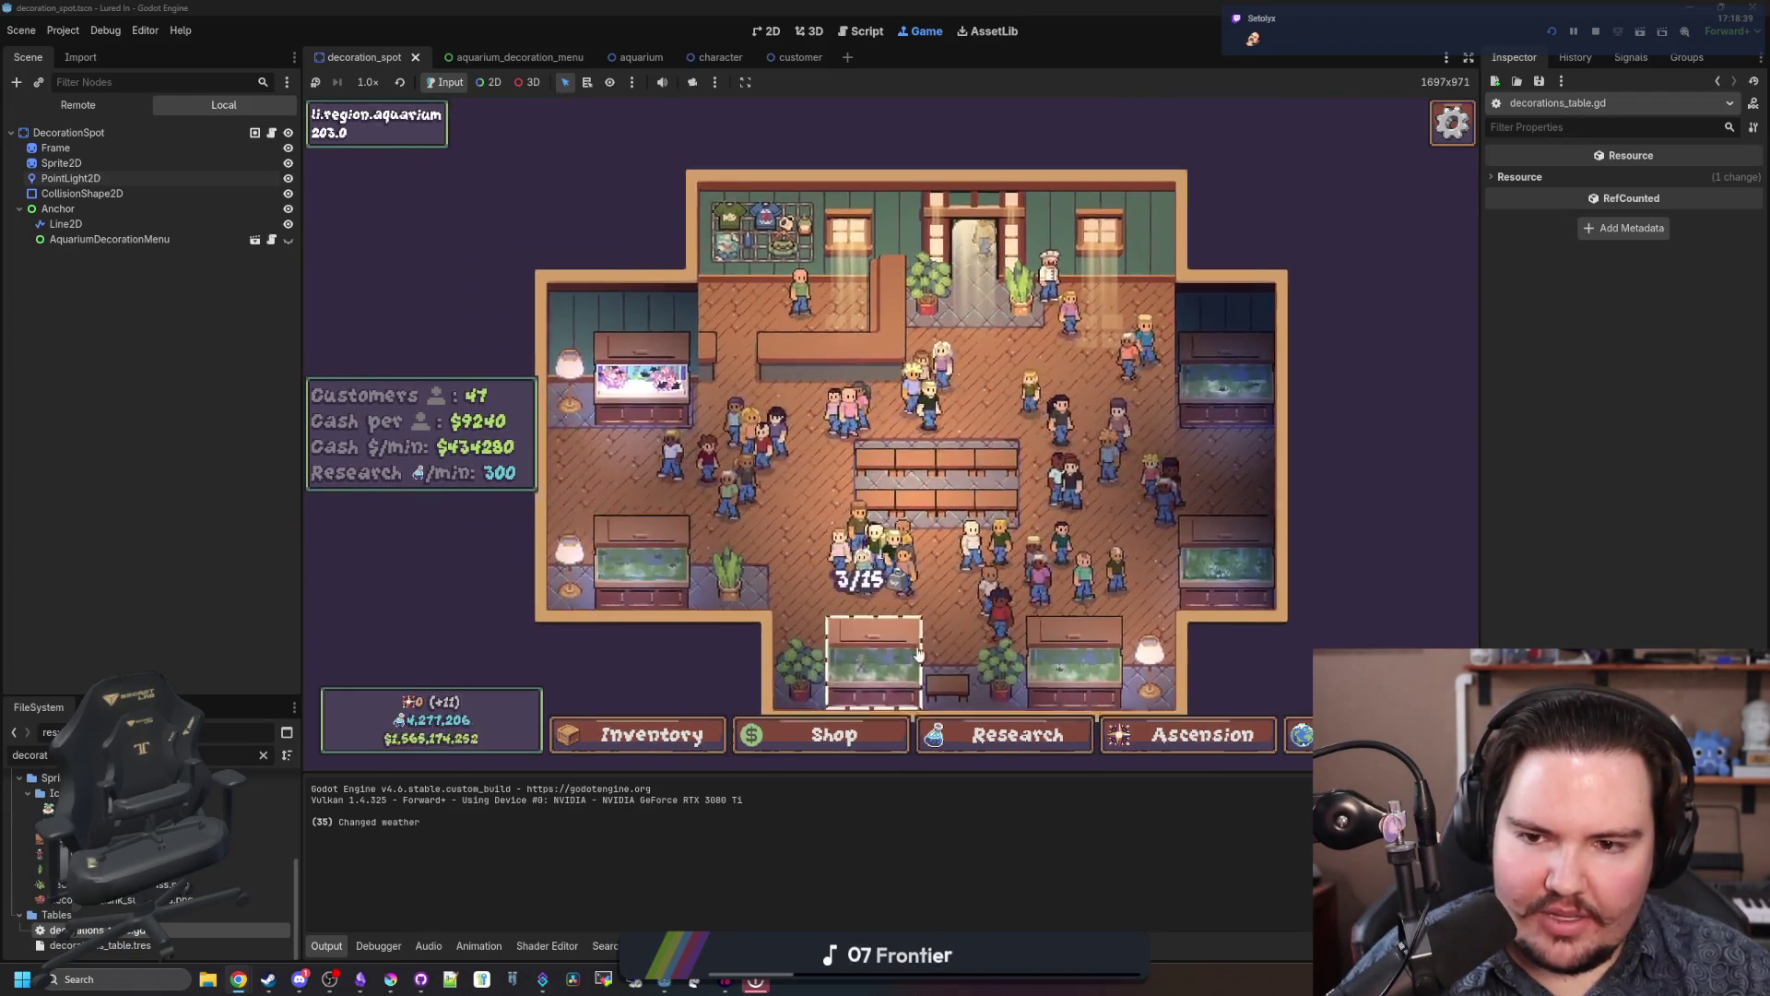
scroll(747, 509, "up", 5)
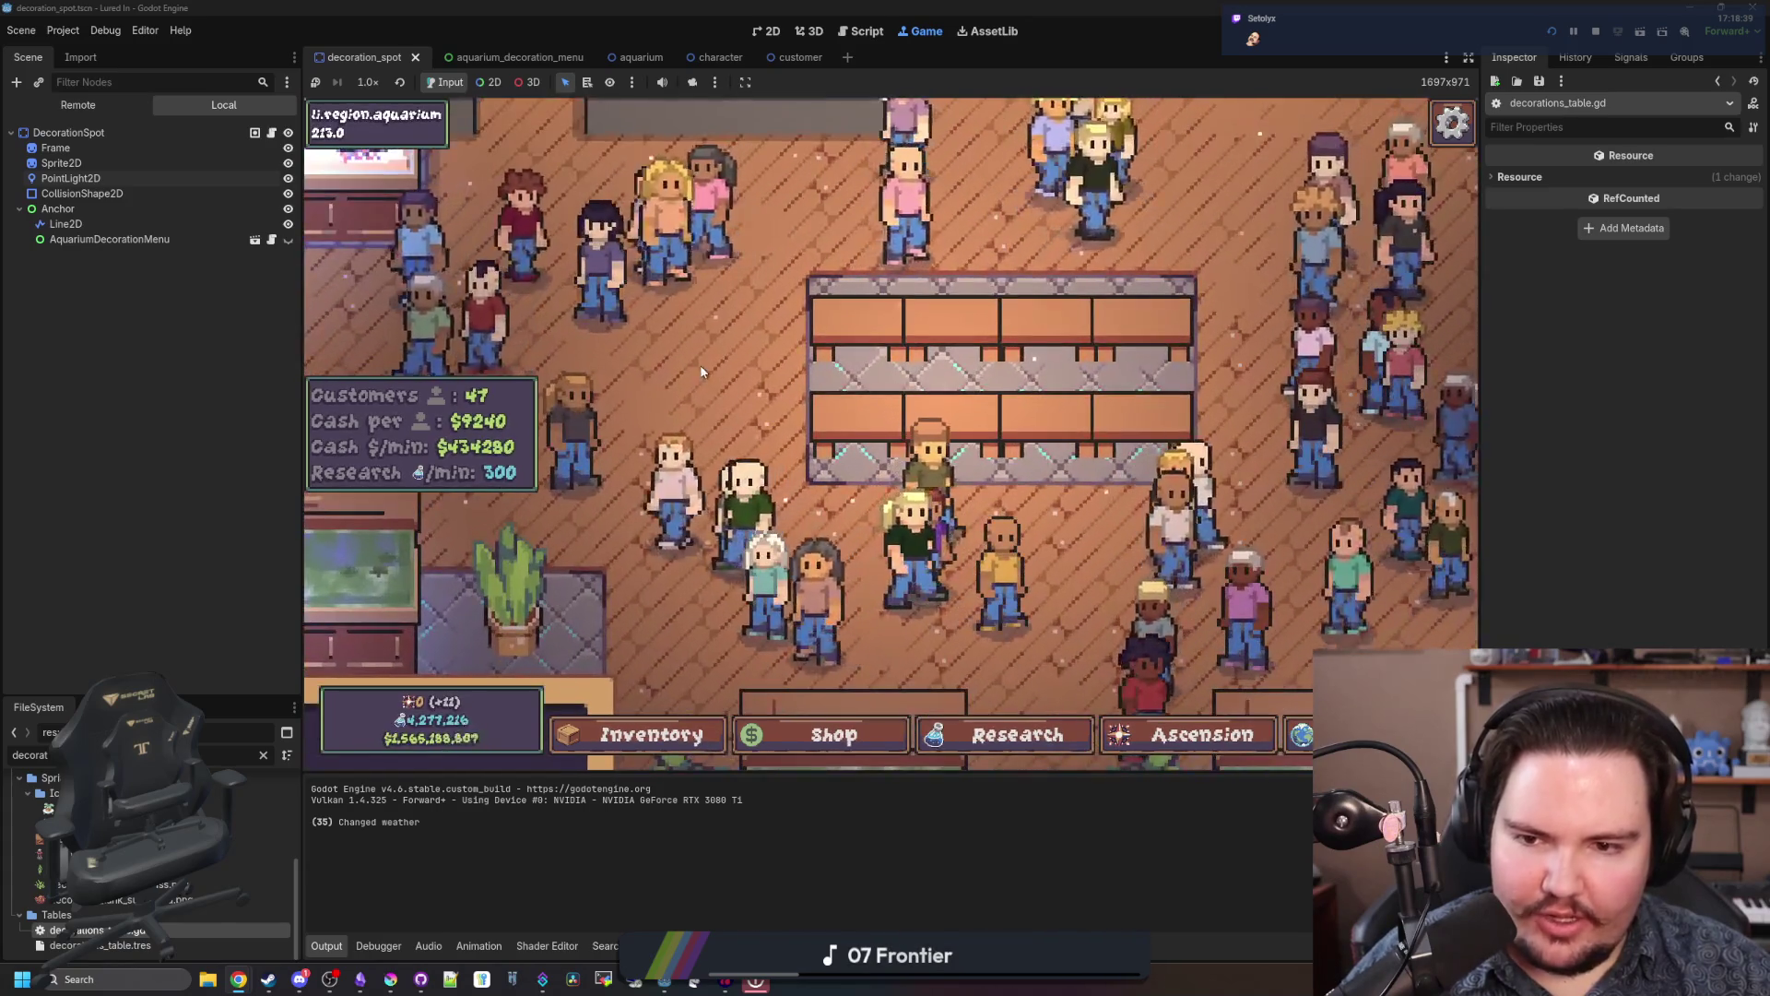
scroll(758, 502, "down", 4)
scroll(892, 402, "up", 2)
scroll(892, 401, "up", 2)
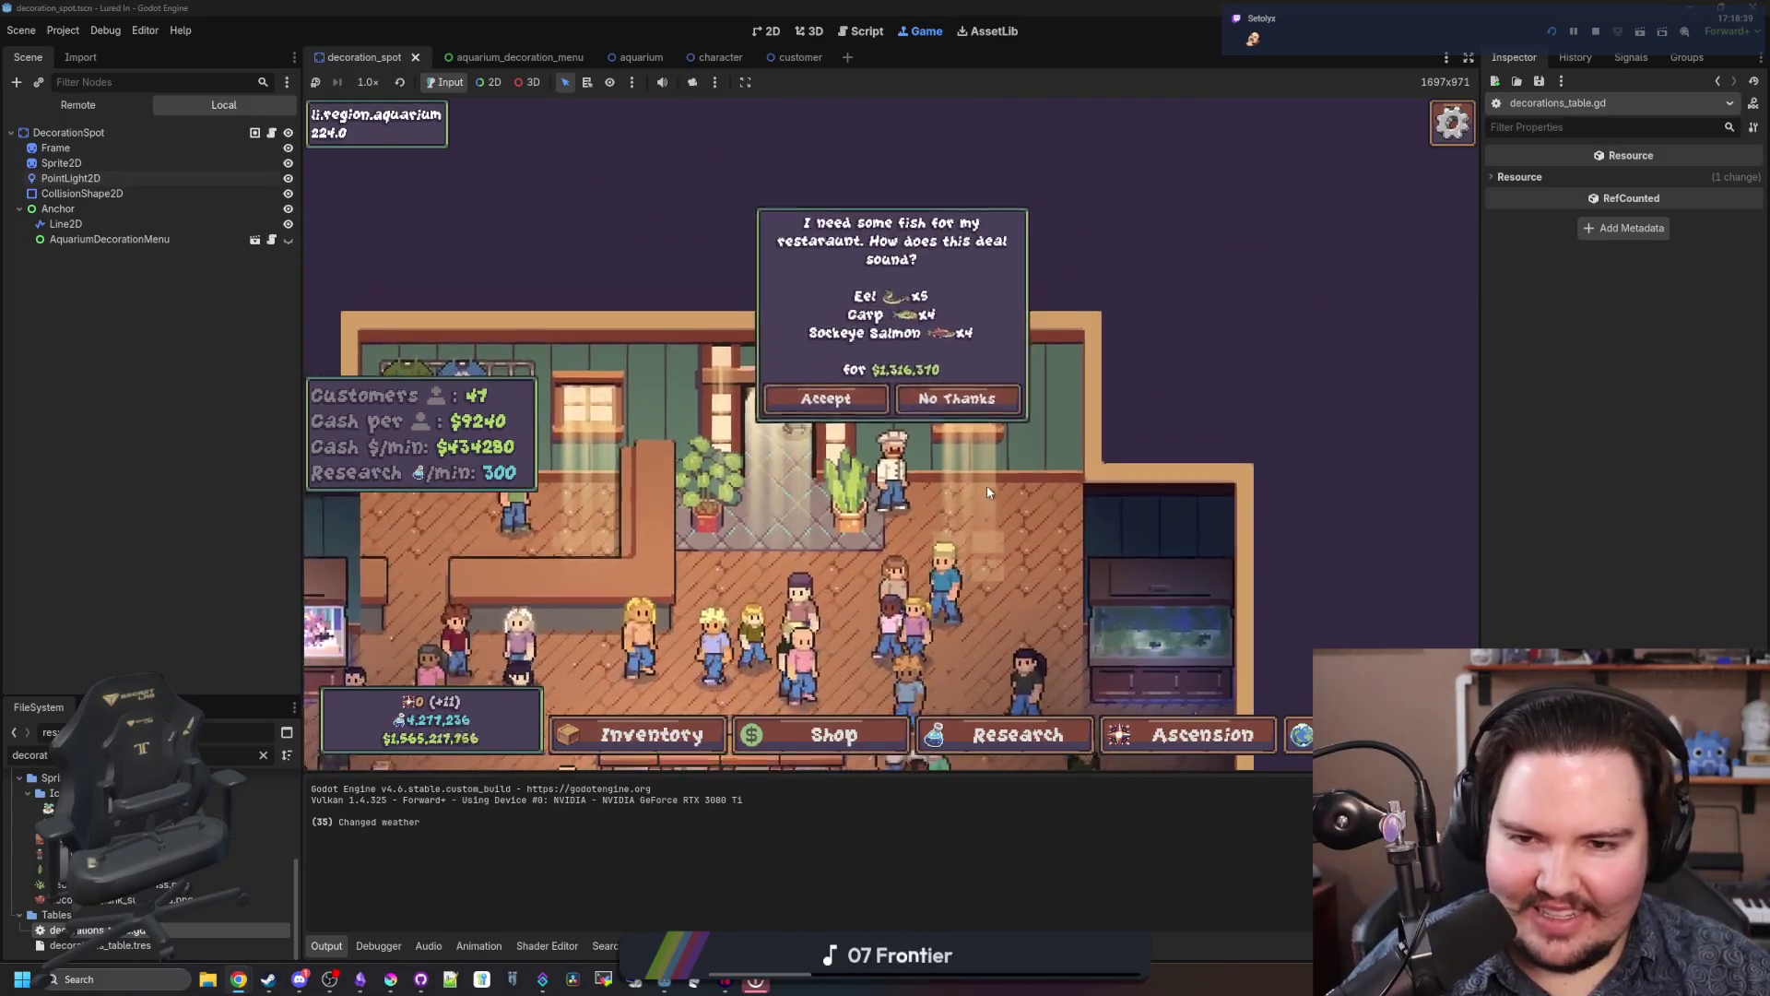
Step: Accept the restaurant's deal to buy eel, carp and sockeye salmon
left_click(863, 425)
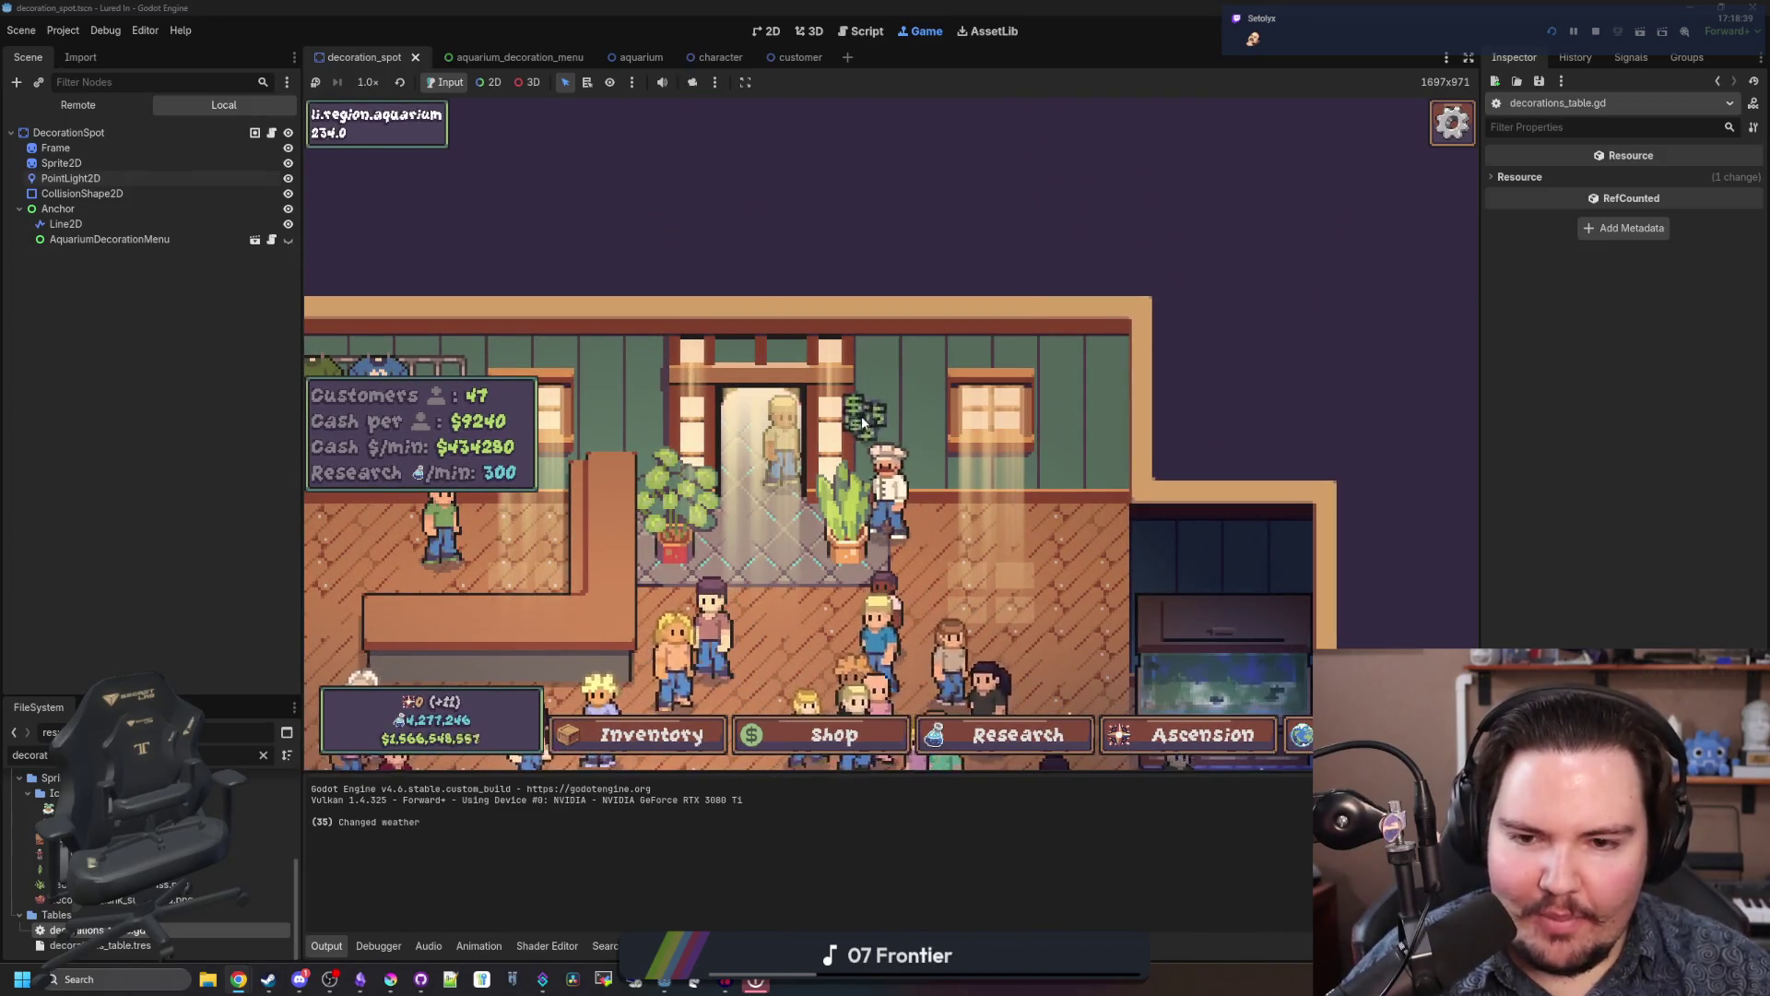
scroll(863, 423, "down", 2)
scroll(863, 423, "down", 3)
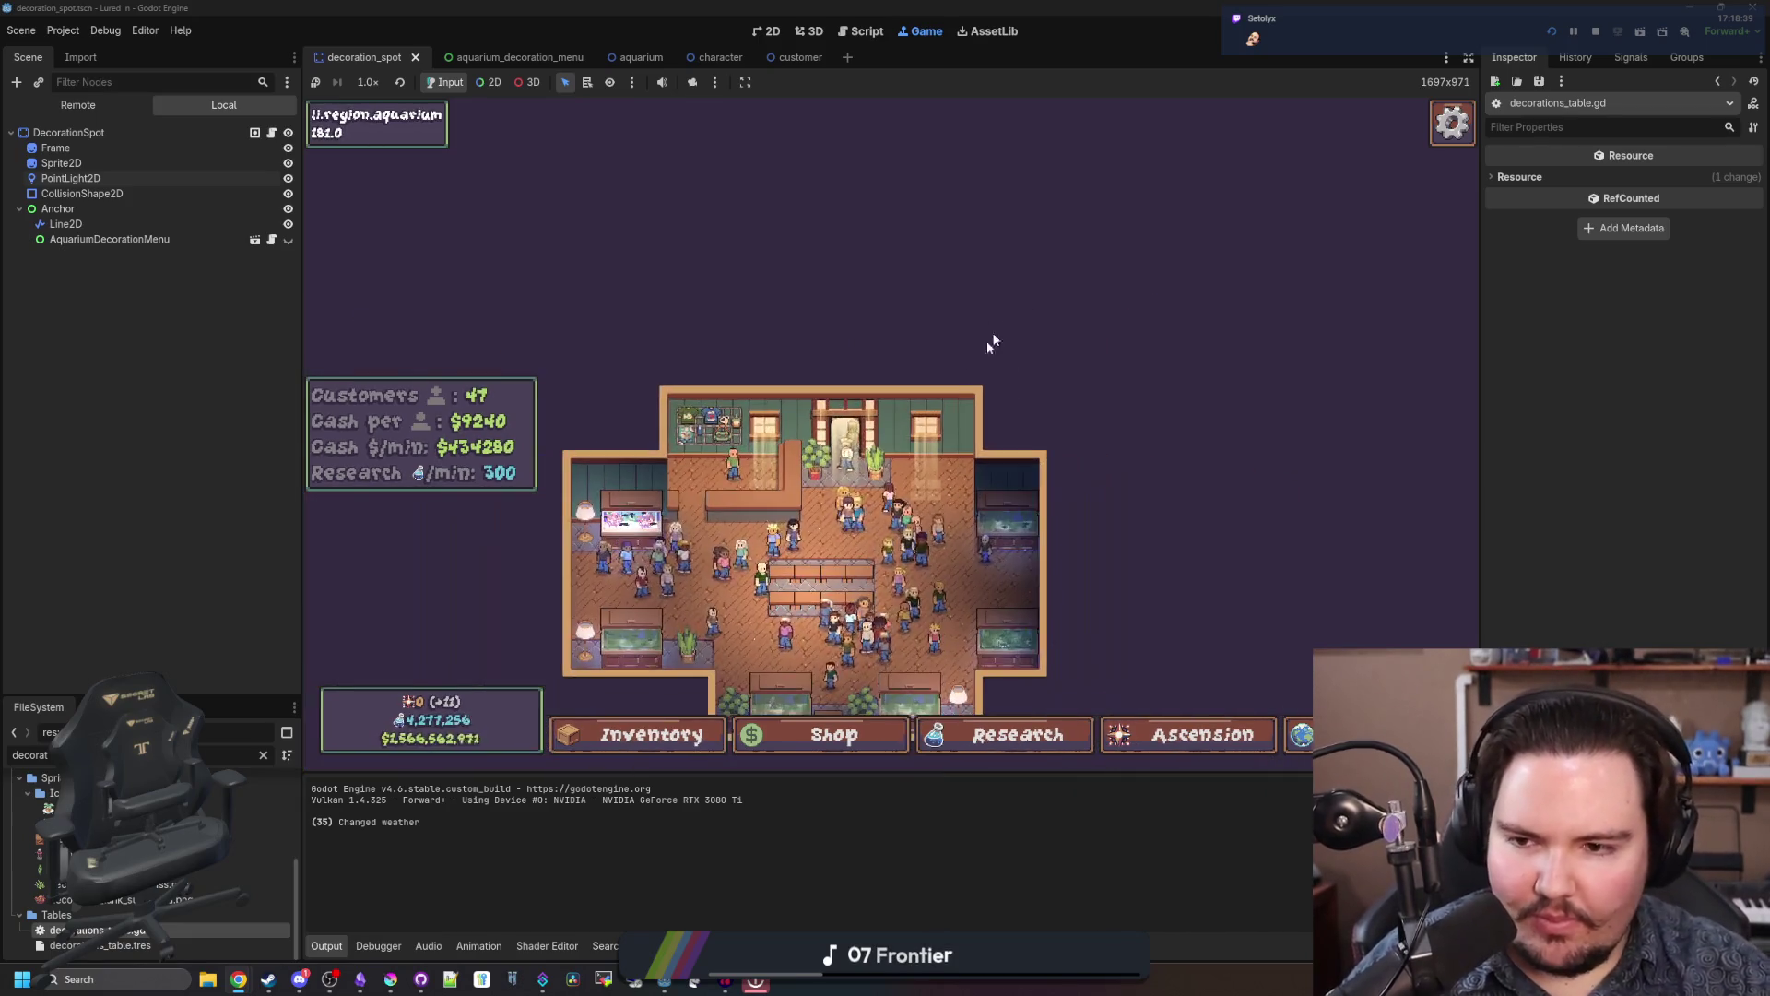
scroll(962, 470, "up", 2)
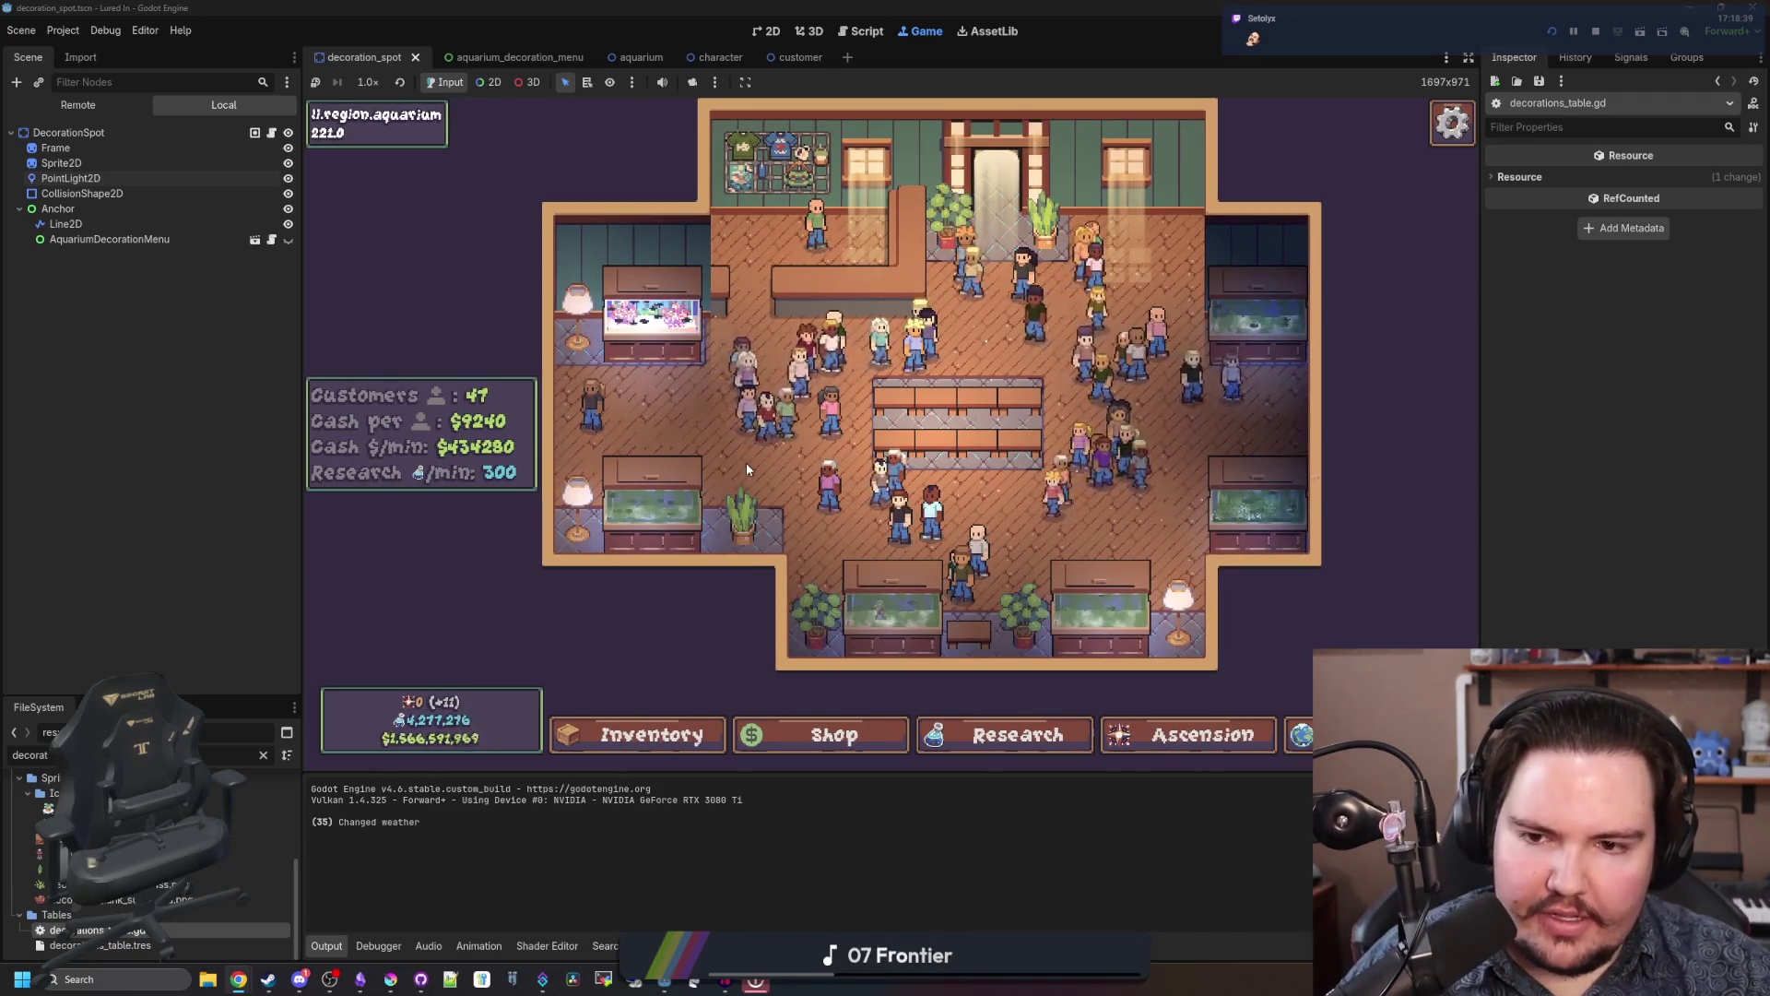
scroll(791, 472, "up", 3)
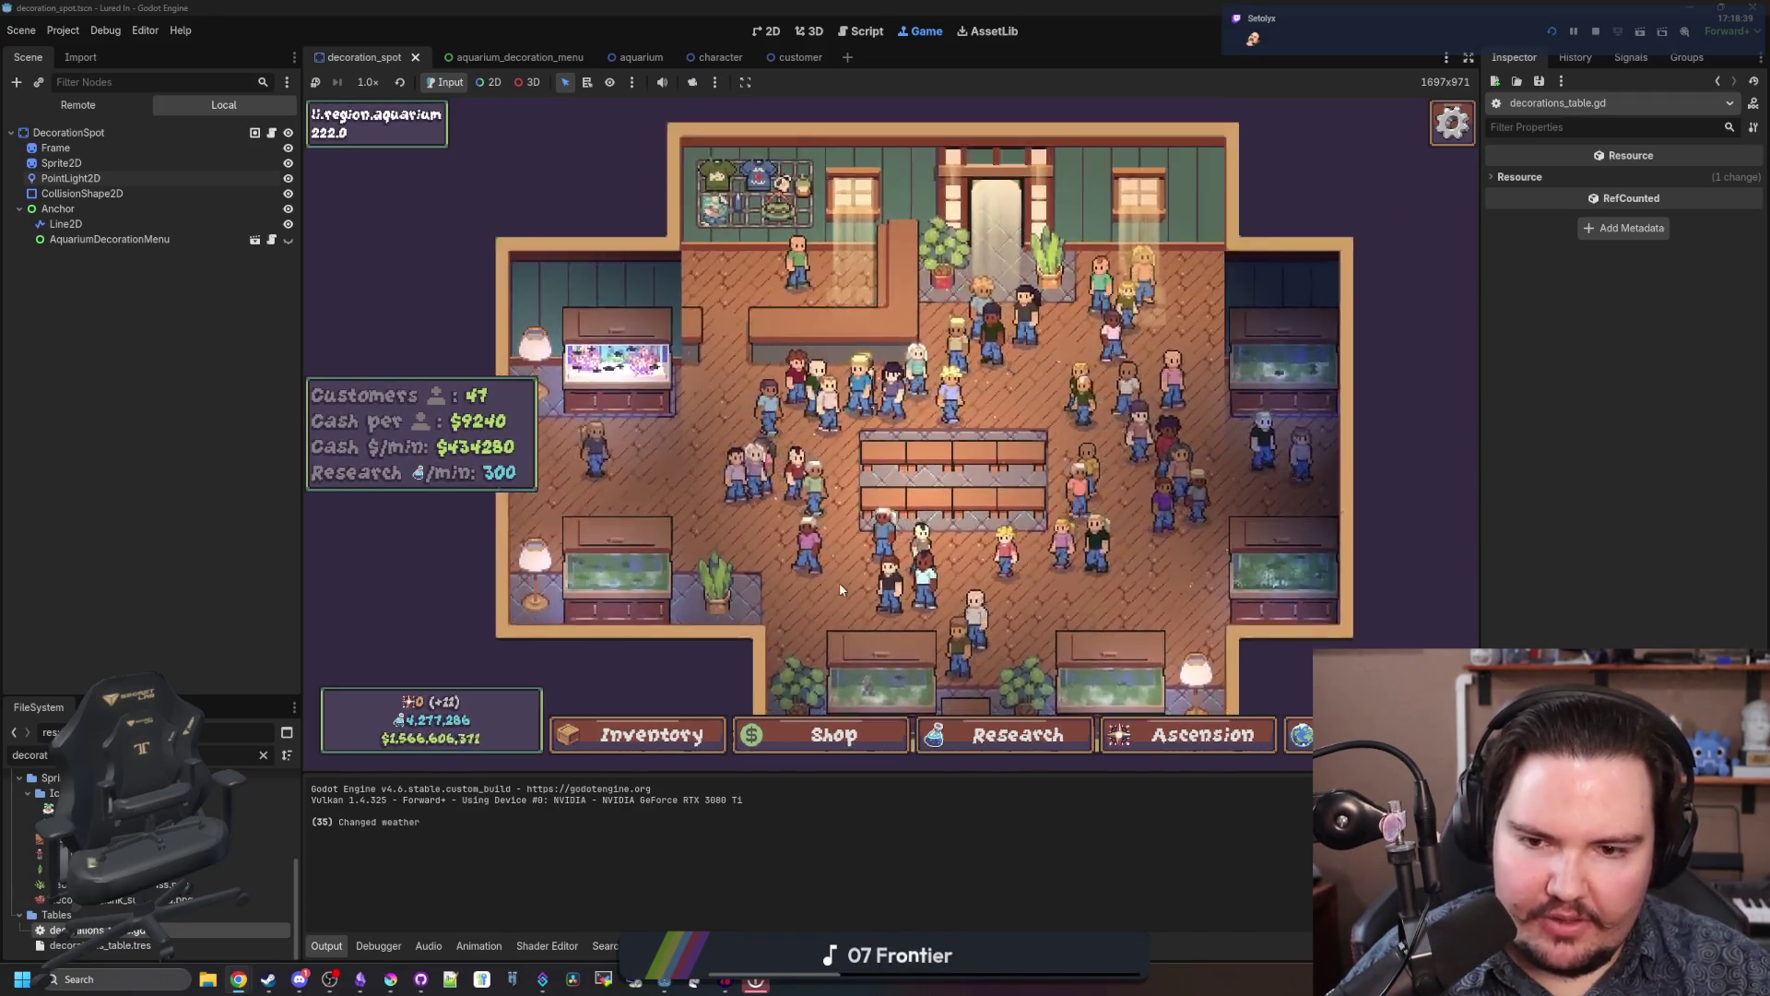
scroll(804, 617, "down", 3)
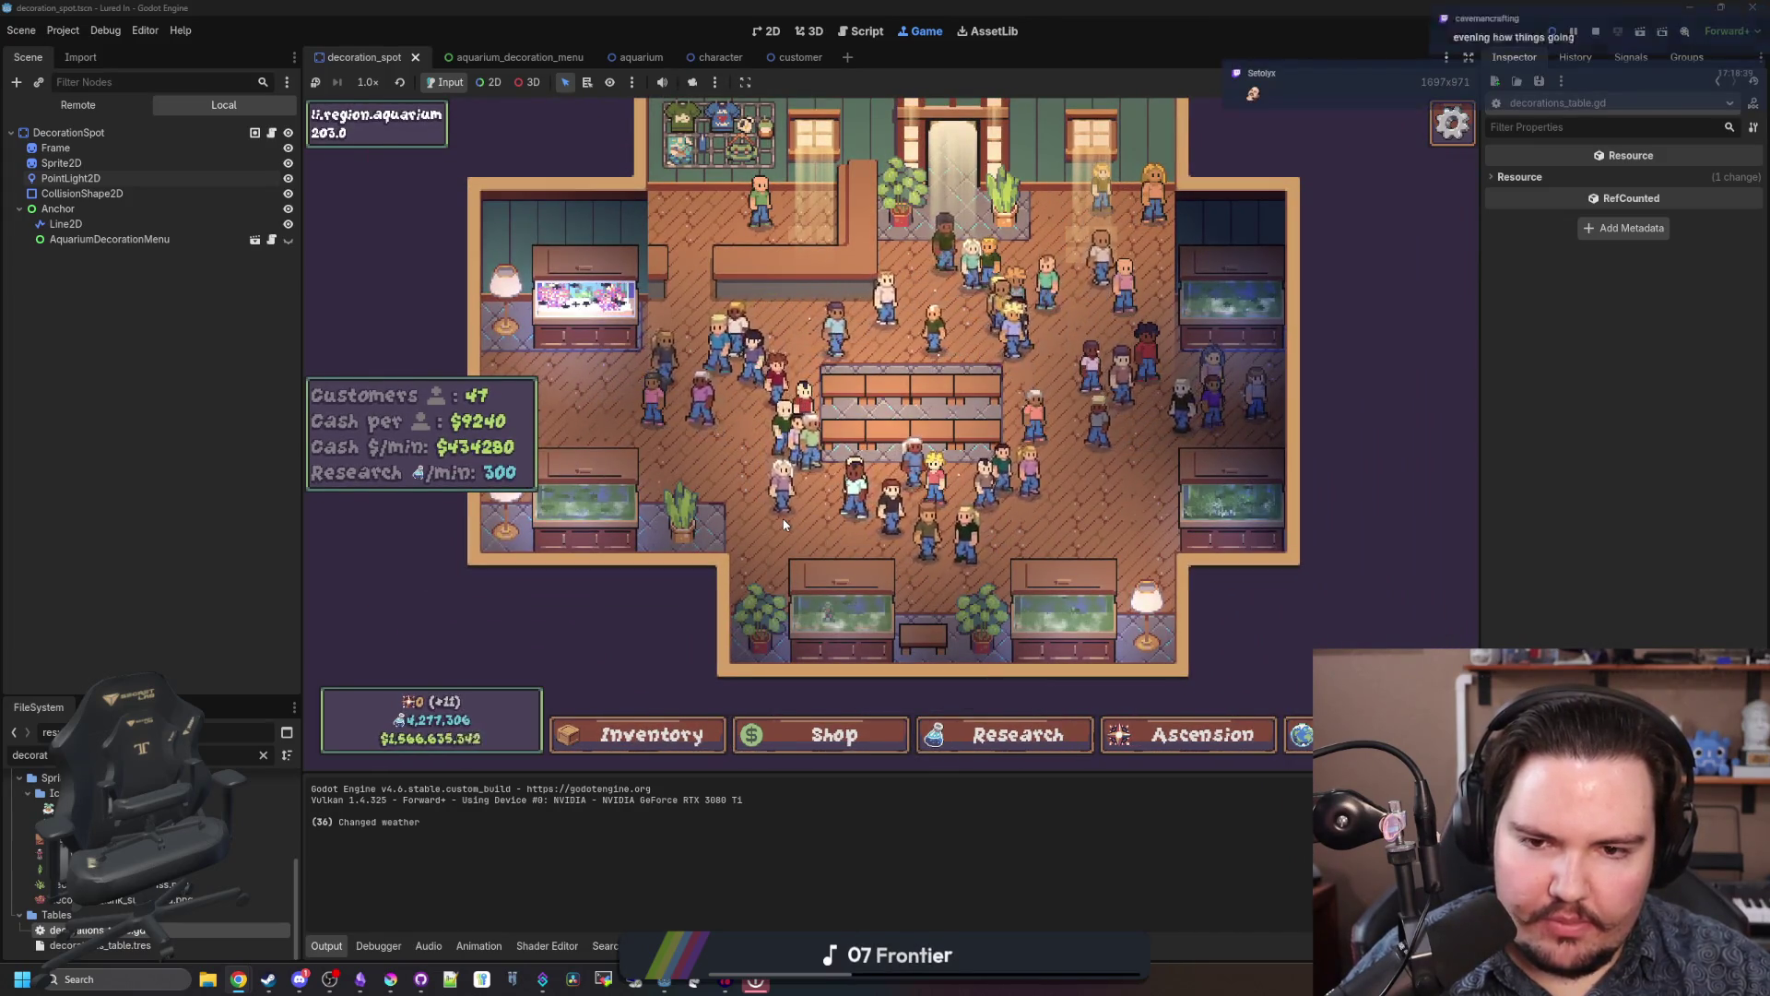
Step: Open Research, switch to the Ascension tree and pan it, then bring Krita to the front
left_click(950, 735)
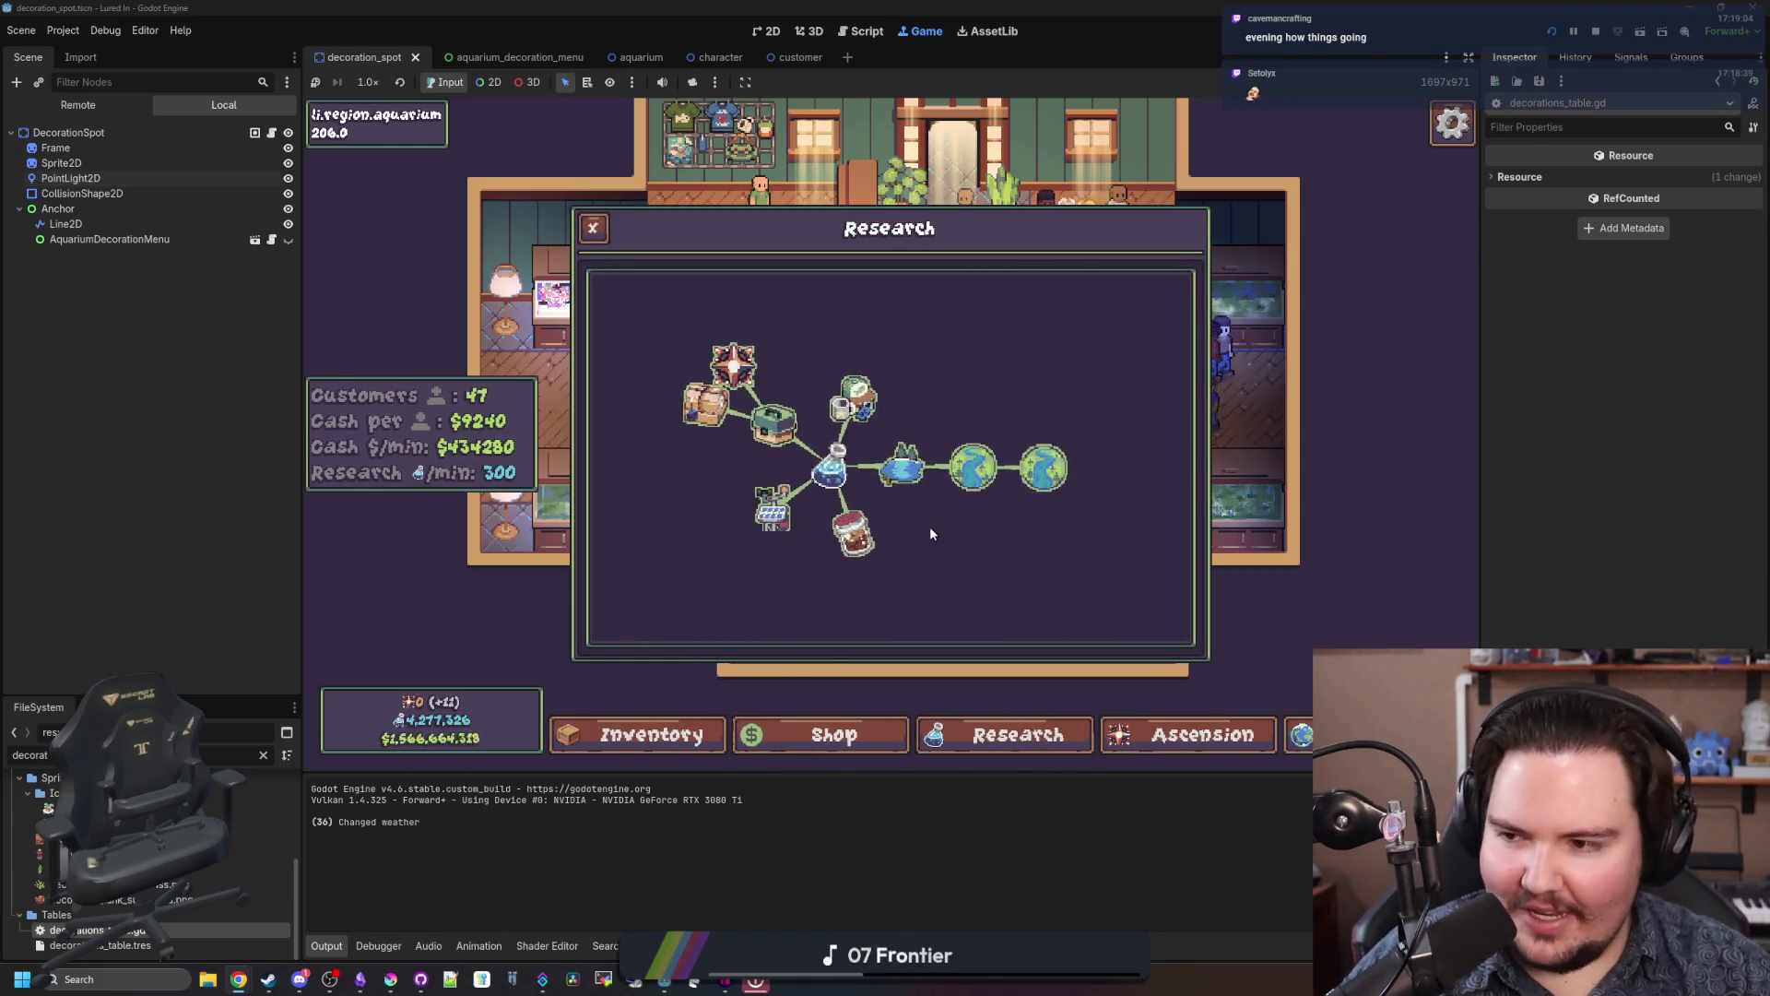
left_click(1198, 735)
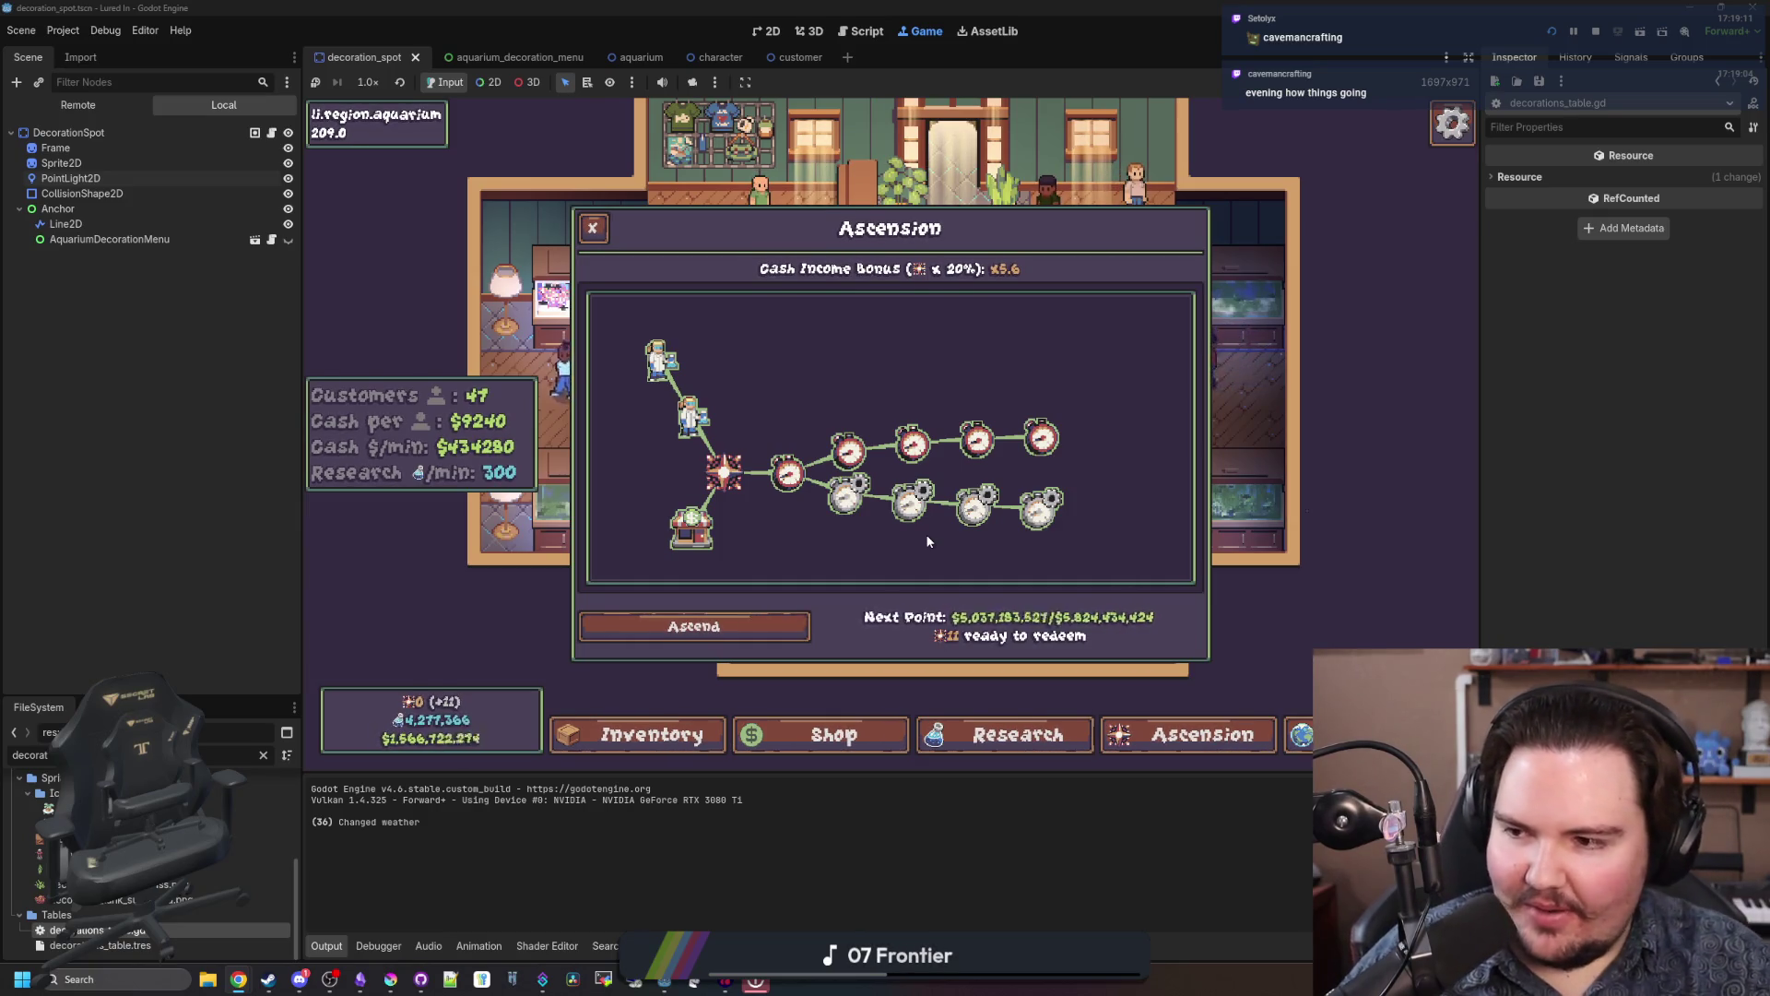
left_click_drag(772, 367, 893, 379)
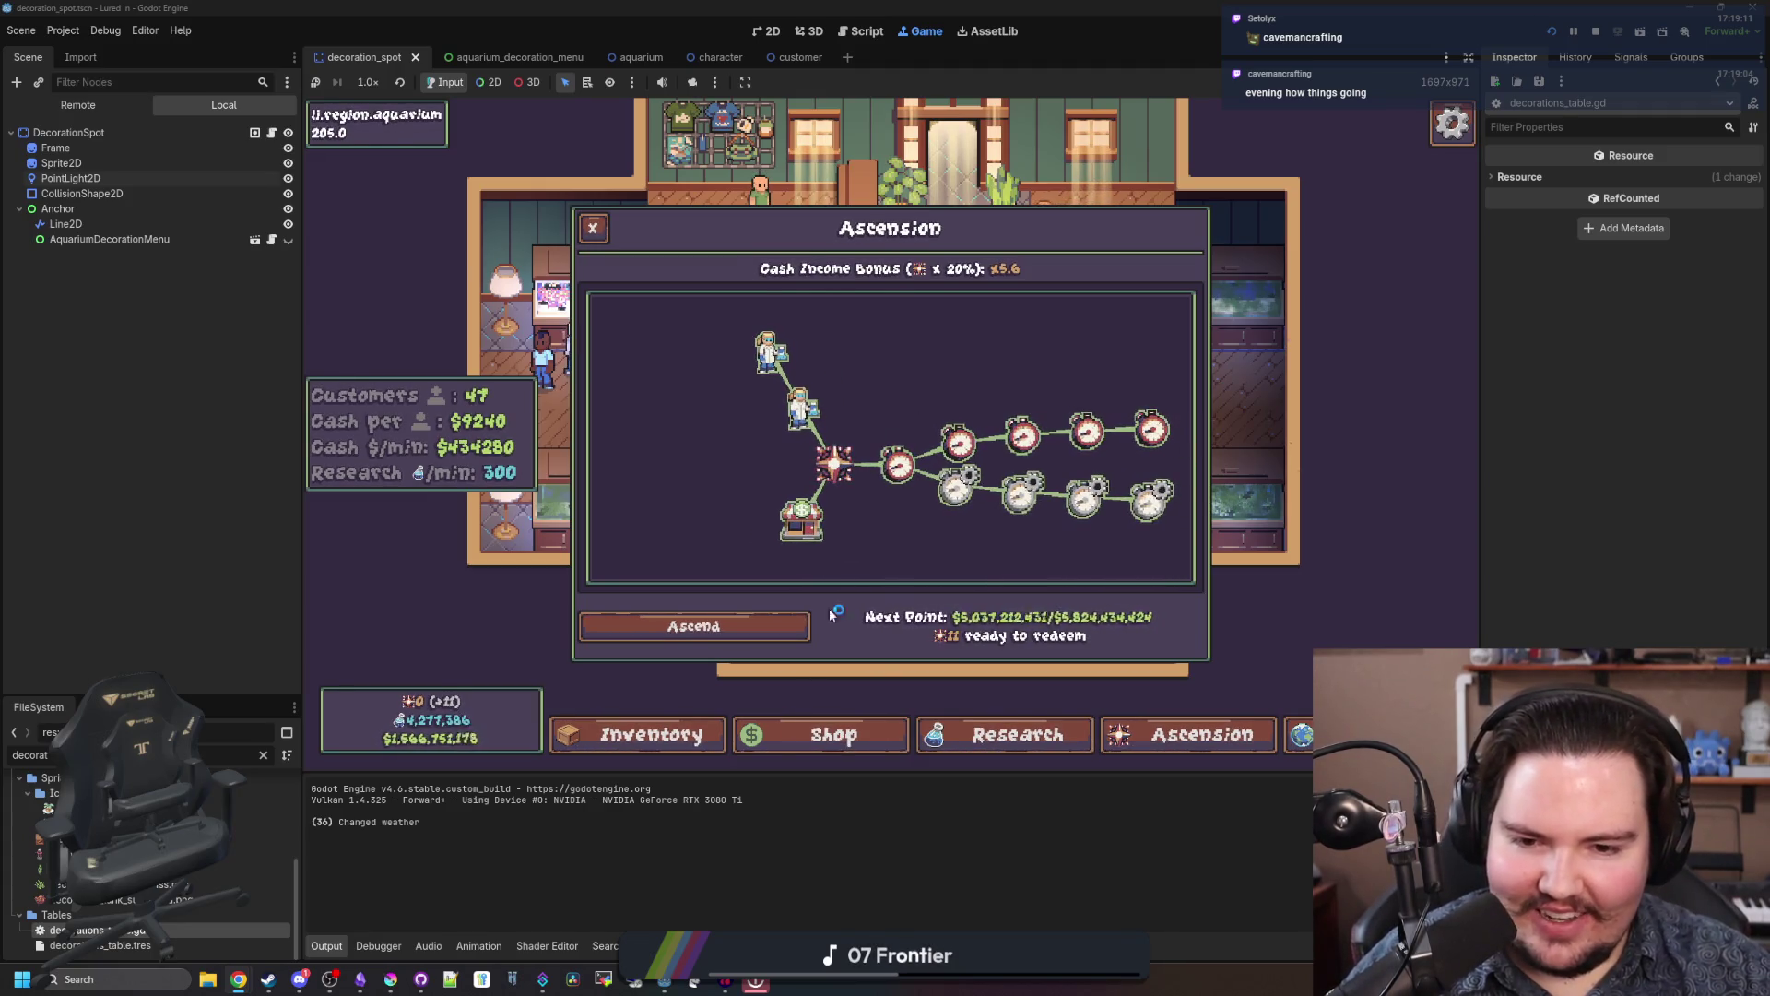
left_click(400, 979)
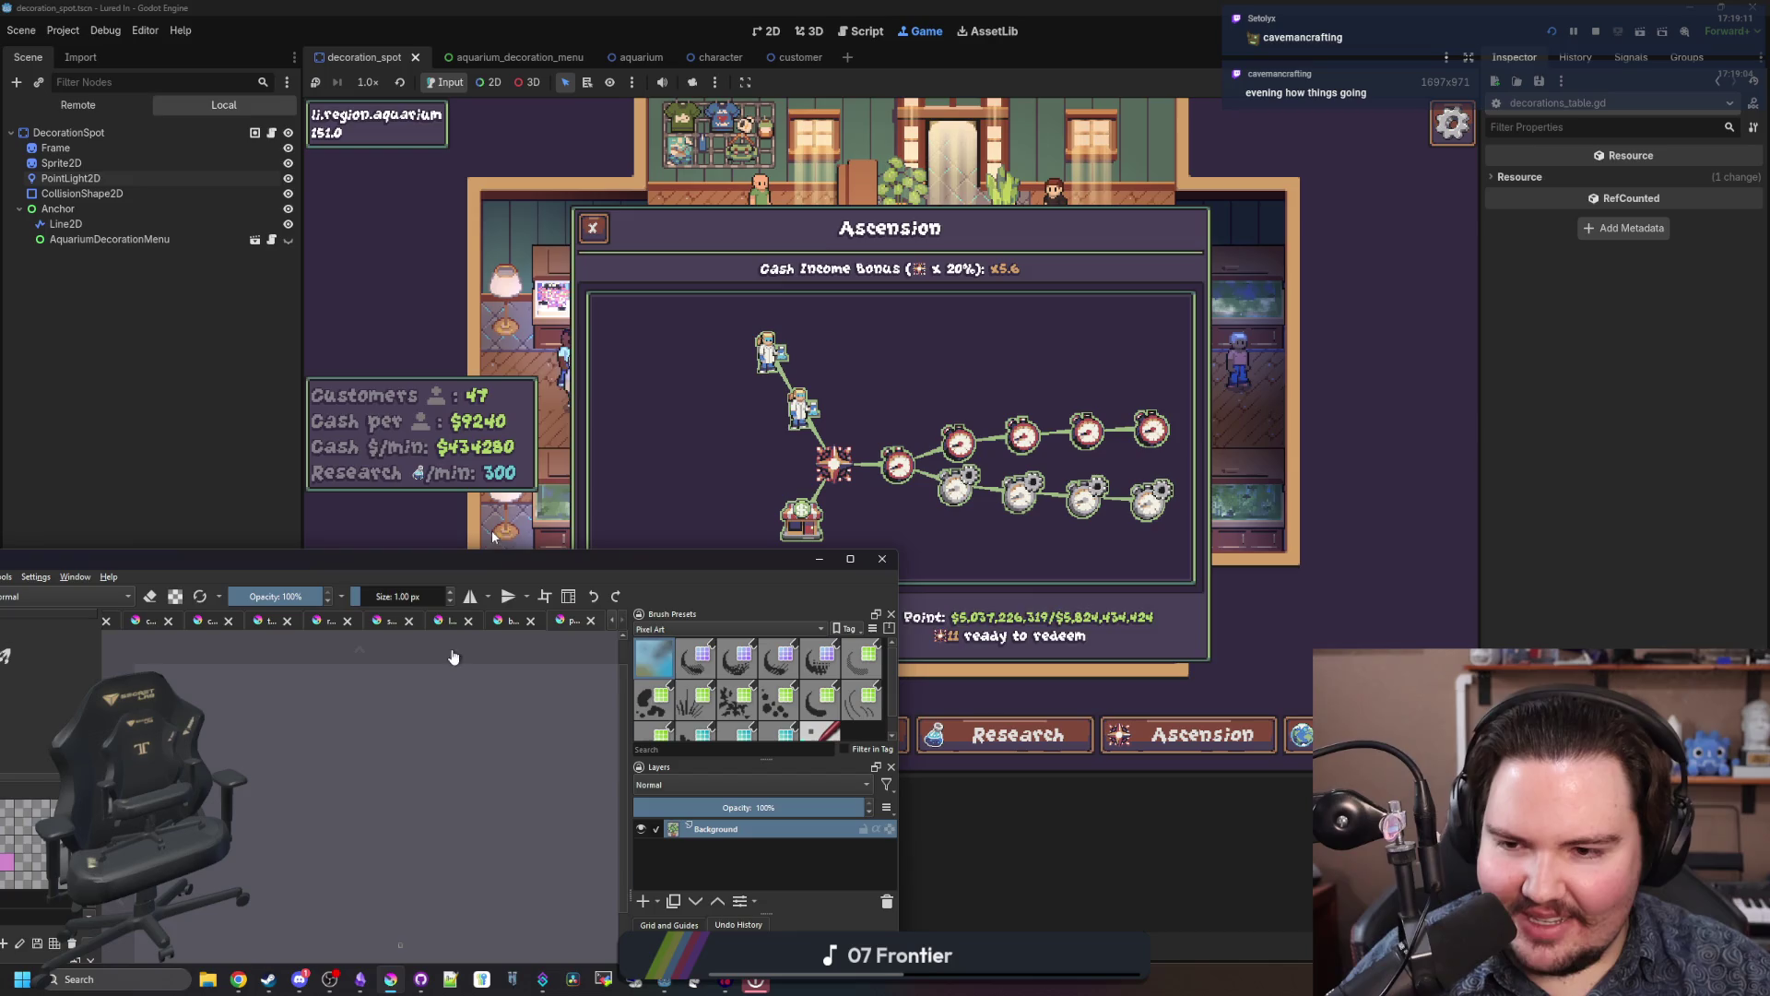
Step: Maximize Krita and create a new 16×16-pixel blank canvas, then switch back to Godot
double_click(492, 559)
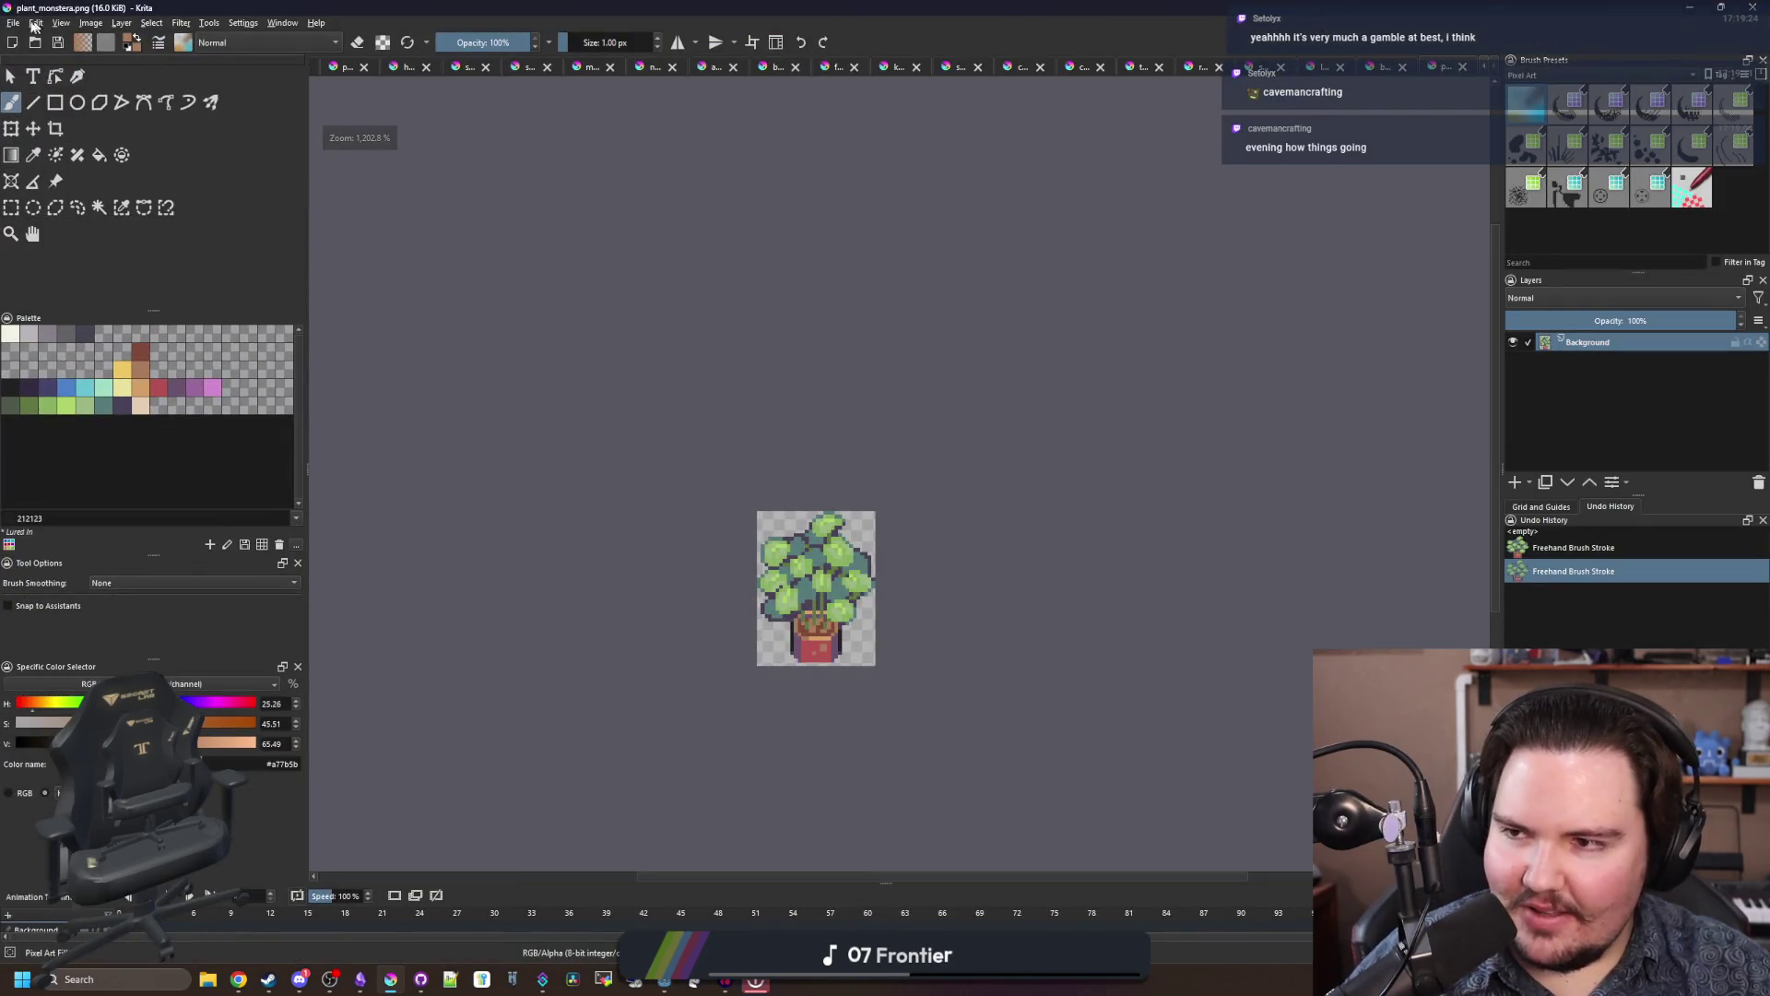
left_click(13, 23)
left_click(37, 38)
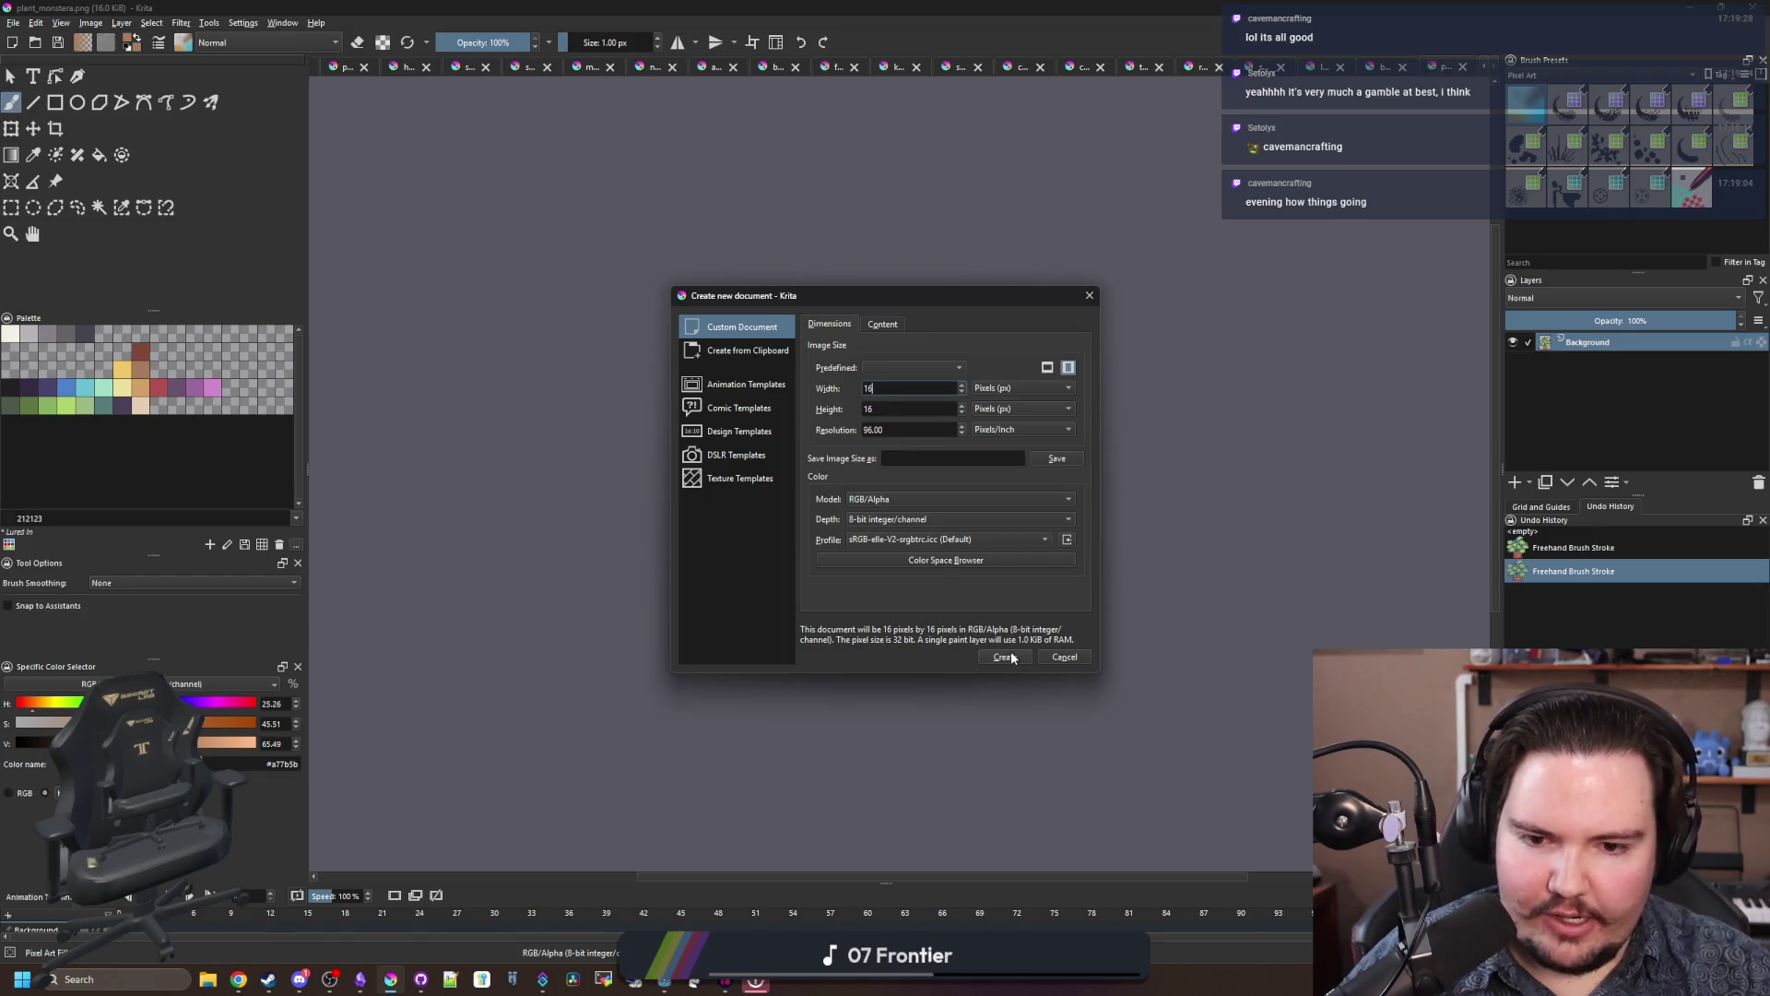
key("Return")
key("alt+Tab")
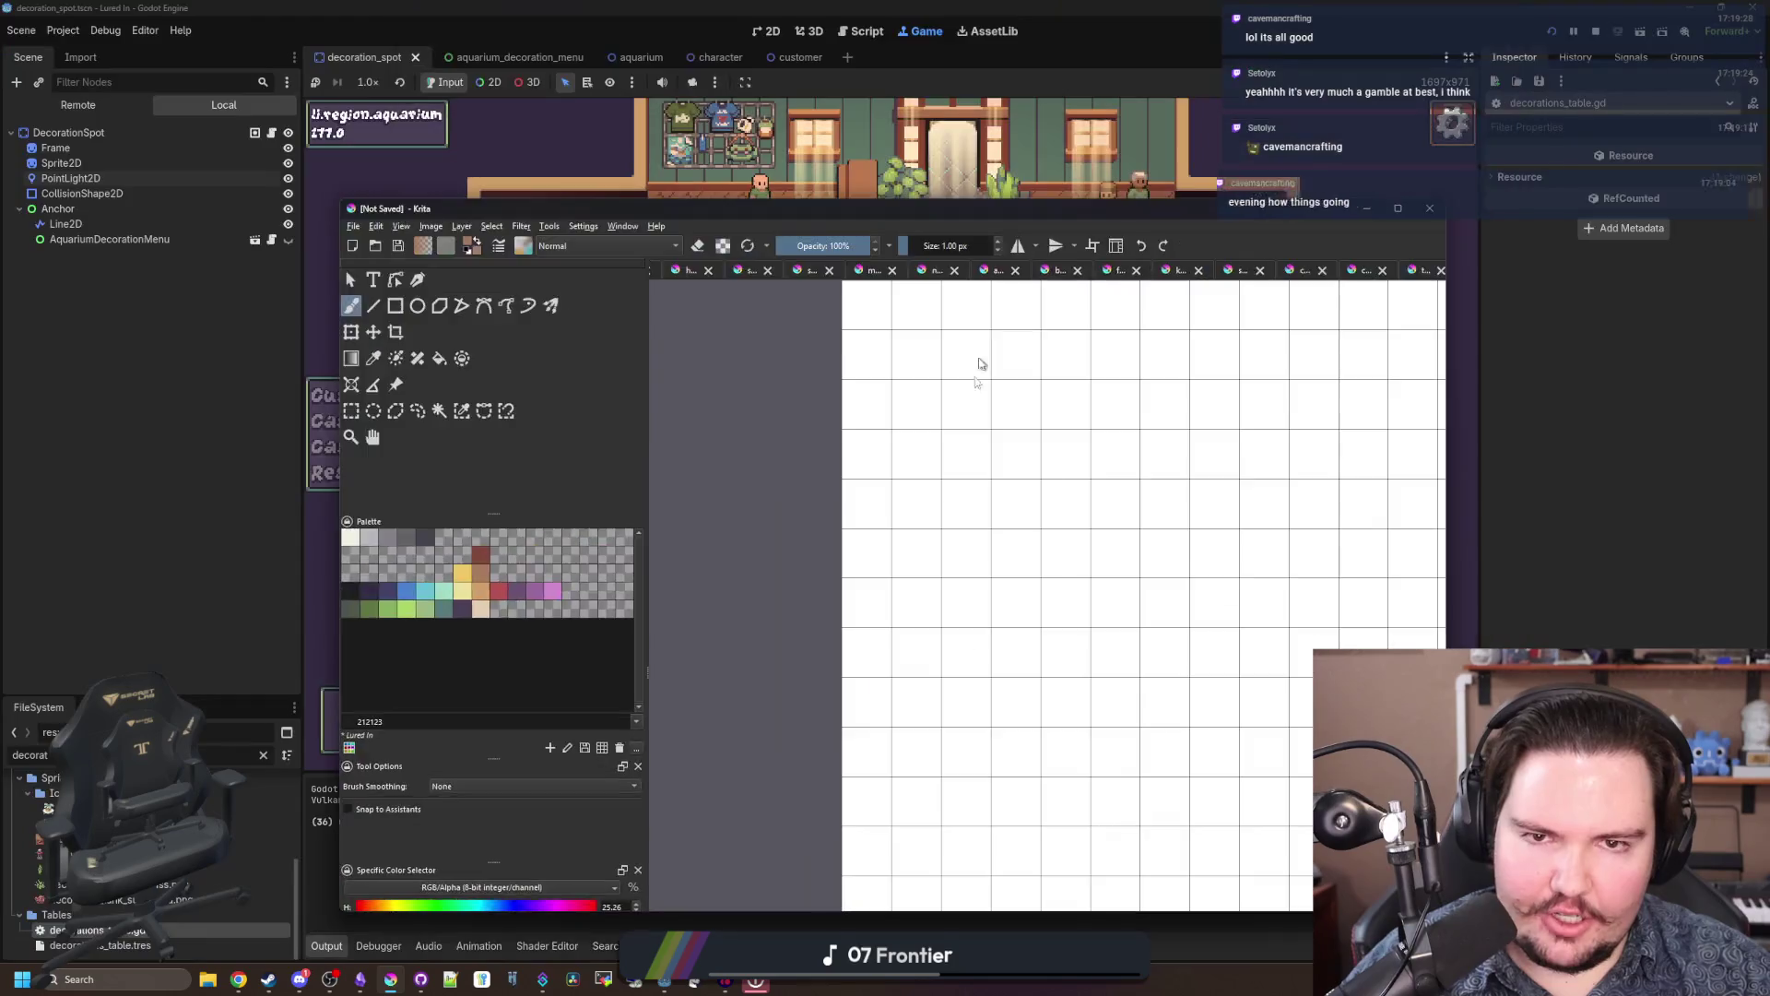
scroll(965, 371, "up", 3)
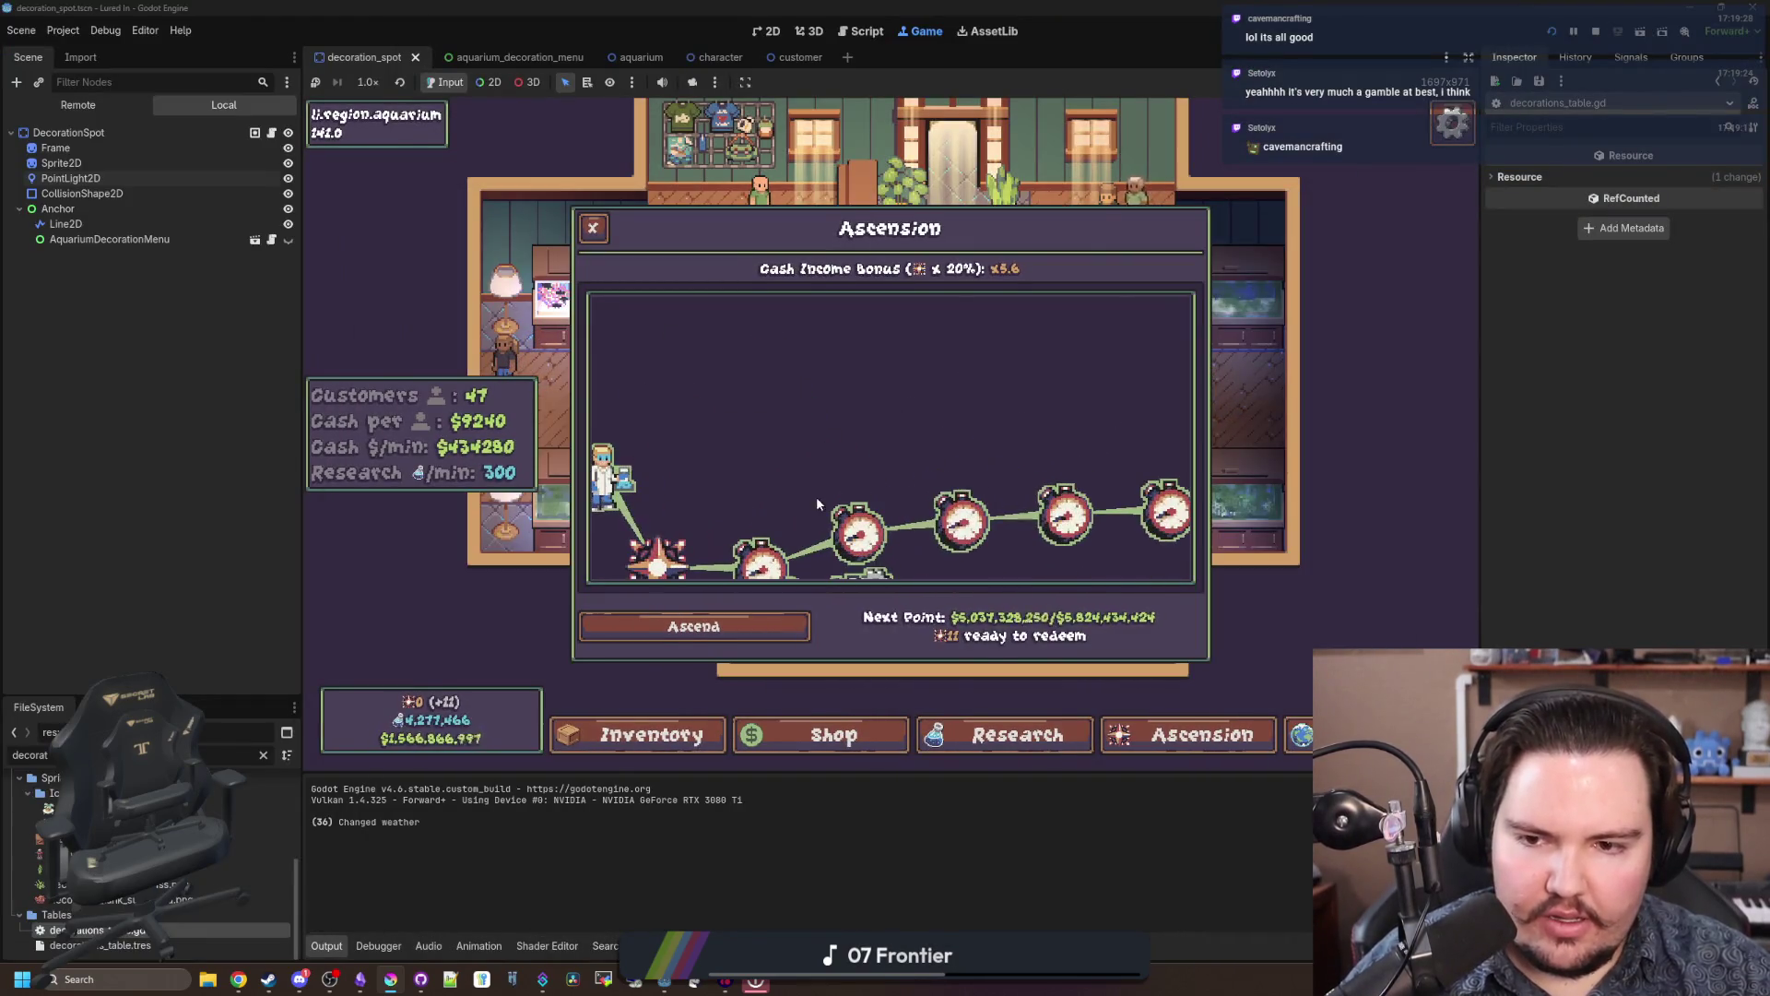
Step: Close the Ascension tree and pan around the aquarium shop floor
left_click(592, 229)
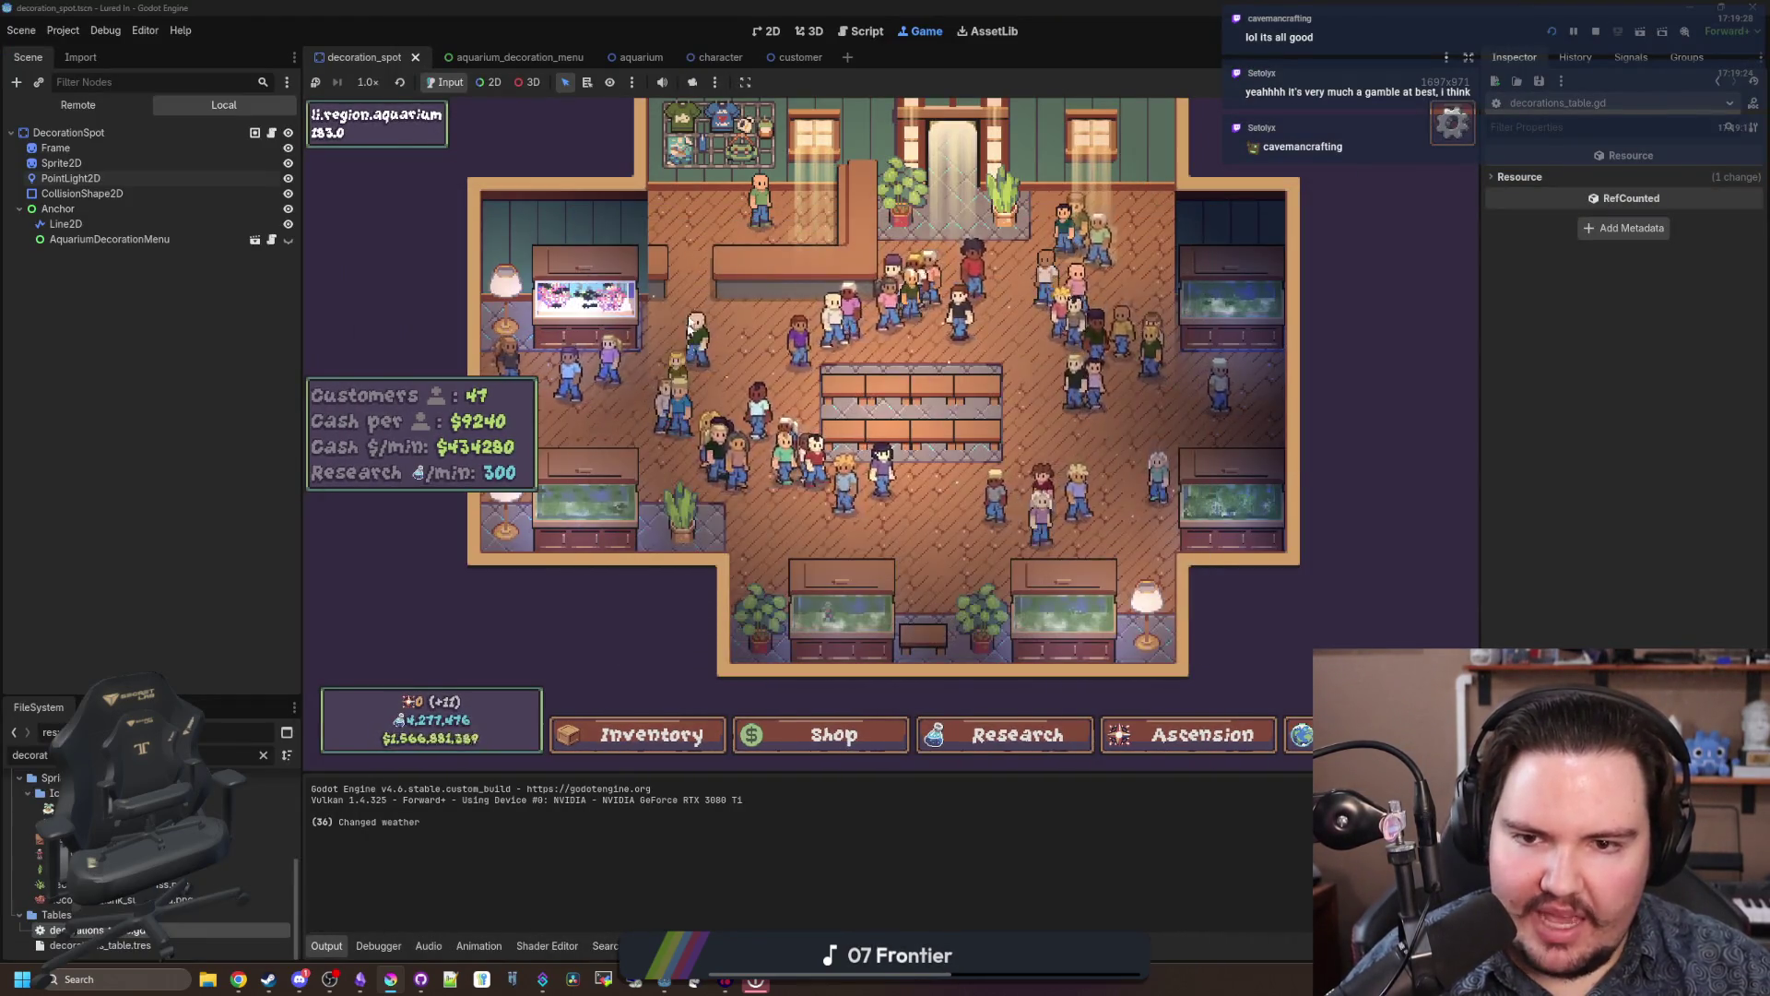
scroll(885, 461, "up", 1)
scroll(938, 566, "down", 2)
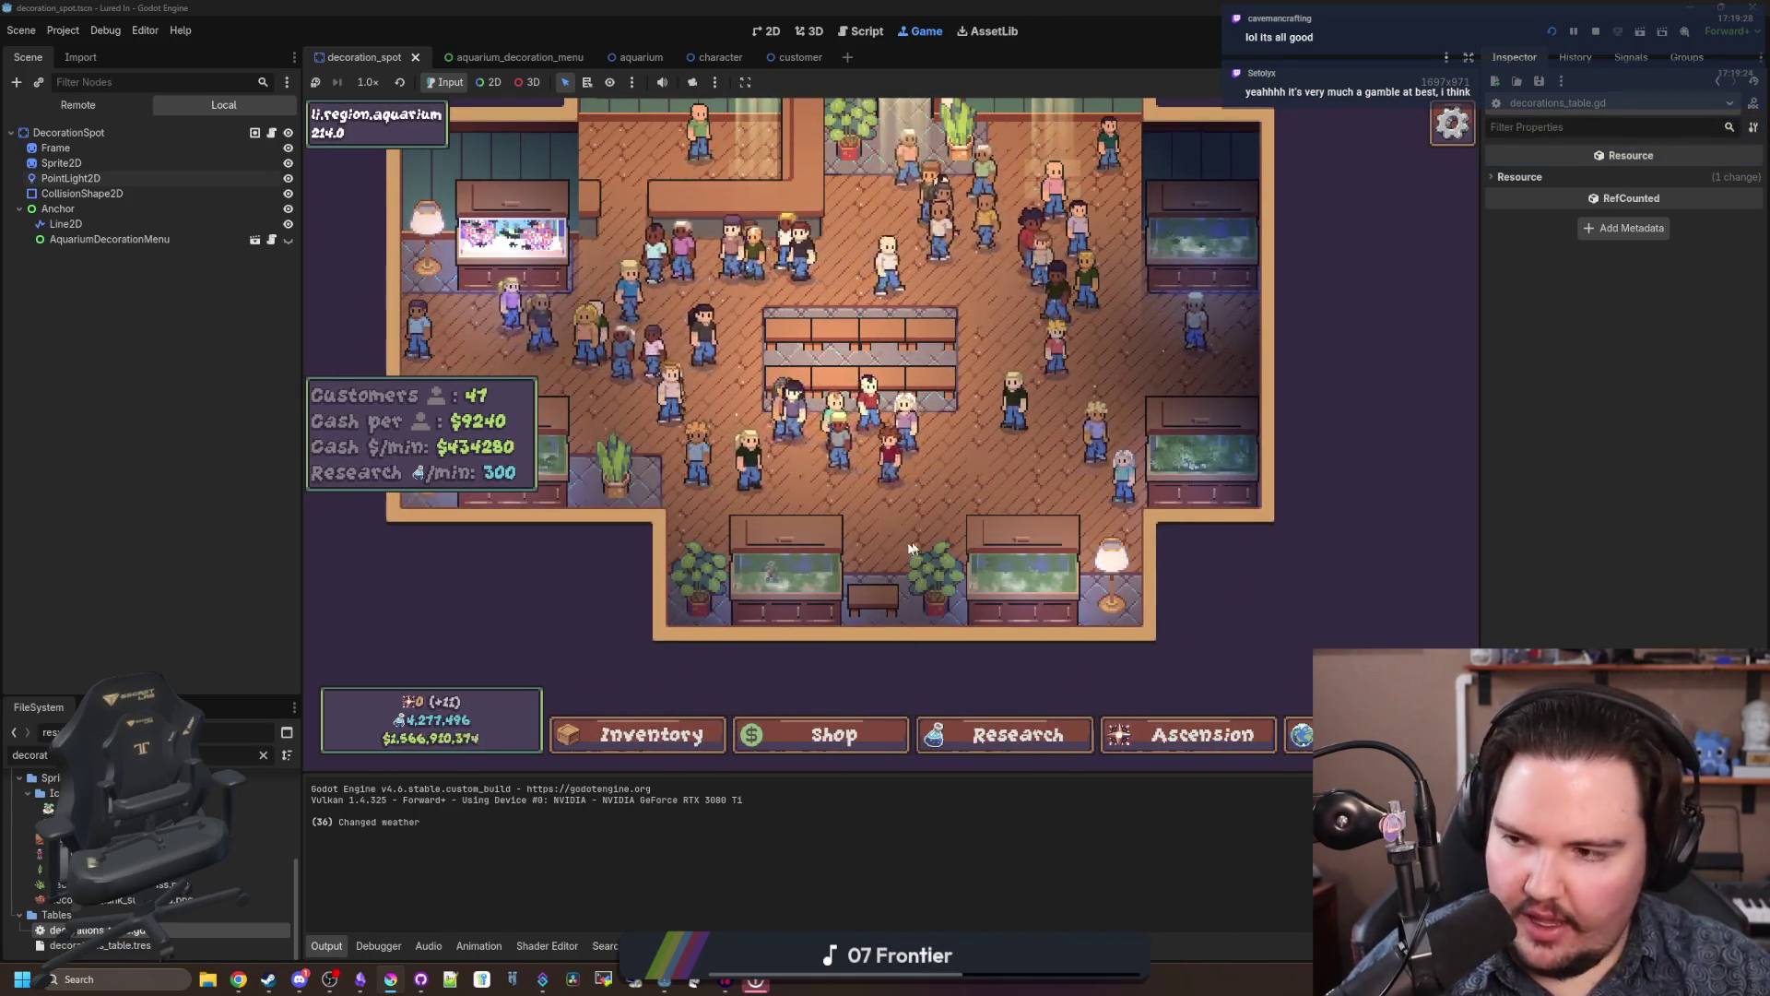
mouse_move(916, 538)
left_mouse_down()
mouse_move(952, 605)
mouse_move(1014, 627)
left_mouse_up()
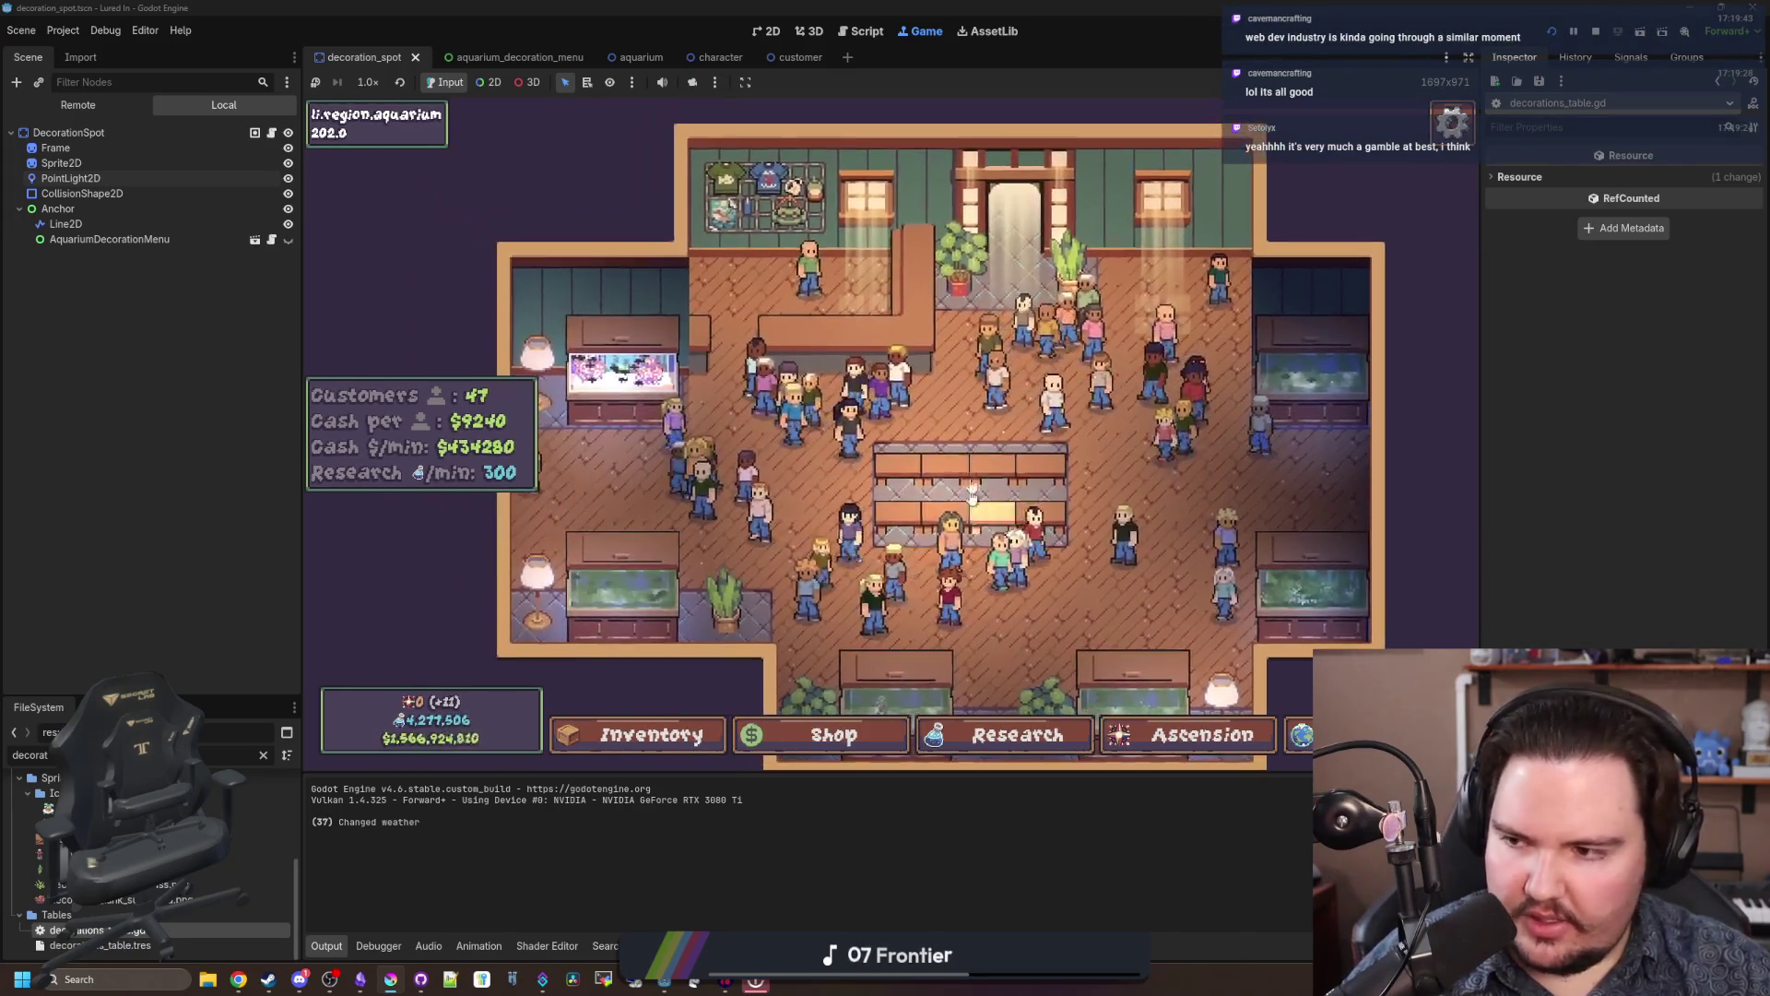
scroll(1060, 608, "down", 1)
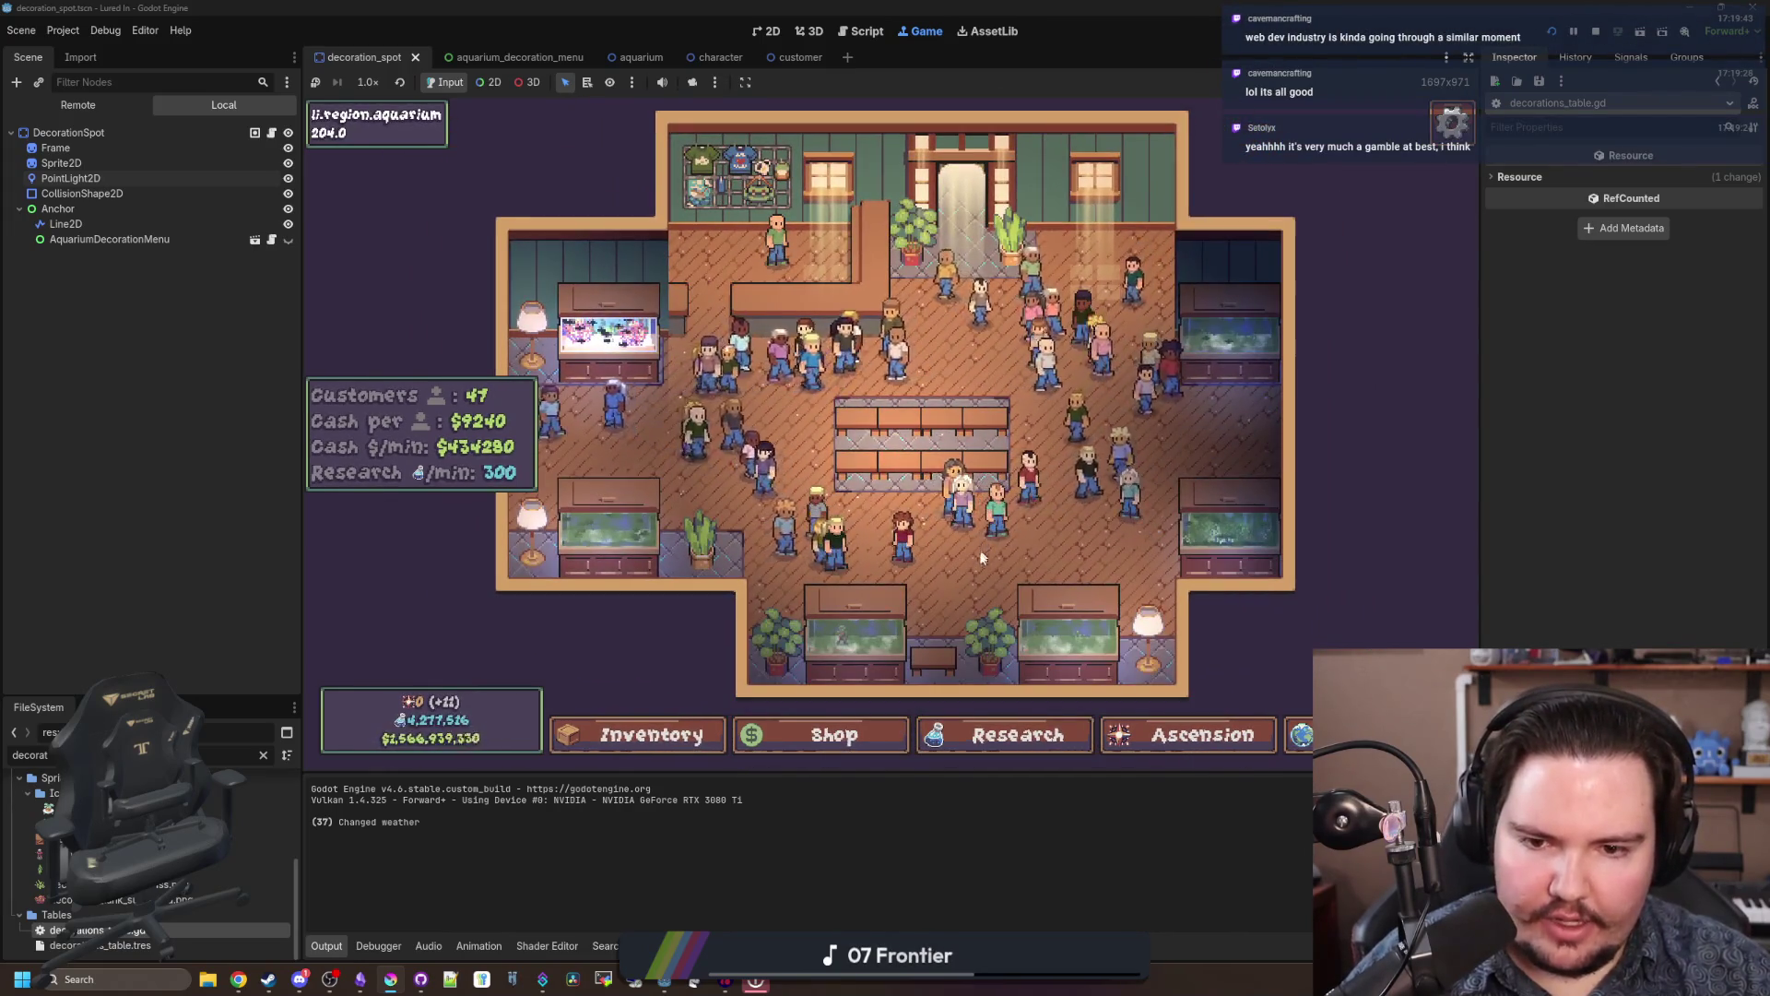
left_click_drag(981, 546, 937, 520)
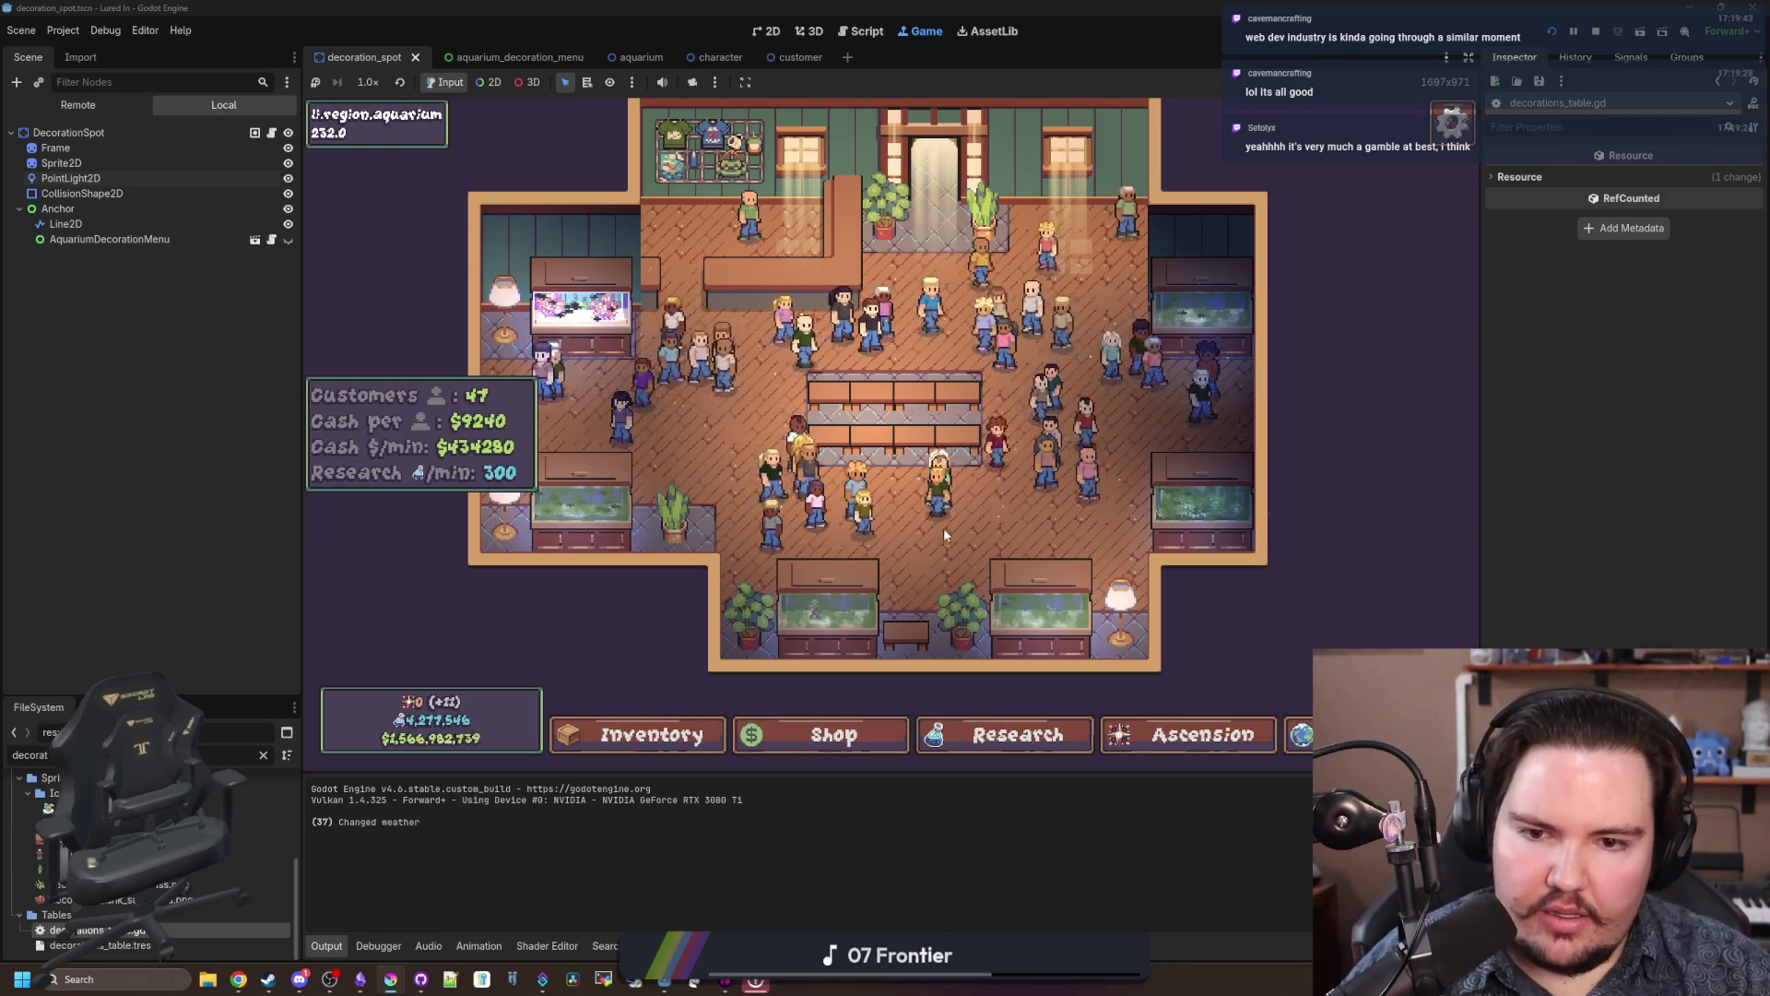
Step: Zoom in and out over the shop floor, then switch back to Krita
scroll(940, 537, "up", 2)
scroll(815, 525, "up", 3)
scroll(815, 526, "down", 5)
scroll(998, 496, "up", 1)
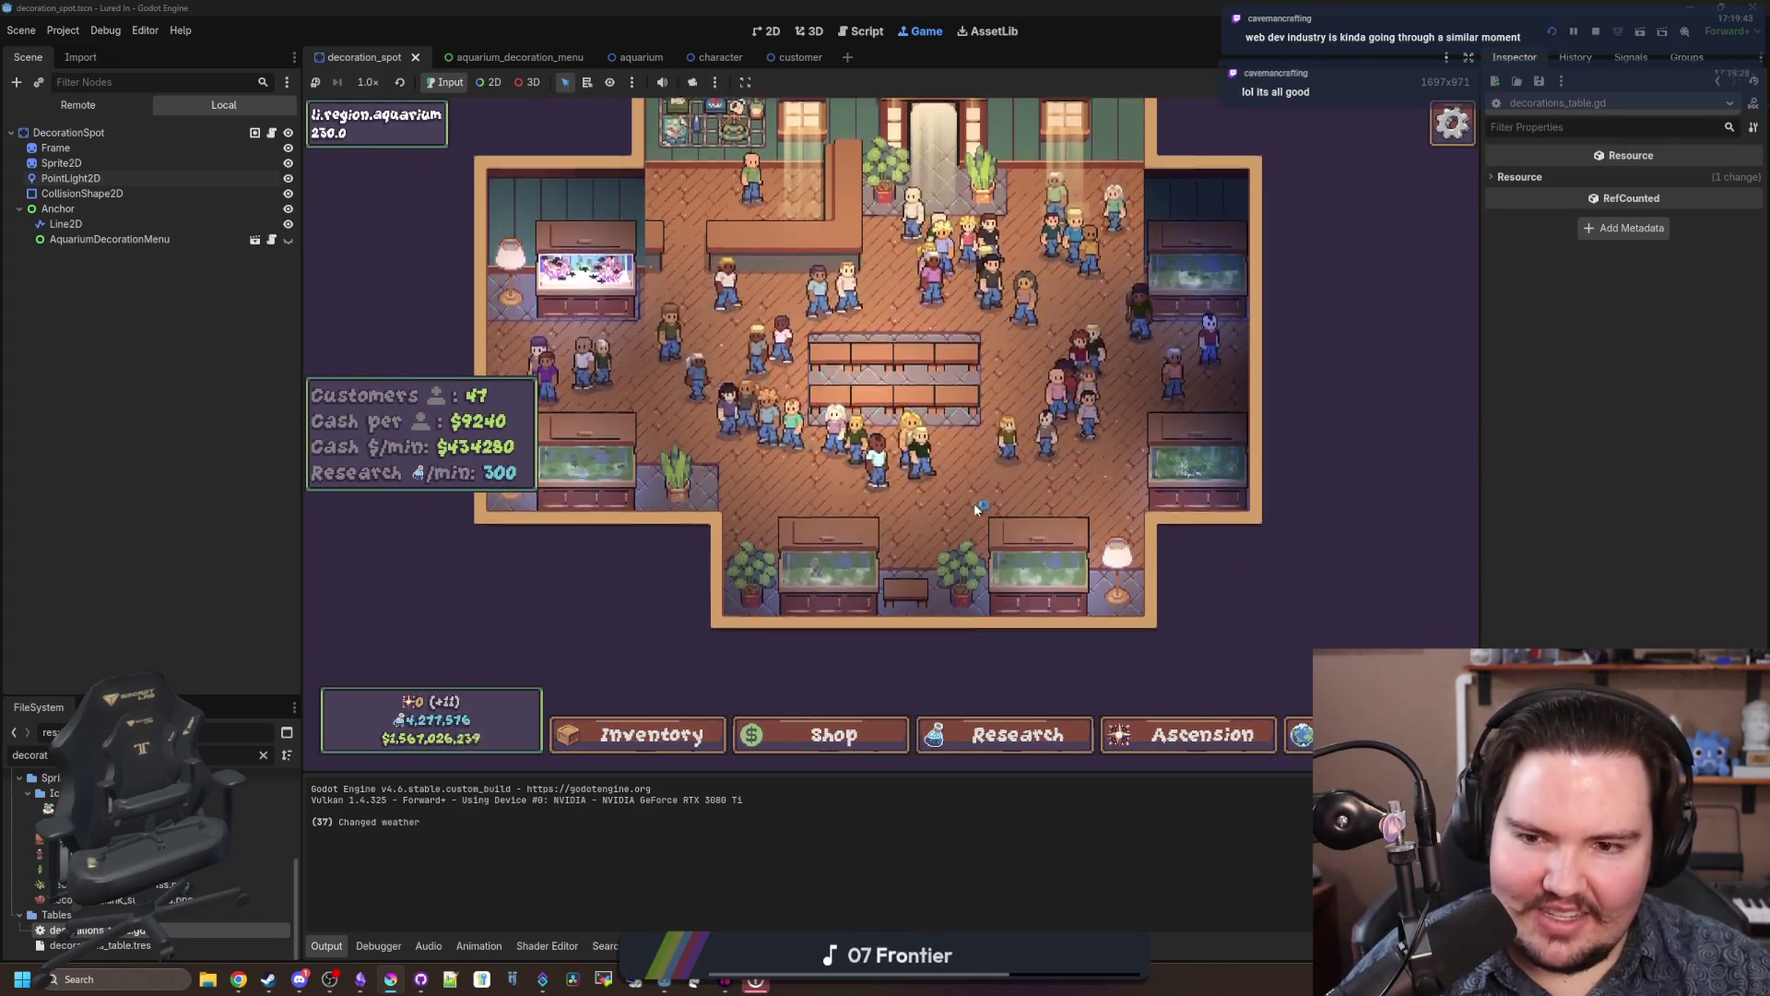
scroll(812, 544, "up", 2)
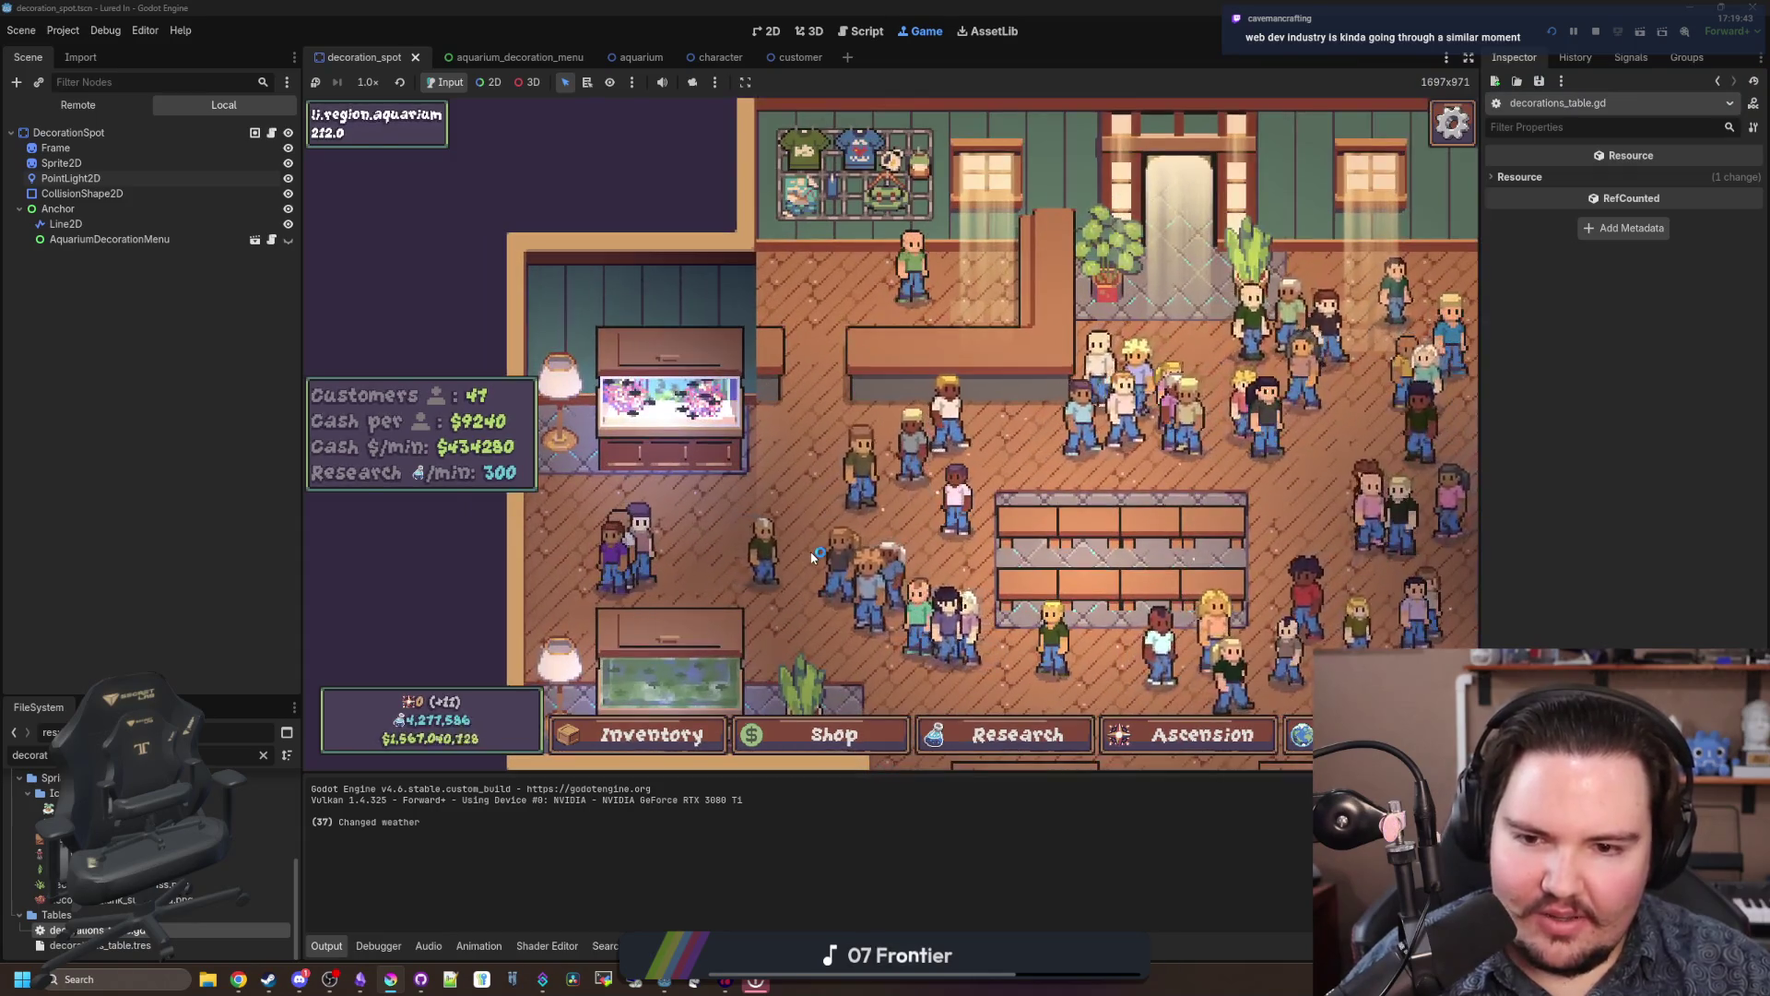
scroll(835, 540, "up", 1)
scroll(854, 516, "down", 2)
scroll(992, 491, "up", 3)
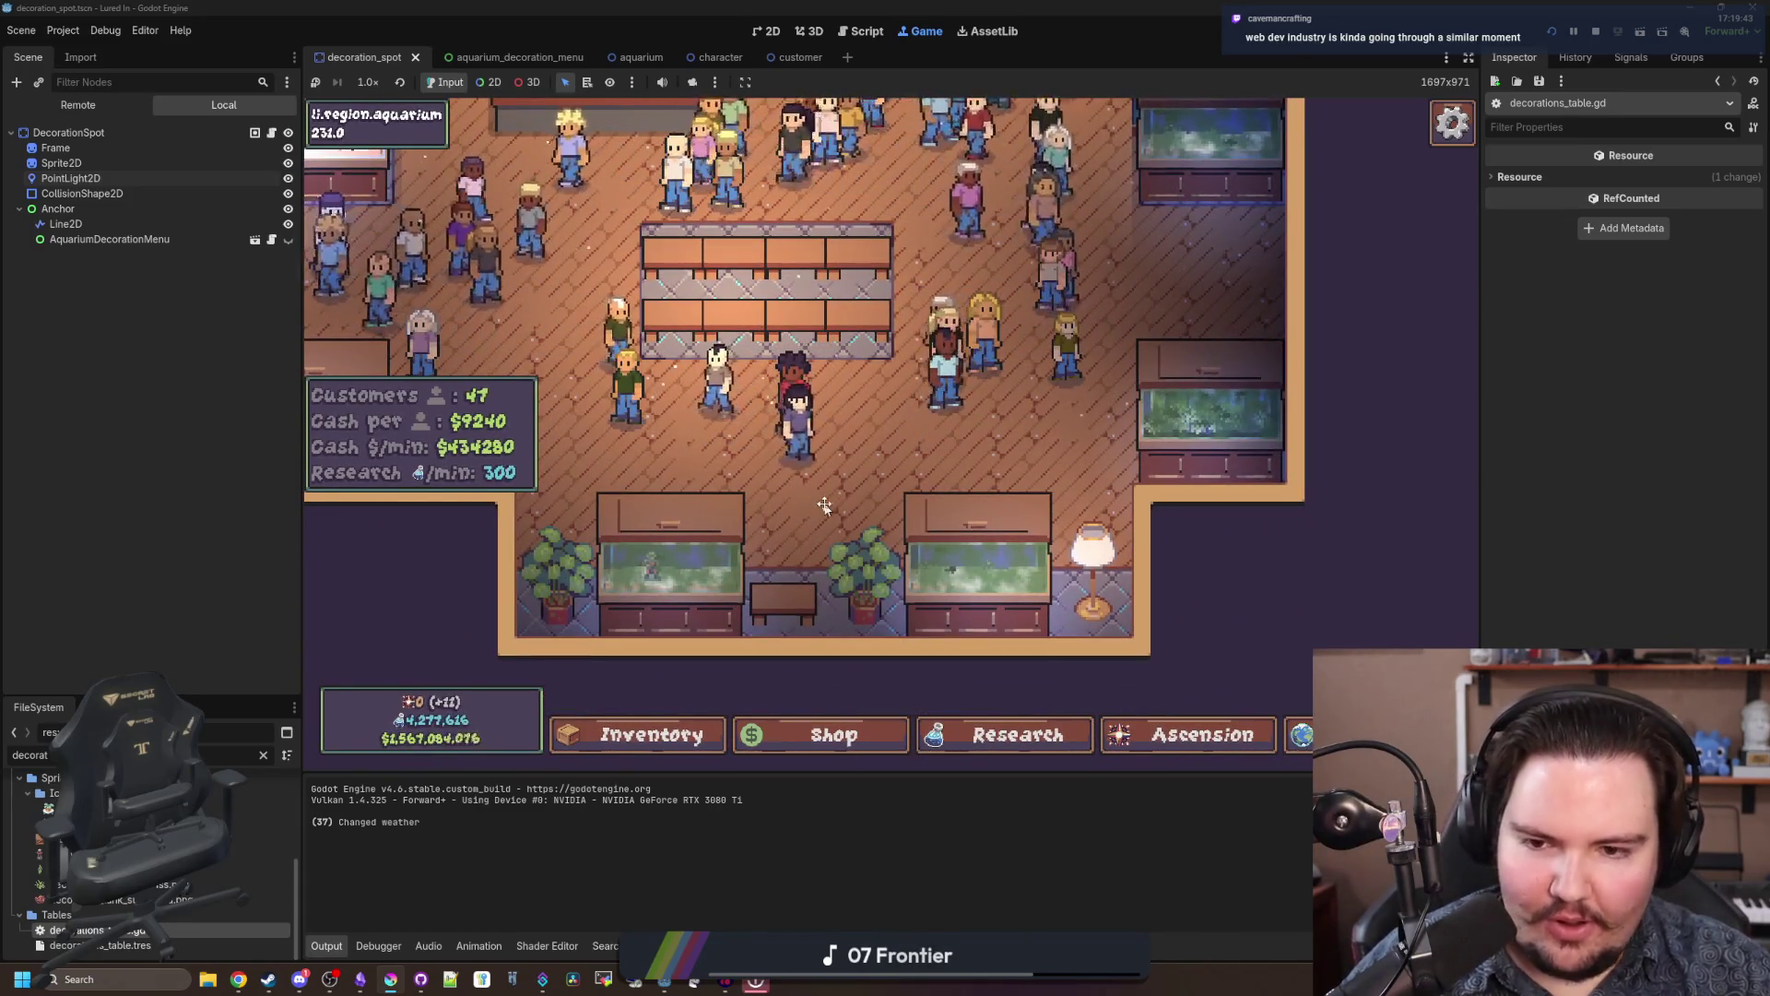
scroll(820, 505, "down", 2)
scroll(807, 485, "up", 1)
scroll(838, 526, "up", 3)
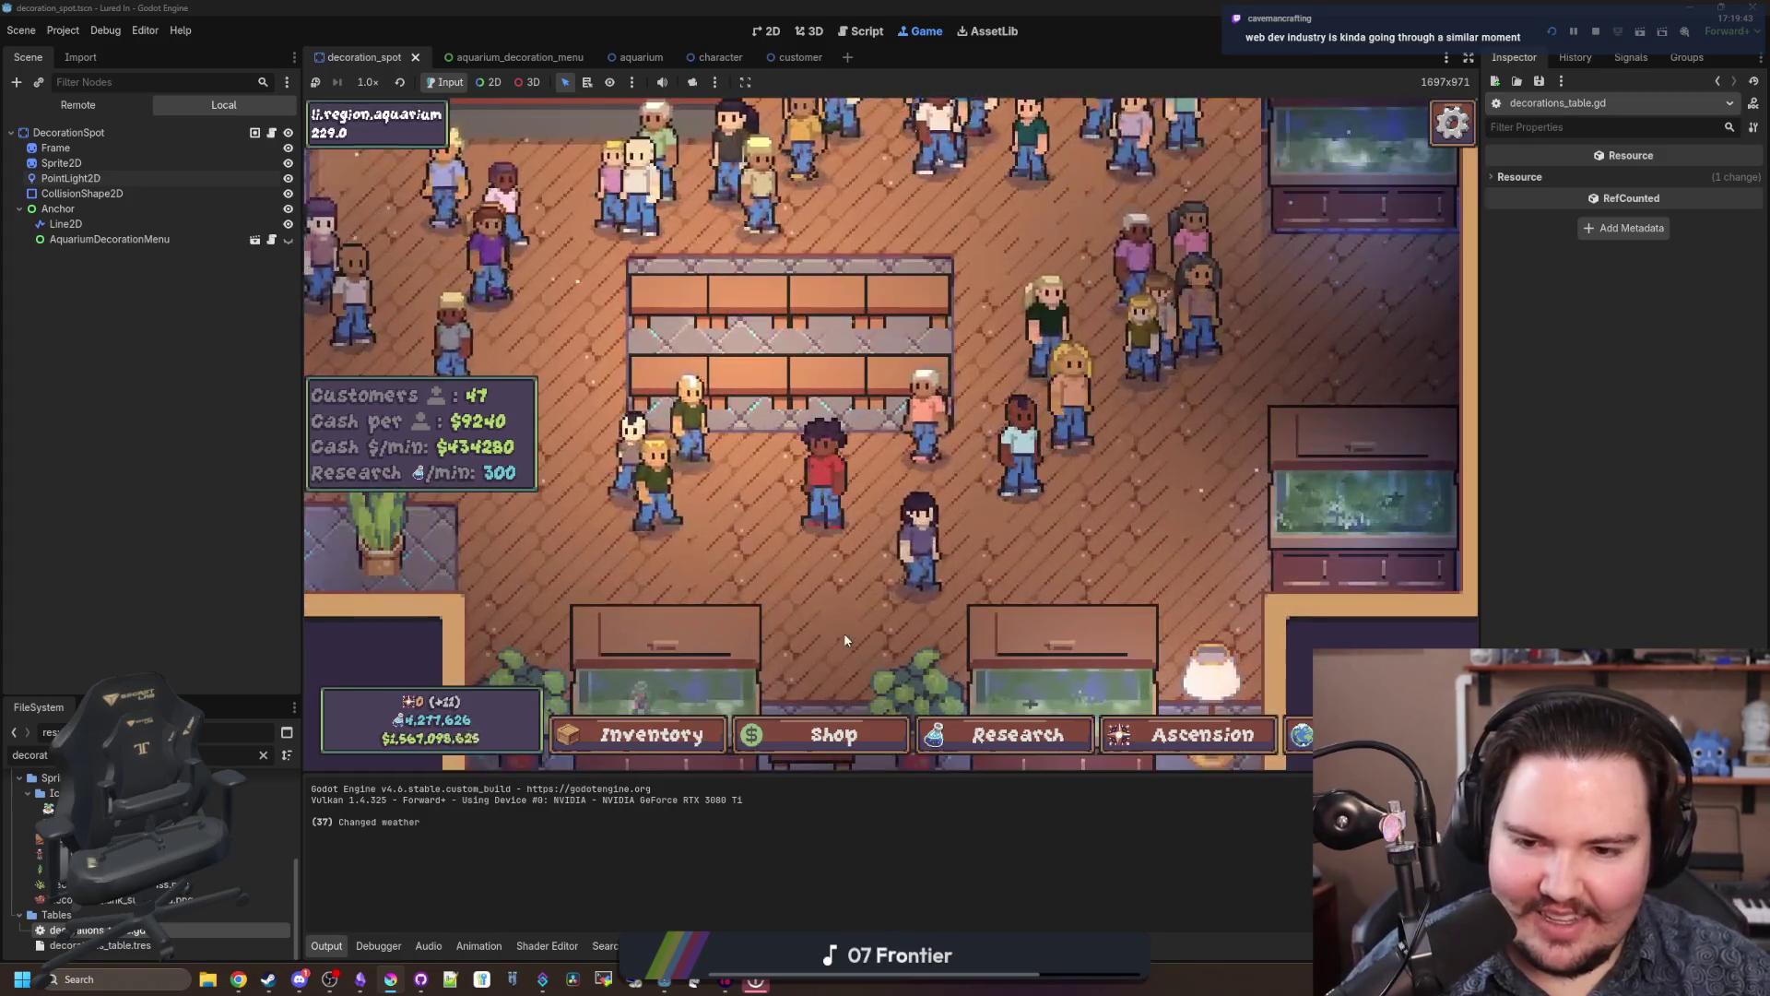
scroll(890, 458, "up", 1)
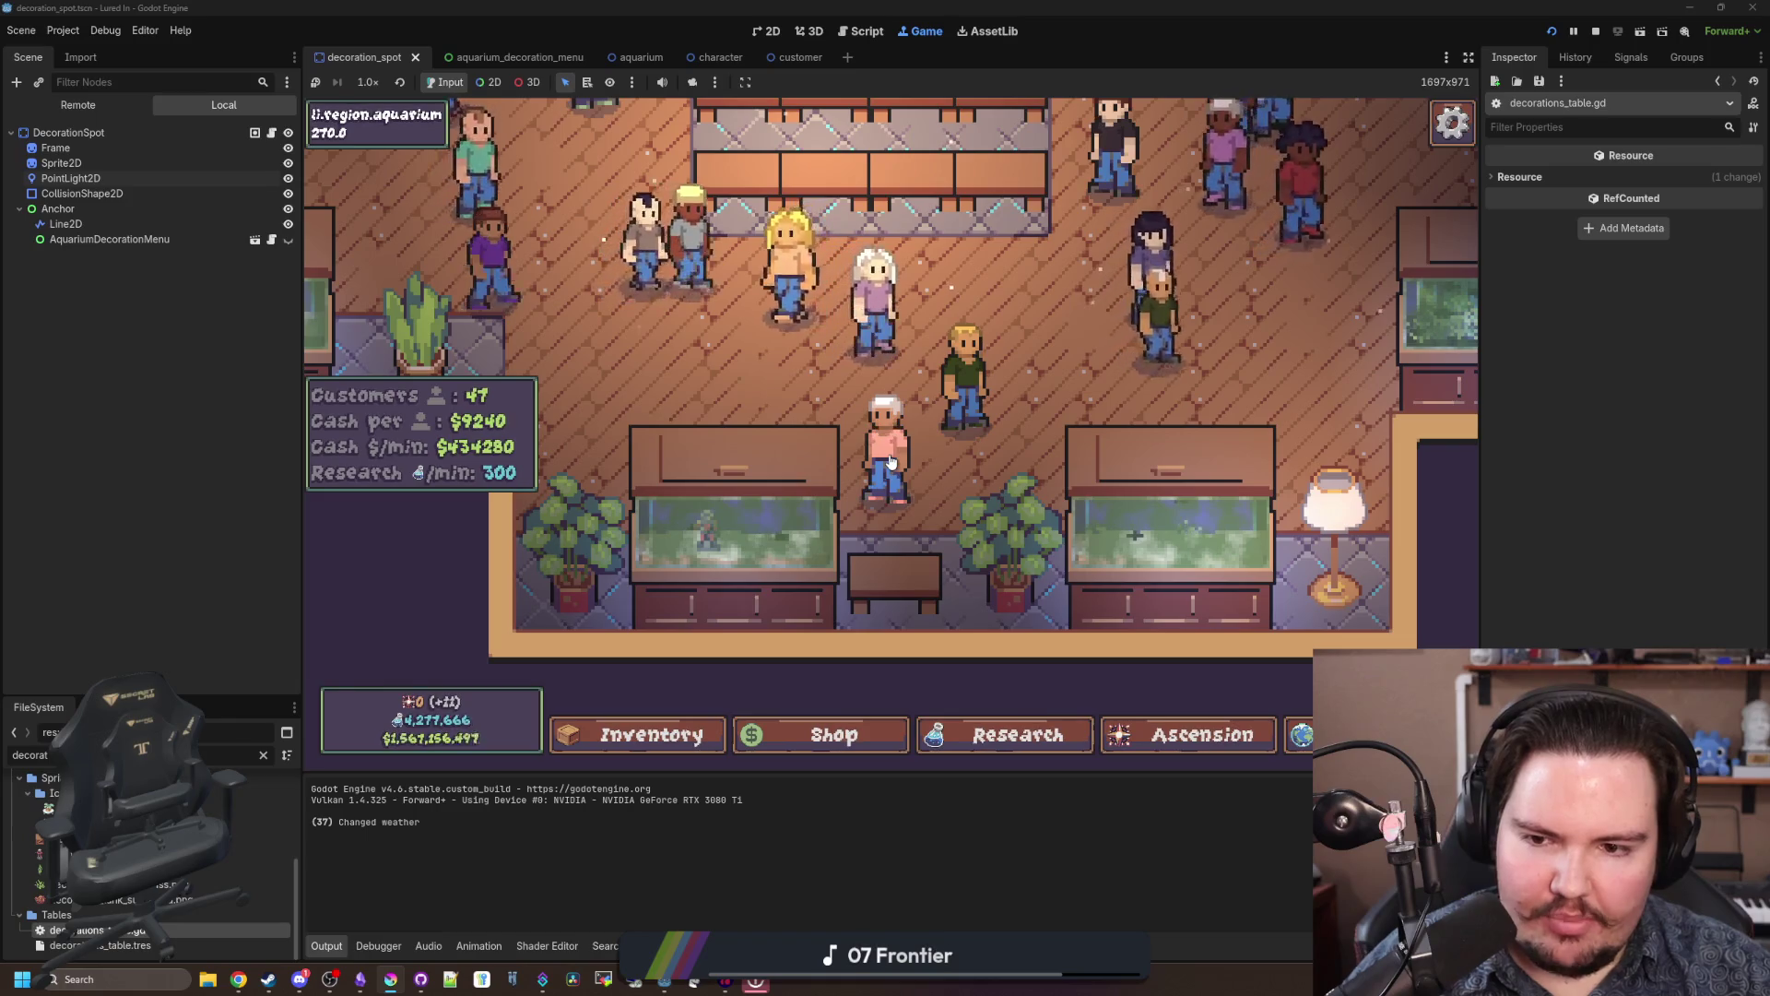
scroll(890, 458, "down", 1)
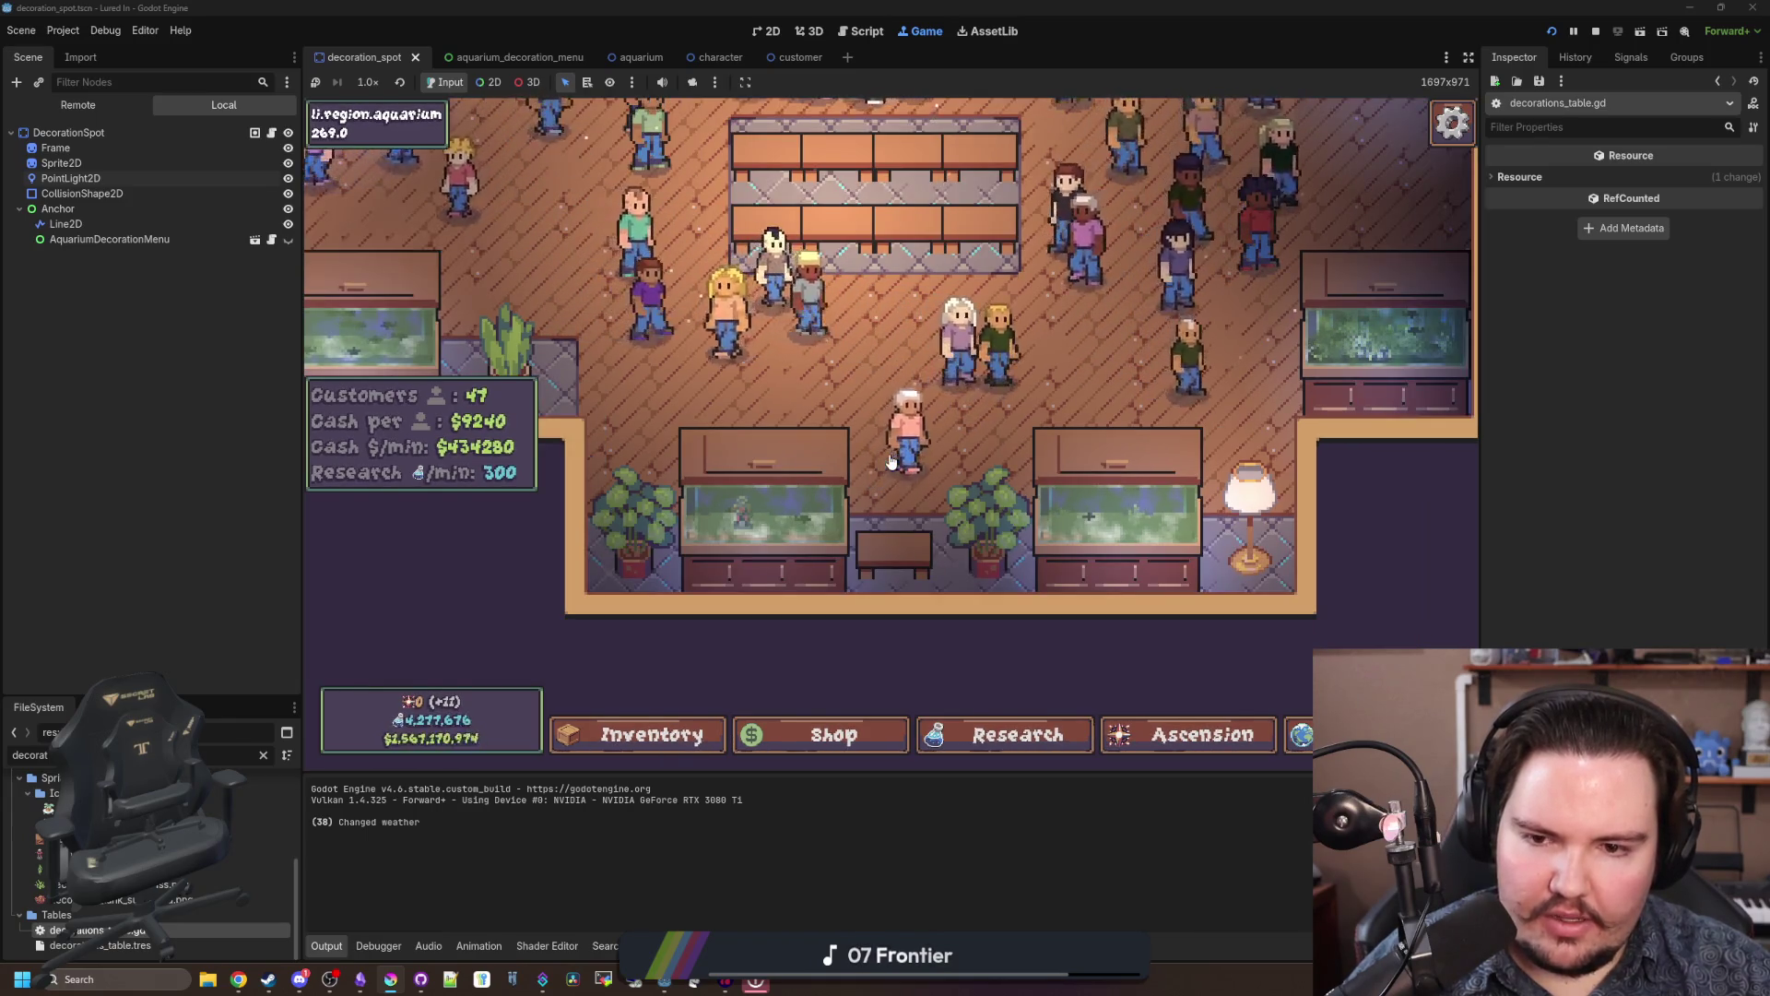
scroll(867, 553, "down", 2)
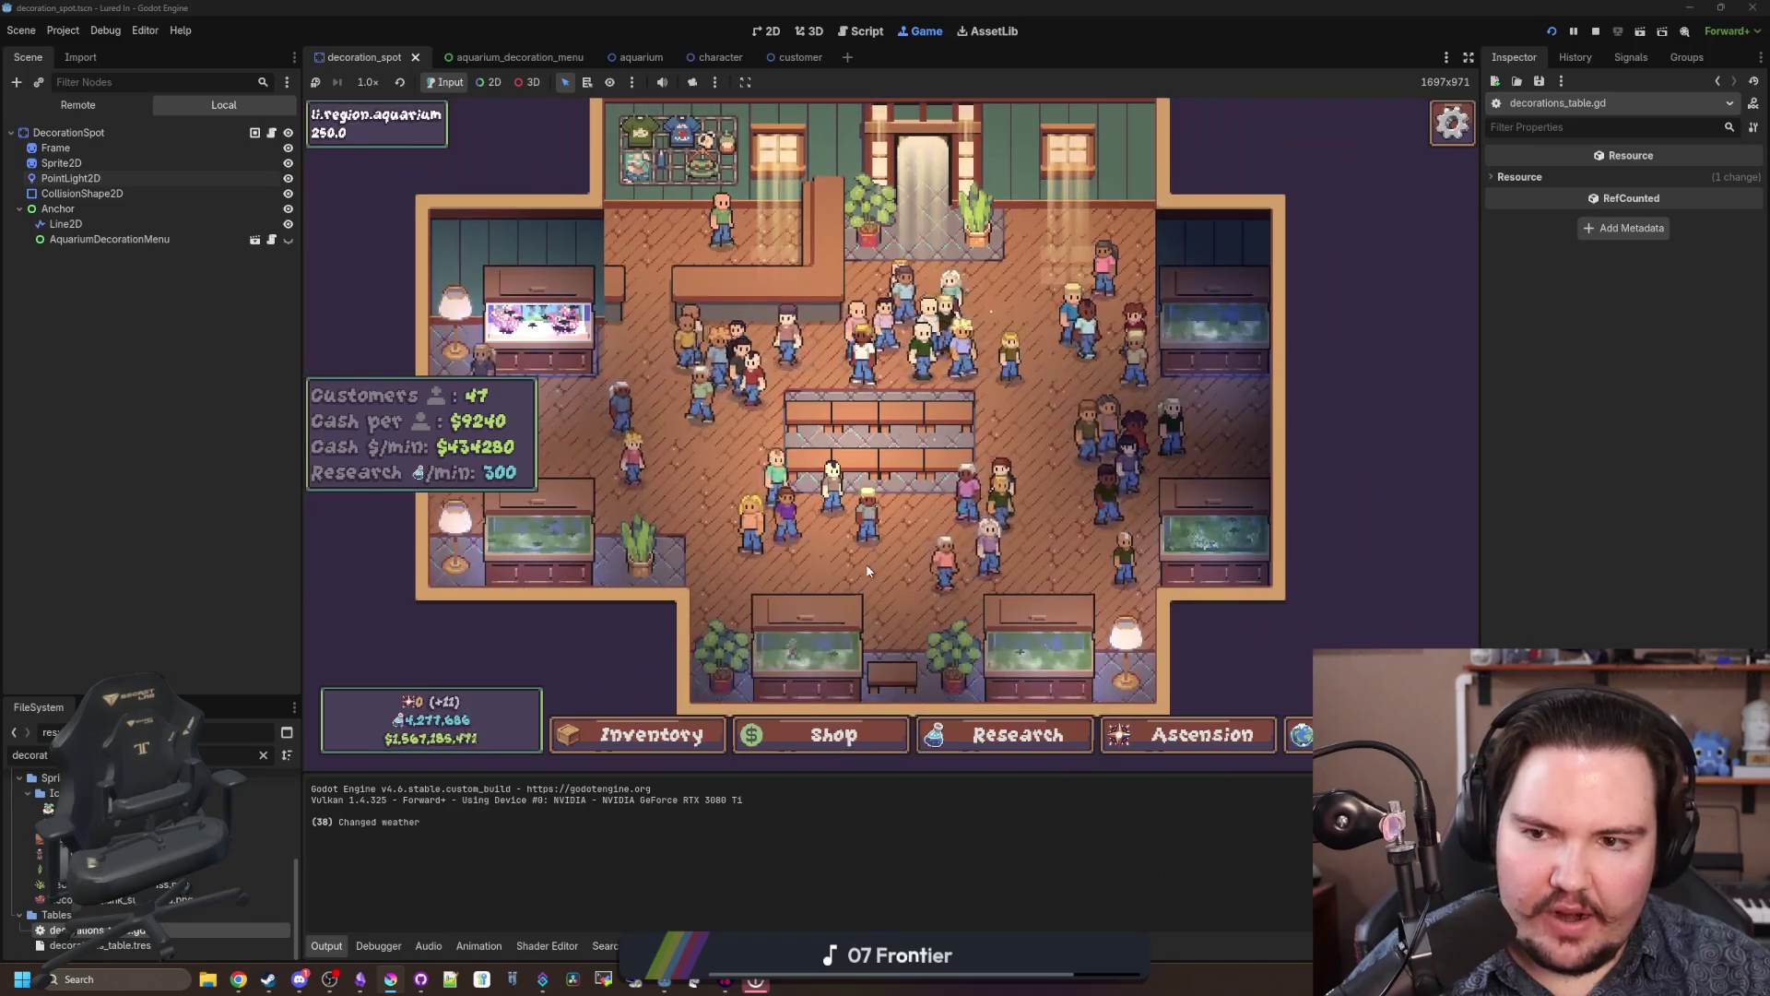
scroll(865, 569, "down", 3)
key("alt+Tab")
Step: Maximize Krita and scale the image down to 16 px
double_click(782, 157)
scroll(729, 433, "down", 1)
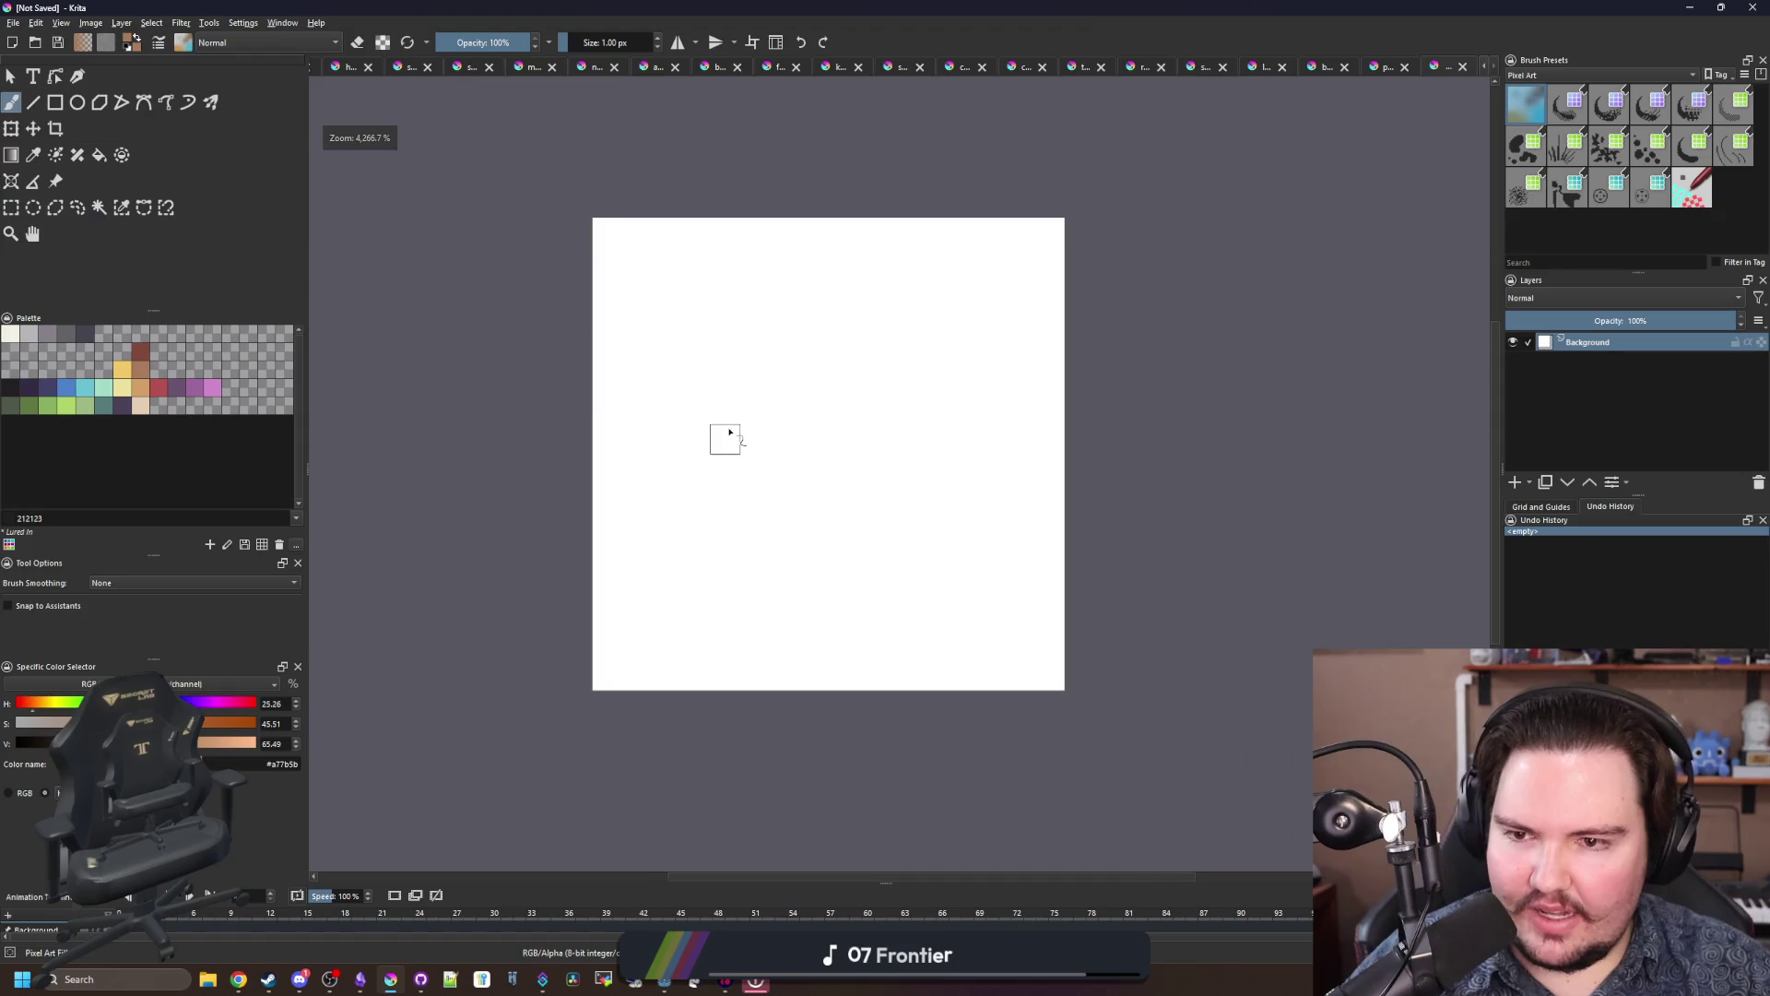
left_click(90, 22)
left_click(155, 201)
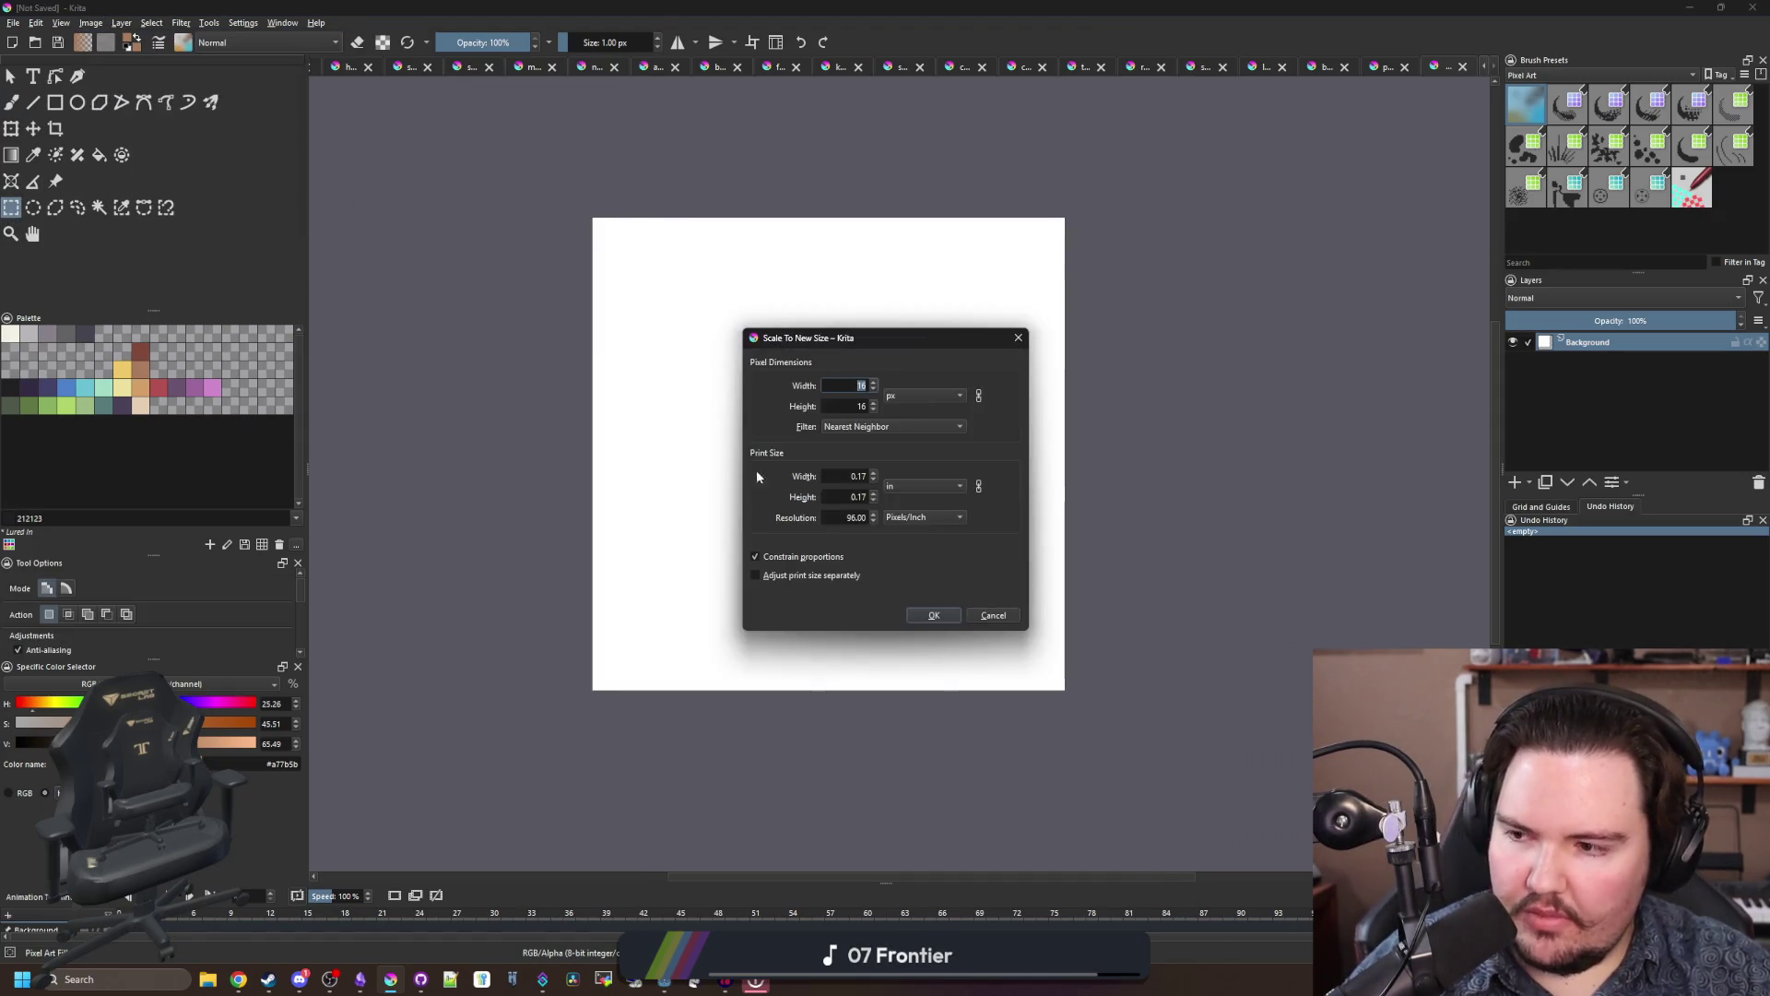
left_click(931, 614)
Step: Clear the whole canvas to transparency, deselect, and get the brush ready for pixel painting
left_click_drag(590, 316, 1281, 832)
key("Delete")
scroll(741, 482, "up", 1)
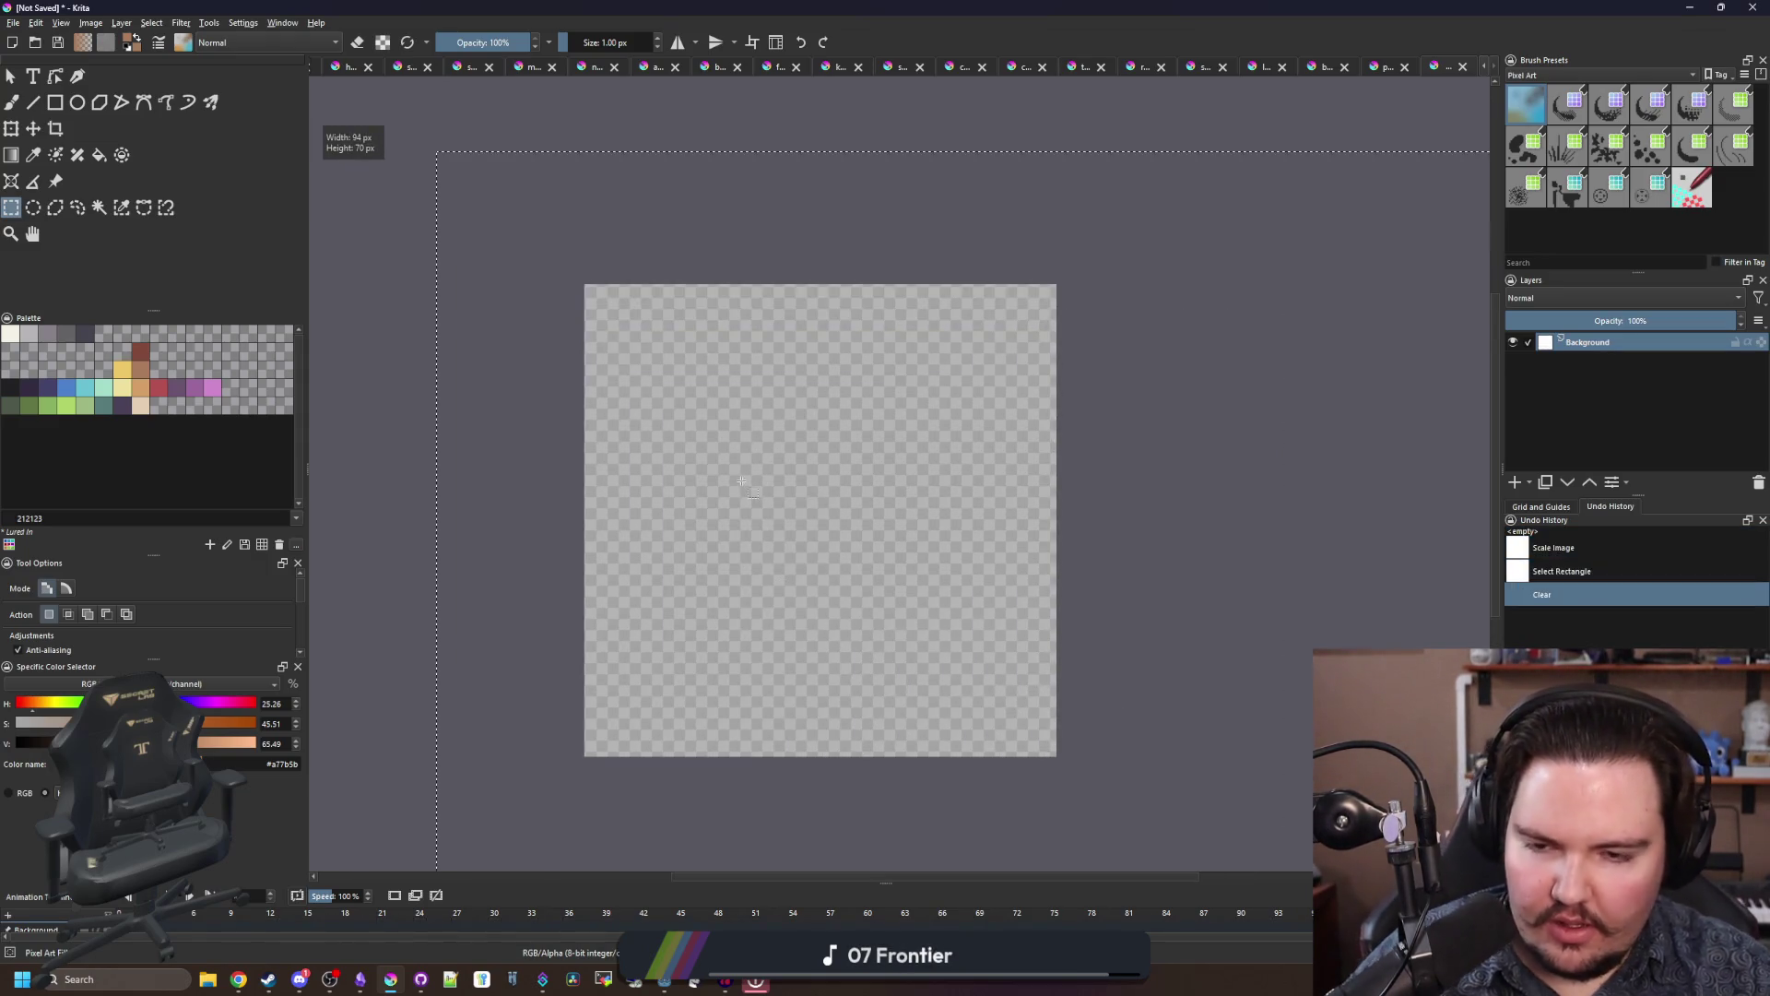
key("ctrl+shift+a")
key("b")
scroll(730, 503, "up", 1)
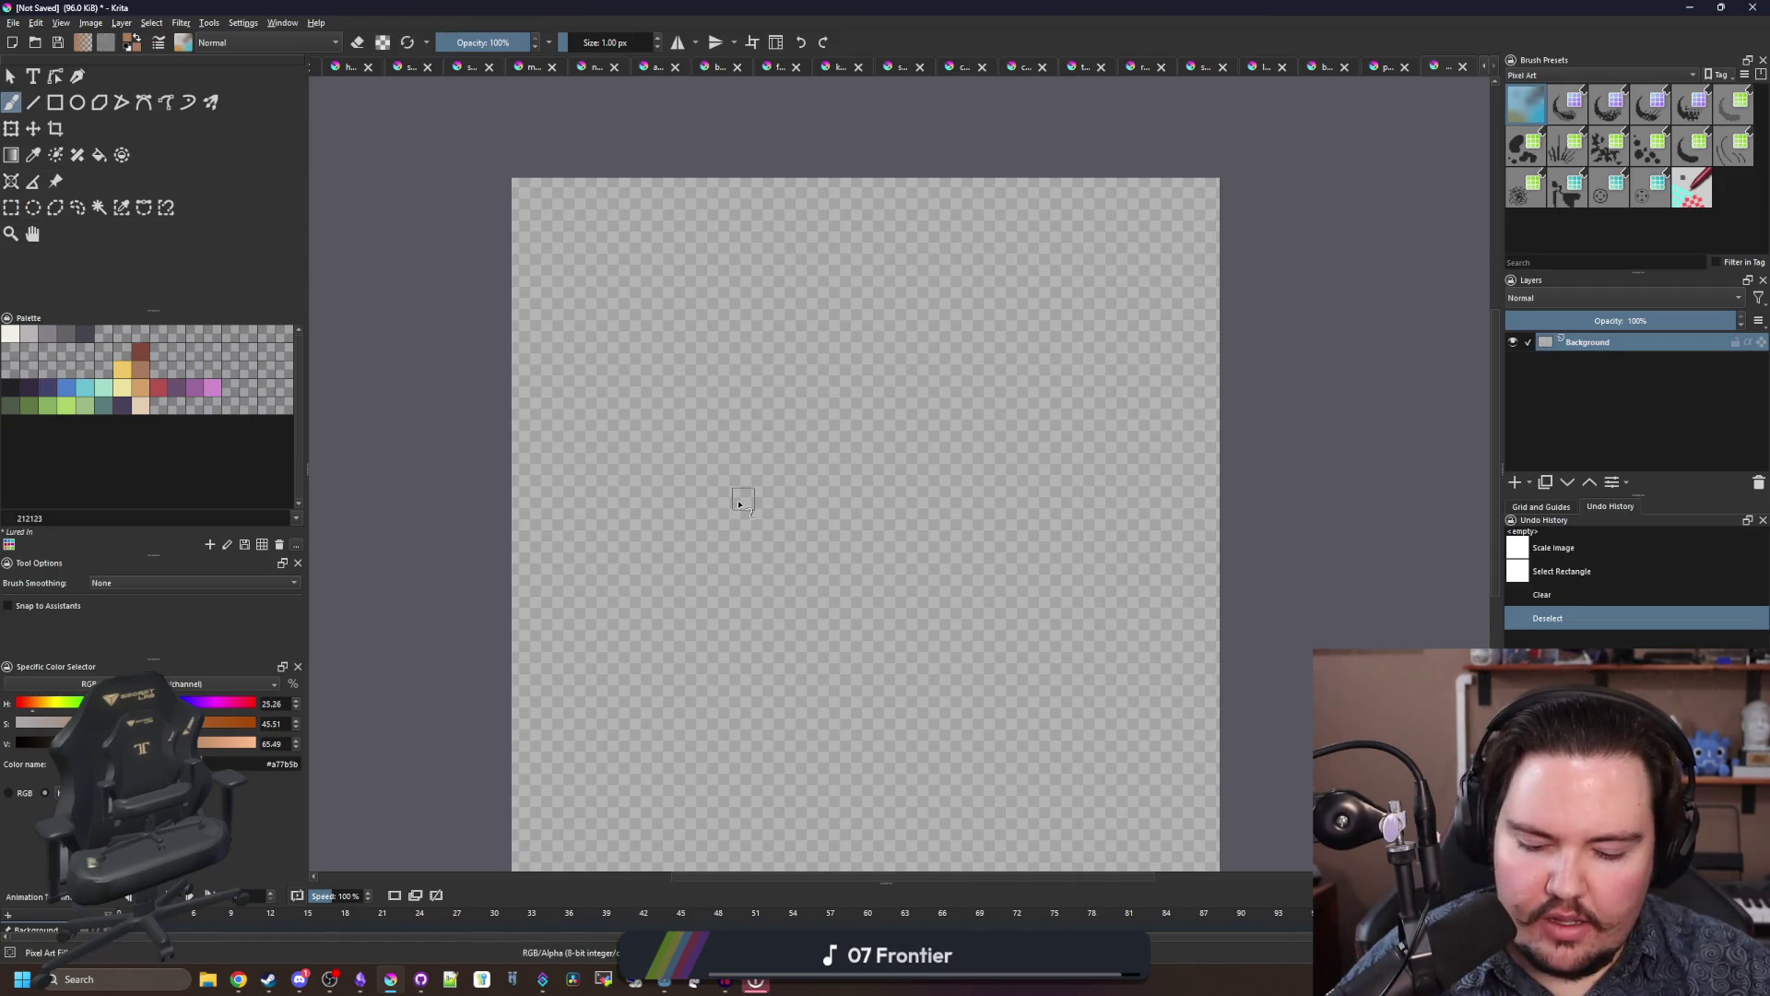
key("bracketright")
key("bracketright")
key("bracketright")
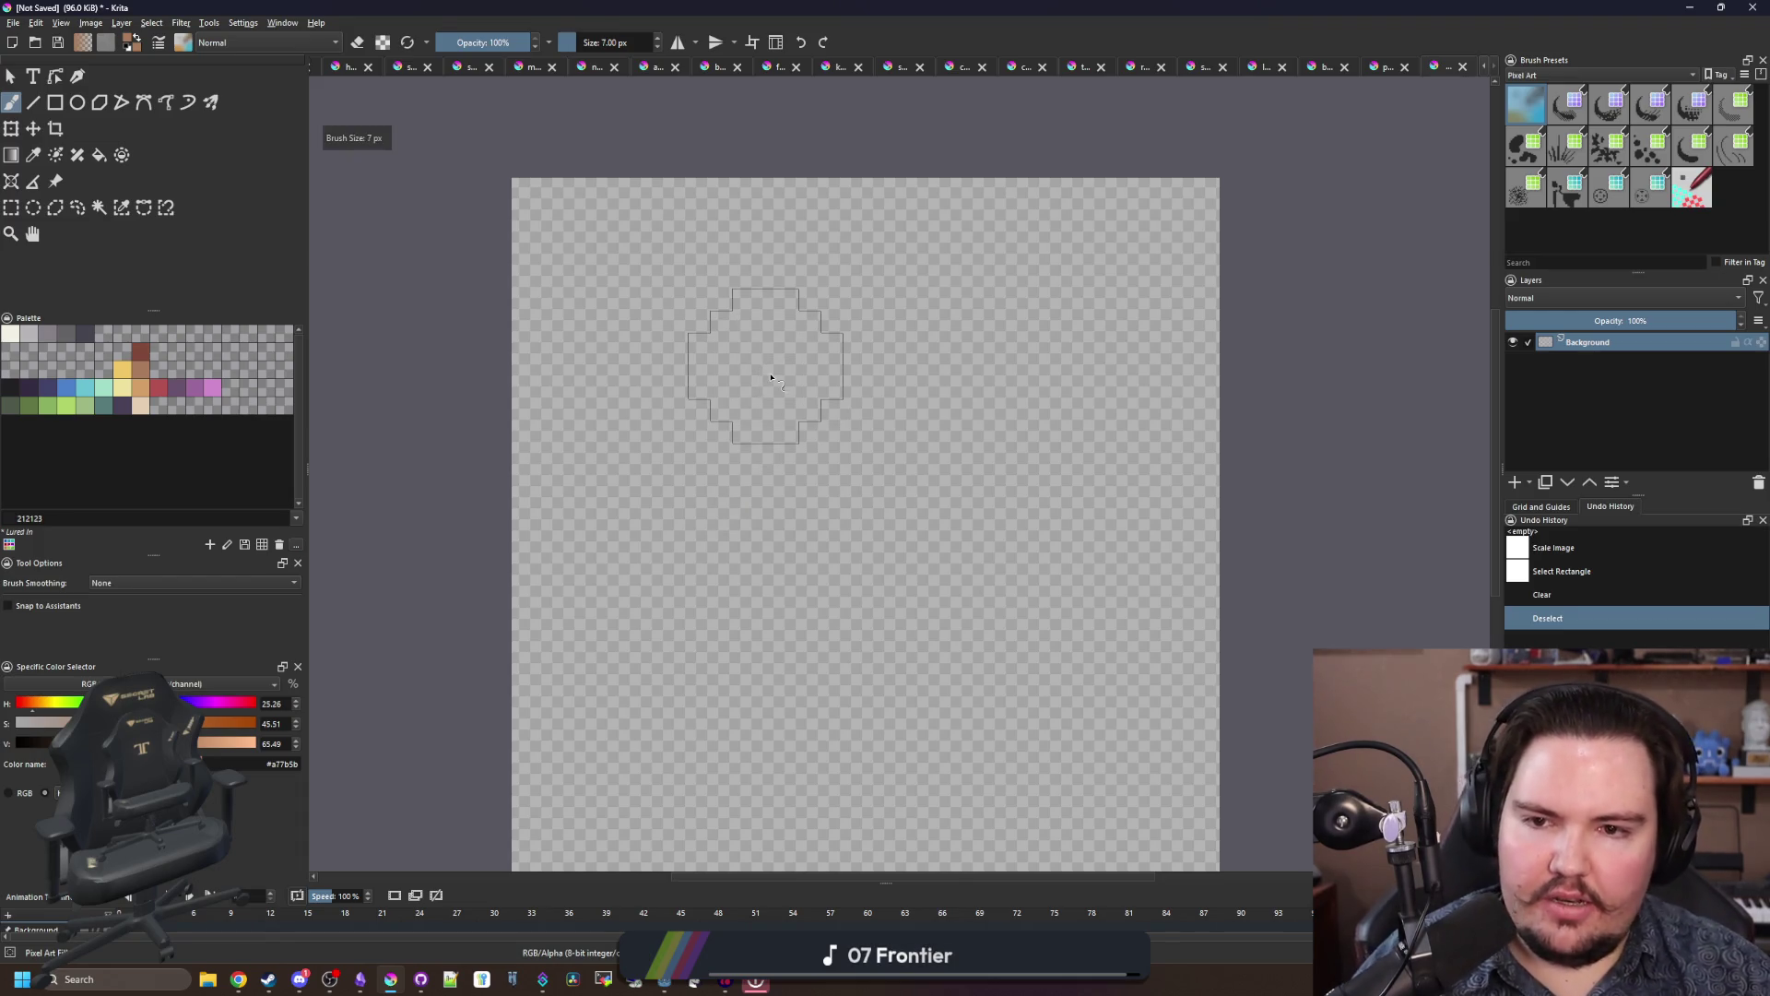
key("bracketright")
key("bracketright")
key("bracketright")
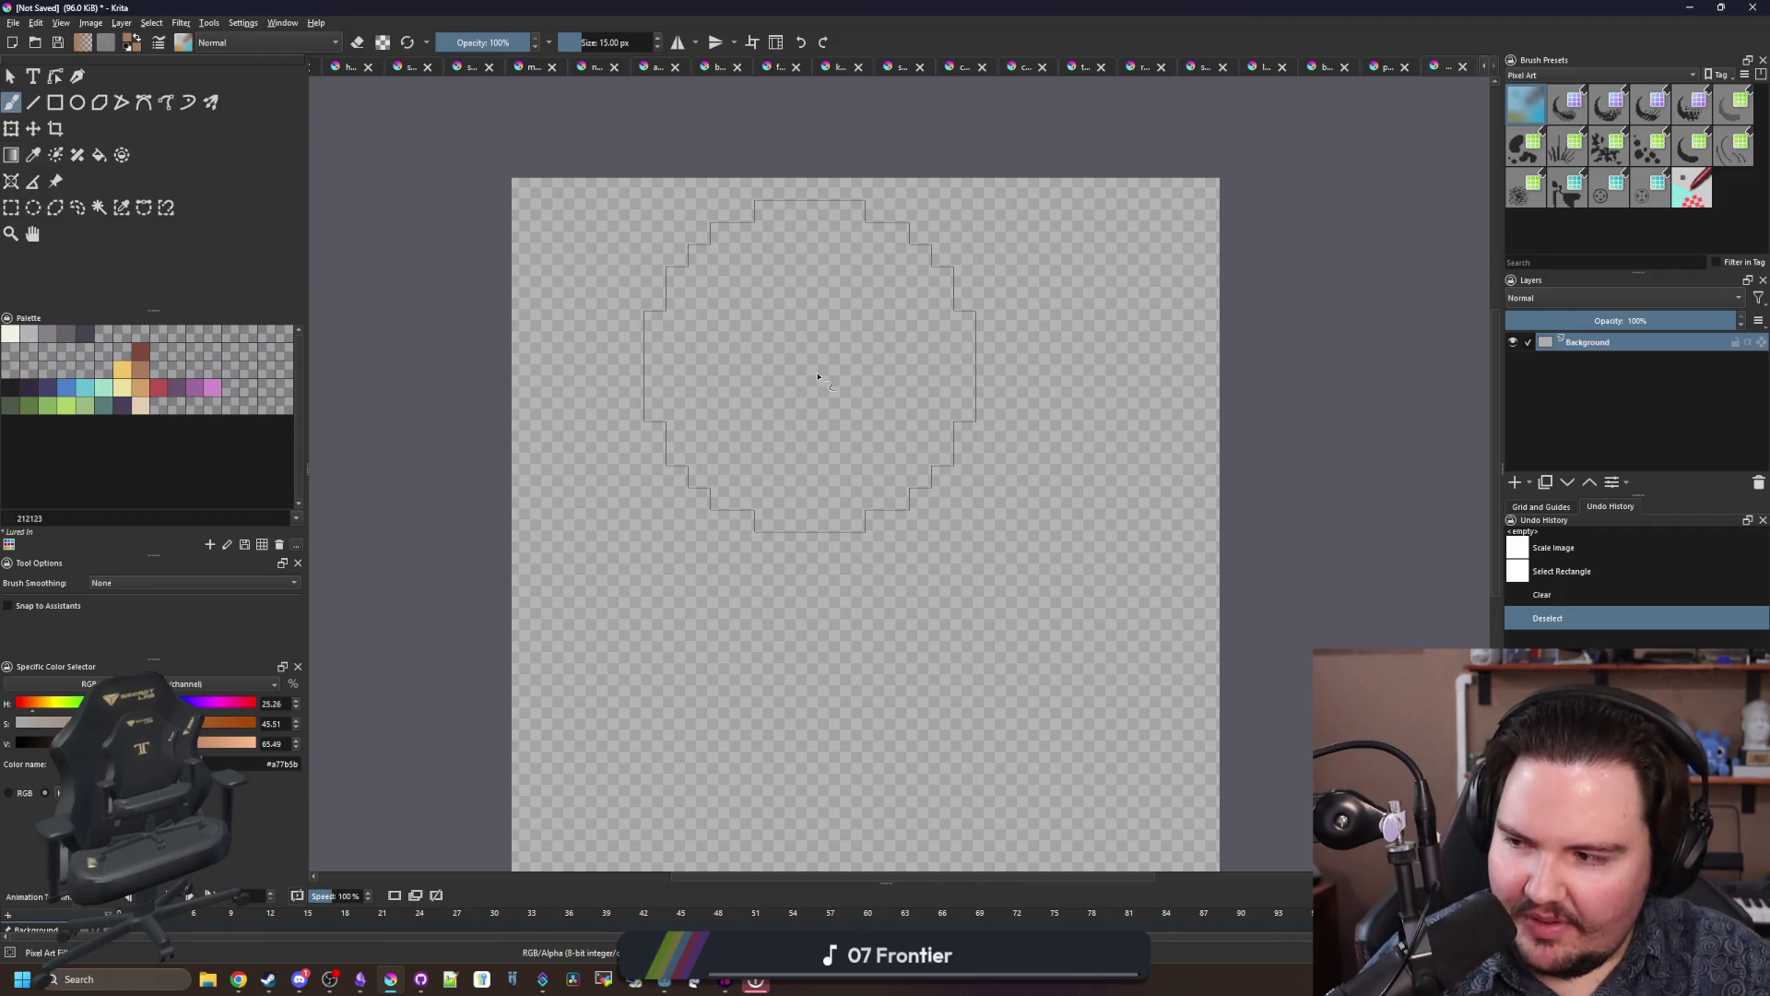
key("bracketright")
key("bracketright")
key("bracketright")
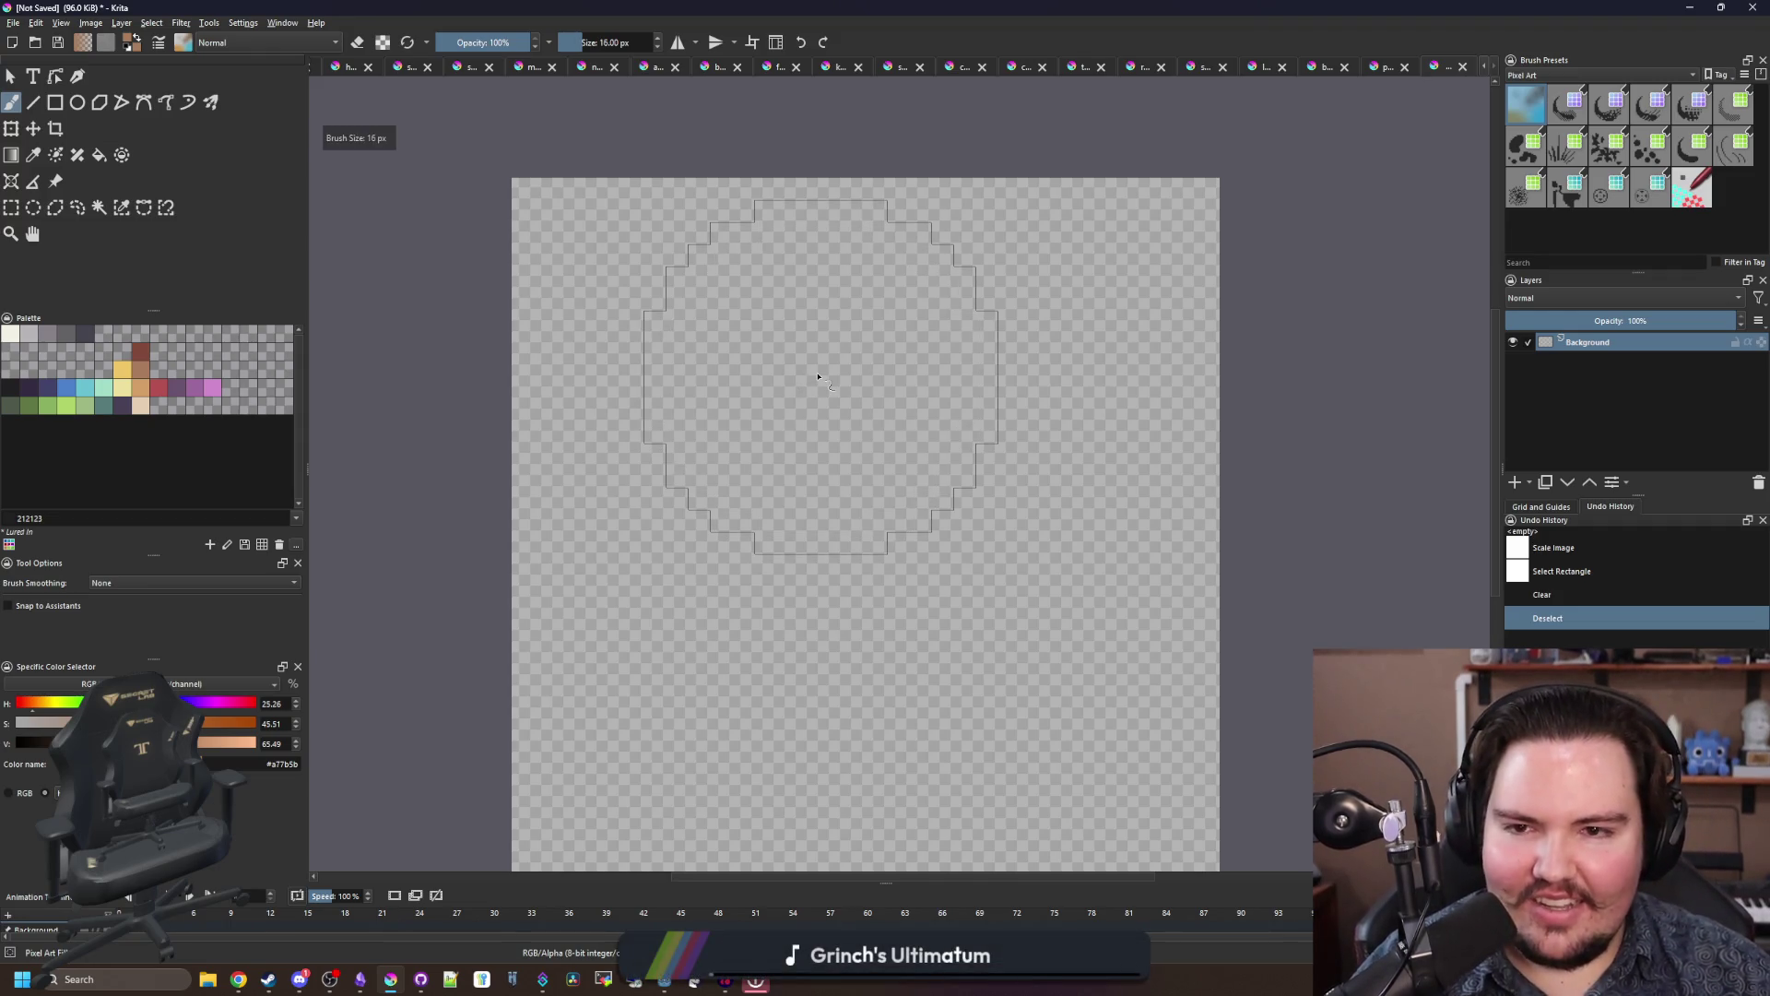
scroll(817, 377, "down", 2)
scroll(830, 415, "up", 1)
key("bracketright")
key("bracketright")
key("bracketright")
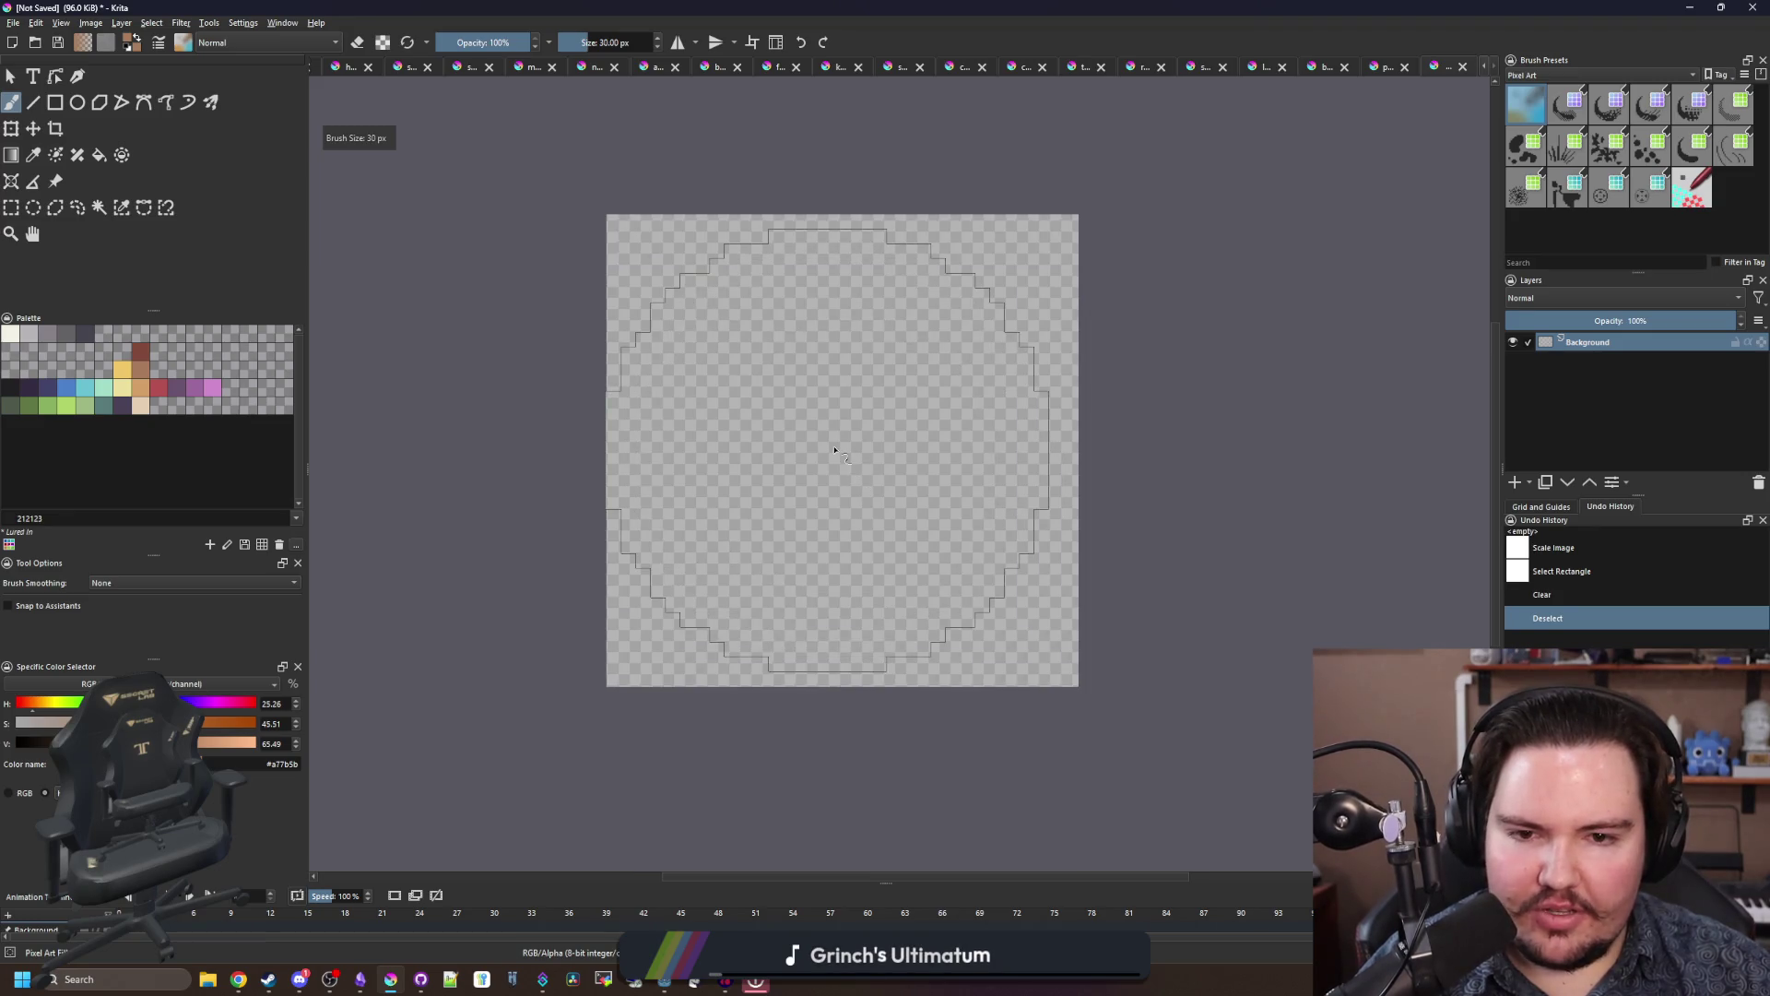
key("bracketleft")
key("bracketleft")
key("bracketleft")
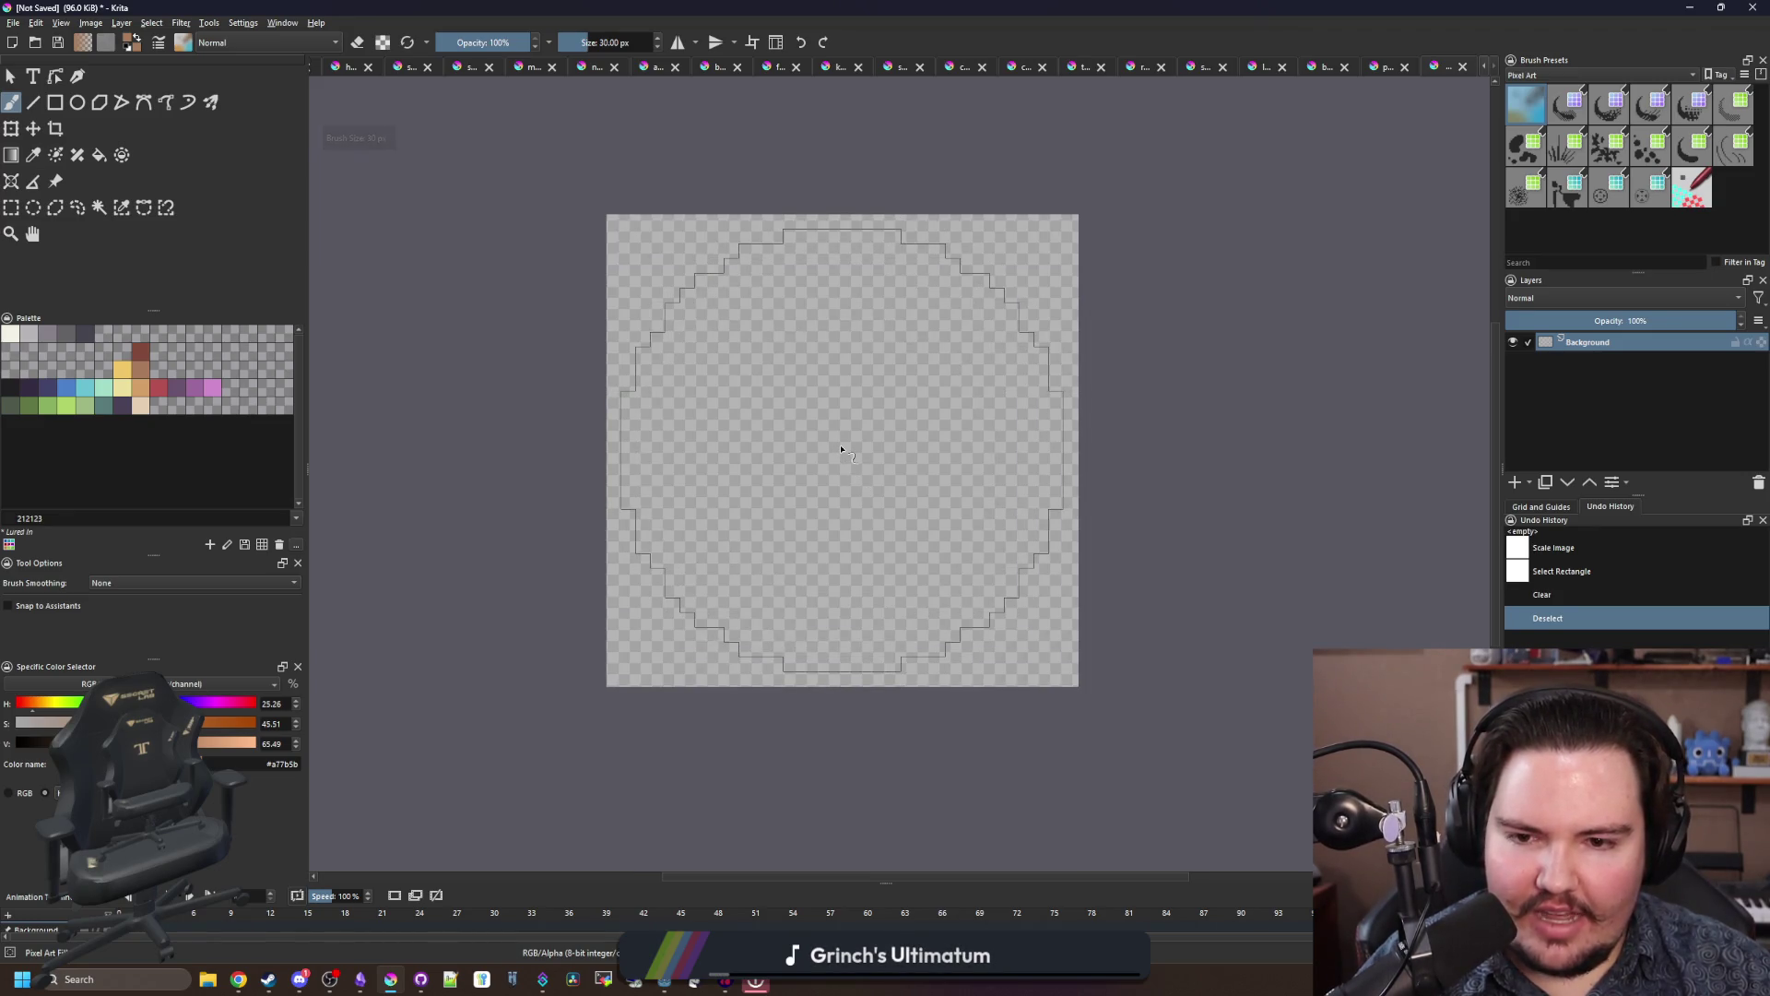
key("bracketleft")
key("bracketleft")
key("bracketleft")
key("bracketright")
key("bracketright")
key("bracketright")
key("bracketright")
key("bracketright")
key("bracketright")
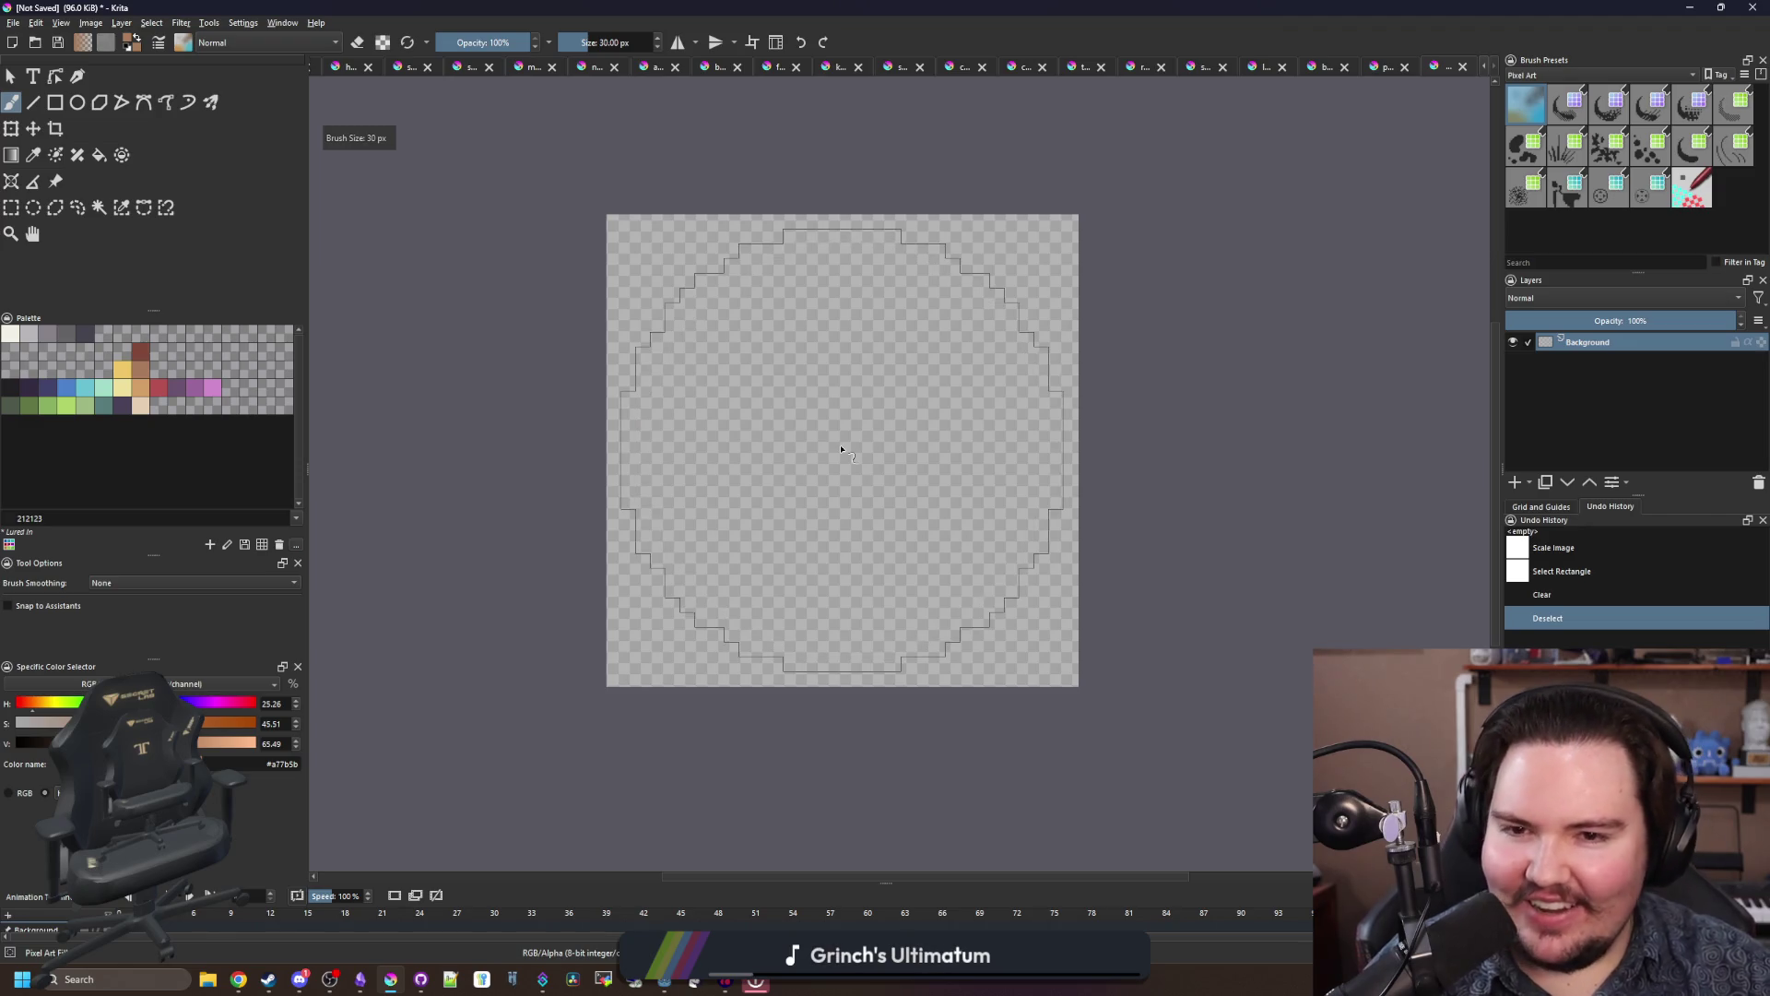
key("bracketleft")
key("bracketleft")
key("bracketleft")
key("bracketleft")
key("bracketright")
key("bracketright")
key("bracketright")
key("bracketright")
key("bracketright")
key("bracketright")
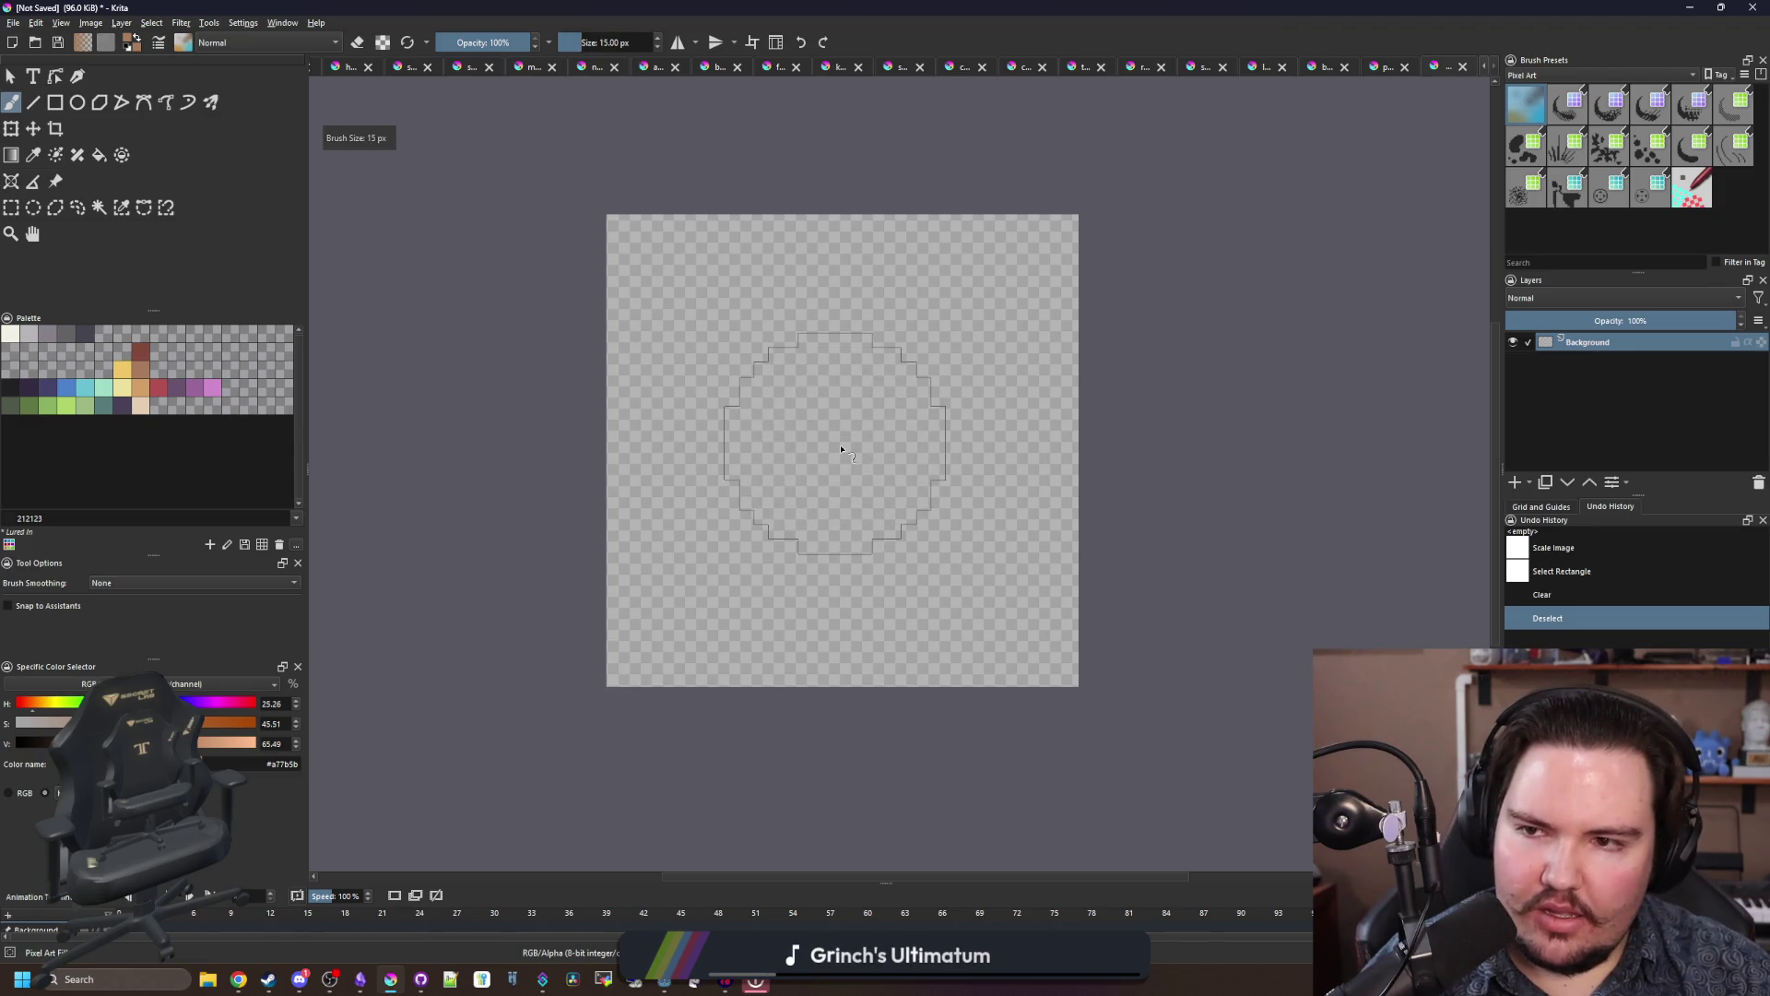
key("bracketright")
key("bracketright")
key("bracketright")
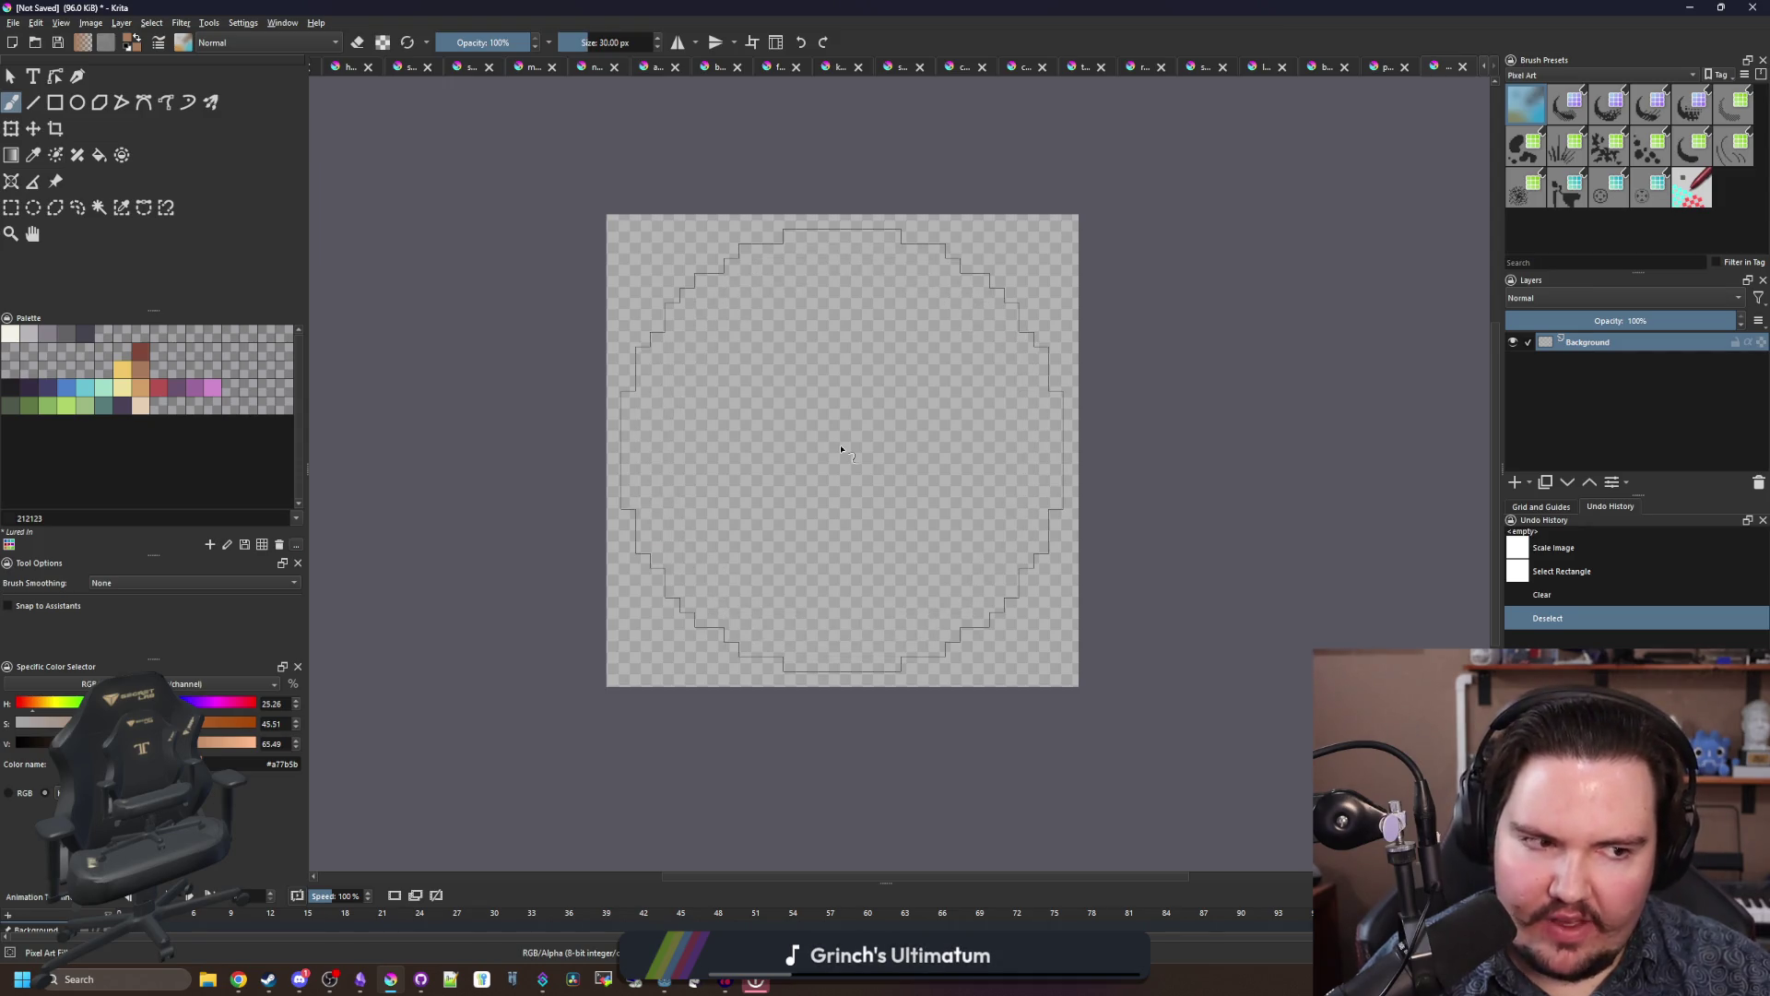
key("bracketleft")
key("bracketleft")
key("bracketleft")
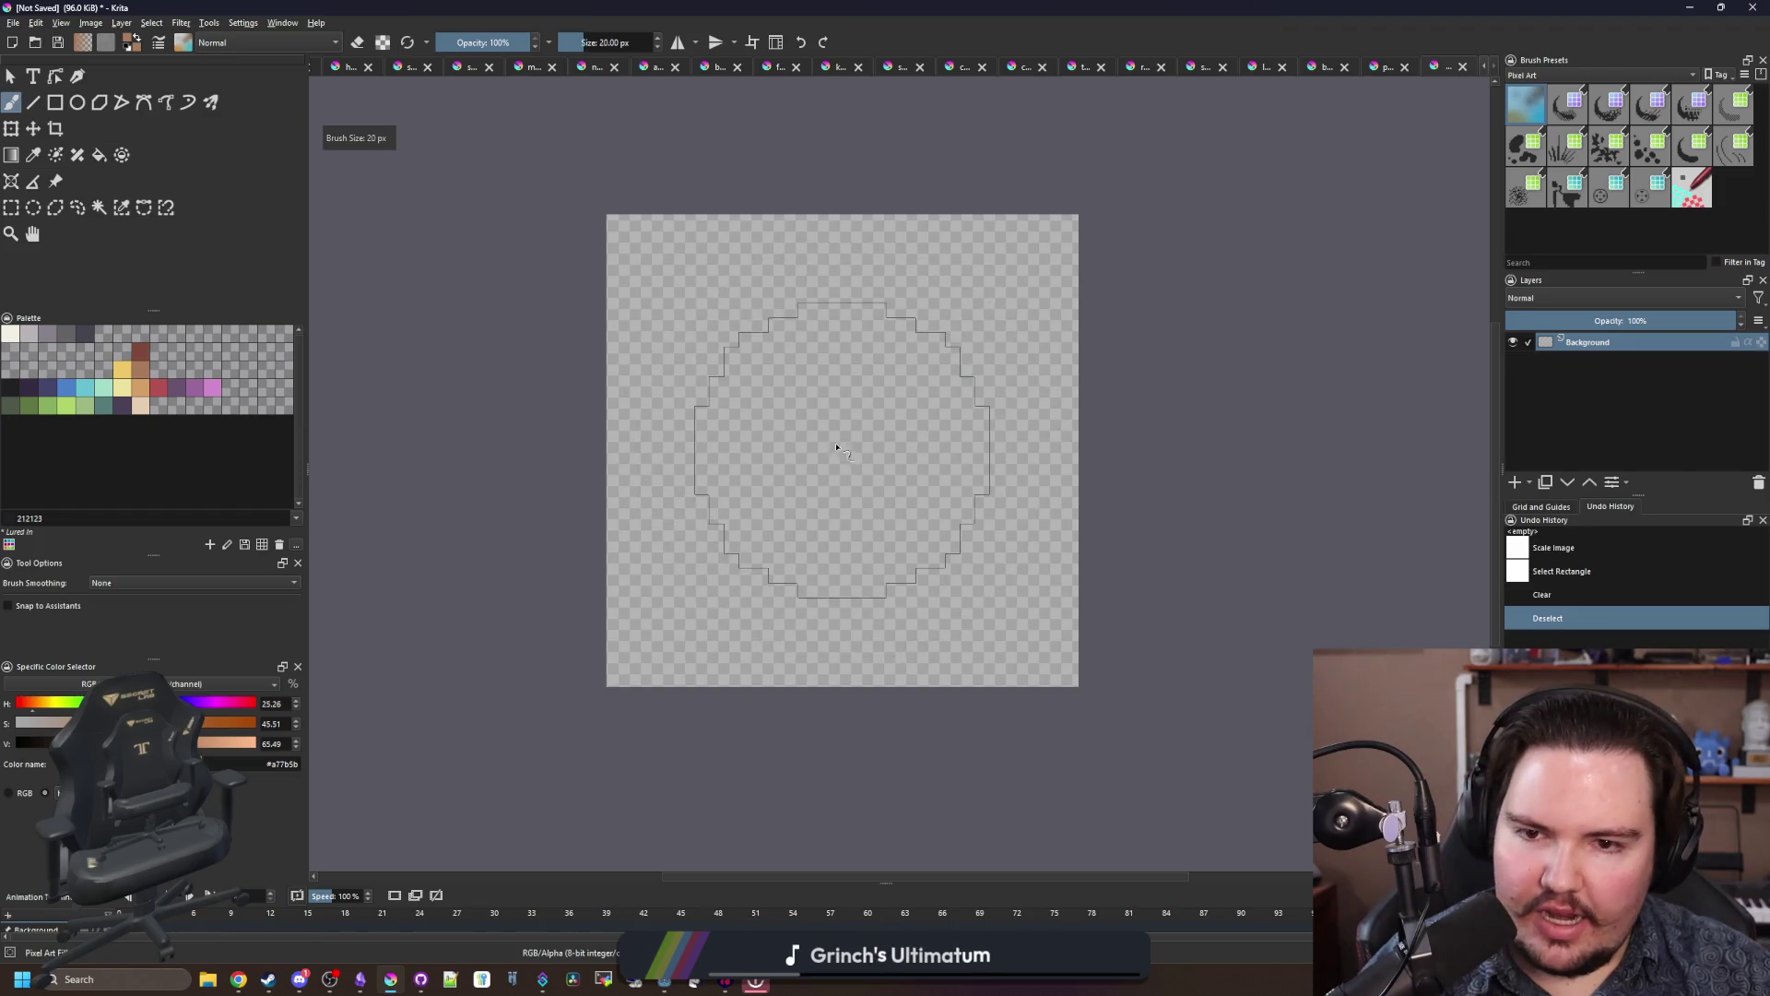
left_click(771, 377)
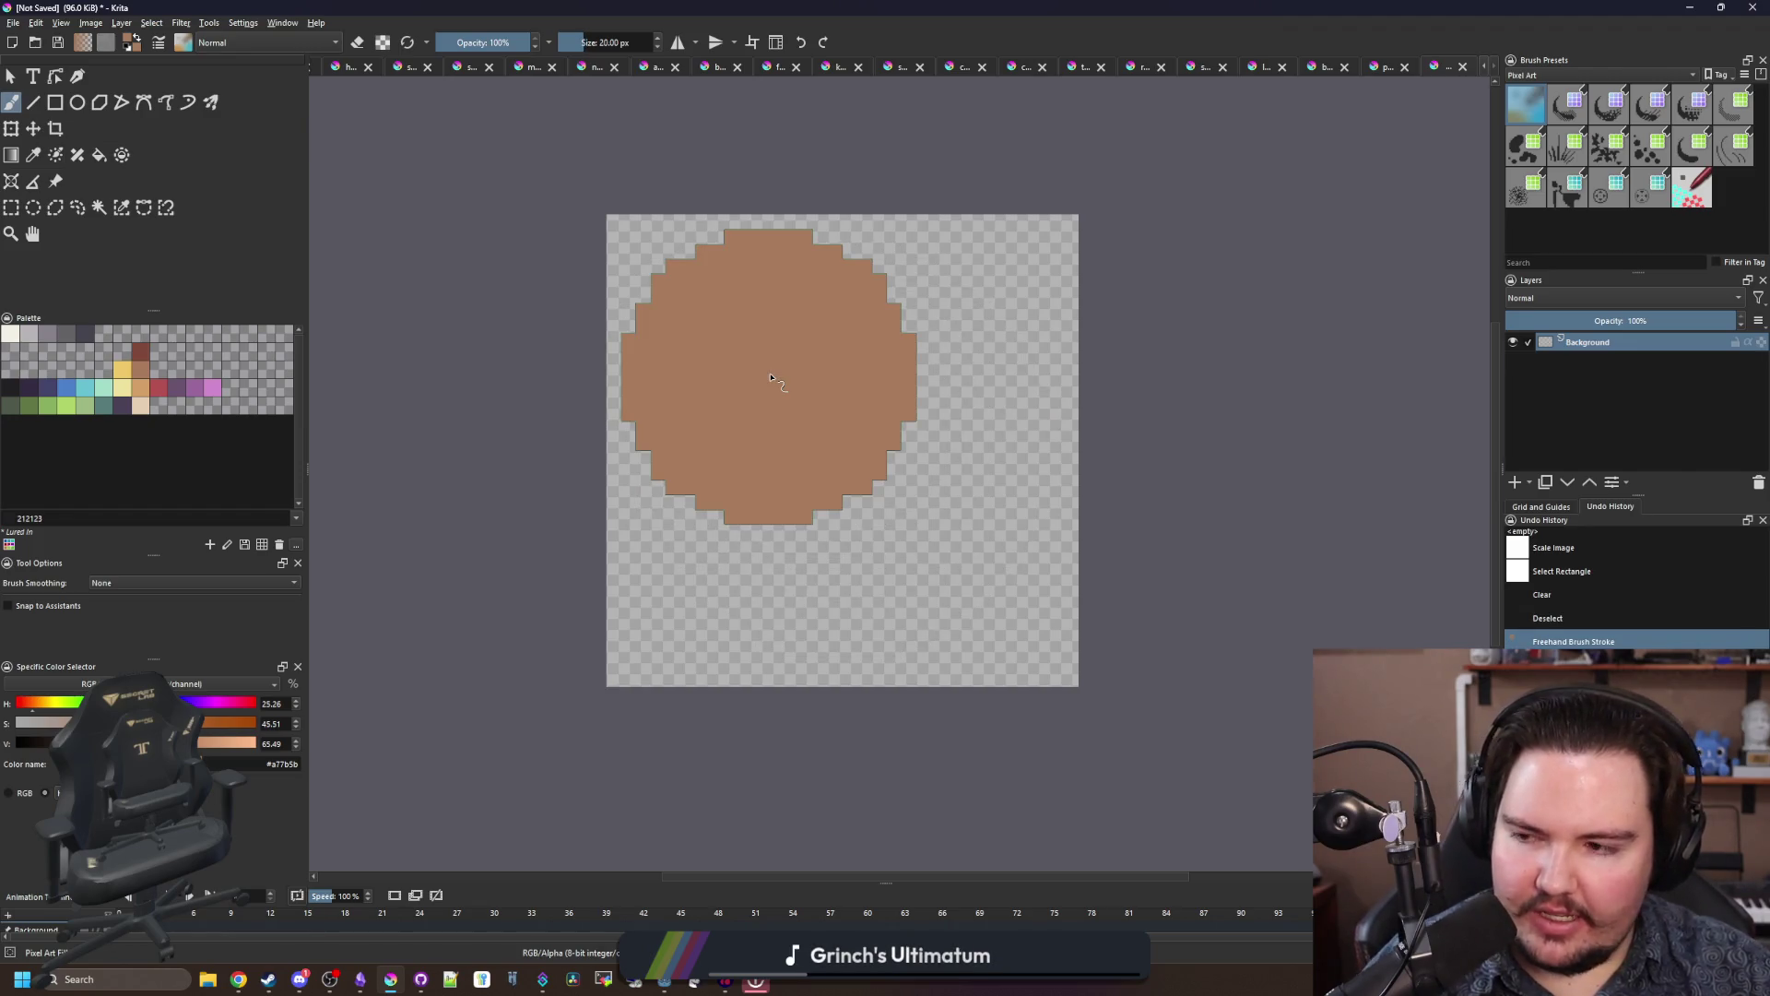
key("ctrl+z")
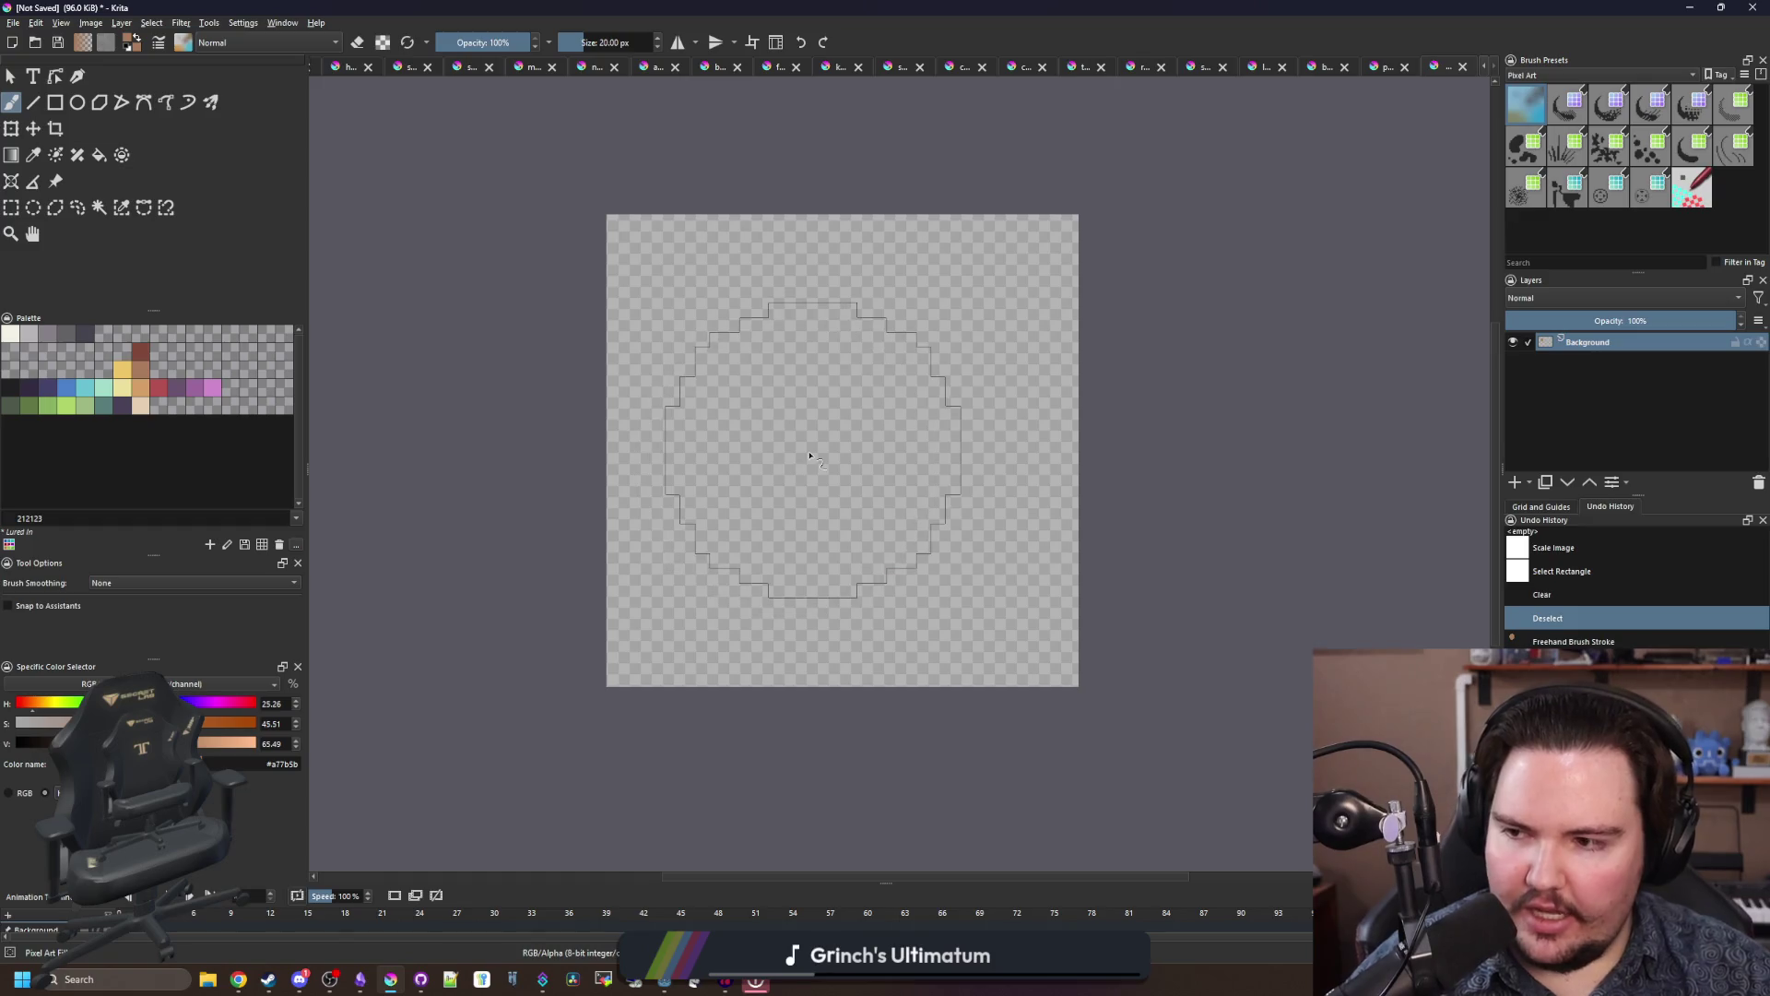
key("bracketleft")
key("bracketleft")
key("bracketleft")
key("bracketleft")
key("bracketright")
key("bracketright")
key("bracketright")
key("bracketright")
key("bracketright")
key("bracketright")
key("bracketleft")
key("bracketleft")
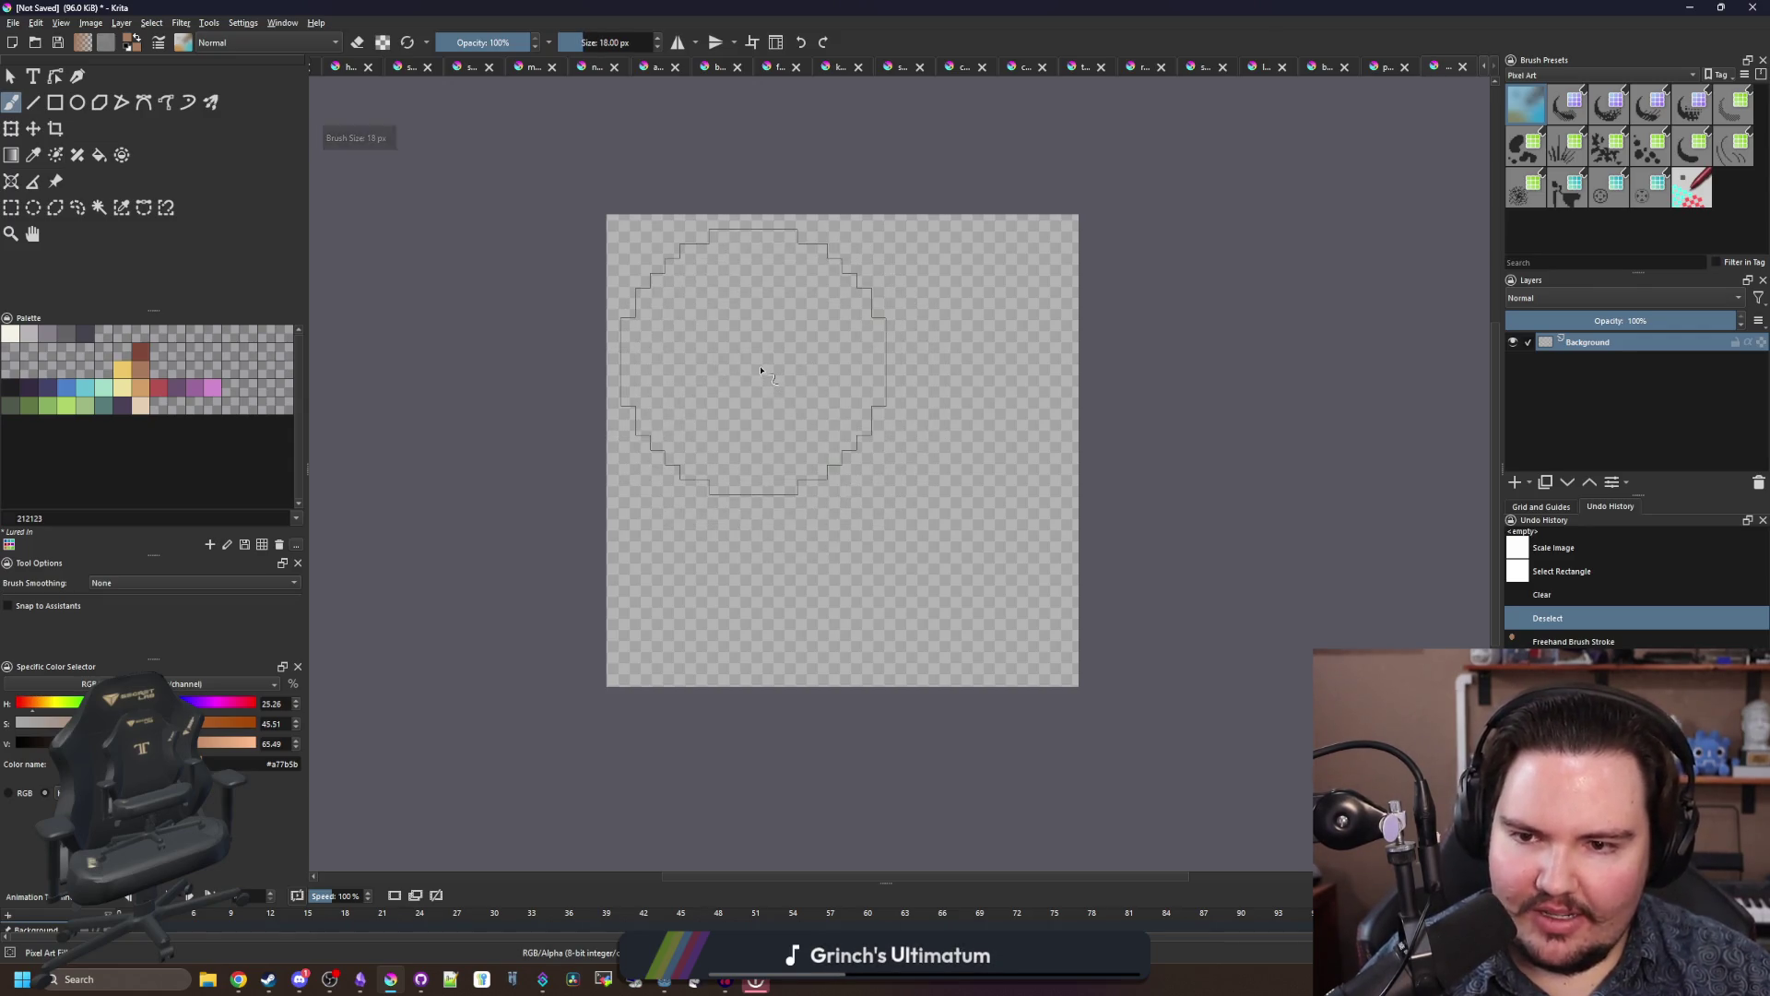
key("bracketright")
key("bracketright")
key("bracketright")
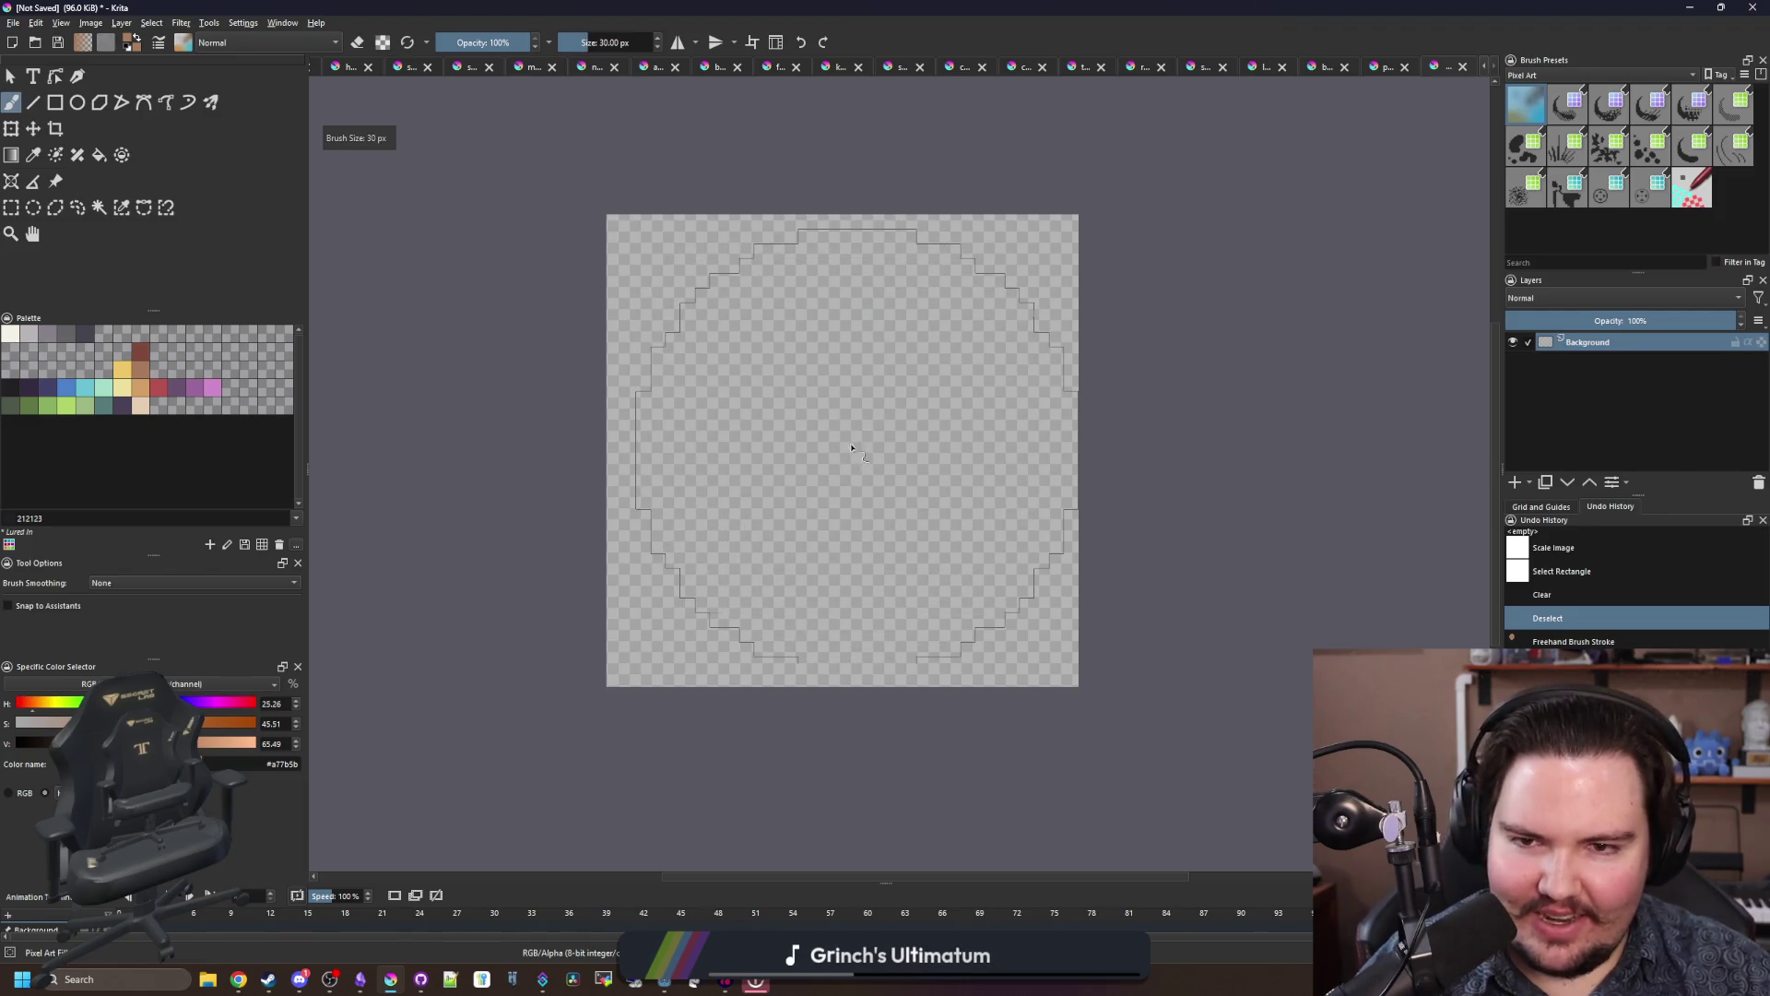
key("bracketleft")
key("bracketleft")
key("bracketleft")
key("bracketleft")
key("bracketright")
key("bracketright")
key("bracketright")
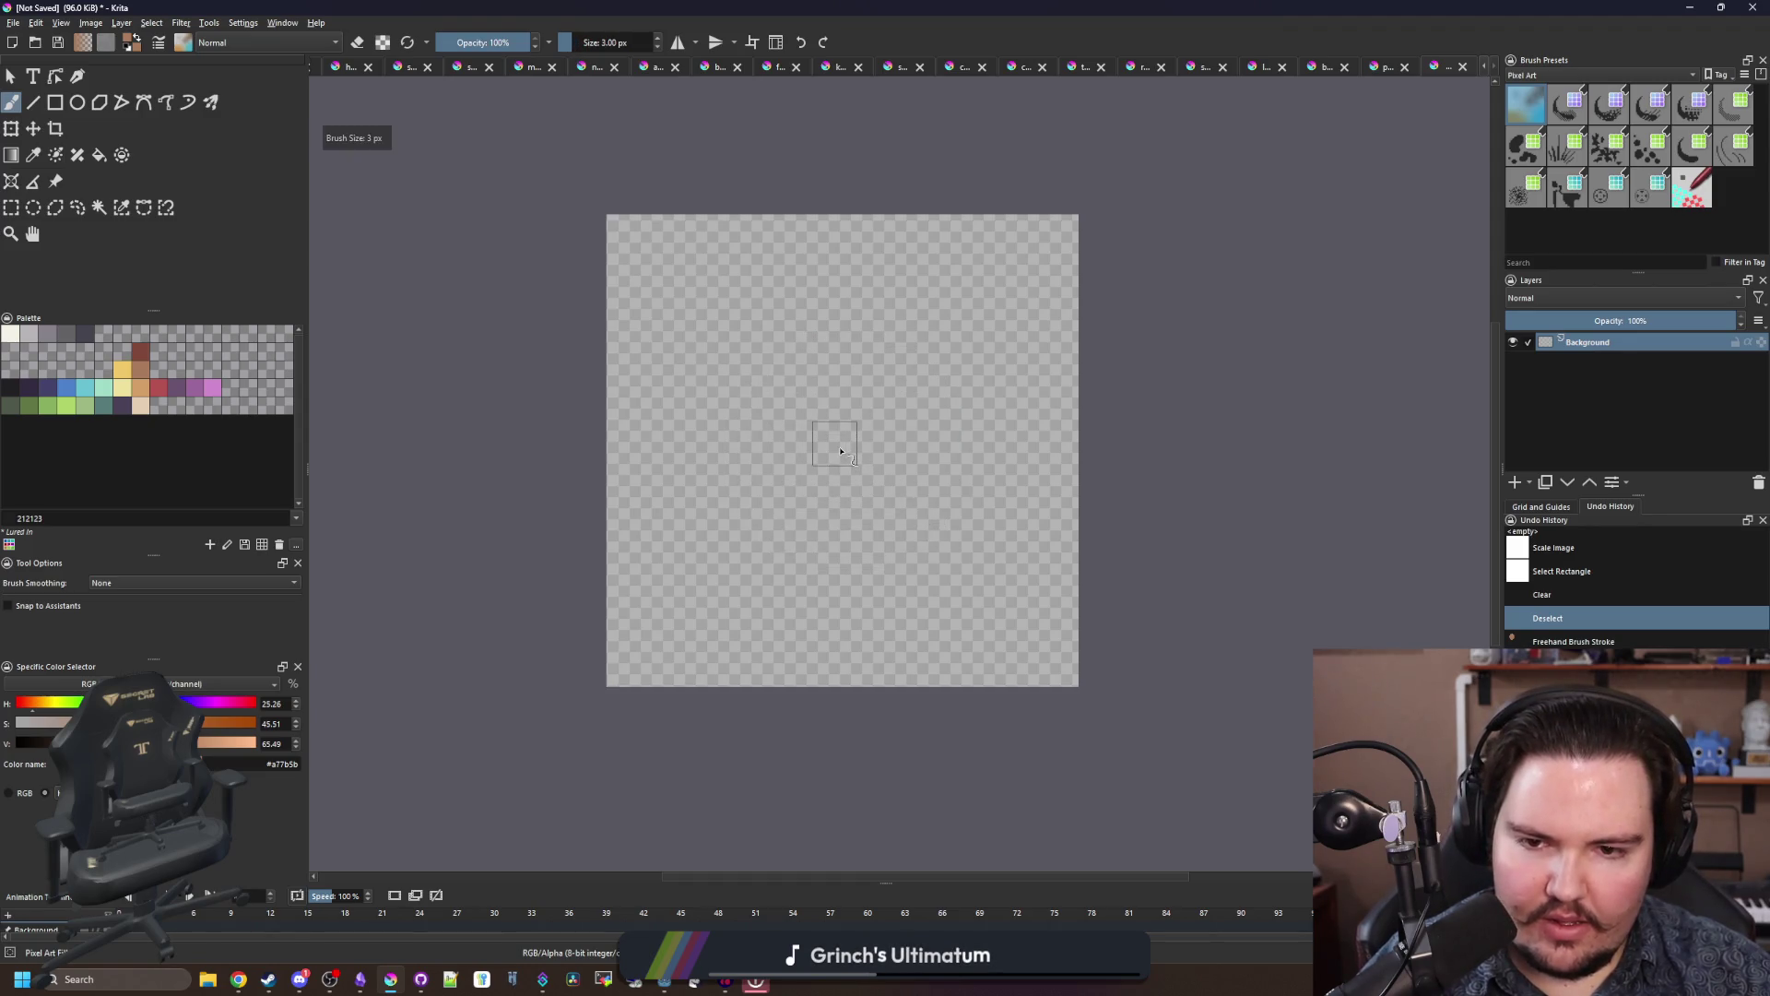
key("bracketright")
key("bracketright")
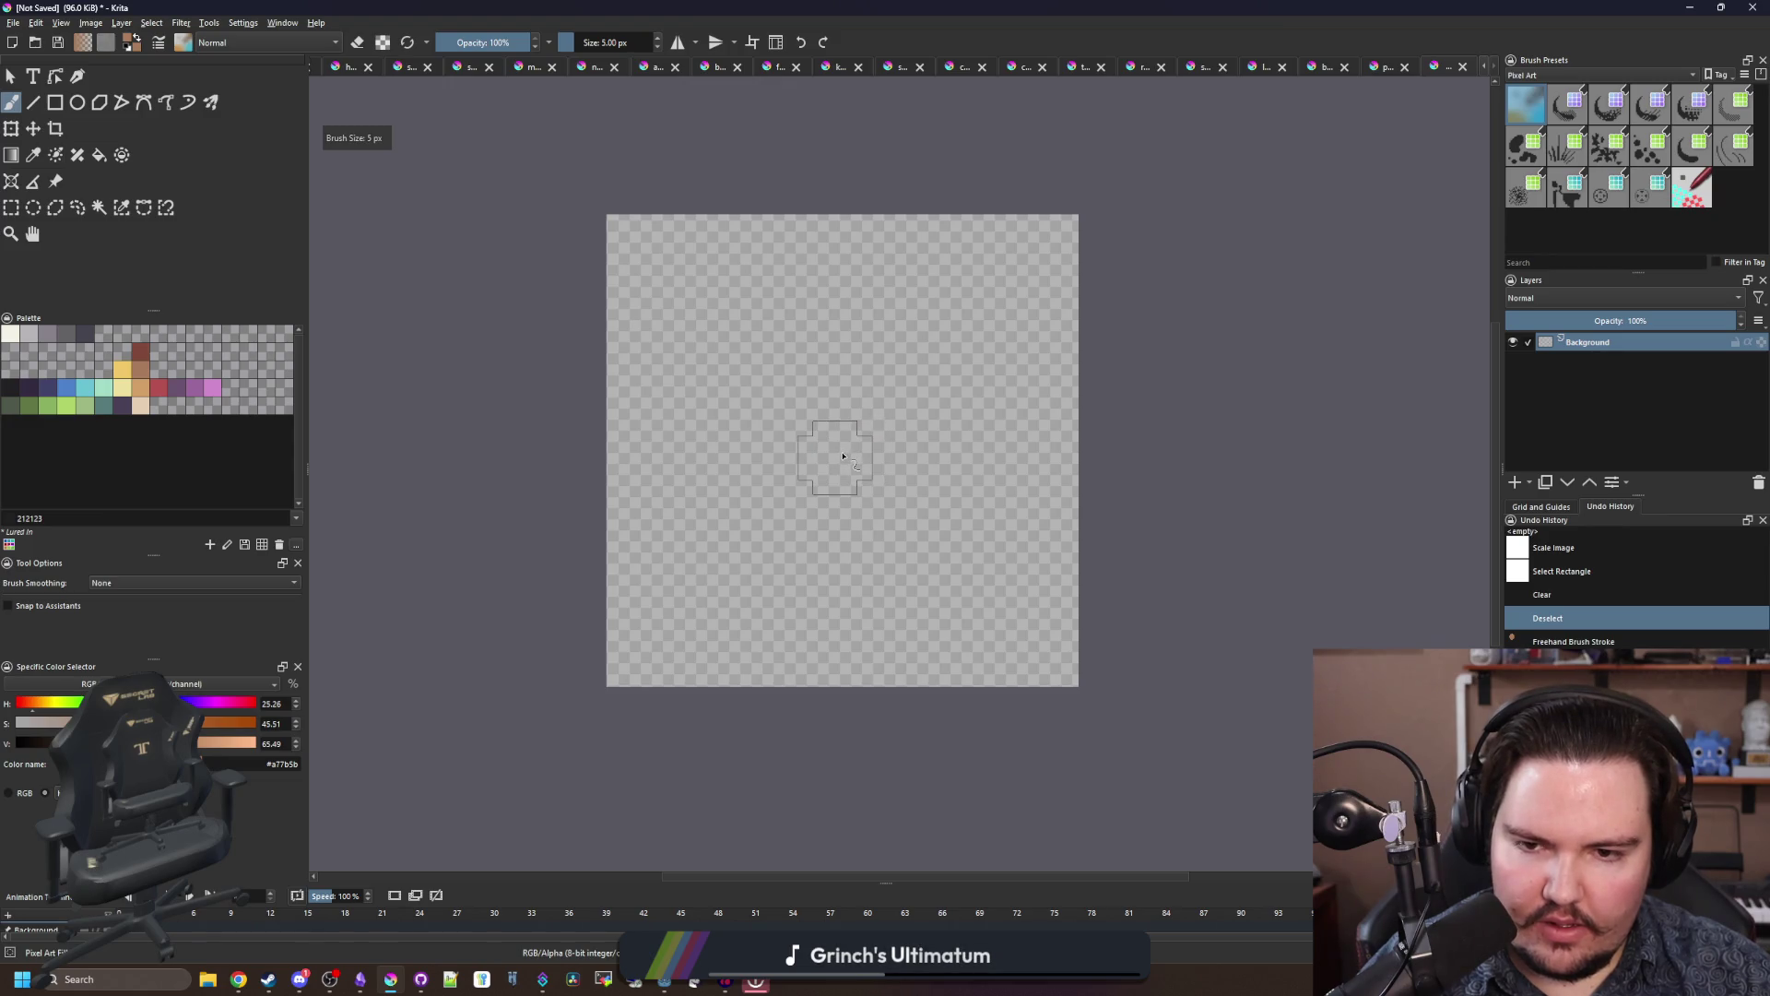
key("bracketright")
key("bracketright")
key("bracketright")
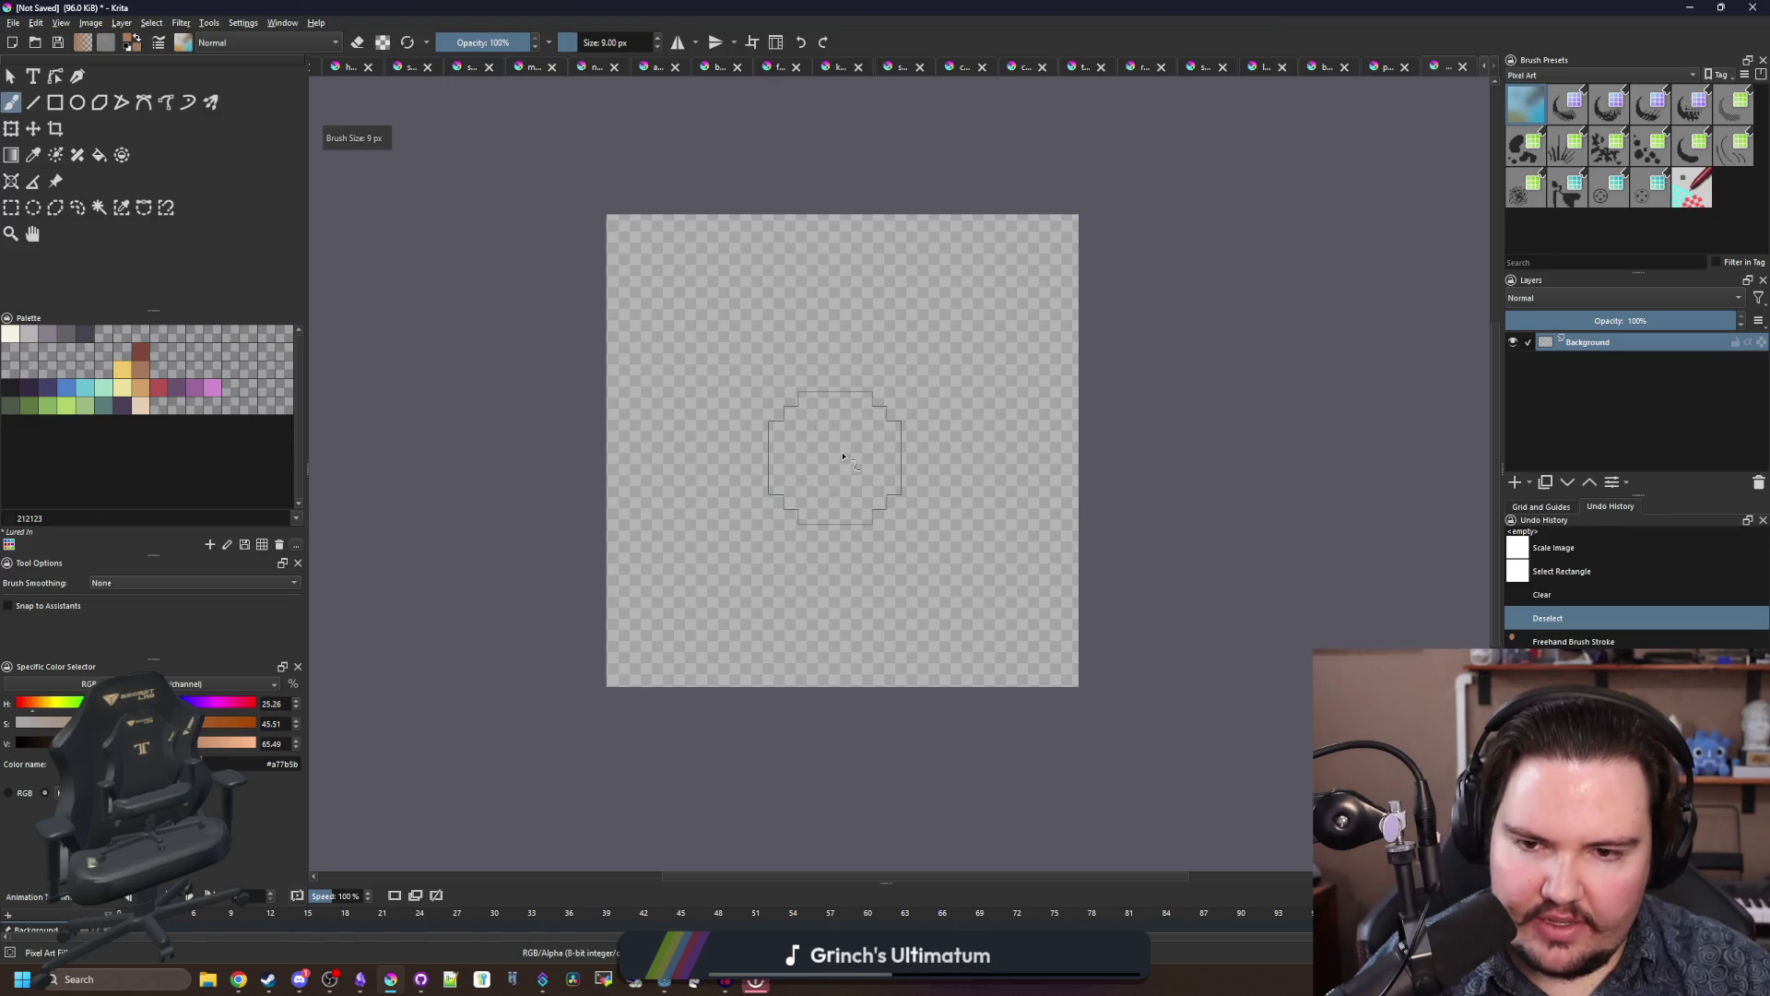
key("bracketright")
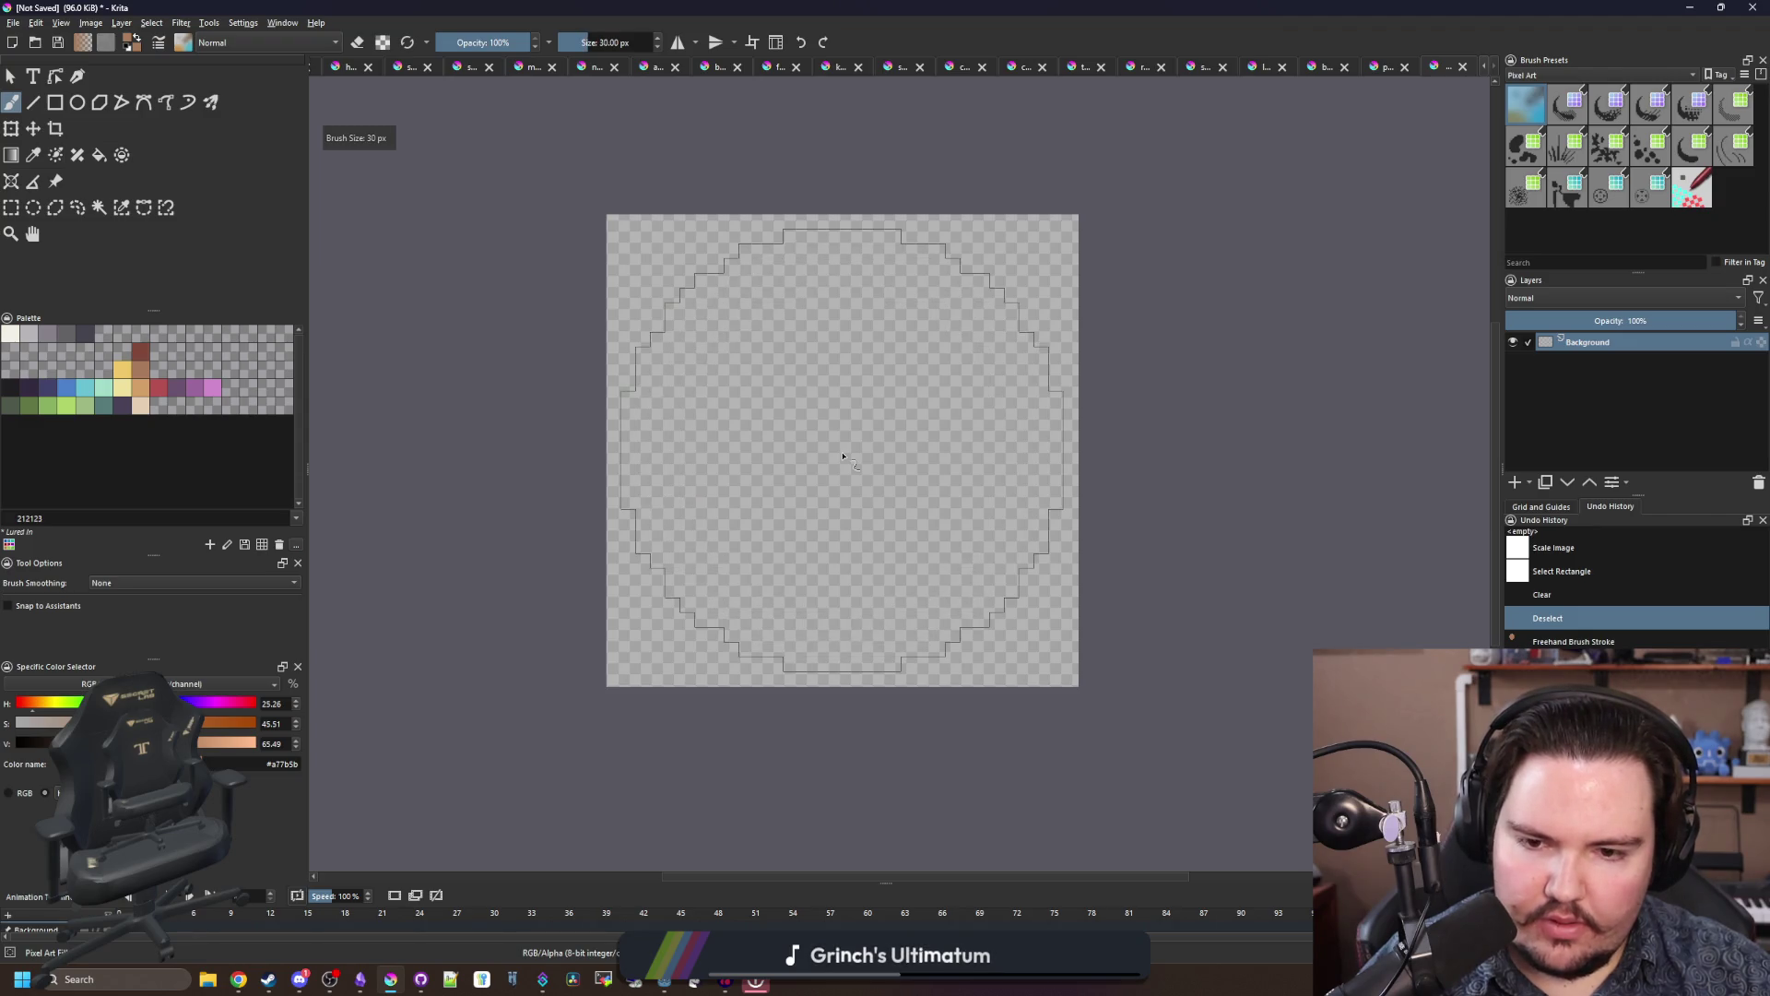
key("bracketright")
key("bracketleft")
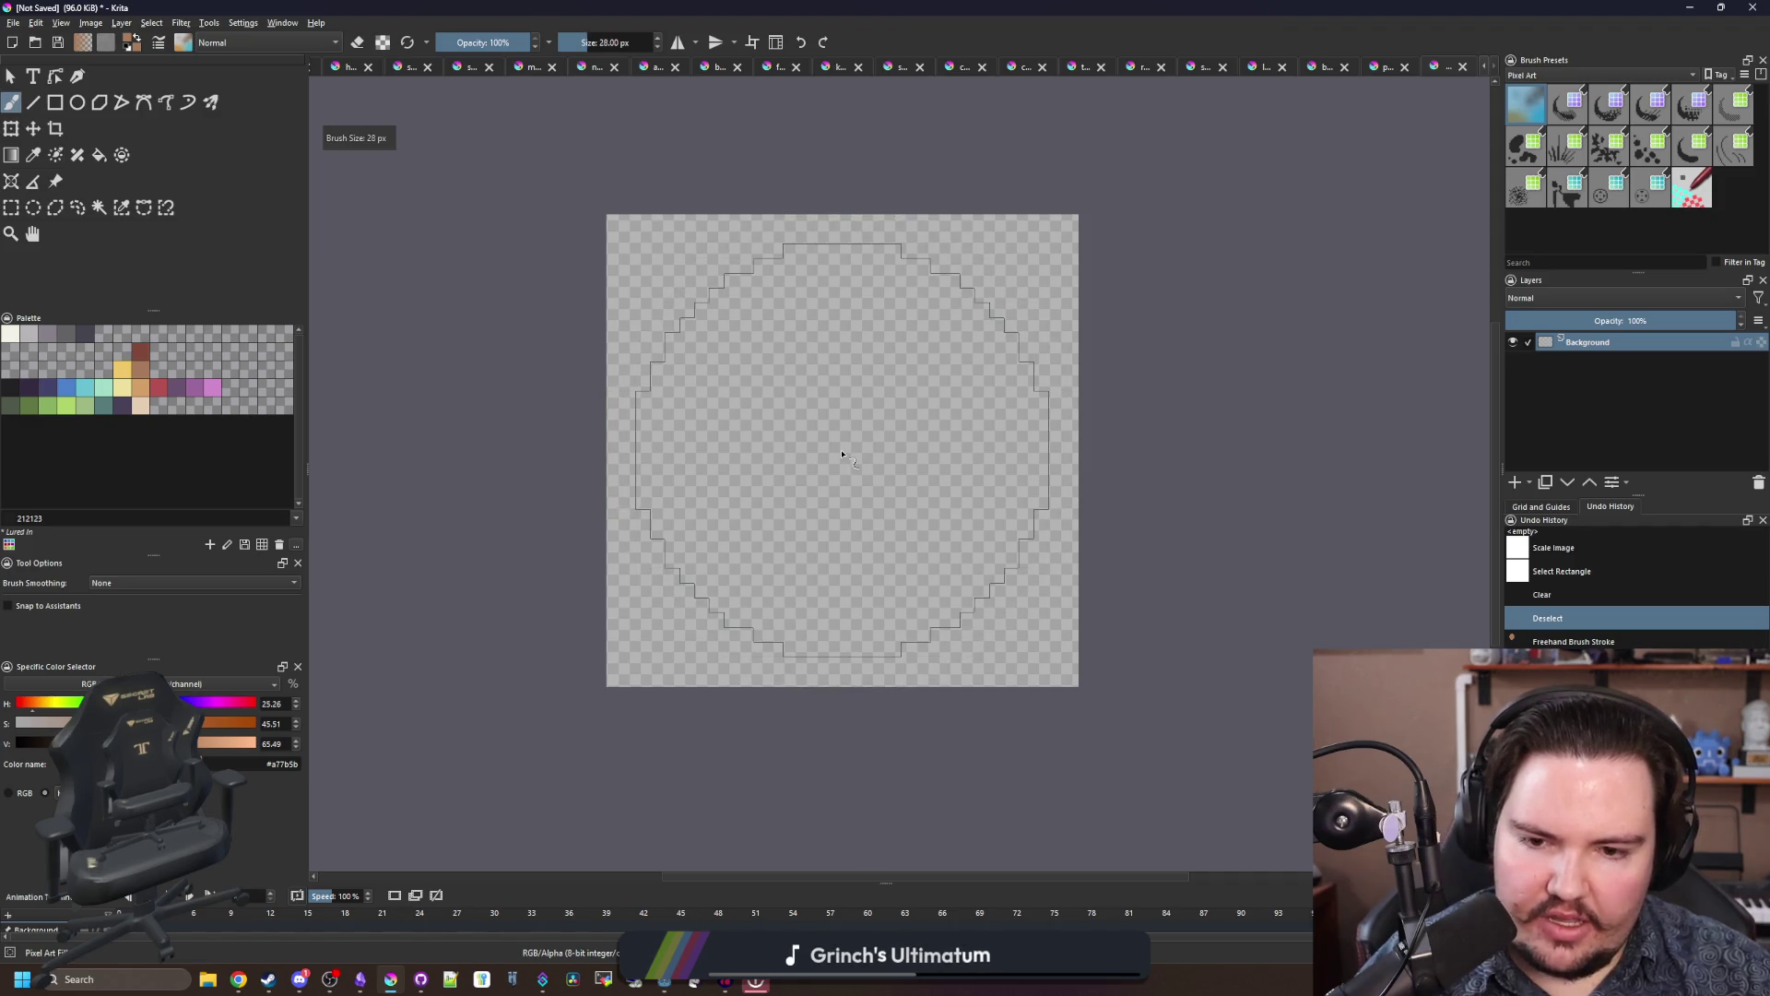
key("bracketleft")
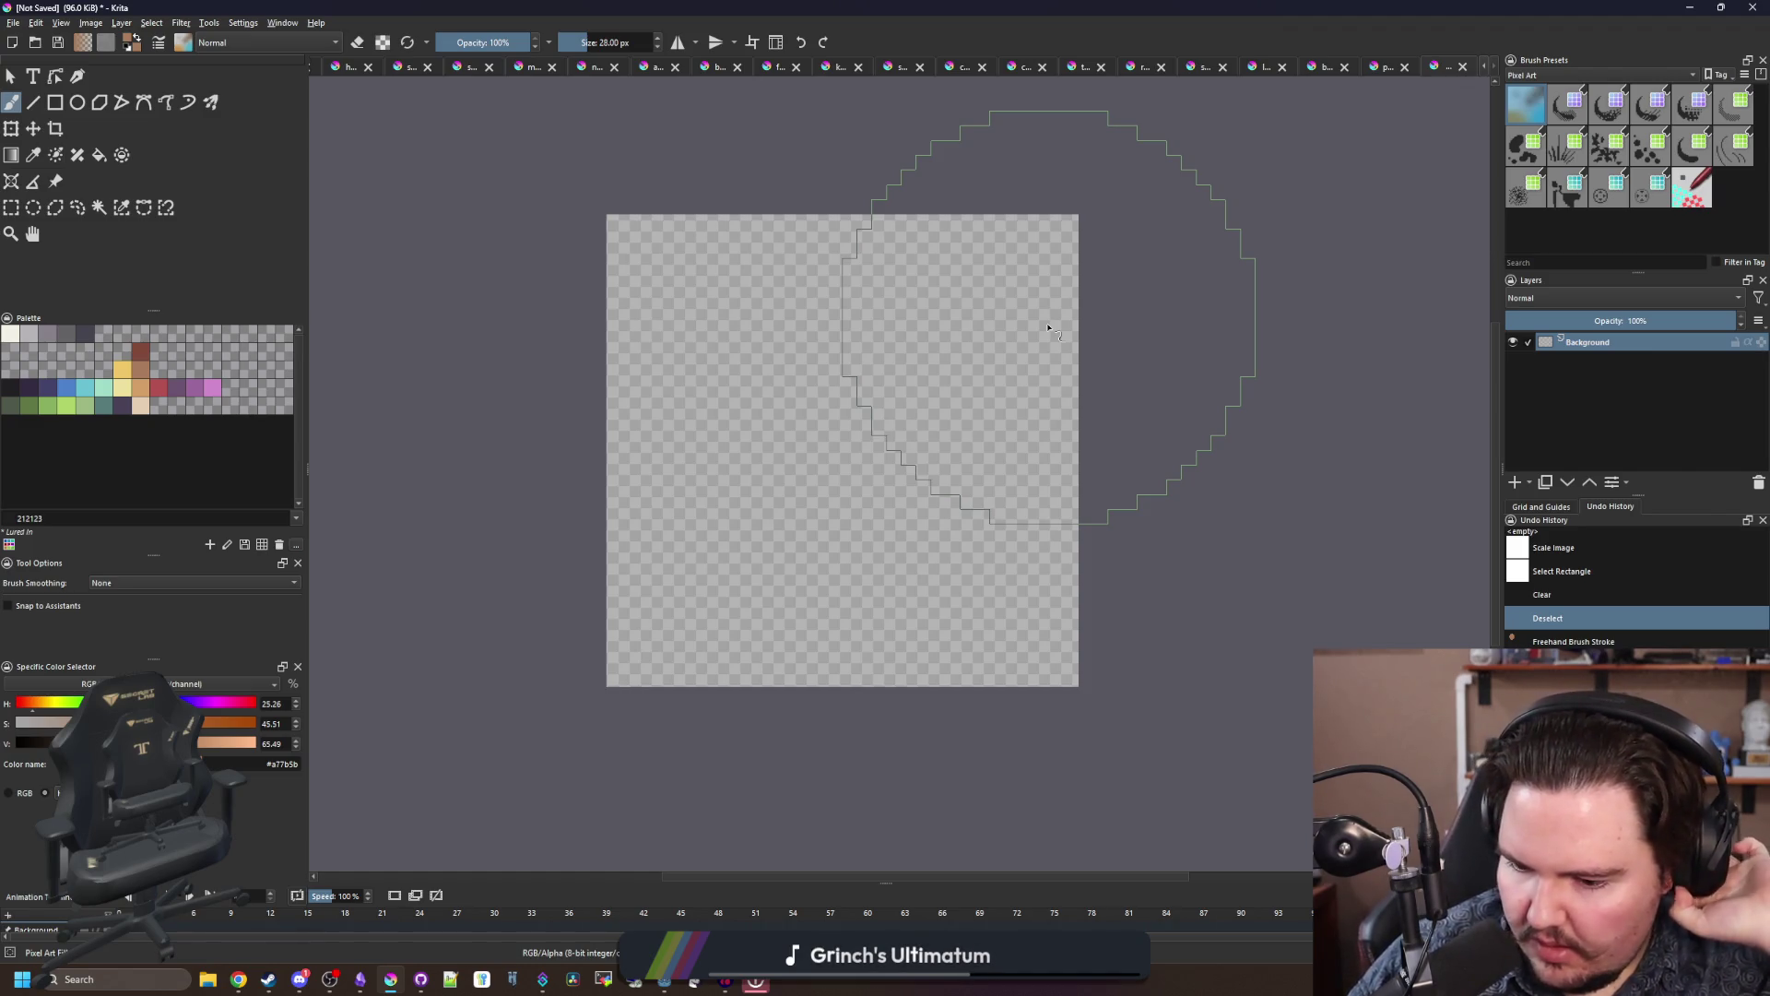
key("bracketleft")
key("bracketleft")
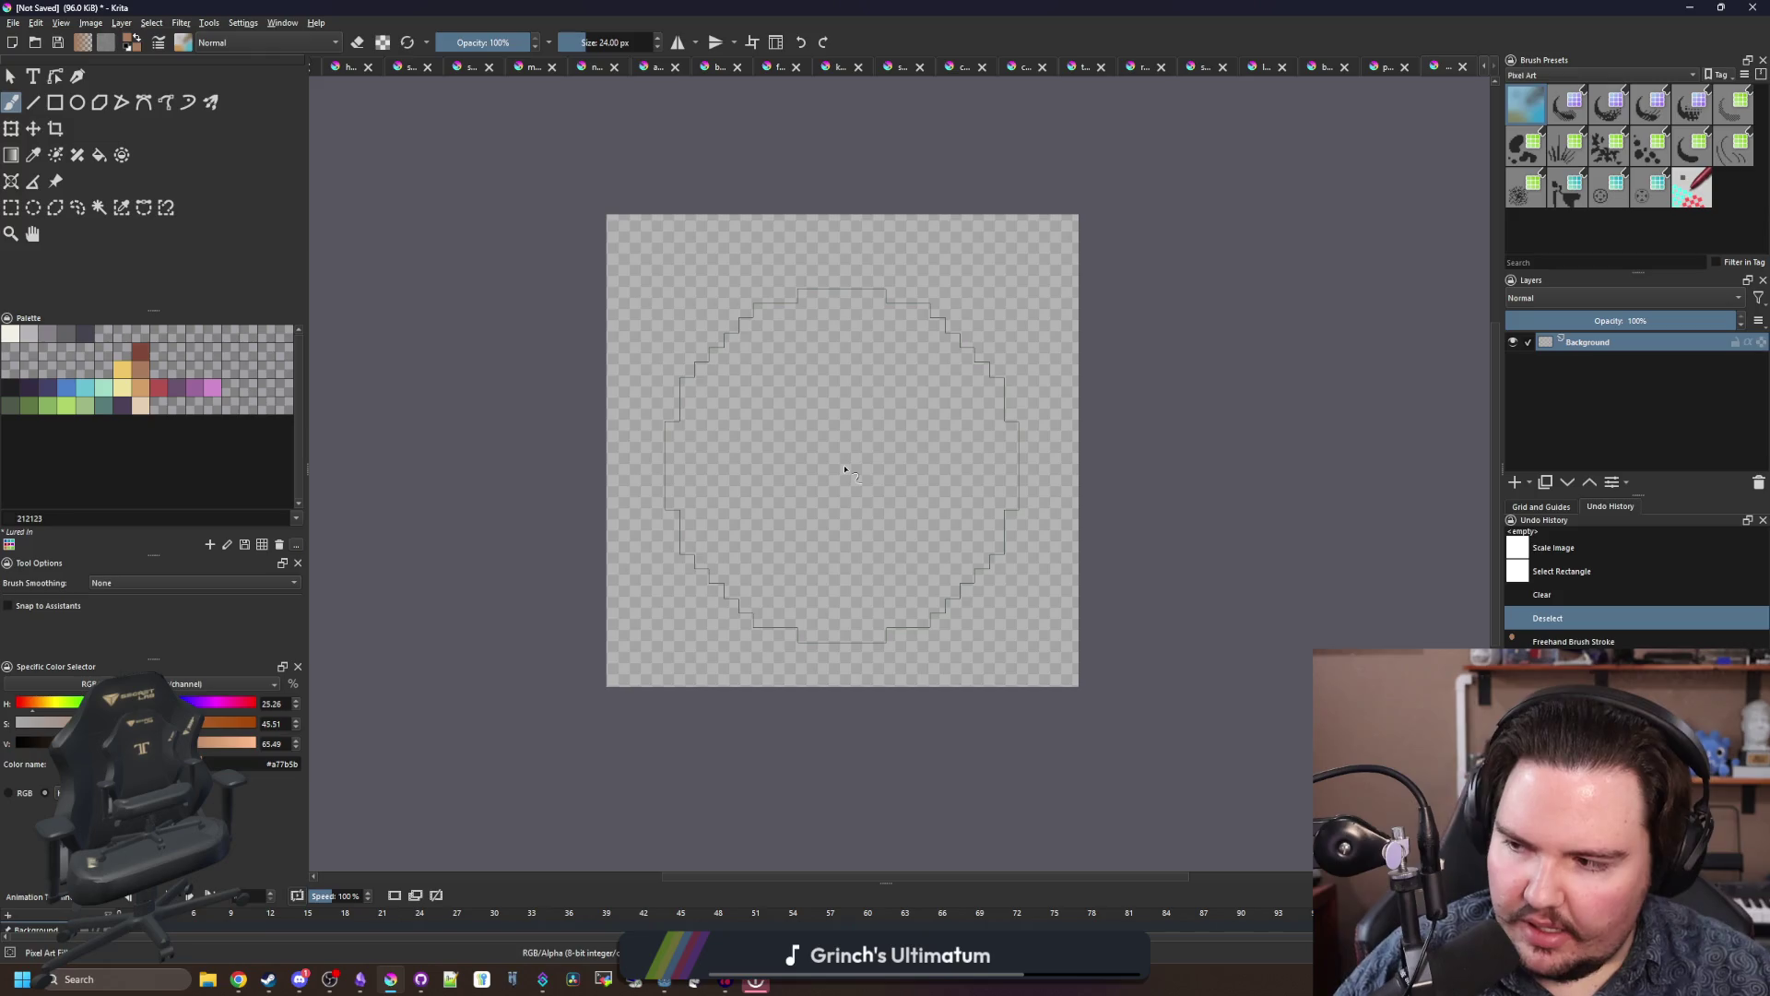
key("bracketright")
key("bracketright")
key("bracketright")
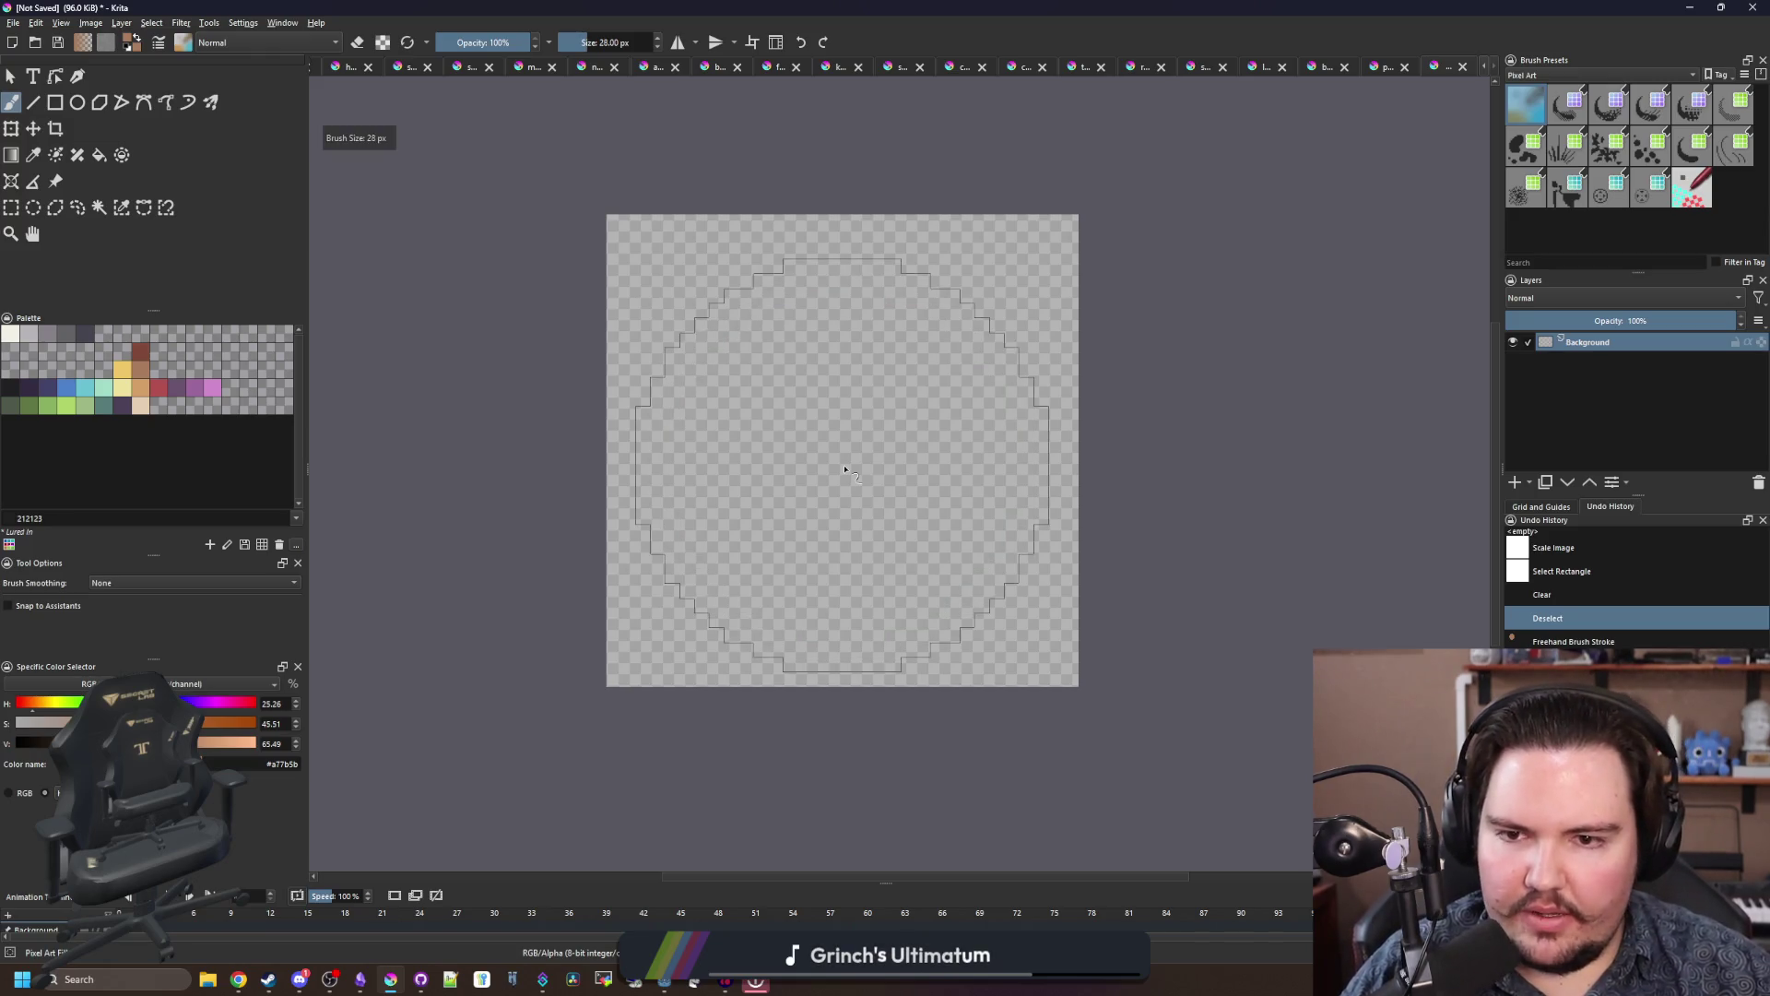
key("bracketleft")
key("bracketleft")
key("bracketleft")
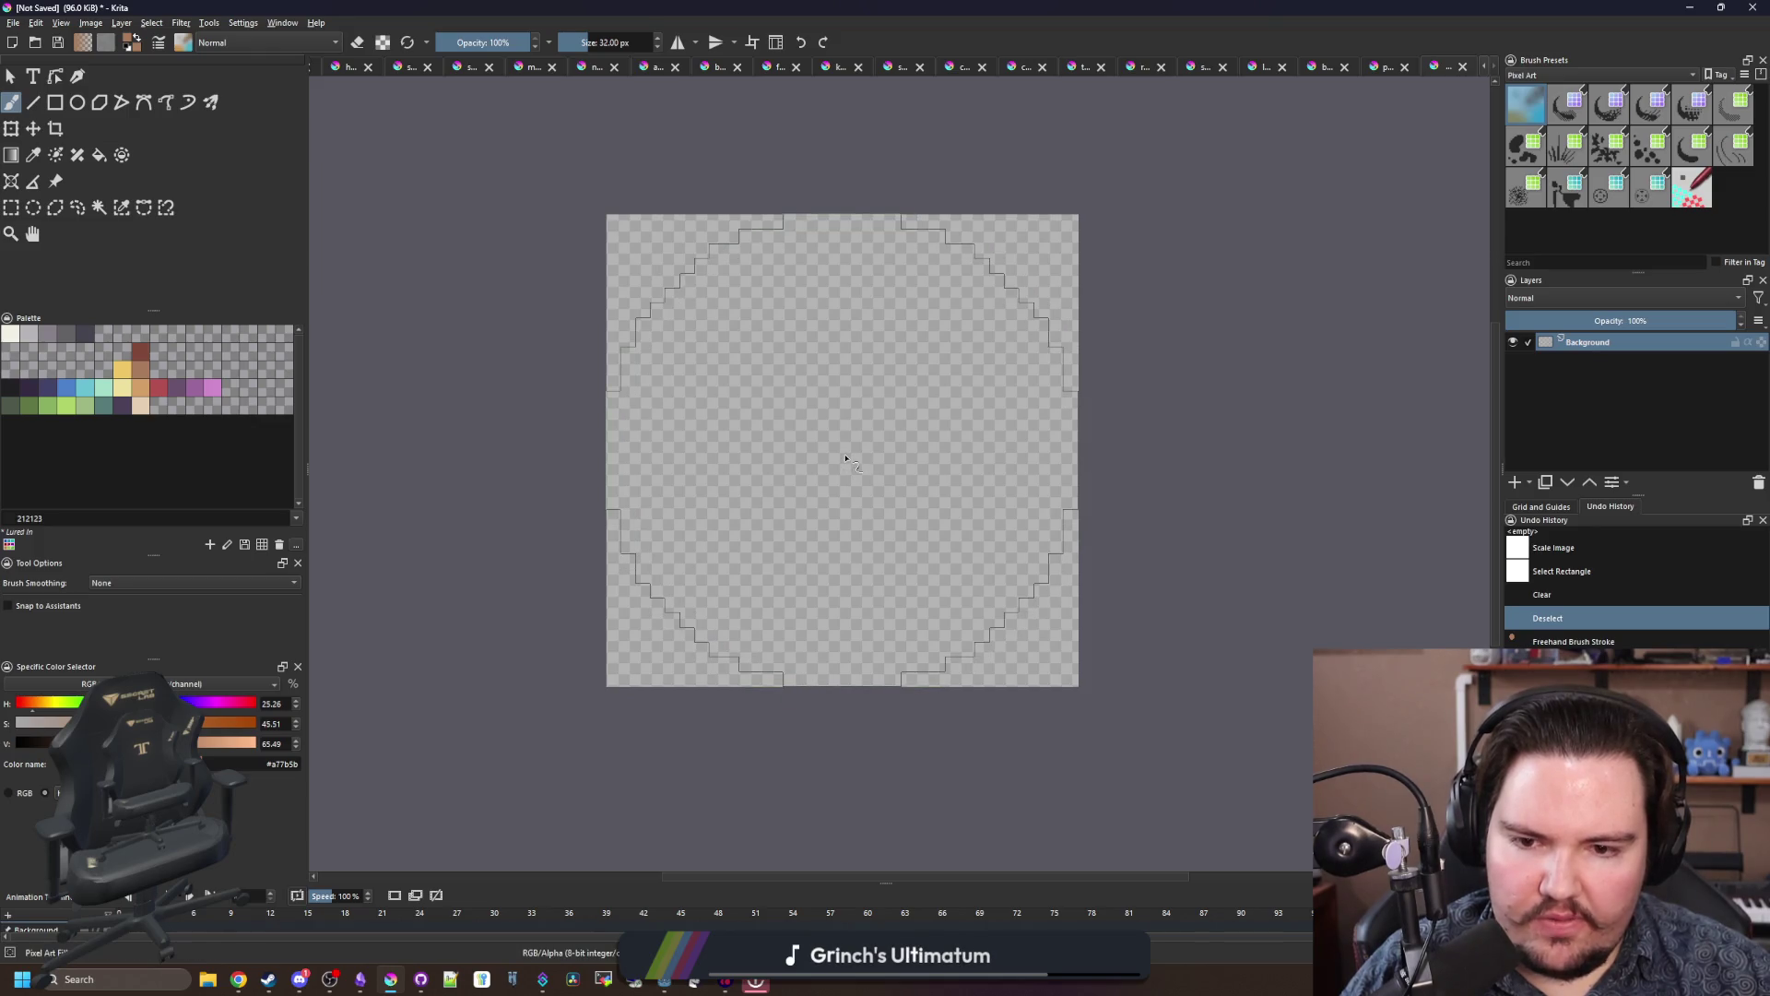
key("bracketleft")
key("bracketleft")
key("bracketleft")
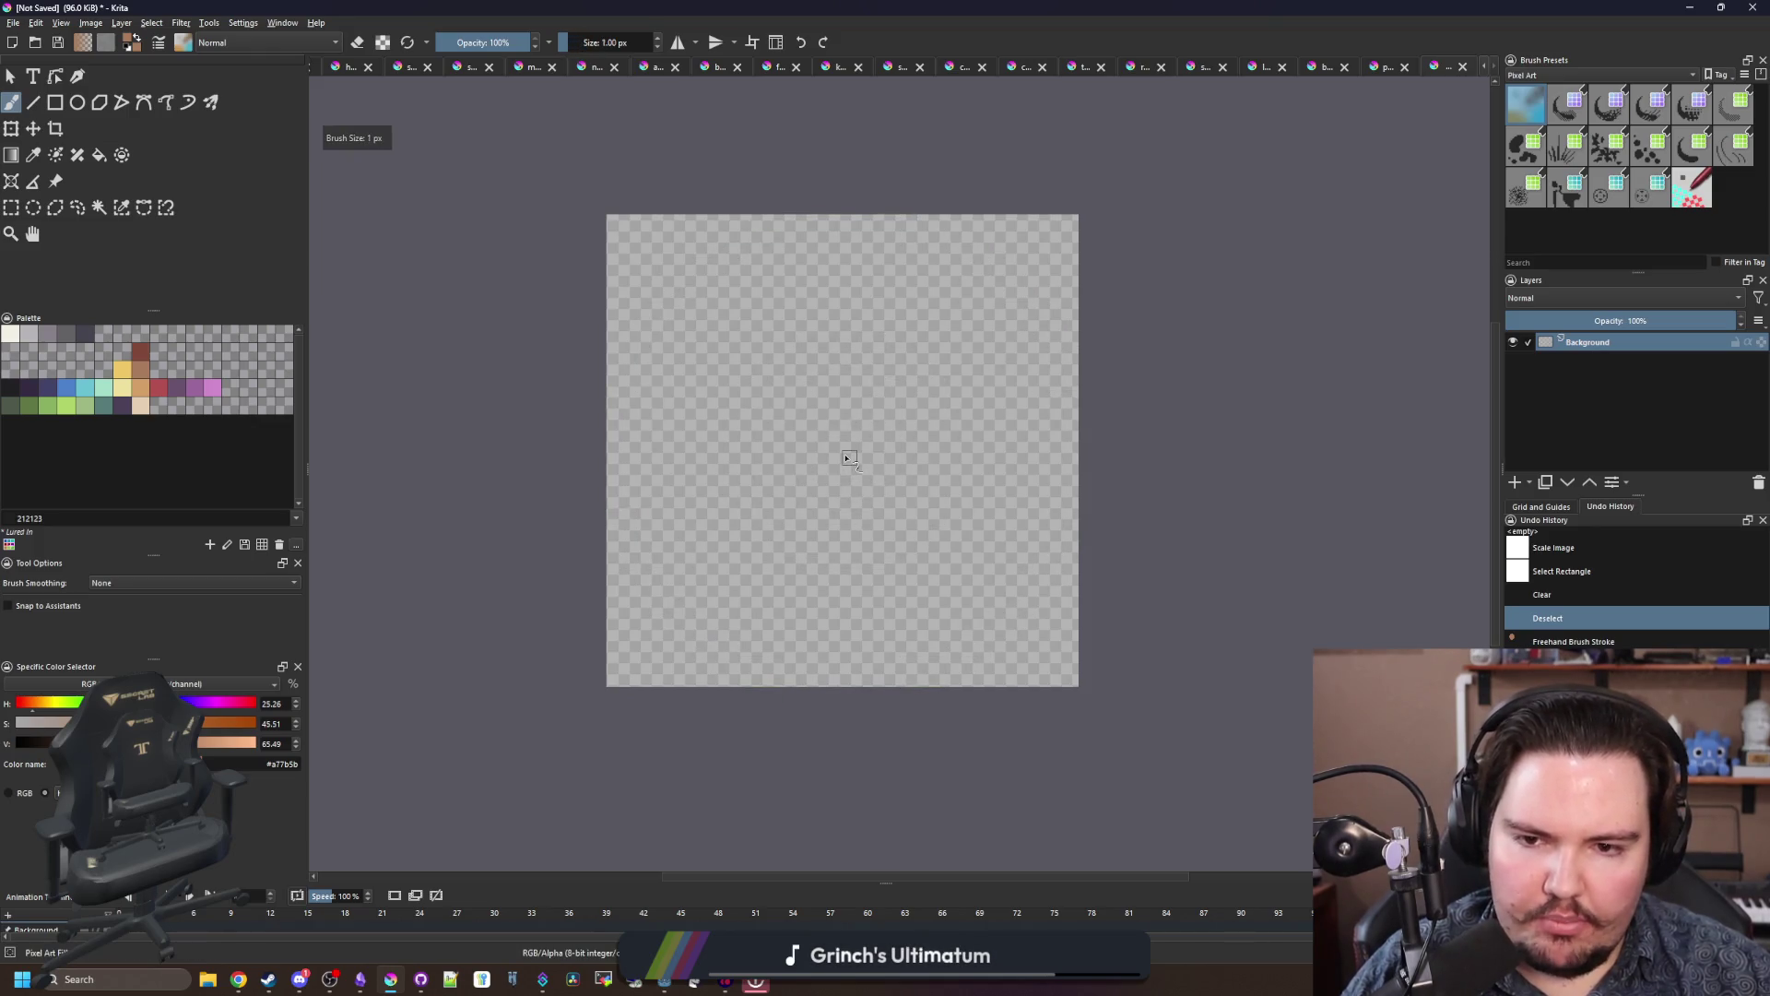
scroll(845, 459, "up", 2)
scroll(846, 458, "down", 2)
key("bracketright")
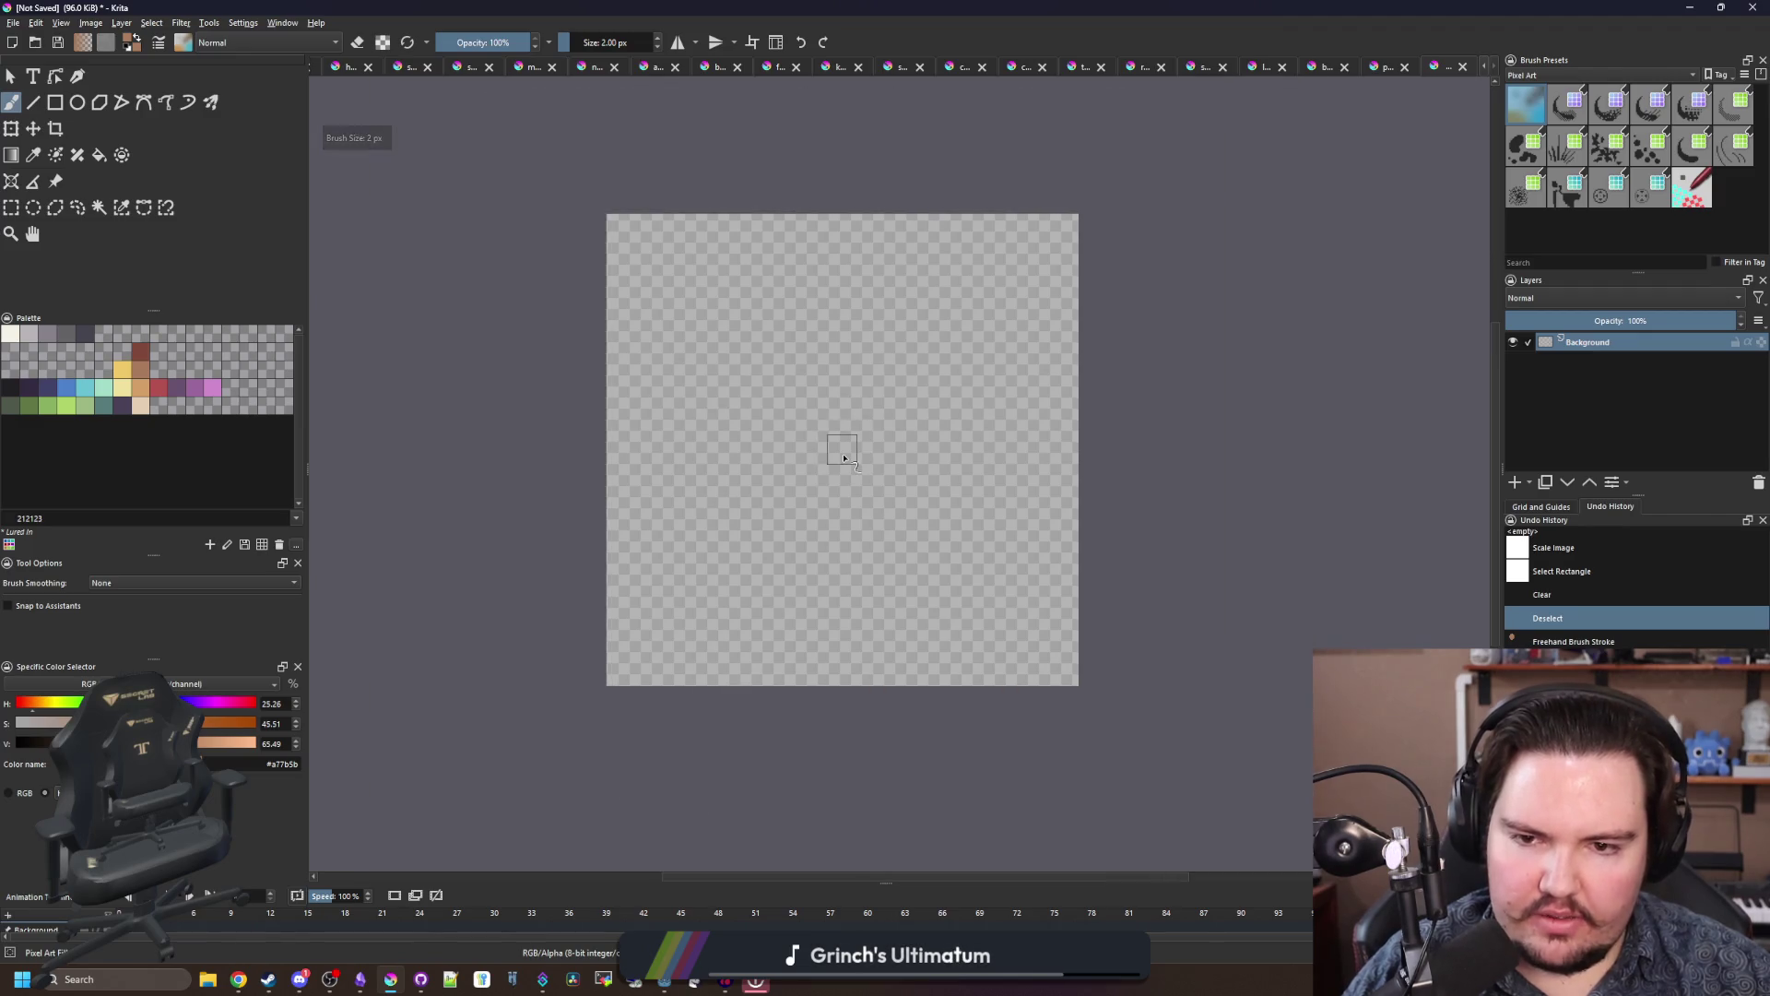
mouse_move(750, 336)
left_mouse_down()
mouse_move(1020, 482)
mouse_move(901, 317)
mouse_move(1032, 350)
left_mouse_up()
key("ctrl+z")
key("ctrl+z")
left_click_drag(846, 479, 754, 601)
key("ctrl+z")
mouse_move(650, 649)
left_mouse_down()
mouse_move(687, 505)
mouse_move(837, 412)
mouse_move(856, 646)
mouse_move(650, 646)
left_mouse_up()
mouse_move(859, 638)
left_mouse_down()
mouse_move(940, 567)
mouse_move(1014, 444)
mouse_move(1018, 249)
mouse_move(853, 258)
mouse_move(697, 378)
left_mouse_up()
left_click_drag(857, 405, 993, 288)
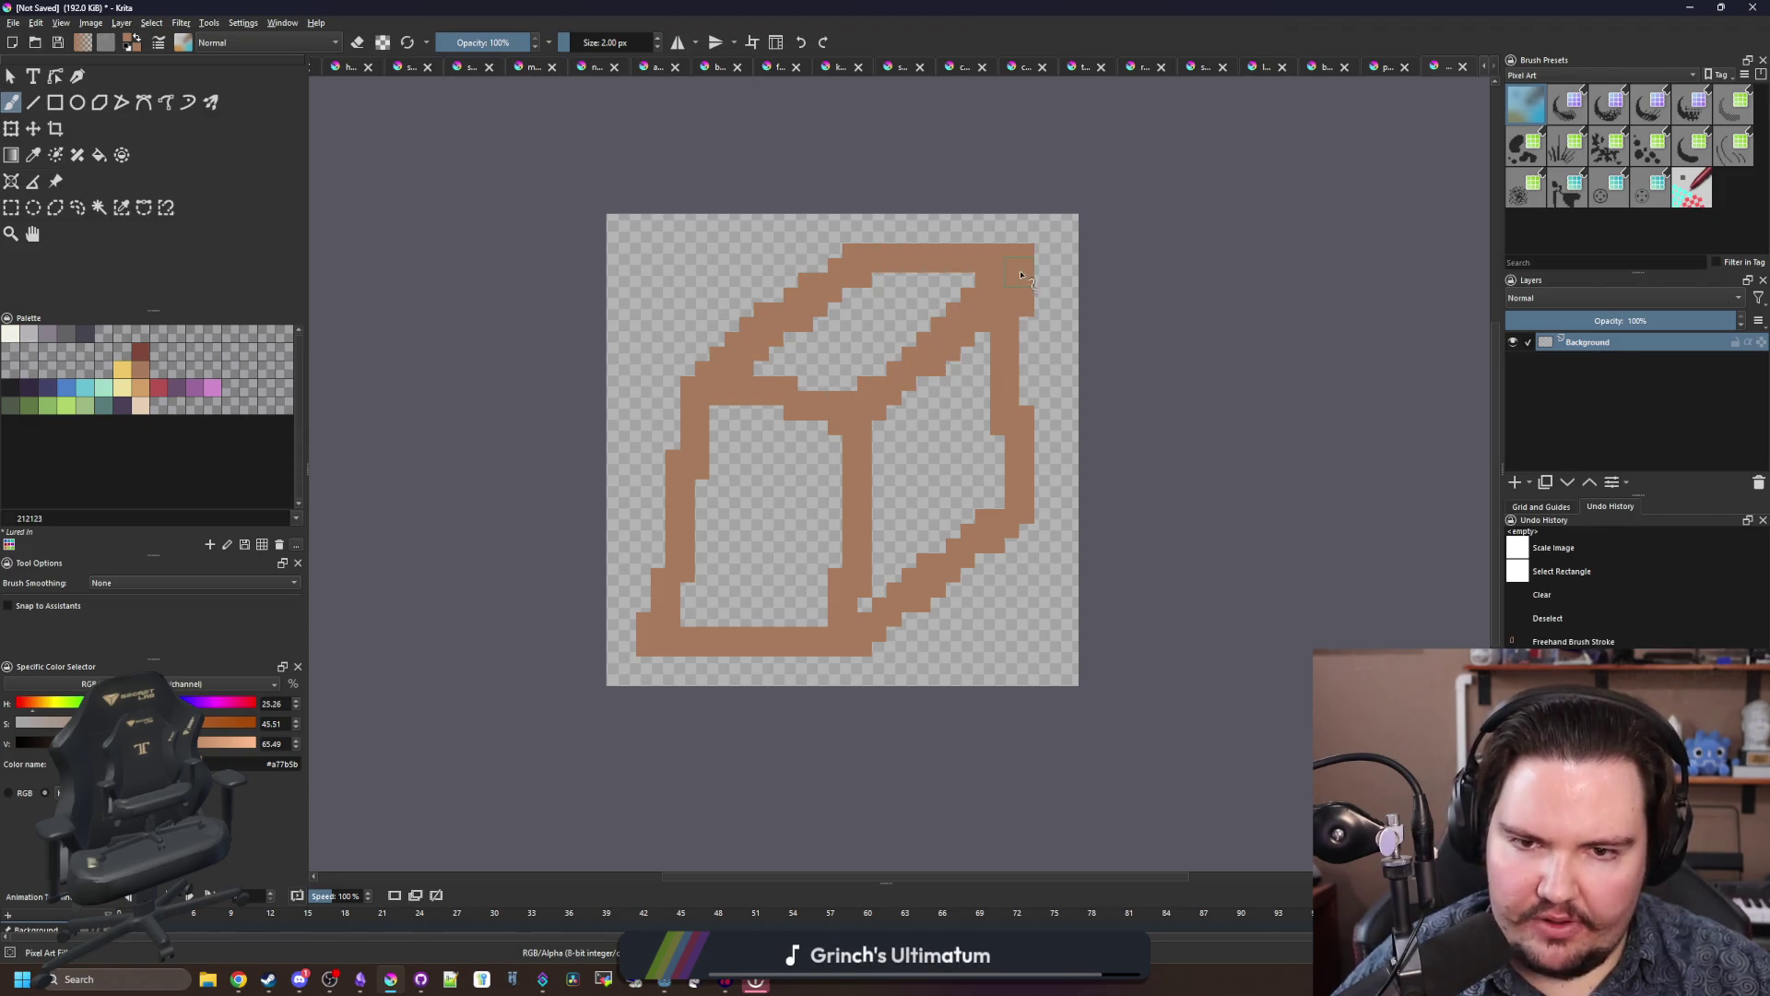
scroll(802, 444, "down", 5)
scroll(802, 444, "down", 2)
scroll(811, 440, "up", 5)
key("ctrl+z")
key("ctrl+z")
key("ctrl+z")
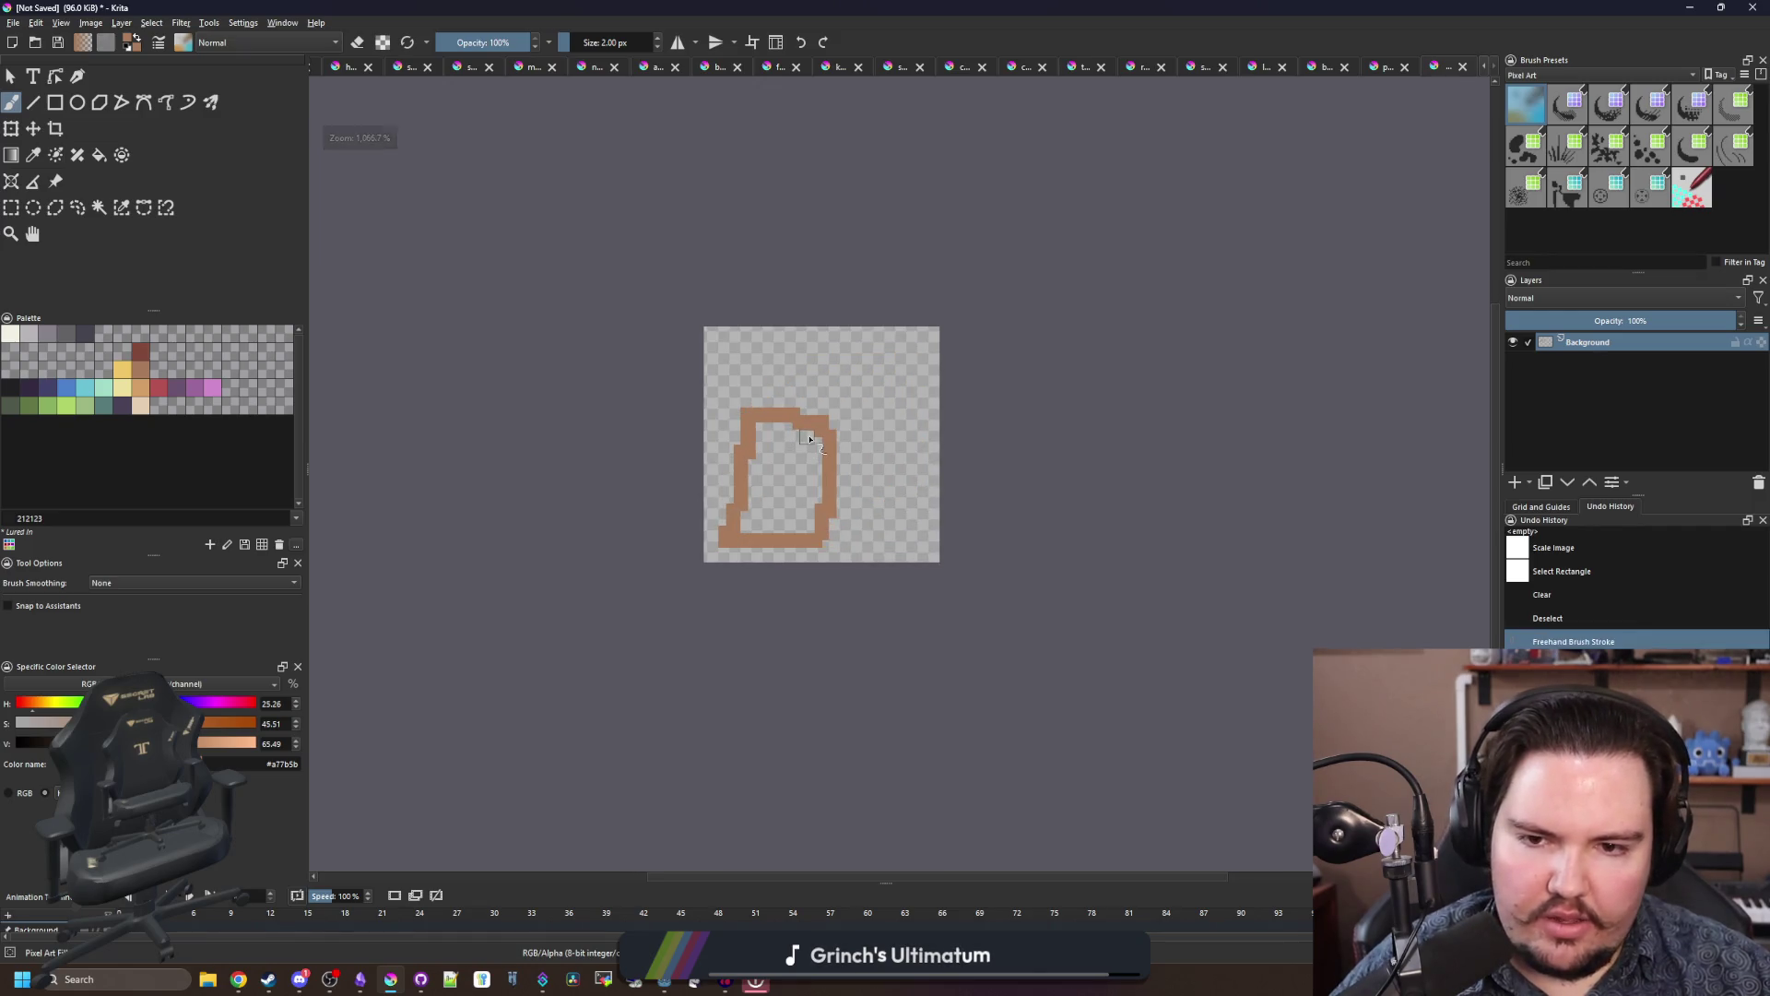
scroll(821, 435, "up", 2)
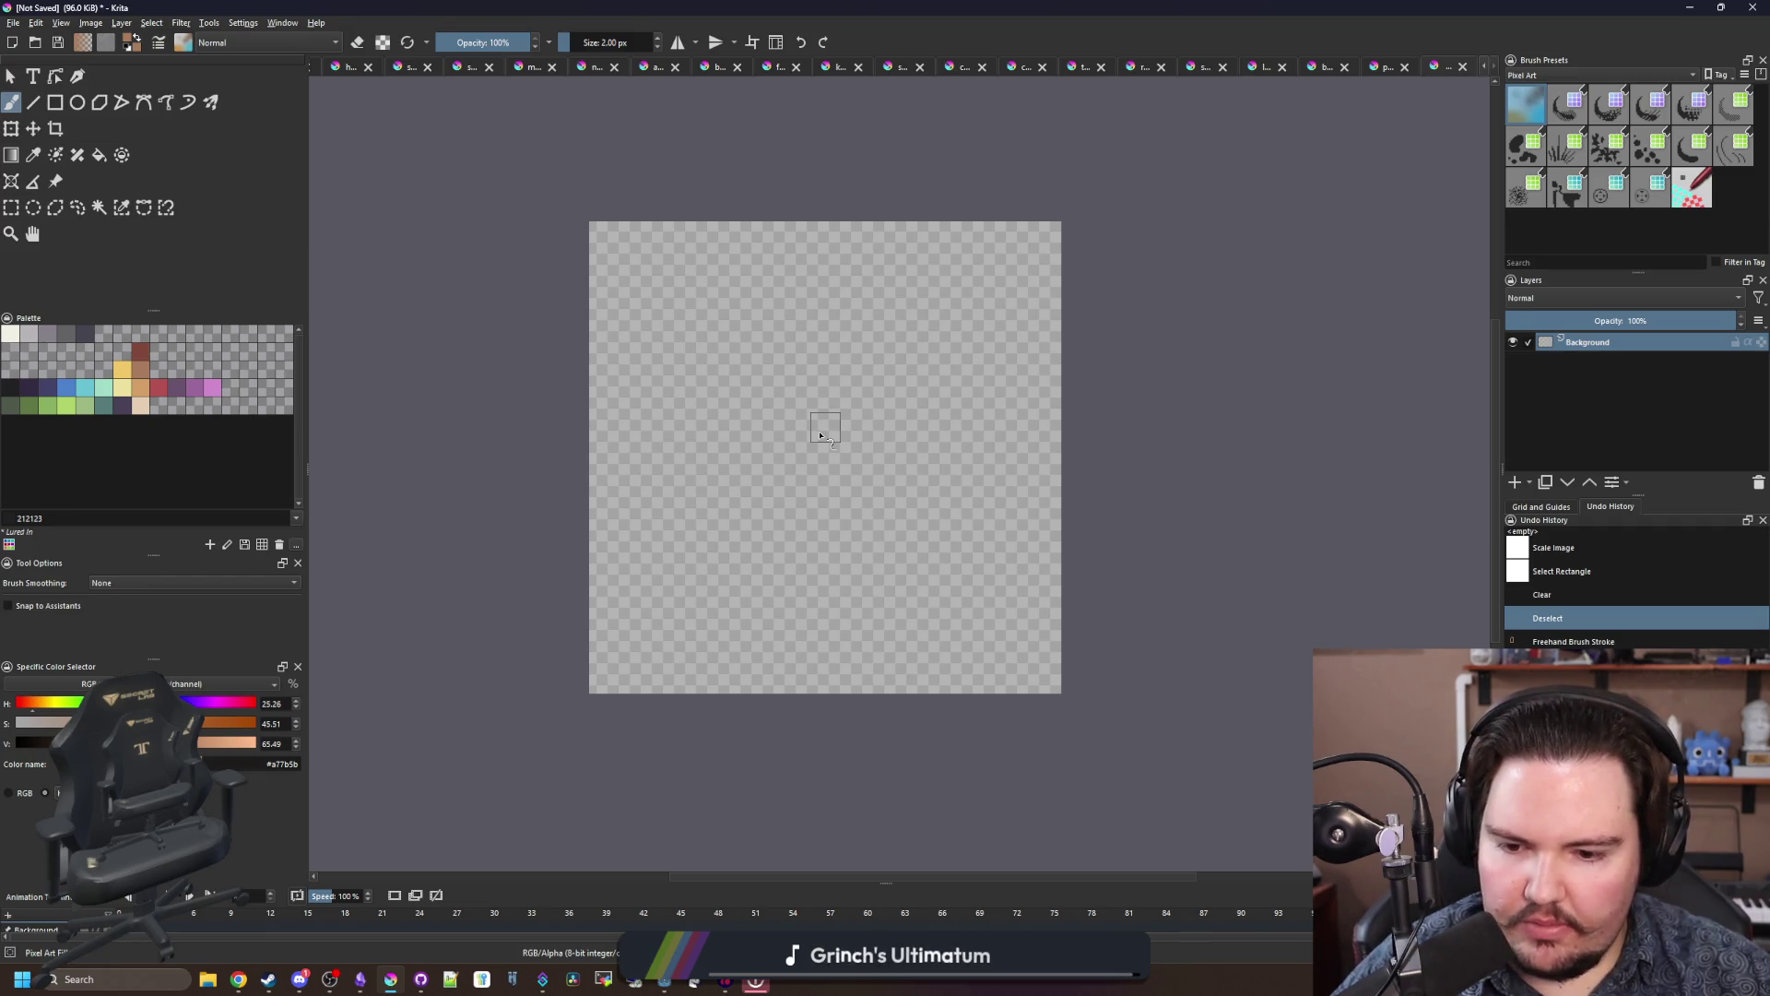
scroll(821, 435, "up", 1)
scroll(820, 438, "down", 2)
scroll(819, 444, "up", 2)
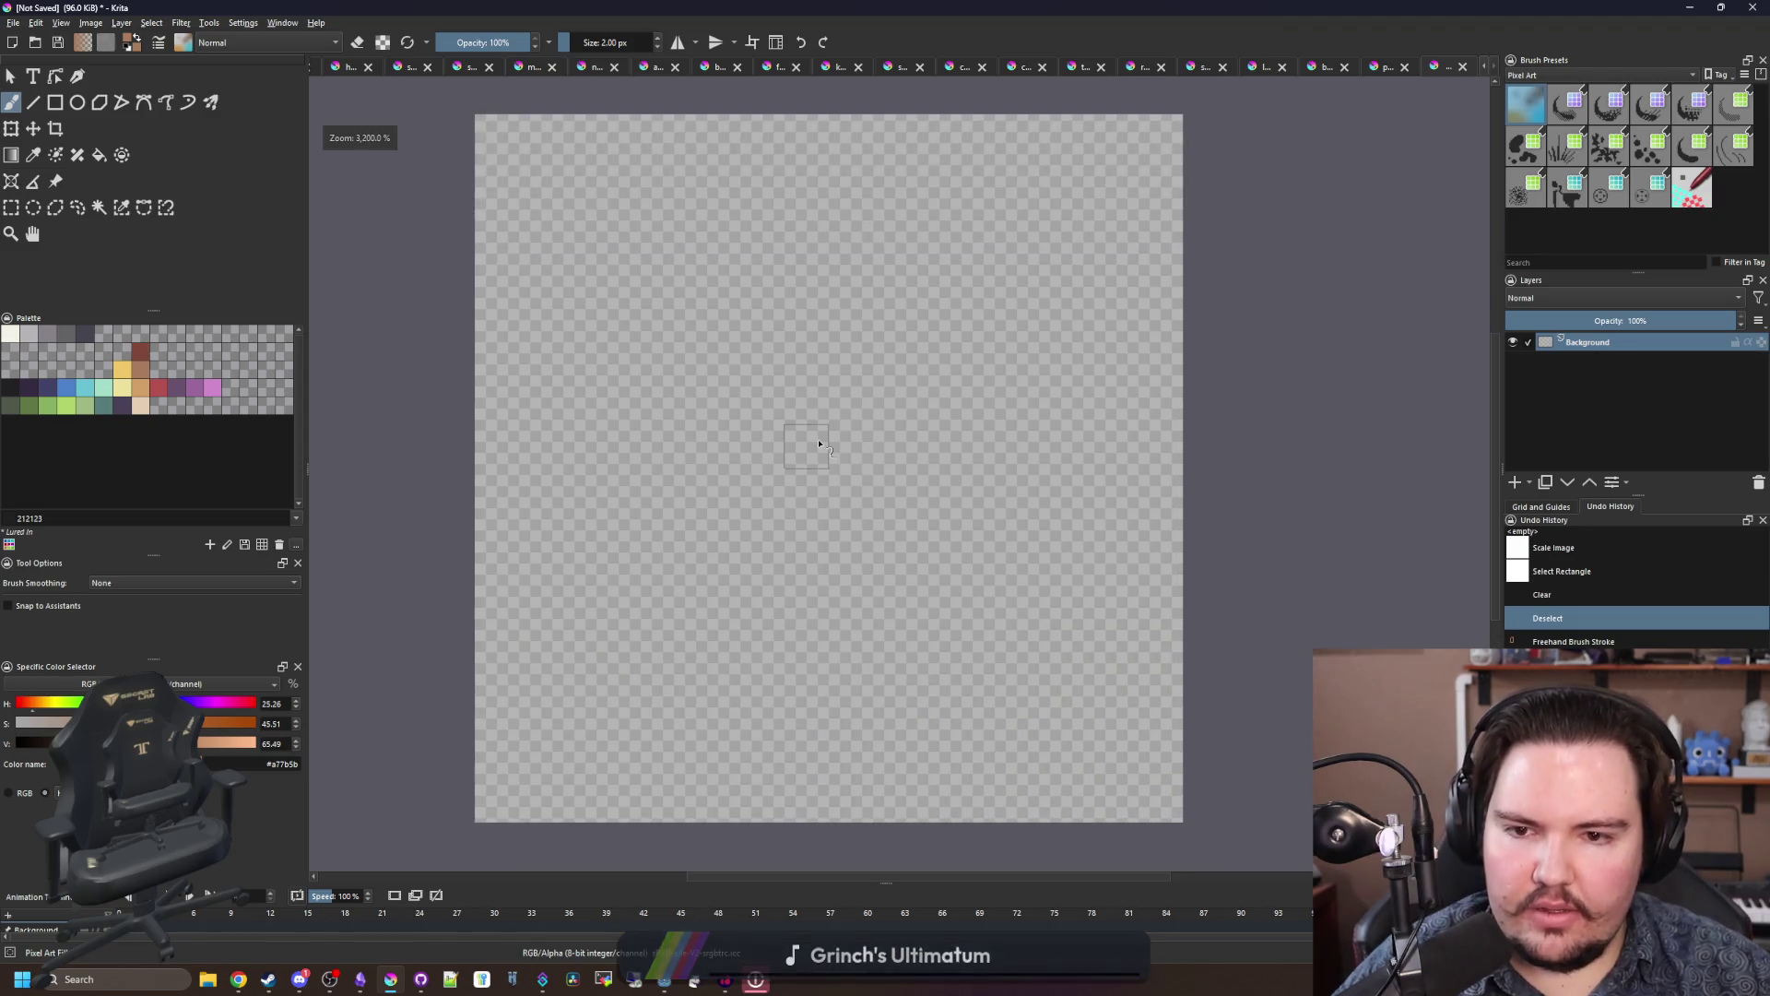
scroll(838, 454, "up", 2)
scroll(881, 452, "down", 2)
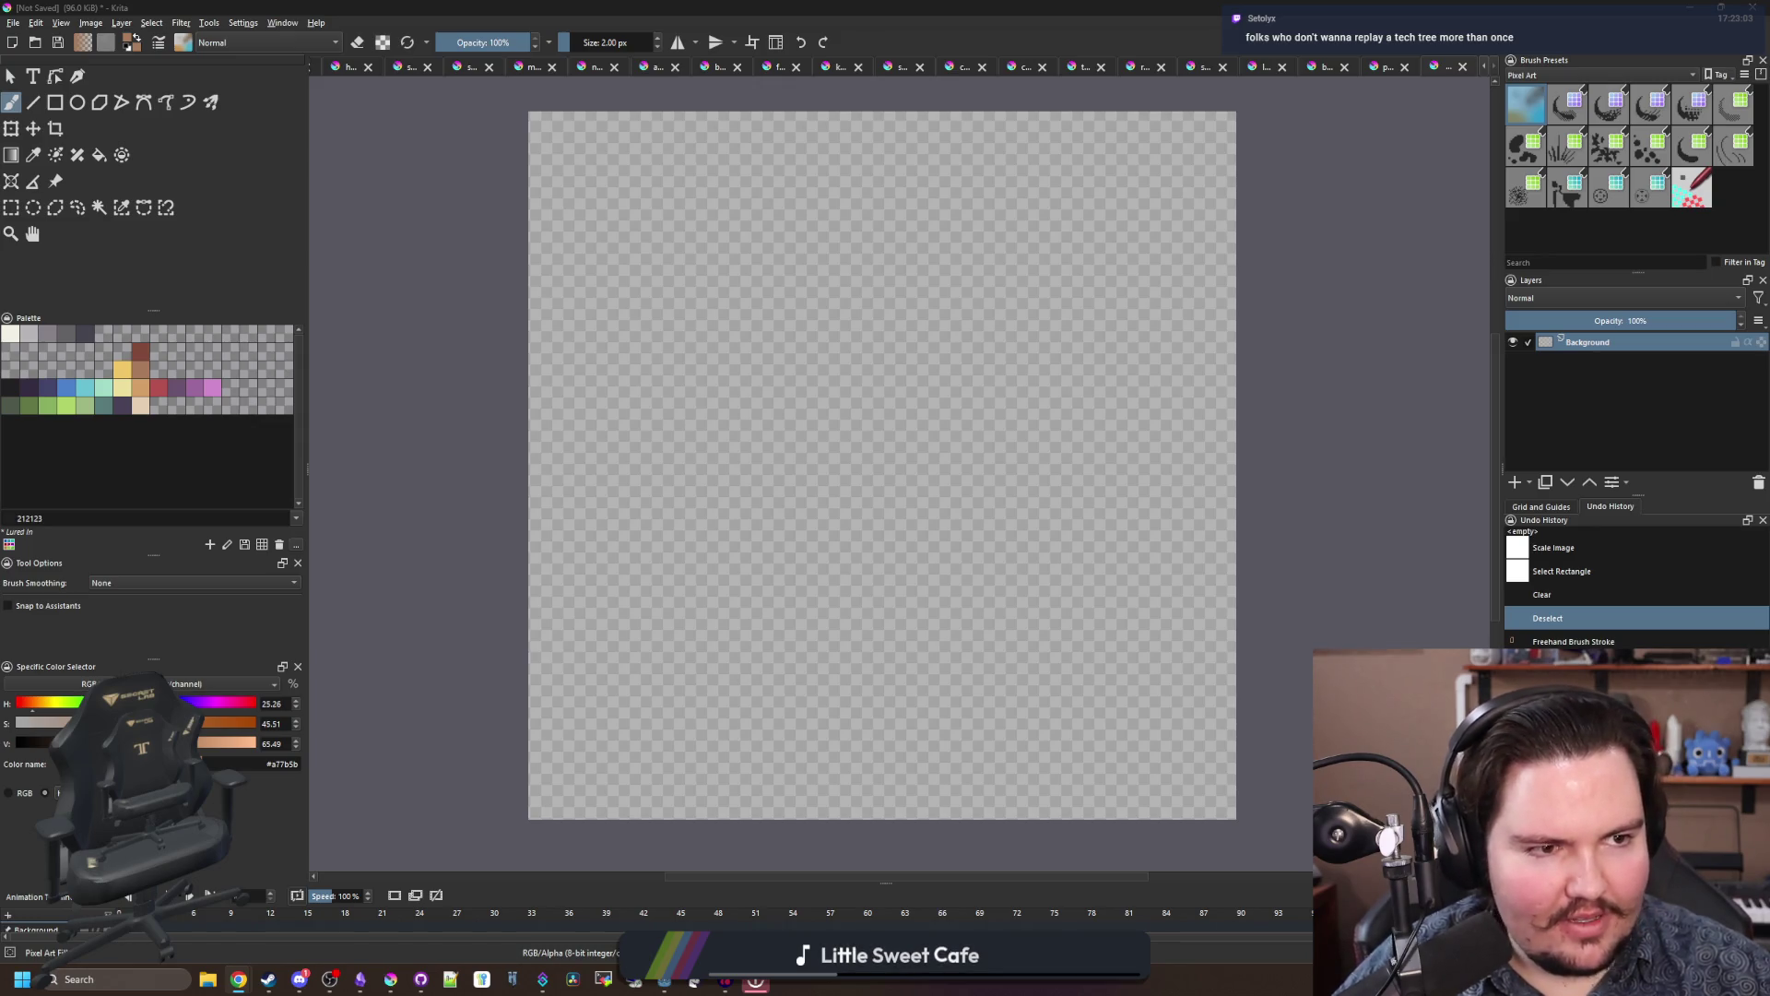
mouse_move(788, 431)
left_mouse_down()
mouse_move(633, 616)
mouse_move(1116, 429)
mouse_move(583, 687)
mouse_move(1033, 268)
mouse_move(950, 710)
mouse_move(636, 359)
mouse_move(701, 553)
mouse_move(916, 572)
mouse_move(908, 433)
mouse_move(880, 540)
mouse_move(885, 479)
left_mouse_up()
key("ctrl+z")
scroll(827, 483, "down", 2)
scroll(818, 482, "up", 1)
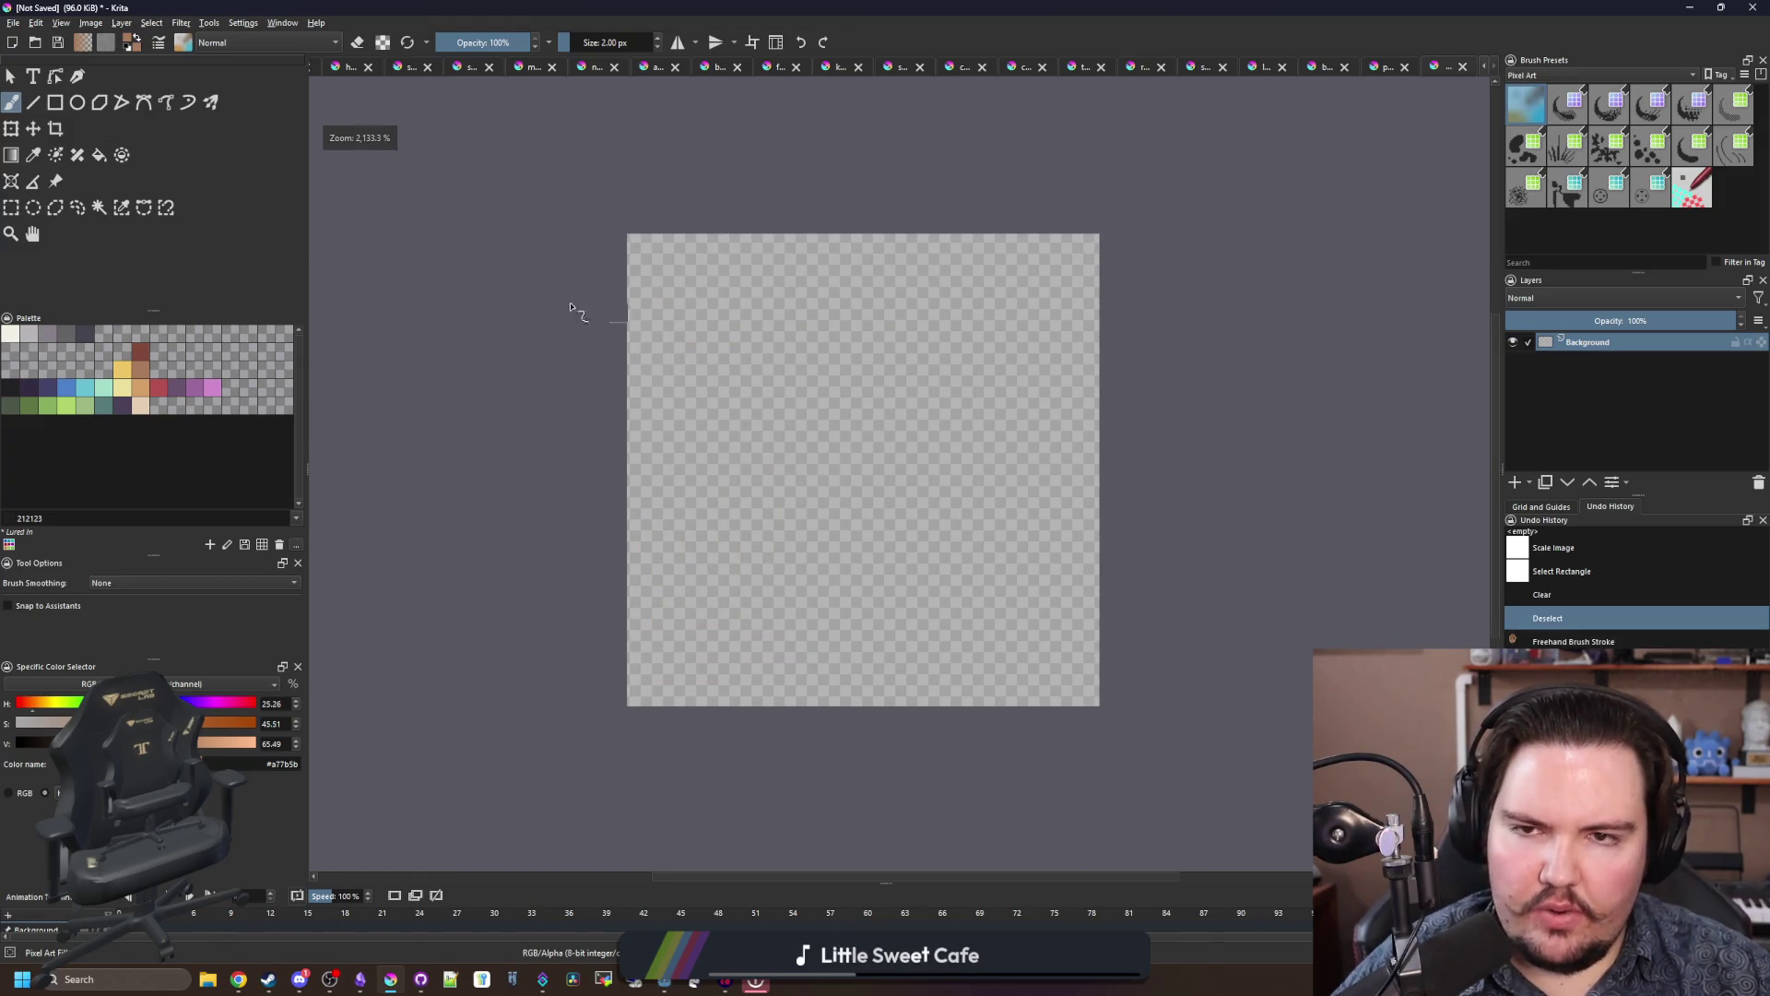
left_click(13, 23)
key("Escape")
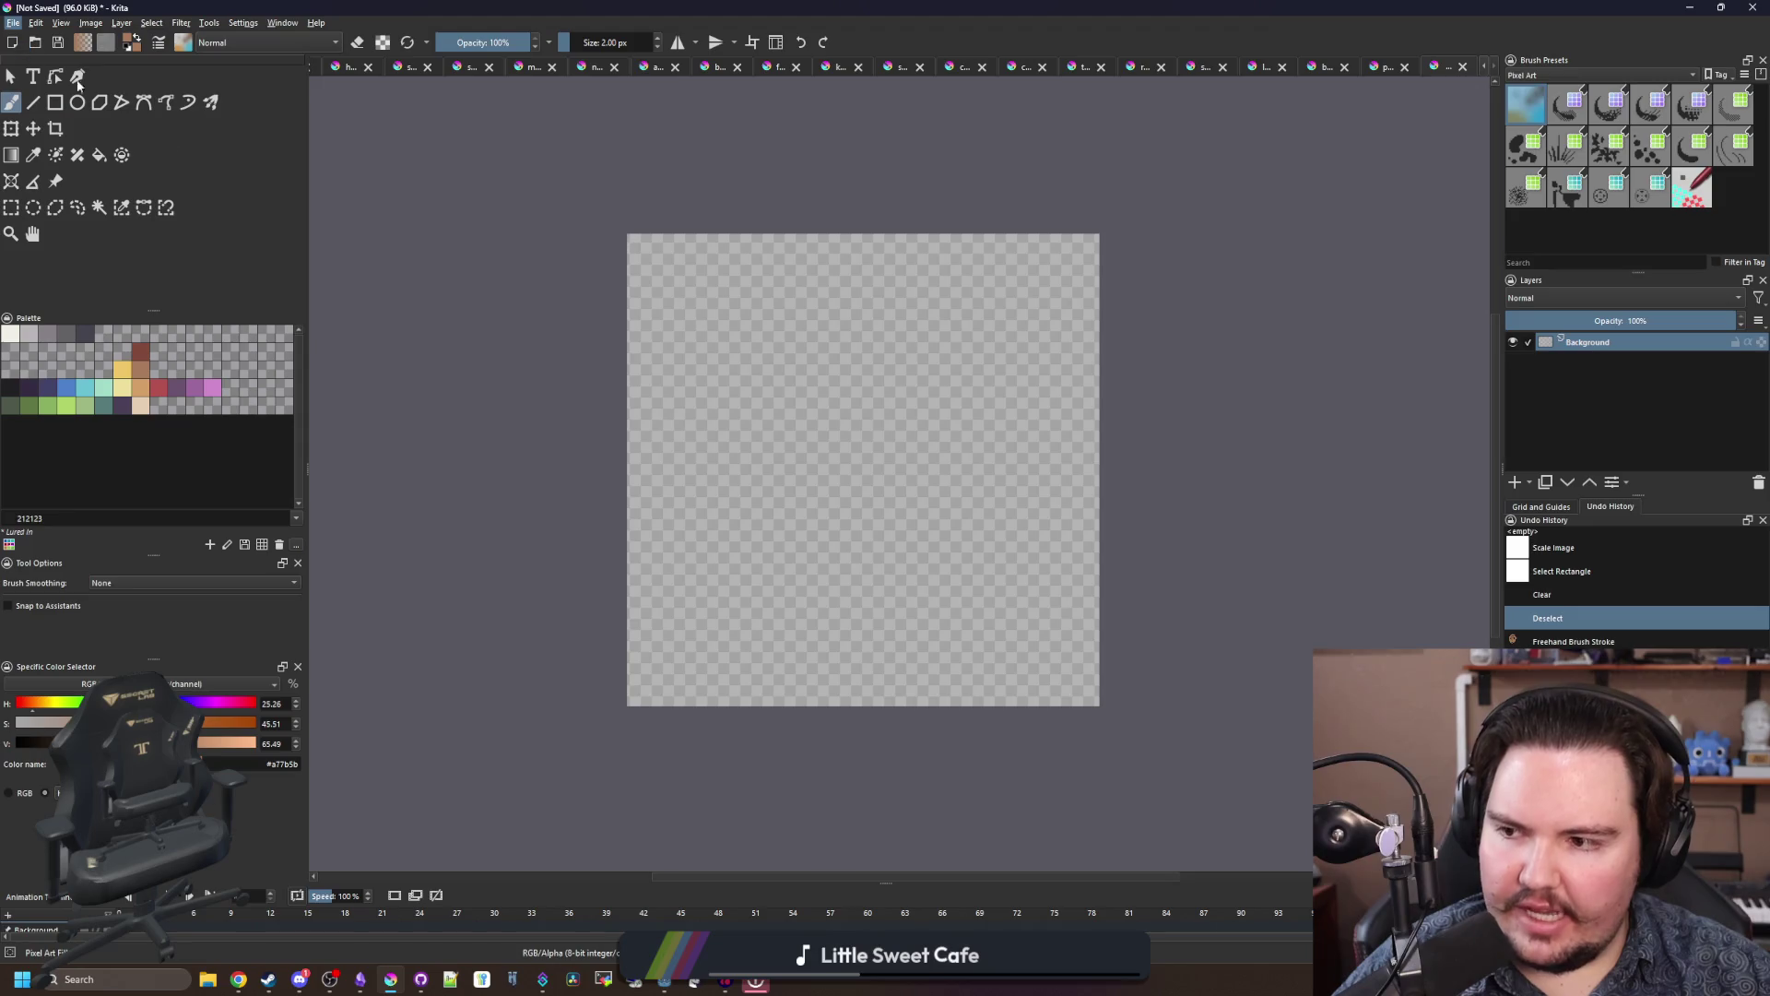
key("ctrl+o")
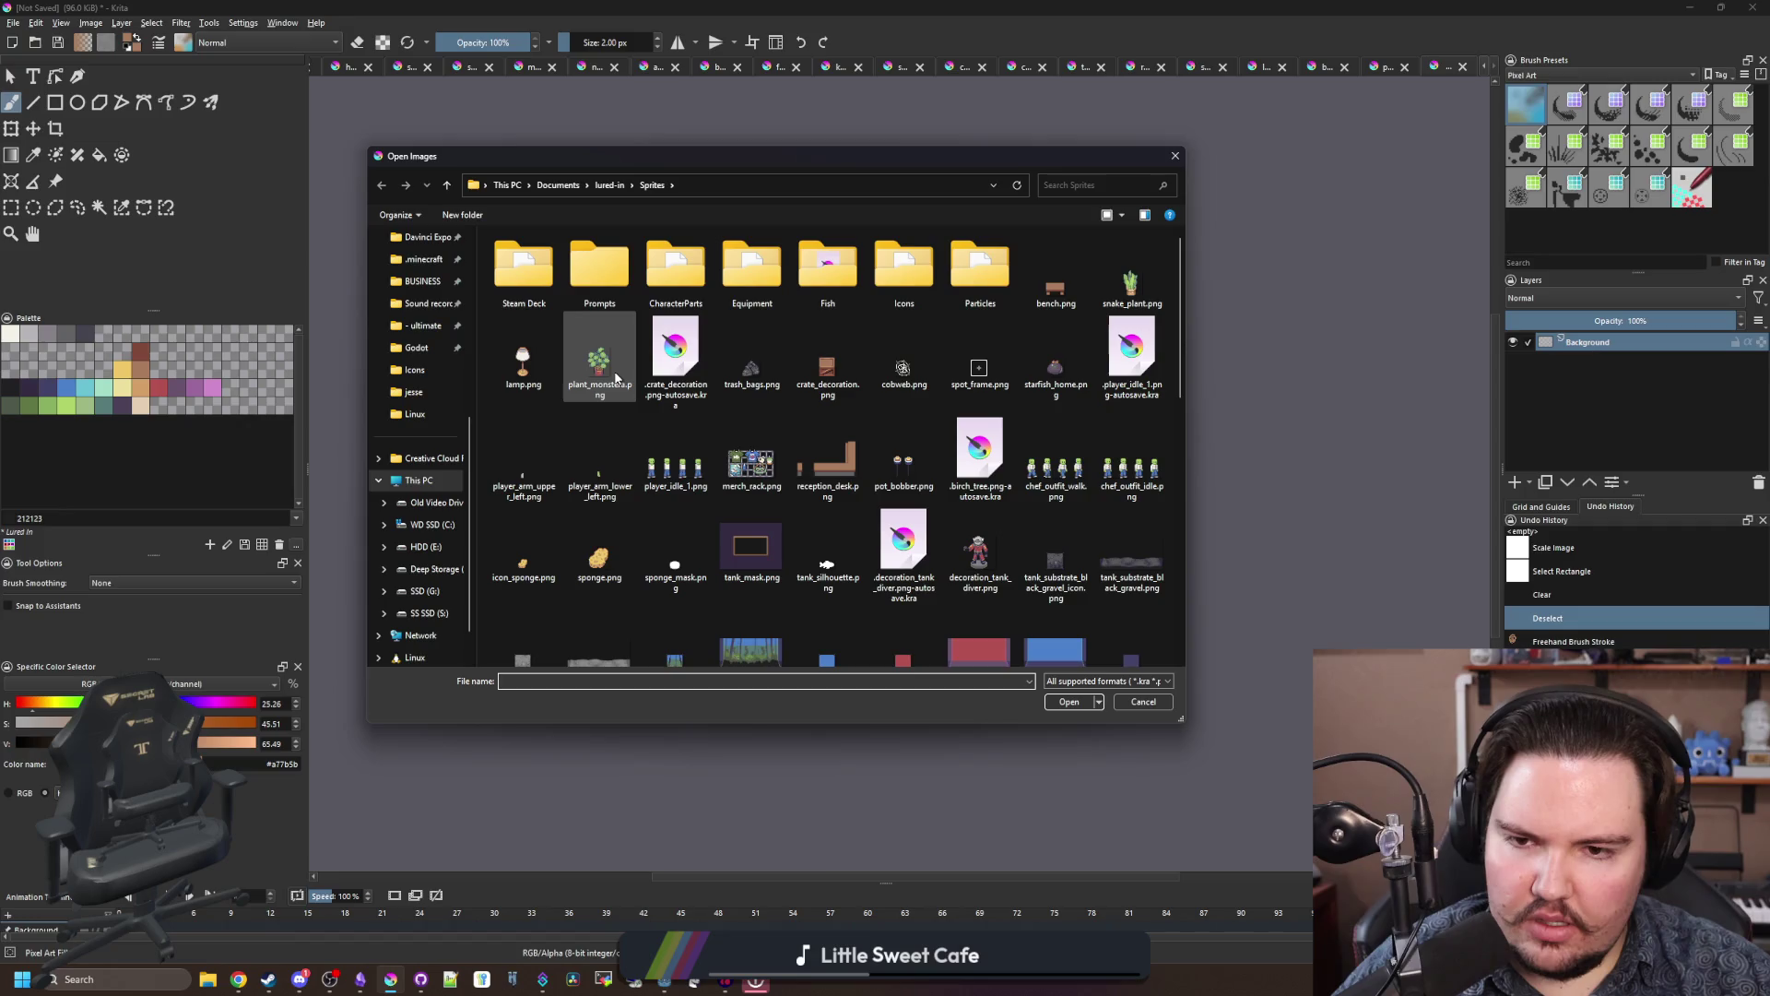
double_click(915, 276)
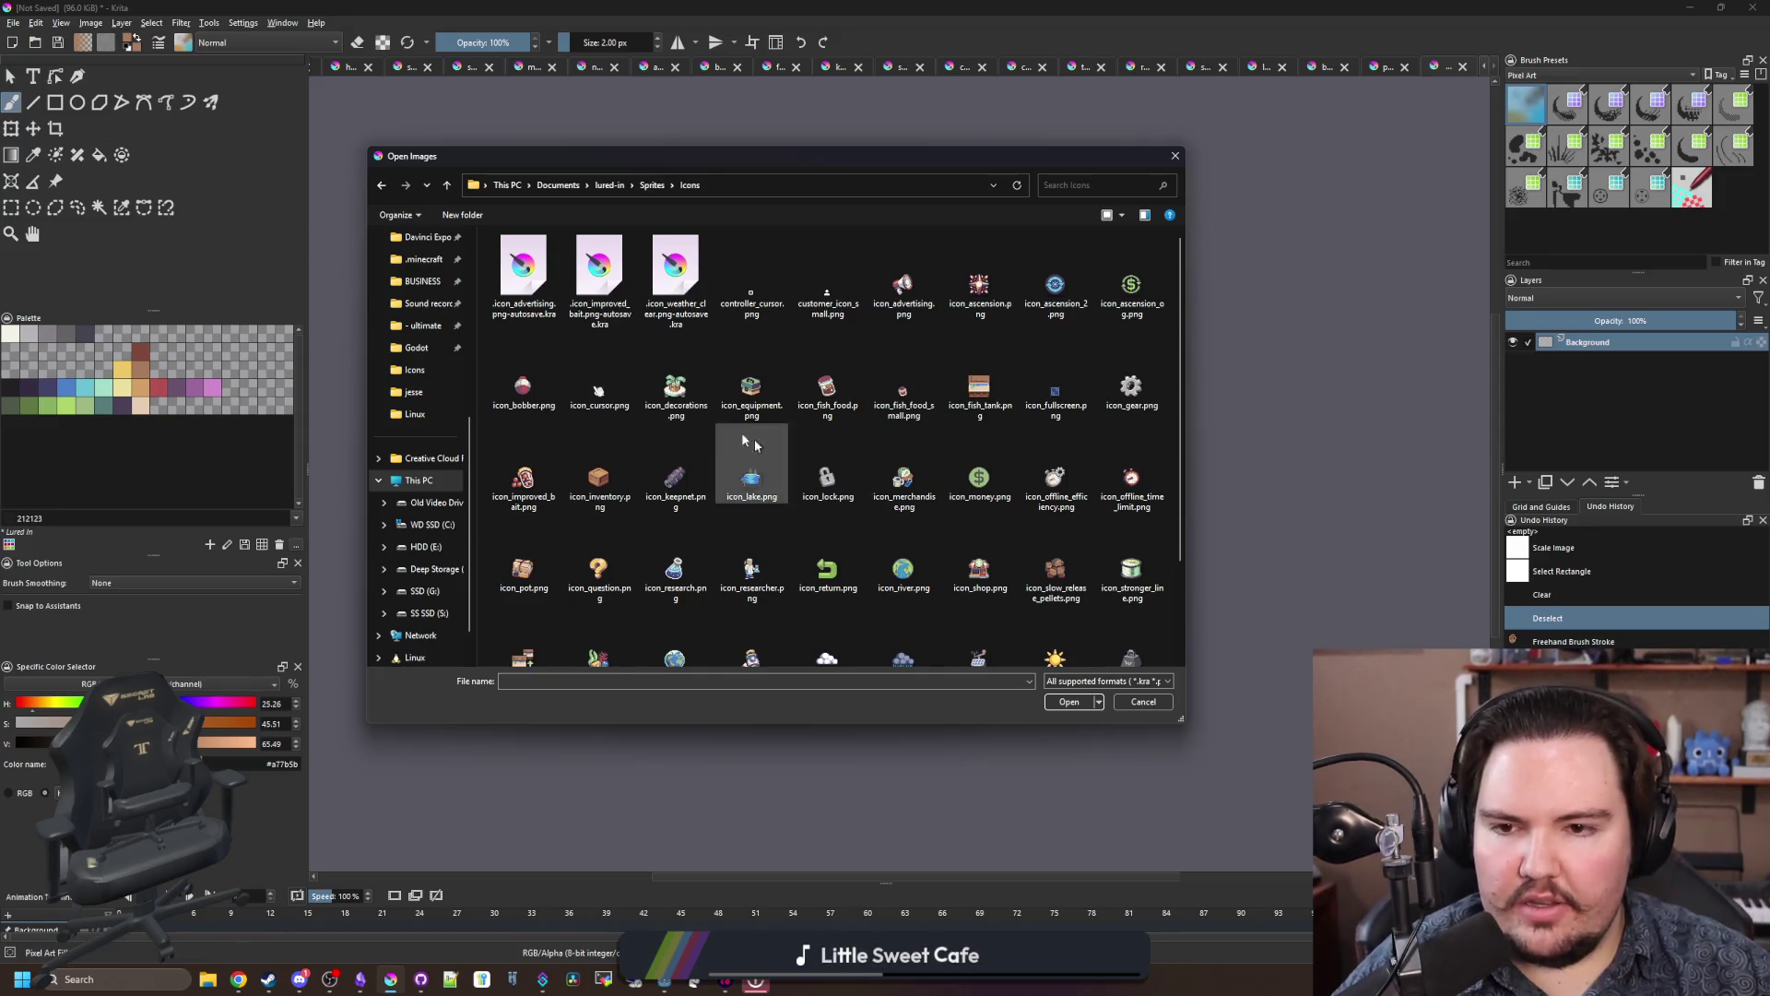
left_click(653, 400)
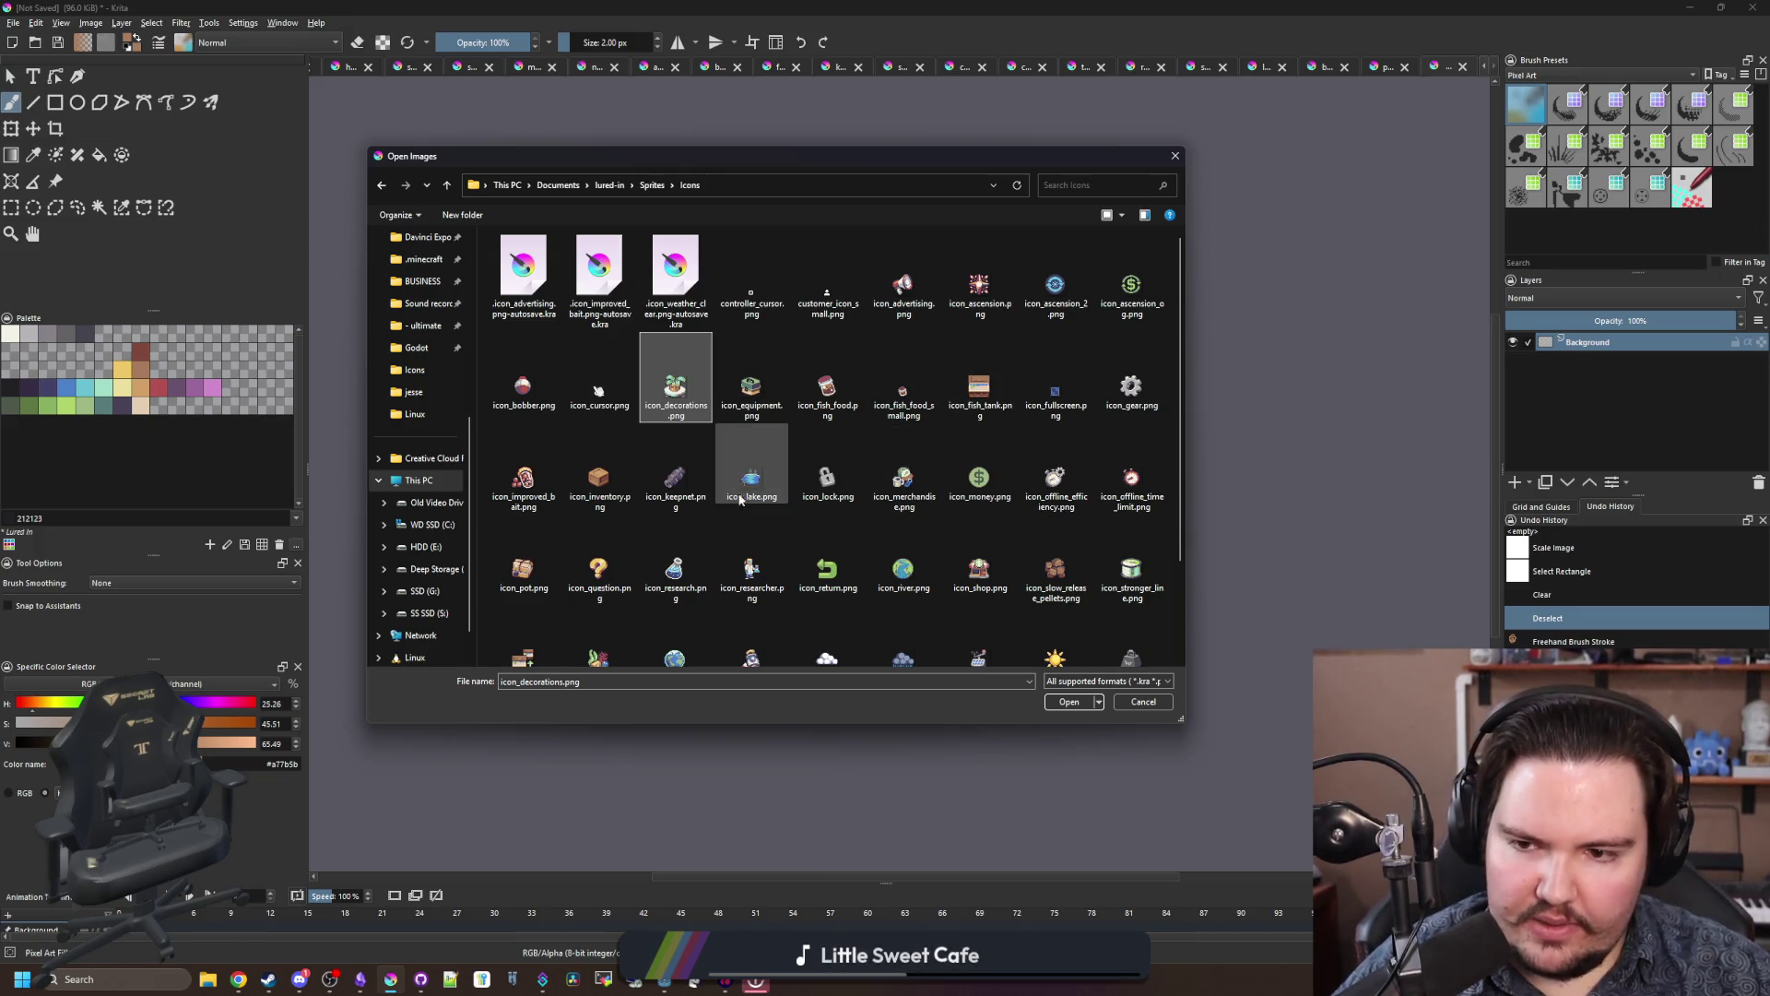
scroll(773, 456, "down", 2)
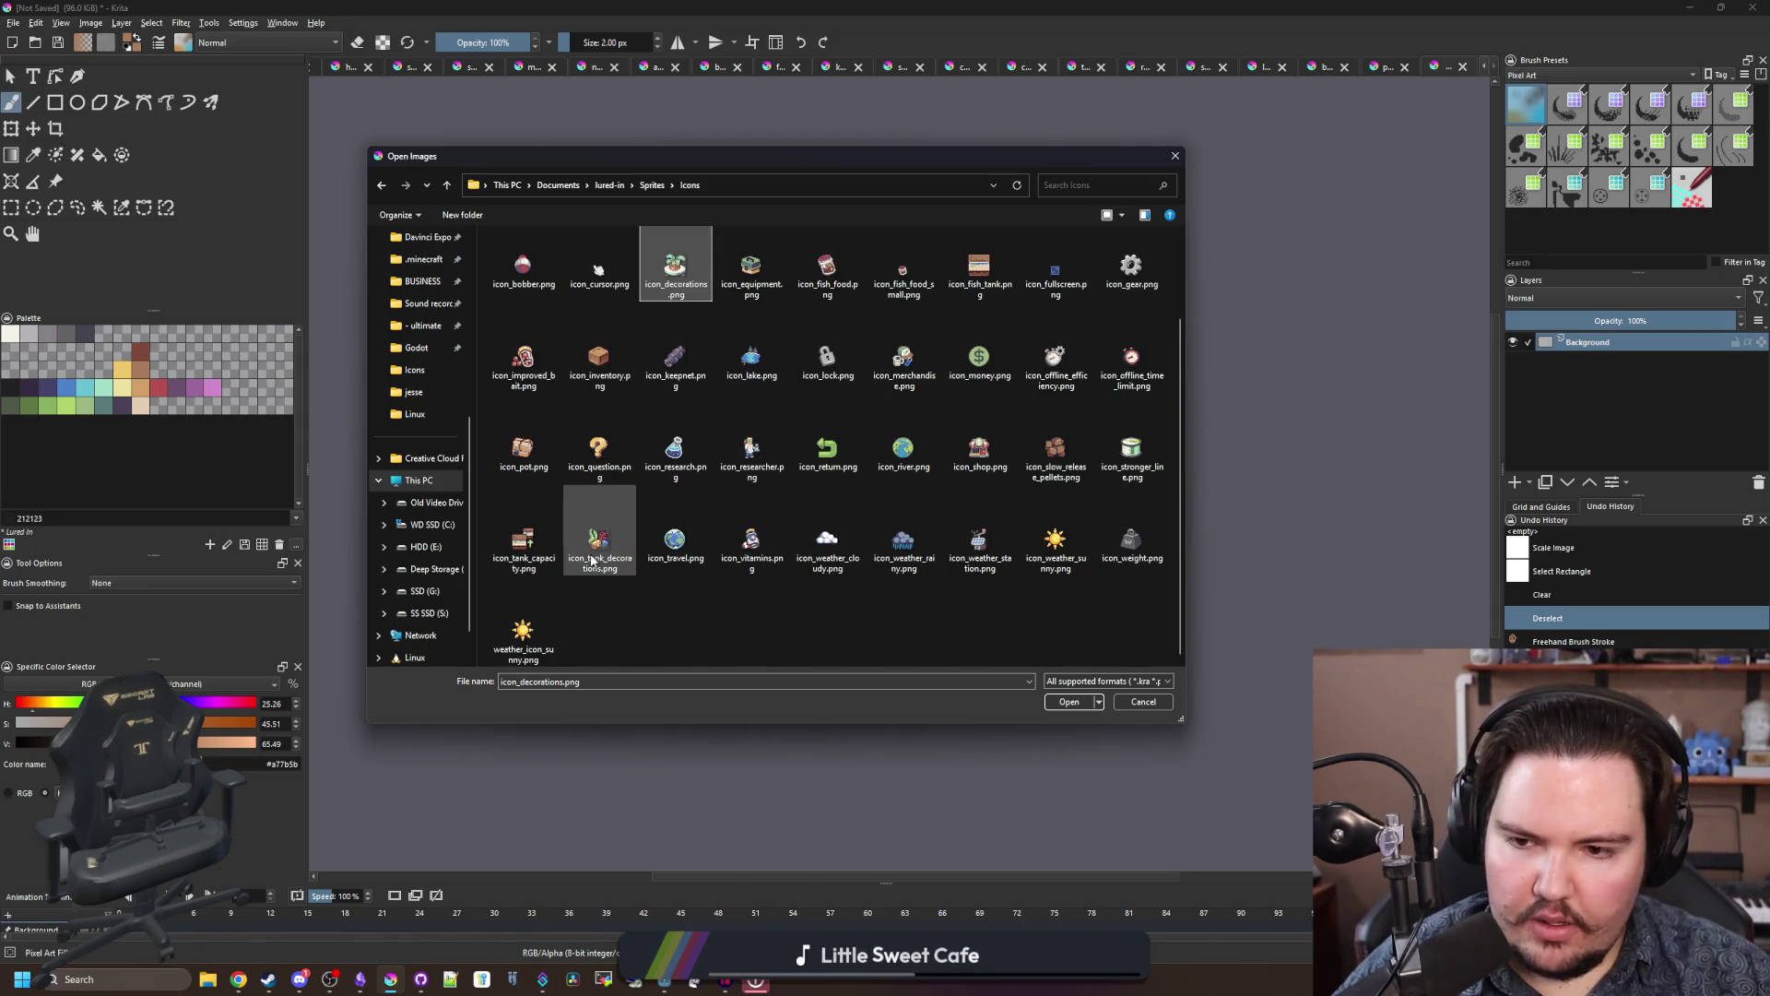
left_click(1143, 701)
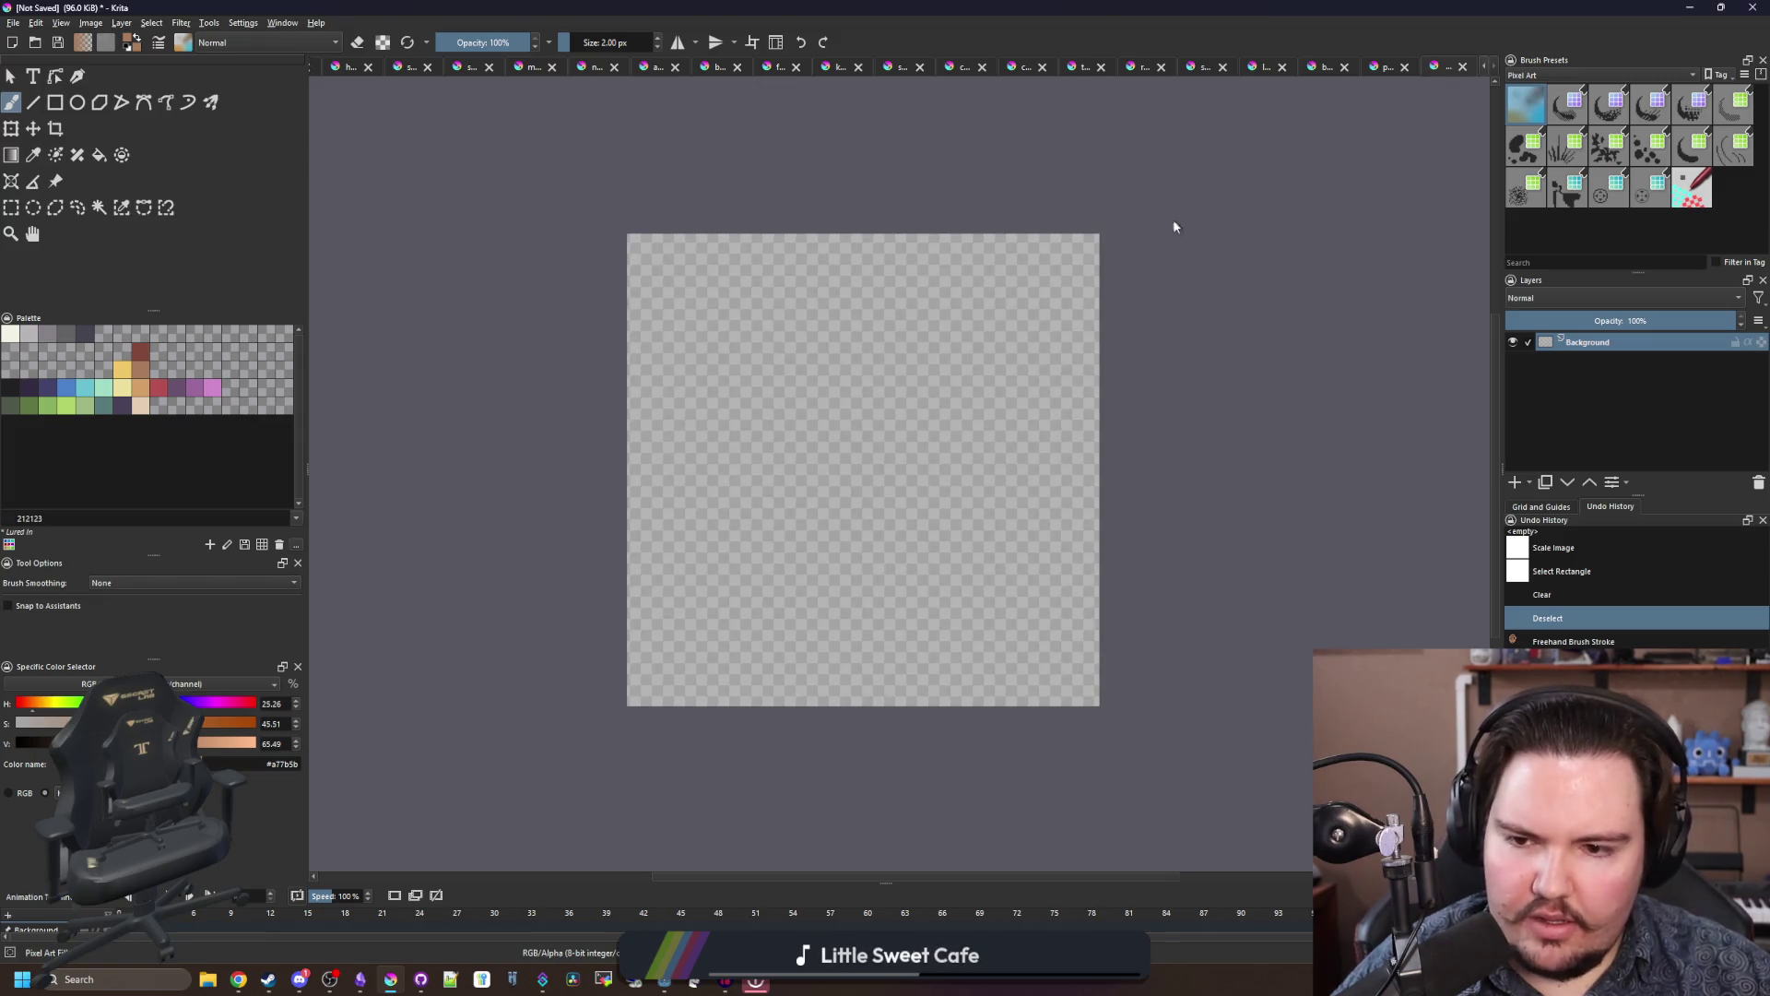
key("alt+Tab")
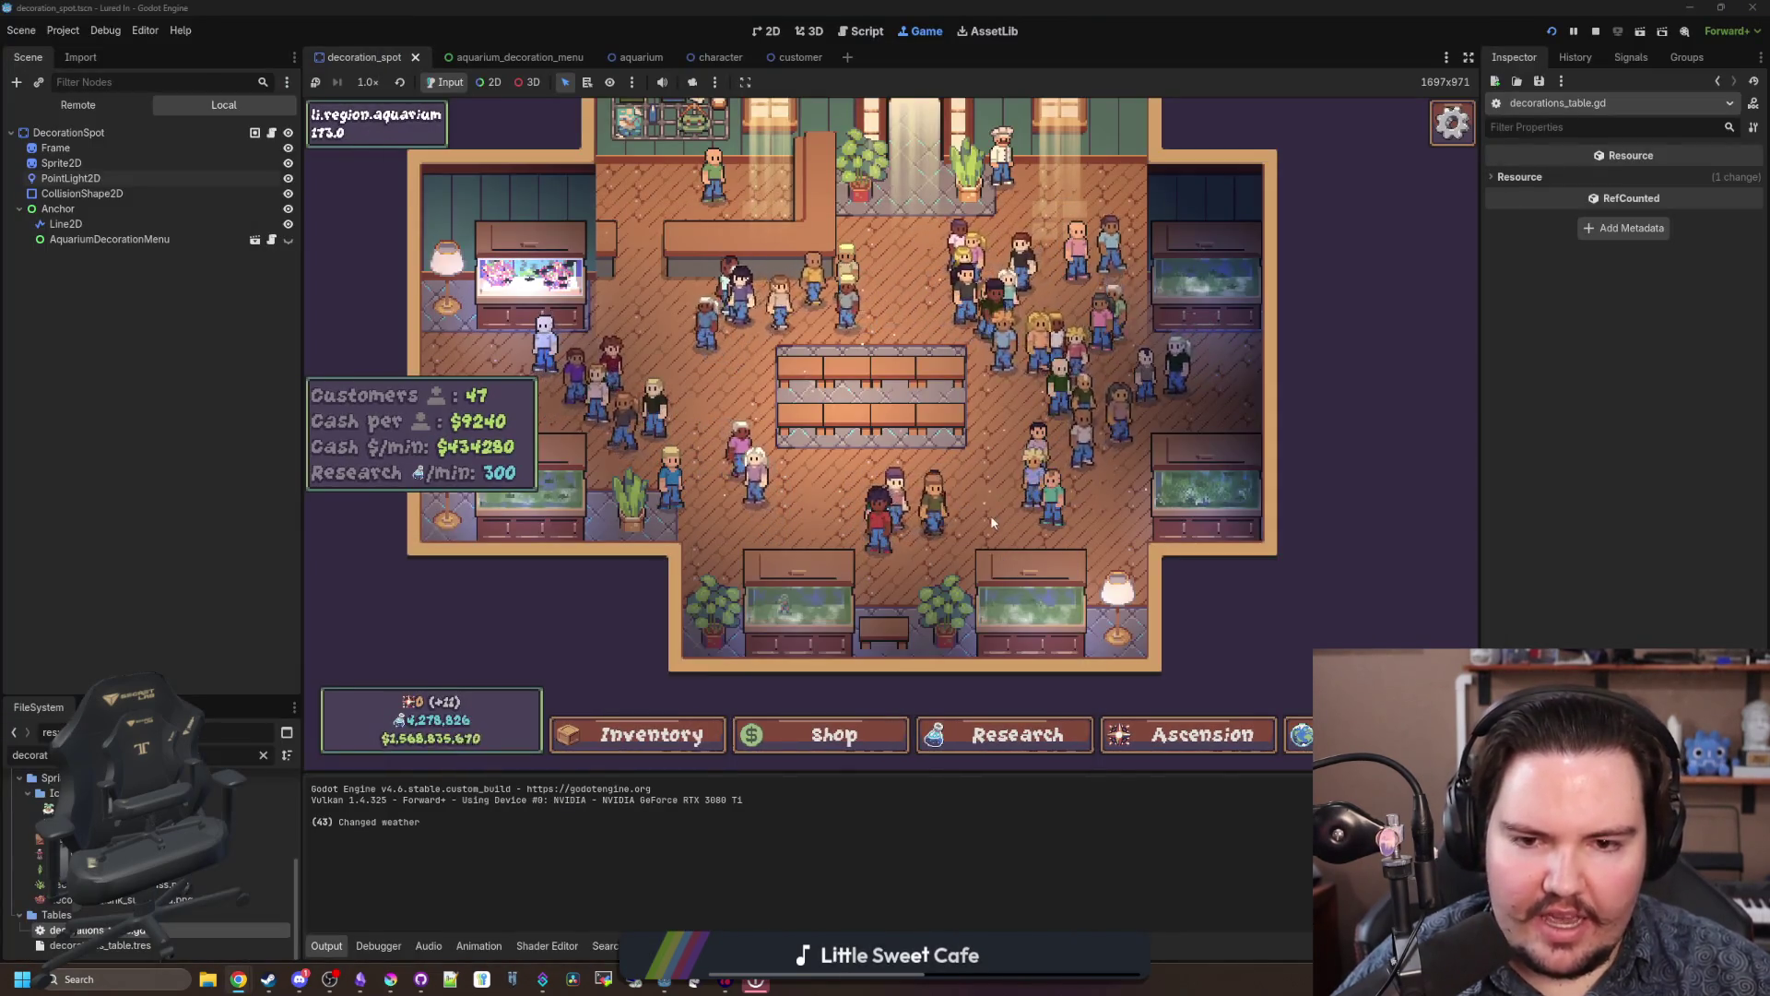
Step: Filter the FileSystem by 'ascens' and open ascension_table.gd
left_click(263, 754)
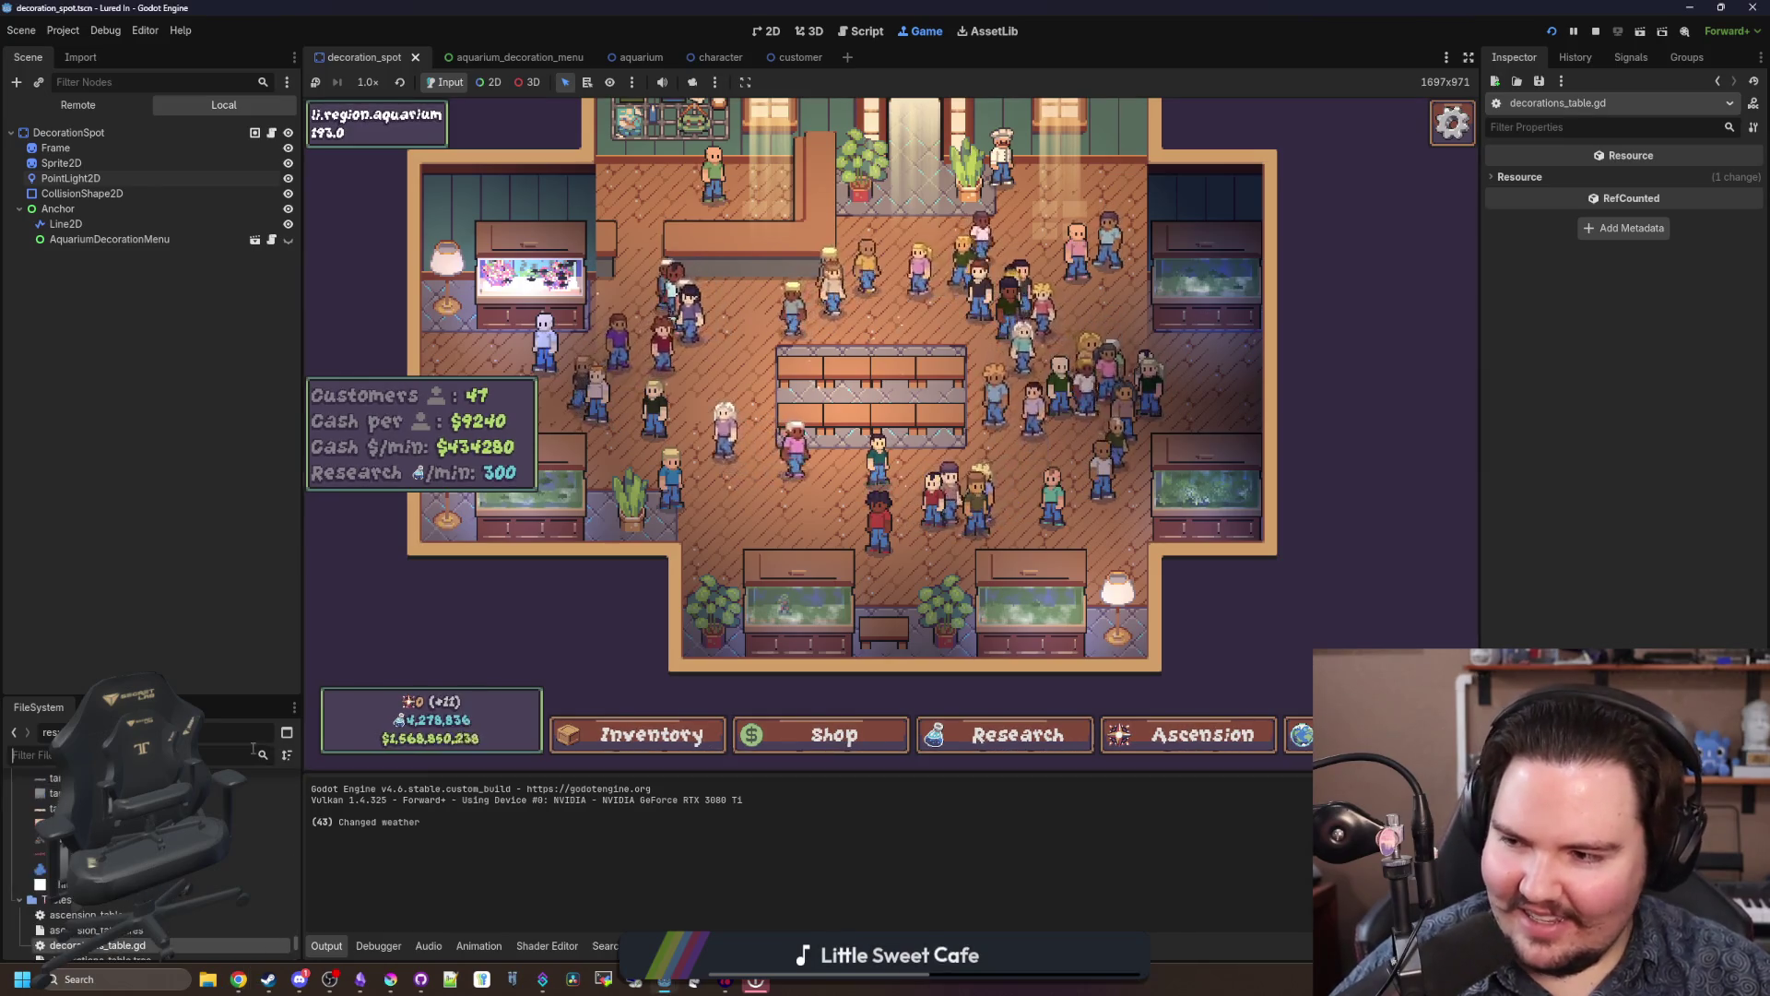
type("ascens")
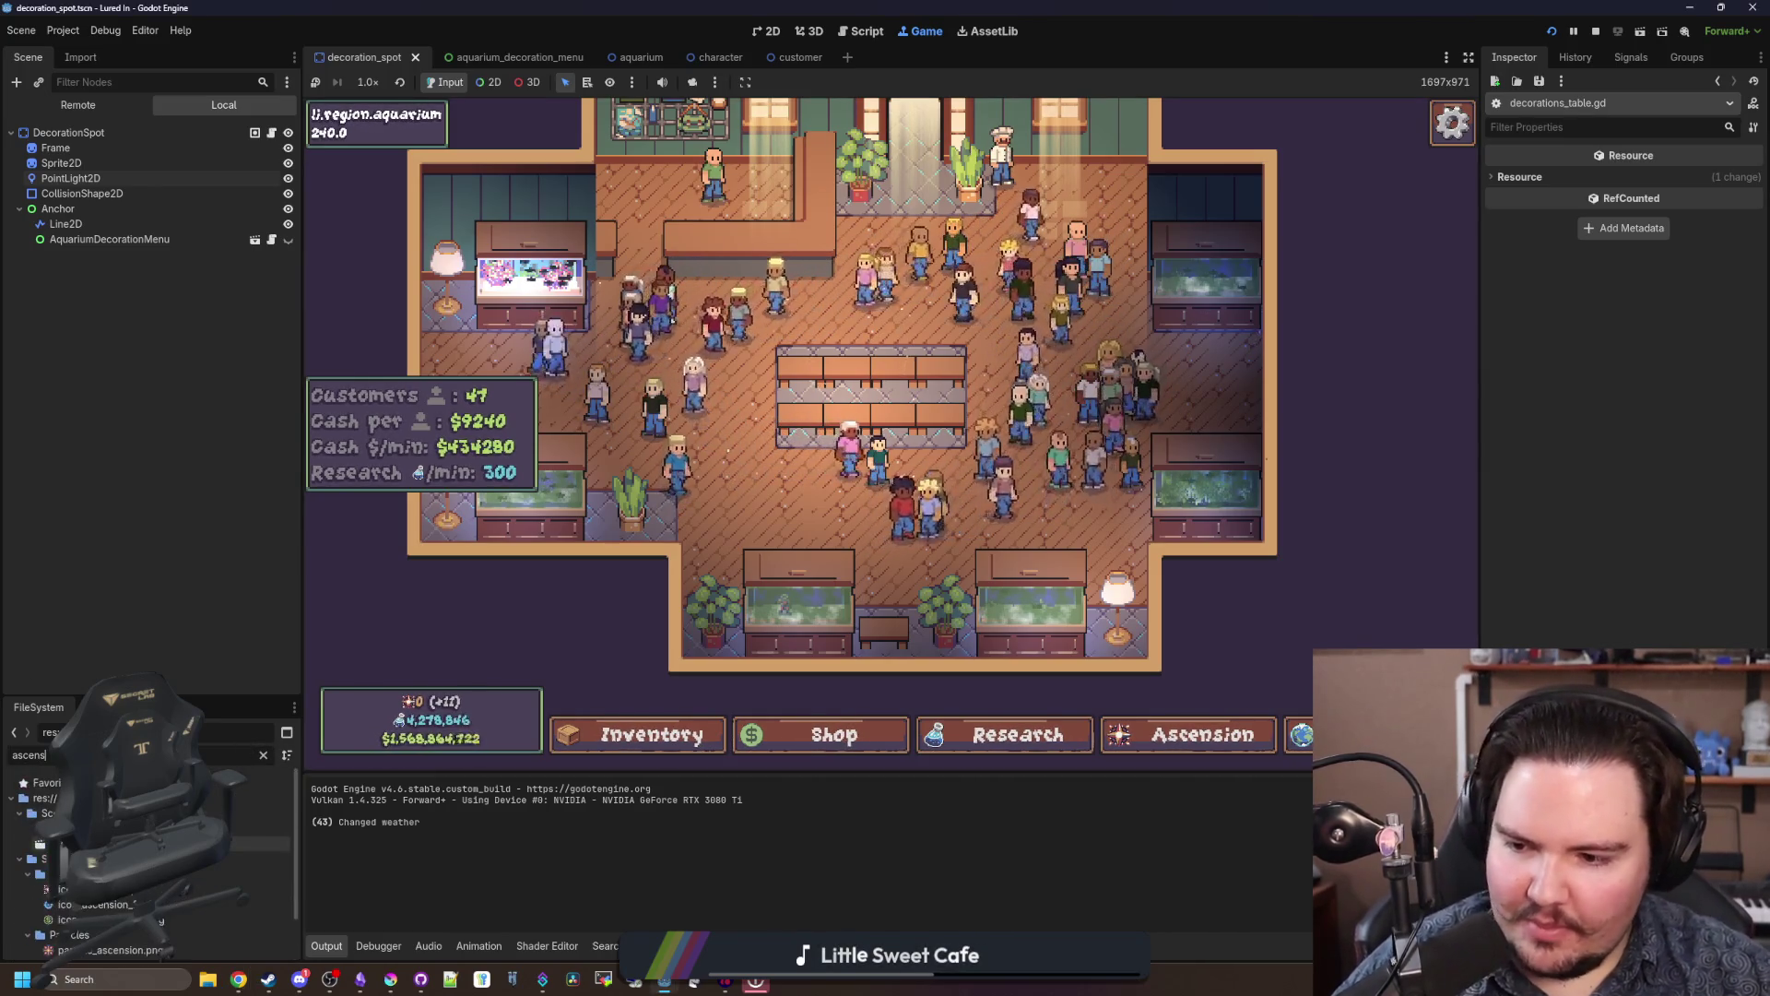
left_click(860, 31)
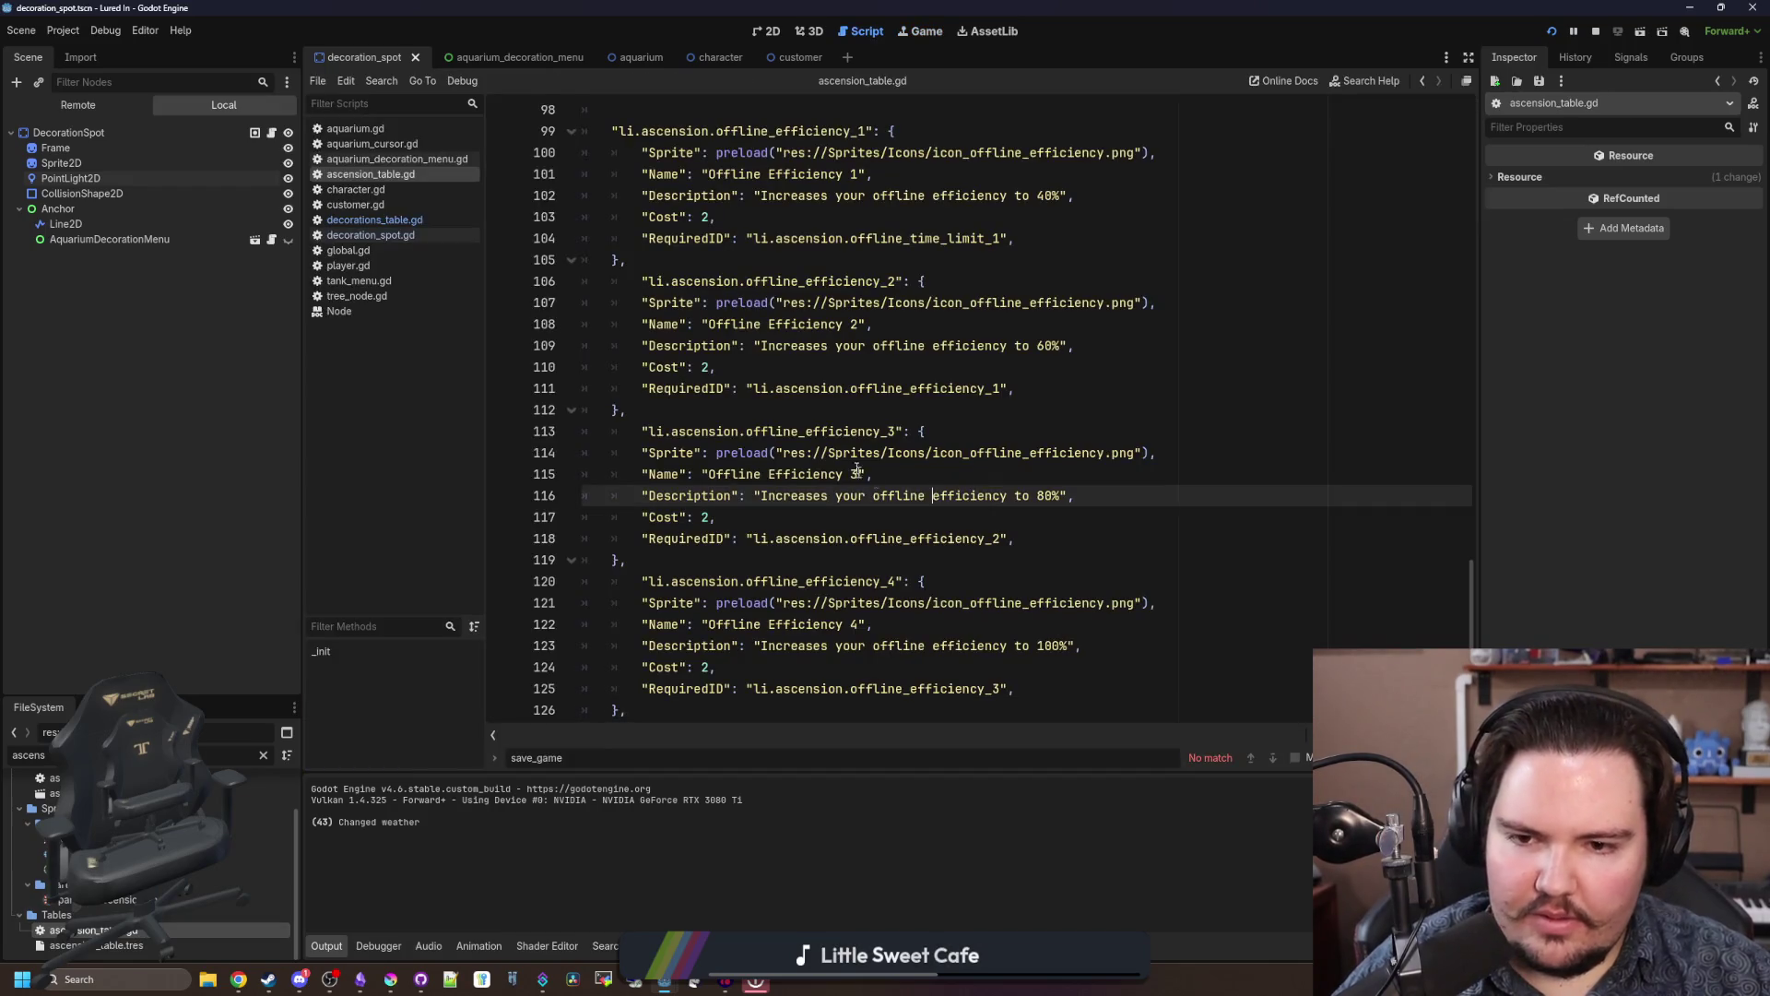
Step: Copy the government_grants_1 block and paste it directly after the strong_economy entry
scroll(670, 446, "up", 8)
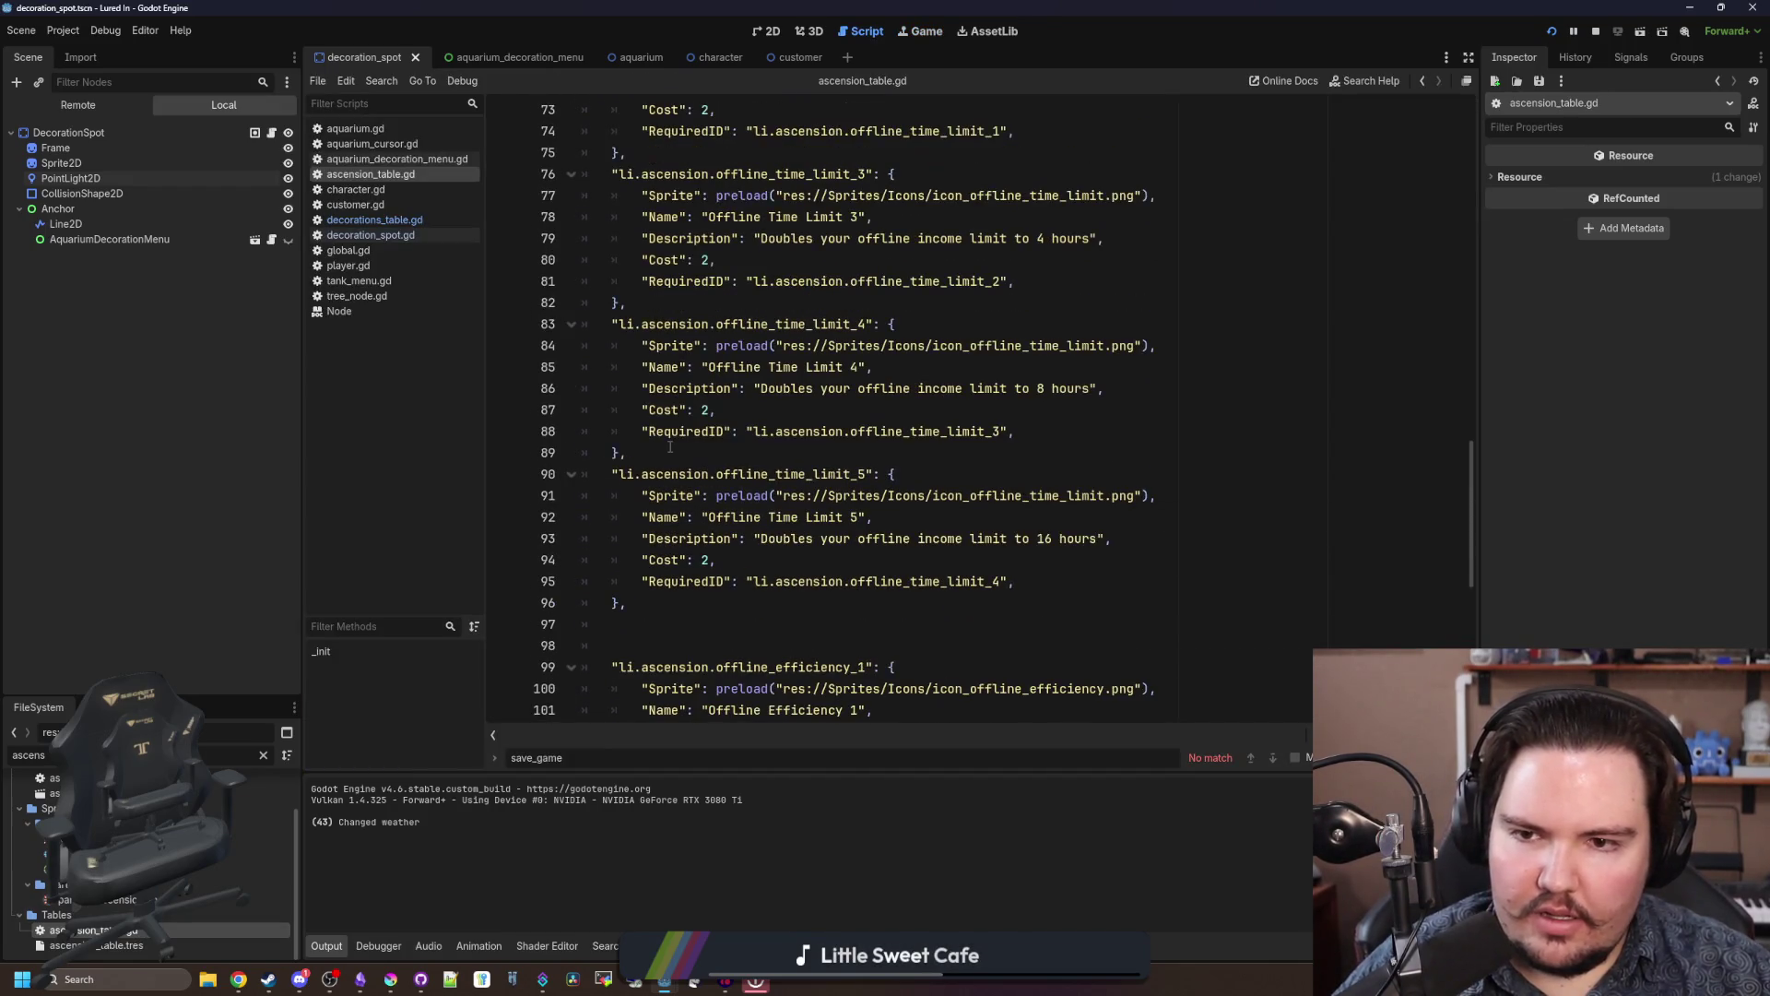
scroll(720, 491, "up", 15)
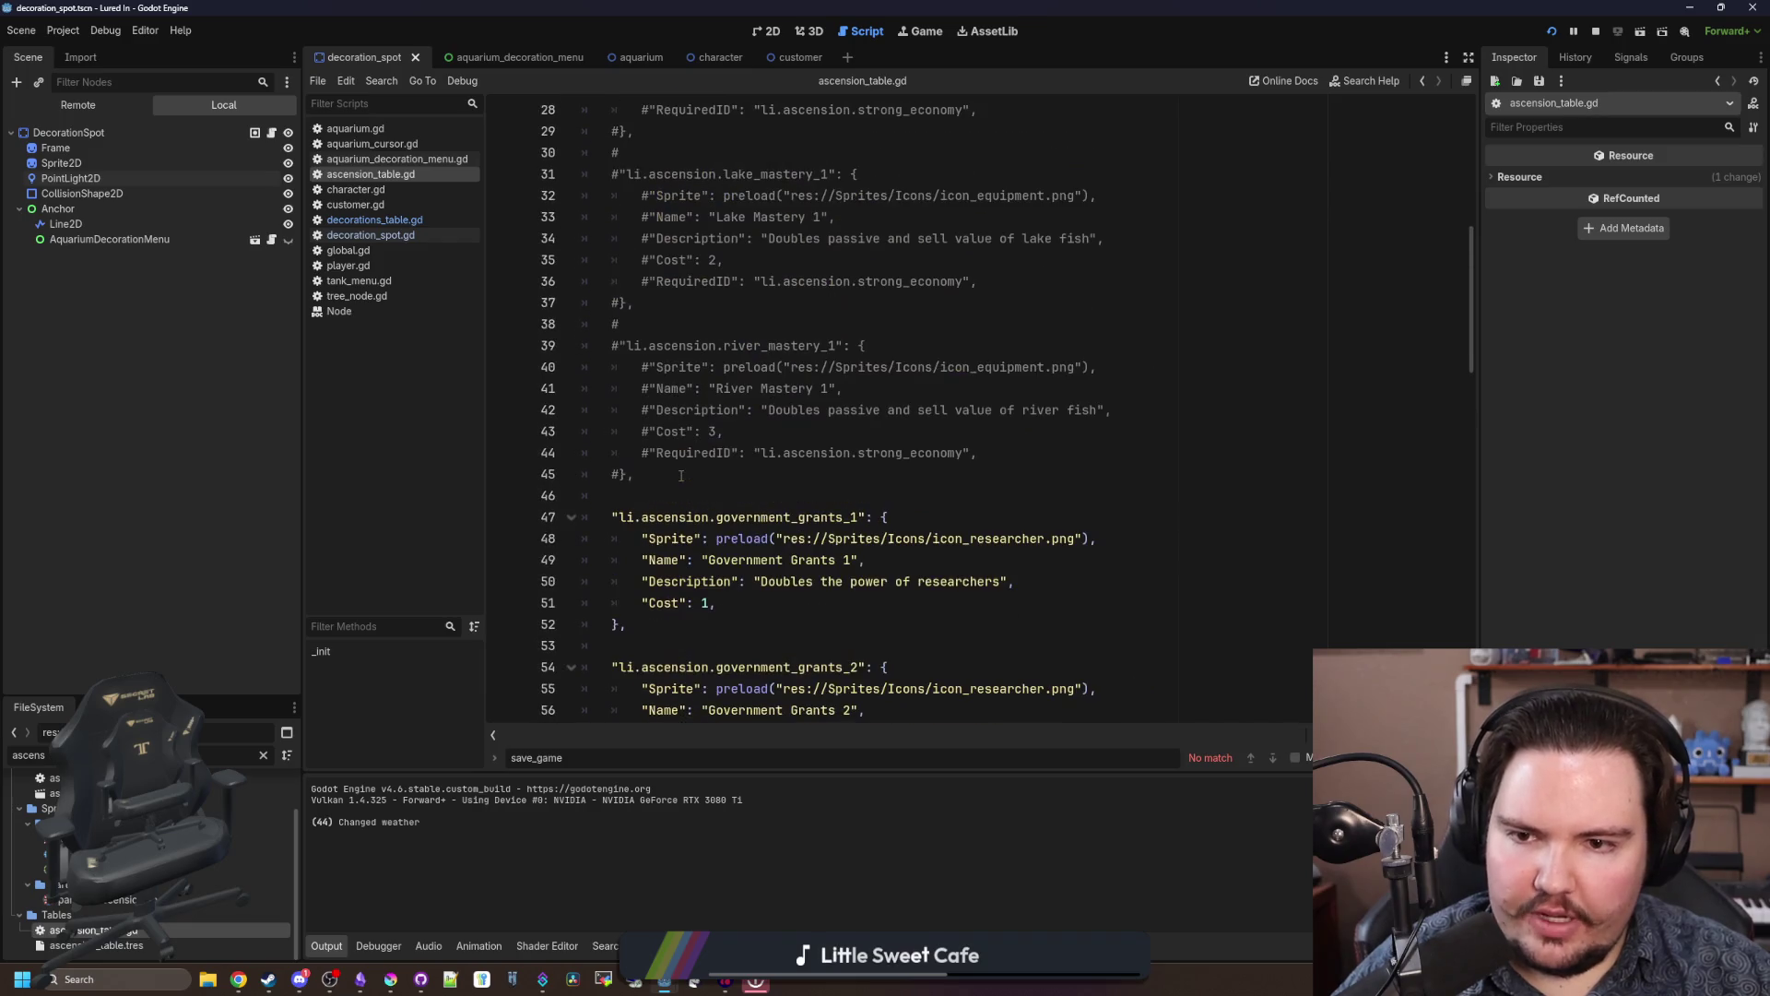
left_click_drag(681, 628, 584, 515)
key("ctrl+c")
scroll(712, 496, "up", 7)
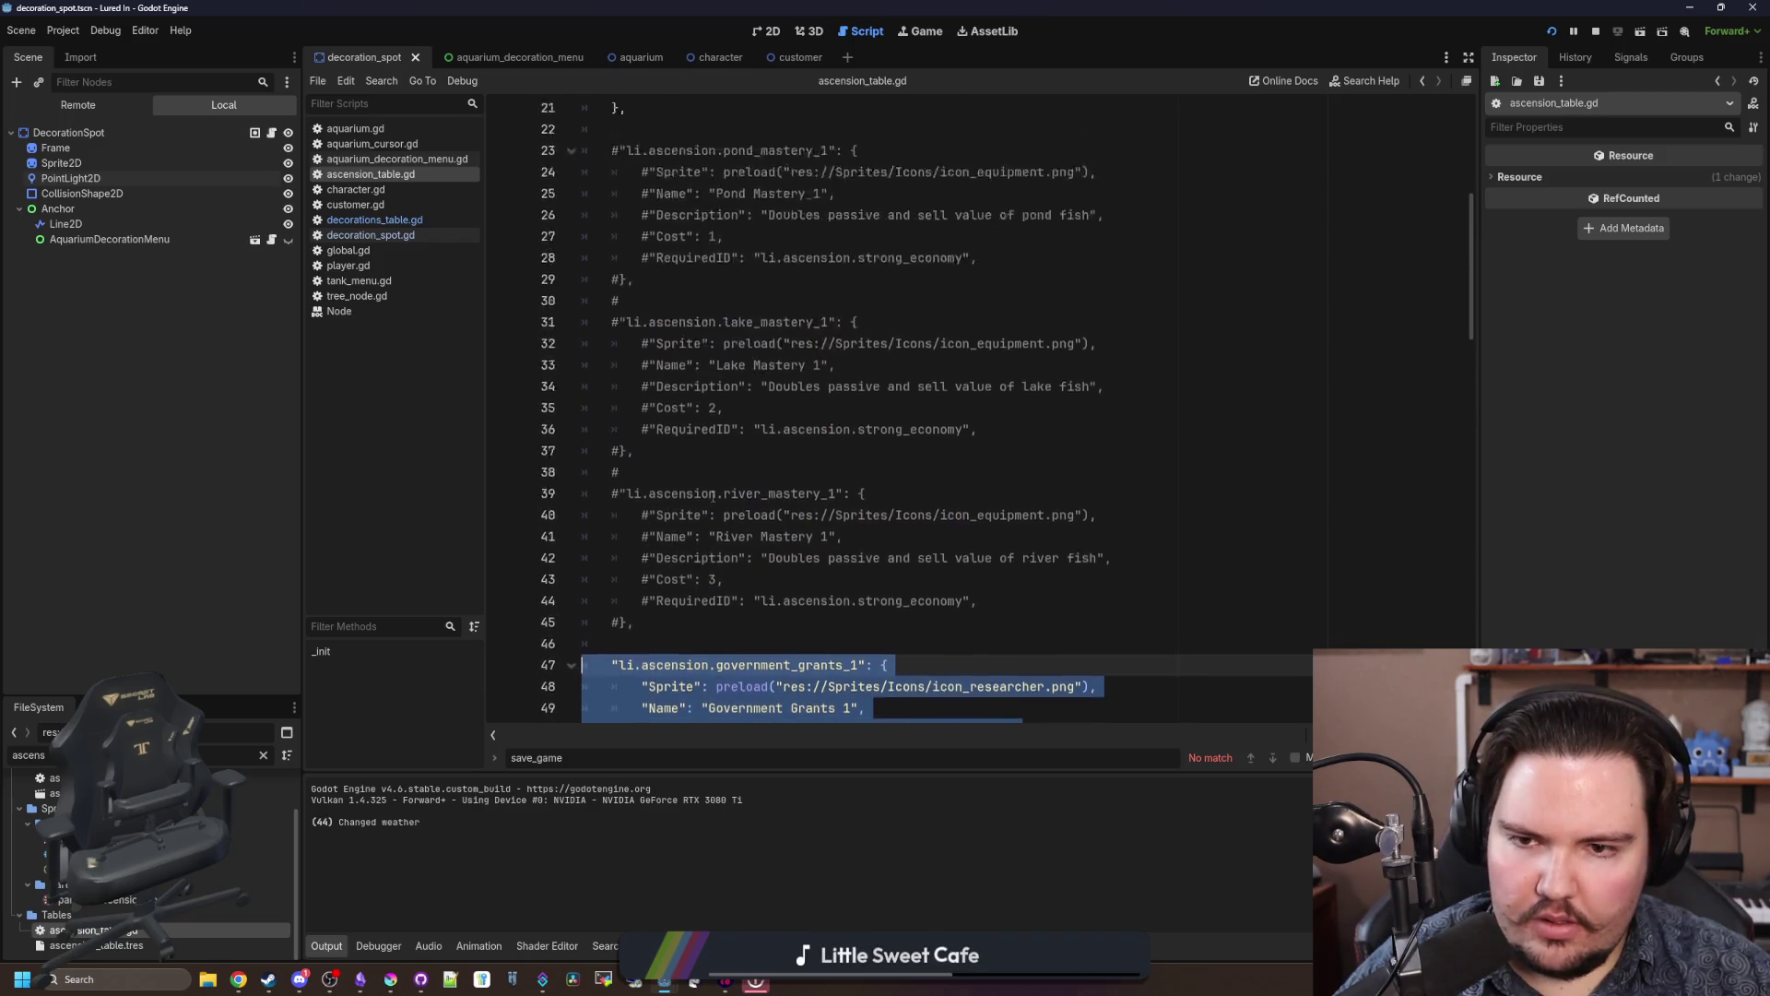
left_click(684, 415)
key("Return")
key("Return")
key("ctrl+v")
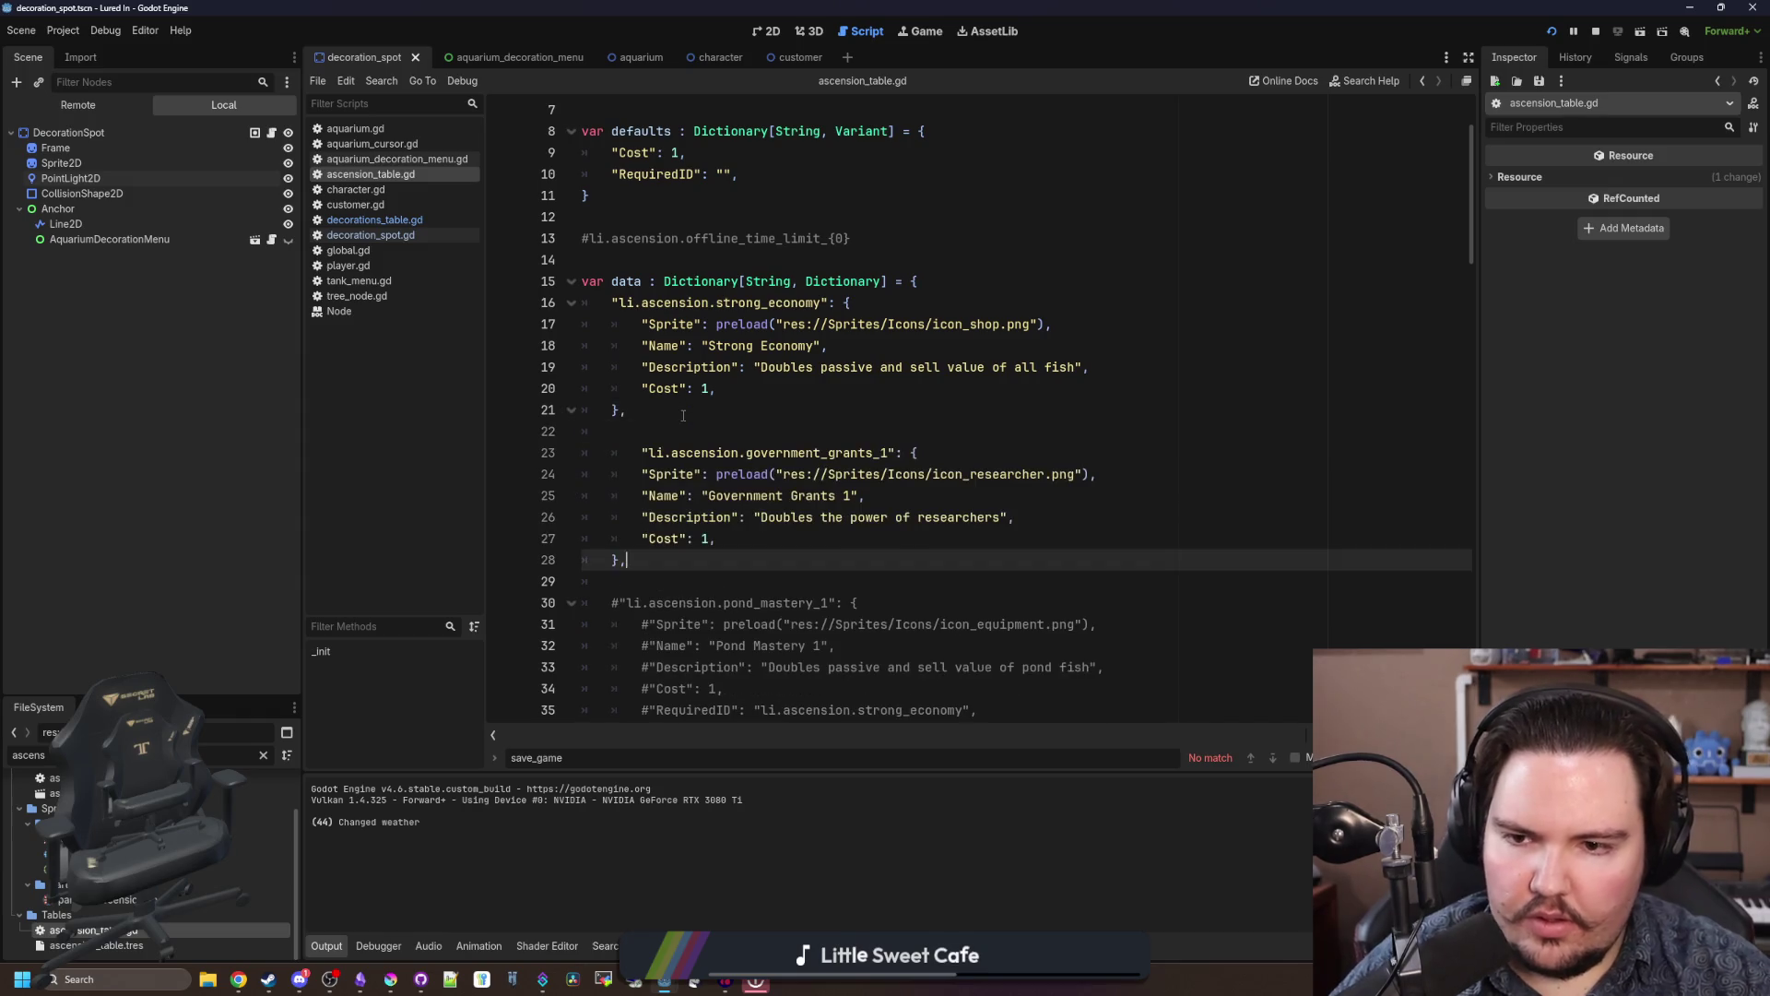
Step: Unindent the pasted entry and replace government_grants_1 with persistant_decoration, then erase it back to 'li.ascension.'
left_click(887, 452)
key("shift+Tab")
left_click_drag(857, 452, 715, 453)
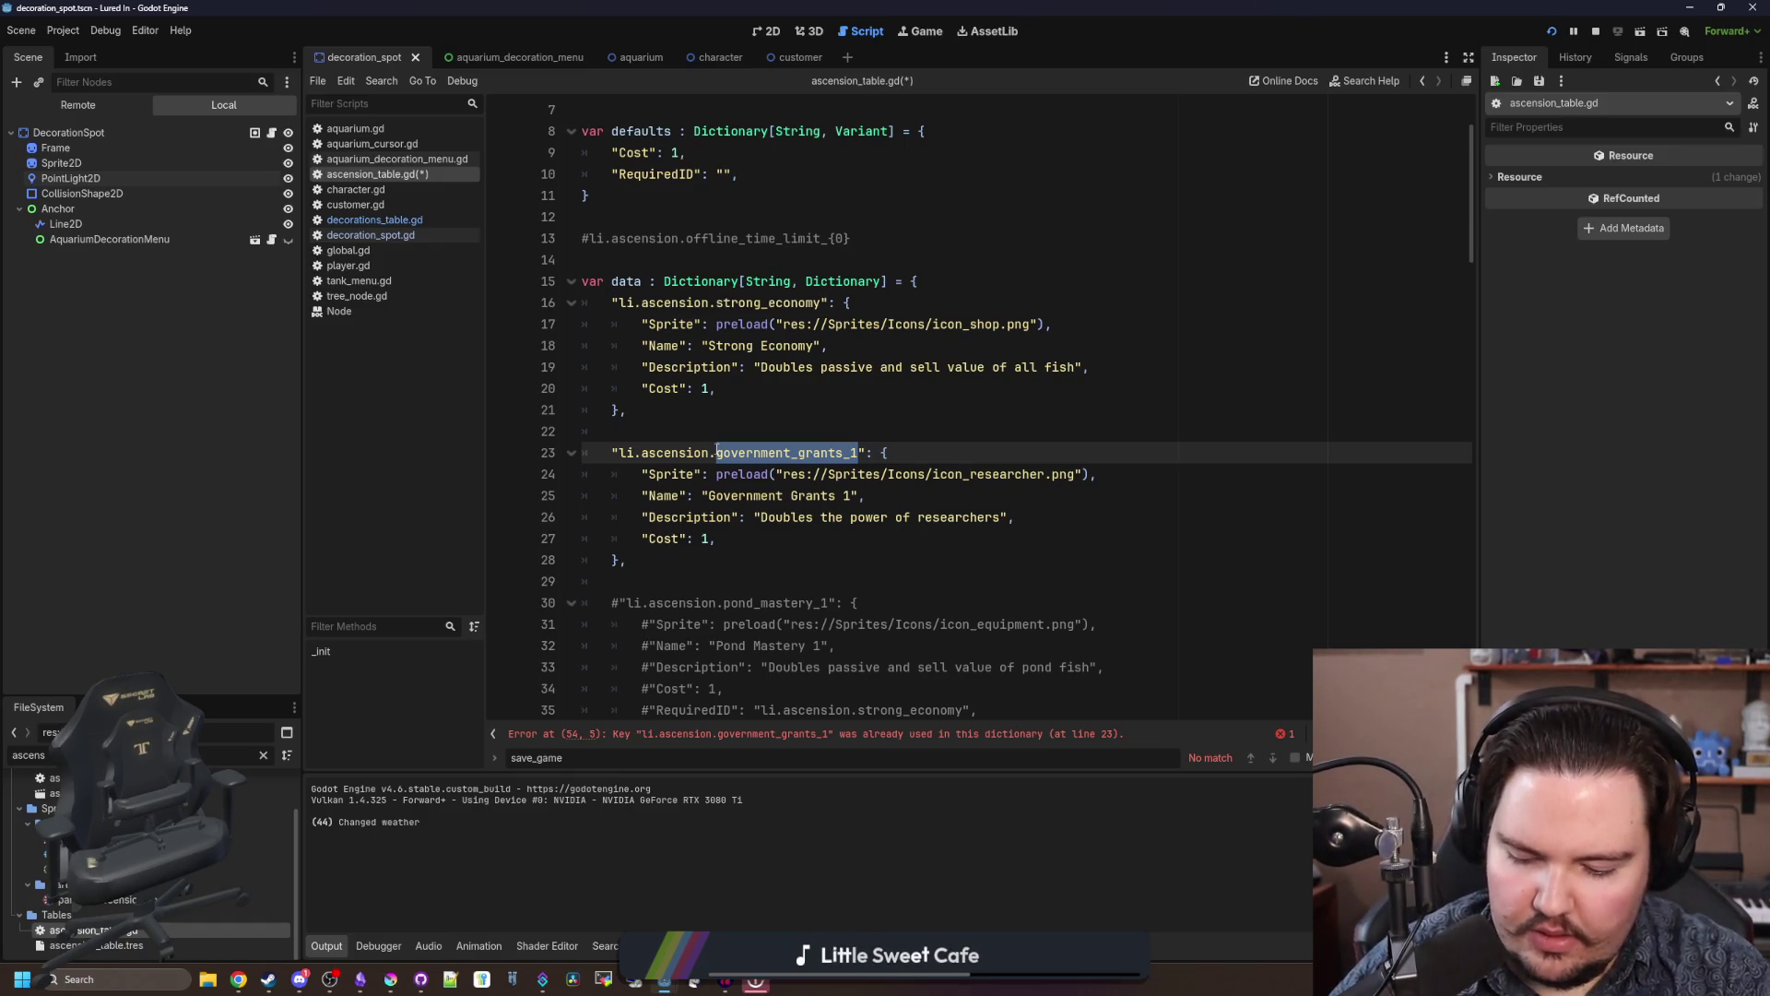
type("persistant_d")
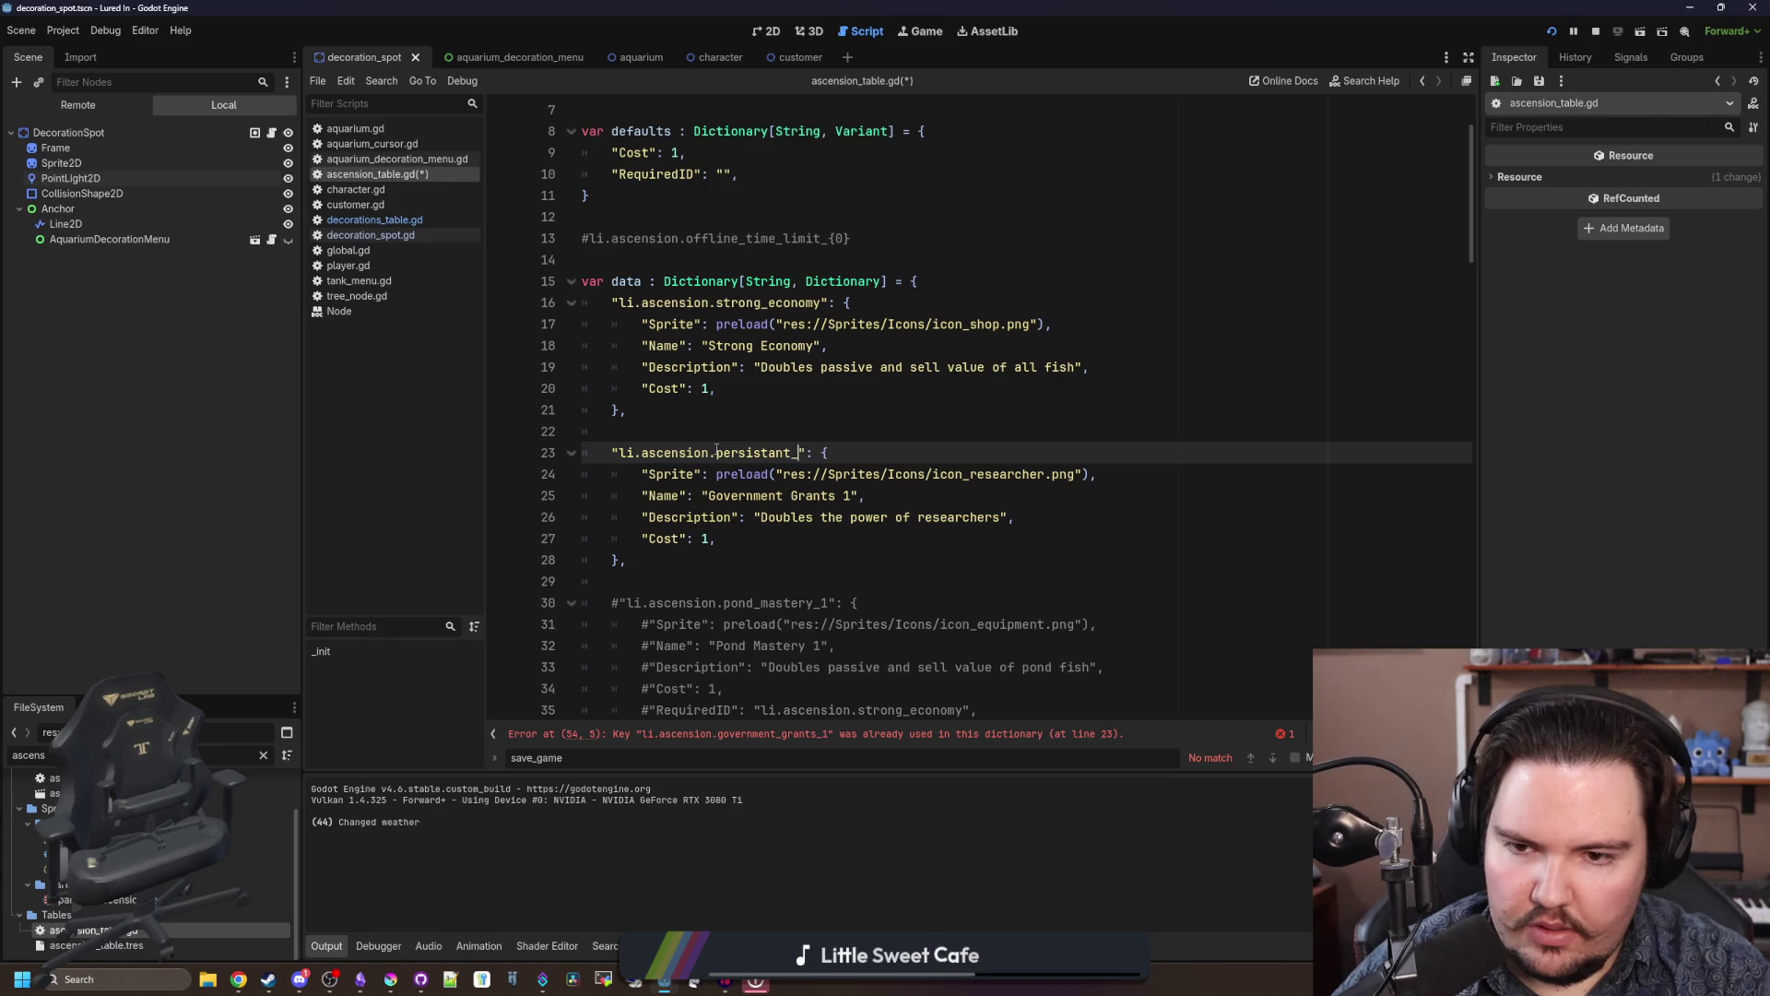
type("ecorations")
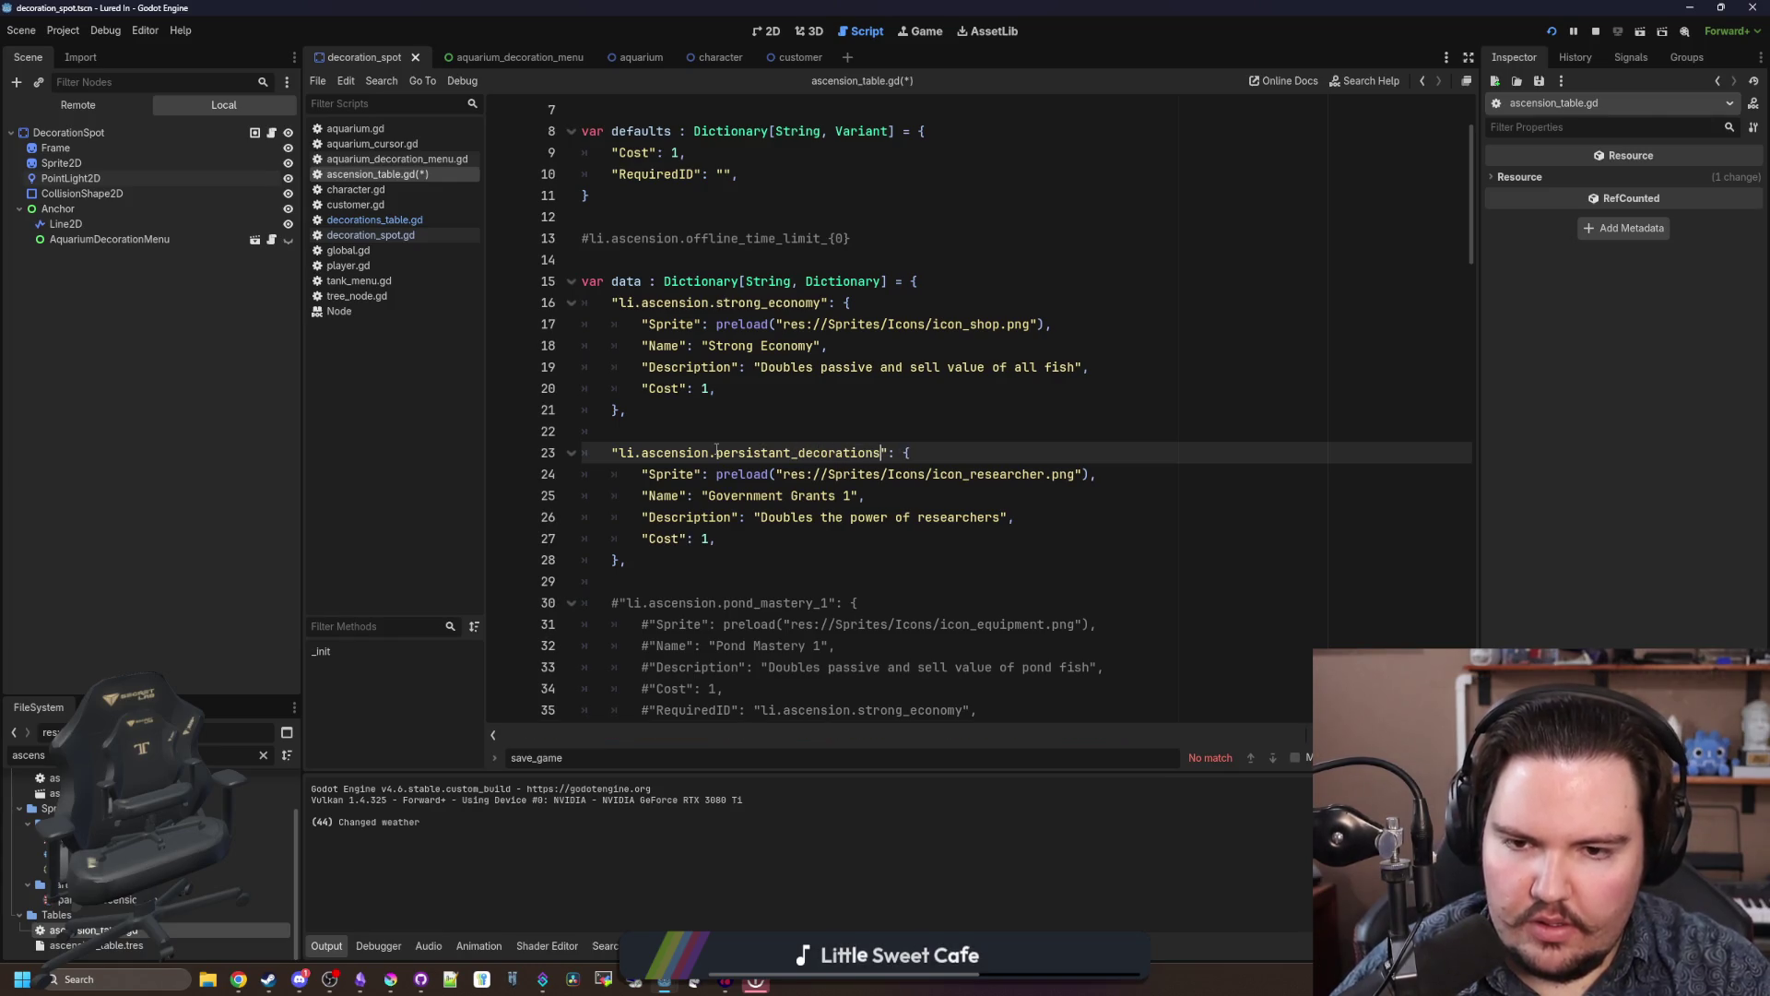
key("BackSpace")
key("BackSpace")
key("BackSpace")
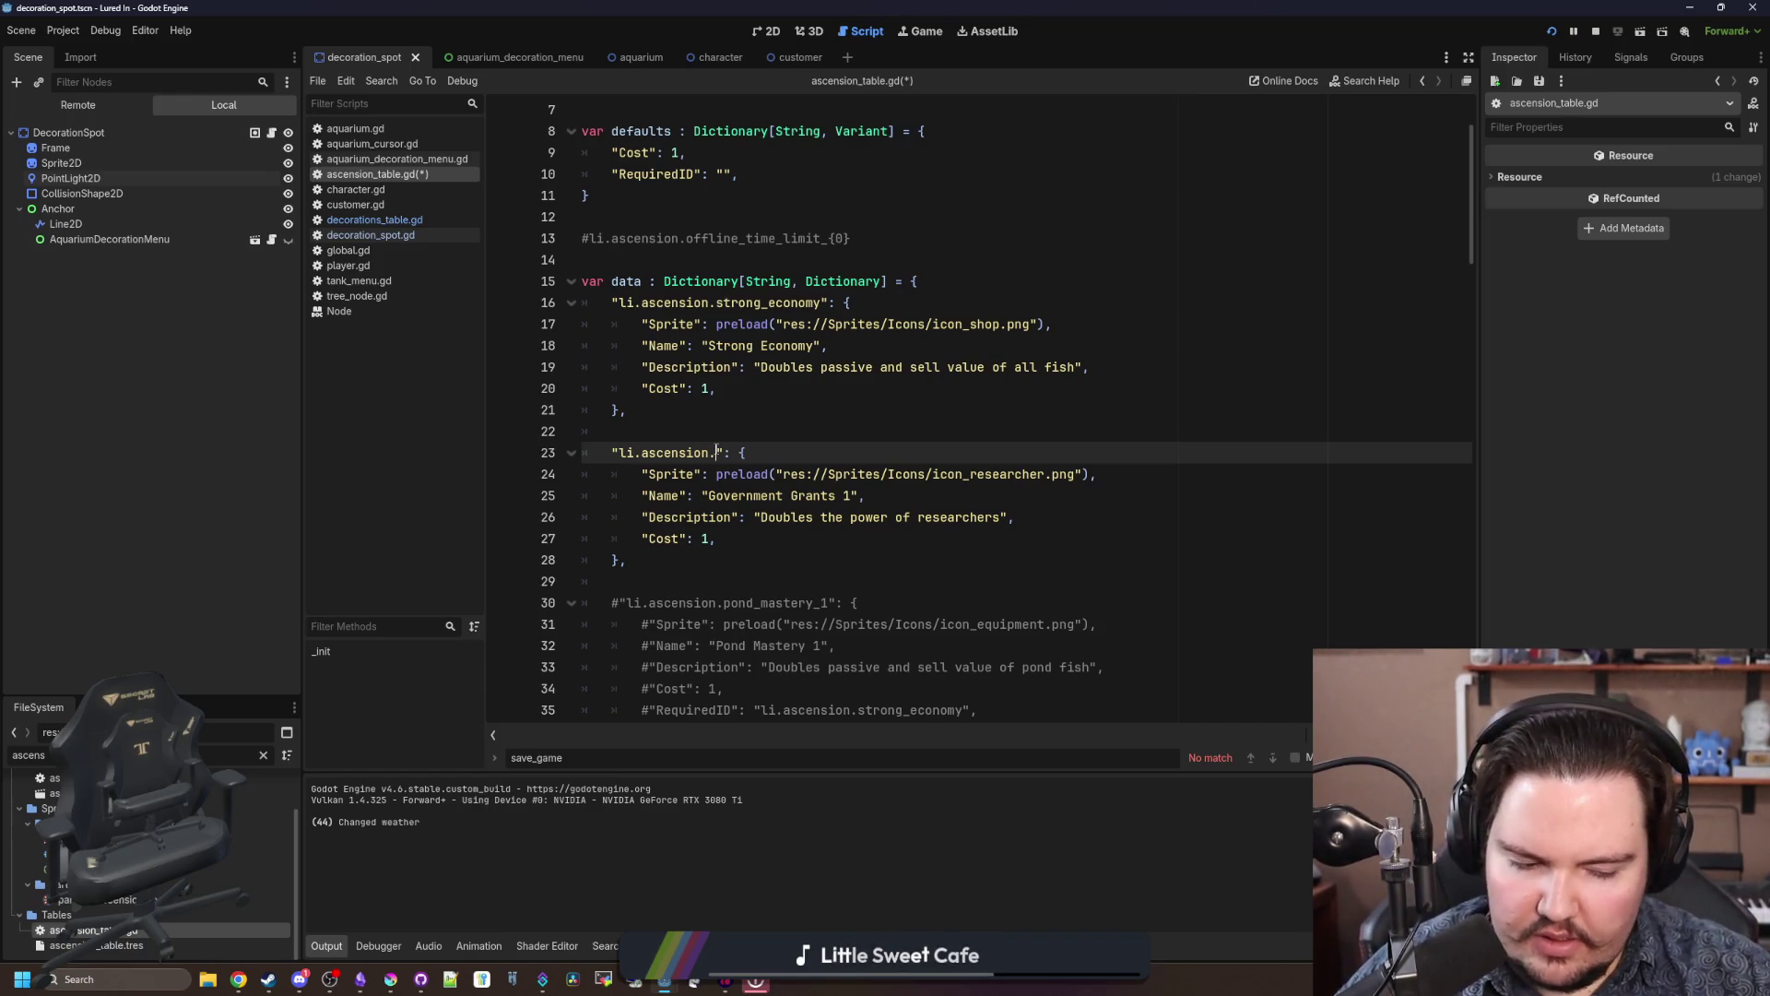
Step: Scroll through the table and review the researcher description text on lines 53–58
scroll(717, 449, "down", 10)
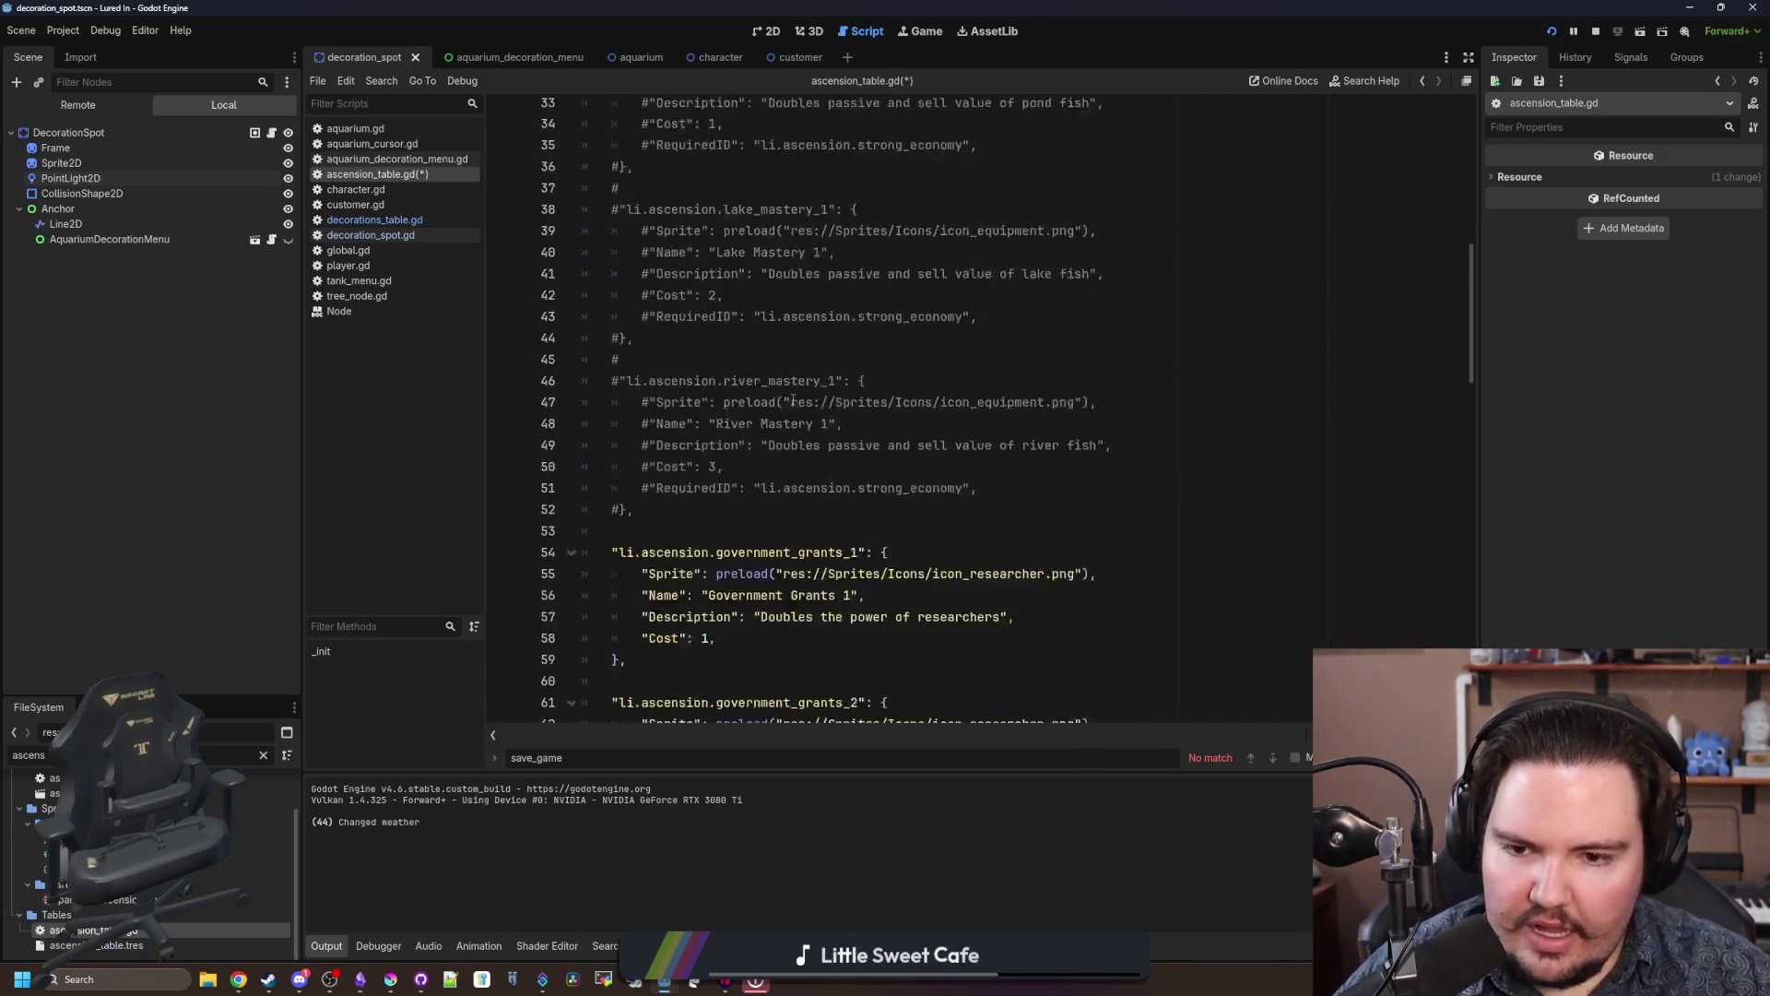
scroll(773, 394, "down", 6)
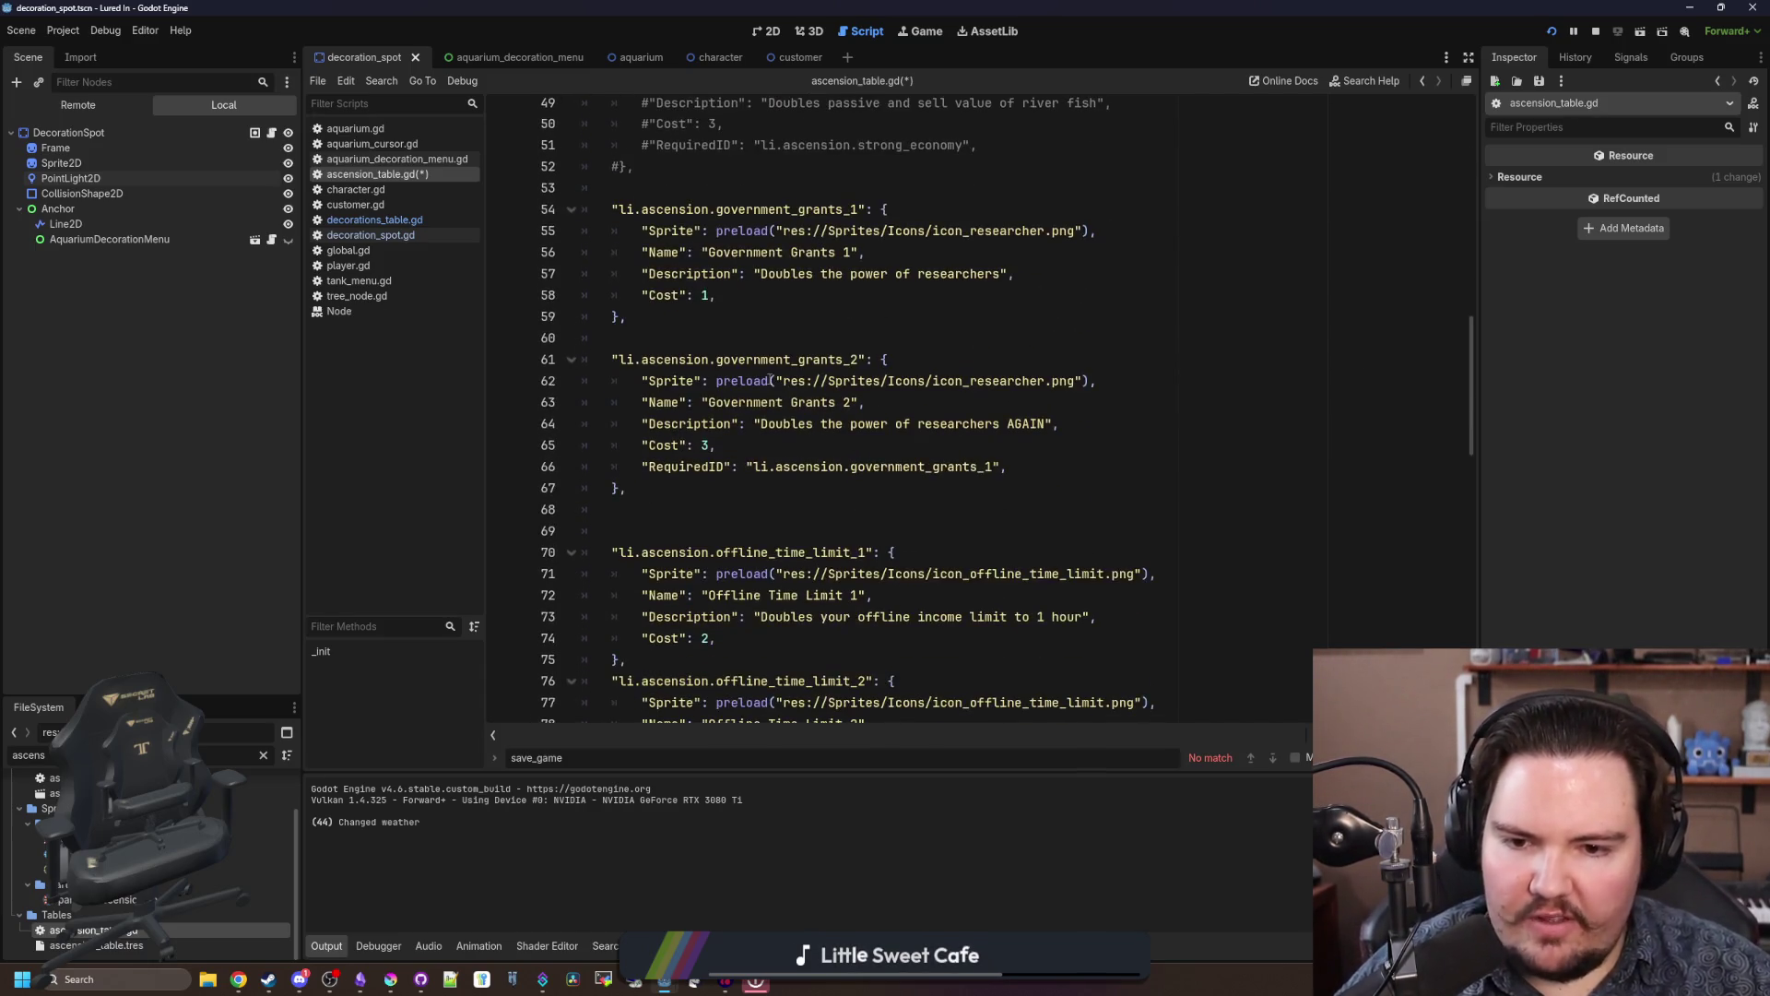
scroll(721, 381, "up", 2)
scroll(722, 380, "up", 2)
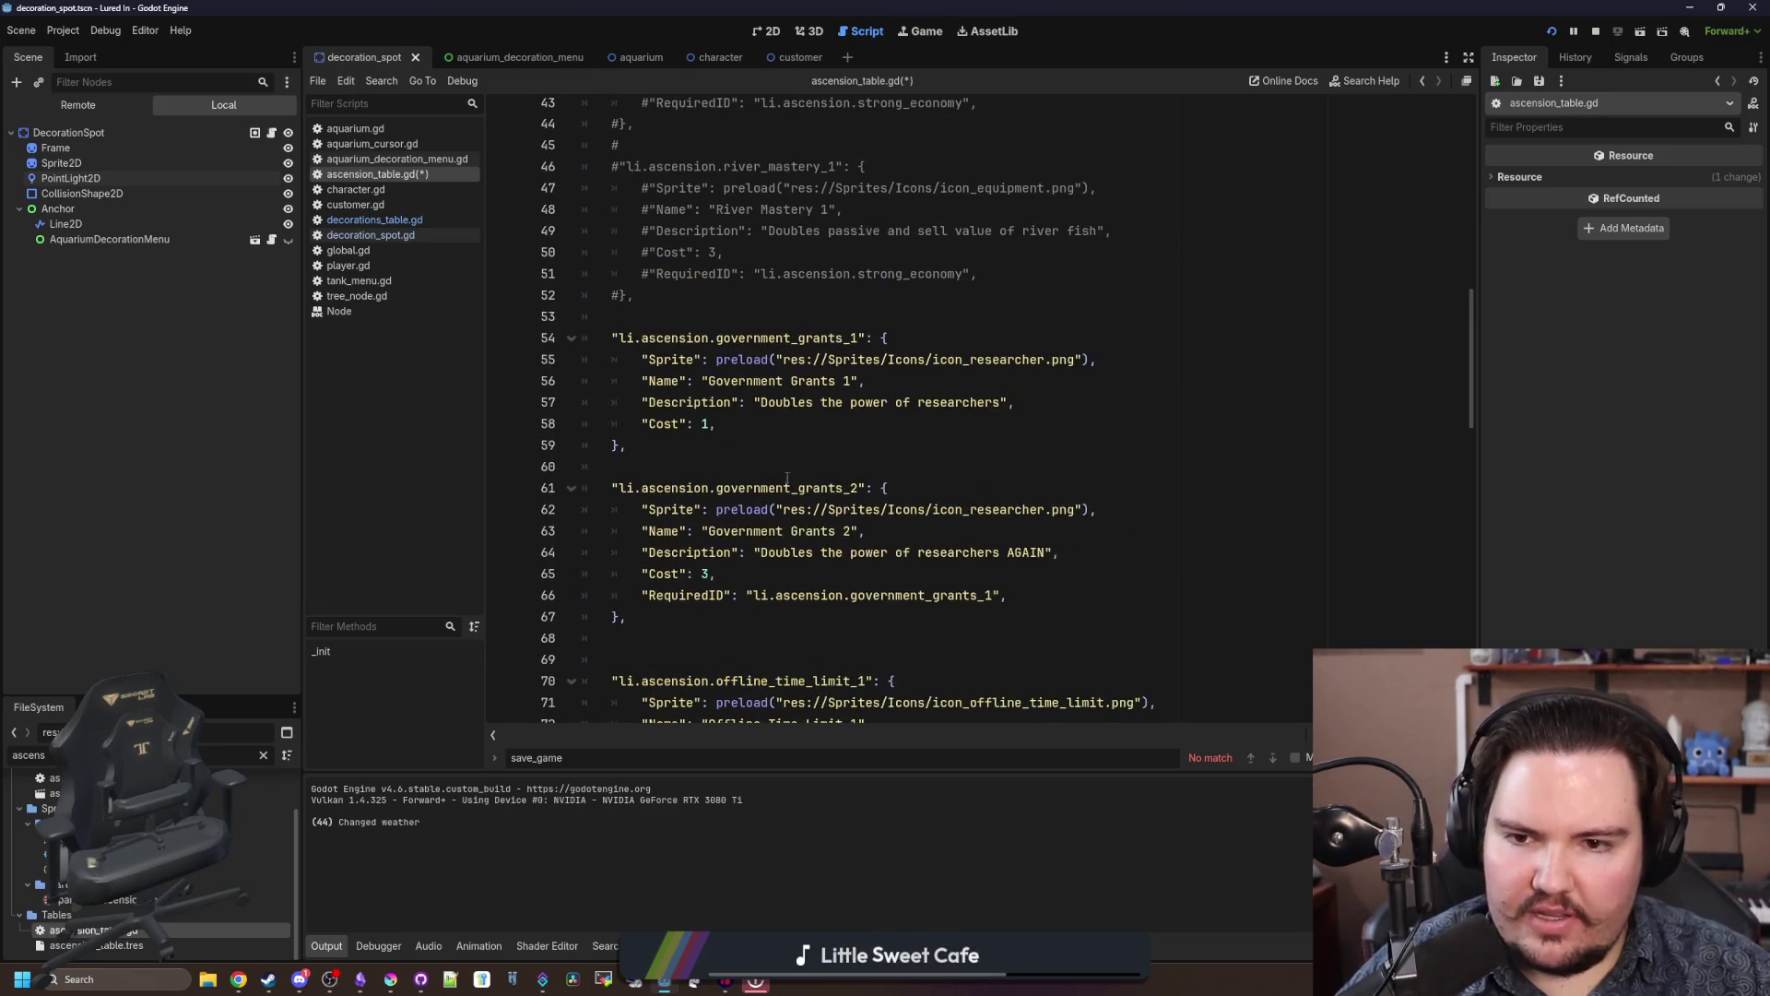
mouse_move(754, 337)
left_mouse_down()
mouse_move(843, 338)
mouse_move(833, 327)
left_mouse_up()
left_click(834, 327)
left_click_drag(756, 403, 1005, 403)
left_click(952, 421)
Step: Return to line 23 and start the new ID with 'd' after 'li.ascension.'
scroll(922, 426, "down", 16)
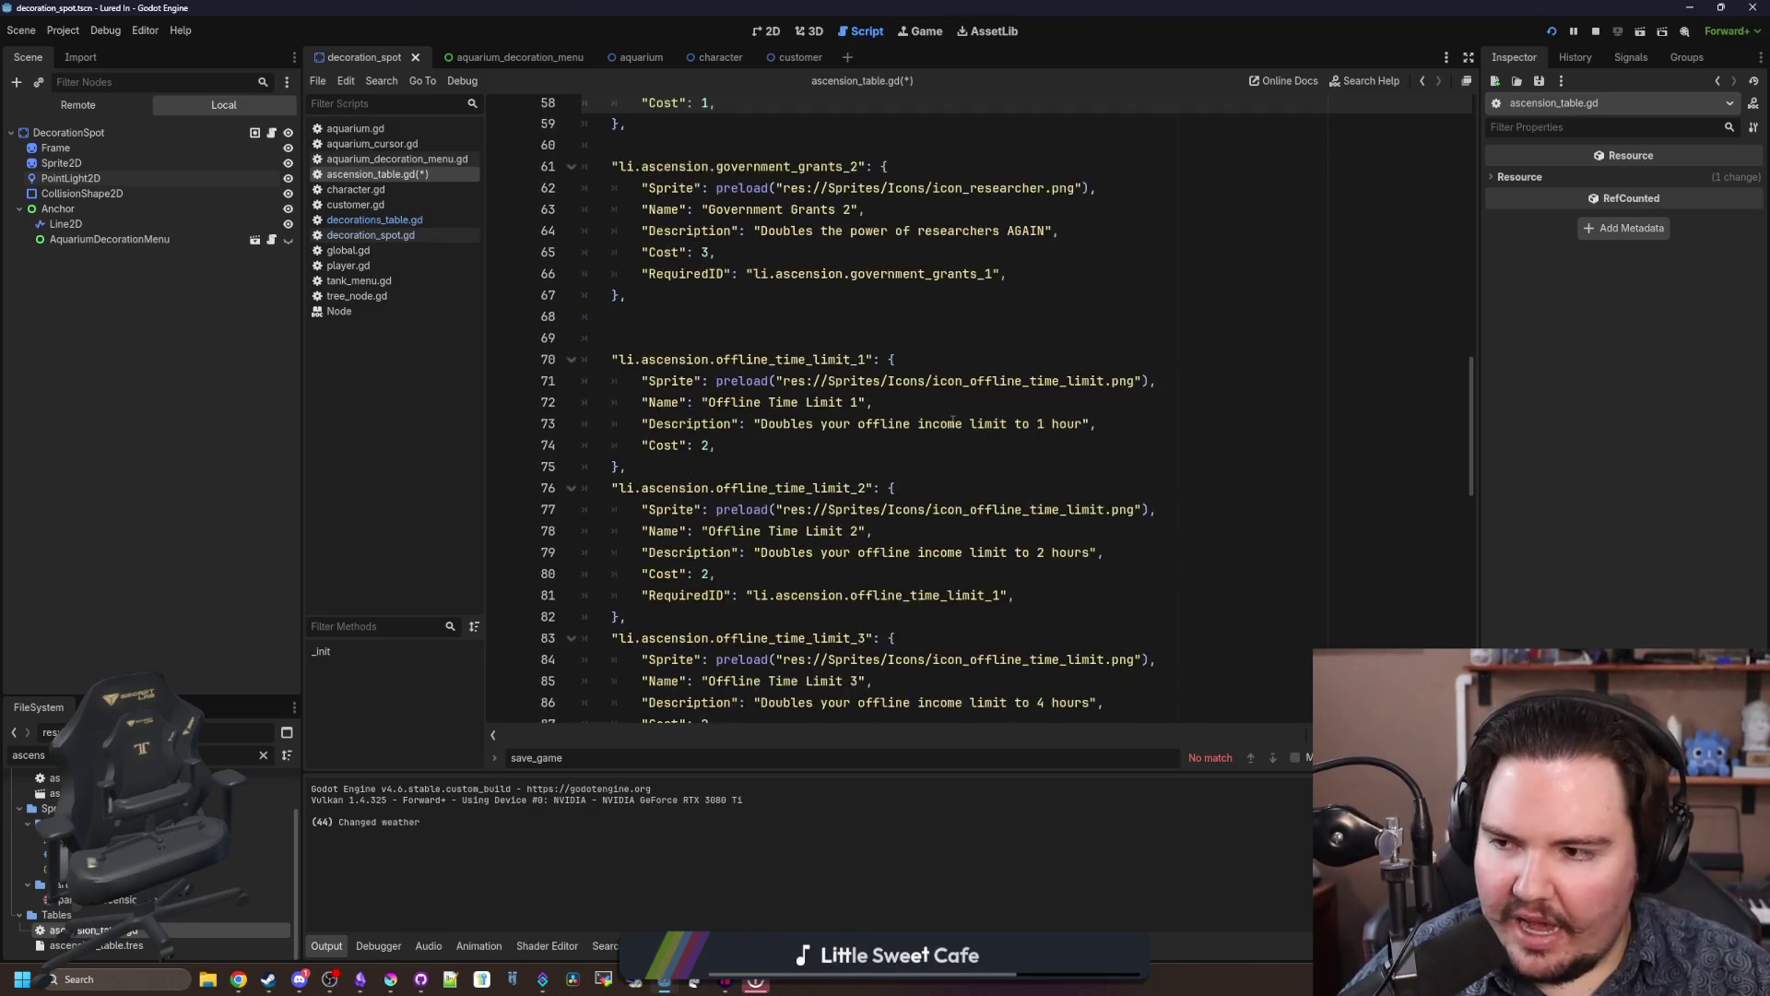
scroll(865, 437, "down", 8)
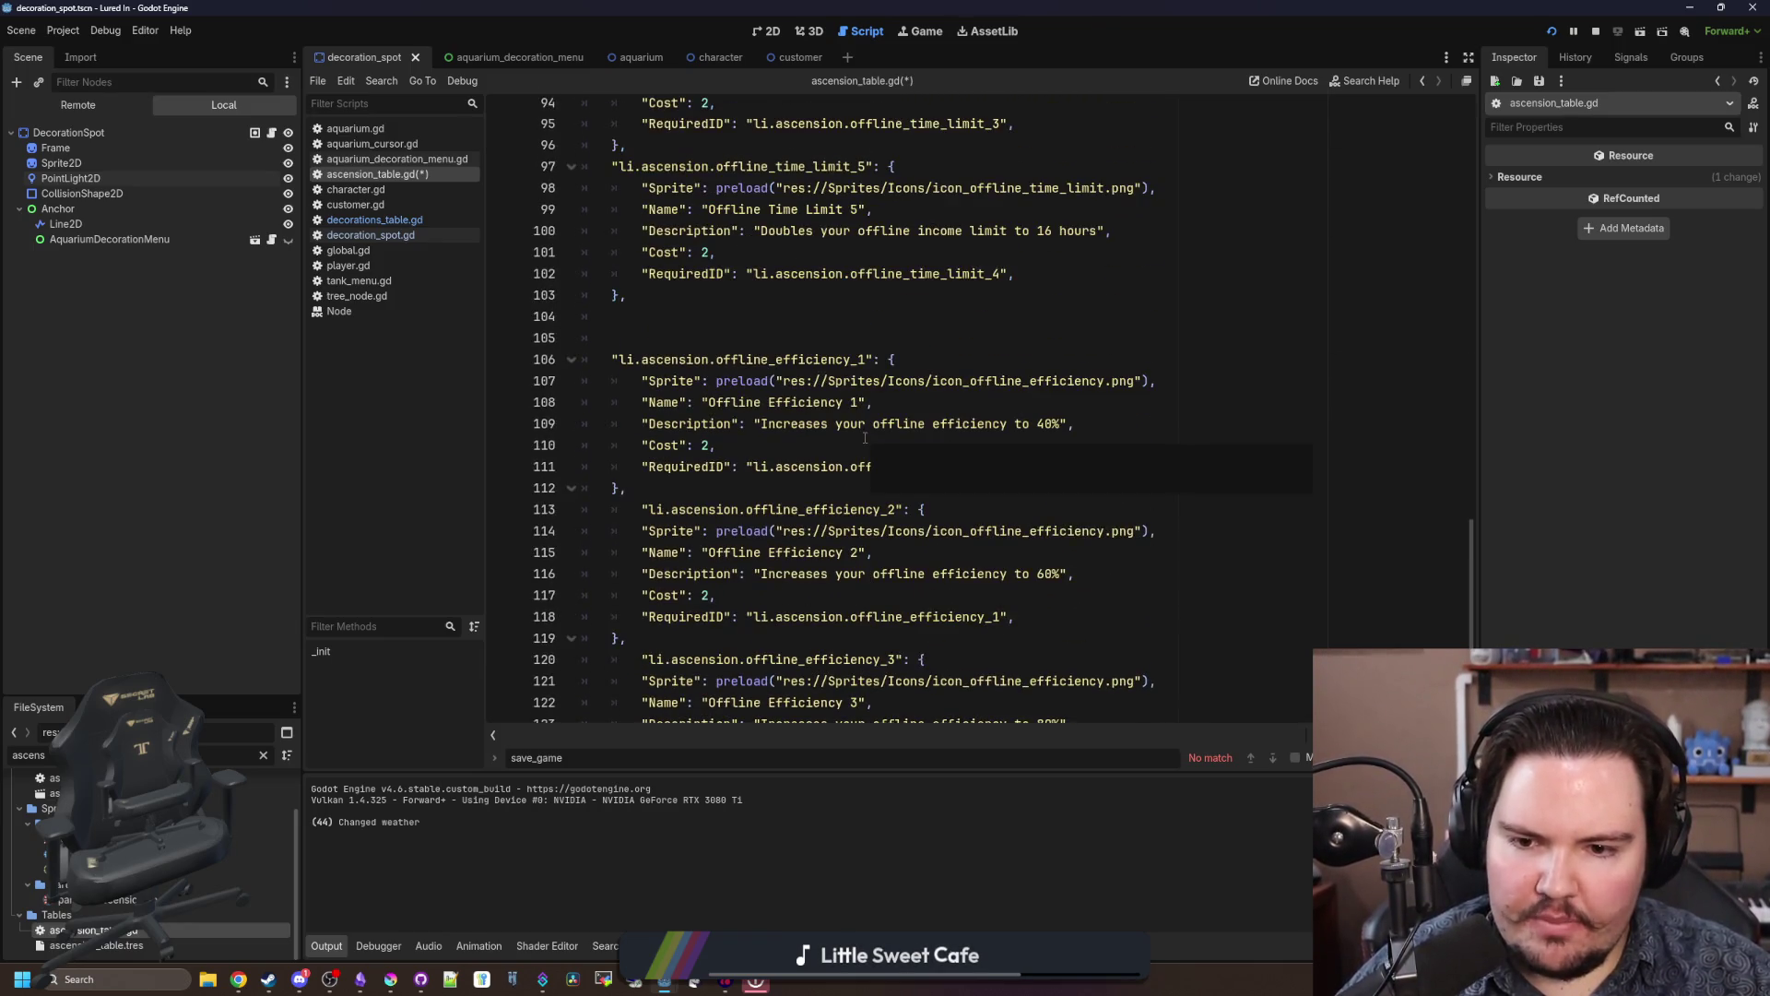
scroll(862, 437, "up", 17)
scroll(859, 437, "up", 18)
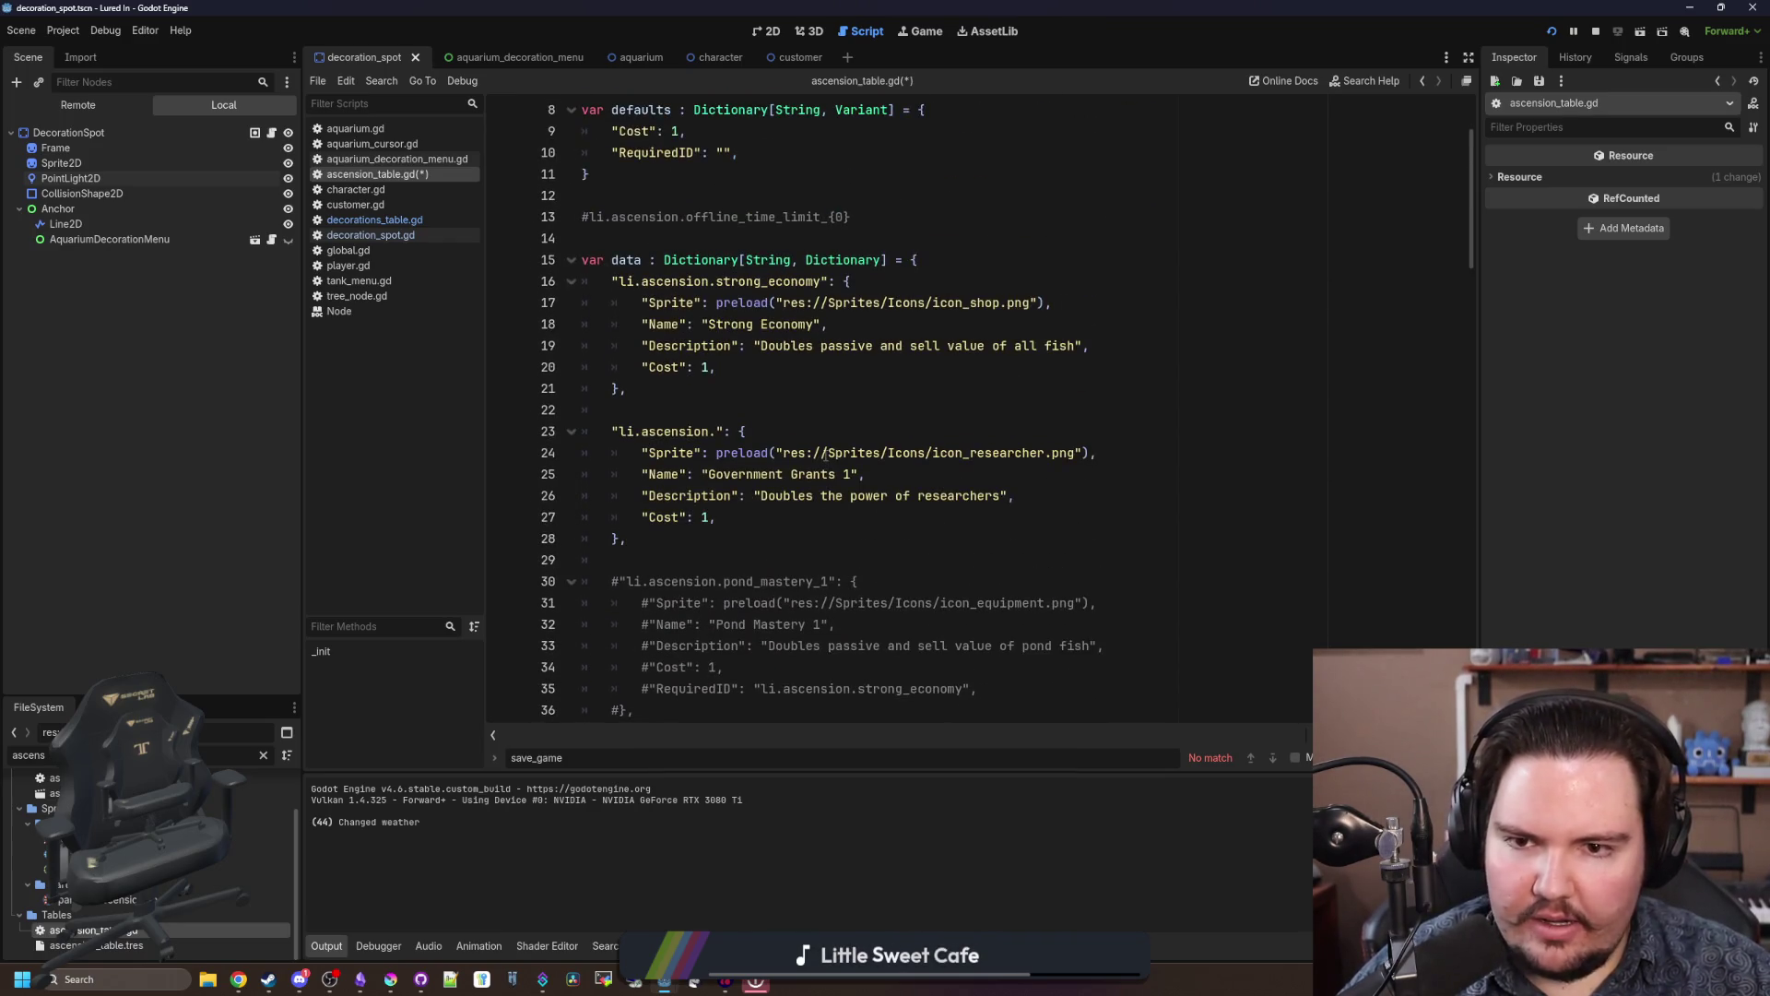
scroll(795, 424, "down", 2)
left_click(709, 302)
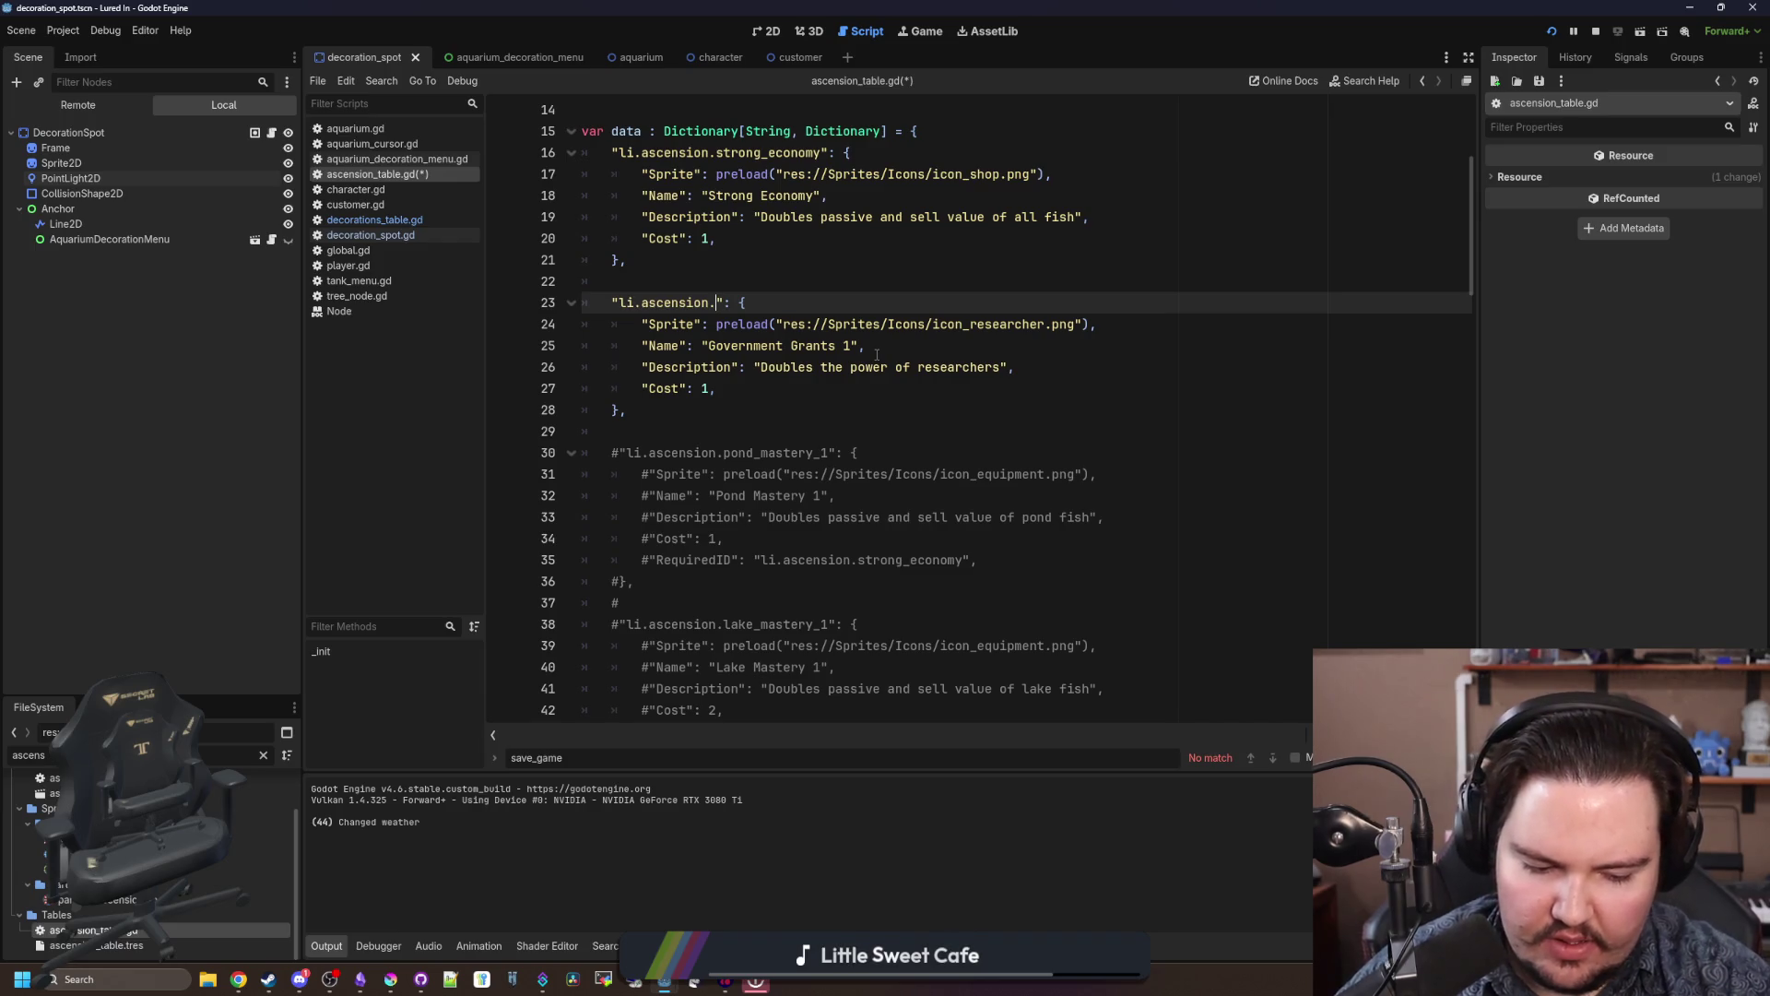
type("d")
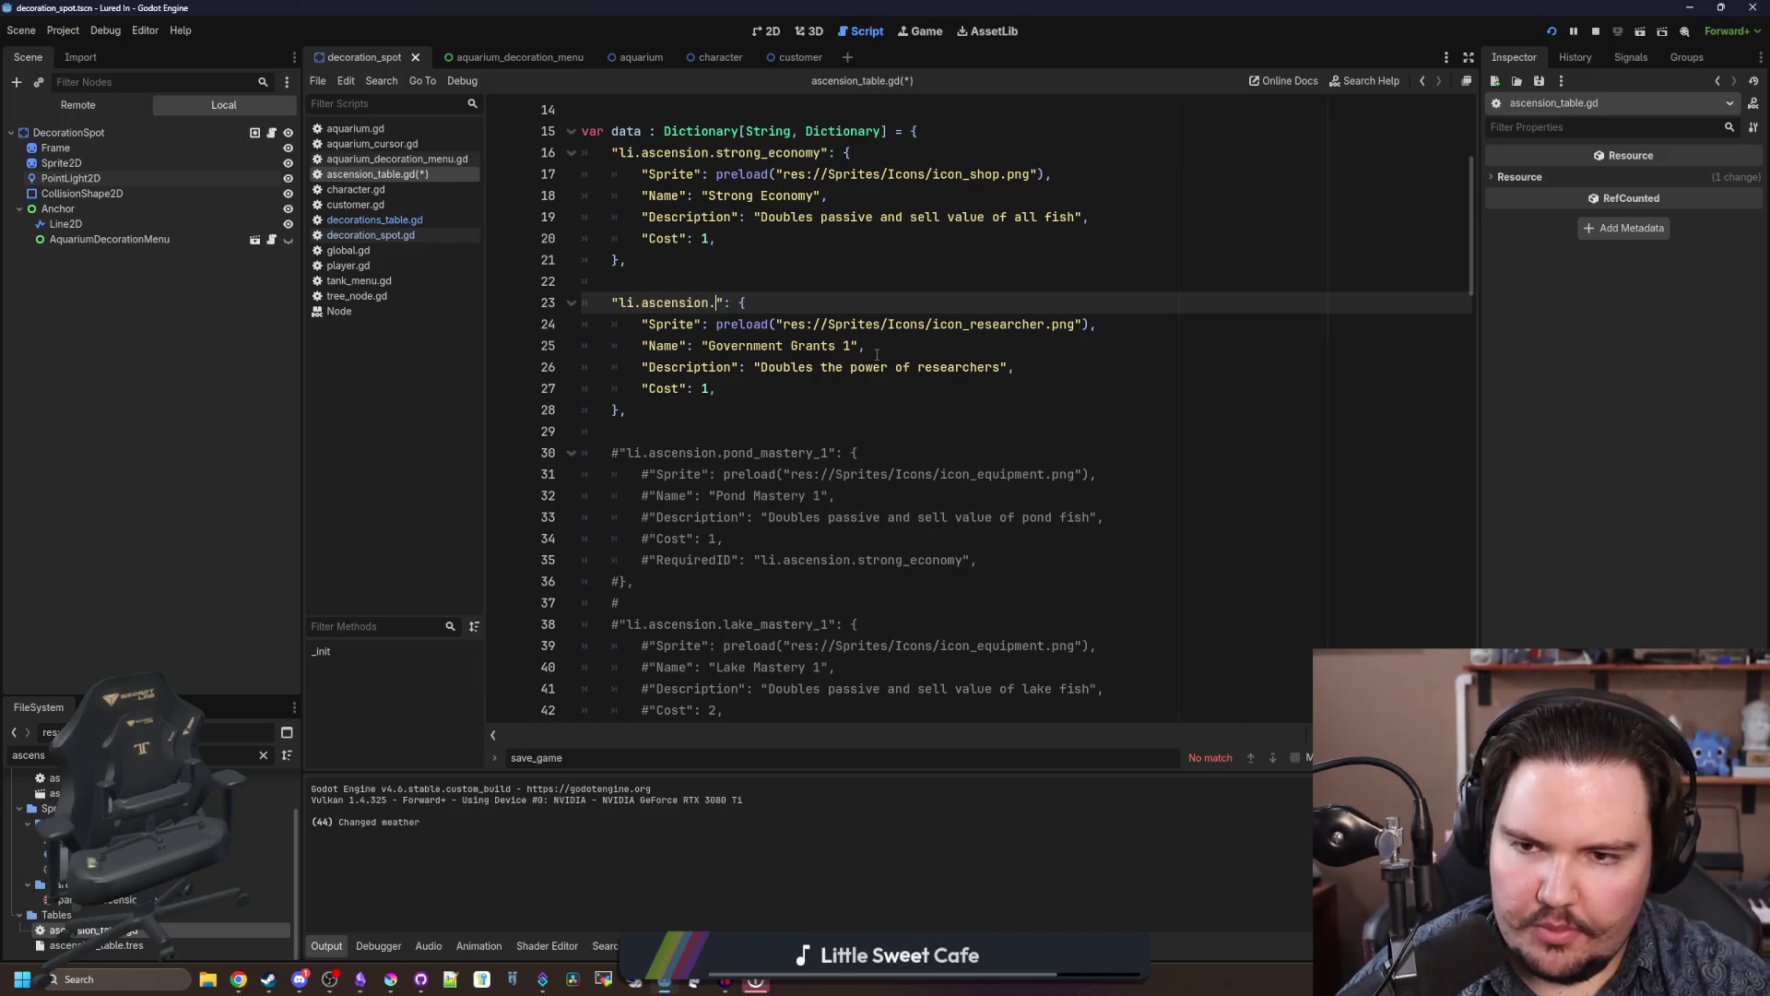
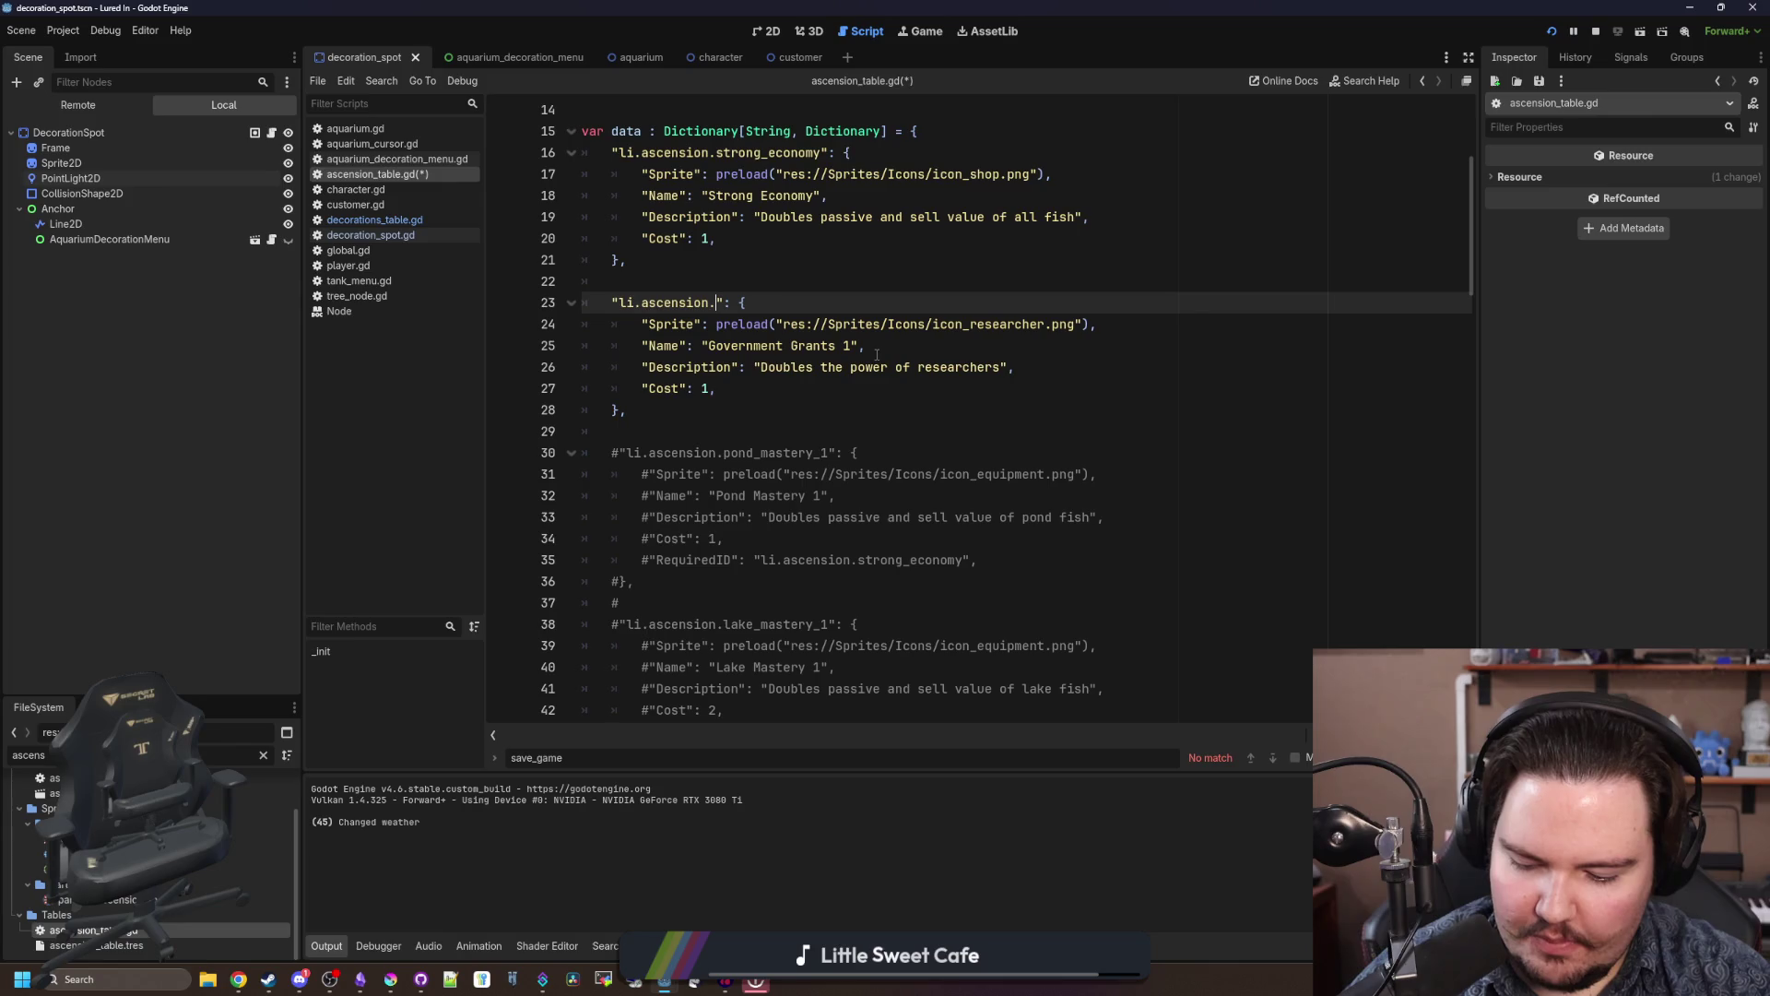
Step: Rename the second entry's key to moving_truck_1 and its Name to 'Moving Truck'
type("grants_1")
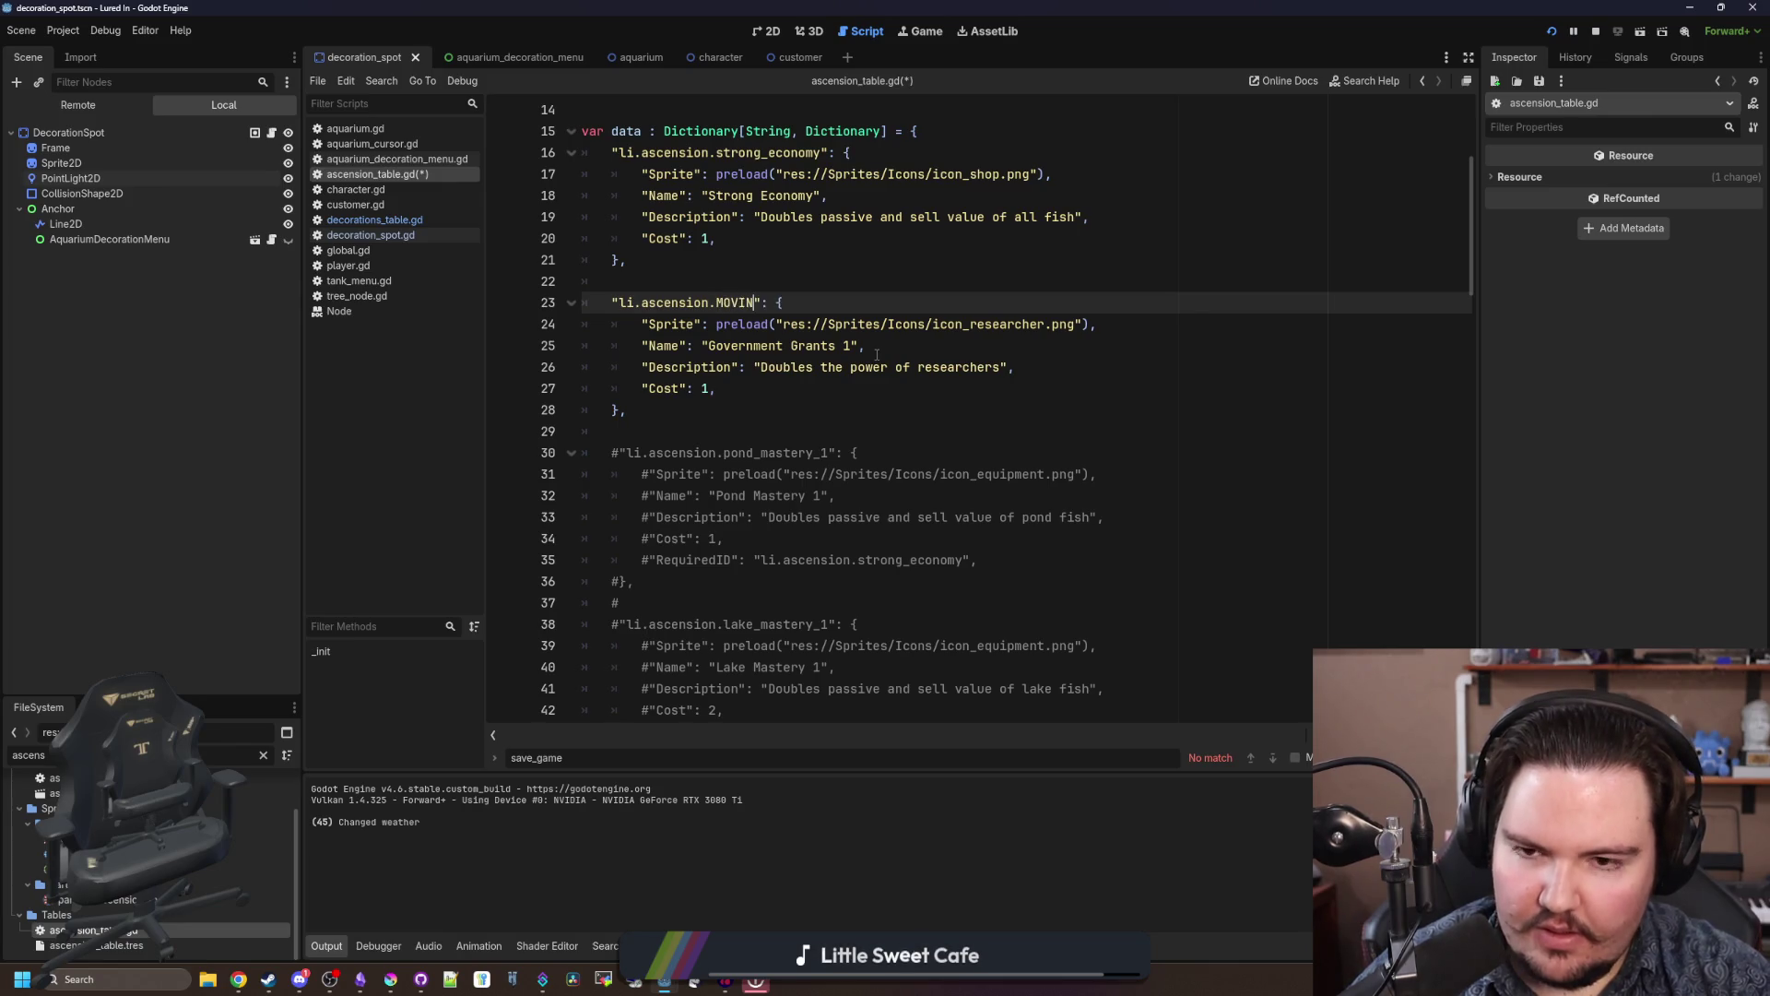
key("BackSpace")
key("BackSpace")
key("BackSpace")
type("moving_truck_1")
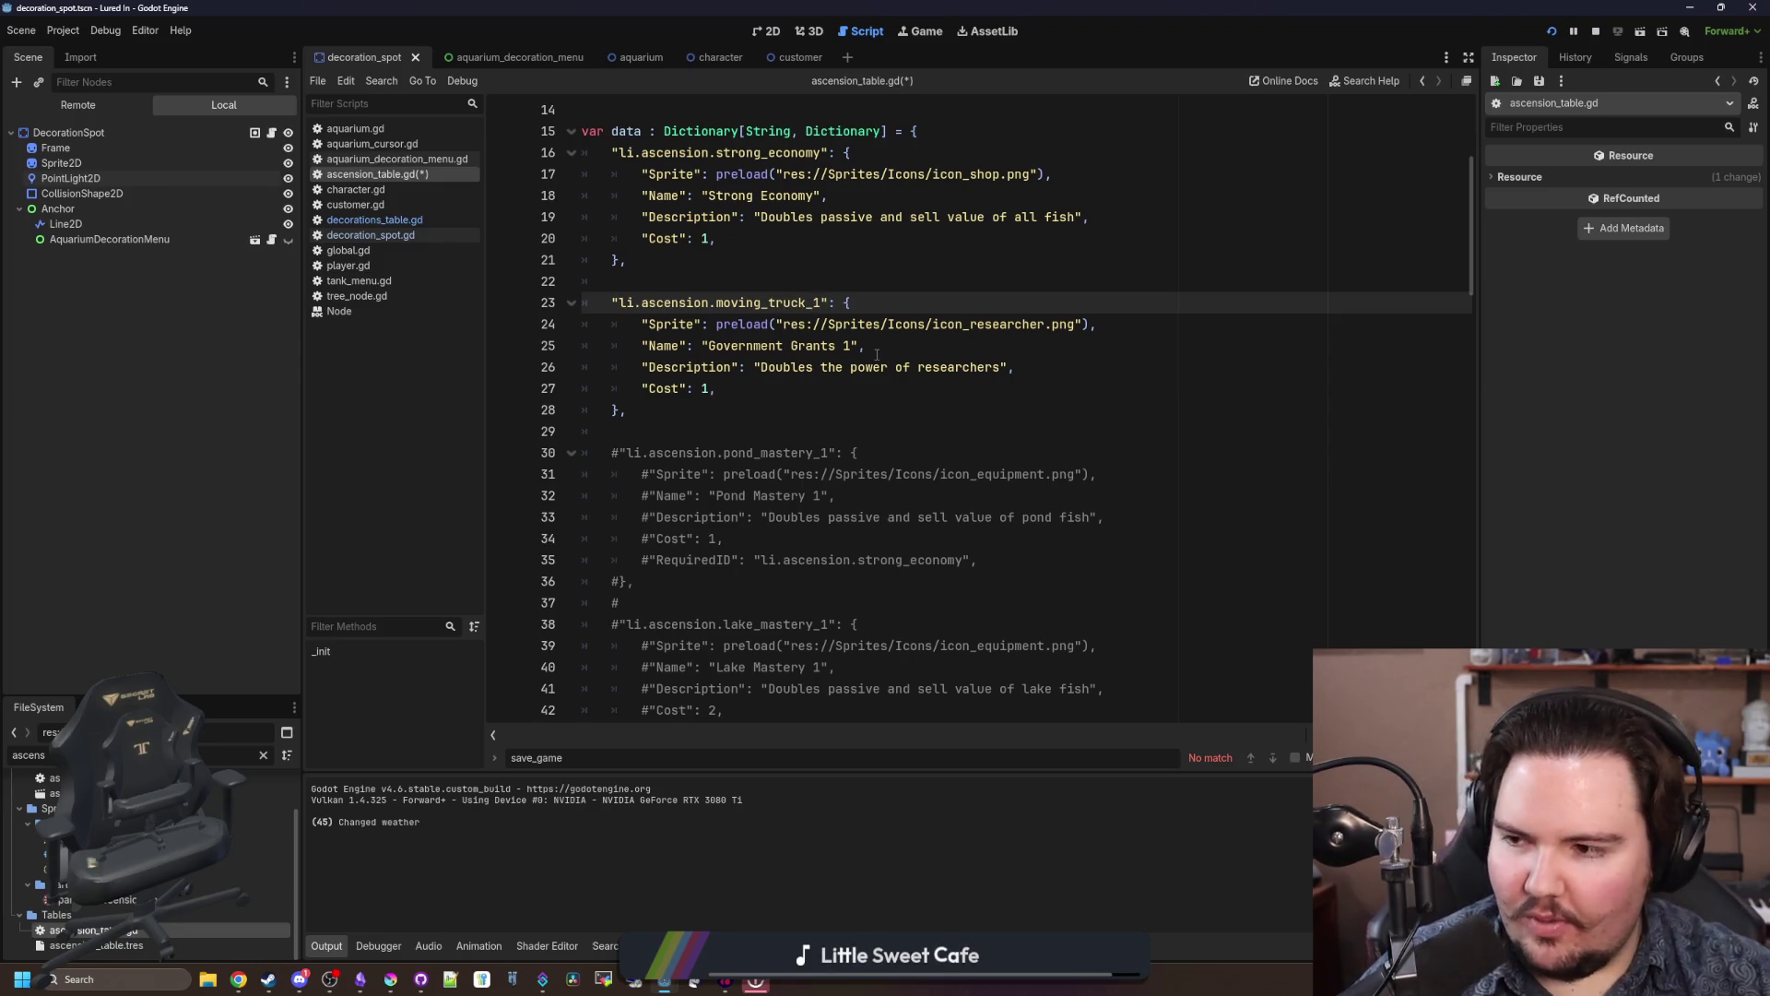
double_click(831, 345)
key("BackSpace")
key("BackSpace")
key("BackSpace")
key("BackSpace")
type("Moving Truck")
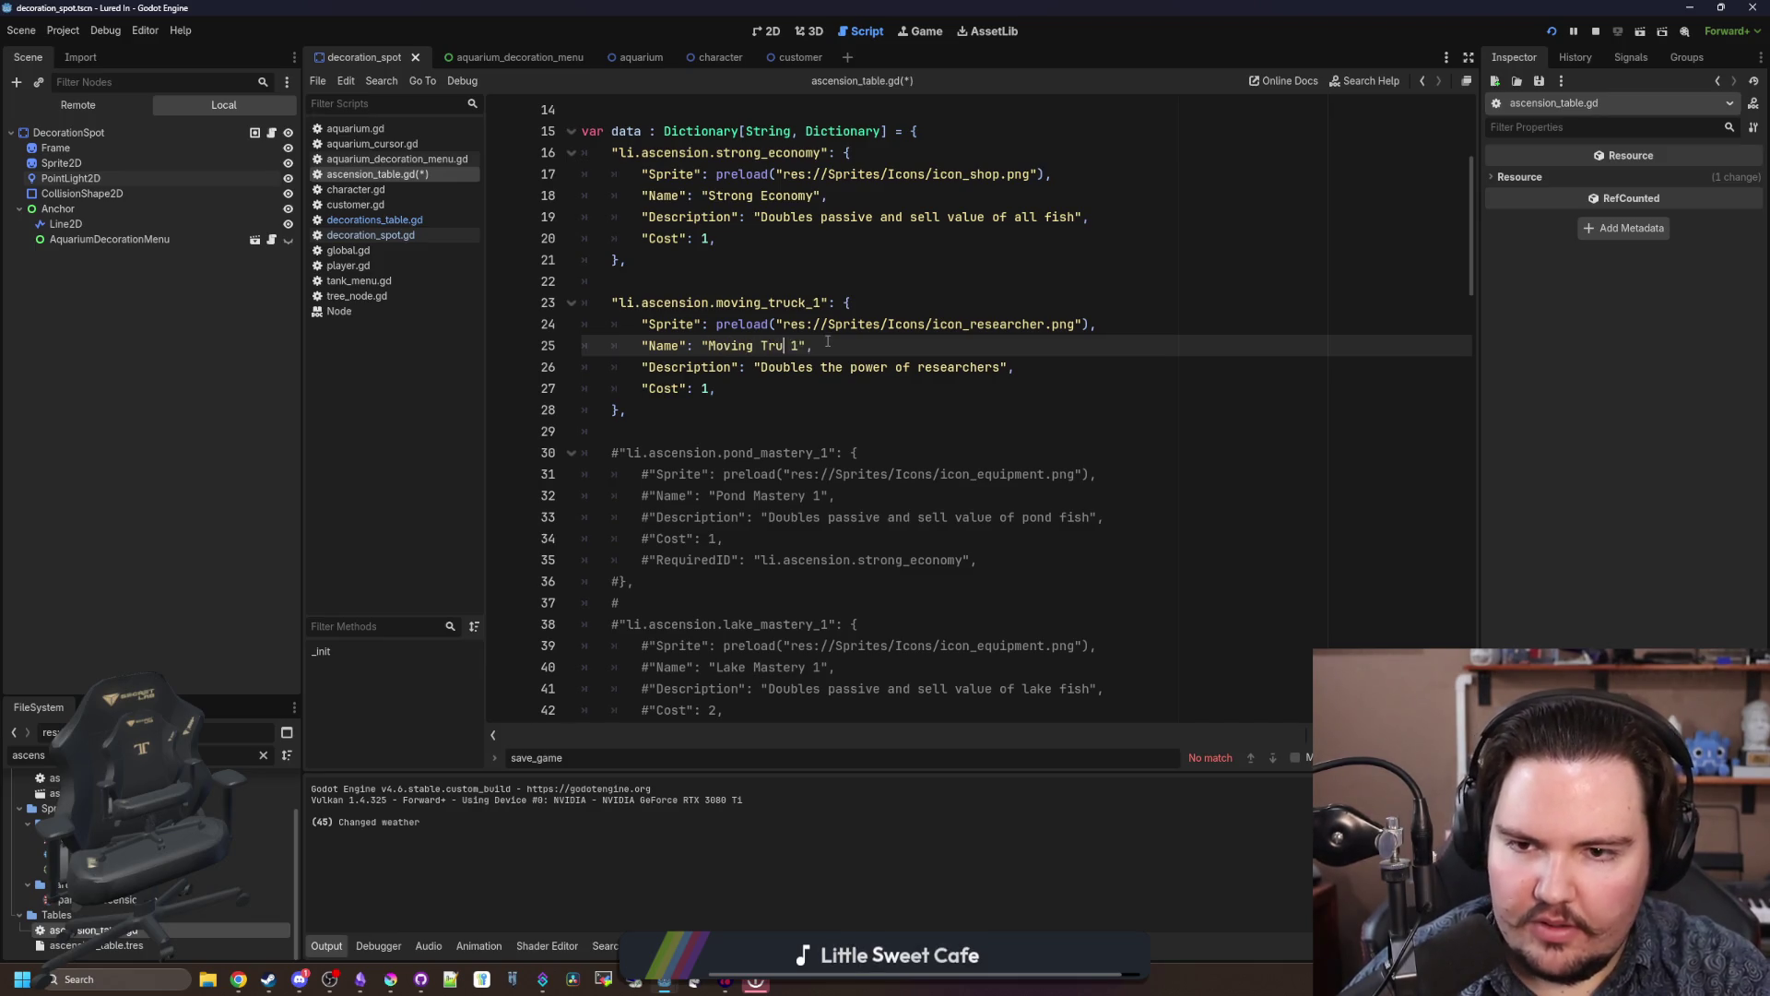
Step: Replace the description with 'Lets you keep your shop decorations on ascension'
left_click(851, 366)
left_click(931, 367)
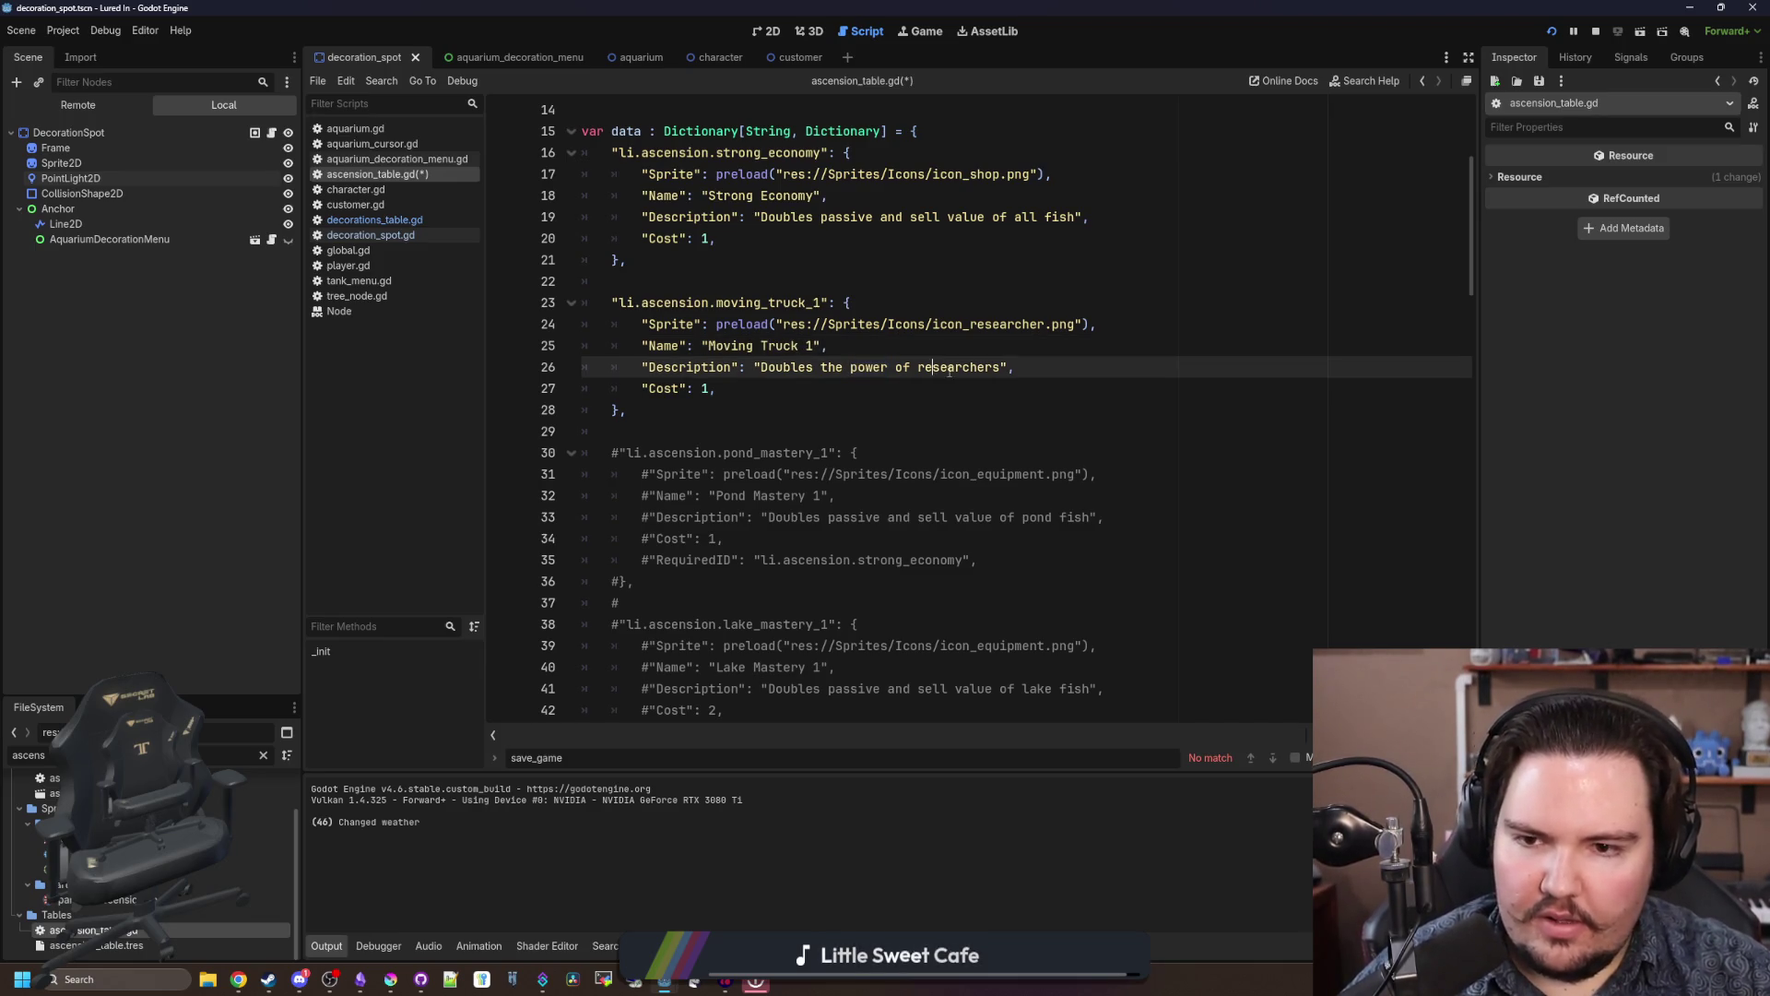
key("BackSpace")
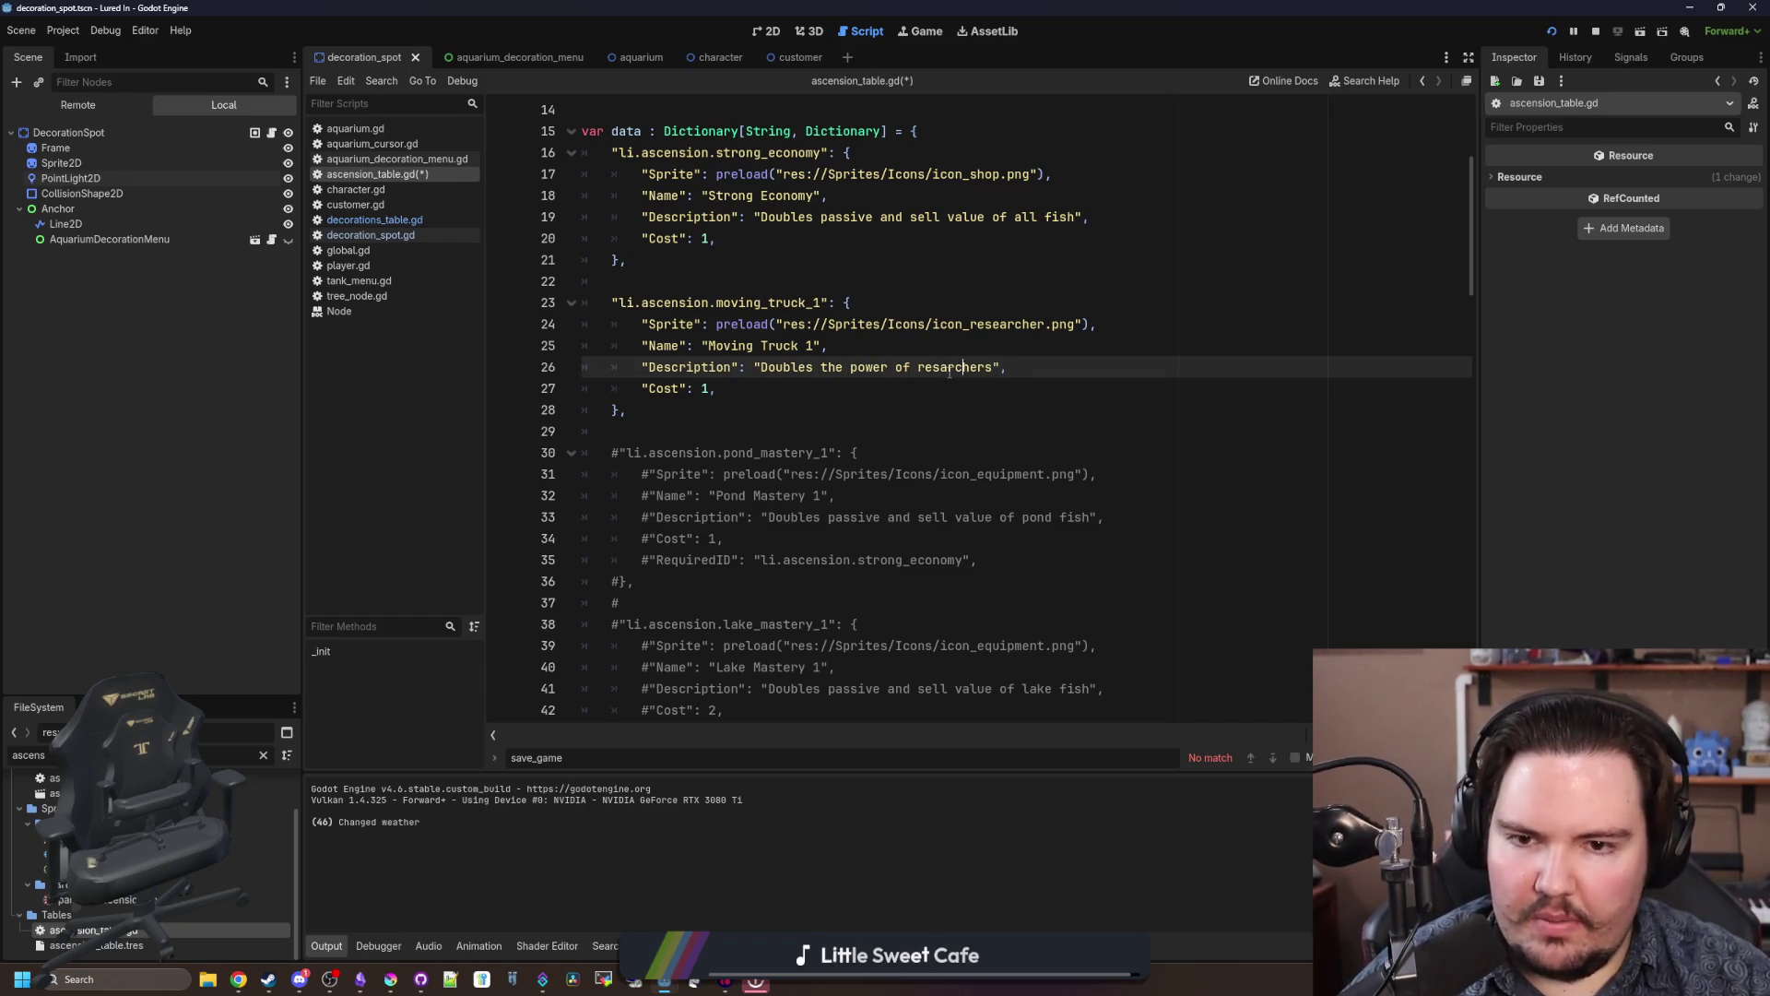
key("BackSpace")
key("BackSpace")
key("BackSpace")
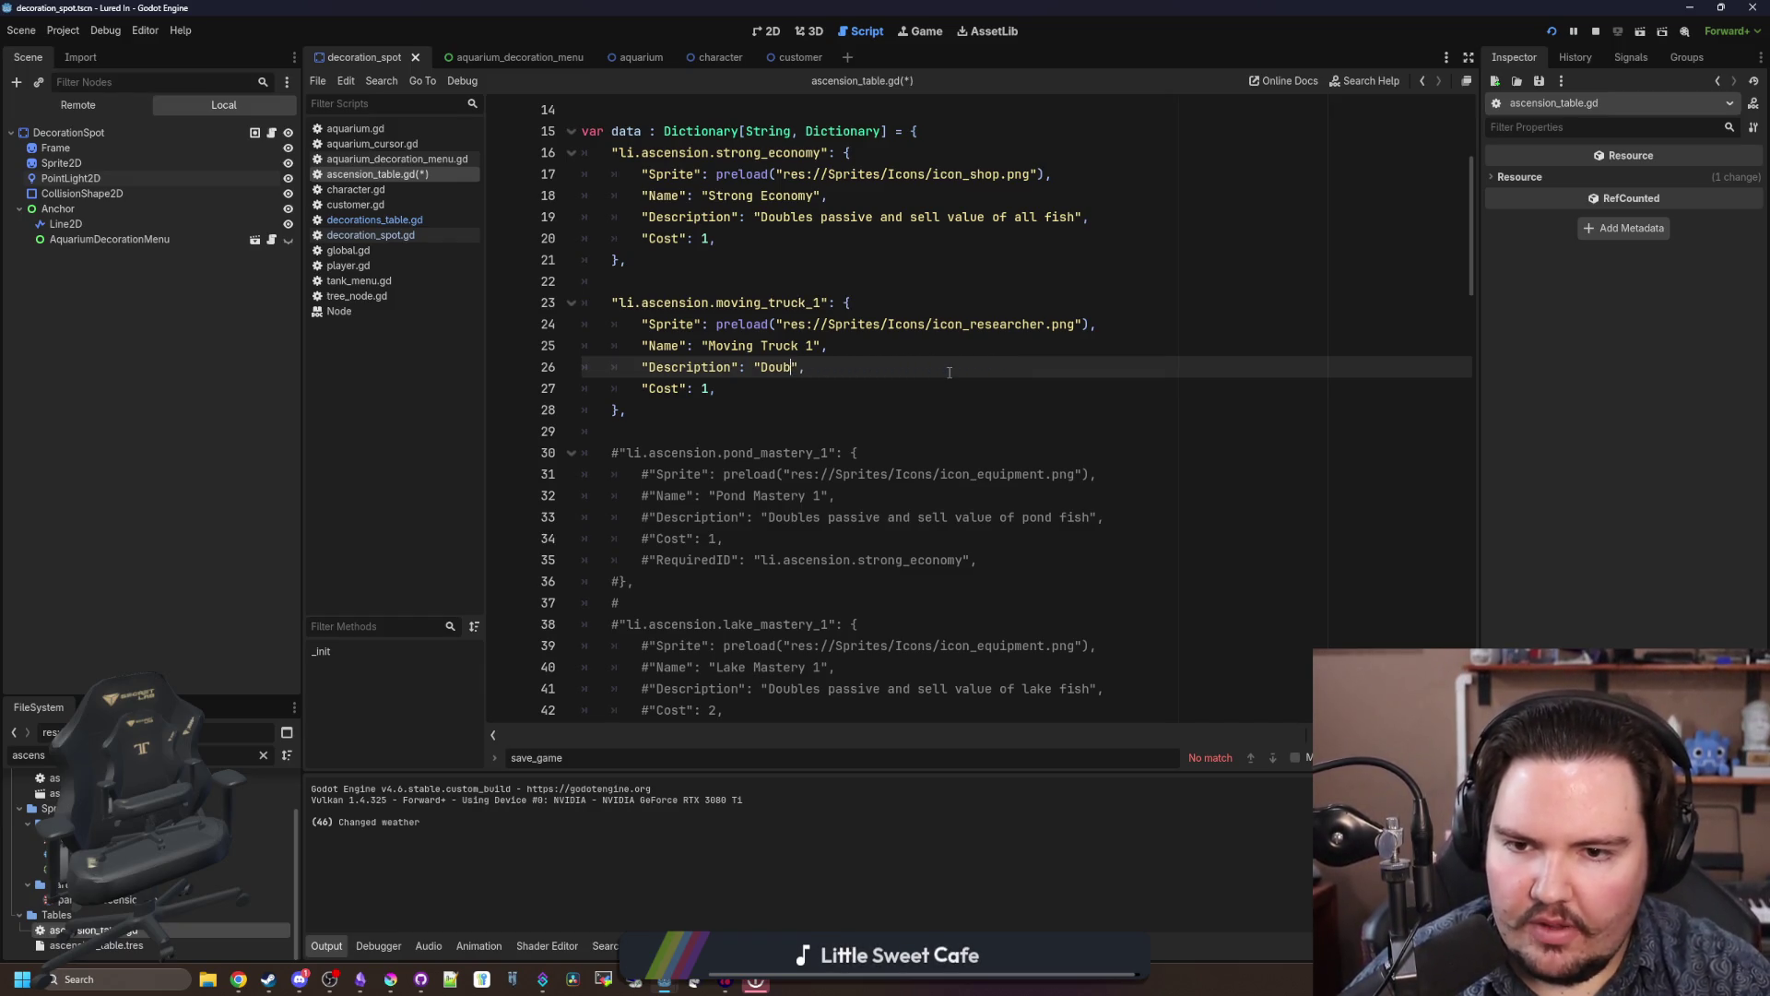
type("Lets you keep your")
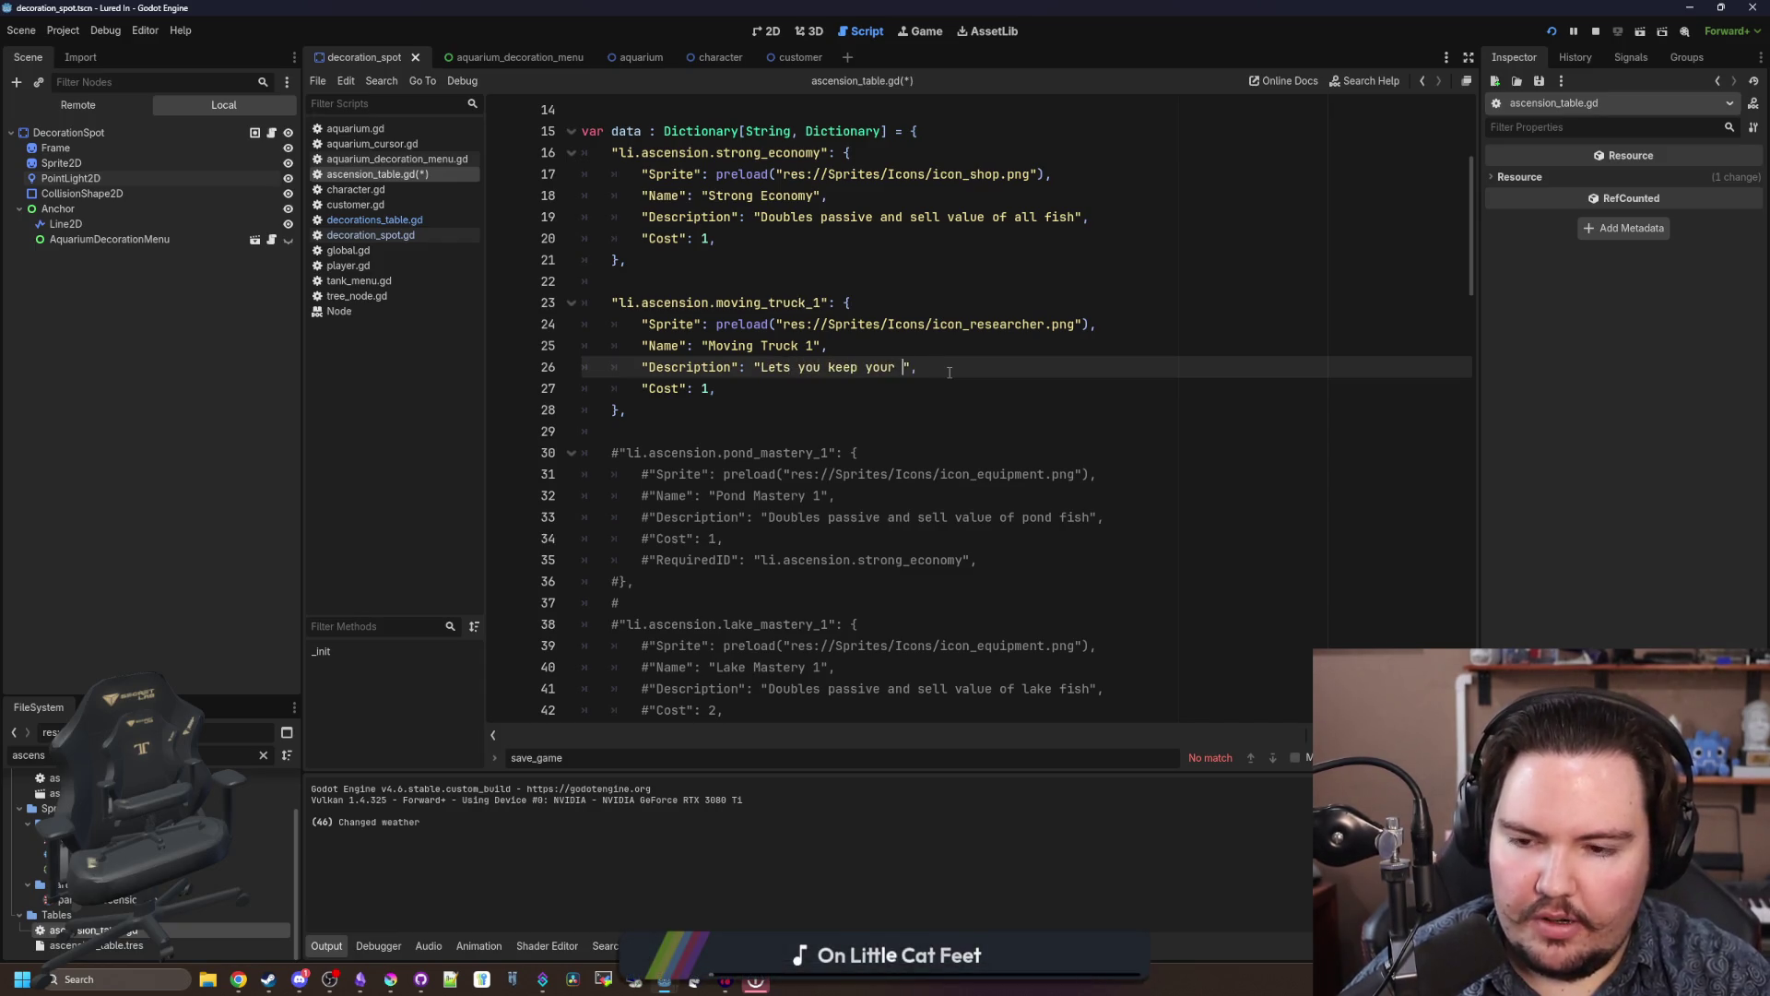
type(" shop decorations ")
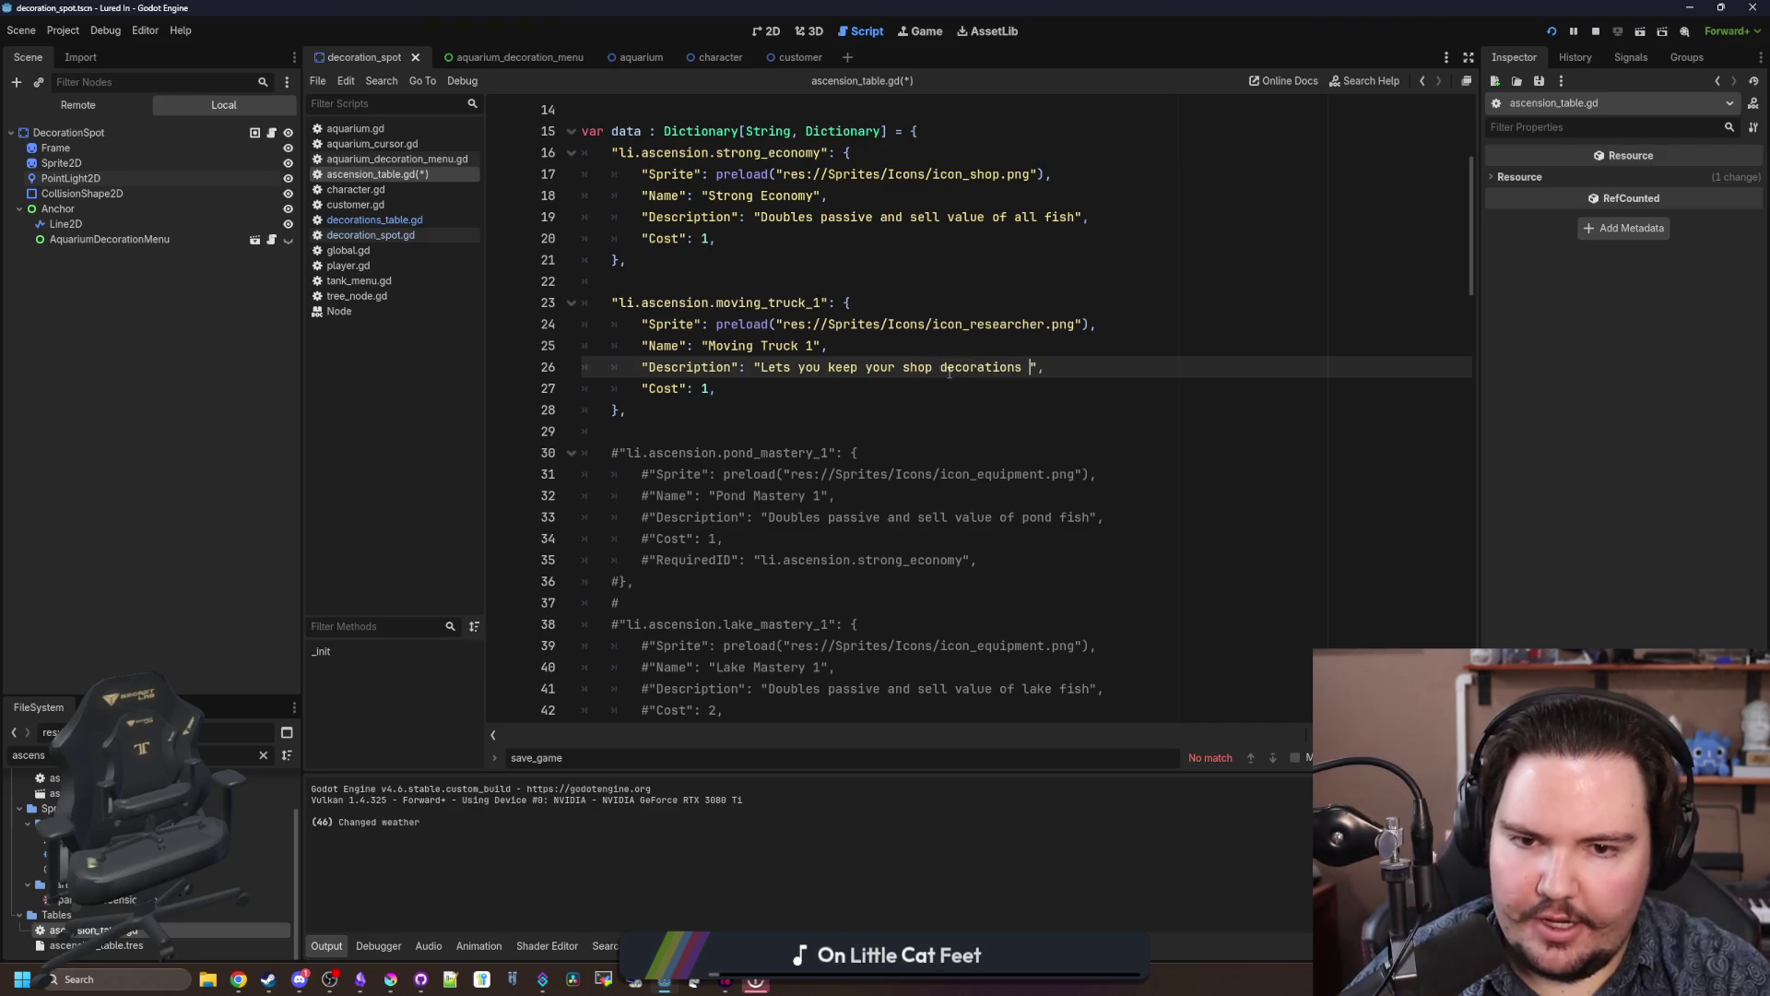
type("on ascension")
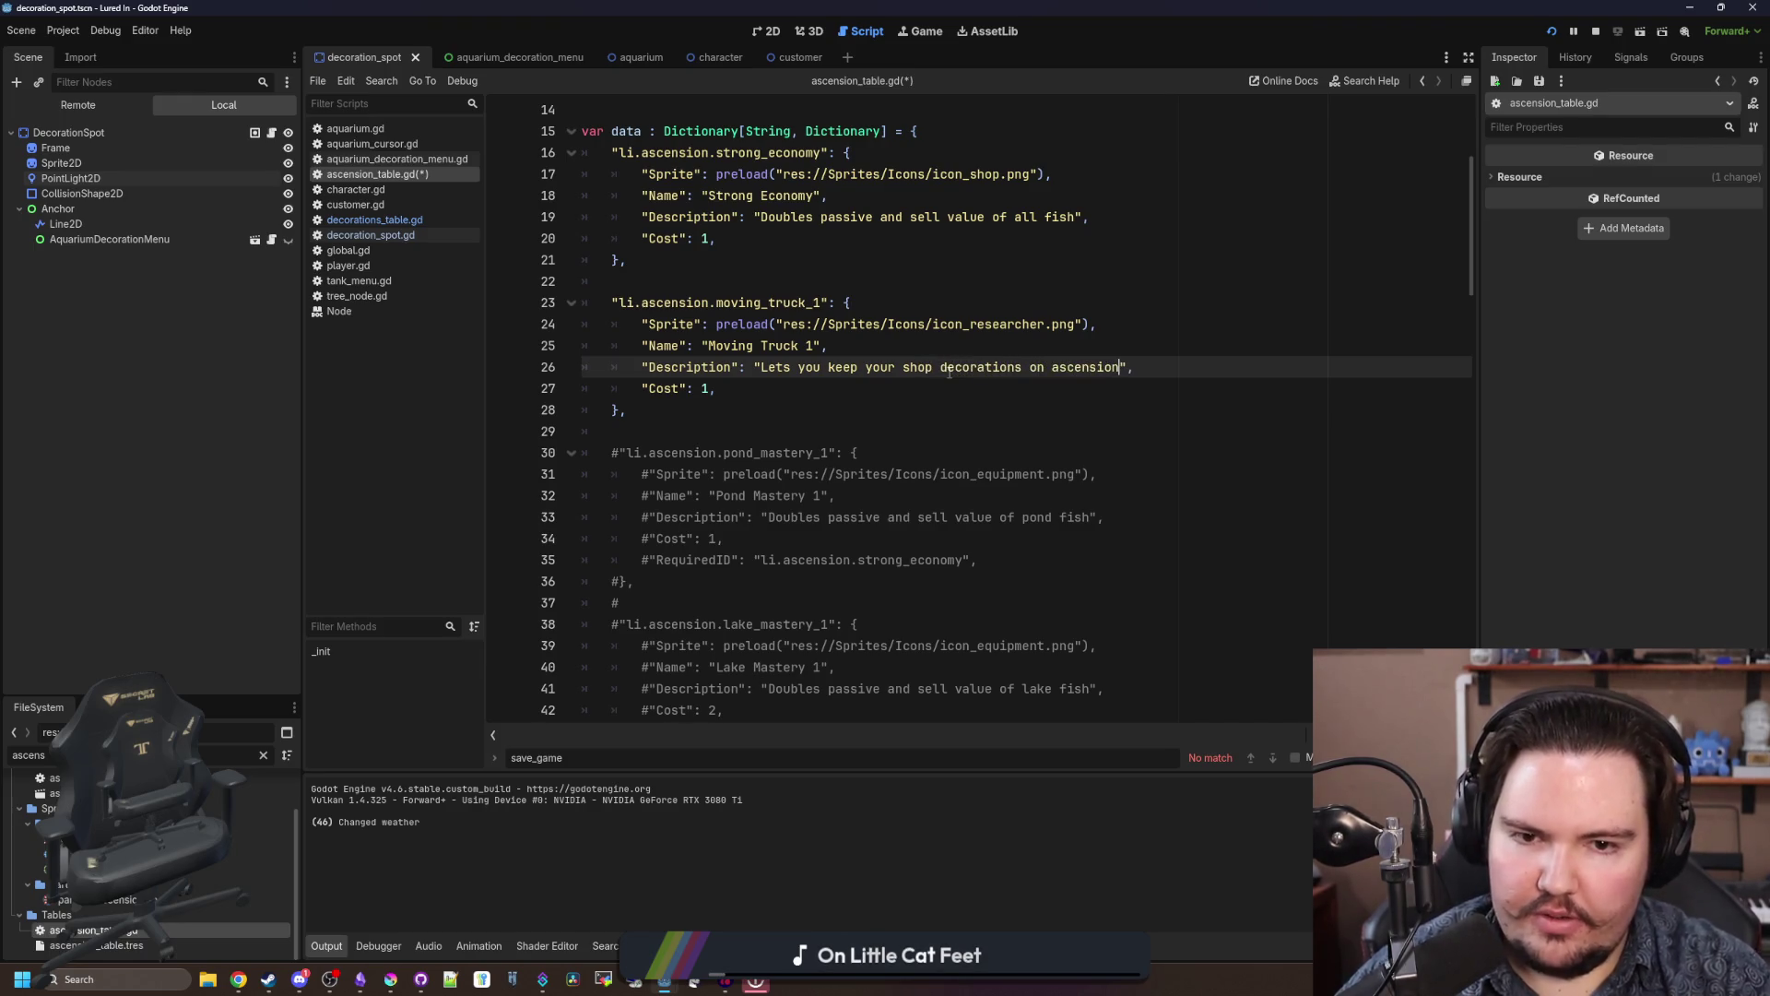
Step: Point the sprite path to icon_decorations.png and select the whole Moving Truck 1 entry
left_click(884, 398)
scroll(884, 398, "up", 1)
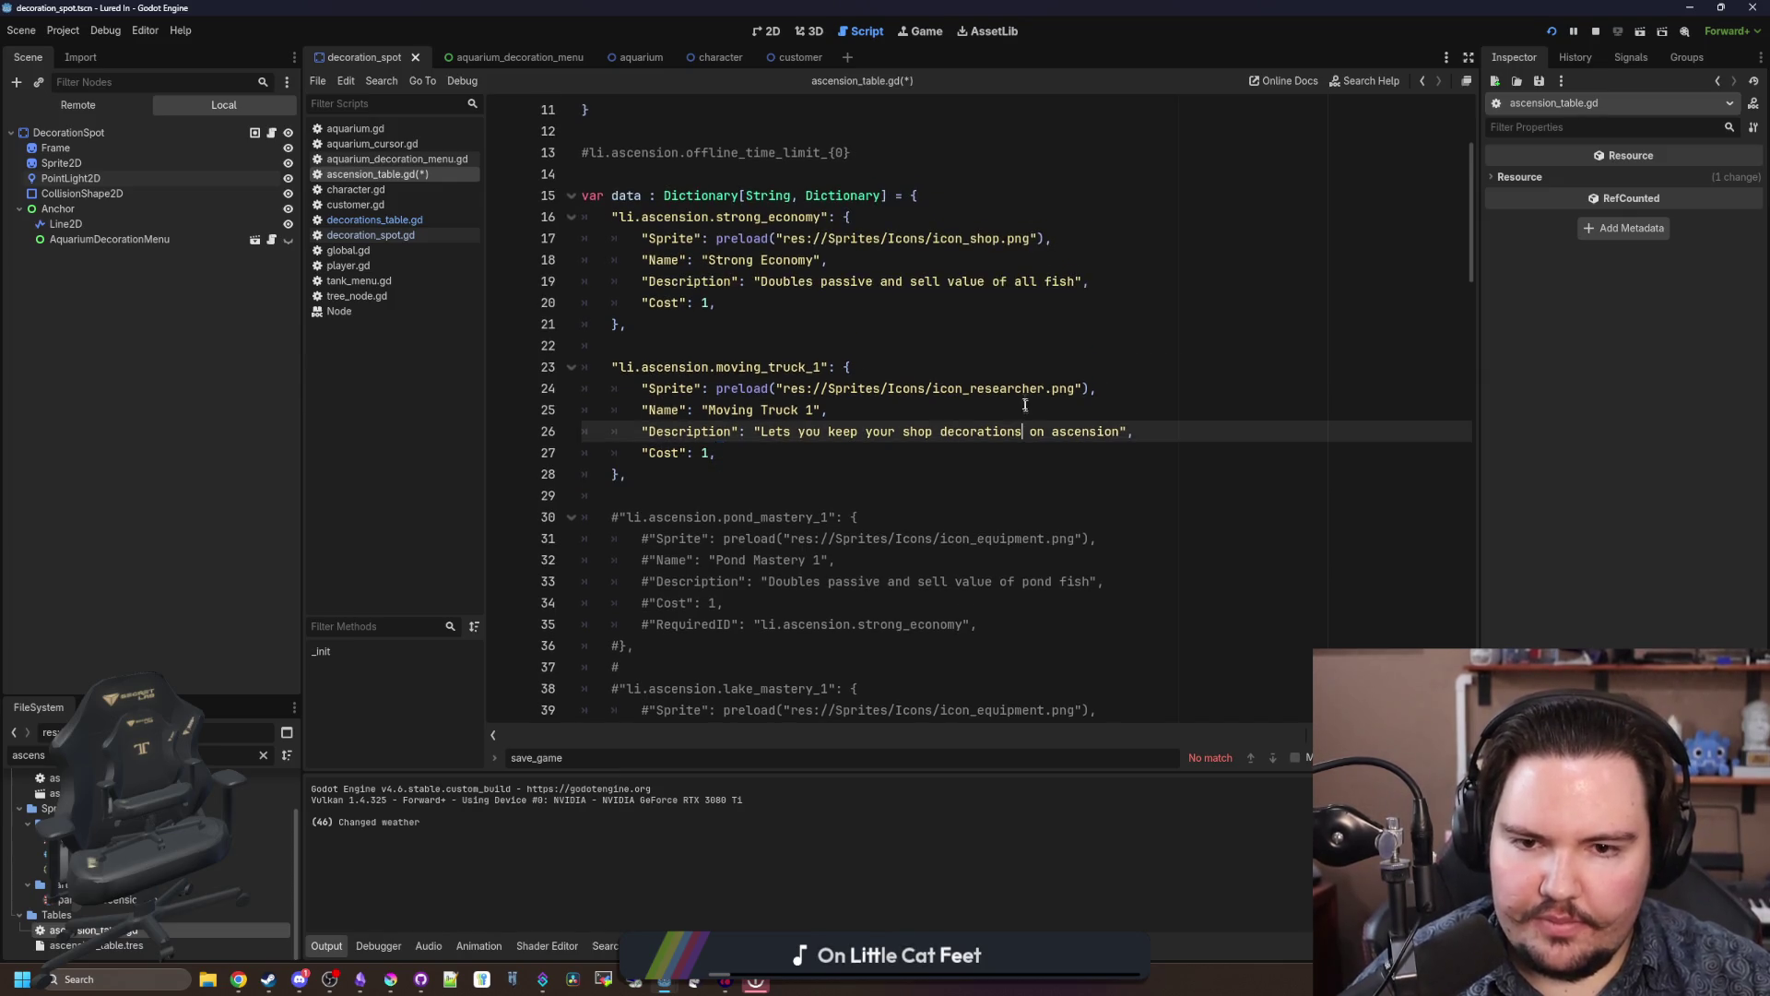
double_click(1005, 388)
type("icon_dec")
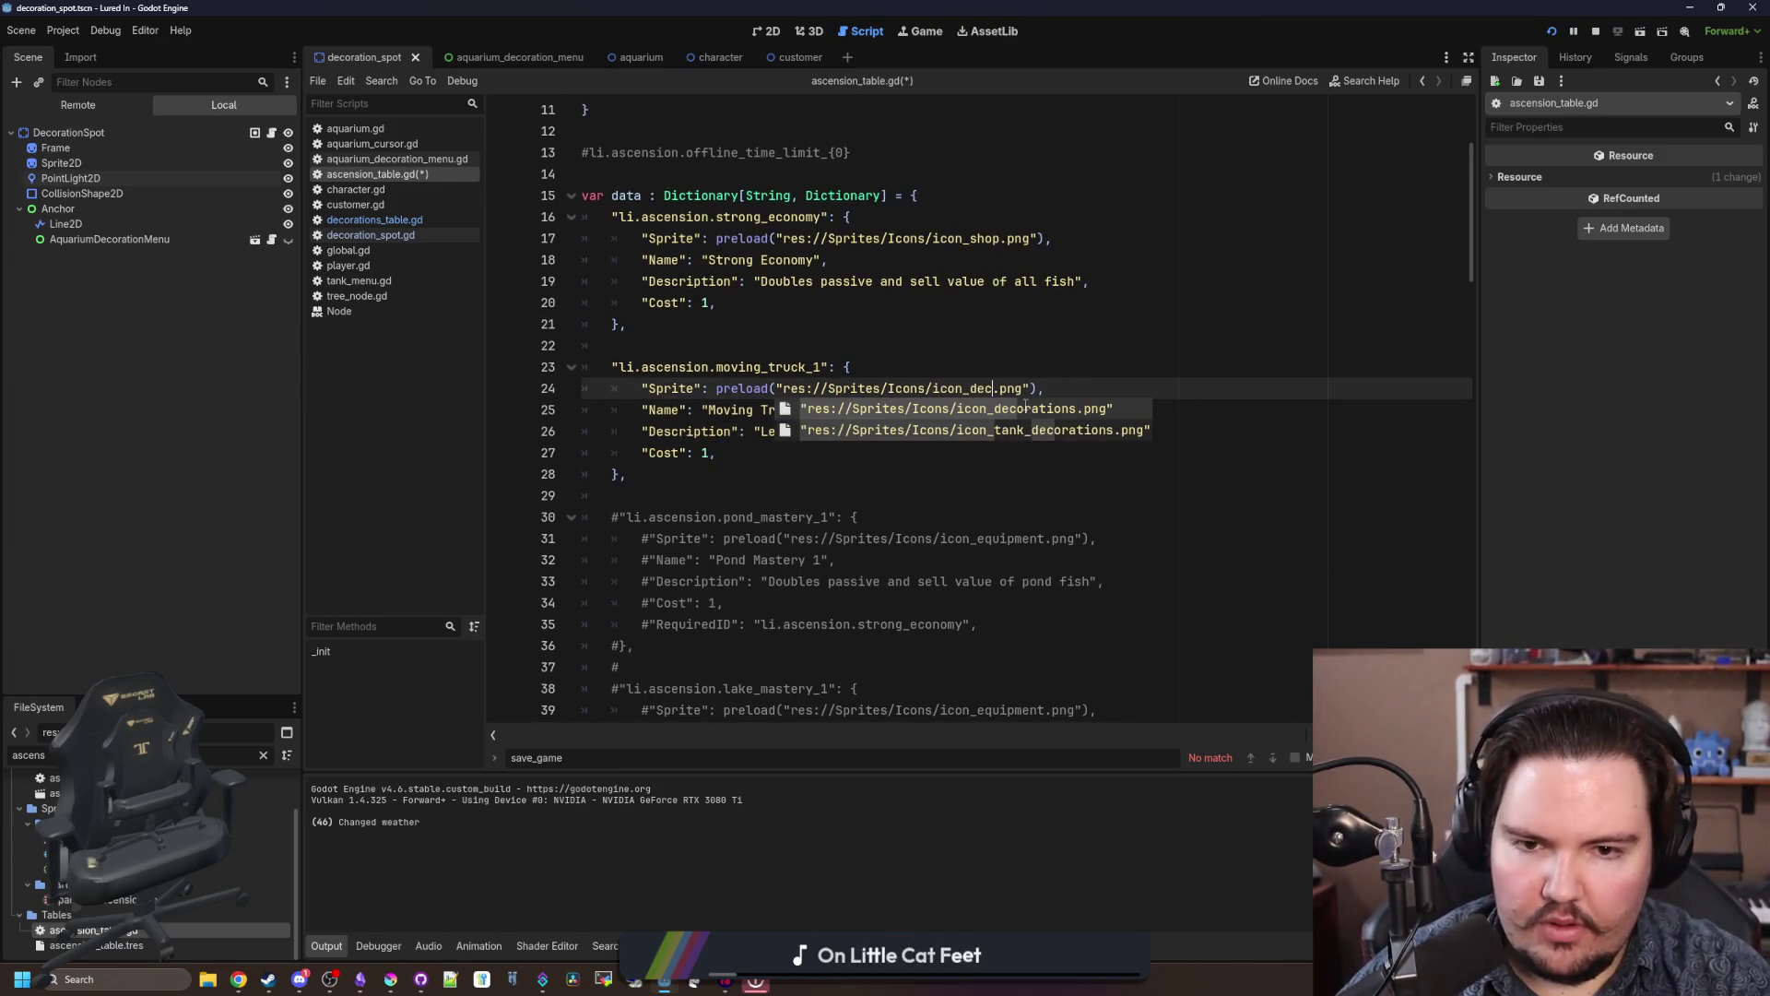
key("Return")
left_click(882, 414)
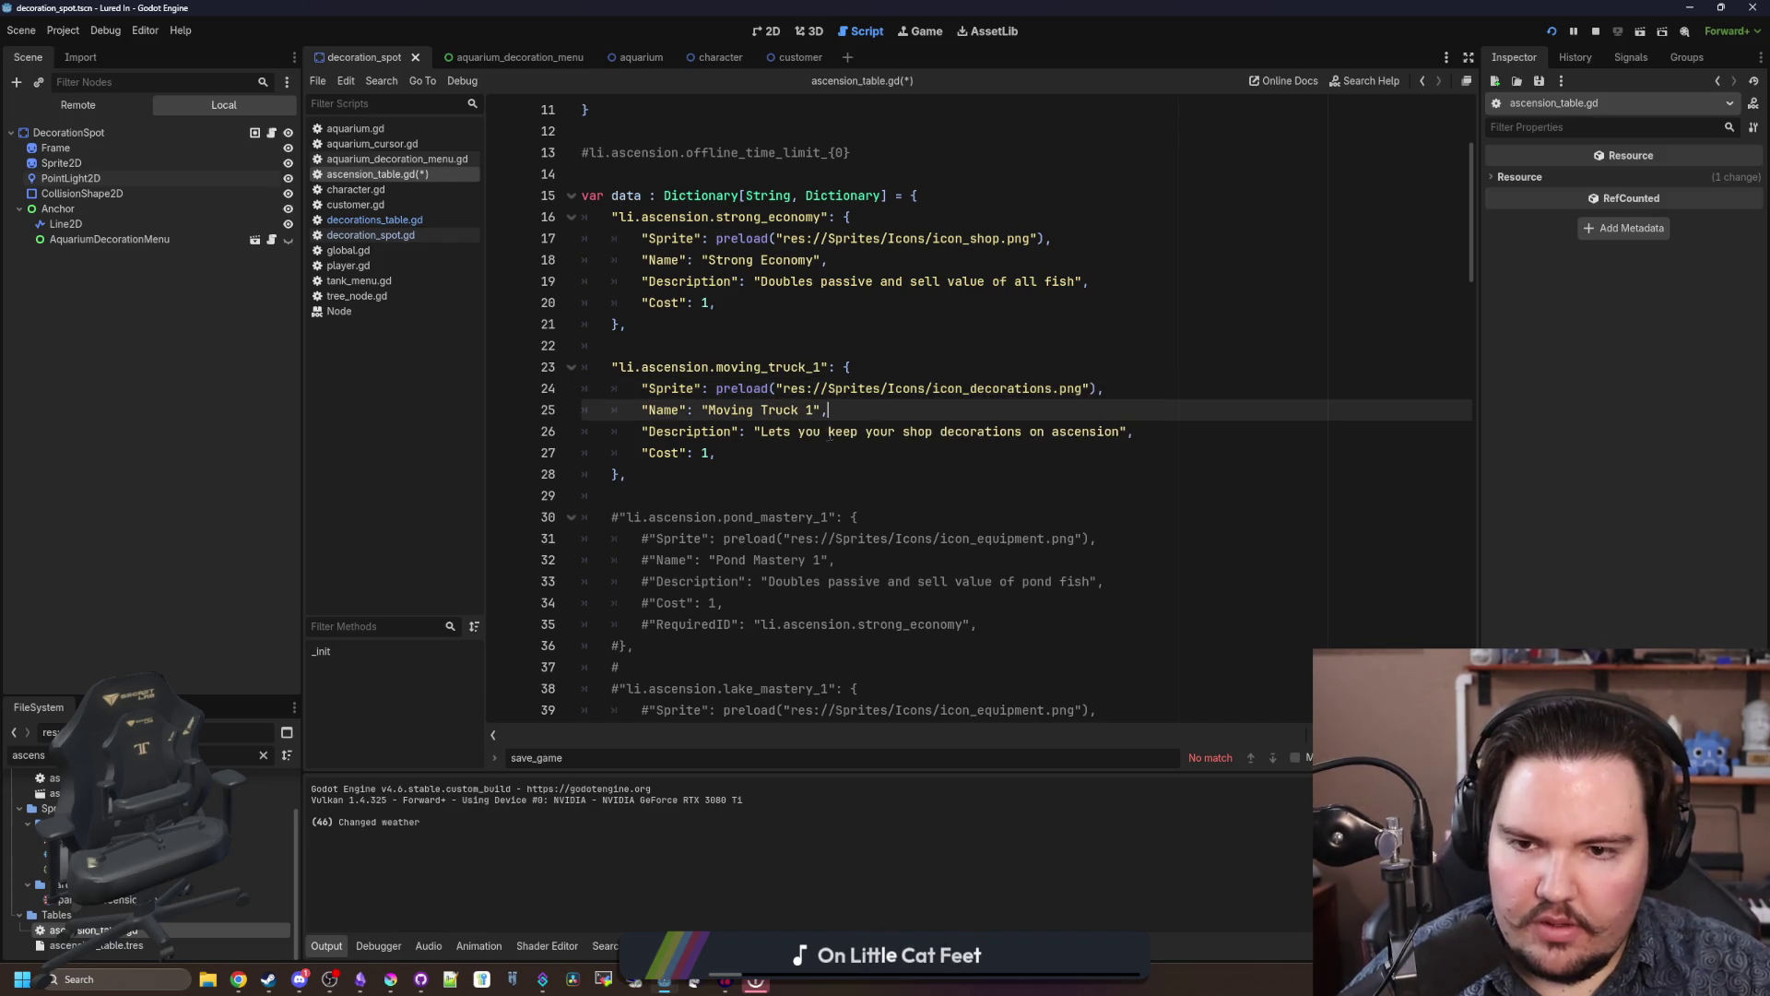
mouse_move(694, 466)
left_mouse_down()
mouse_move(590, 360)
mouse_move(553, 350)
left_mouse_up()
key("ctrl+c")
left_click(674, 486)
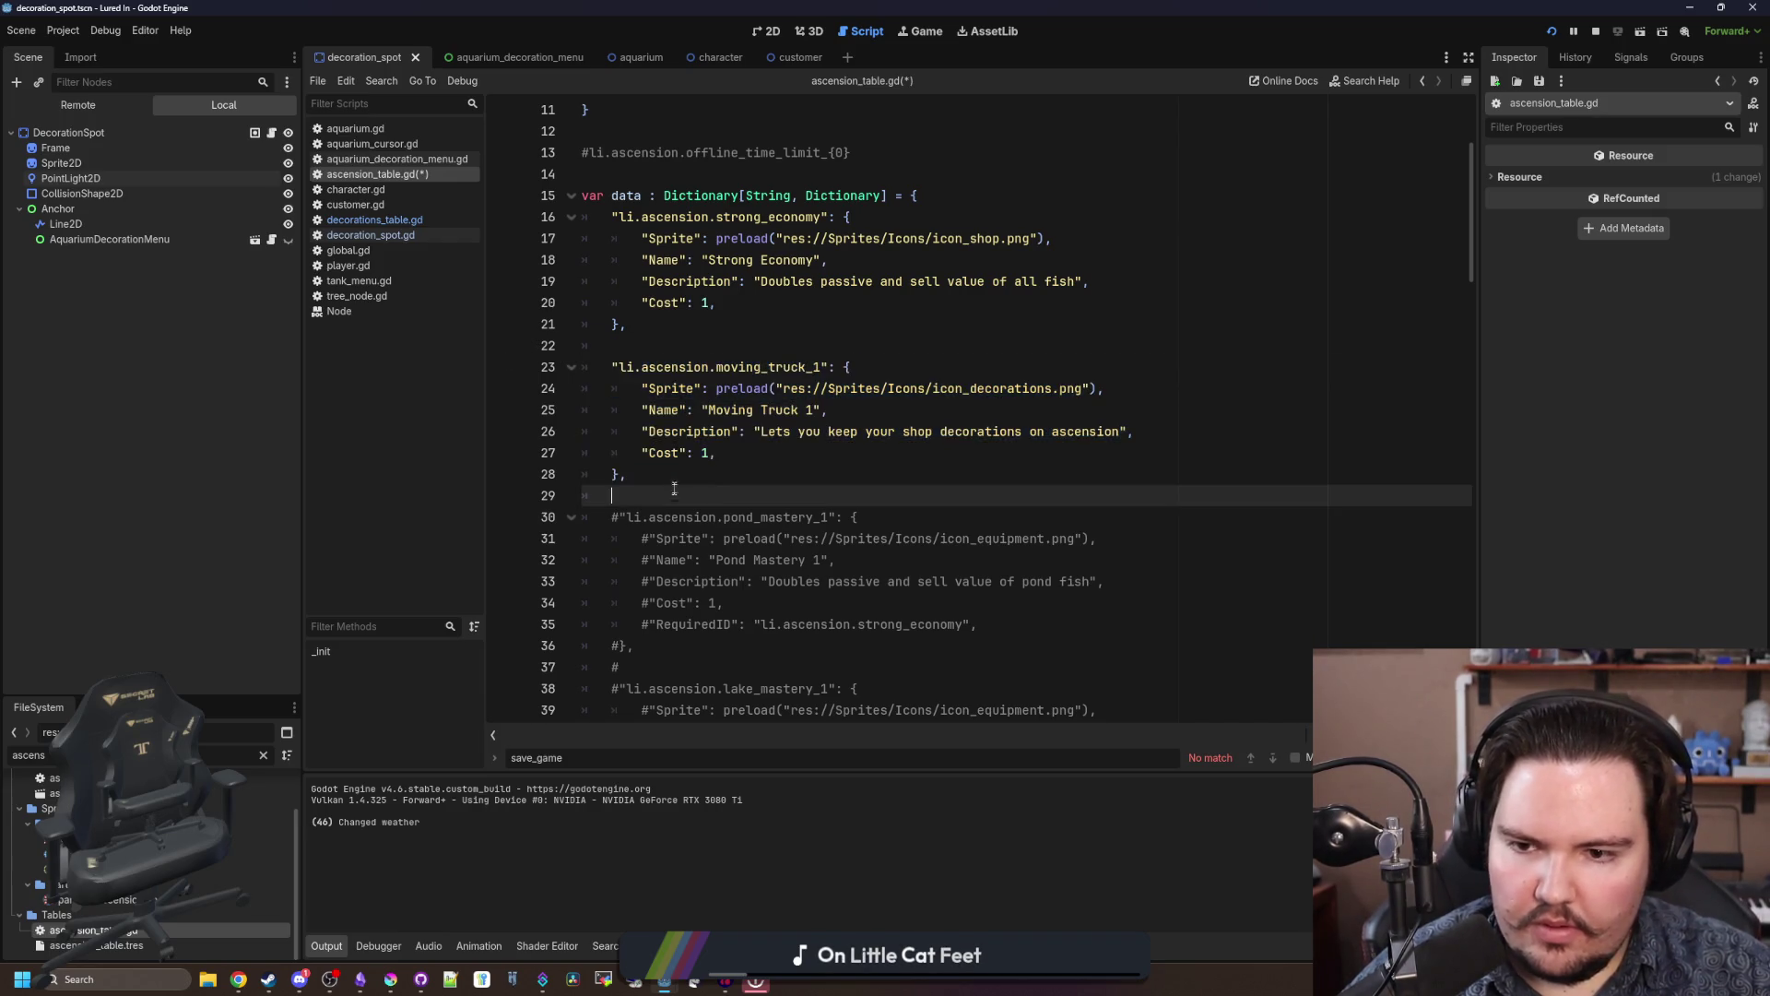
Step: Paste a duplicate of the Moving Truck 1 entry and insert a RequiredID line into it
key("Return")
key("ctrl+v")
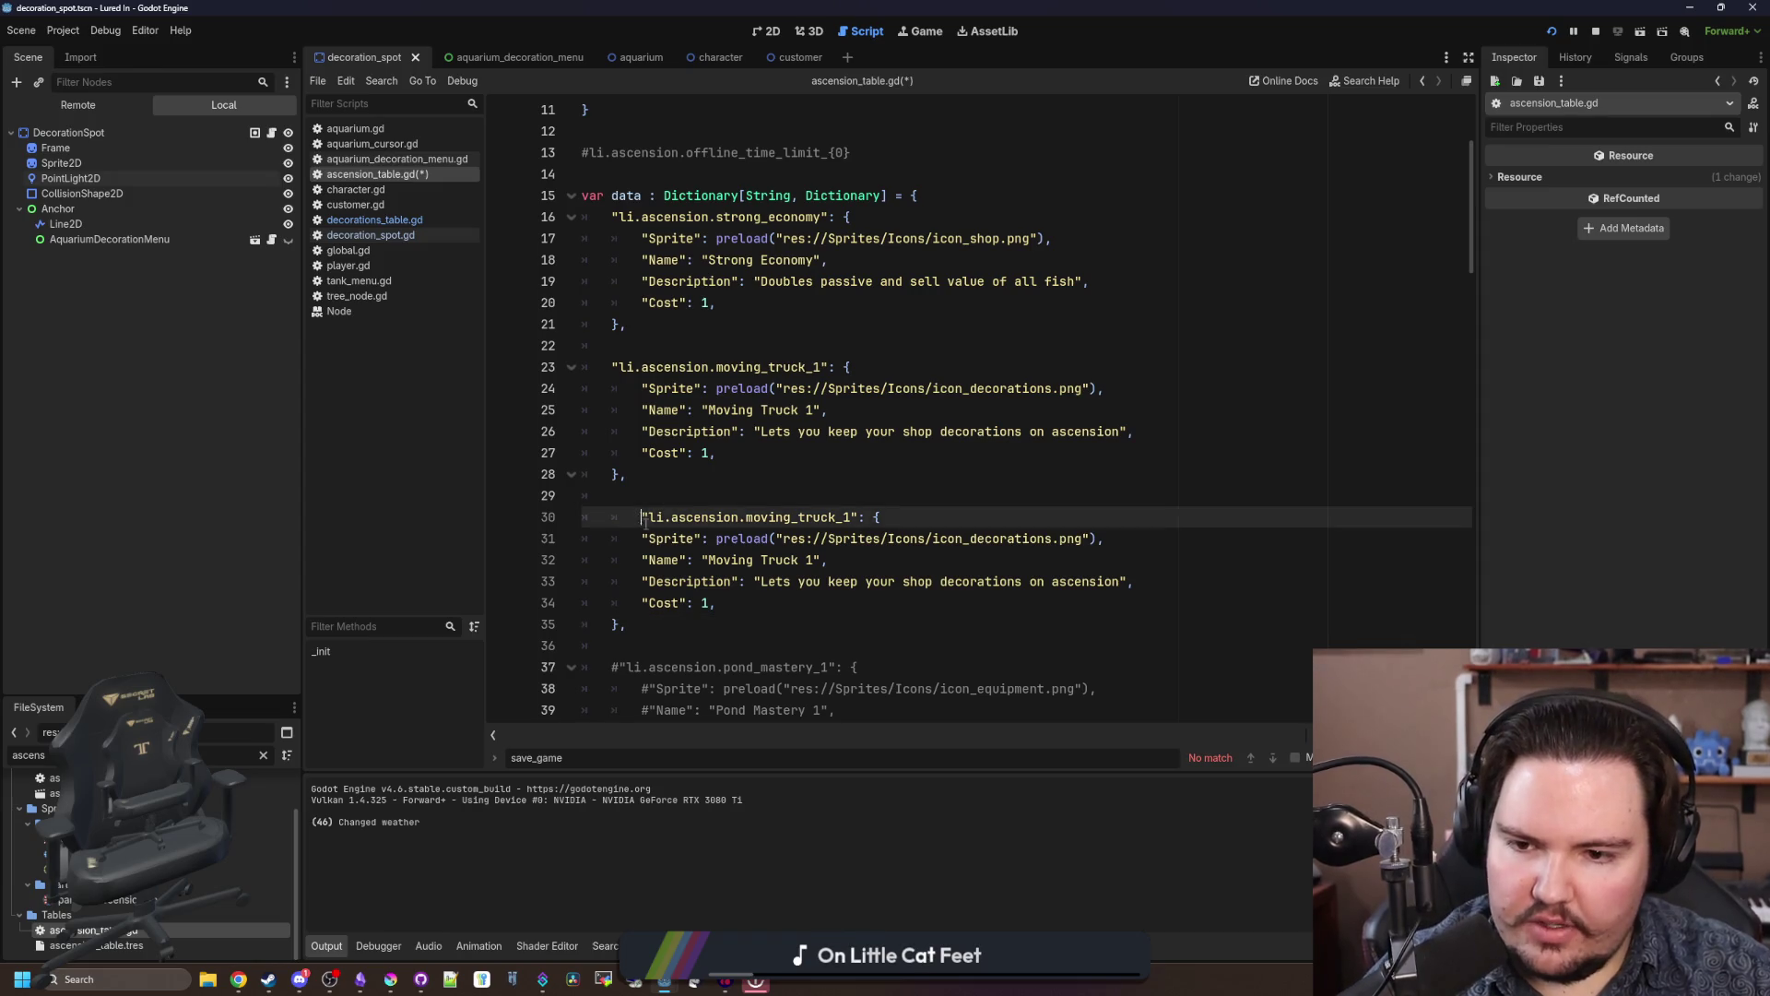
scroll(742, 607, "down", 3)
left_click_drag(1024, 589, 636, 582)
key("ctrl+c")
left_click(764, 404)
key("Return")
key("ctrl+v")
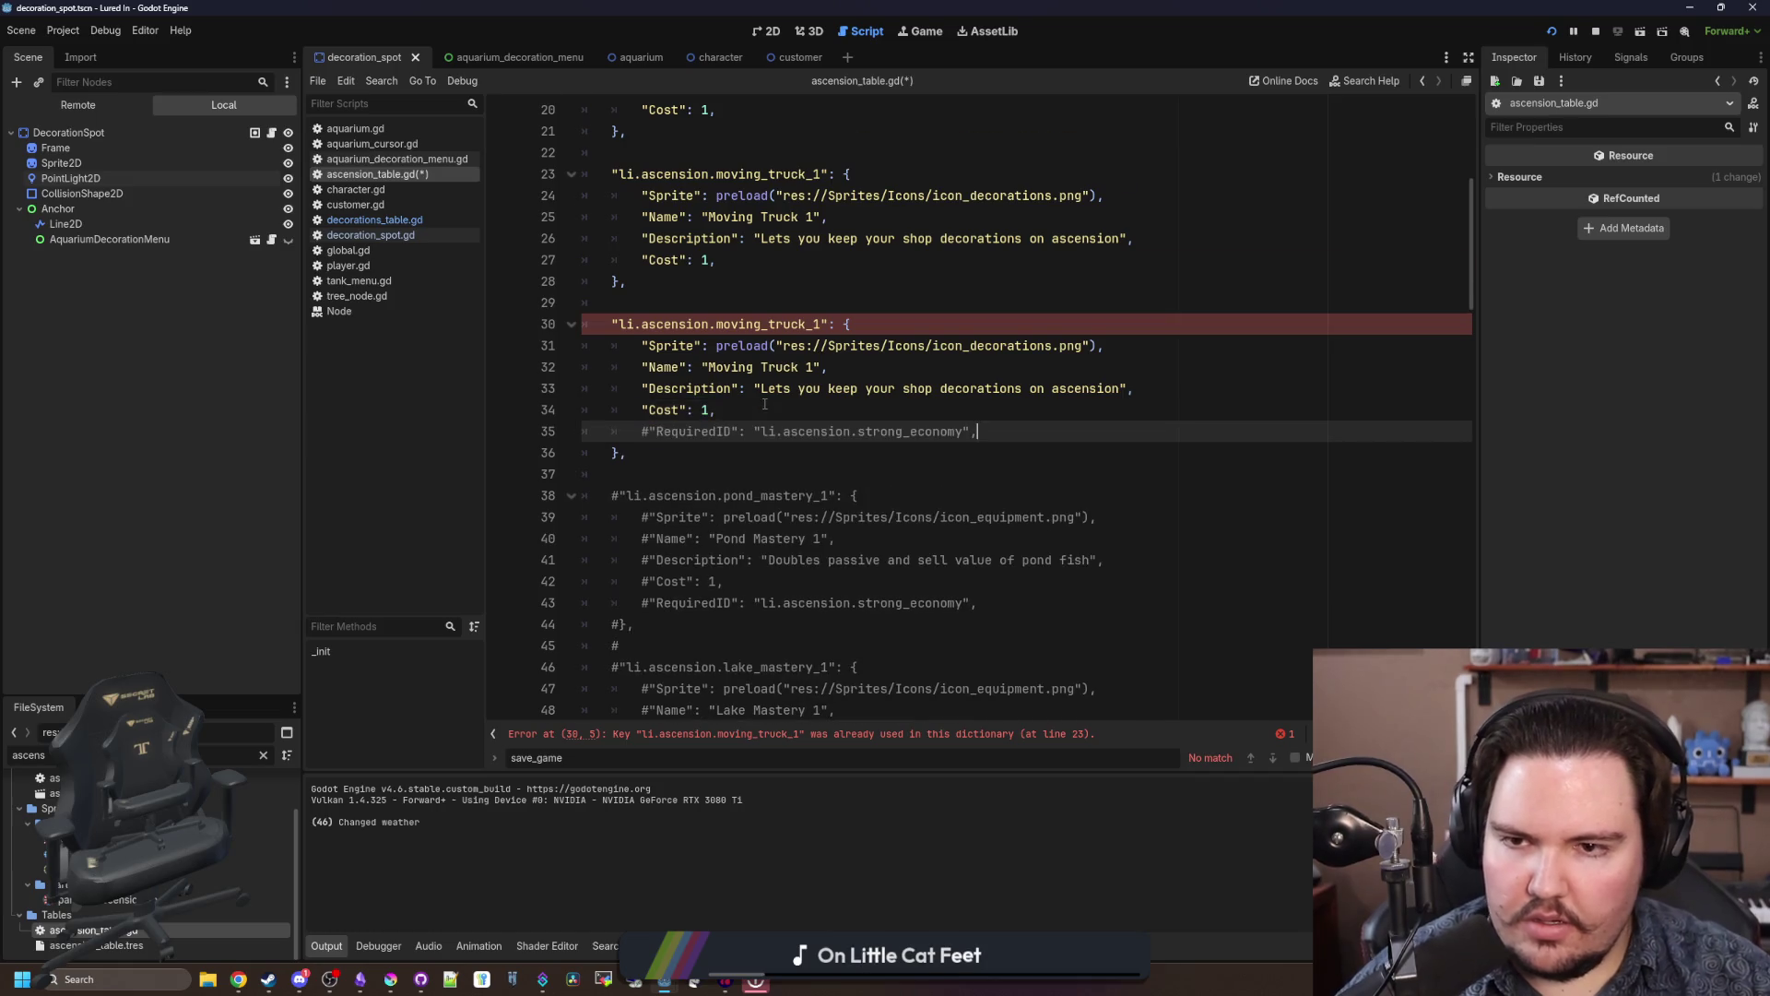
Step: Uncomment the copy's RequiredID line and make it require moving_truck_1
scroll(765, 404, "down", 7)
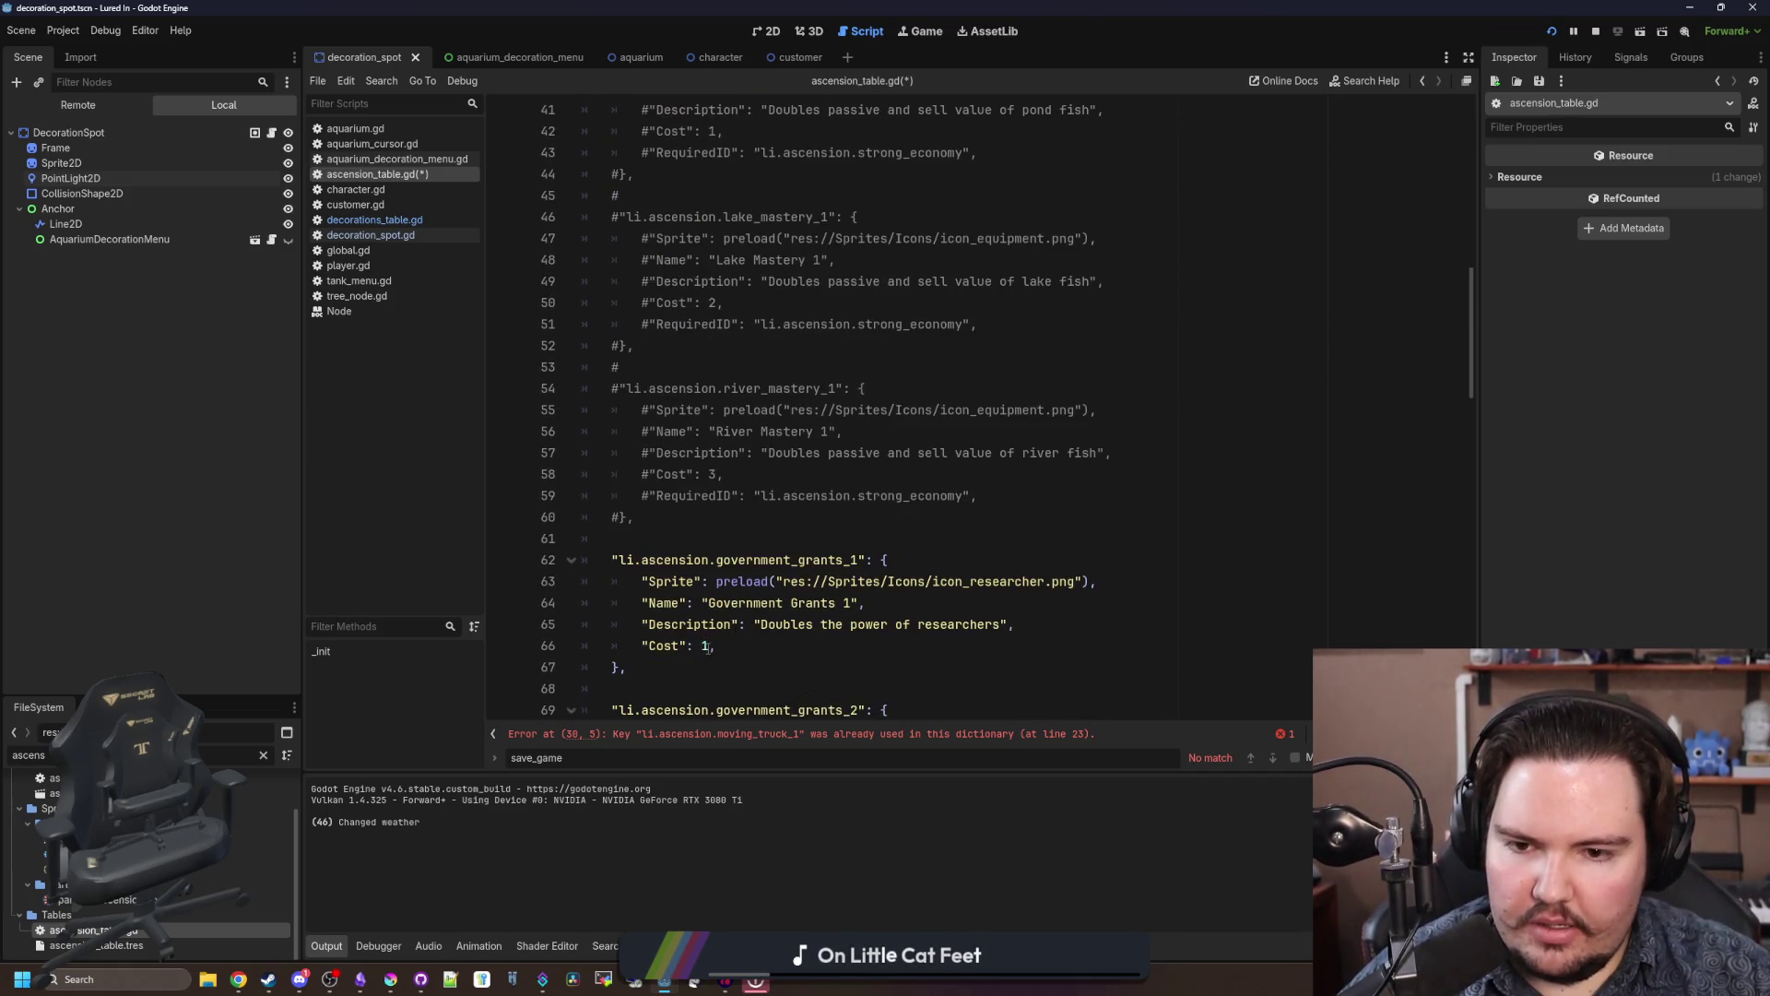
scroll(825, 550, "up", 9)
left_click(647, 560)
key("BackSpace")
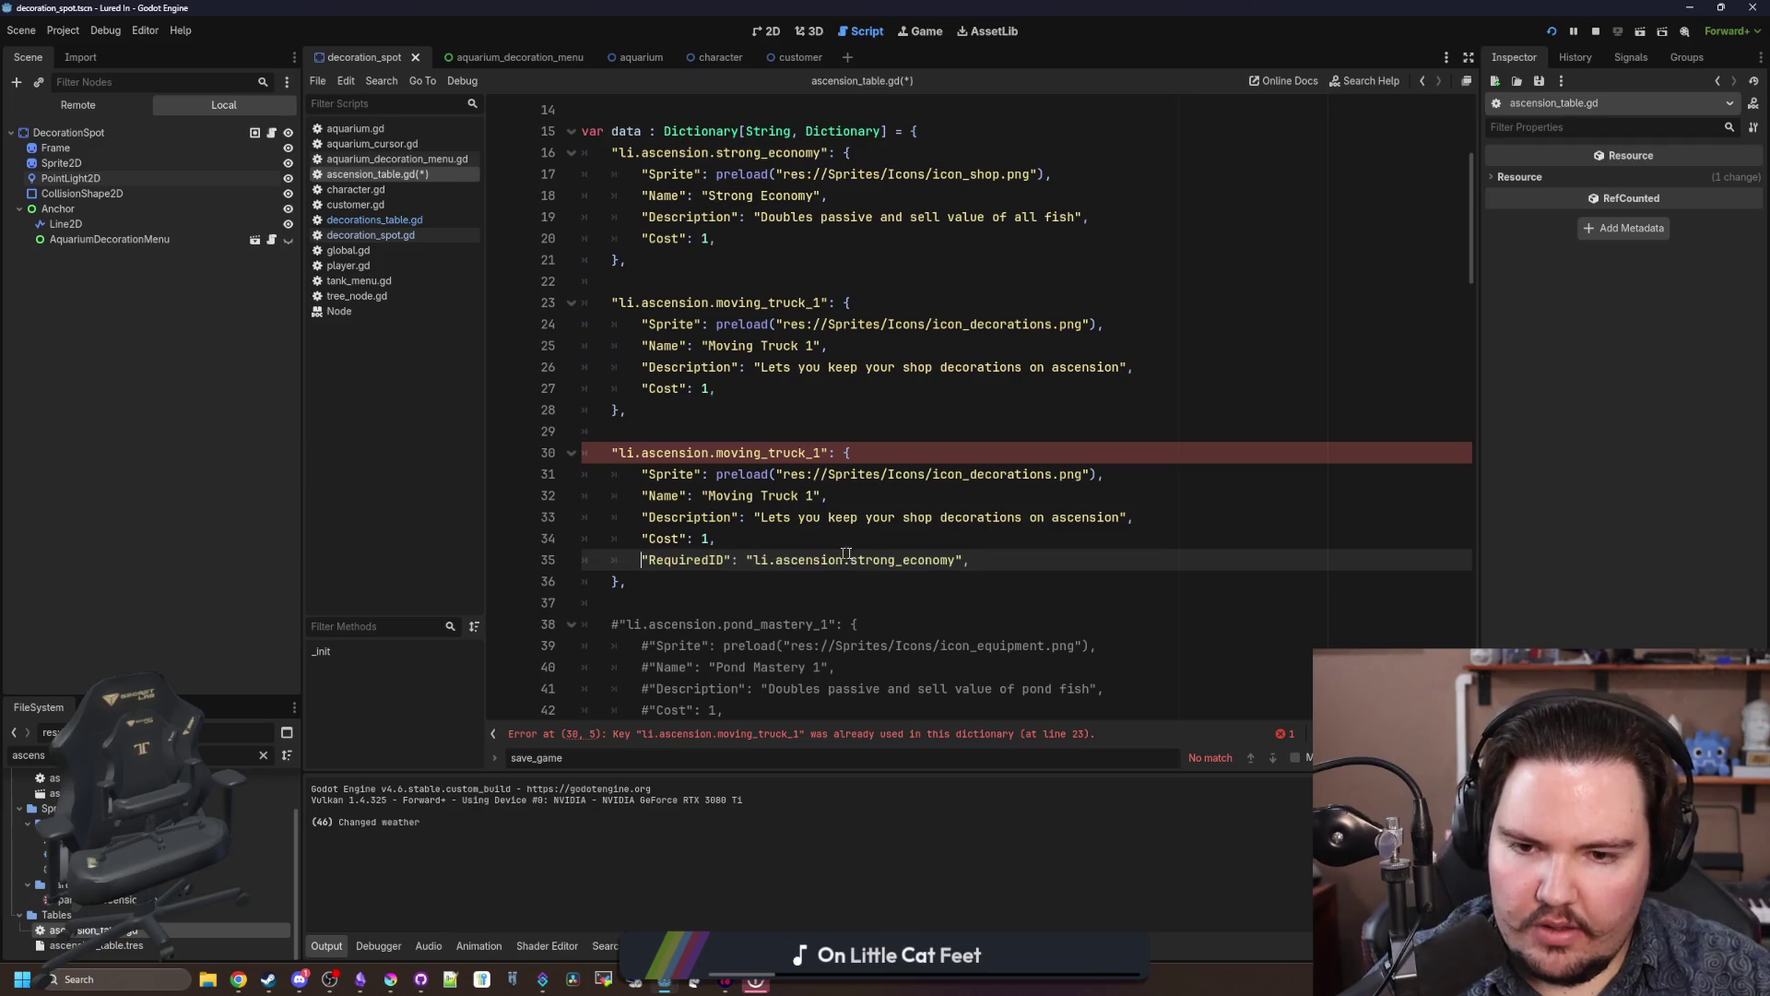
double_click(935, 559)
type("moving_truc")
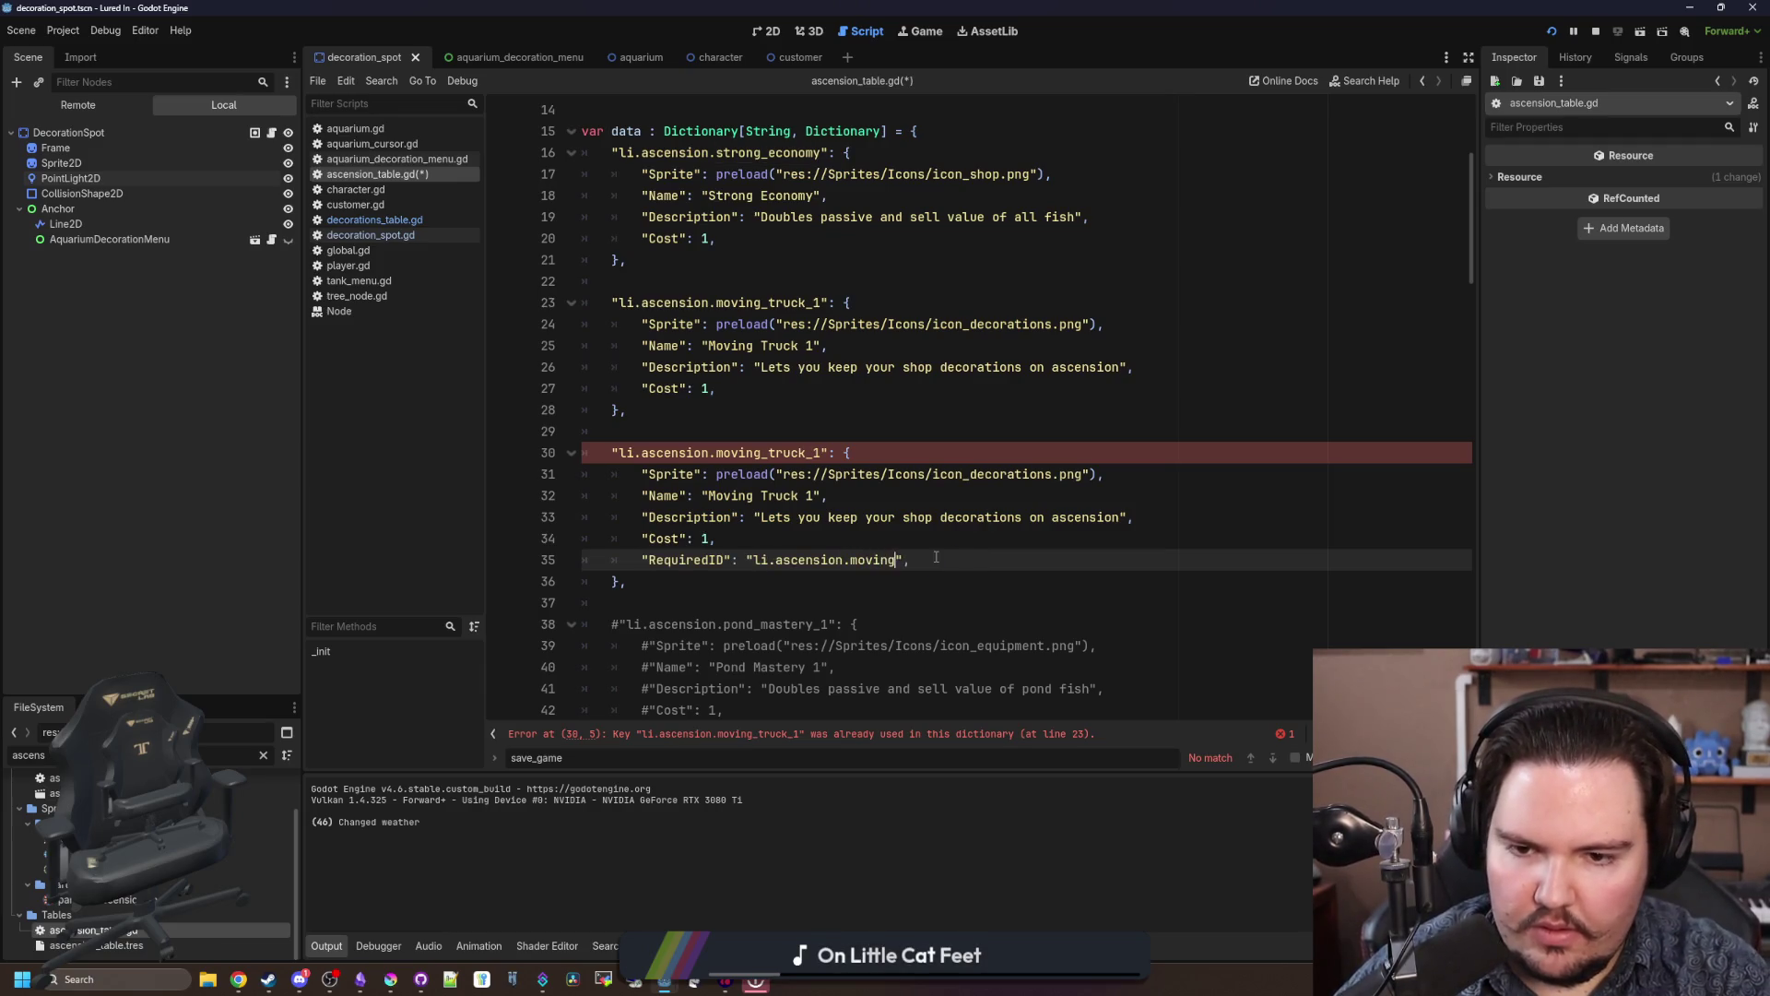
type("k_1")
Step: Change the copy's key to moving_truck_2 and its description to fish tank decorations
left_click(818, 453)
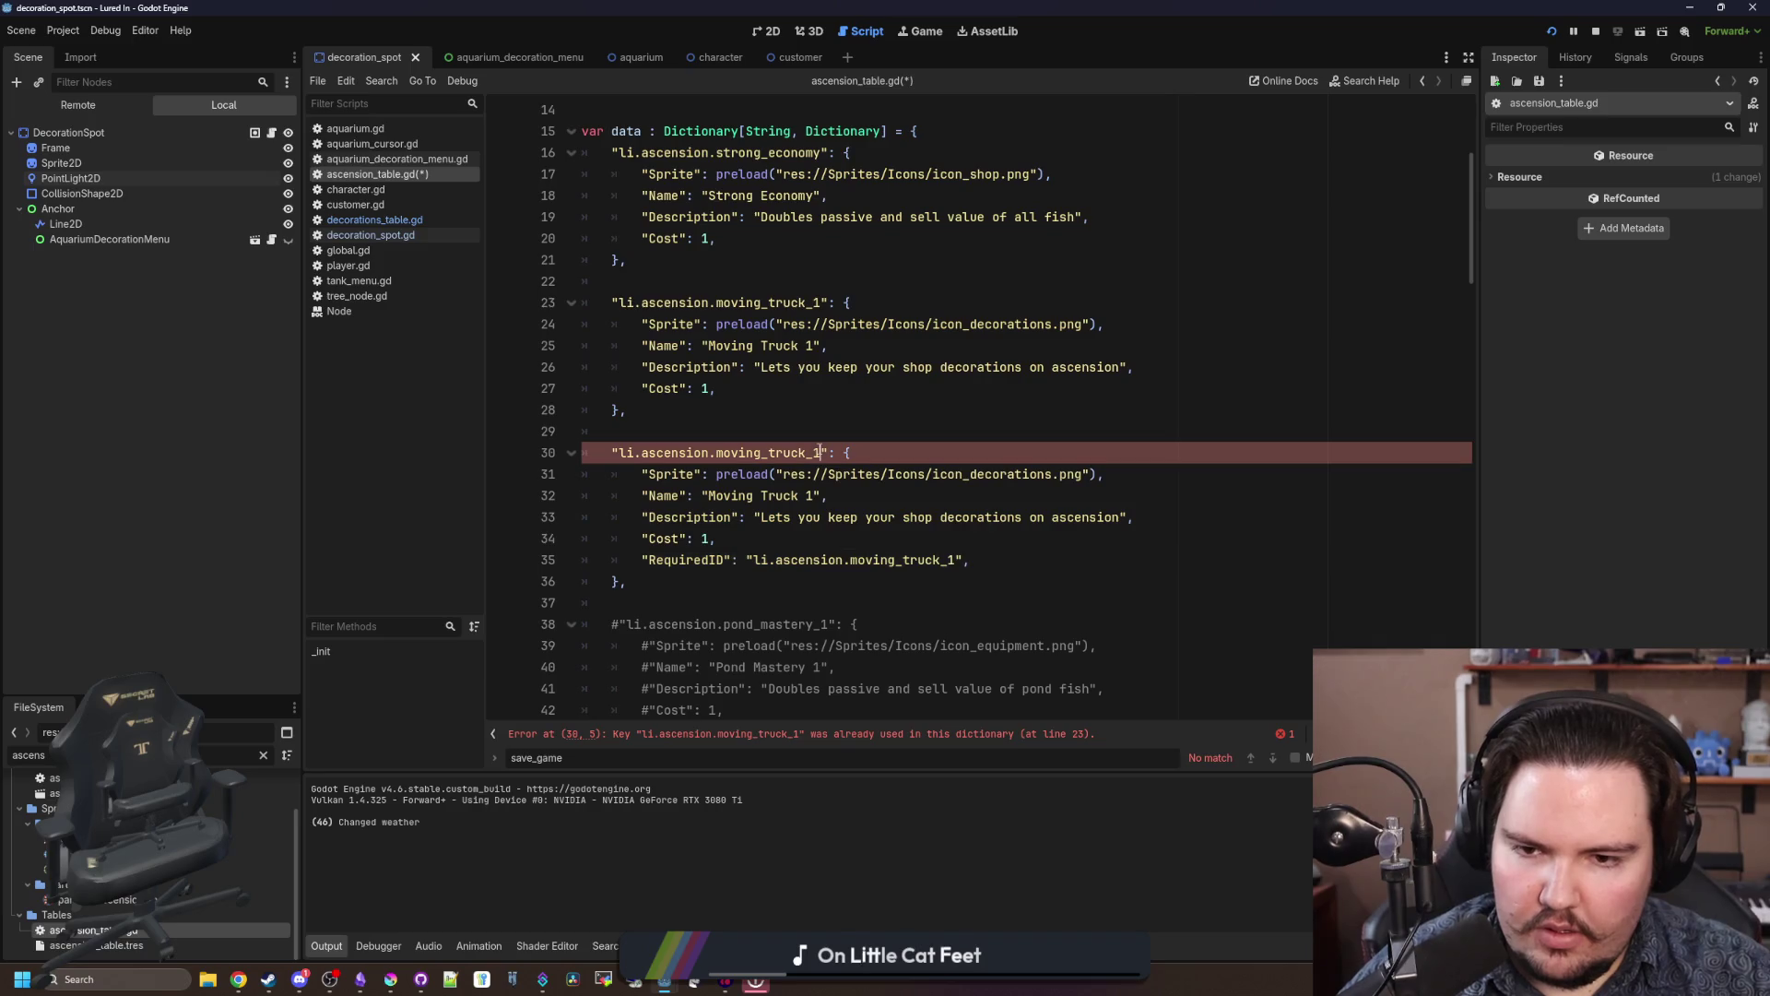
type("2")
key("Down")
key("Down")
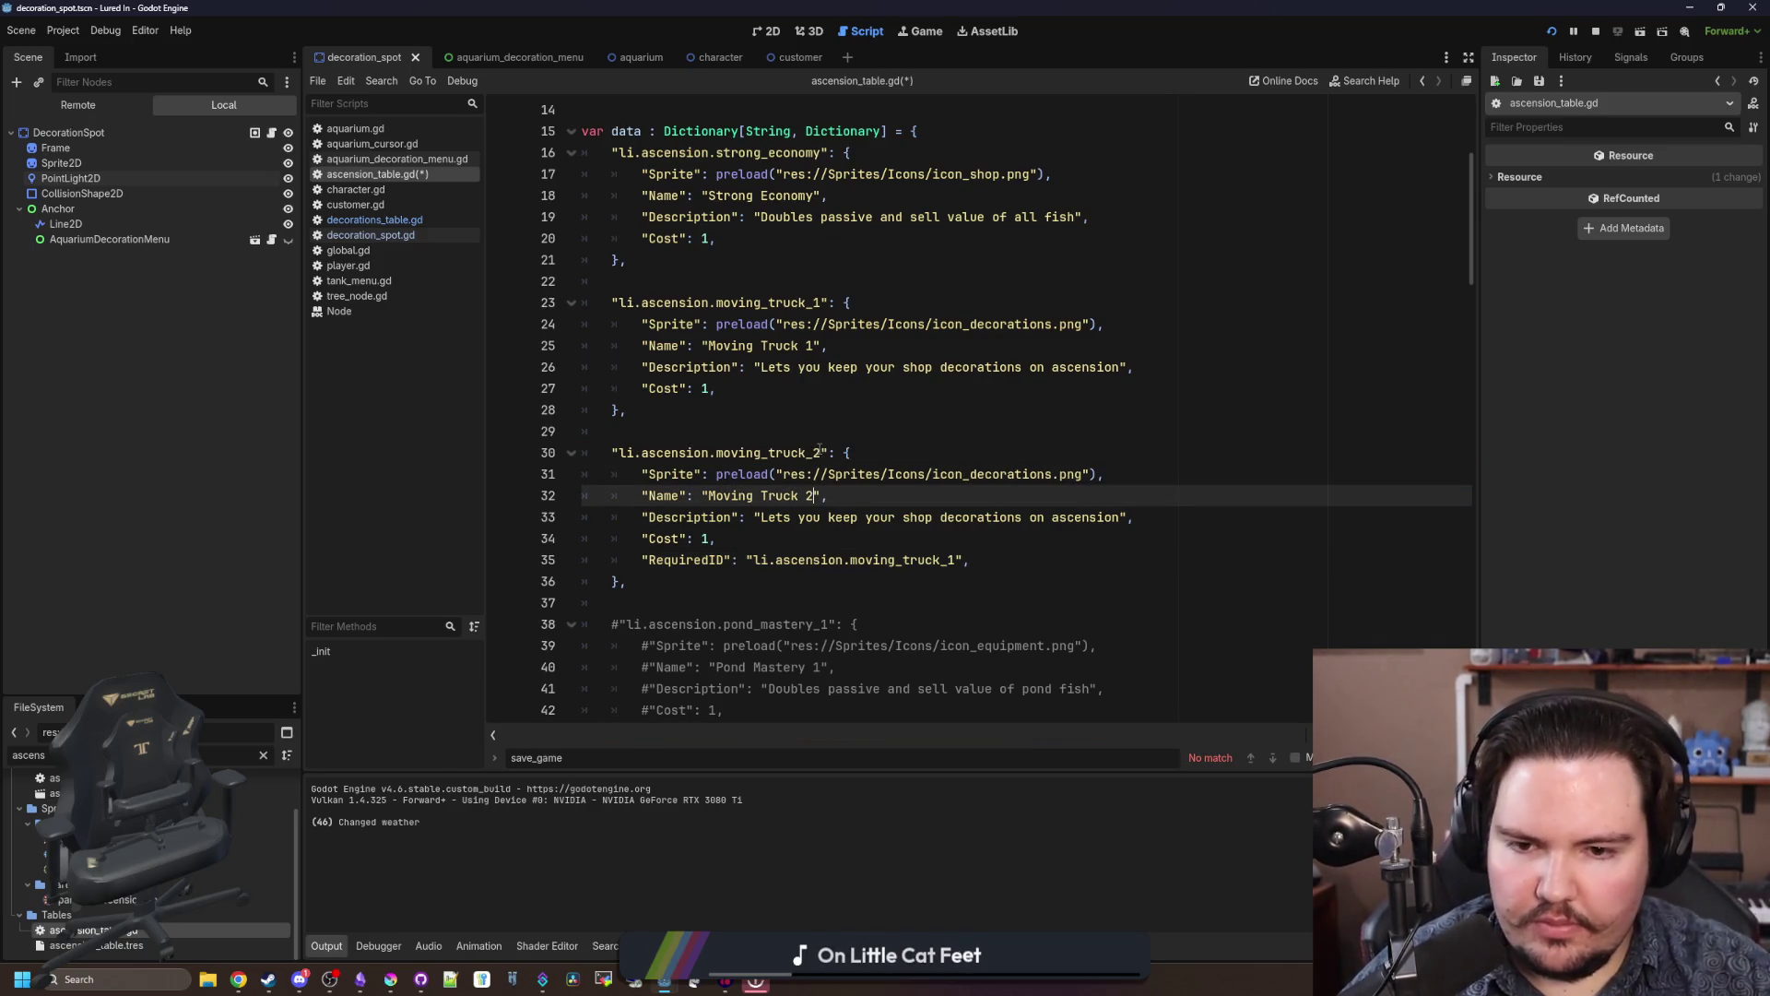
left_click(1013, 522)
double_click(987, 519)
key("BackSpace")
key("ctrl+BackSpace")
type("fish tank decoratio")
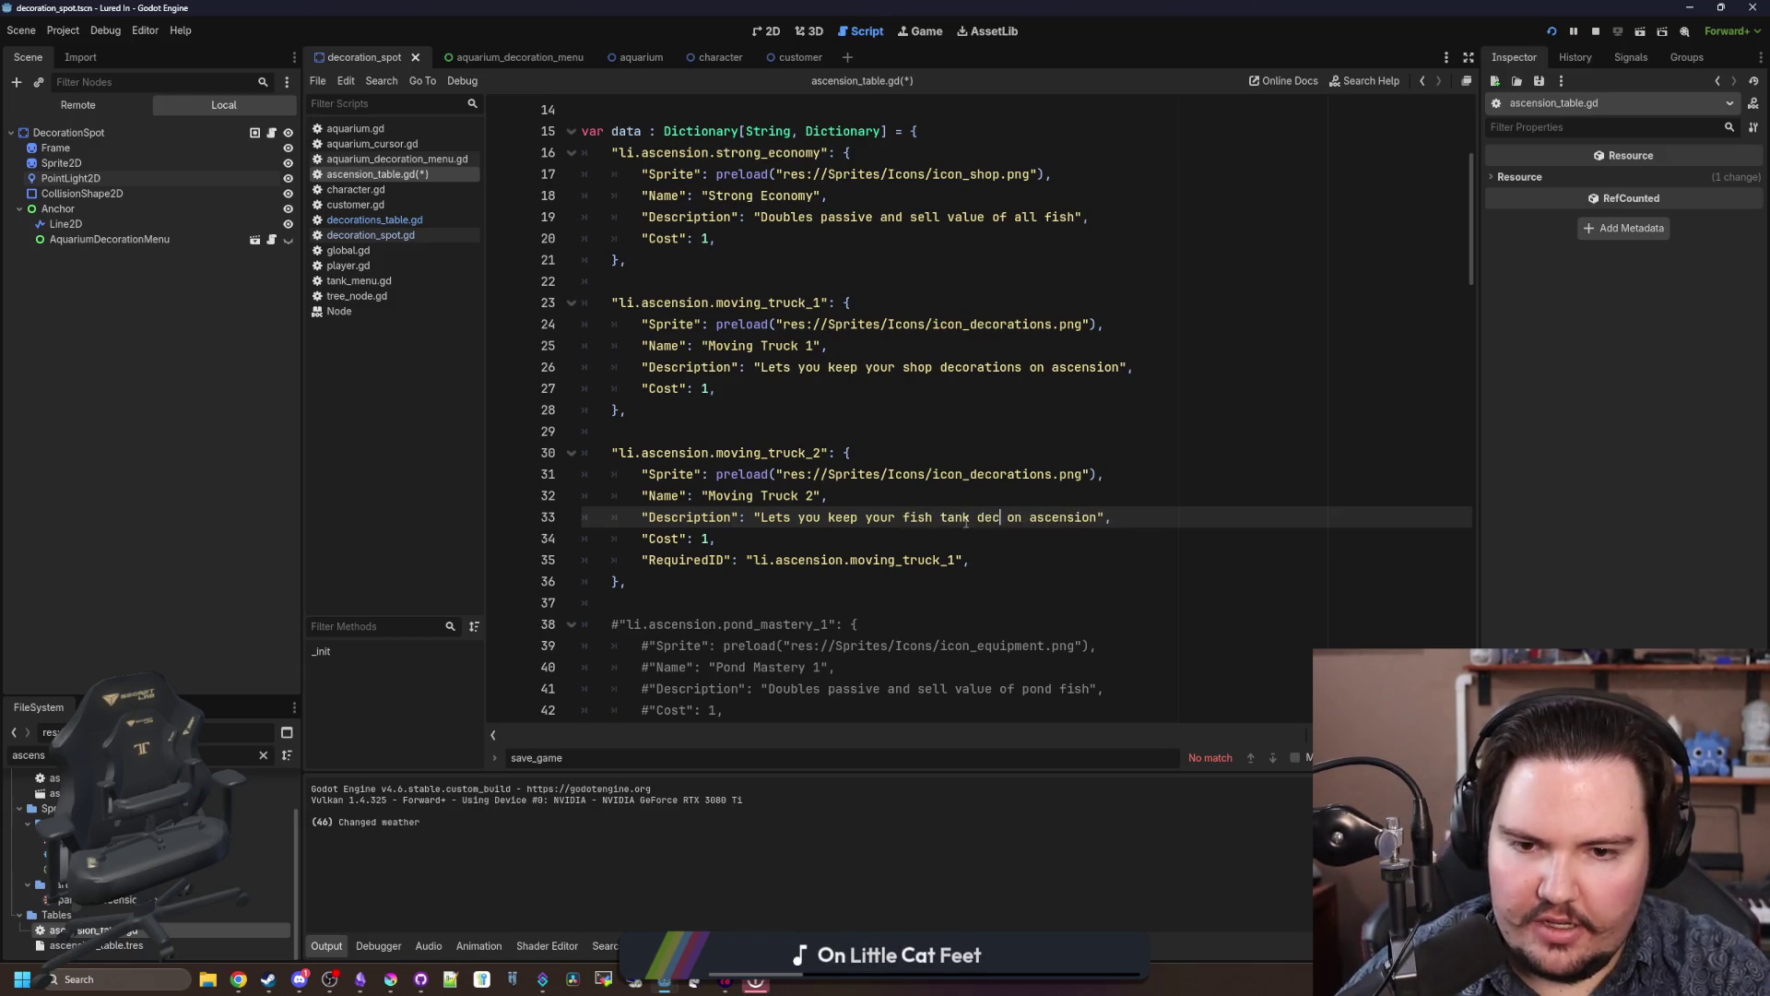
type("ns")
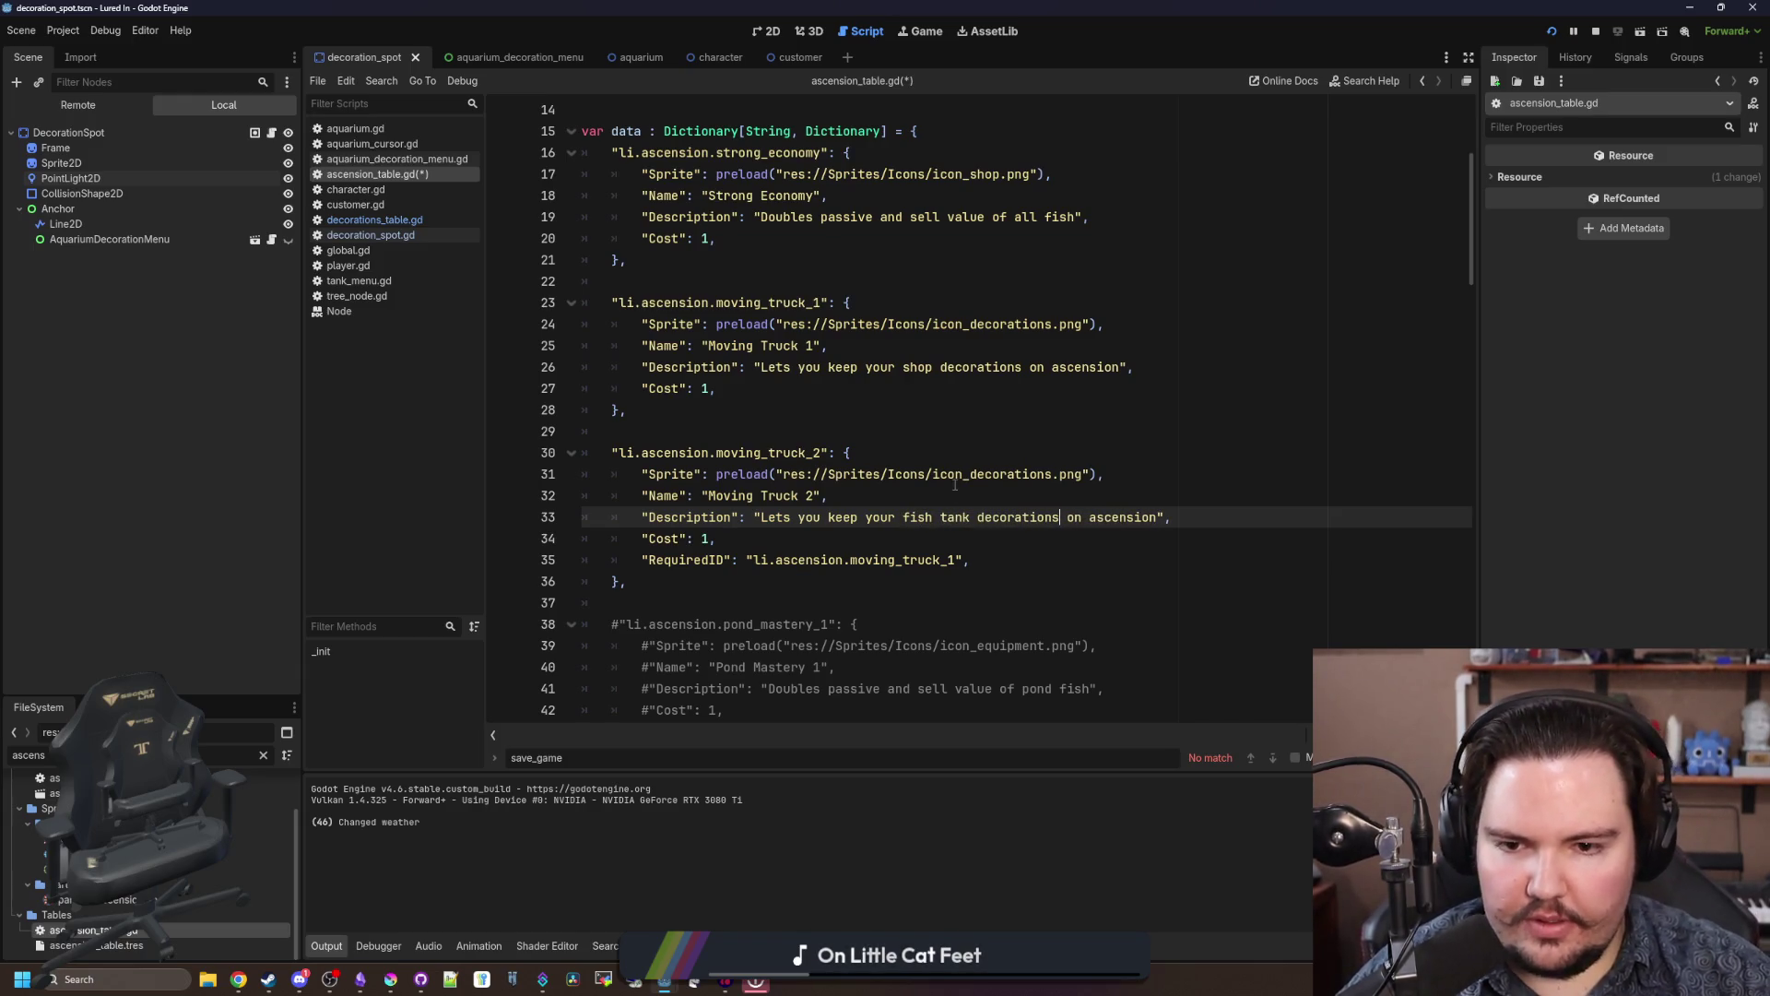
Step: Set the copy's sprite to icon_tank_decorations.png and save the script
double_click(973, 476)
type("icon_tank")
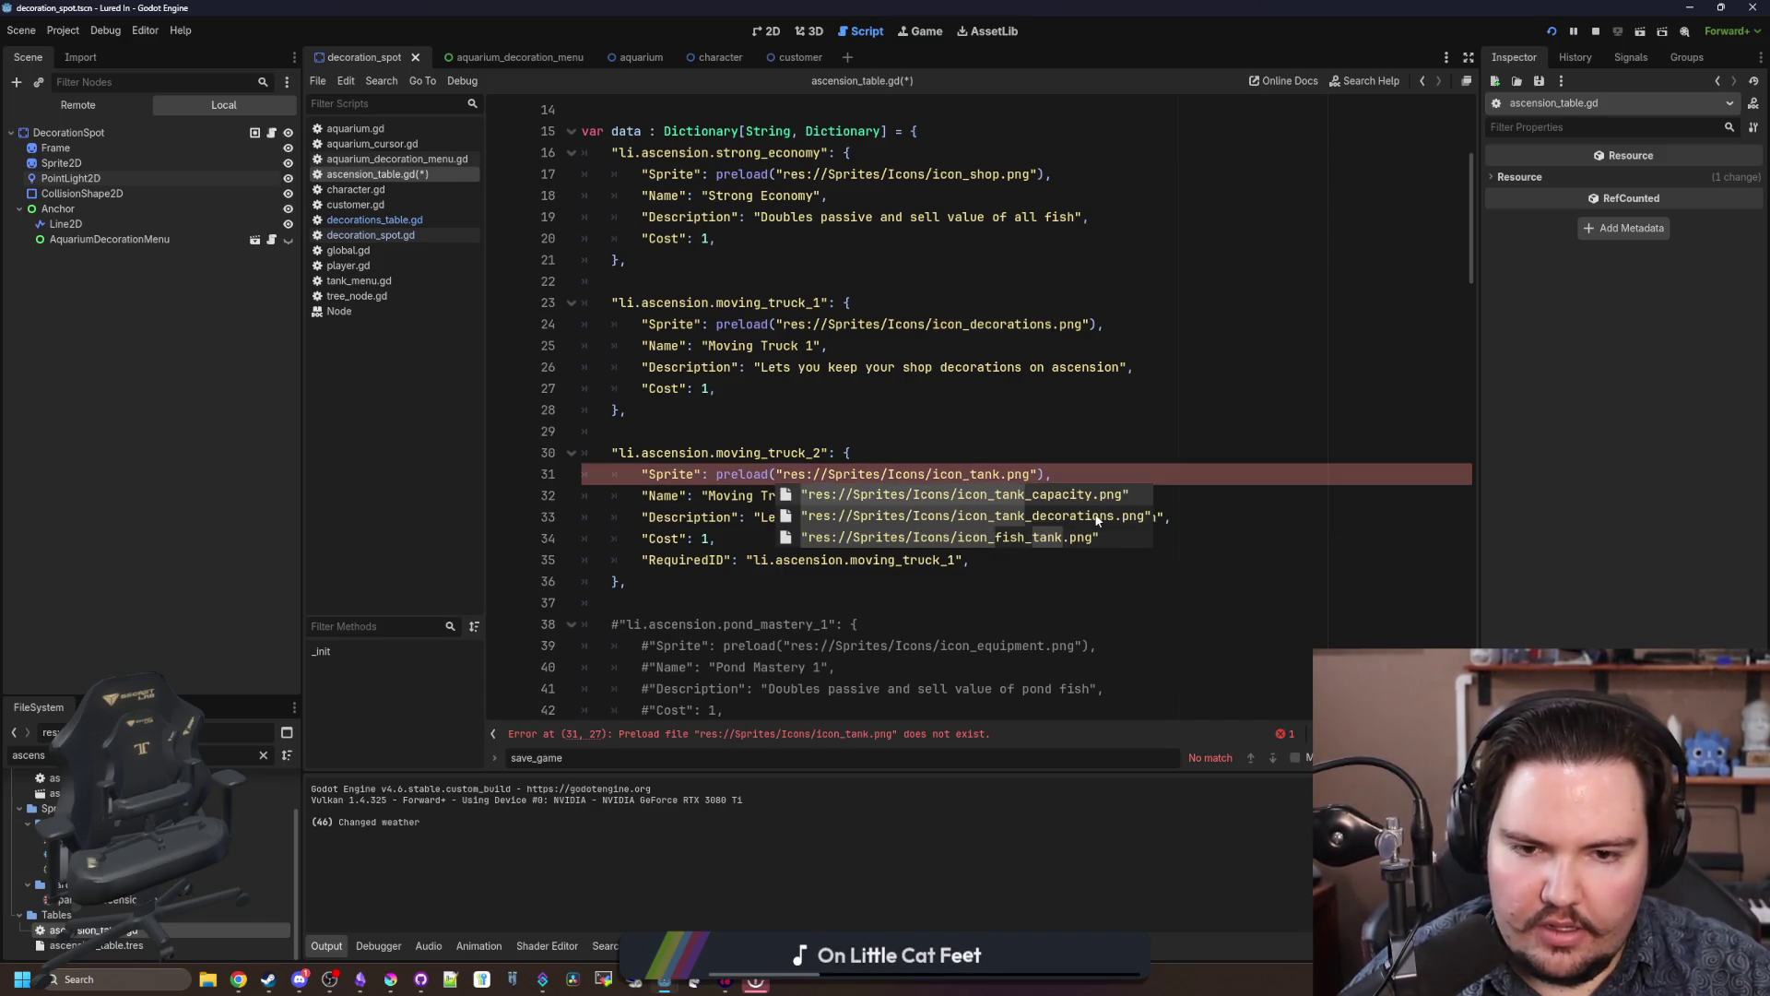
key("Down")
key("Return")
key("BackSpace")
key("BackSpace")
key("BackSpace")
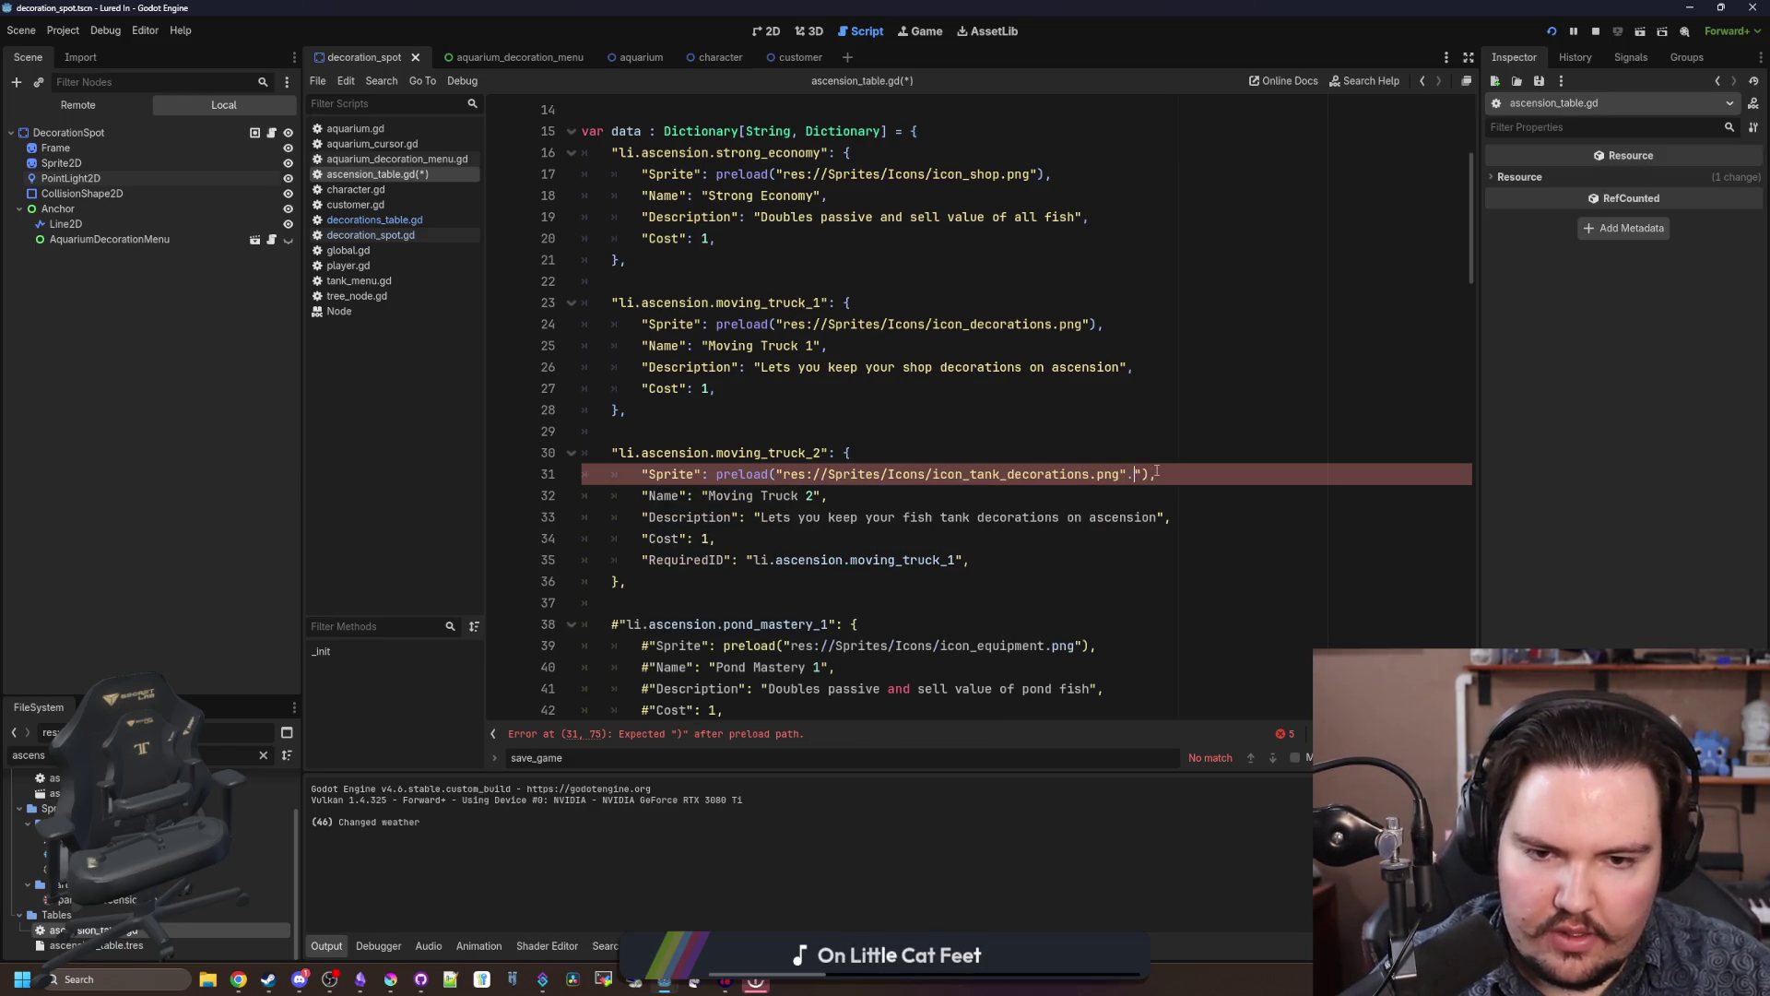
type("\"")
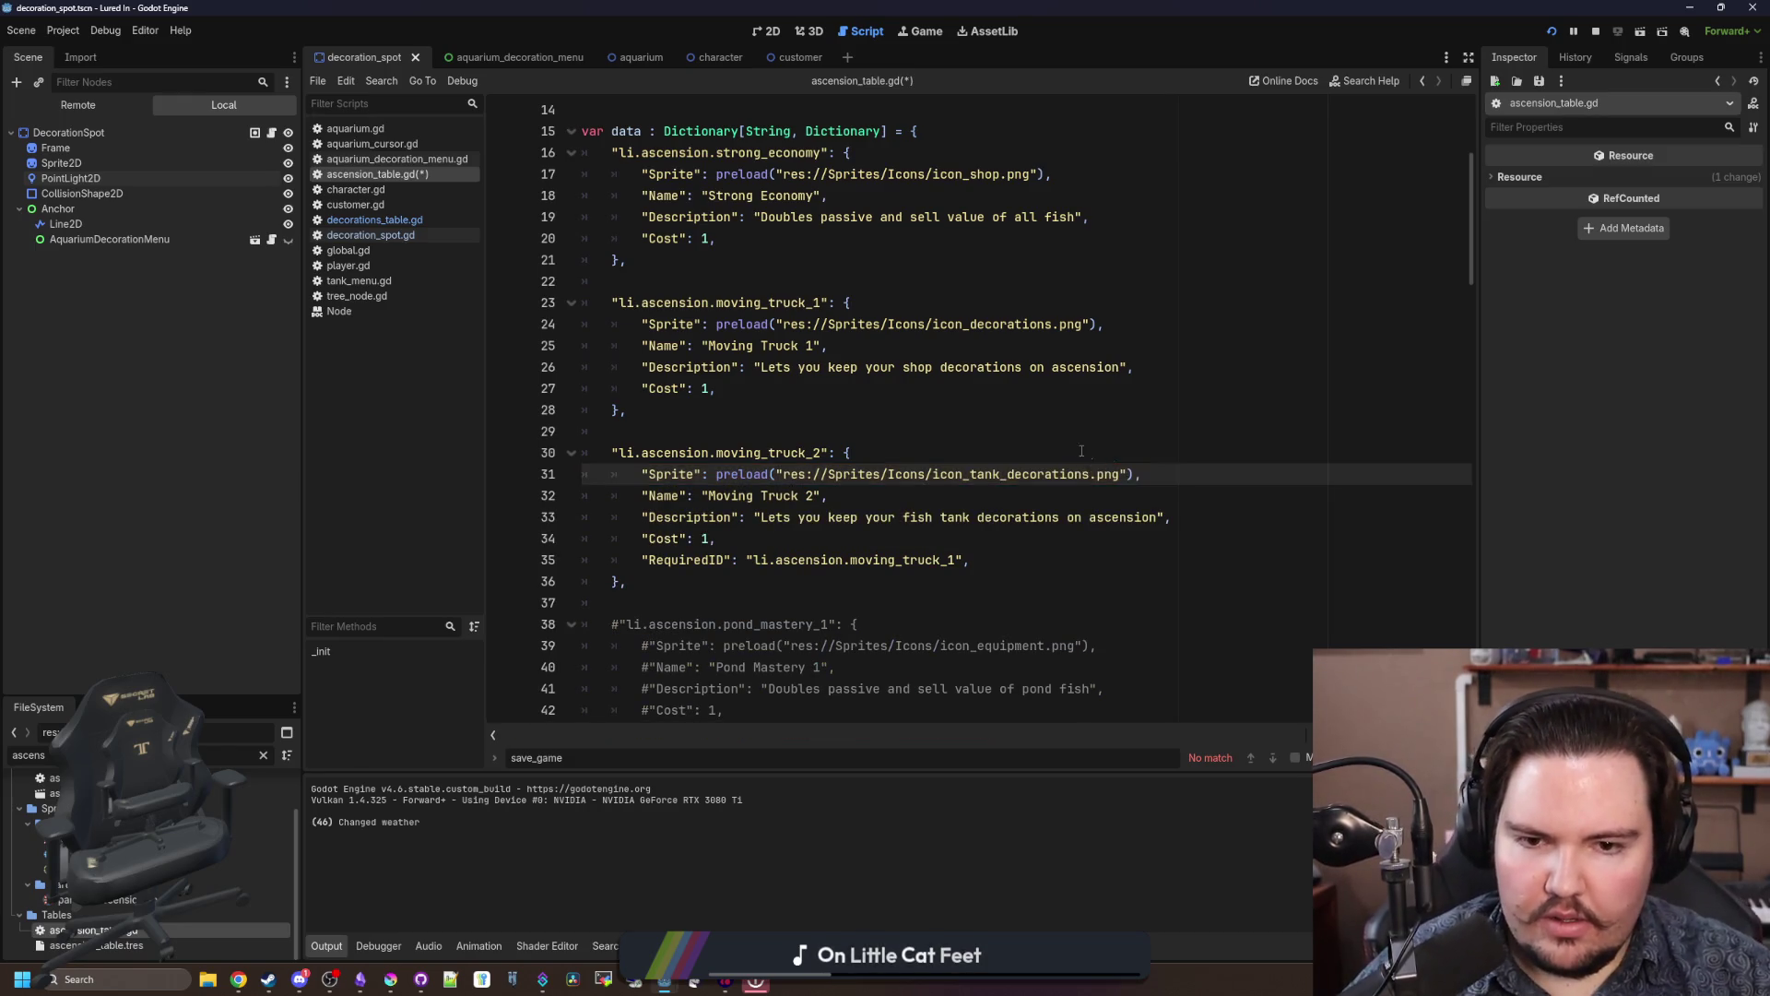
left_click(849, 432)
key("ctrl+s")
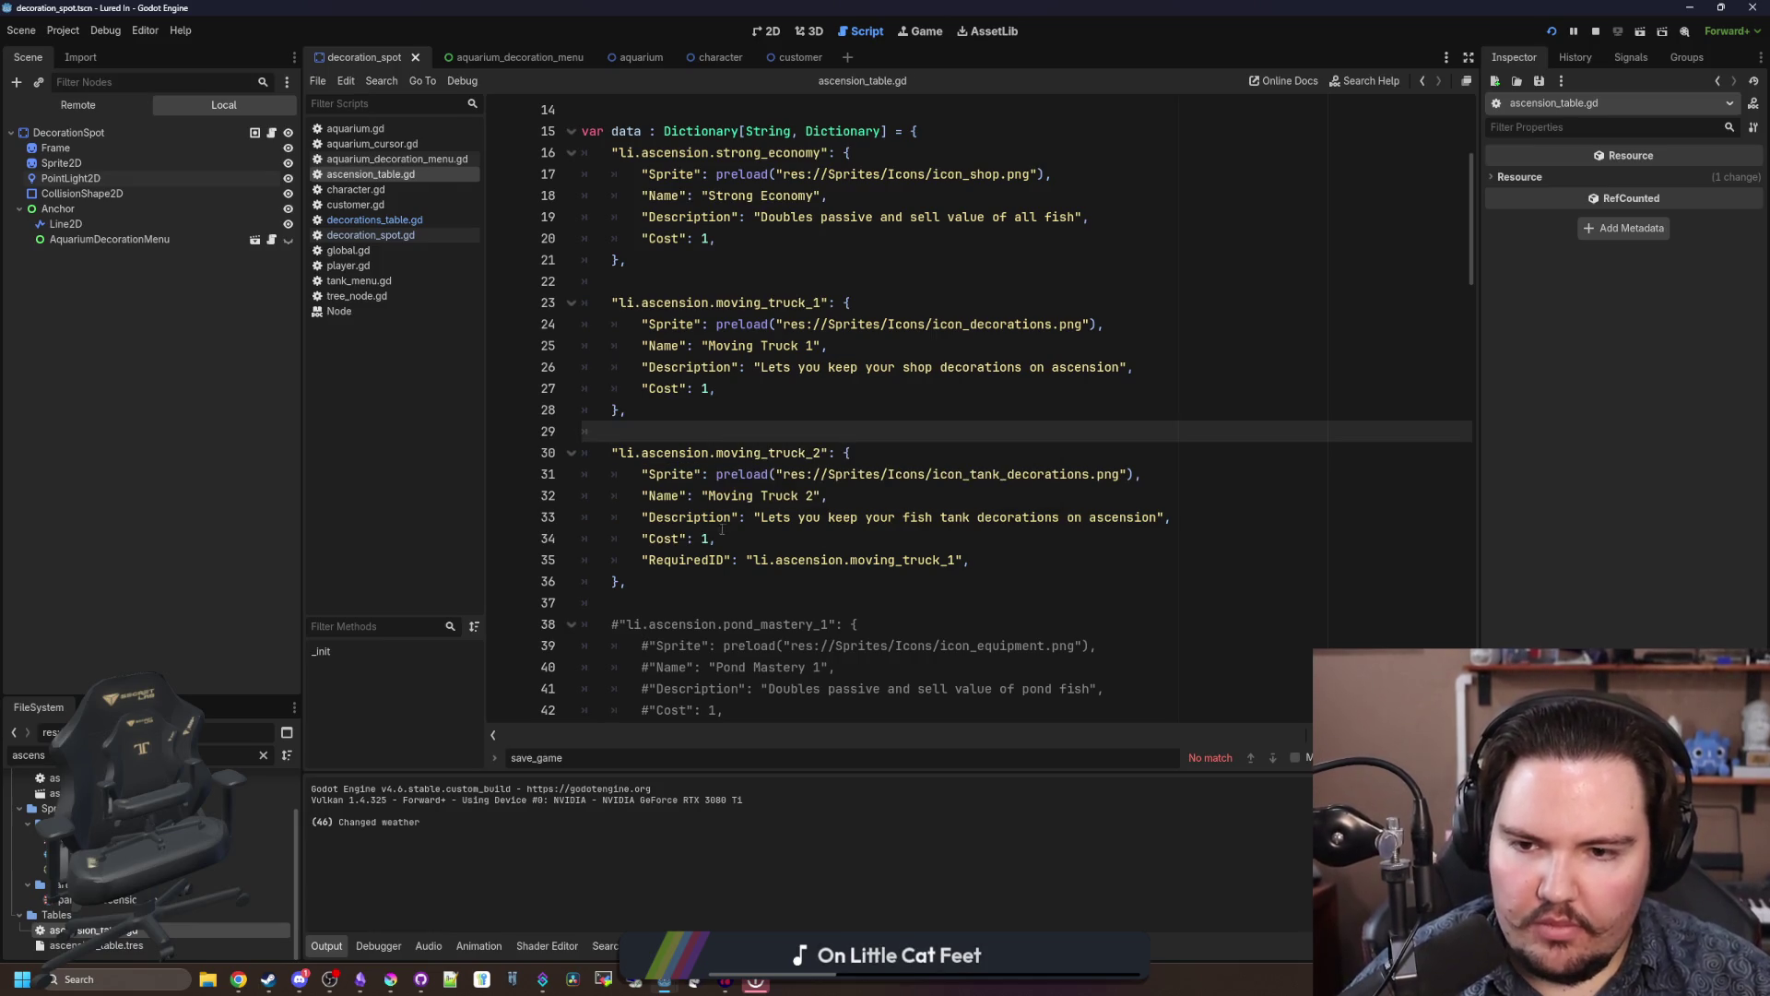
Step: Set the Moving Truck cost to 2 and save the ascension table
left_click(725, 539)
key("BackSpace")
type("2")
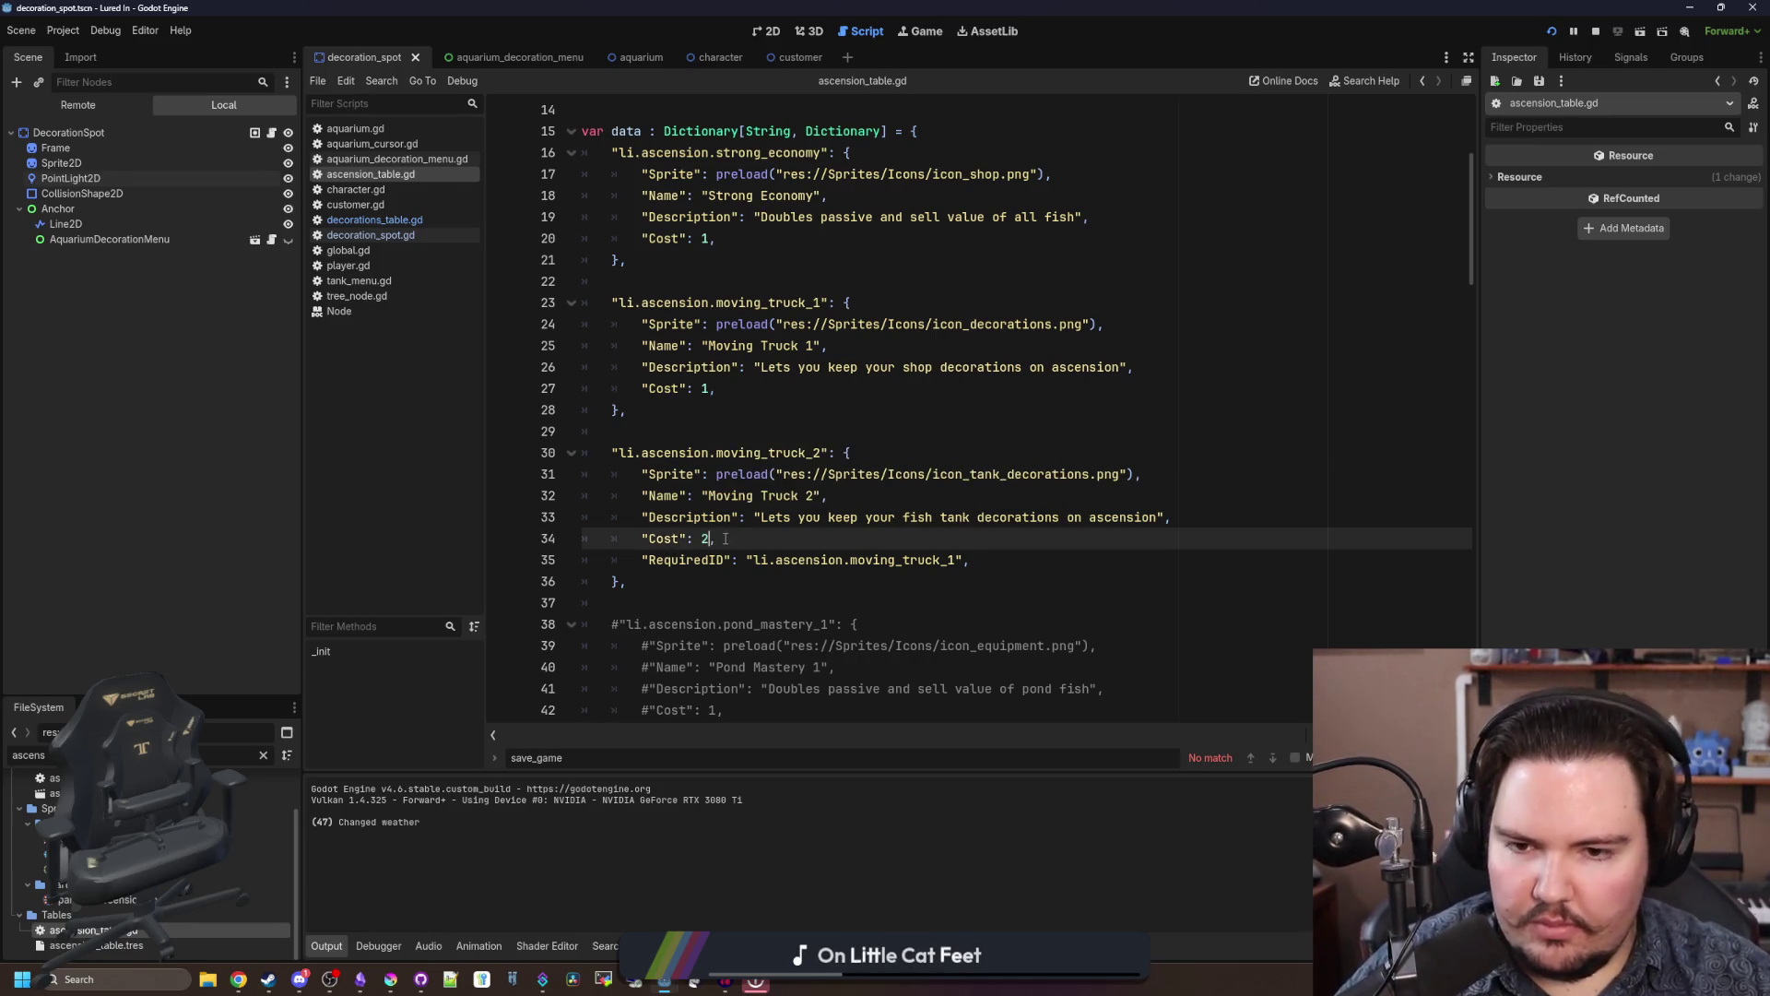
left_click(824, 413)
key("Up")
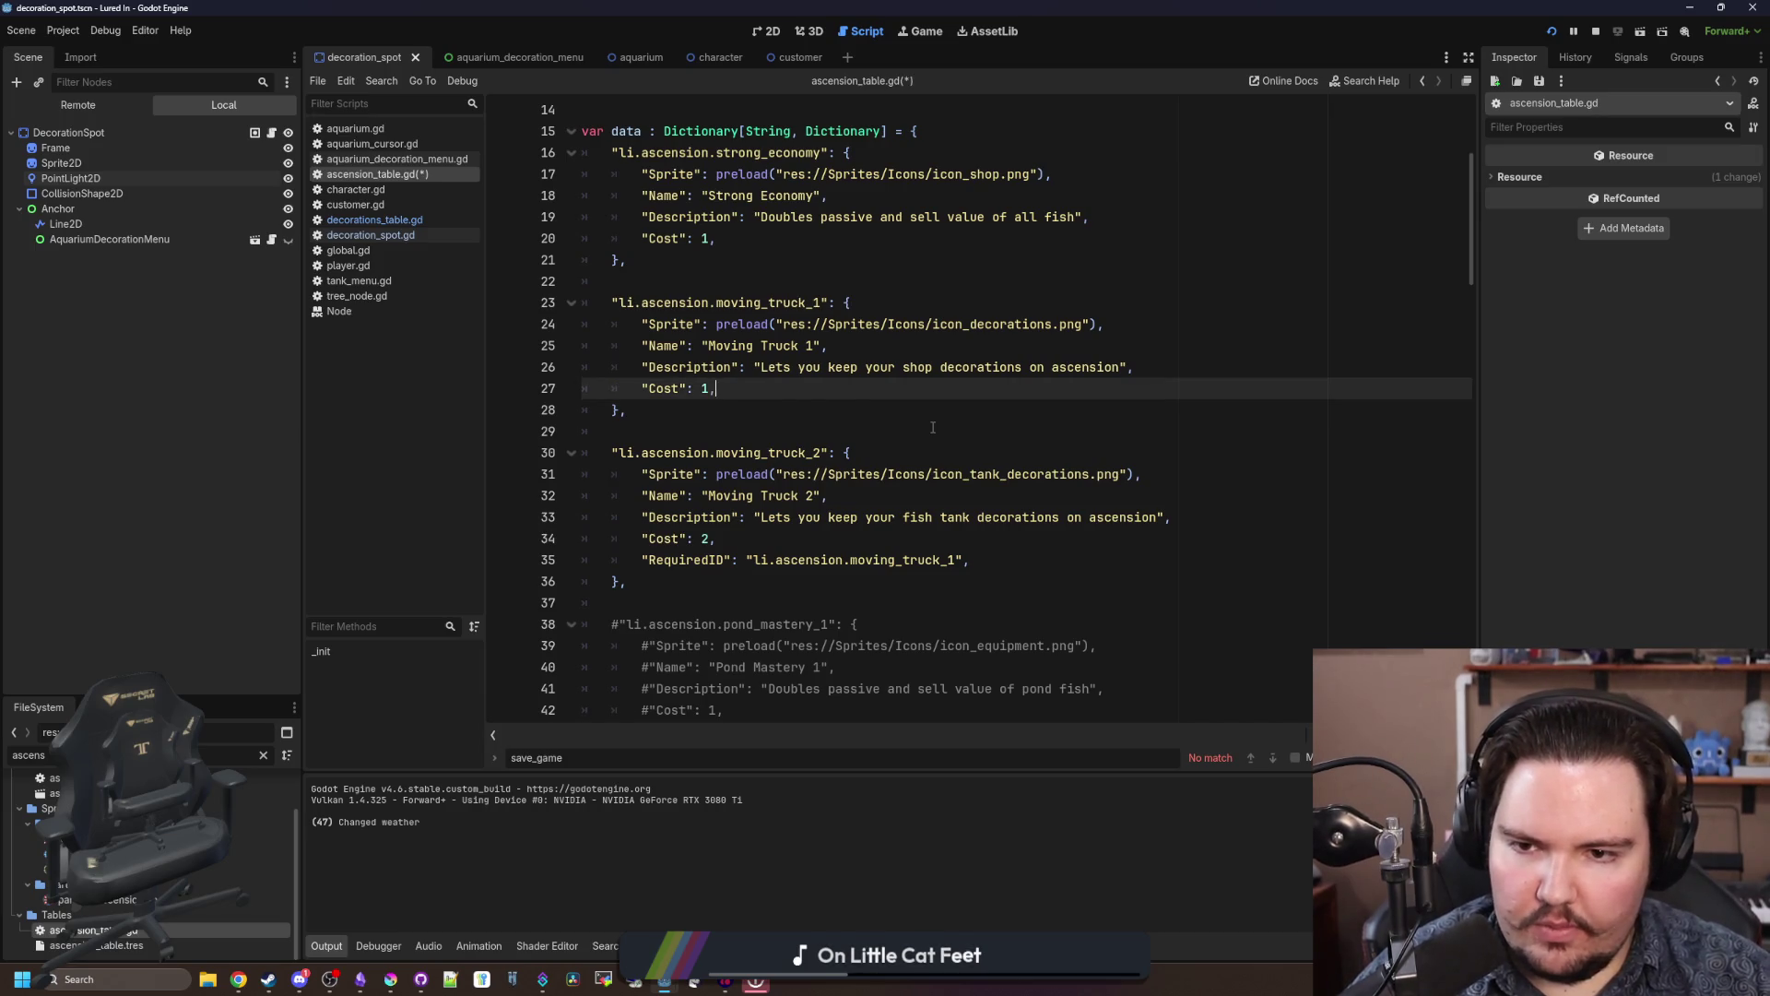
key("Down")
key("Down")
key("Down")
key("Down")
key("Down")
key("Up")
key("Up")
key("Up")
key("Up")
key("ctrl+s")
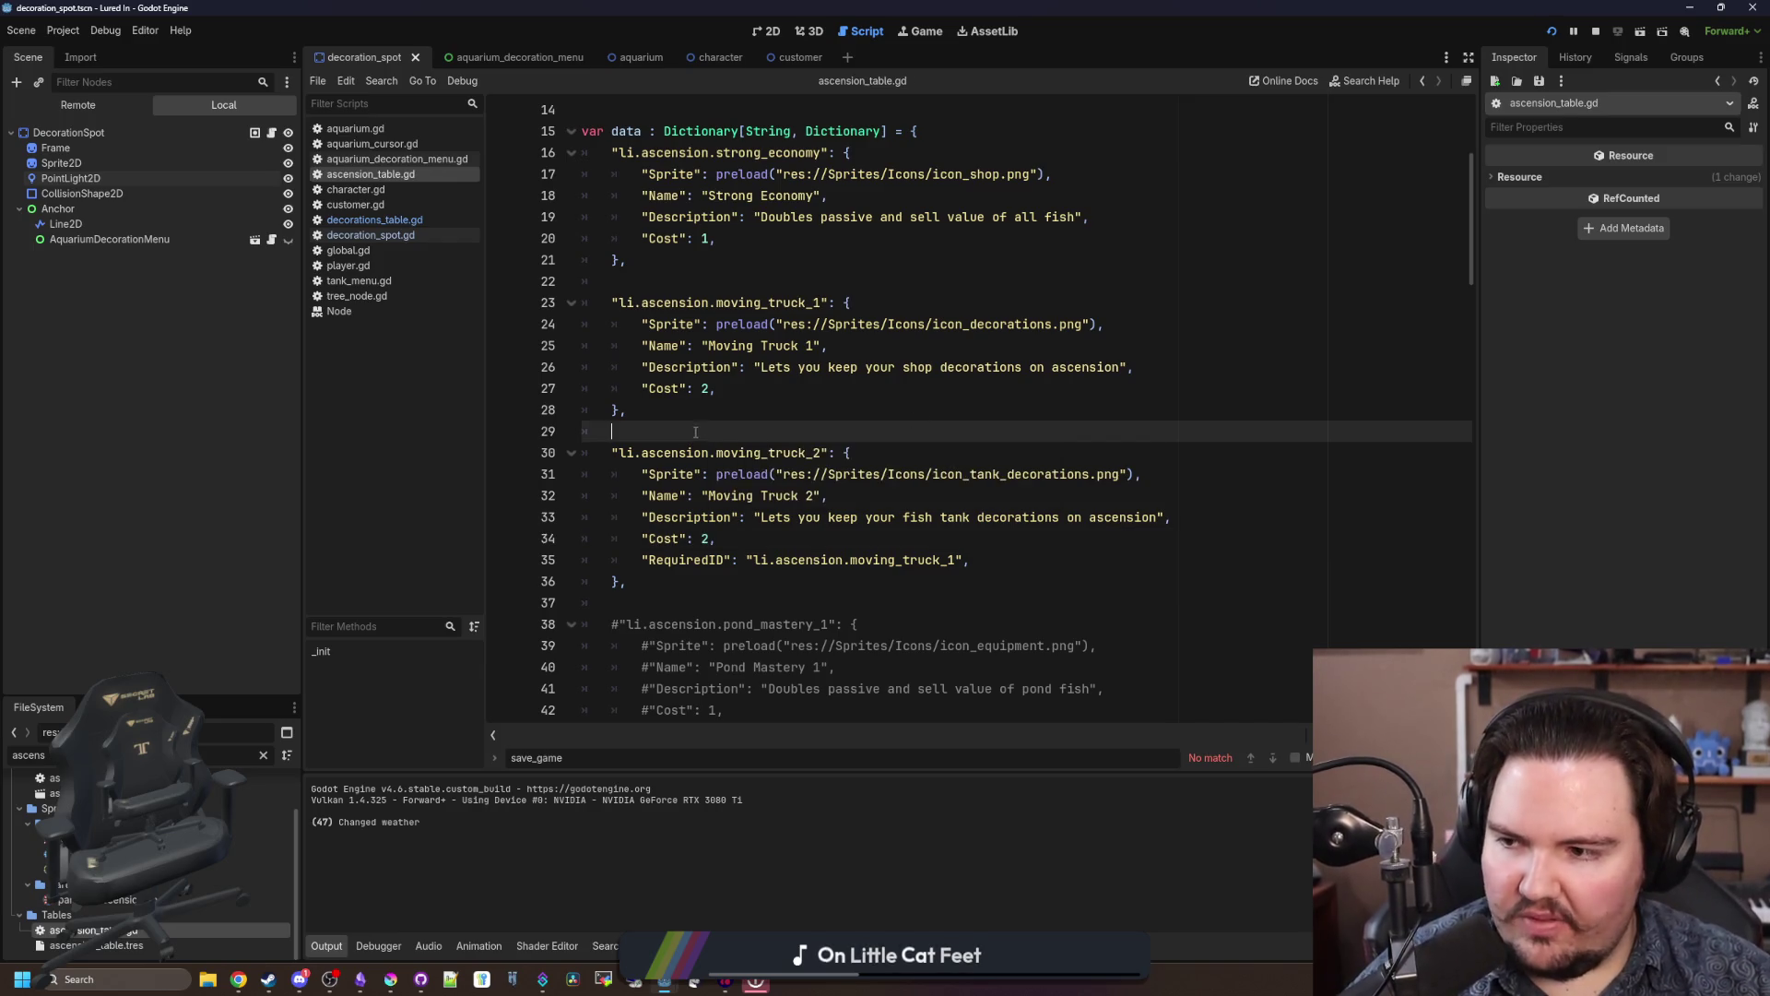
left_click(819, 302)
key("Home")
key("Up")
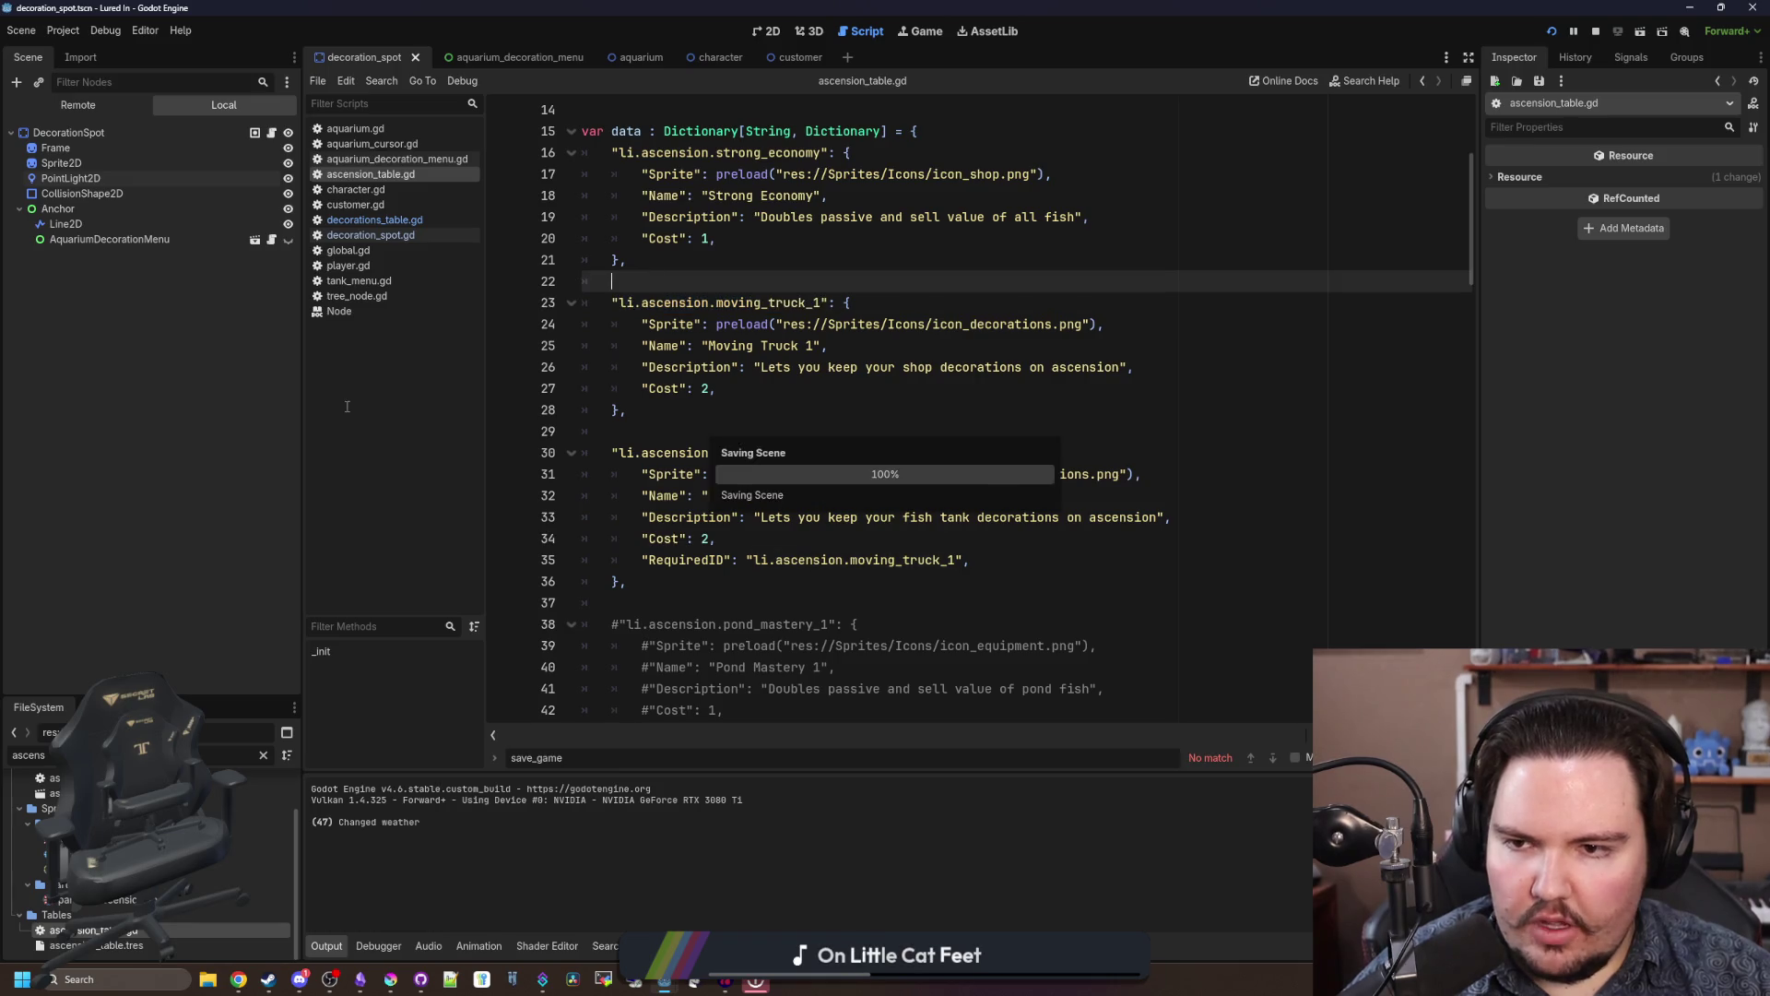
Step: Open global.gd and search for the ascend function
left_click(348, 250)
key("ctrl+f")
type("a")
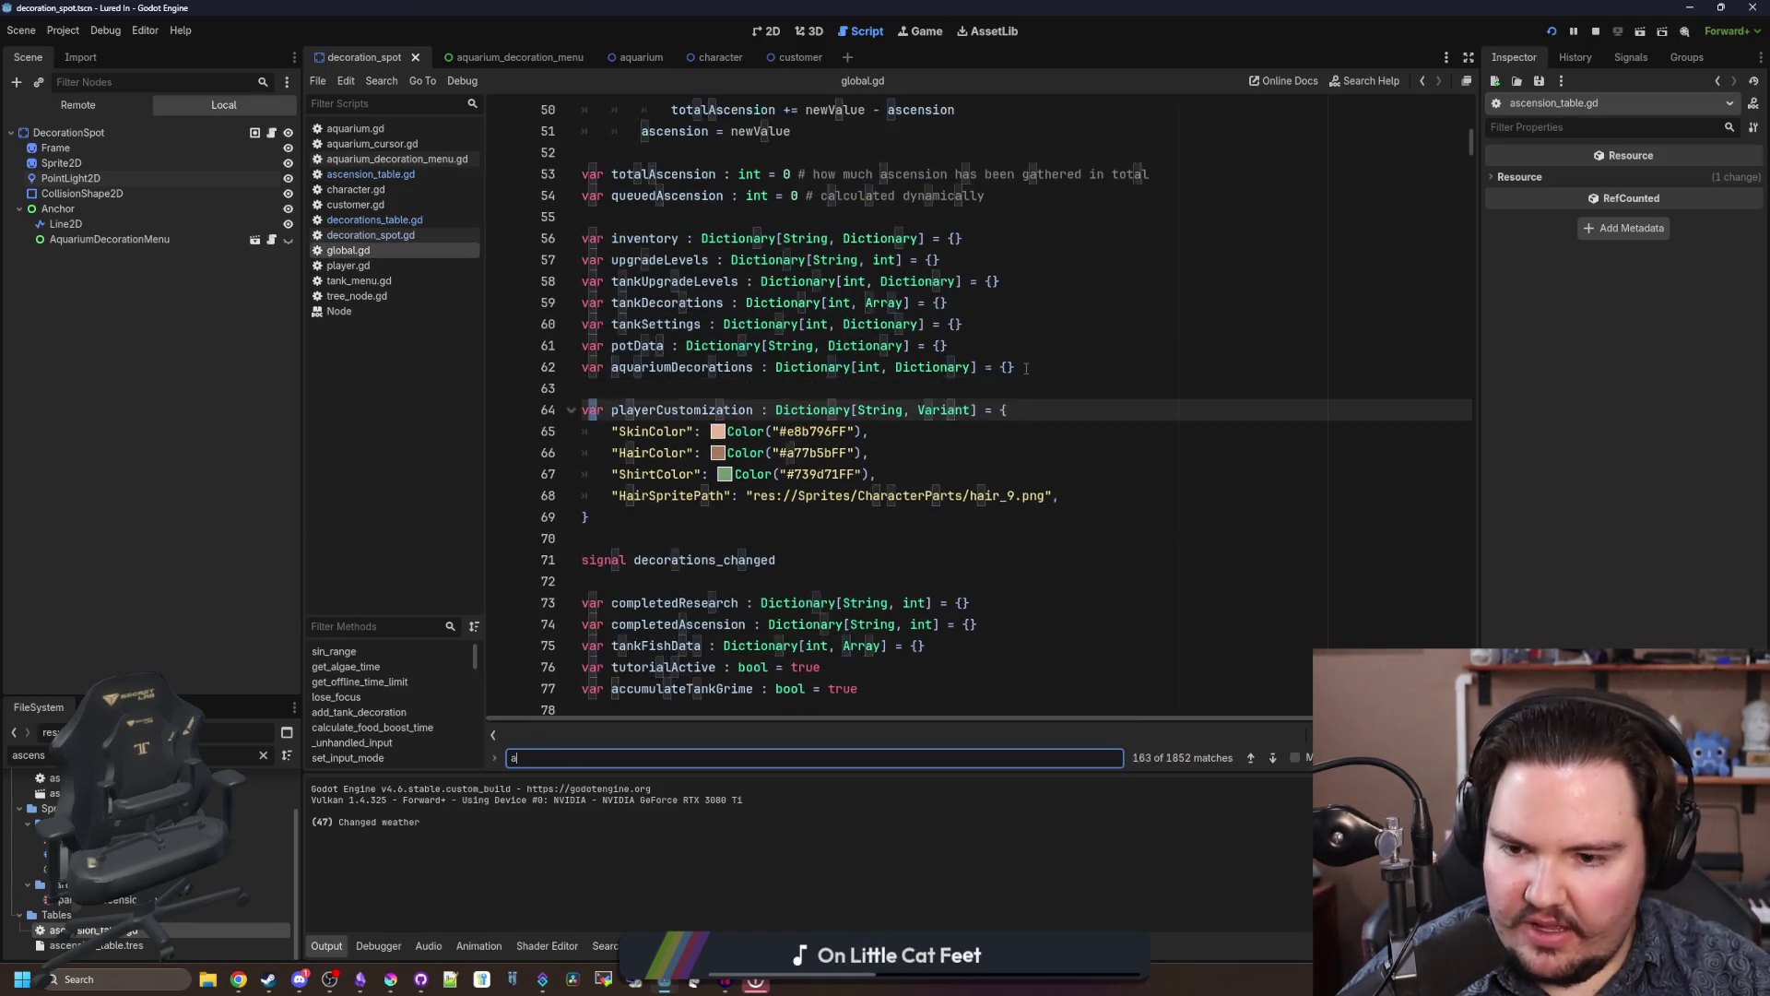
type("scension")
key("Return")
key("Return")
key("Return")
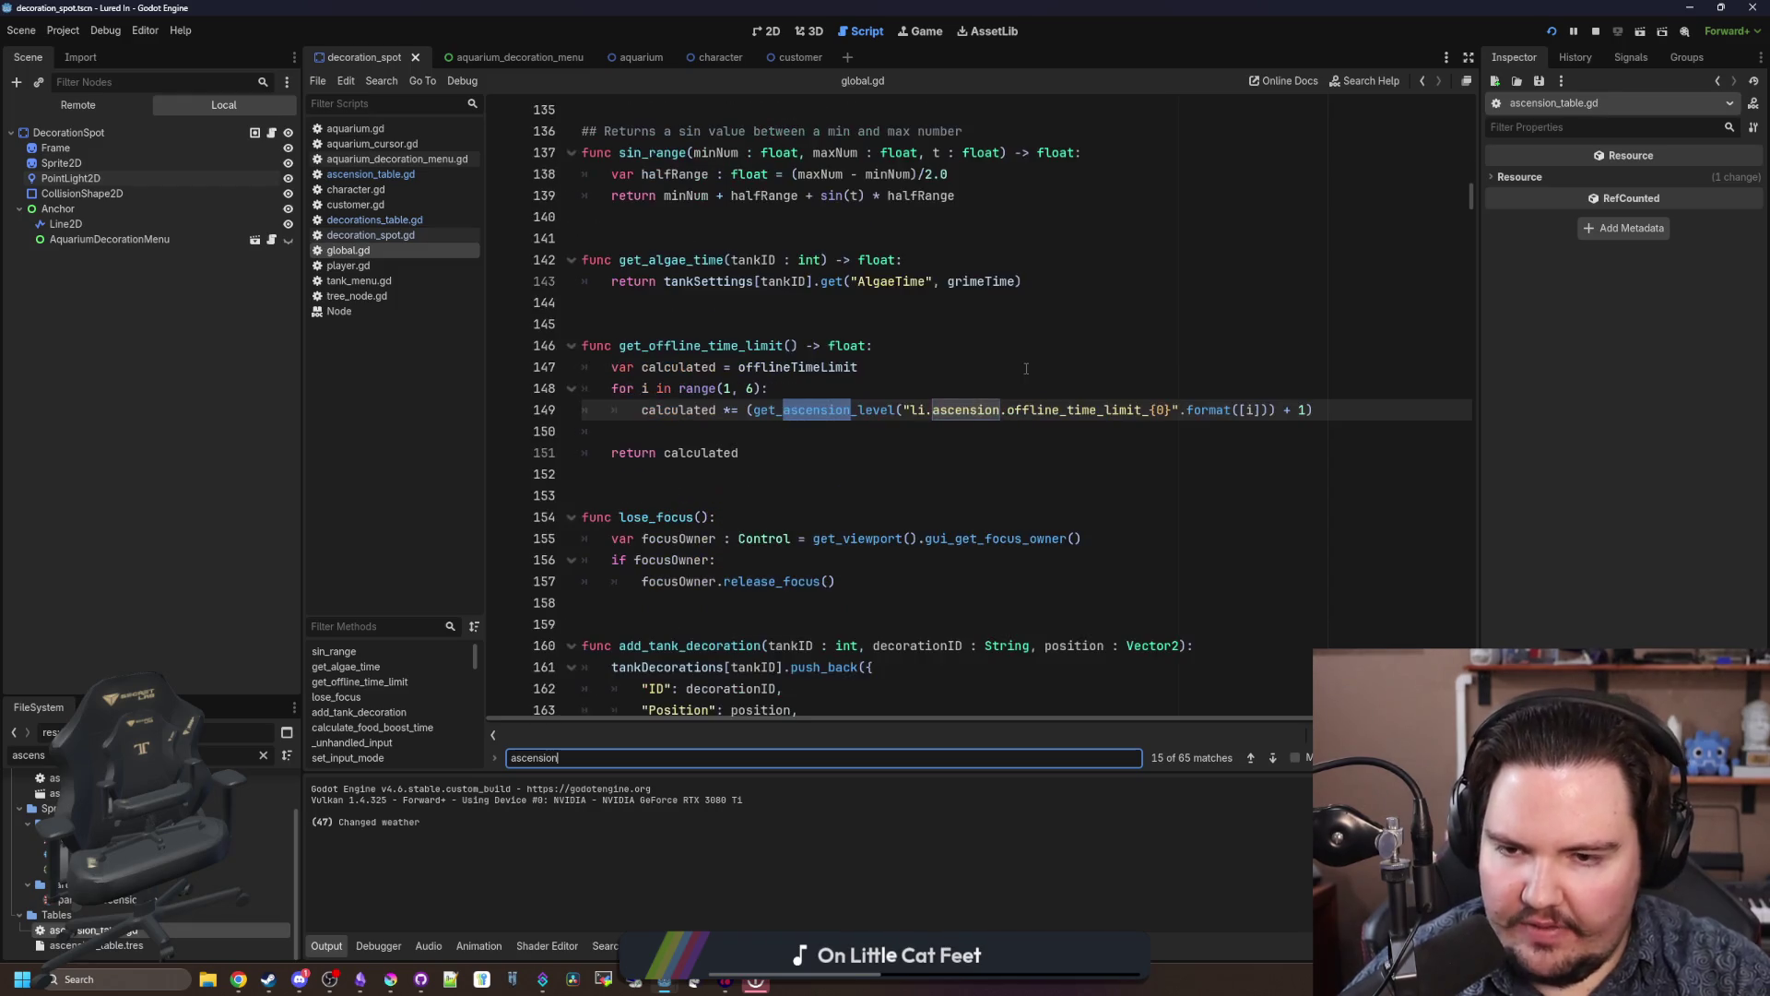
key("Return")
key("Return")
key("Return")
key("BackSpace")
key("BackSpace")
key("BackSpace")
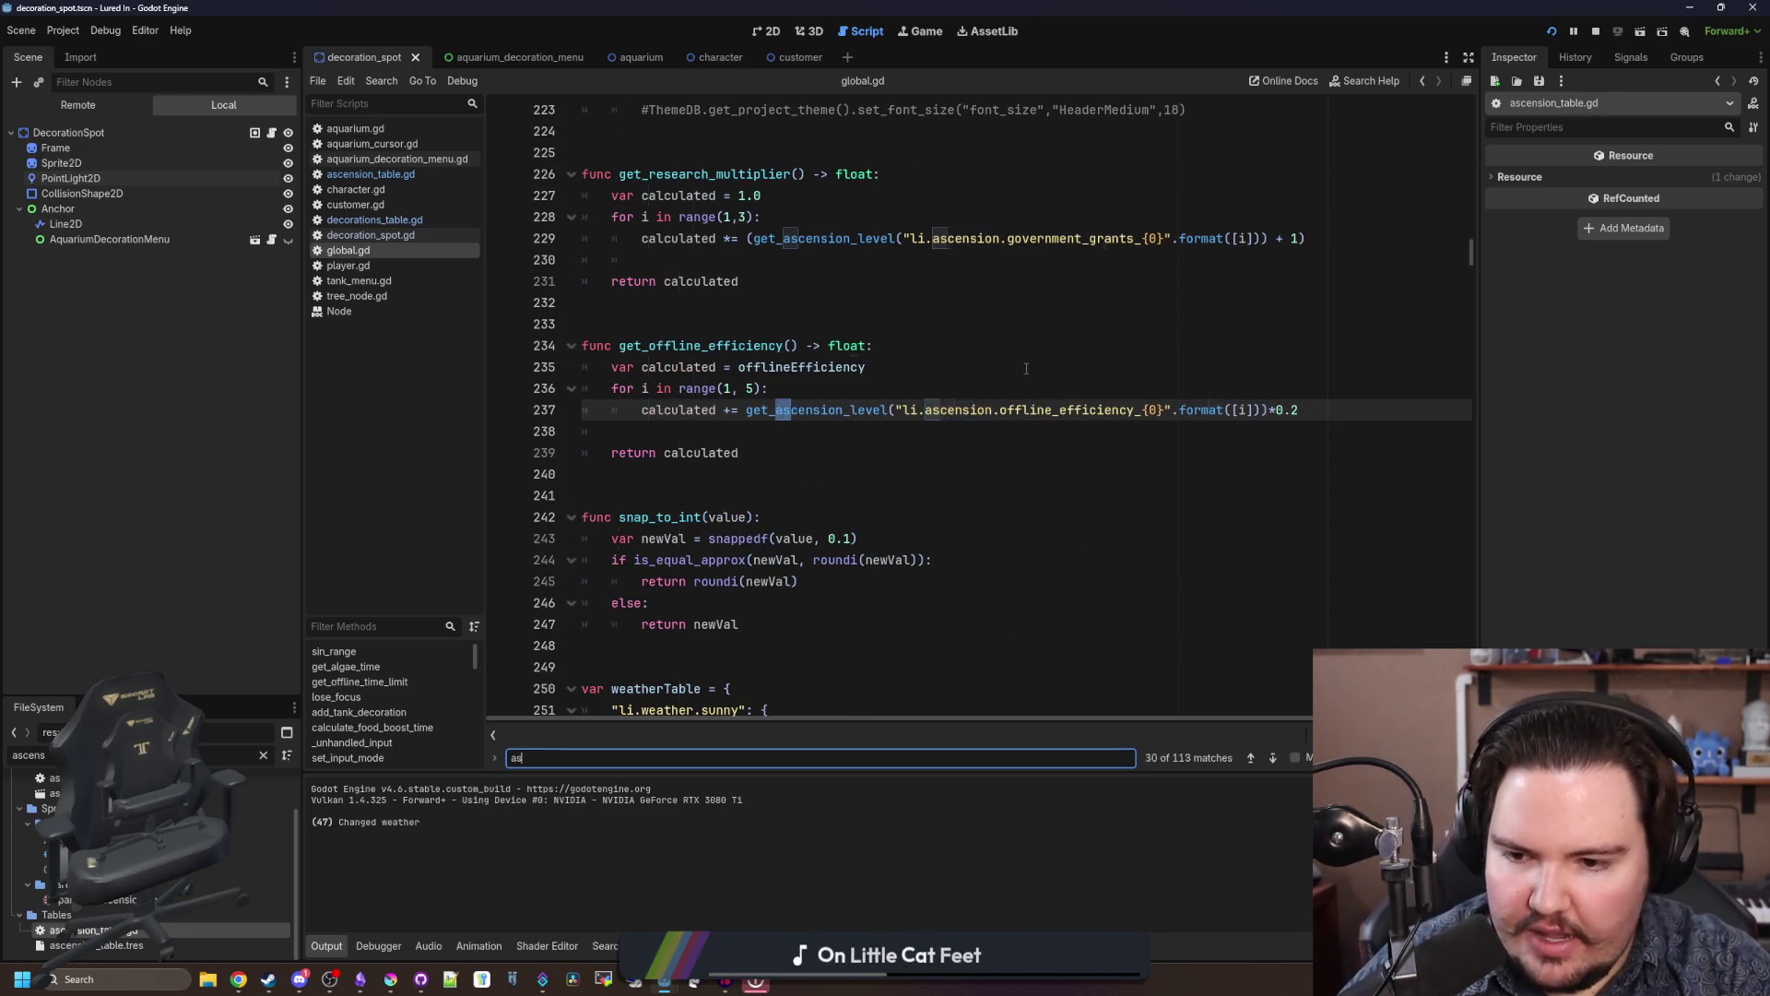
type("cend")
scroll(1026, 368, "down", 6)
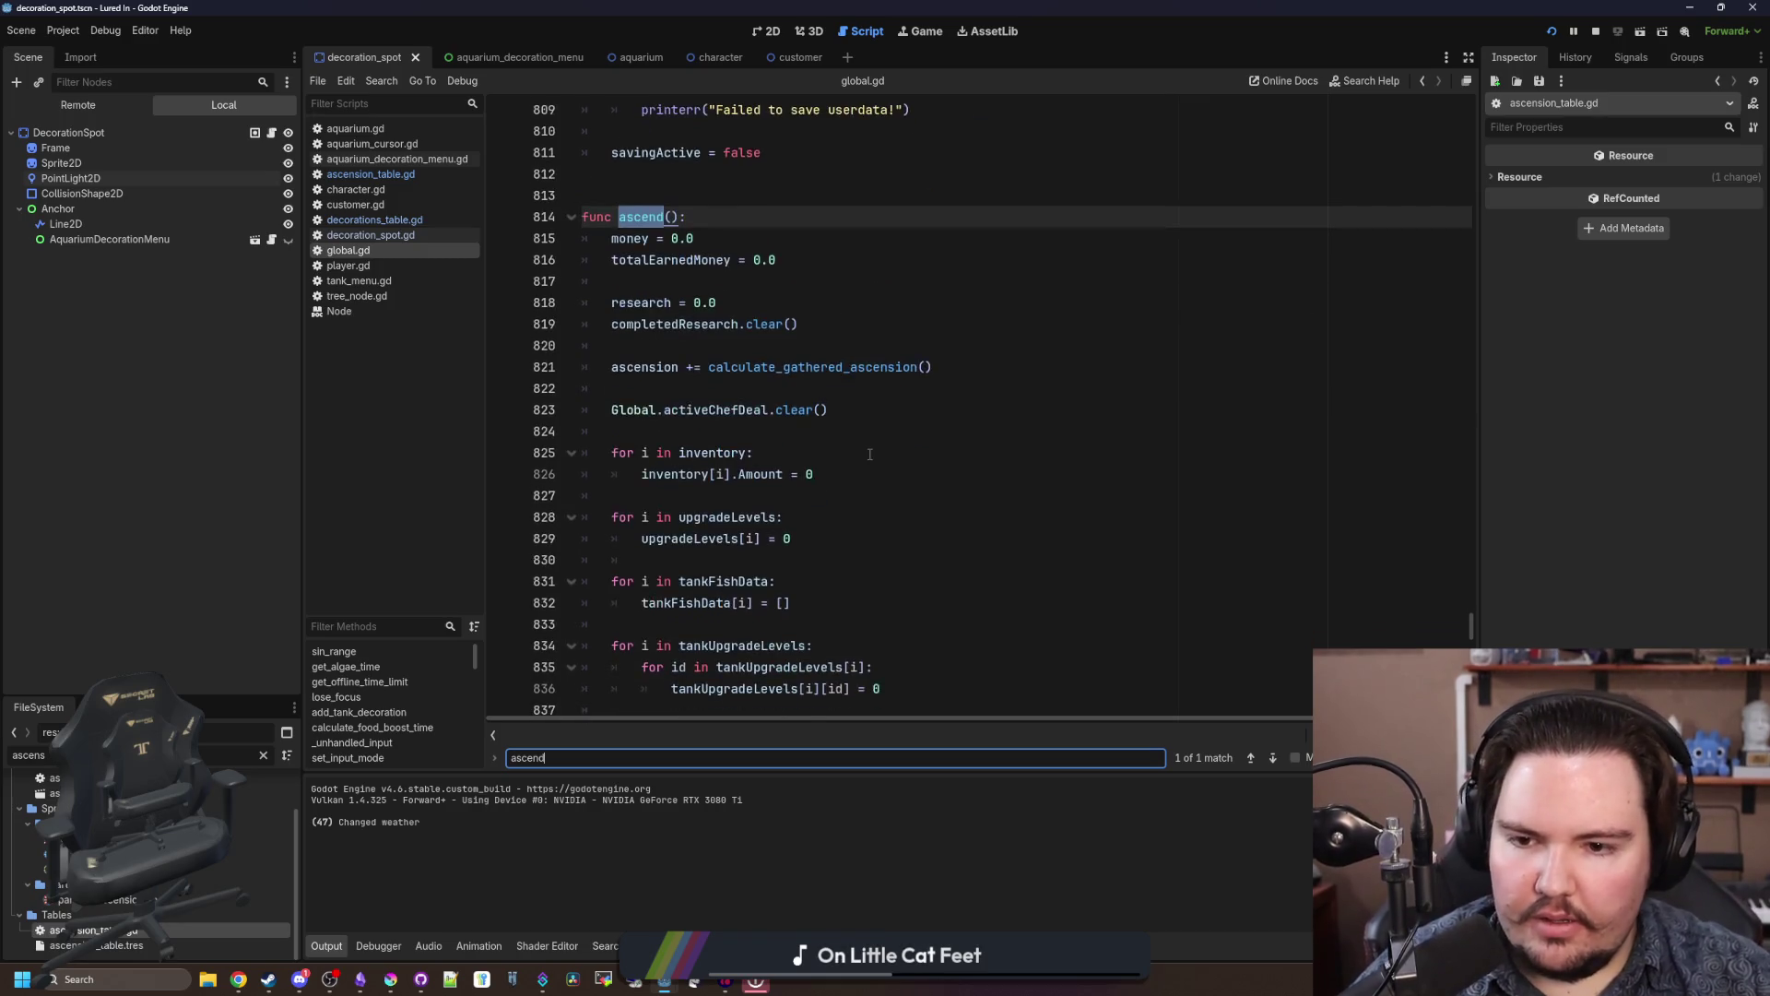
scroll(882, 430, "up", 1)
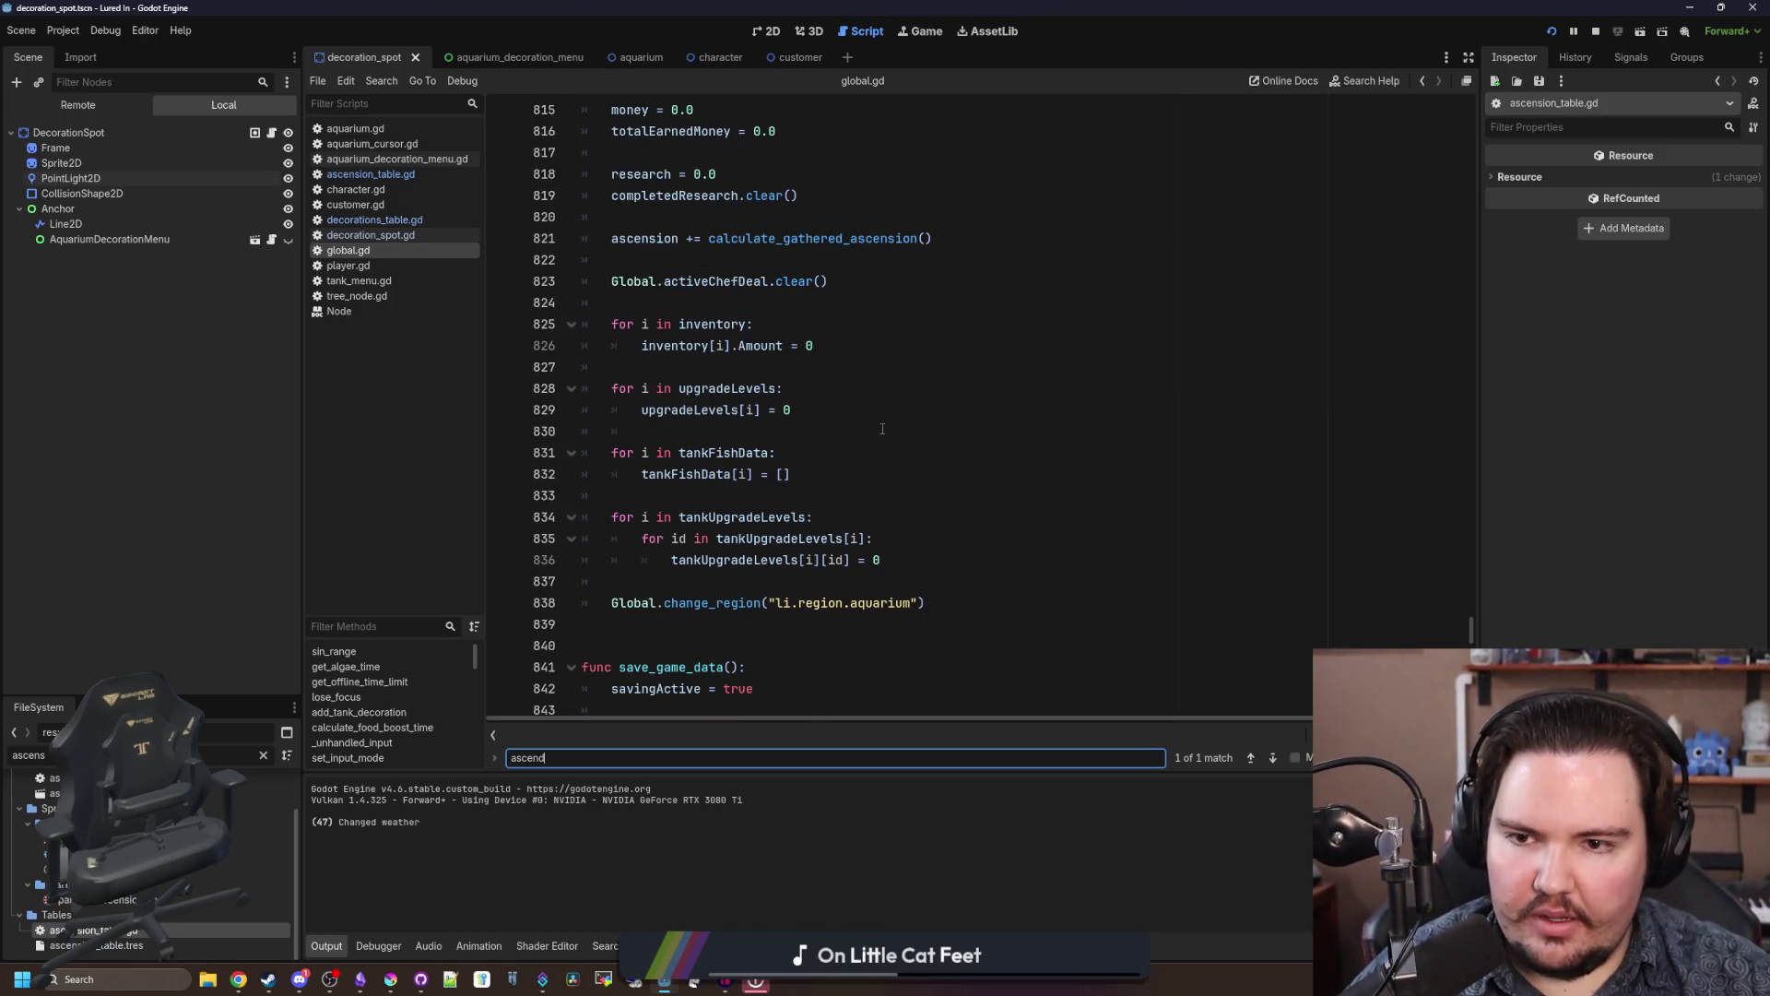
scroll(882, 430, "up", 1)
scroll(802, 475, "down", 1)
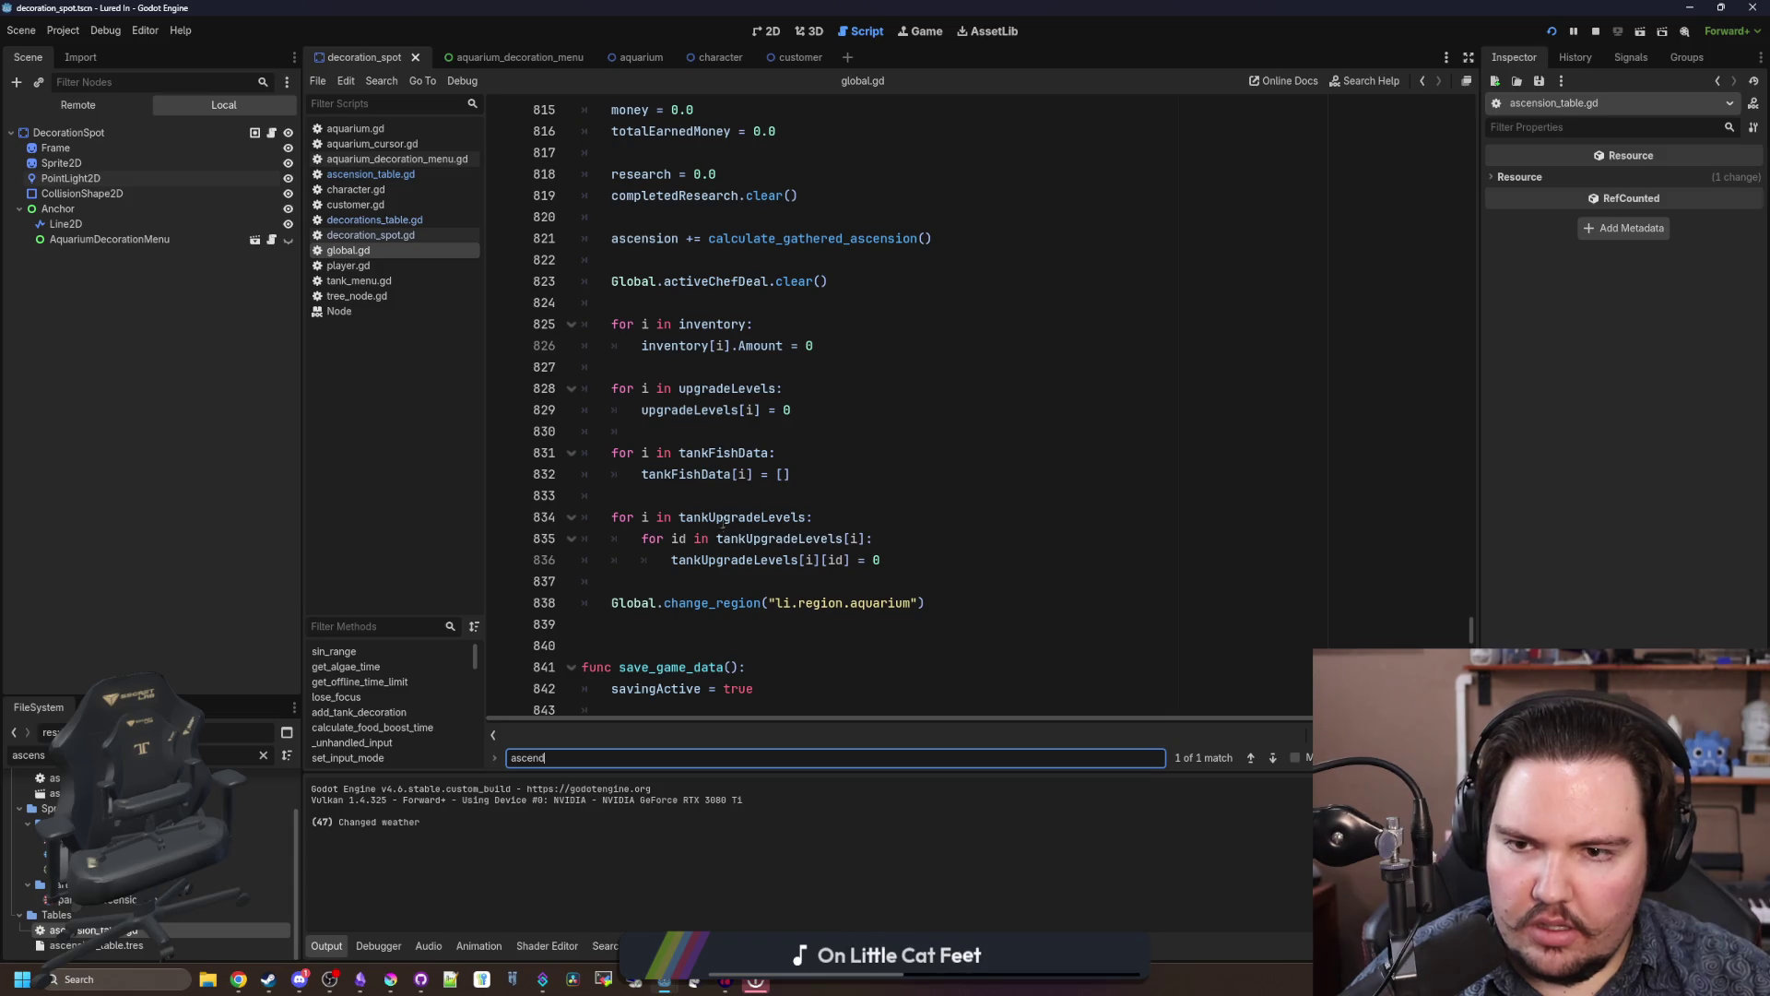
Step: Add an if get_ascension_level("li.ascension.moving_truck_1") > 0: check after the reset loop
left_click(679, 578)
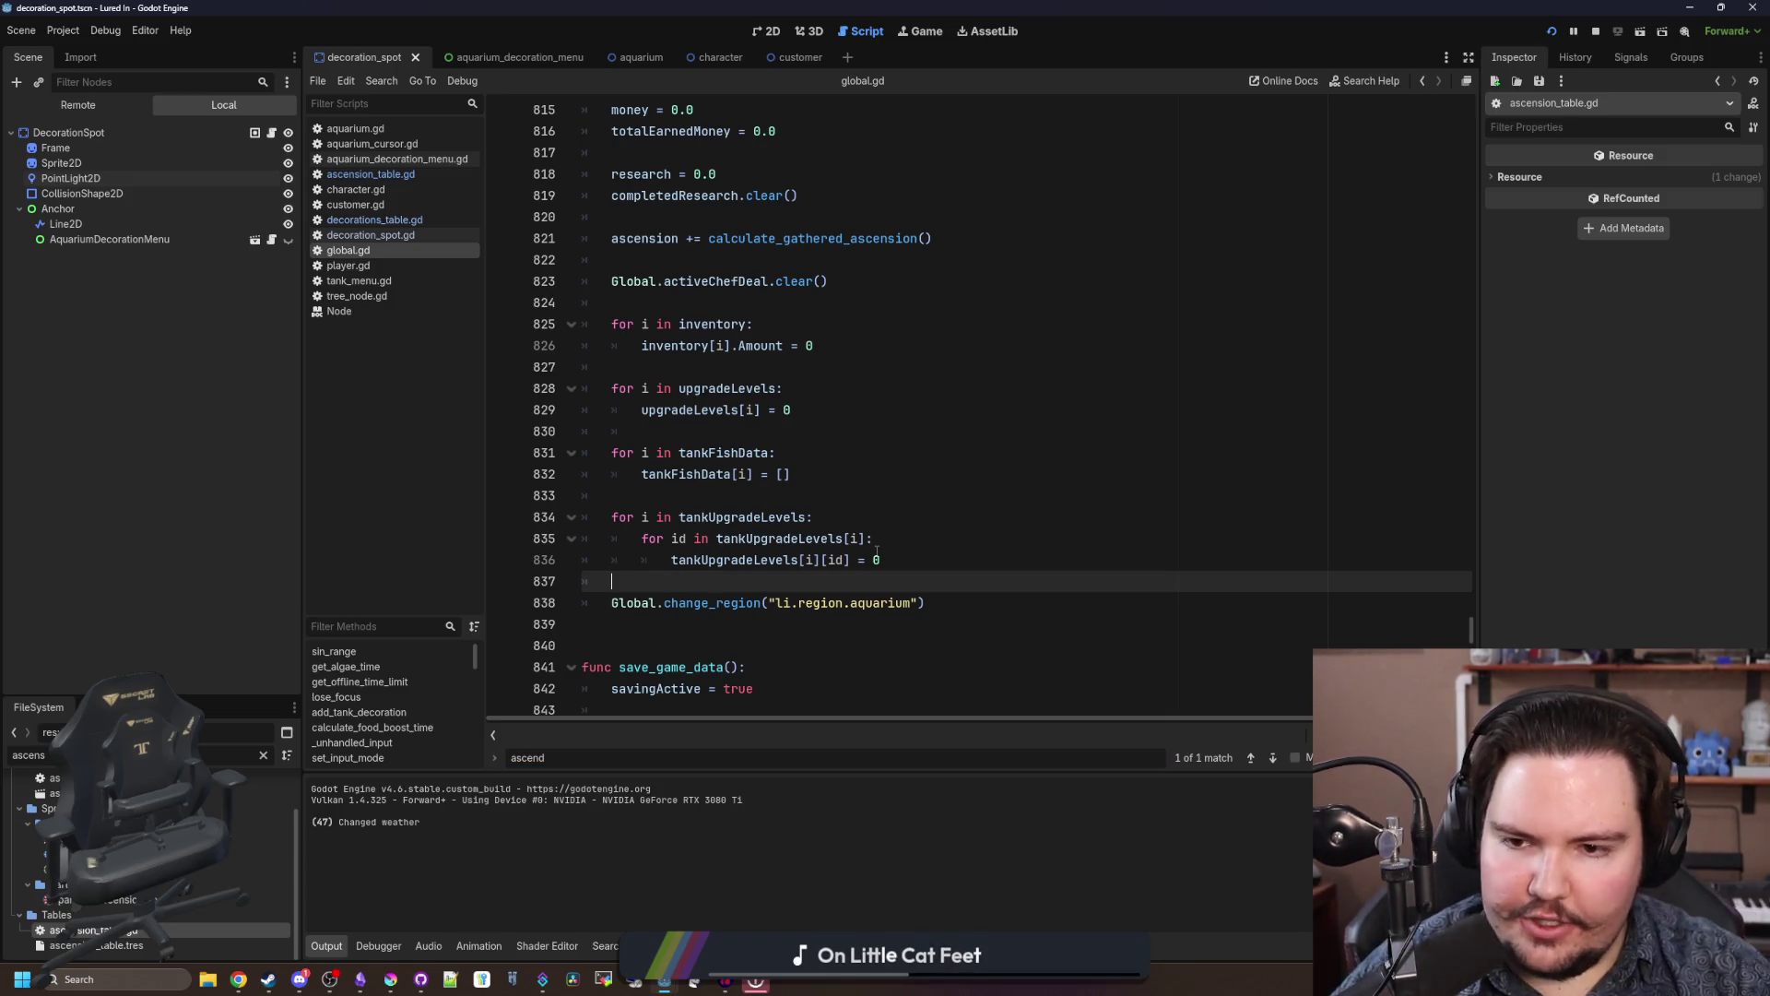
key("Return")
key("Return")
type("if ")
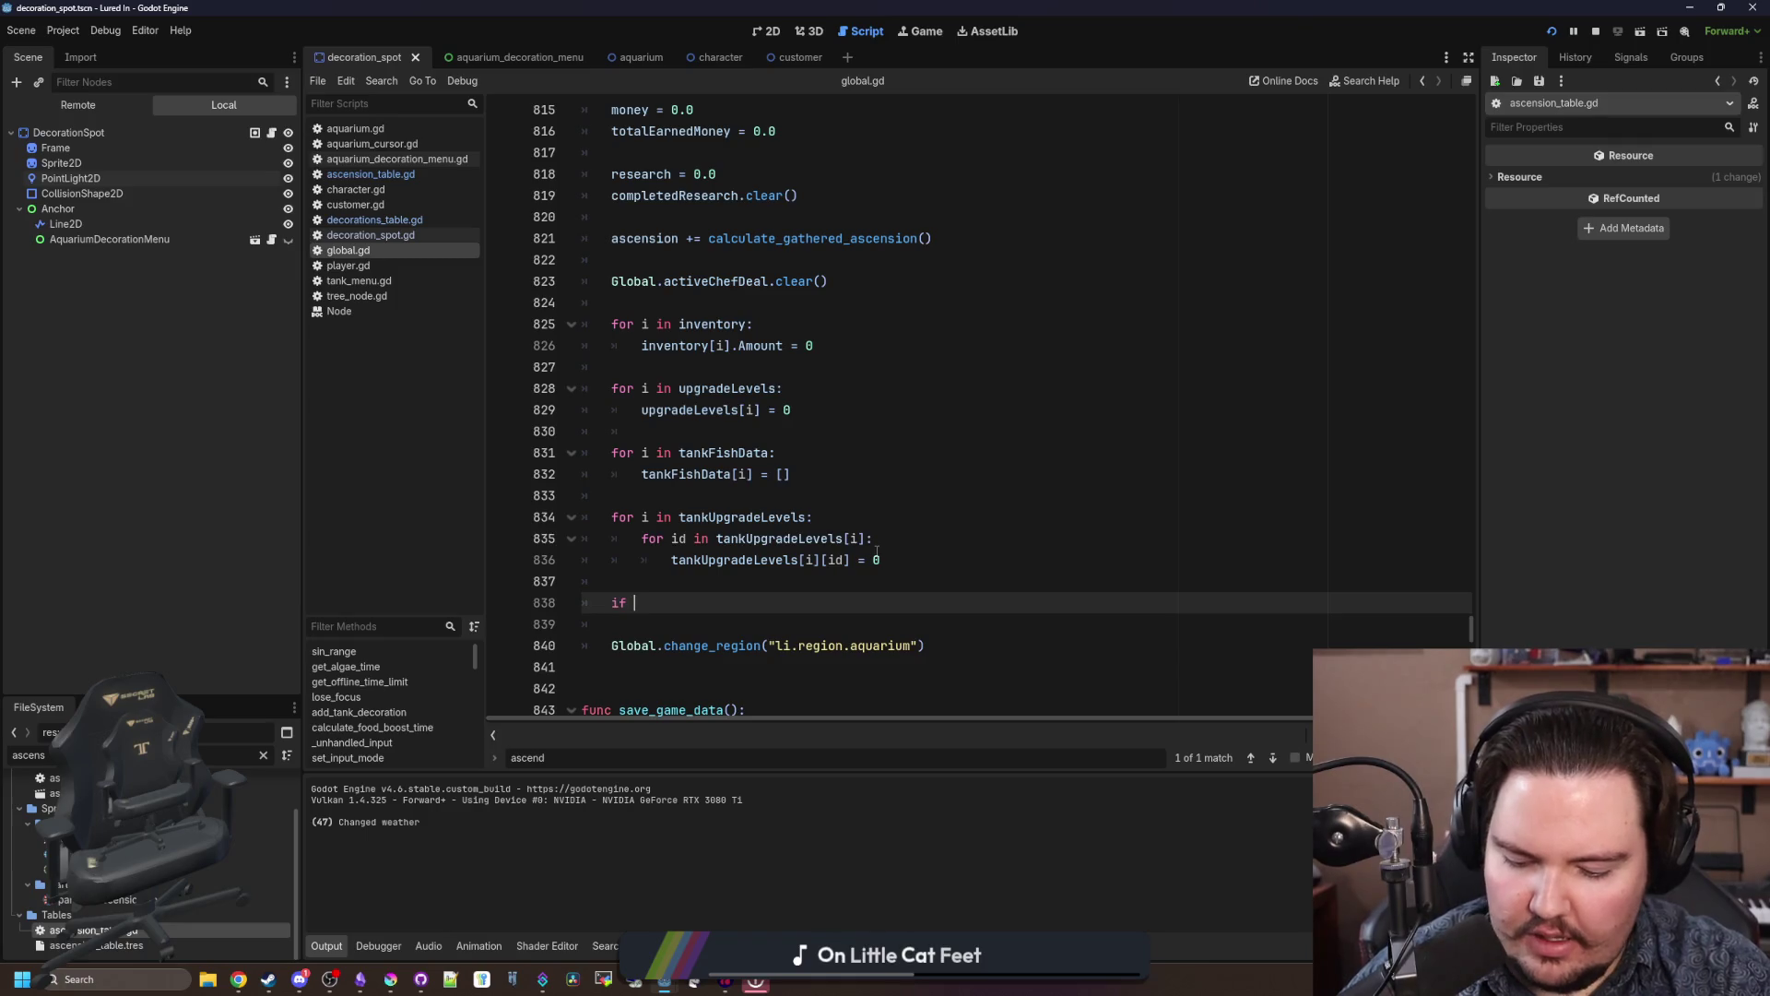
type("get_asc")
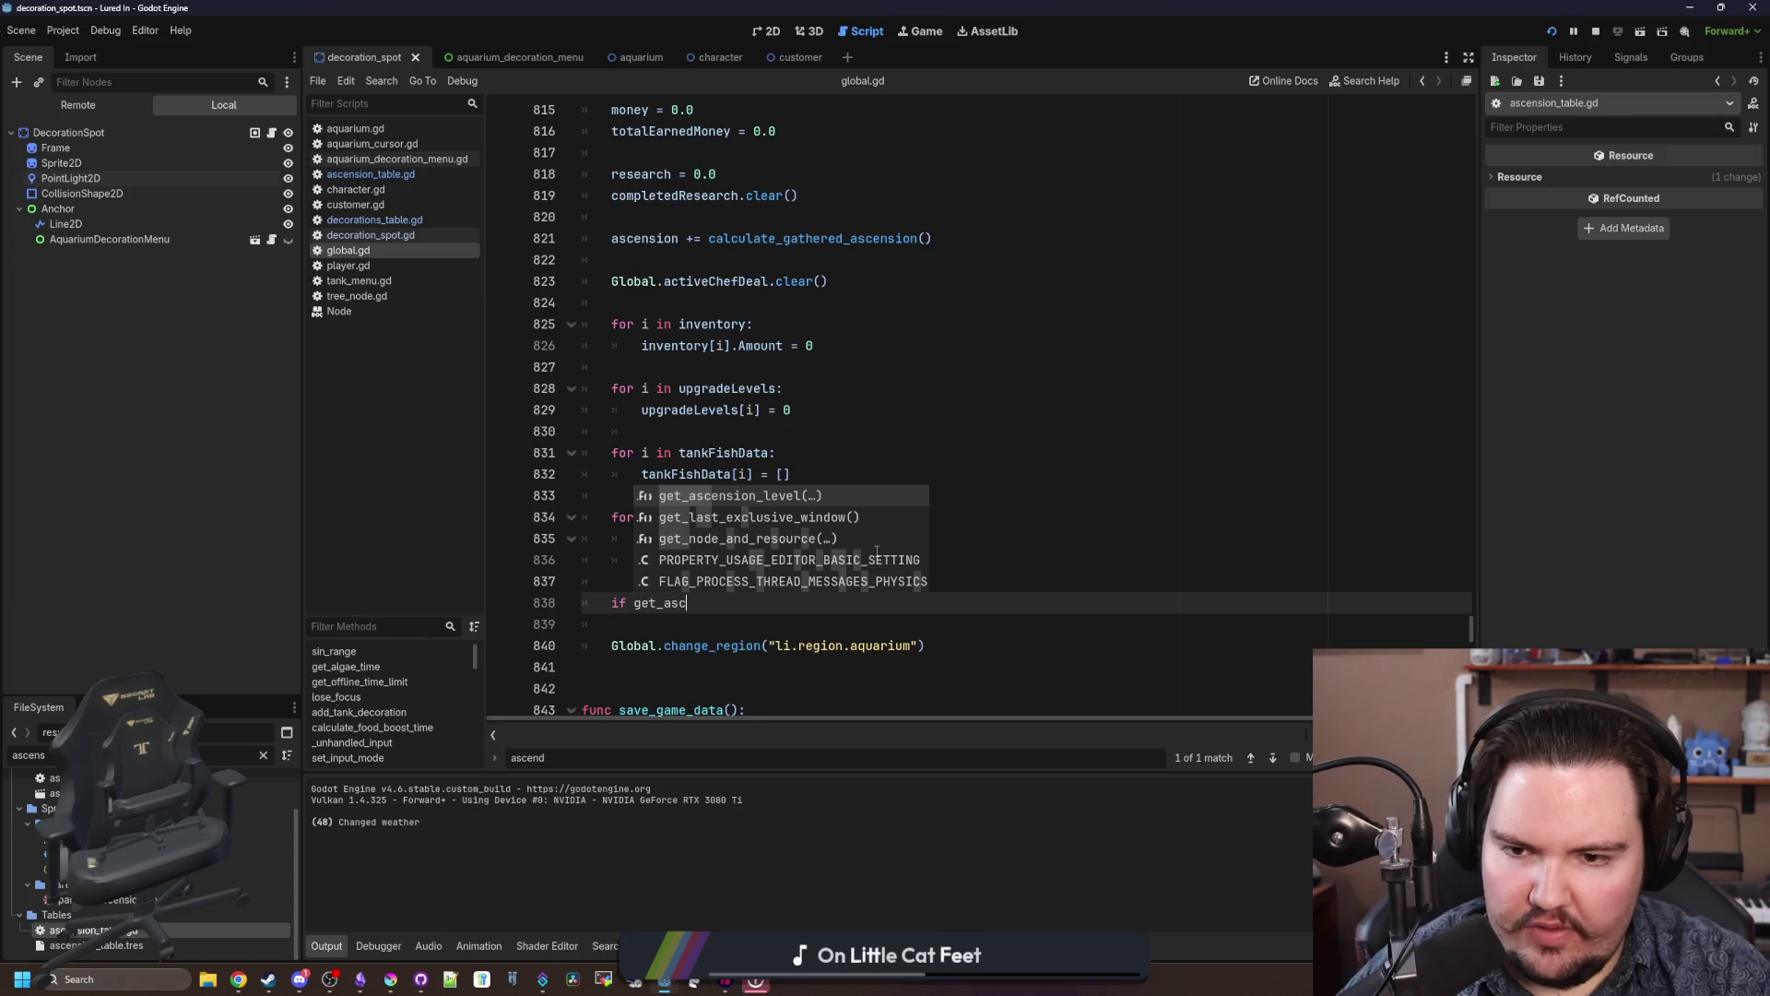
key("Return")
type("li.ascension.moving_tru")
key("ctrl+shift+Left")
key("ctrl+shift+Left")
key("ctrl+shift+Left")
type("\"ck_1")
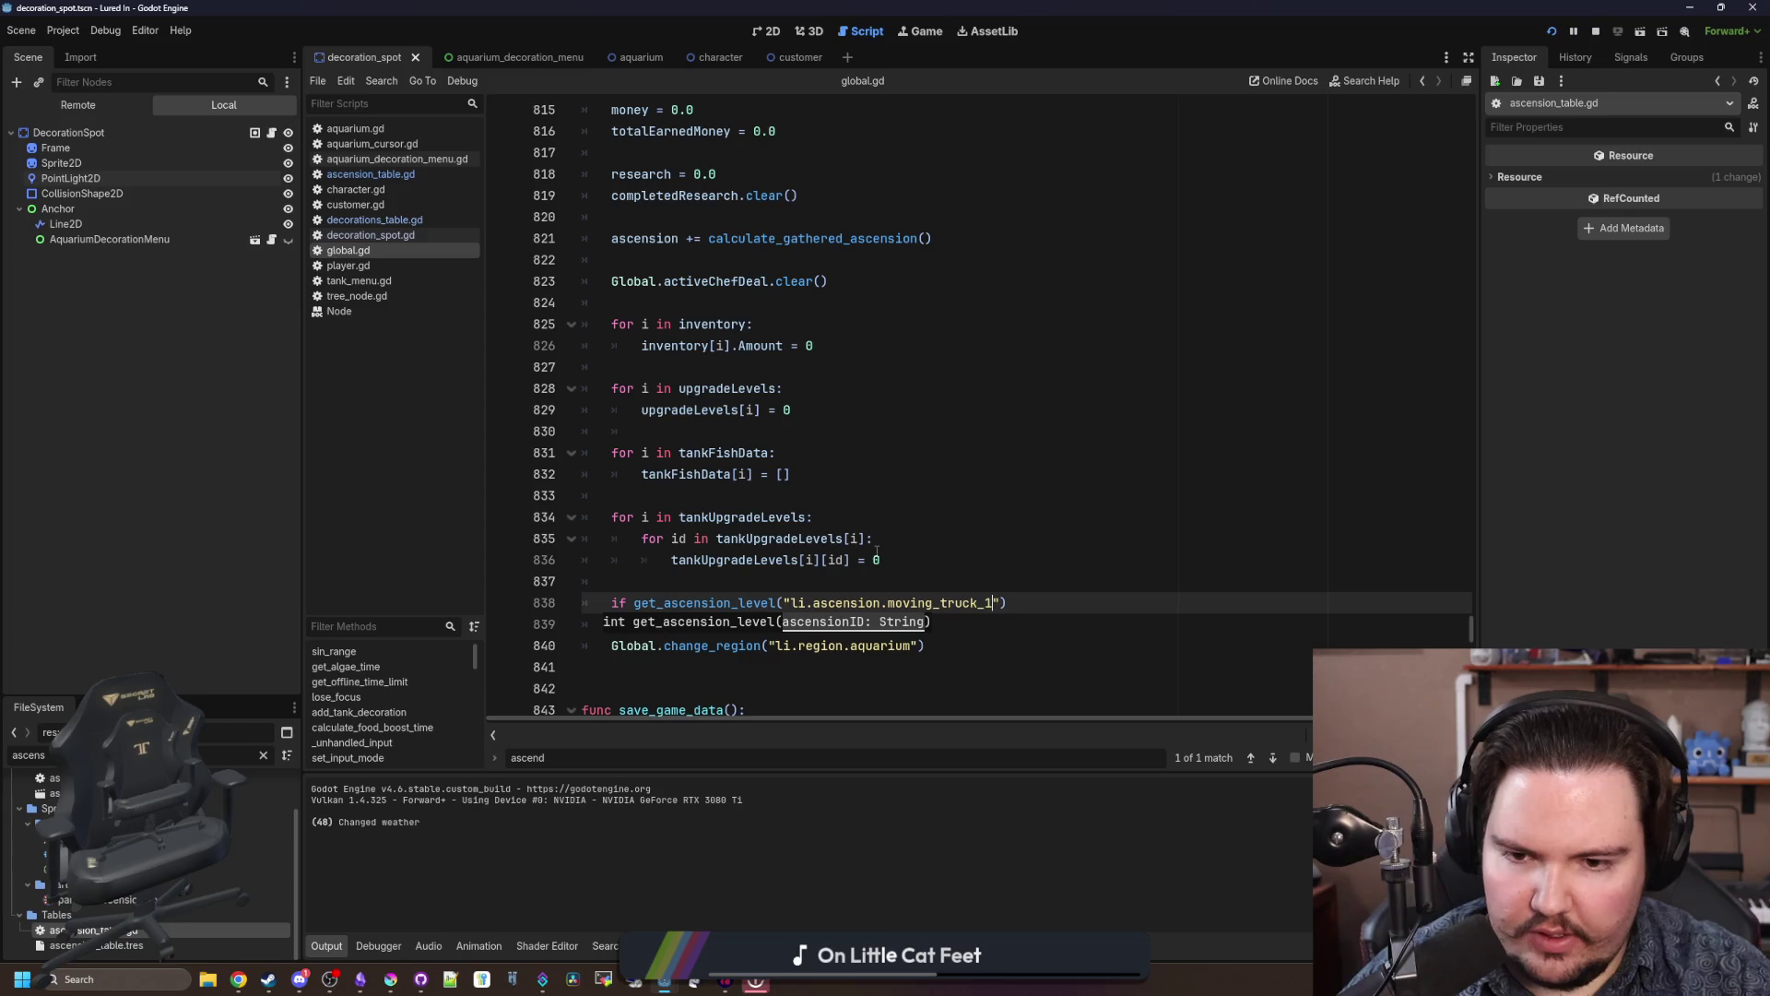
type(") >")
key("BackSpace")
type(":")
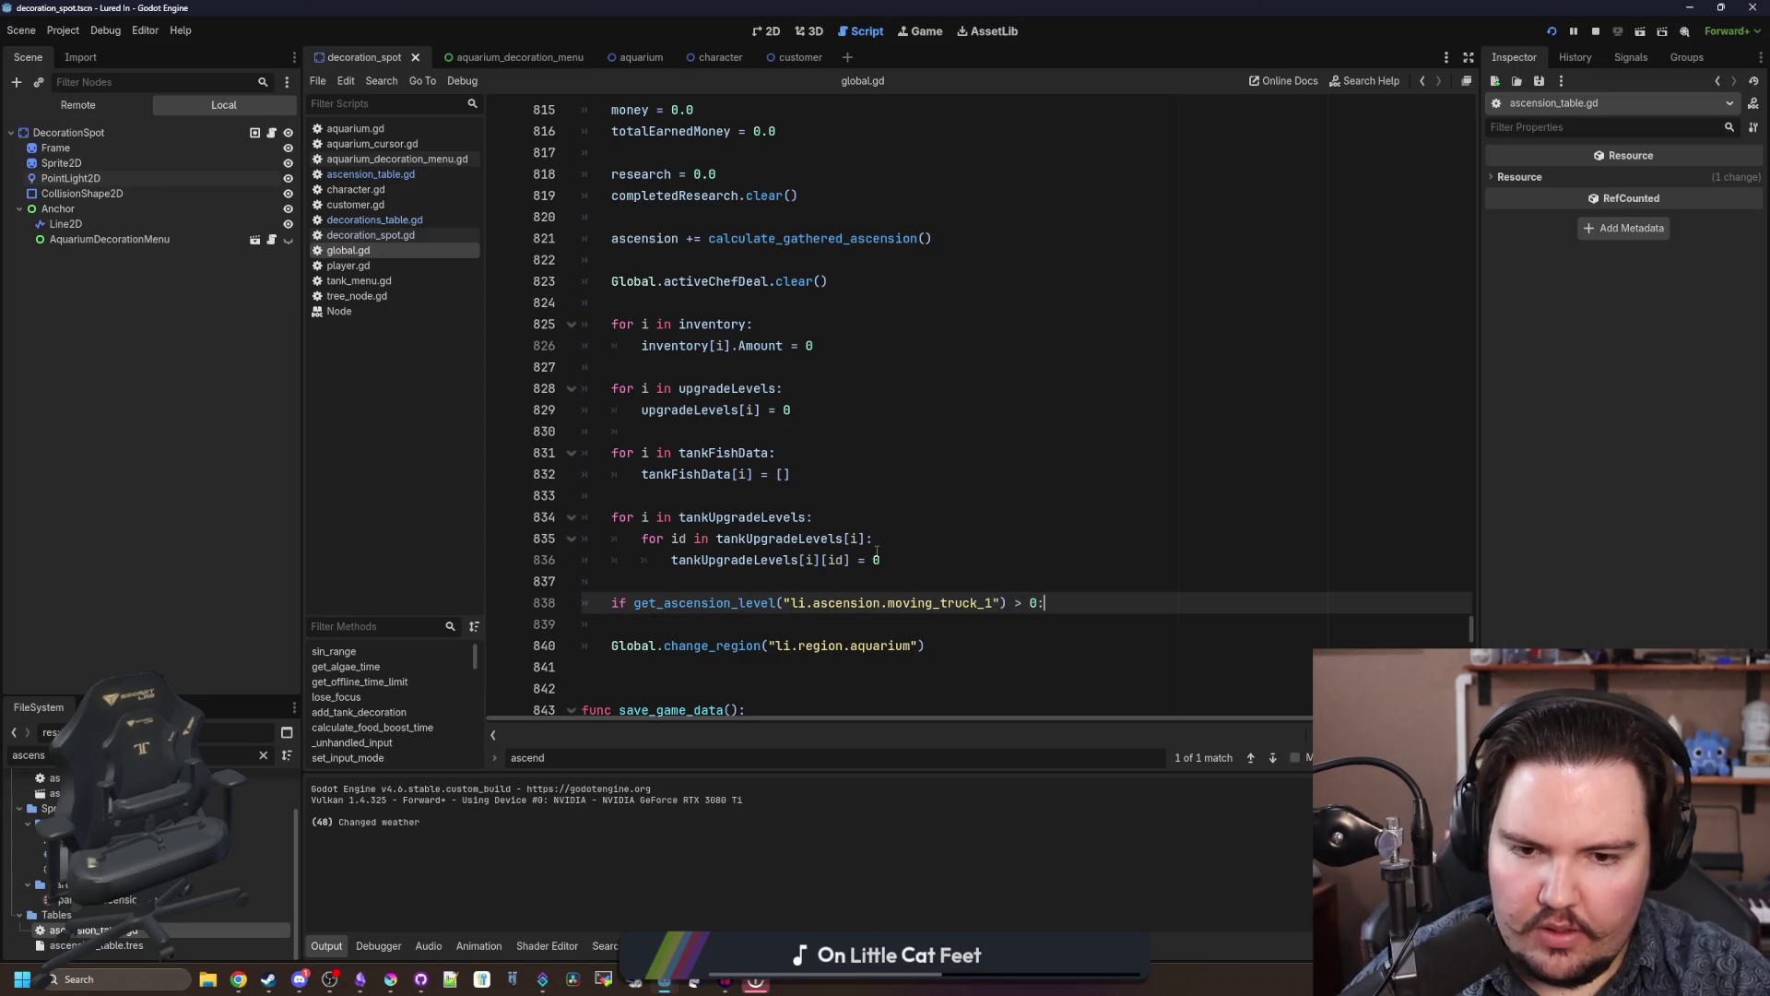
key("Return")
key("Return")
key("Return")
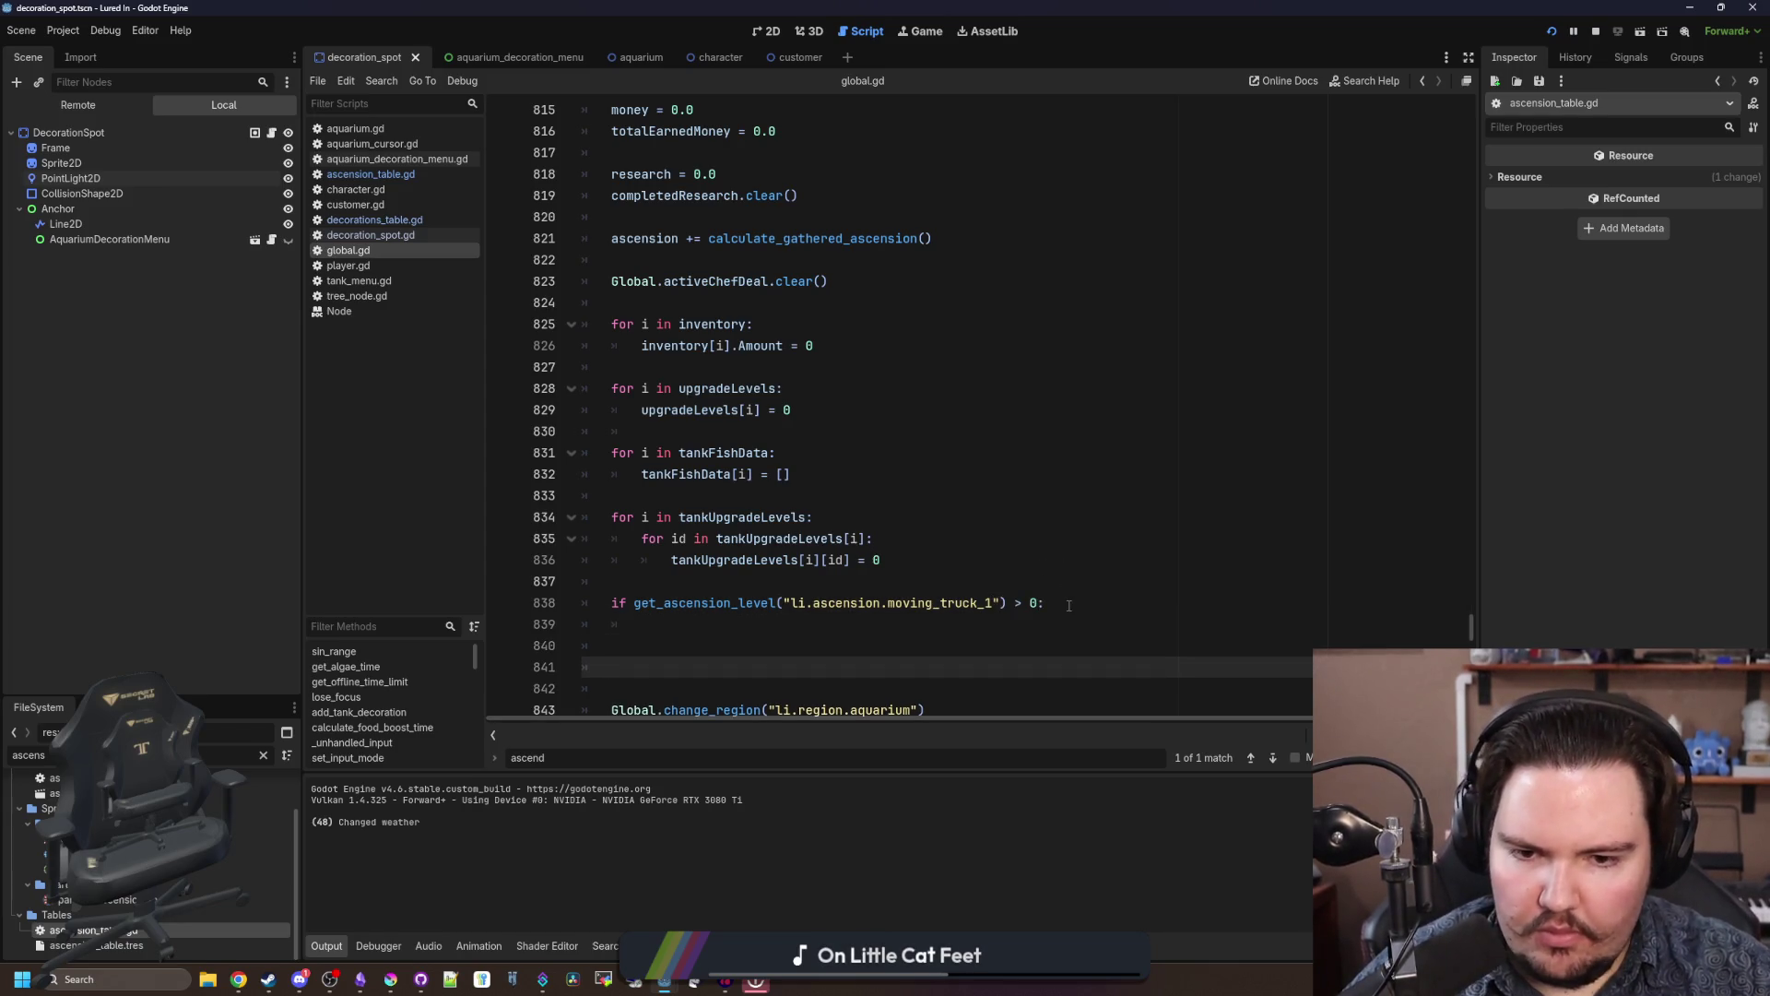
Step: Duplicate the check for moving_truck_2 and change both comparisons to <= 0
left_click_drag(1069, 605, 611, 603)
key("ctrl+c")
left_click(645, 663)
key("ctrl+v")
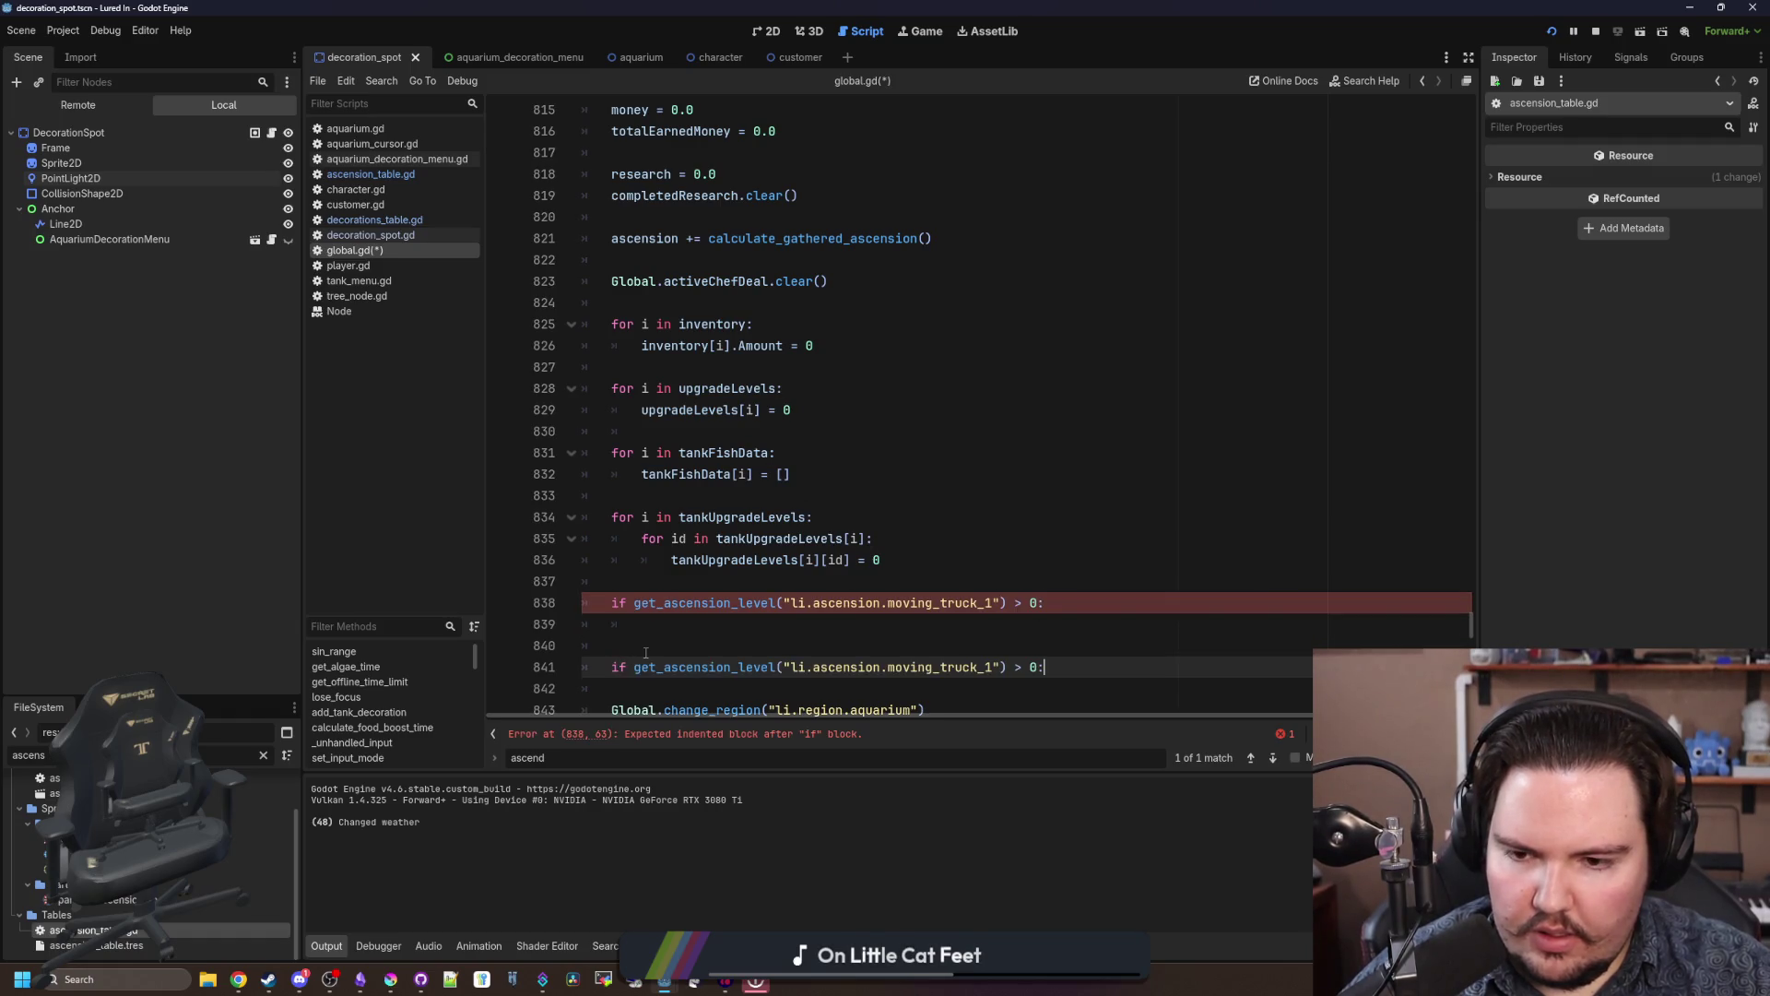
scroll(765, 627, "down", 1)
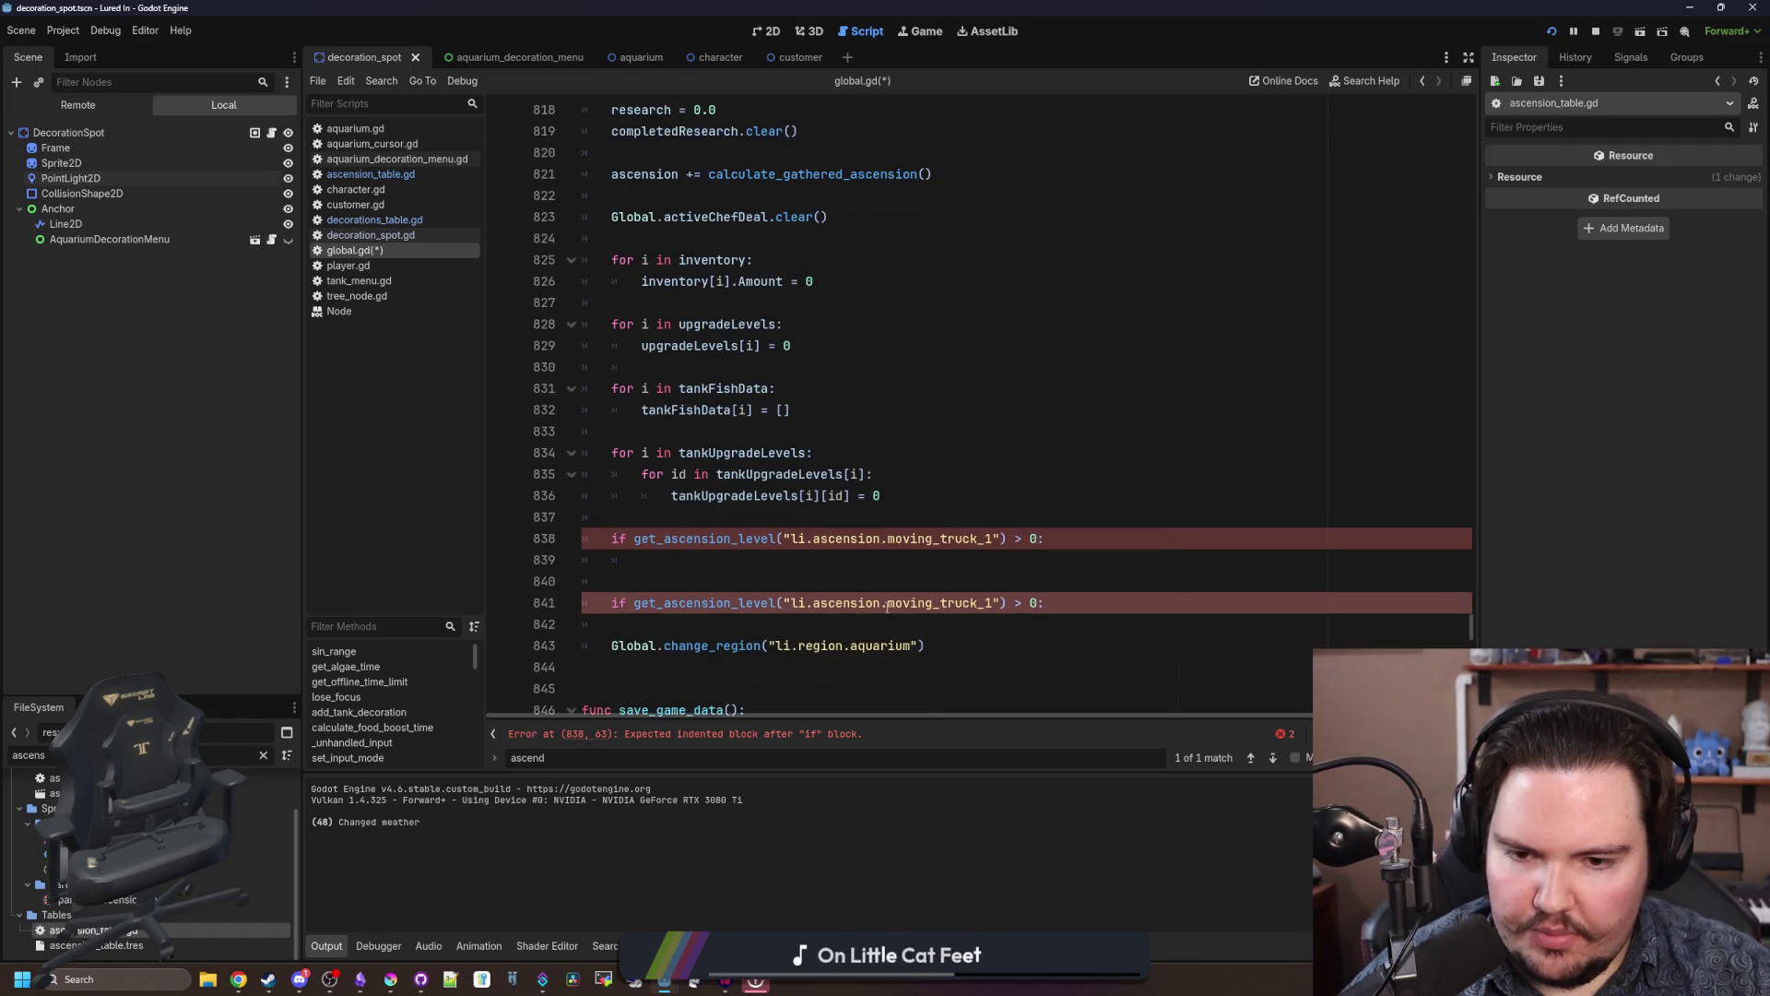
left_click(1027, 537)
type("<=")
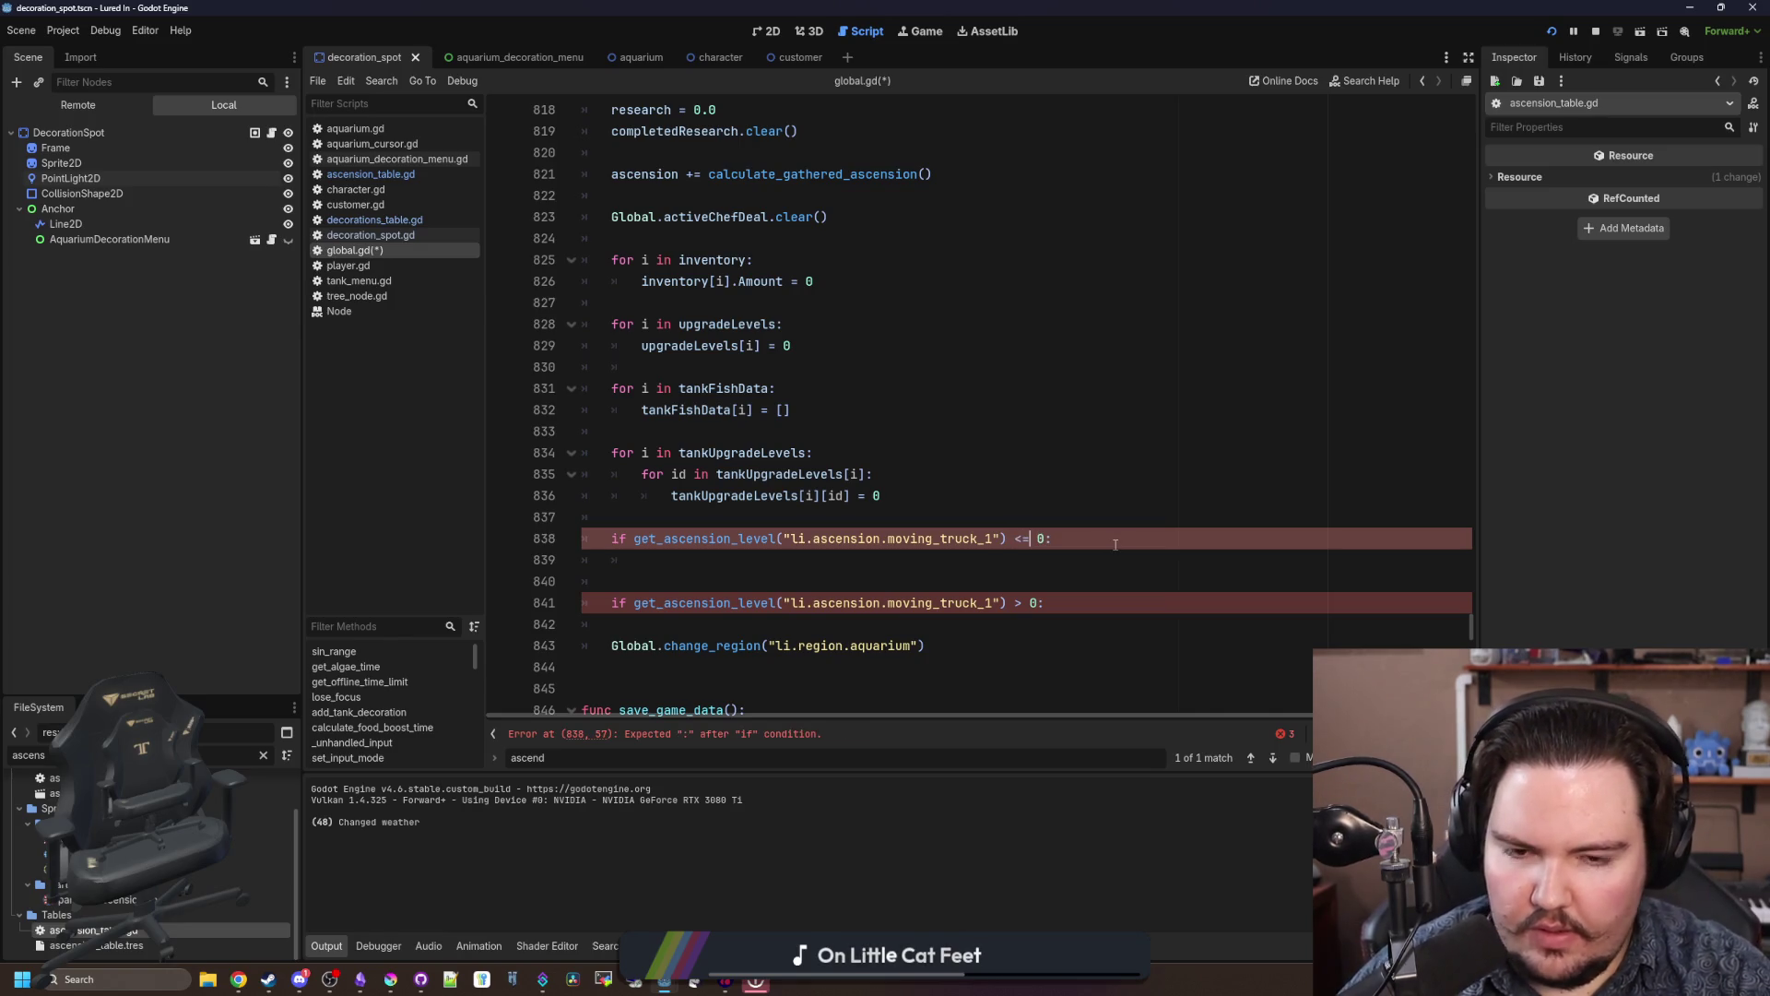
left_click(1060, 476)
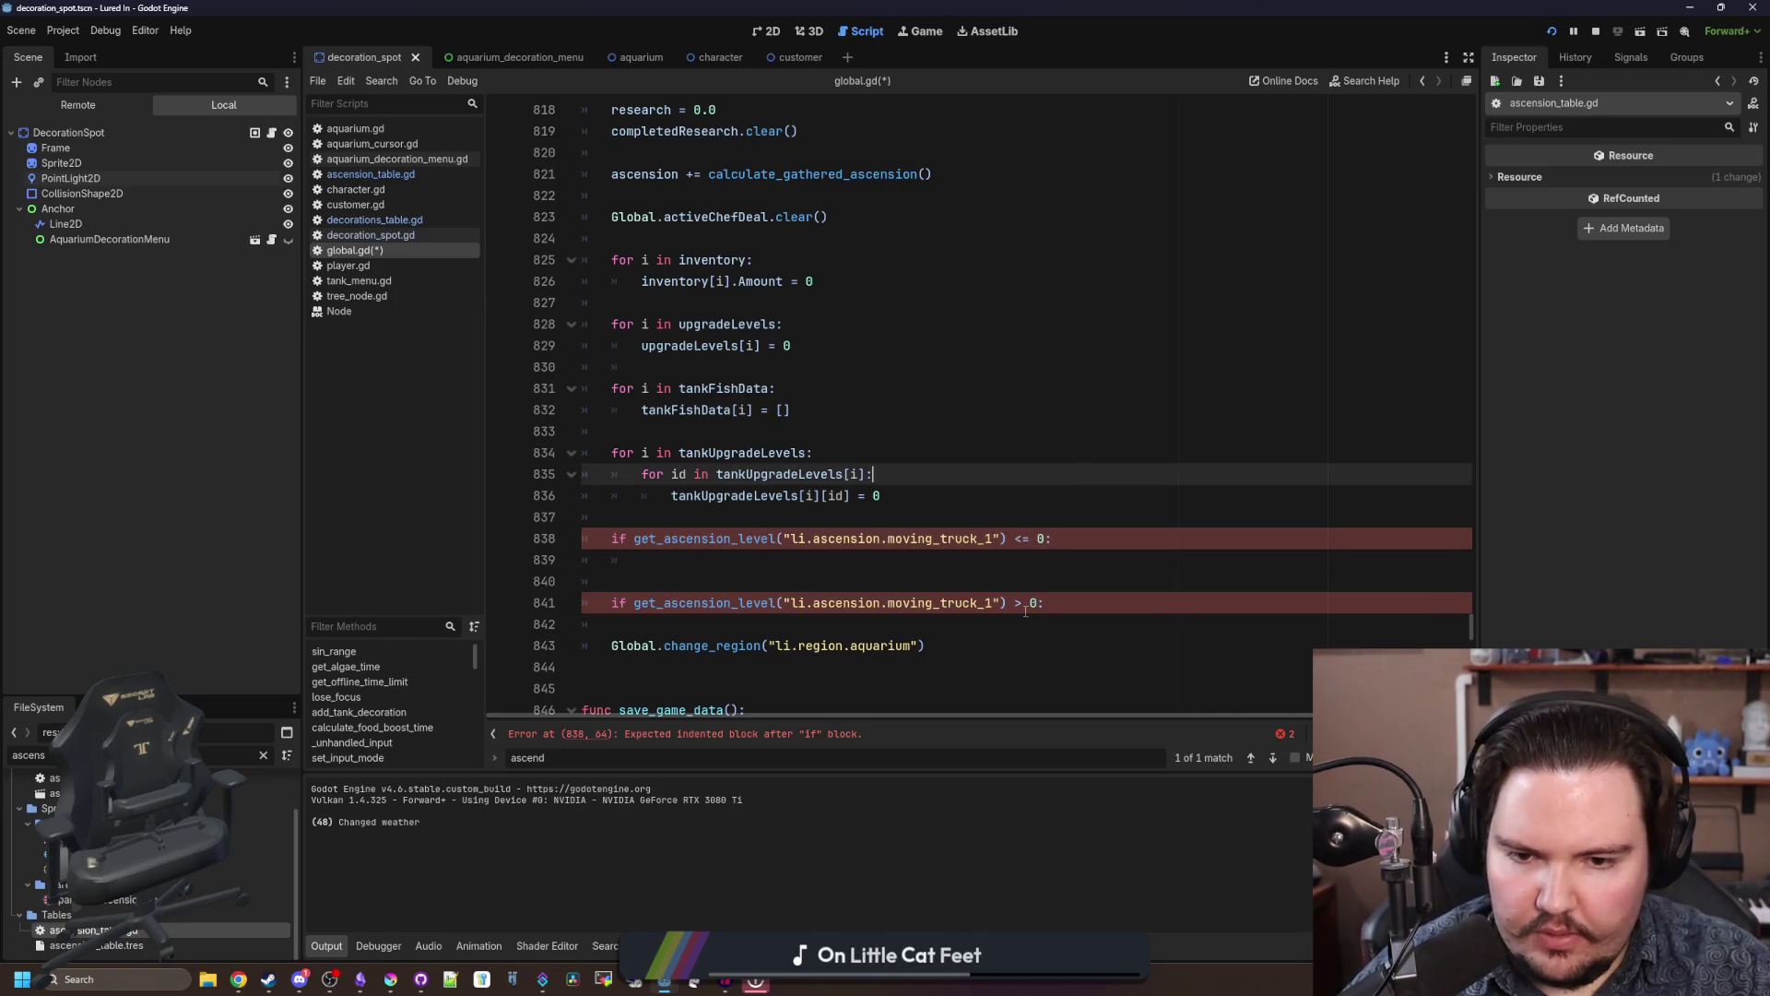
left_click(1025, 602)
key("BackSpace")
type("<=")
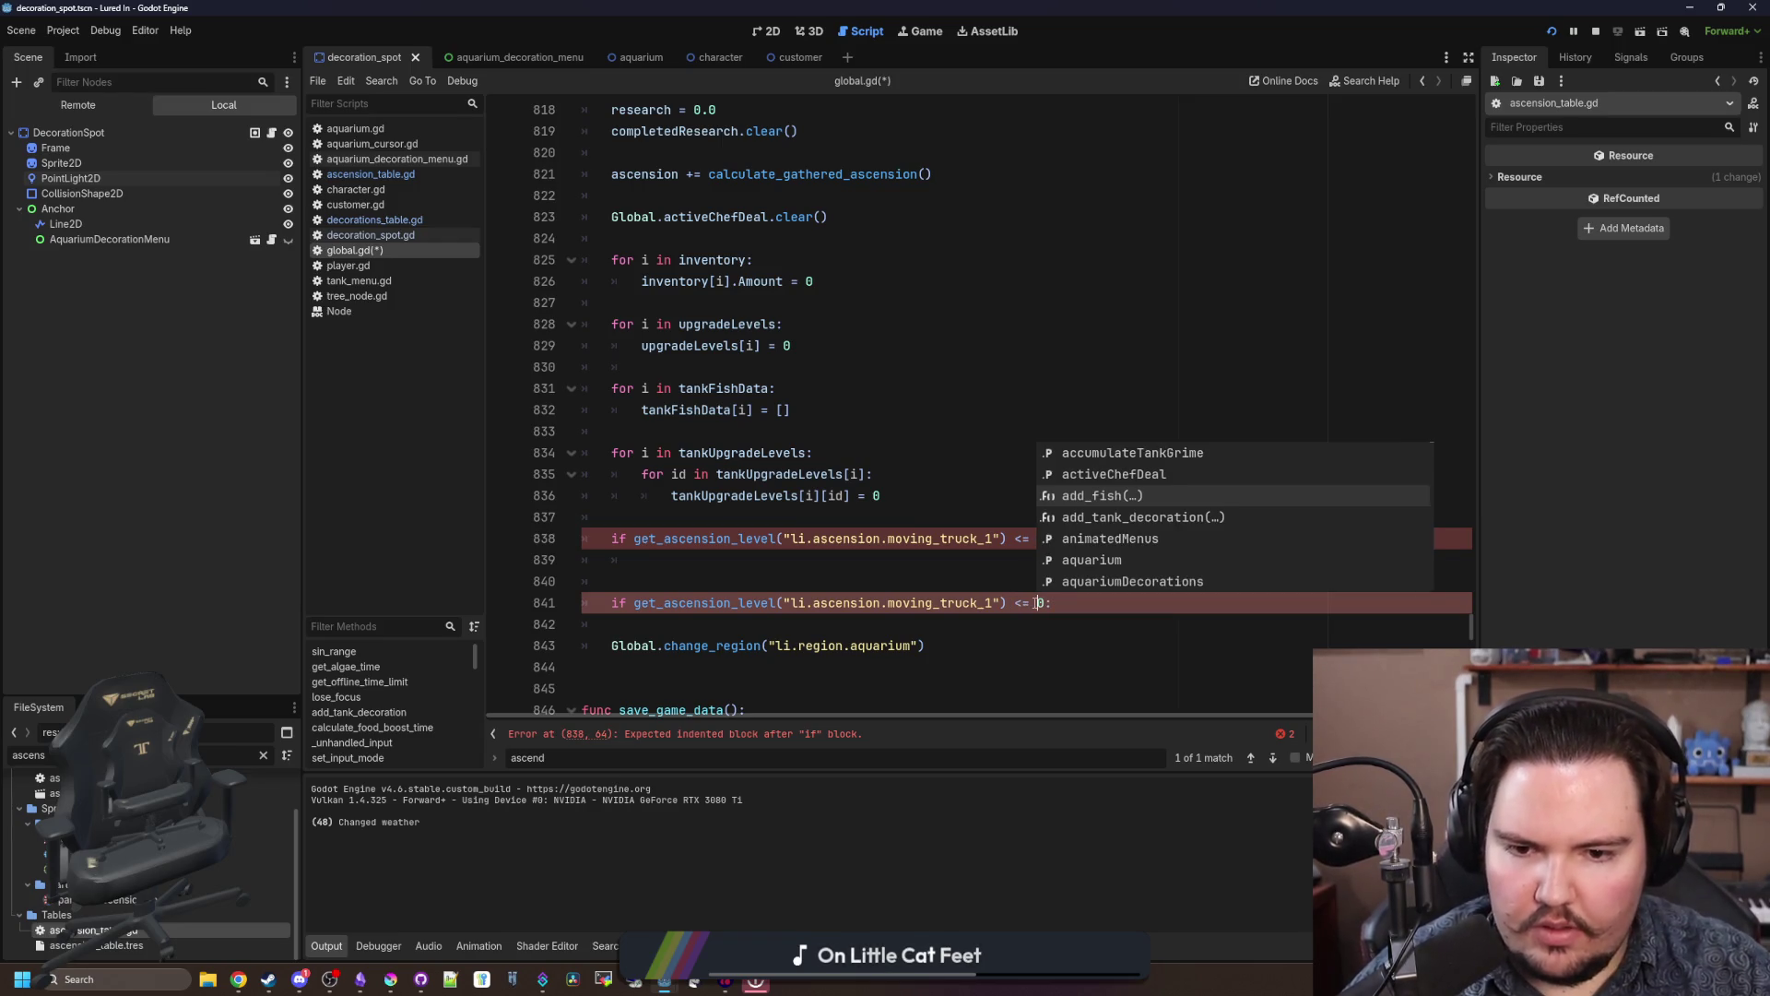
left_click(941, 602)
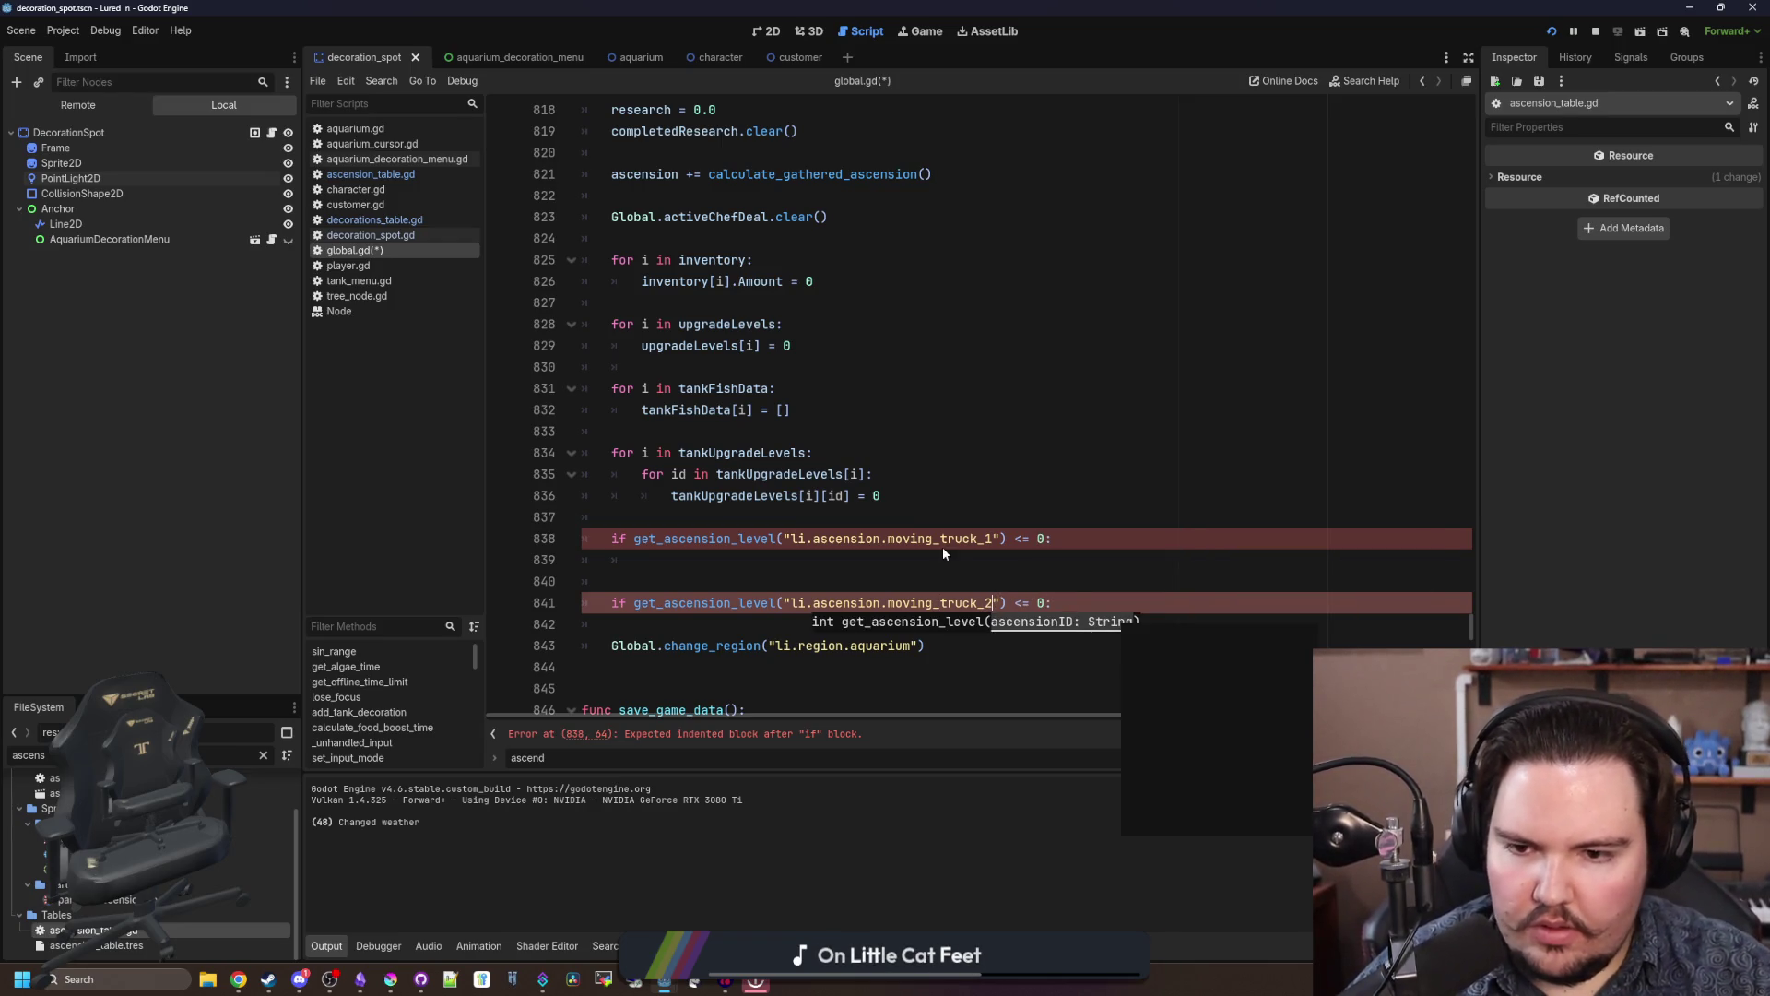
Step: Make the moving_truck_1 check reset aquariumDecorations
left_click(927, 562)
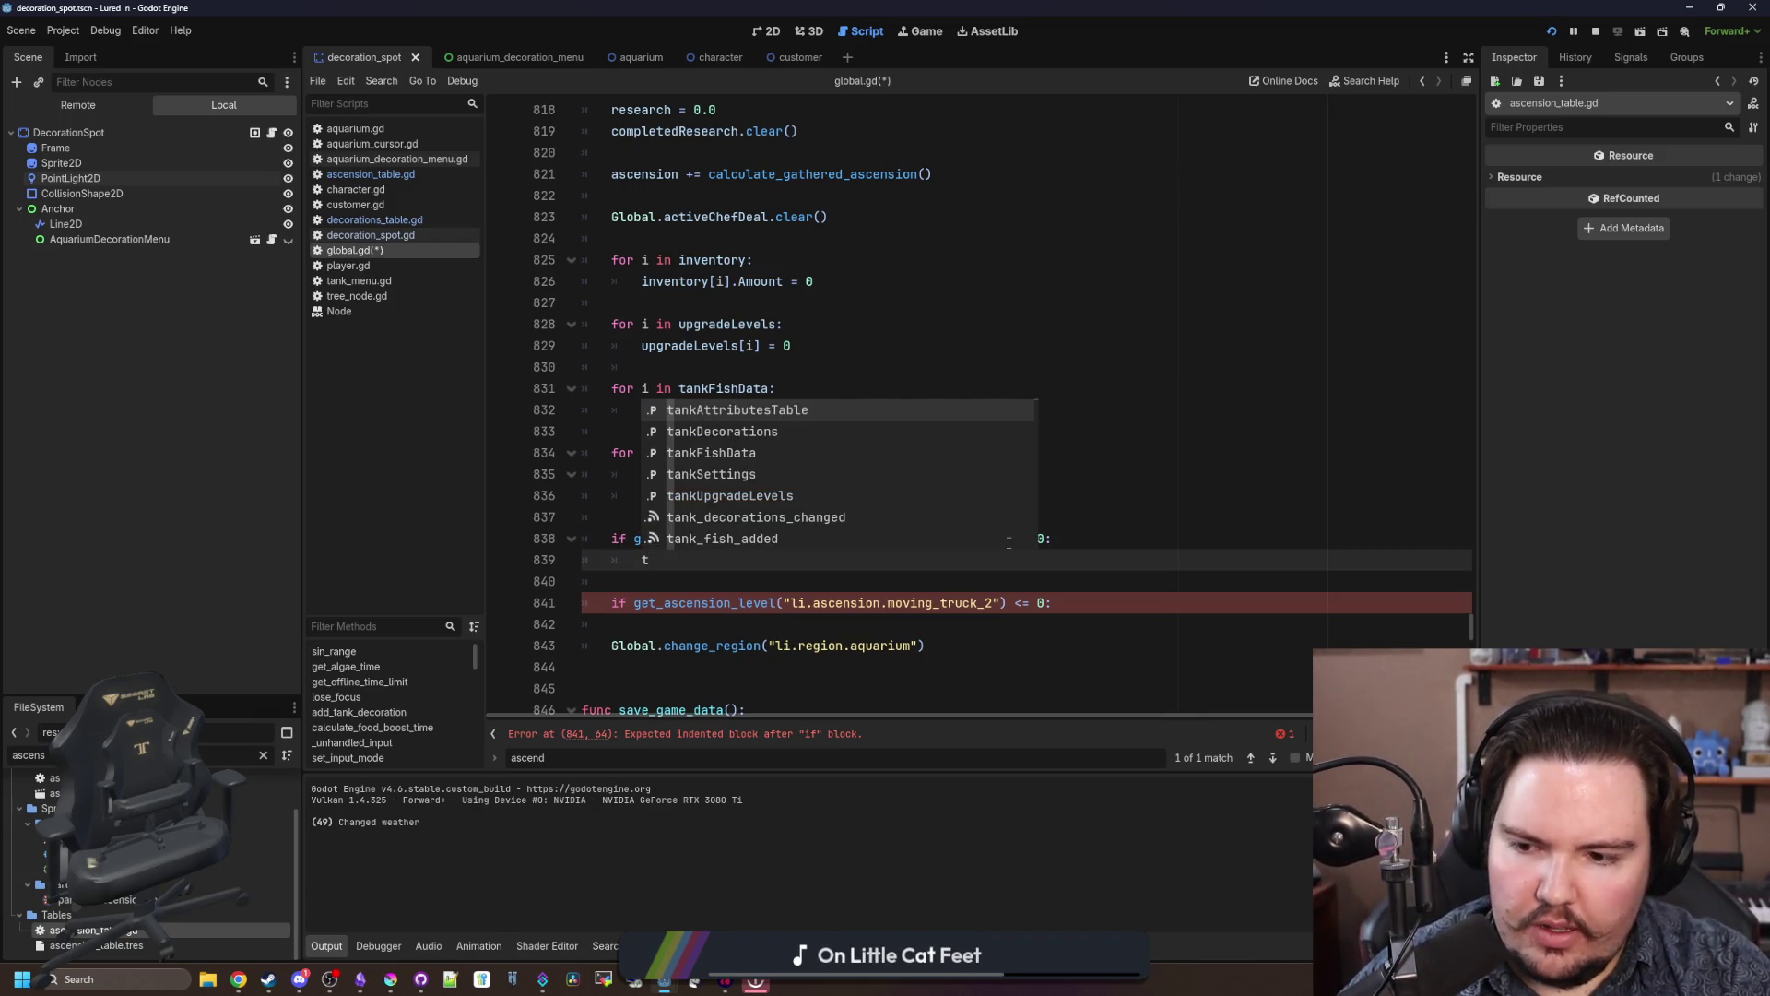
key("BackSpace")
type("decorat")
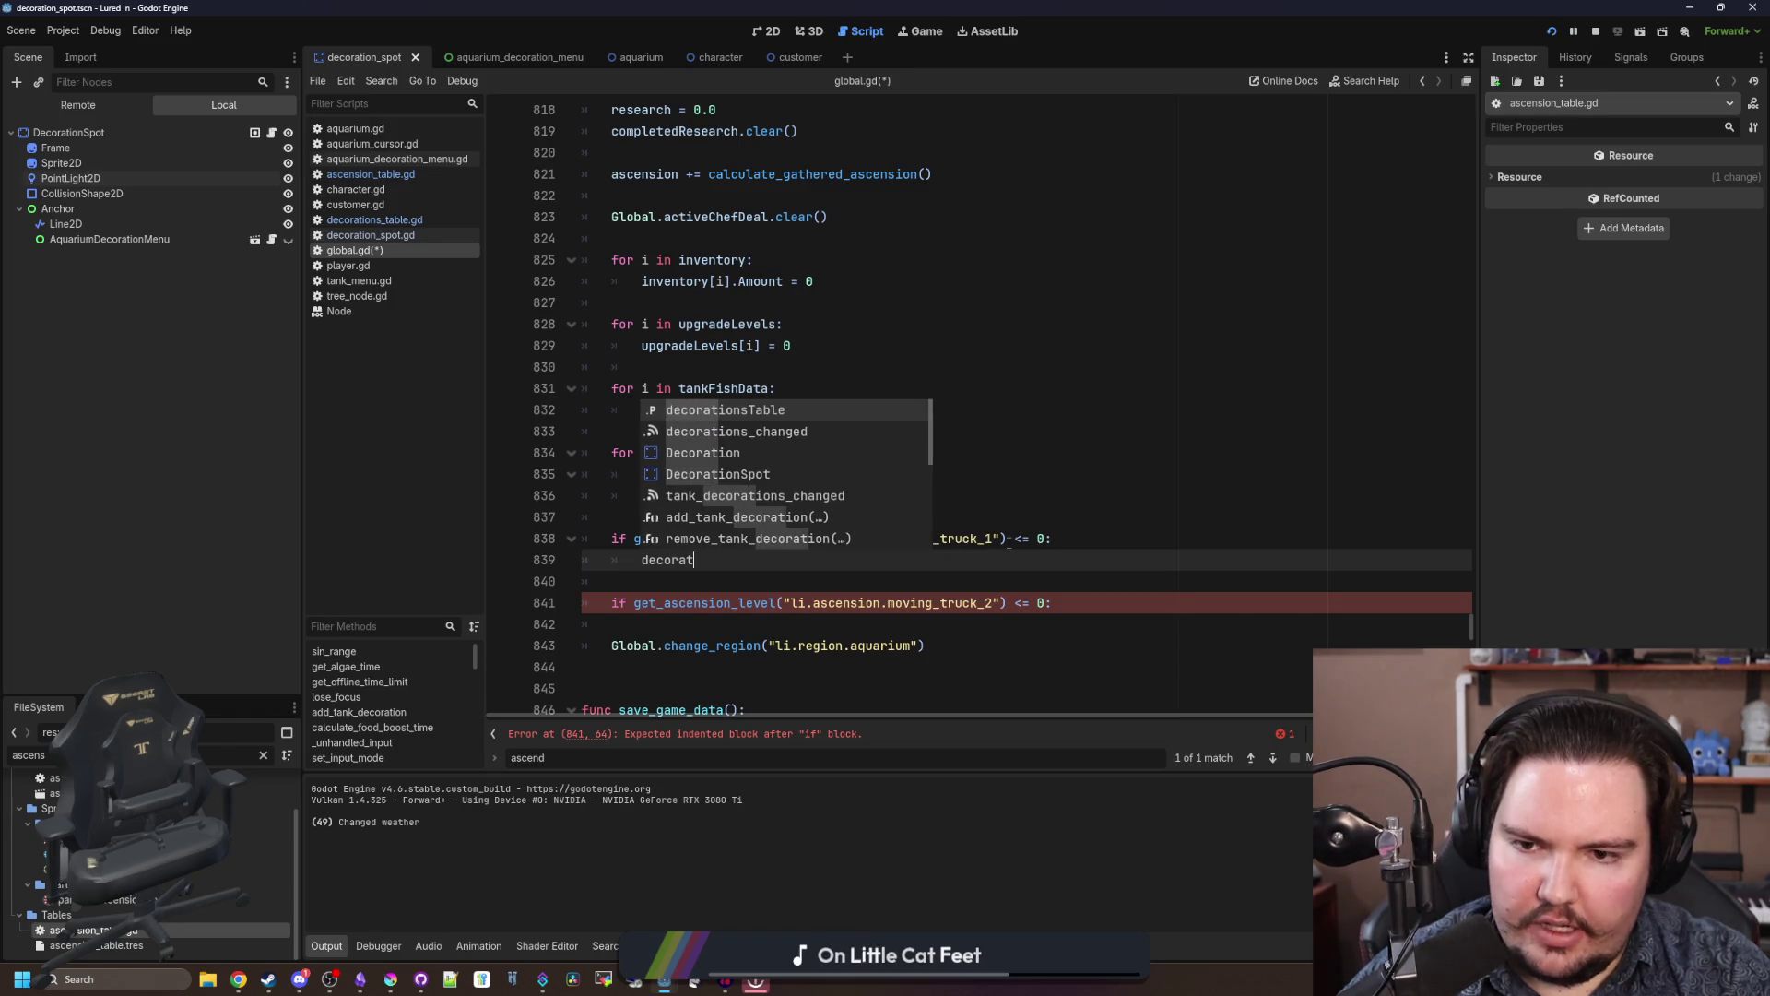
key("BackSpace")
key("BackSpace")
key("BackSpace")
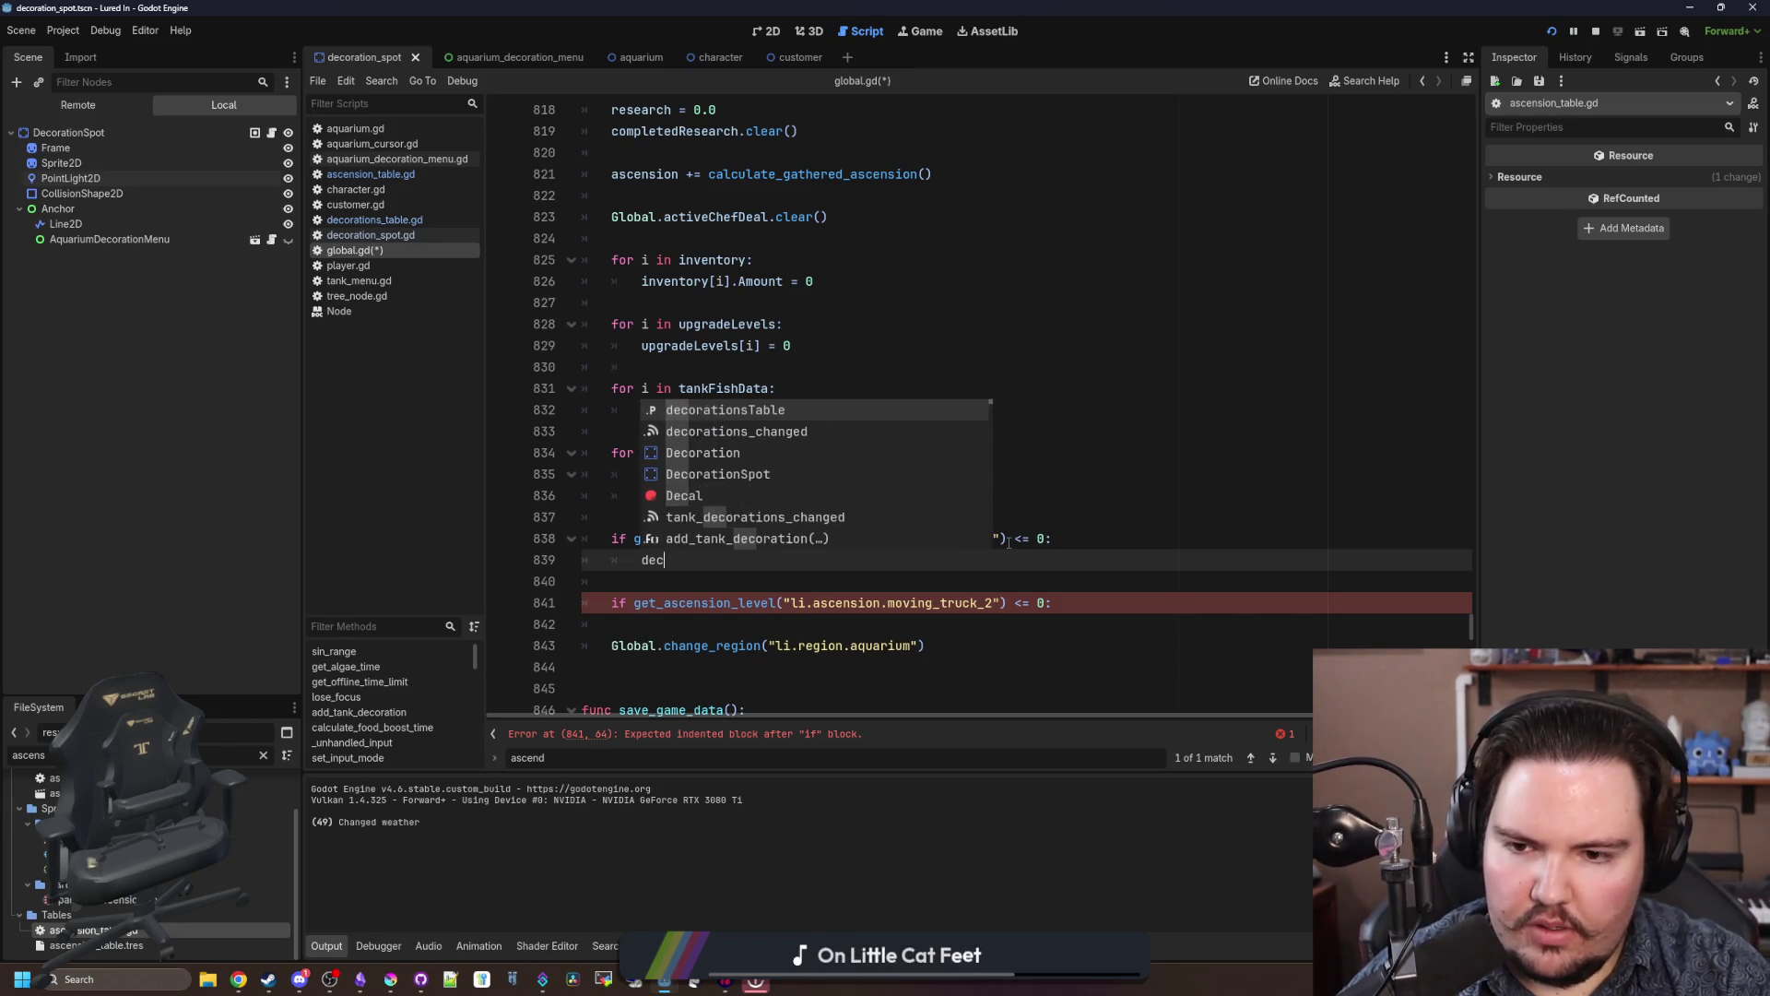
type("aquarium")
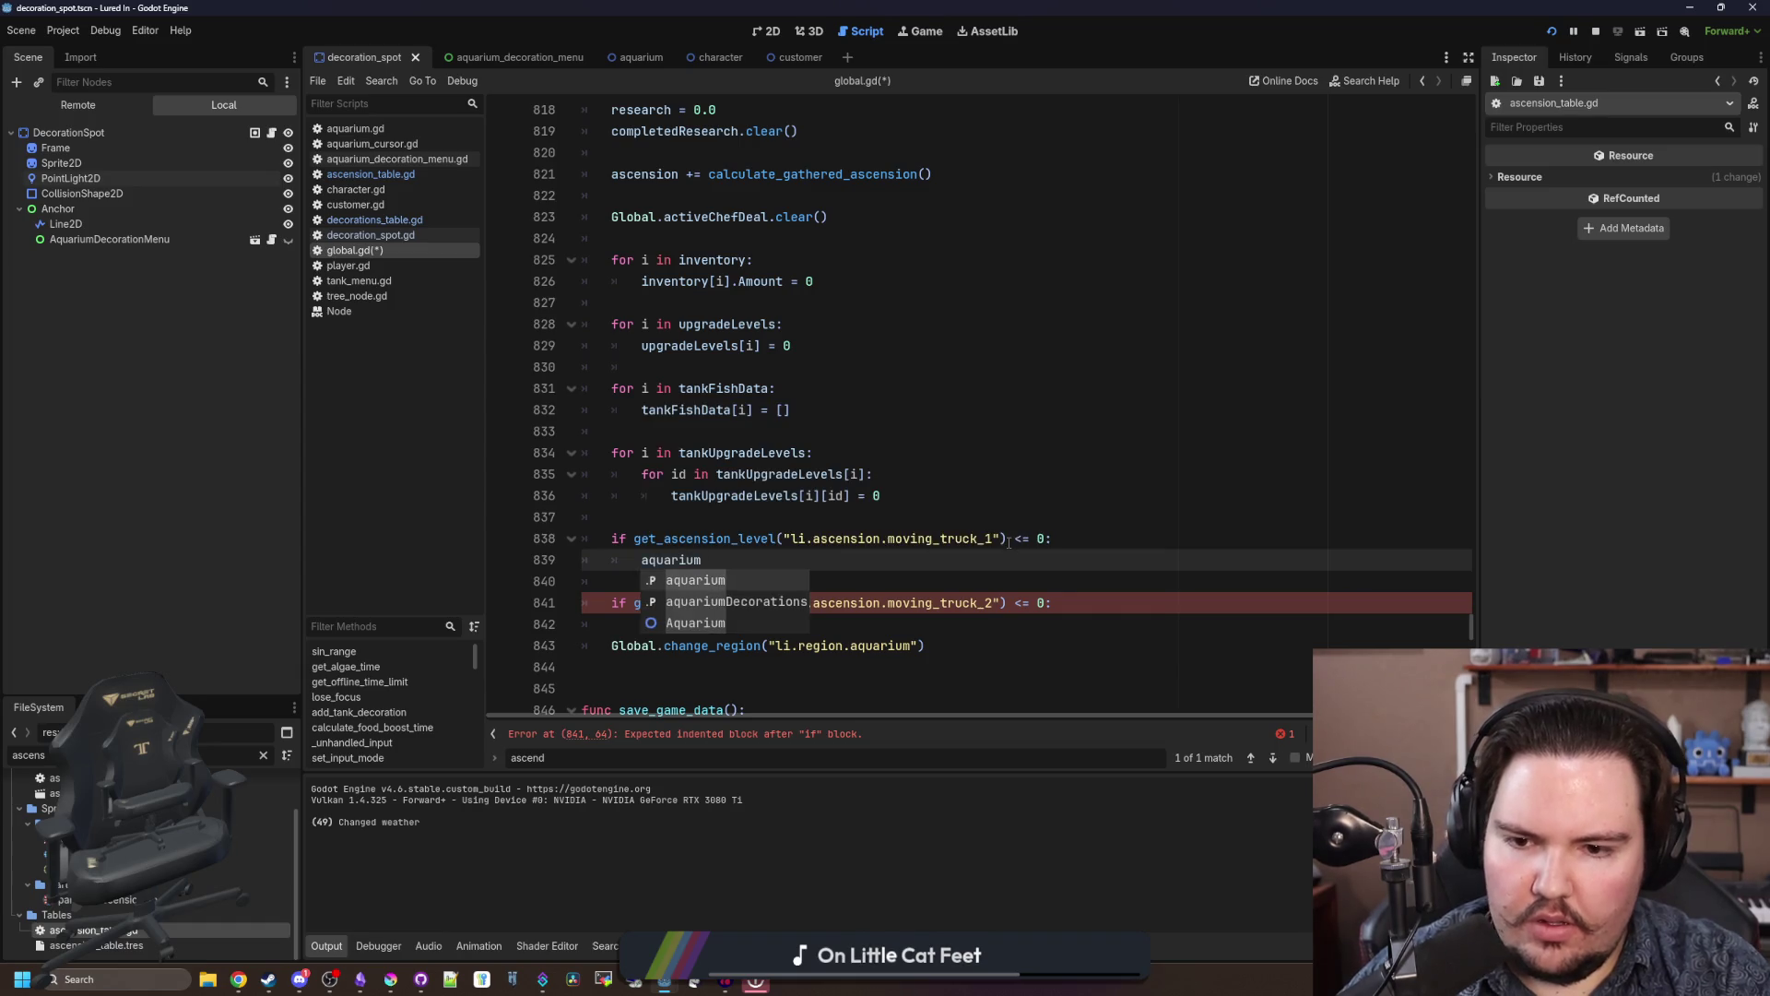
key("Down")
key("Return")
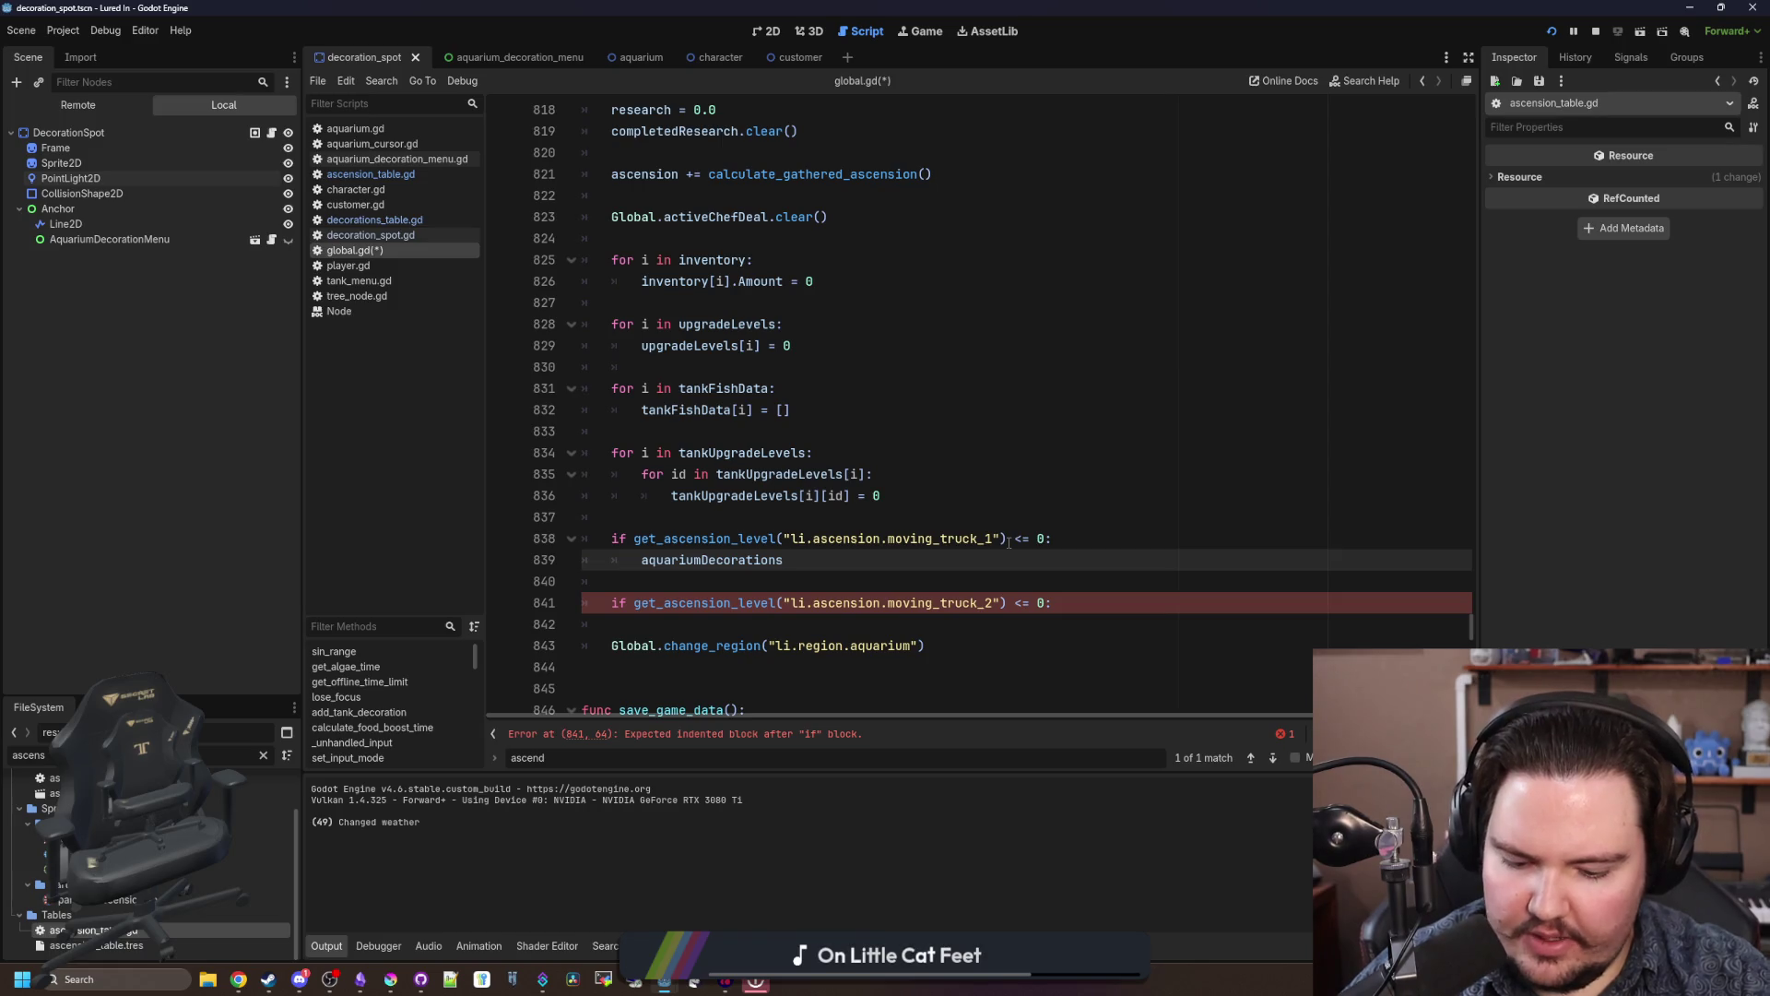
type("= {}")
Step: Copy the reset line under the moving_truck_2 check as tankDecorations = {}
scroll(784, 495, "down", 1)
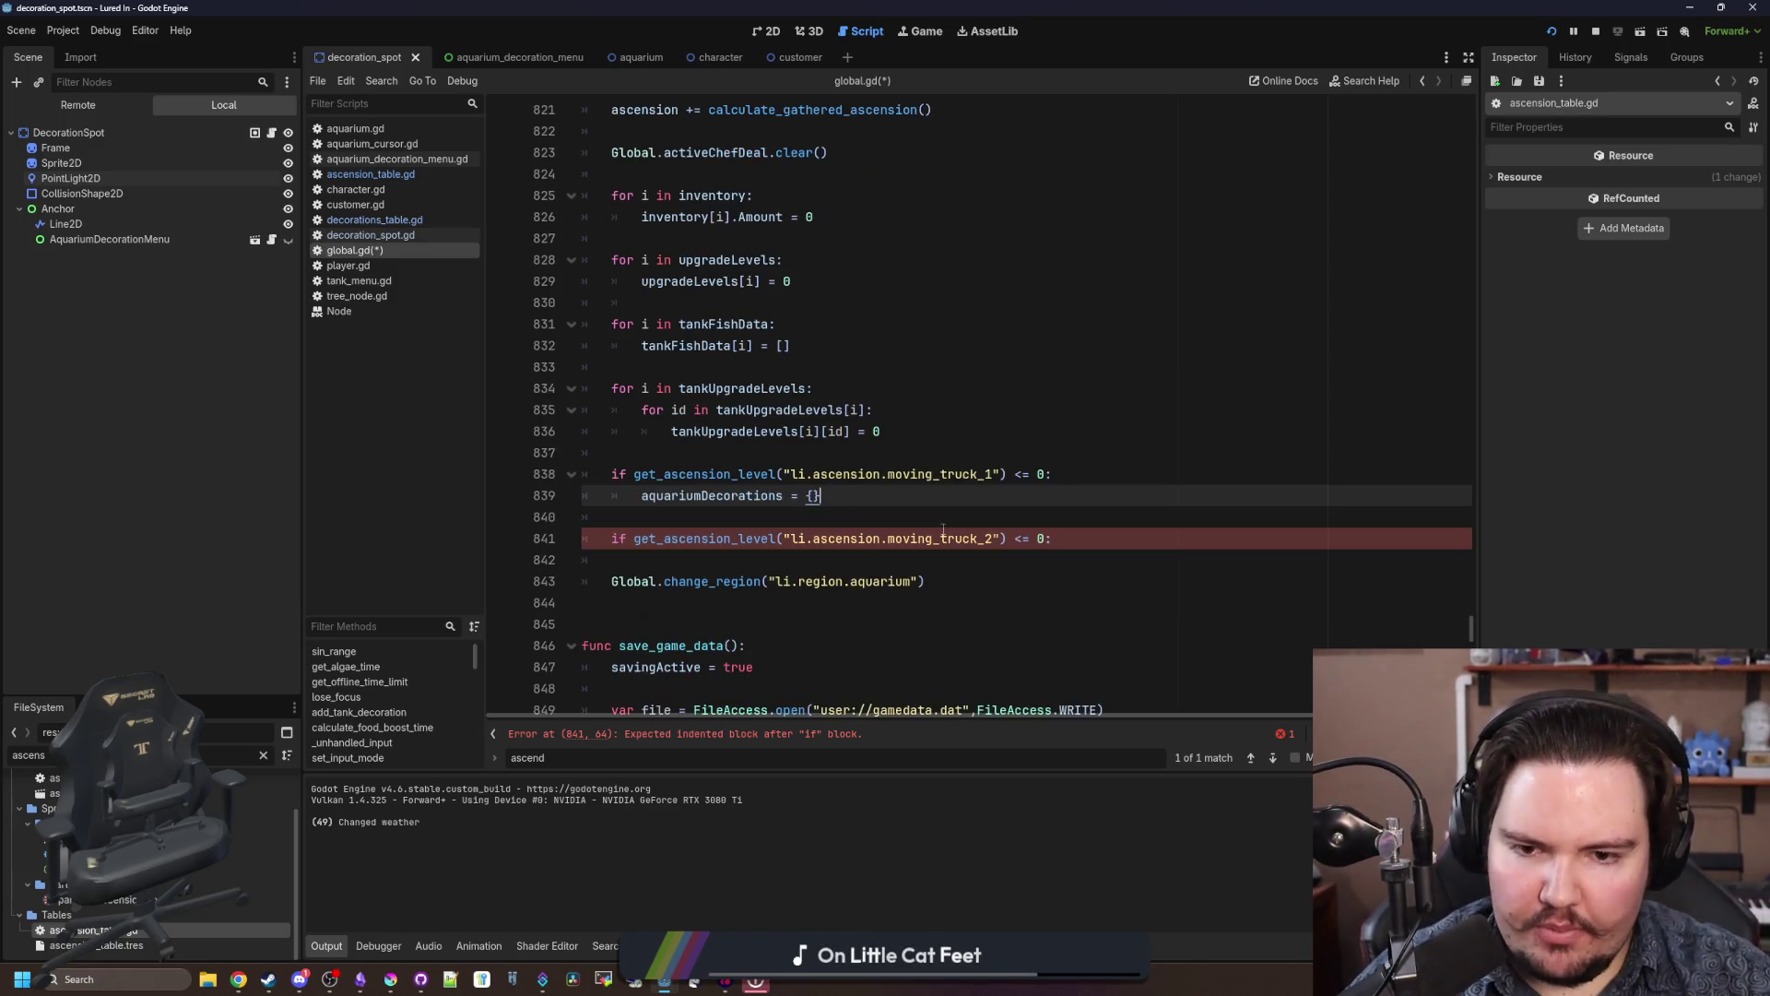
left_click_drag(820, 495, 646, 496)
left_click(679, 495)
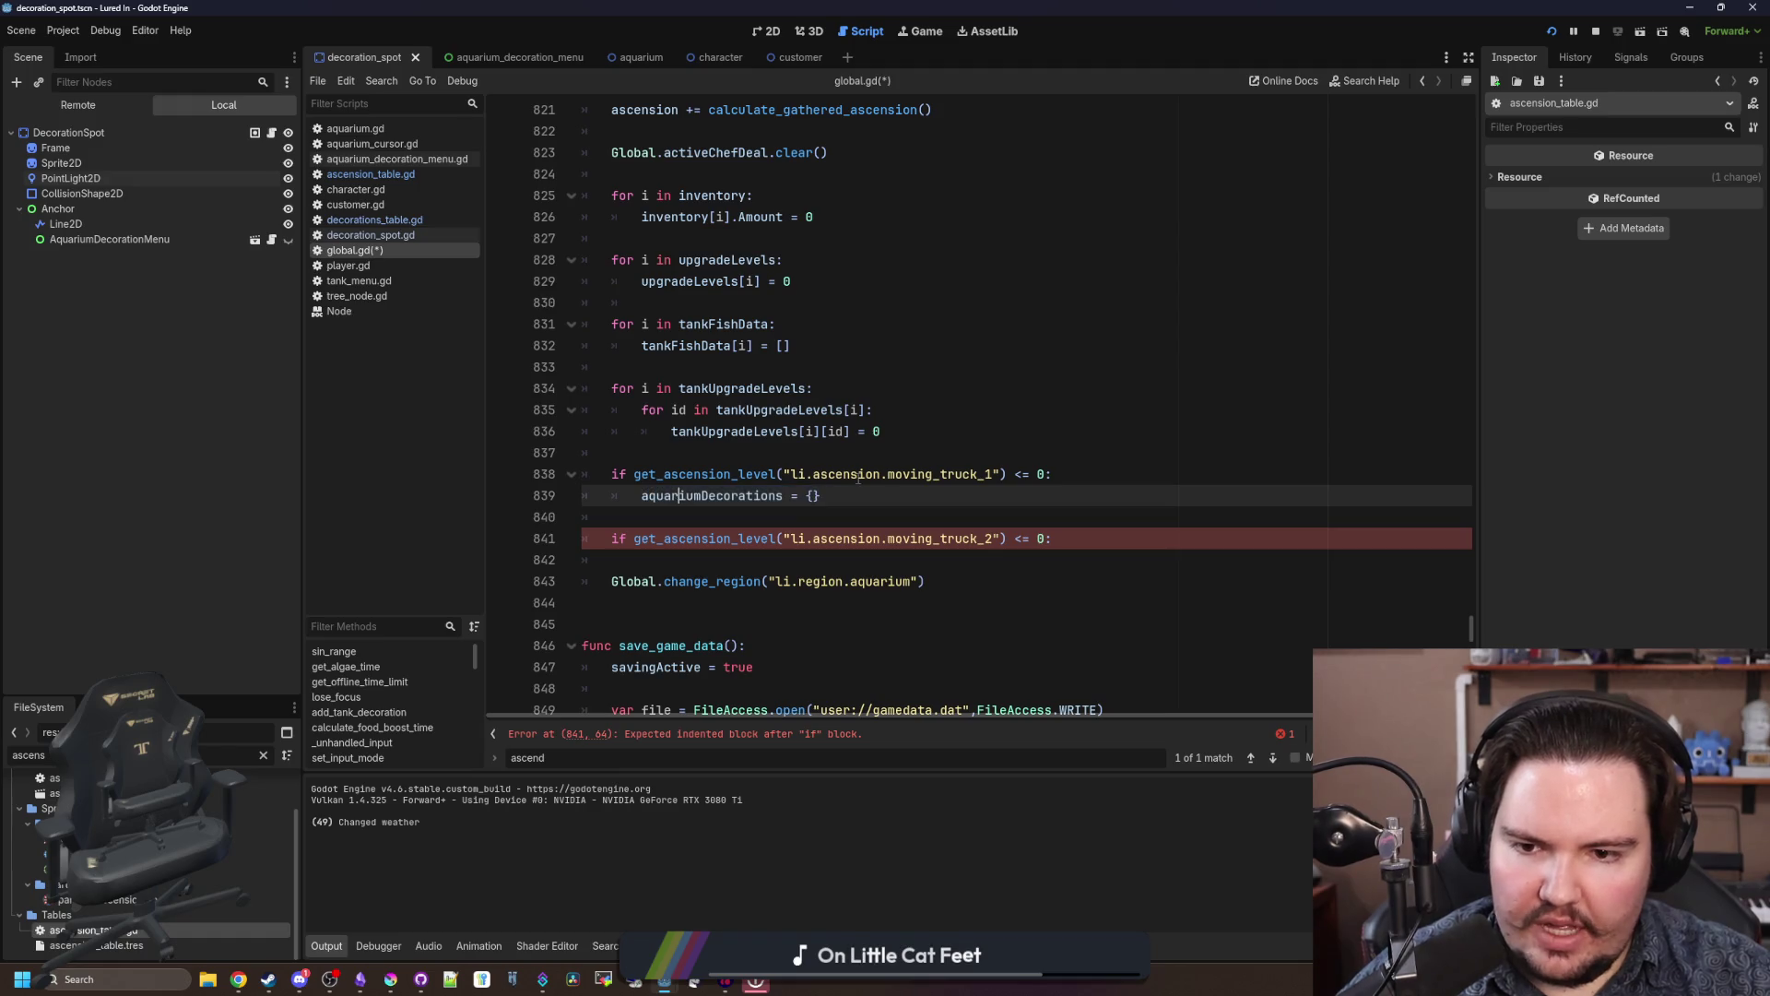
key("shift+Home")
key("ctrl+c")
left_click(1172, 544)
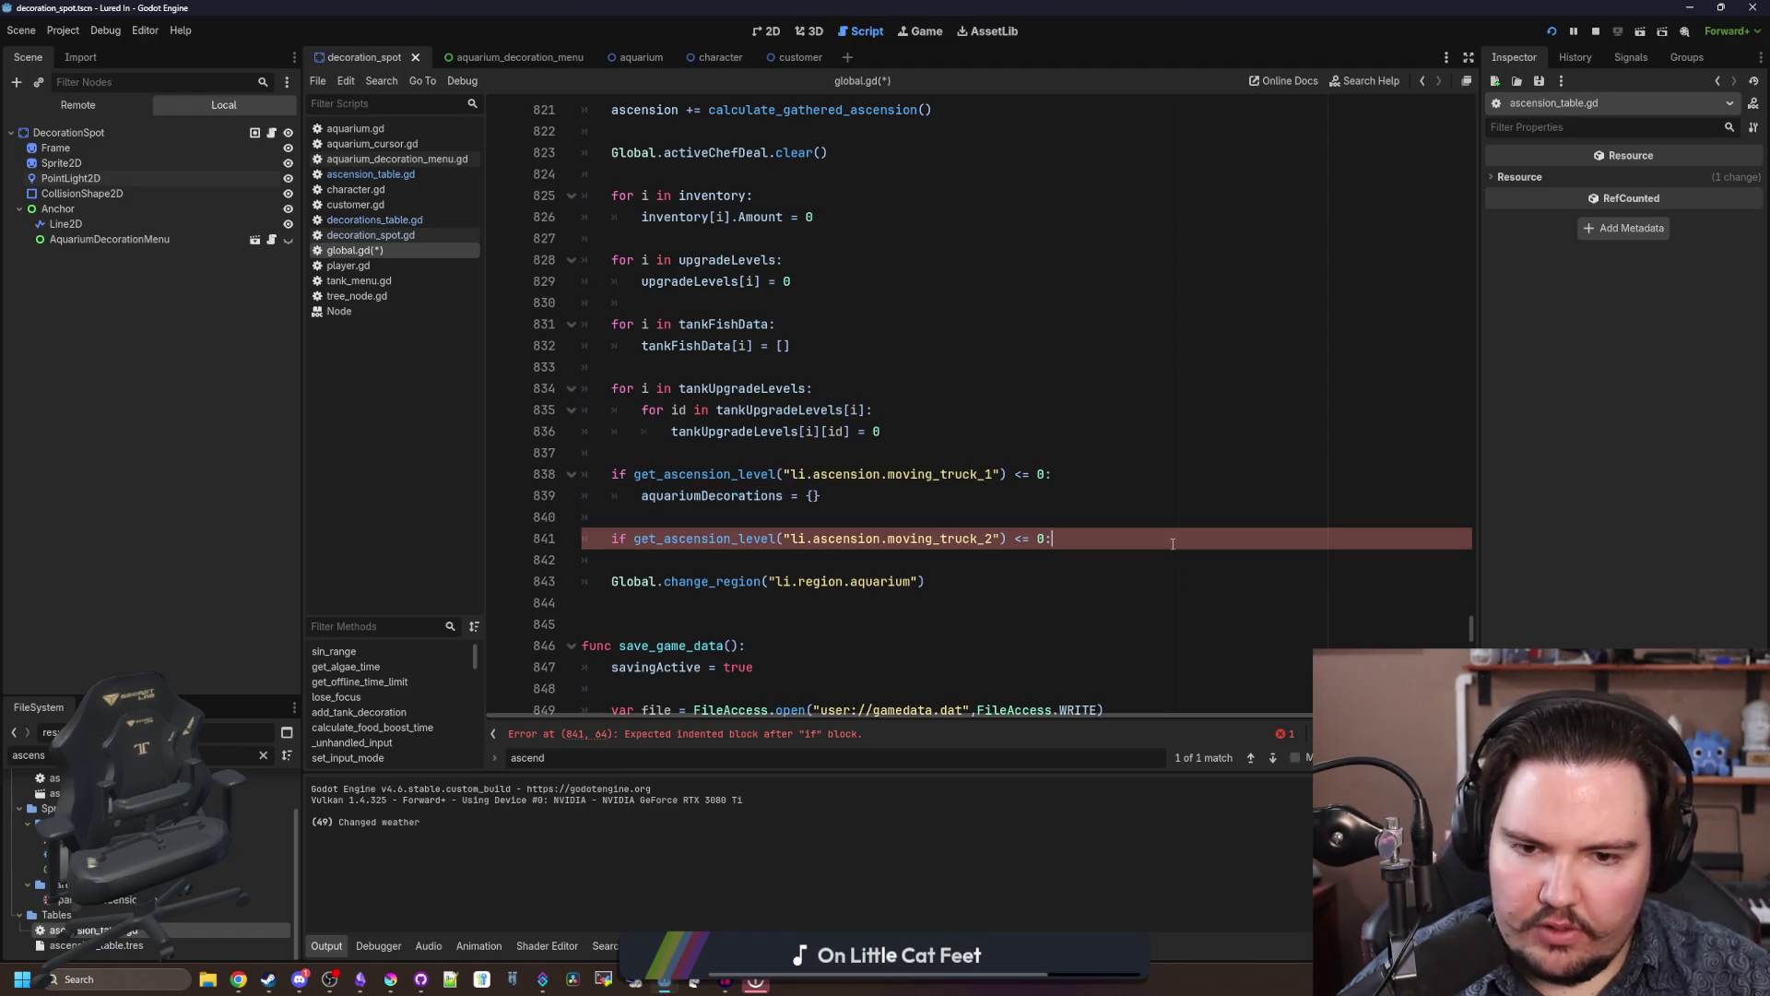
key("Return")
key("ctrl+v")
key("BackSpace")
key("BackSpace")
key("BackSpace")
type("t")
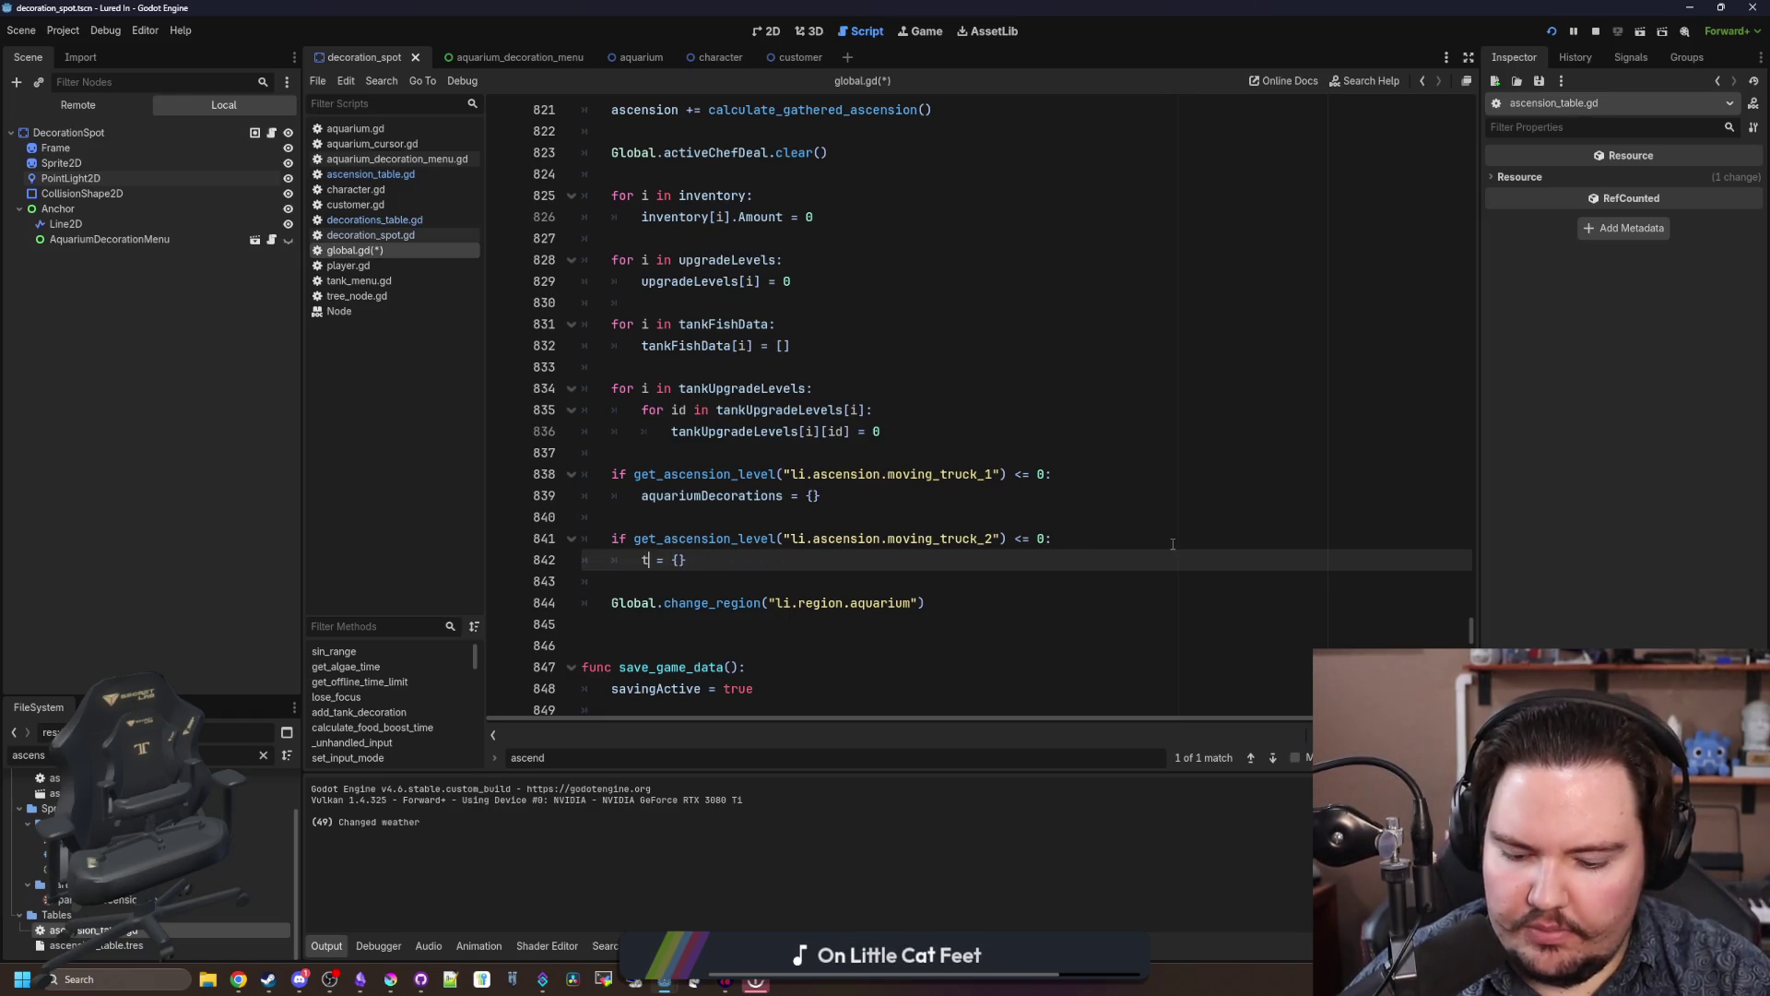
type("ank")
key("Down")
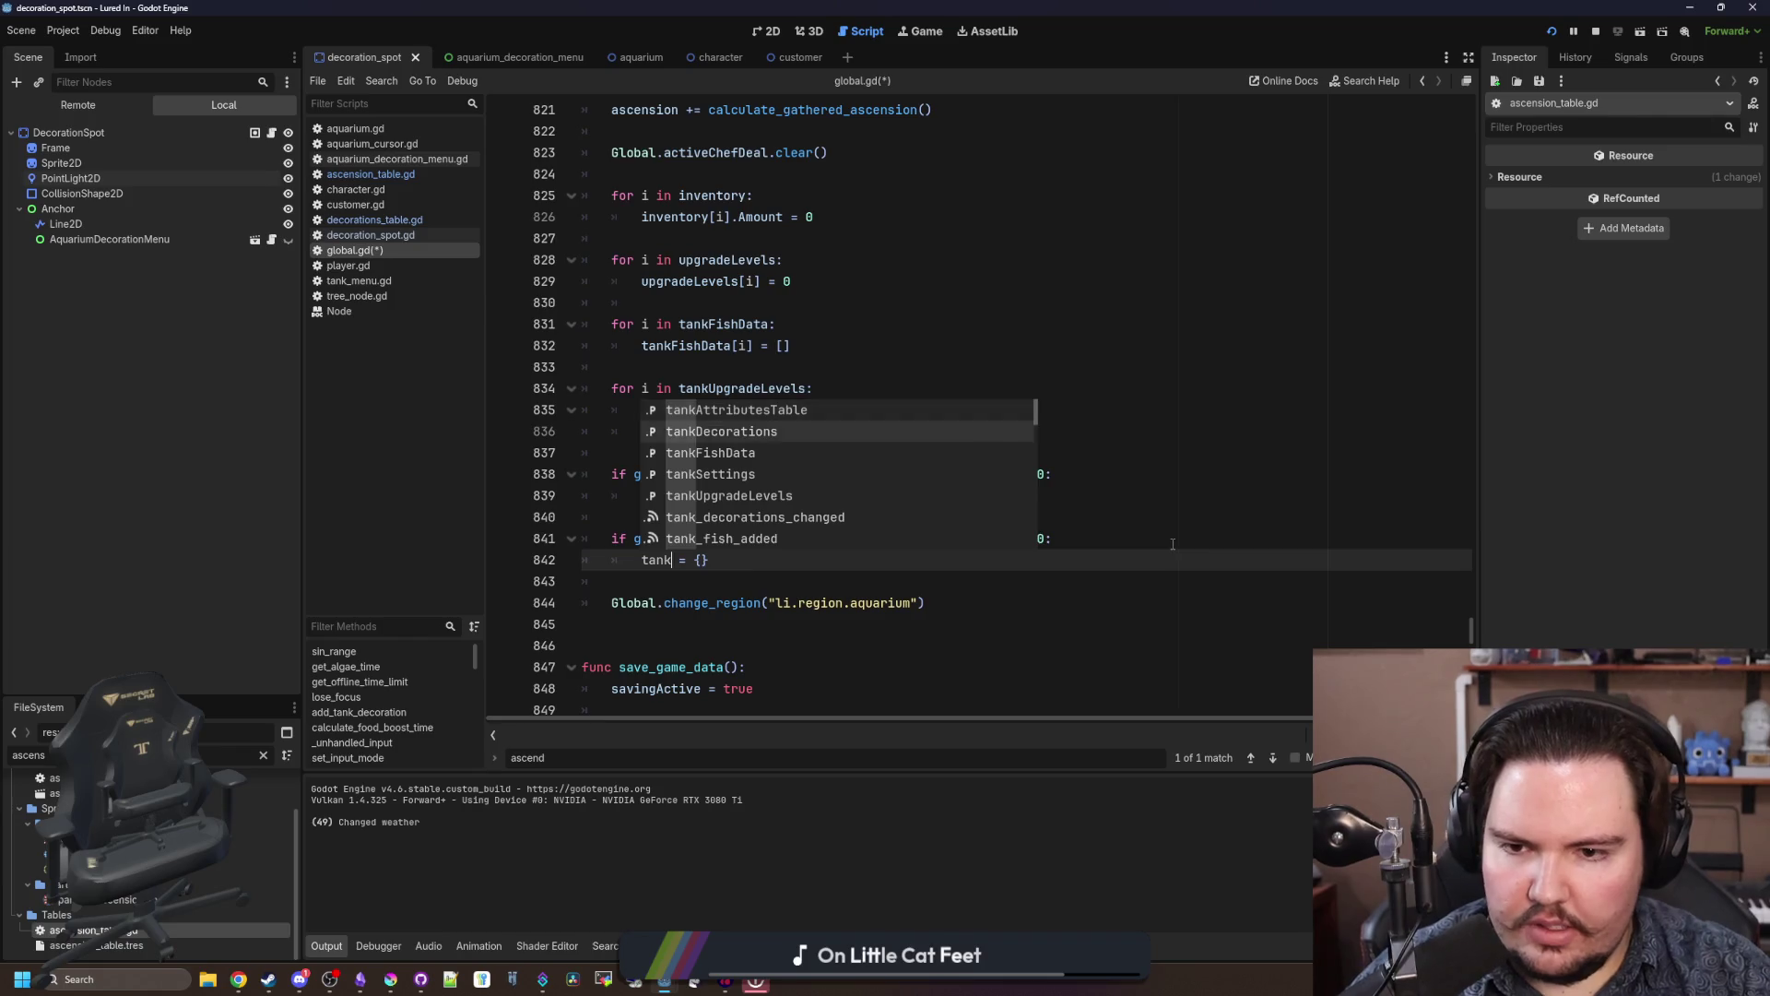
key("Return")
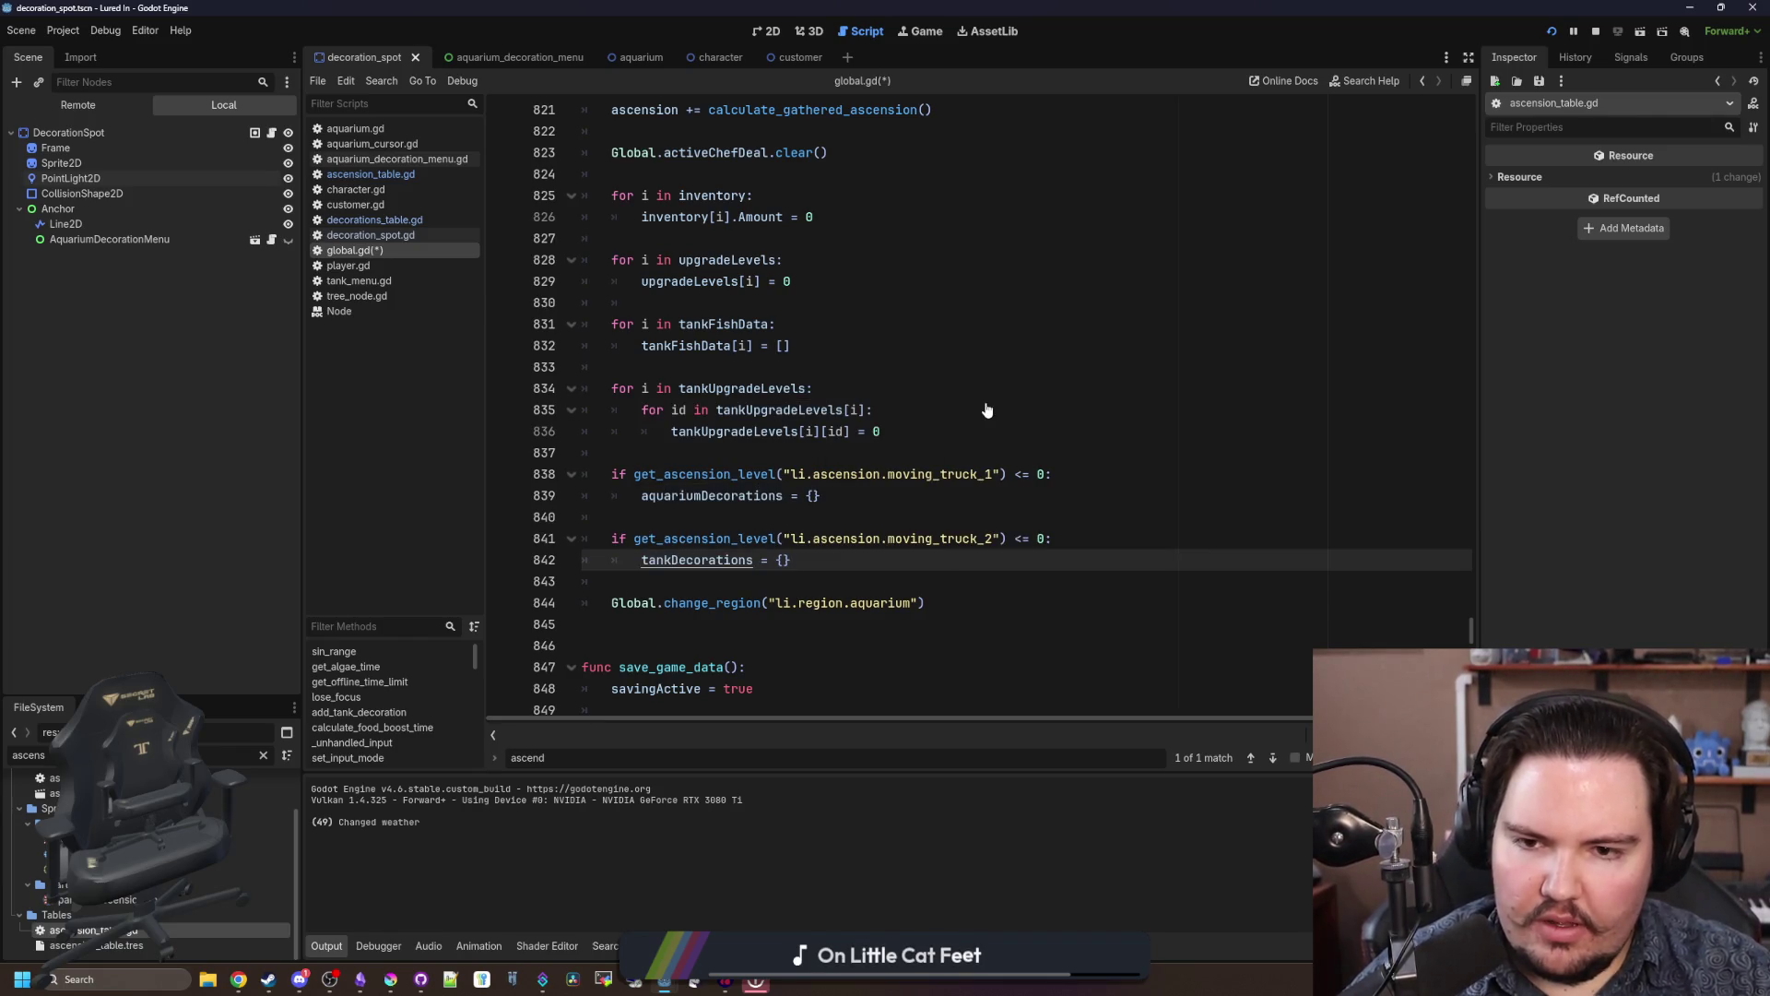
left_click(986, 403)
key("ctrl+f")
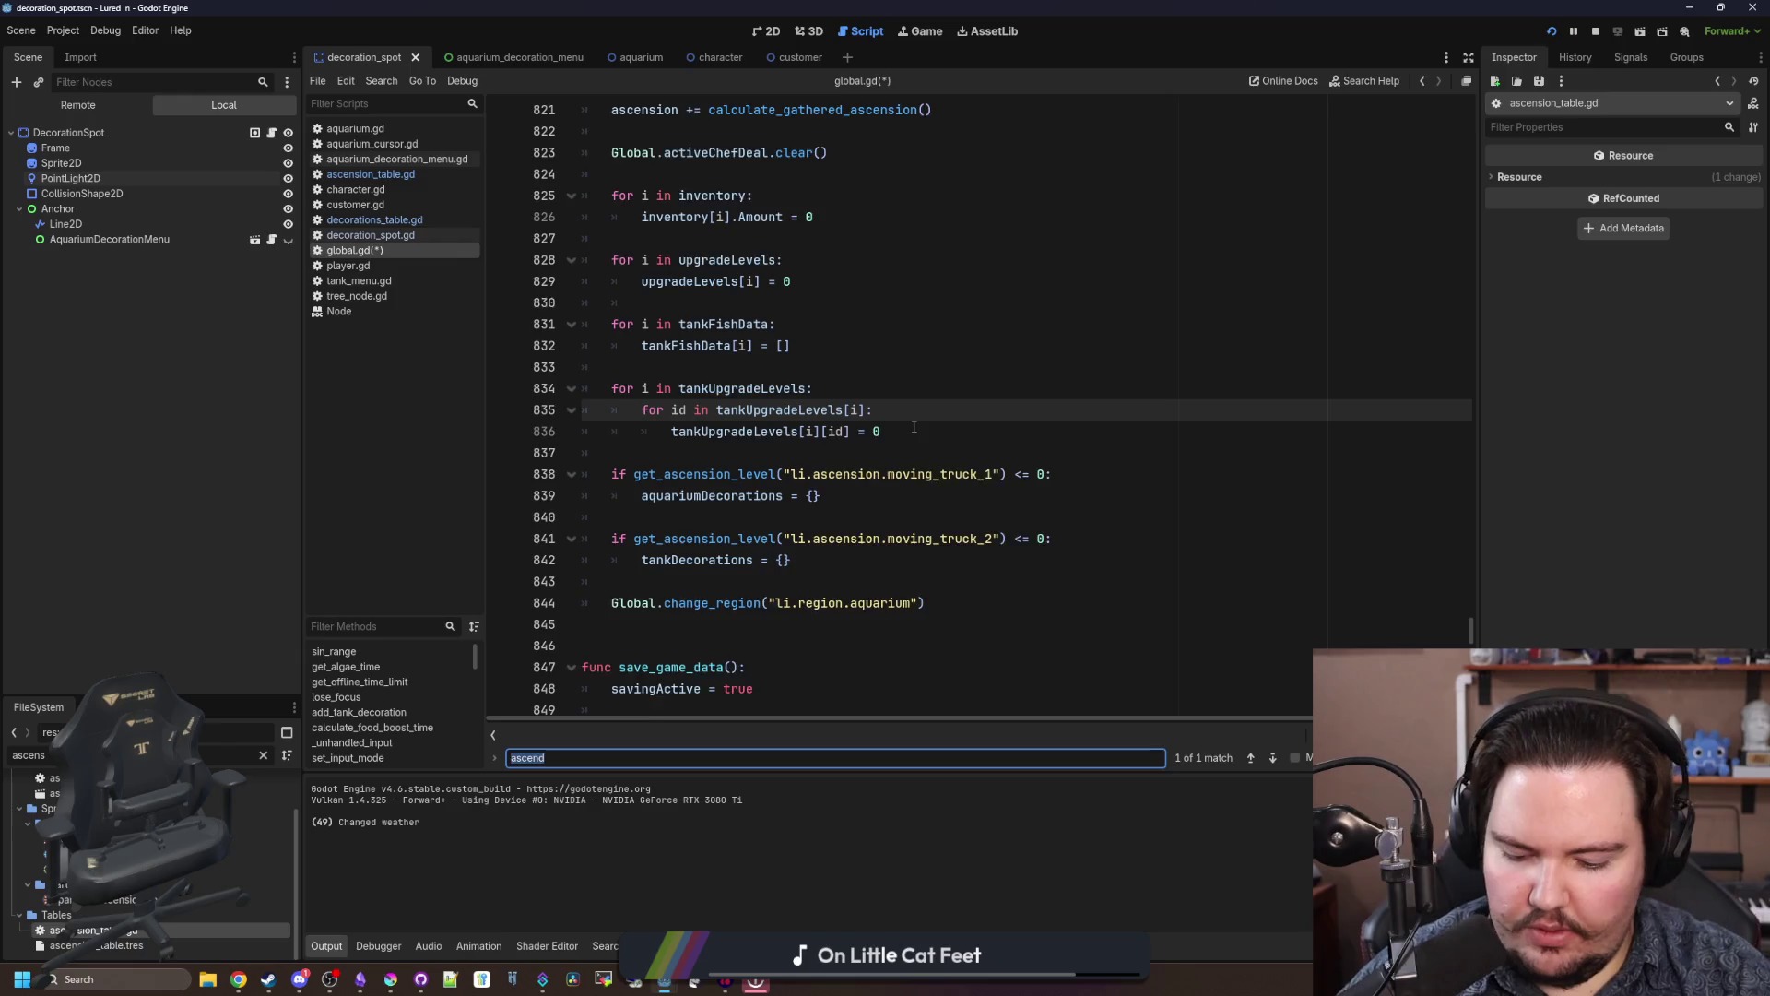
type("tankDecorations")
key("Return")
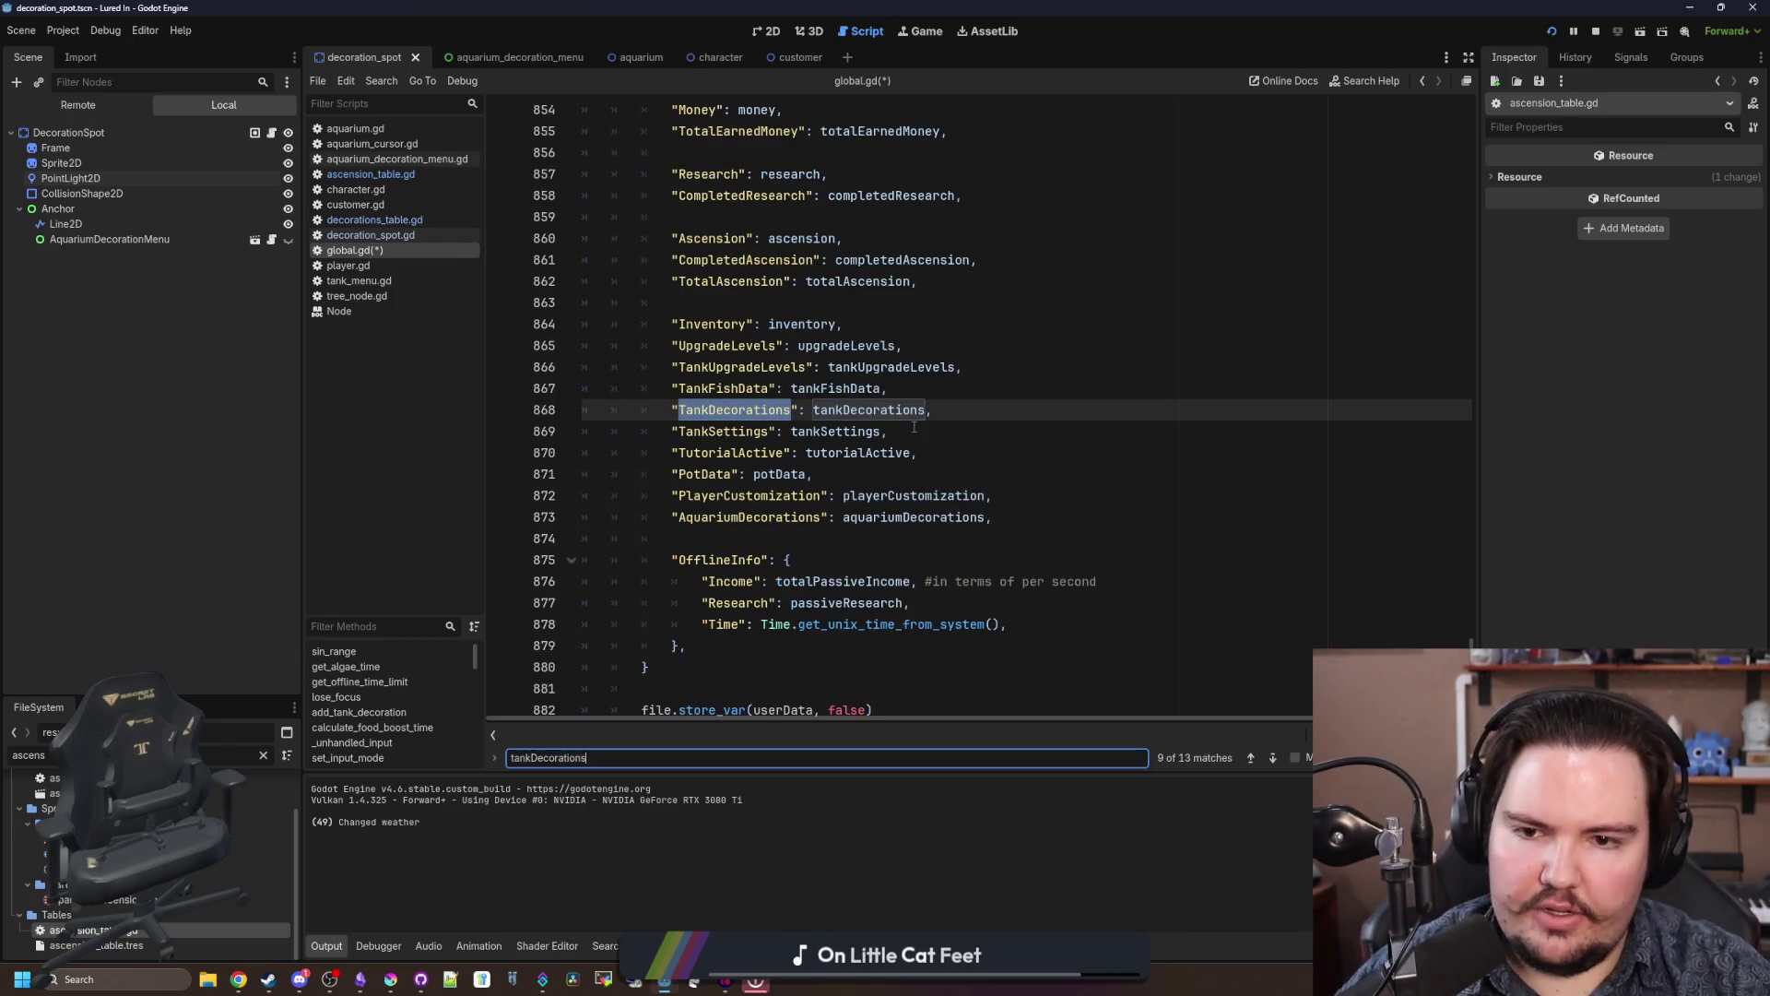
key("Return")
key("Return")
key("Return")
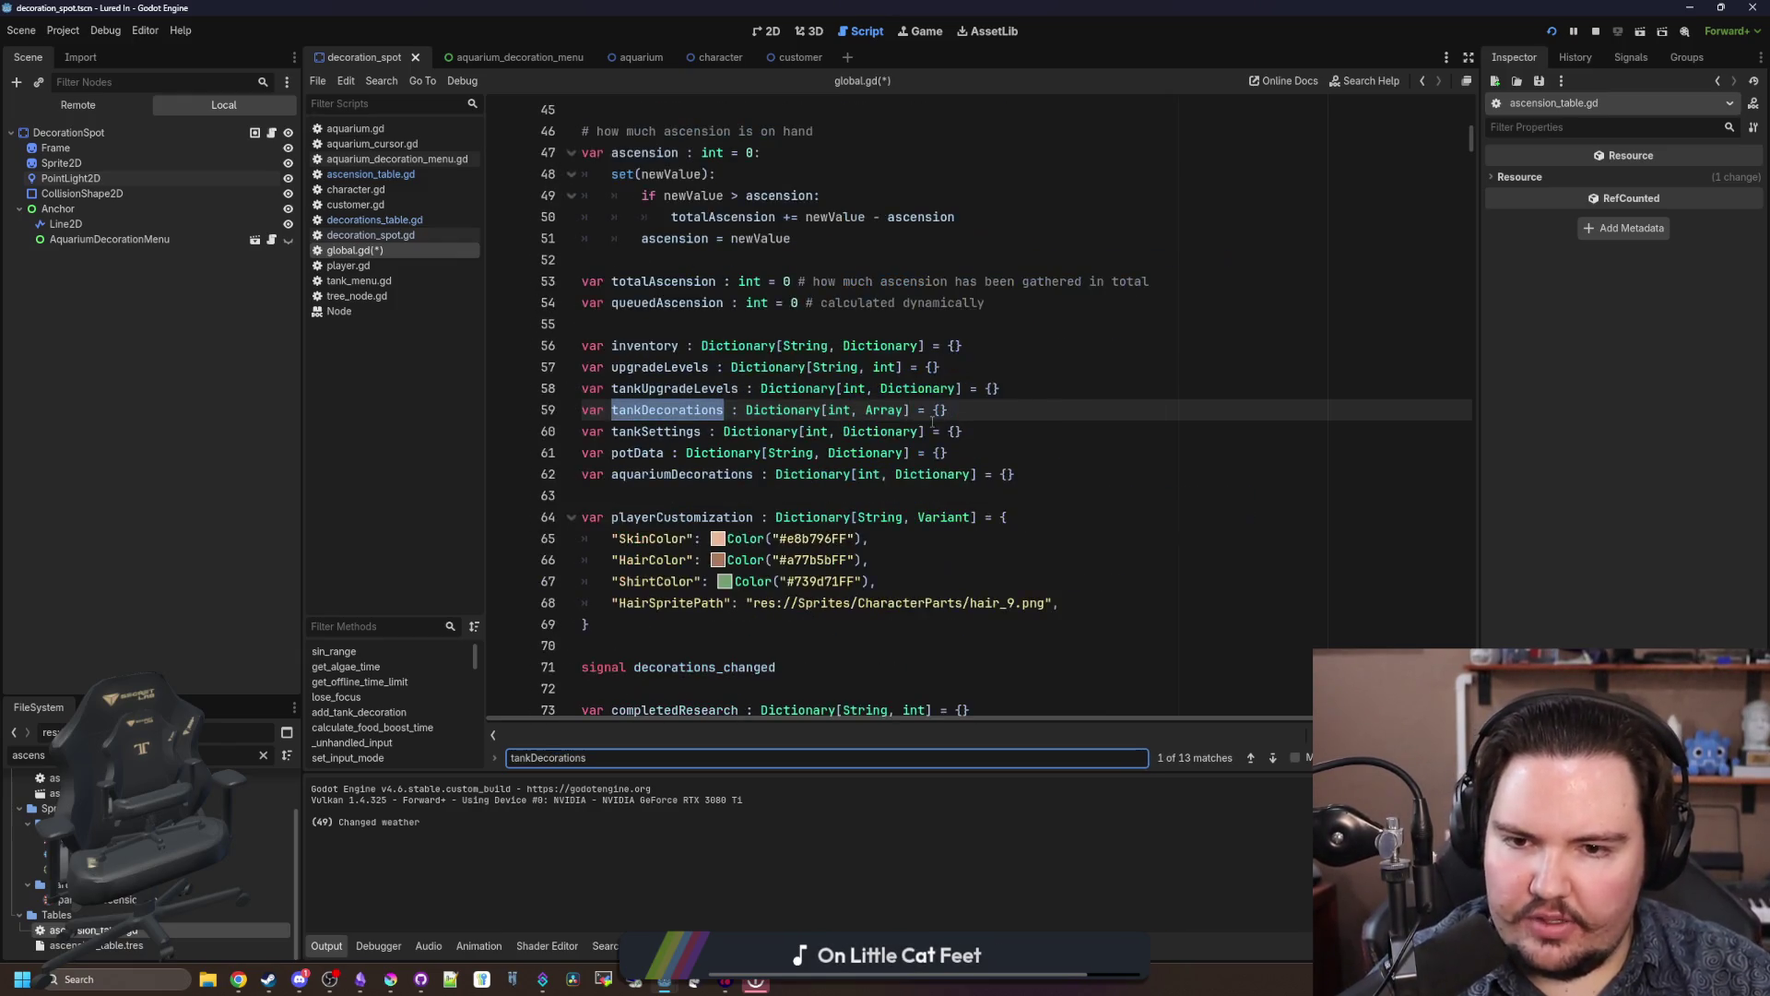
key("Return")
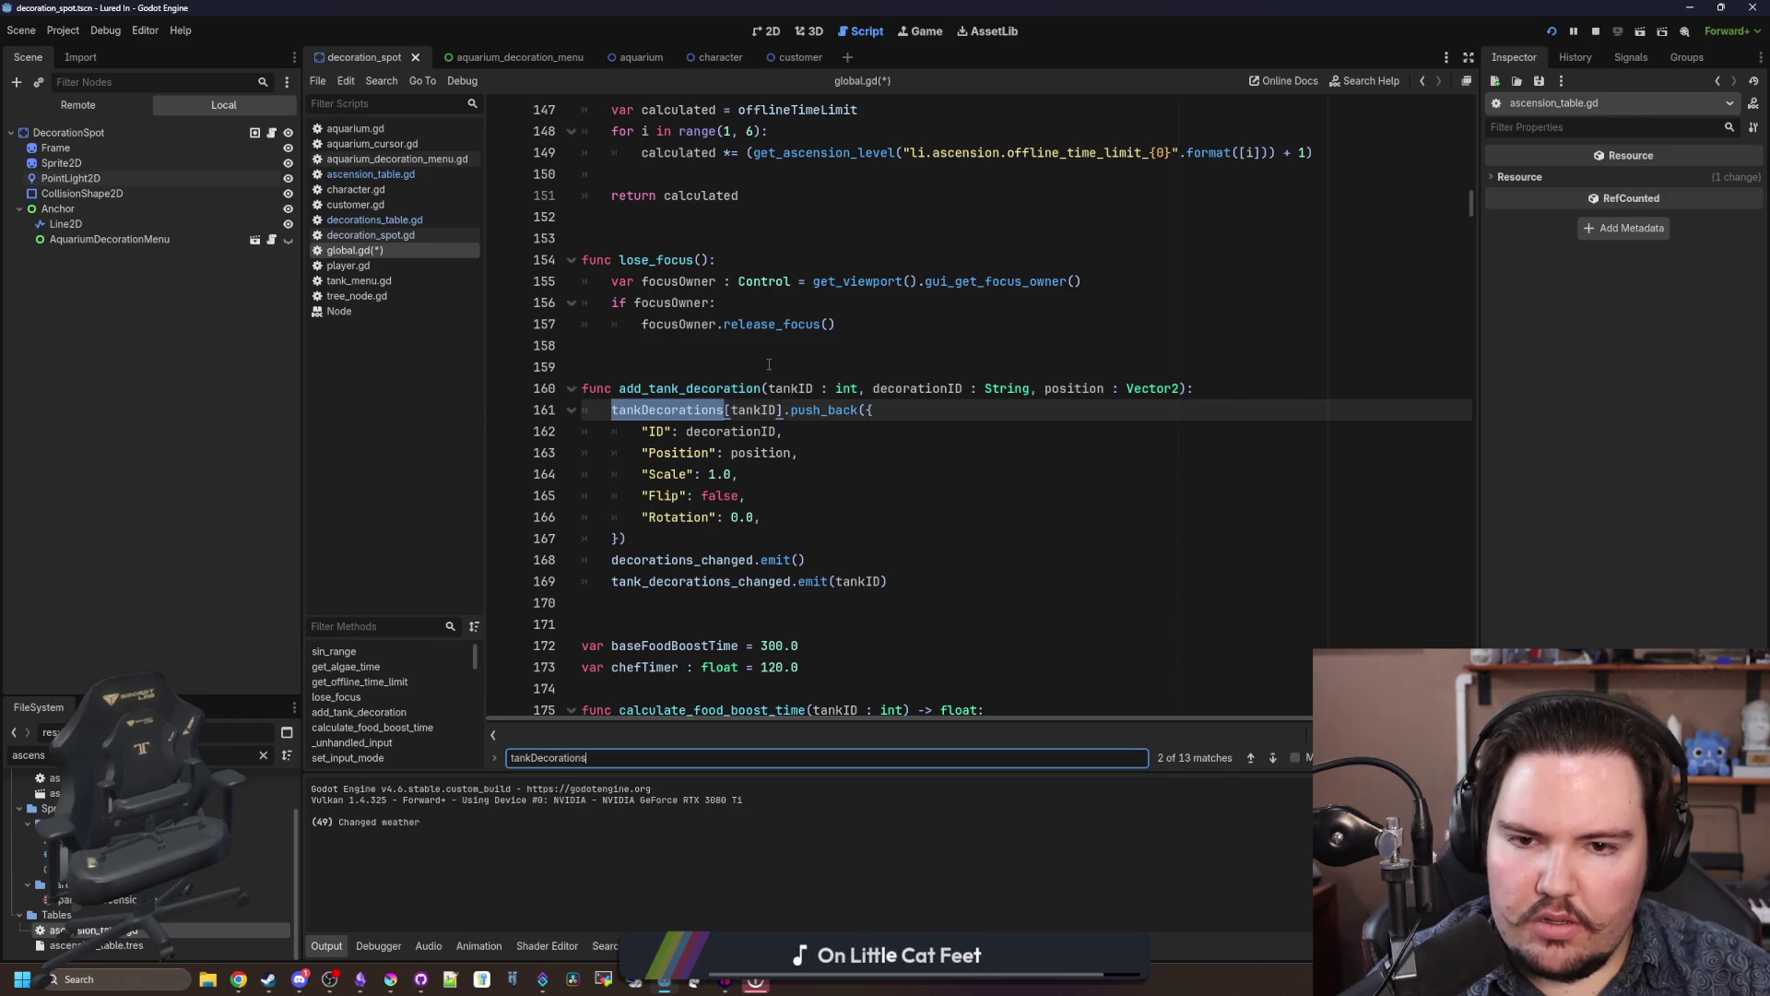
key("Return")
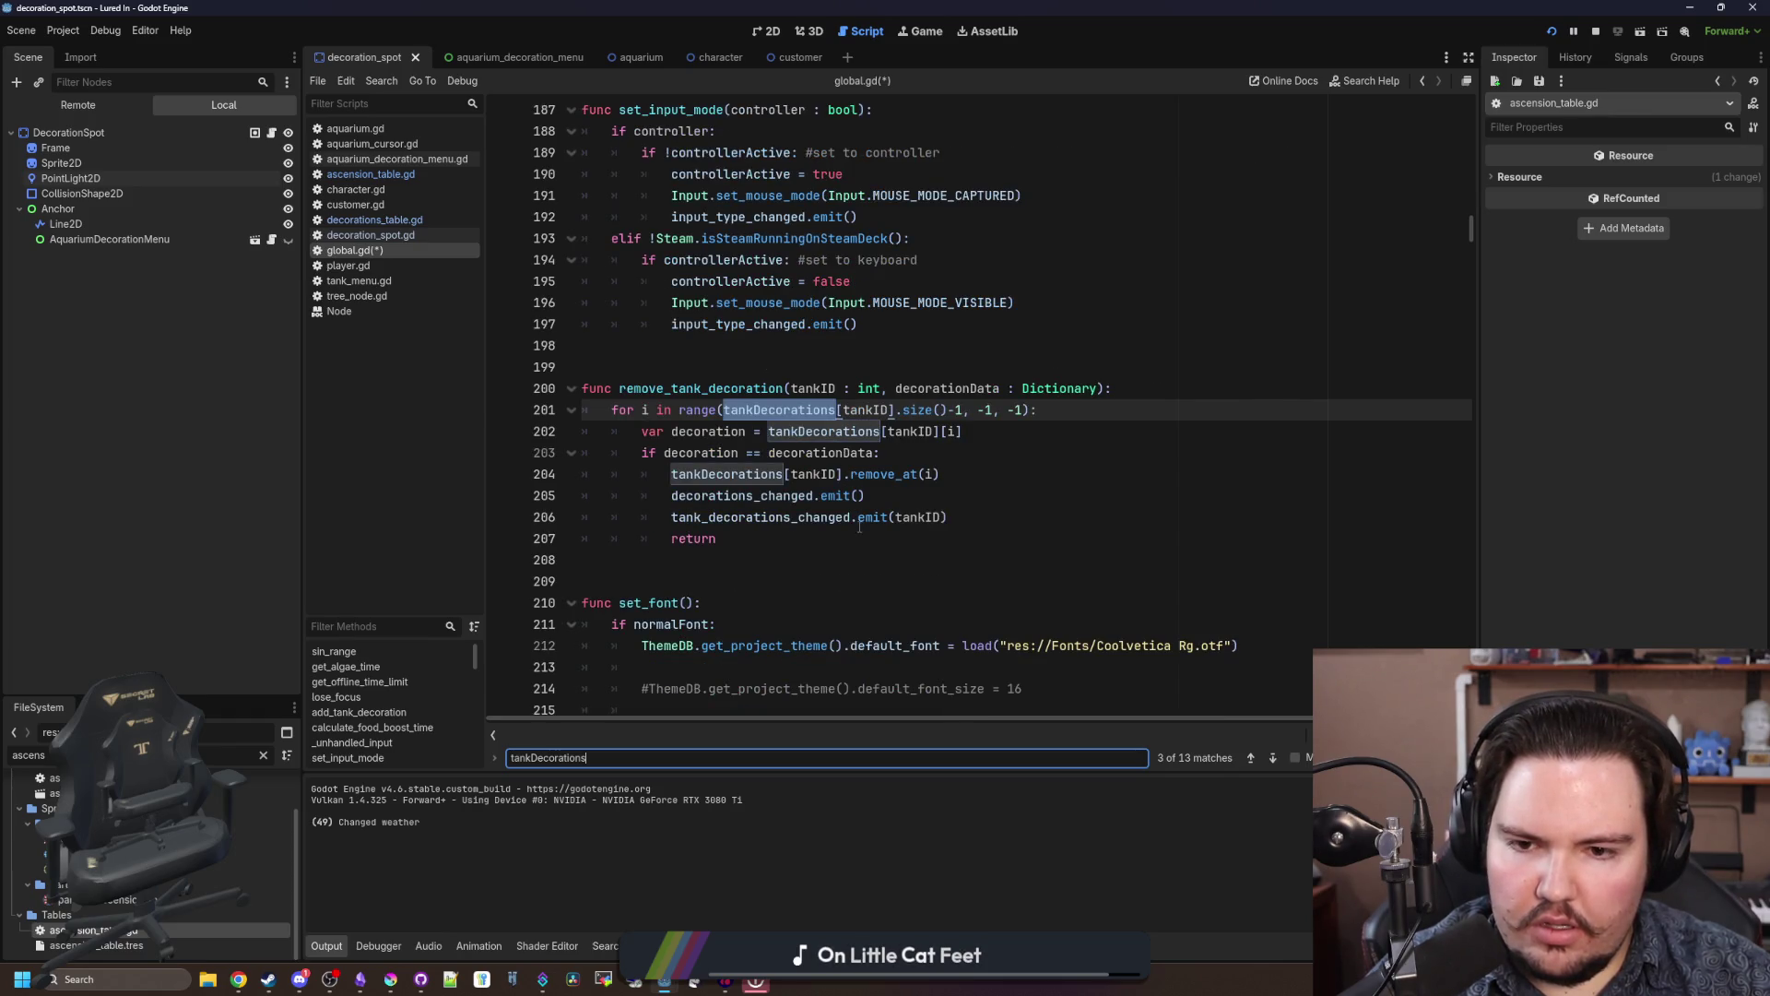
key("Return")
key("Return")
key("Return")
left_click_drag(841, 432, 686, 444)
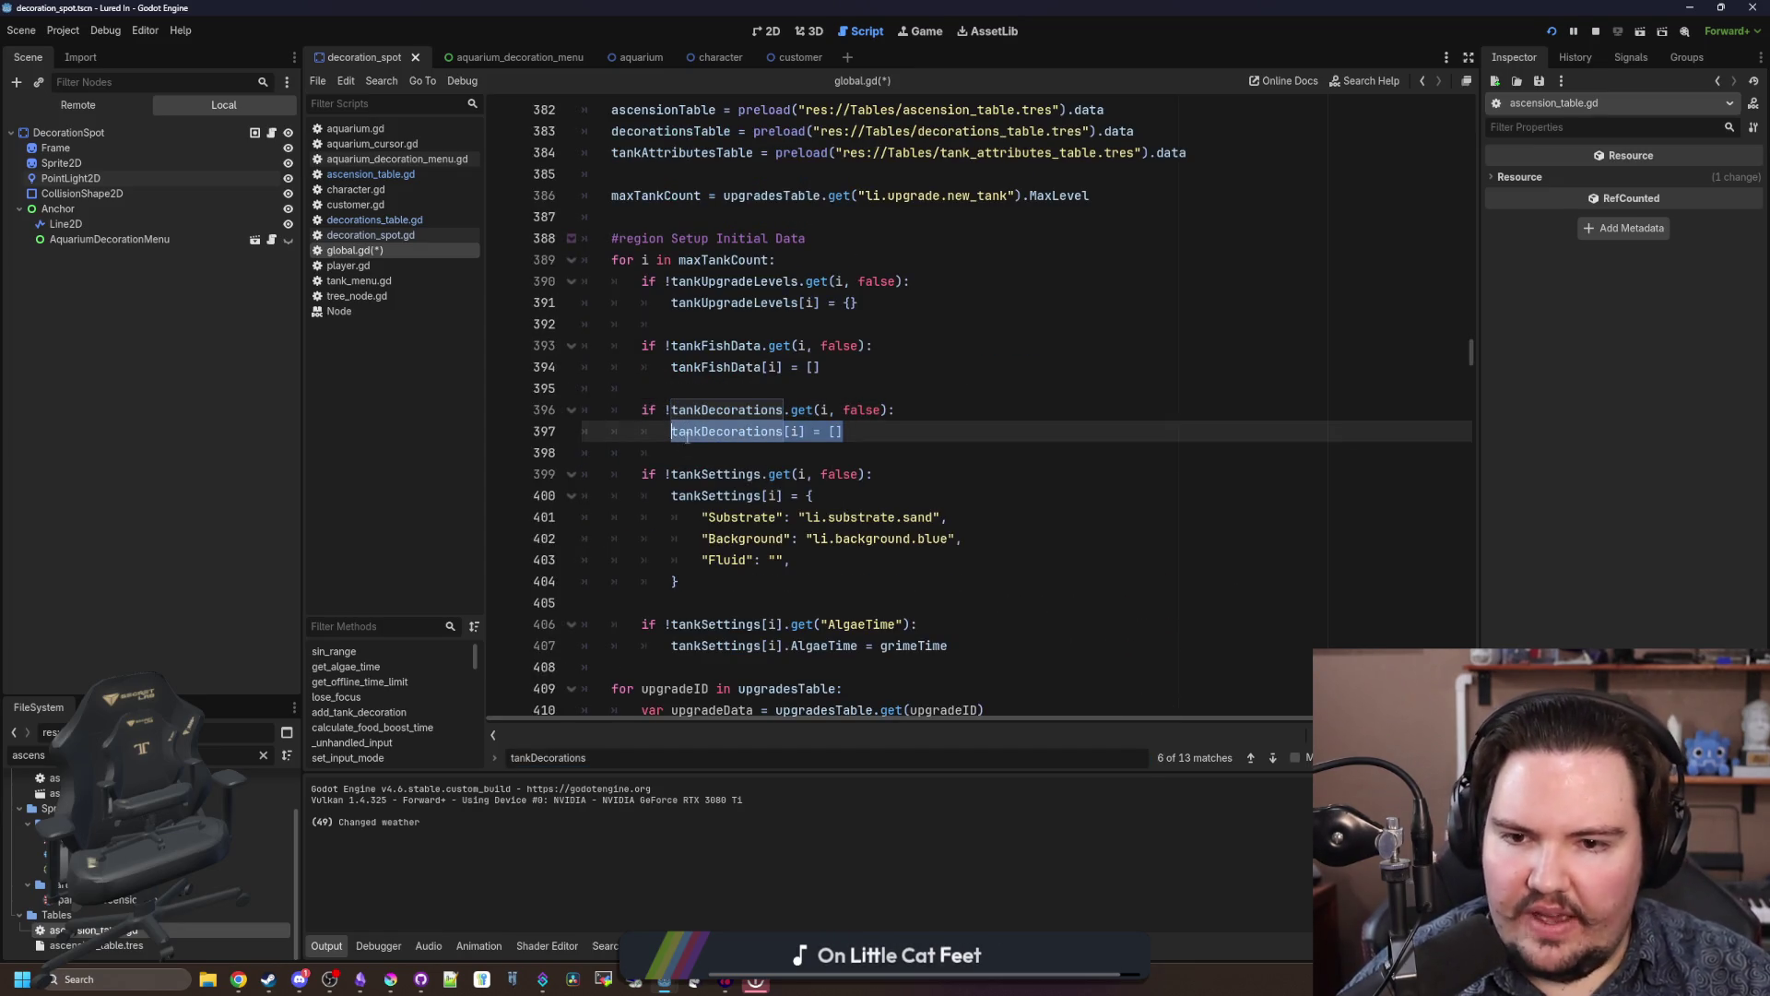
left_click(688, 437)
left_click_drag(1472, 355, 1472, 700)
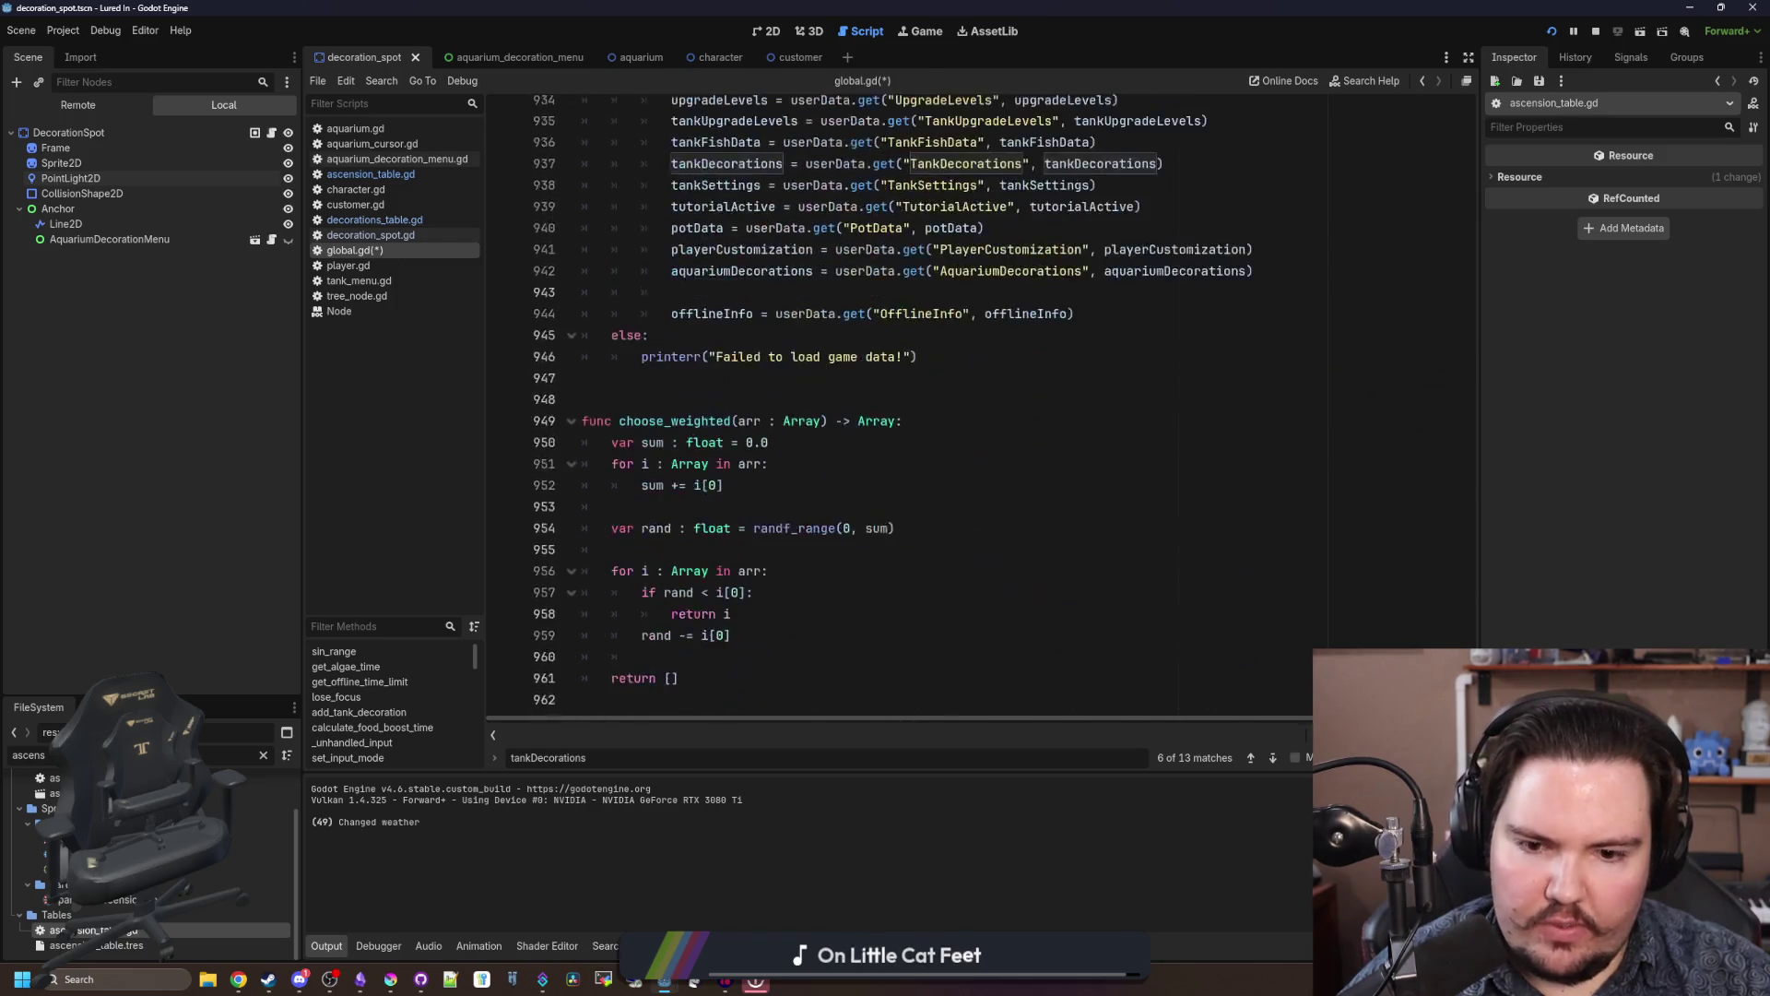
left_click(811, 481)
key("ctrl+f")
type("ascend")
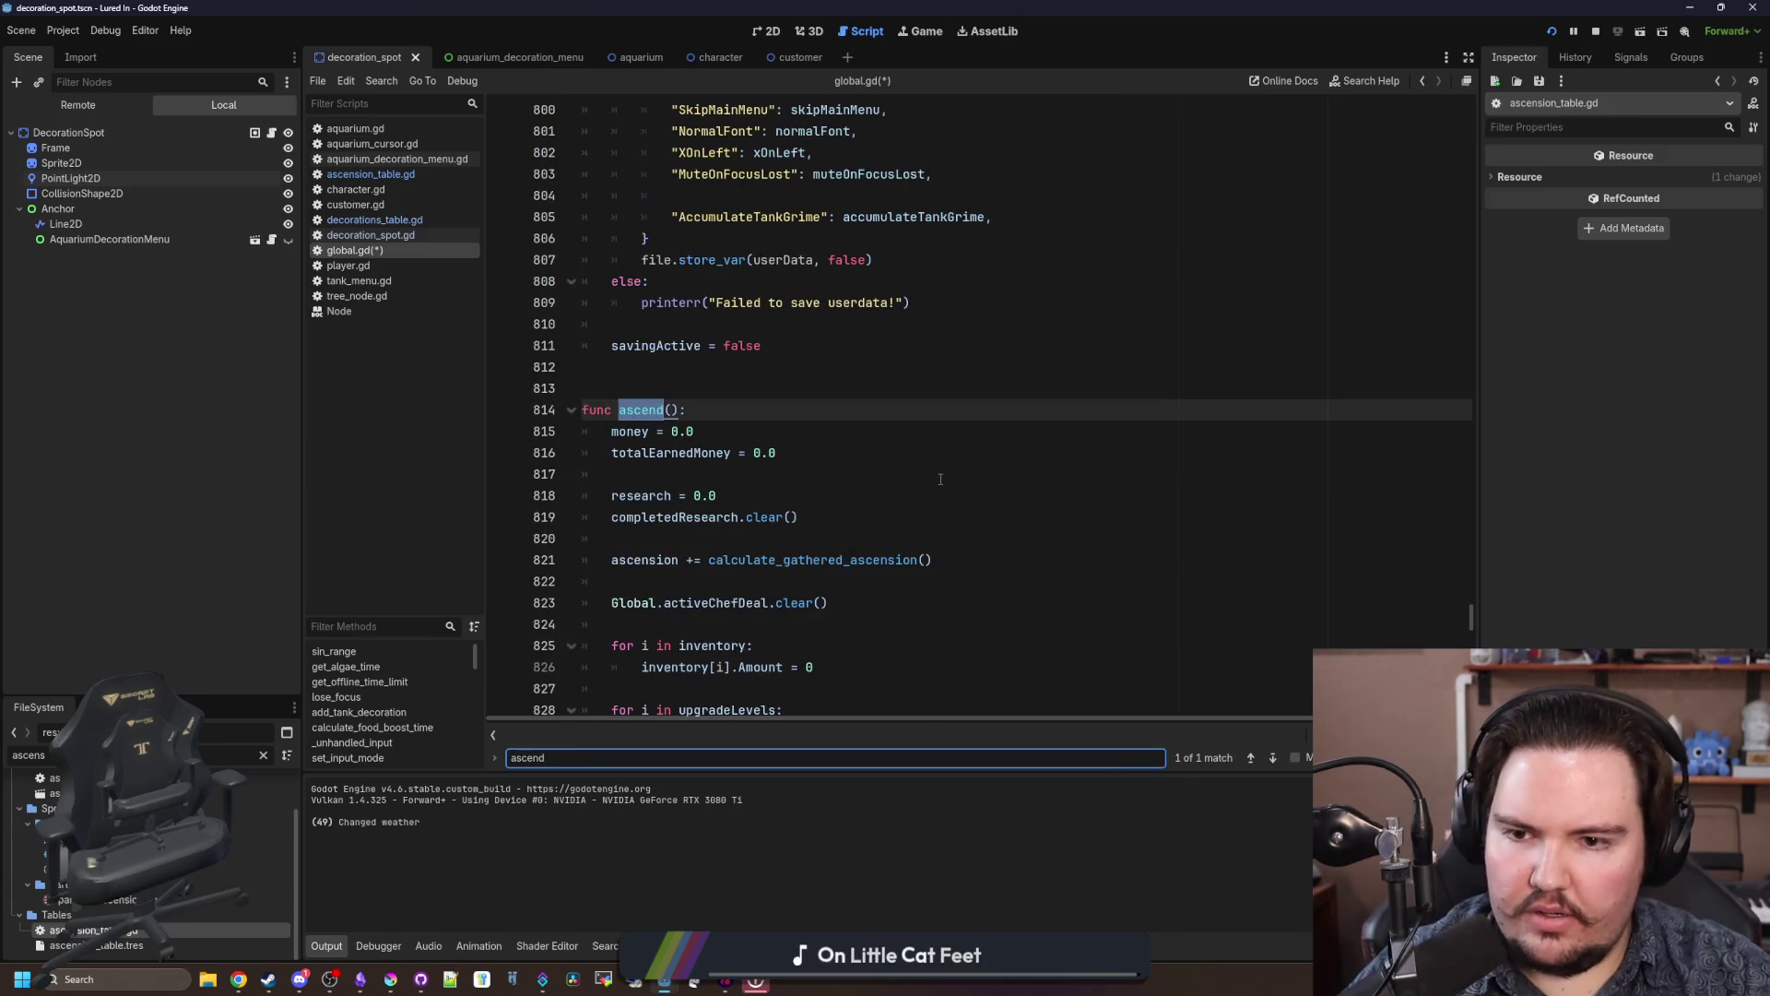
Step: Replace the tankDecorations reset with a 'for tankID in tankDecorations:' loop setting tankDecorations[tankID] = []
scroll(941, 479, "down", 9)
left_click(811, 431)
left_click_drag(811, 430, 642, 430)
type("if")
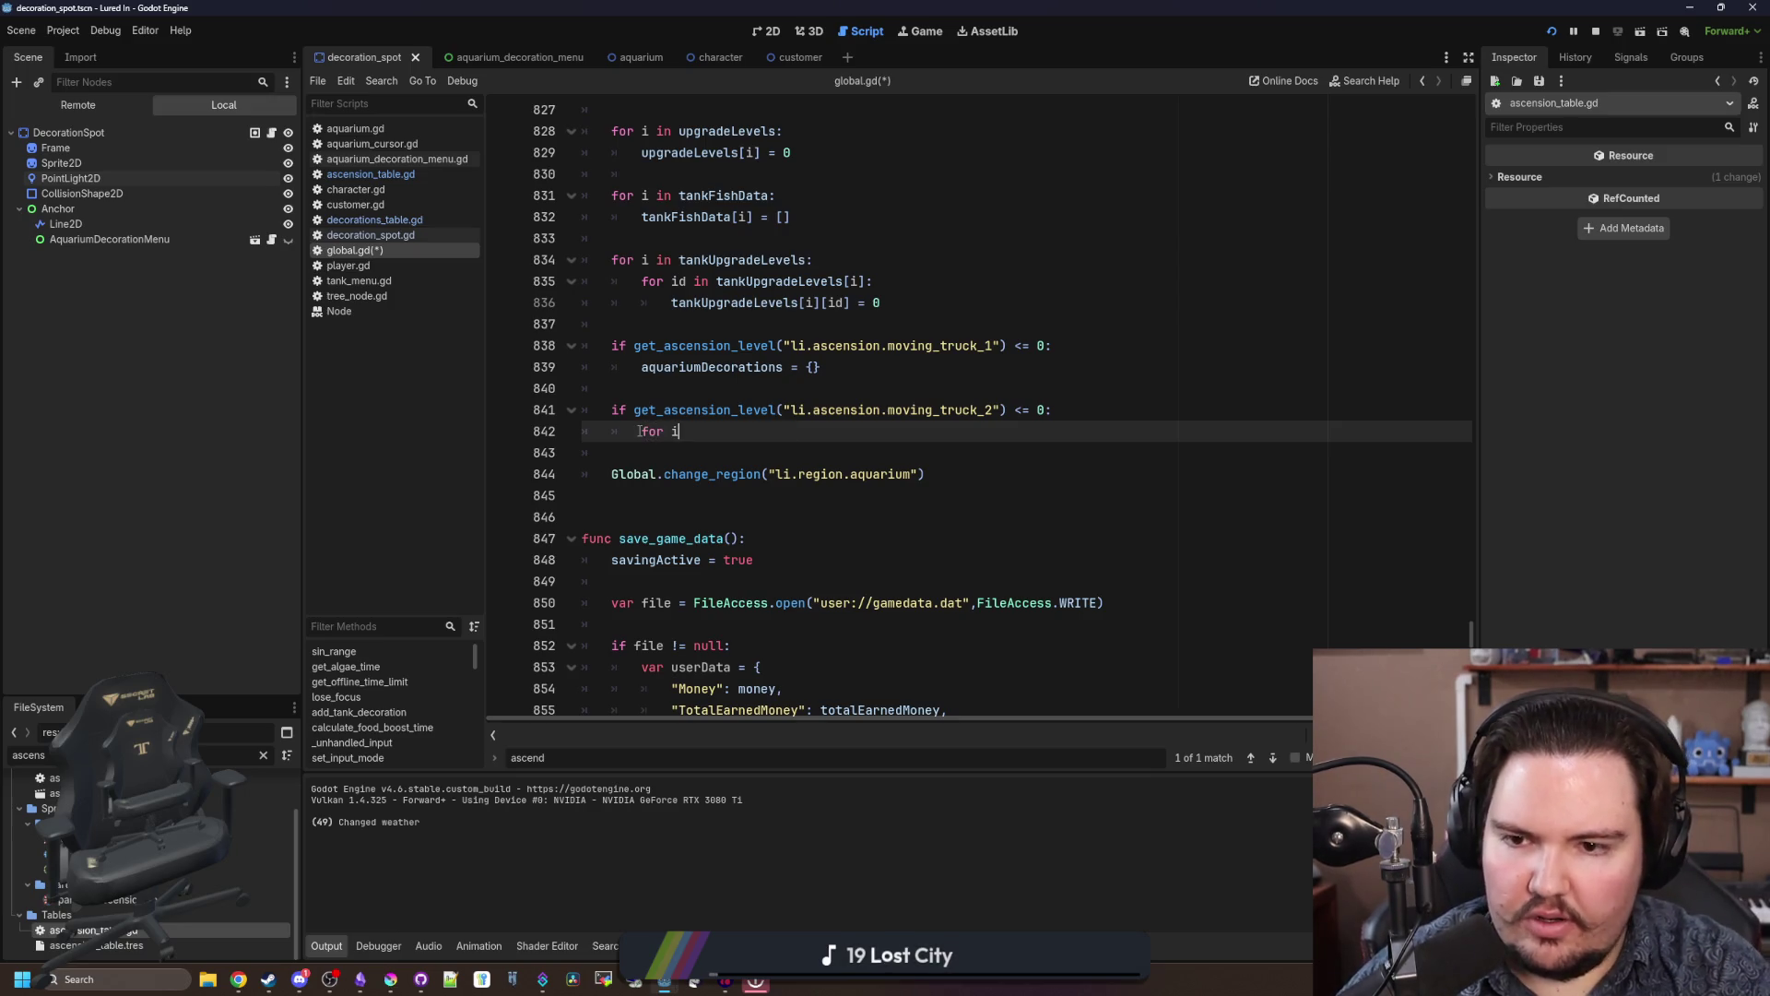
key("BackSpace")
type("tankID")
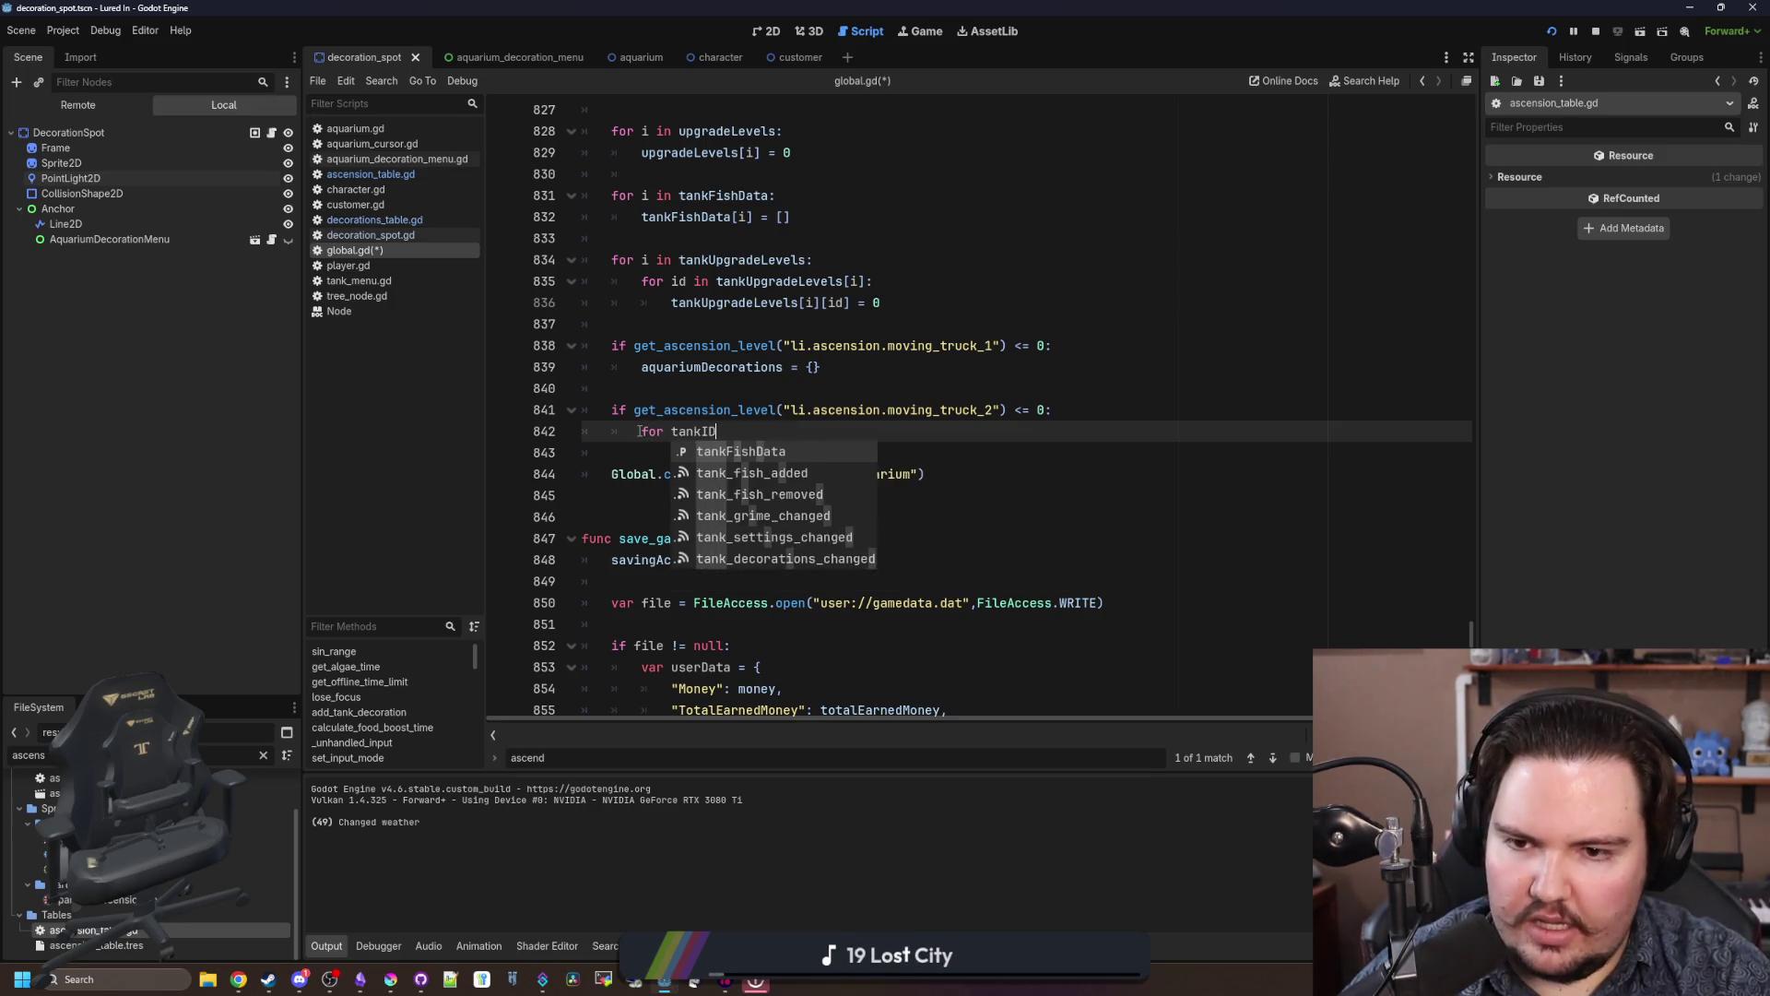
type(" in tankDecorations:")
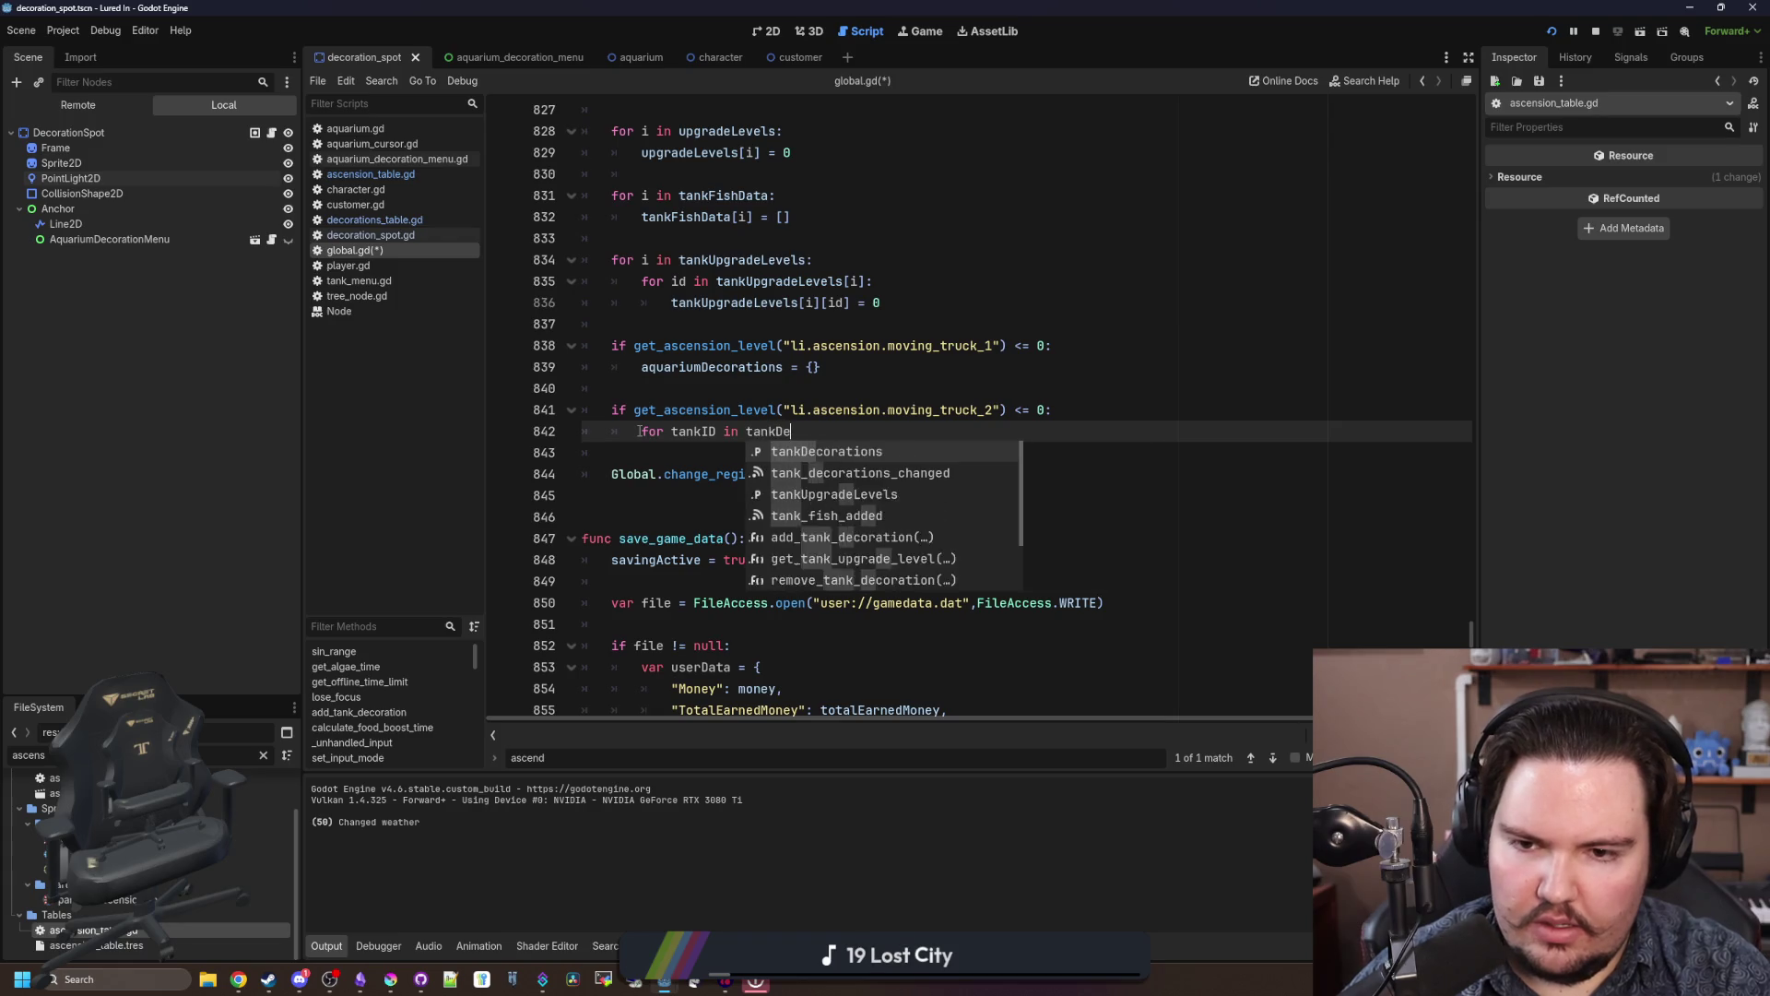
key("Return")
type("ankDecorations:")
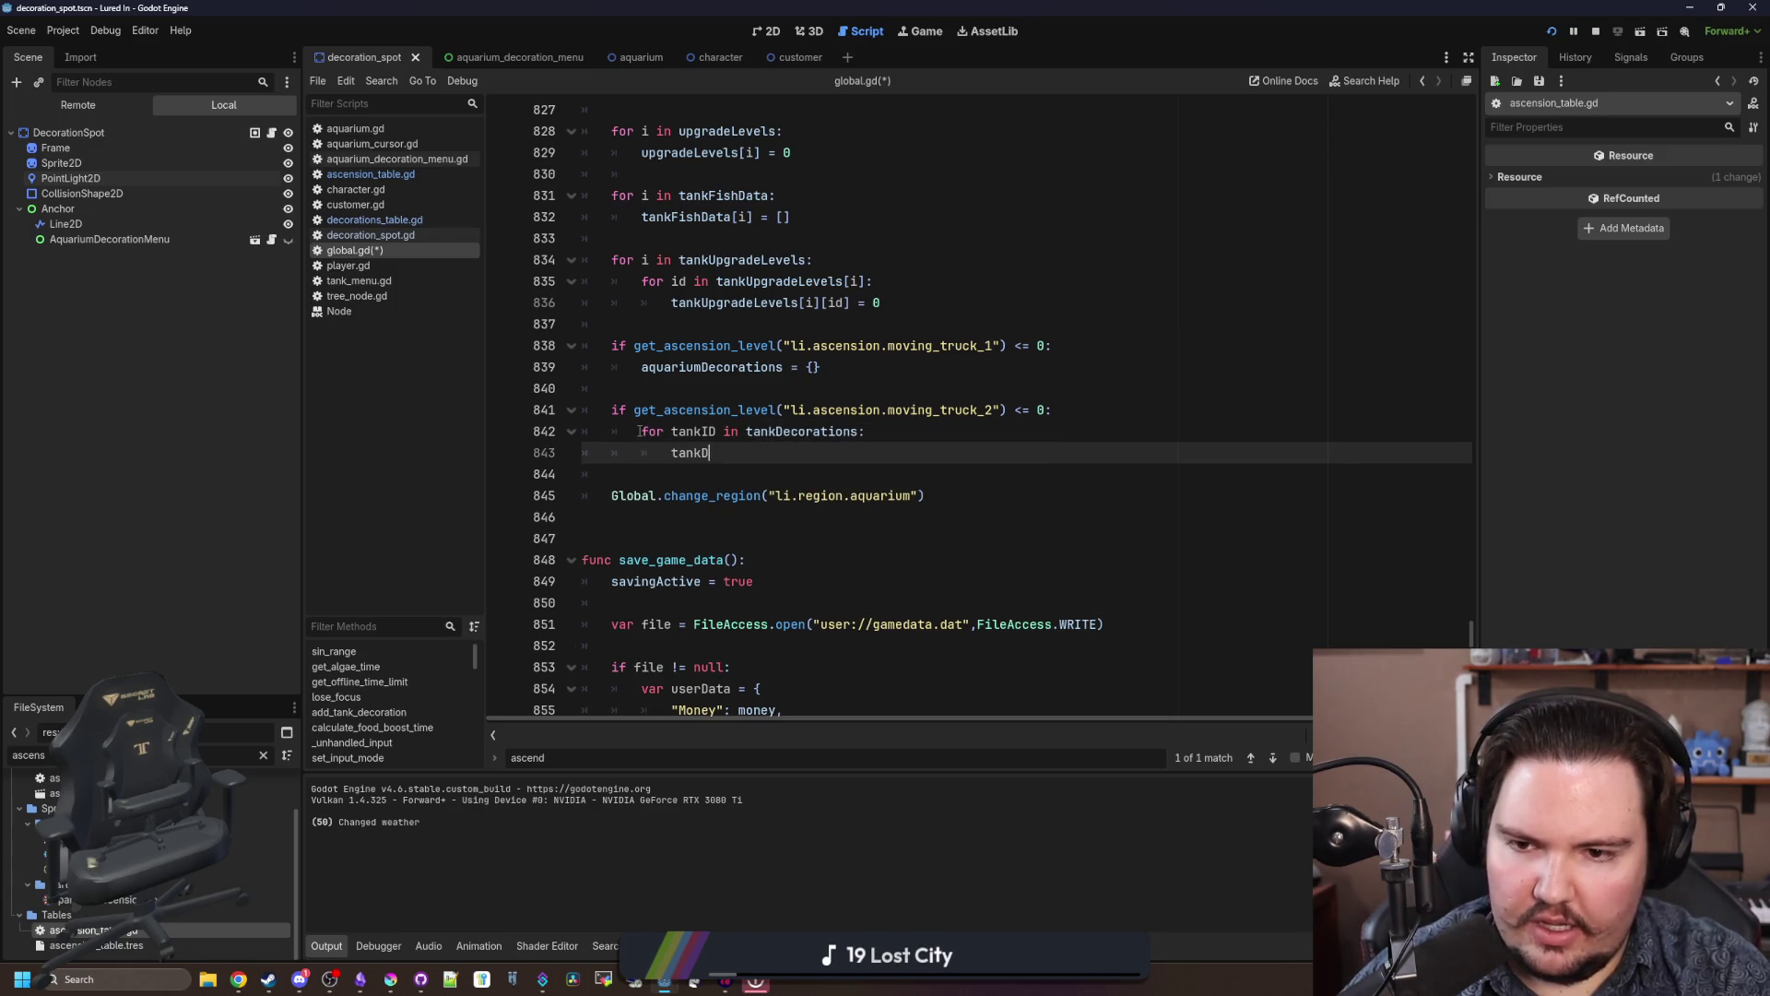
type("tions[tankID] = []")
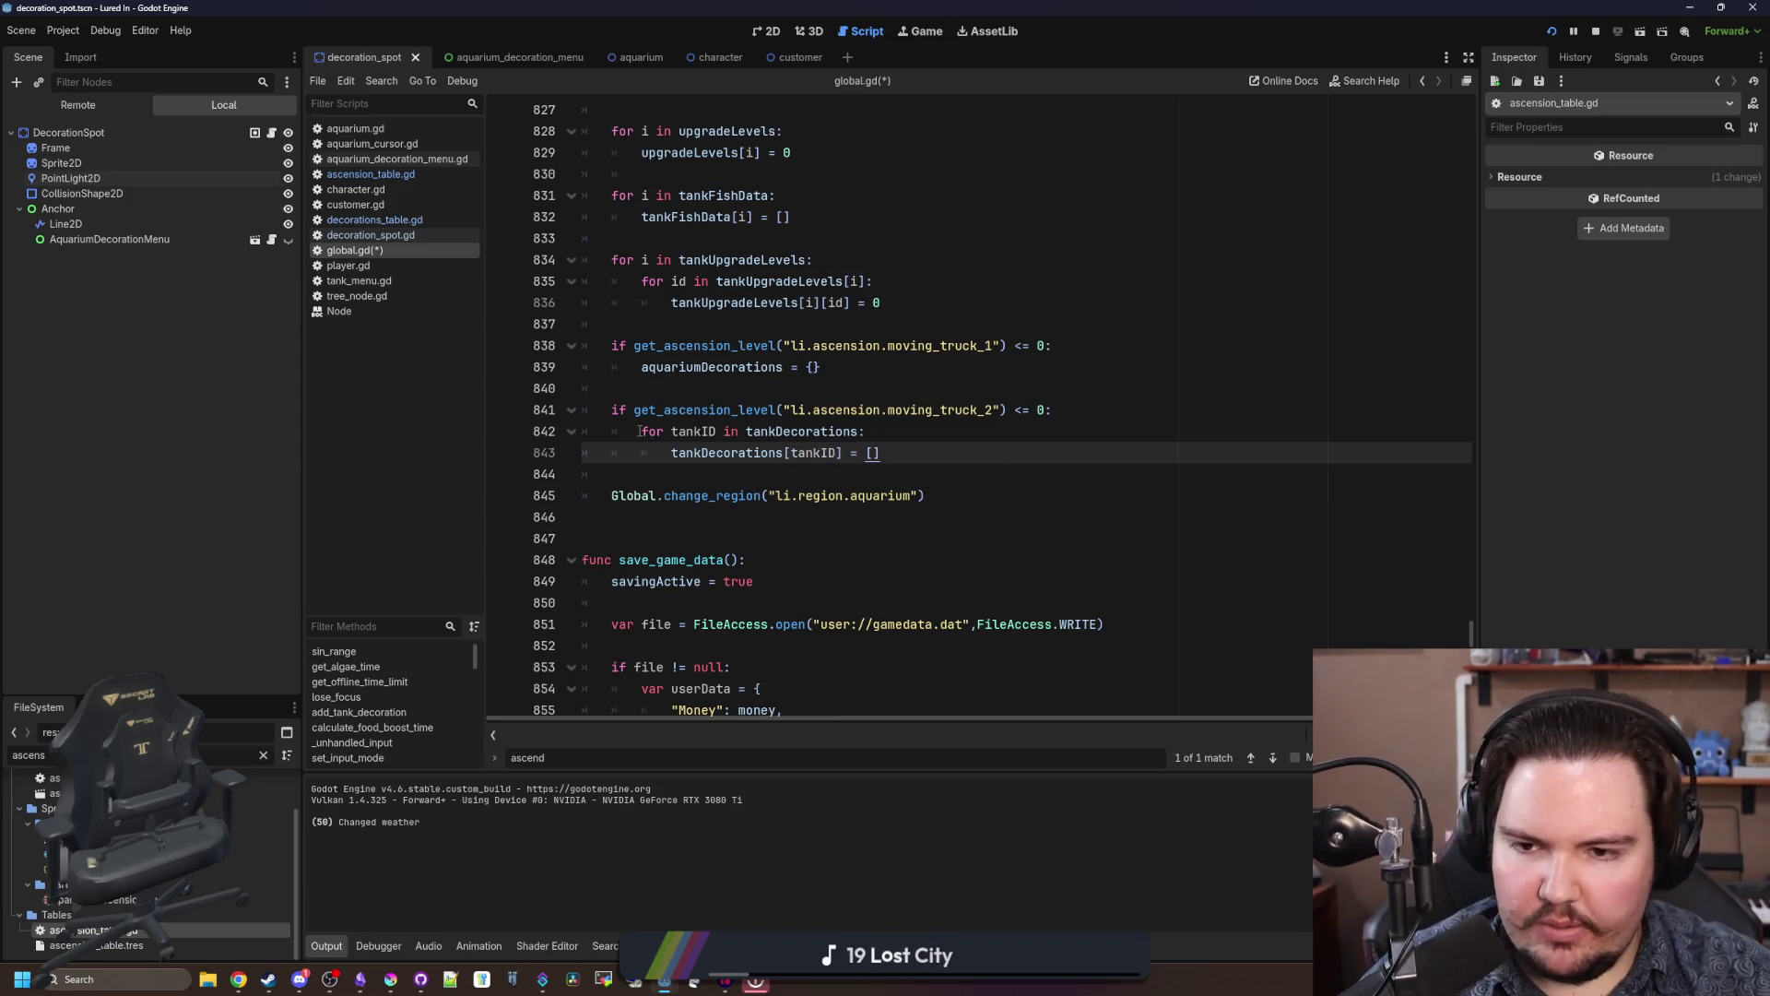
Step: Save the updated global.gd script
scroll(697, 447, "up", 1)
left_click(697, 447)
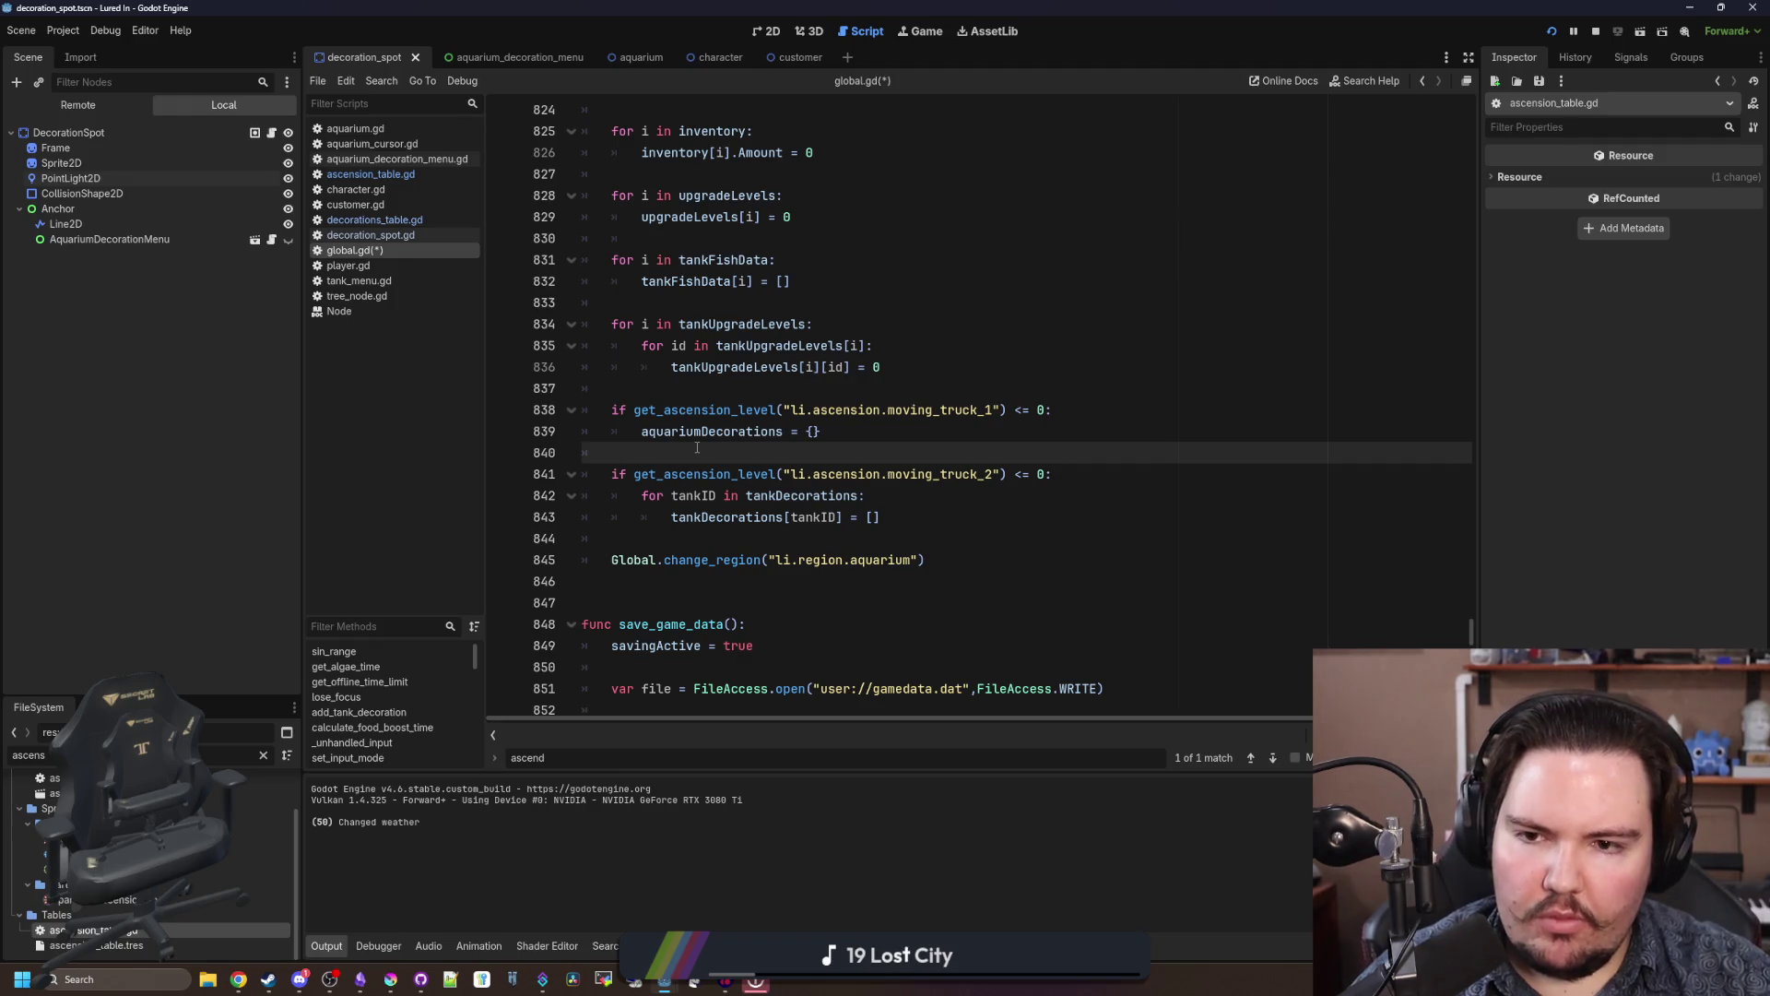
key("ctrl+s")
scroll(679, 453, "up", 1)
key("ctrl+s")
scroll(1443, 574, "down", 7)
scroll(1236, 564, "down", 4)
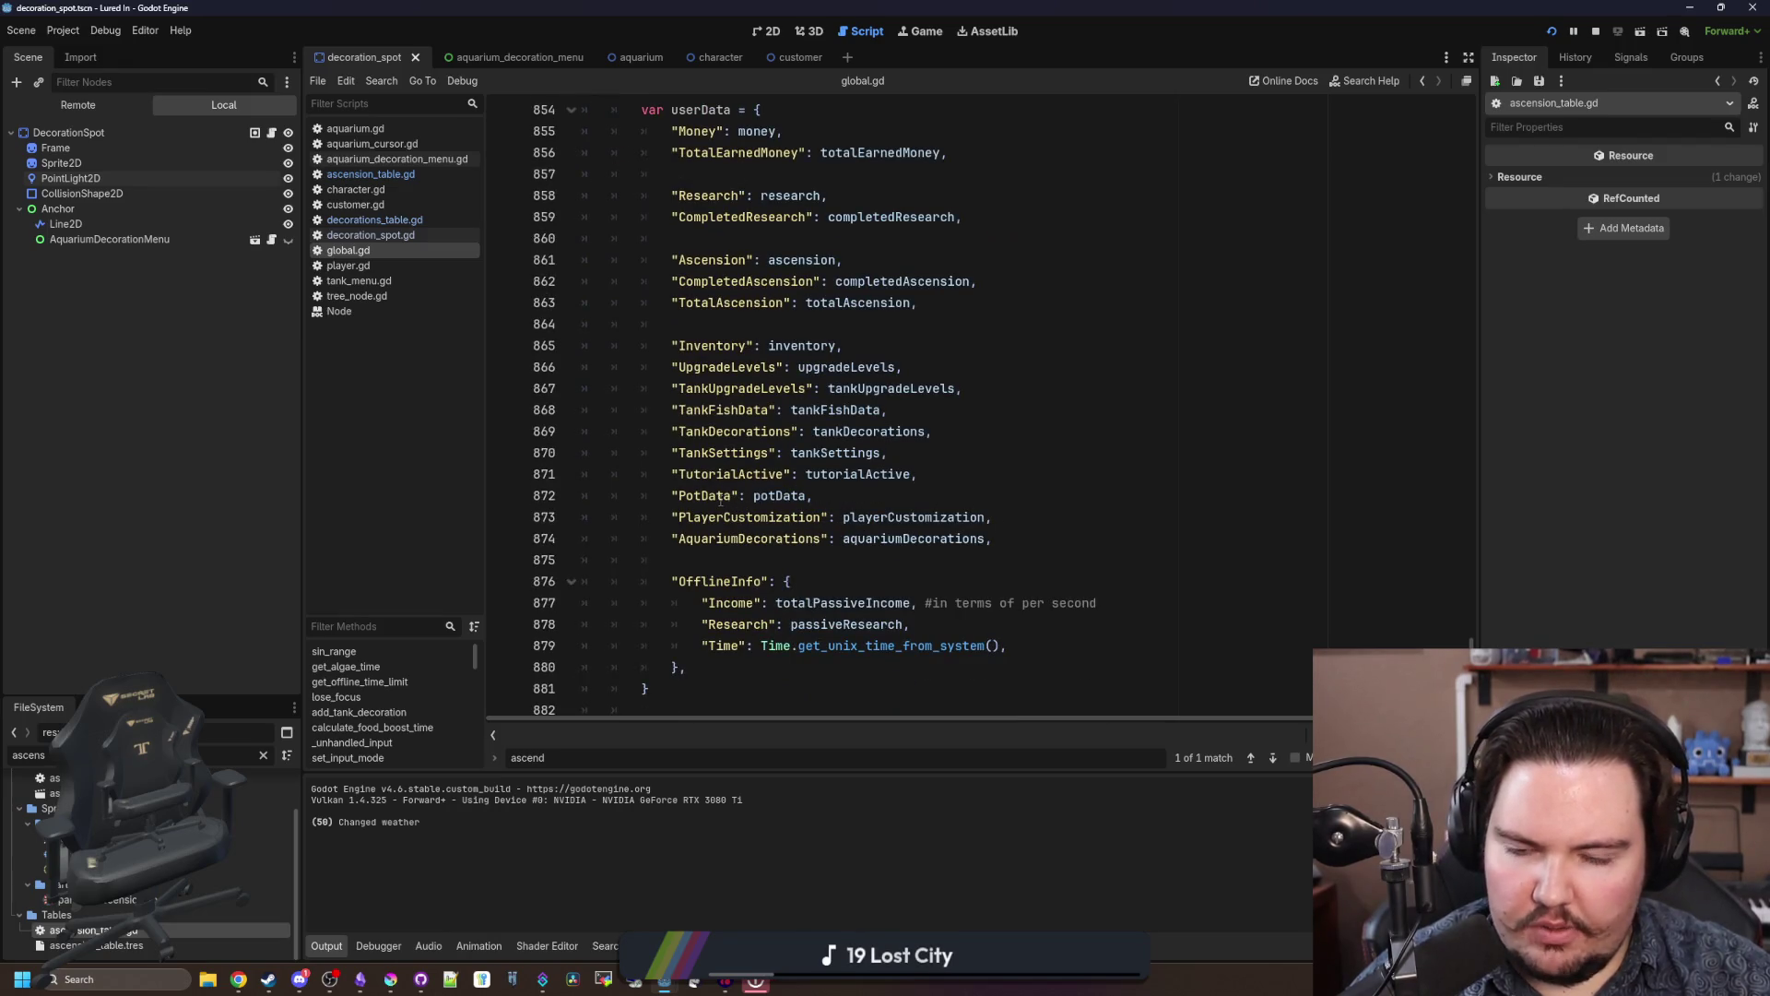
Step: Add a potData line after the upgrade-level reset loop and check where potData is declared
left_click(698, 497)
double_click(714, 495)
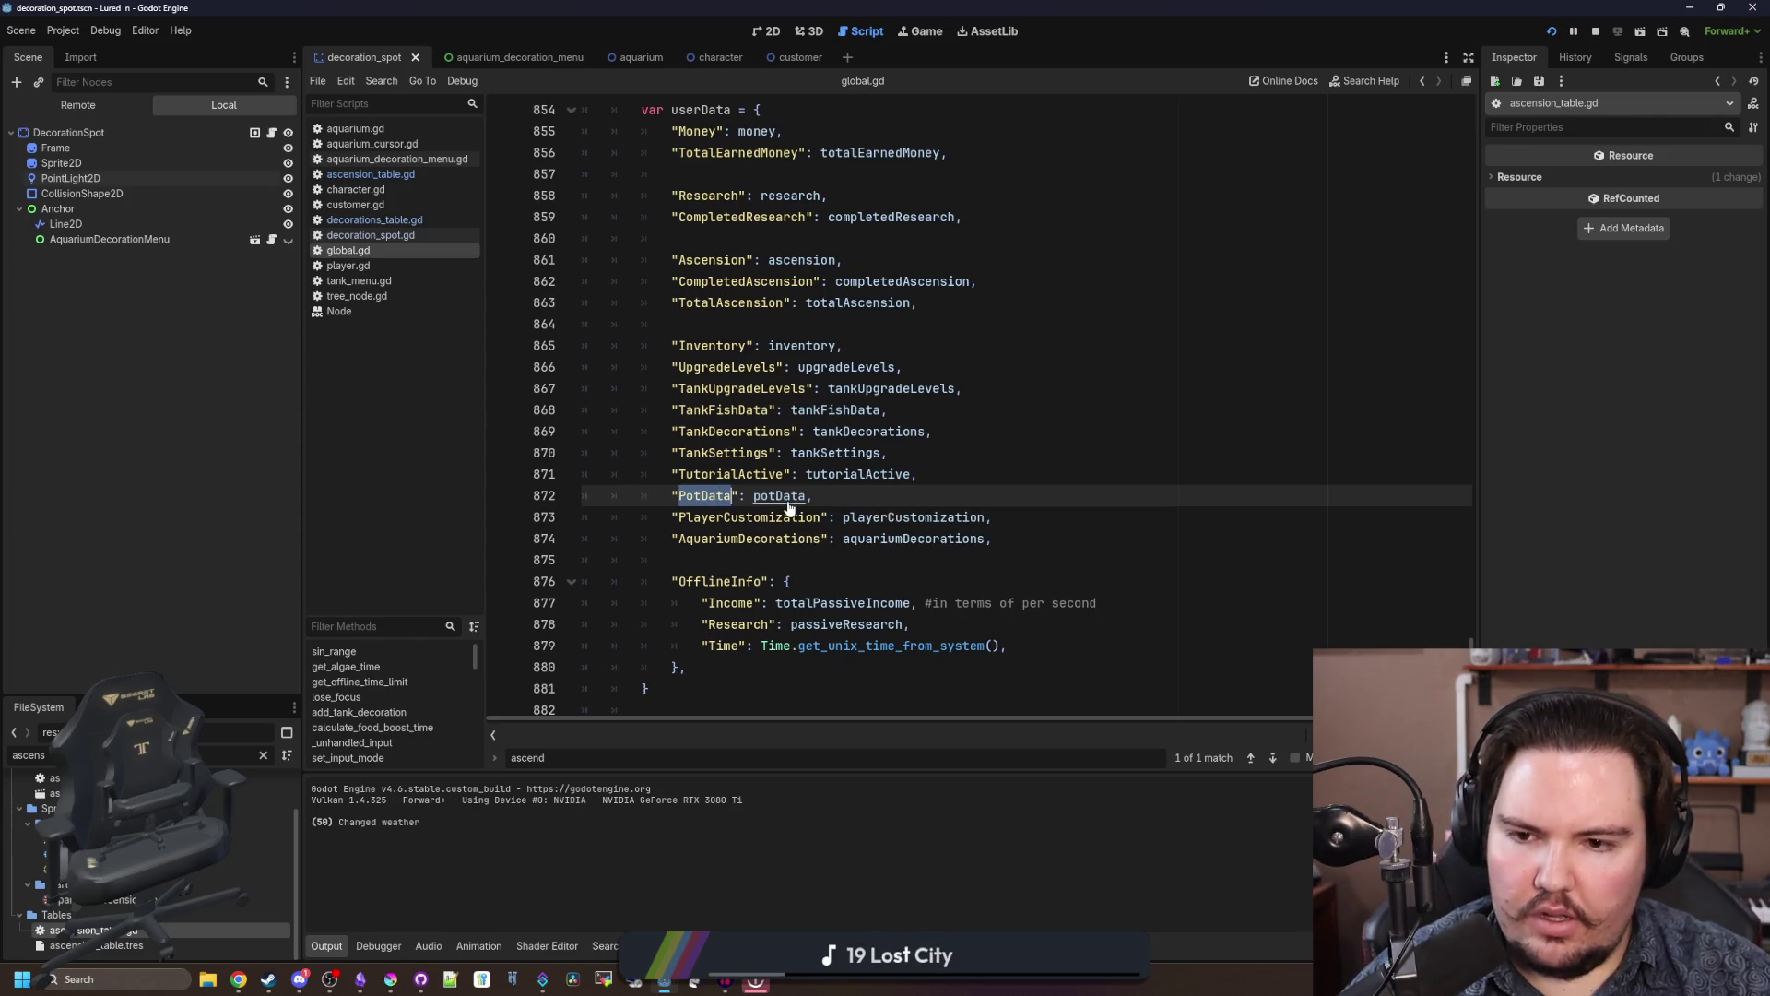
scroll(761, 370, "up", 9)
scroll(762, 371, "up", 2)
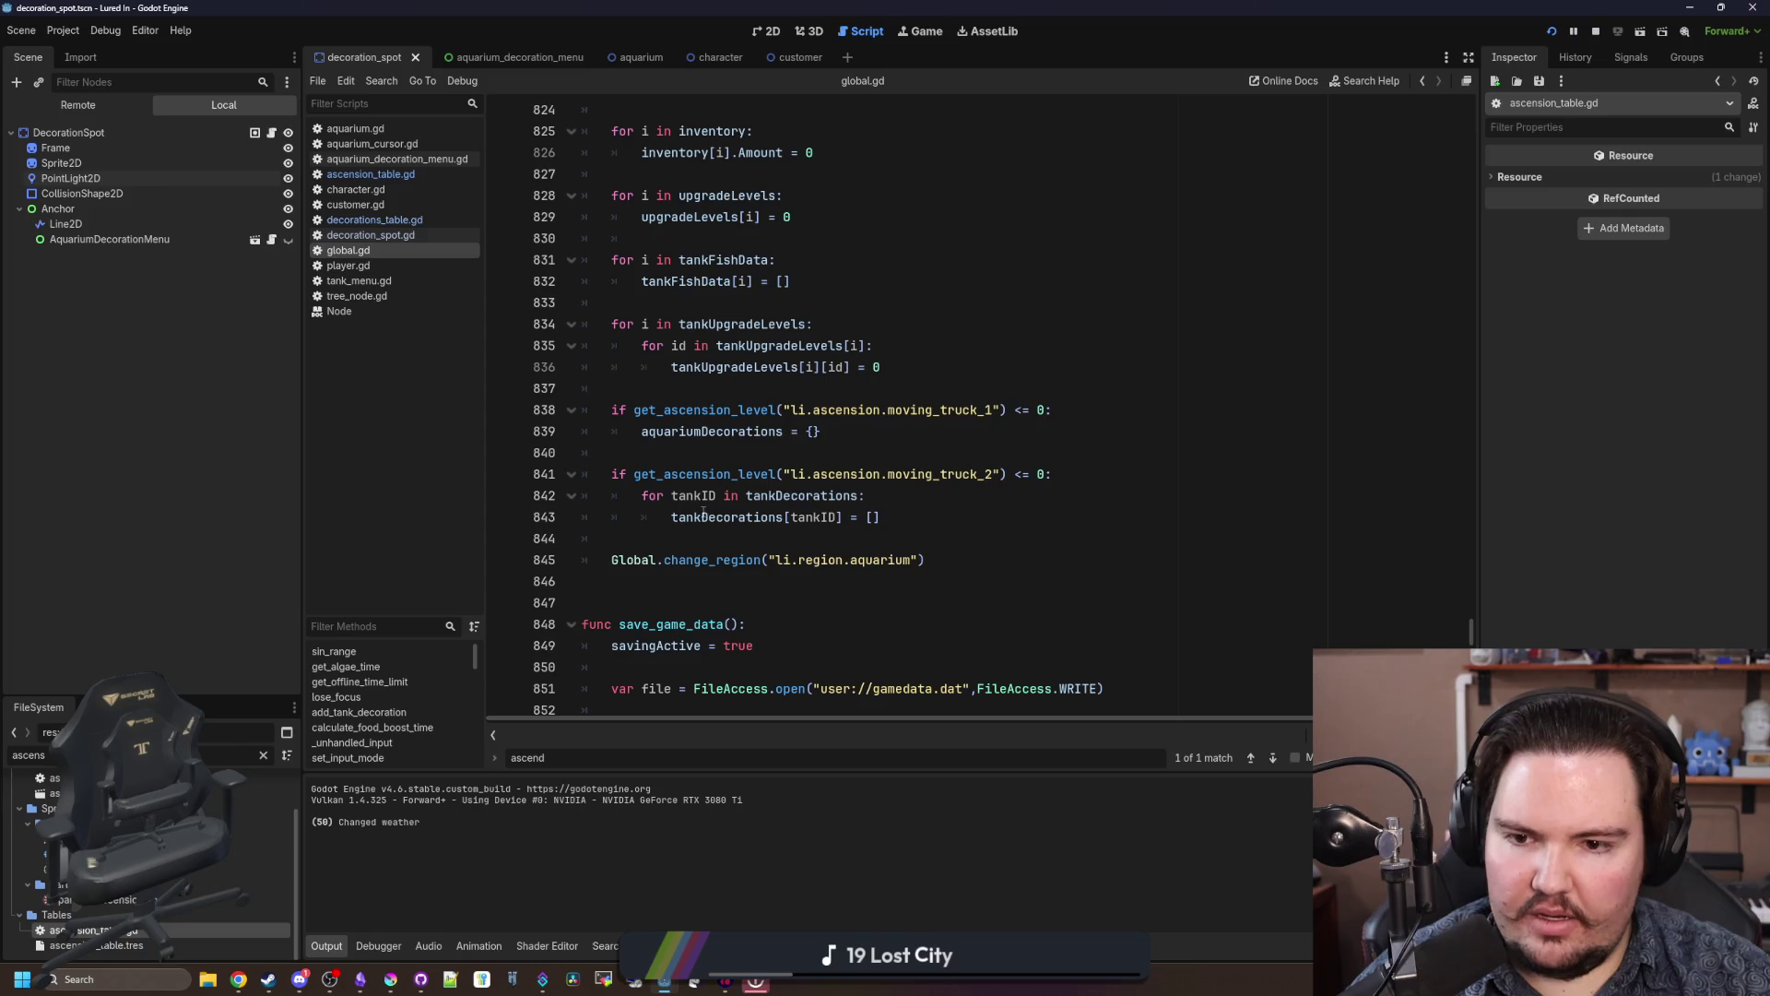
scroll(673, 533, "up", 1)
left_click(955, 453)
key("Return")
key("Return")
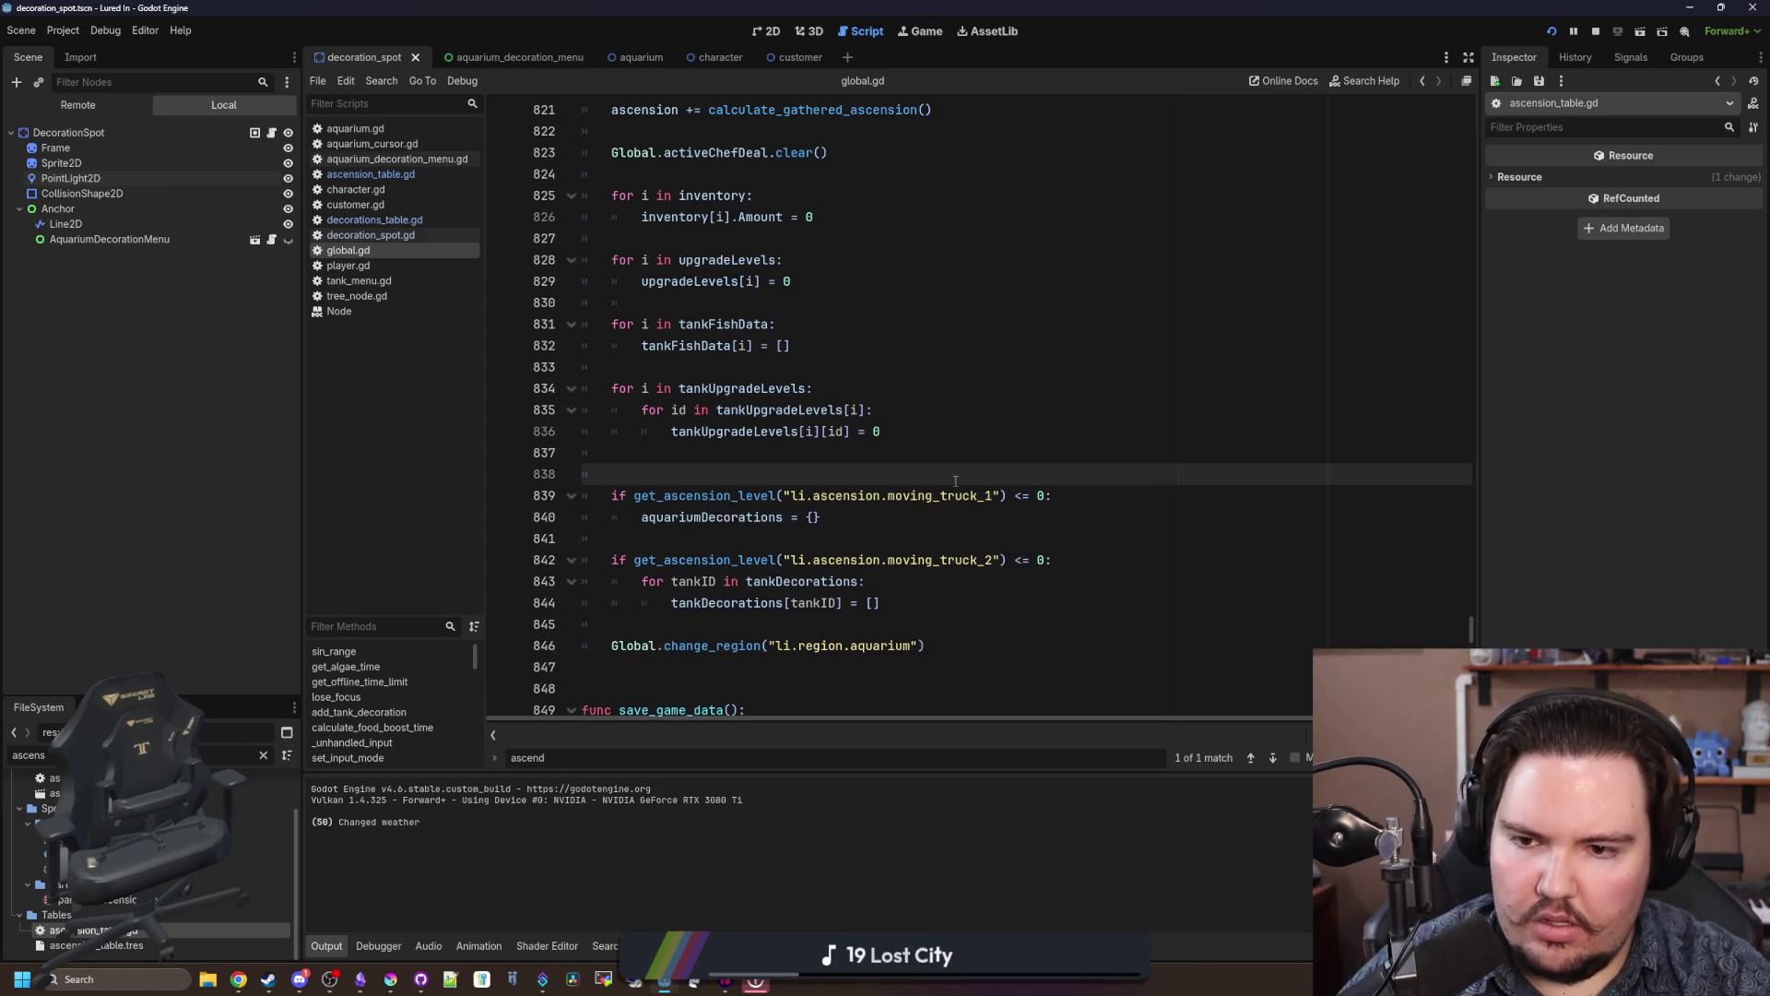
type("pot")
key("Return")
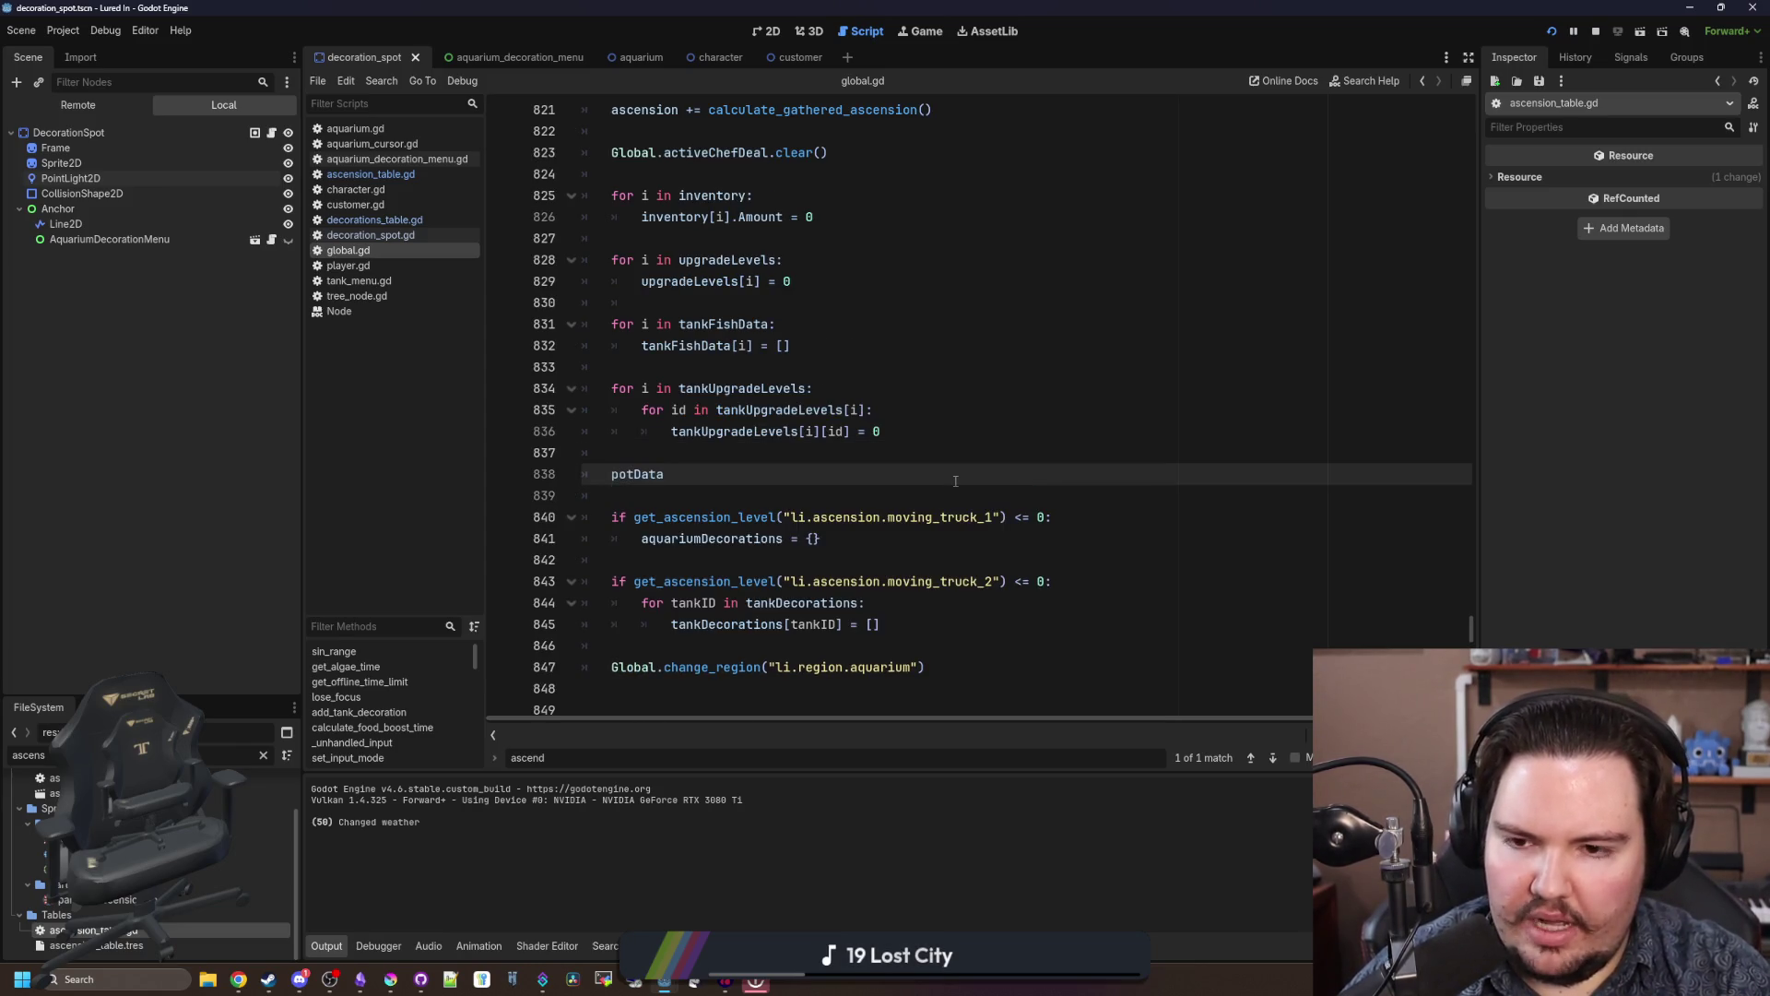
left_click(642, 472, "ctrl")
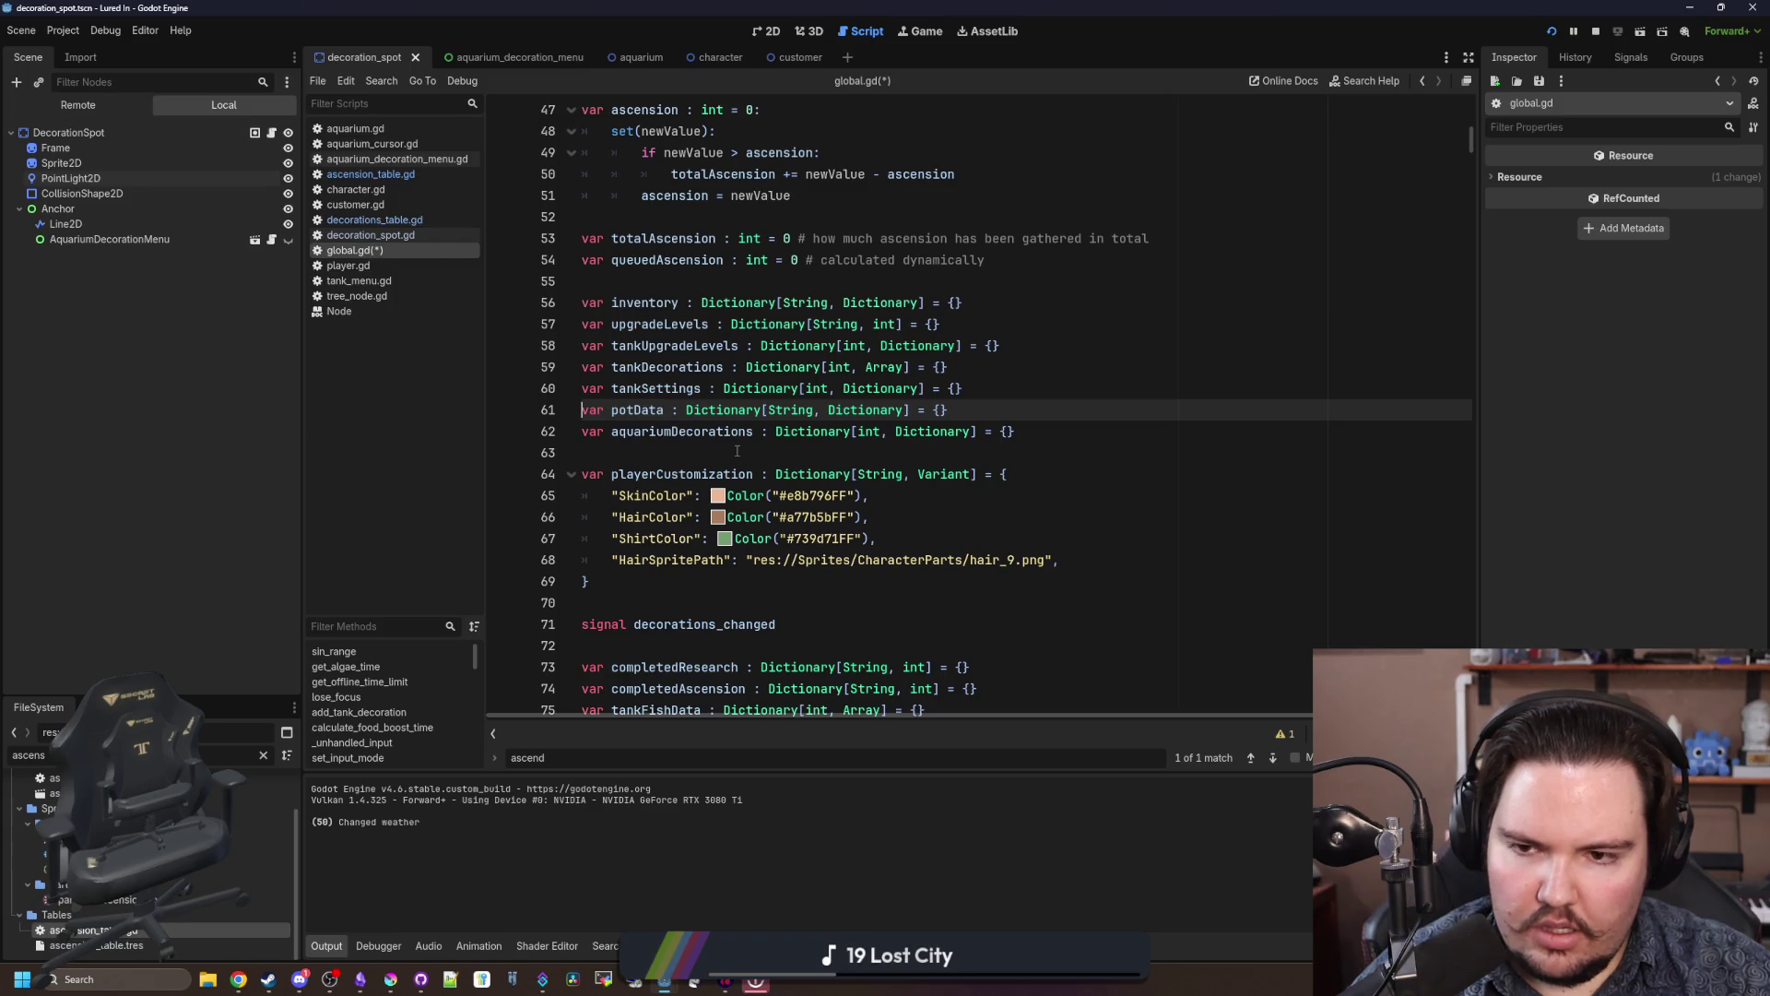
key("alt+Left")
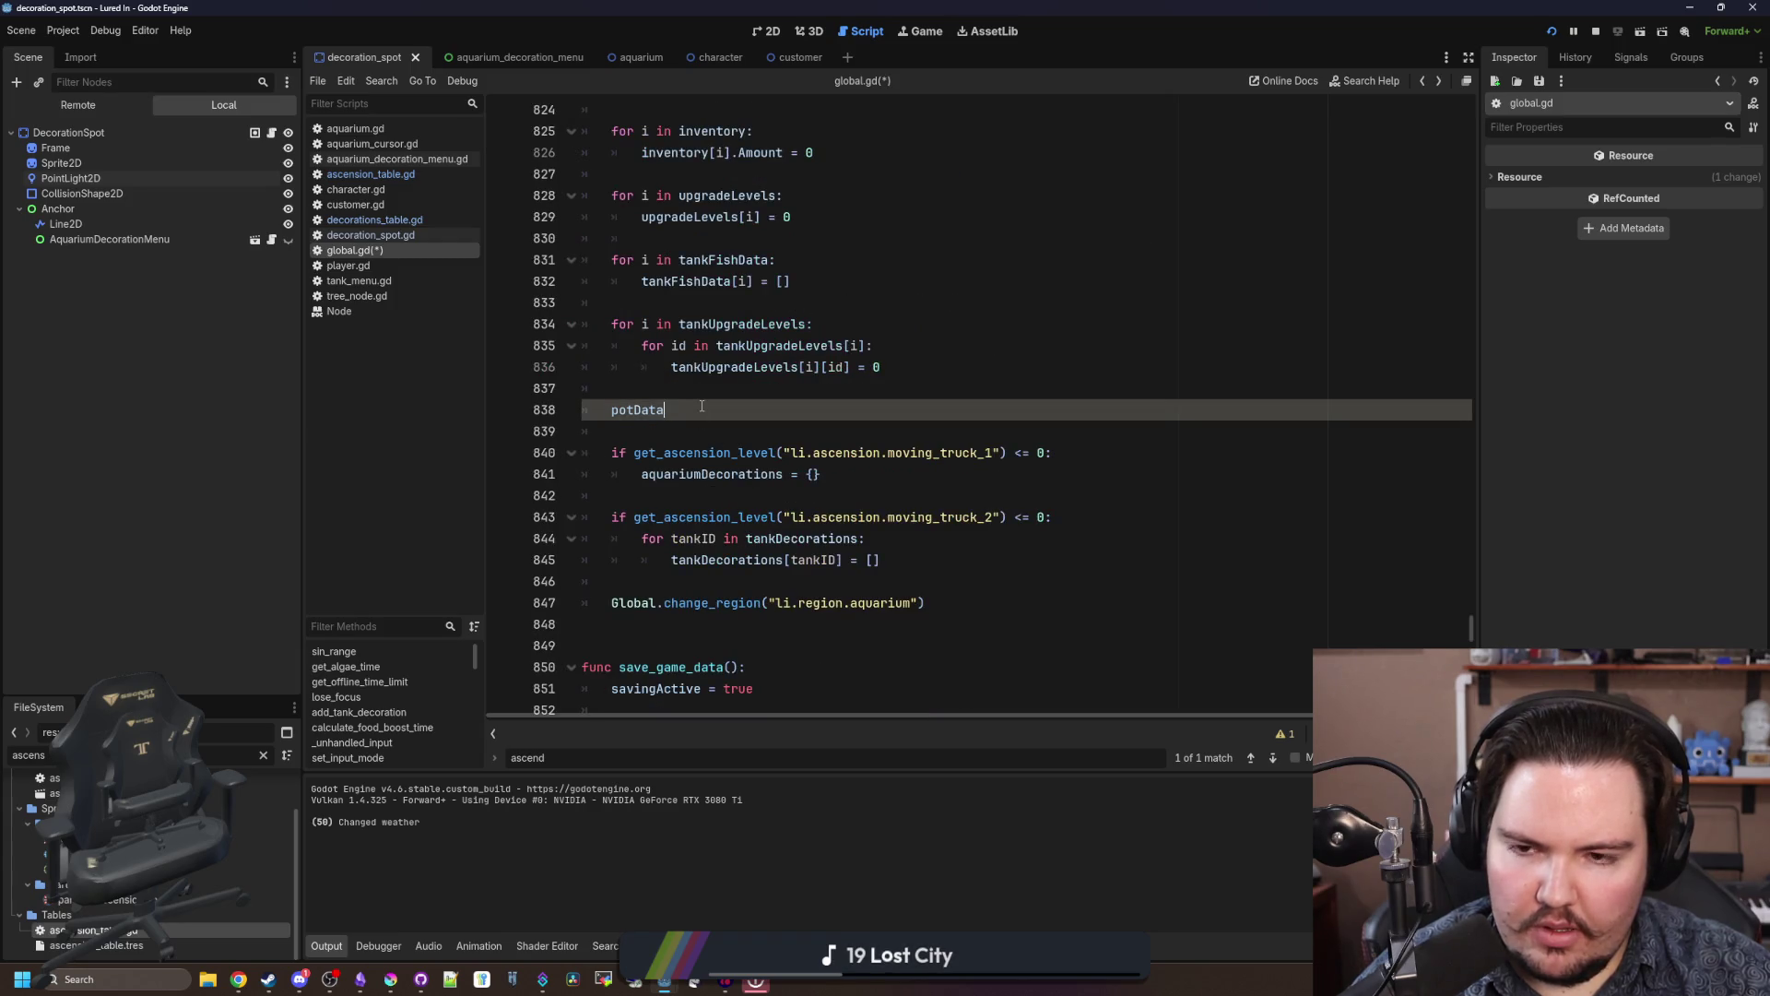
Step: Paste the tankDecorations reset loop and adapt it into a potData loop over regionID
left_click_drag(969, 570, 564, 540)
key("ctrl+c")
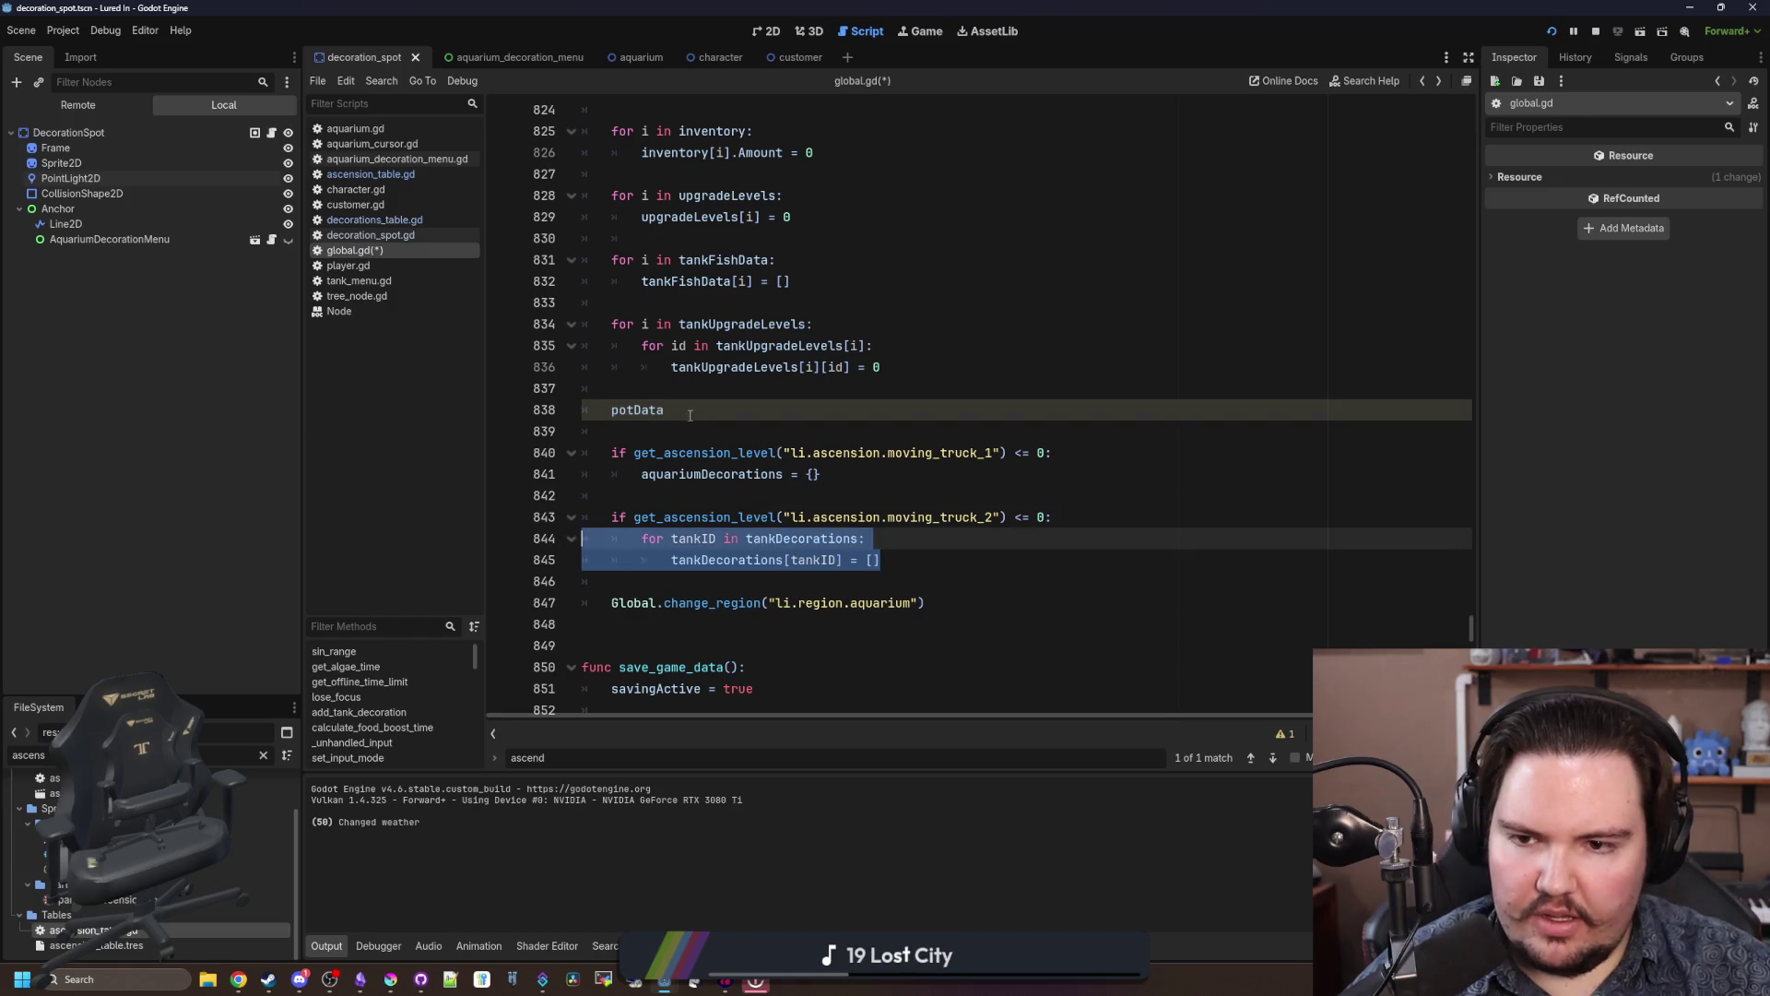
left_click_drag(689, 418, 608, 419)
key("ctrl+v")
double_click(670, 412)
type("regionID")
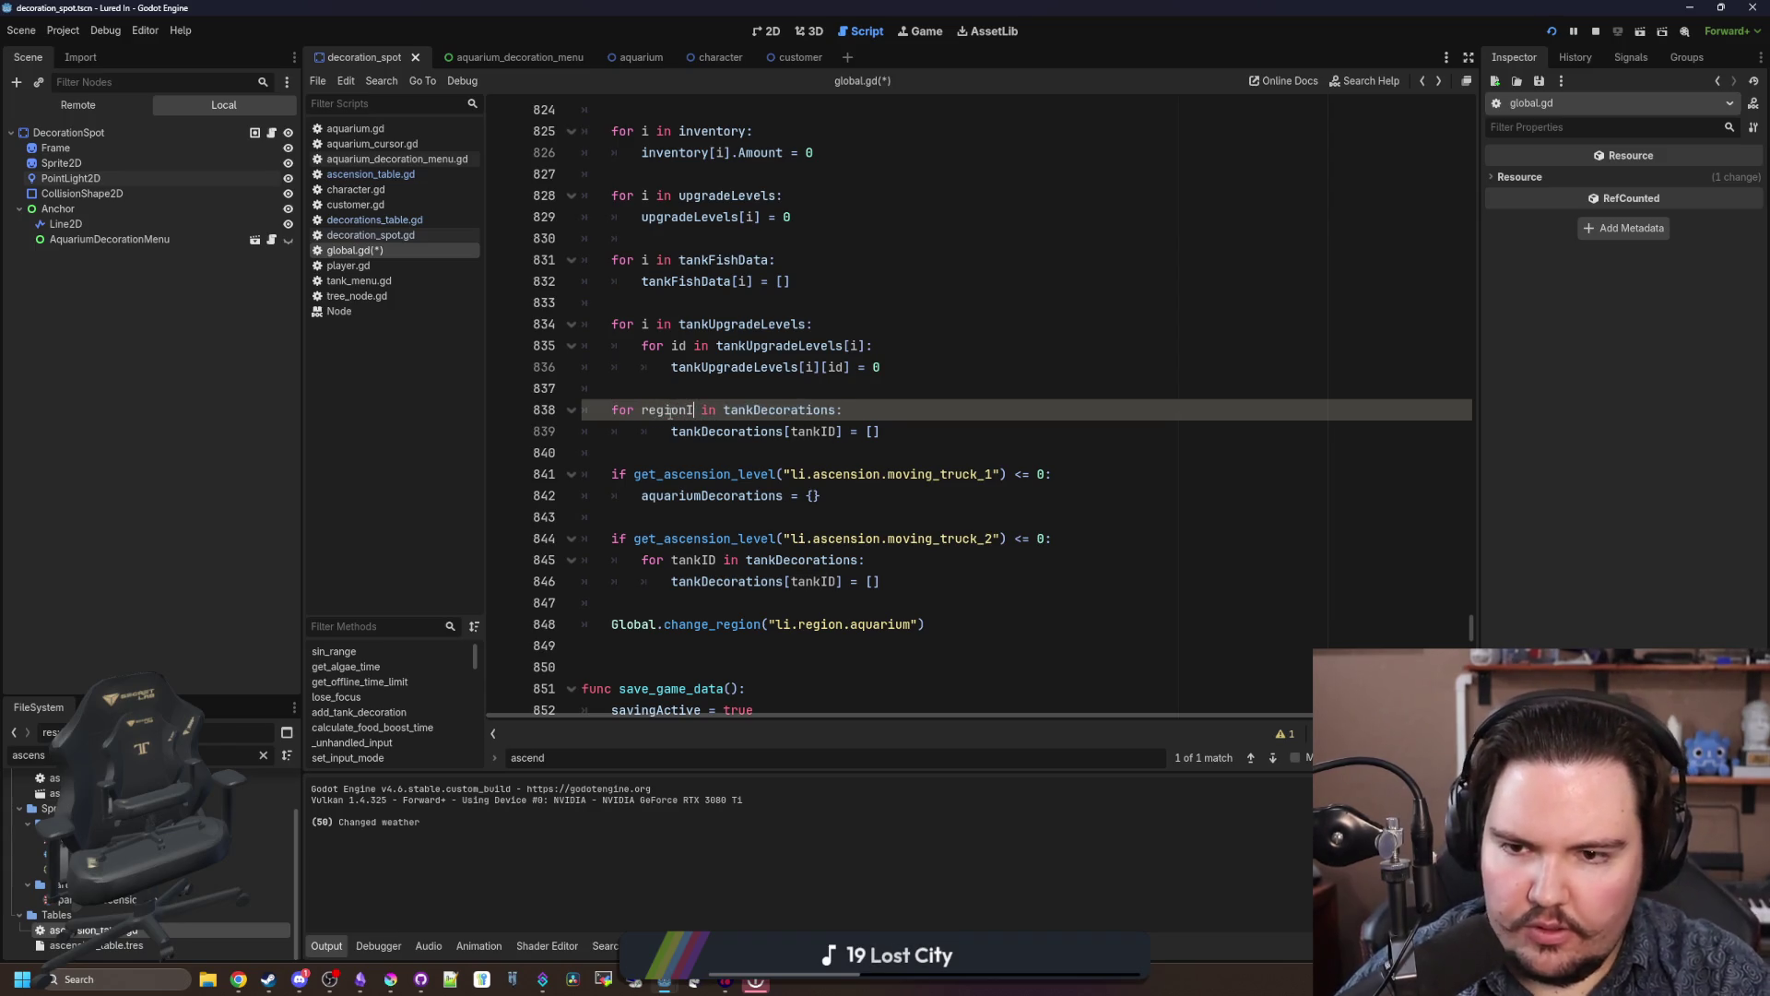
double_click(771, 410)
type("potData")
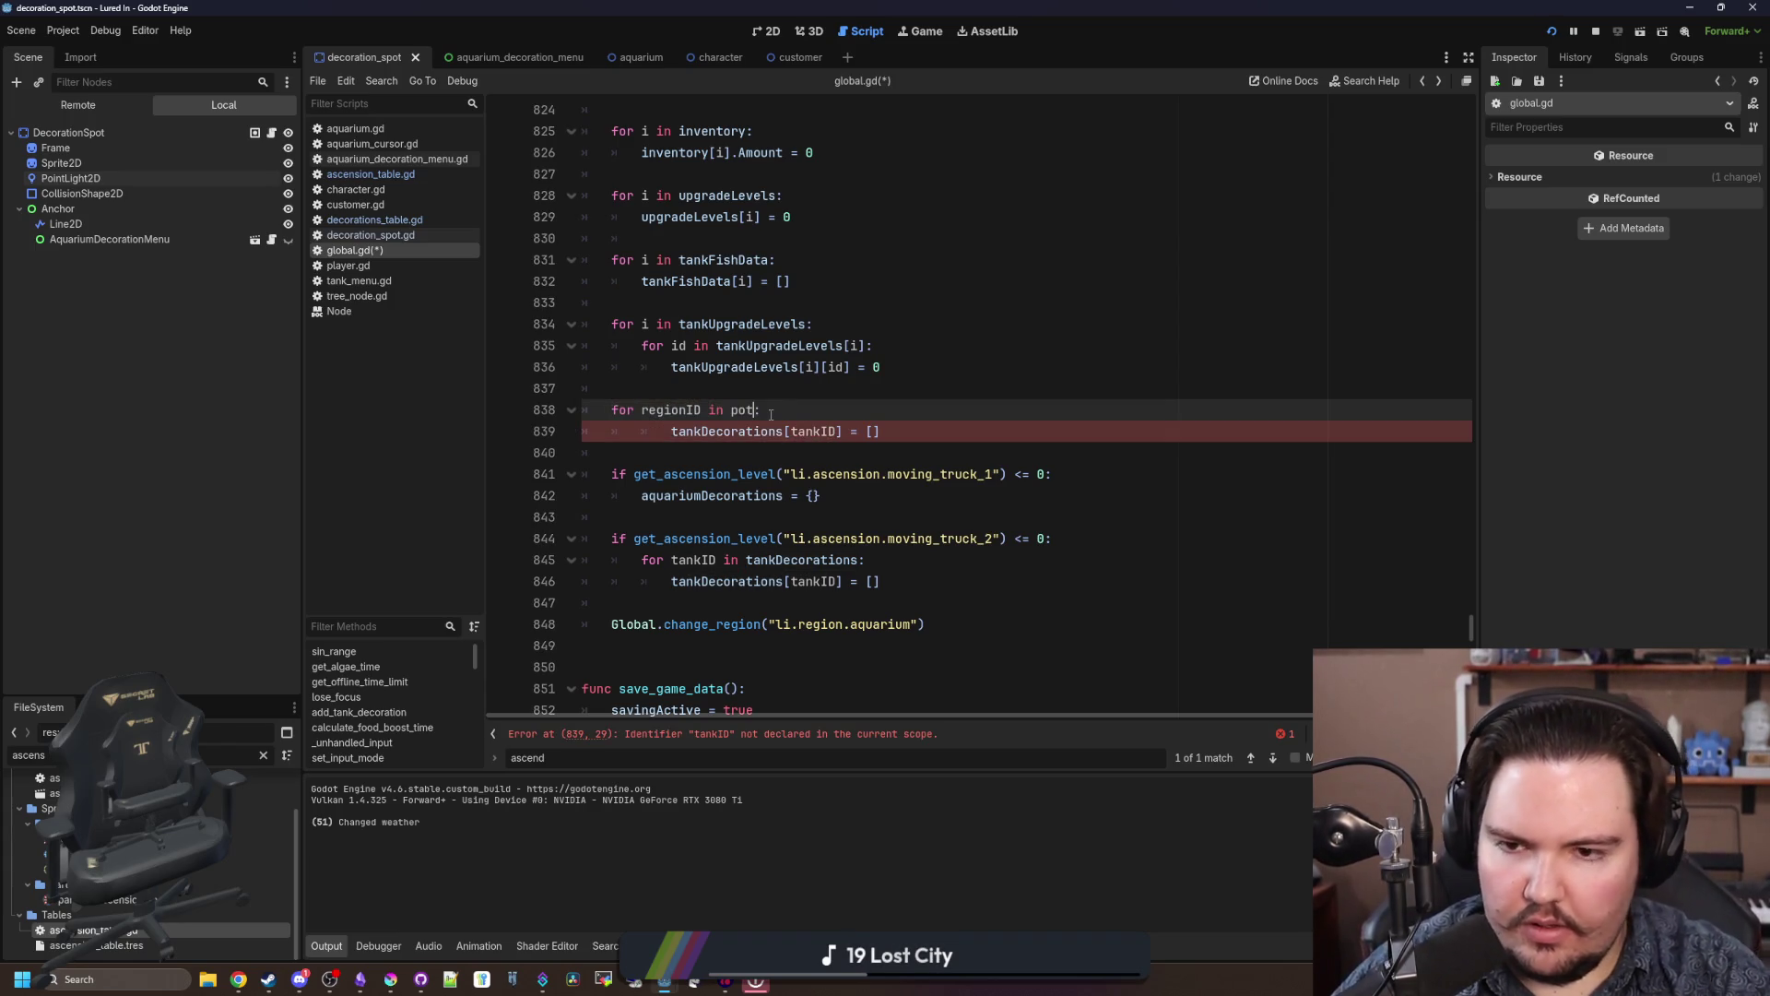
key("Escape")
key("Down")
key("Home")
key("BackSpace")
double_click(698, 432)
type("potData")
double_click(722, 431)
type("regionID")
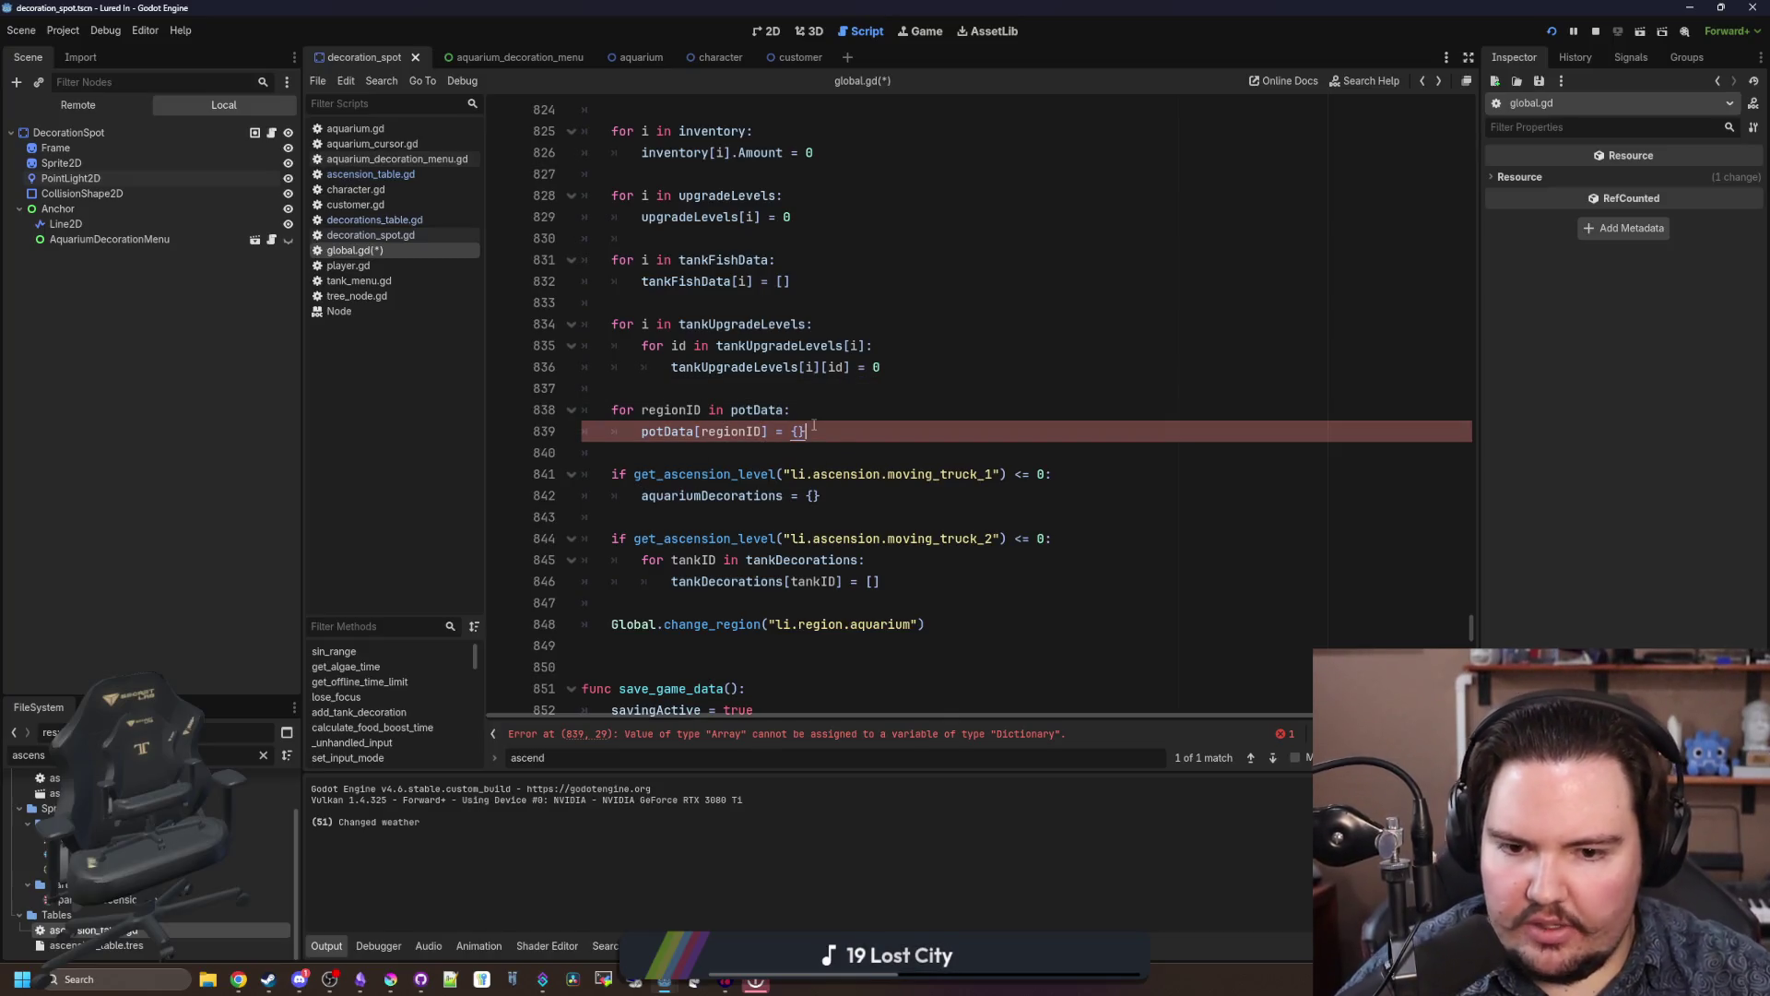
Step: Step through the potData matches with Find and save global.gd
left_click(855, 398)
key("ctrl+f")
type("potData")
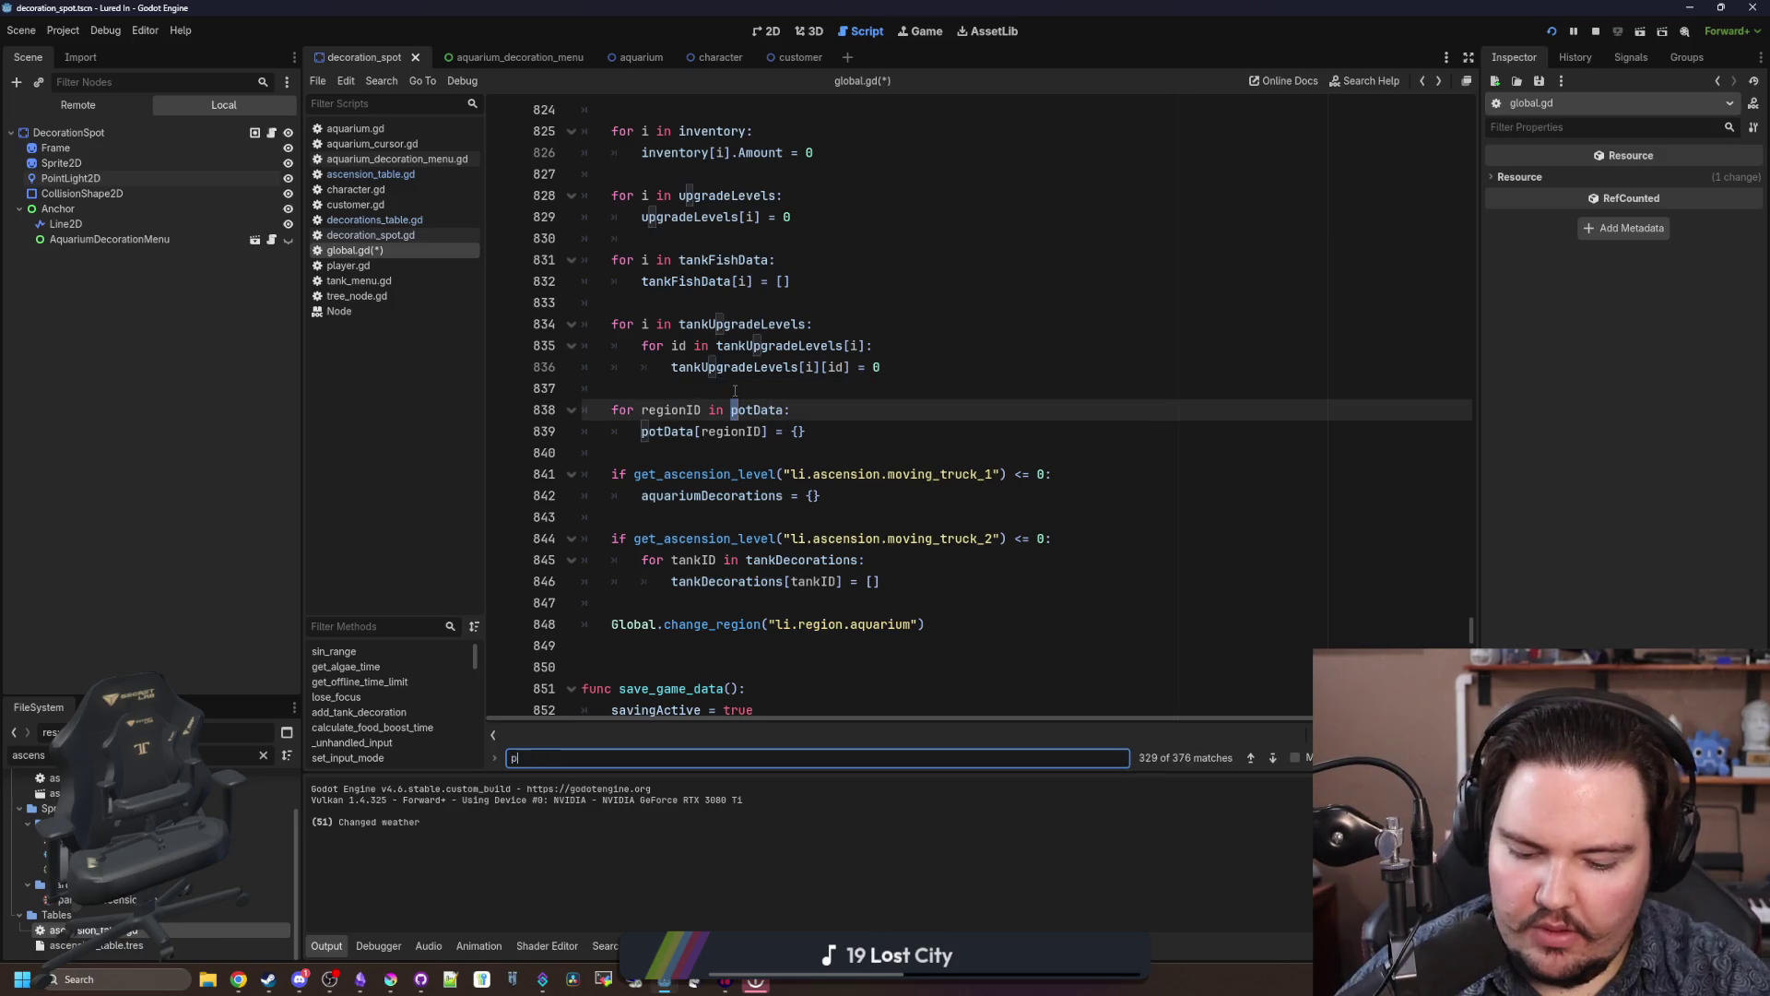
key("Return")
key("Return")
key("Return")
key("Return")
key("Return")
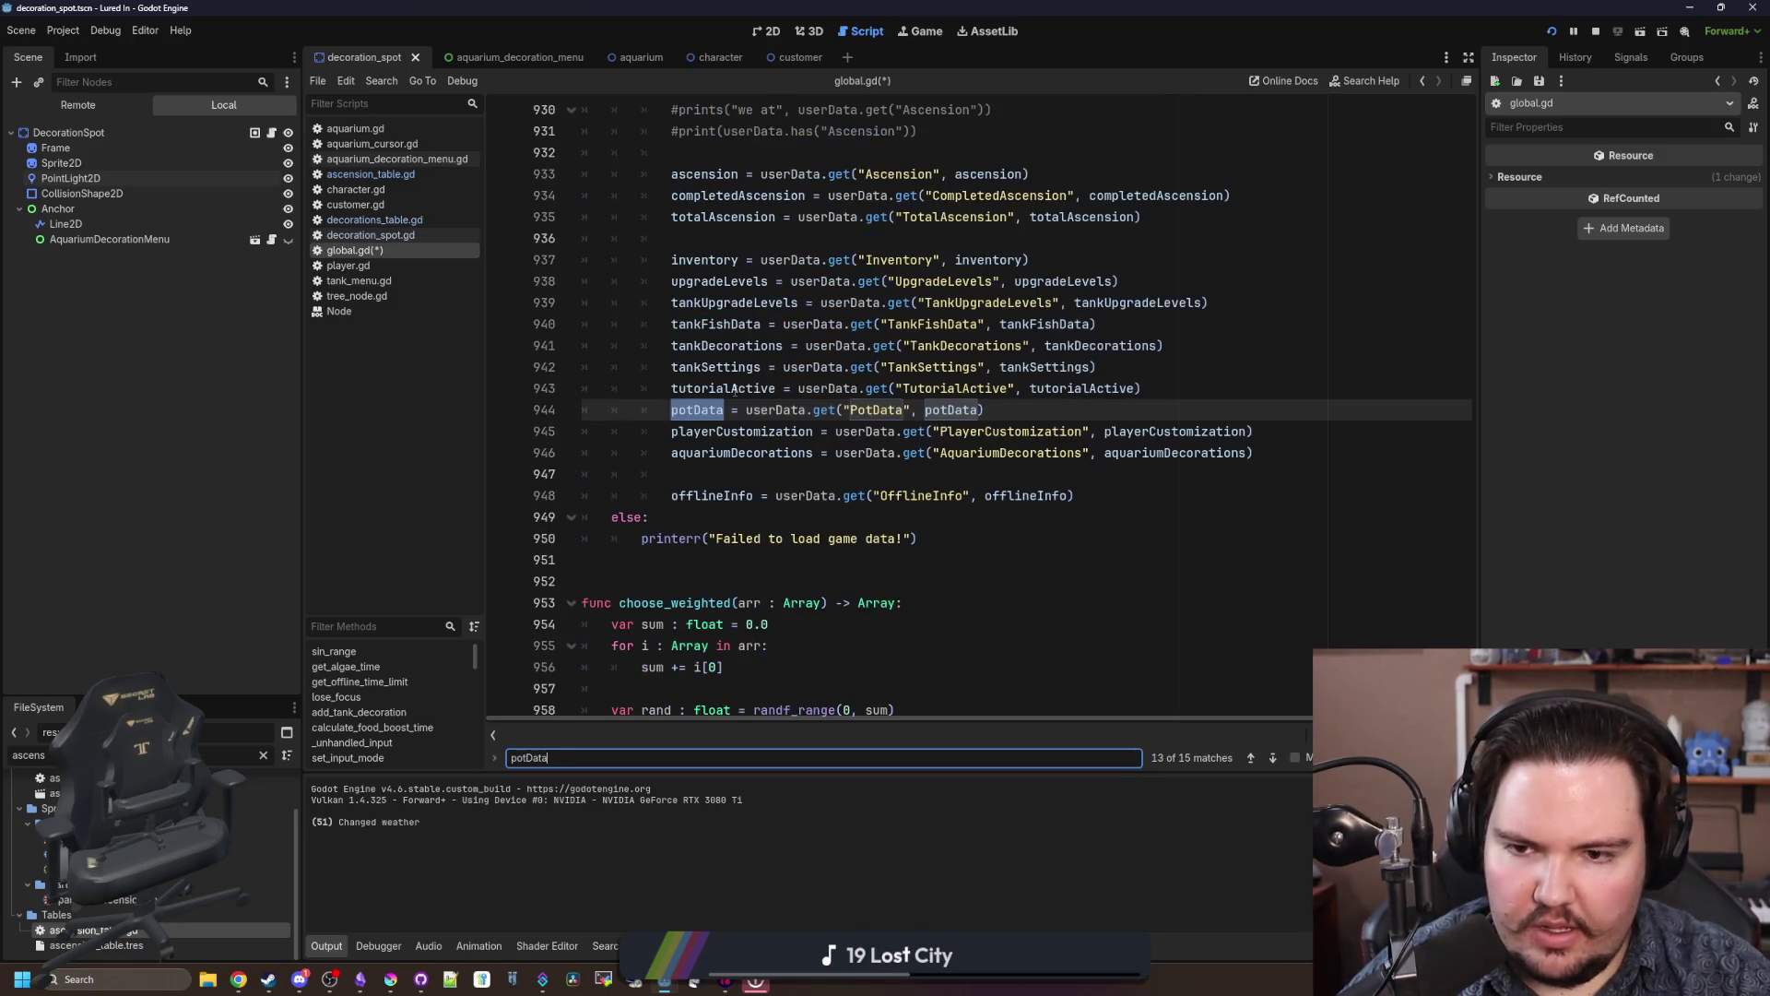
key("Return")
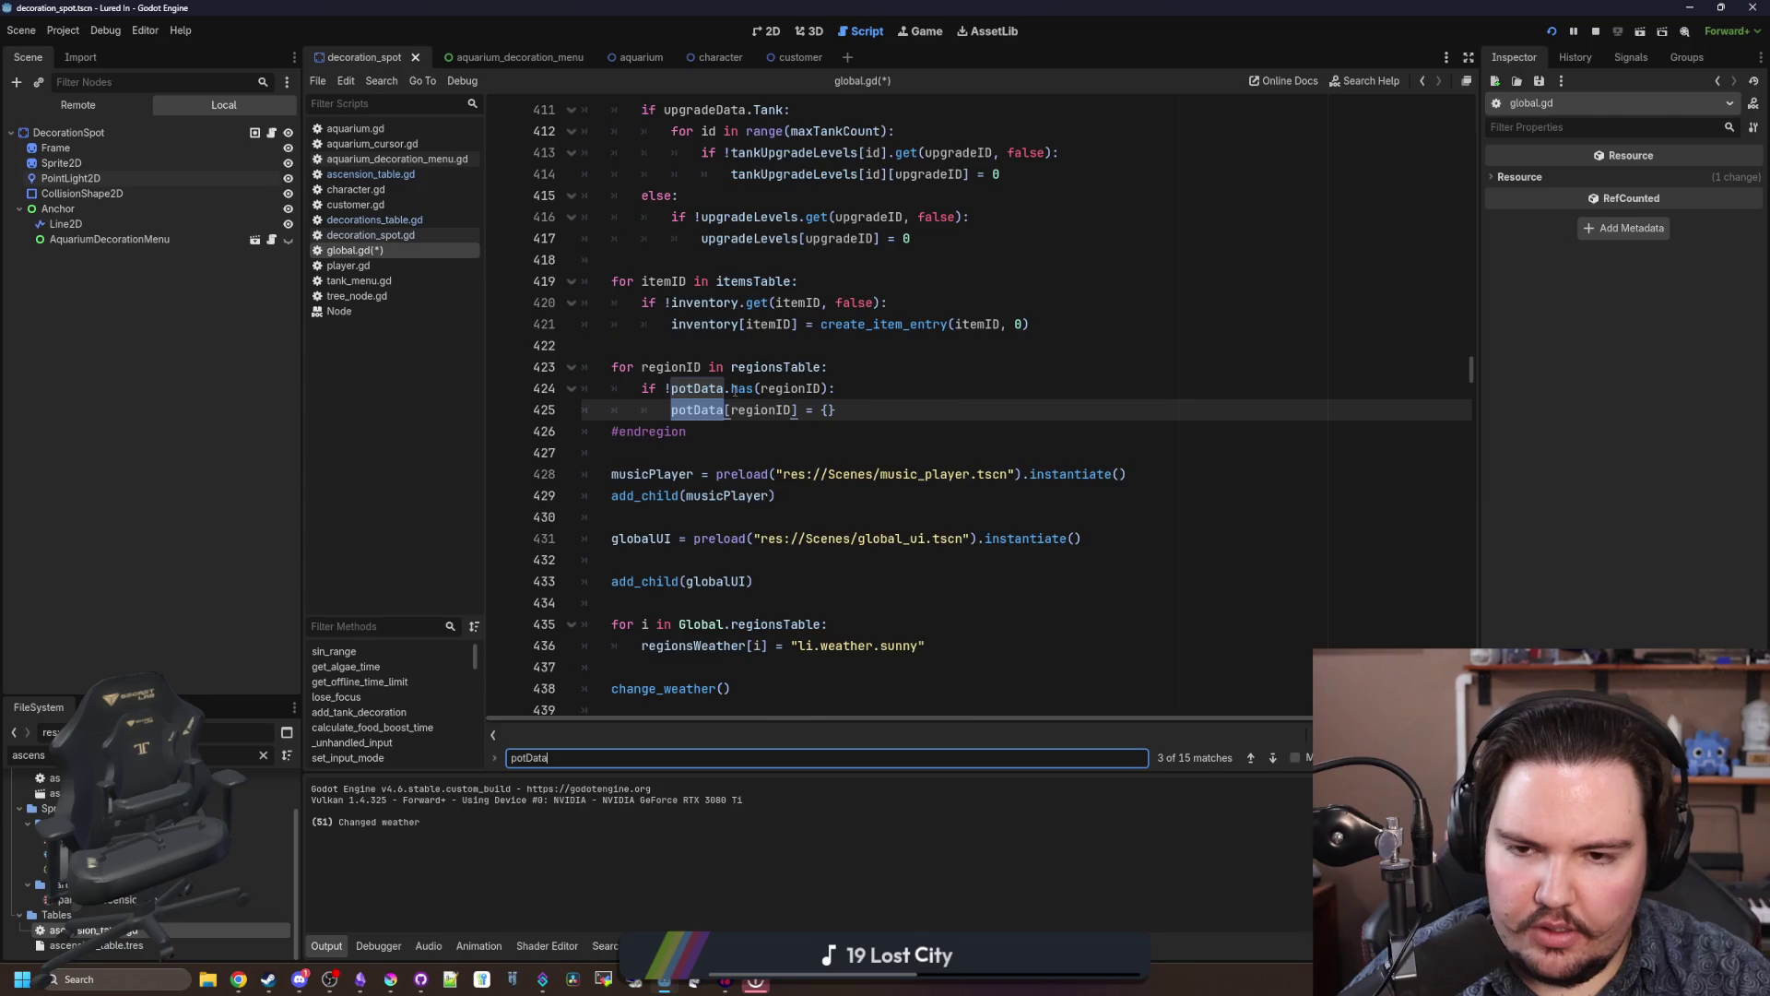
key("Return")
left_click(735, 388)
left_click(866, 495)
scroll(1014, 443, "down", 2)
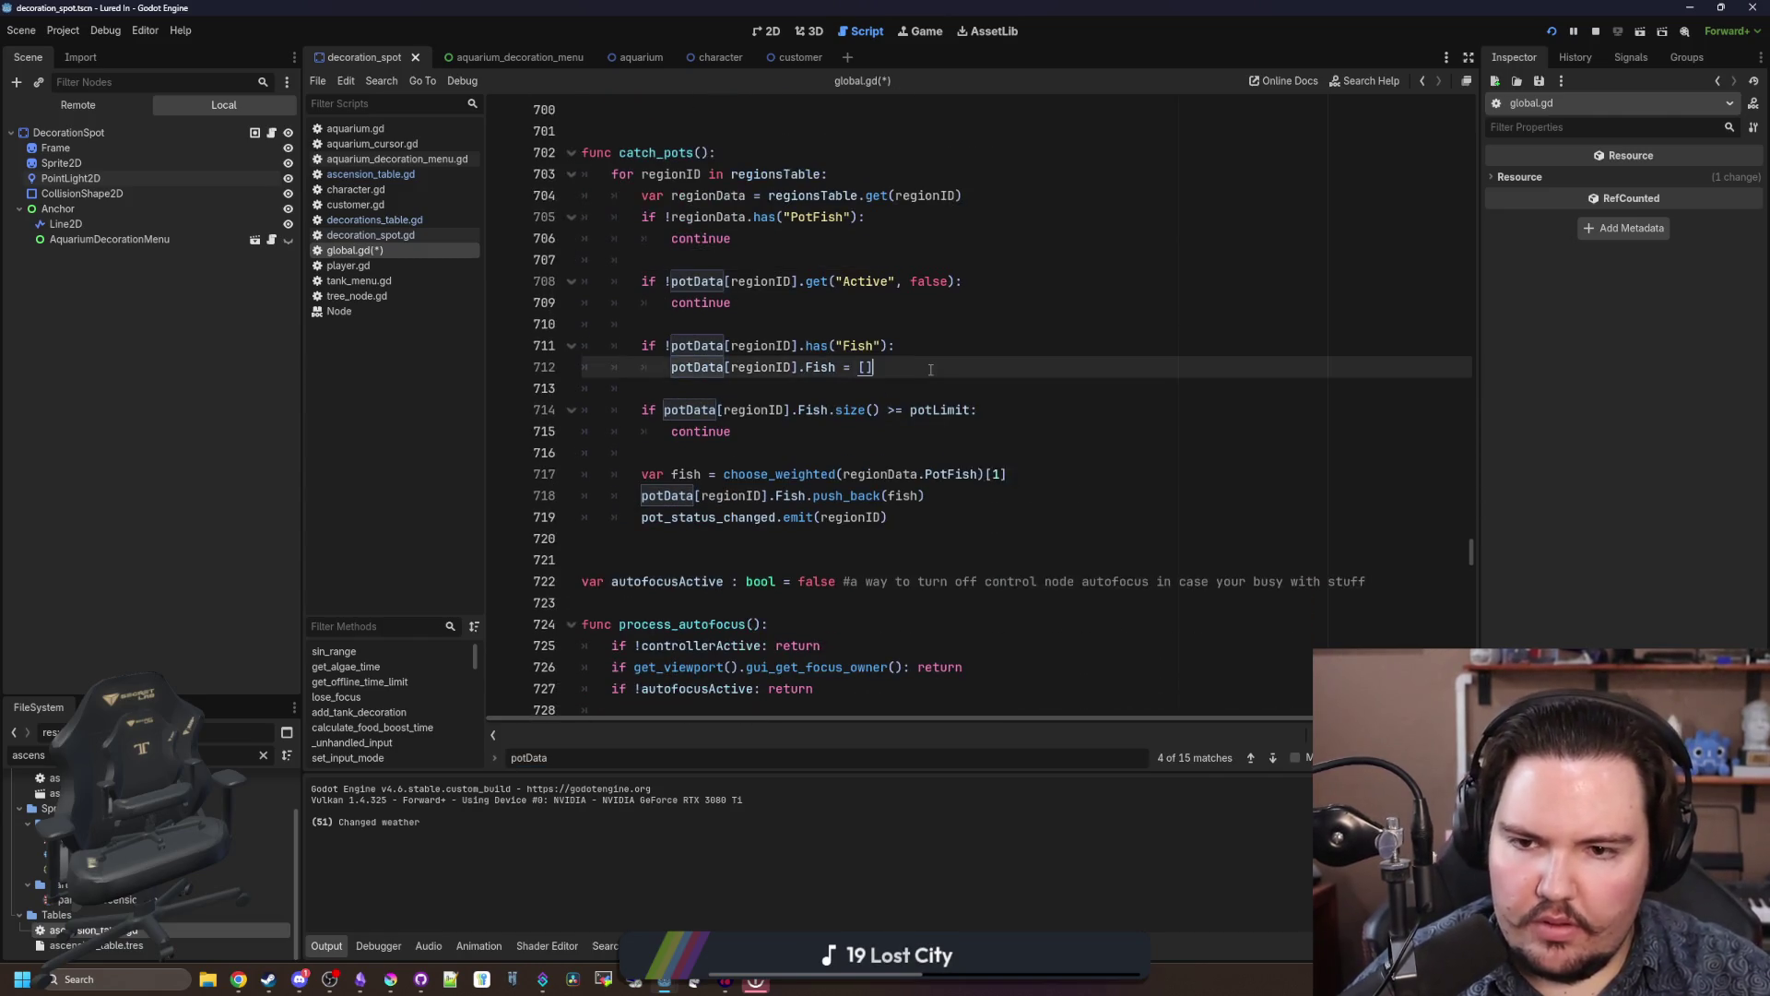
key("ctrl+s")
Step: Review the load code around the tutorialActive and tankSettings lines
scroll(726, 571, "down", 20)
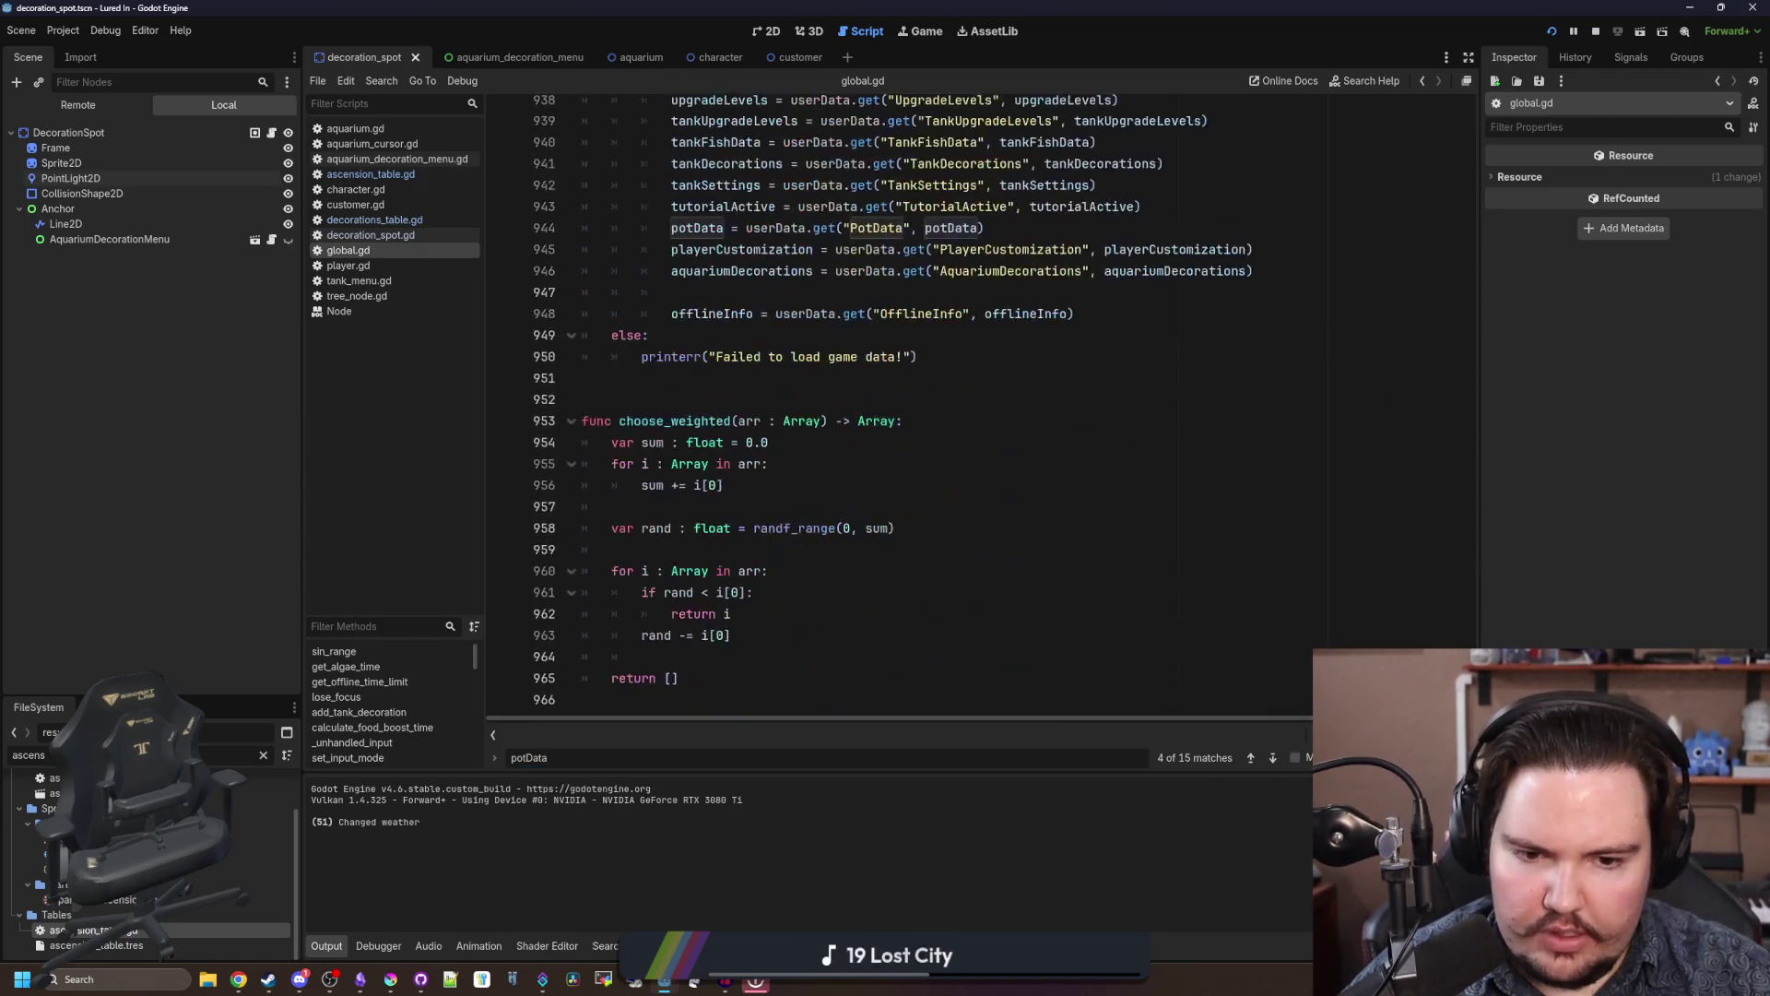
left_click(742, 553)
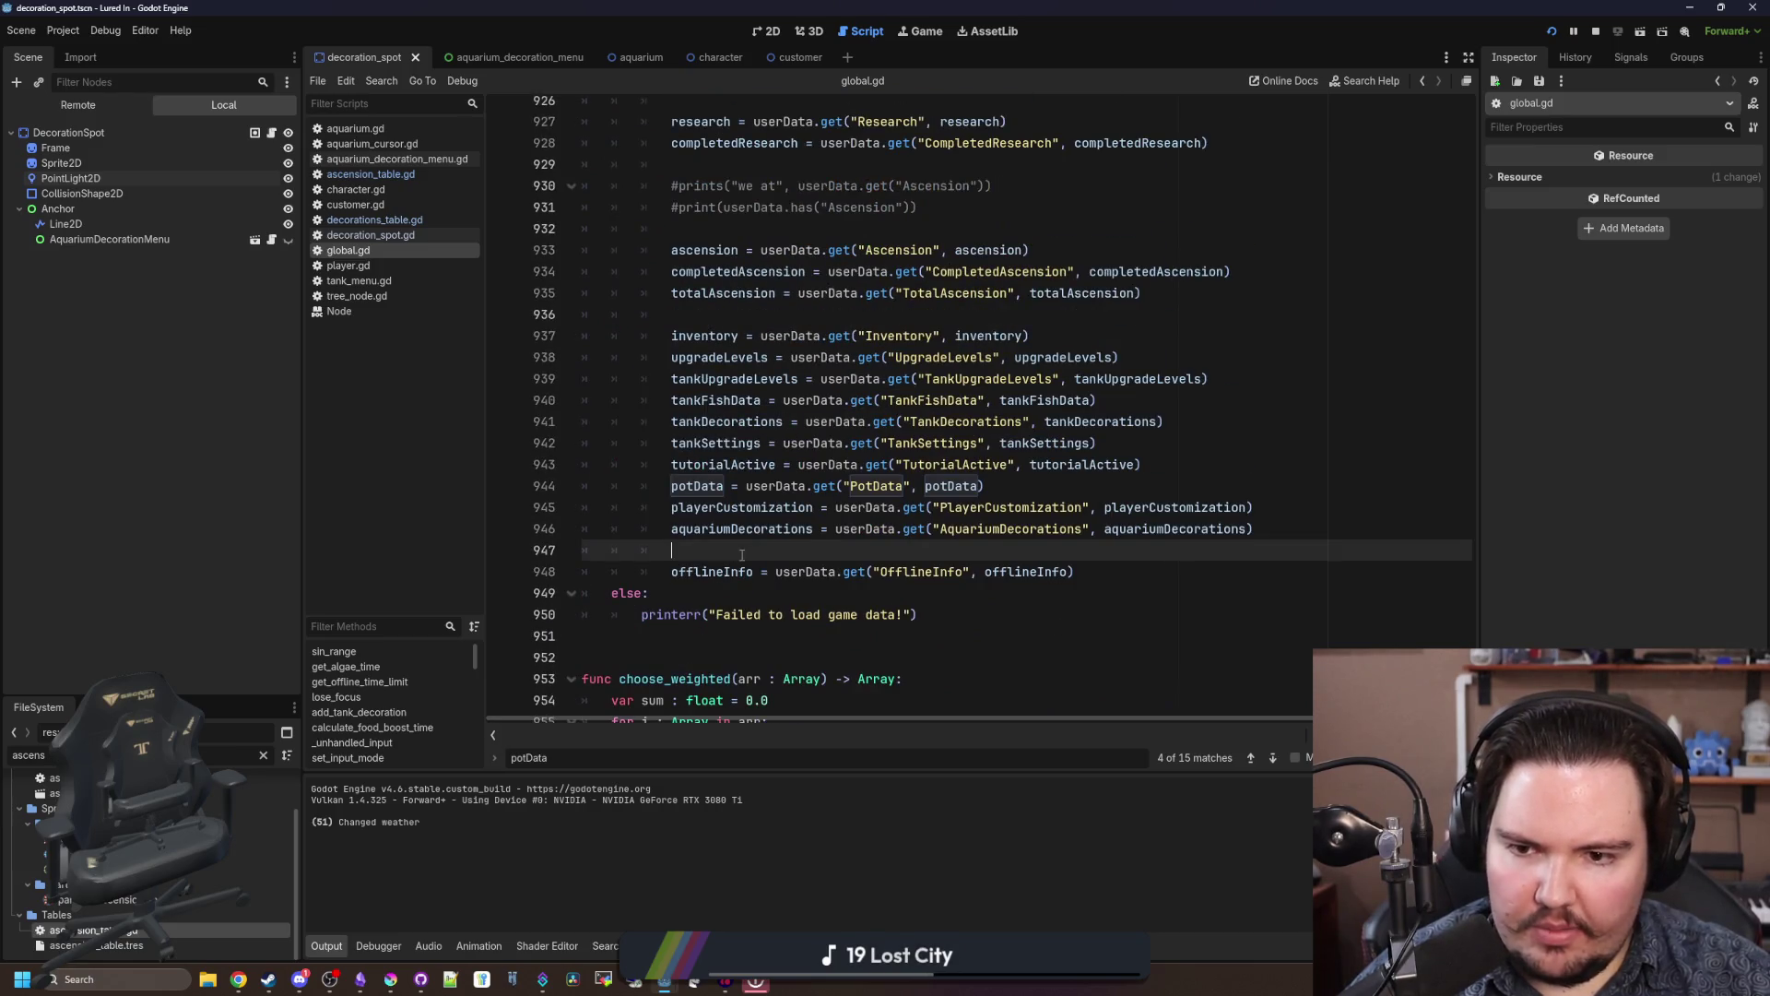
left_click(747, 465)
mouse_move(1208, 466)
left_mouse_down()
mouse_move(656, 444)
mouse_move(678, 456)
left_mouse_up()
left_click(682, 445)
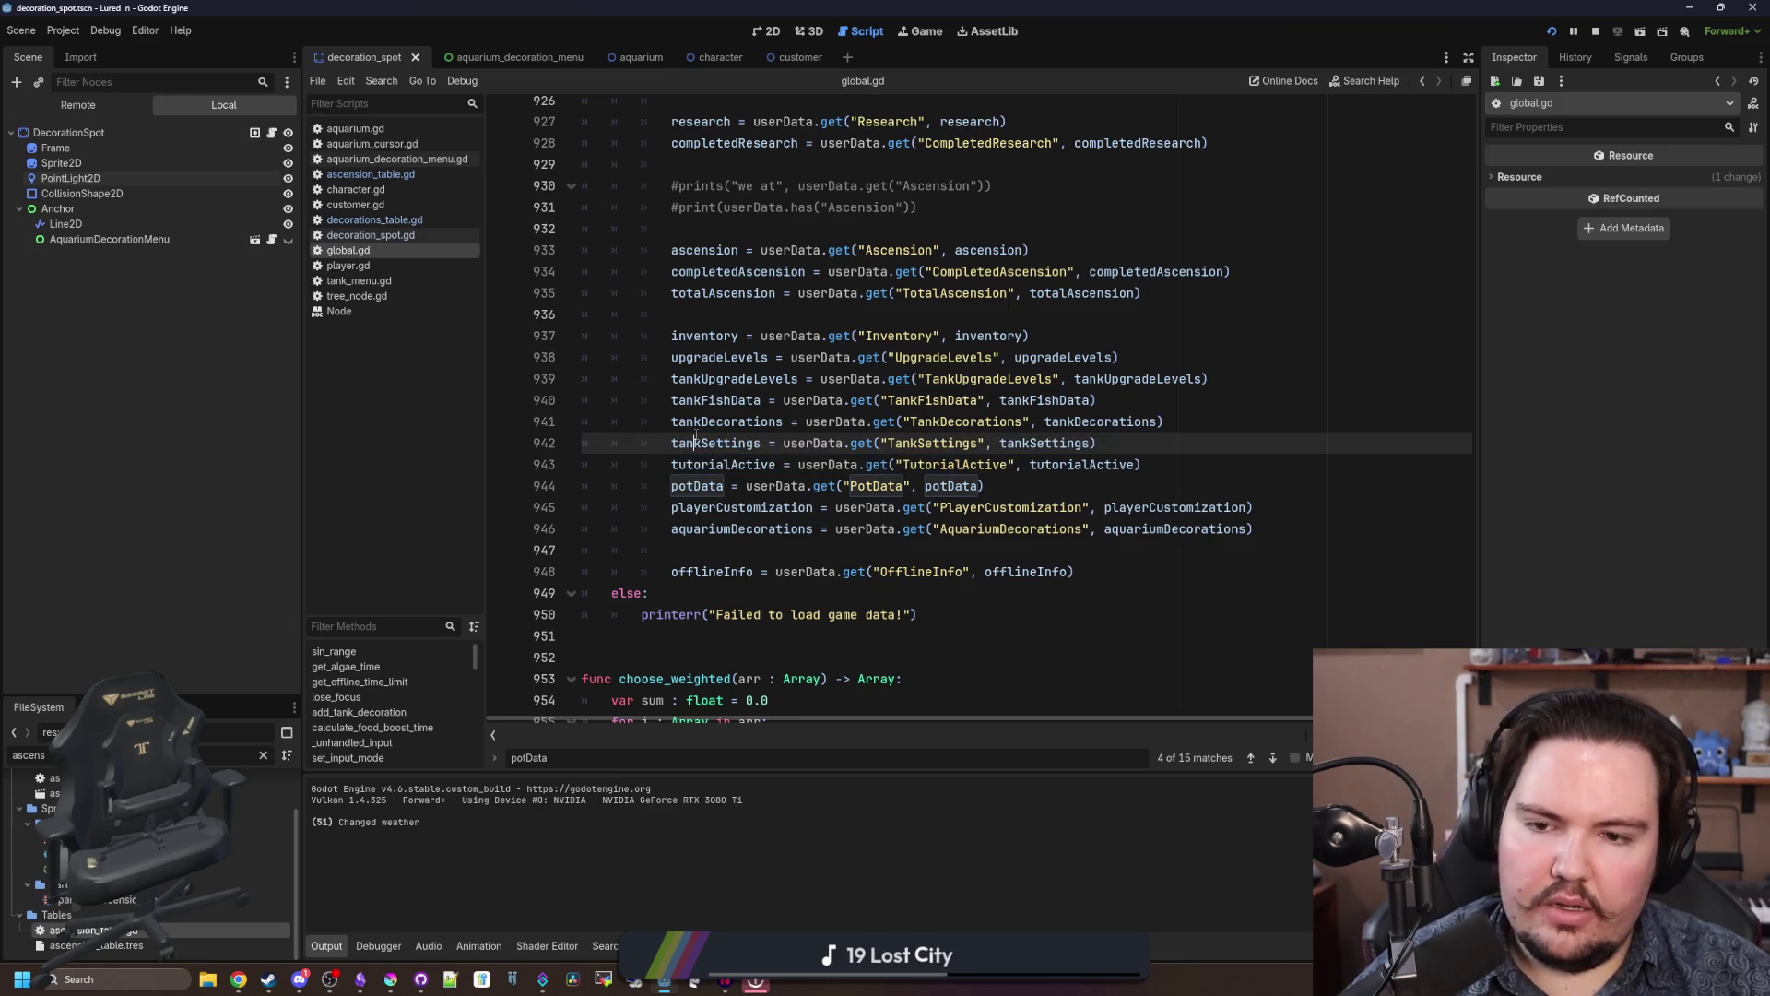
mouse_move(696, 437)
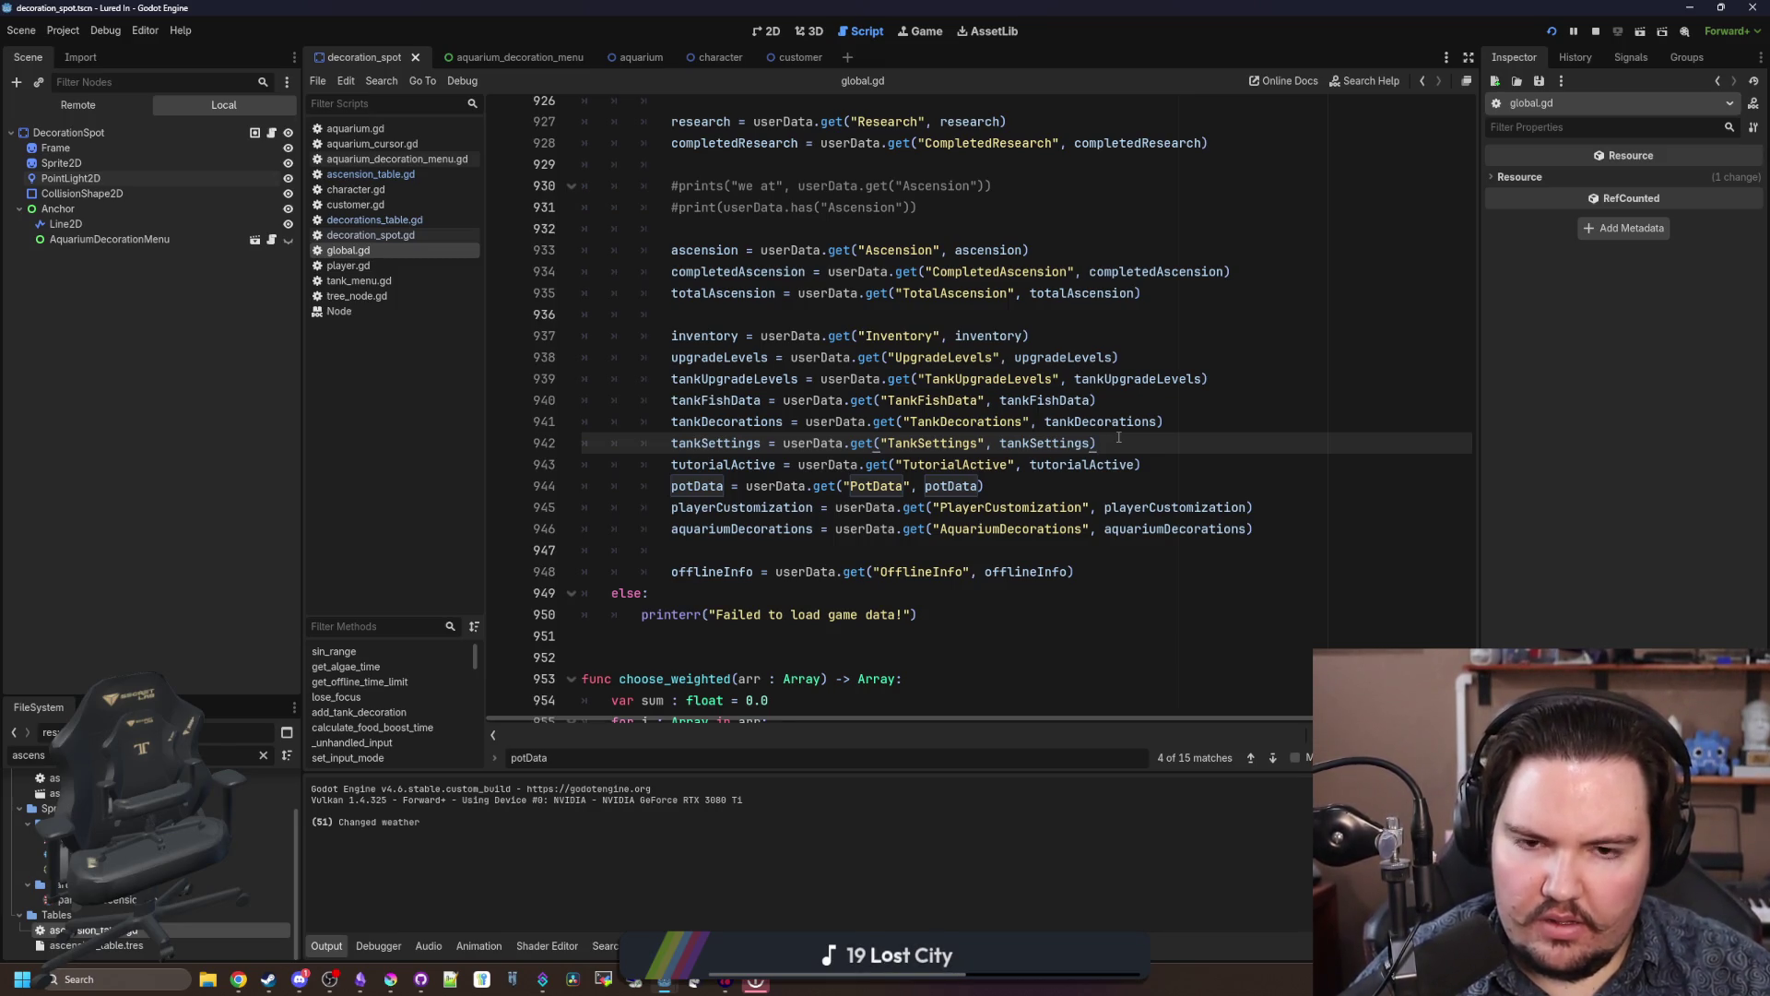
scroll(788, 434, "up", 1)
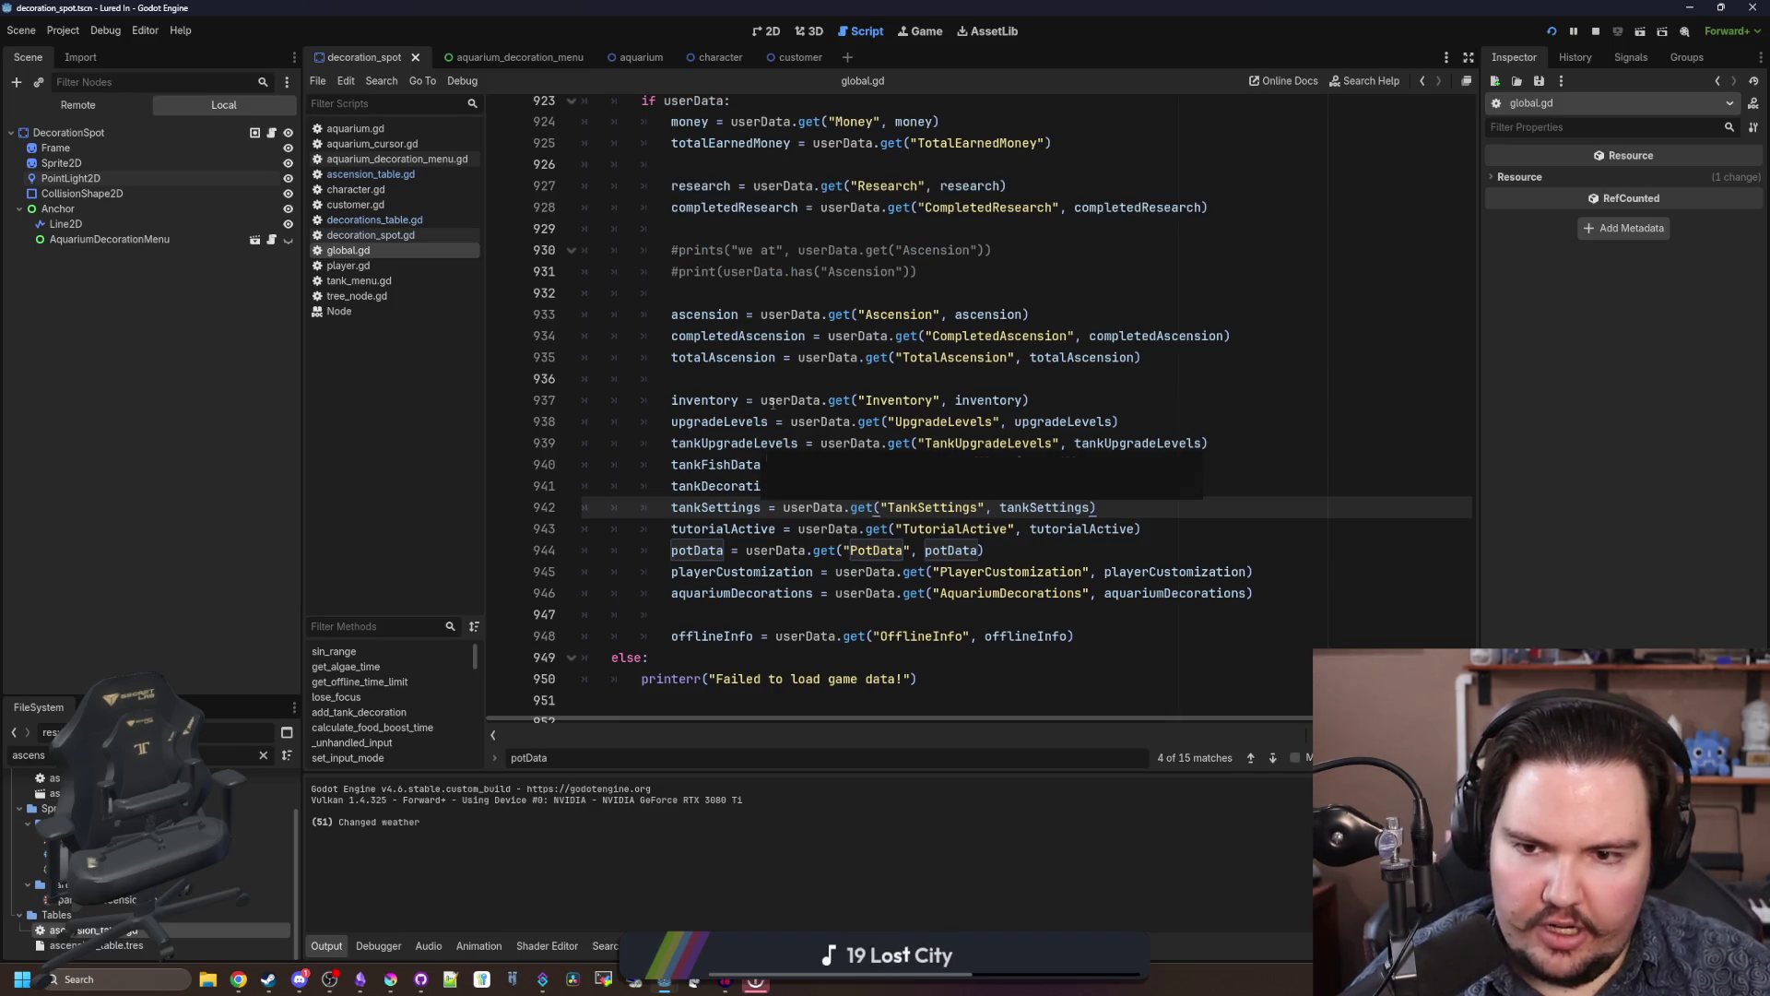
left_click_drag(908, 357, 673, 378)
left_click(672, 378)
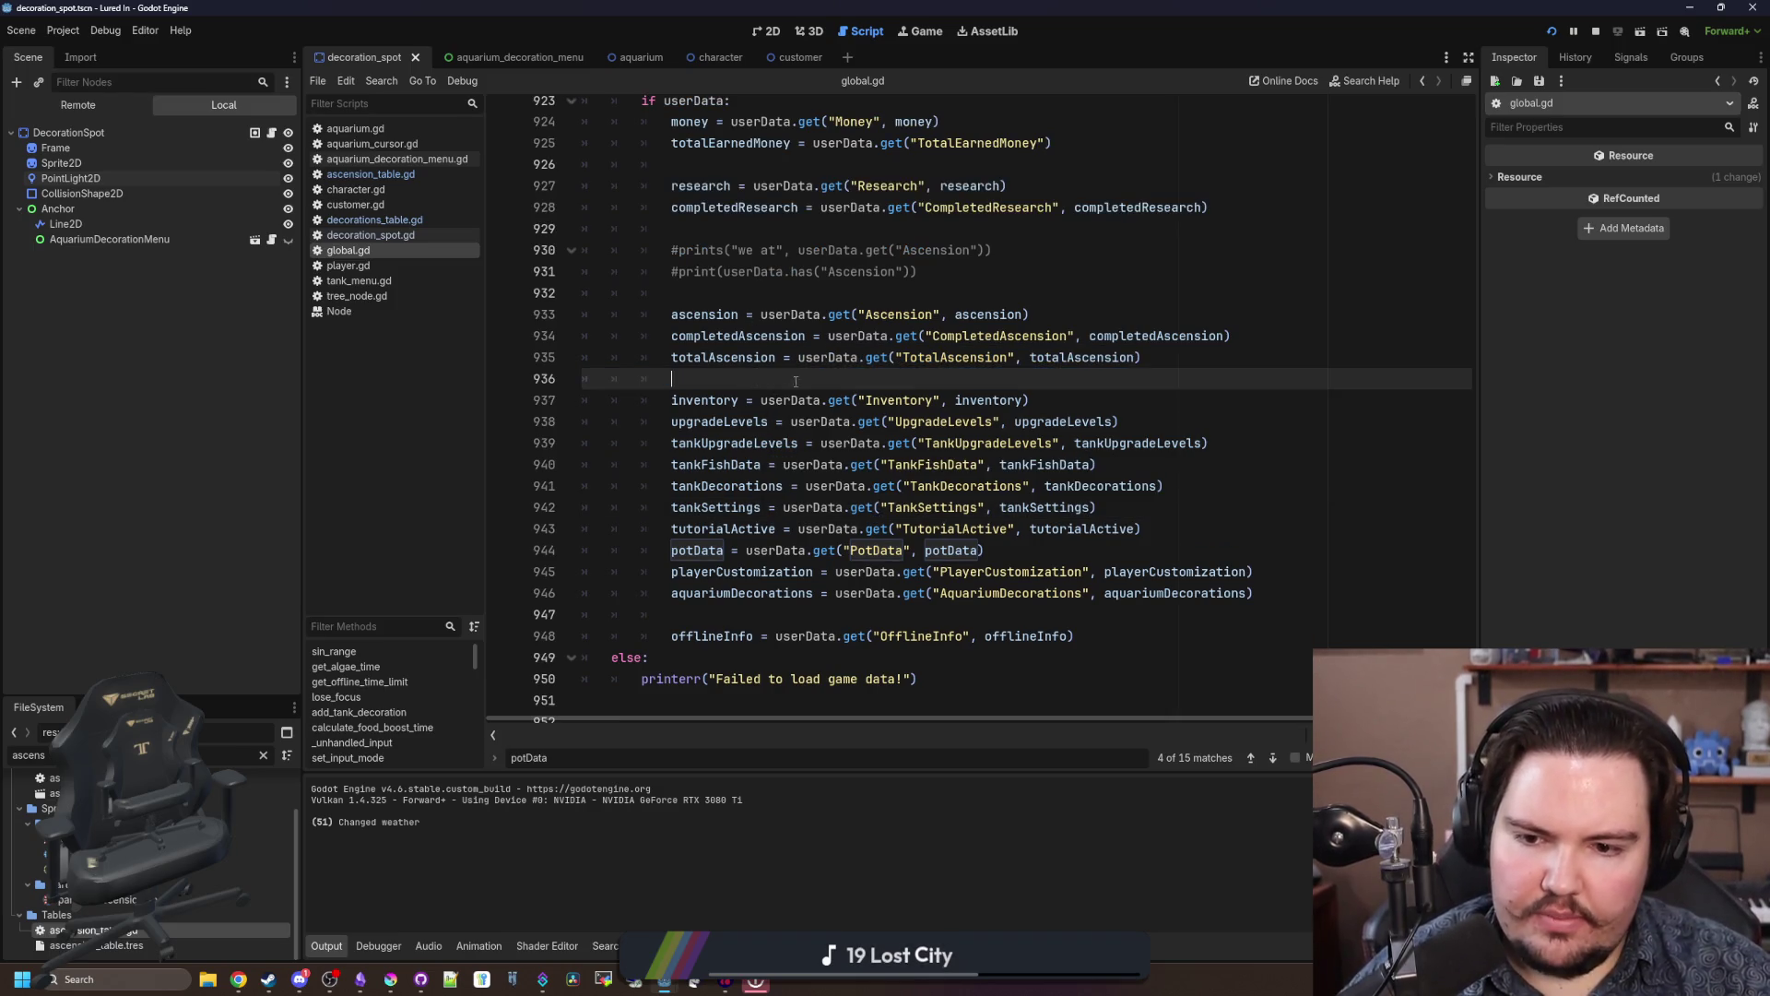
scroll(796, 382, "up", 10)
Step: Search 'ascend' and scroll through func ascend() to its decoration resets
key("ctrl+f")
type("ascend")
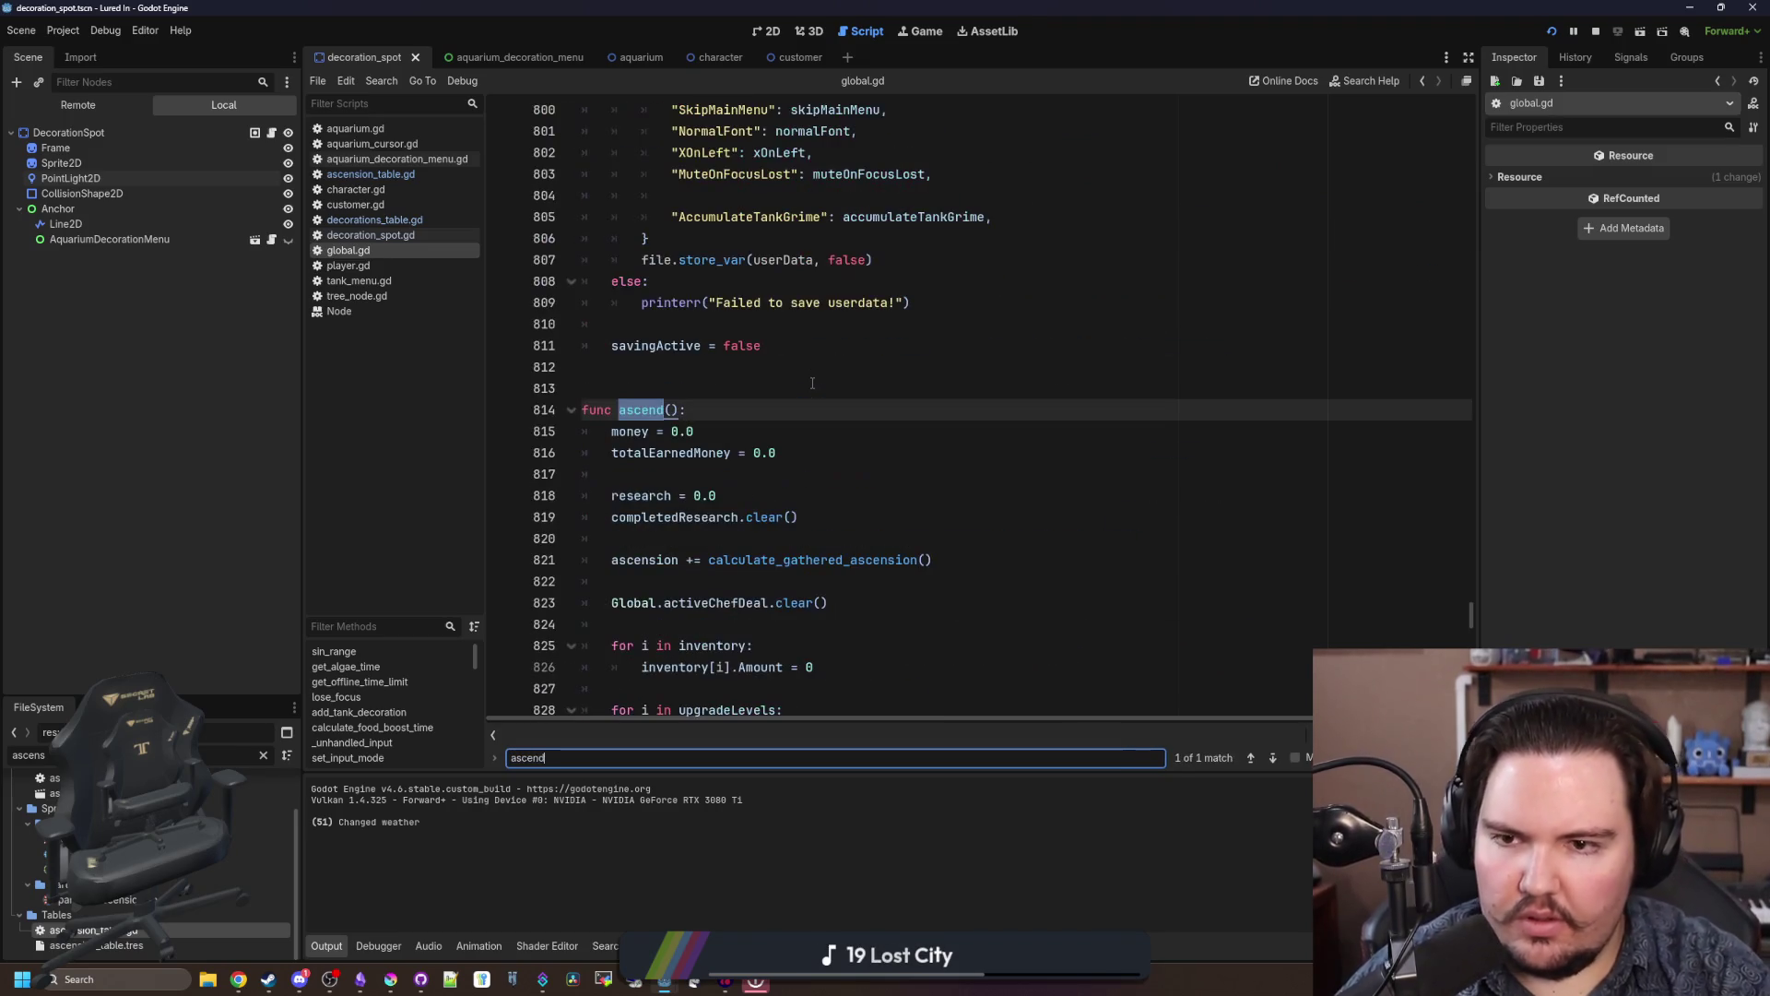
scroll(812, 382, "down", 4)
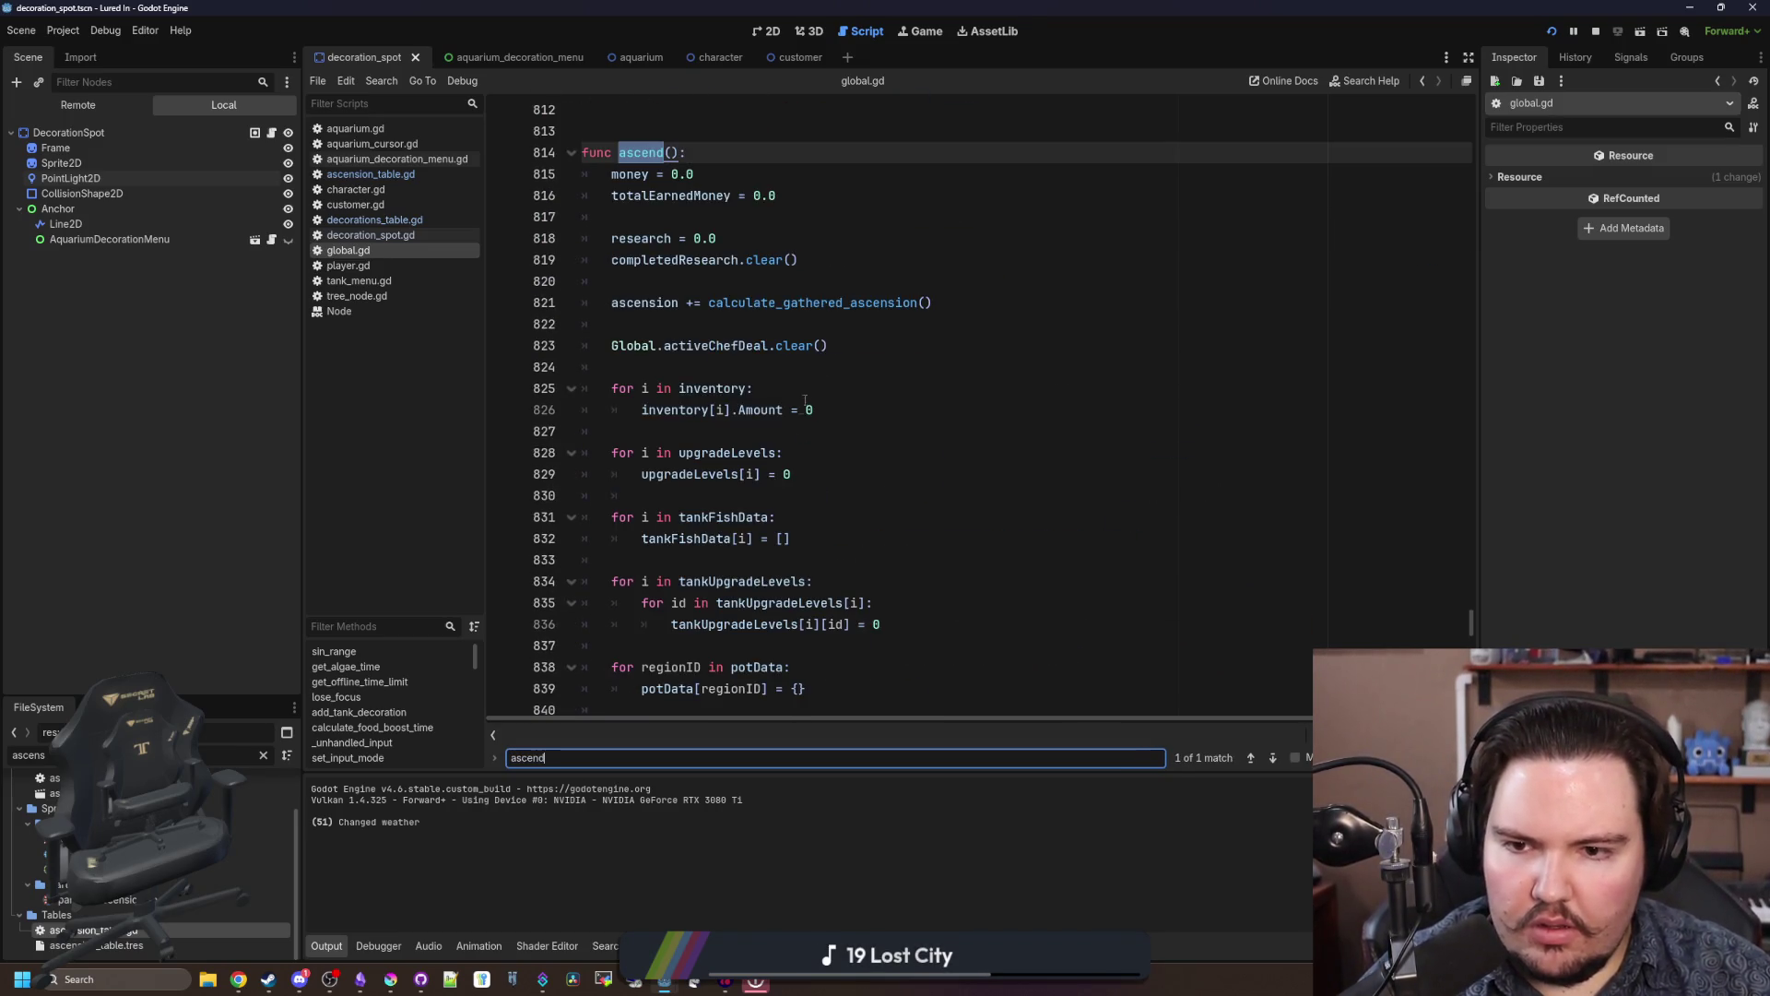
scroll(777, 467, "down", 2)
left_click_drag(881, 497, 582, 454)
scroll(732, 441, "down", 3)
left_click(854, 388)
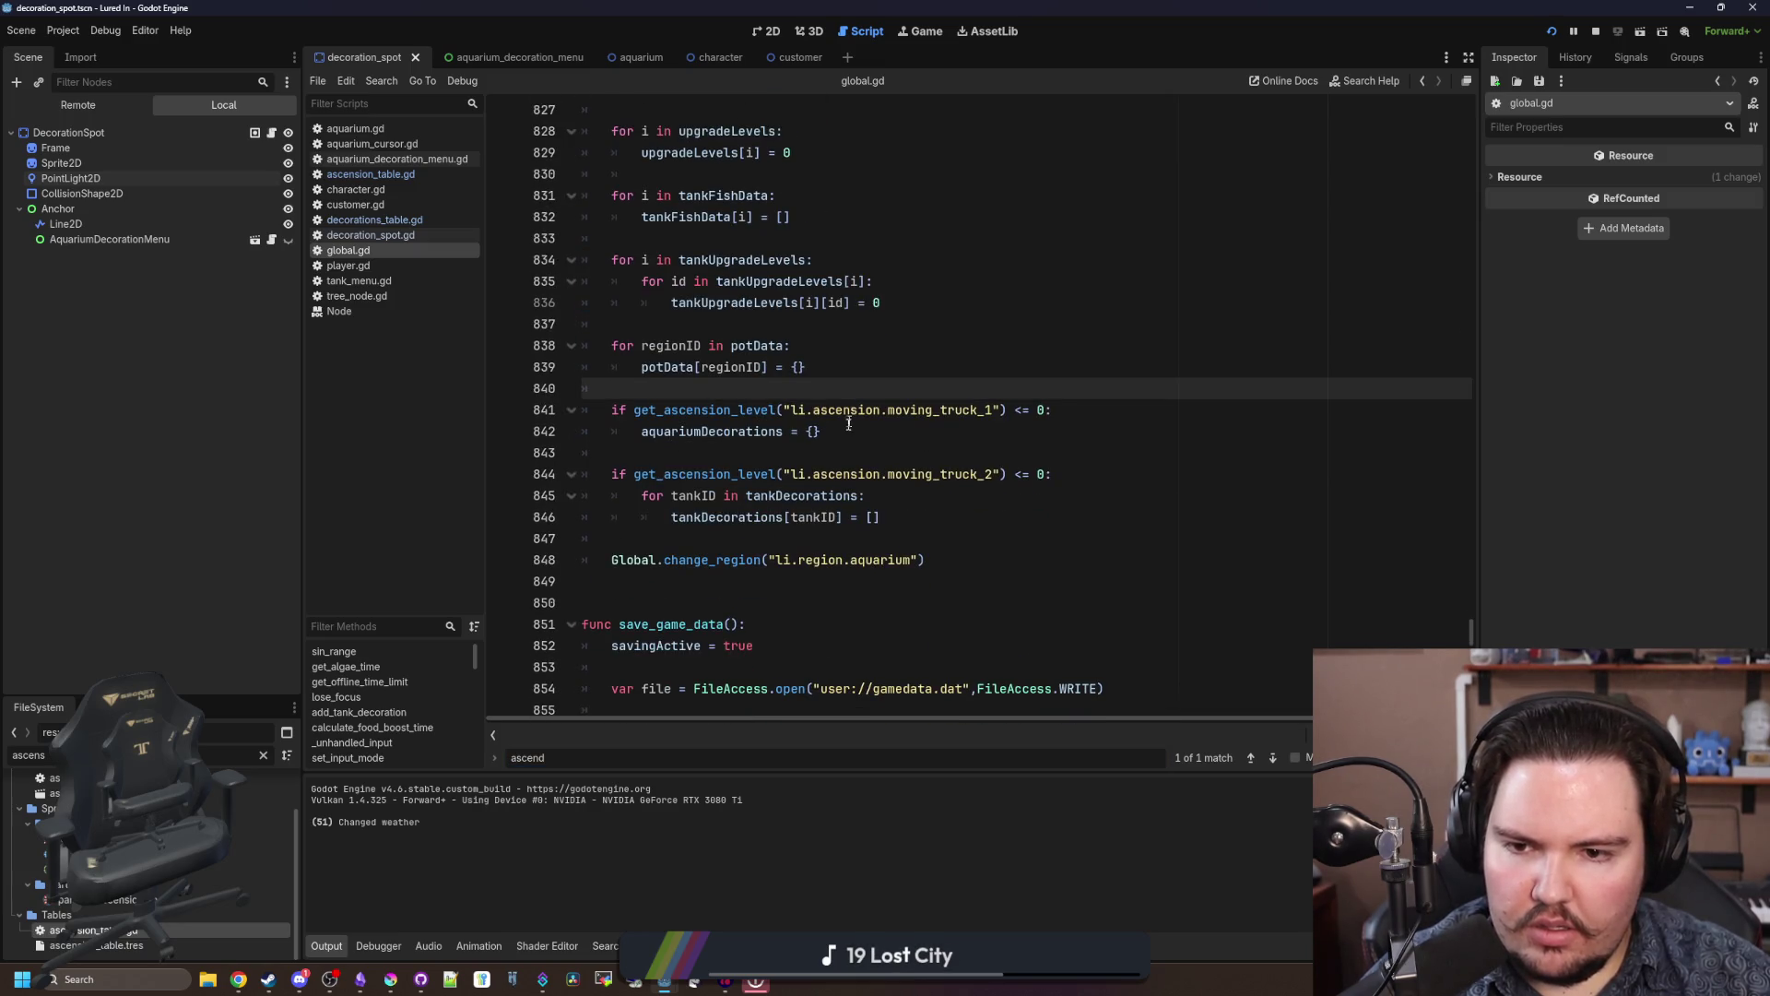
left_click(829, 452)
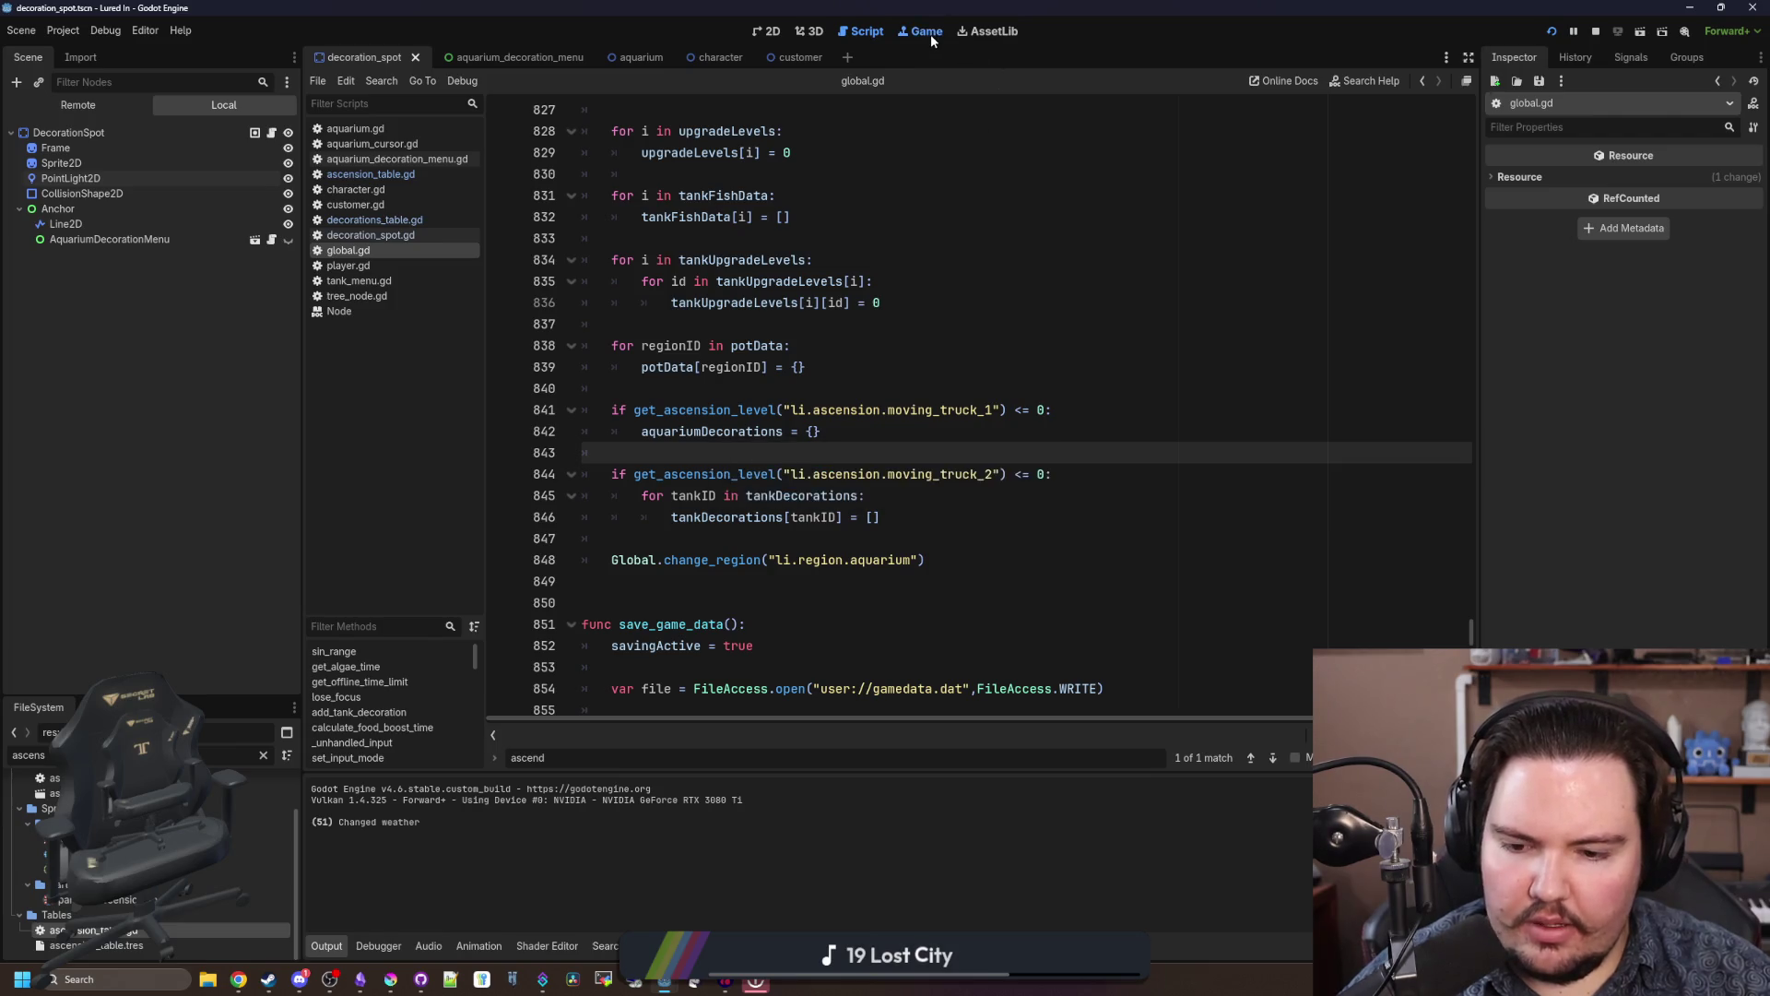
left_click(927, 33)
Step: Restart the game, dismiss the welcome-back message, and glance at Fish Tank 1
scroll(992, 357, "down", 2)
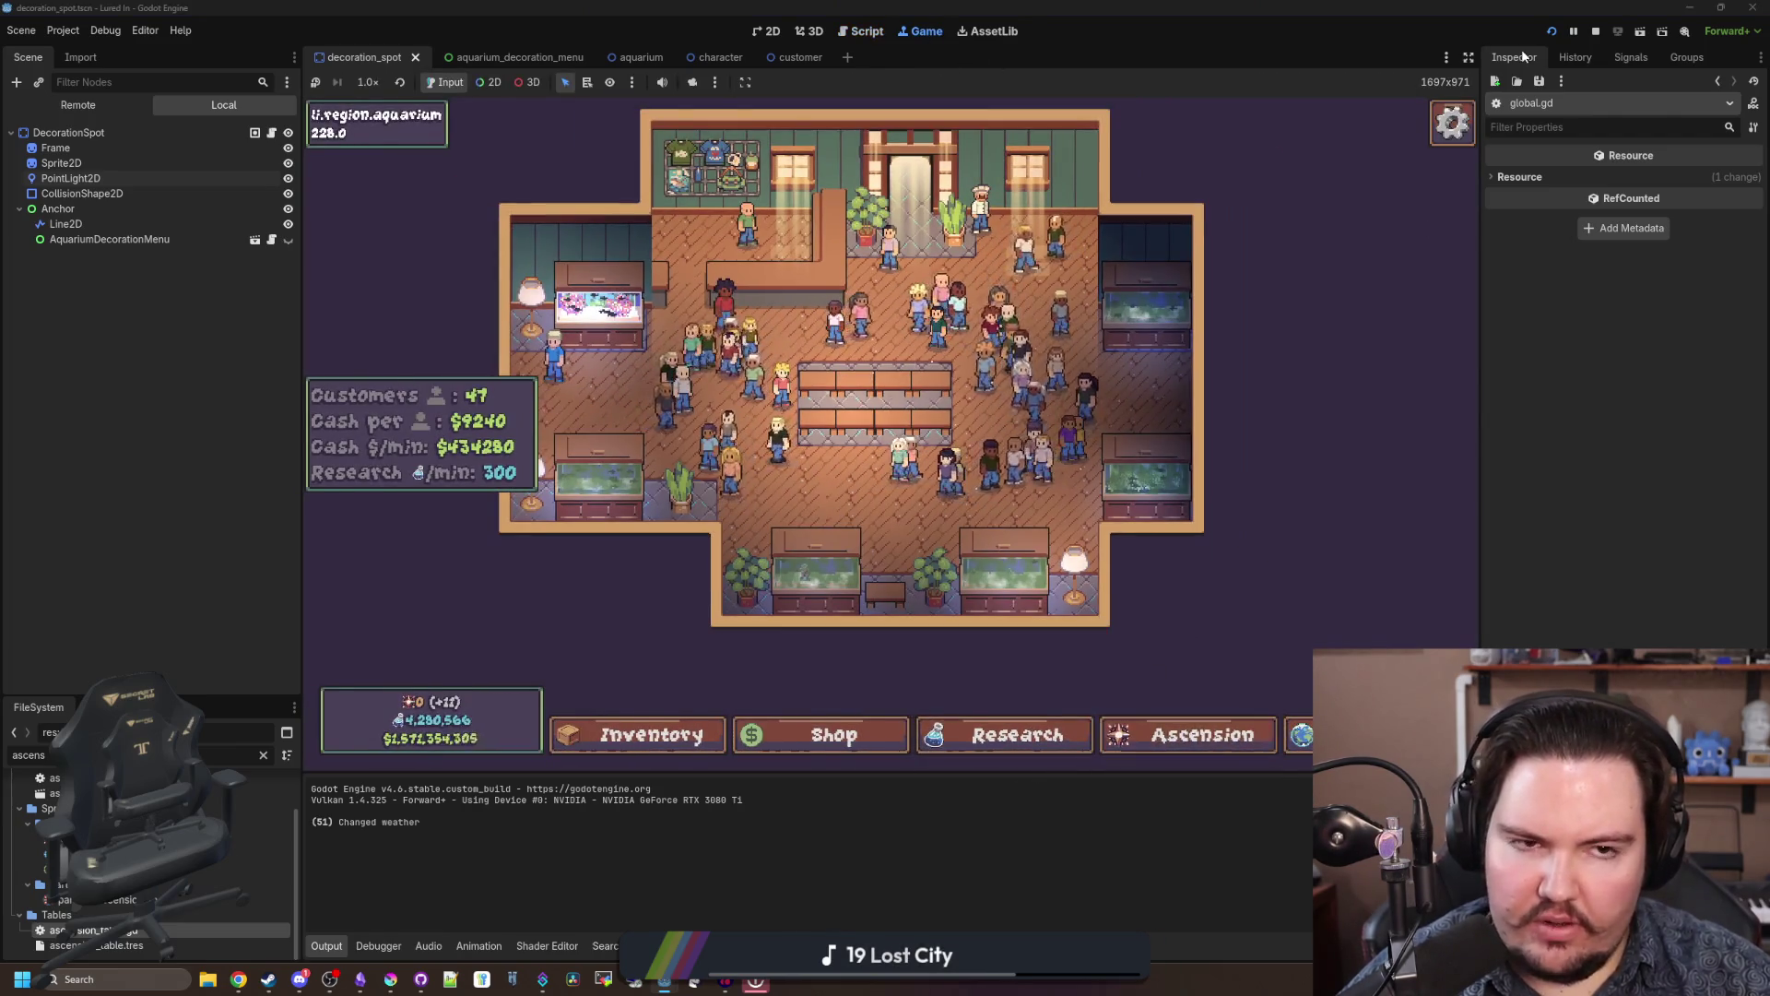
left_click(1594, 33)
key("F5")
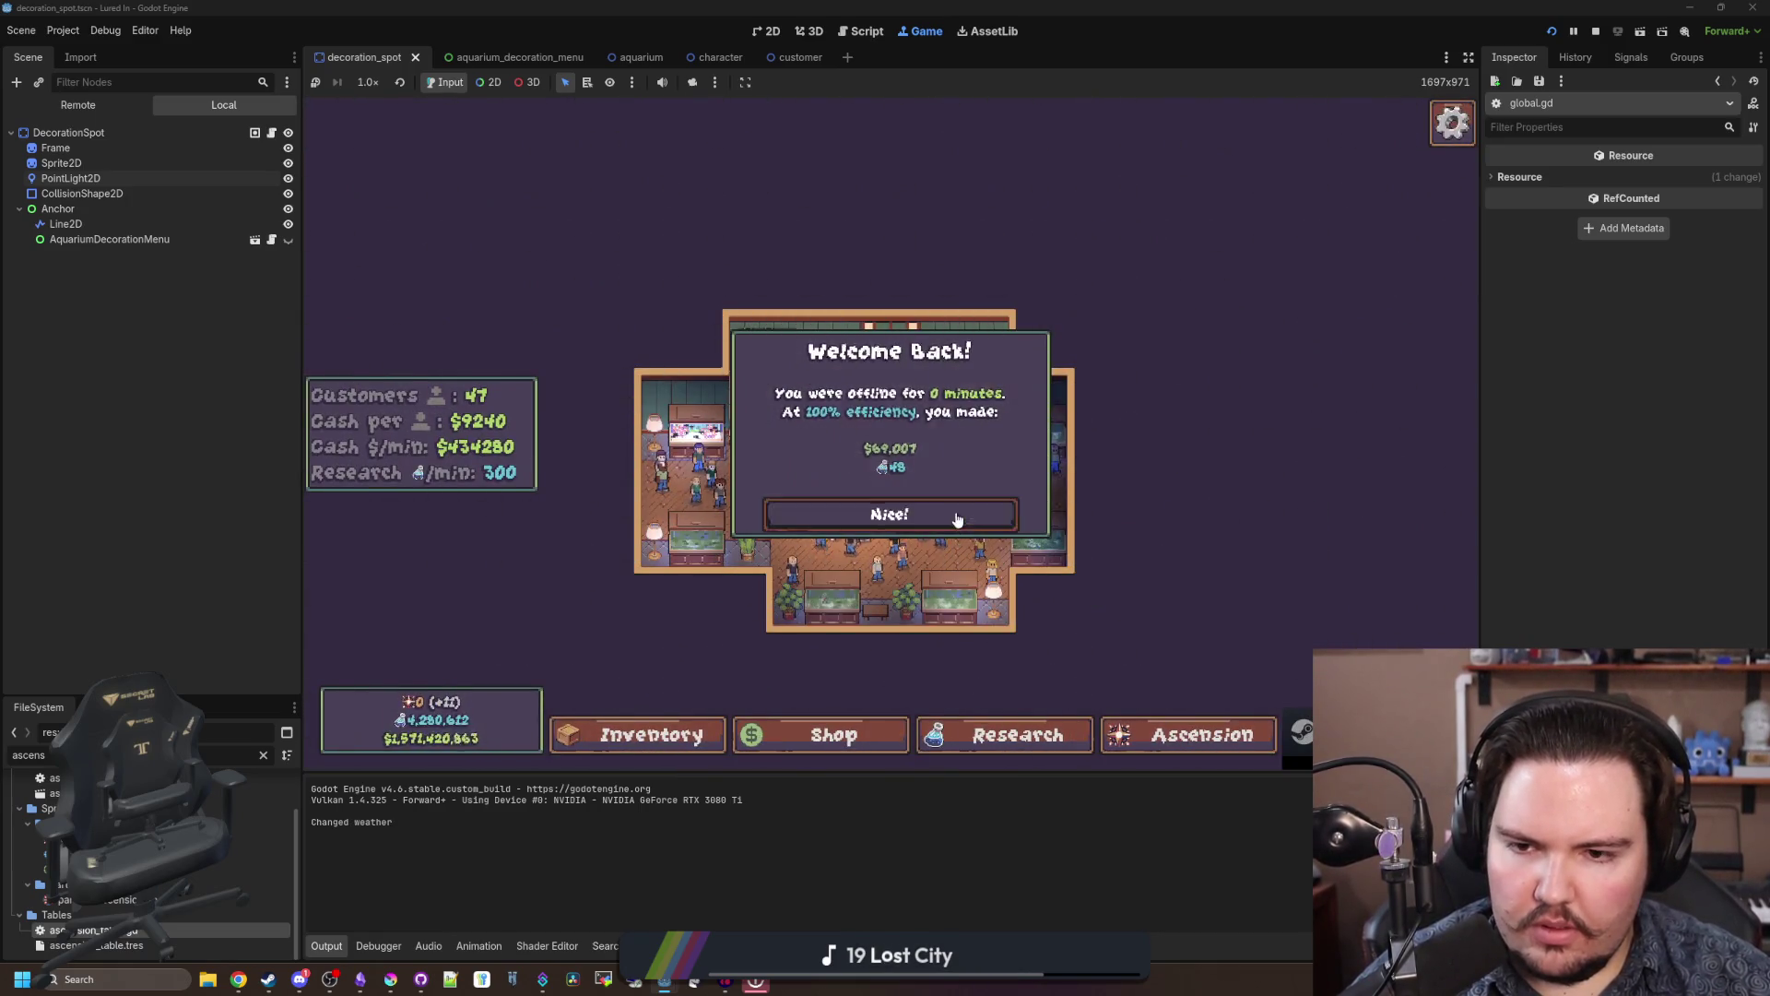
left_click(931, 514)
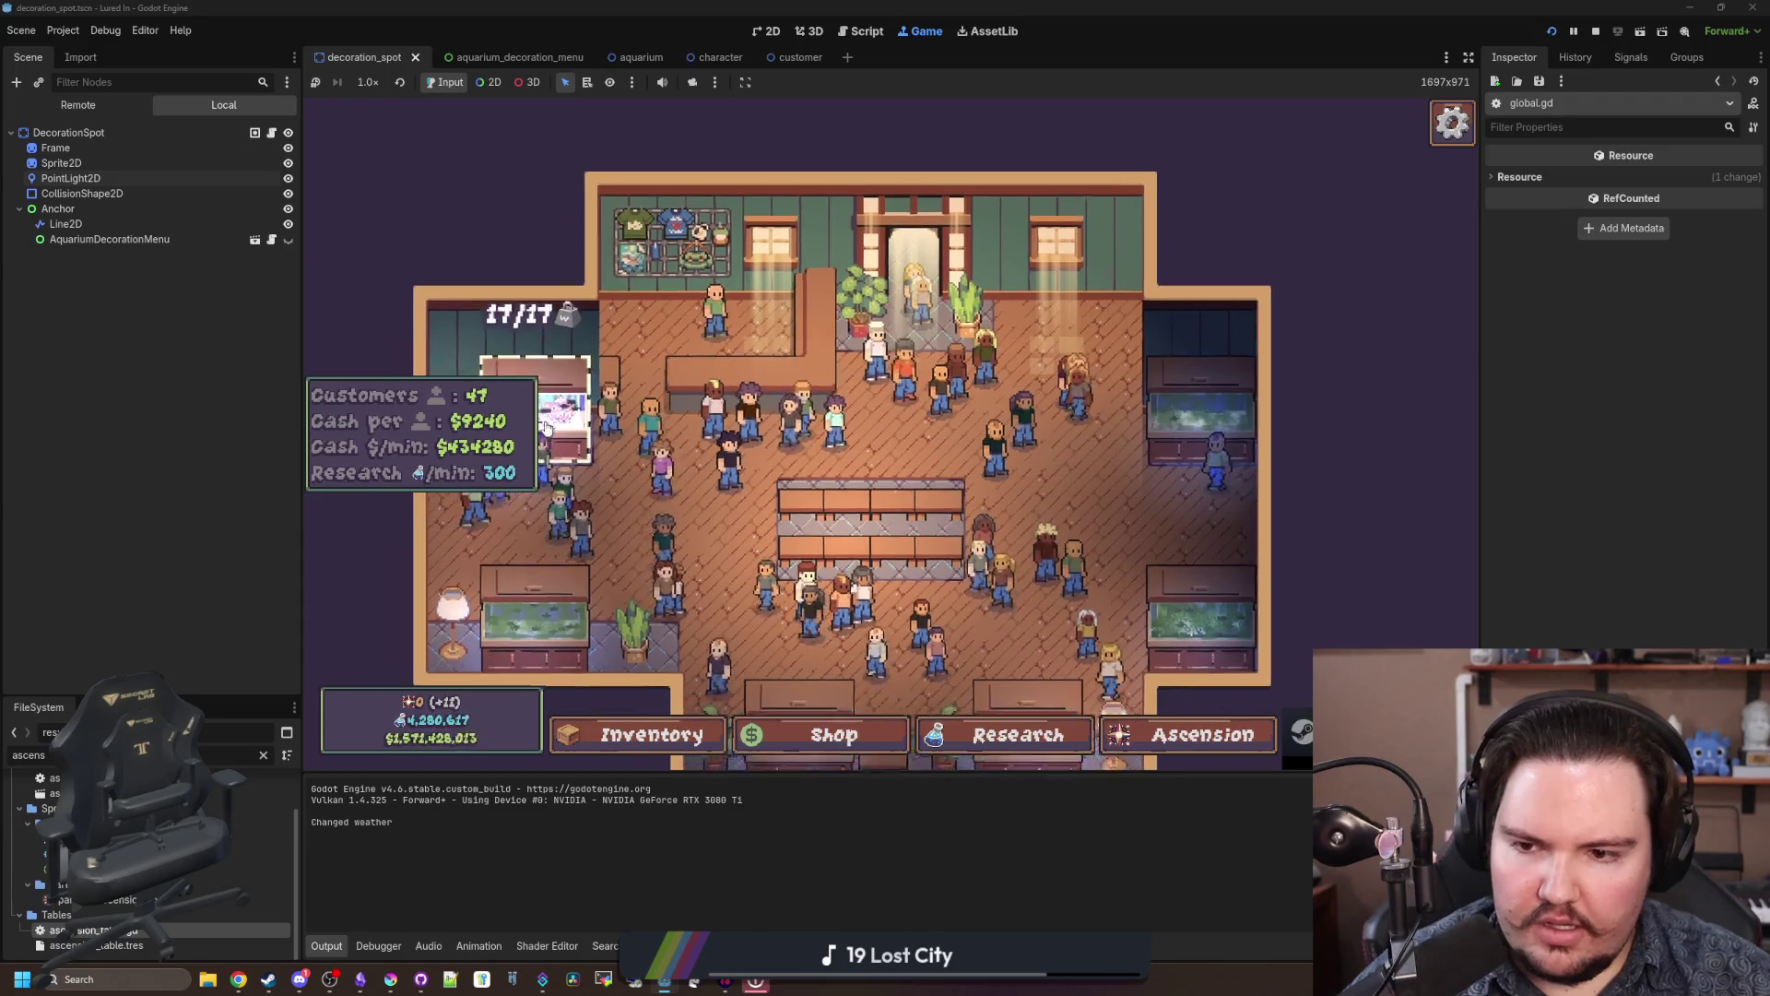
left_click(578, 398)
left_click(1131, 675)
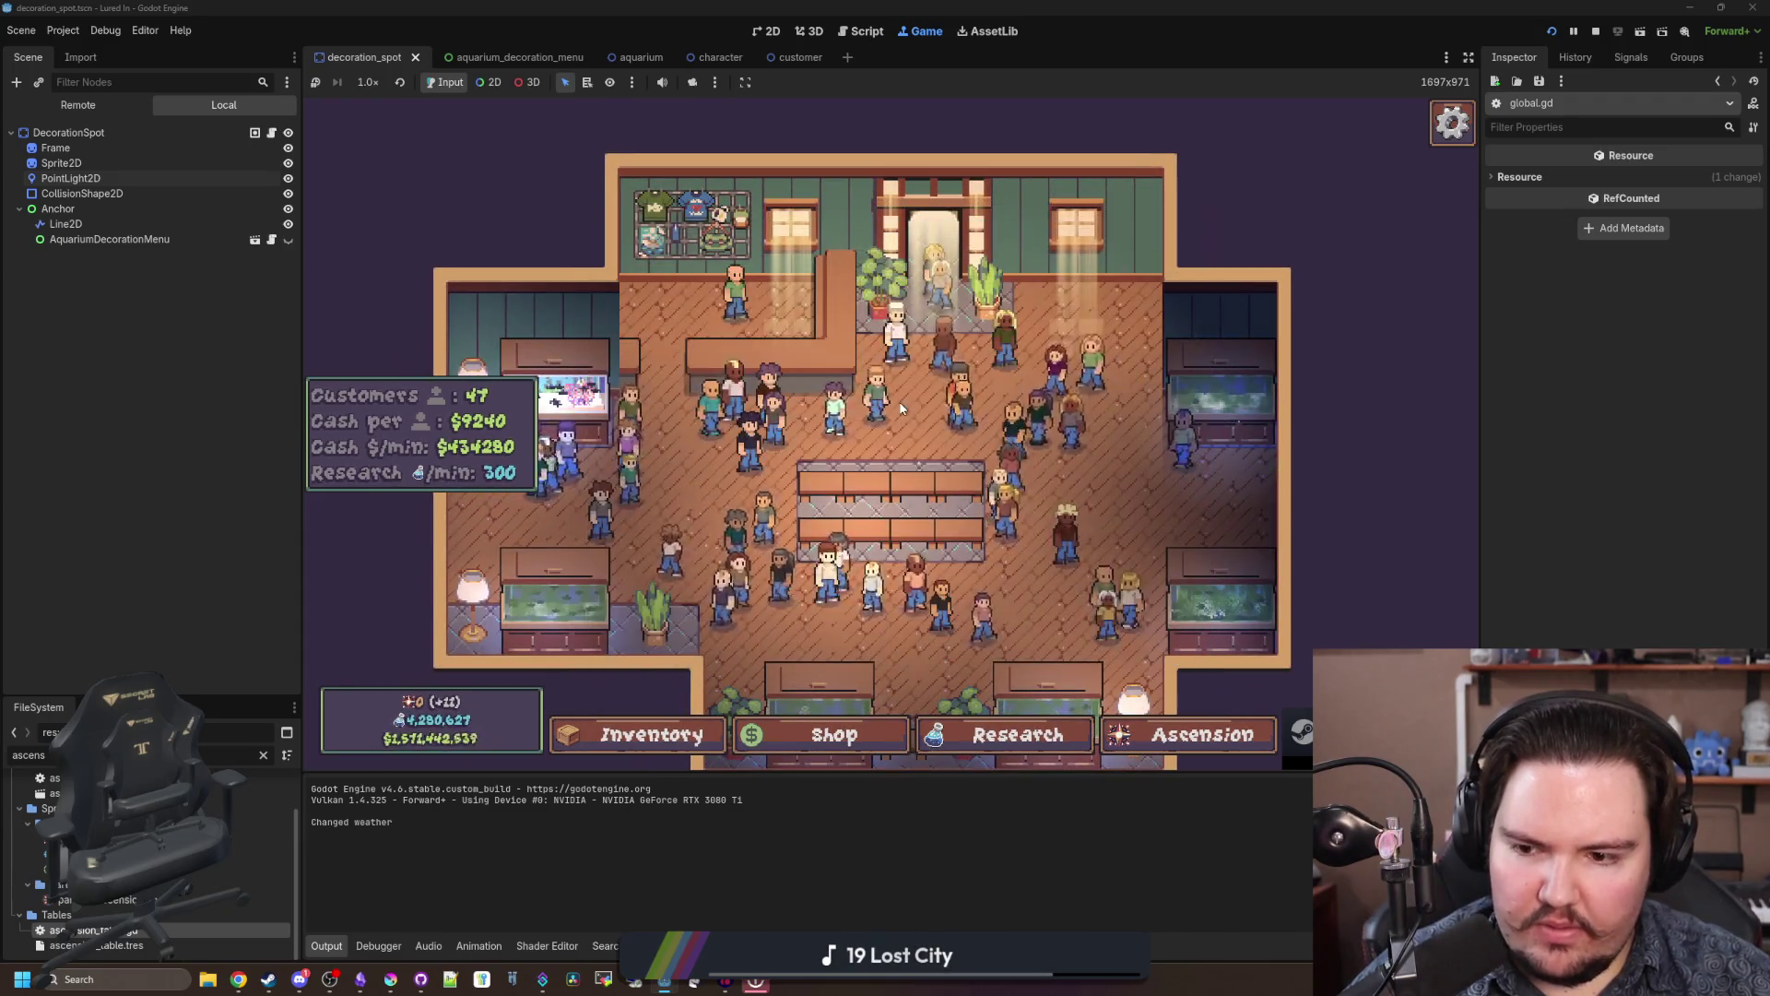
Step: Inspect the Moving Truck 1 upgrade, then Ascend and confirm the progress-reset warning
left_click(1163, 734)
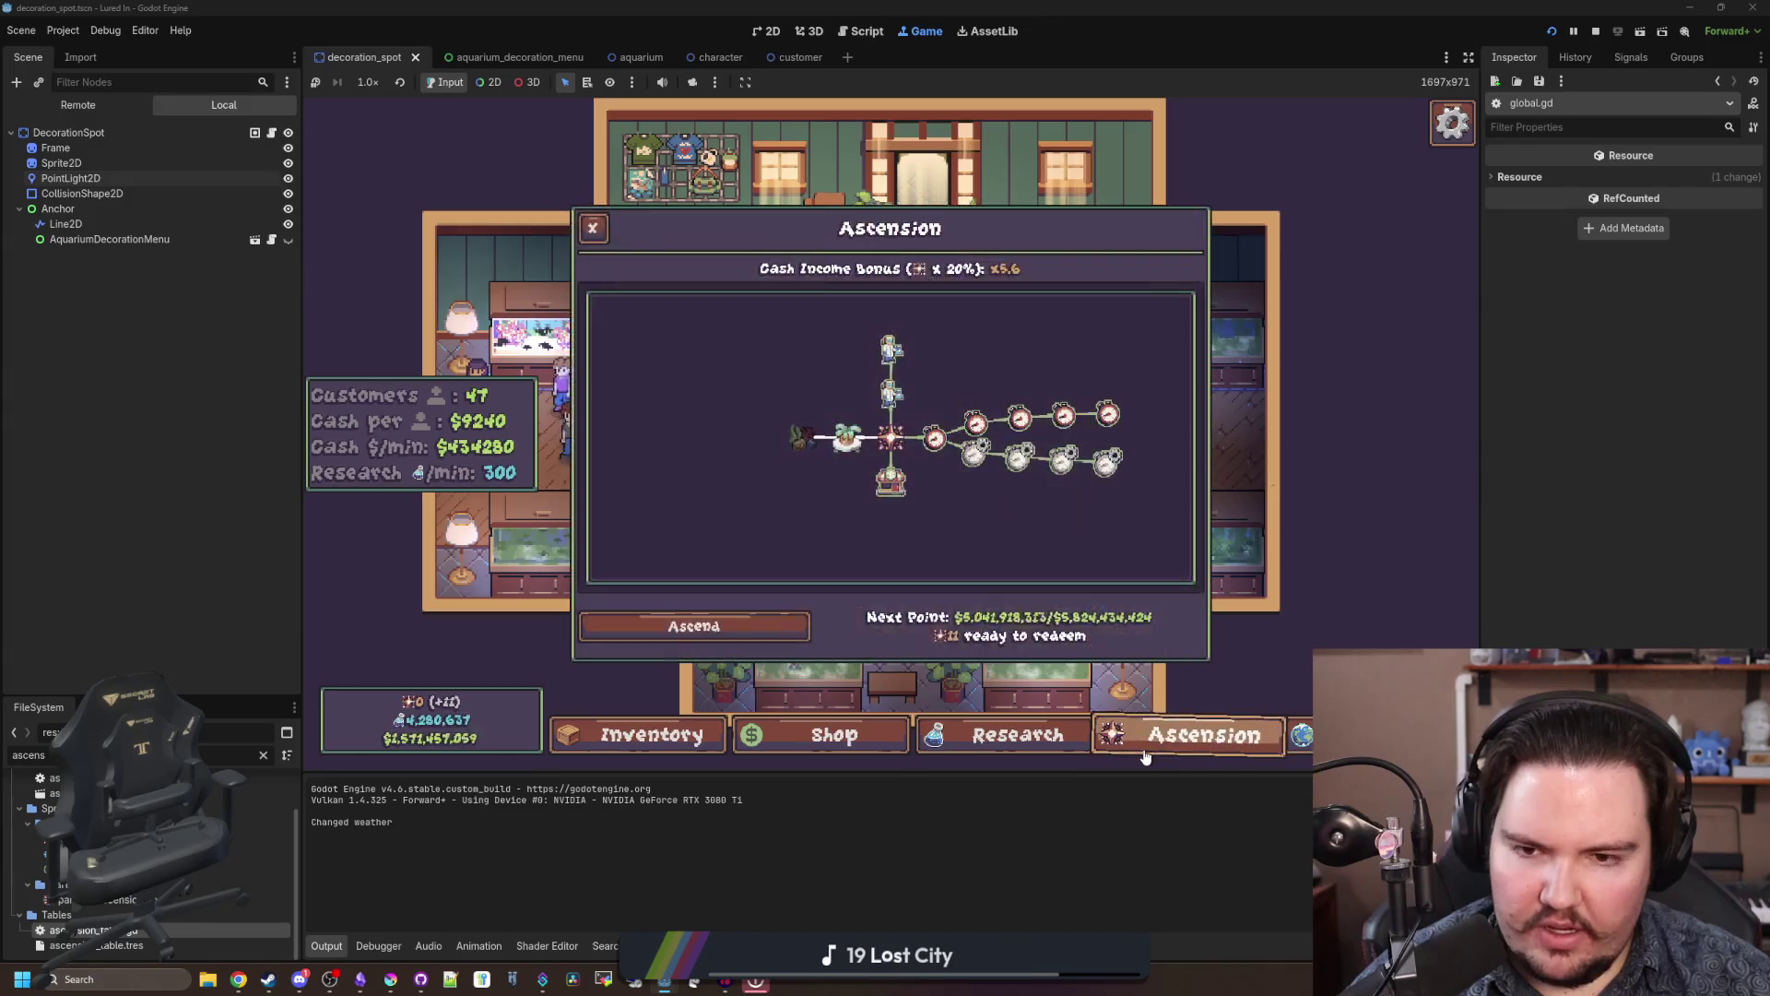
scroll(876, 534, "up", 2)
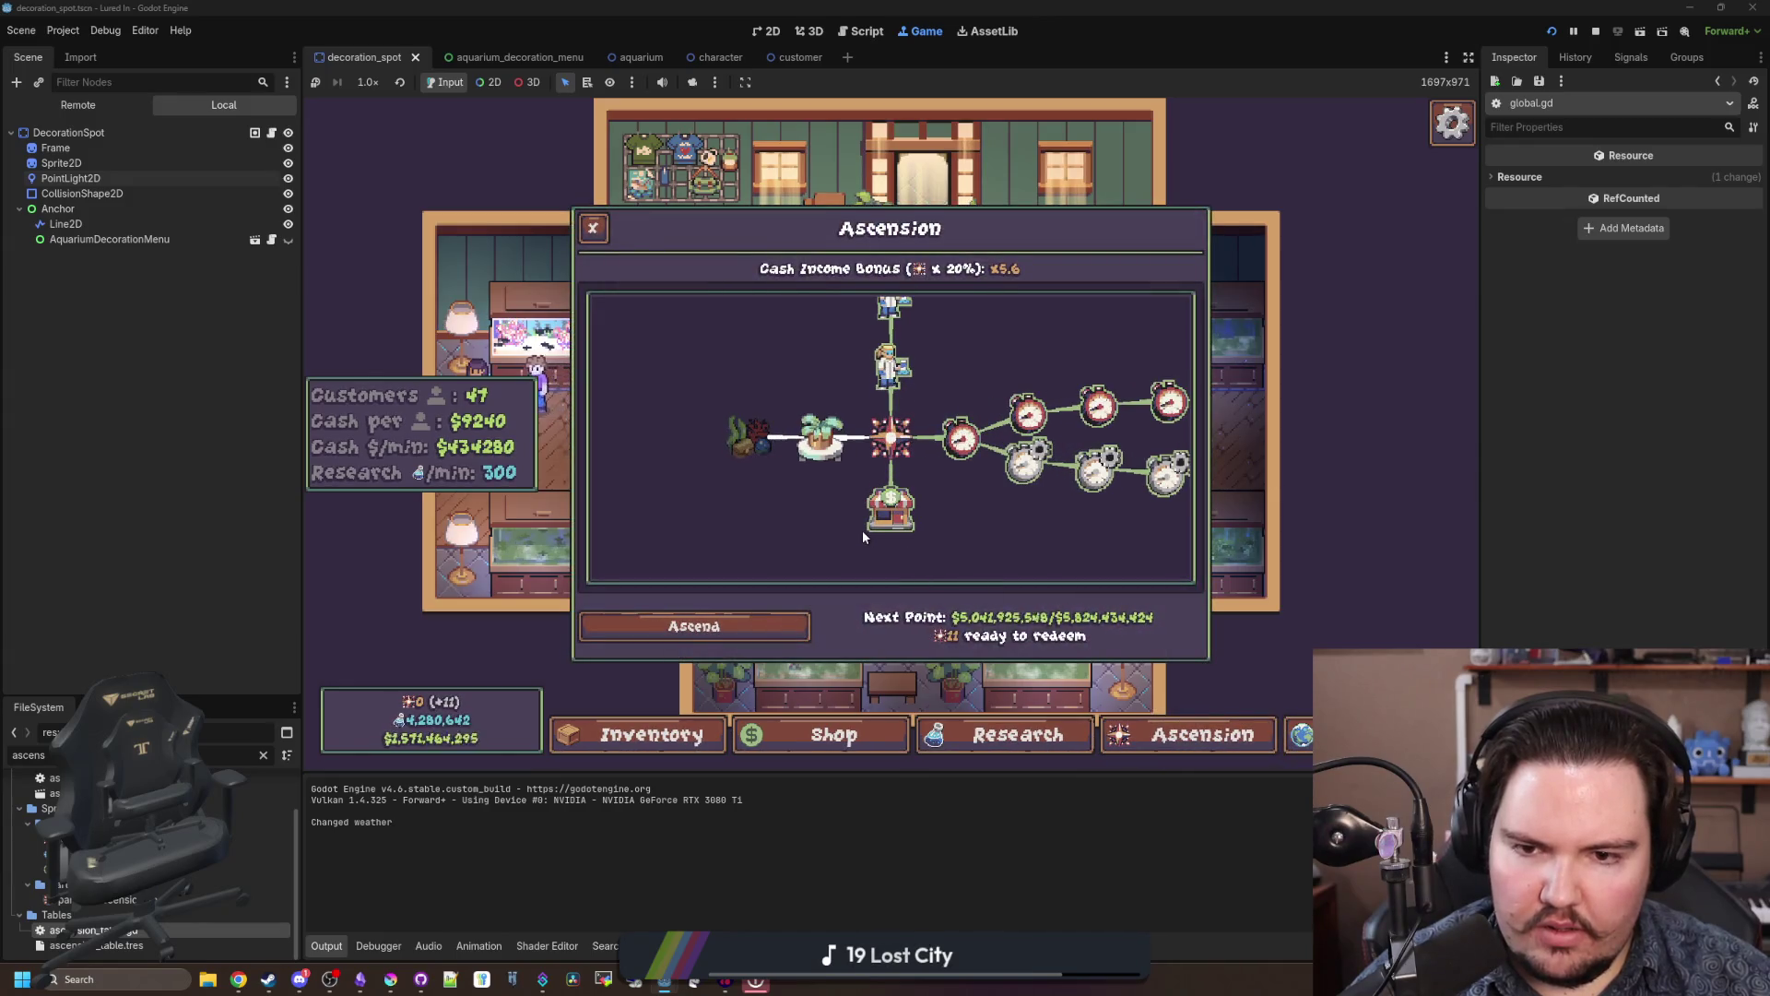
left_click(820, 438)
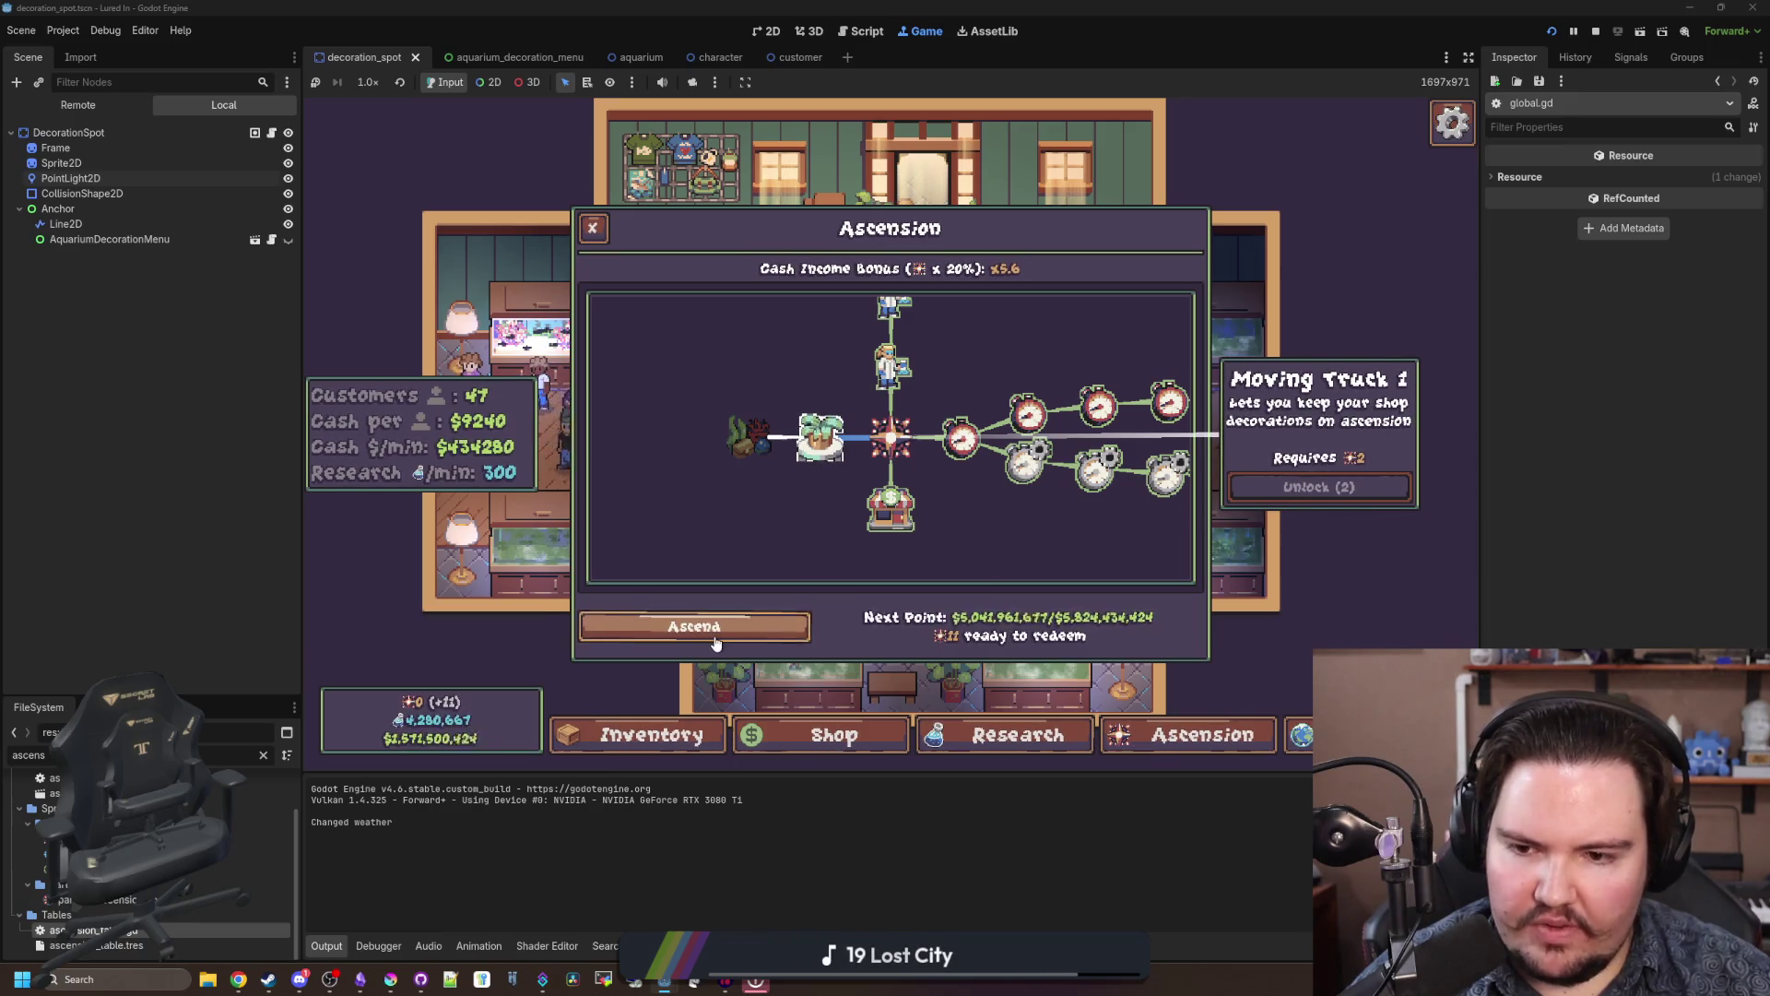
scroll(613, 244, "down", 2)
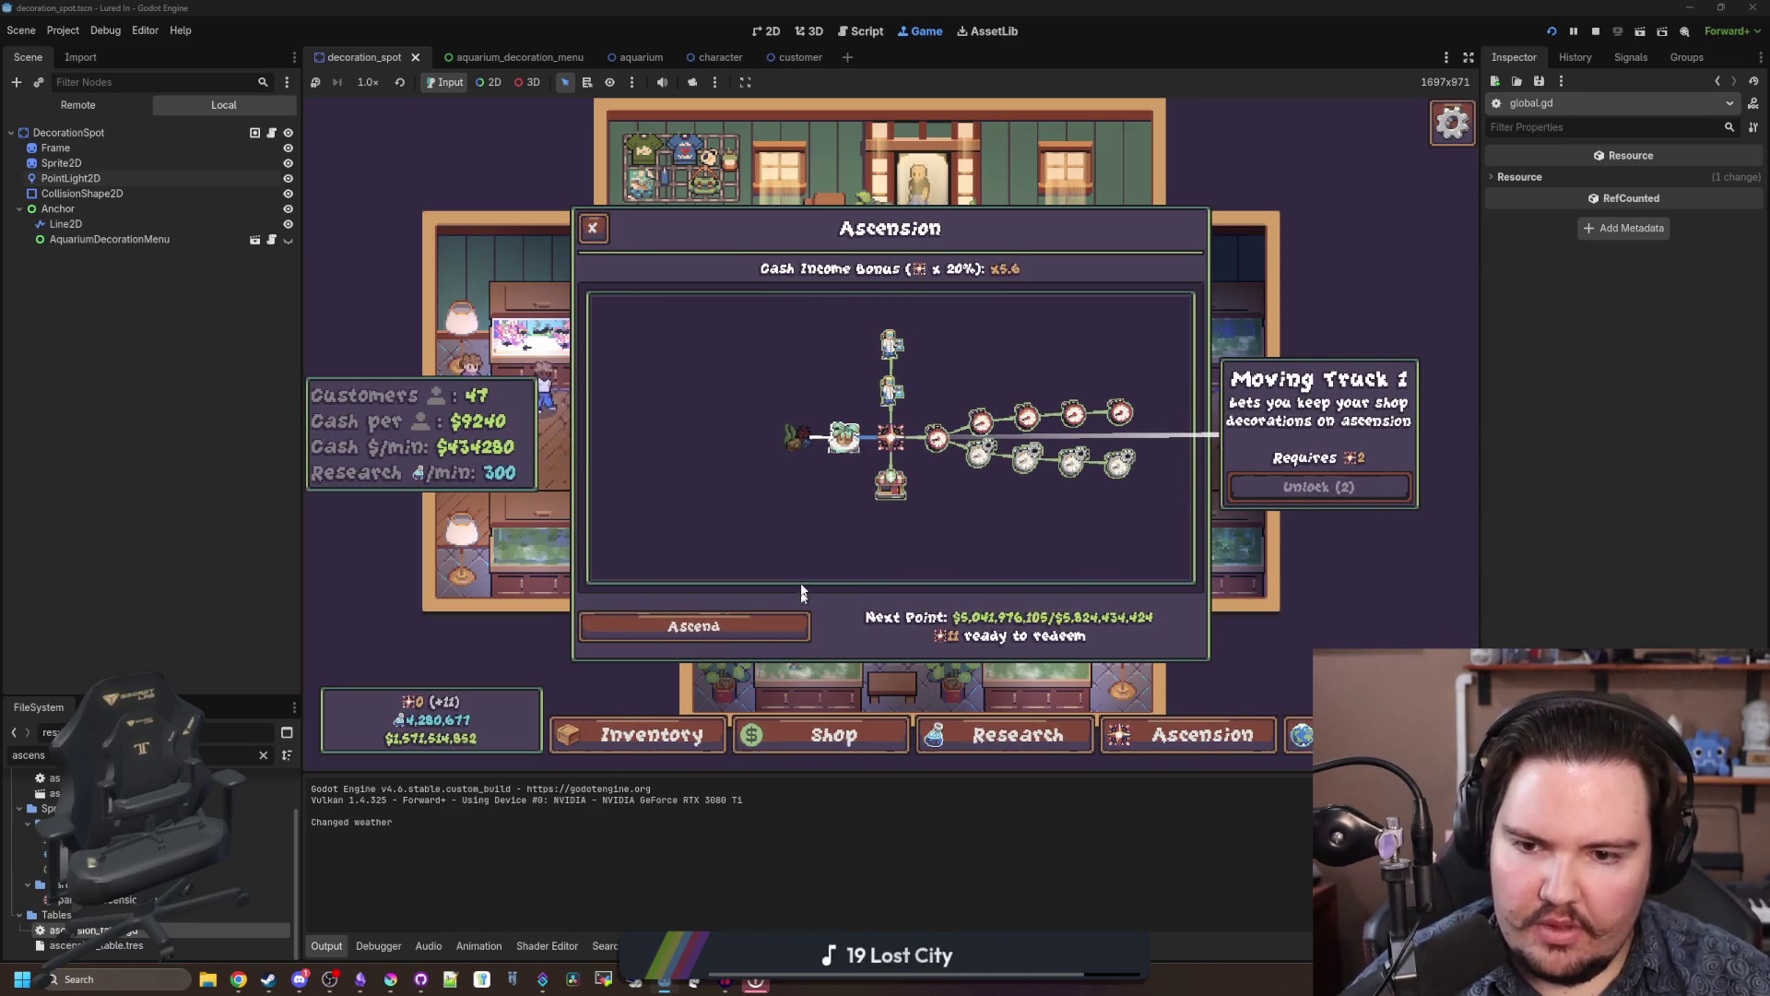
left_click(601, 235)
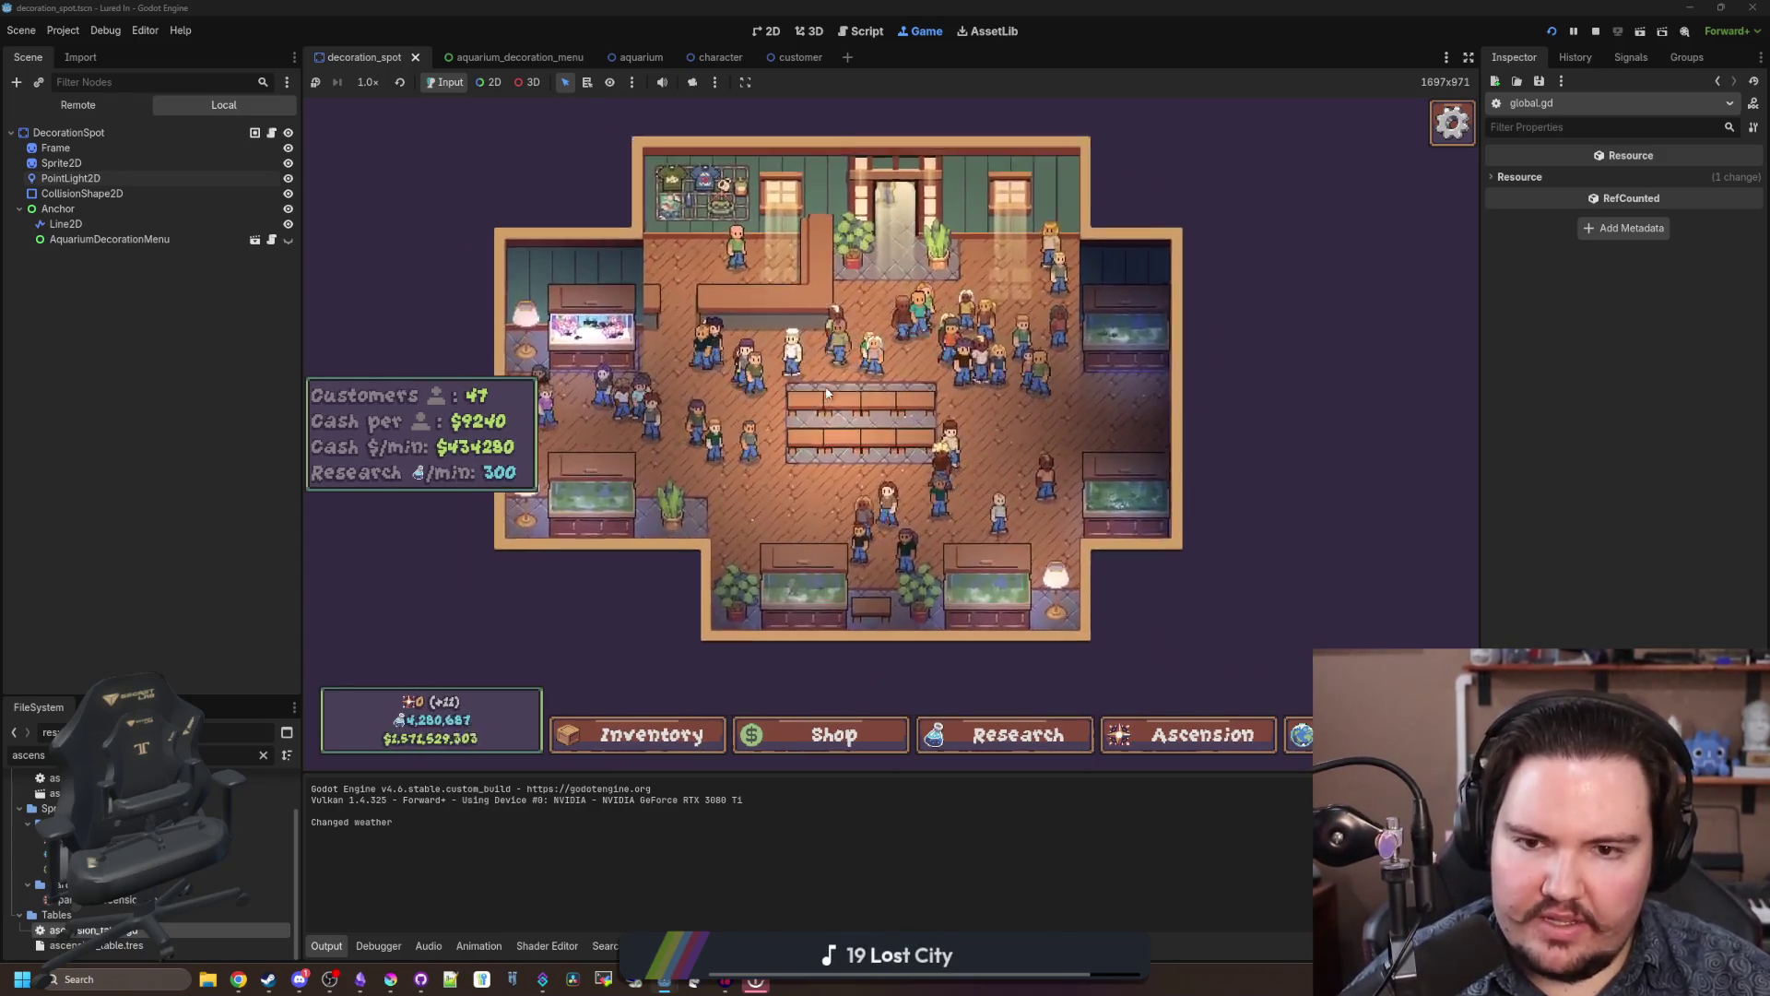
left_click(1102, 728)
left_click(711, 619)
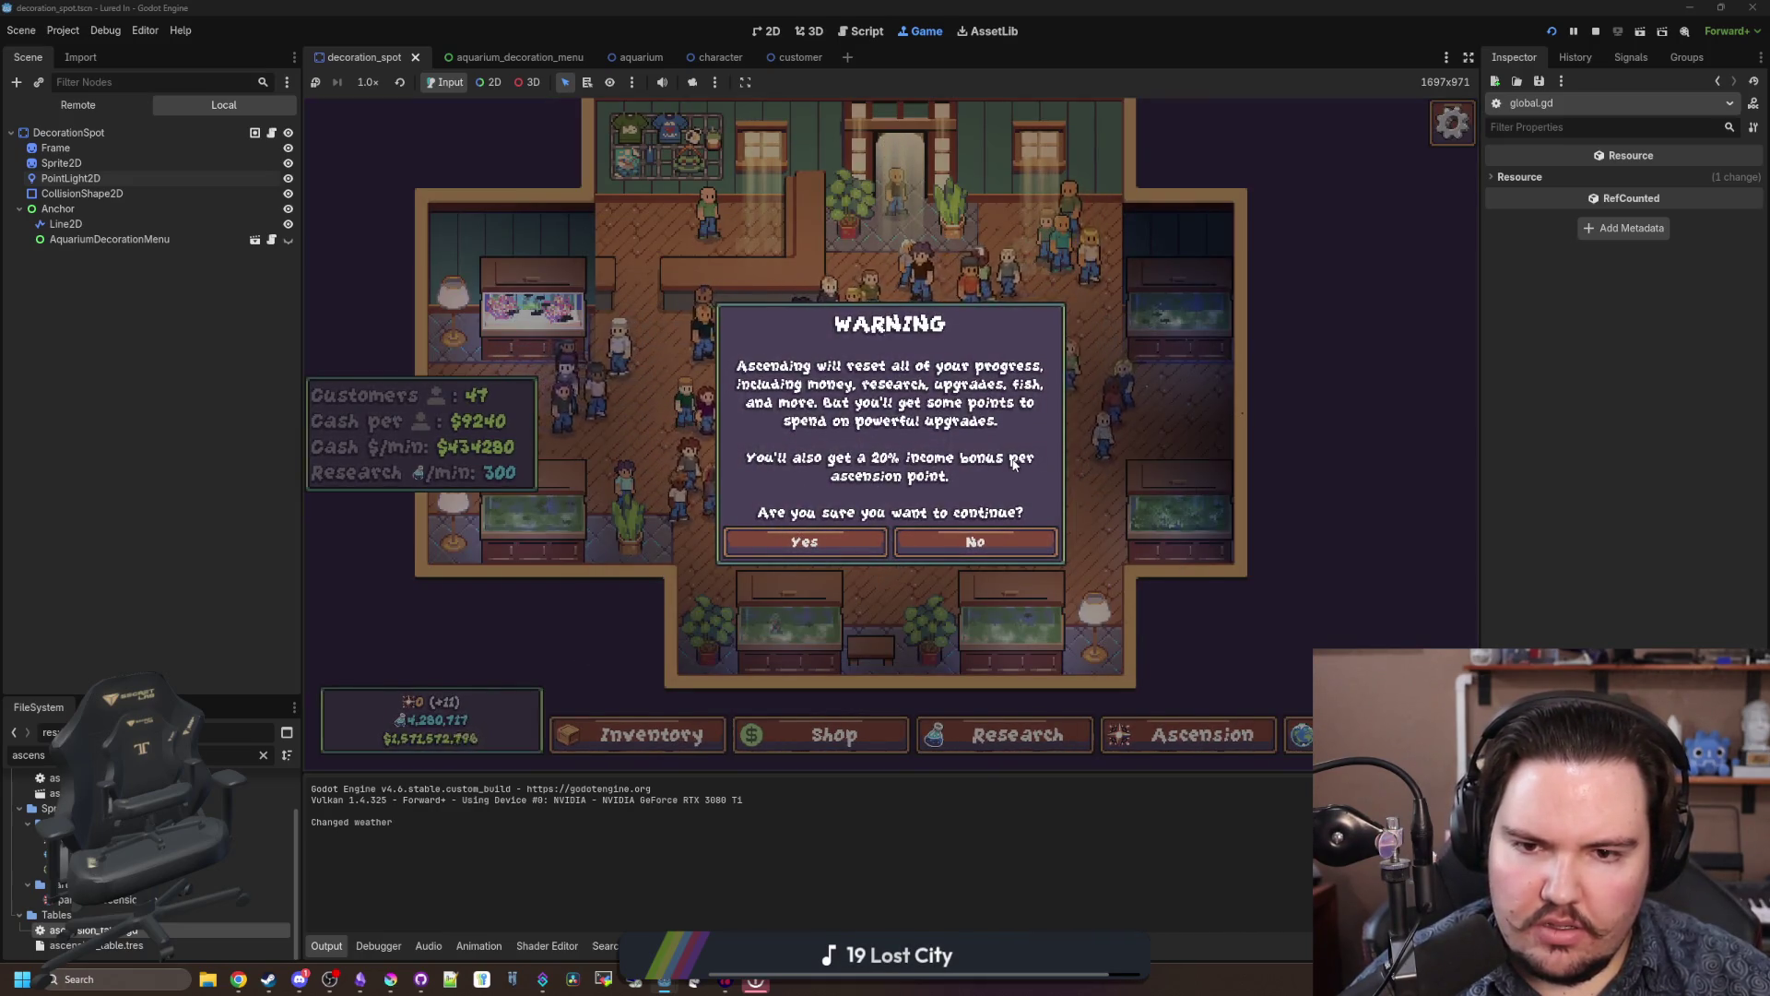
left_click(836, 547)
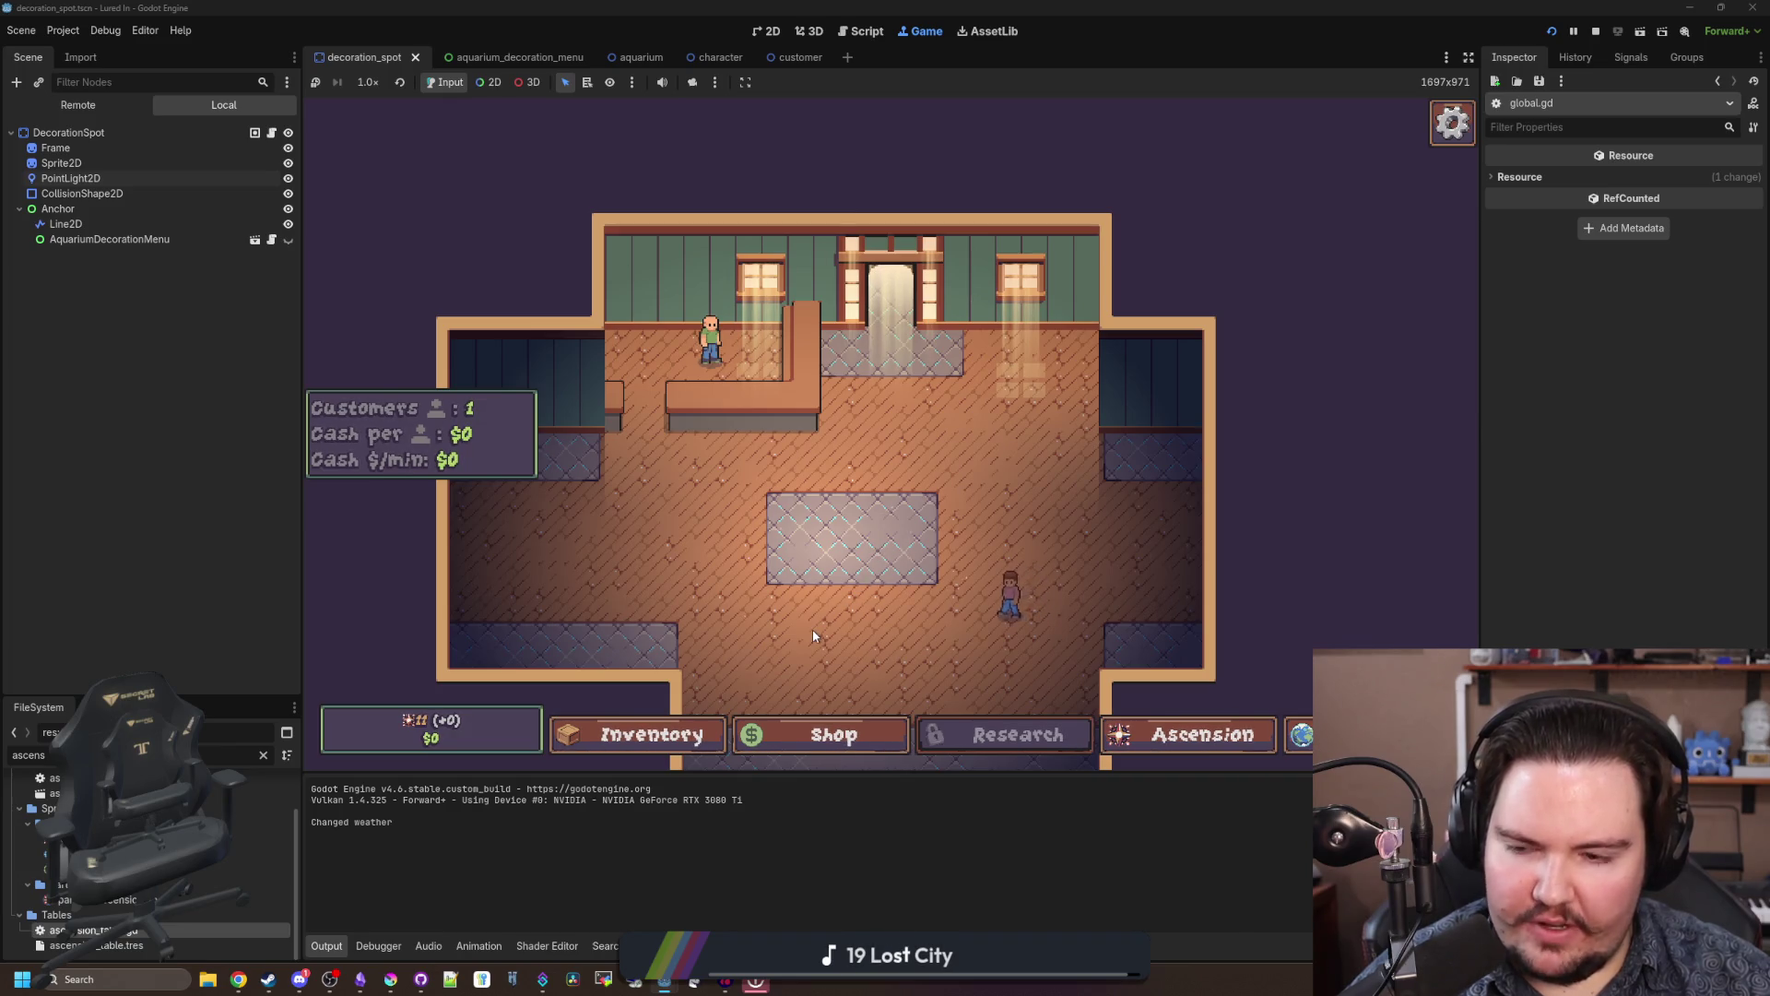
Step: Check the Inventory and Shop panels in the freshly reset game
left_click_drag(811, 629, 820, 581)
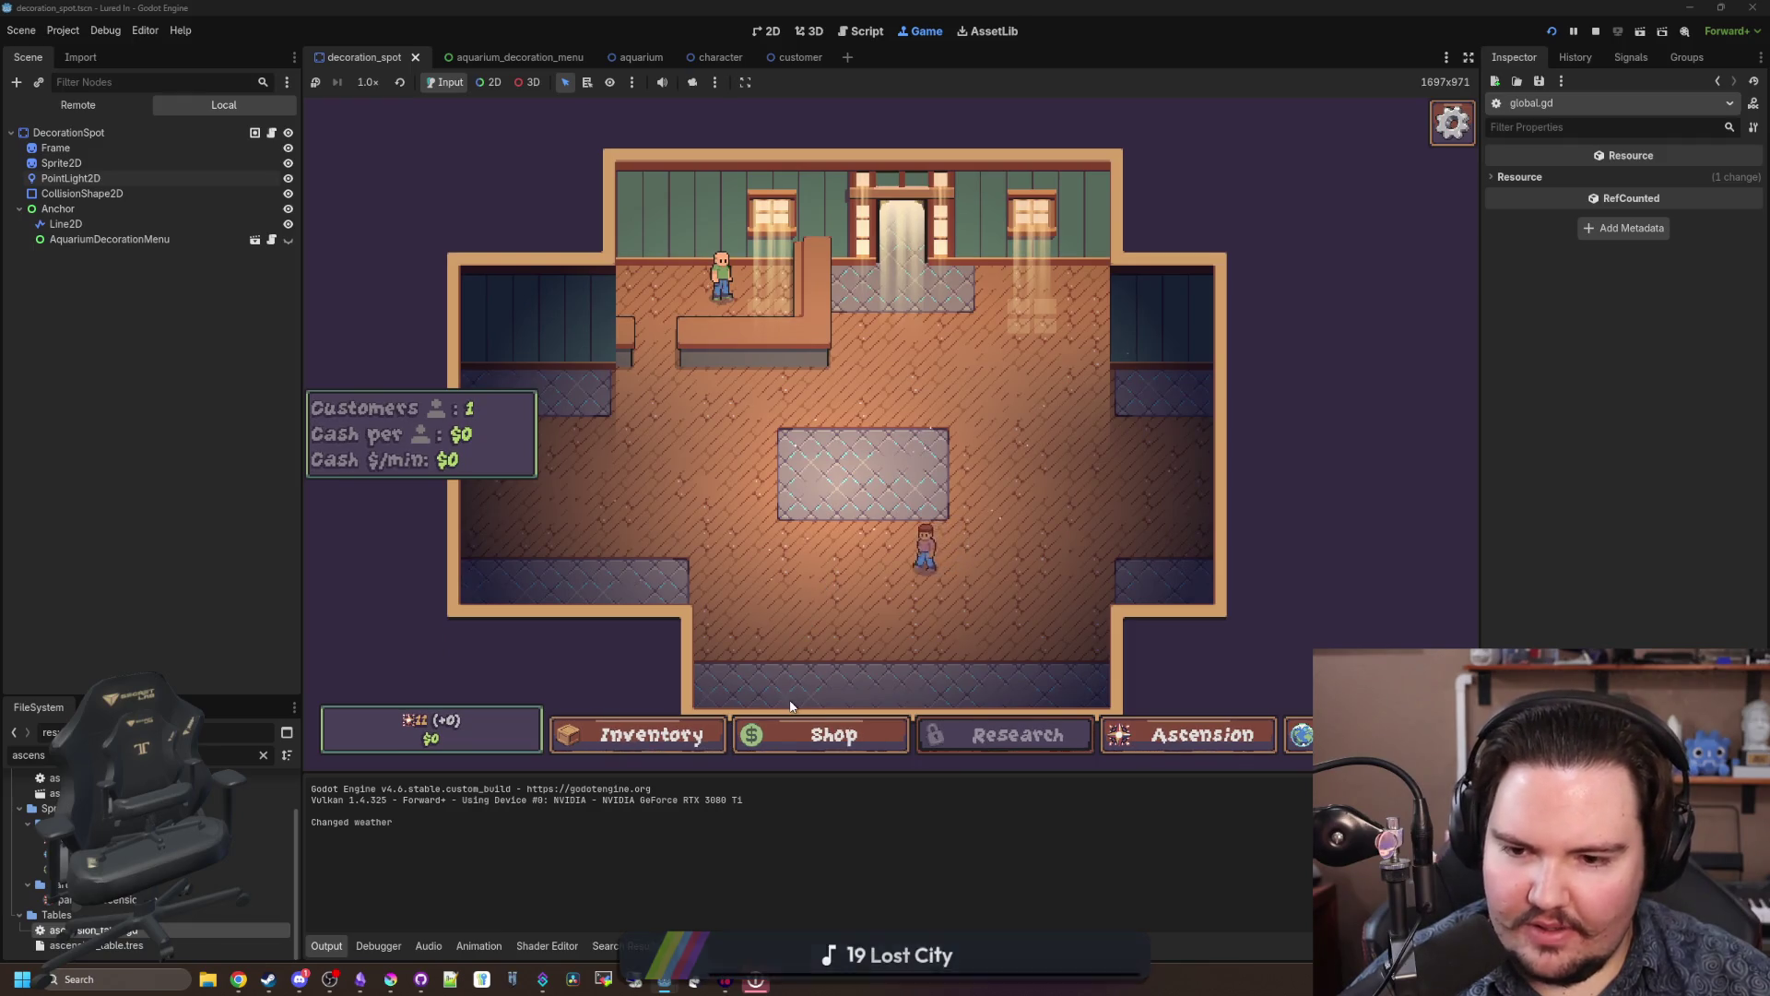
left_click(682, 734)
left_click(595, 234)
left_click(820, 734)
left_click(595, 230)
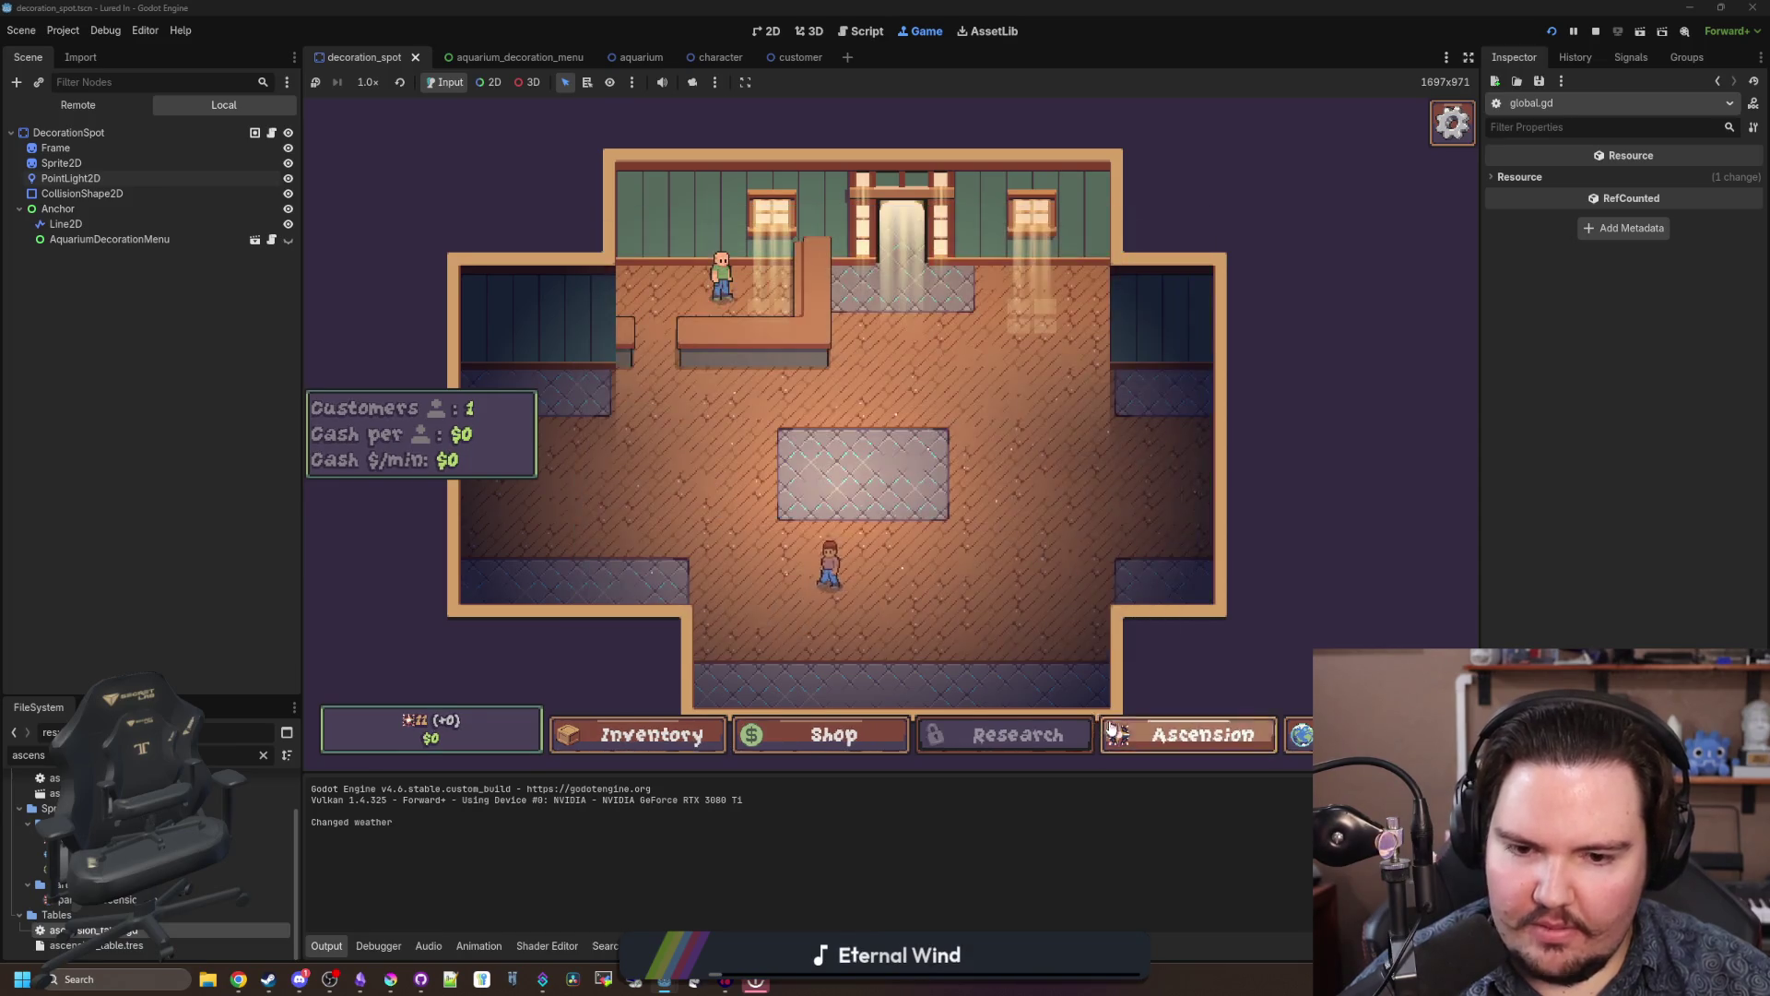
Step: Unlock Moving Truck 1 and Moving Truck 2 in the ascension tree, leaving 7 points
left_click(1113, 731)
left_click(827, 449)
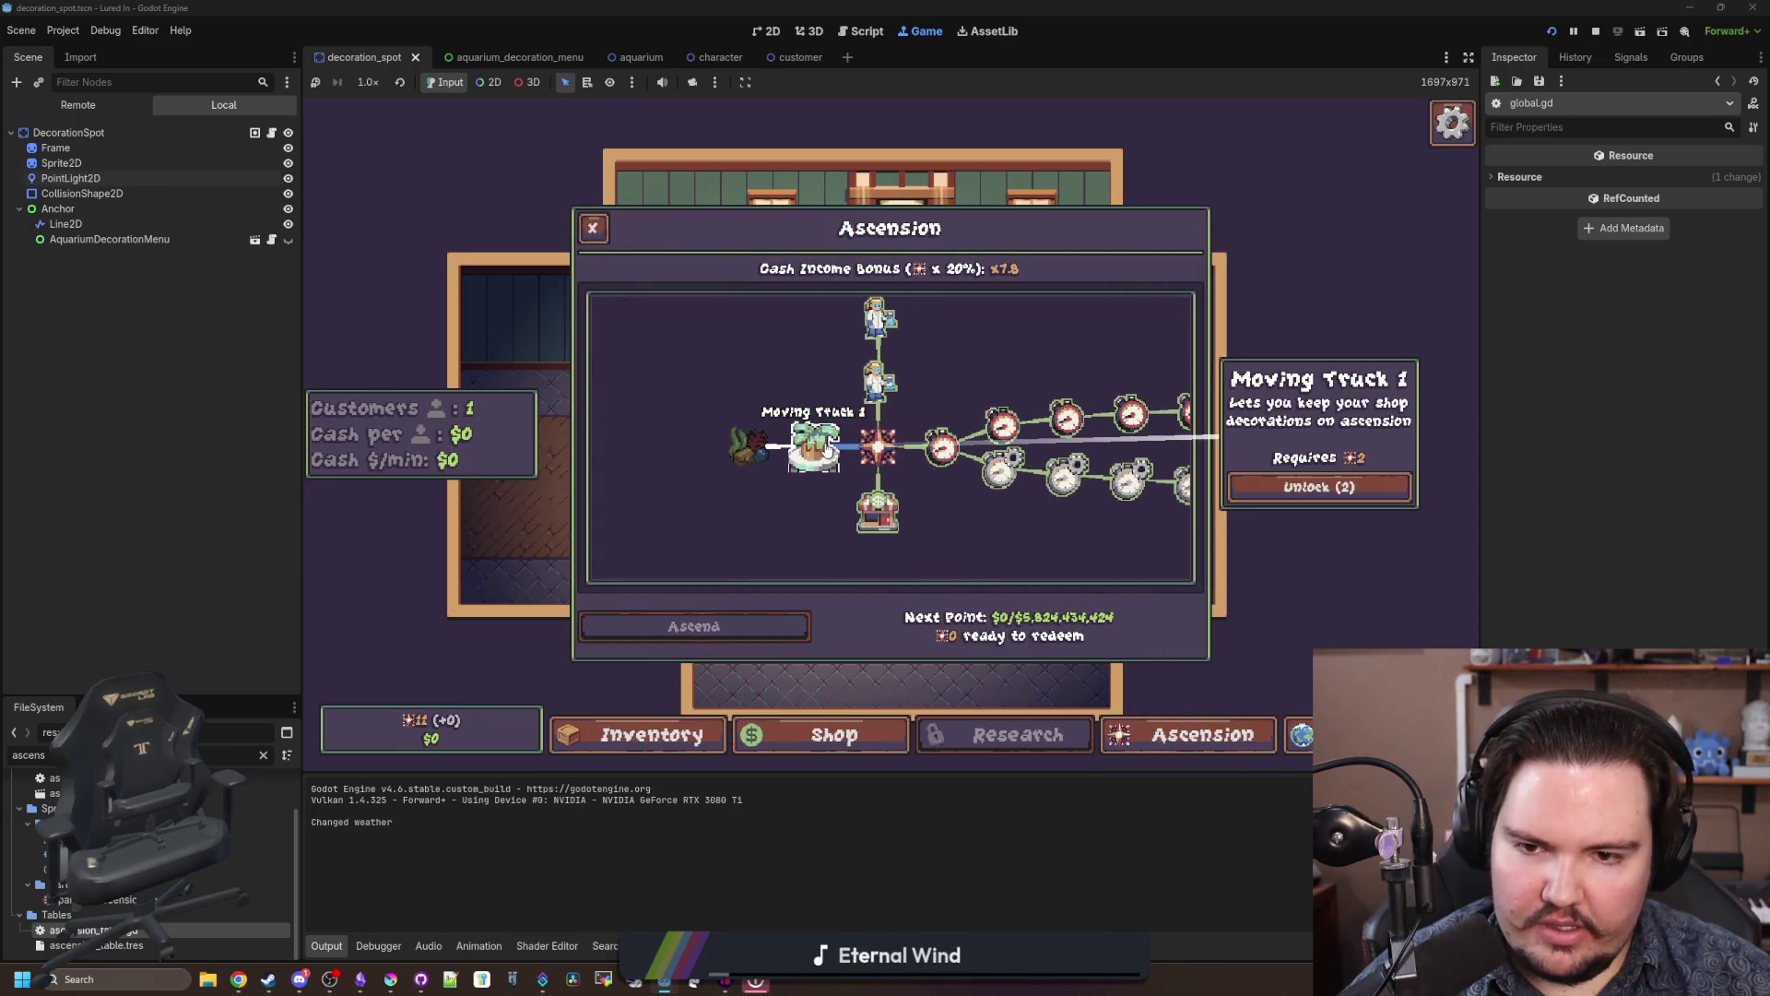
left_click(1352, 489)
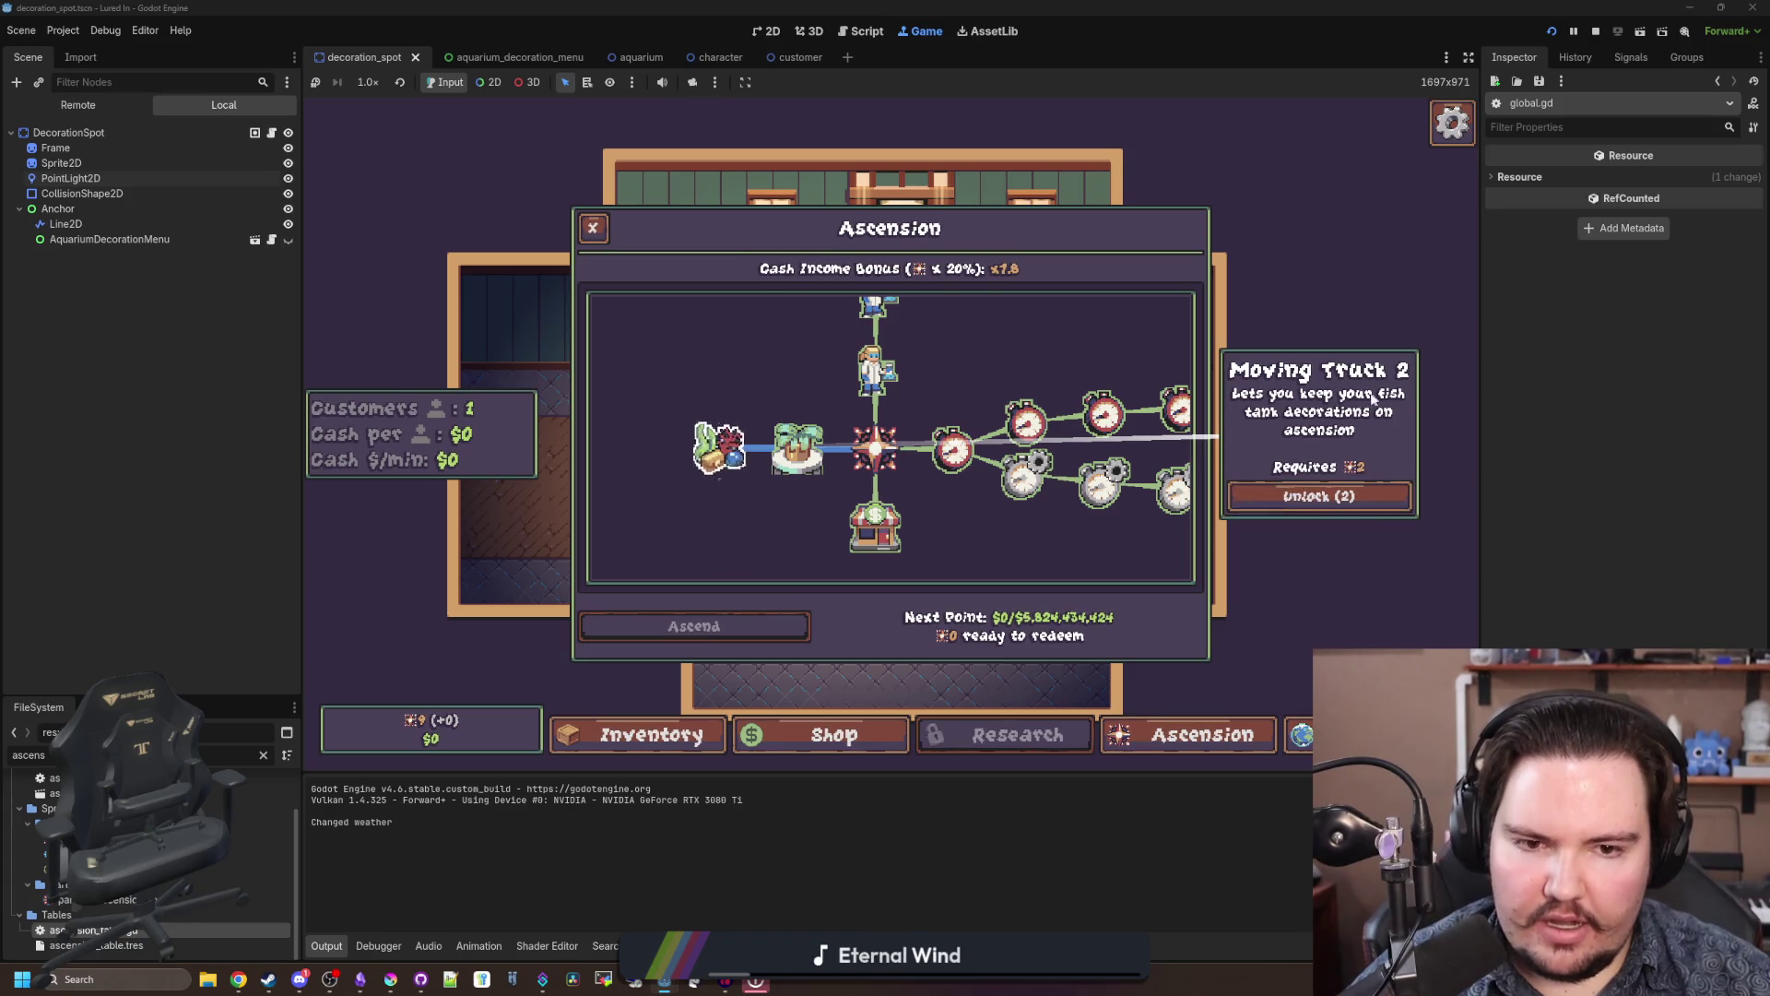
left_click(1341, 495)
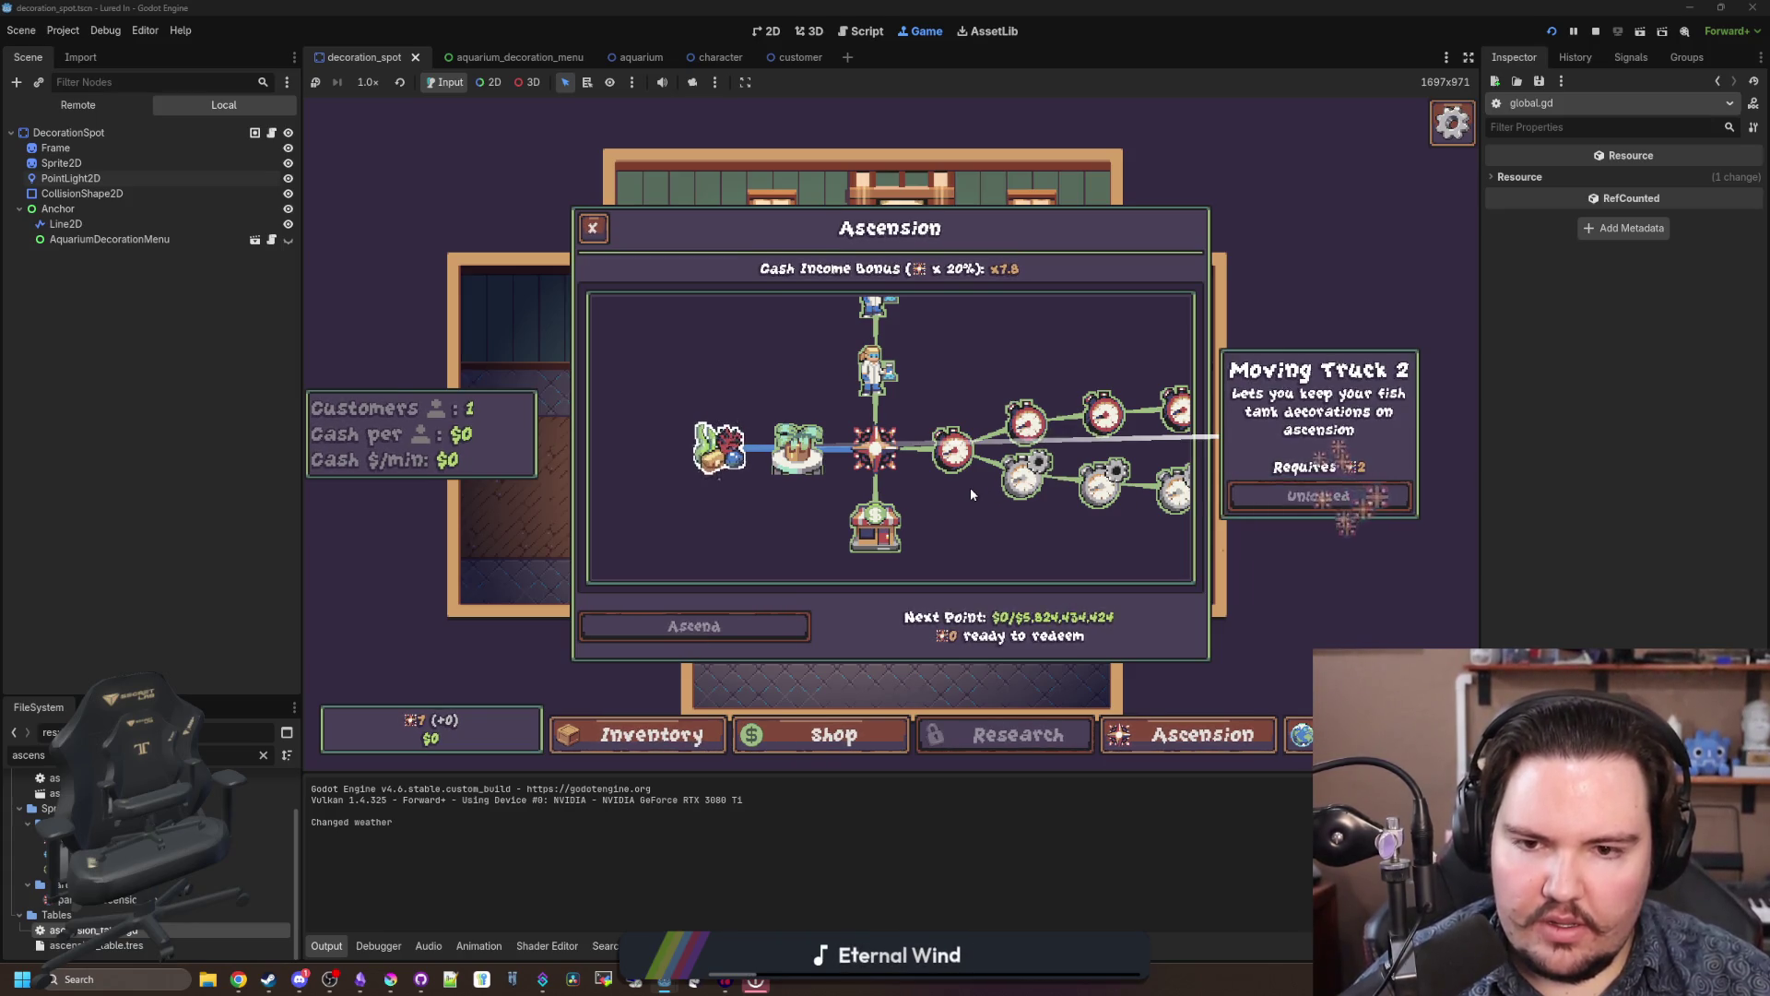
key("Escape")
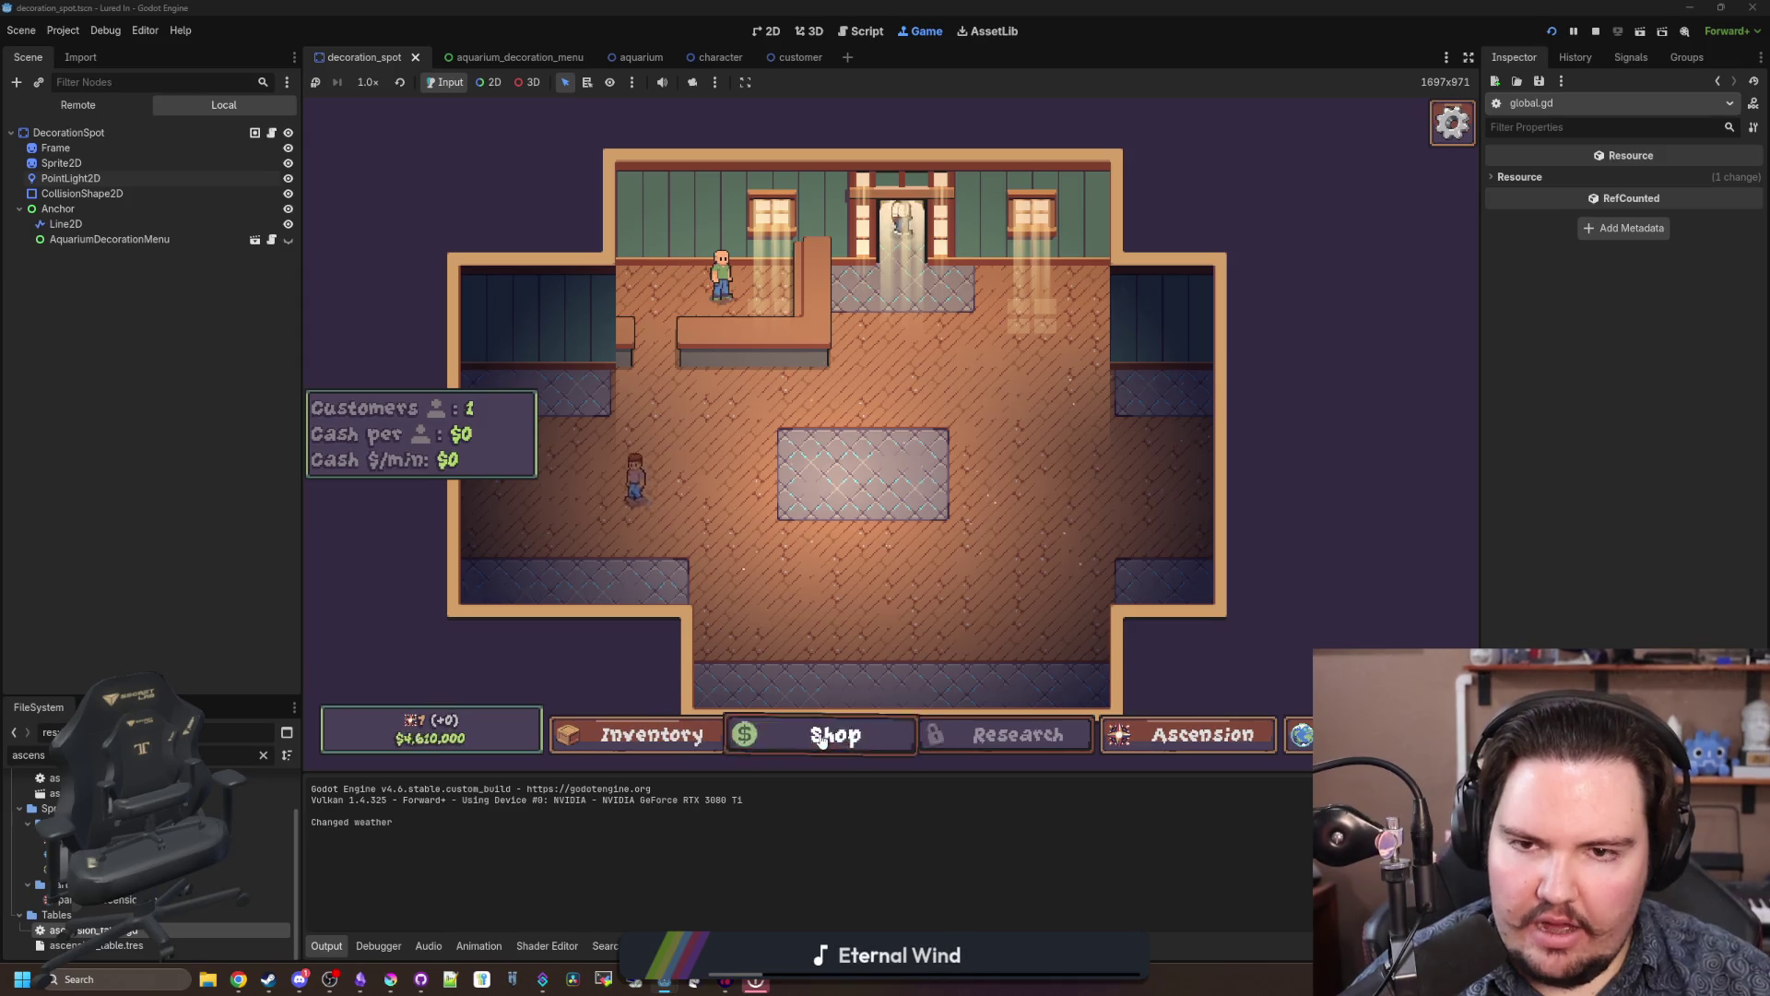
Step: Buy New Tank levels up to the last tank, checking Fish Tank 1's pages along the way
left_click(821, 735)
left_click(1110, 337)
left_click(596, 239)
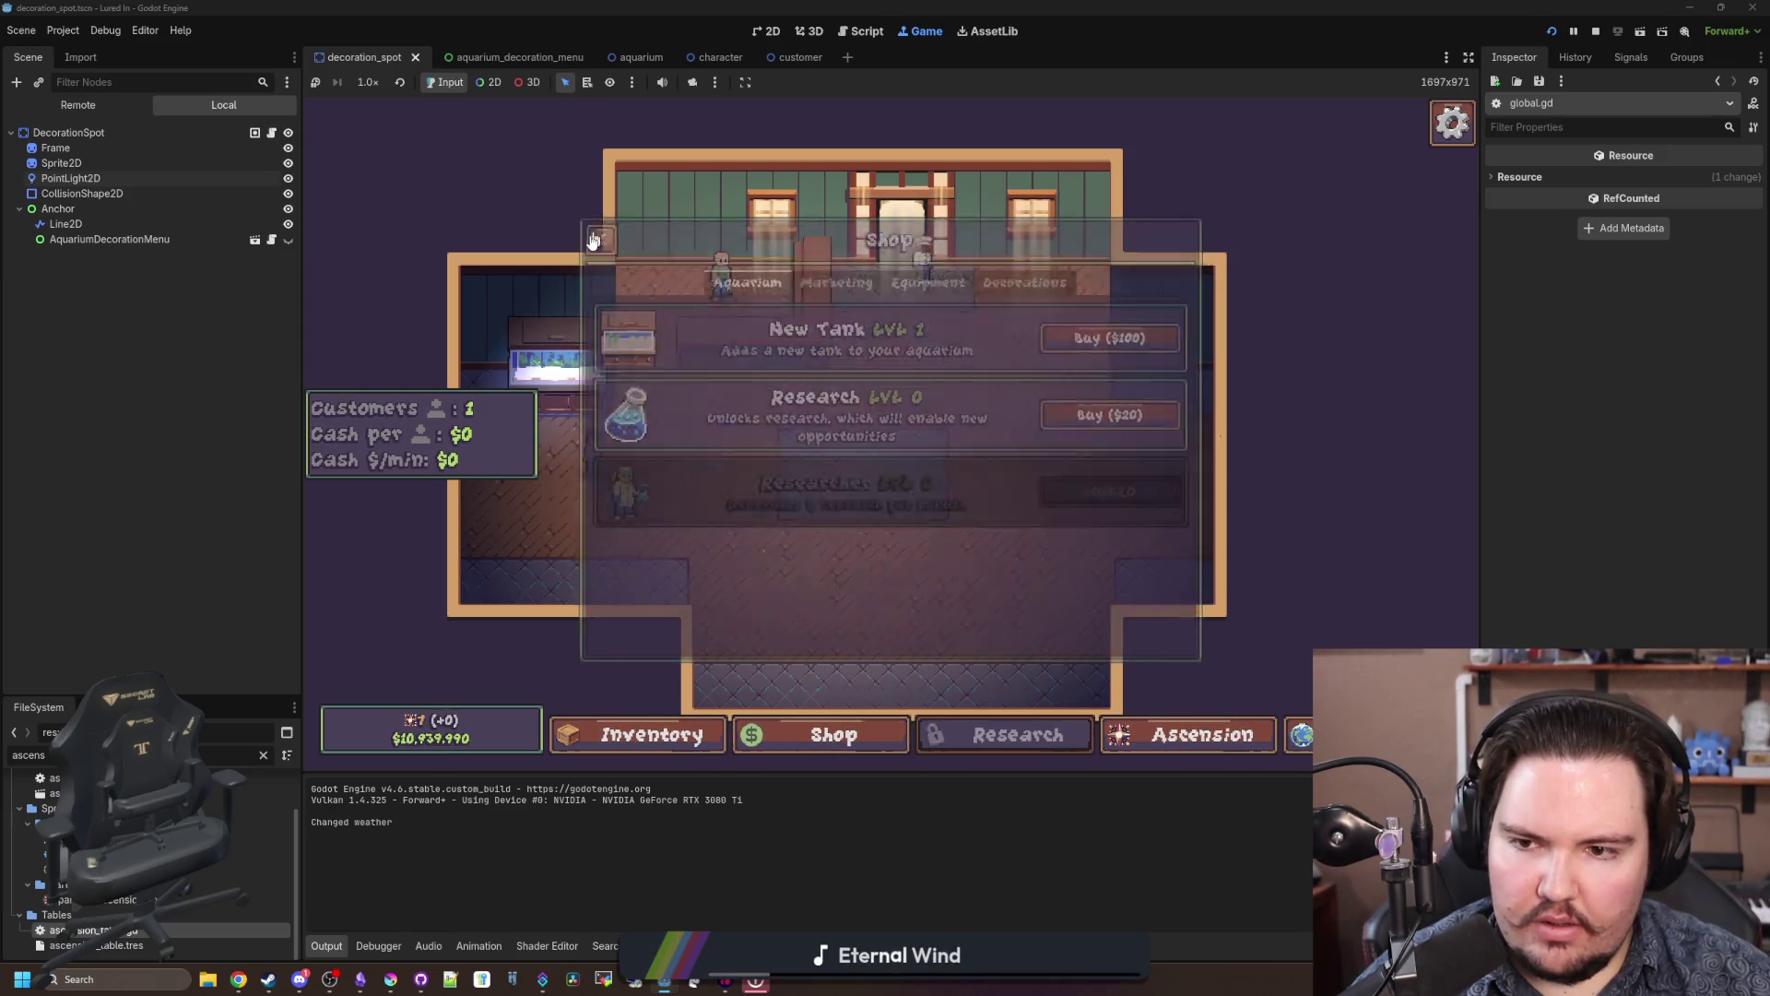
left_click(550, 336)
left_click(821, 268)
left_click(1008, 269)
left_click(749, 270)
left_click(595, 230)
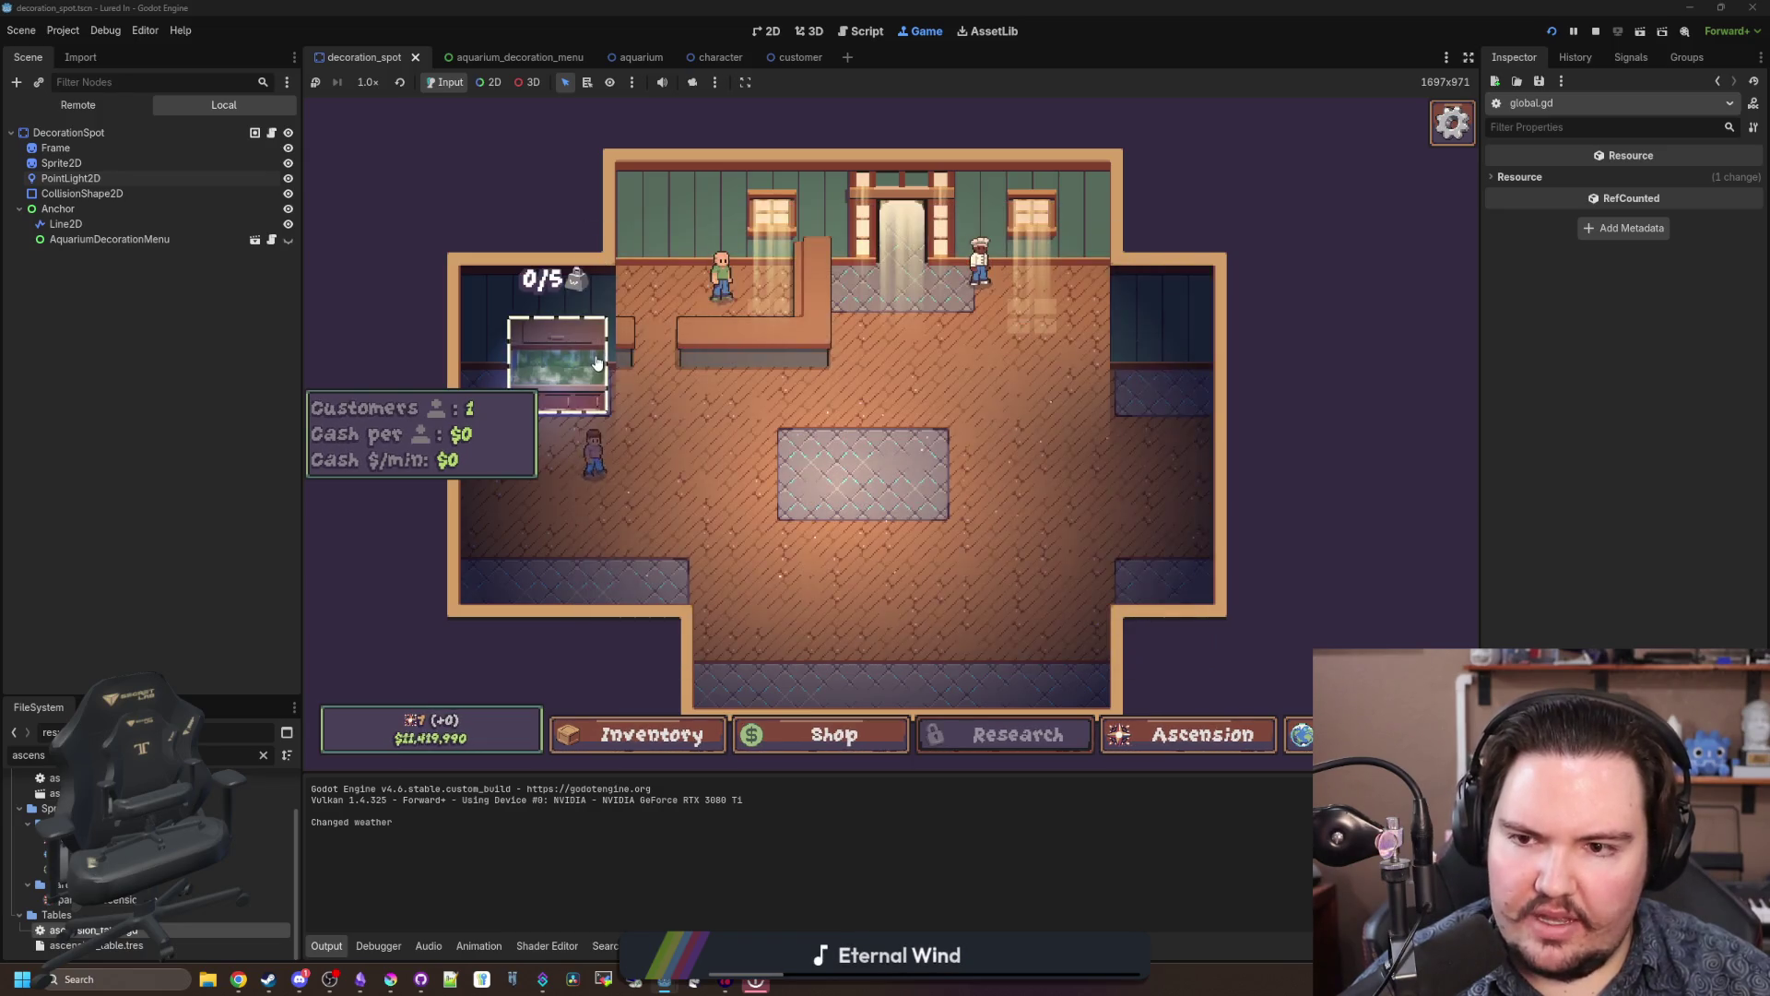
left_click(839, 736)
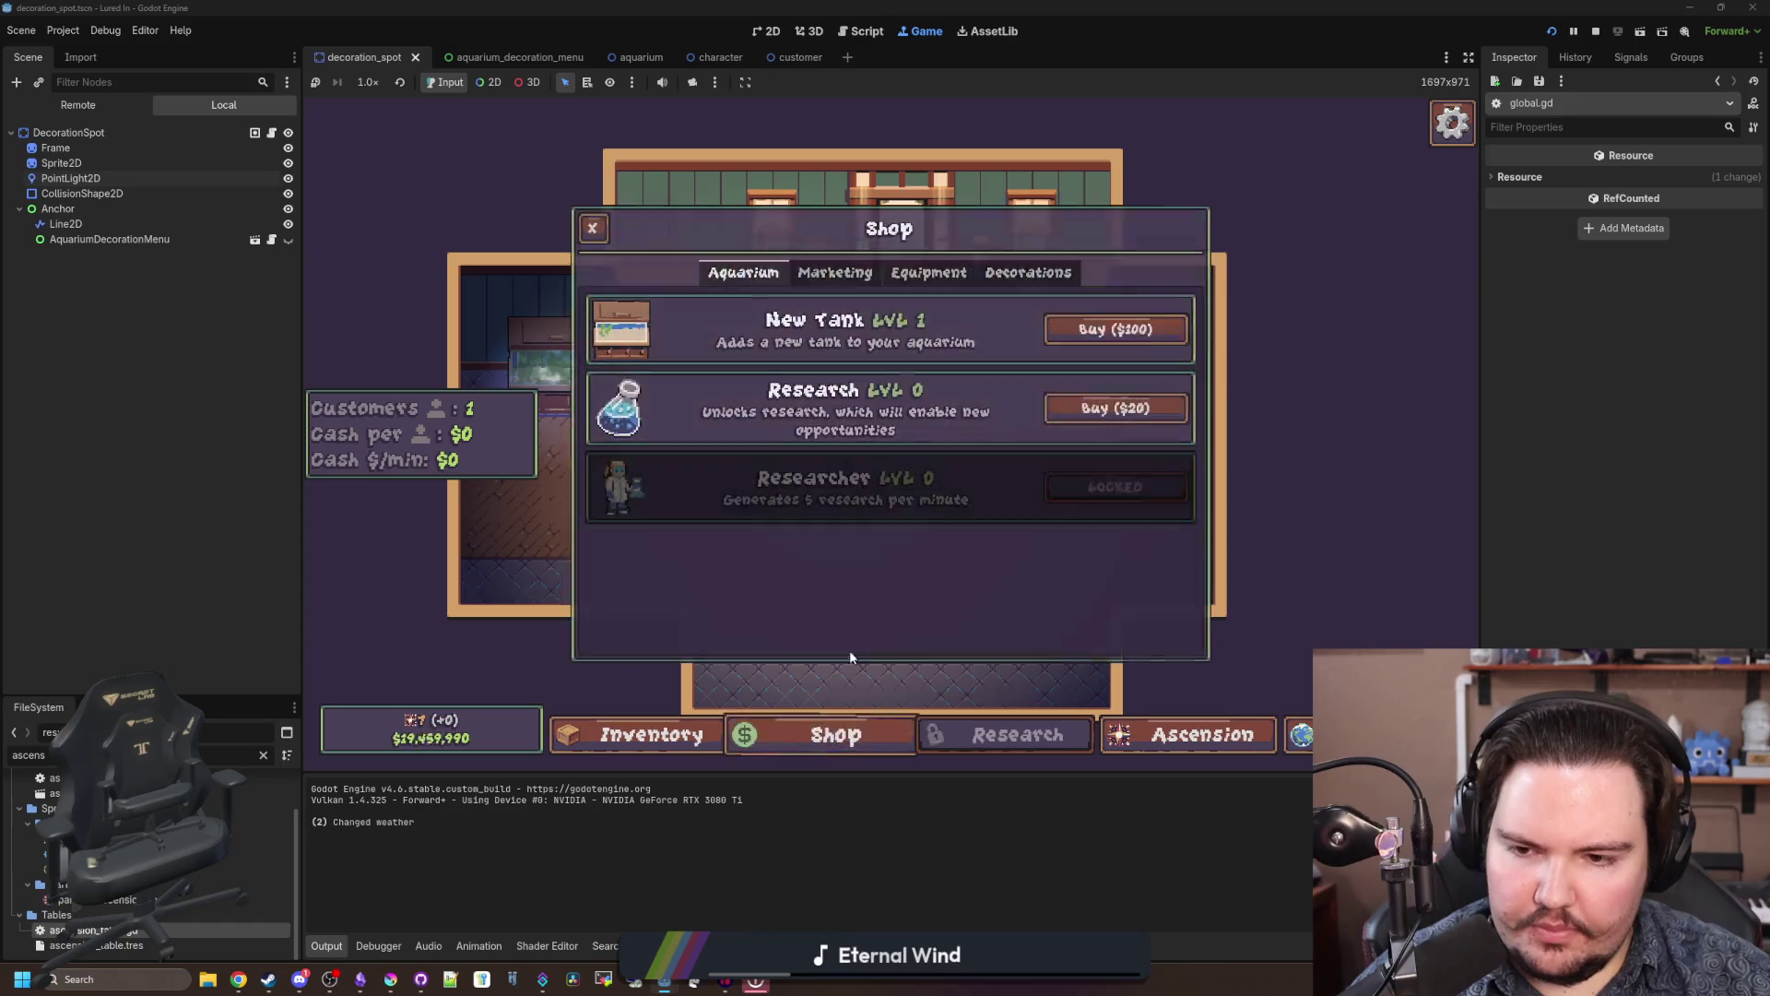
left_click(1134, 330)
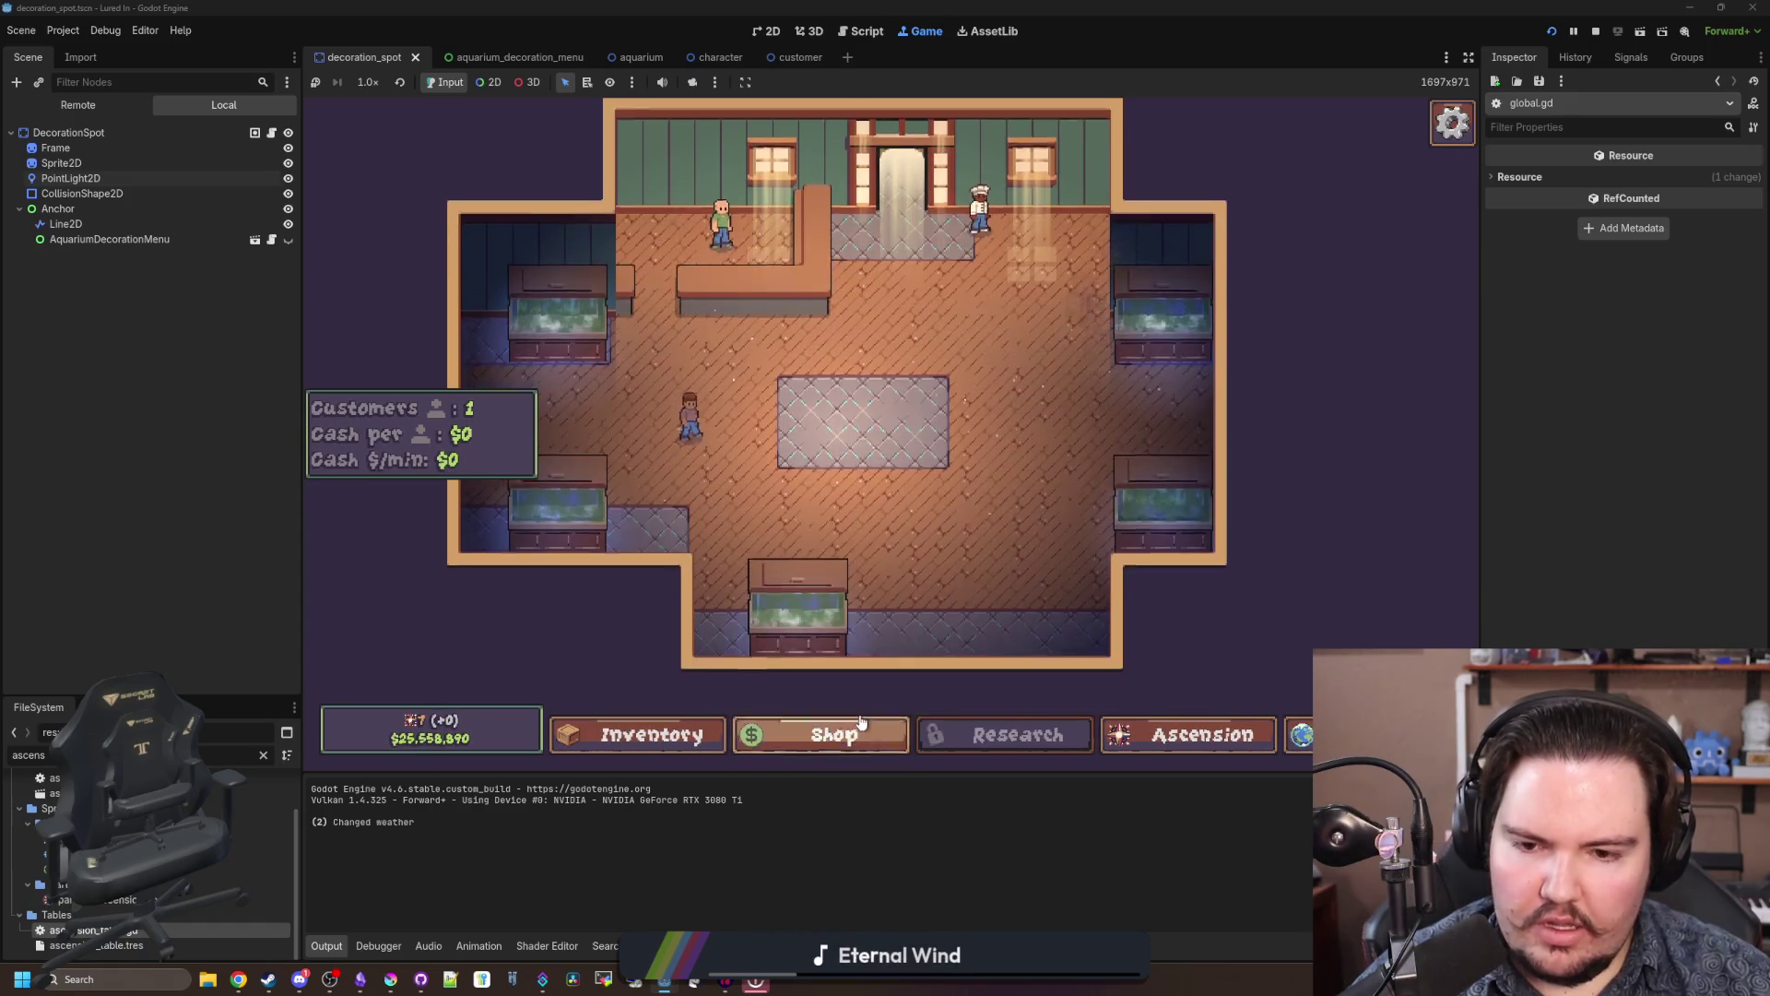
left_click(834, 735)
left_click(1062, 332)
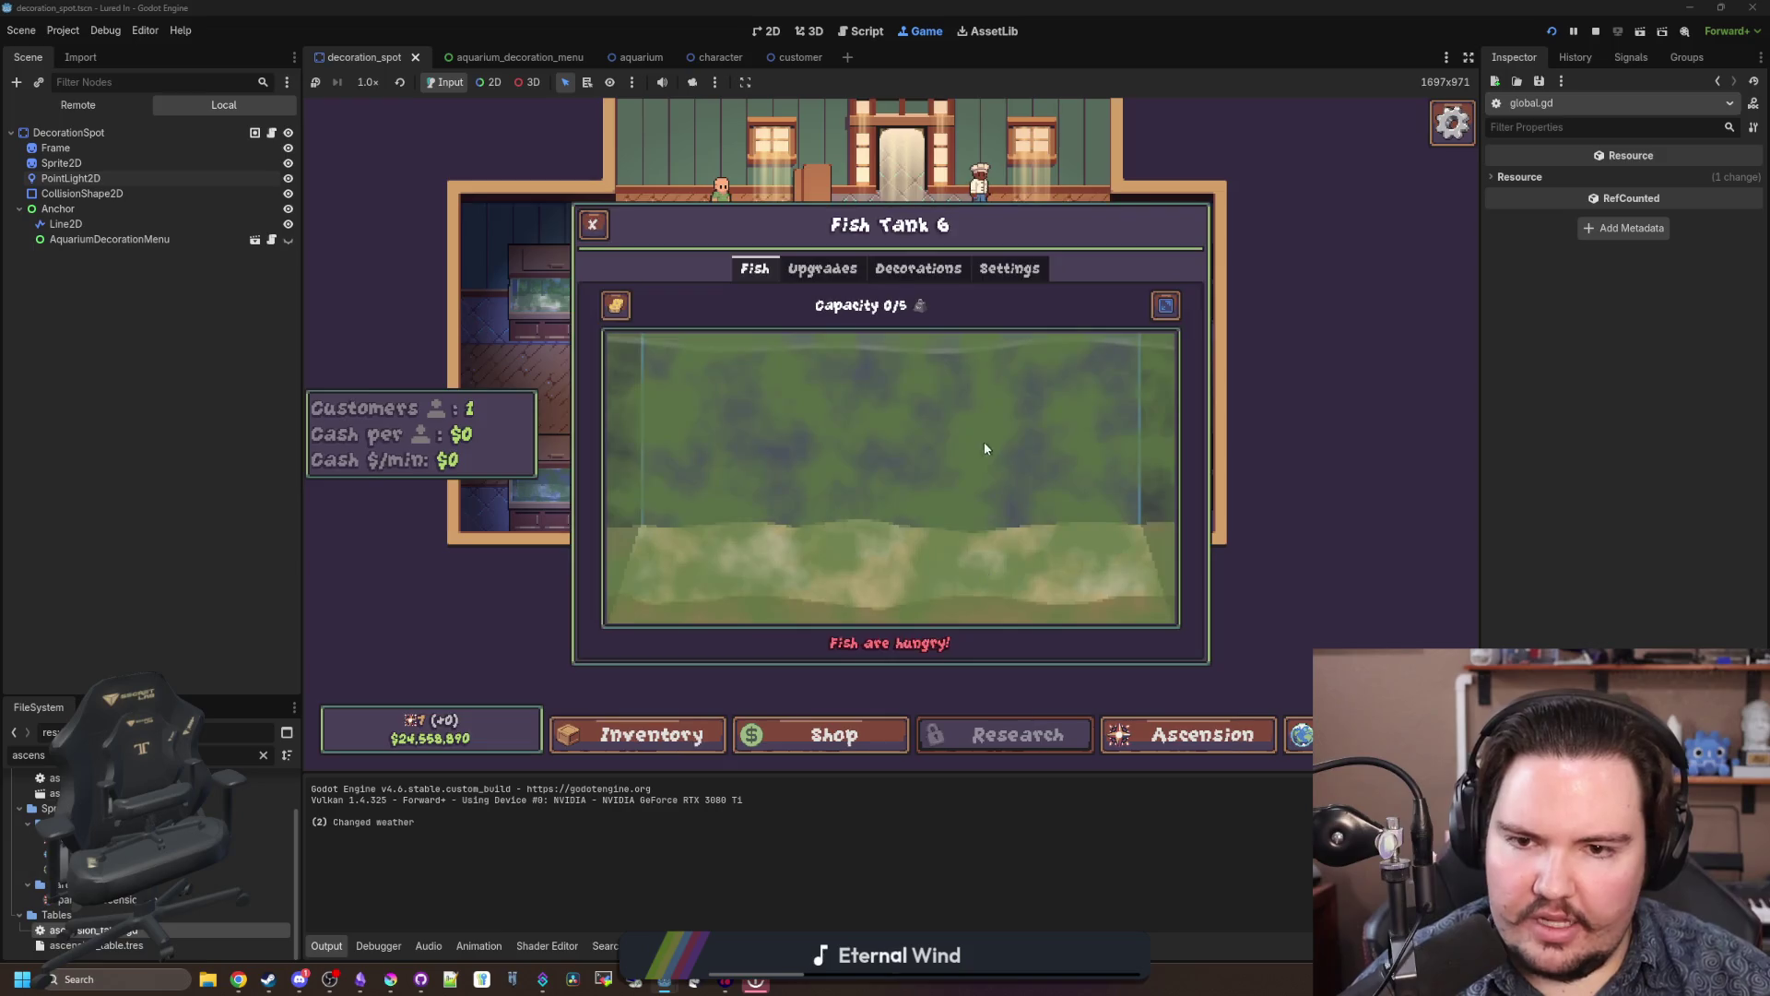
Step: Buy a Crate decoration from the shop and place it in the middle of the room
left_click(884, 724)
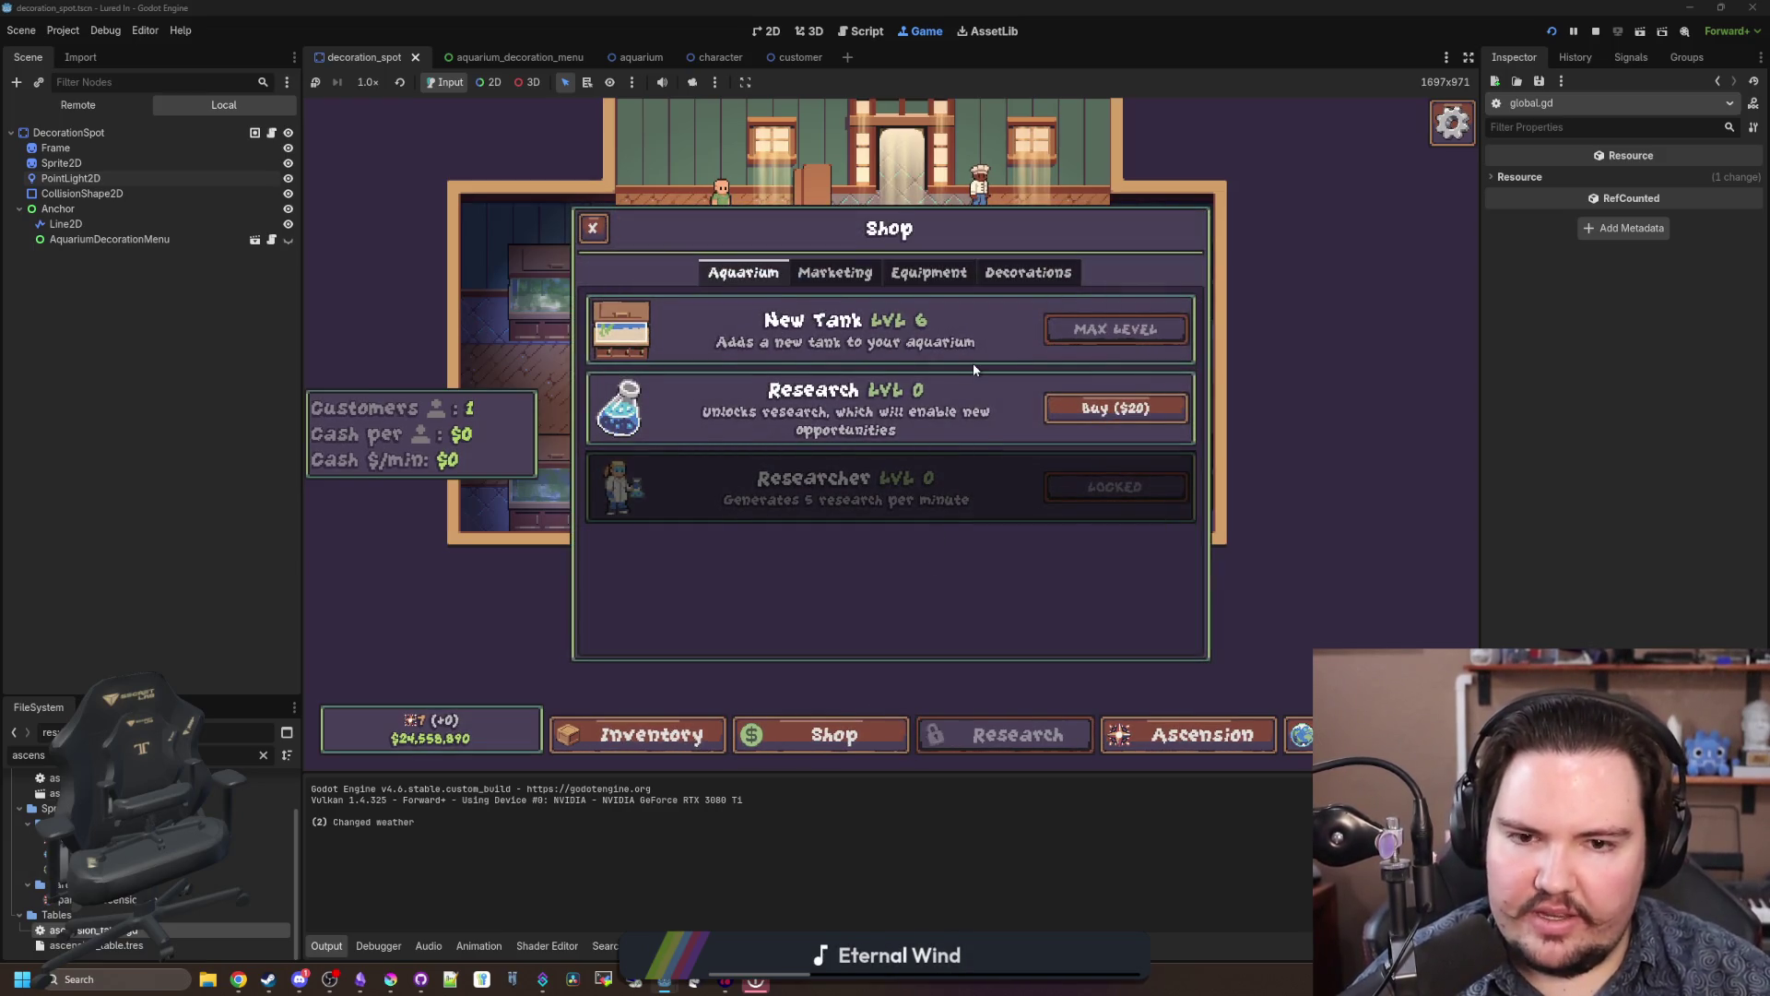
left_click(1001, 281)
scroll(937, 308, "down", 3)
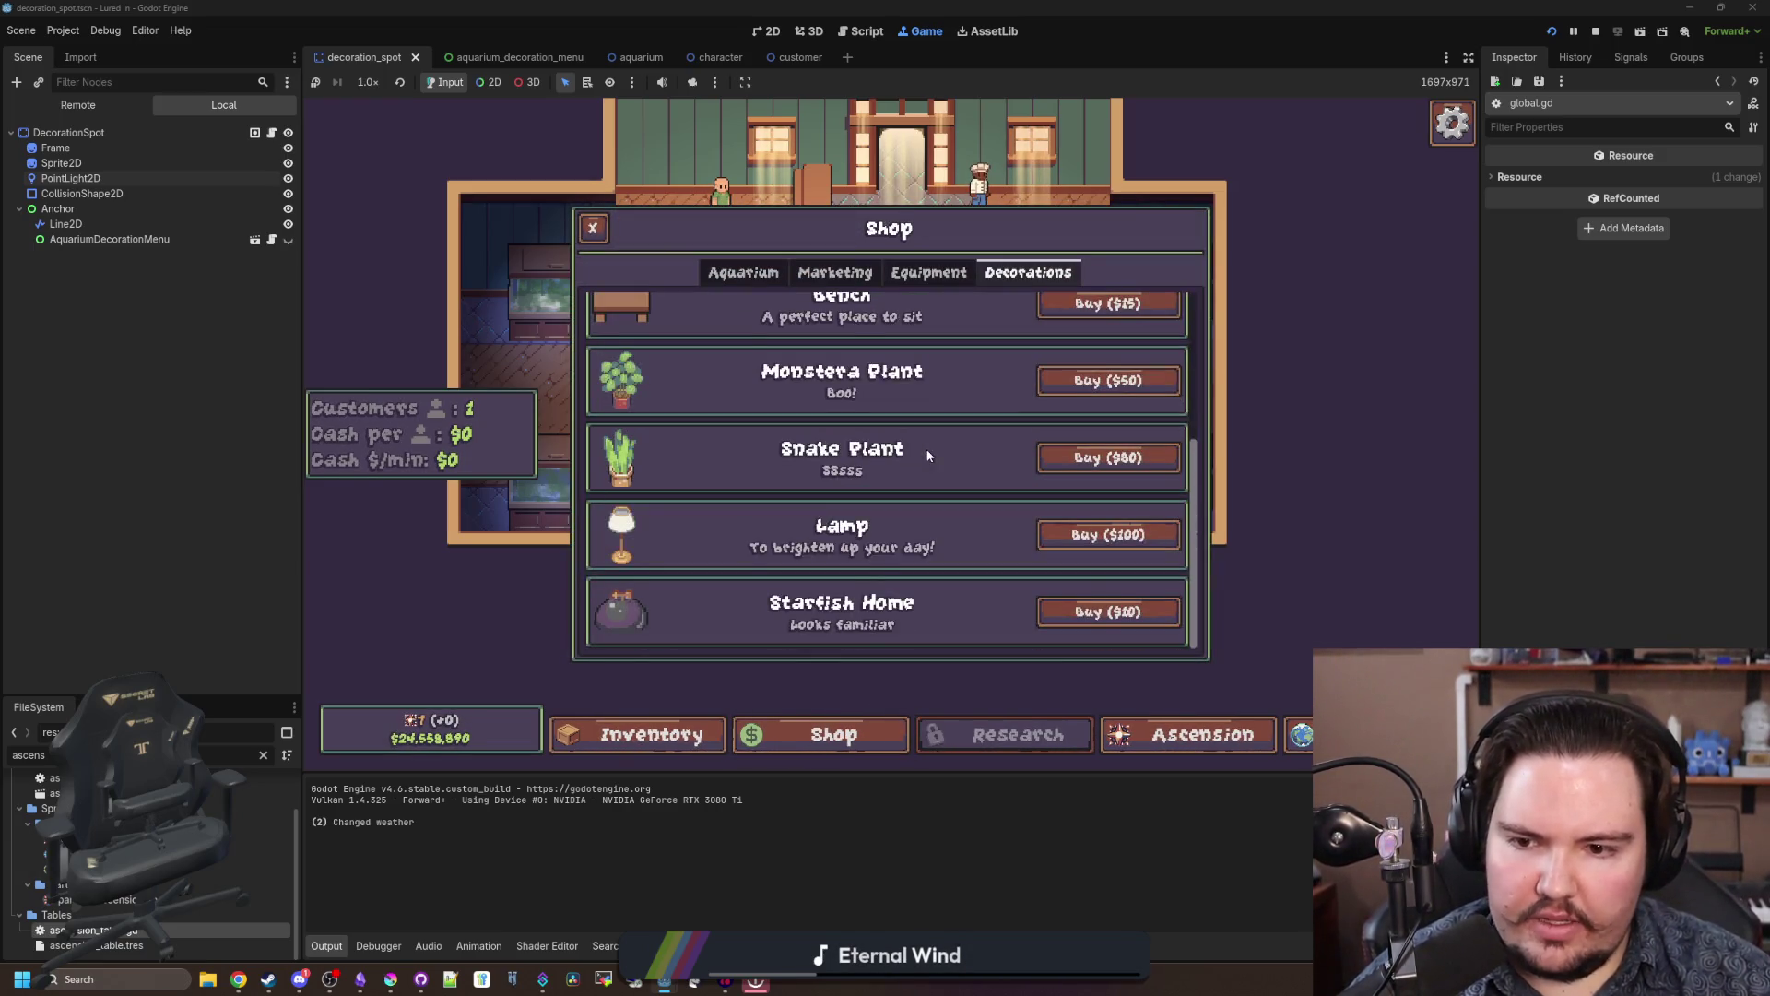
left_click(890, 281)
left_click(834, 274)
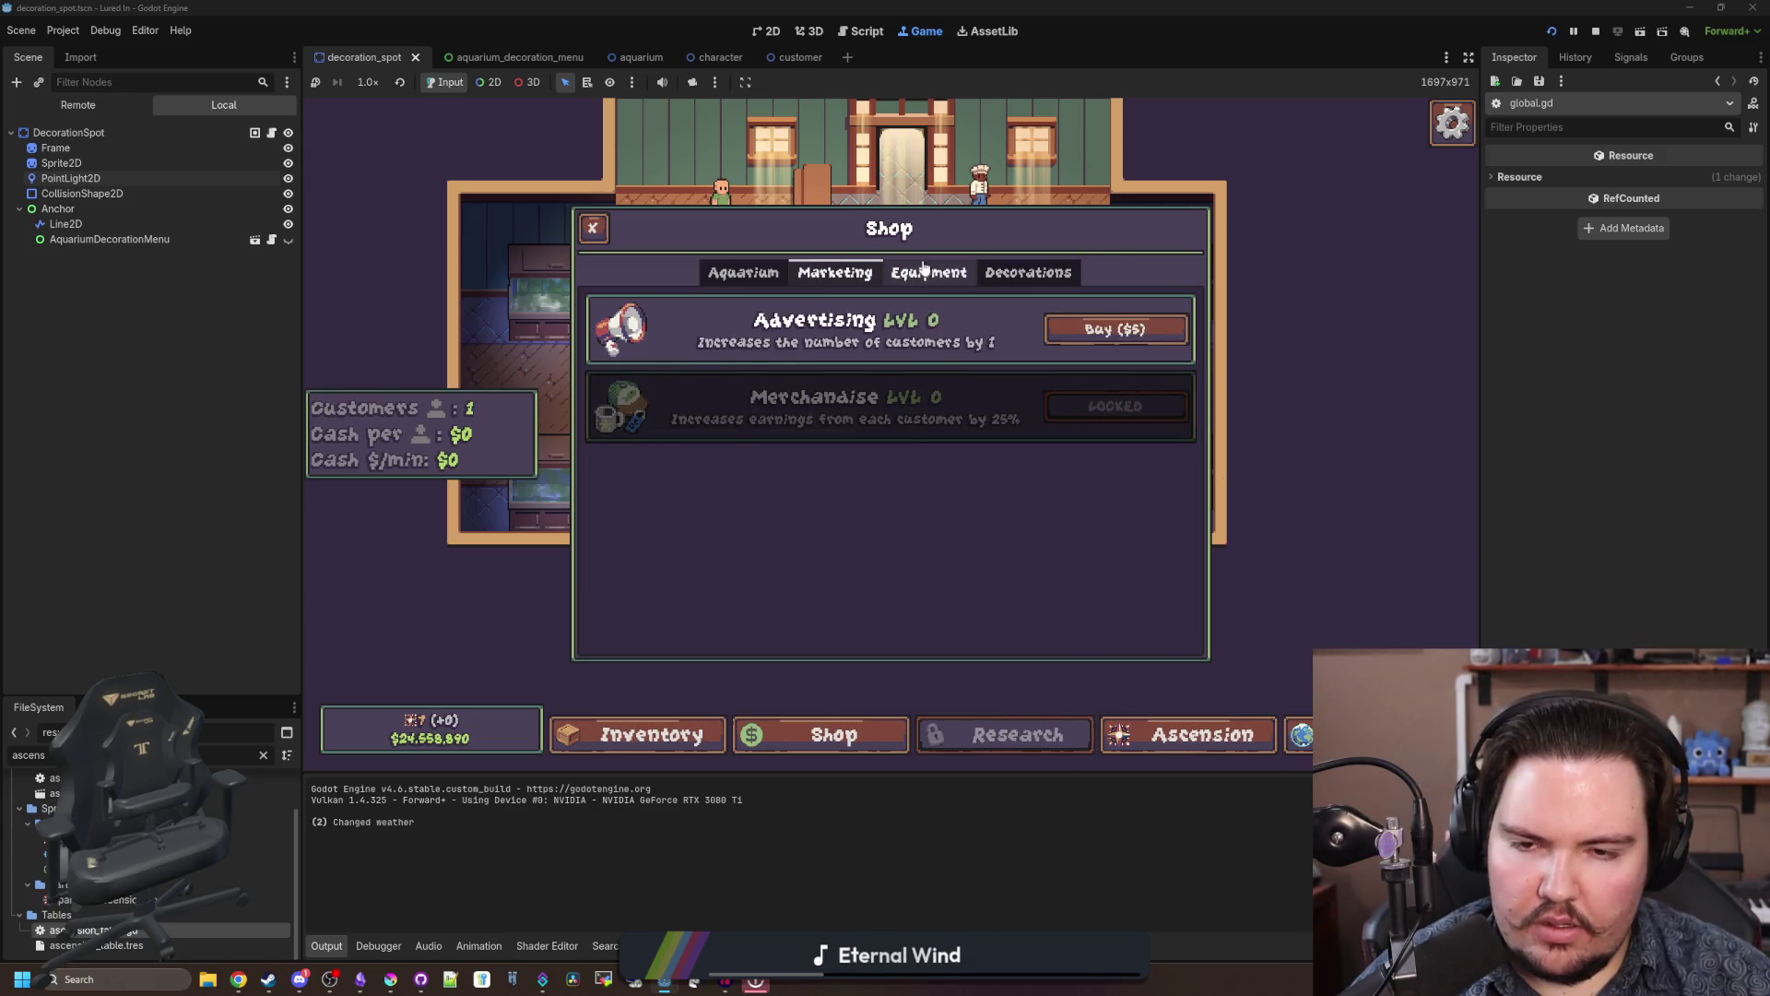
left_click(1036, 275)
scroll(1106, 382, "up", 3)
left_click(1109, 484)
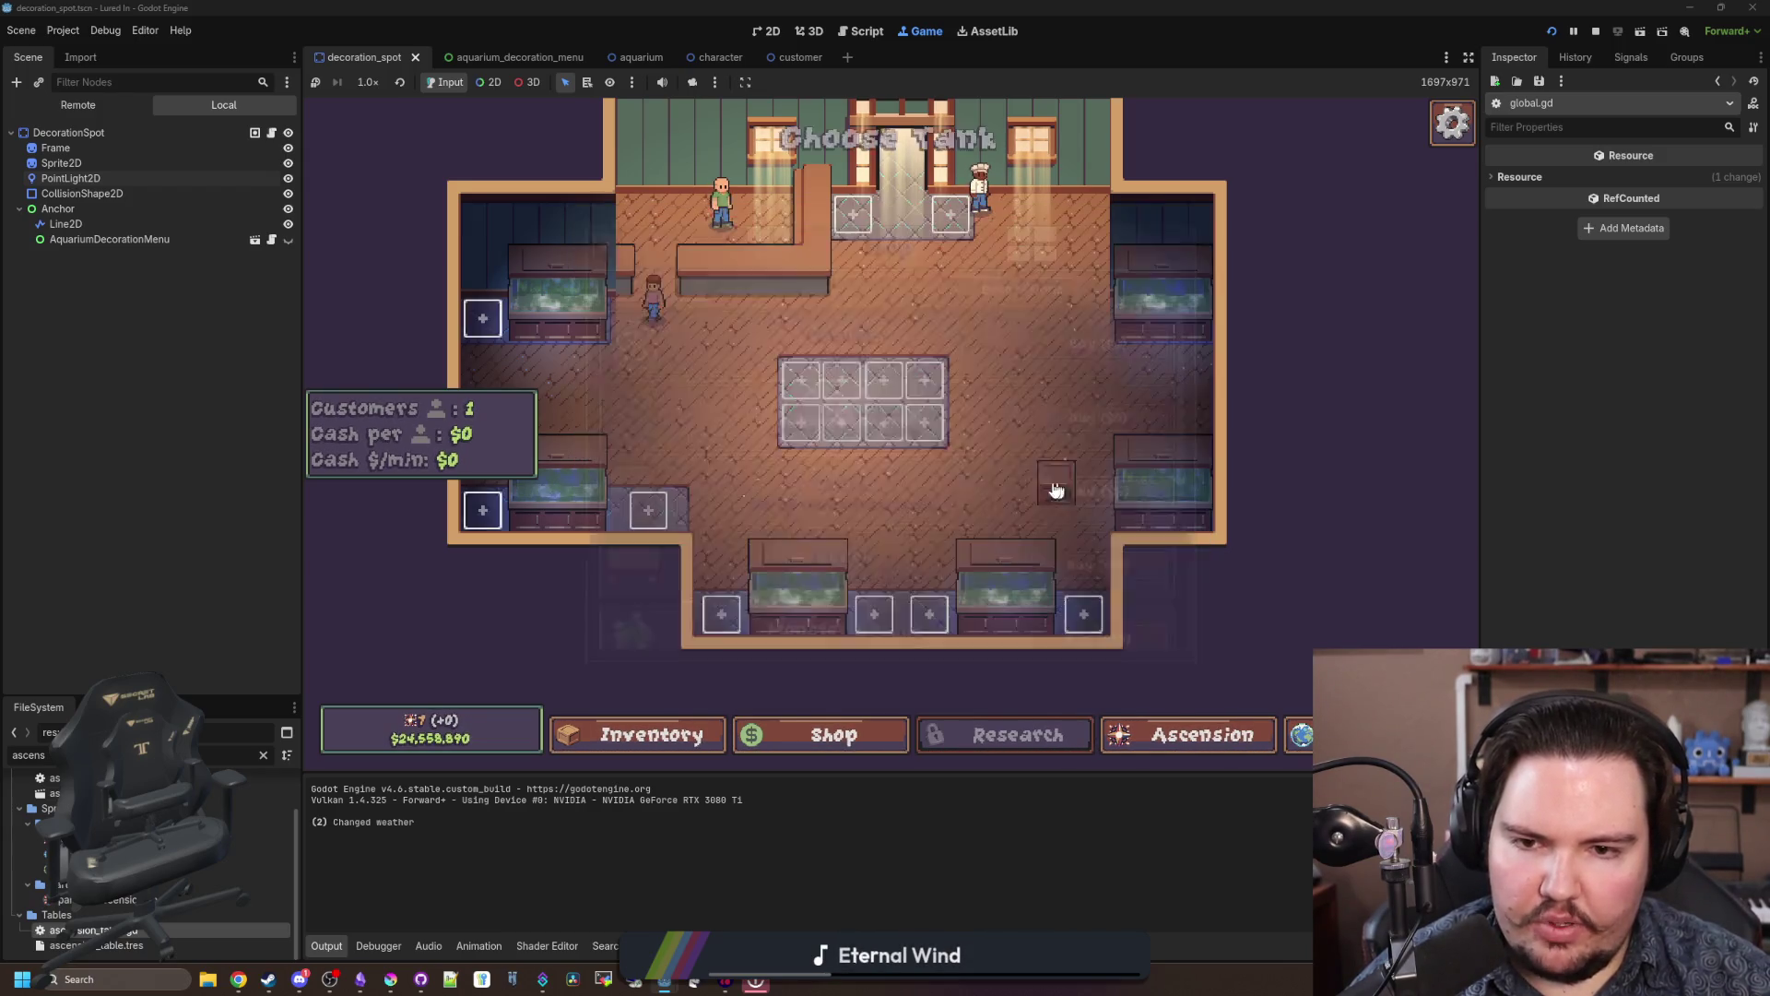
left_click(849, 395)
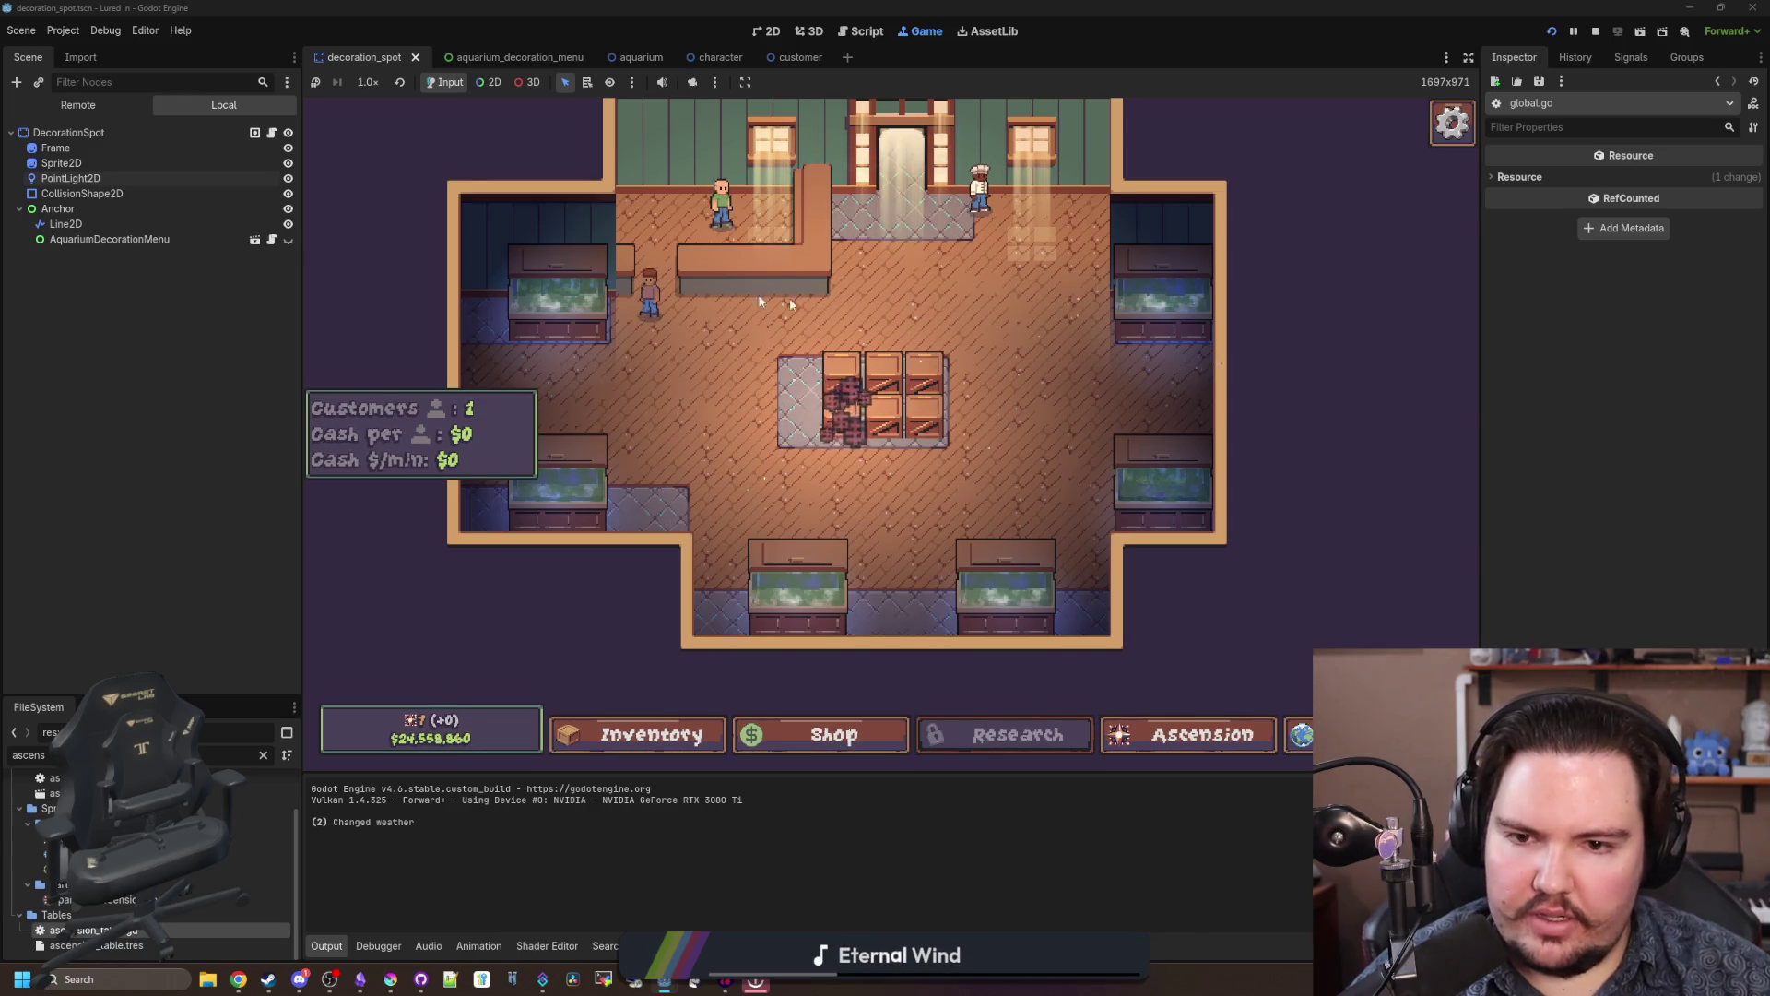
Step: Add kelp to Fish Tank 1's decorations and bring up the Ascension panel
left_click(918, 269)
left_click(1119, 478)
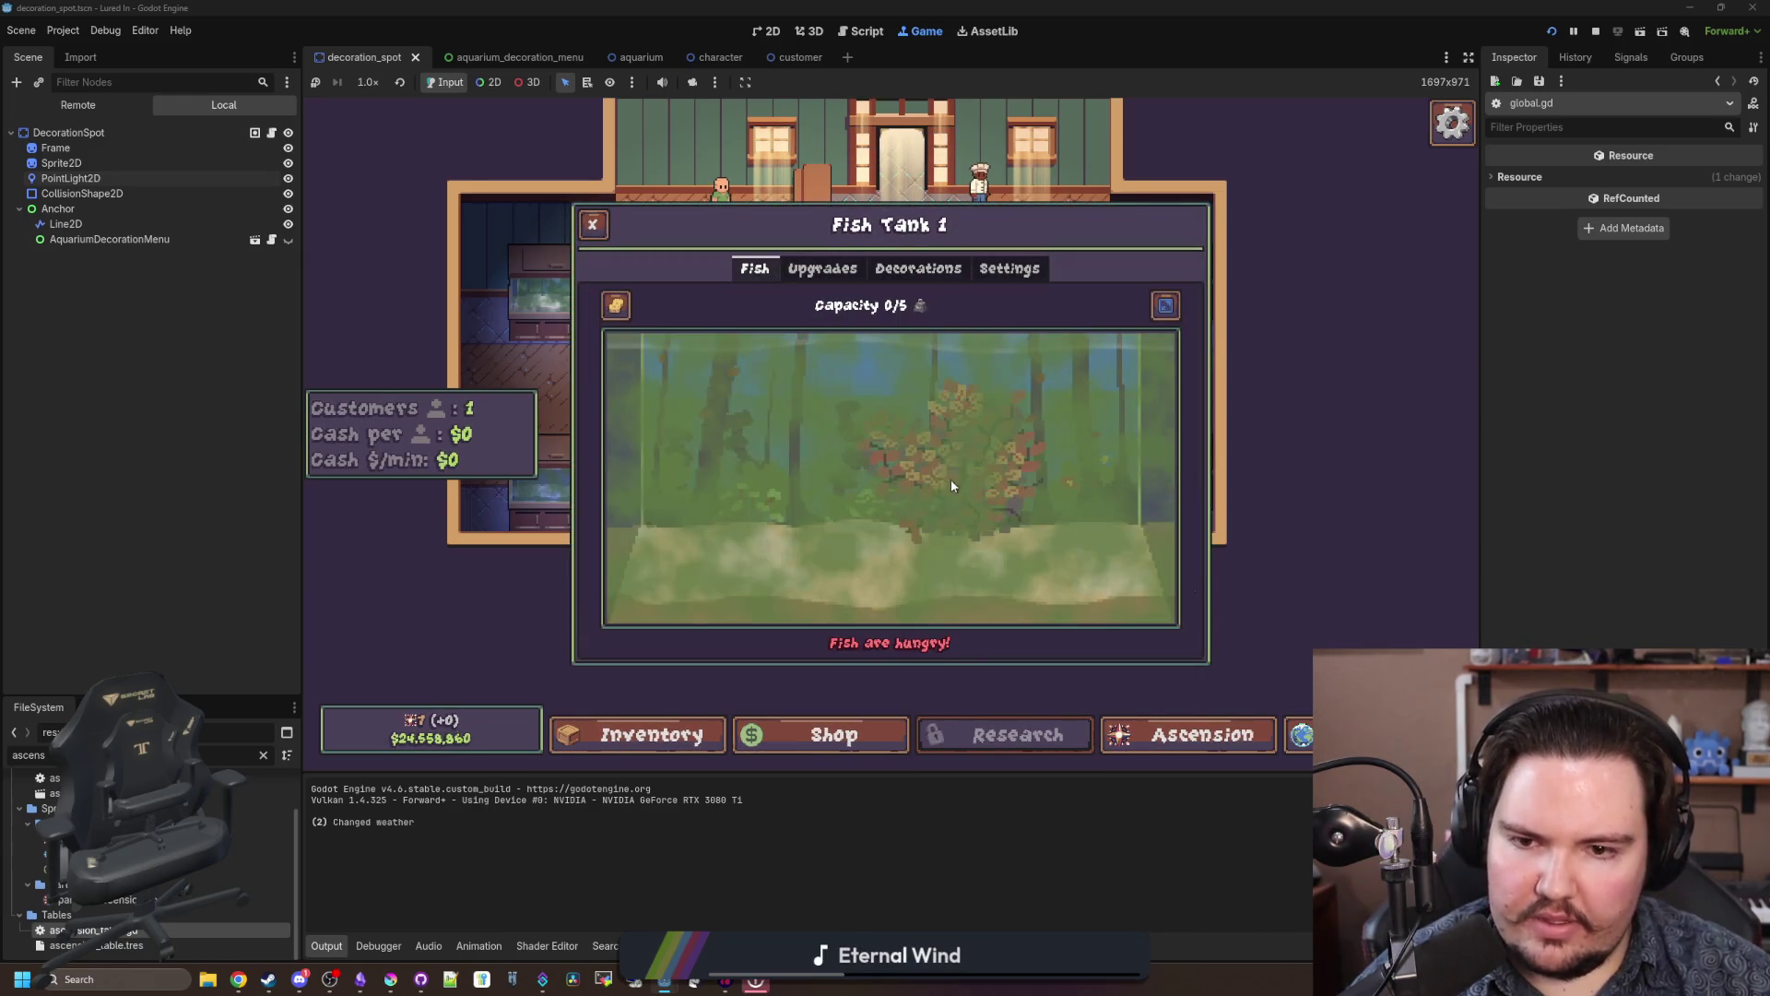
left_click(1116, 677)
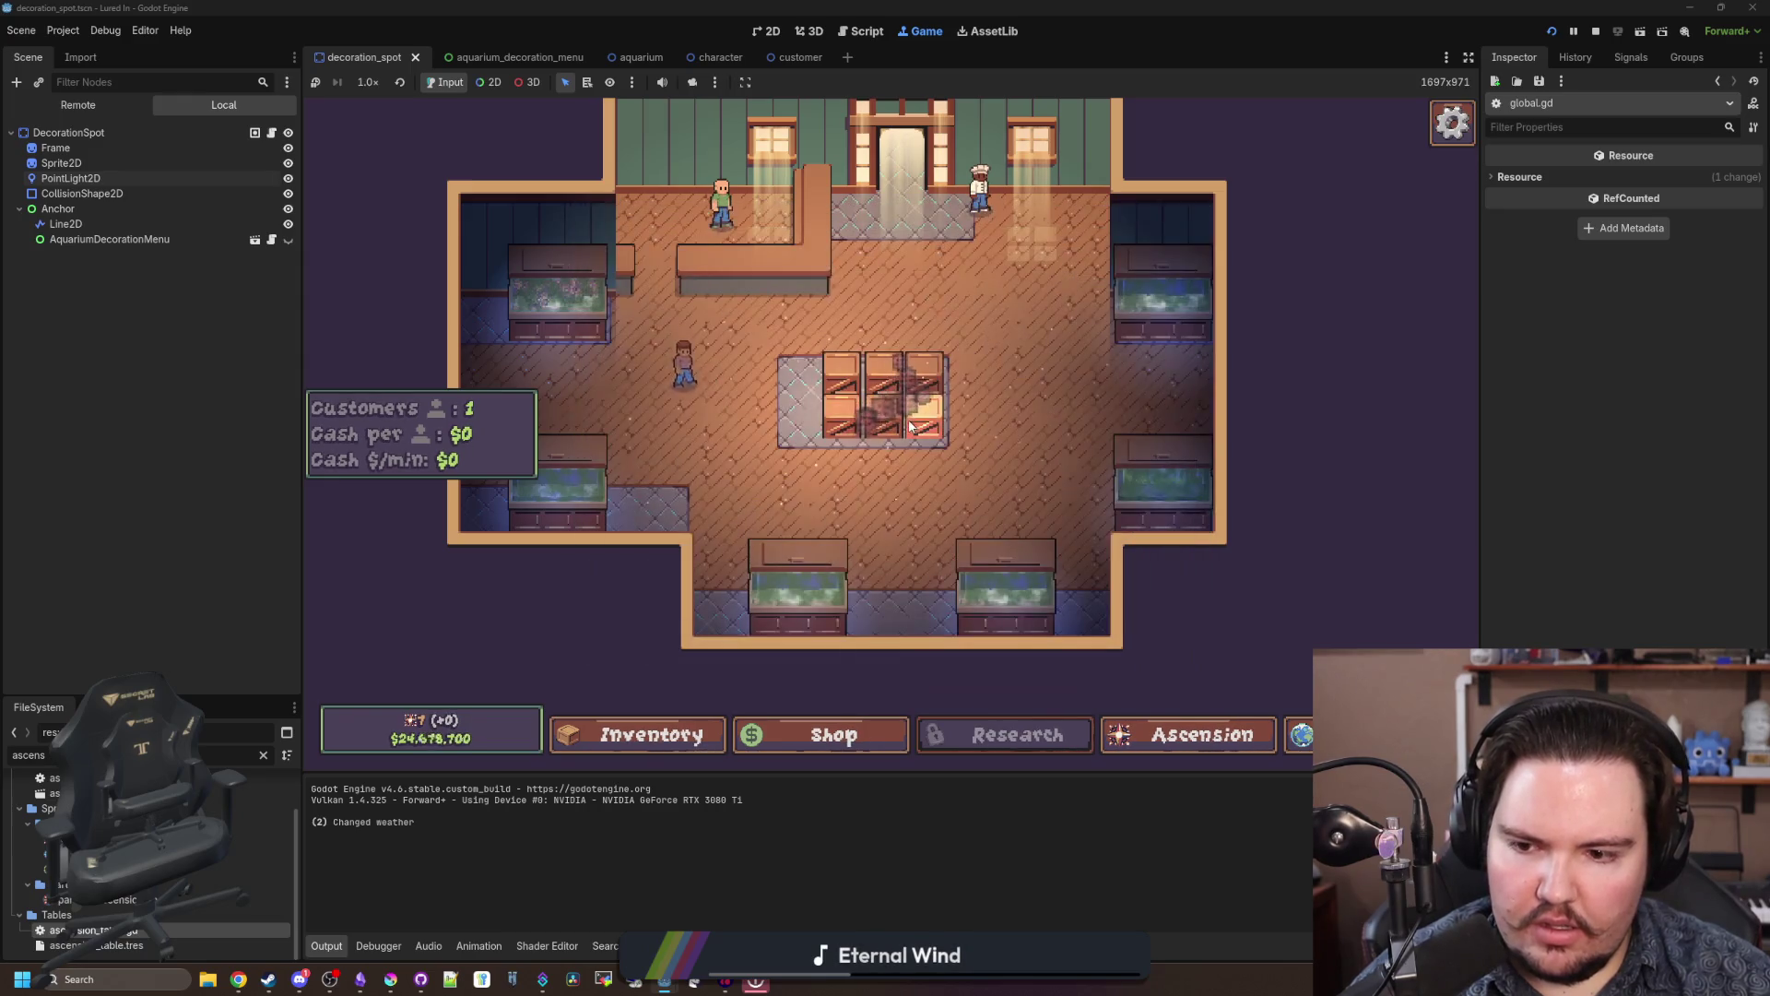
key("a")
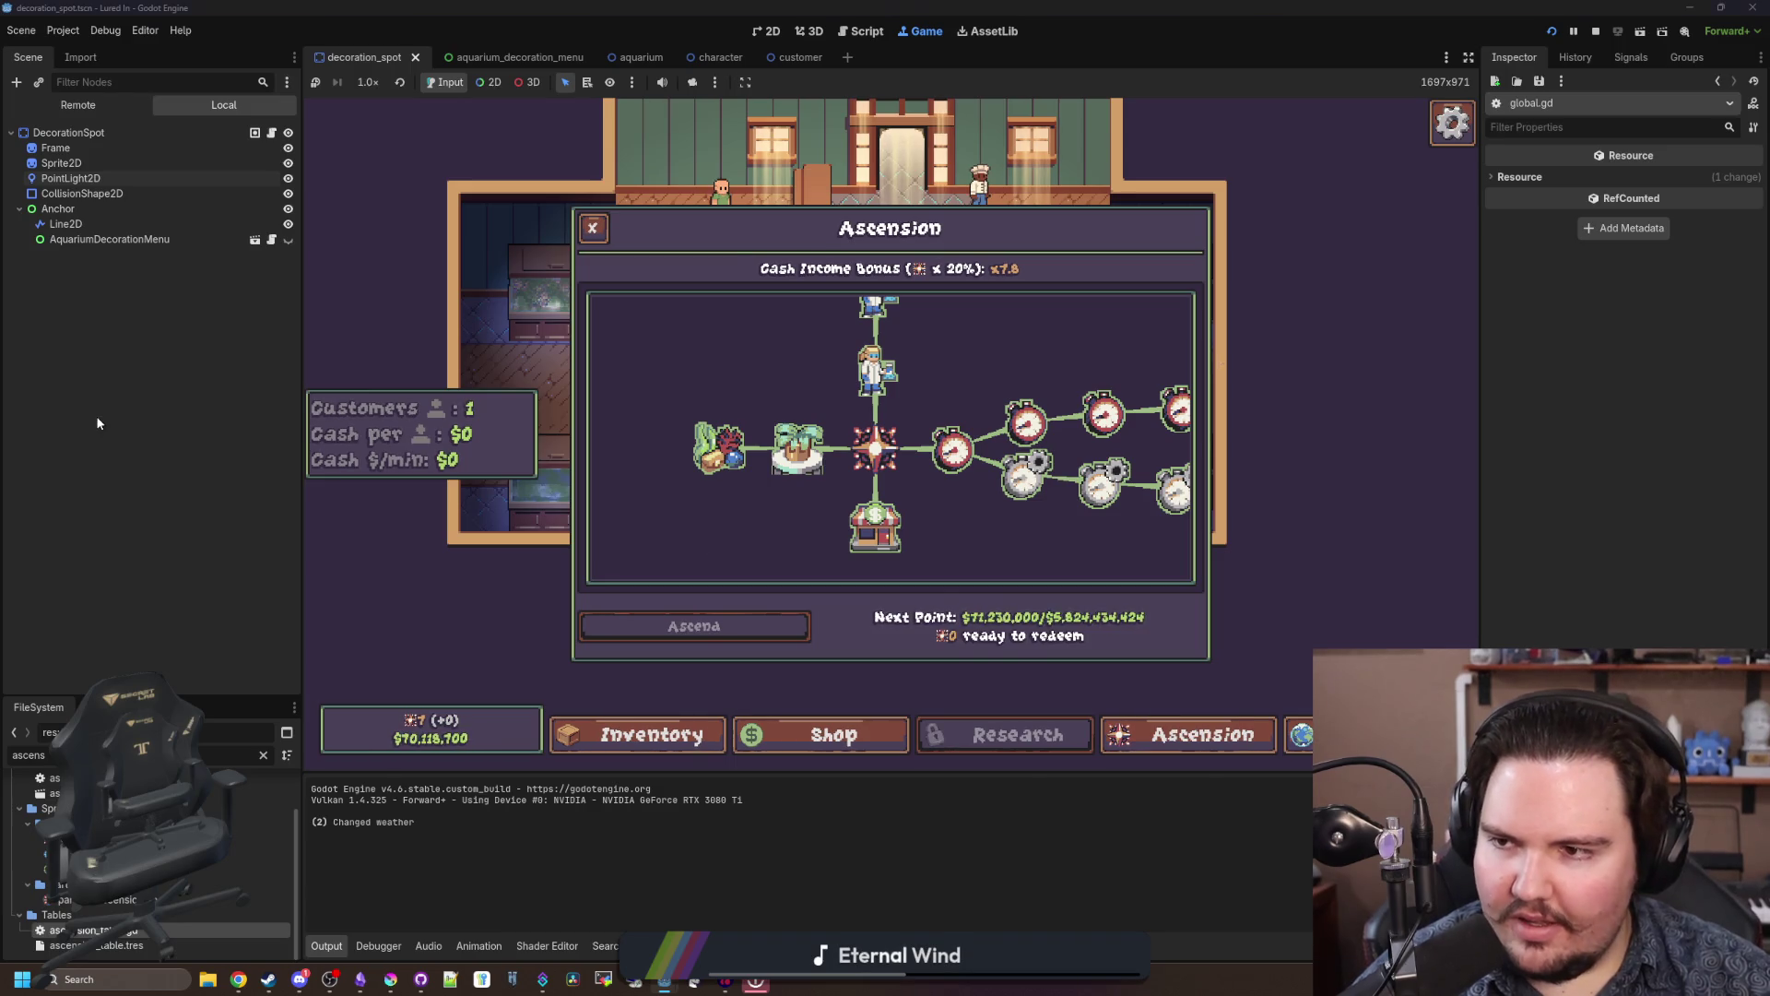
Step: Open aquarium.gd, locate the Global.money test line in _process, then return to the game
left_click(263, 755)
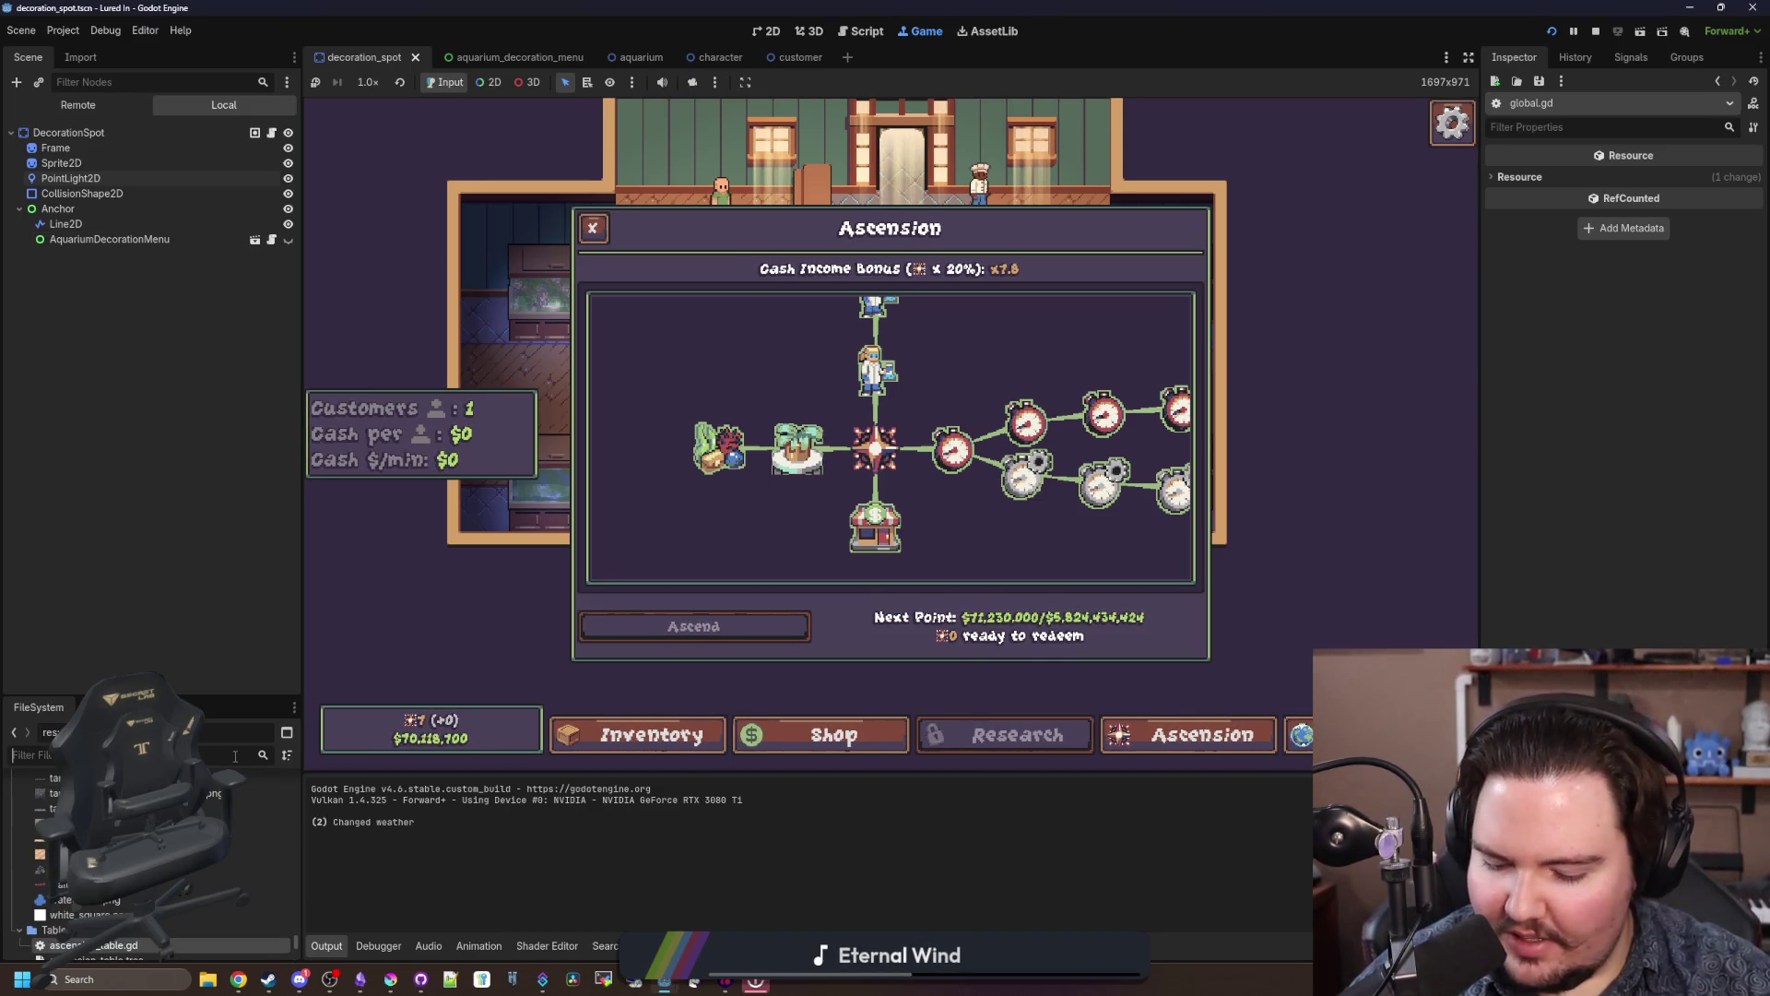
type("aquariu")
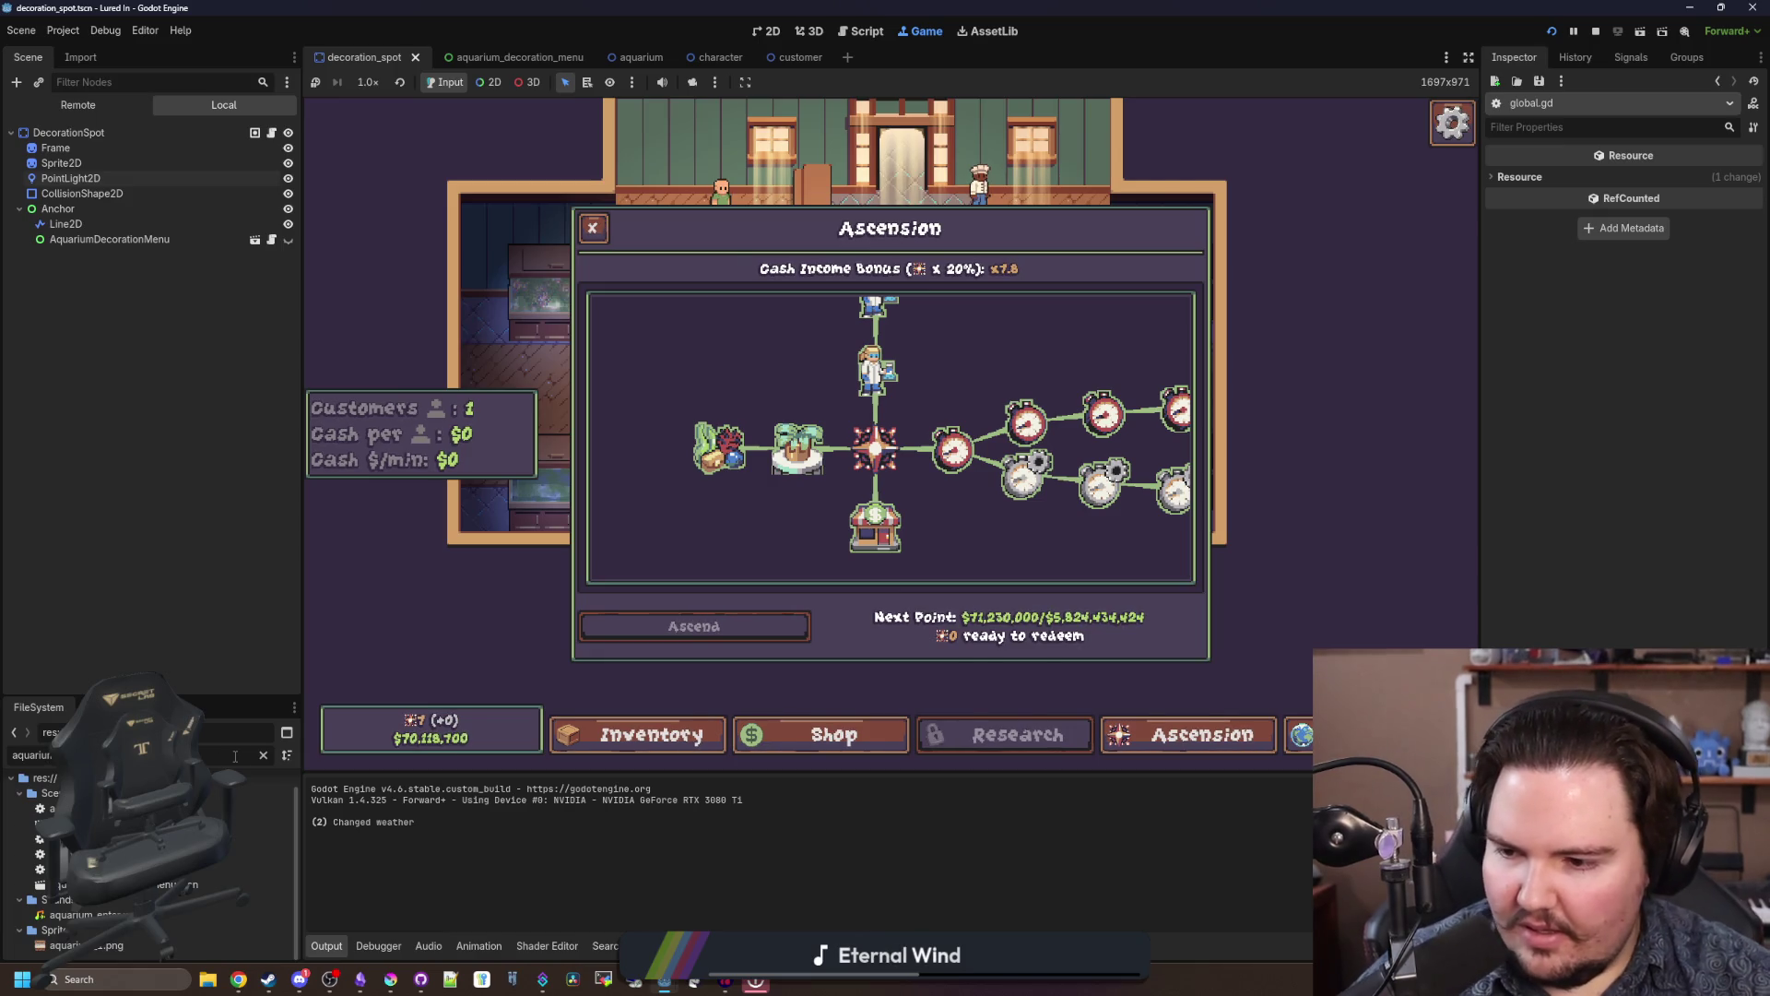
double_click(235, 808)
key("ctrl+f")
type("_process")
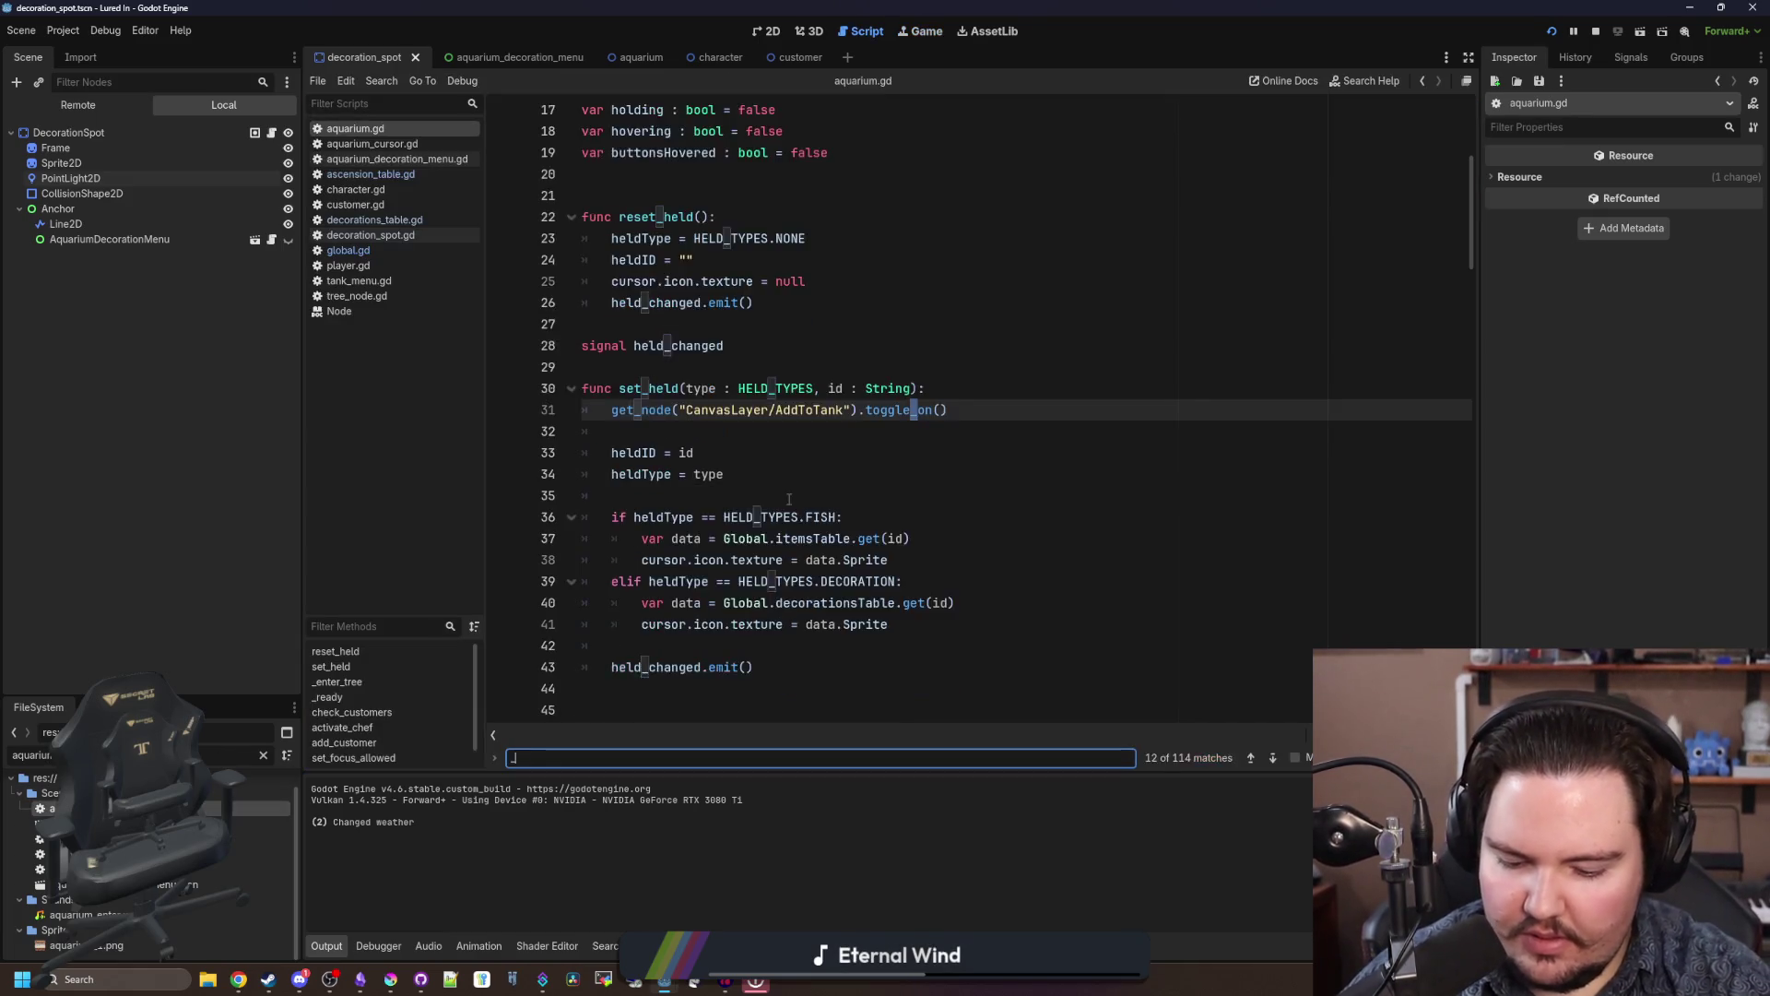
left_click(824, 375)
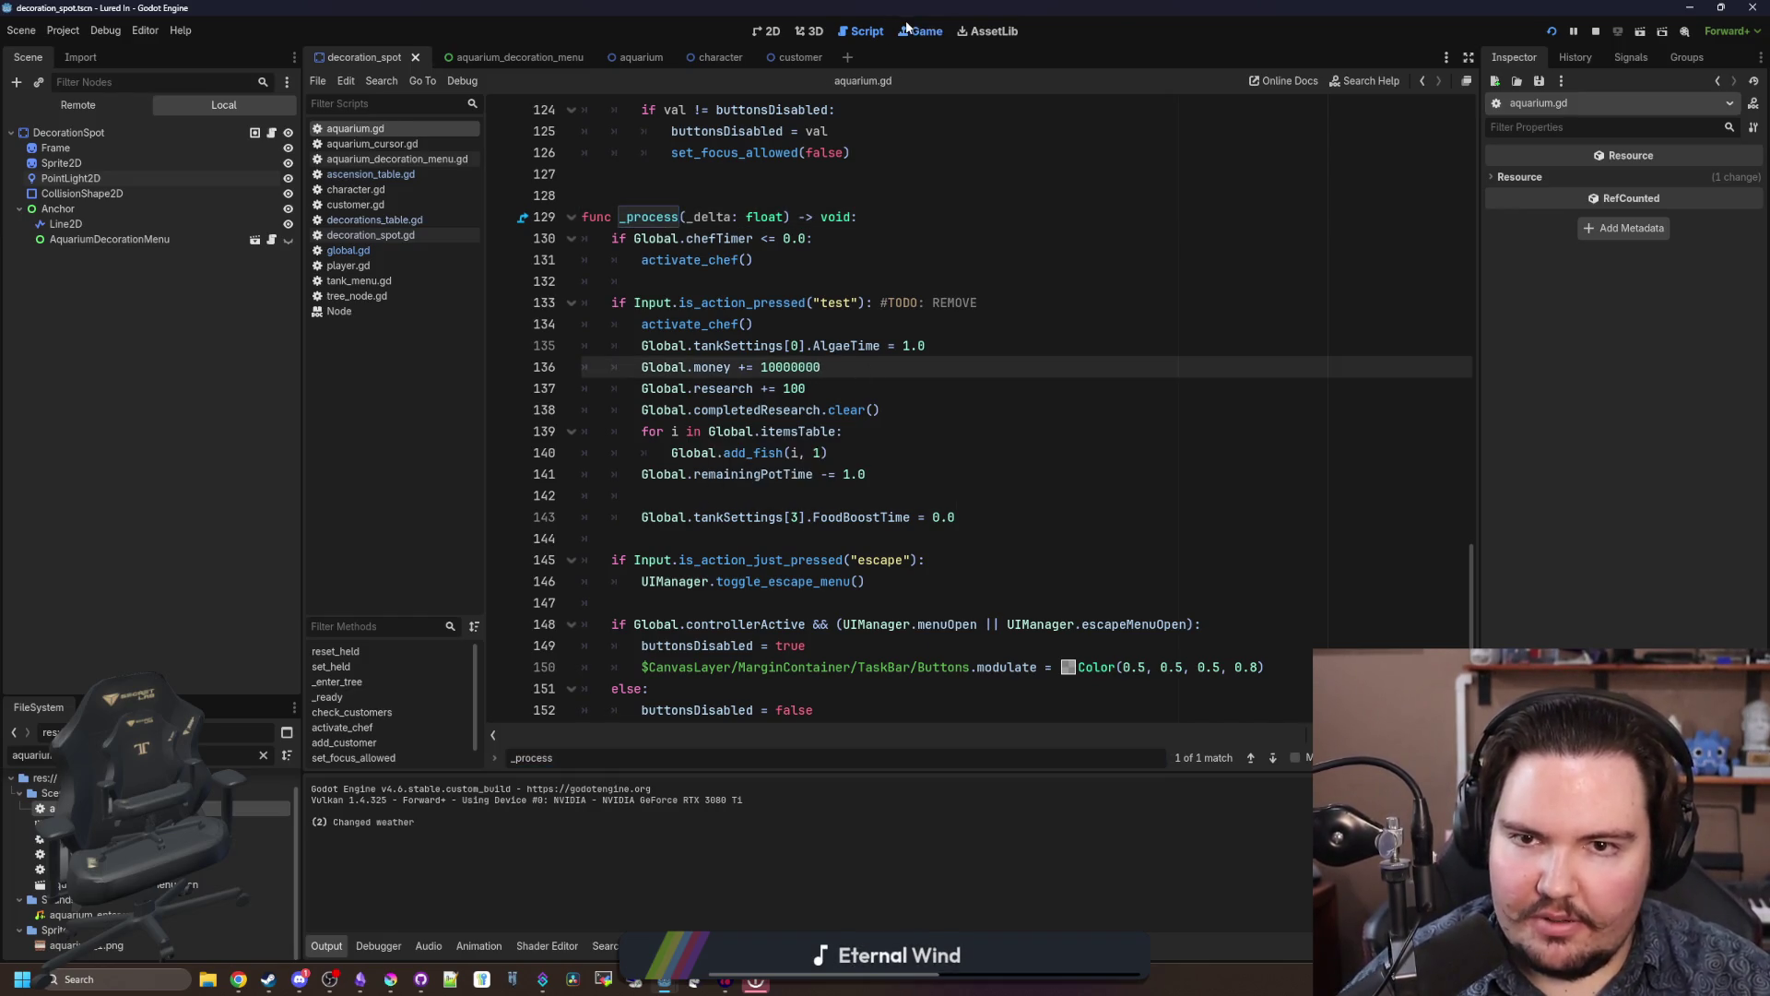
key("F5")
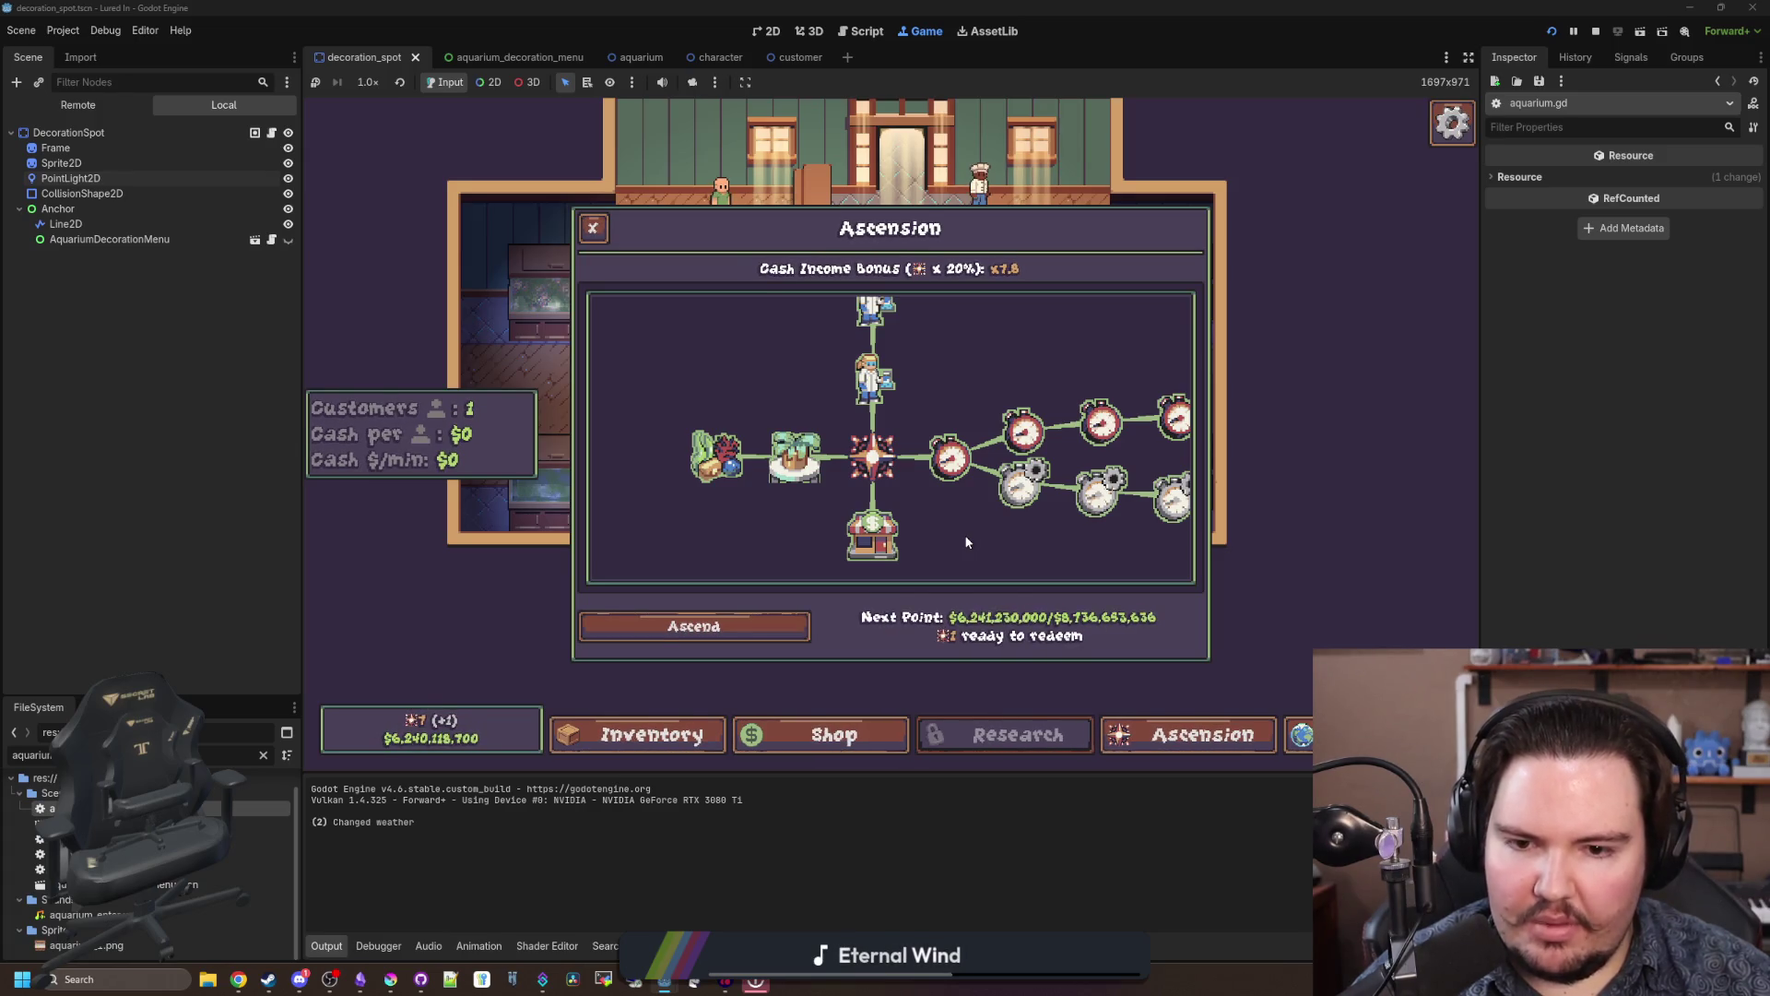
Step: Peek at Fish Tank 1, then Ascend again and confirm the reset
left_click(593, 228)
left_click(557, 295)
key("Escape")
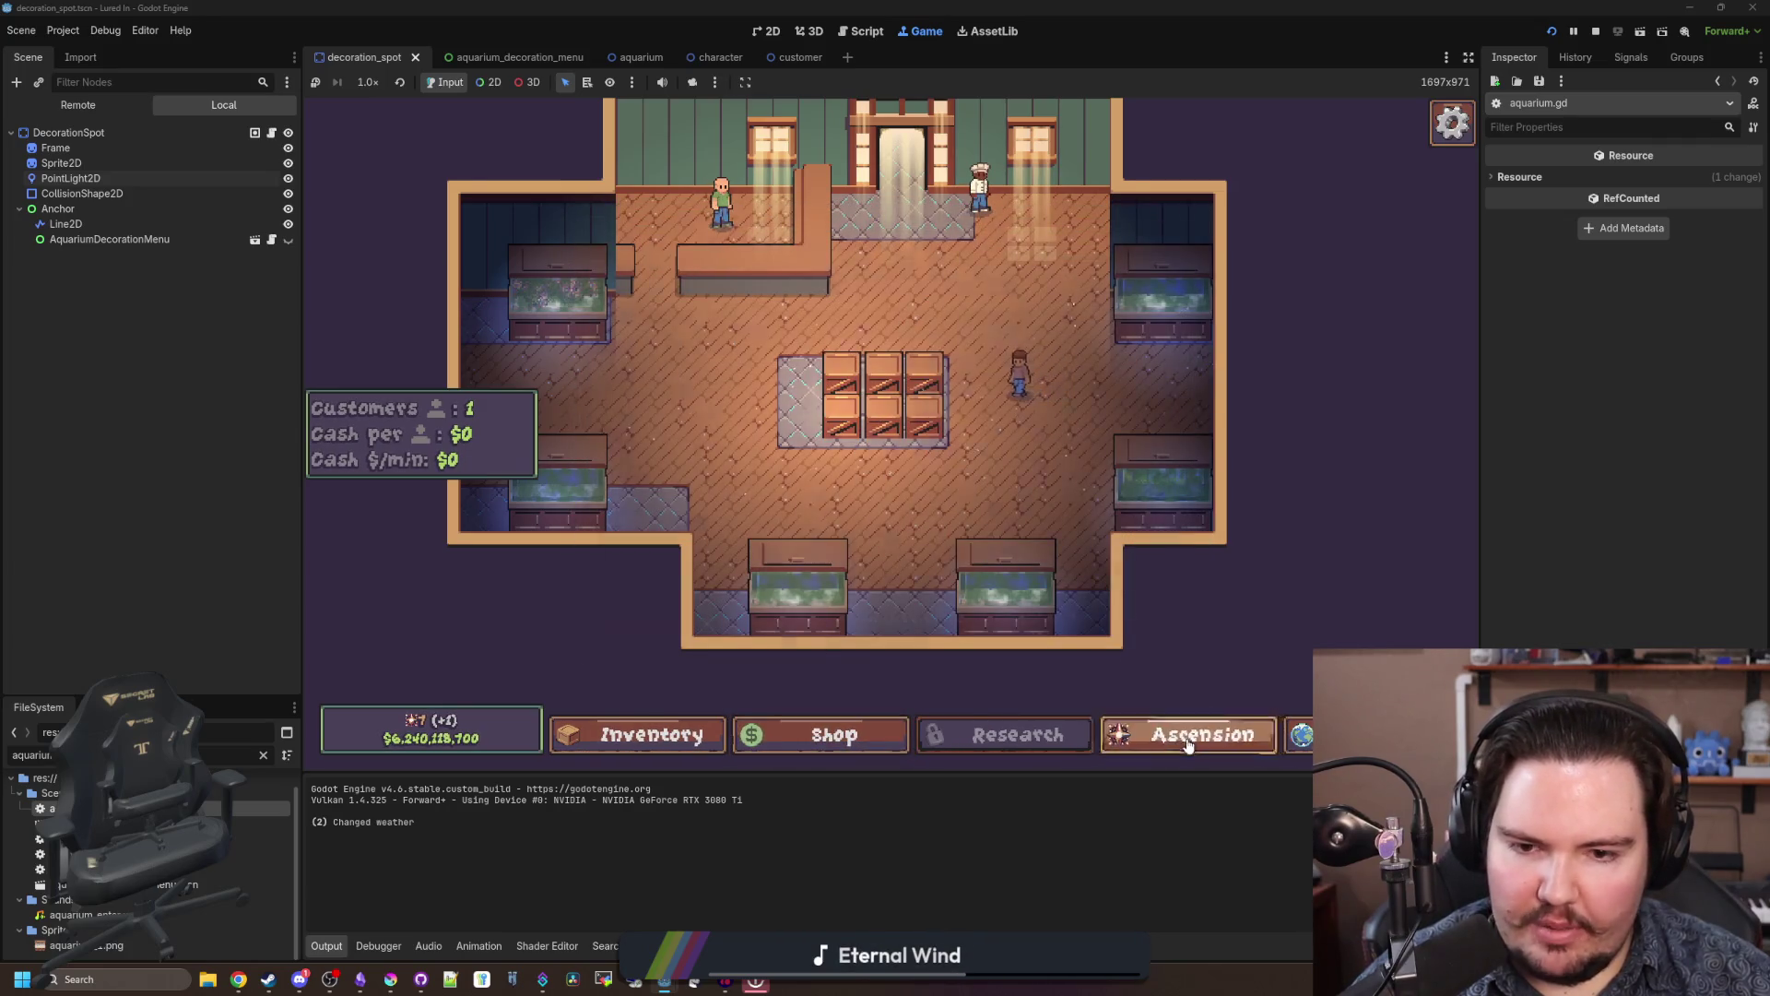
left_click(1187, 737)
left_click(777, 636)
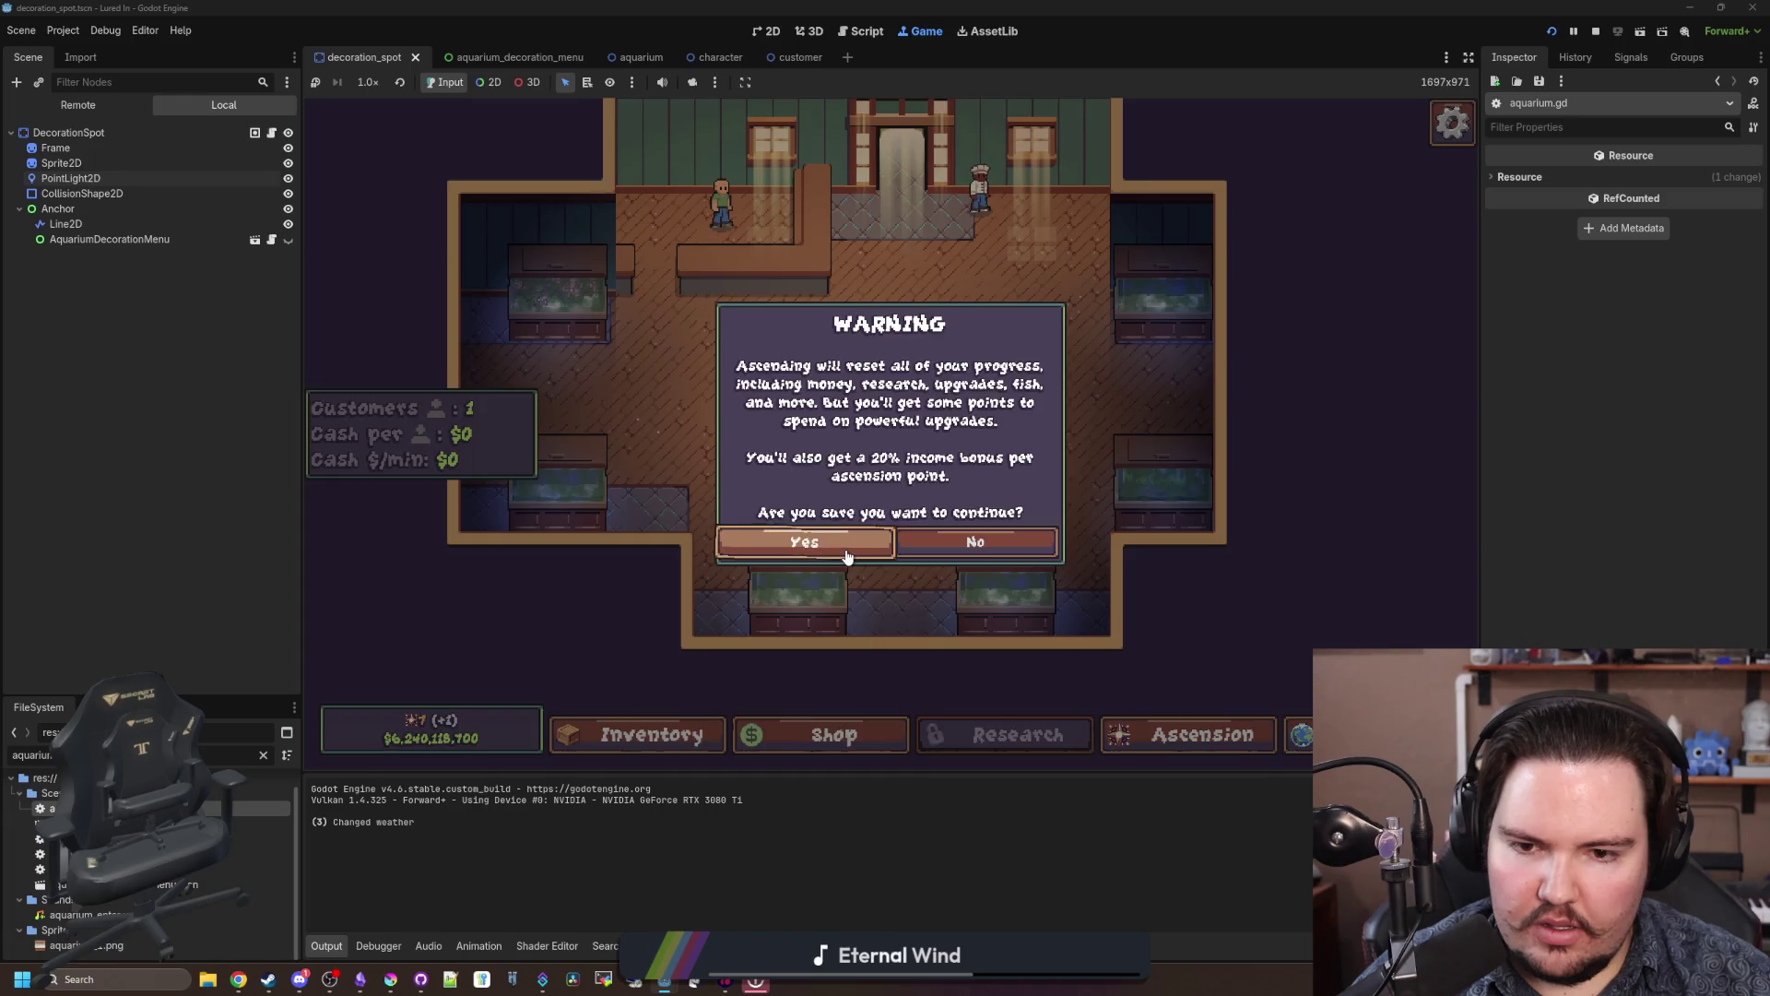
left_click(845, 550)
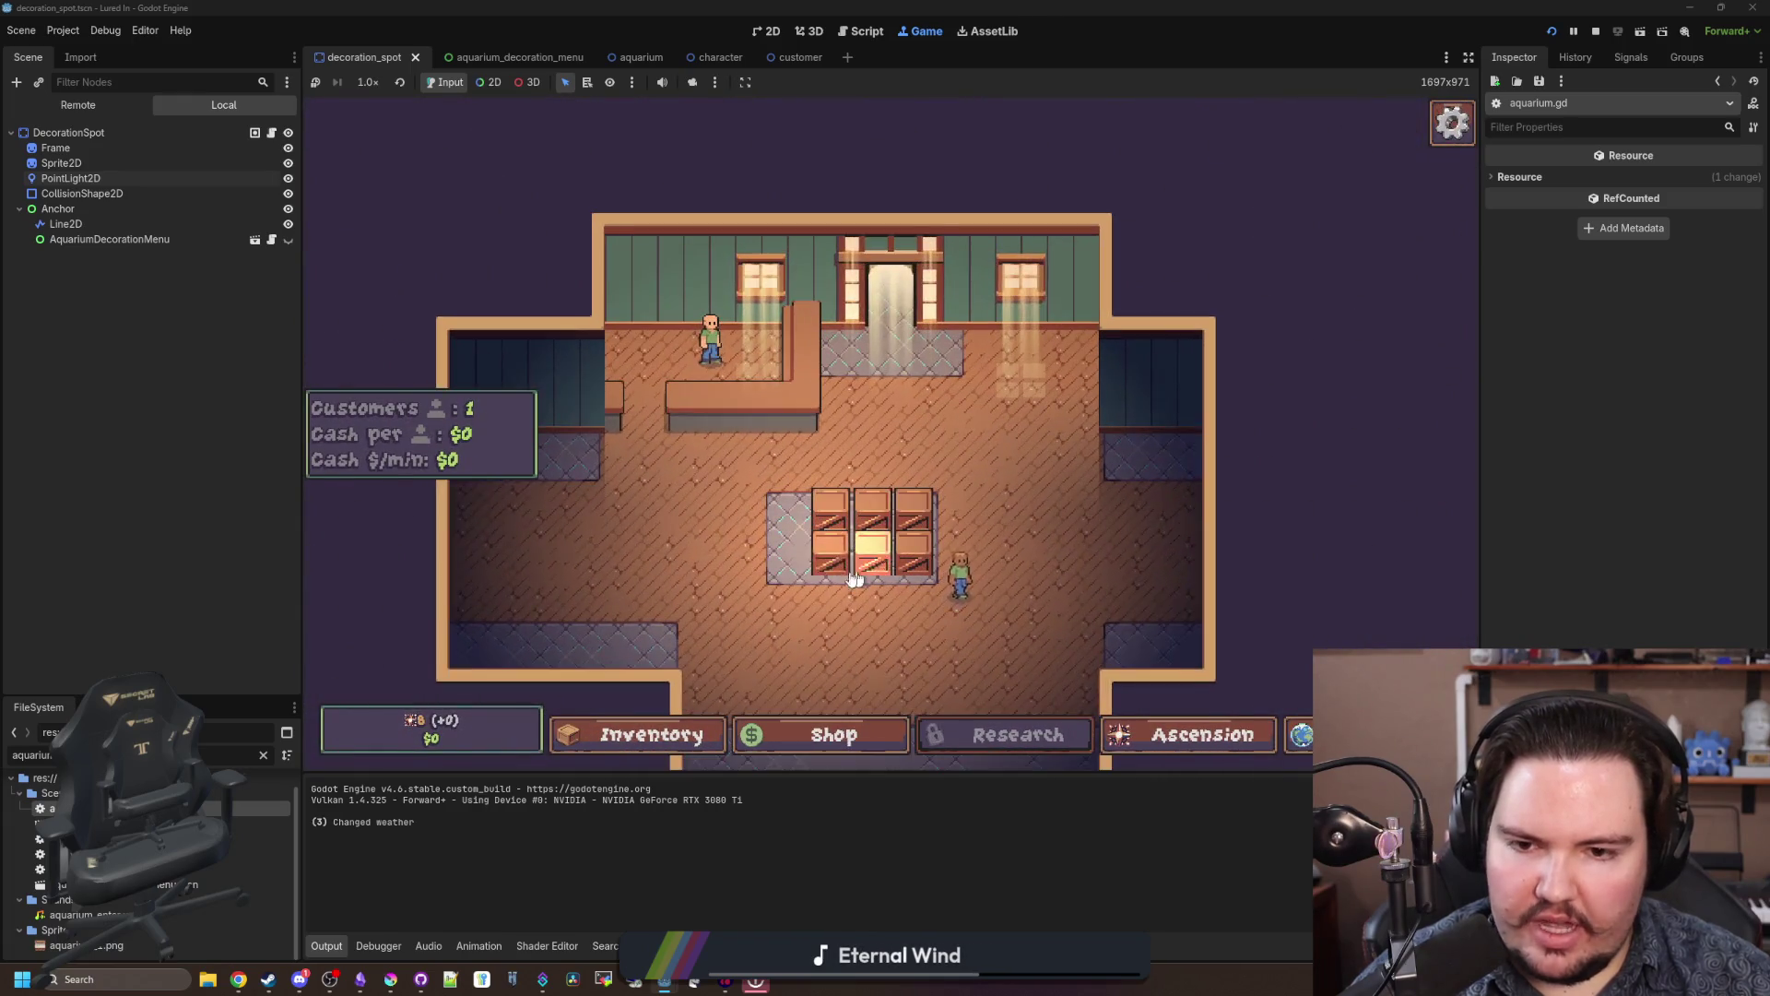
Step: Buy a New Tank, verify Fish Tank 1 kept its kelp, and stop the game
left_click(834, 735)
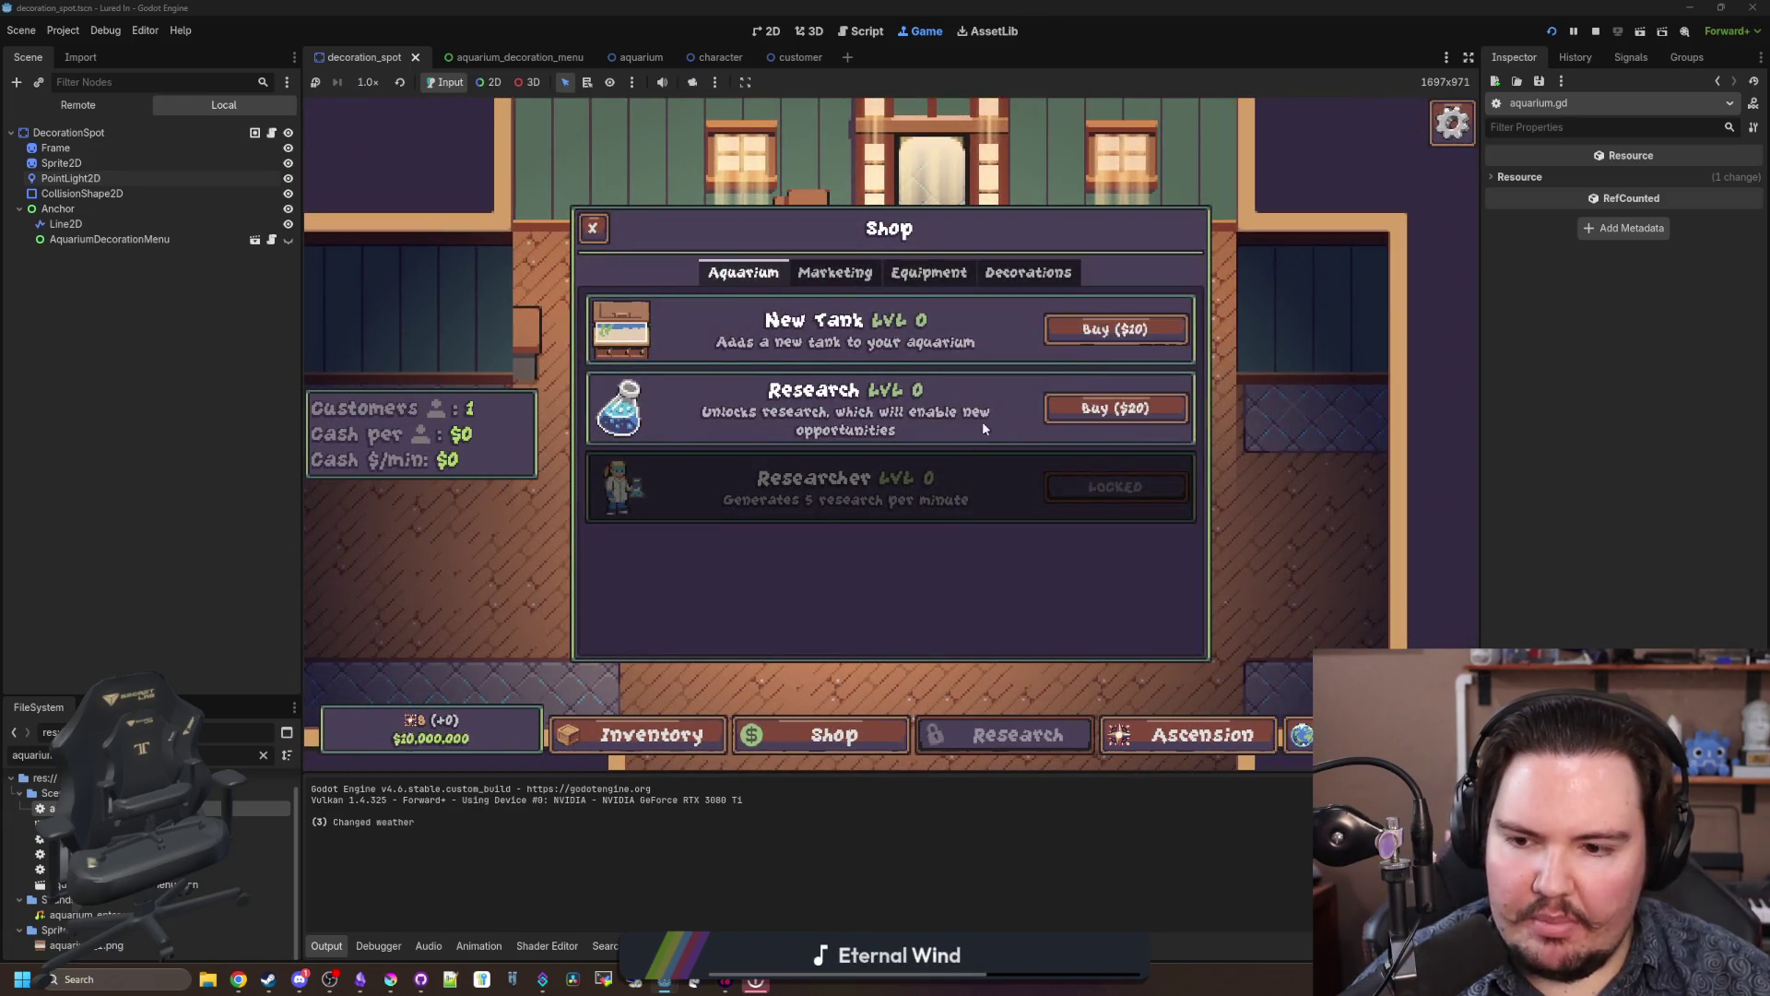
left_click(1098, 342)
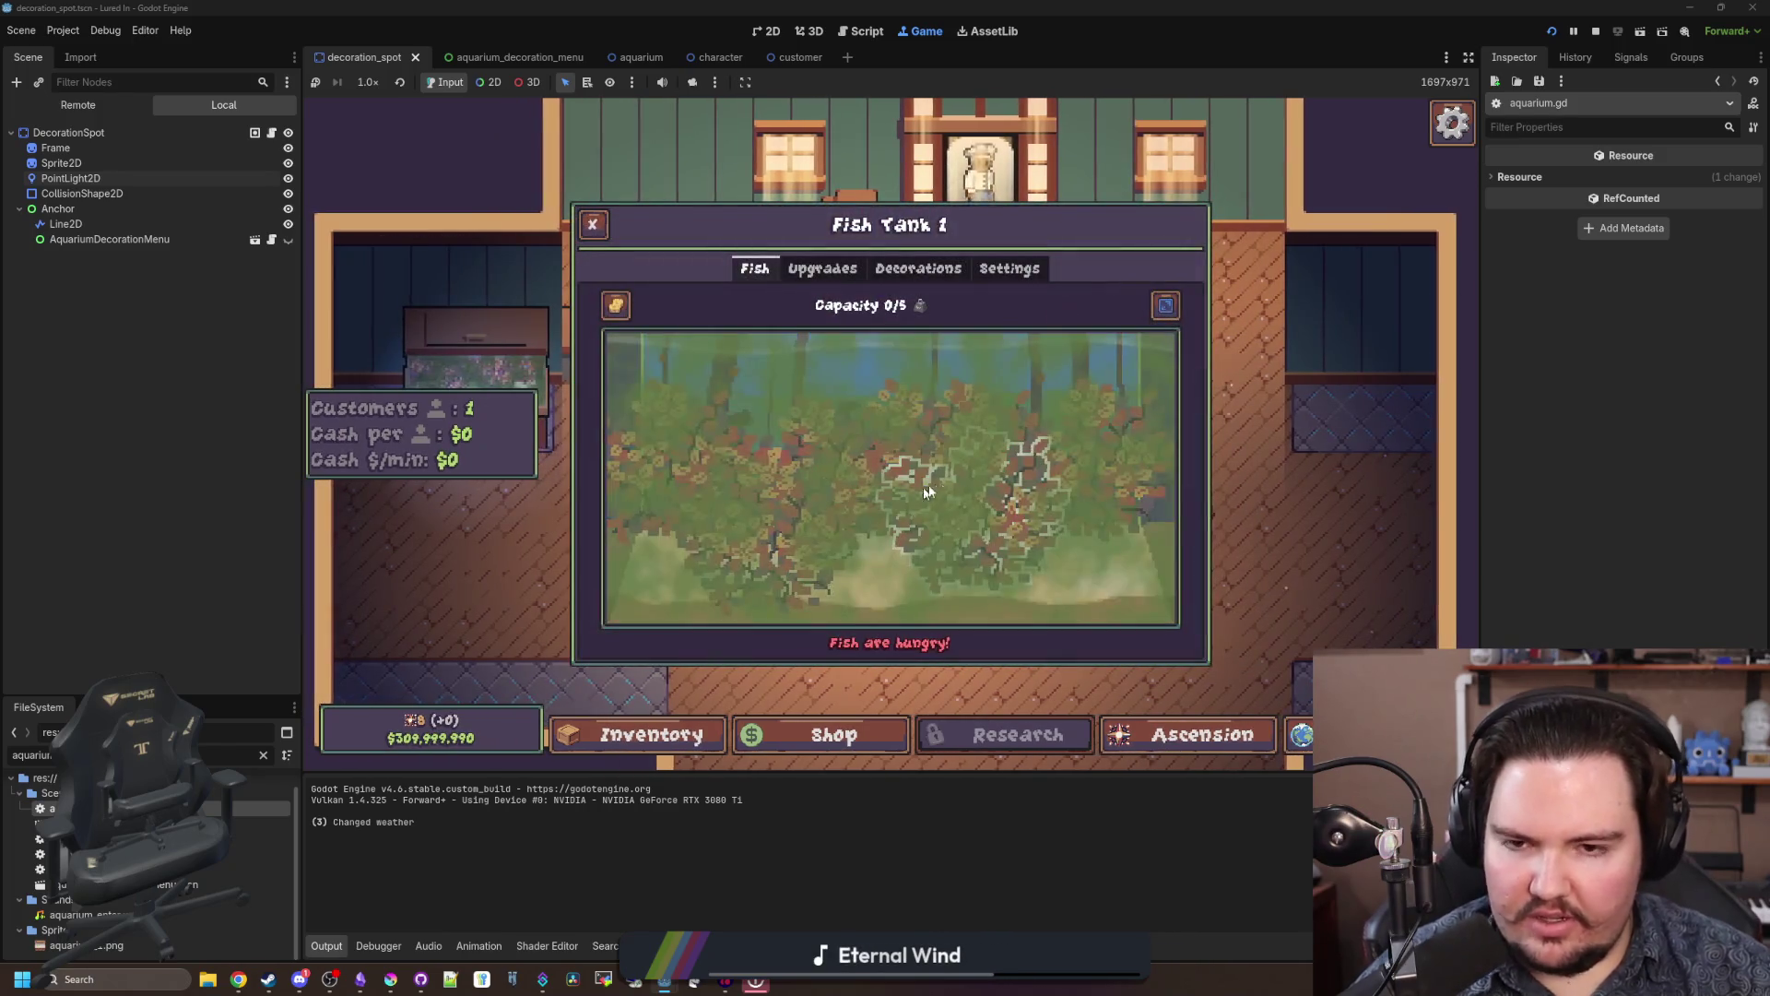
key("Escape")
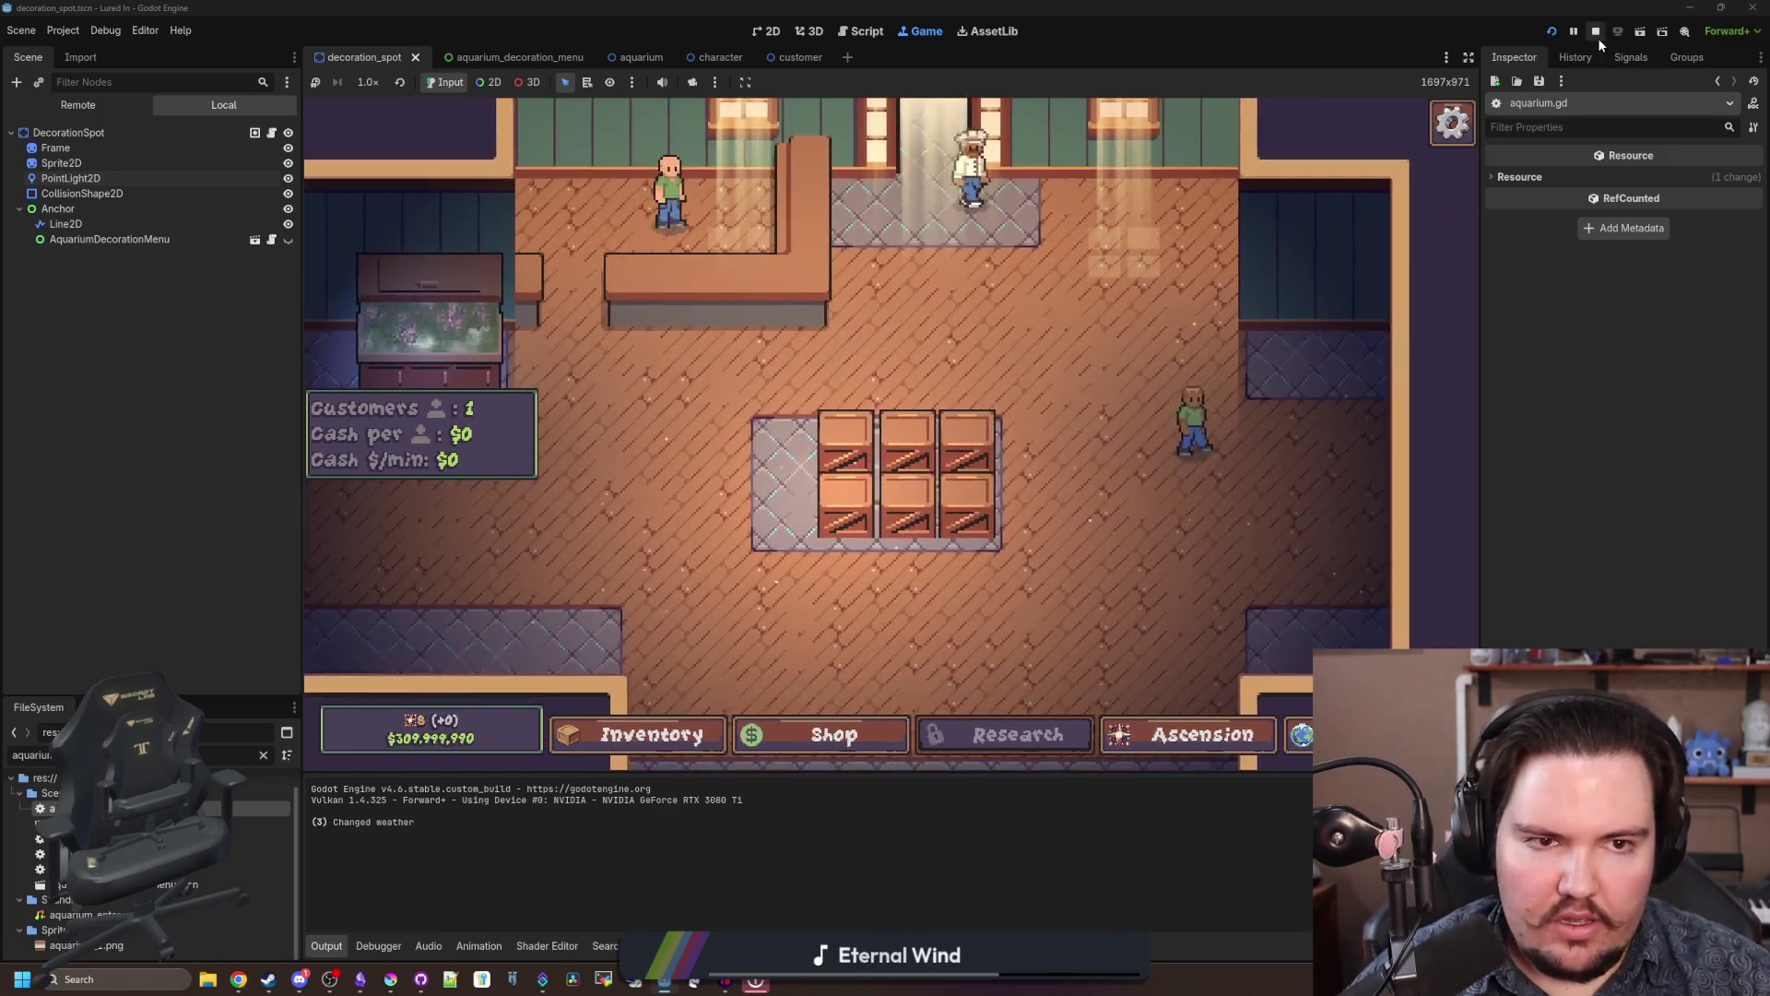
left_click(1596, 32)
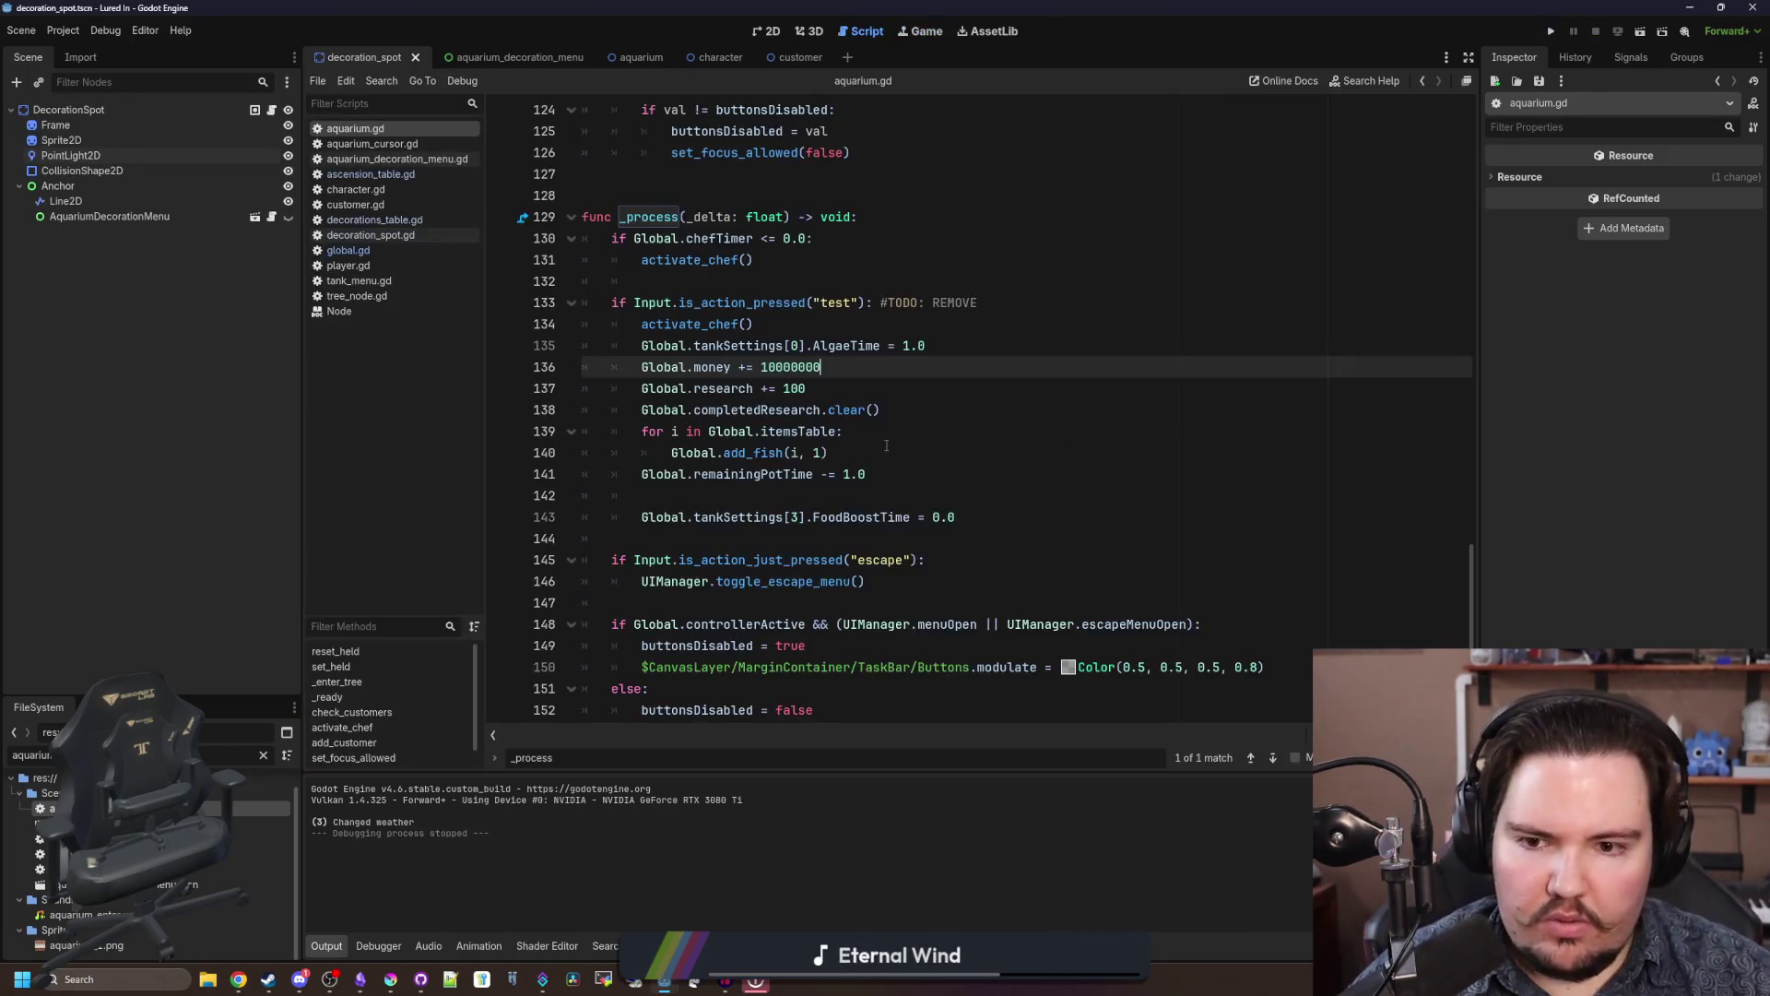
Step: In global.gd's ascension reset code, add a tankSettings line above the ascension level checks
left_click(839, 500)
left_click(348, 250)
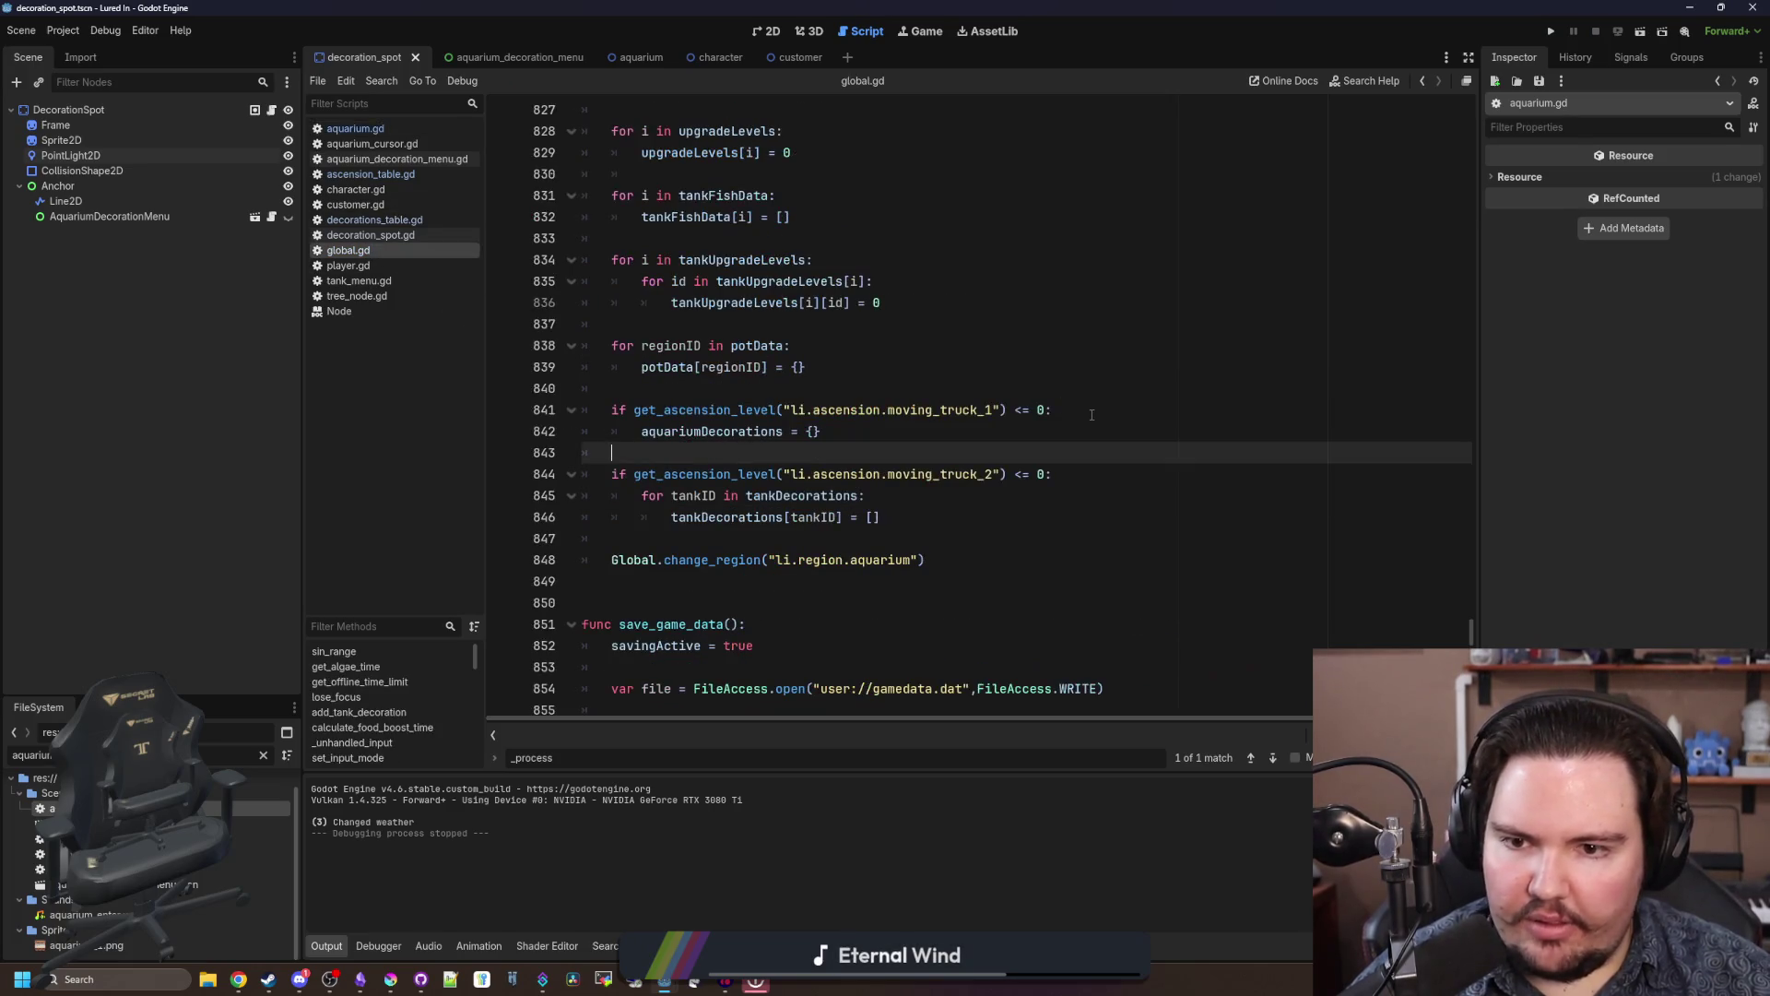
left_click(842, 409)
key("Return")
key("Return")
key("Up")
key("Up")
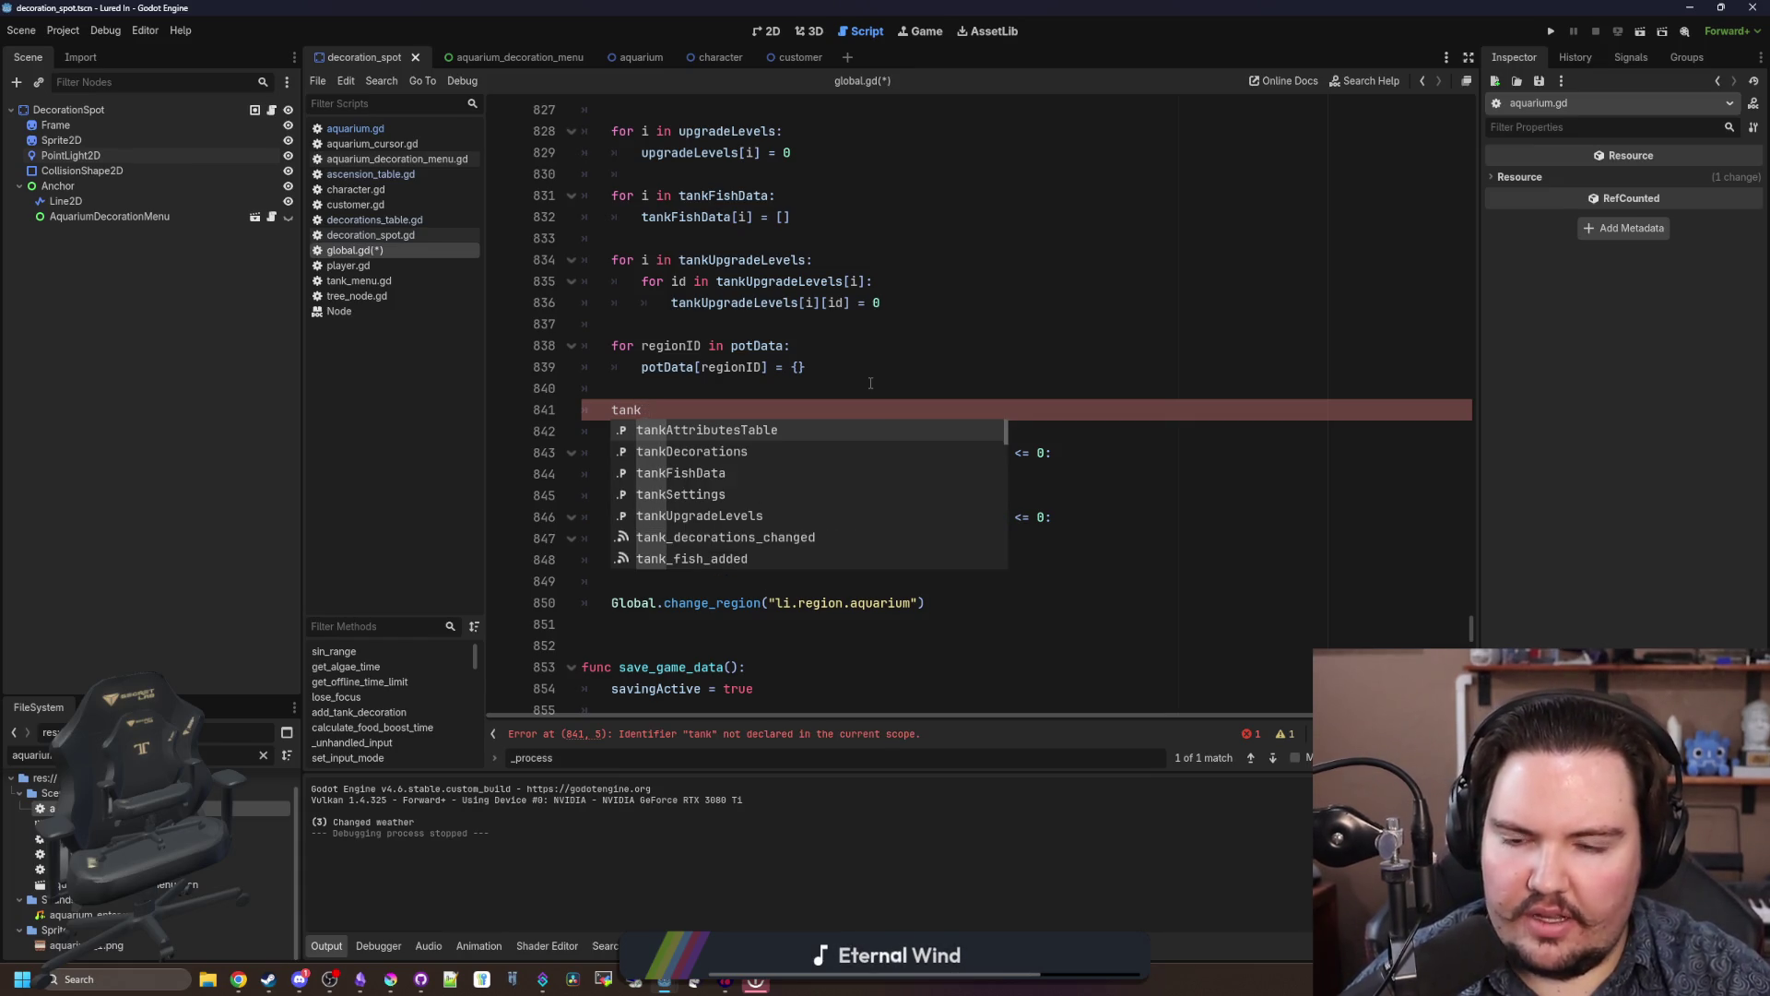
type("Settings")
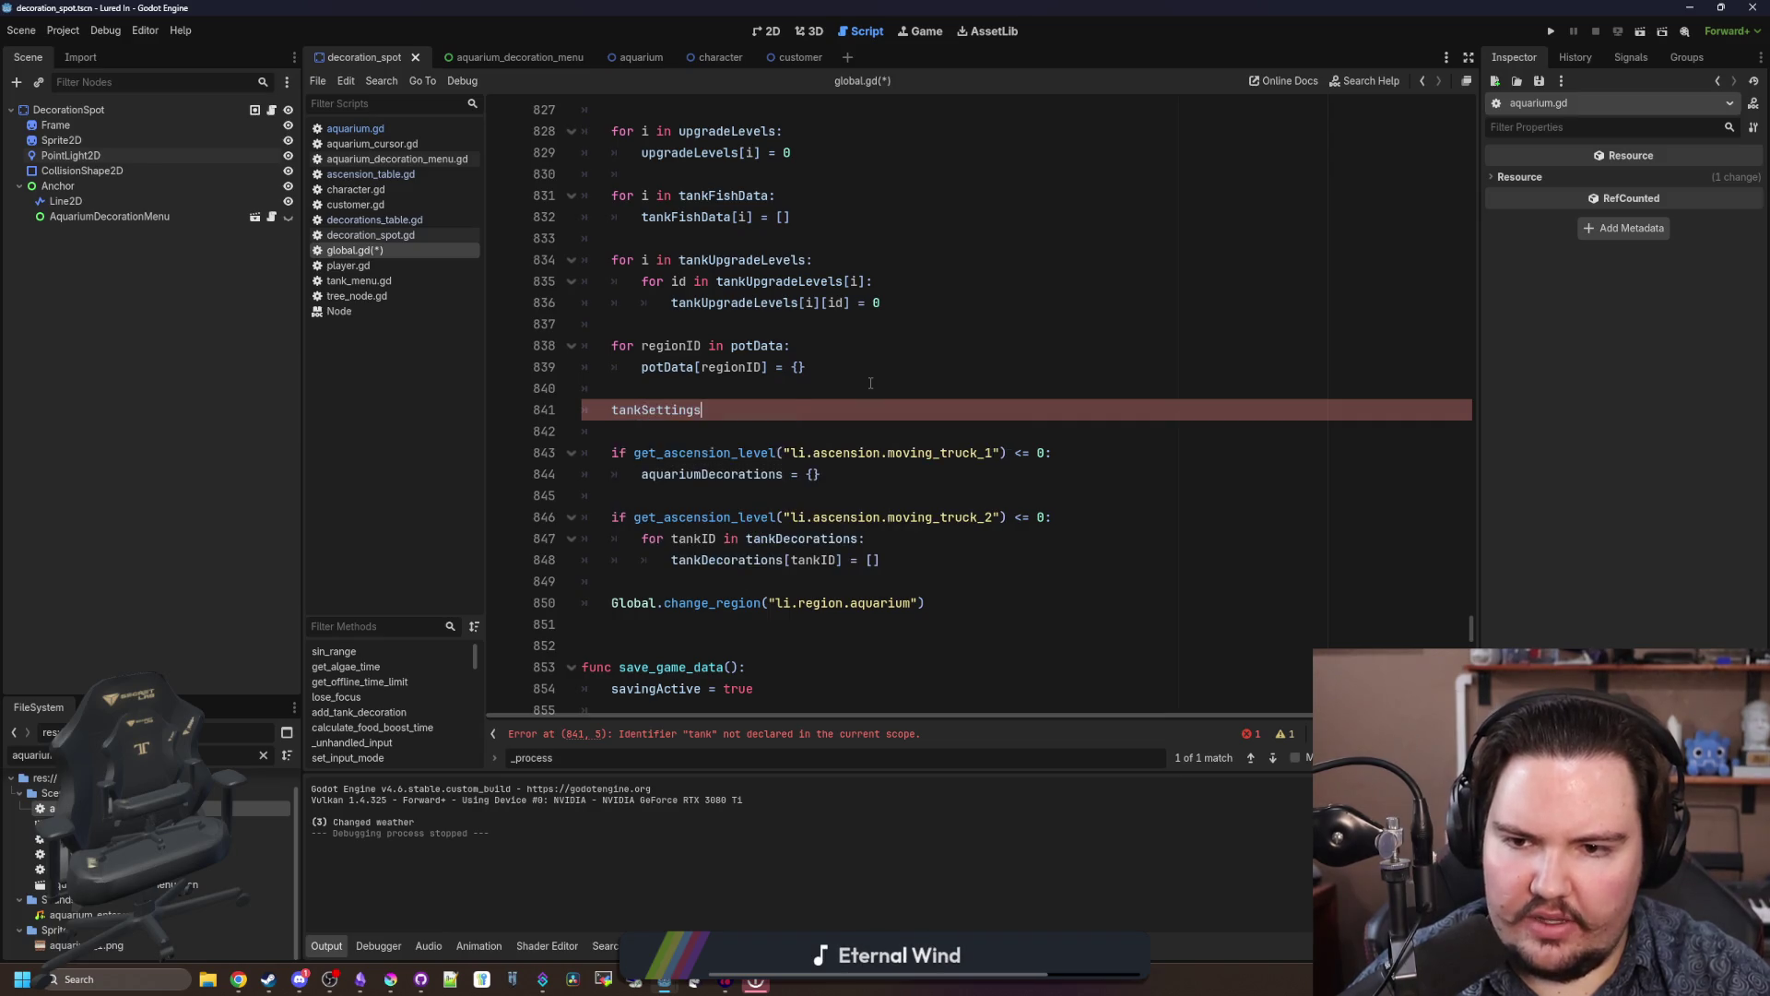
key("Home")
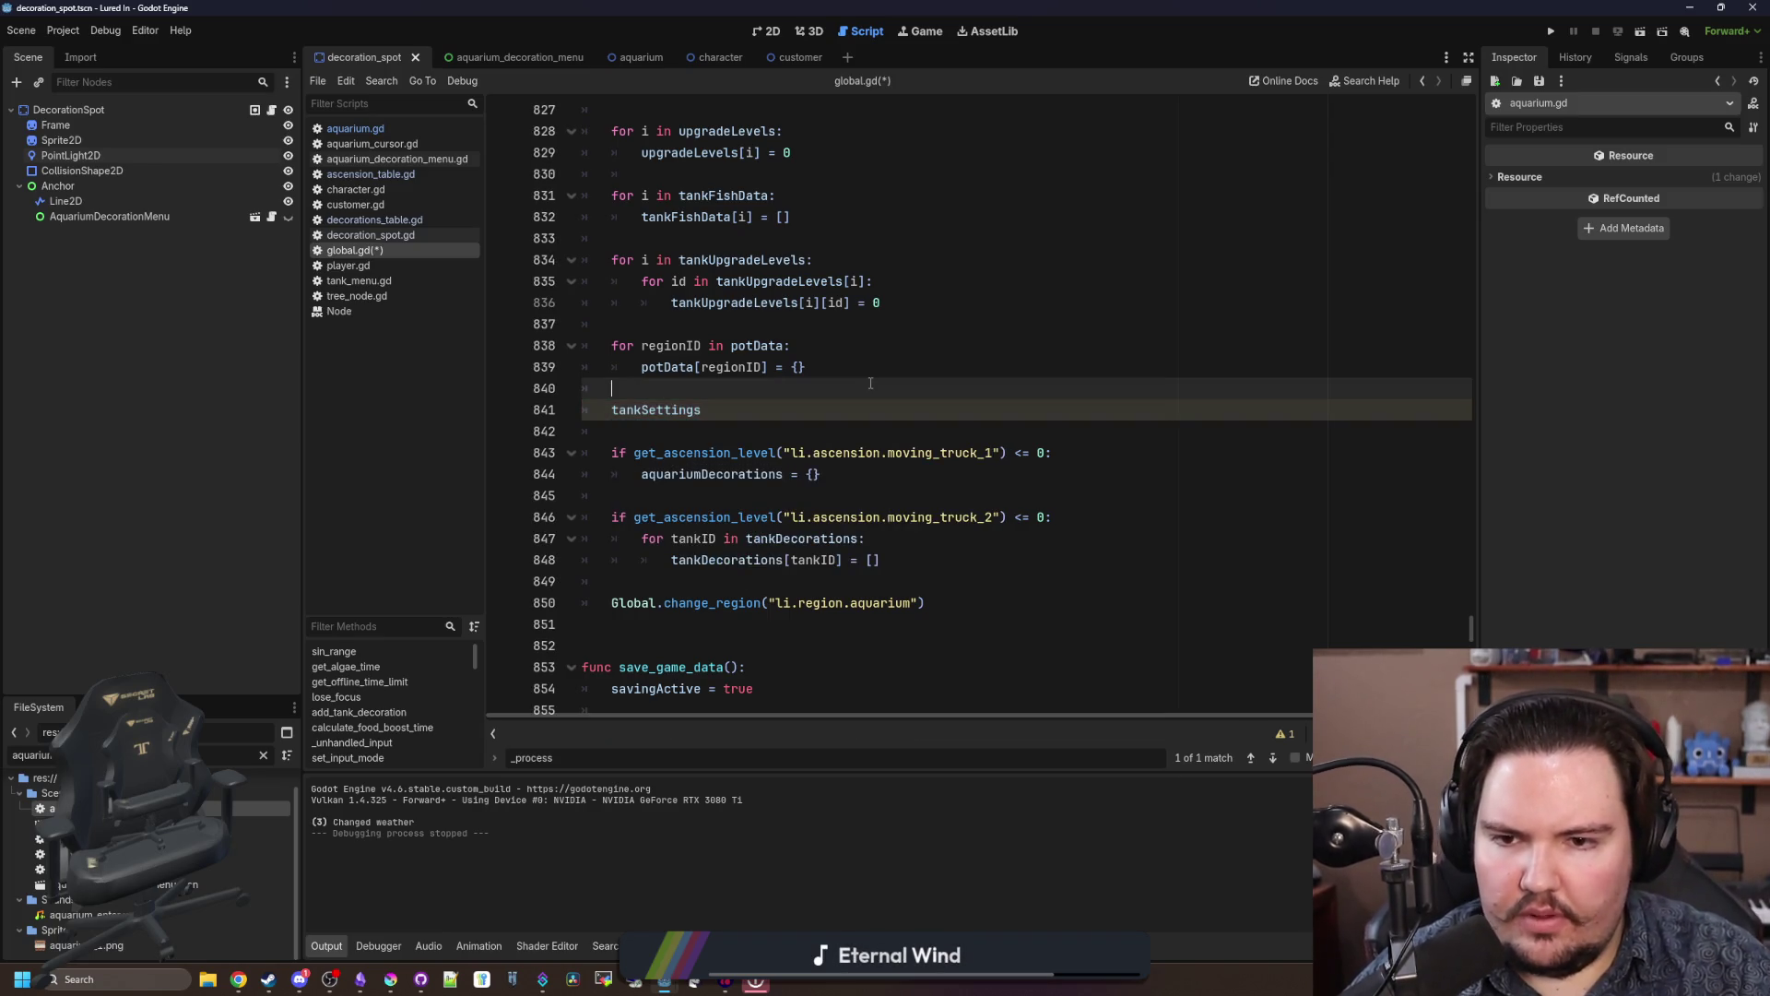
key("Return")
key("Up")
Step: Write the loop header 'for tankID in tankSettings:' above that line
type("for")
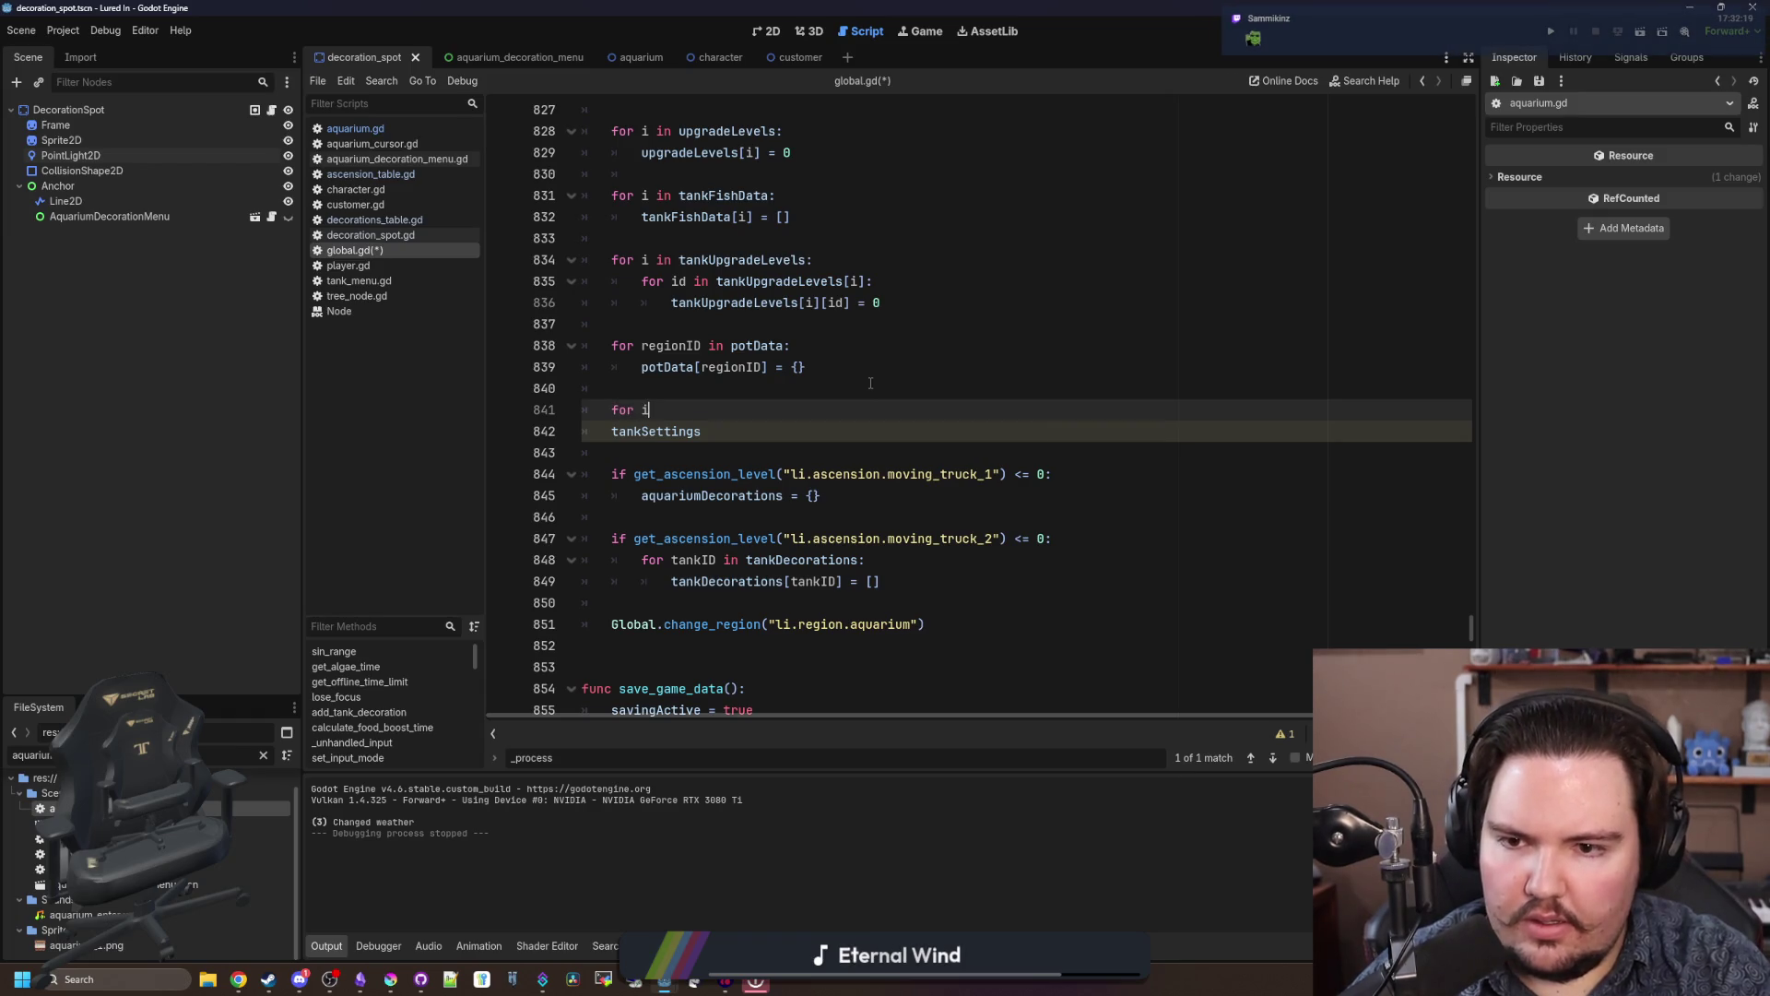
key("BackSpace")
type("tankID in tankS")
key("Return")
scroll(870, 382, "right", 1)
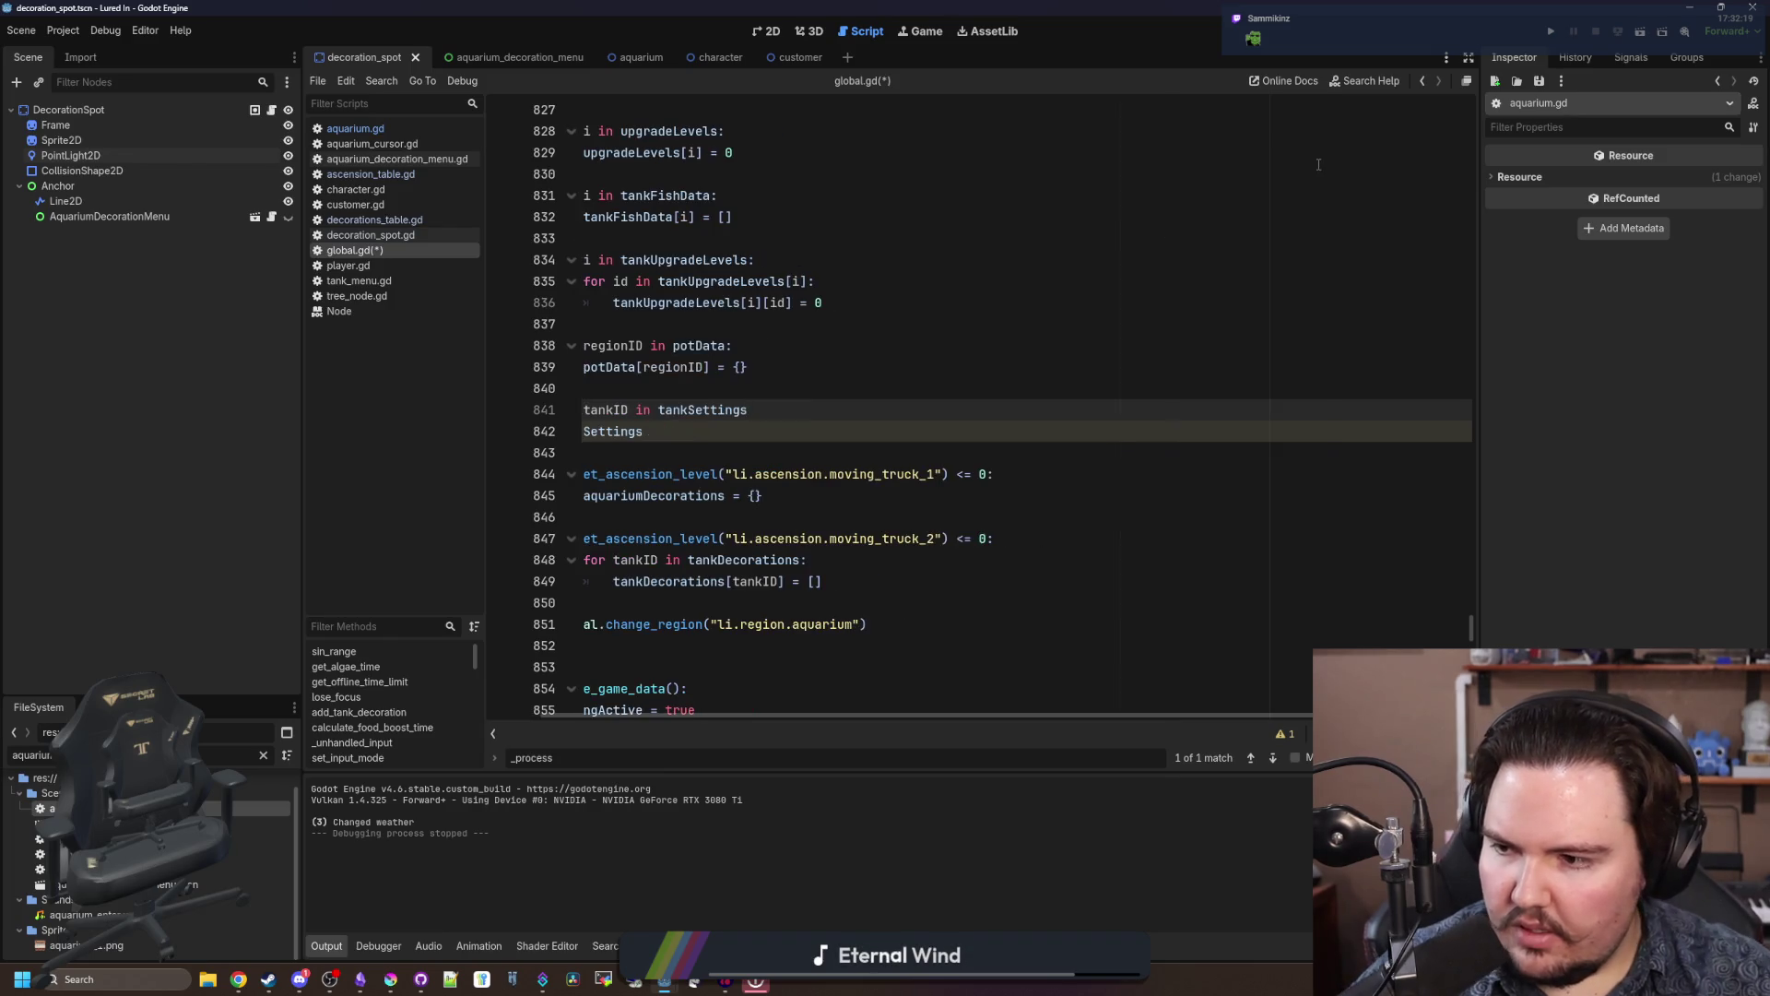
scroll(722, 569, "left", 1)
type(":")
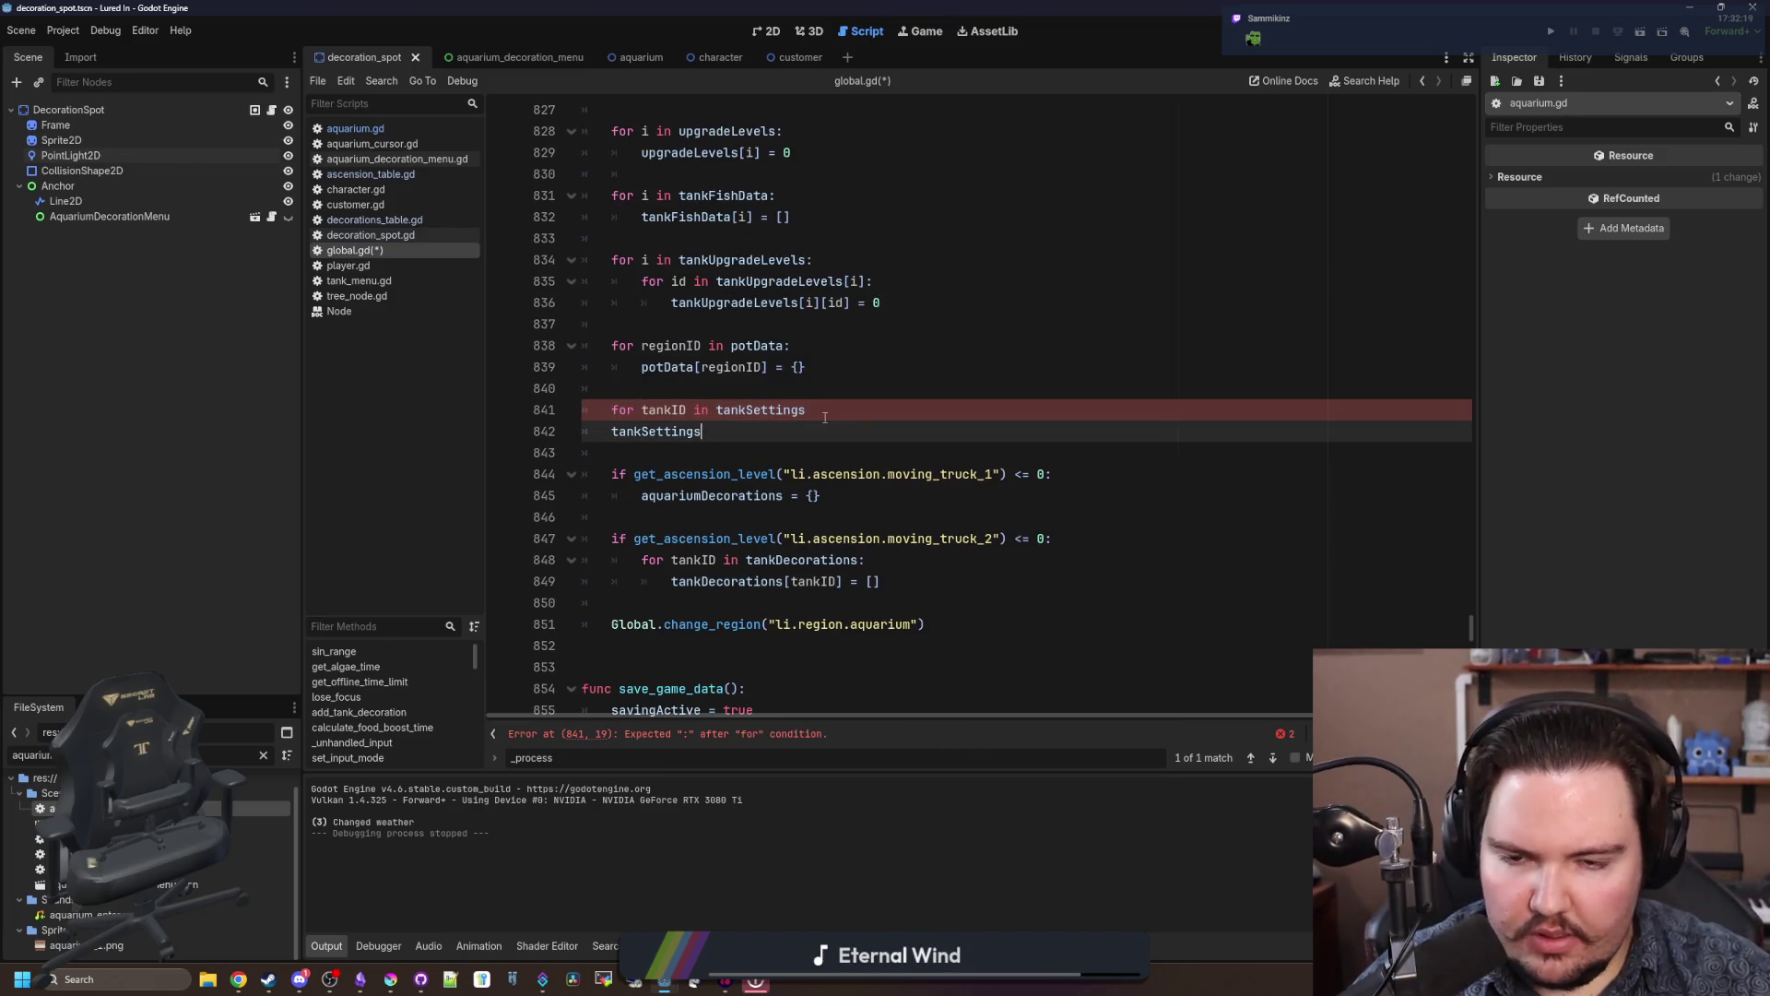
key("Return")
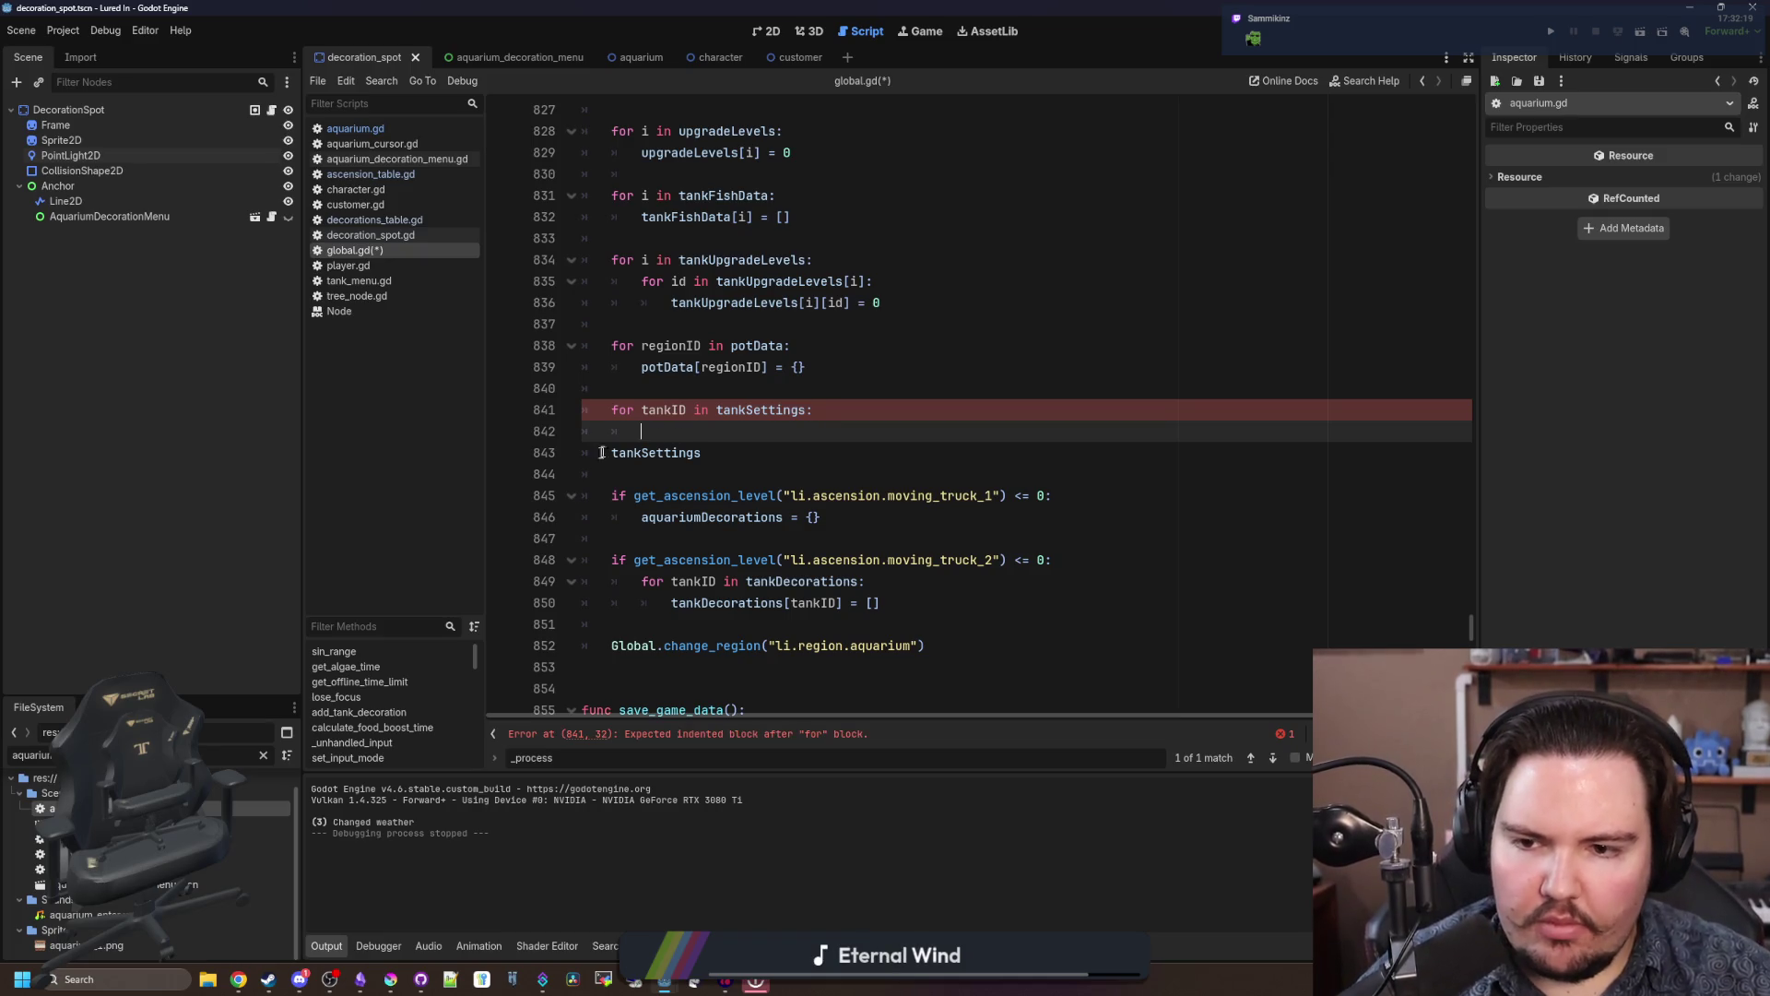
Step: Inside the loop, set each tank's AlgaeTime to grimeTime and FoodBoost to 0.0
left_click(601, 452)
key("Tab")
key("BackSpace")
key("BackSpace")
left_click(751, 432)
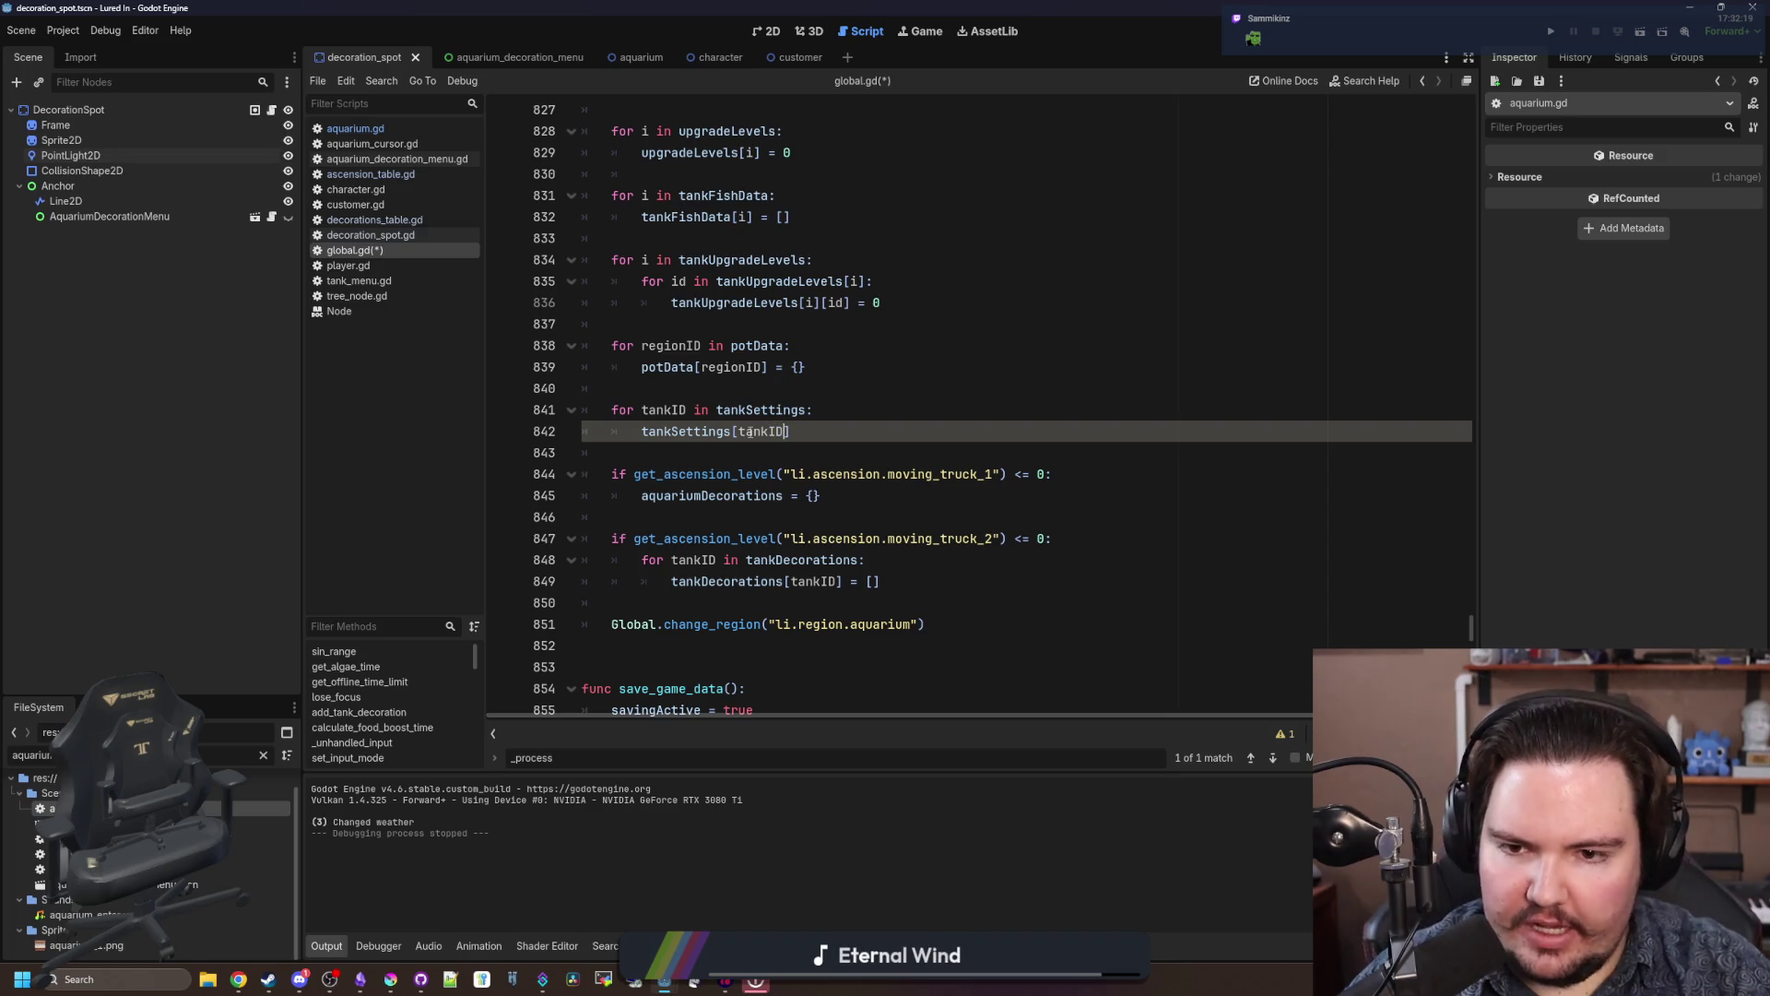
type(".Alg")
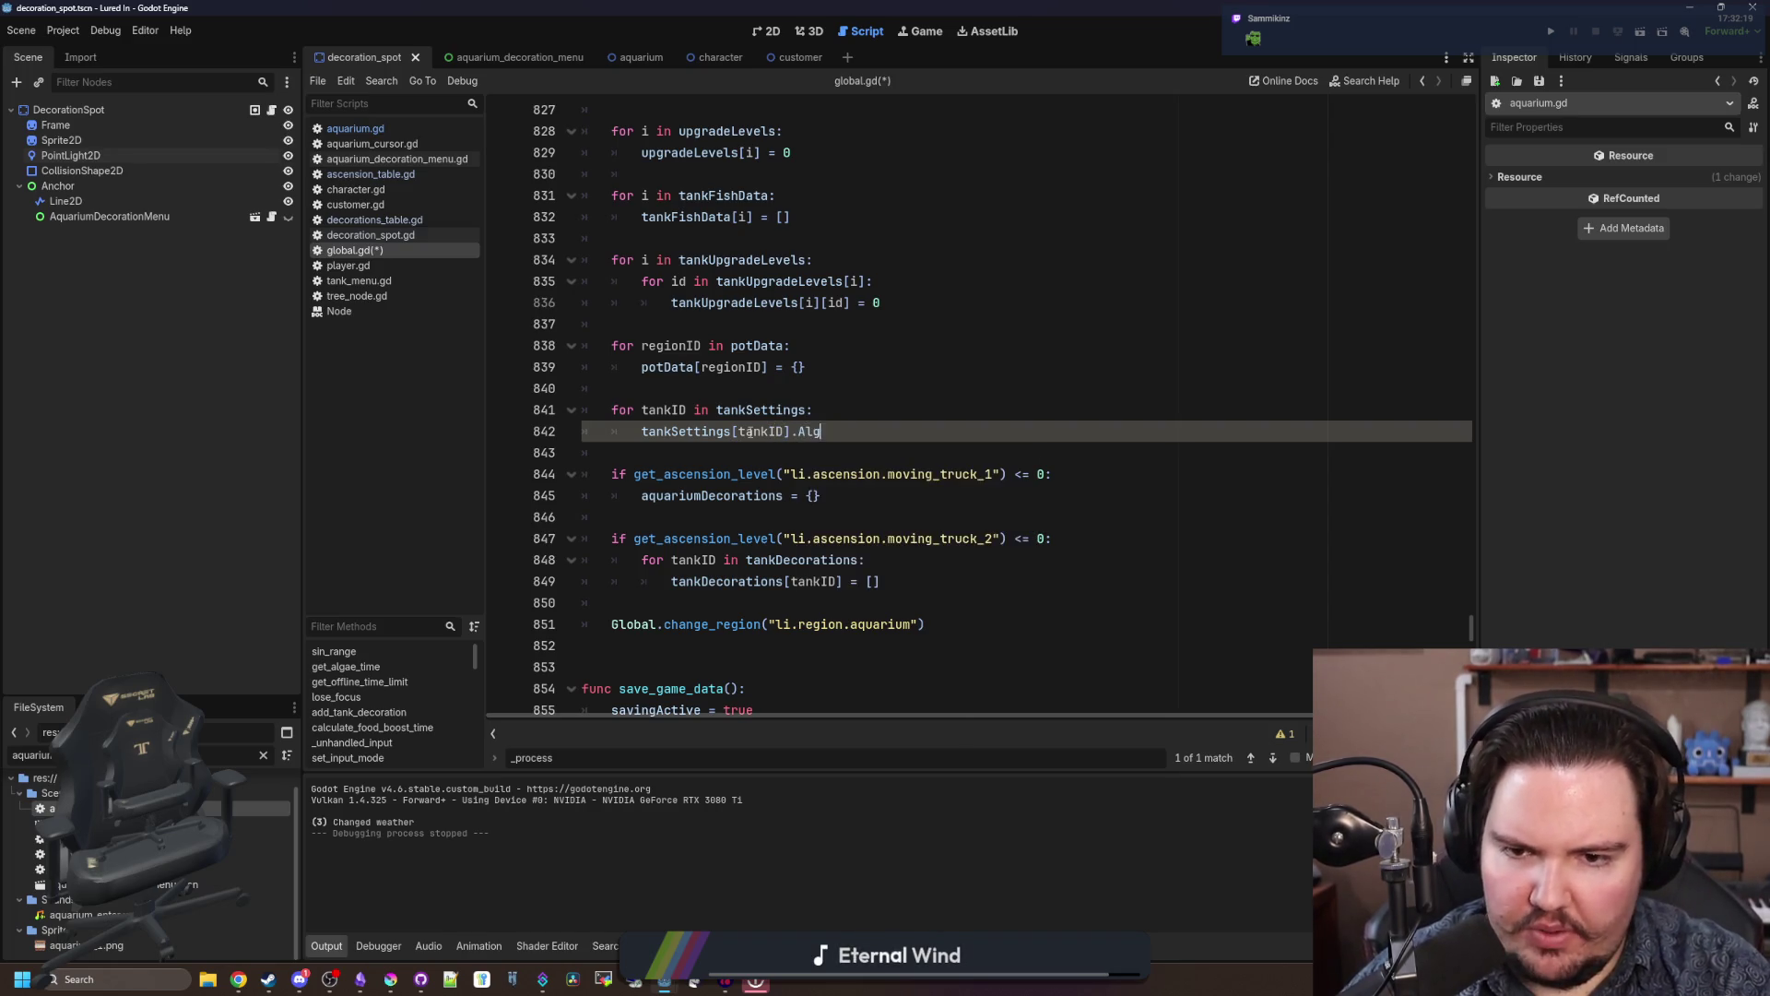
type("0.0")
key("Return")
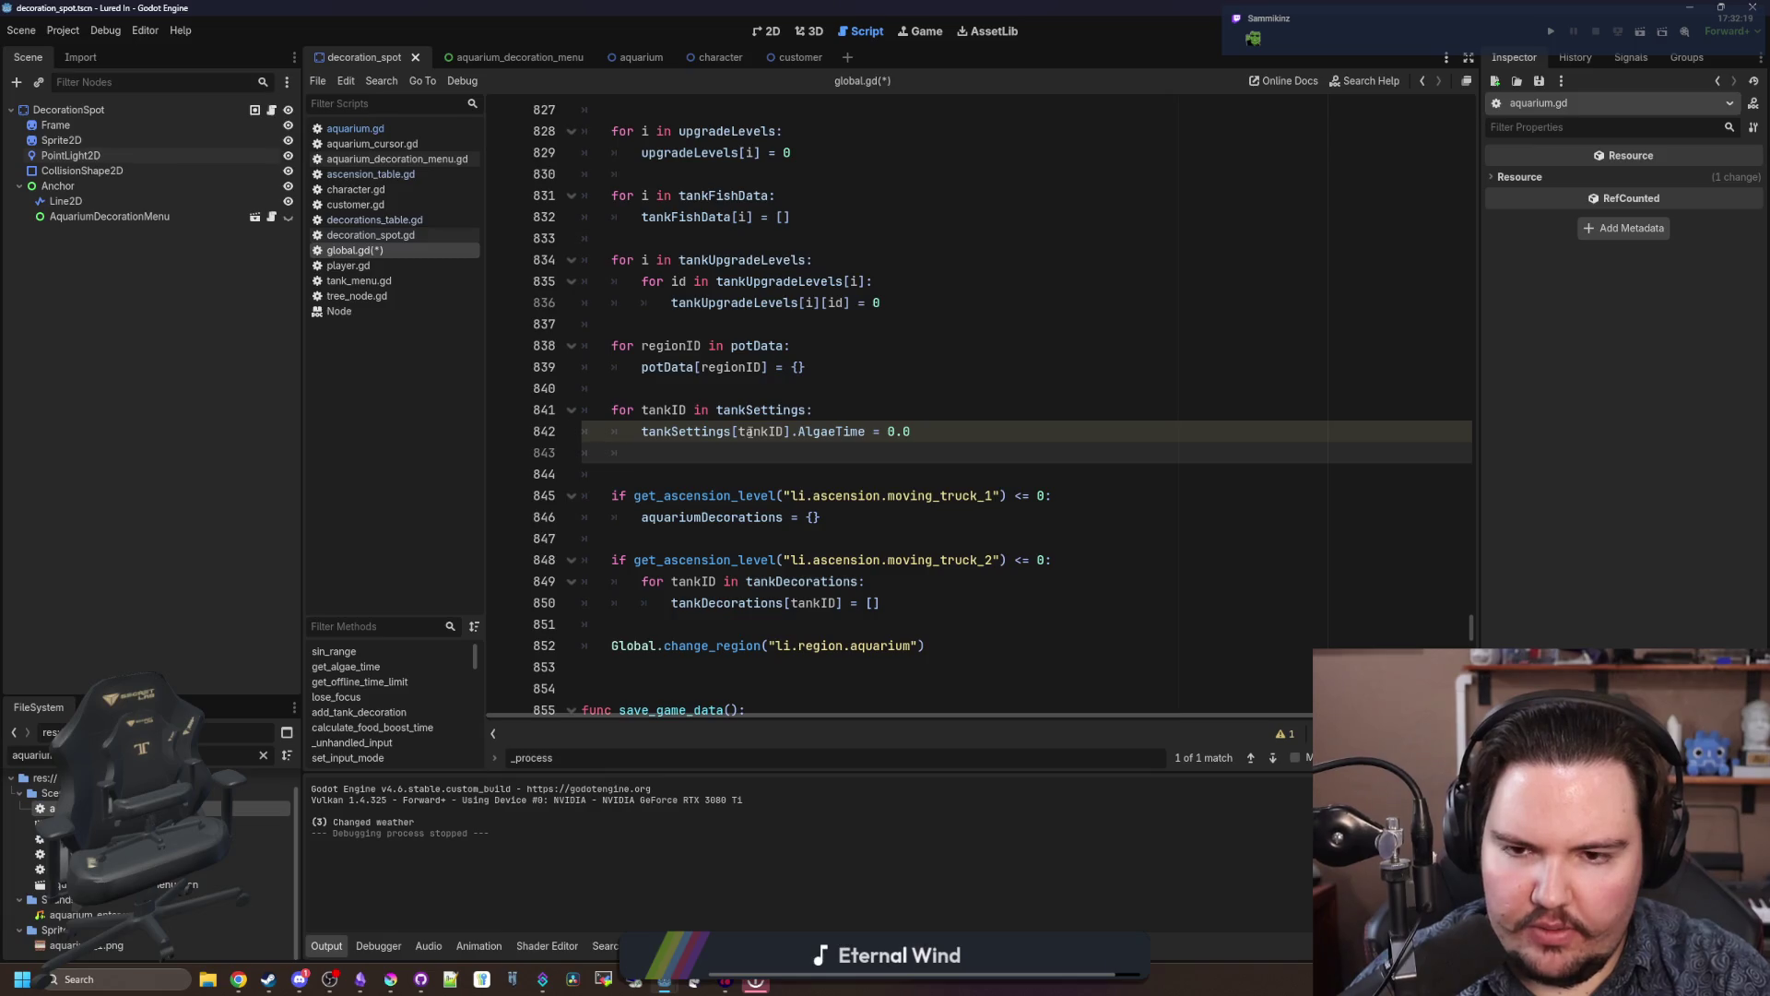
key("BackSpace")
key("BackSpace")
key("BackSpace")
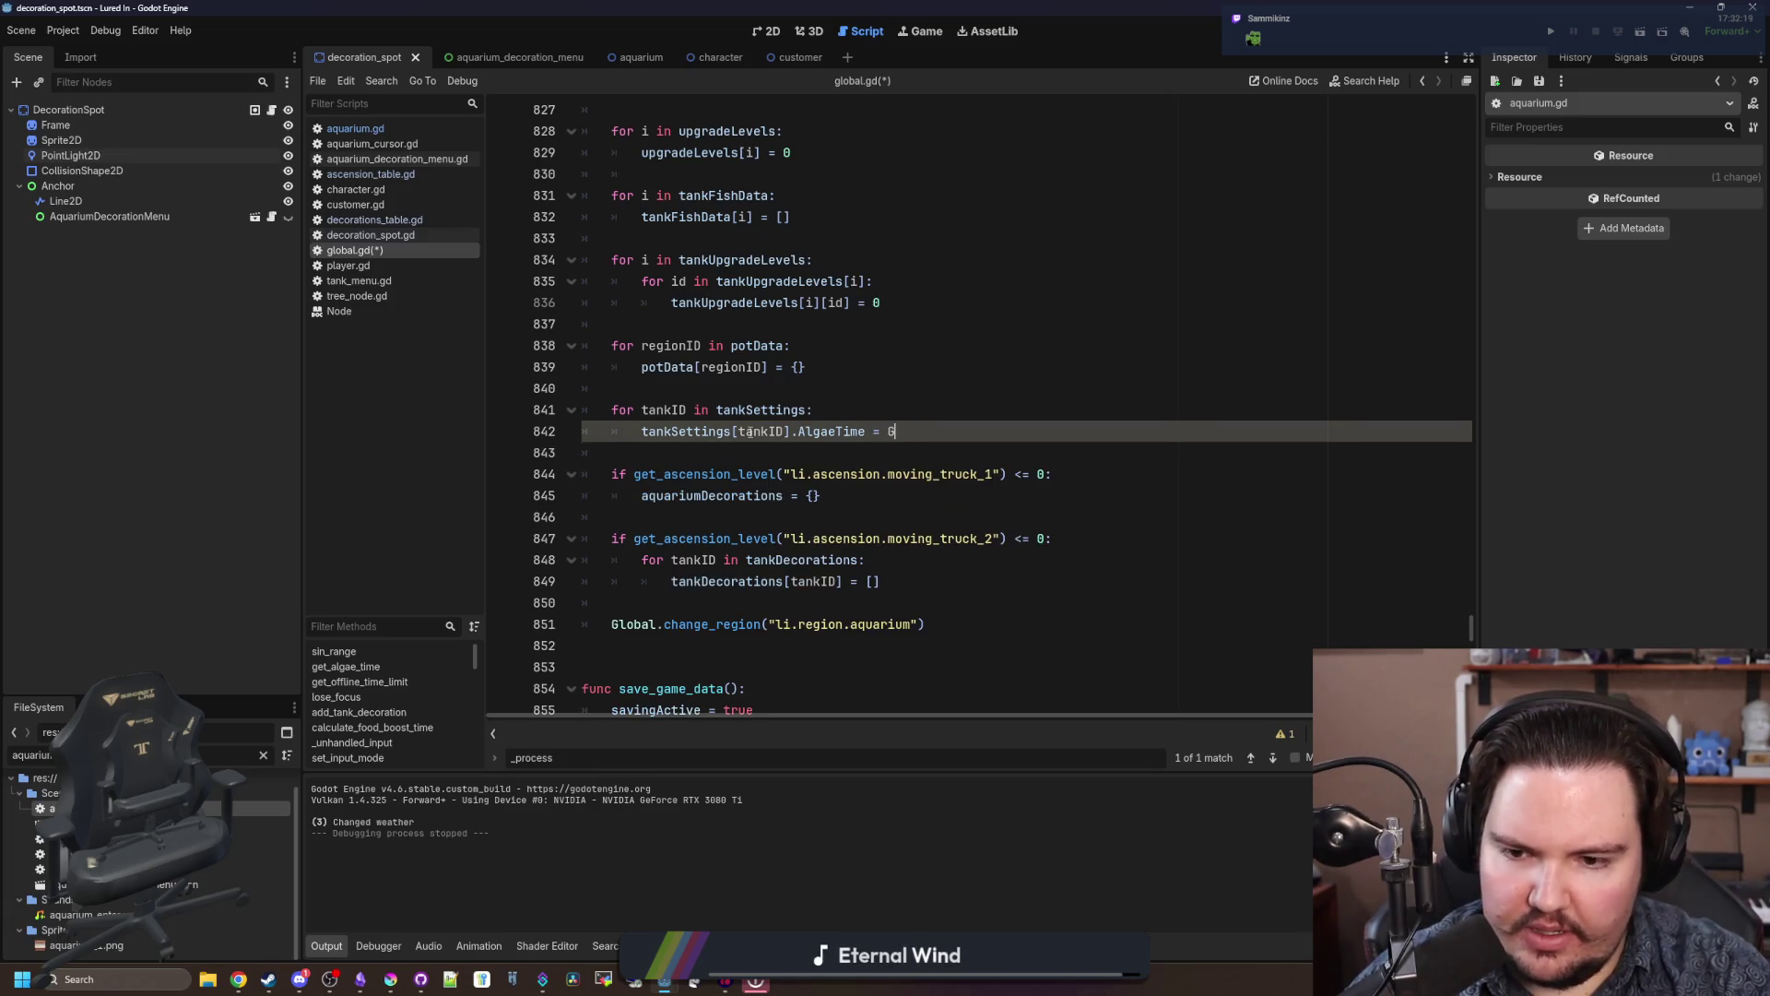
type("Gri")
key("Return")
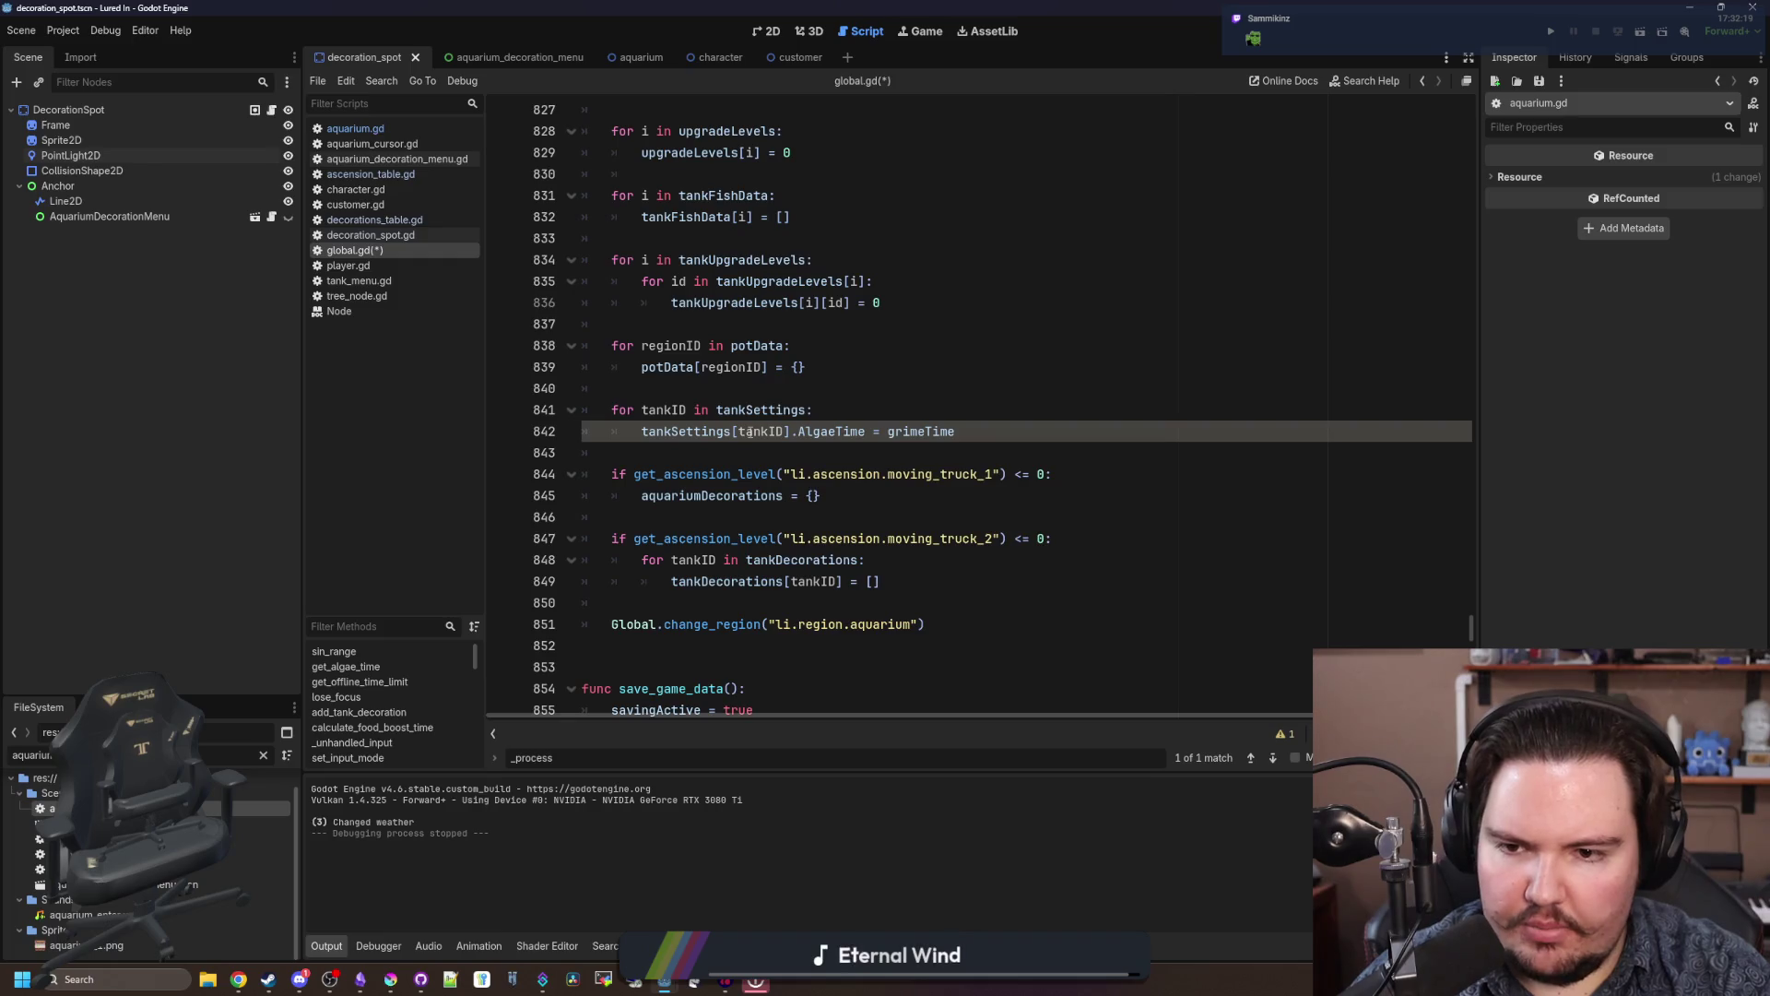
key("Return")
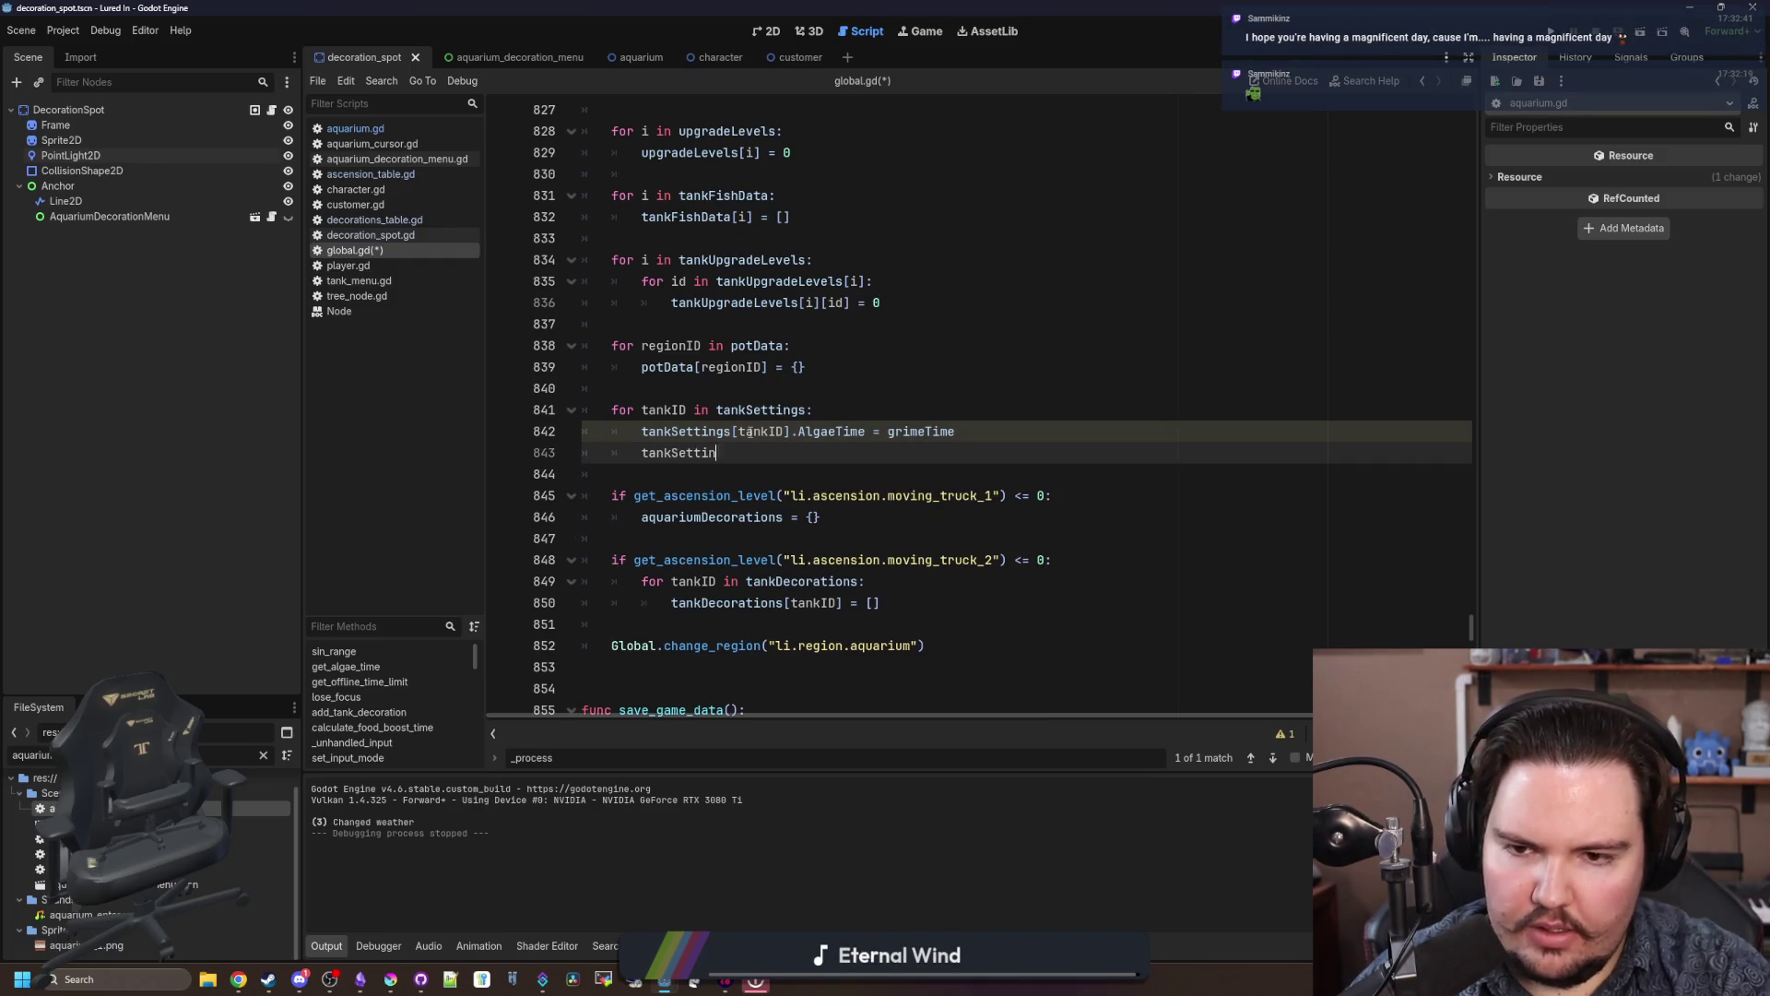
type("tankID].")
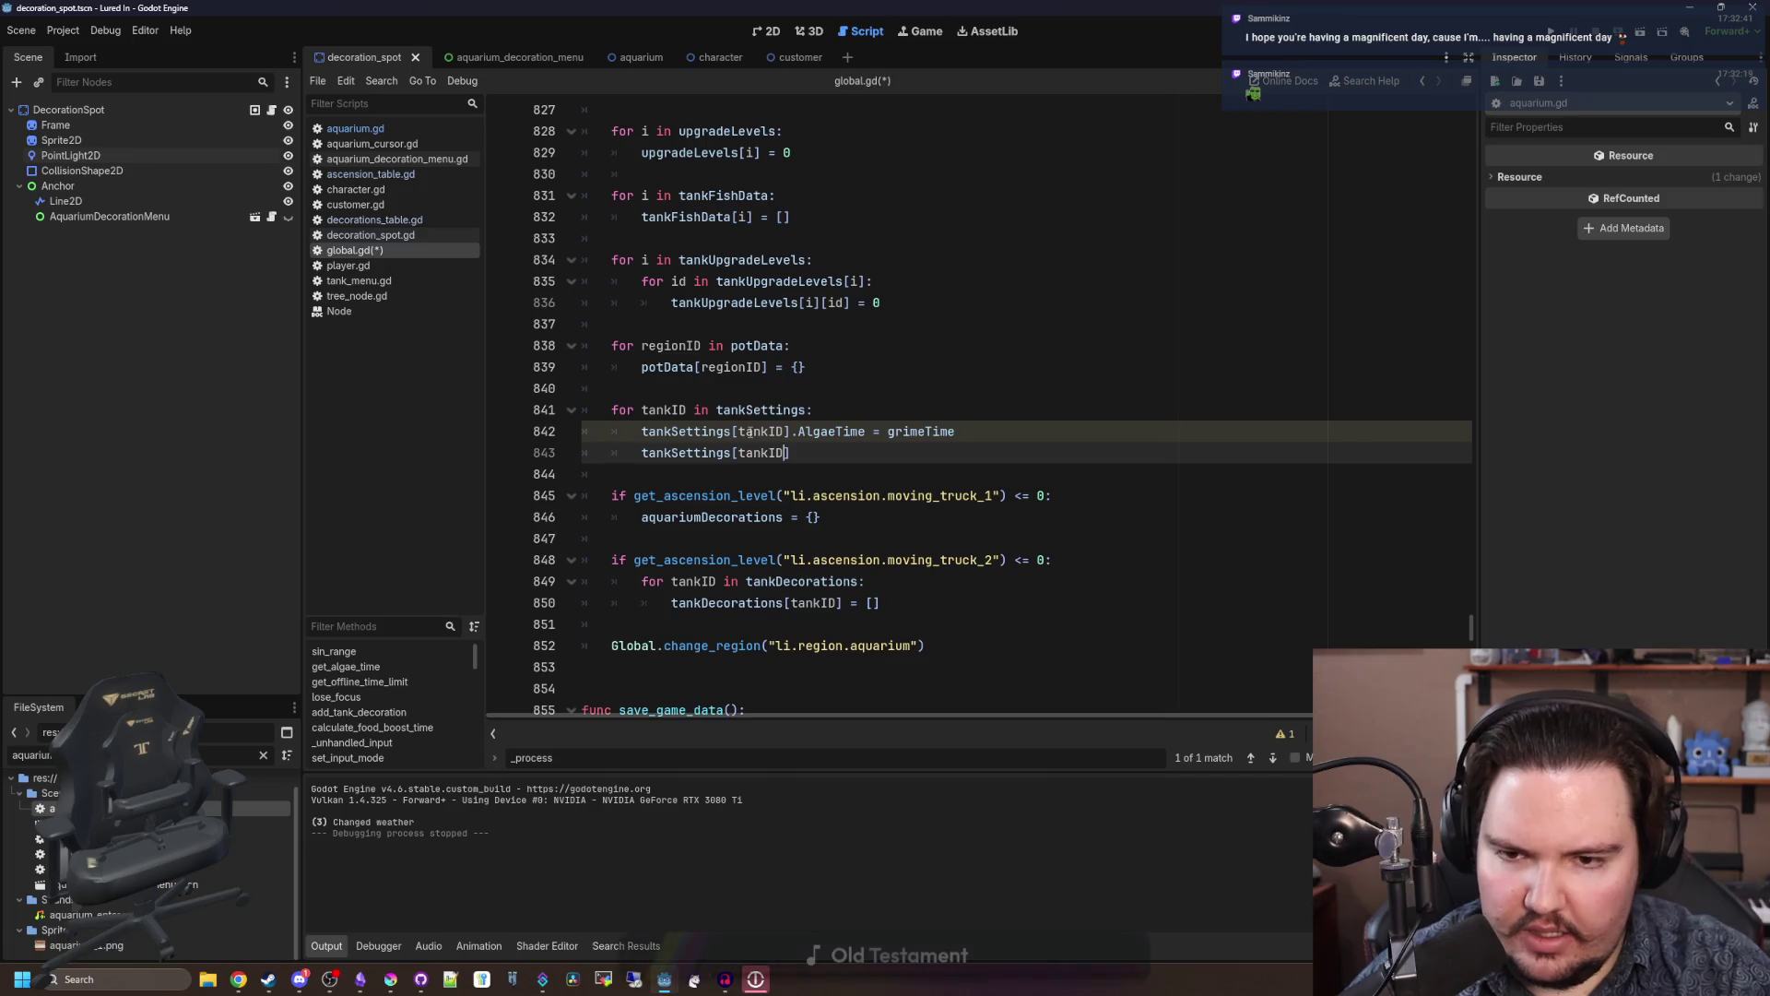
type("FoodBoost = 0.0")
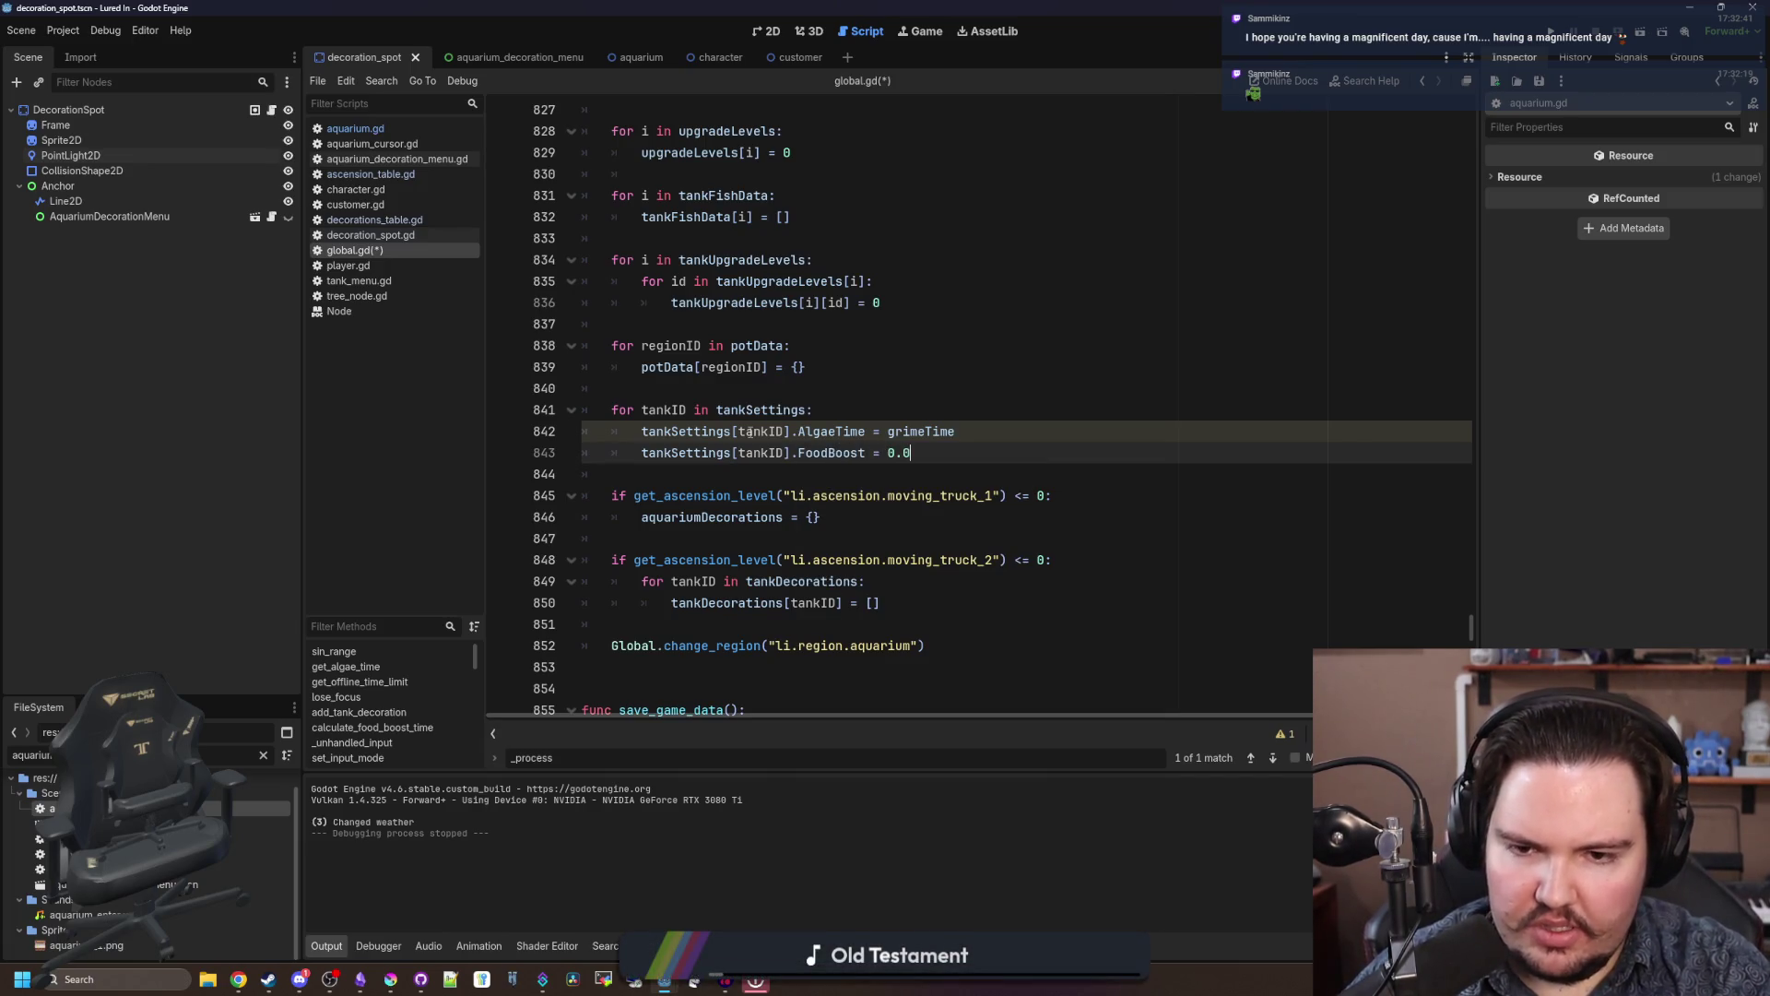
left_click(950, 310)
Step: Search all project files for 'foodbost', then 'boost', to check the boost references
key("ctrl+shift+f")
type("foodbost")
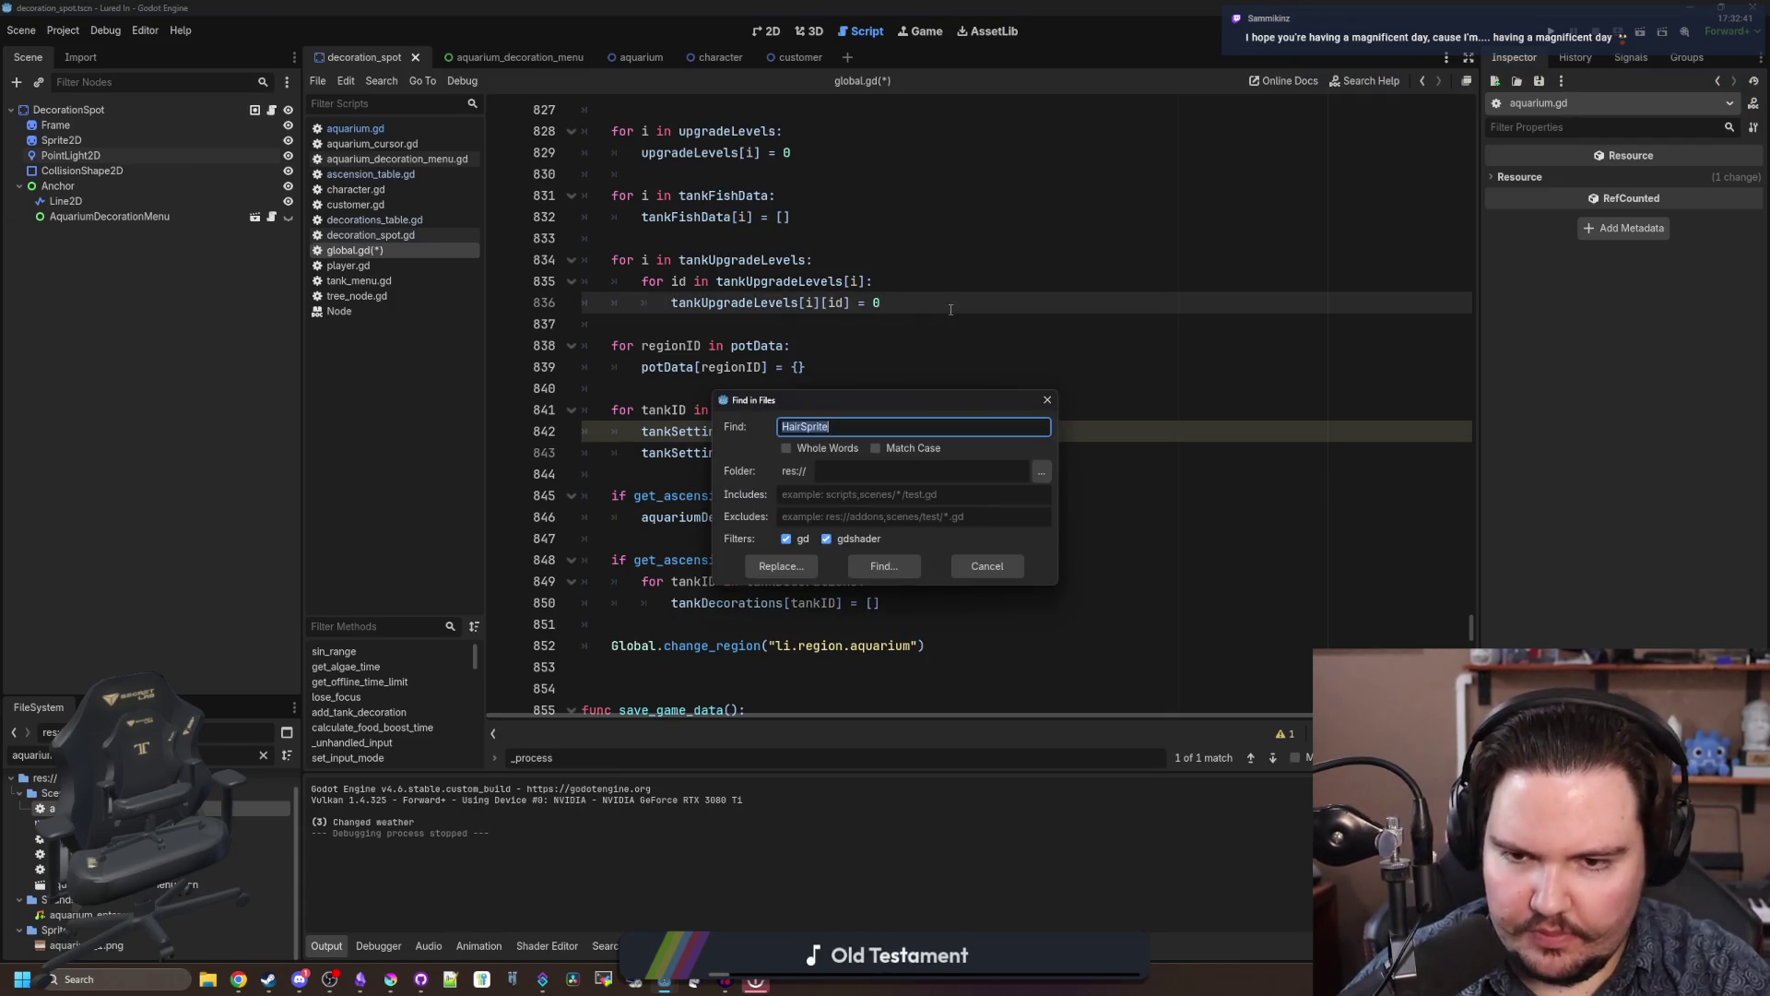
key("Return")
key("ctrl+f")
type("b")
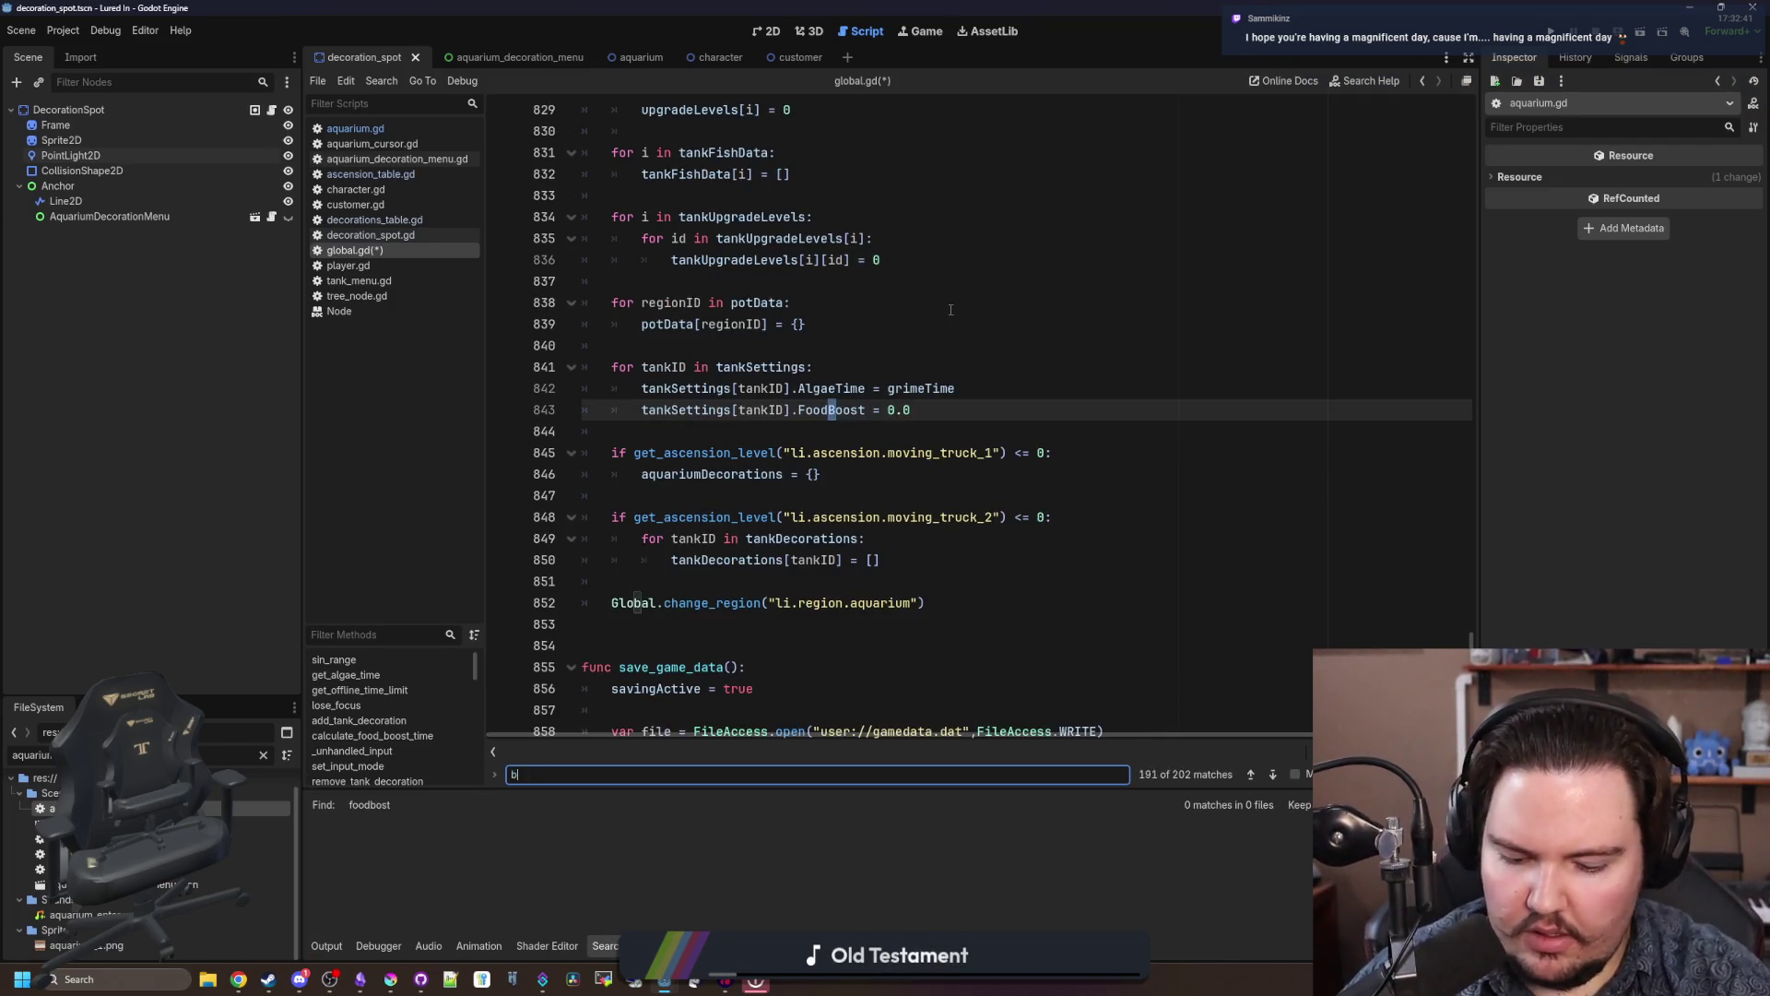
left_click(951, 309)
key("ctrl+shift+f")
type("boost")
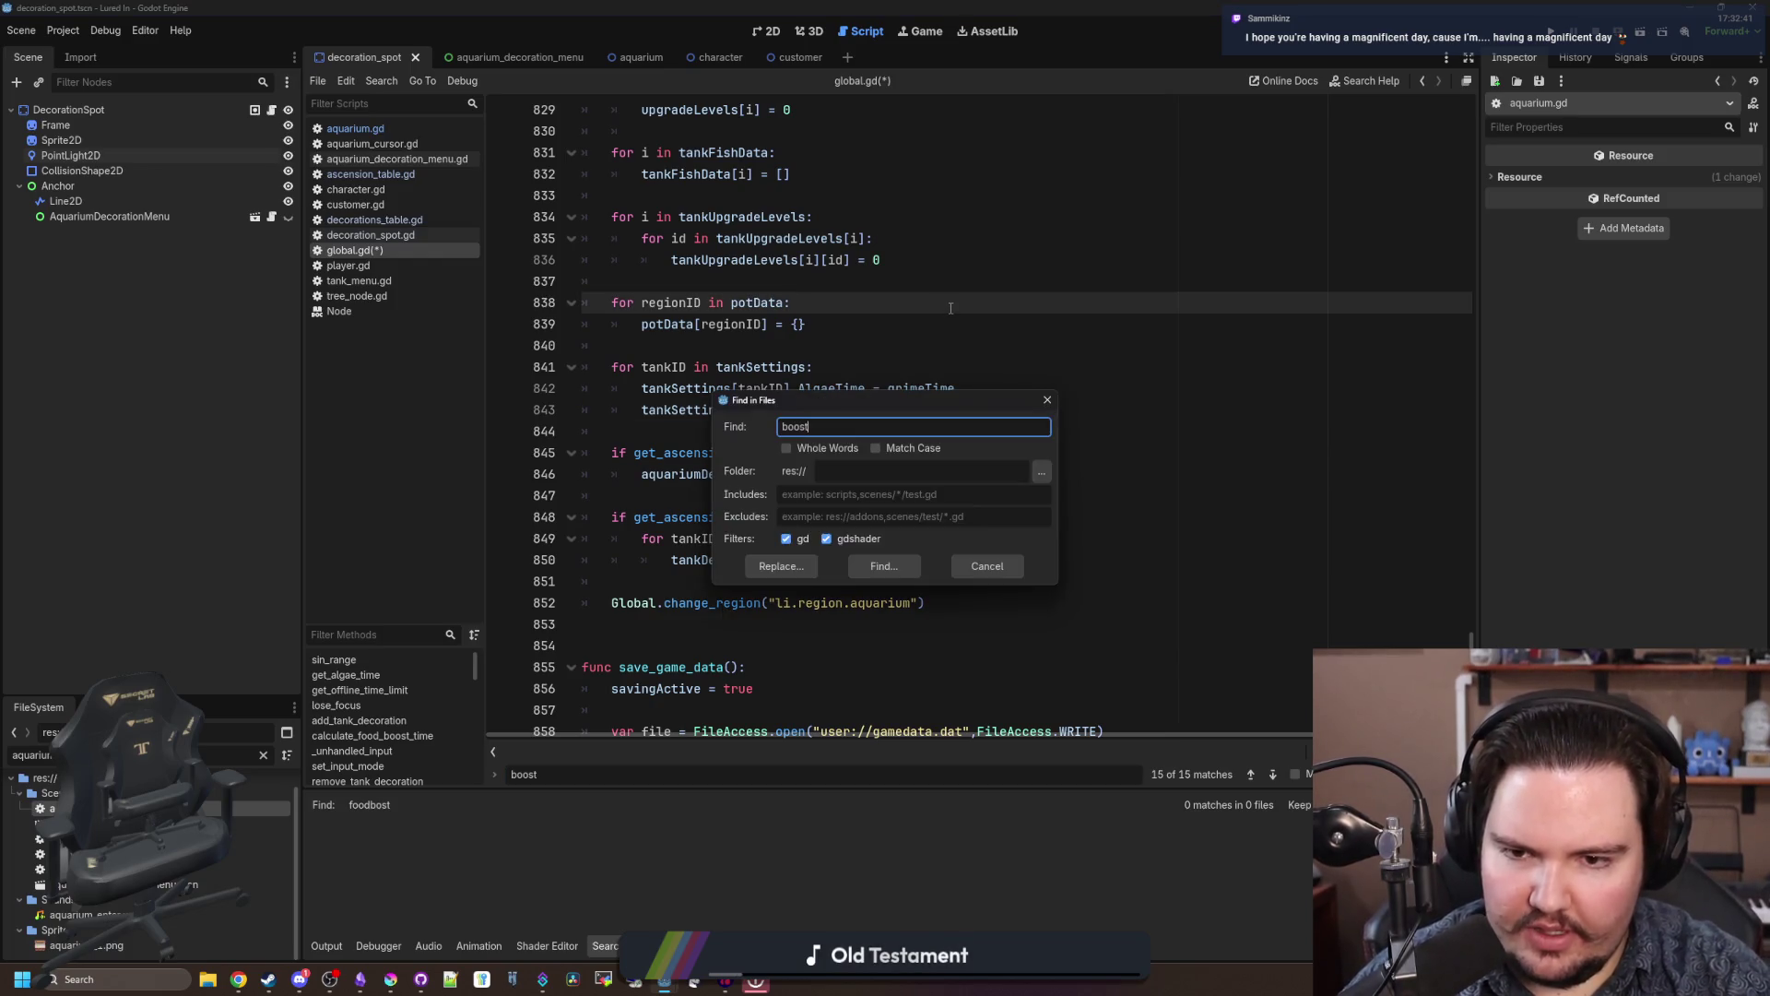
key("Return")
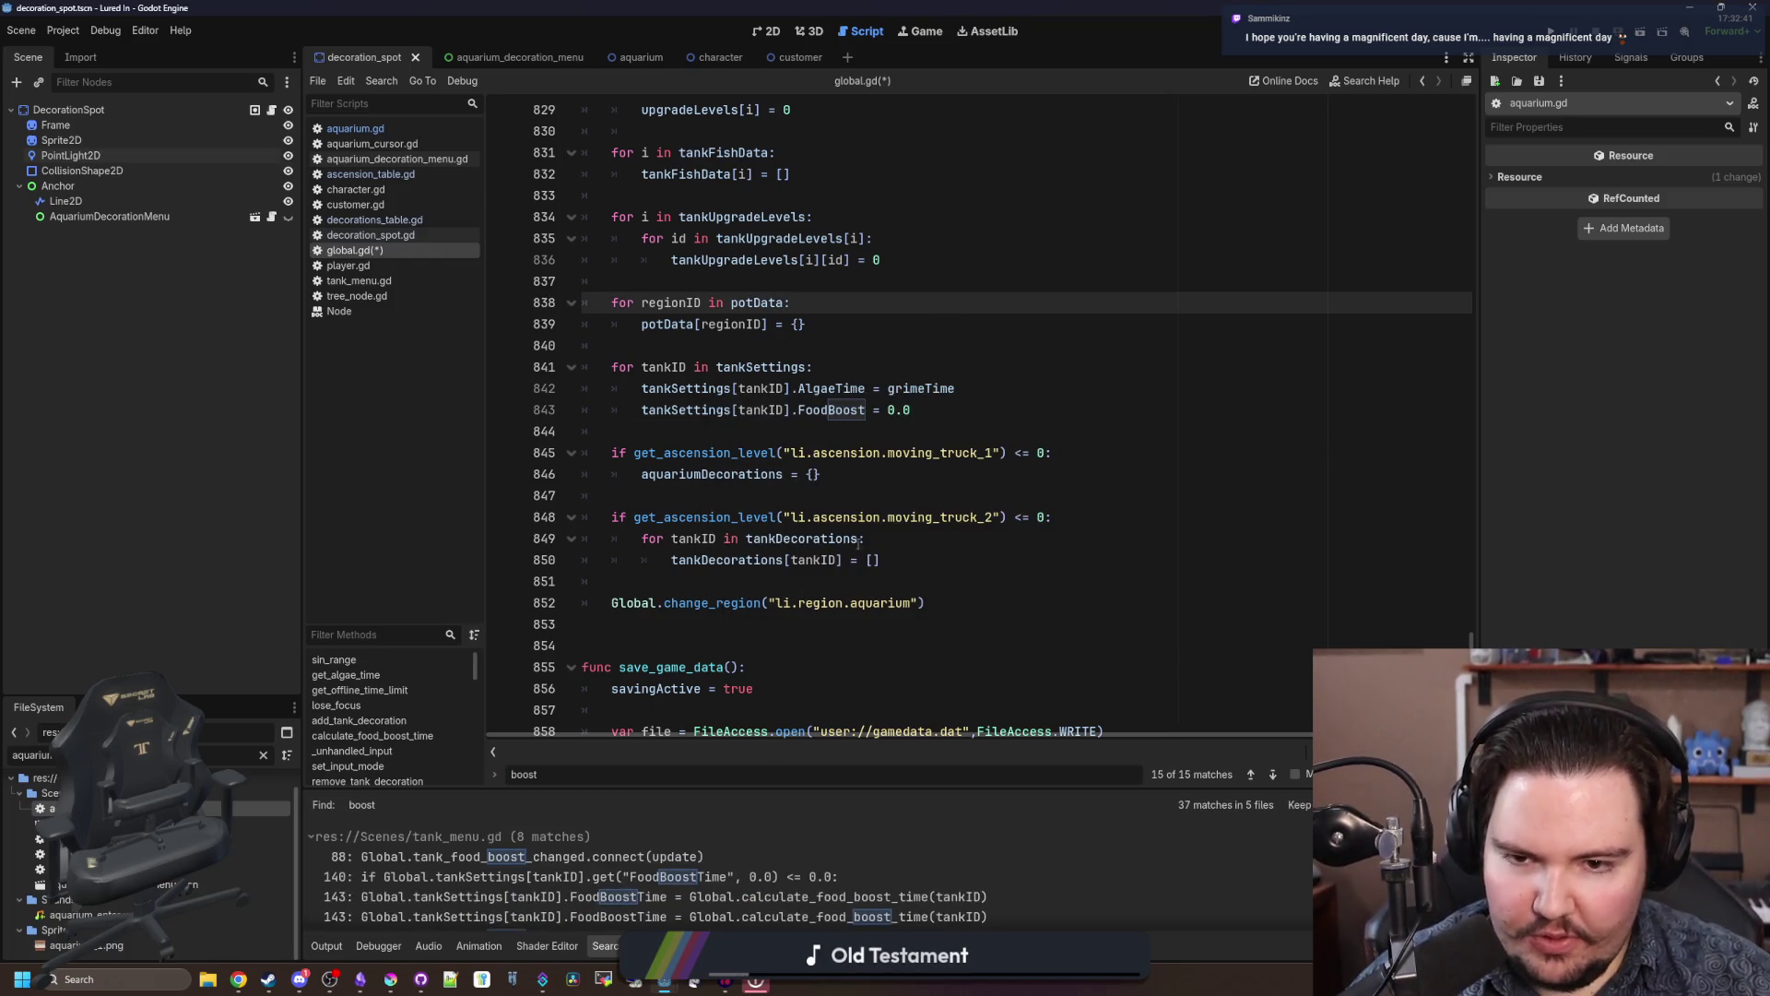
Step: Change the reset field on line 843 to FoodBoostTime, save global.gd, and relaunch the game
left_click(869, 410)
type("e")
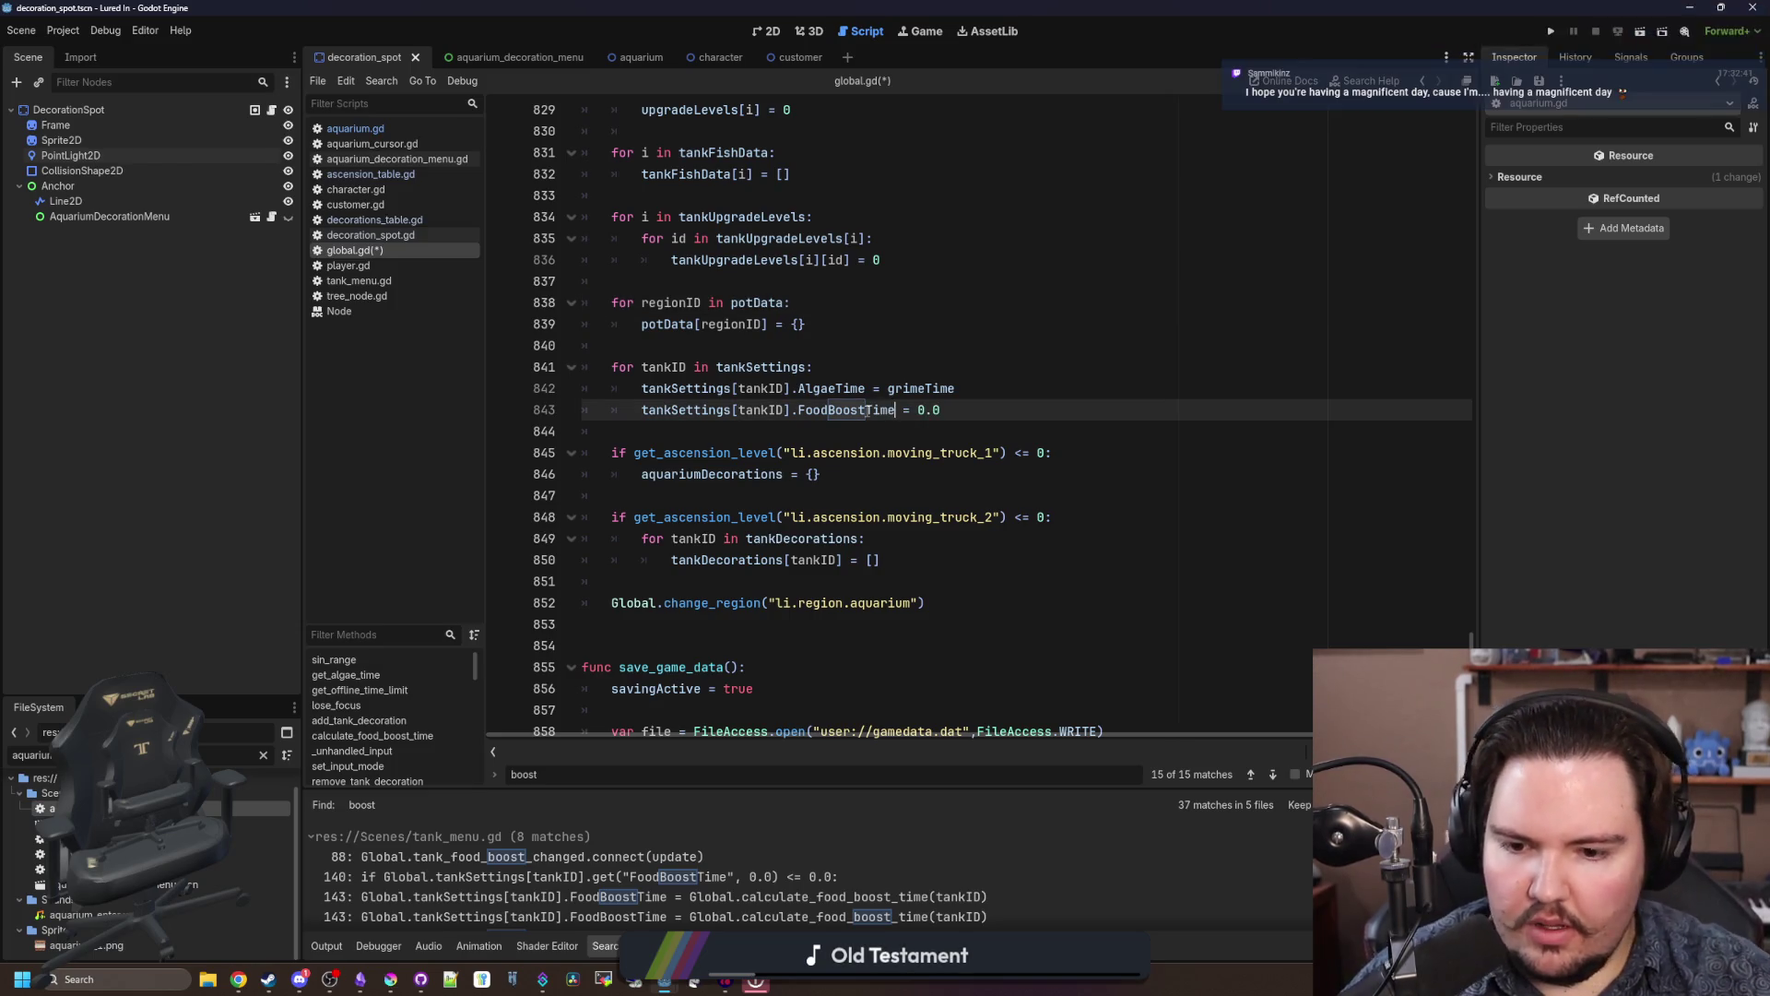
key("Up")
key("Up")
key("Up")
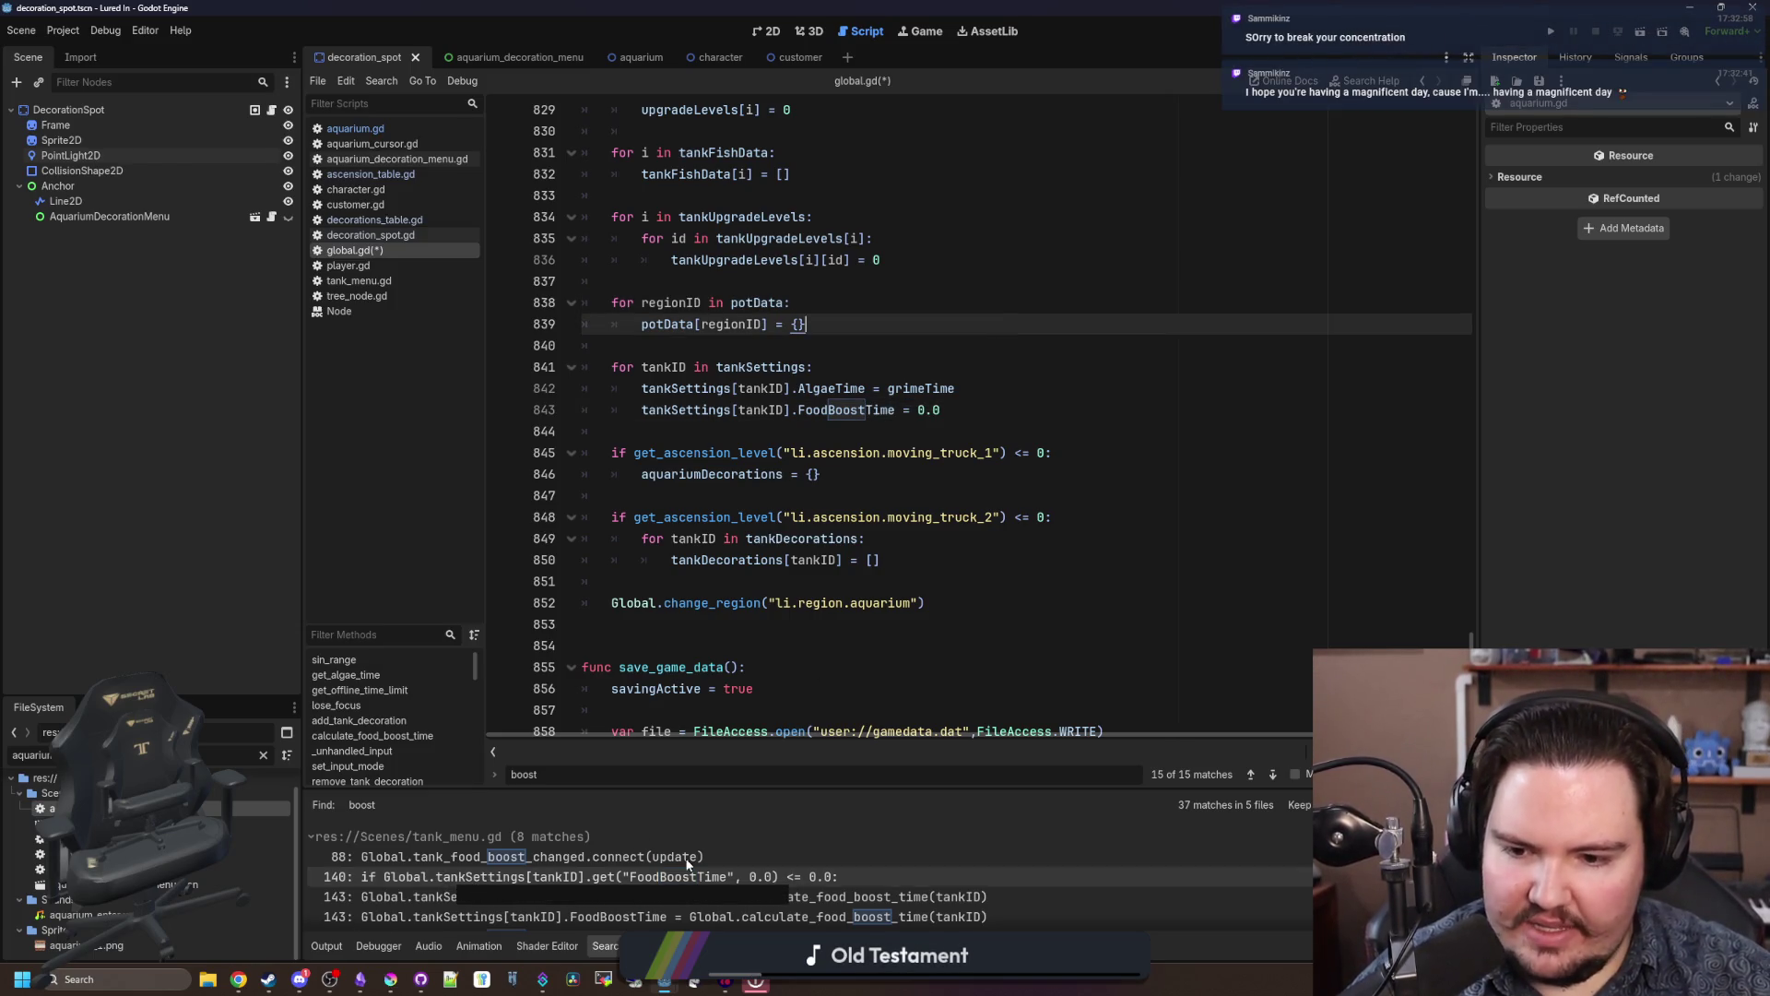
left_click(1069, 516)
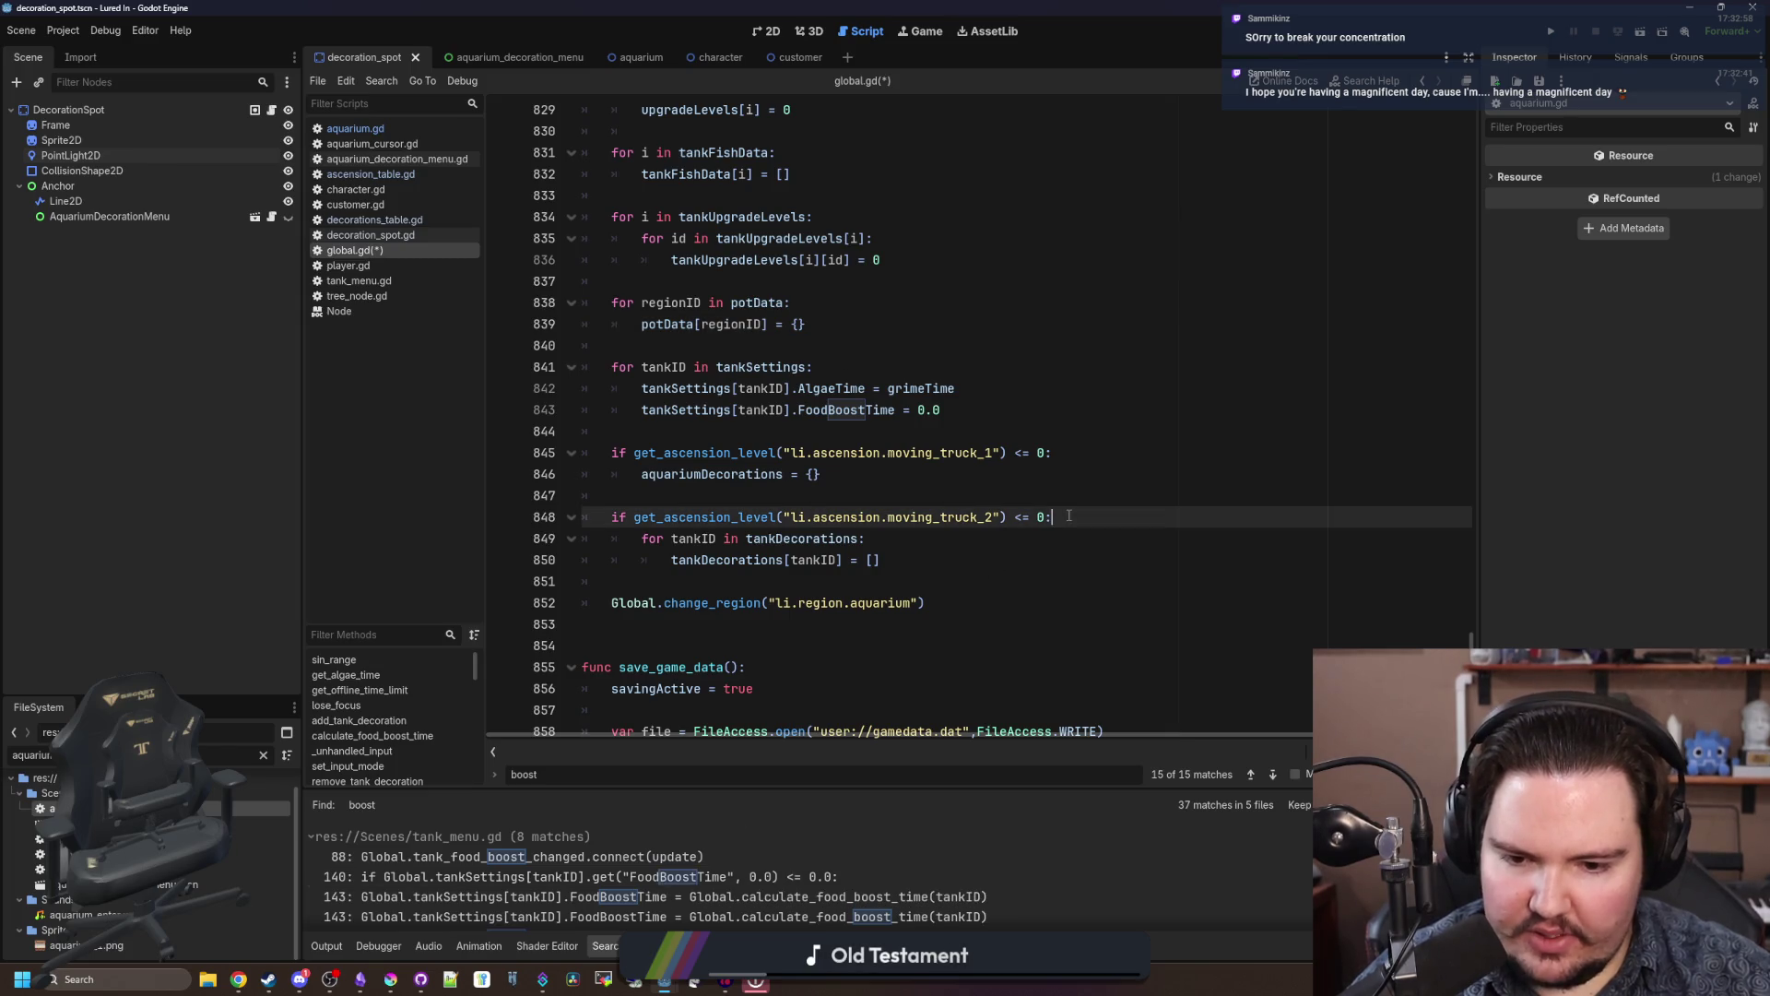
left_click(977, 433)
key("ctrl+s")
left_click(768, 346)
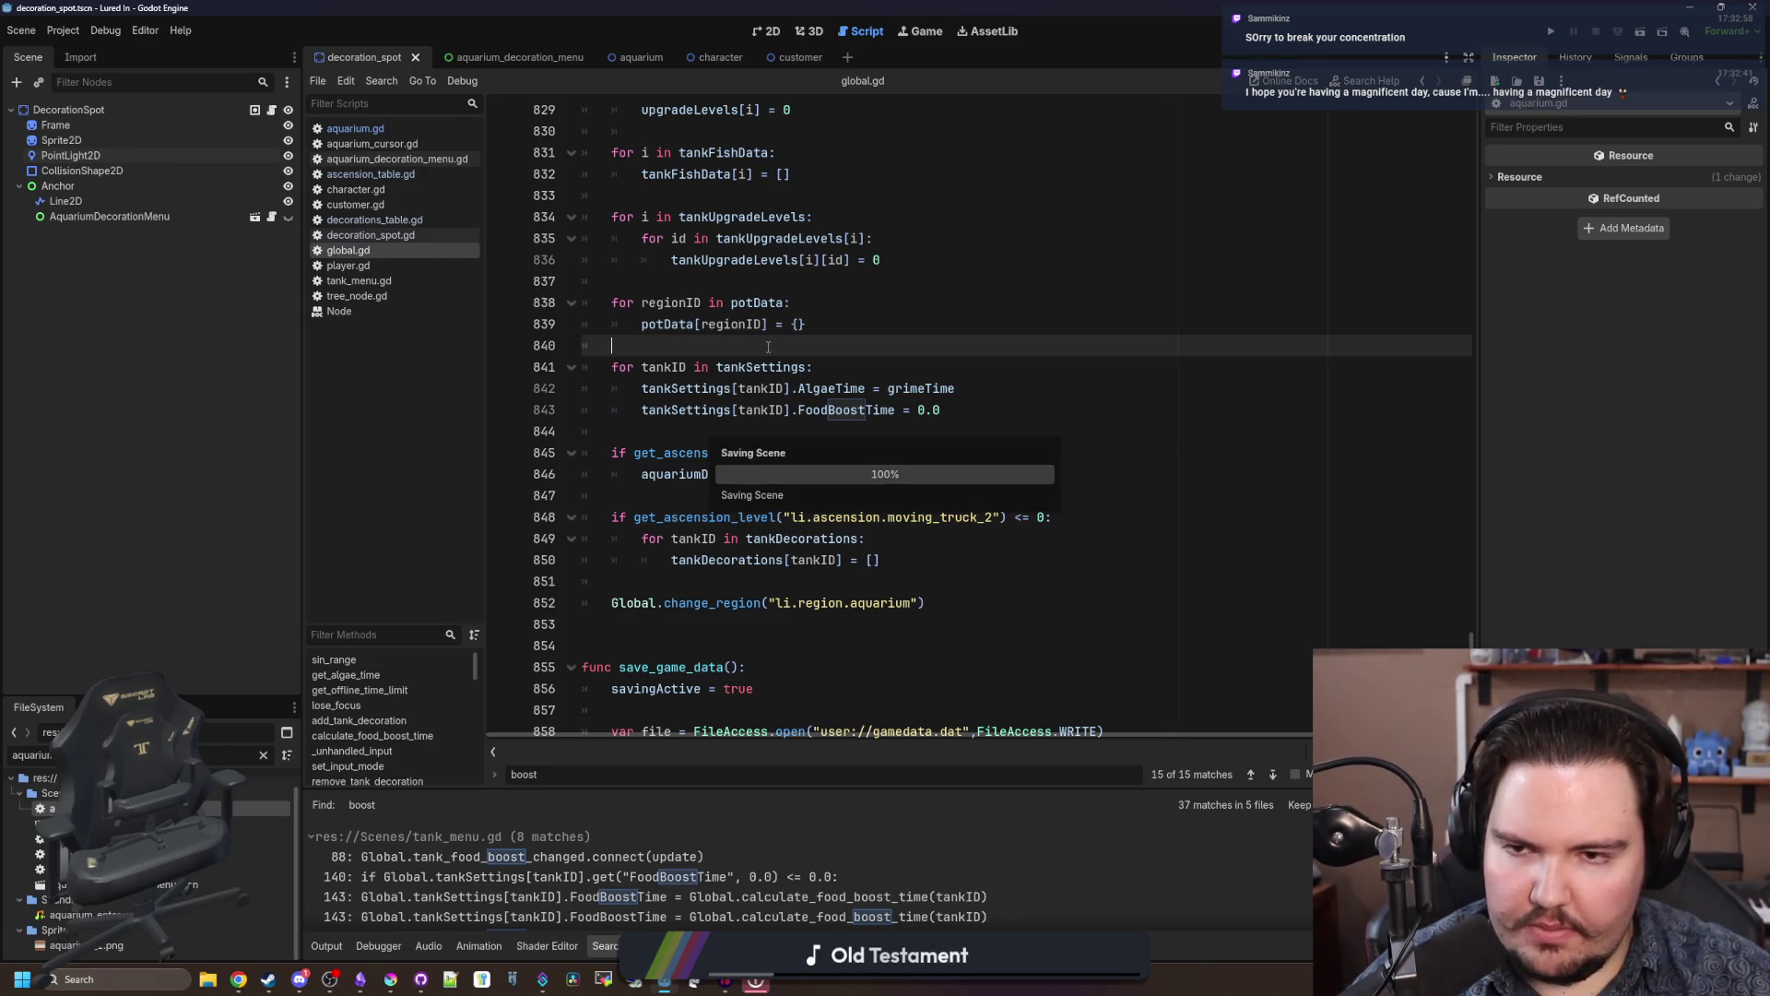
left_click(1547, 32)
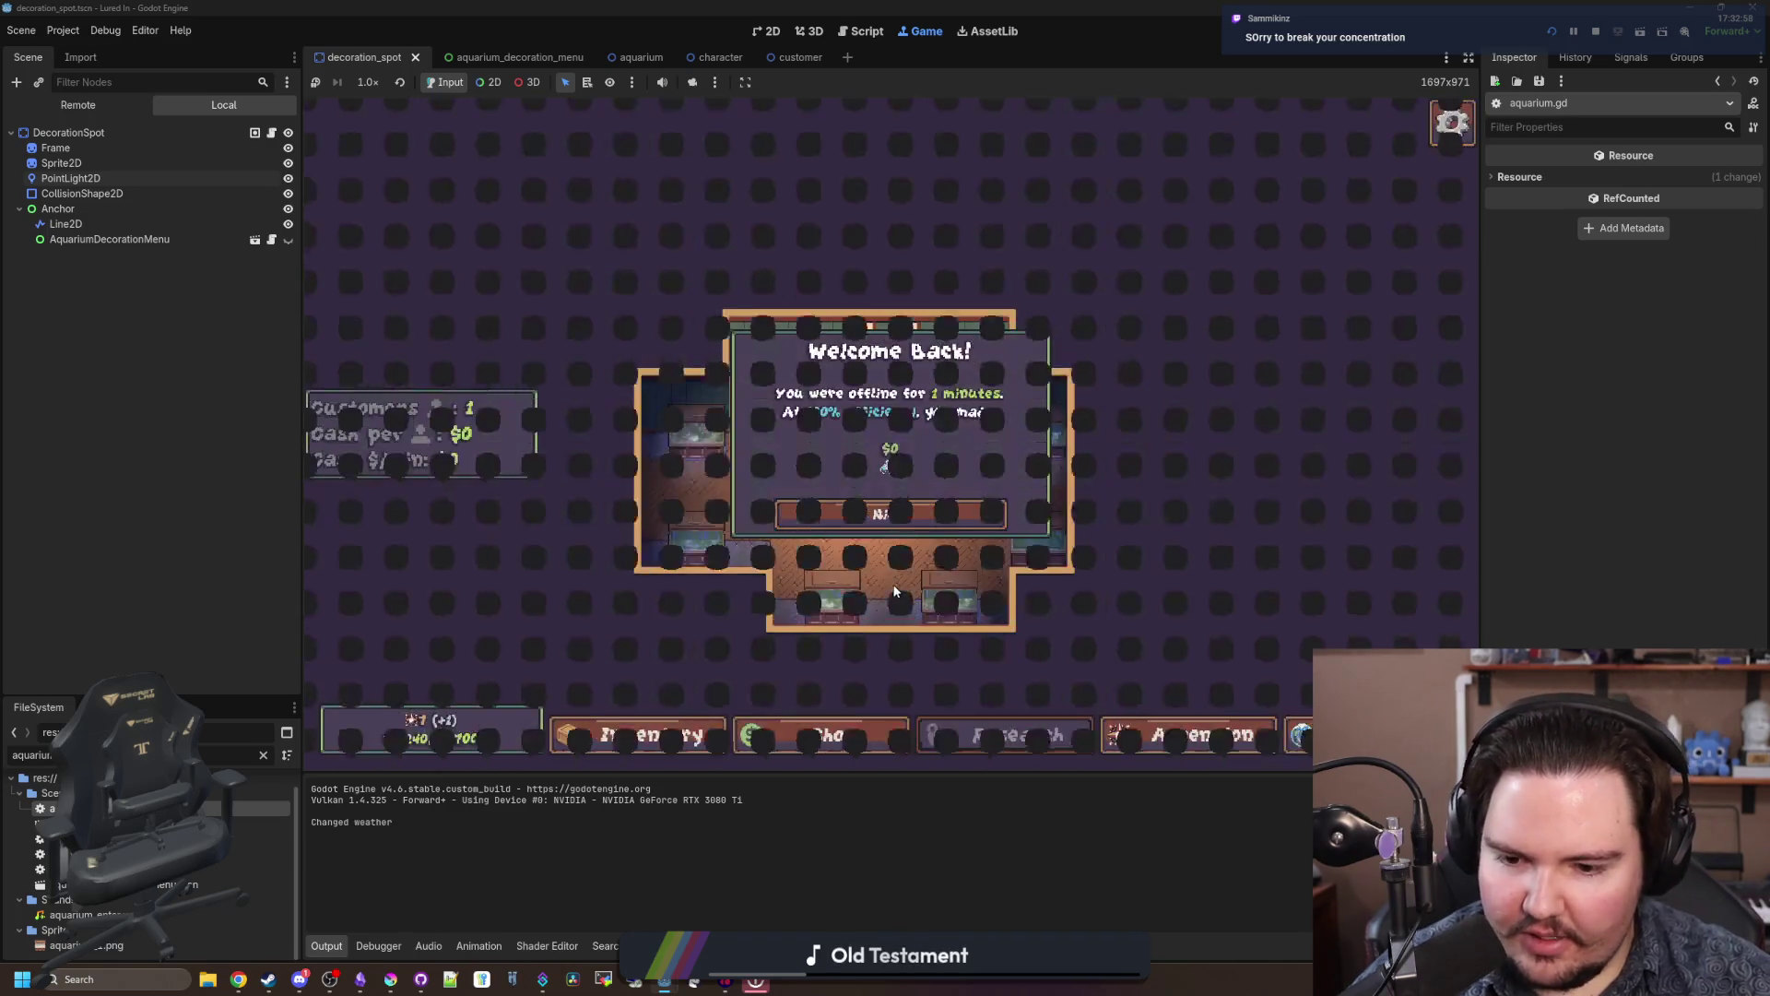
Step: Dismiss the Welcome Back popup and perform and confirm an ascension
left_click(880, 515)
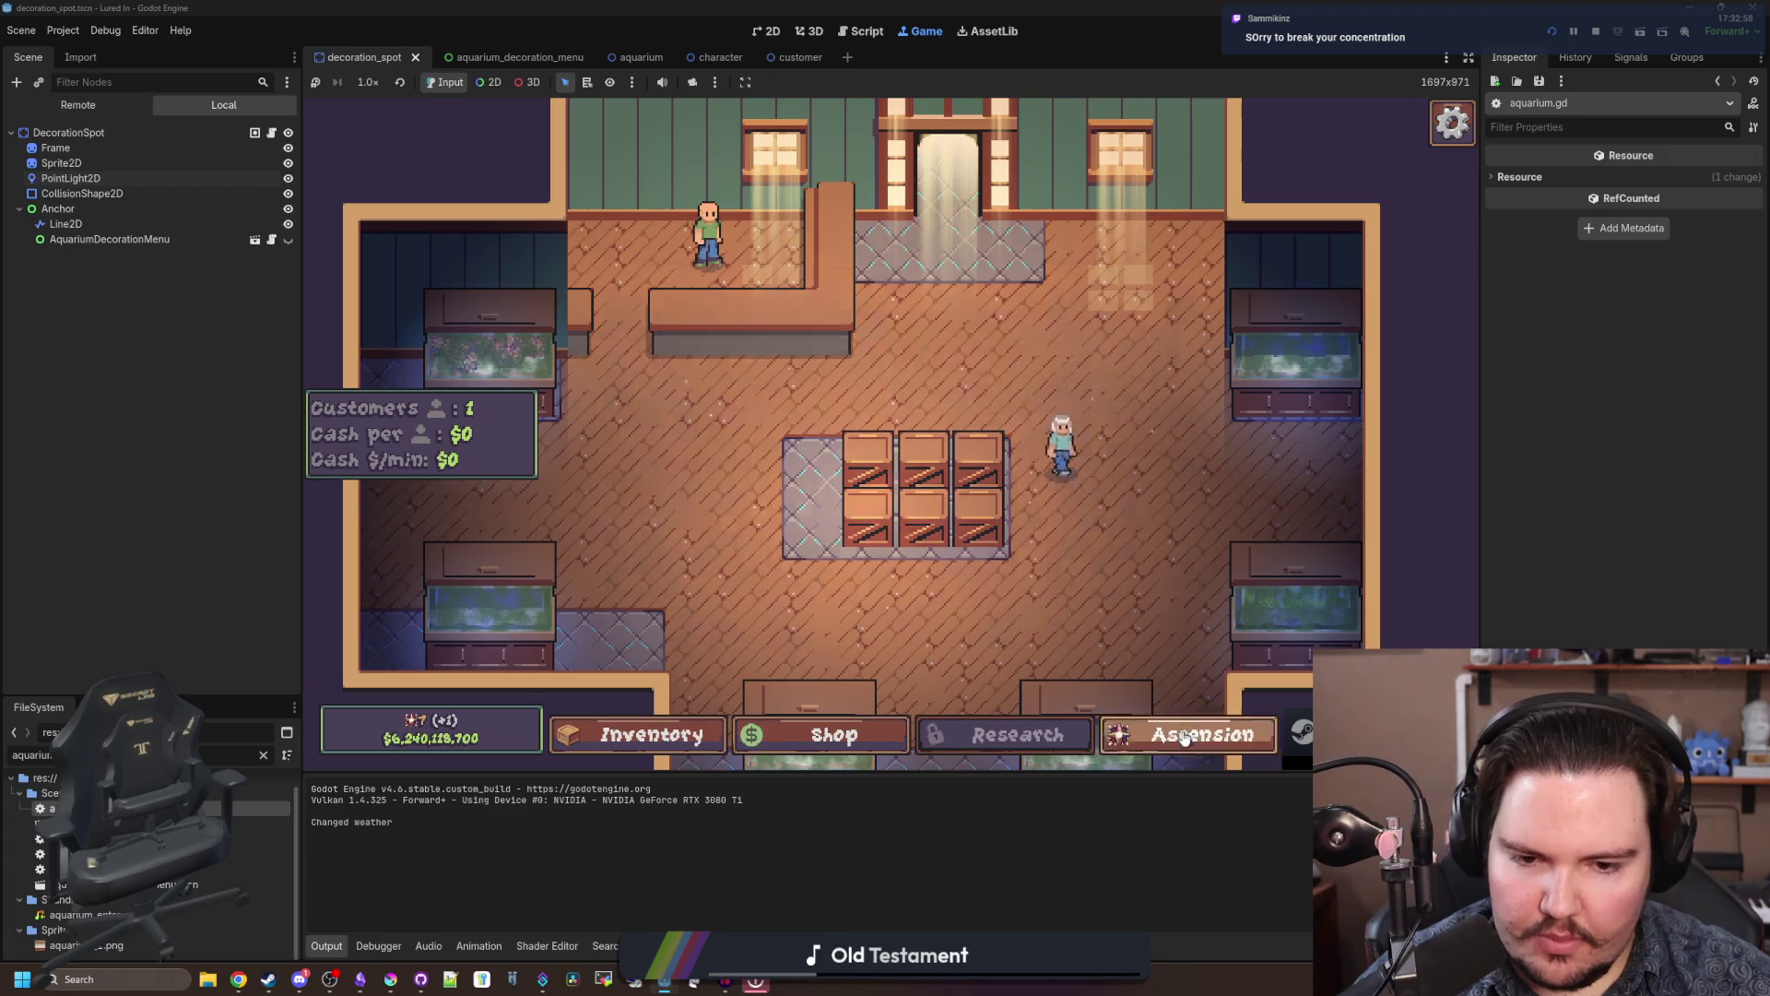
left_click(1172, 729)
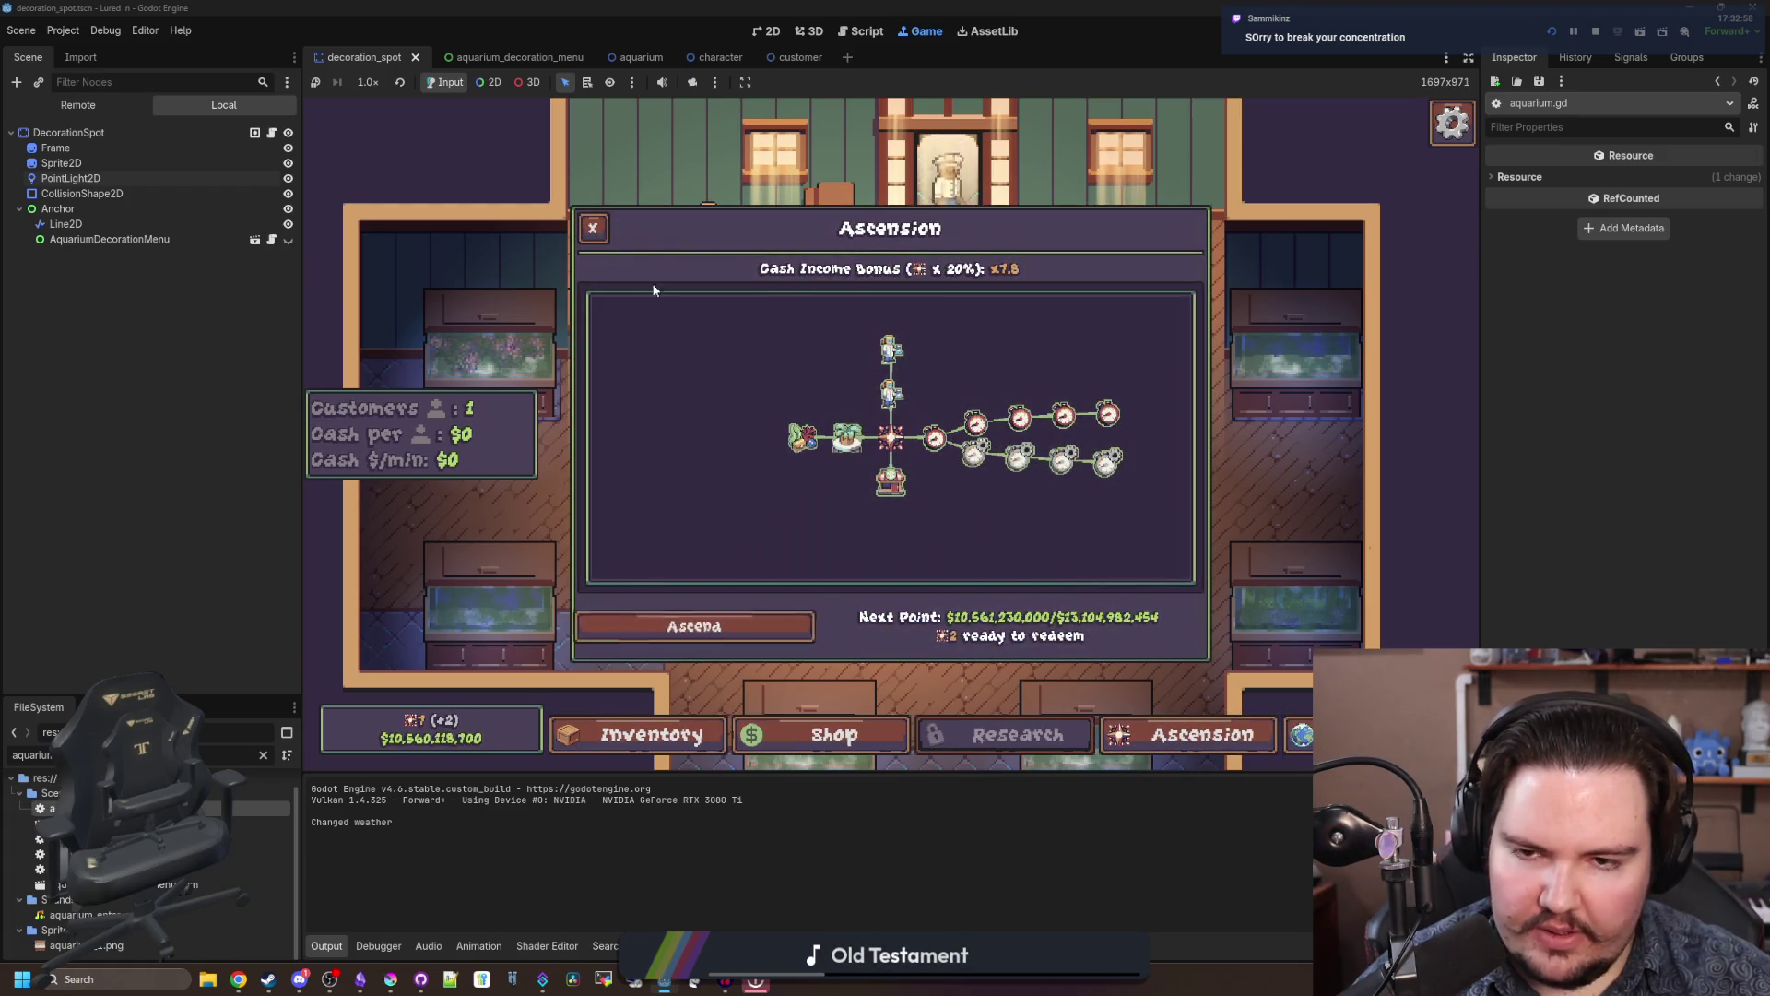
left_click(604, 236)
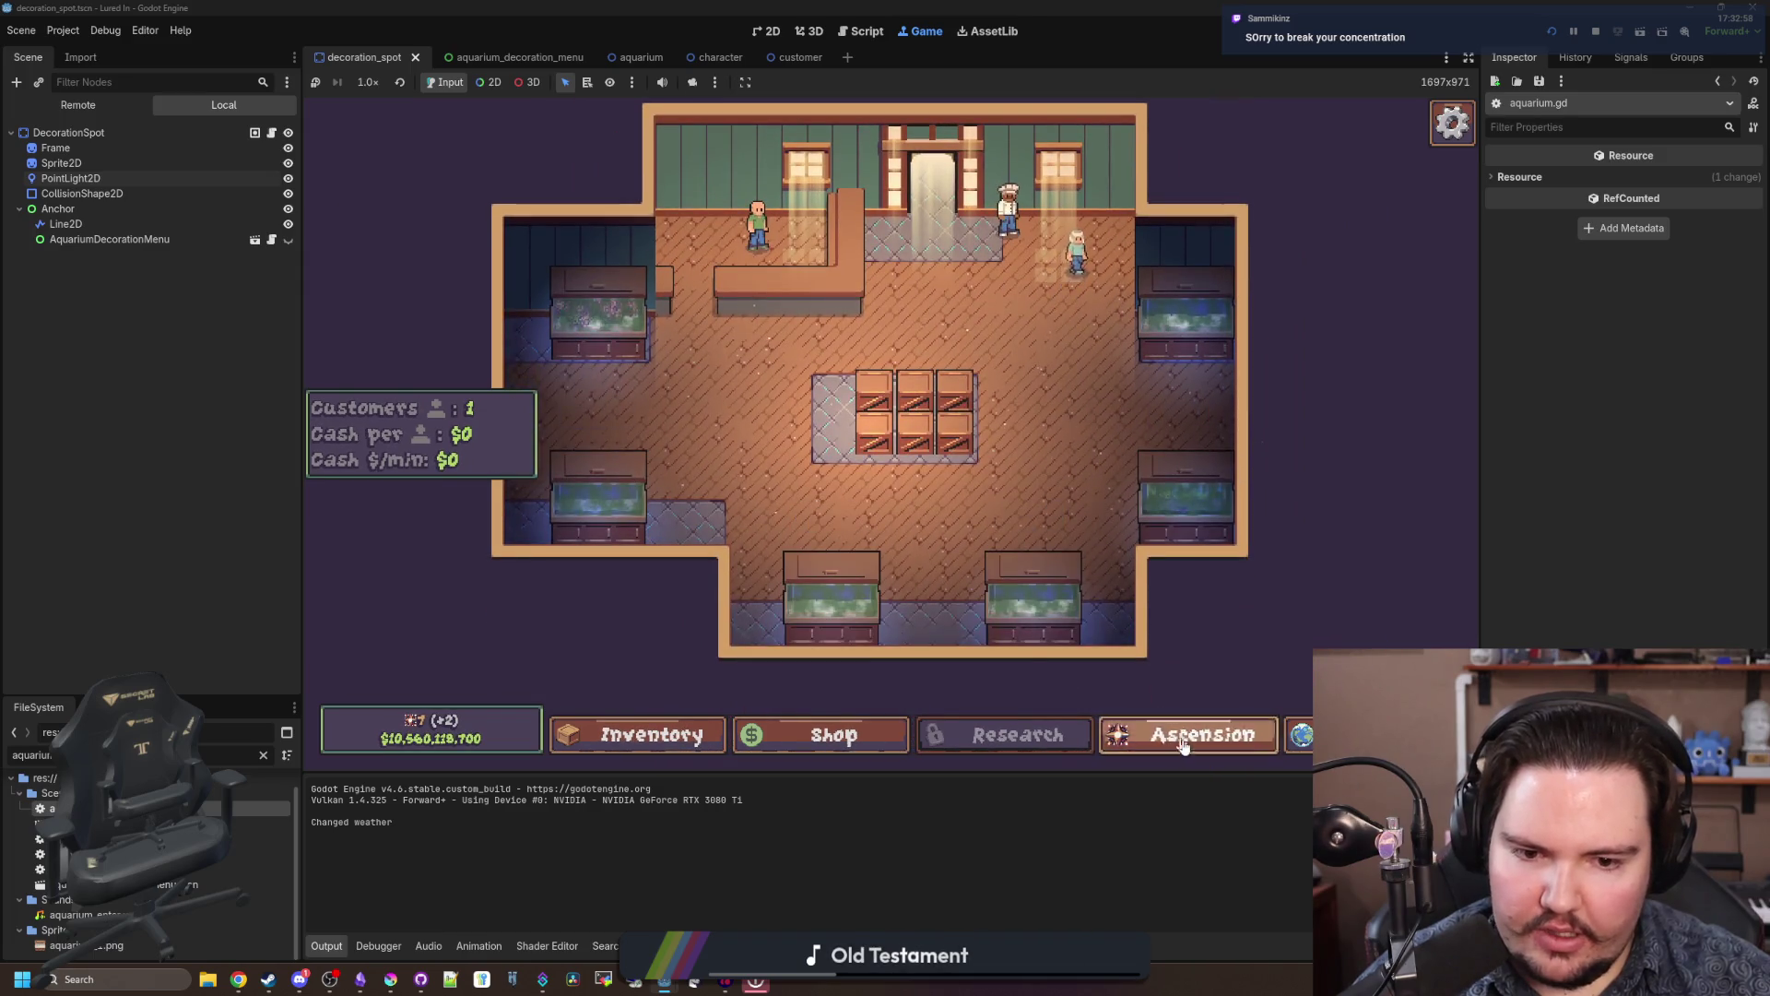
left_click(1180, 735)
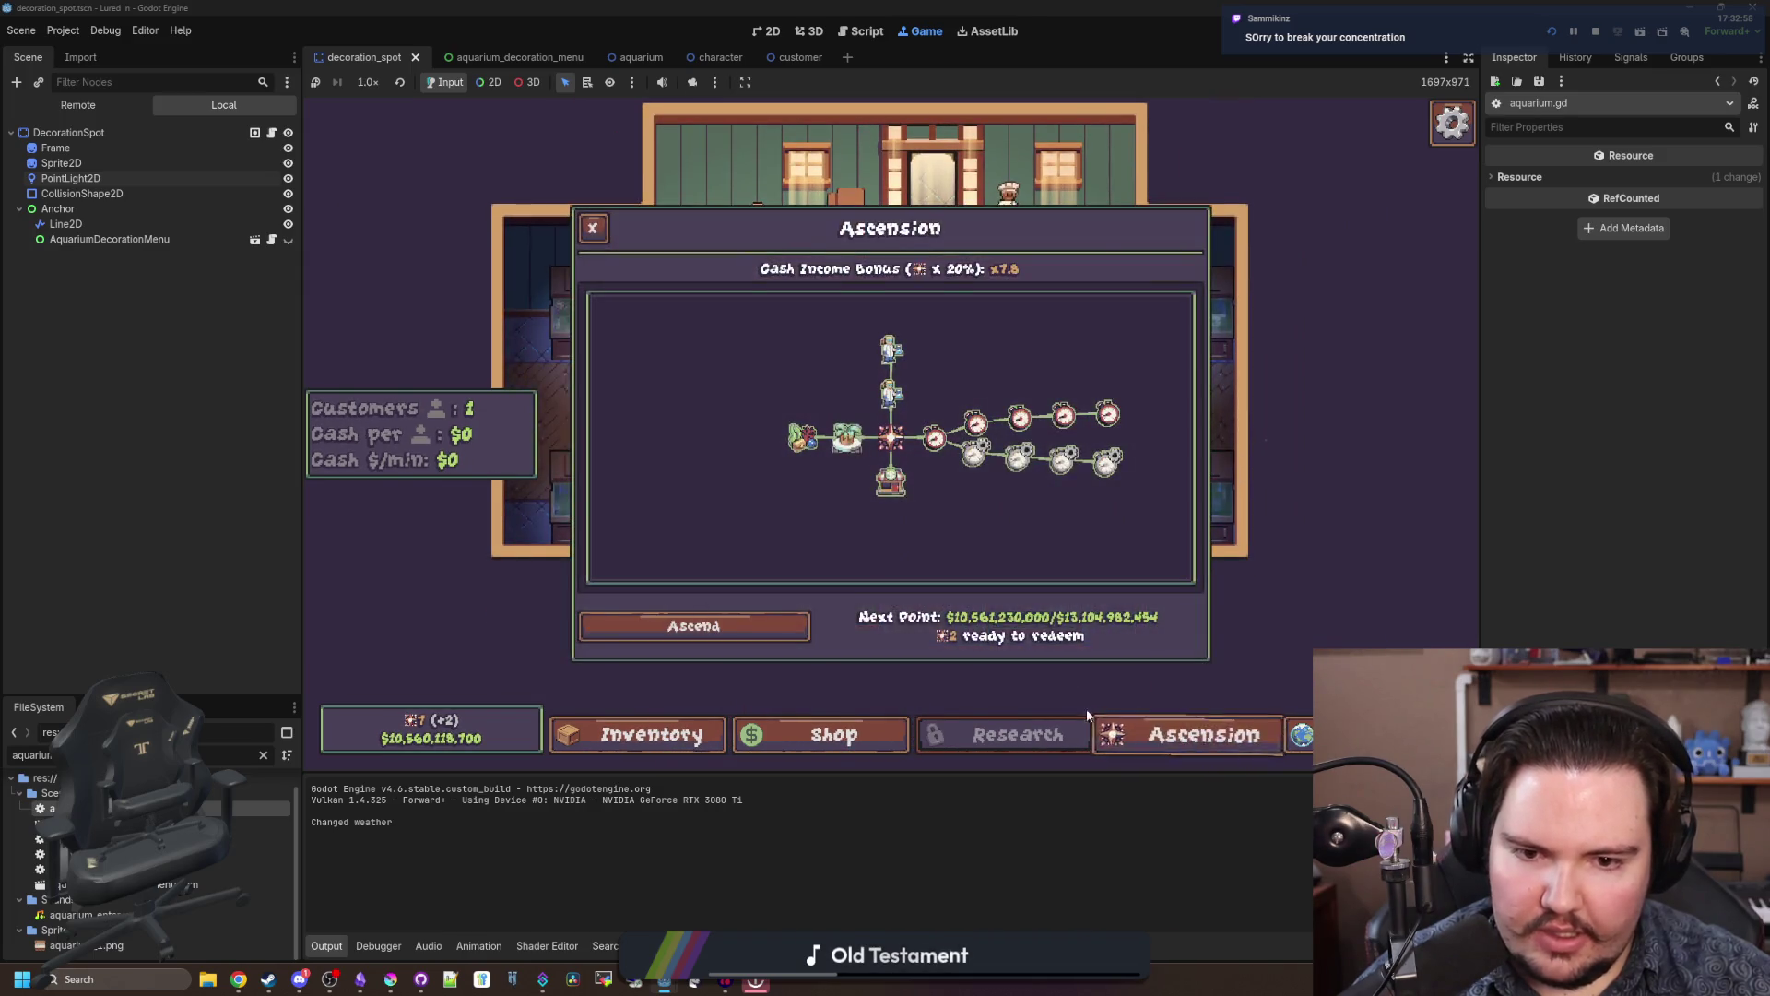
left_click(739, 640)
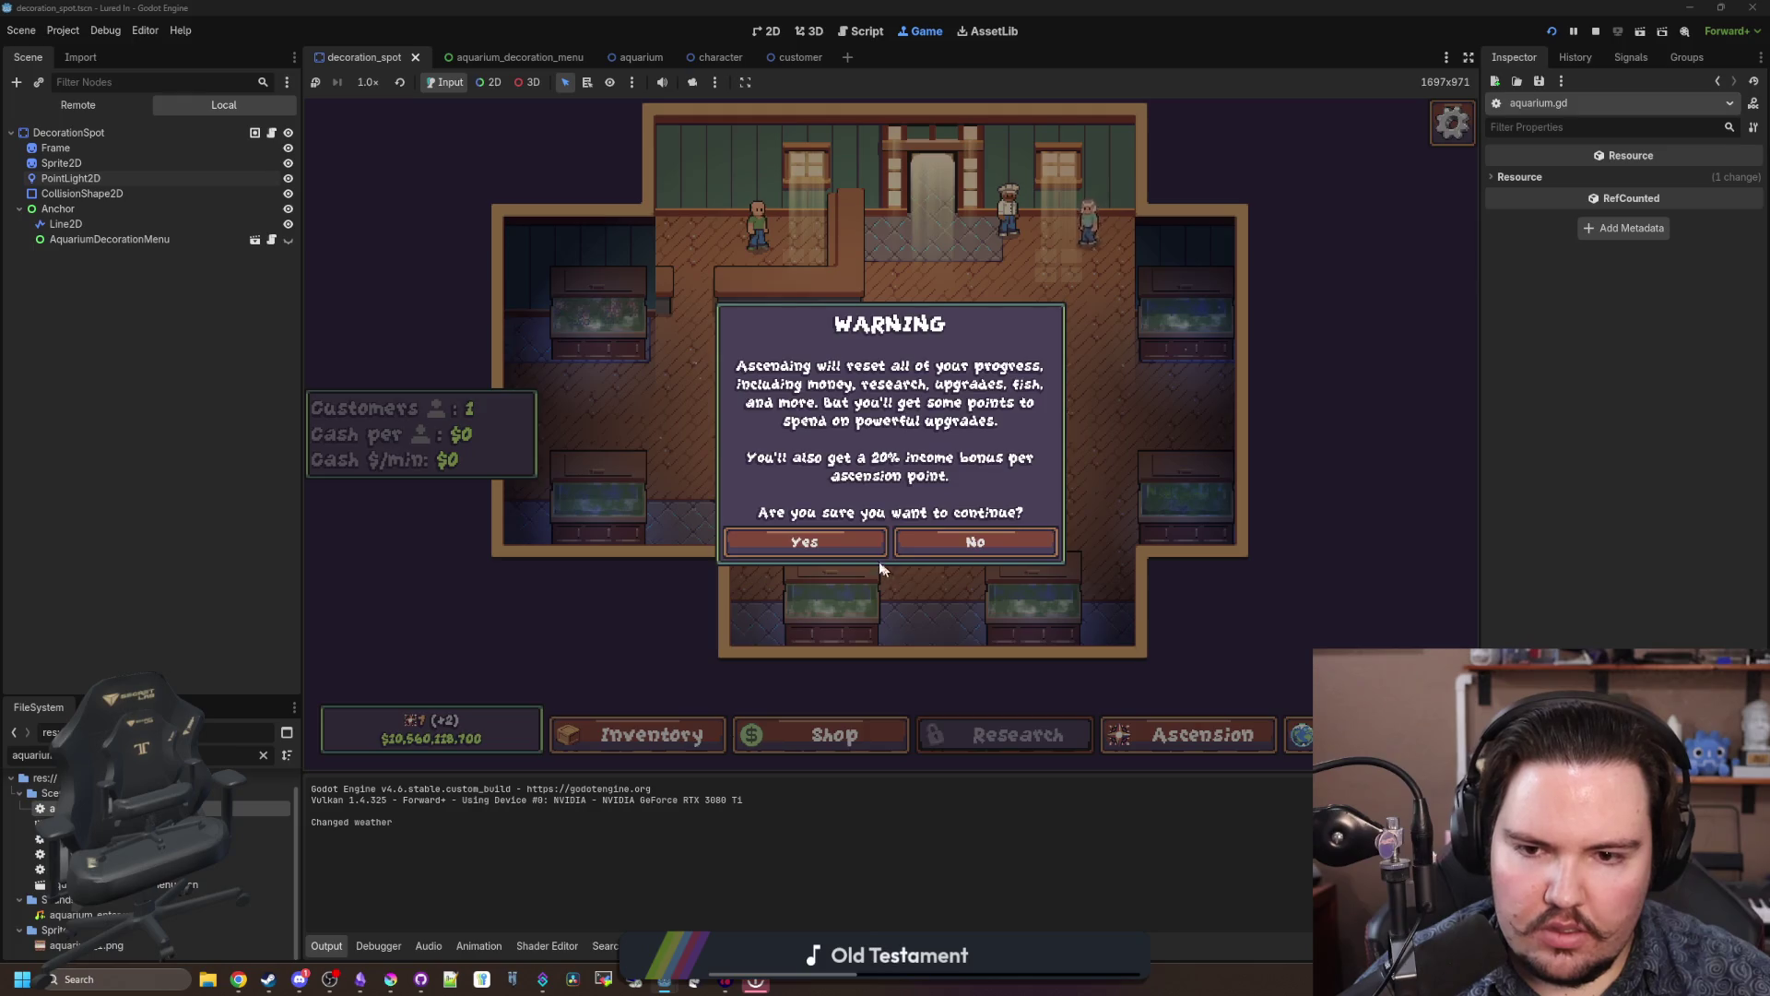
left_click(817, 537)
Step: Buy four New Tank upgrades in the shop
left_click(835, 735)
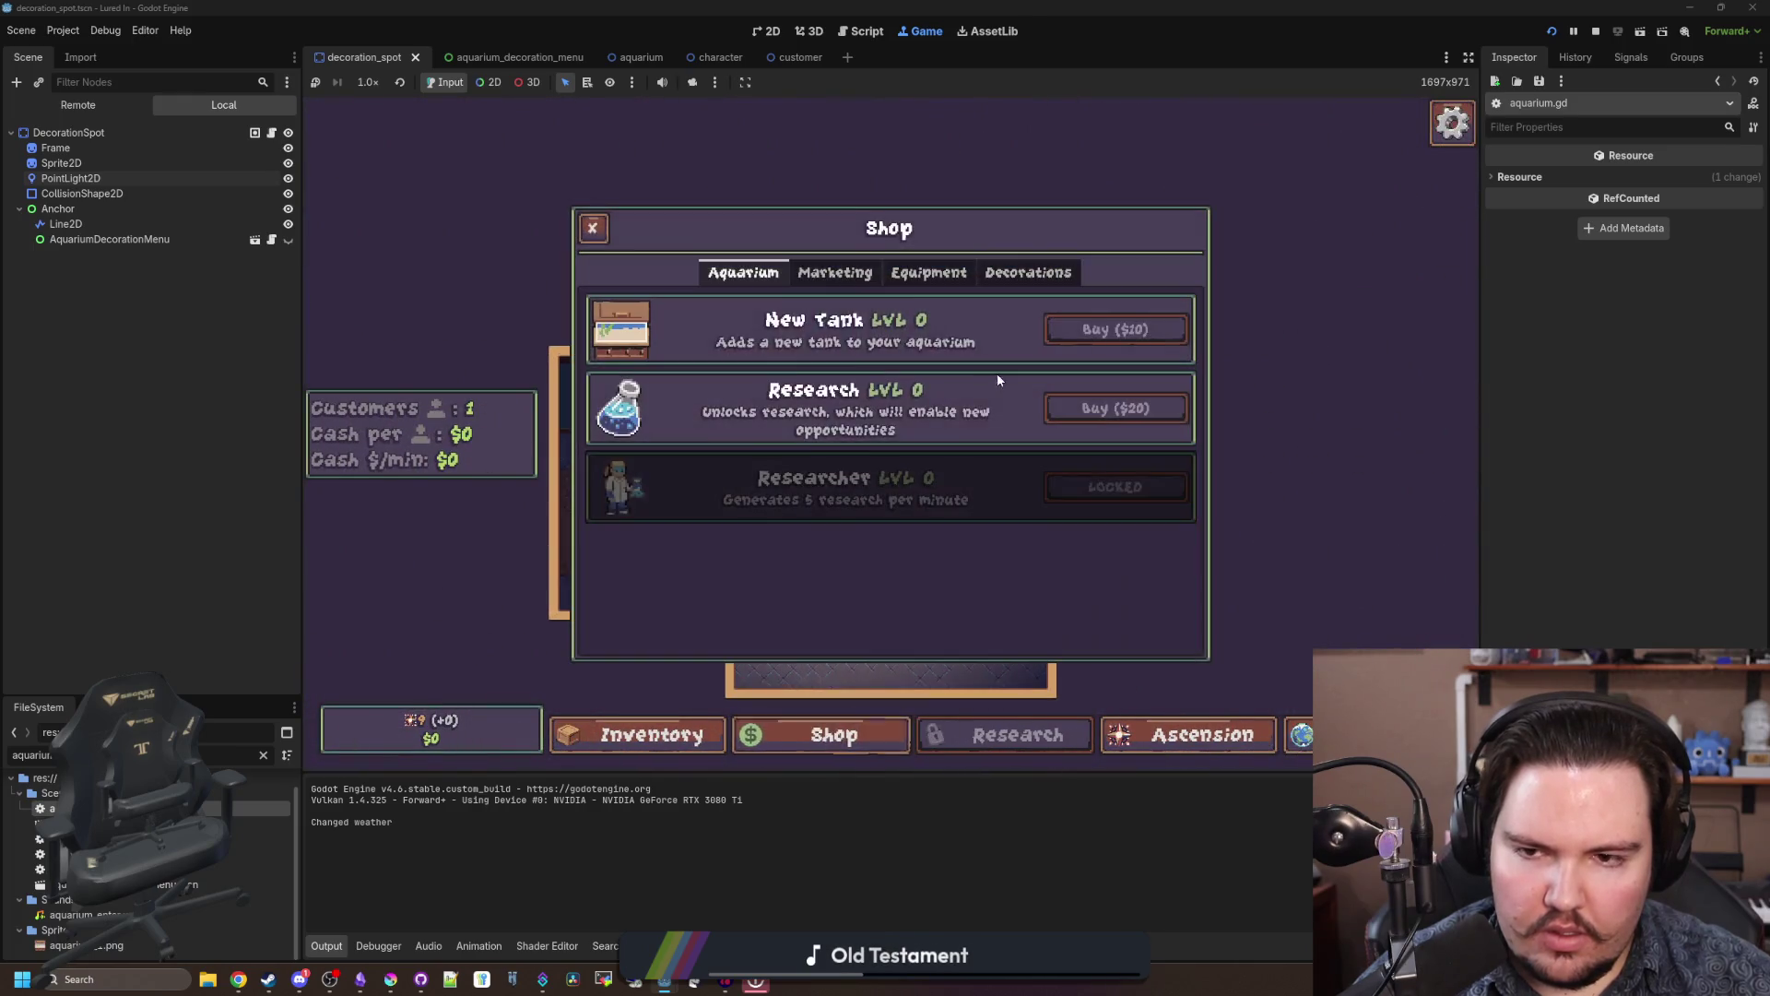
left_click(1152, 330)
left_click(1152, 330)
left_click(1159, 329)
left_click(1161, 329)
left_click(1161, 329)
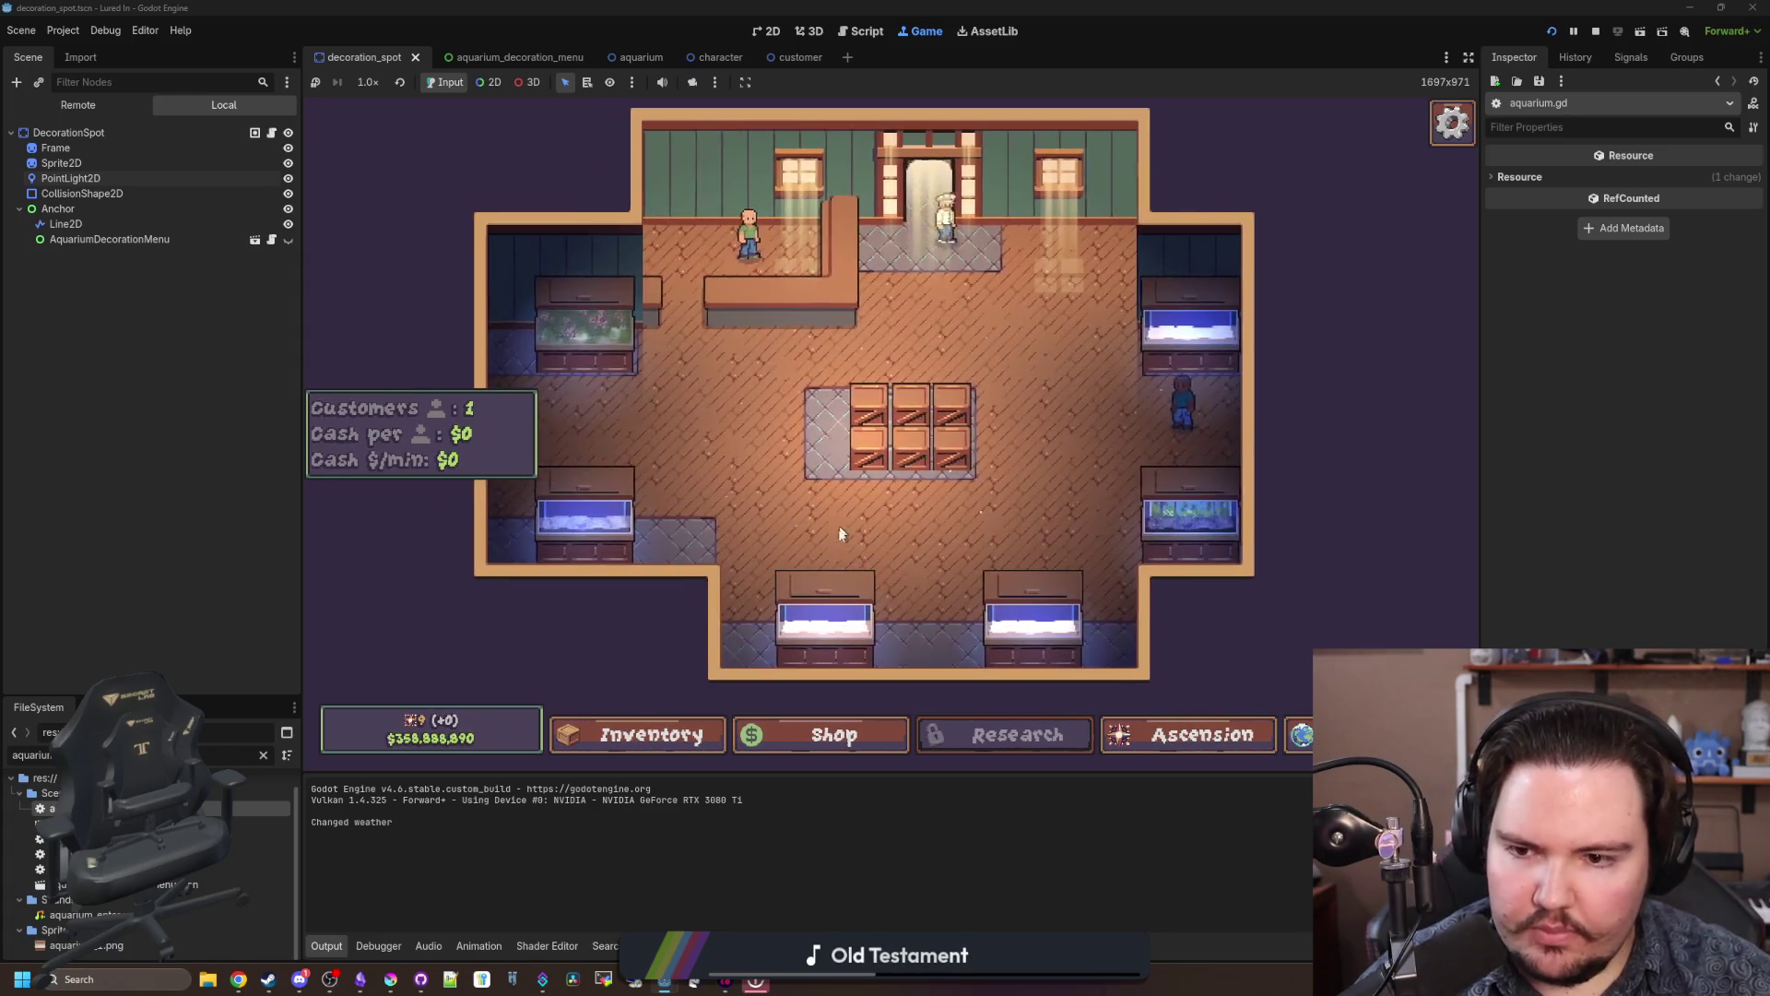
Step: Set Fish Tank 5's background to Forest, then bring up the Ascension skill tree
left_click(820, 565)
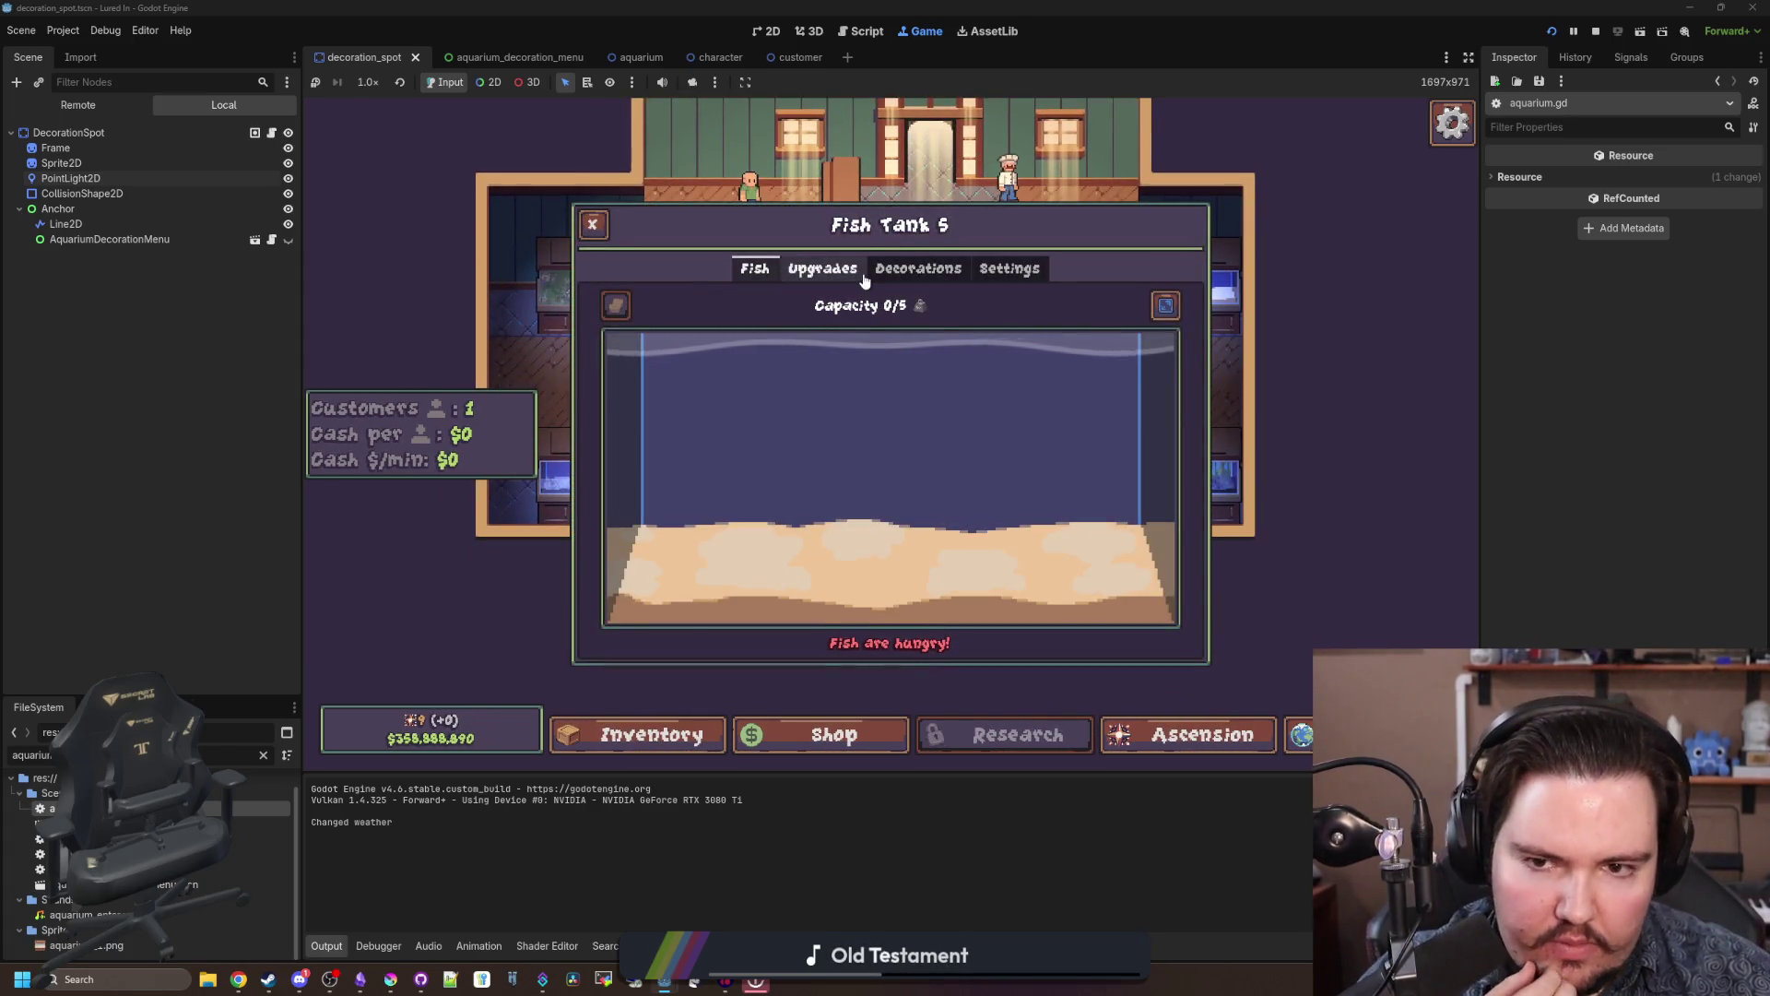
left_click(822, 268)
left_click(918, 269)
left_click(1009, 268)
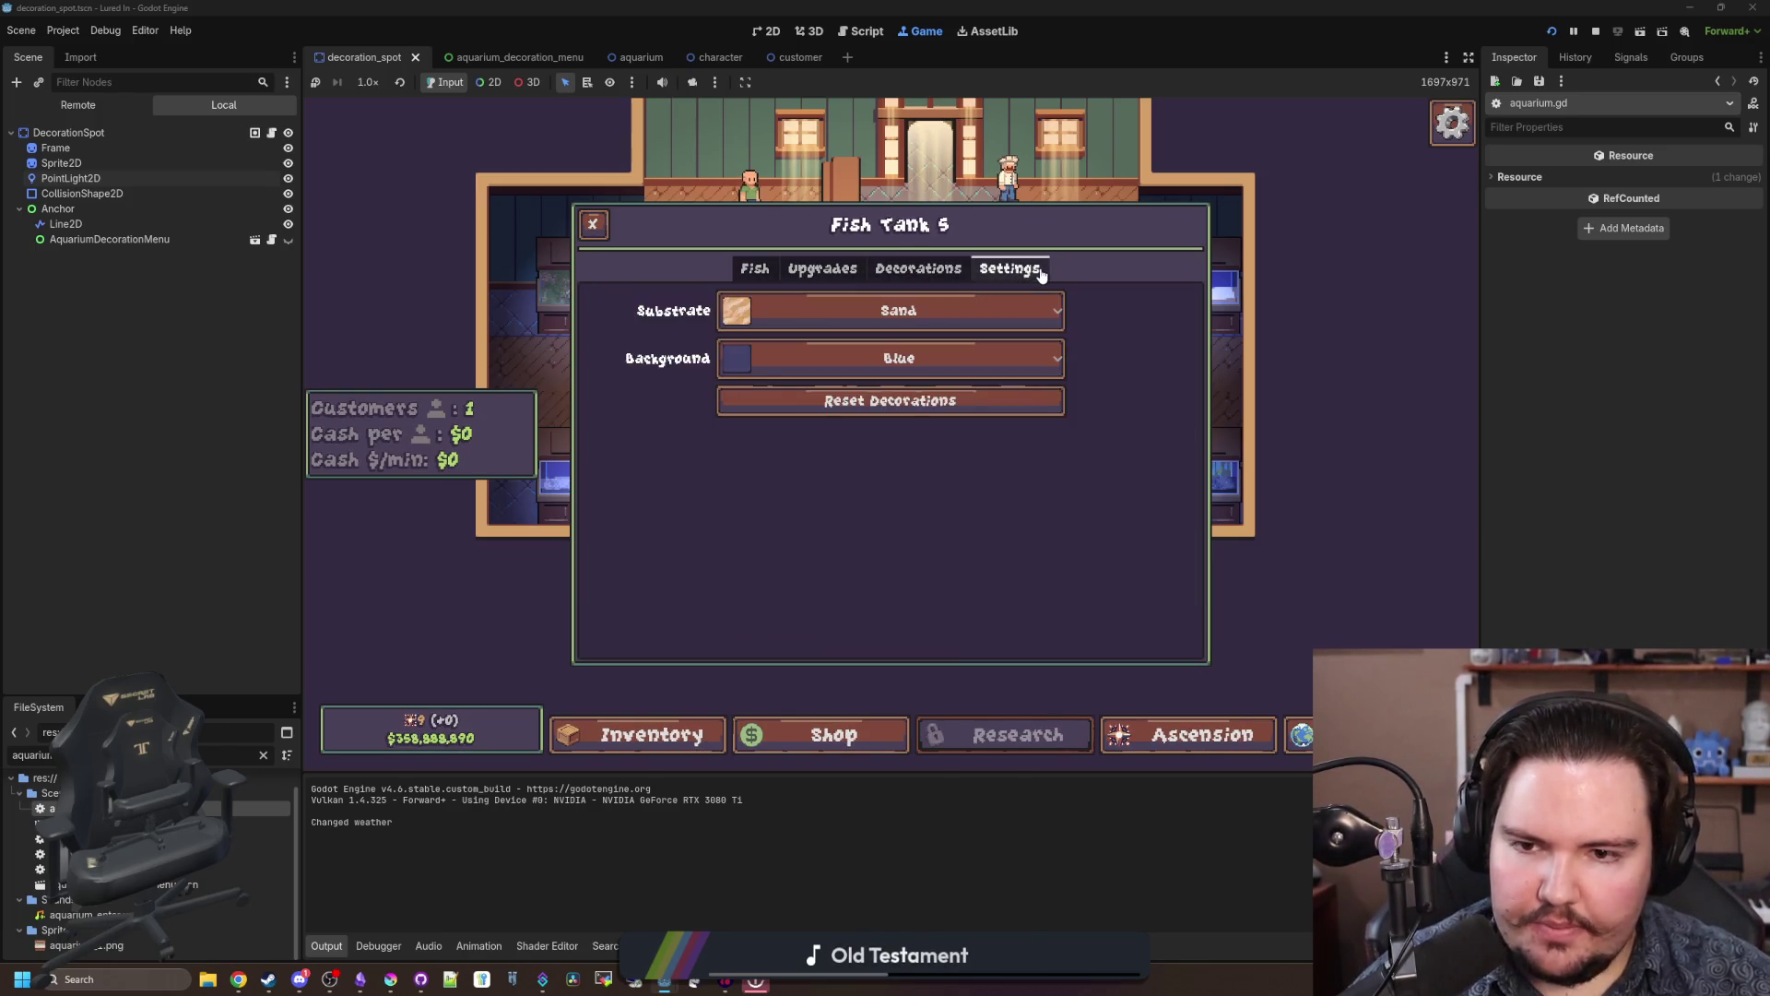
left_click(820, 360)
left_click(772, 474)
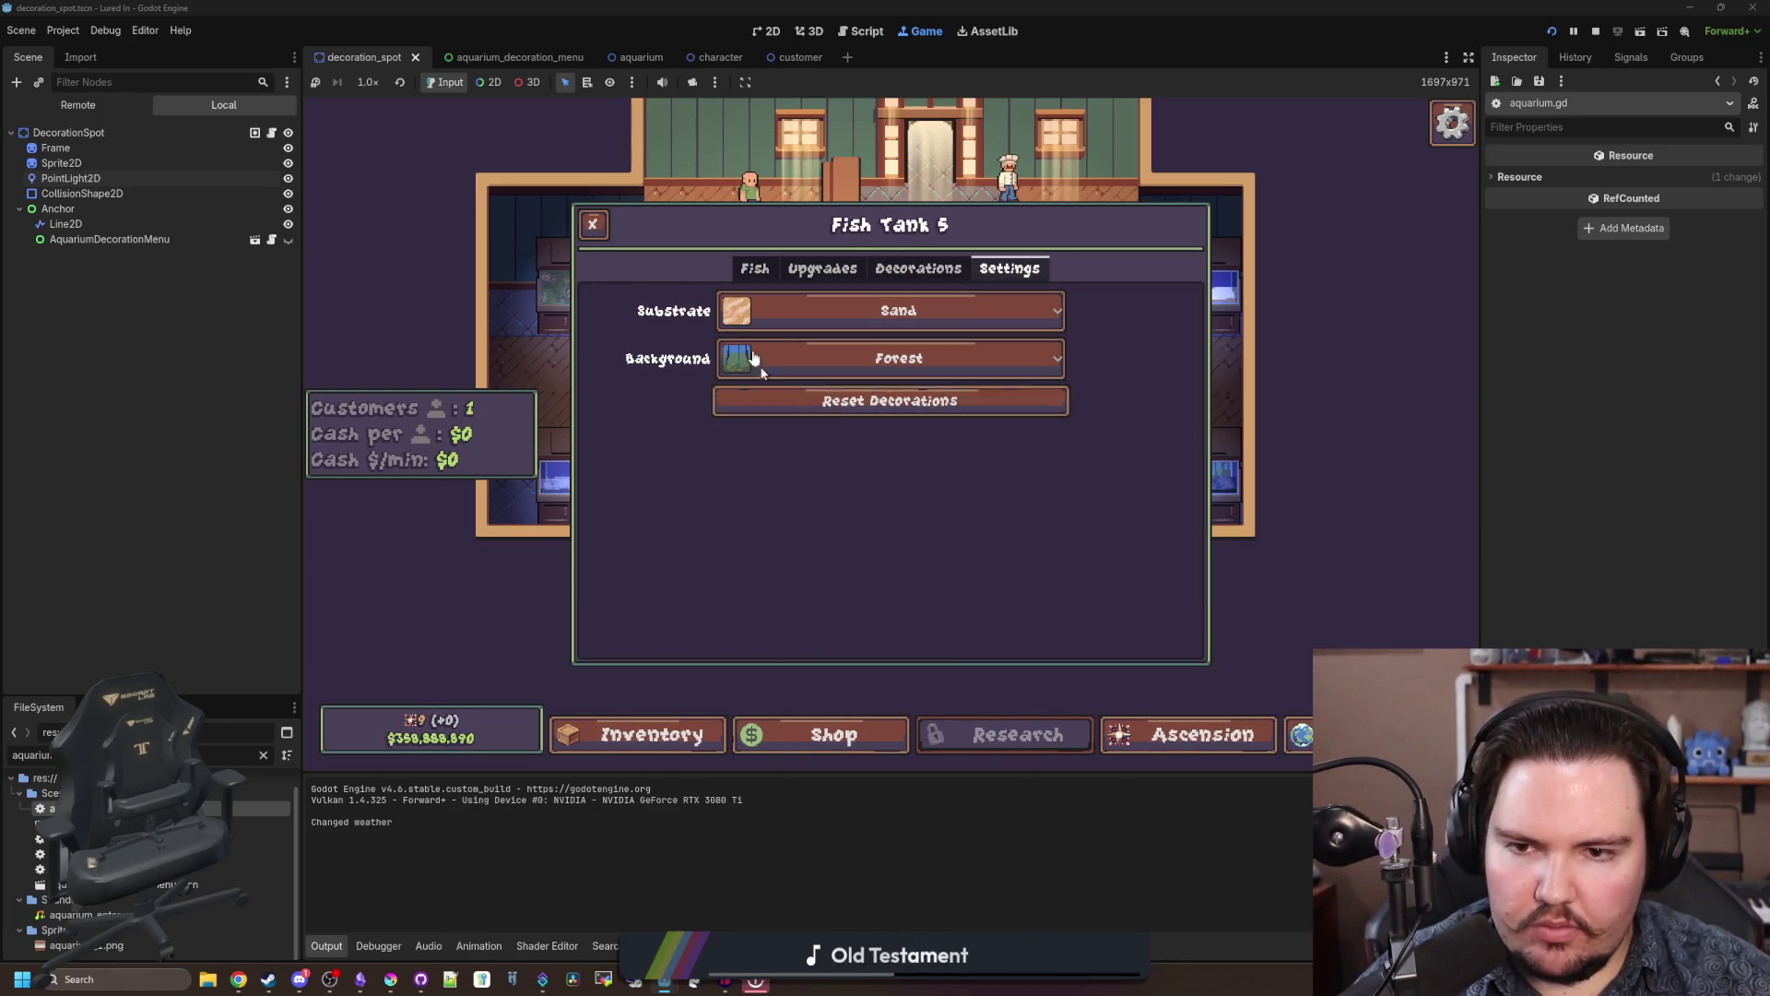
key("Escape")
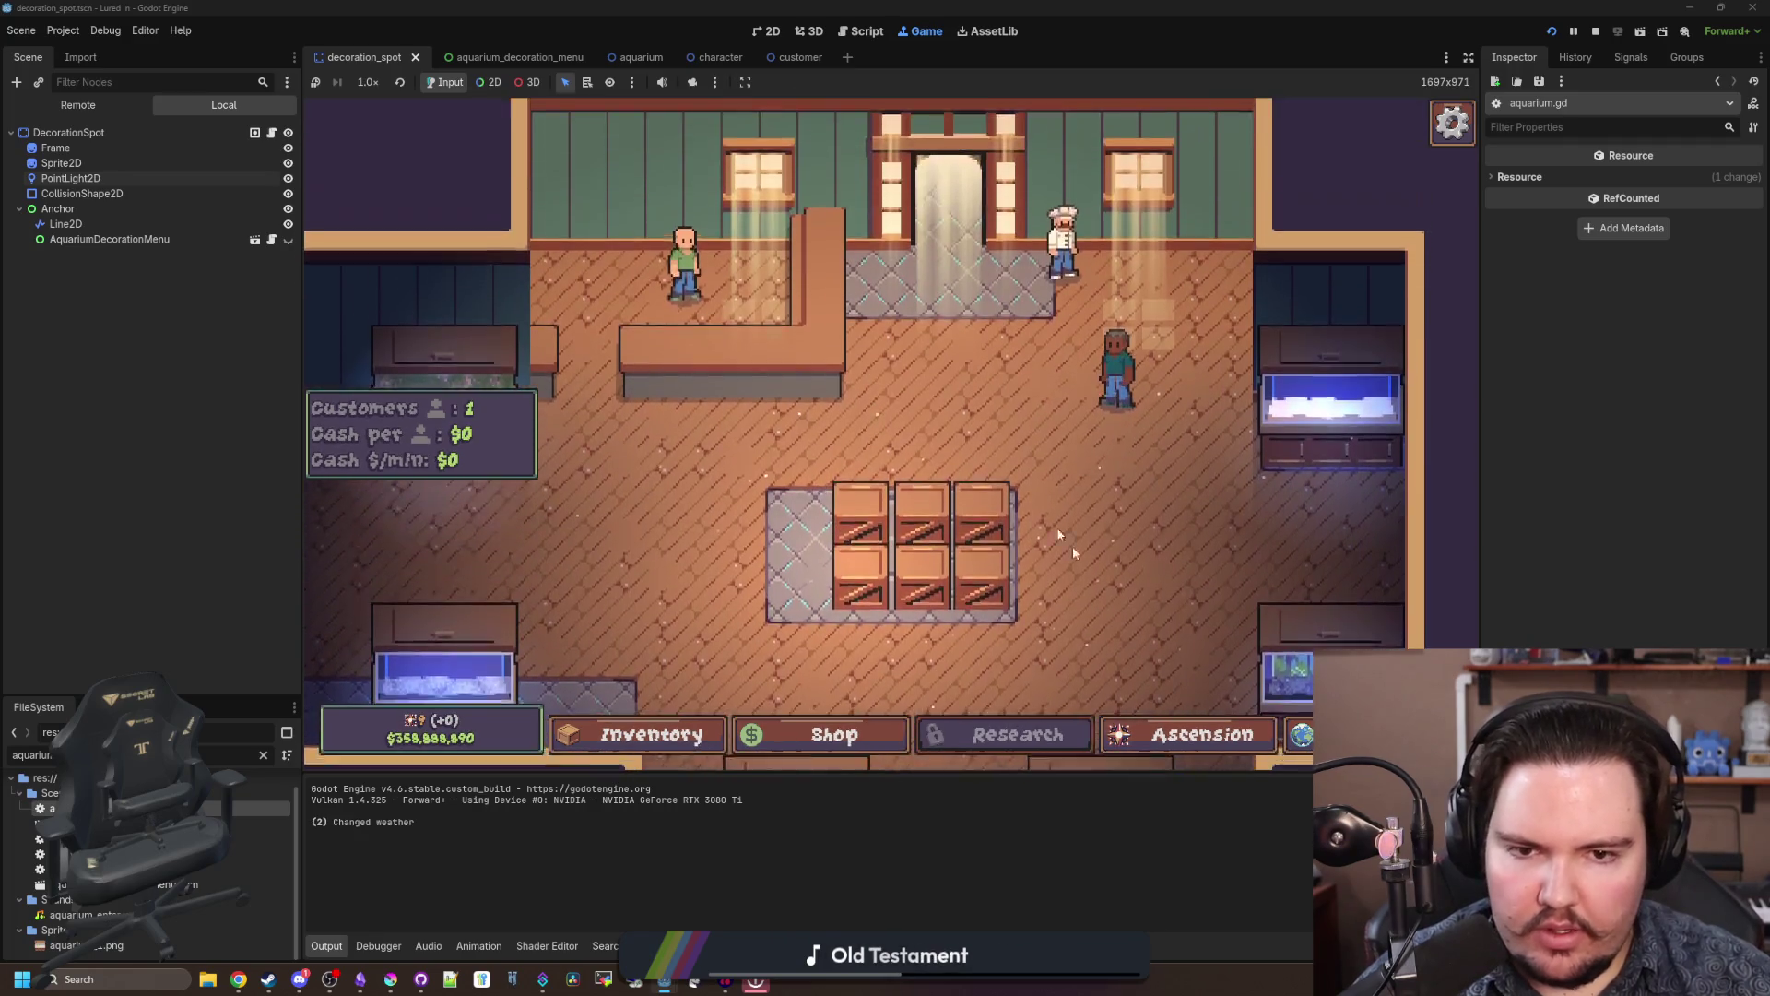
left_click(1190, 734)
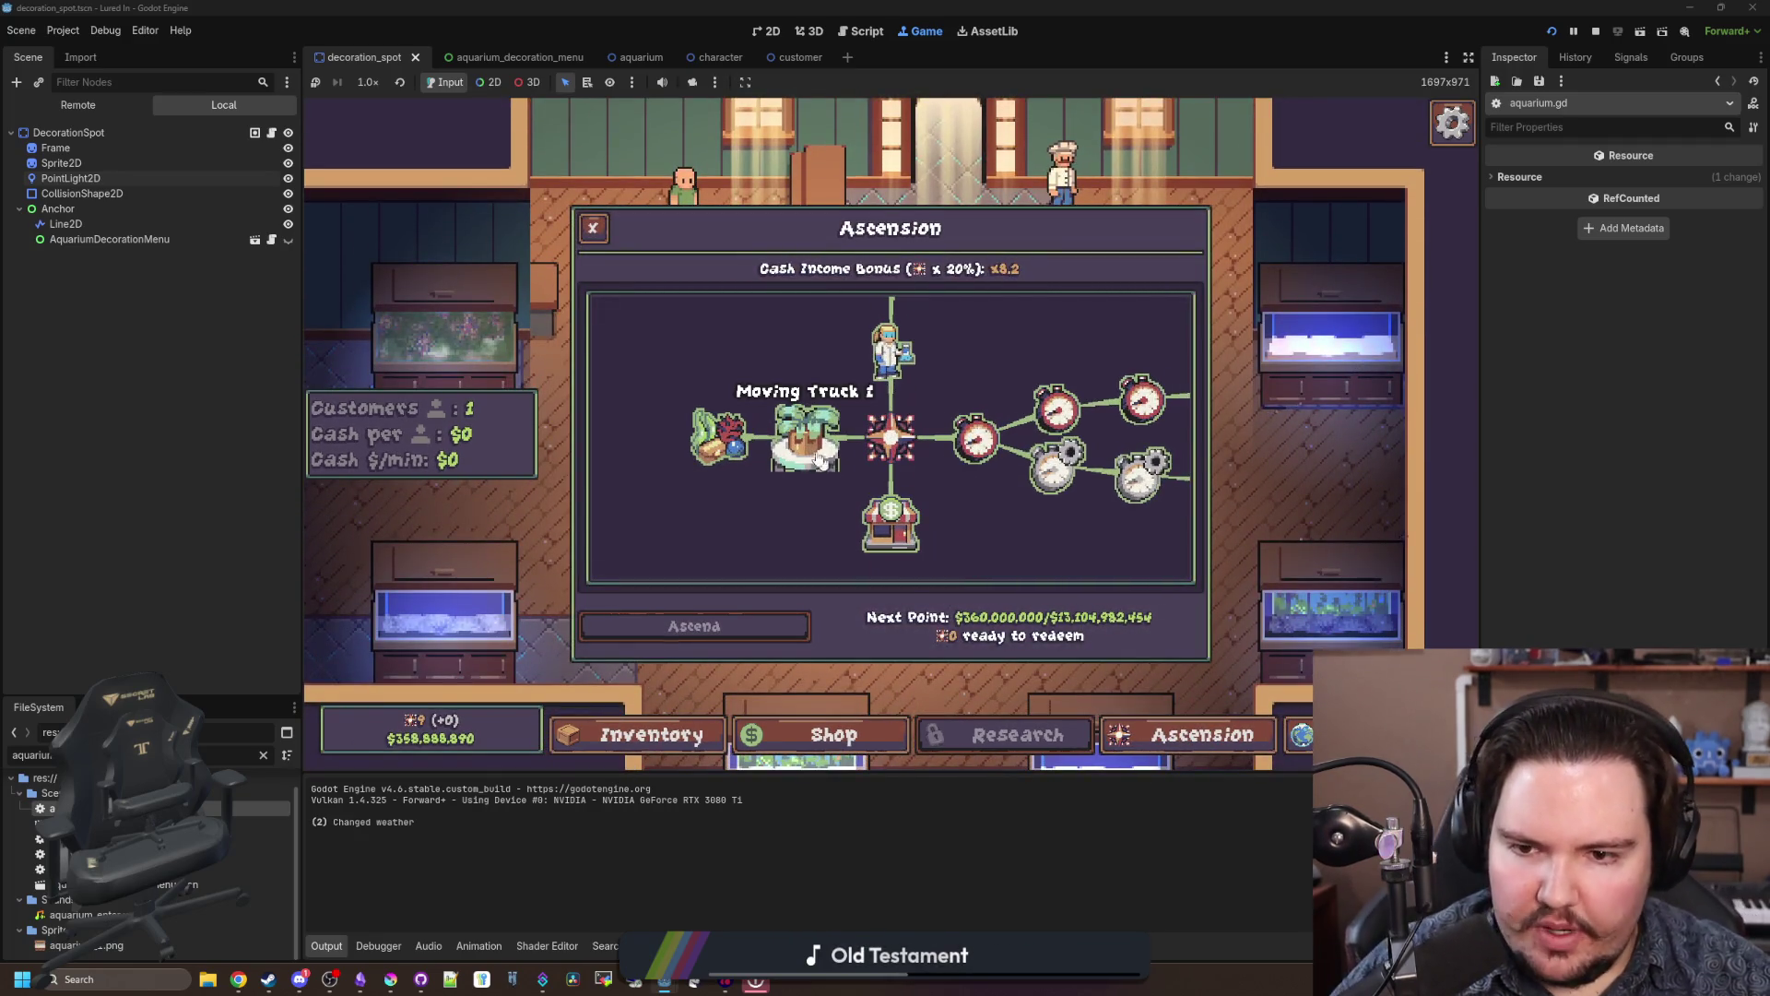
Step: Inspect the Moving Truck 1 and 2 upgrade nodes in the Ascension tree
mouse_move(793, 441)
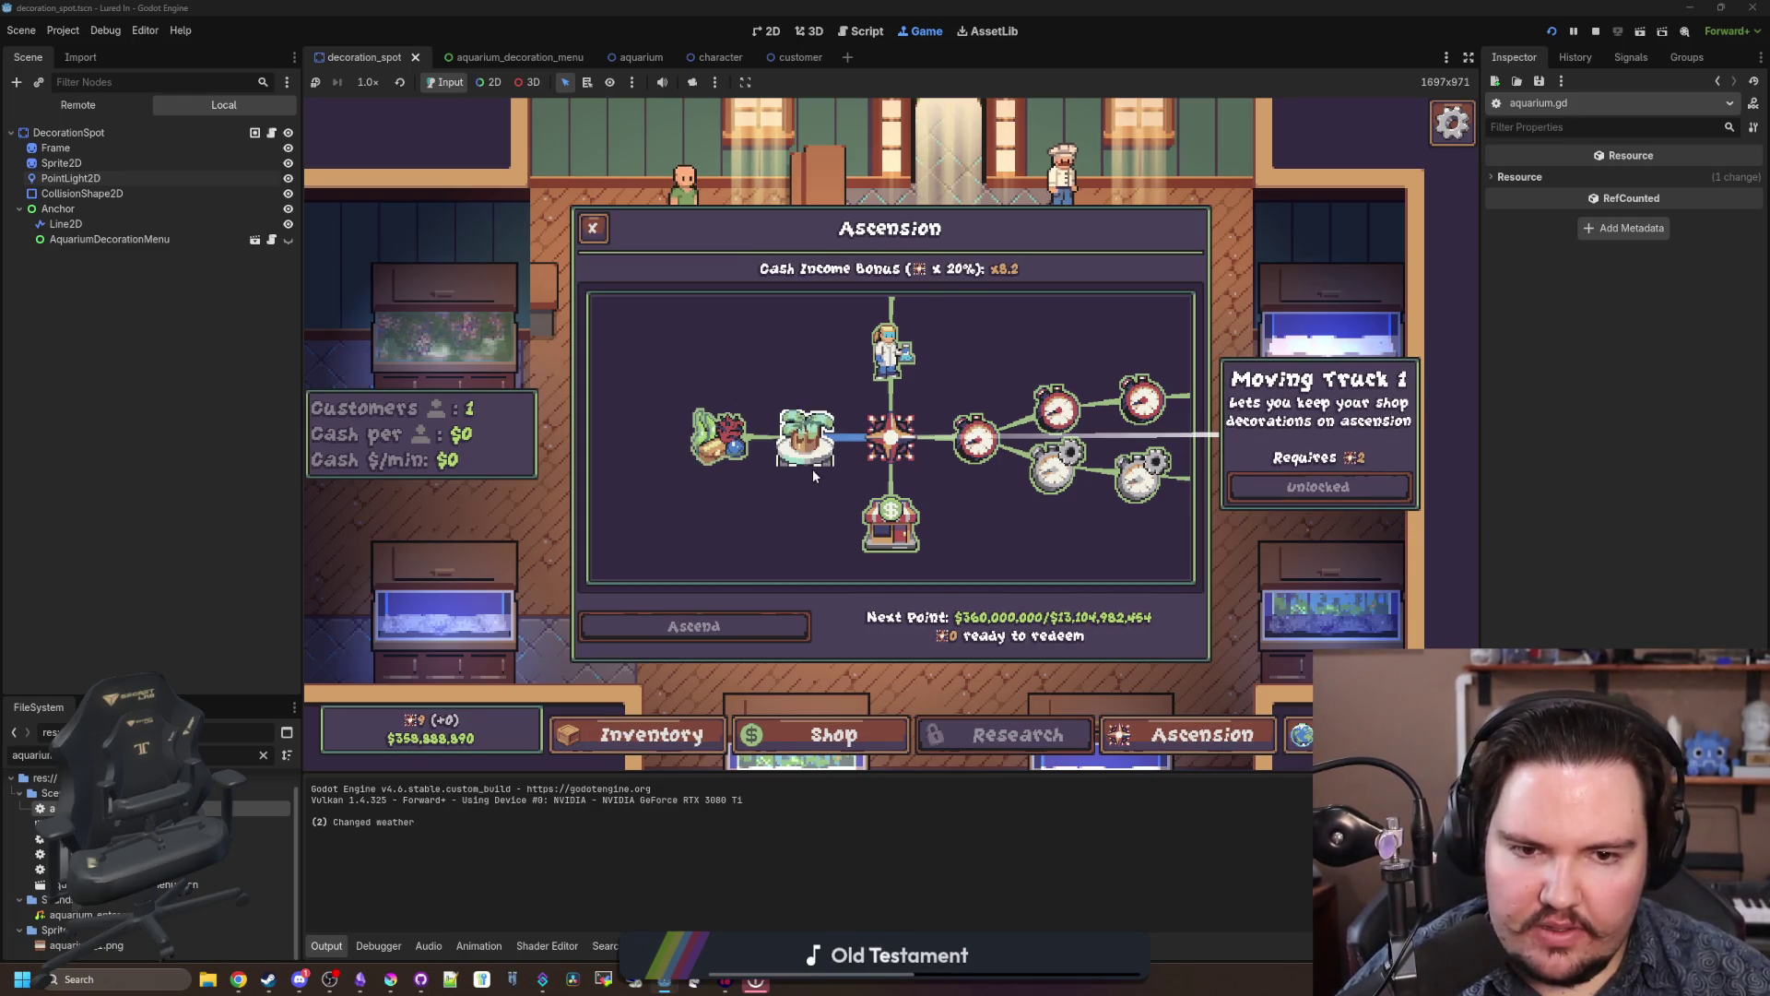
mouse_move(687, 442)
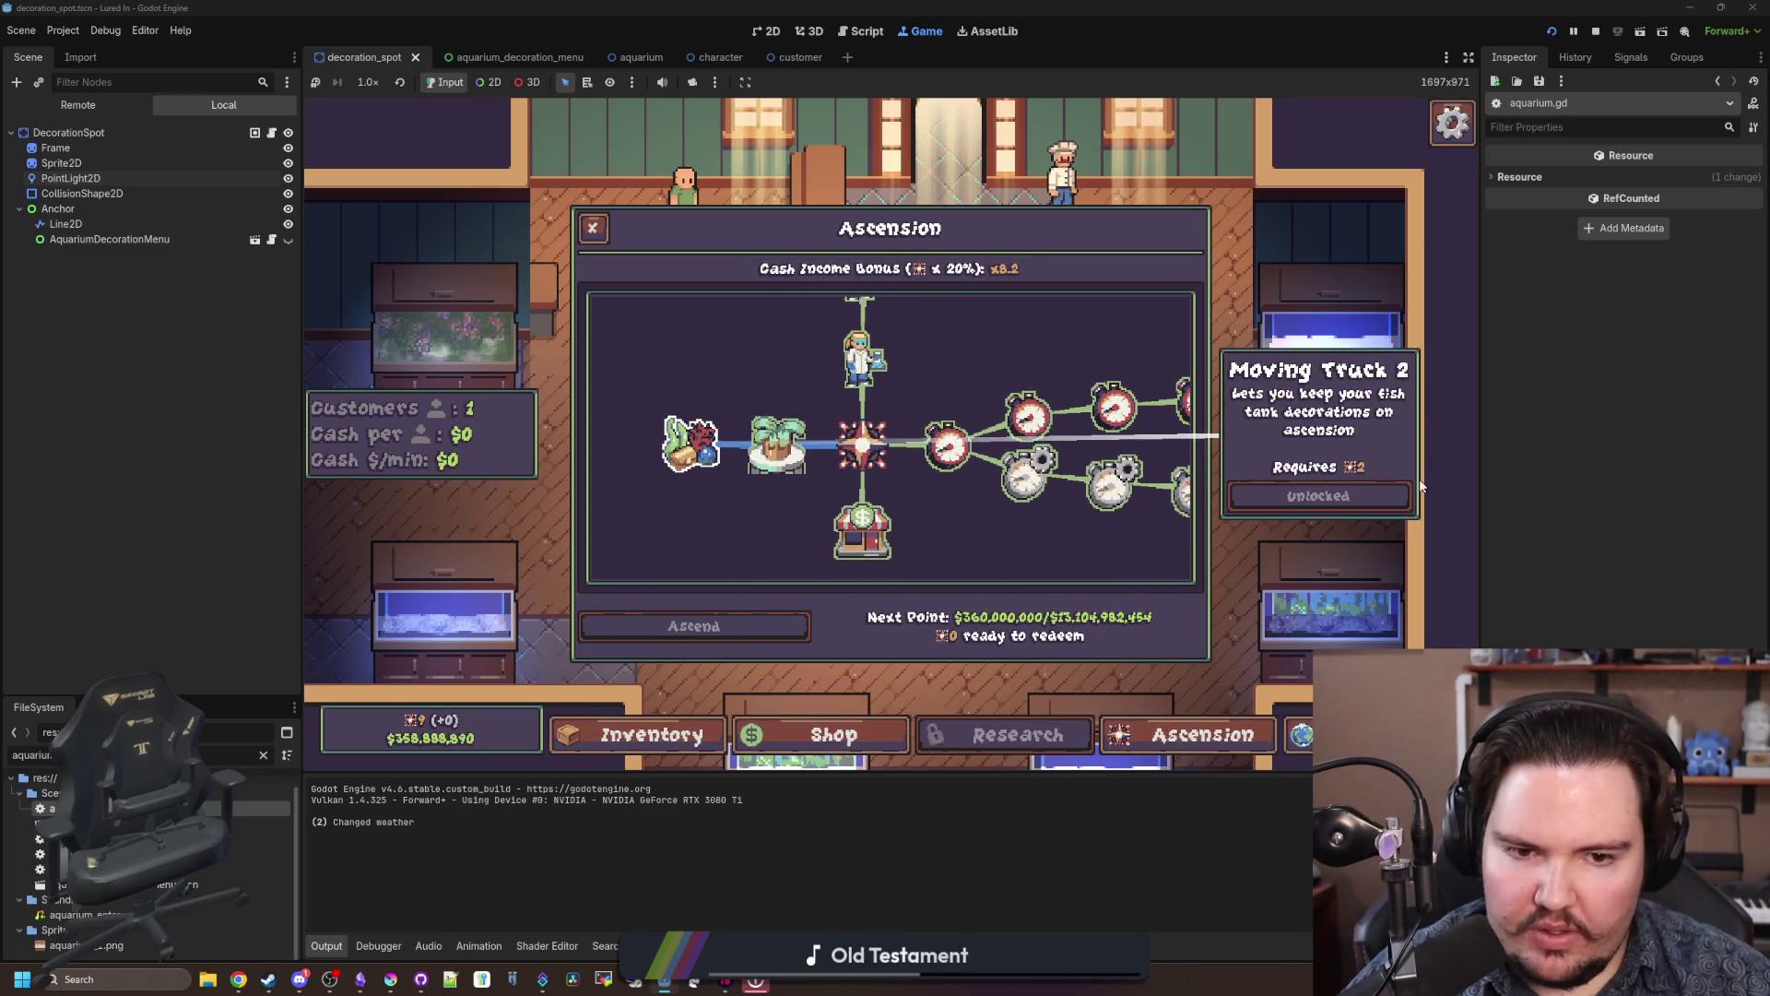
scroll(779, 451, "up", 2)
scroll(756, 470, "down", 3)
scroll(755, 461, "up", 1)
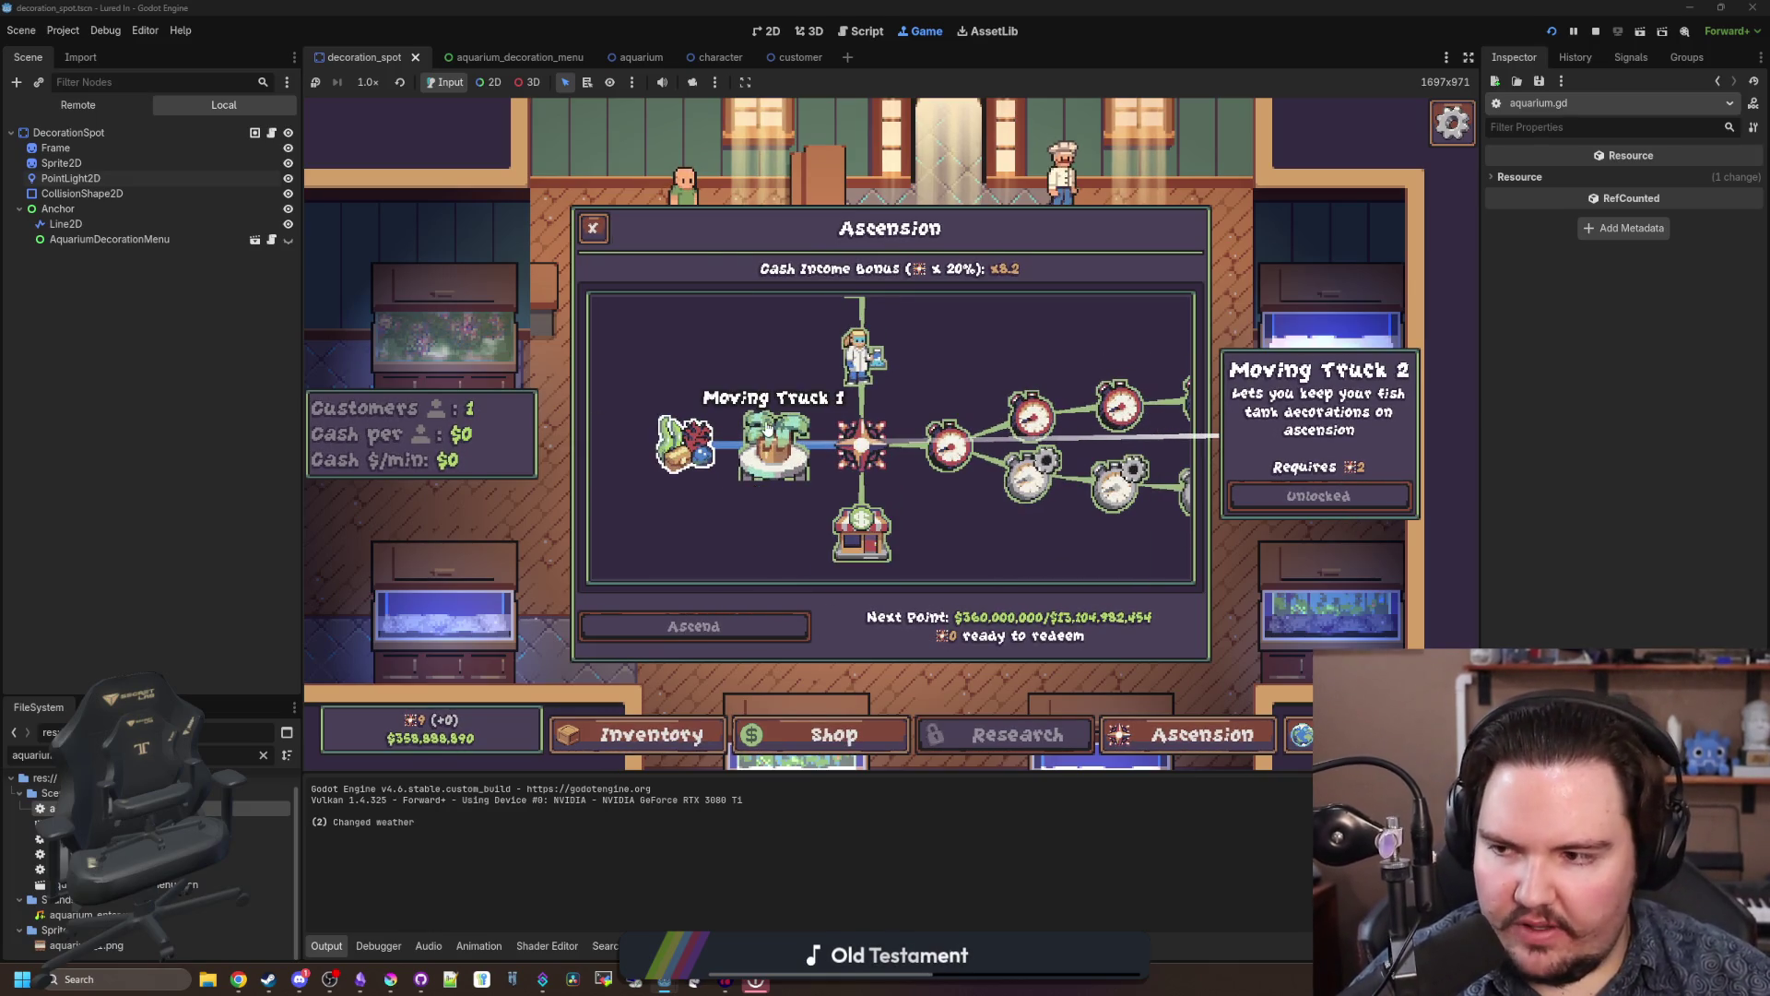
scroll(761, 461, "down", 1)
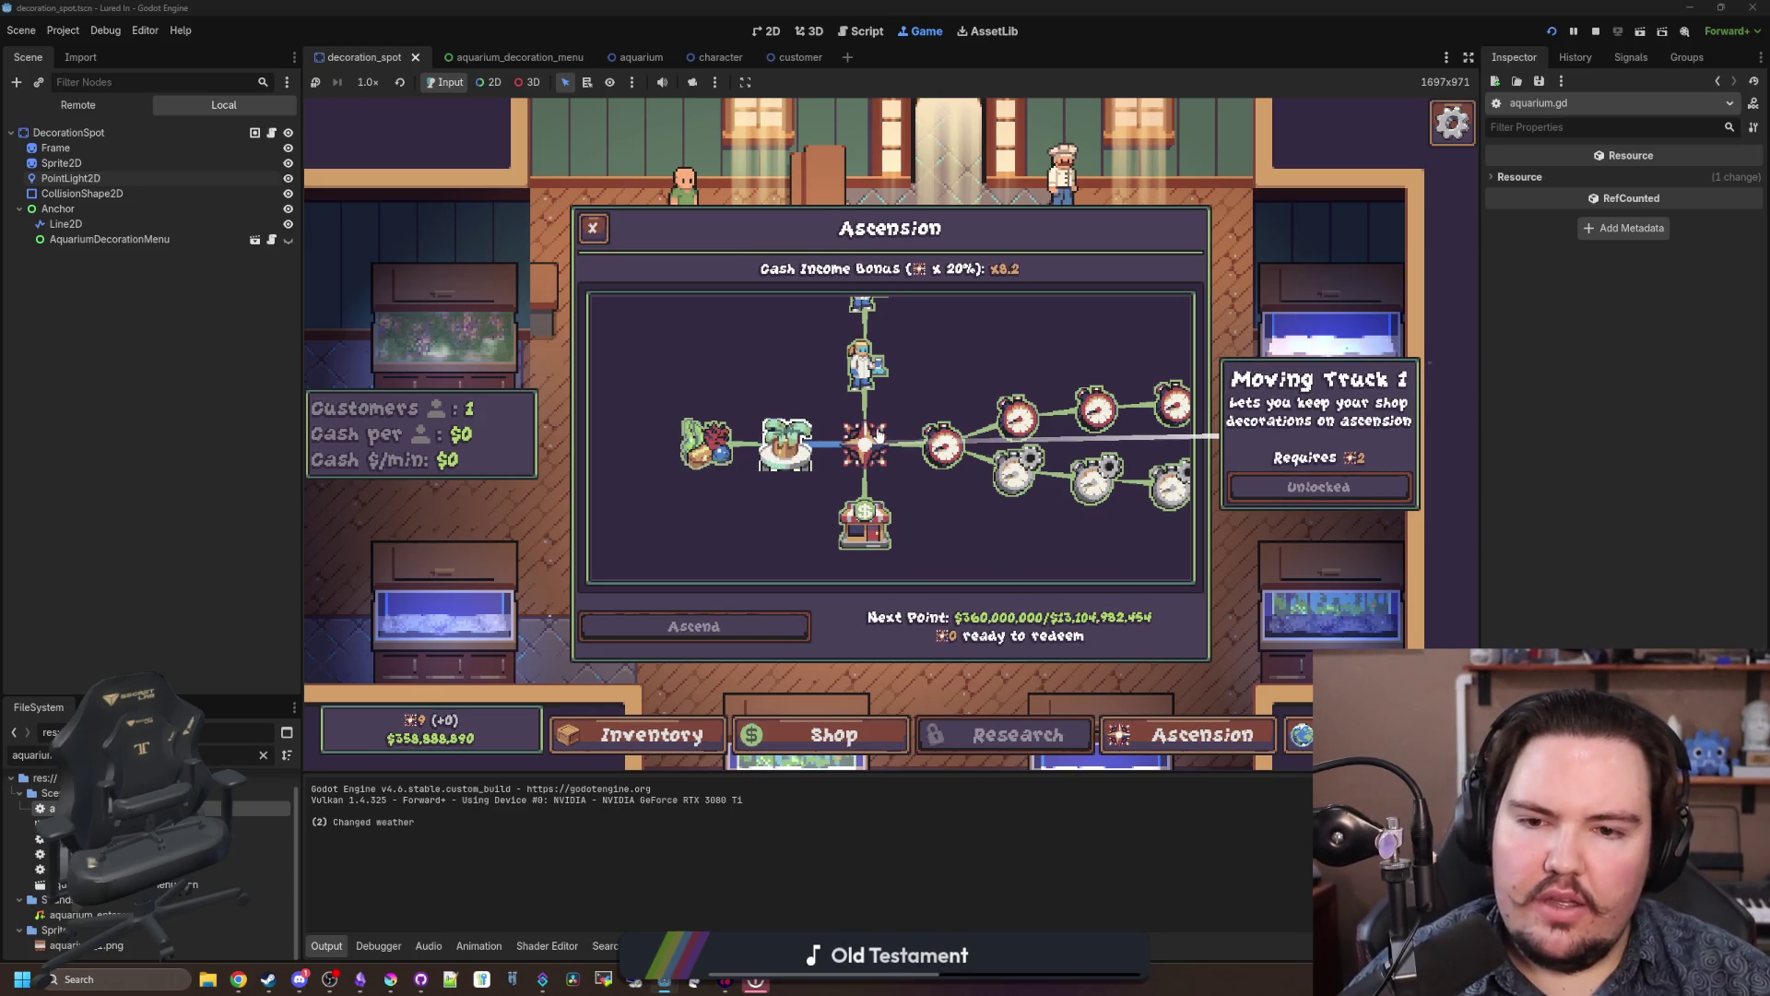
scroll(899, 511, "down", 1)
mouse_move(903, 521)
left_mouse_down()
mouse_move(948, 499)
mouse_move(878, 494)
mouse_move(866, 513)
left_mouse_up()
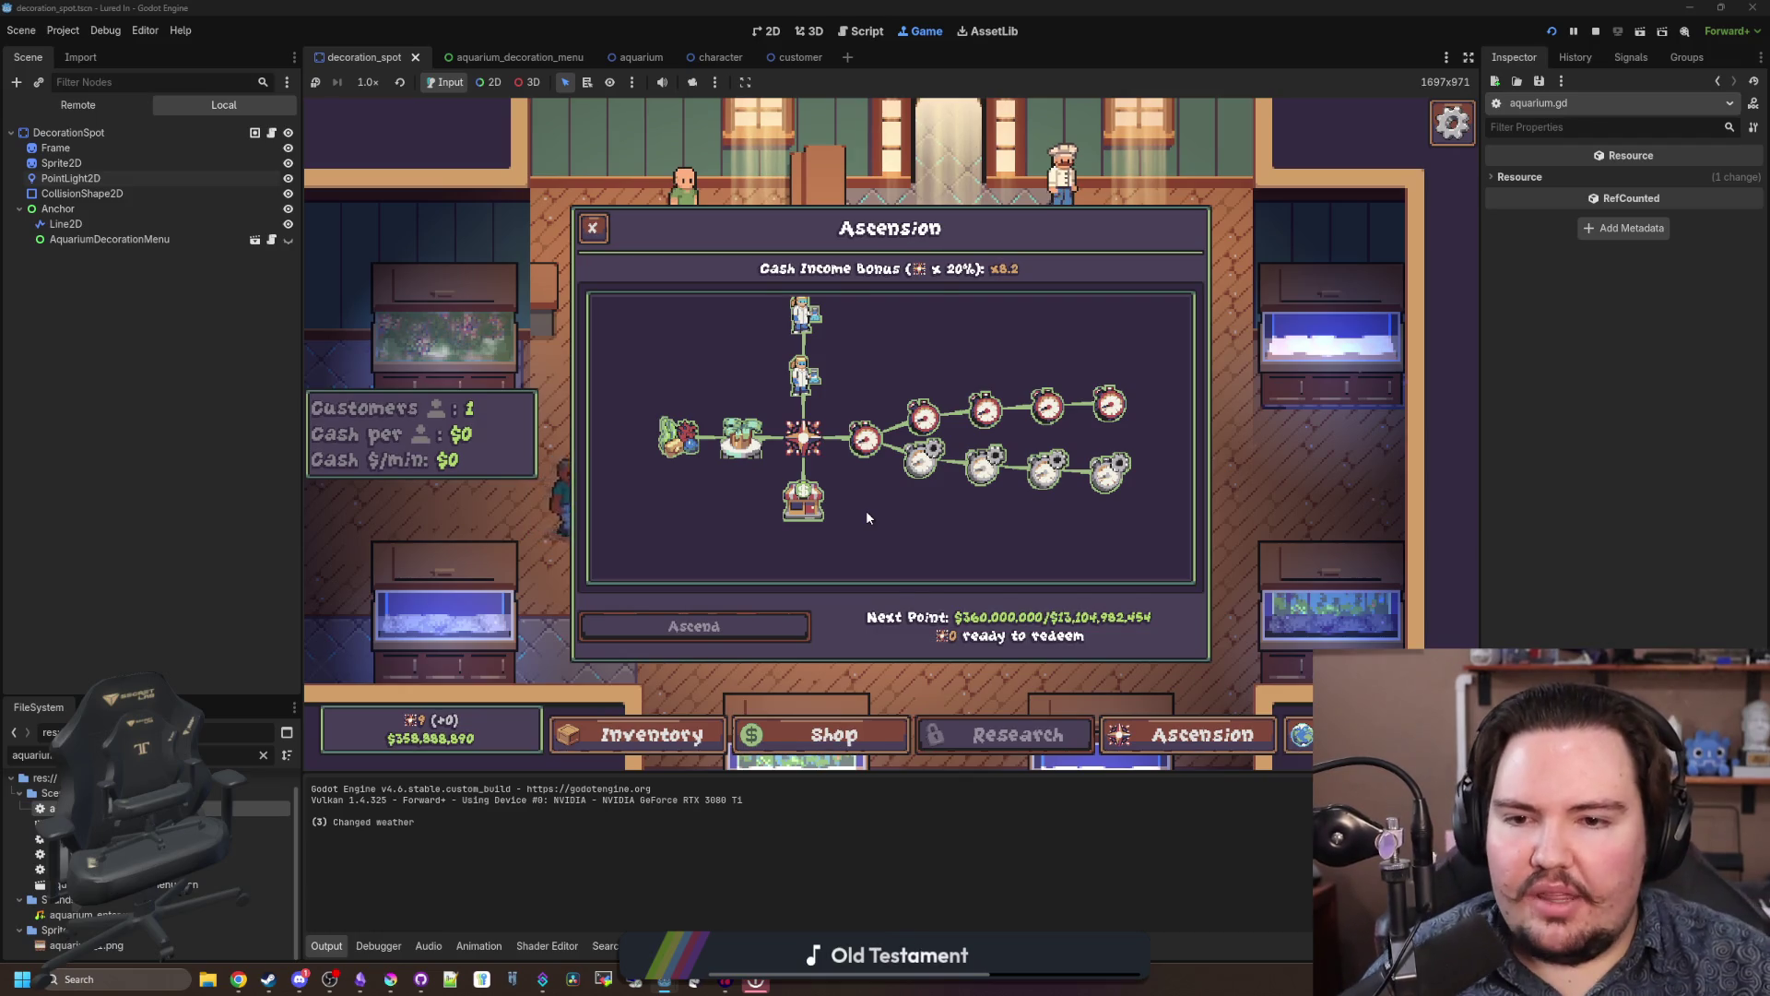
Step: Look over the Moving Truck upgrades again, then close the Ascension tree and open the Shop
mouse_move(756, 457)
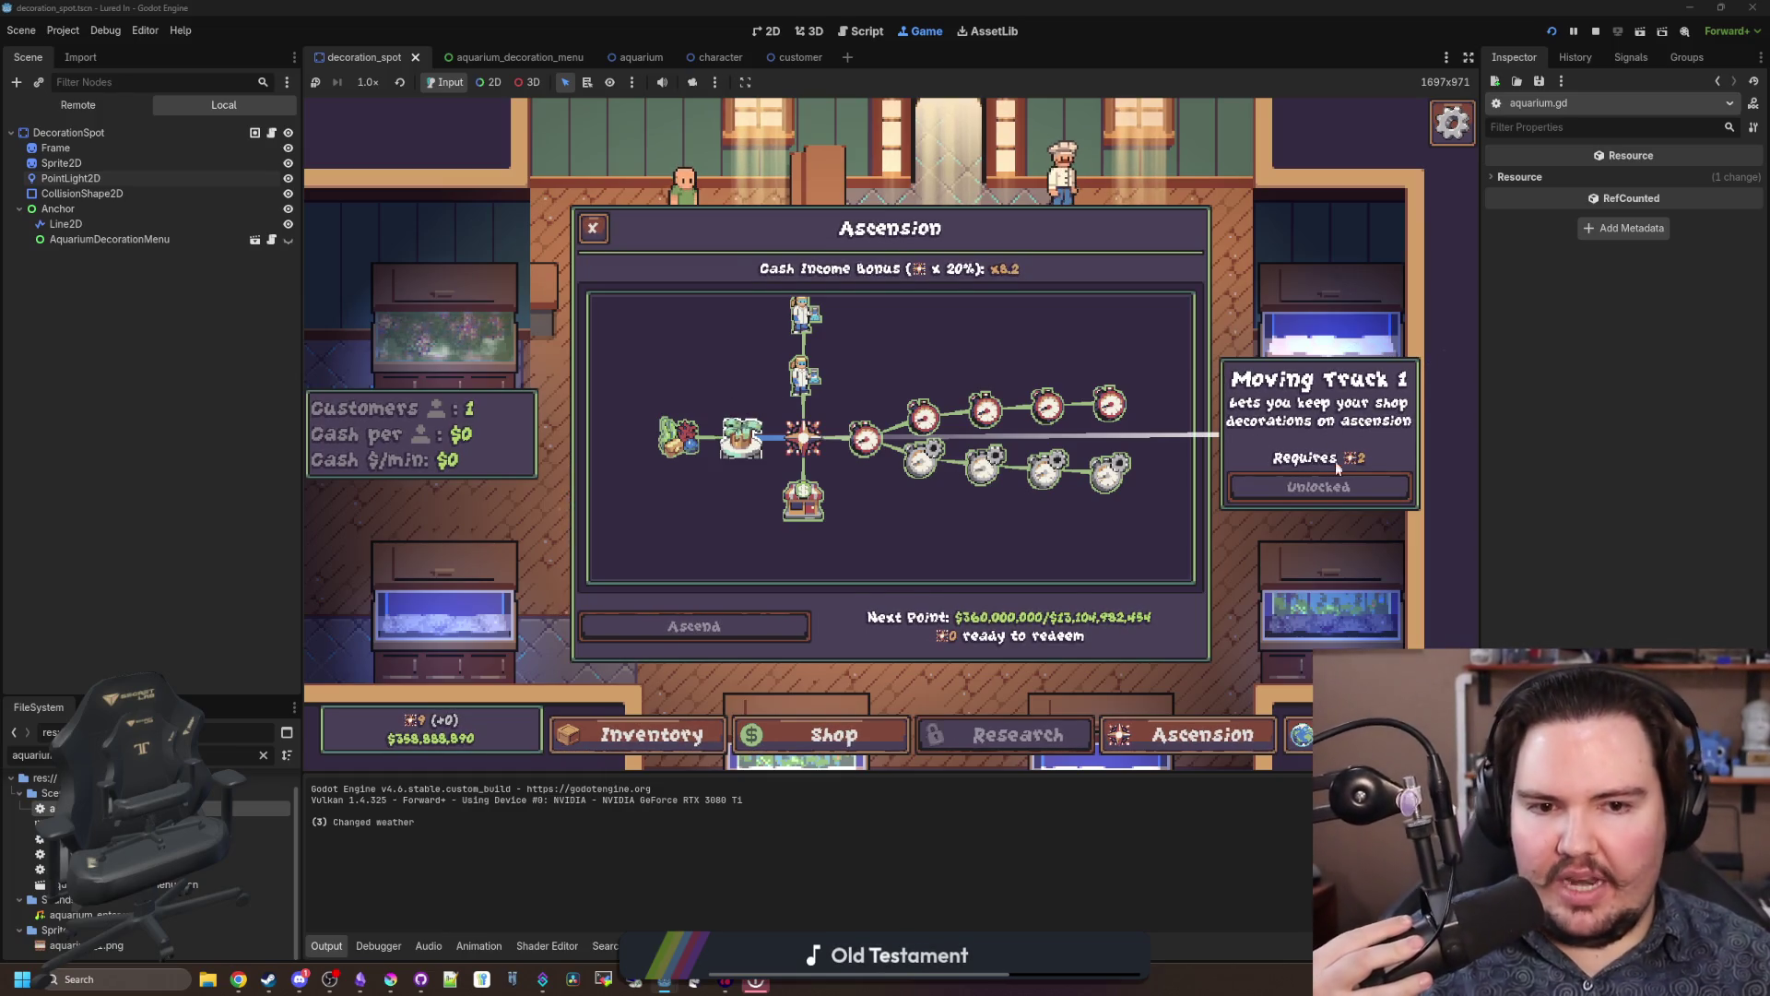
mouse_move(679, 438)
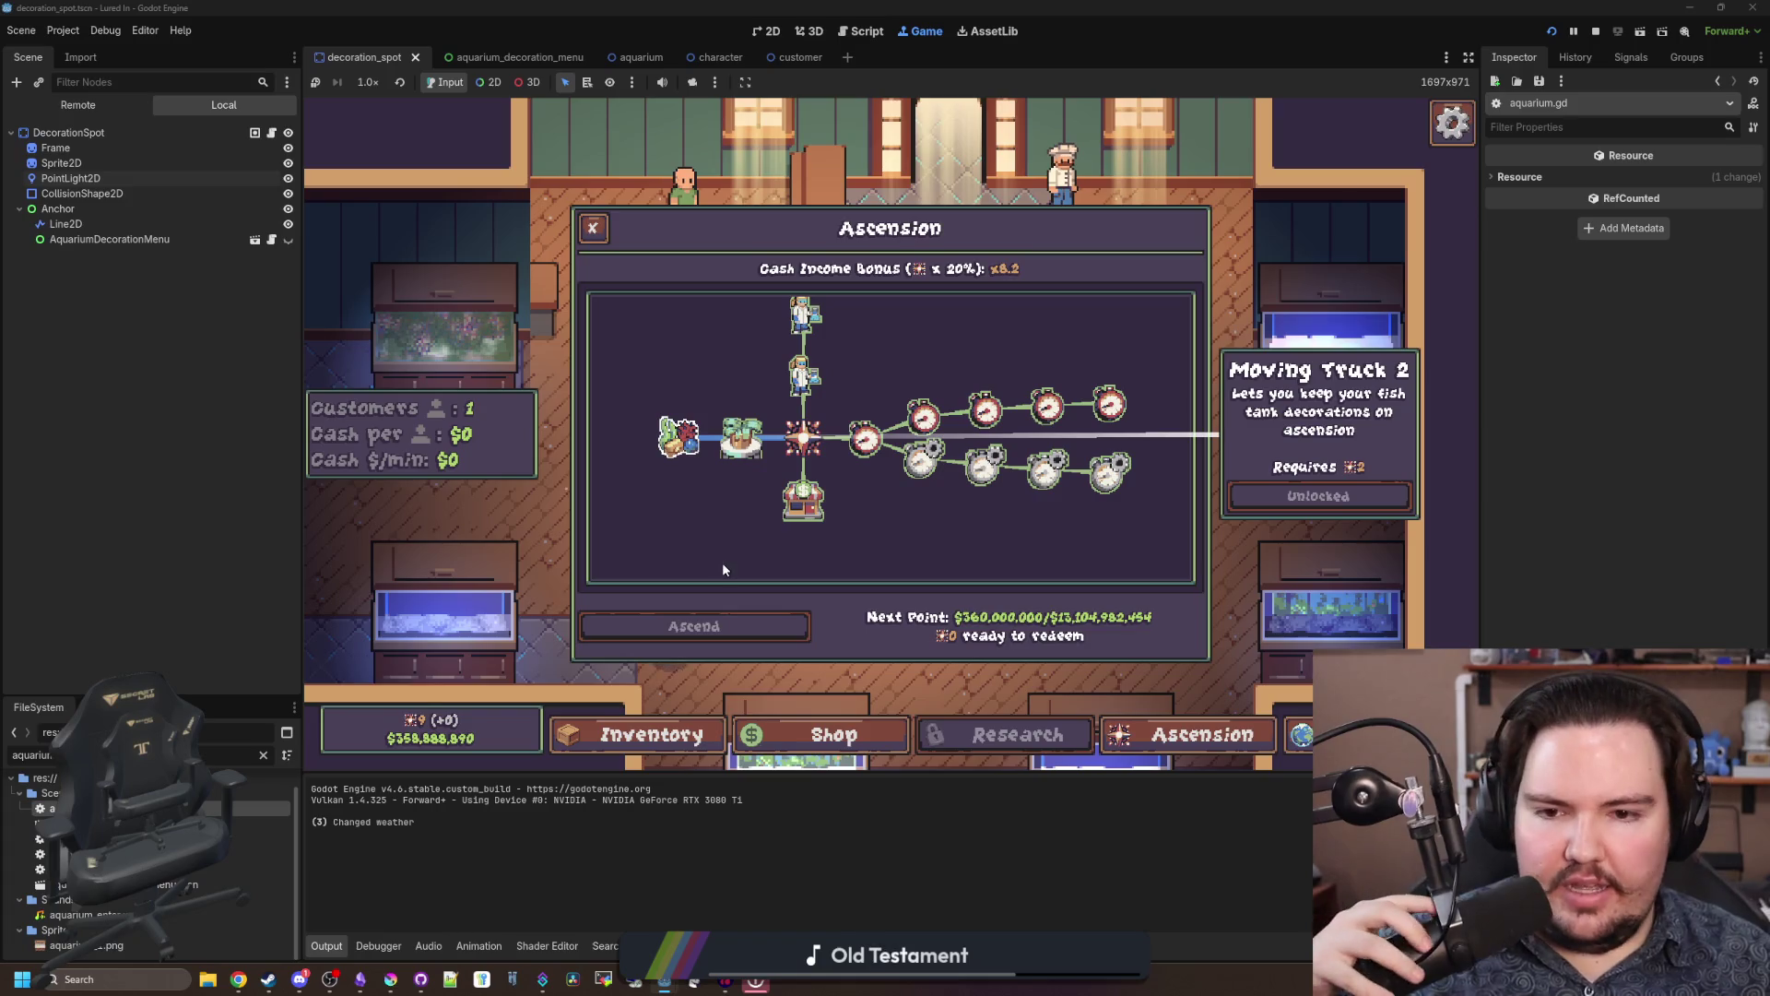
mouse_move(865, 439)
mouse_move(804, 378)
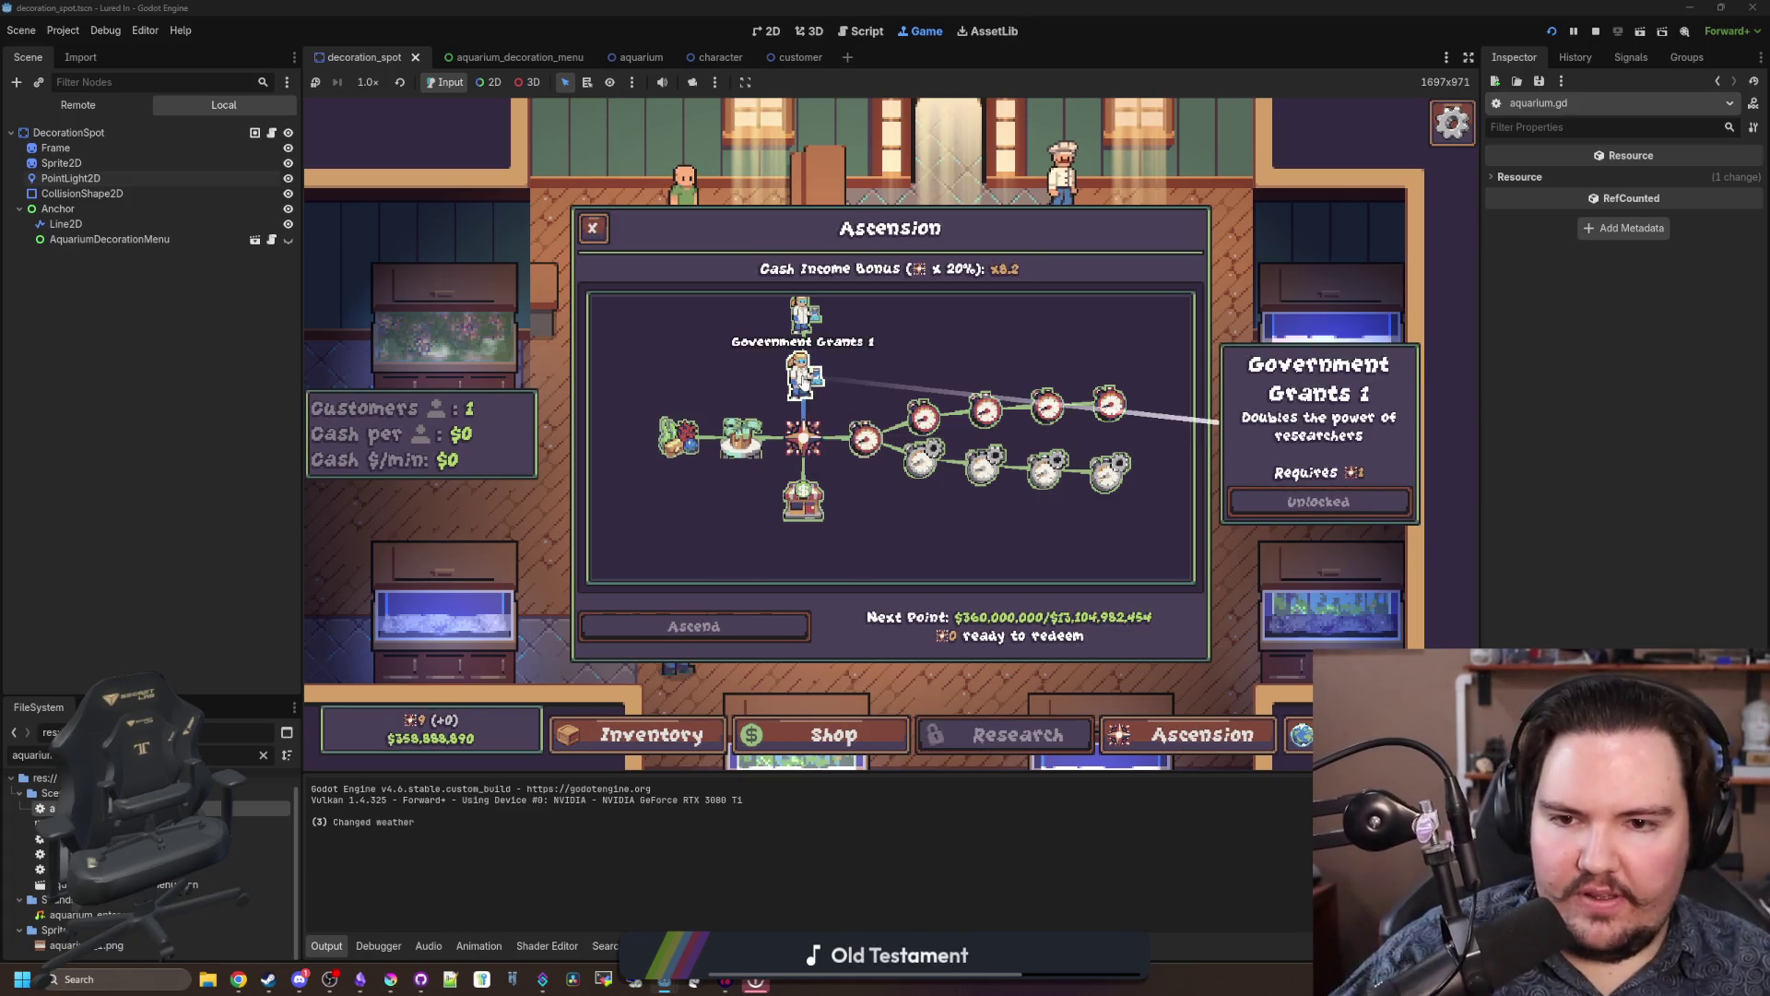
left_click_drag(808, 392, 865, 441)
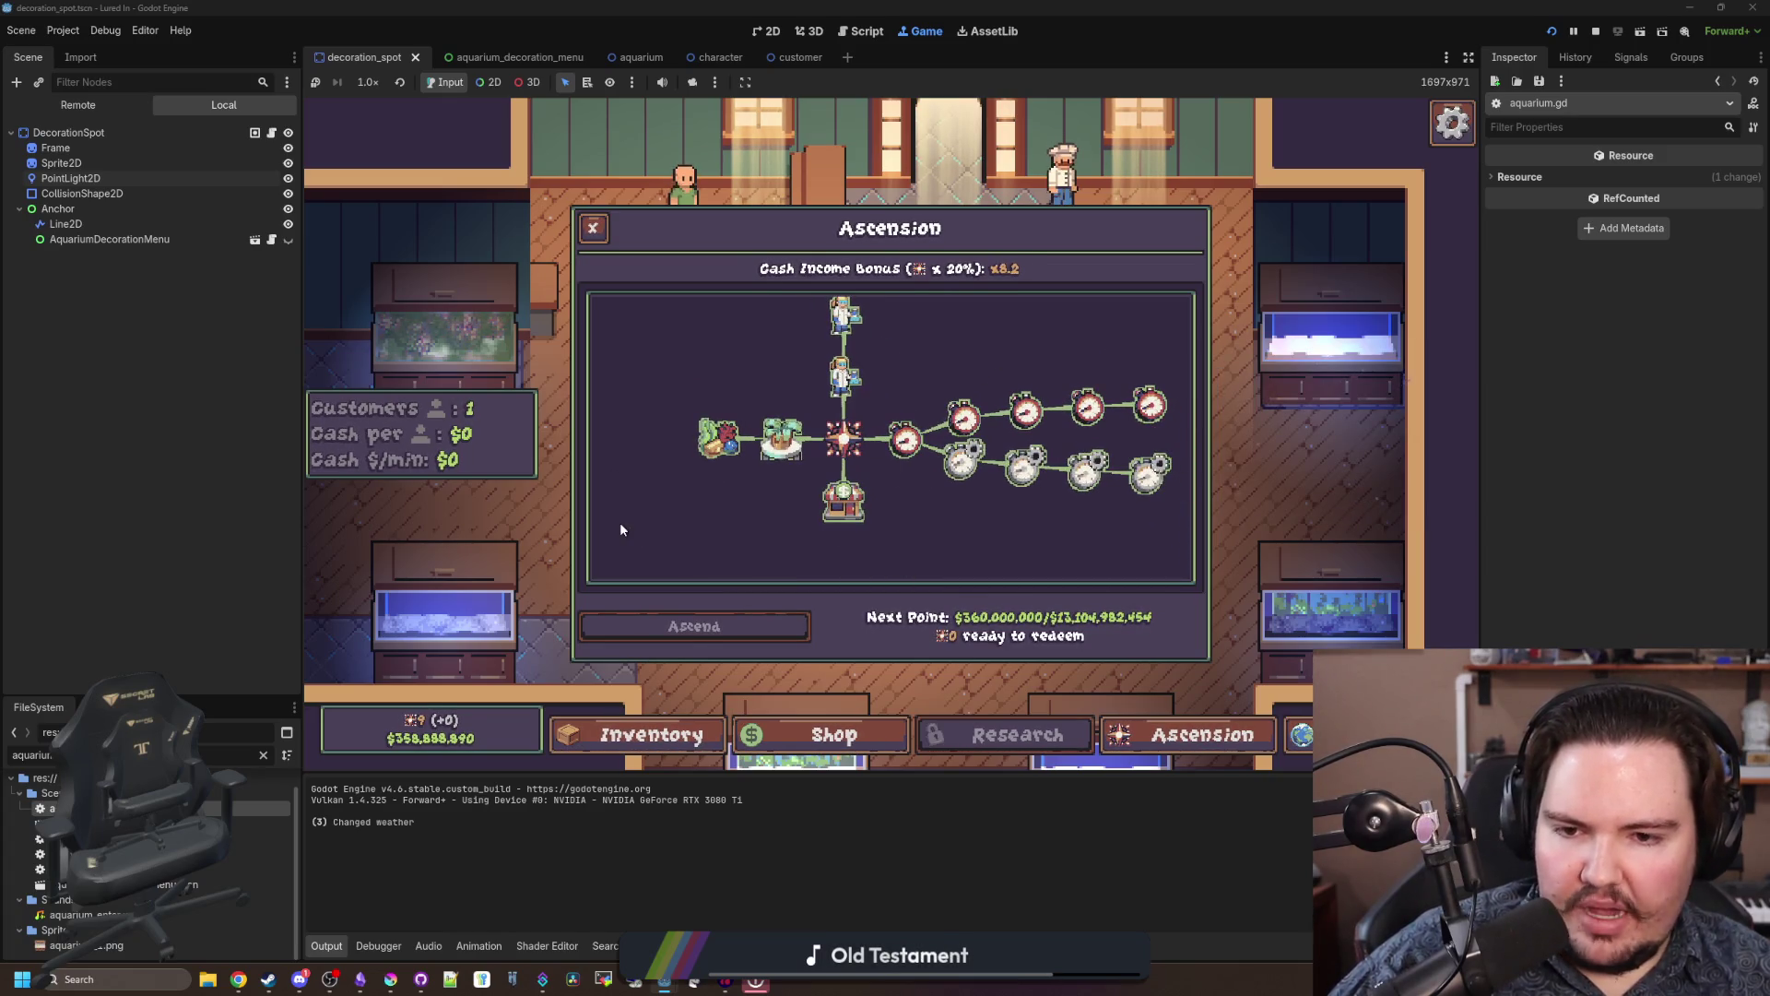
mouse_move(391, 975)
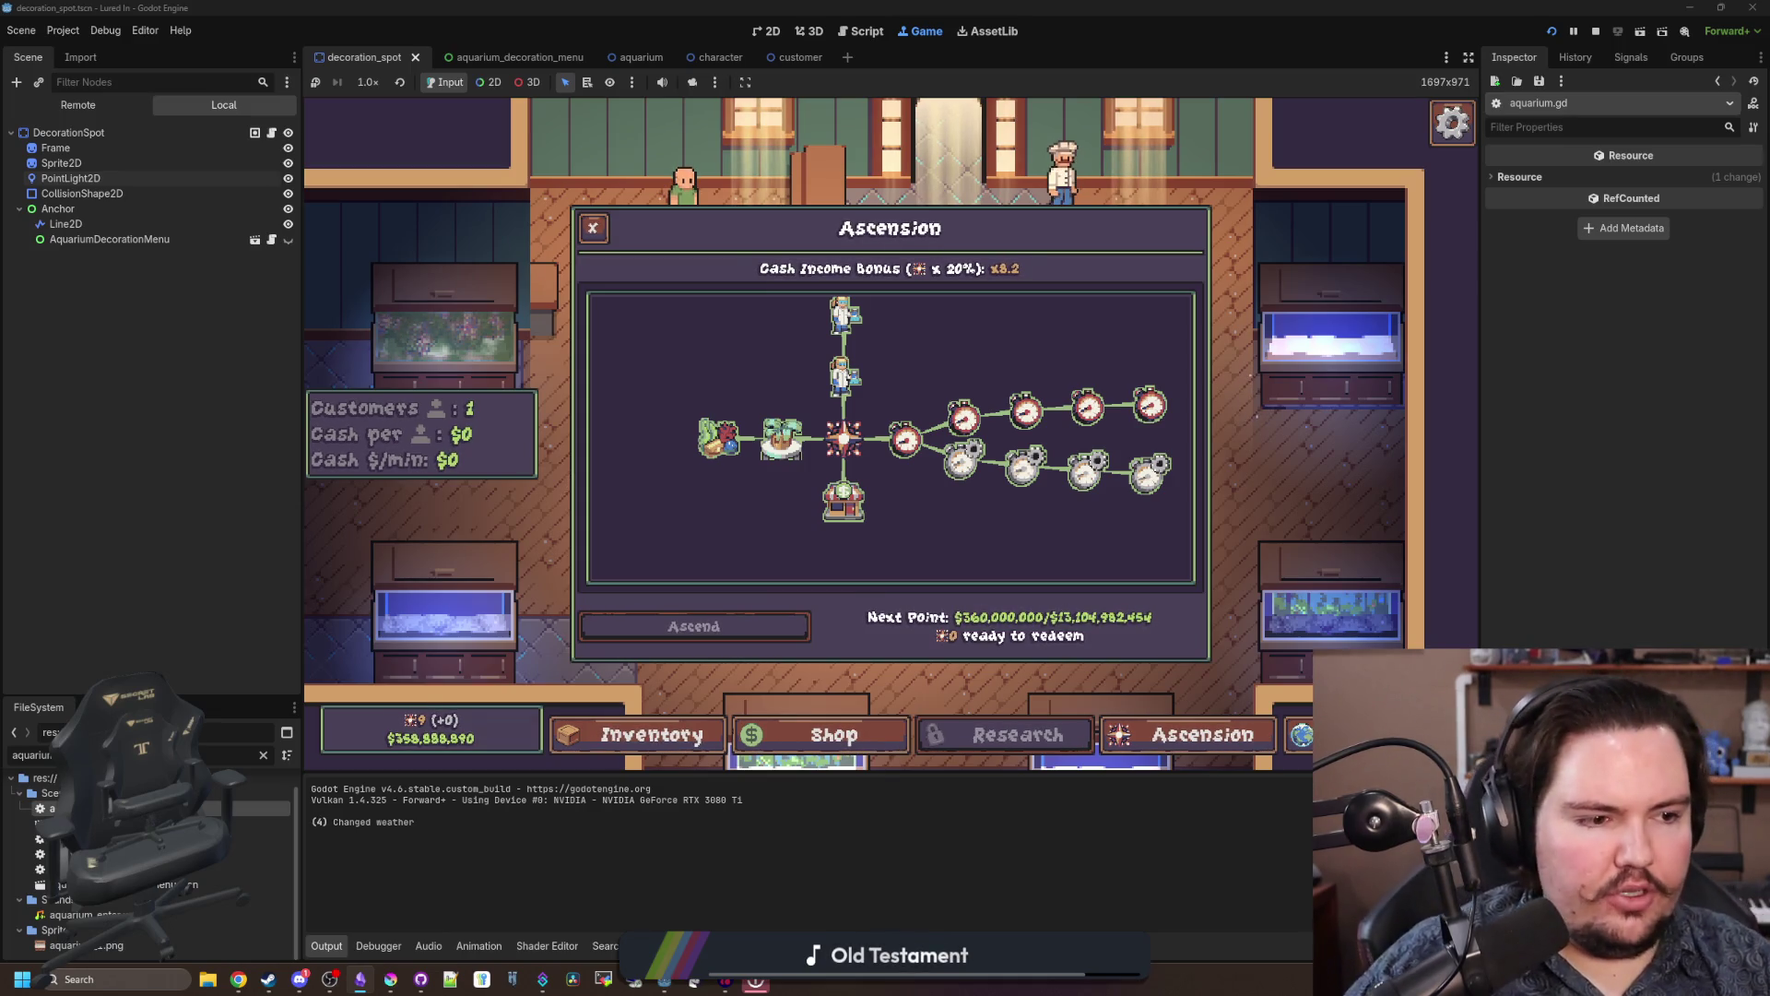
mouse_move(796, 398)
left_mouse_down()
mouse_move(1010, 358)
mouse_move(996, 379)
left_mouse_up()
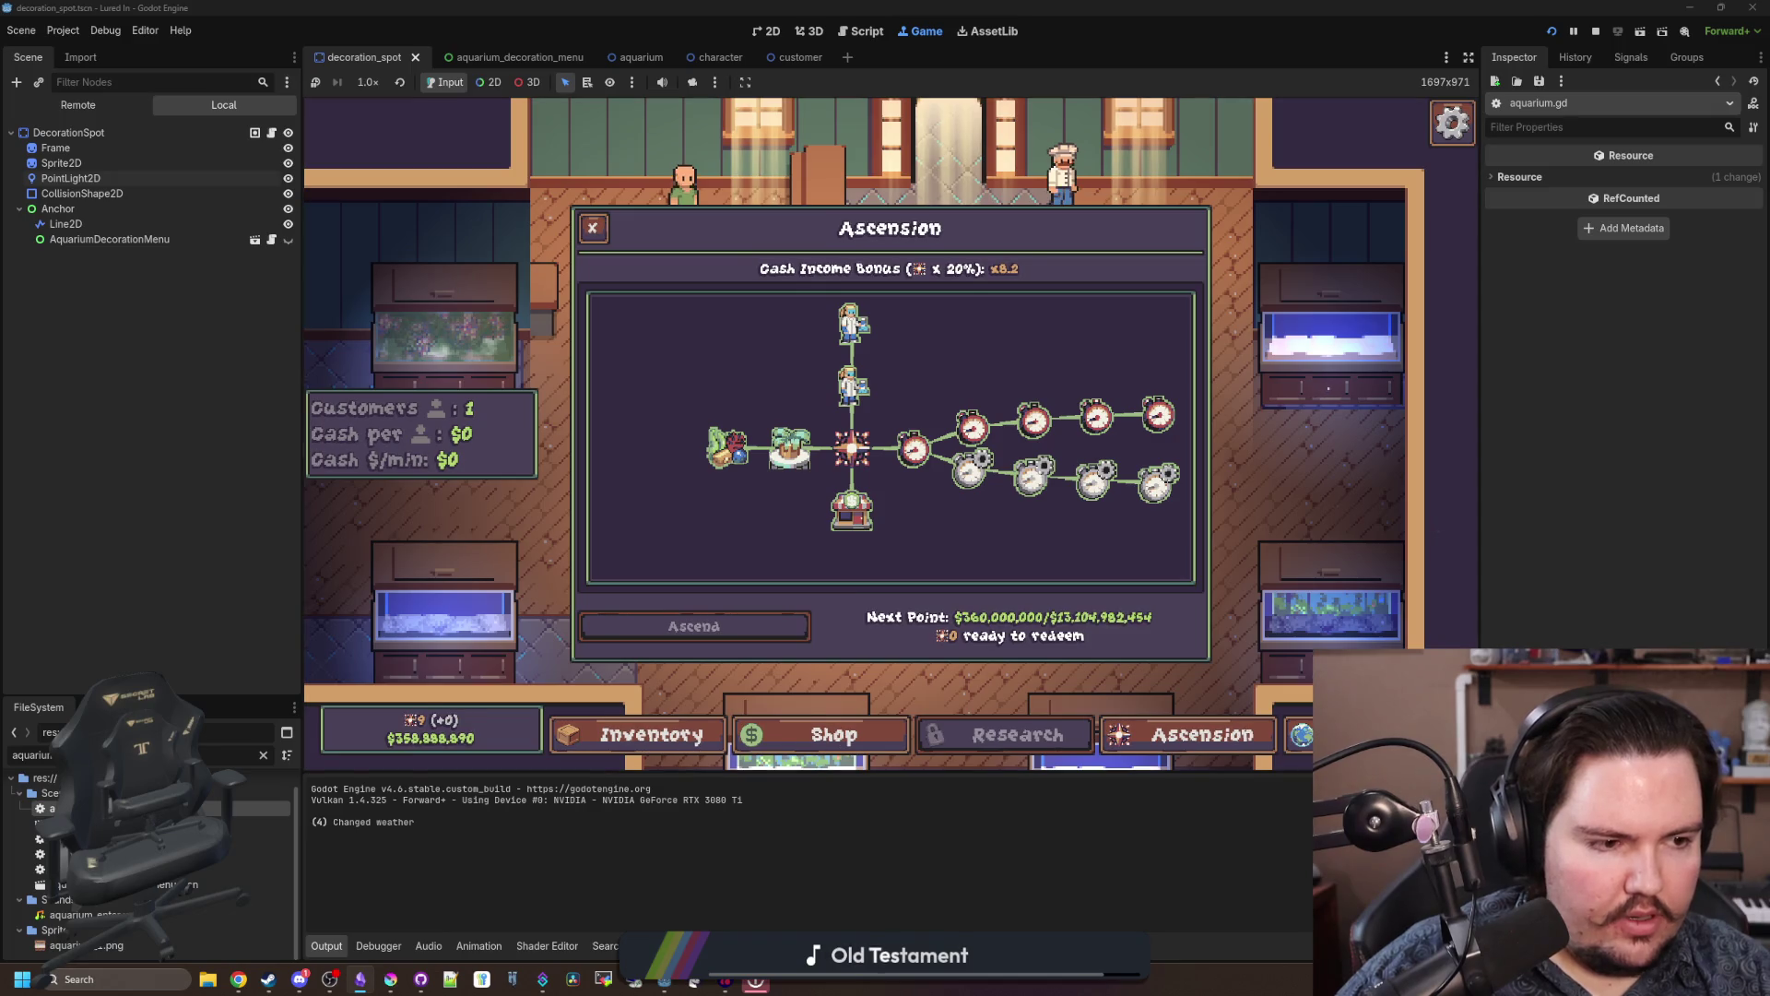
left_click(591, 230)
left_click(757, 749)
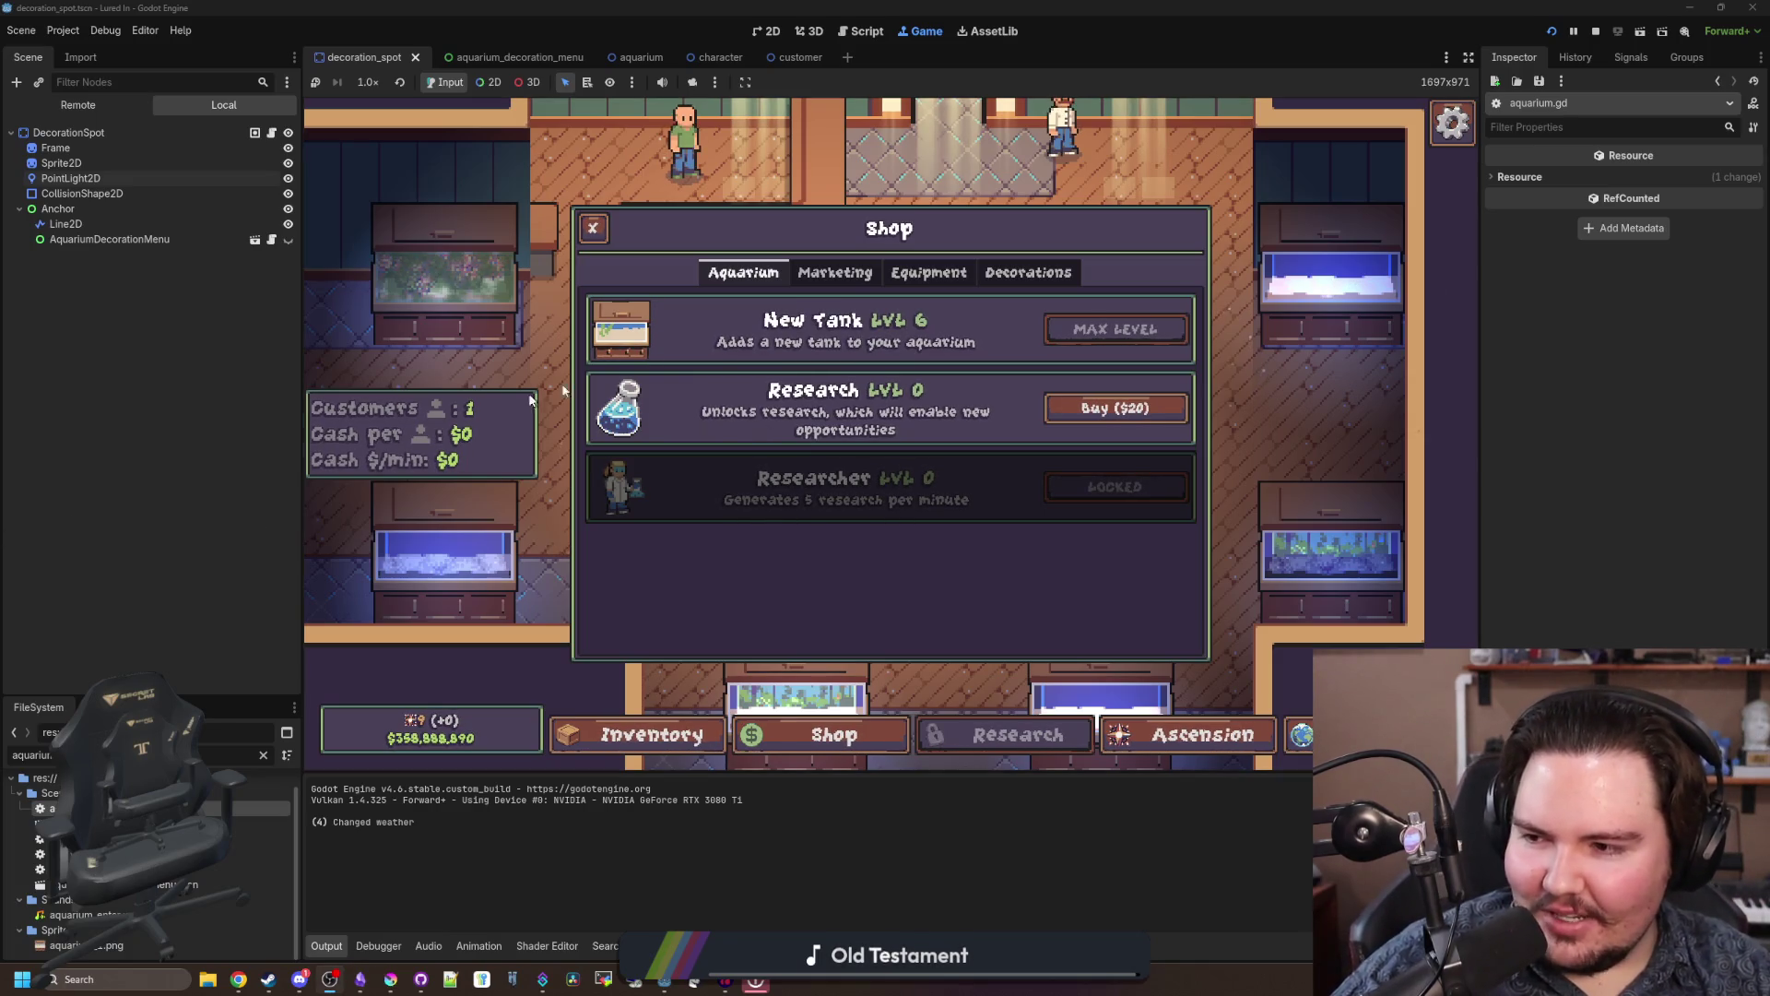
Step: Buy a $100 Lamp from the shop's Decorations items
left_click(834, 272)
left_click(910, 270)
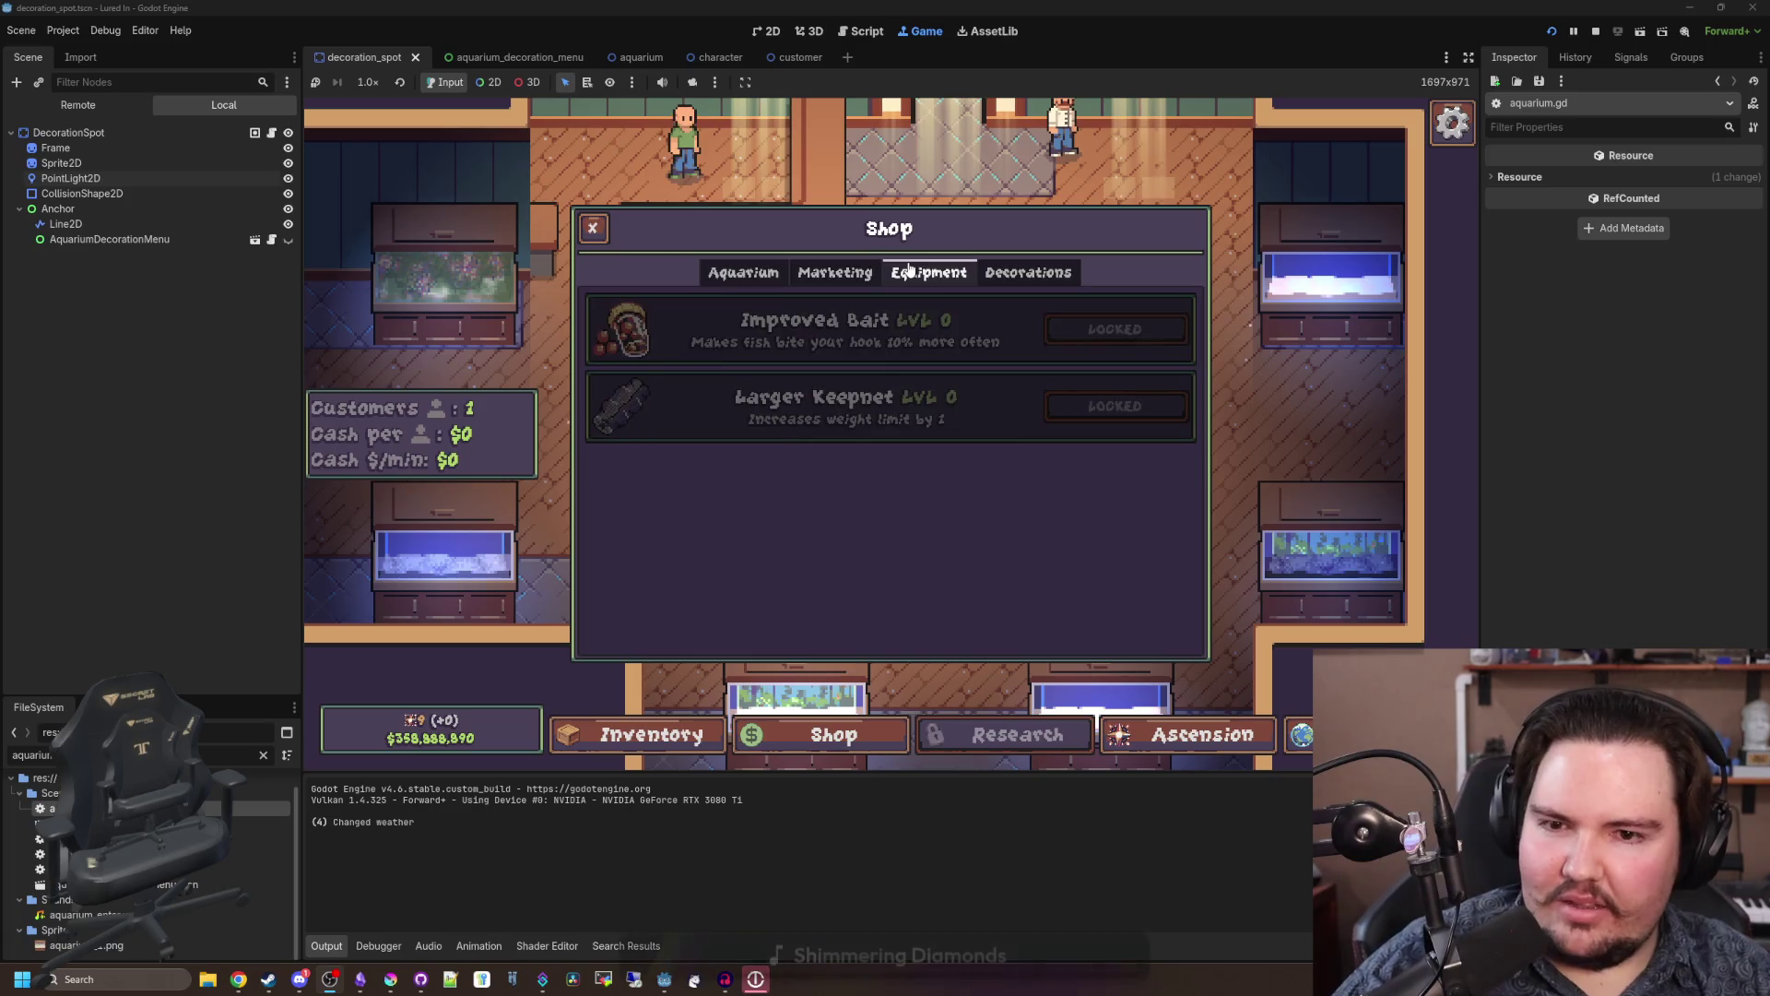
left_click(1028, 272)
scroll(749, 468, "down", 3)
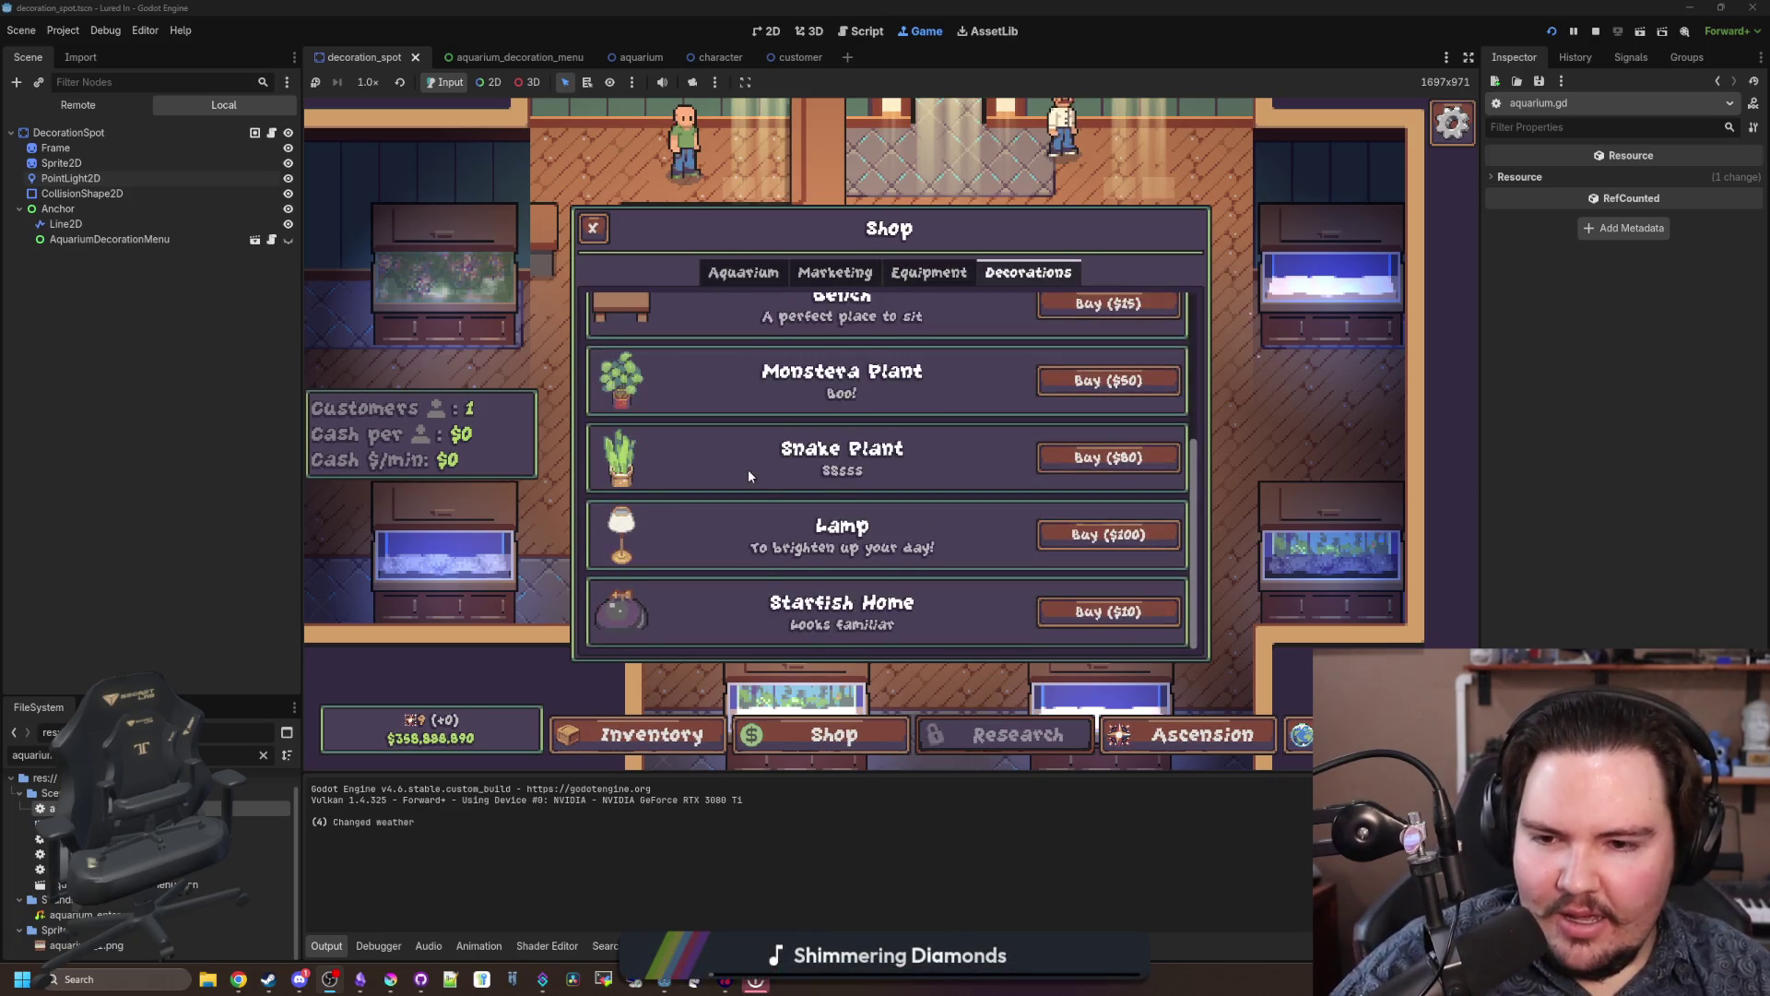
left_click(1107, 535)
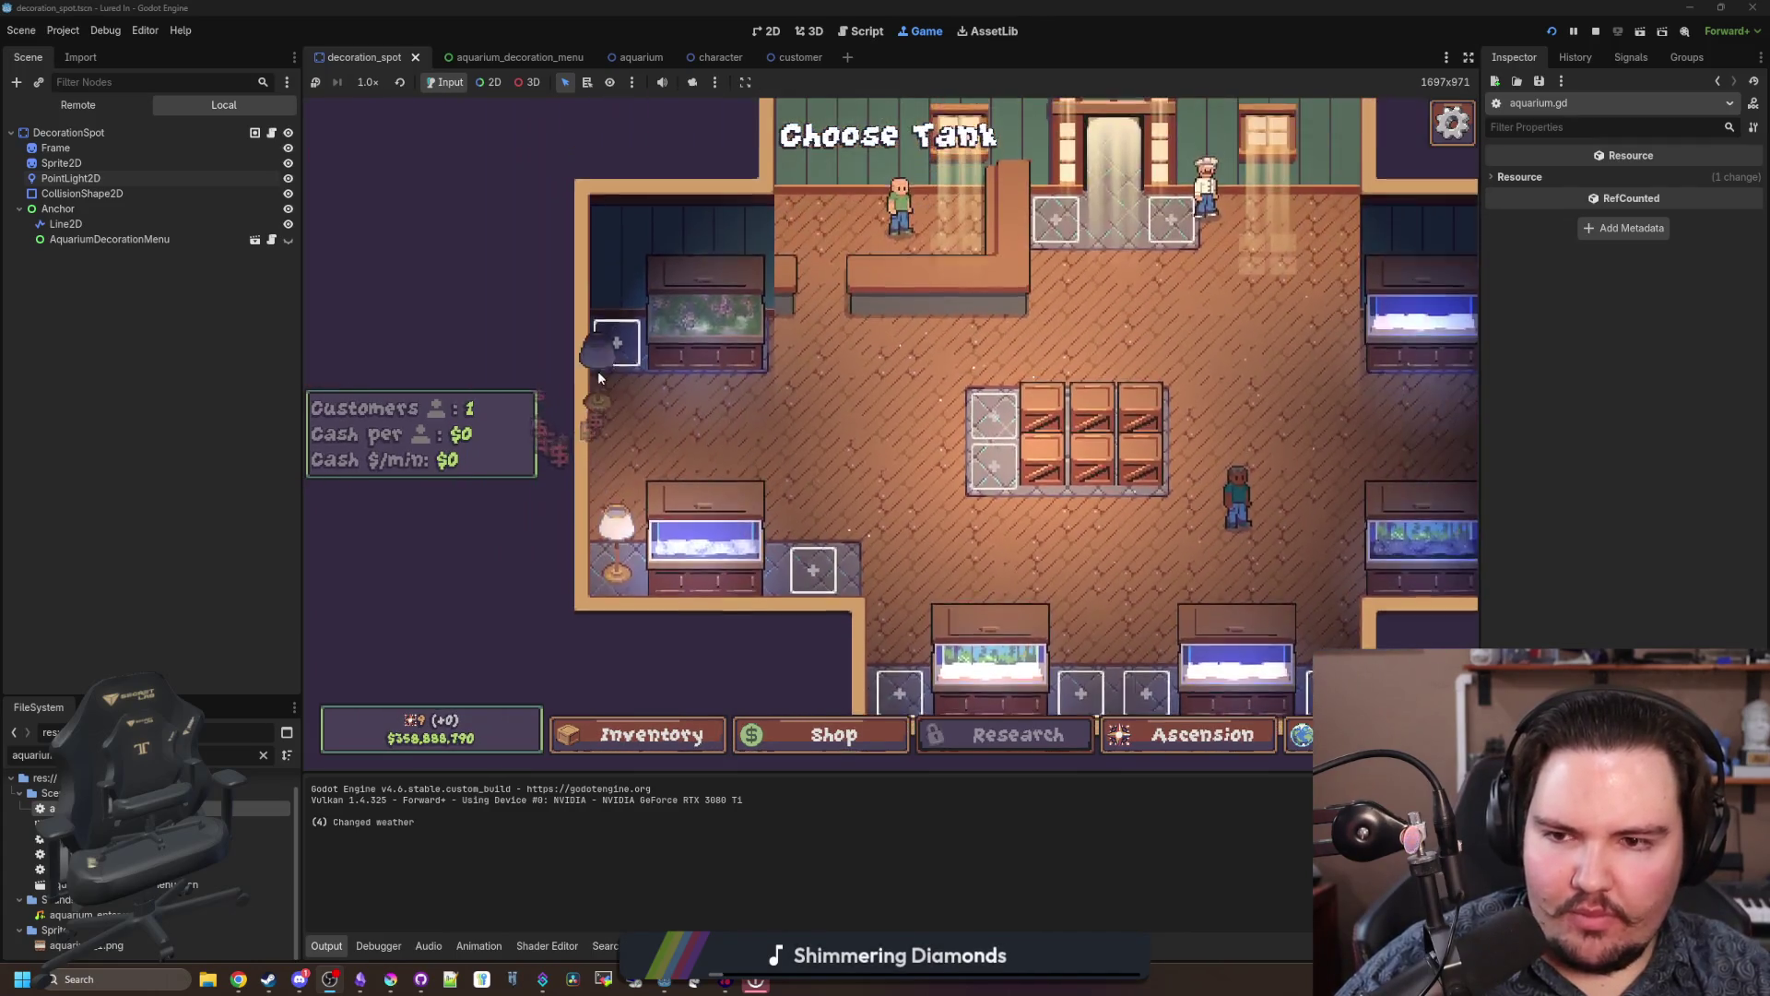
Step: Place lamps in the empty top, bottom and side slots around the tanks
left_click(598, 371)
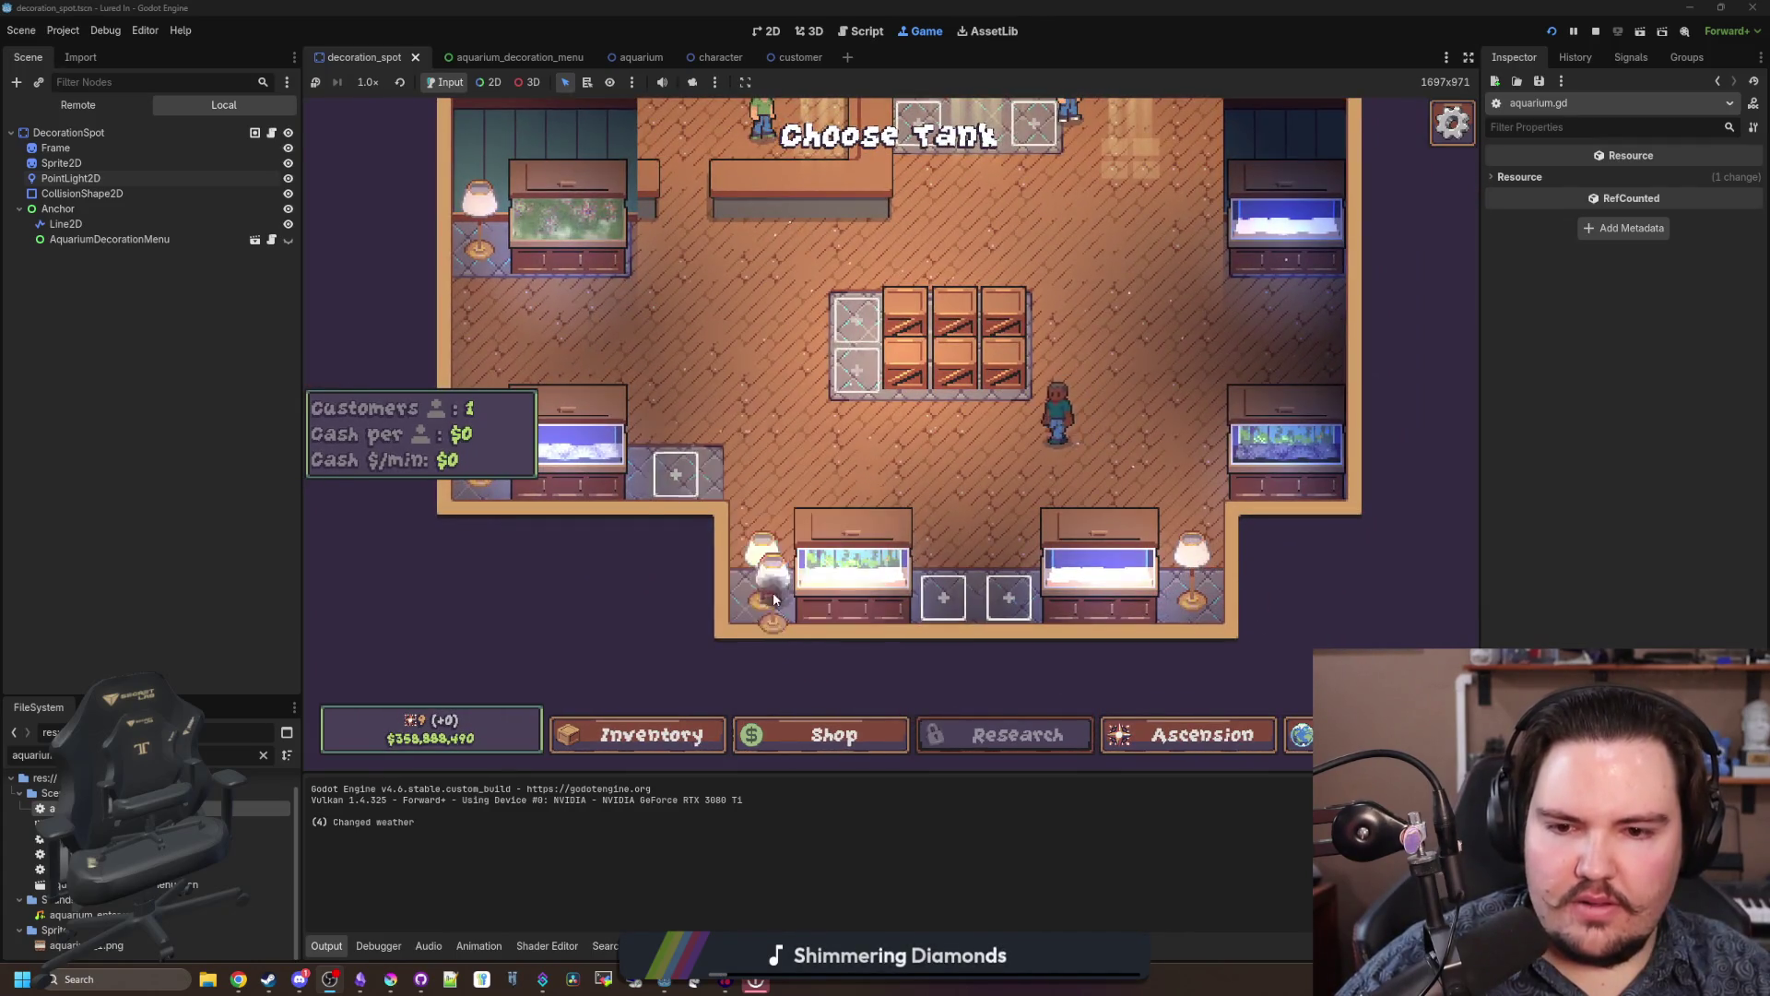
left_click(943, 598)
left_click(1009, 598)
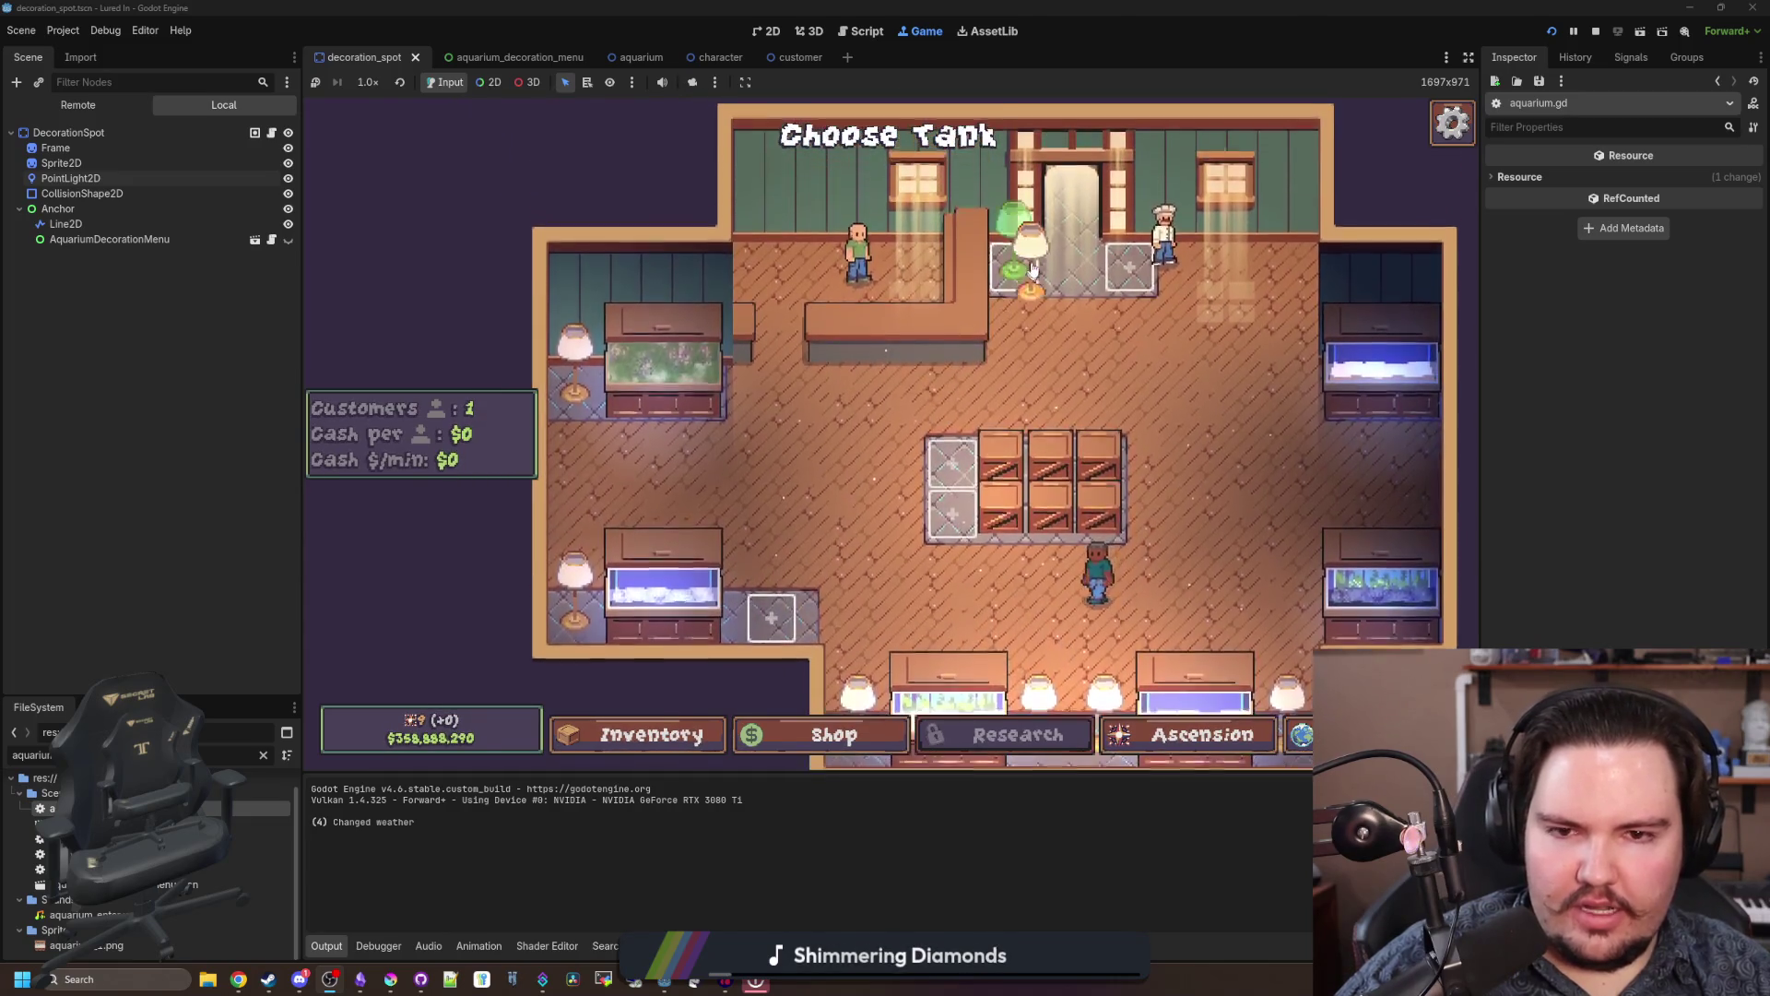
left_click(1032, 269)
left_click(1130, 267)
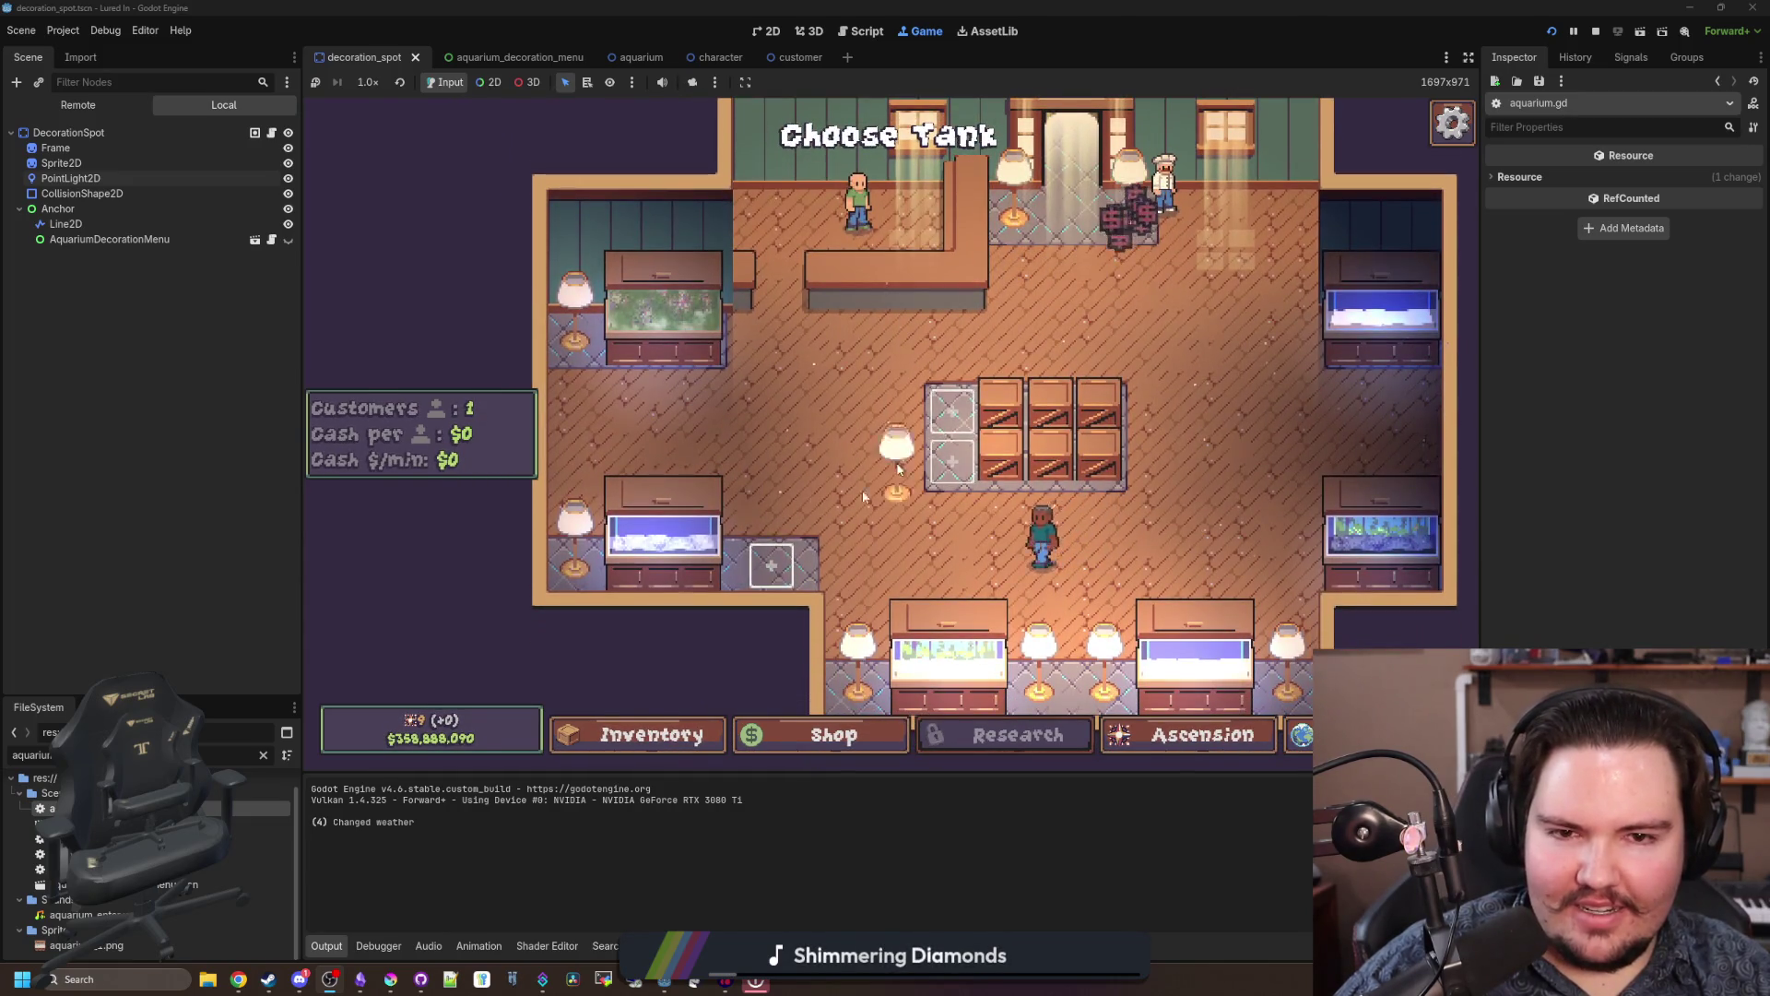
left_click(770, 564)
left_click(955, 424)
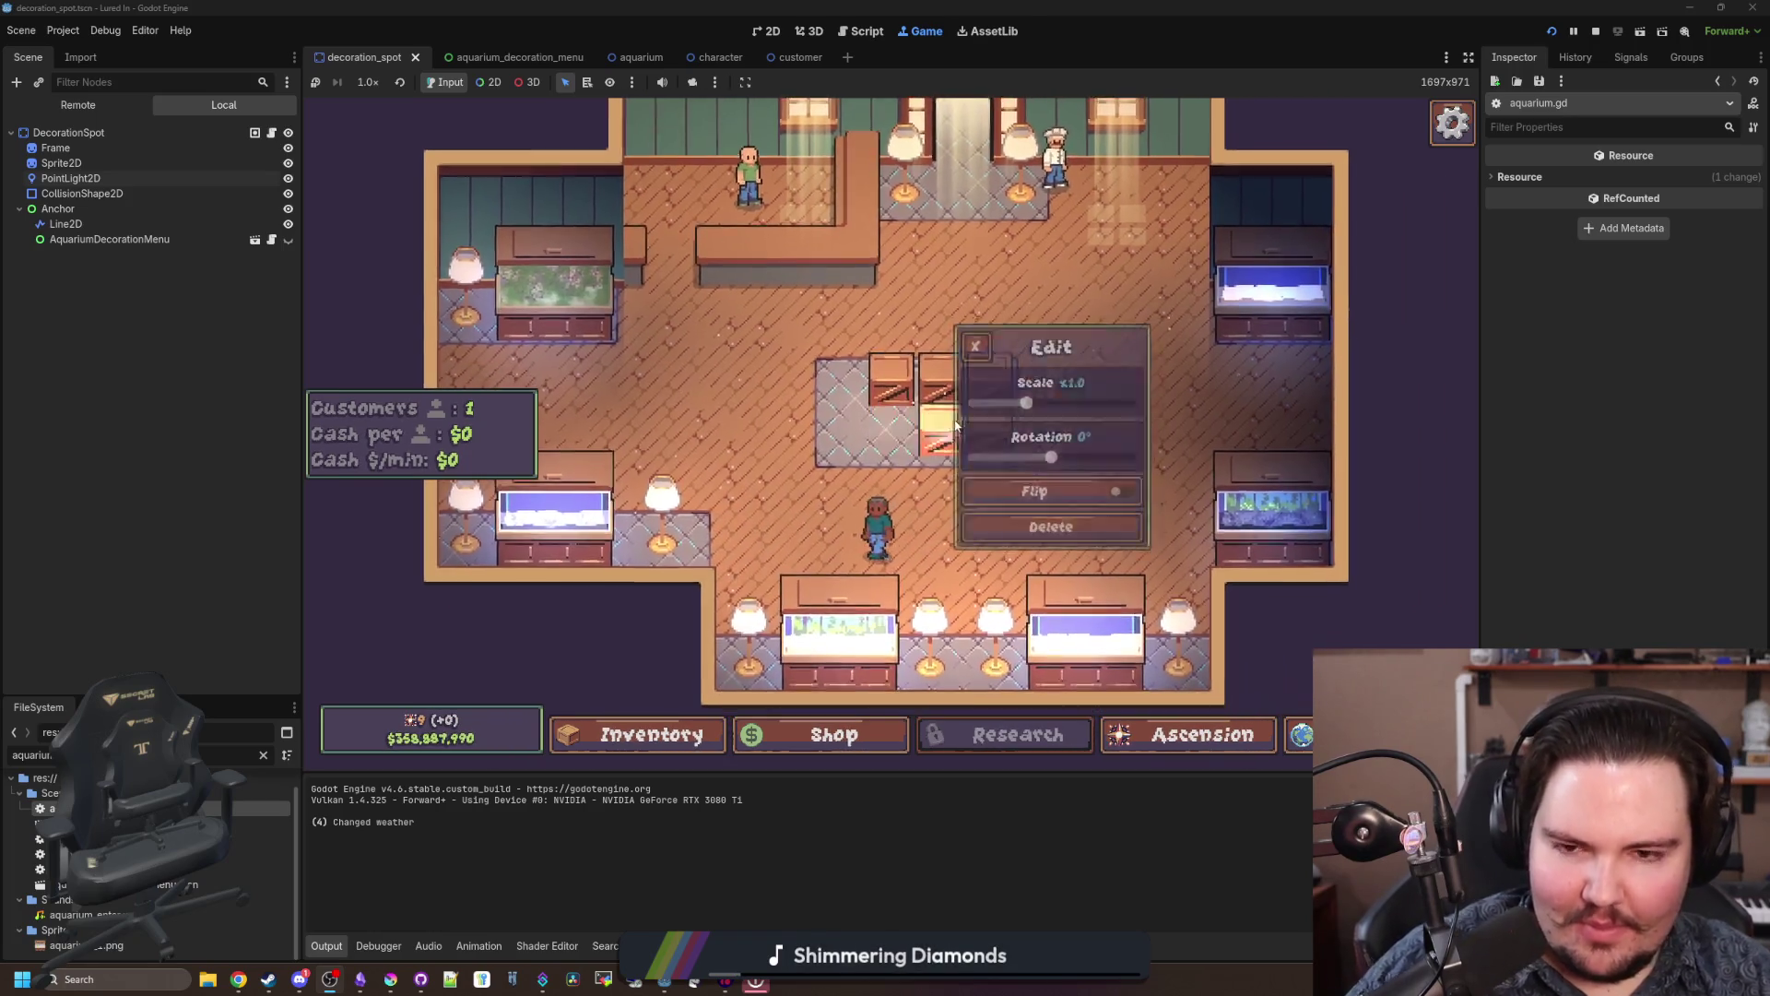
left_click(955, 424)
left_click(940, 410)
left_click(846, 417)
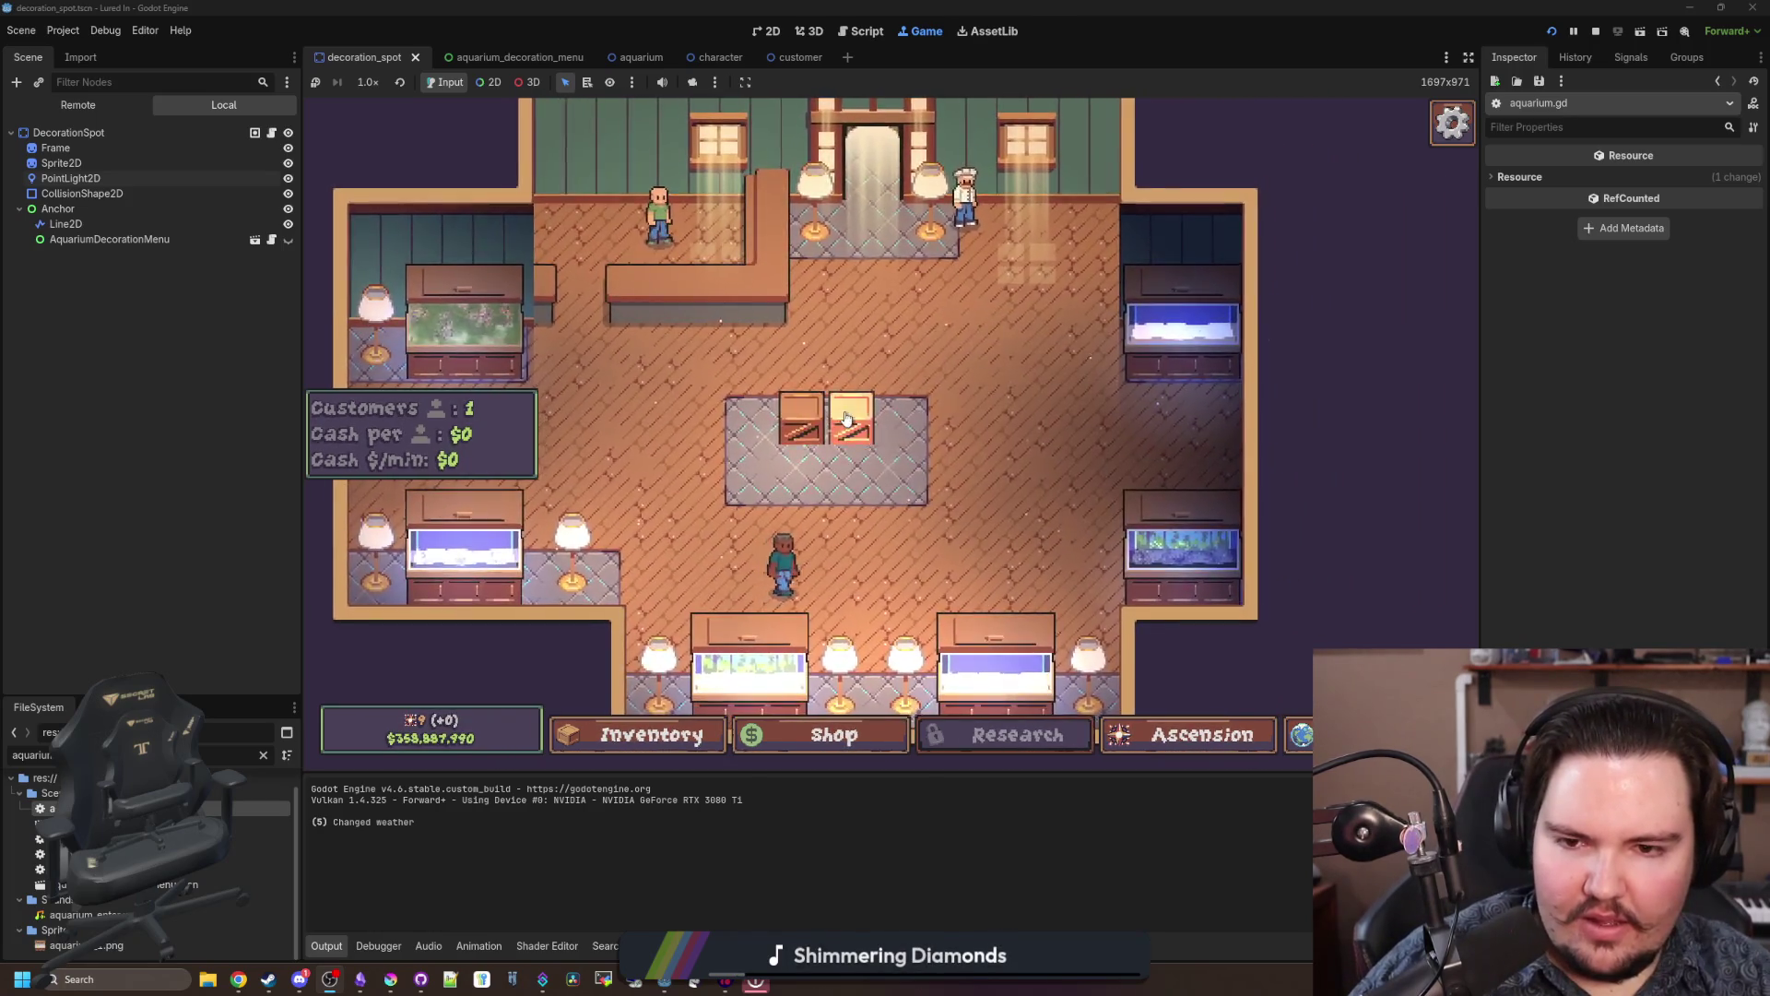
left_click(846, 418)
Step: Buy another Lamp, fill the central platform's slots with lamps, and stop the game with F8
left_click(835, 735)
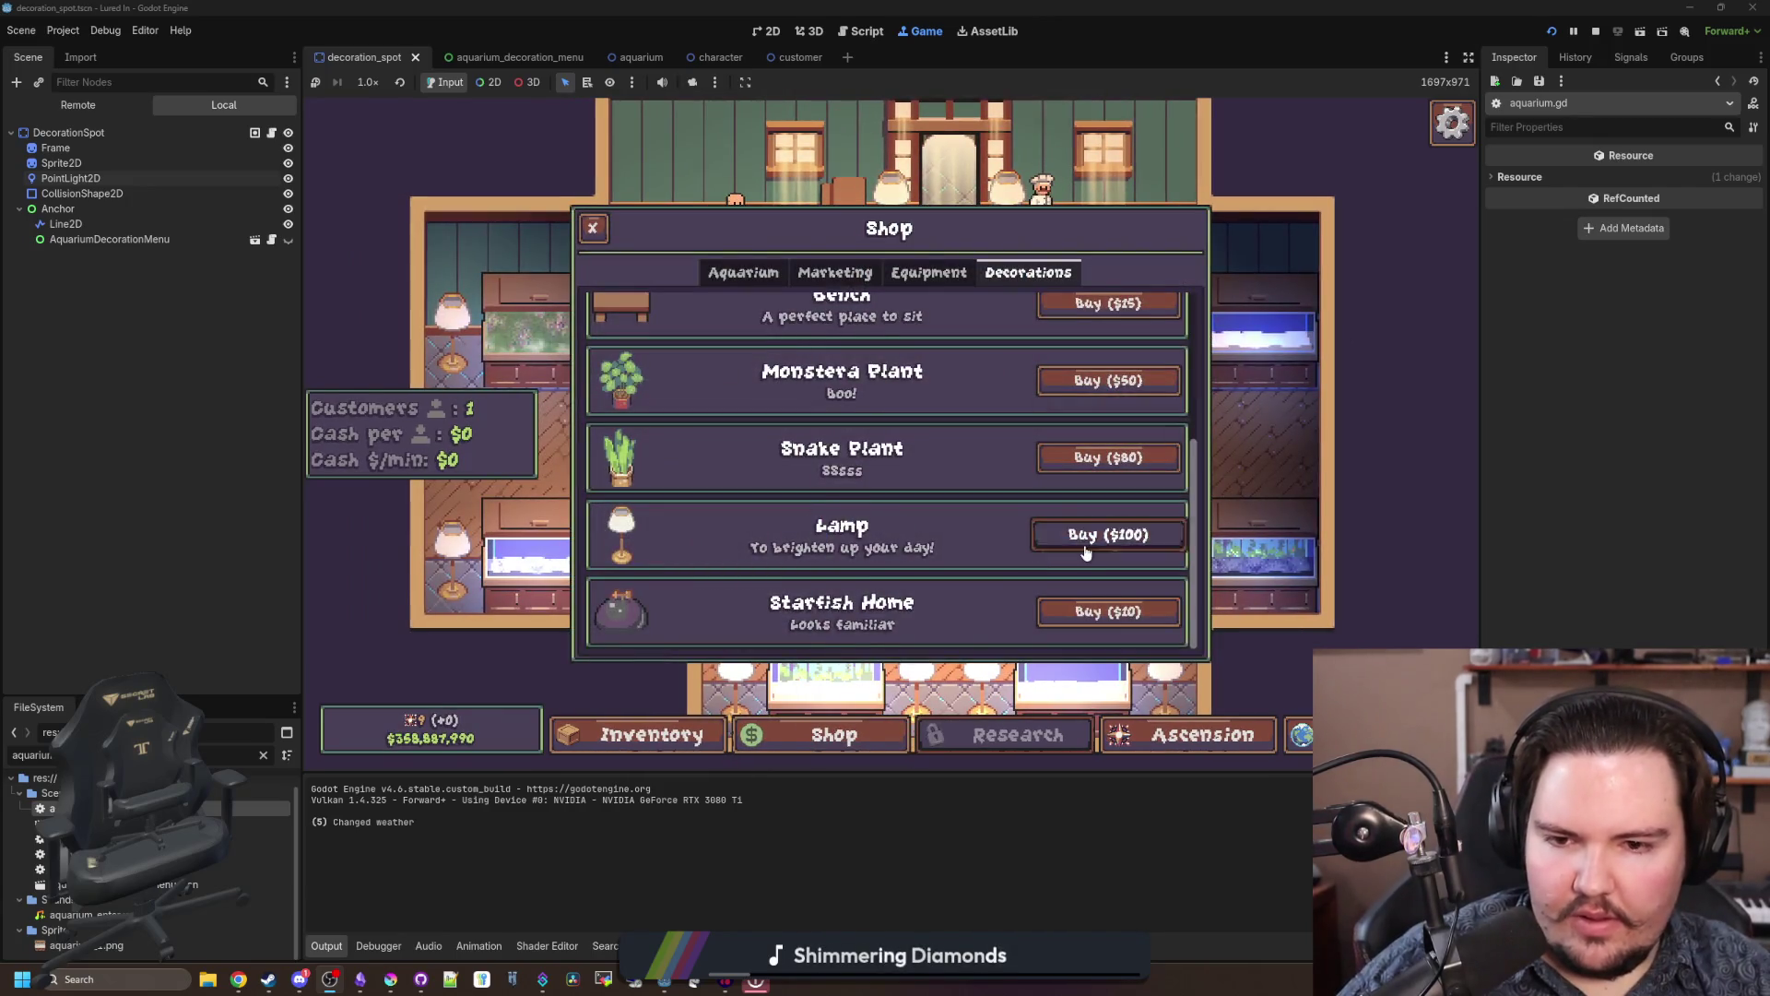
left_click(1086, 544)
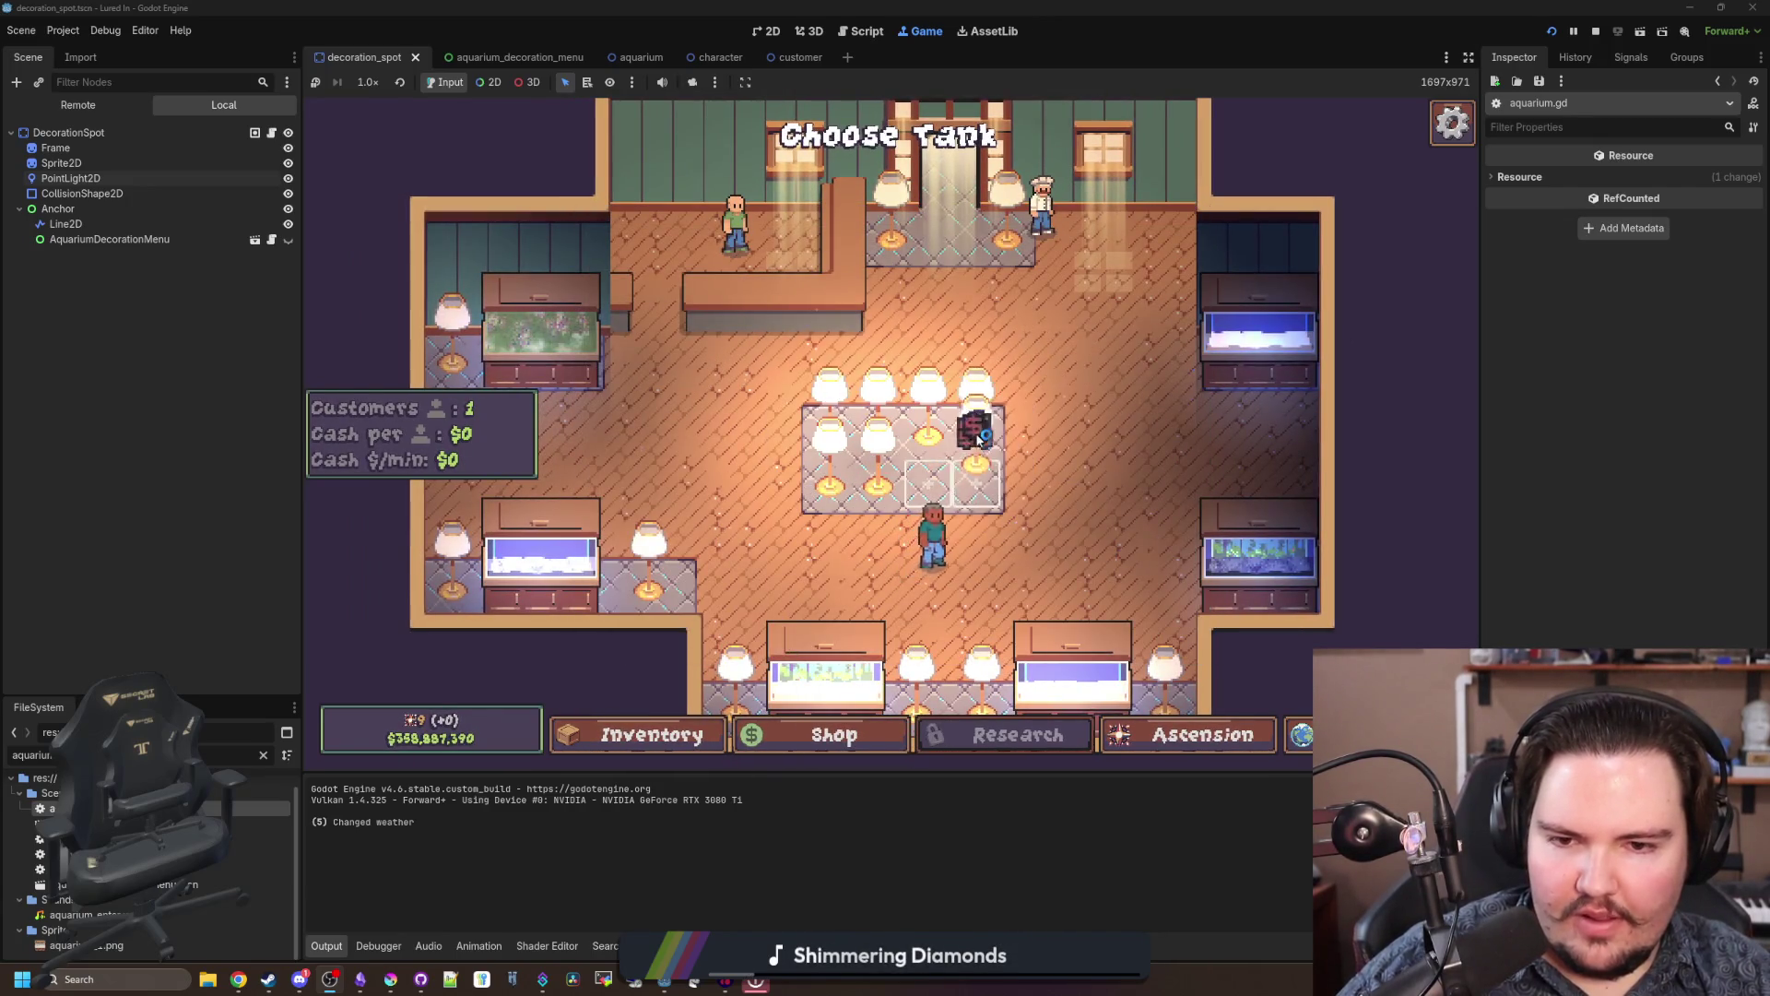
left_click(928, 487)
left_click(976, 487)
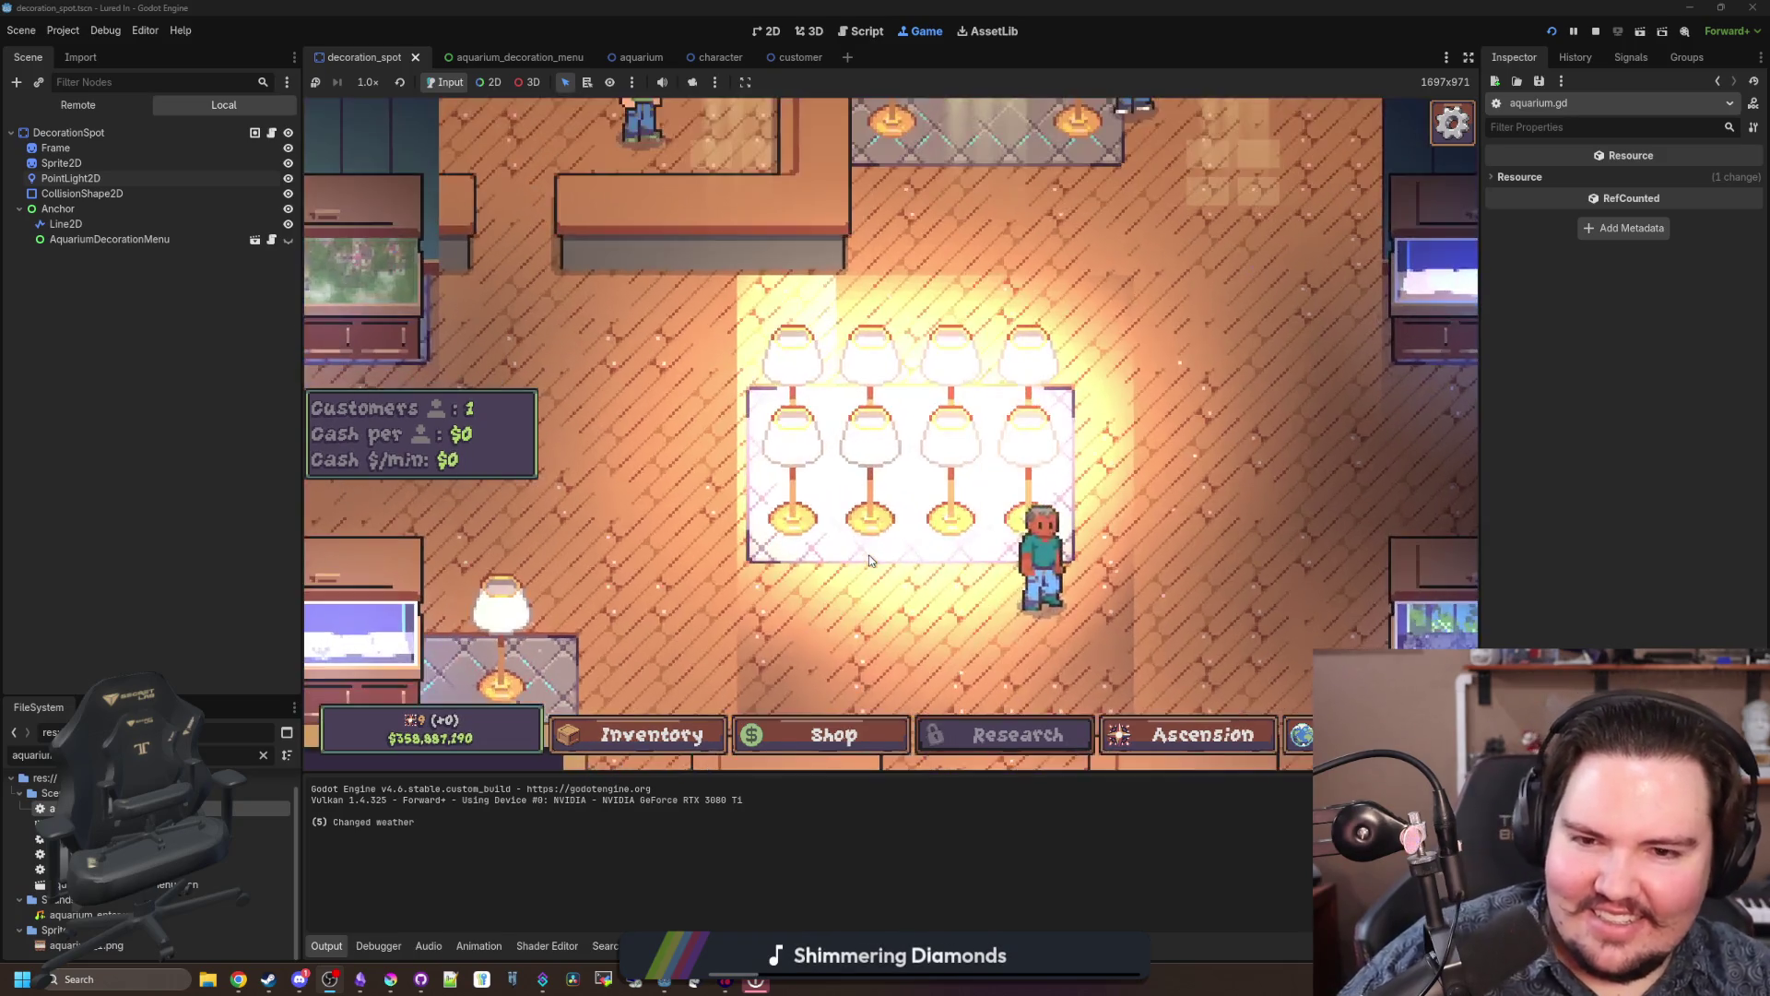
scroll(869, 560, "down", 5)
scroll(909, 390, "up", 3)
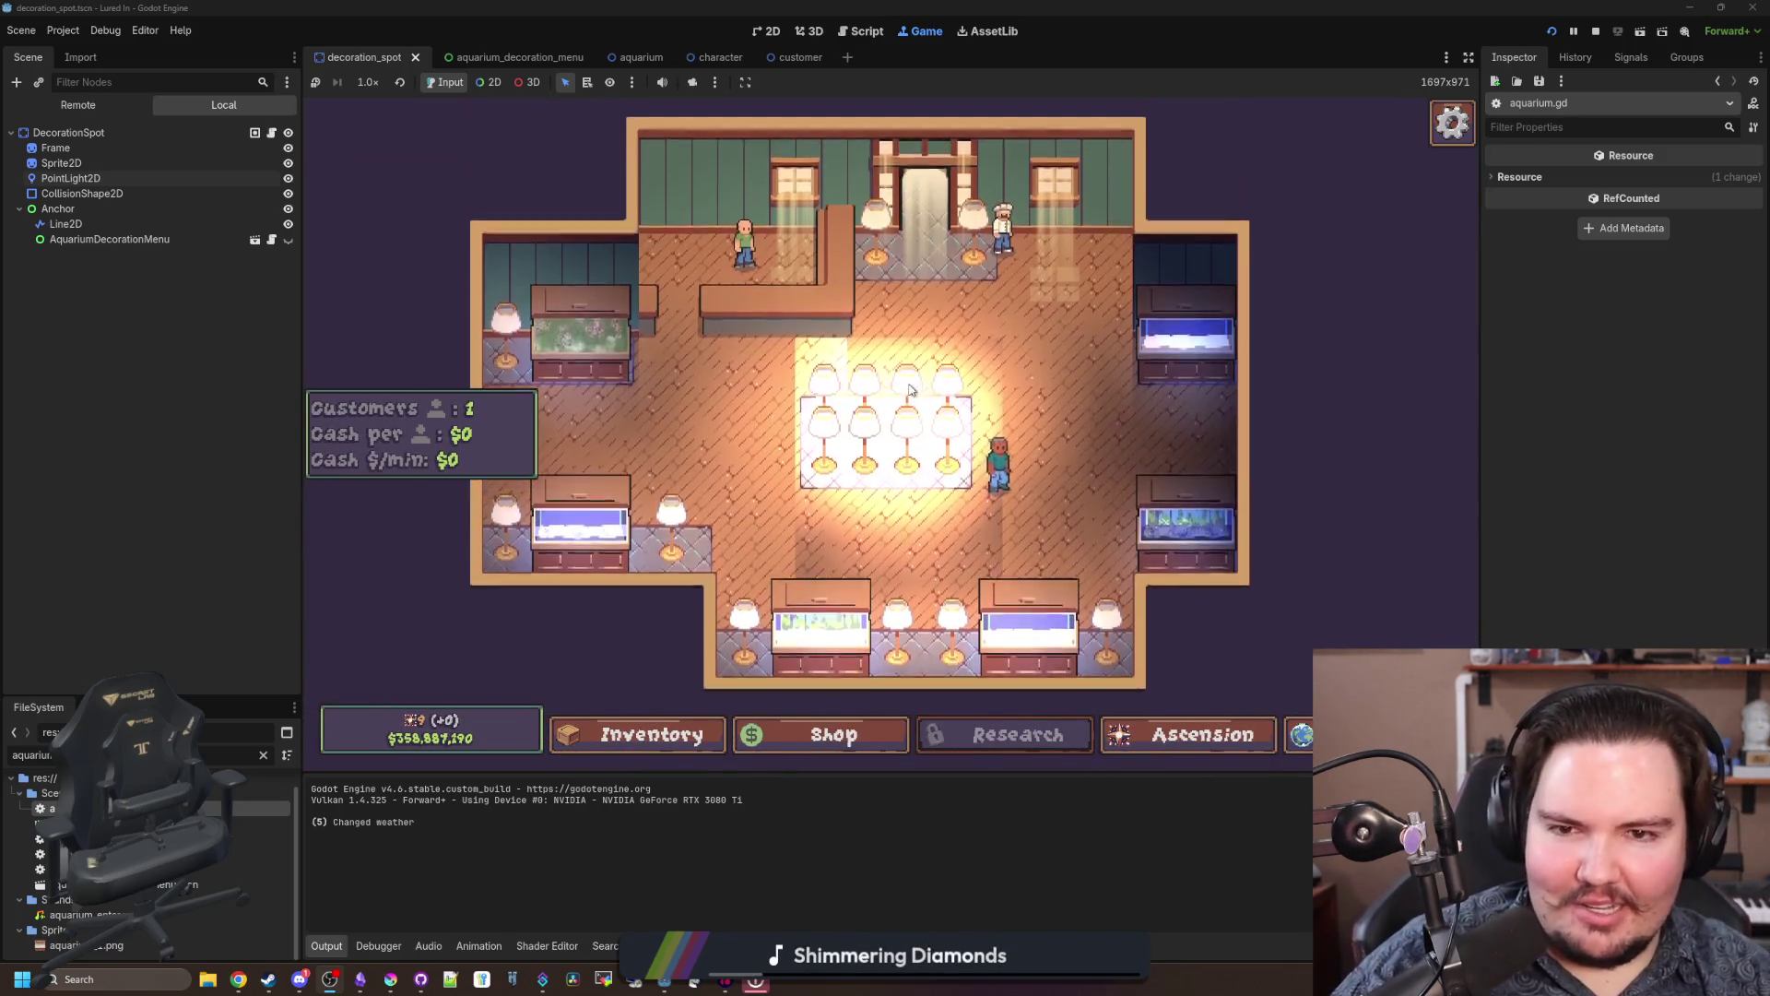
key("F8")
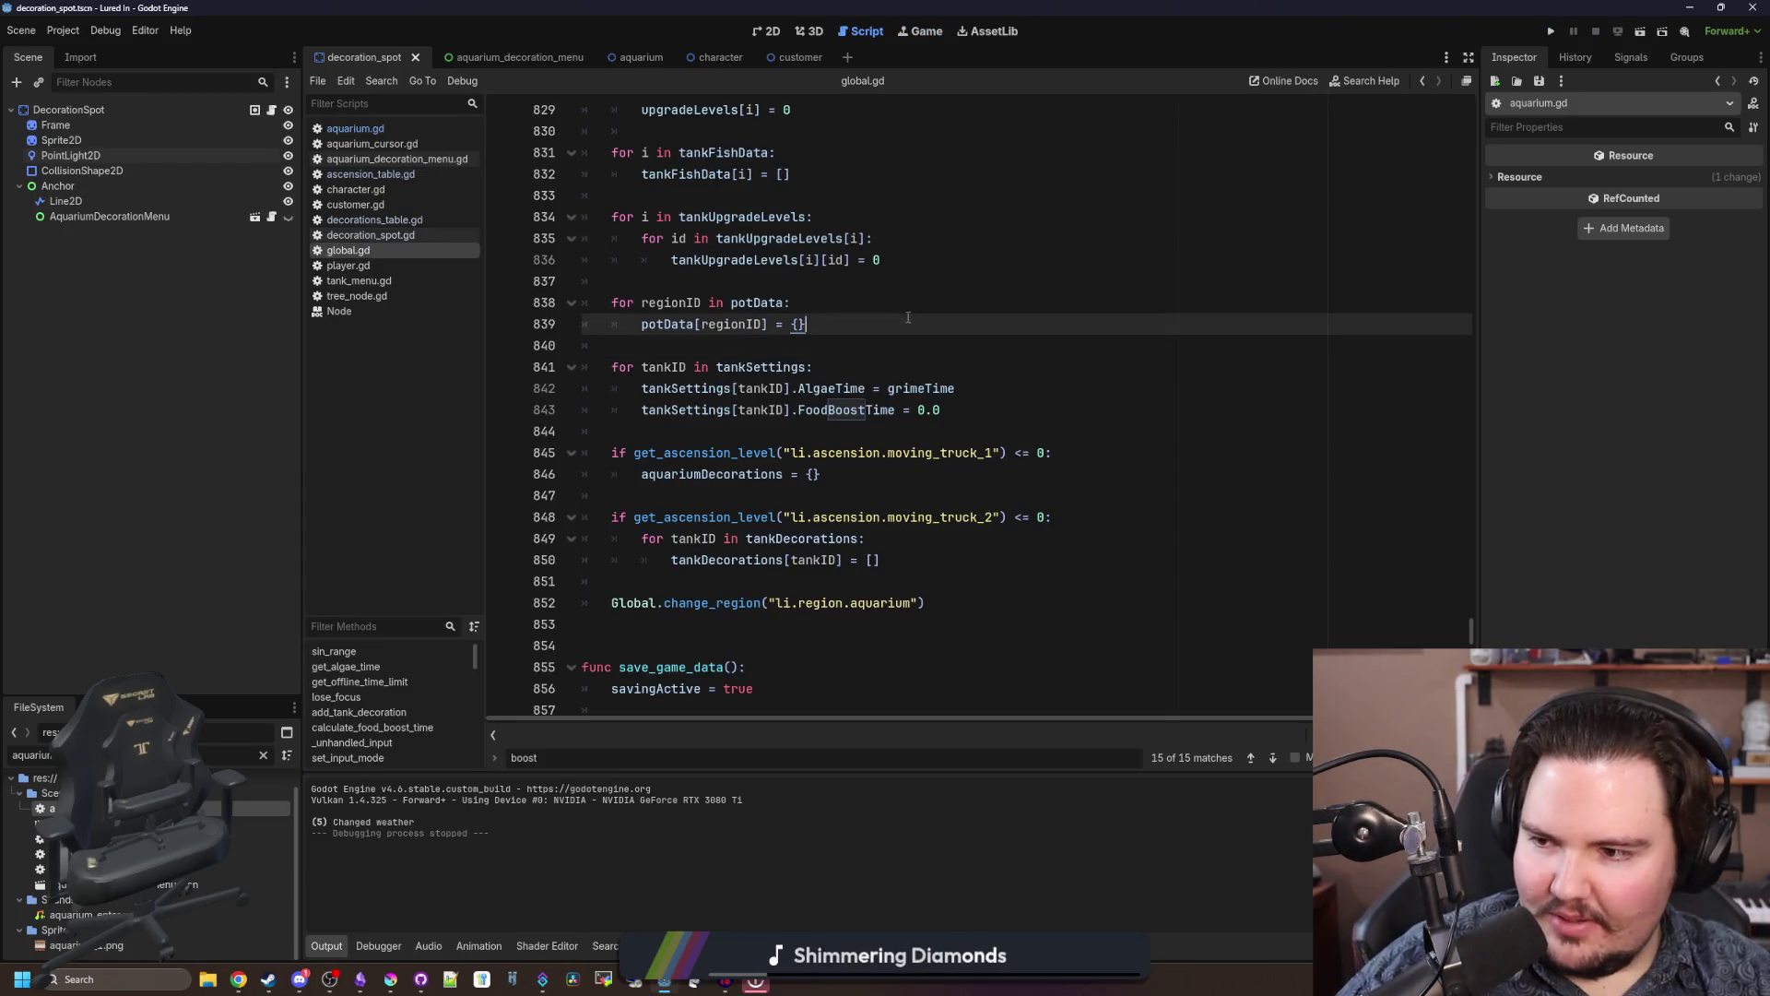
Step: In Project Settings filtered by 'light', set Max Renderable Lights 128 and Max Lights per Object 32, then Save & Restart
left_click(105, 30)
left_click(63, 30)
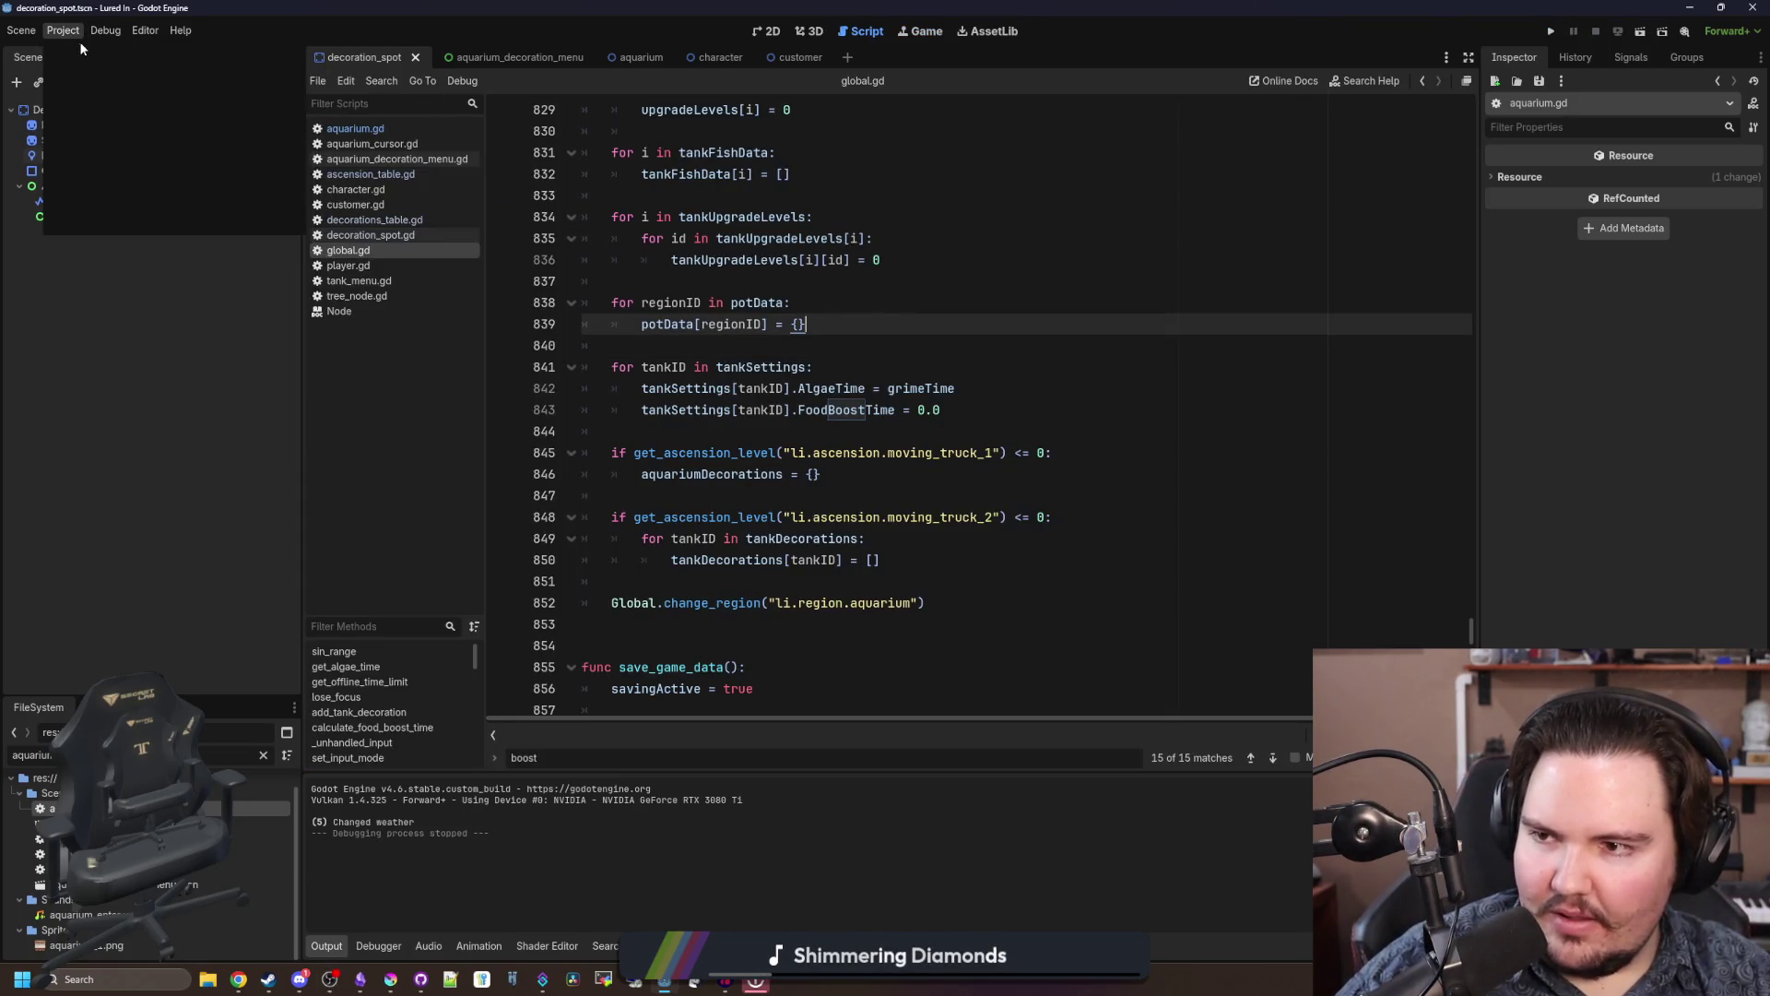
left_click(81, 58)
left_click(664, 326)
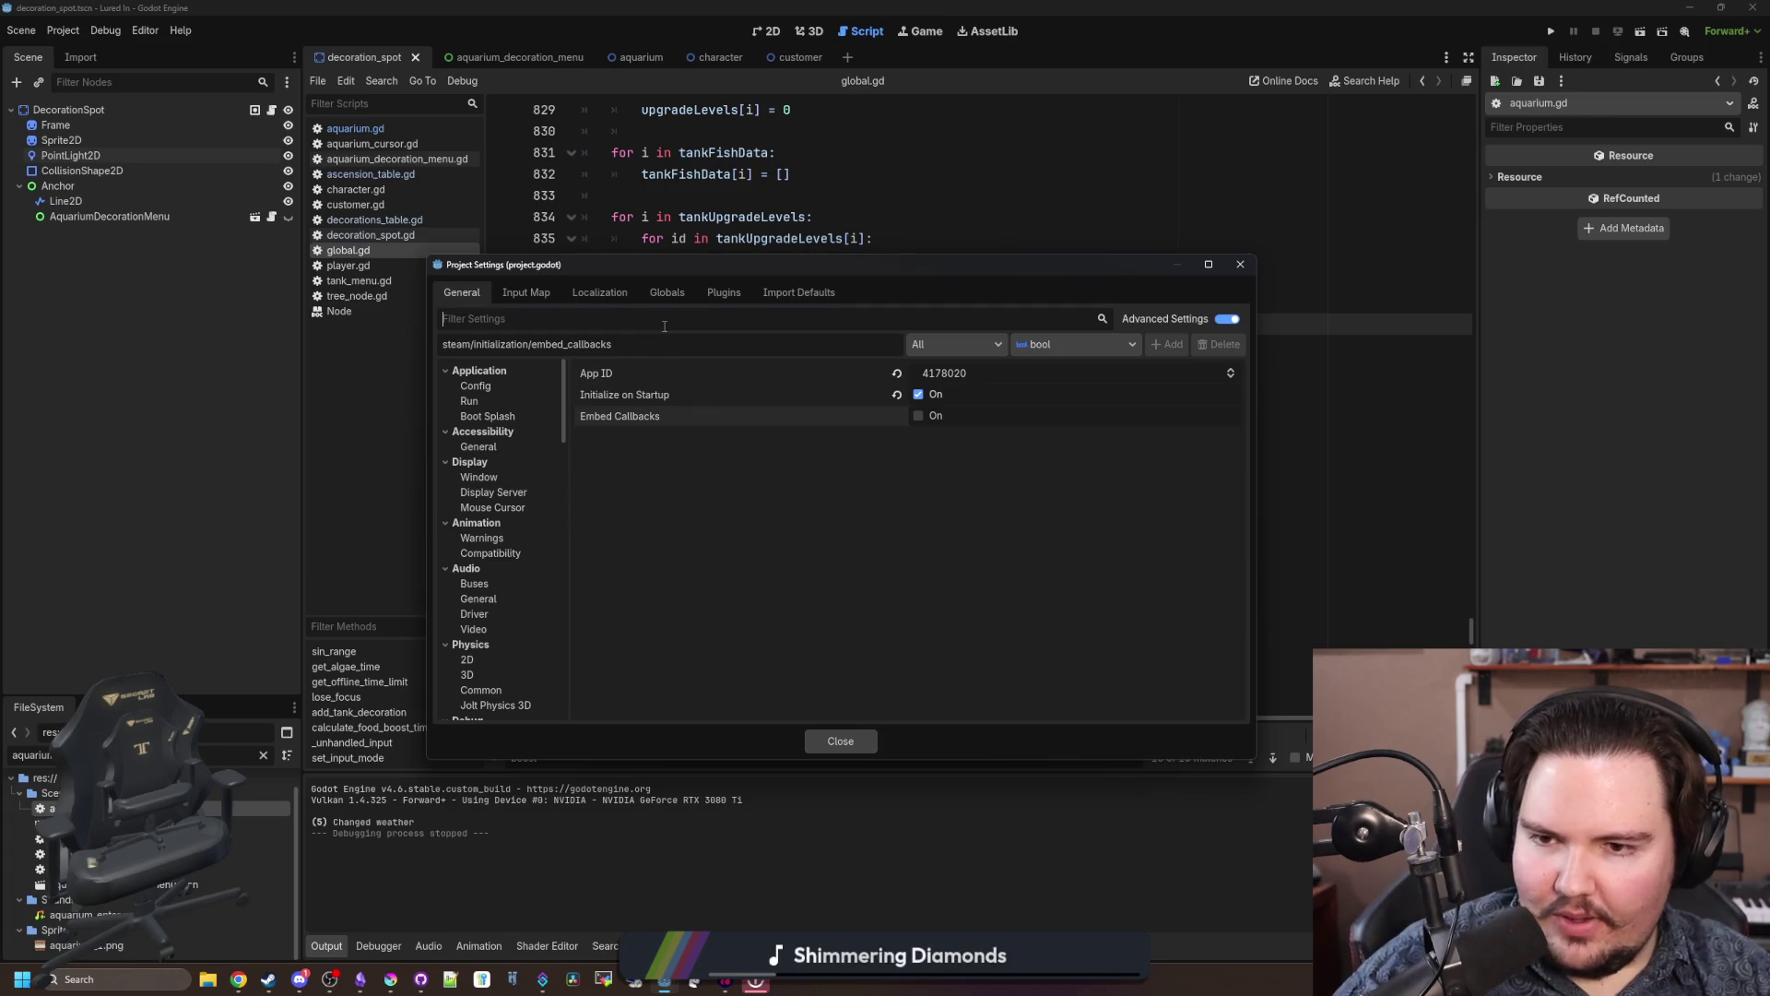
type("light")
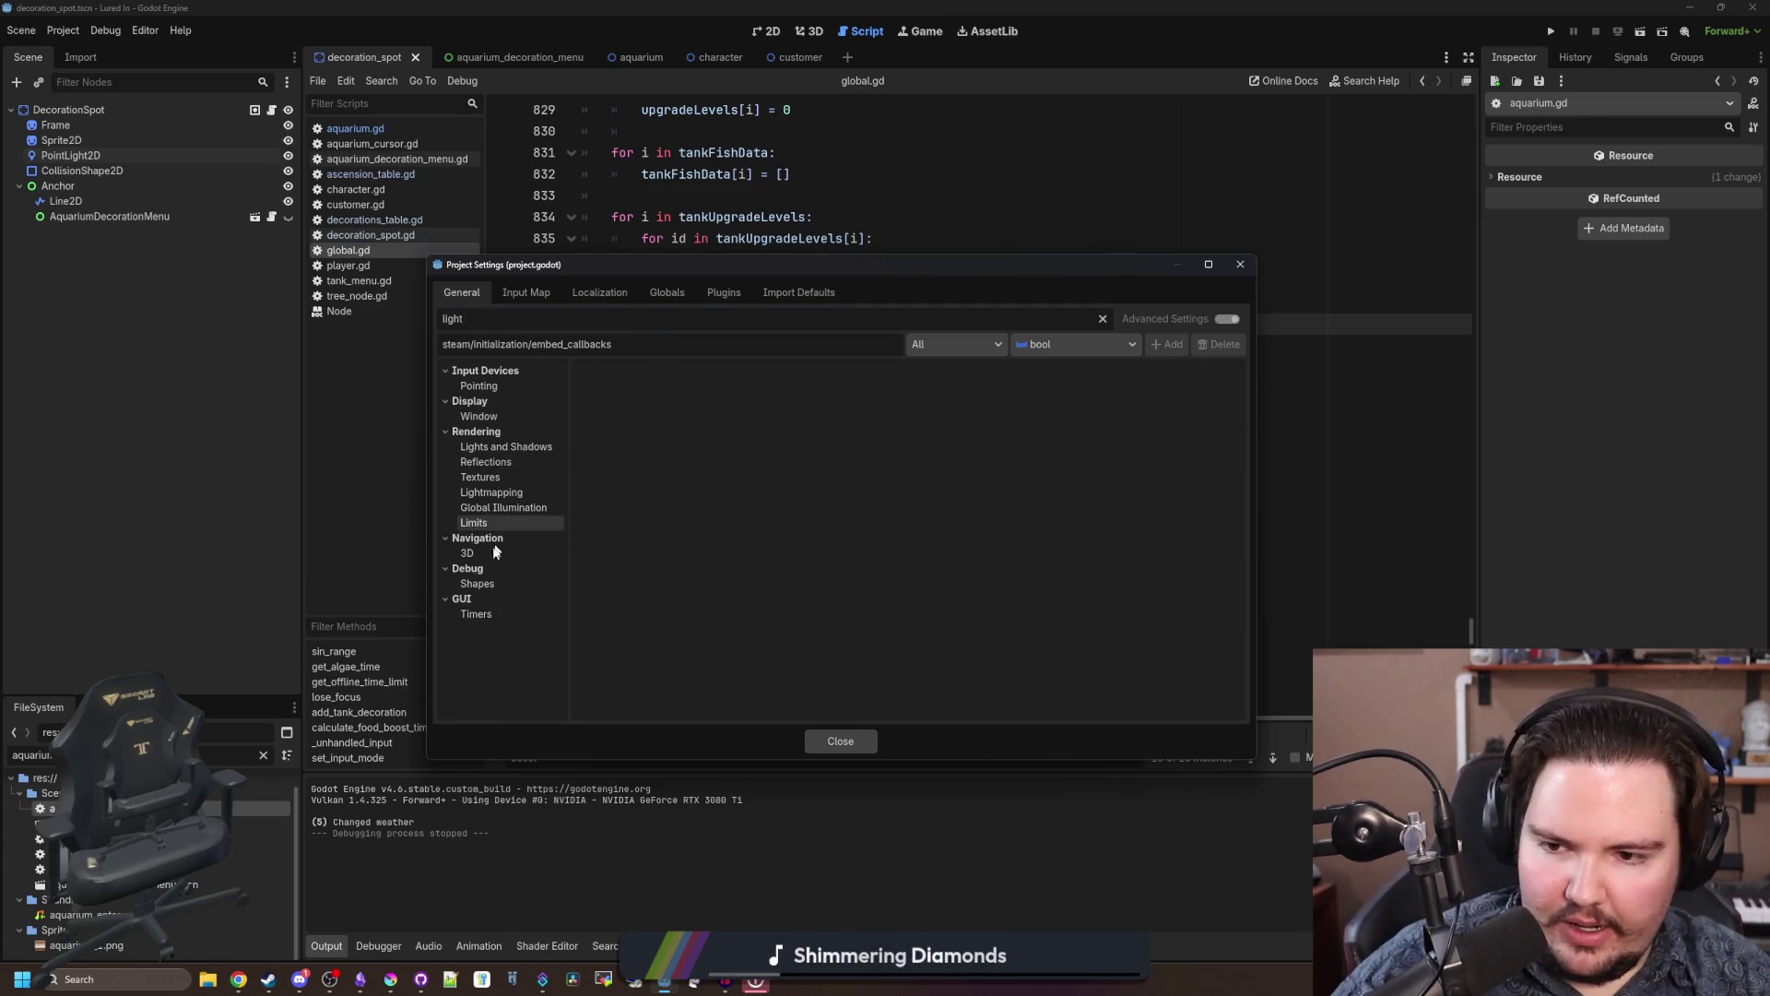
left_click(498, 522)
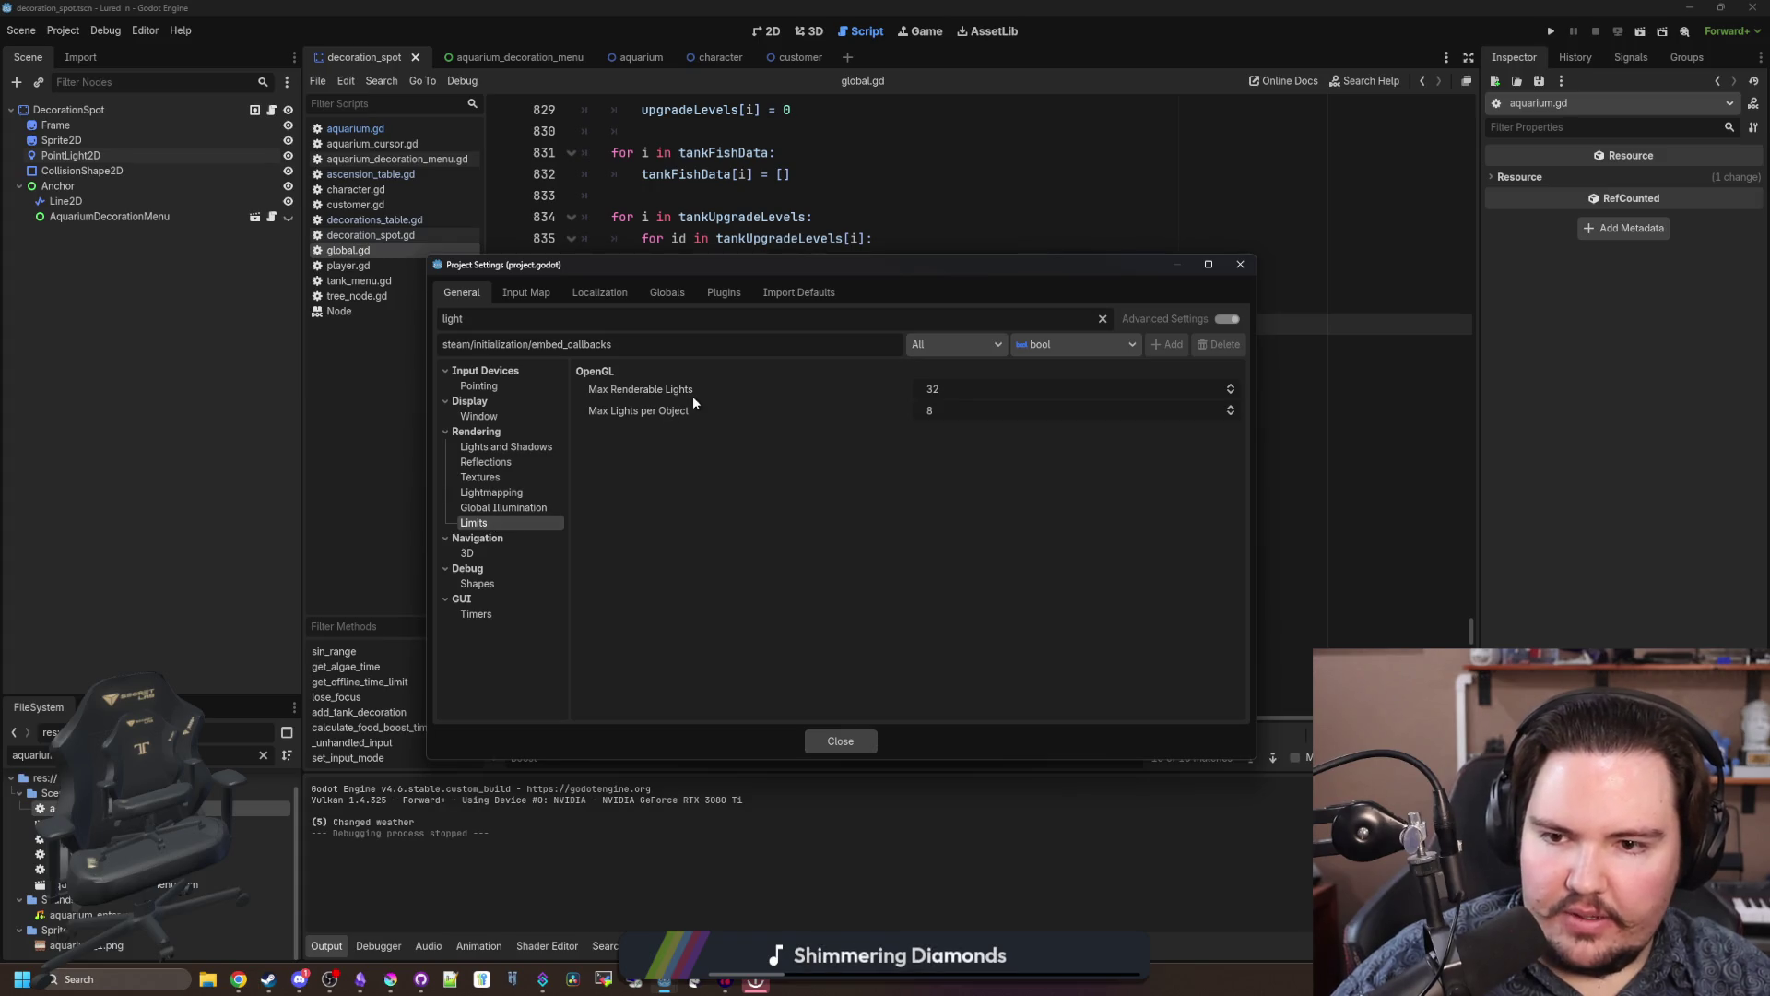
mouse_move(657, 397)
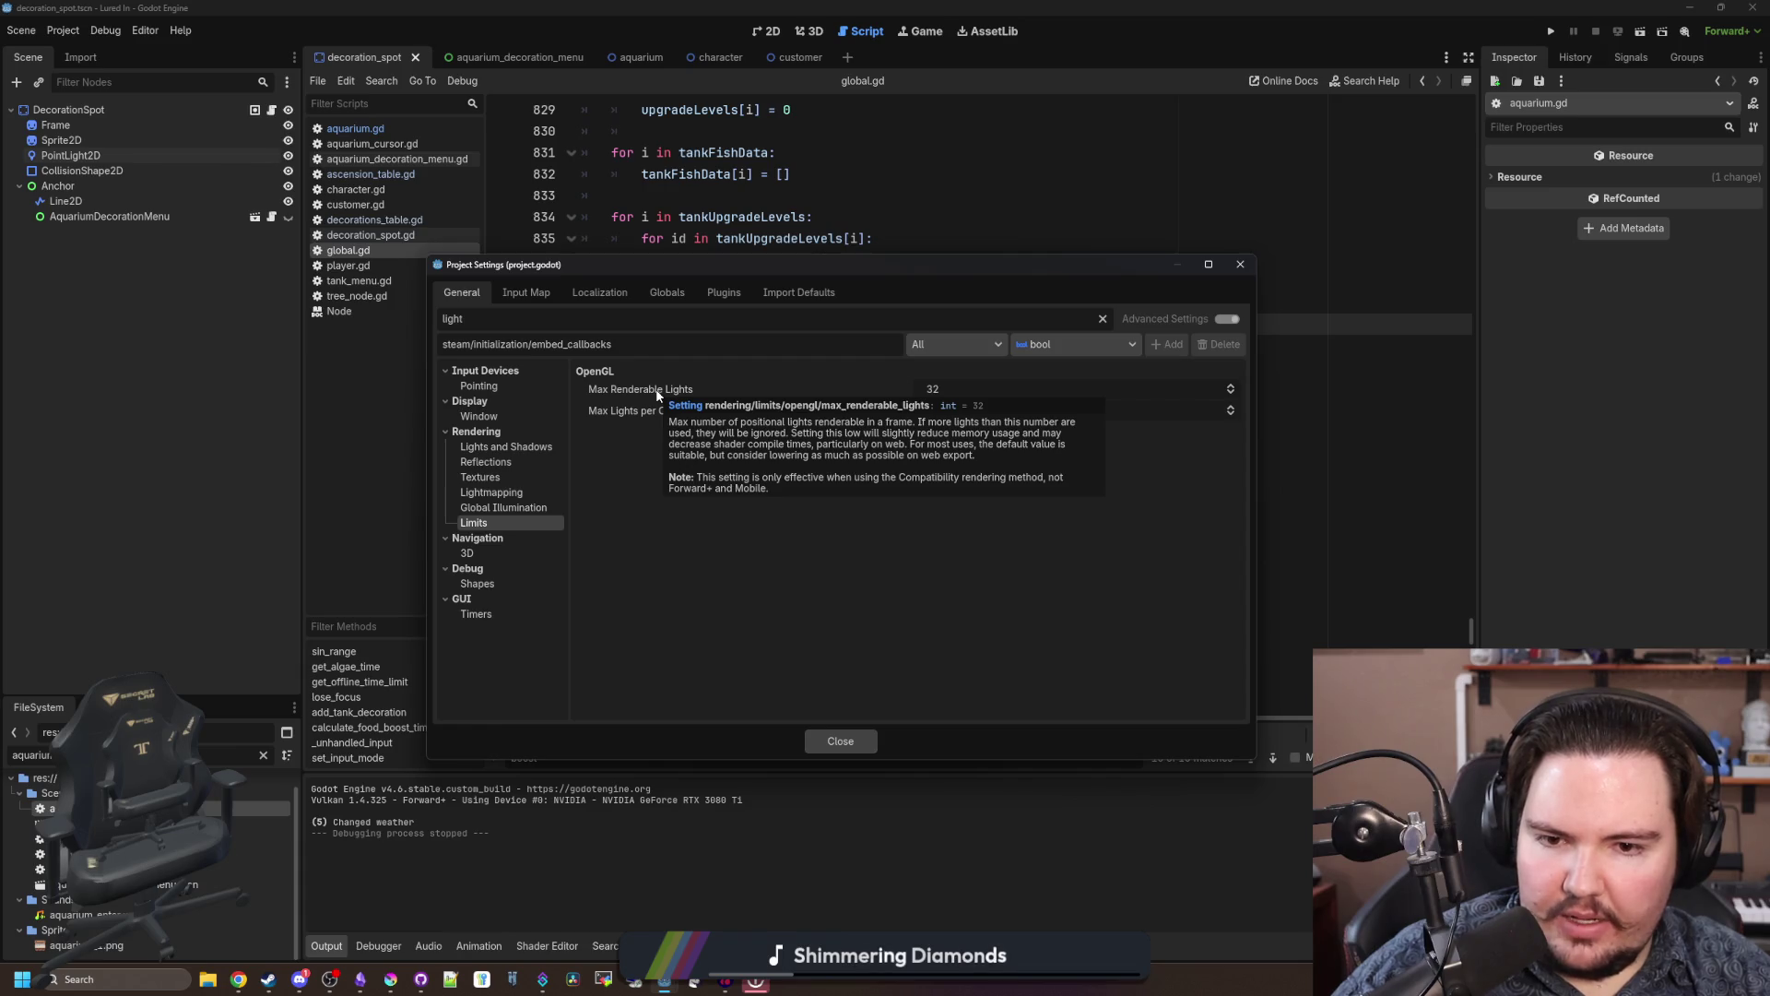
left_click(1026, 392)
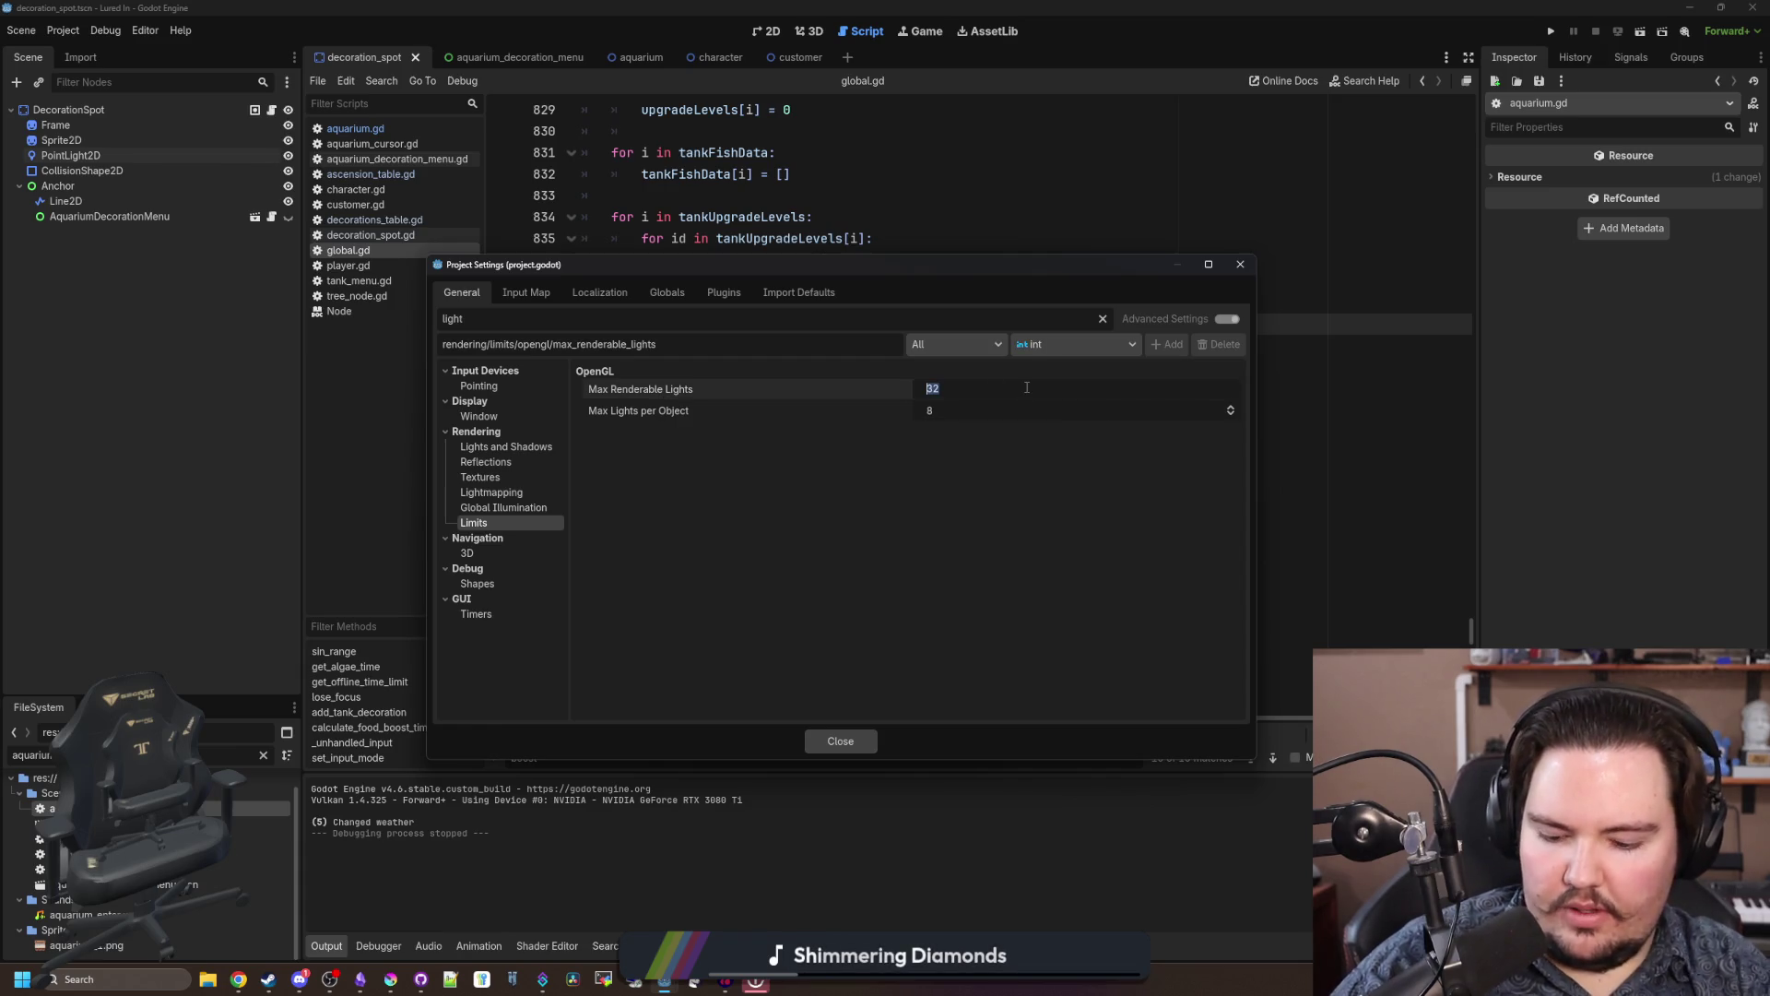
type("128")
key("Return")
left_click(984, 415)
type("32")
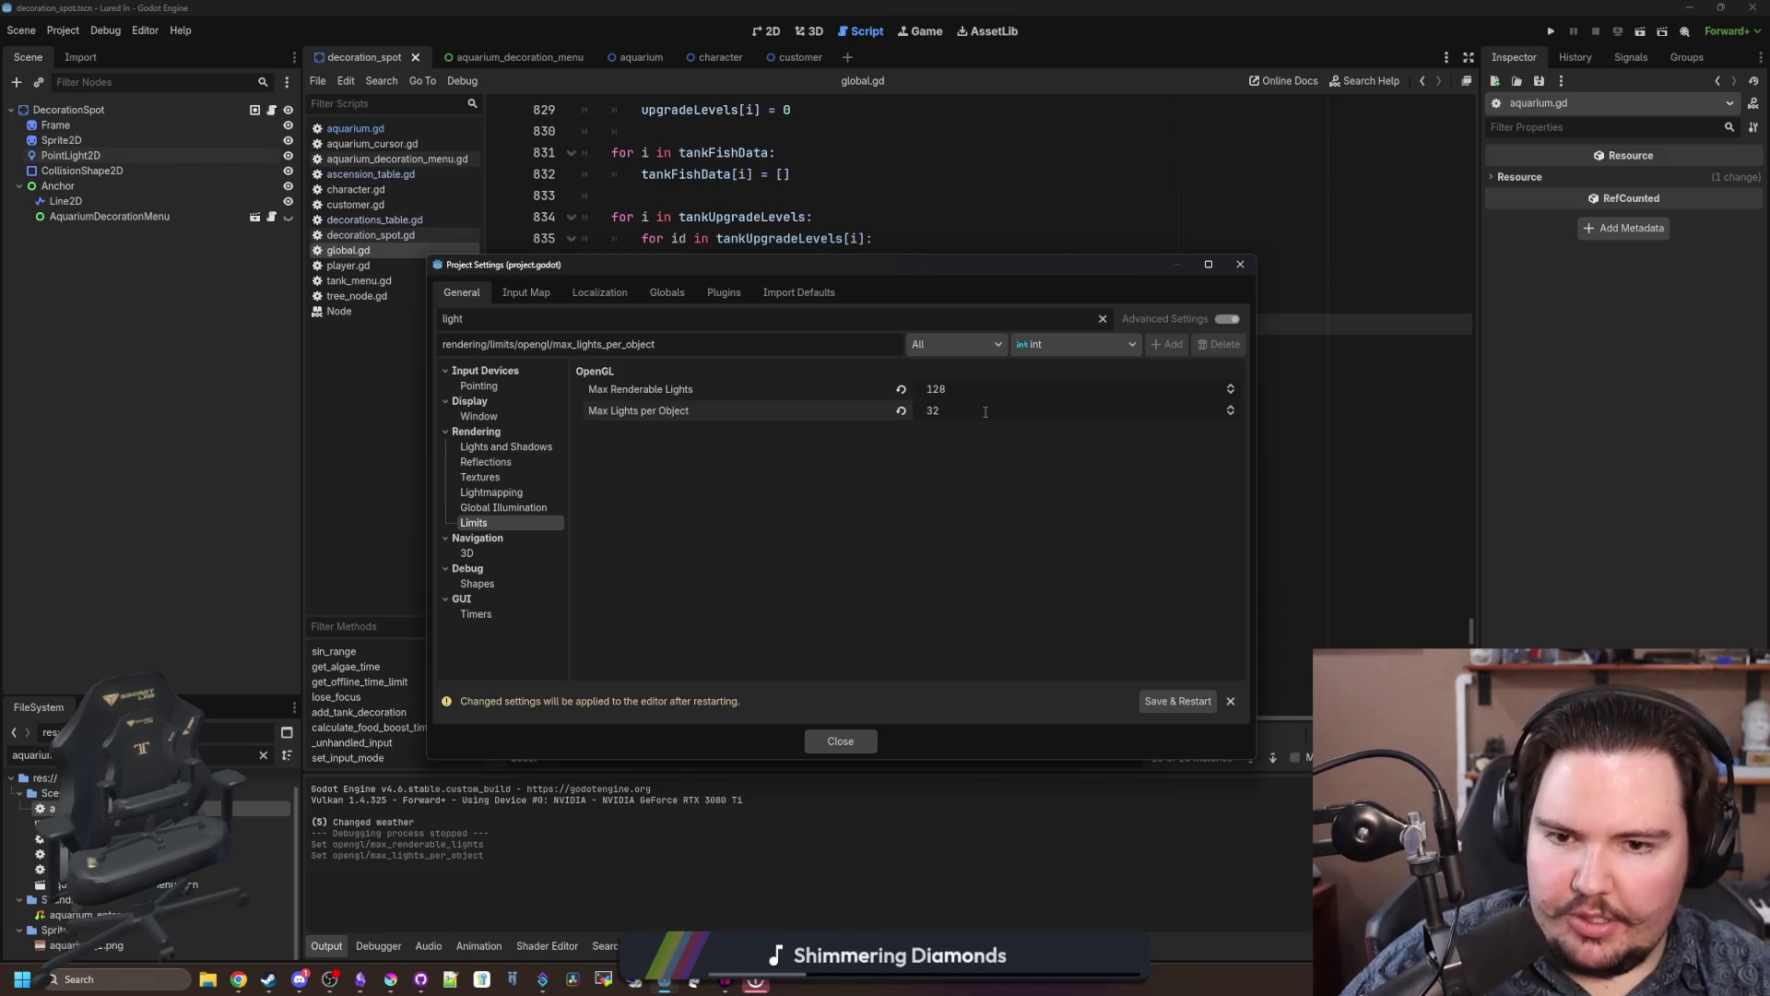
left_click(1178, 702)
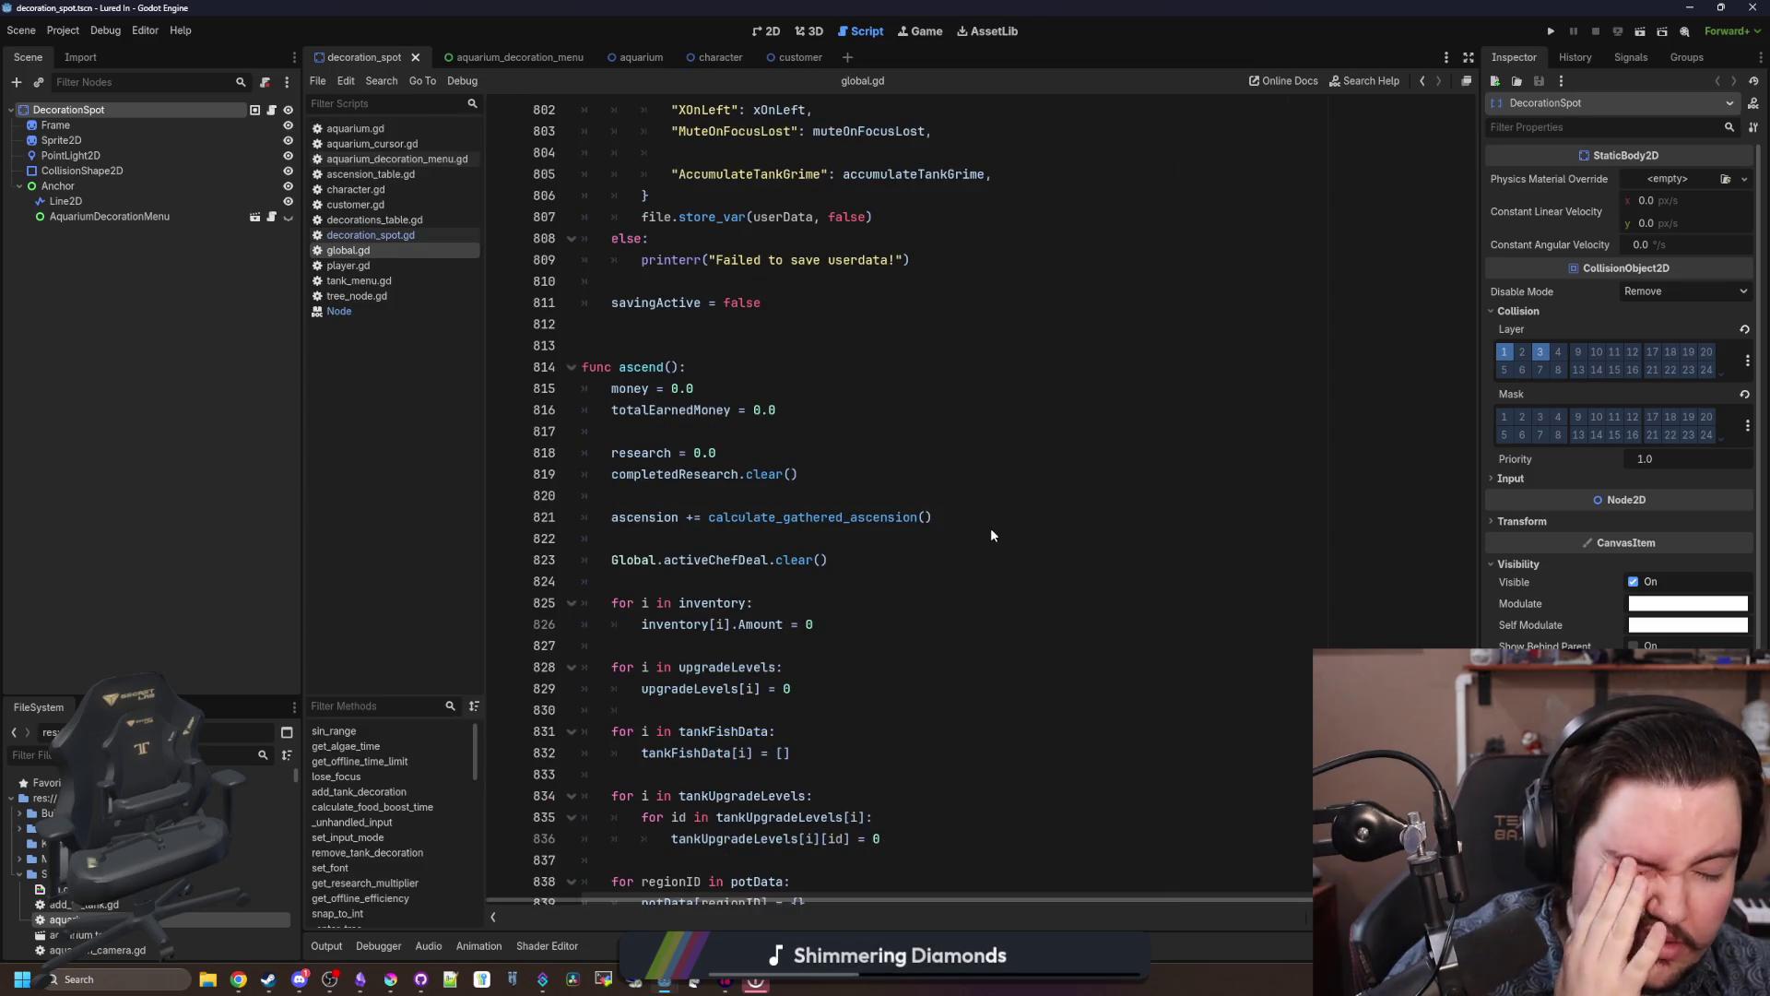
Step: Run the game, dismiss Welcome Back, and zoom out to confirm all the lamps light the room
left_click(844, 441)
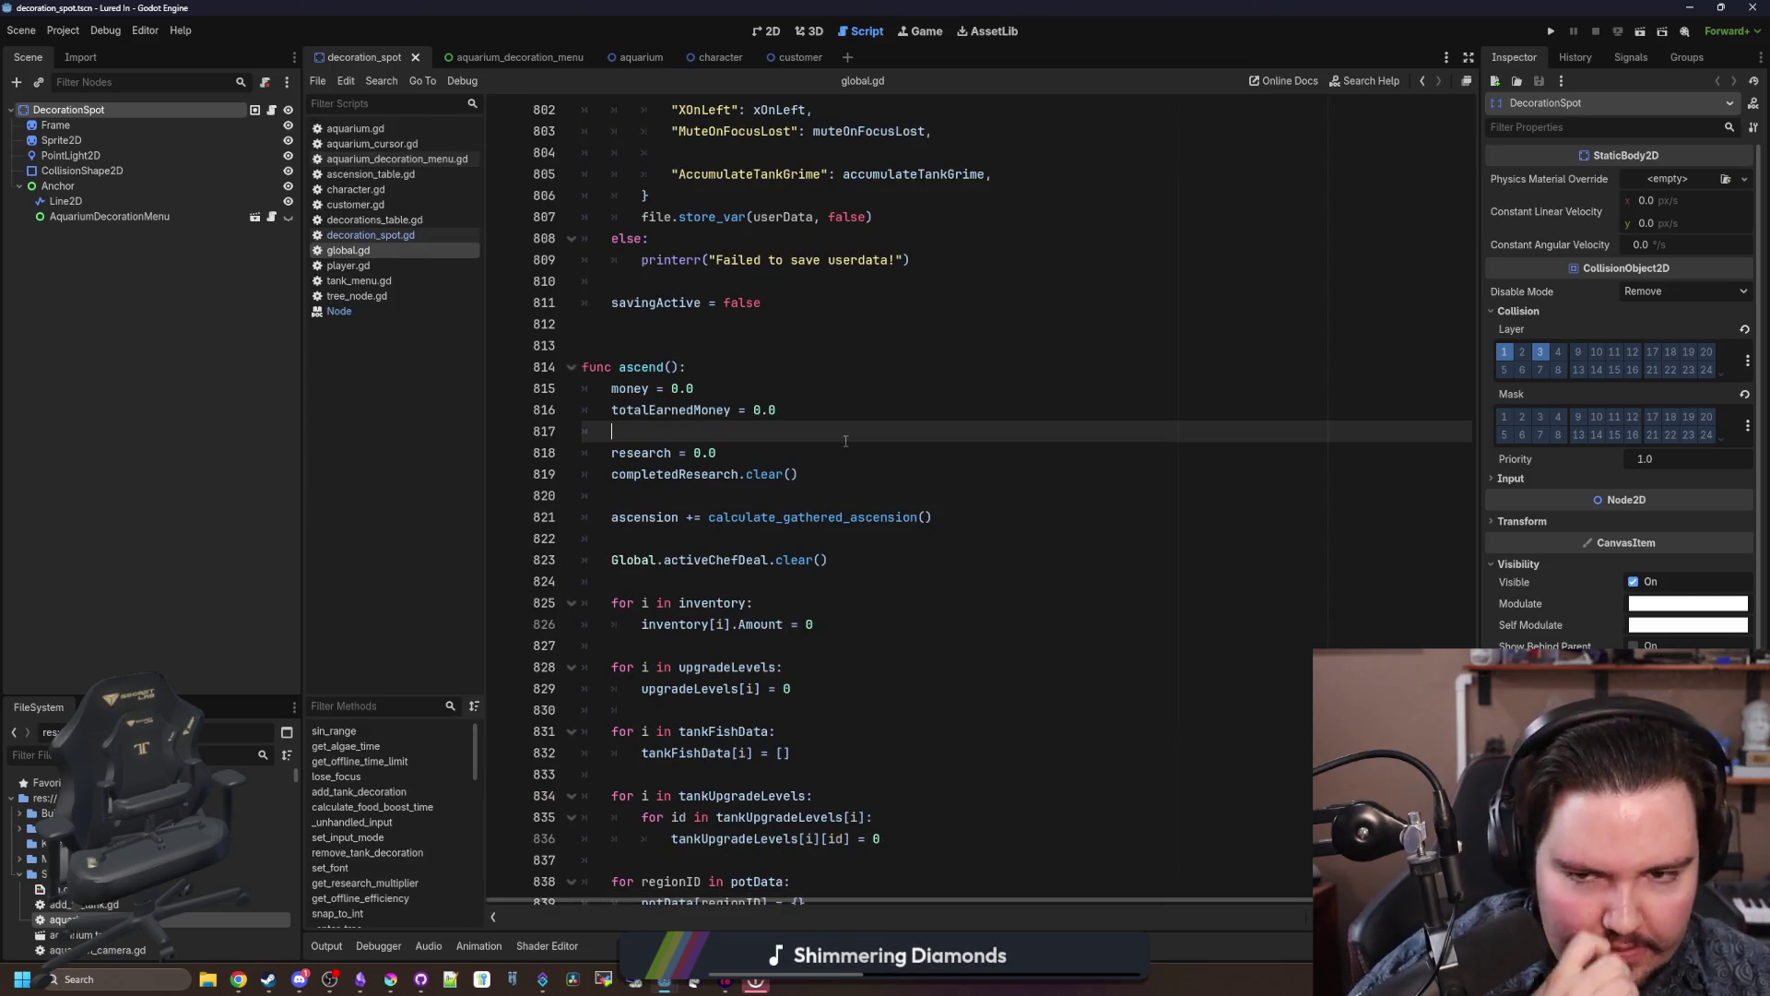
left_click(1555, 32)
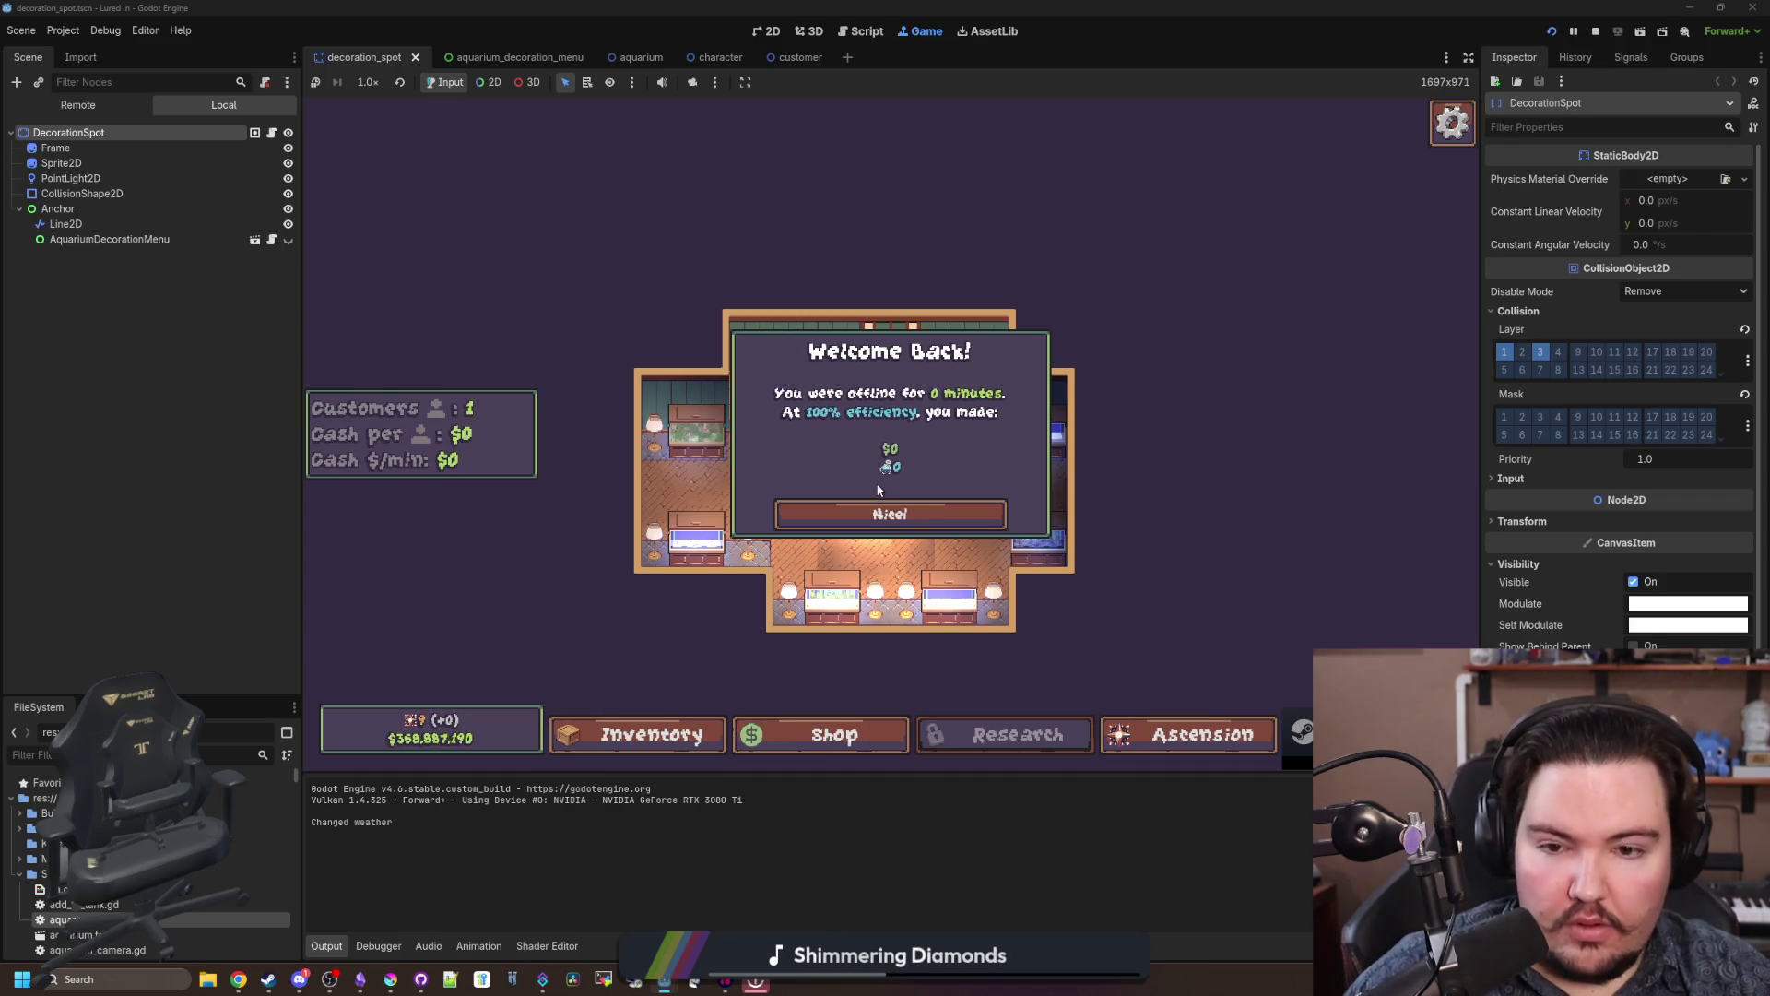
left_click(881, 513)
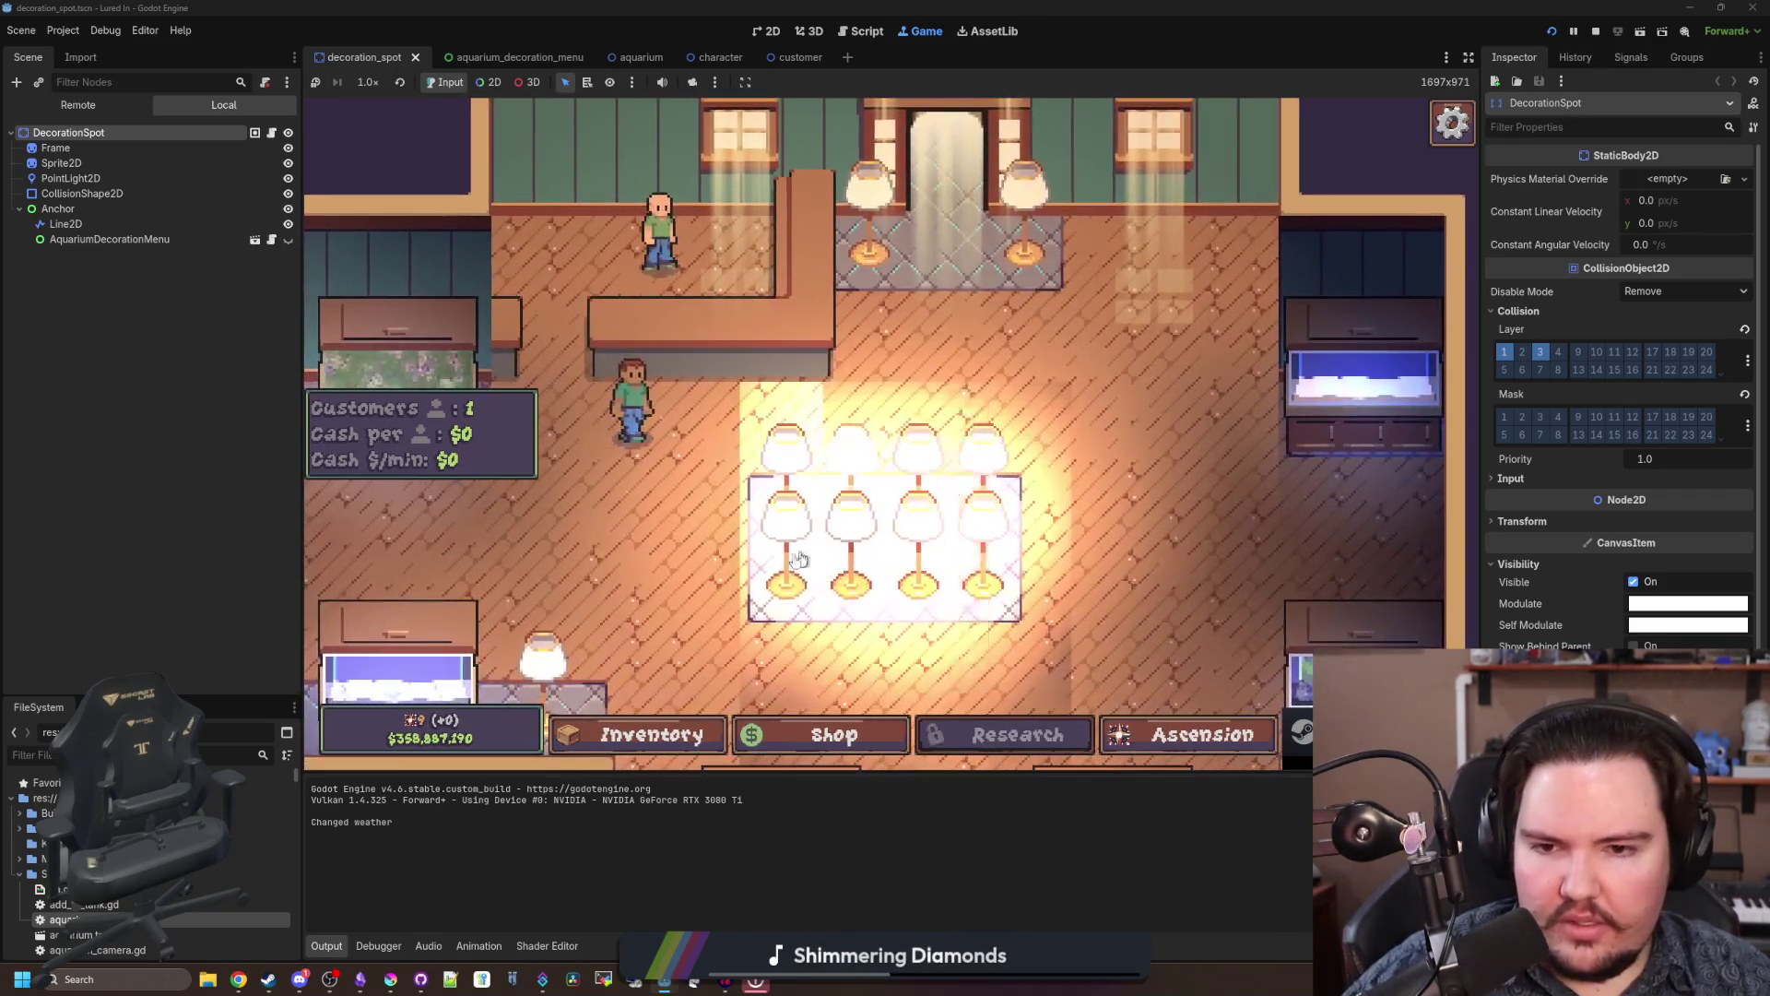
scroll(866, 498, "down", 3)
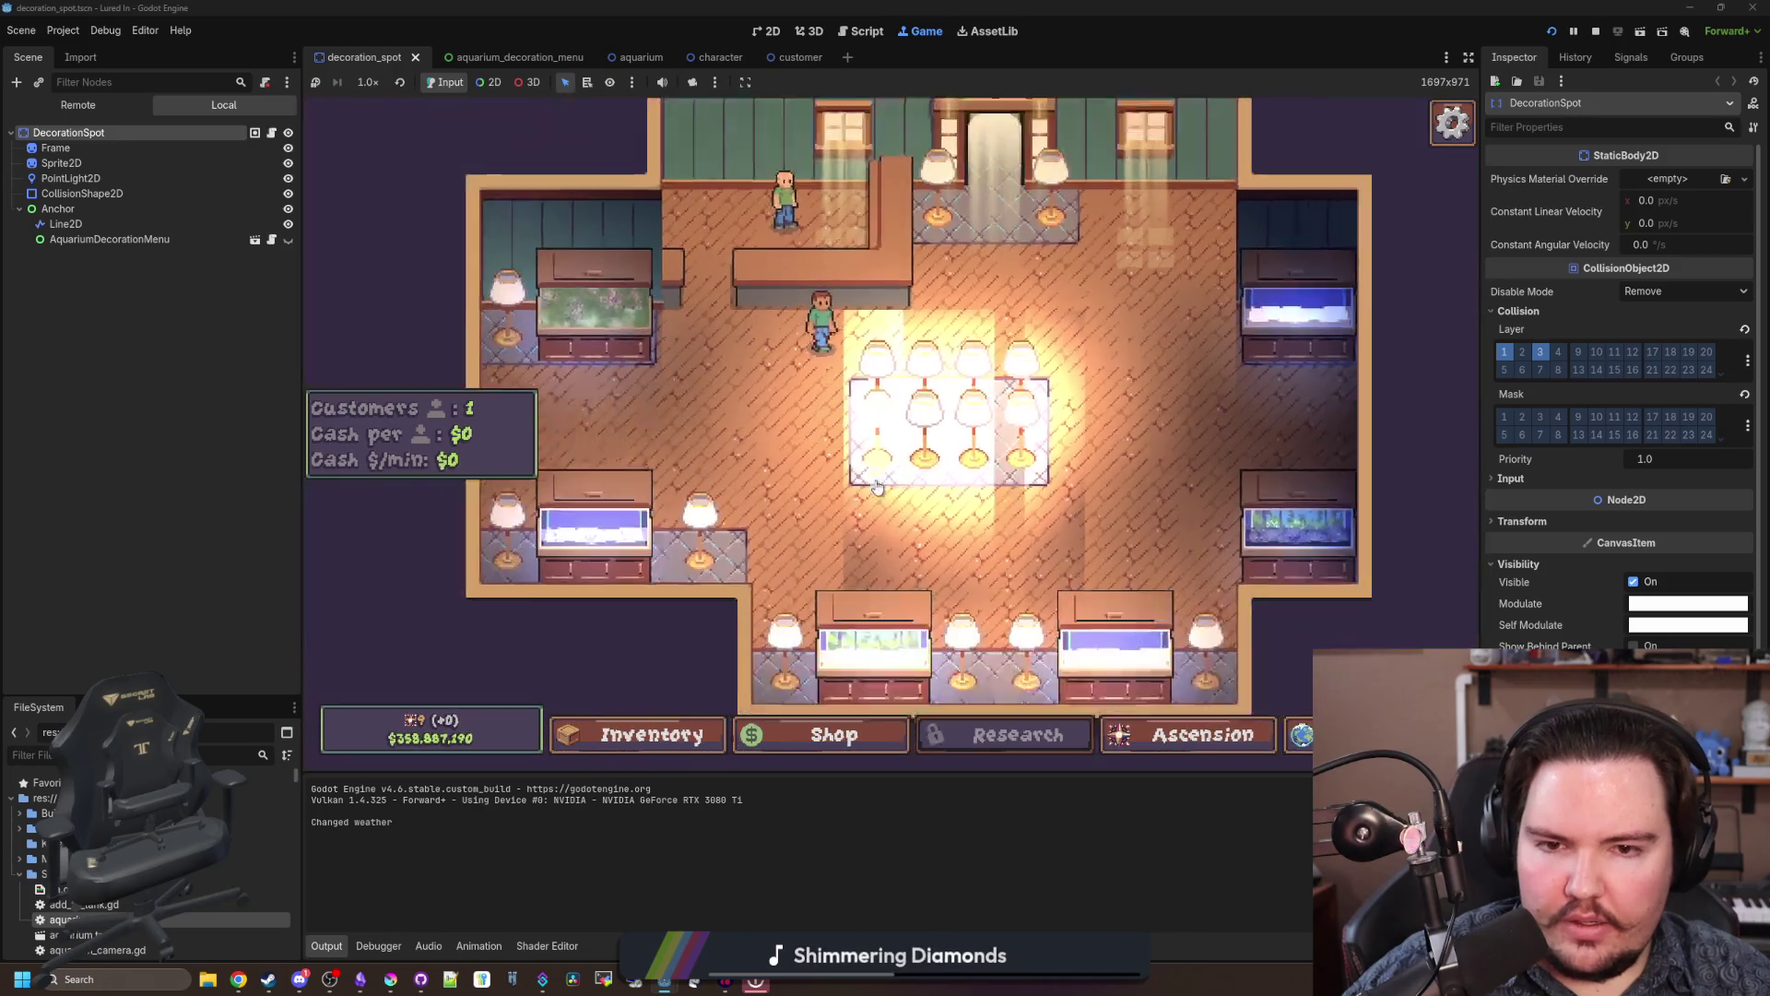
left_click(956, 452)
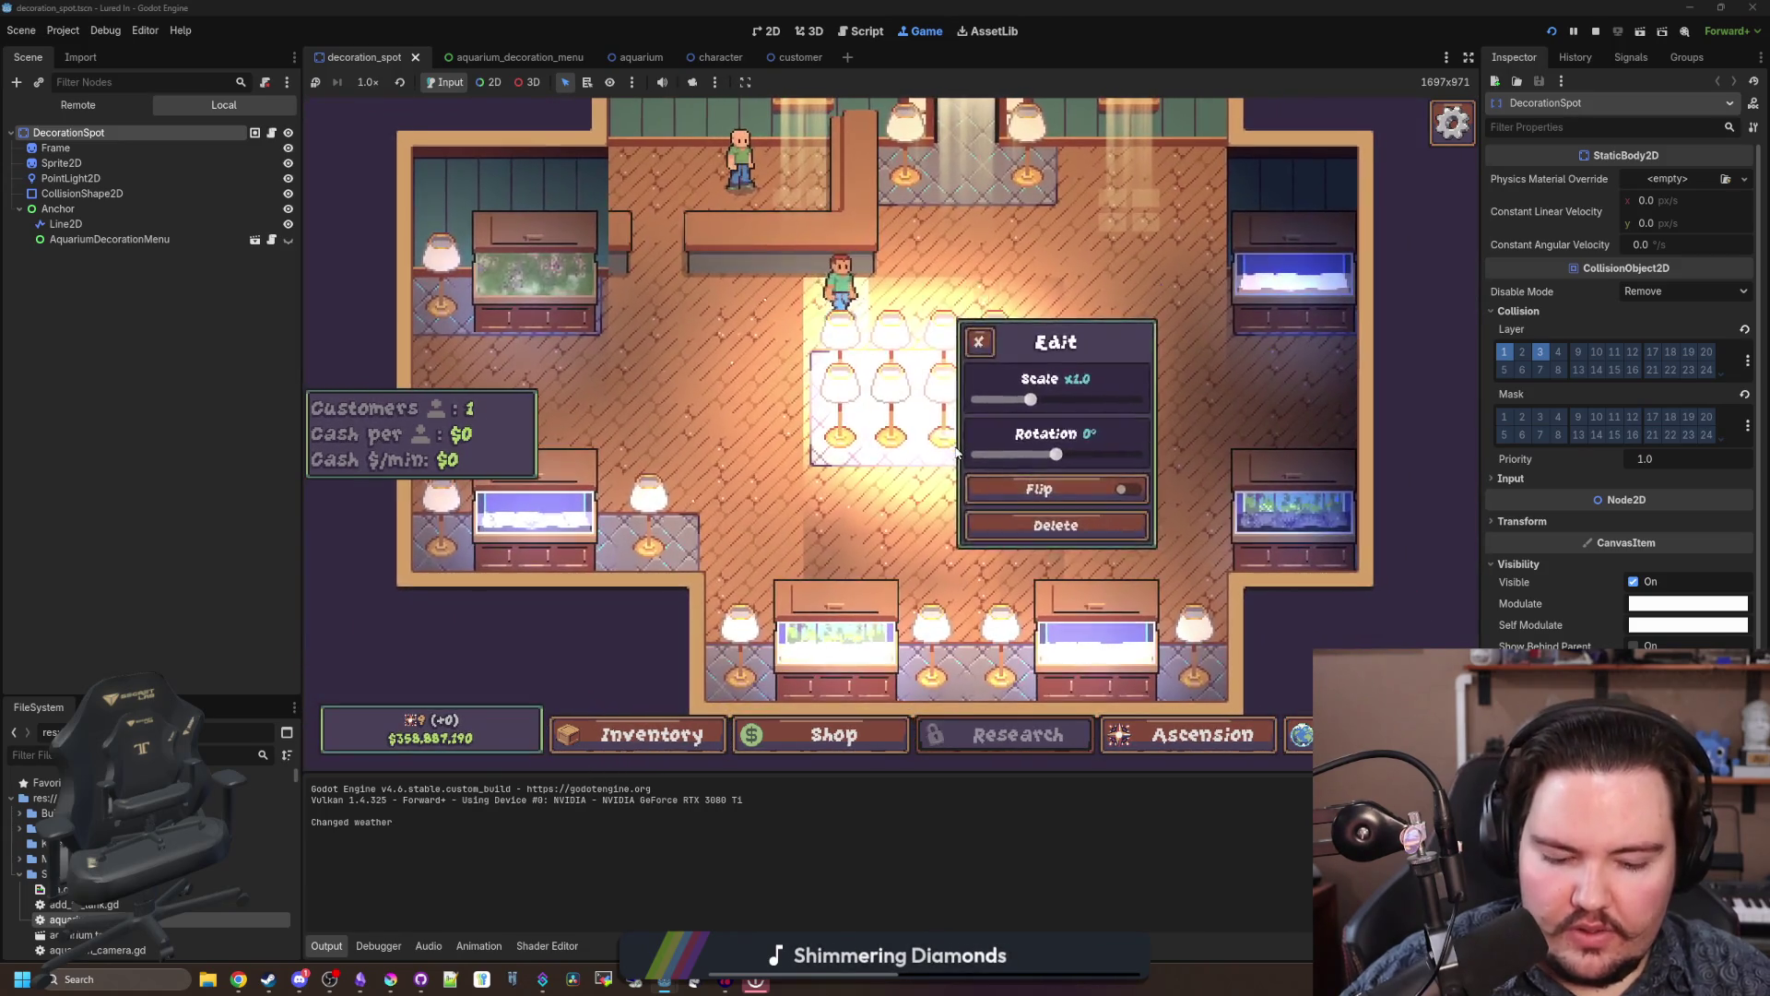
left_click(957, 452)
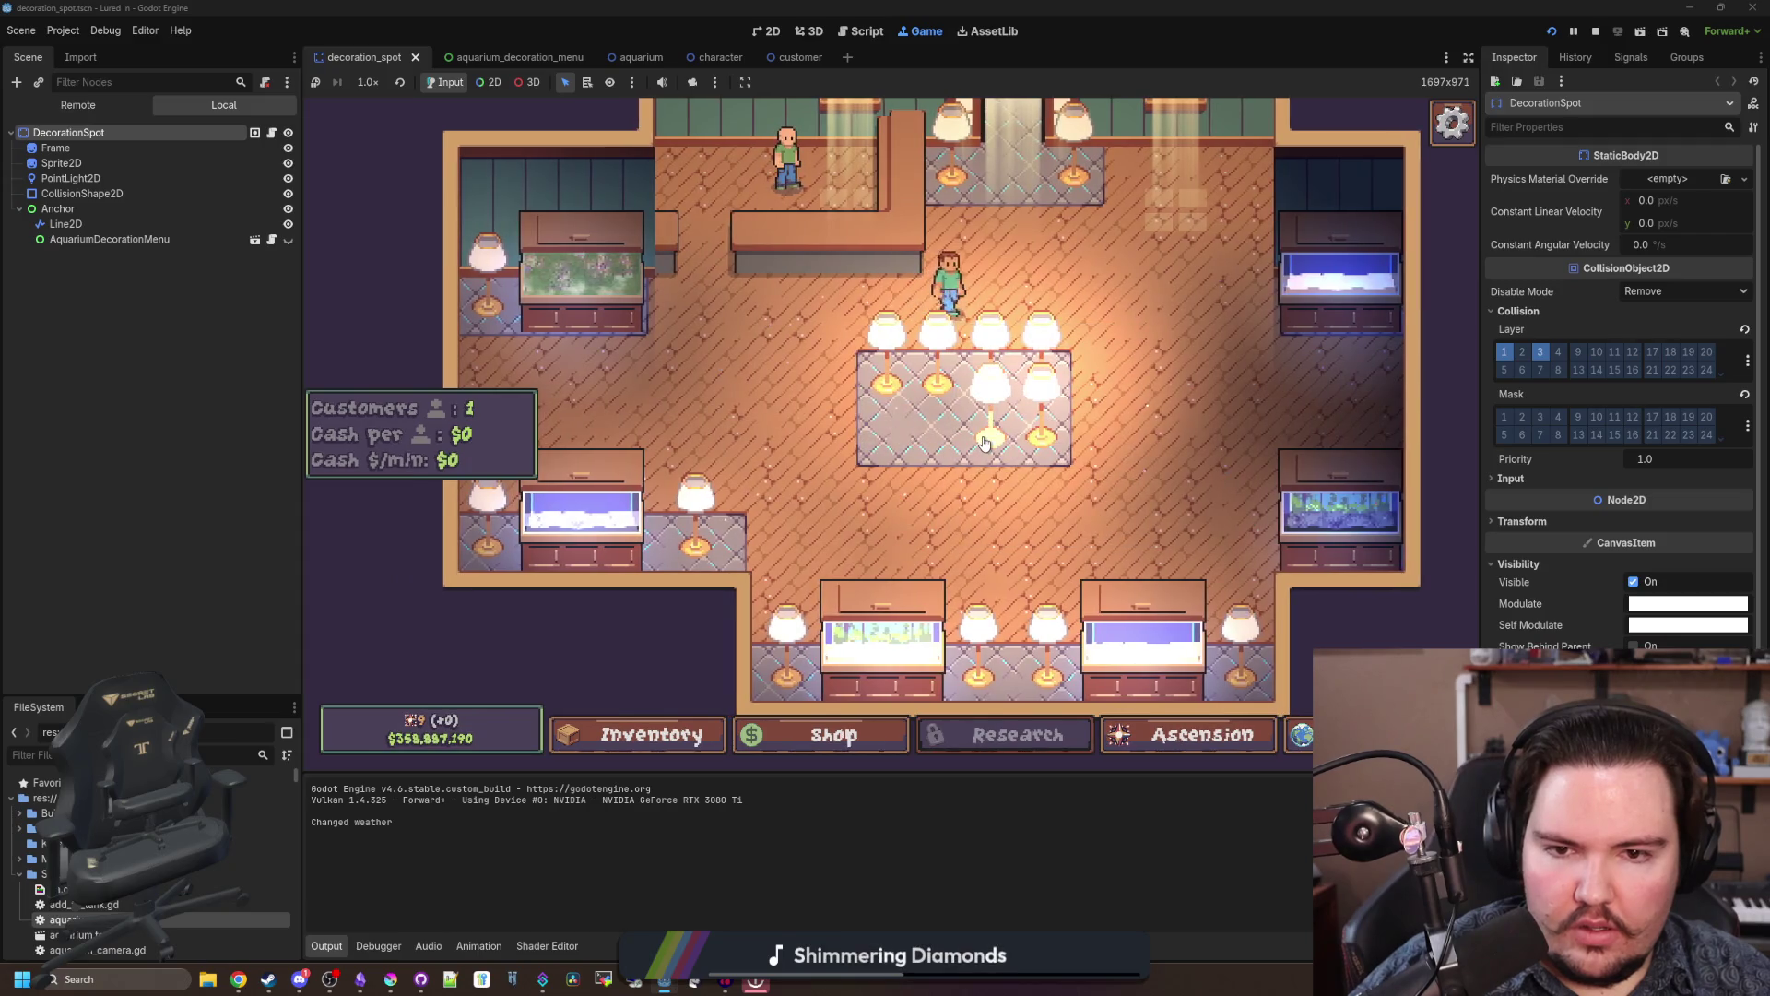
scroll(913, 475, "down", 2)
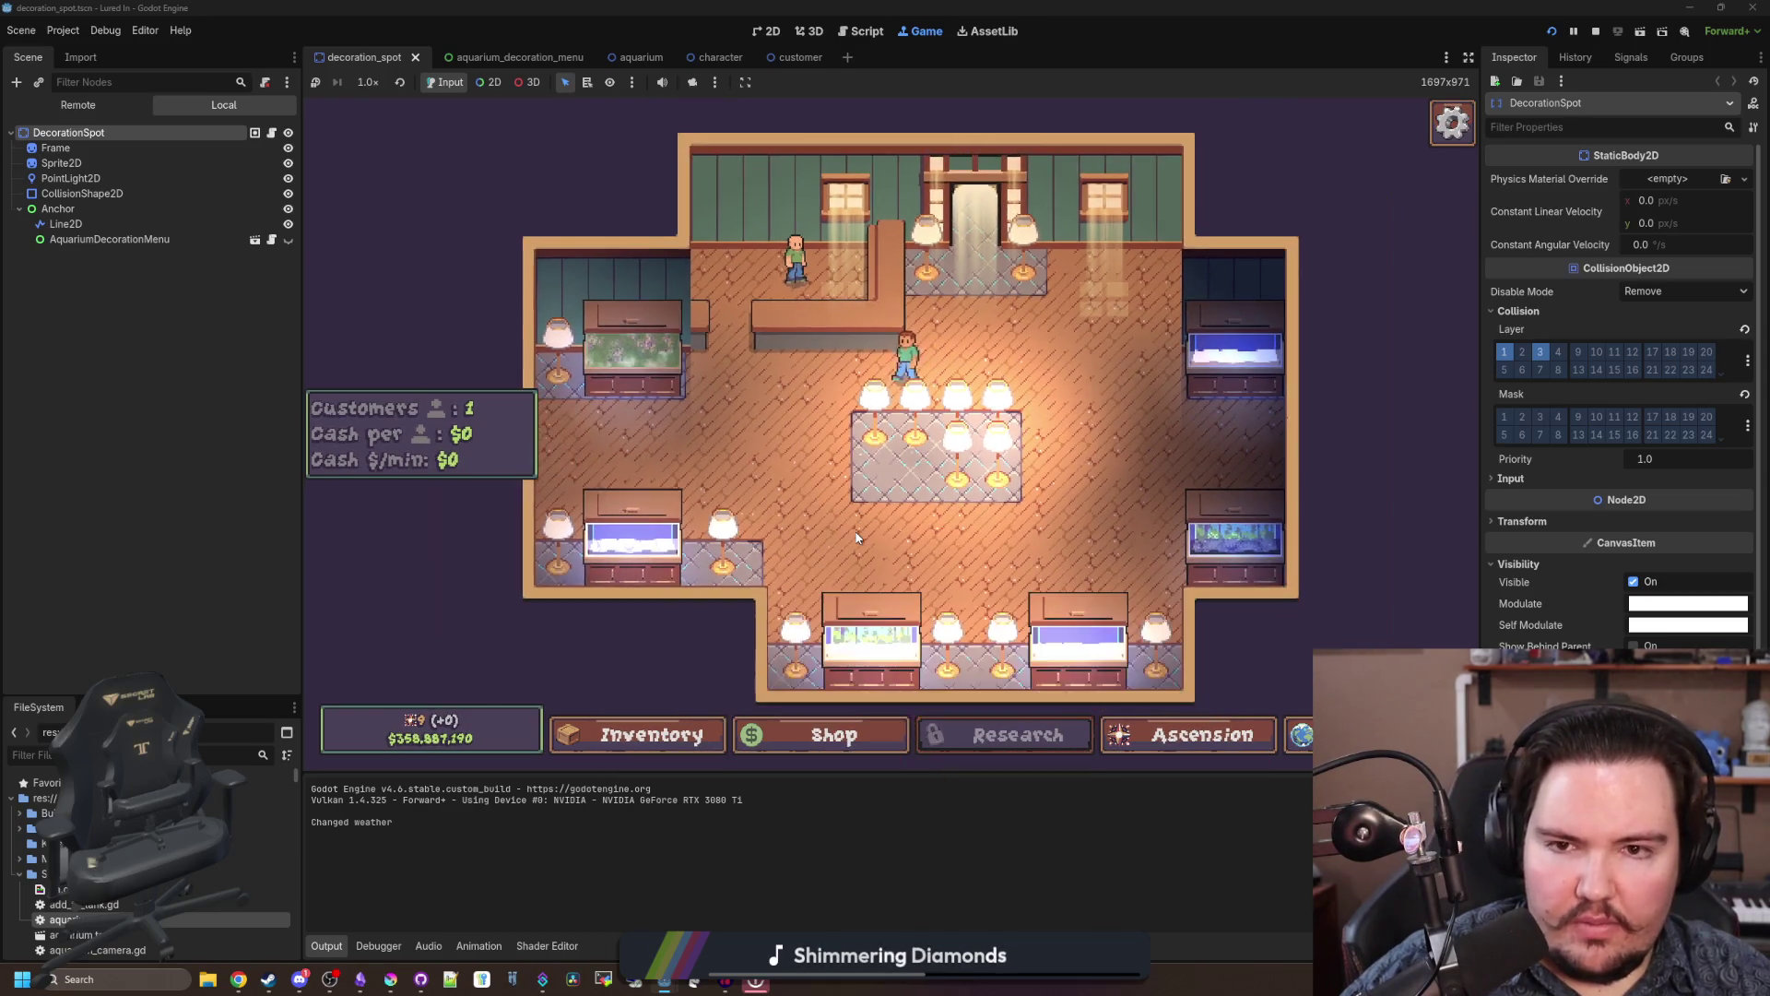
Step: Buy another Lamp from Shop > Decorations, then stop the game with F8 and save the script
left_click(835, 735)
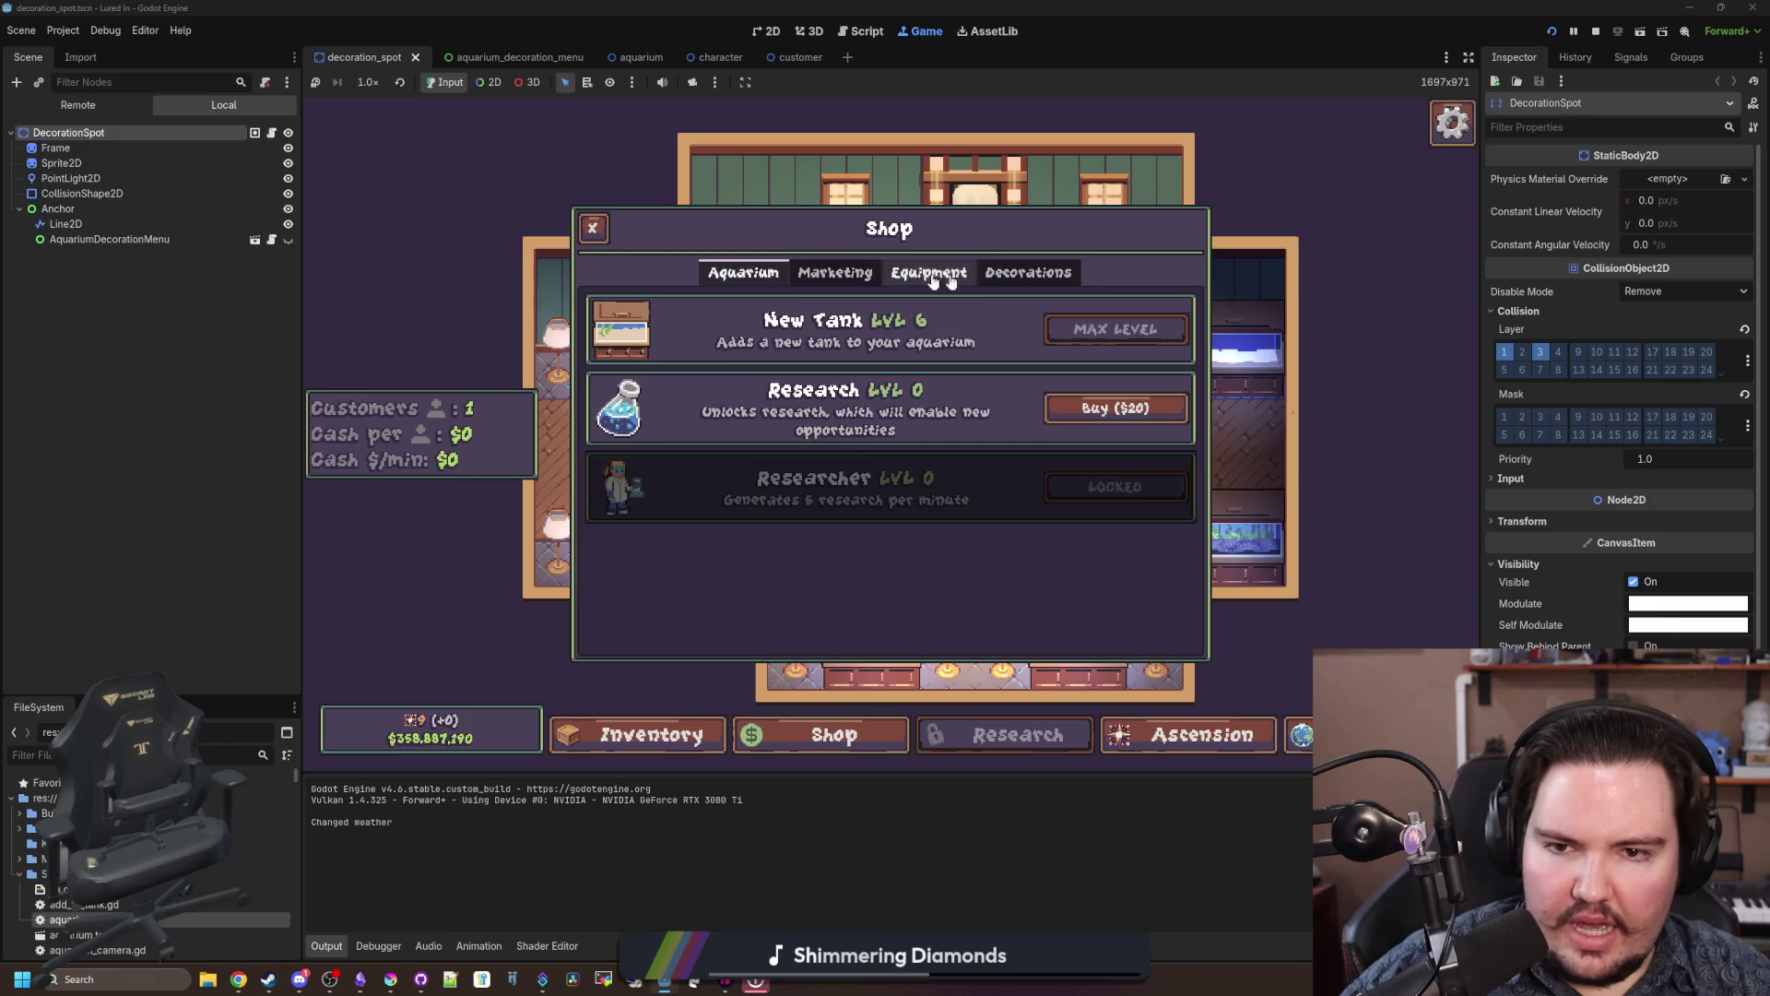
left_click(1028, 272)
scroll(1044, 368, "down", 3)
left_click(1059, 535)
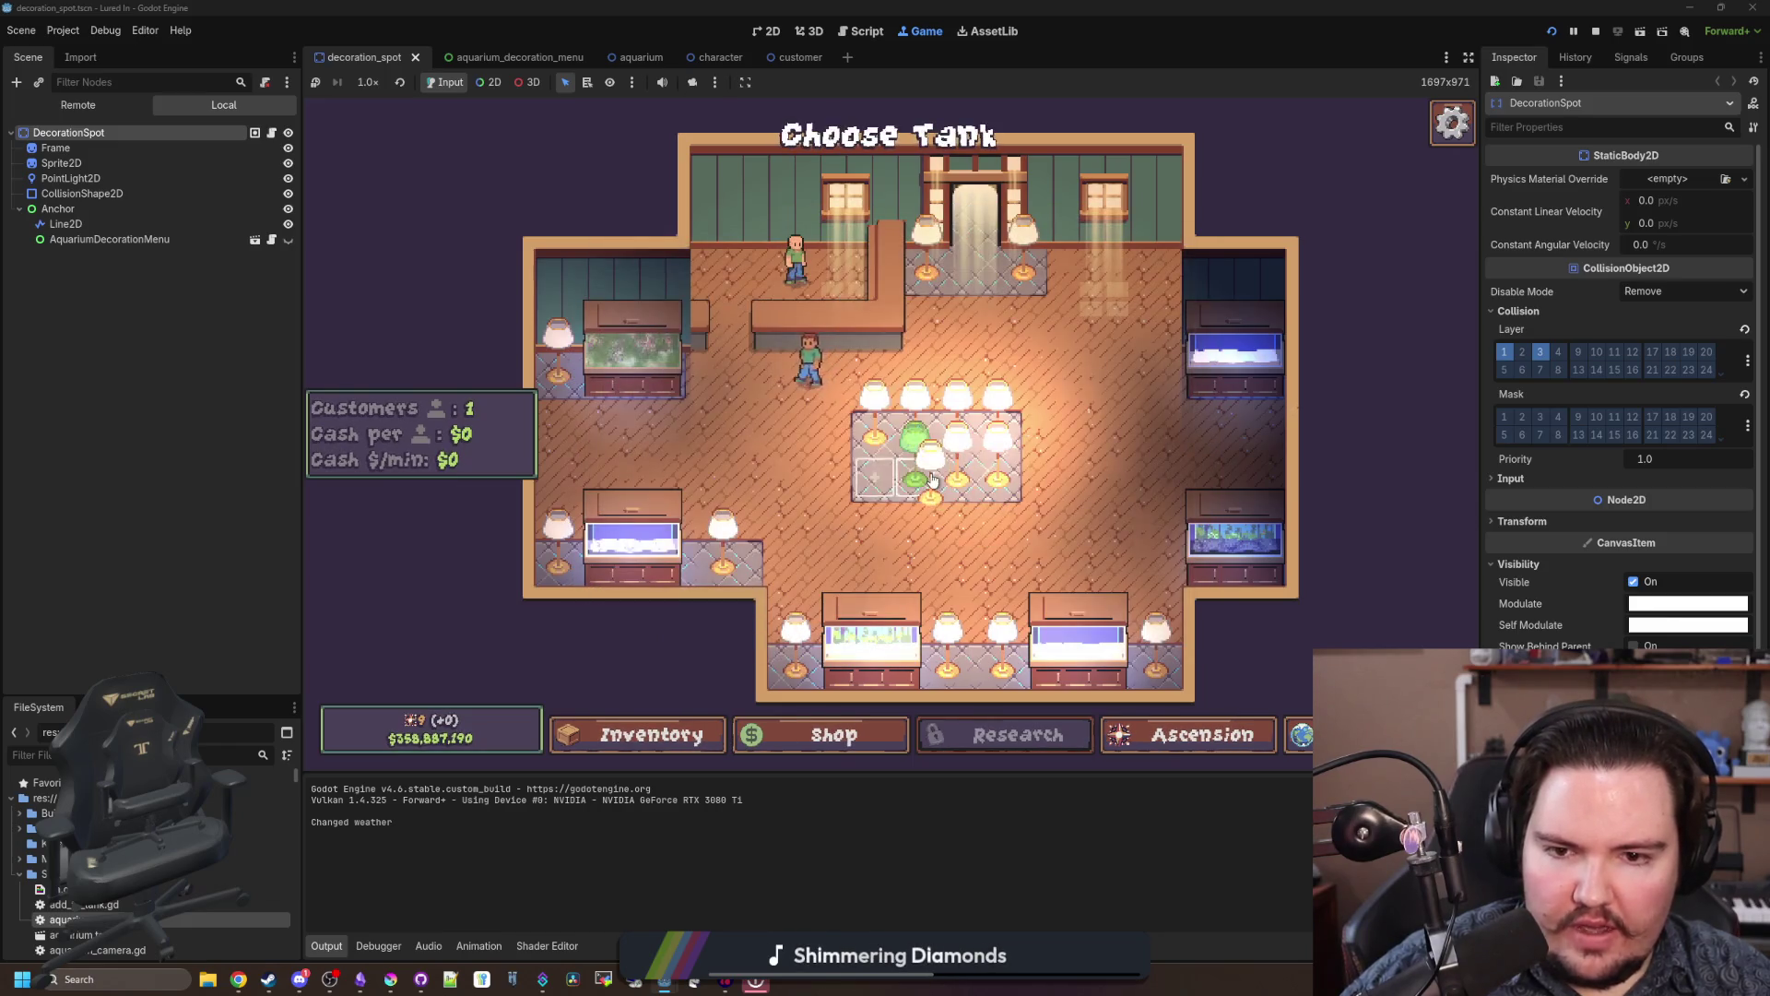
key("F8")
key("ctrl+s")
left_click(73, 33)
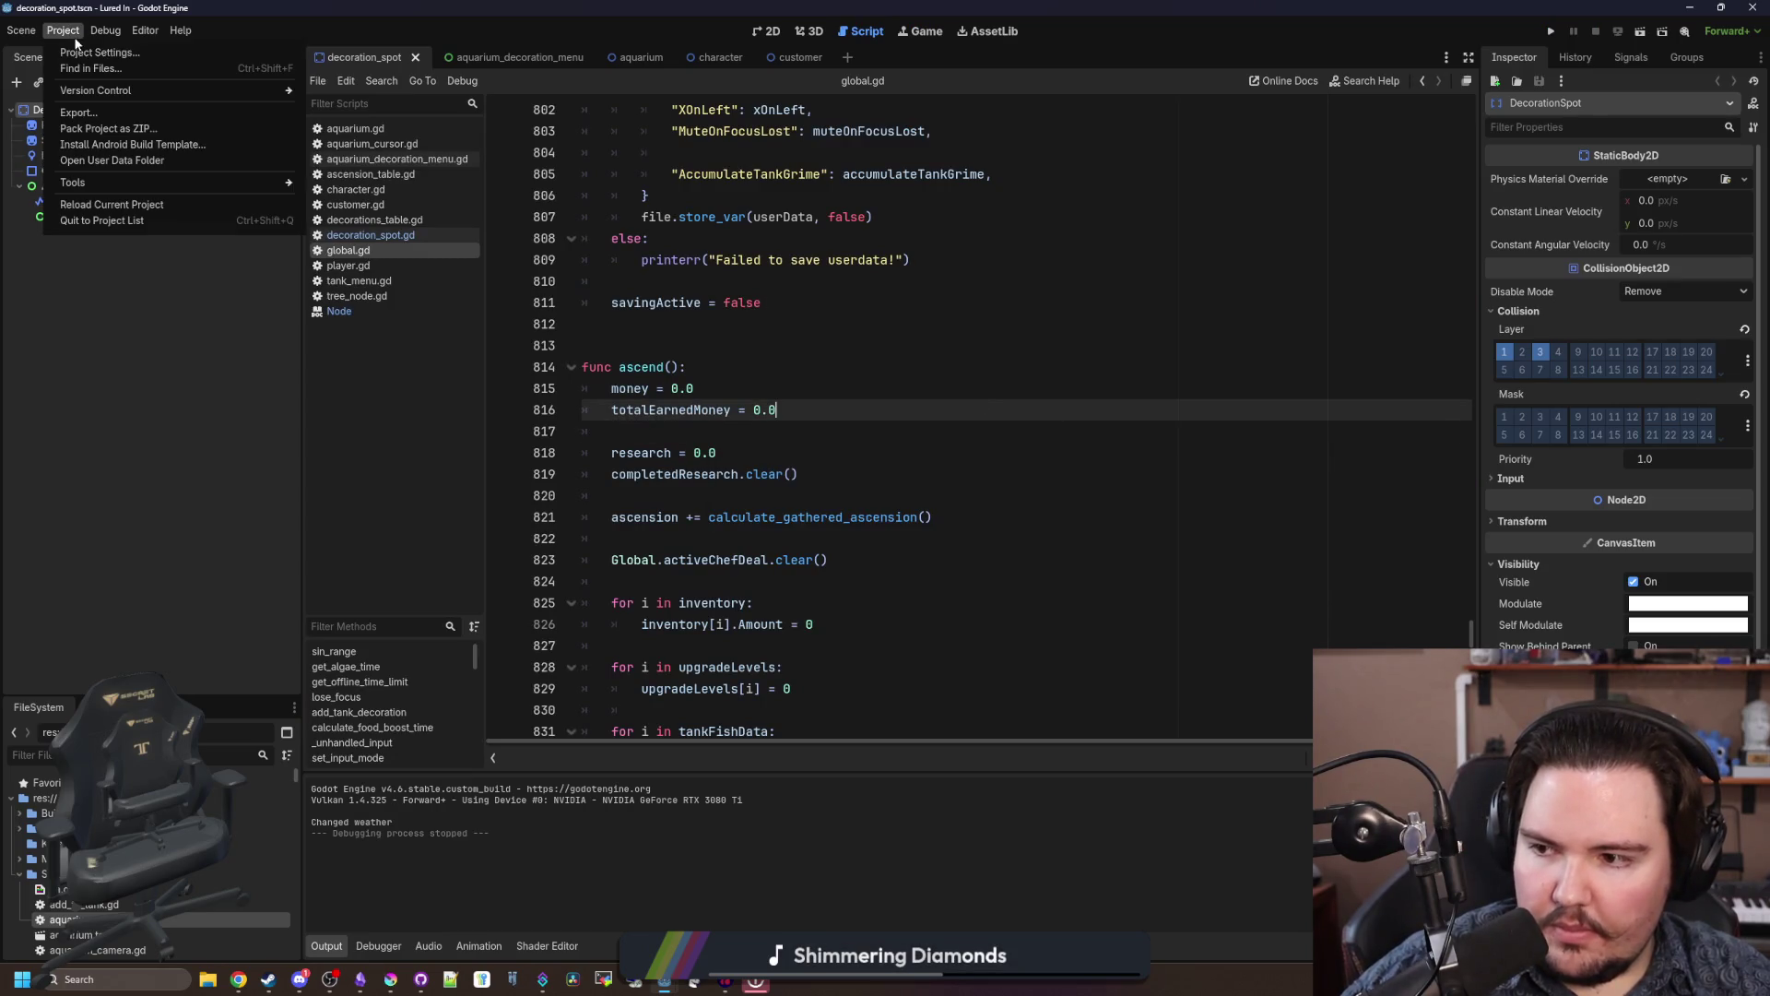
Step: Filter Project Settings for 'light' and view Rendering > Limits, showing 128 Max Renderable Lights
left_click(69, 52)
type("light")
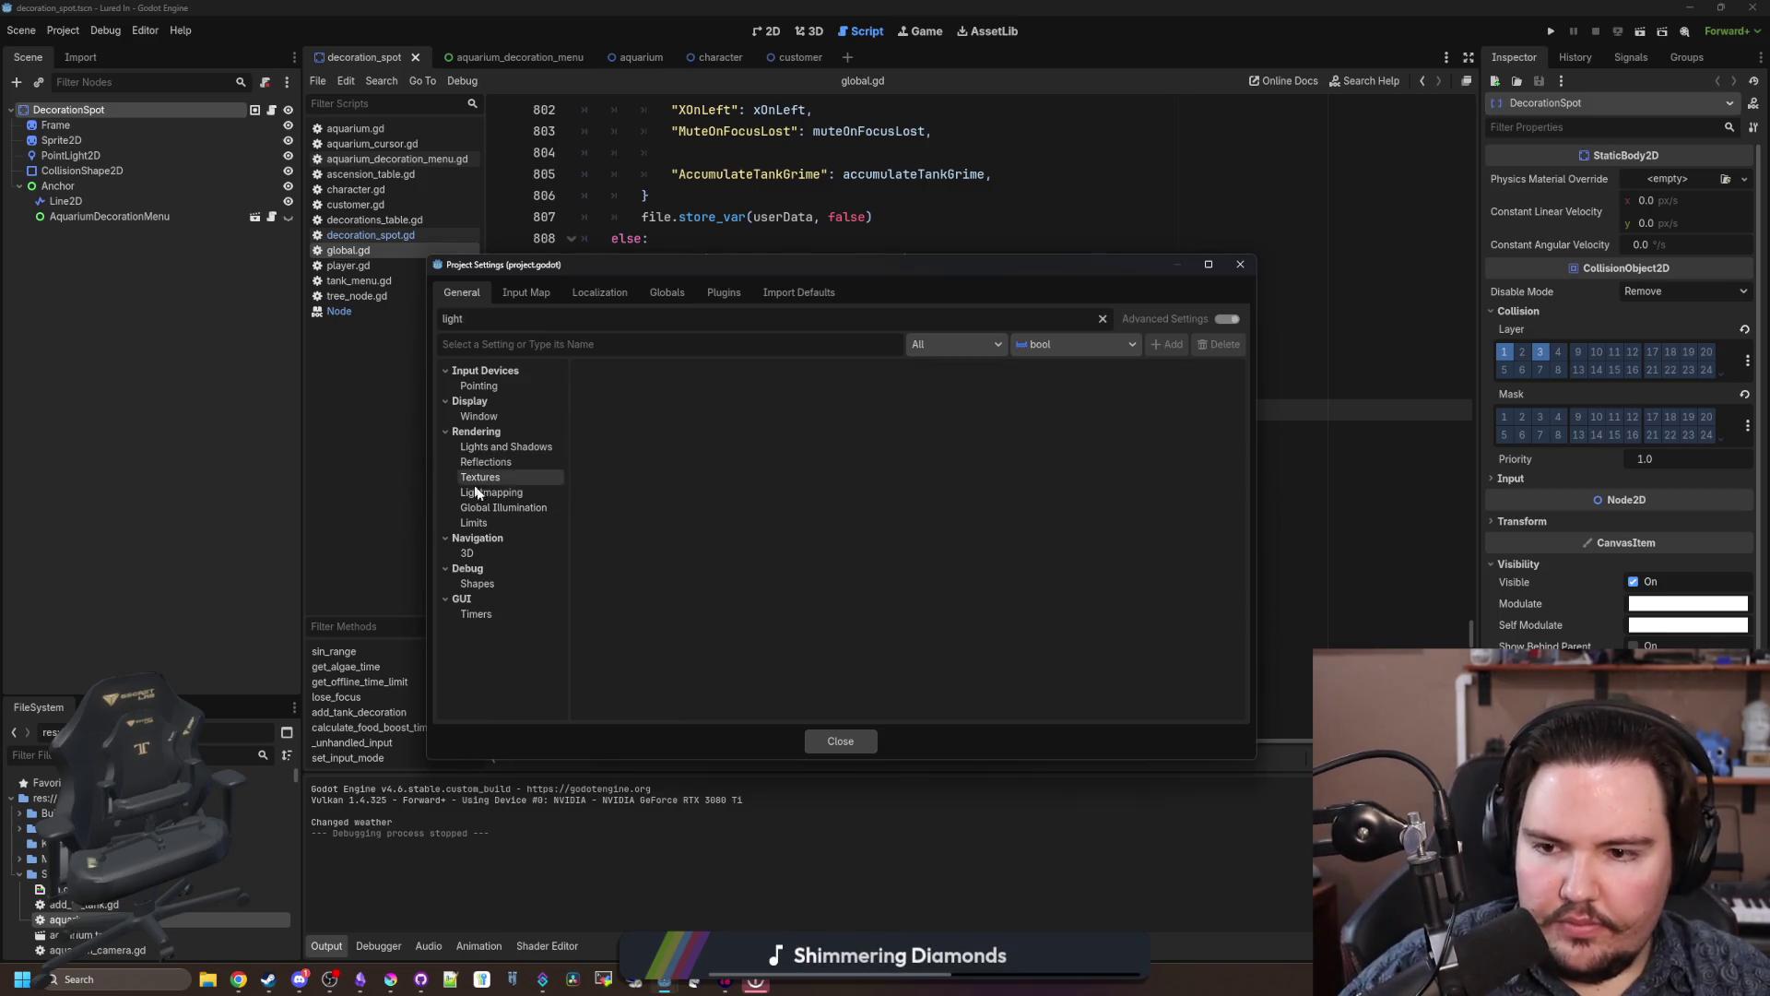
left_click(474, 523)
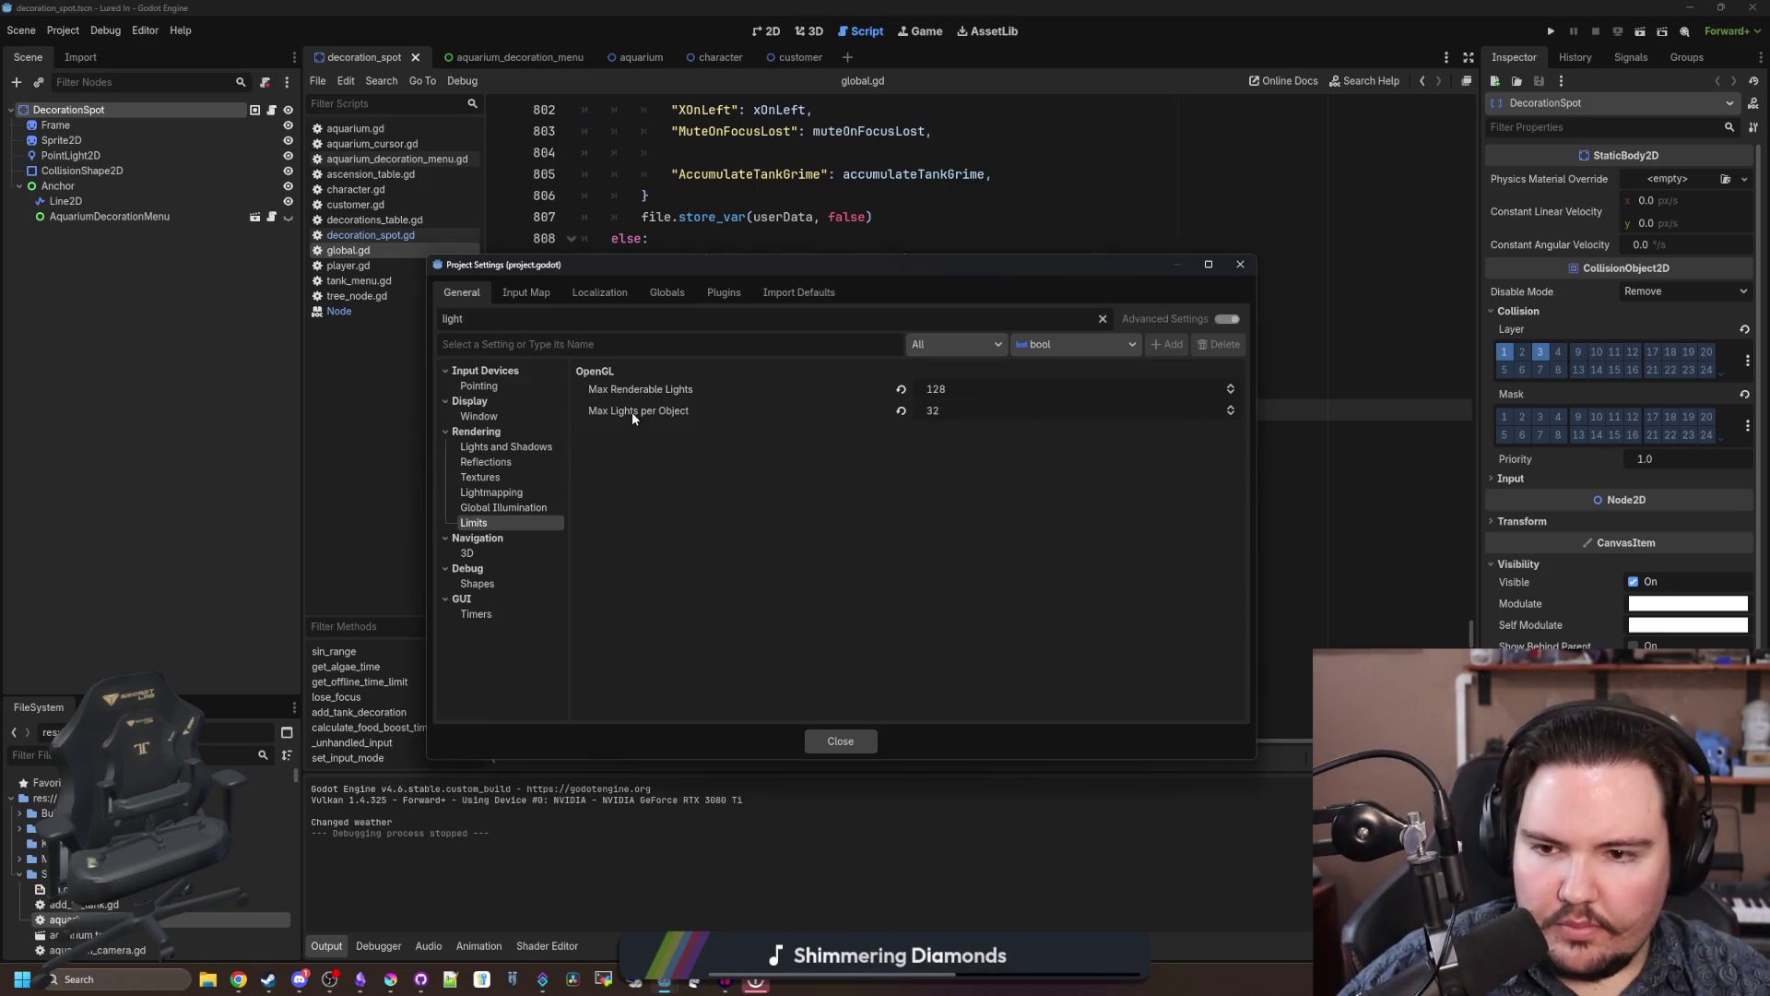
mouse_move(677, 389)
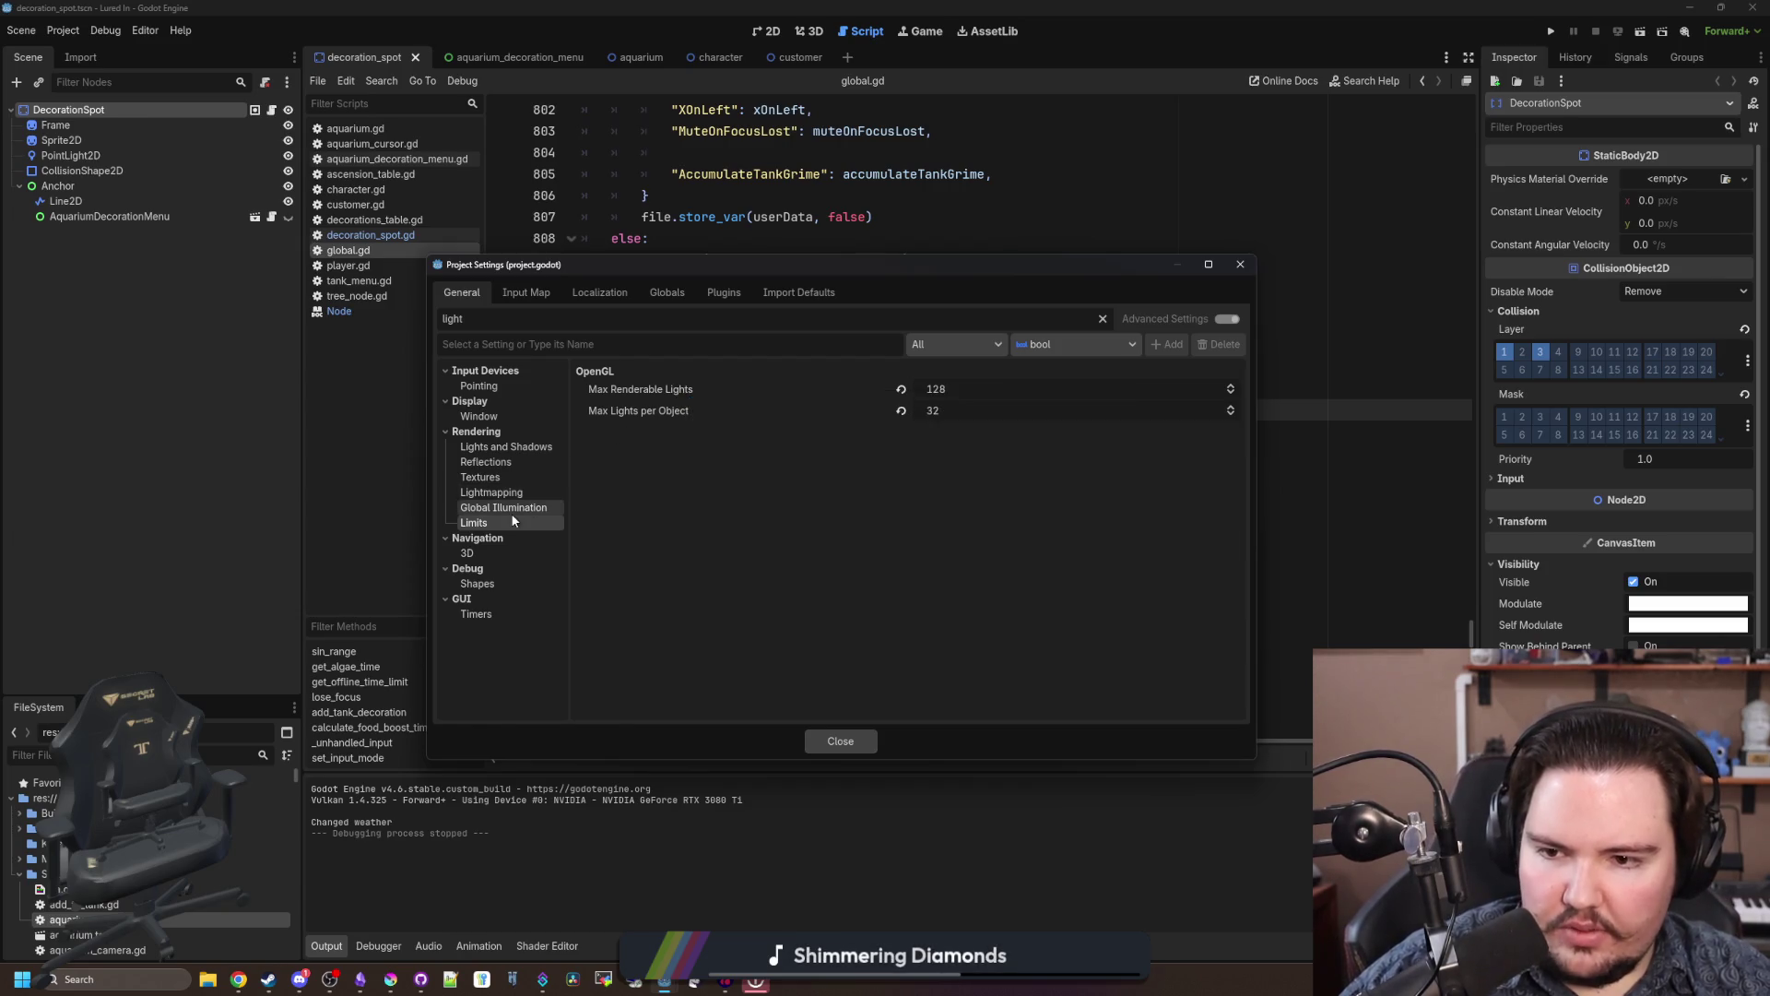
left_click(621, 389)
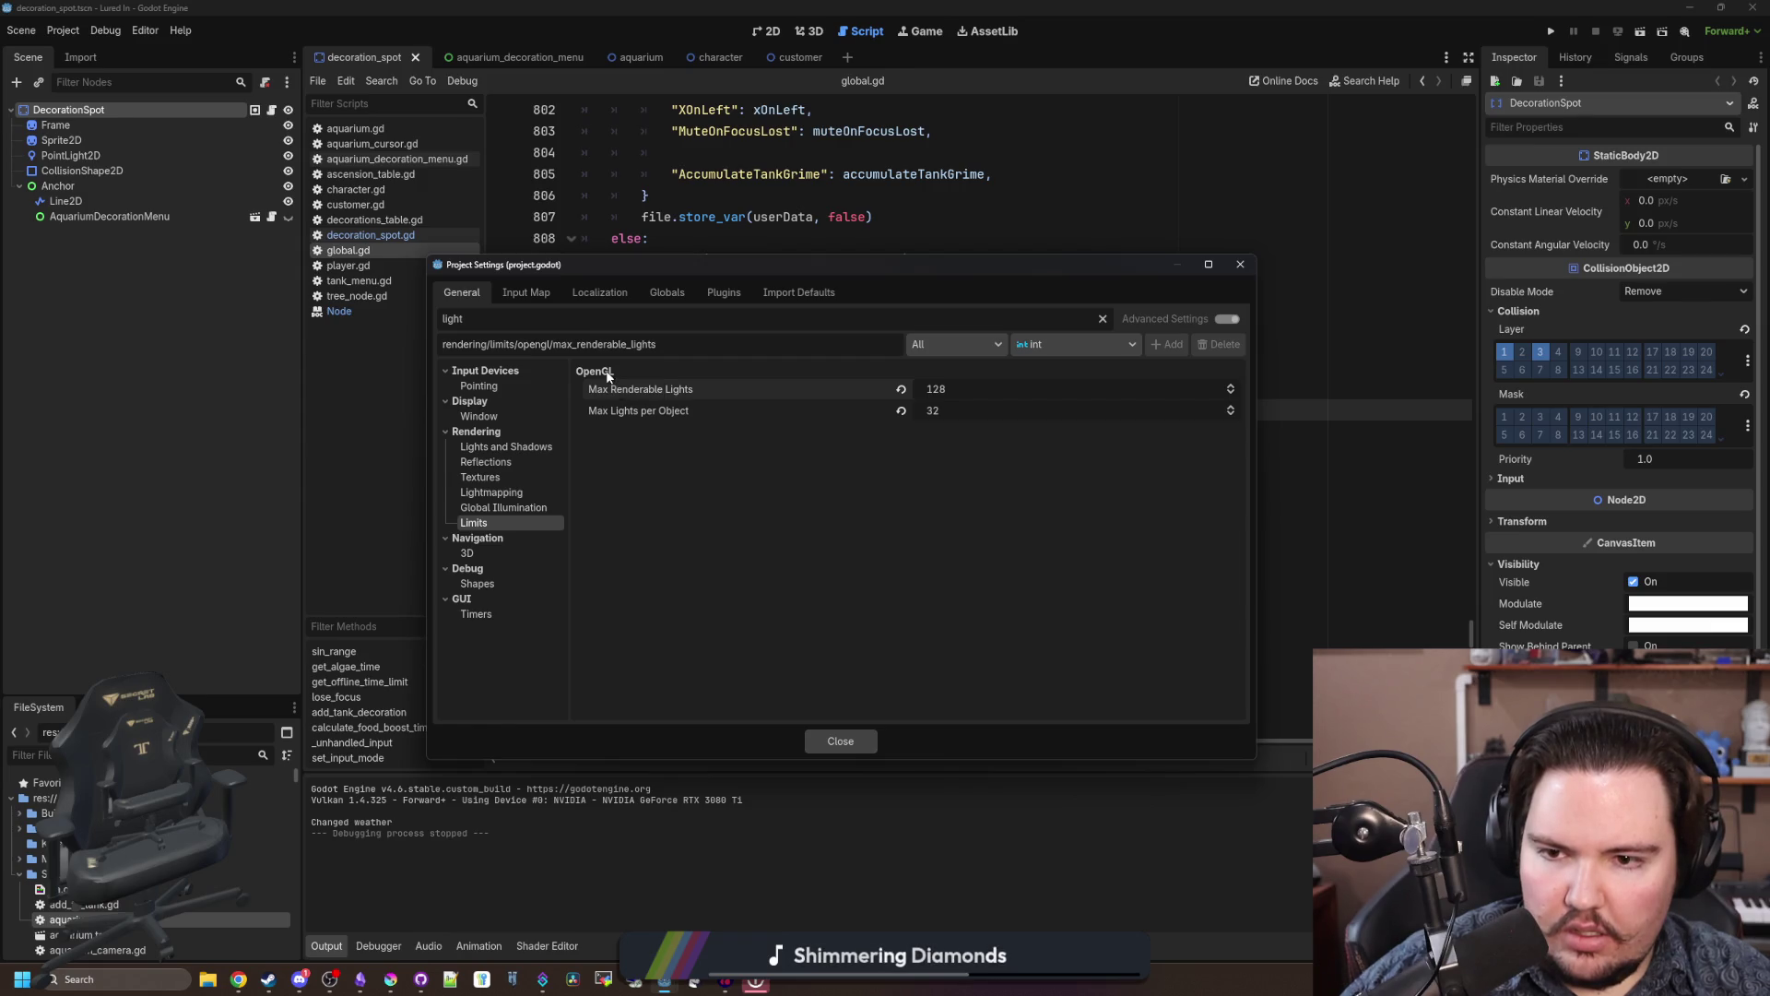
left_click(1103, 319)
mouse_move(701, 579)
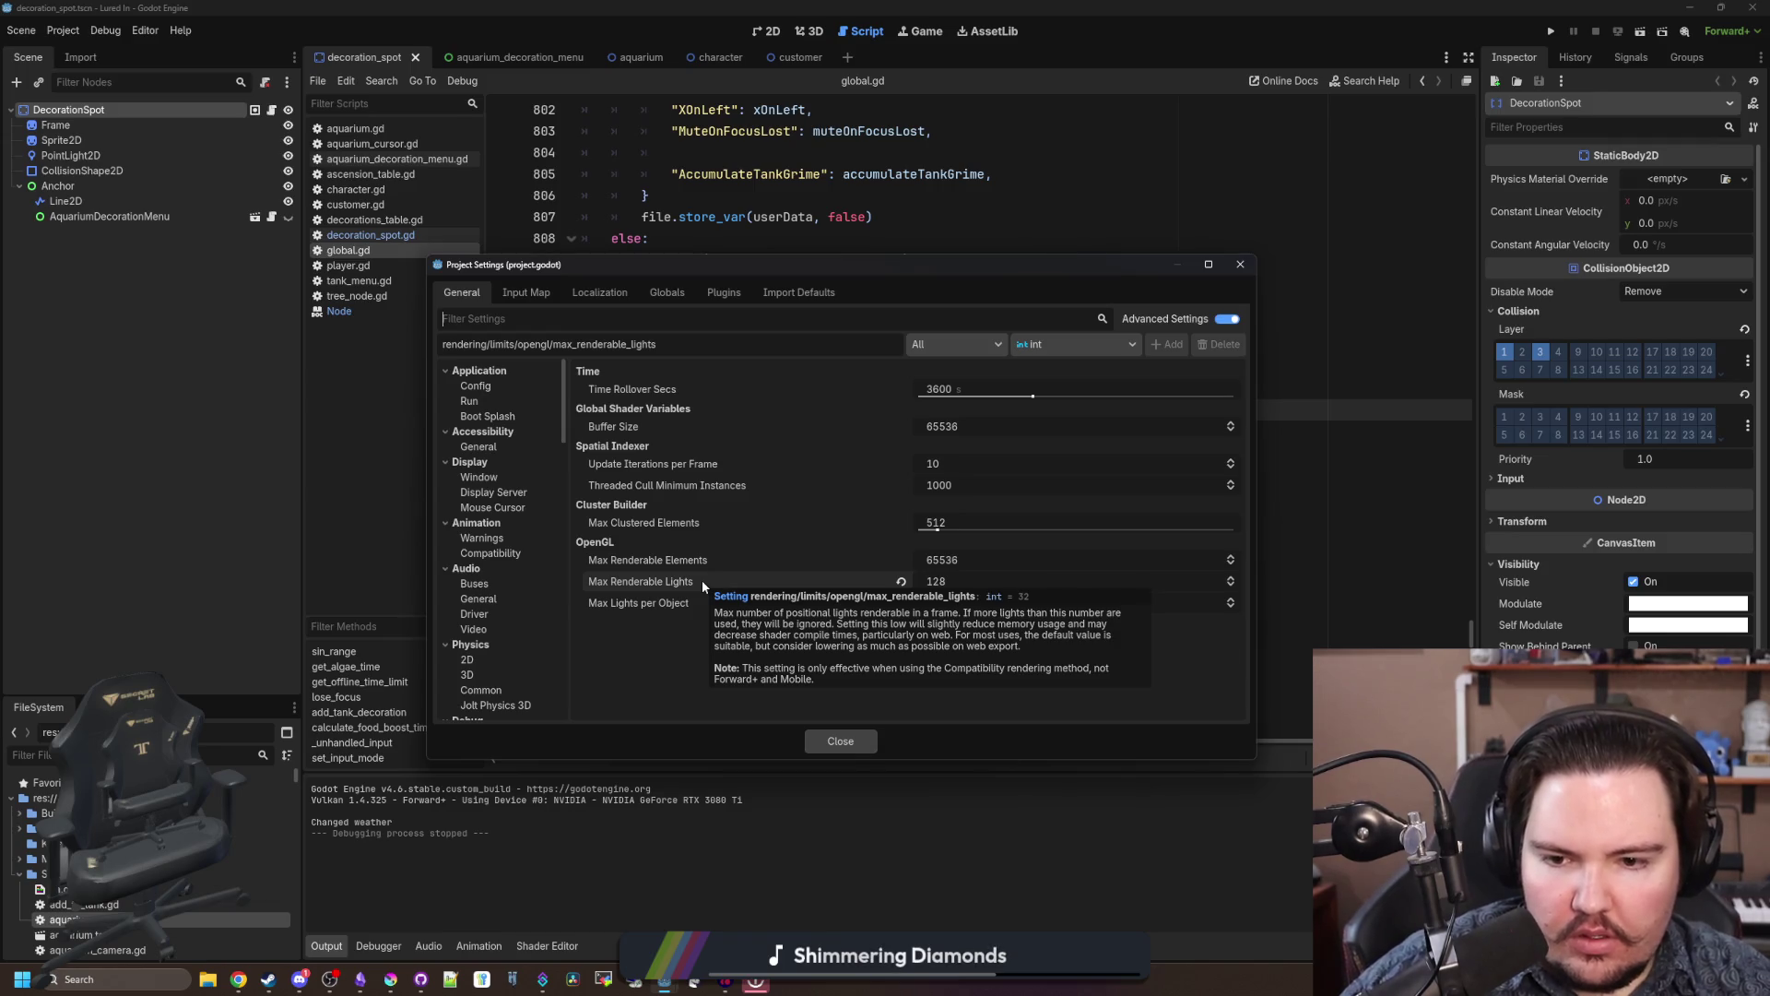
mouse_move(658, 601)
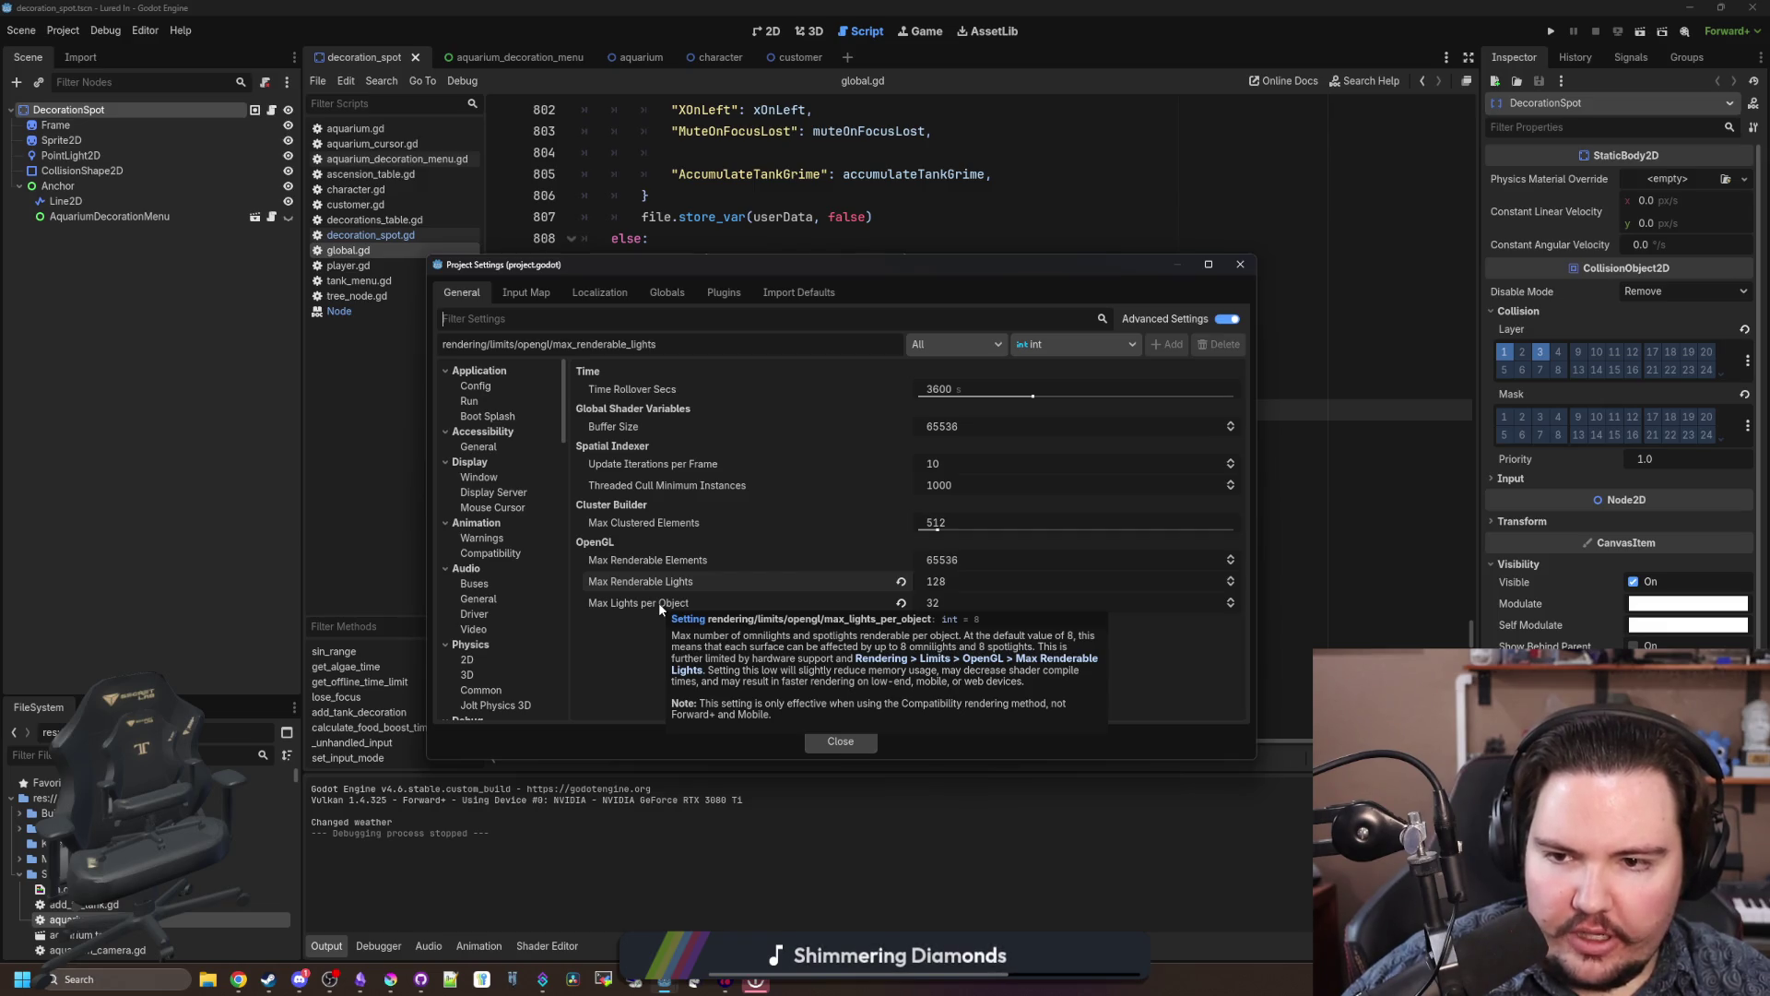
Step: Re-filter for 'light' and browse the Input Pointing, Display Window and Lights and Shadows settings
left_click(537, 318)
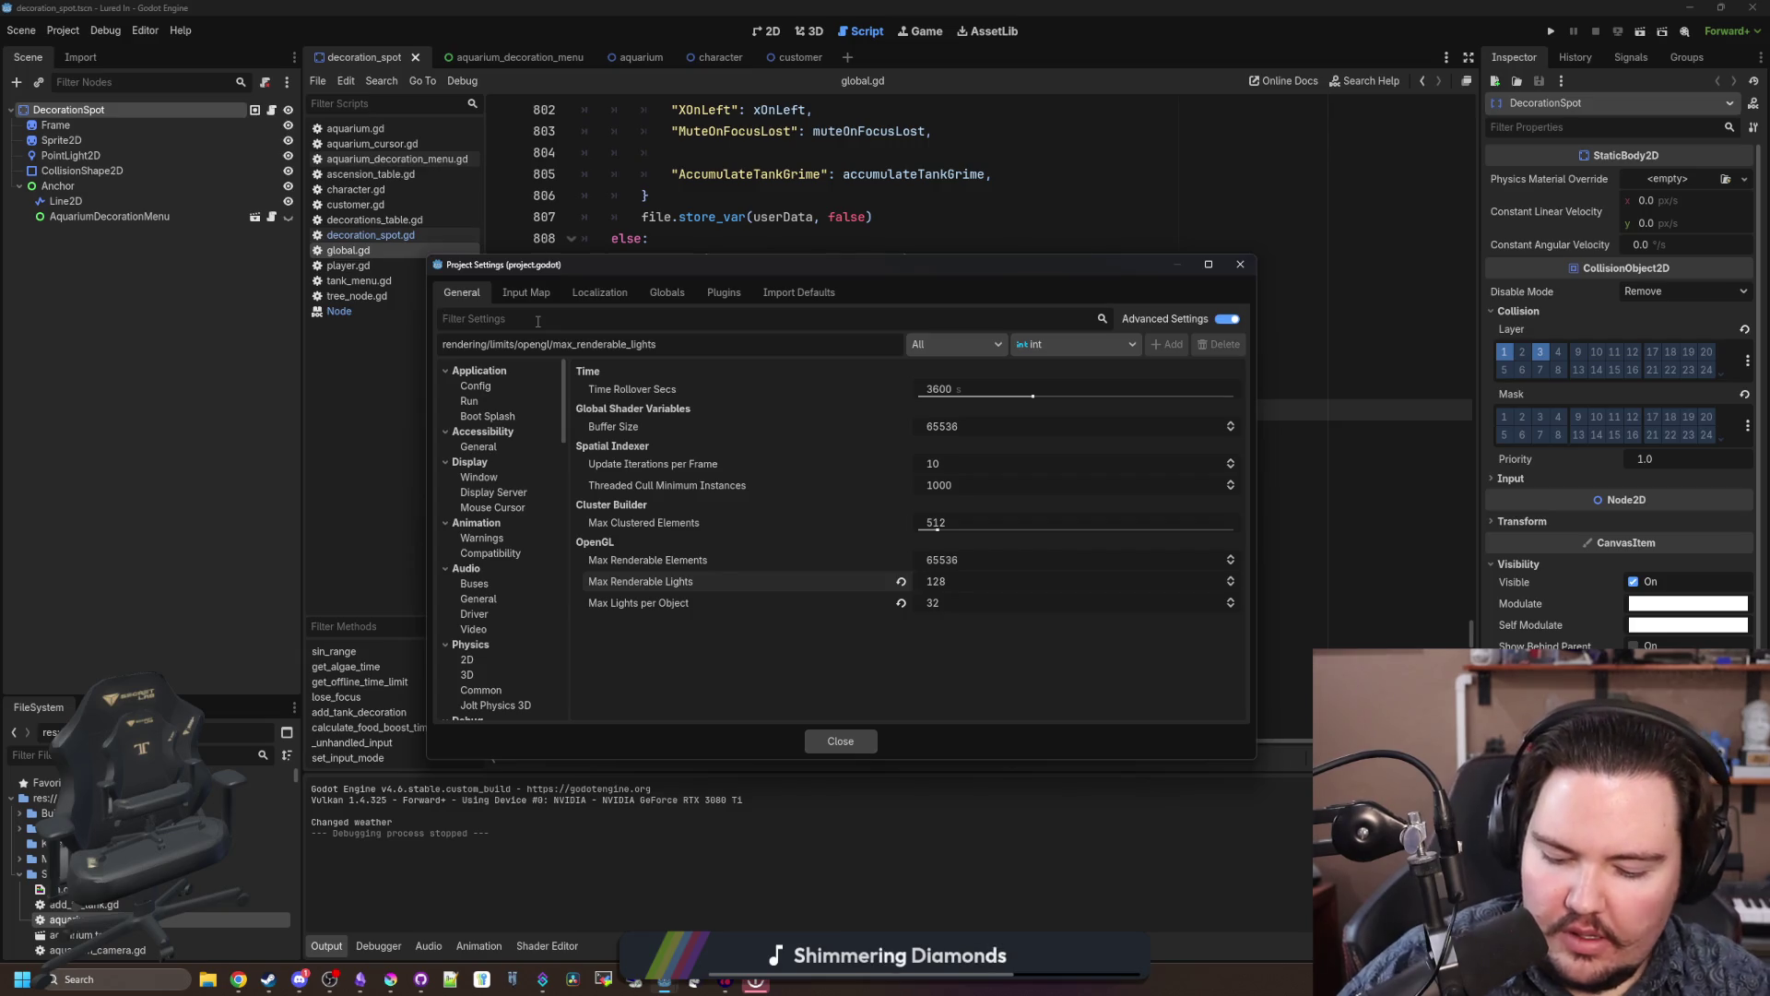
type("light")
left_click(479, 387)
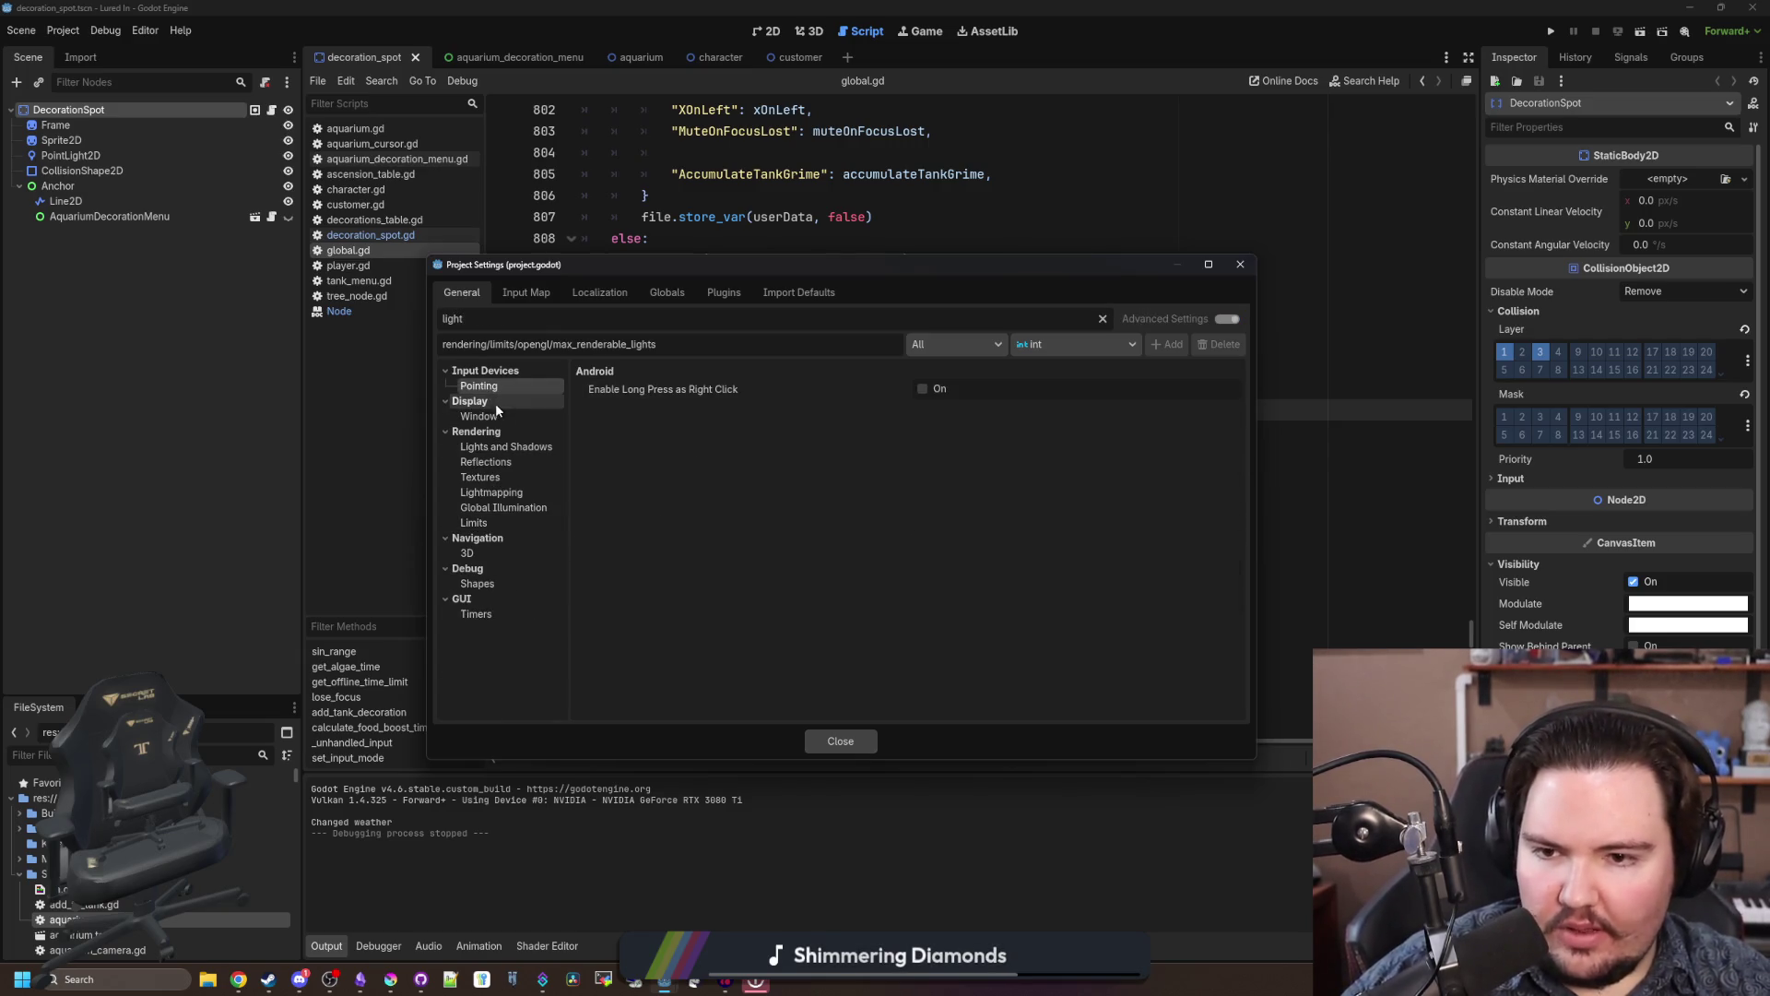
left_click(498, 417)
left_click(503, 449)
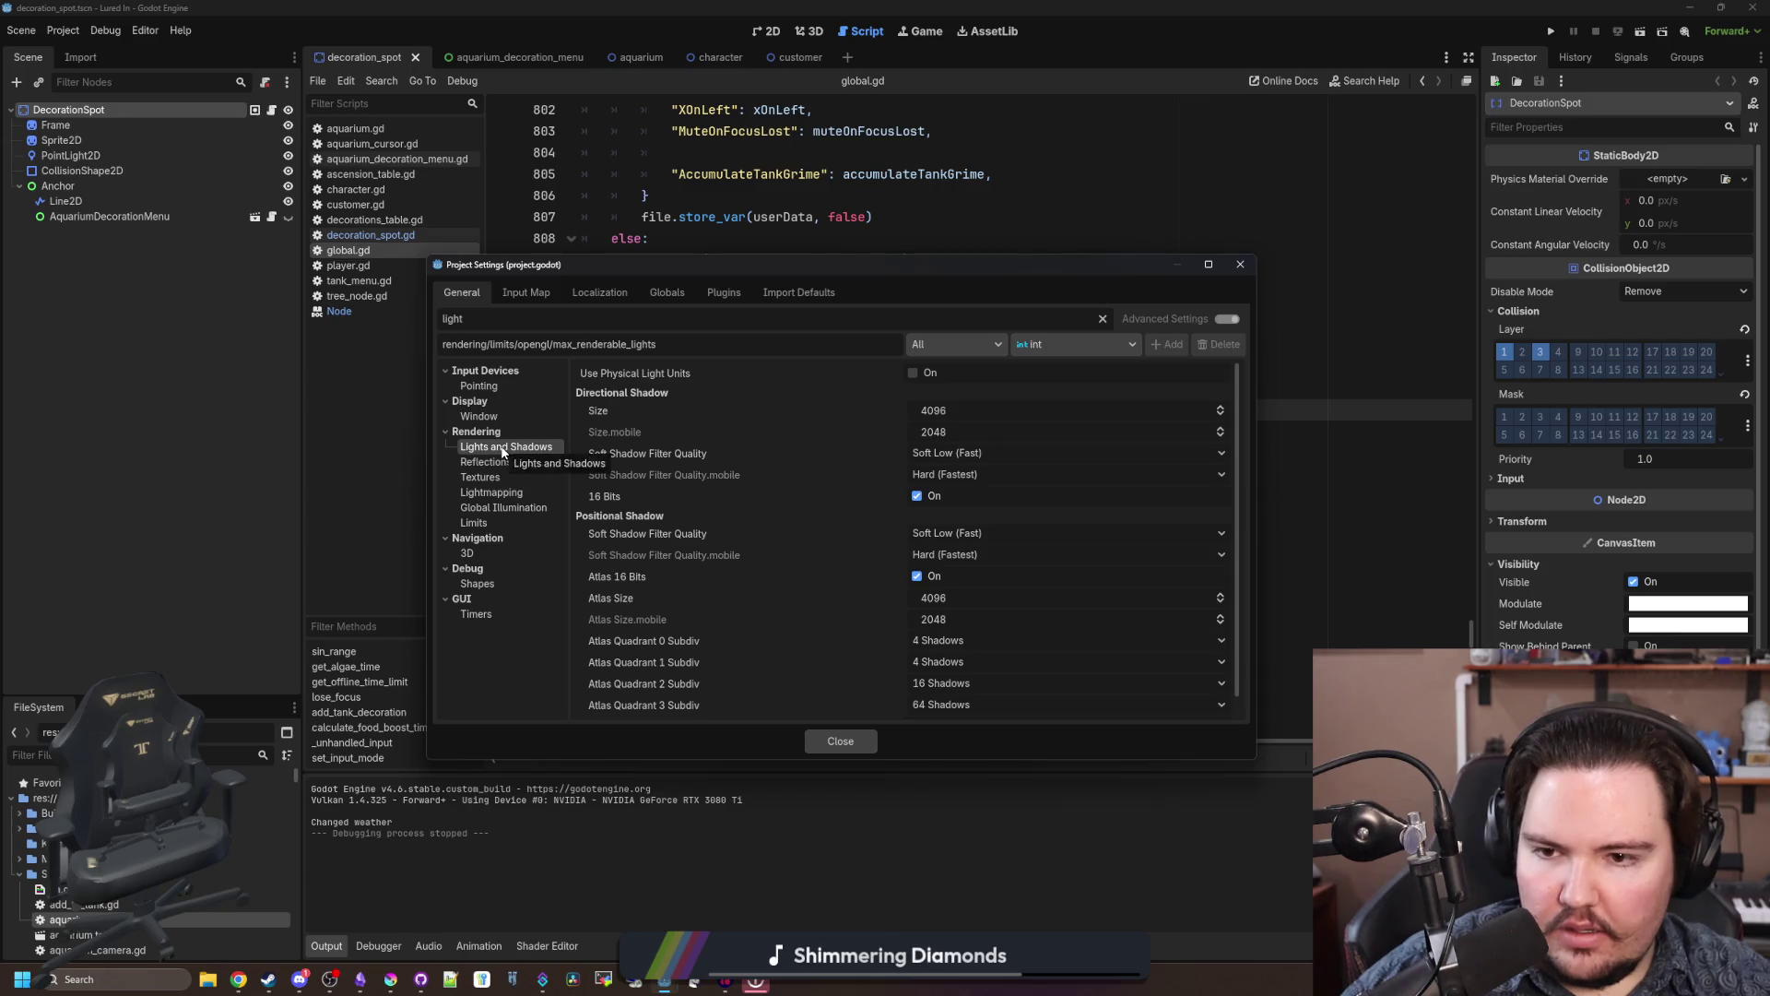
scroll(715, 491, "down", 1)
scroll(716, 491, "up", 1)
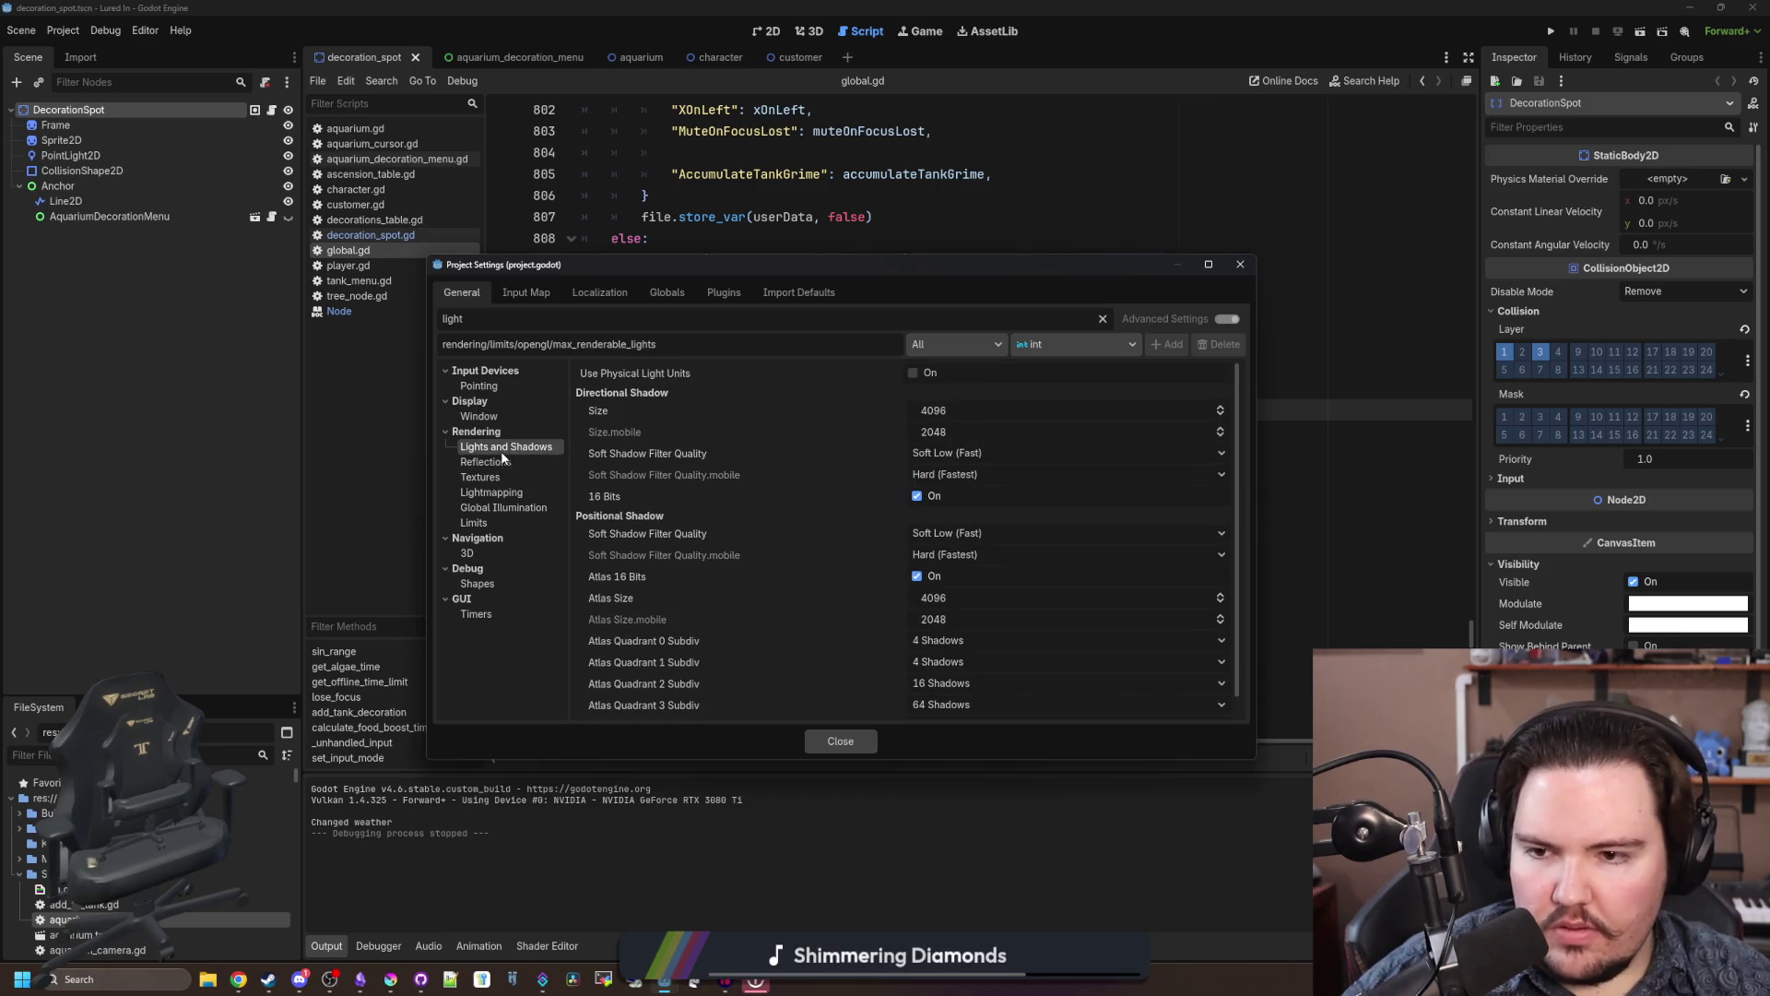
Step: Browse the Reflections, Textures, Lightmapping and Global Illumination rendering settings
left_click(495, 464)
left_click(490, 479)
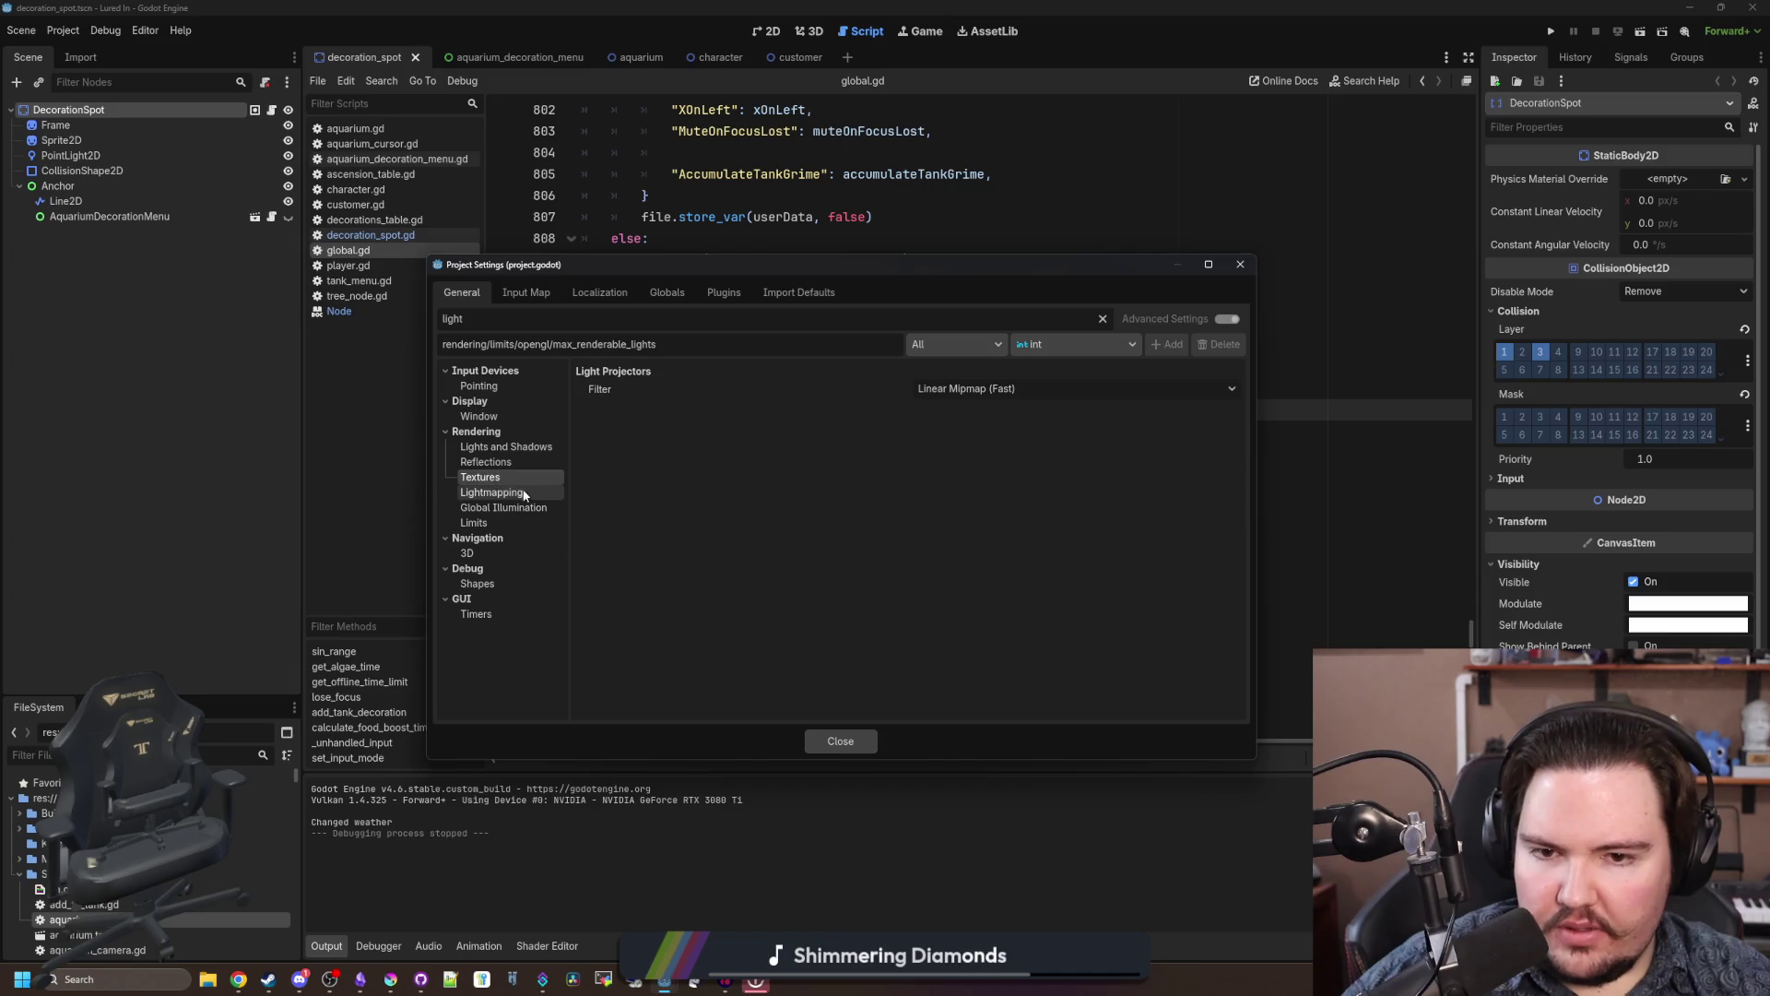
left_click(532, 494)
scroll(744, 518, "down", 3)
left_click(507, 515)
Step: Return to Rendering > Limits and raise Max Lights per Object to 854
left_click(497, 523)
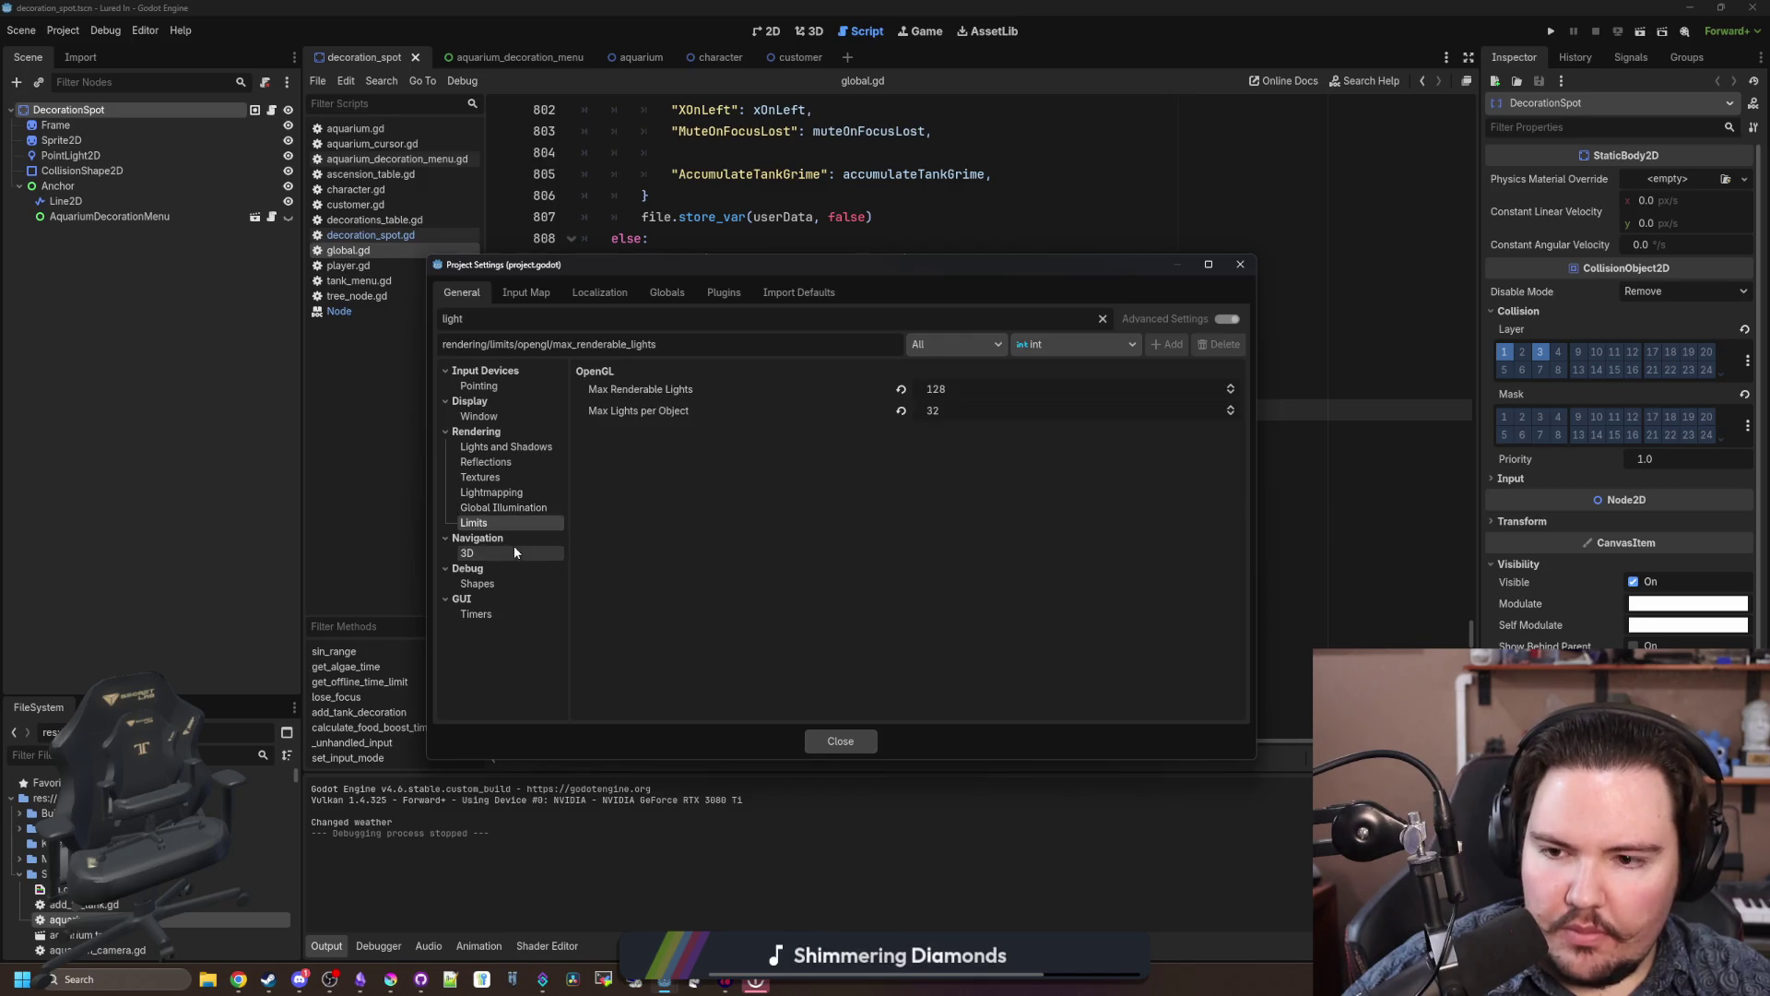
left_click(512, 548)
left_click(486, 582)
left_click(494, 620)
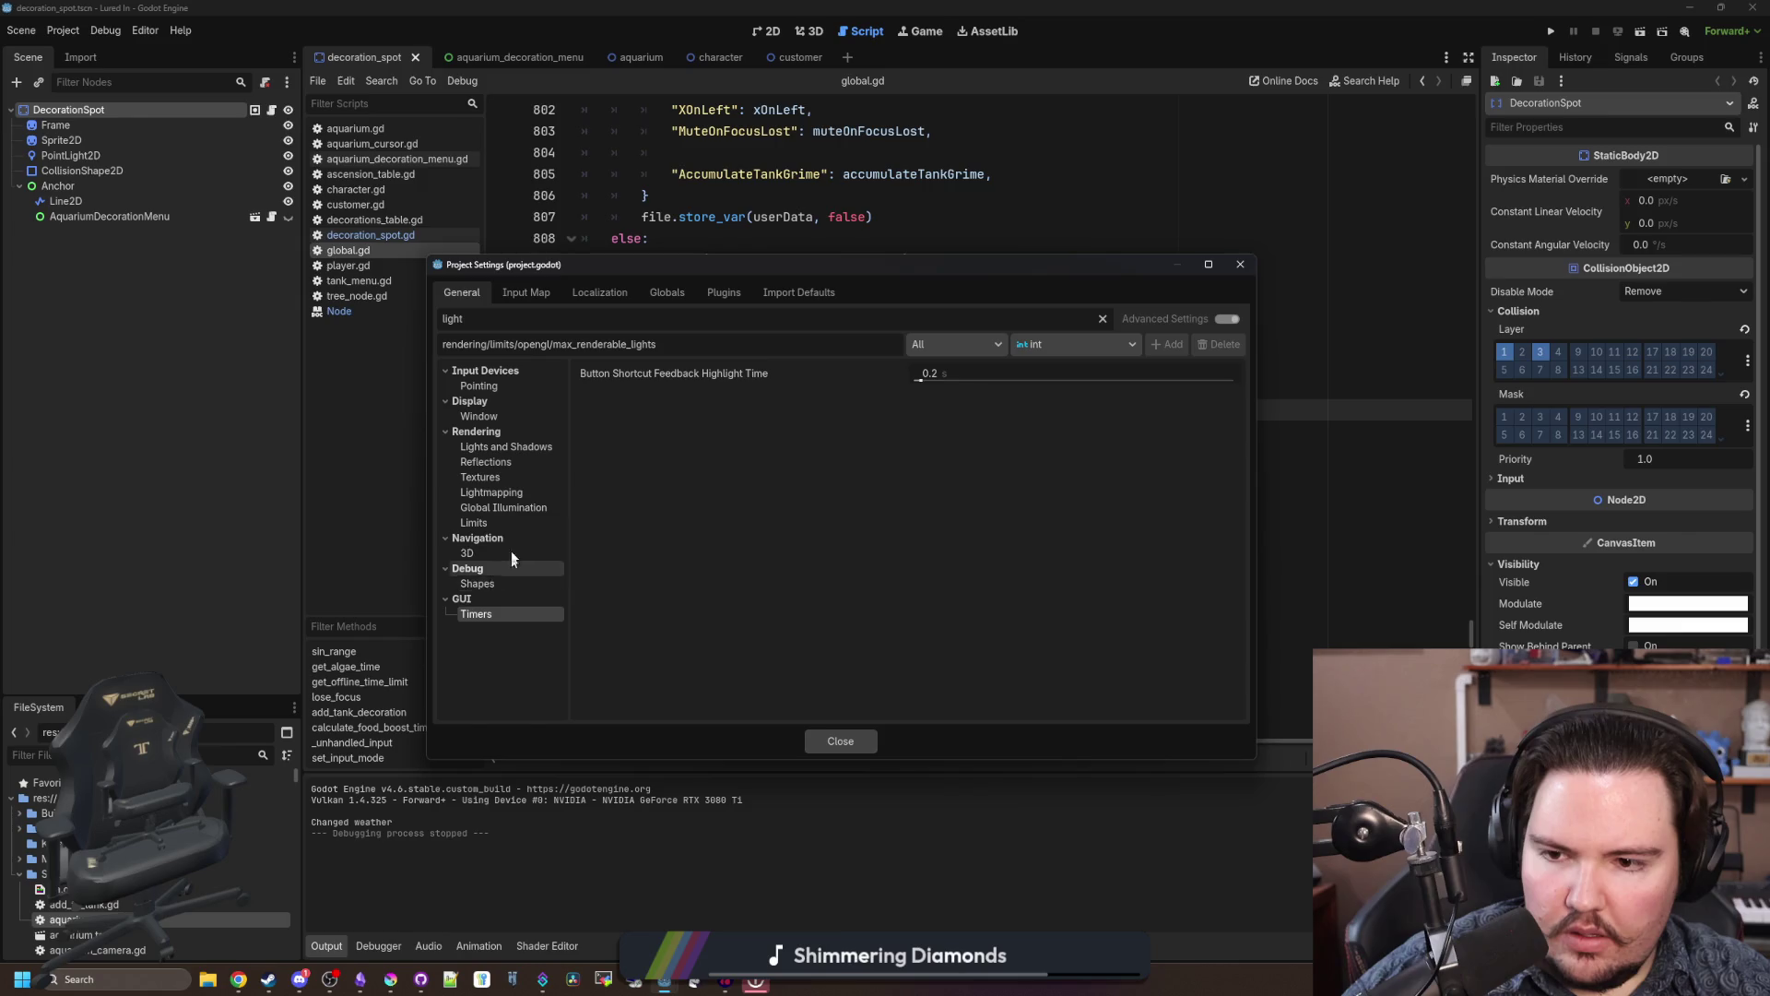
left_click(501, 522)
mouse_move(682, 419)
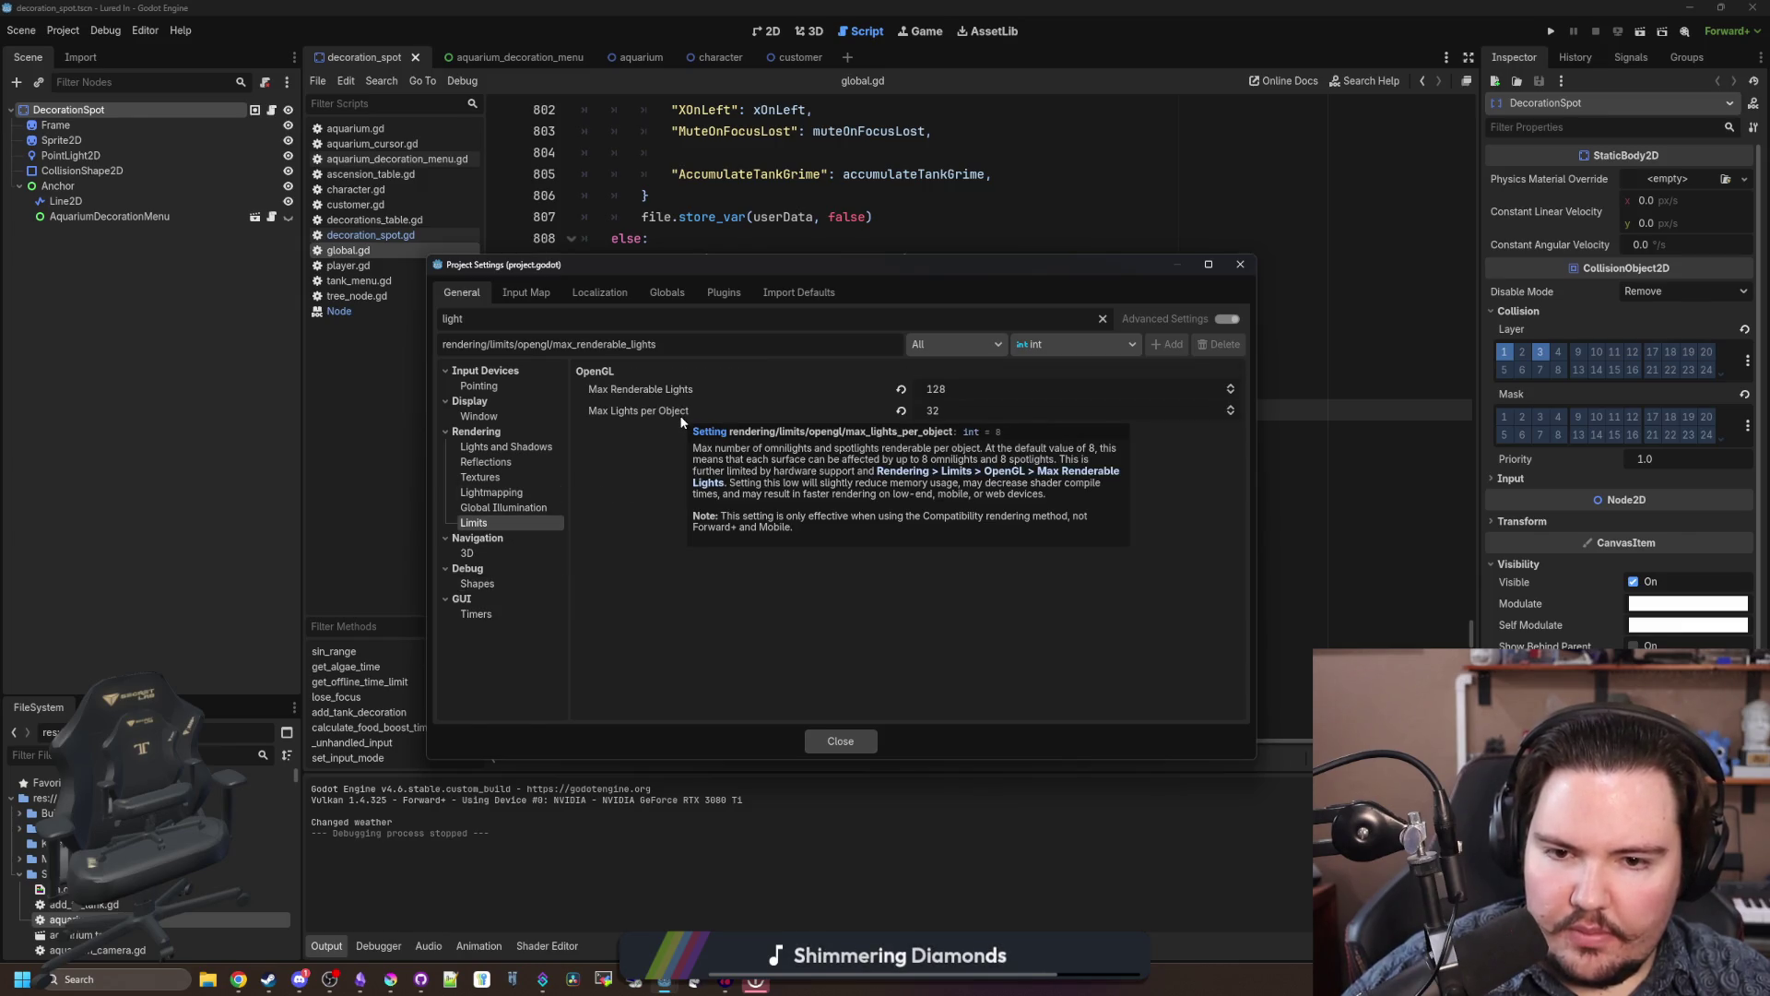
left_click_drag(938, 410, 1106, 410)
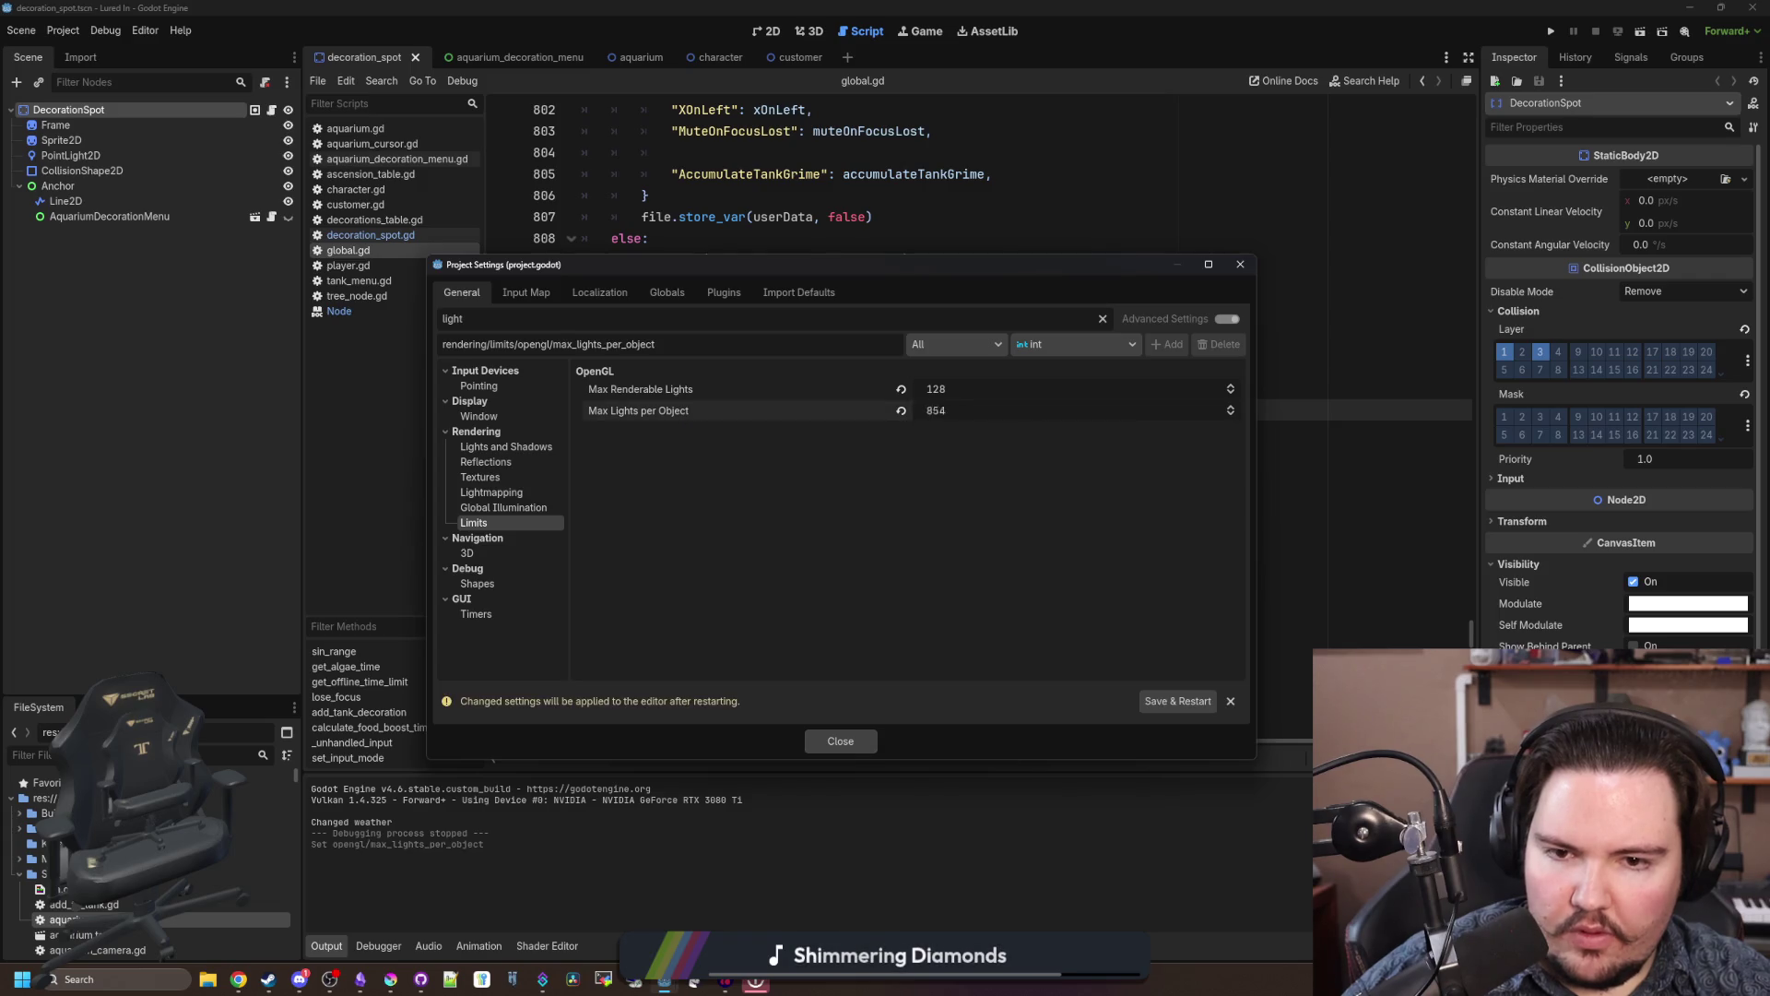
Step: Set Max Renderable Lights to 256 and Max Lights per Object to 904, then Save & Restart
left_click_drag(944, 397, 977, 396)
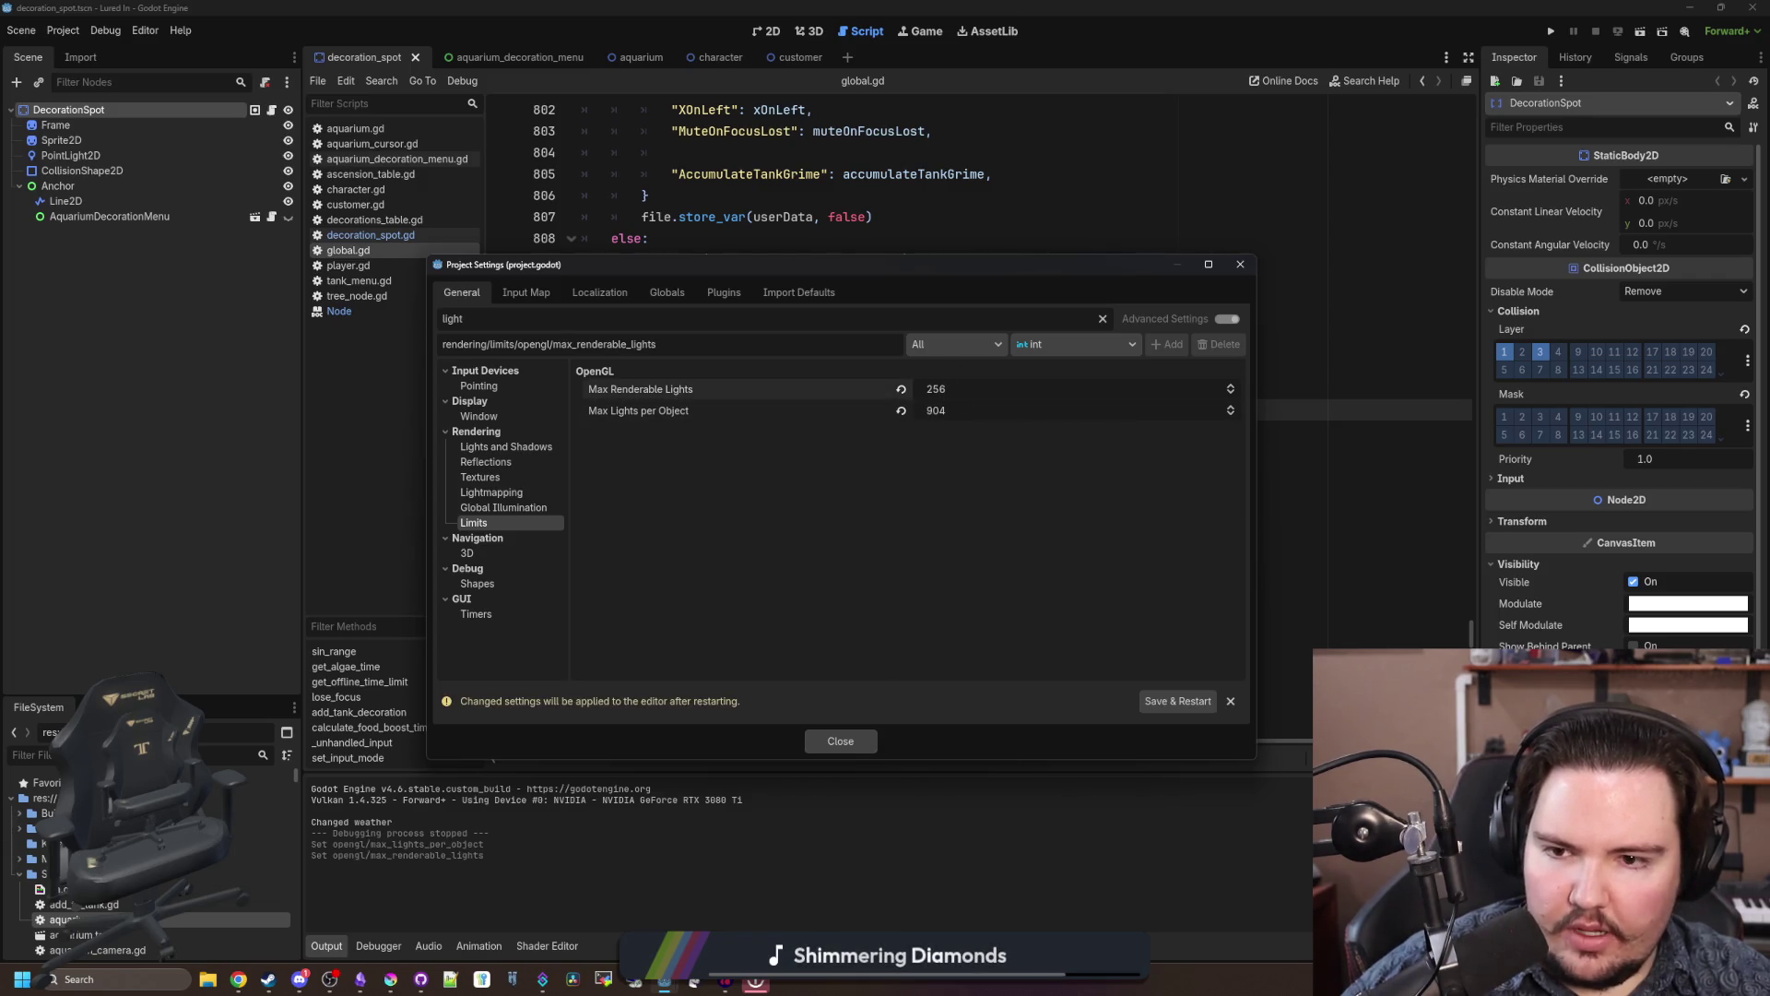
mouse_move(698, 389)
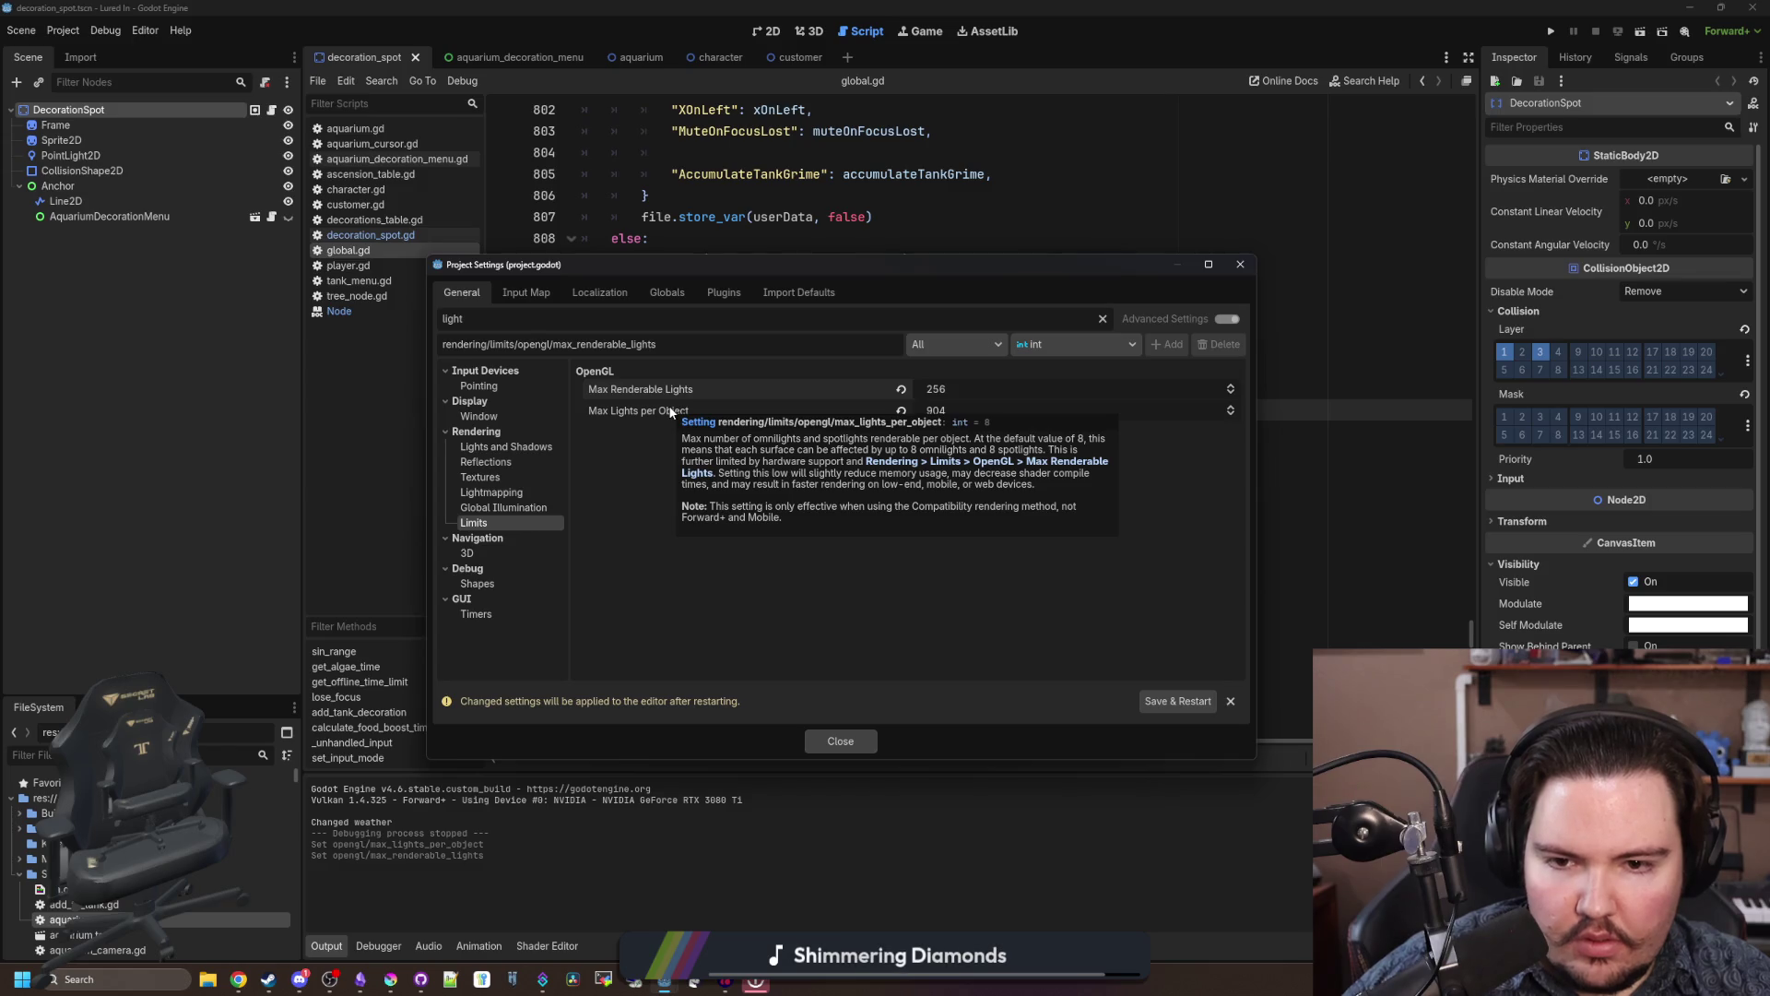
left_click(955, 407)
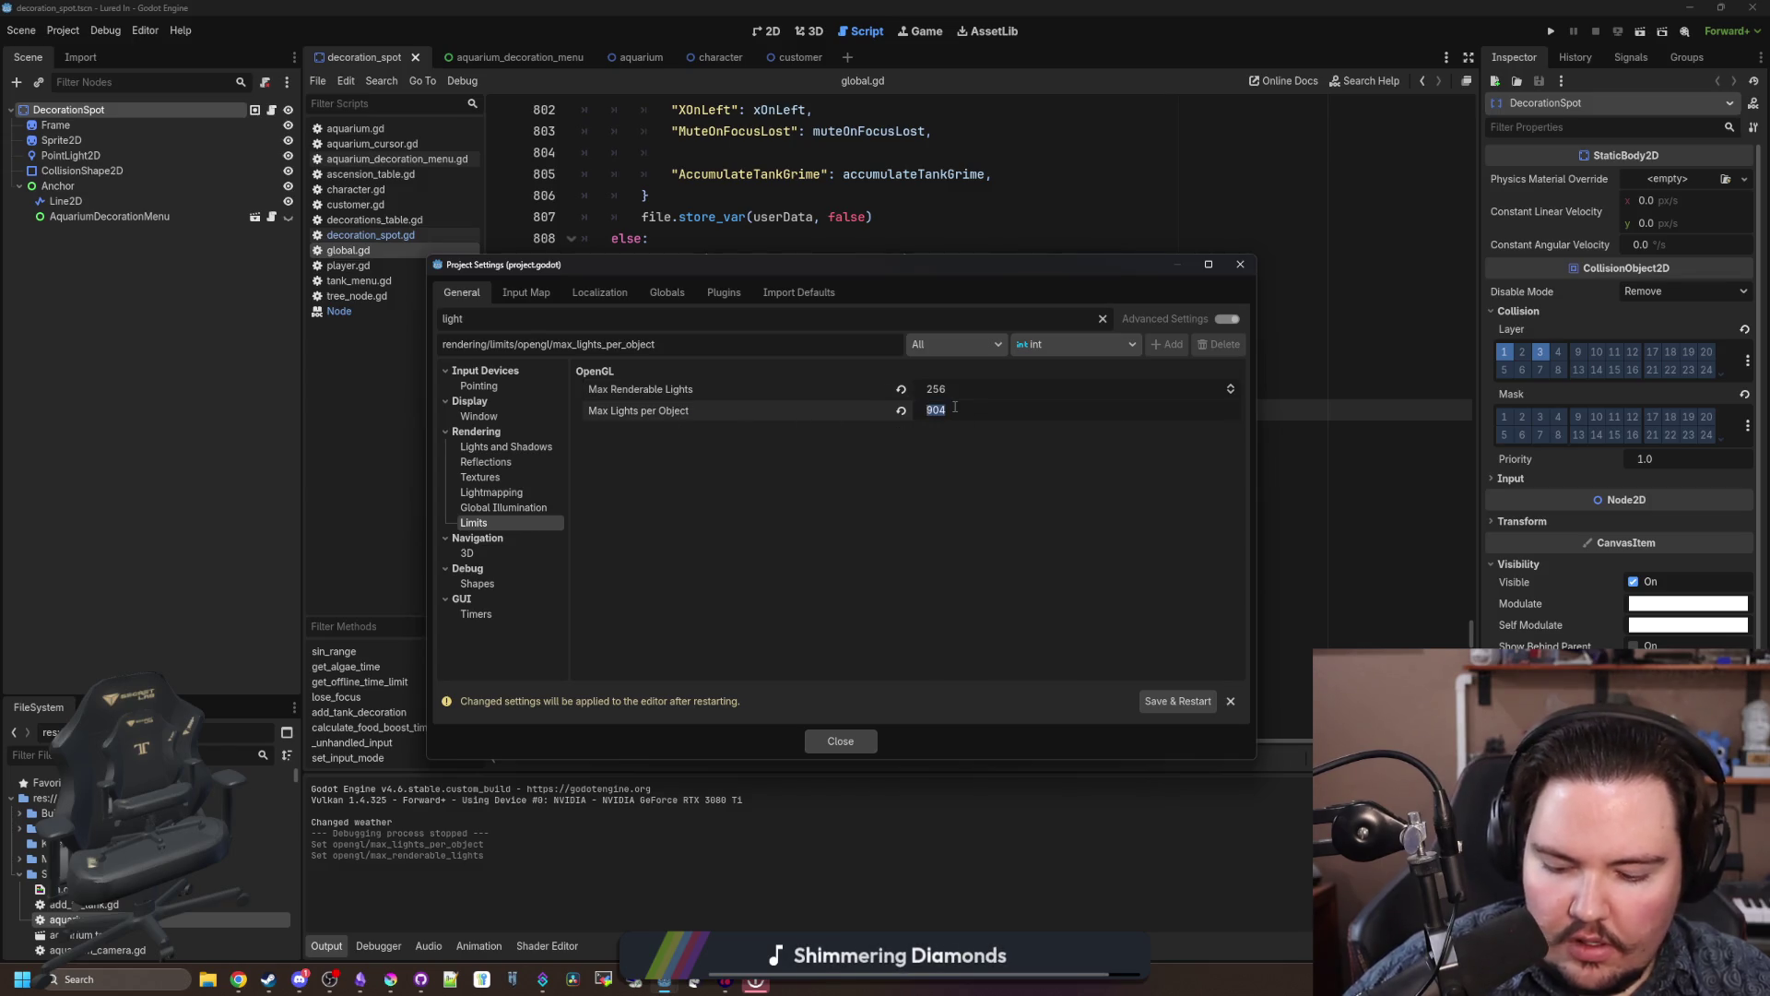
type("256")
left_click(1195, 702)
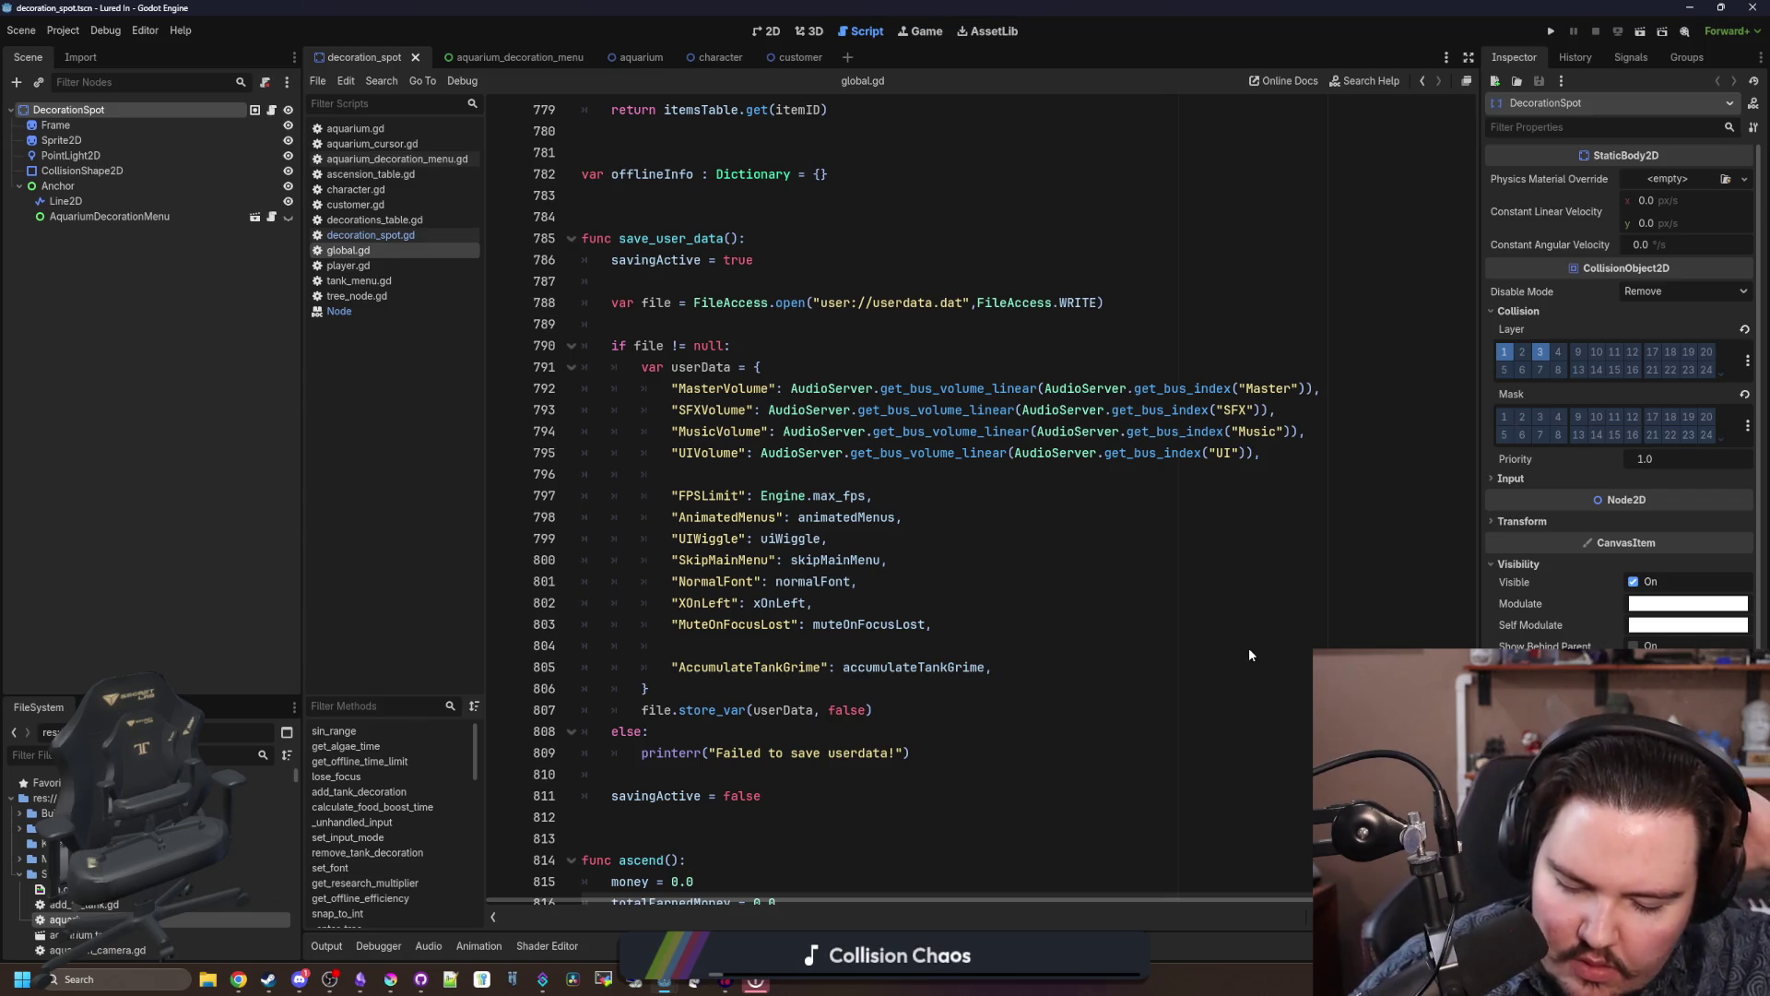
Step: Switch to the 2D workspace and run the aquarium game to test the lamps
left_click(1269, 536)
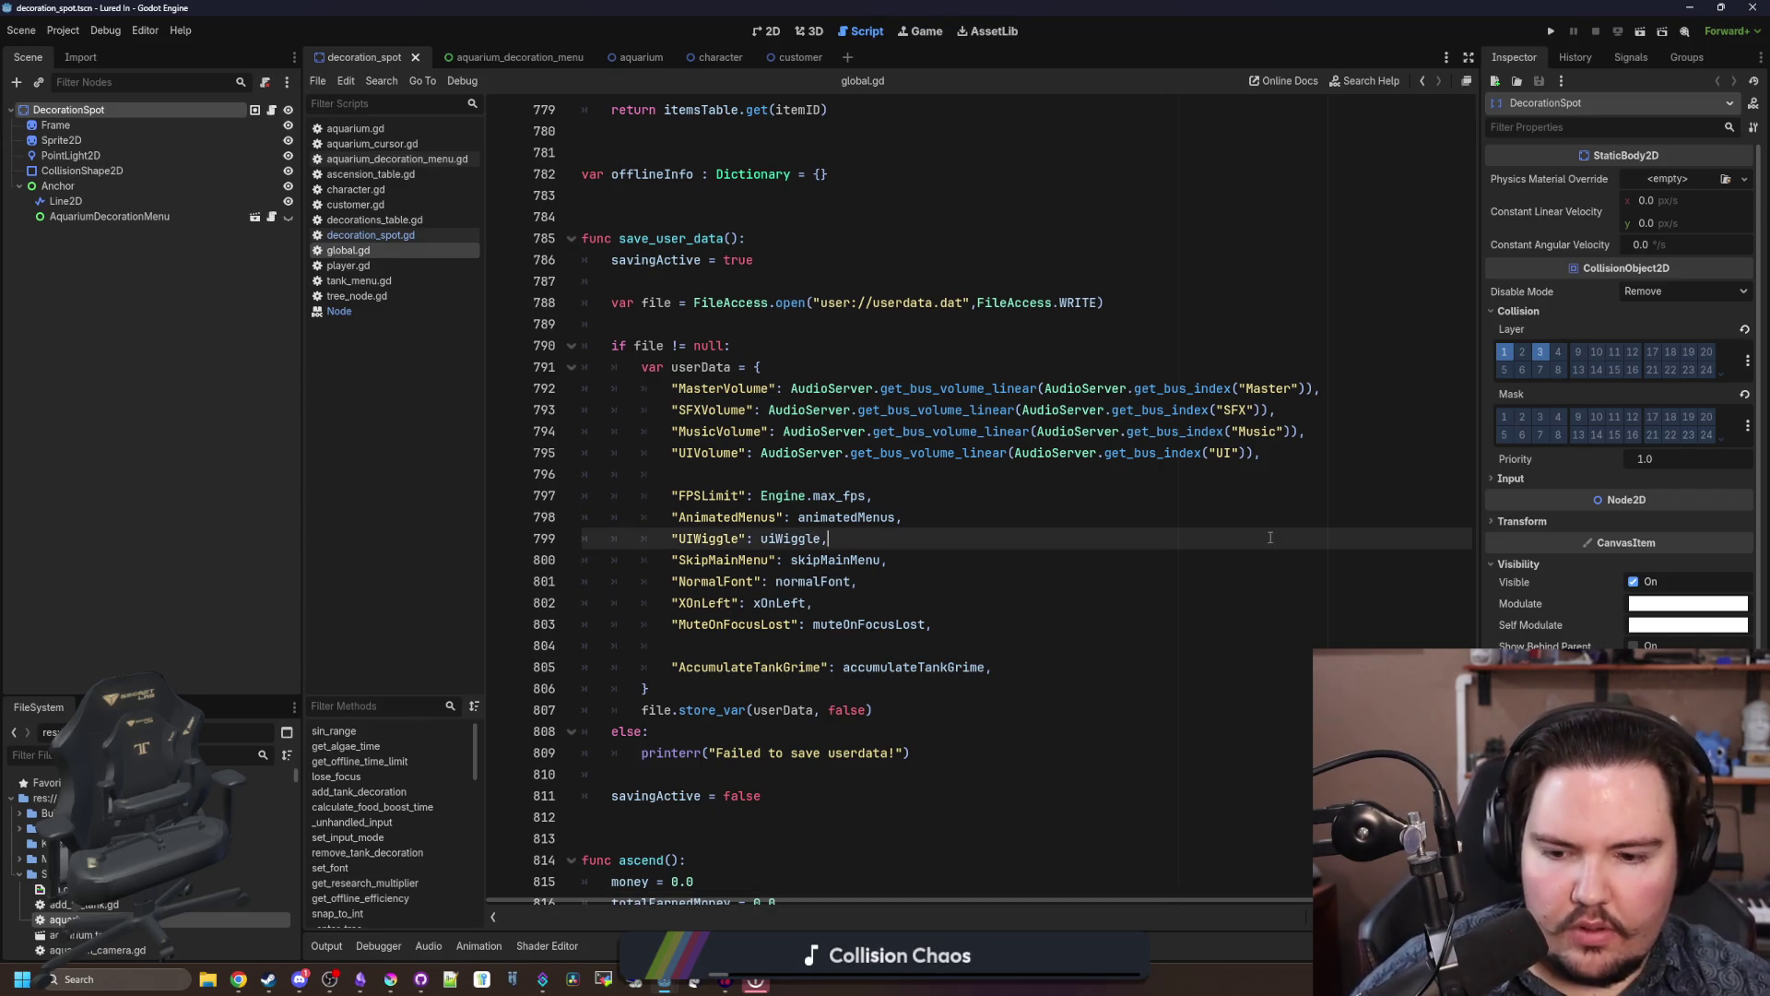
left_click(766, 32)
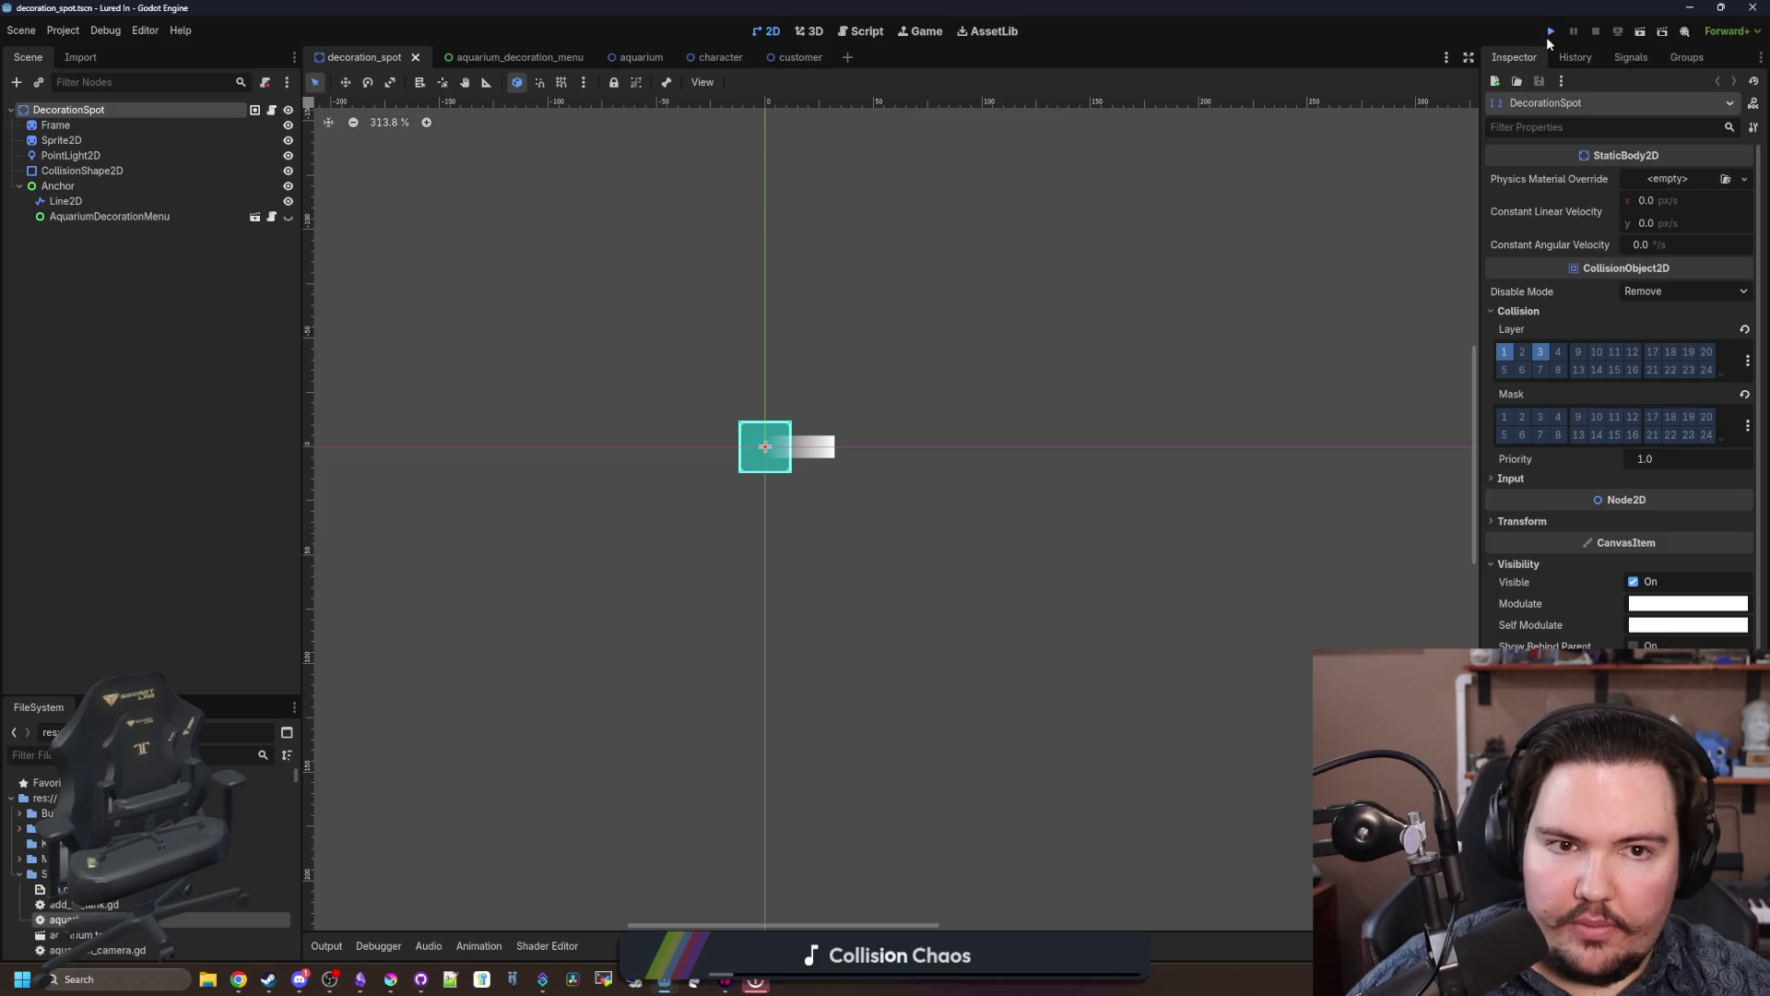
left_click(1551, 32)
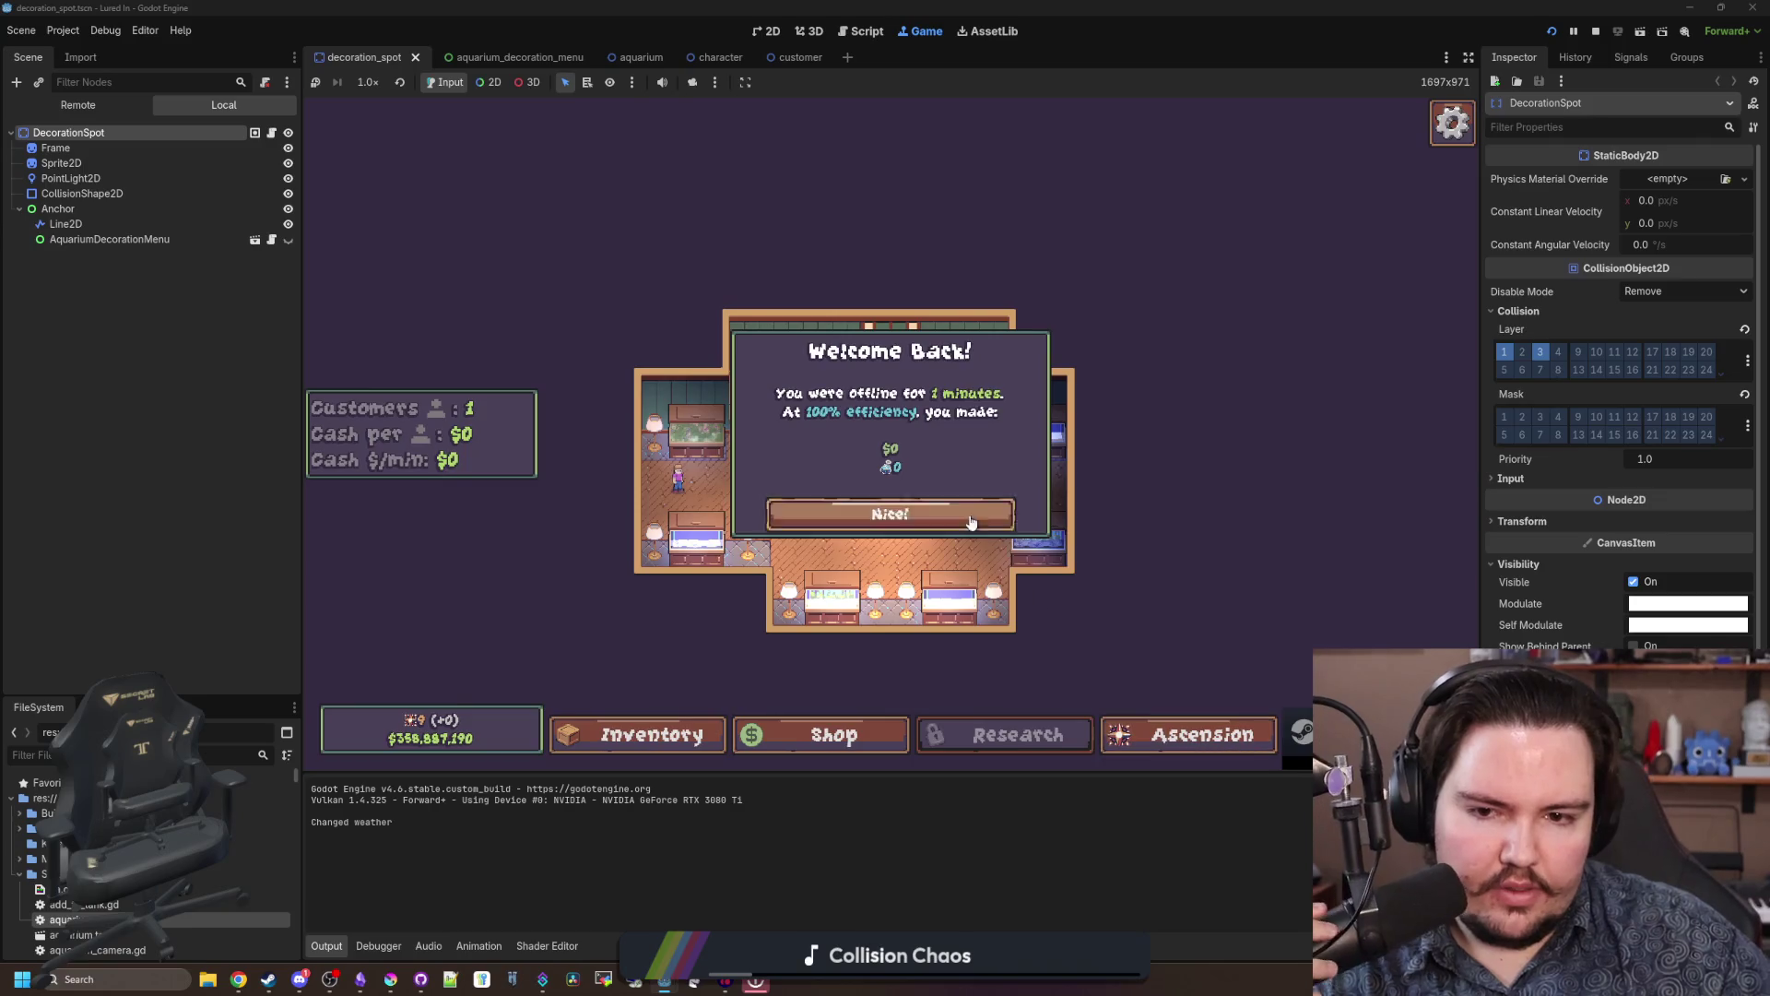
left_click(959, 516)
key("s")
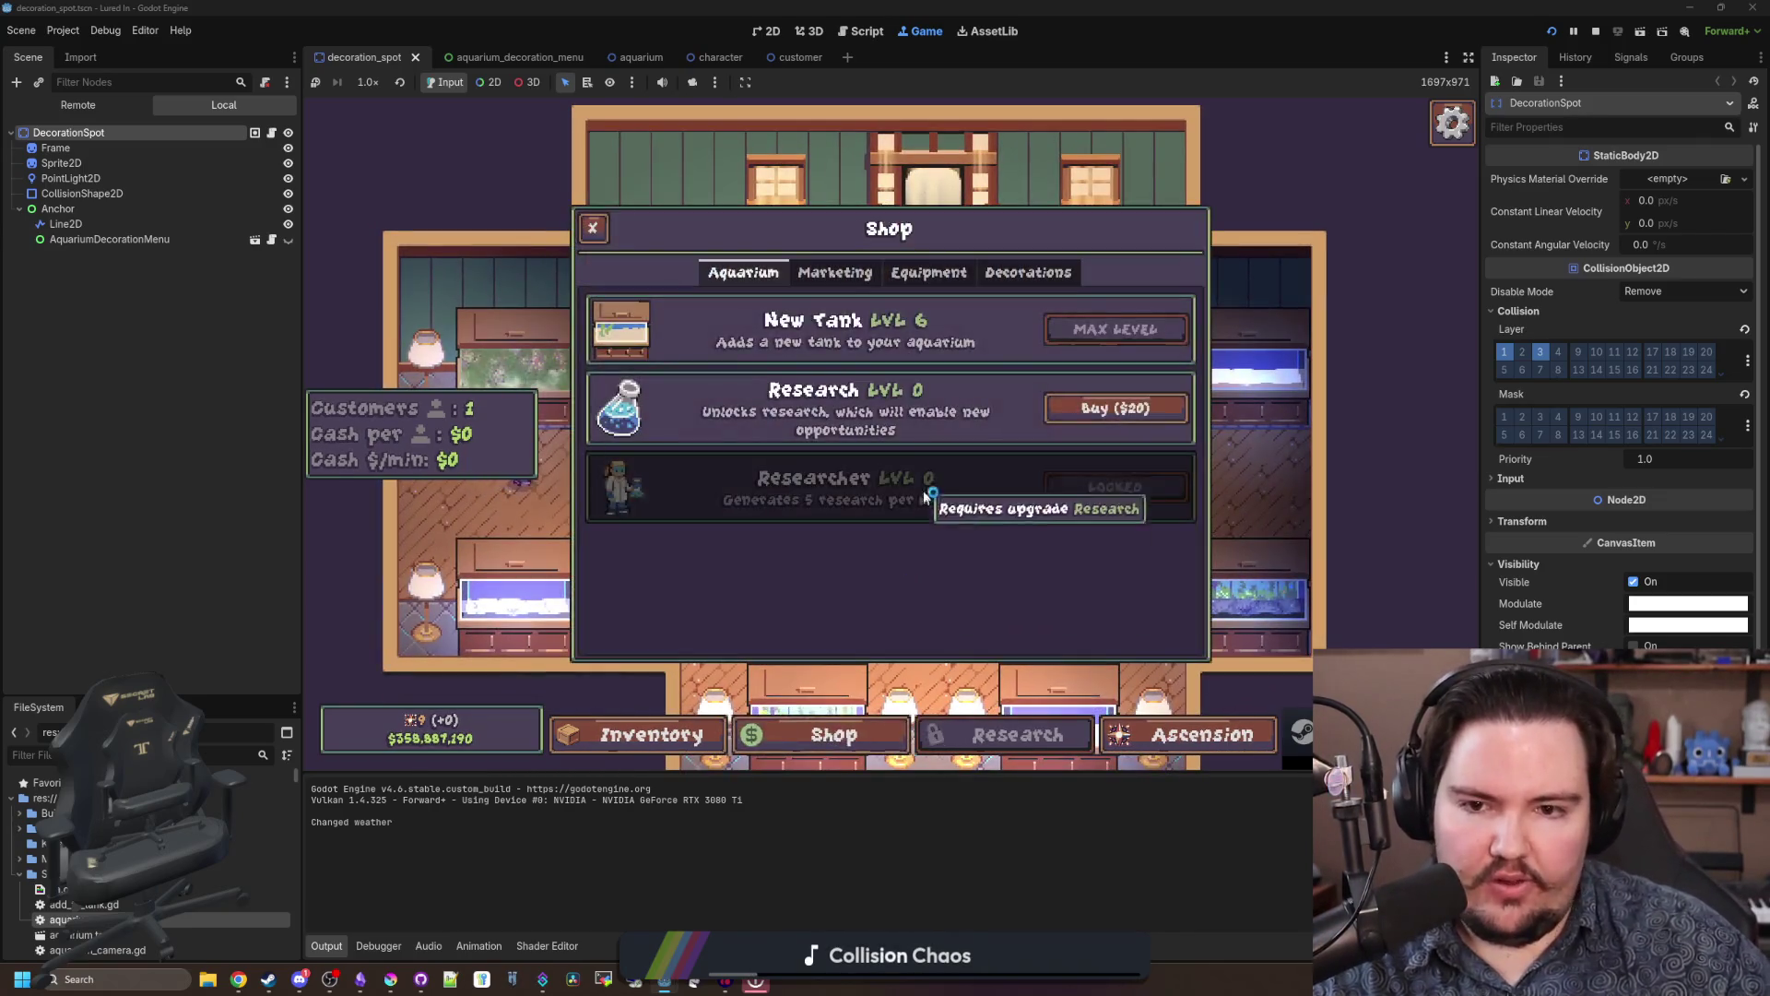
left_click(1042, 275)
scroll(1042, 516, "down", 4)
left_click(1107, 526)
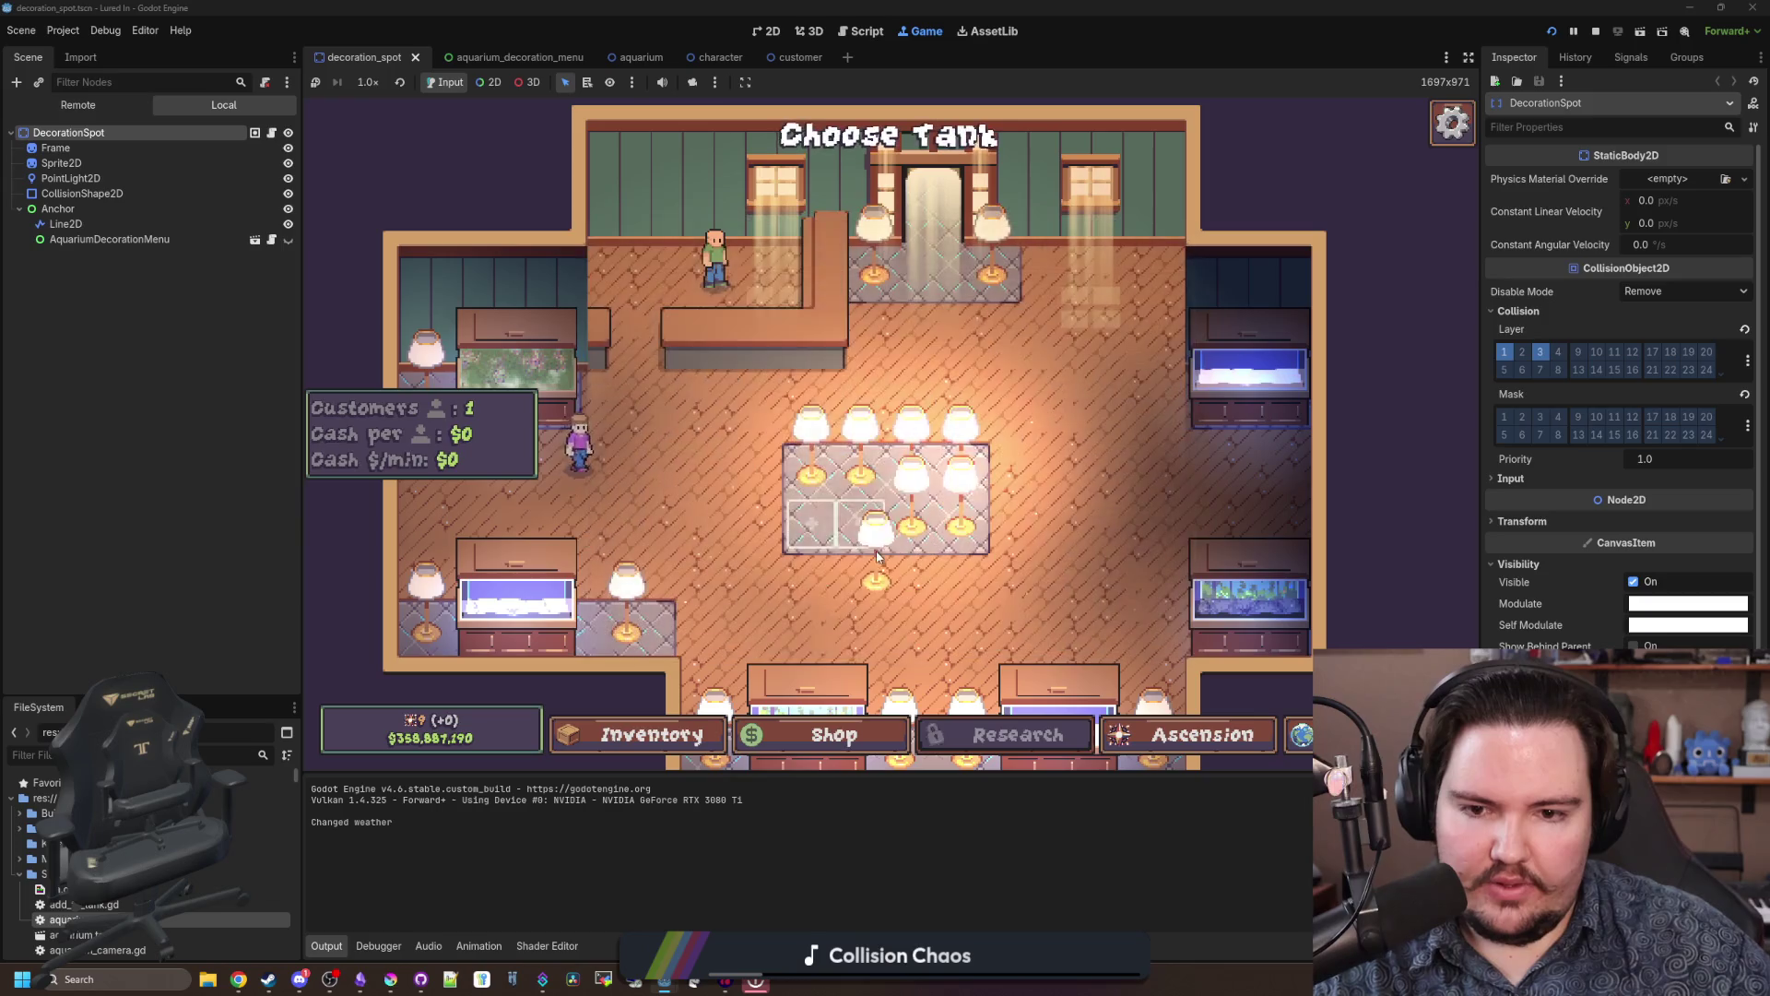
scroll(812, 527, "up", 3)
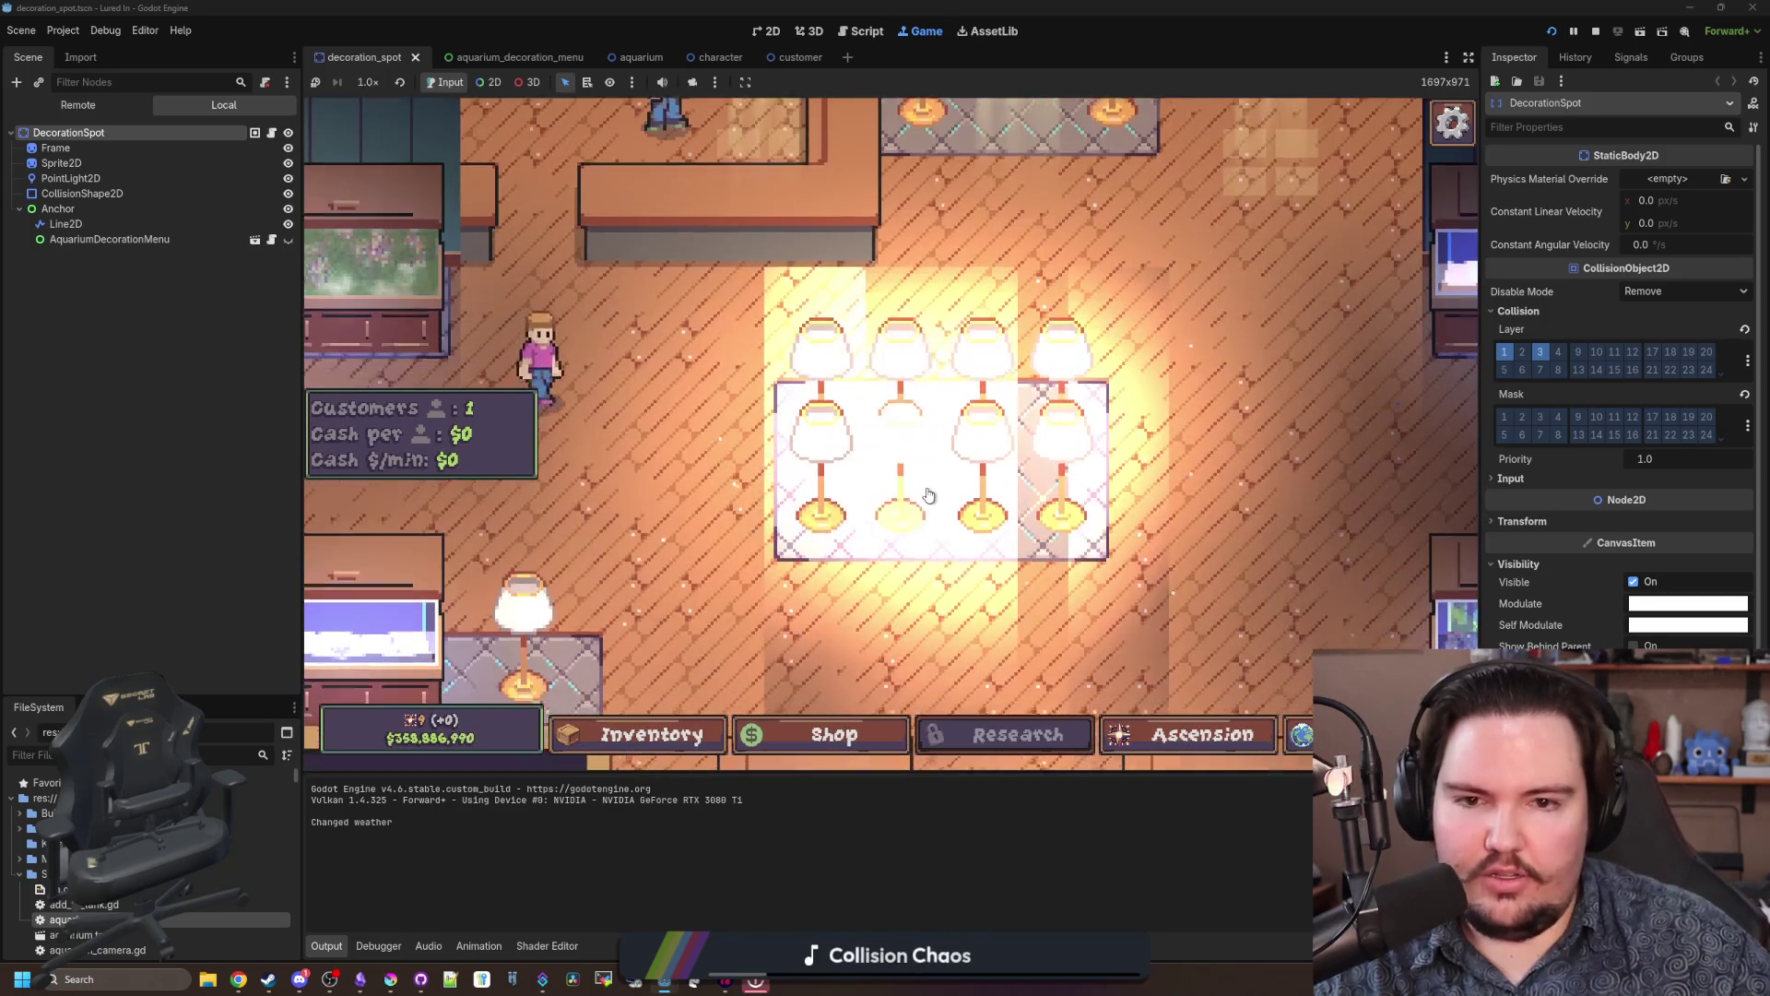
scroll(926, 514, "down", 3)
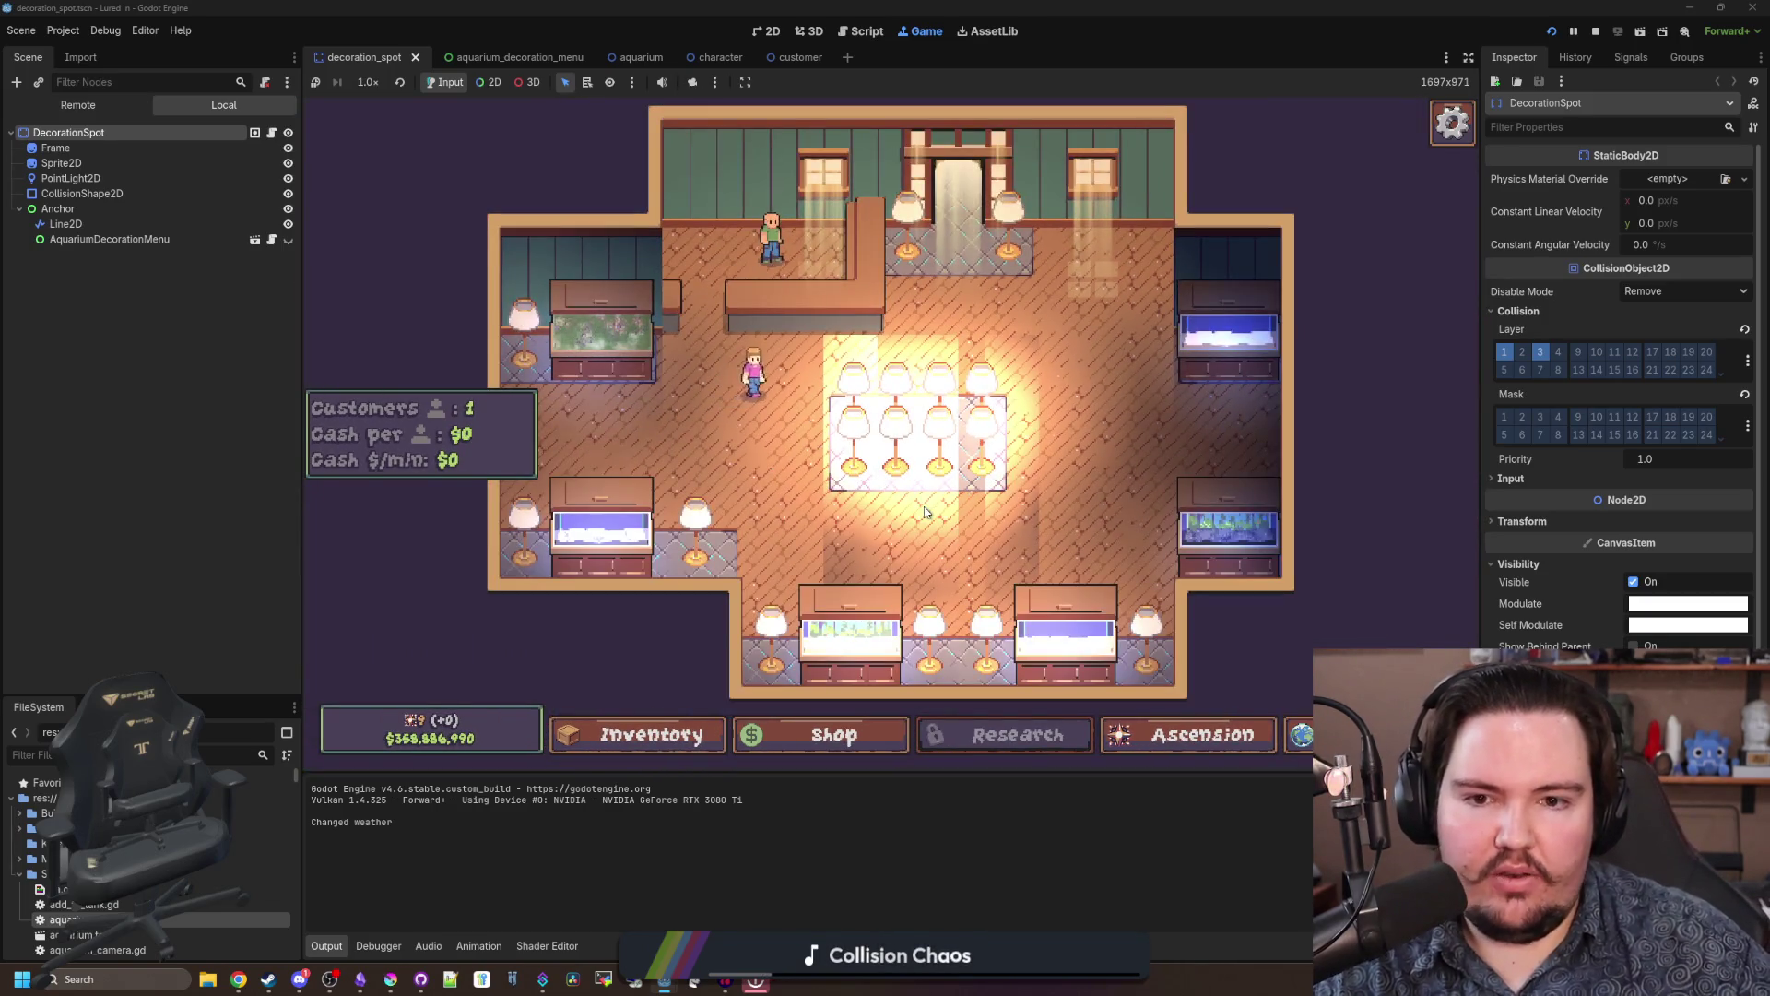
scroll(926, 513, "up", 2)
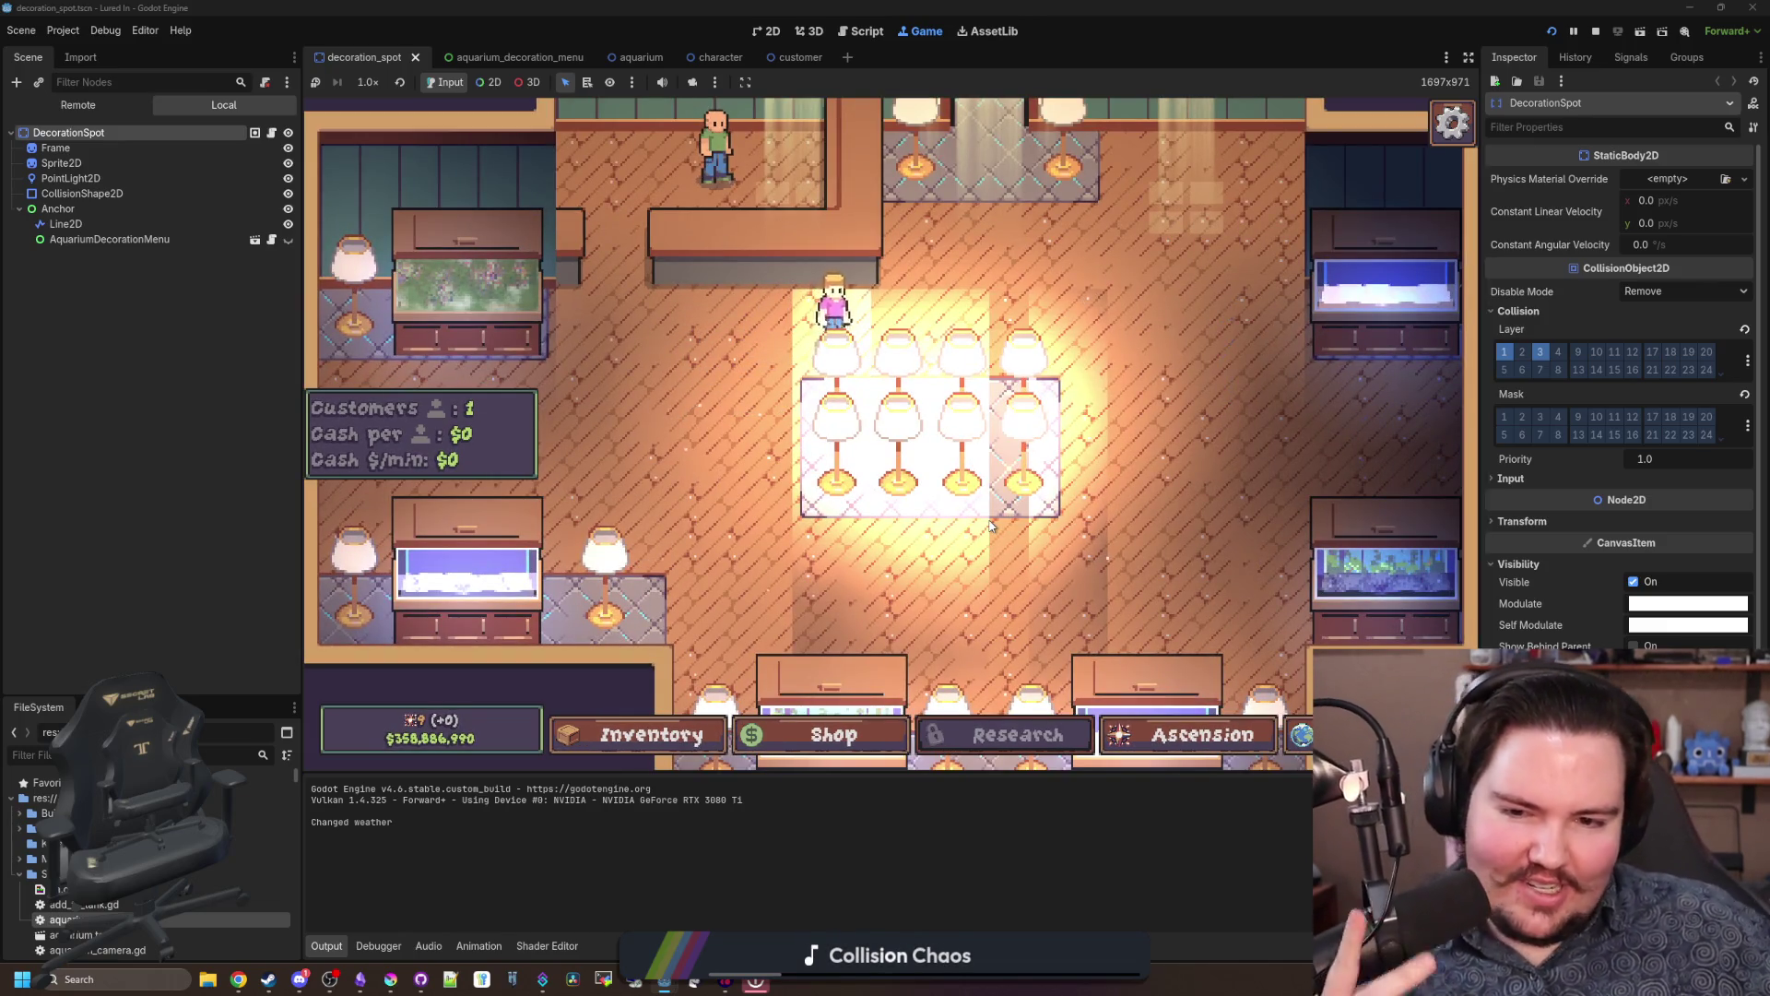
key("s")
key("w")
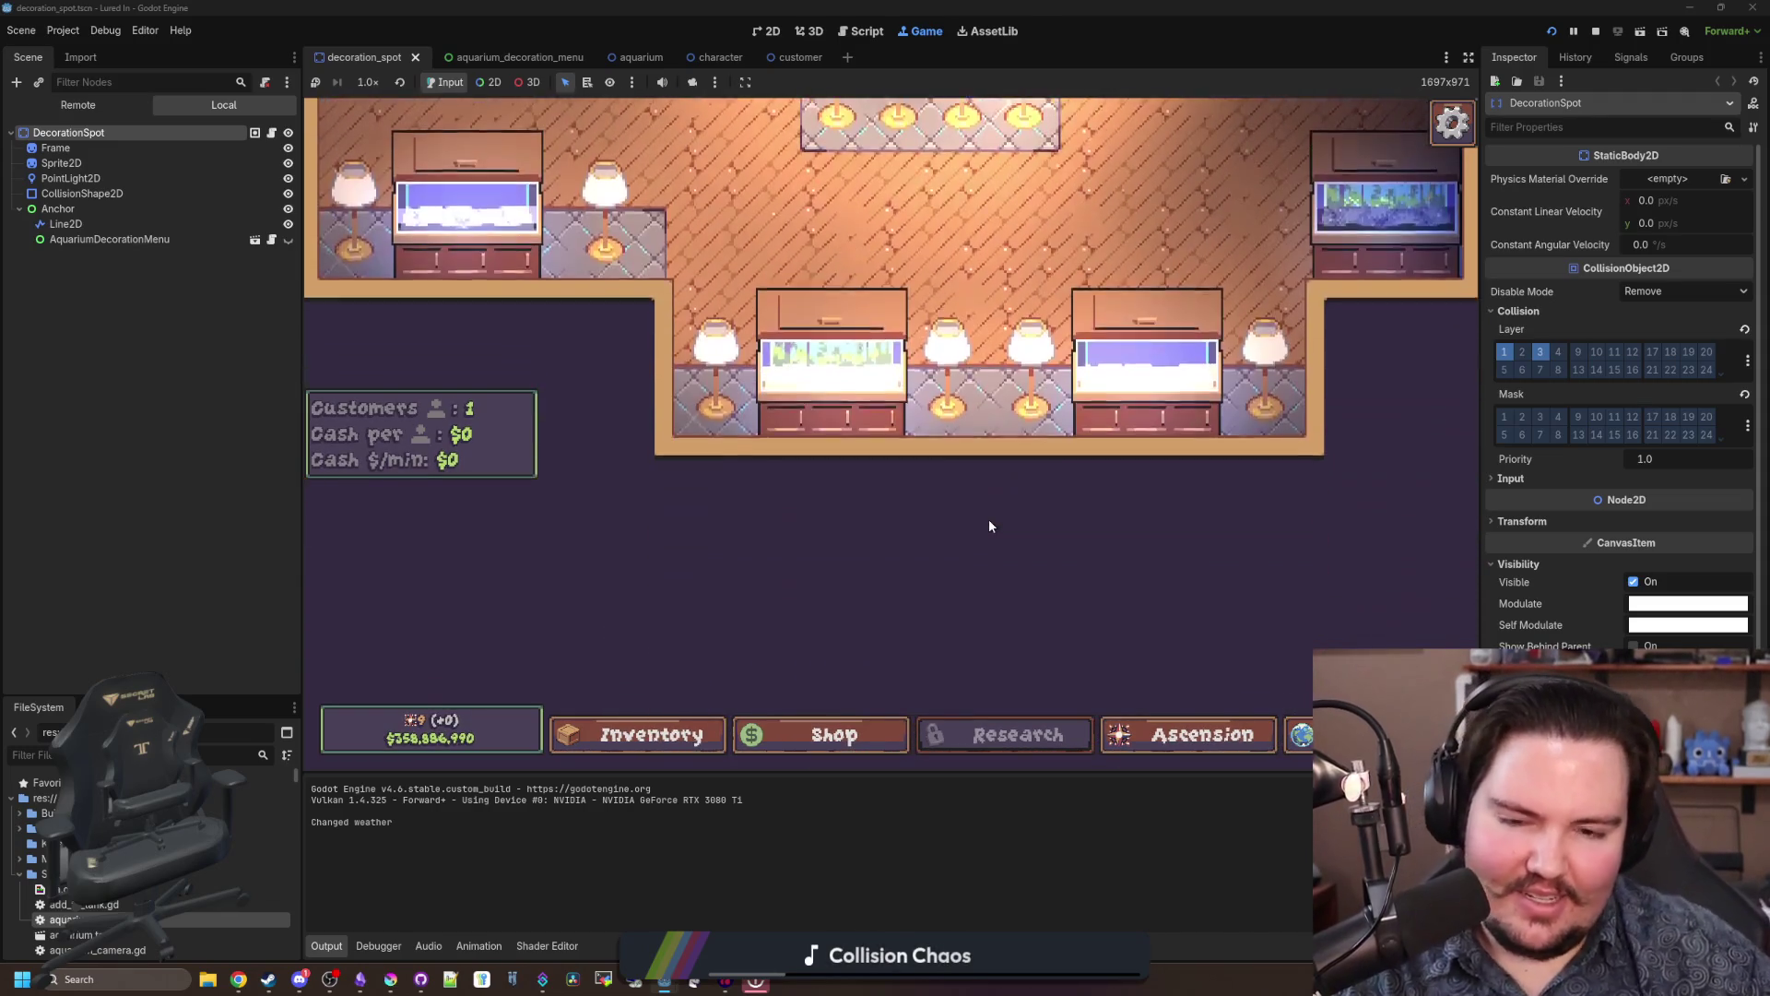
scroll(991, 525, "down", 2)
key("d")
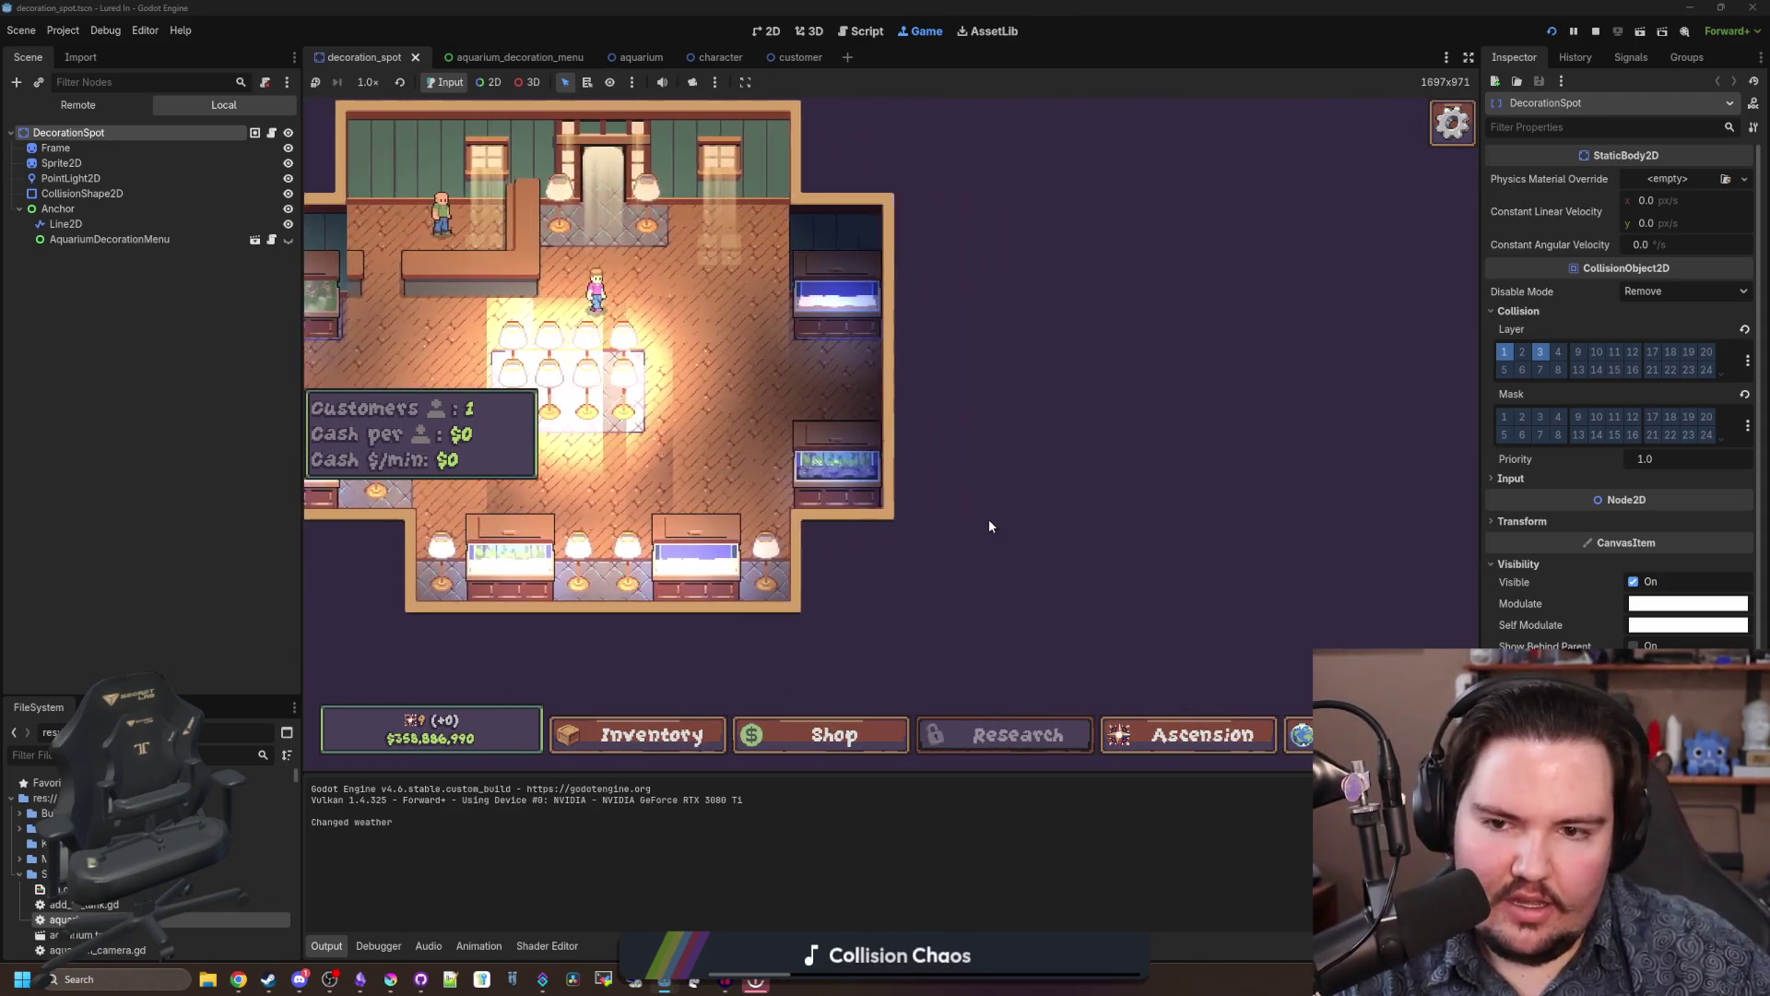
key("s")
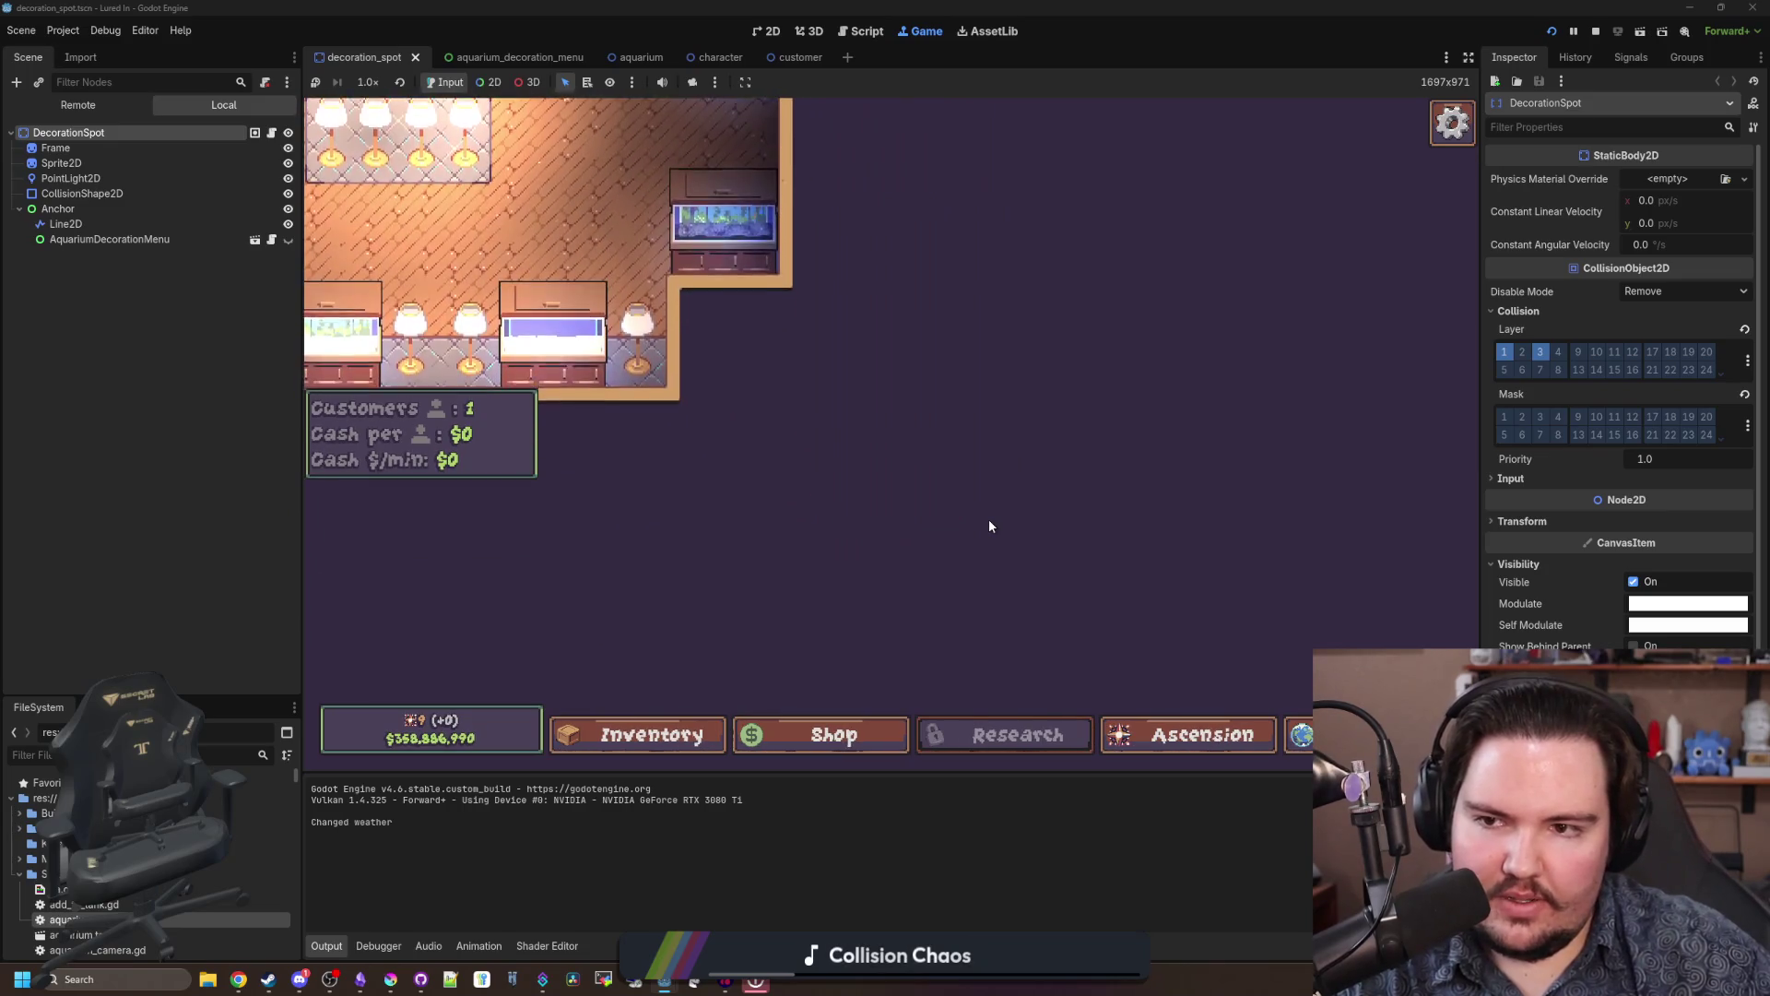
key("a")
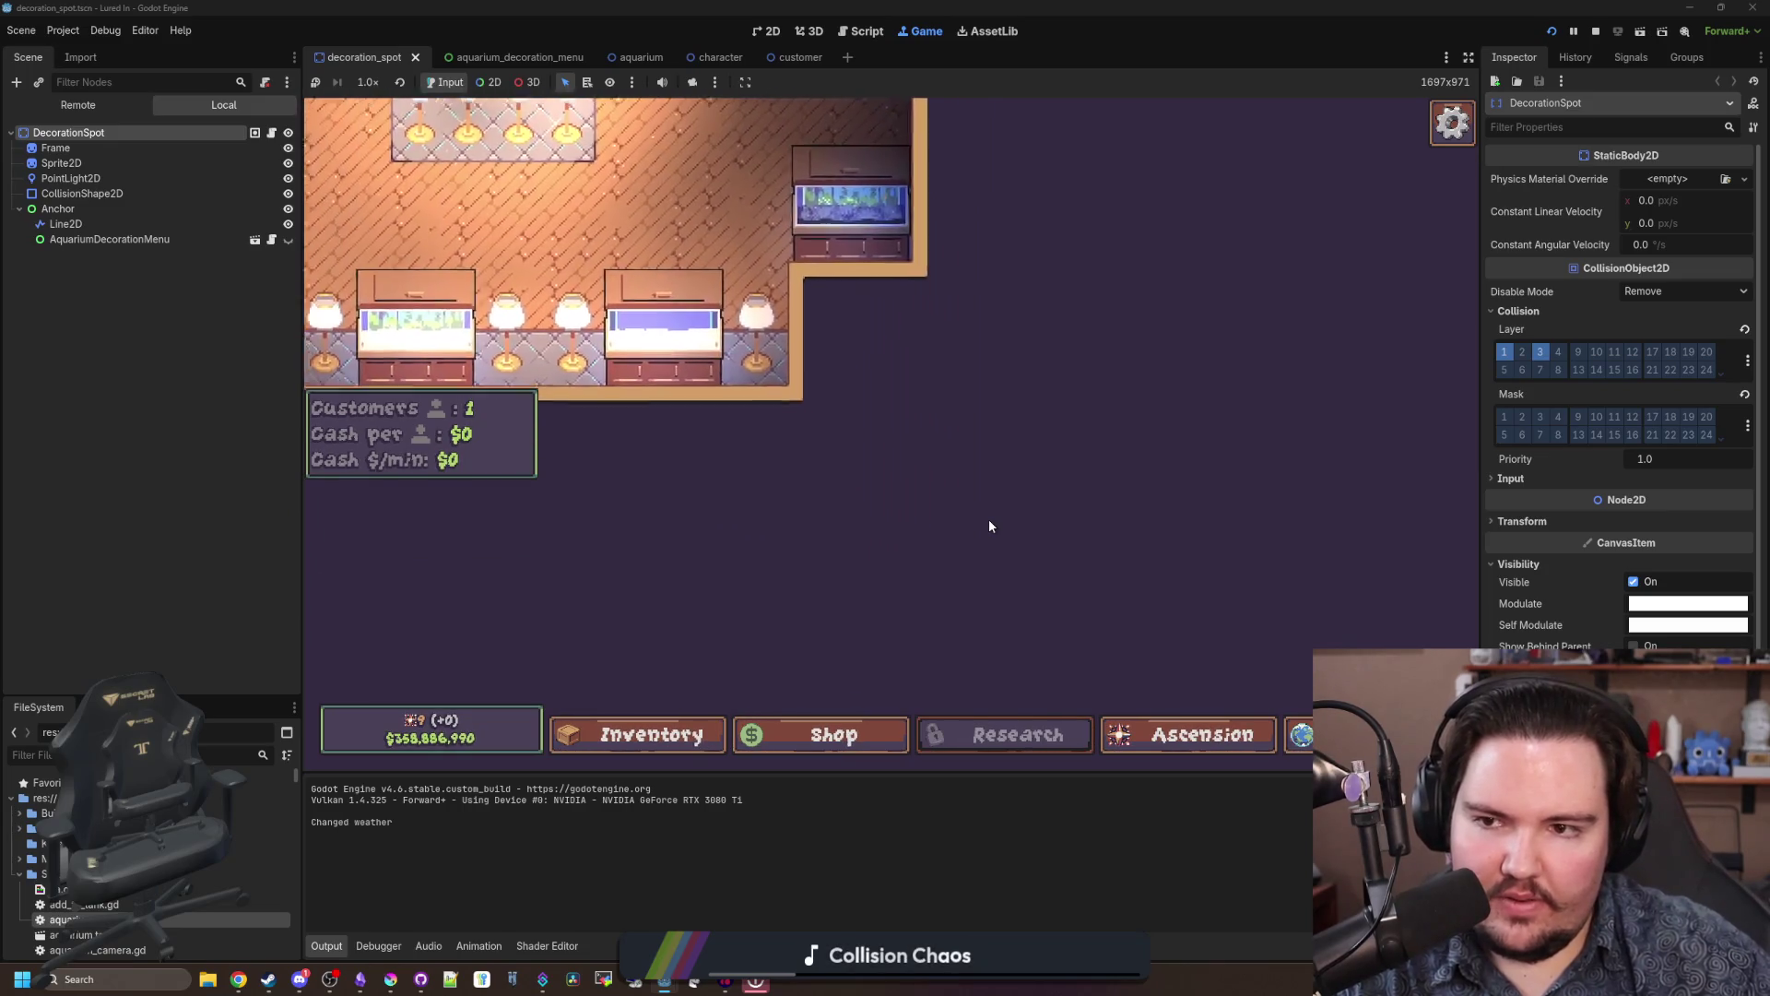
scroll(990, 525, "up", 2)
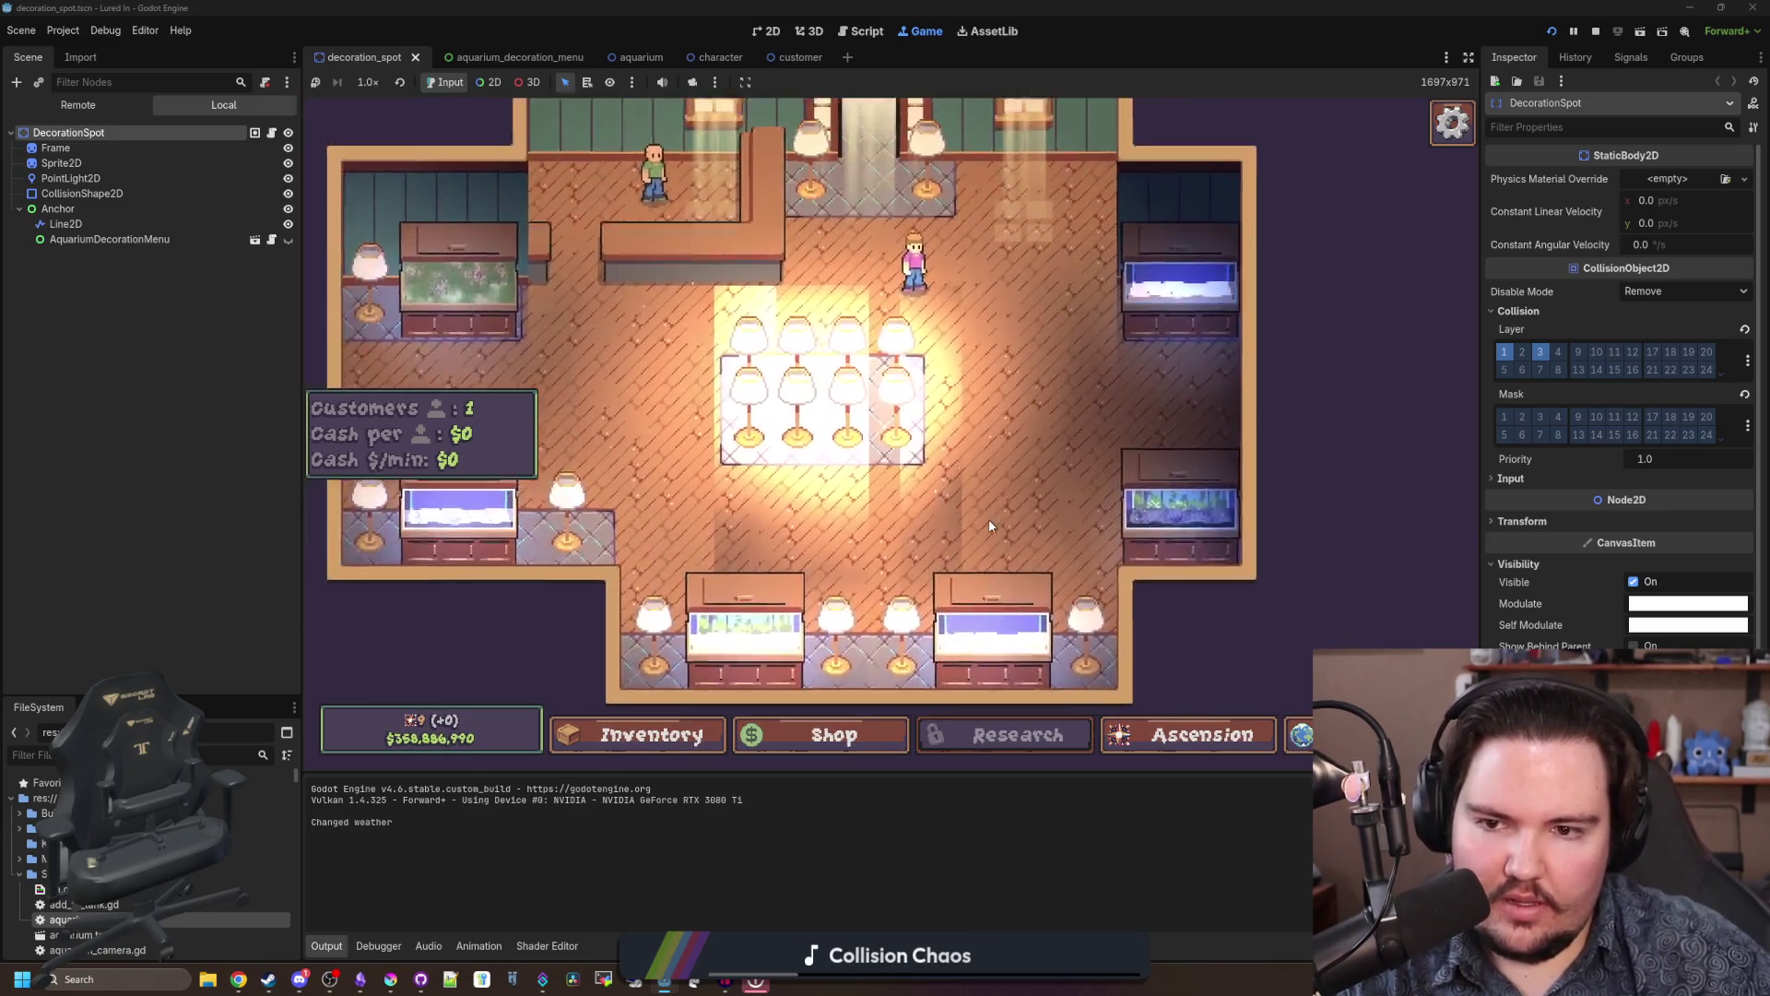
scroll(990, 525, "up", 4)
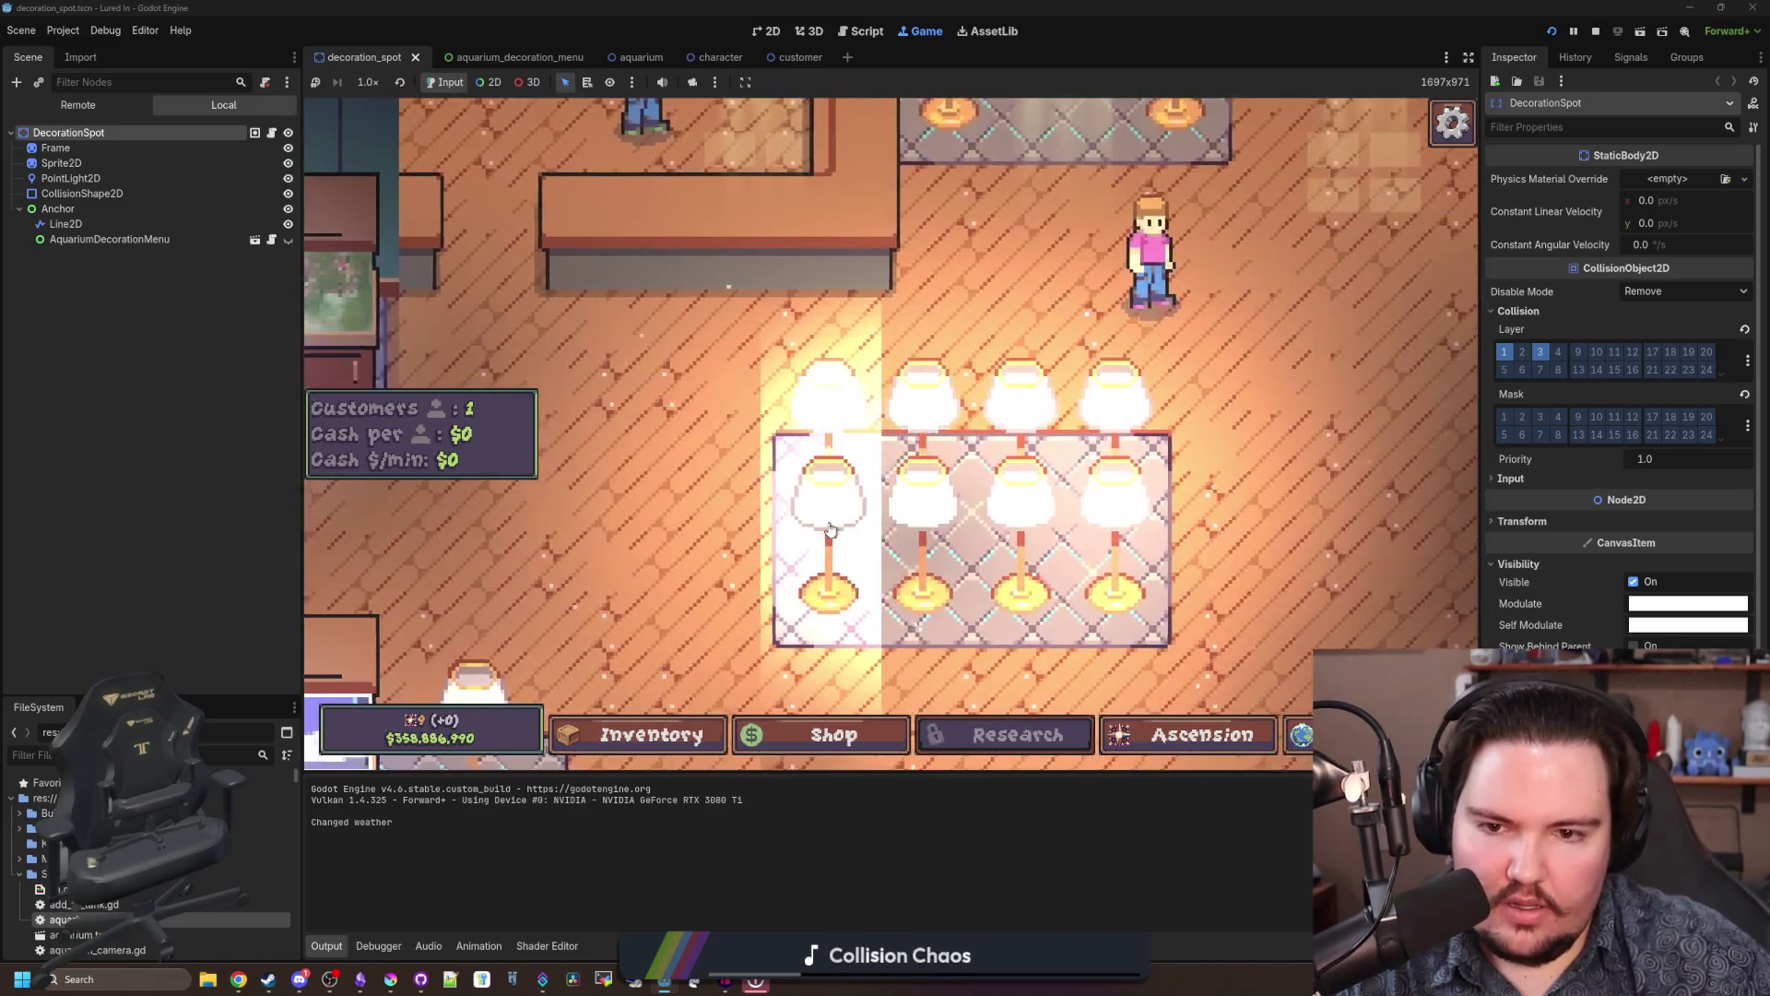
scroll(1068, 498, "down", 2)
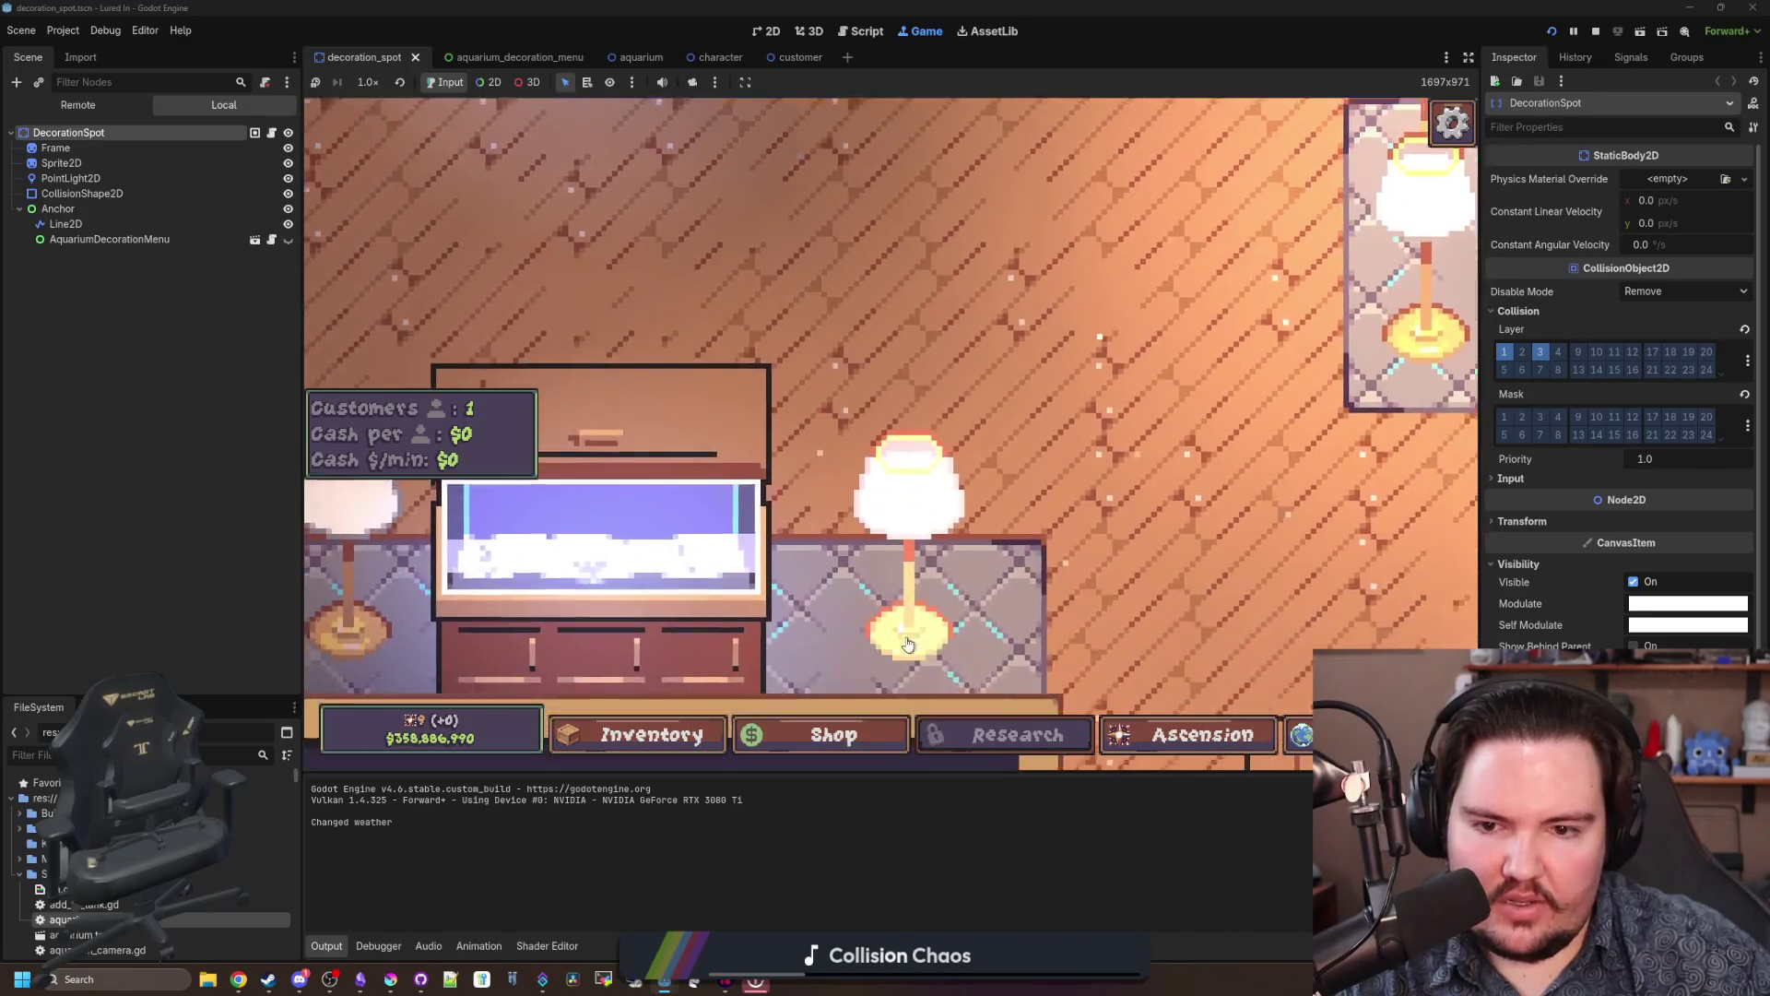
key("d")
key("w")
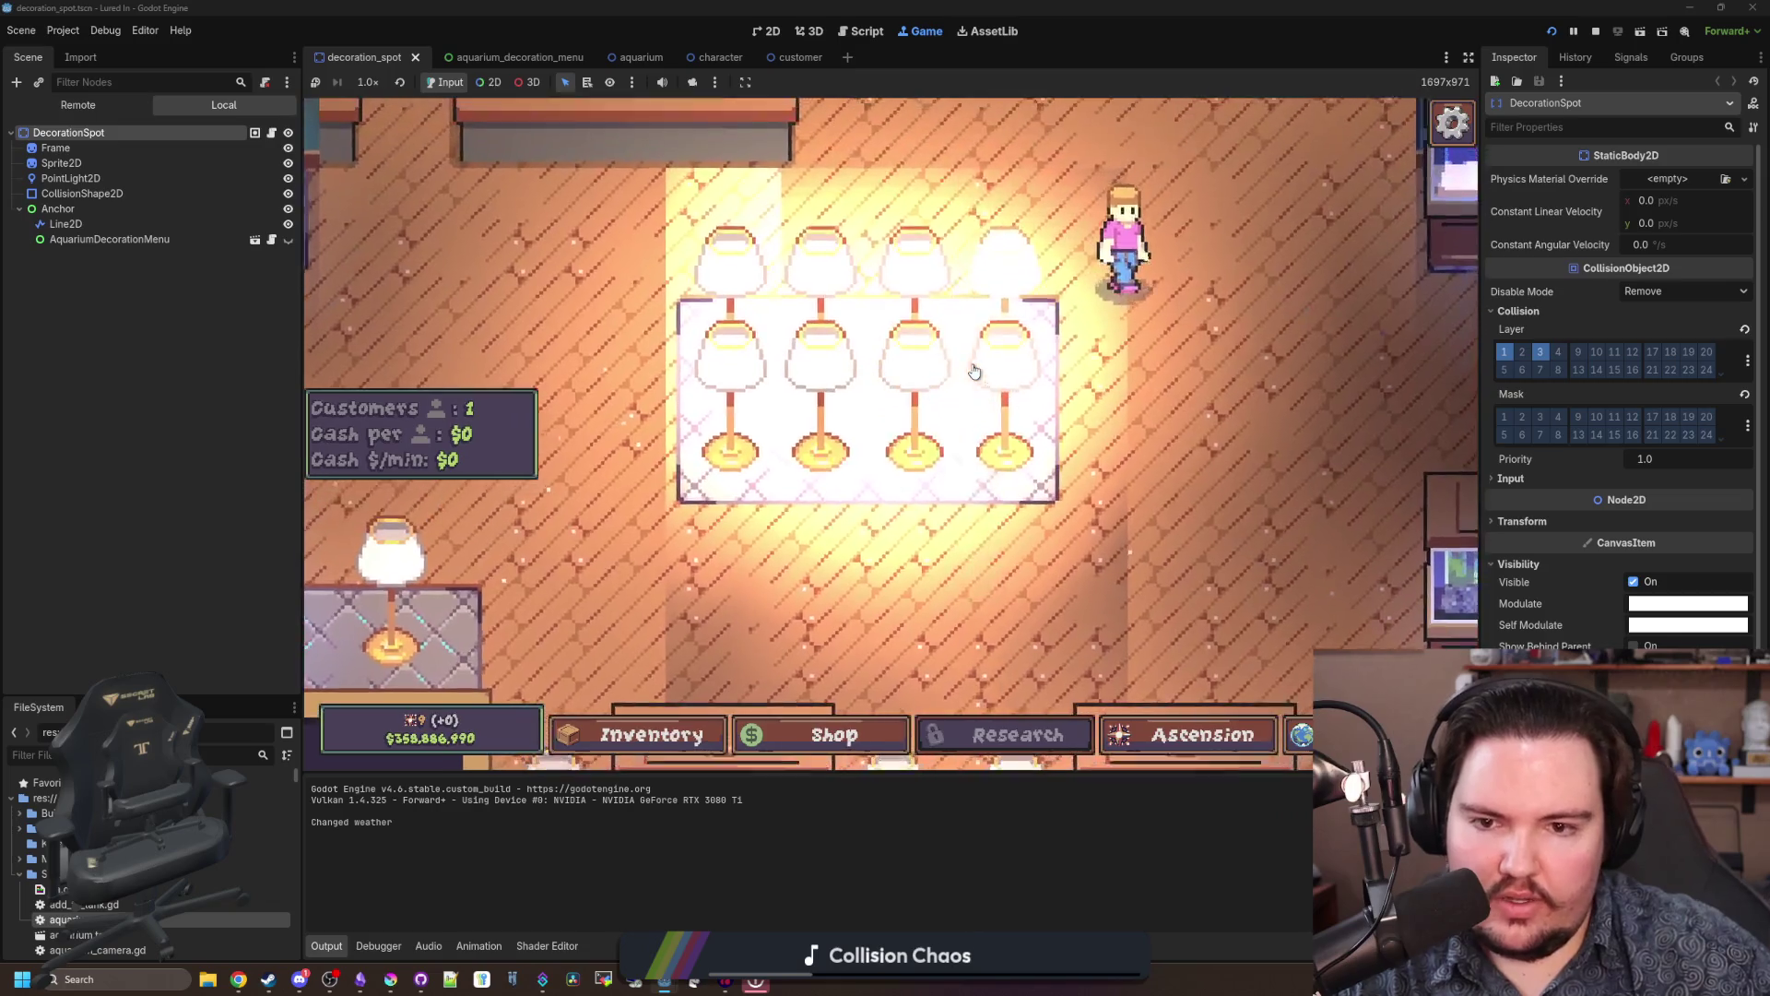
scroll(975, 372, "down", 2)
key("d")
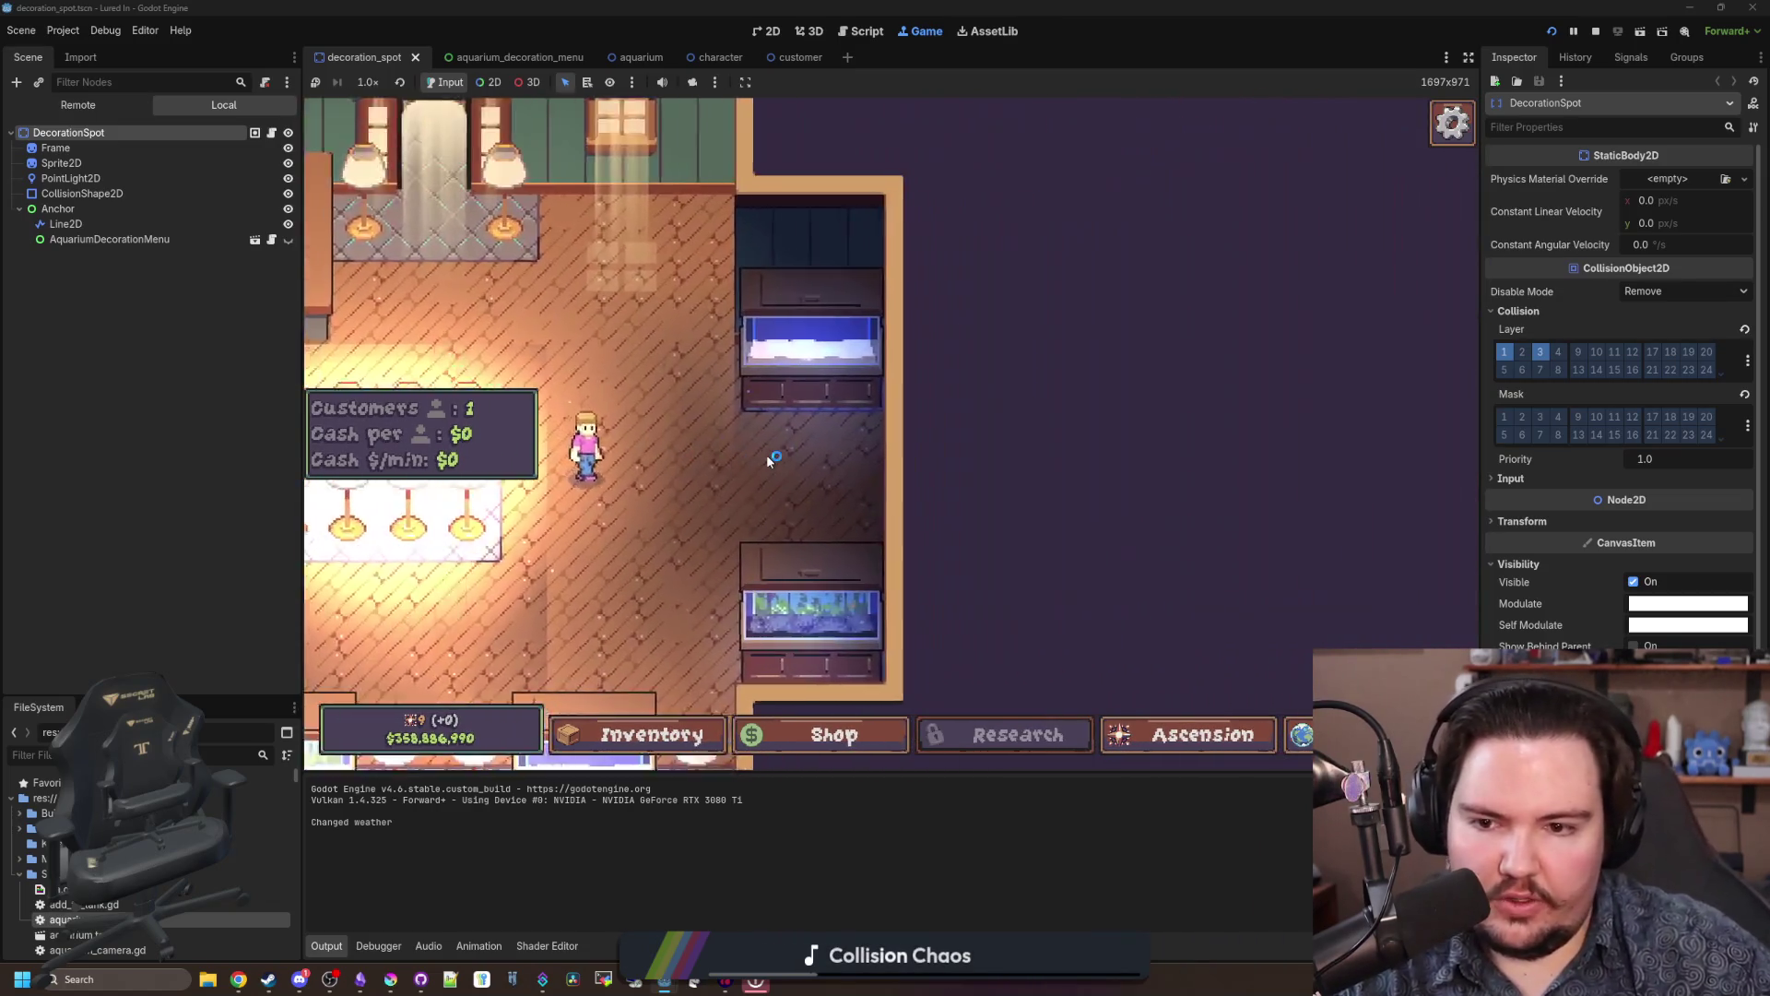
scroll(766, 456, "up", 1)
key("w")
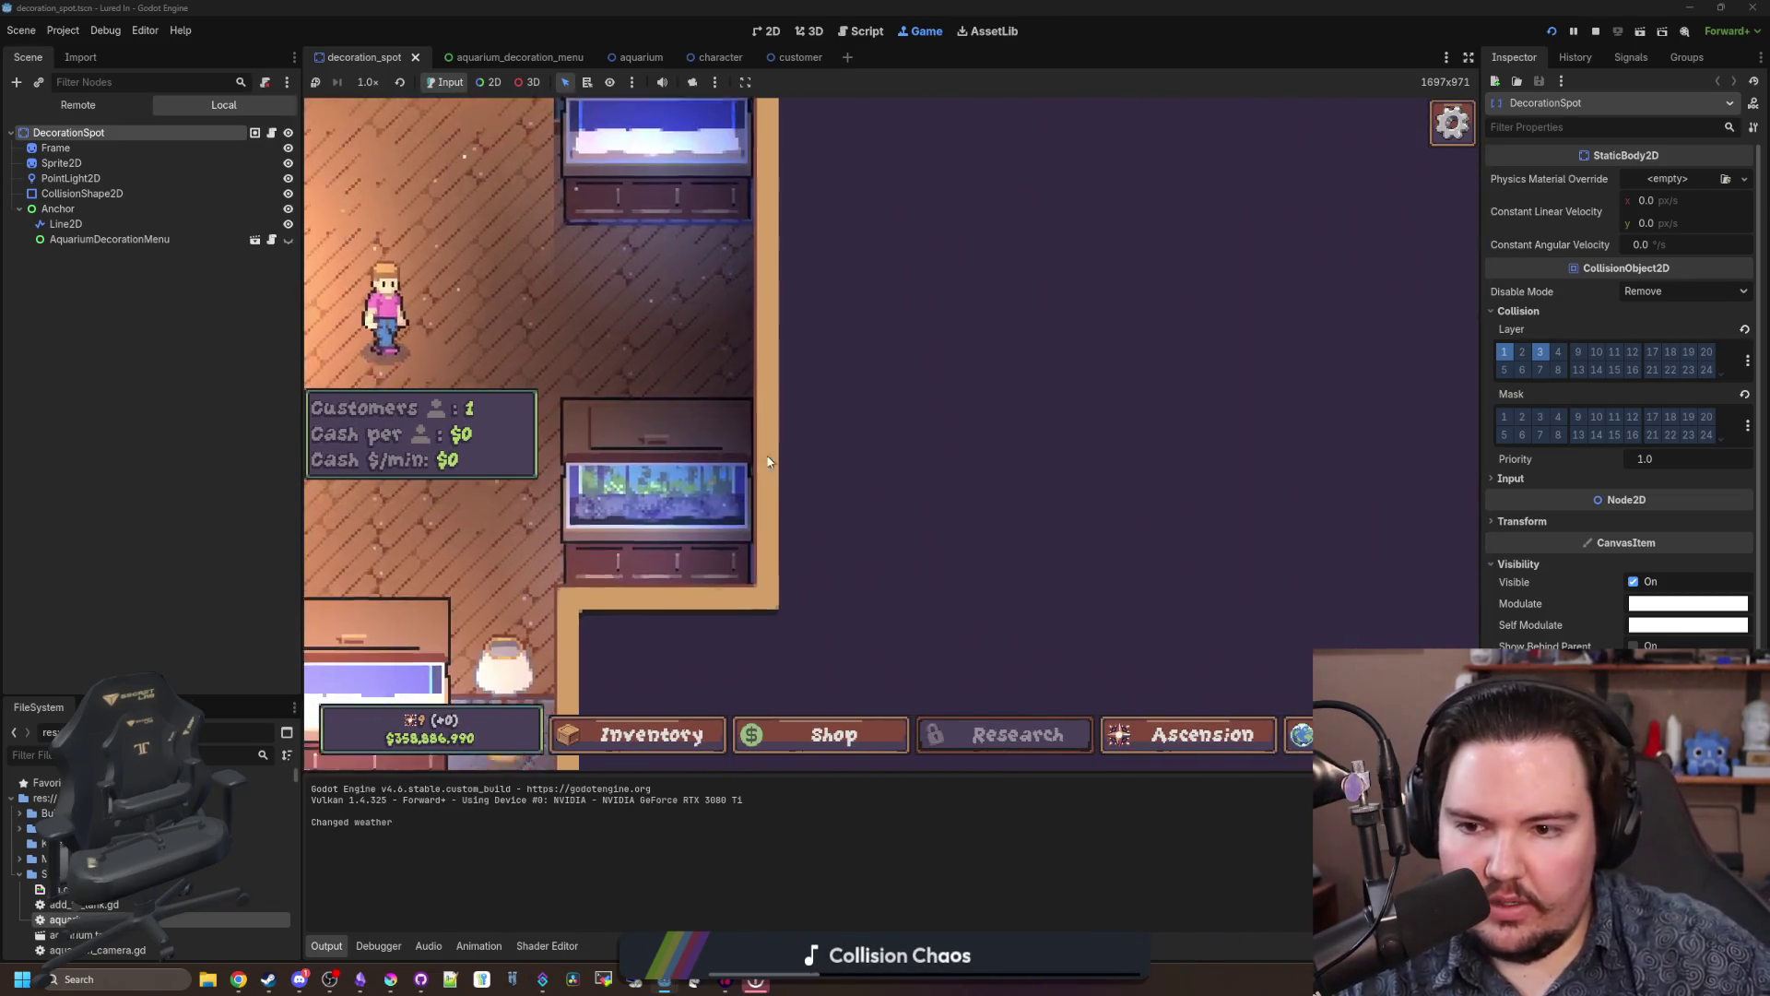
key("a")
key("s")
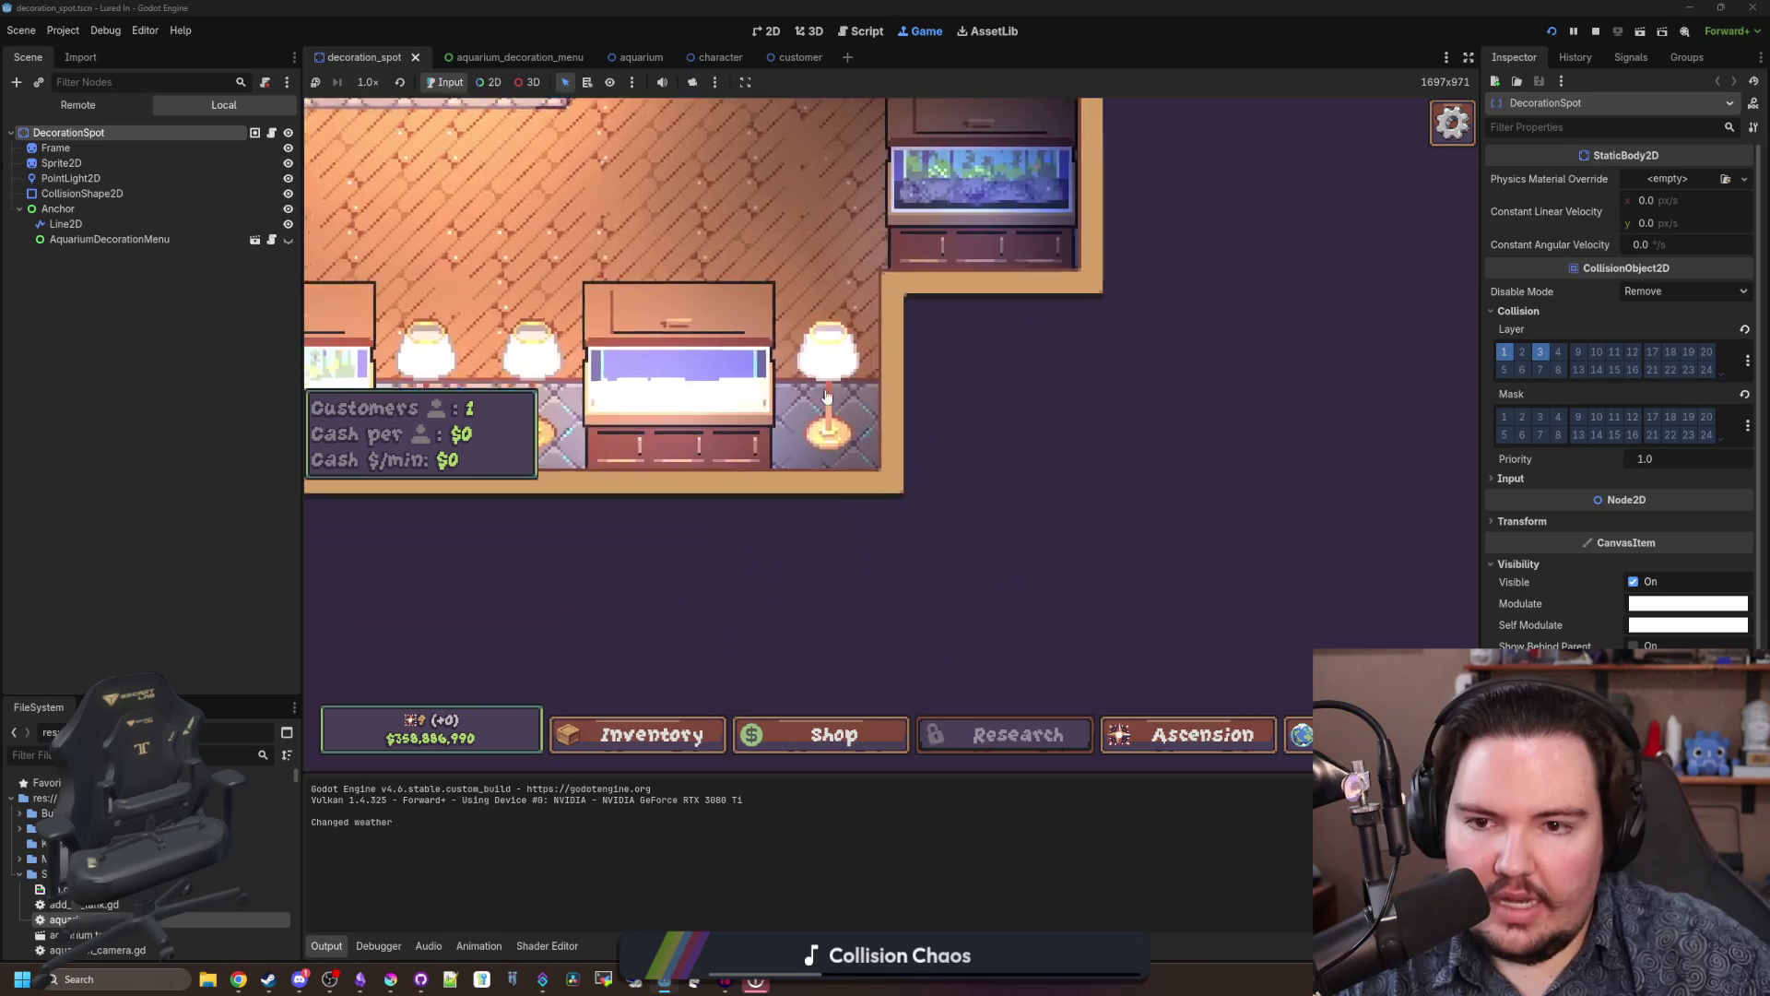
key("d")
key("w")
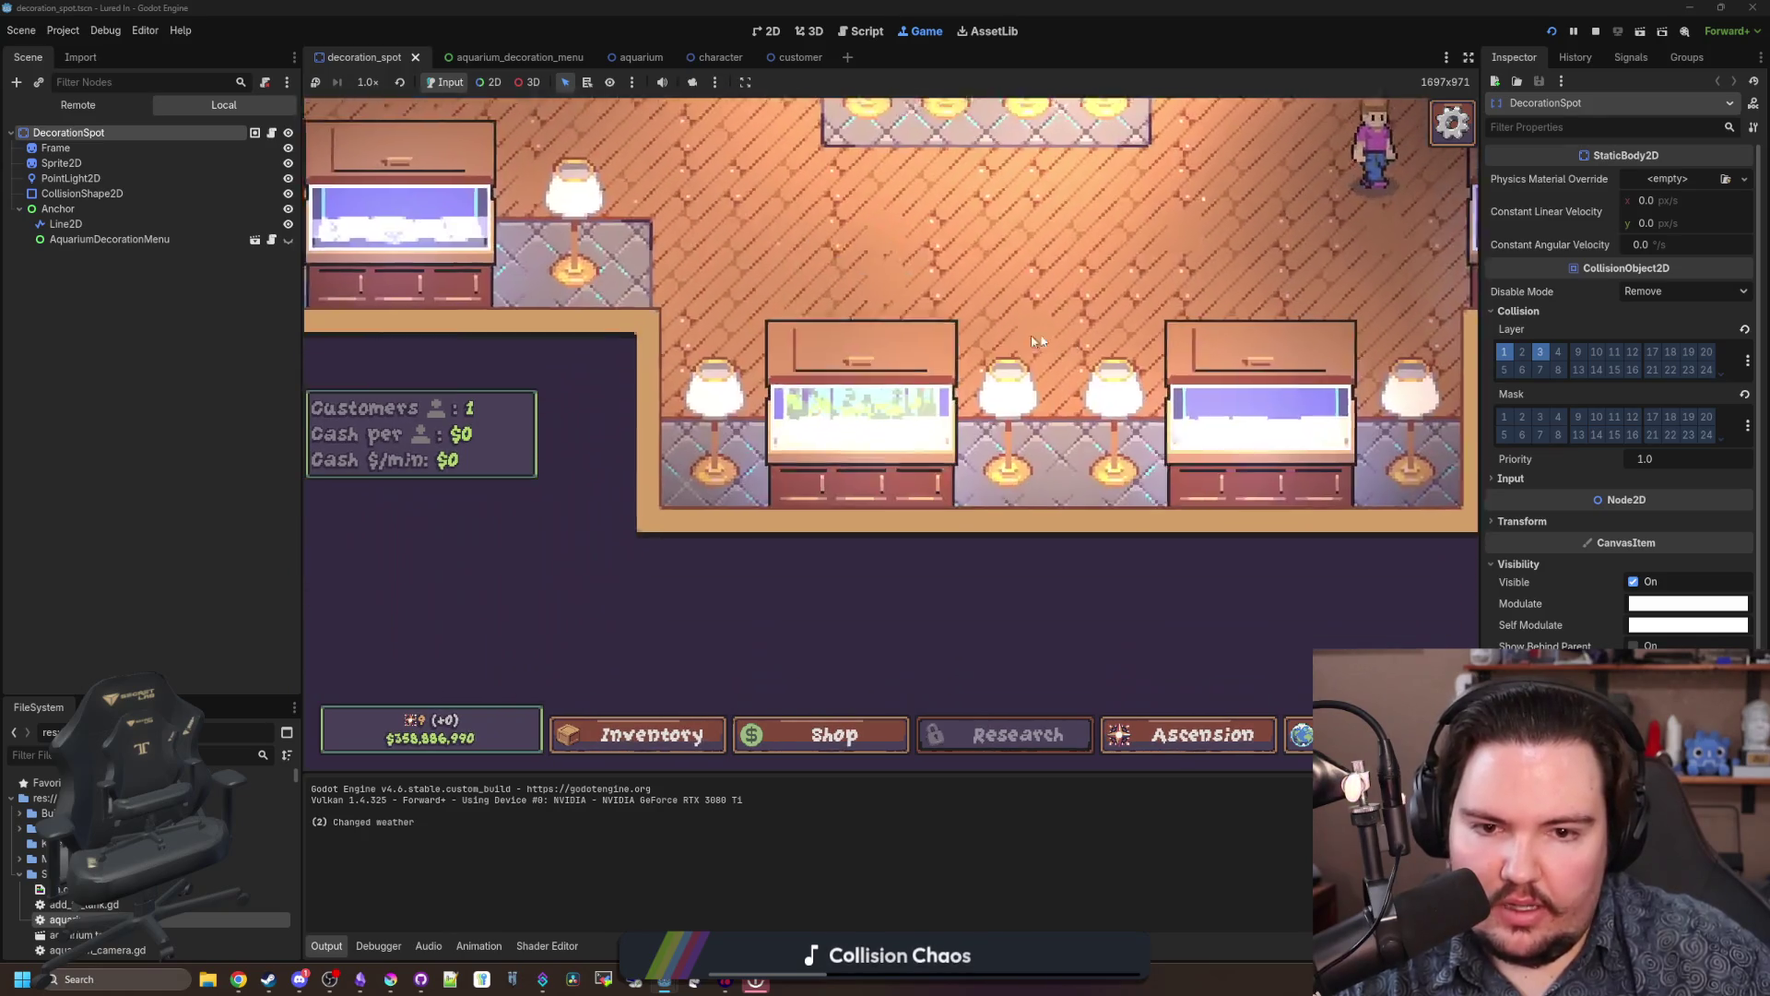
key("d")
key("w")
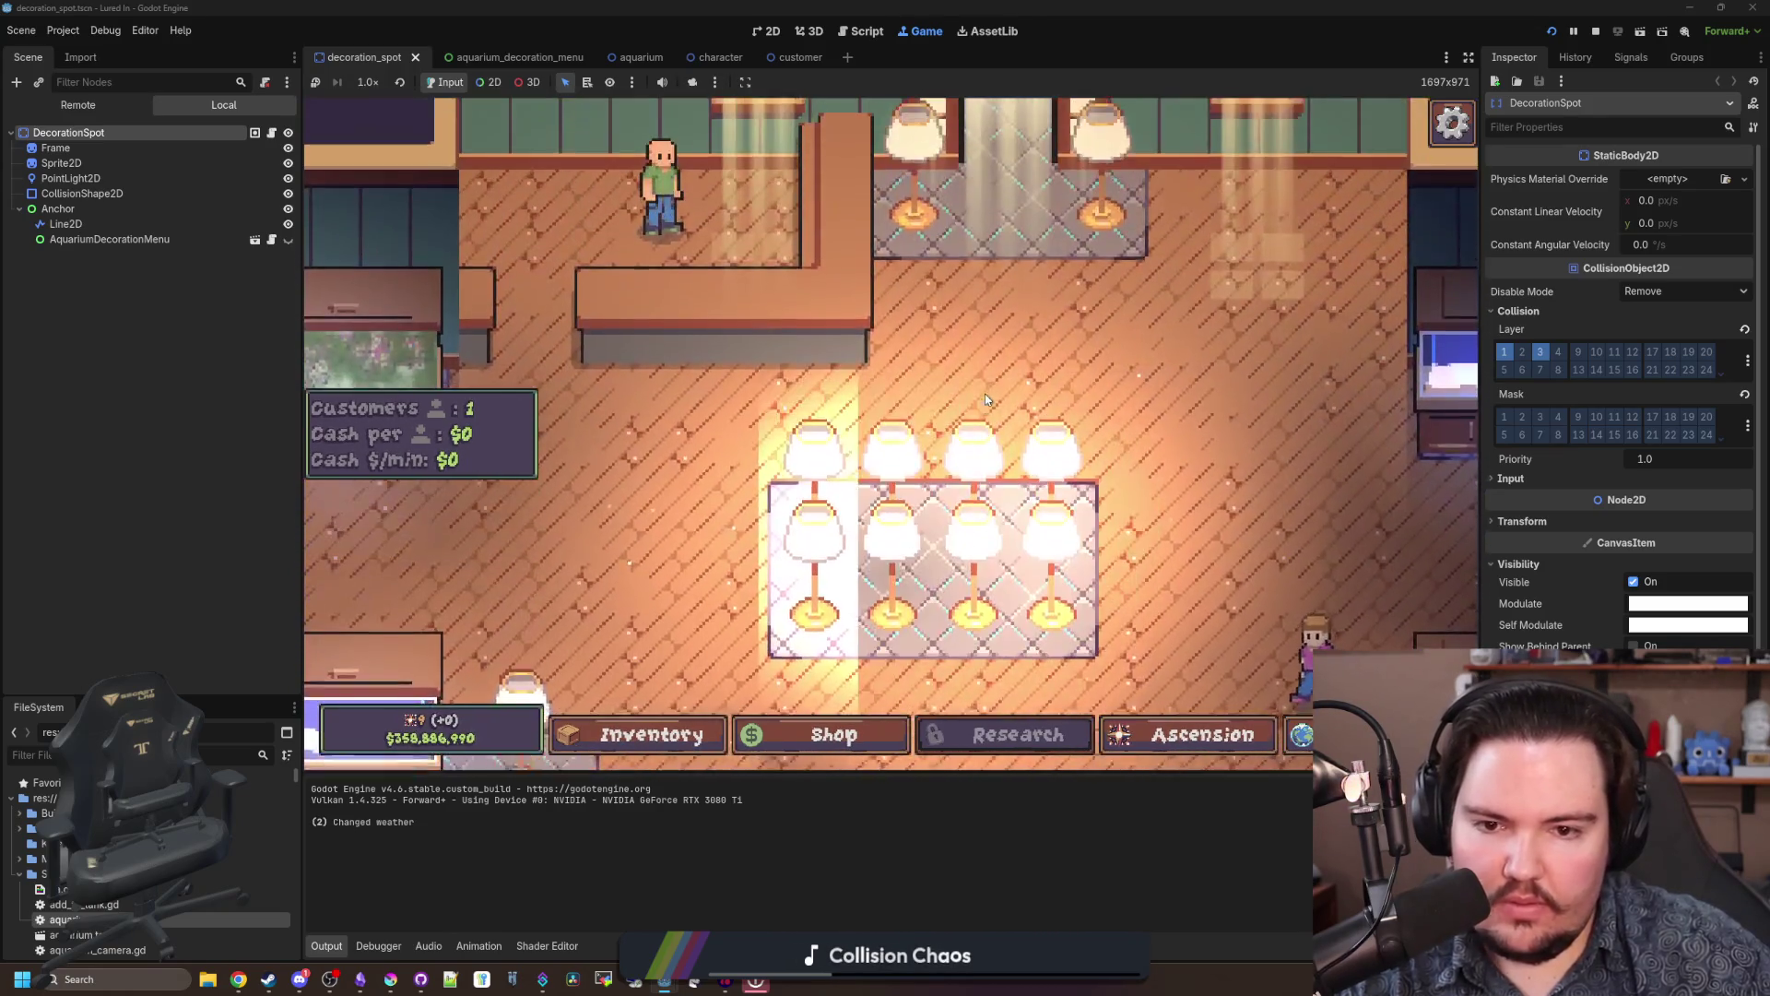
key("s")
key("d")
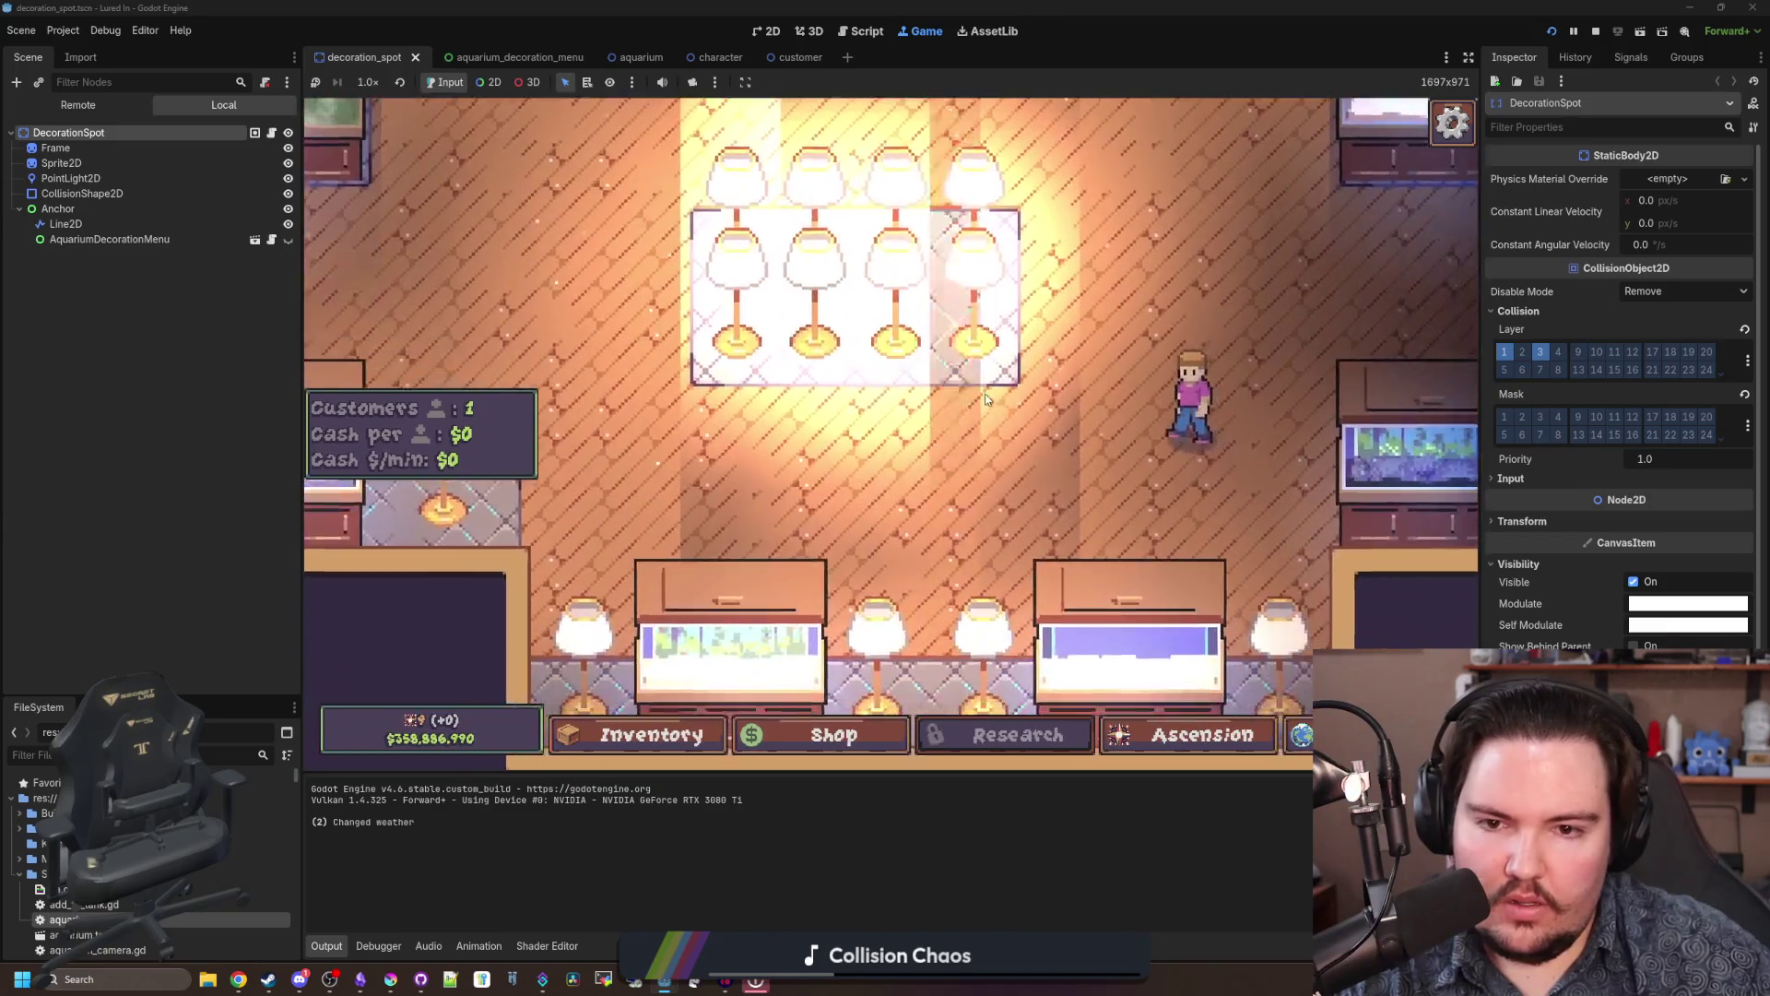
key("w")
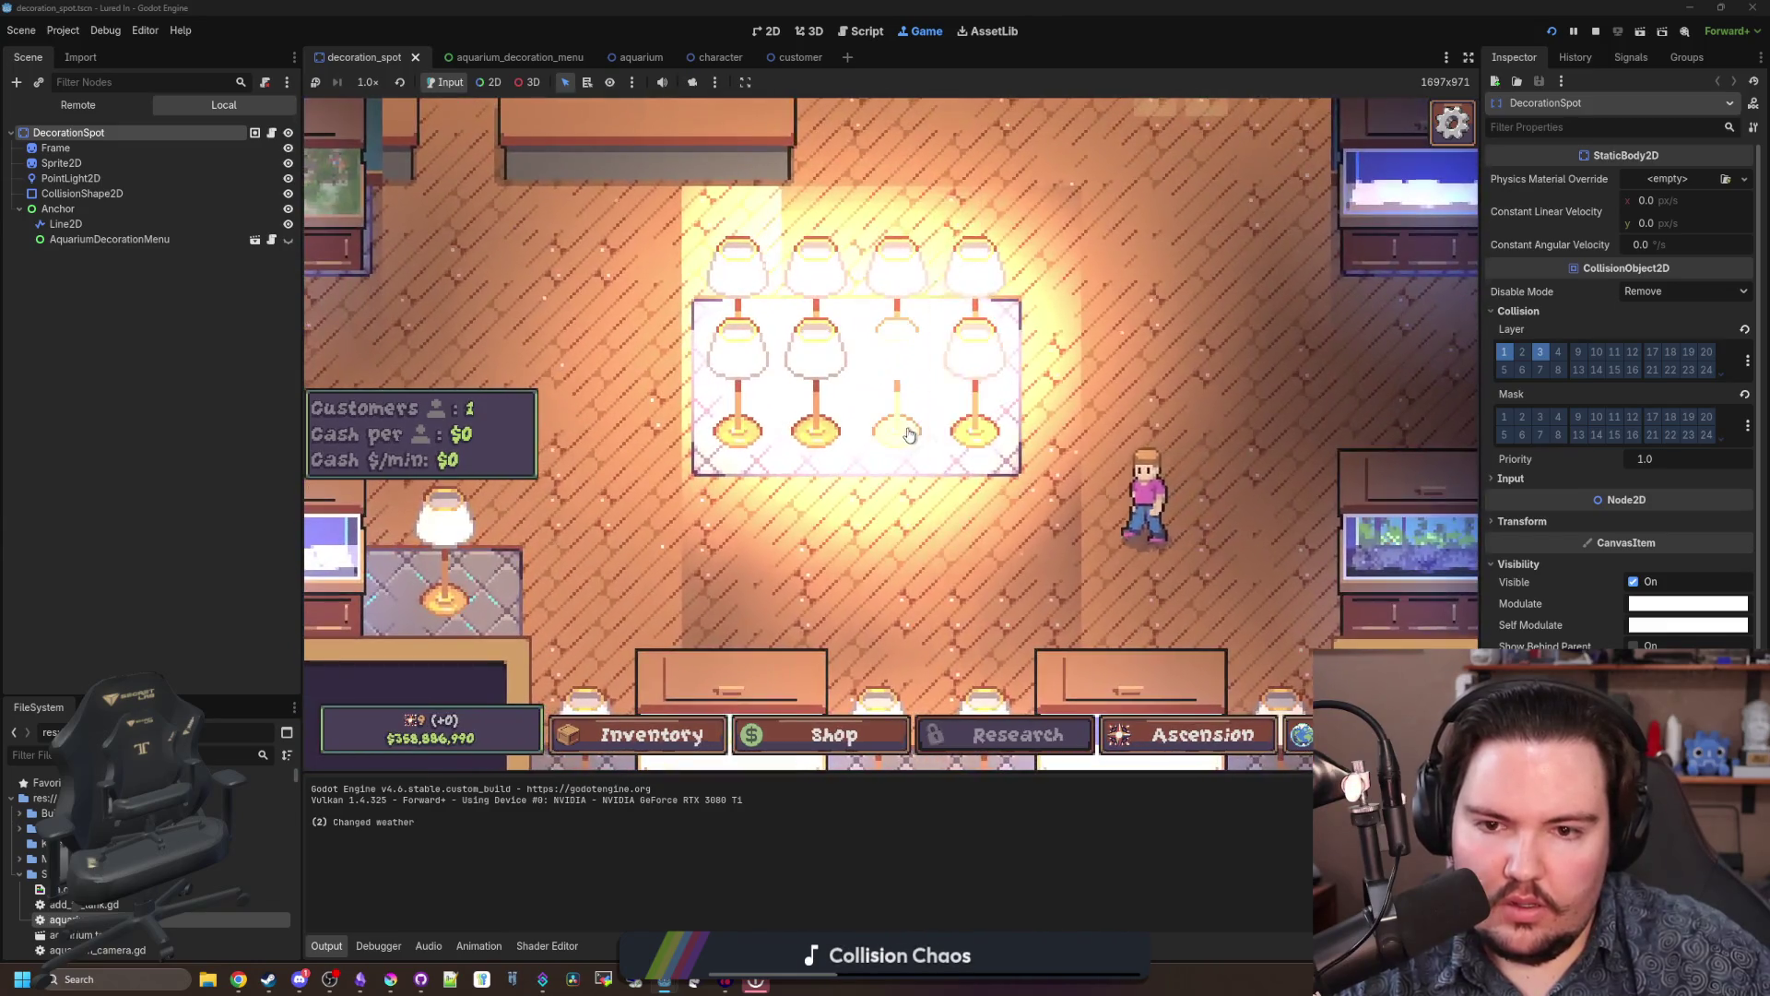
left_click(908, 434)
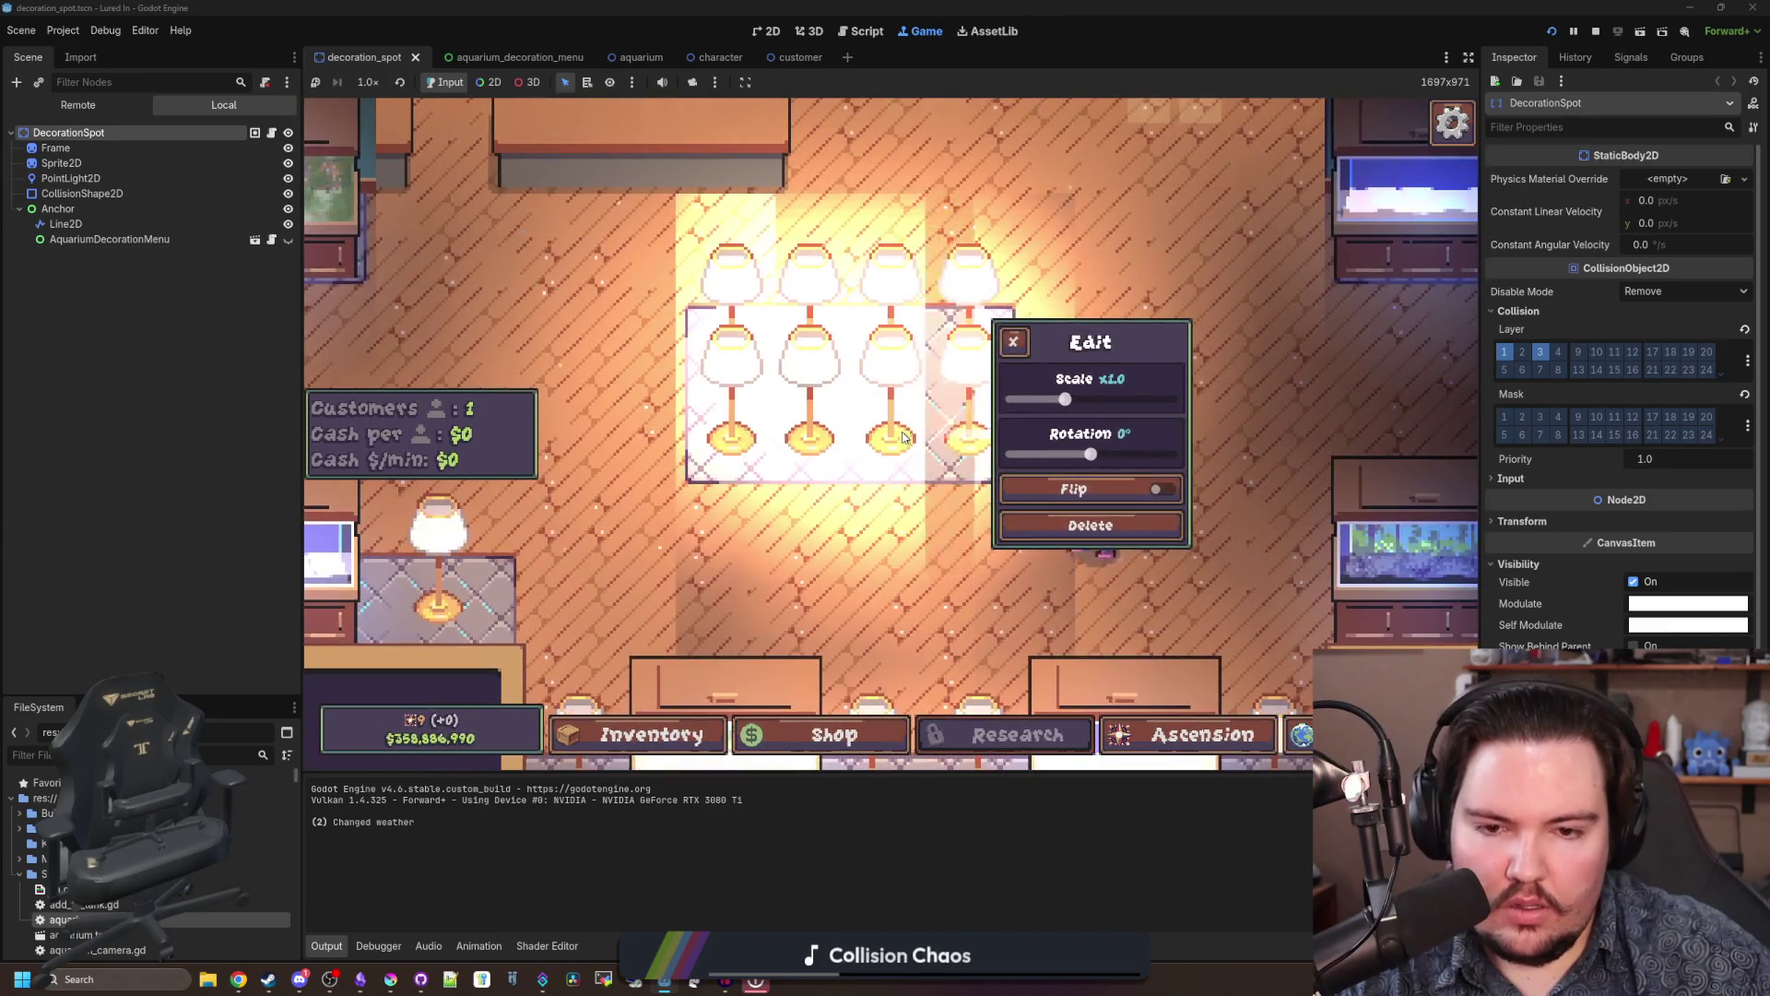
left_click(1030, 341)
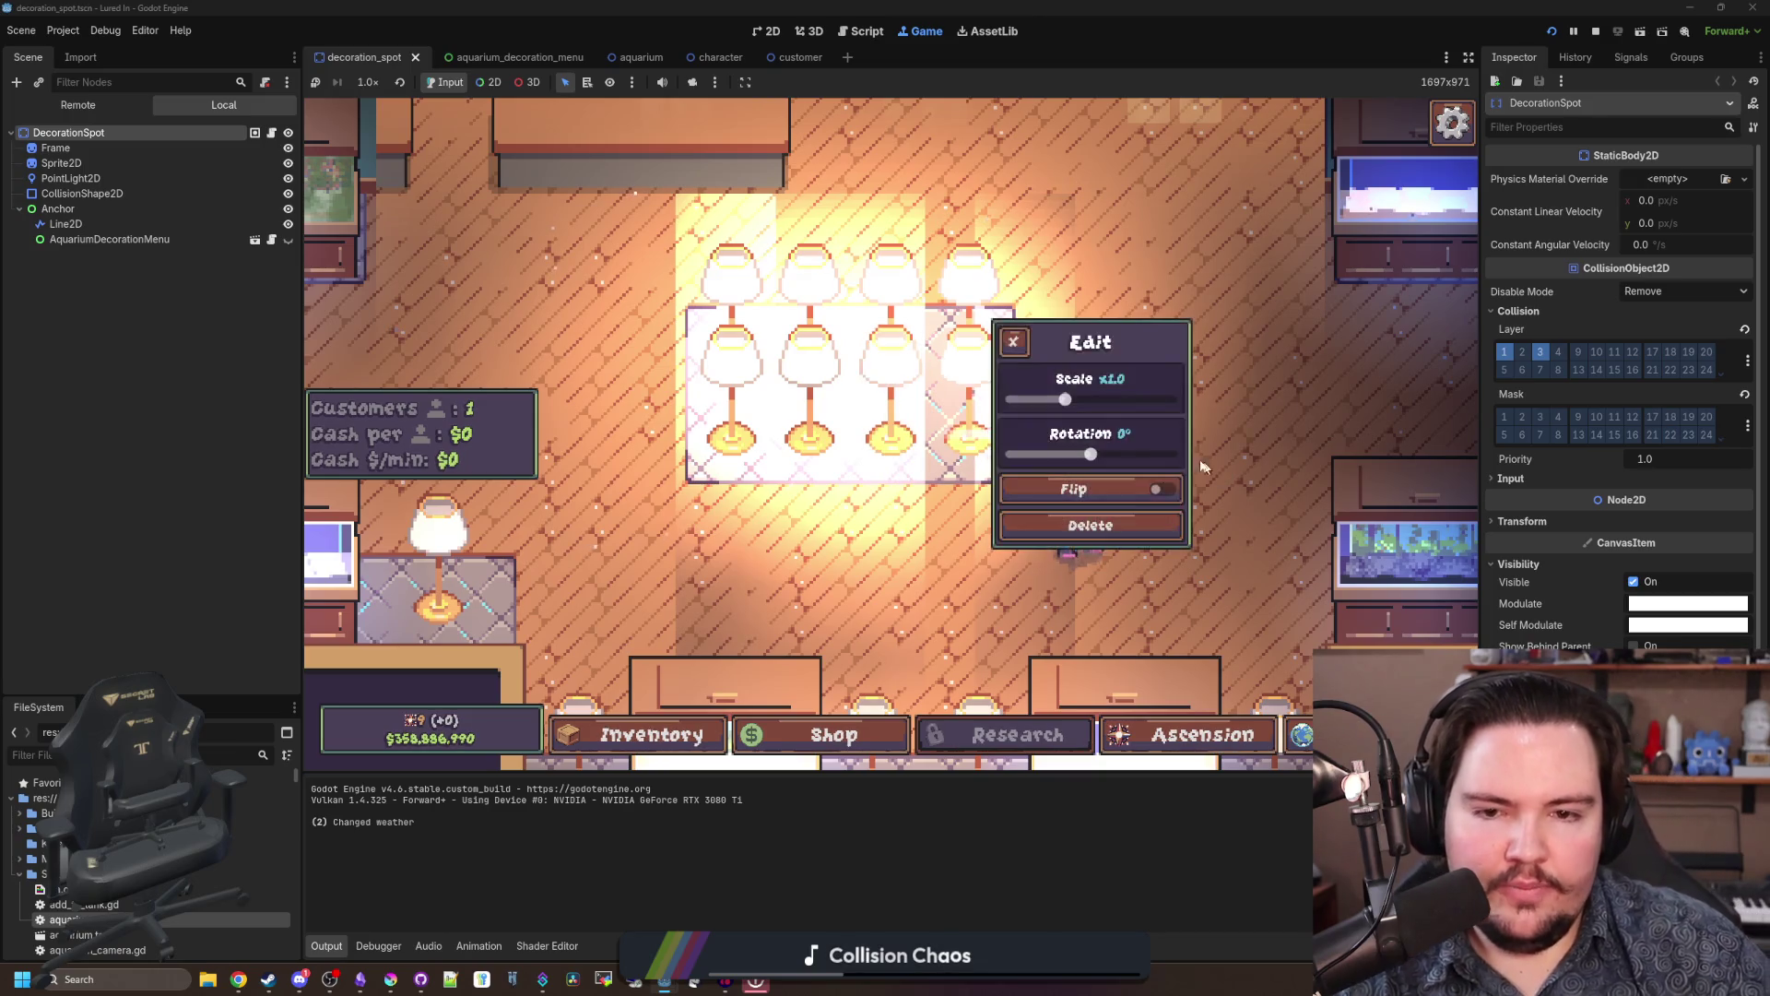
mouse_move(1074, 463)
left_mouse_down()
mouse_move(1019, 456)
mouse_move(1169, 455)
mouse_move(1087, 455)
left_mouse_up()
left_click(1133, 490)
left_click(1097, 526)
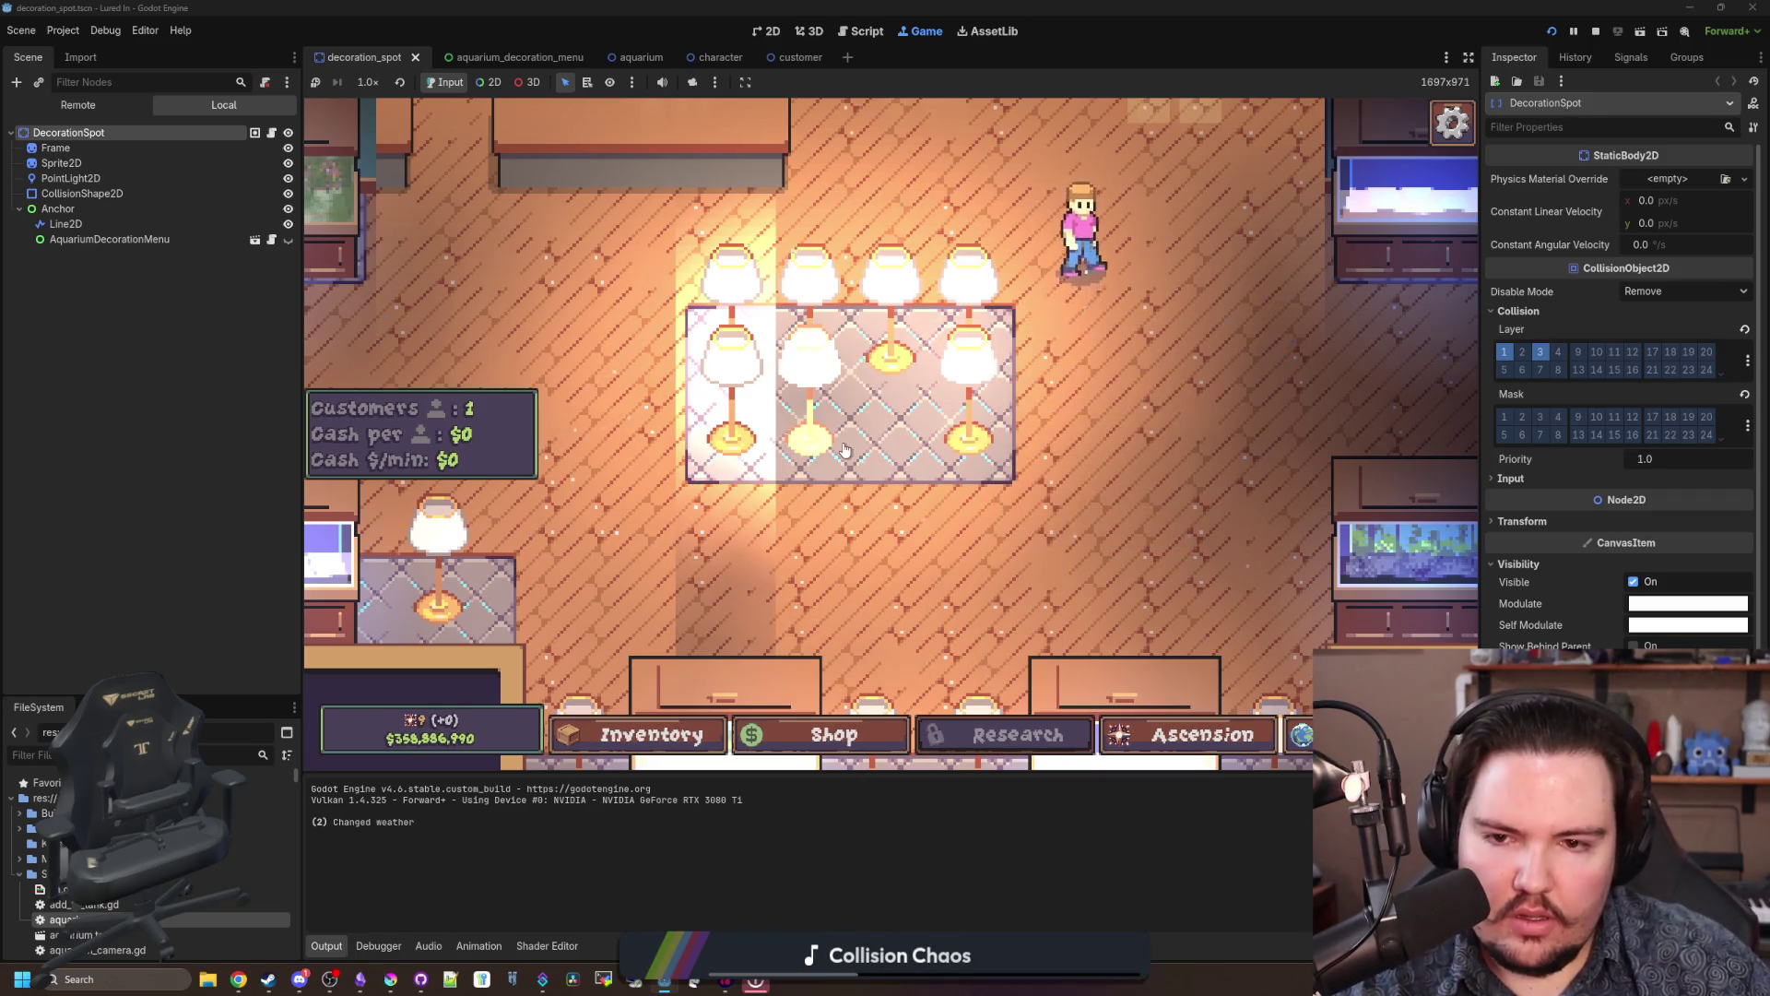
left_click(844, 450)
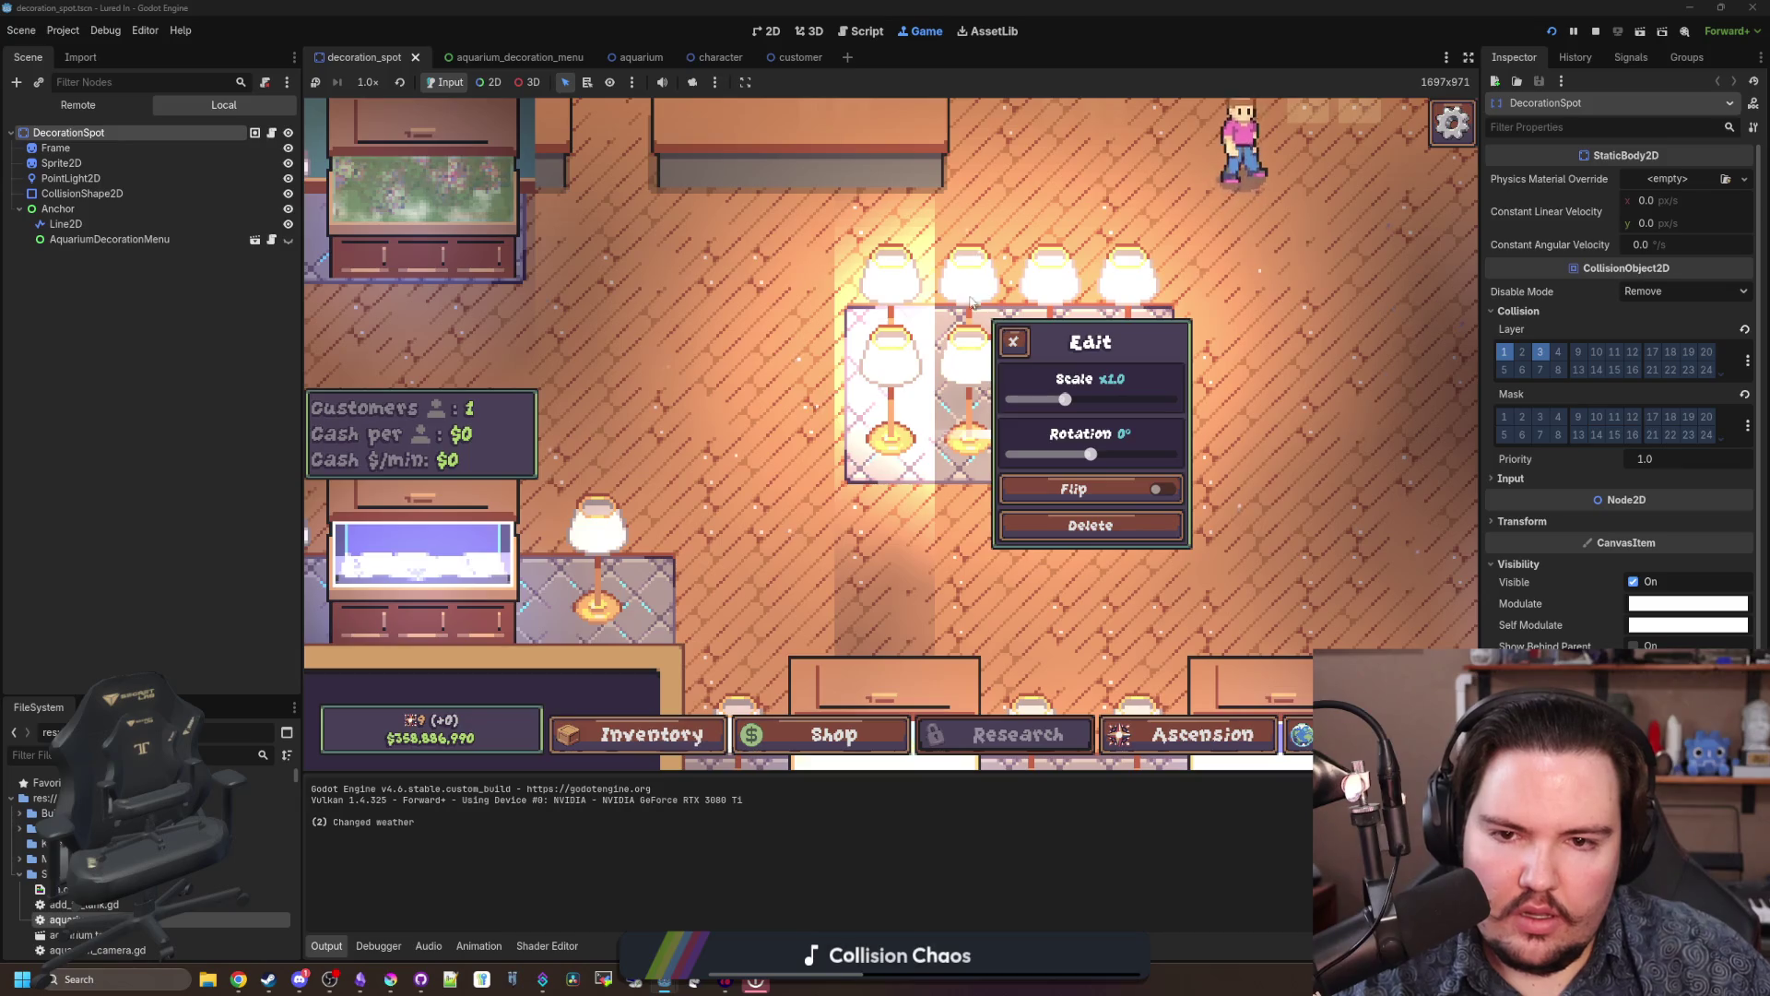
left_click(1013, 341)
left_click(1126, 396)
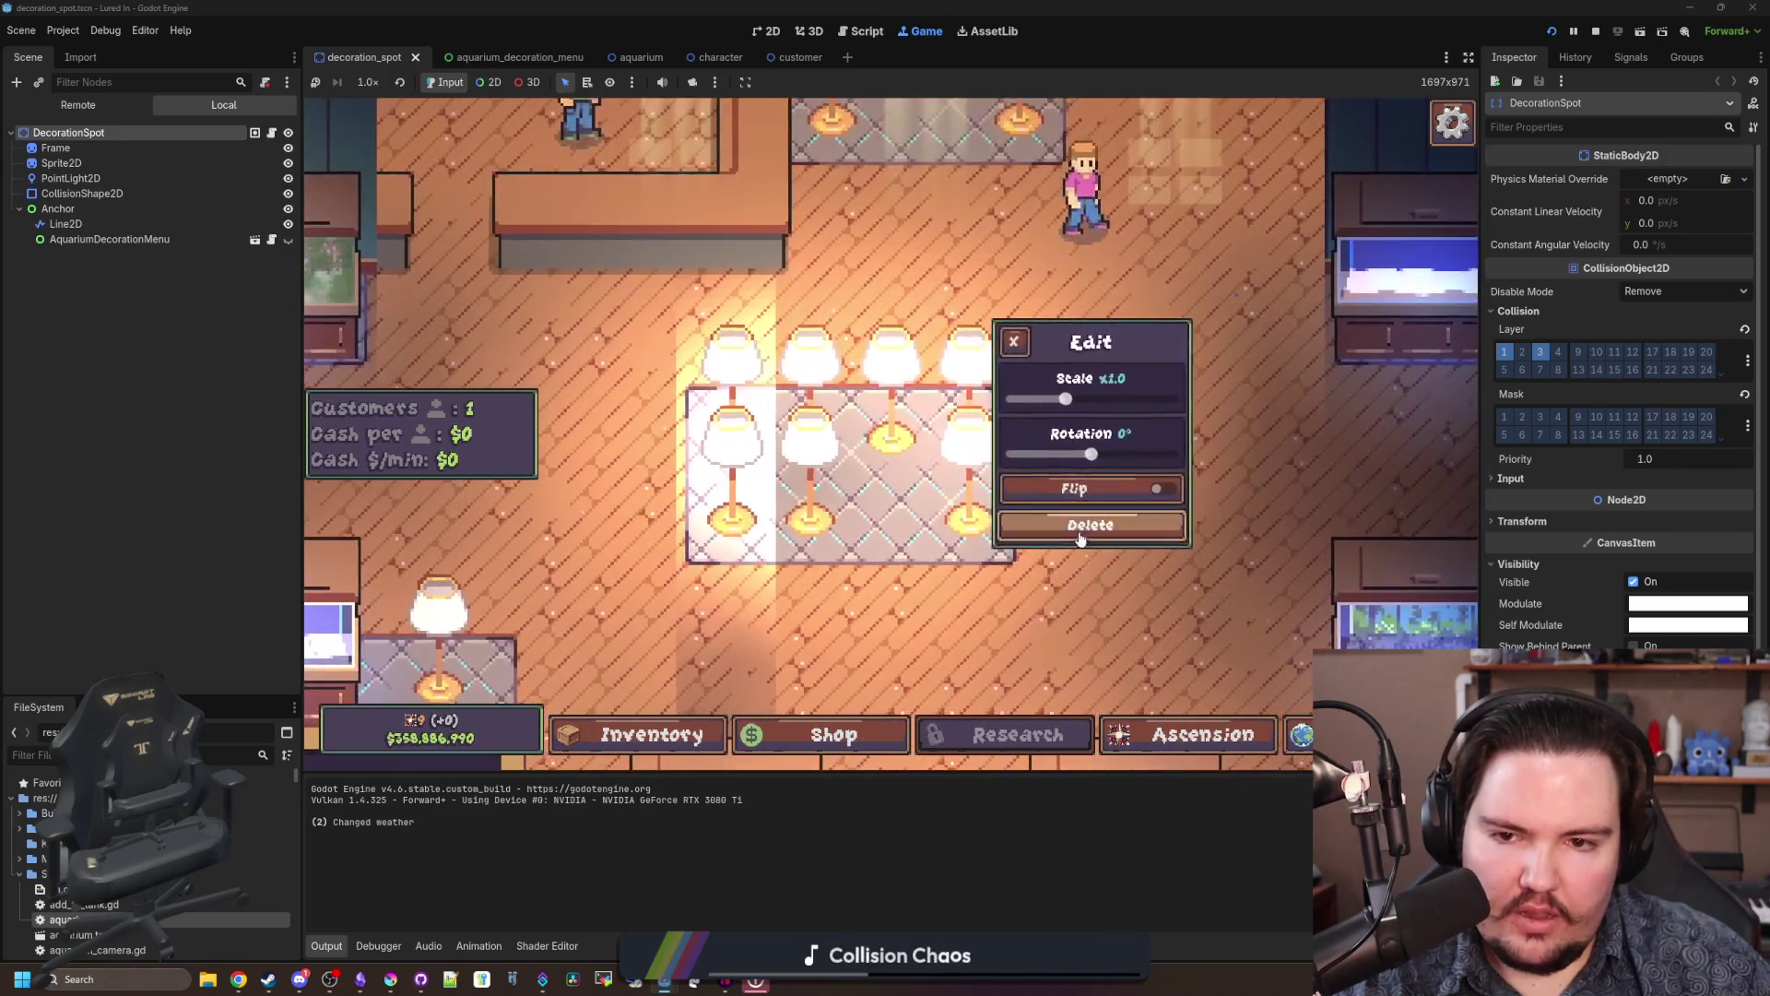
left_click(1080, 539)
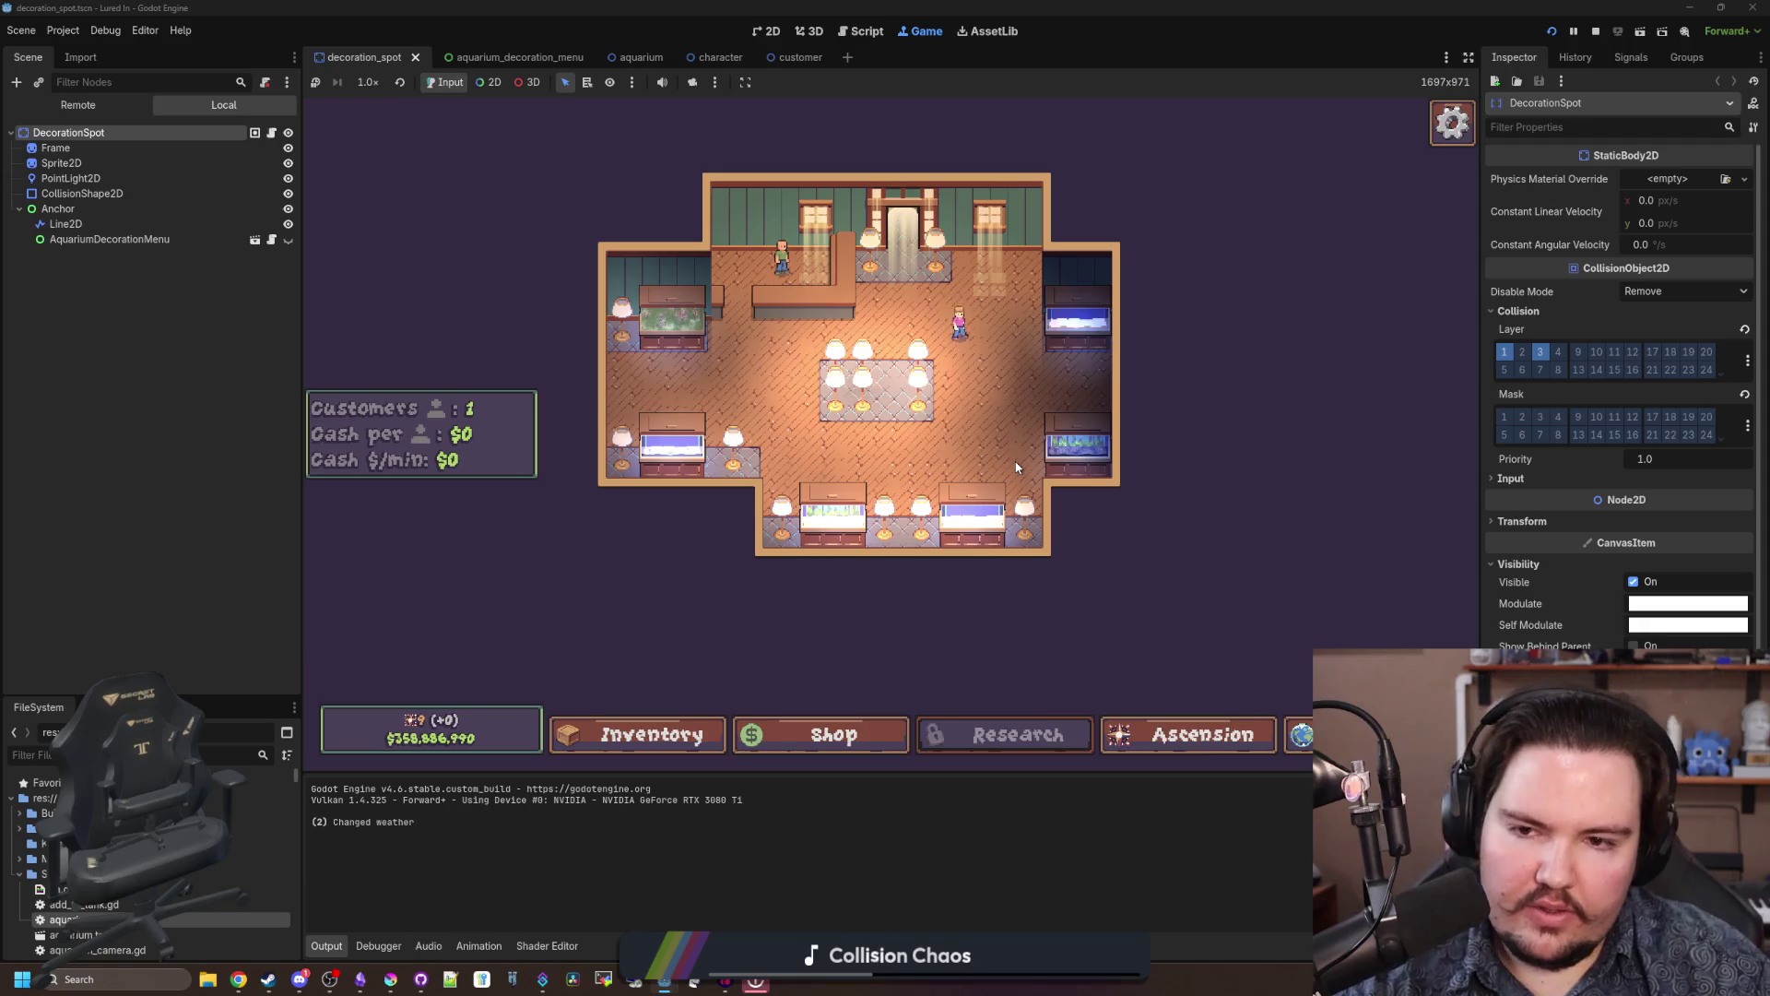
scroll(1017, 468, "up", 3)
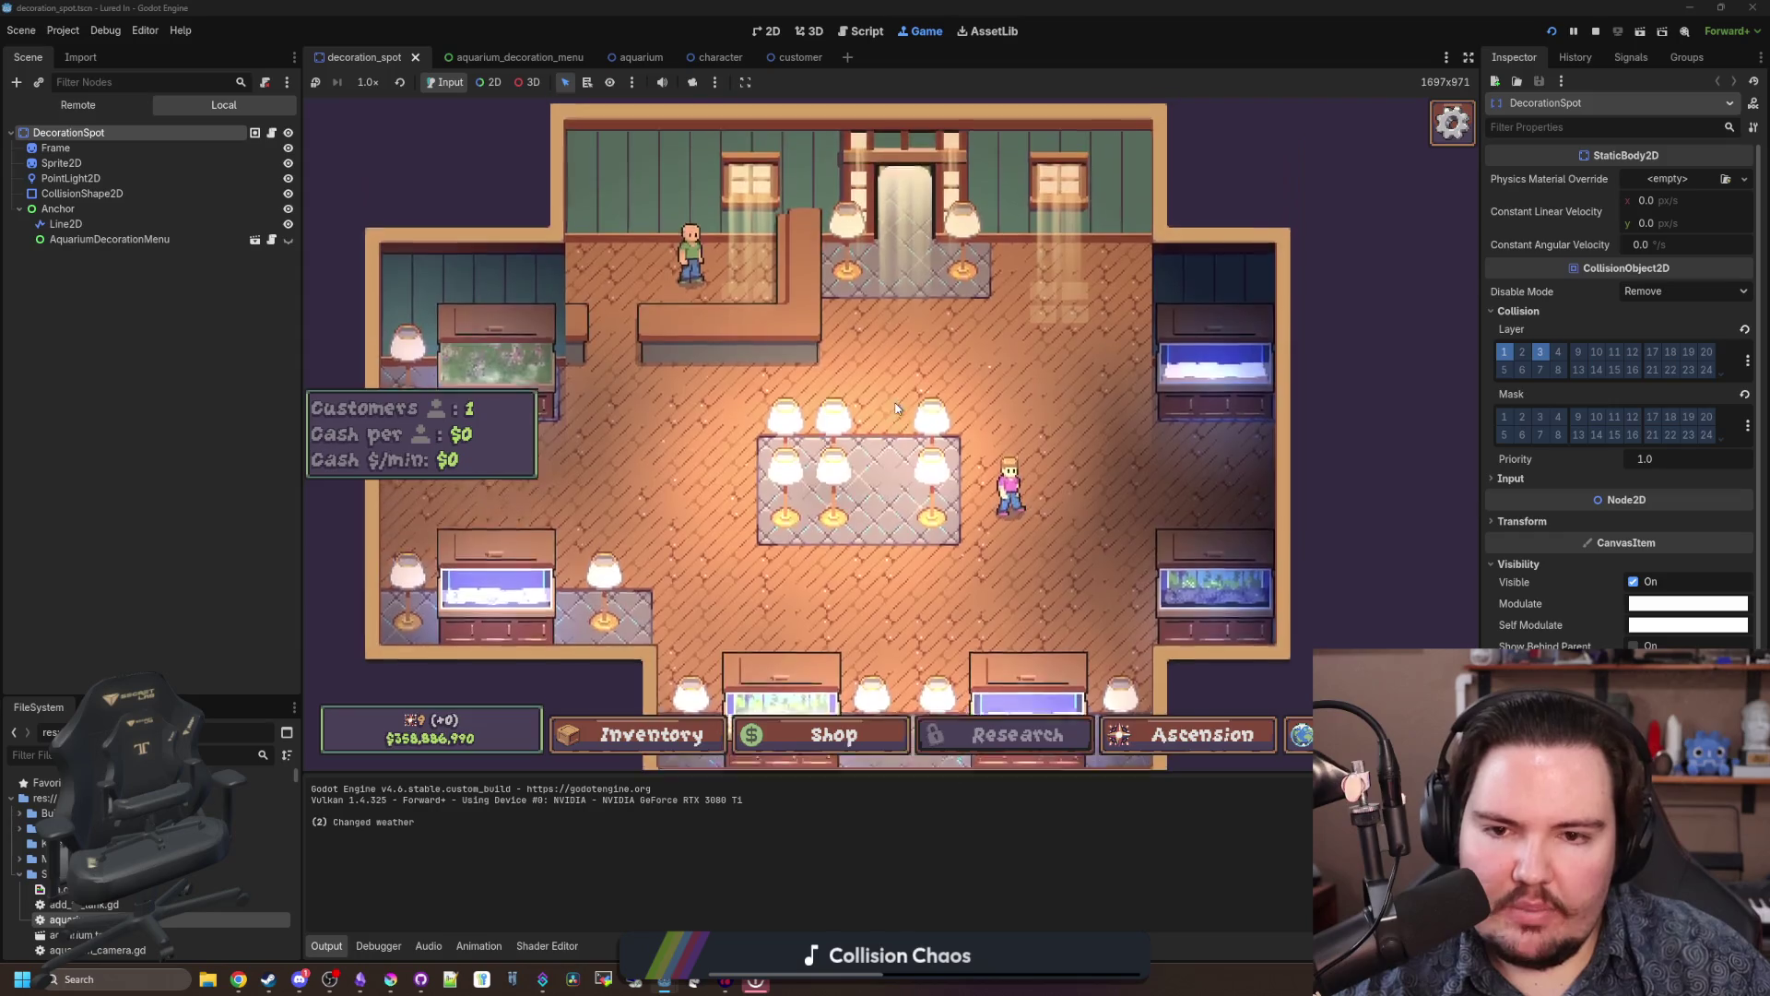
scroll(899, 391, "down", 3)
scroll(882, 394, "up", 3)
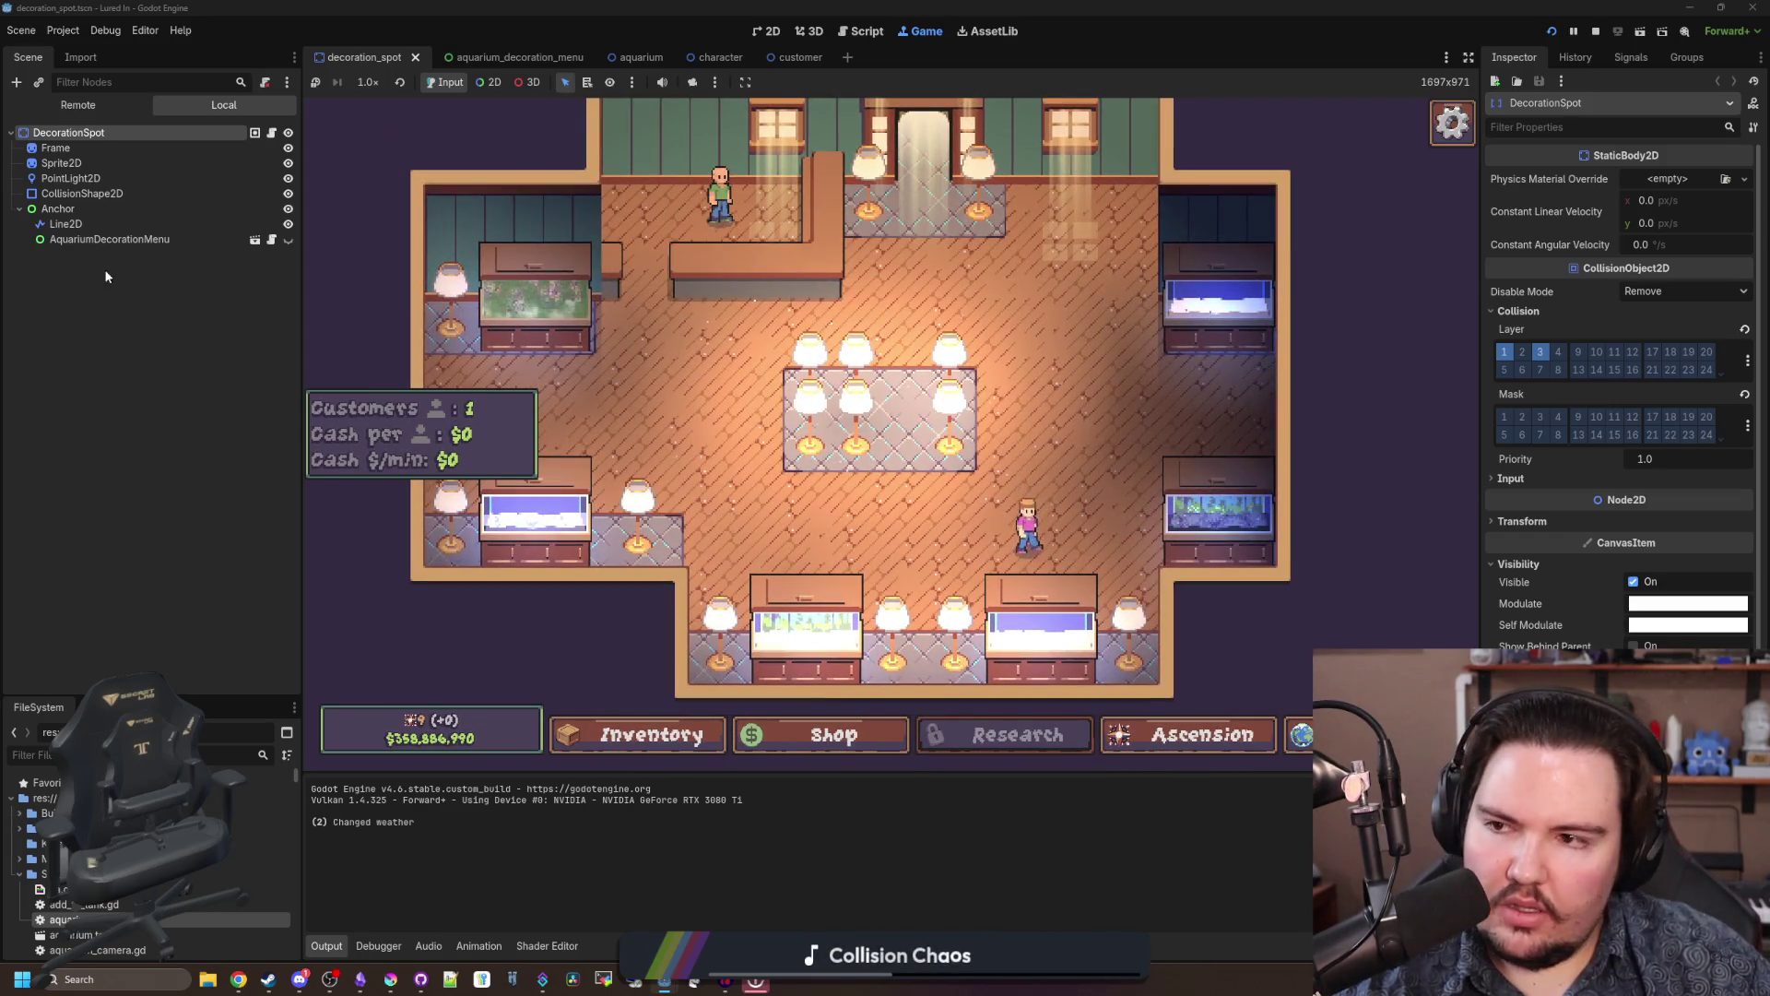
Step: Select the PointLight2D, test its Height, and place a newly bought Lamp on the centre table
left_click(102, 178)
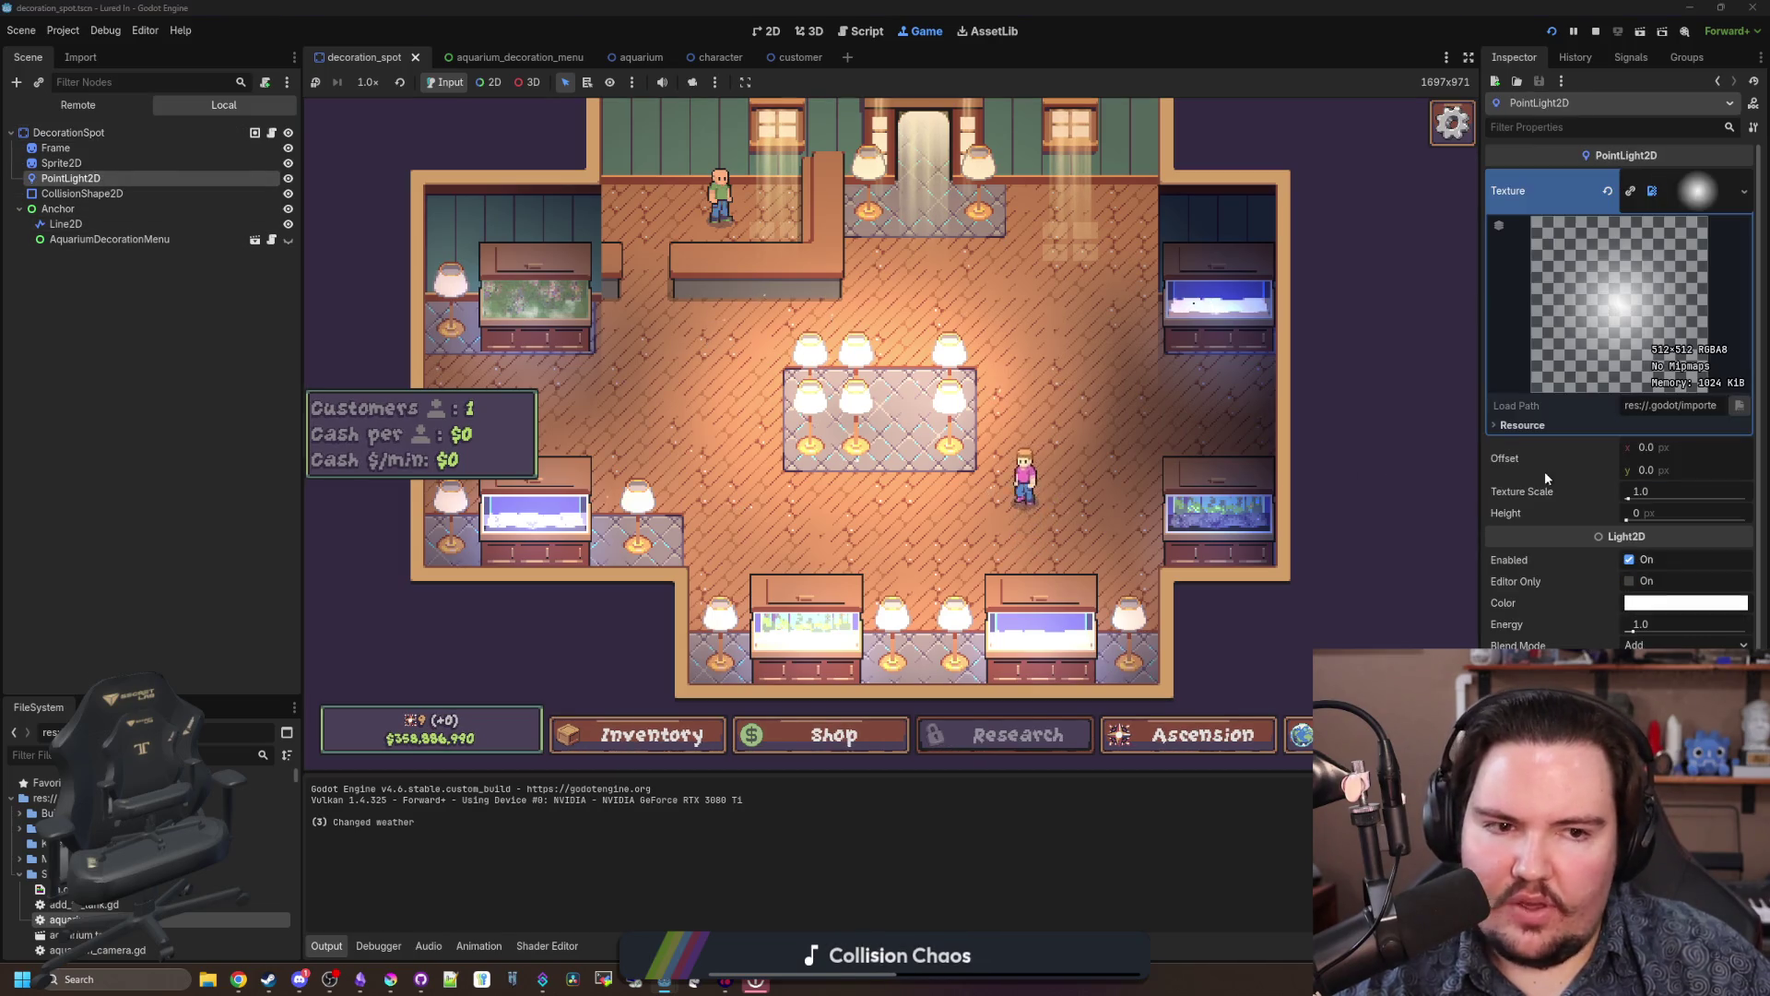
left_click_drag(1479, 454, 1330, 457)
left_click_drag(1550, 519, 1578, 526)
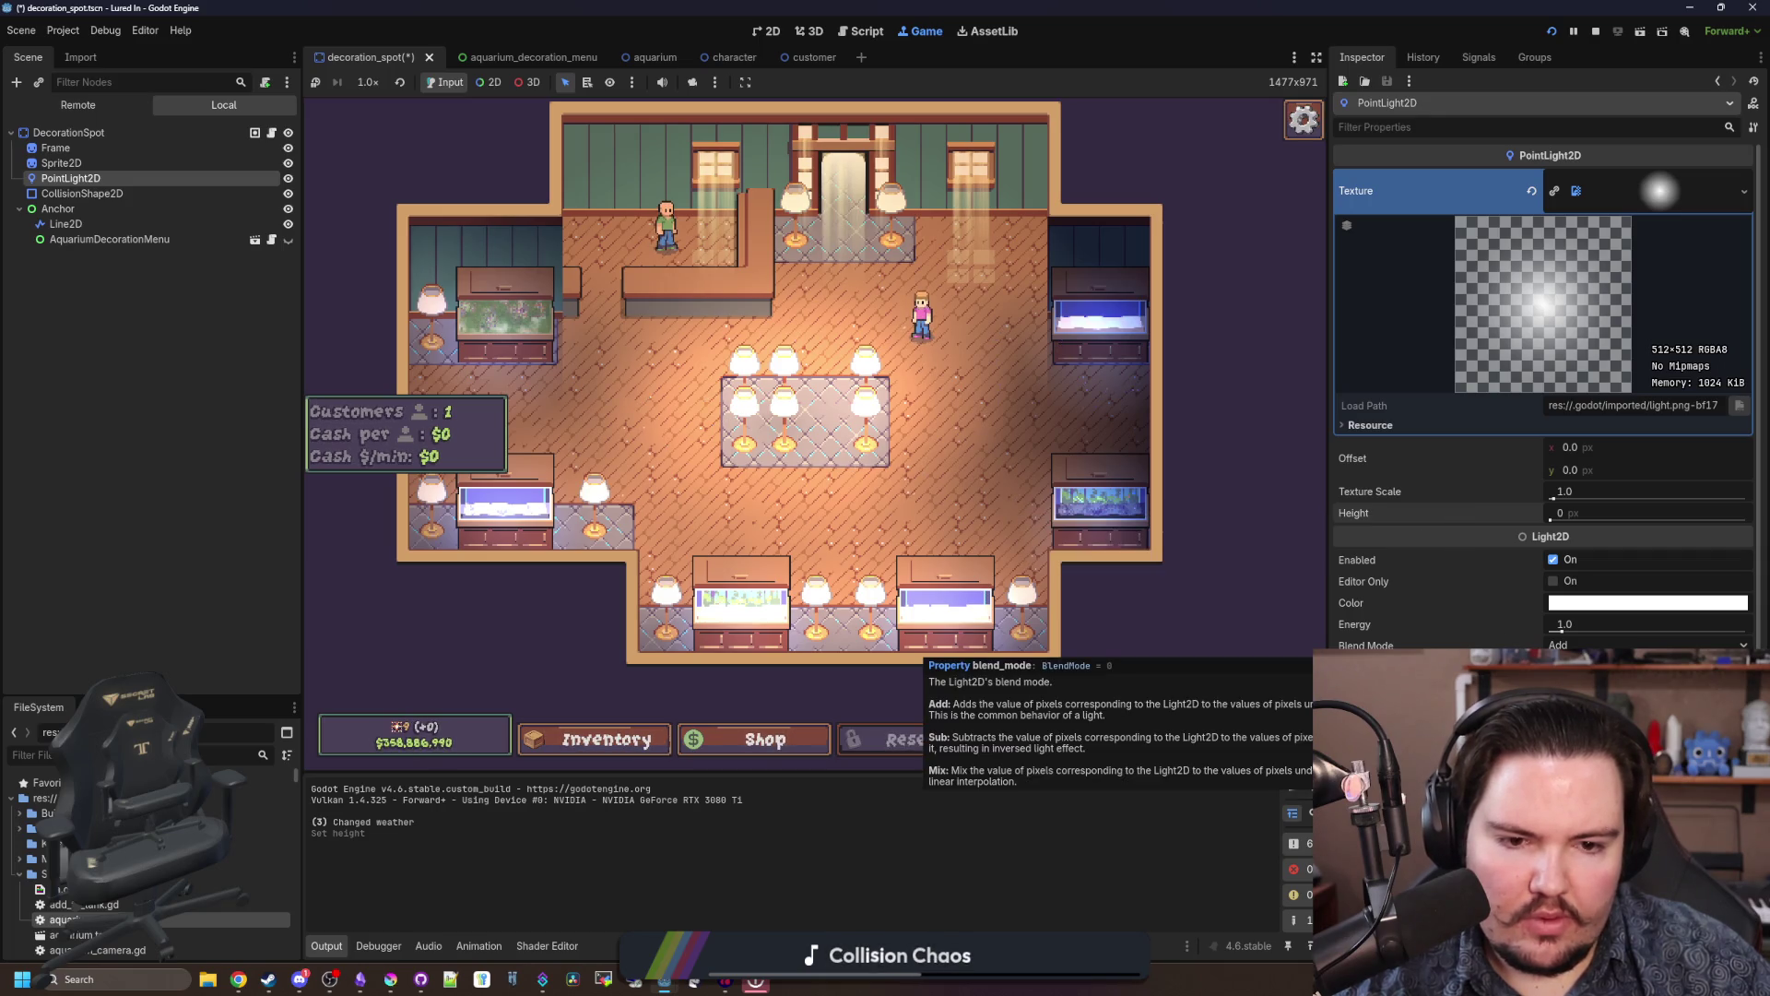
left_click(753, 739)
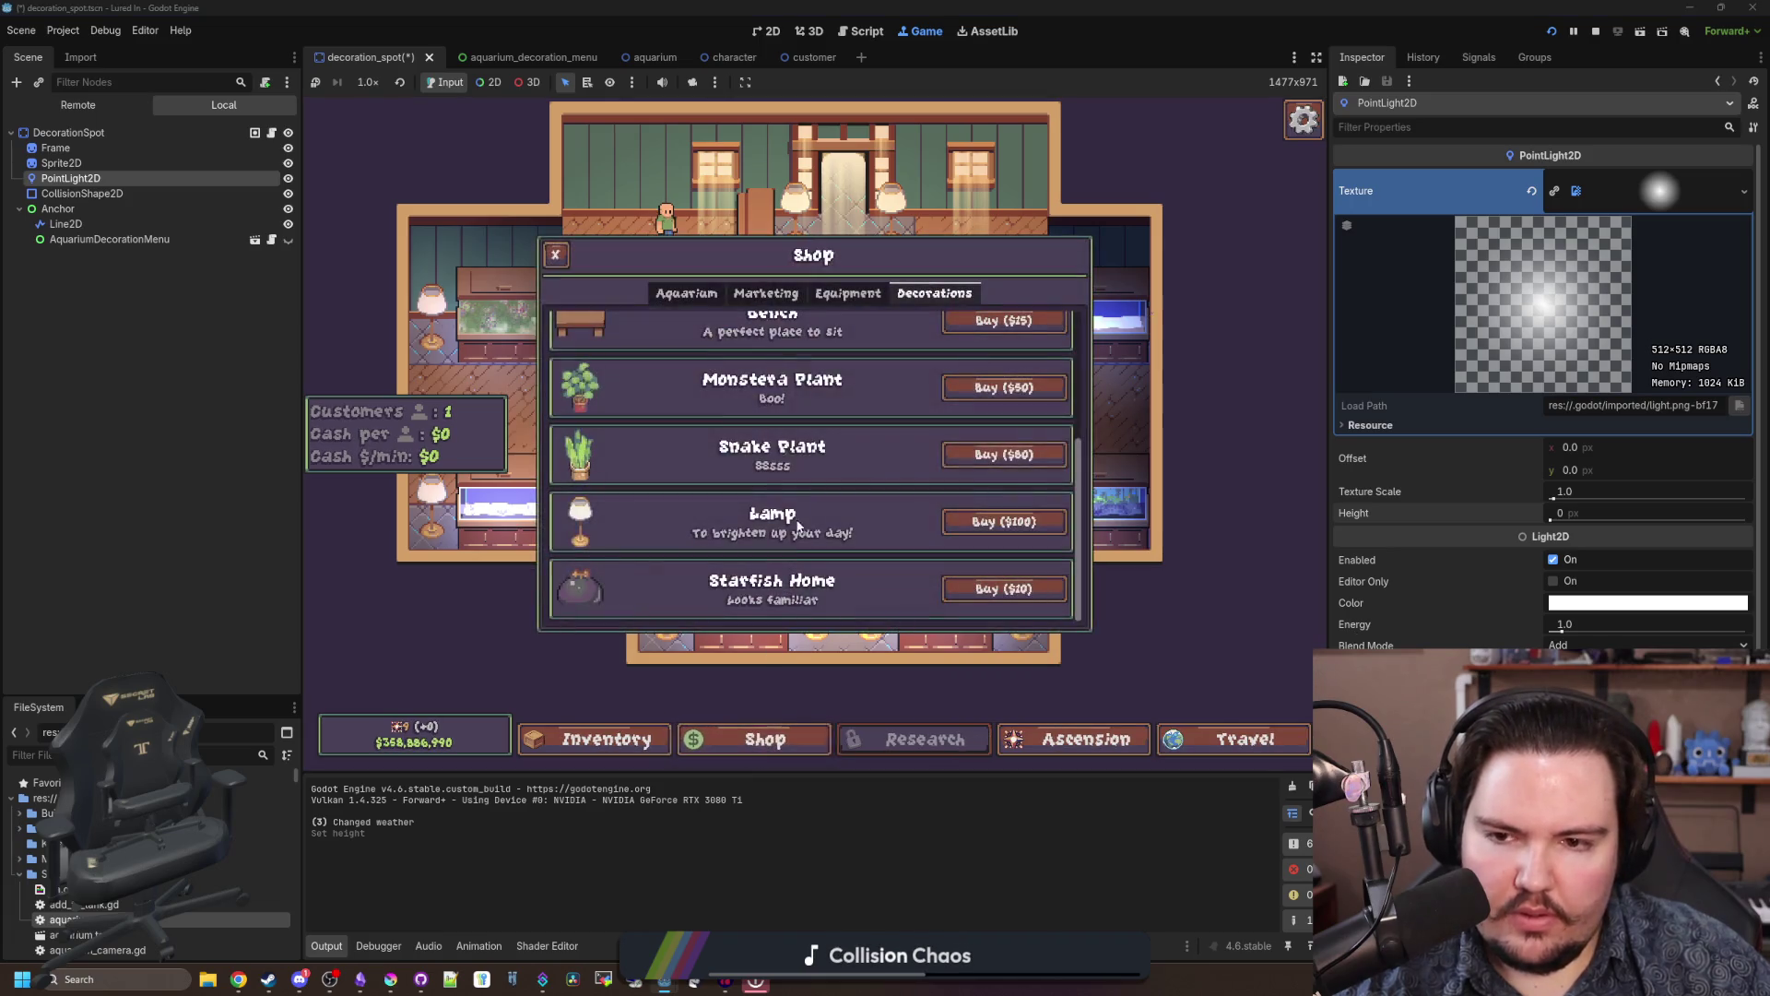
left_click(1000, 516)
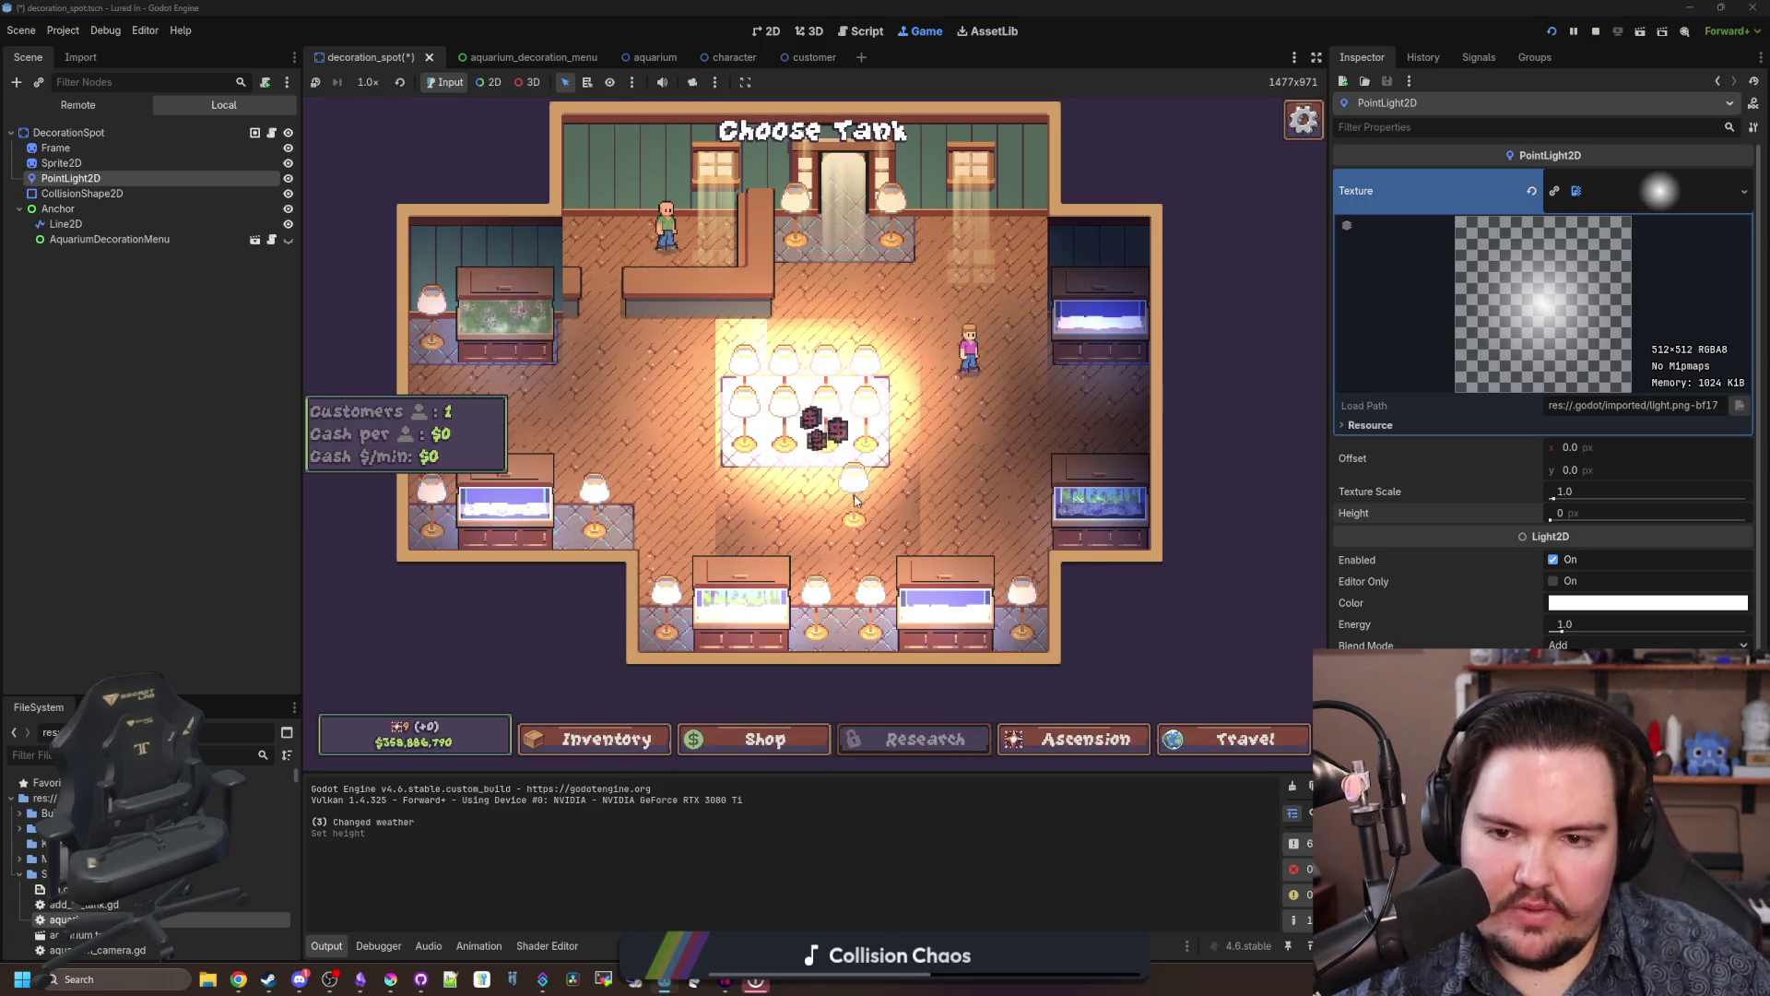
left_click(813, 404)
Step: Test the light's Energy, reset it to 1, and switch its Blend Mode to Mix
left_click_drag(1564, 634, 1721, 633)
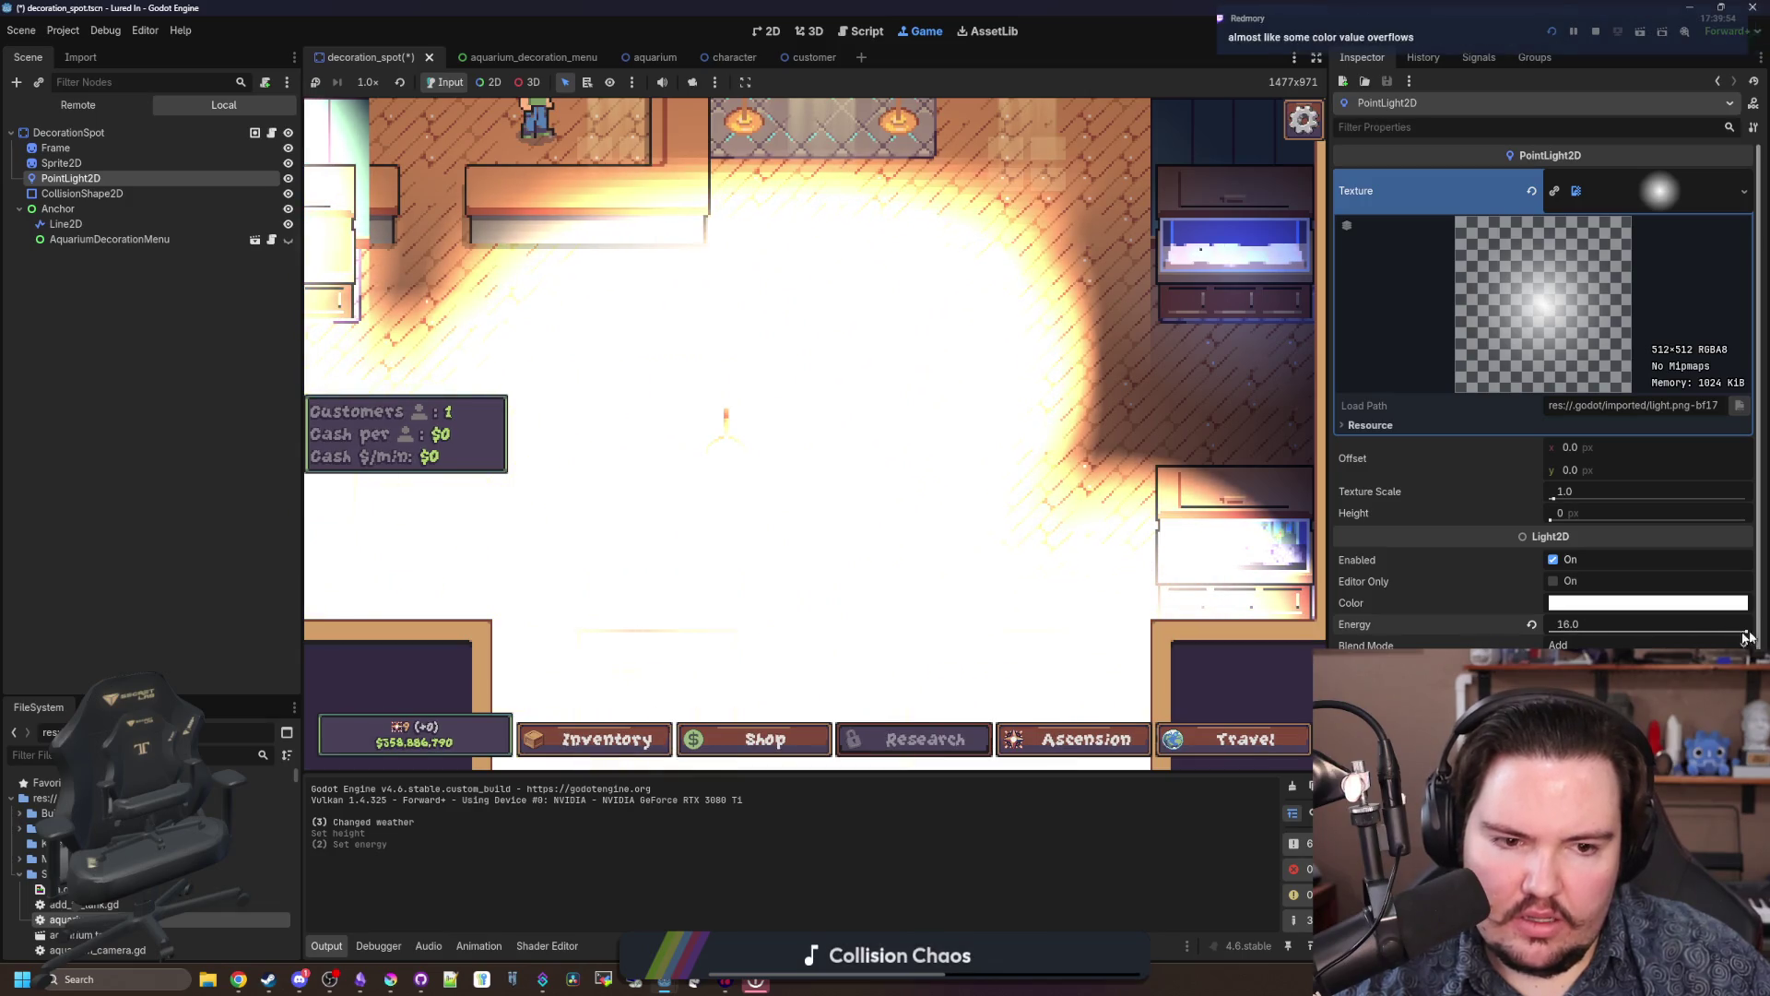
left_click(1618, 622)
type("1")
key("Return")
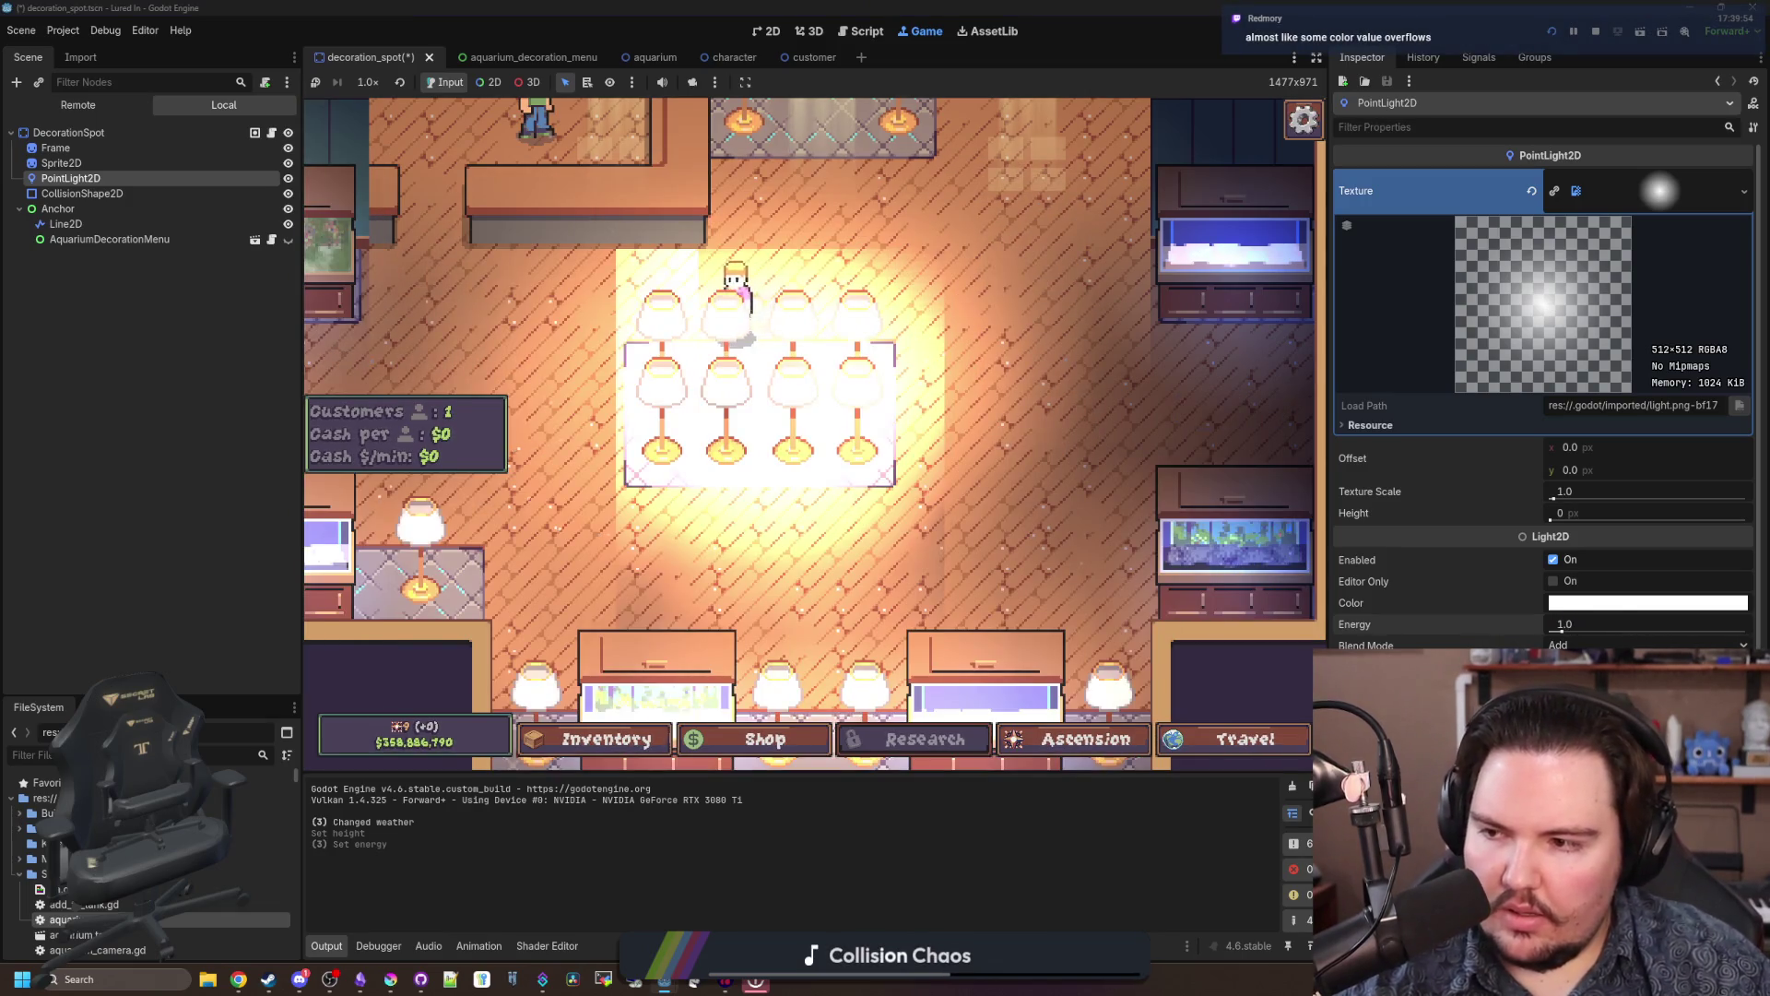
left_click(1650, 644)
left_click(1622, 687)
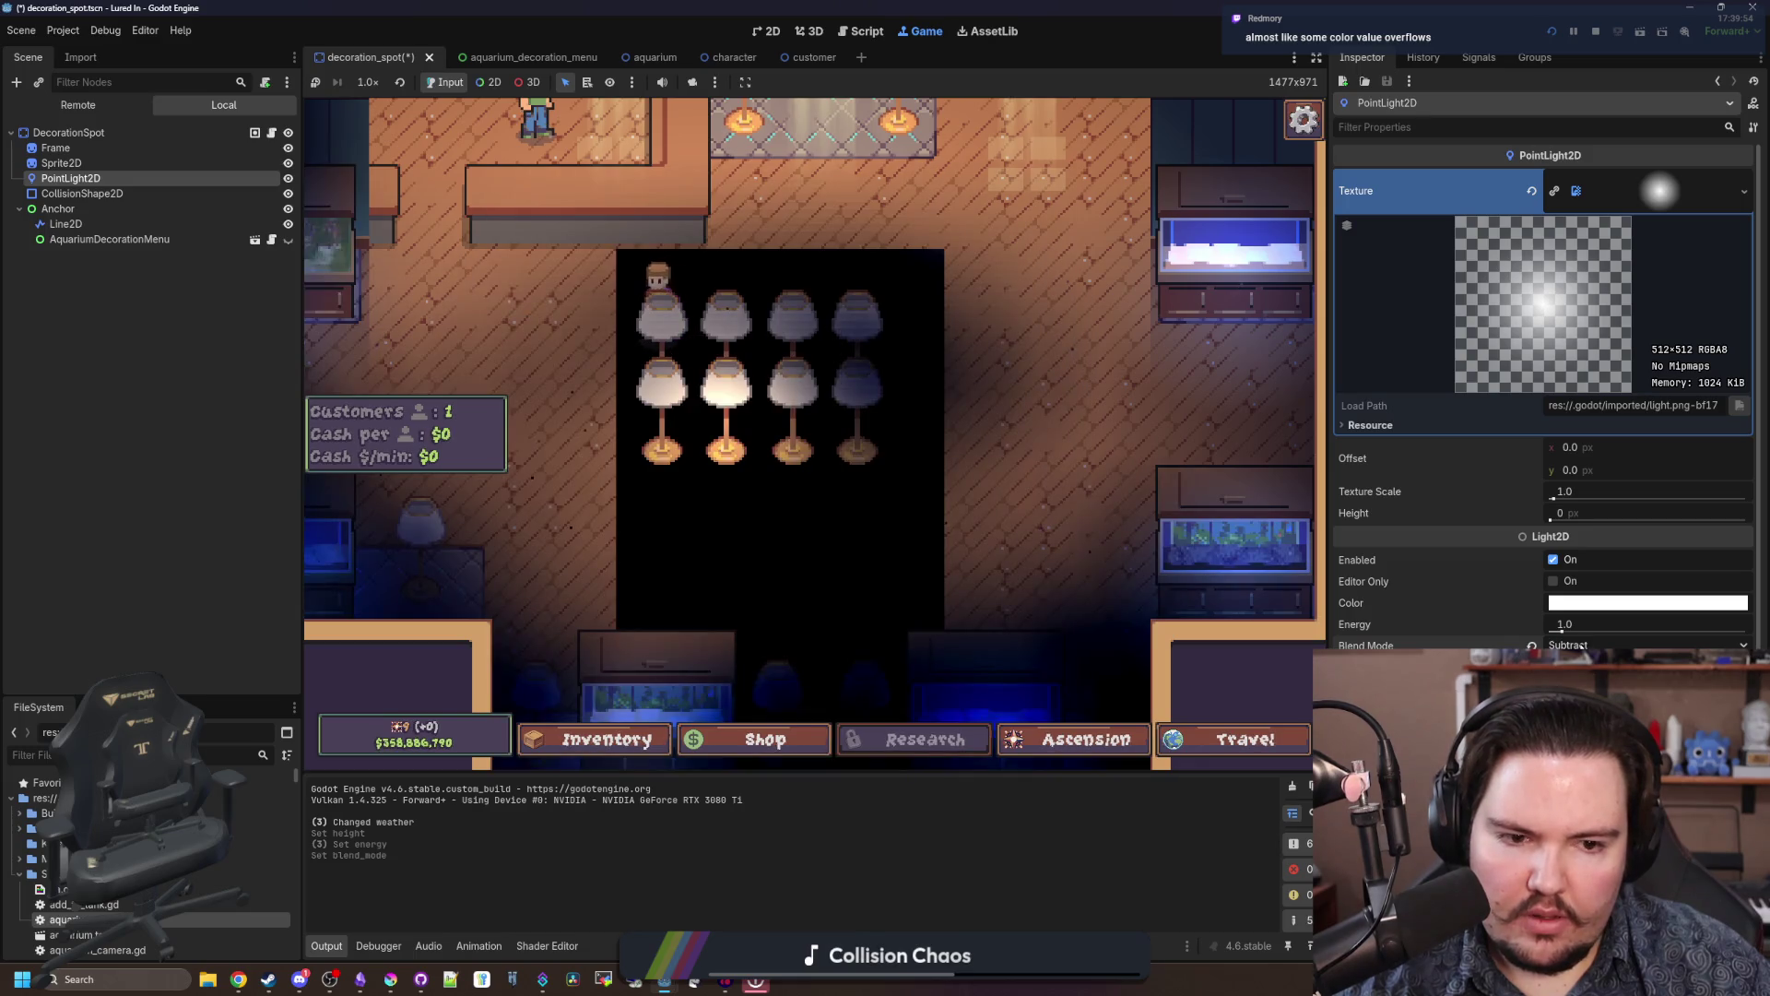
left_click(1531, 645)
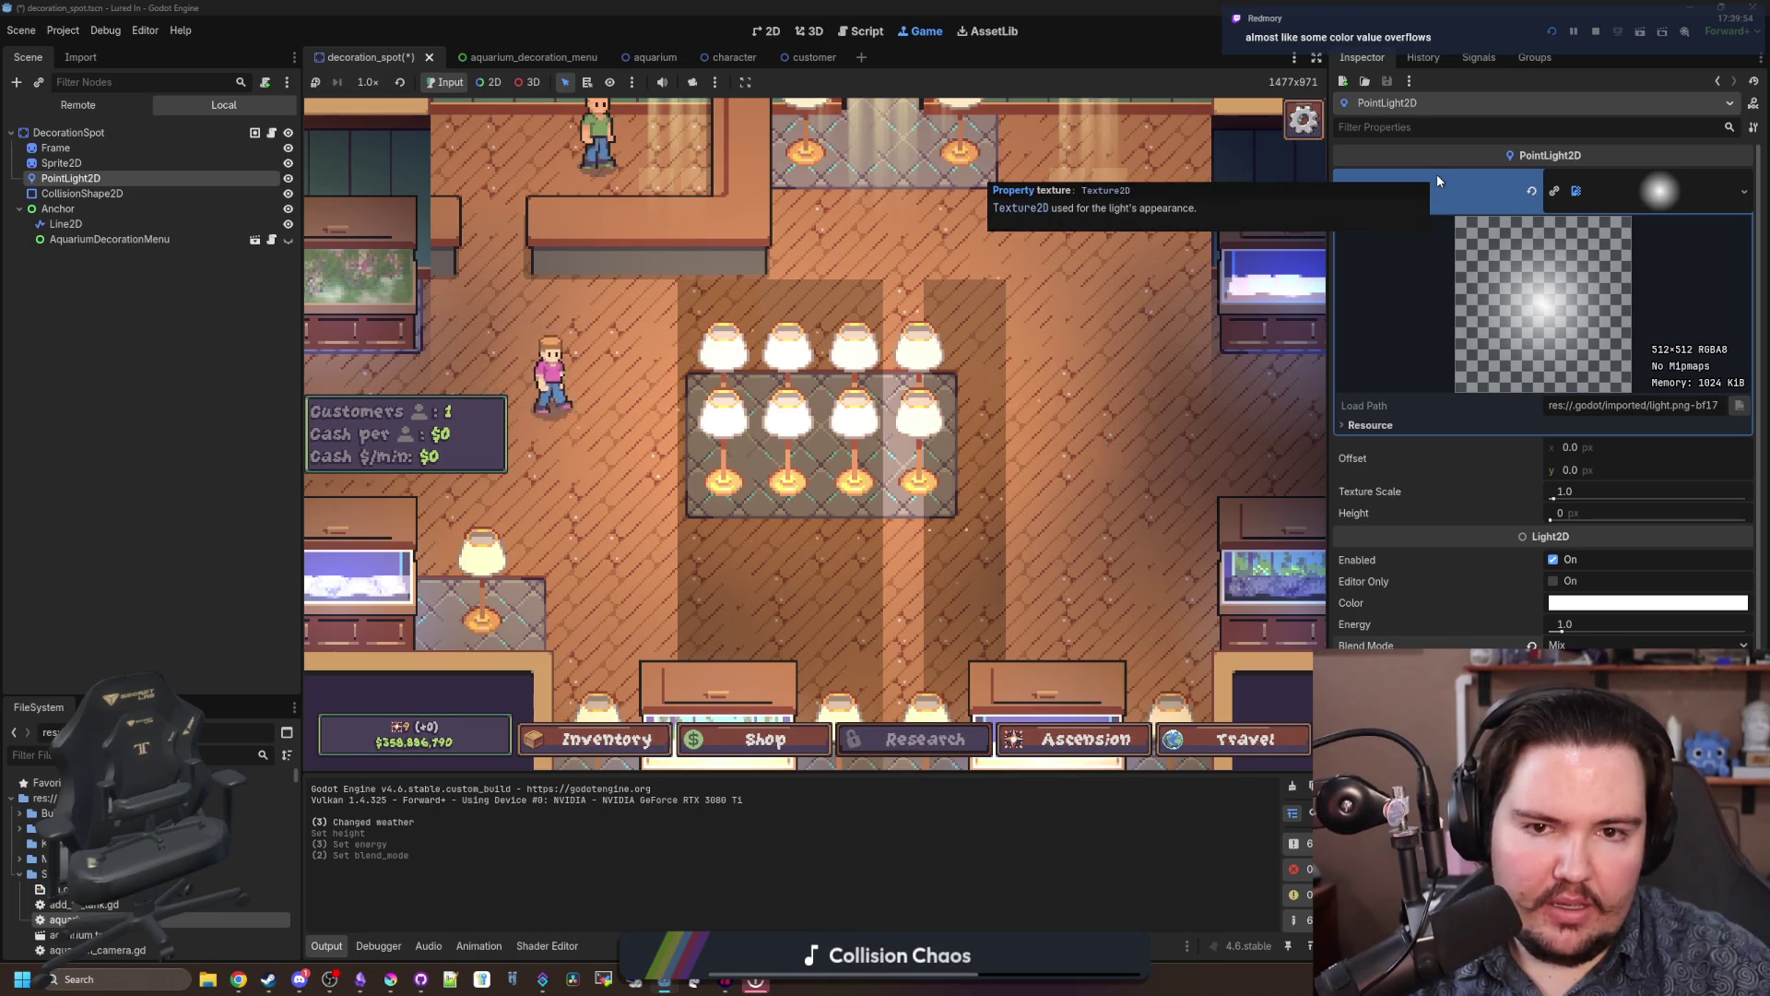
left_click(1656, 195)
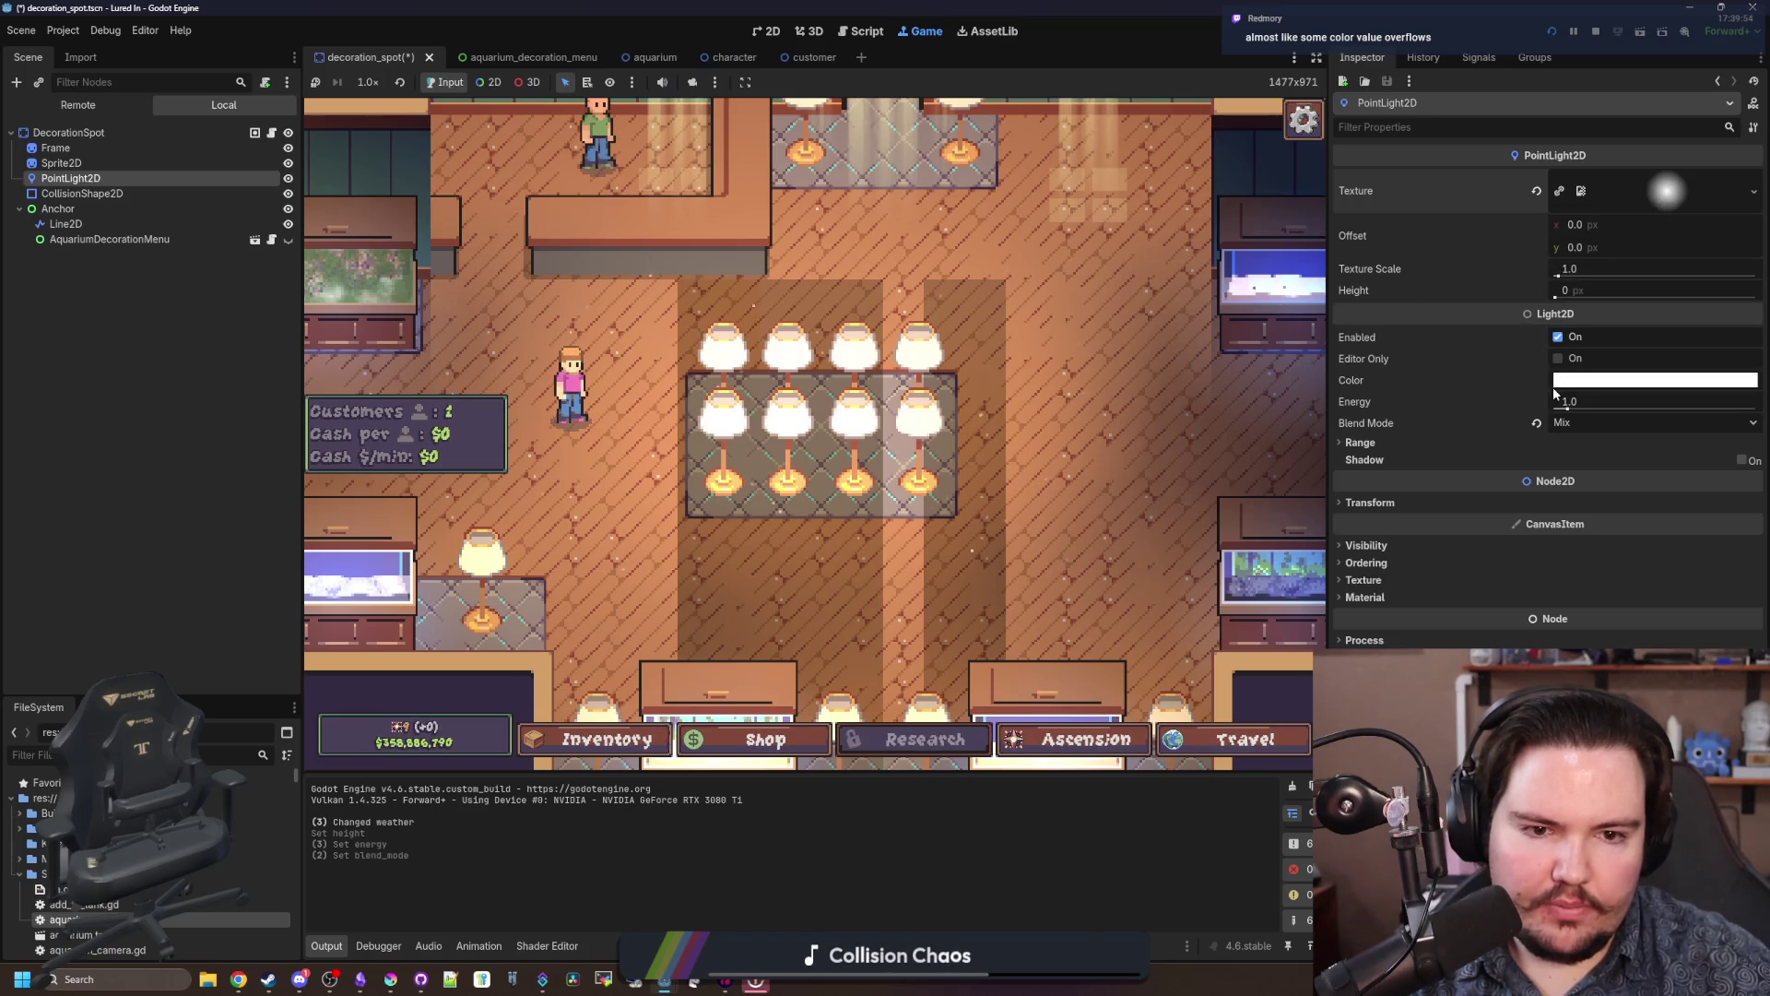
left_click(1392, 444)
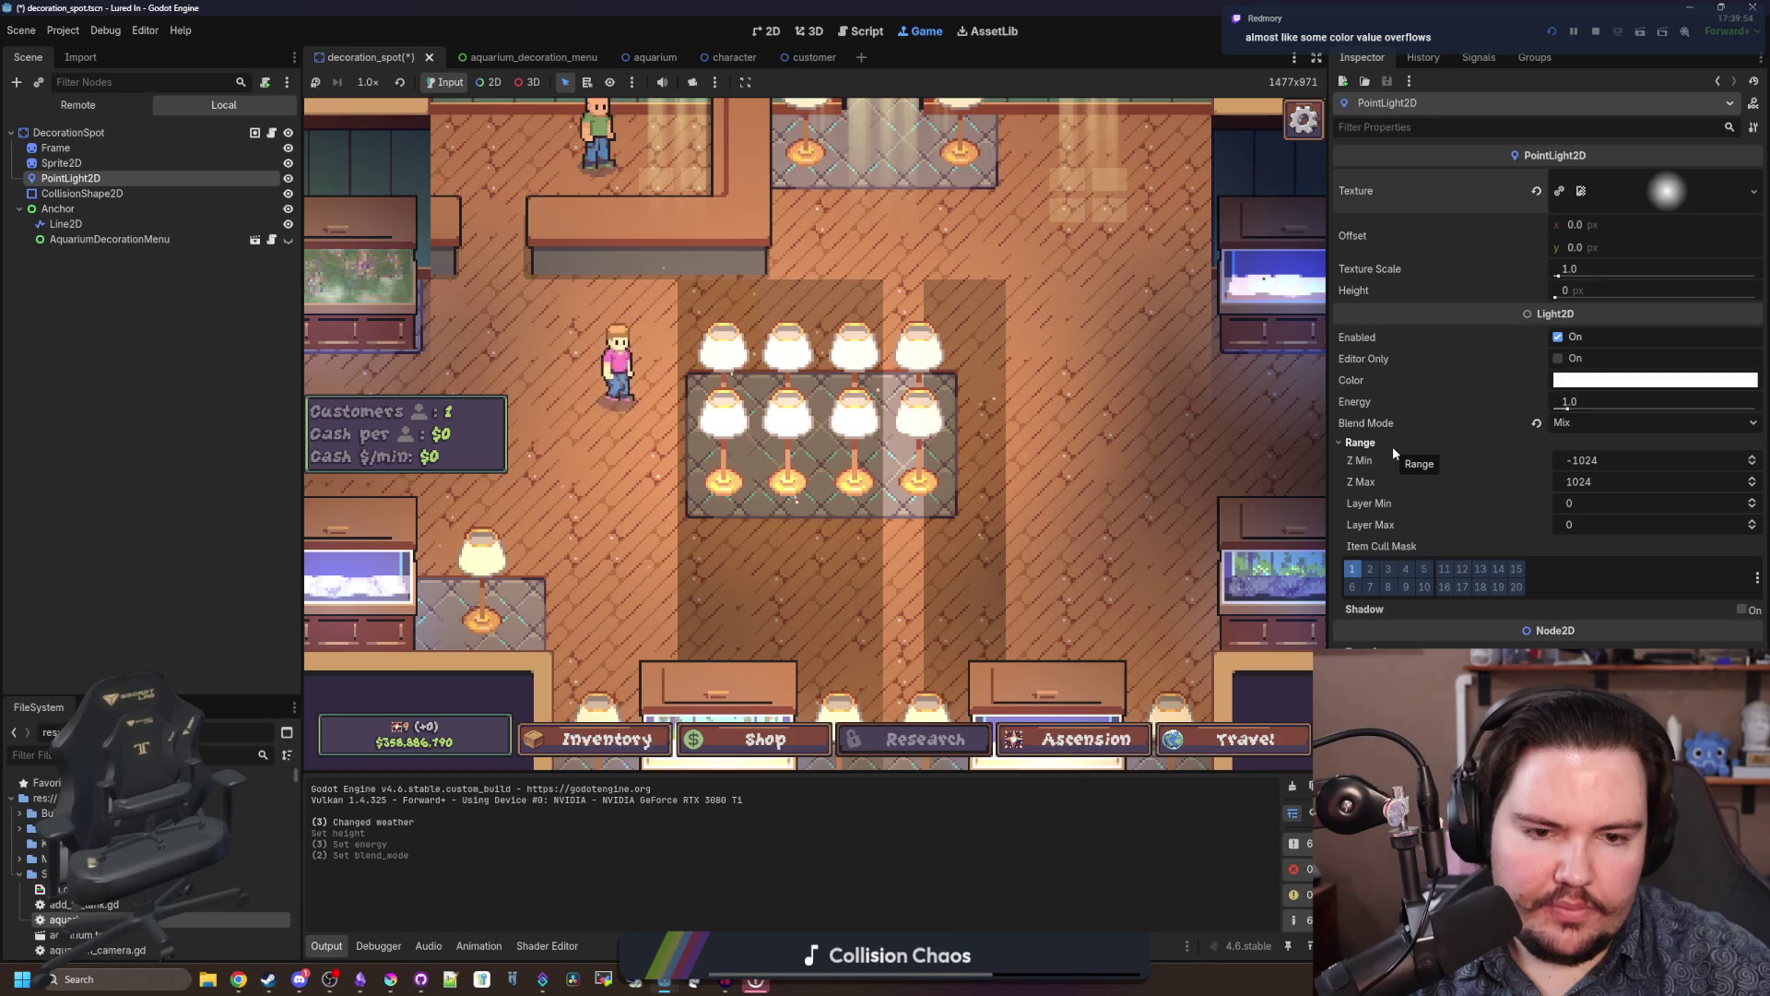
Step: Try different Layer Min and Layer Max values on the lamp light, leaving both at 0
mouse_move(1589, 502)
left_mouse_down()
mouse_move(1563, 501)
mouse_move(1615, 501)
mouse_move(1589, 501)
left_mouse_up()
type("1")
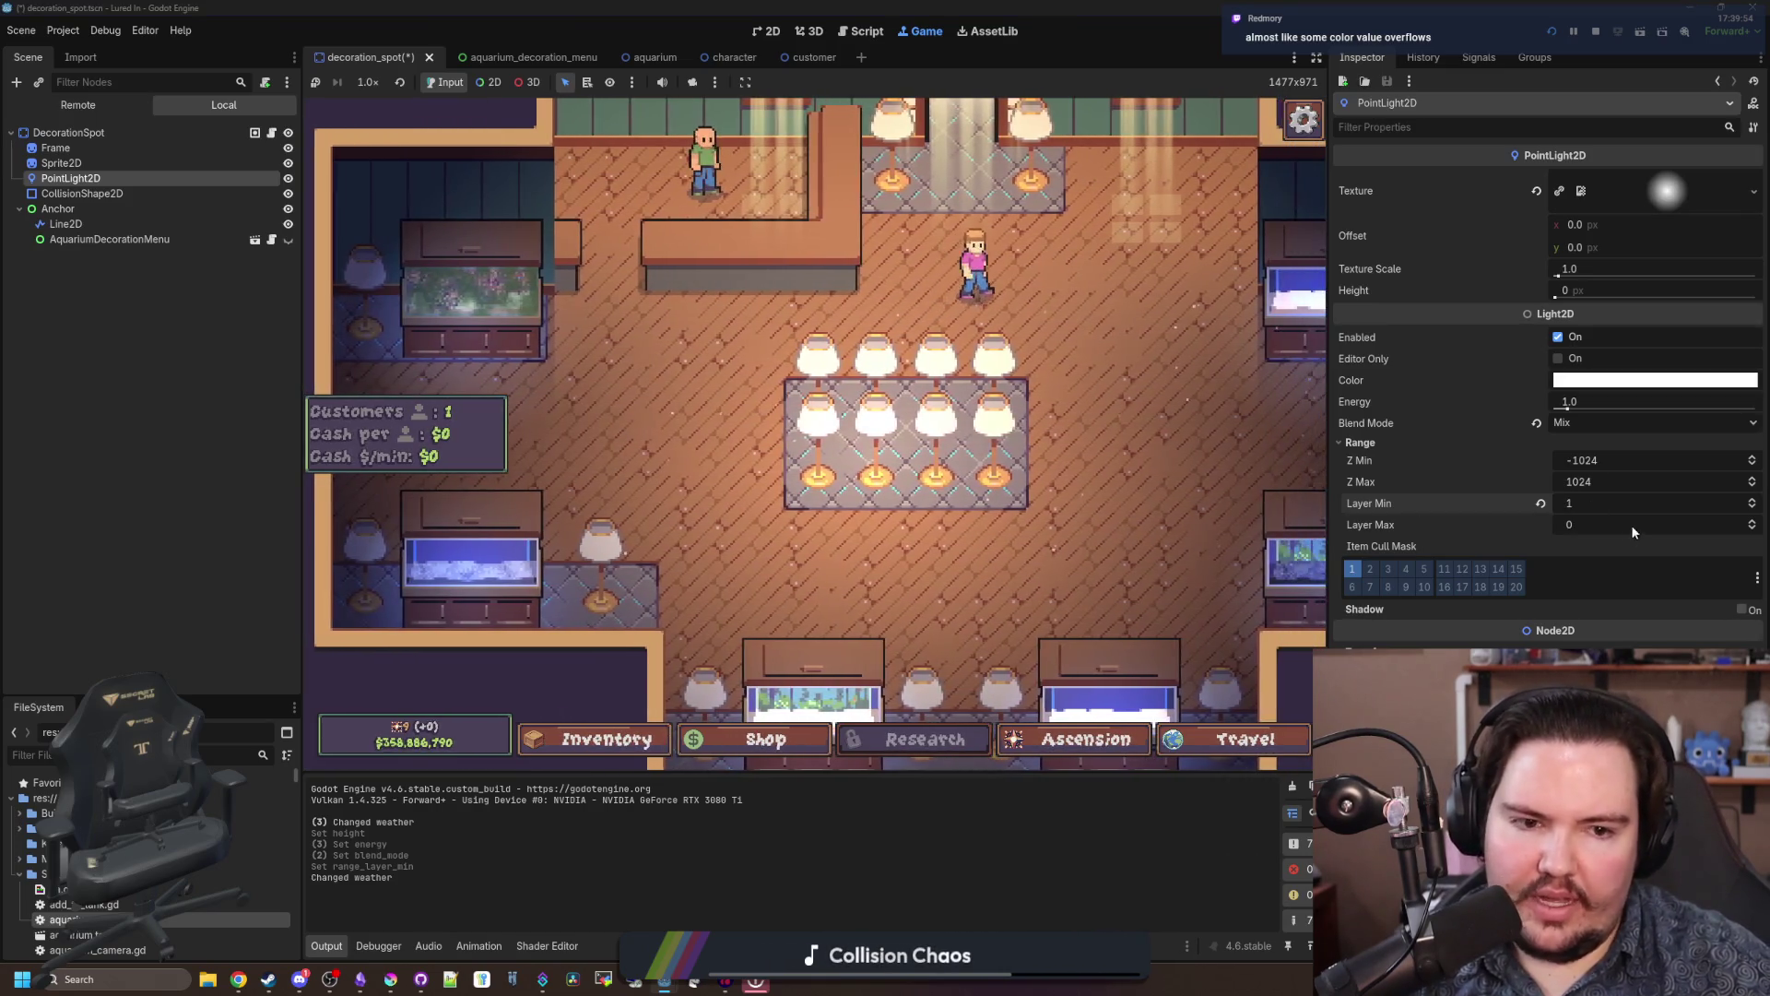
left_click(1753, 507)
left_click(1752, 507)
left_click(1753, 508)
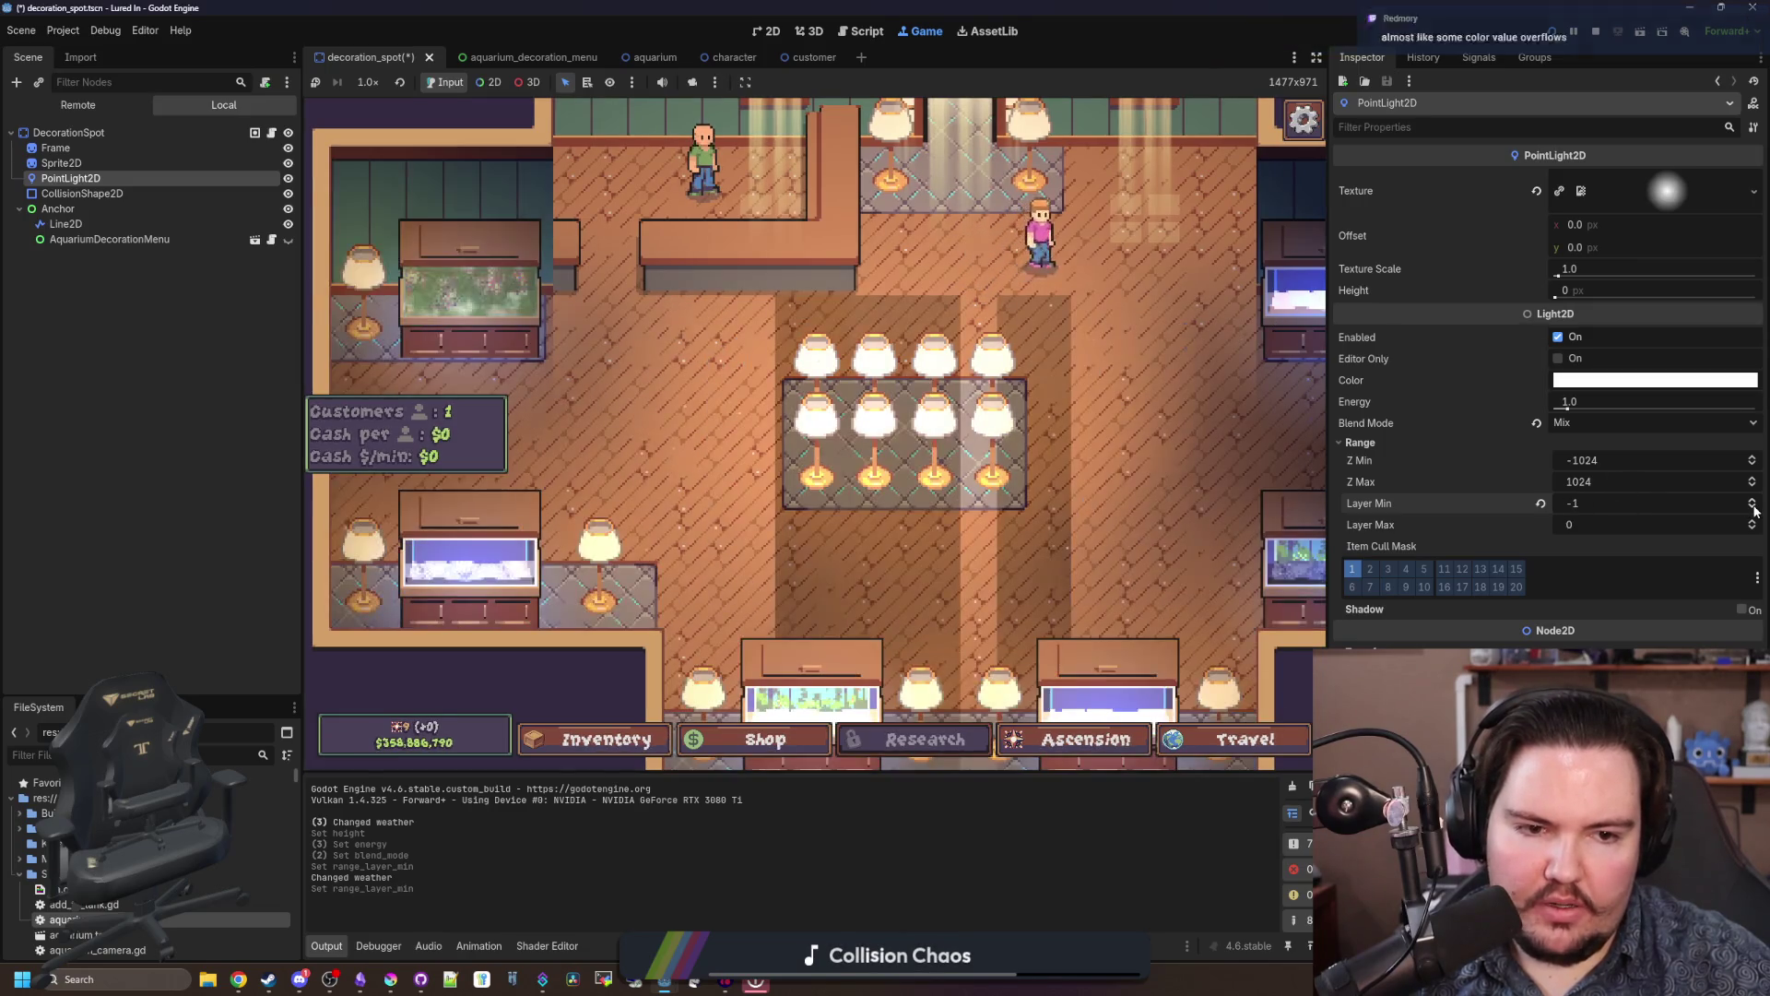
left_click(1753, 498)
left_click(1752, 499)
left_click(1752, 521)
left_click(1752, 520)
left_click(1753, 521)
left_click(1751, 522)
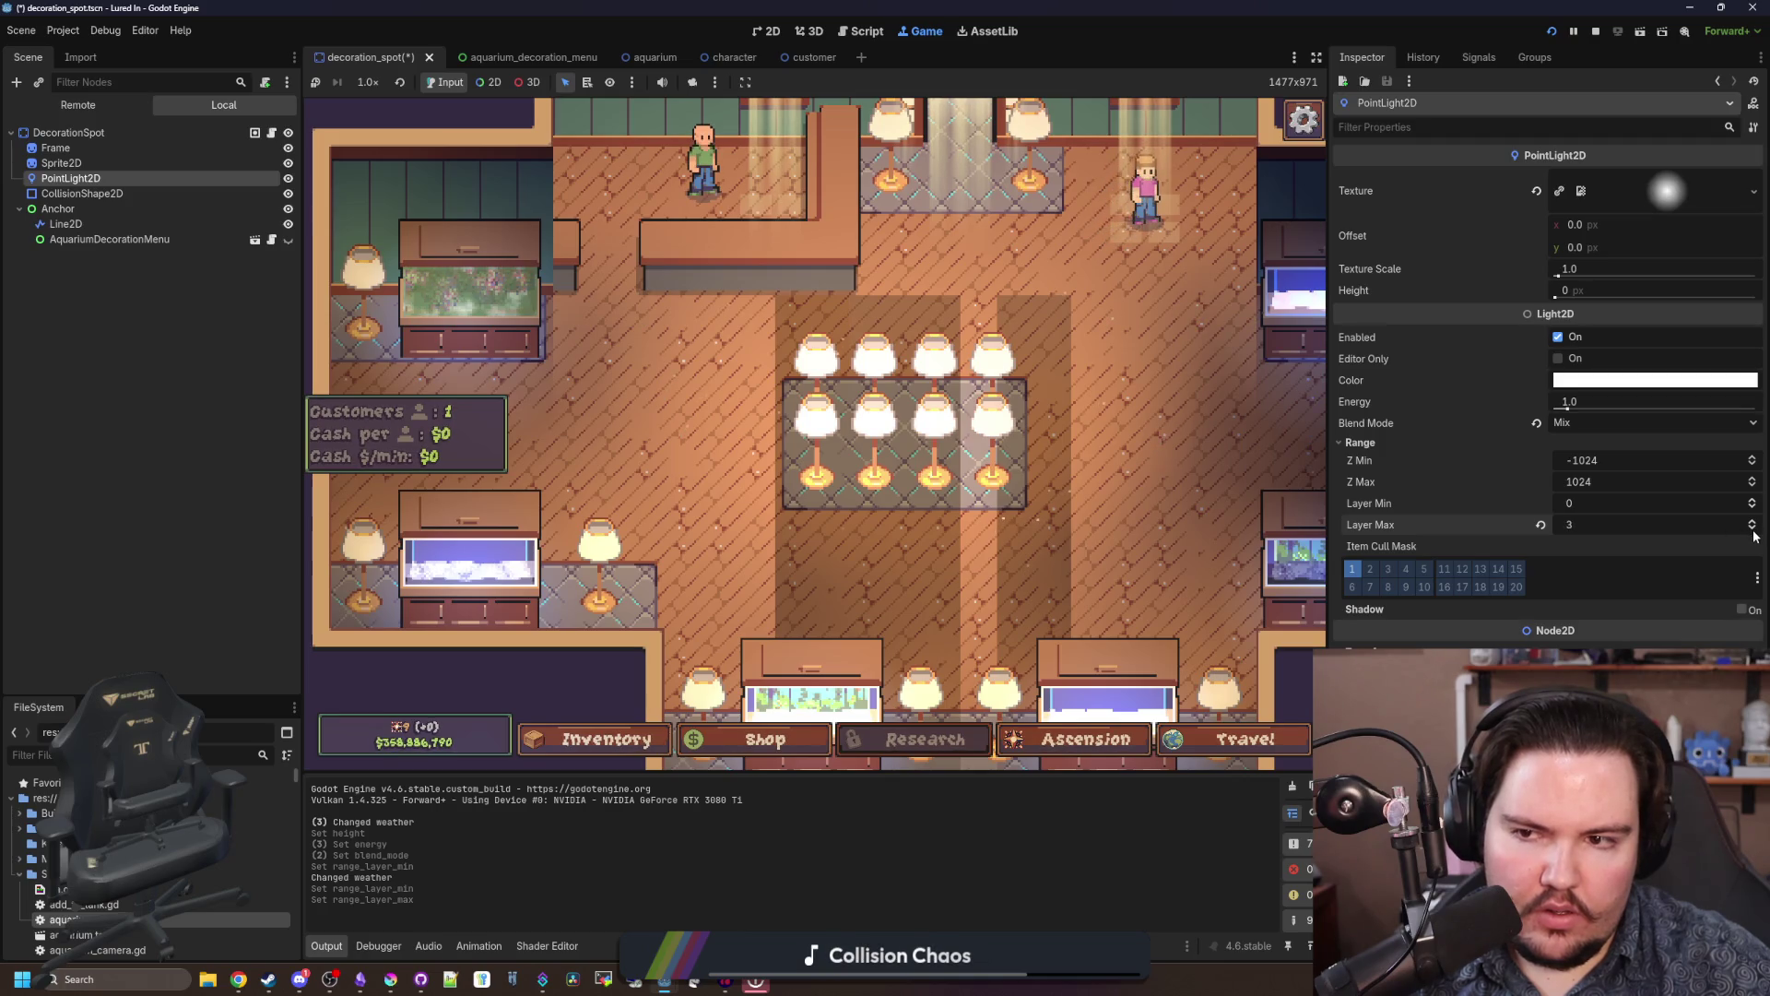
left_click(1752, 522)
left_click(1752, 521)
left_click(1751, 522)
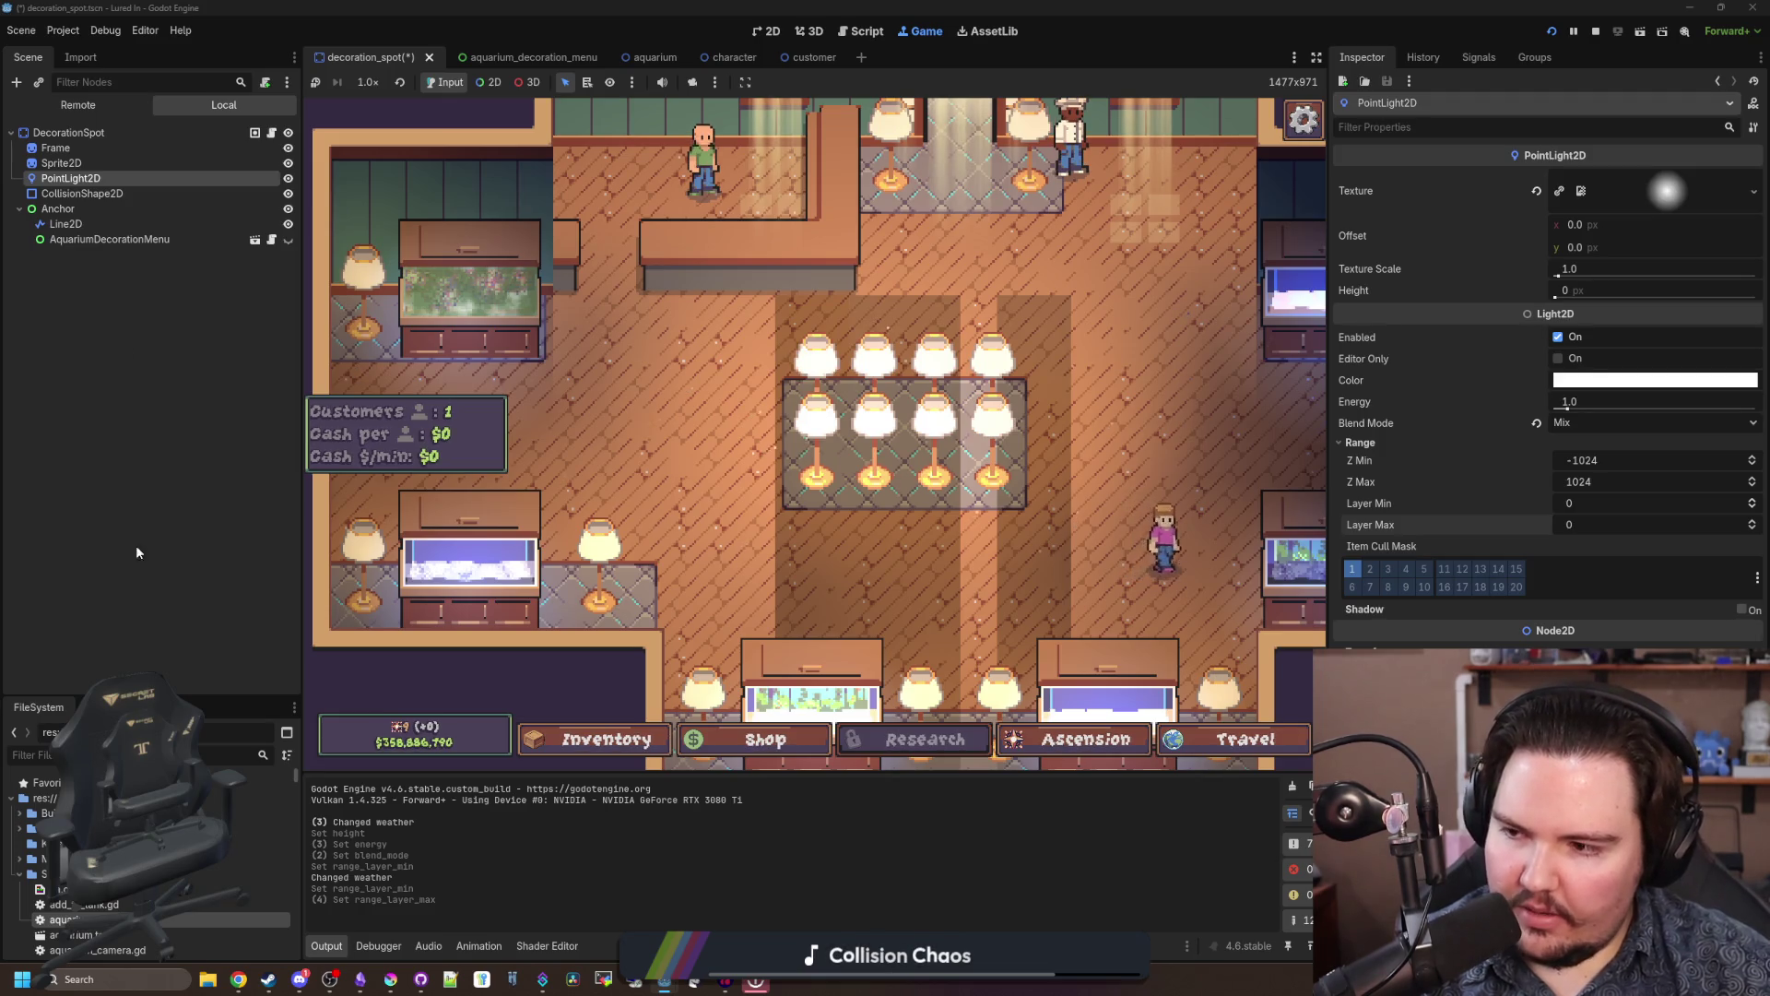
Step: Pan the game view and shrink the light's texture scale to 0.01
left_click_drag(1295, 491, 1151, 491)
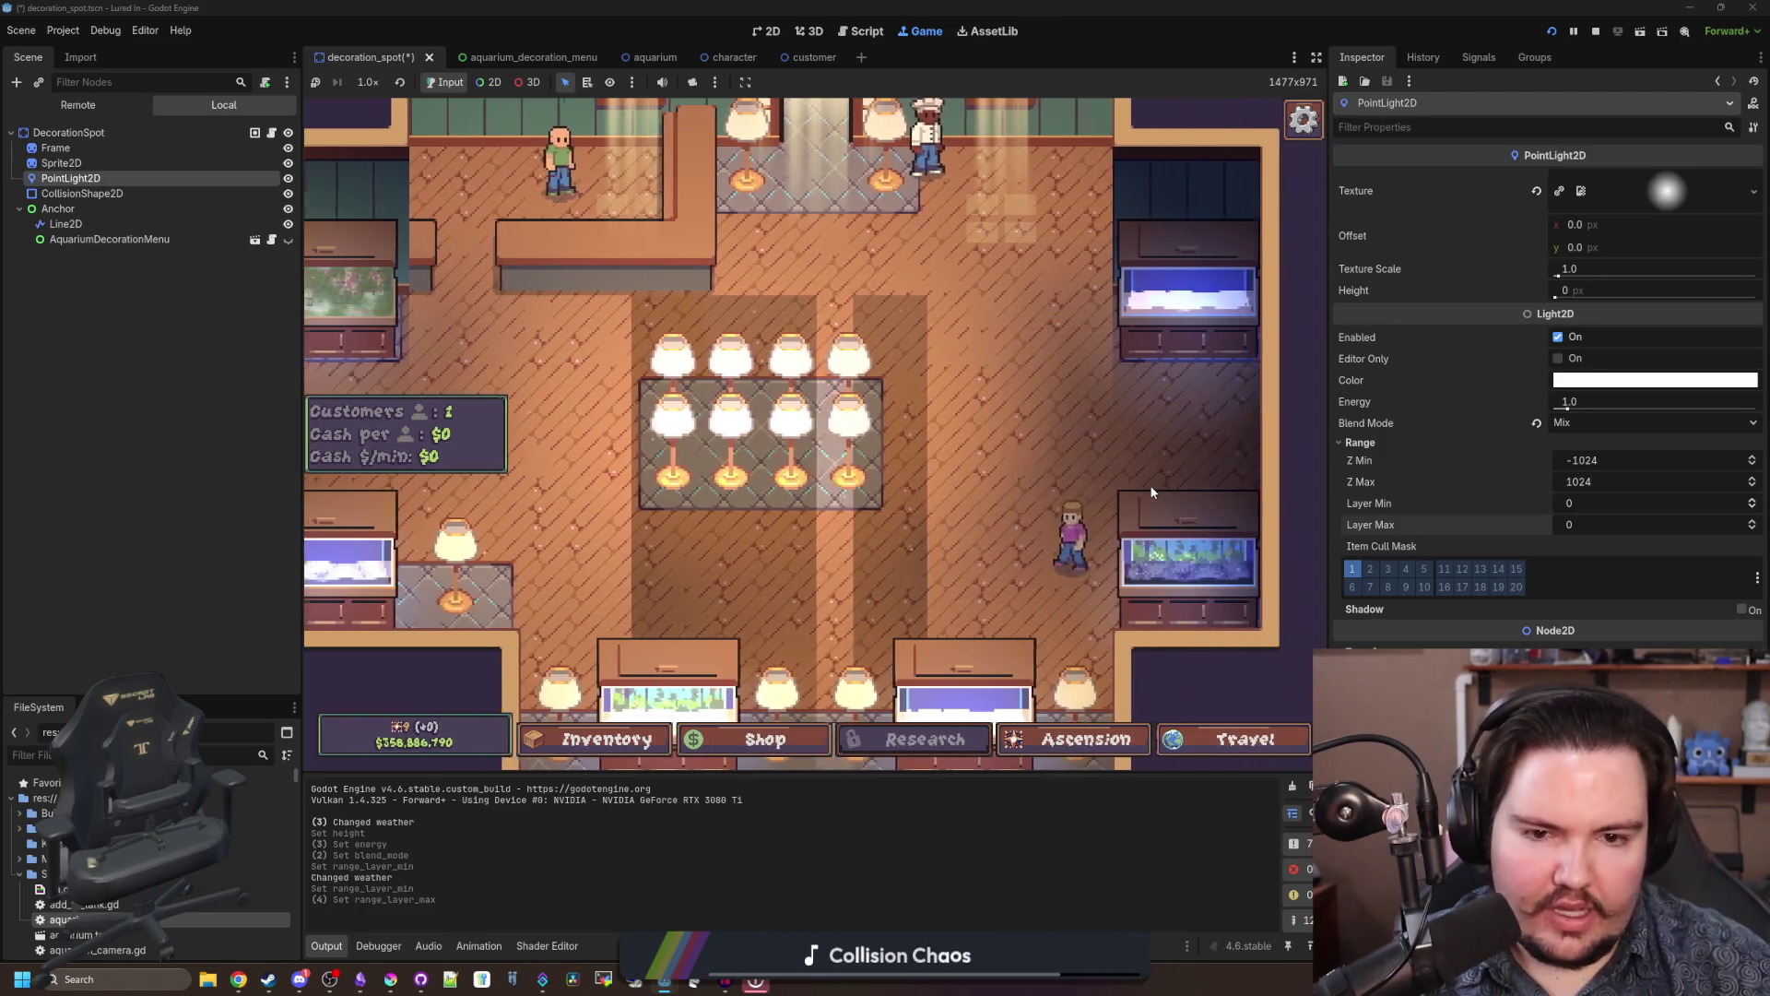
scroll(1161, 487, "up", 3)
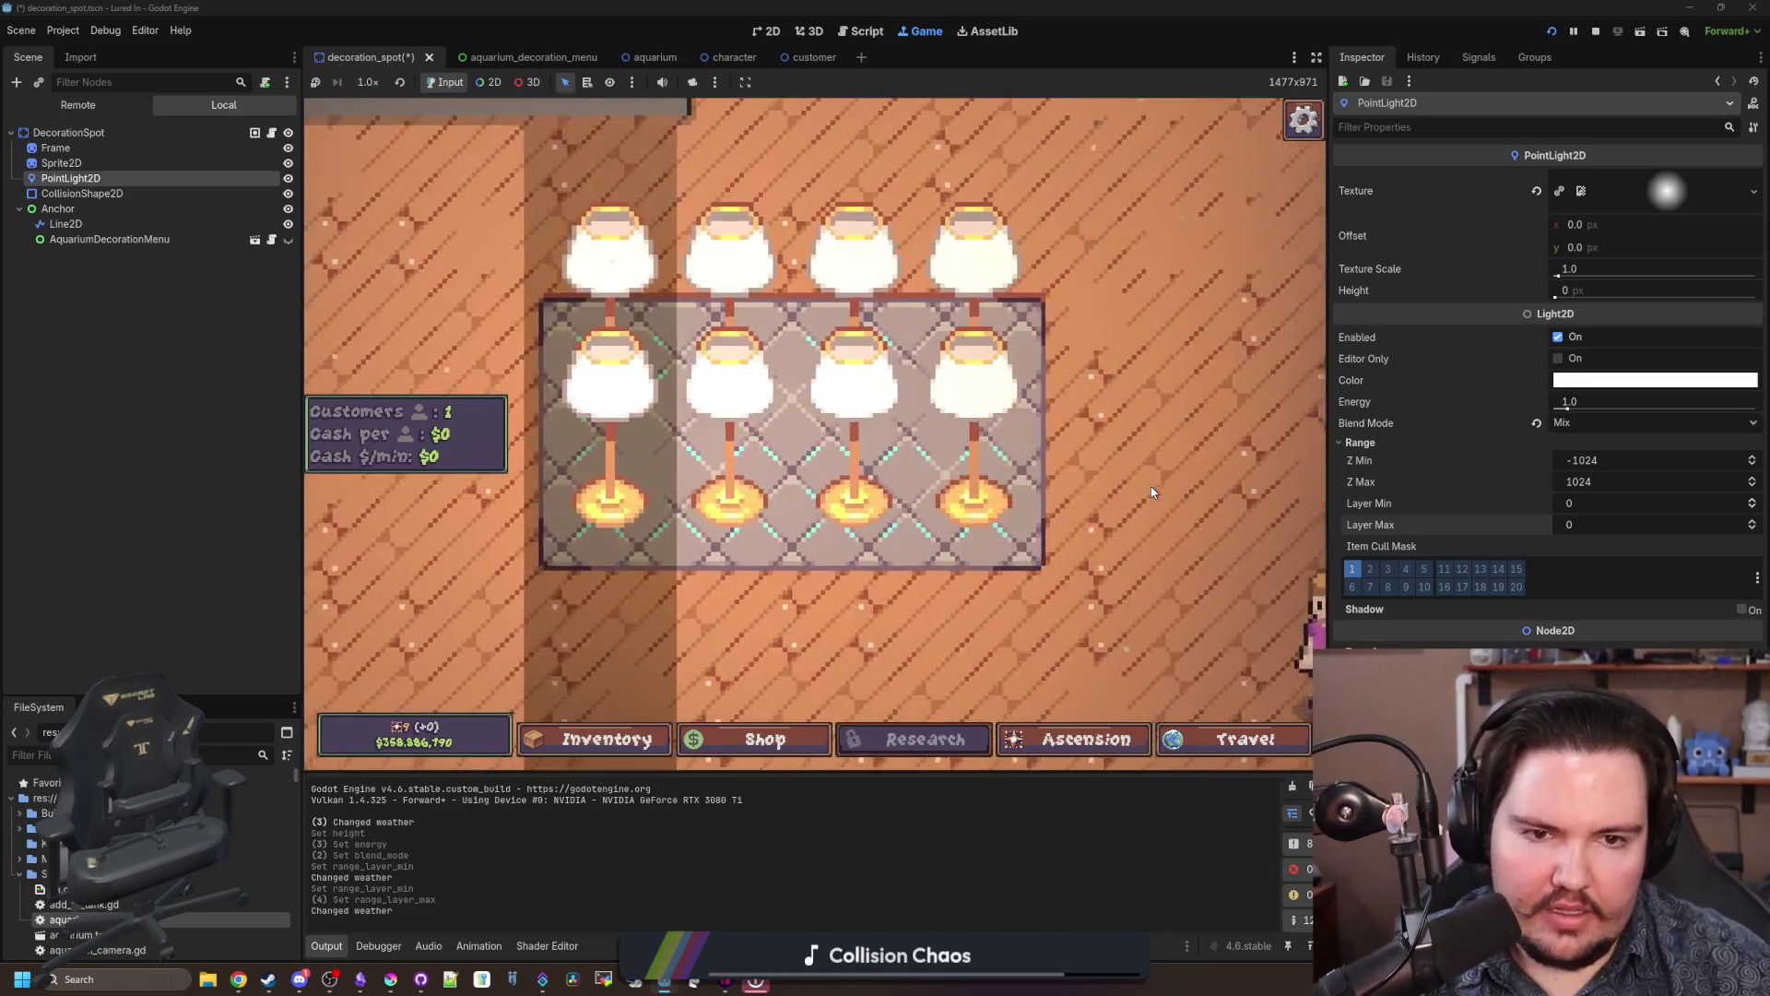
scroll(1180, 477, "down", 3)
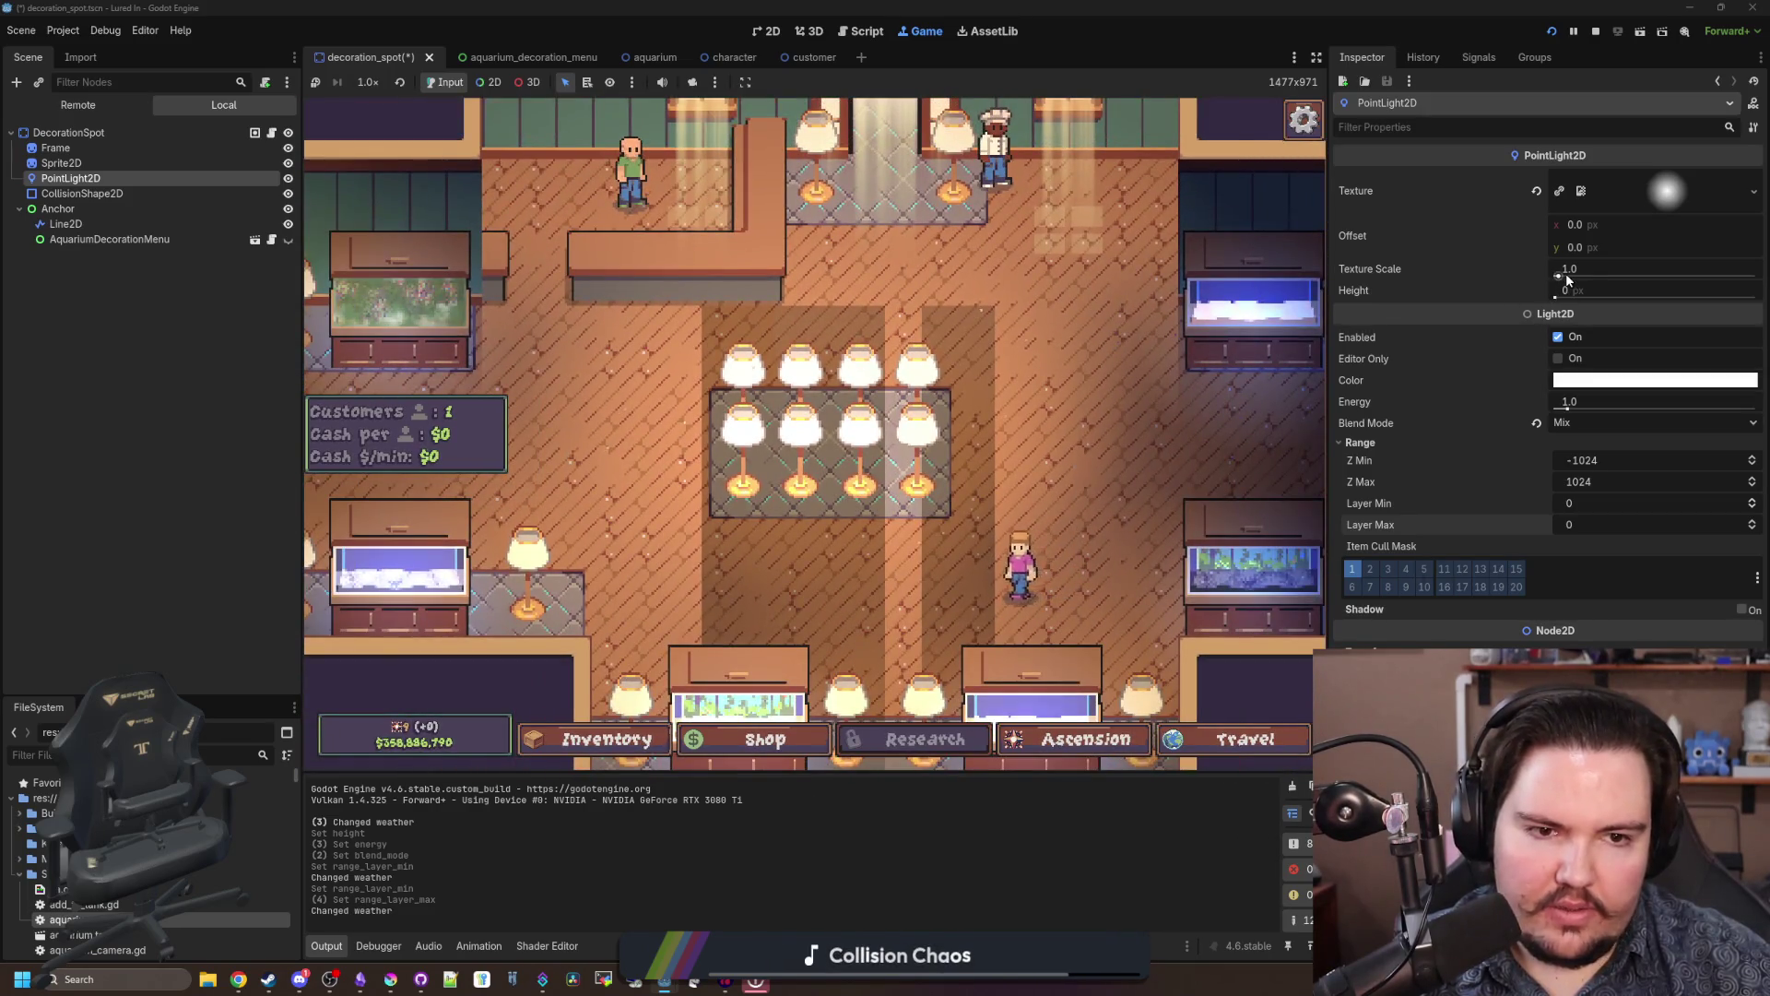
left_click_drag(1568, 280, 1503, 279)
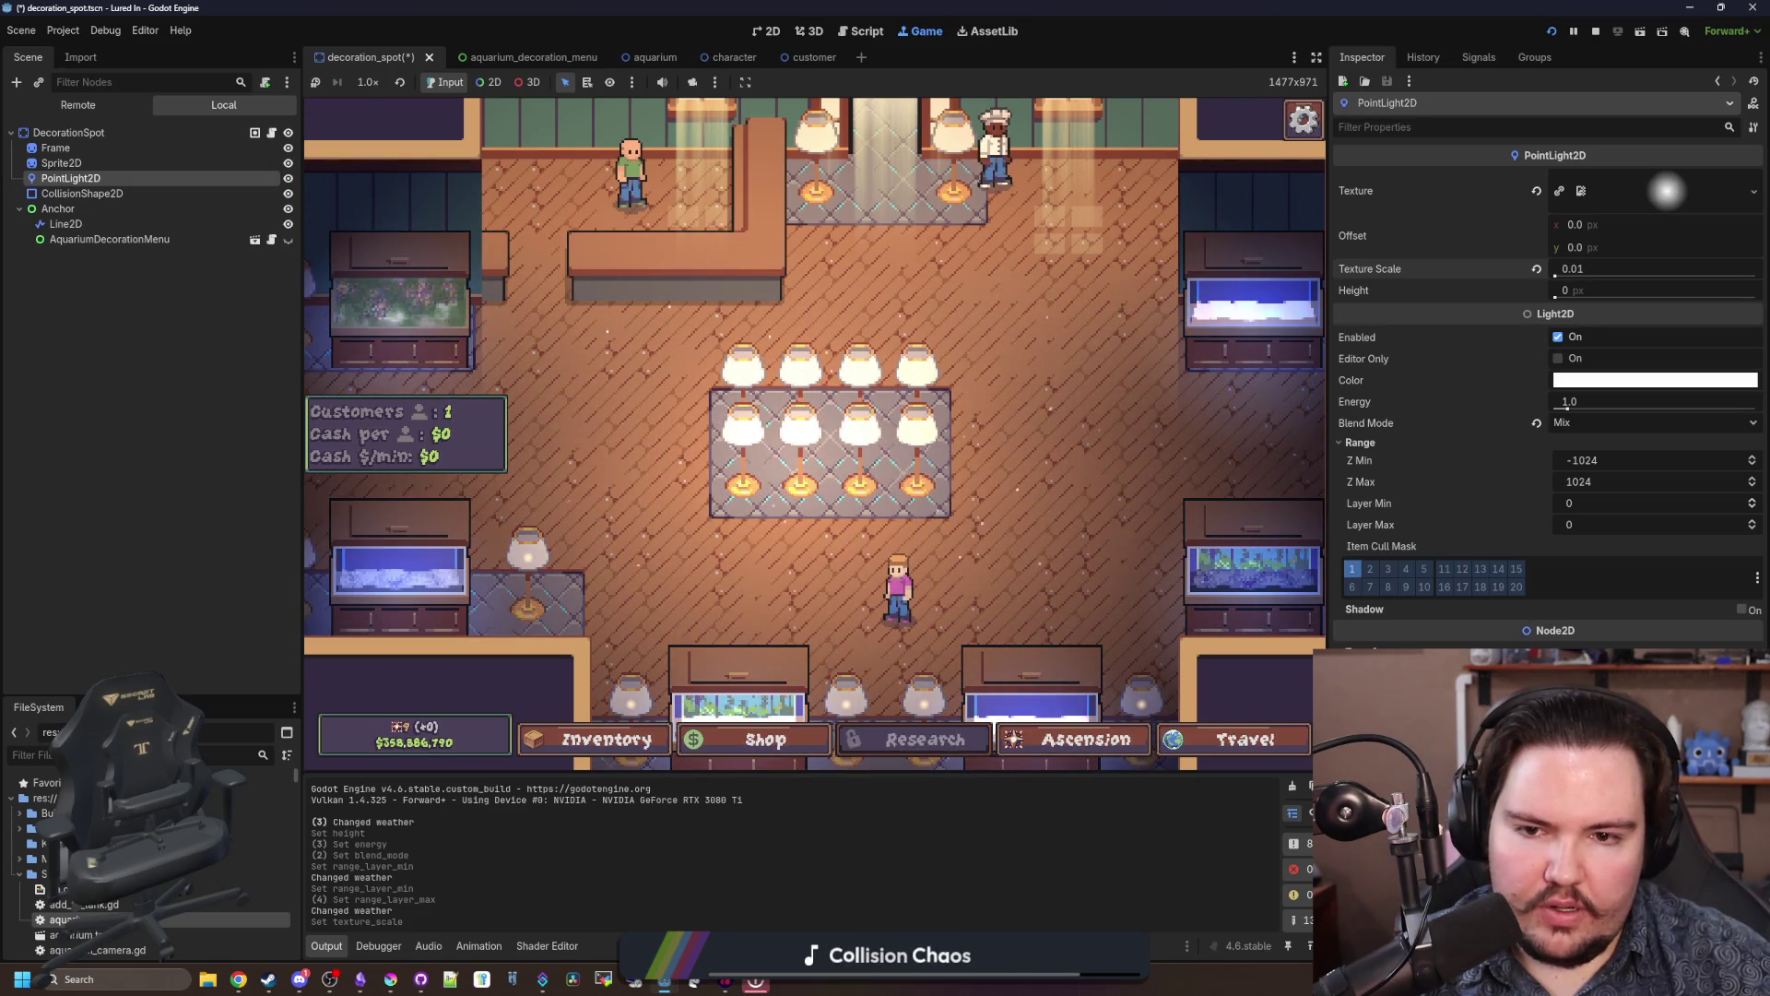
Step: Set the light's texture scale to 0.25, trying 0.5 first
left_click_drag(1502, 277, 1586, 277)
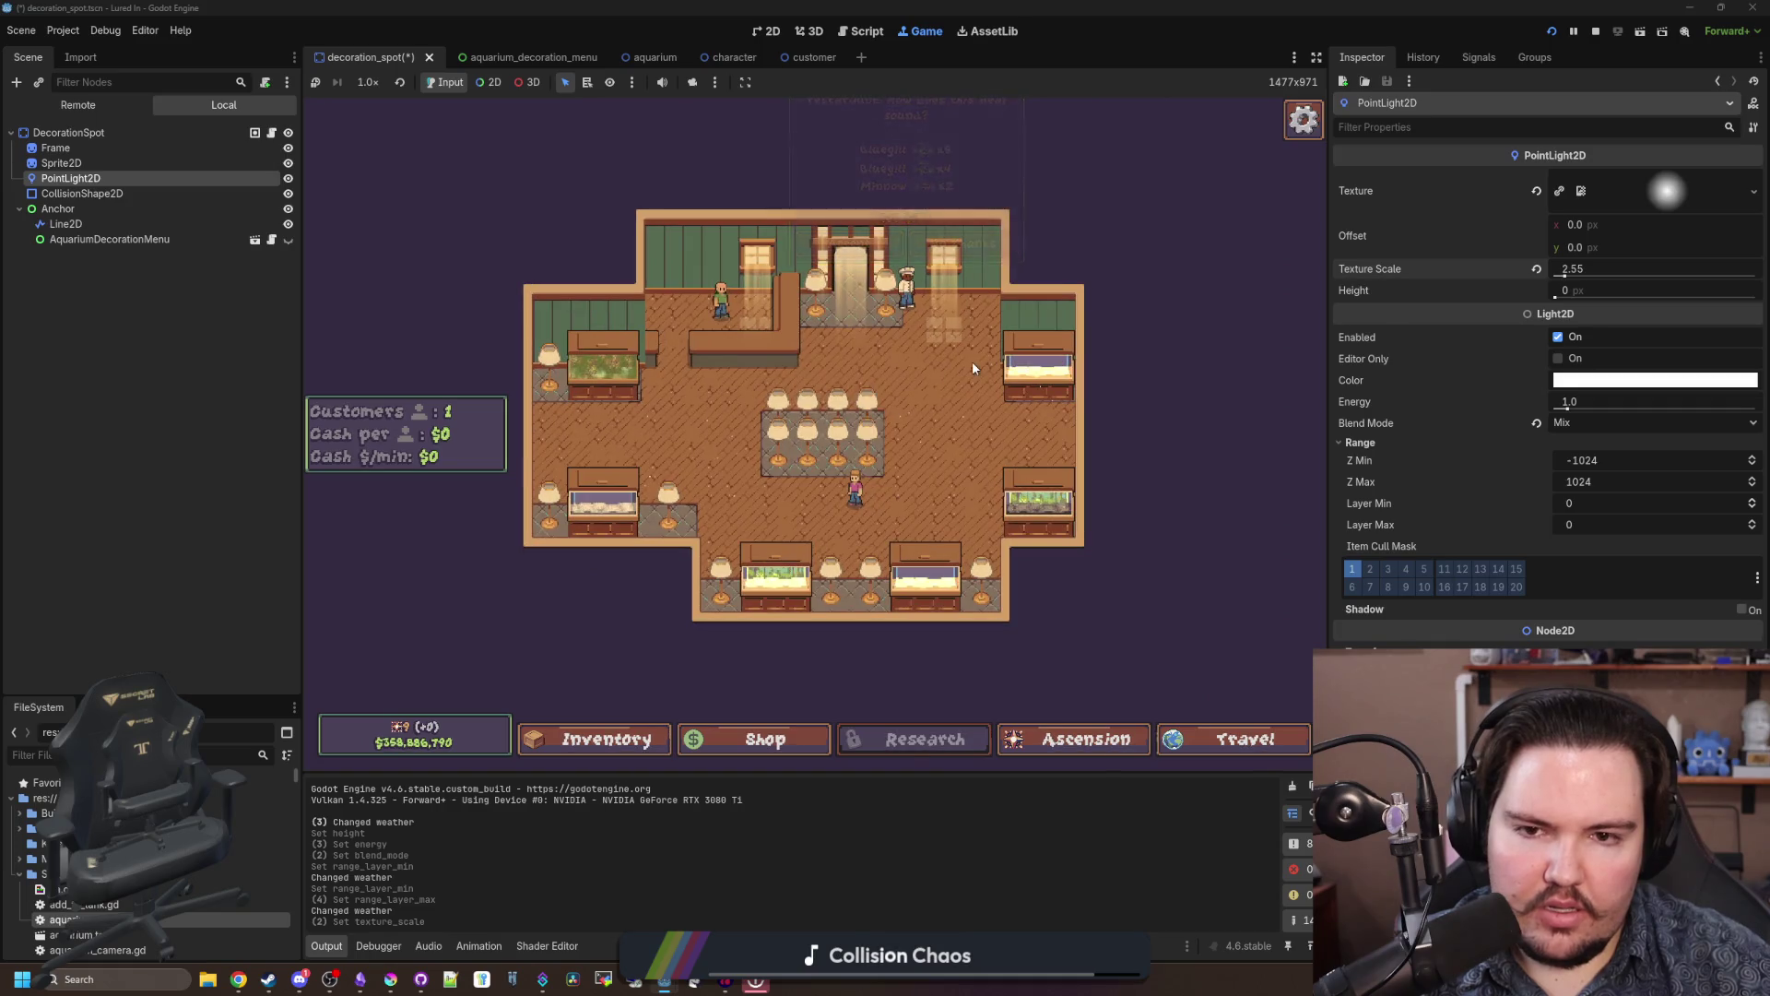
left_click_drag(1563, 276, 1565, 279)
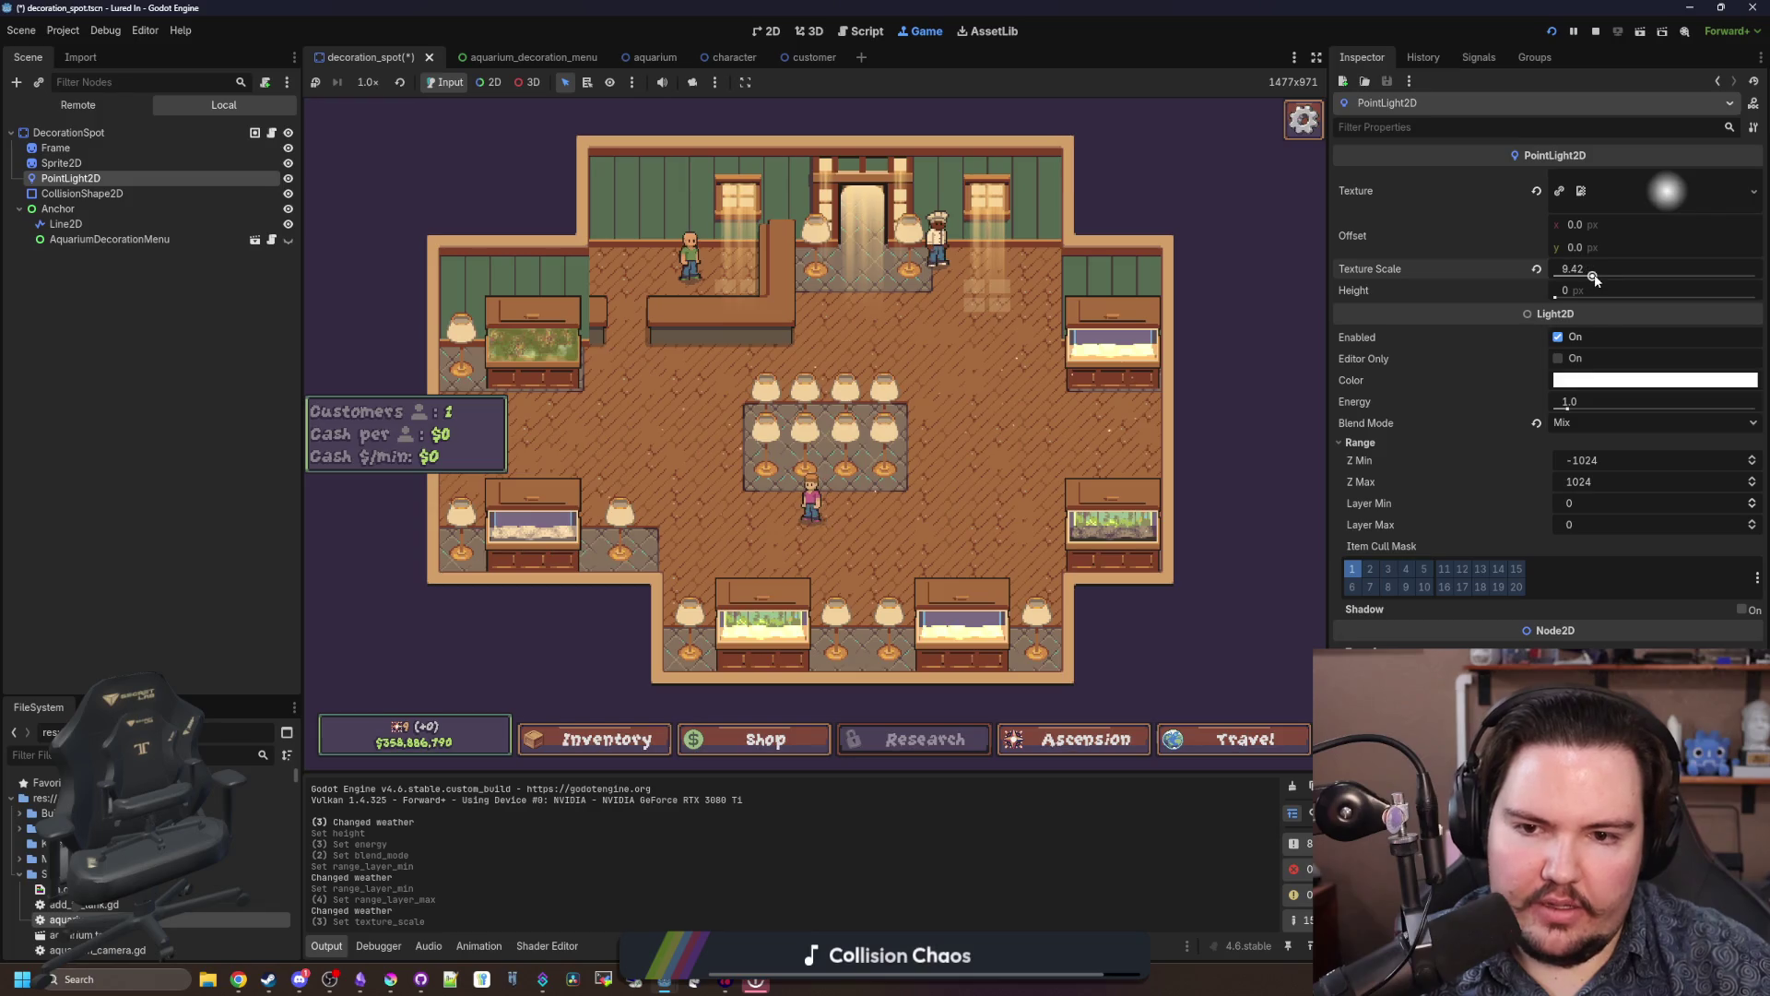
left_click_drag(1565, 301, 1557, 297)
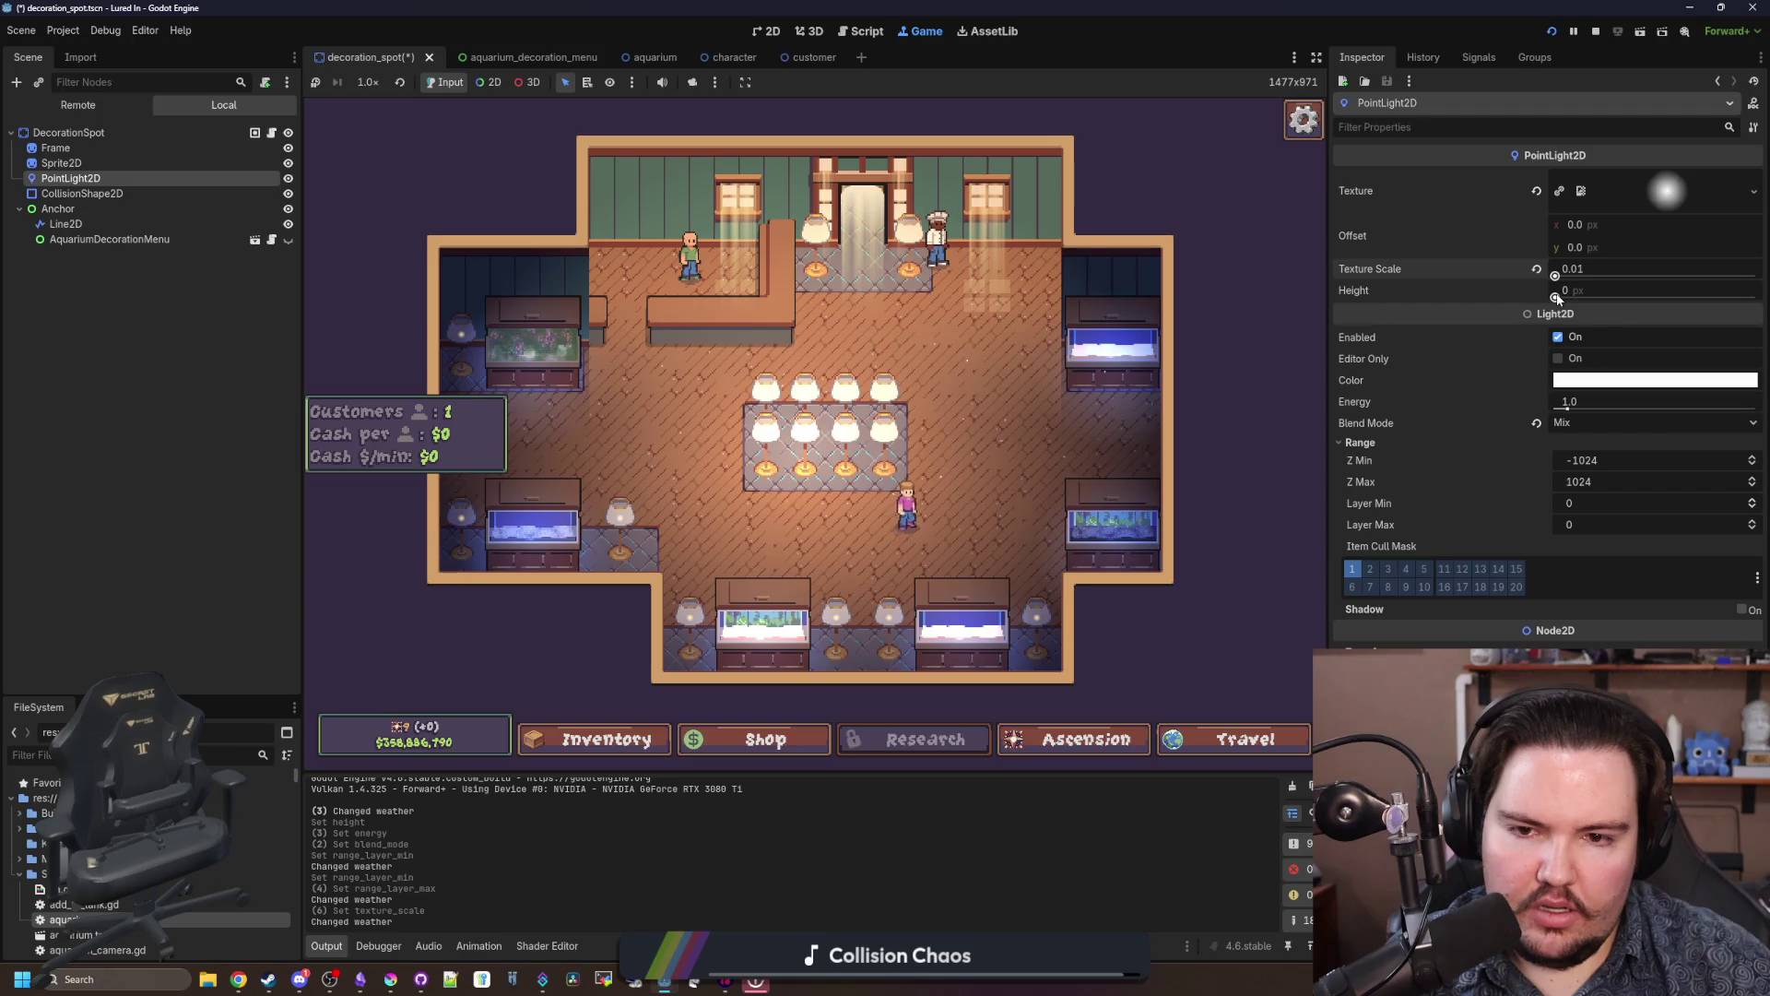
left_click_drag(1556, 297, 1559, 298)
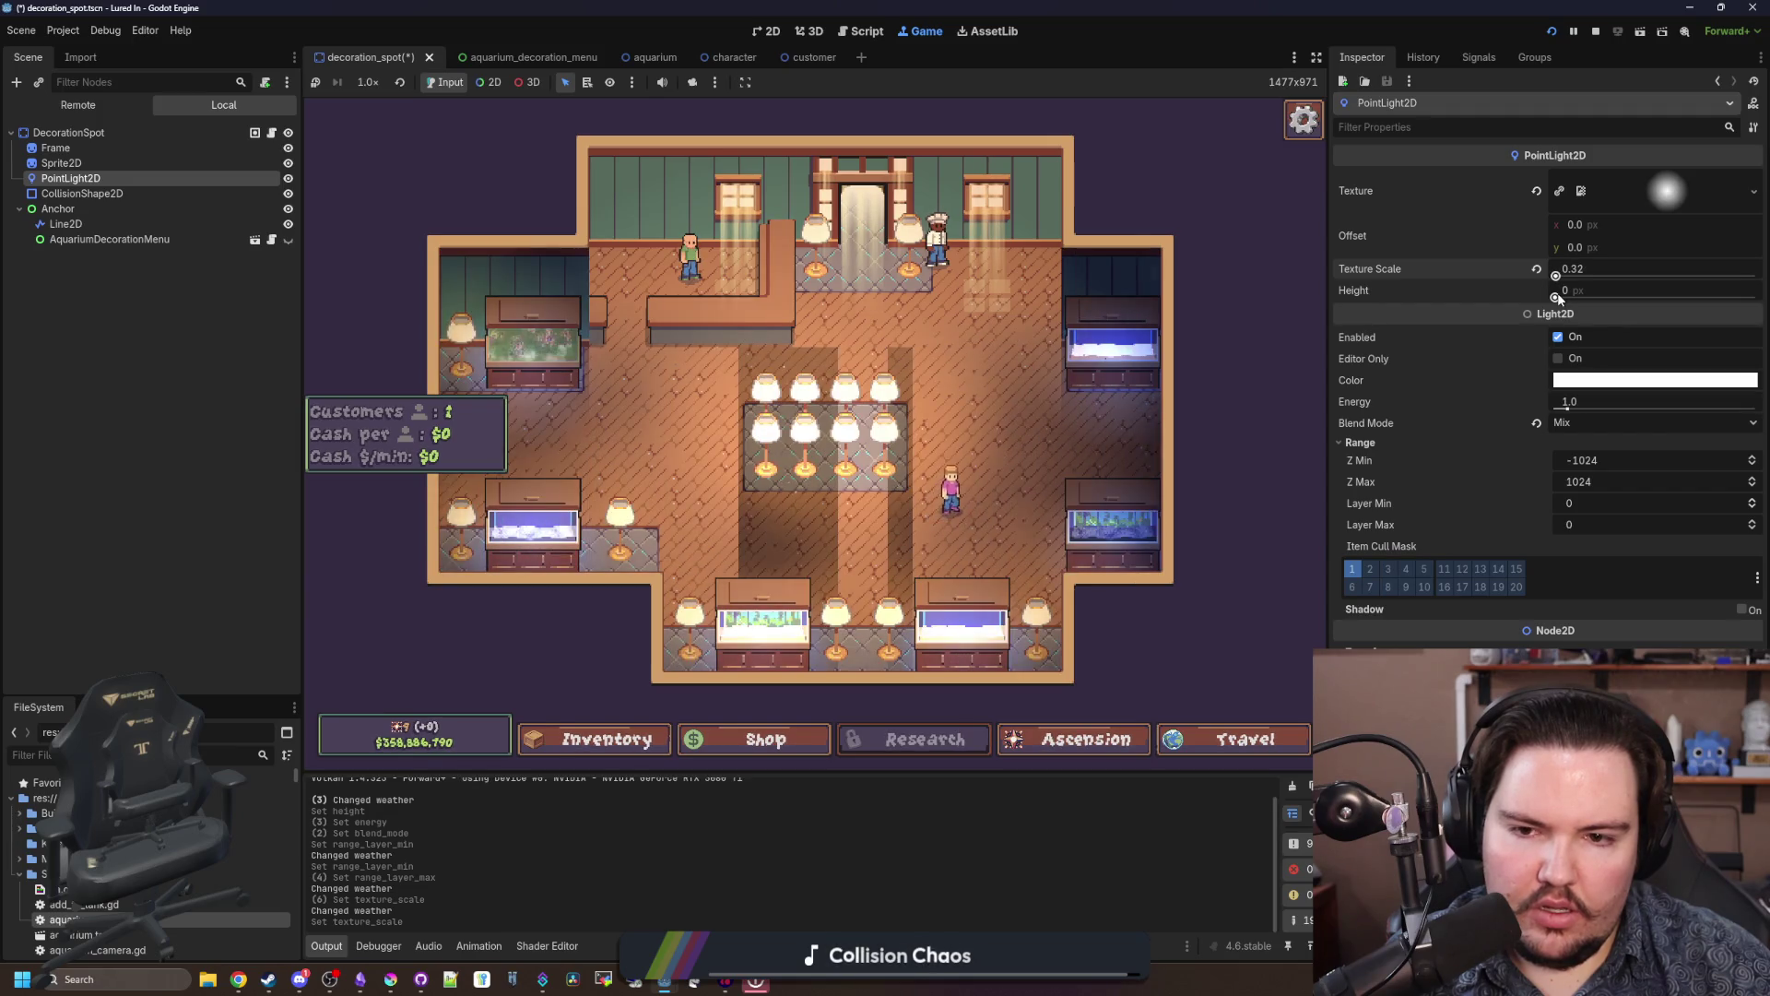
type("0.5")
key("Return")
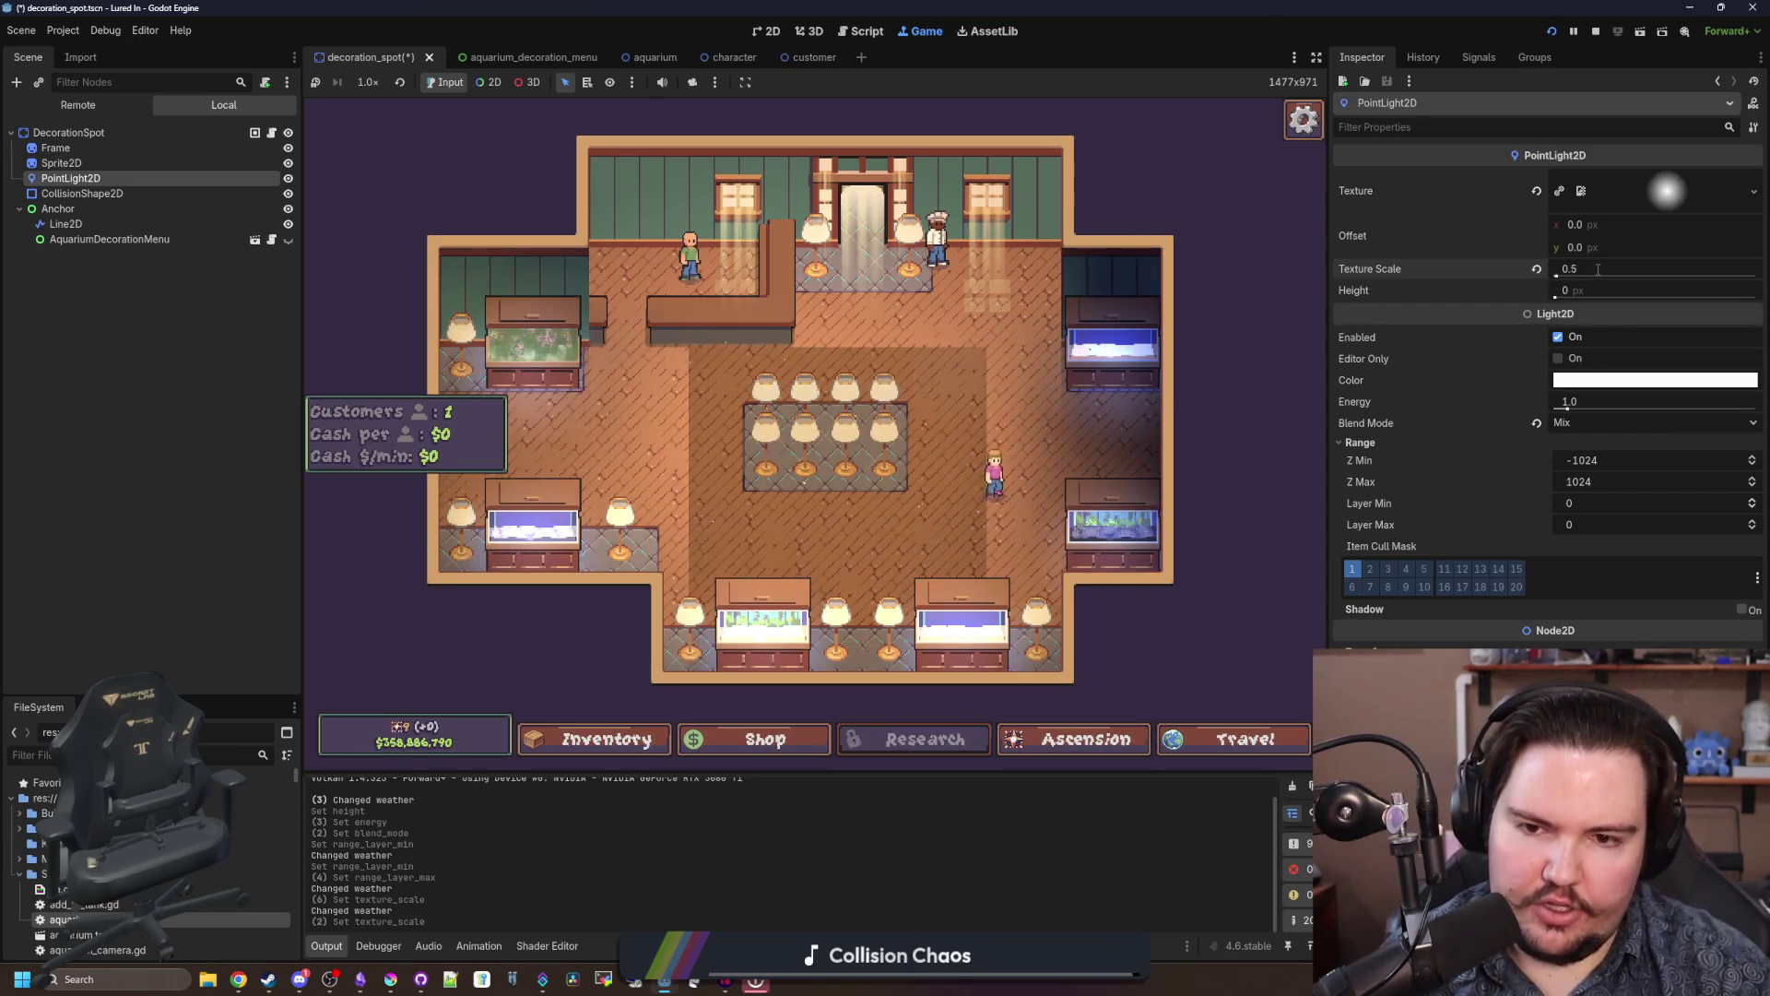
type("0.25")
key("Return")
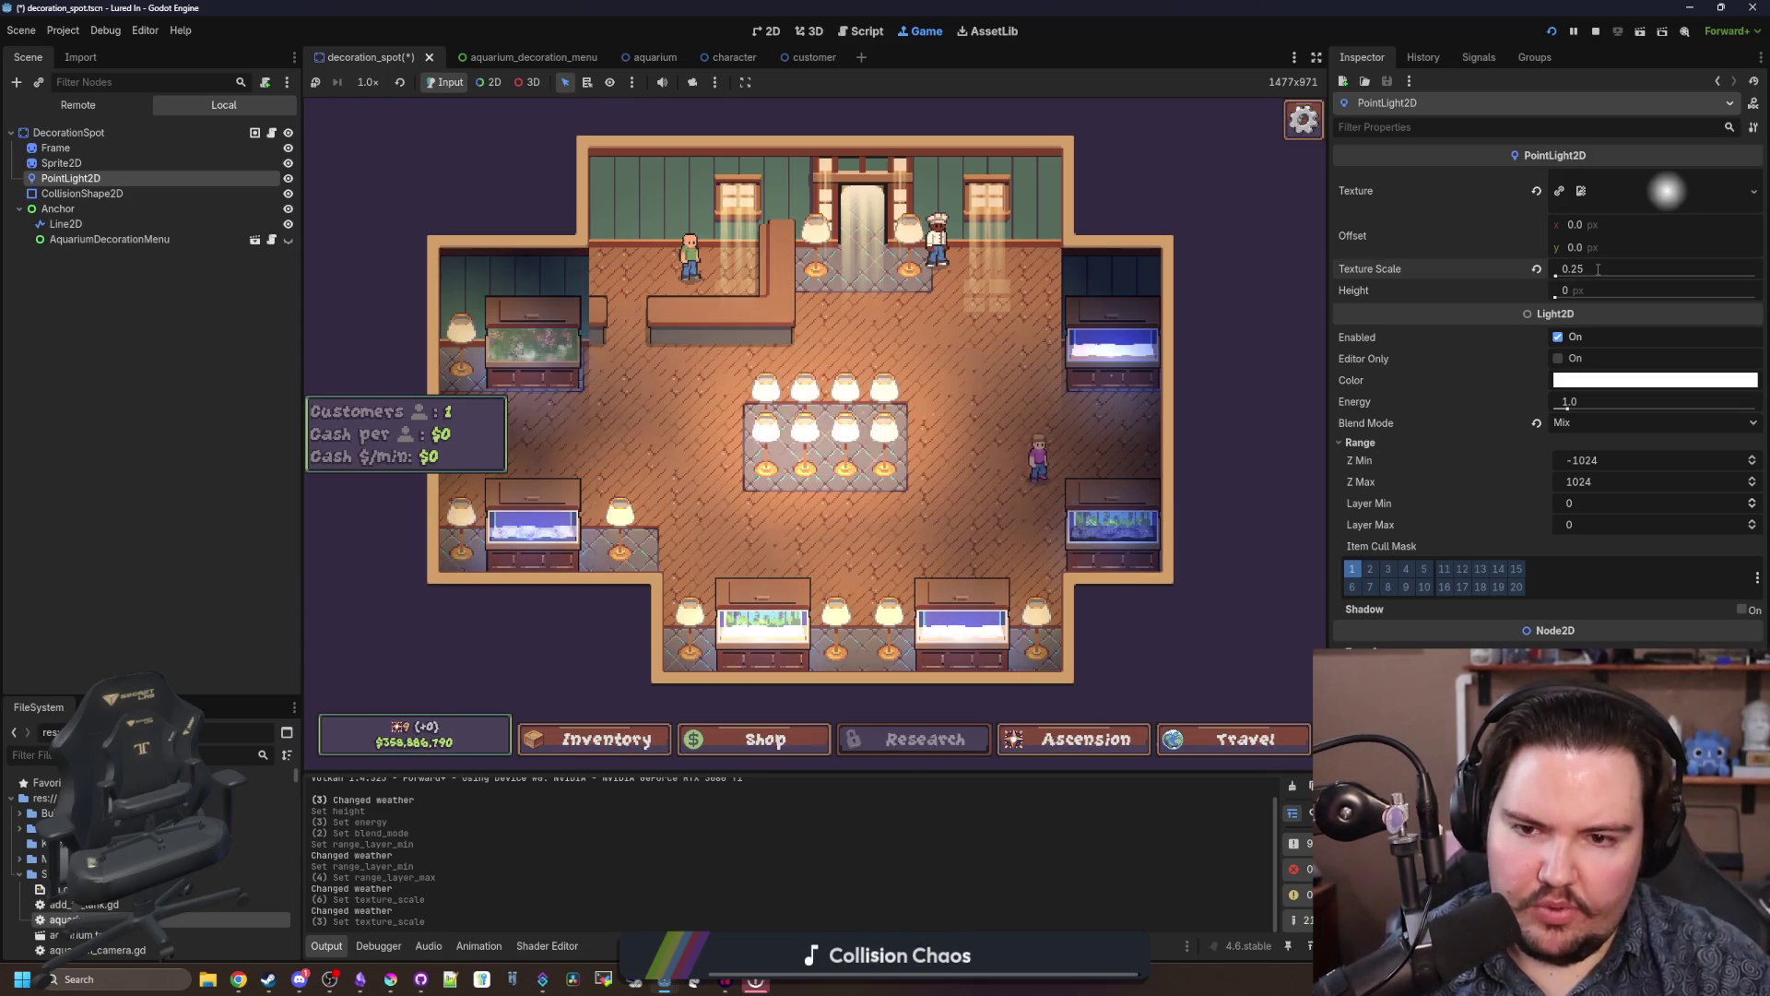
Step: Raise the light's energy to 16, then open and close the lamp table's Edit popup
scroll(1069, 246, "up", 5)
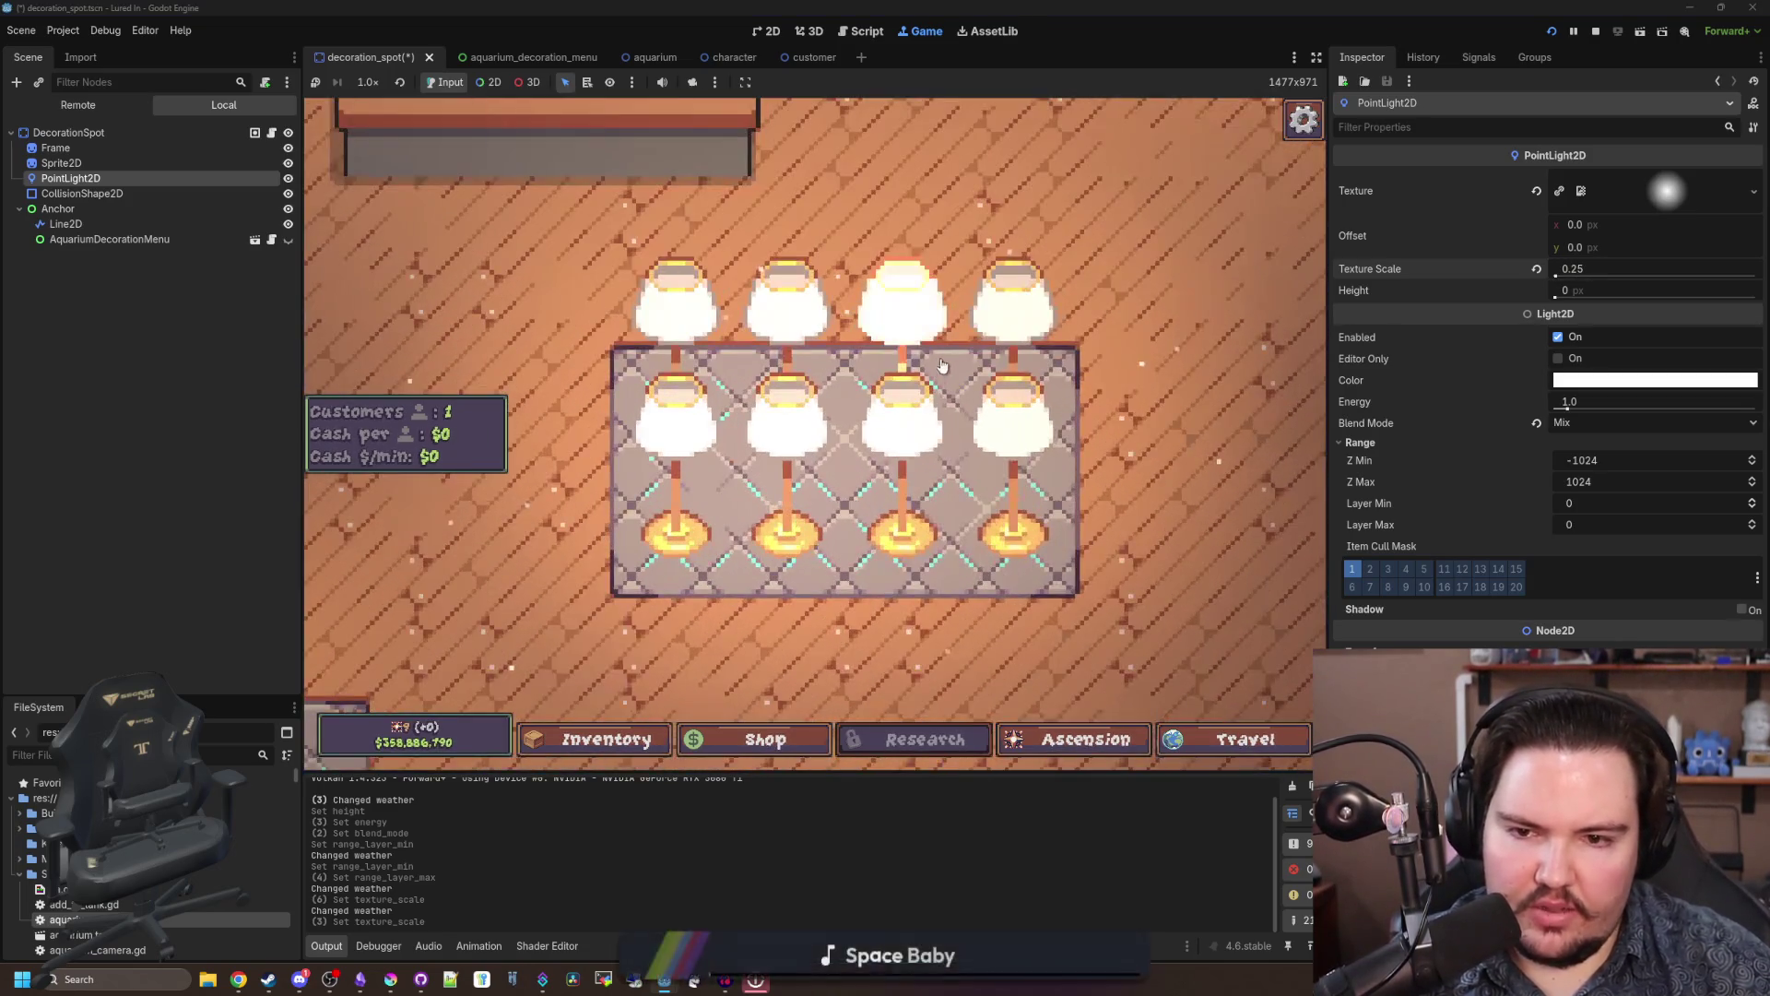
scroll(1060, 258, "down", 5)
scroll(875, 418, "up", 5)
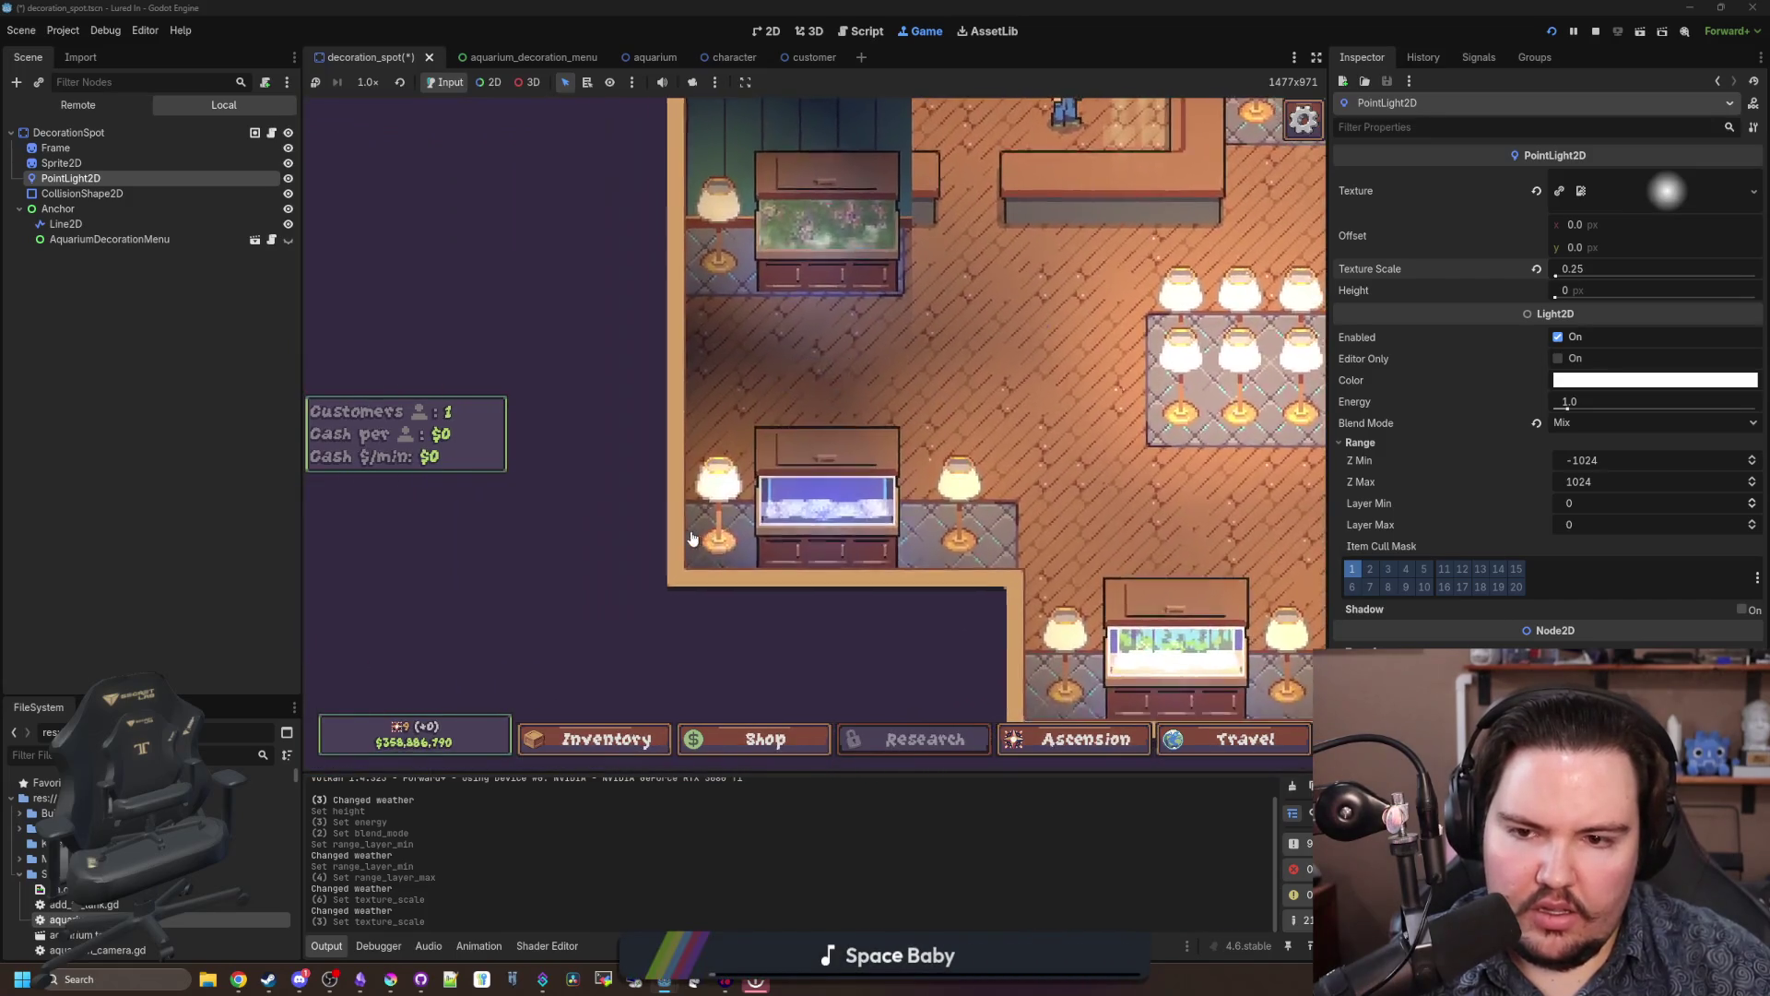
left_click_drag(1567, 403, 1757, 408)
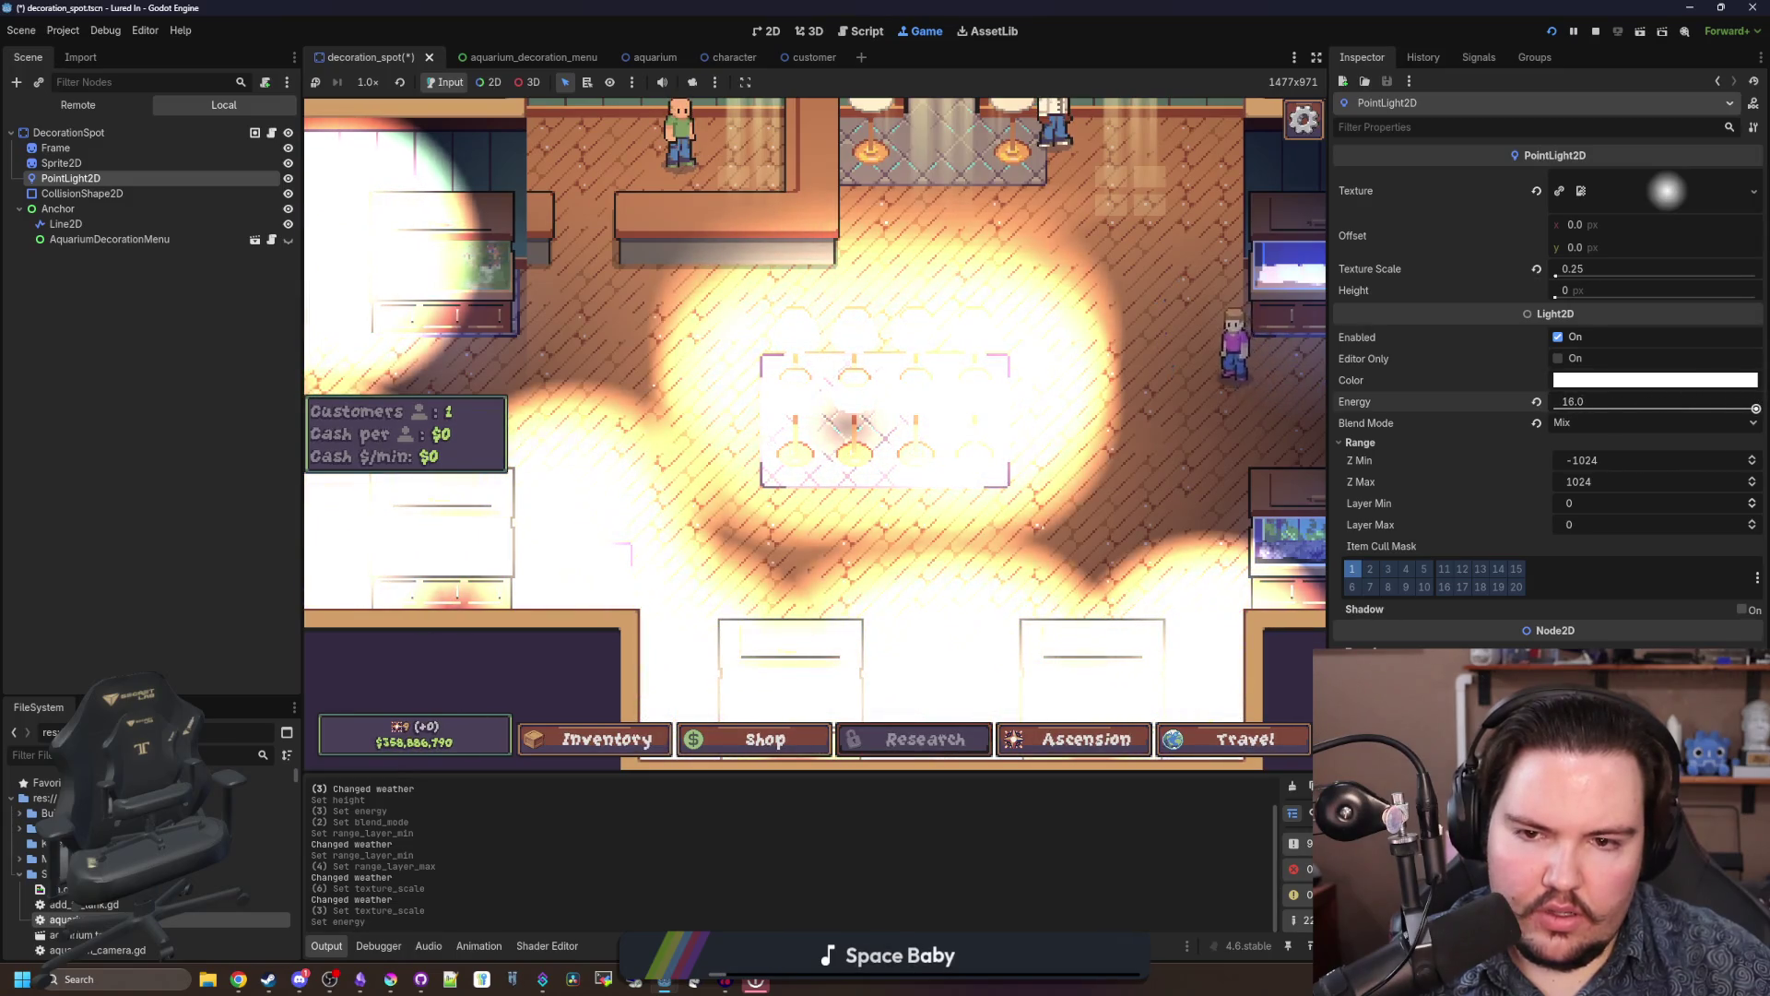
left_click(892, 459)
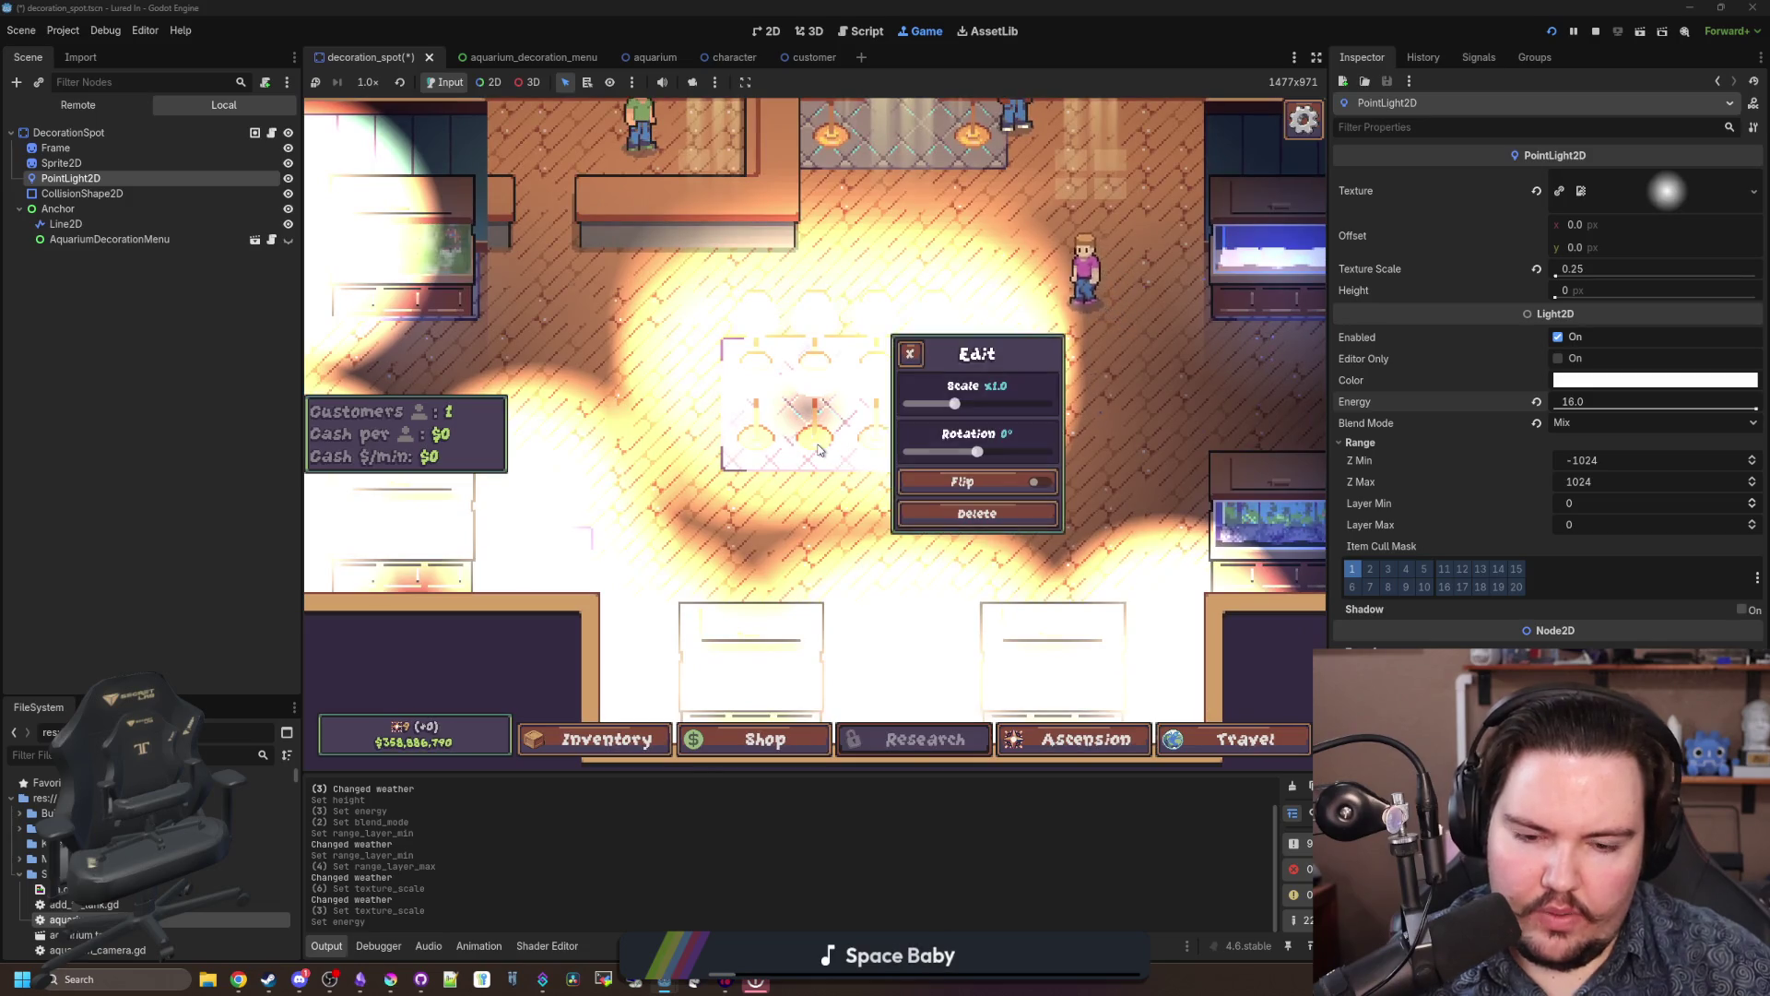
left_click(825, 453)
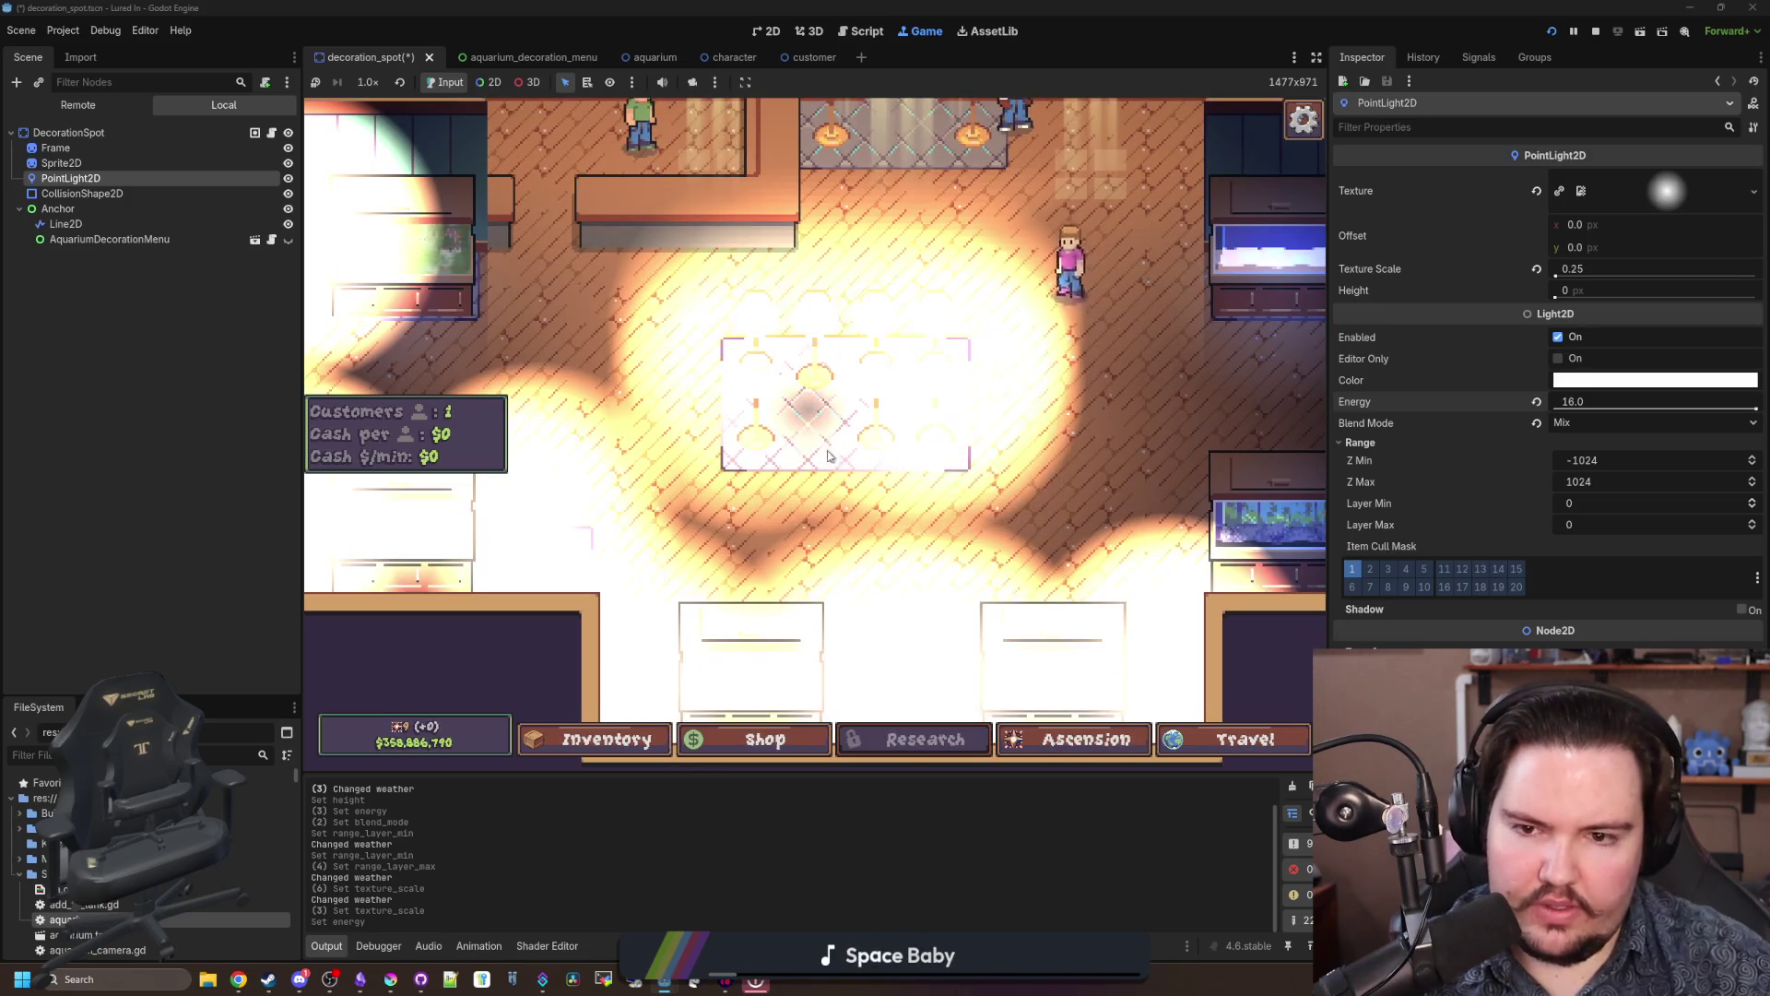